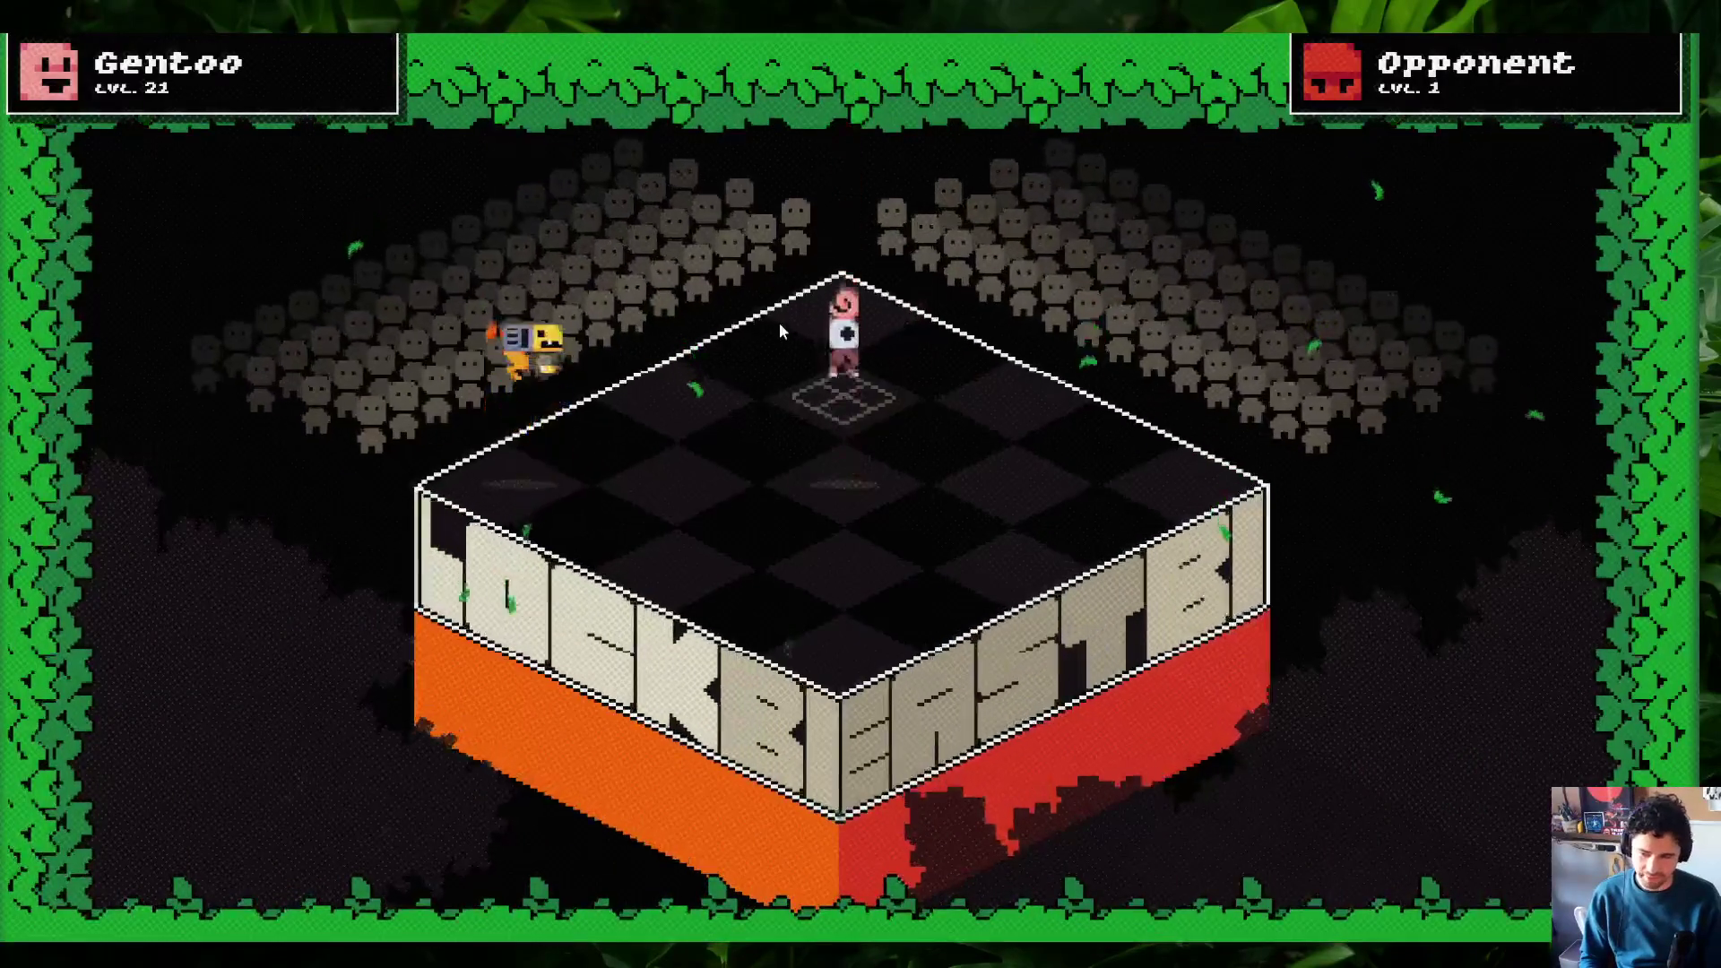
Quit the running match, view My Beast 1 on the Beasts screen, then log out
key("Escape")
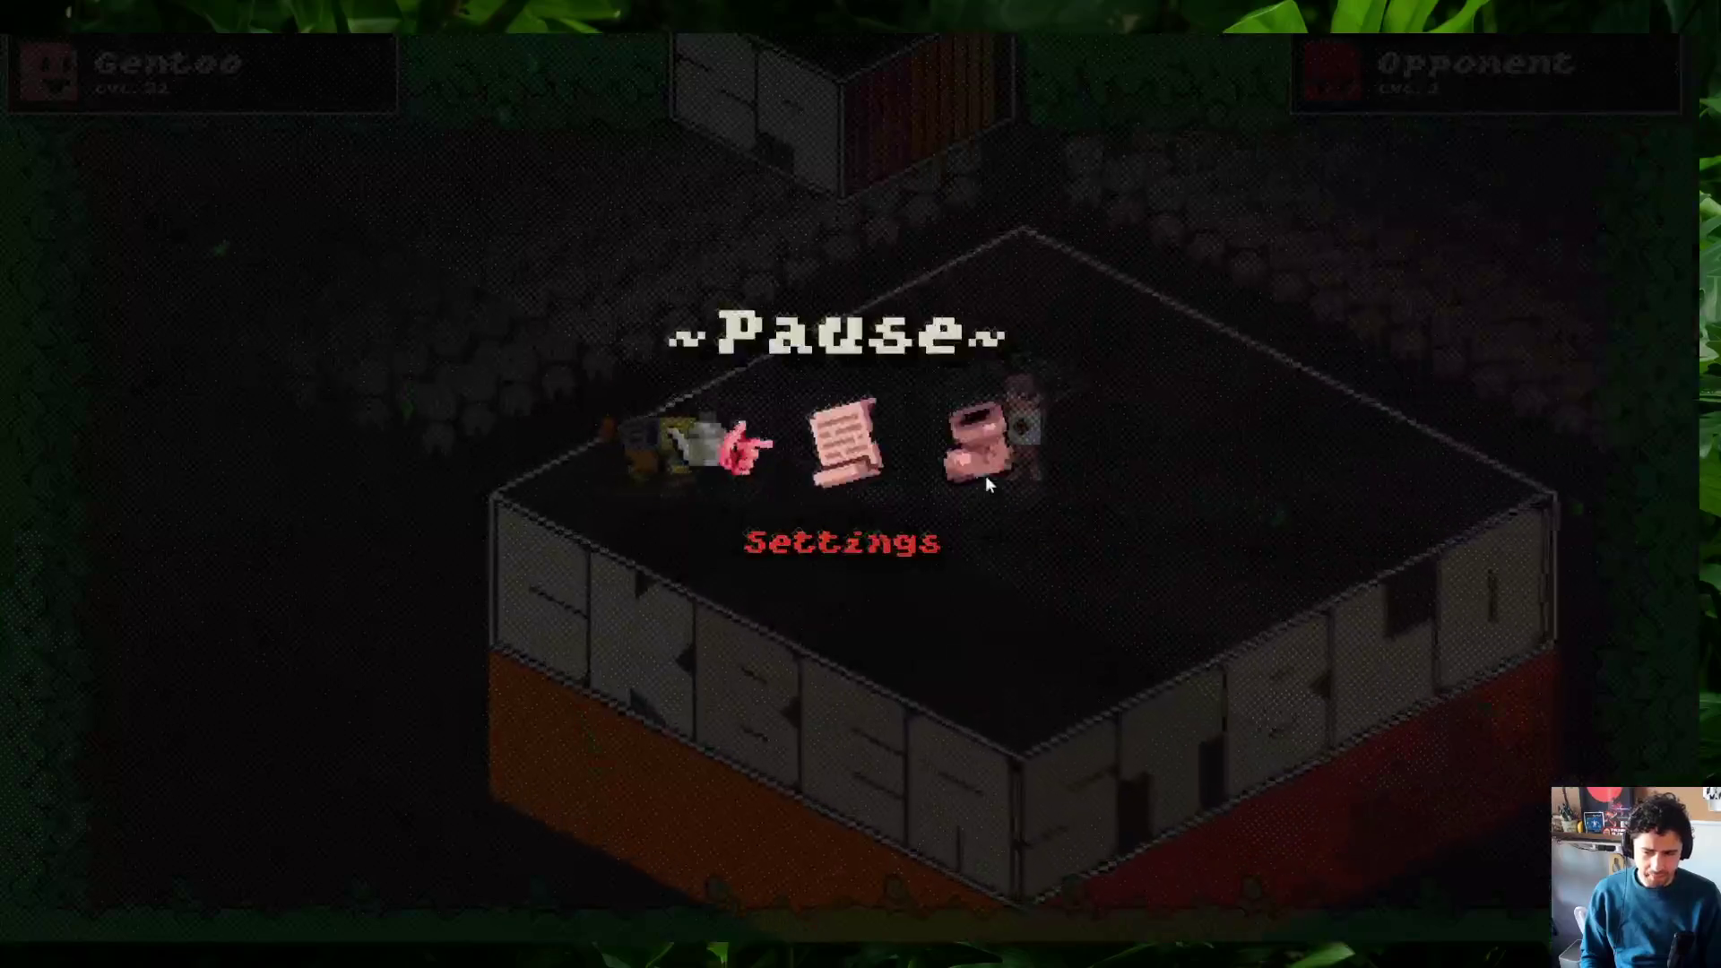
left_click(988, 493)
left_click(819, 563)
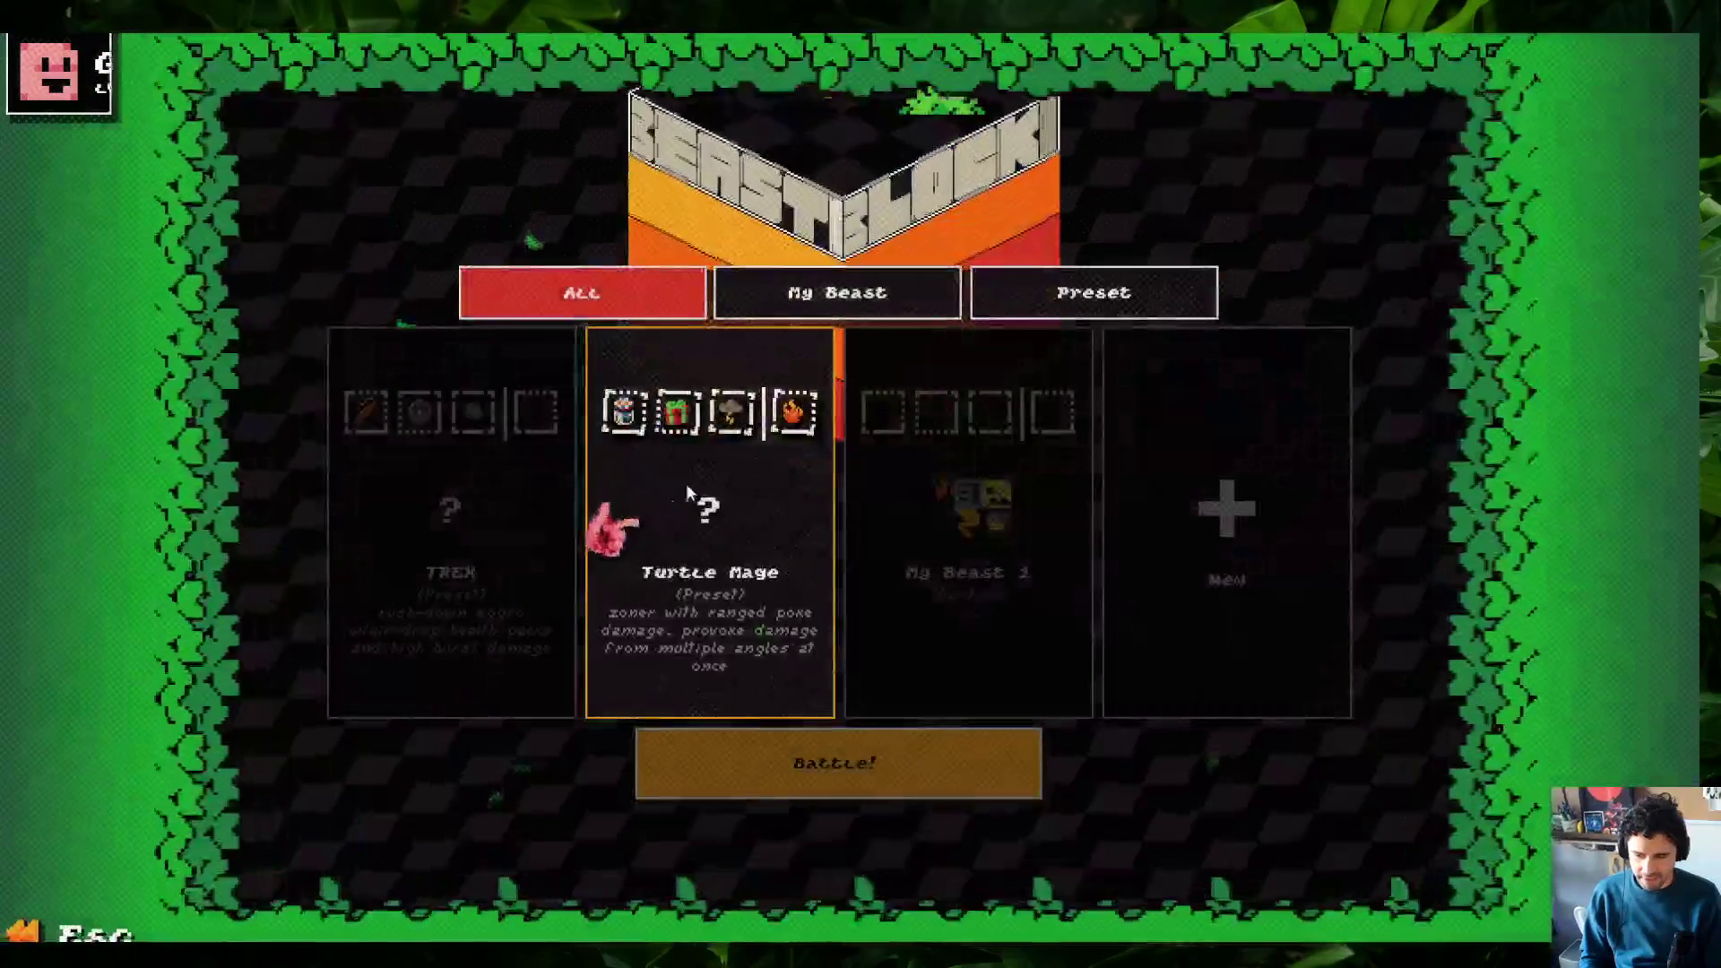
left_click(973, 601)
key("Escape")
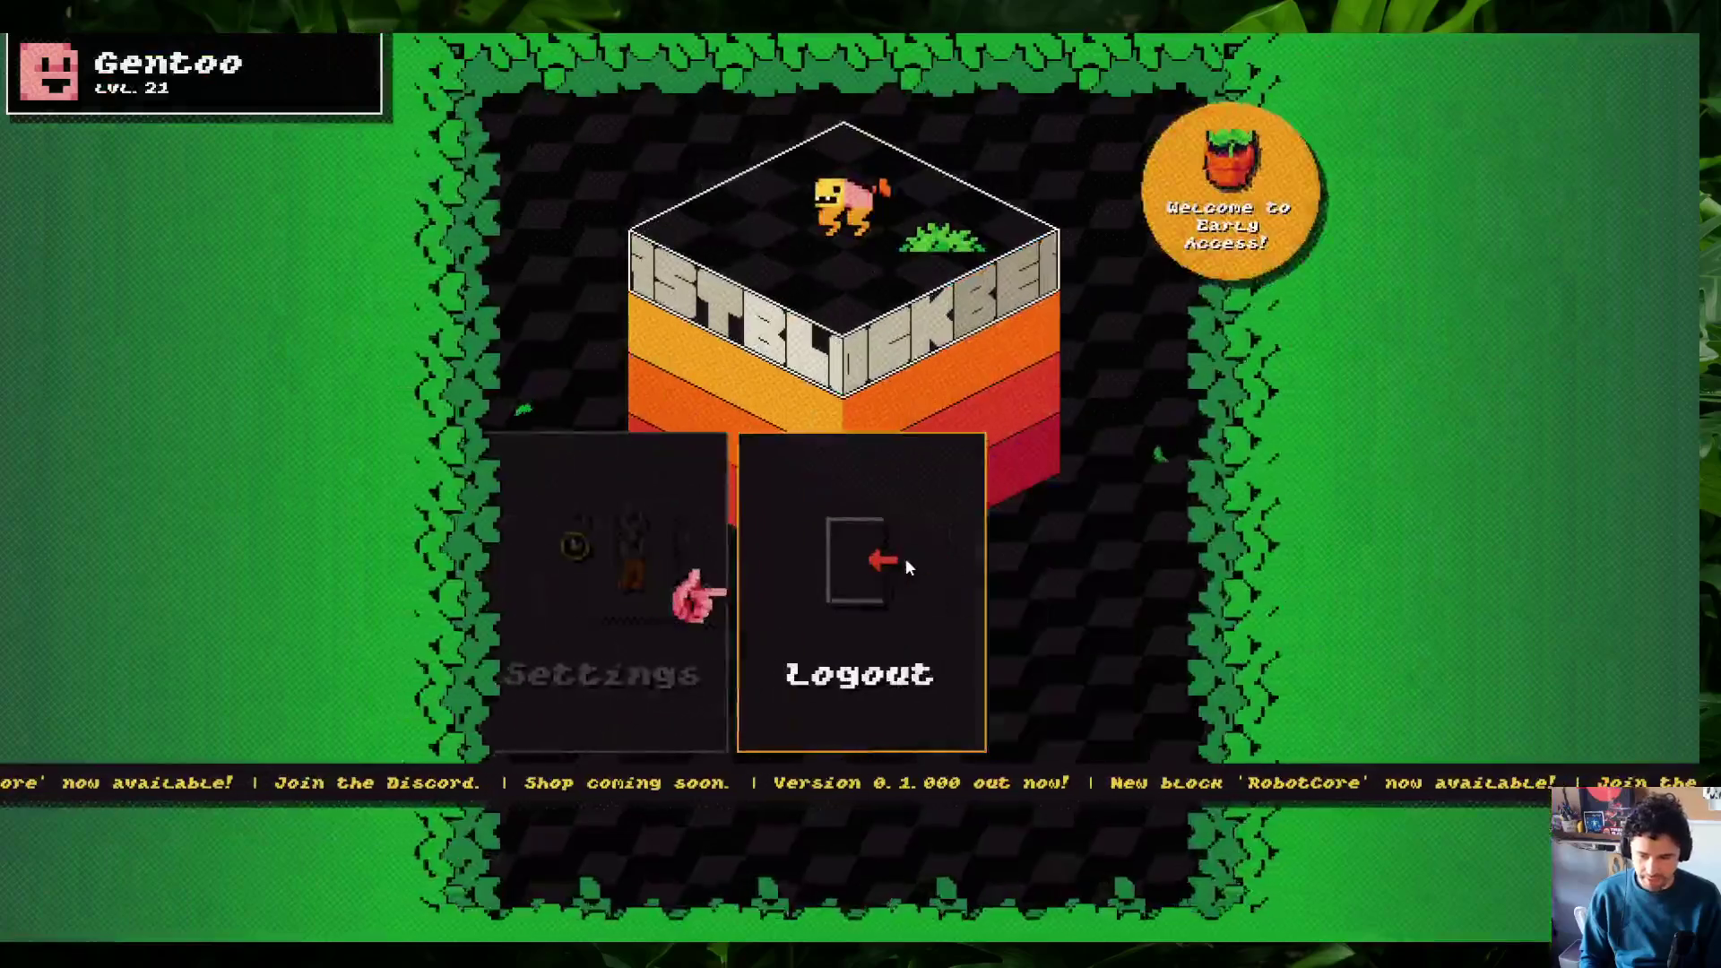
left_click(929, 682)
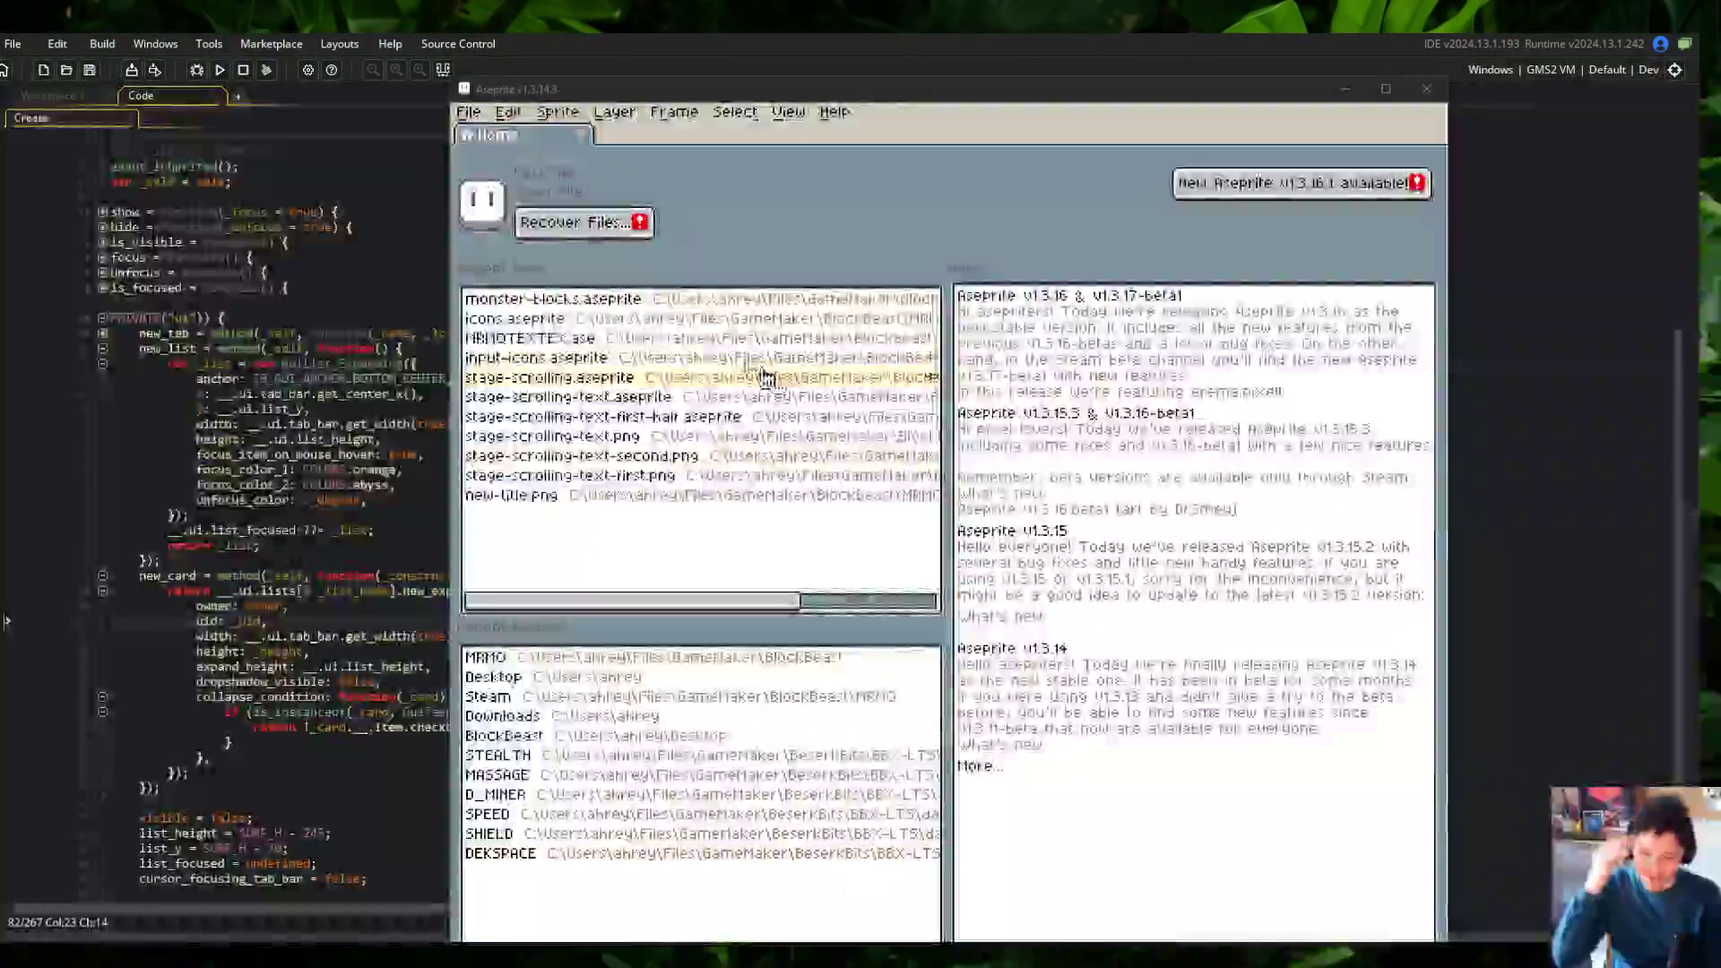
Open monster-blocks.aseprite from Recent Files with the Aseprite window maximized
left_click(678, 305)
left_click_drag(778, 62, 778, 36)
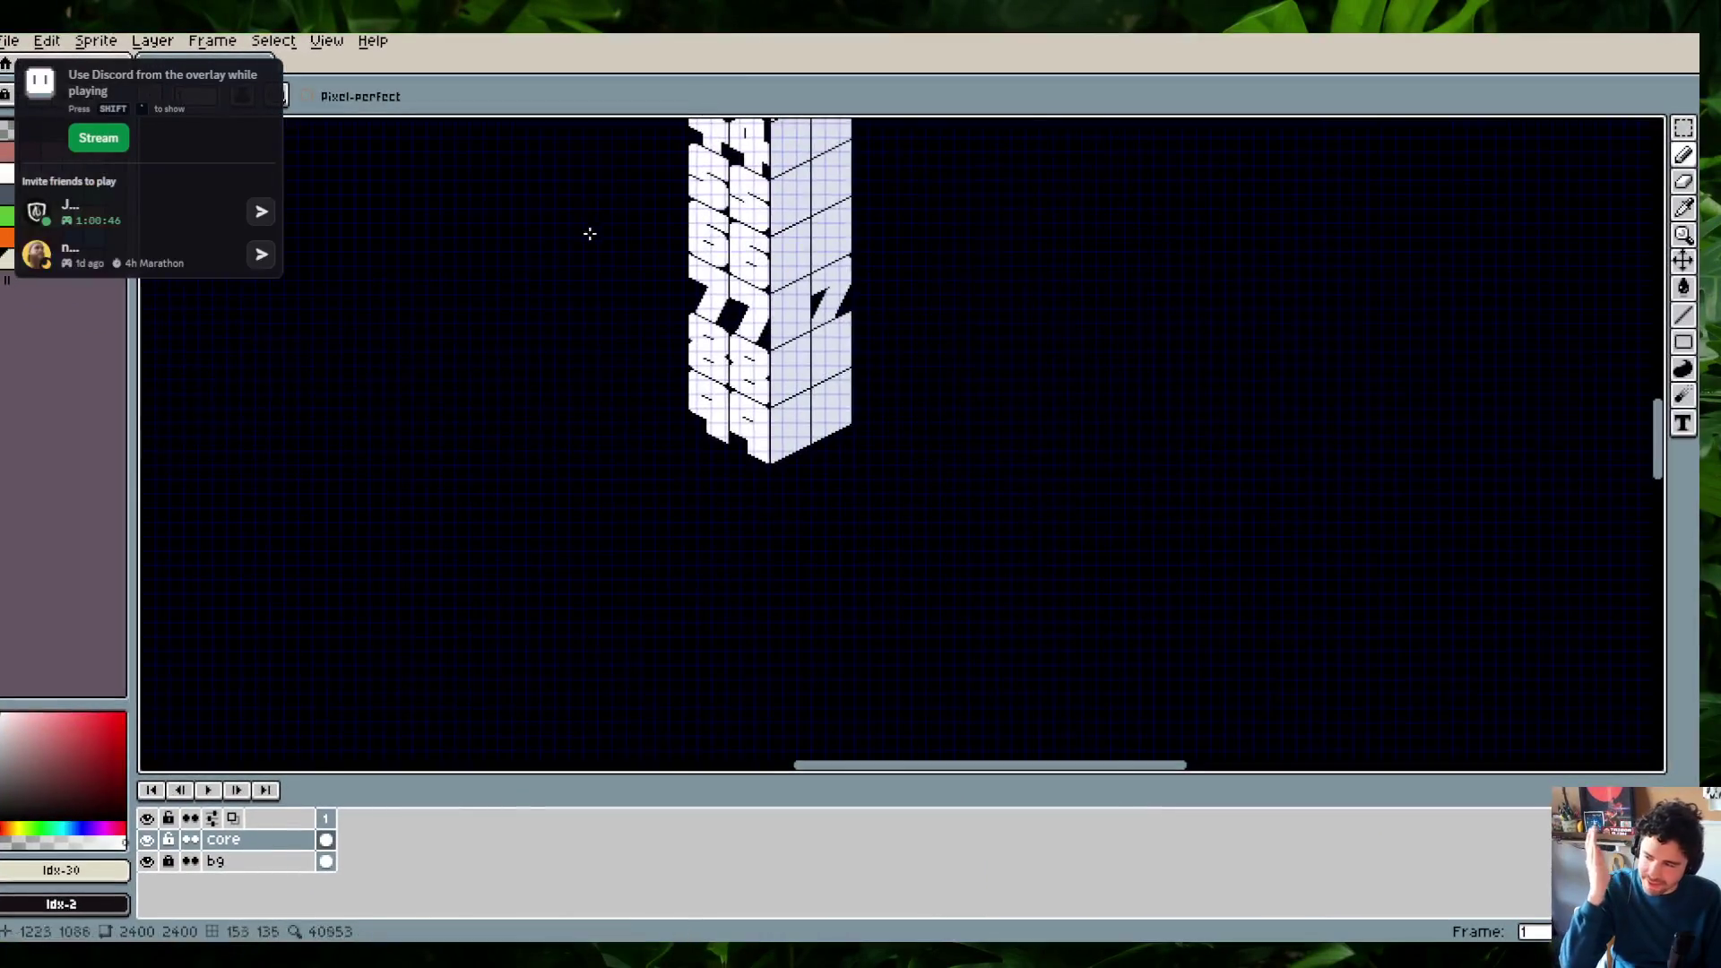
scroll(741, 377, "down", 3)
scroll(565, 363, "up", 4)
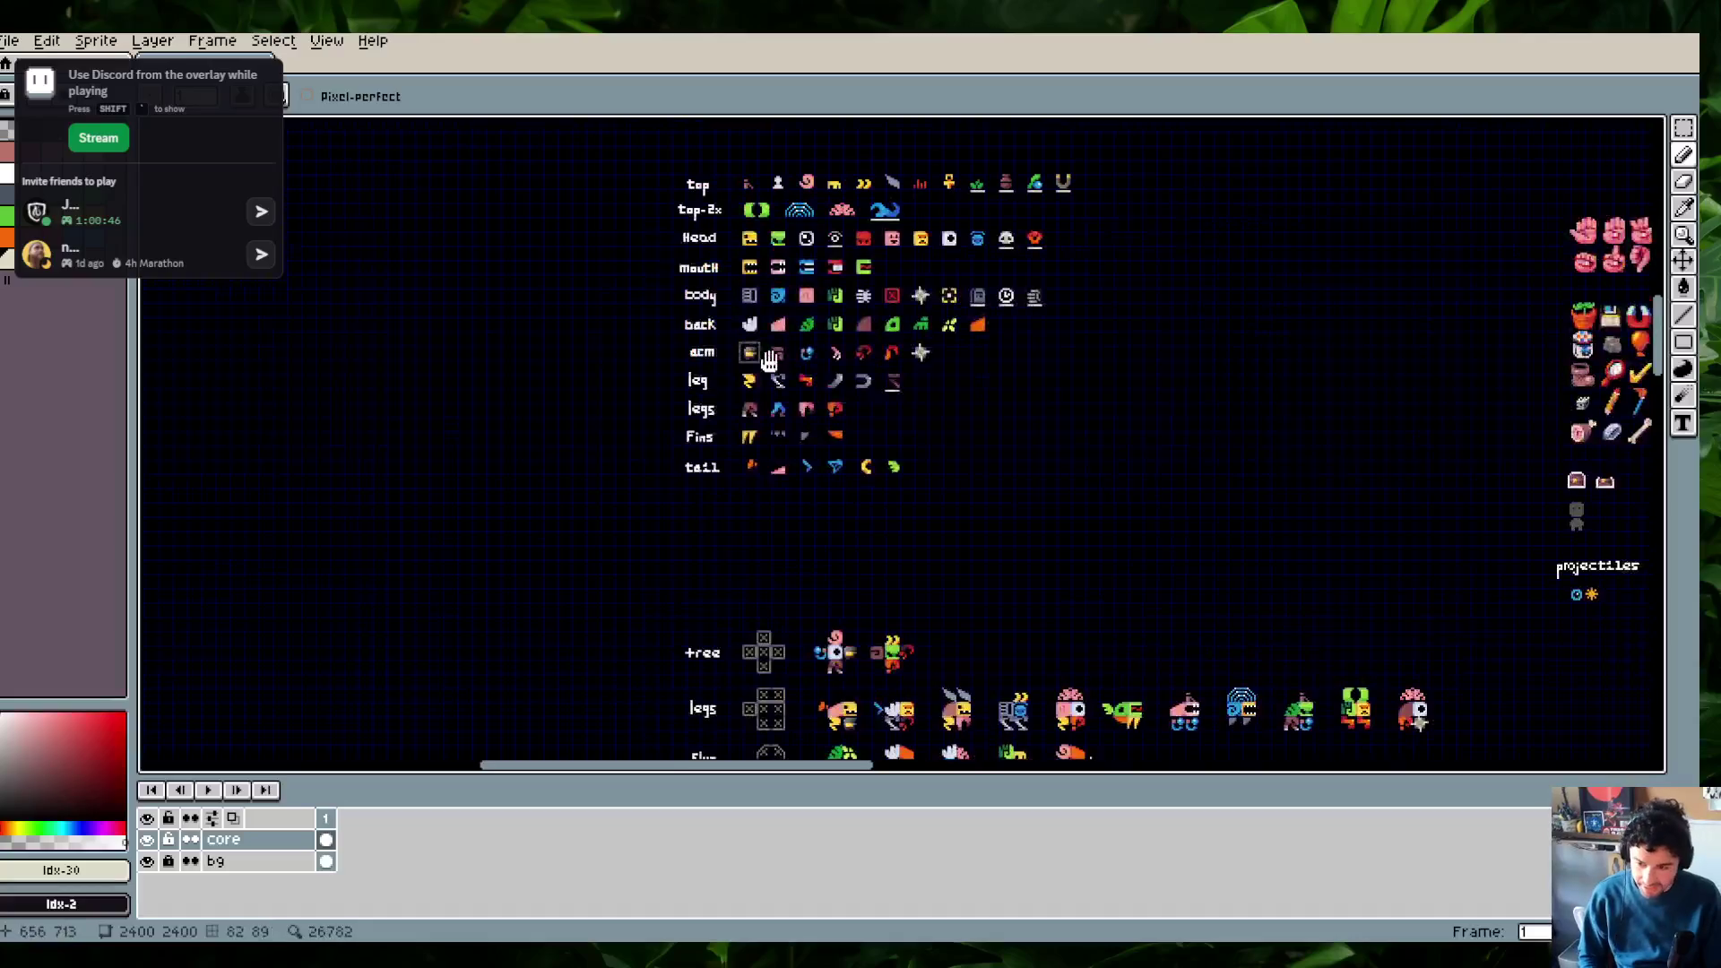
Browse the tree, legs, slug and wide creature rows in F8 full-screen preview
key("F8")
scroll(791, 596, "up", 3)
scroll(791, 596, "down", 2)
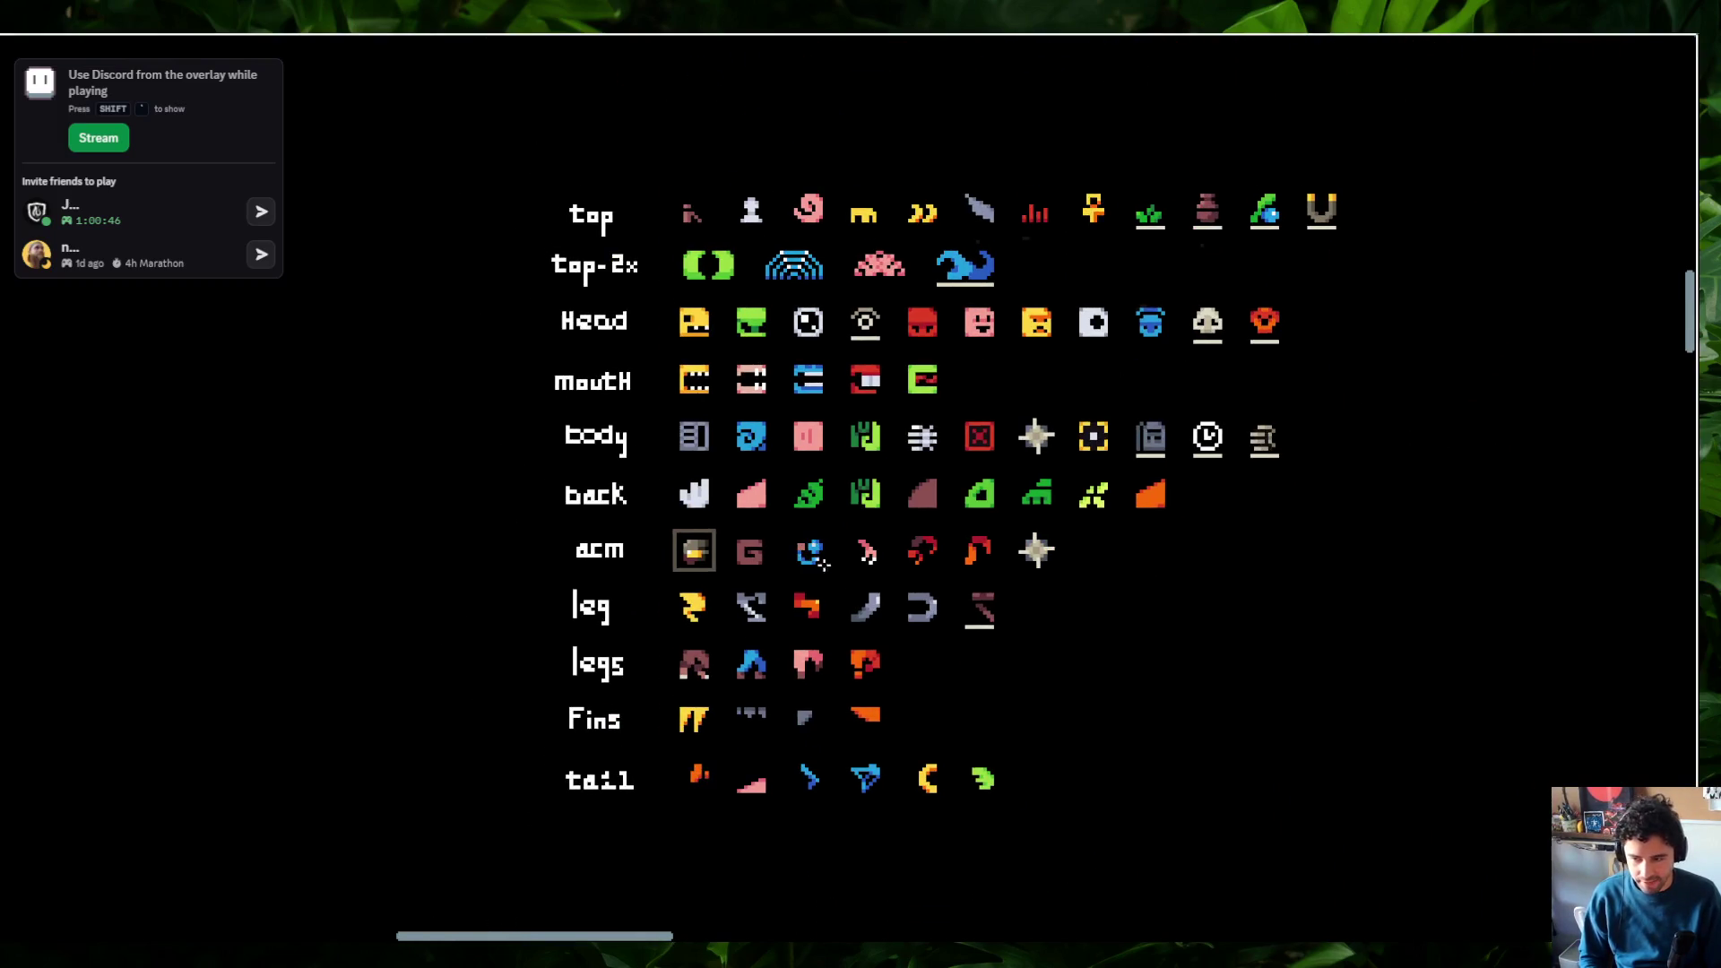
scroll(1173, 566, "down", 10)
scroll(1184, 458, "right", 5)
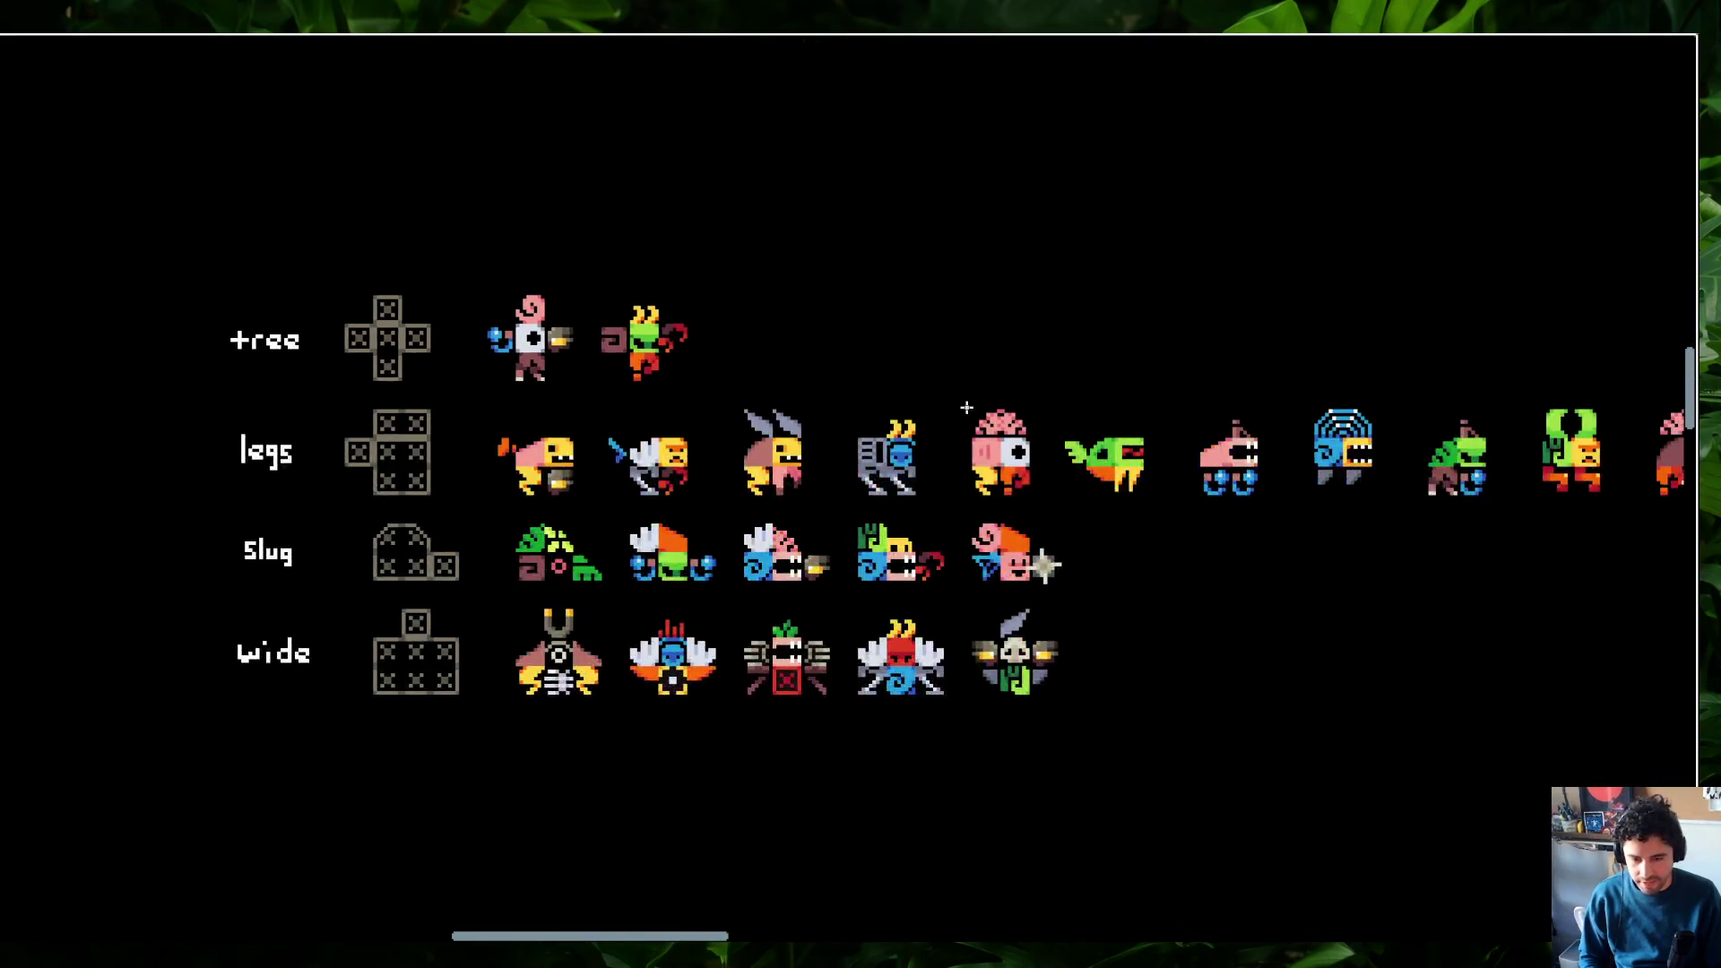
scroll(829, 354, "up", 1)
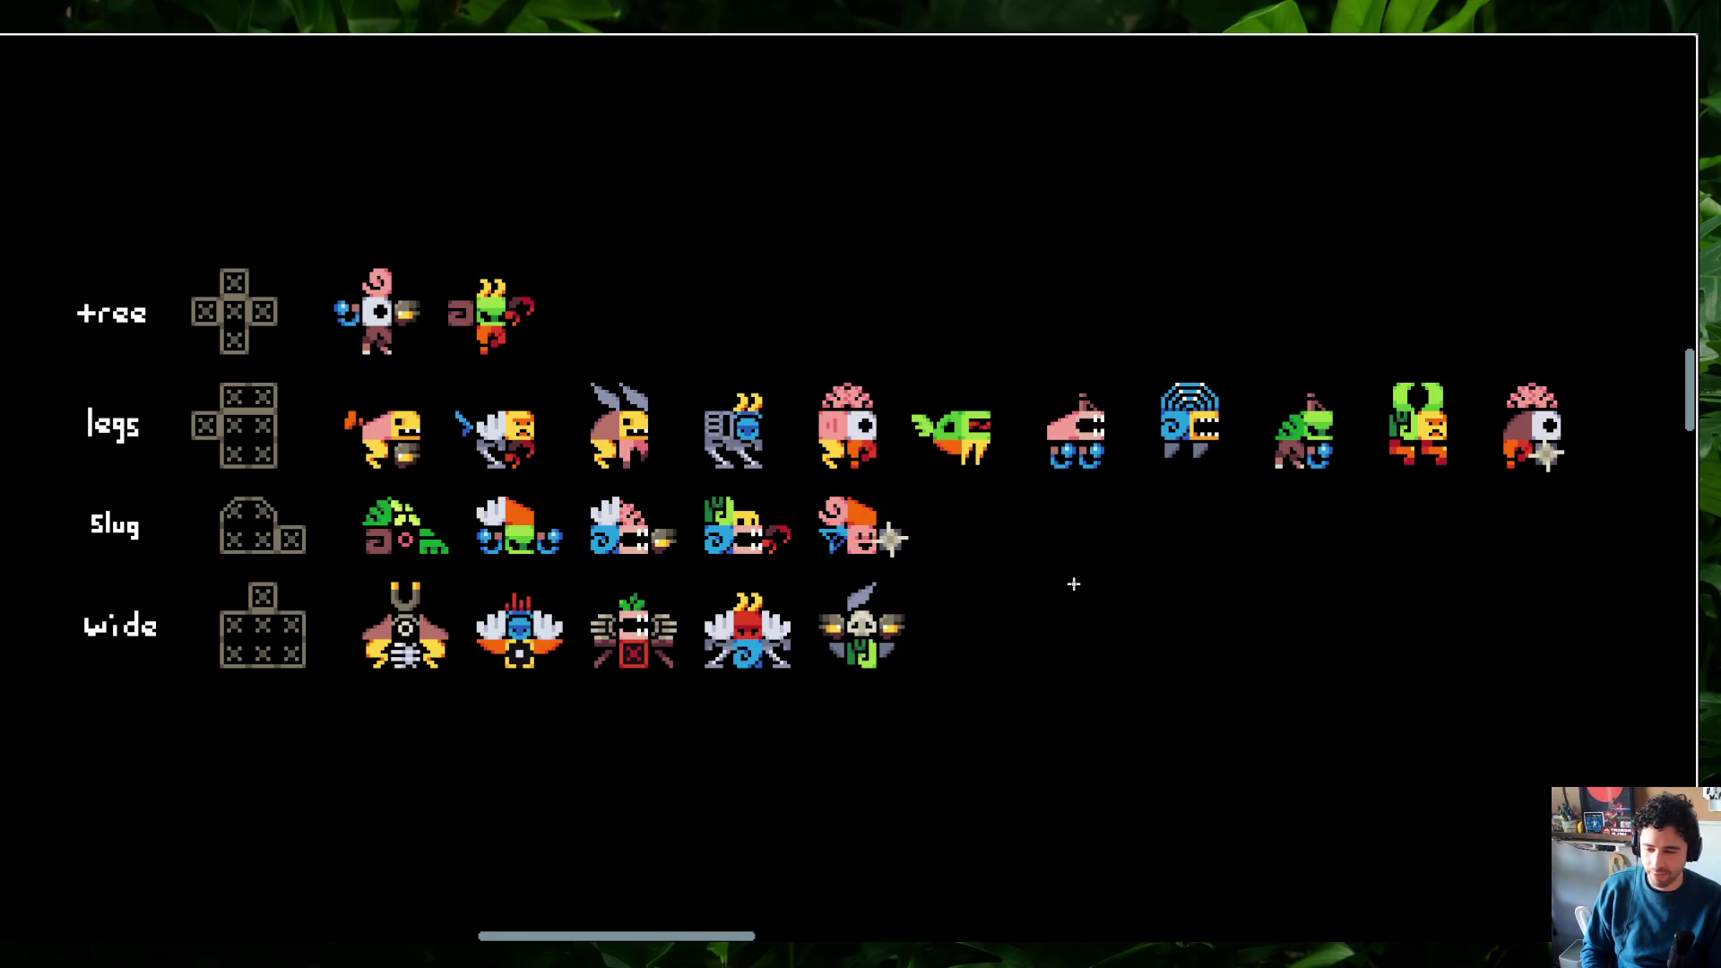
key("super+Tab")
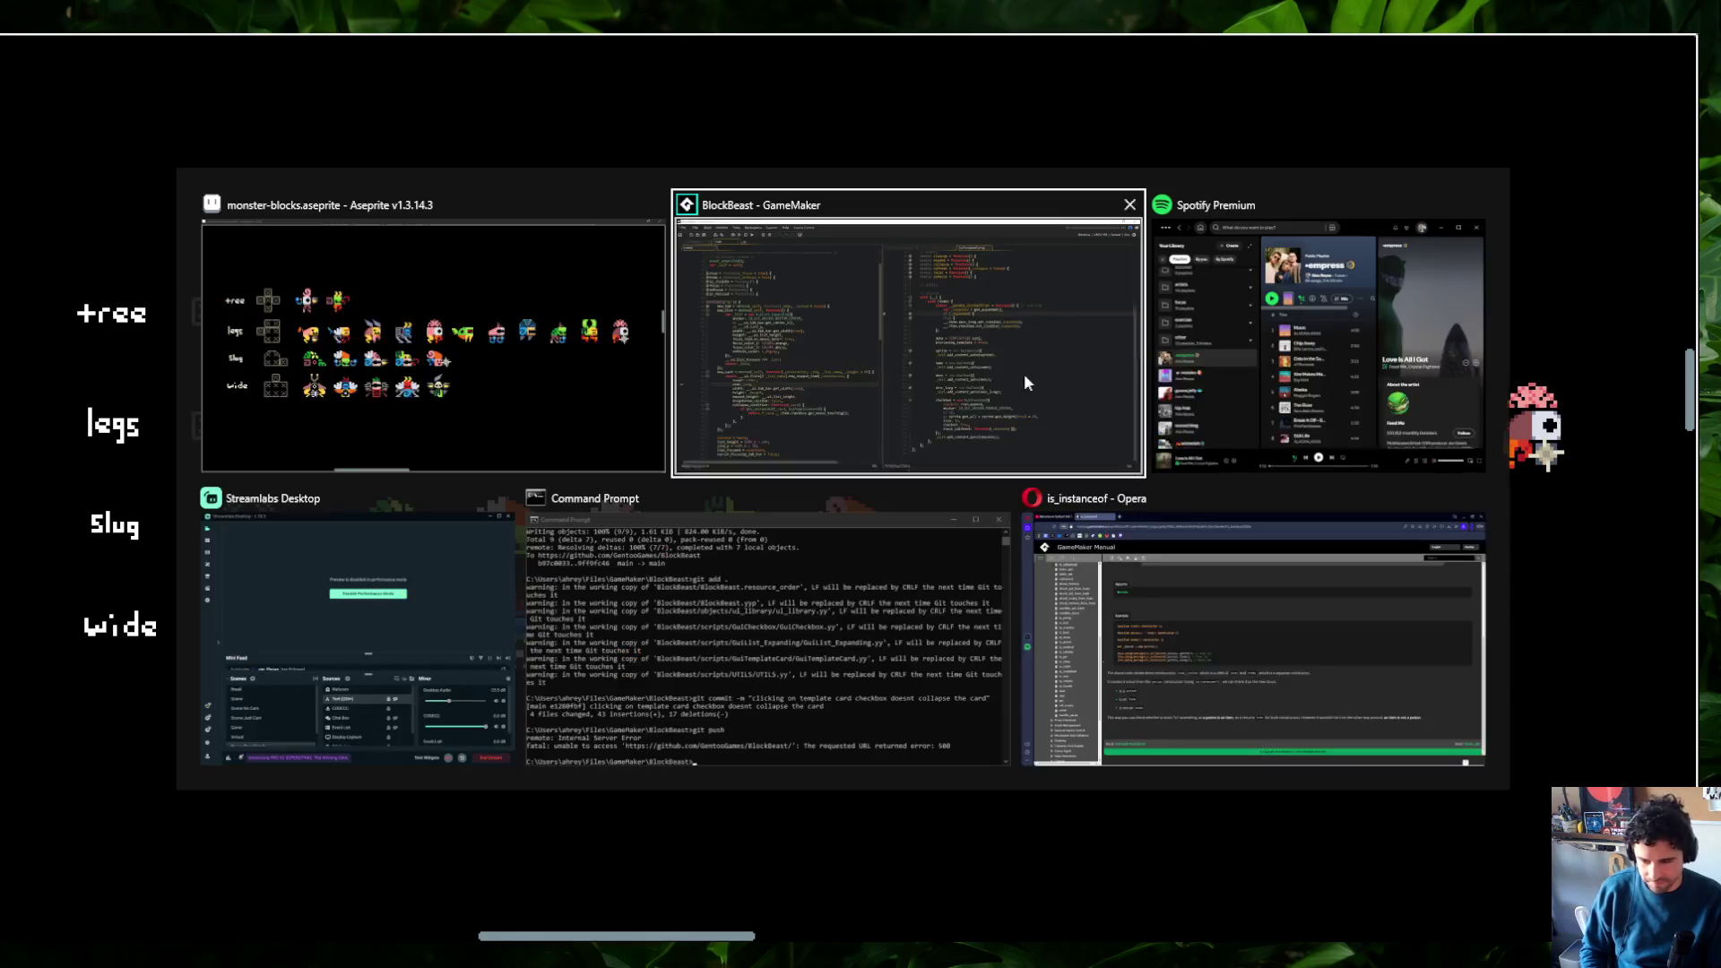
Skip to the next Spotify track and return to the sprite sheet
left_click(1255, 340)
left_click(911, 767)
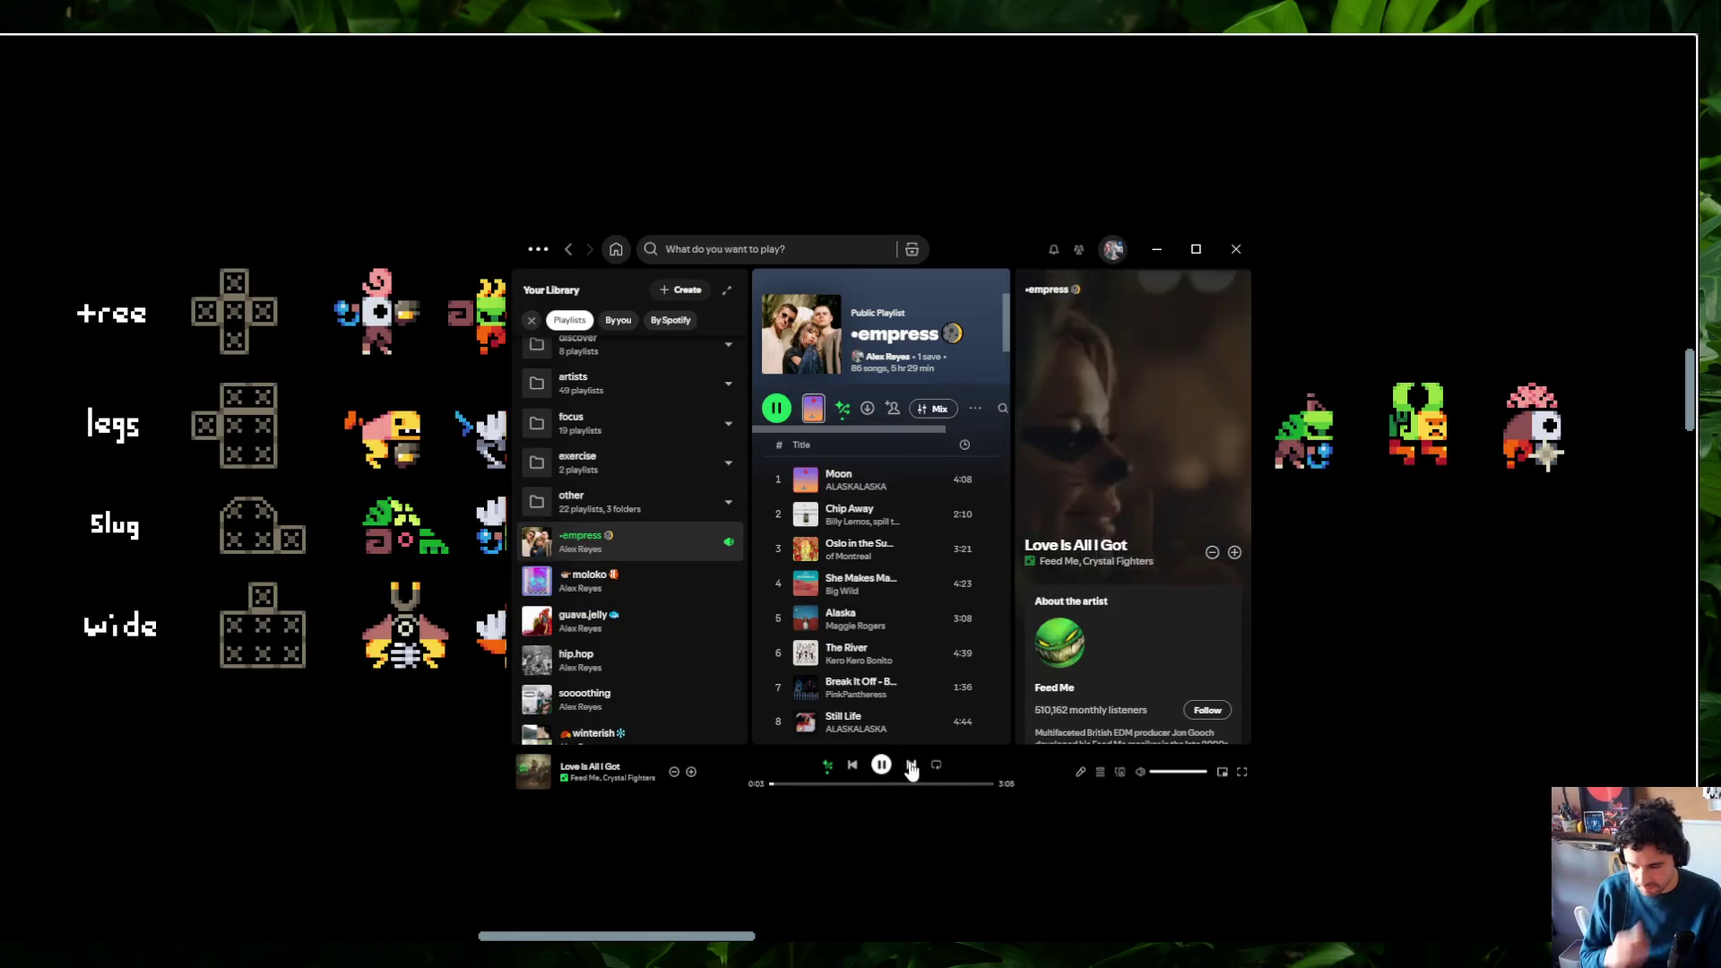
left_click(1156, 249)
scroll(1094, 582, "down", 3)
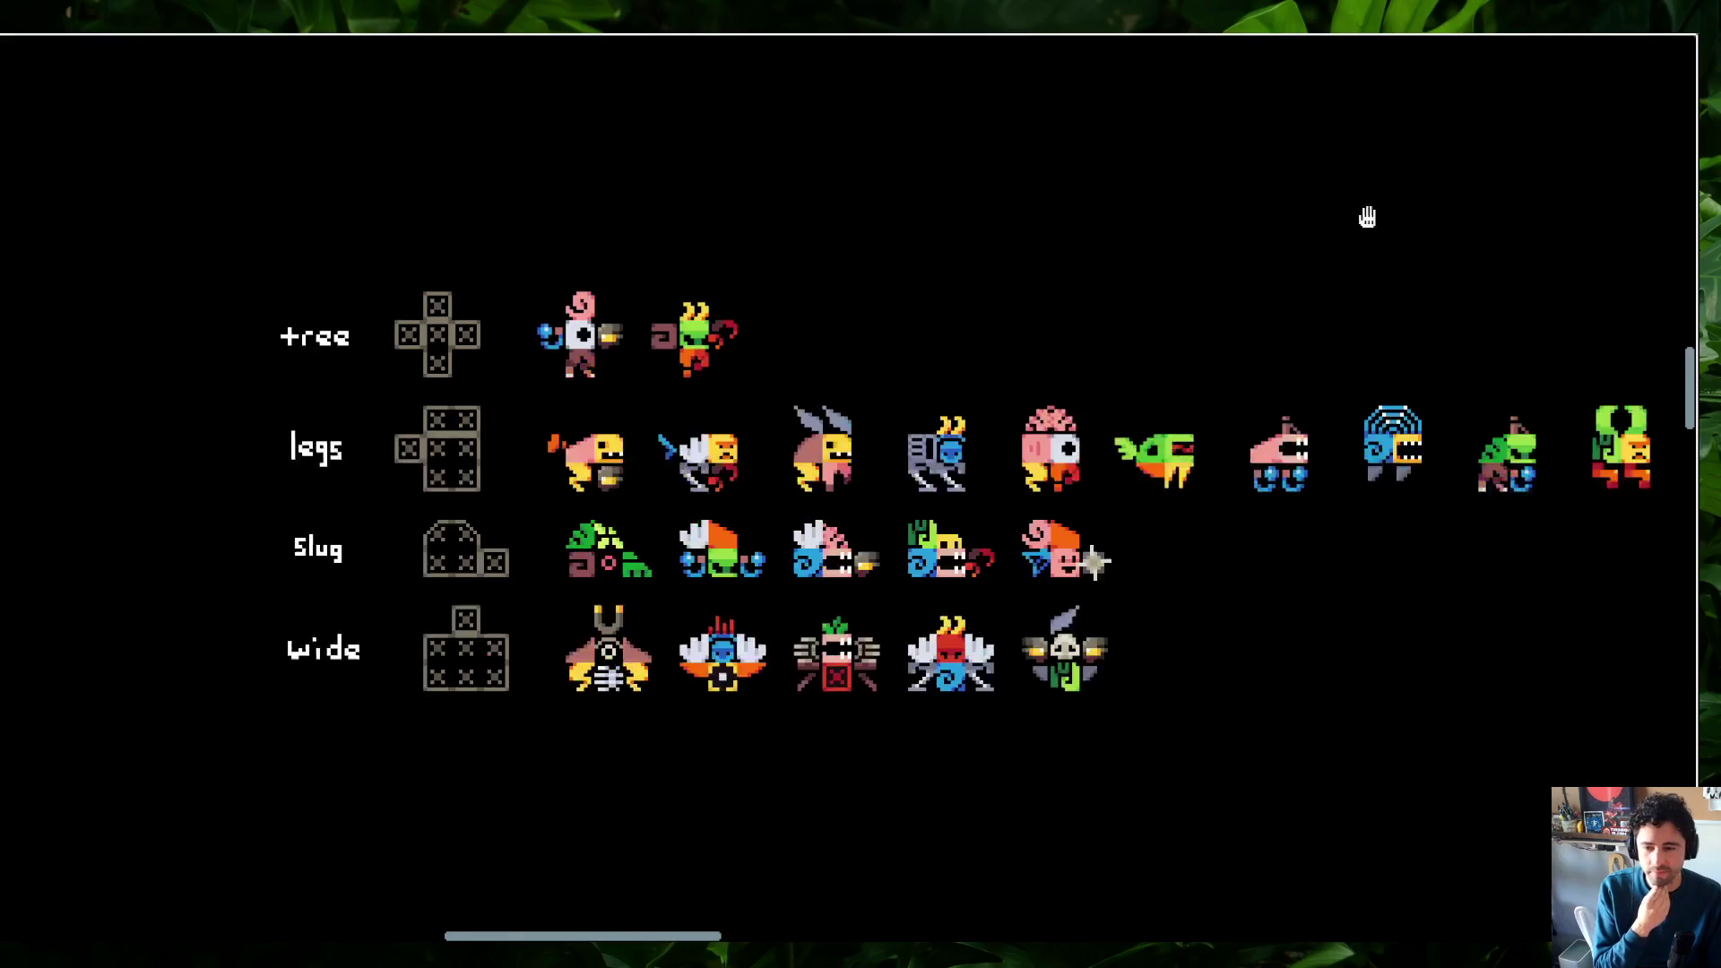
scroll(669, 482, "up", 3)
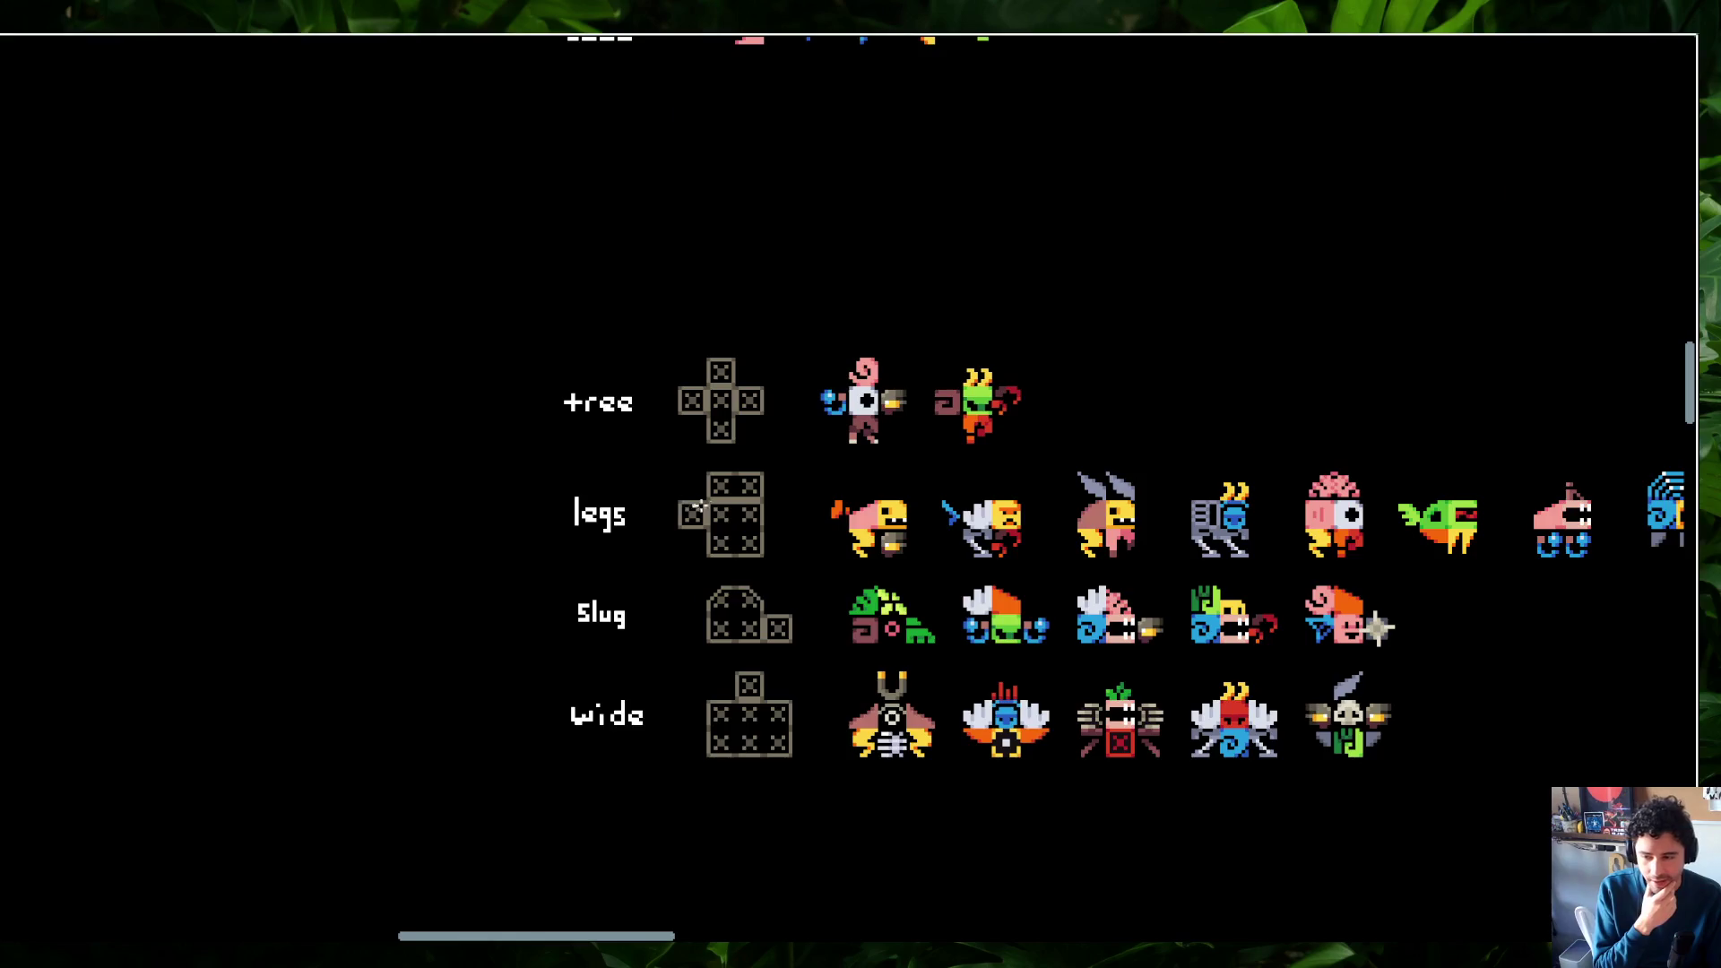
Loop marks around the tree, legs, slug and wide creature templates
mouse_move(542, 266)
left_mouse_down()
mouse_move(844, 228)
mouse_move(883, 466)
mouse_move(556, 607)
left_mouse_up()
mouse_move(625, 260)
left_mouse_down()
mouse_move(543, 289)
mouse_move(748, 543)
mouse_move(573, 627)
mouse_move(740, 395)
mouse_move(628, 260)
left_mouse_up()
left_click_drag(803, 492, 410, 531)
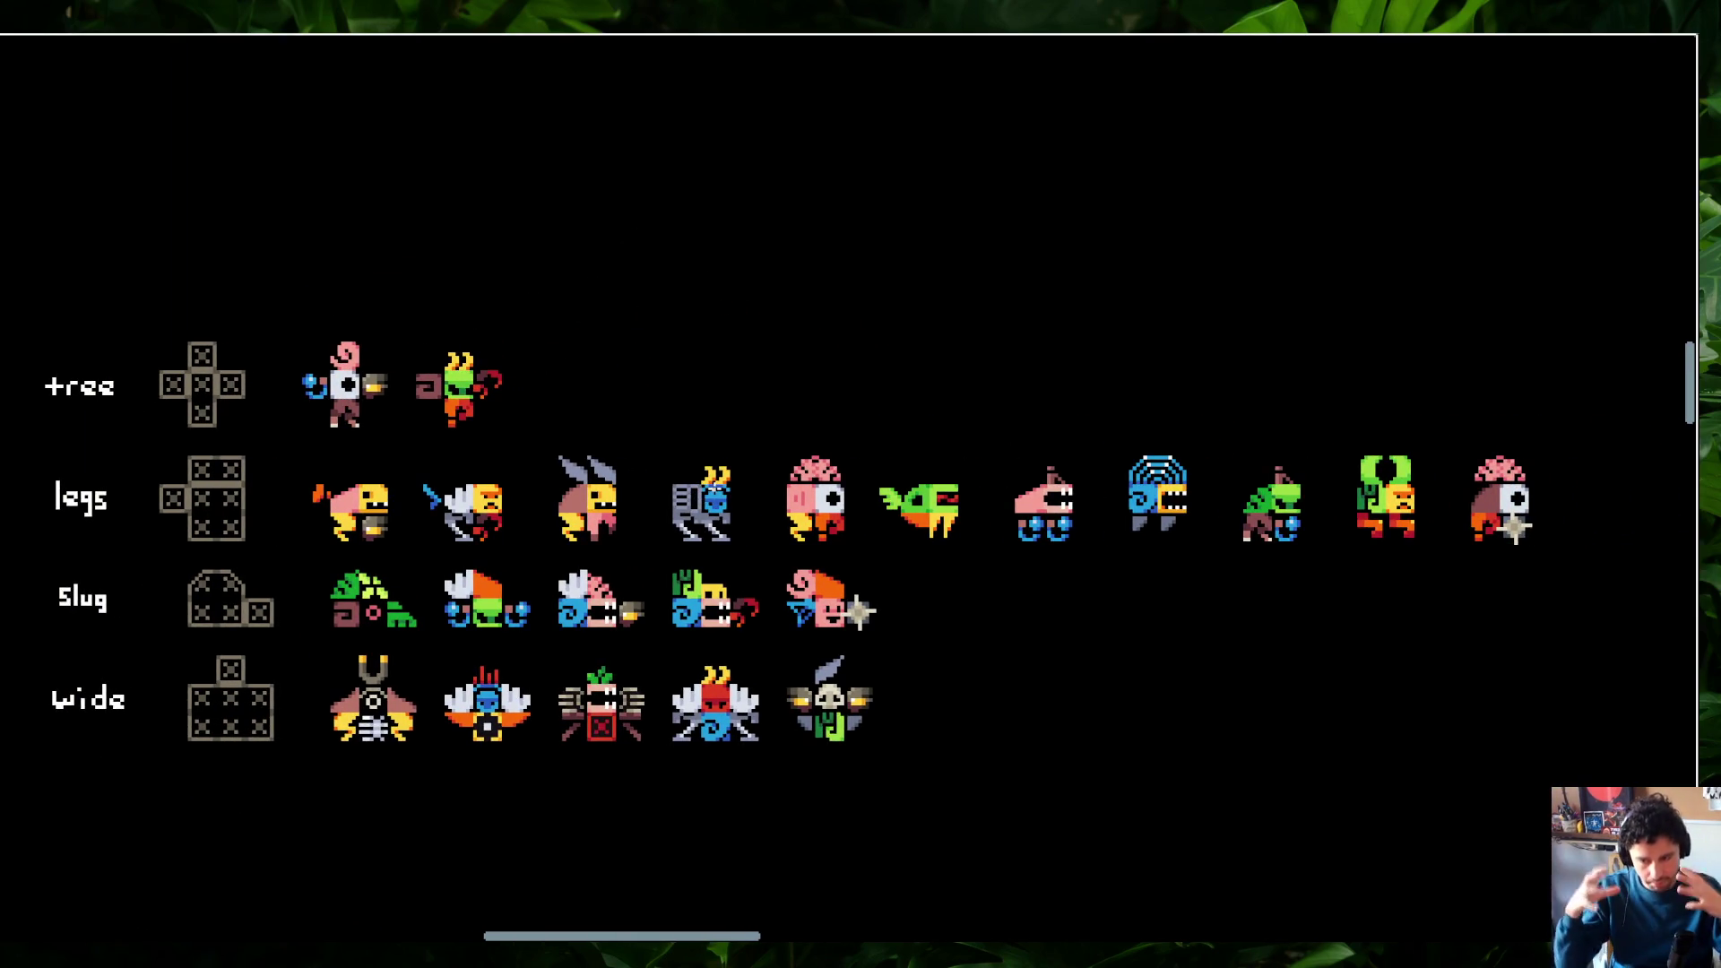
Redraw the slug template's rounded top as a square-cornered edge
scroll(250, 538, "up", 10)
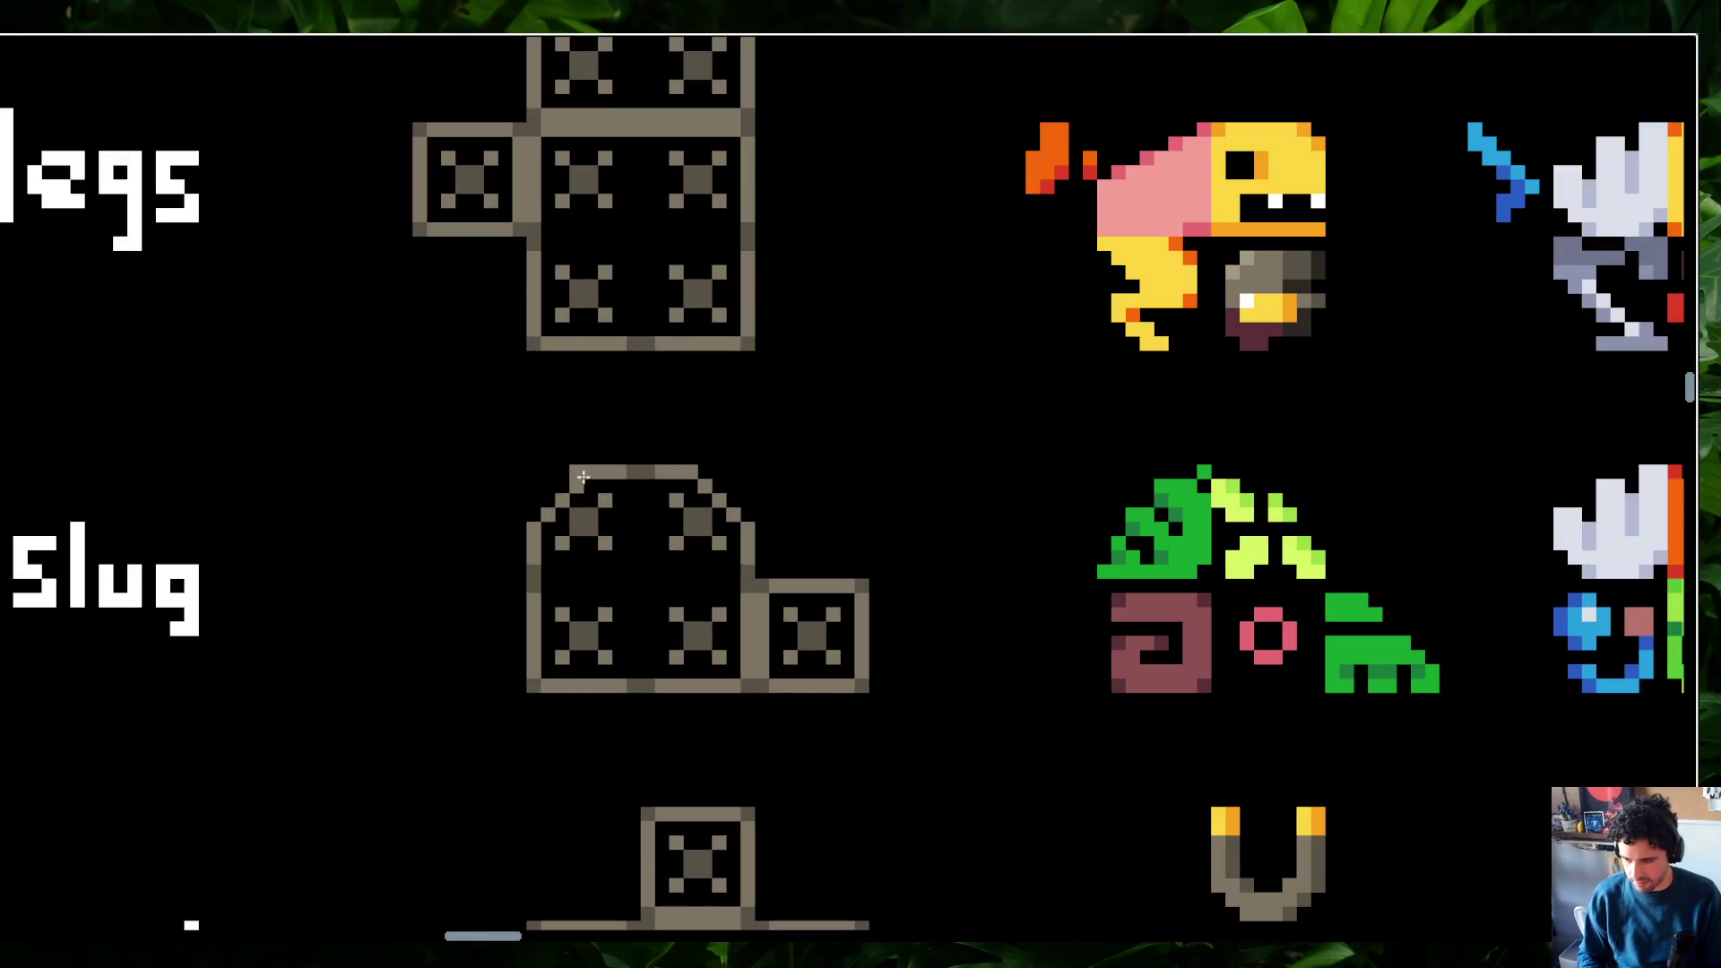
mouse_move(583, 472)
left_mouse_down()
mouse_move(534, 474)
mouse_move(583, 520)
mouse_move(762, 475)
mouse_move(738, 471)
mouse_move(731, 504)
mouse_move(699, 484)
mouse_move(538, 511)
mouse_move(565, 493)
left_mouse_up()
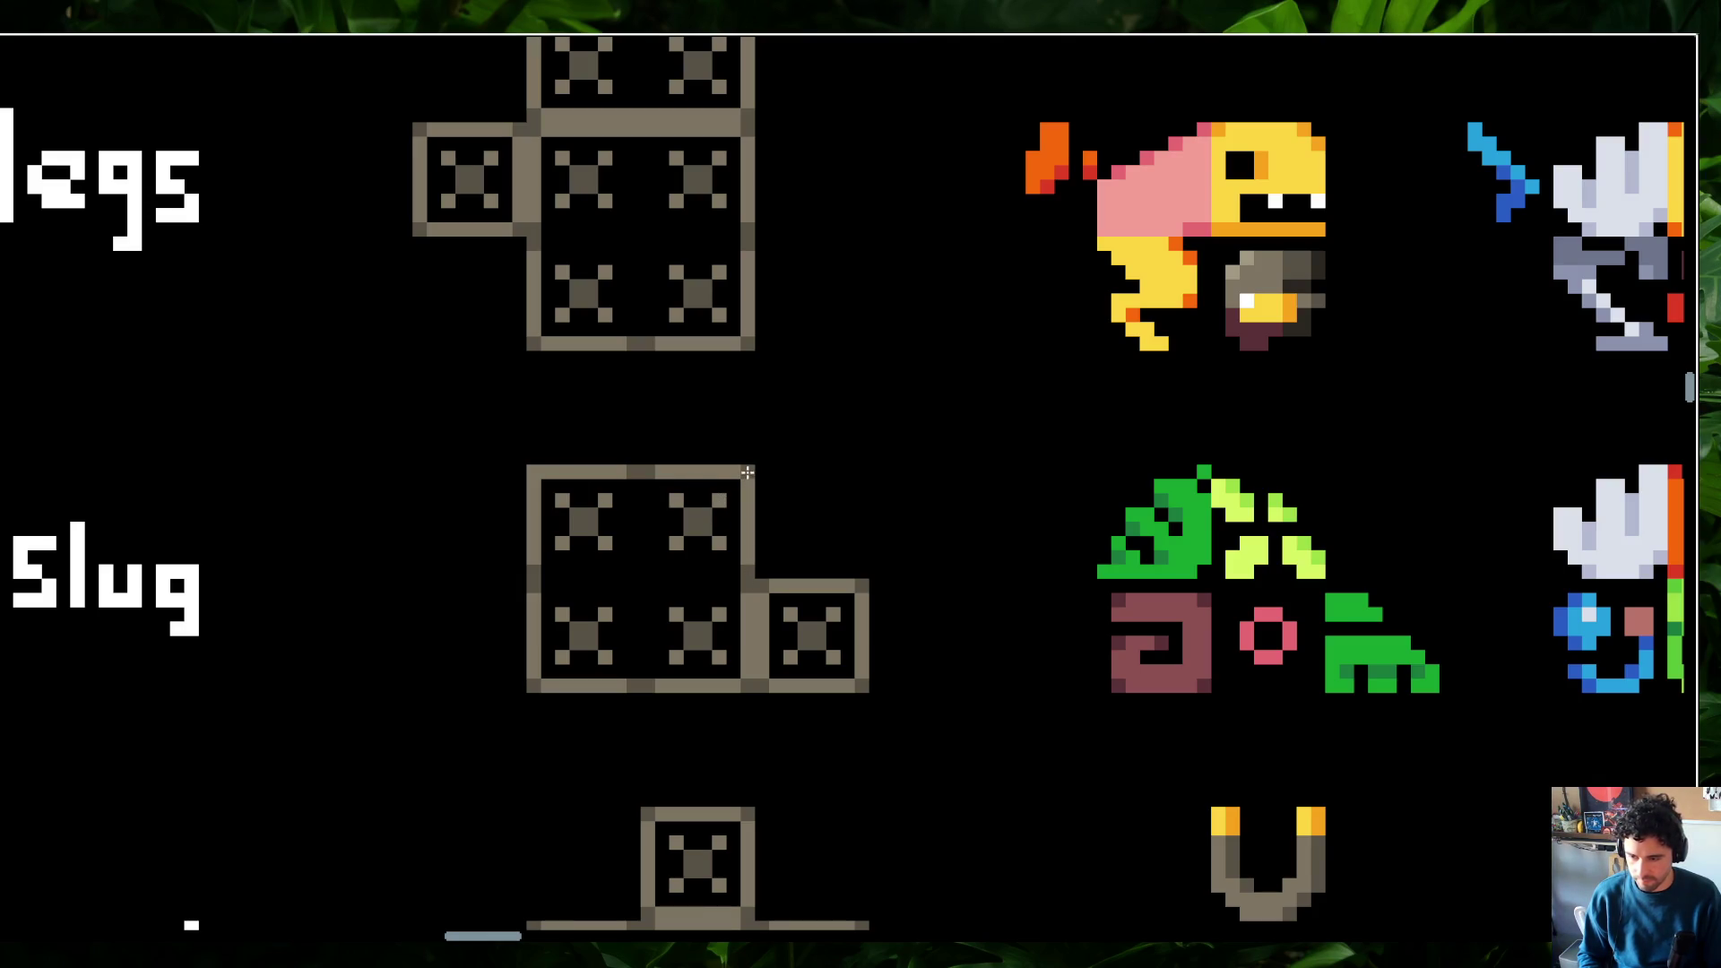
scroll(635, 449, "down", 3)
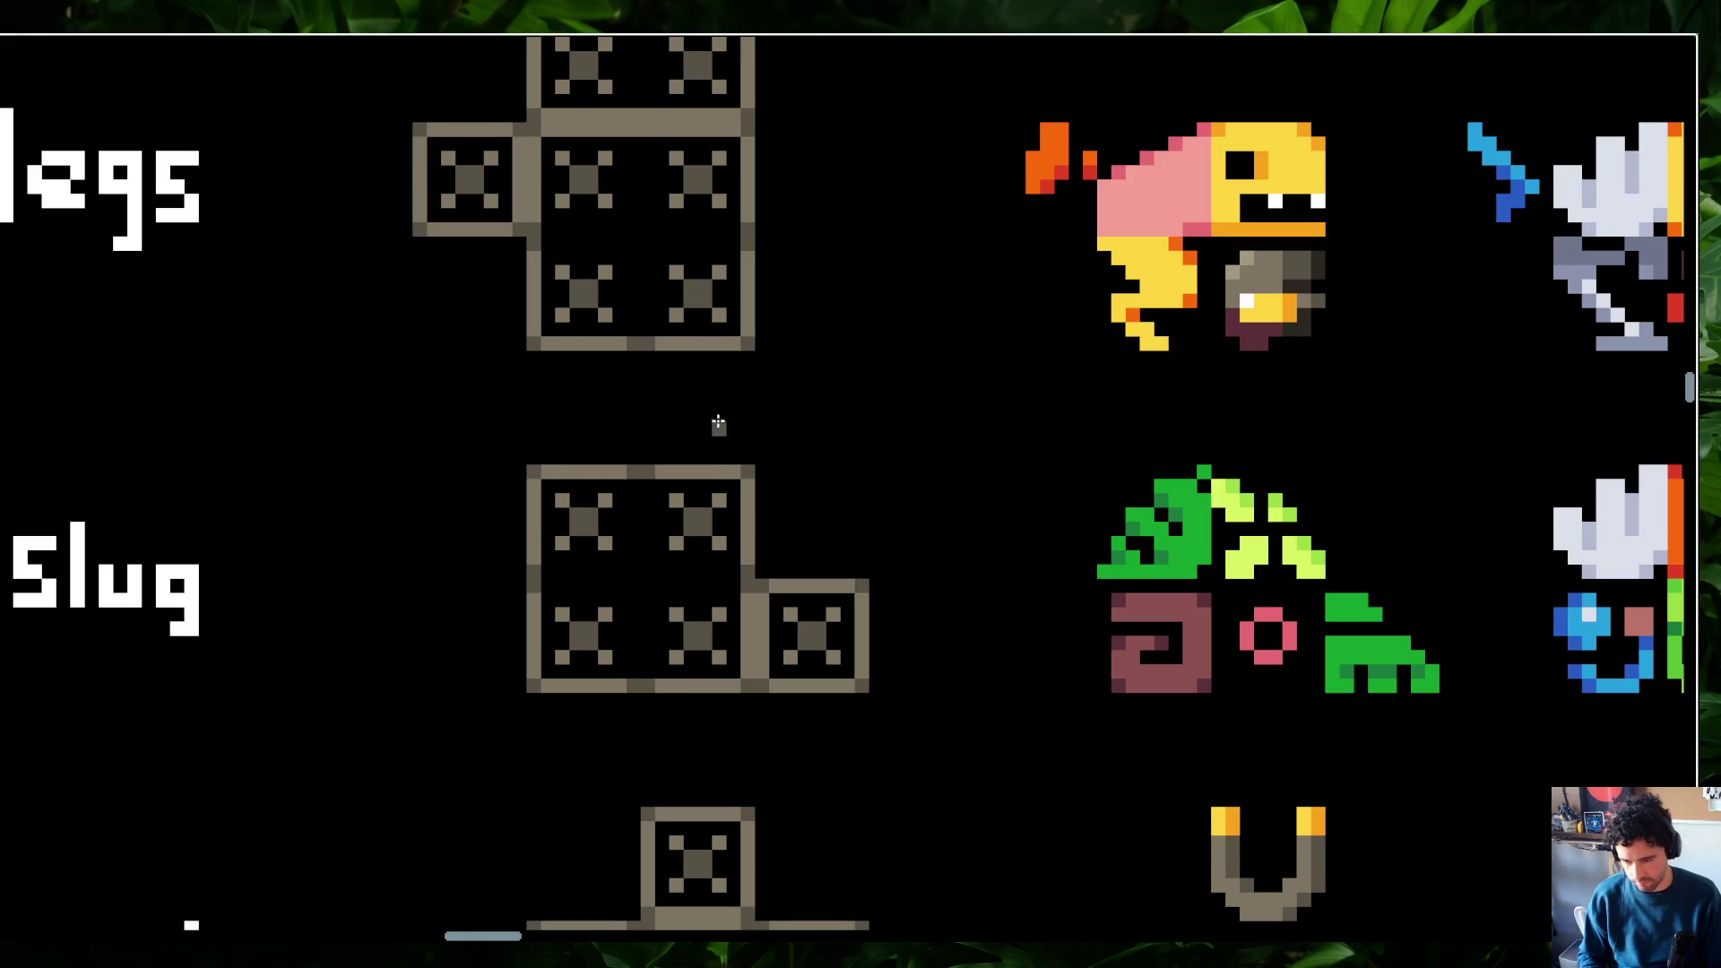
scroll(676, 411, "up", 1)
scroll(847, 414, "down", 5)
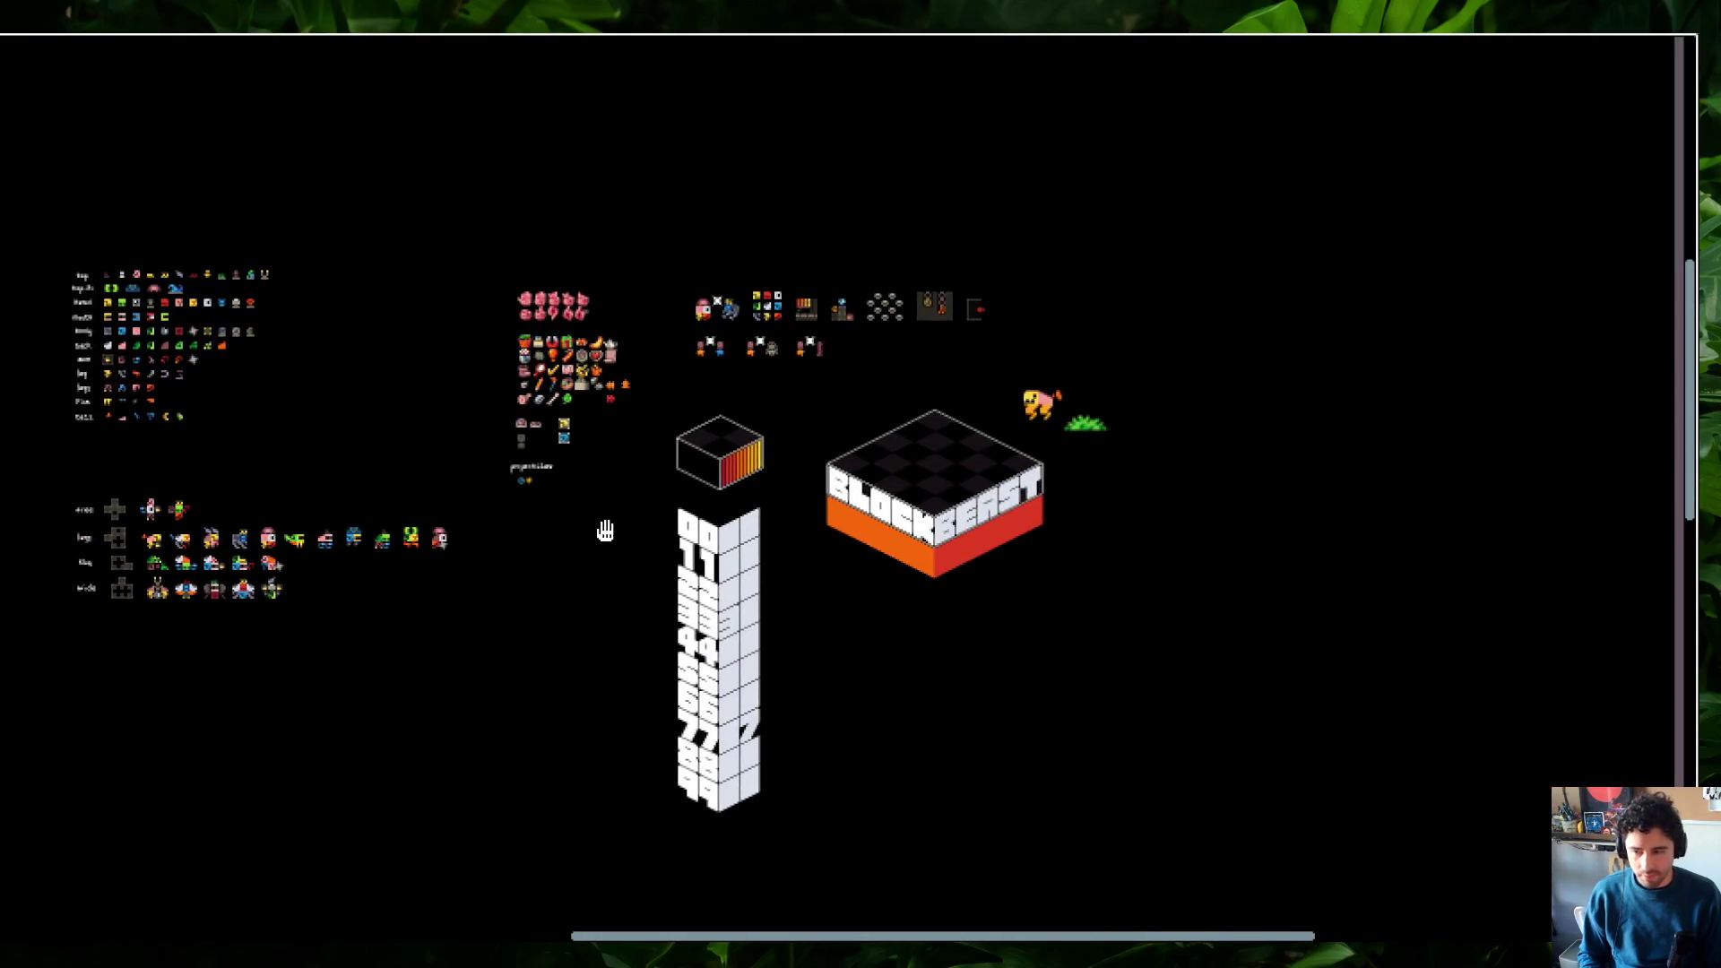
Pan across the sheet to the item icons and the BLOCK BEAST logo block
scroll(648, 409, "up", 5)
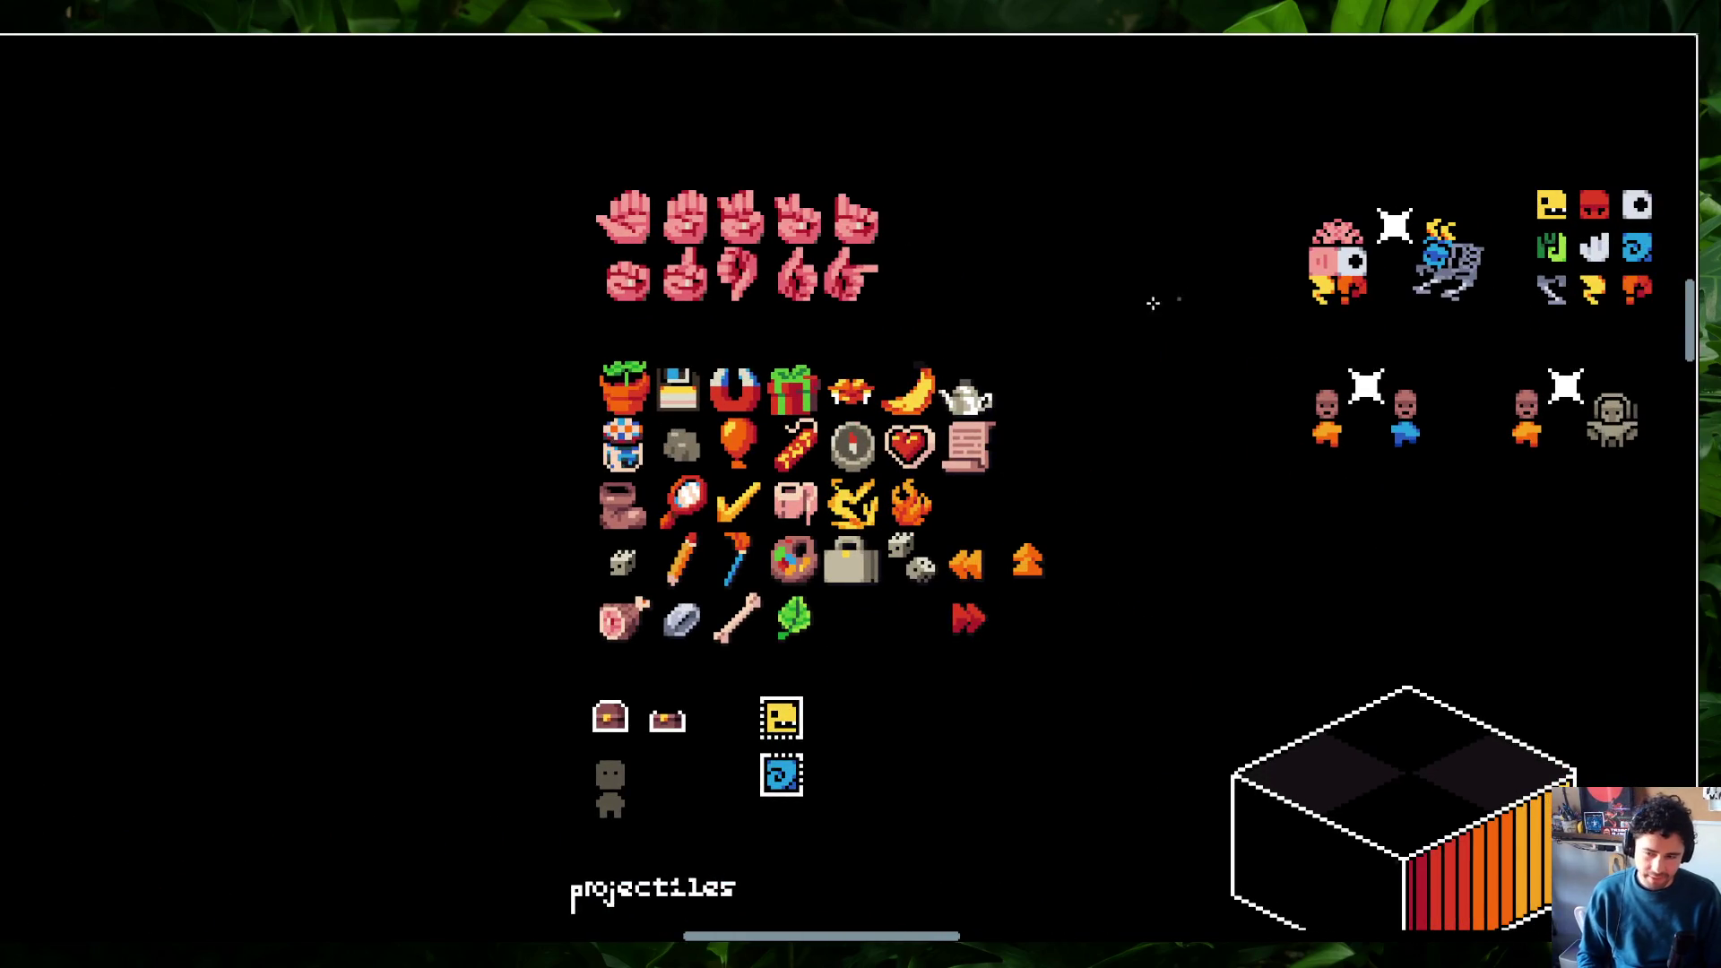
mouse_move(1136, 541)
left_mouse_down()
mouse_move(979, 430)
mouse_move(1141, 603)
left_mouse_up()
left_click_drag(1259, 605, 566, 513)
scroll(567, 513, "down", 5)
mouse_move(684, 530)
left_mouse_down()
mouse_move(661, 357)
mouse_move(750, 358)
mouse_move(977, 512)
left_mouse_up()
Center the labelled body-part rows, then switch back to GameMaker
mouse_move(503, 374)
left_mouse_down()
mouse_move(1126, 487)
mouse_move(1267, 443)
left_mouse_up()
scroll(890, 356, "up", 3)
scroll(890, 356, "up", 2)
left_click_drag(896, 358, 1013, 404)
scroll(1040, 498, "down", 2)
scroll(896, 430, "down", 2)
scroll(806, 377, "right", 1)
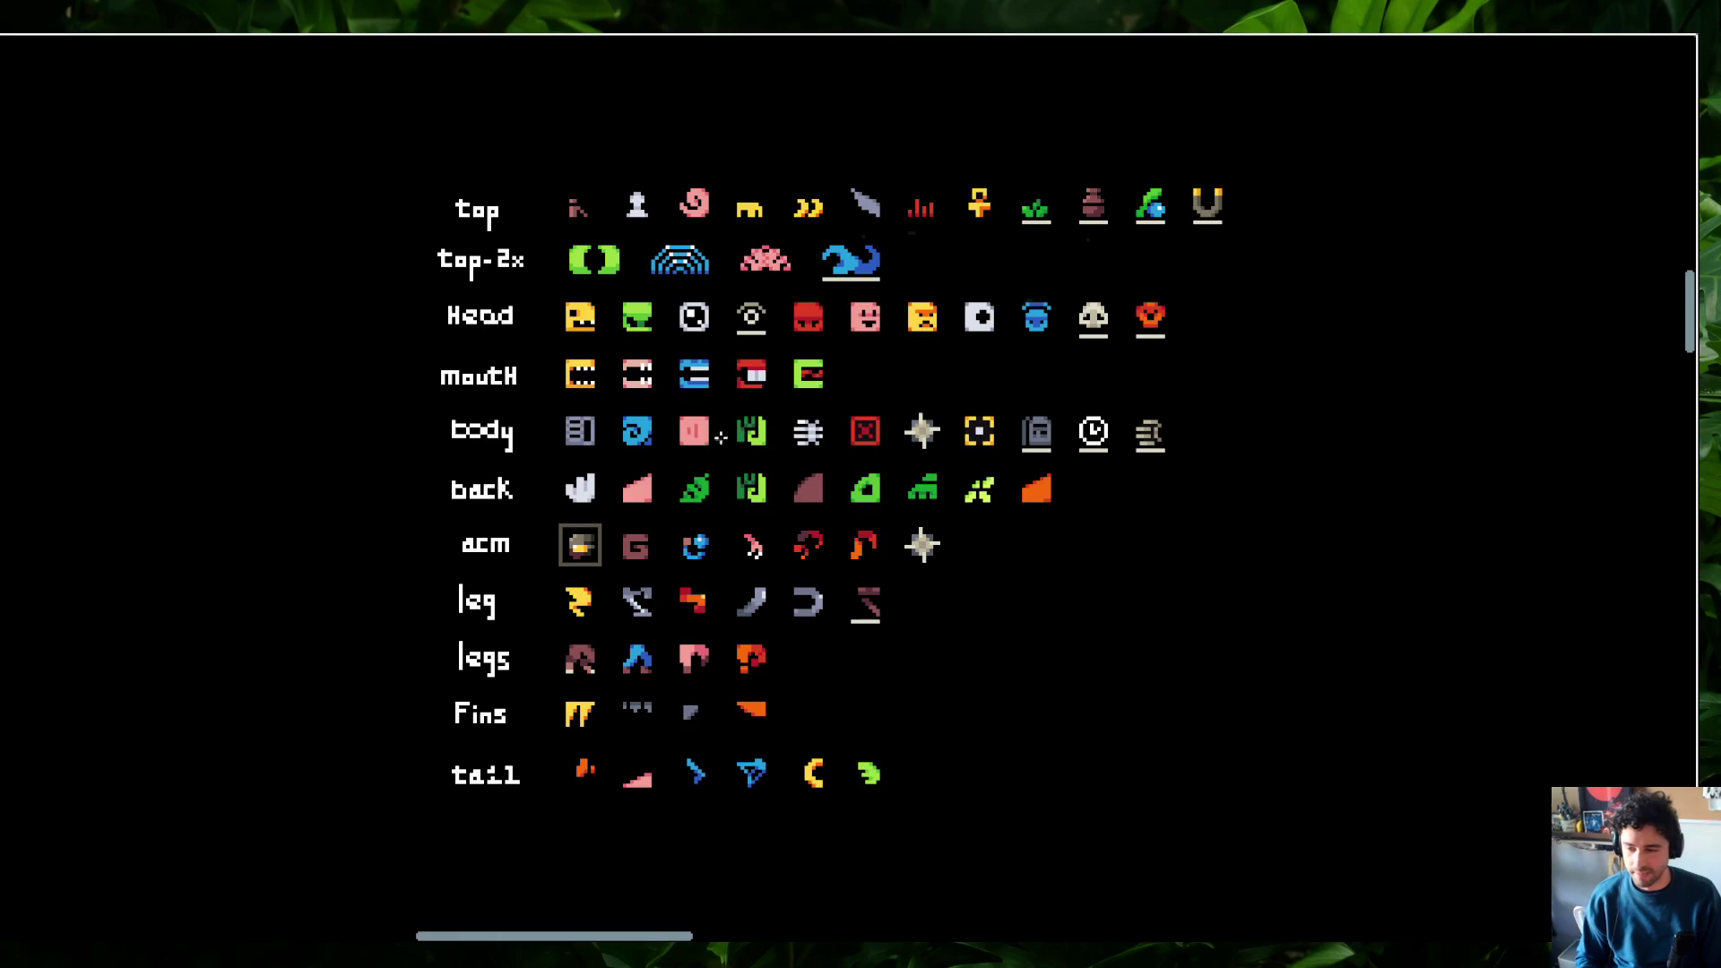
key("alt+Tab")
key("Tab")
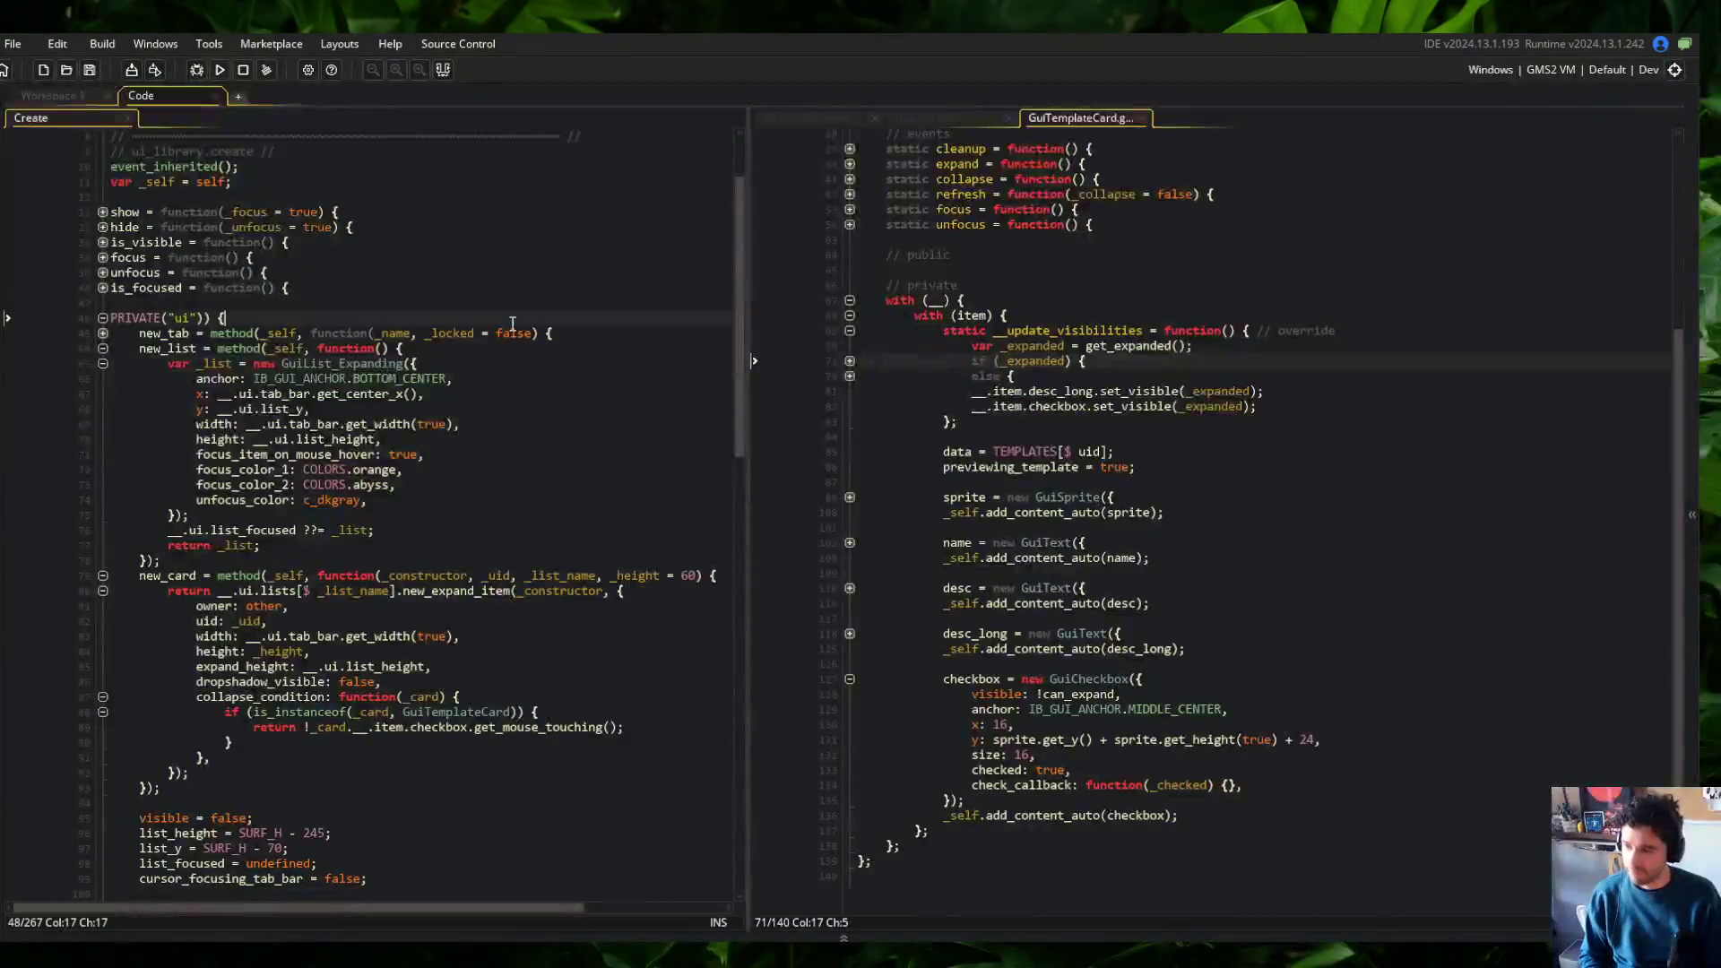
Open the global_template_data_init script by searching assets for 'template'
key("ctrl+t")
type("template")
key("Down")
key("Down")
key("Down")
key("Return")
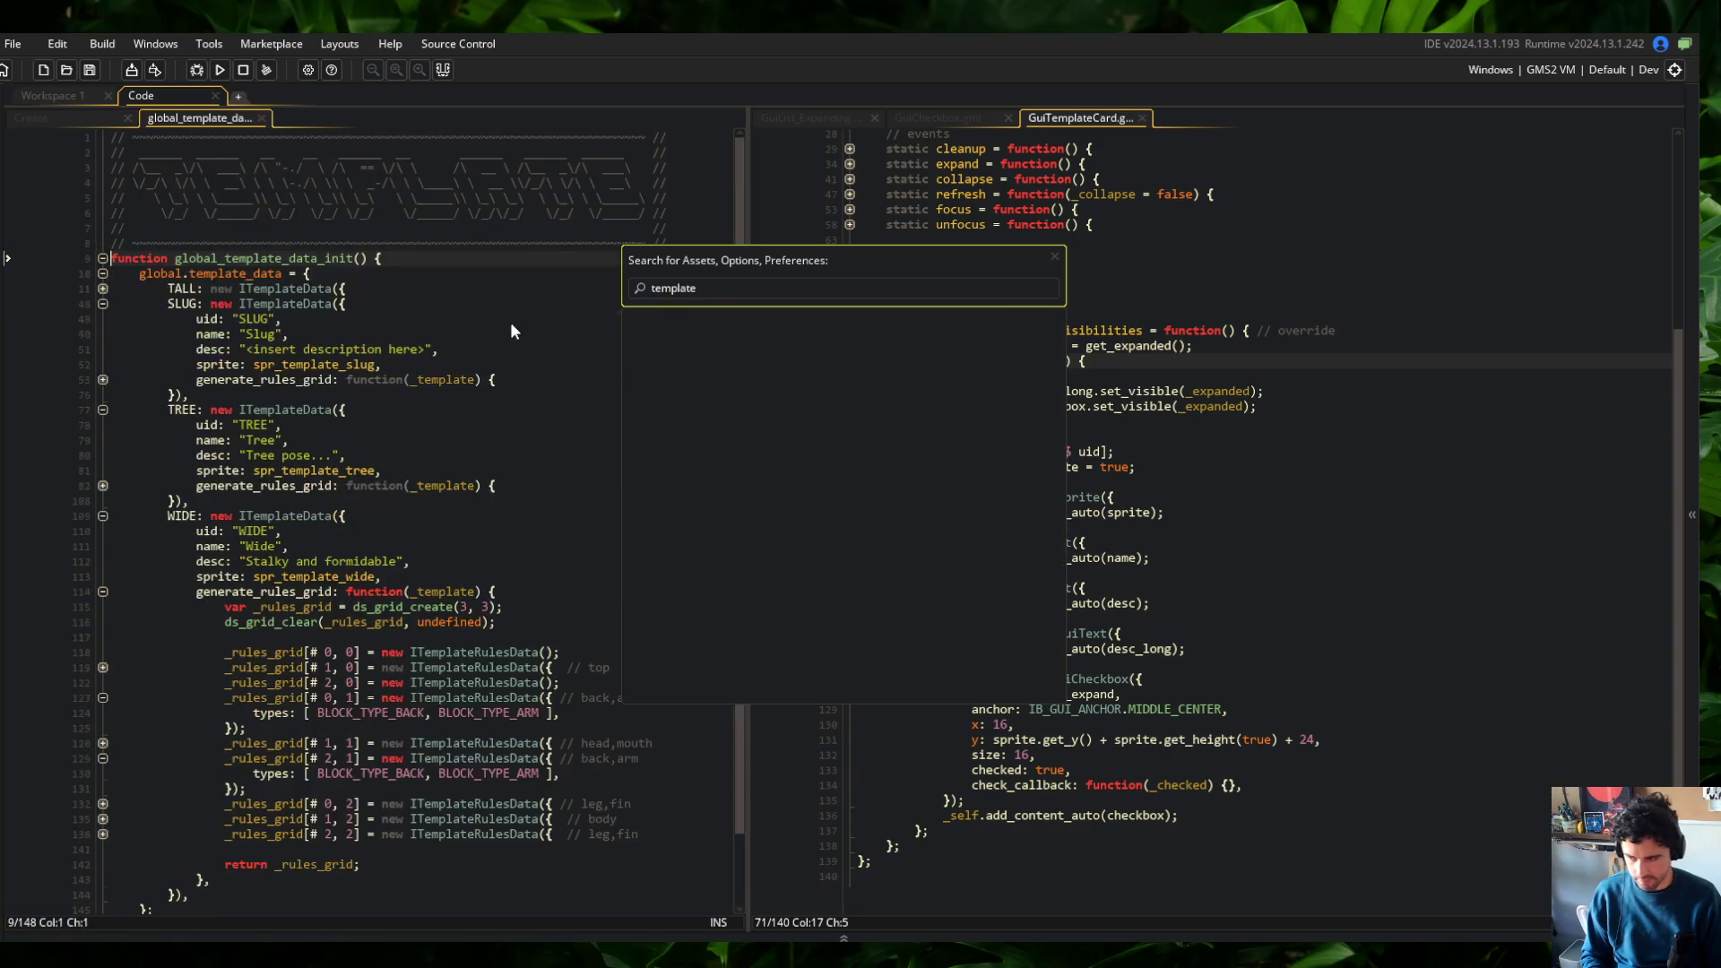
Unfold the template data and rules grid down to the TALL head rule
left_click(440, 366)
key("ctrl+m")
key("ctrl+m")
key("Down")
key("ctrl+m")
key("Down")
key("Down")
key("Down")
key("ctrl+m")
key("Down")
key("Down")
key("Down")
Add ',mouths' to the head comment and BLOCK_TYPE_MOUTH to its types, then run with F5
key("End")
type(",mouths")
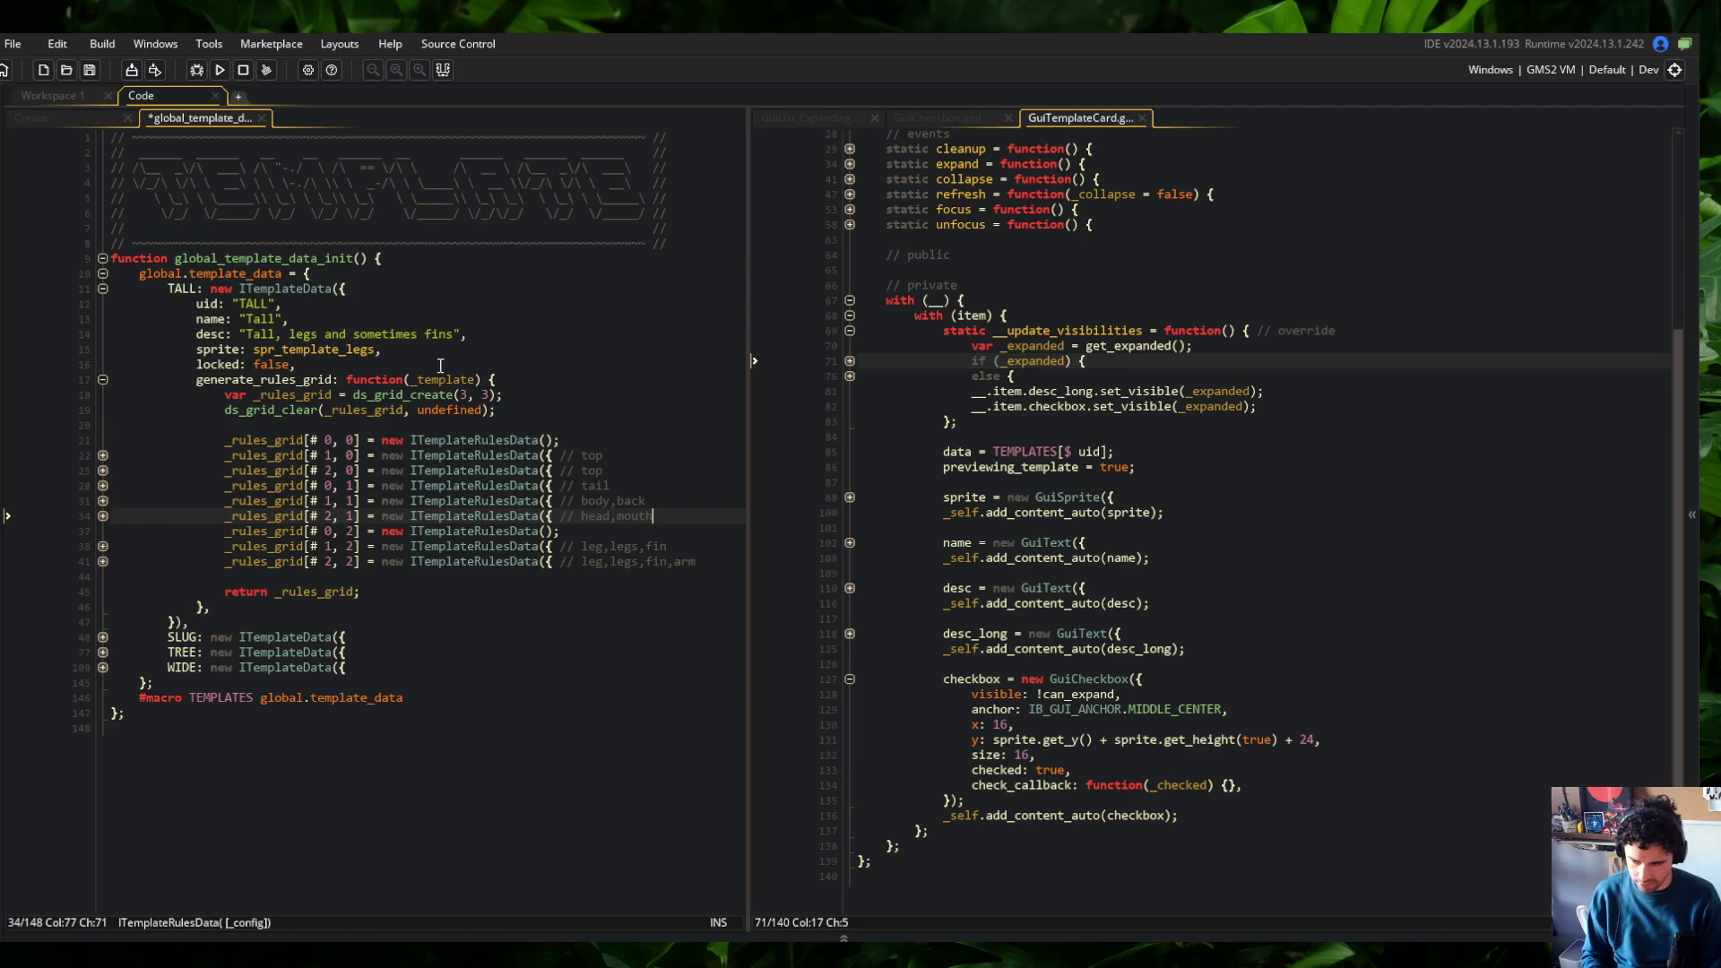
key("Down")
key("Left")
key("Left")
type(", B")
type("LOCK_TYPE_MOUTH")
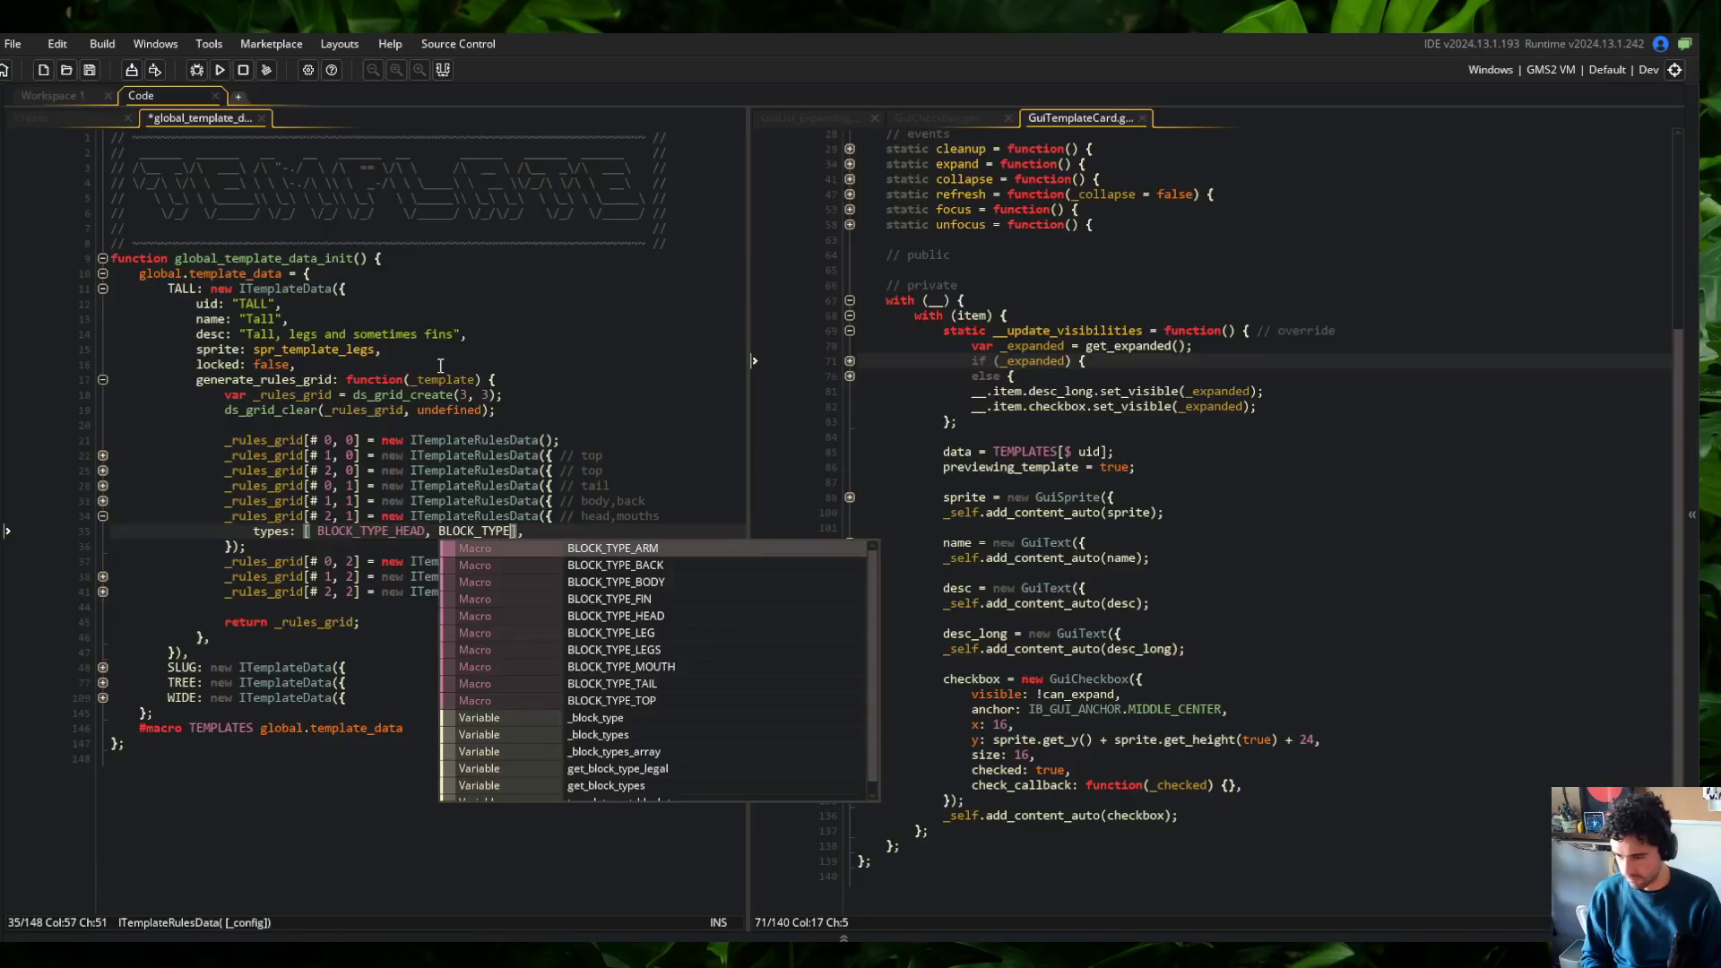
key("F5")
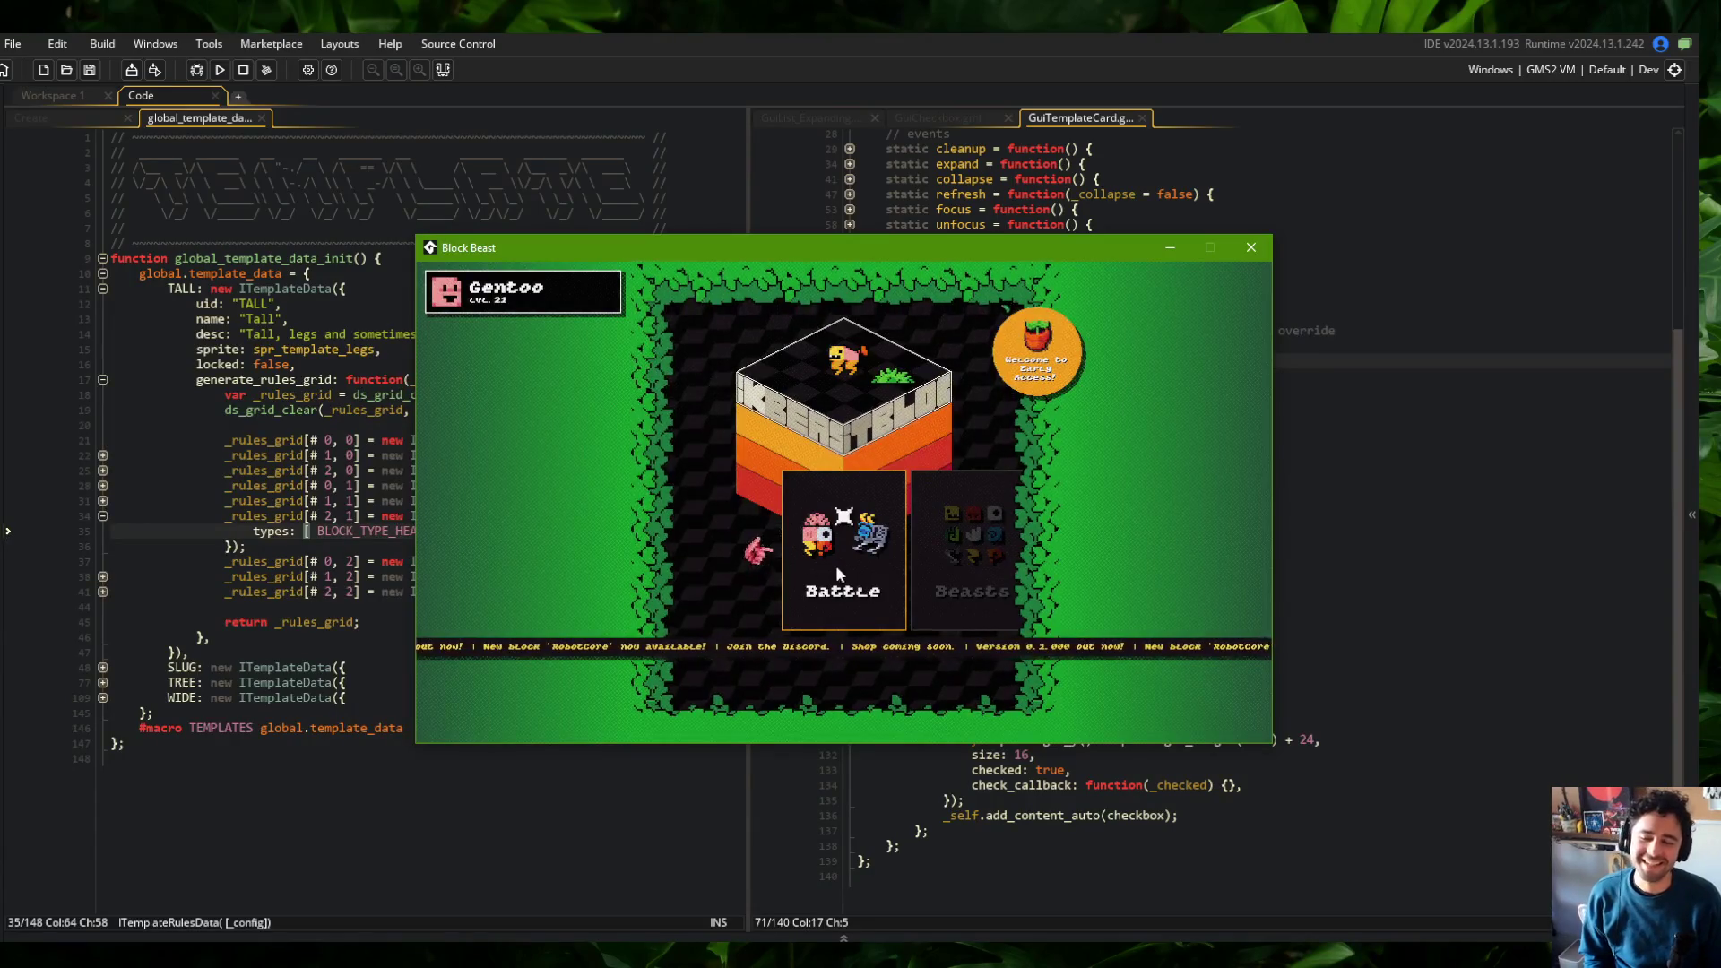
Open My Beast 1 in the beast editor from Beasts, then close the game window
left_click(803, 519)
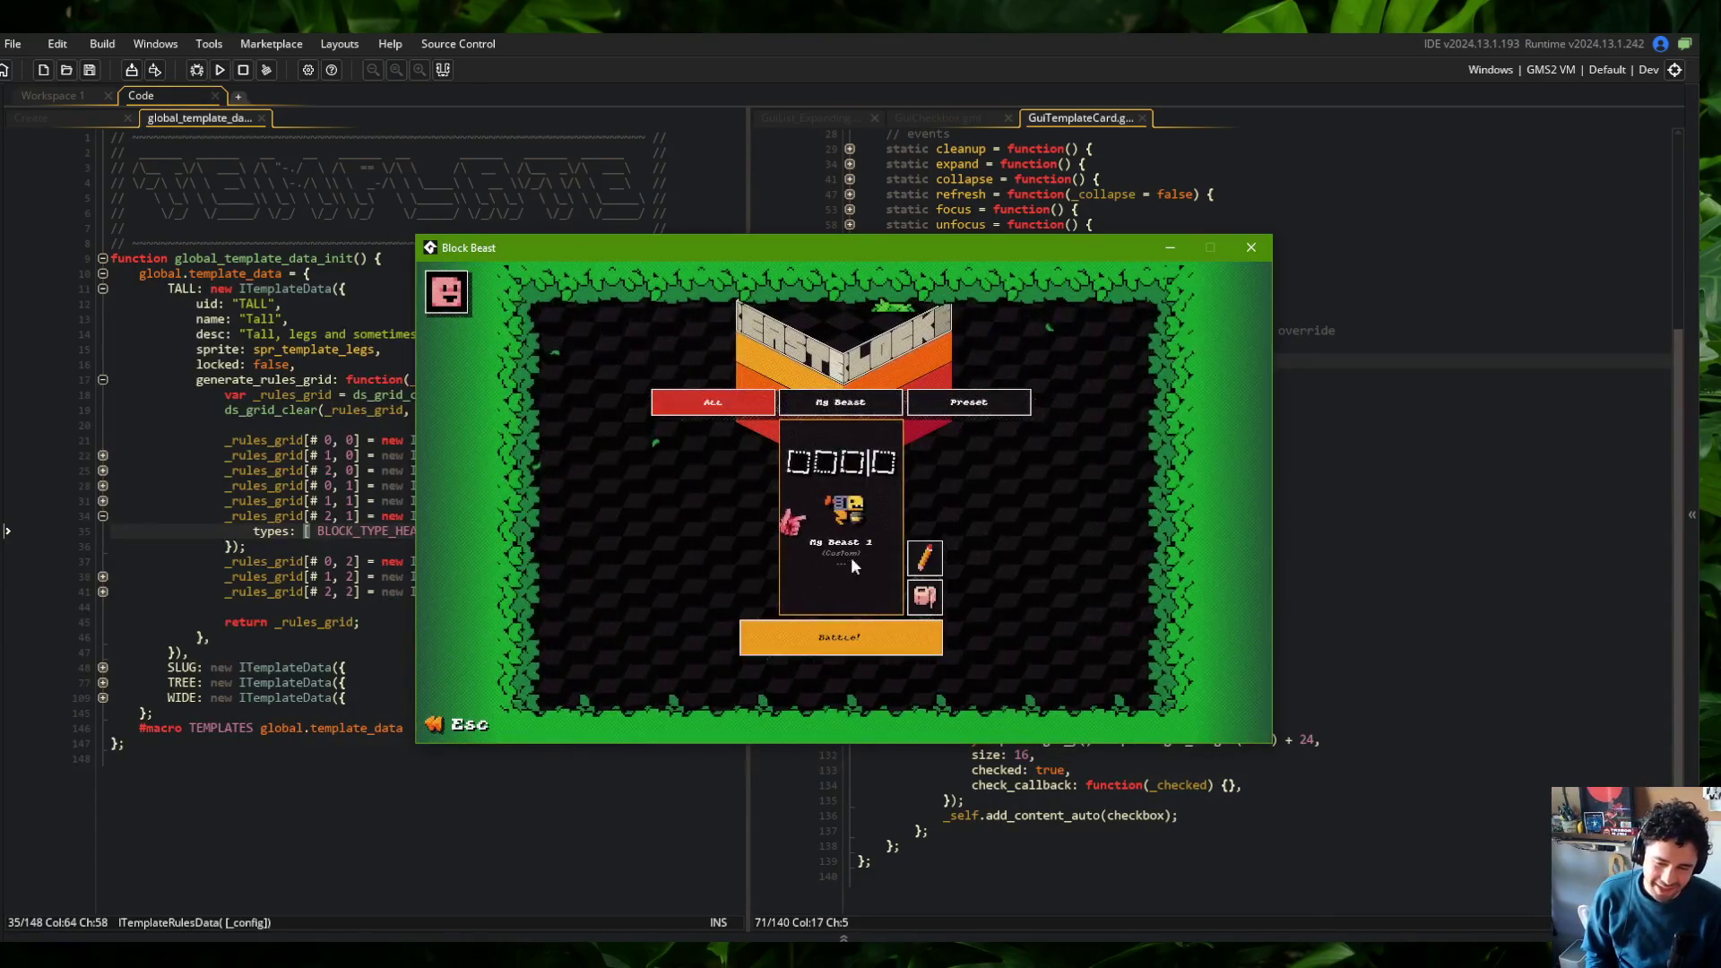
left_click(925, 558)
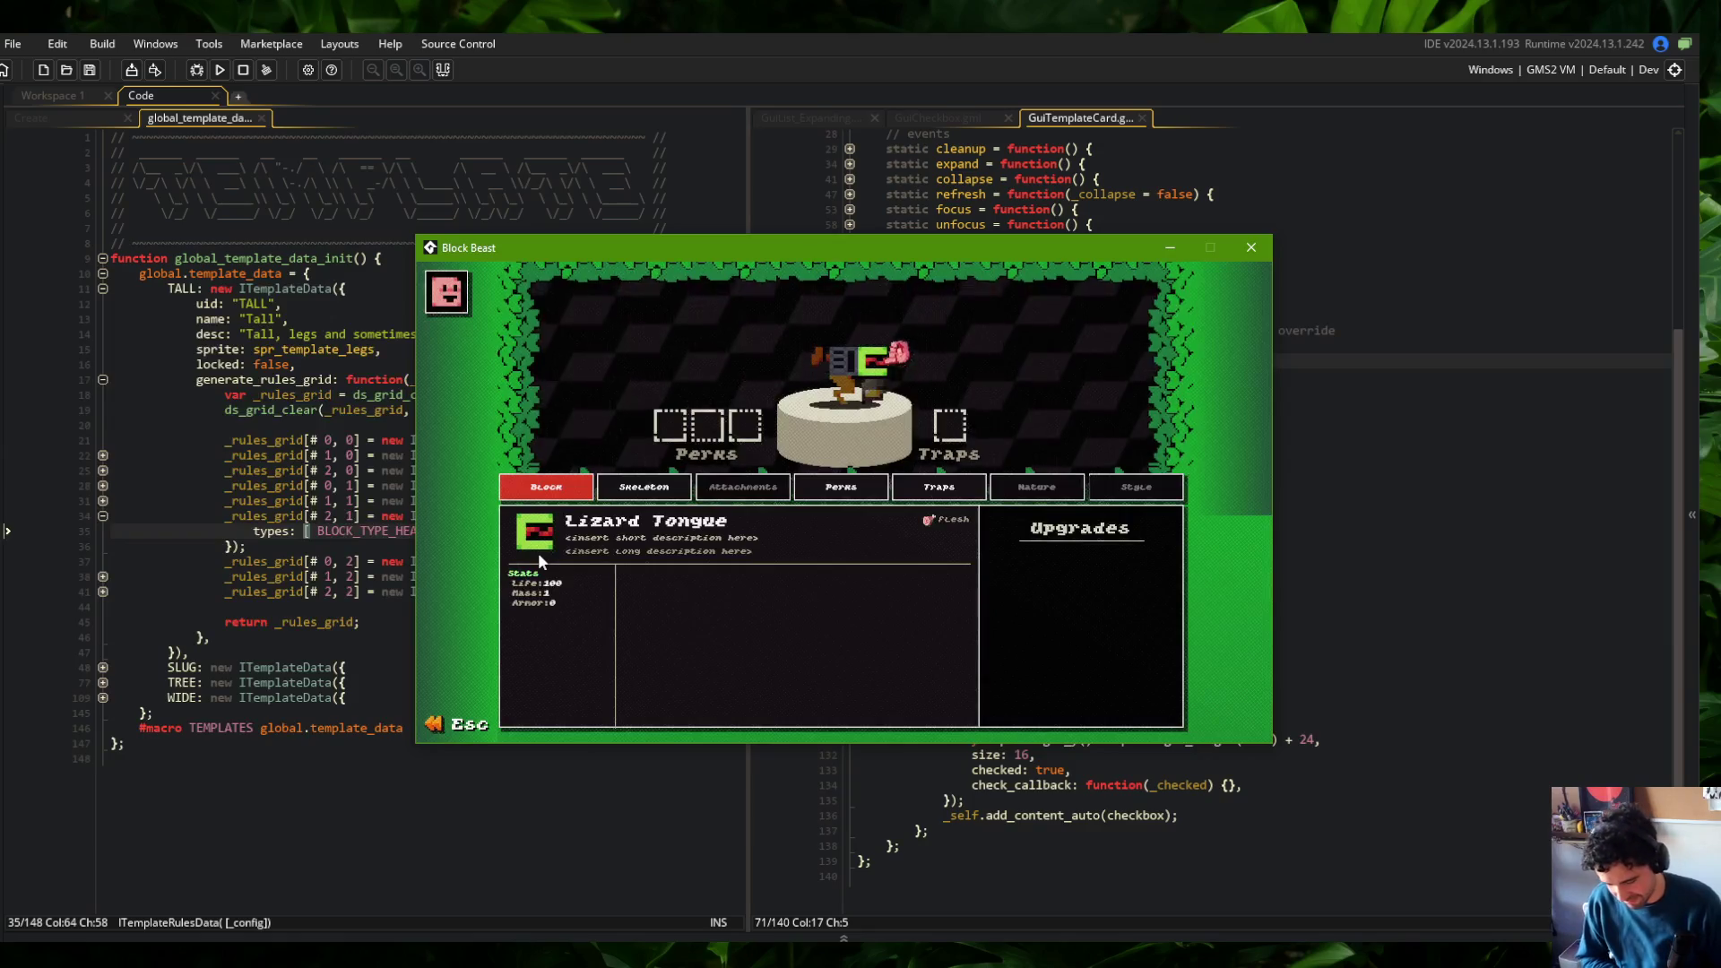
left_click(1251, 249)
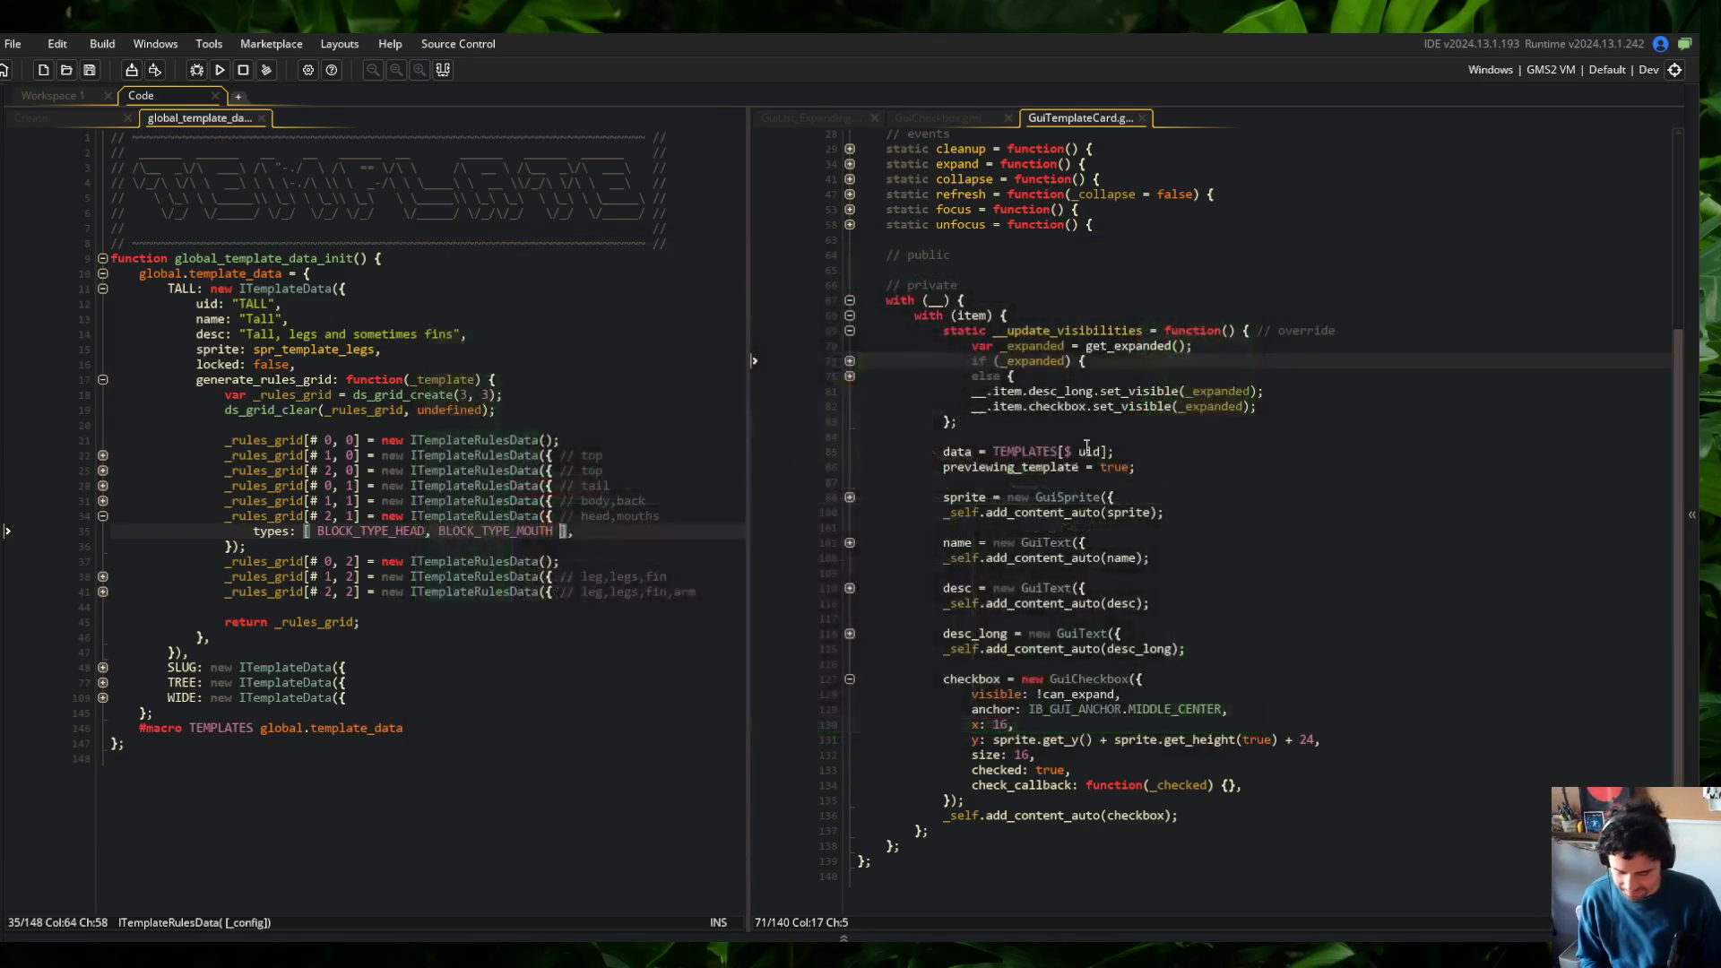
Review the Tall template lines and GuiTemplateCard's private with block, then open ui_library's Create event
left_click(1319, 410)
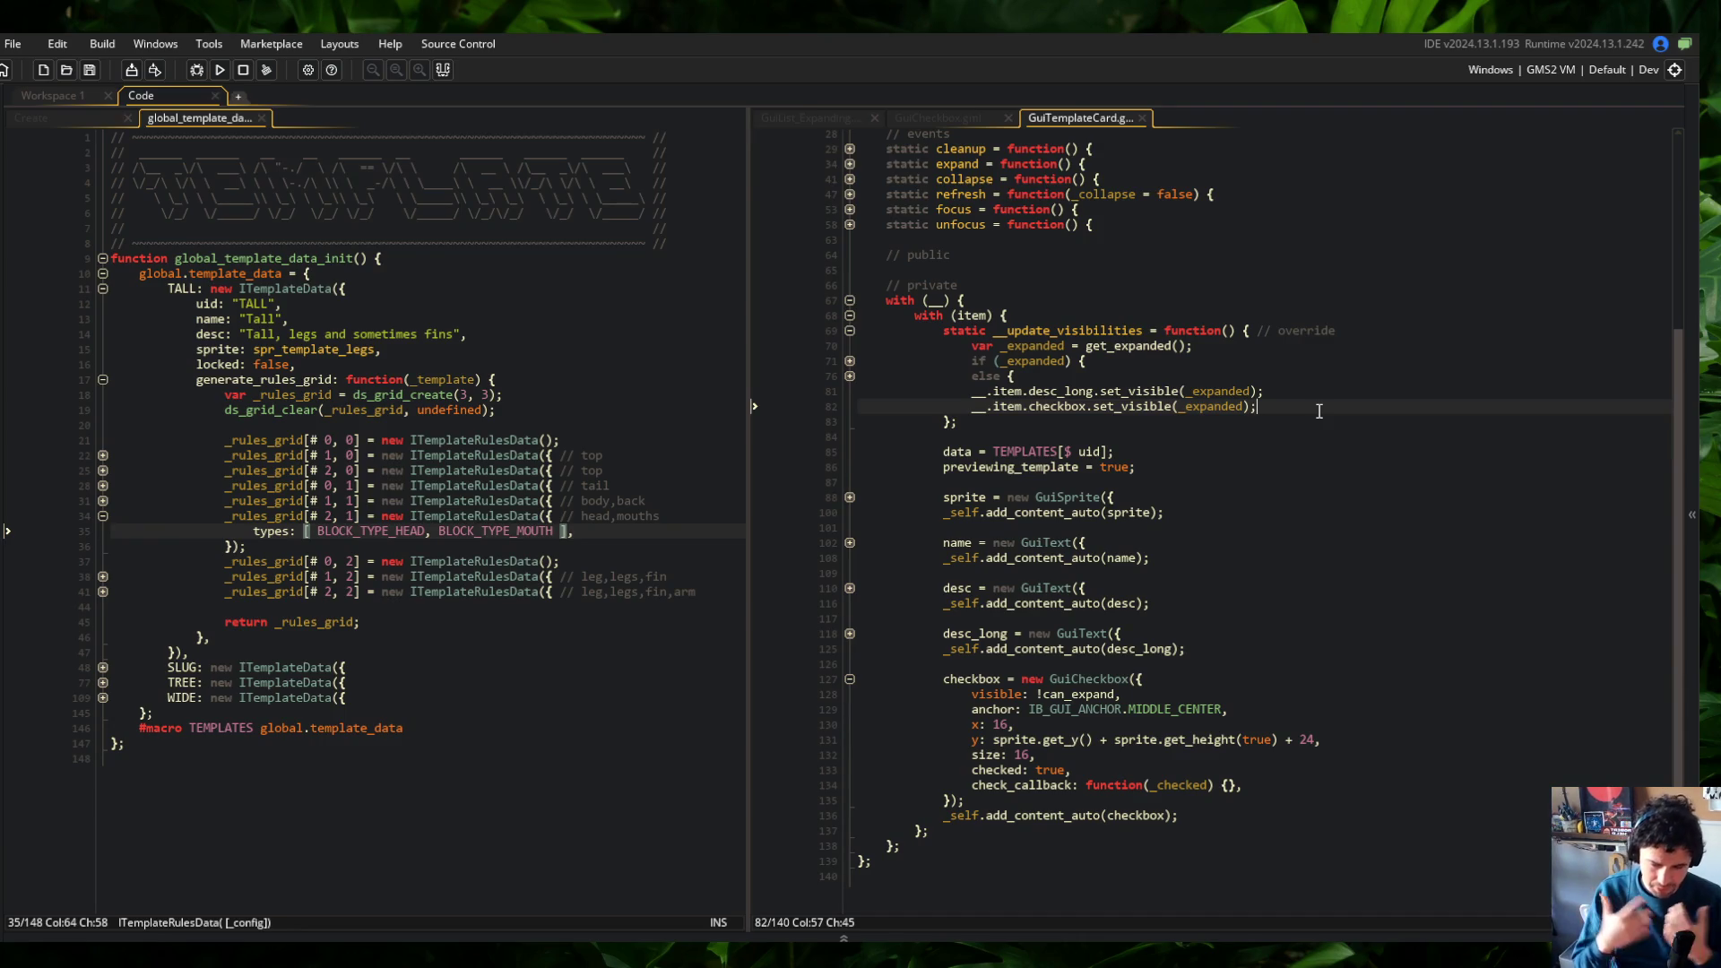
left_click(397, 352)
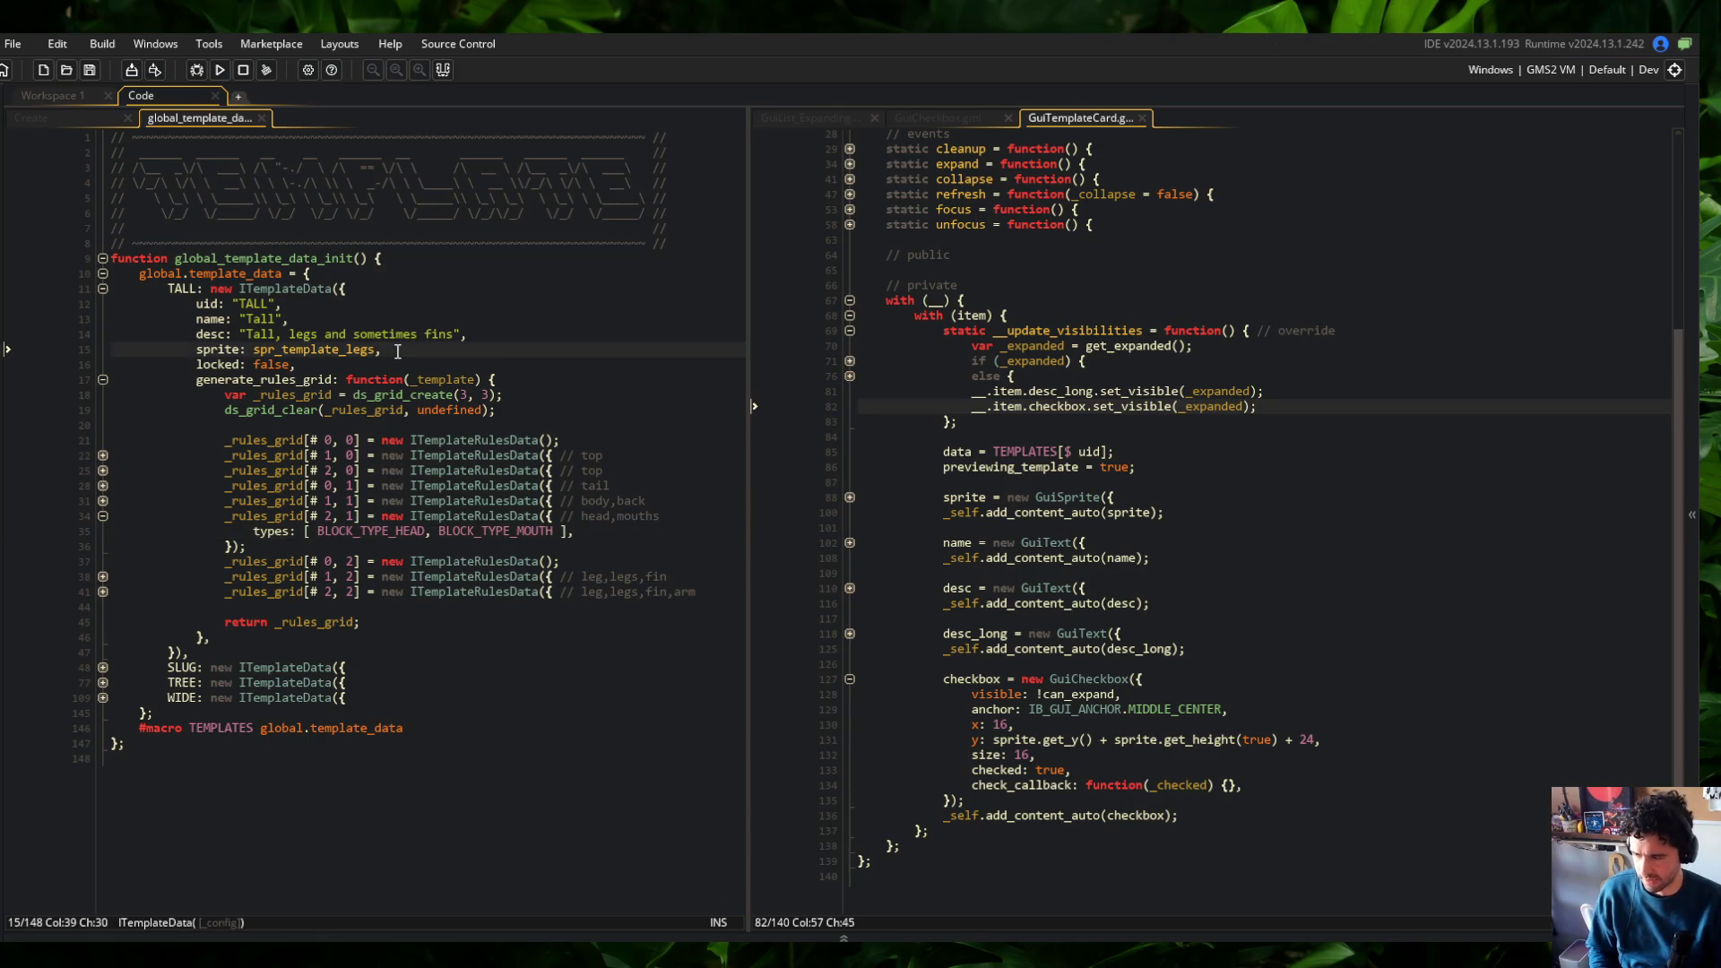
left_click(307, 313)
scroll(1180, 339, "up", 9)
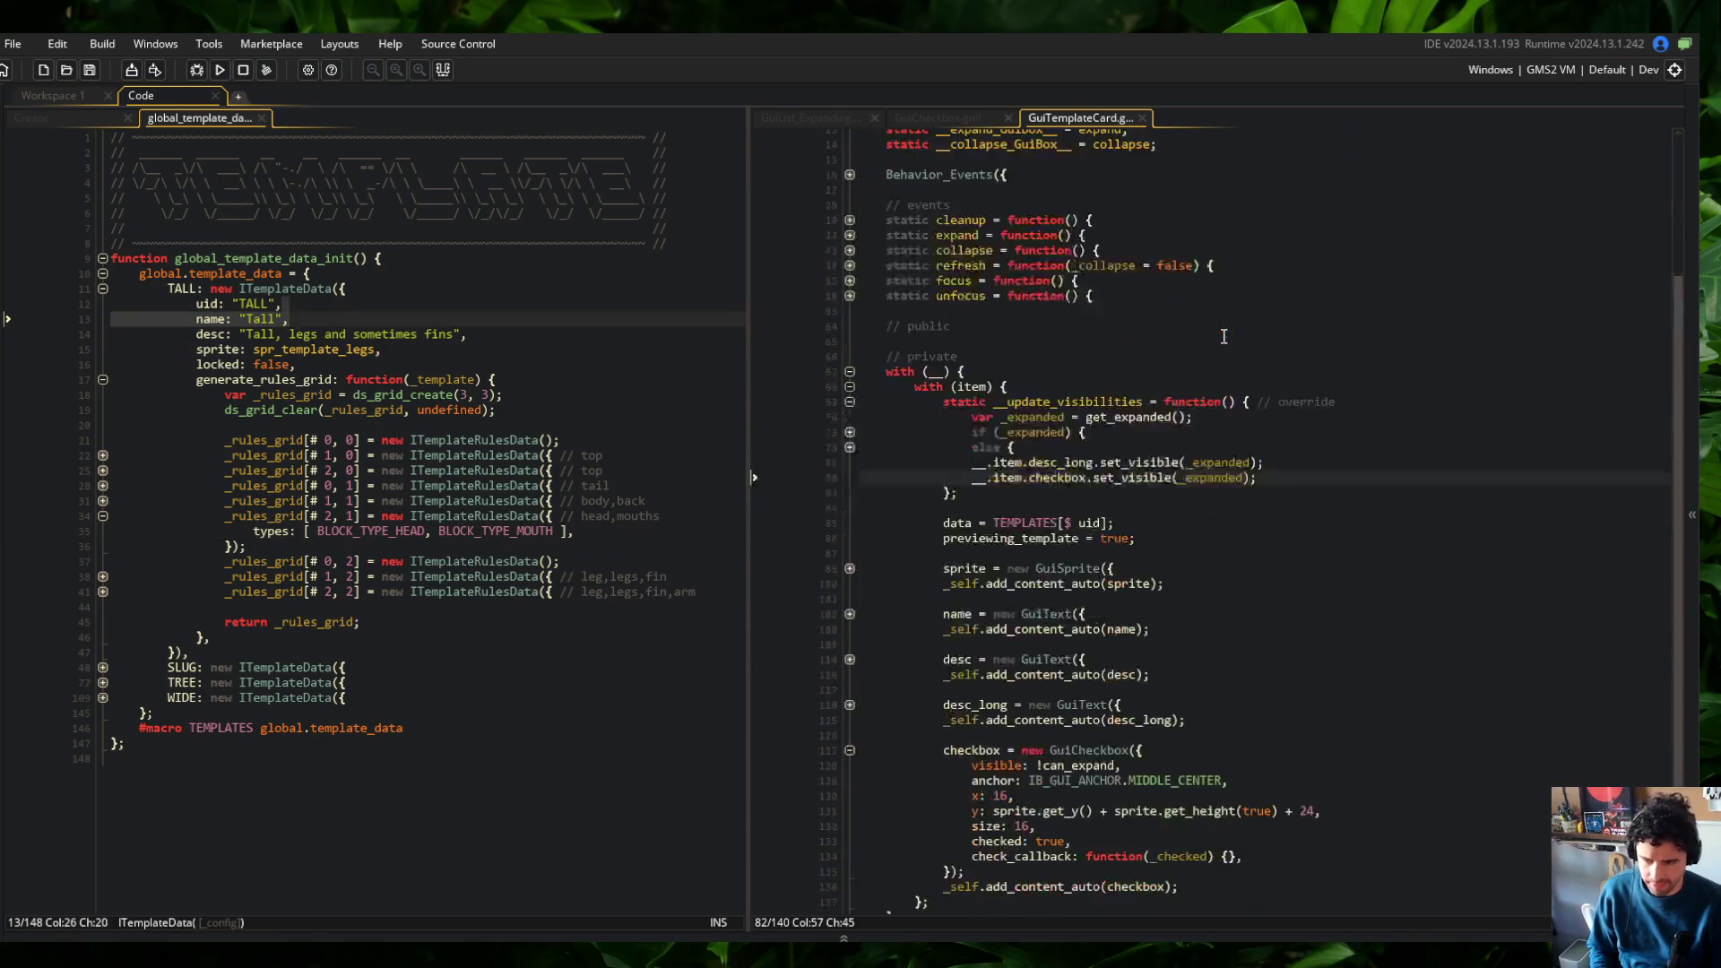
key("Down")
key("Down")
key("Down")
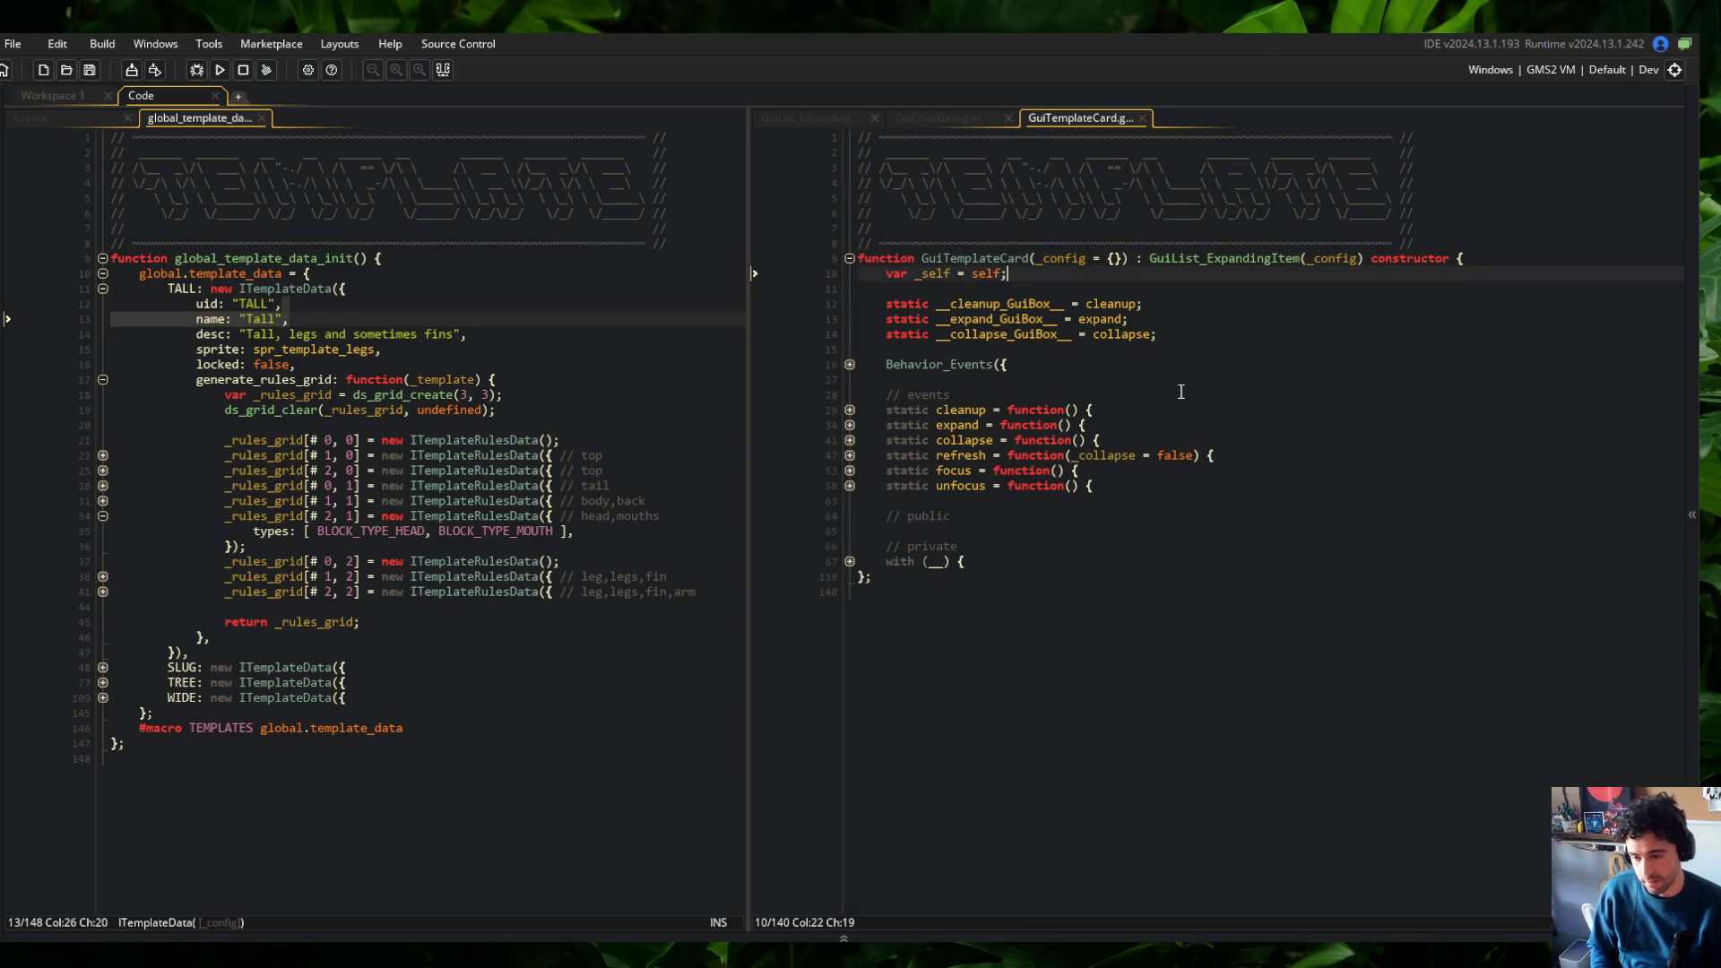
key("Down")
key("Down")
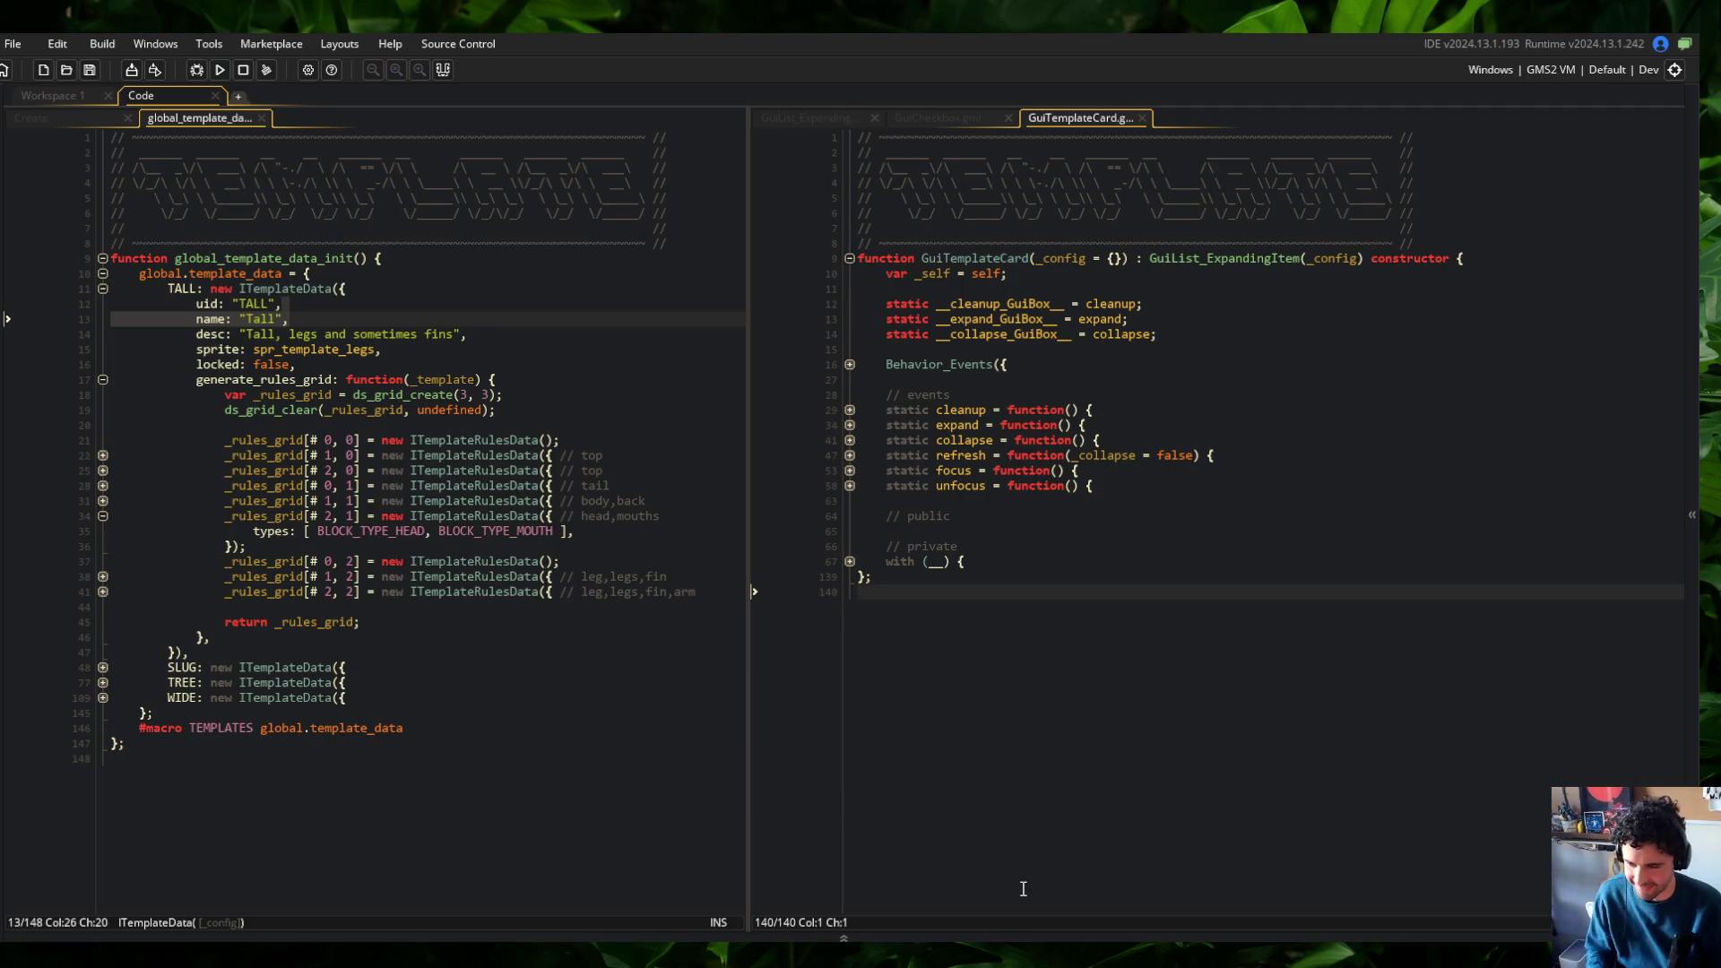
left_click(439, 684)
left_click(436, 789)
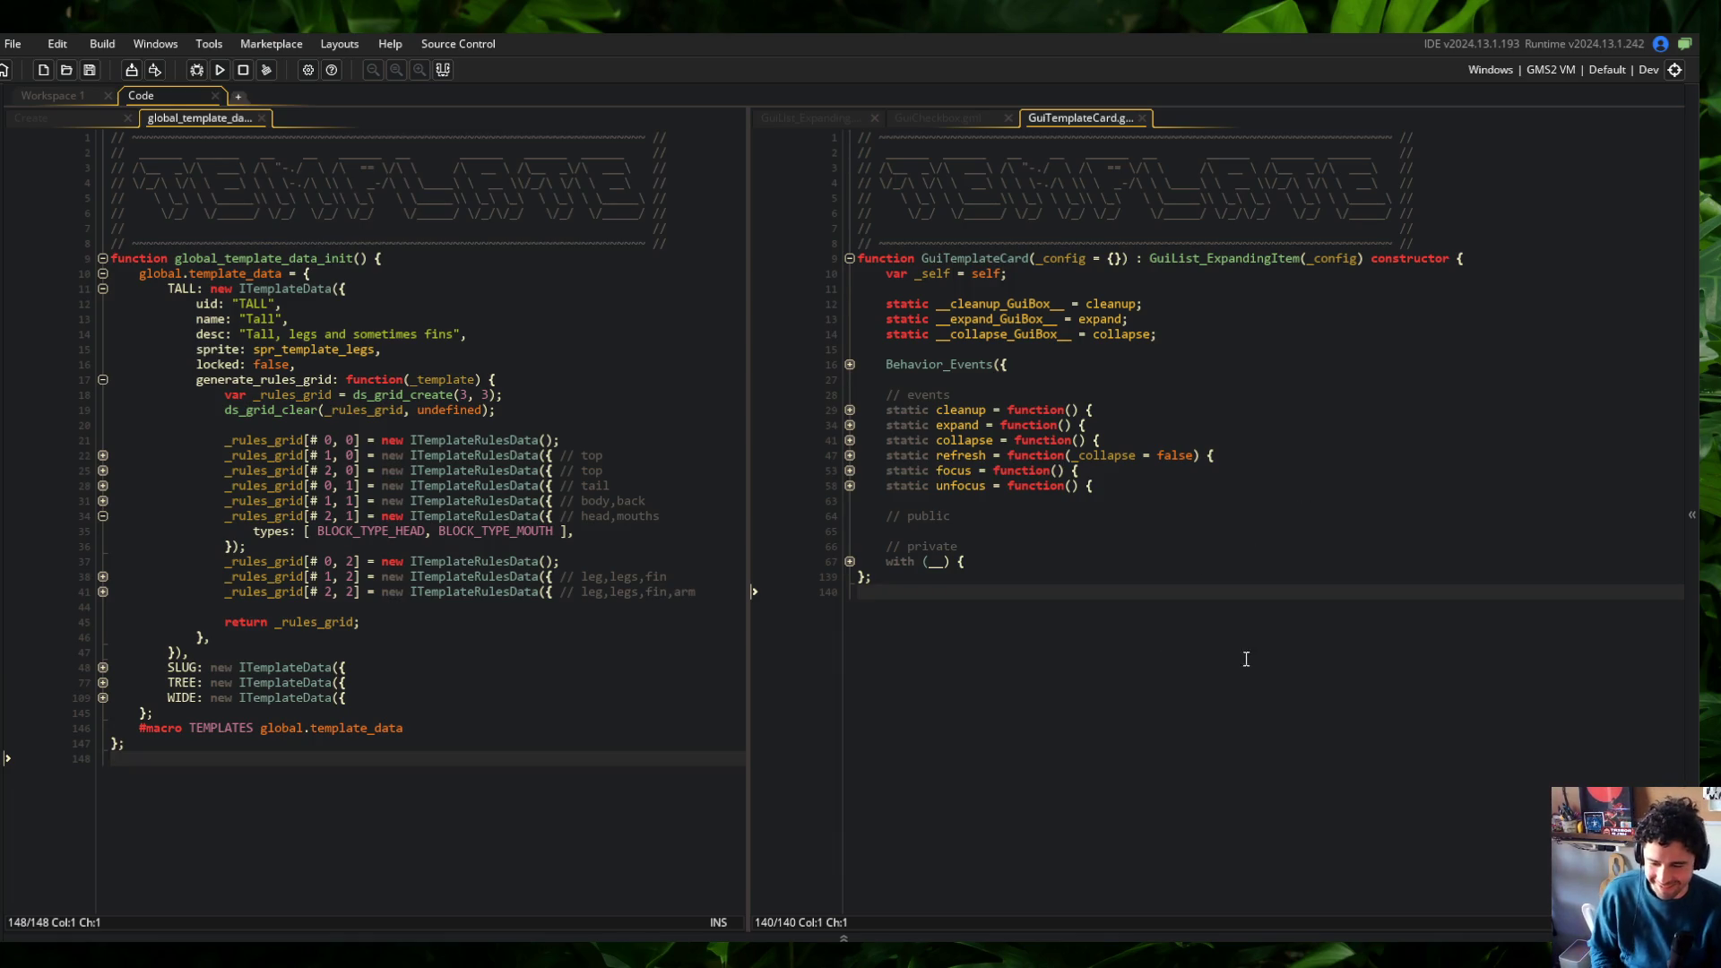
left_click(76, 124)
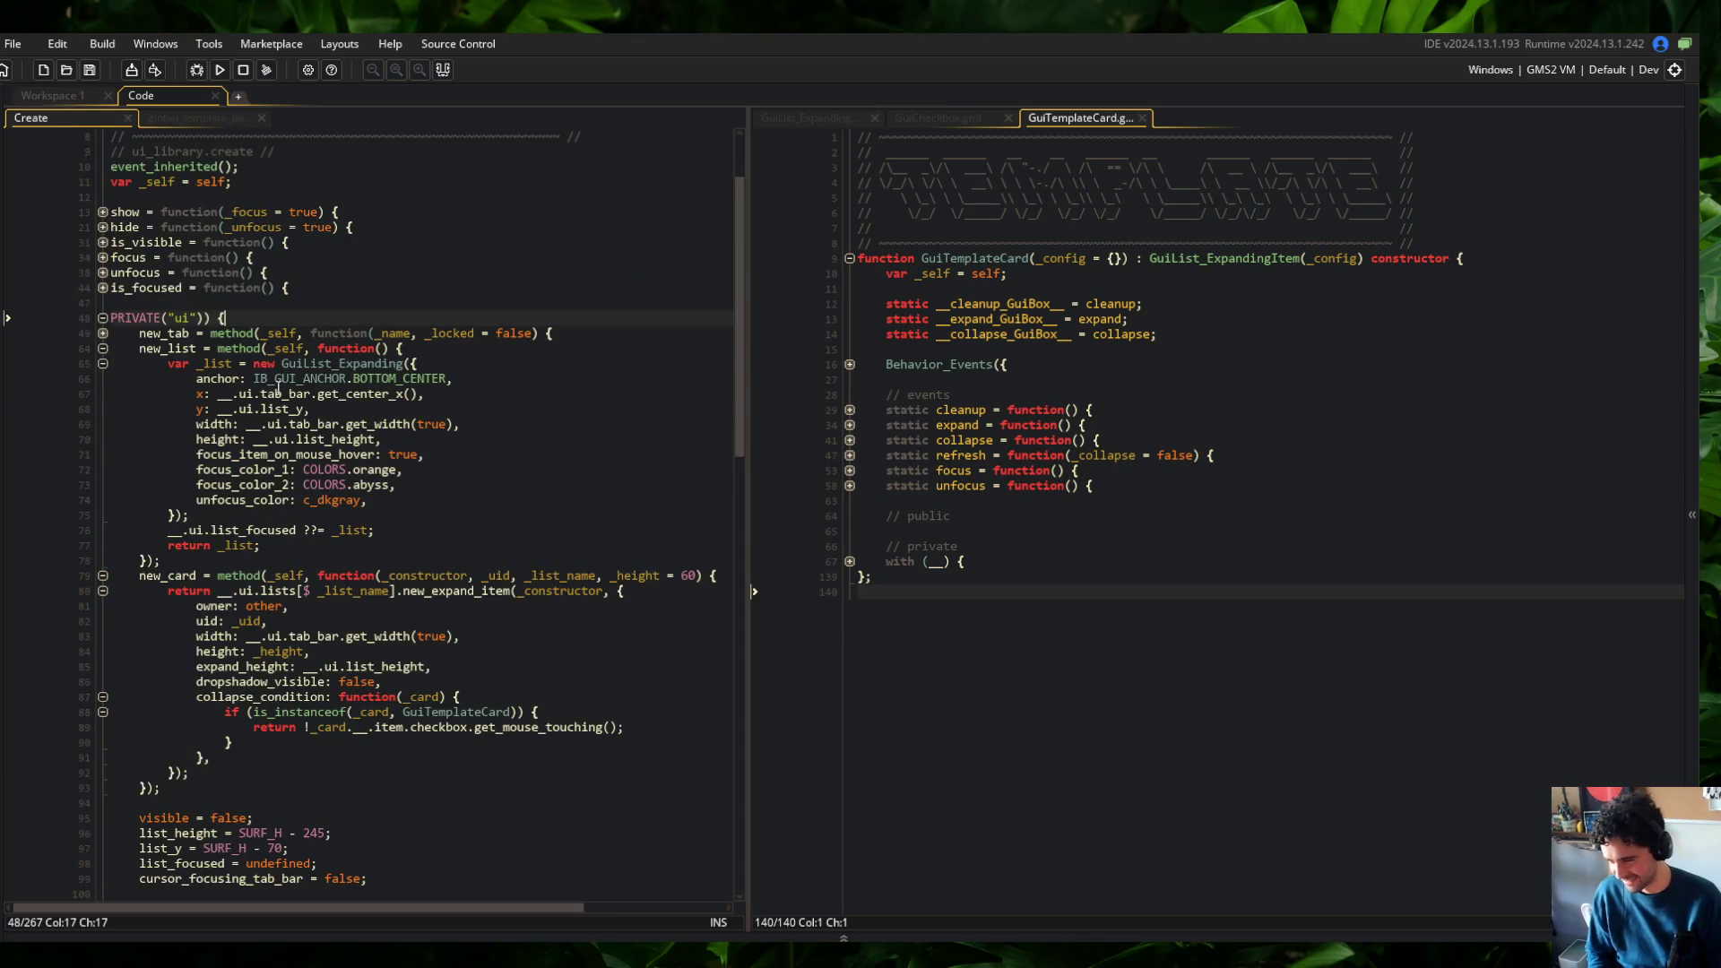
Fold the Create event's code regions and re-expand the PRIVATE ui block
left_click(273, 394)
scroll(274, 403, "down", 3)
key("ctrl+m")
key("ctrl+m")
key("Down")
key("Down")
key("Down")
scroll(359, 435, "down", 5)
left_click(414, 471)
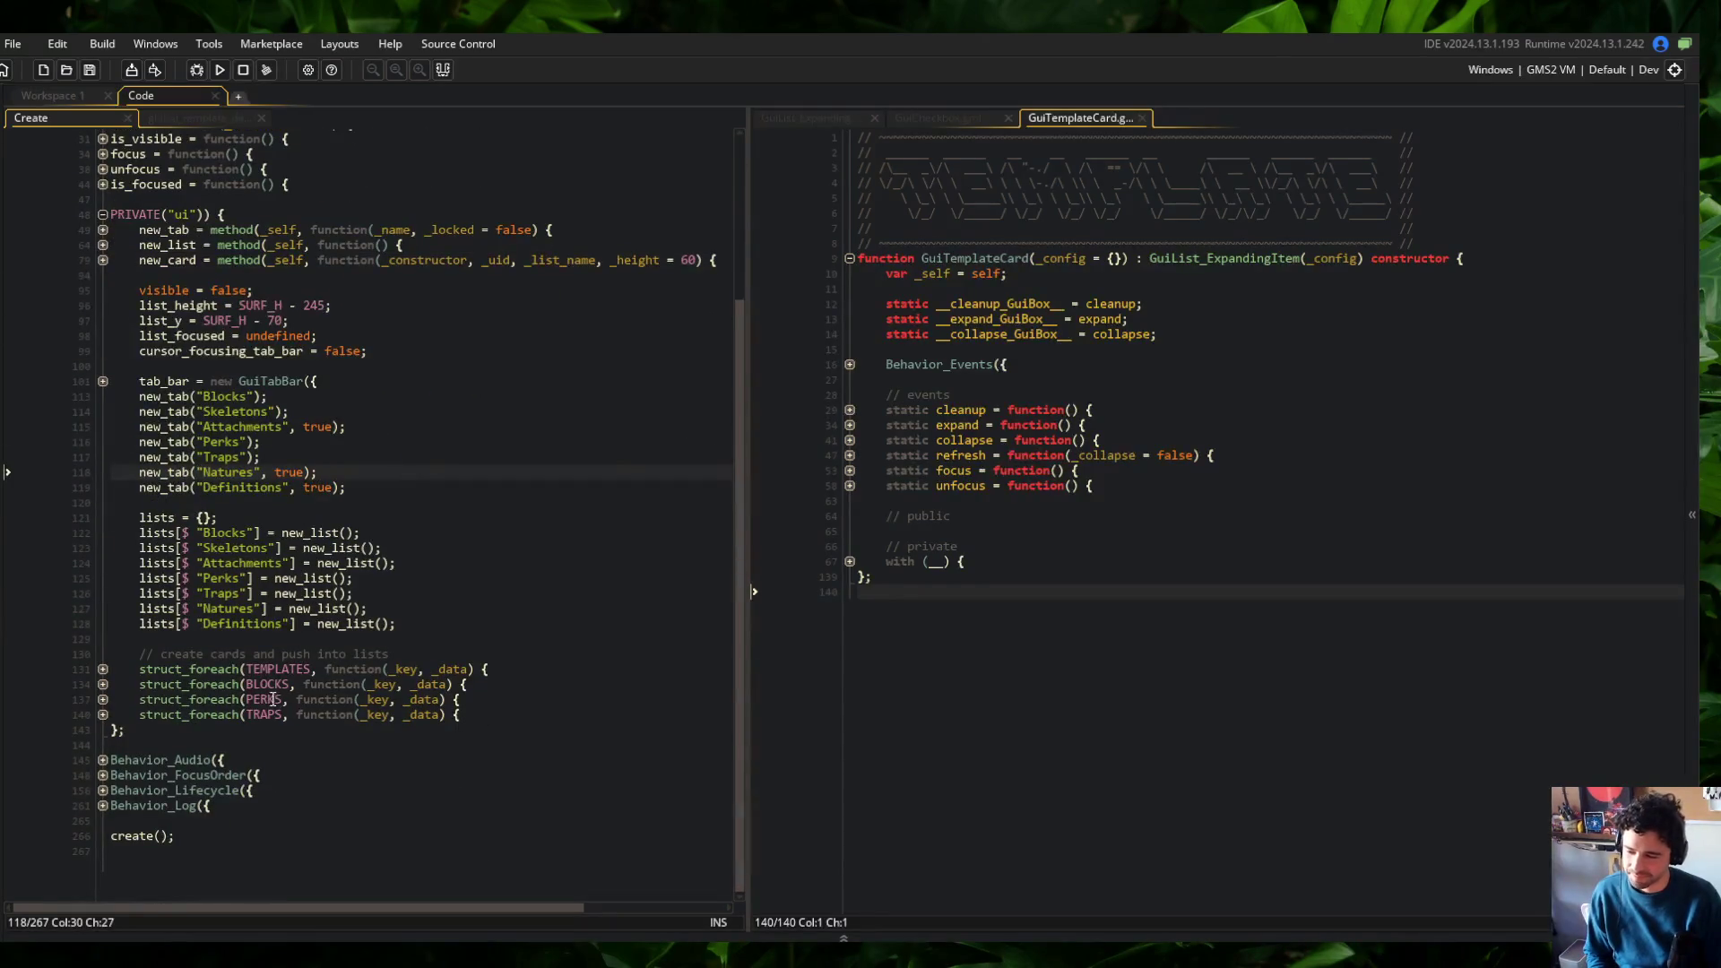
Check GuiList and GuiCheckbox, then unfold GuiTemplateCard's with blocks and widen its pane
left_click(816, 118)
left_click(936, 117)
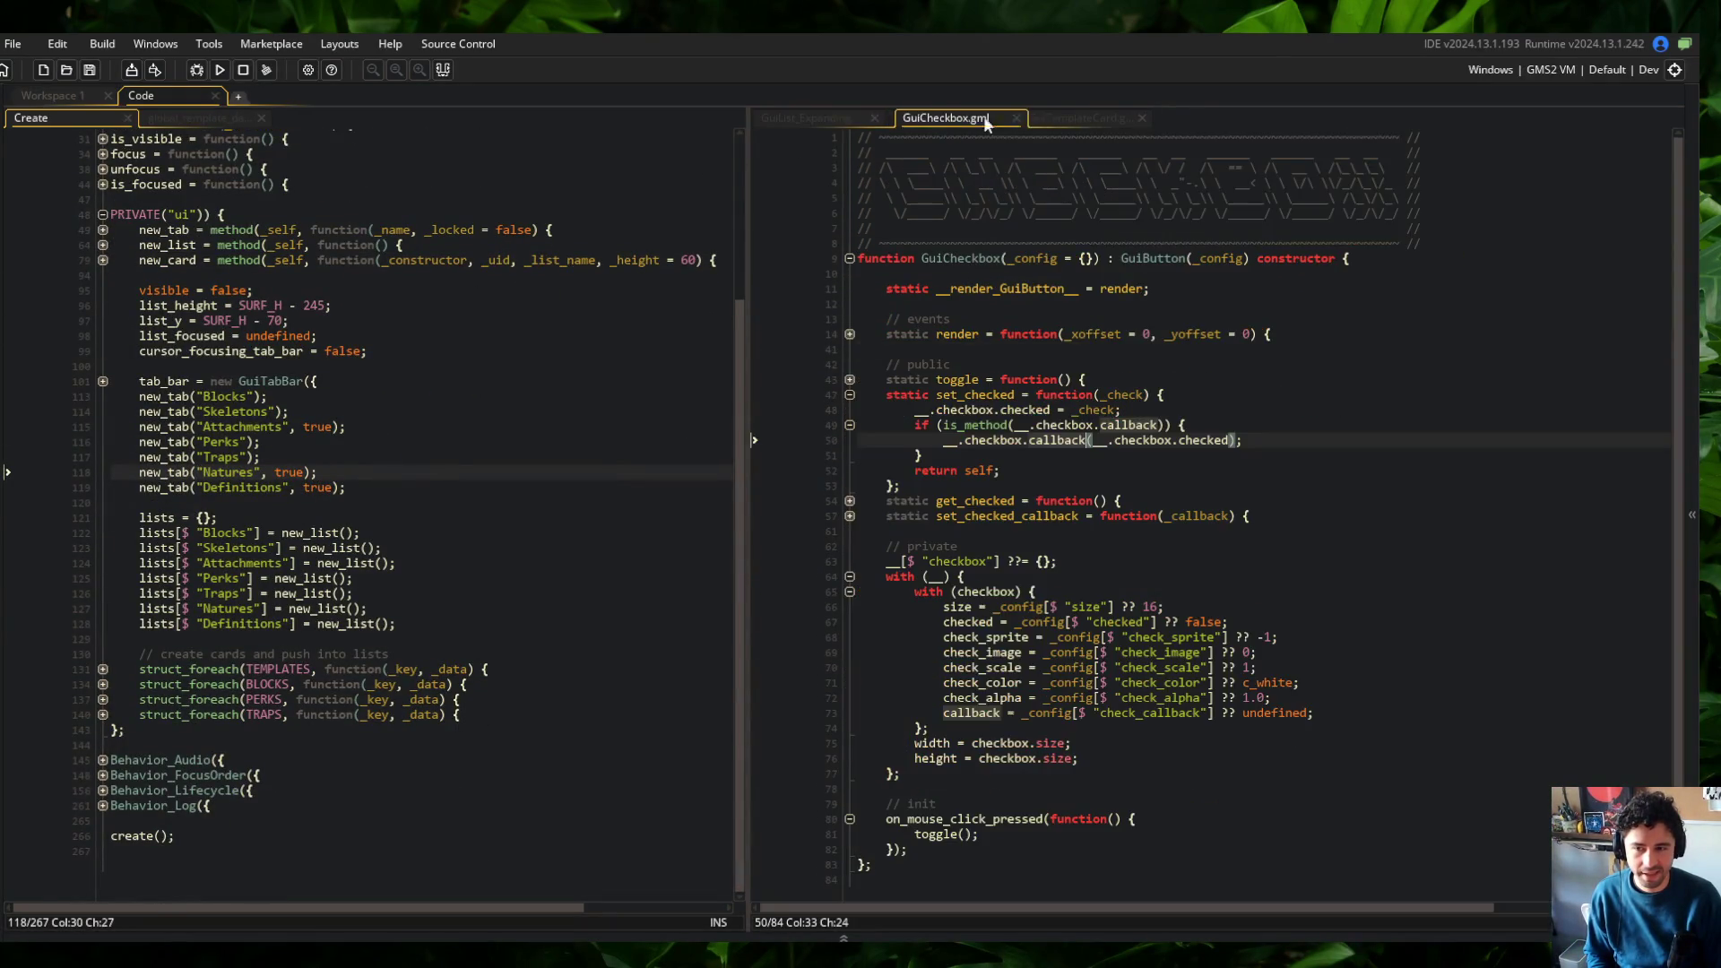
left_click(1053, 117)
left_click(1042, 273)
key("Down")
left_click(849, 561)
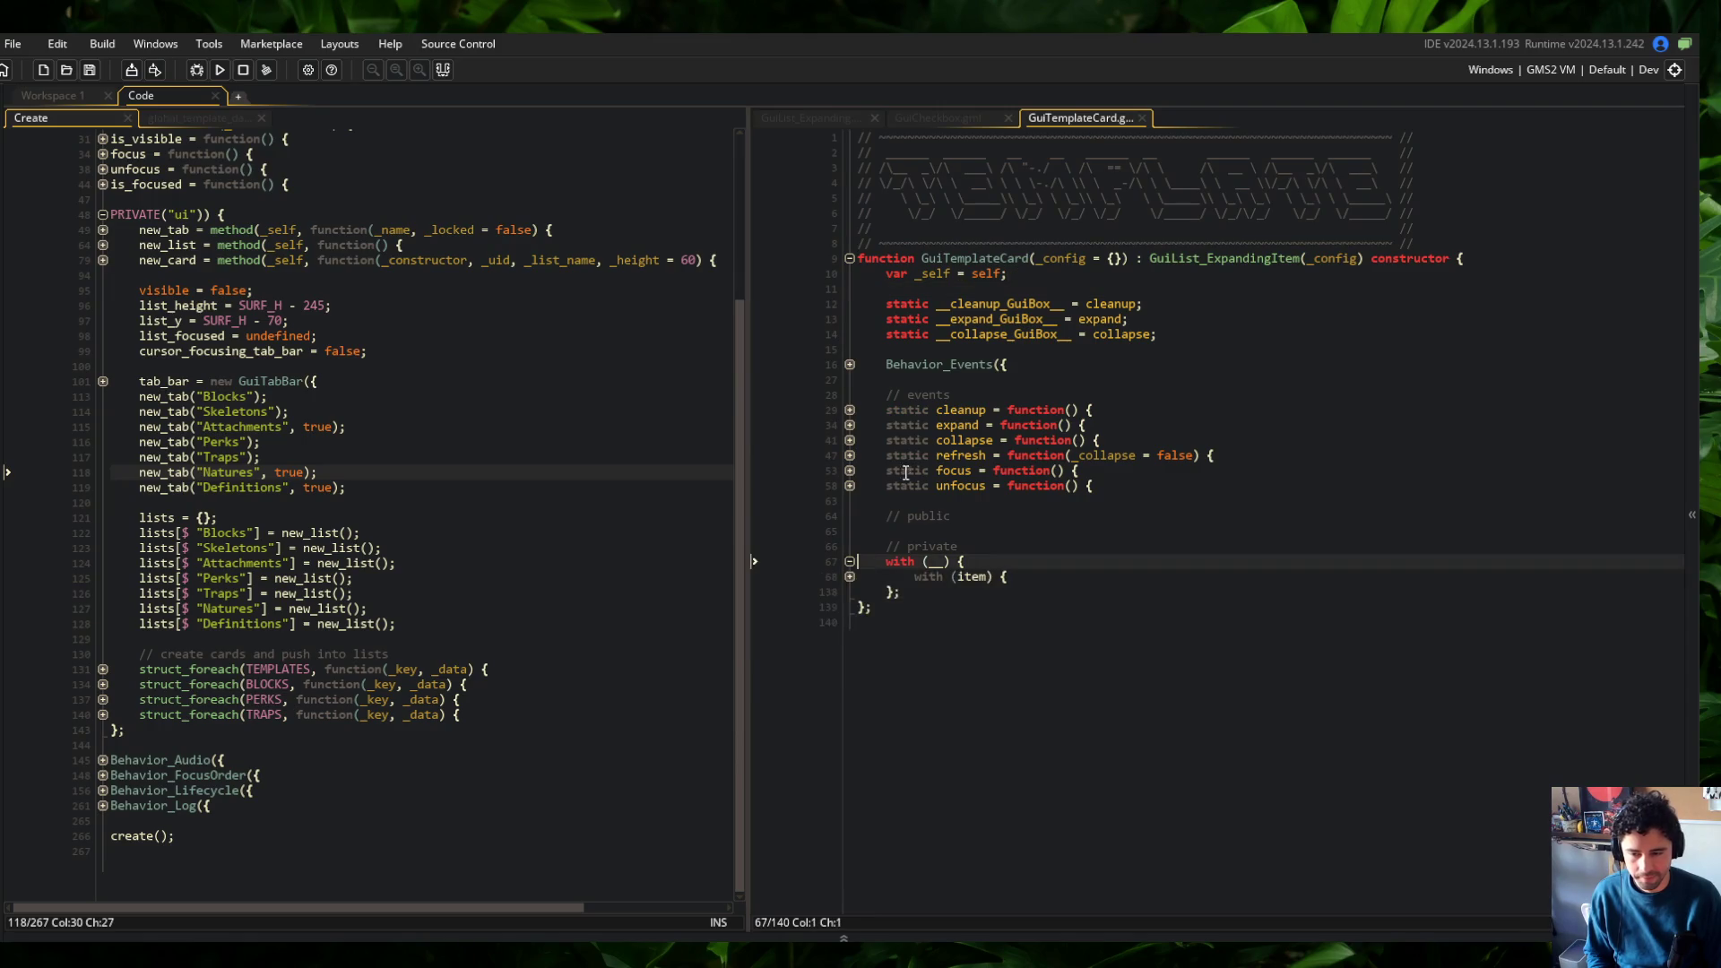
left_click(849, 577)
left_click(932, 515)
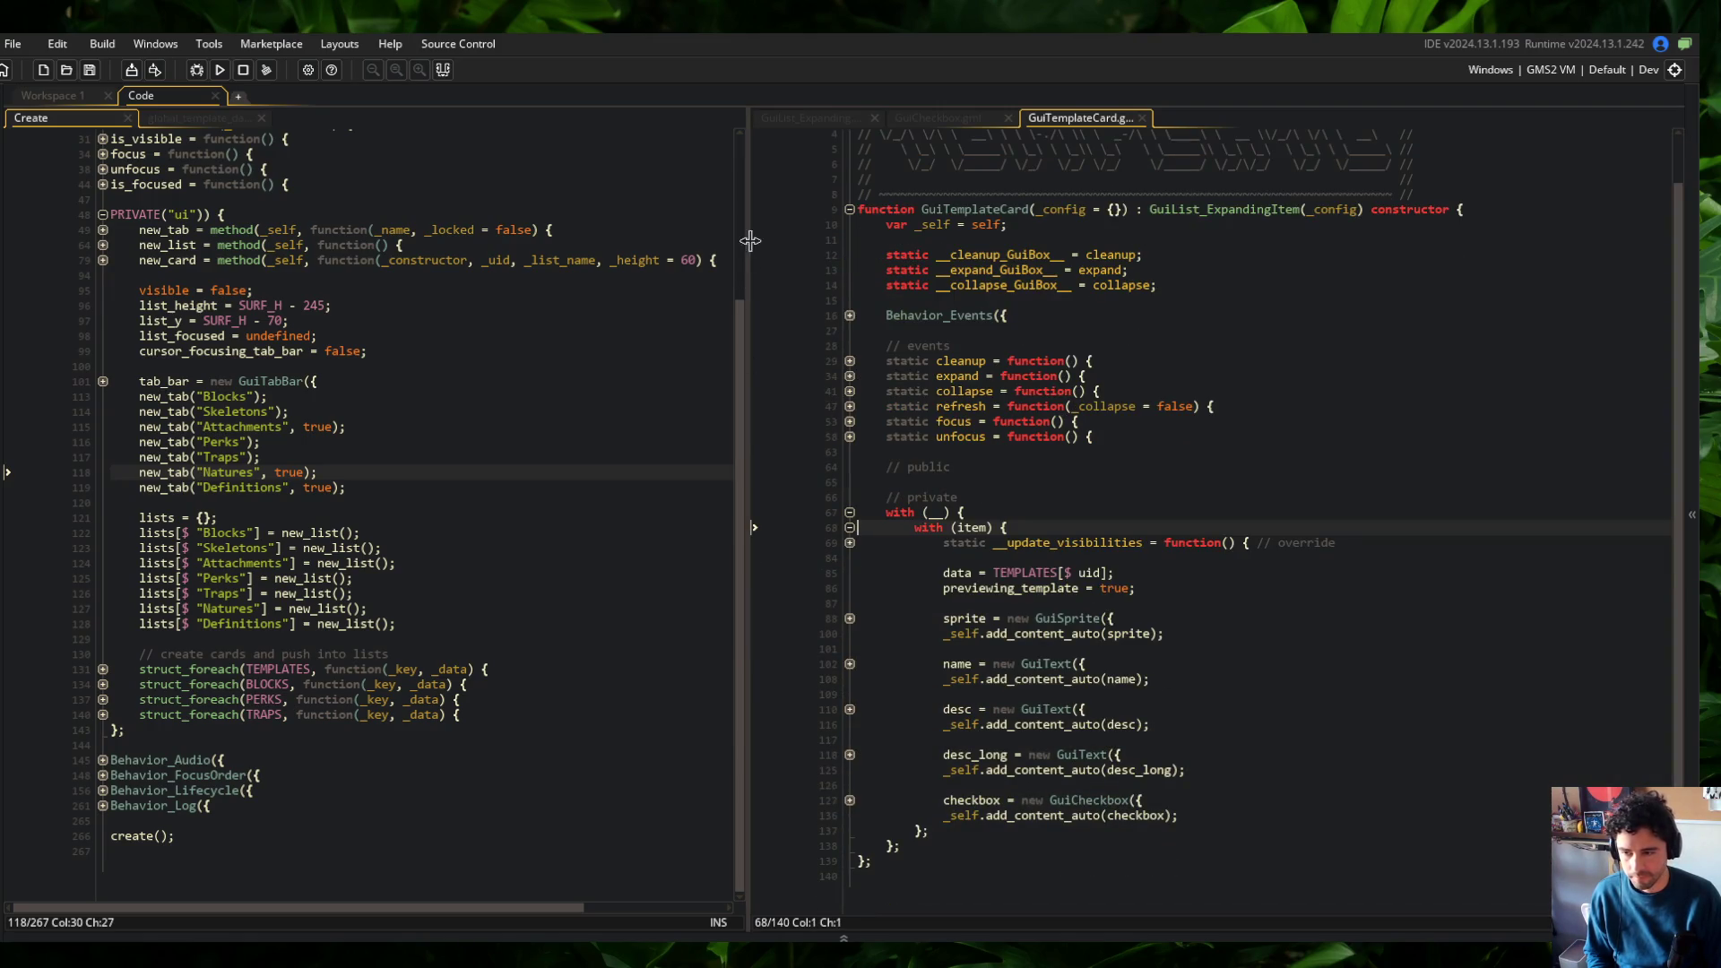
left_click_drag(746, 241, 588, 269)
Glance at Spotify, then return to the end of GuiTemplateCard's public comment
key("alt+Tab")
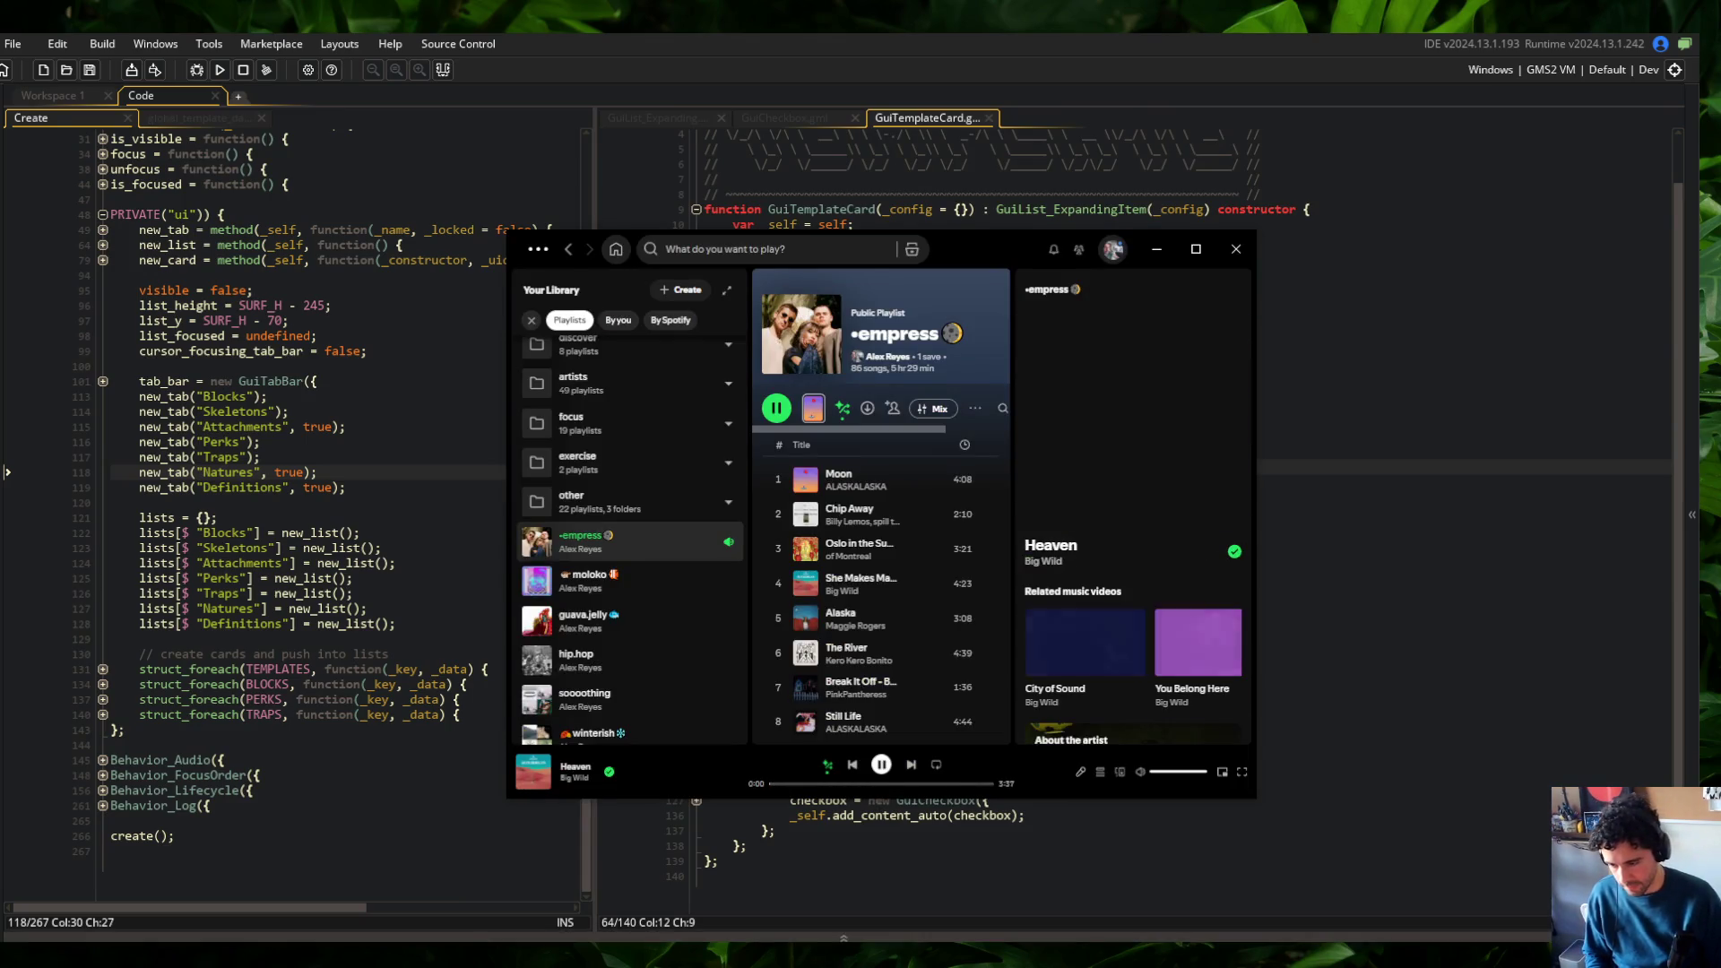
key("alt+Tab")
key("End")
scroll(987, 440, "up", 1)
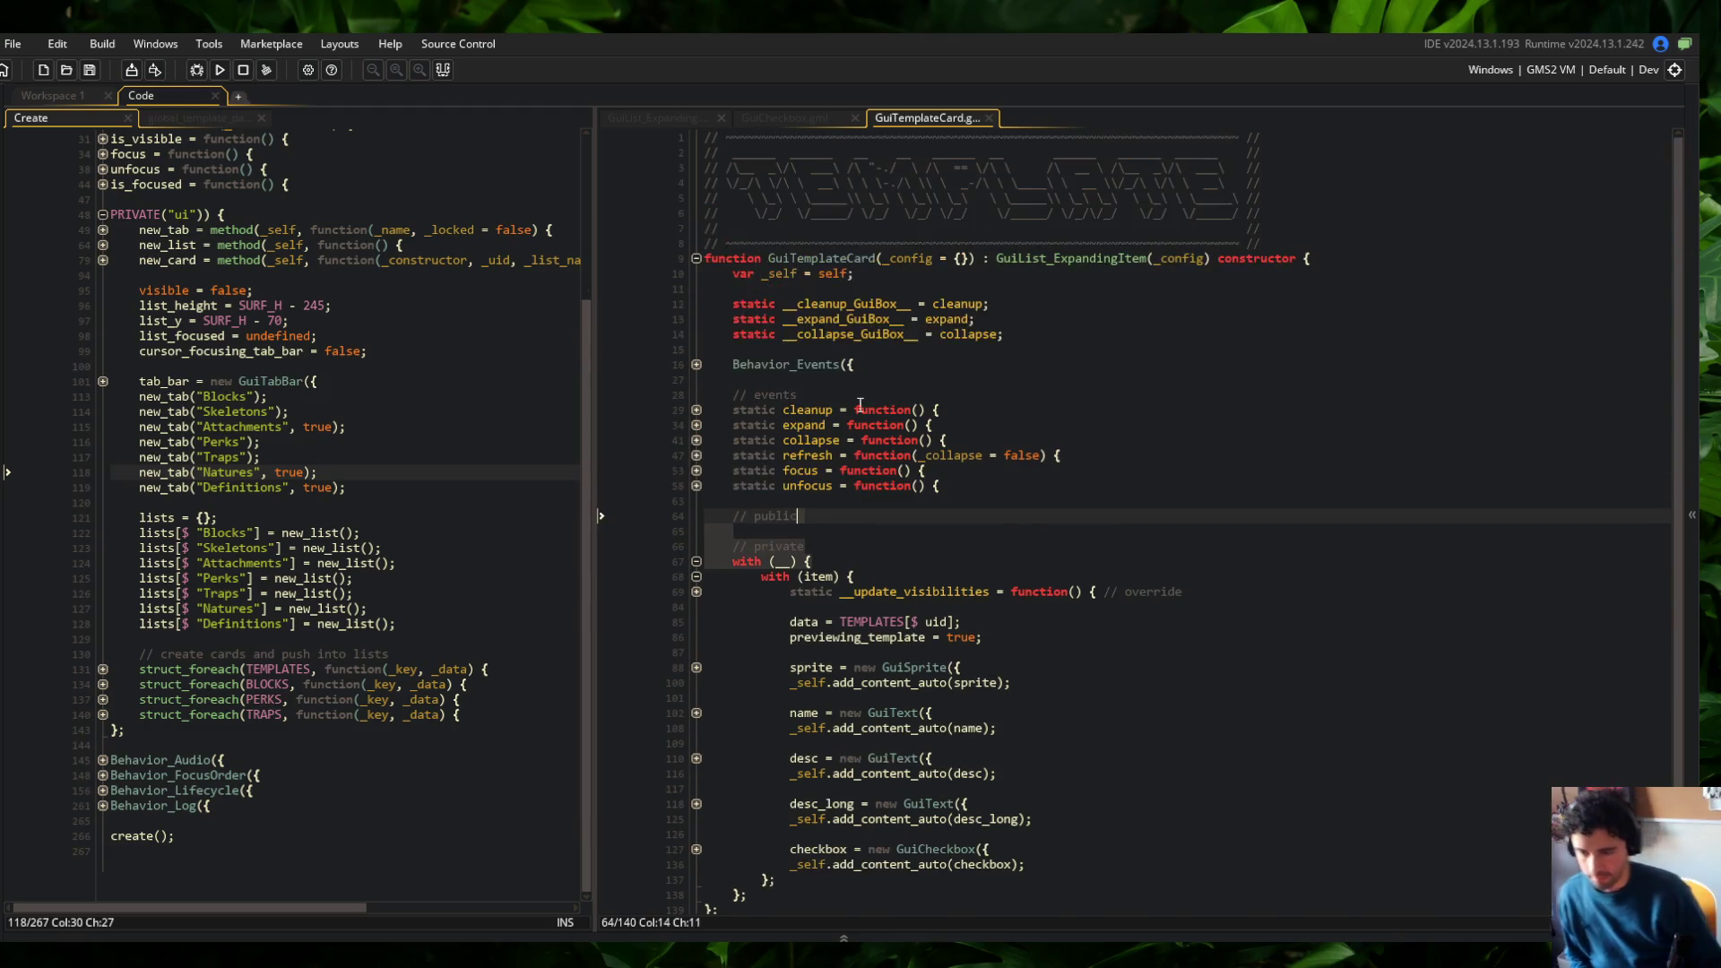
left_click(1674, 69)
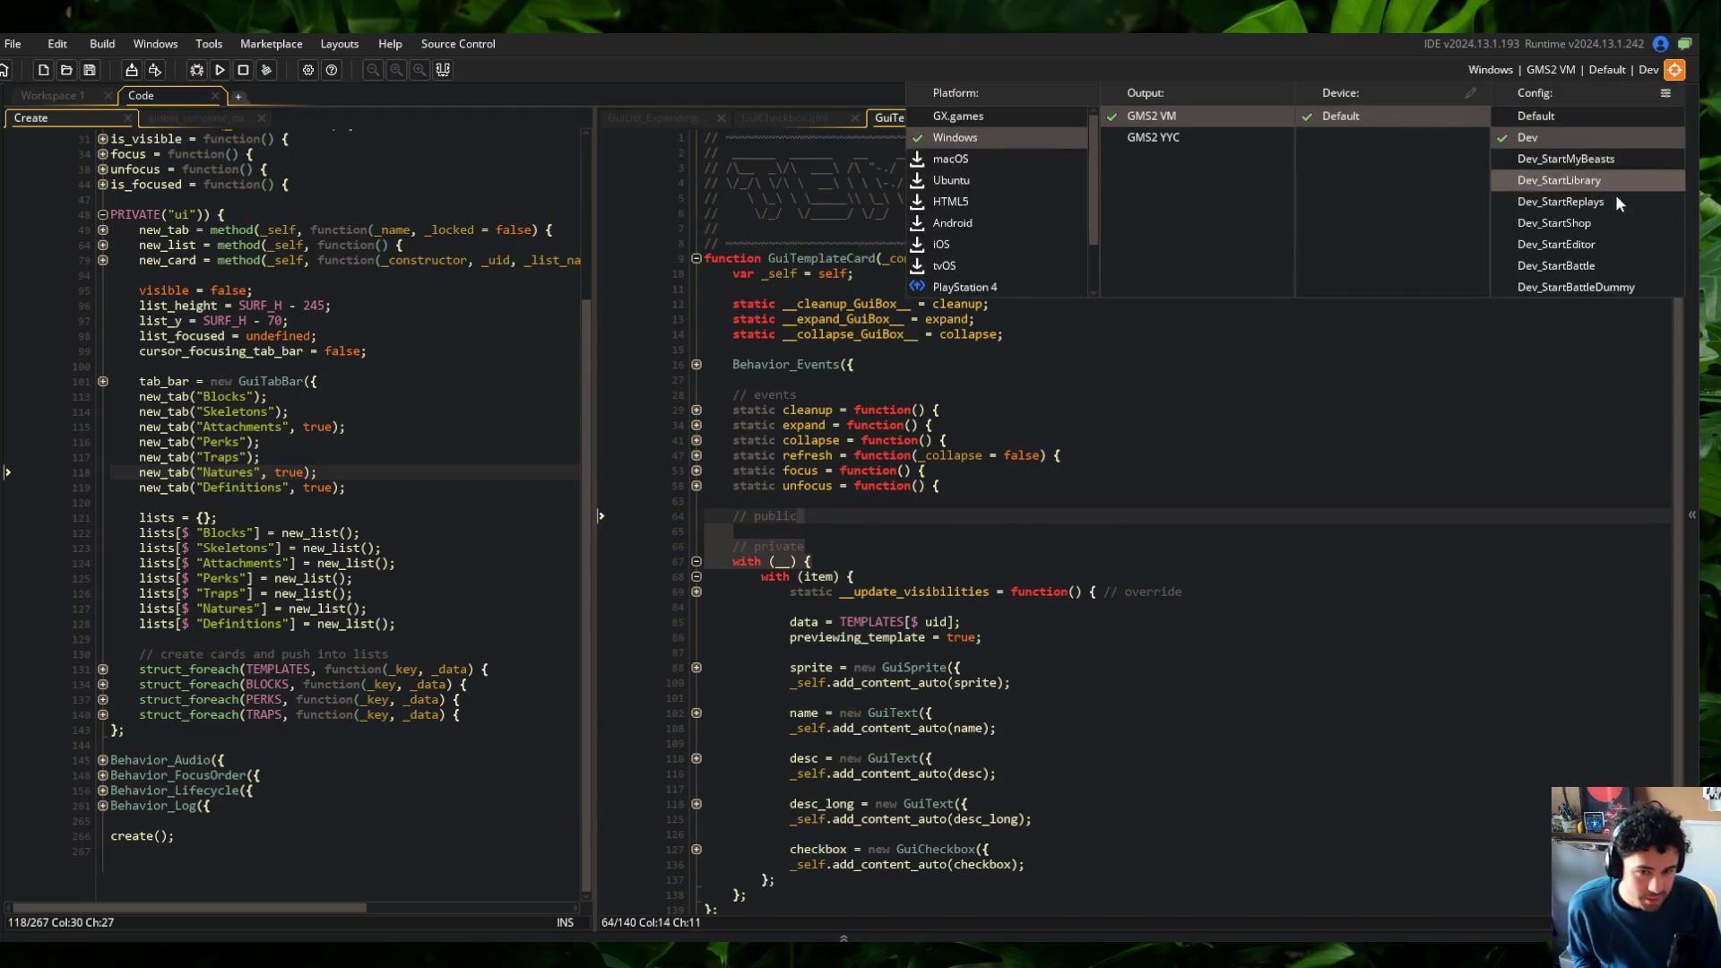
Select the Dev_StartLibrary config and launch Block Beast with F5
left_click(1560, 180)
left_click(1237, 592)
key("F5")
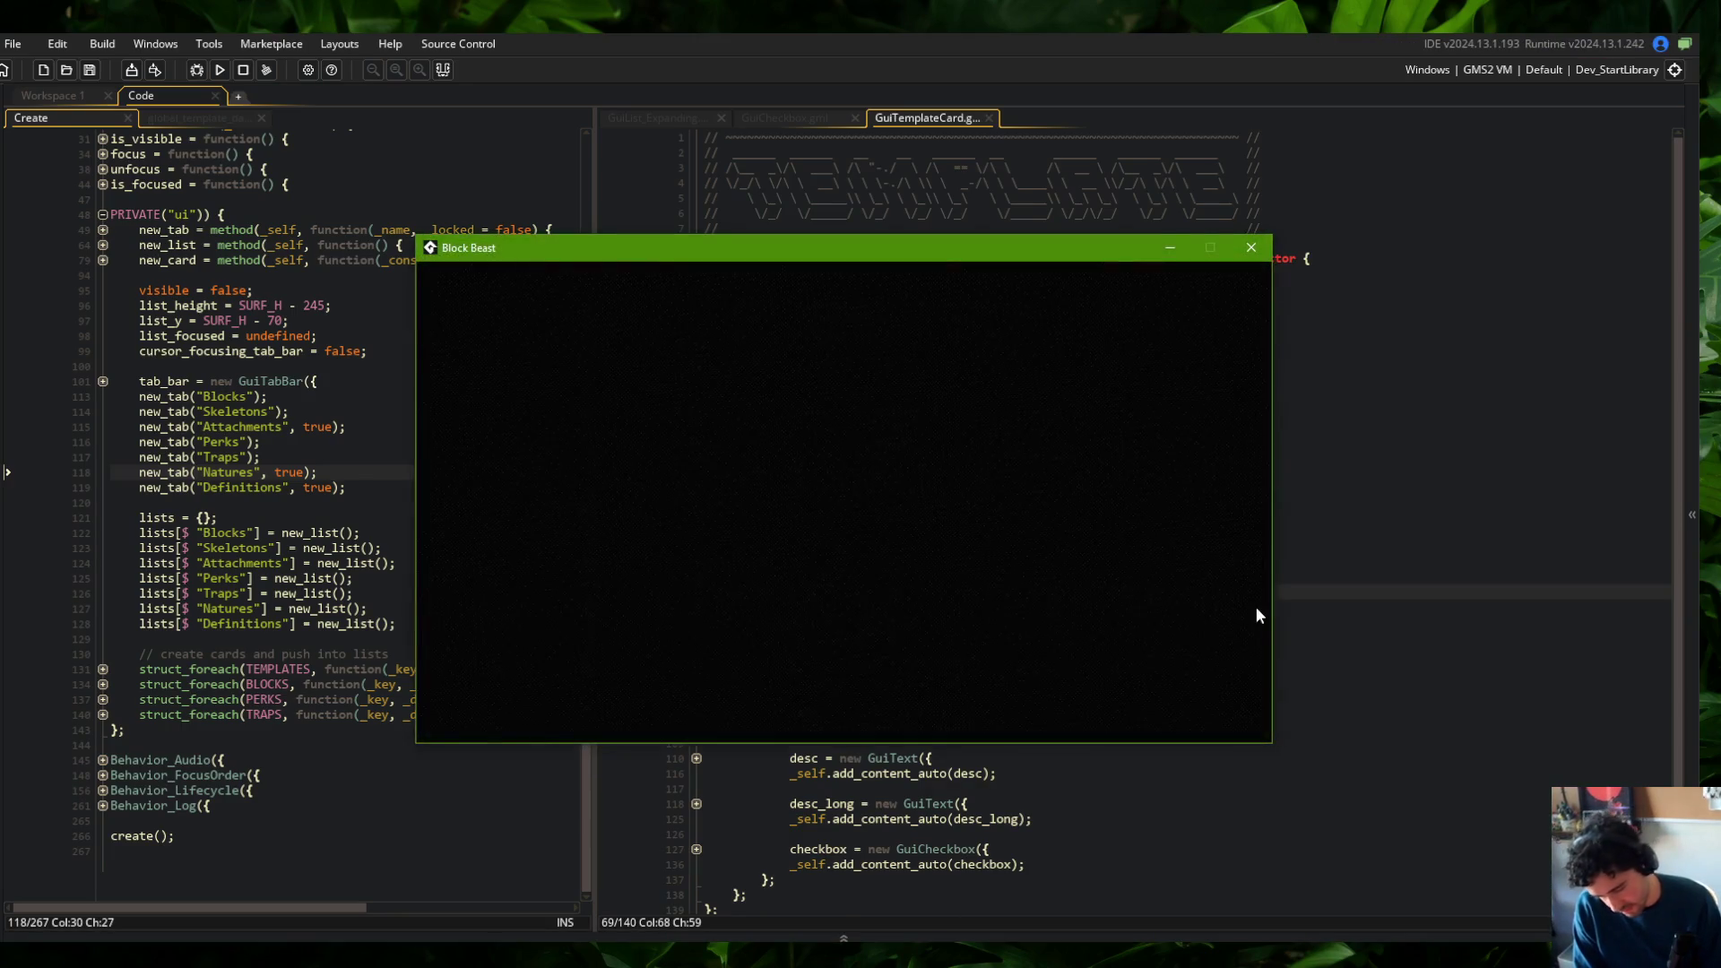
Show the Skeletons list and expand and collapse the Wide card twice
left_click(669, 401)
left_click(650, 448)
left_click(659, 461)
left_click(664, 462)
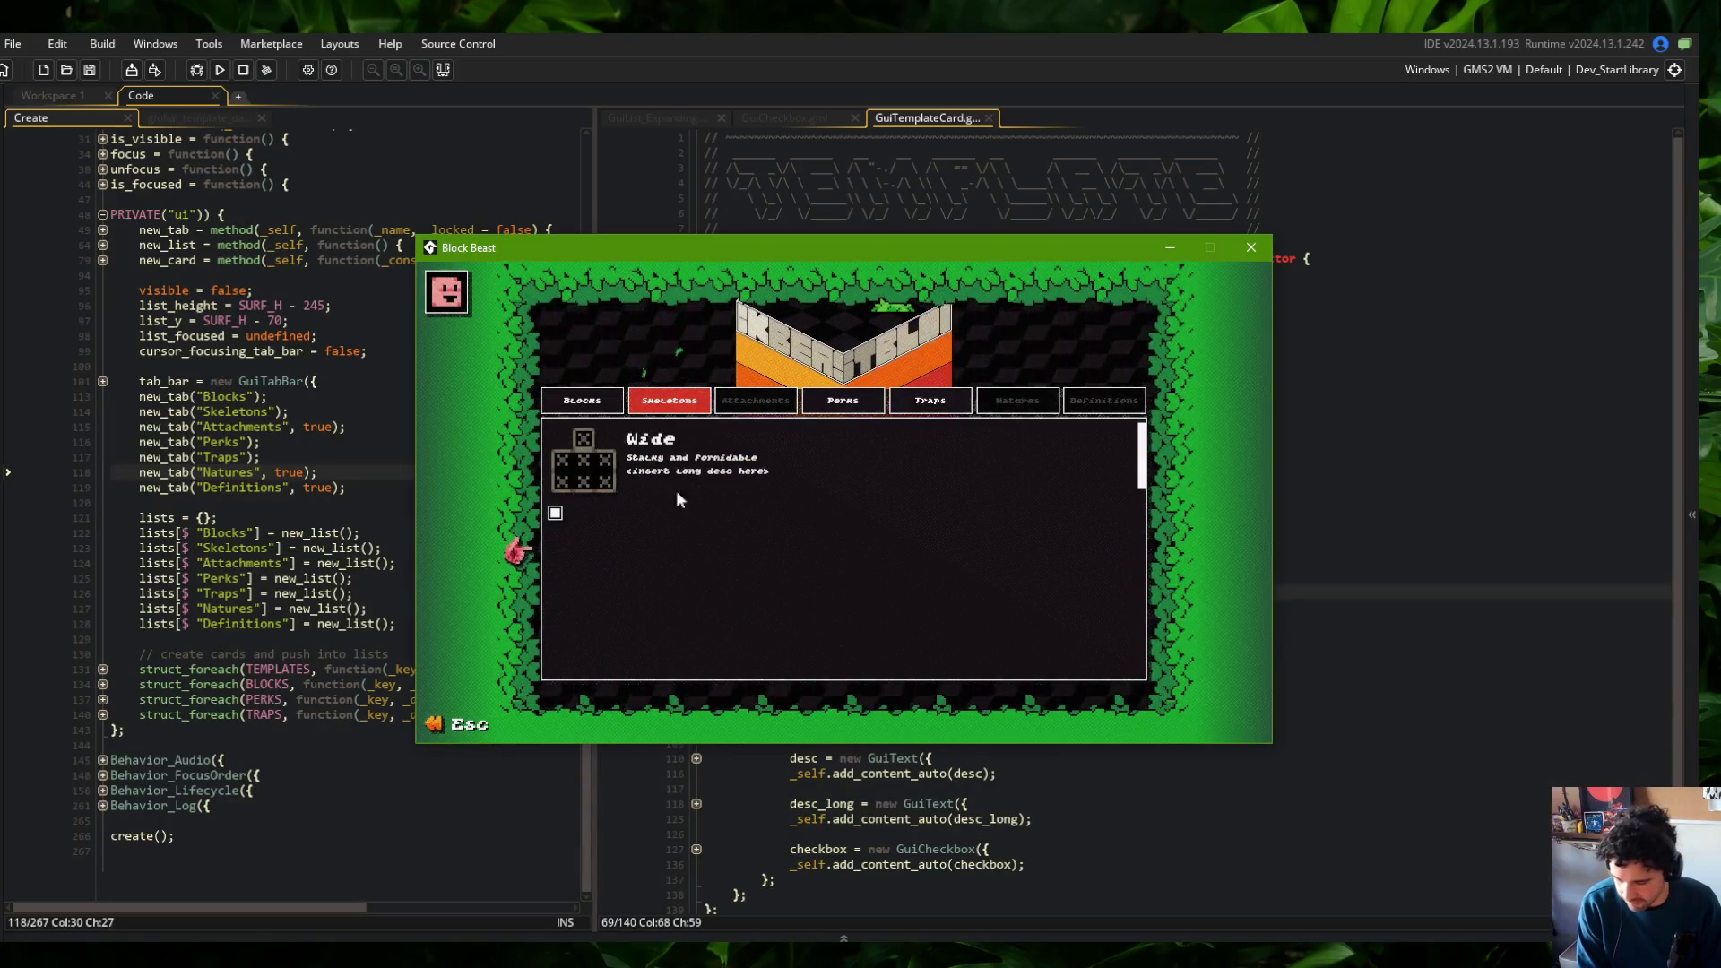
left_click(680, 438)
Expand and collapse the Tall and Slug cards, then close the game window
left_click(702, 500)
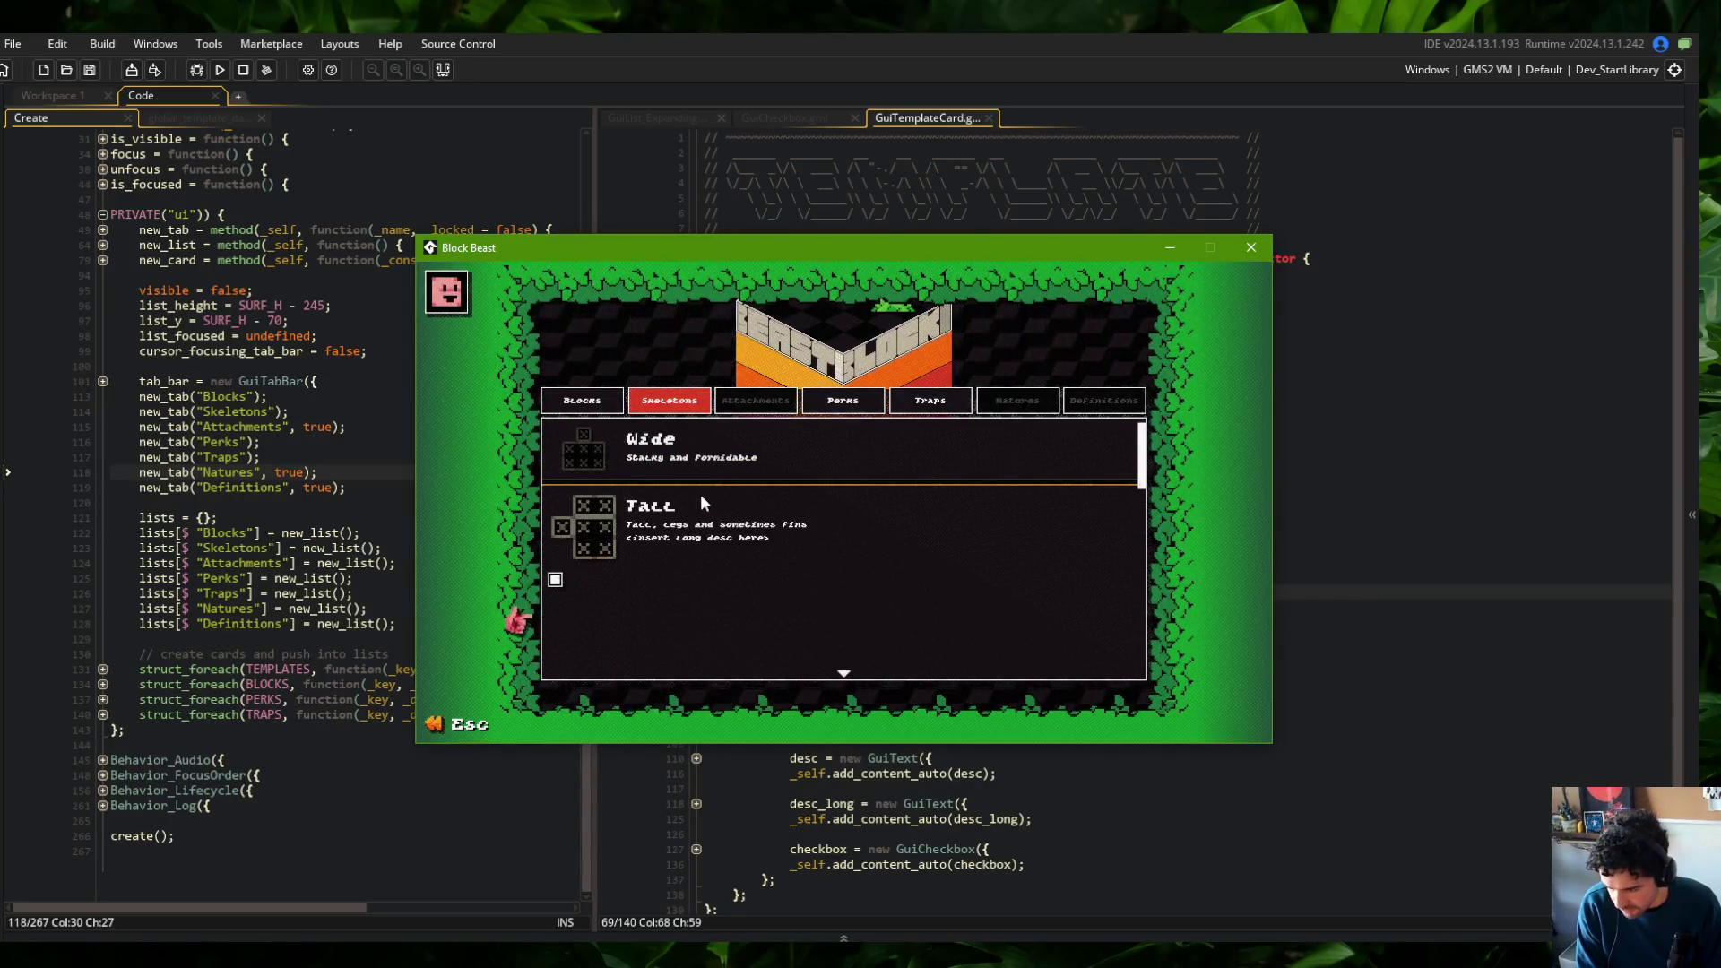
scroll(556, 581, "down", 1)
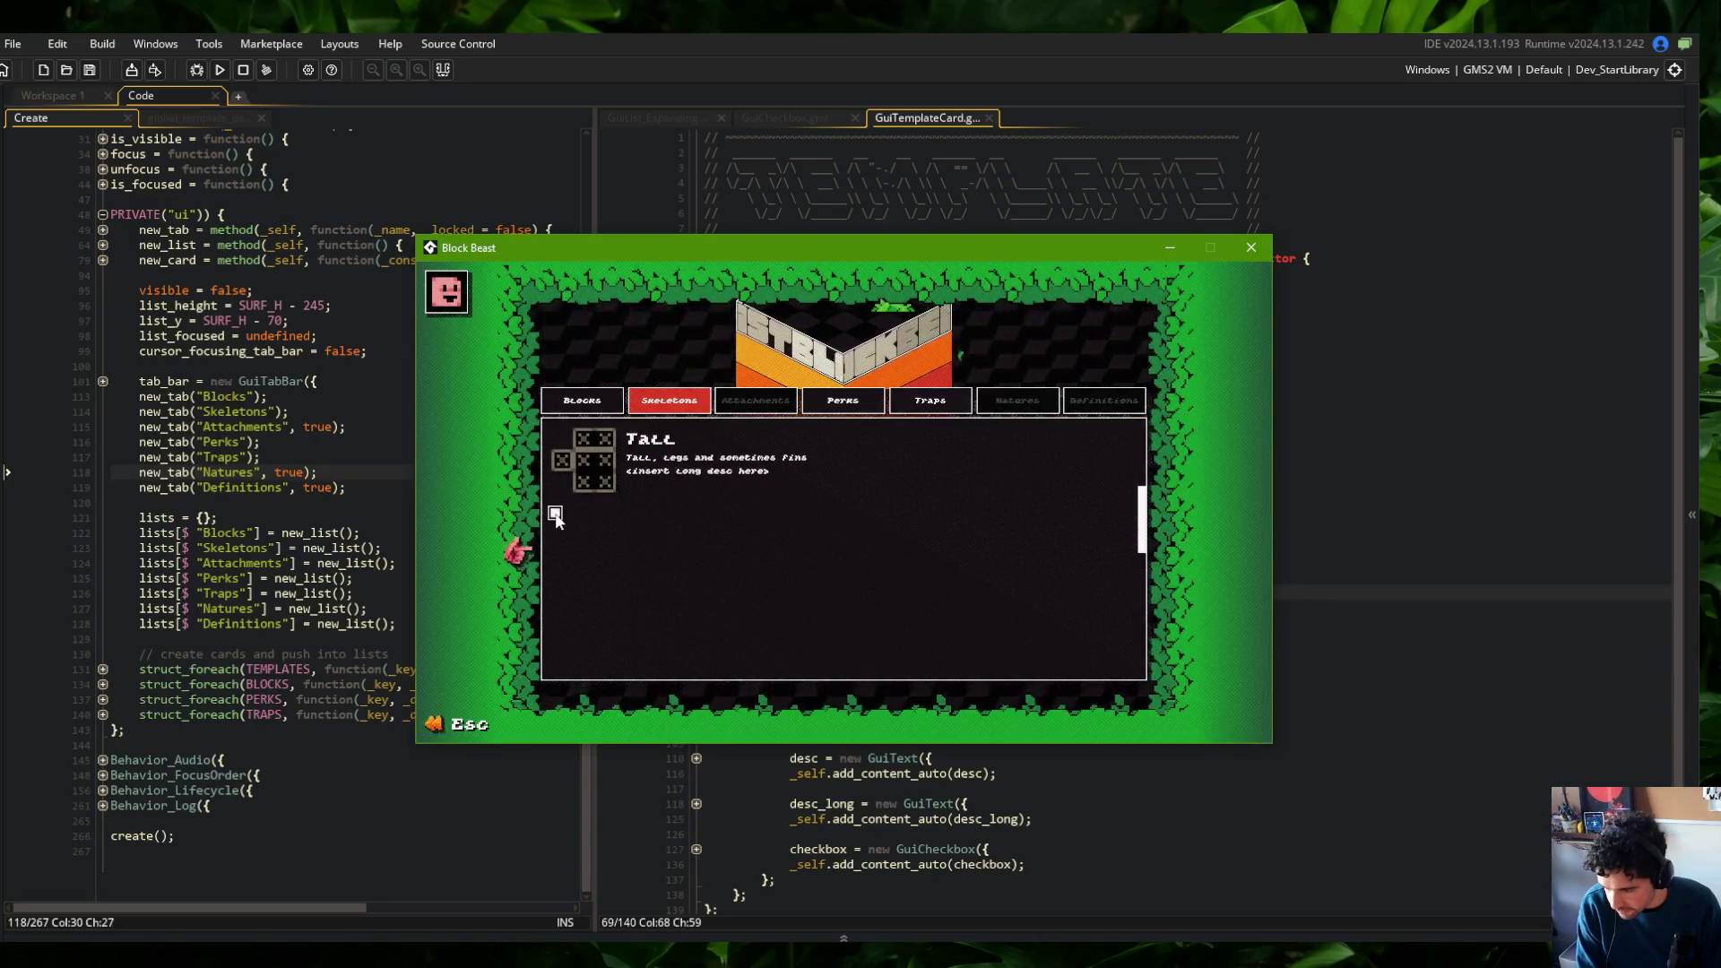
left_click(677, 428)
left_click(627, 506)
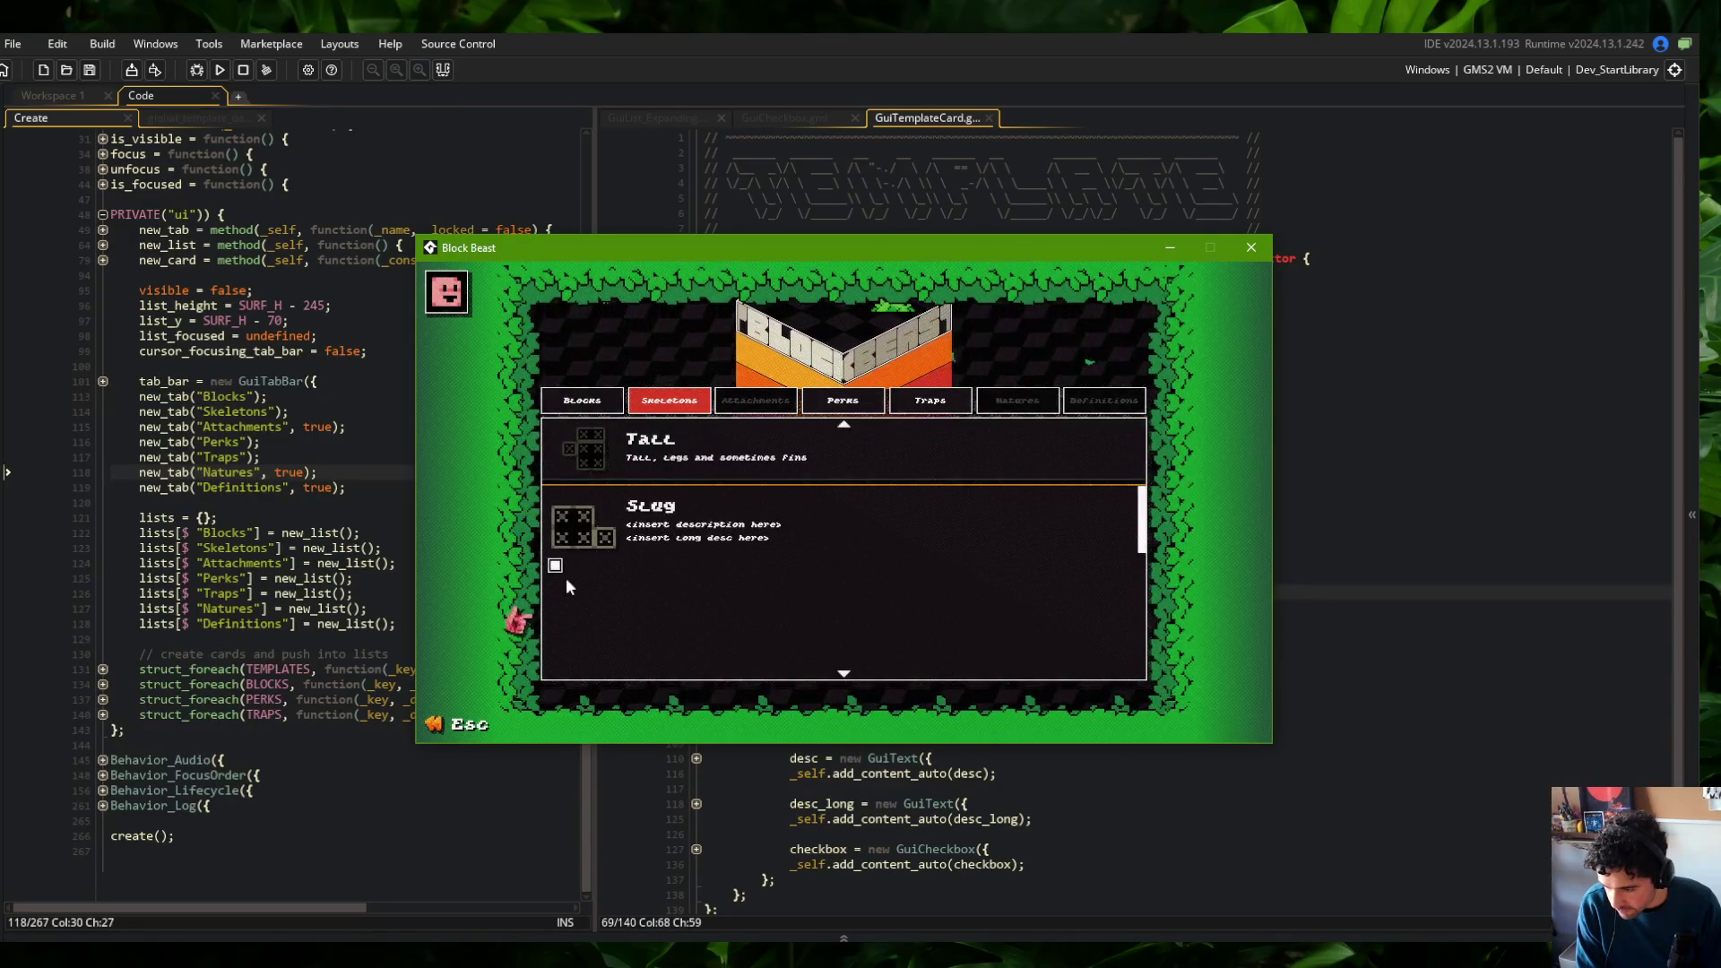
scroll(568, 587, "down", 1)
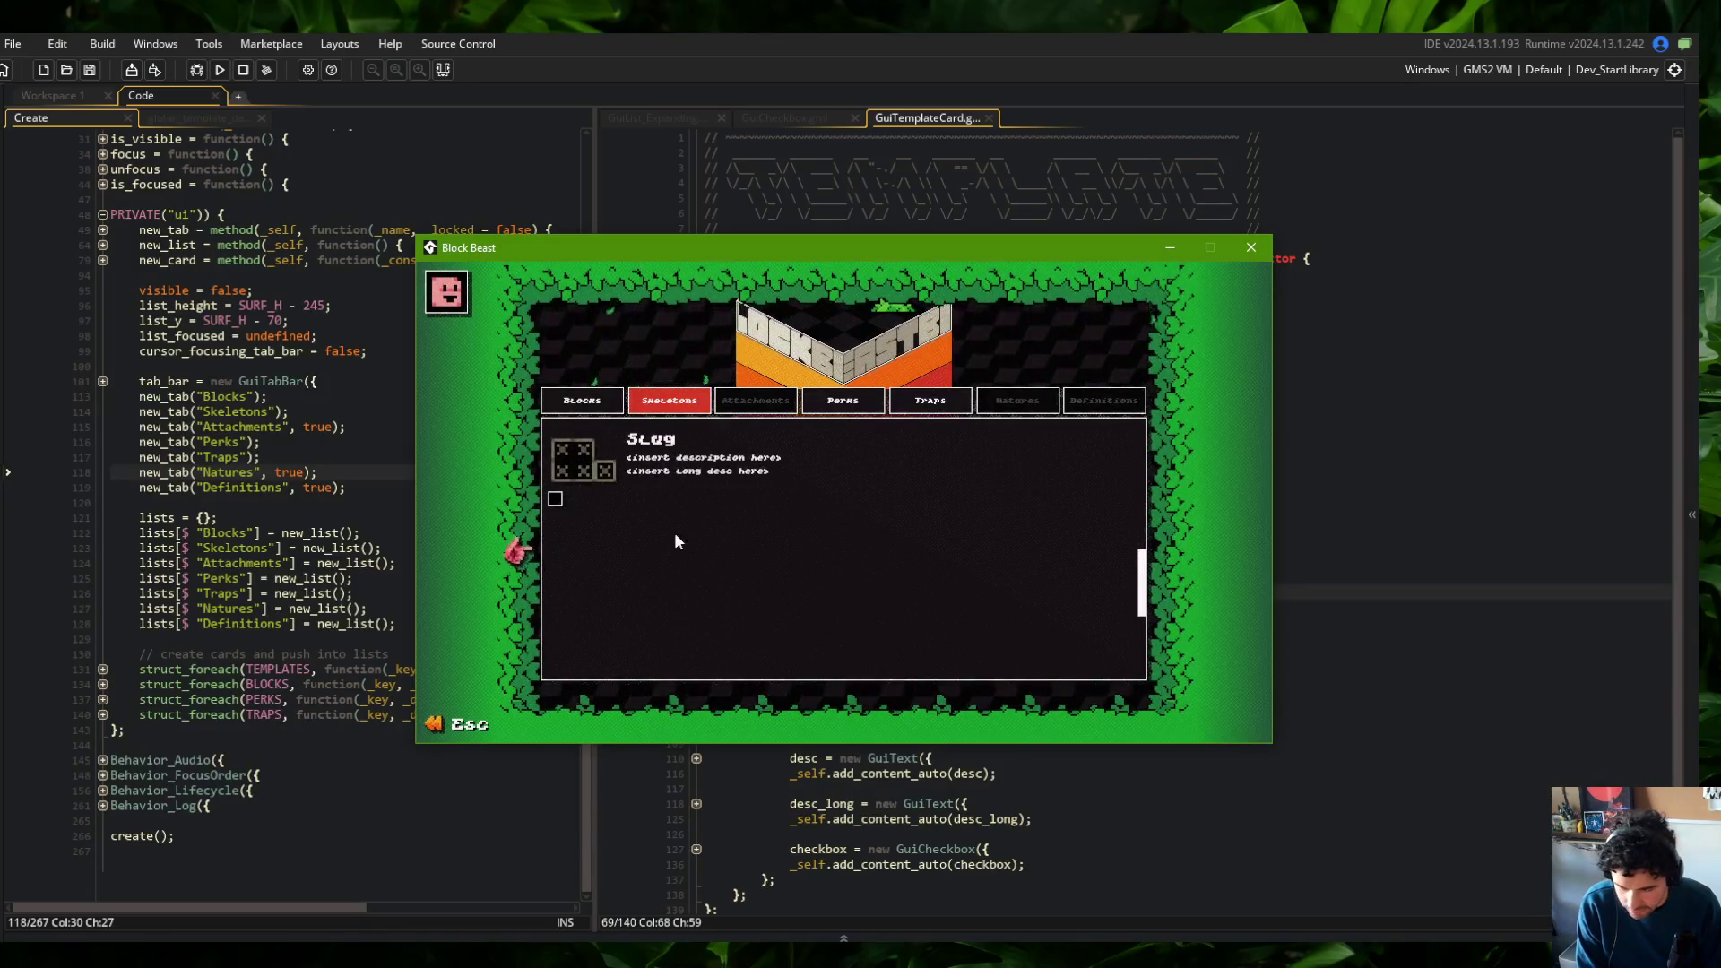
left_click(697, 448)
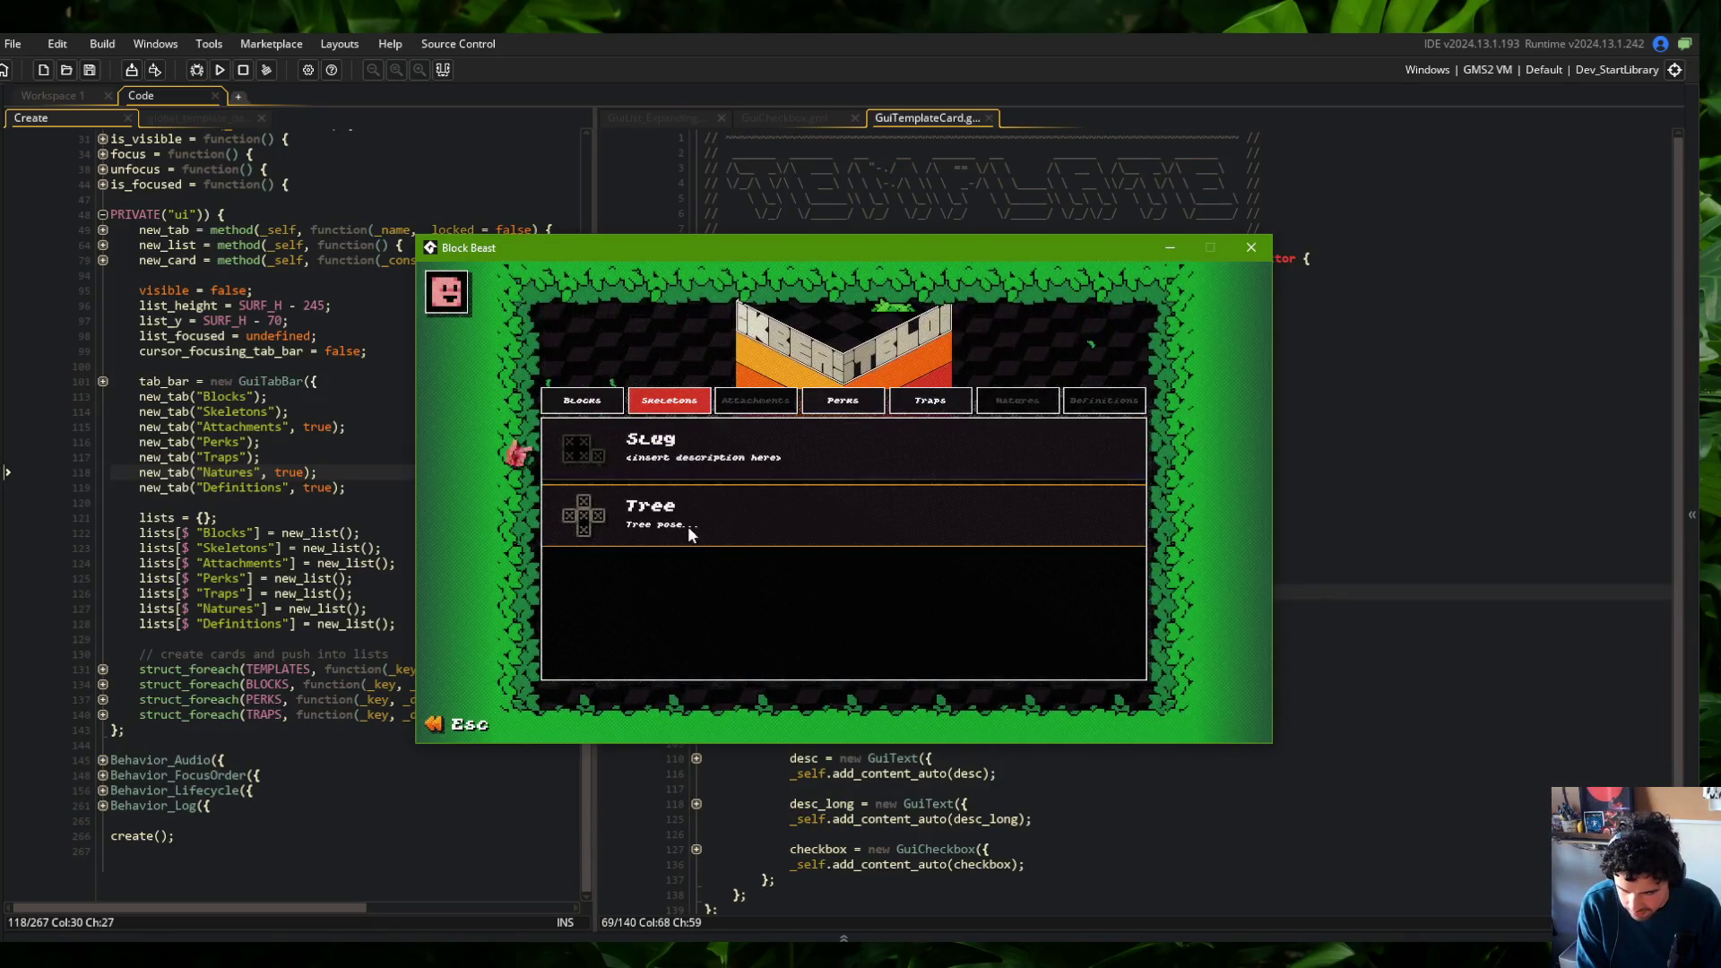
left_click(574, 504)
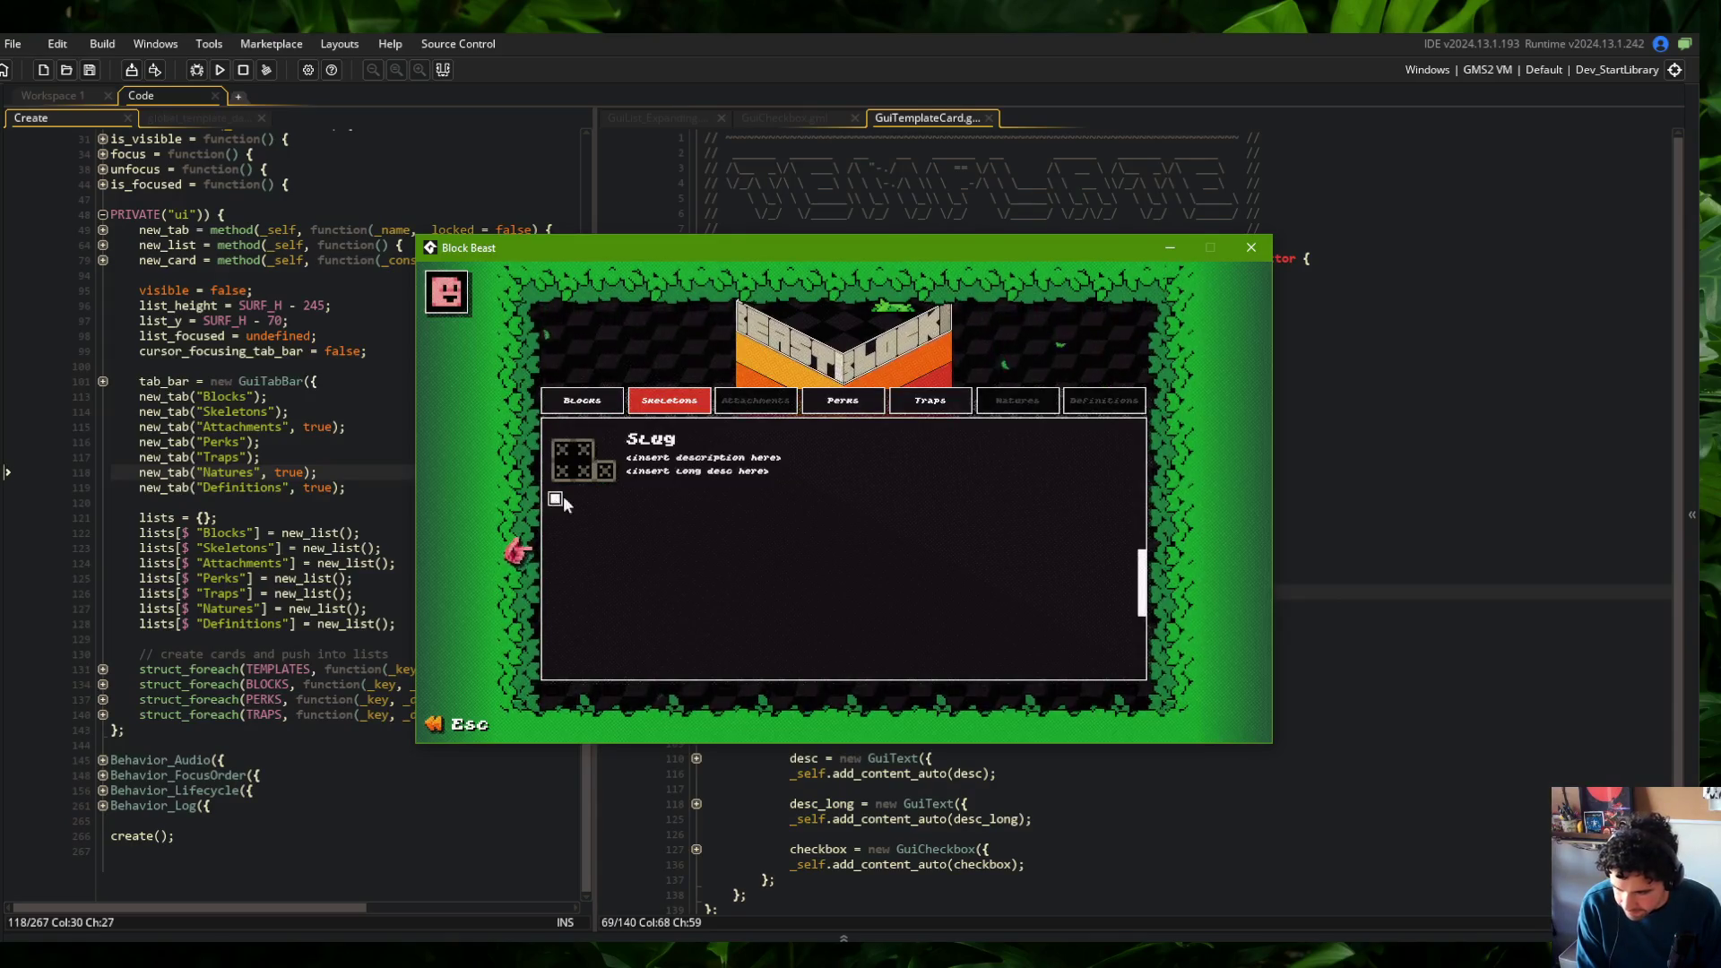
left_click(627, 448)
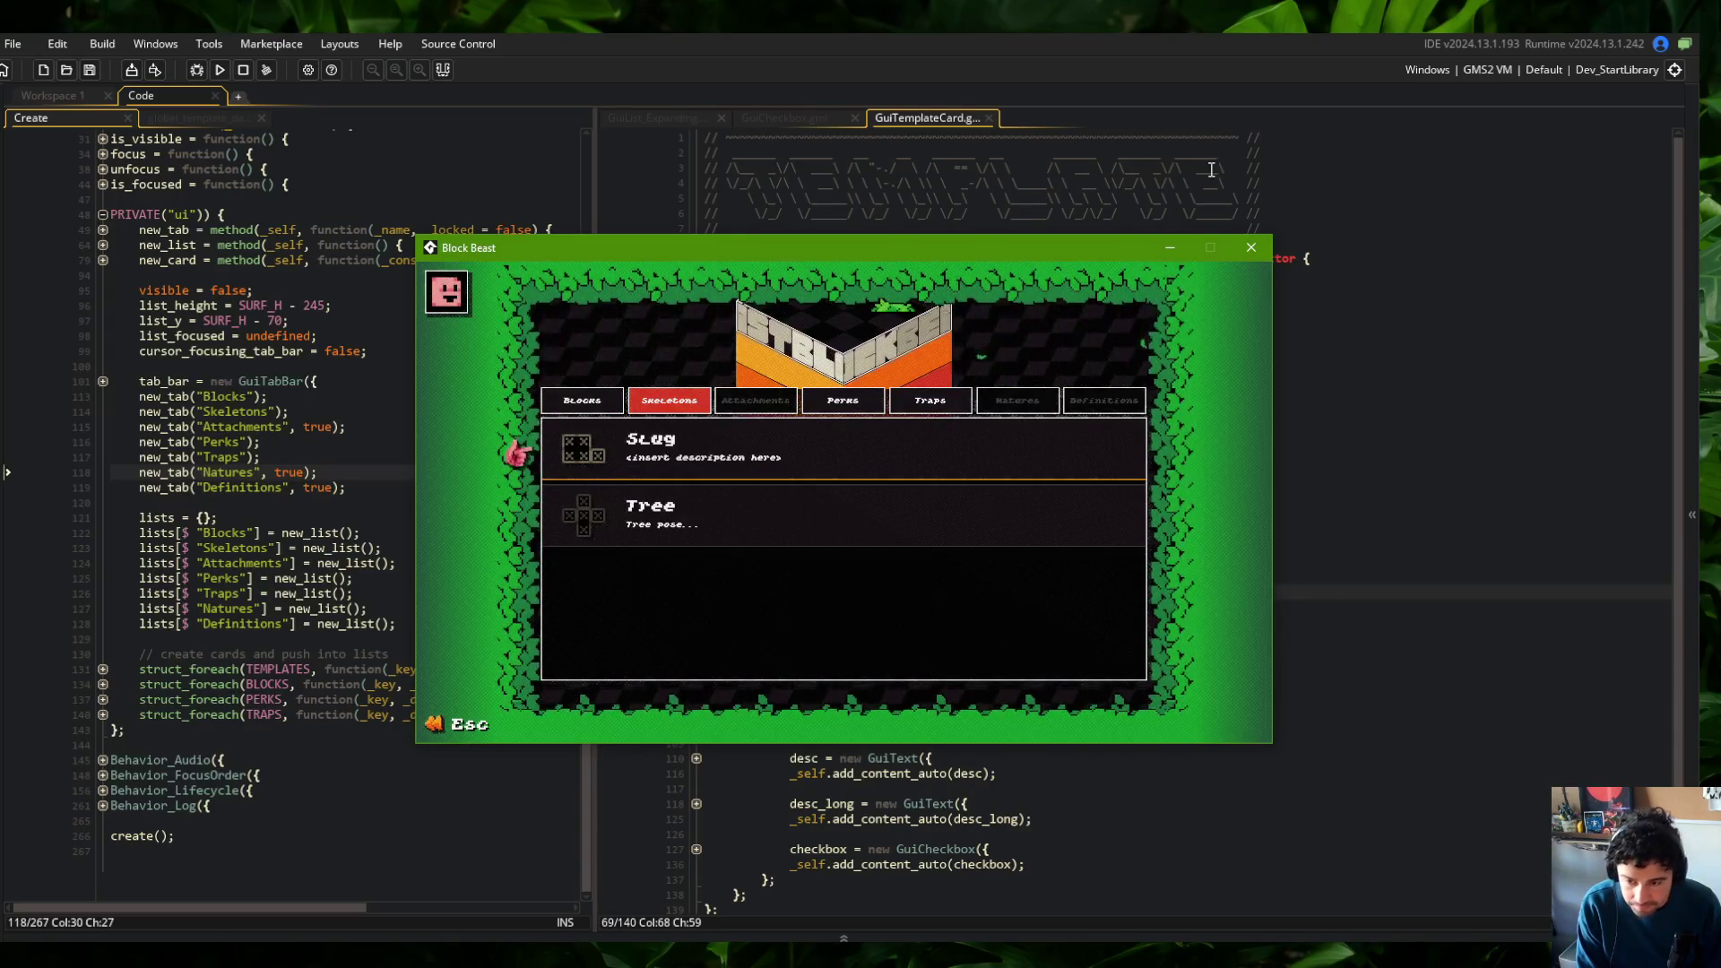
left_click(1252, 248)
scroll(801, 517, "down", 1)
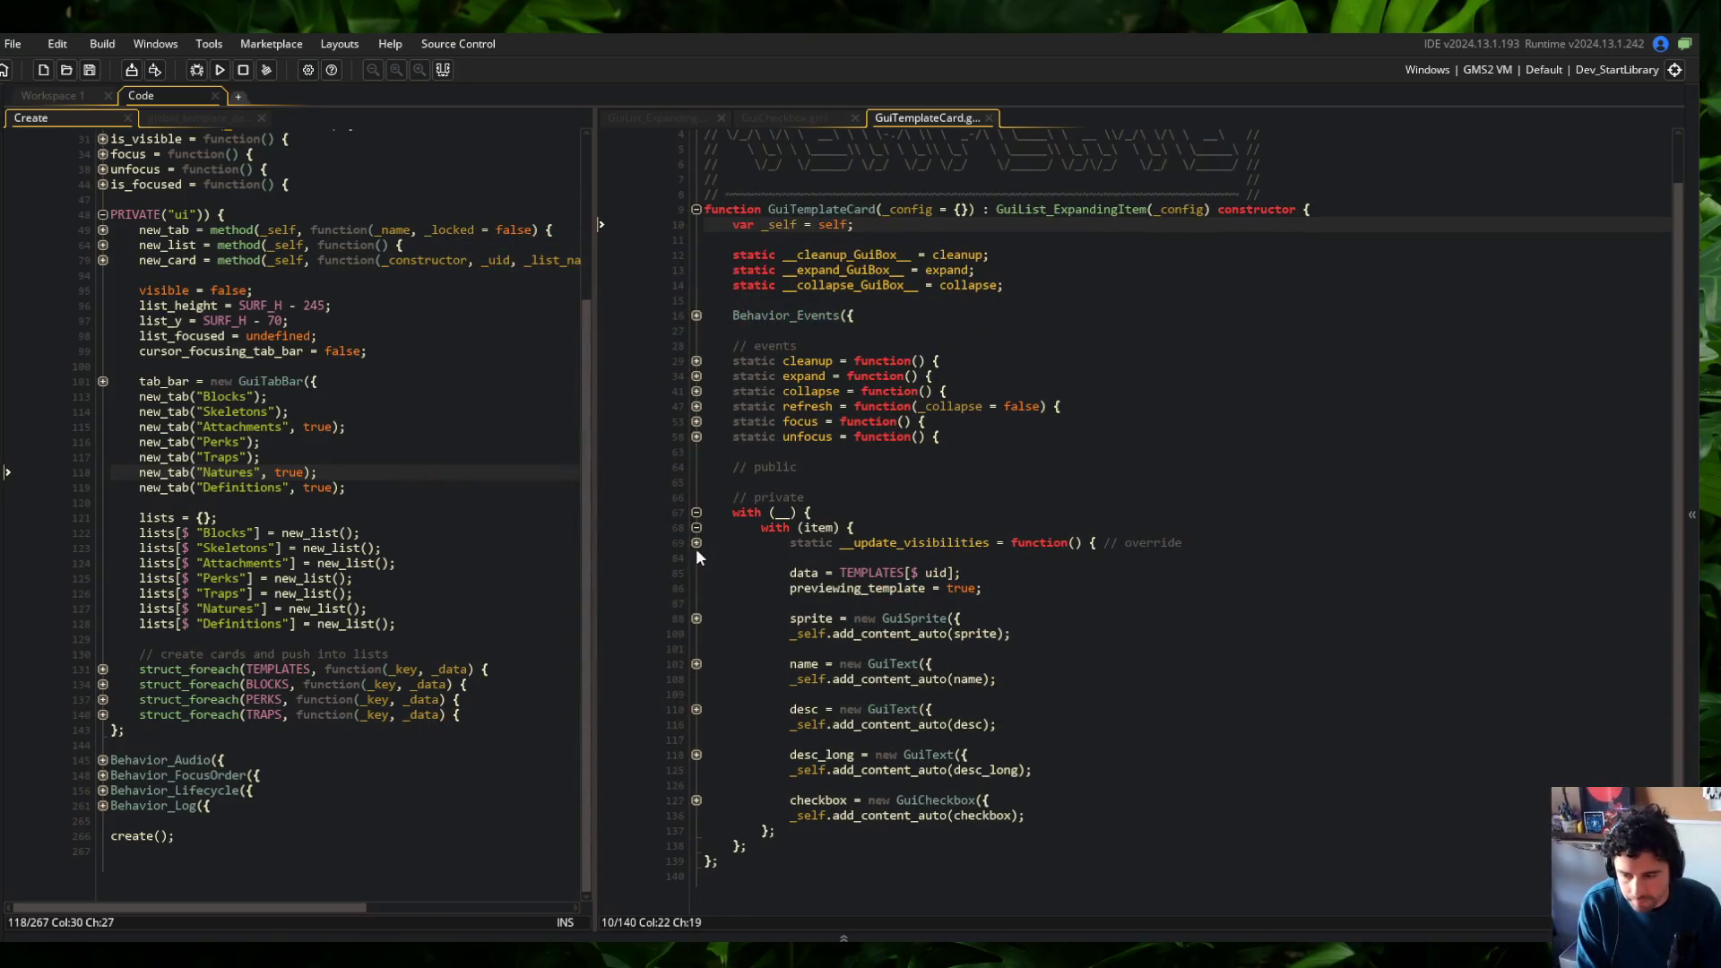
Delete the if/else sprite scaling lines from update_visibilities, then save and rerun the game with F5
left_click(697, 542)
scroll(807, 537, "down", 5)
left_click(697, 498)
left_click(697, 360)
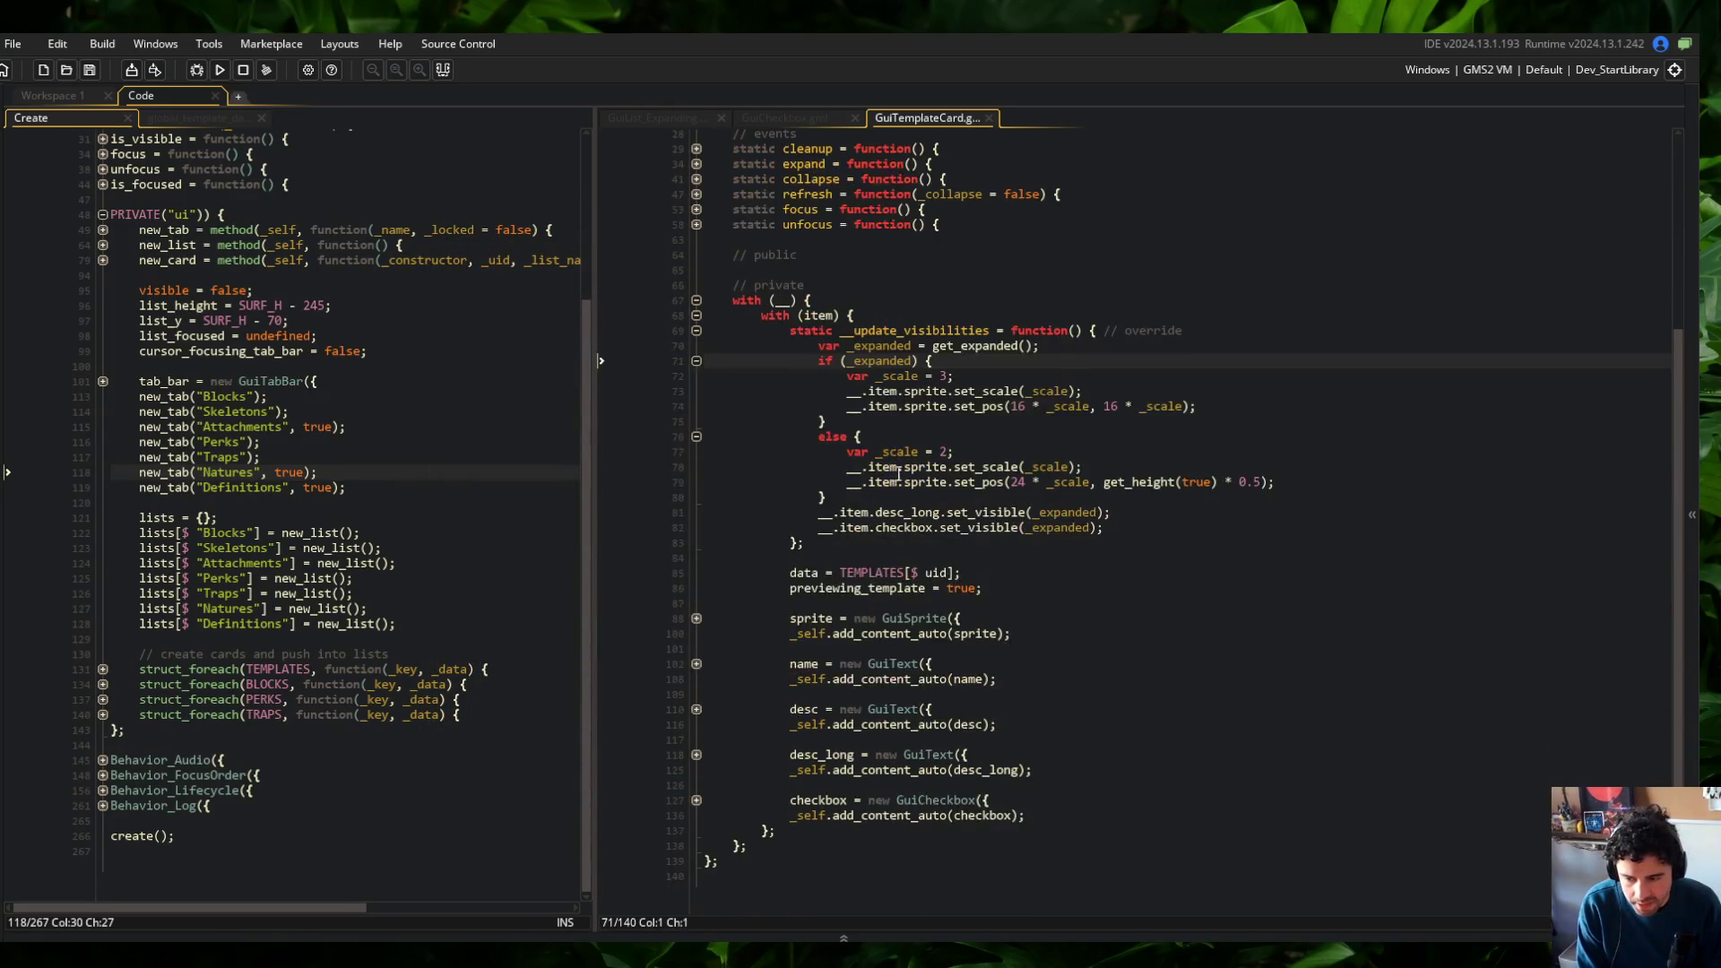
left_click(1058, 380)
key("ctrl+d")
key("ctrl+d")
key("ctrl+d")
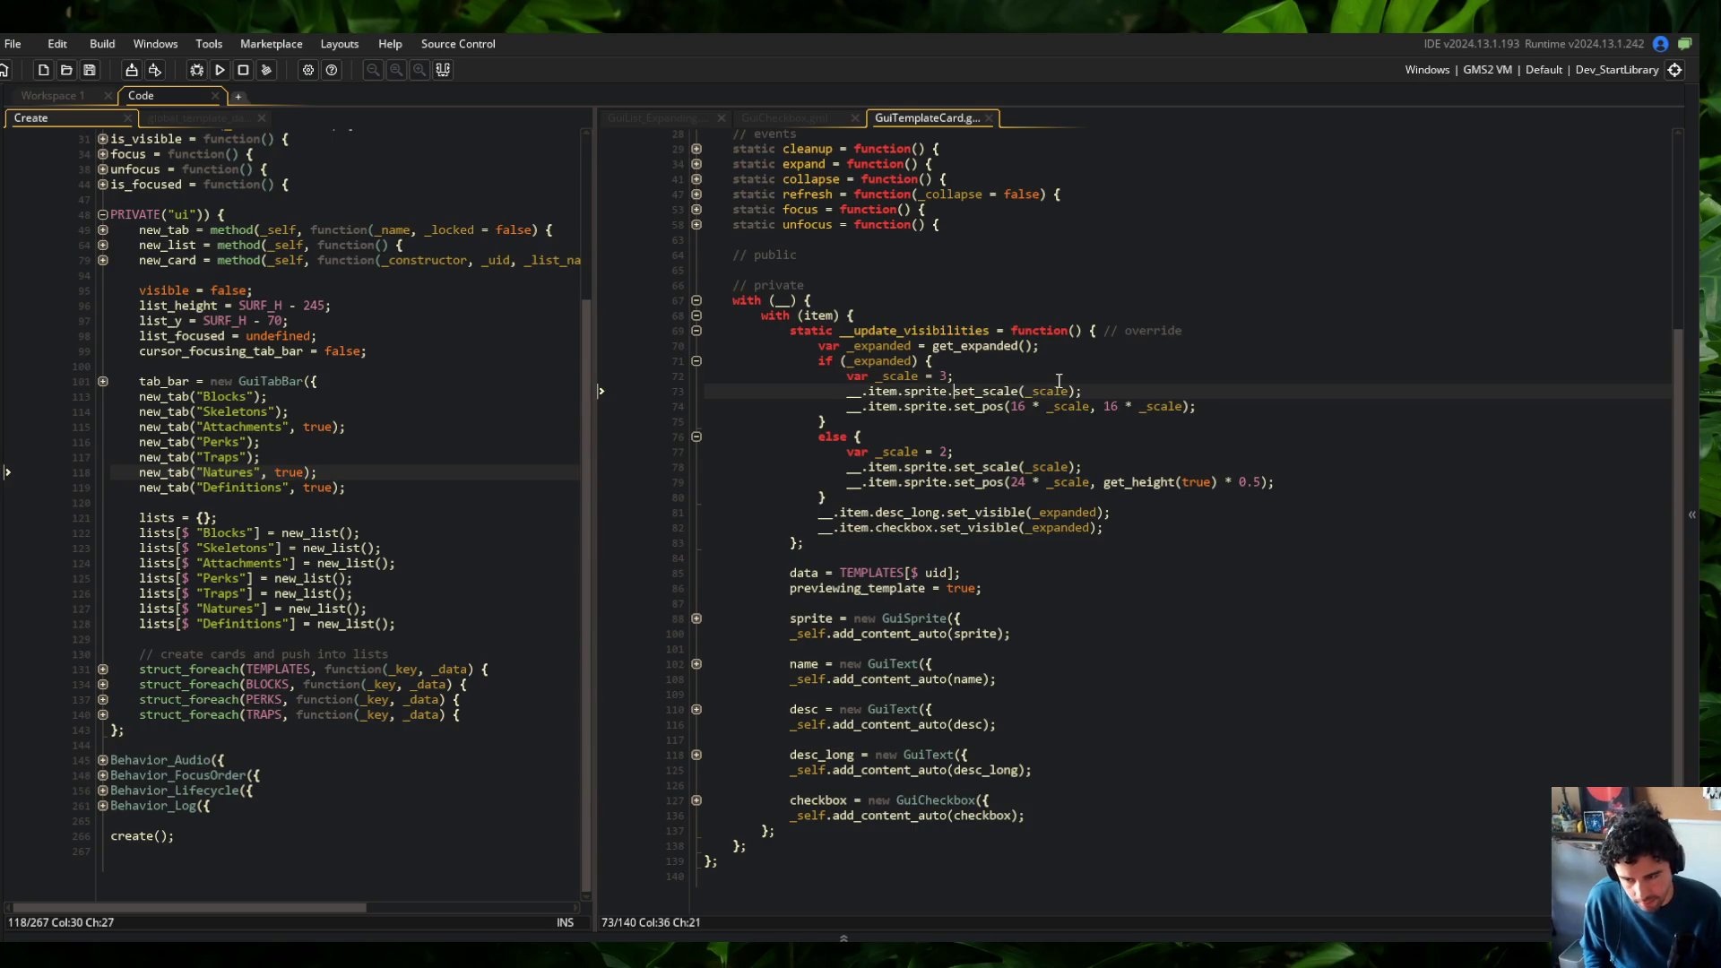
key("ctrl+d")
key("ctrl+d")
key("ctrl+d")
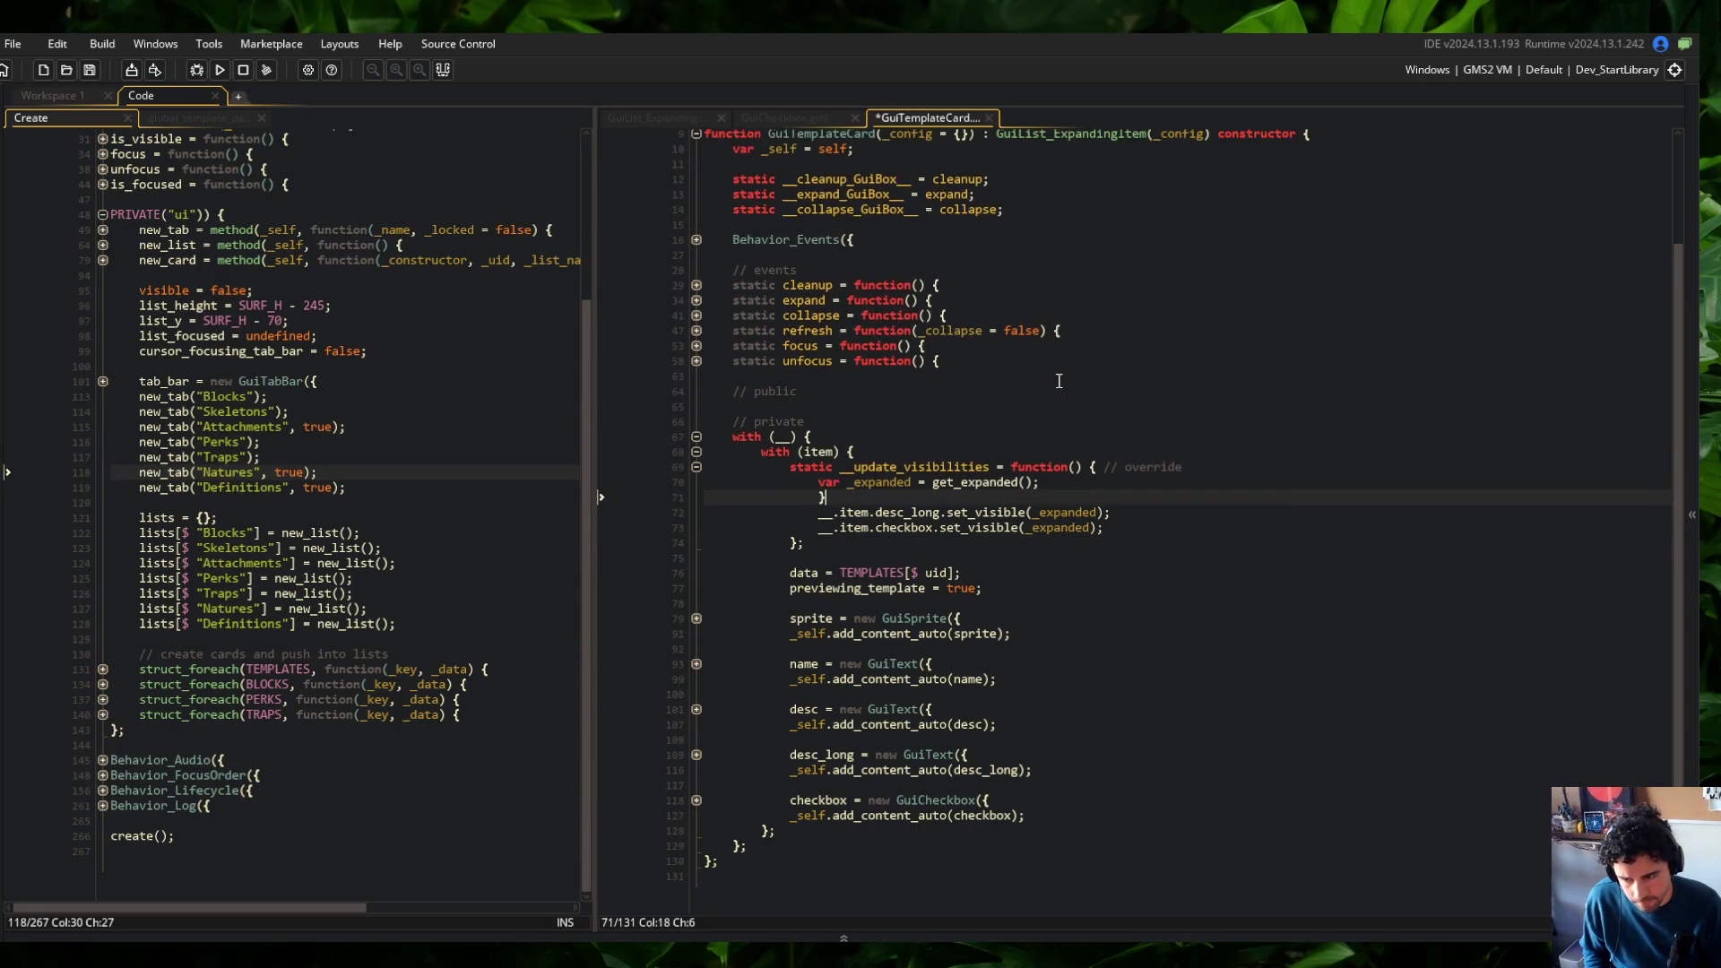
key("F5")
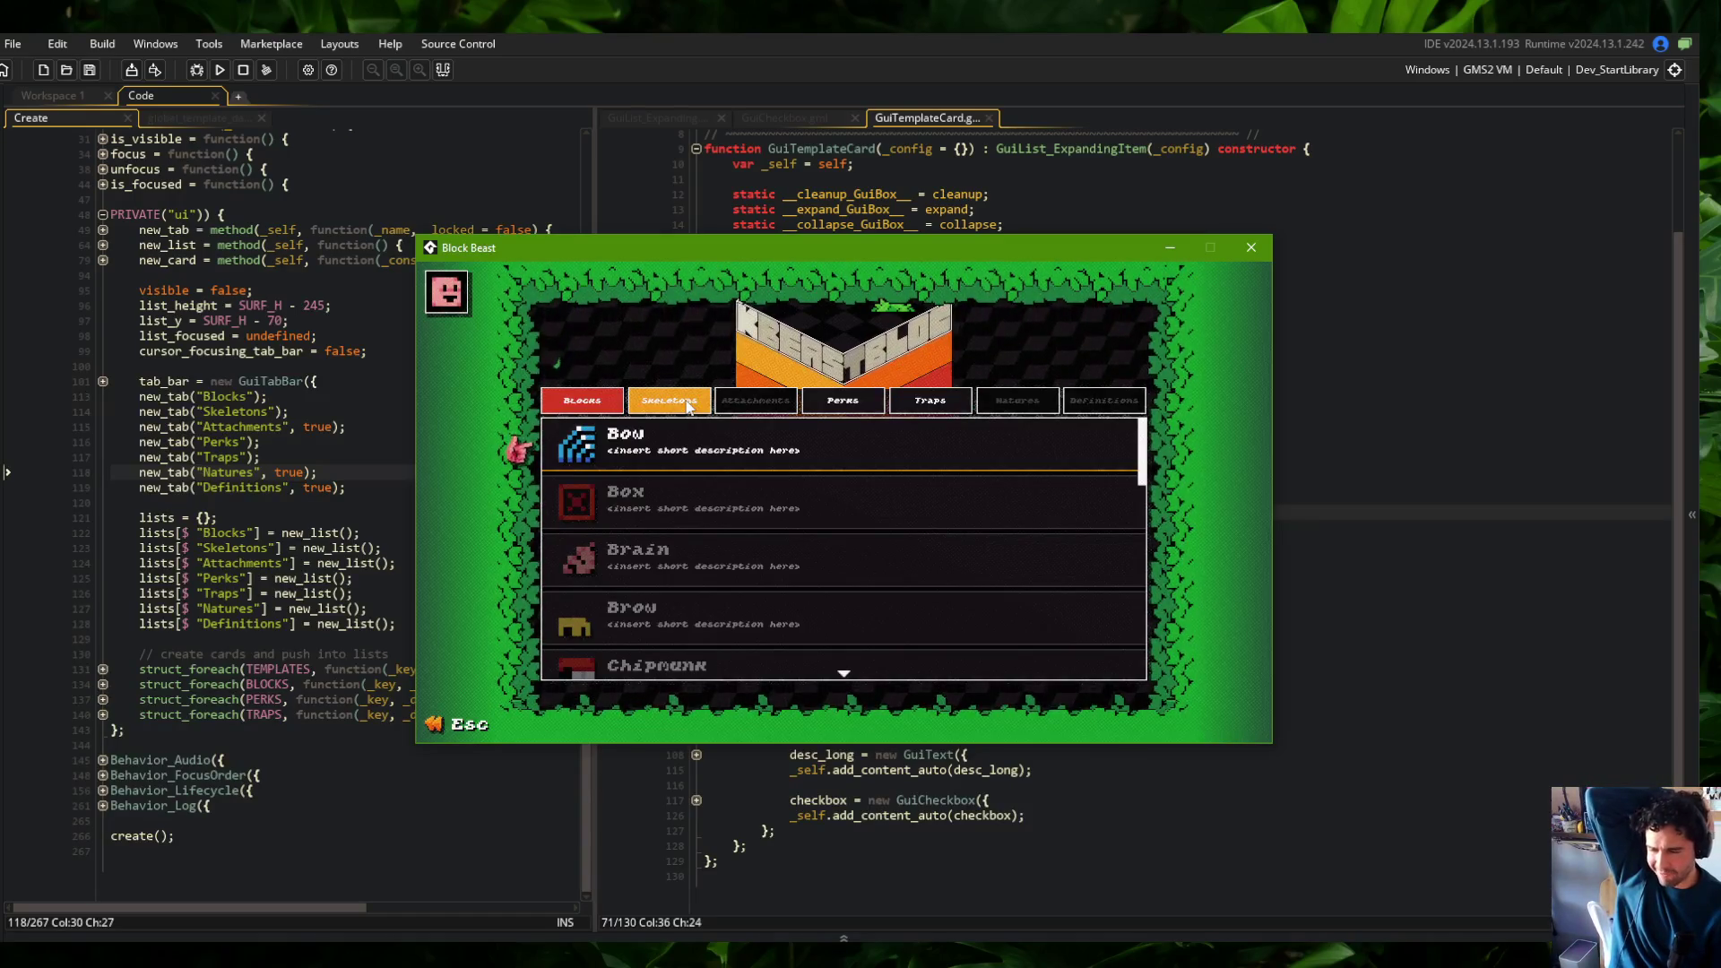
Switch the library between Blocks and Skeletons and expand the Wide skeleton card
left_click(688, 404)
left_click(601, 399)
left_click(669, 401)
left_click(667, 438)
left_click(668, 437)
left_click(668, 438)
left_click(583, 401)
left_click(654, 402)
left_click(645, 430)
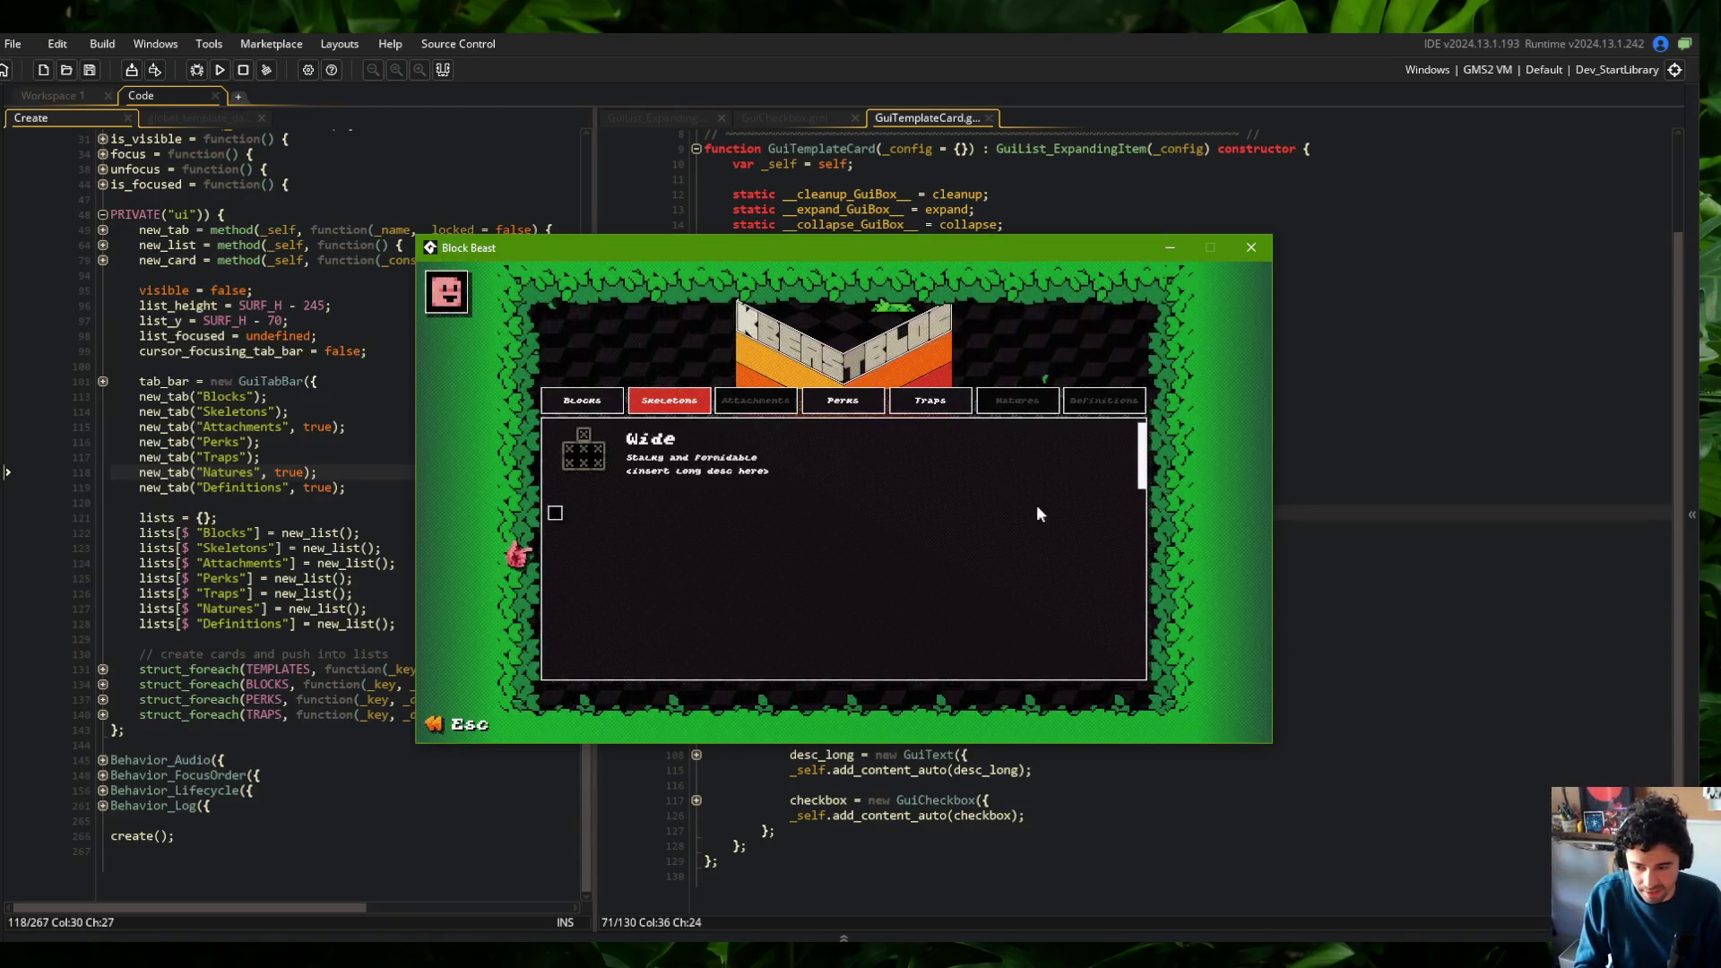
Expand and collapse the Tall card repeatedly to reveal its long description and checkbox
left_click(1002, 460)
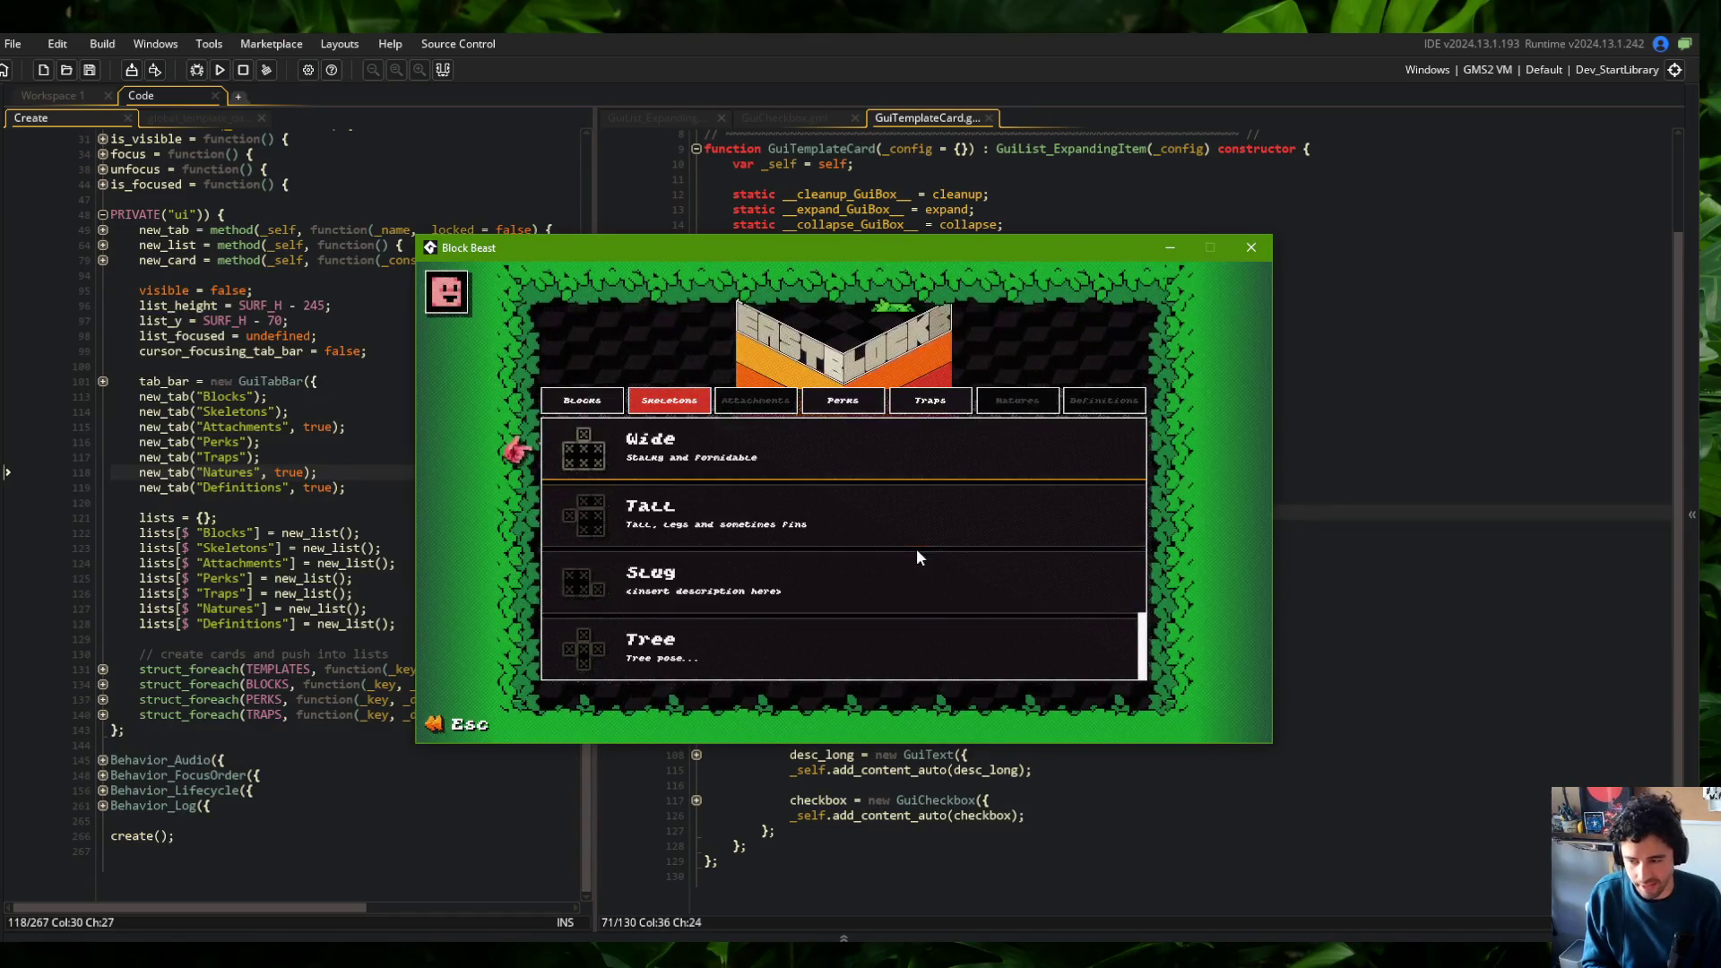
left_click(788, 486)
left_click(762, 518)
left_click(761, 518)
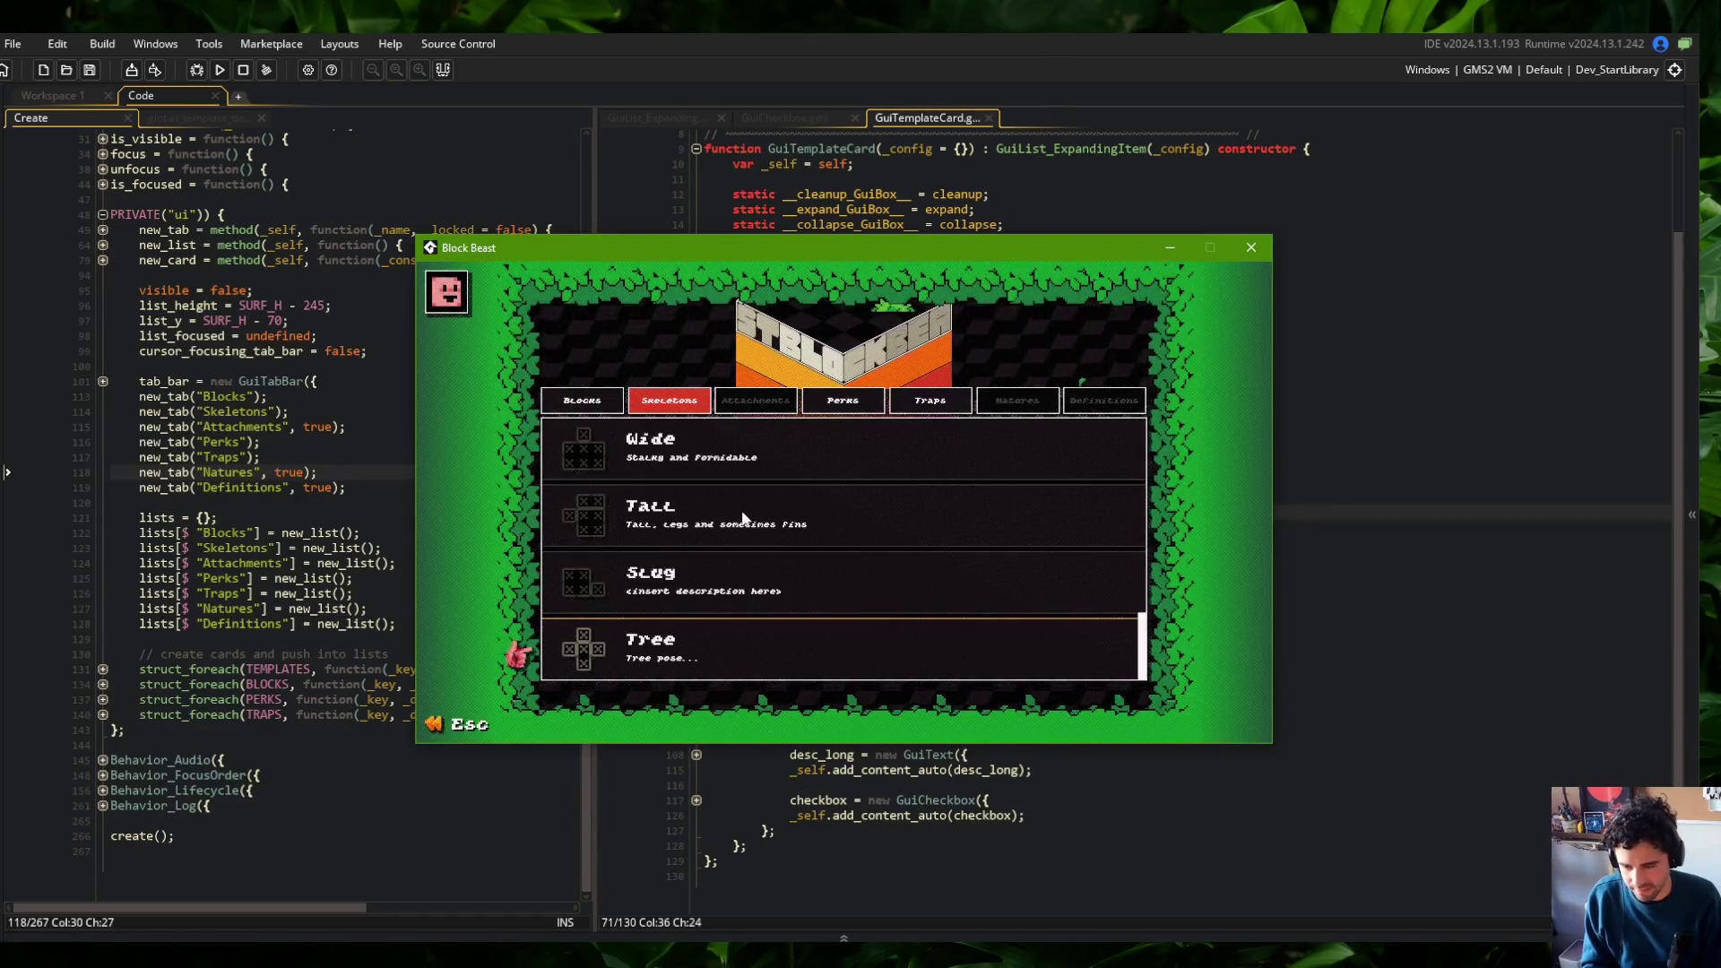
left_click(742, 517)
left_click(742, 514)
left_click(743, 513)
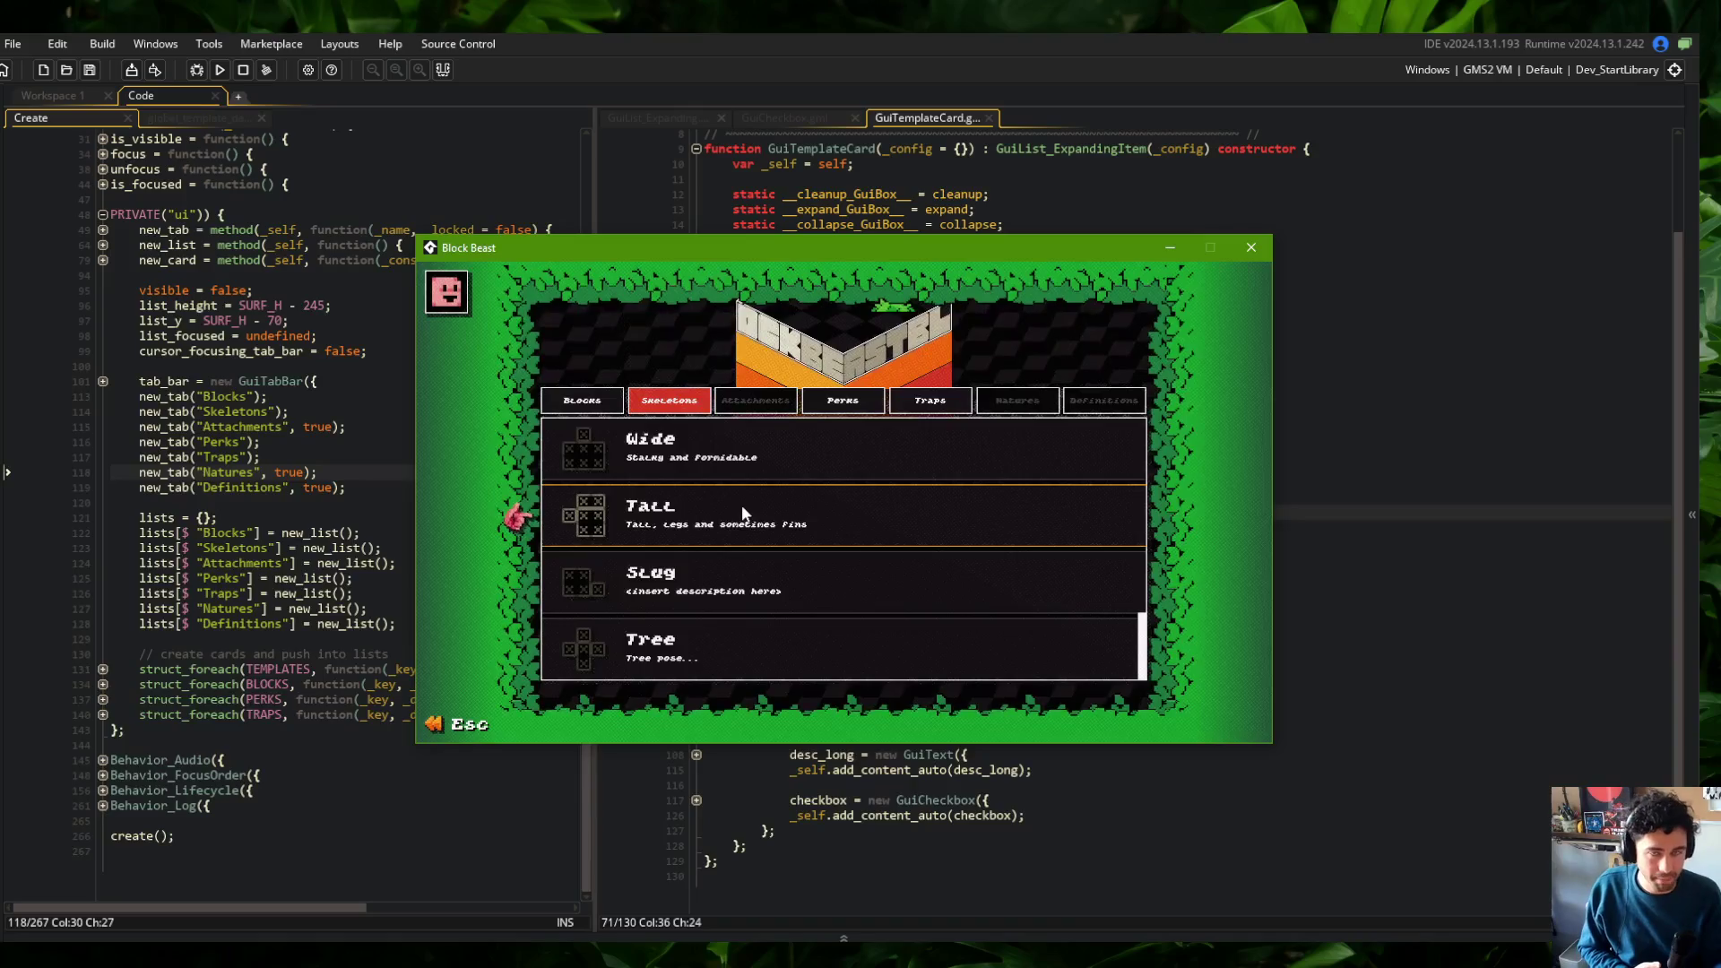
Expand the Wide card from the keyboard, then tick and untick its checkbox
key("Up")
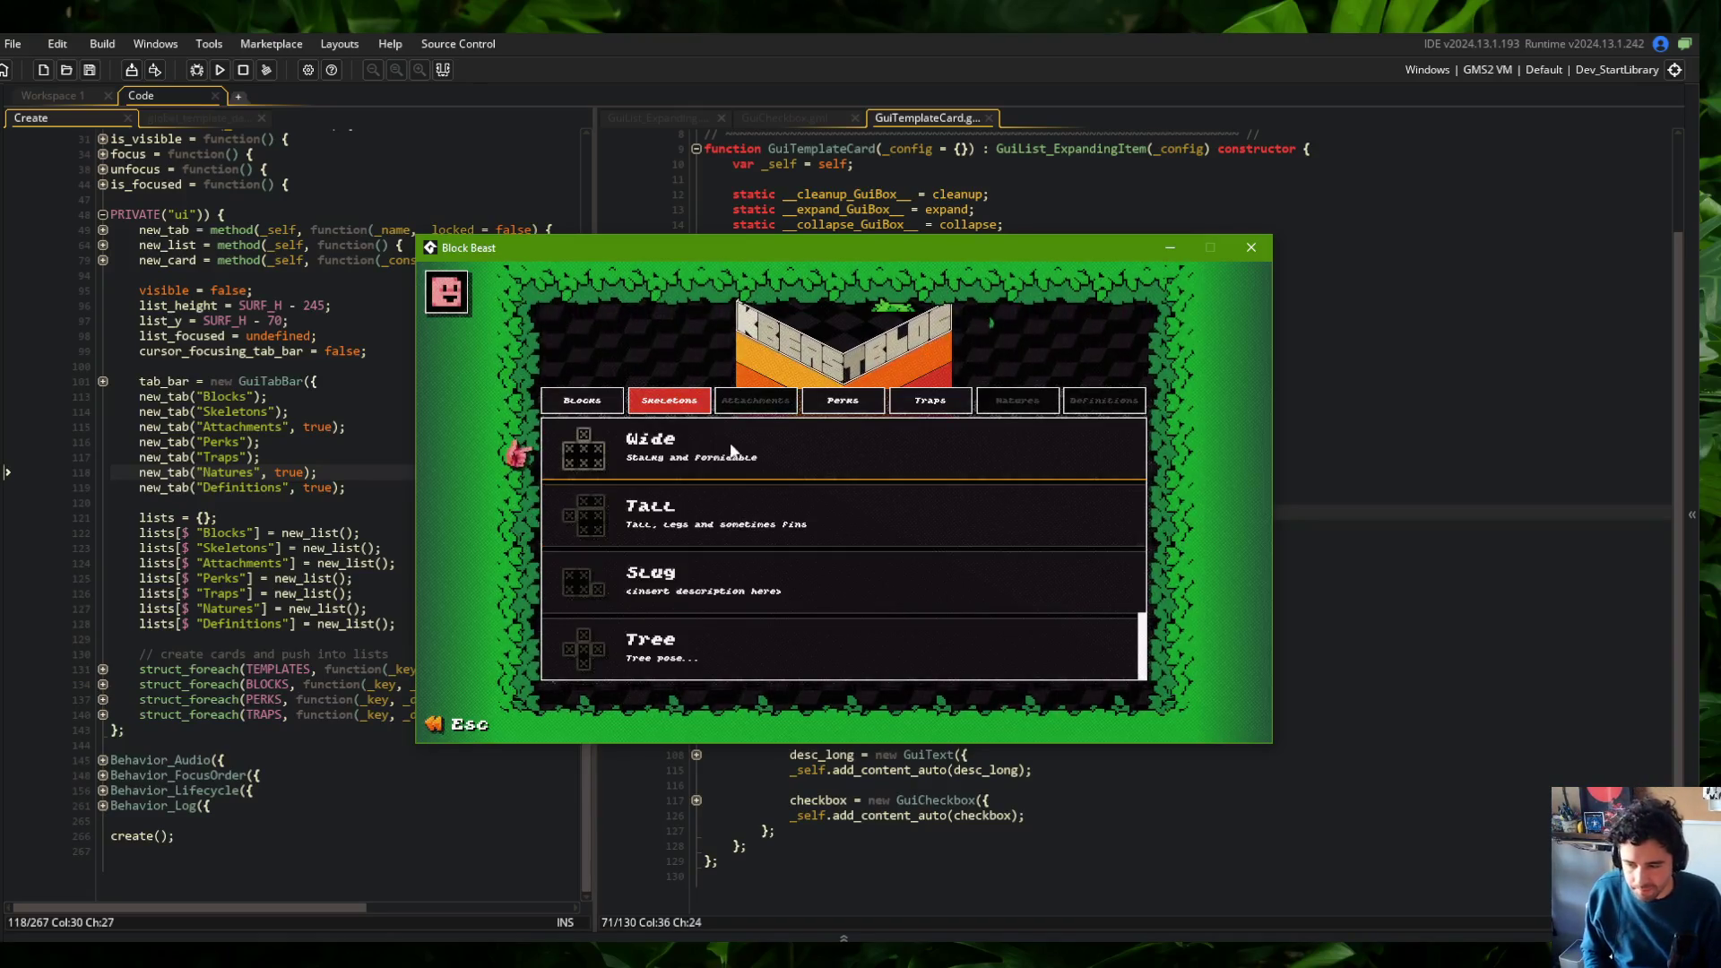
key("Return")
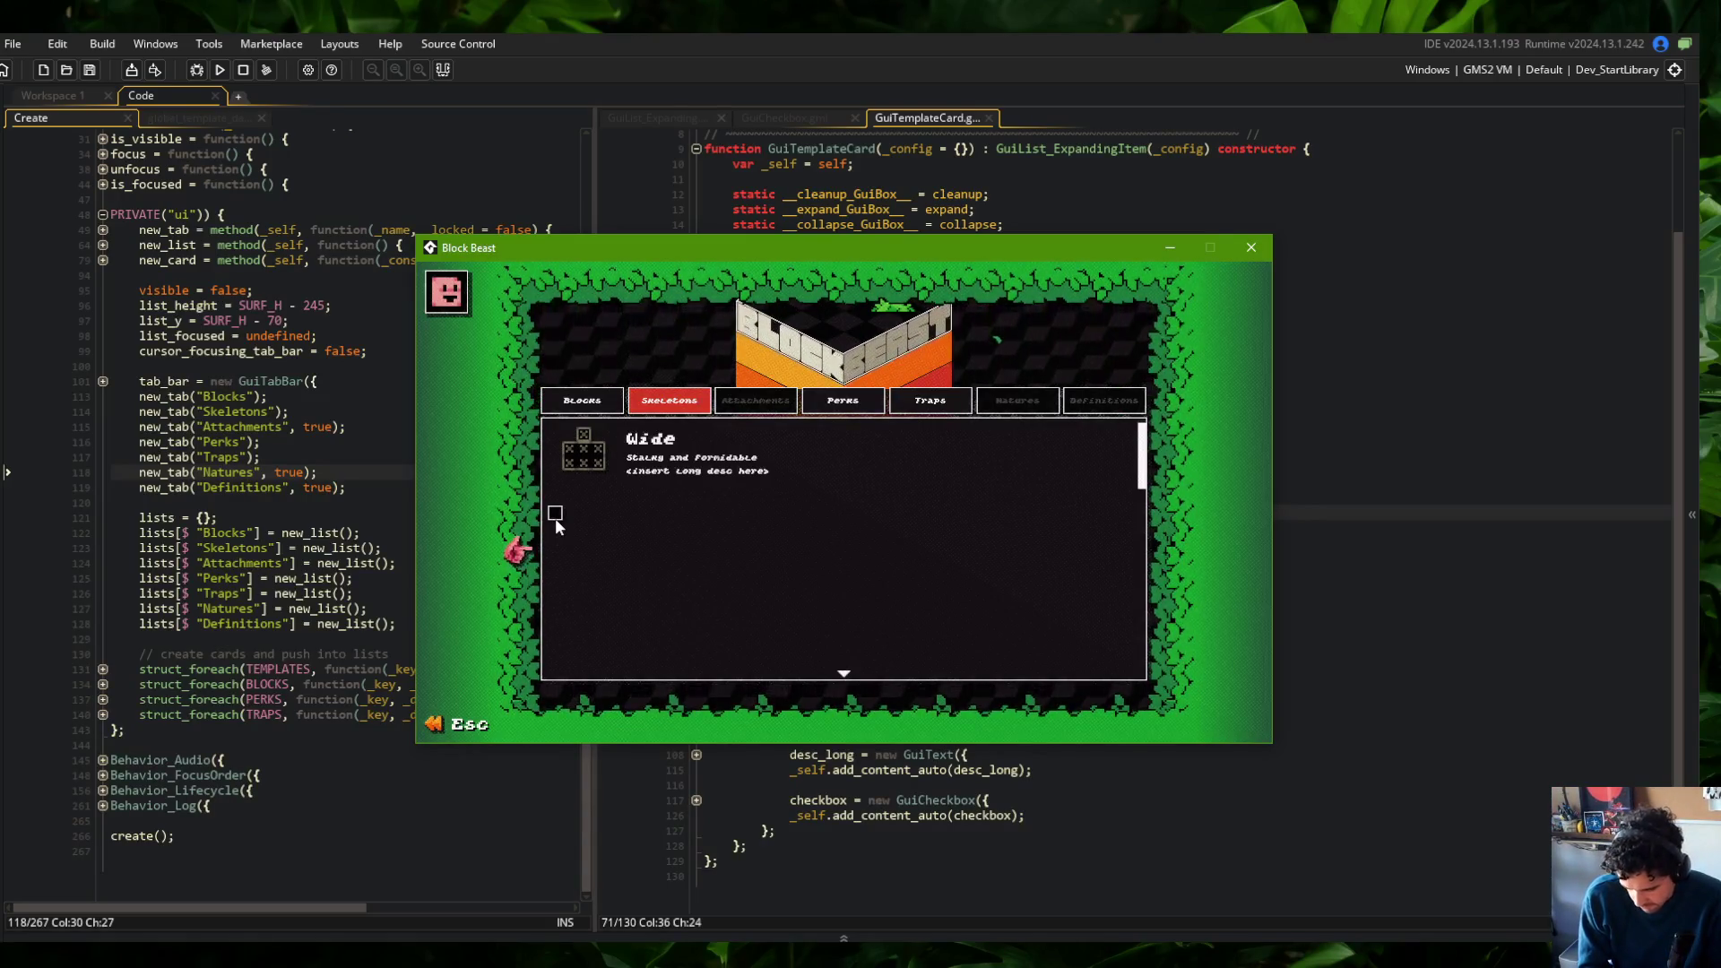
left_click(555, 514)
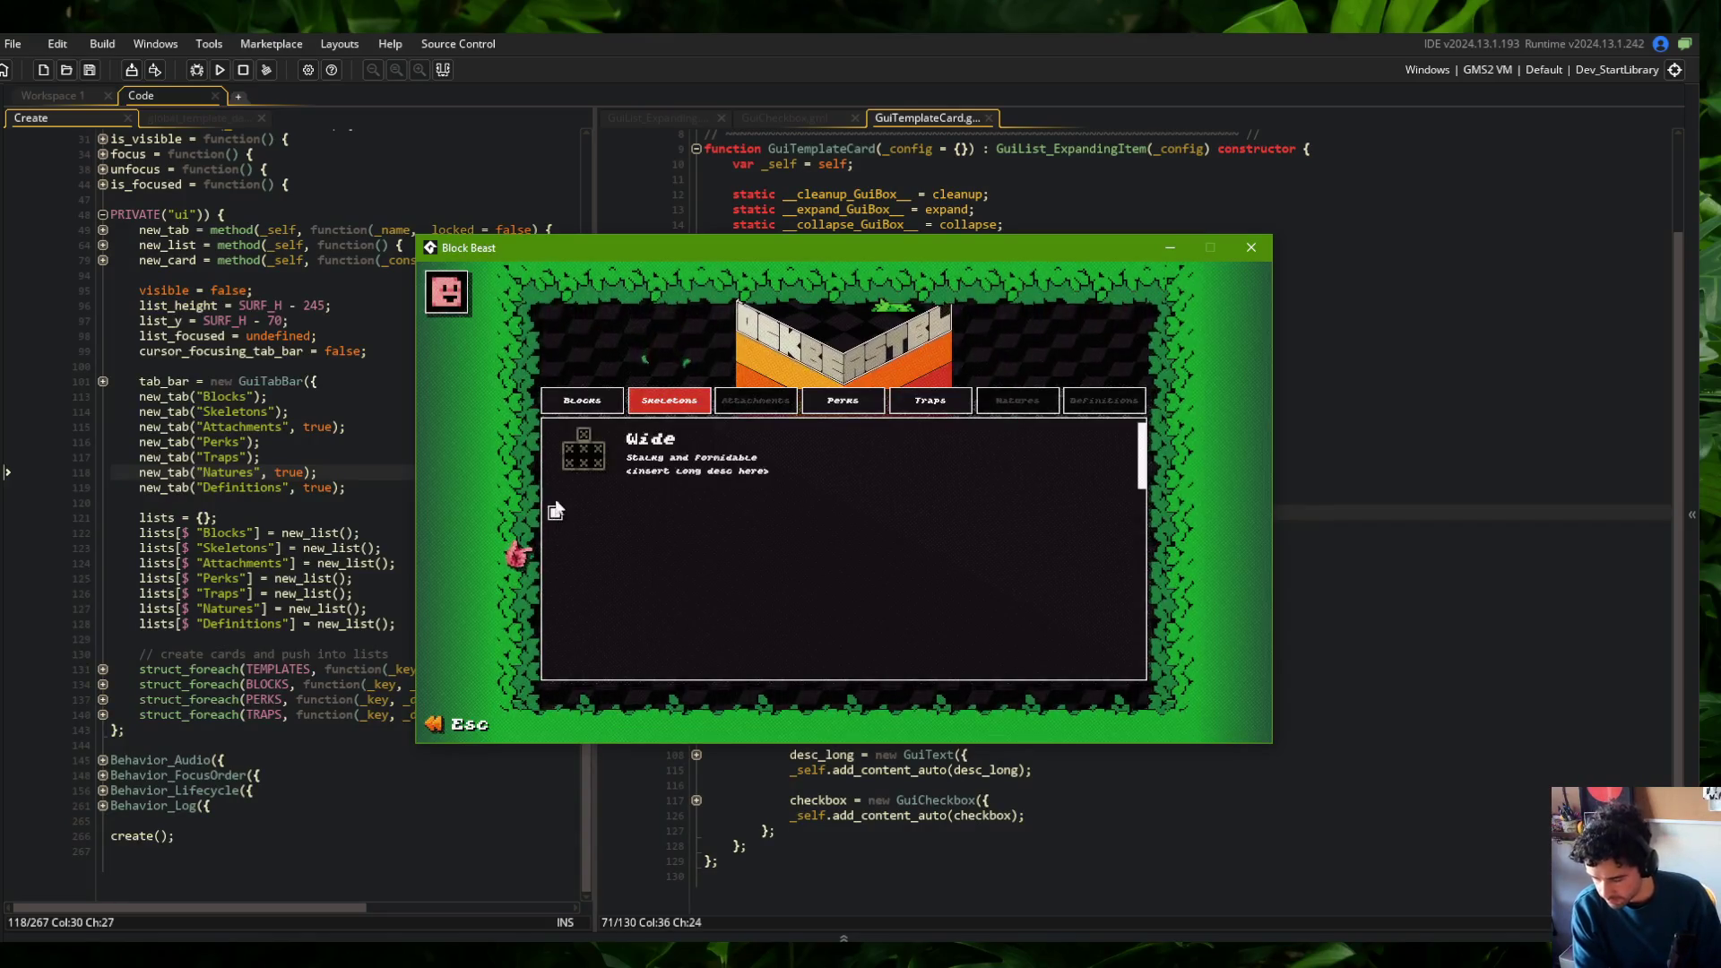
left_click(555, 514)
Toggle the Wide card's expansion several times, then close the game with Escape
left_click(778, 448)
left_click(777, 445)
left_click(743, 453)
left_click(742, 453)
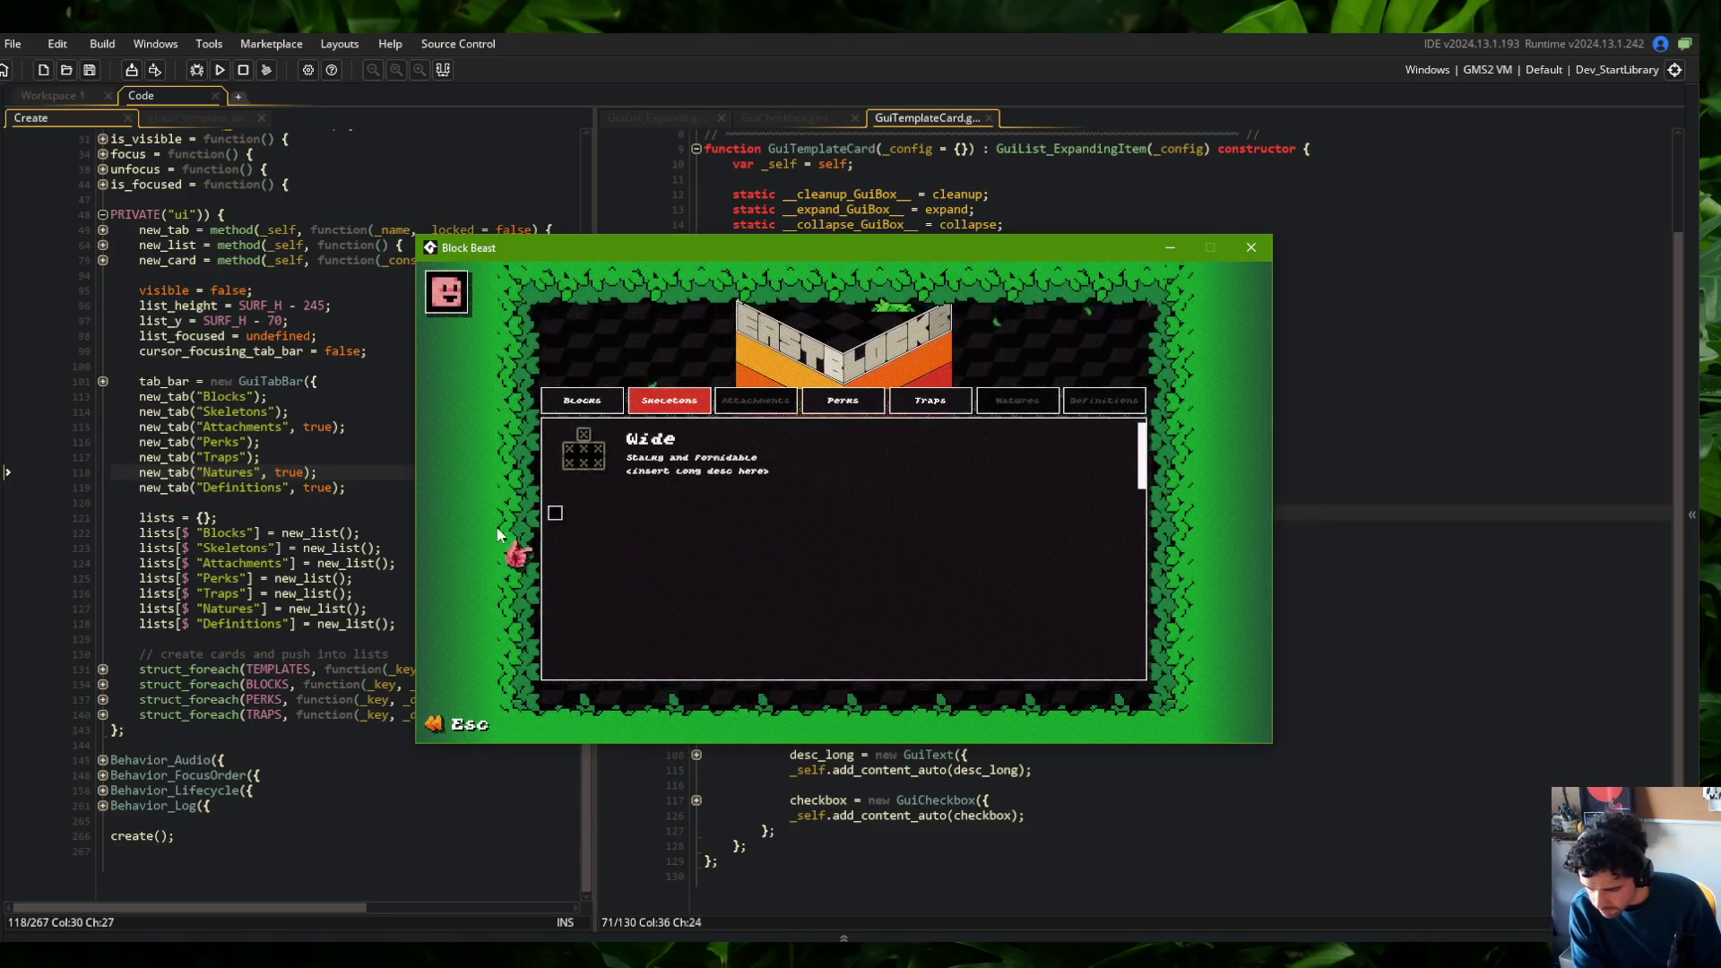
left_click(767, 448)
left_click(717, 450)
left_click(781, 448)
left_click(732, 449)
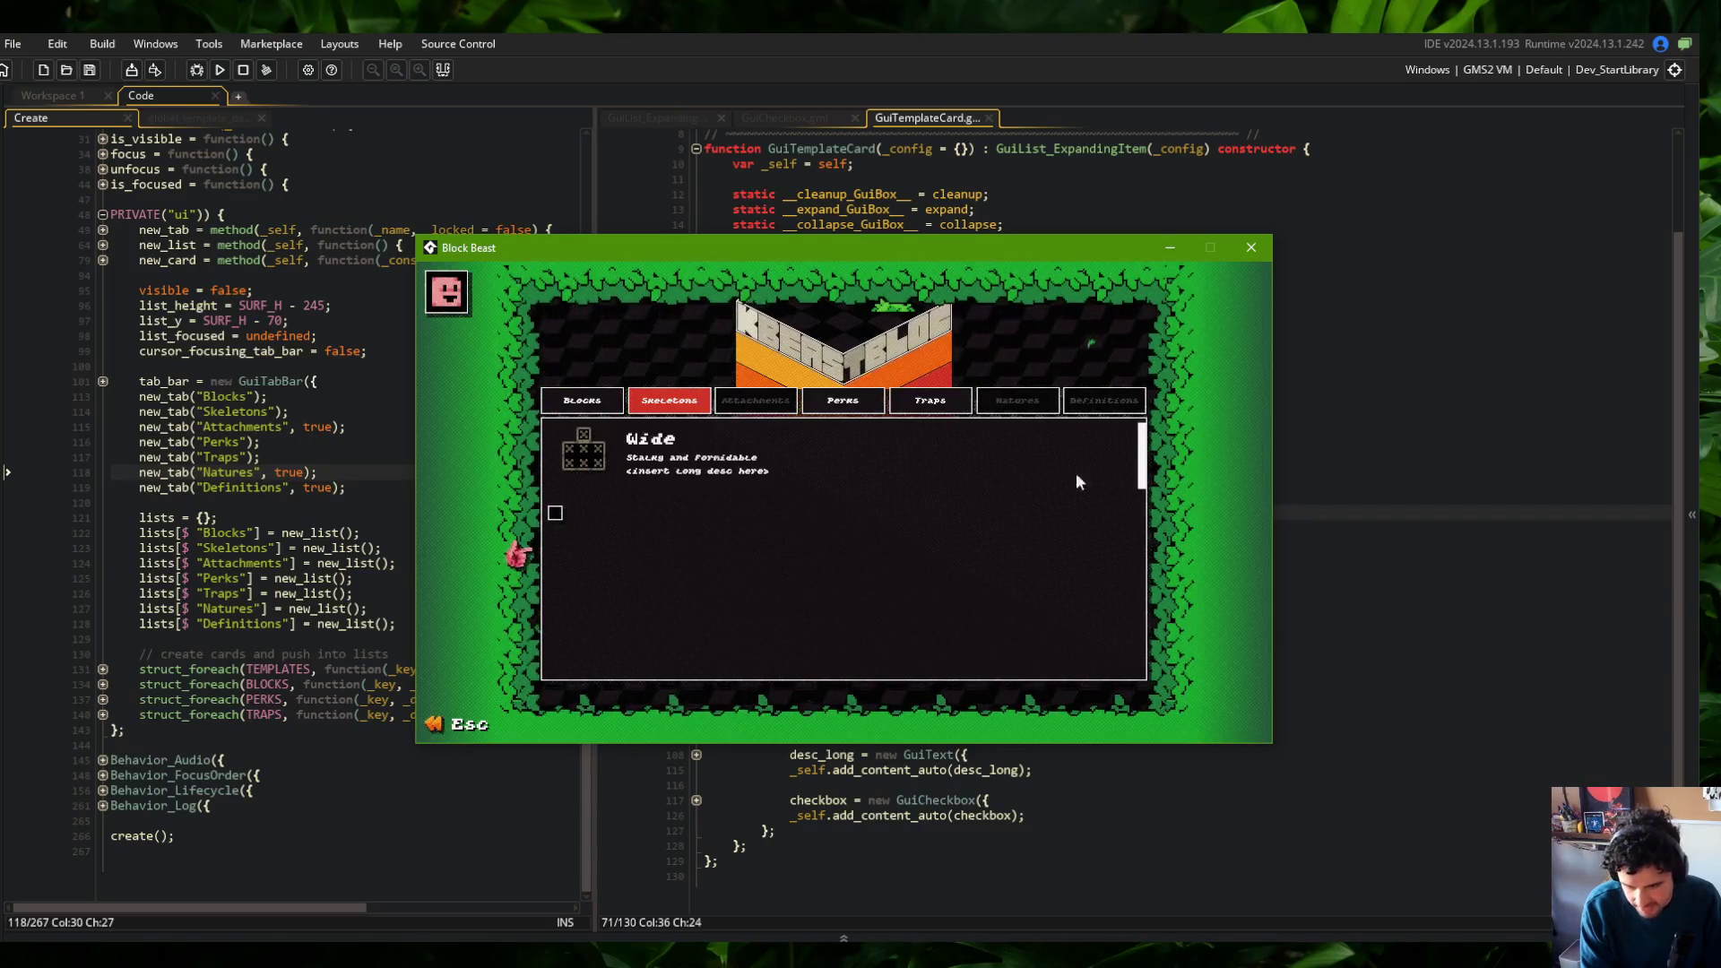
key("Escape")
left_click(1103, 803)
Search the GuiTemplateCard code for 'sprite' and step through each occurrence
left_click(697, 618)
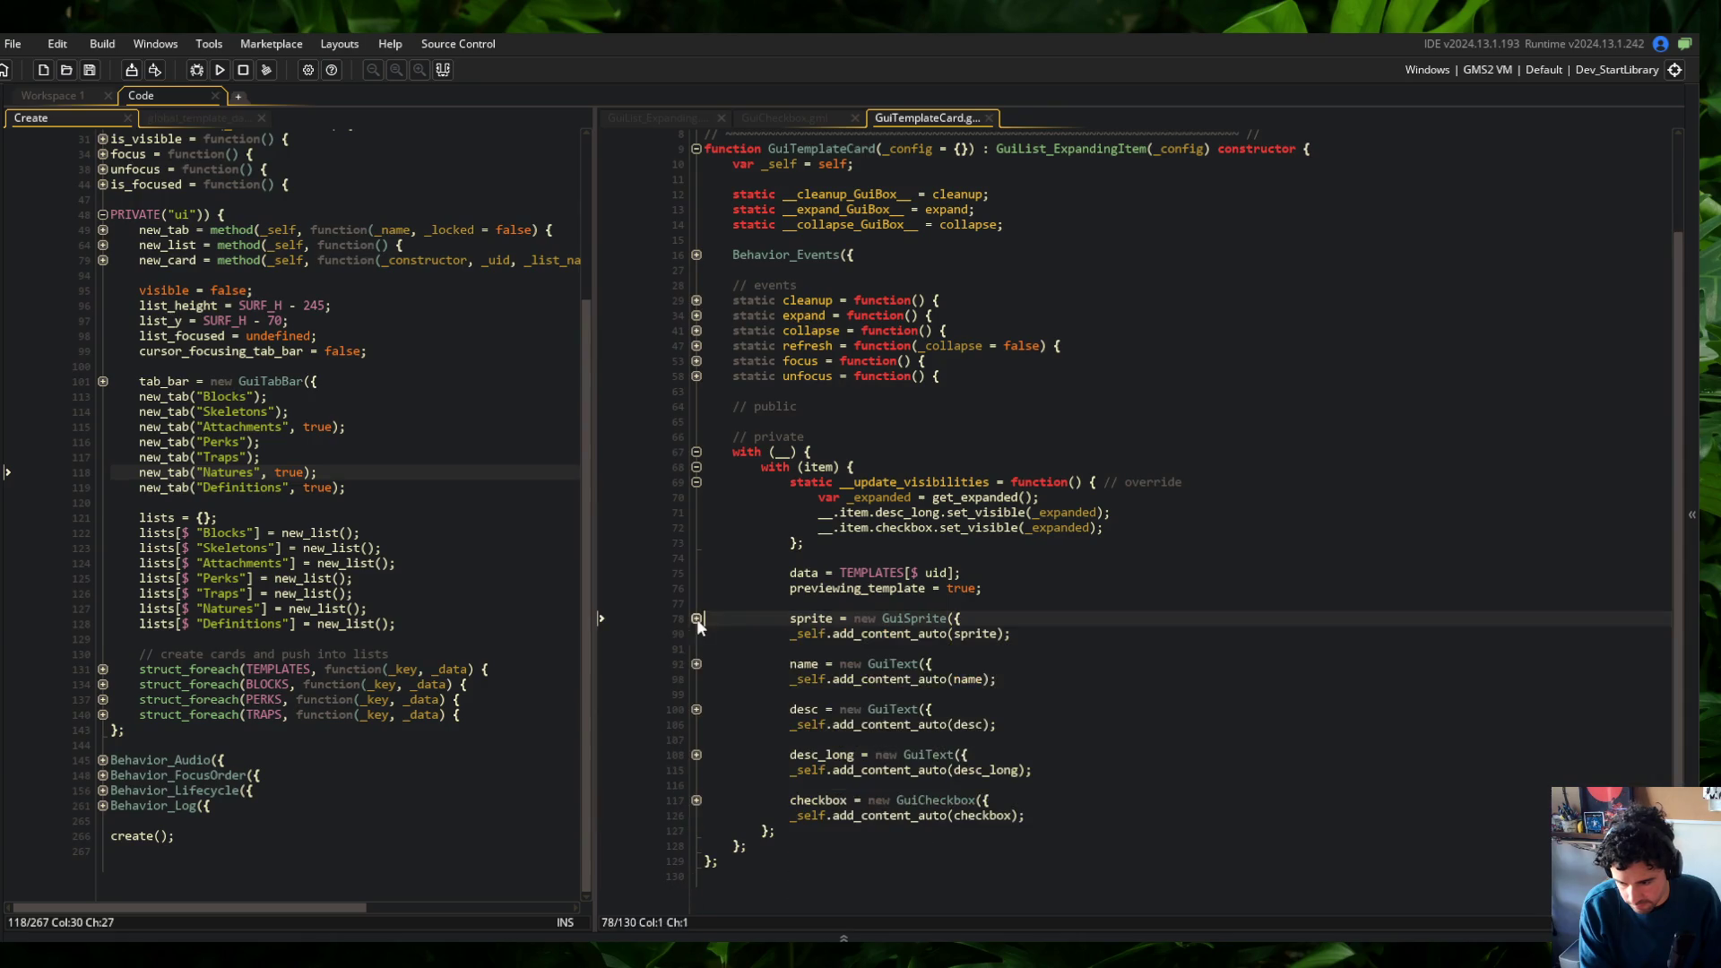
key("ctrl+f")
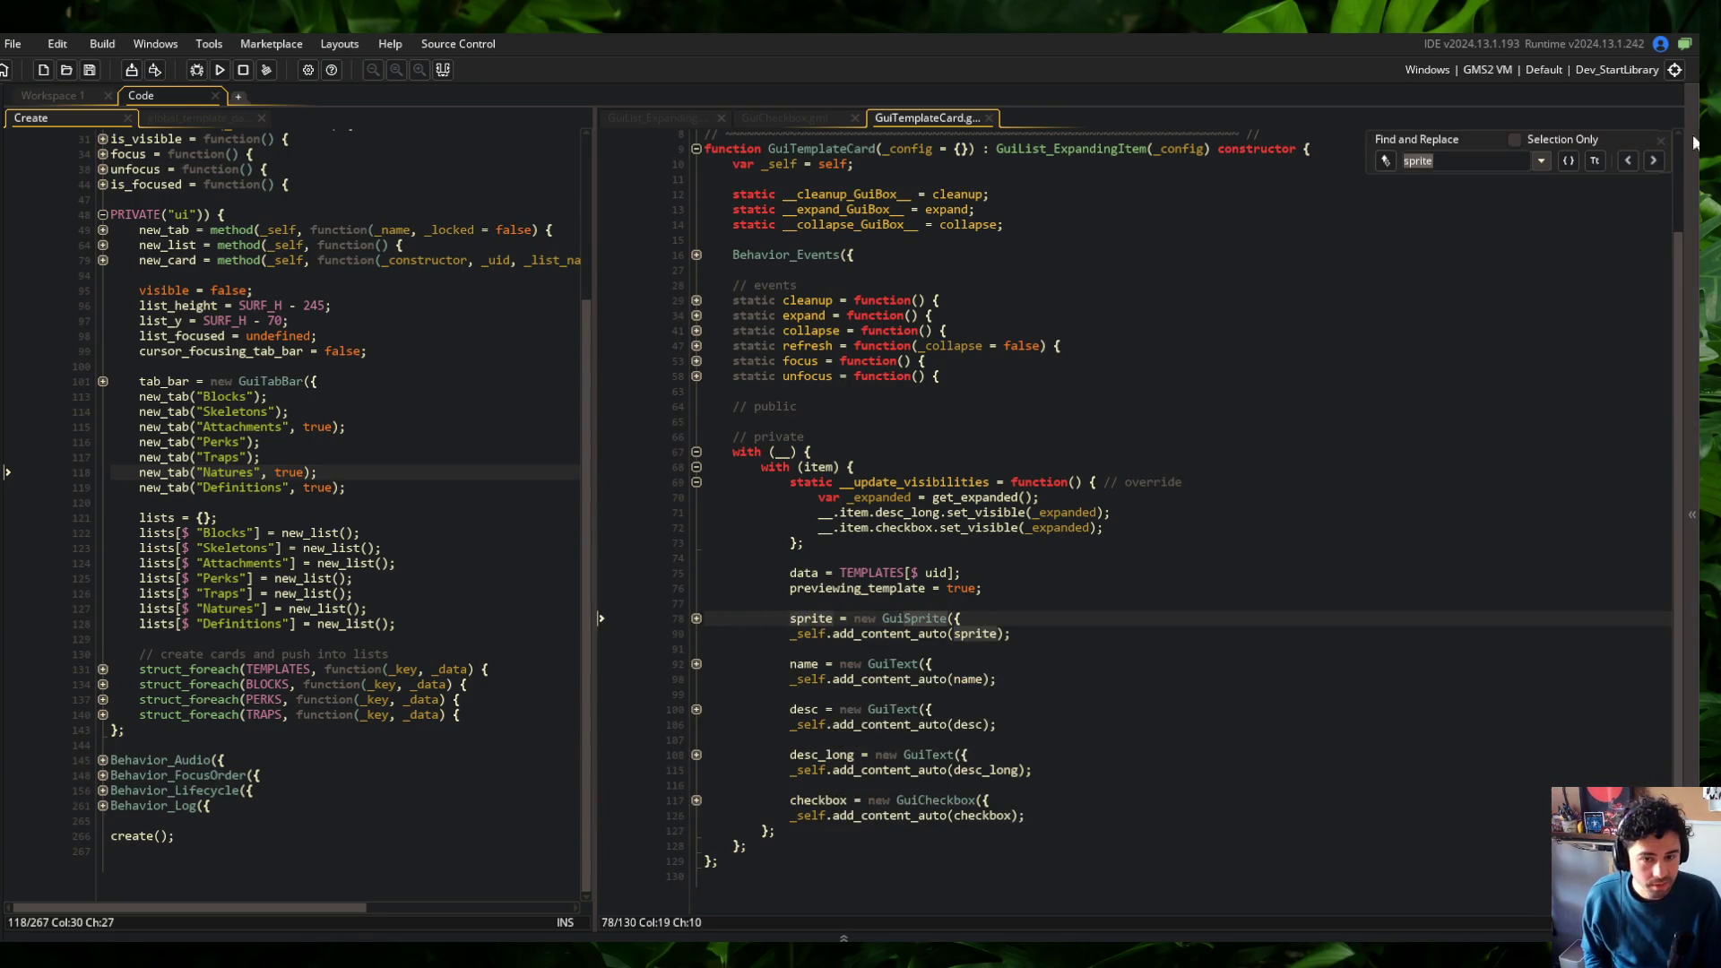
left_click(1660, 164)
left_click(1660, 164)
left_click(1659, 164)
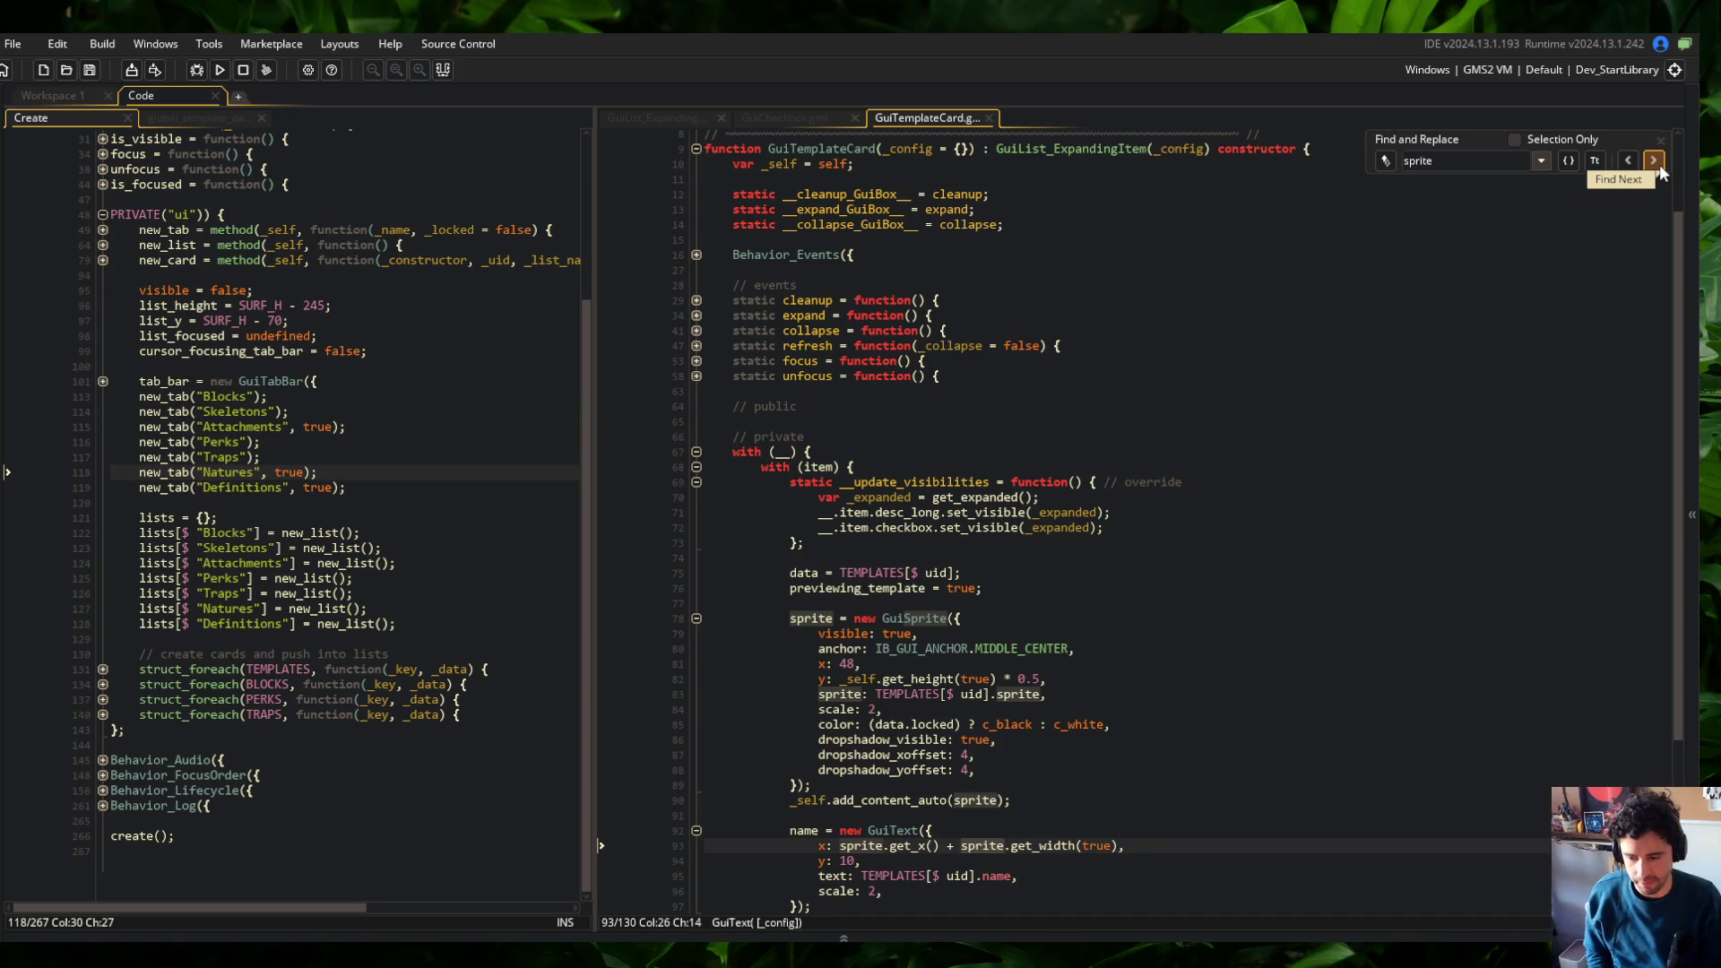
left_click(1659, 165)
left_click(1659, 164)
left_click(1660, 164)
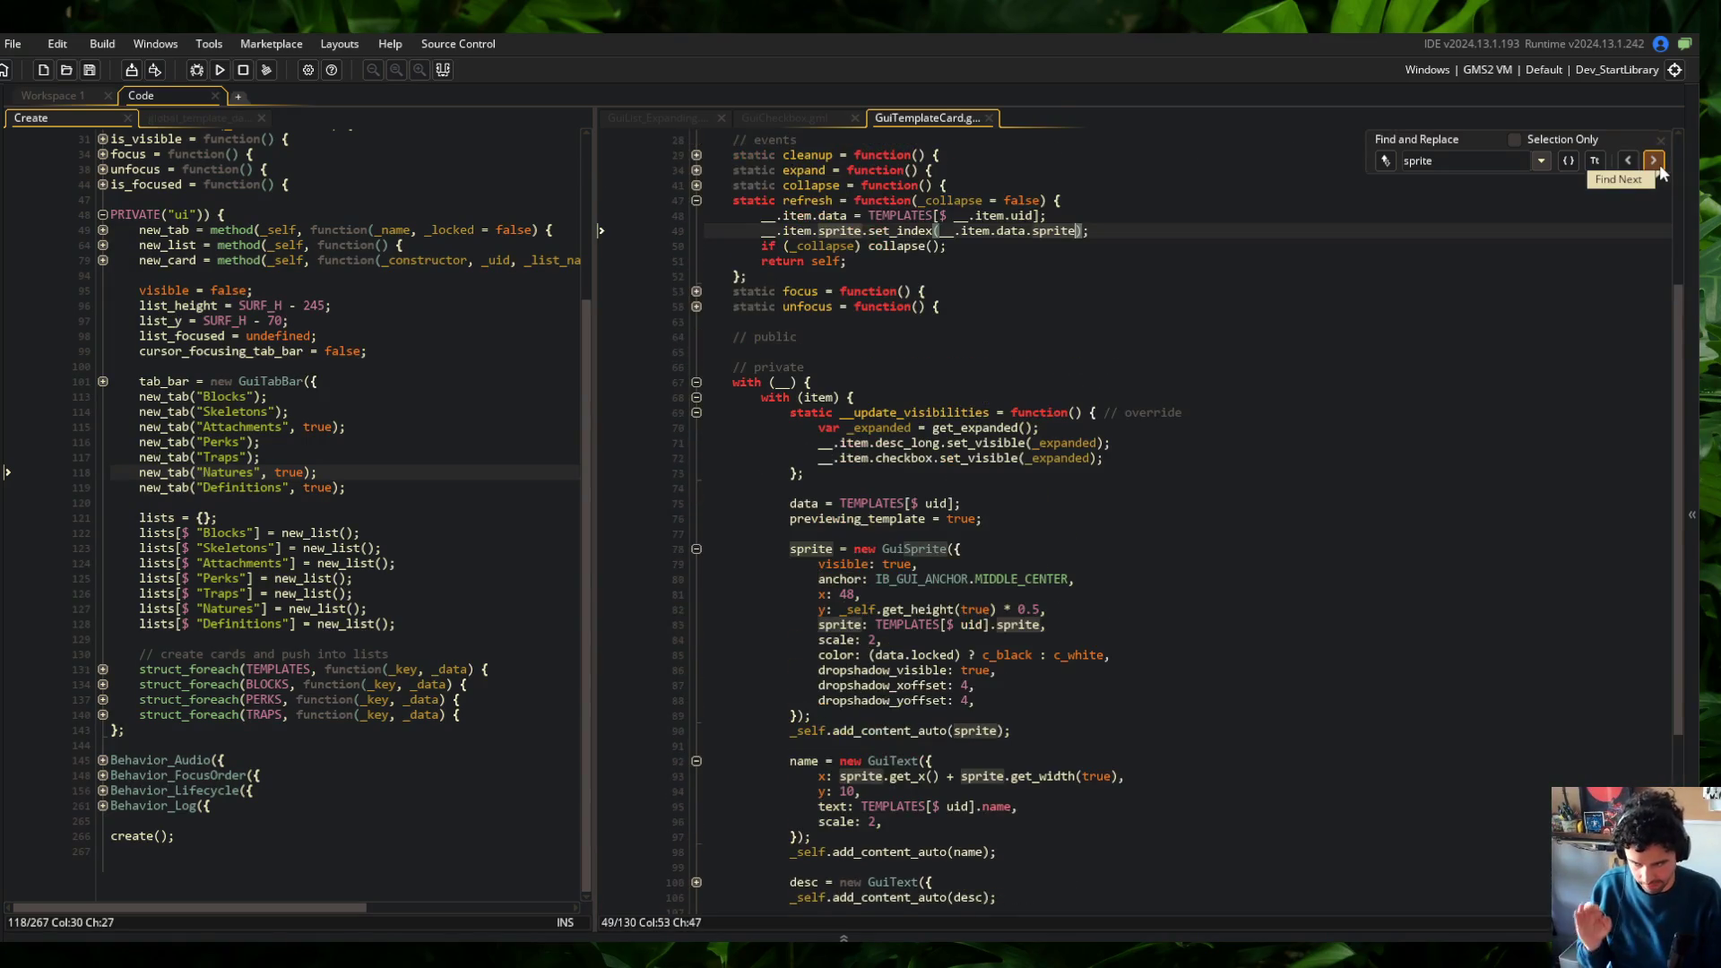
left_click(1659, 164)
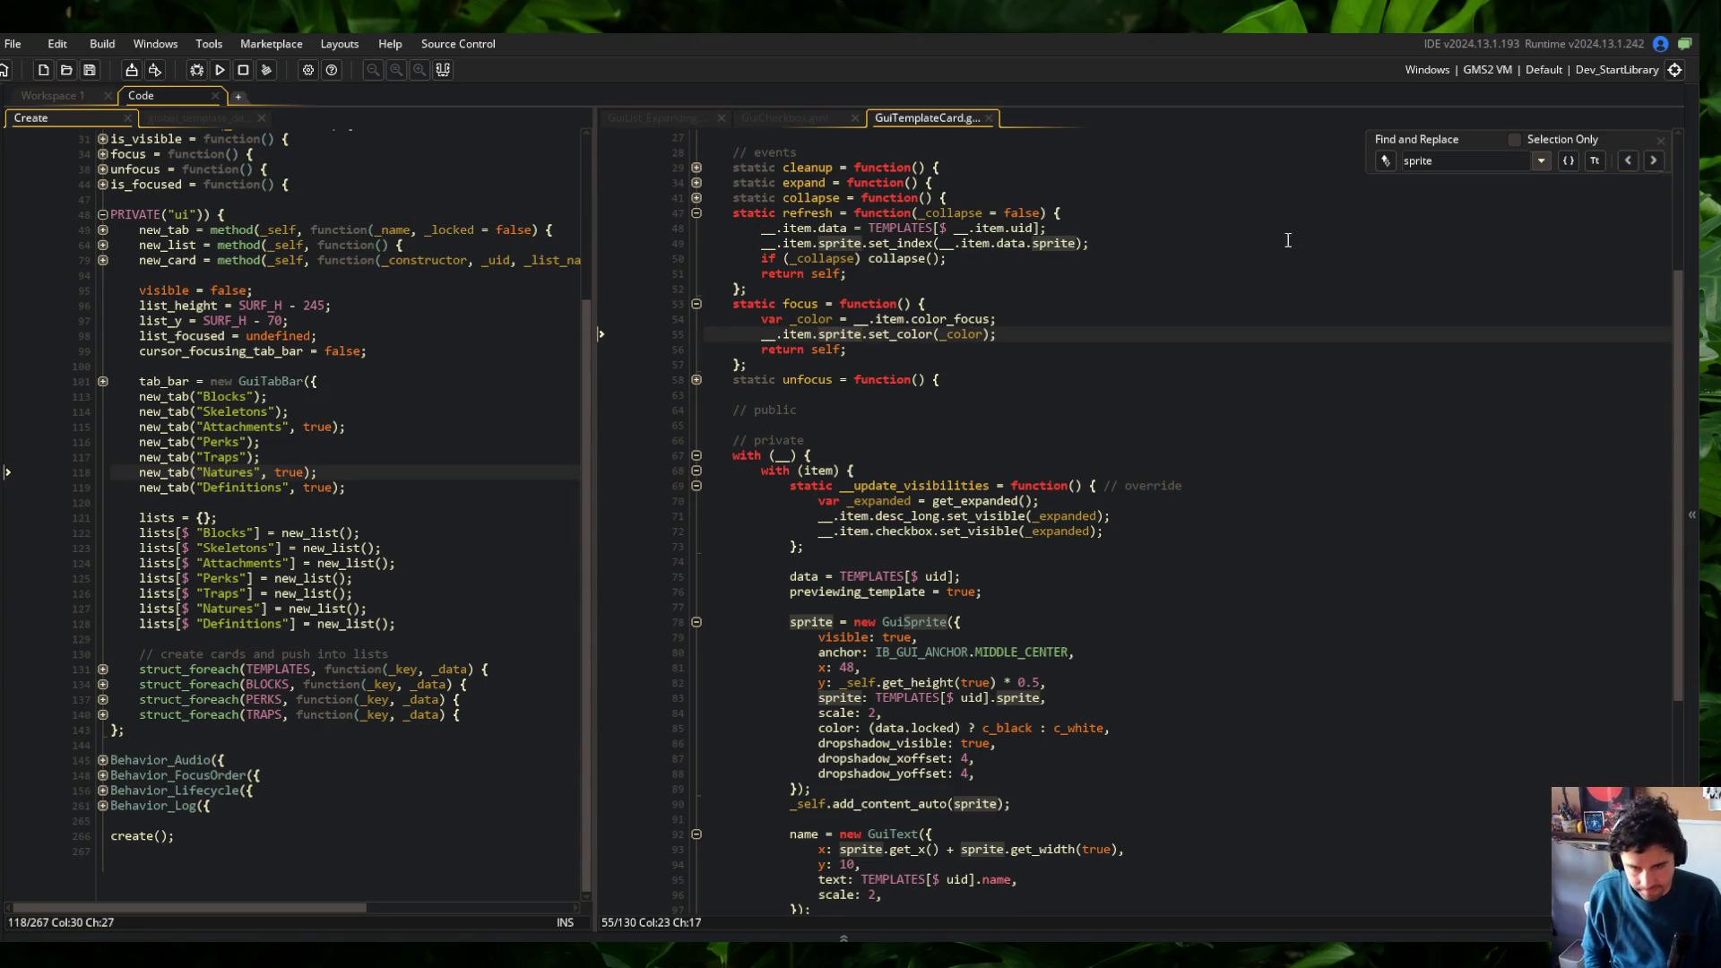
Replace each sprite usage with 'sprite_small', skipping the sprite property that stays, and save
left_click(1385, 162)
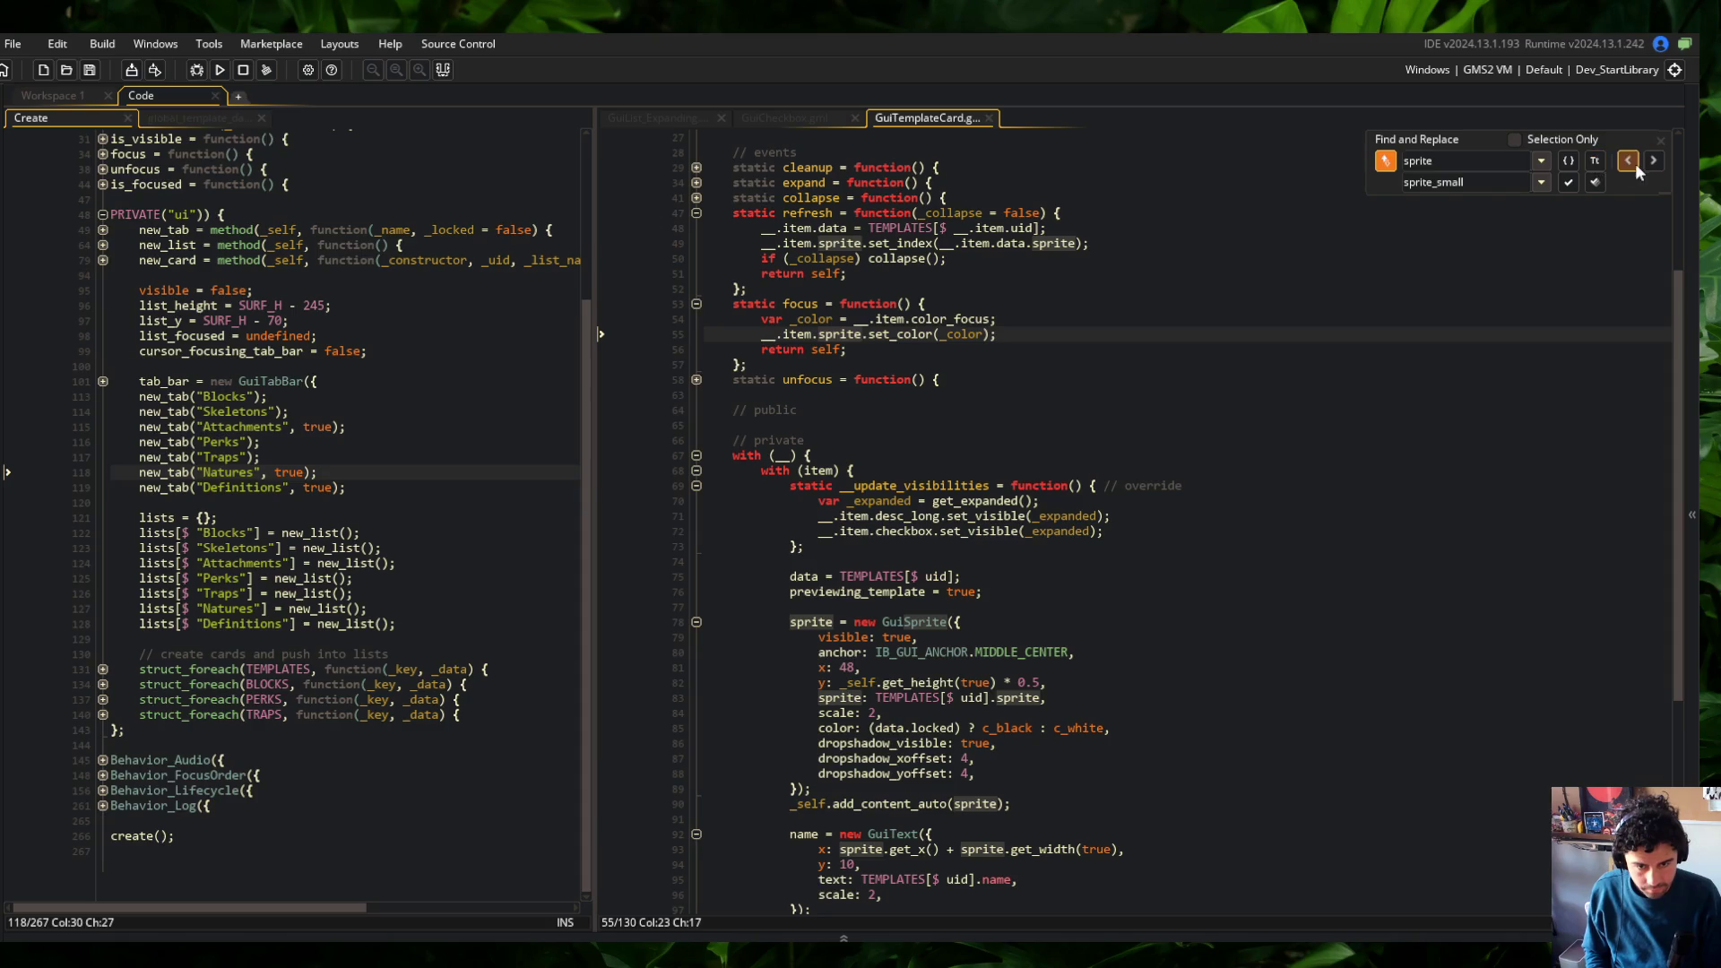
left_click(1574, 184)
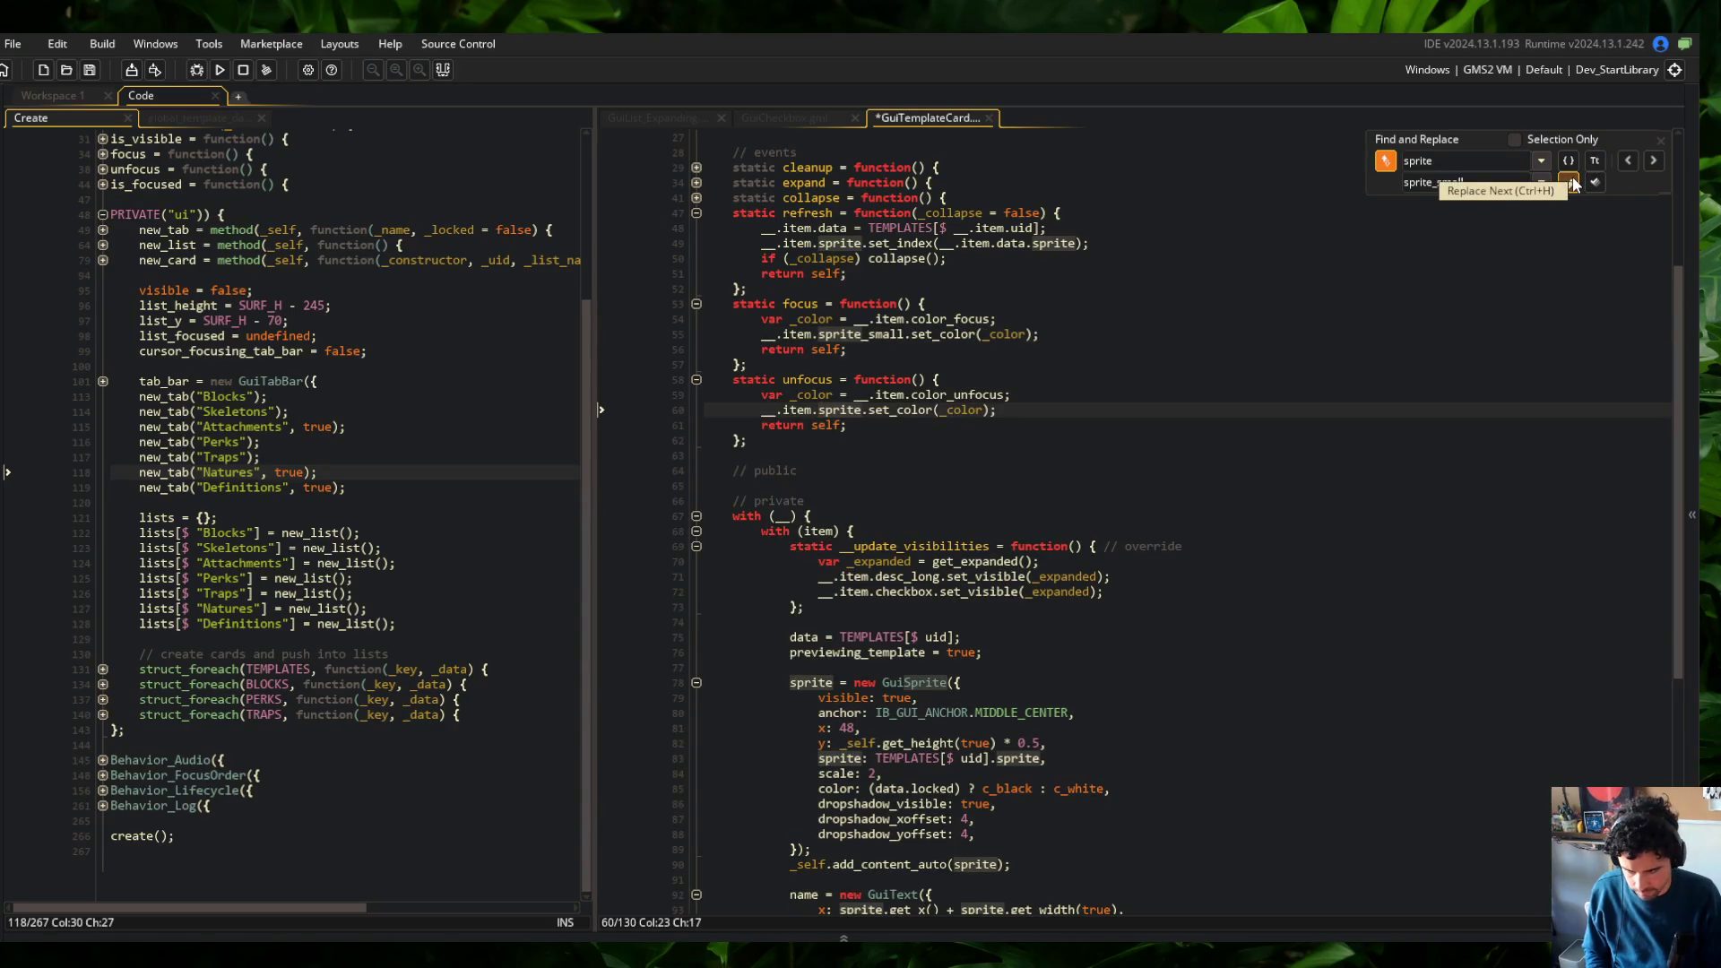
left_click(1571, 183)
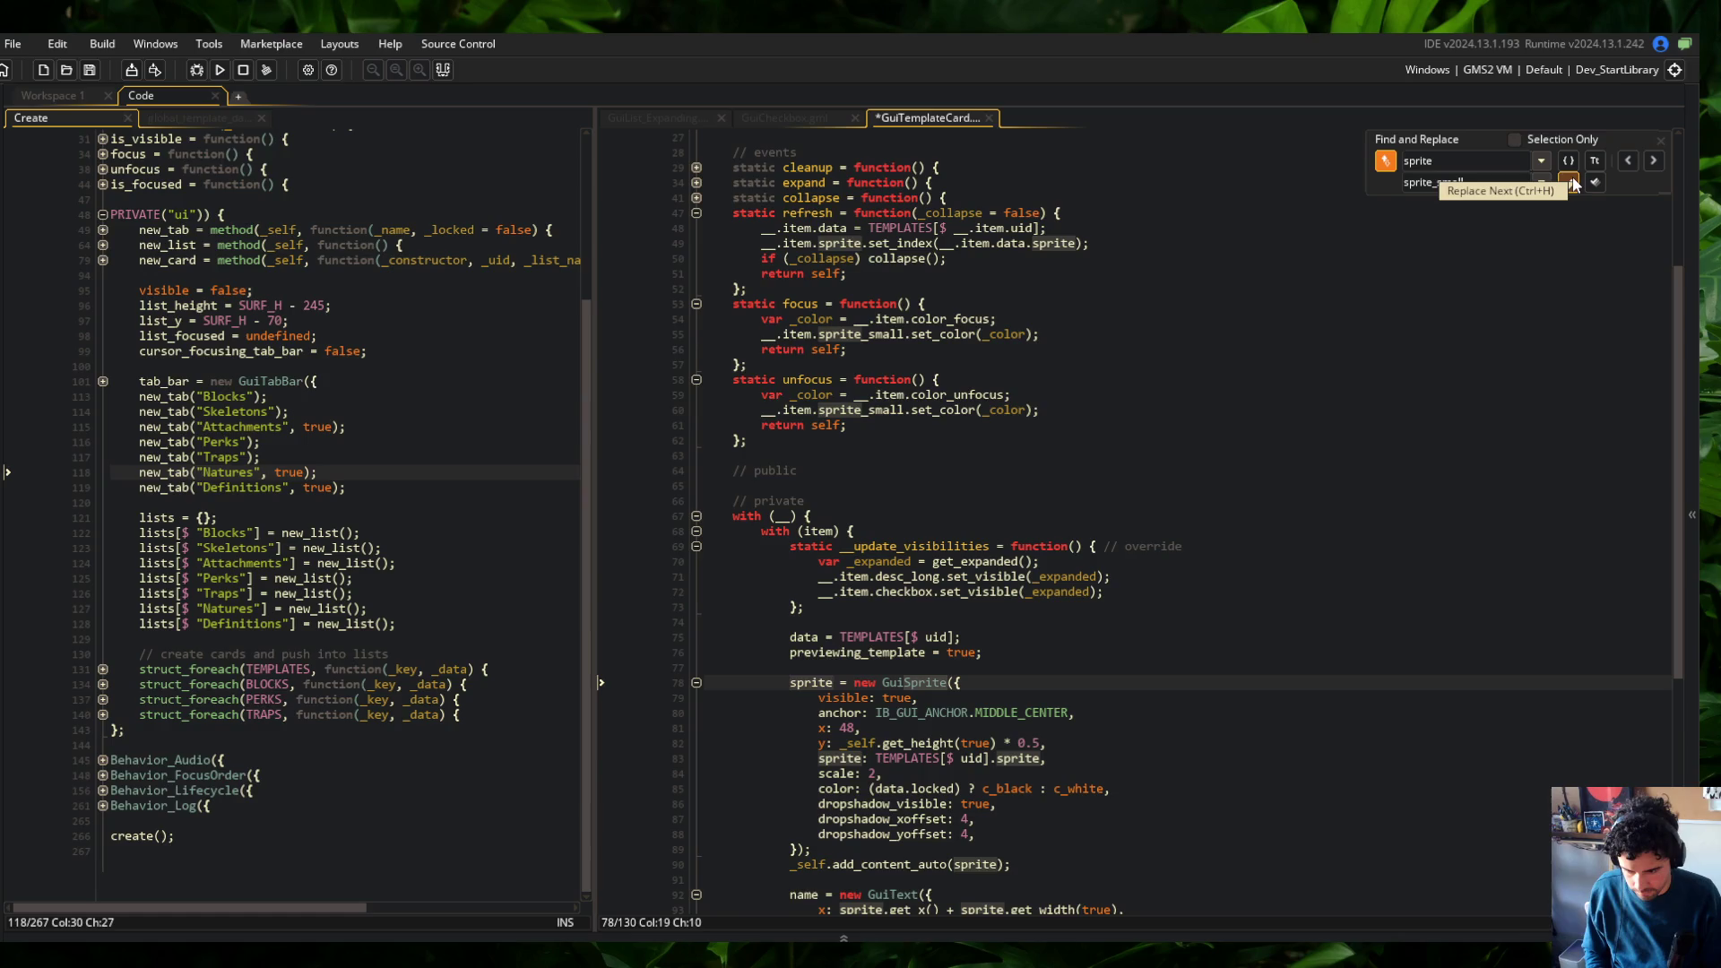
left_click(1573, 183)
left_click(1654, 162)
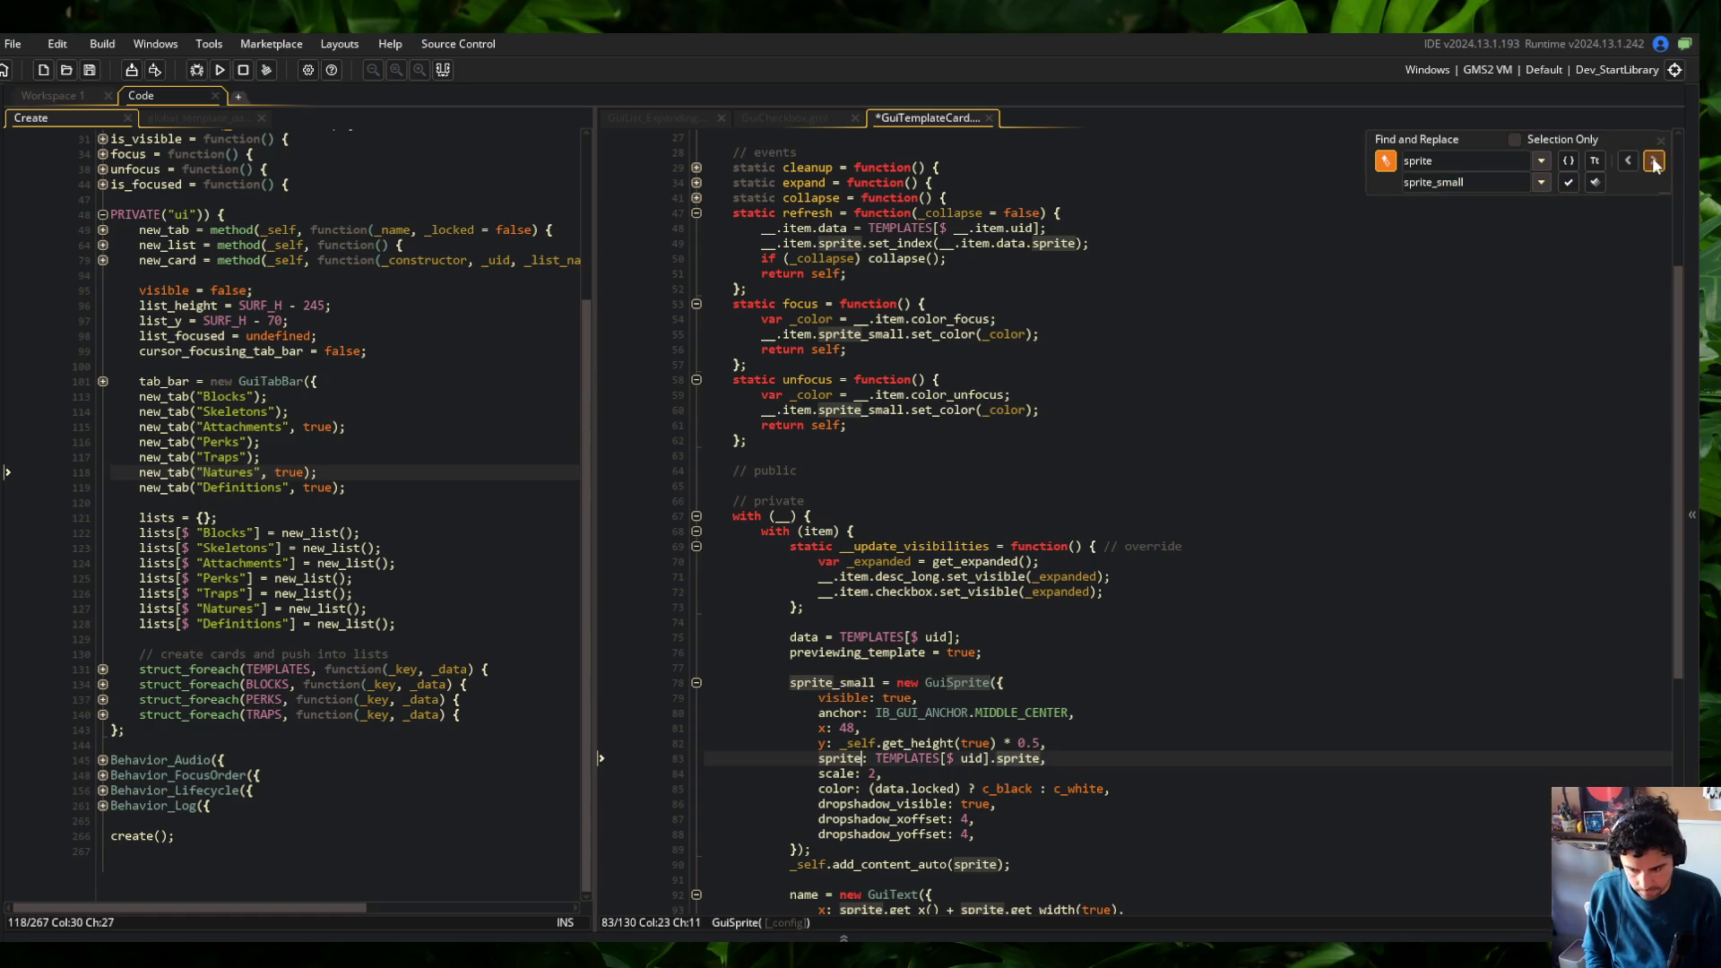
left_click(1654, 162)
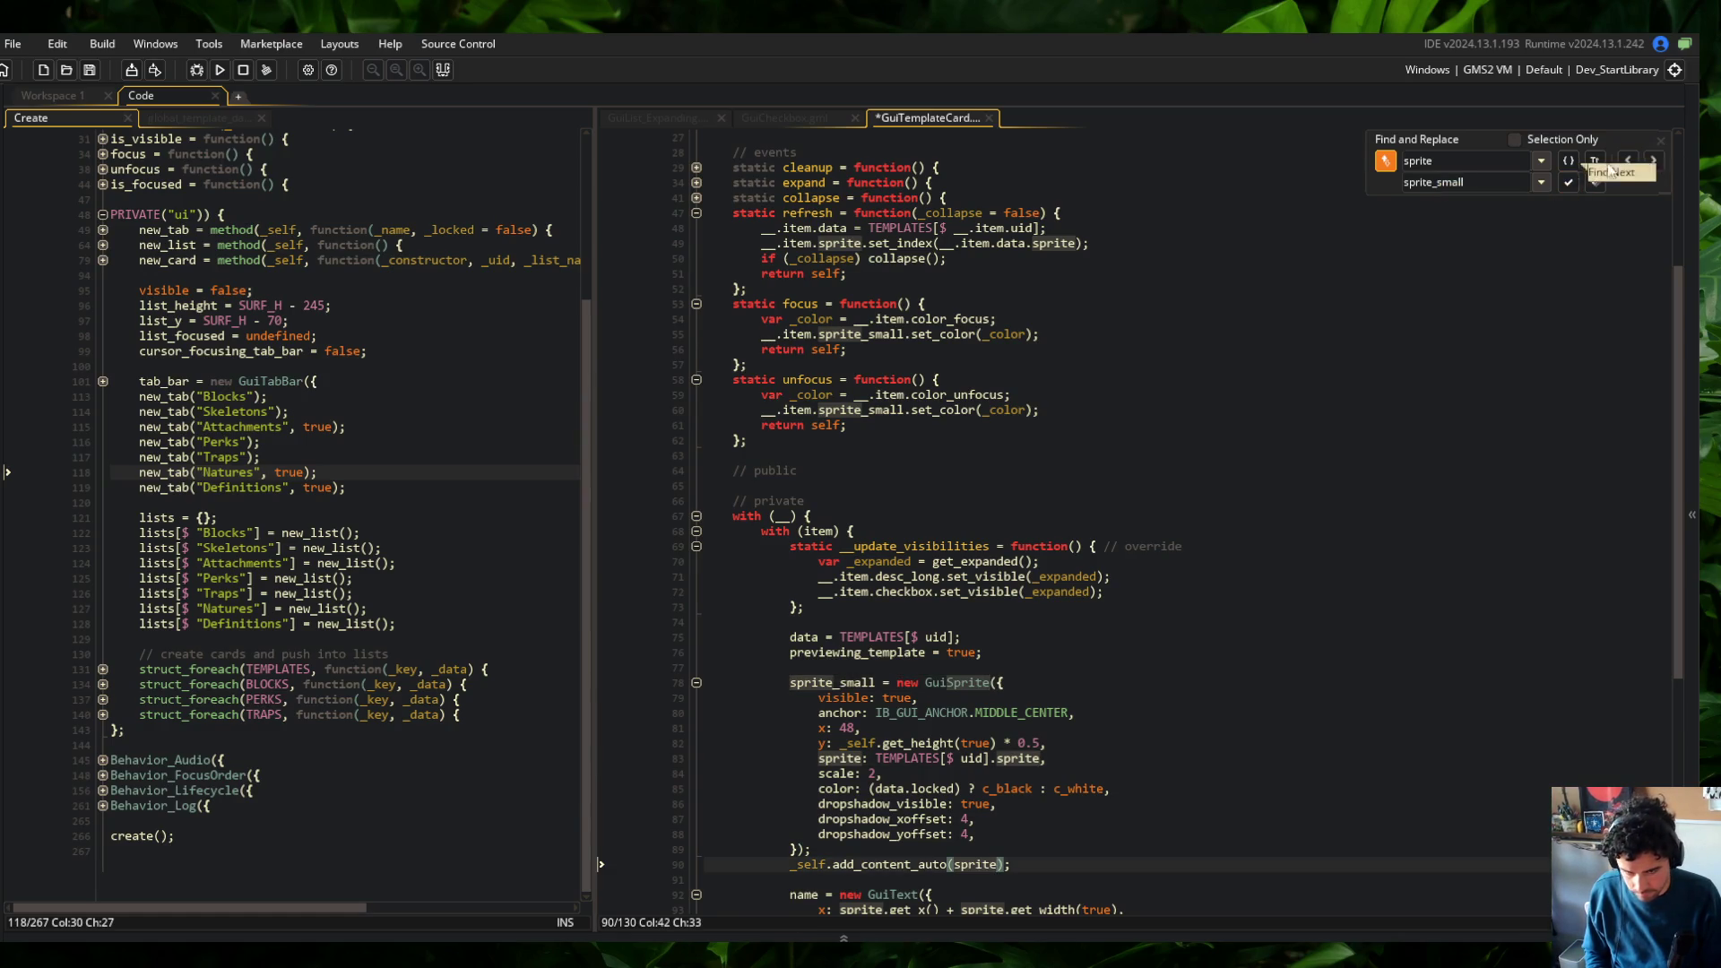
left_click(1567, 181)
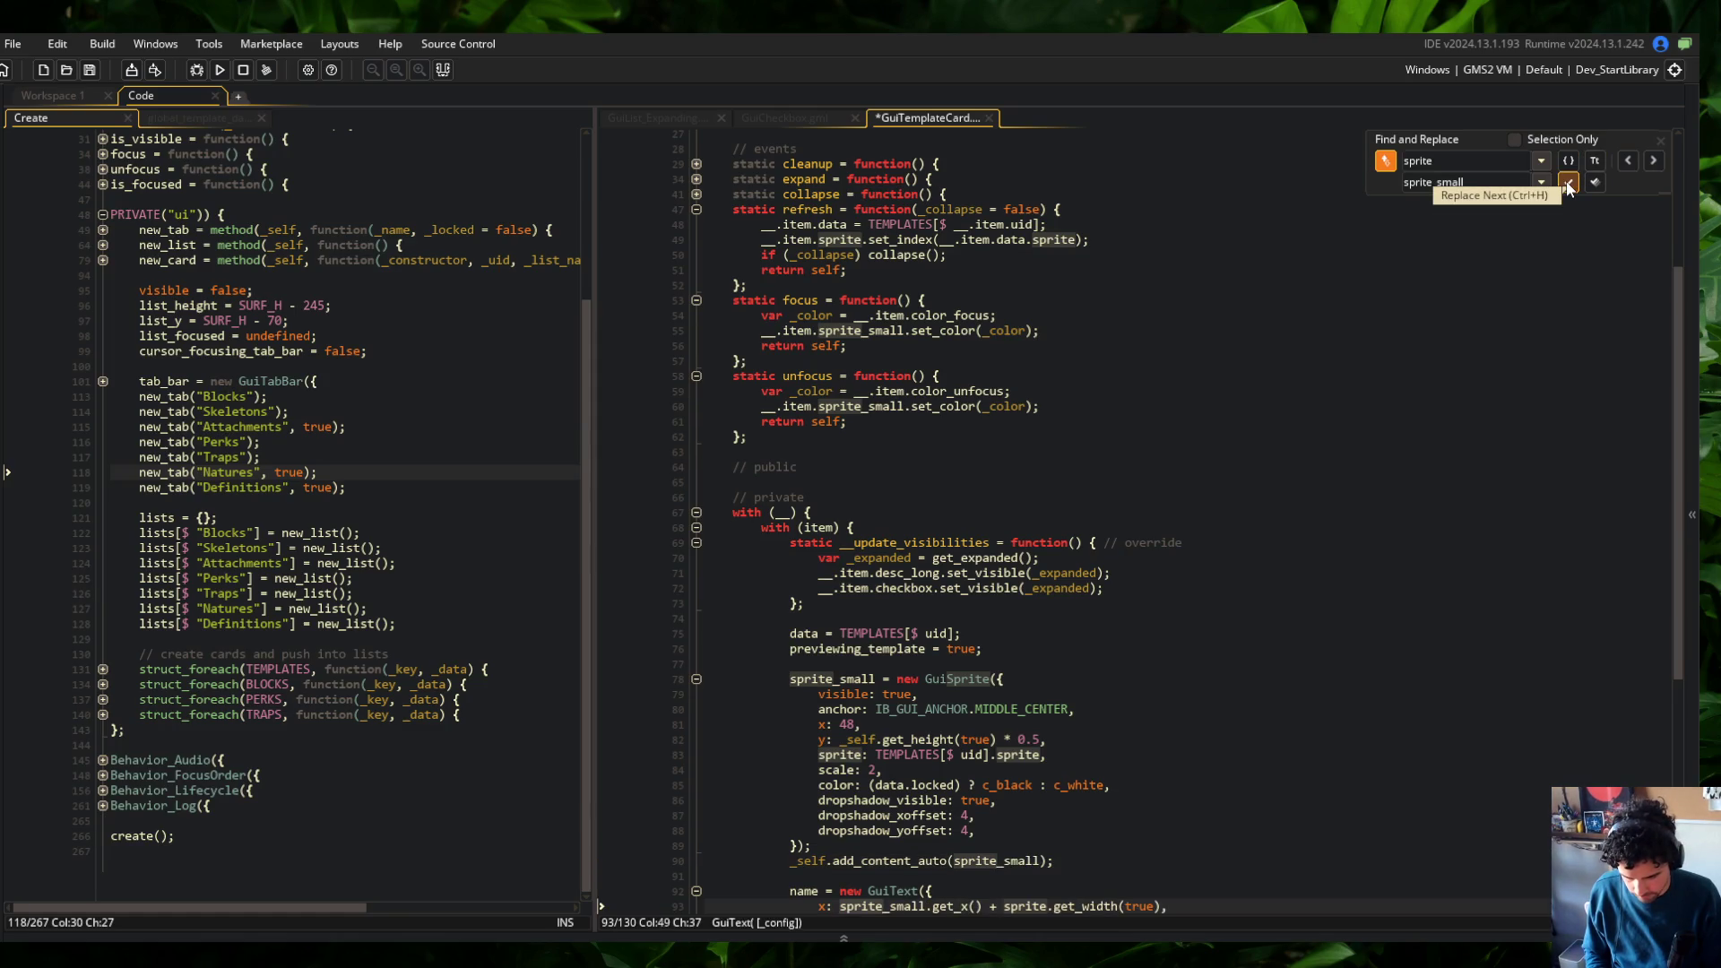
left_click(1567, 182)
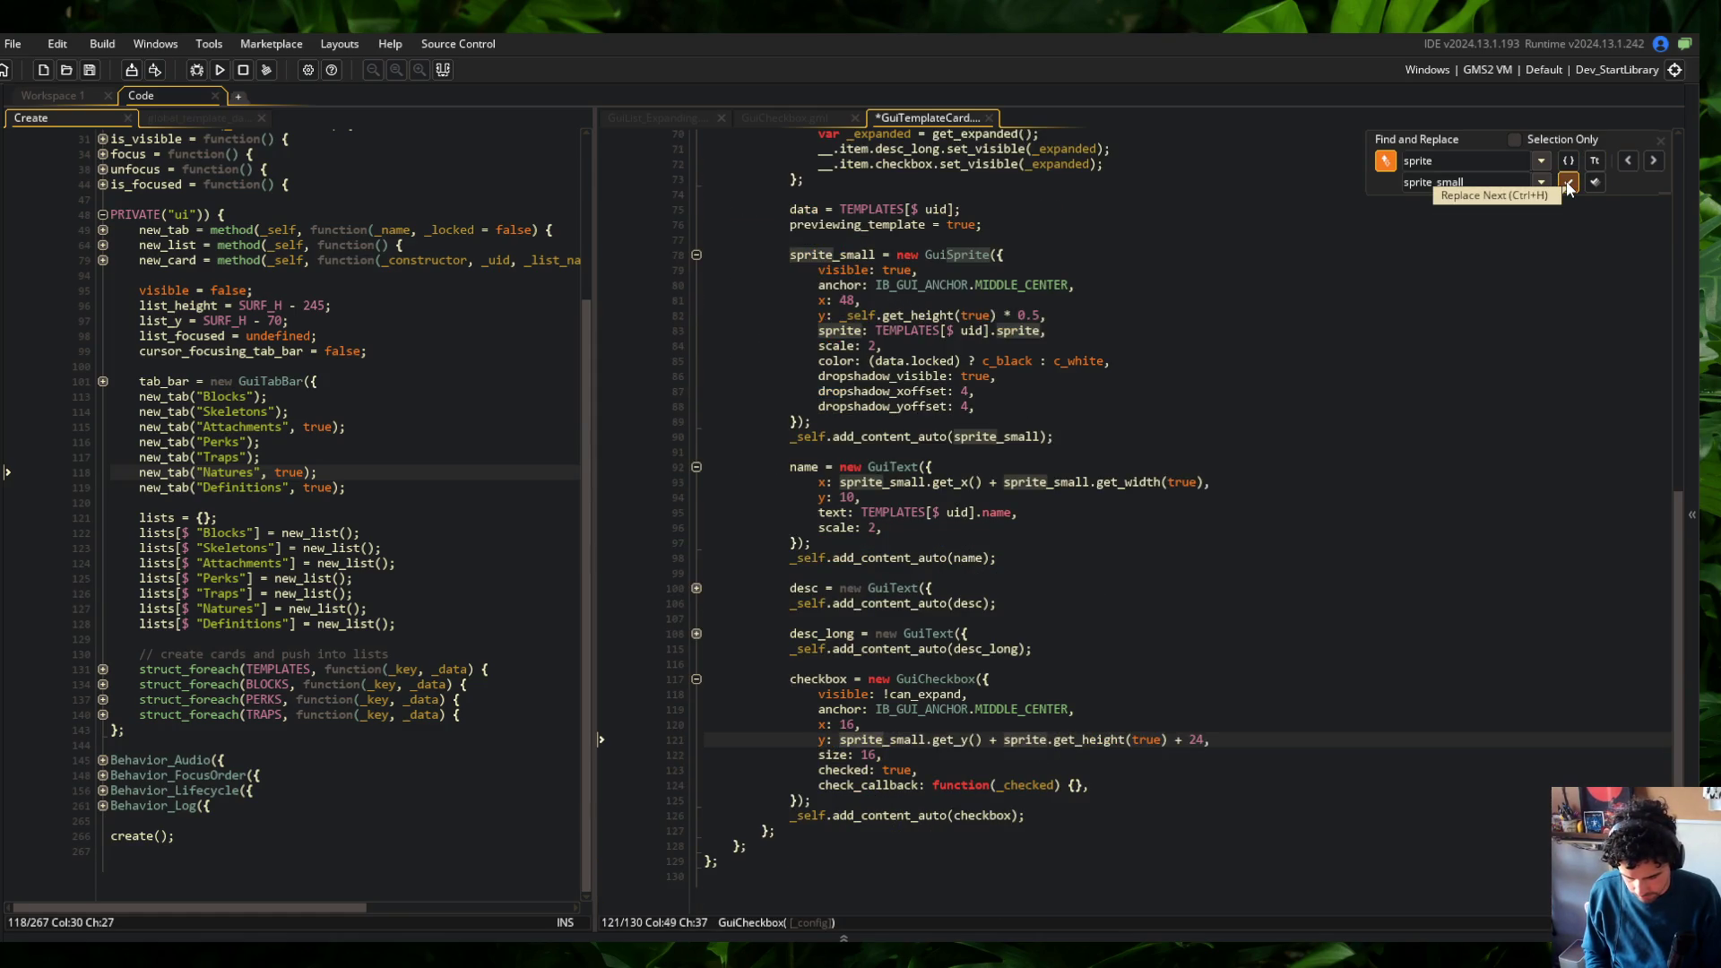
left_click(1567, 183)
left_click(1567, 183)
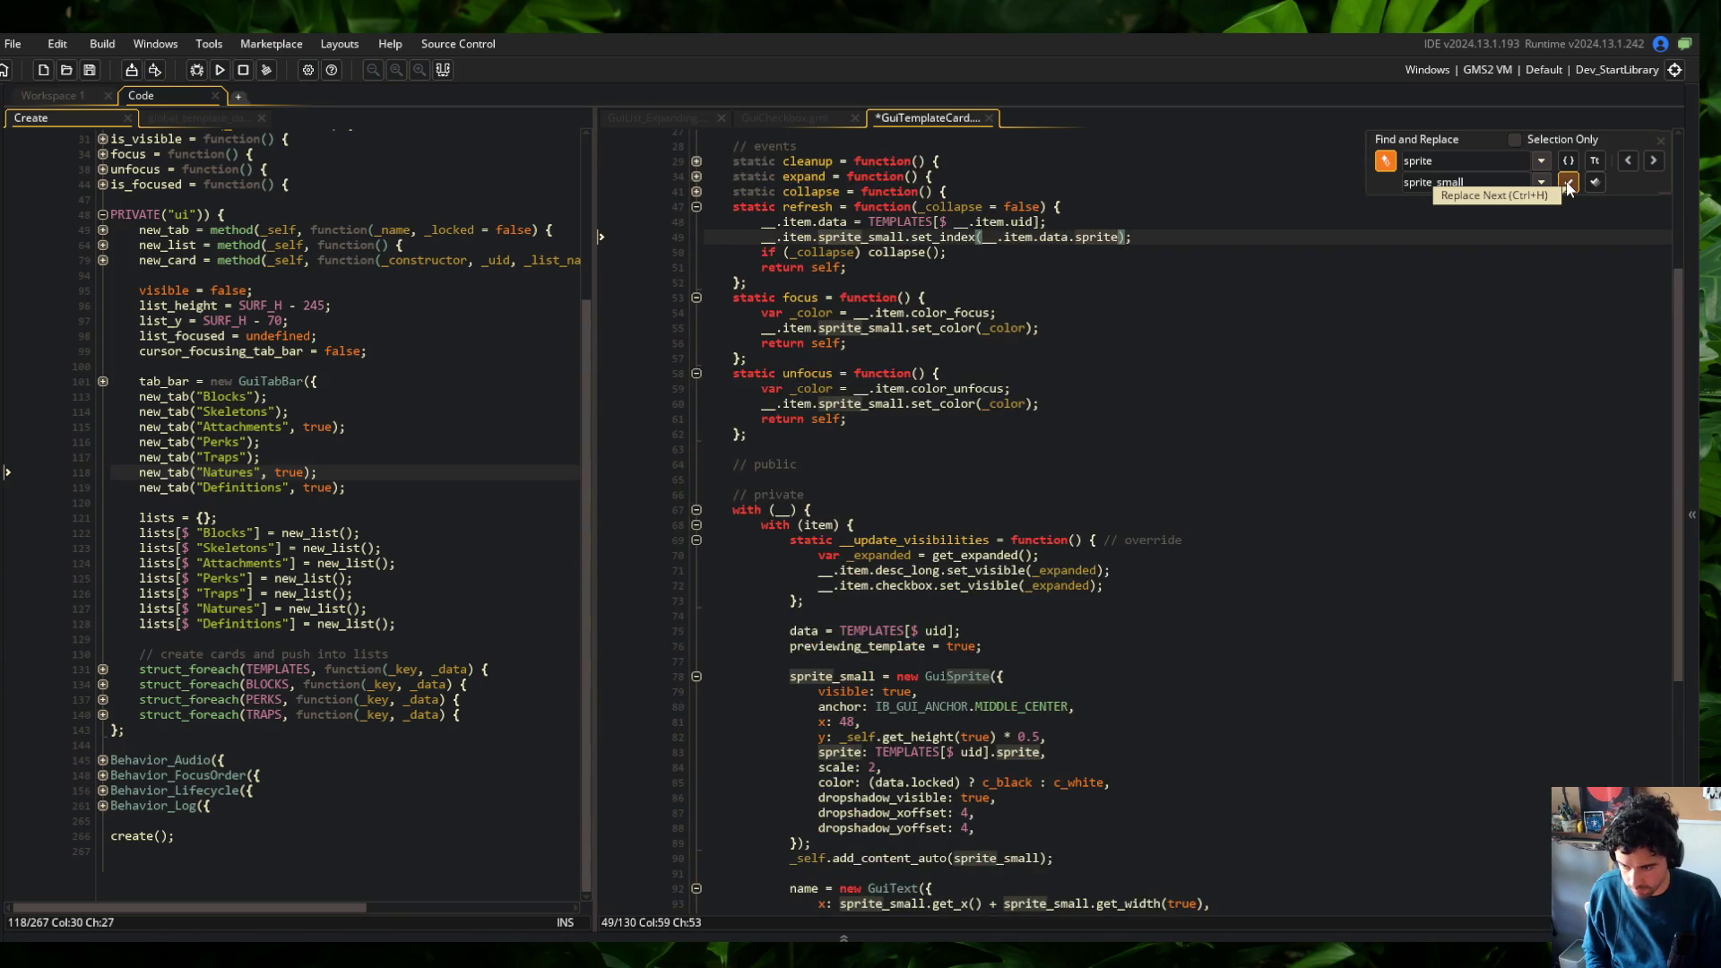
key("Down")
key("Down")
key("Down")
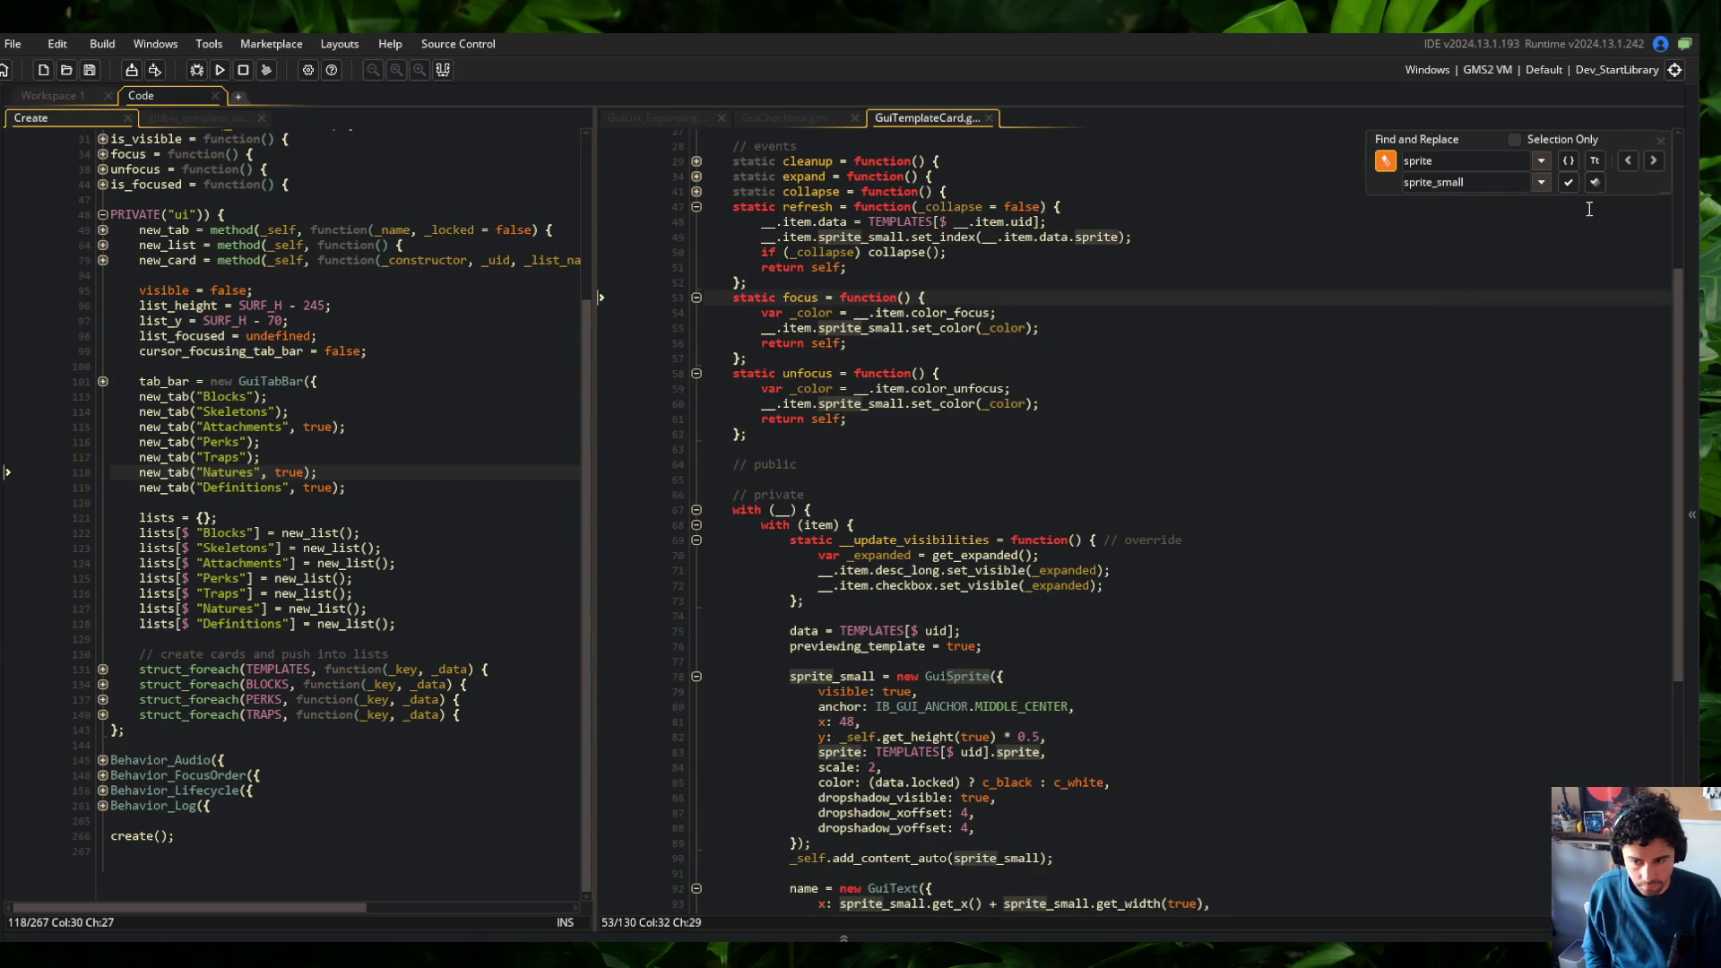
left_click(1661, 141)
Duplicate the sprite_small creation block with a blank line between the copies, and save
left_click(1241, 212)
scroll(1108, 728, "down", 10)
left_click(1075, 634)
scroll(1058, 457, "up", 3)
key("Up")
key("Up")
key("Up")
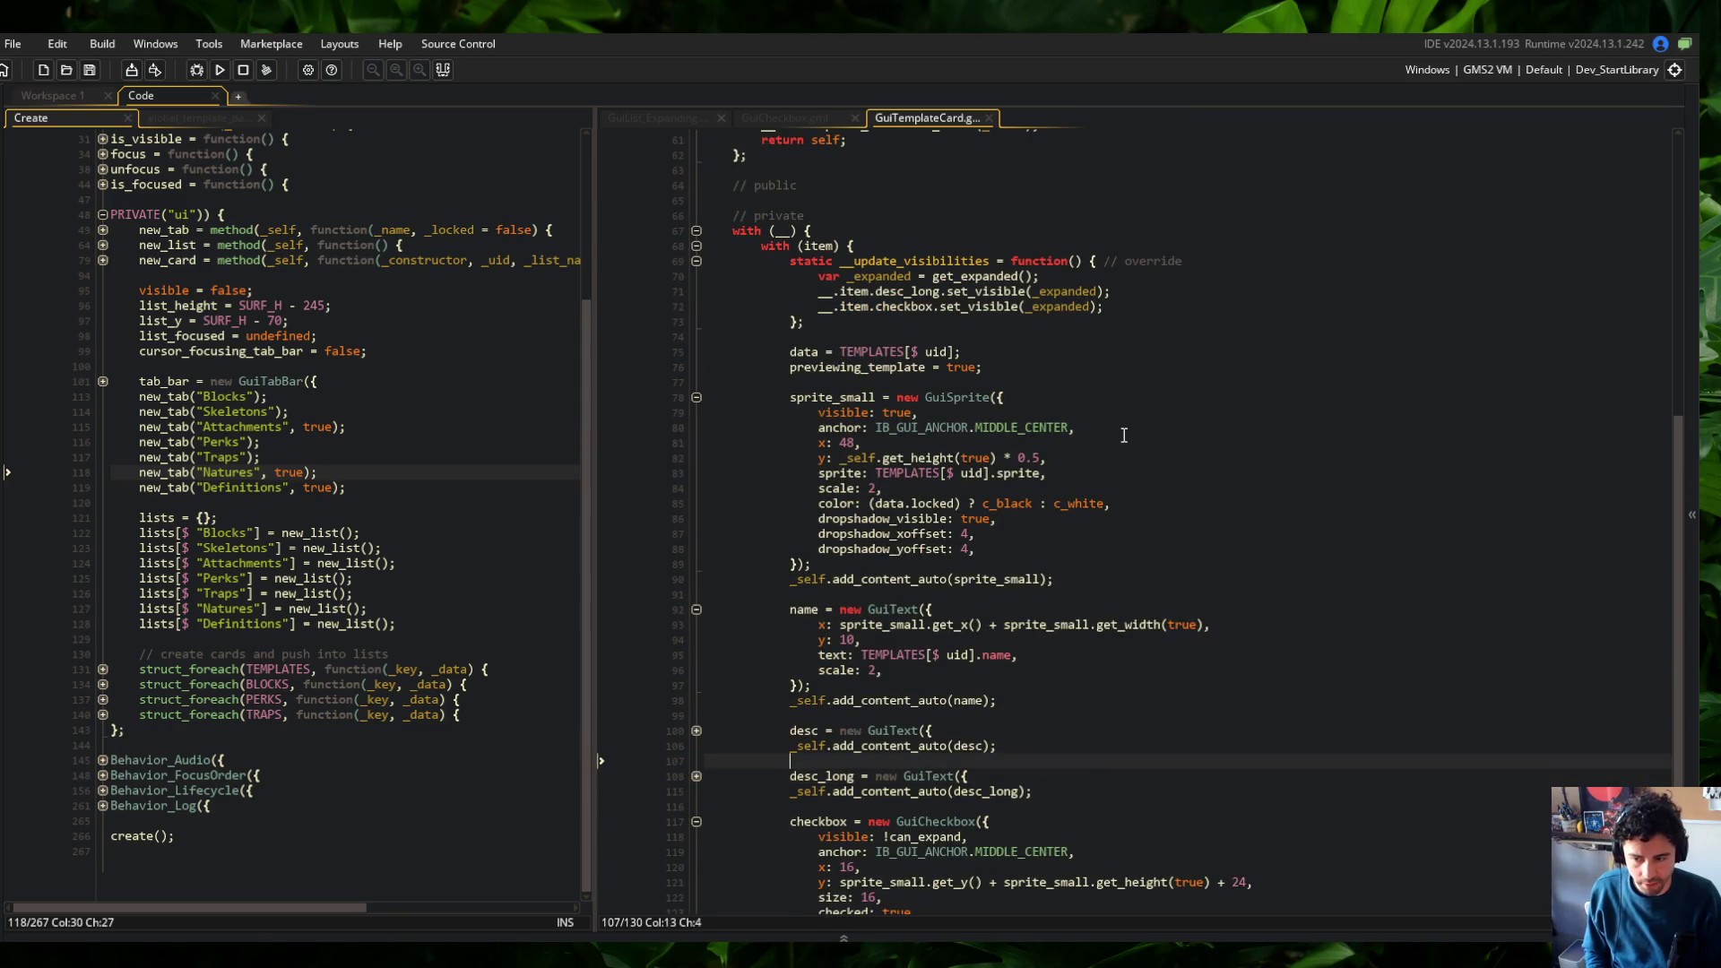
key("Down")
key("Down")
key("Down")
key("shift+Down")
key("shift+Down")
key("shift+Down")
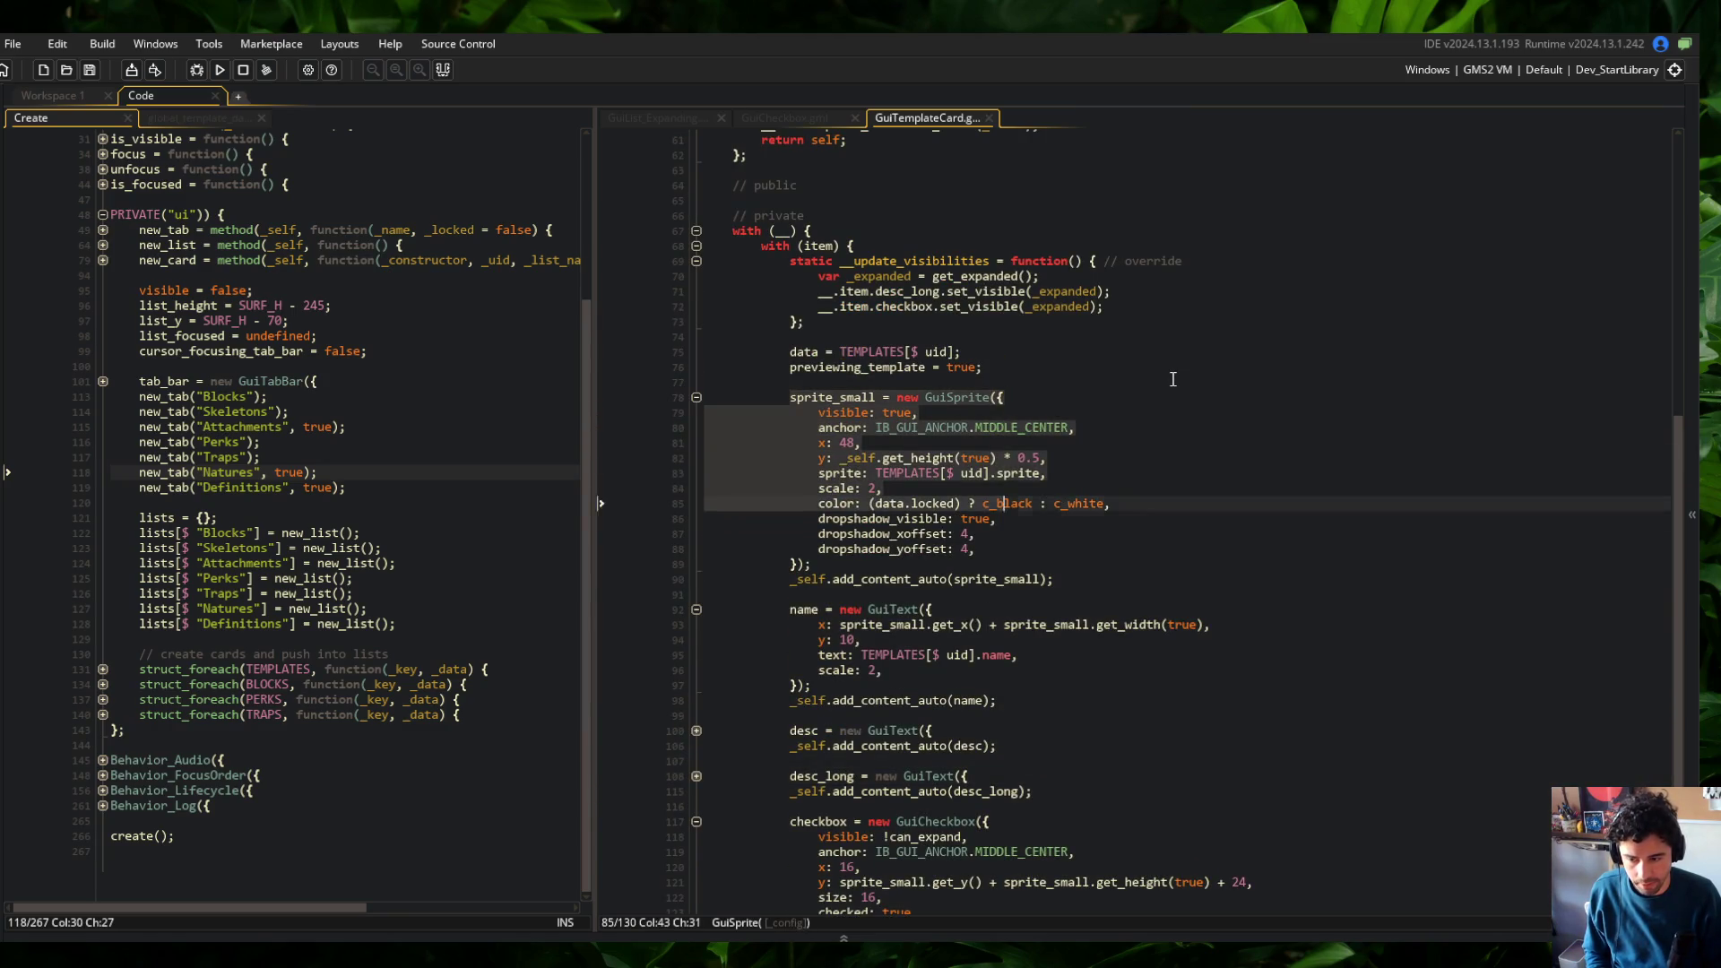
key("ctrl+d")
key("Up")
key("Up")
key("Up")
key("Up")
key("Up")
key("Up")
key("Home")
key("Return")
key("ctrl+s")
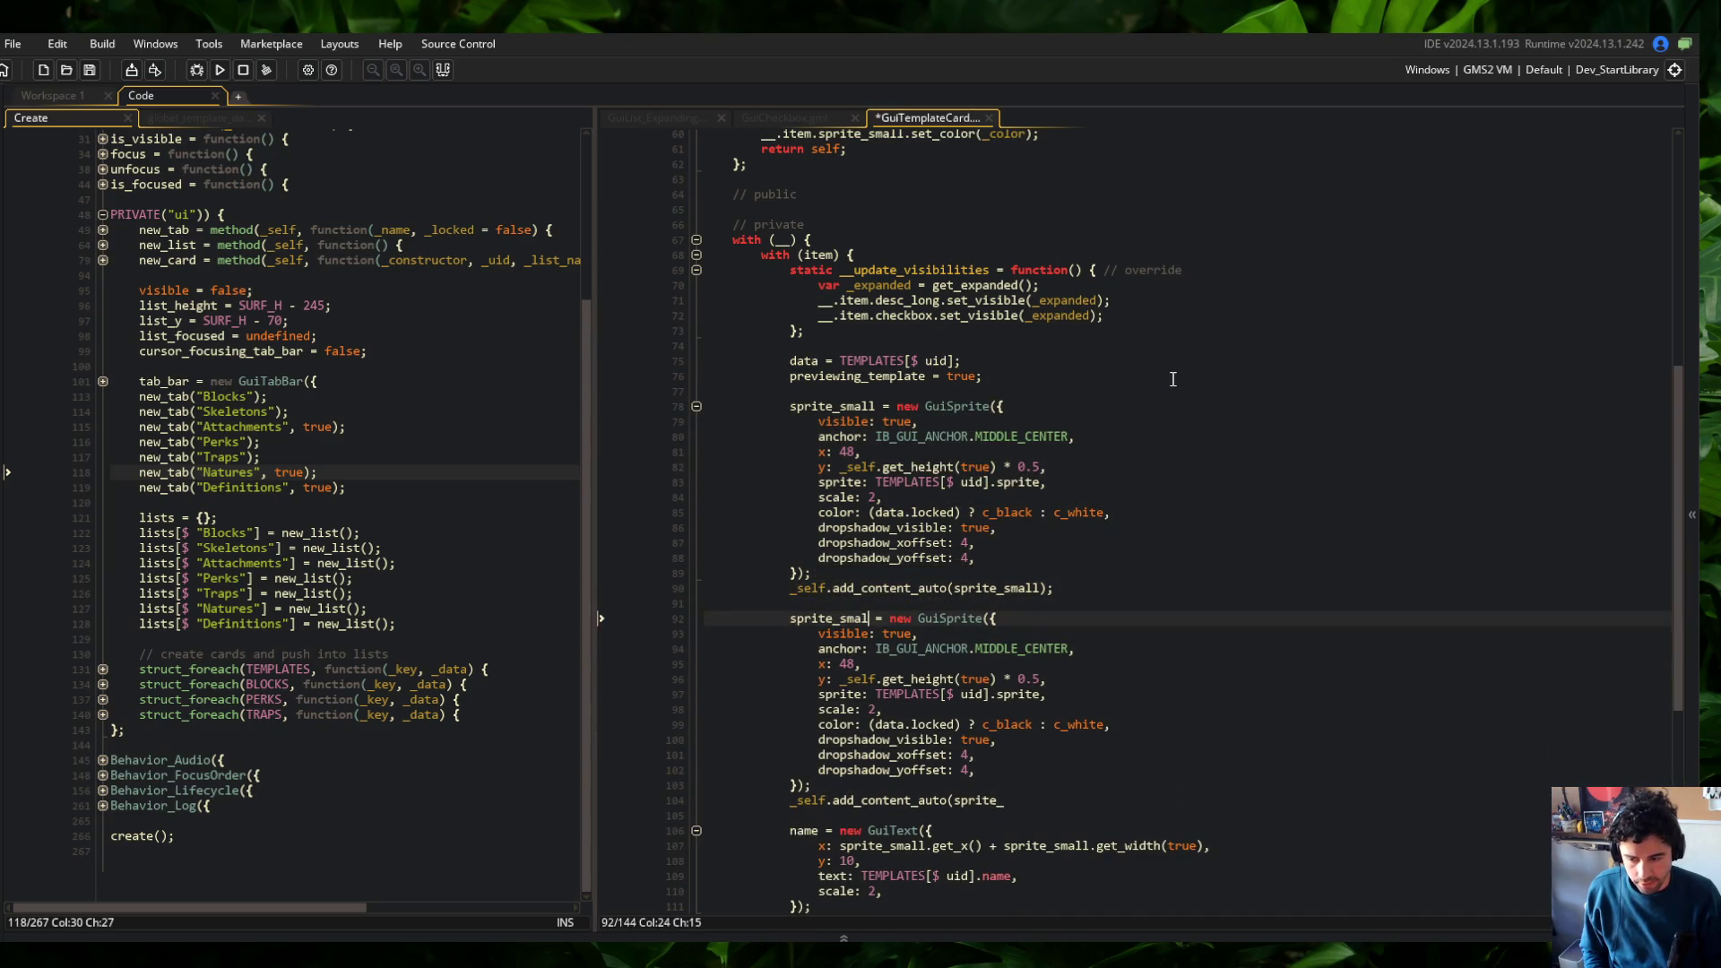
Name the copied element sprite_large and set its x to _self.get_width(true) *
key("Down")
key("Down")
key("Down")
key("End")
type("large);")
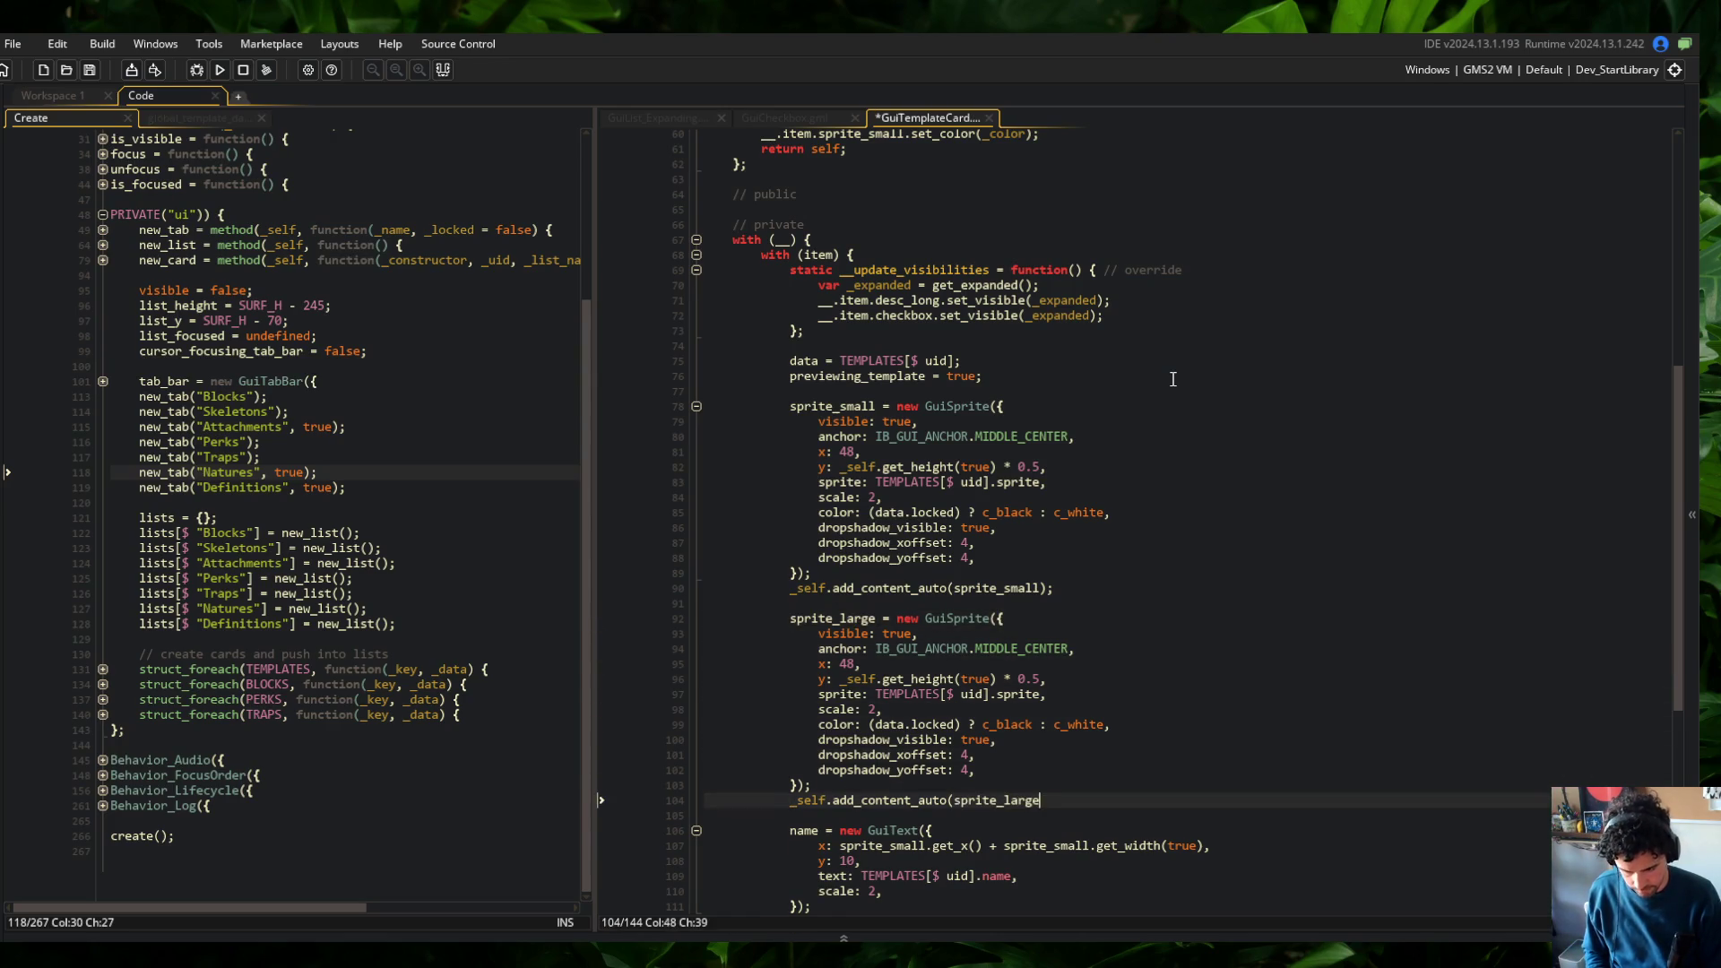
left_click(897, 663)
key("BackSpace")
key("BackSpace")
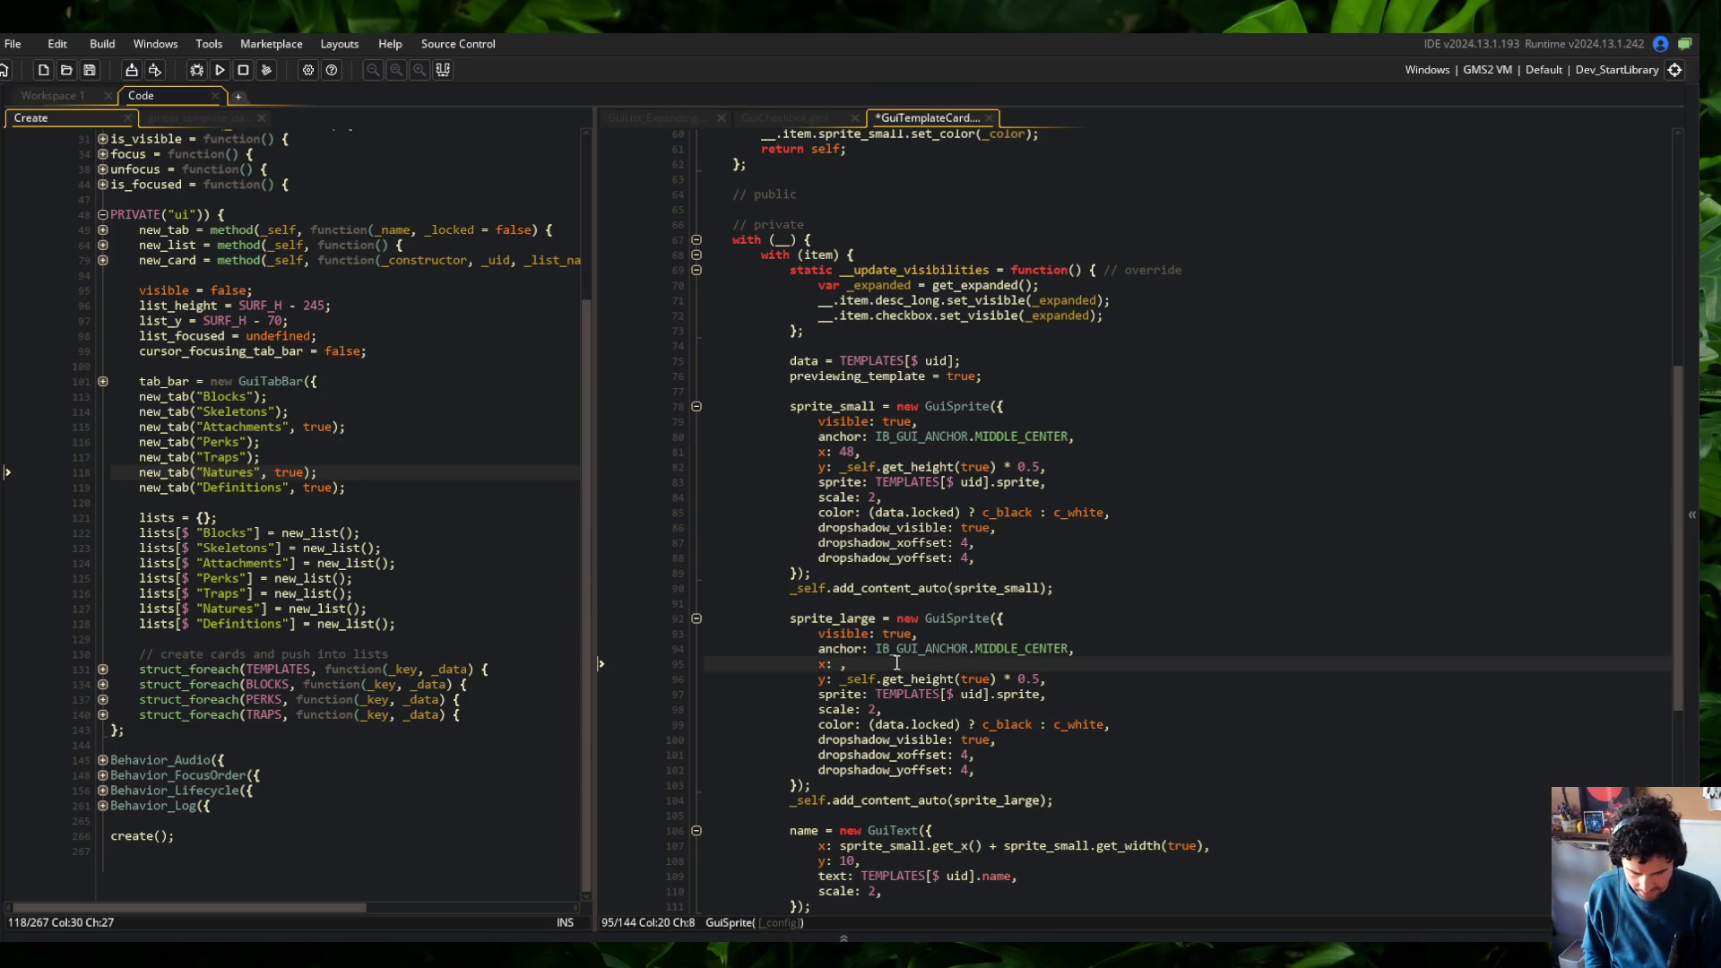
type("_self.get_width(true")
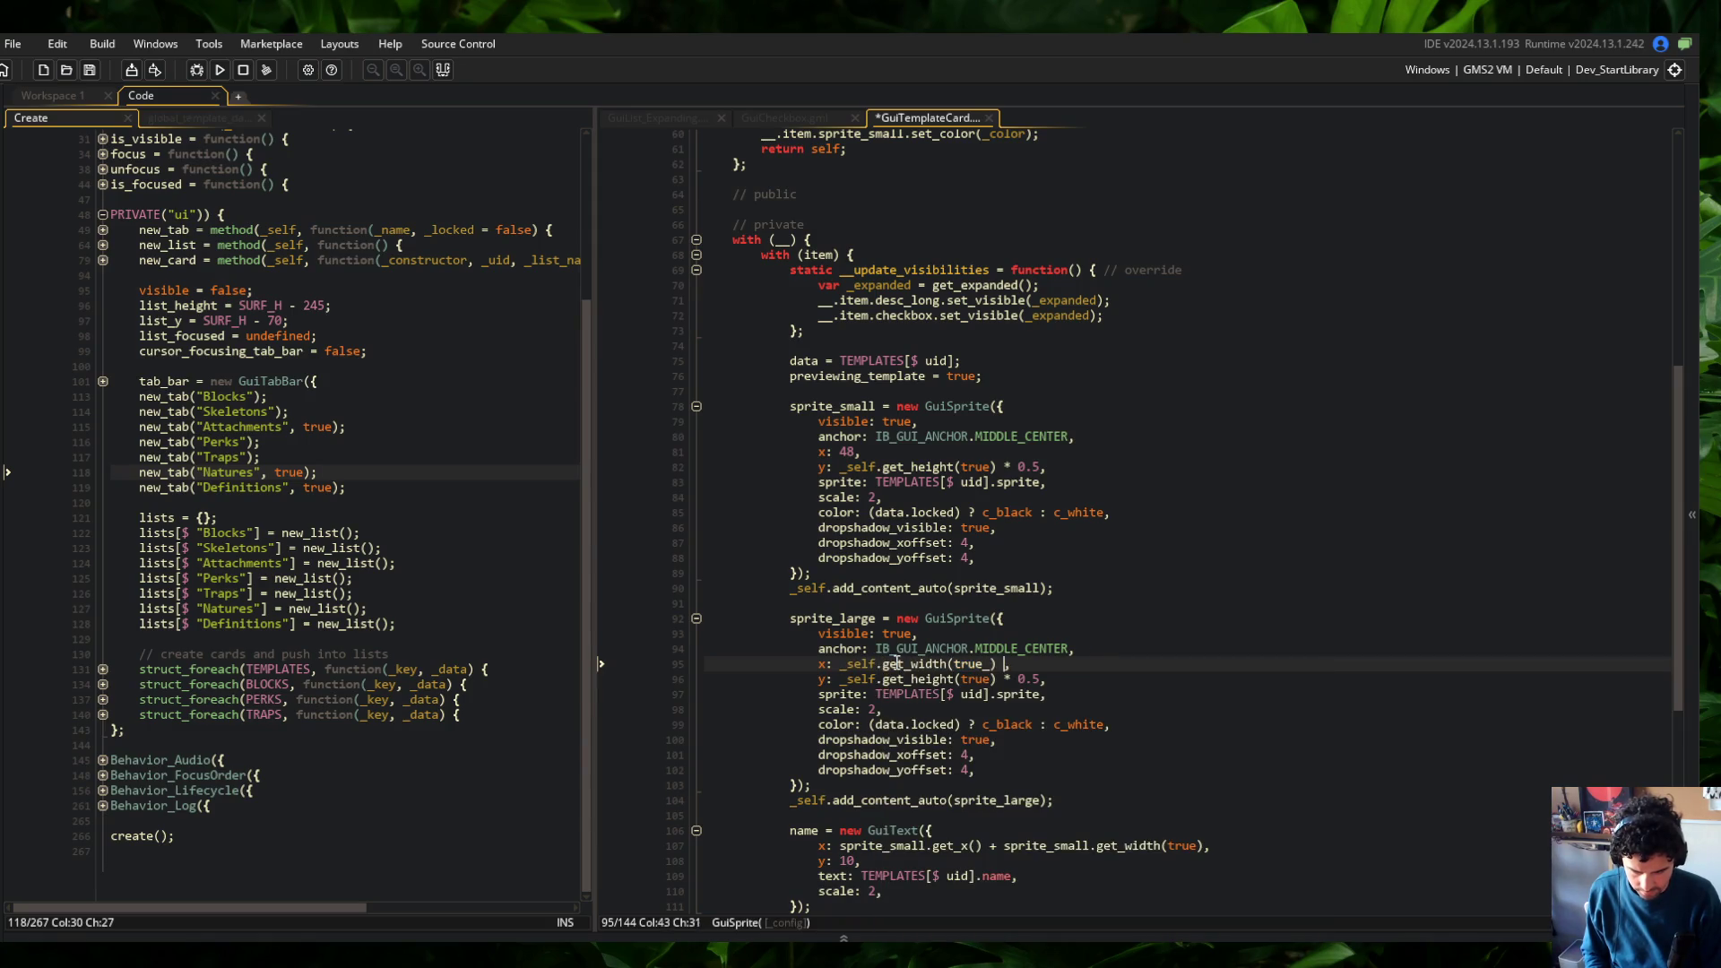
type(") * 0.5")
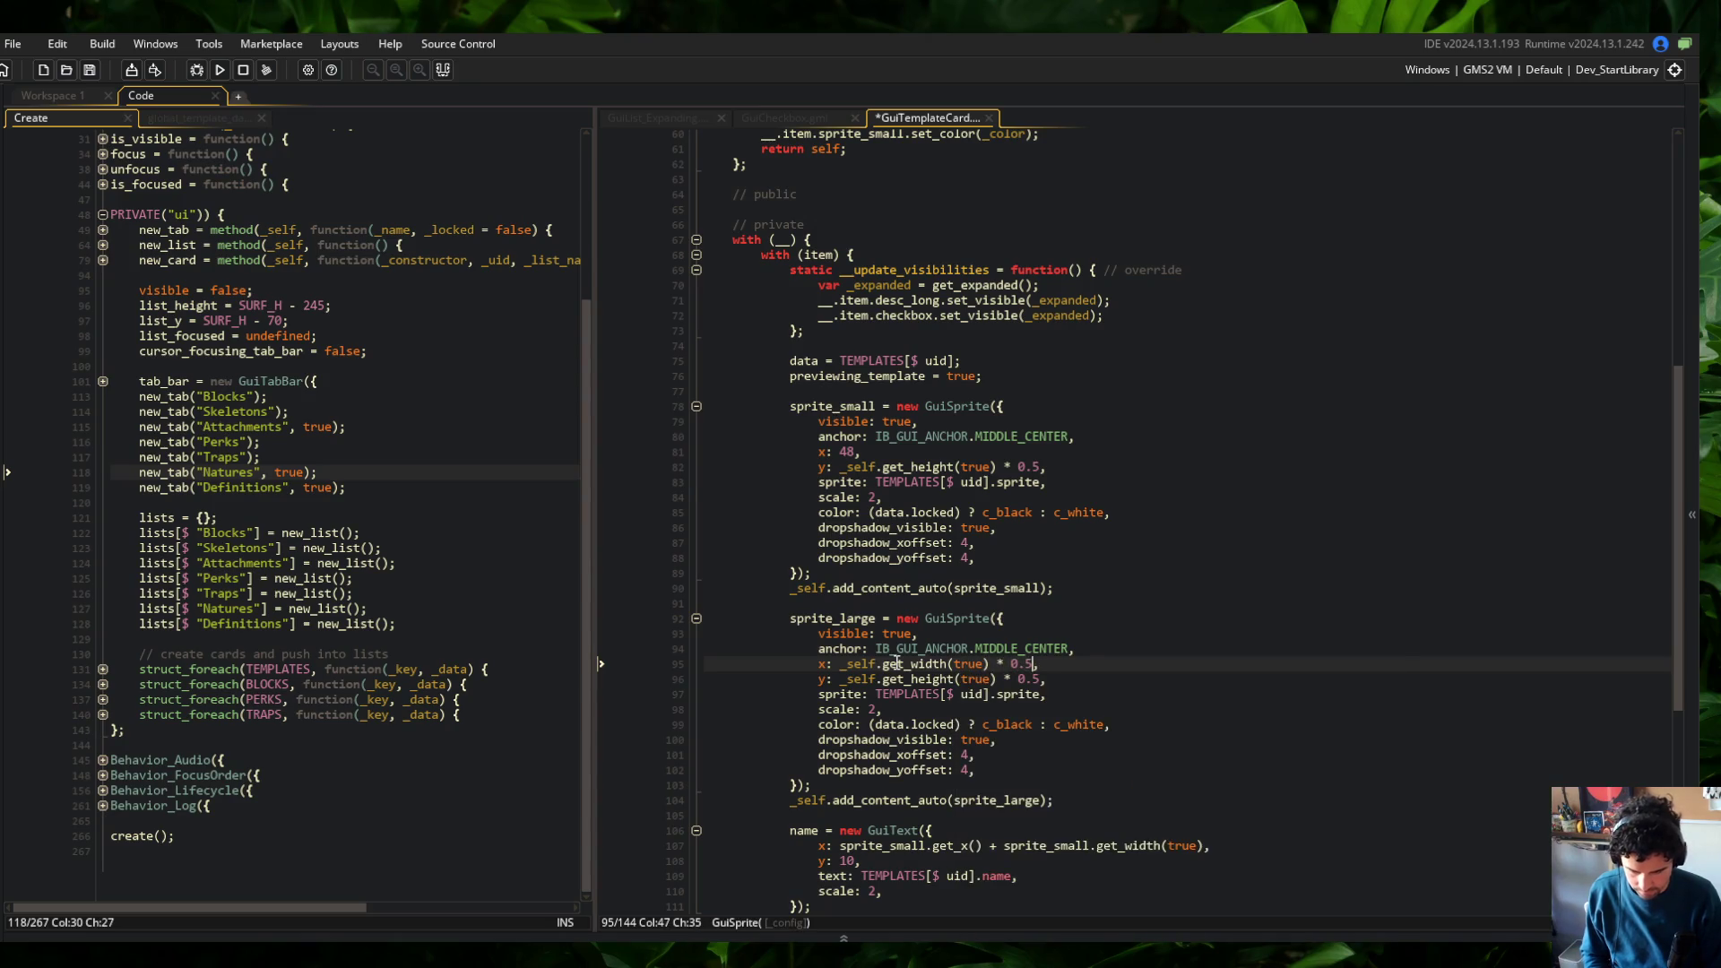
key("ctrl+s")
key("Down")
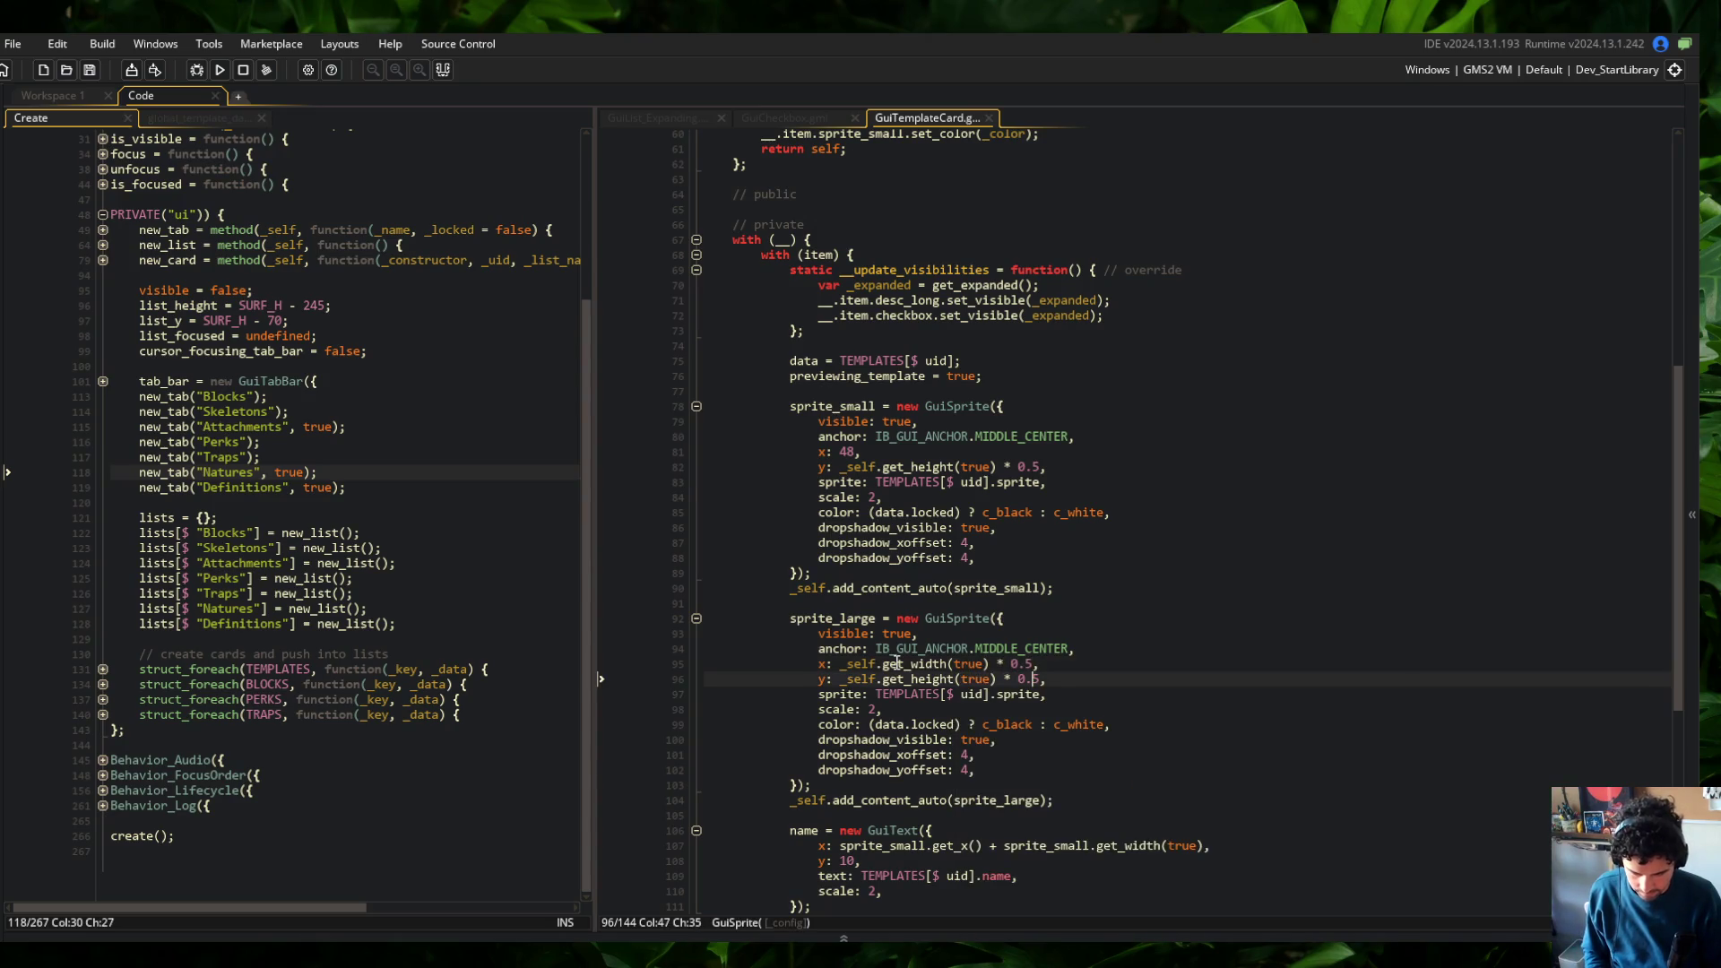
Set the large sprite's scale to 4 and colour to c_white, then build the game
key("Down")
key("Down")
key("BackSpace")
key("BackSpace")
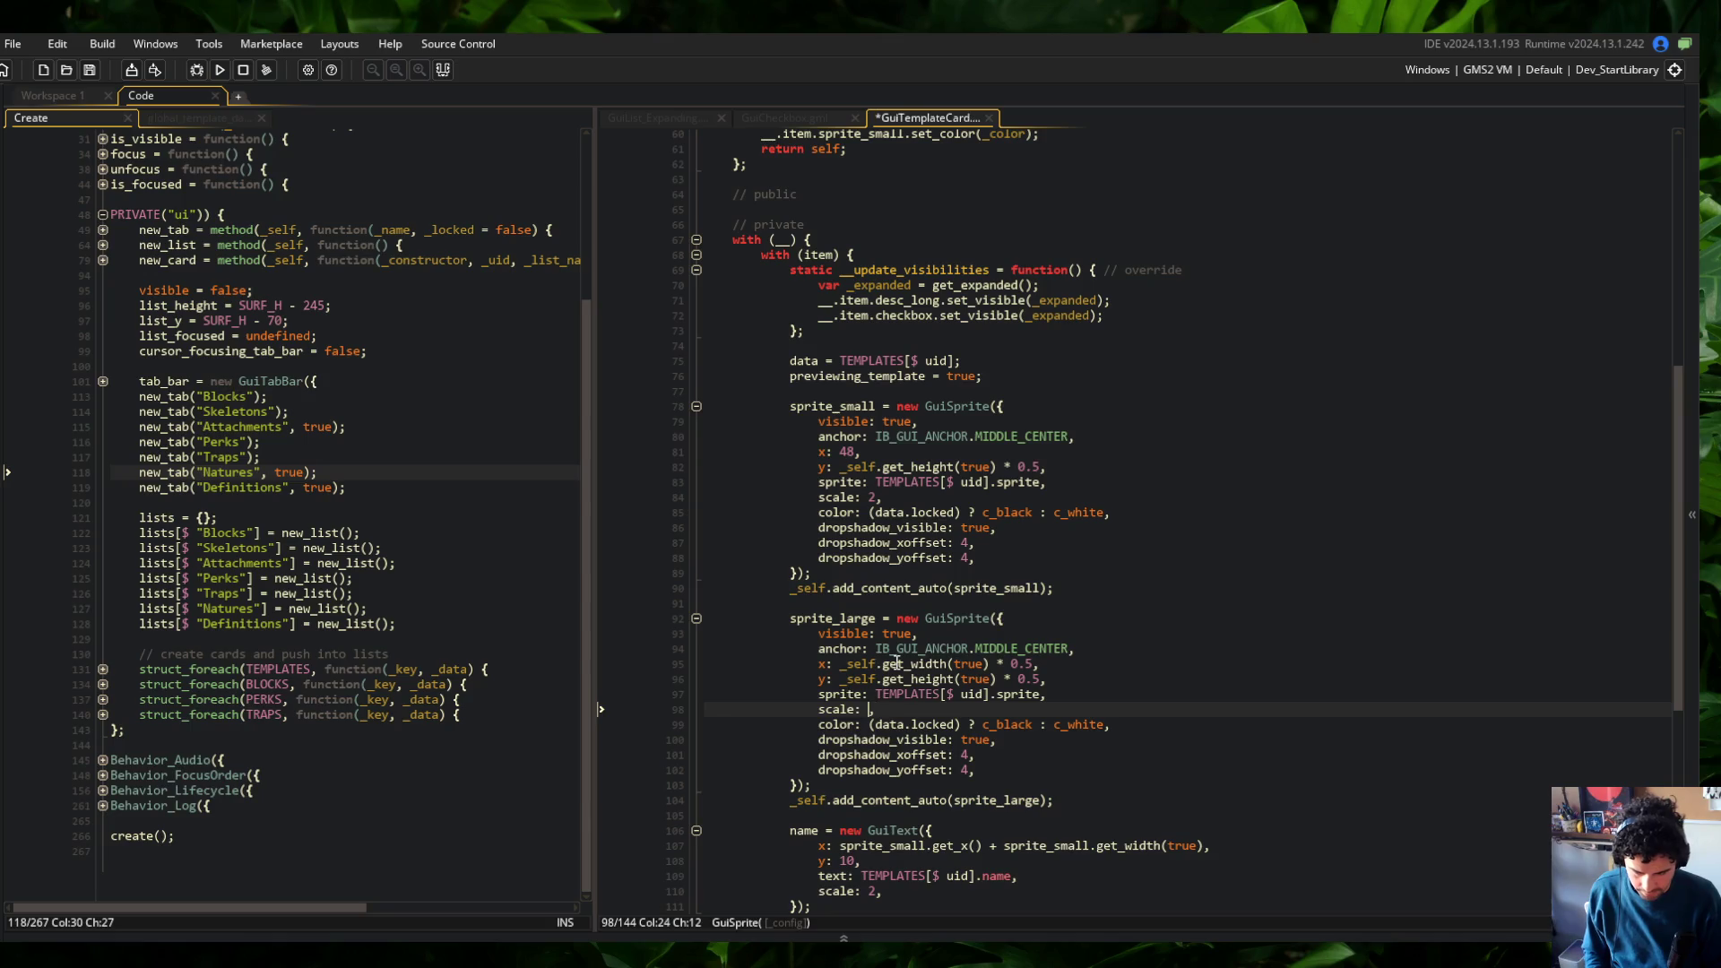
key("Down")
key("shift+End")
type("c")
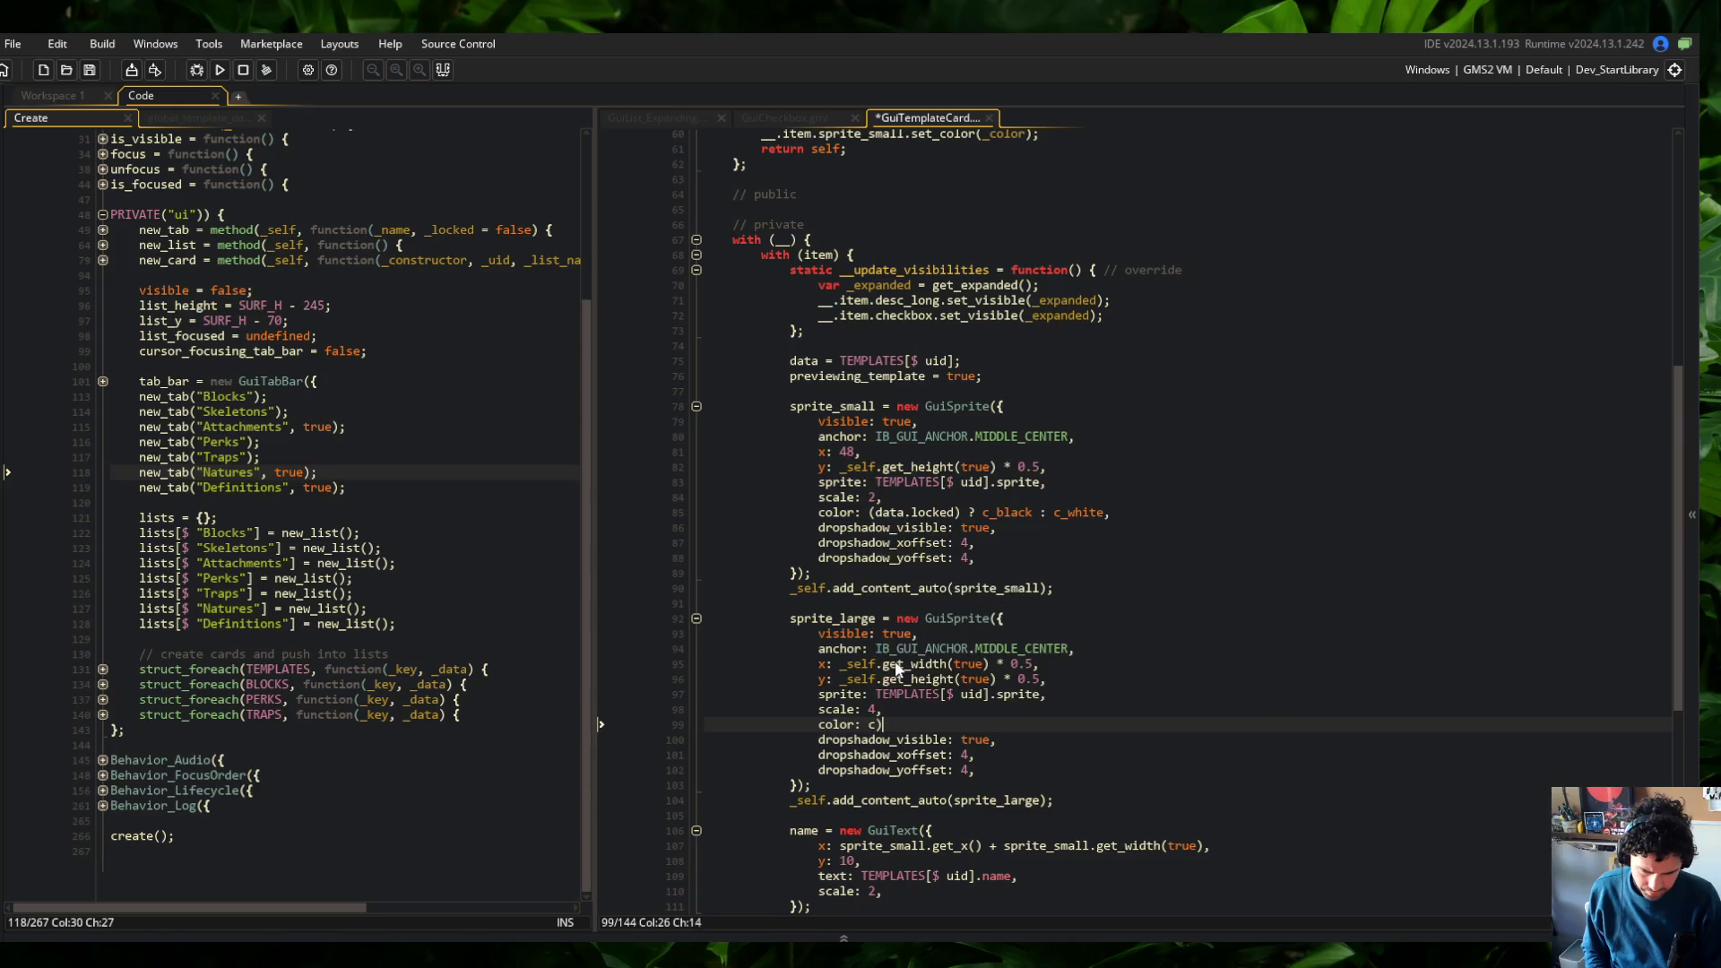
key("ctrl+z")
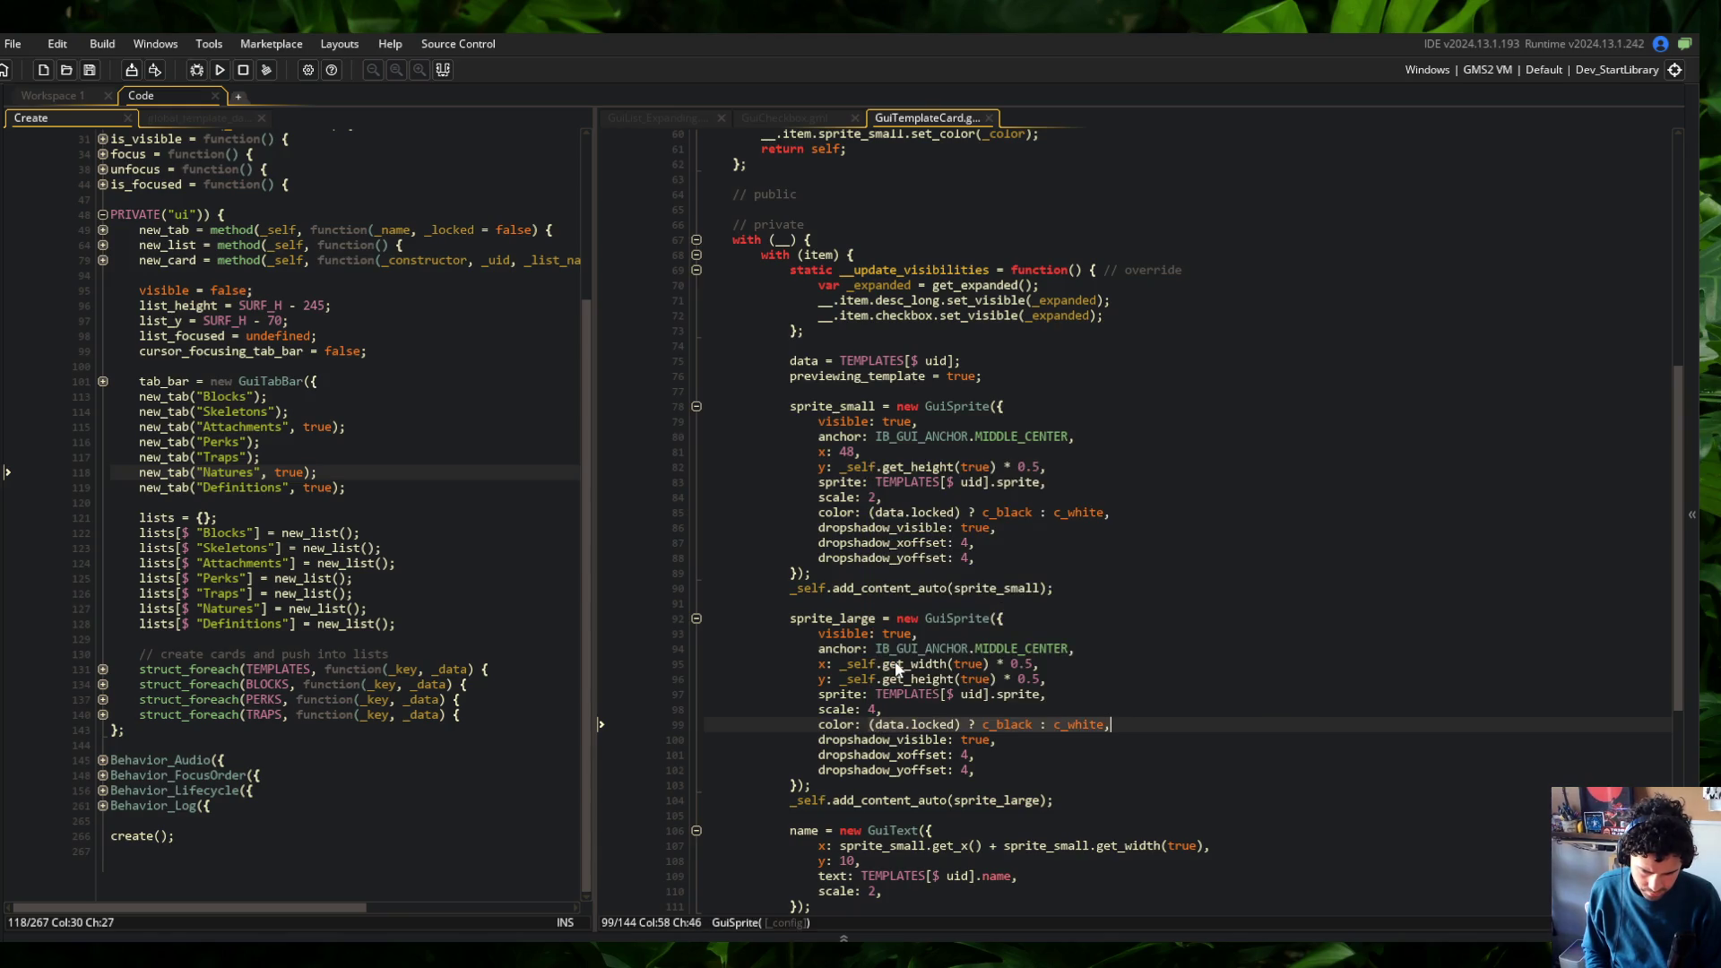
type("c_white,")
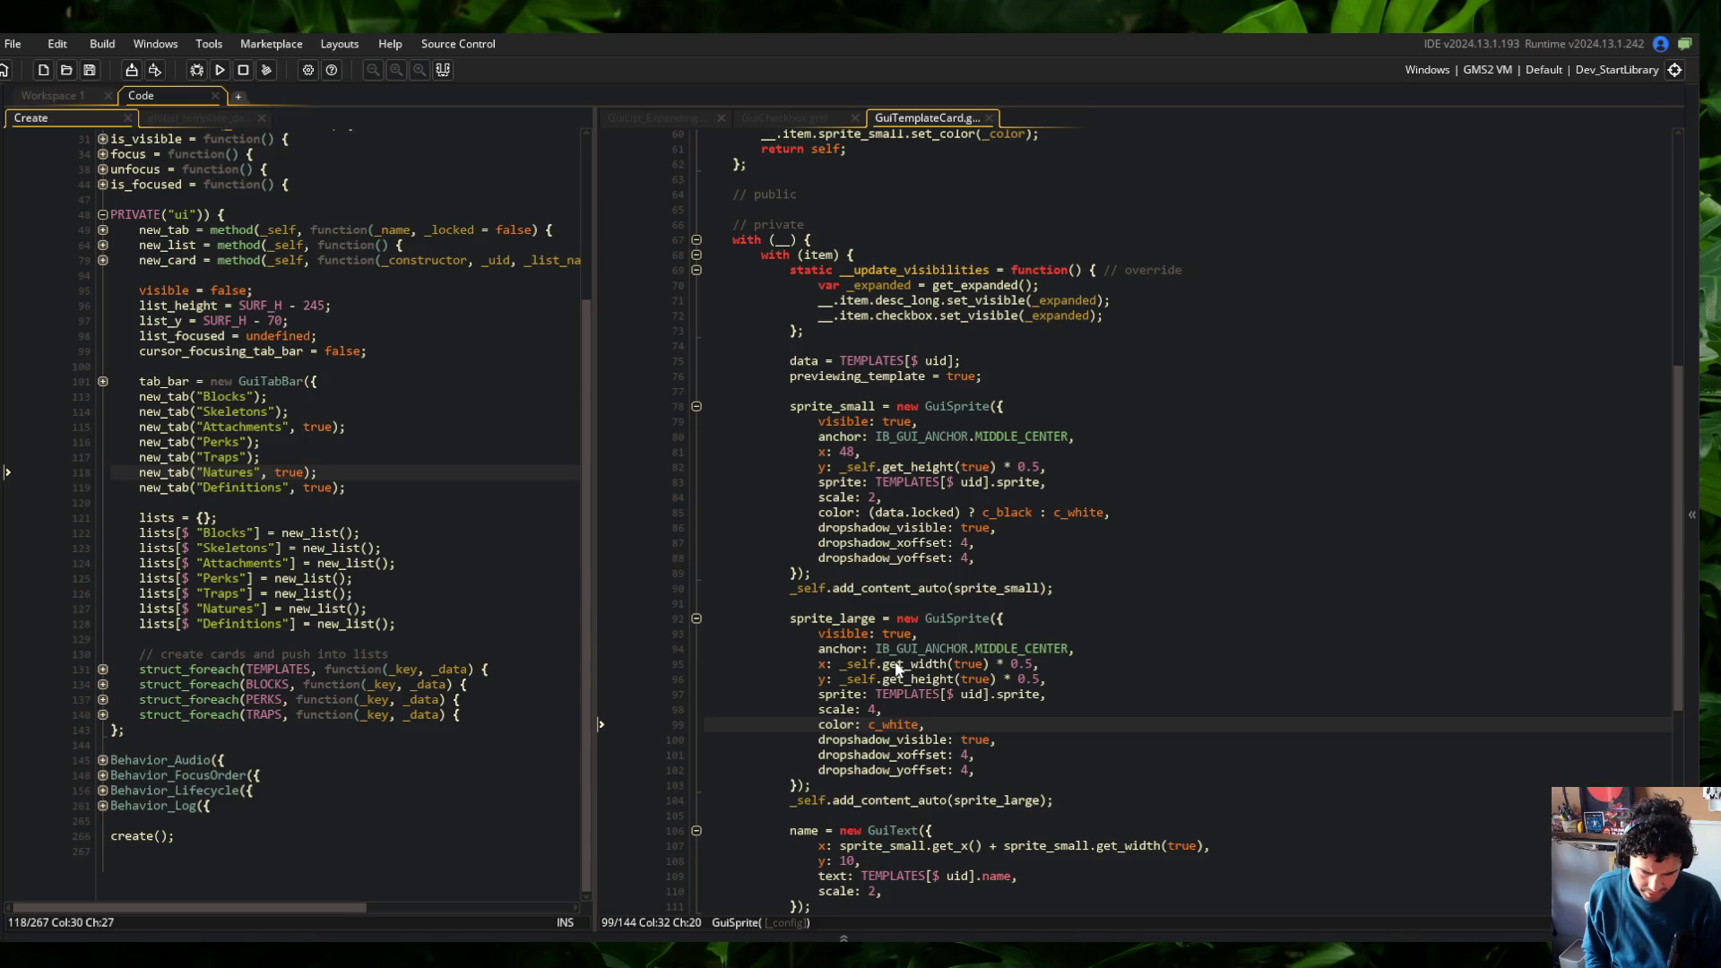
key("F5")
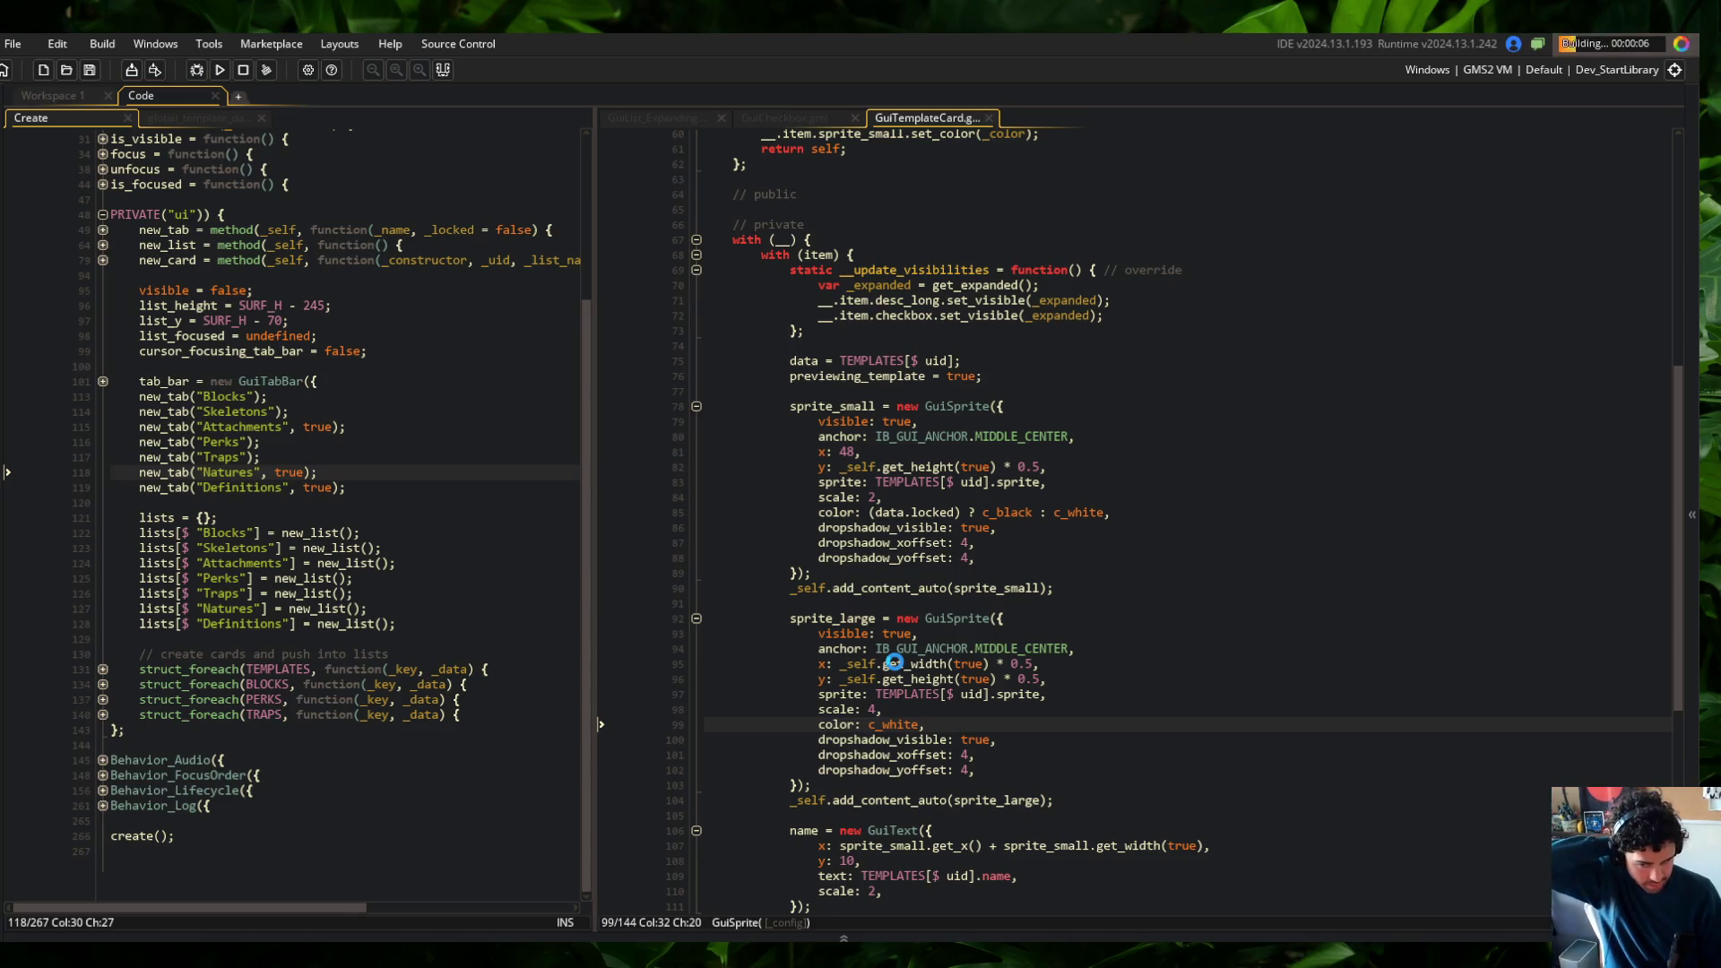
Make sprite_large visible only when !can_expand and save the script
scroll(1070, 502, "down", 5)
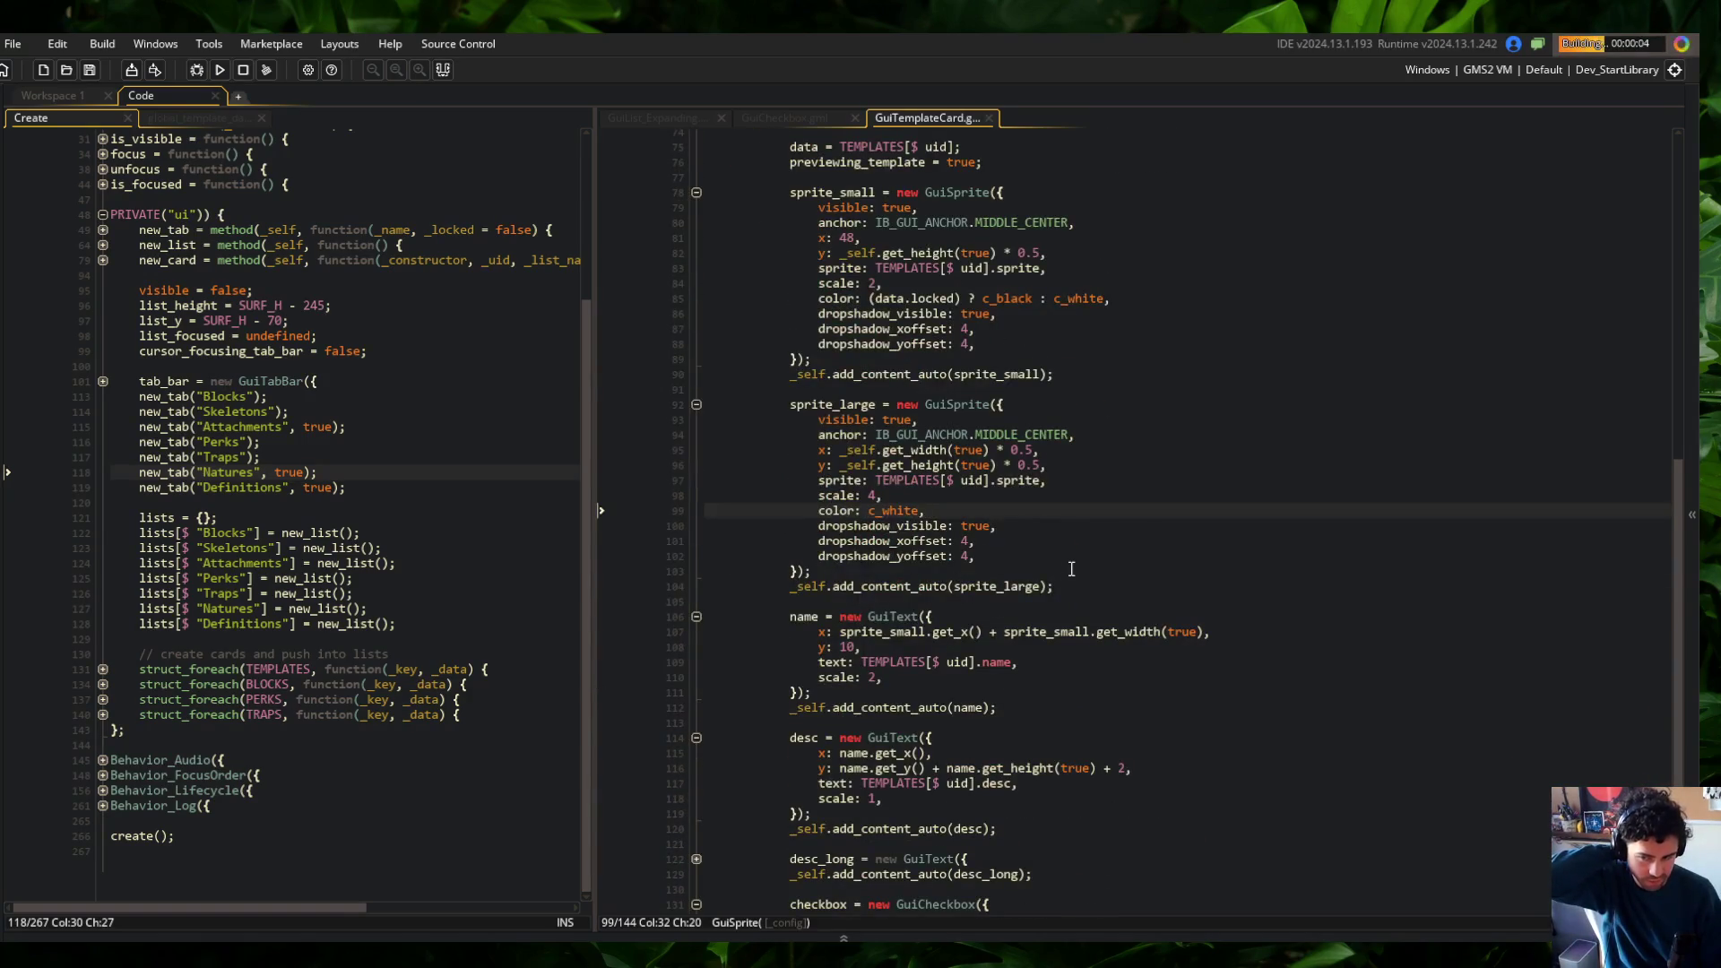
scroll(981, 484, "up", 2)
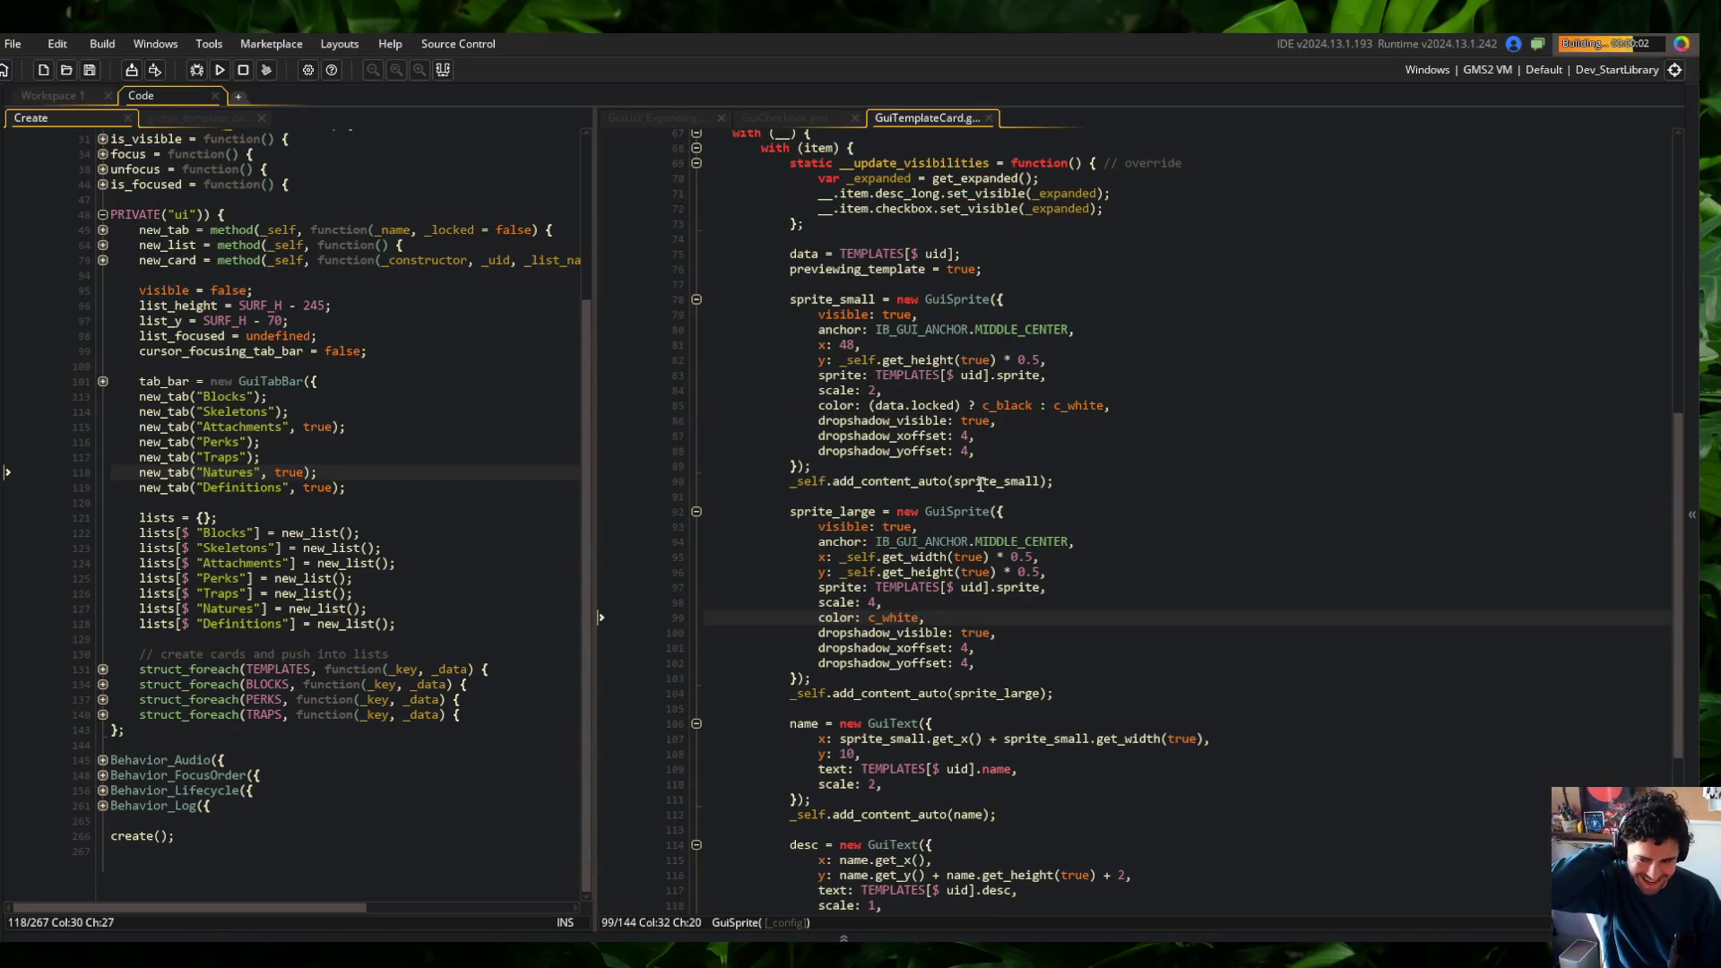
left_click(993, 527)
key("Left")
key("ctrl+BackSpace")
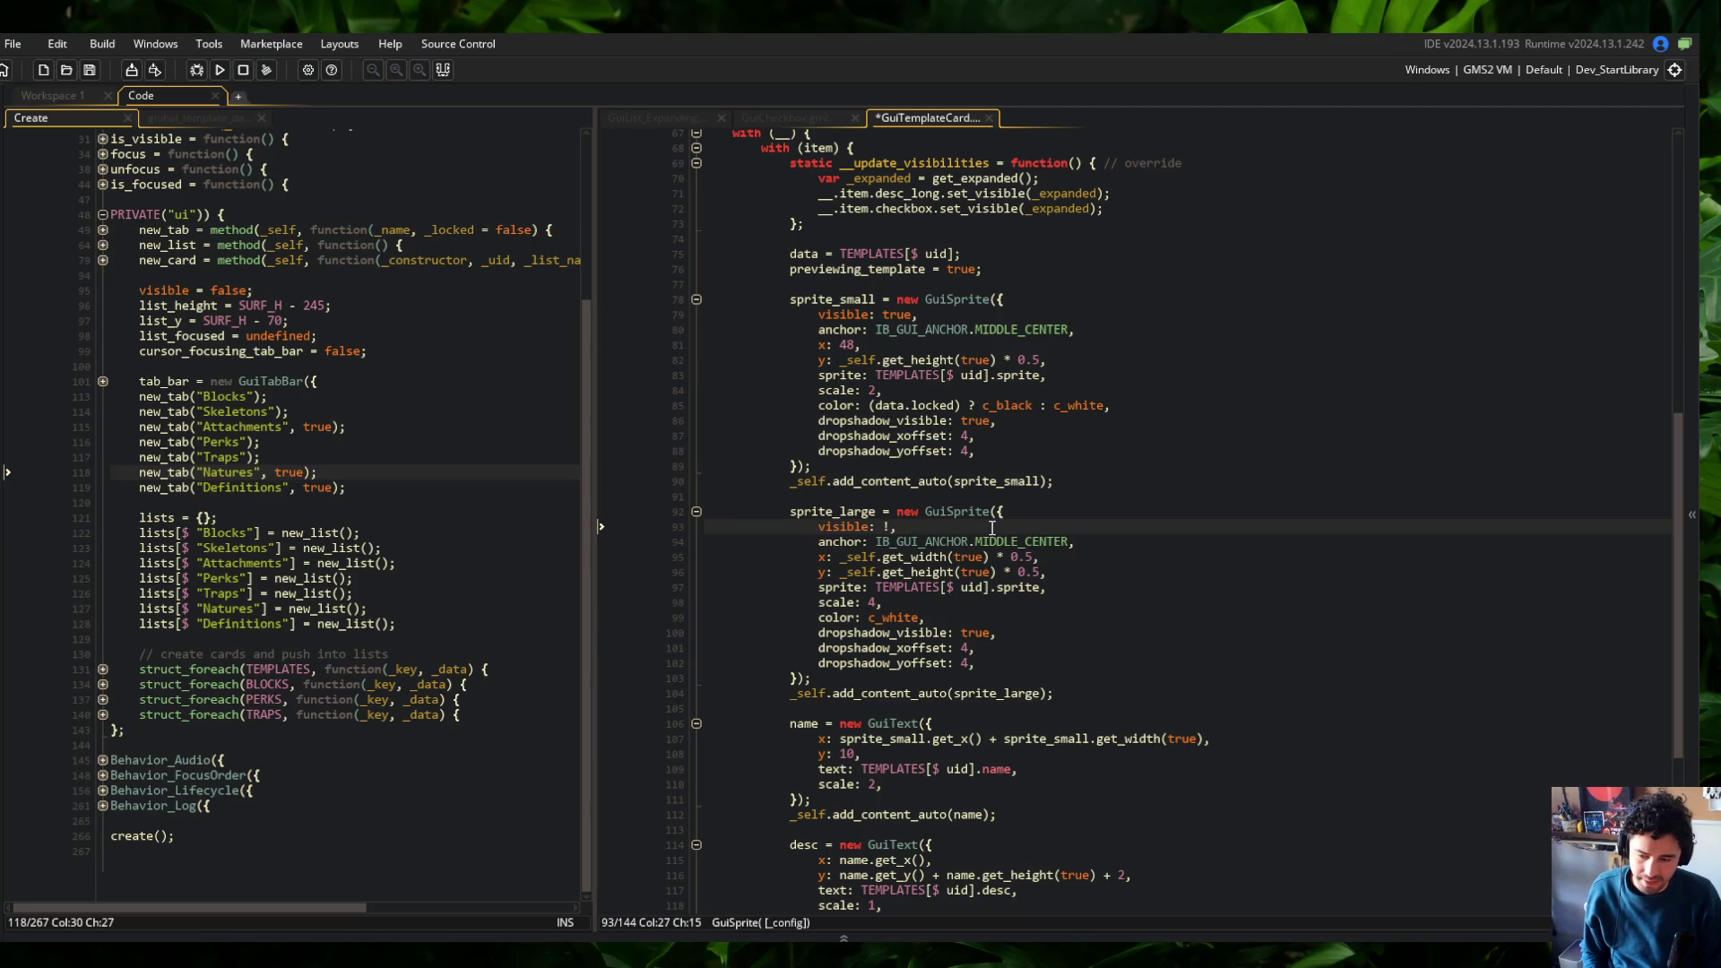
key("BackSpace")
type("can")
key("Return")
key("ctrl+s")
Add sprite_large.set_visible(_expanded) to __update_visibilities and rebuild the game
scroll(990, 527, "up", 7)
left_click(1224, 517)
key("Down")
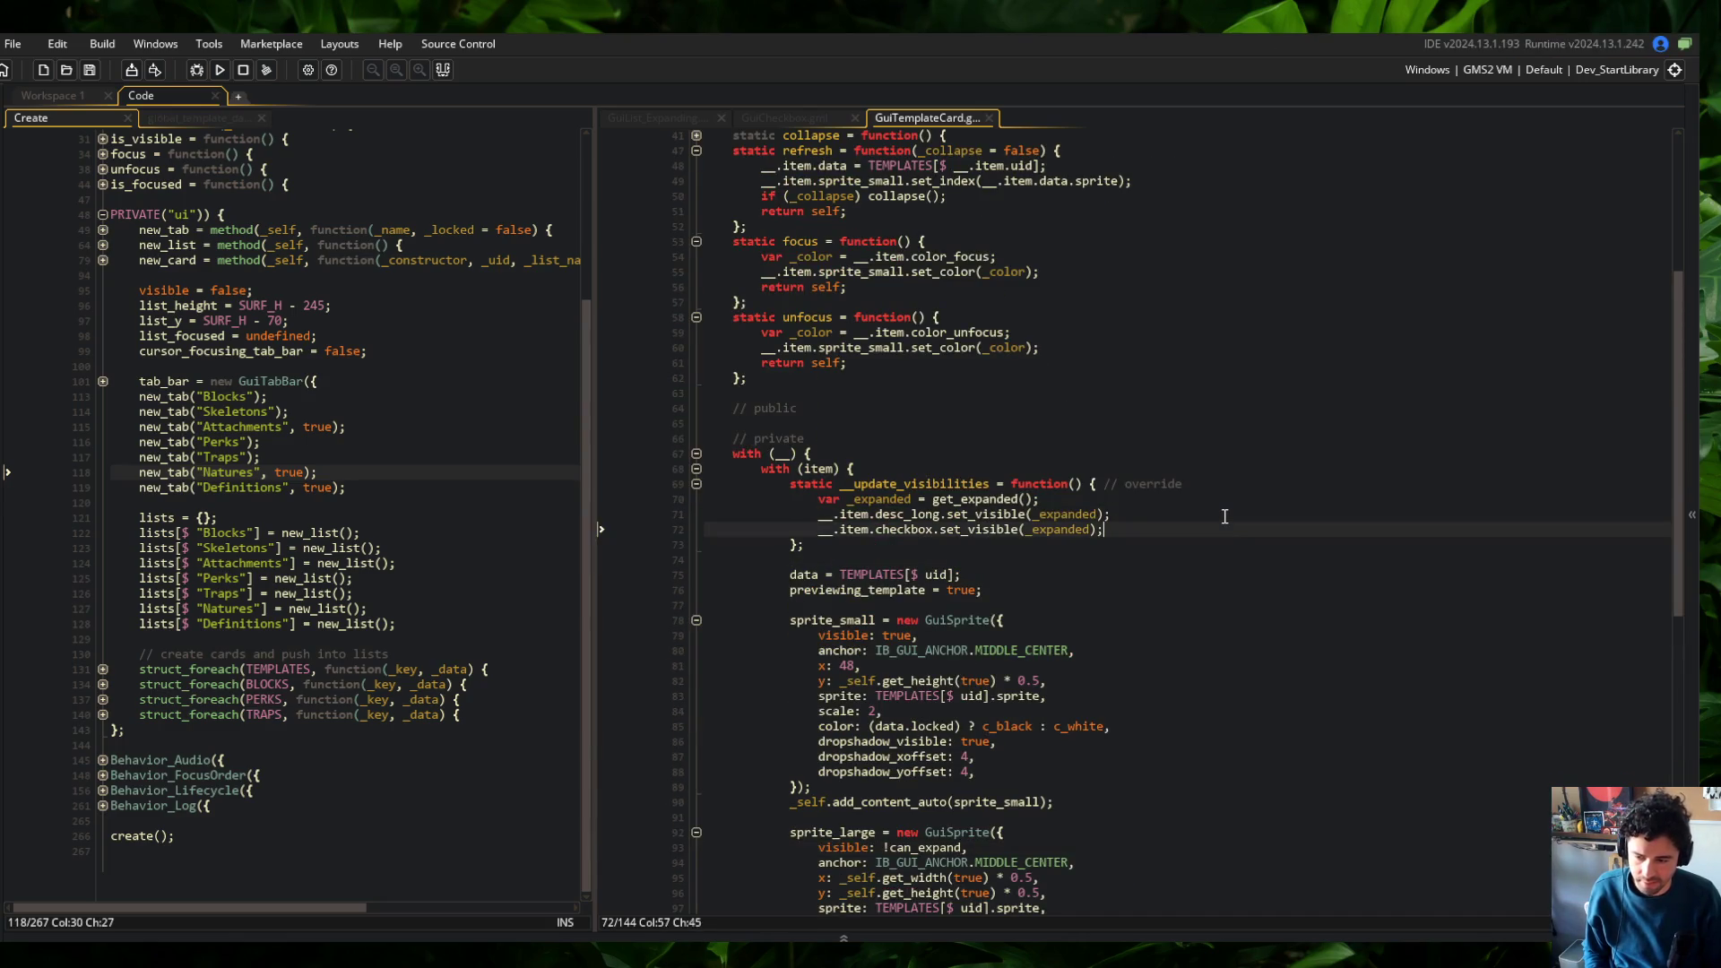
key("ctrl+d")
key("Down")
key("ctrl+Left")
key("ctrl+Left")
key("ctrl+Left")
key("ctrl+Delete")
type("sprite_l")
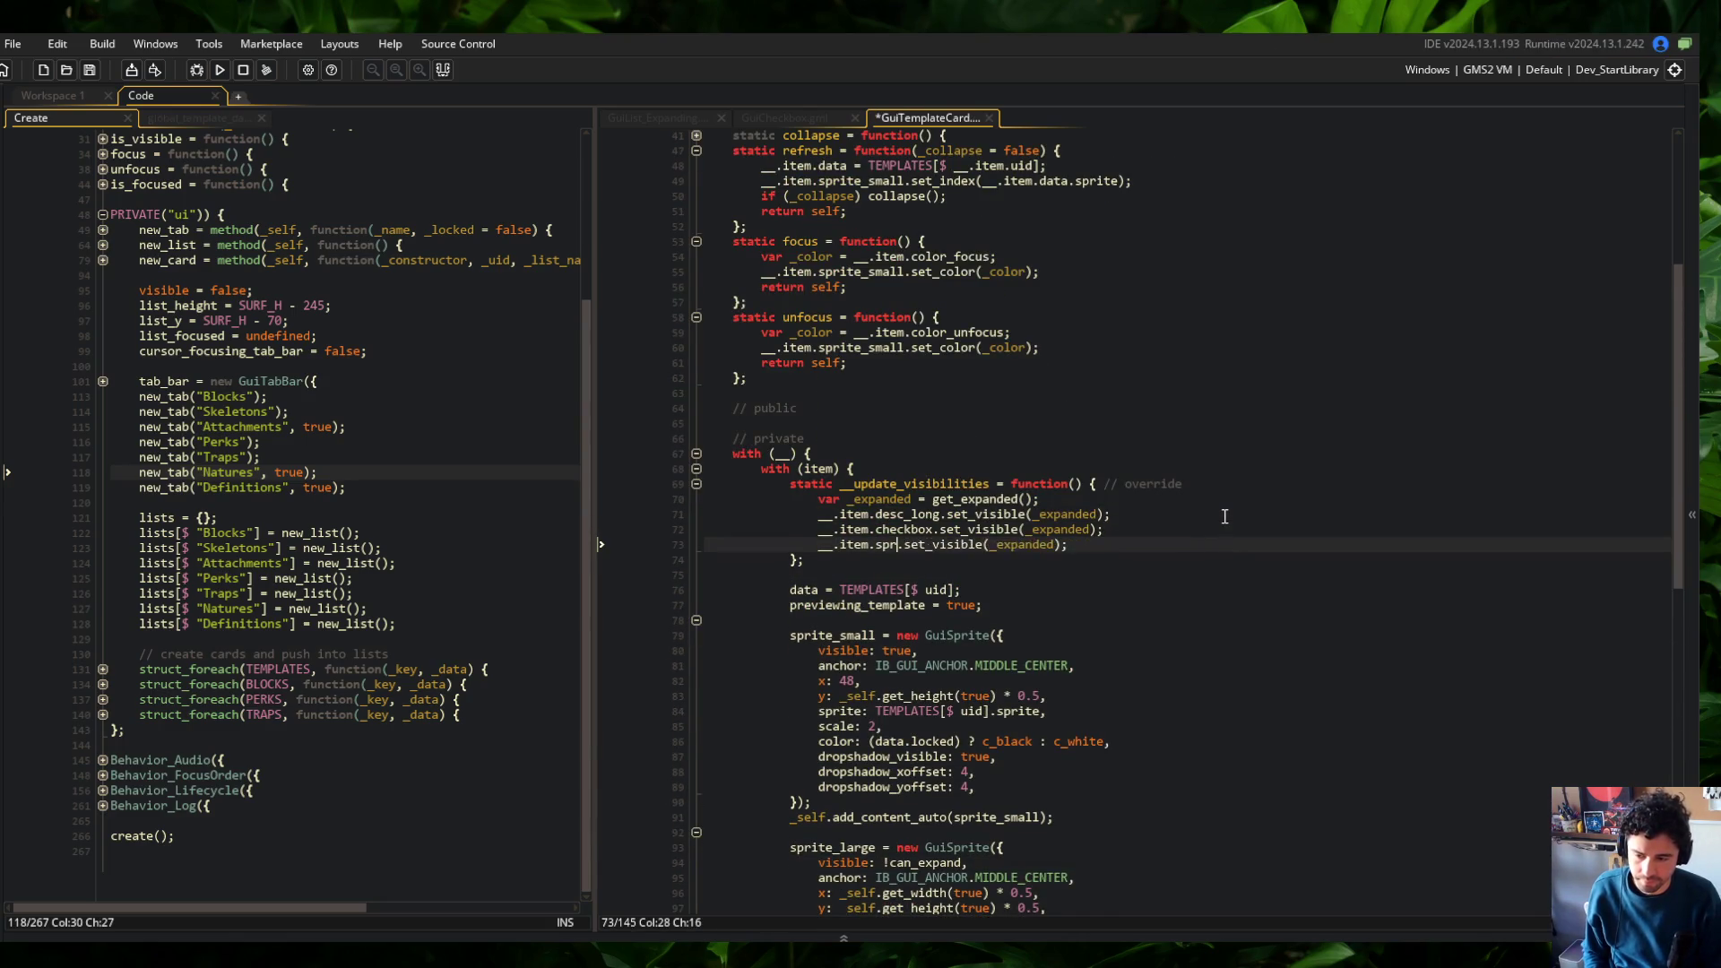
type("arge")
key("F5")
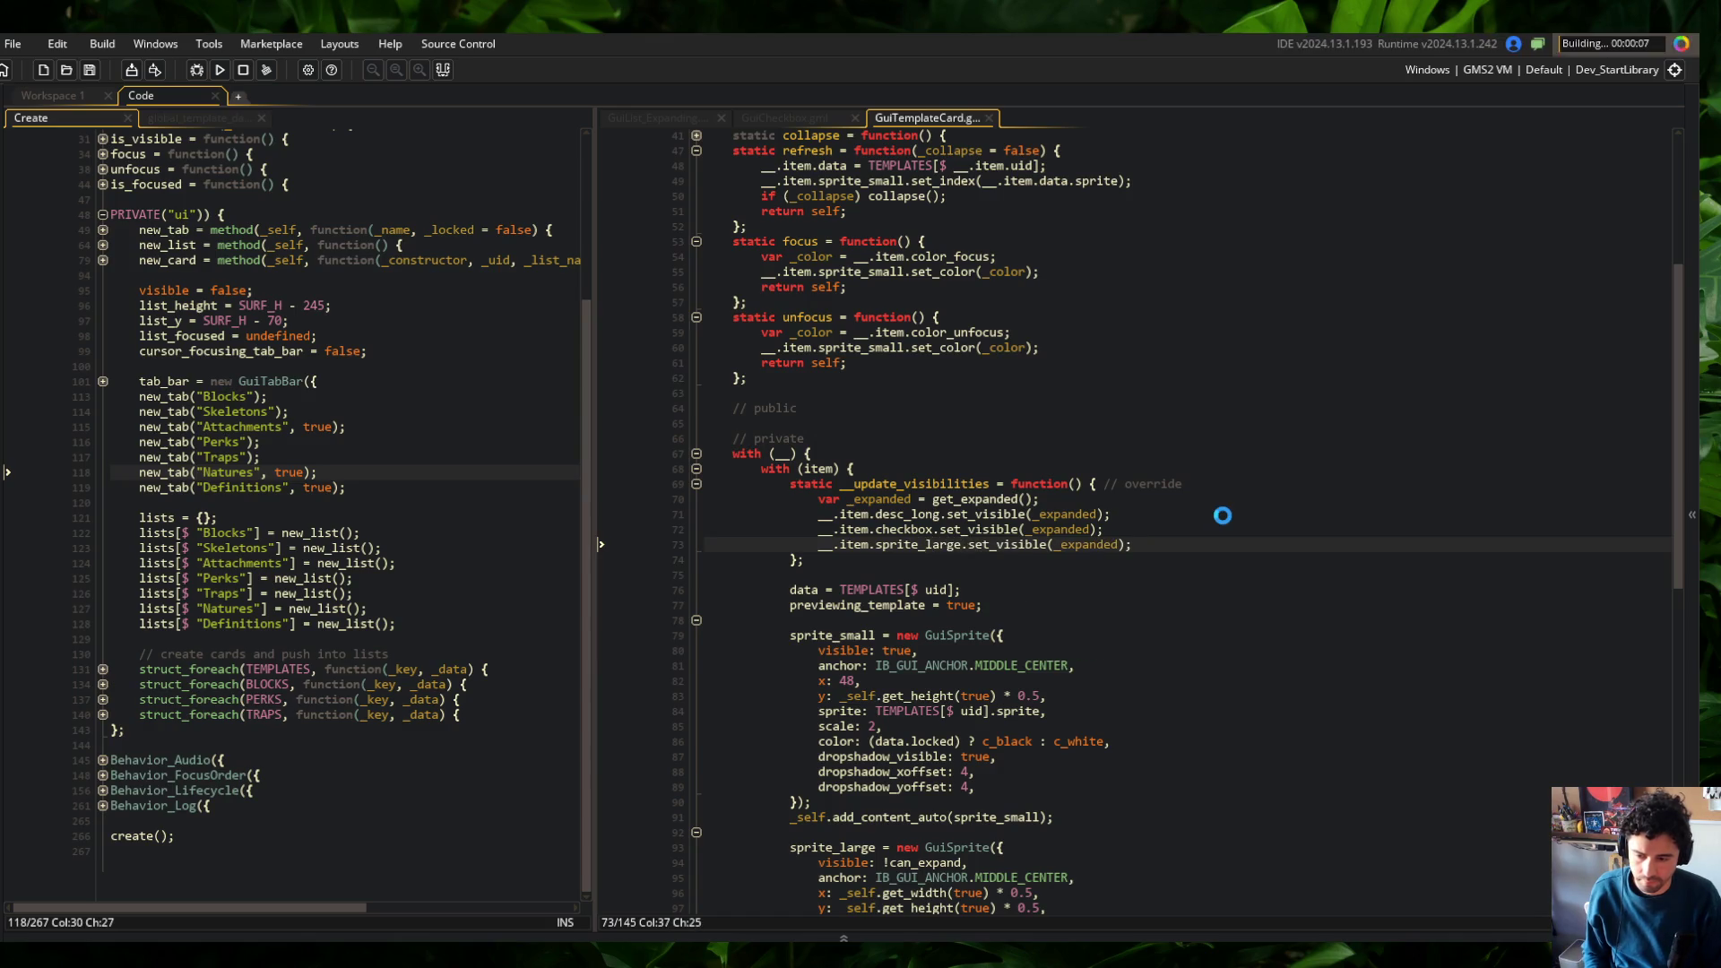
scroll(1215, 539, "down", 3)
scroll(1214, 539, "down", 5)
left_click(1214, 539)
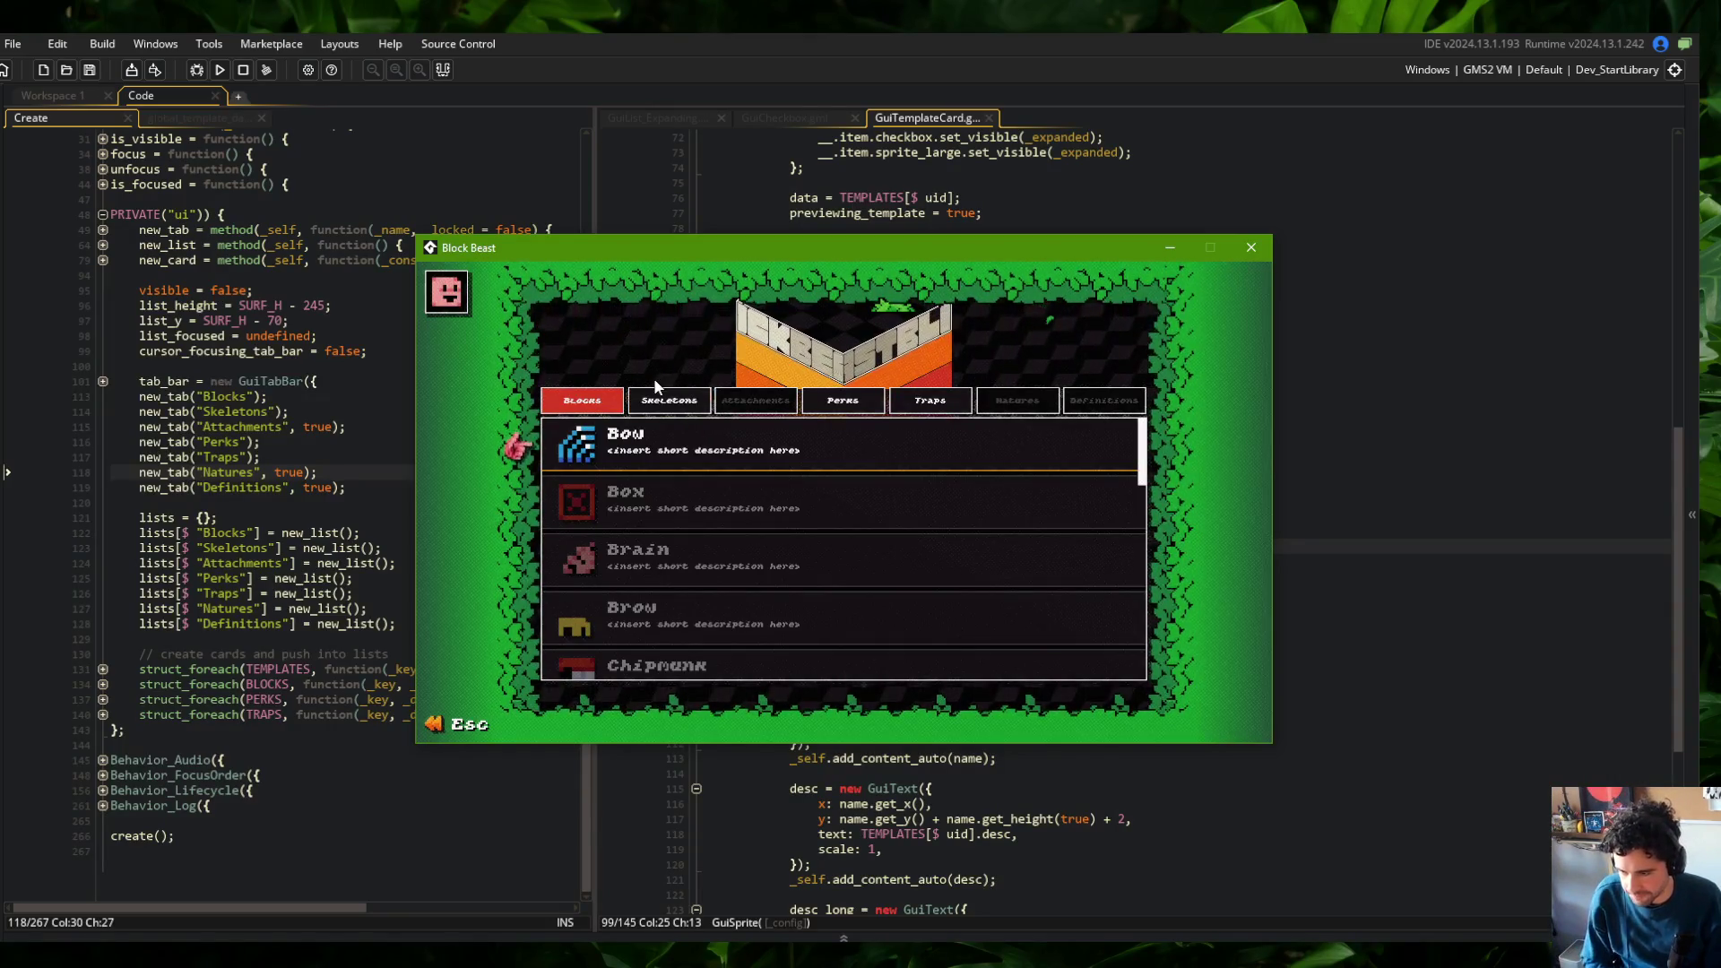
In the game, expand the Wide skeleton card to show its large sprite, then return to the editor
left_click(677, 400)
left_click(703, 465)
left_click(735, 456)
left_click(735, 456)
mouse_move(681, 247)
left_mouse_down()
mouse_move(379, 293)
mouse_move(357, 268)
left_mouse_up()
left_click(1328, 549)
Review the sprite_large code, highlighting every get_height and sprite_large usage
scroll(1166, 493, "down", 3)
left_click(954, 390)
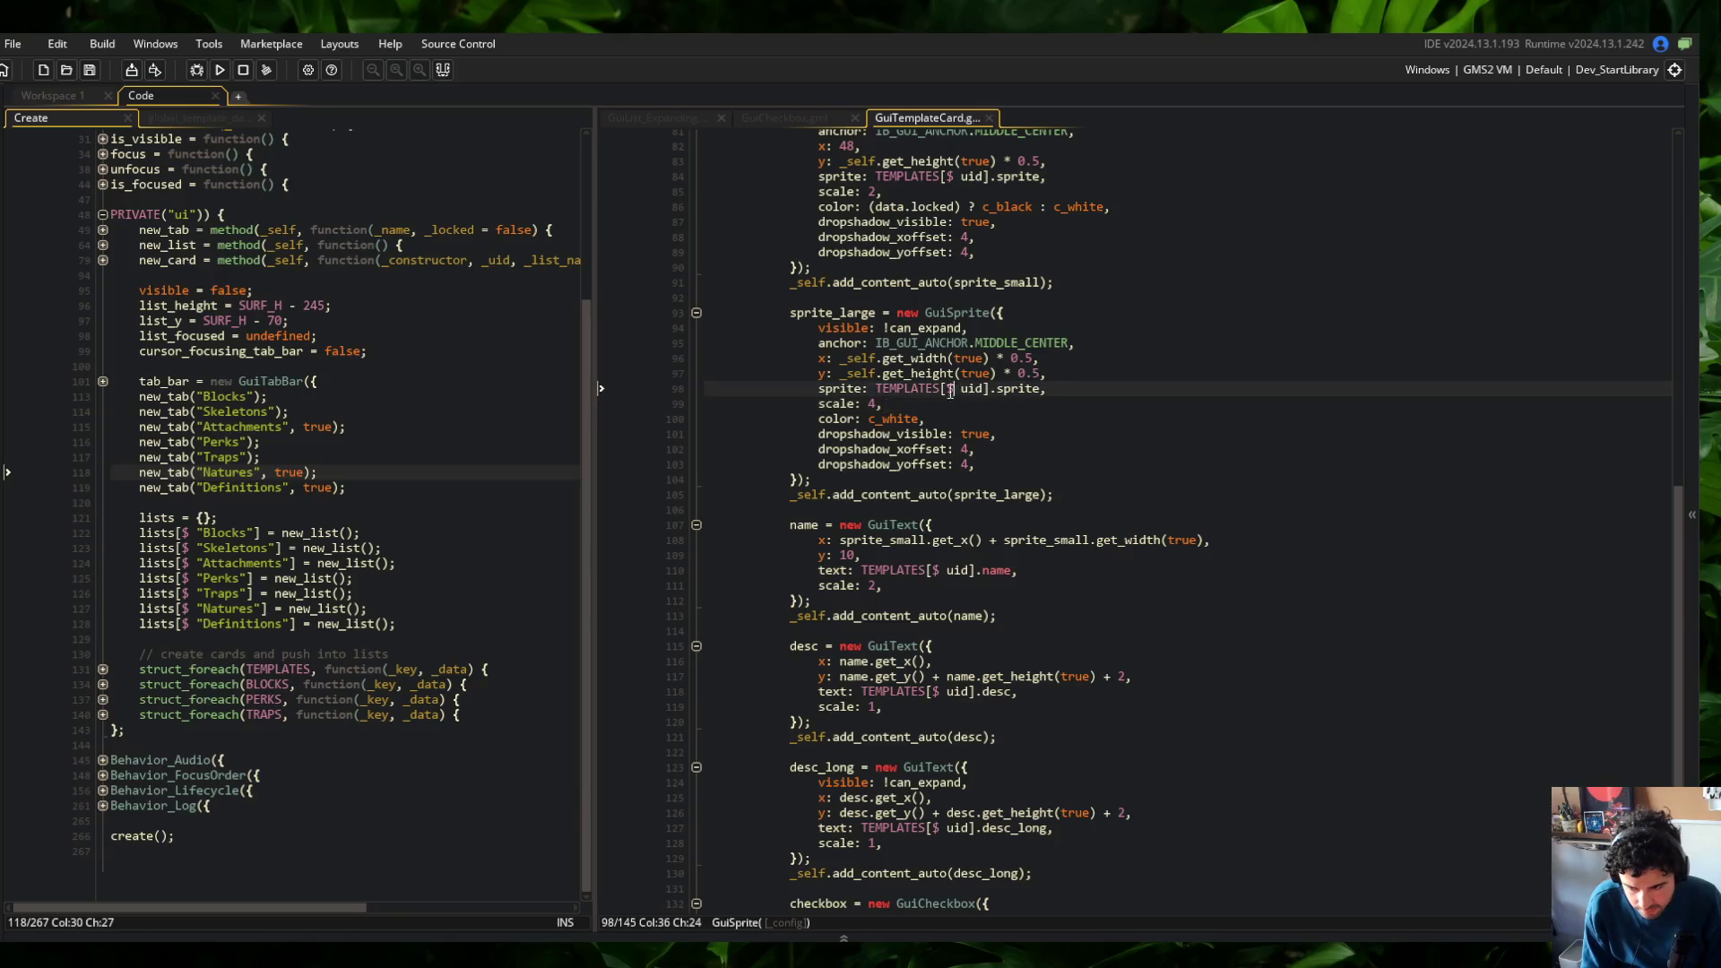
scroll(935, 388, "up", 3)
double_click(899, 515)
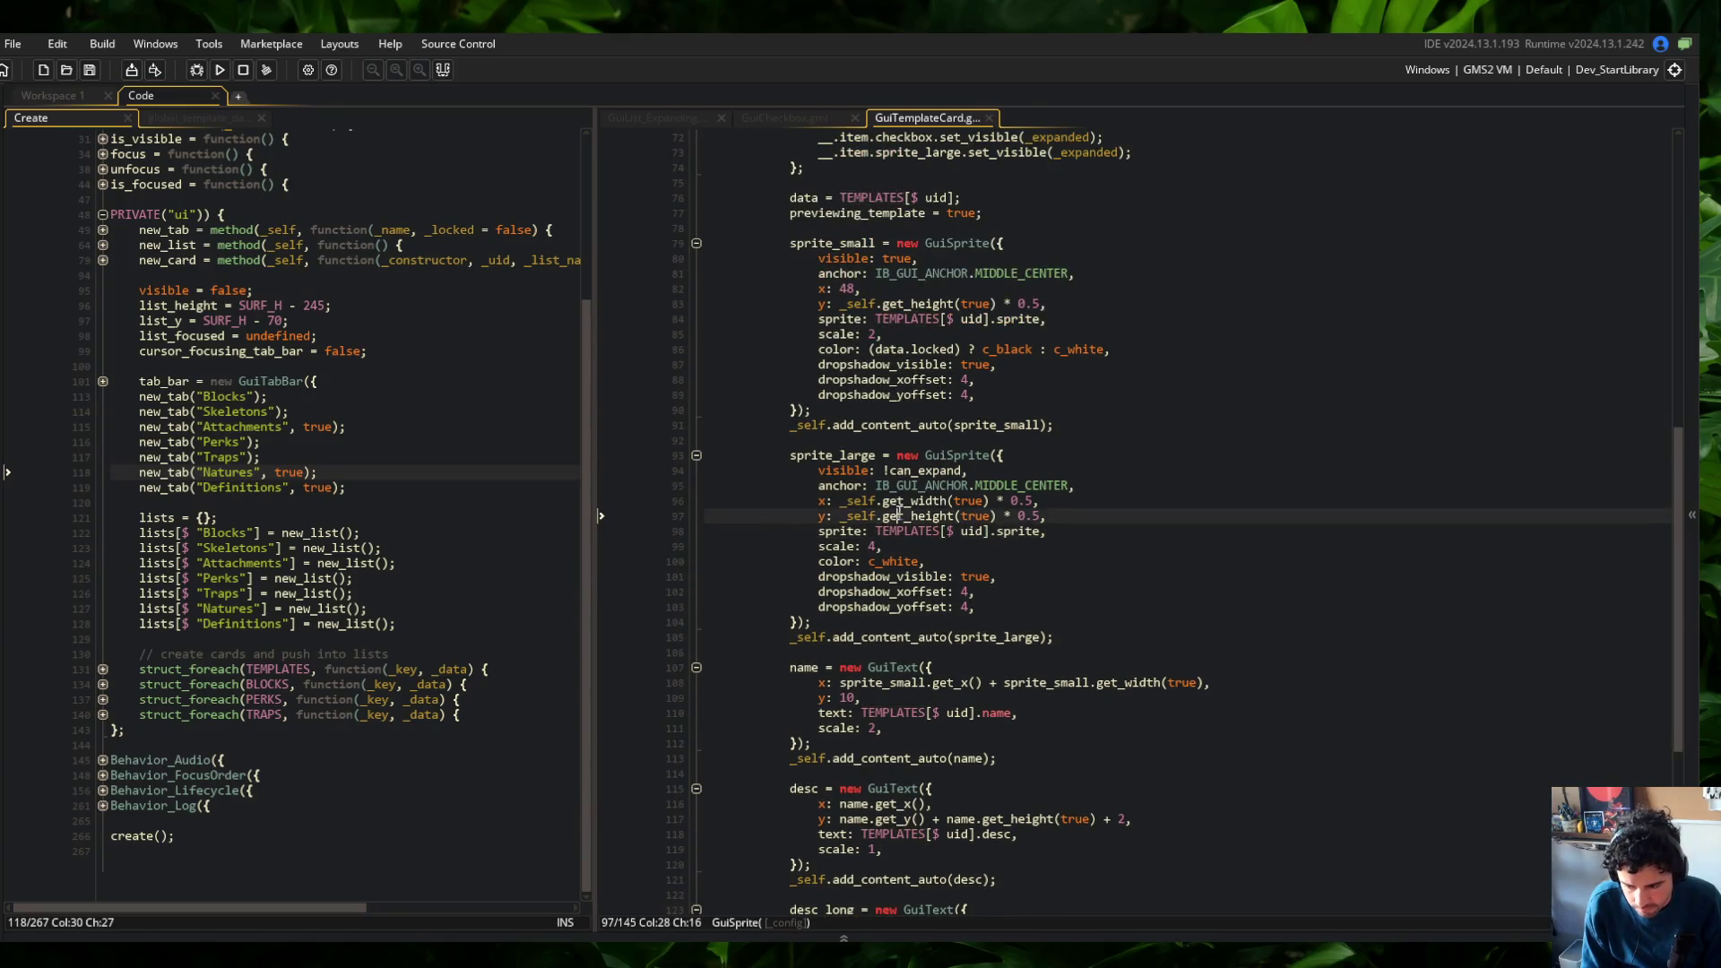
double_click(1019, 638)
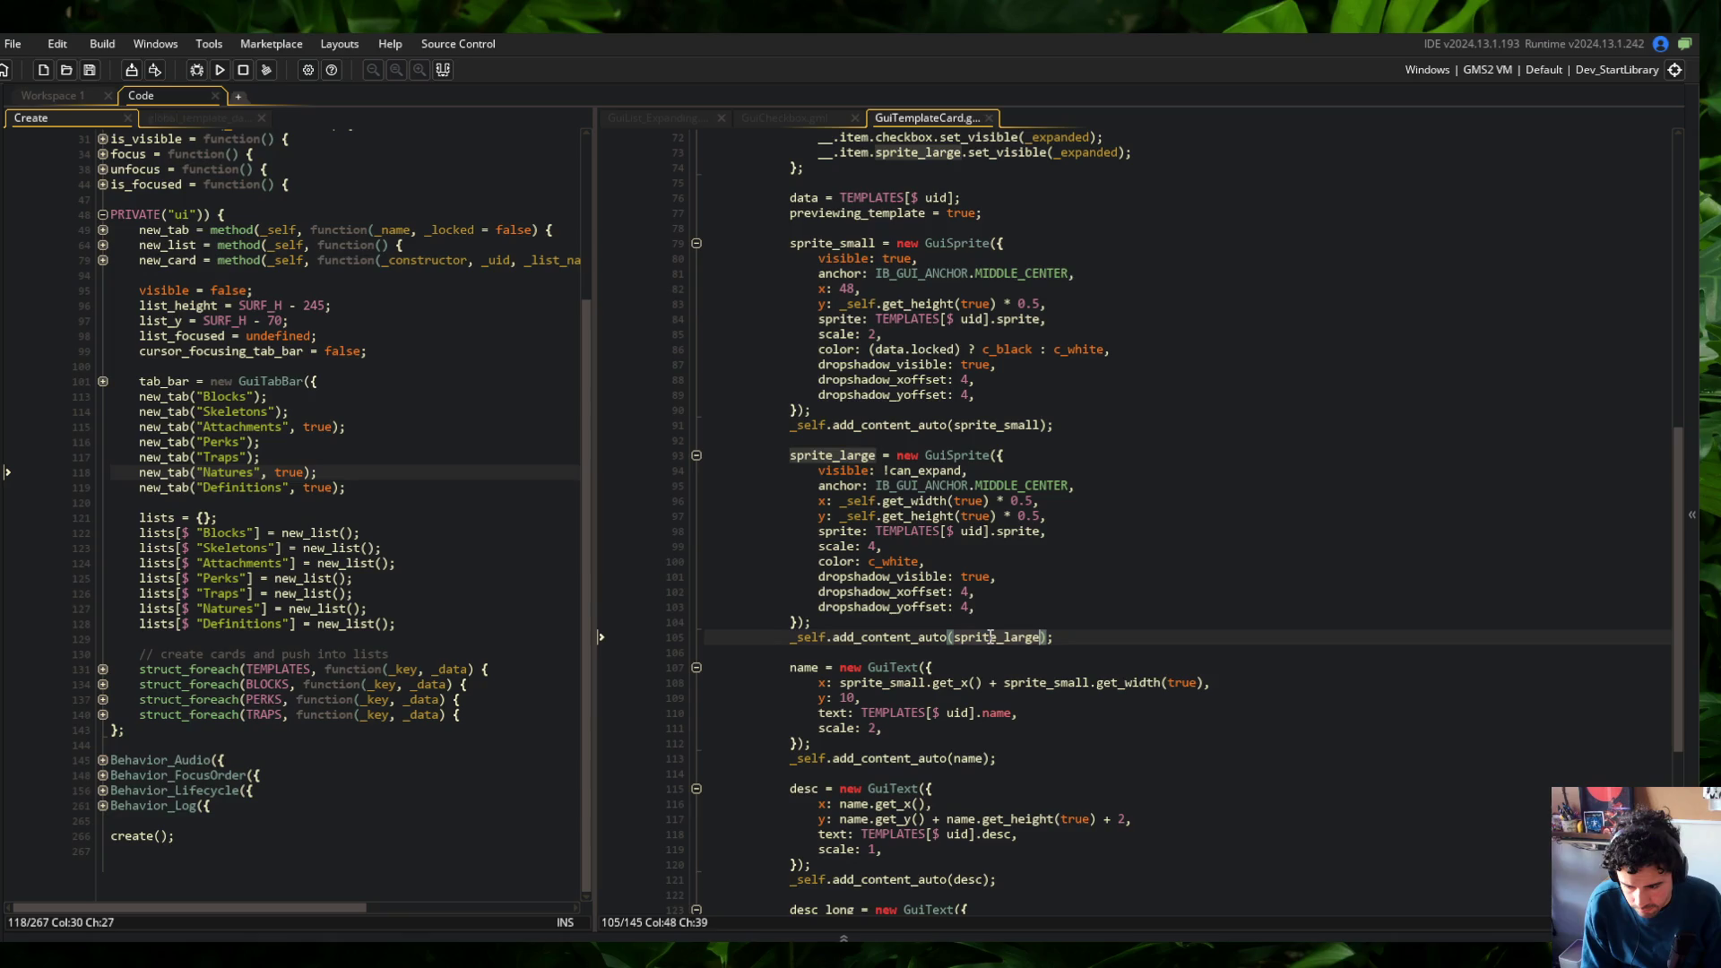
scroll(995, 639, "up", 2)
scroll(991, 636, "up", 2)
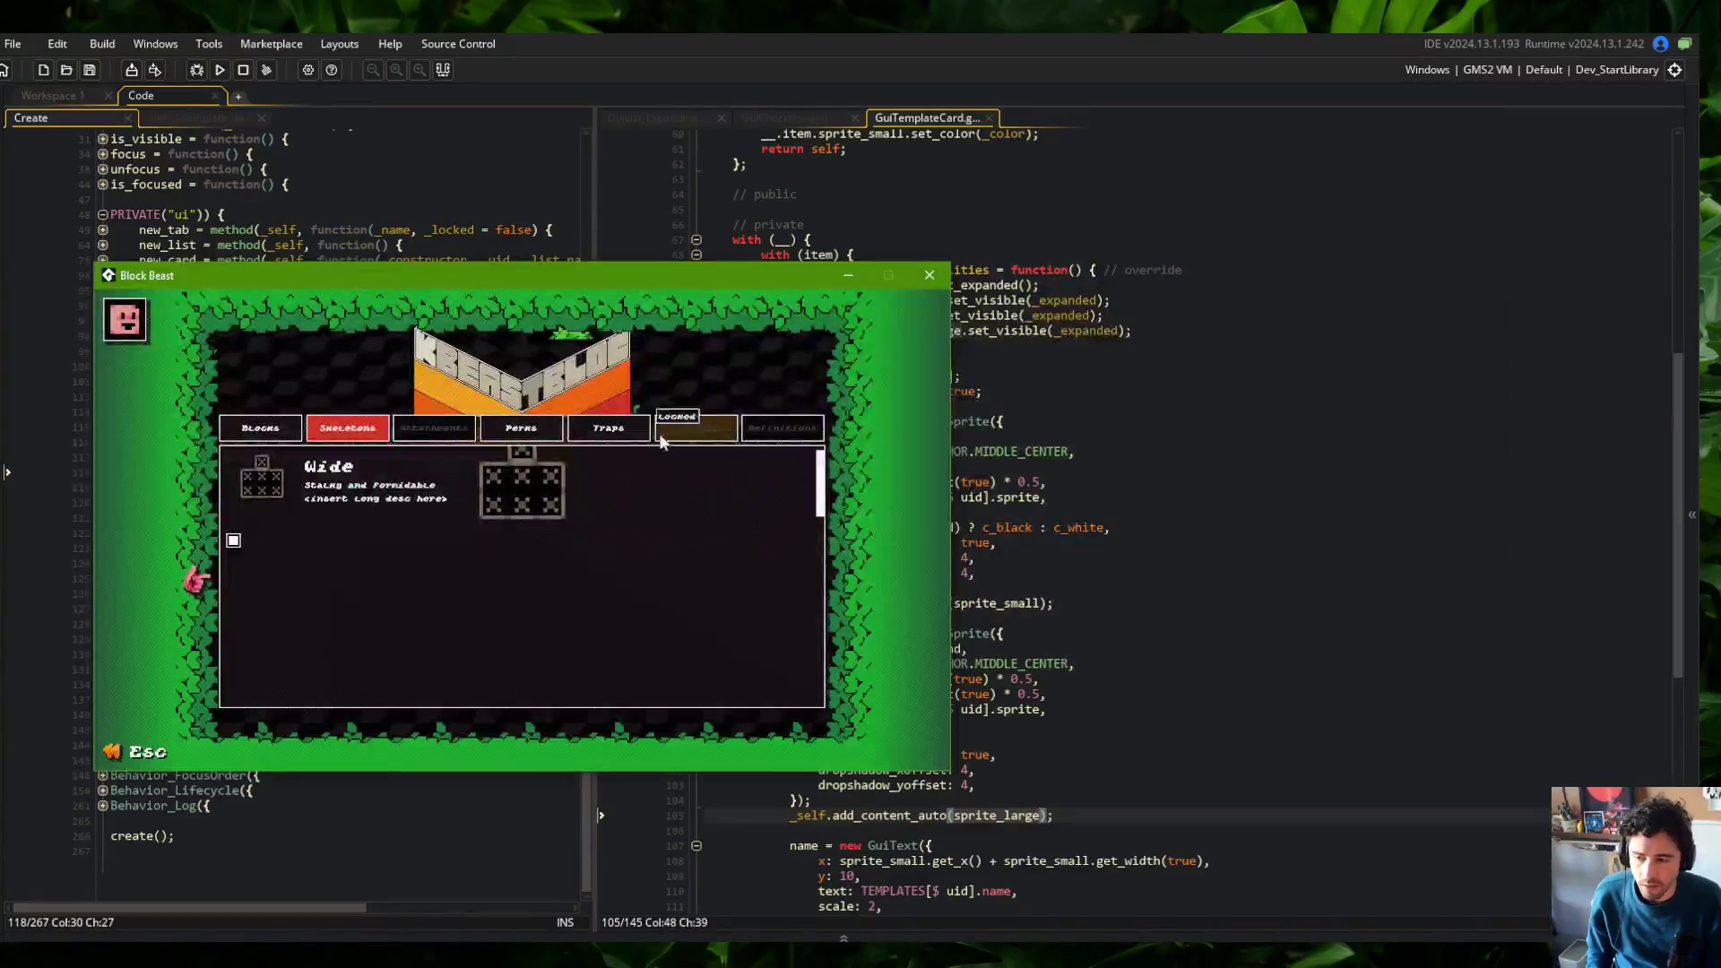
left_click(1172, 662)
scroll(894, 486, "down", 4)
left_click(1026, 598)
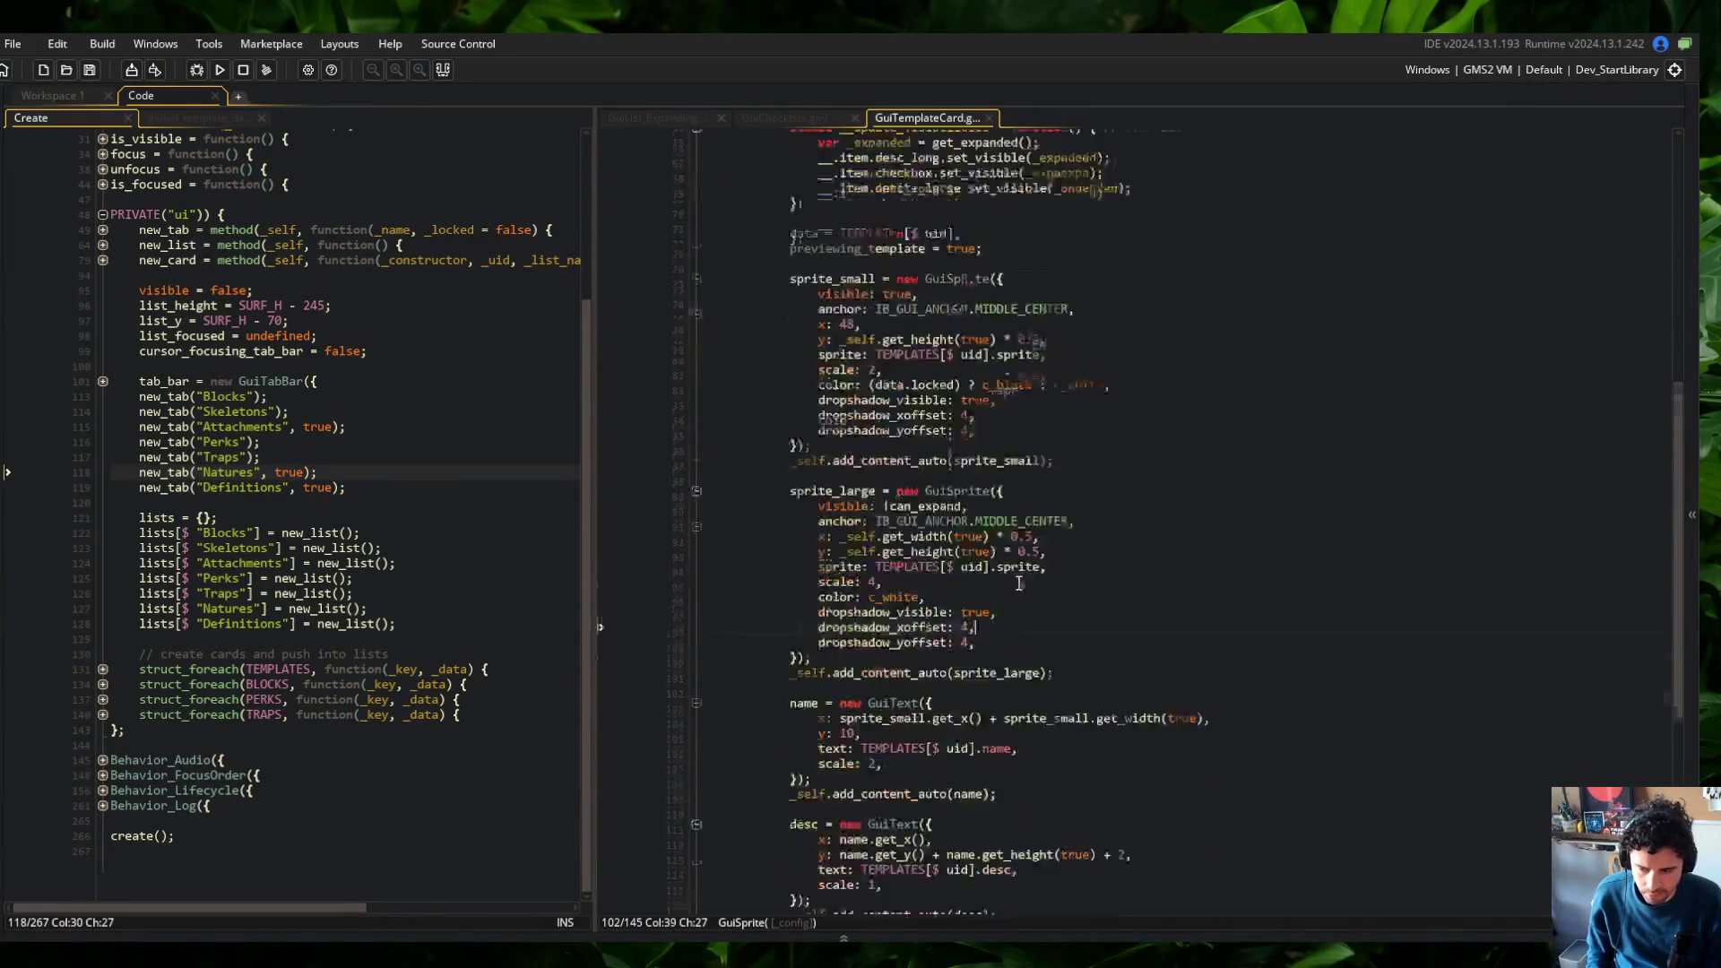
Jump from the large sprite's y line to the GuiList_ExpandingItem and GuiList definitions
left_click(1001, 516)
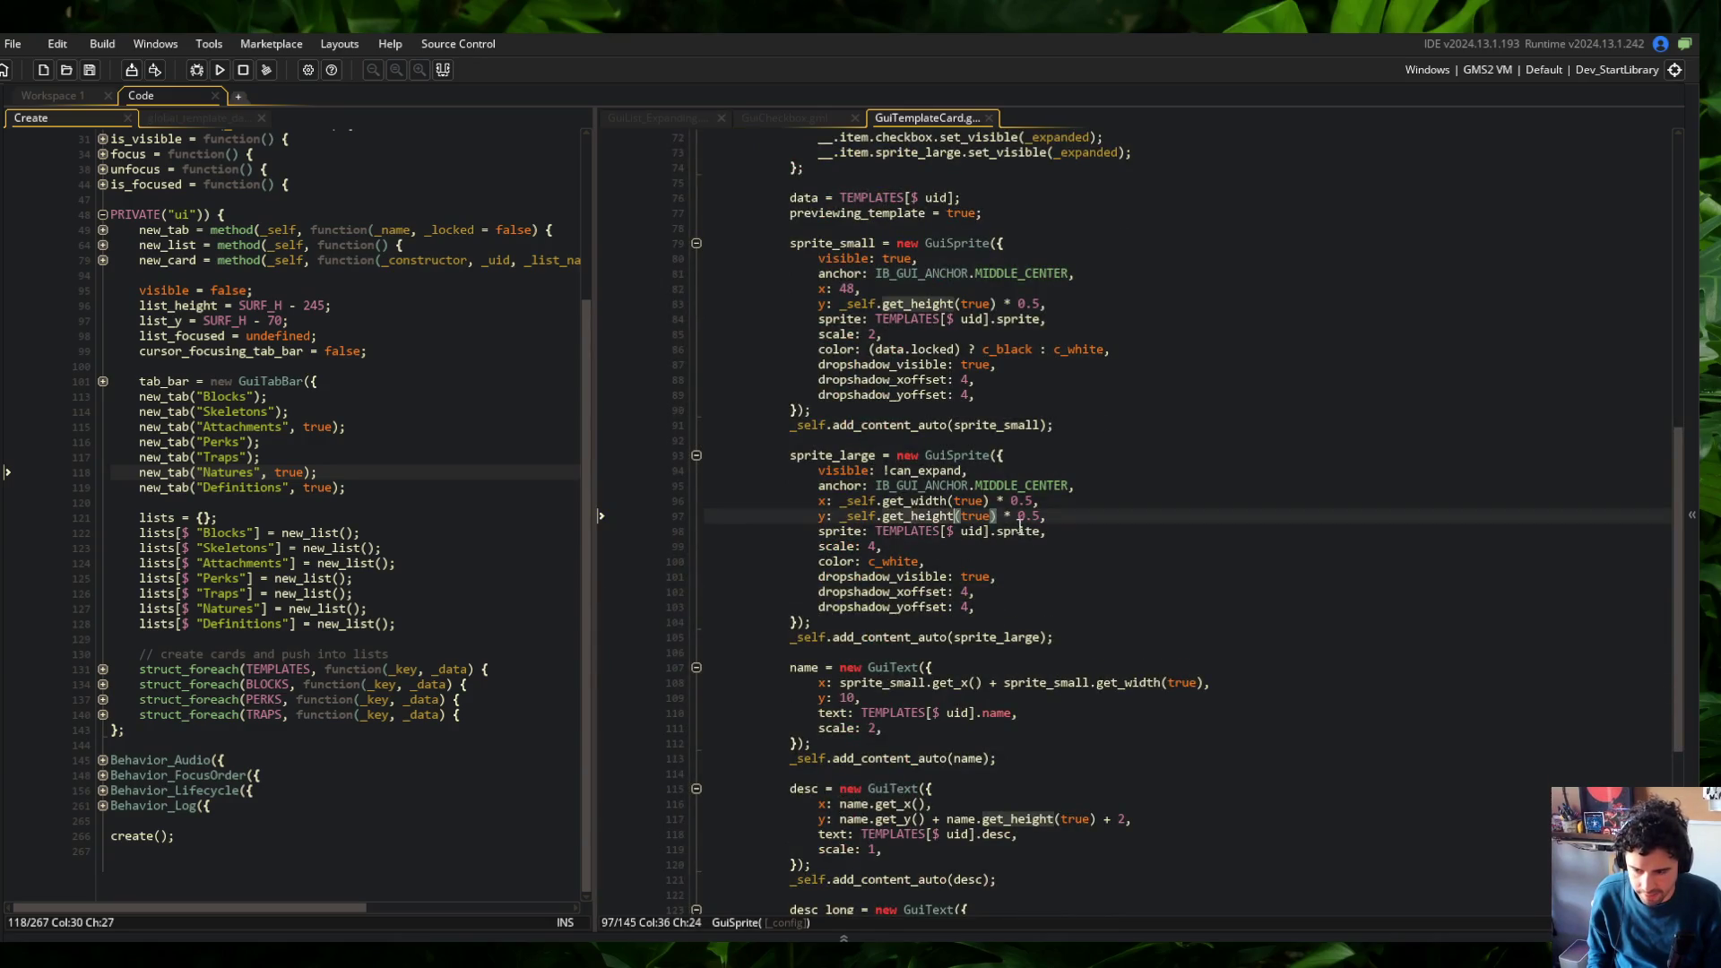
scroll(1001, 515, "up", 5)
scroll(1002, 516, "down", 2)
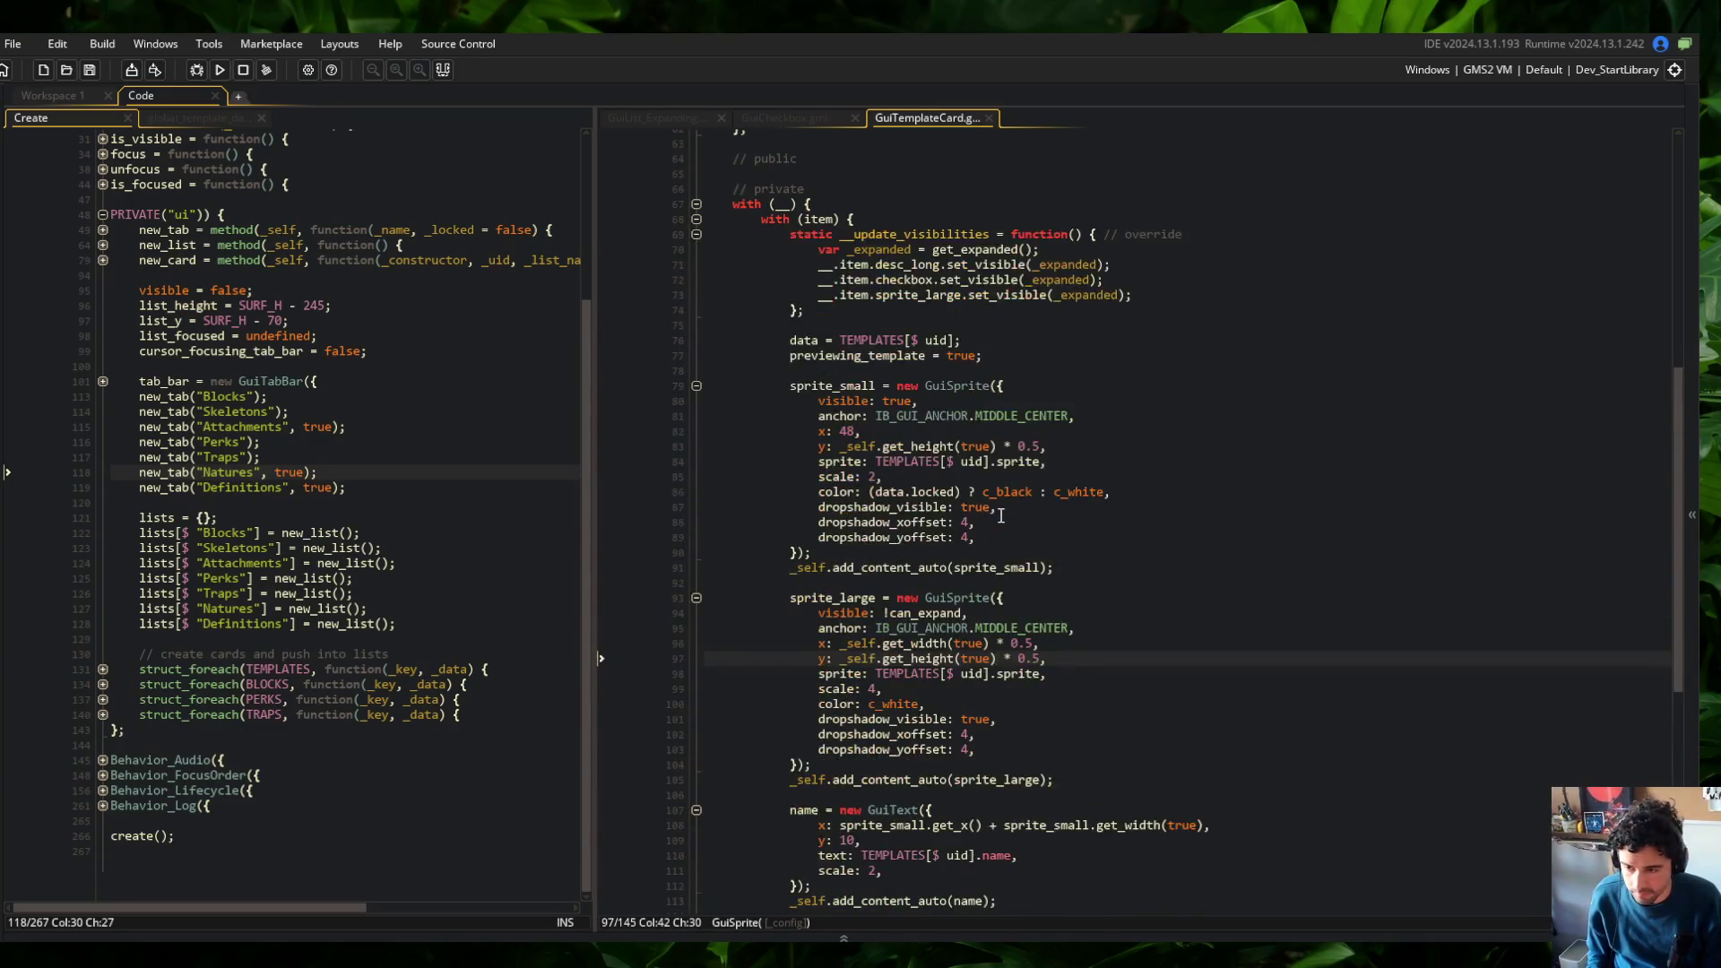
scroll(1001, 515, "down", 6)
scroll(1001, 507, "up", 10)
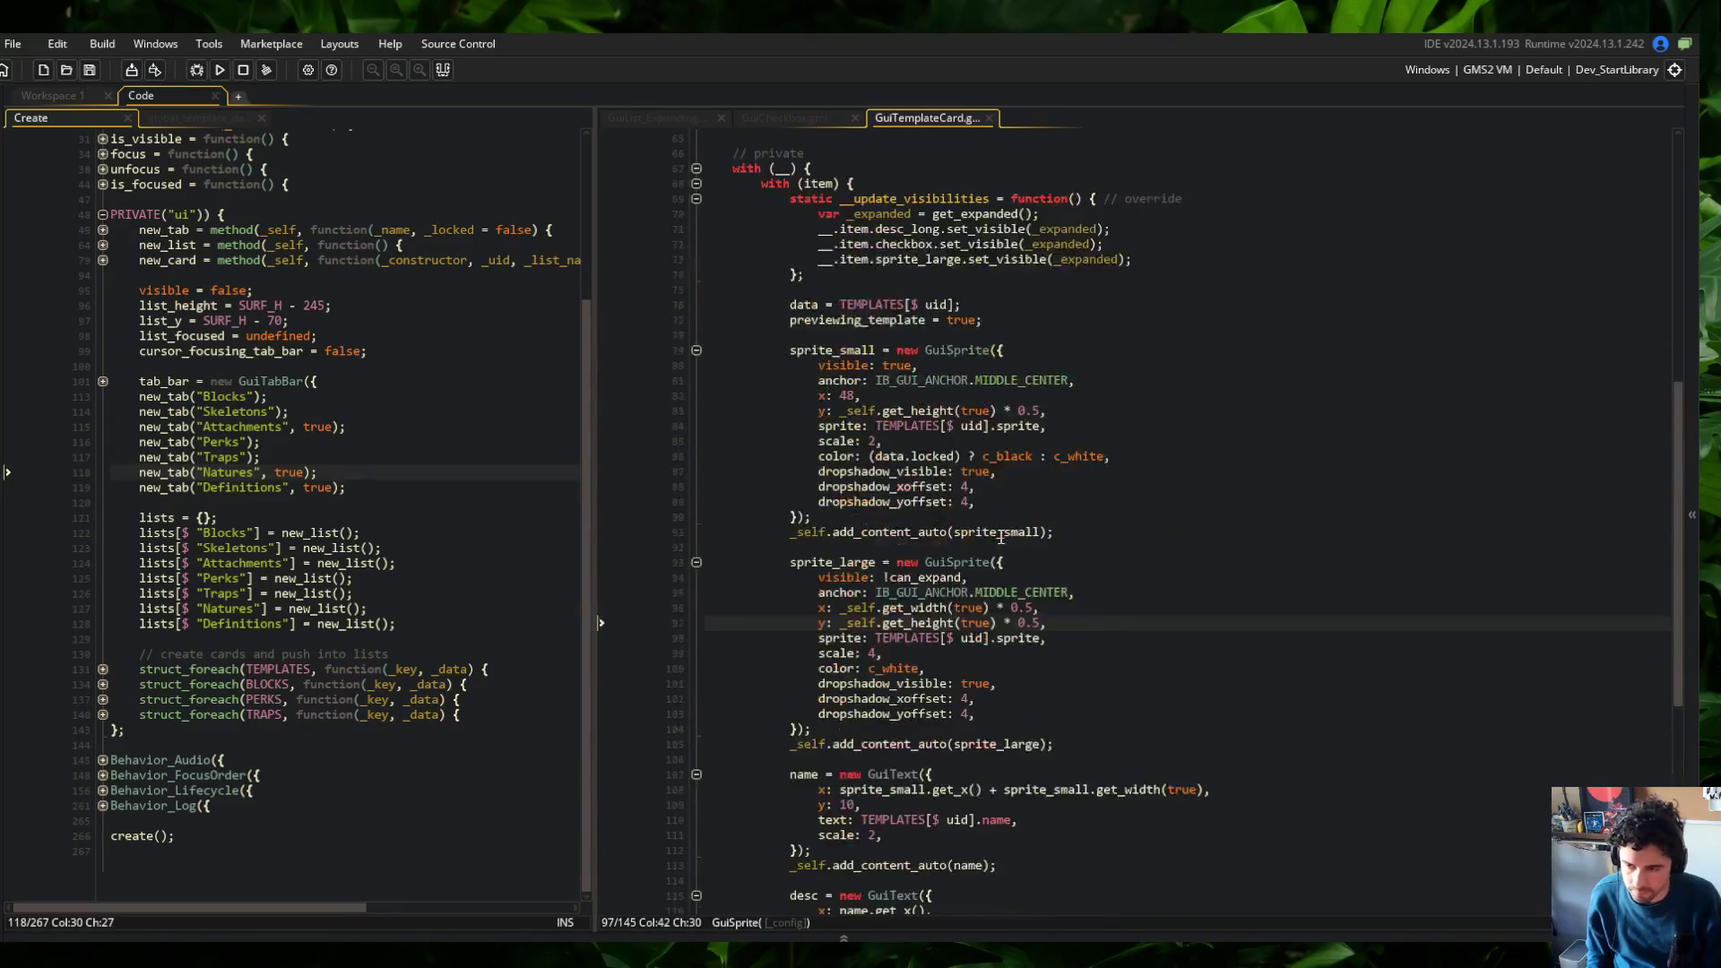
scroll(1002, 500, "up", 15)
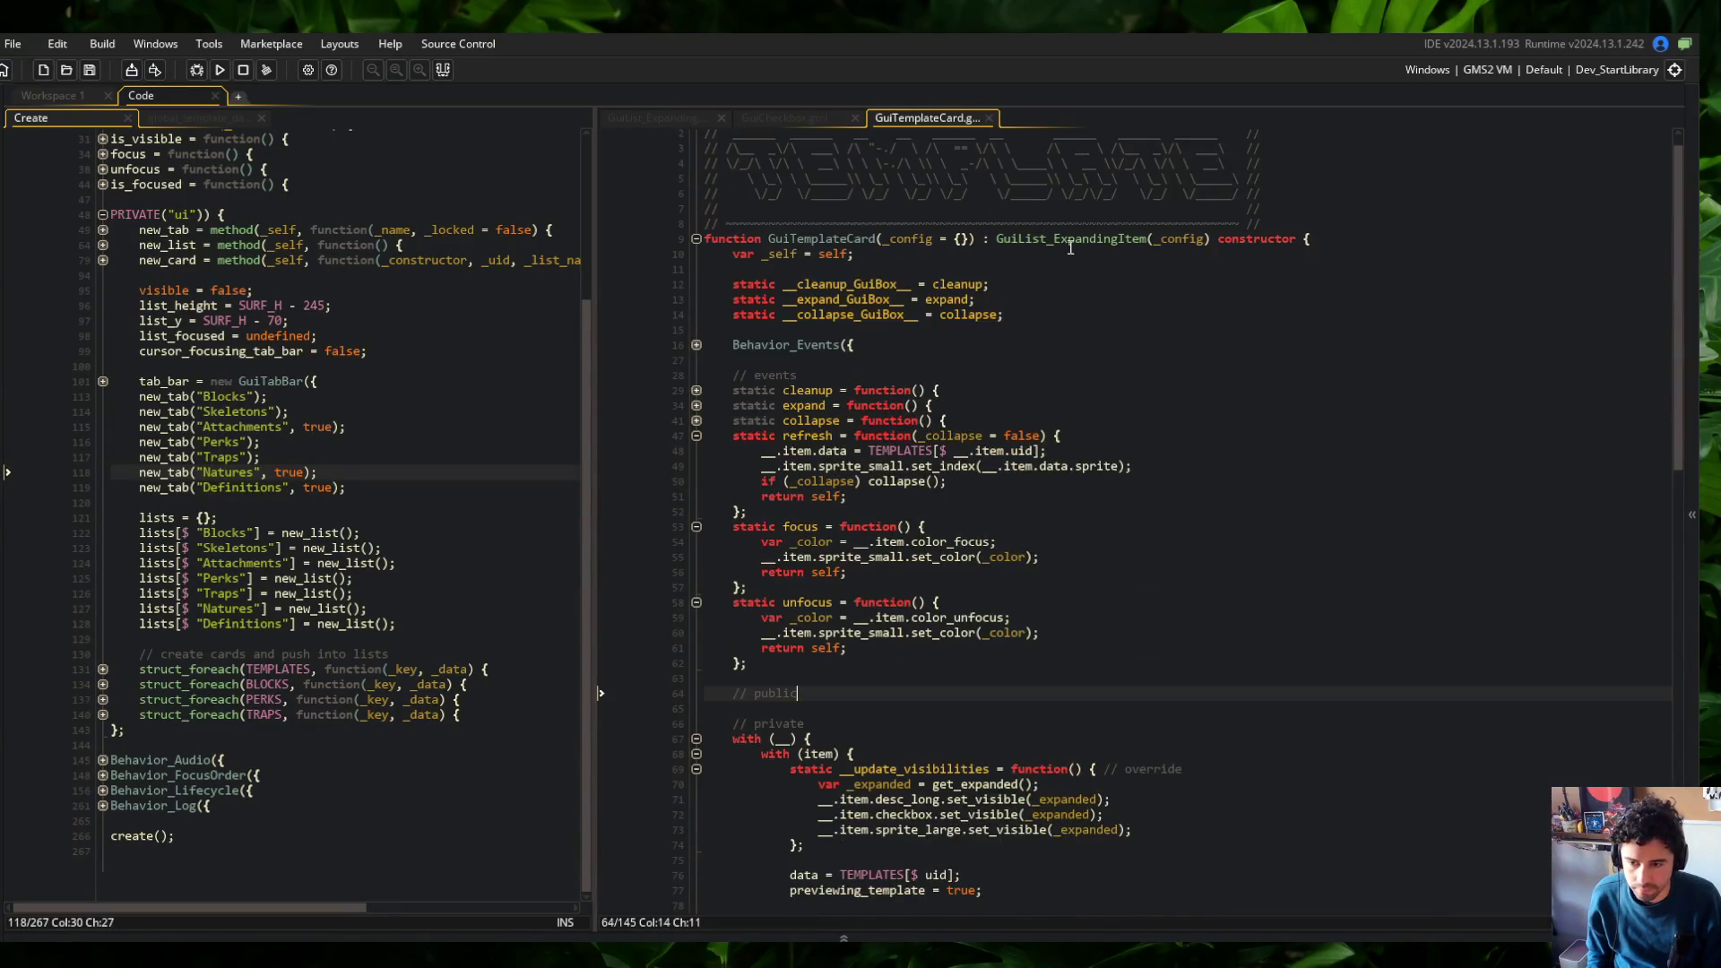
middle_click(1066, 244)
middle_click(1031, 241)
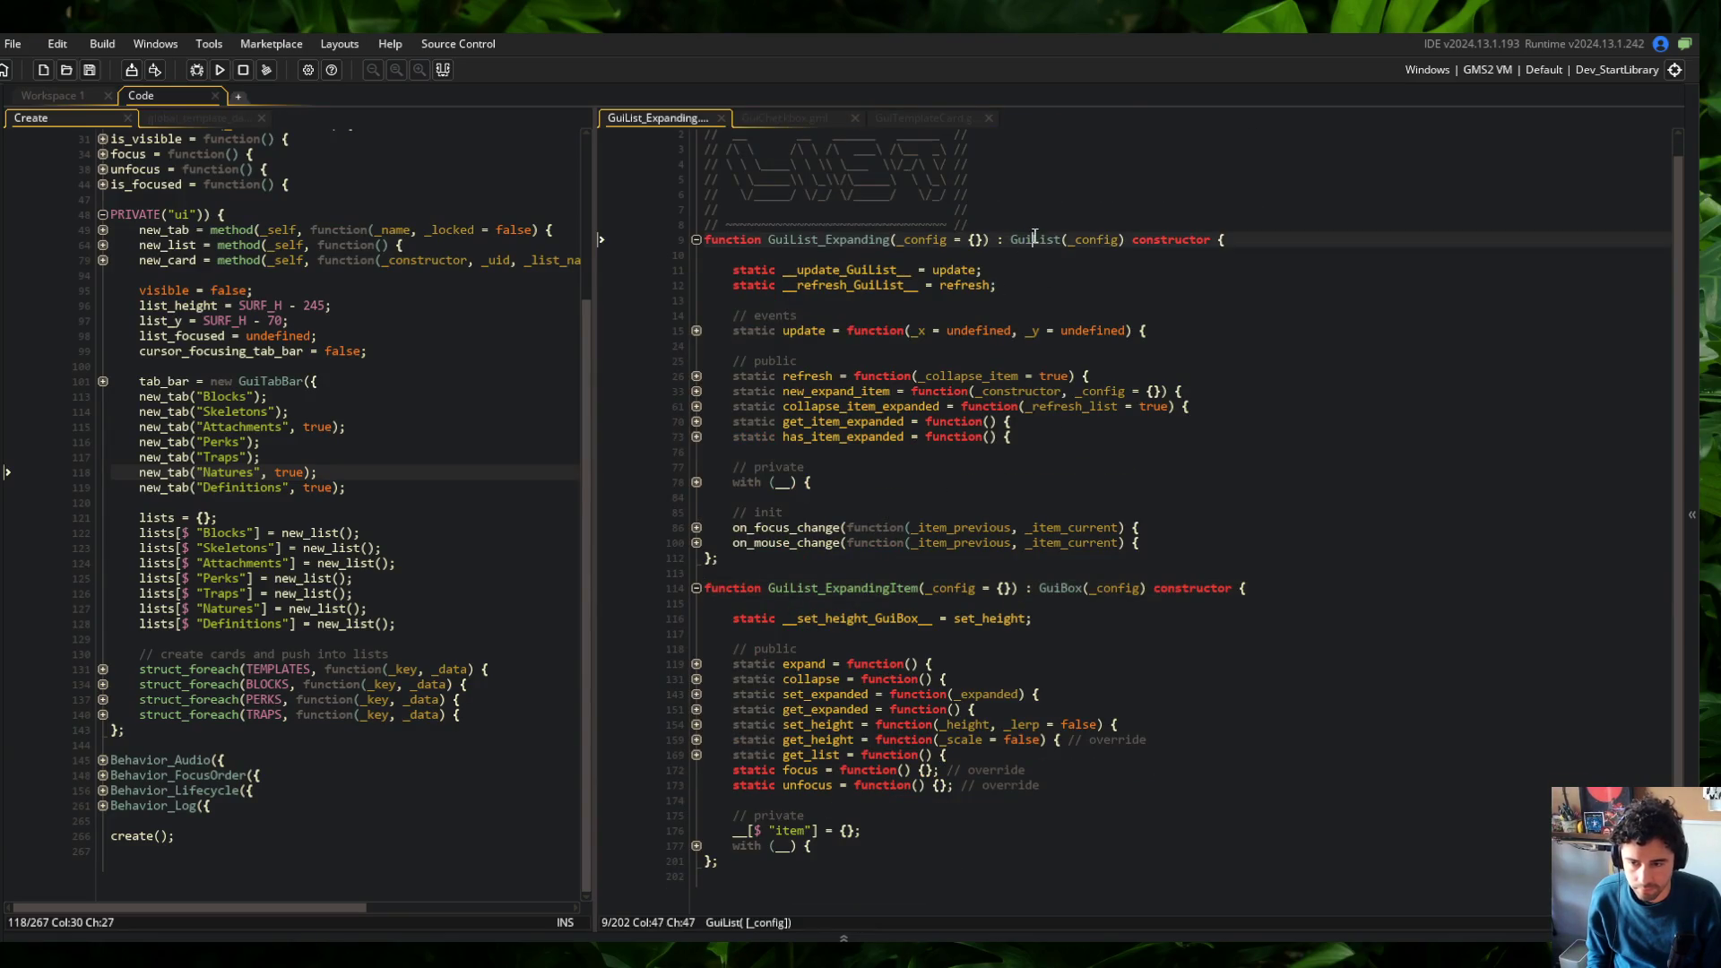
Fold set_focus_item and unfold GuiList's with (list) block to inspect its focus colour settings
left_click(690, 549)
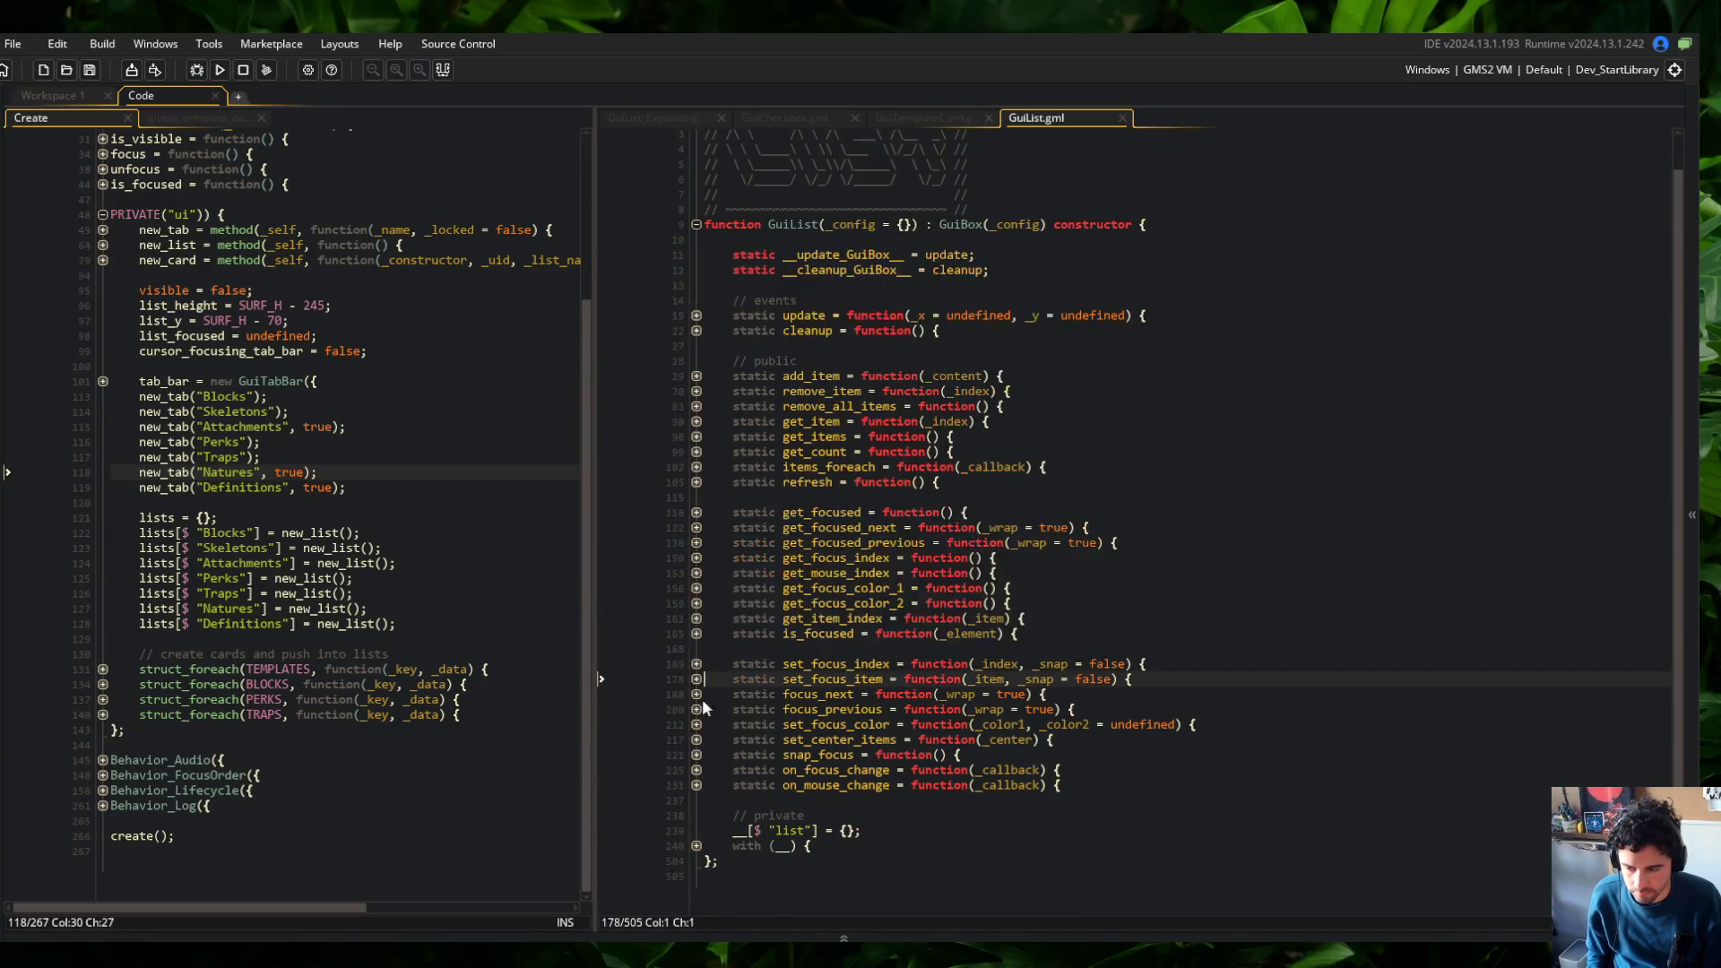
left_click(699, 826)
scroll(699, 826, "down", 10)
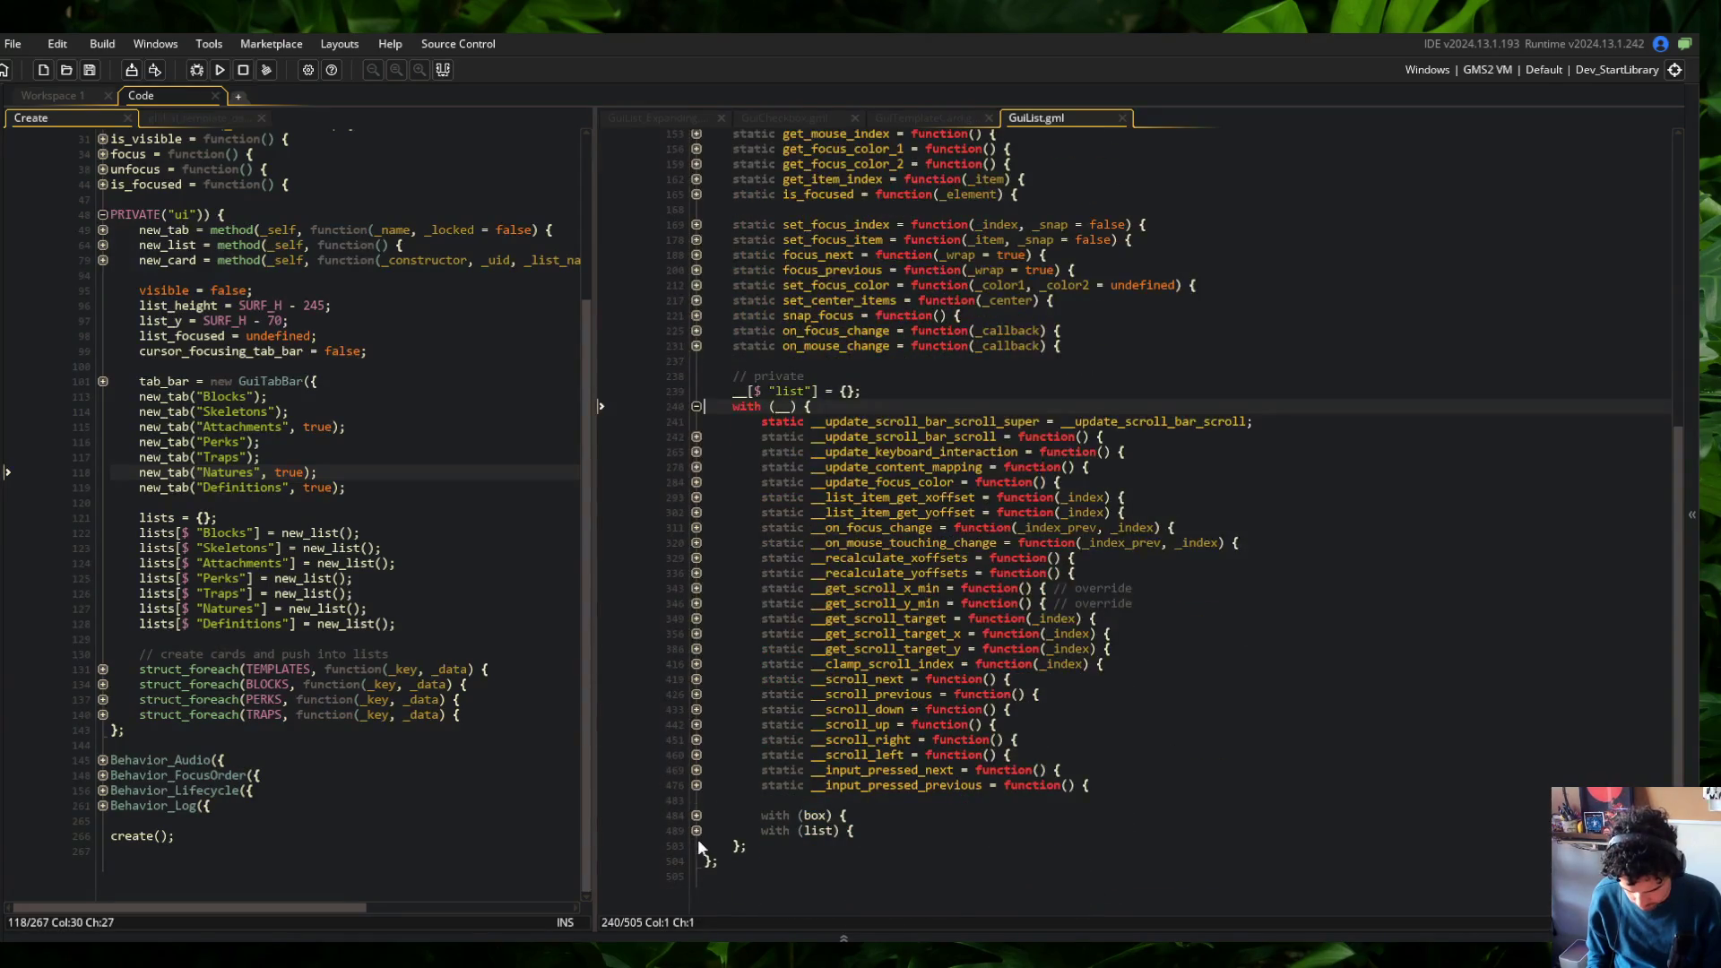
left_click(696, 830)
scroll(697, 834, "down", 4)
left_click(894, 664)
left_click(834, 634)
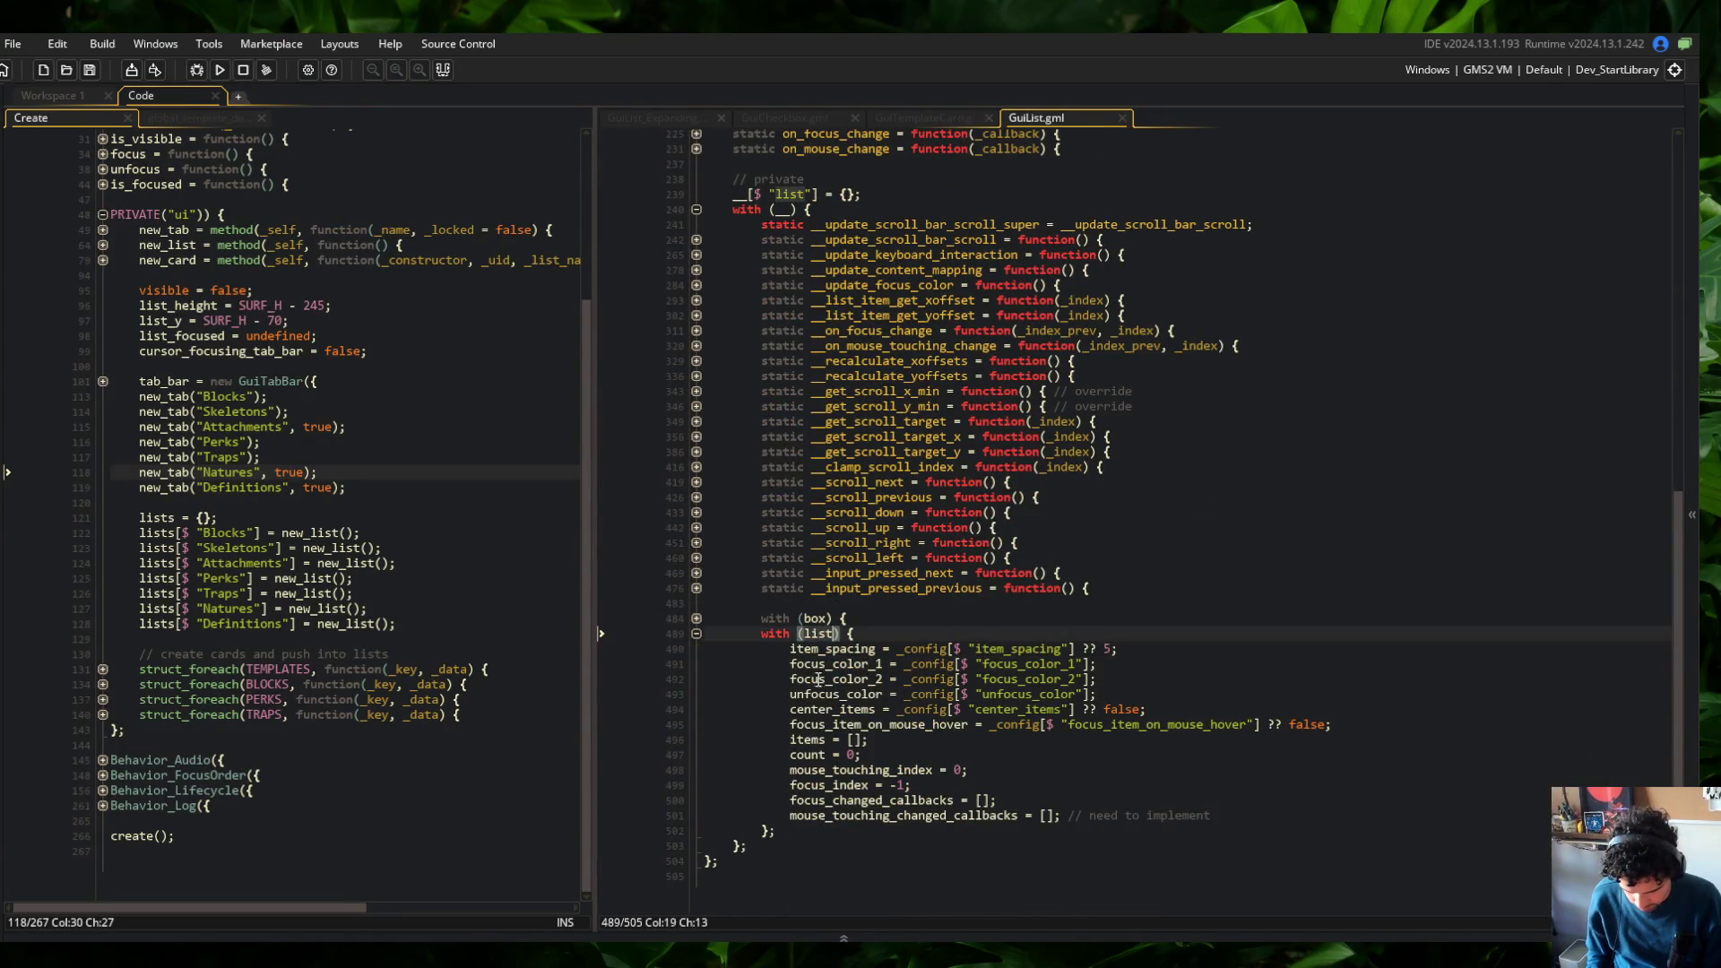
scroll(810, 694, "up", 4)
Close GuiTemplateCard, GuiCheckbox and the global template, and dock GuiList_Expanding and GuiList on the left
left_click(905, 117)
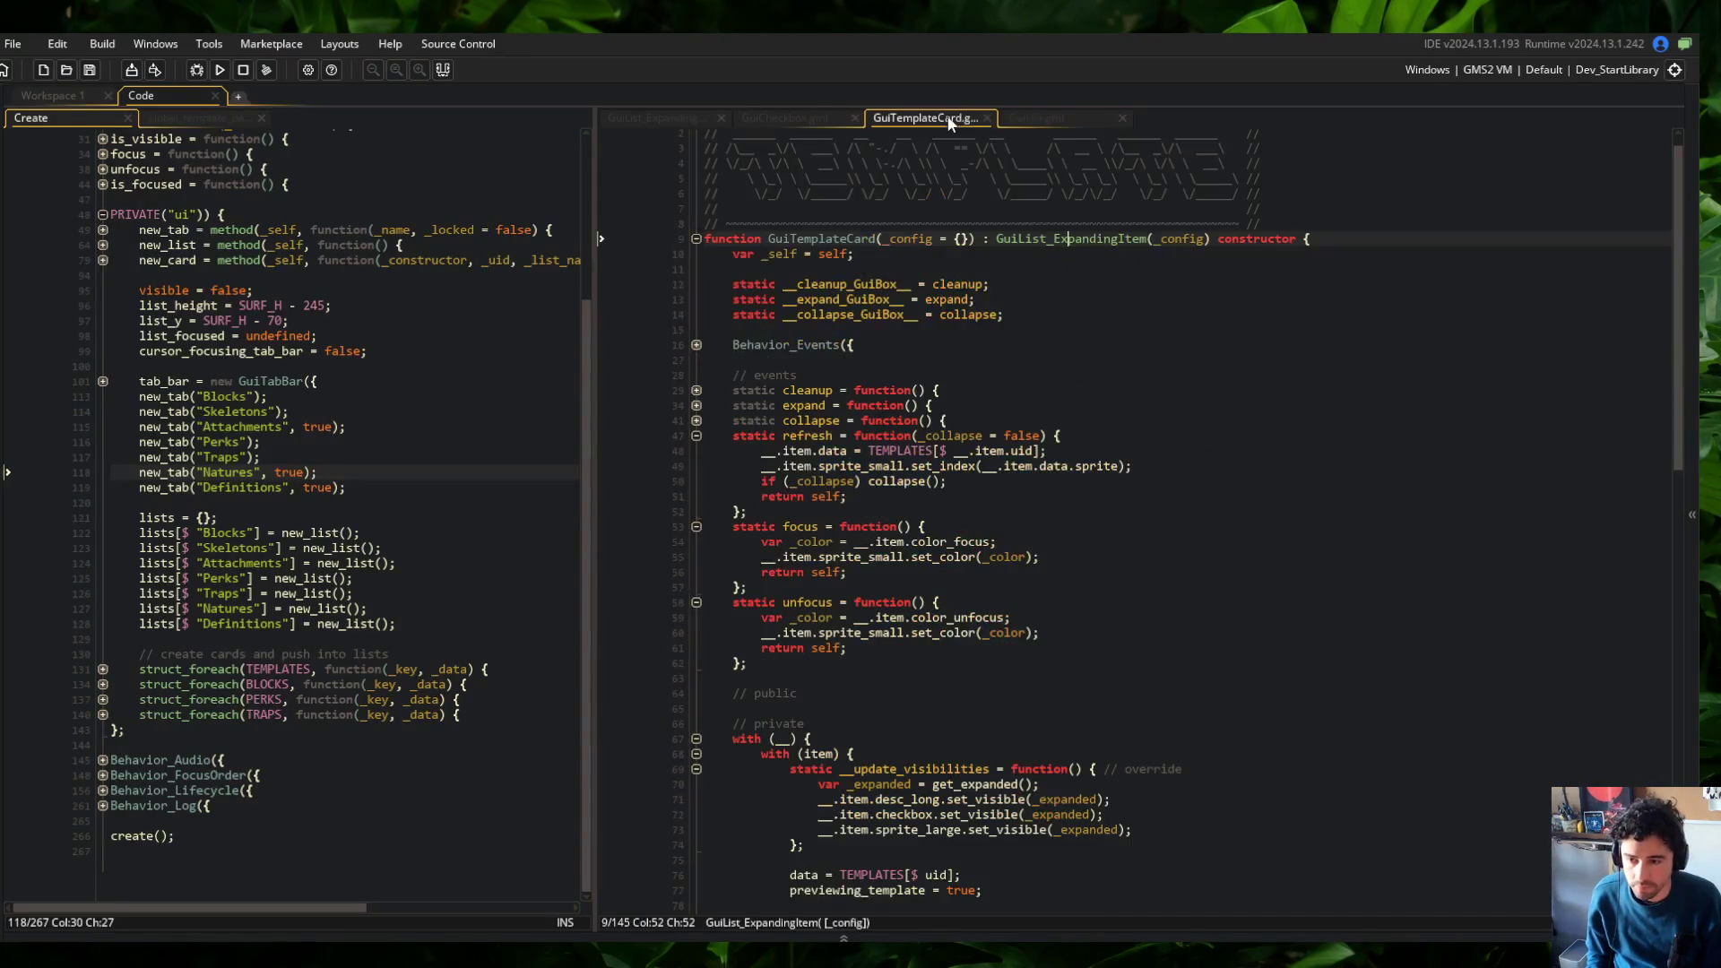
middle_click(907, 117)
left_click(780, 117)
middle_click(780, 117)
left_click(655, 118)
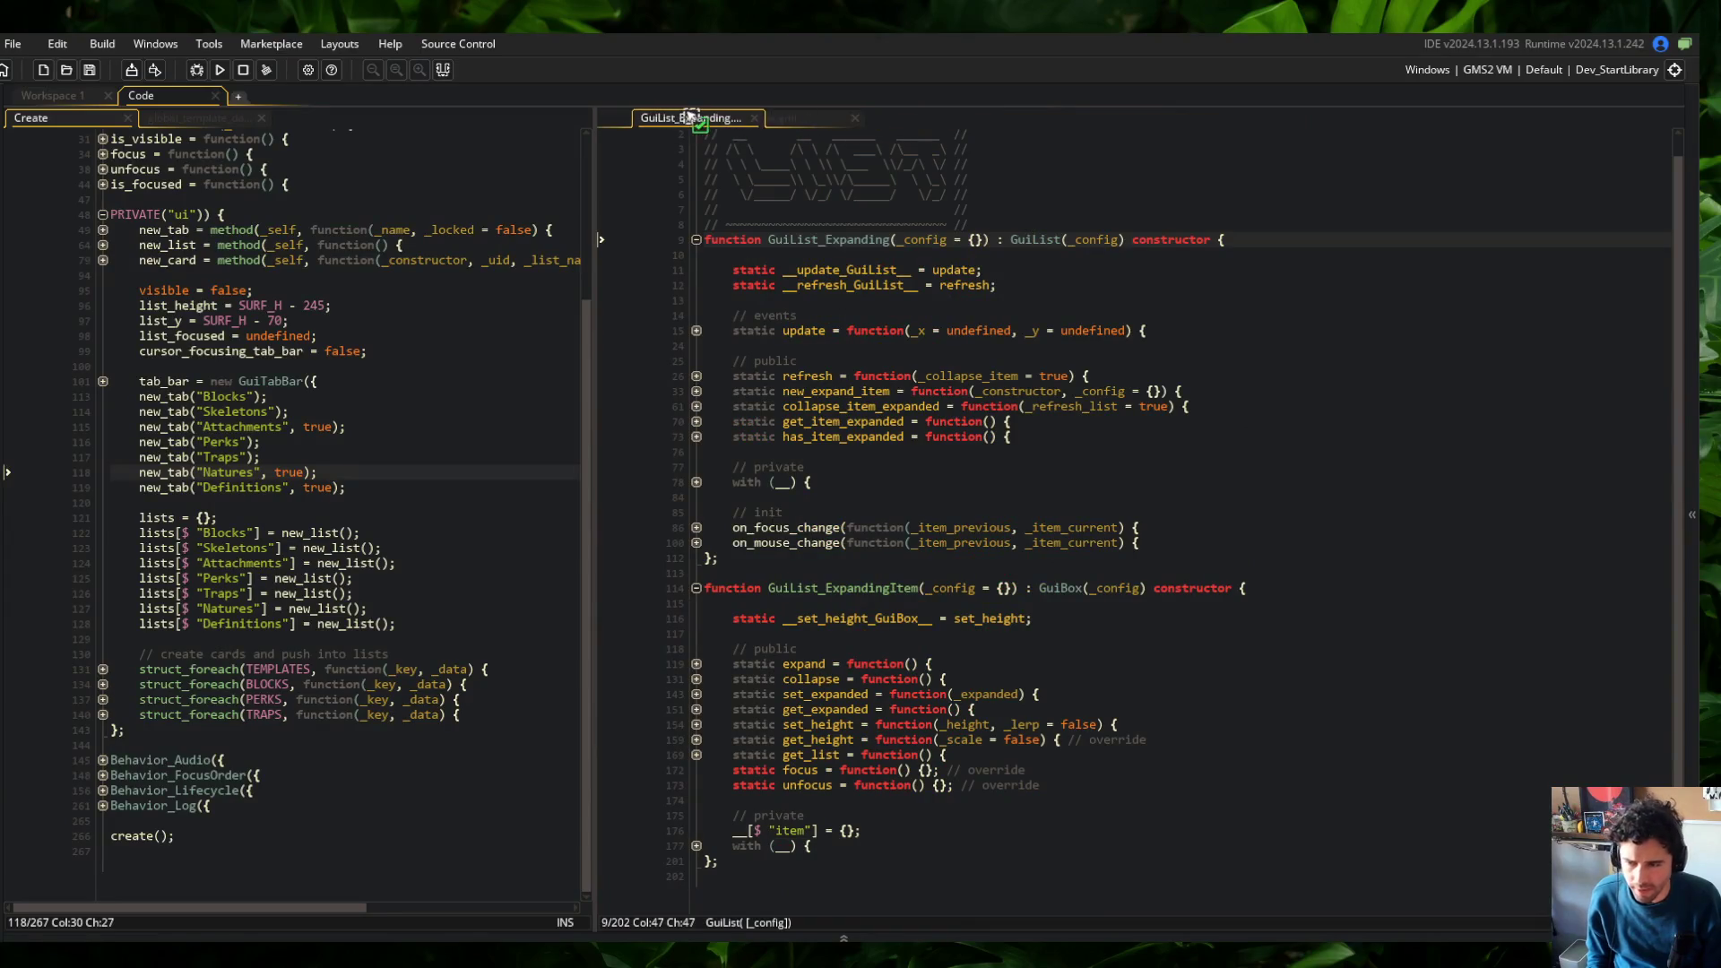
left_click_drag(675, 122, 235, 106)
middle_click(217, 122)
left_click_drag(621, 119, 213, 121)
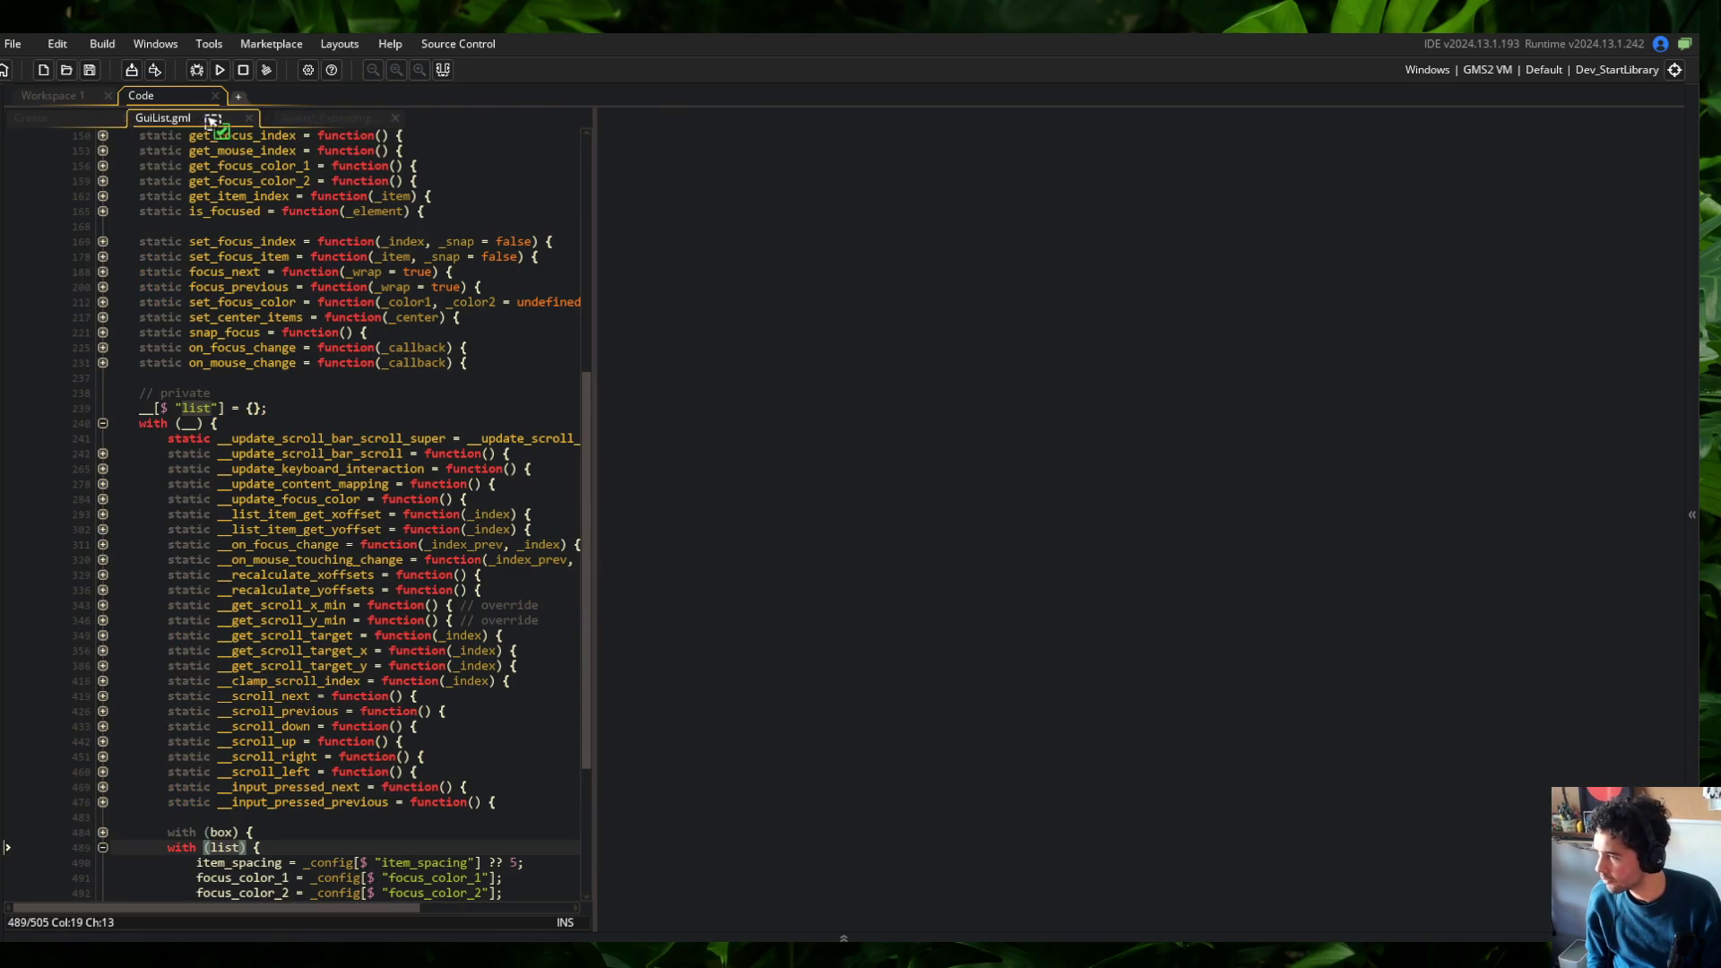
left_click(316, 118)
scroll(305, 319, "down", 1)
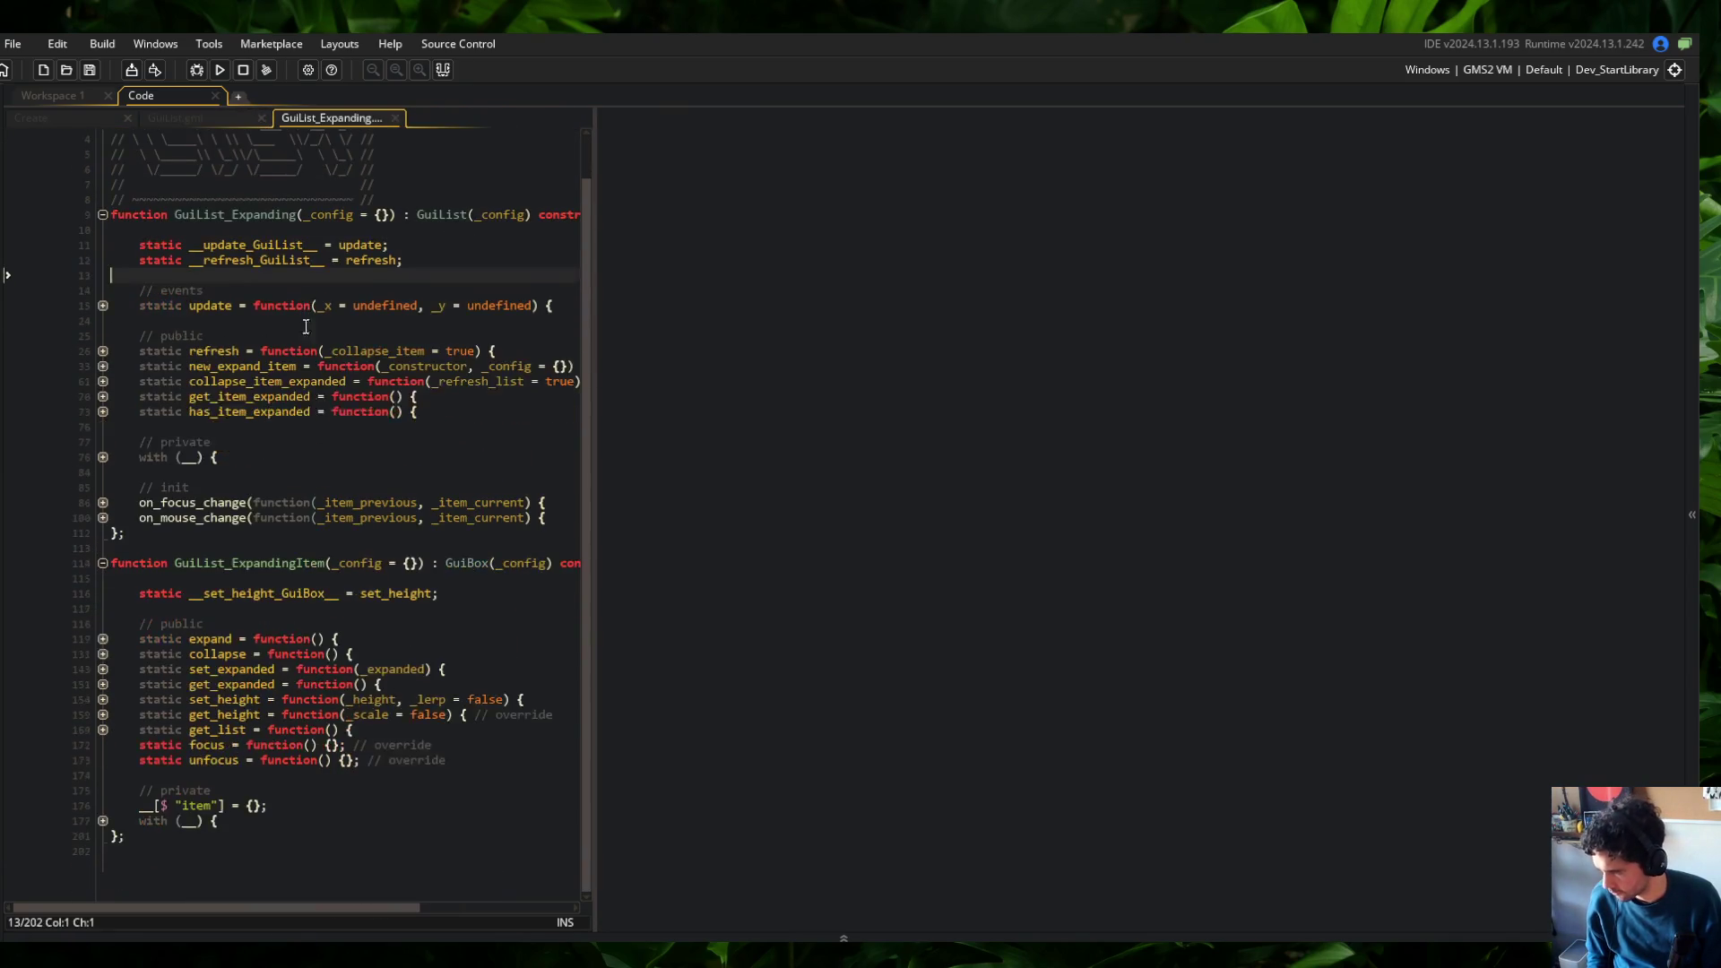
Find GuiTemplateCard with the 'guitemplate' search, dock it in the right pane, and show its refresh function
key("ctrl+t")
type("guitemplate")
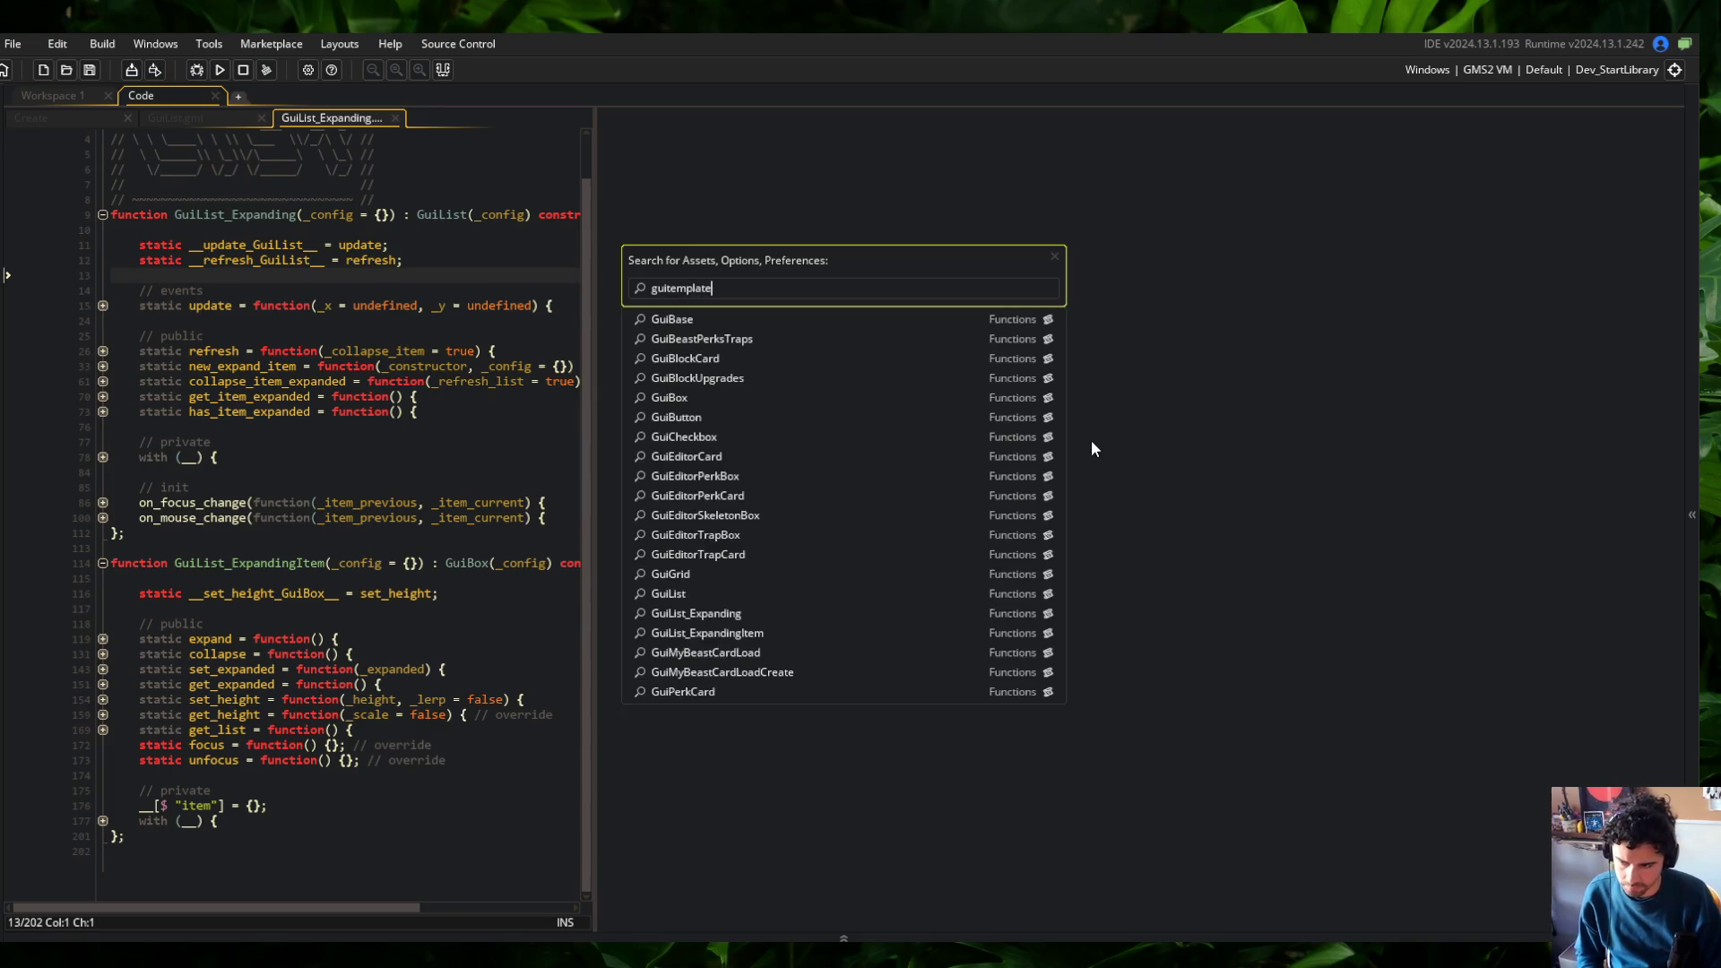
key("Return")
left_click_drag(405, 117, 970, 361)
left_click(971, 372)
scroll(971, 360, "down", 3)
left_click_drag(601, 198, 658, 197)
scroll(806, 269, "up", 1)
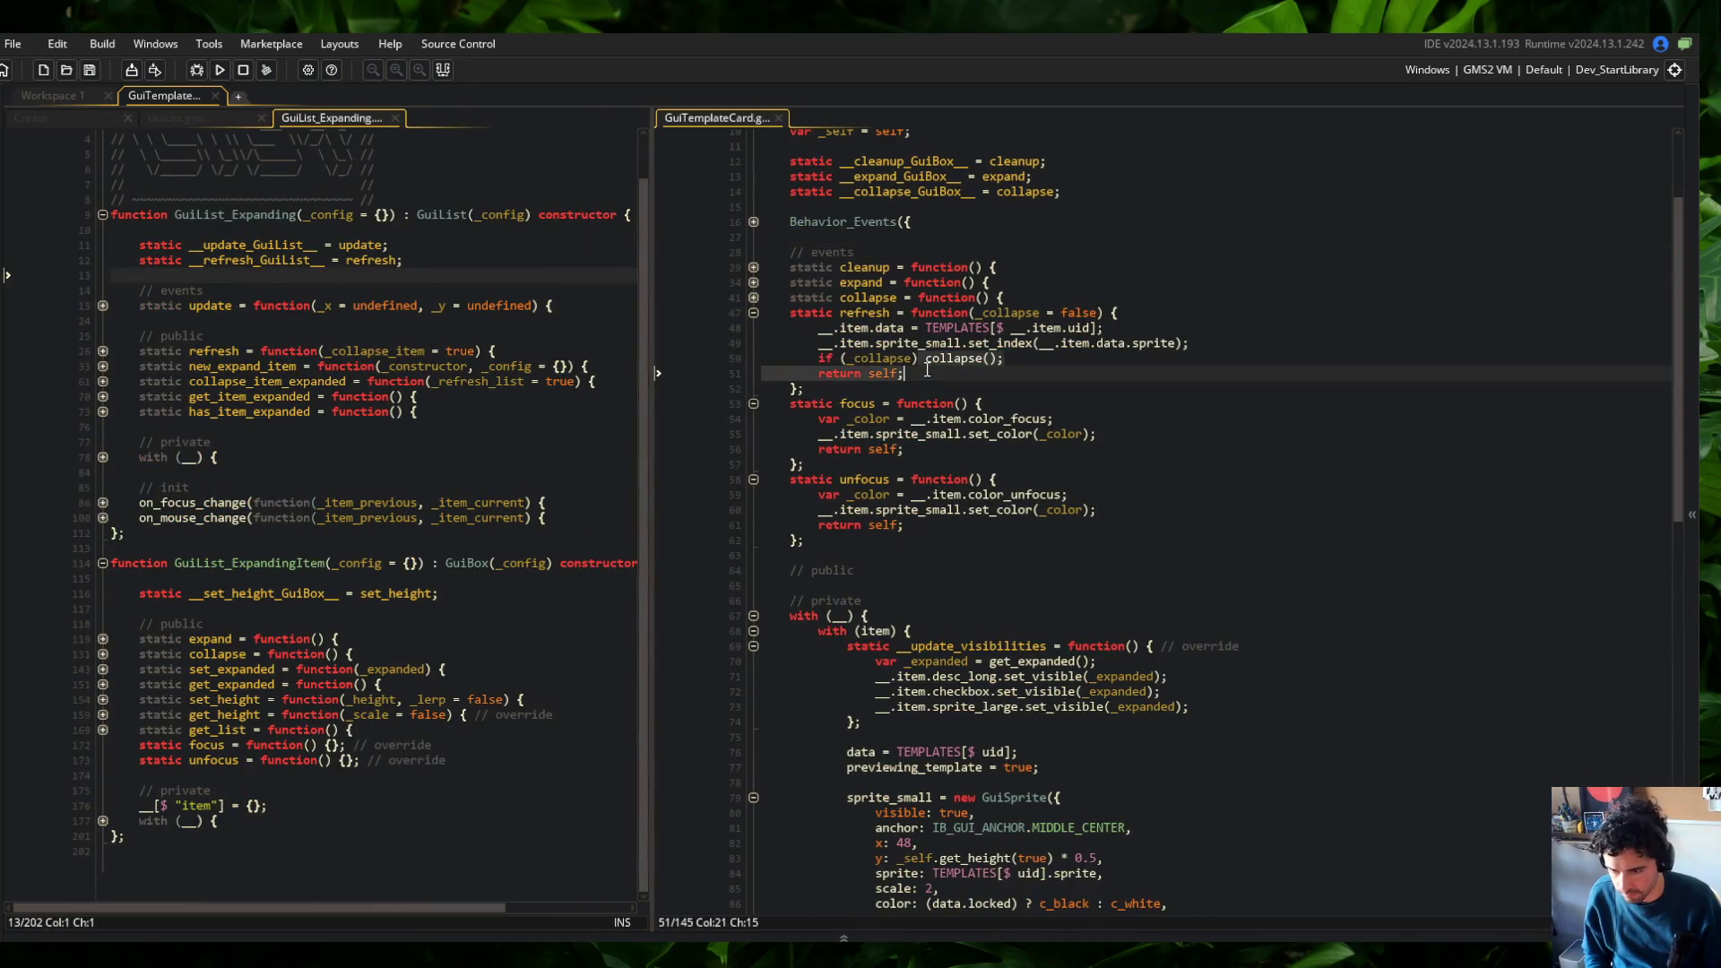
left_click(753, 348)
left_click(751, 350)
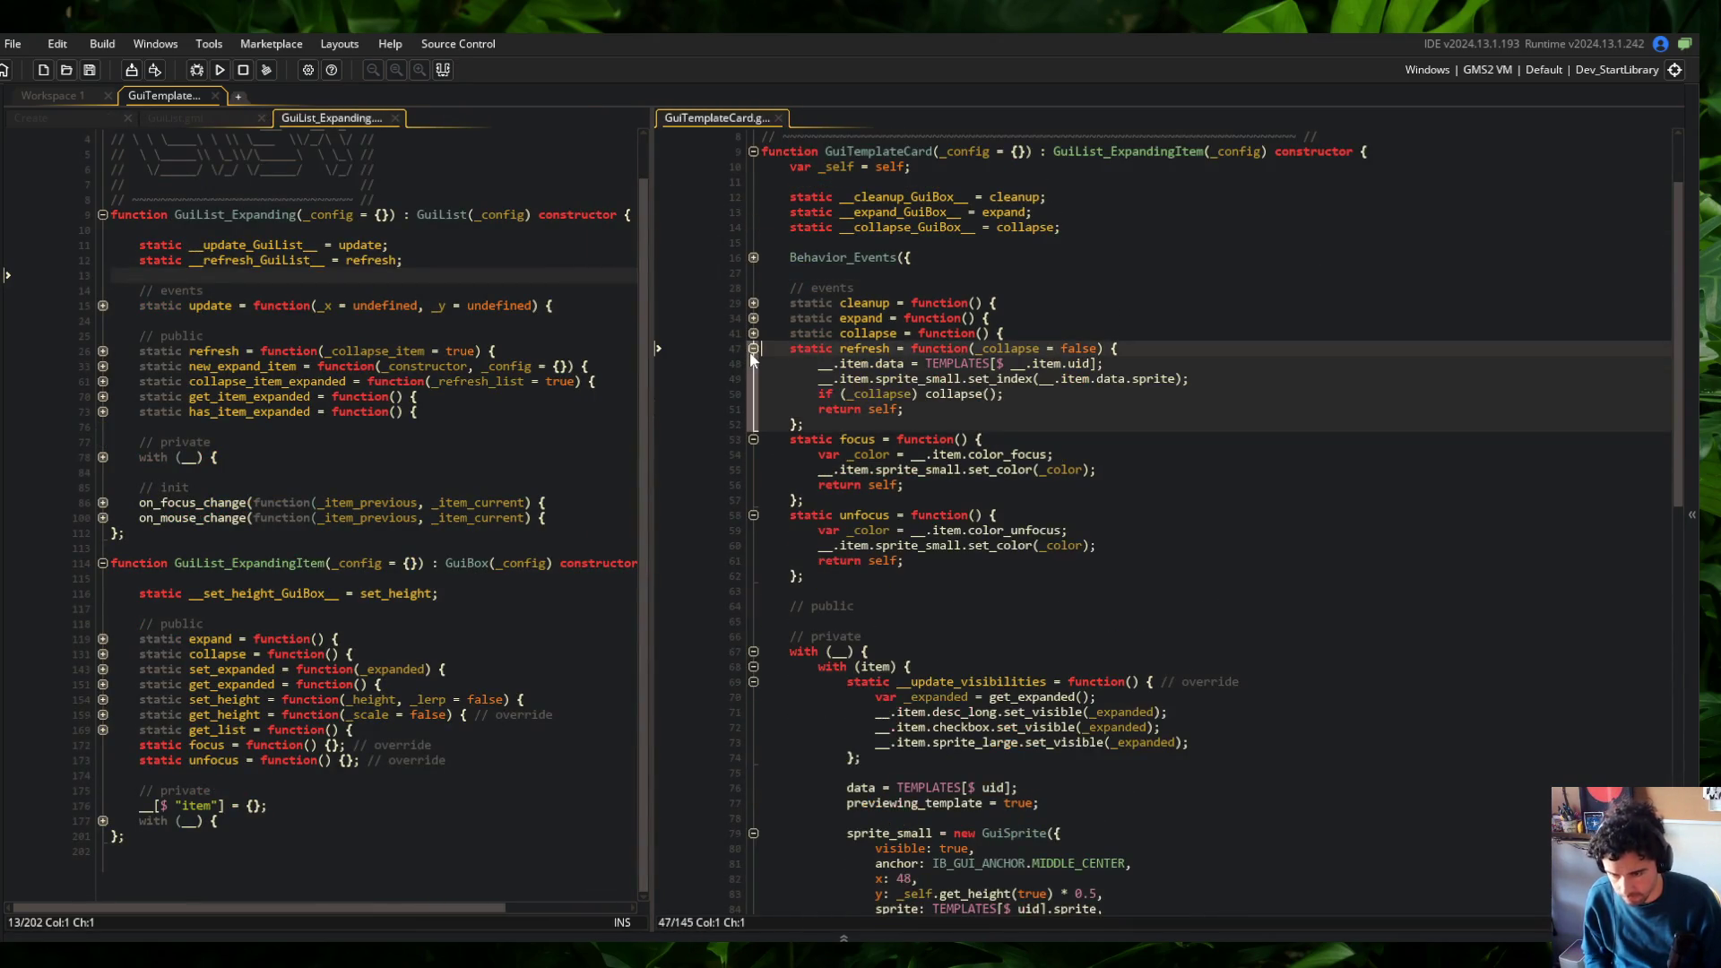
left_click(751, 350)
left_click(753, 347)
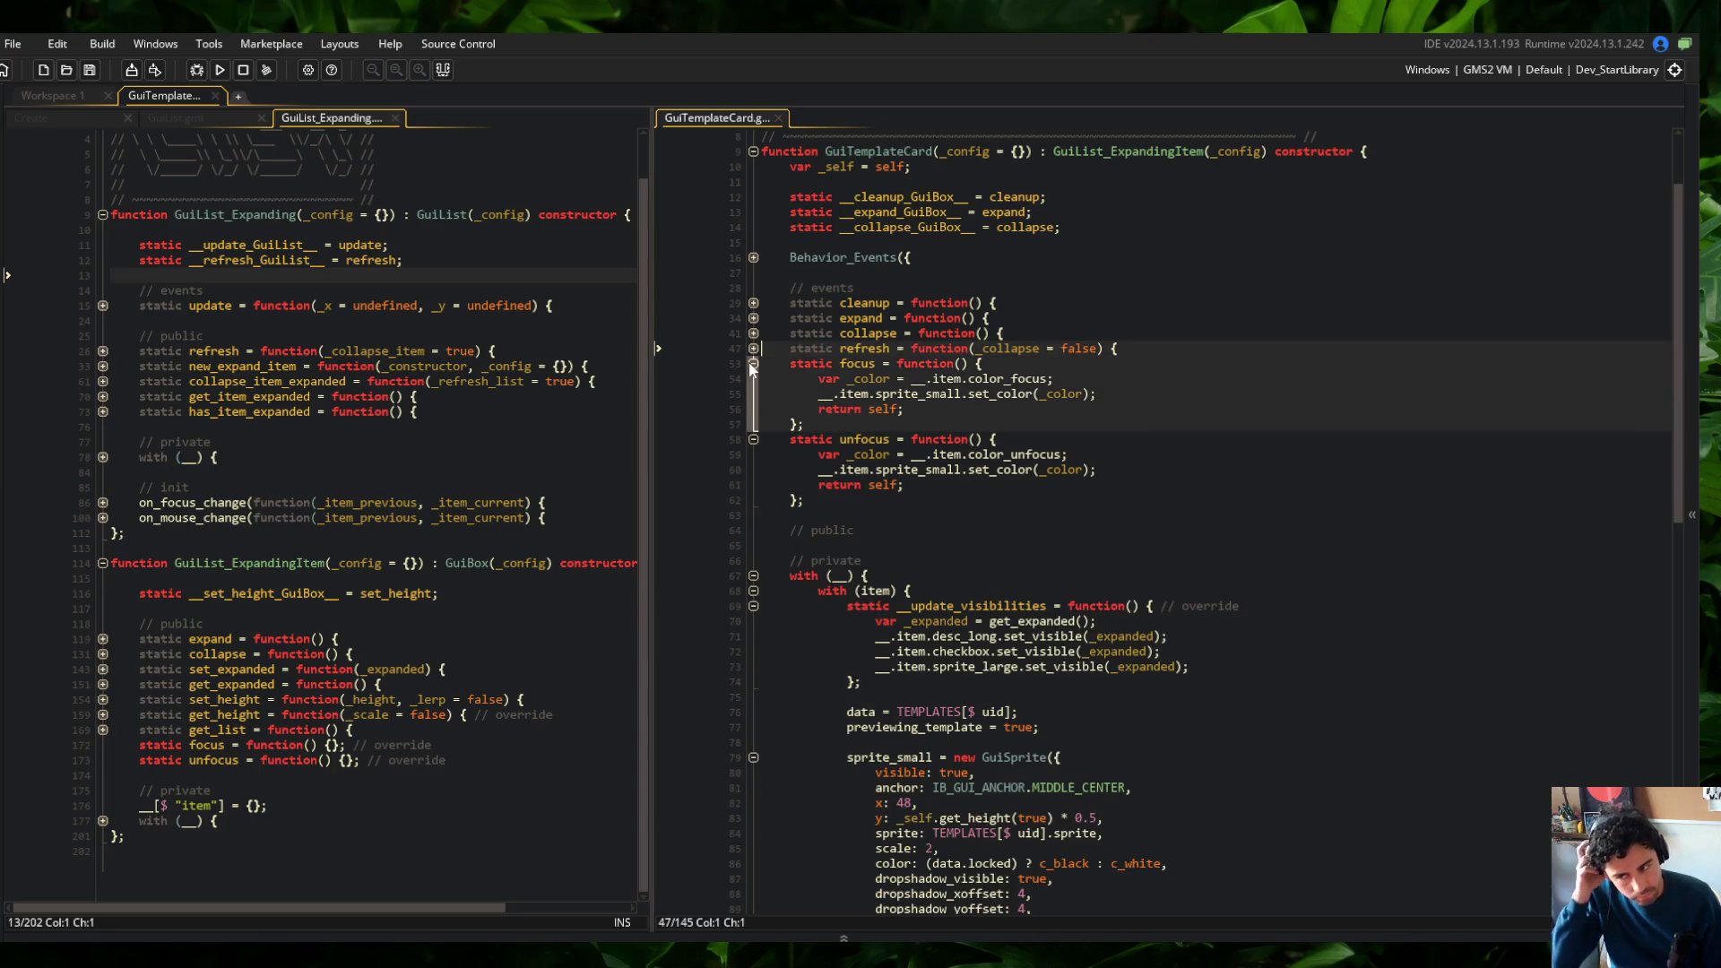
Duplicate the sprite_small index line as a sprite_large line in refresh, and save
left_click(1192, 379)
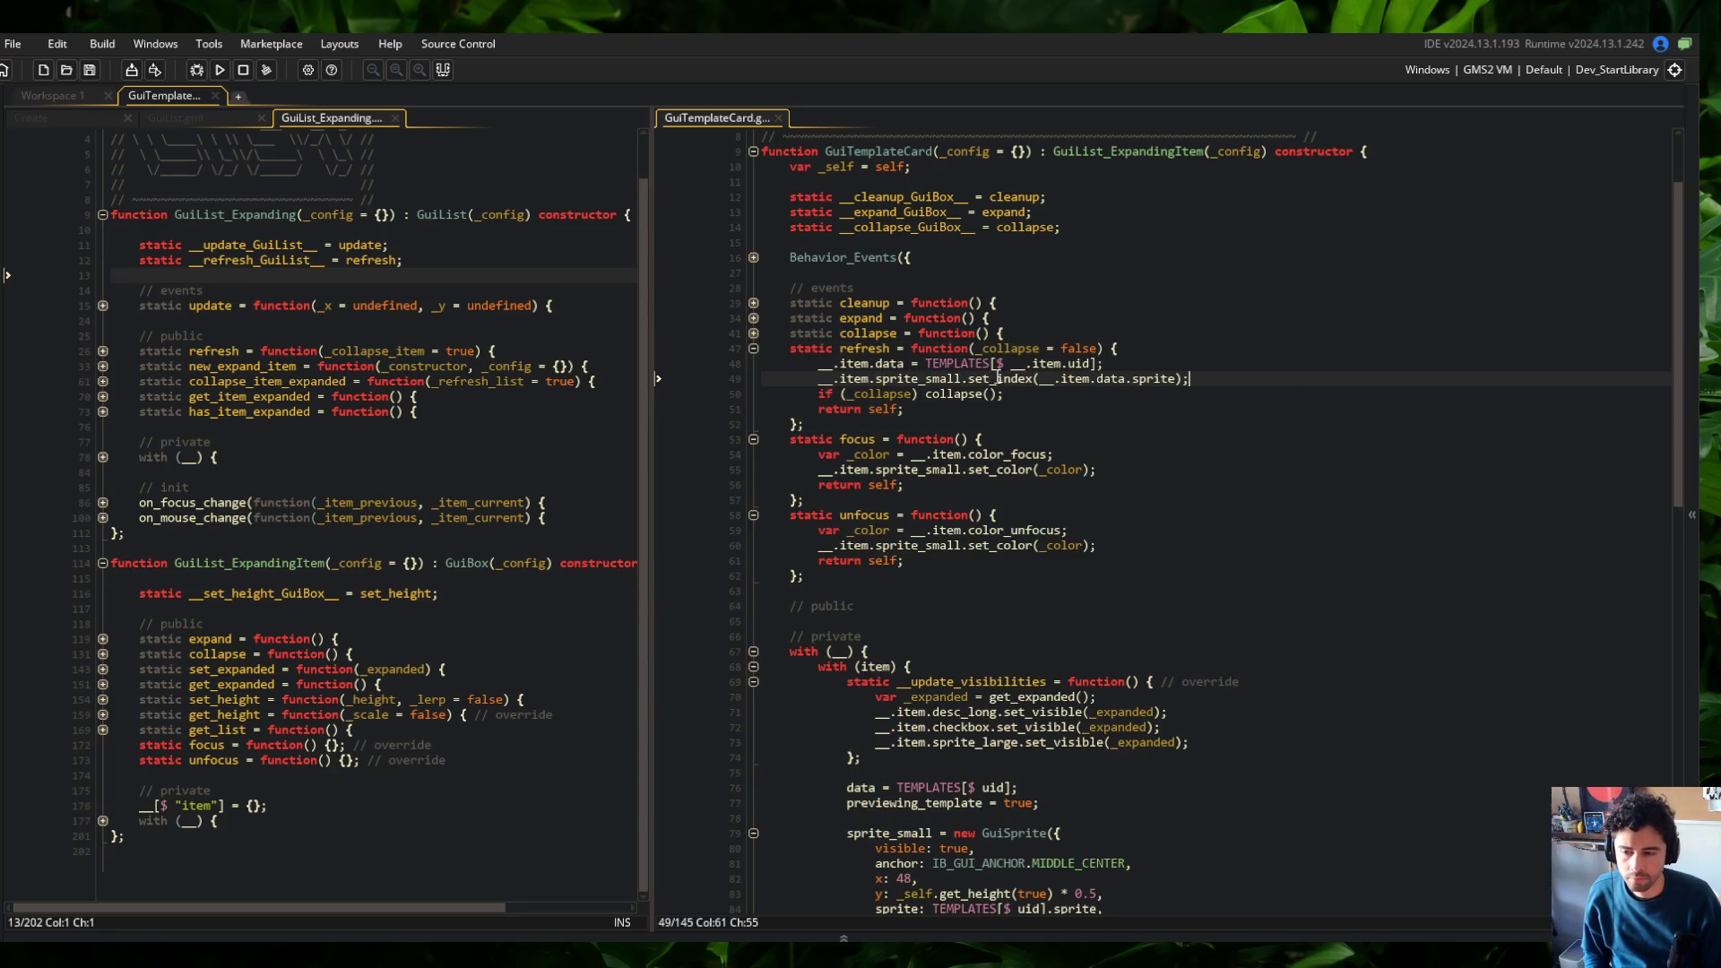
key("ctrl+d")
left_click(930, 394)
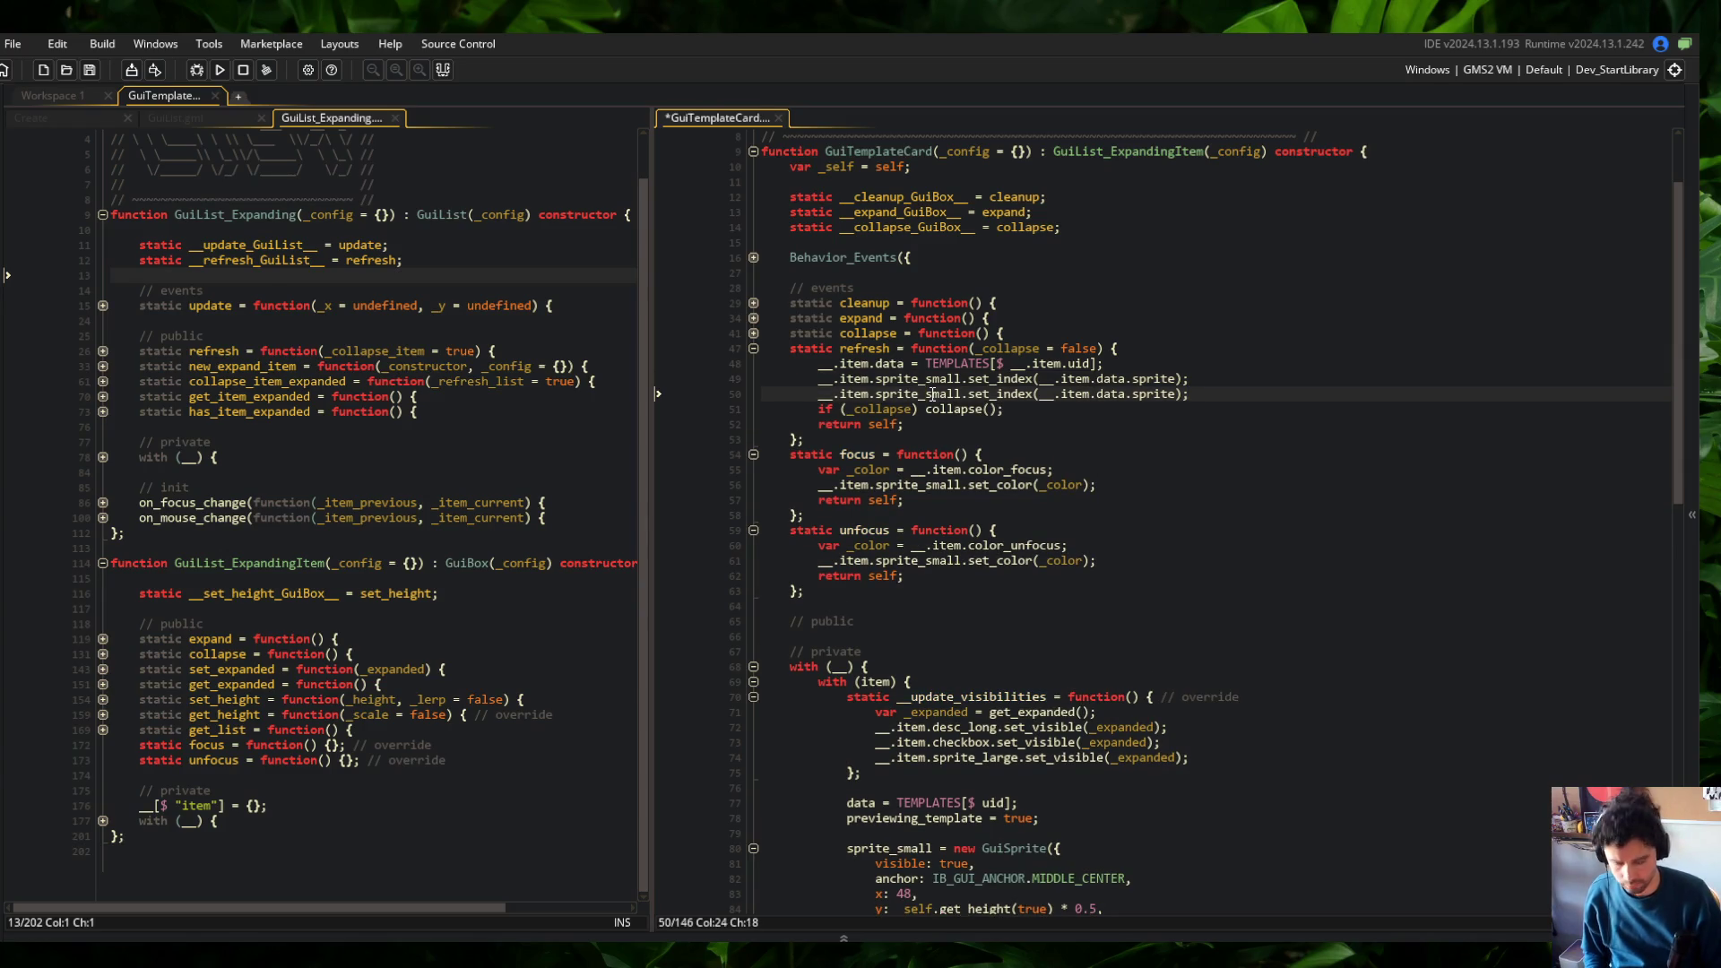
key("Delete")
key("Delete")
key("Delete")
type("large")
key("ctrl+s")
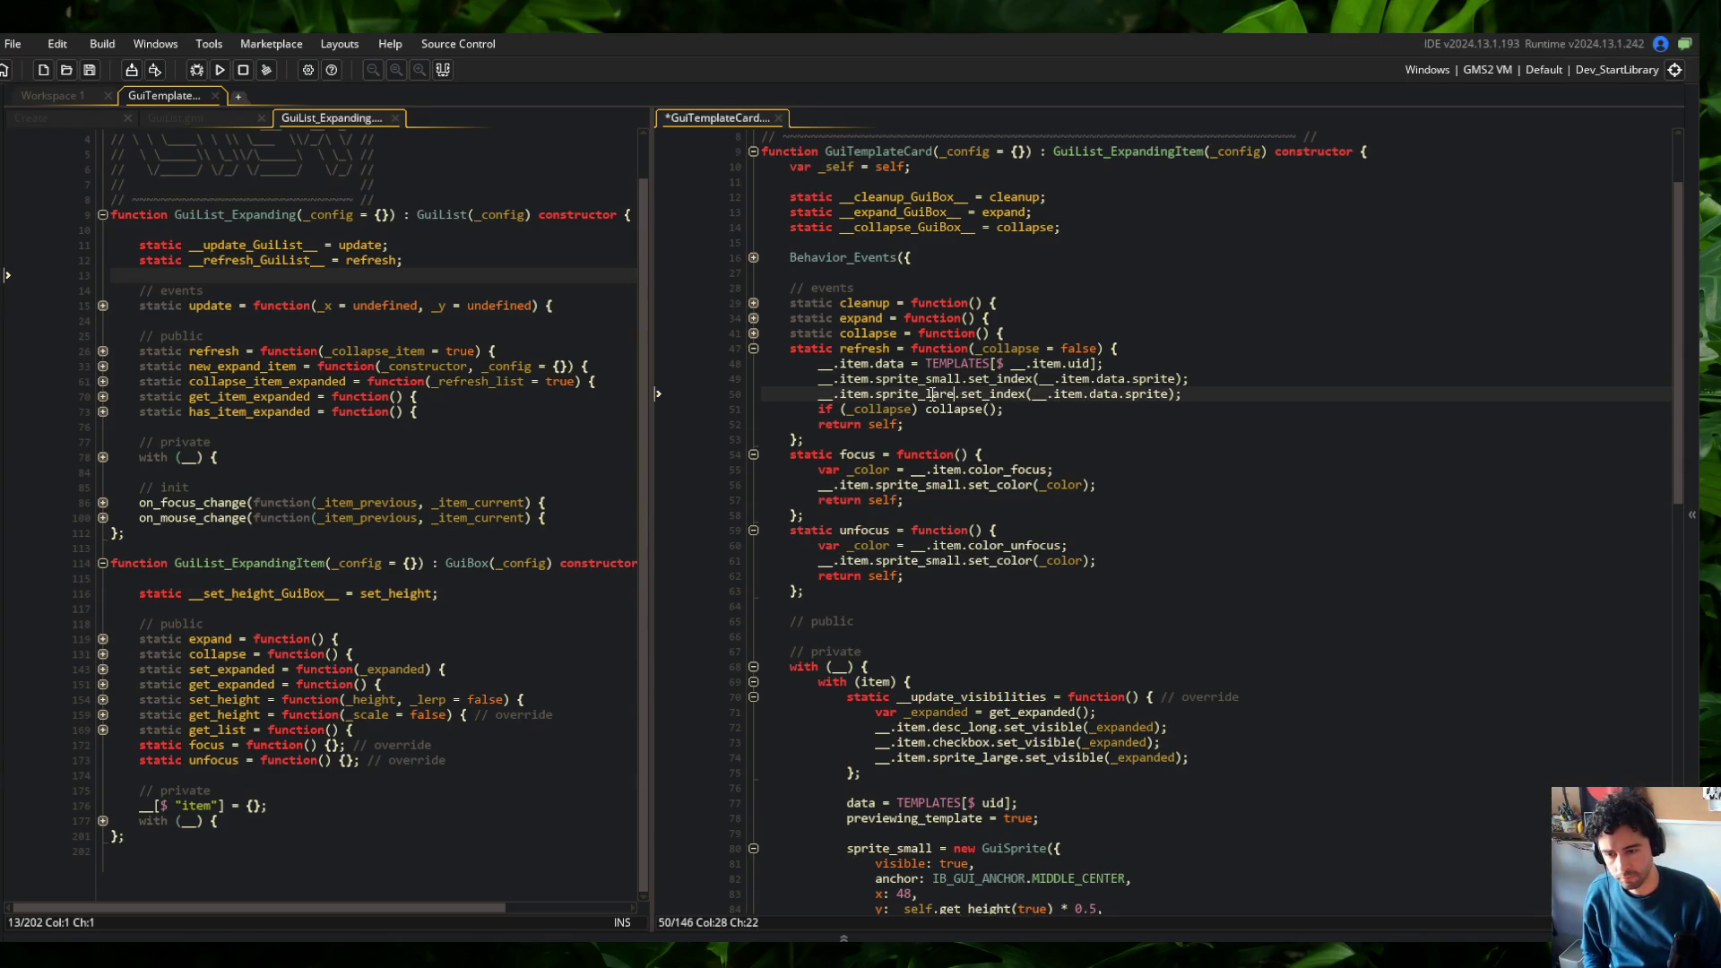
Fold the focus, unfocus and update-visibilities functions to reach the large sprite's y line
key("Up")
key("Up")
key("Up")
key("ctrl+m")
key("Down")
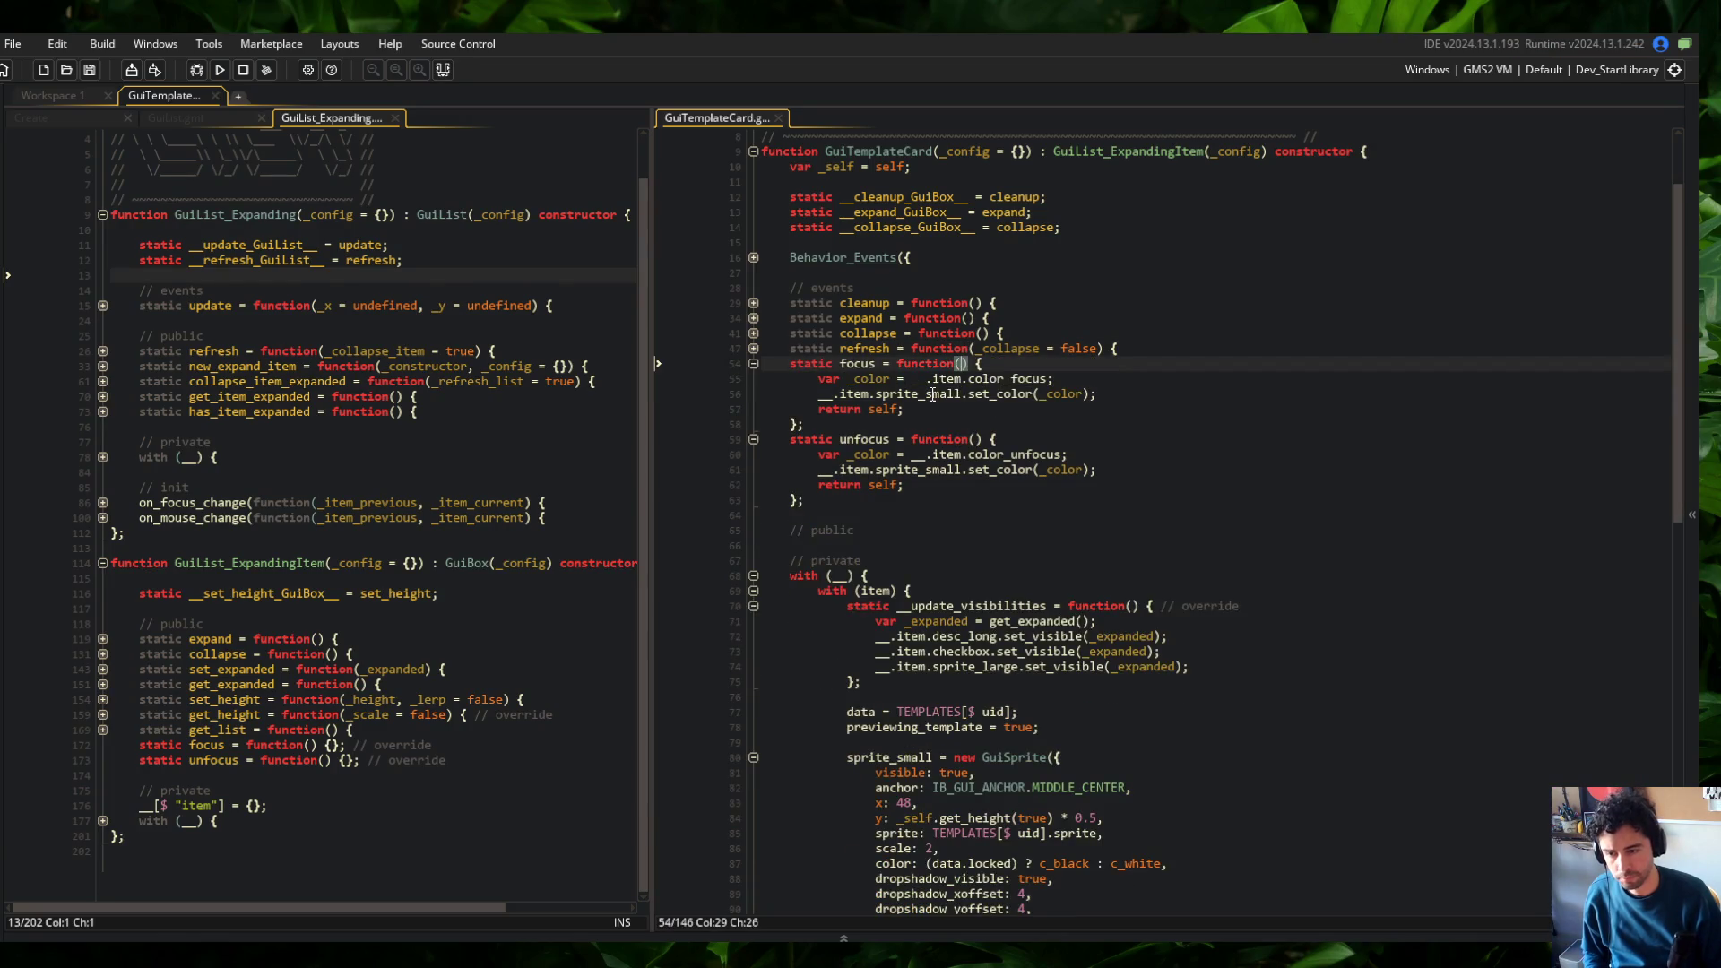
key("ctrl+m")
key("Down")
key("ctrl+m")
key("Down")
key("Down")
key("Down")
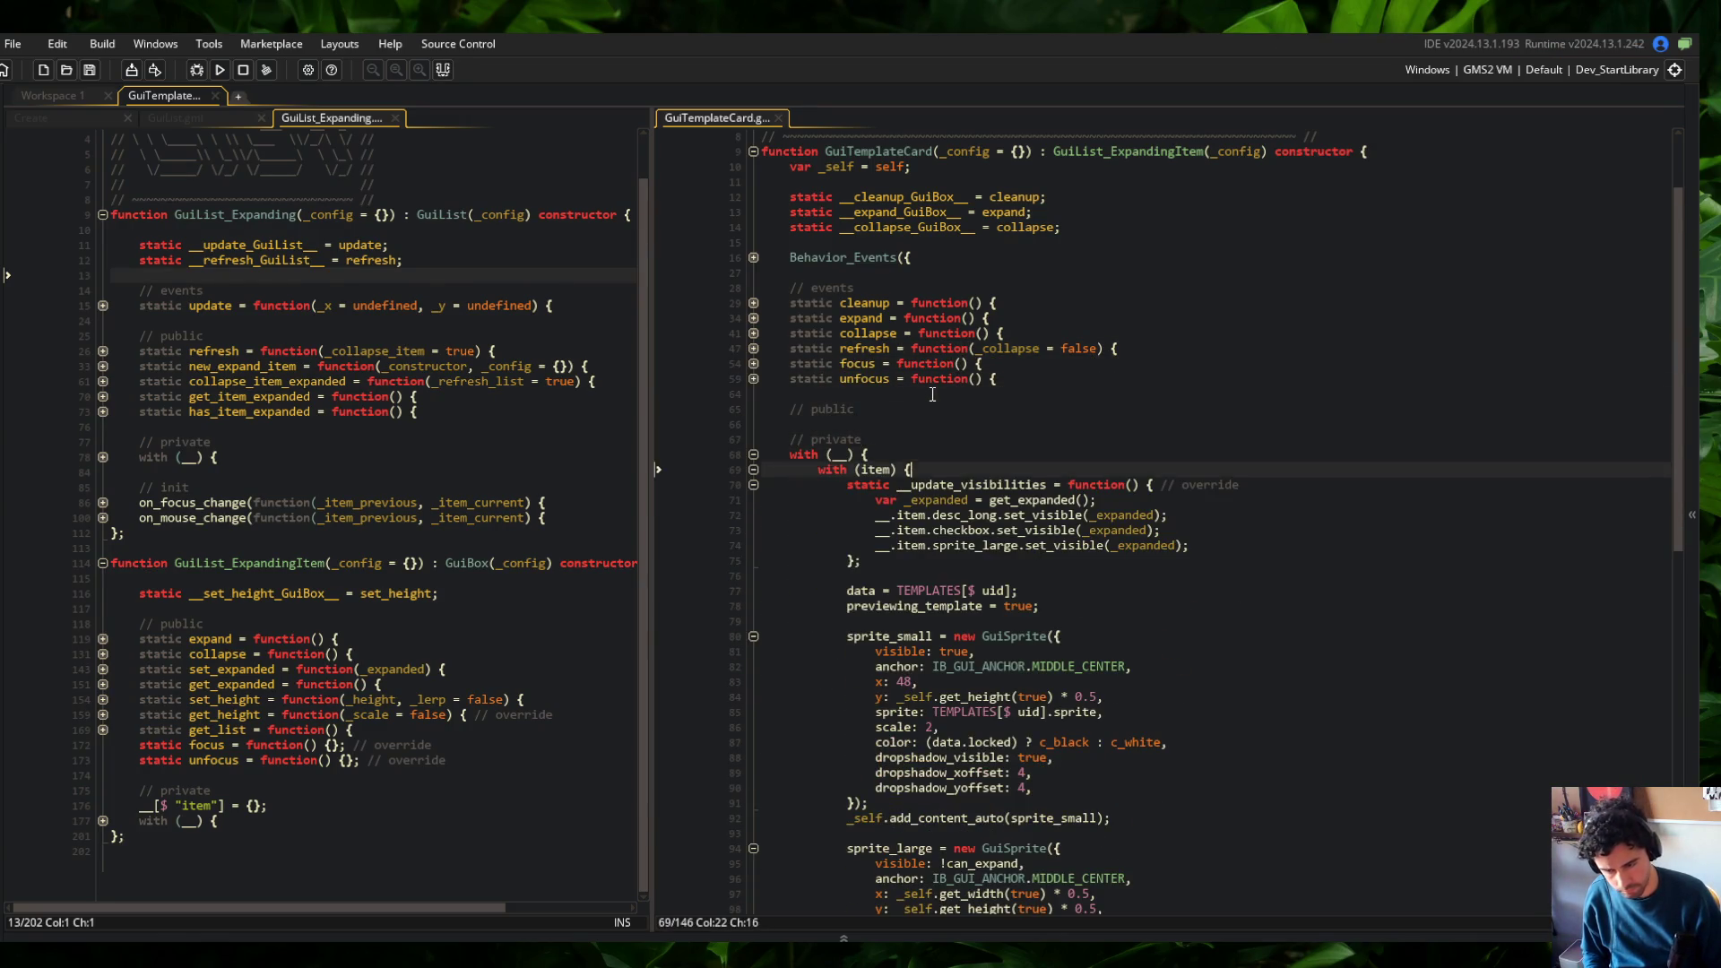
key("Up")
key("ctrl+m")
scroll(1131, 550, "down", 6)
left_click(1131, 550)
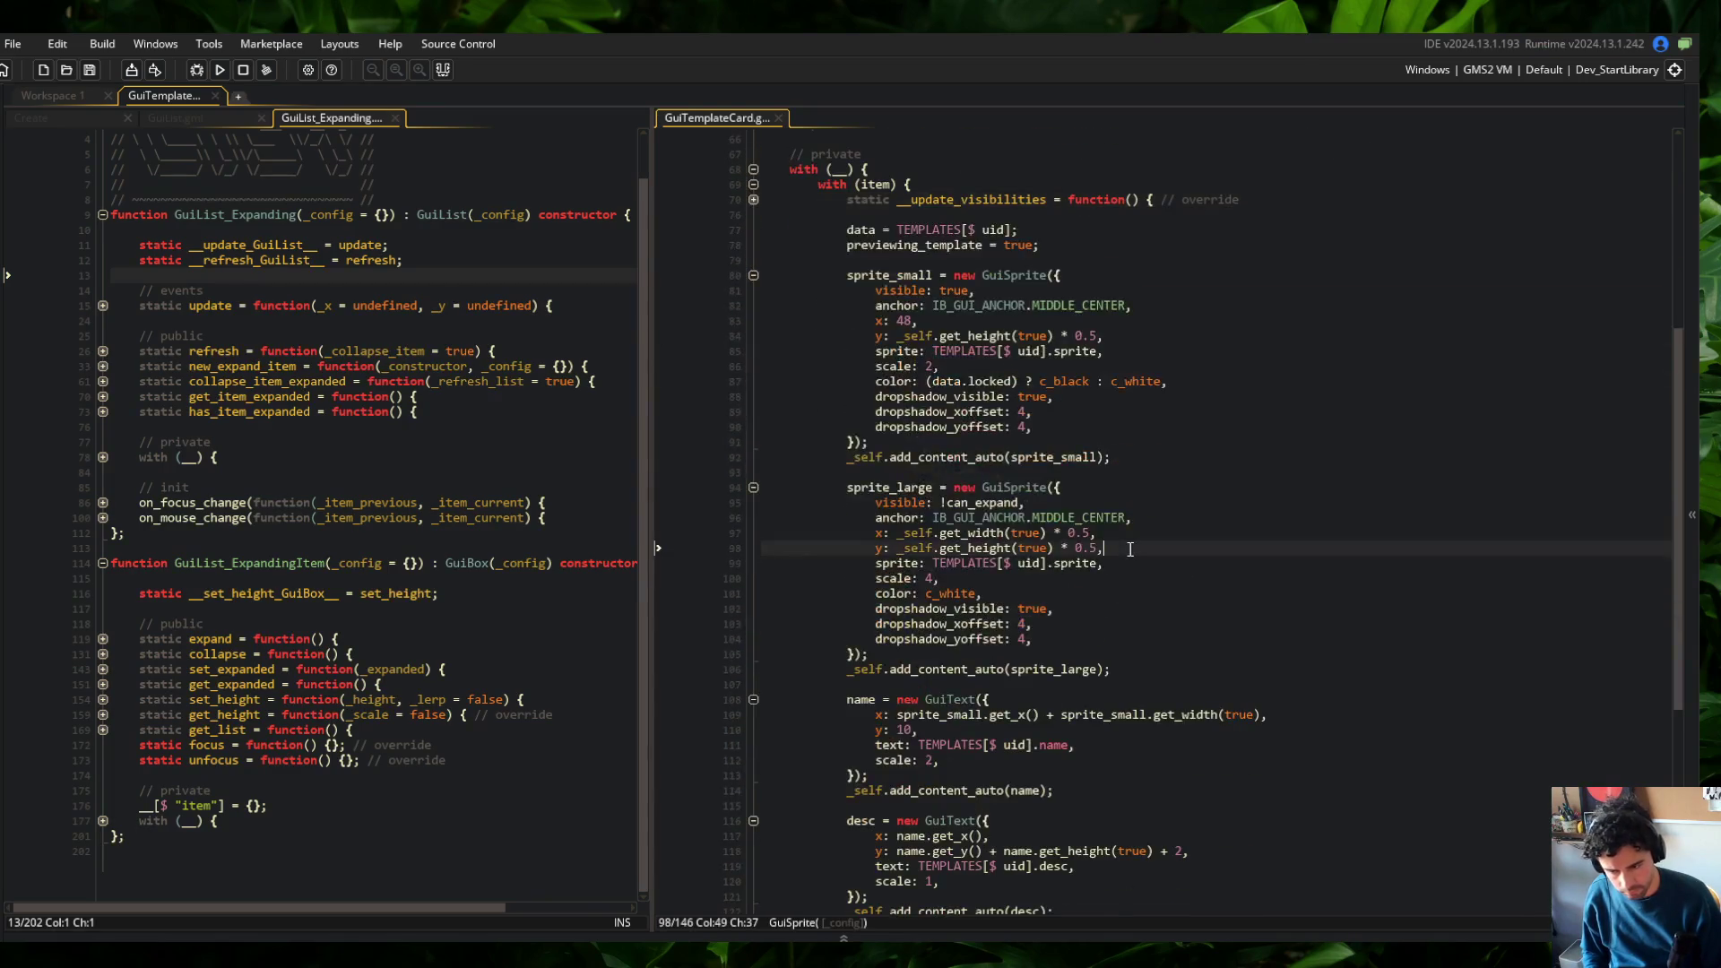
Unfold the private with block and nested list block in GuiList_Expanding
scroll(706, 454, "down", 2)
left_click(191, 427)
key("ctrl+f")
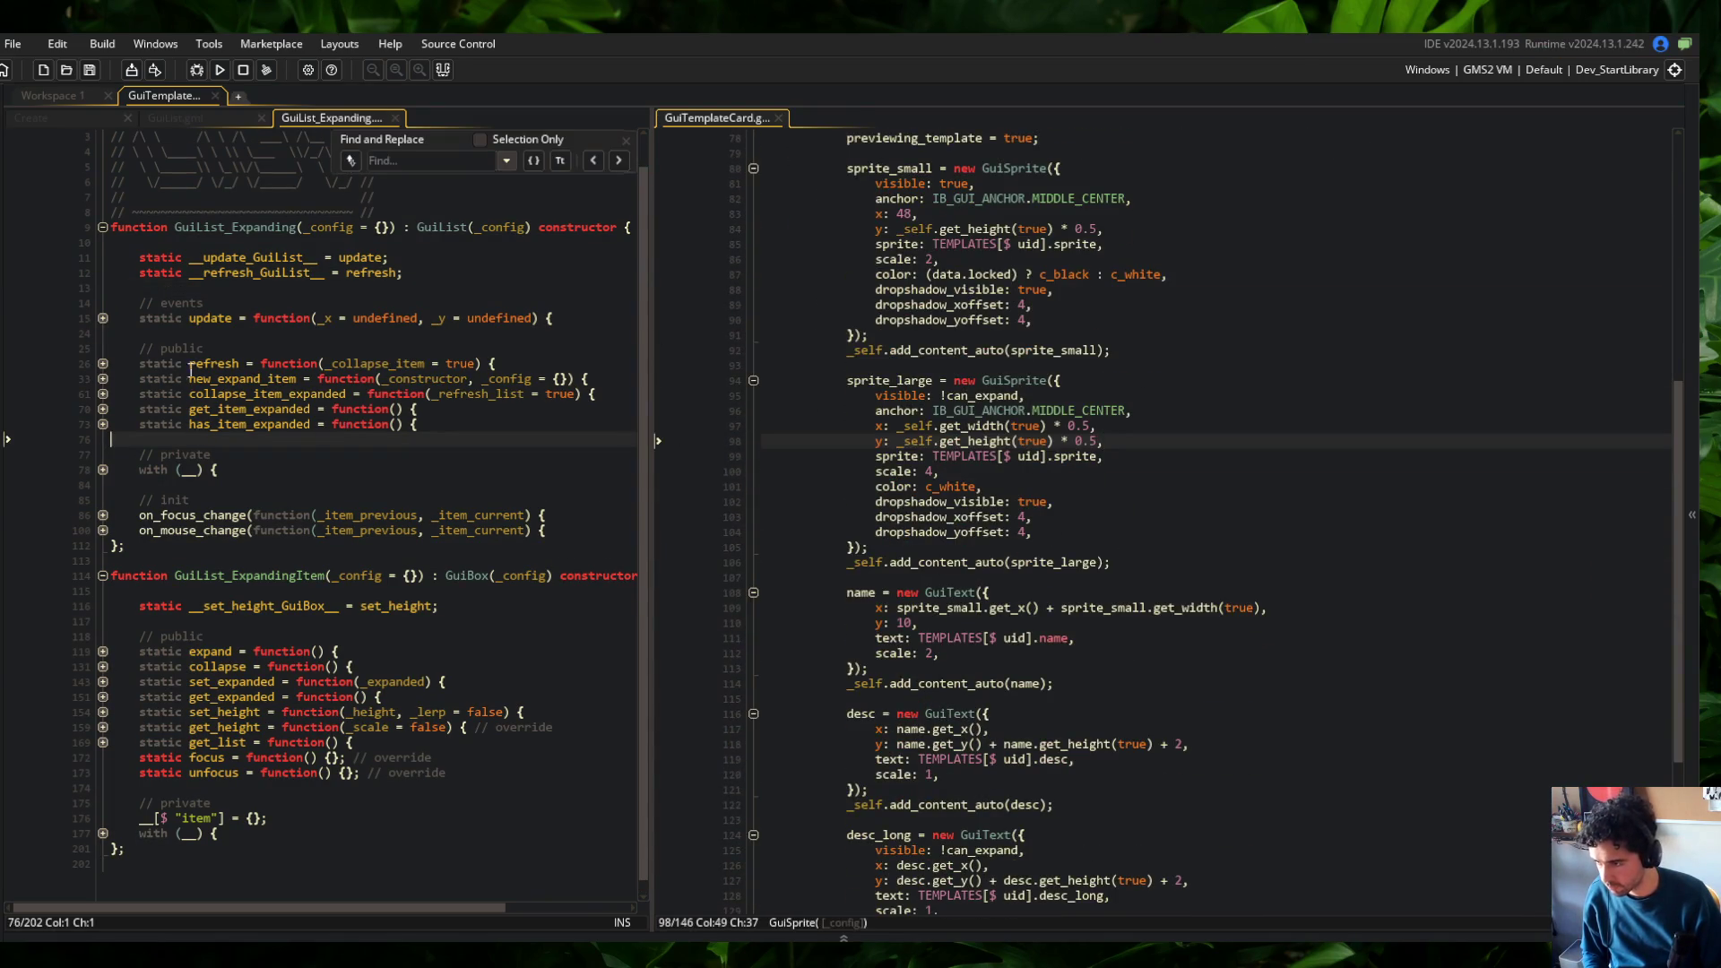
left_click(102, 470)
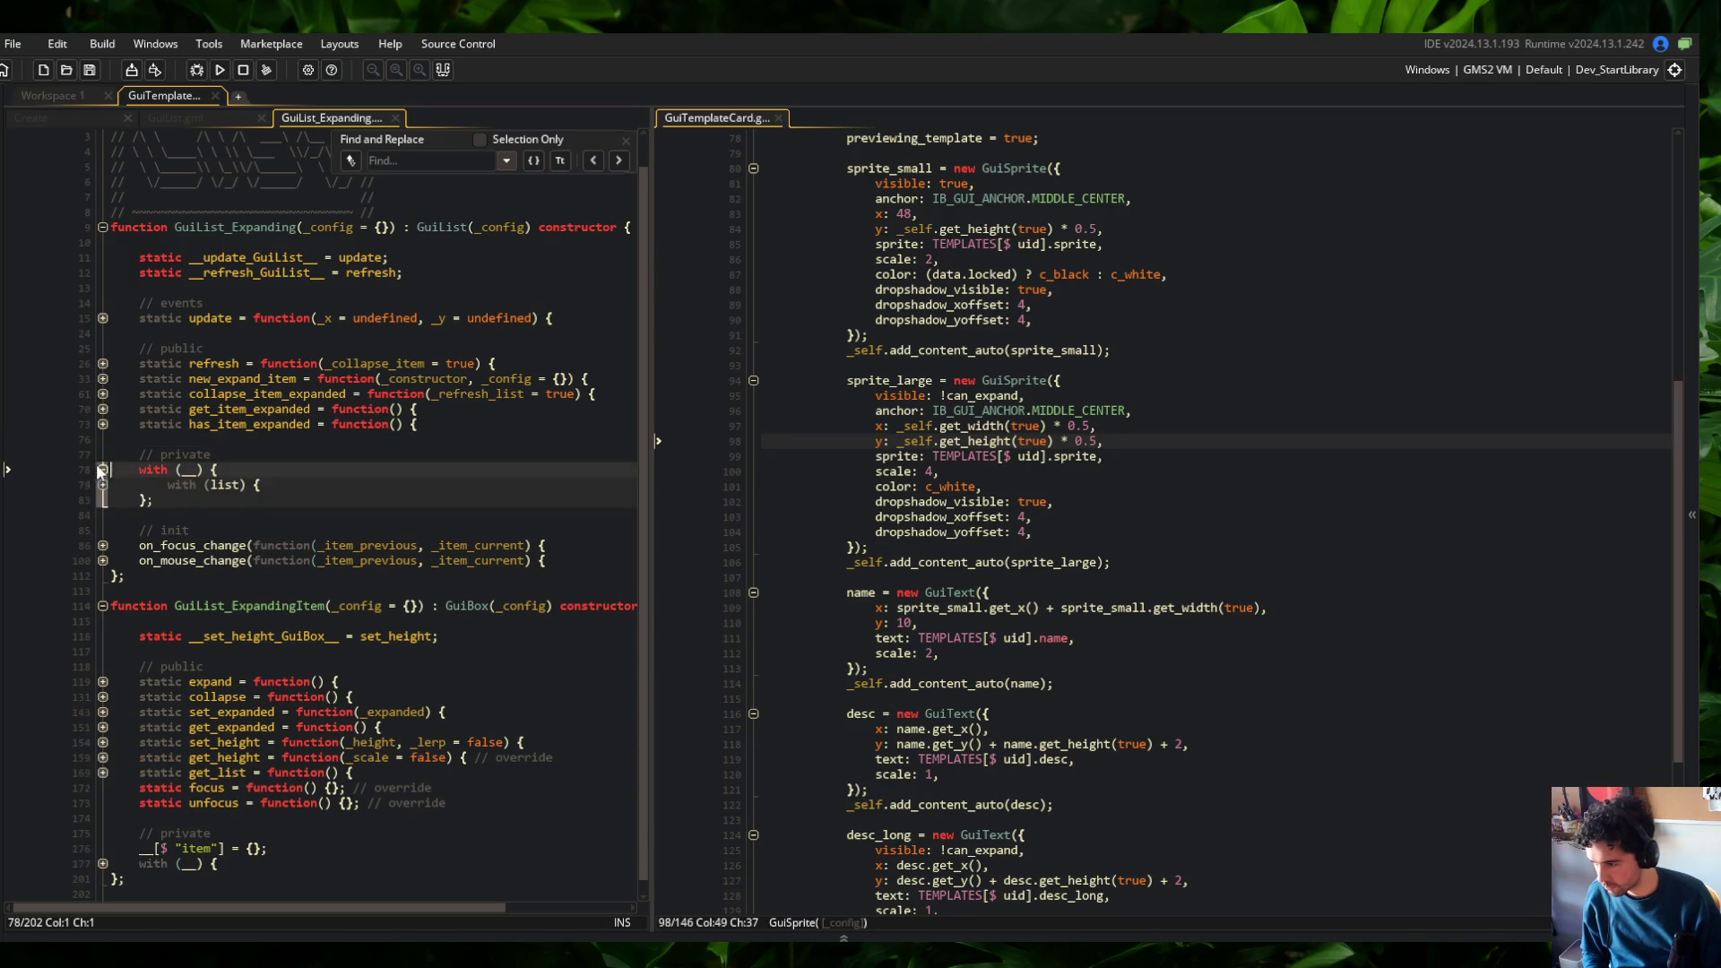
left_click(101, 485)
left_click(626, 140)
scroll(287, 559, "down", 2)
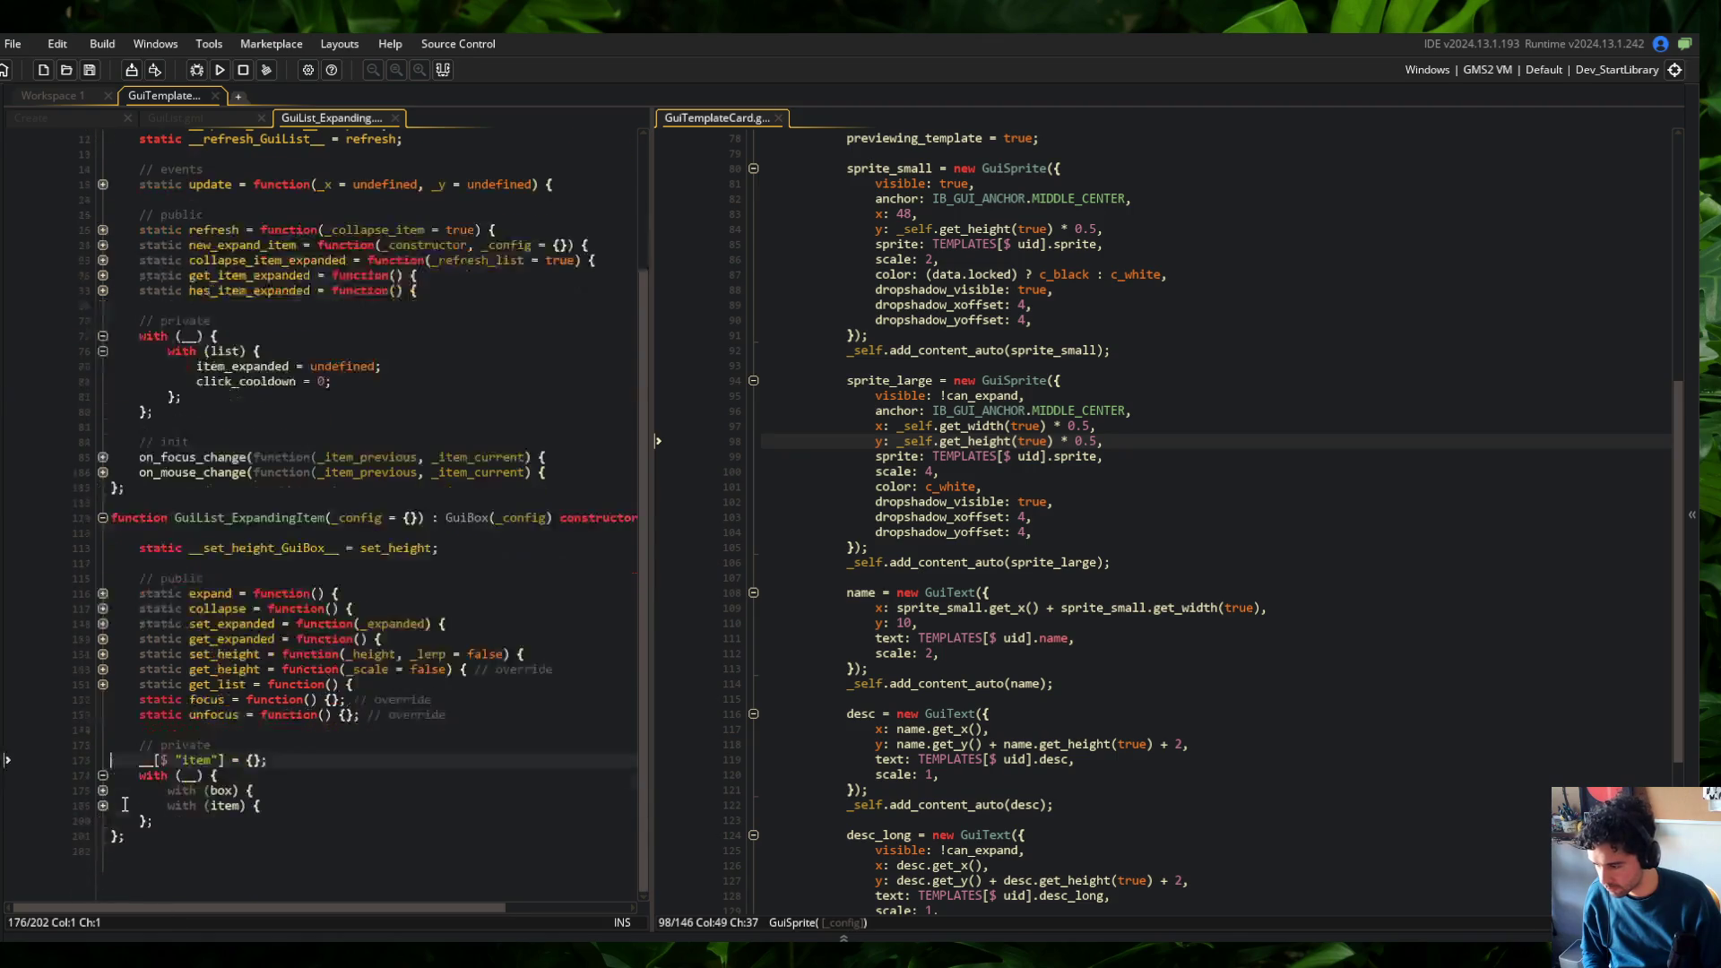
Look up the expand_height property among GuiList_ExpandingItem's config lines
left_click(103, 819)
scroll(221, 633, "down", 5)
left_click_drag(221, 633, 220, 742)
left_click(219, 772)
double_click(215, 666)
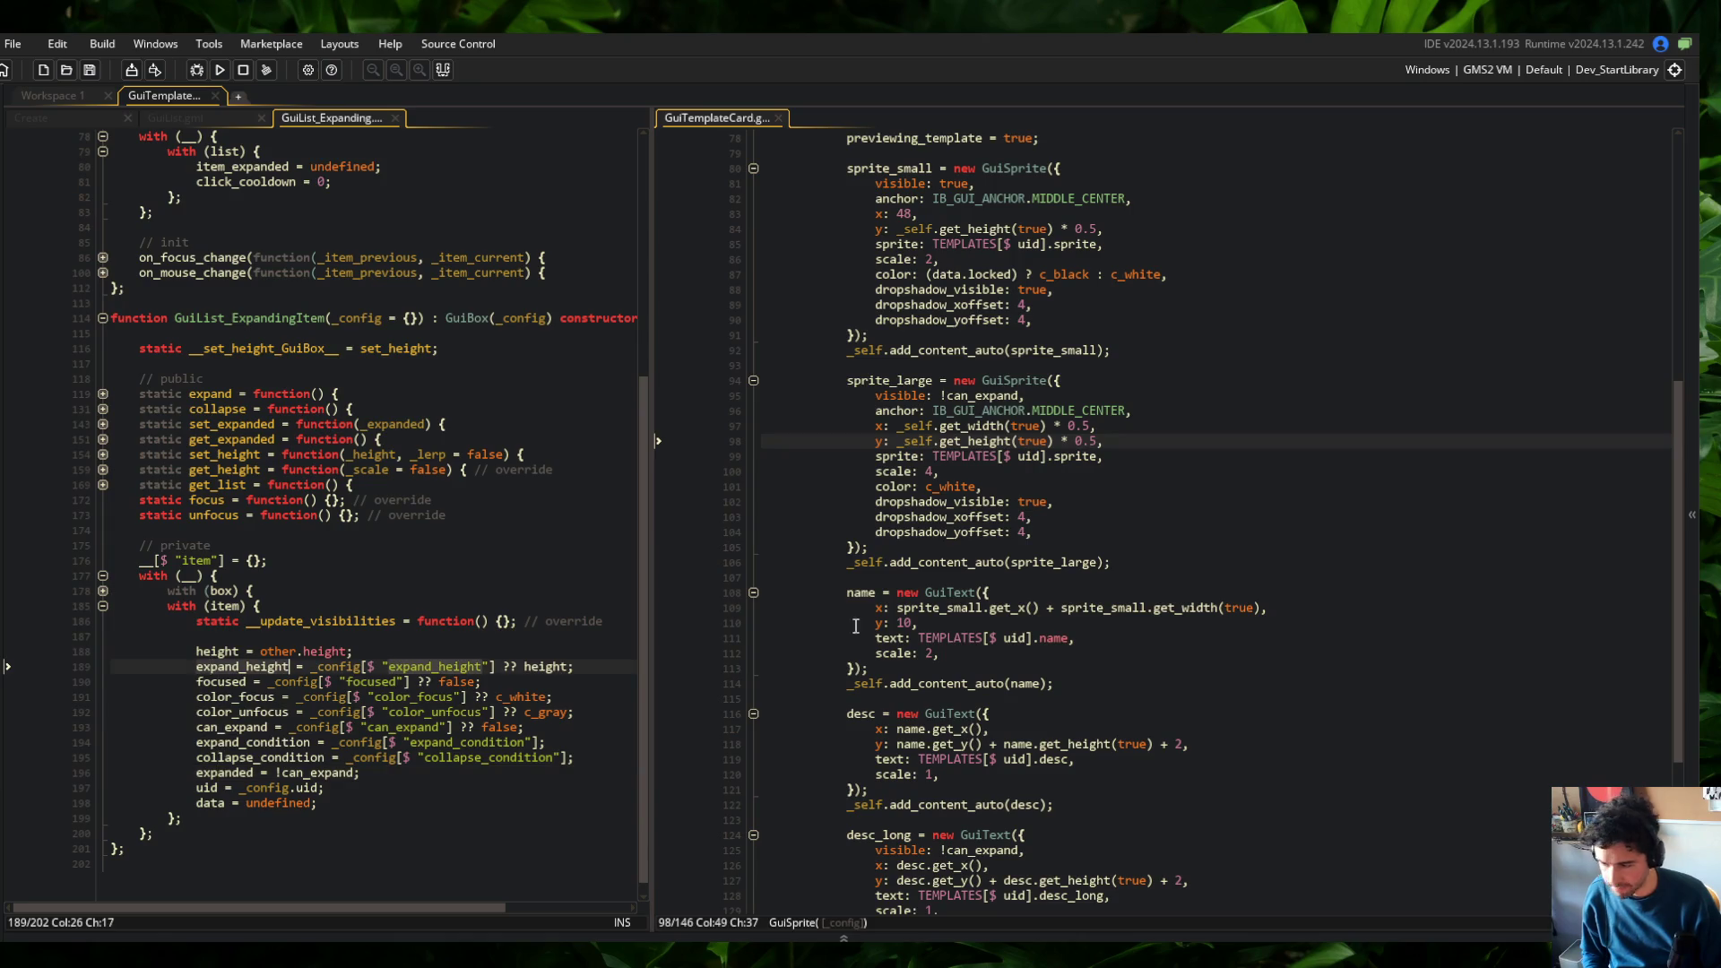
scroll(1014, 509, "down", 4)
scroll(1014, 508, "up", 5)
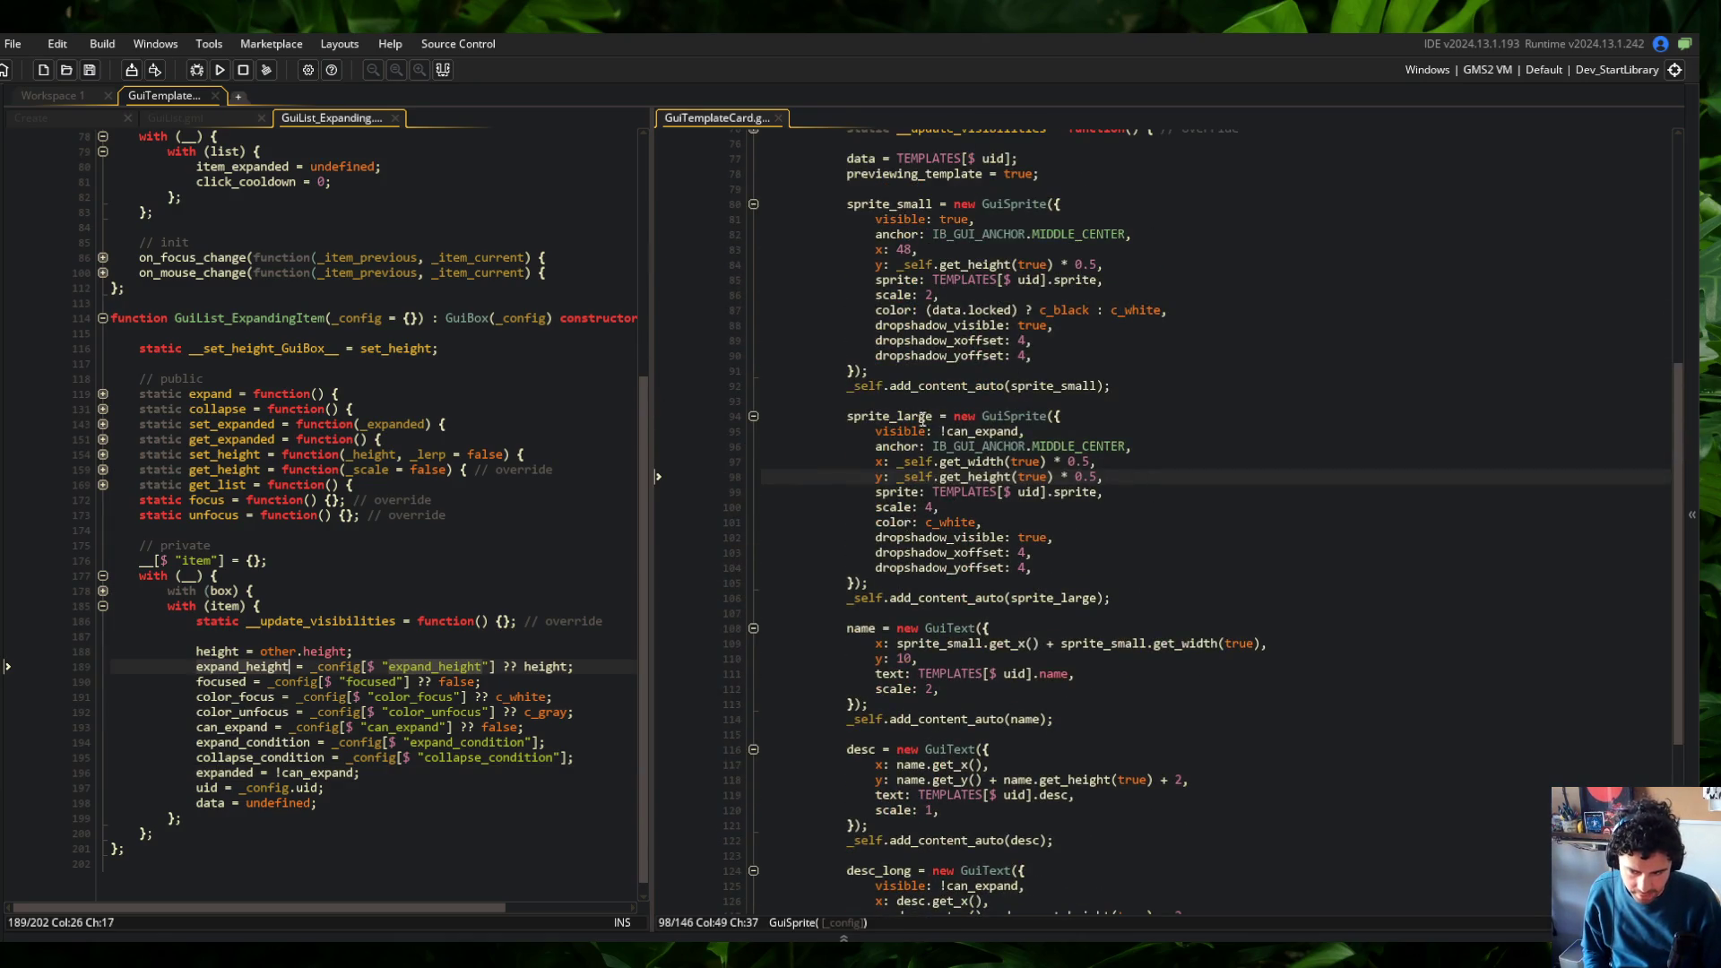
scroll(922, 425, "up", 3)
scroll(877, 563, "down", 1)
Replace the large sprite's get_height(true) y value with __.item.expand_height
left_click(897, 533)
key("Down")
key("ctrl+Right")
key("ctrl+Right")
key("ctrl+Right")
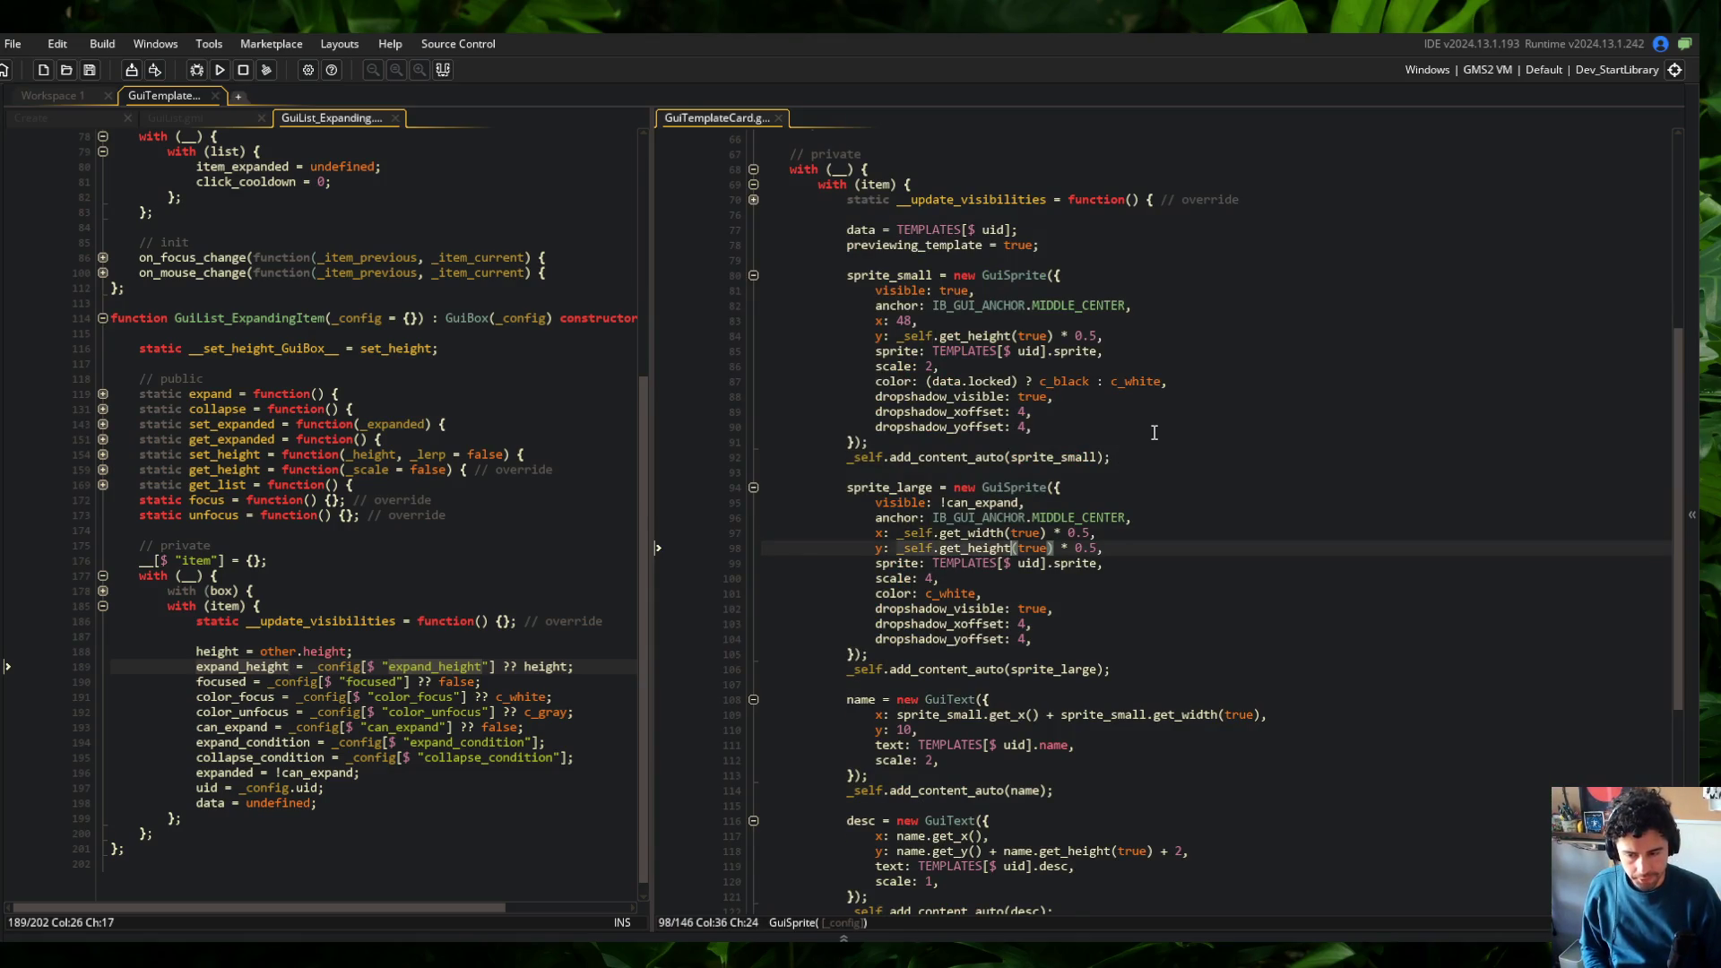
key("ctrl+BackSpace")
key("ctrl+BackSpace")
key("ctrl+BackSpace")
type("__.i")
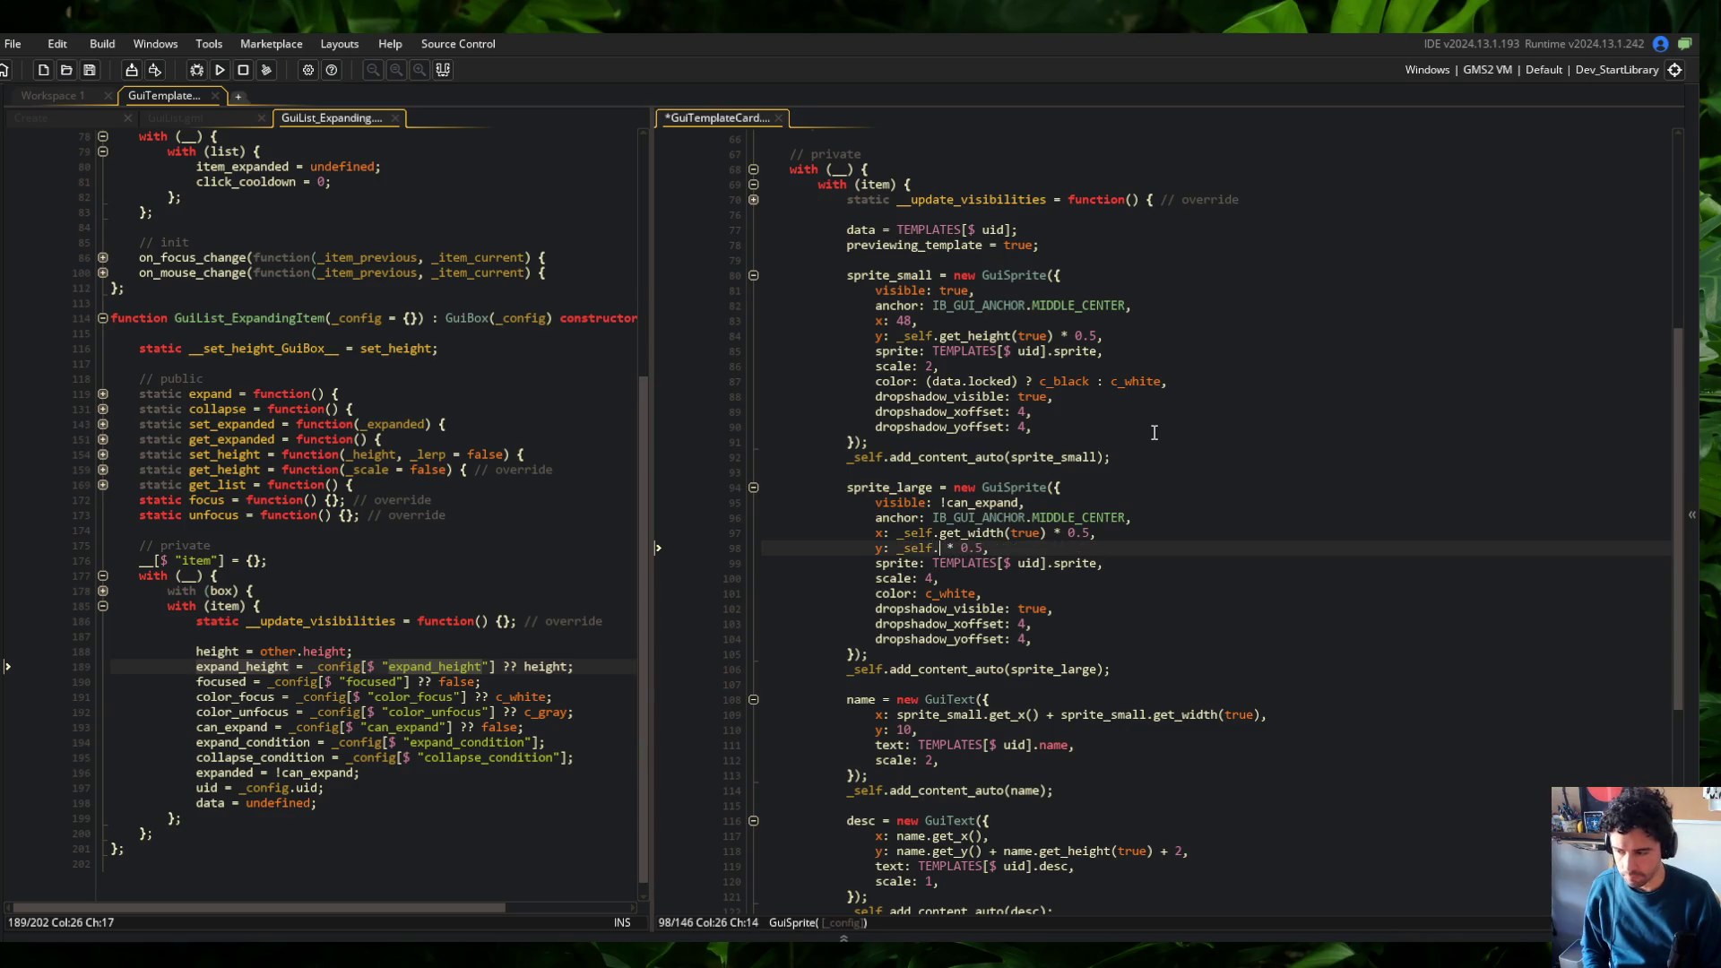
type("tem.expand_height")
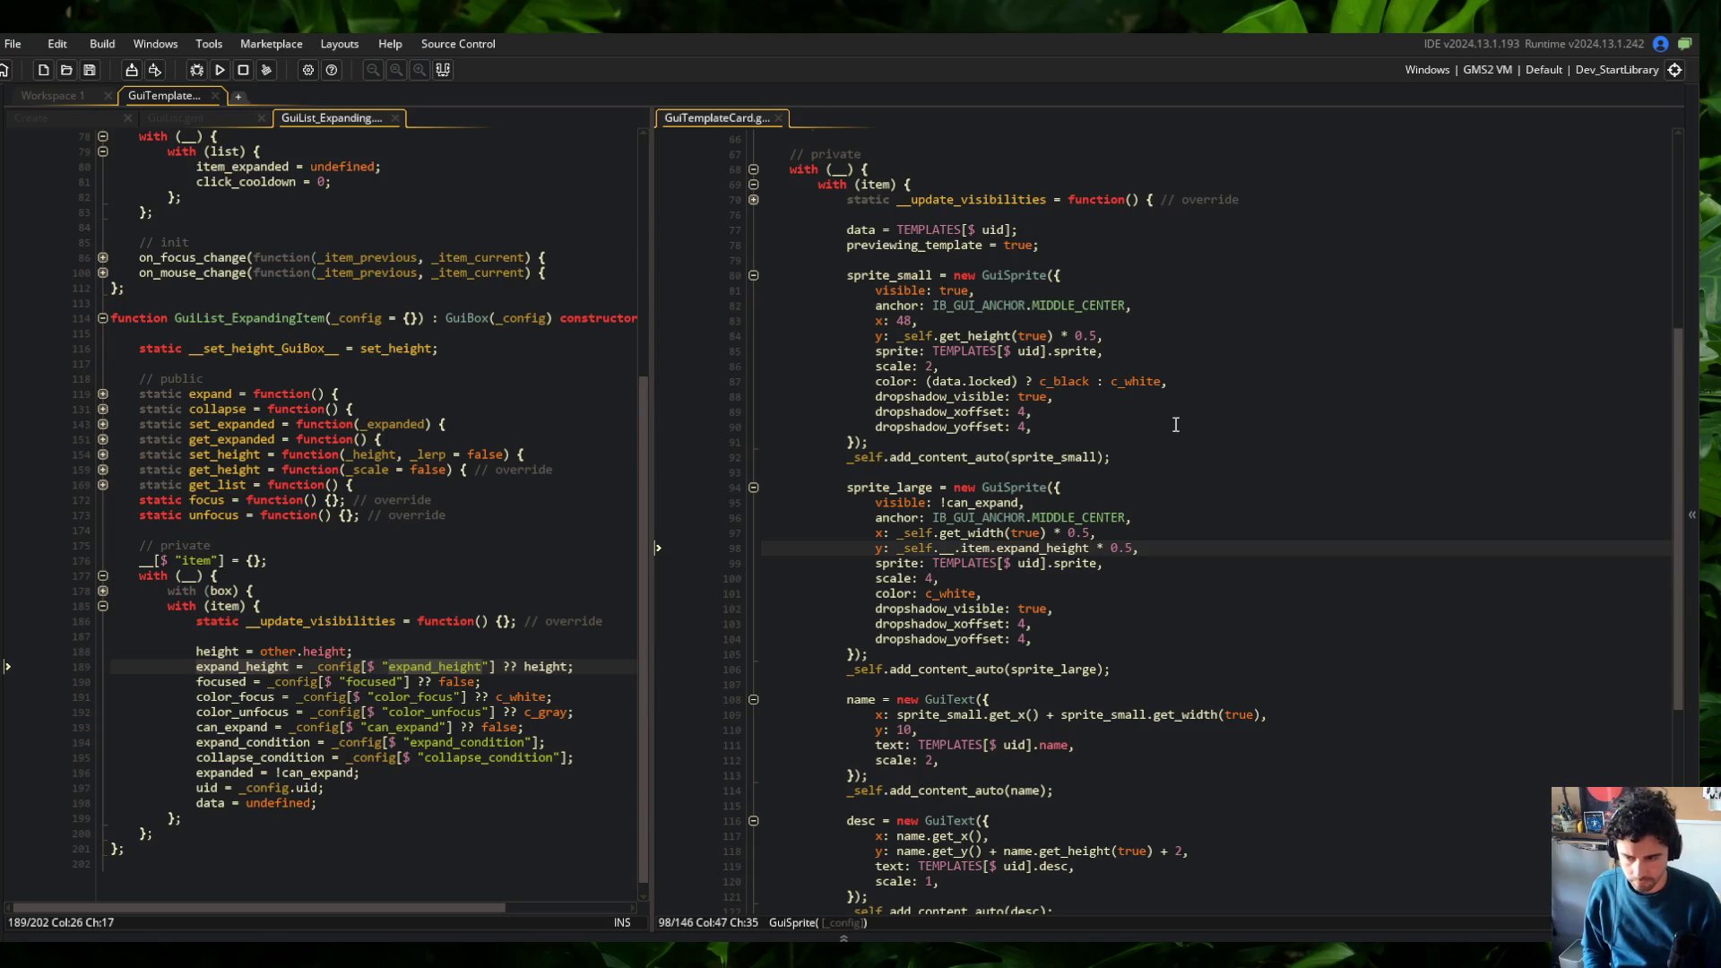
scroll(1175, 425, "up", 3)
key("BackSpace")
key("BackSpace")
key("BackSpace")
key("BackSpace")
key("BackSpace")
key("BackSpace")
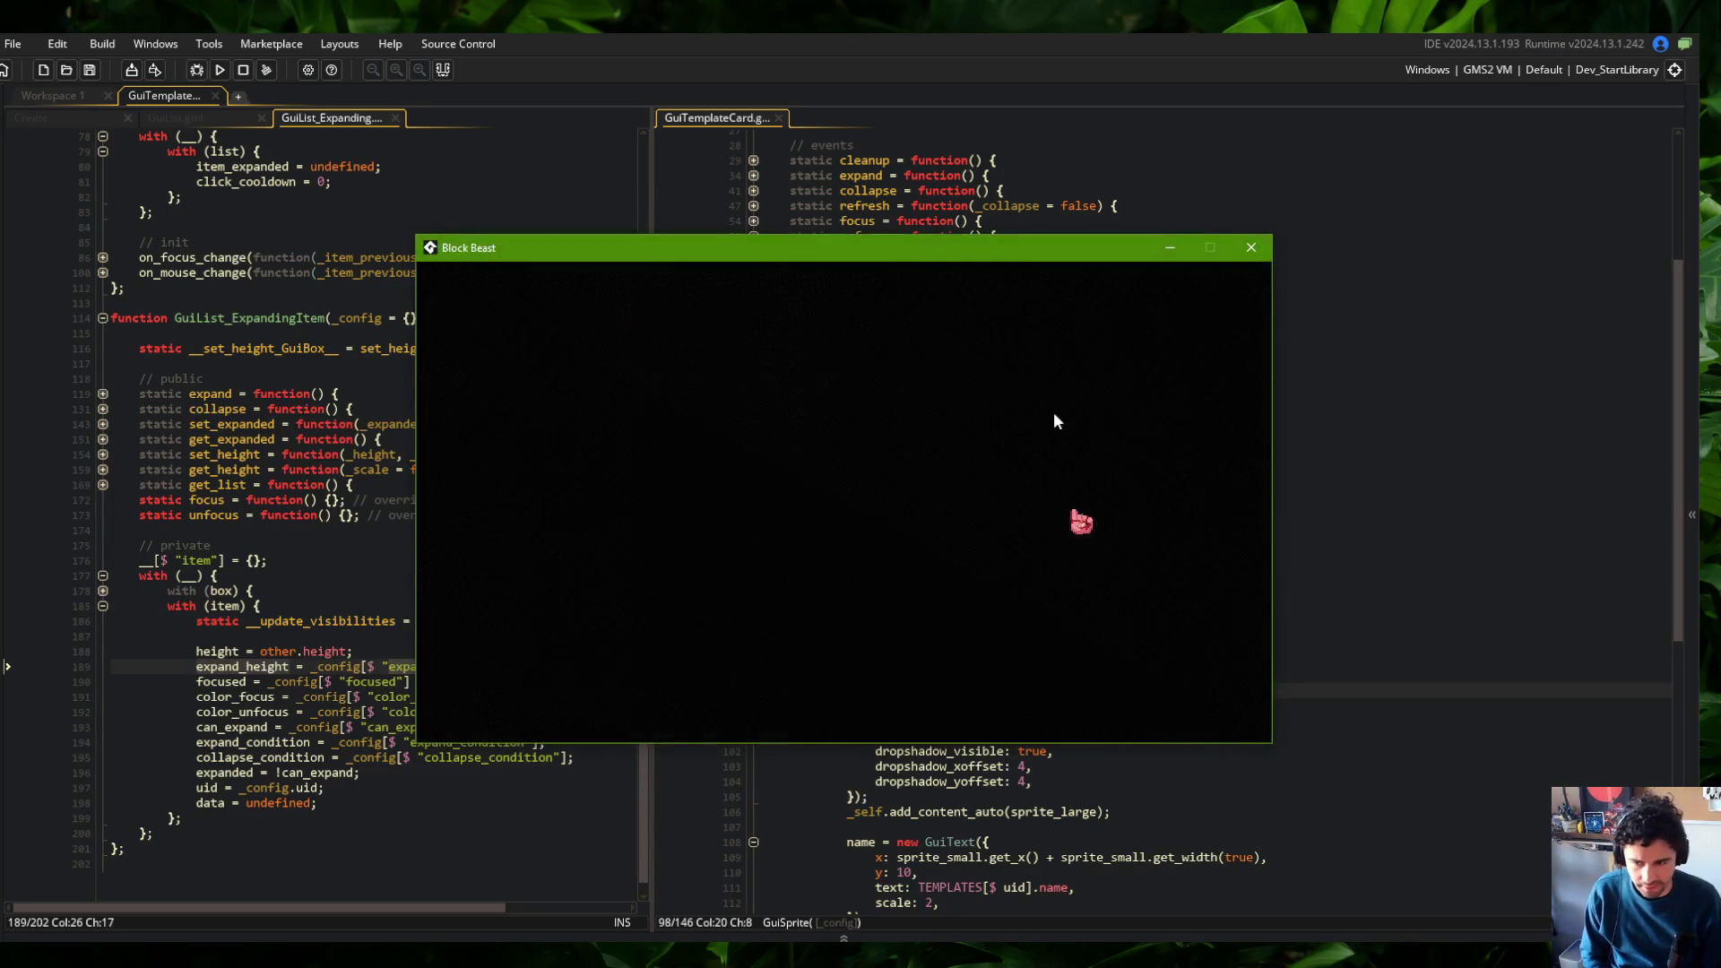
Expand the Wide skeleton and Bow block entries, then browse the Skeletons, Perks, Traps and Blocks lists
left_click(704, 402)
left_click(735, 448)
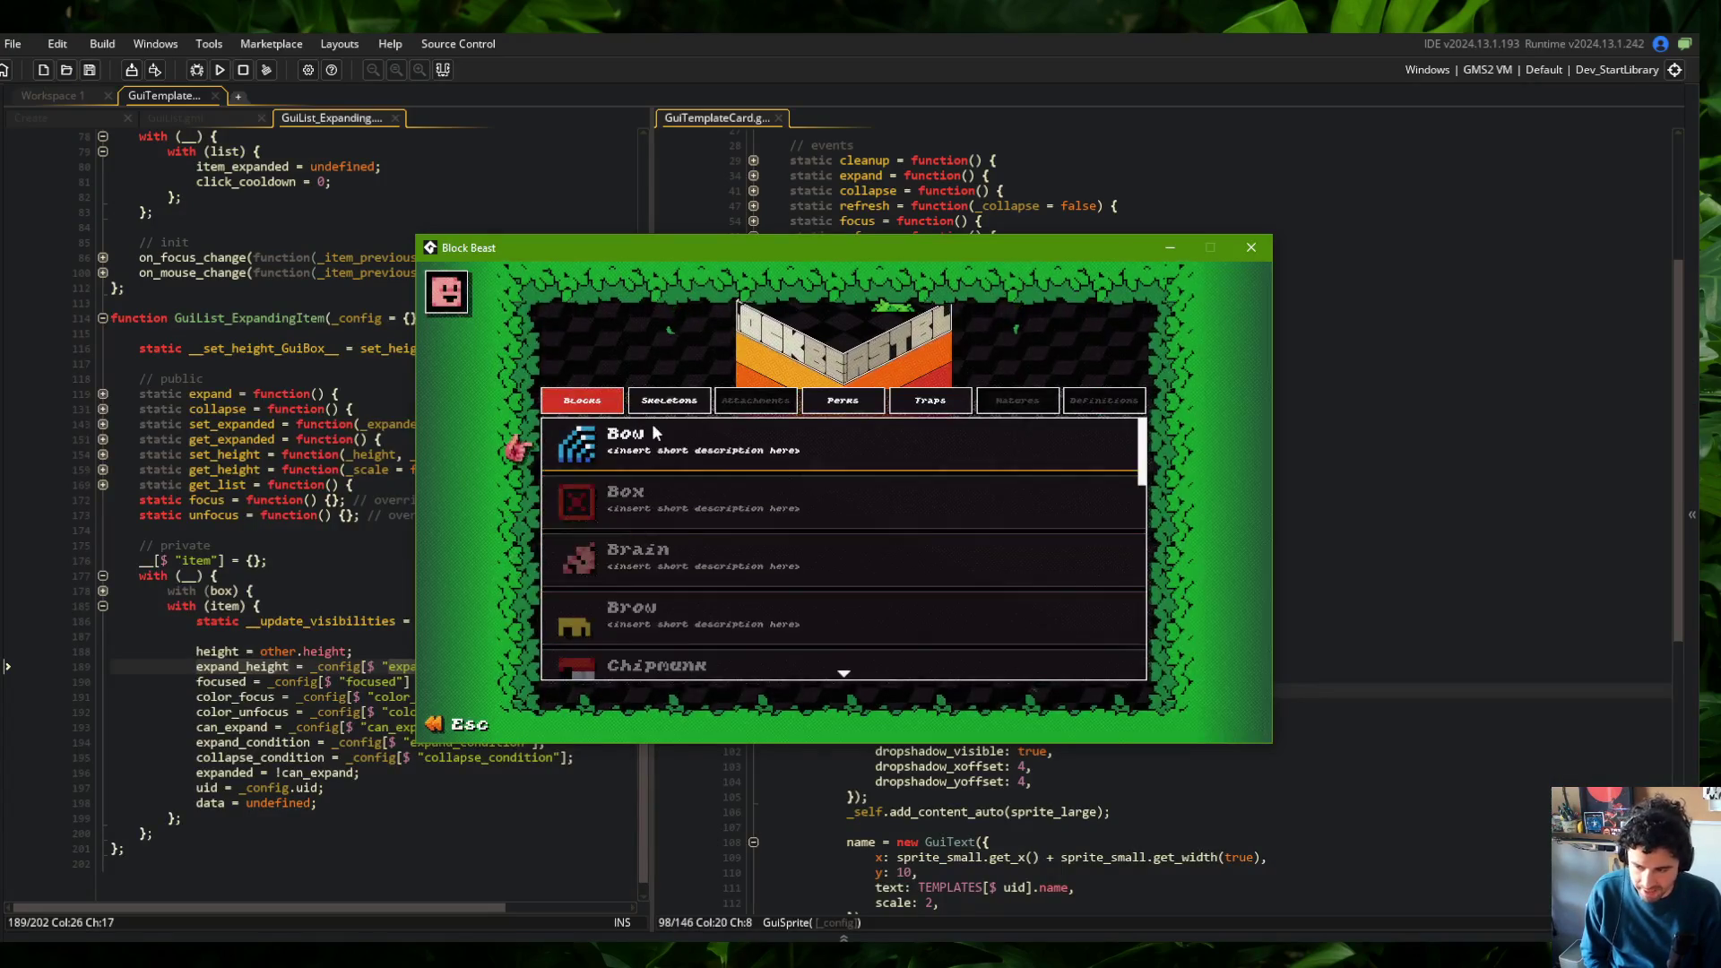
left_click(653, 429)
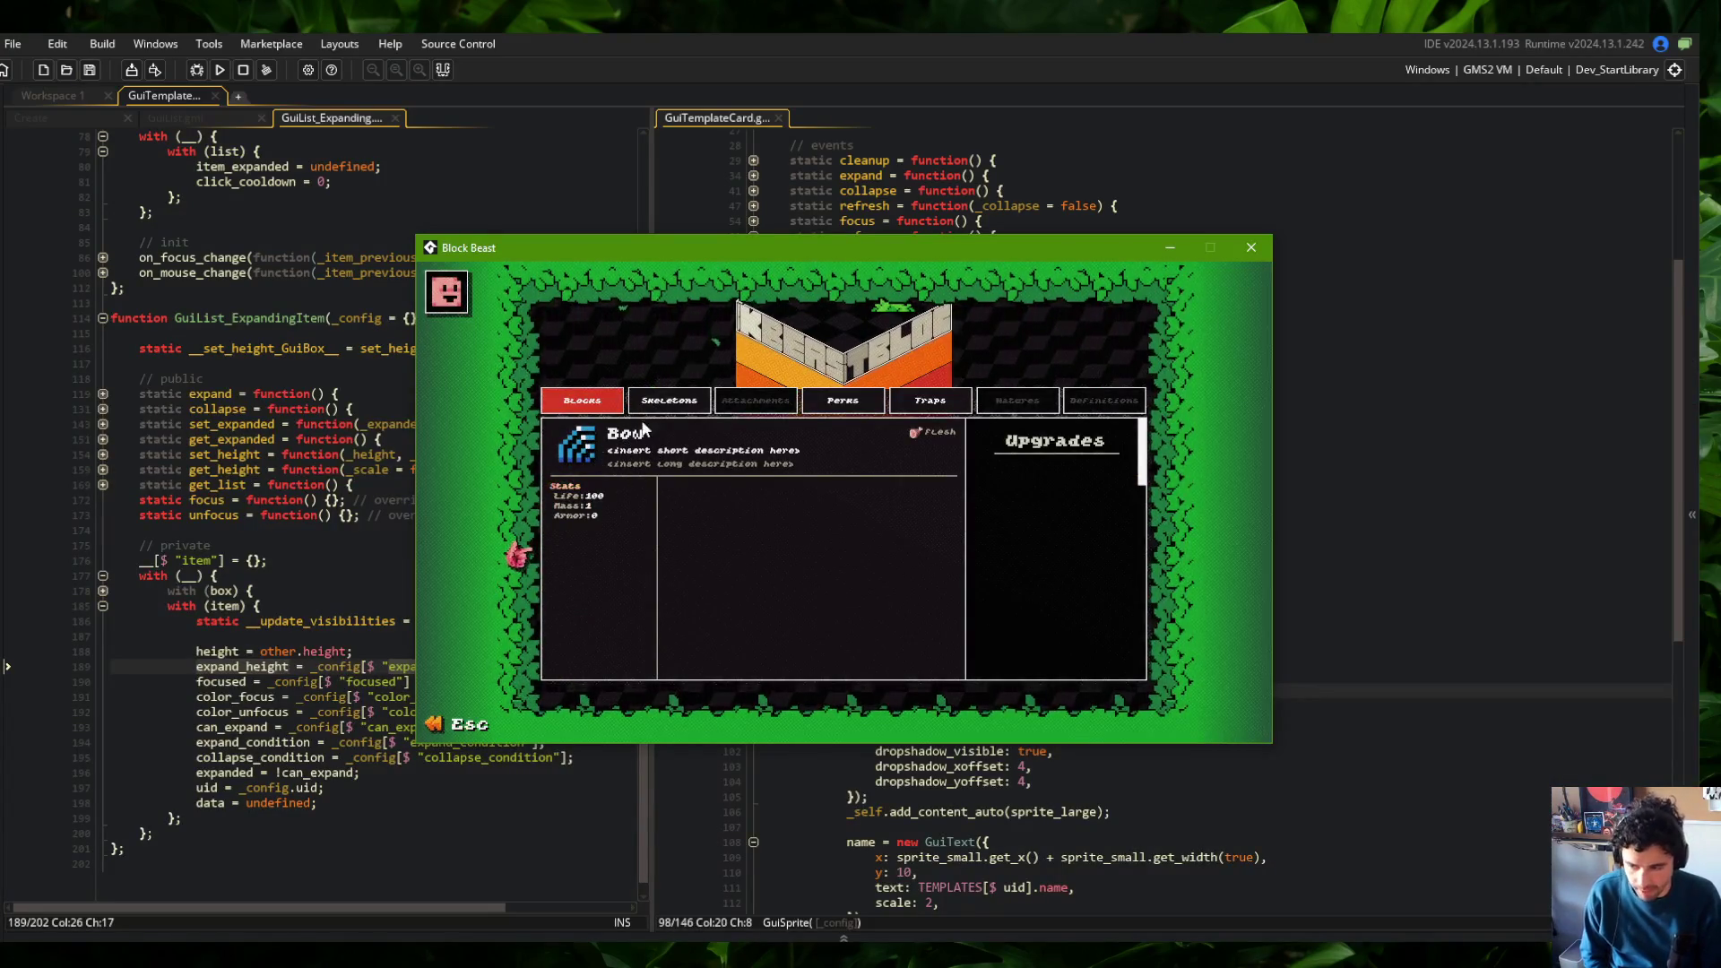
left_click(666, 408)
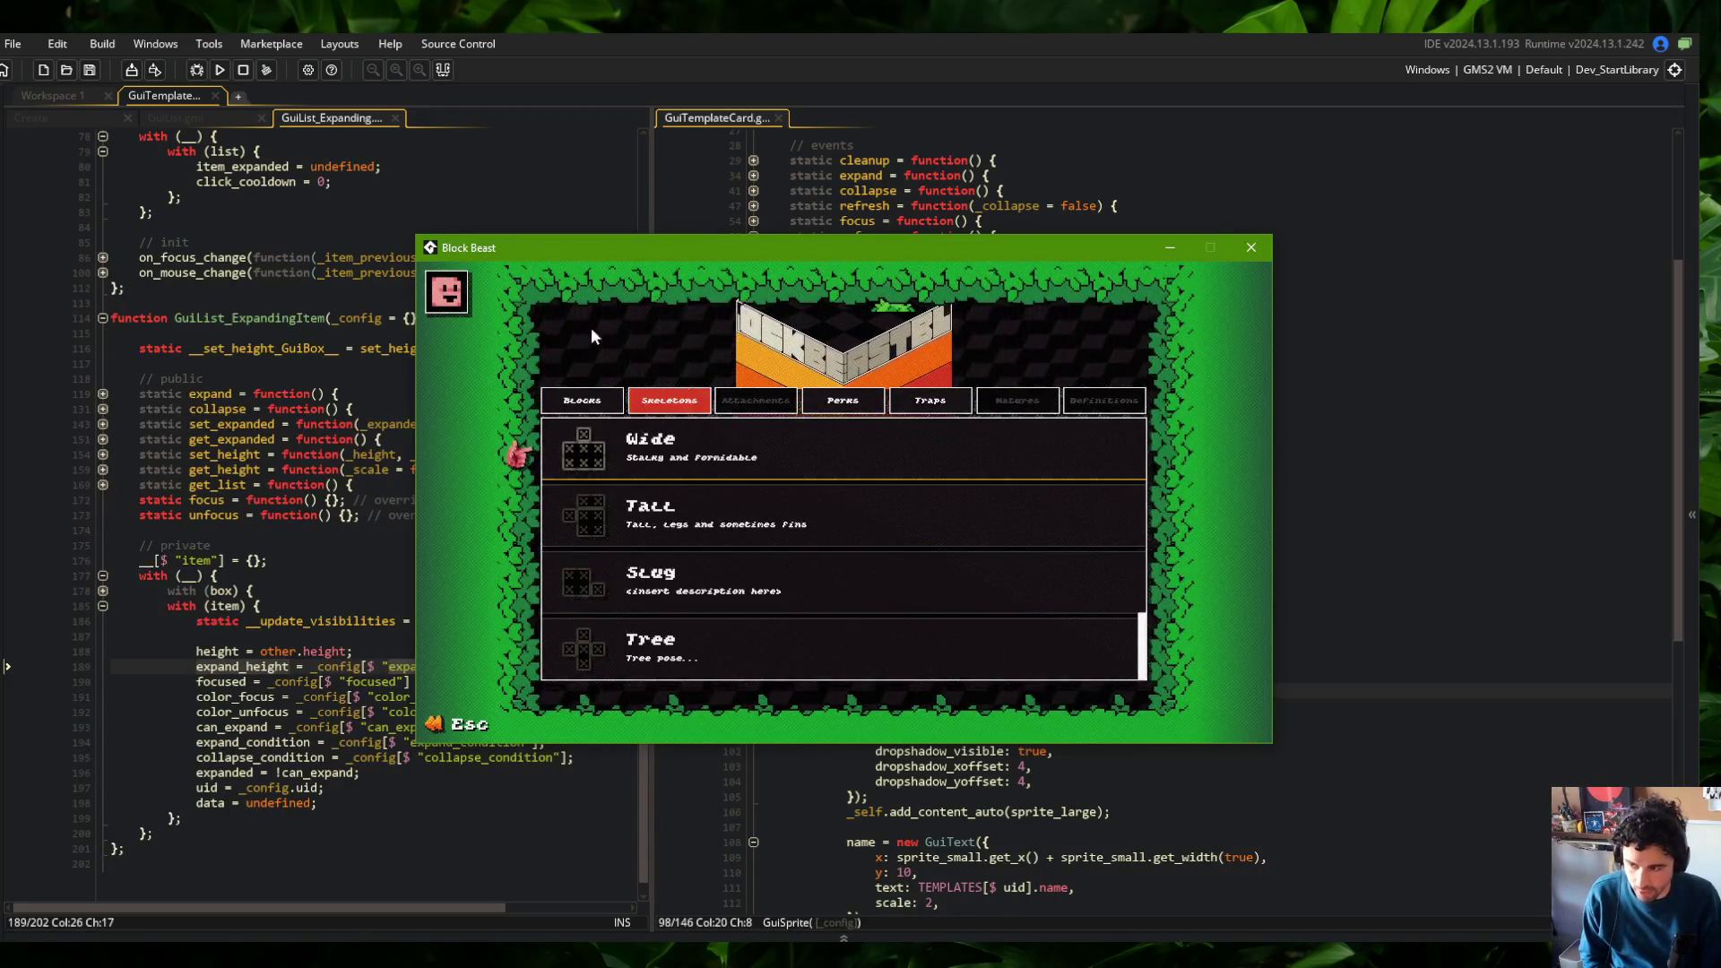
left_click(842, 400)
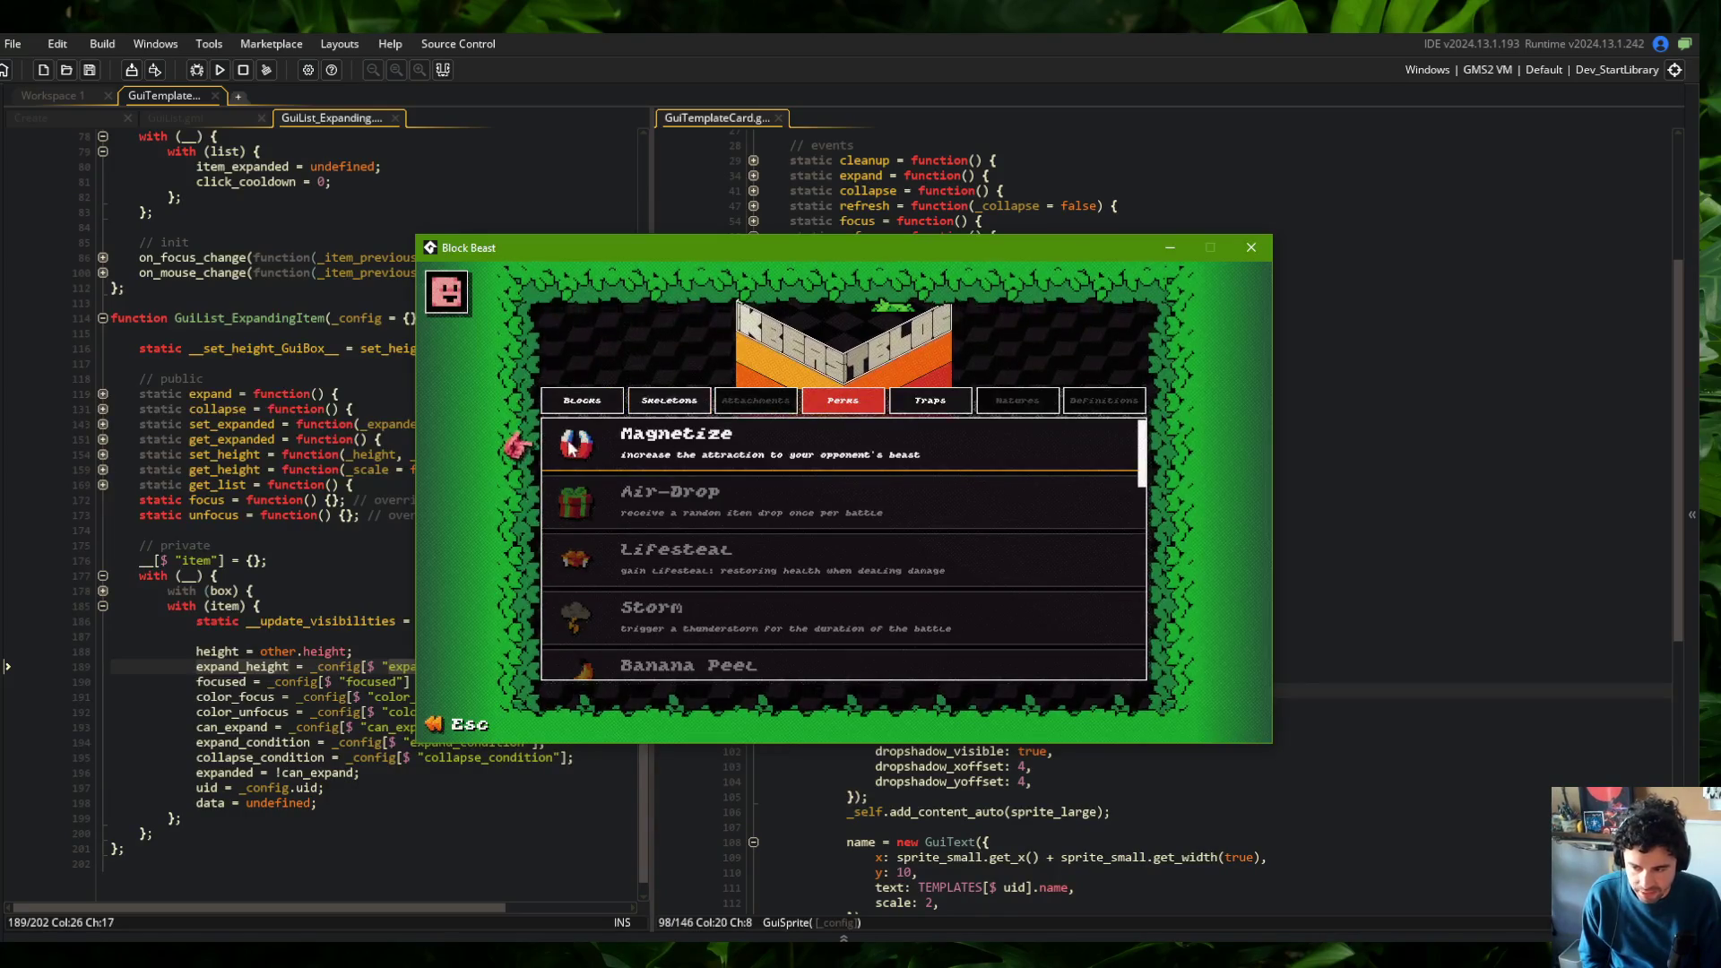
left_click(669, 399)
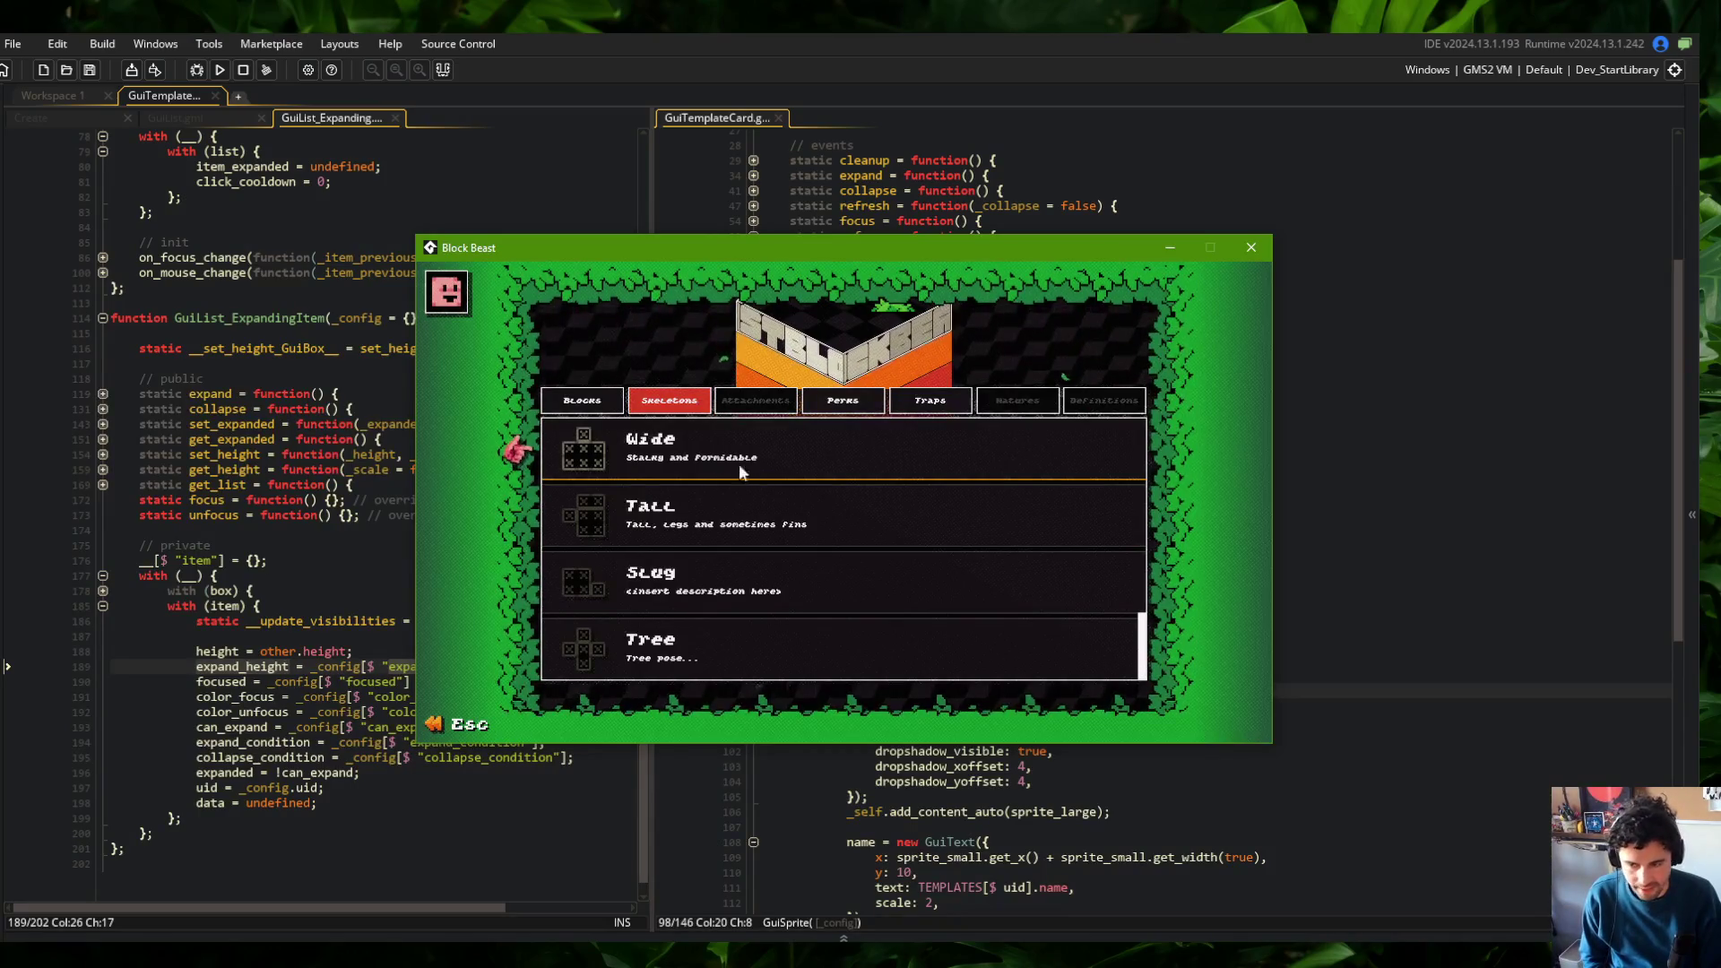
left_click(859, 405)
left_click(930, 401)
left_click(581, 401)
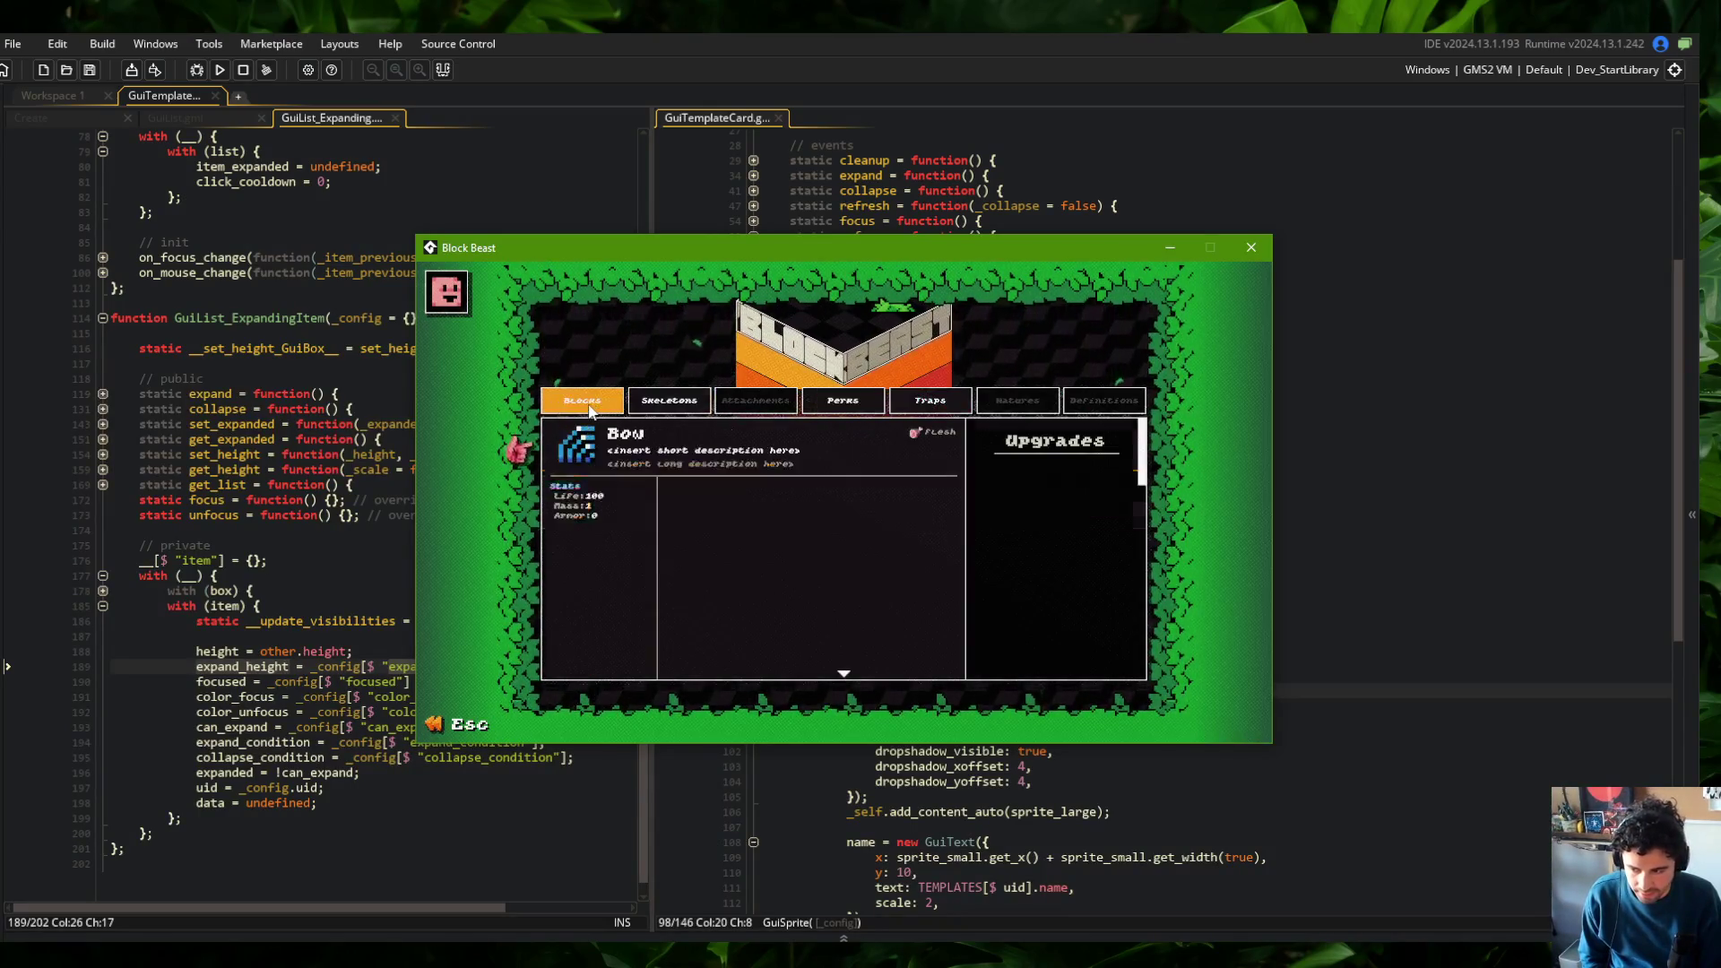
Collapse and reopen the Bow details in the Blocks list, then collapse them again
left_click(811, 515)
left_click(810, 527)
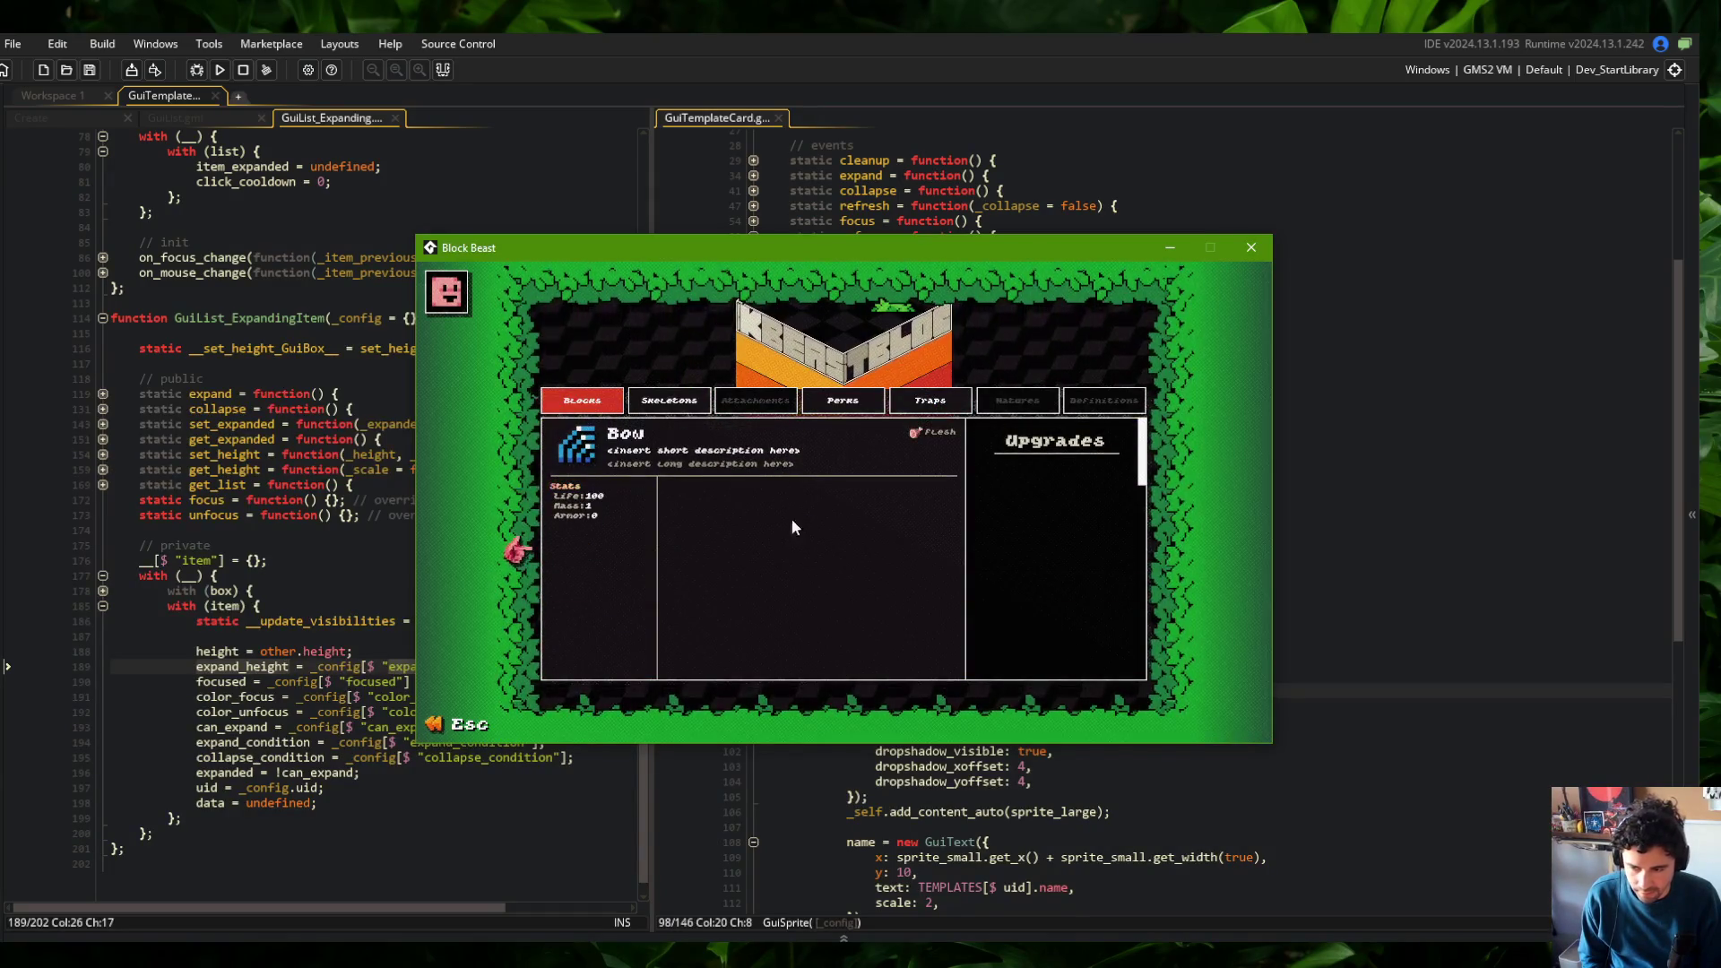
left_click(744, 428)
left_click(734, 481)
left_click(734, 481)
left_click(747, 467)
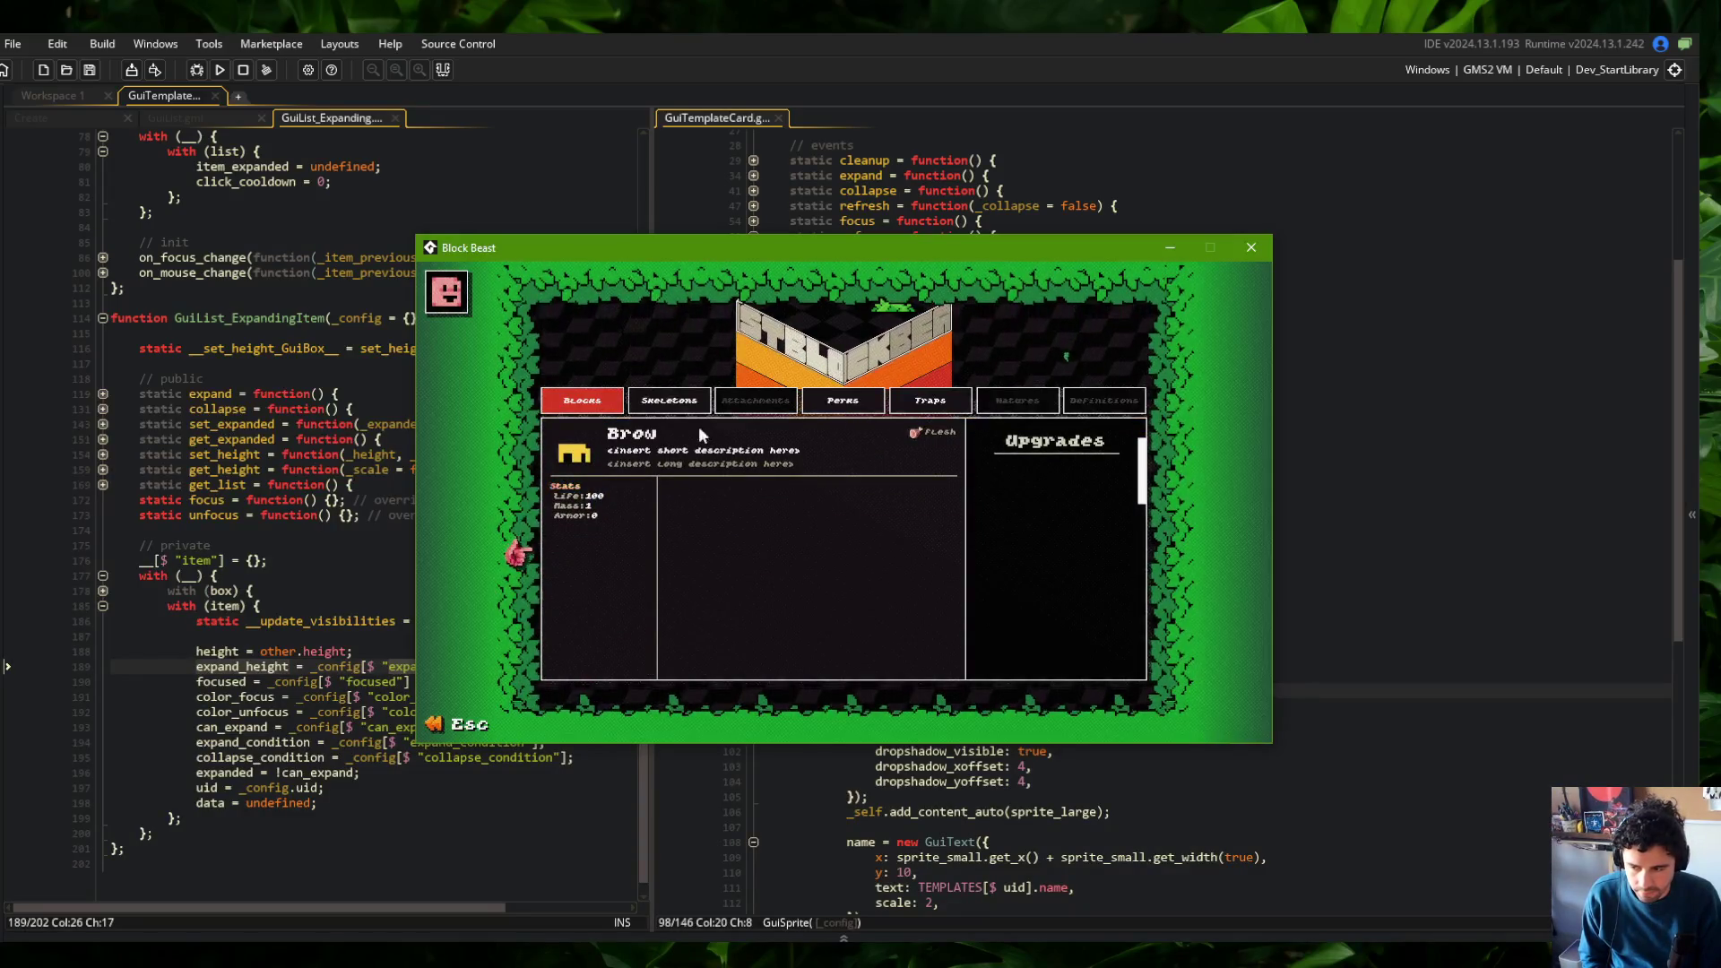
left_click(580, 405)
left_click(791, 439)
scroll(789, 449, "down", 2)
scroll(789, 448, "up", 1)
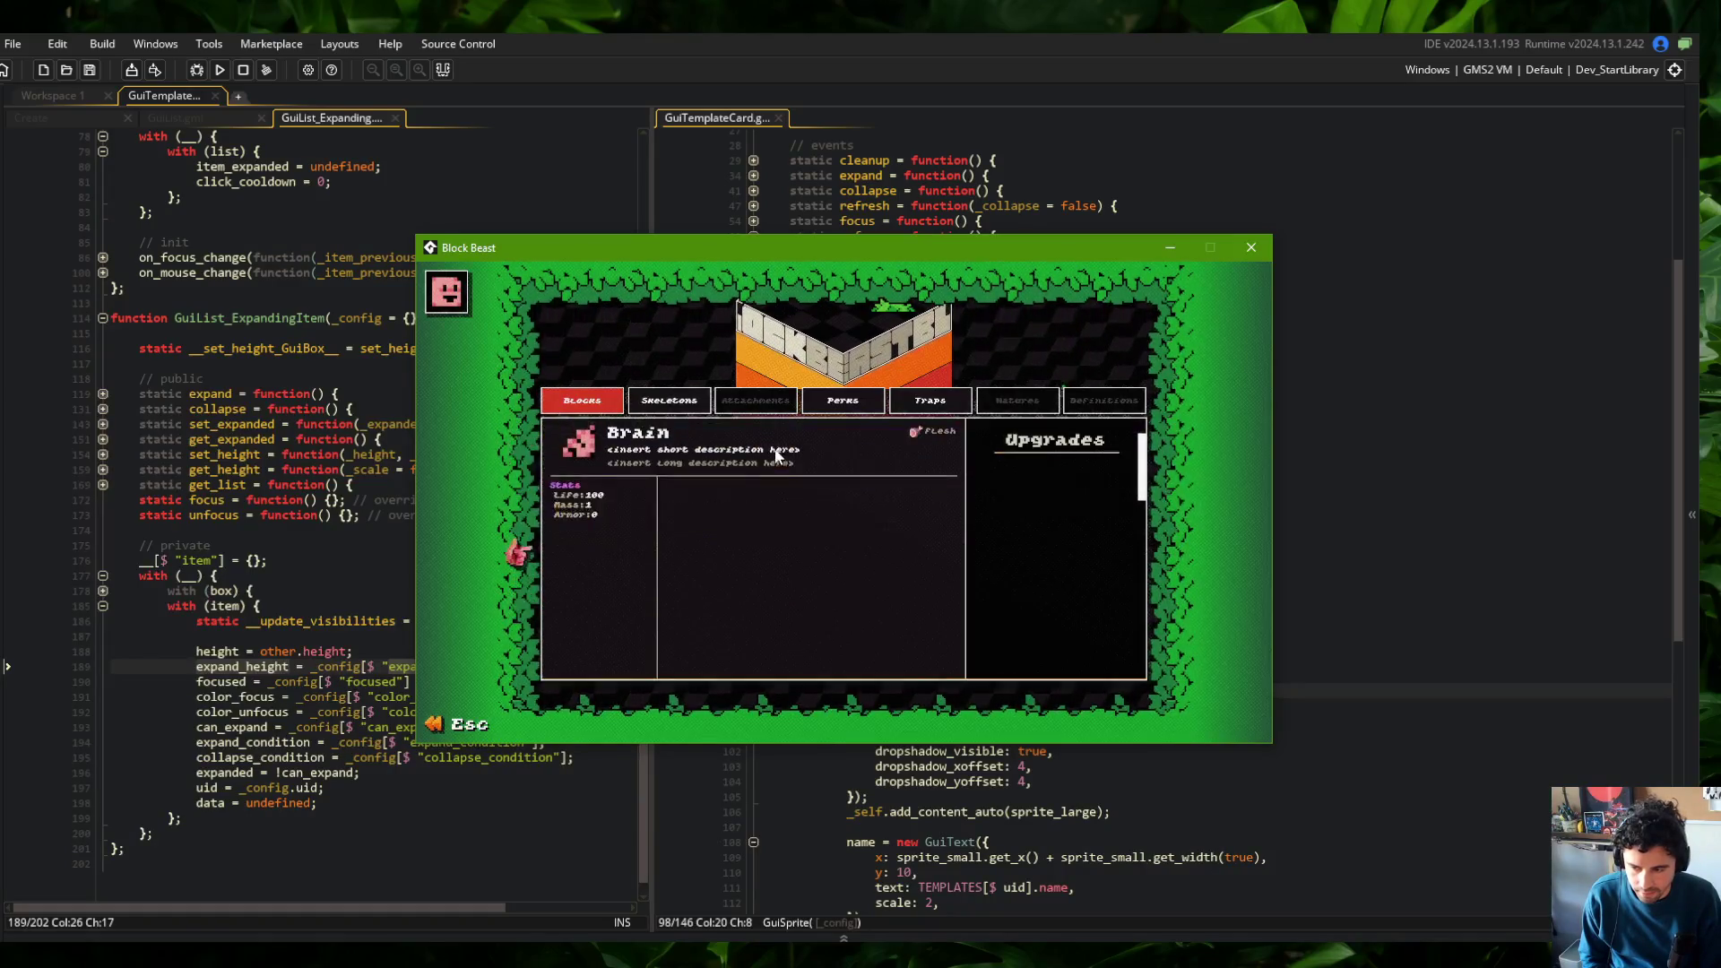
Return to the Skeletons list, collapse Tall, and expand the Wide card to view its large sprite
left_click(866, 400)
left_click(665, 400)
left_click(679, 448)
left_click(680, 448)
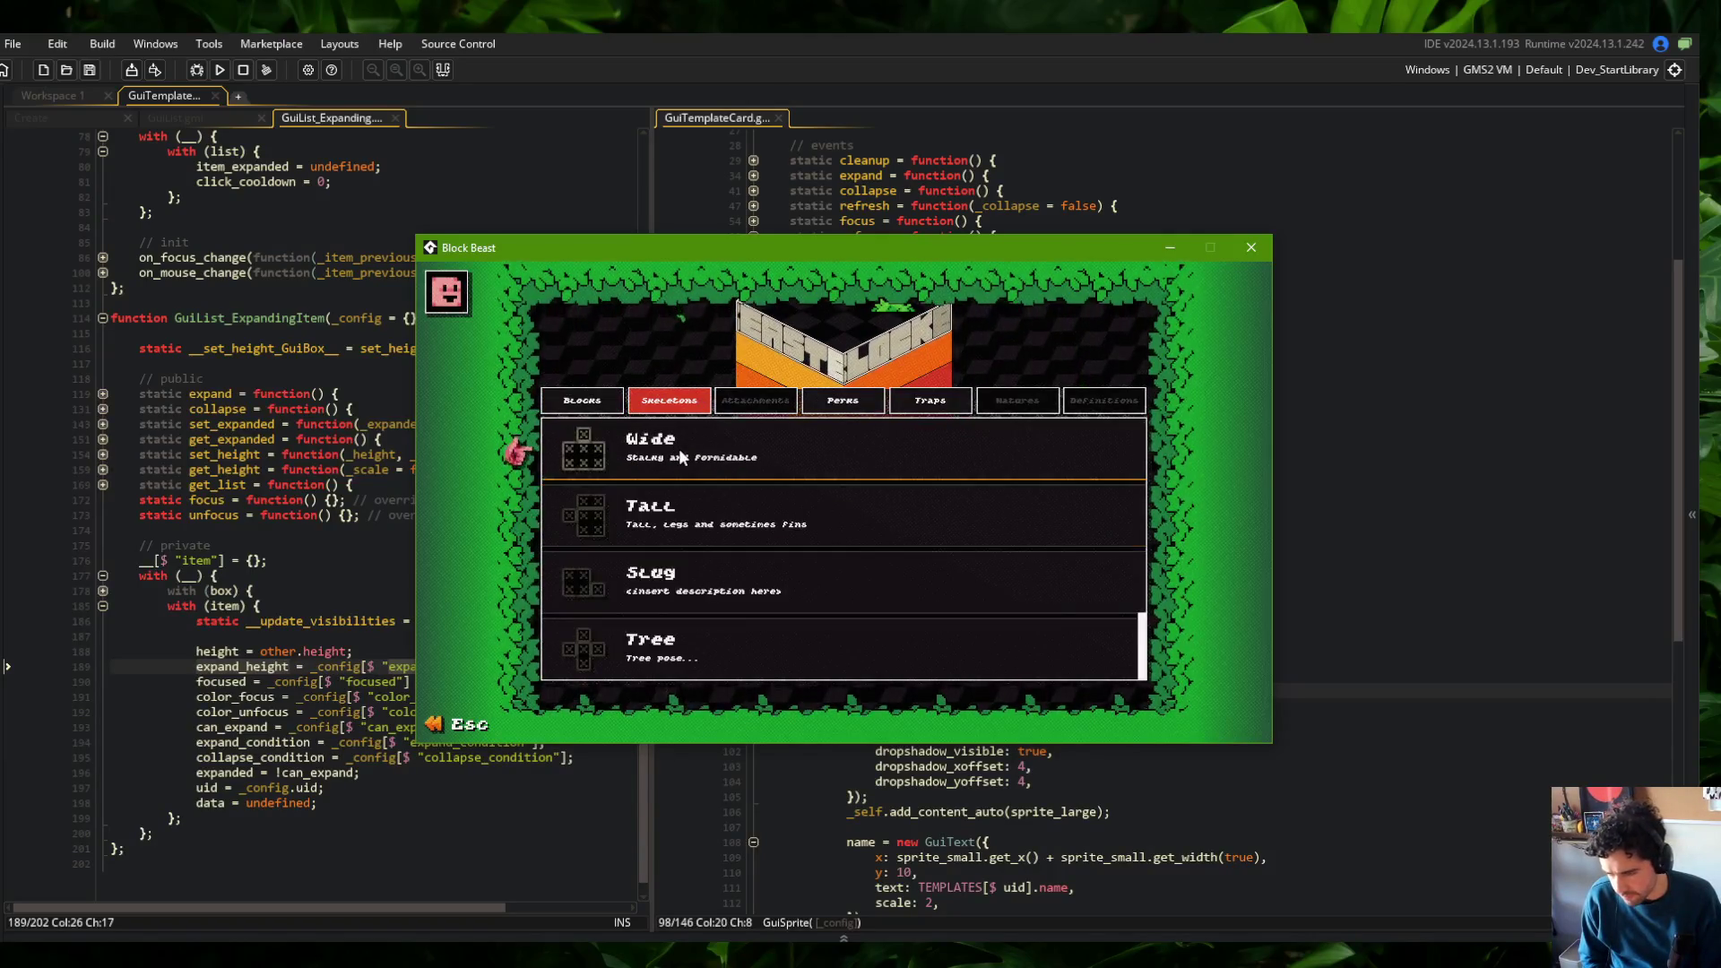
left_click(680, 504)
left_click(680, 504)
left_click(679, 502)
left_click(680, 502)
left_click(788, 449)
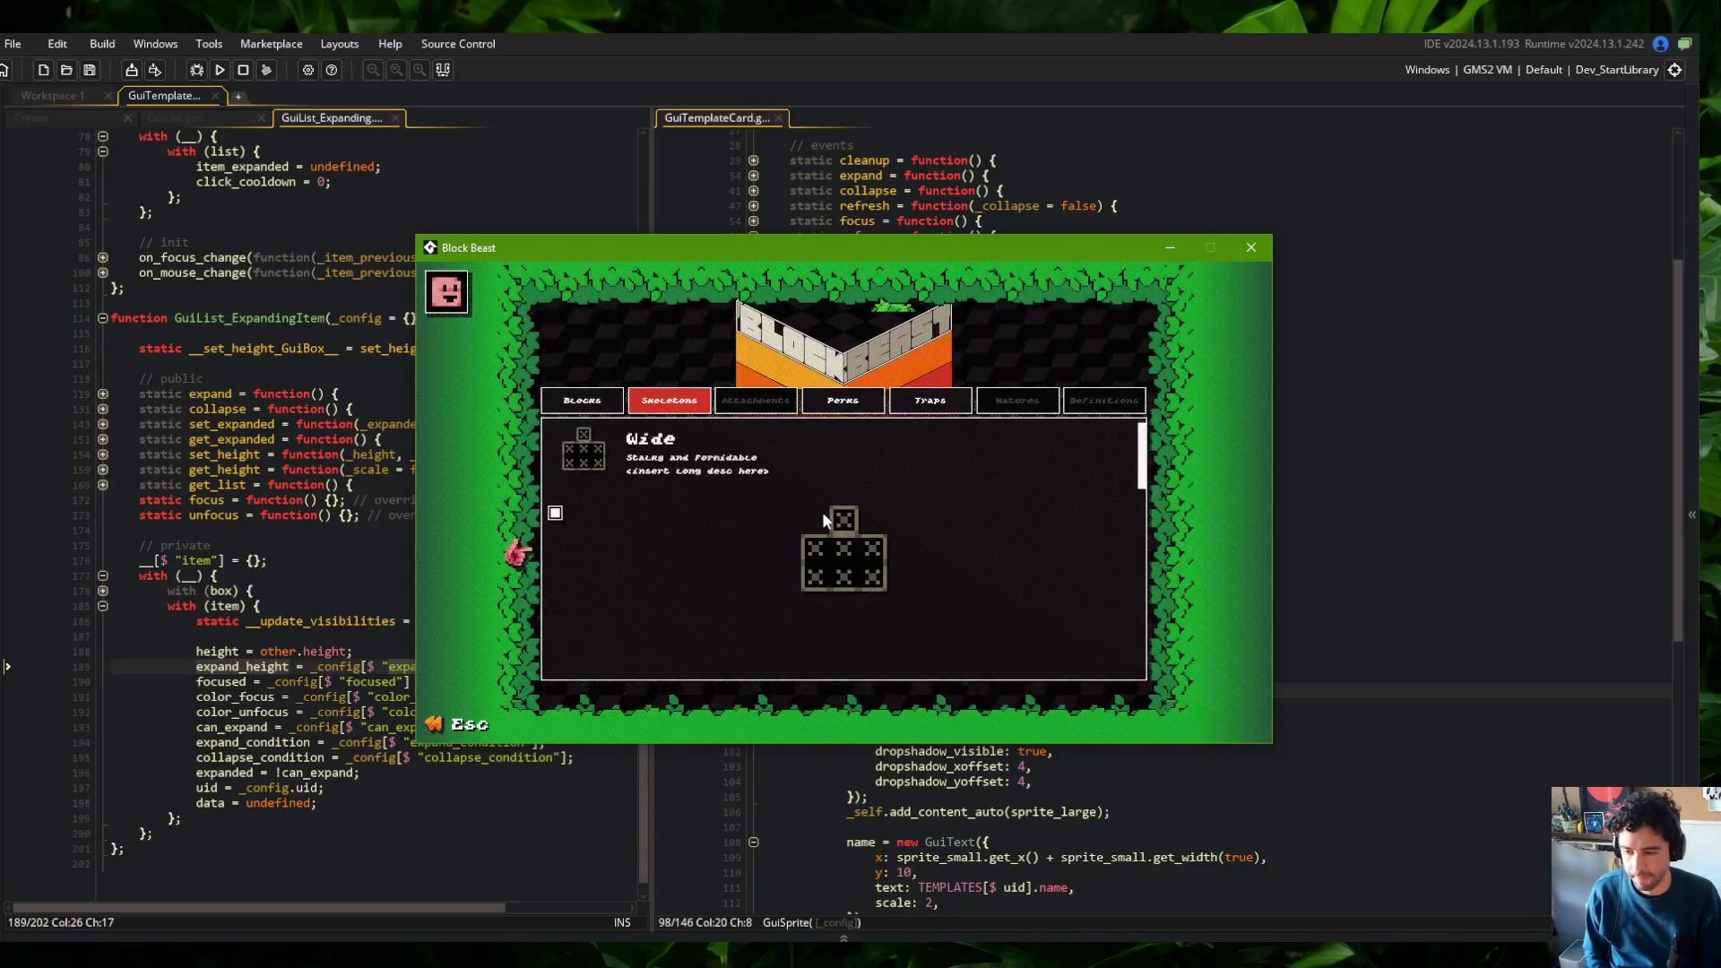
mouse_move(676, 428)
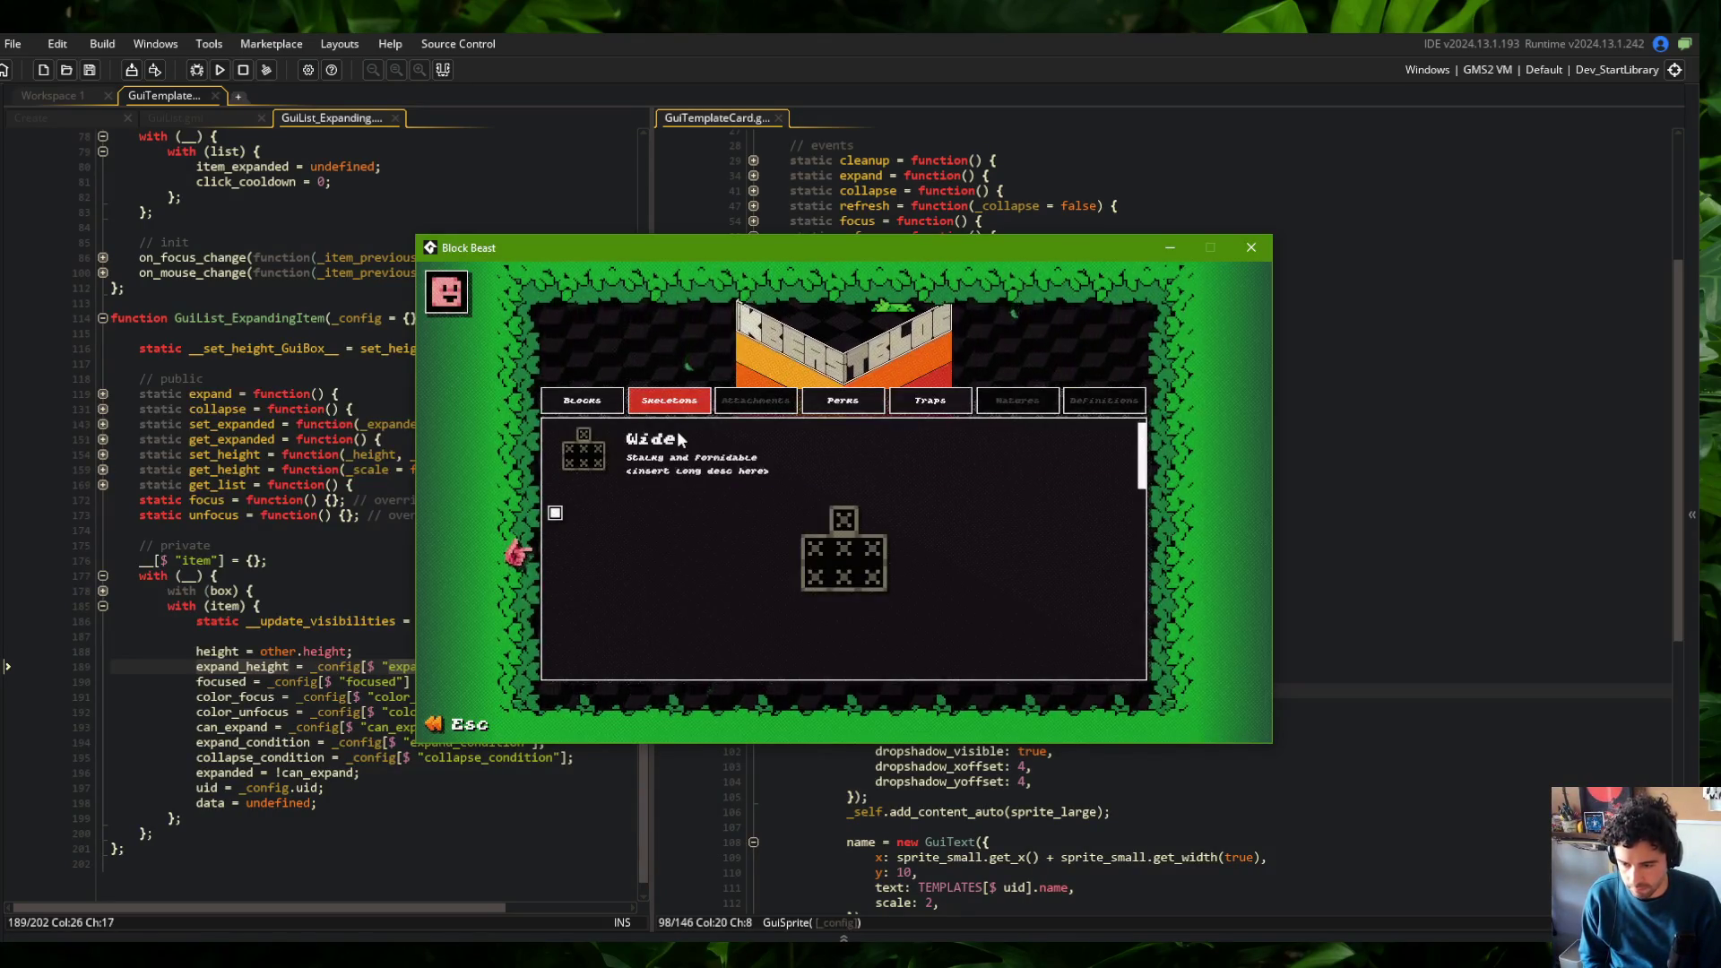
left_click(1111, 509)
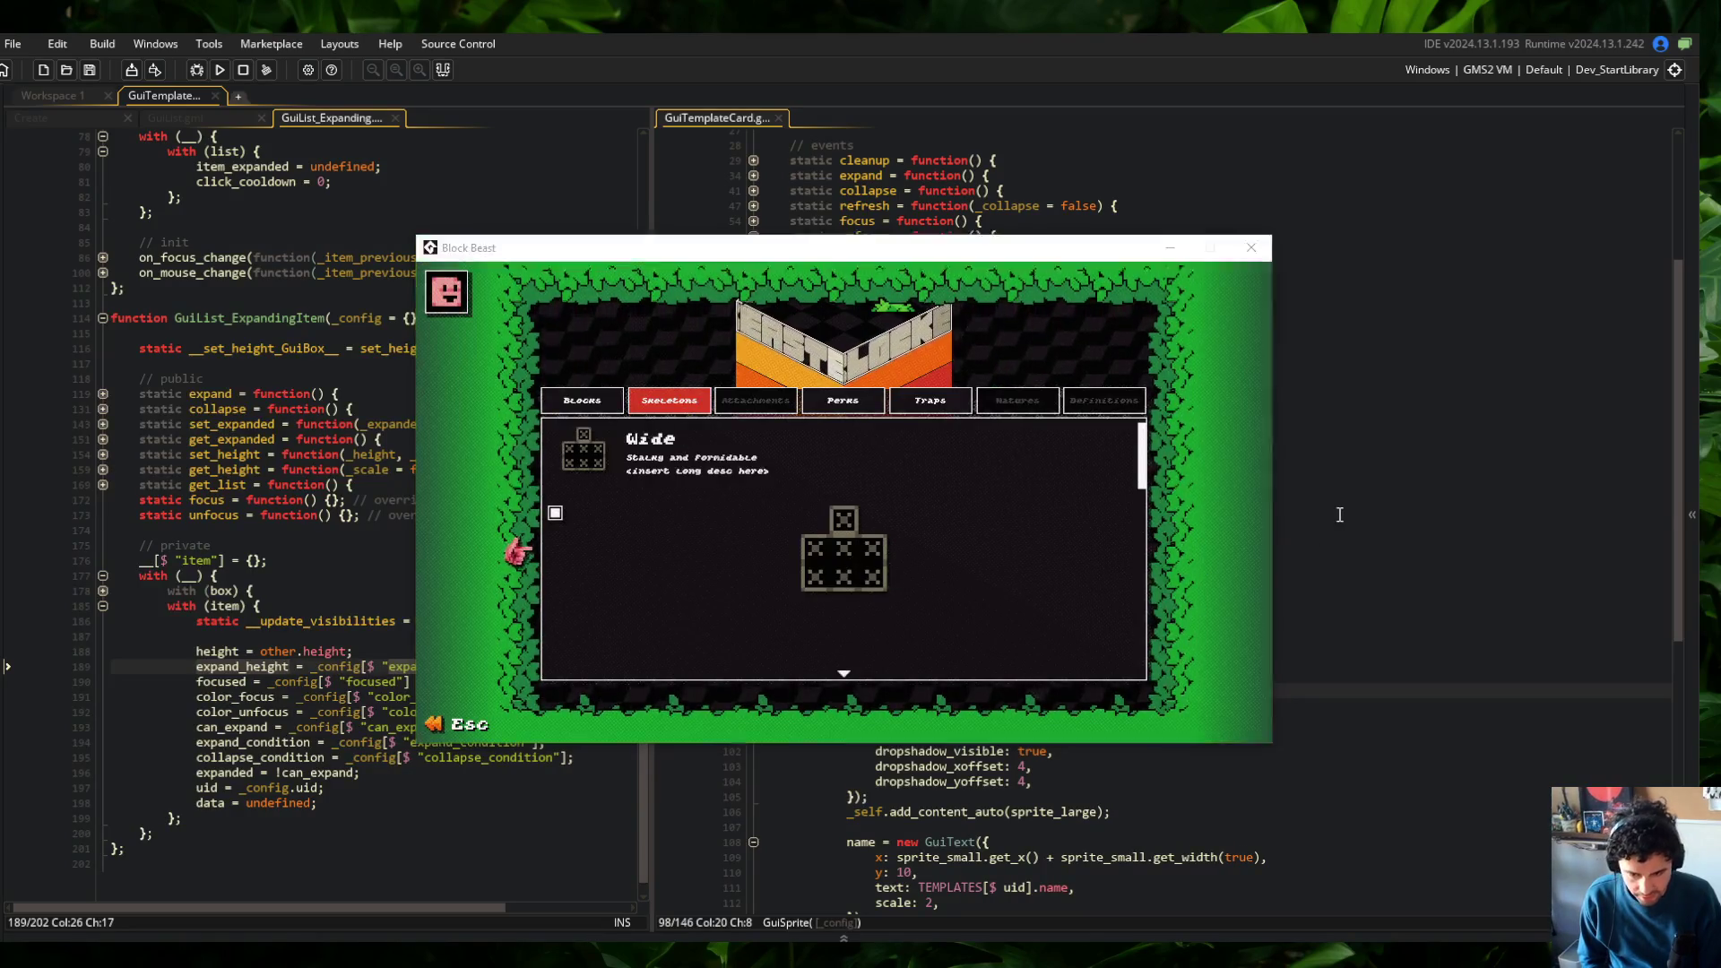
Change the large sprite's y to expand_height * 0.6 and relaunch Block Beast
scroll(1044, 670, "down", 1)
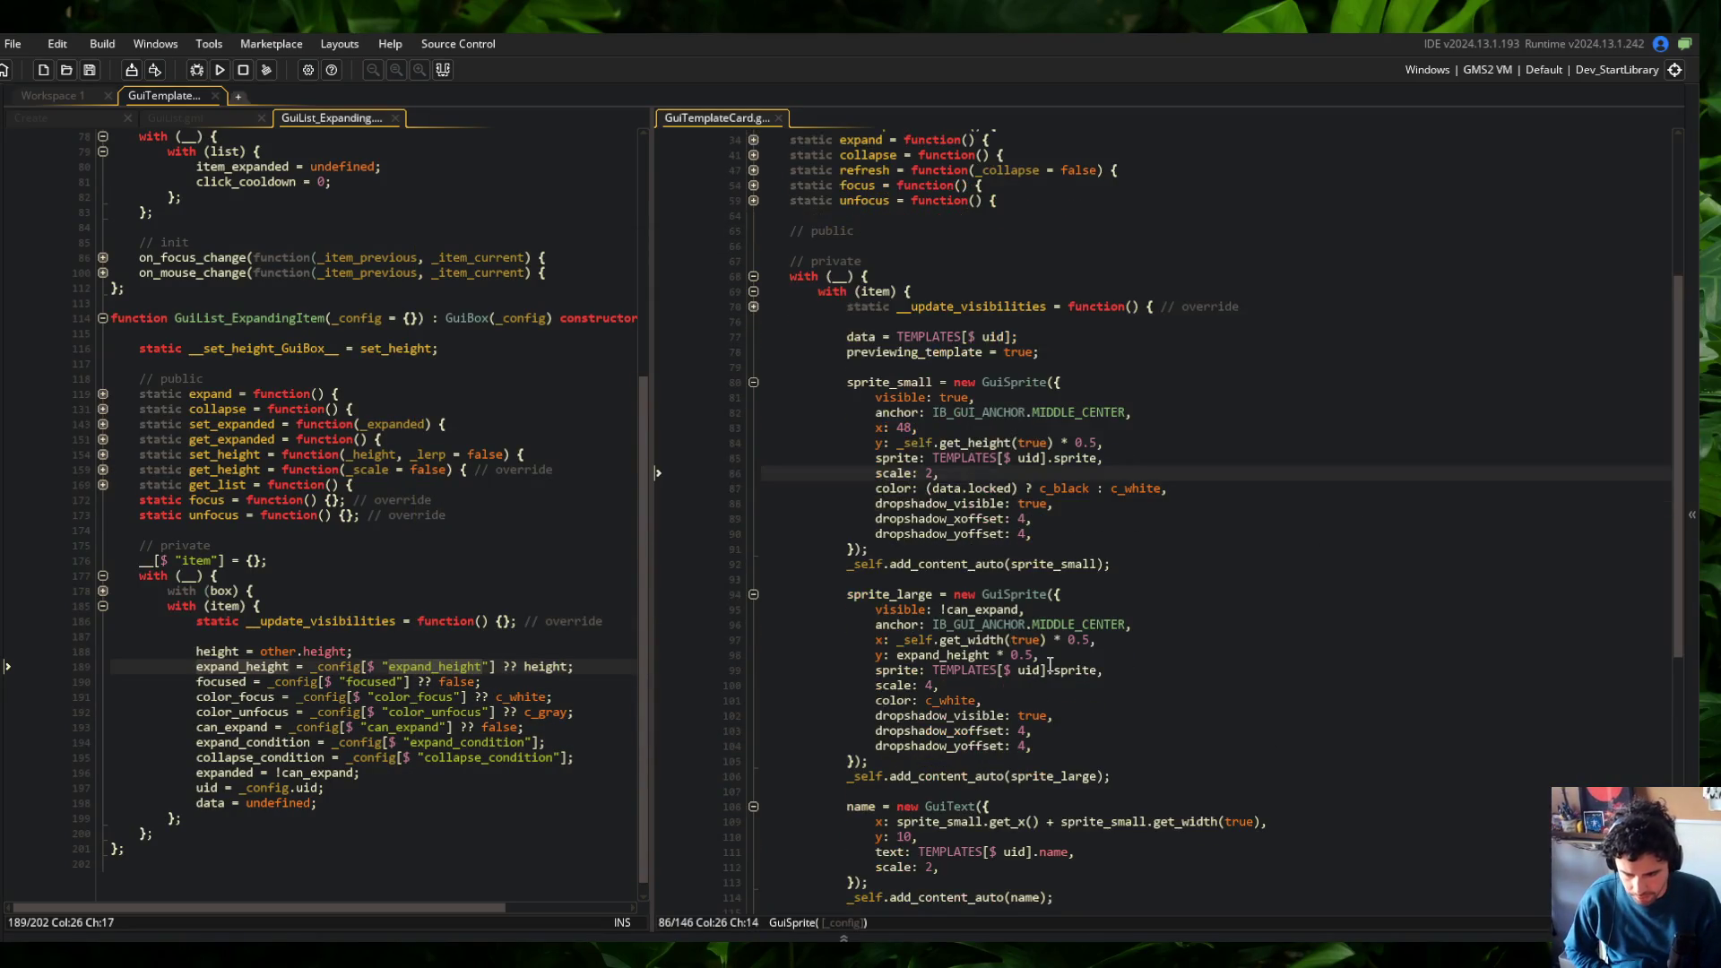
left_click(1042, 655)
type("6")
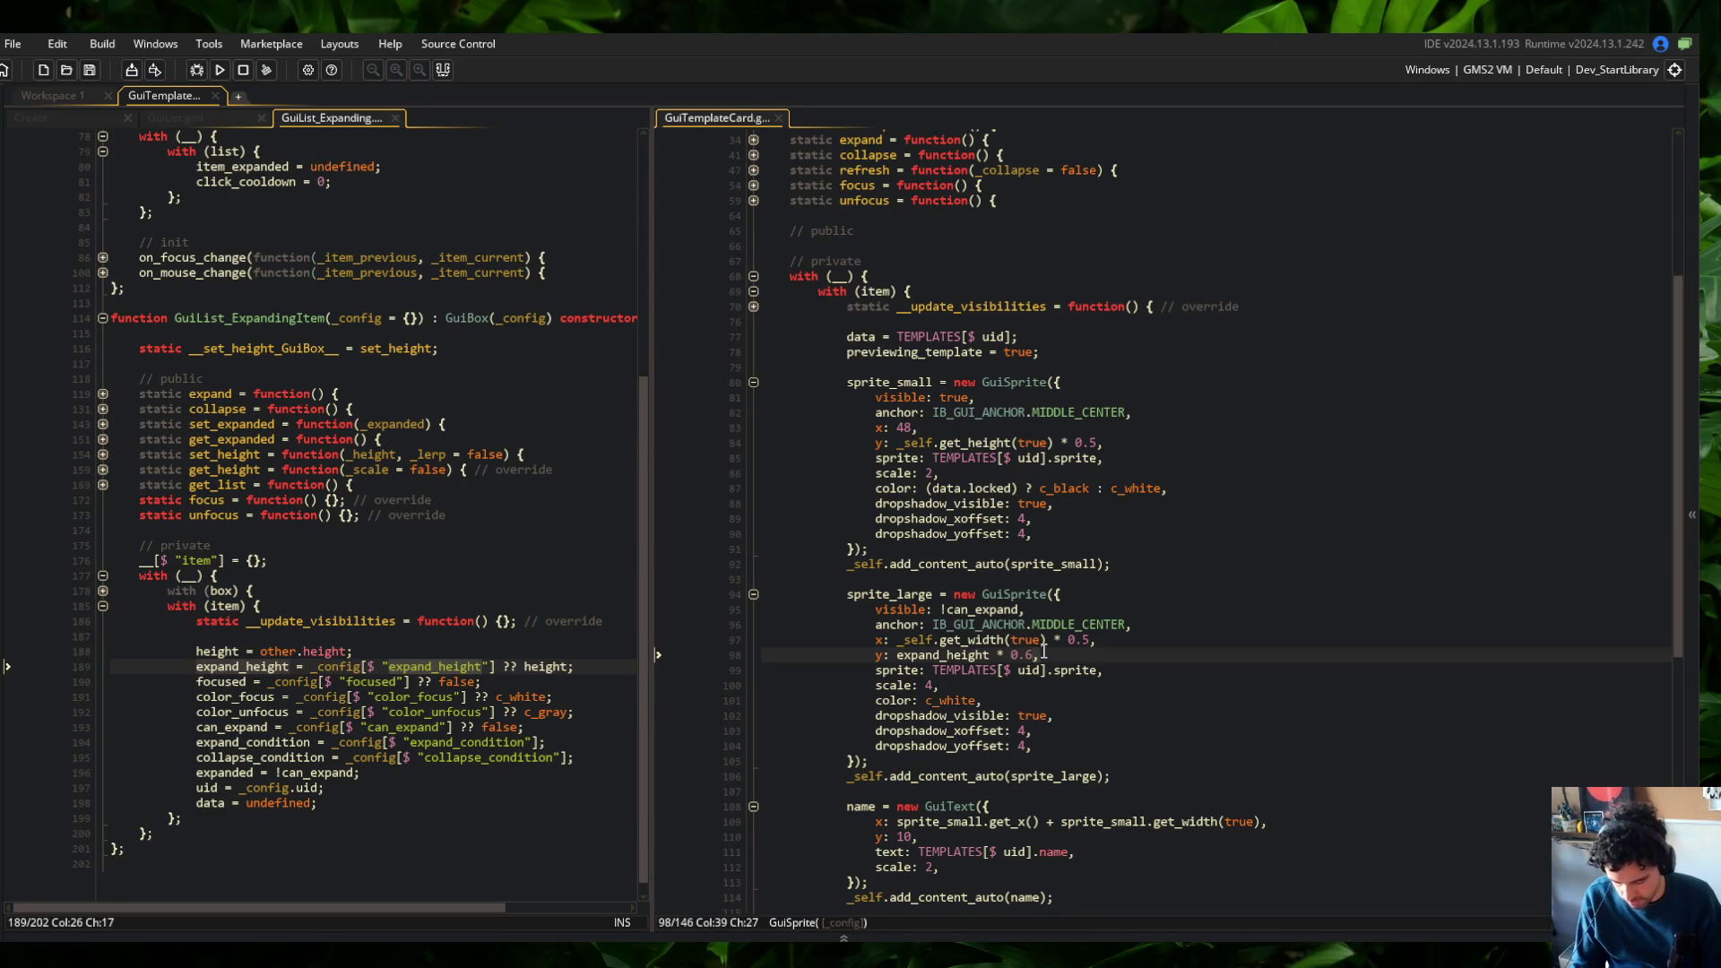
left_click(220, 70)
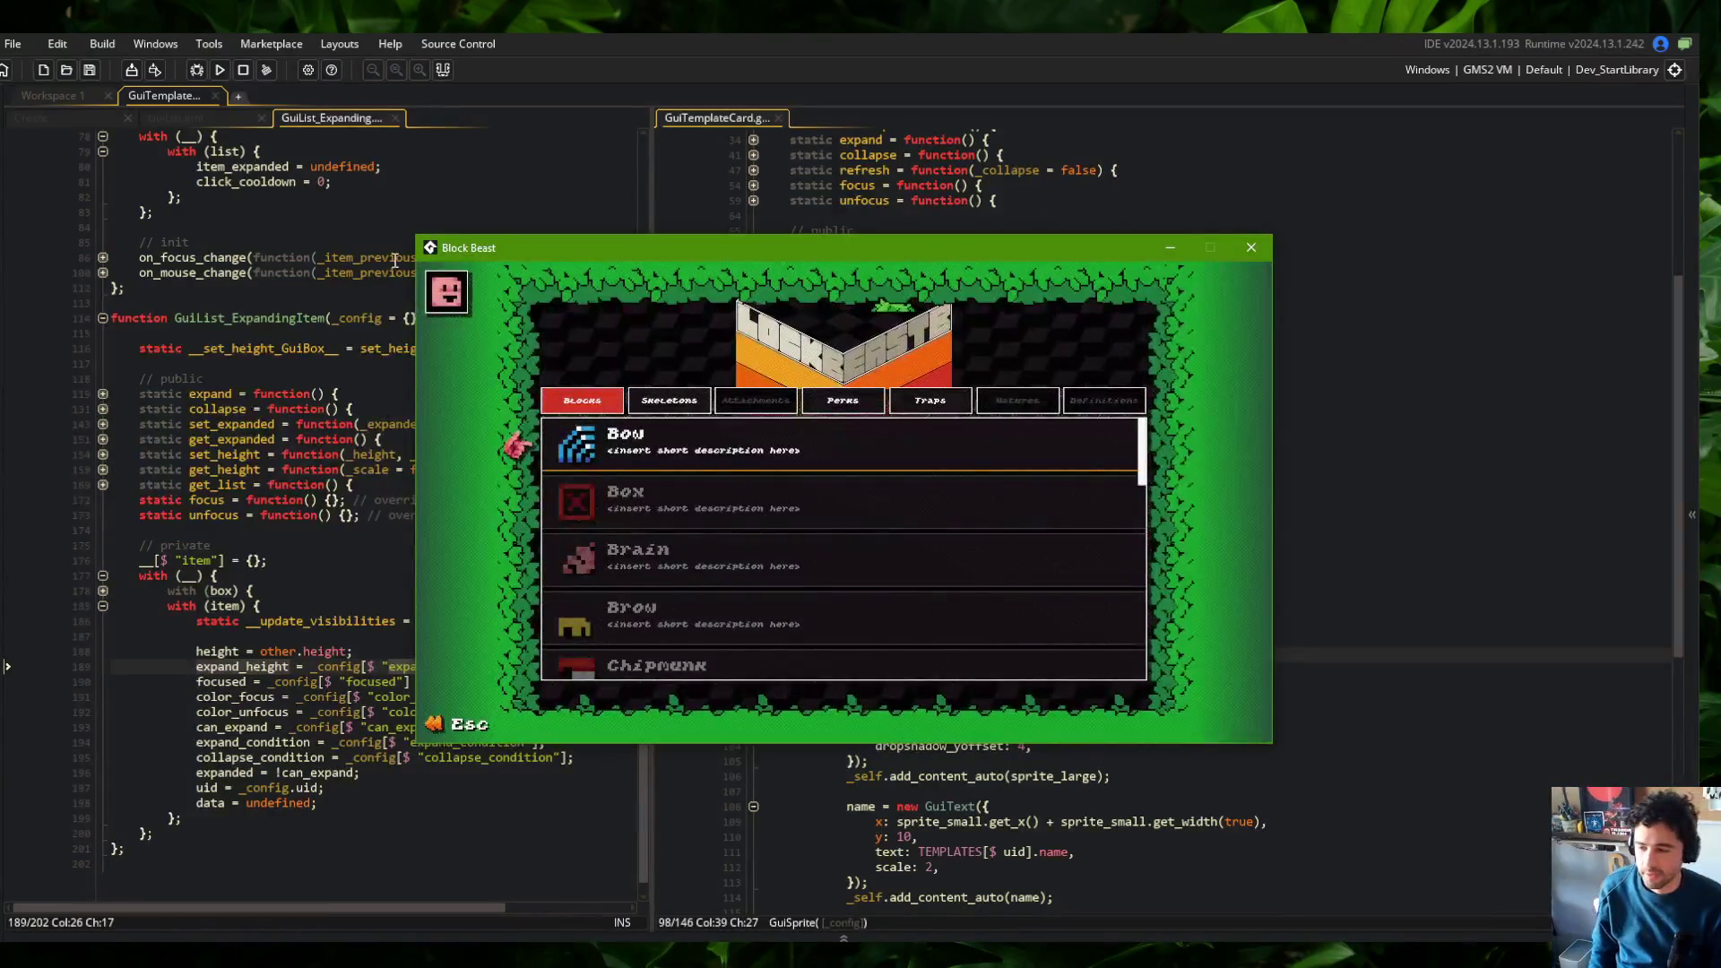
In Skeletons, leave Tall collapsed and expand the Wide card to see its lowered large sprite
left_click(668, 400)
left_click(802, 534)
left_click(809, 541)
left_click(809, 542)
left_click(817, 524)
left_click(805, 440)
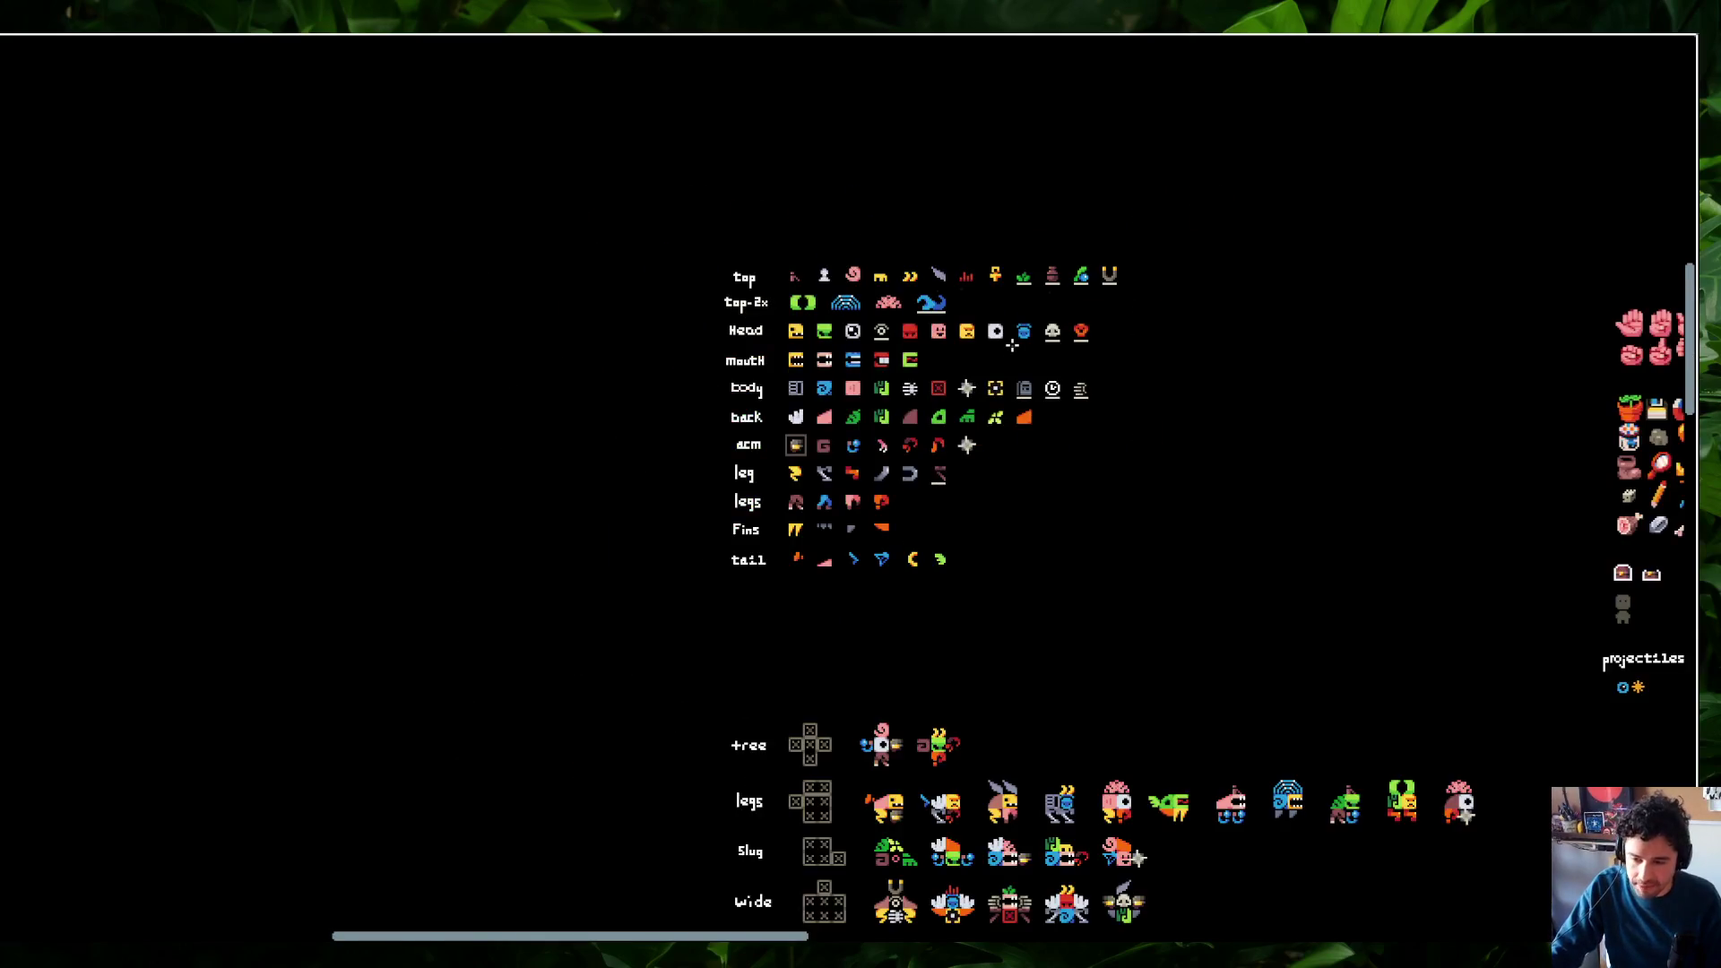
Circle the cubes and BLOCKBEAST logo, undoing an accidental filled grey shape
scroll(854, 403, "right", 5)
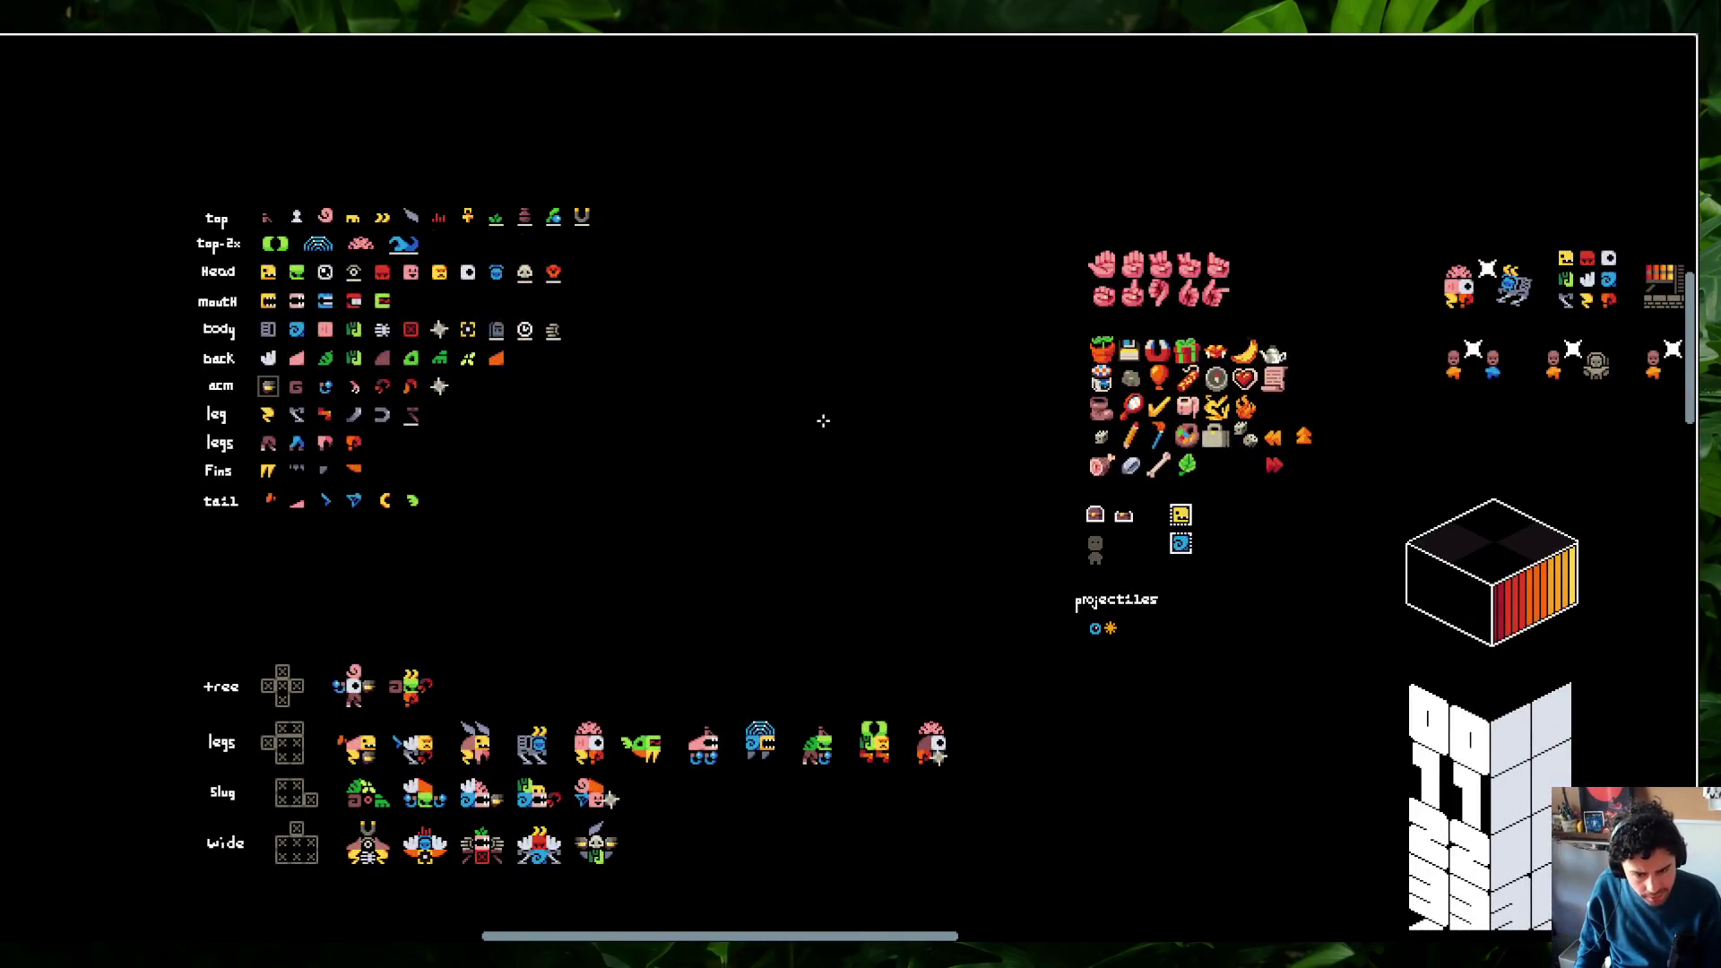
scroll(811, 392, "right", 10)
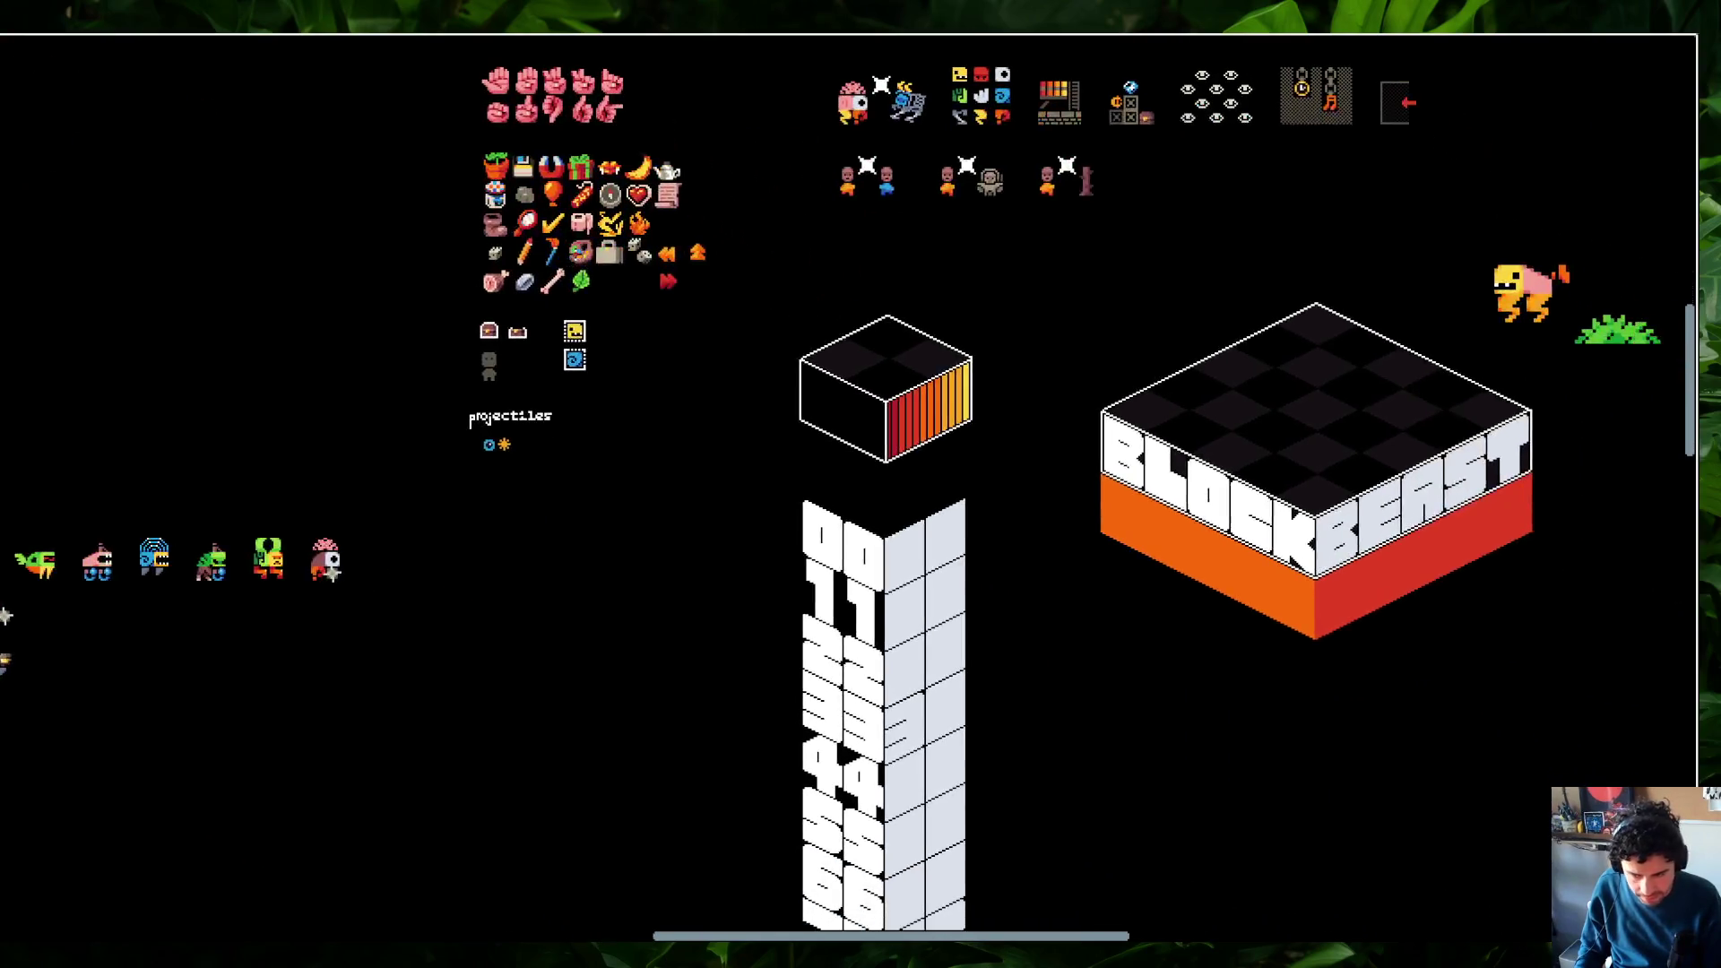
mouse_move(931, 294)
left_mouse_down()
mouse_move(1410, 645)
mouse_move(986, 584)
left_mouse_up()
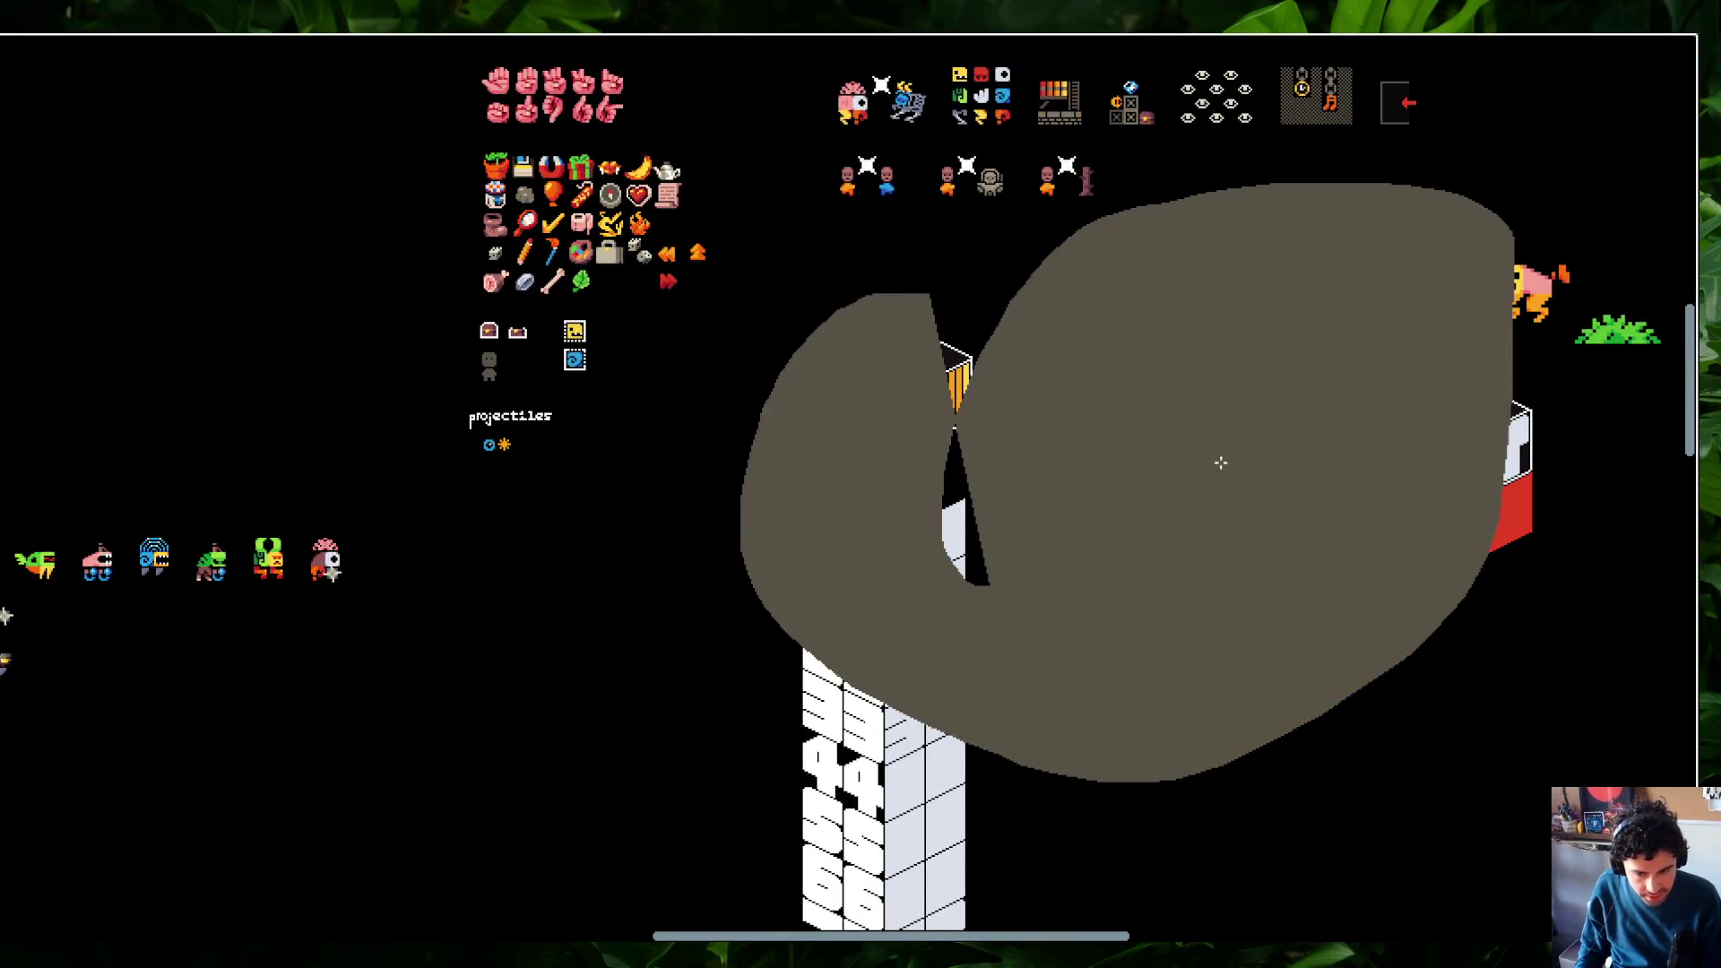
key("ctrl+z")
mouse_move(772, 474)
left_mouse_down()
mouse_move(1413, 272)
mouse_move(1488, 657)
left_mouse_up()
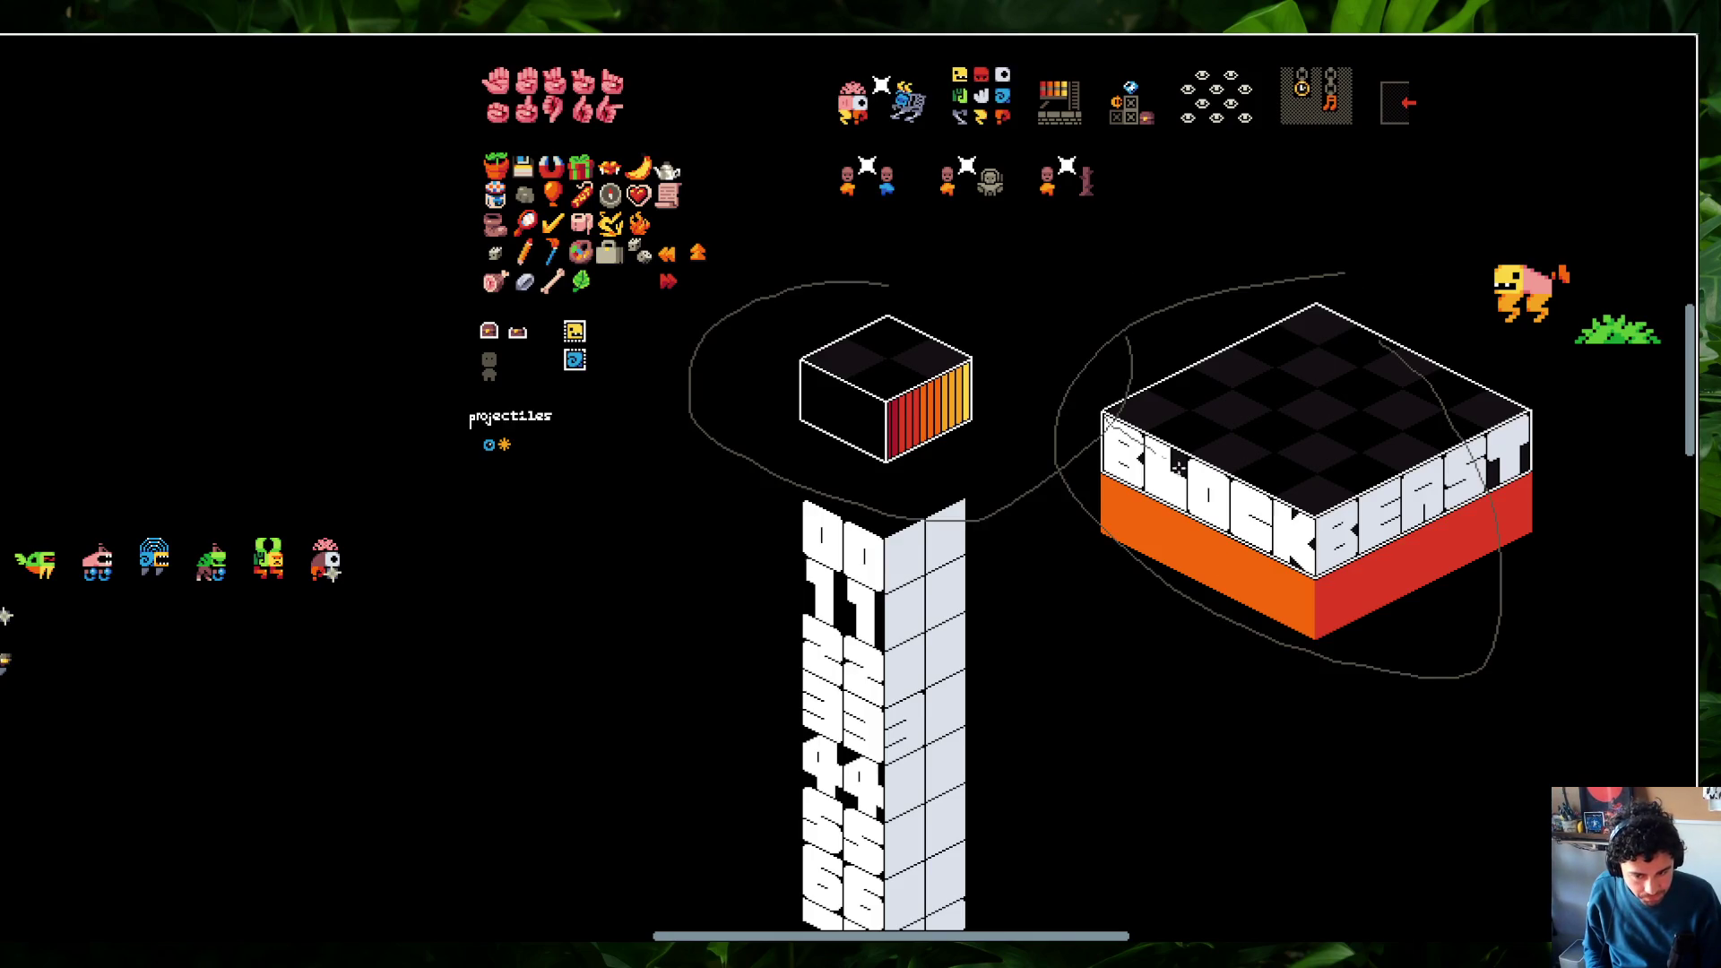
Circle the hand and item sprites and the body-part sprite rows
scroll(1365, 504, "down", 3)
scroll(1365, 504, "right", 3)
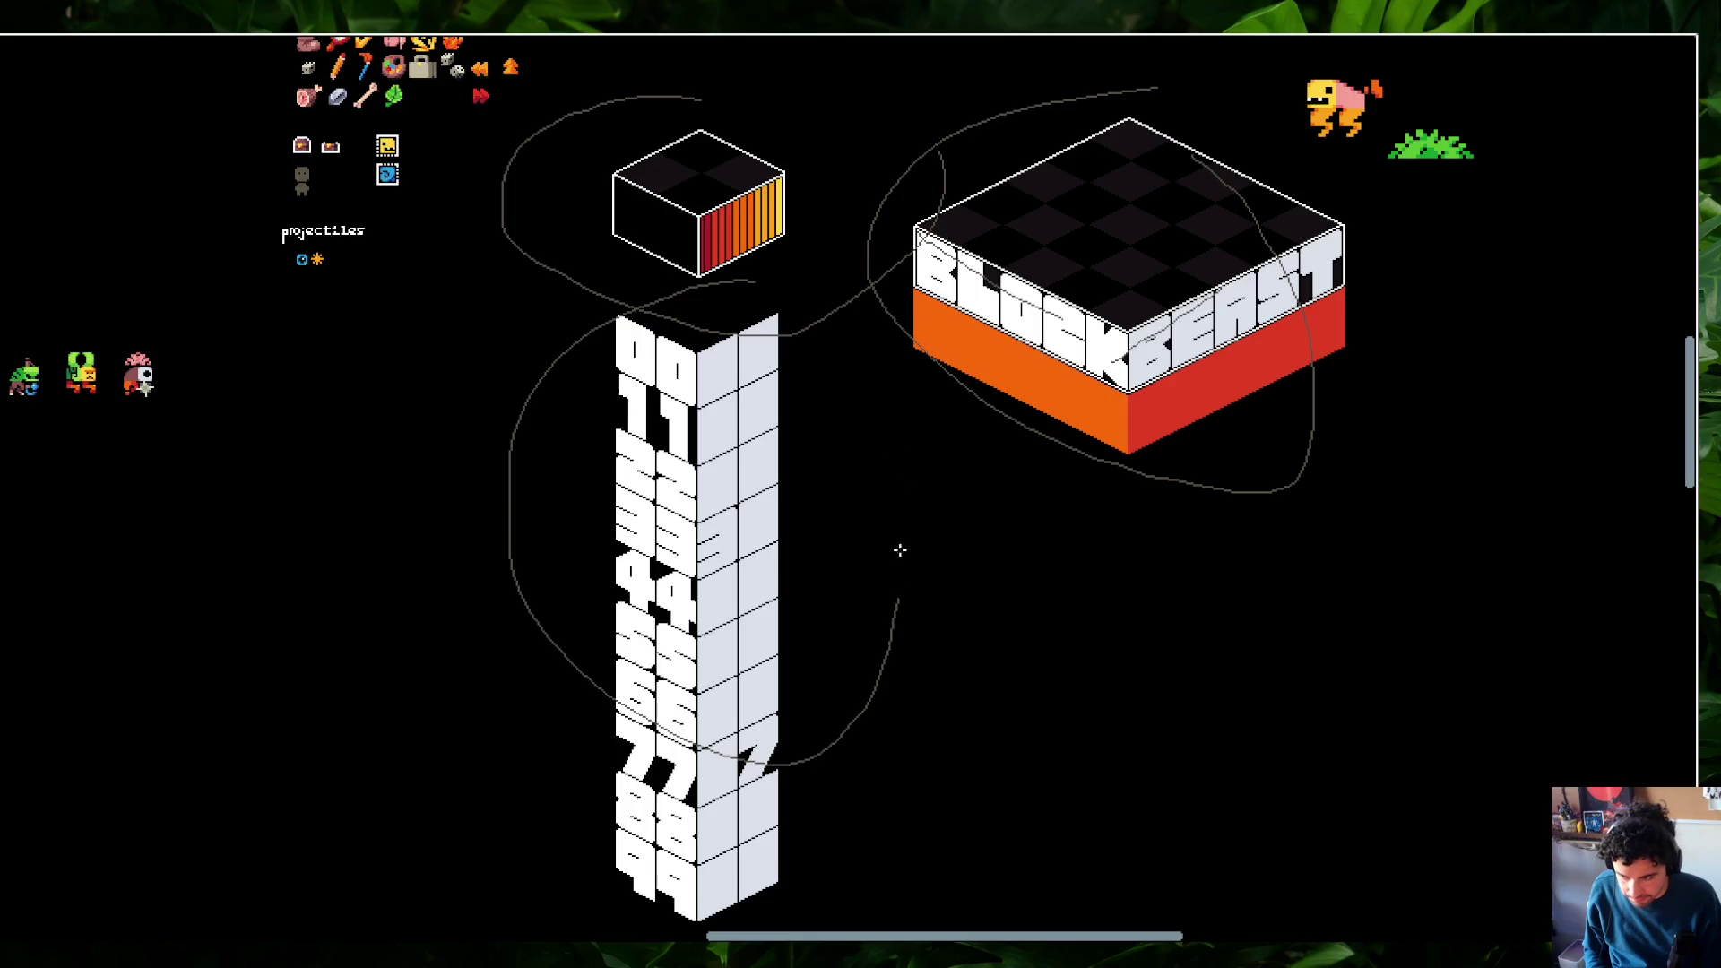
scroll(895, 596, "up", 3)
scroll(896, 596, "left", 3)
scroll(908, 416, "up", 3)
scroll(908, 417, "left", 3)
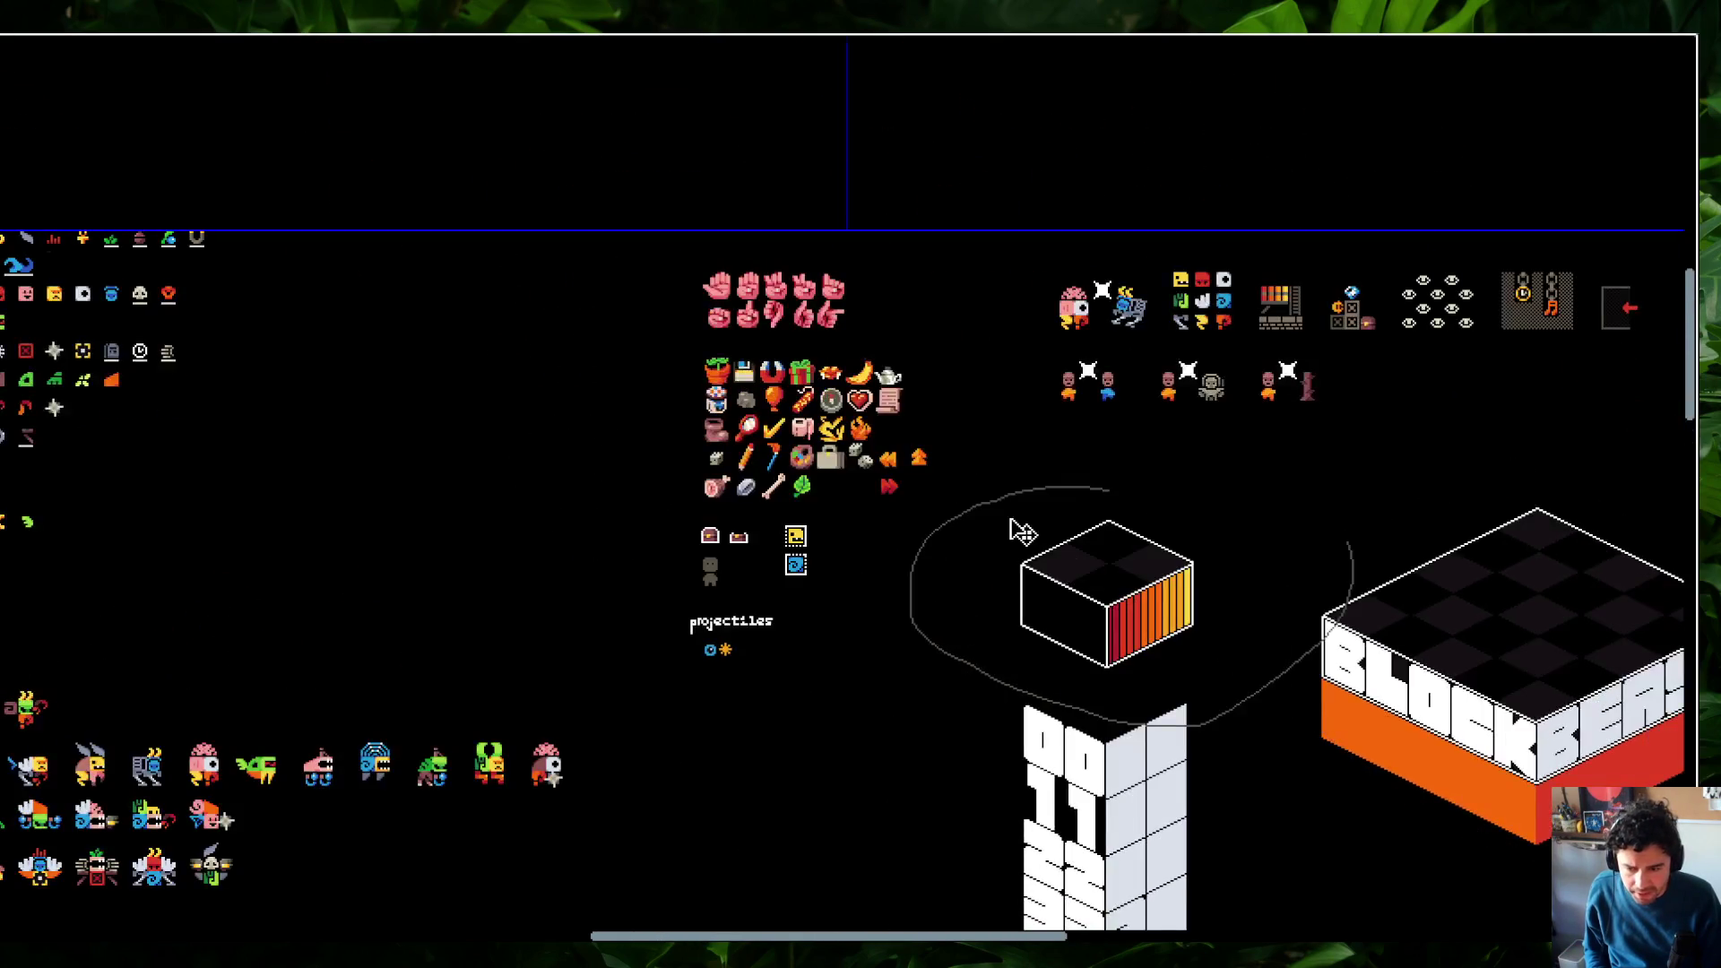
left_click_drag(635, 330, 875, 242)
scroll(875, 242, "left", 5)
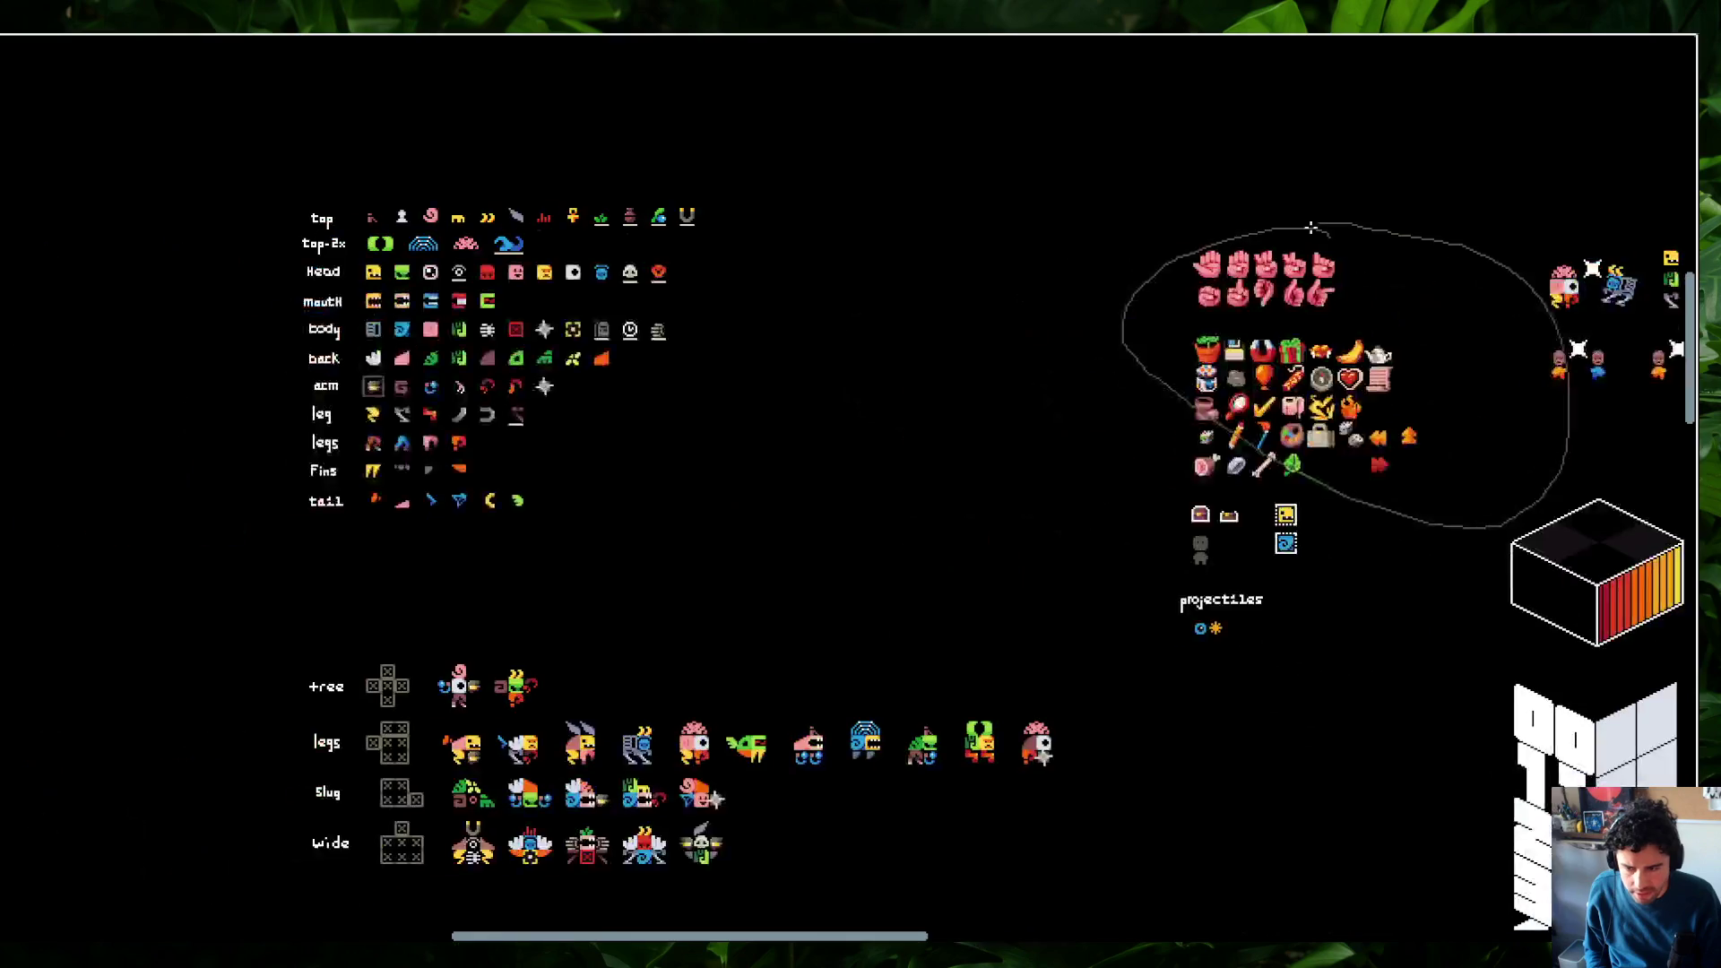
mouse_move(743, 193)
left_mouse_down()
mouse_move(221, 189)
mouse_move(730, 332)
left_mouse_up()
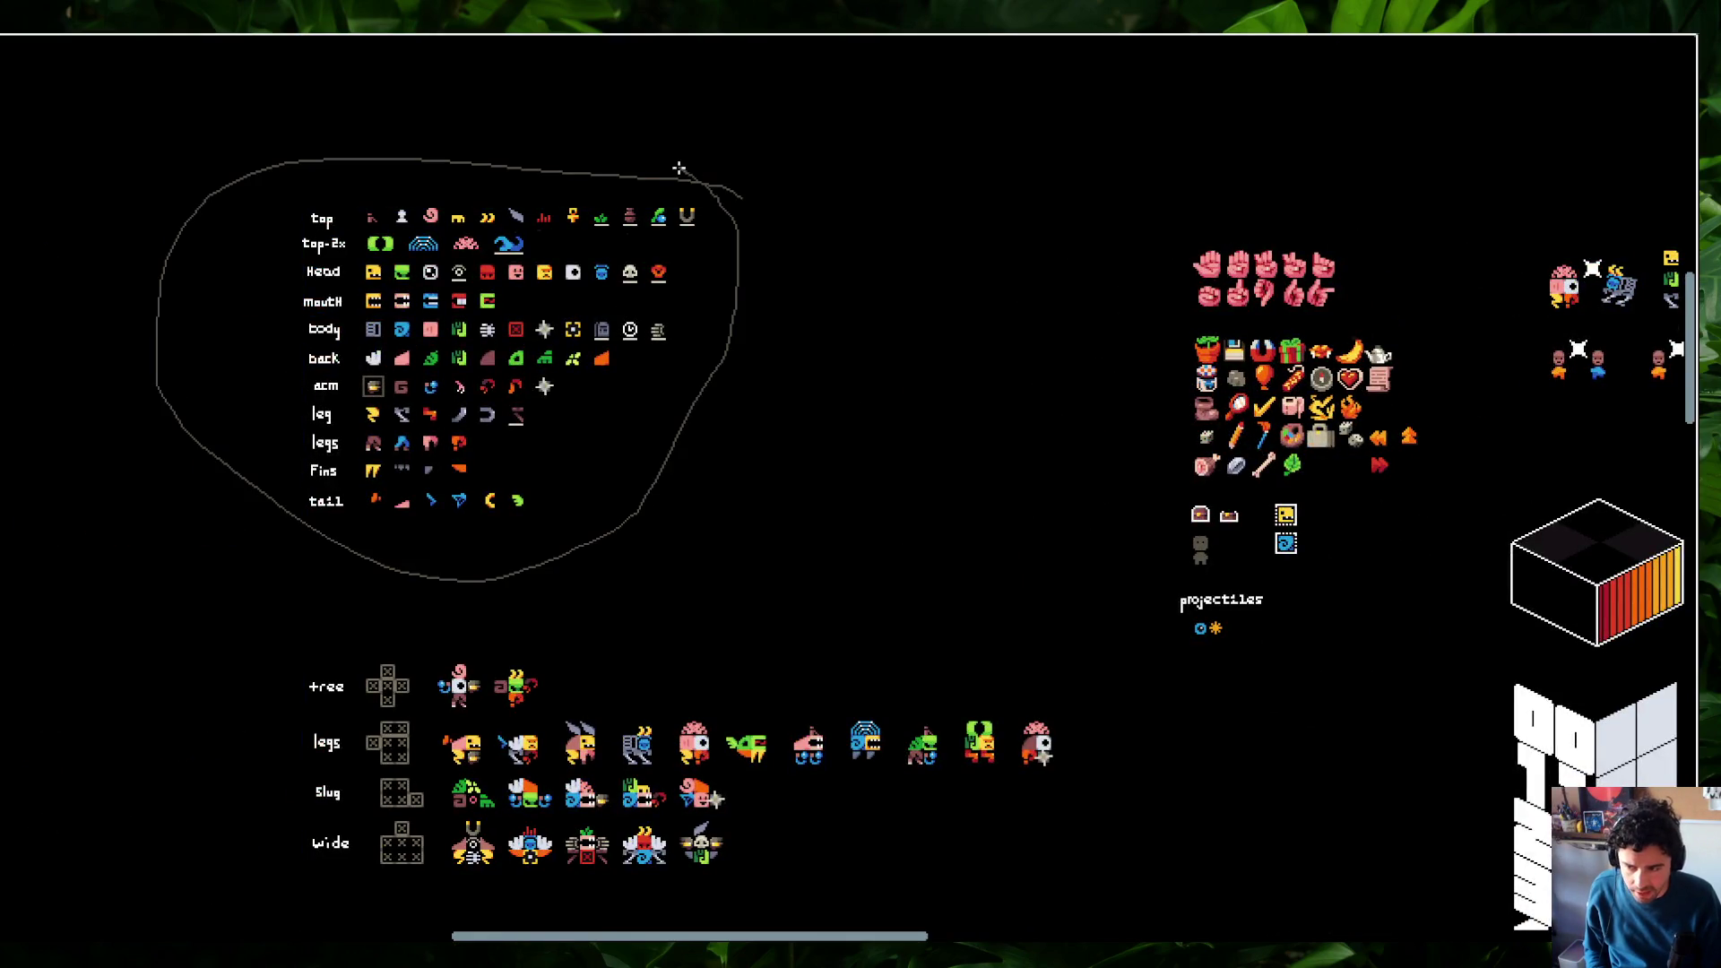
scroll(646, 403, "right", 3)
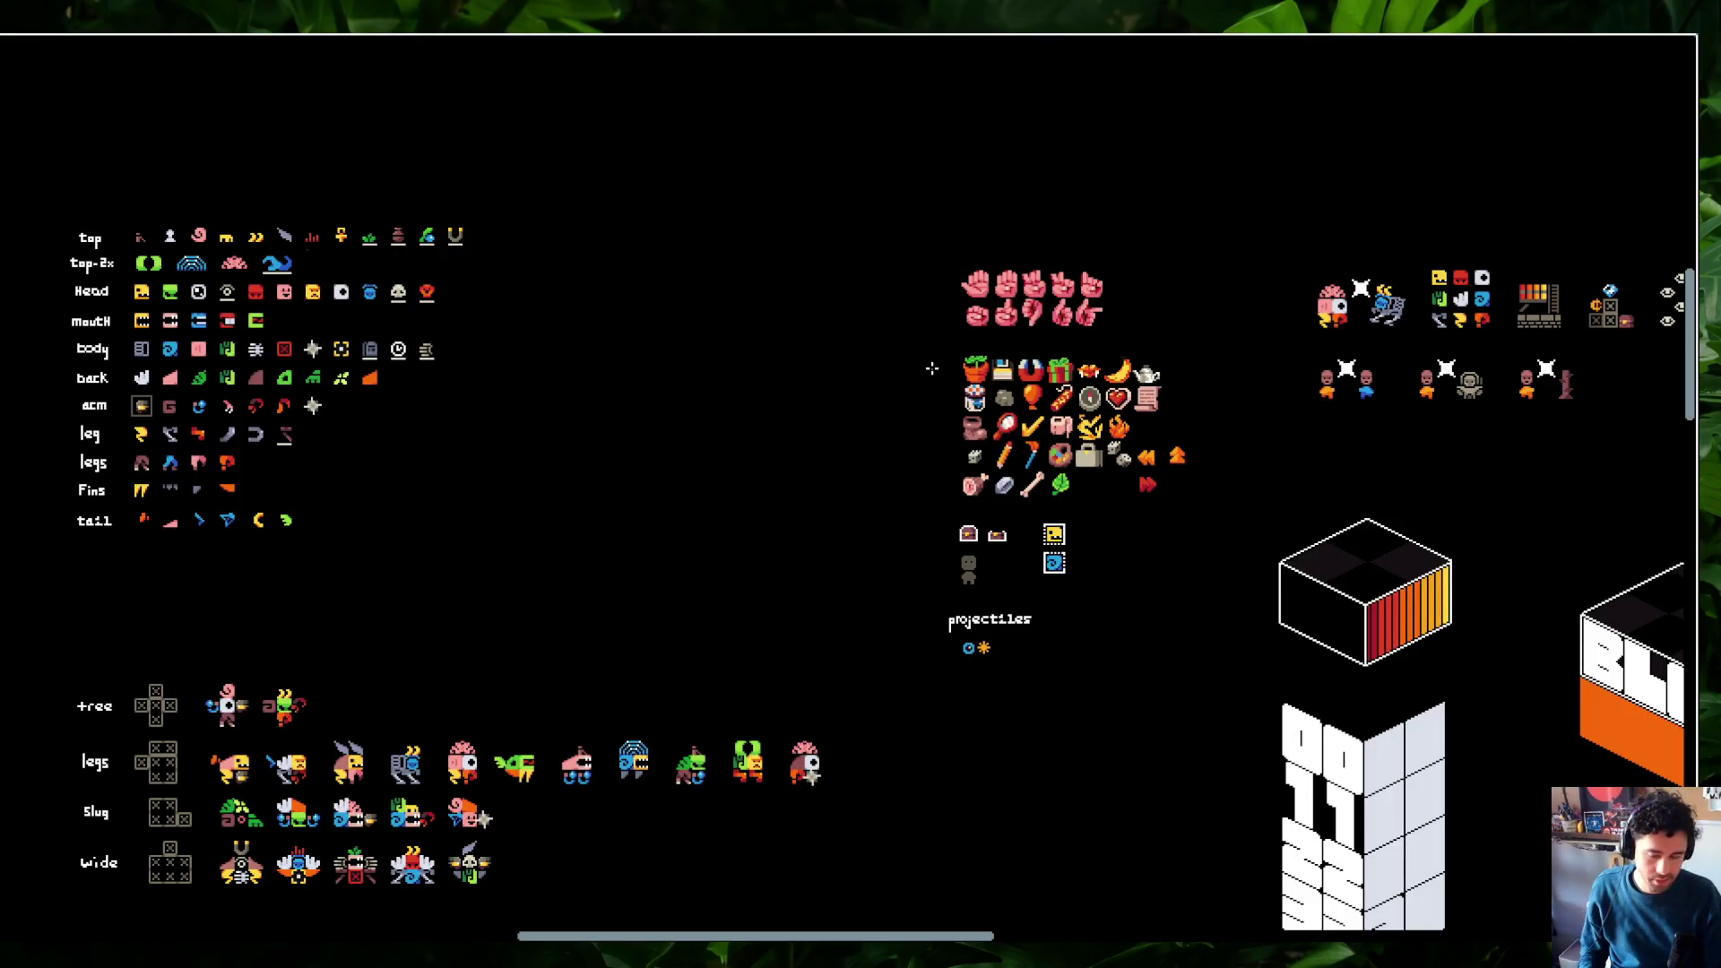
Switch back to GameMaker and go to the small sprite's y line in GuiTemplateCard
key("alt+Tab")
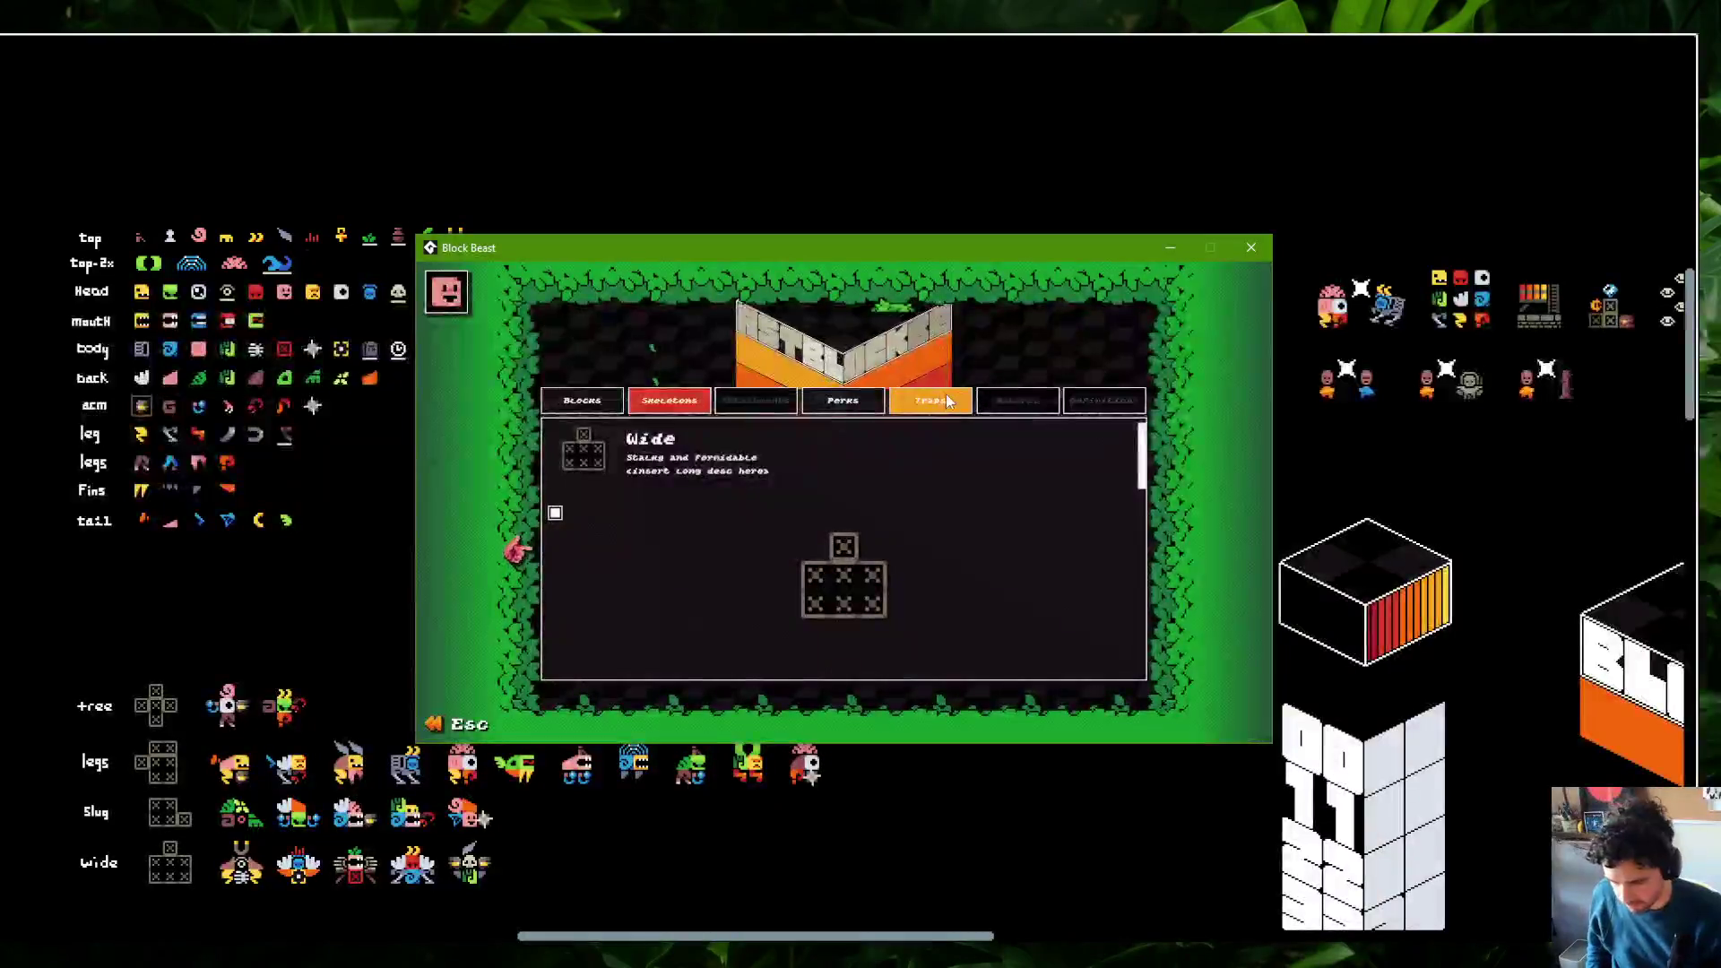
key("alt+Tab")
key("alt+Tab")
key("alt+Tab")
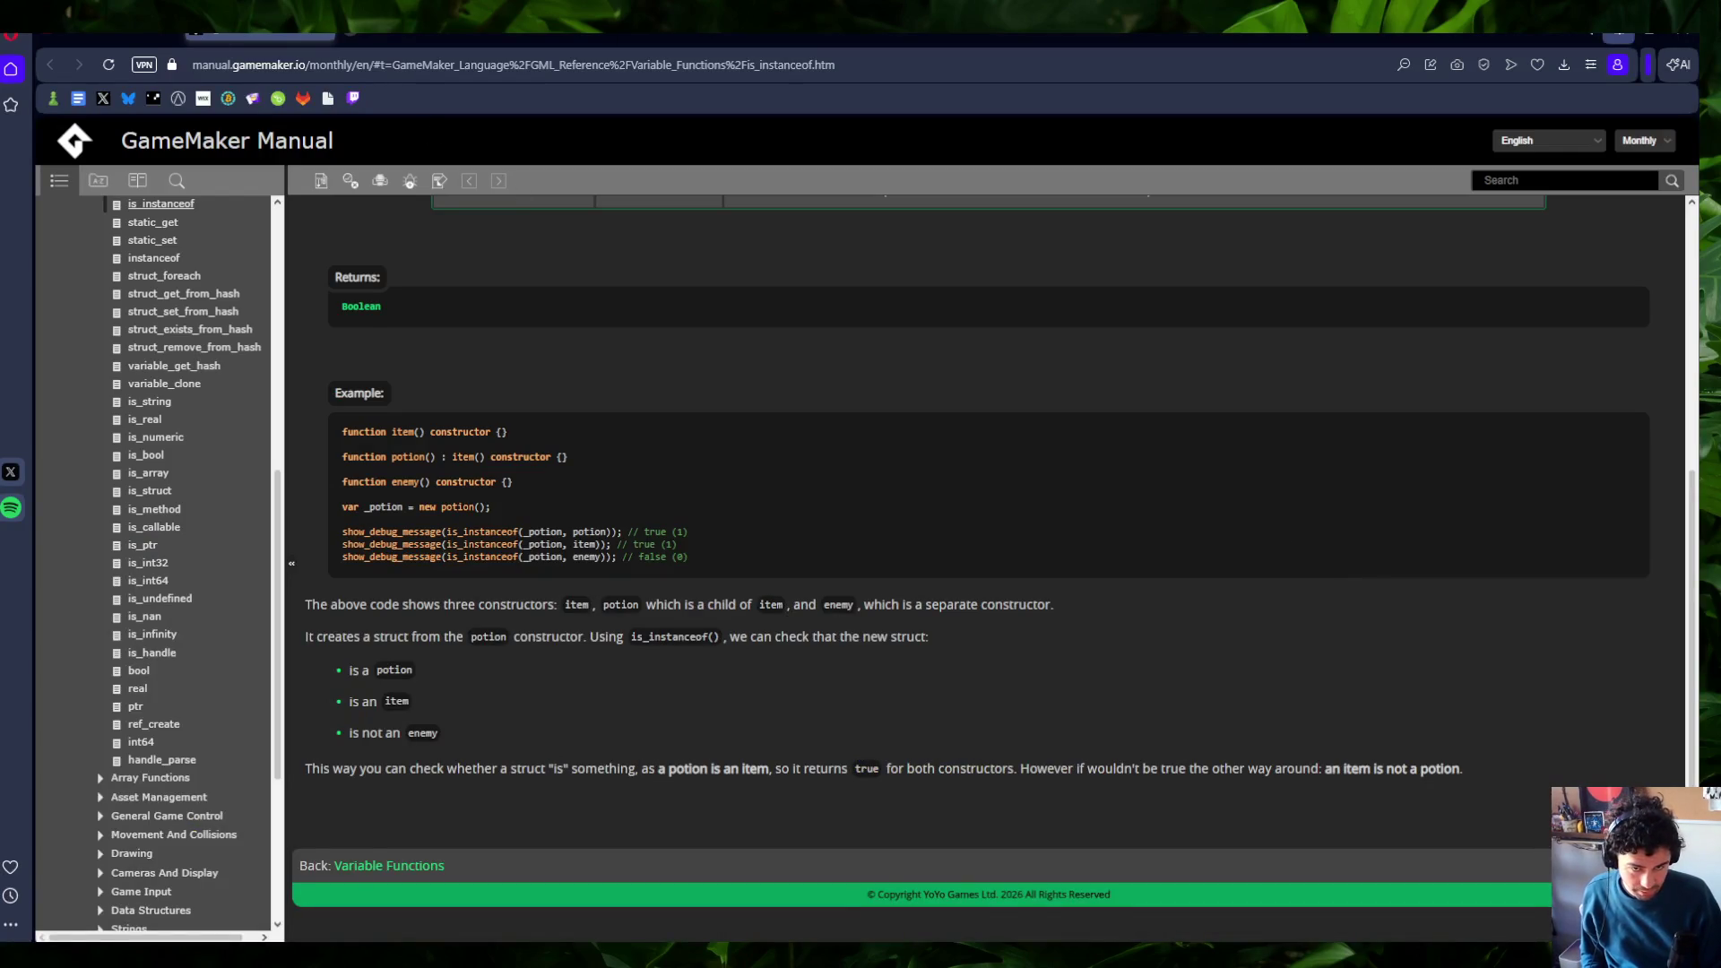
key("alt+Tab")
left_click(1243, 442)
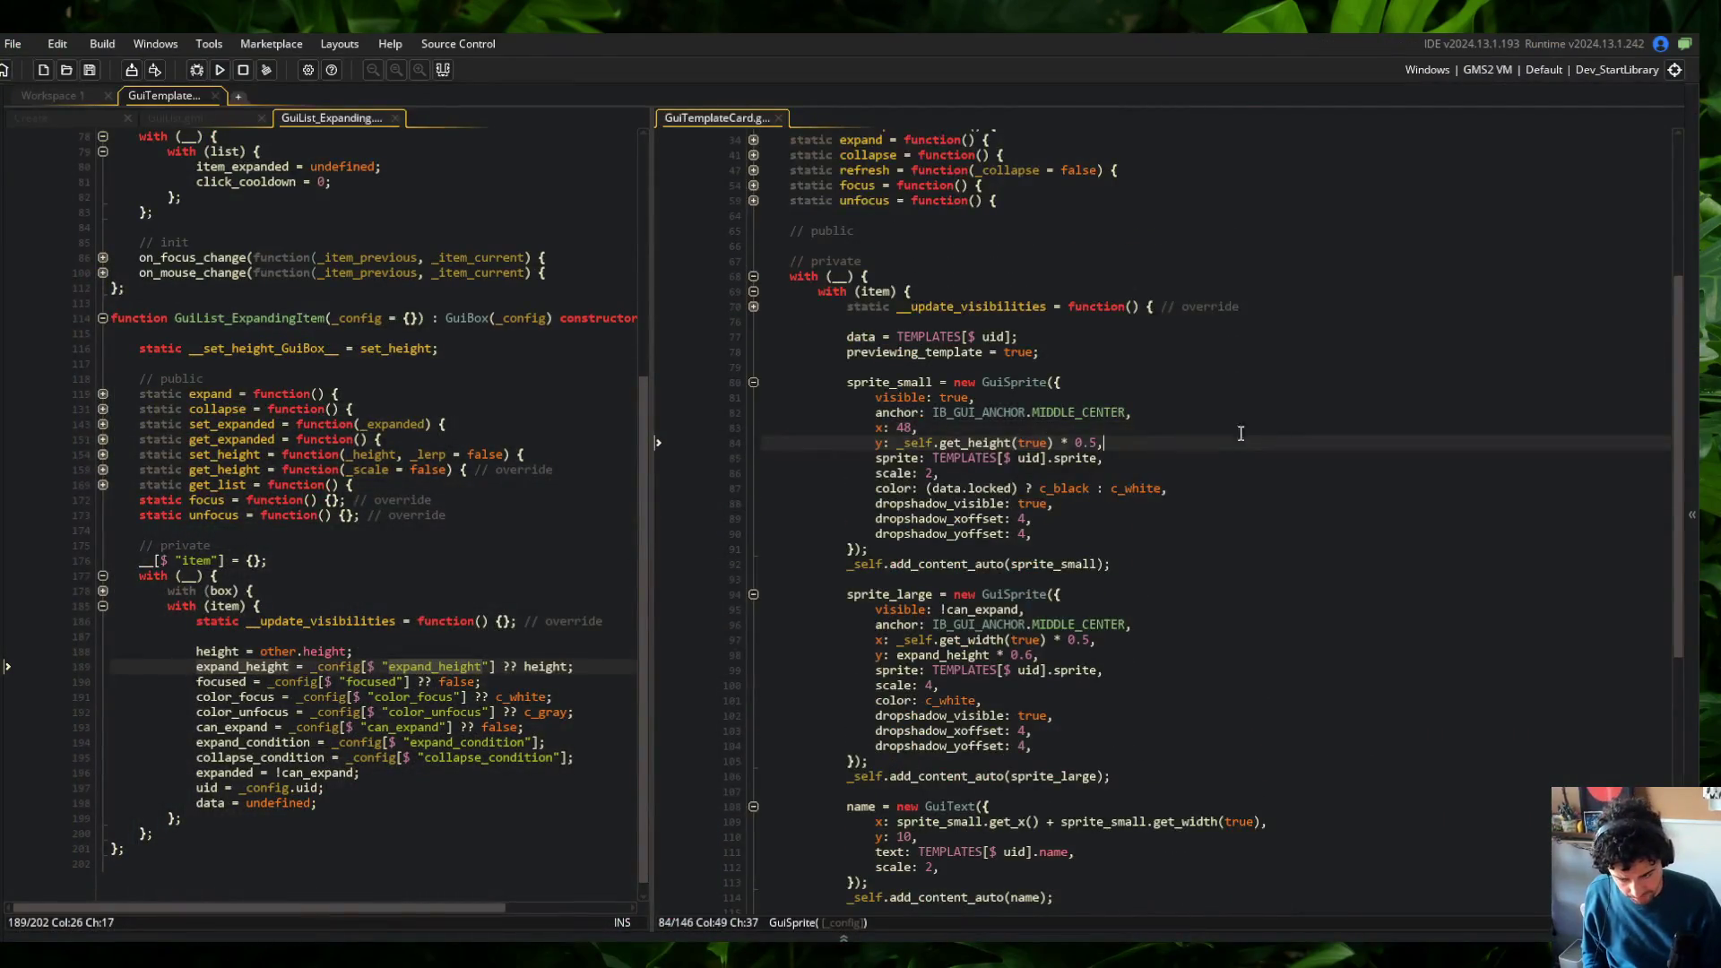
Fold sprite_small, sprite_large and then all code, reopening only the GuiTemplateCard constructor and private section
left_click(1179, 398)
key("Up")
key("Down")
scroll(982, 381, "down", 3)
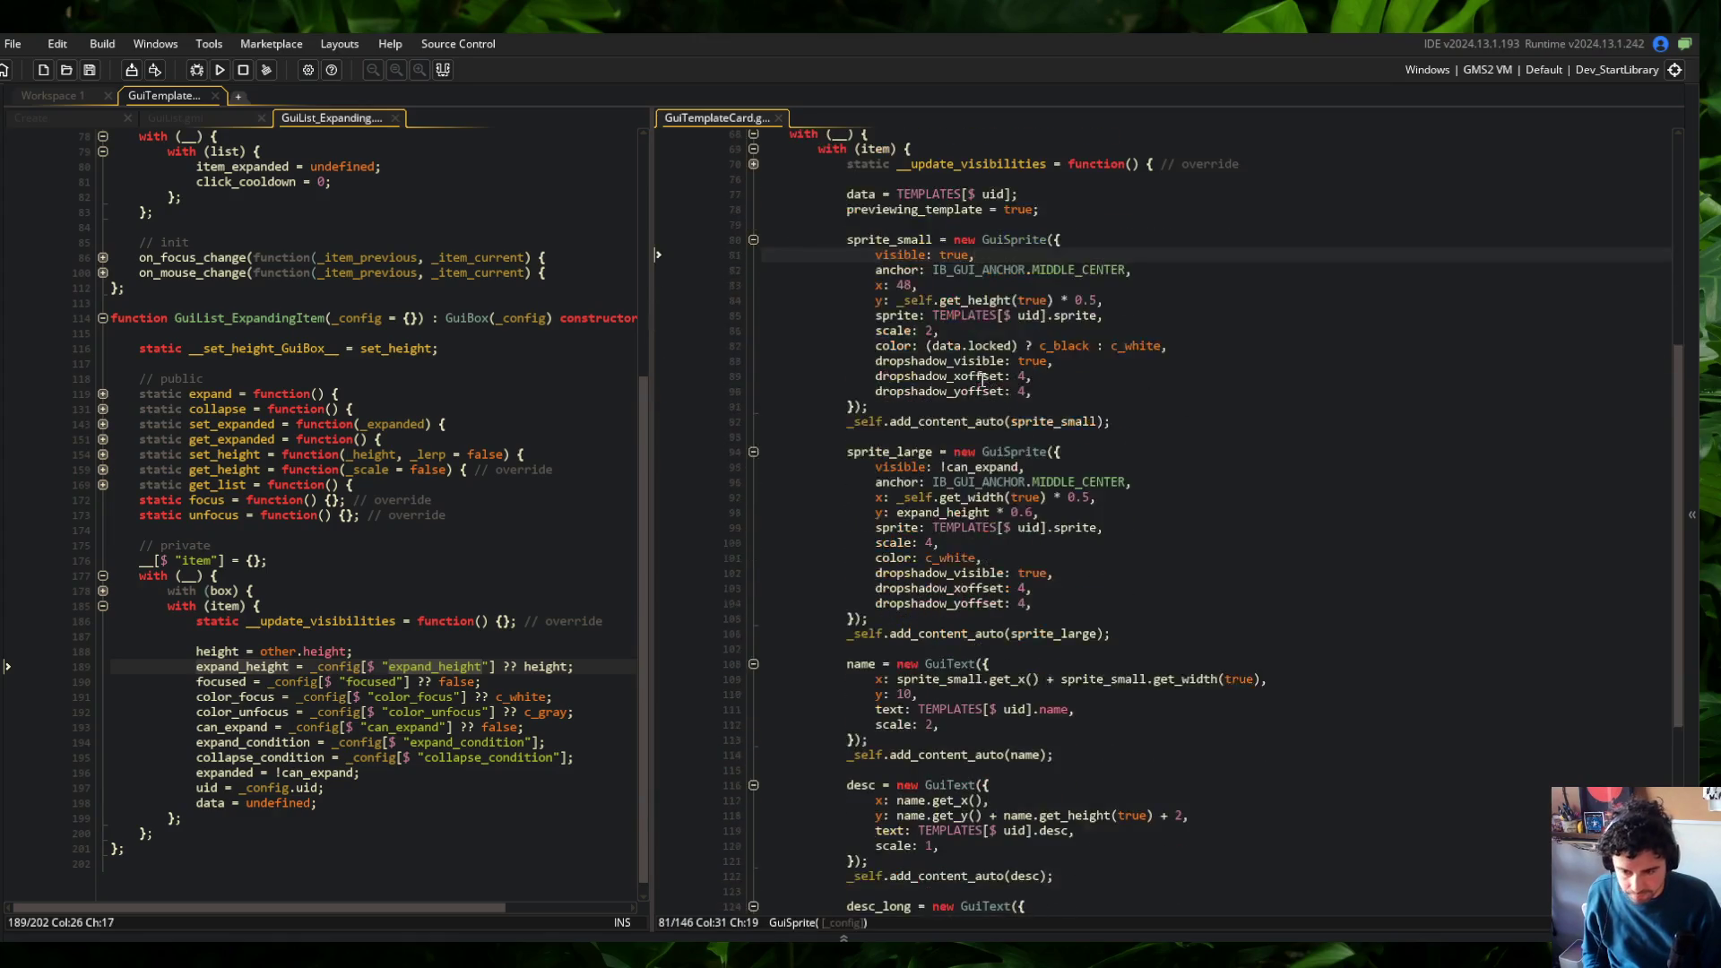
scroll(1056, 451, "up", 2)
left_click(753, 310)
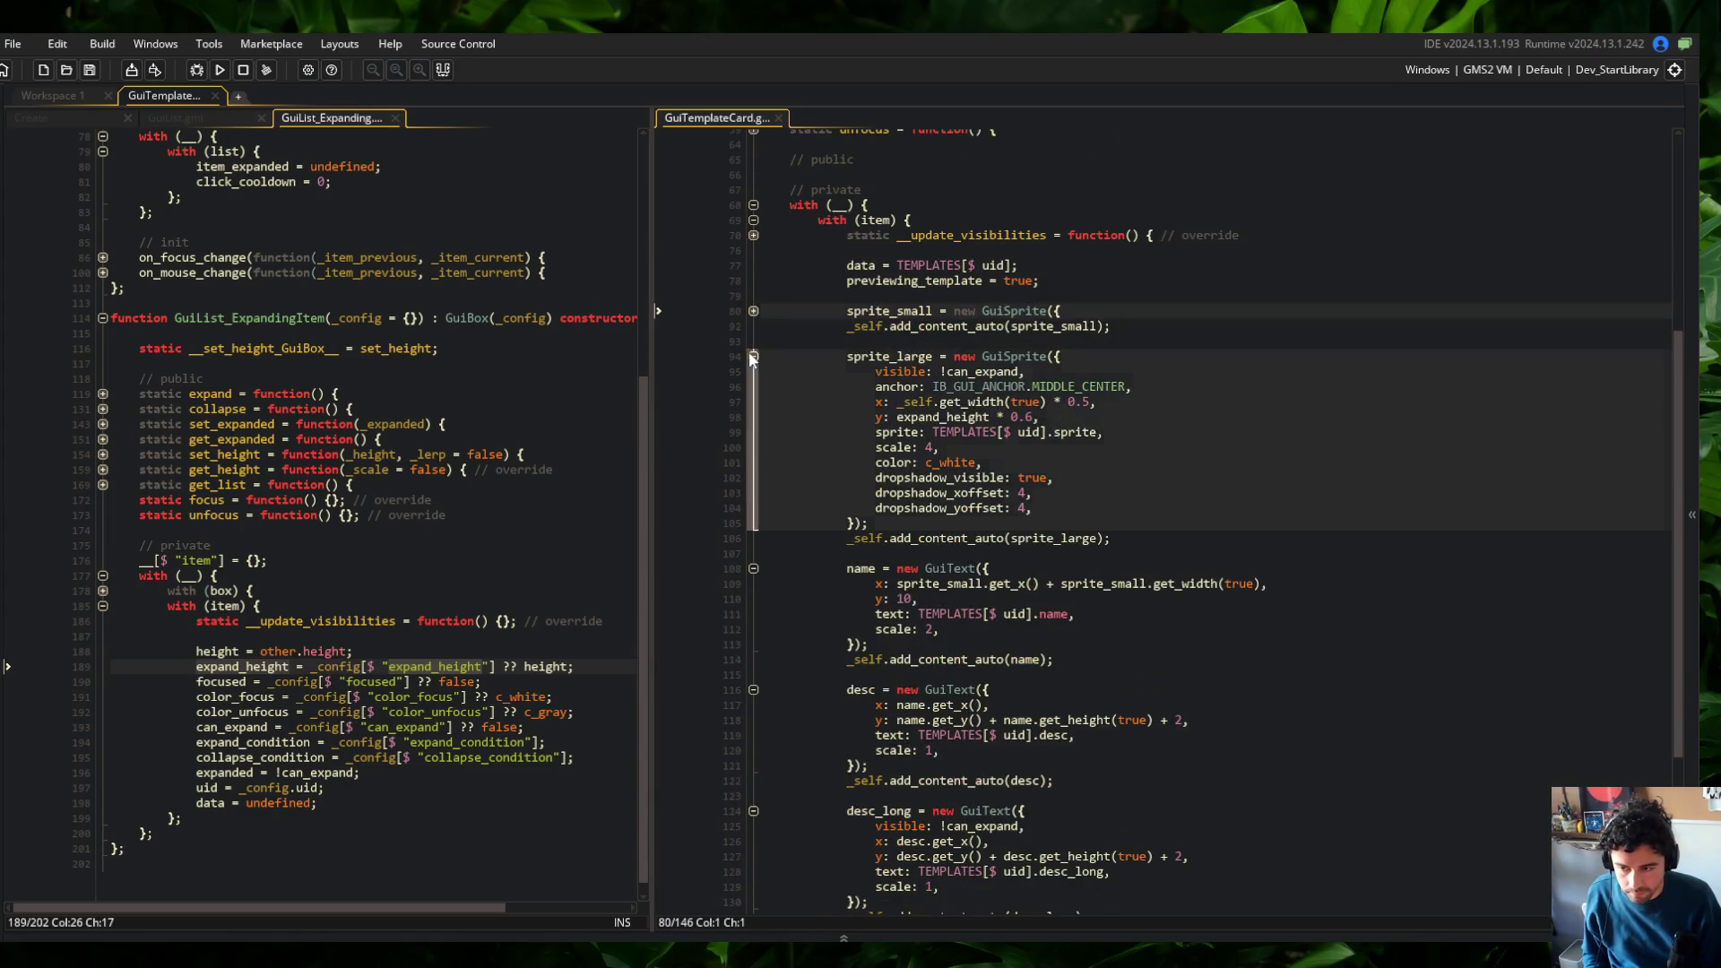
left_click(753, 356)
left_click(963, 356)
key("ctrl+m")
left_click(753, 258)
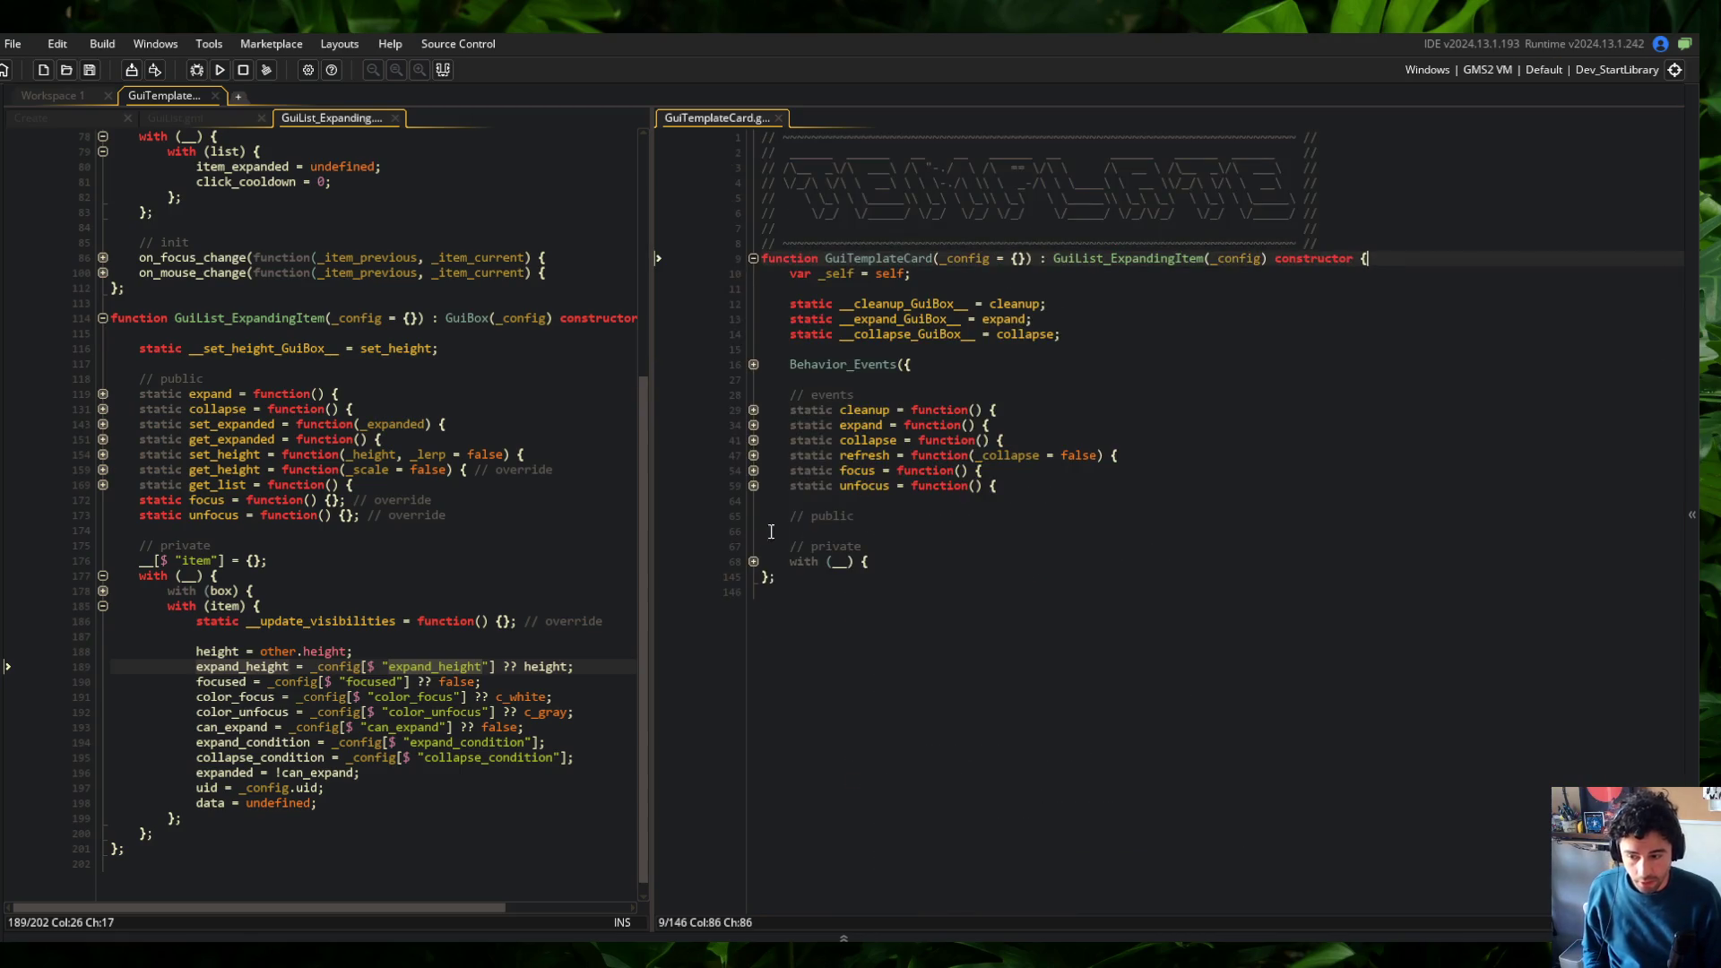
left_click(753, 561)
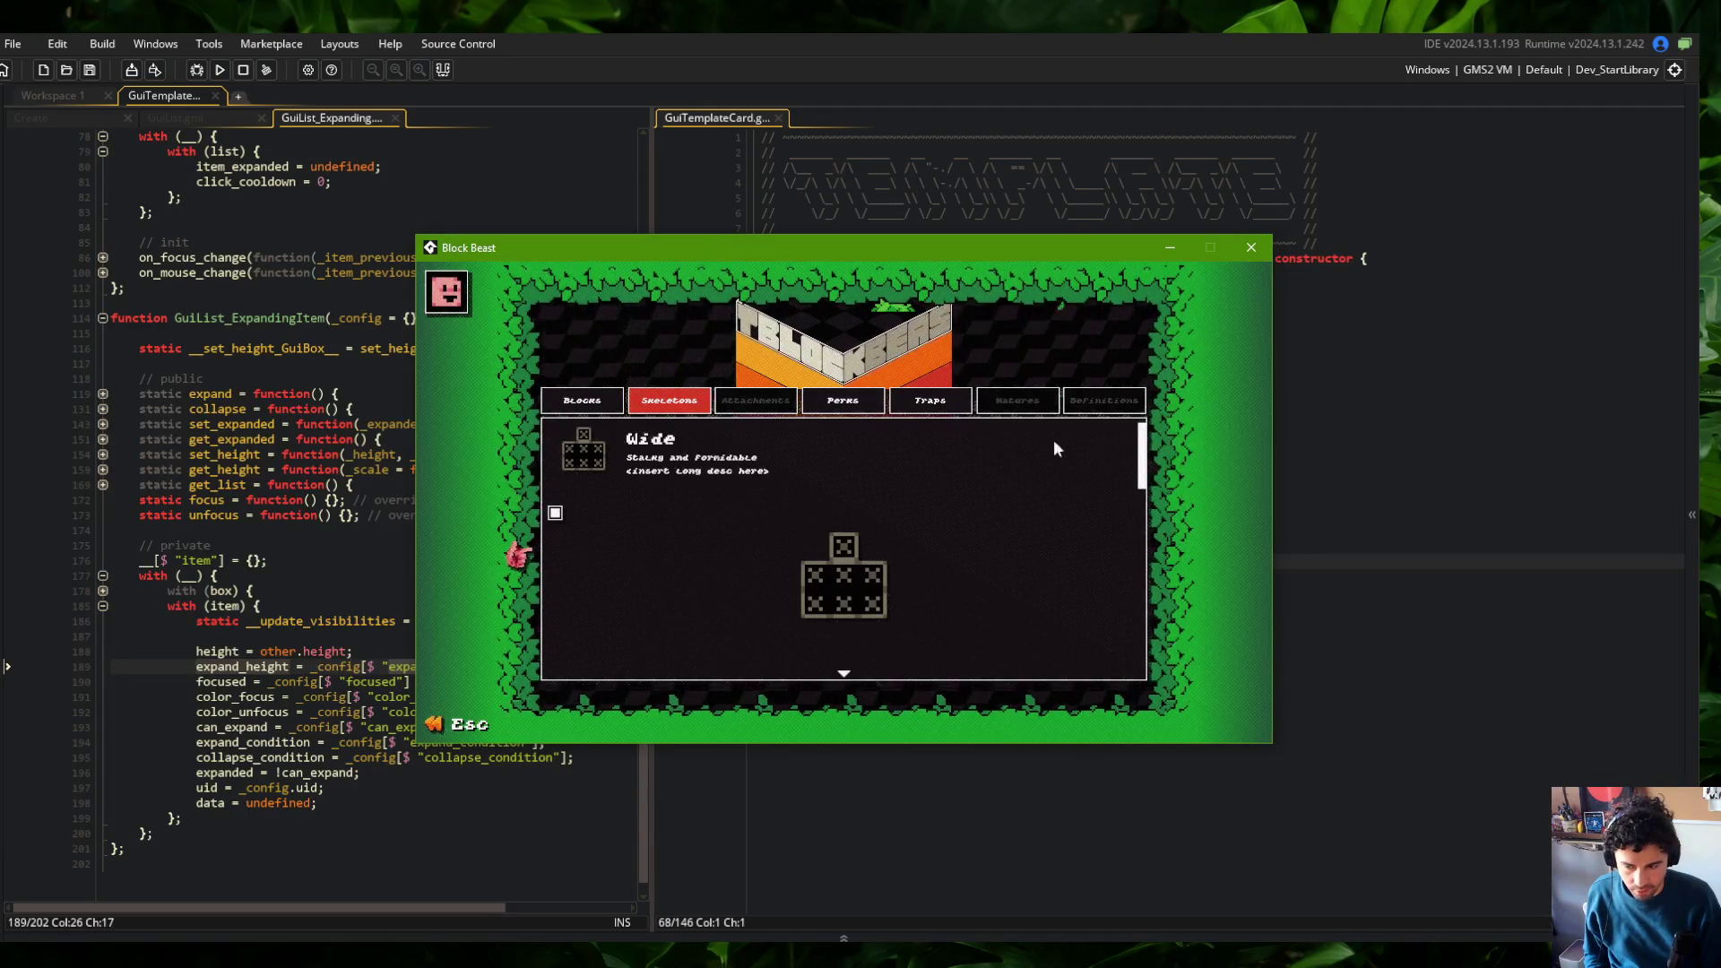
Close the running Block Beast game and open the project asset search with Ctrl+T
key("Escape")
left_click(1020, 243)
left_click(1251, 215)
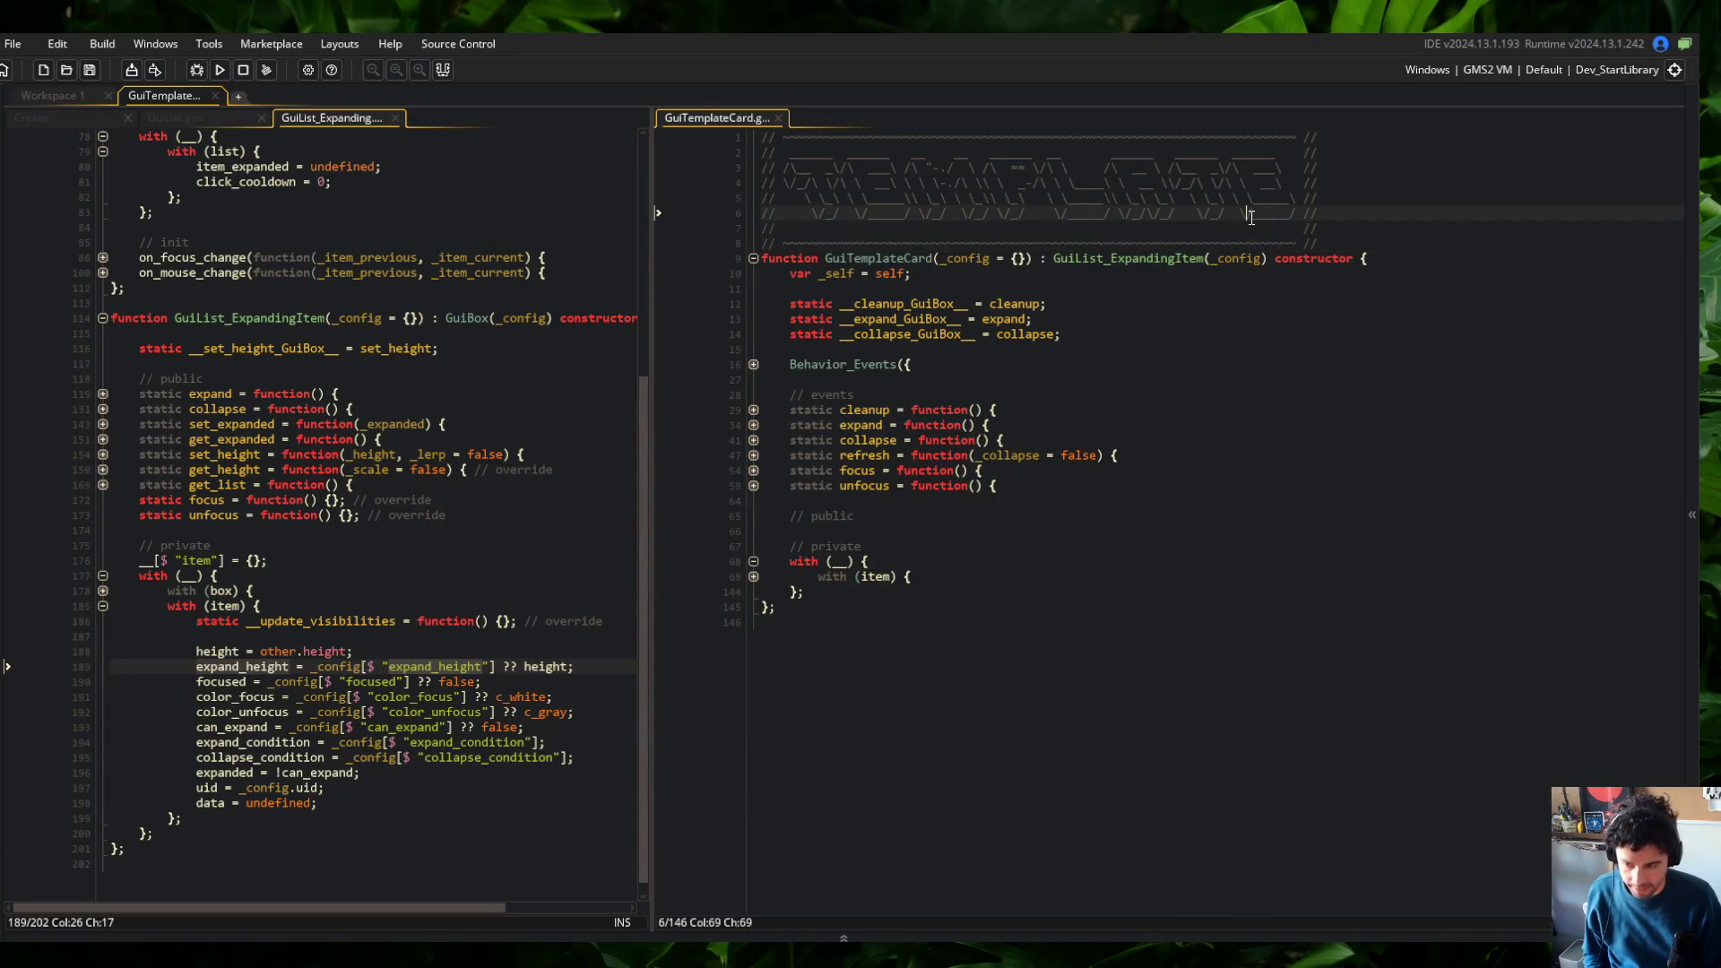
key("ctrl+t")
Open the GuiCheckbox script and unfold its constructor down to the private block
type("GuiCheckbox")
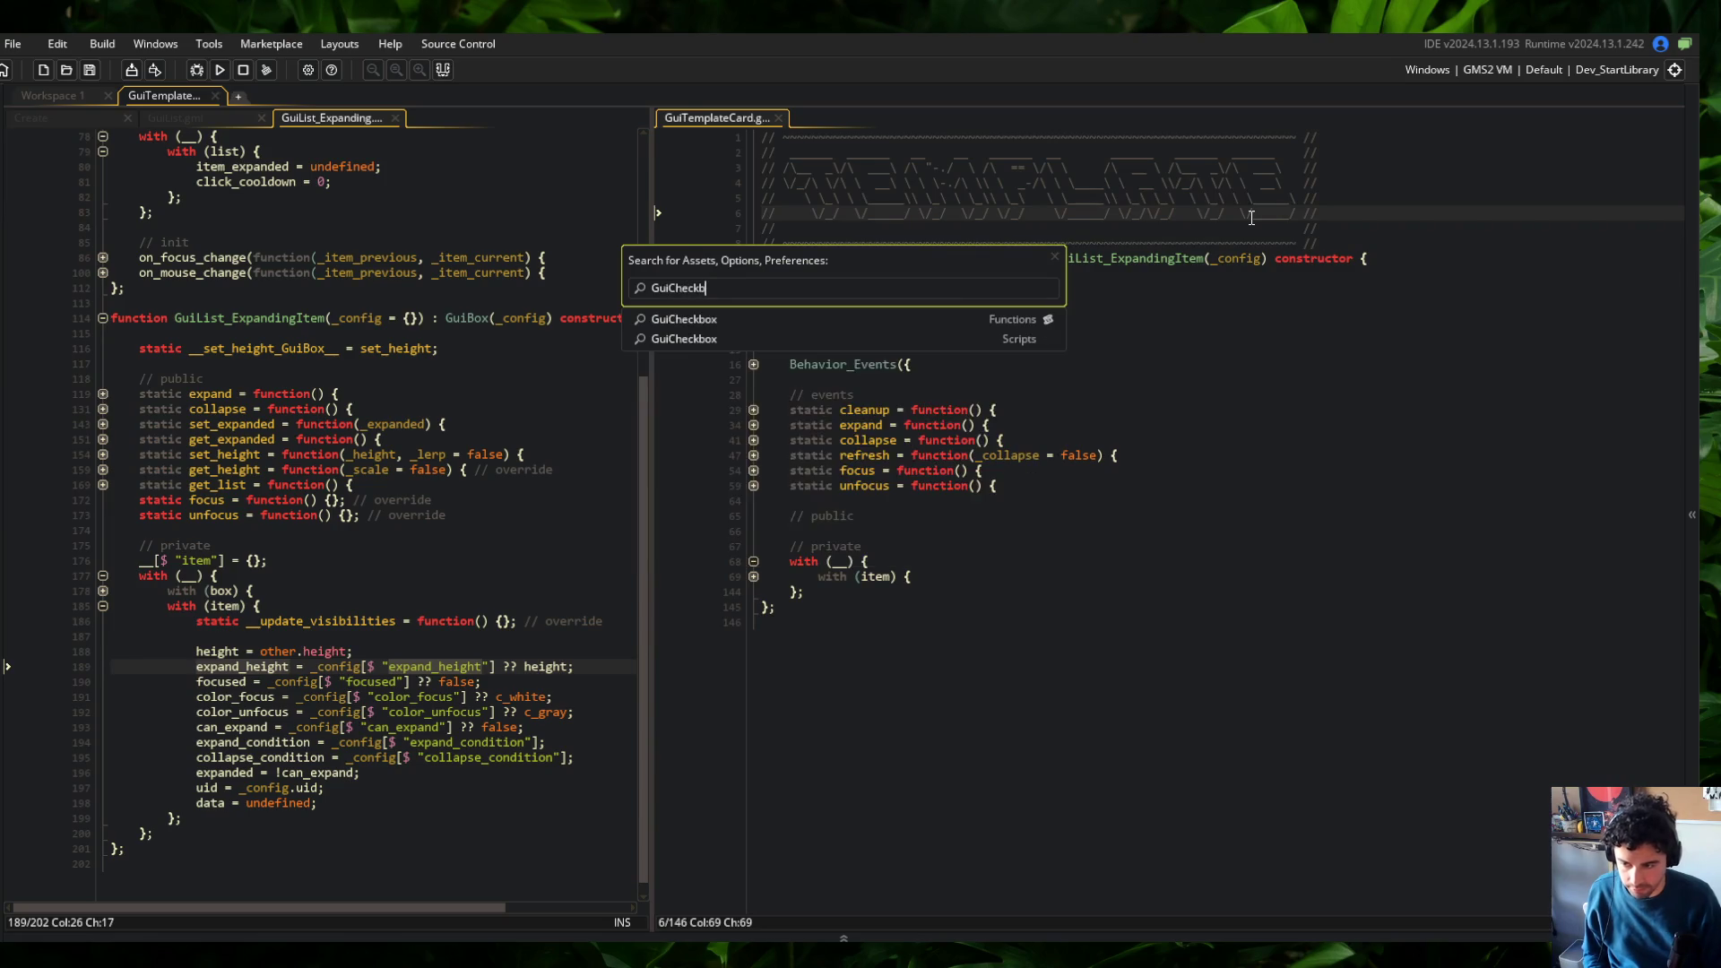
key("Return")
left_click(1312, 257)
key("ctrl+End")
key("Up")
key("Up")
key("Up")
key("Down")
key("Down")
key("Down")
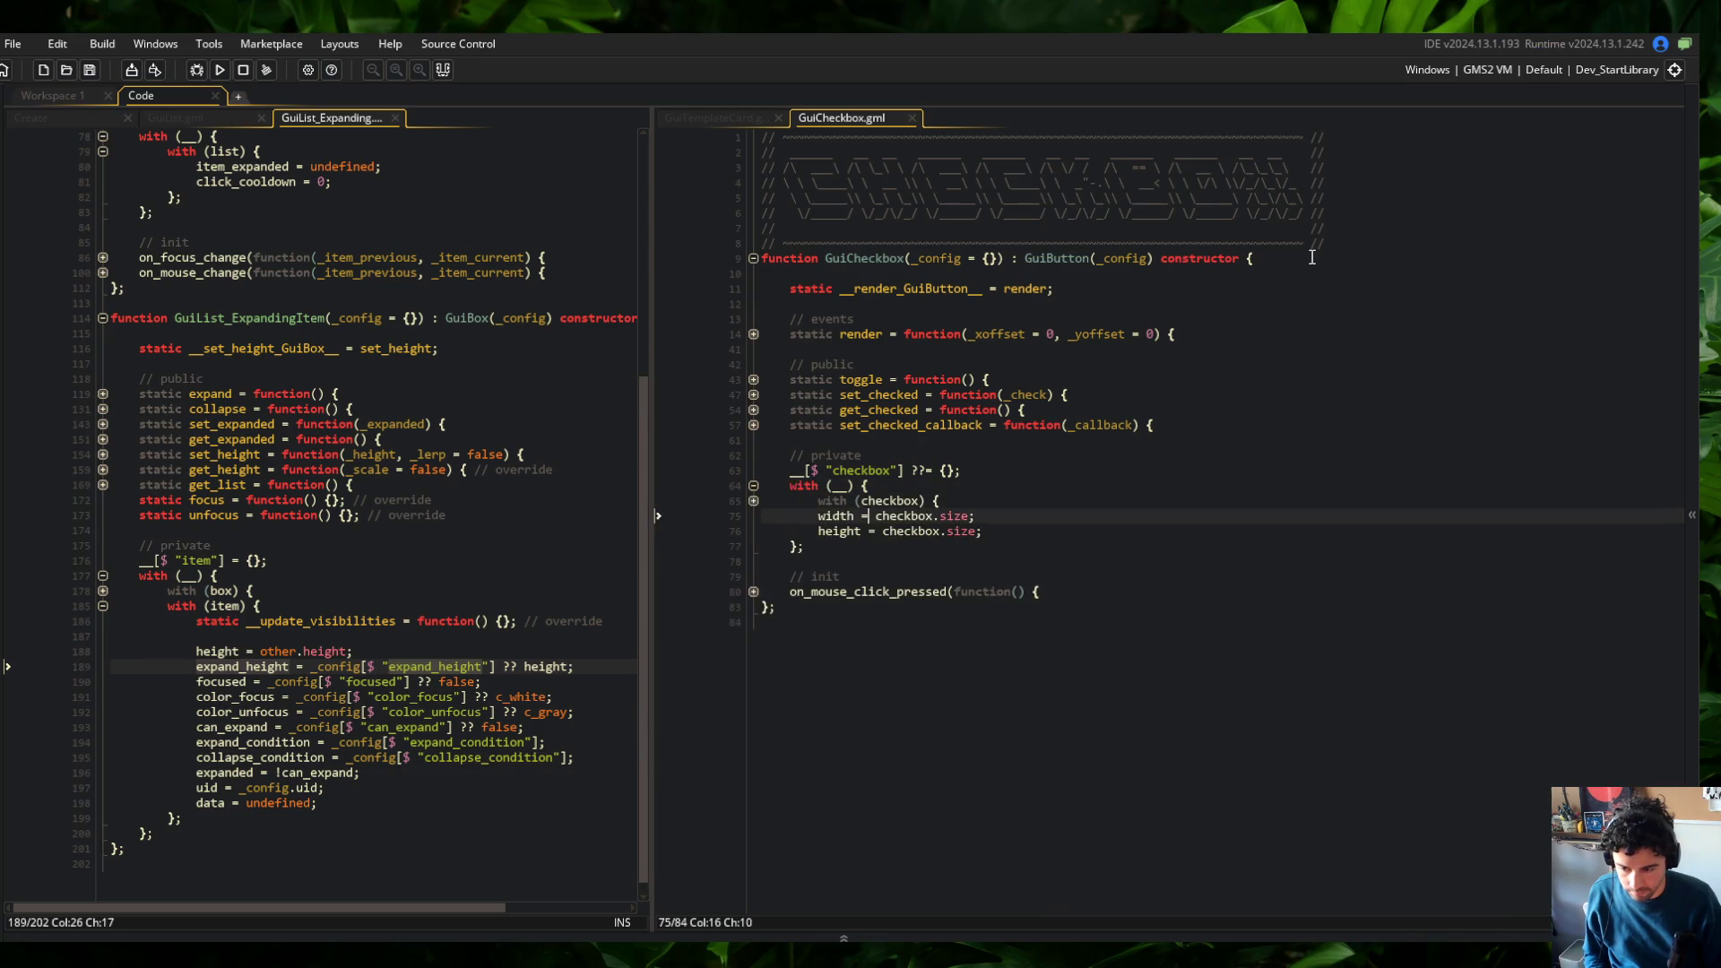
key("End")
key("Return")
key("ctrl+s")
Add a label = new GuiText({ }) call after the checkbox callback setting
key("Up")
key("Up")
key("Down")
key("Down")
key("Down")
key("End")
key("Return")
key("Return")
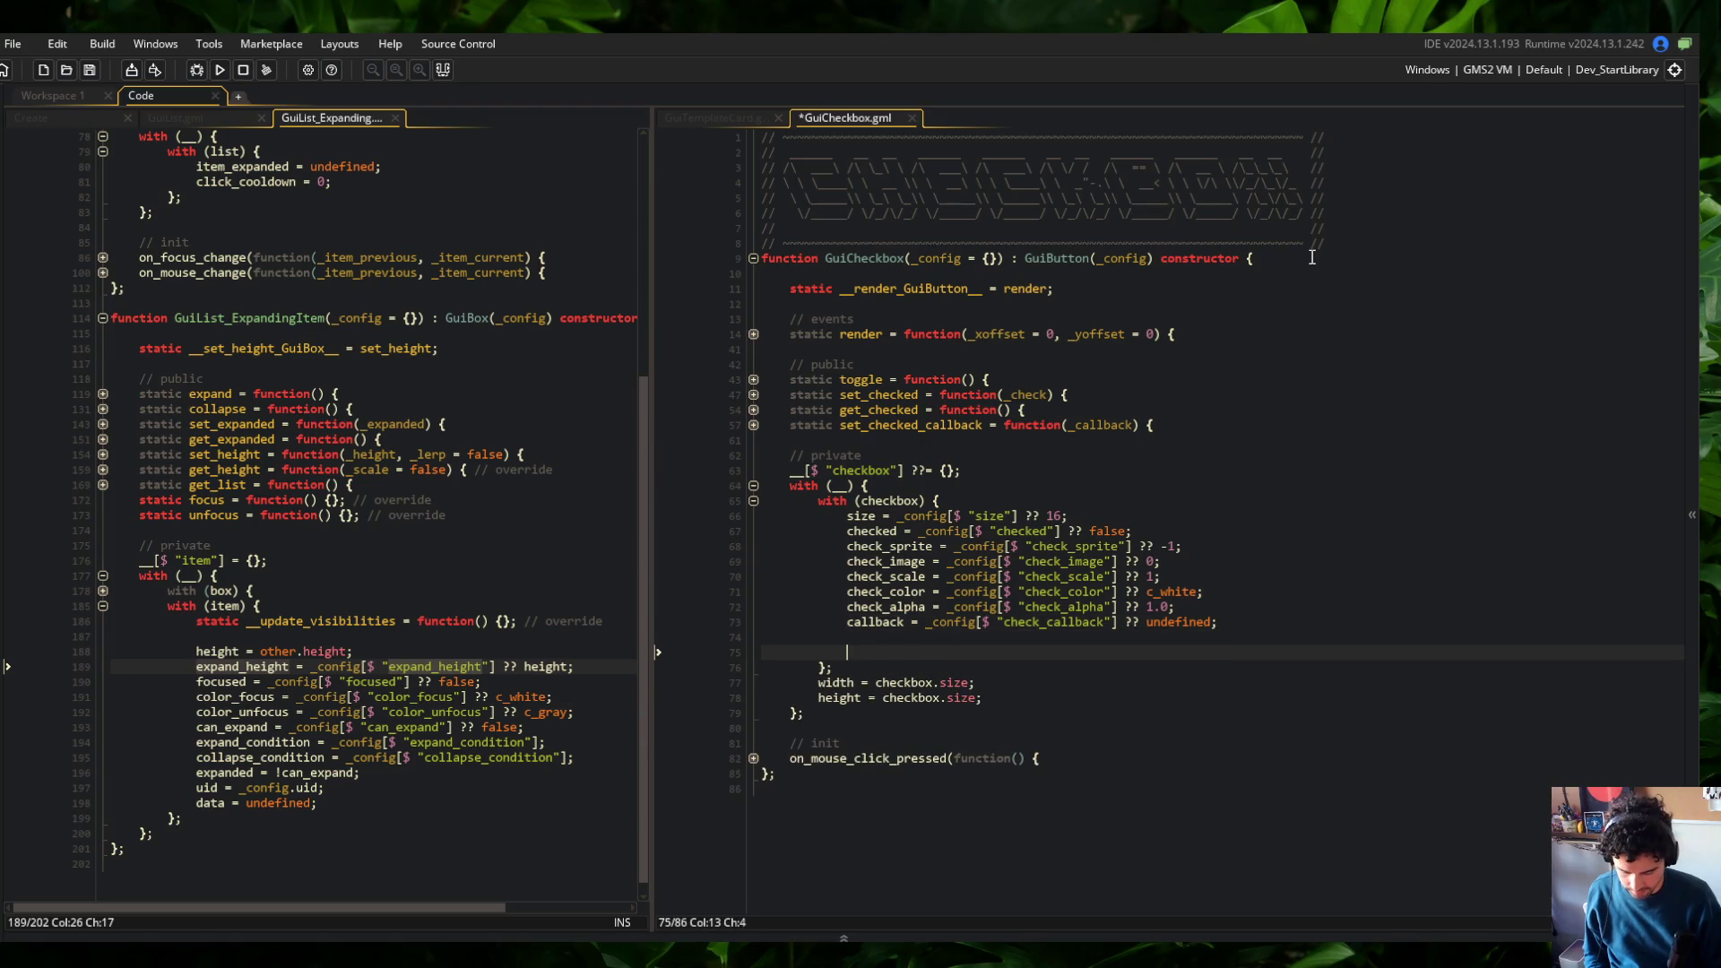
type("uiText({")
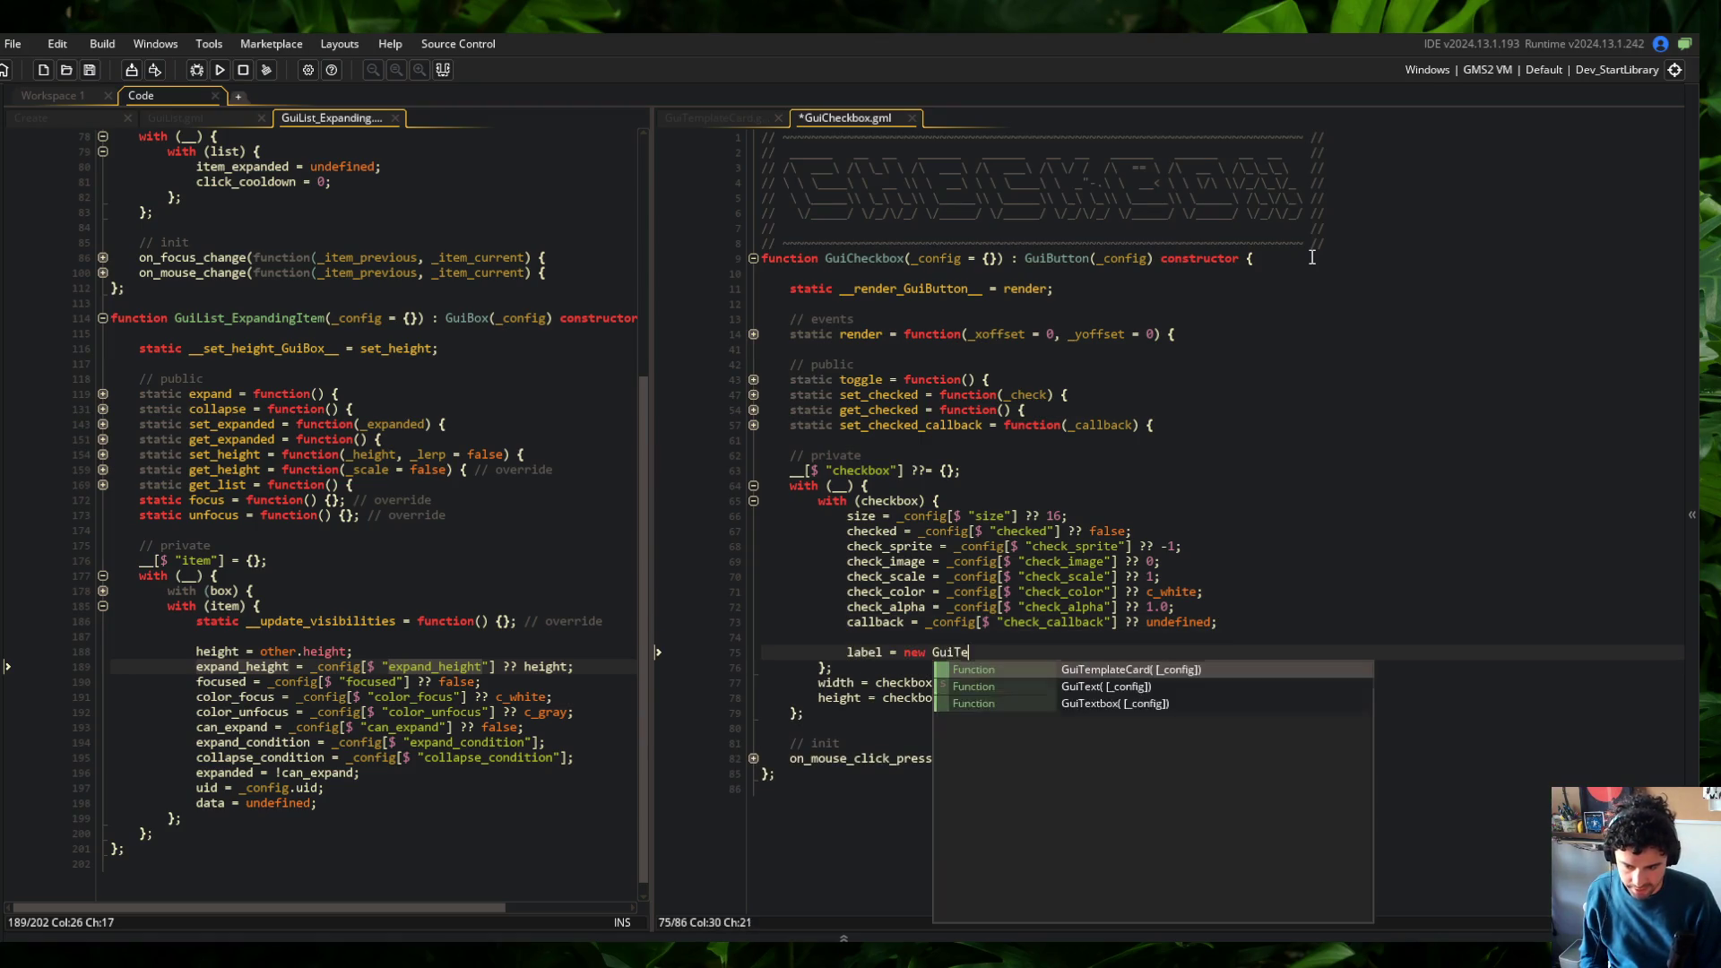
key("Return")
key("Return")
type("});")
key("ctrl+s")
Add _self.add_content_auto(label); after the label block and save
key("Return")
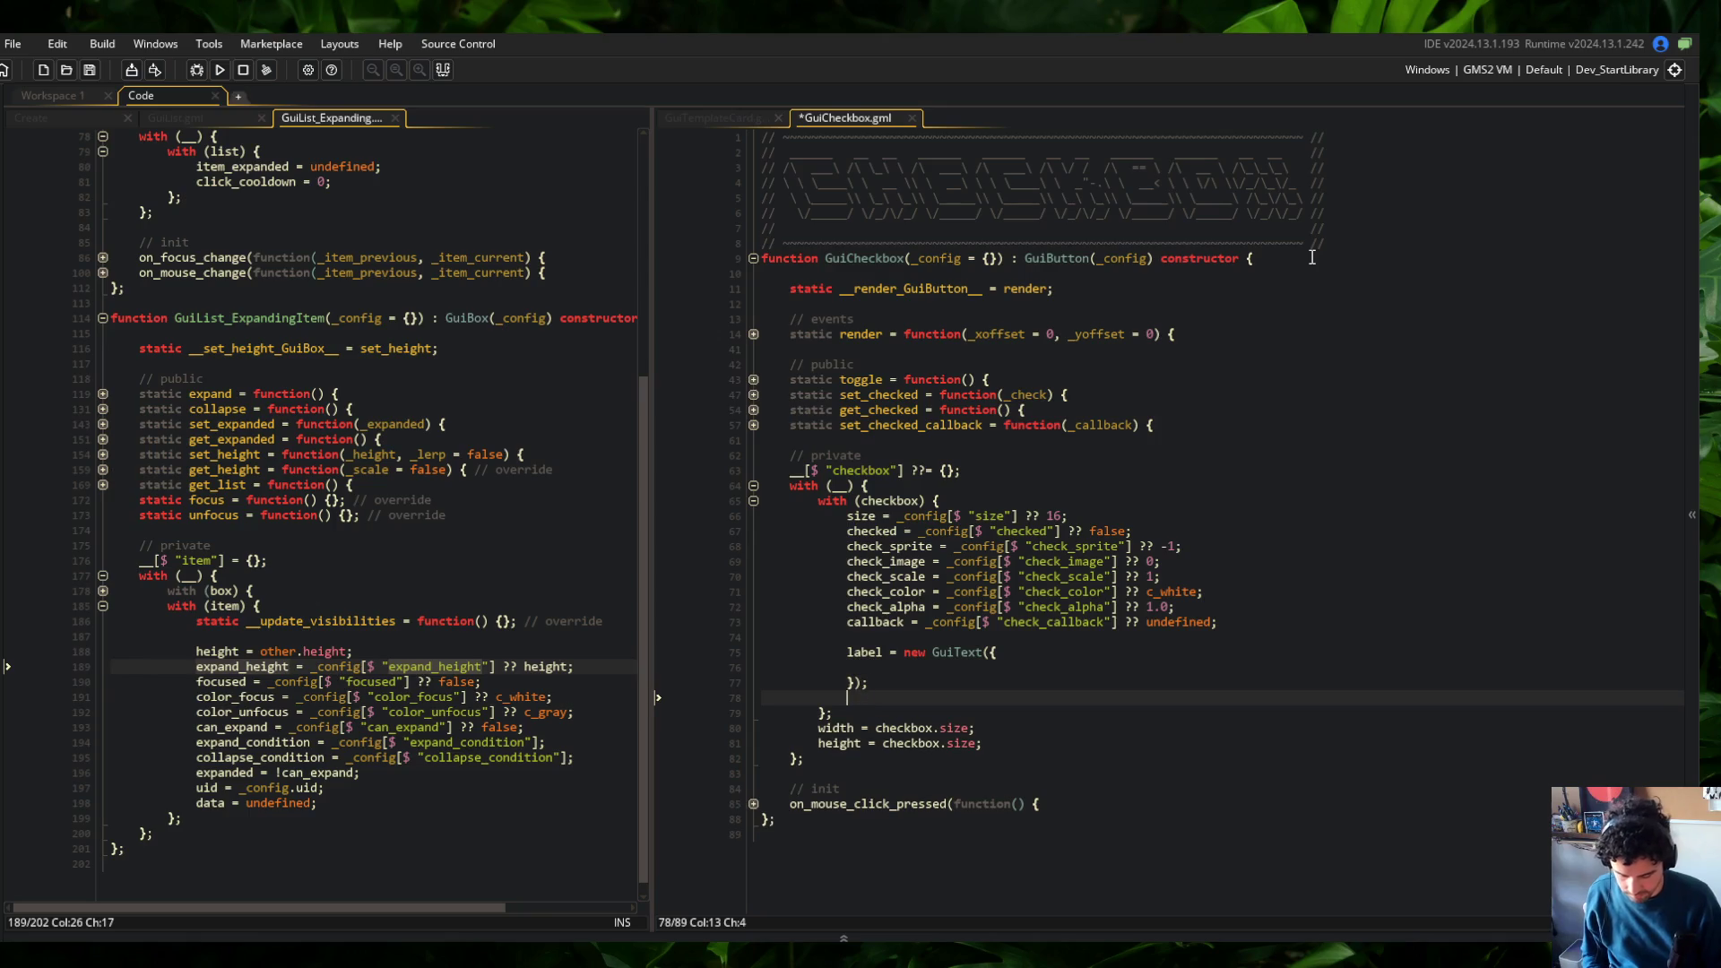
type("_self.add_content(")
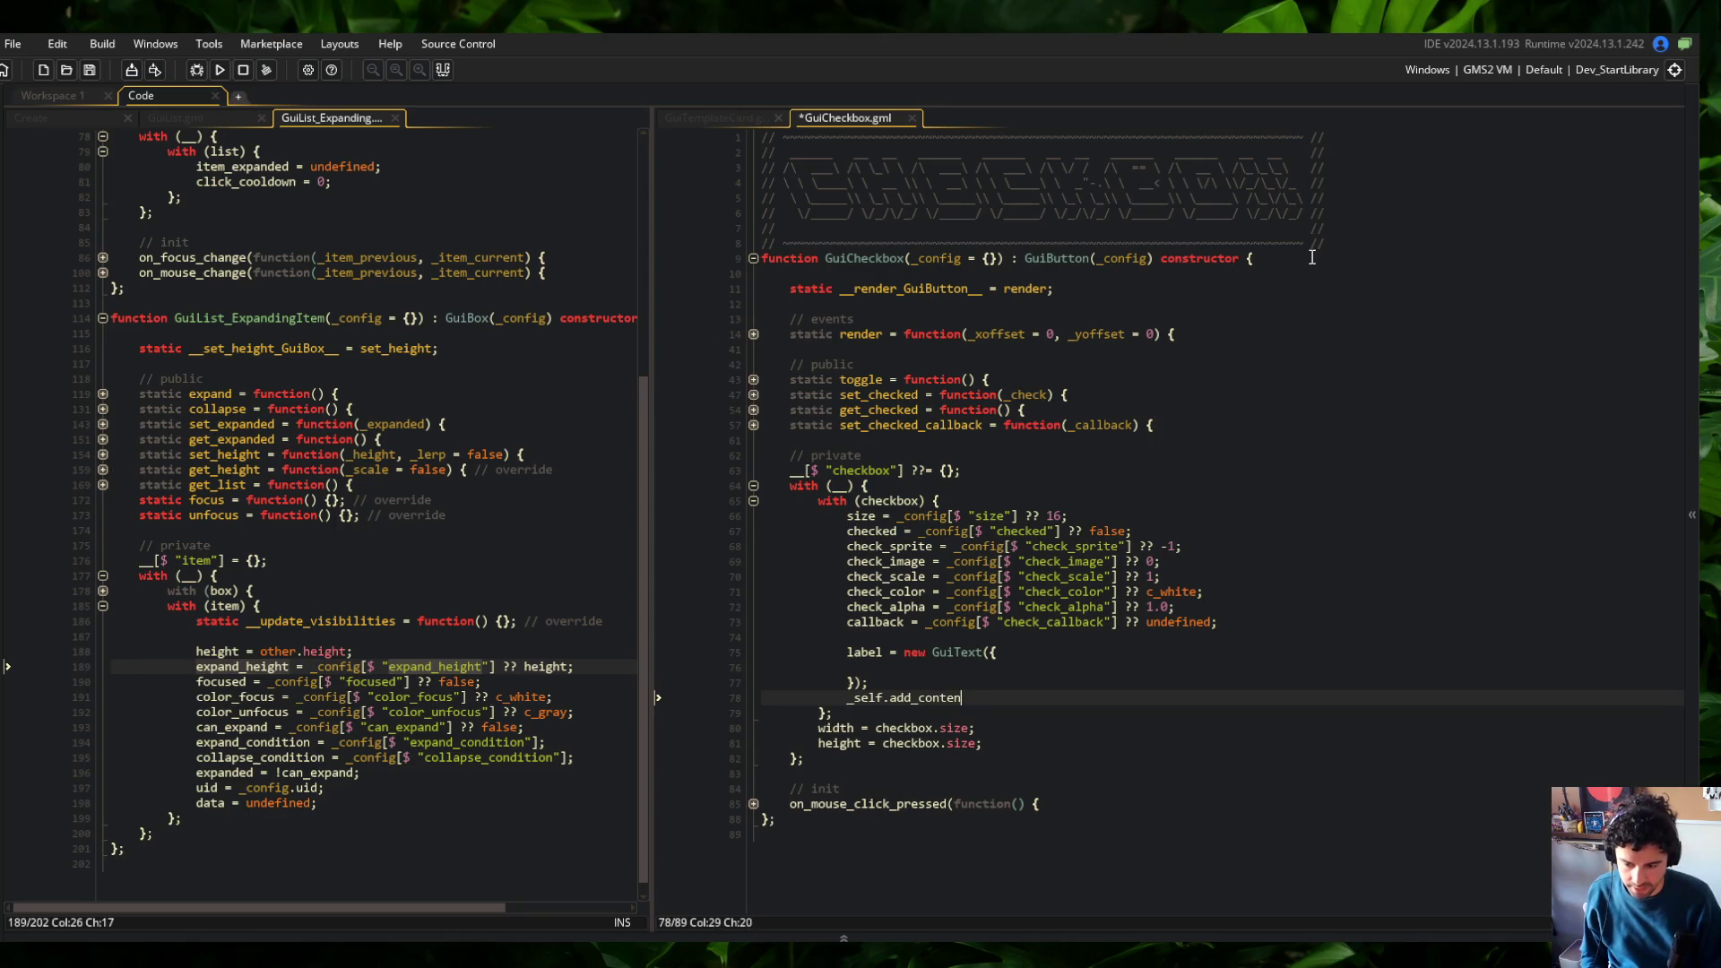
key("Left")
key("Left")
key("Left")
type("_auto")
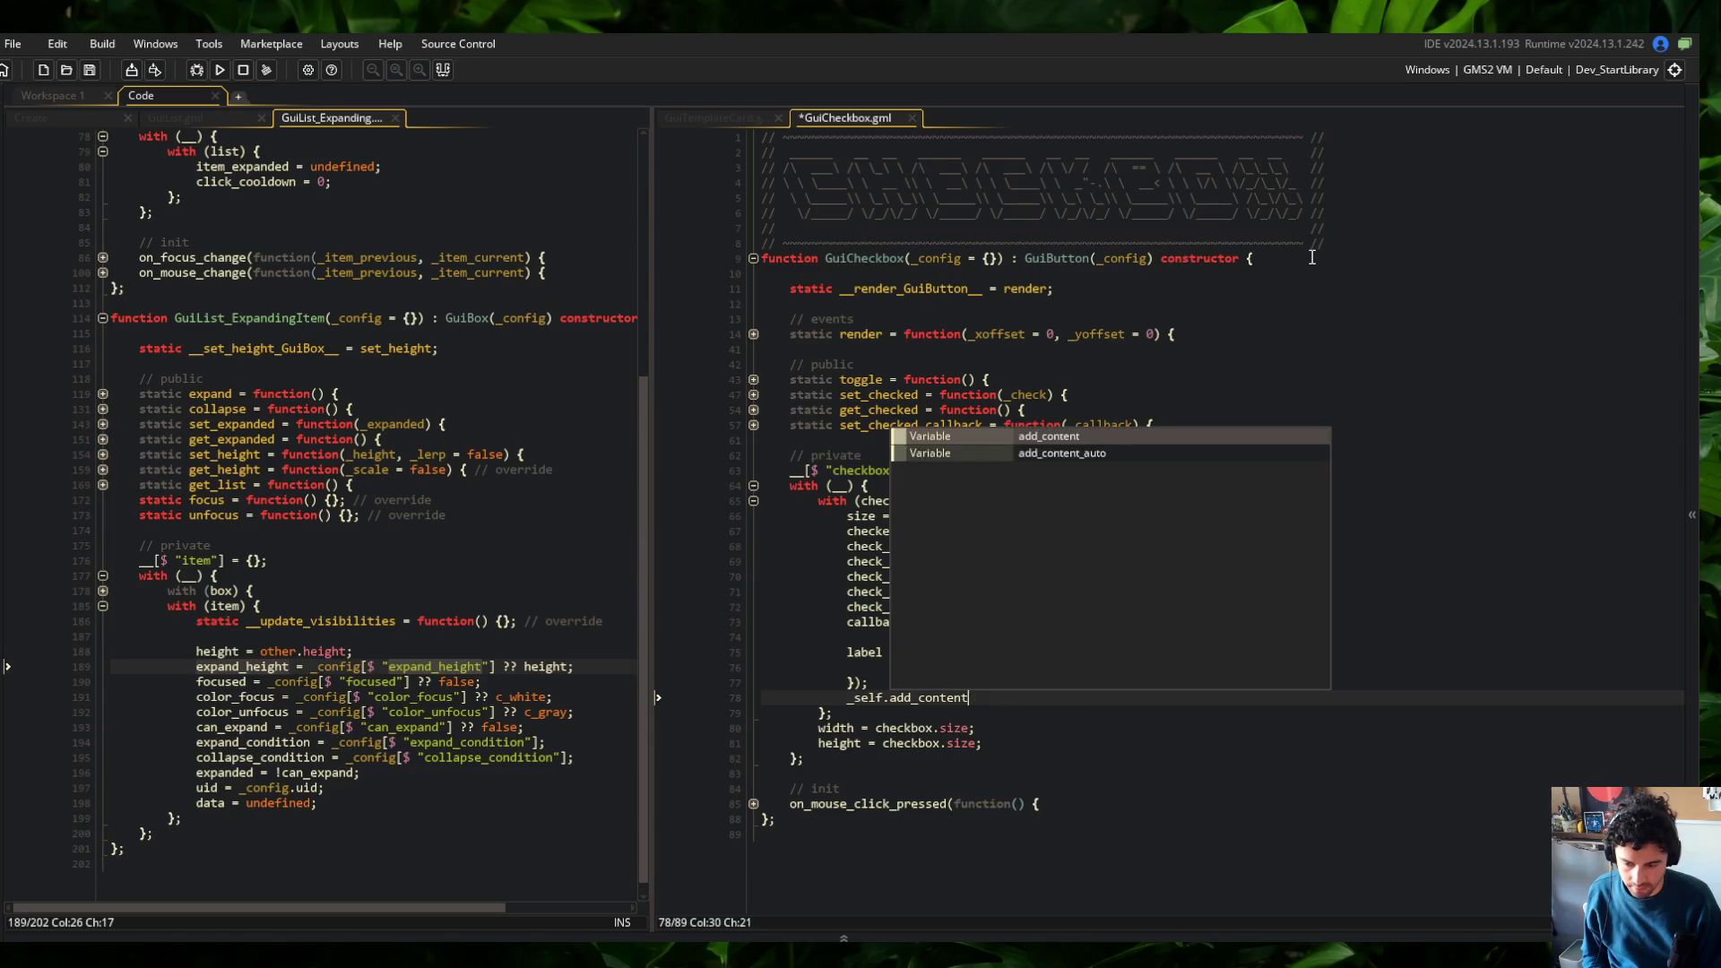
key("End")
type("bel);")
key("ctrl+s")
Declare var _self = self; at the top of the GuiCheckbox constructor
key("ctrl+Home")
key("Down")
key("Down")
key("Down")
key("Down")
key("Down")
key("End")
key("Return")
type("var _self =s")
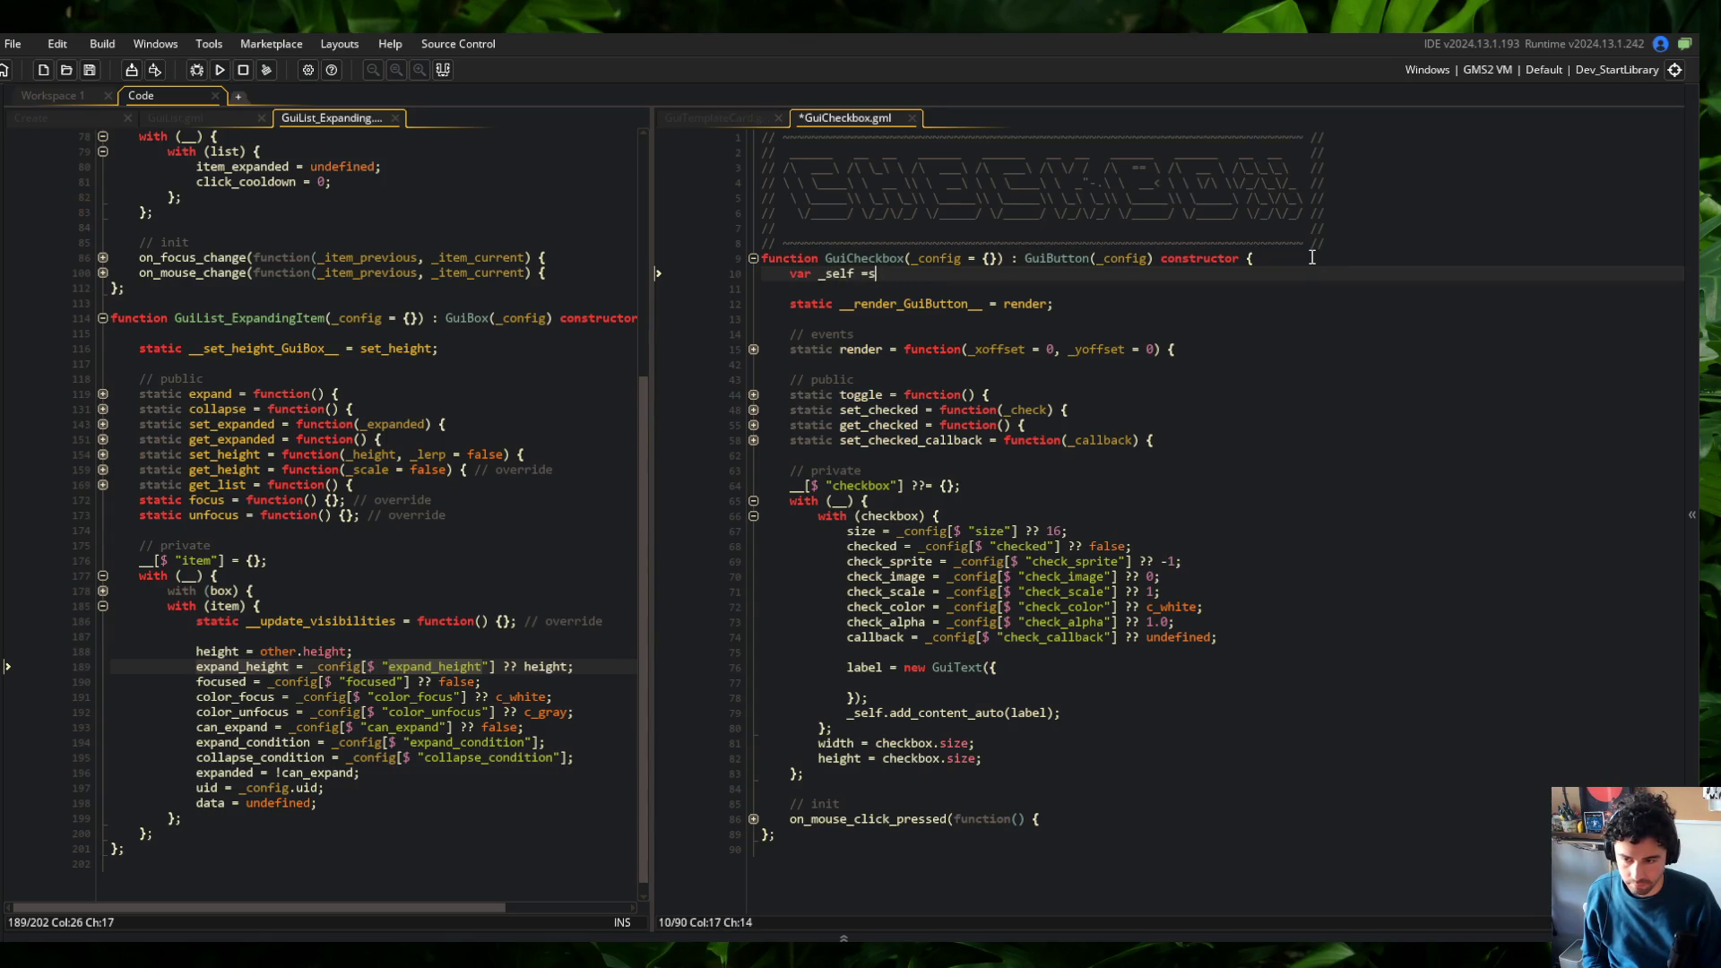
type(" elf;self;")
key("ctrl+s")
key("Down")
key("Down")
key("Down")
key("Up")
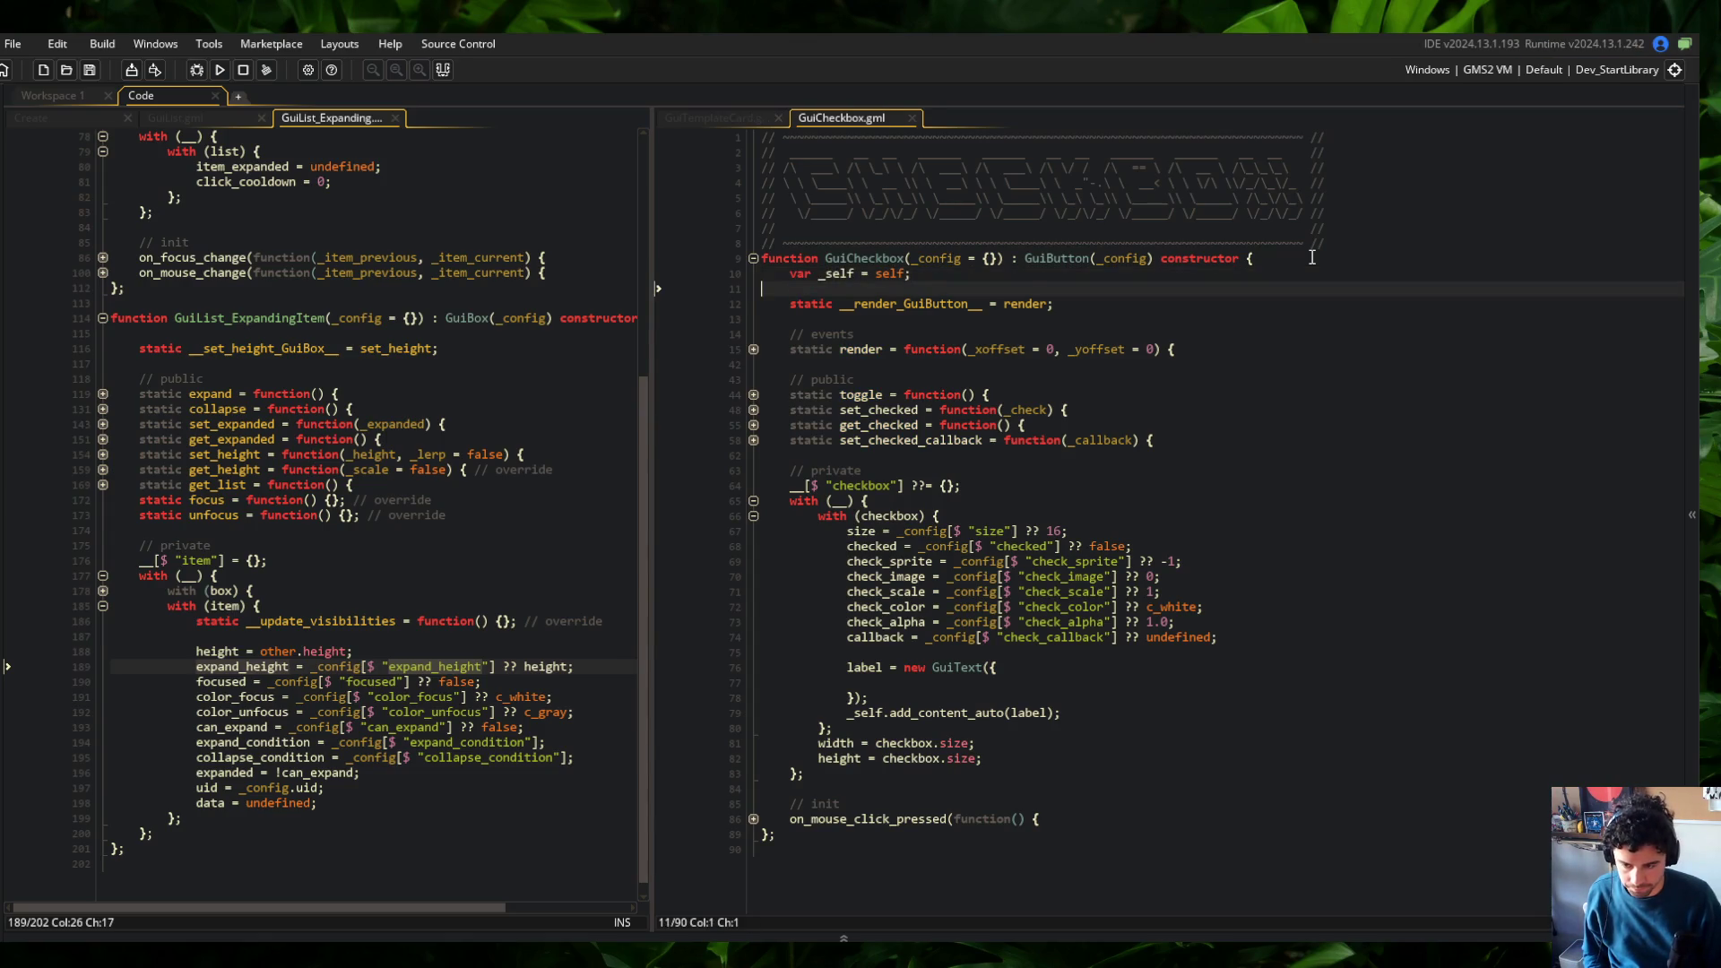
key("Return")
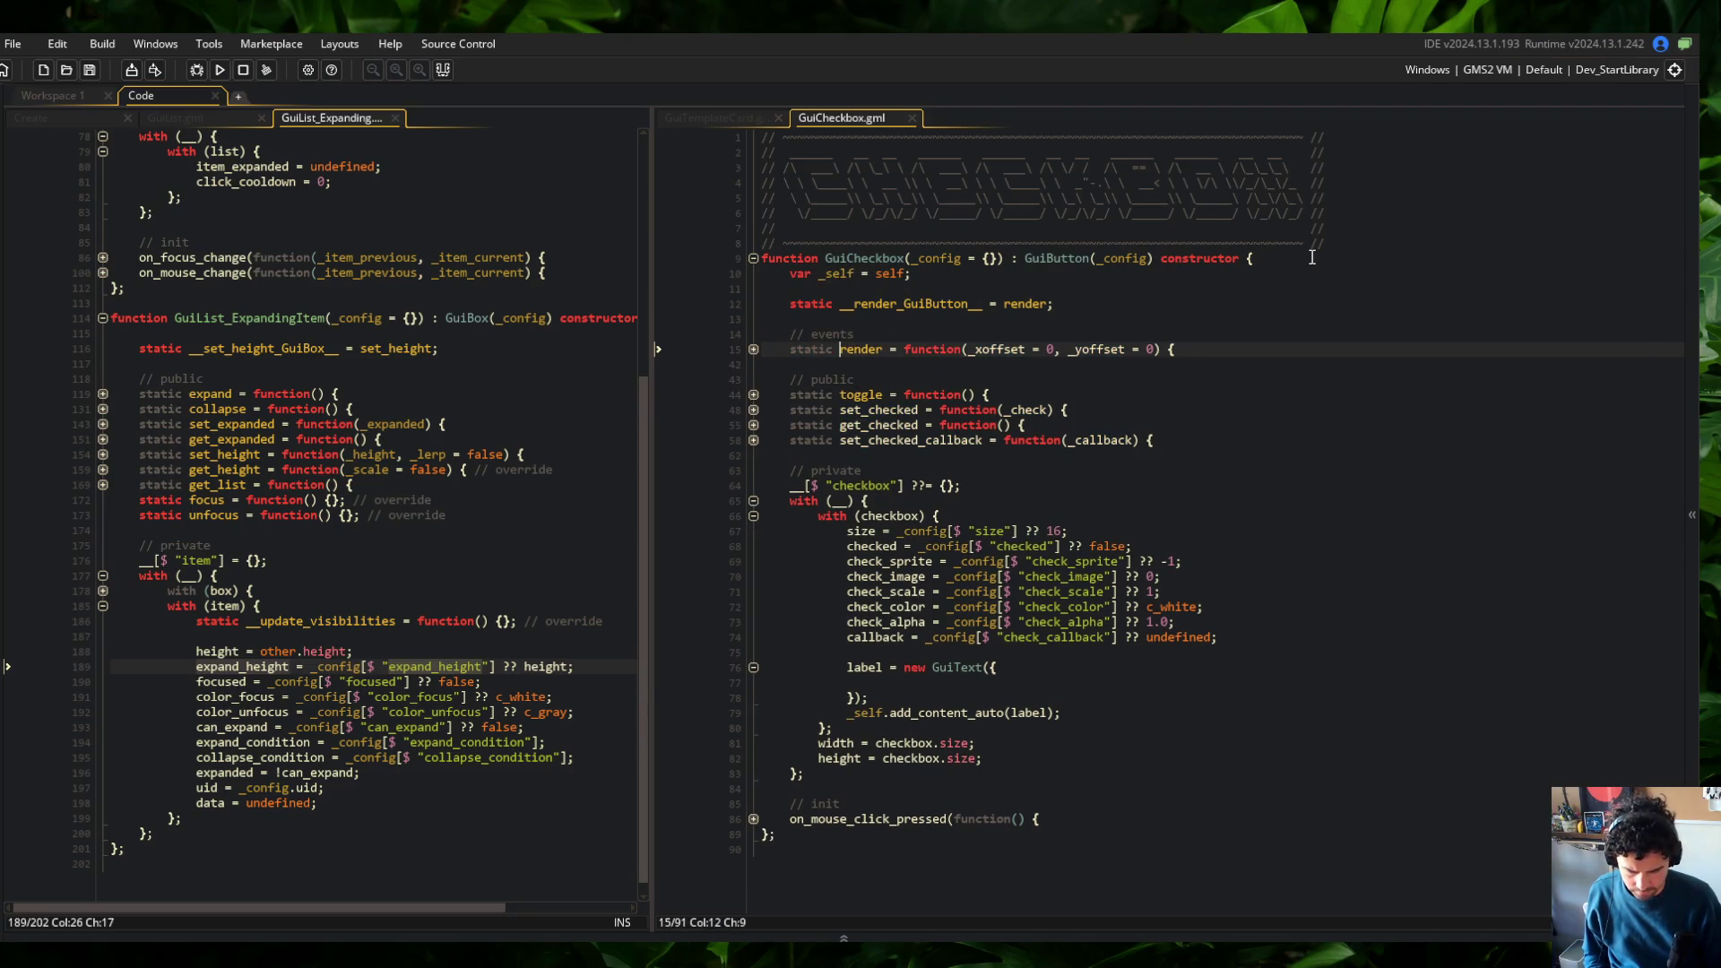
Wrap the label creation in if (!is_undefined(_config[$ "check_label"])) { }
left_click(981, 706)
left_click(1136, 652)
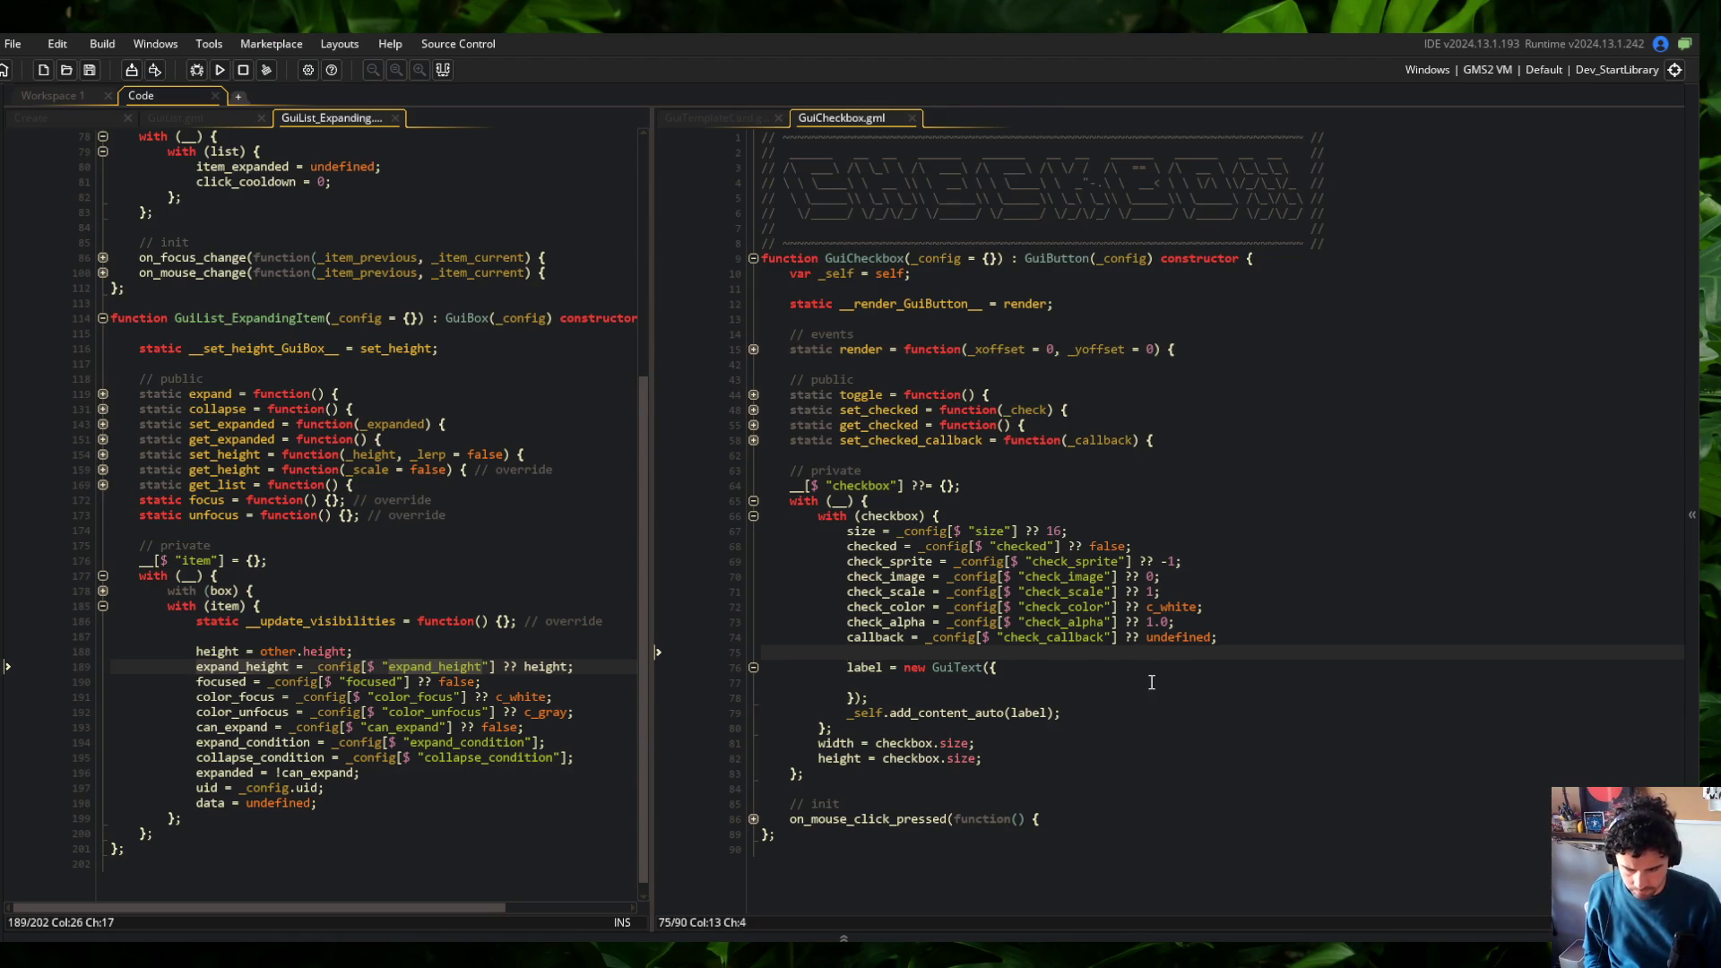
key("Return")
type("if (!")
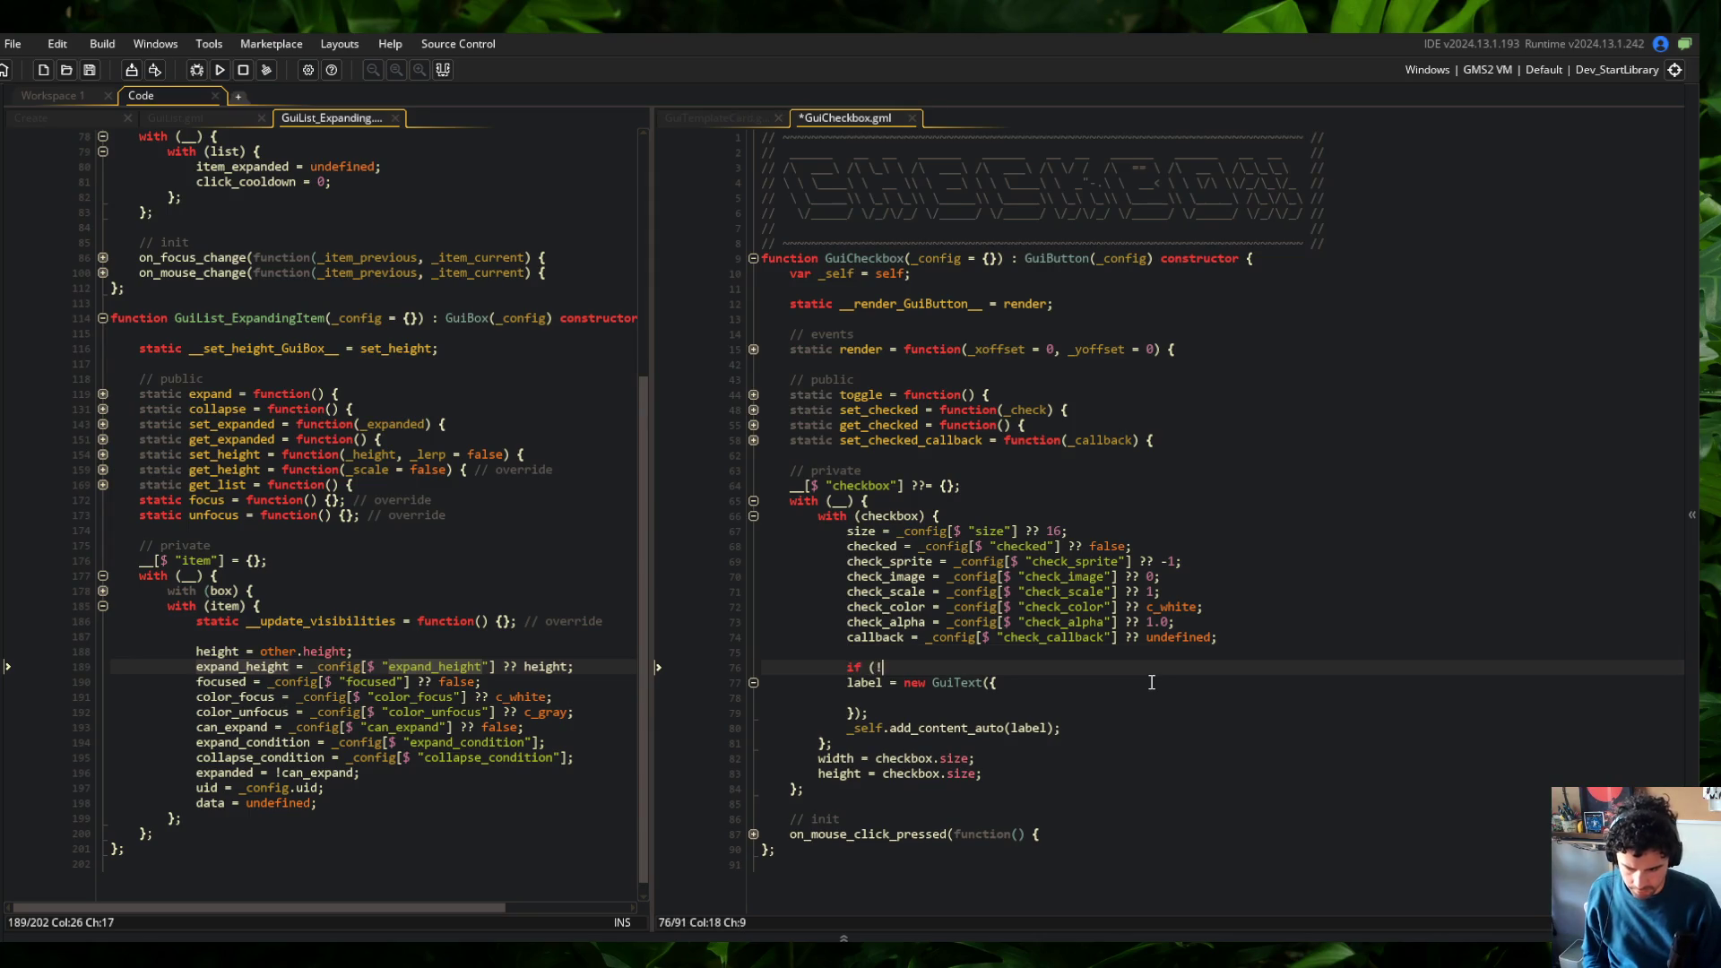
type("is_undefined(_config[")
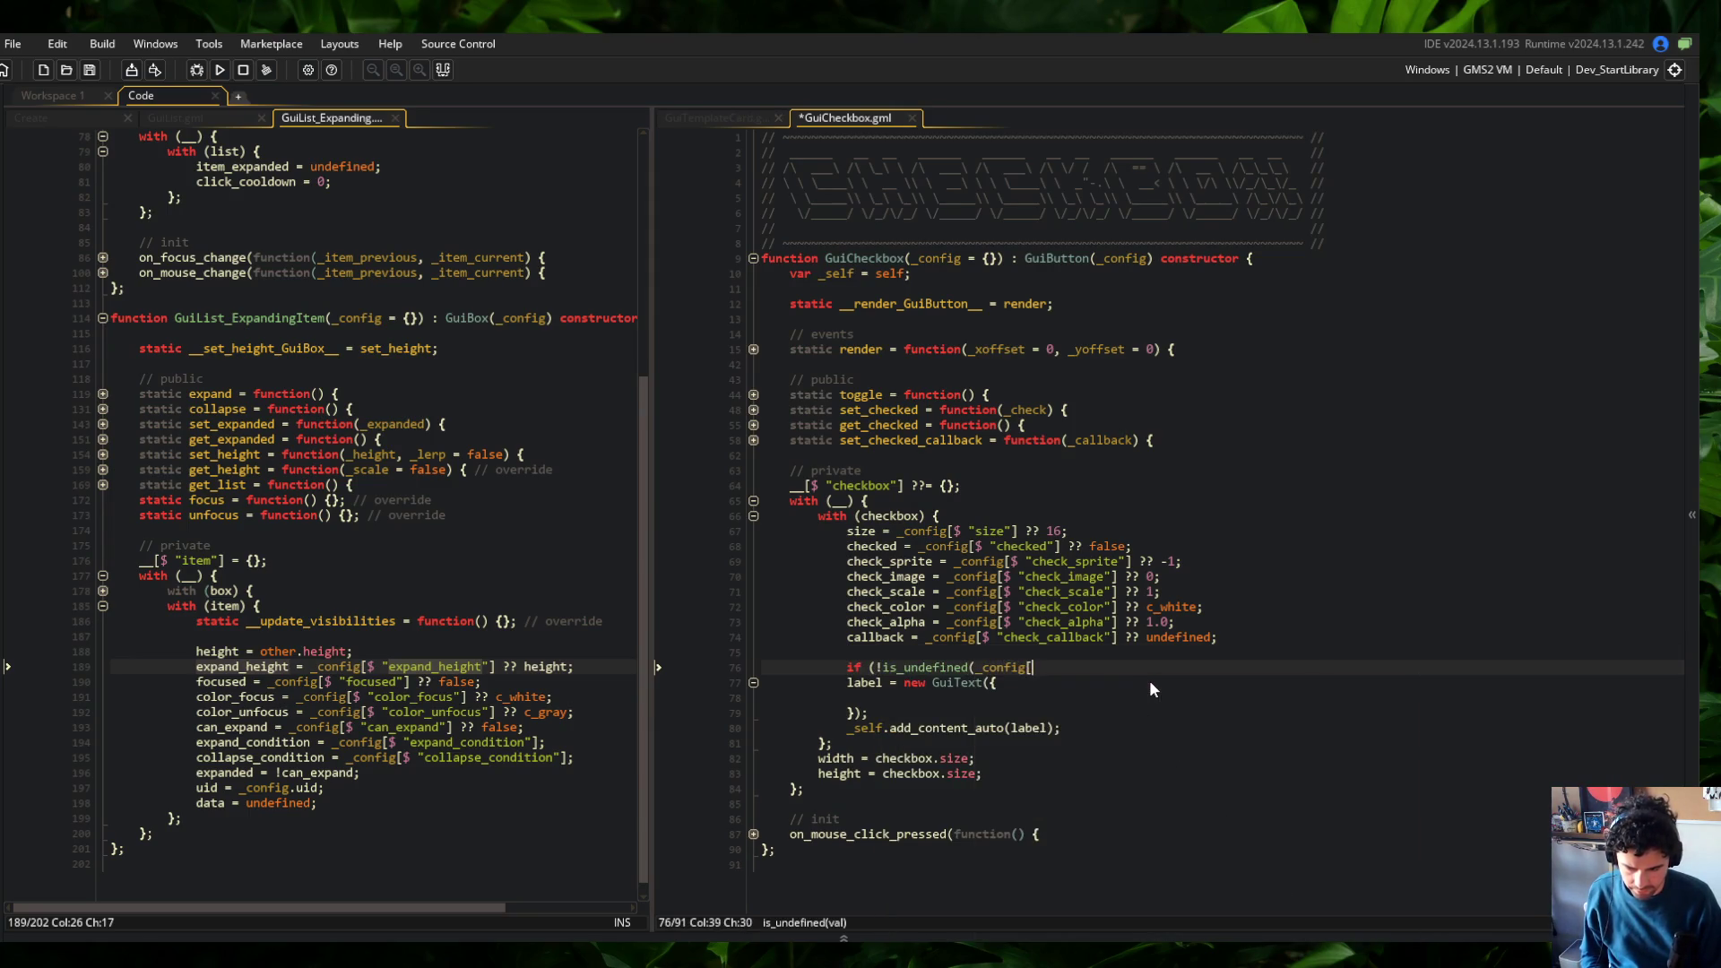
type("$ \"check_lab")
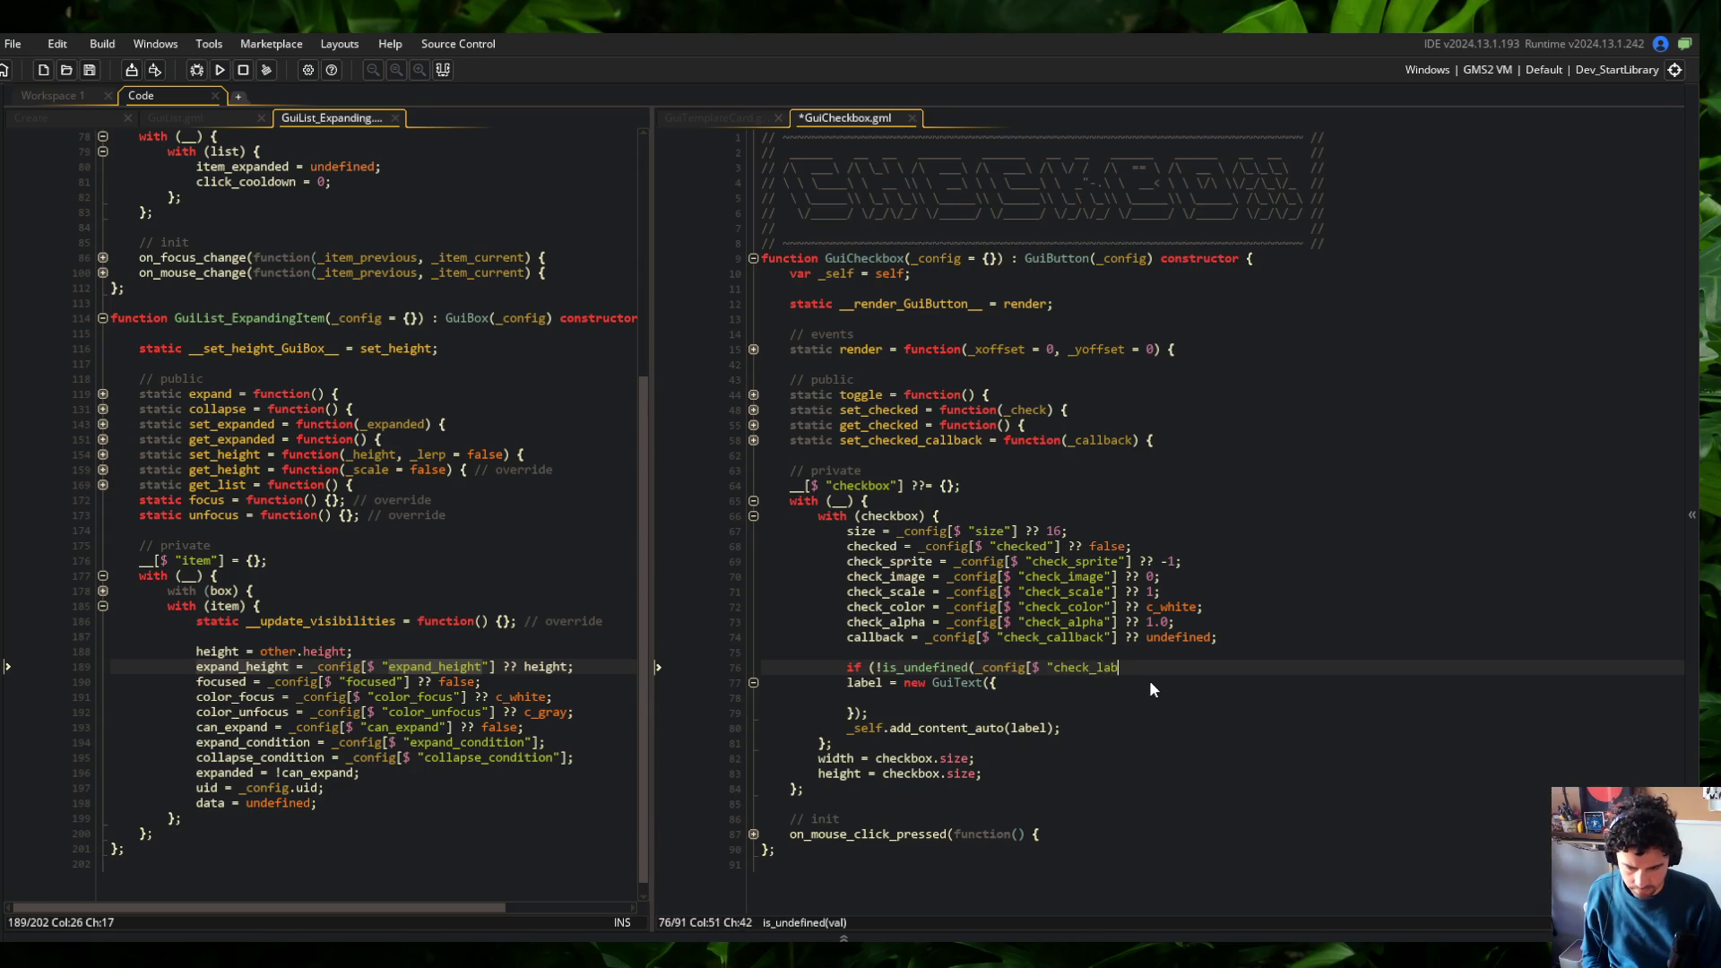
type("el\"]")
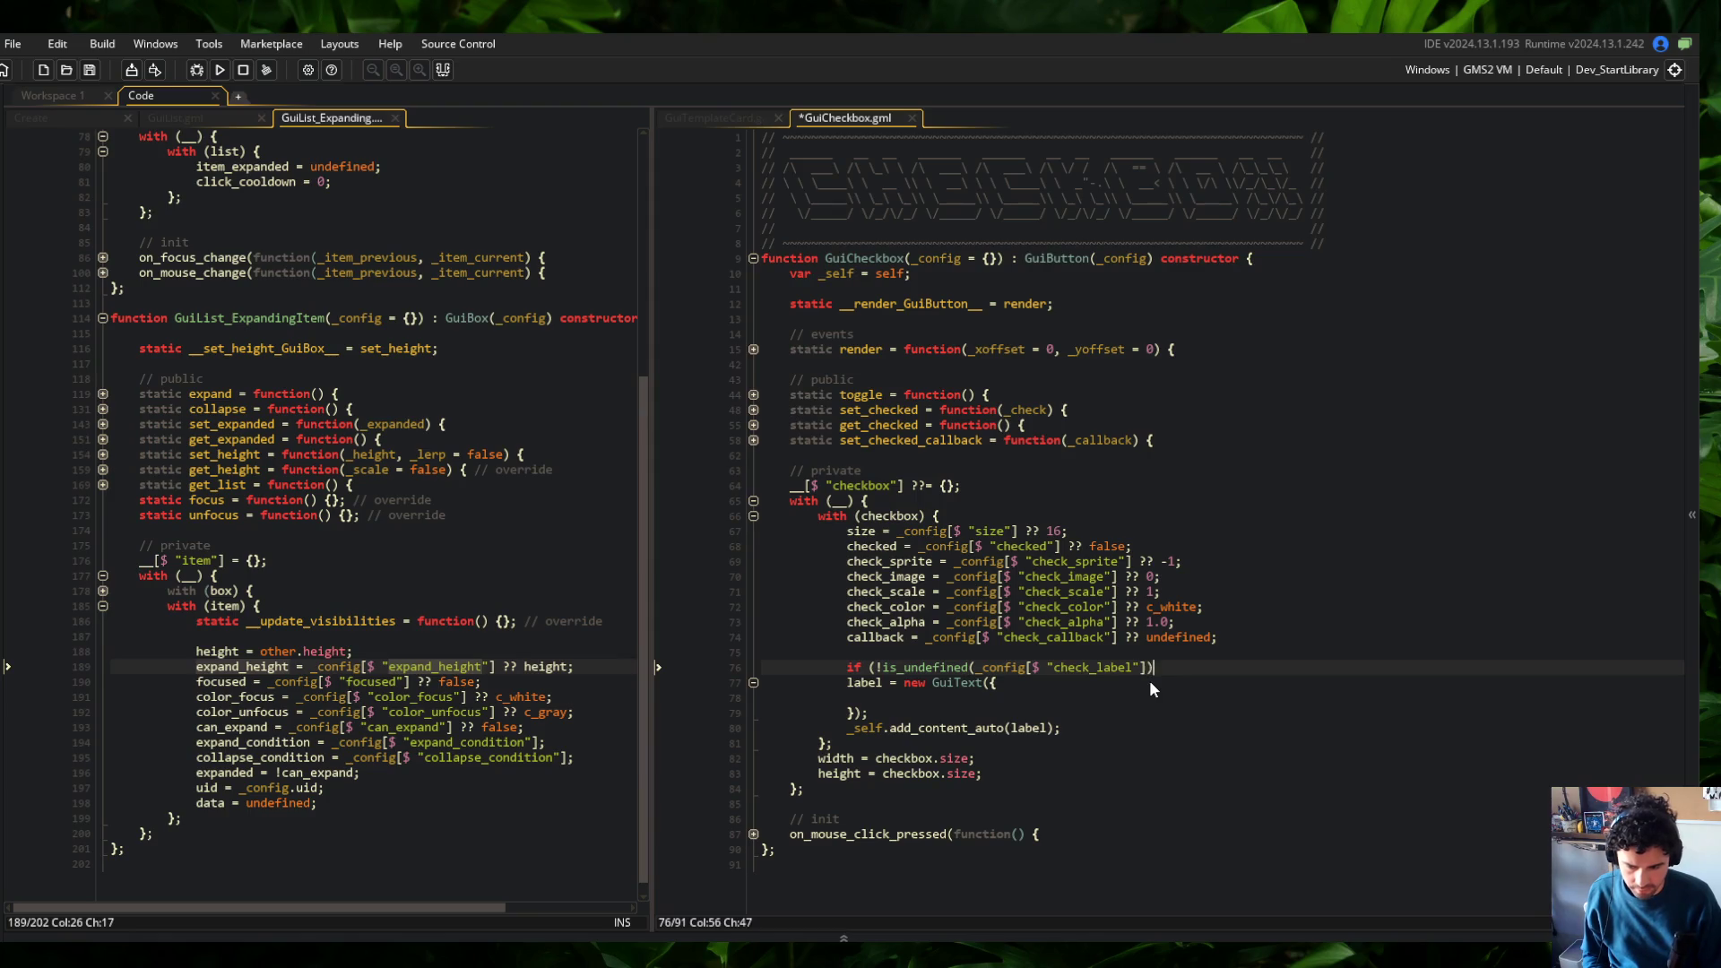
type(")) {")
key("shift+Down")
key("shift+Down")
key("shift+Down")
key("Tab")
key("Return")
type("}")
Set the GuiText config to text: _config[$ "check_label", and save the script
key("Up")
key("Up")
key("Up")
type("text")
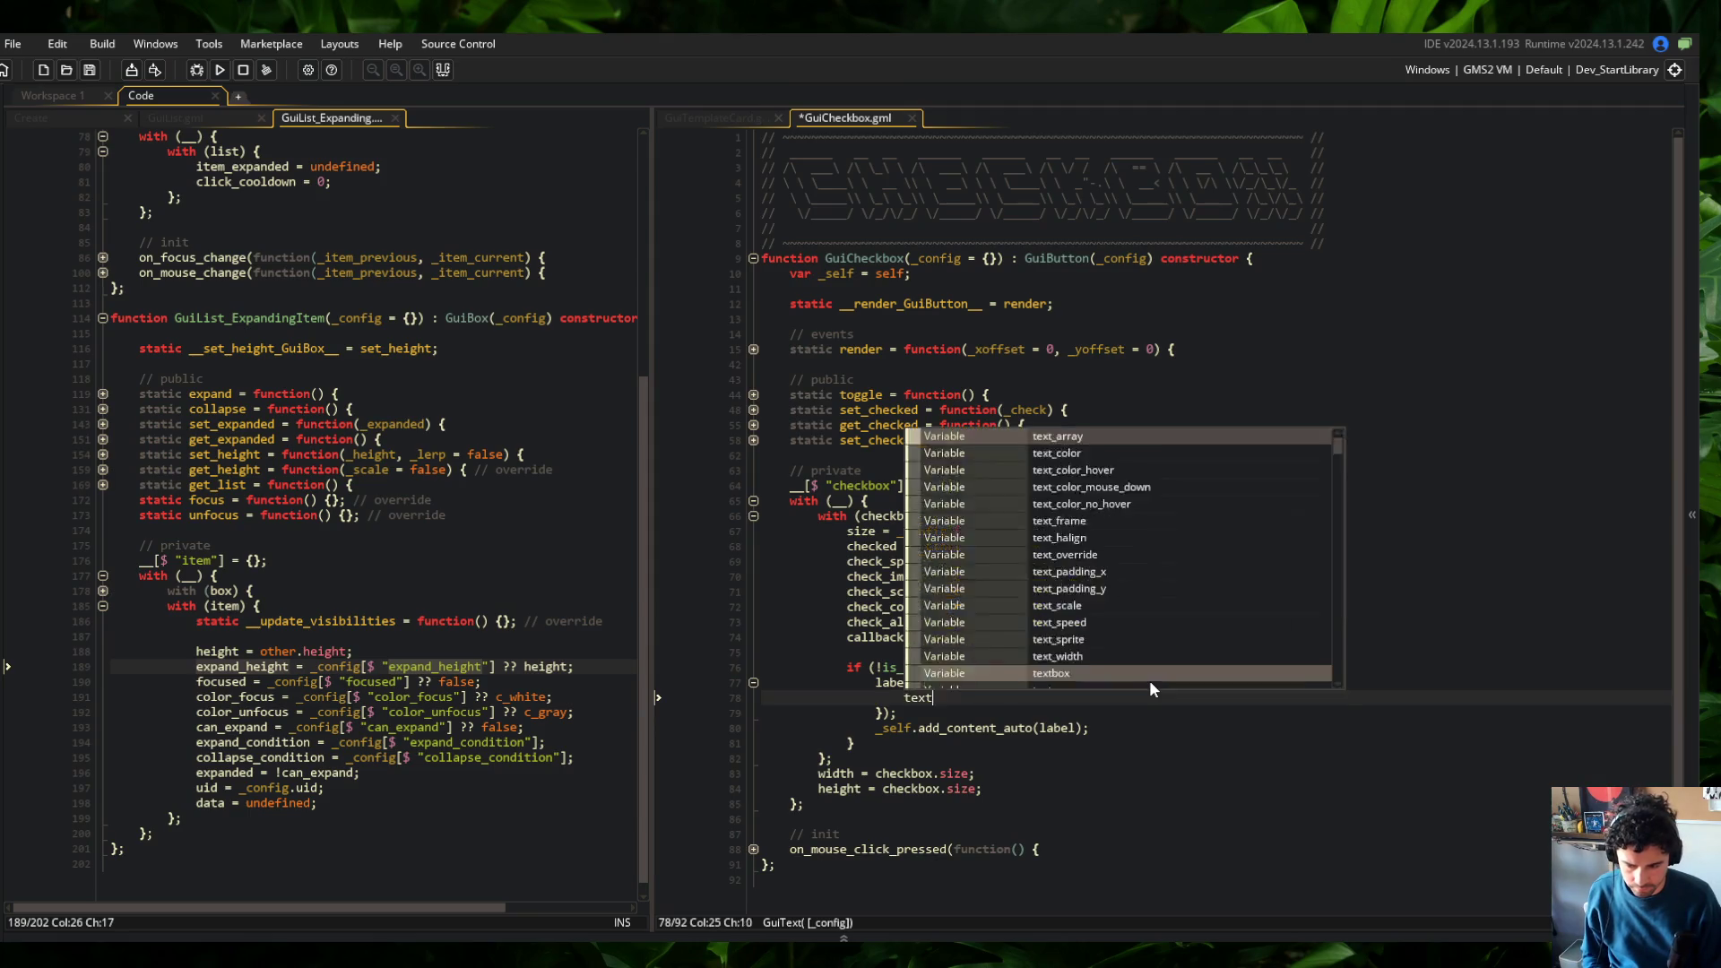
type(": _config[")
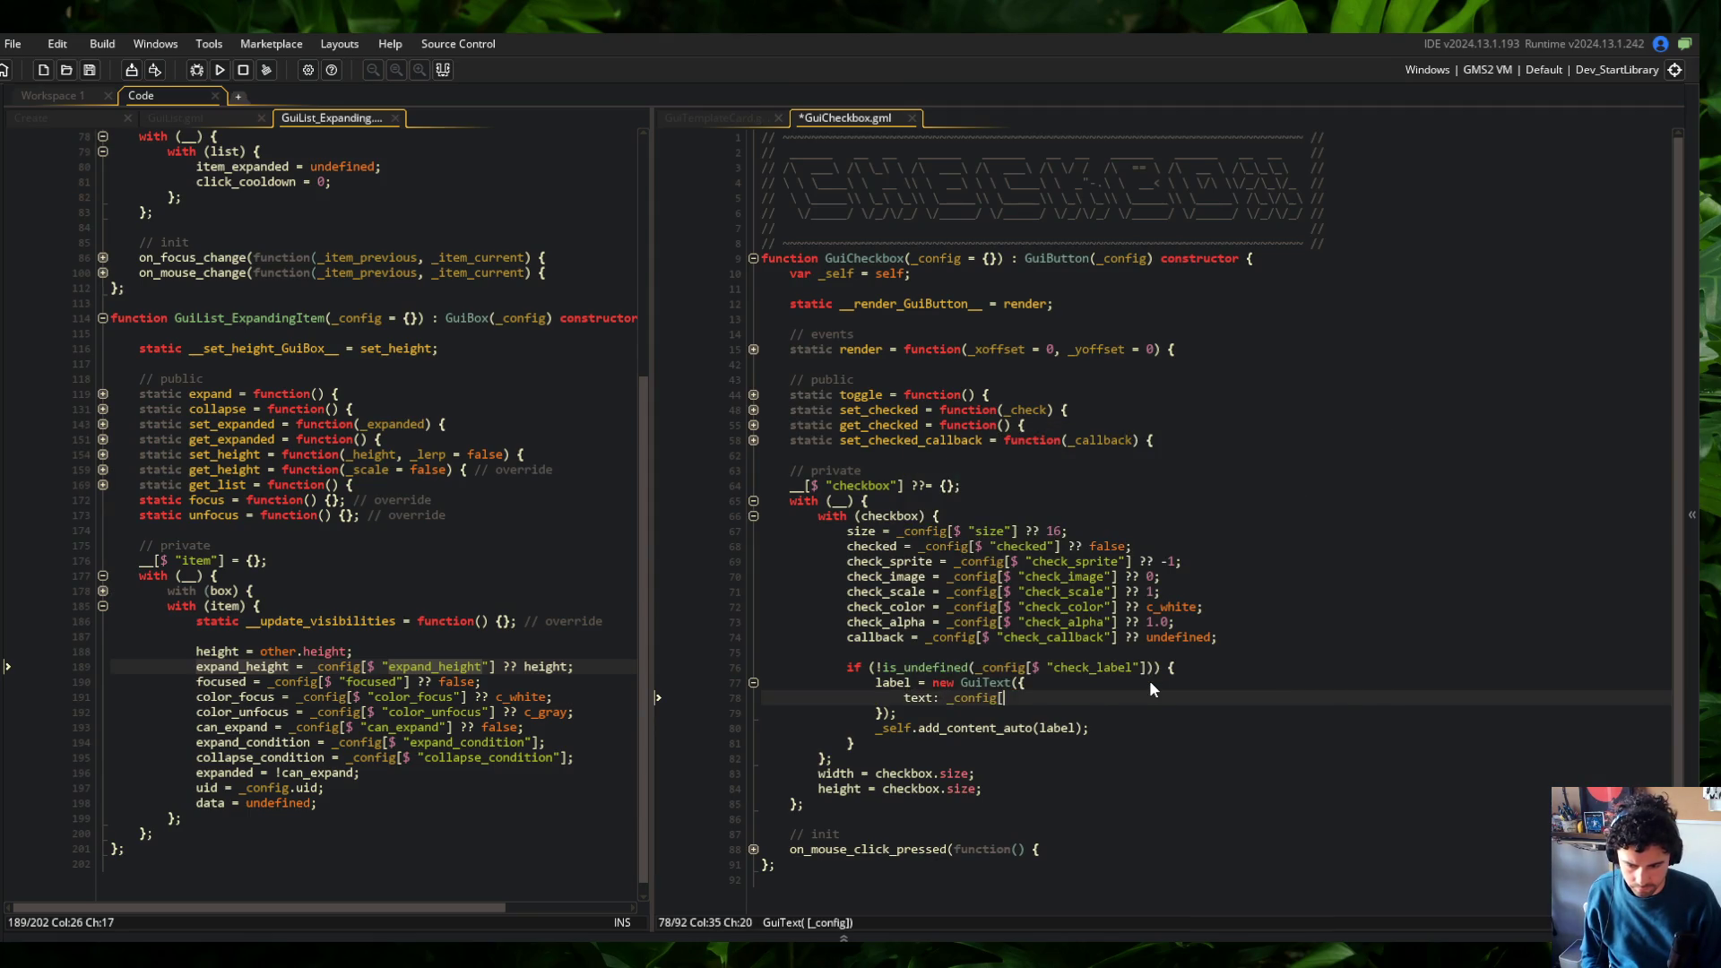
type("$ \"check_labe")
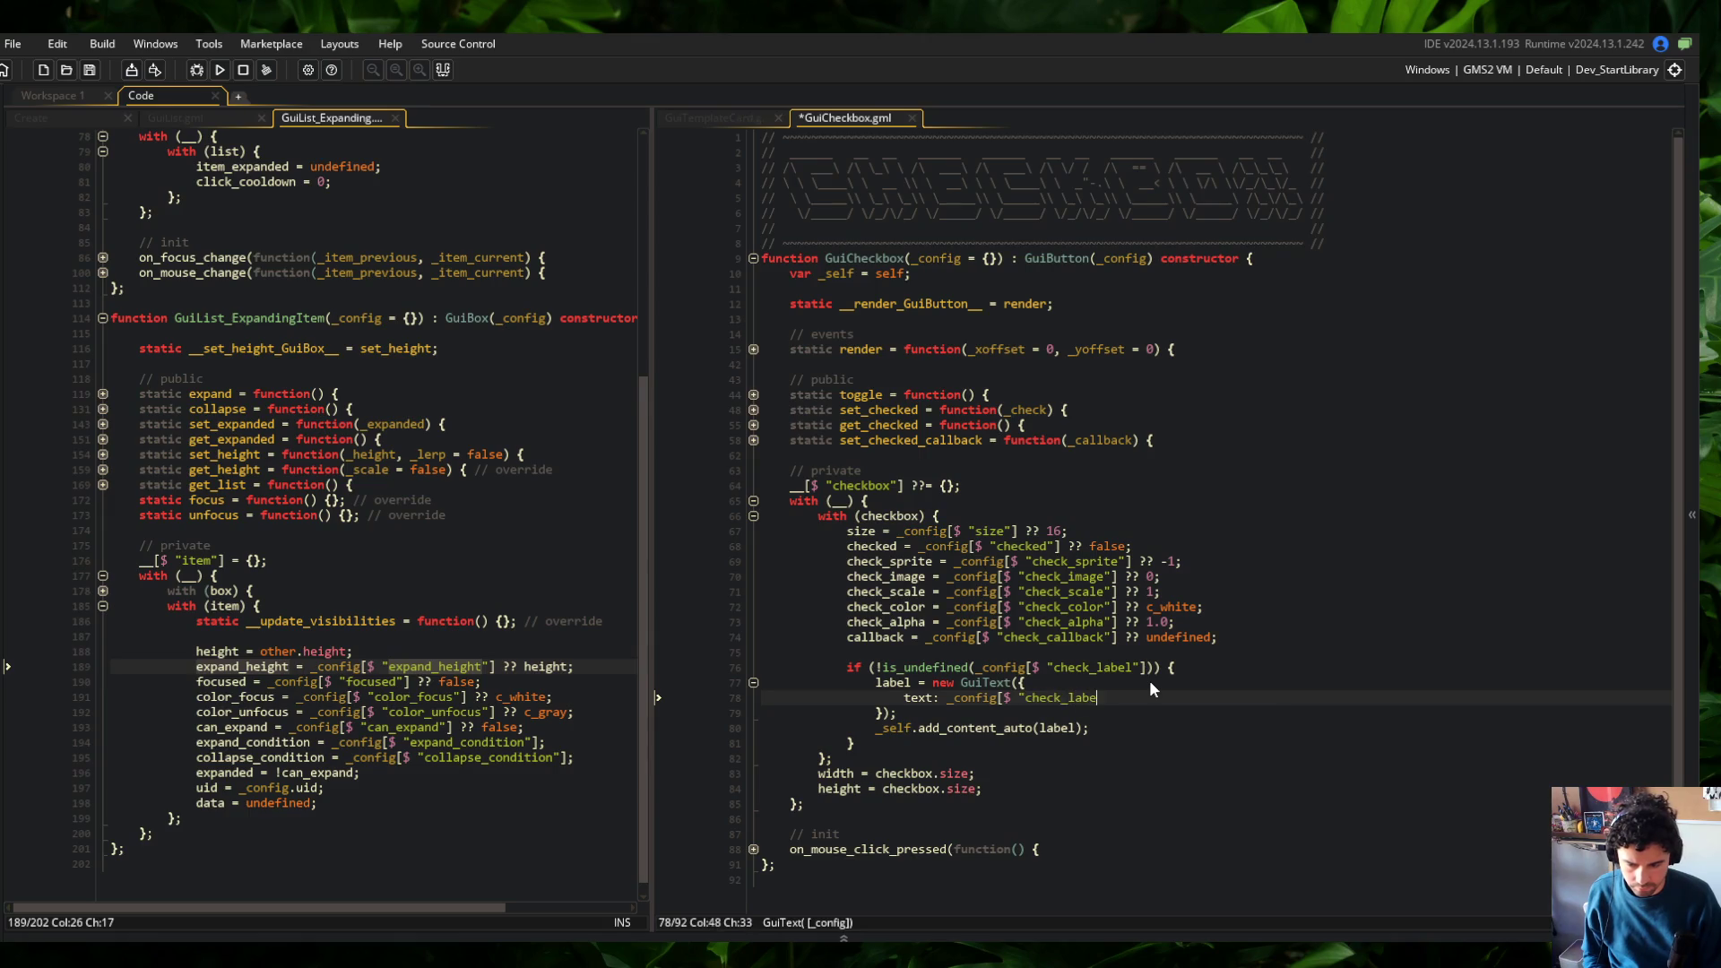
type("l\",")
key("ctrl+s")
left_click(1156, 592)
Collapse the list and item private with blocks in GuiList_Expanding
left_click(291, 395)
scroll(133, 206, "up", 8)
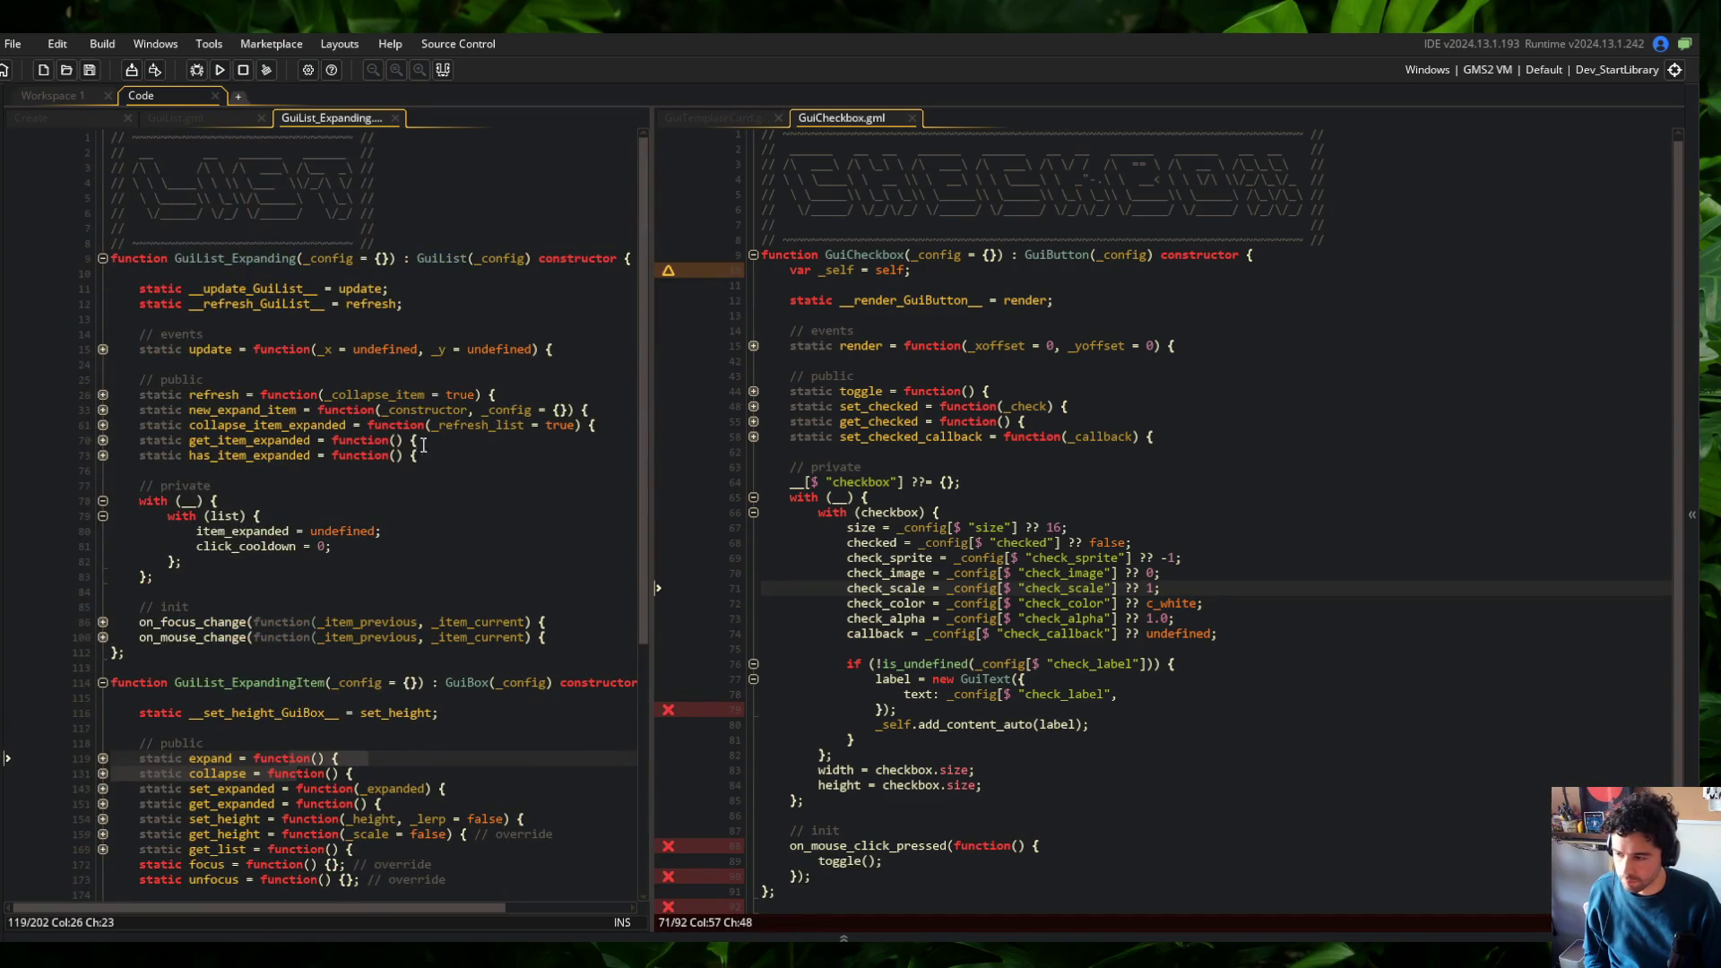
left_click(102, 501)
scroll(98, 591, "down", 4)
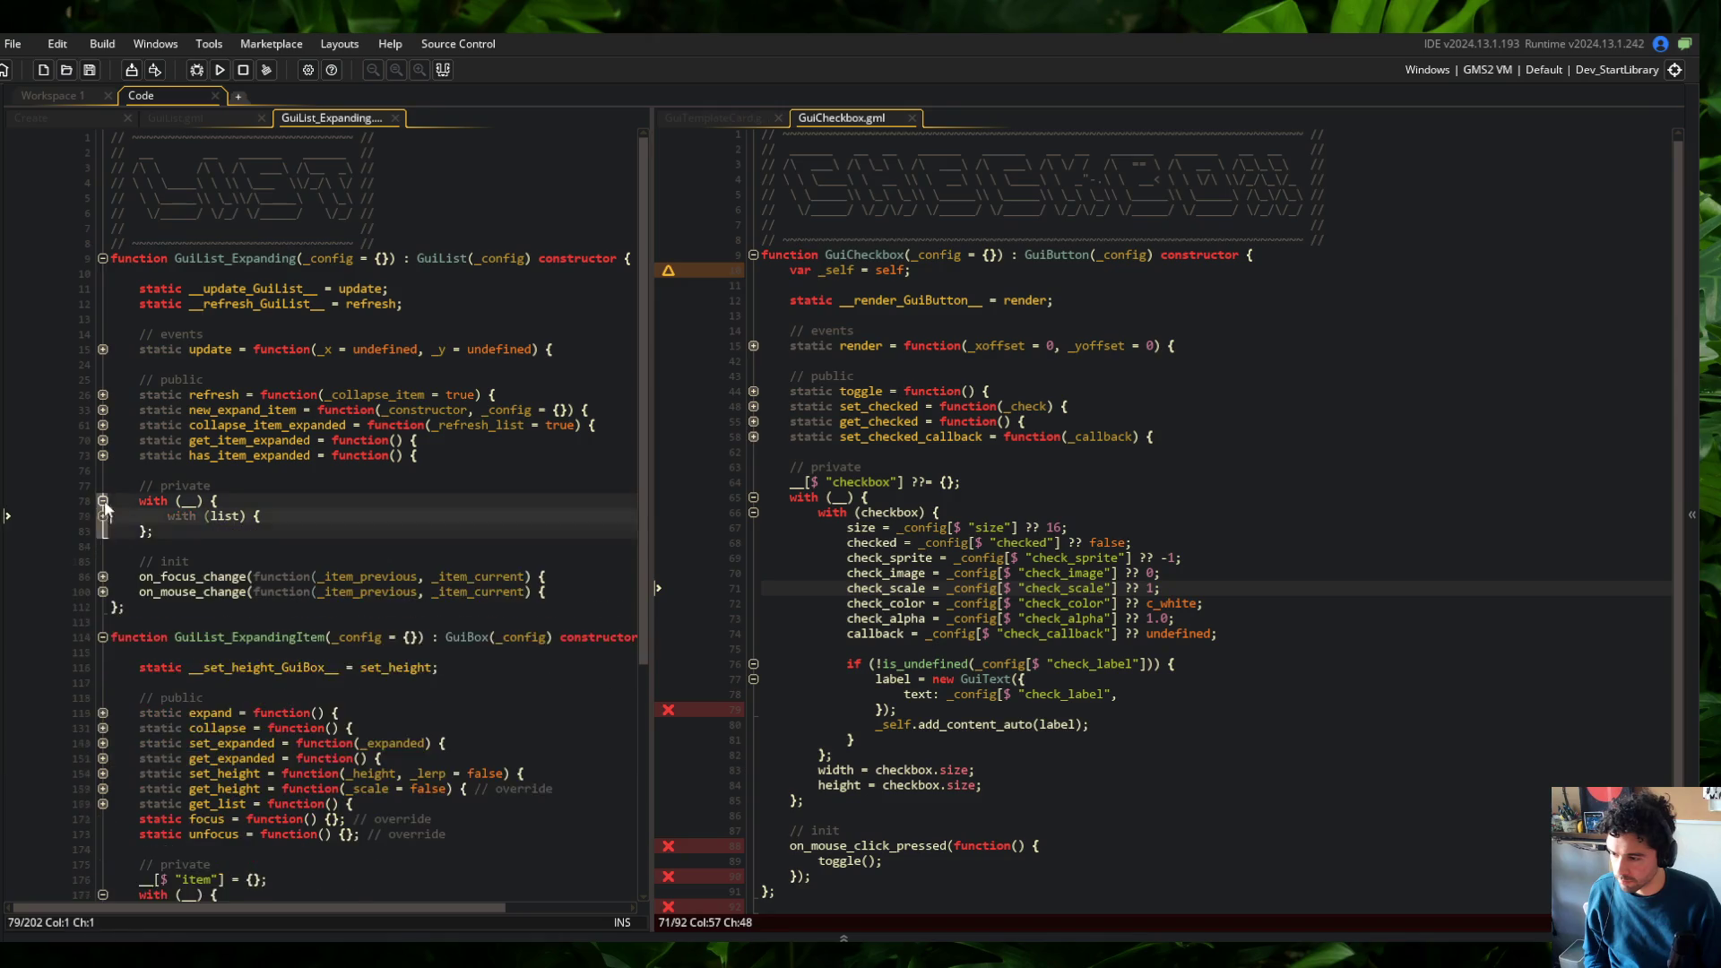
left_click(102, 686)
left_click(359, 515)
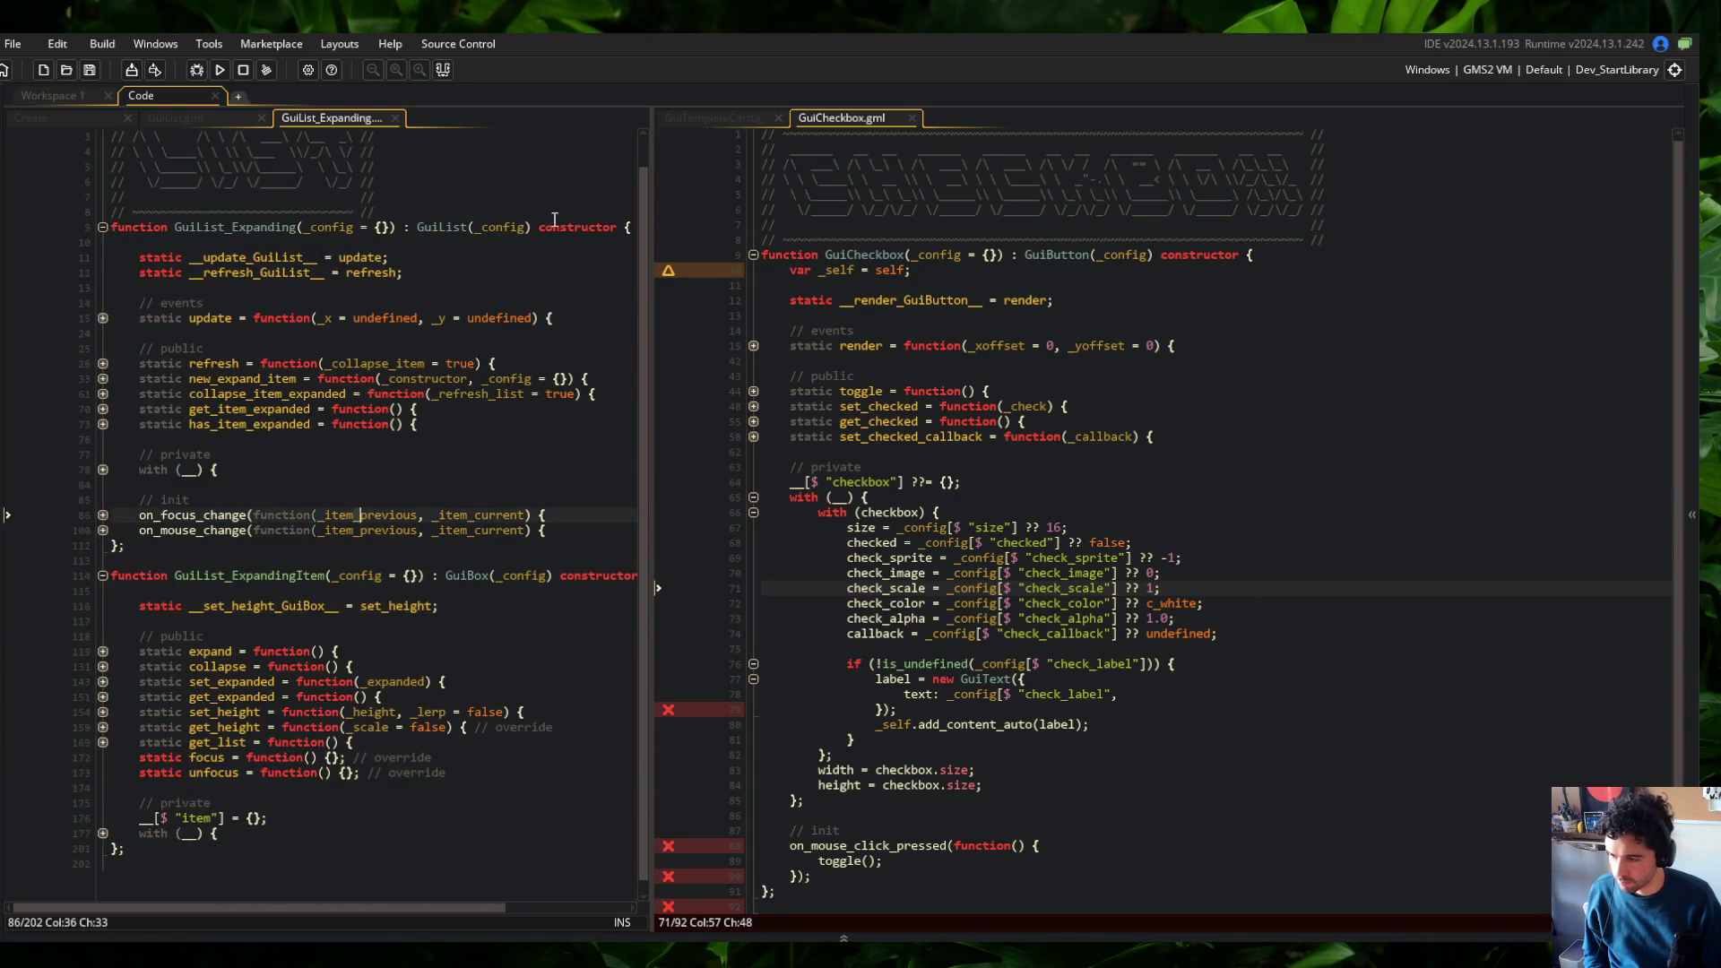
In GuiTemplateCard, expand the checkbox config and add label: "Preview", after check_callback
left_click(713, 118)
left_click(754, 576)
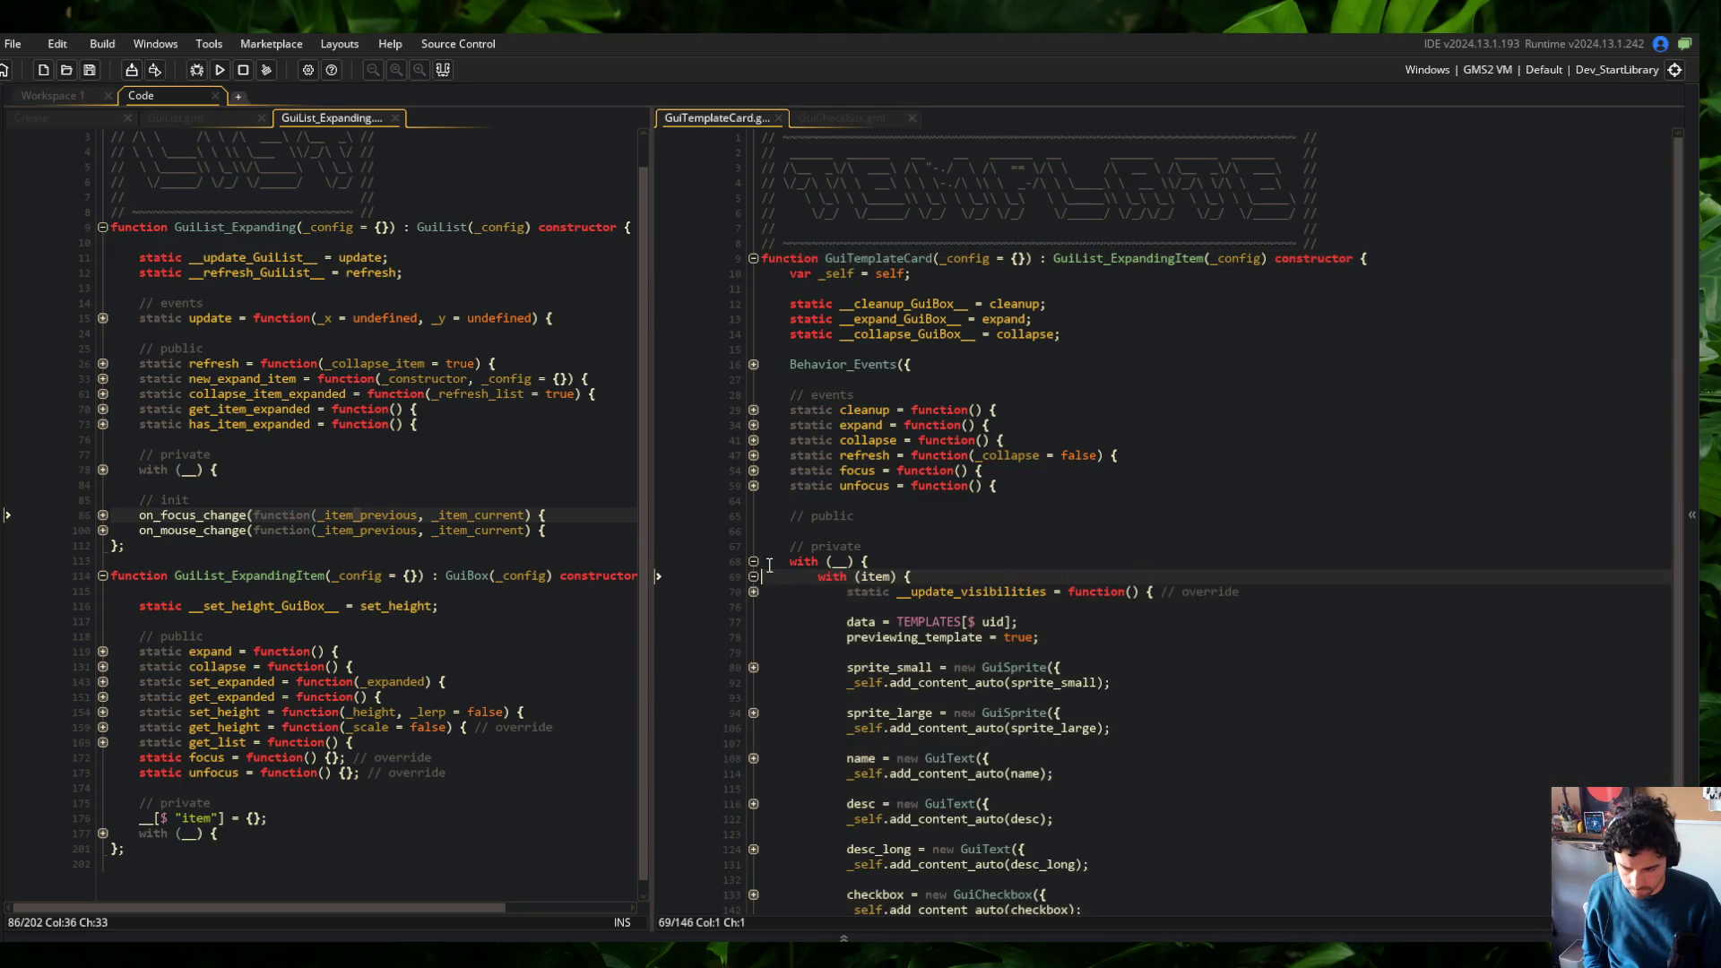
scroll(853, 682, "down", 2)
left_click(847, 730)
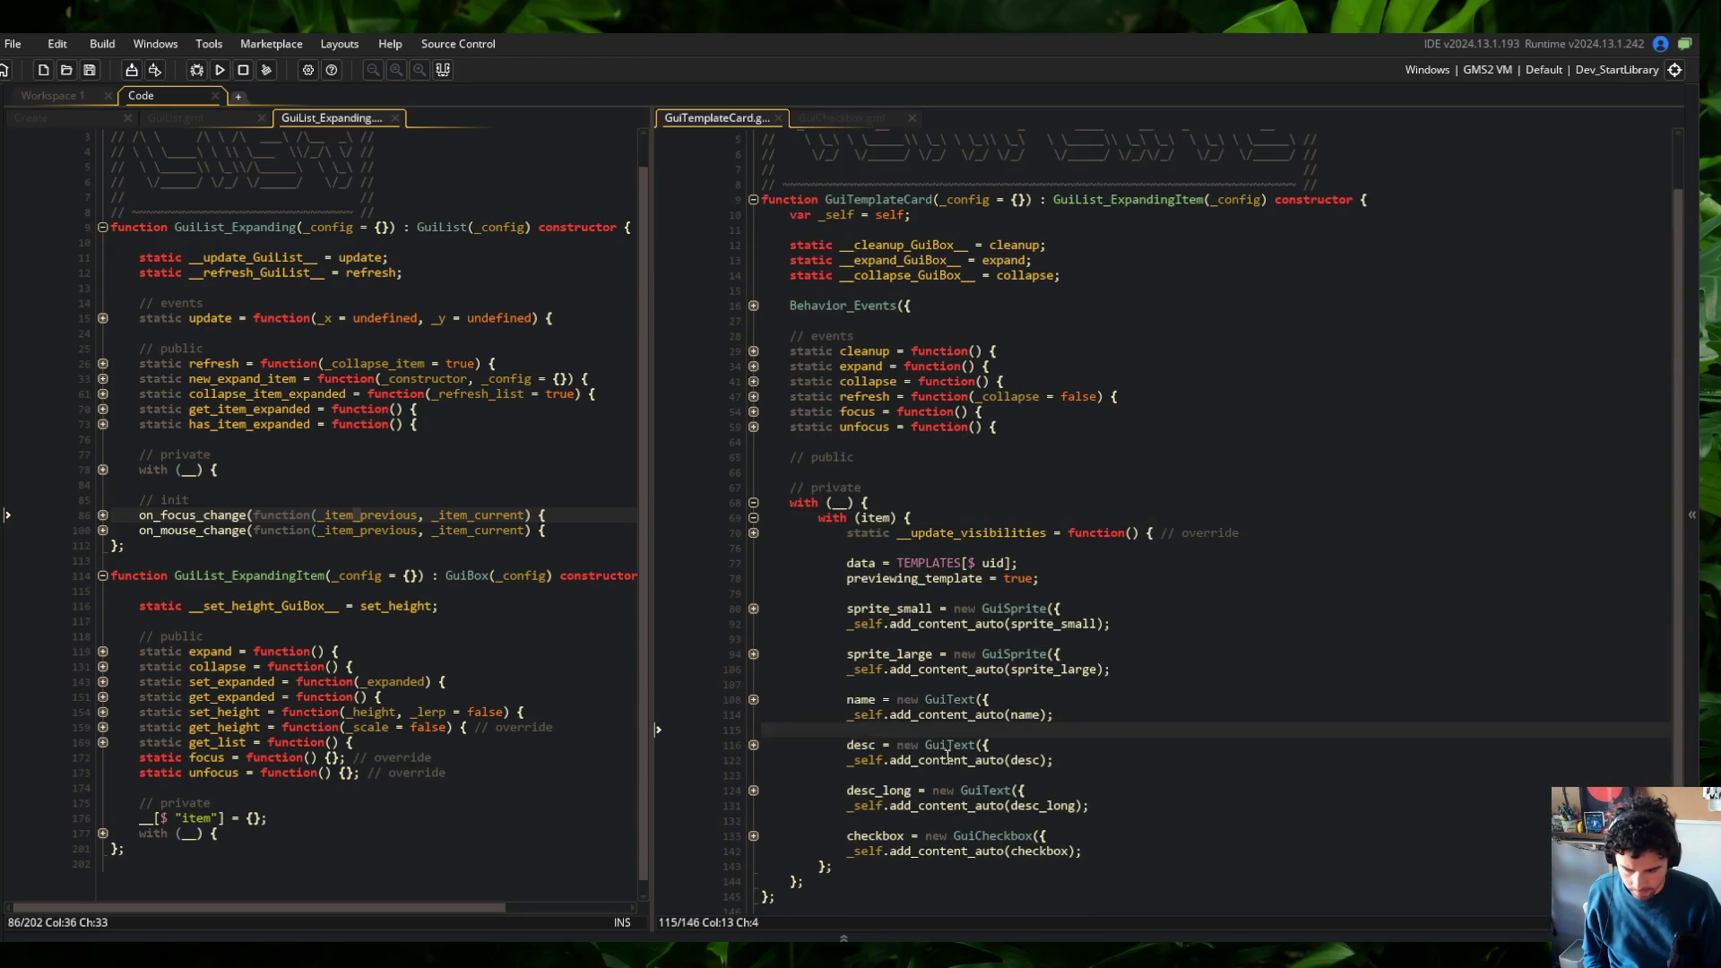
left_click(754, 837)
scroll(1076, 717, "down", 3)
left_click(1181, 785)
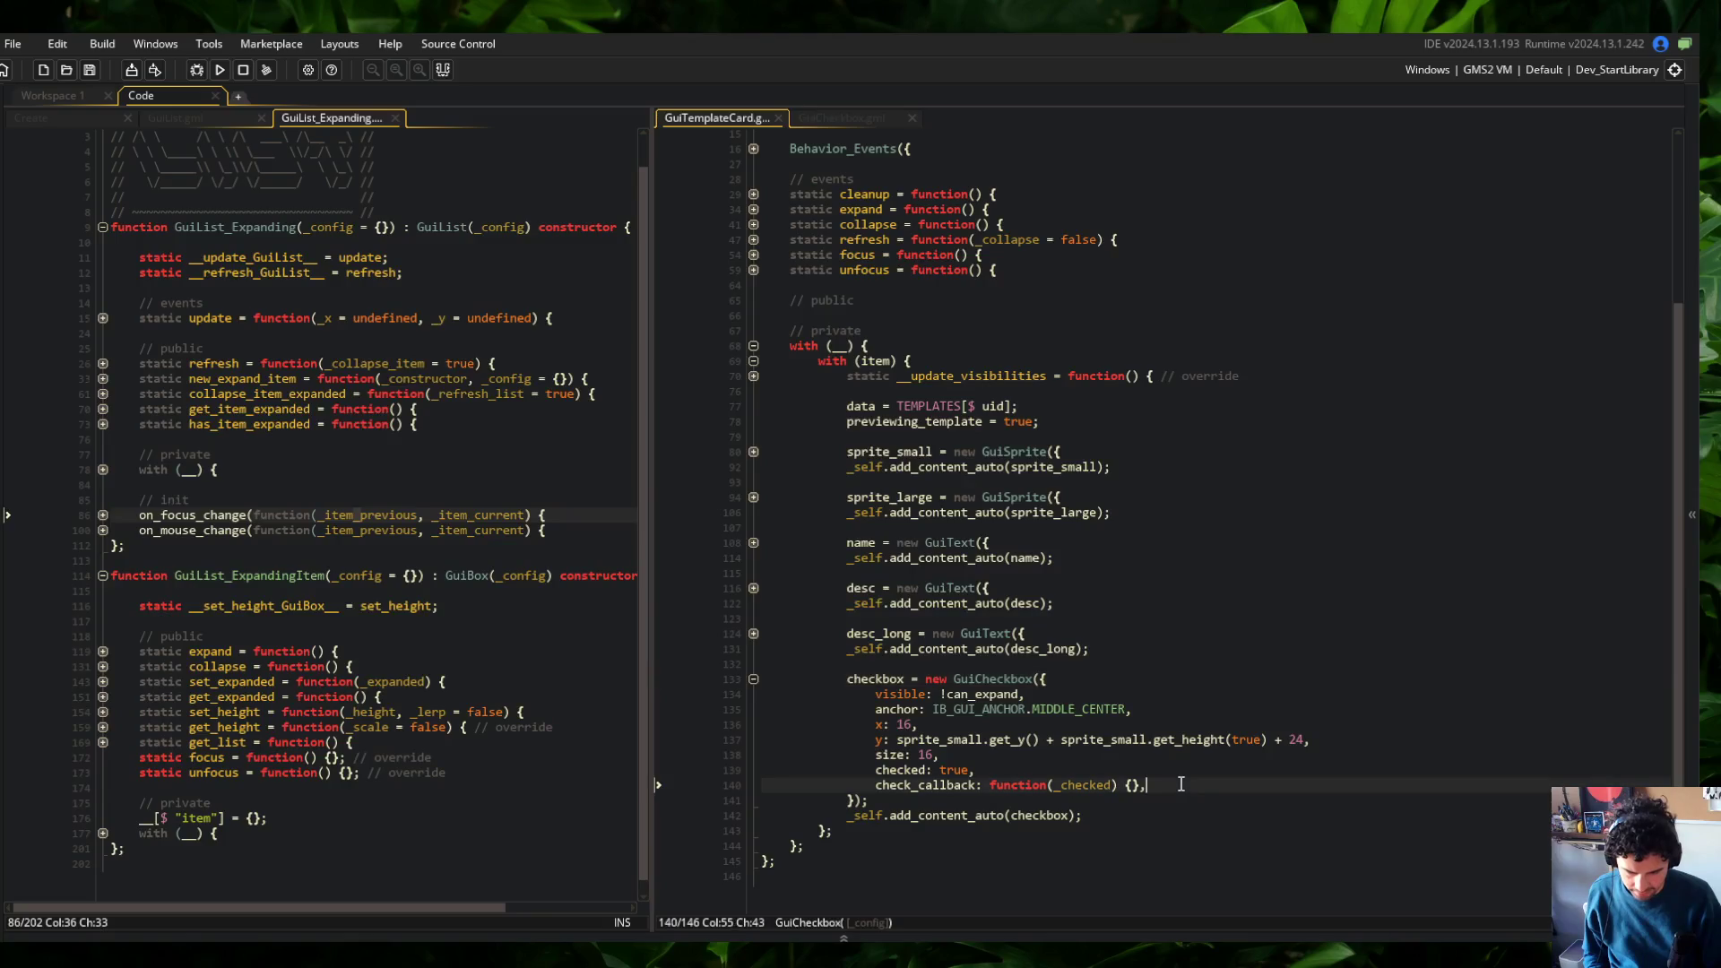
key("Return")
type("labe")
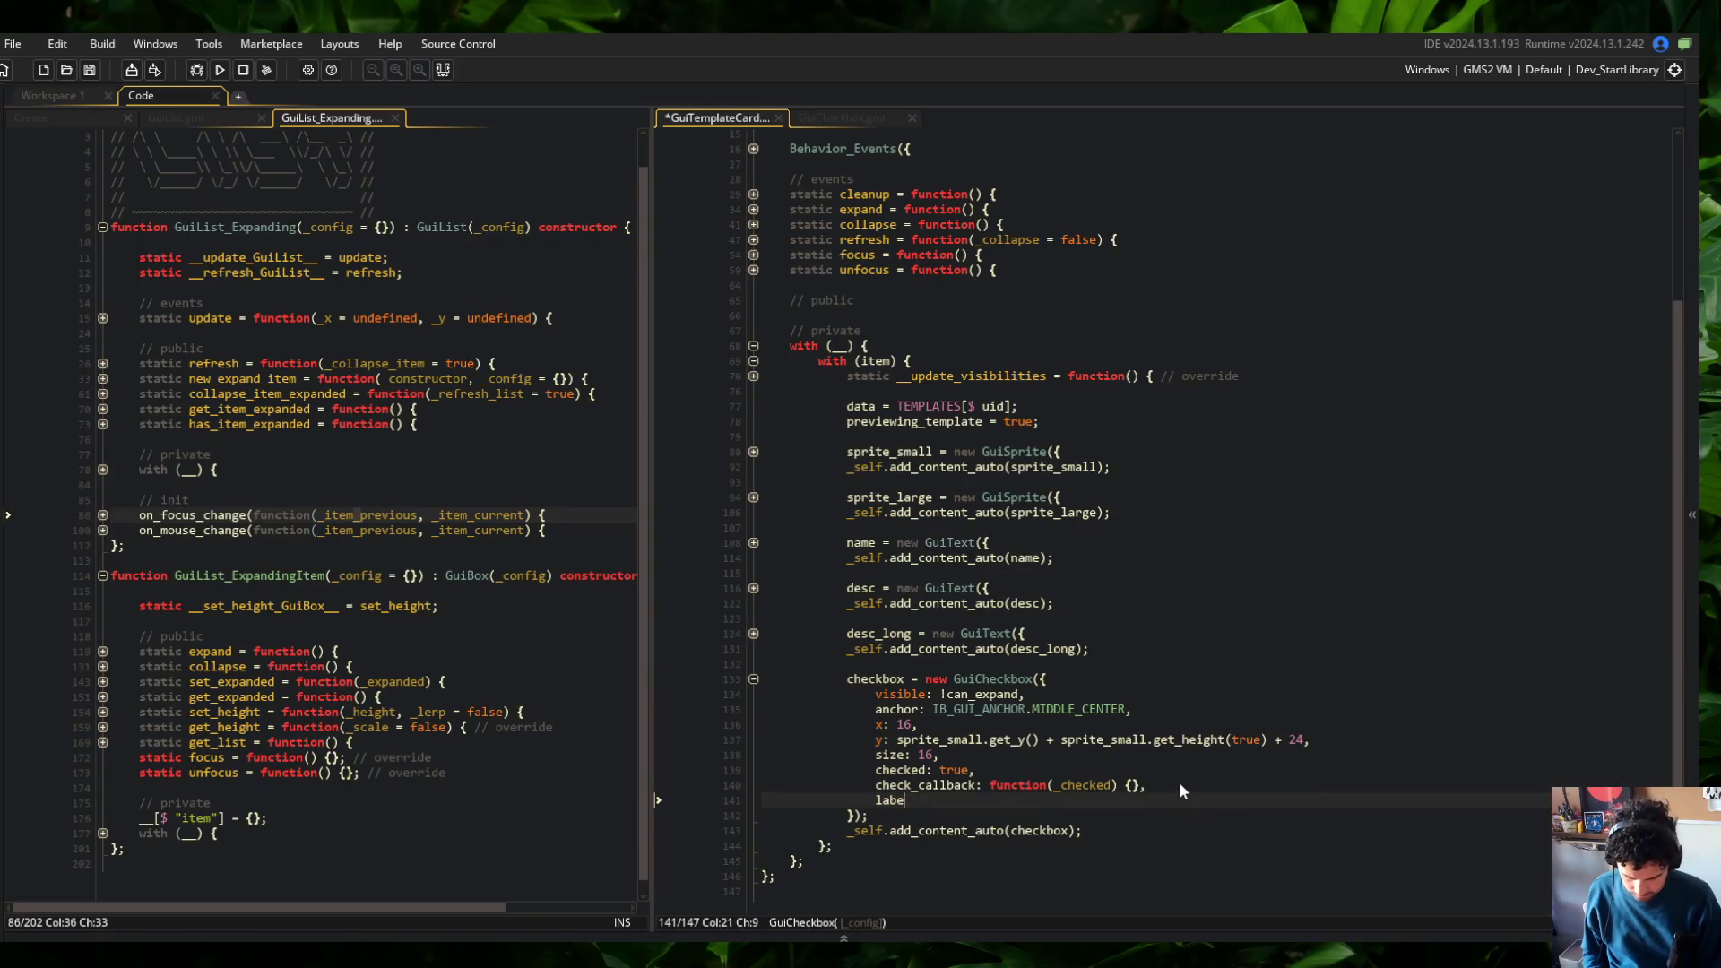
type("l: \"Preview\",")
Save and run, then add the missing ']' to GuiCheckbox's check_label lookup and rebuild
key("ctrl+s")
key("F5")
left_click(882, 119)
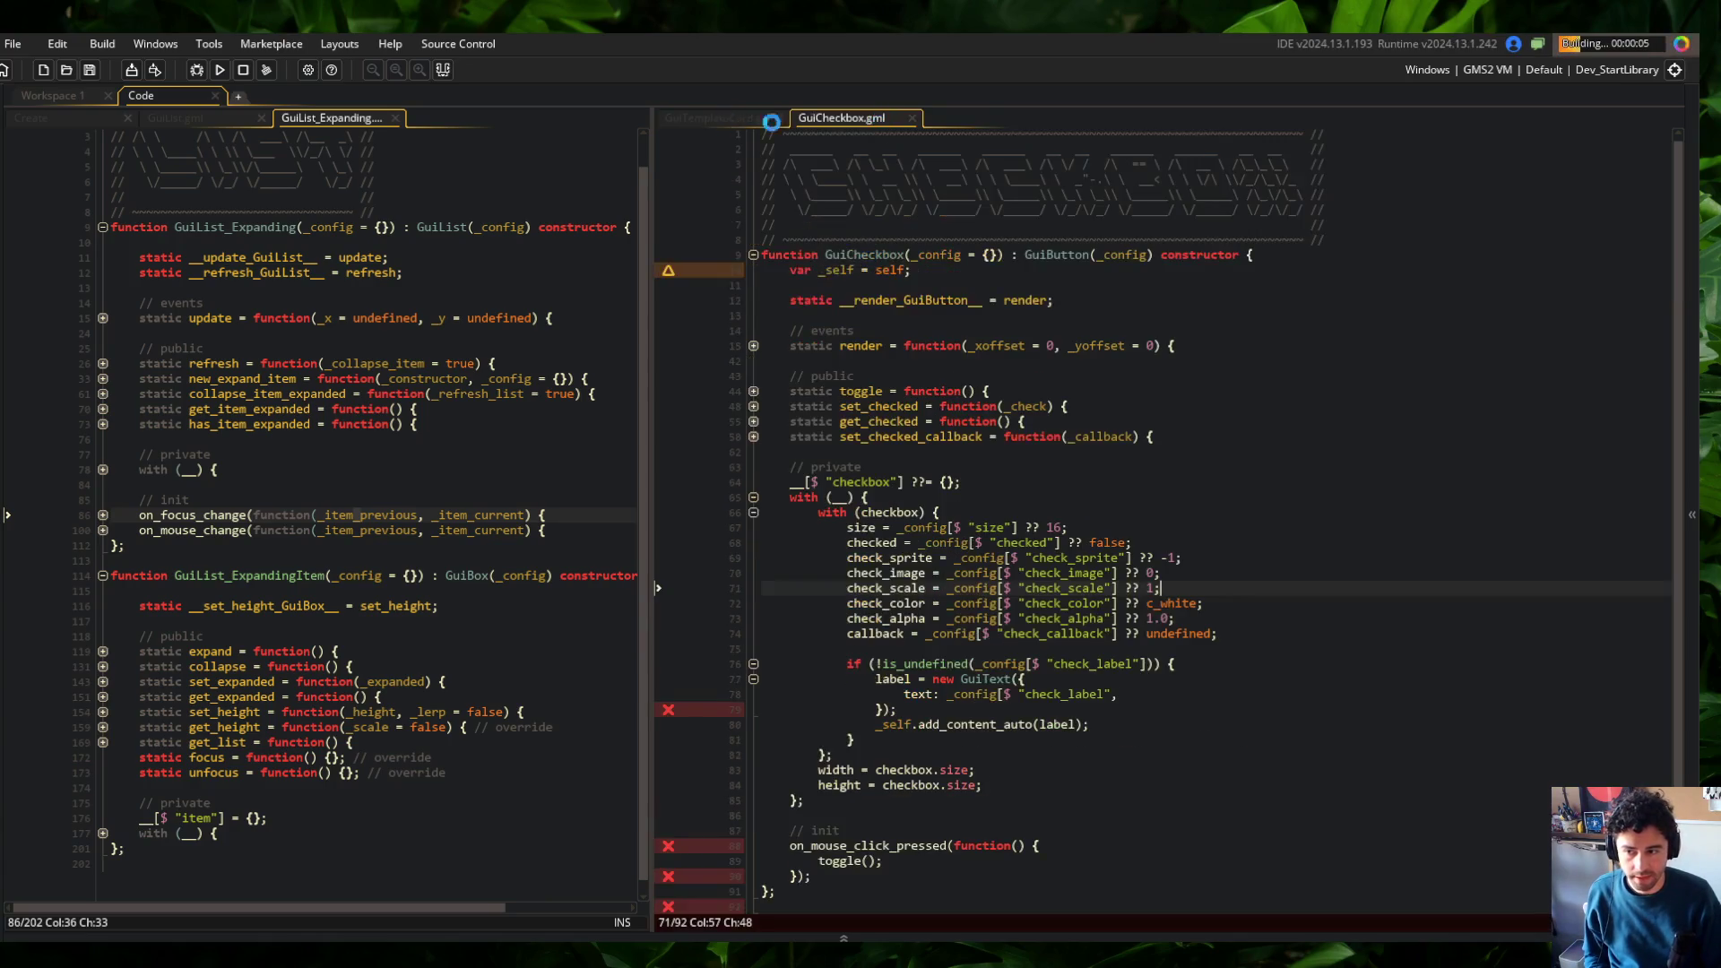
scroll(1165, 538, "down", 2)
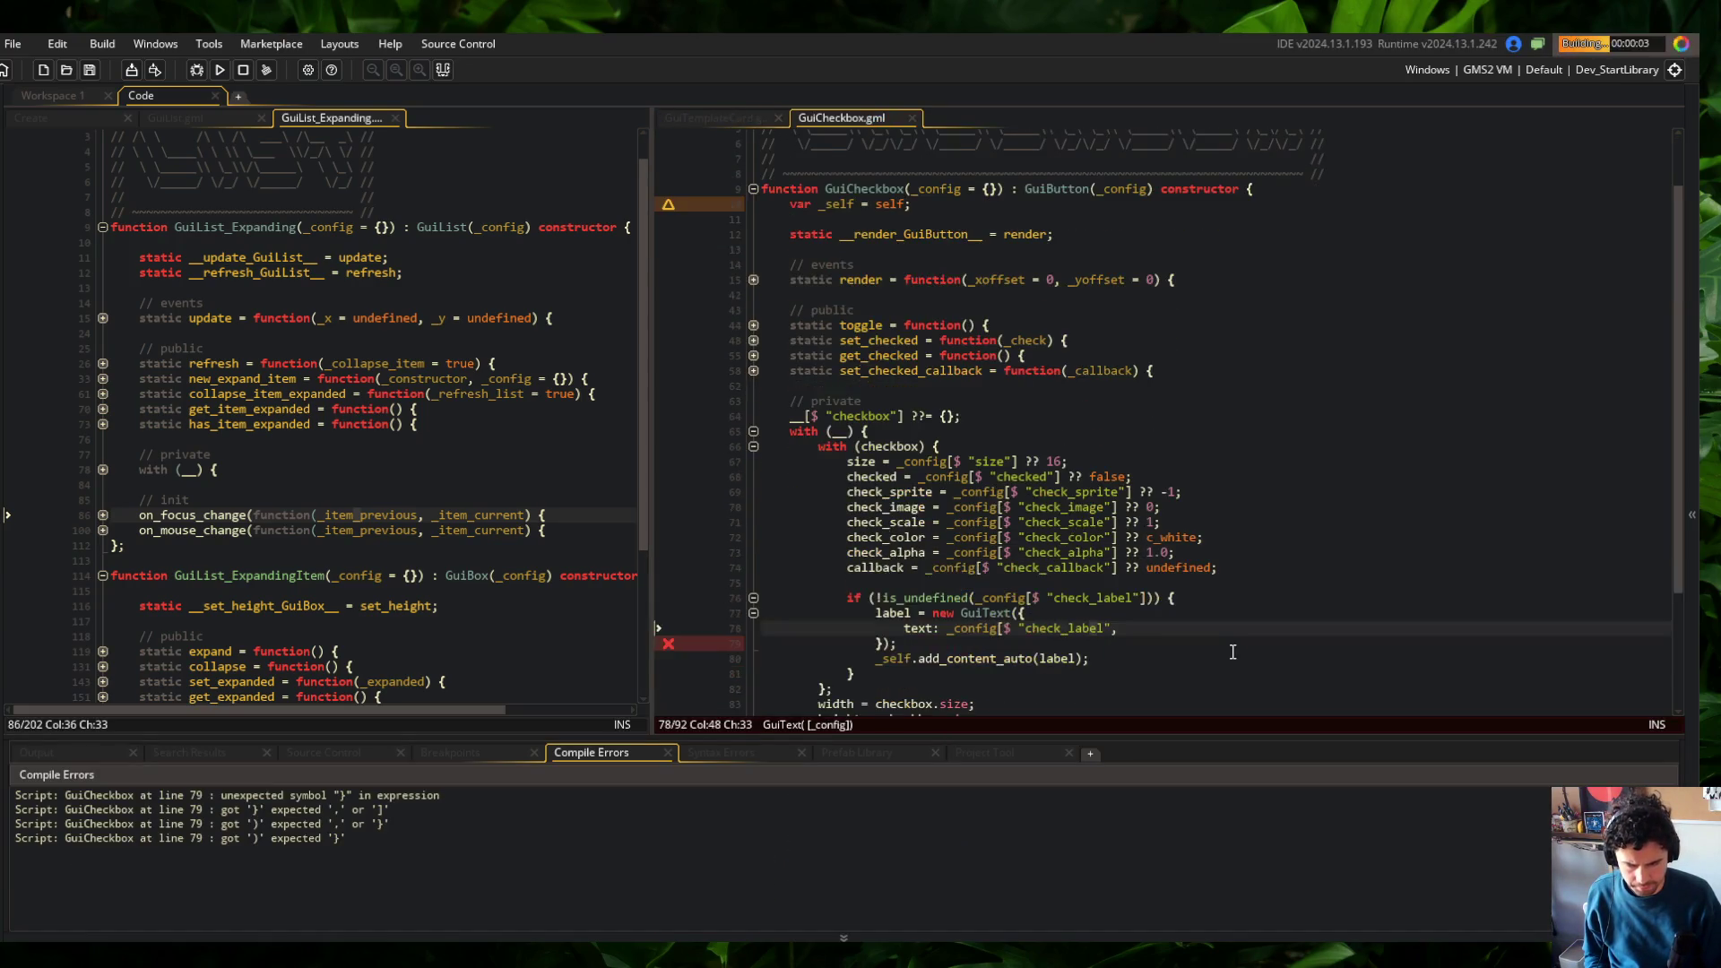
left_click(1234, 652)
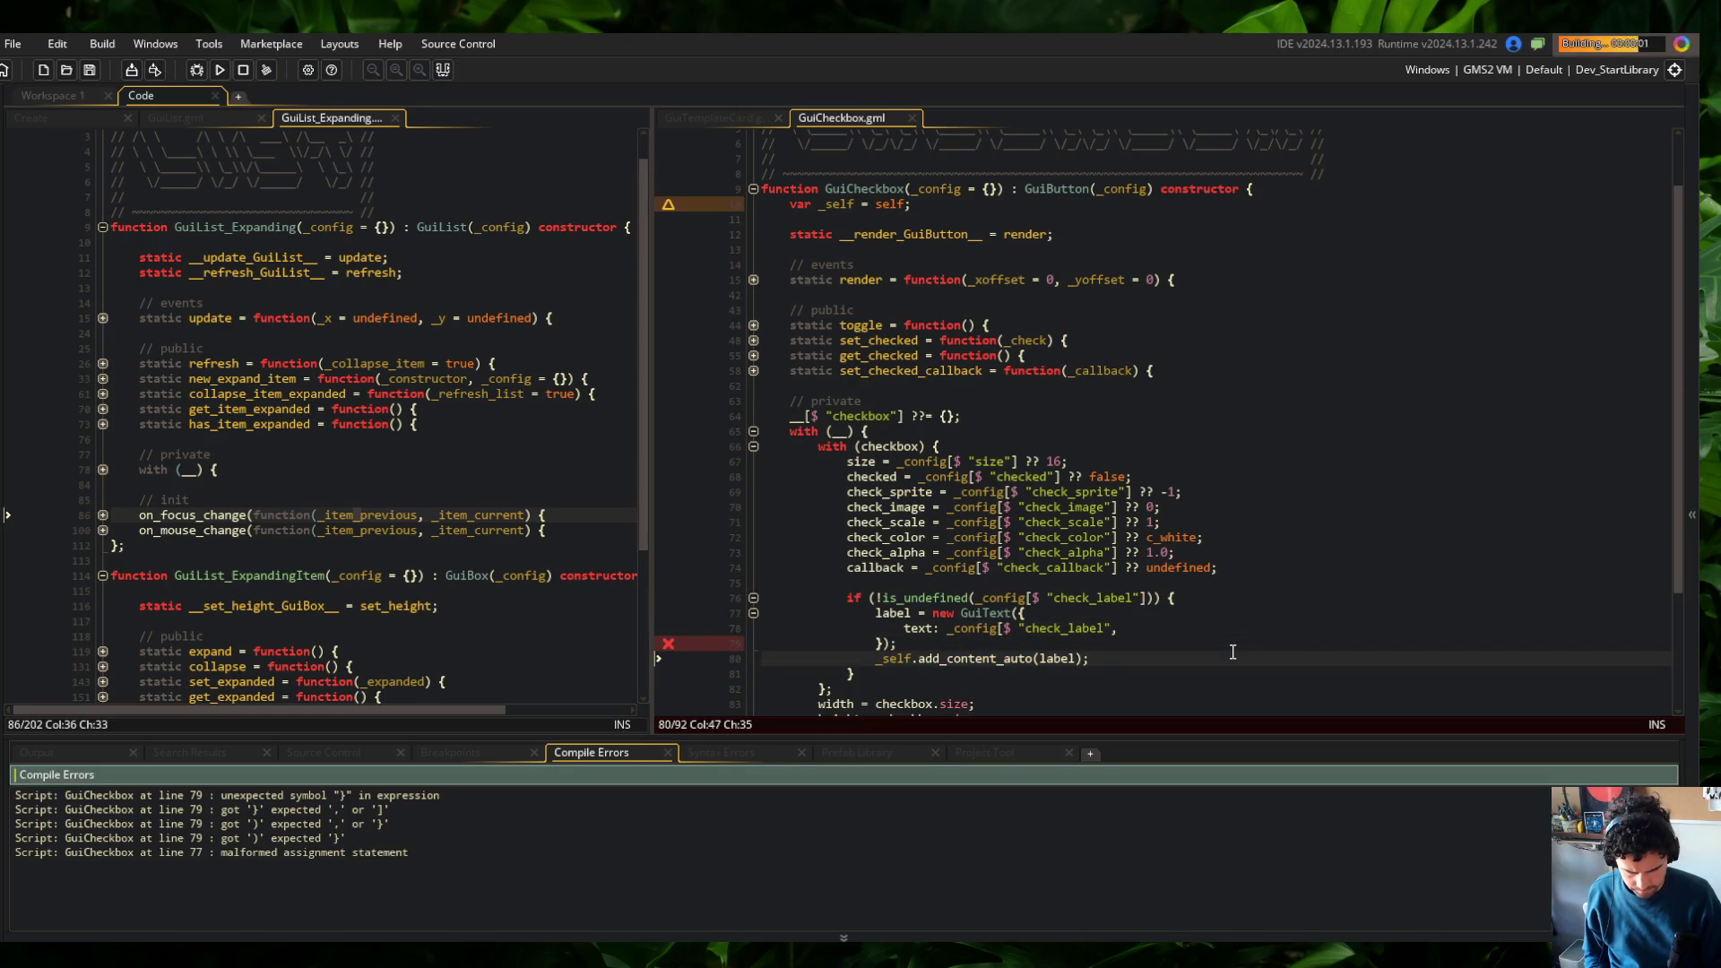
left_click(1234, 639)
key("Up")
key("End")
key("Left")
type("]")
key("F5")
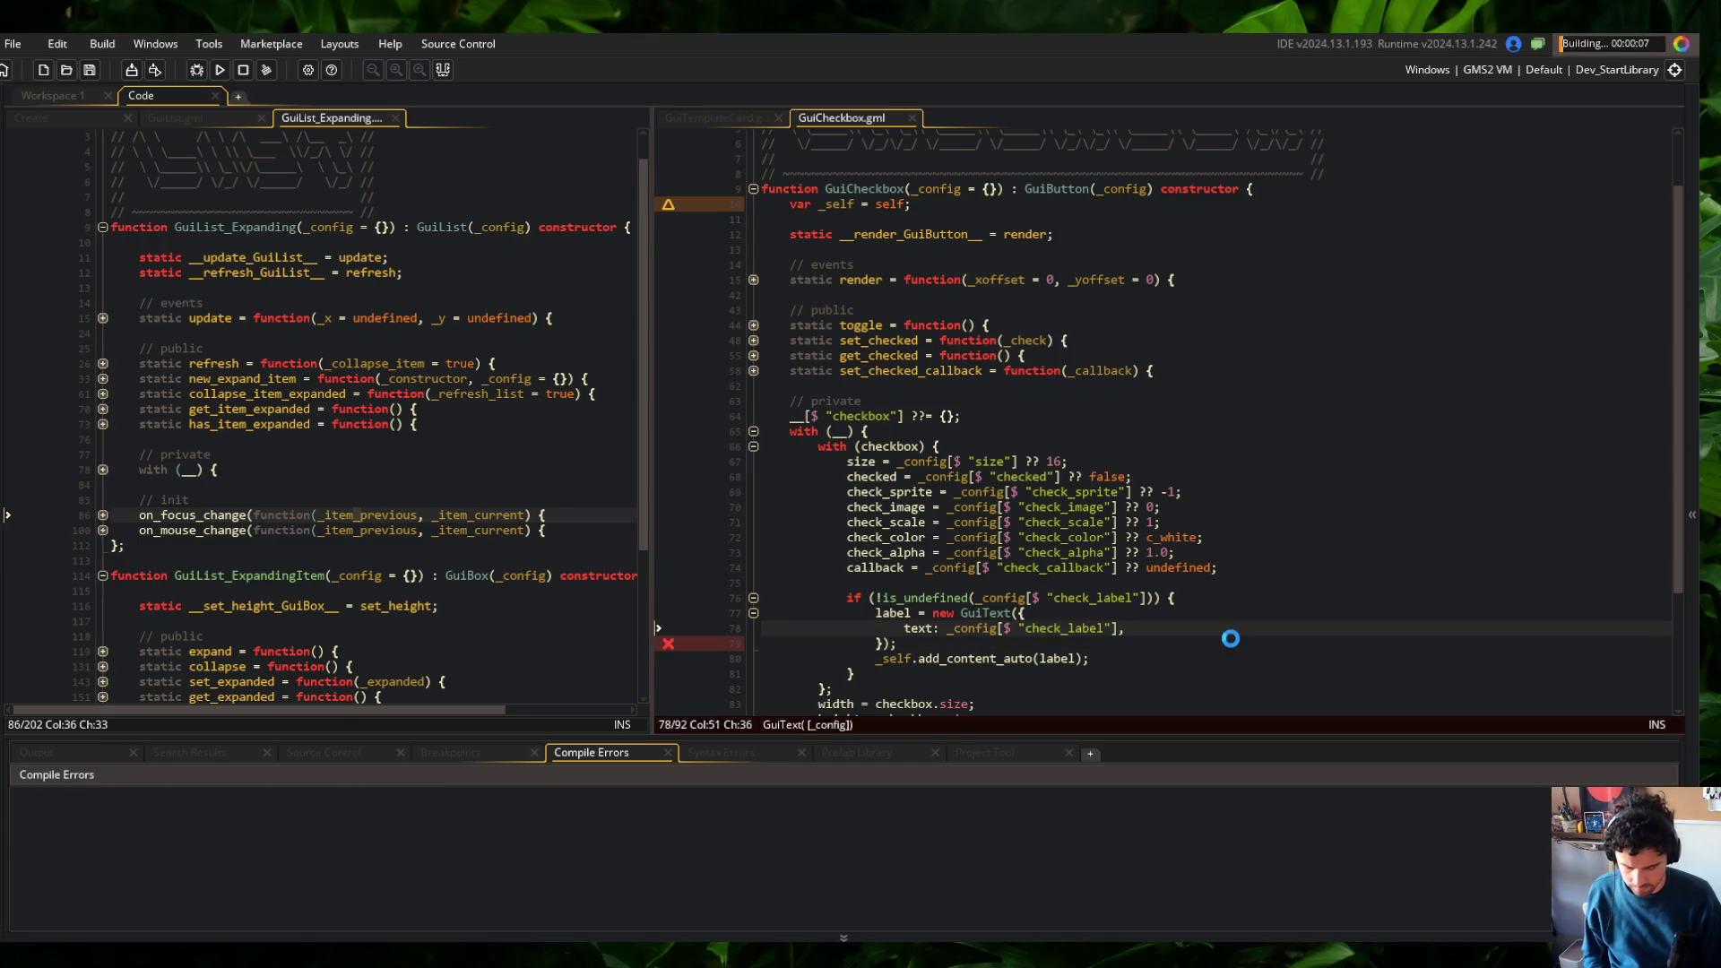
Inspect the Skeletons Wide and Tall cards in the running game, then close it
left_click(1222, 553)
left_click(1184, 572)
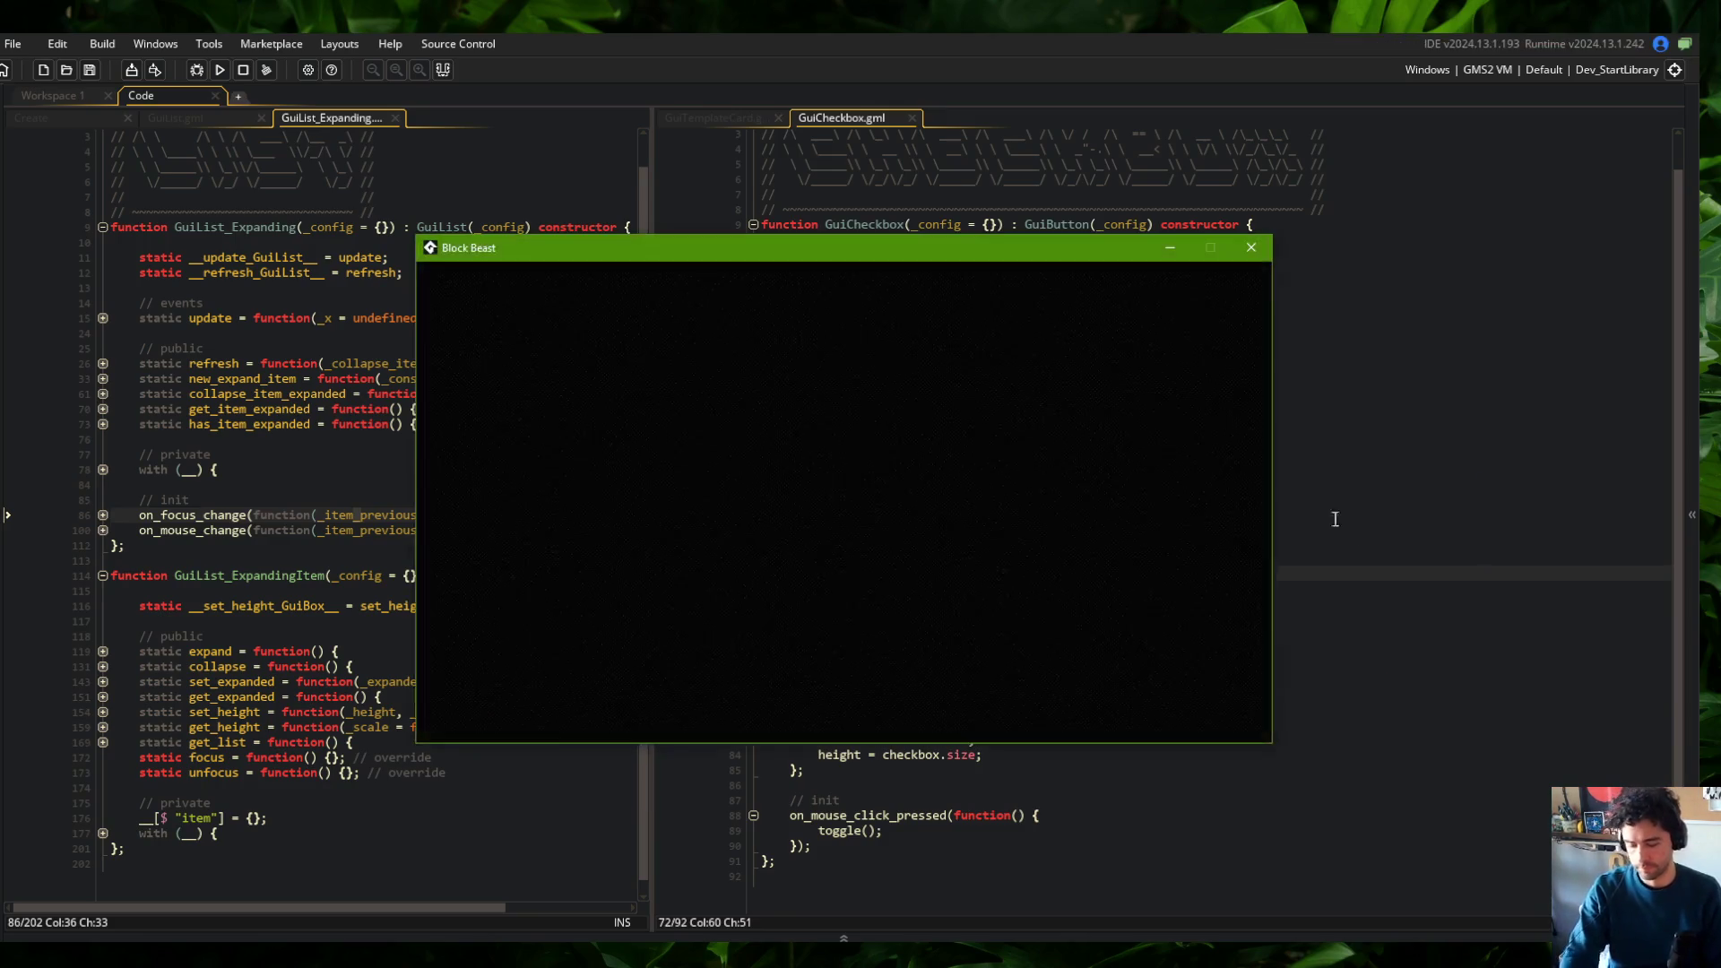
left_click(669, 400)
left_click(717, 449)
left_click(663, 524)
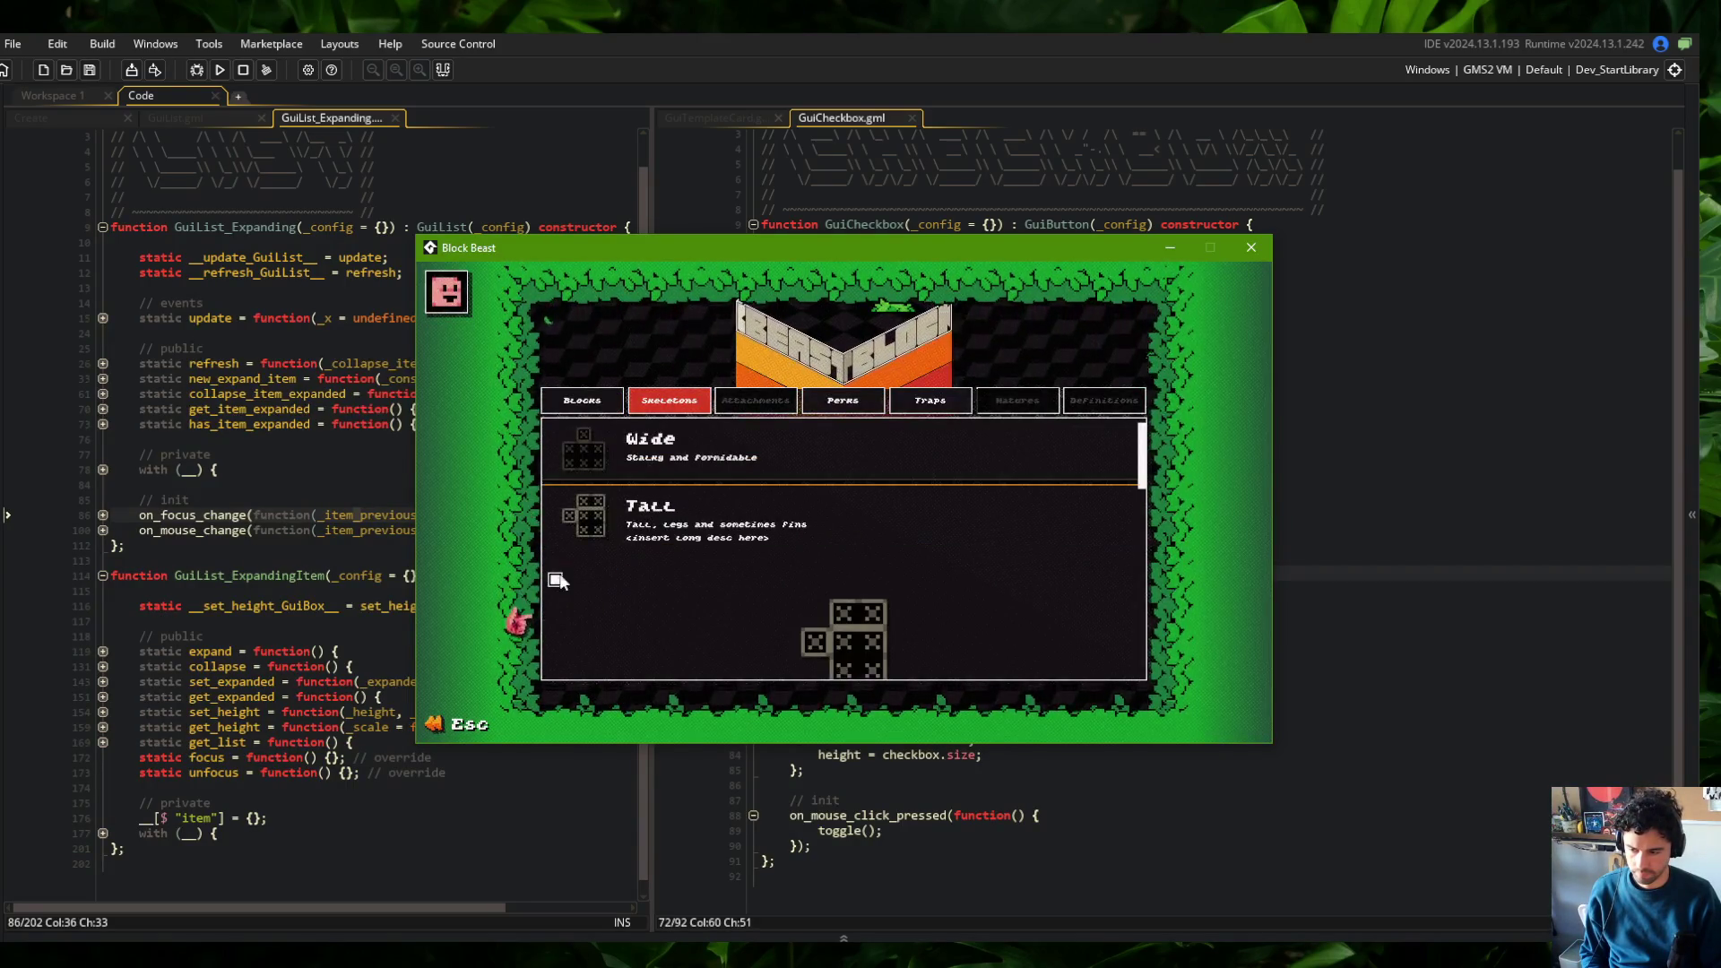
scroll(556, 578, "down", 1)
left_click(1252, 247)
left_click(1147, 179)
double_click(1079, 633)
key("ctrl+c")
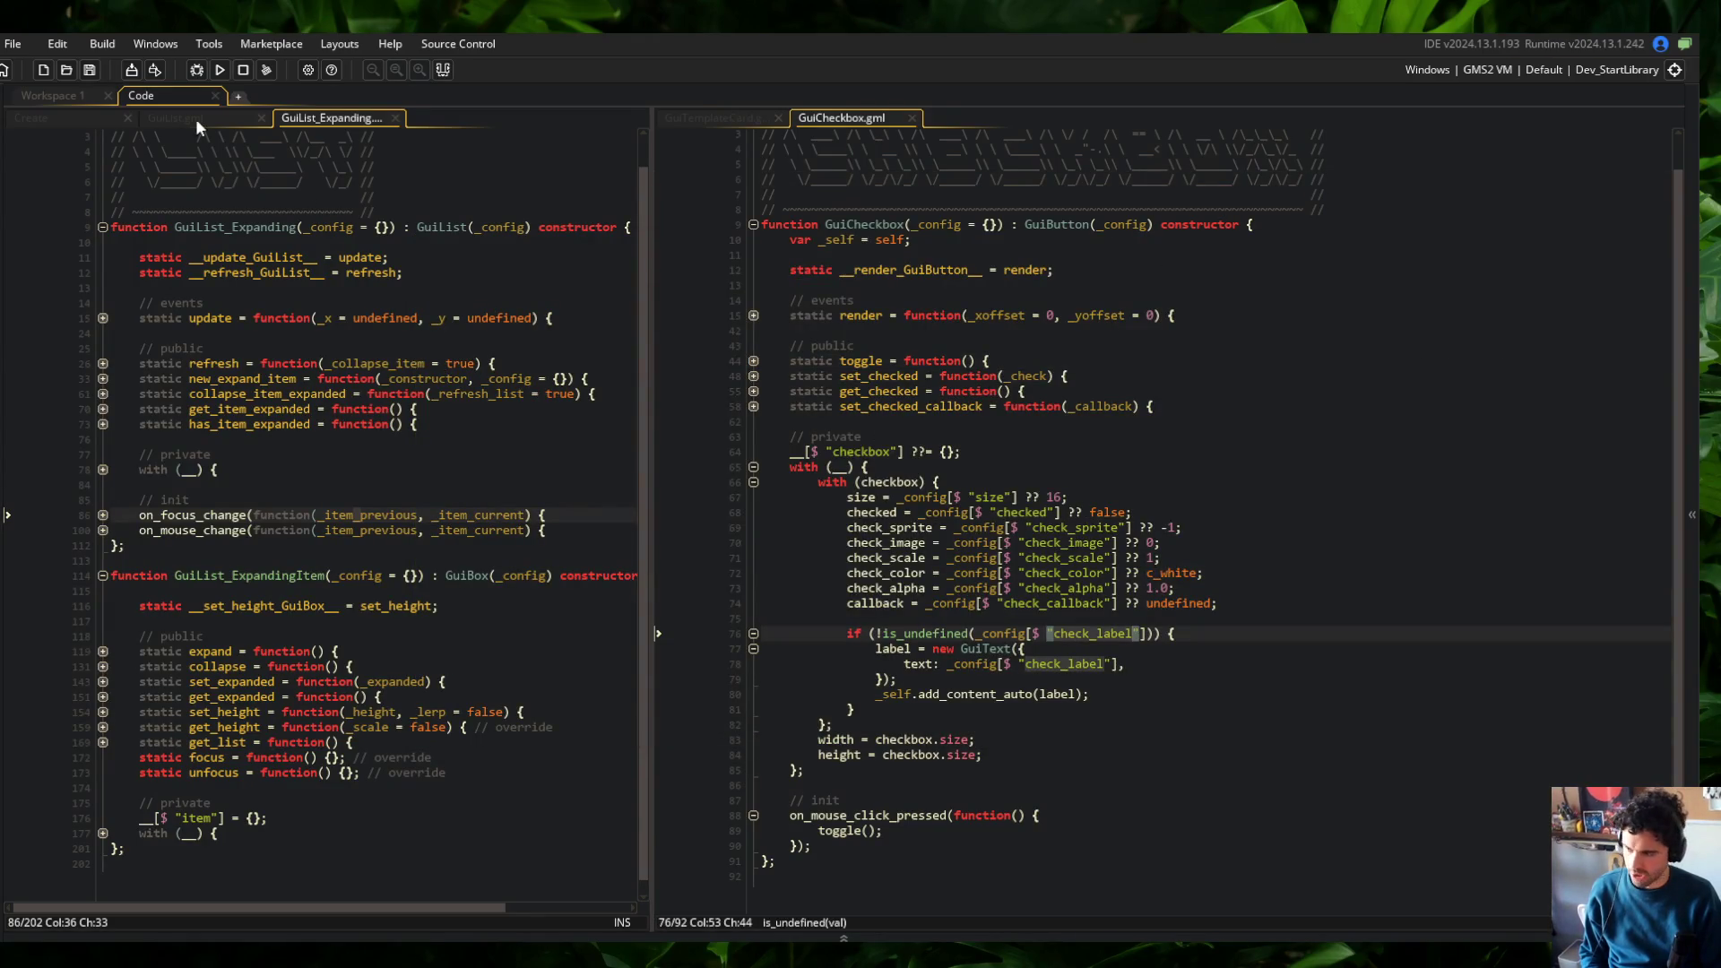
Rename the card's label option to check_label and rebuild the game
left_click(710, 120)
double_click(893, 785)
key("ctrl+v")
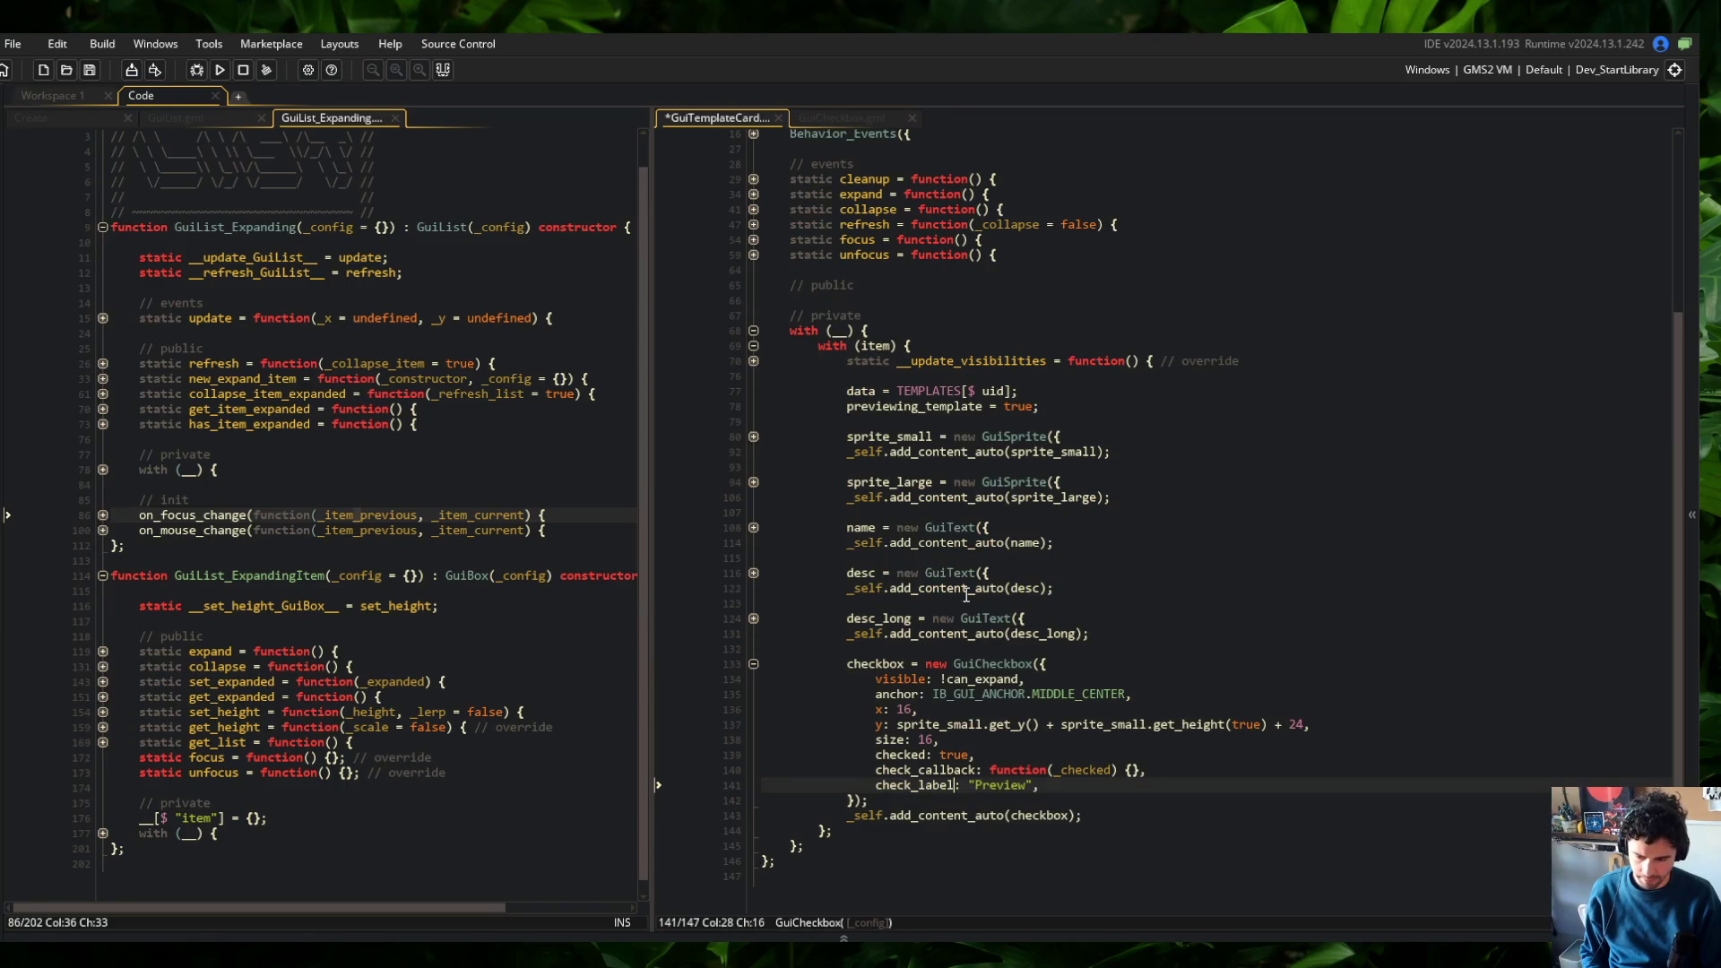
left_click(220, 69)
Open the Wide skeleton's library card and move the game window to the right side
left_click_drag(717, 118, 618, 124)
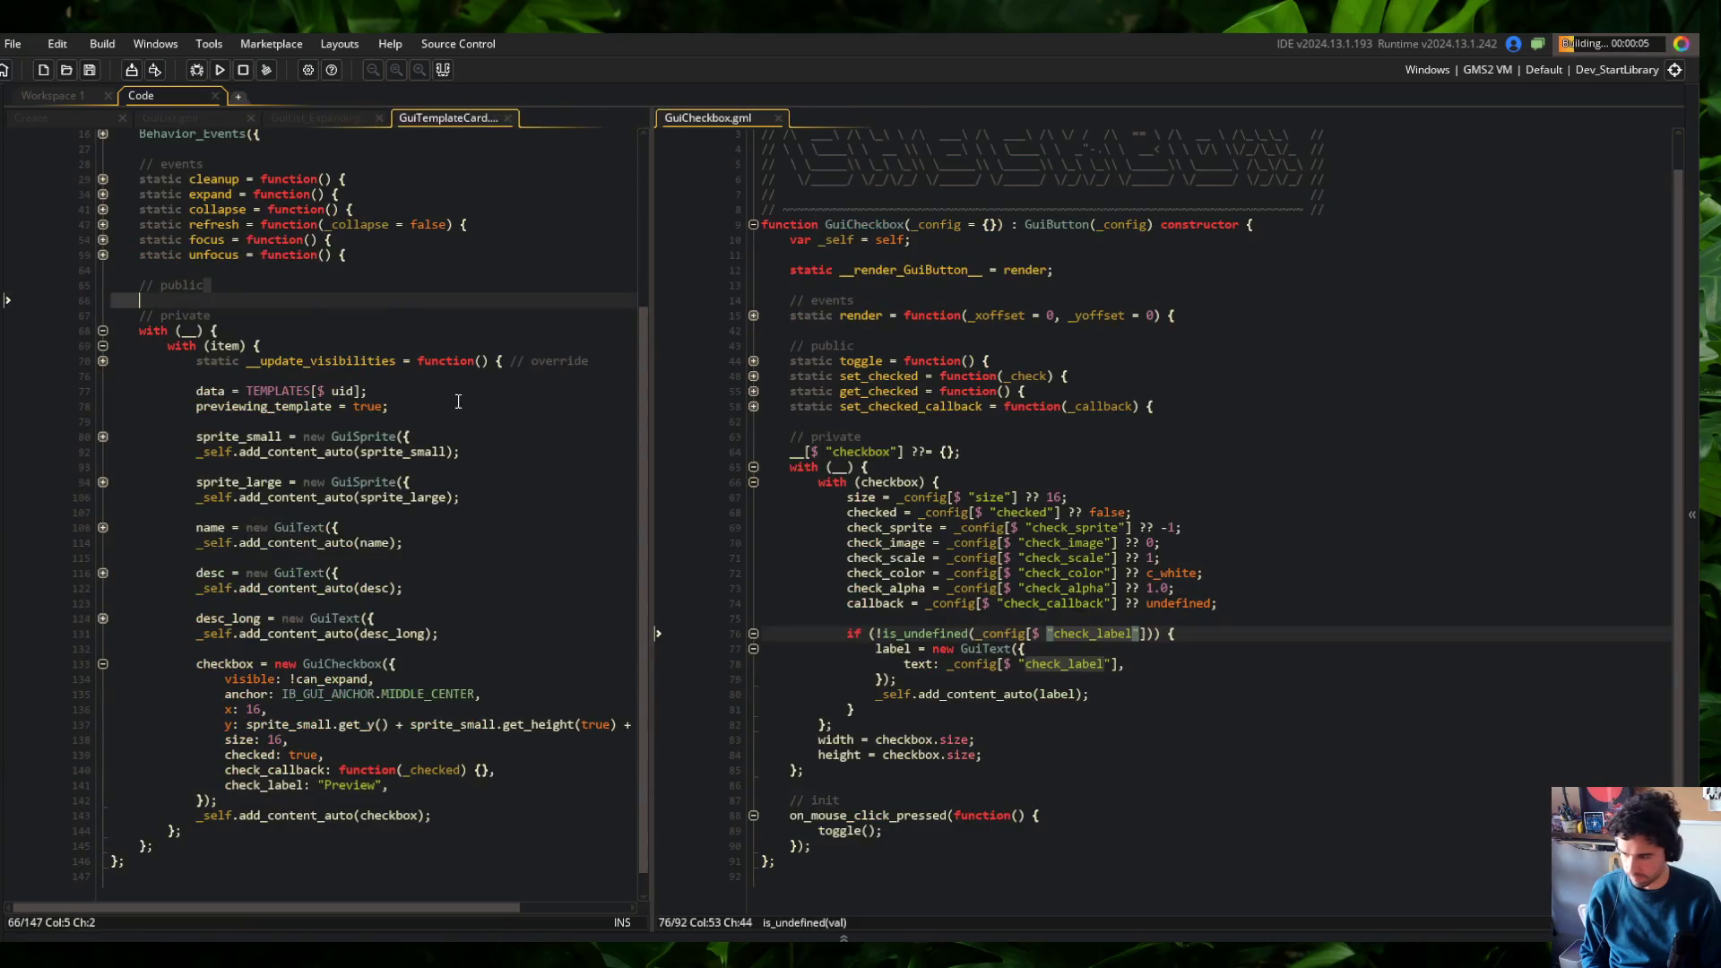
left_click(556, 533)
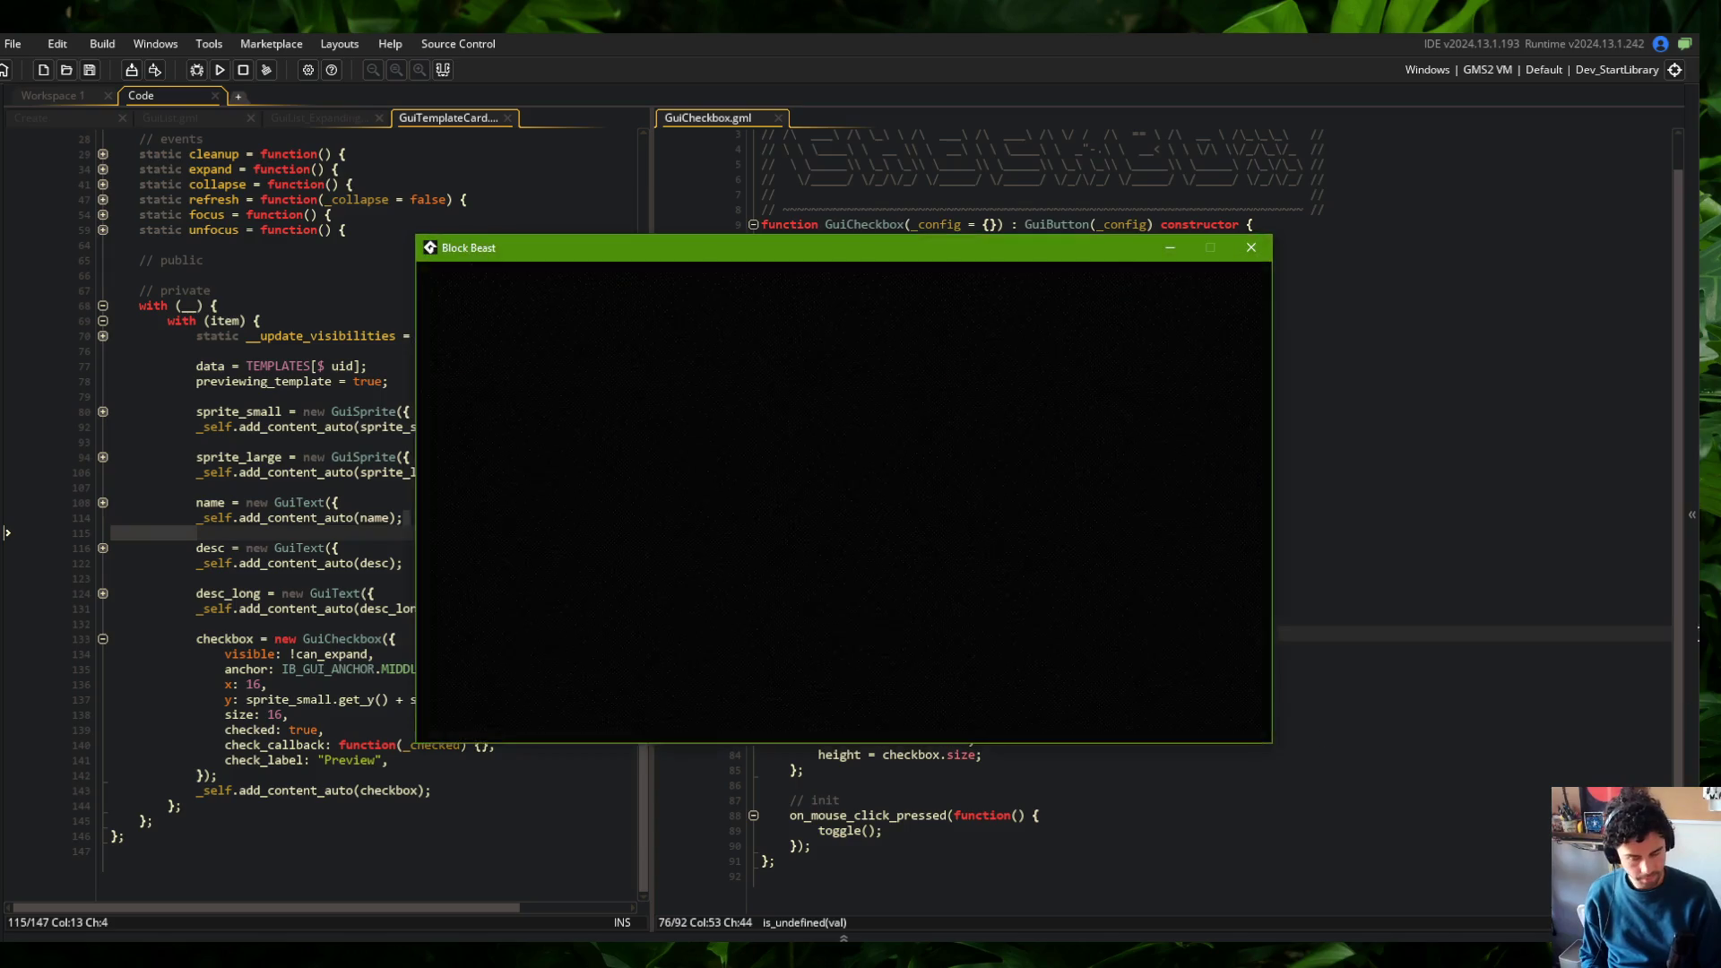
left_click(669, 400)
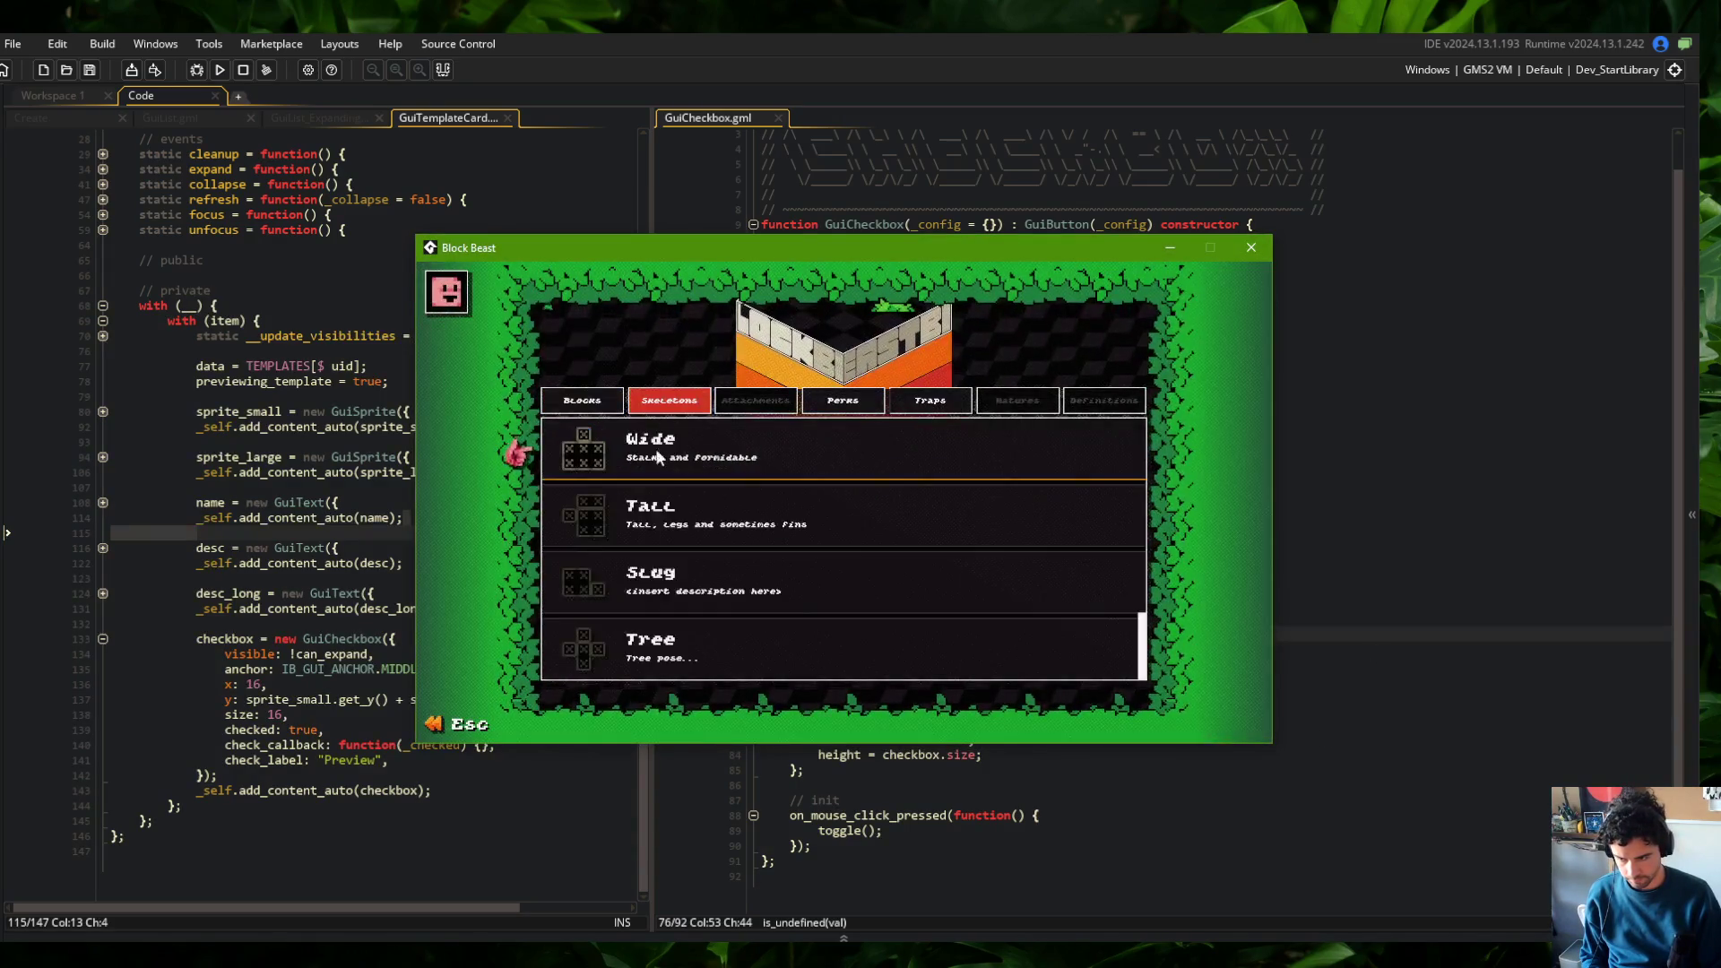
left_click(592, 439)
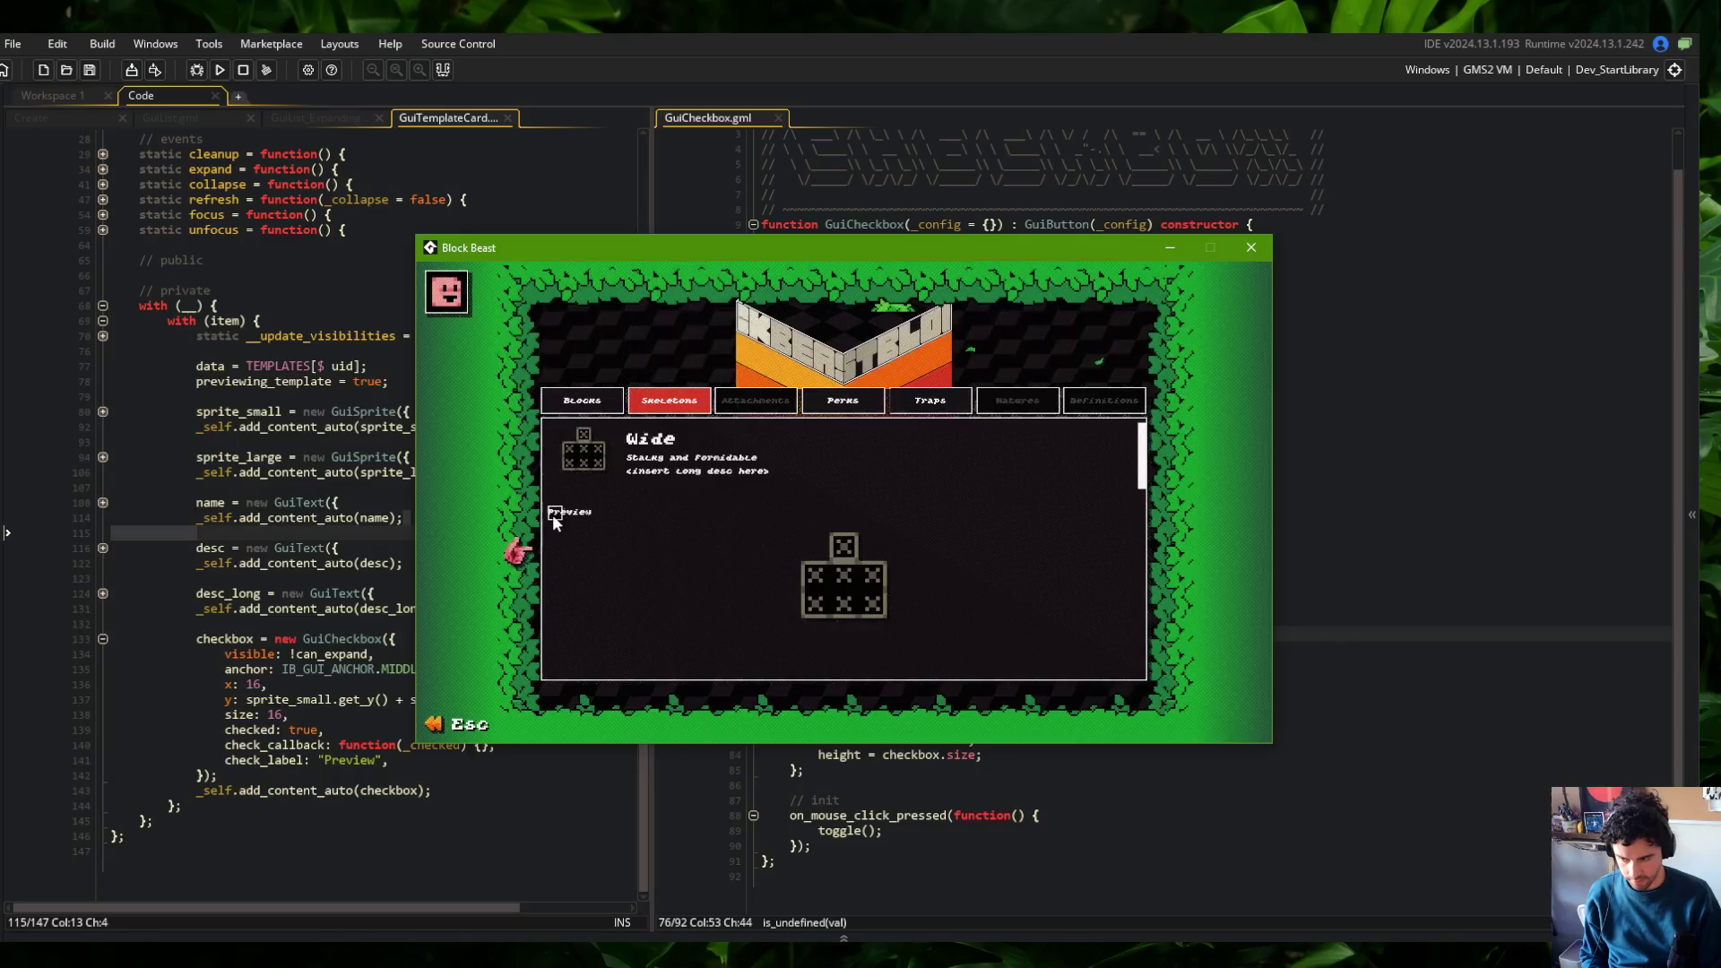
mouse_move(1080, 266)
left_mouse_down()
mouse_move(1427, 188)
mouse_move(1431, 259)
left_mouse_up()
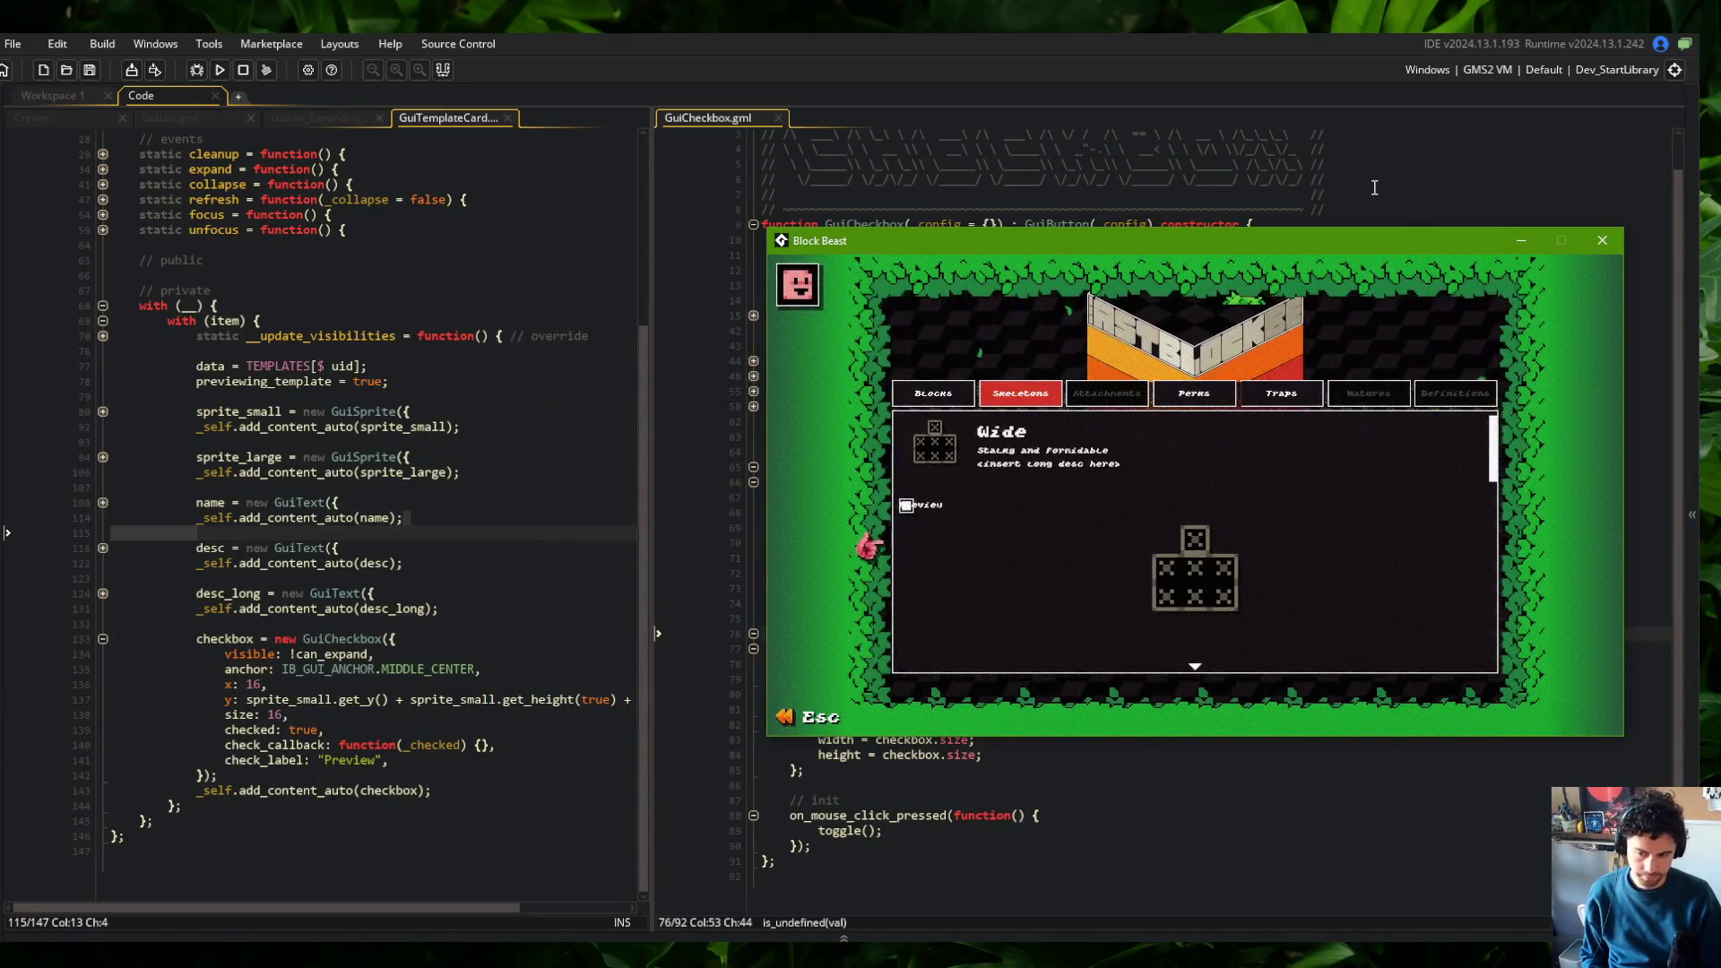
left_click(1388, 186)
Add a blank line after the label text field in GuiCheckbox and save
left_click(1165, 603)
left_click(1194, 668)
key("Return")
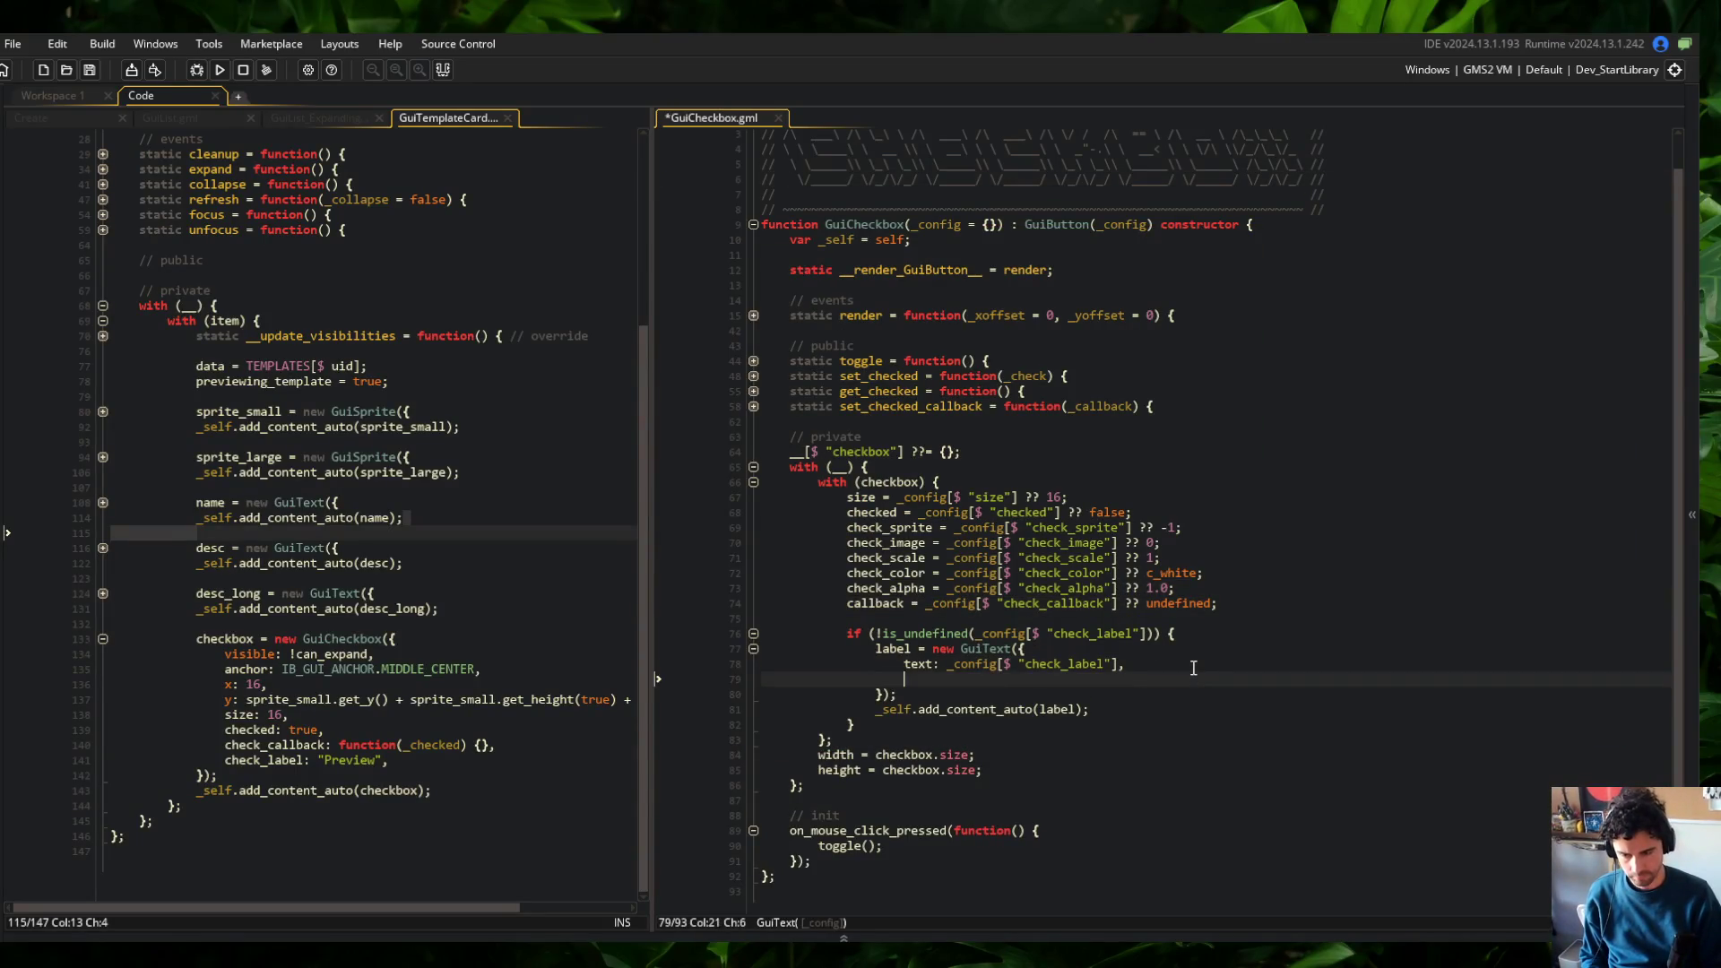
key("Up")
key("ctrl+s")
key("Up")
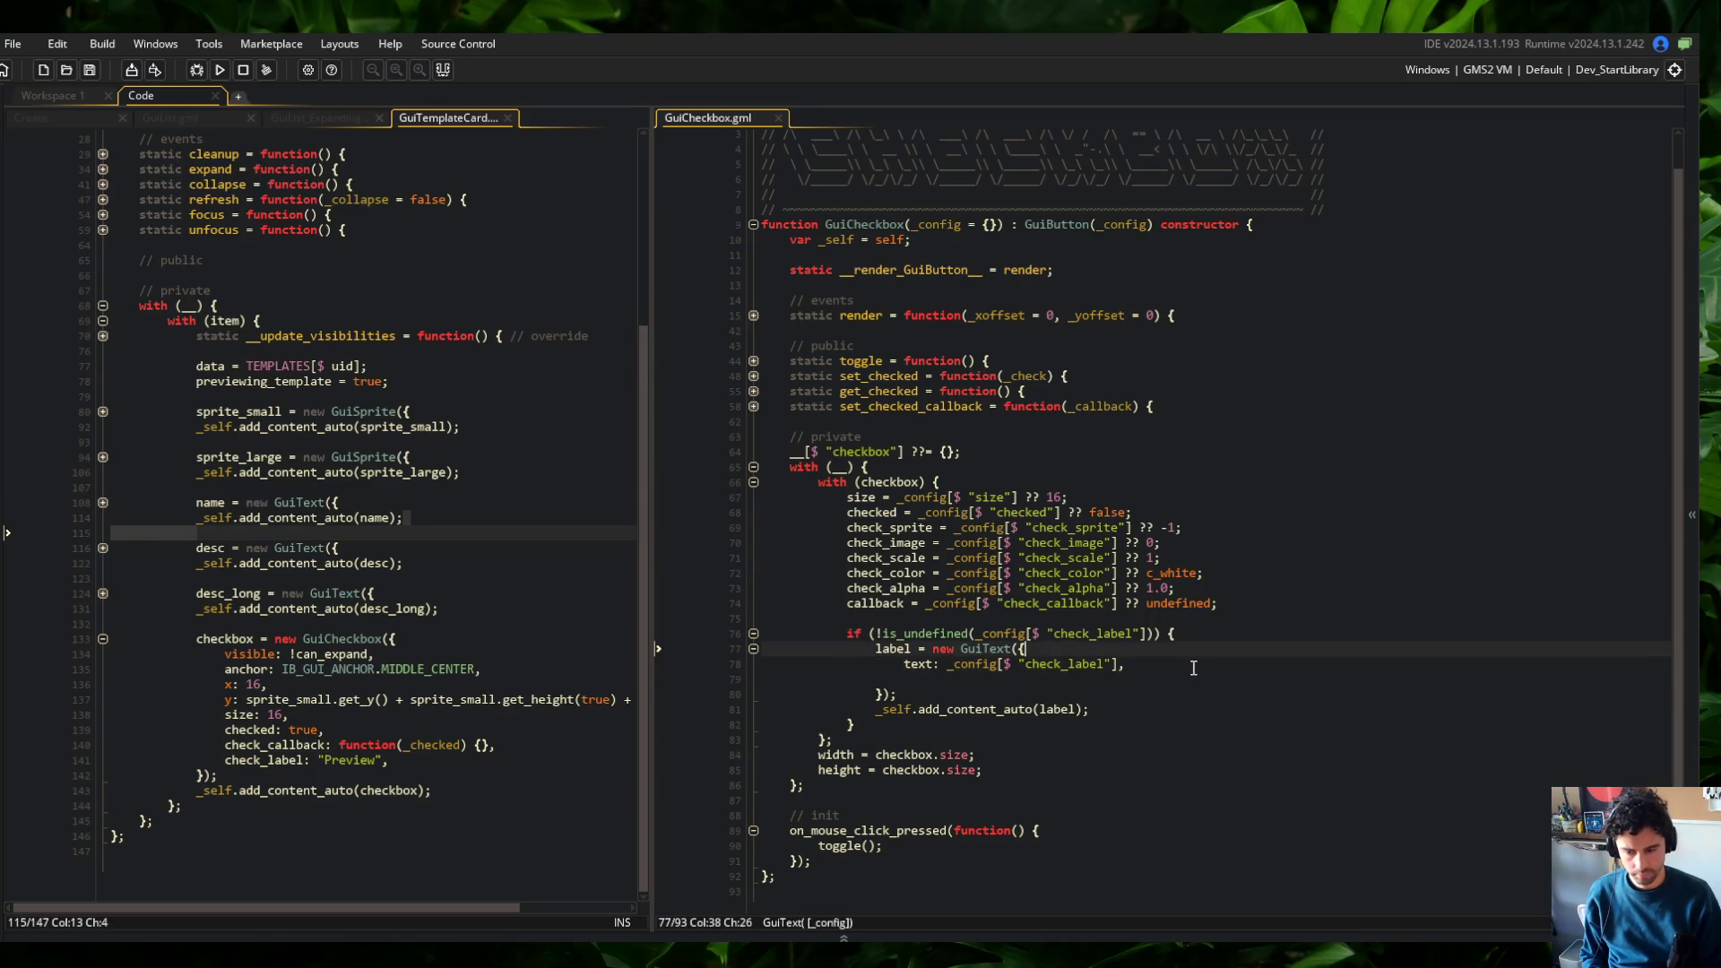
Look up the GuiText definition to see its halign and valign settings
key("F12")
left_click(1131, 529)
key("ctrl+m")
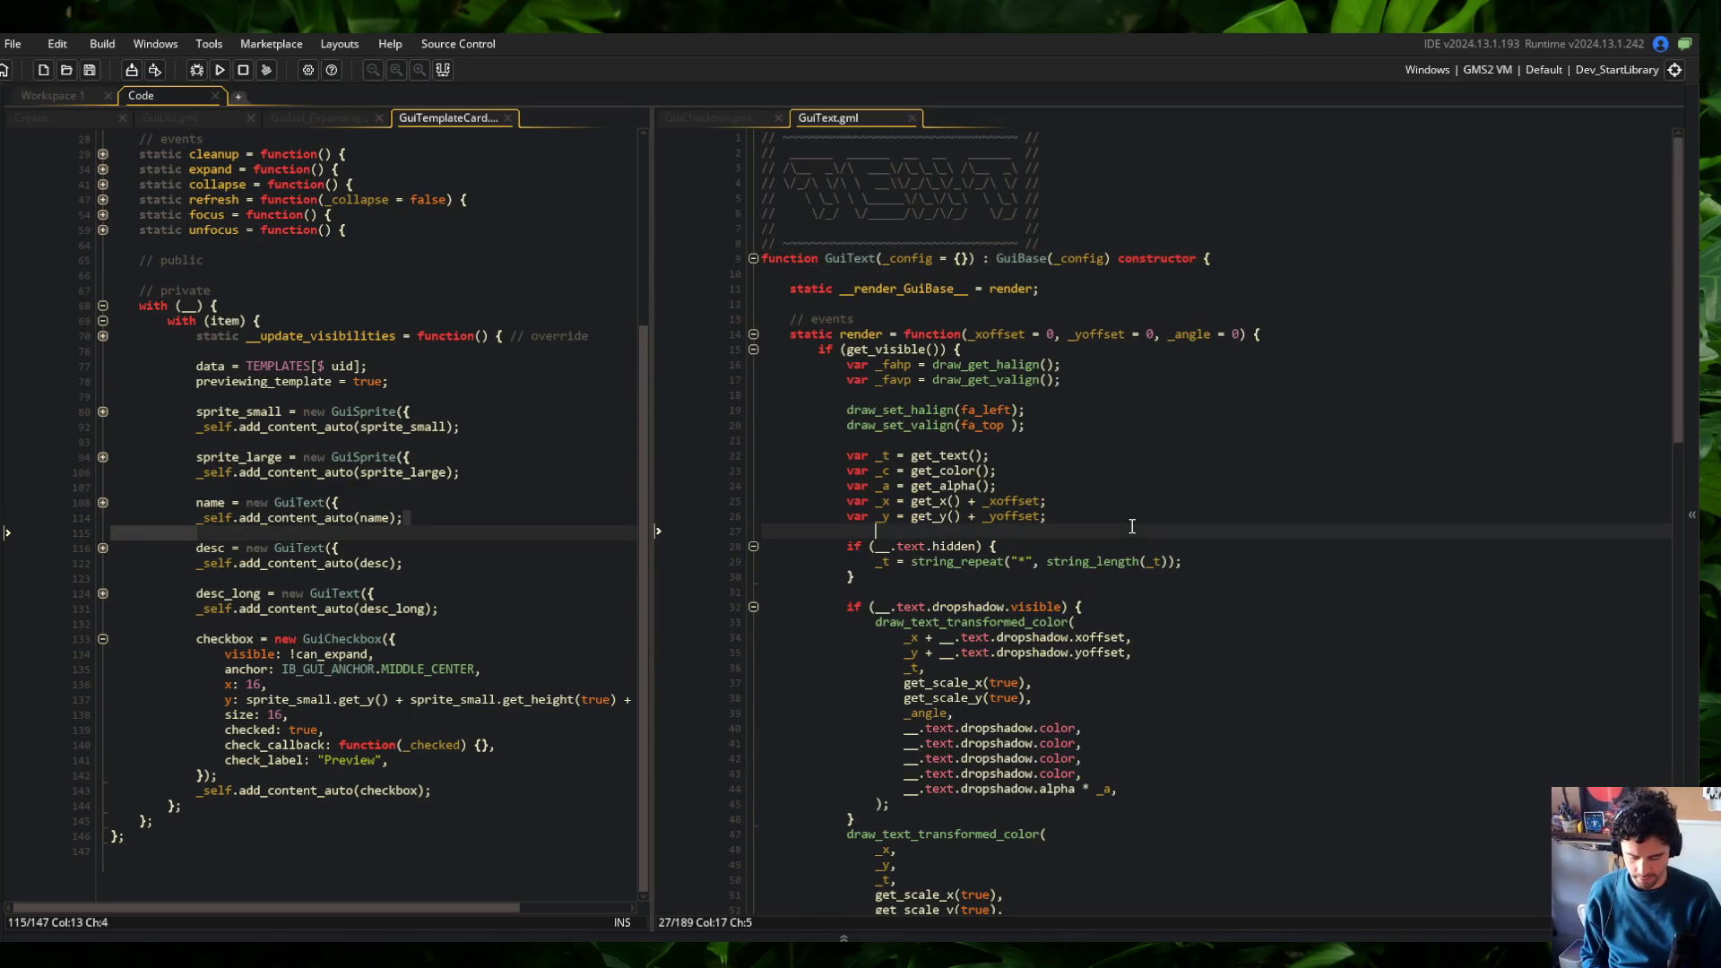
key("ctrl+shift+m")
key("ctrl+End")
key("Up")
key("Up")
key("ctrl+m")
key("Down")
key("Down")
key("Down")
key("ctrl+m")
key("Down")
key("Down")
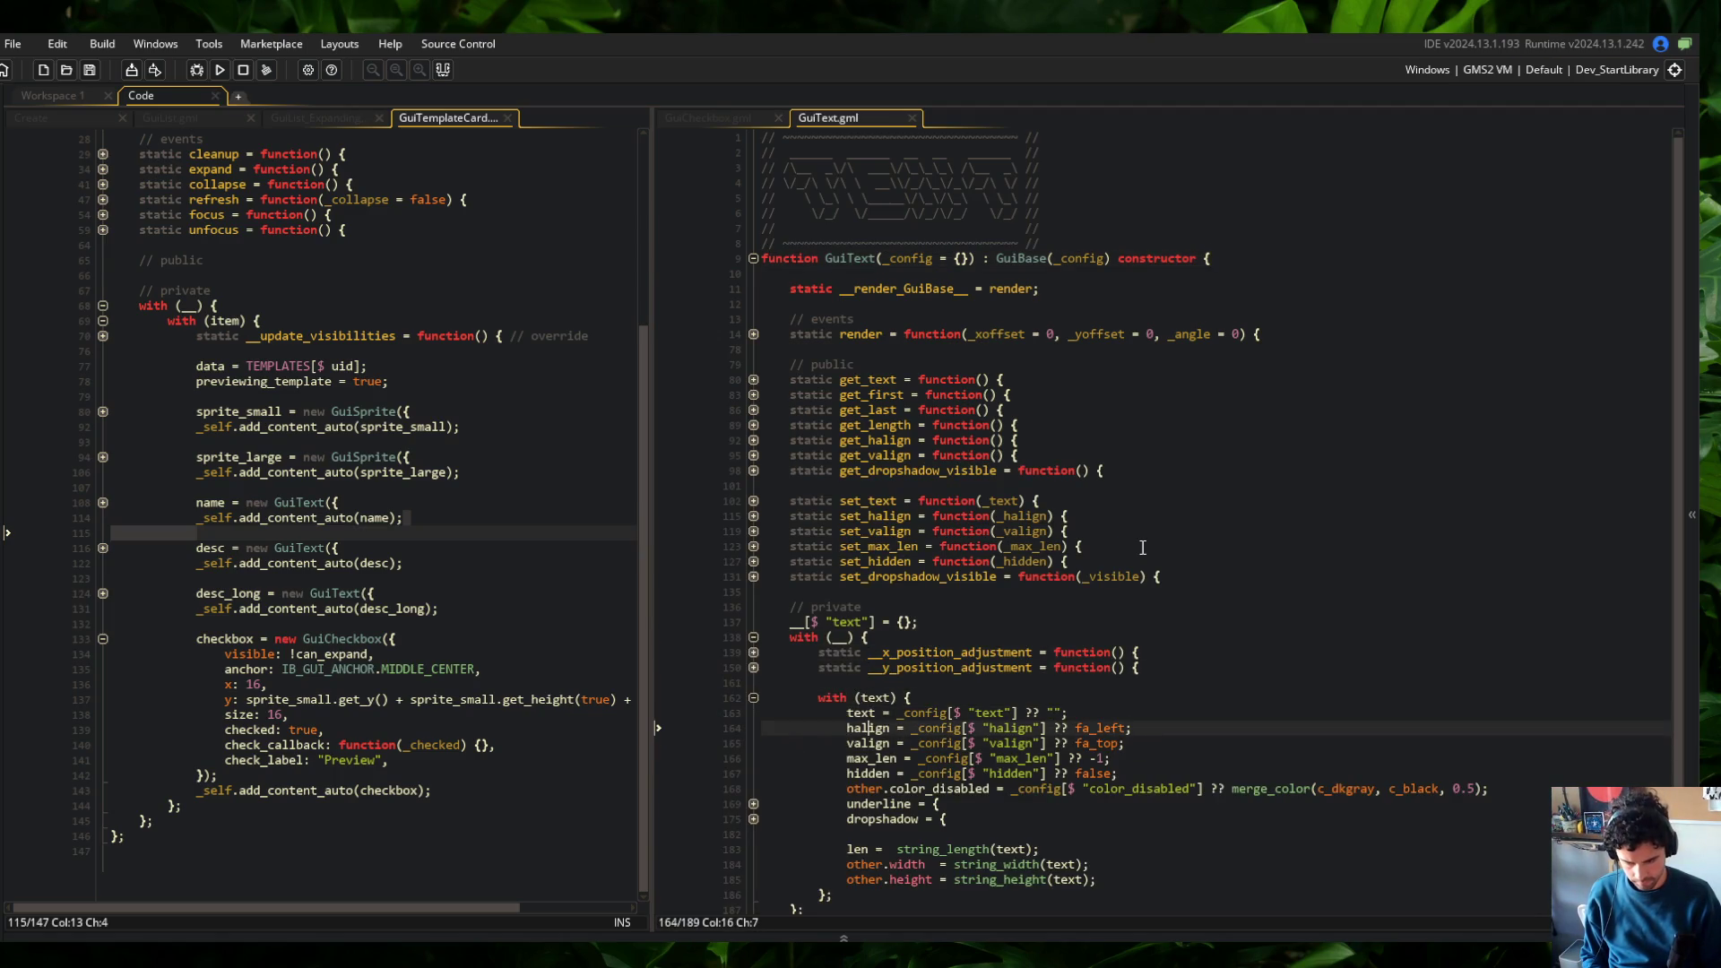
key("ctrl+Tab")
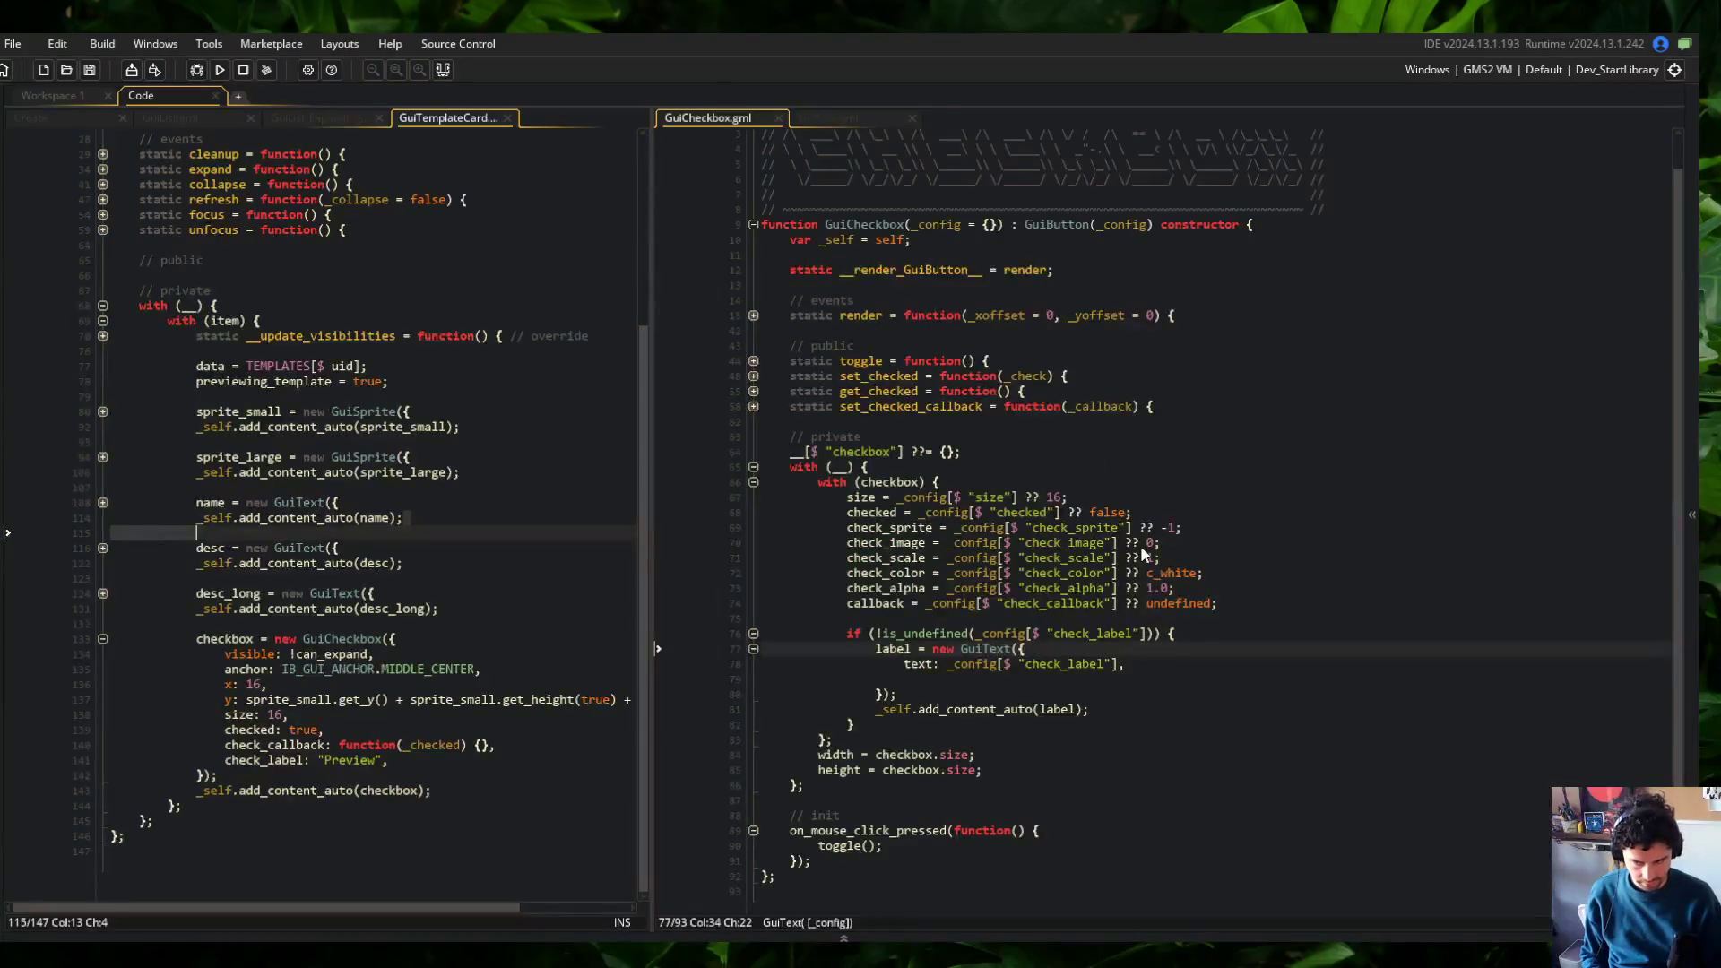
Give the label GuiText halign: _config[$ "check_halign"] ?? fa_left
key("Down")
key("Down")
key("Down")
key("Down")
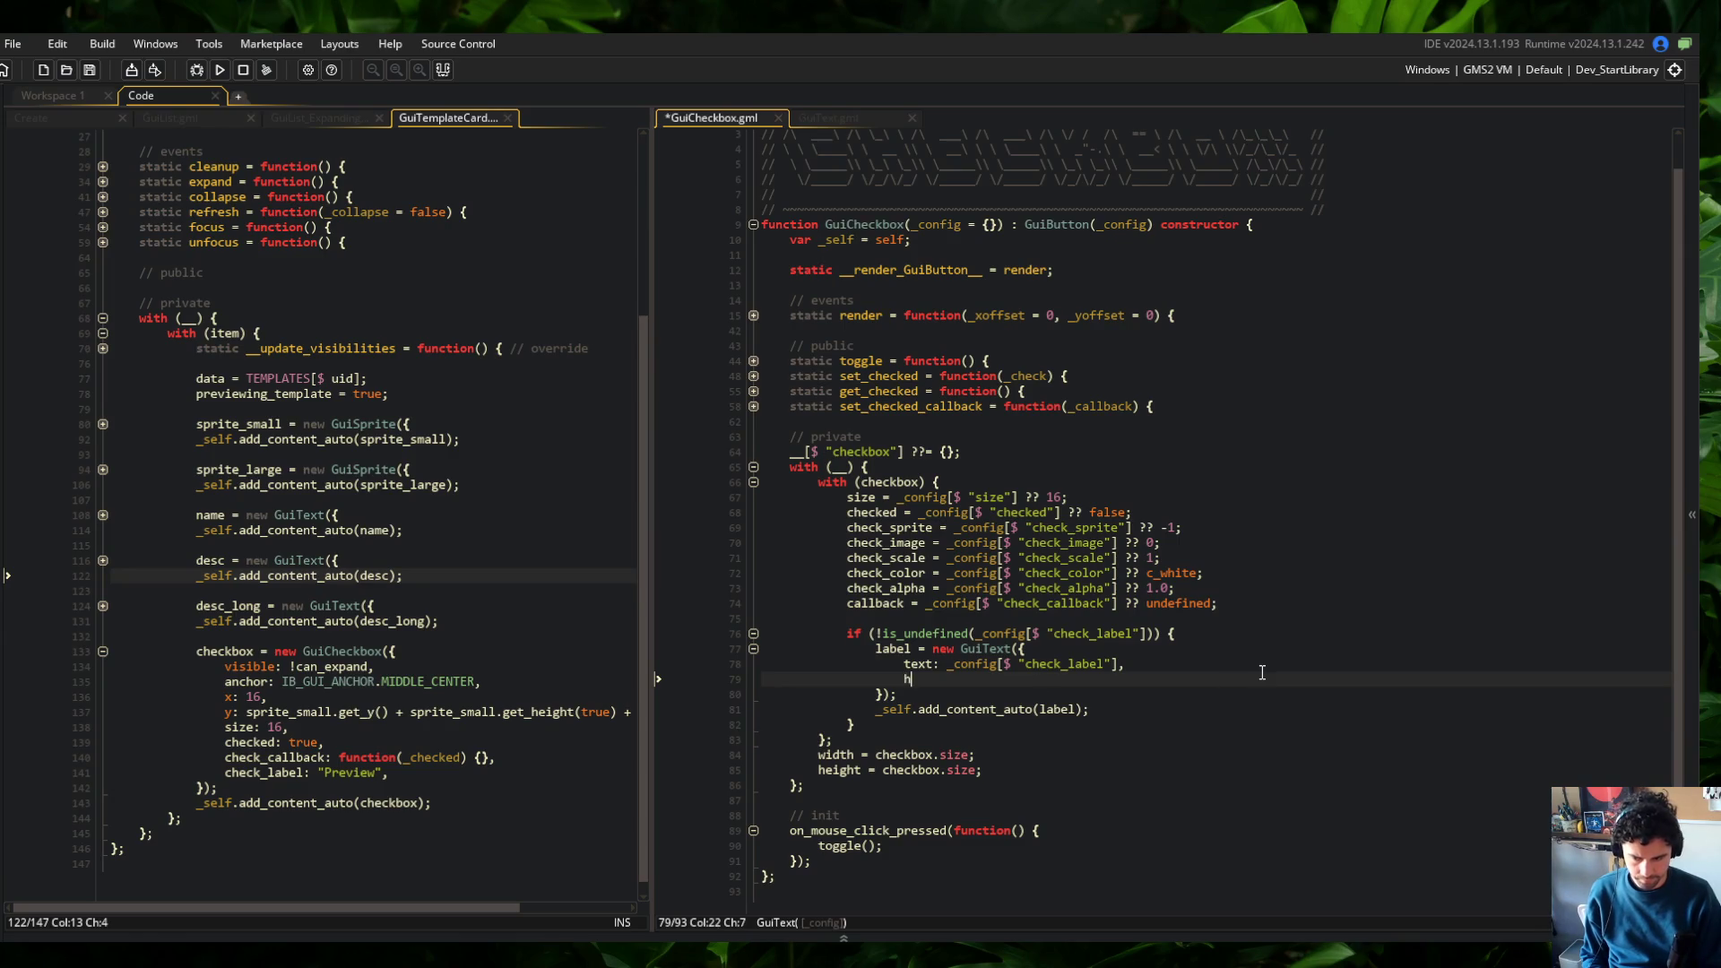
type("halign:")
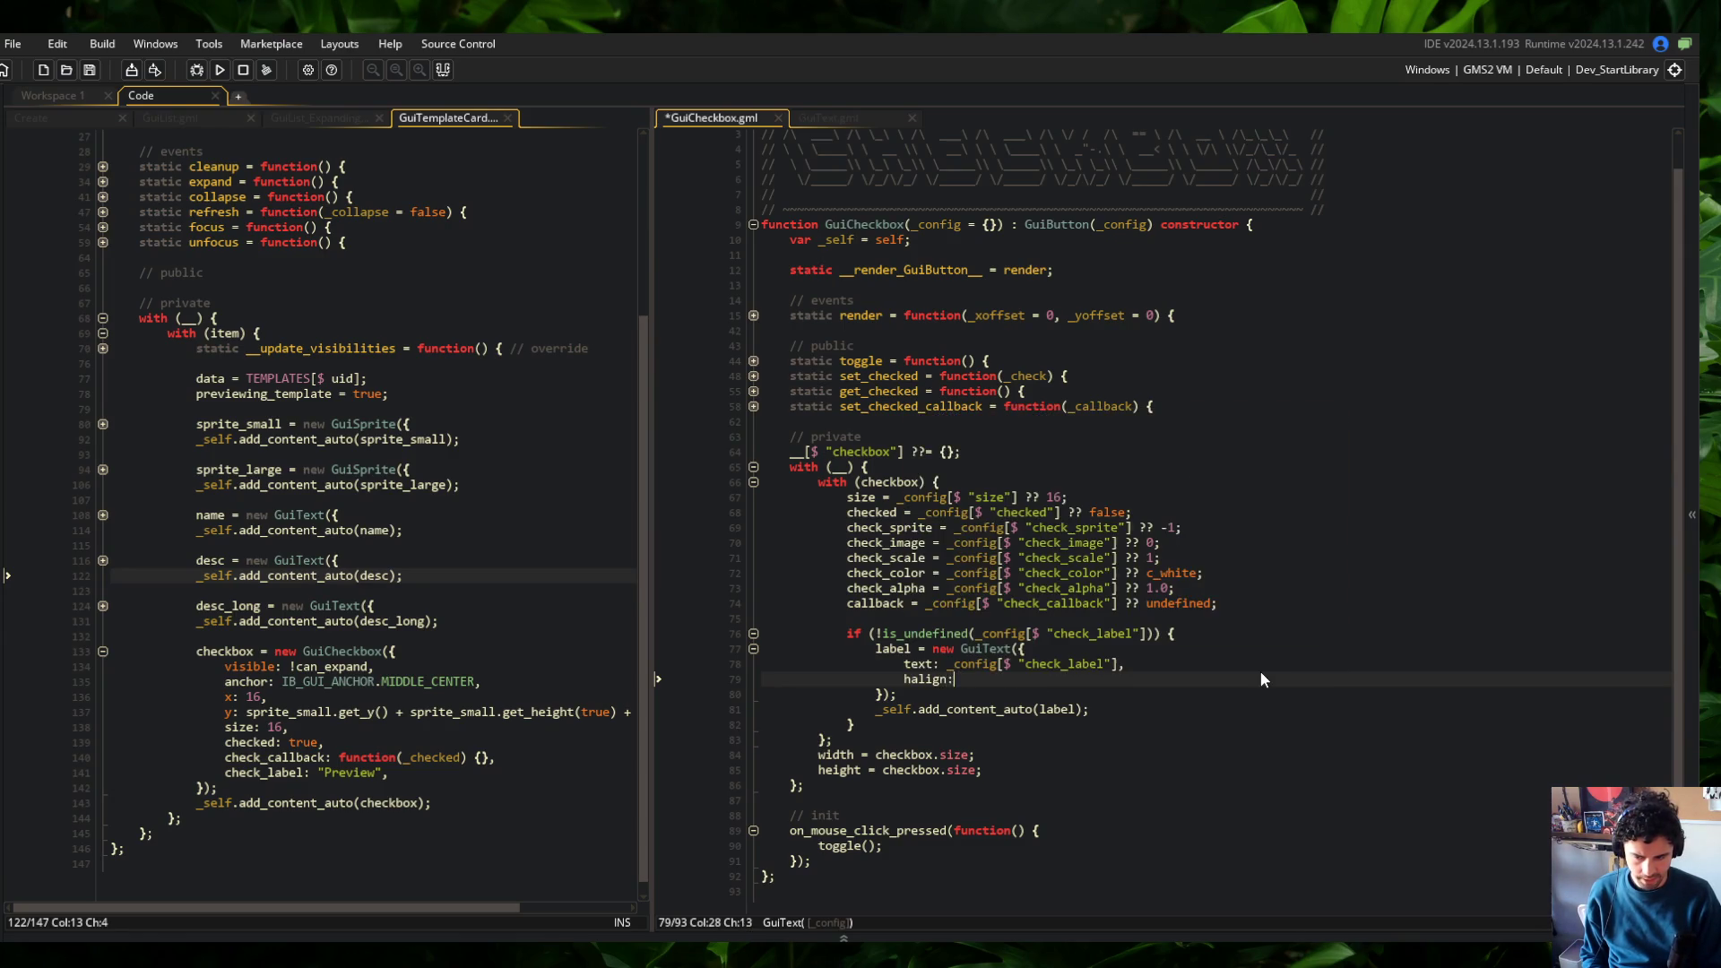
key("ctrl+z")
key("ctrl+z")
key("Up")
key("Up")
key("Up")
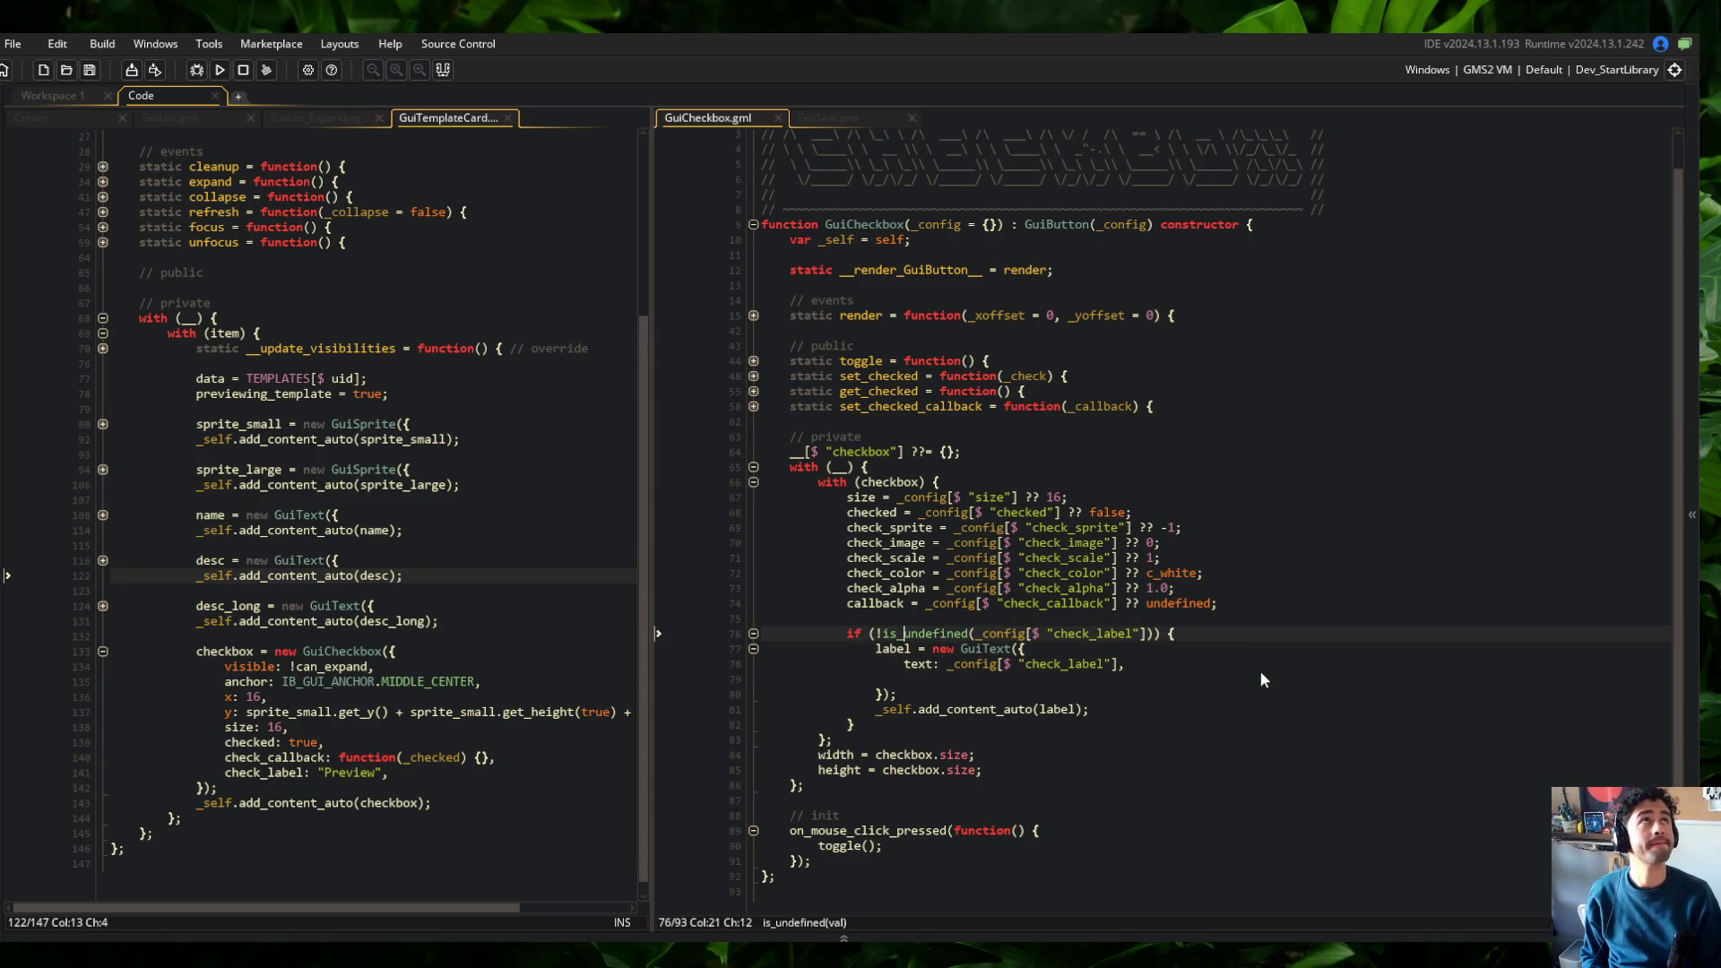
key("Down")
key("Down")
key("Down")
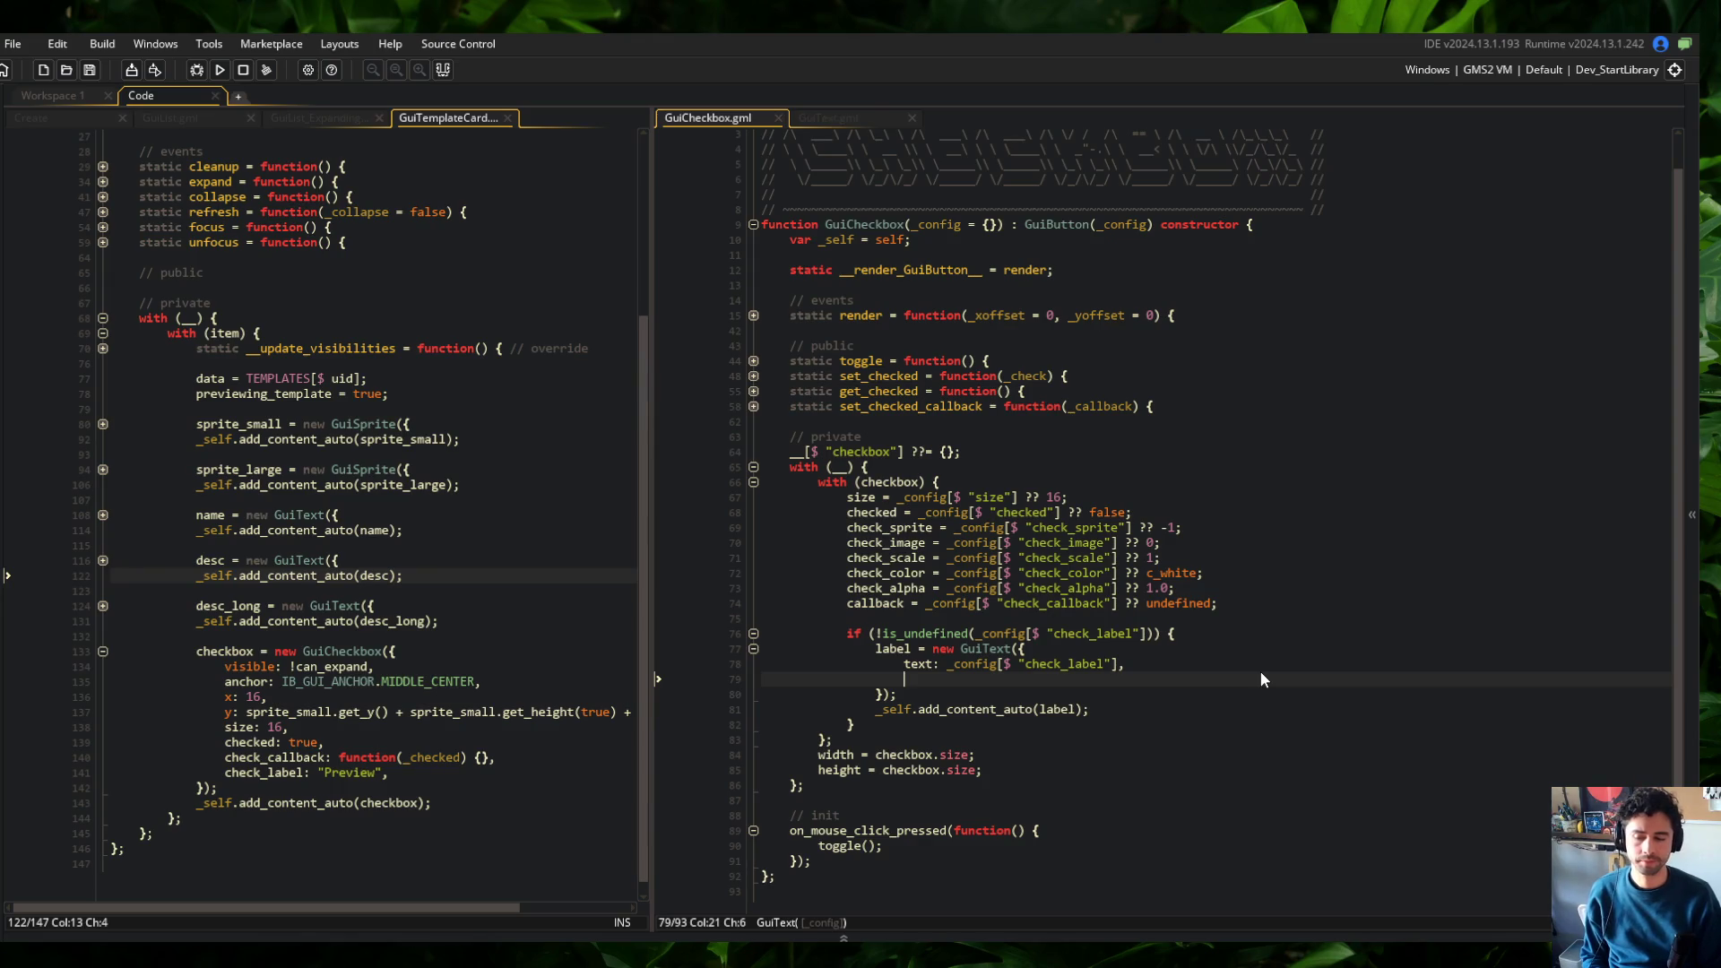
type("hali")
type("fa_left")
key("BackSpace")
key("BackSpace")
key("BackSpace")
type("fa_le")
key("BackSpace")
key("BackSpace")
key("BackSpace")
type("fa_lef")
key("BackSpace")
key("BackSpace")
key("BackSpace")
key("ctrl+s")
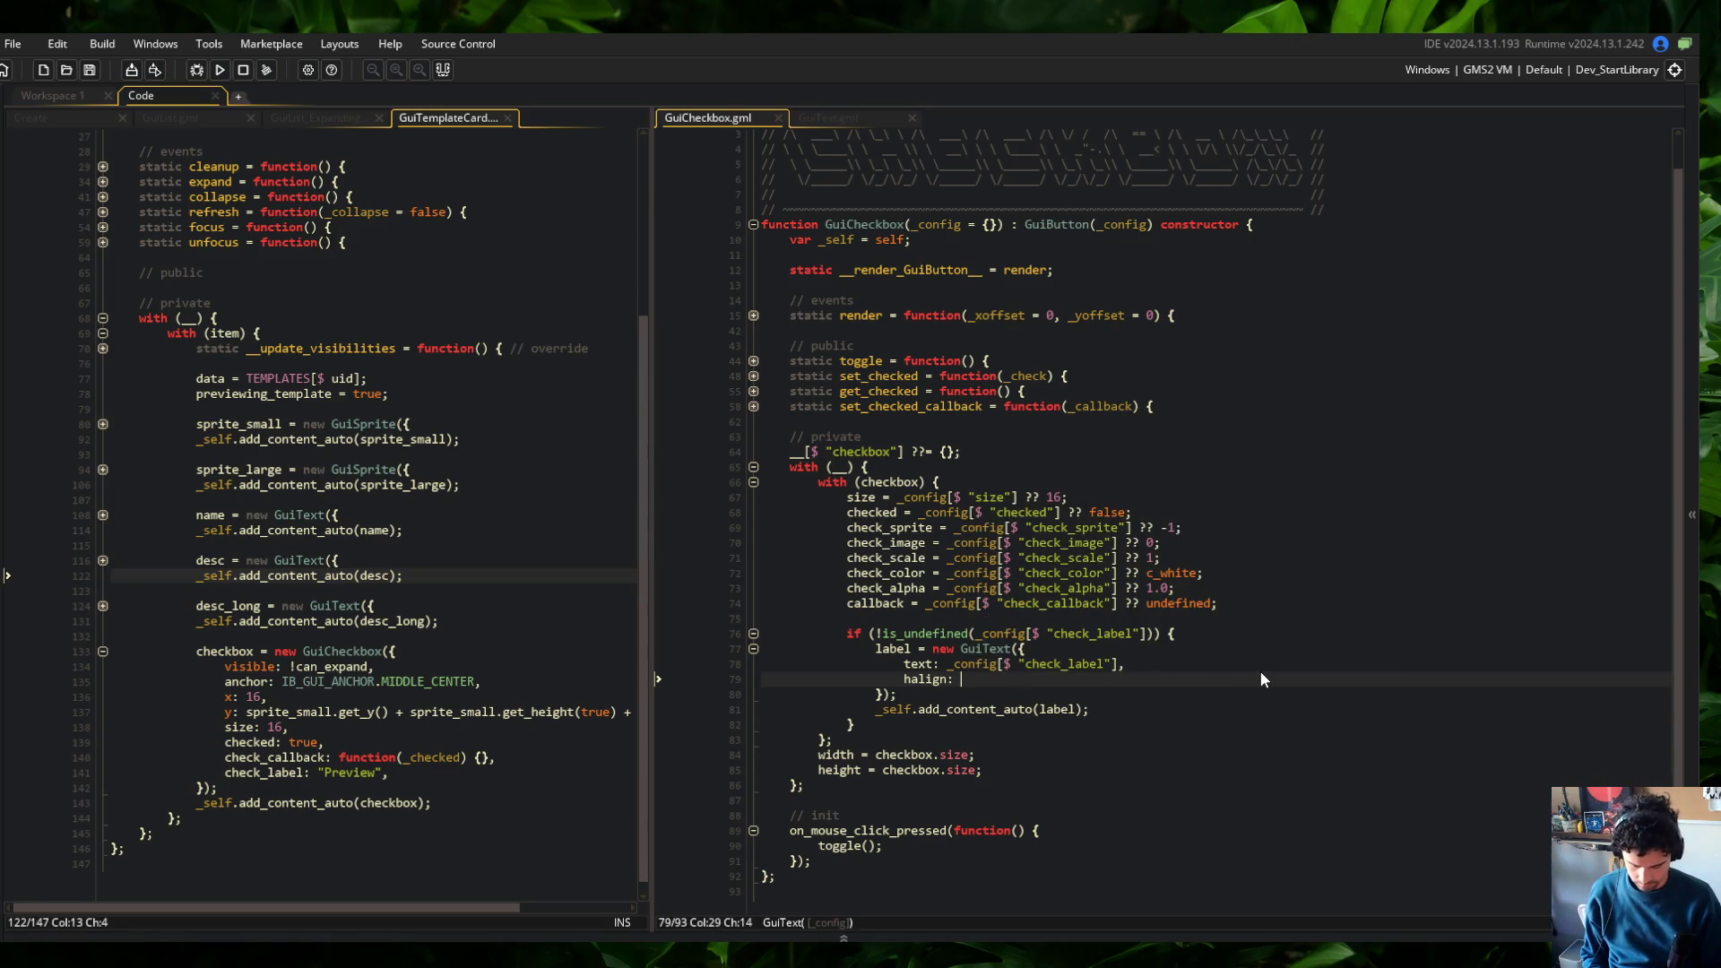
type("conf")
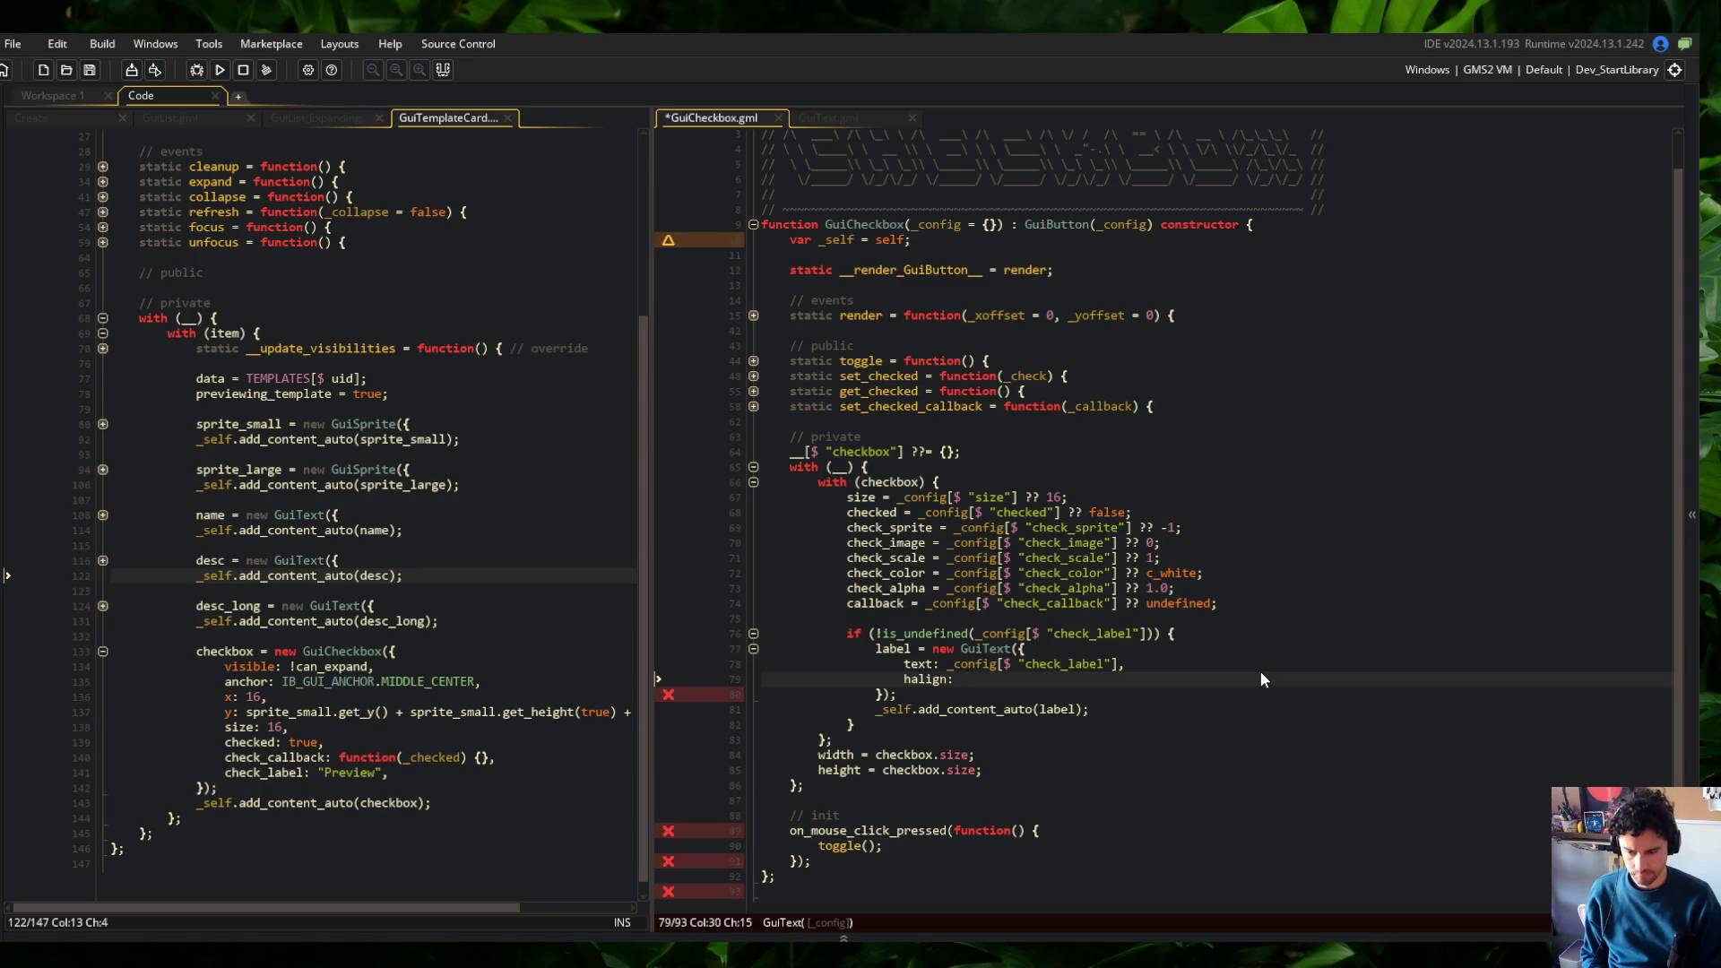
key("BackSpace")
key("BackSpace")
key("BackSpace")
type("_")
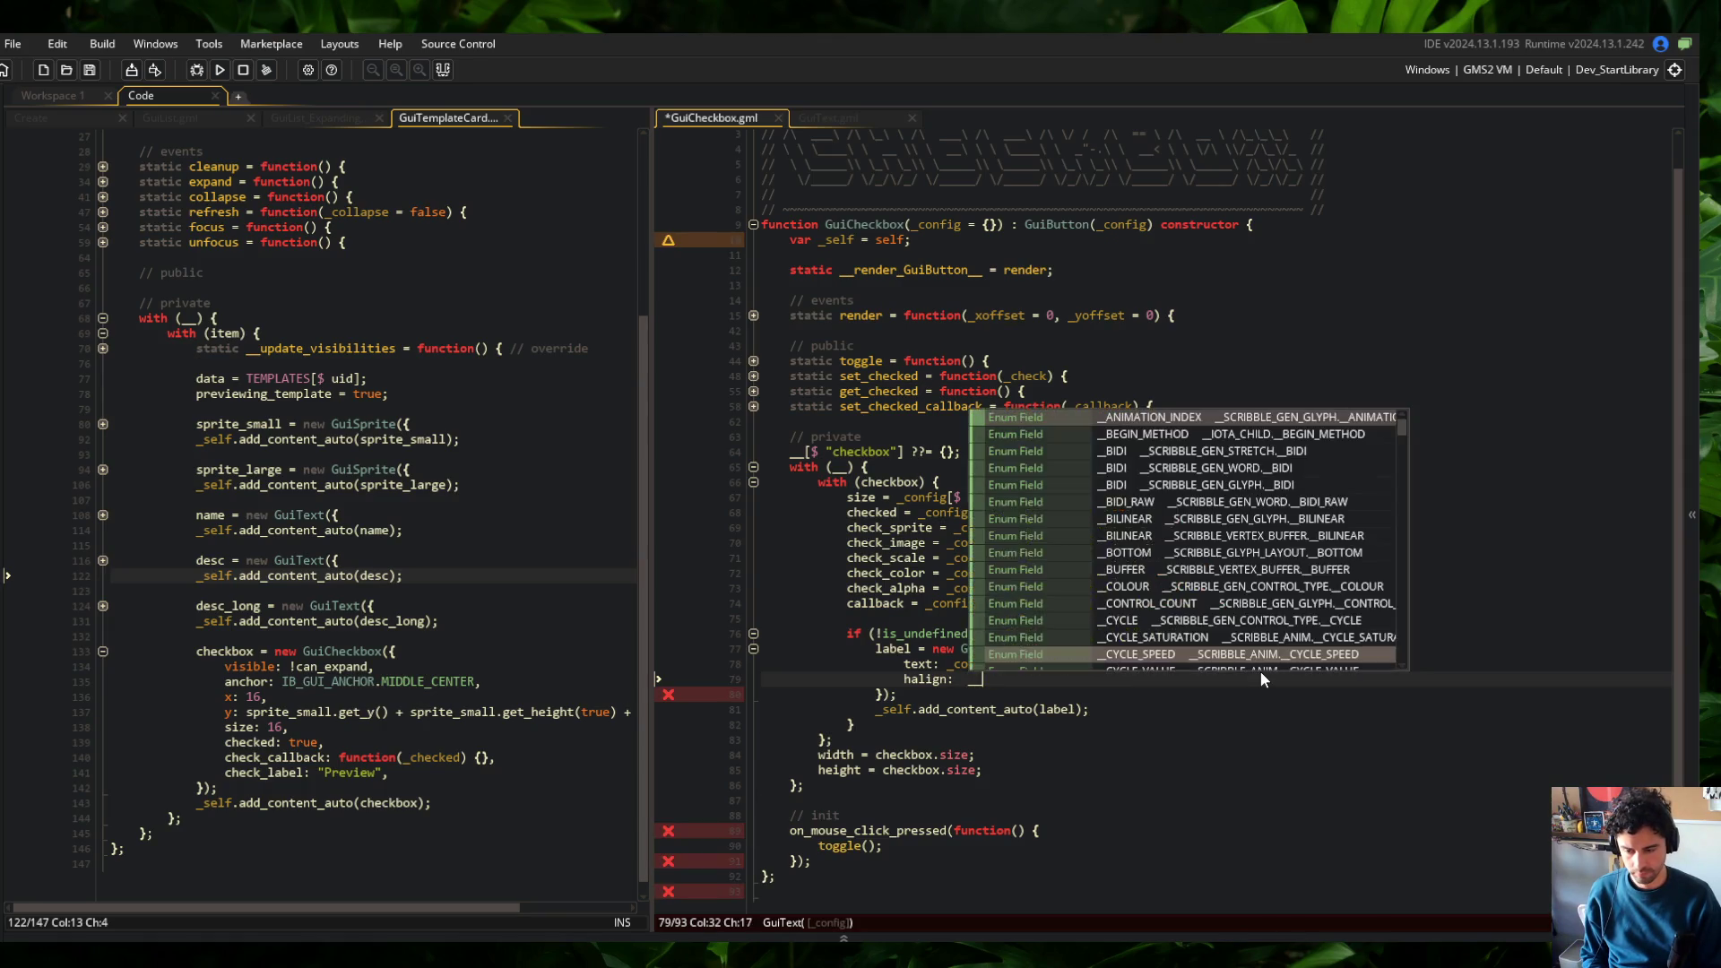
type("config[$ ")
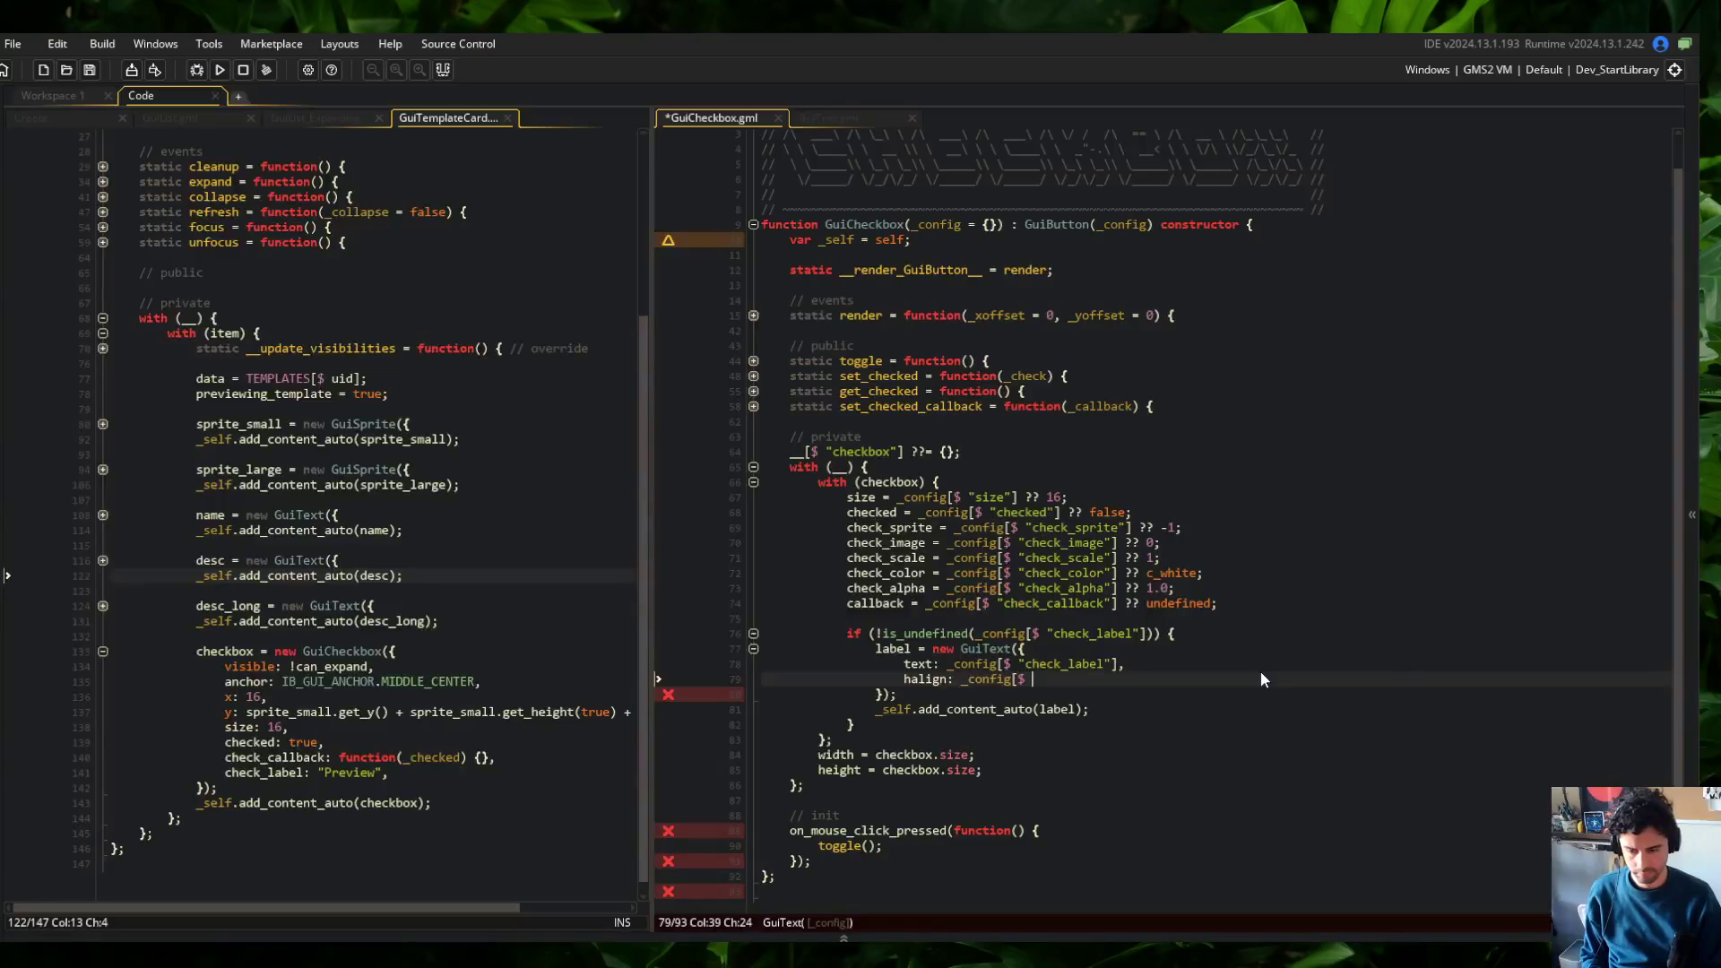
type("\"check_halign\"] ?? fa-")
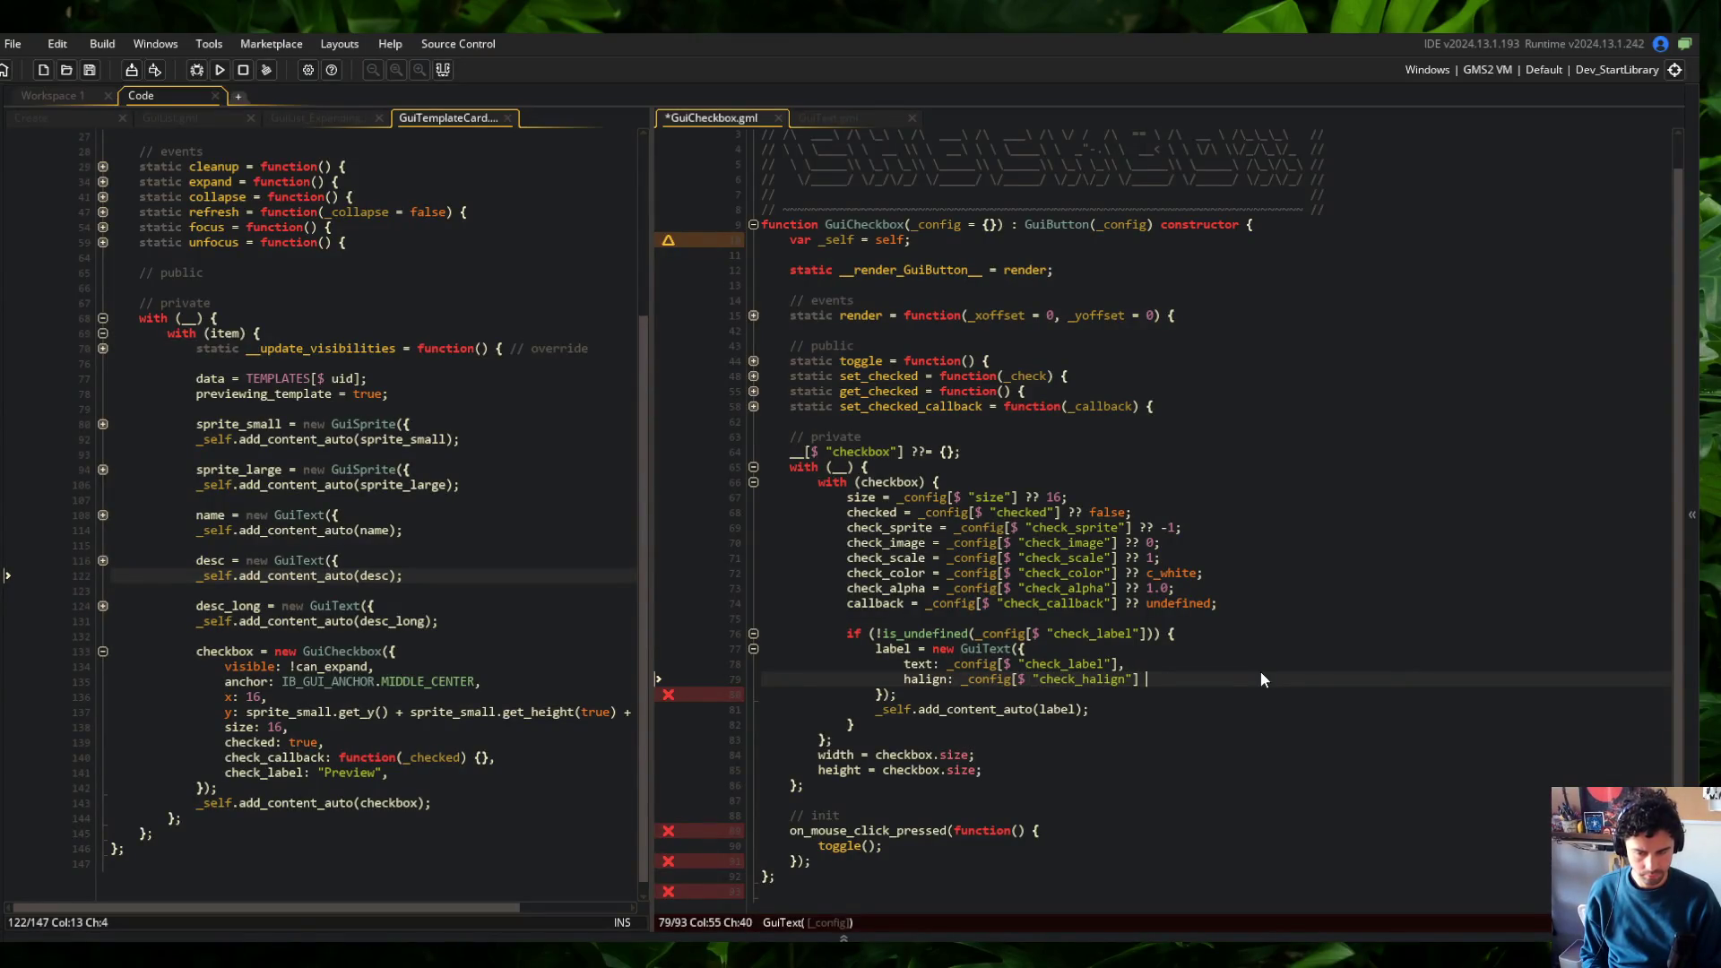
type("left,")
Add valign: _config[$ "check_valign"] ?? fa_top on the next line and save
key("Return")
type("valign: _config[$ \"check_vallig")
key("BackSpace")
key("BackSpace")
key("BackSpace")
type("ign\"] ?? fa_top,")
key("ctrl+s")
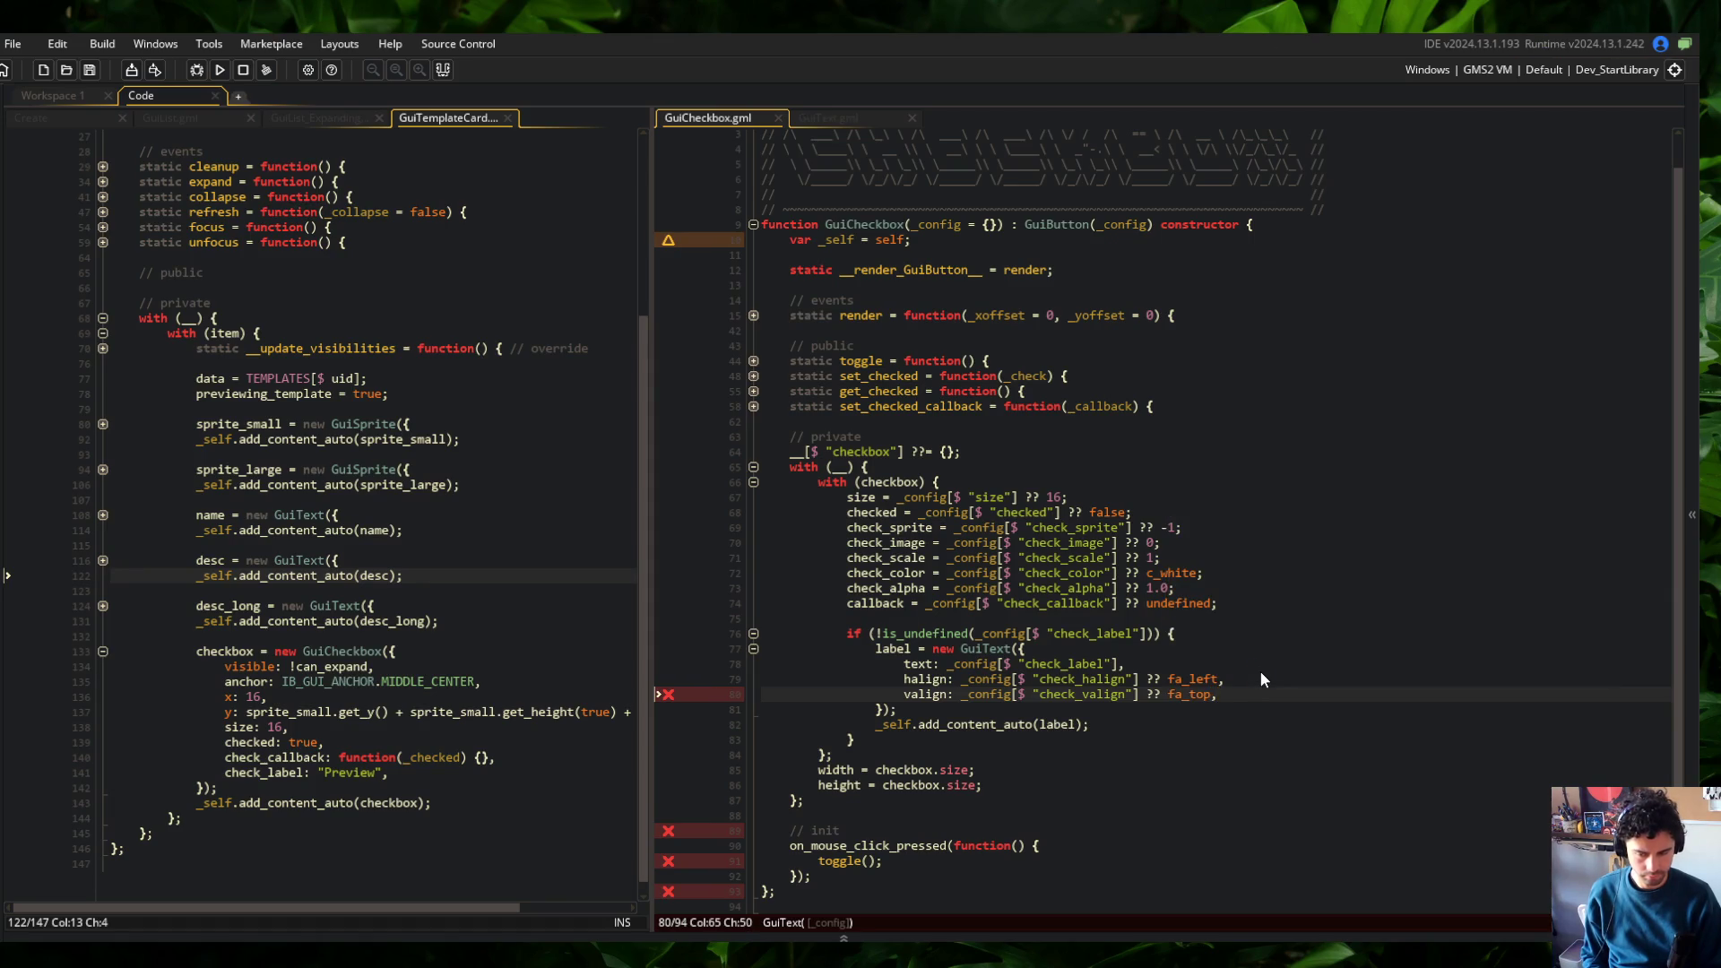
Remove a stray extra line, save, and compare against the GuiText script
key("Return")
type("x:")
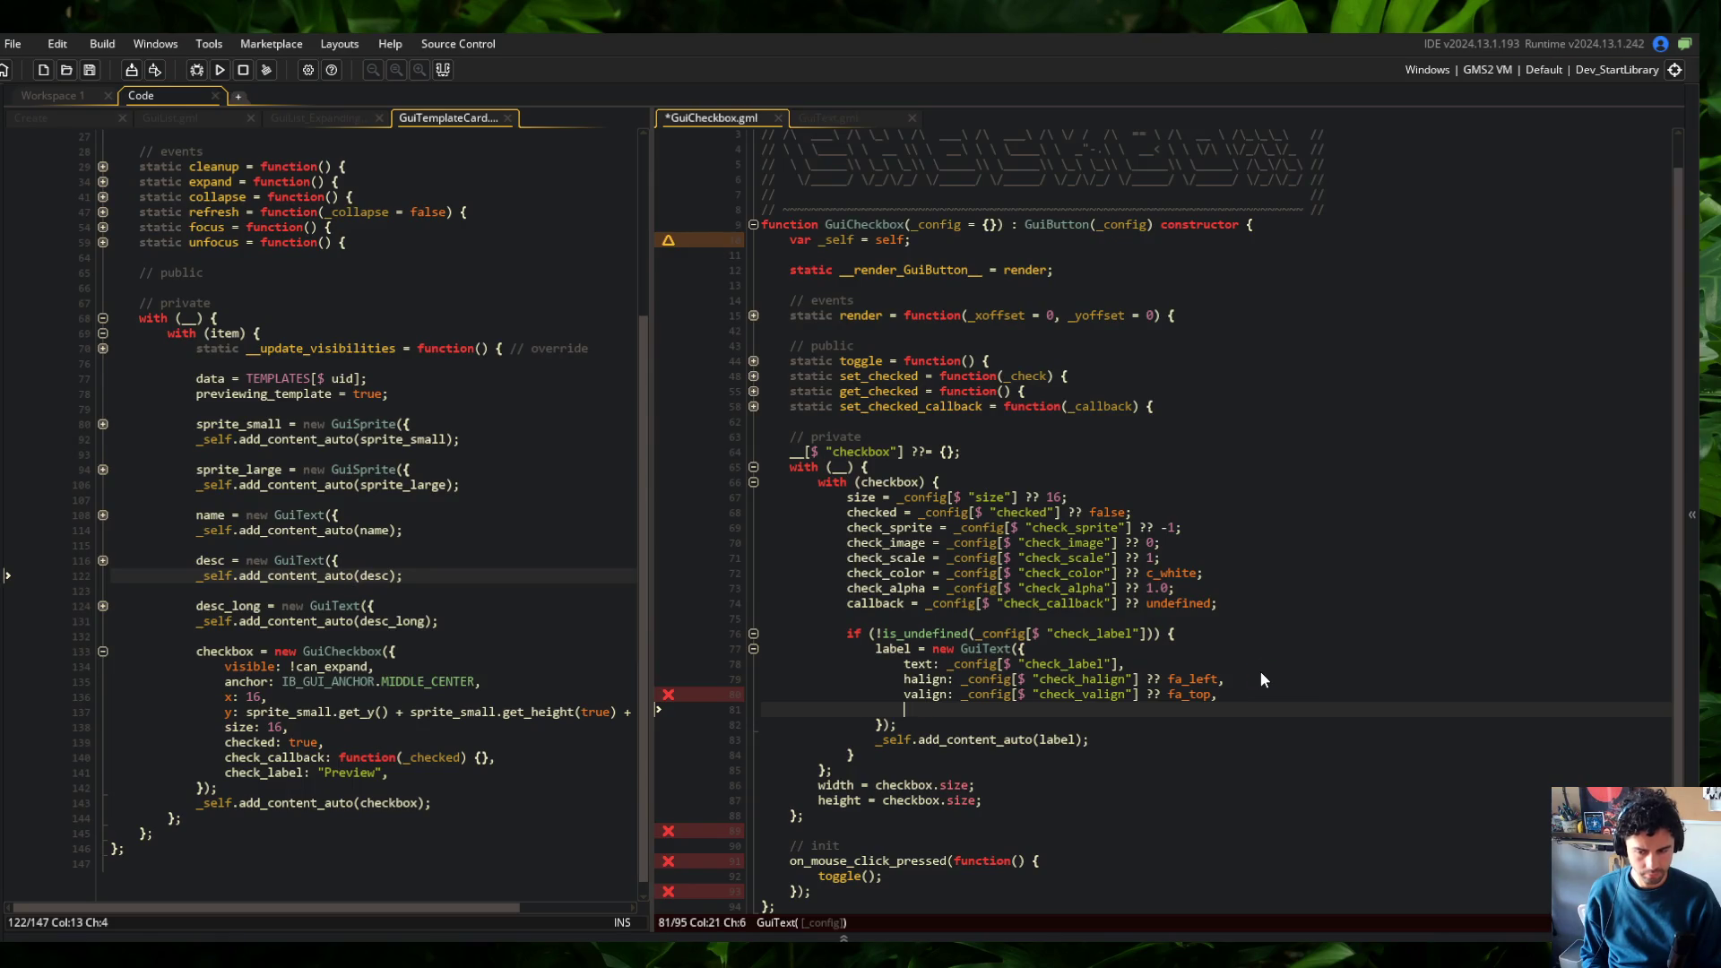
key("ctrl+d")
key("ctrl+s")
left_click(1102, 422)
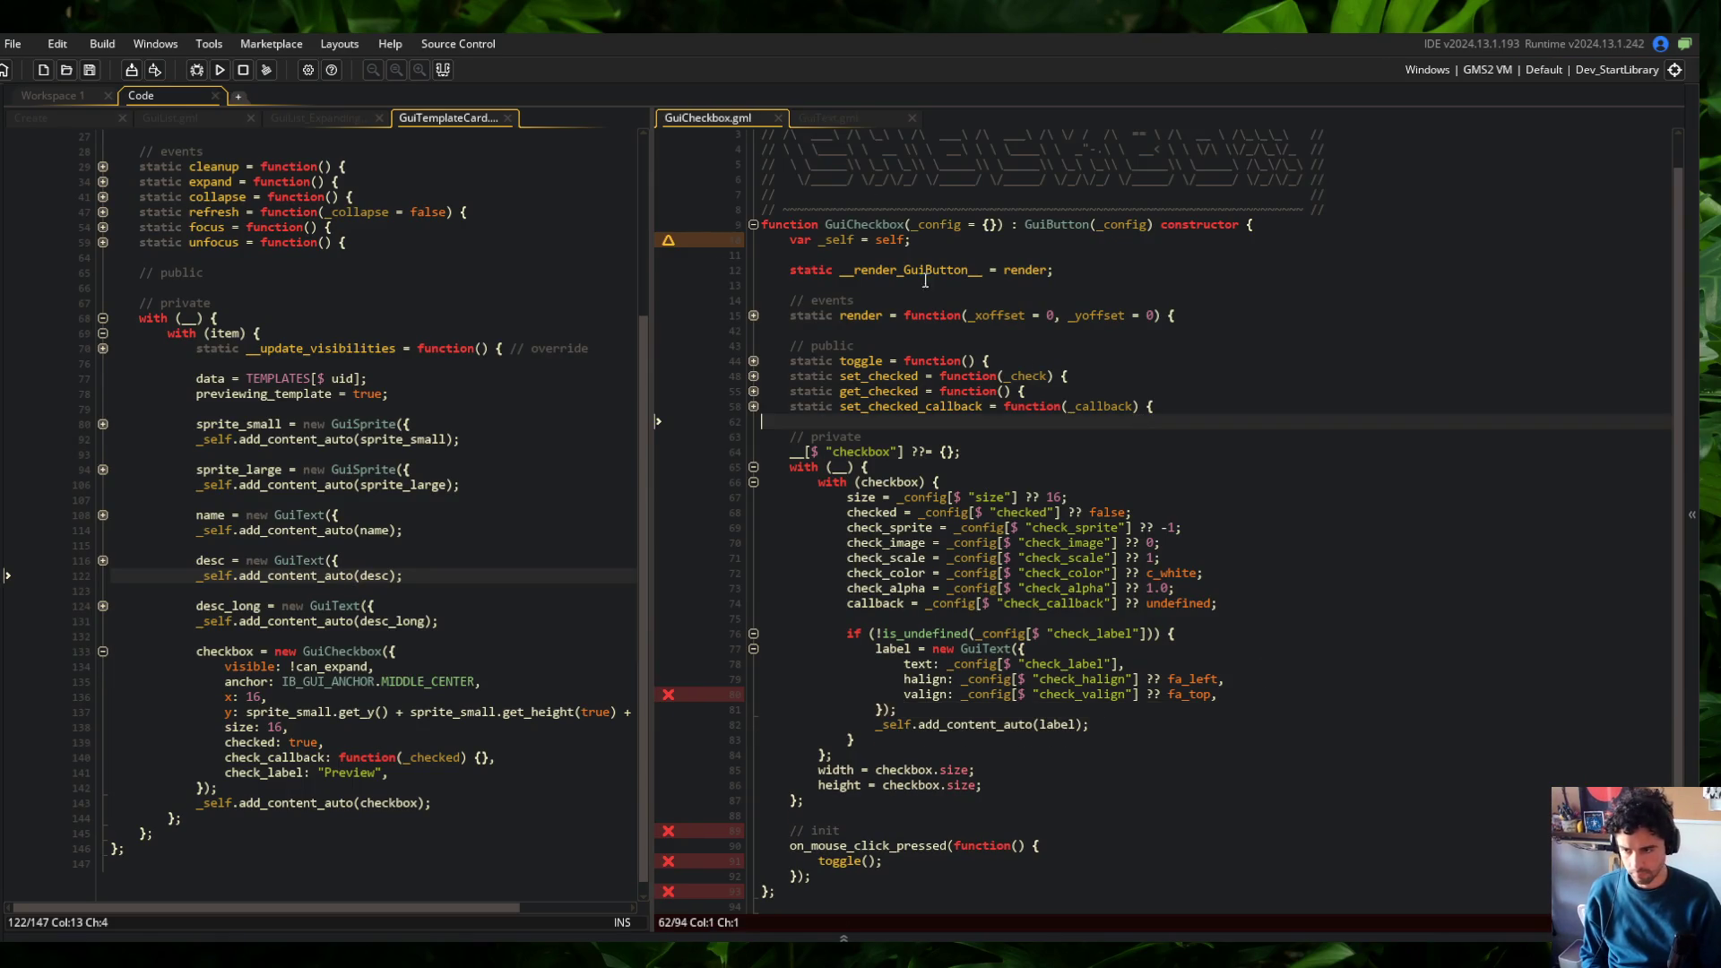
left_click(834, 111)
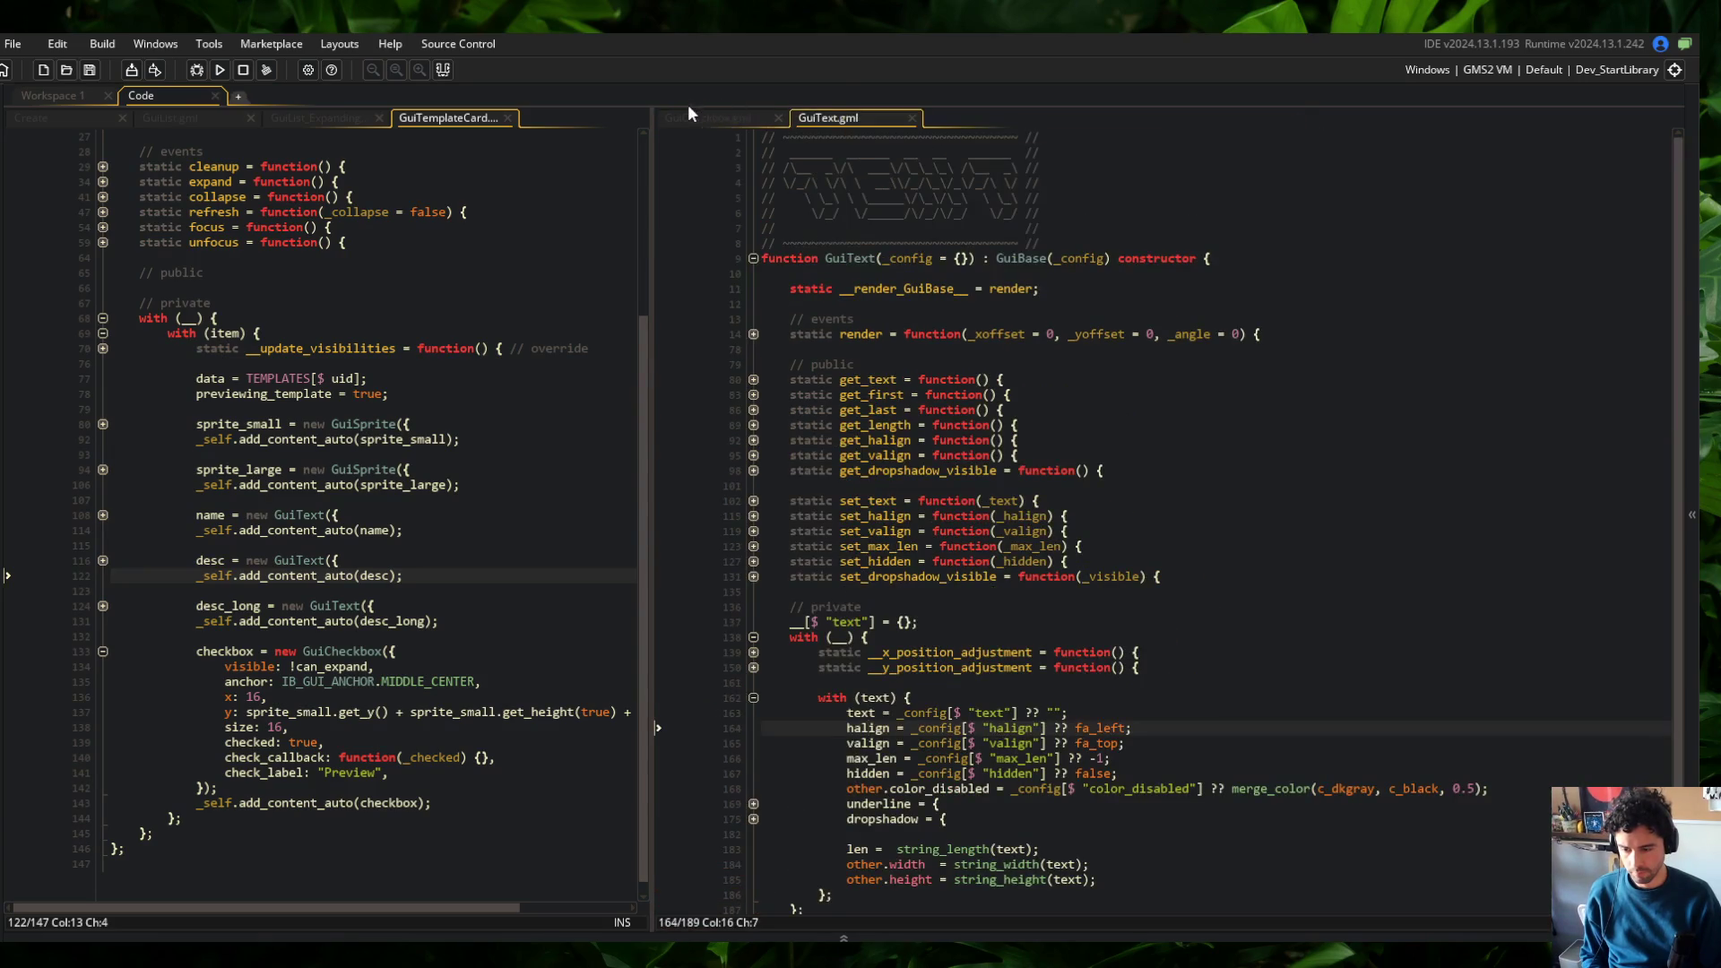
left_click(716, 116)
Add check_label_halign: fa_left to the card's checkbox config and save
left_click(293, 773)
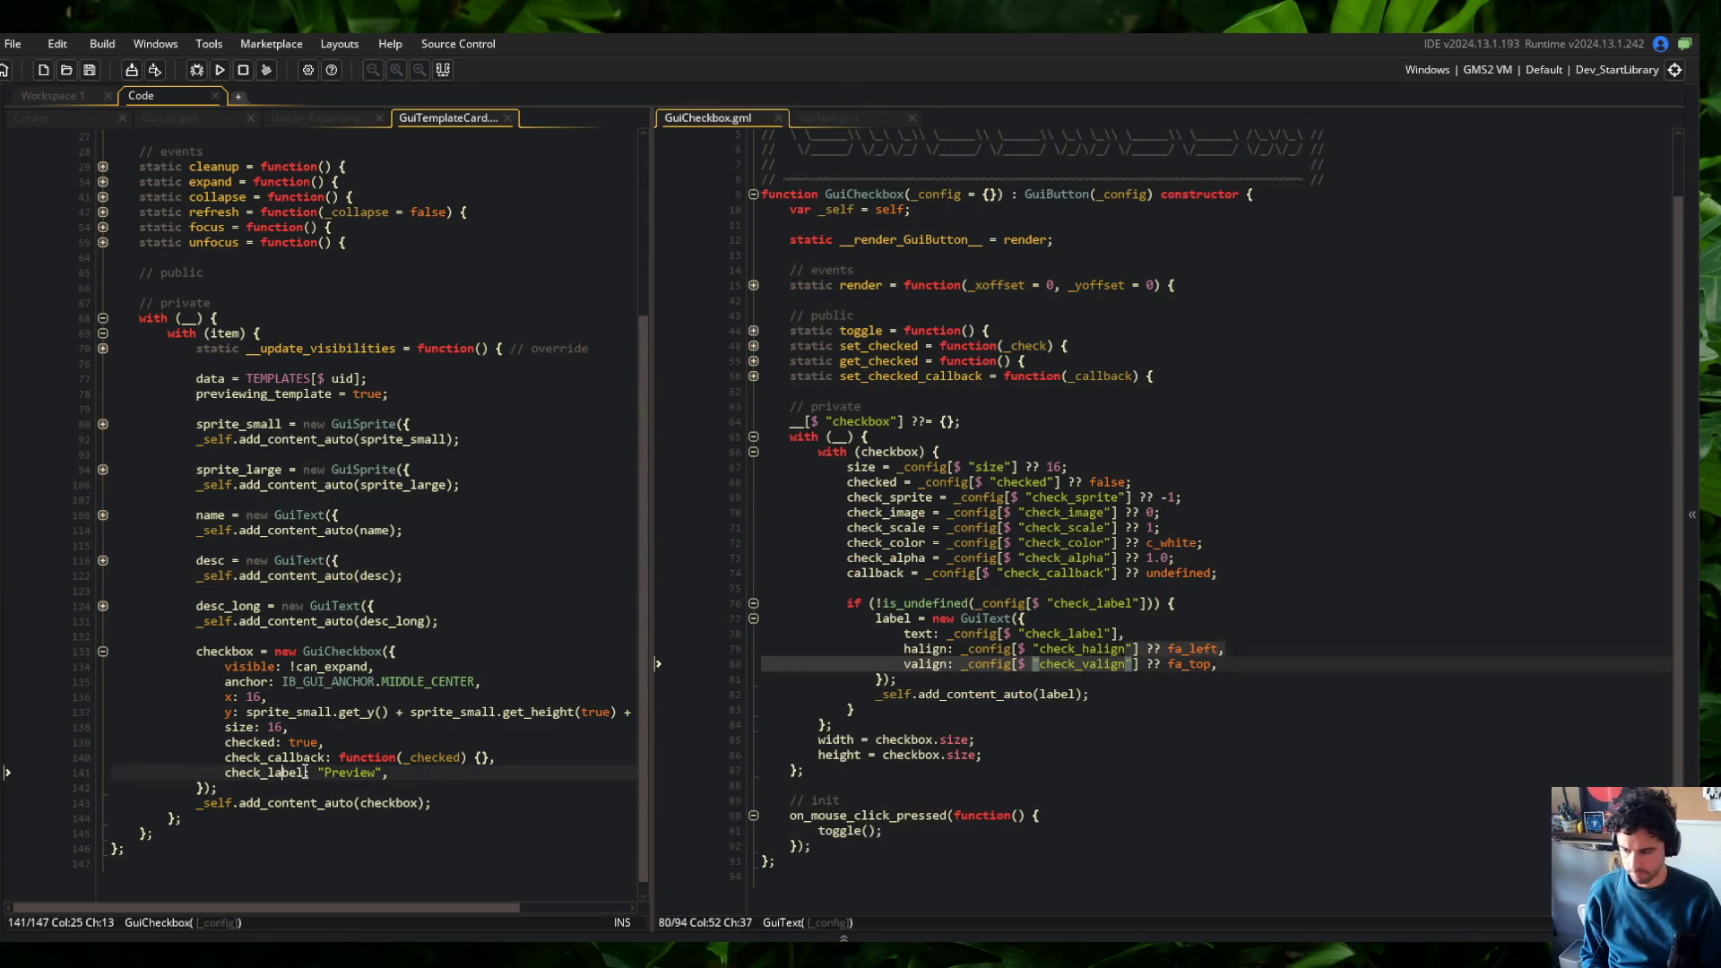
key("Return")
type("check_l")
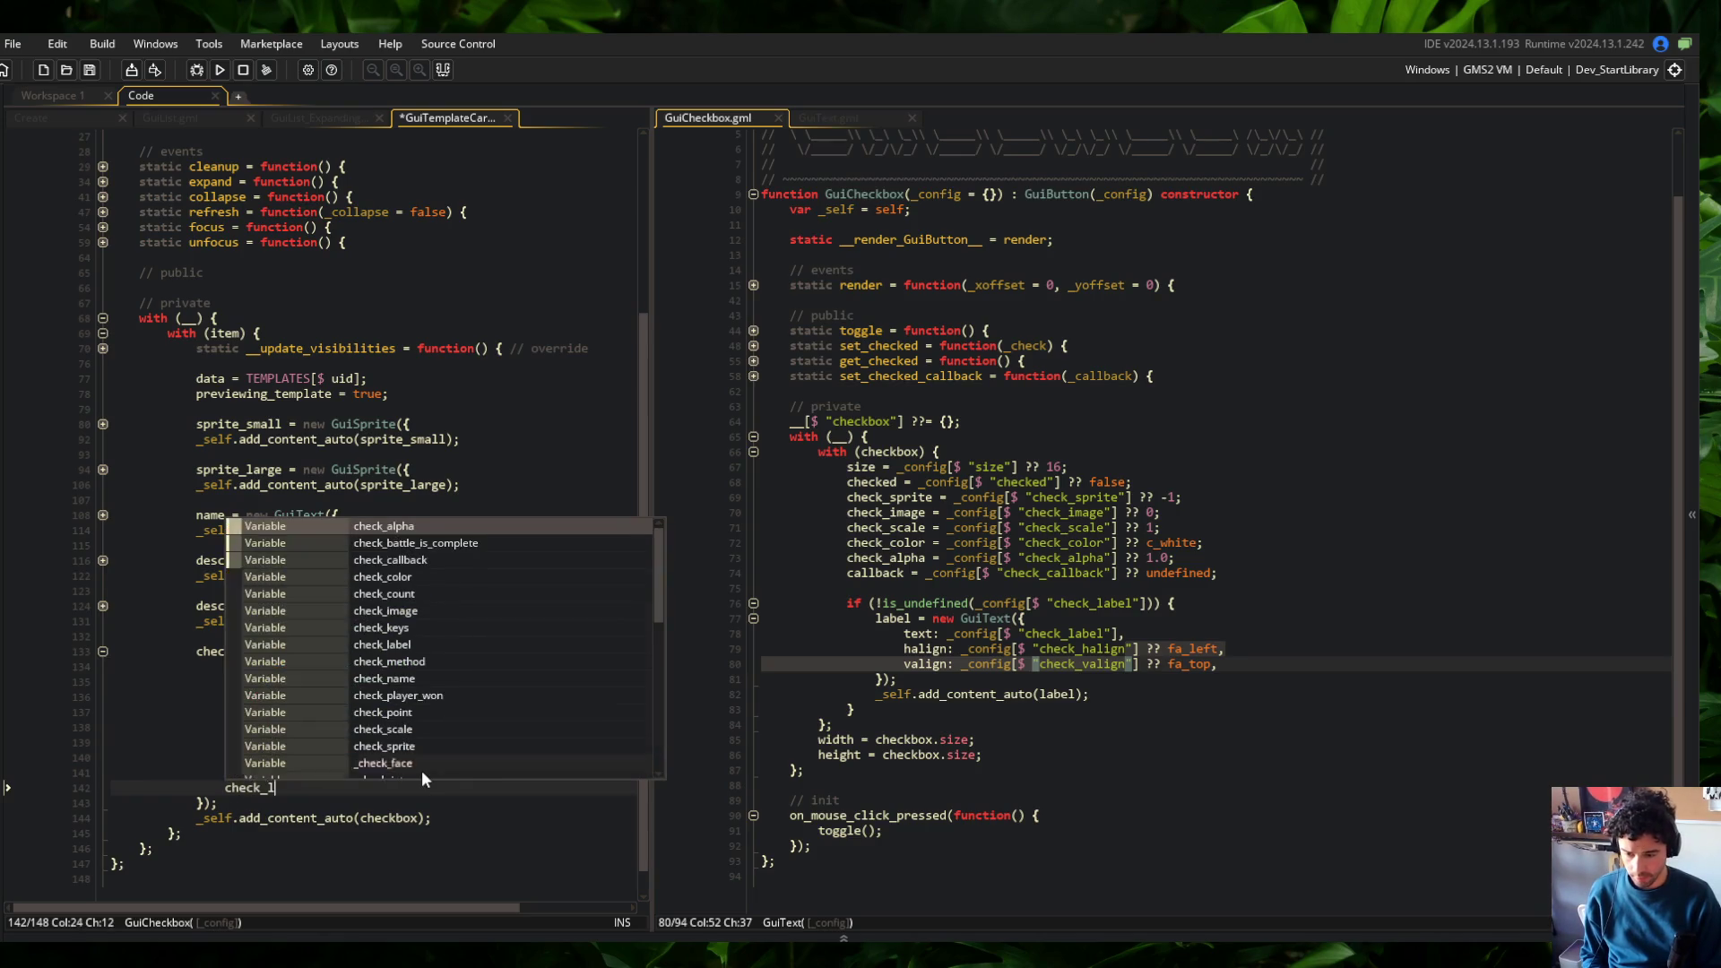
type("abel_halign")
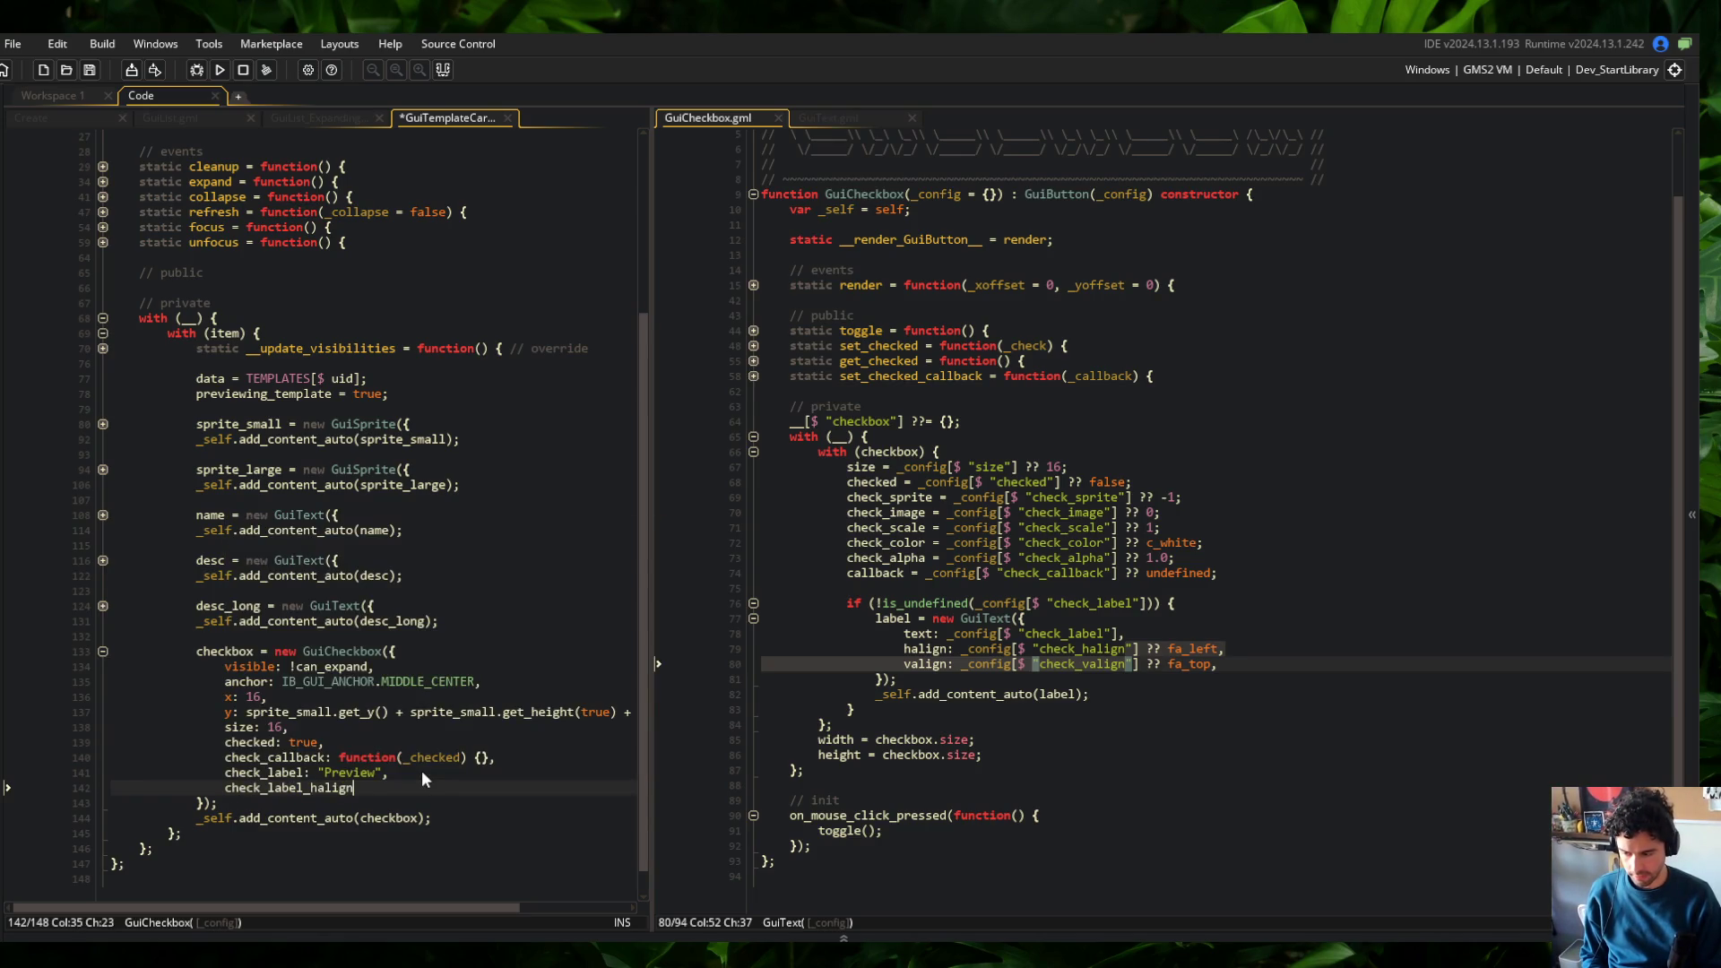
type(": fa_l")
key("Return")
type(",")
key("ctrl+s")
Rename the check_halign and check_valign keys to check_label_halign and check_label_valign
left_click(325, 787)
double_click(325, 787)
left_click(1078, 648)
key("alt+shift+Down")
type("_label")
key("ctrl+s")
left_click(1224, 573)
Add check_label_valign: fa_center to the card's checkbox and run the game
left_click(252, 576)
left_click(464, 788)
key("Return")
type("heck_laba")
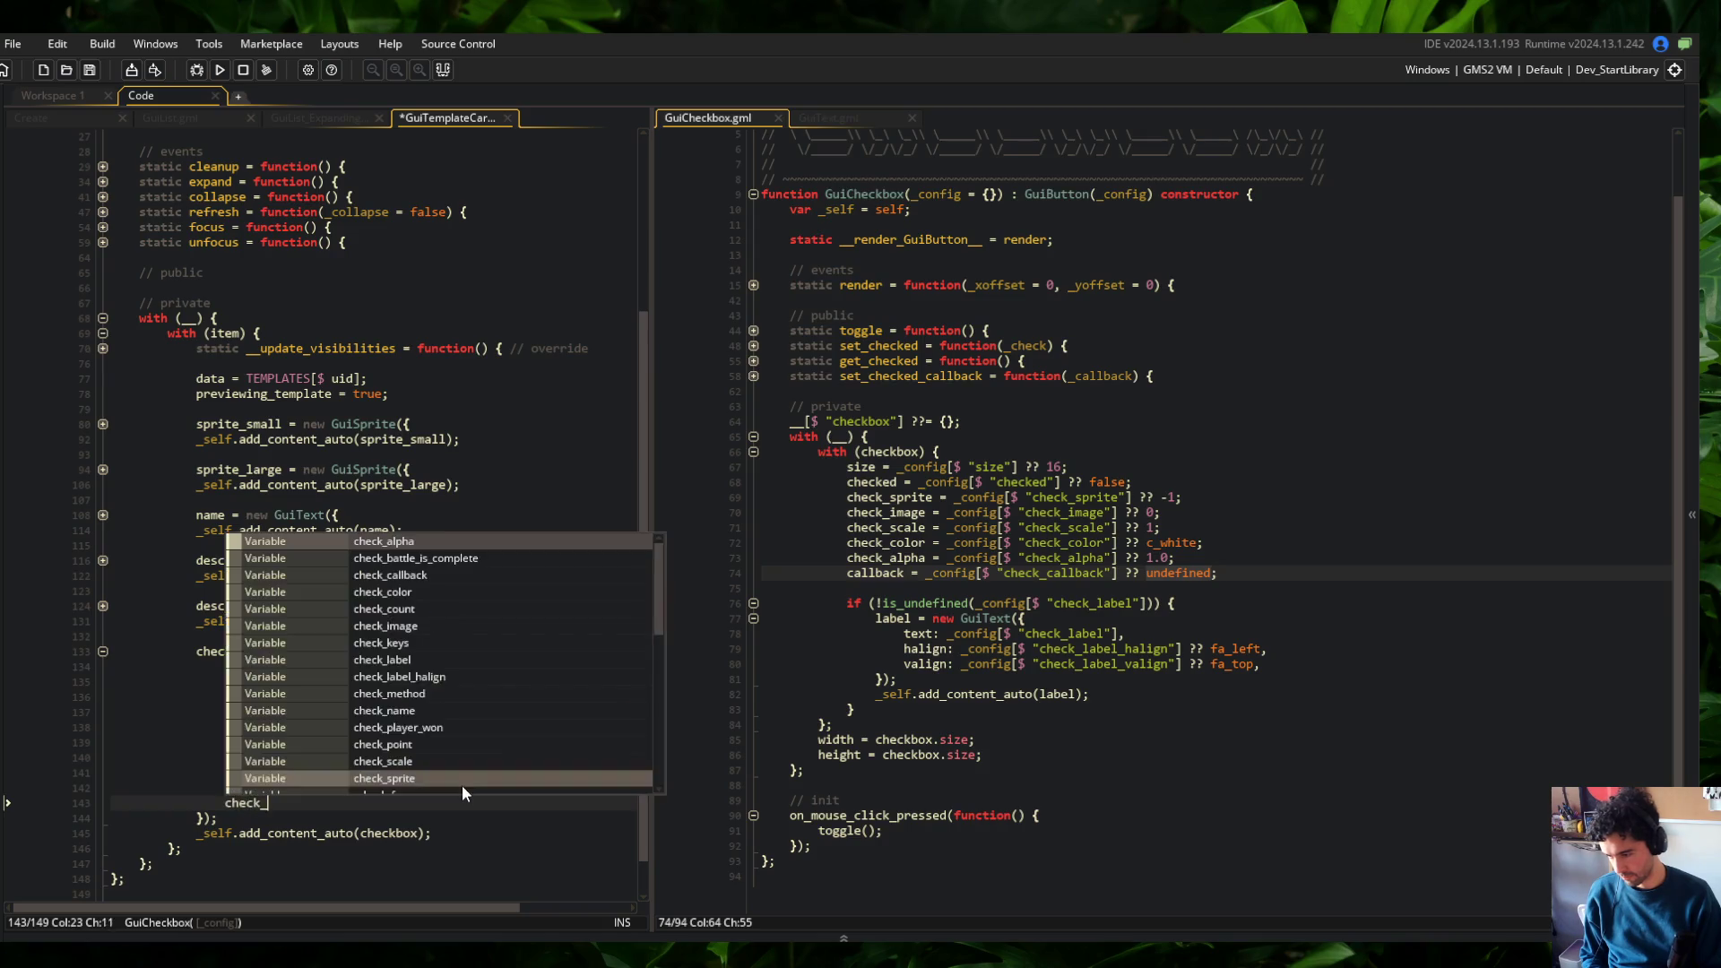
key("BackSpace")
type("el_valign: fa_cen")
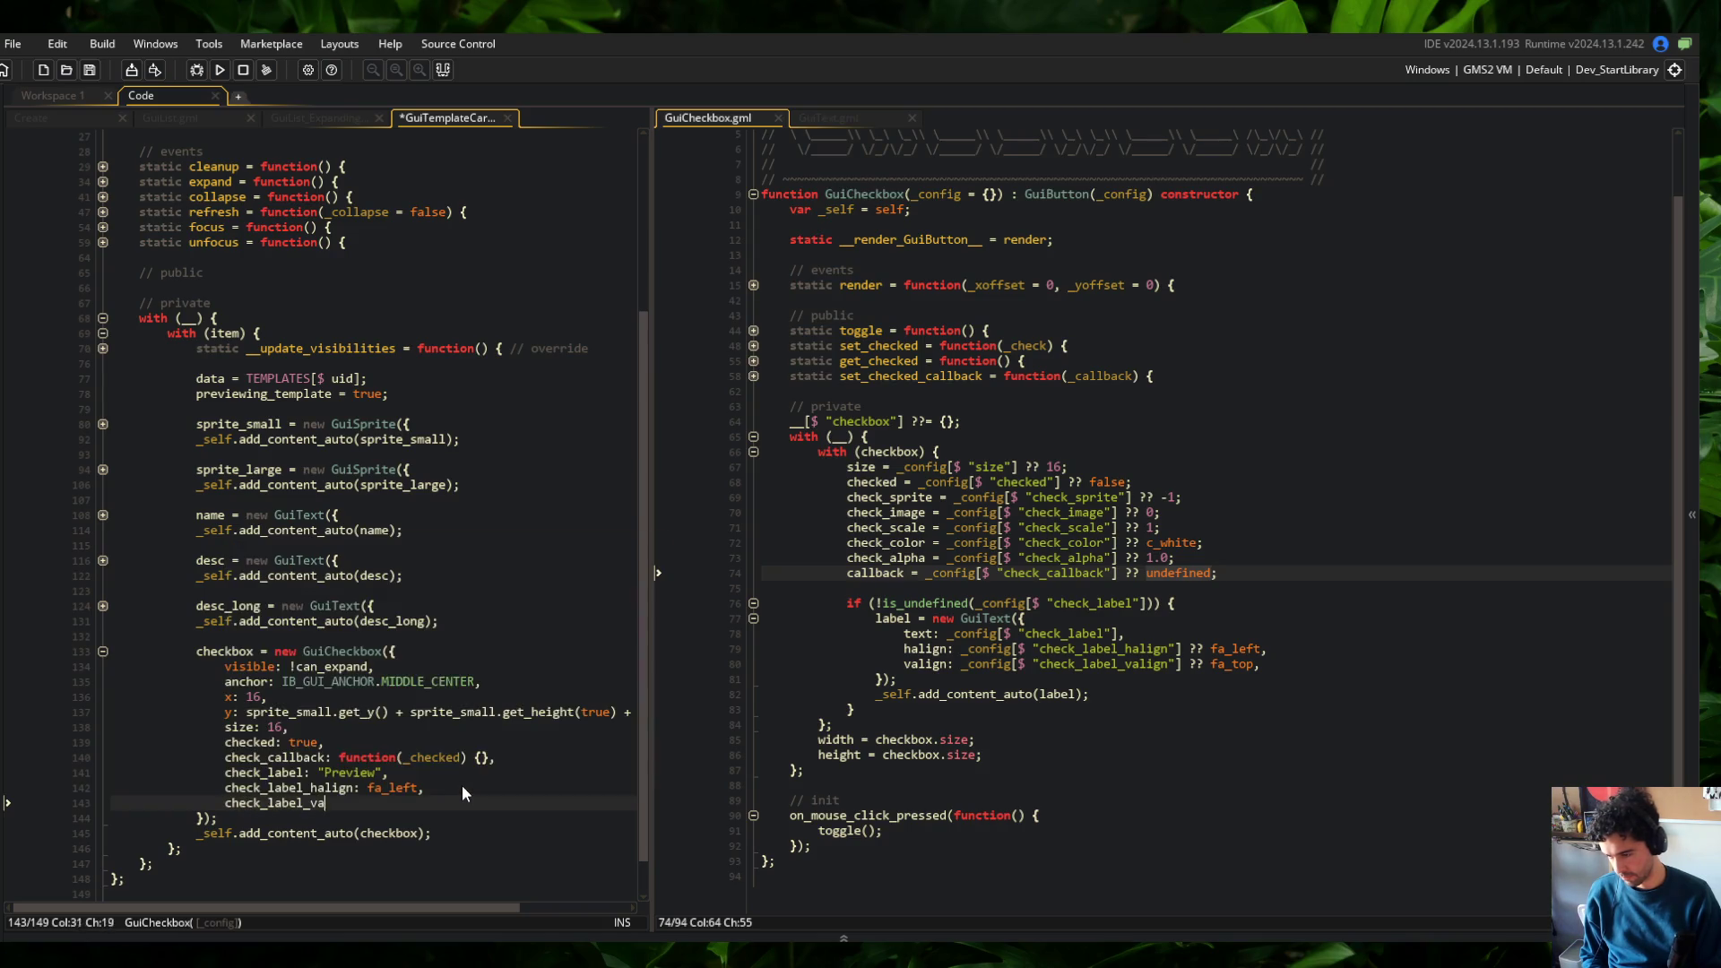
key("Return")
type(",")
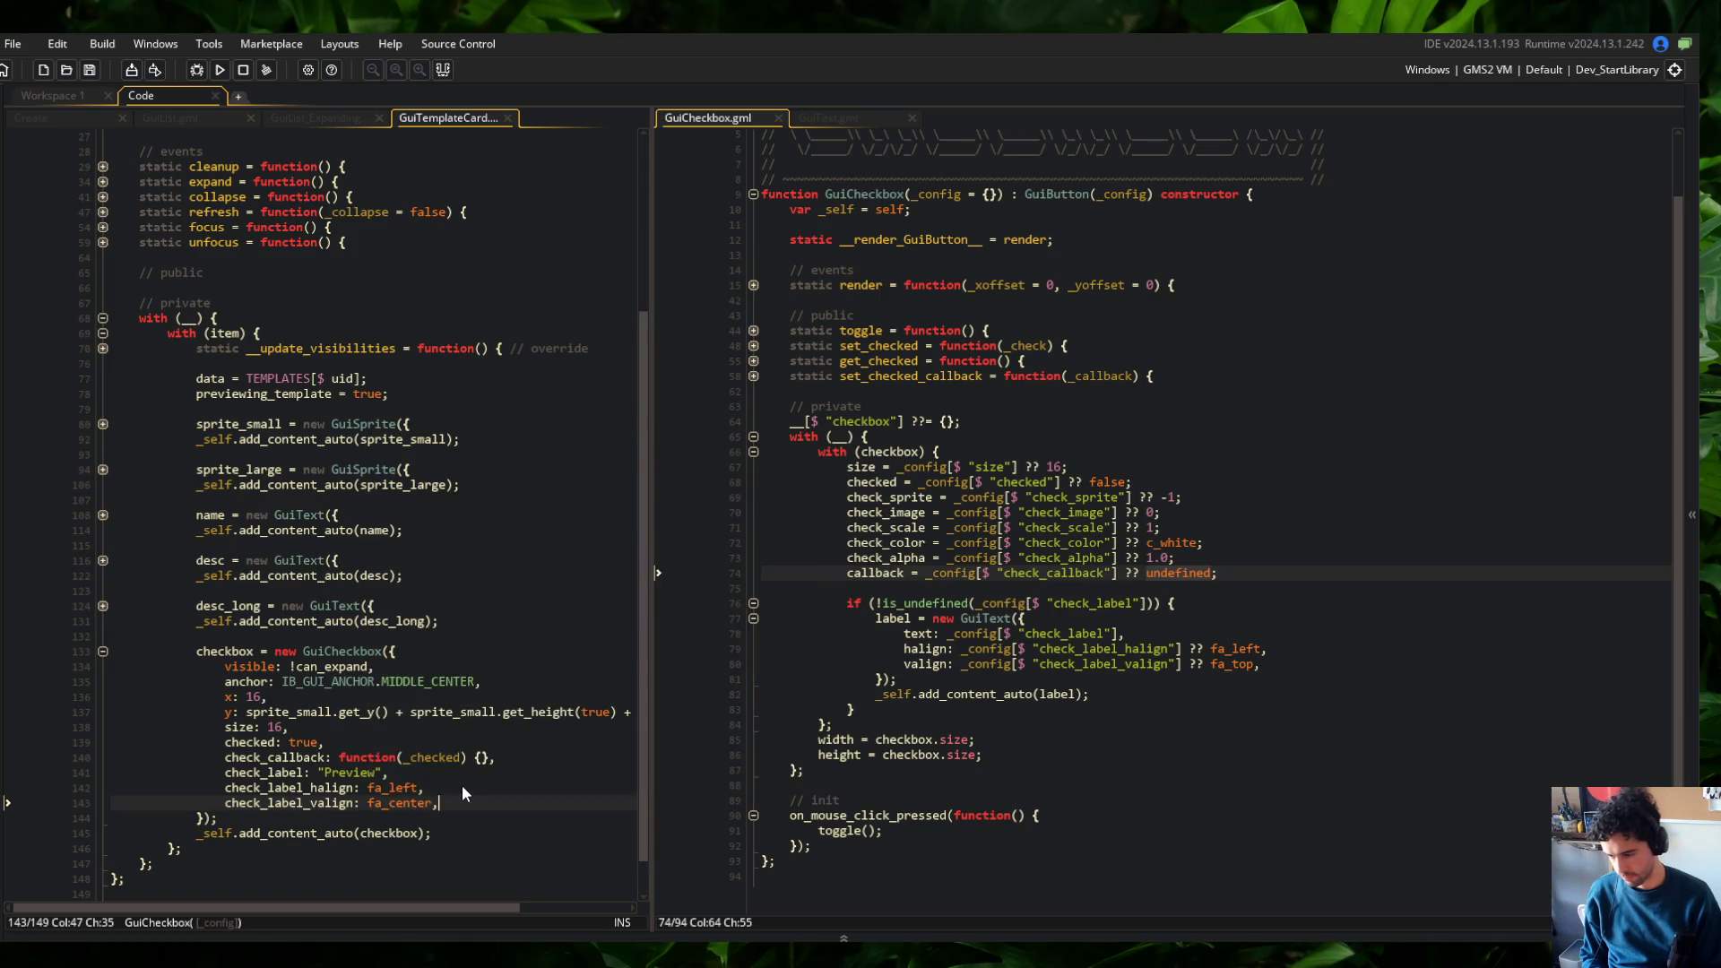
left_click(461, 785)
left_click(220, 69)
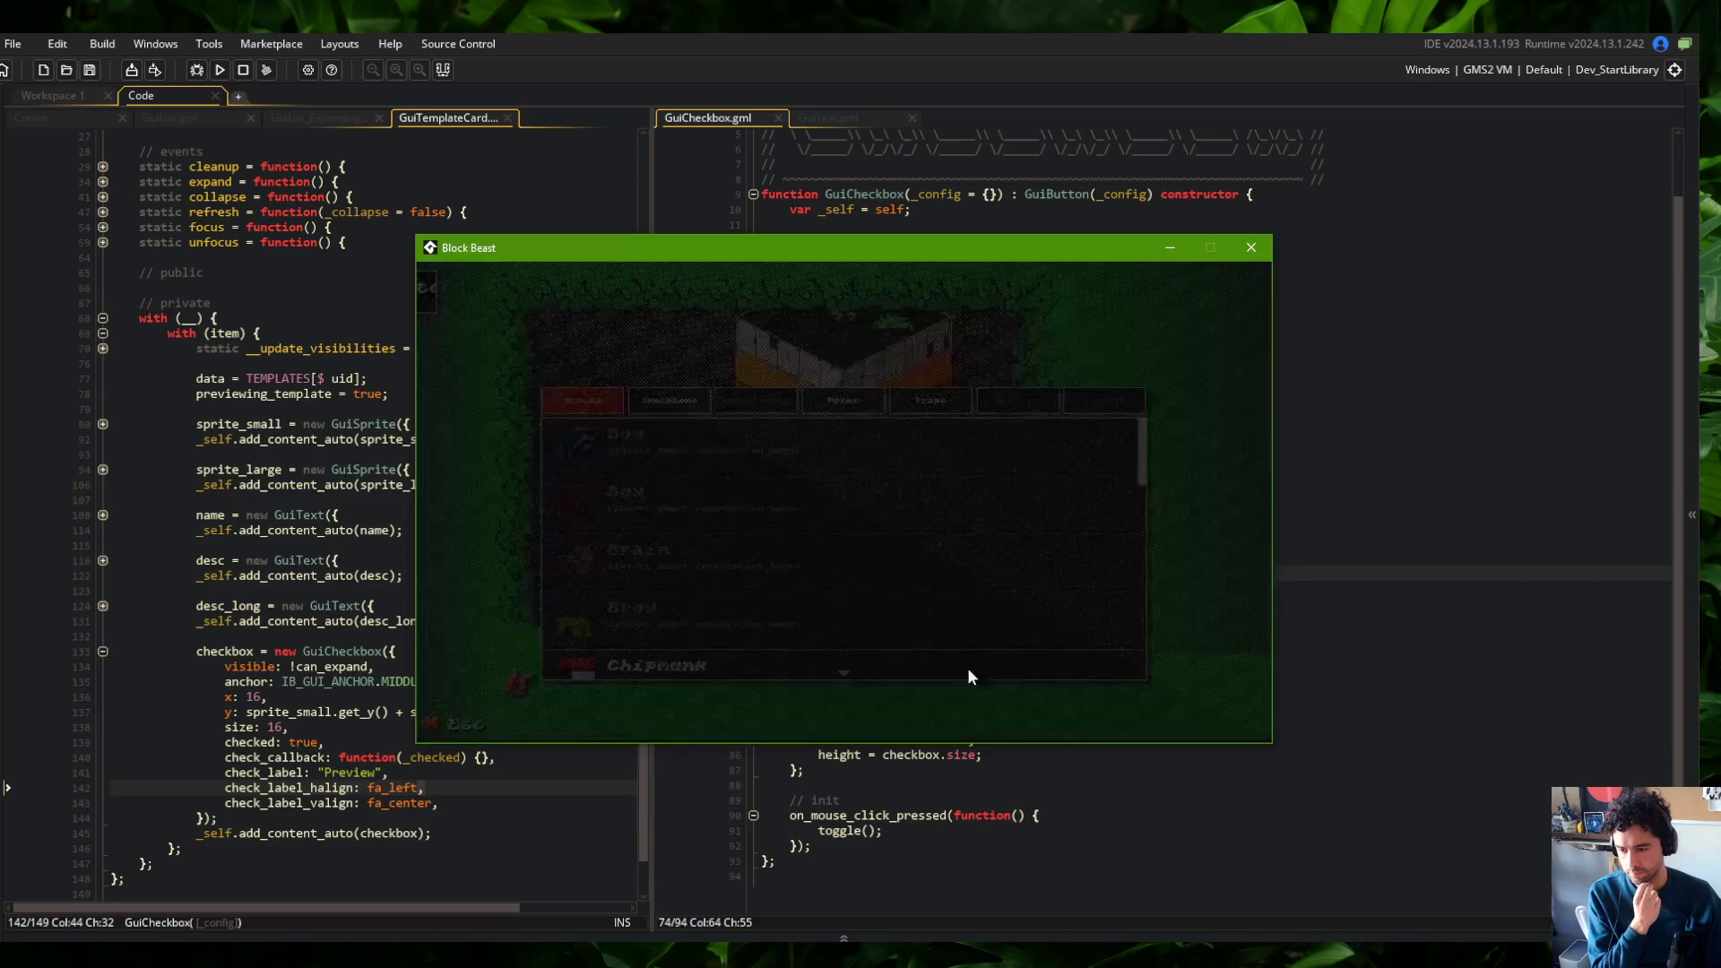
Check the Wide card's checkbox under the Skeletons tab, then close the game
left_click(664, 407)
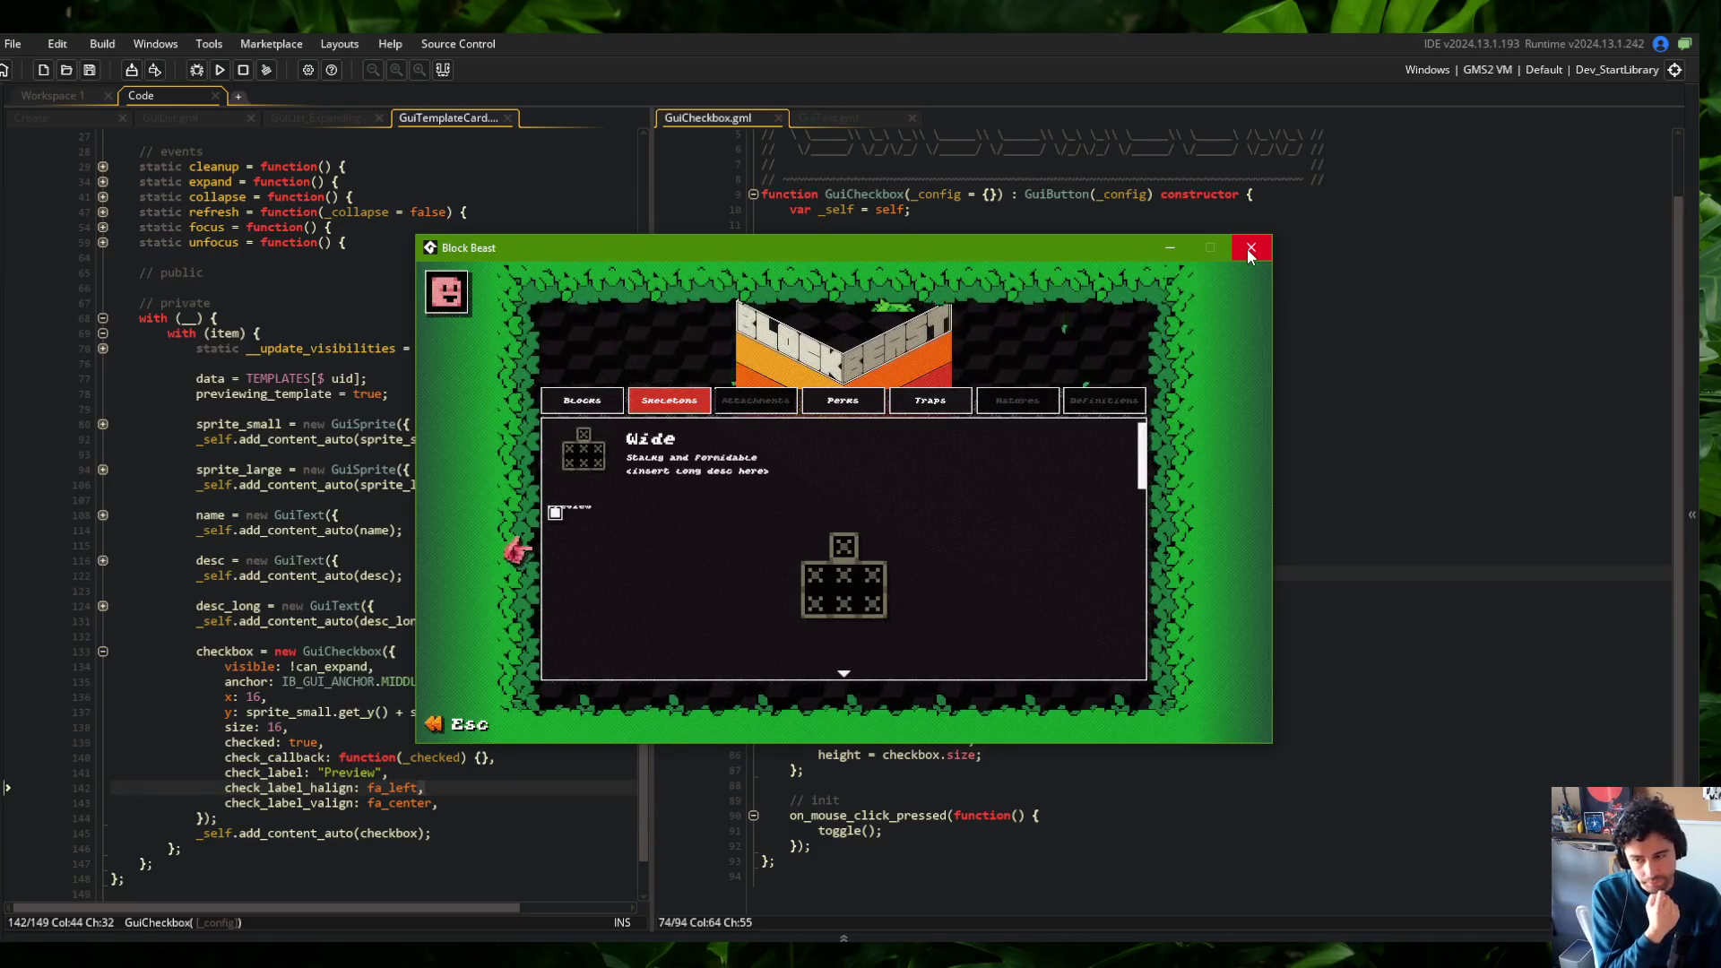
left_click(1250, 254)
key("Down")
key("Down")
key("Down")
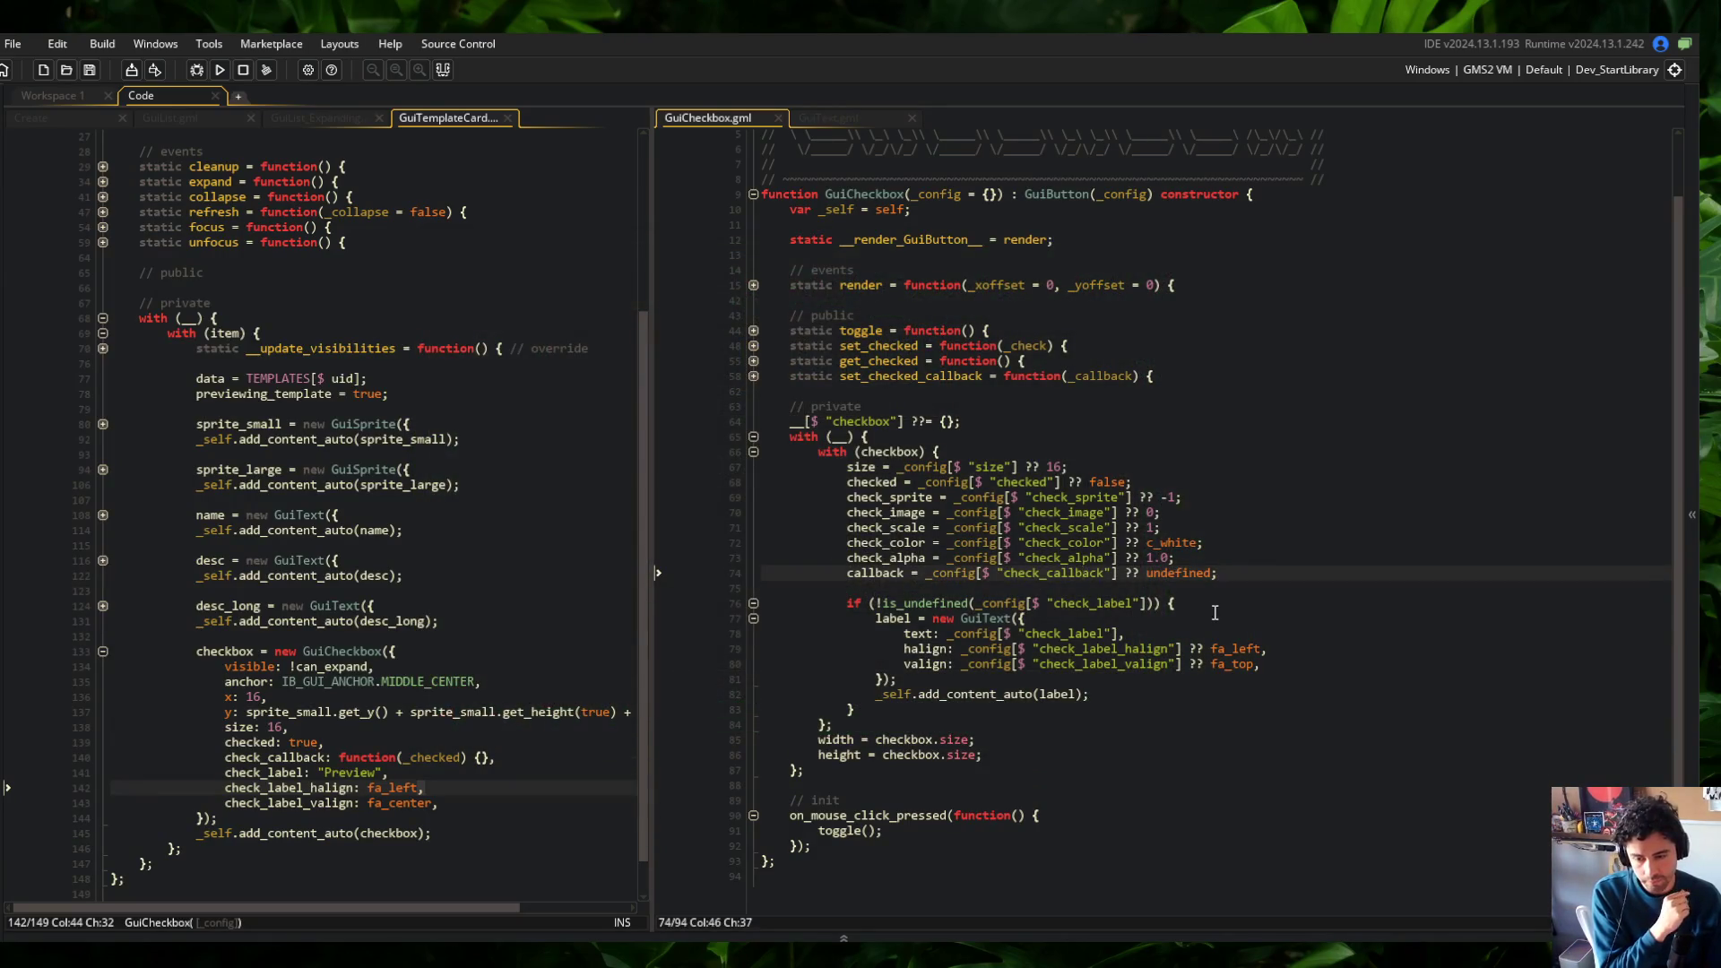
Delete the fa_top default from the valign line in GuiCheckbox
left_click(1163, 589)
left_click(1201, 602)
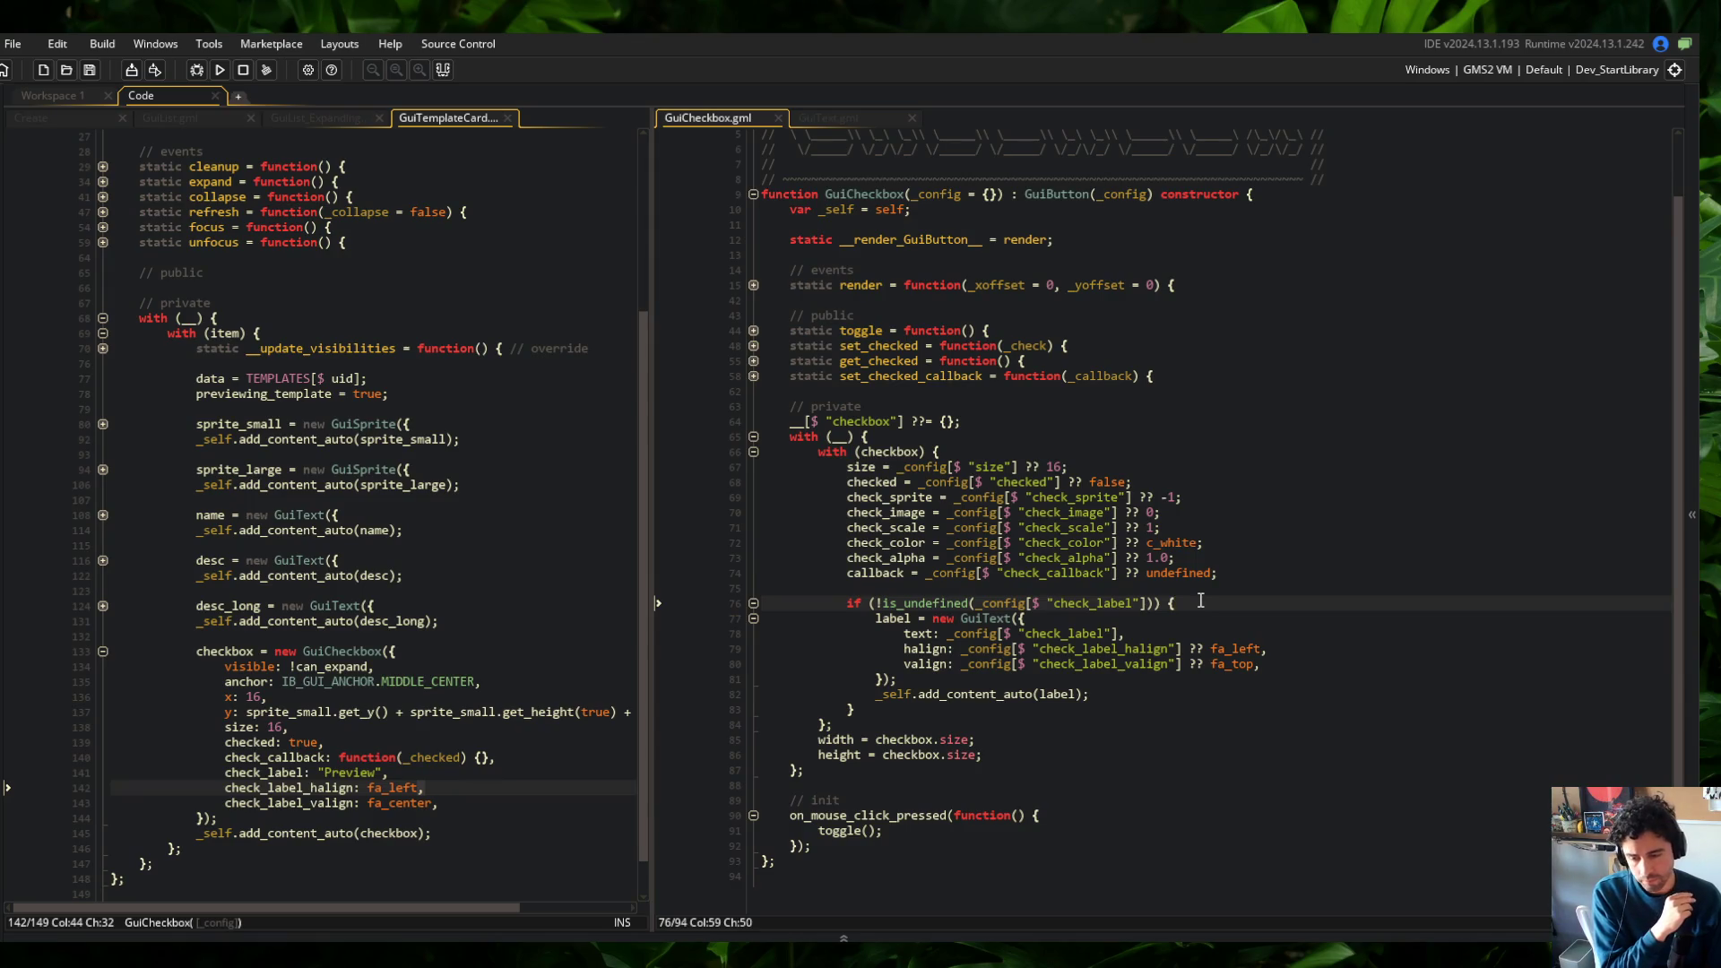
left_click(354, 789)
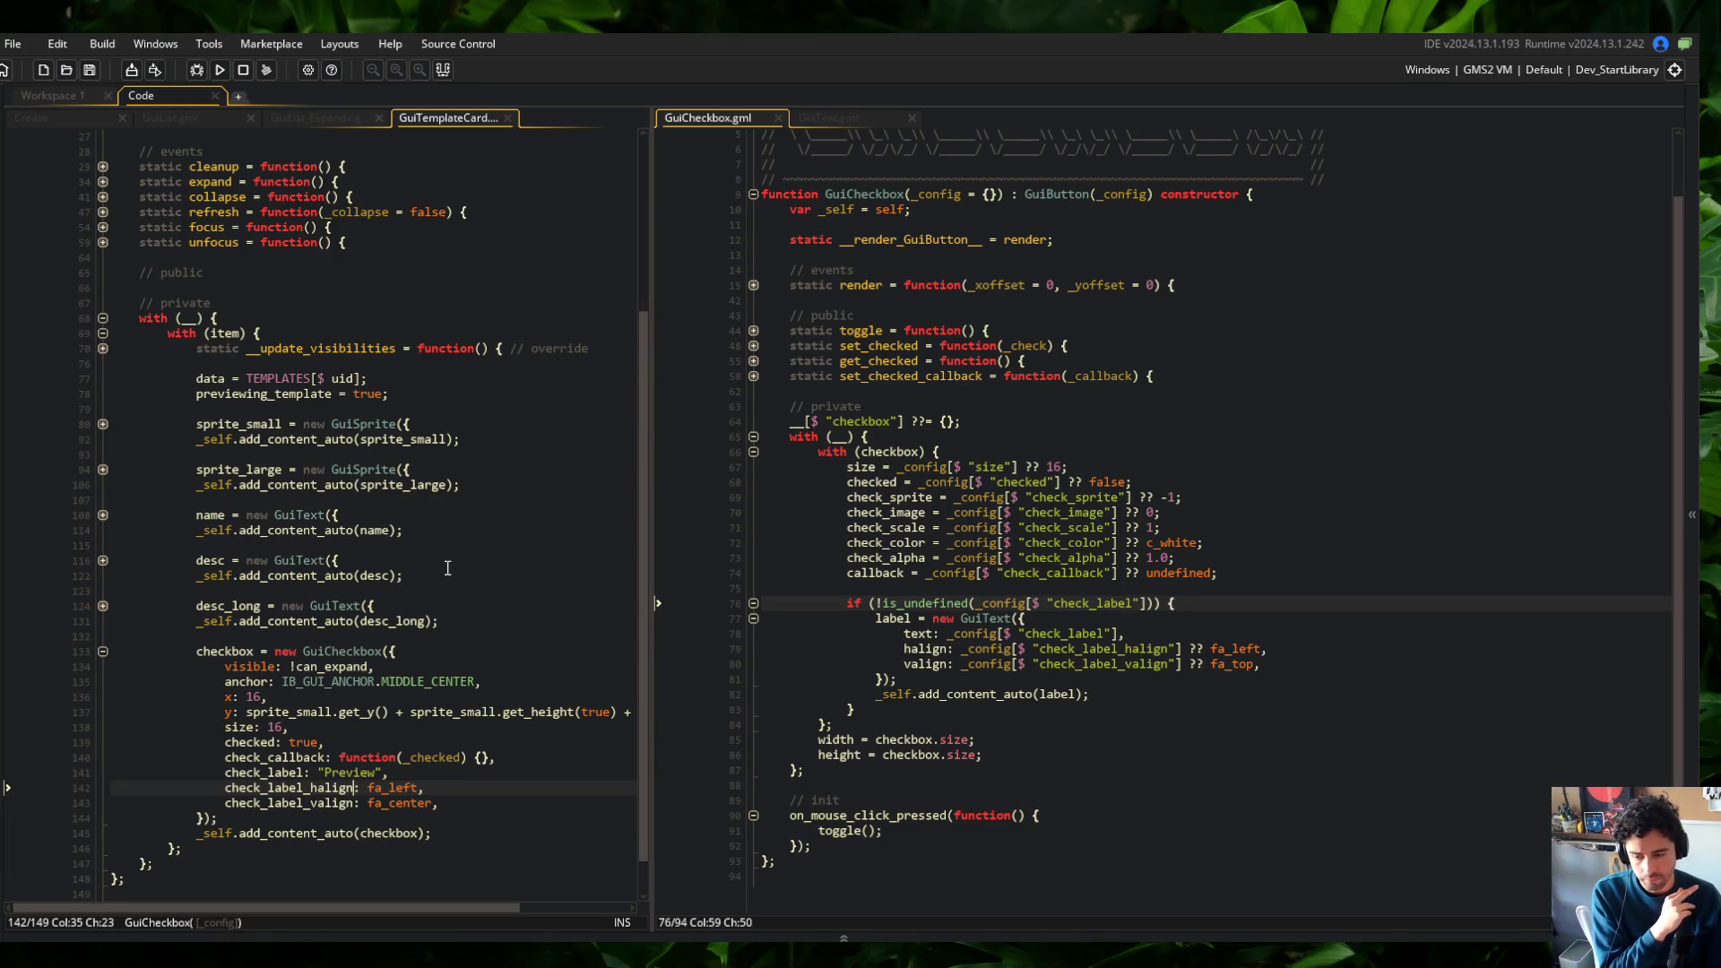
left_click(1282, 673)
key("Left")
key("ctrl+BackSpace")
type("fa")
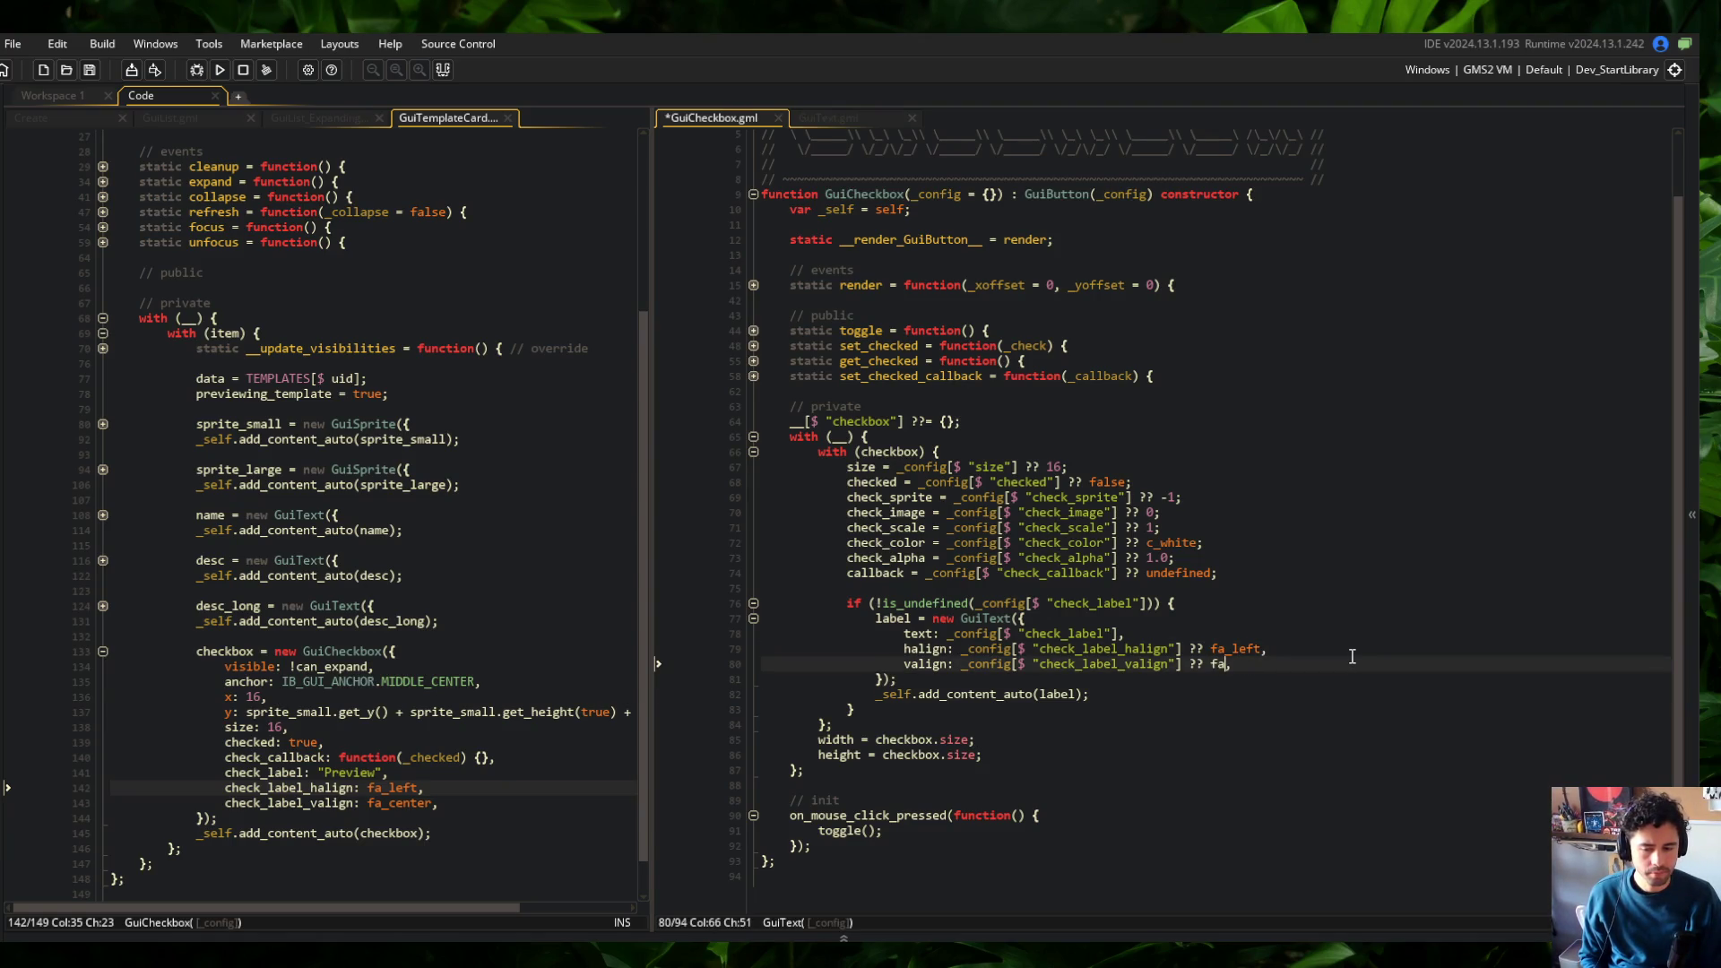
Undo the label halign/valign additions, save, and open a new line in the label check
key("ctrl+z")
key("ctrl+z")
key("ctrl+z")
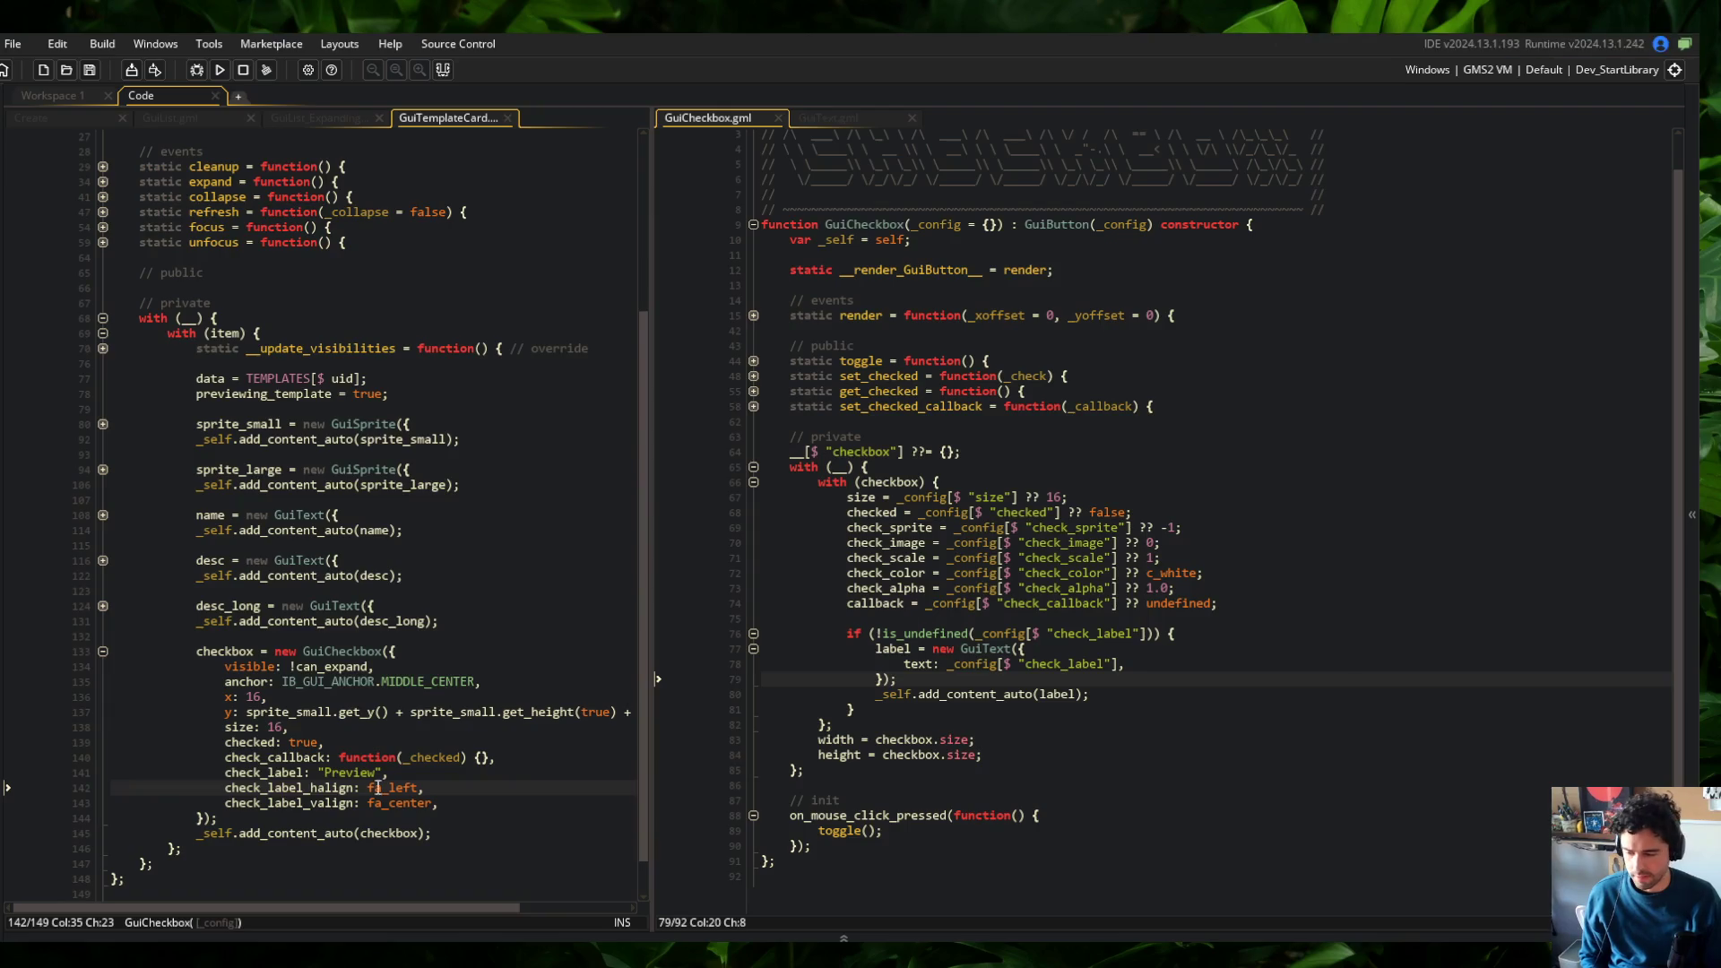
key("ctrl+z")
left_click(1259, 668)
key("ctrl+s")
key("Up")
key("Up")
key("End")
key("Return")
Add var _on_right = _config[$ "check_label_on_right"] ?? true; and save
type("var _on_le")
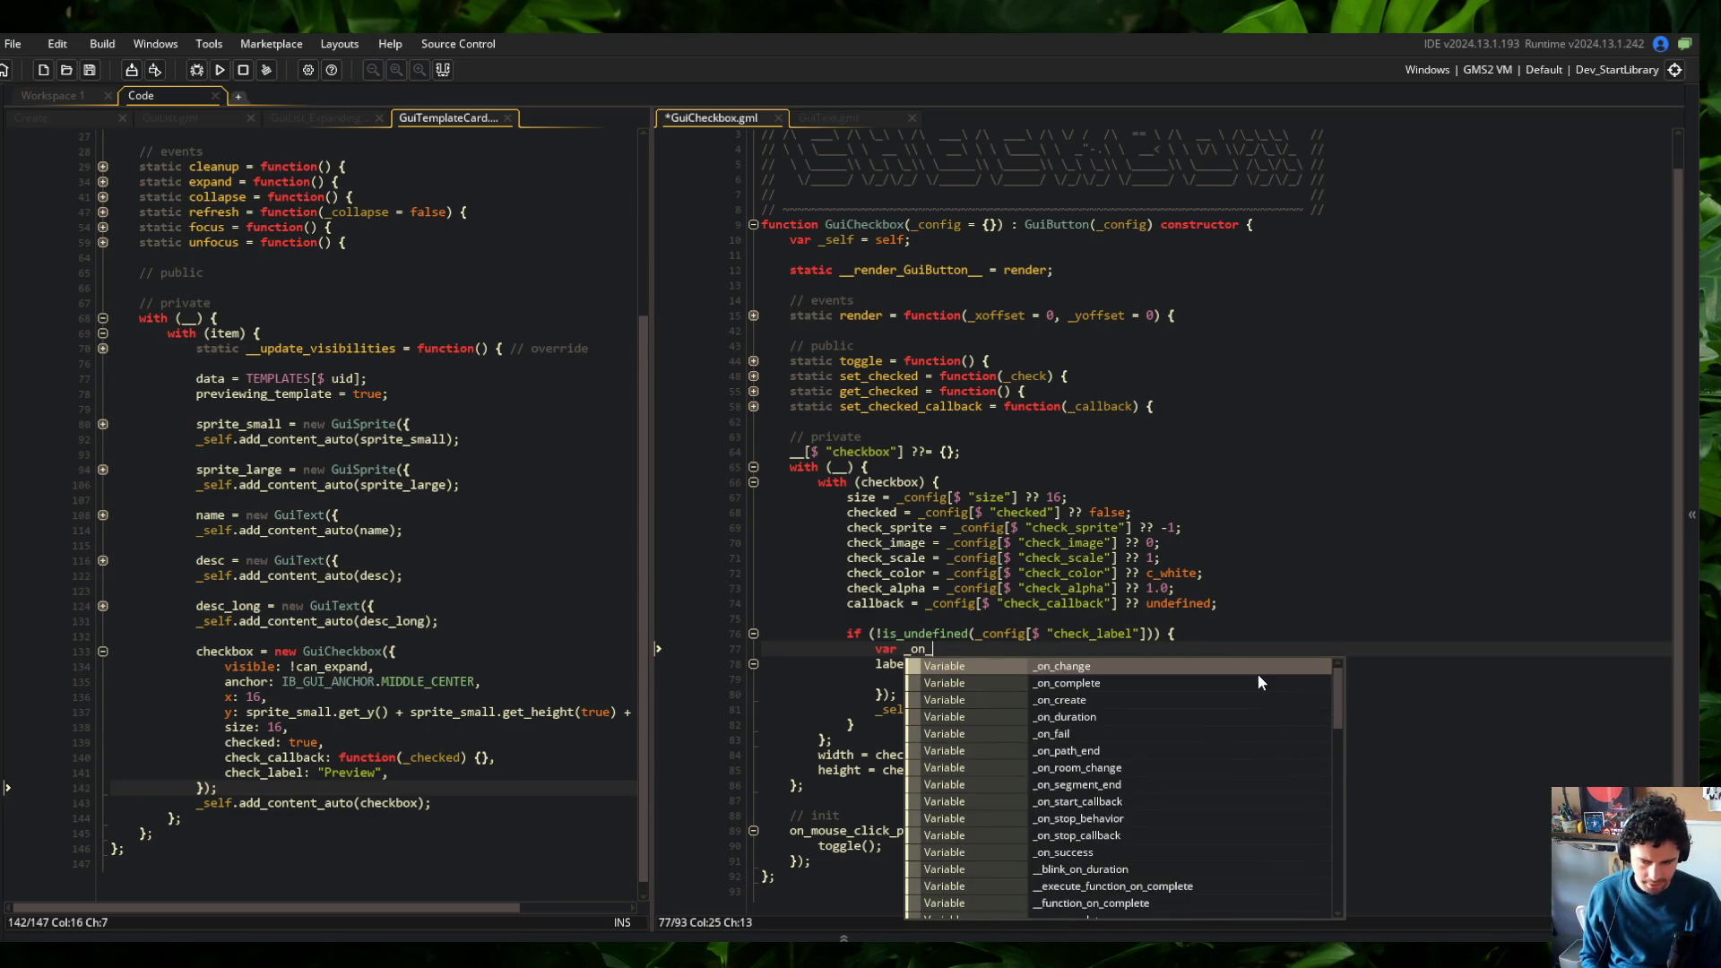
key("BackSpace")
key("BackSpace")
type("right ")
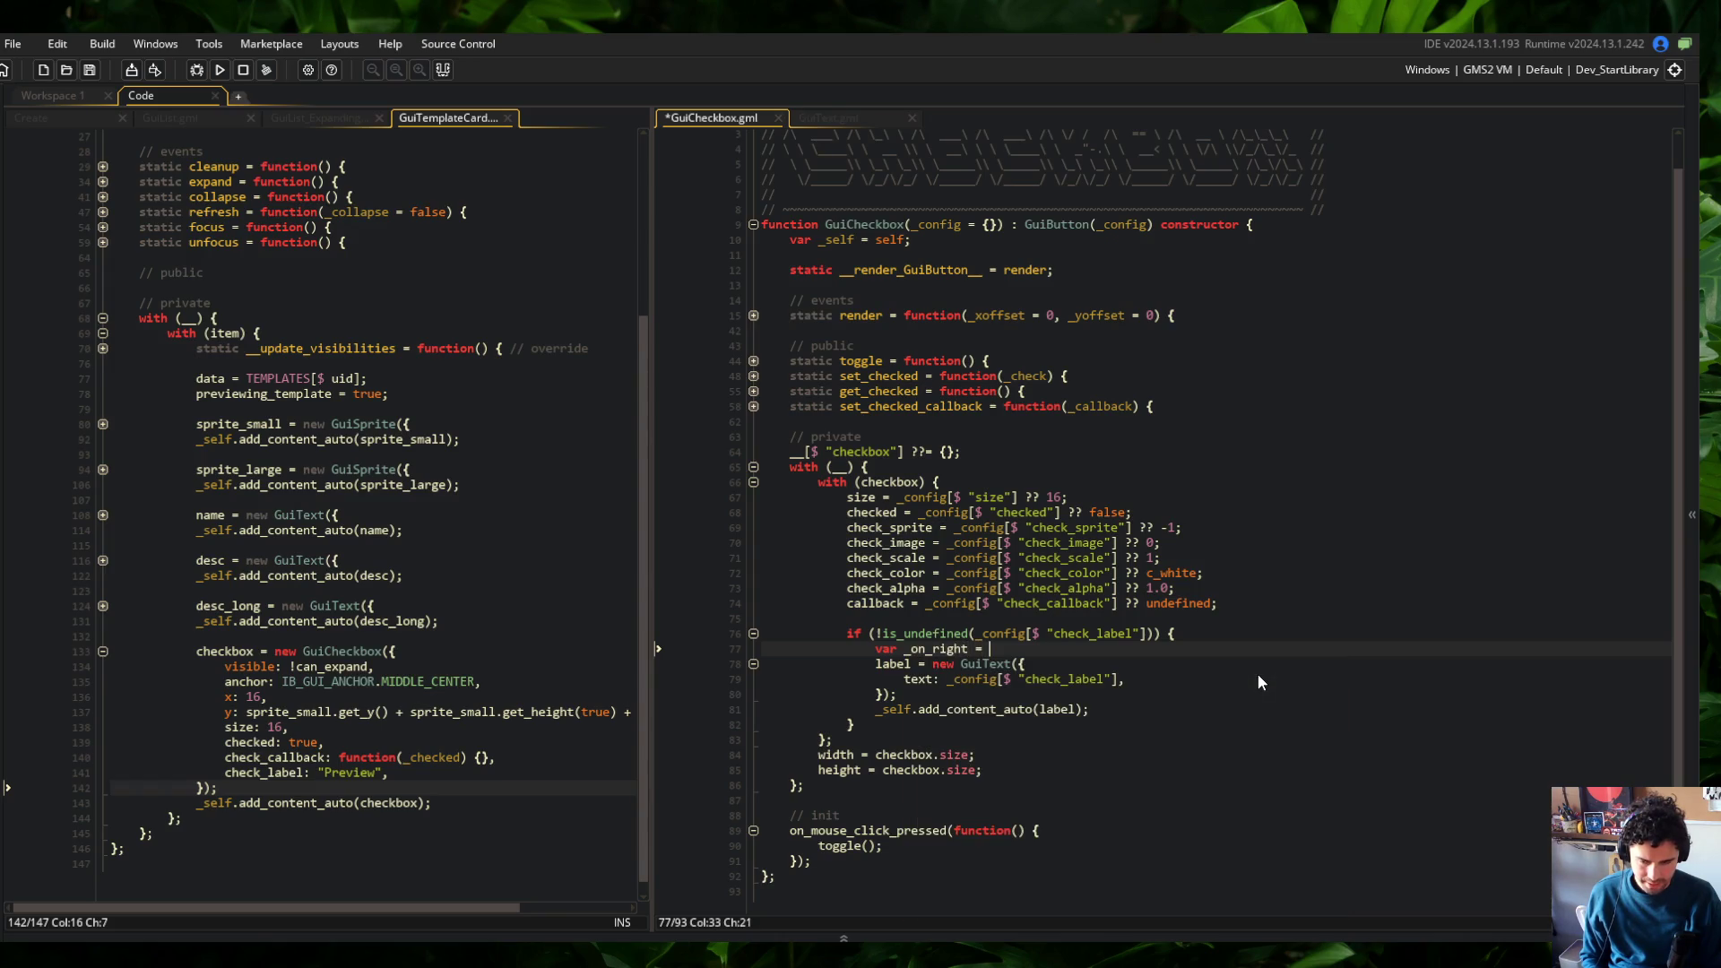
type("= _config[$ \"check_label\"")
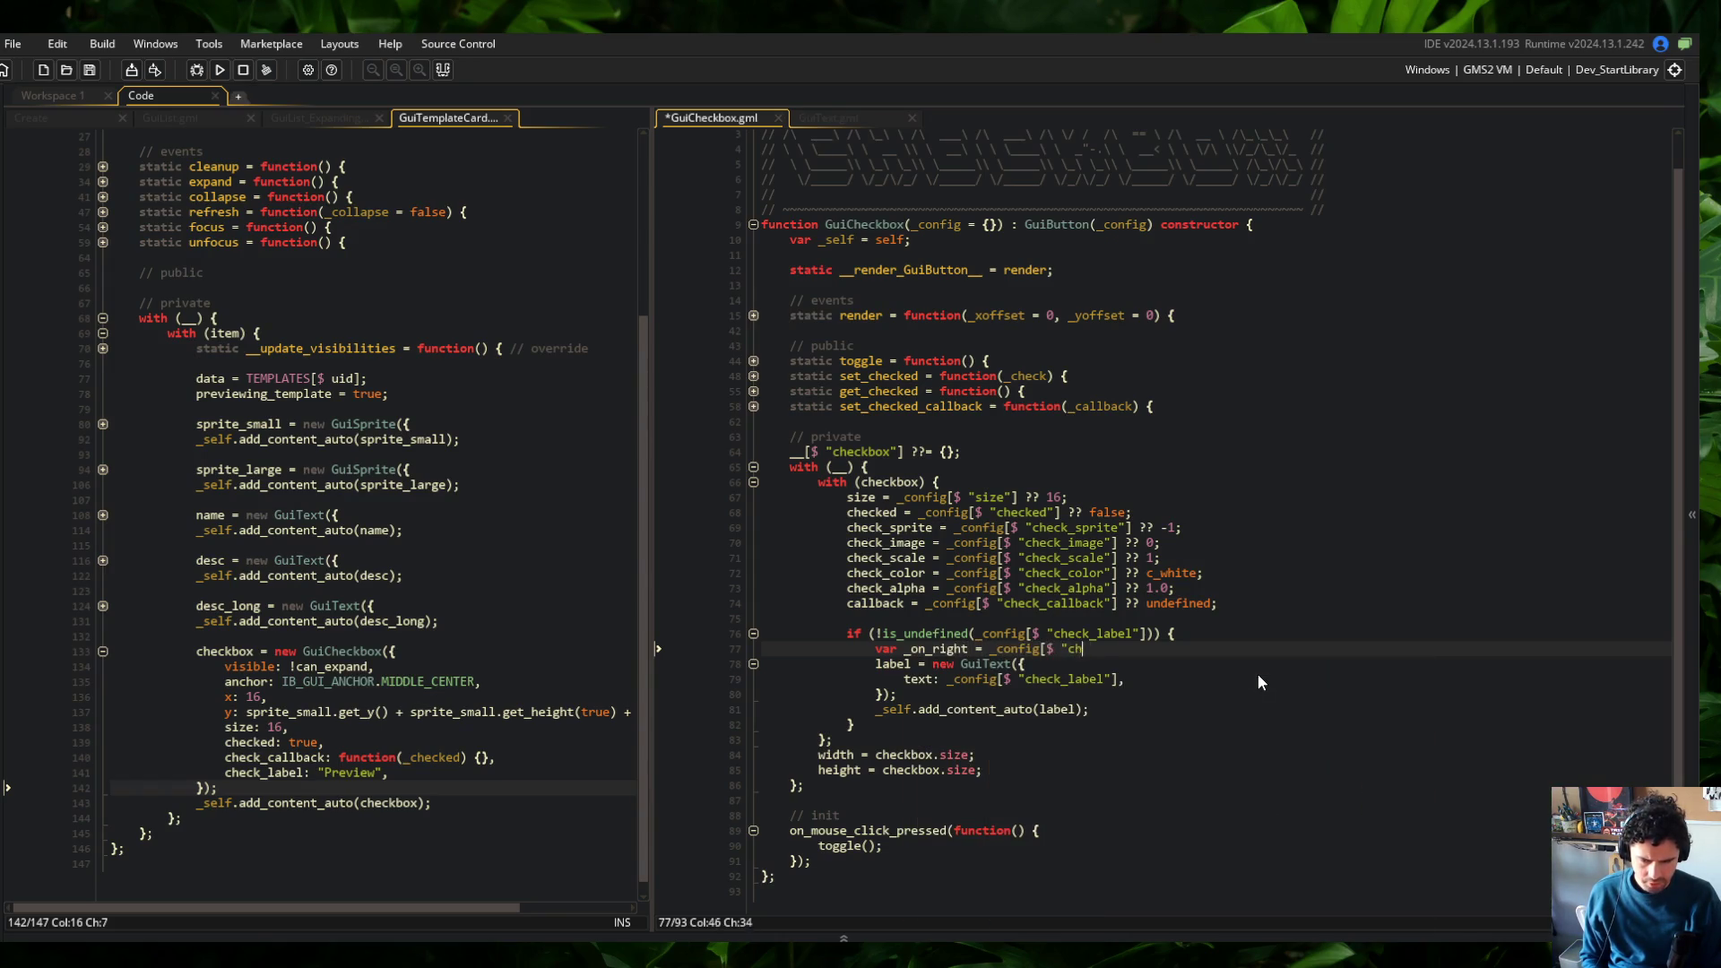
key("BackSpace")
type("_on_right\"] ?? ")
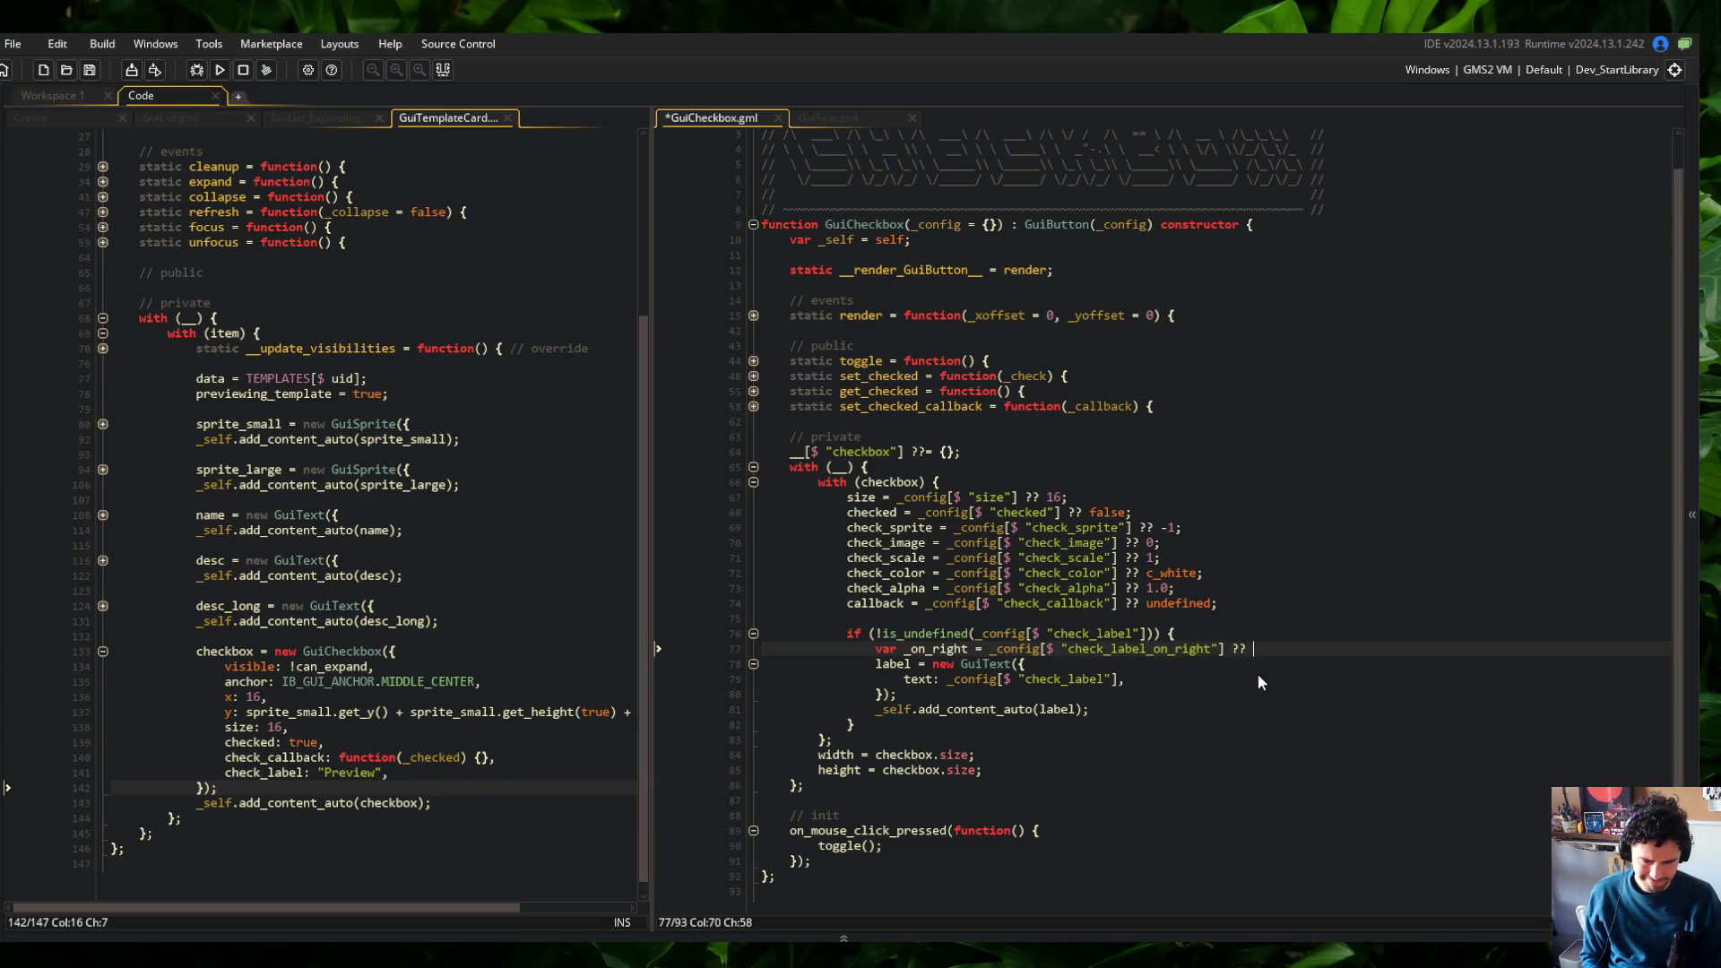
type("true;")
key("ctrl+s")
Select the alpha and callback setting lines below and bring up the asset search
key("Down")
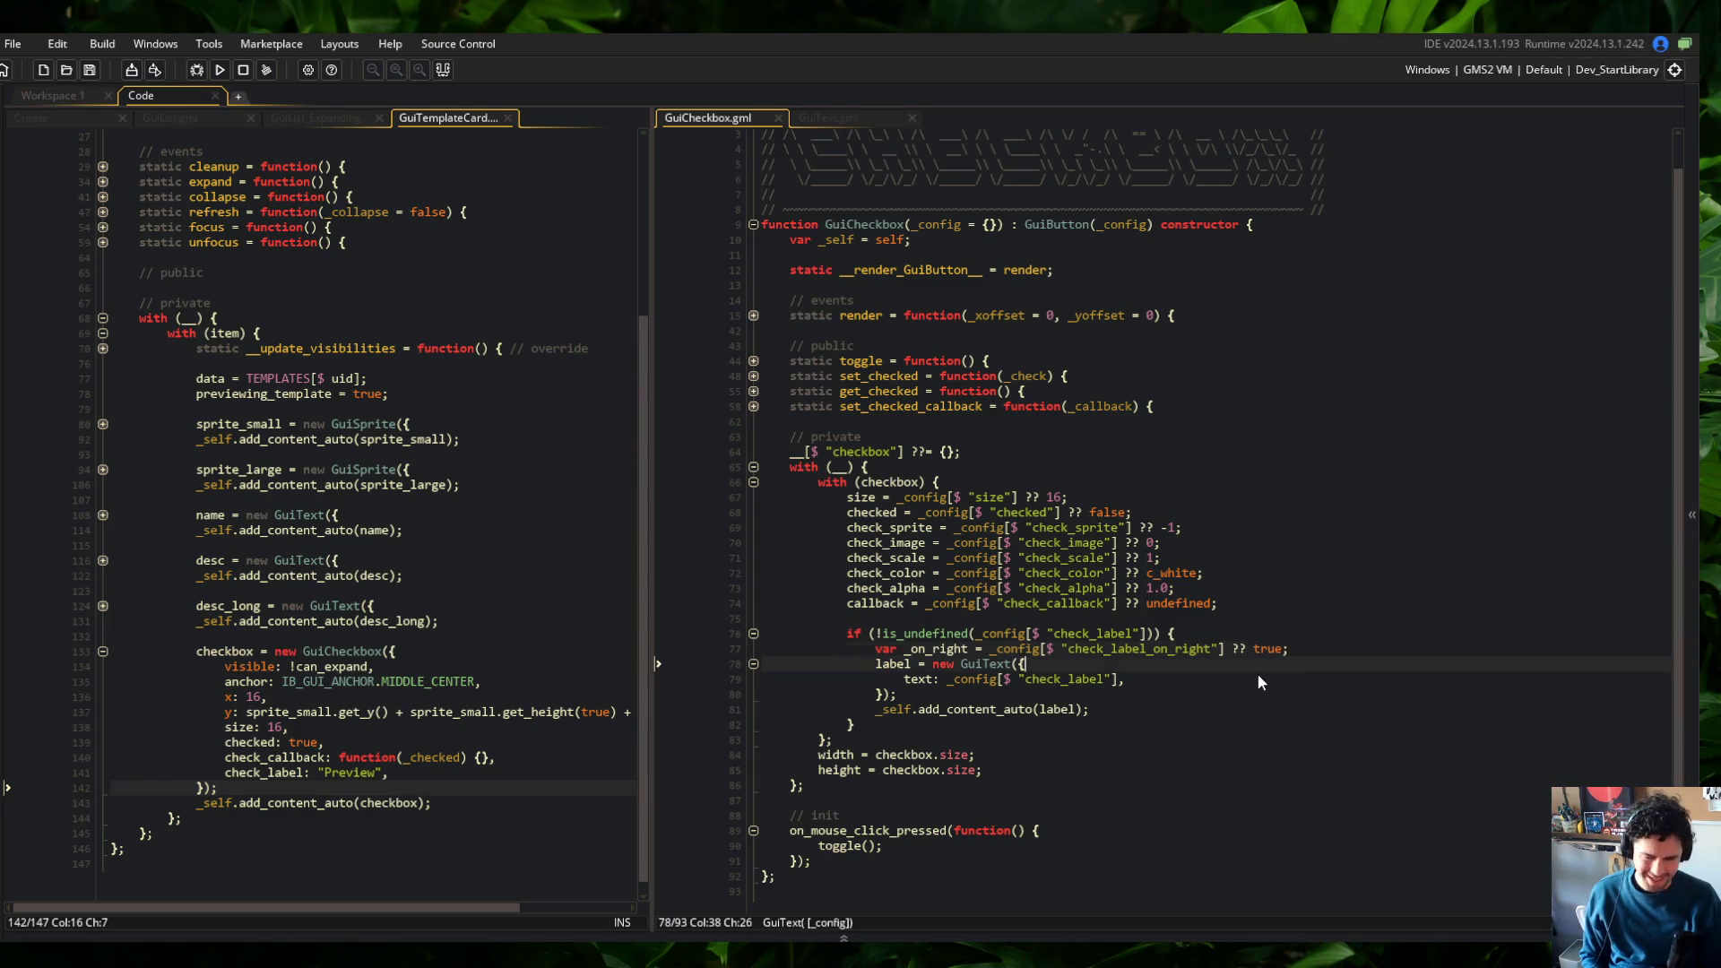
key("Home")
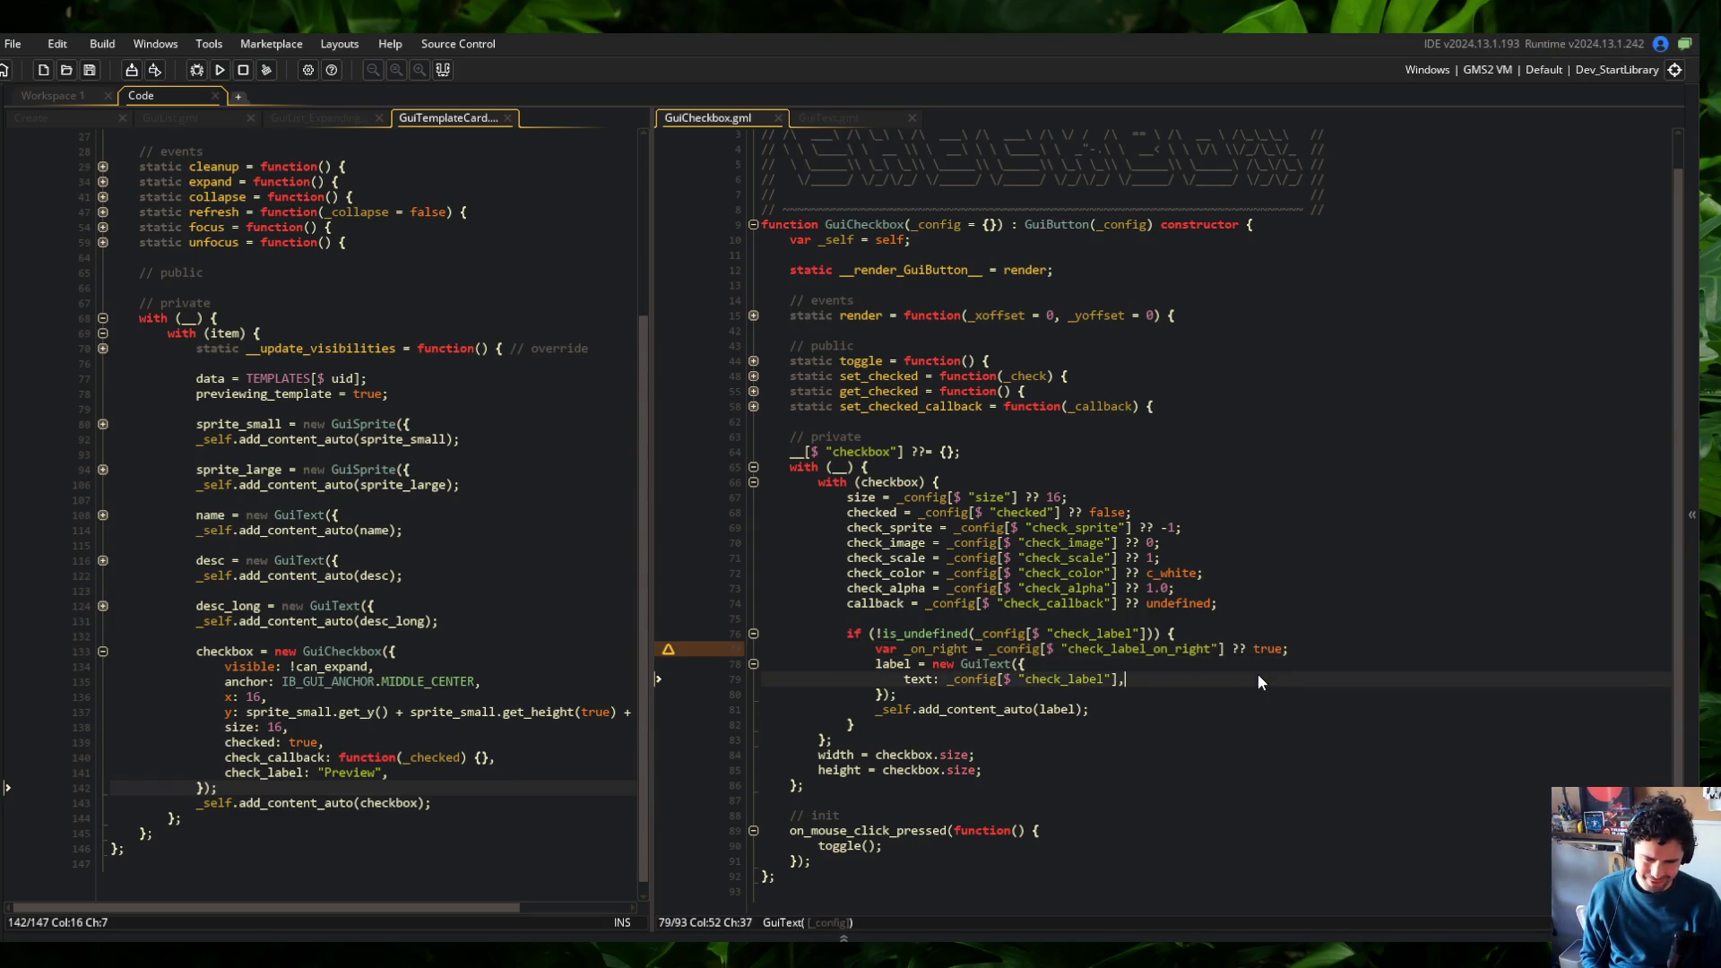
scroll(1257, 674, "down", 1)
left_click(1339, 629)
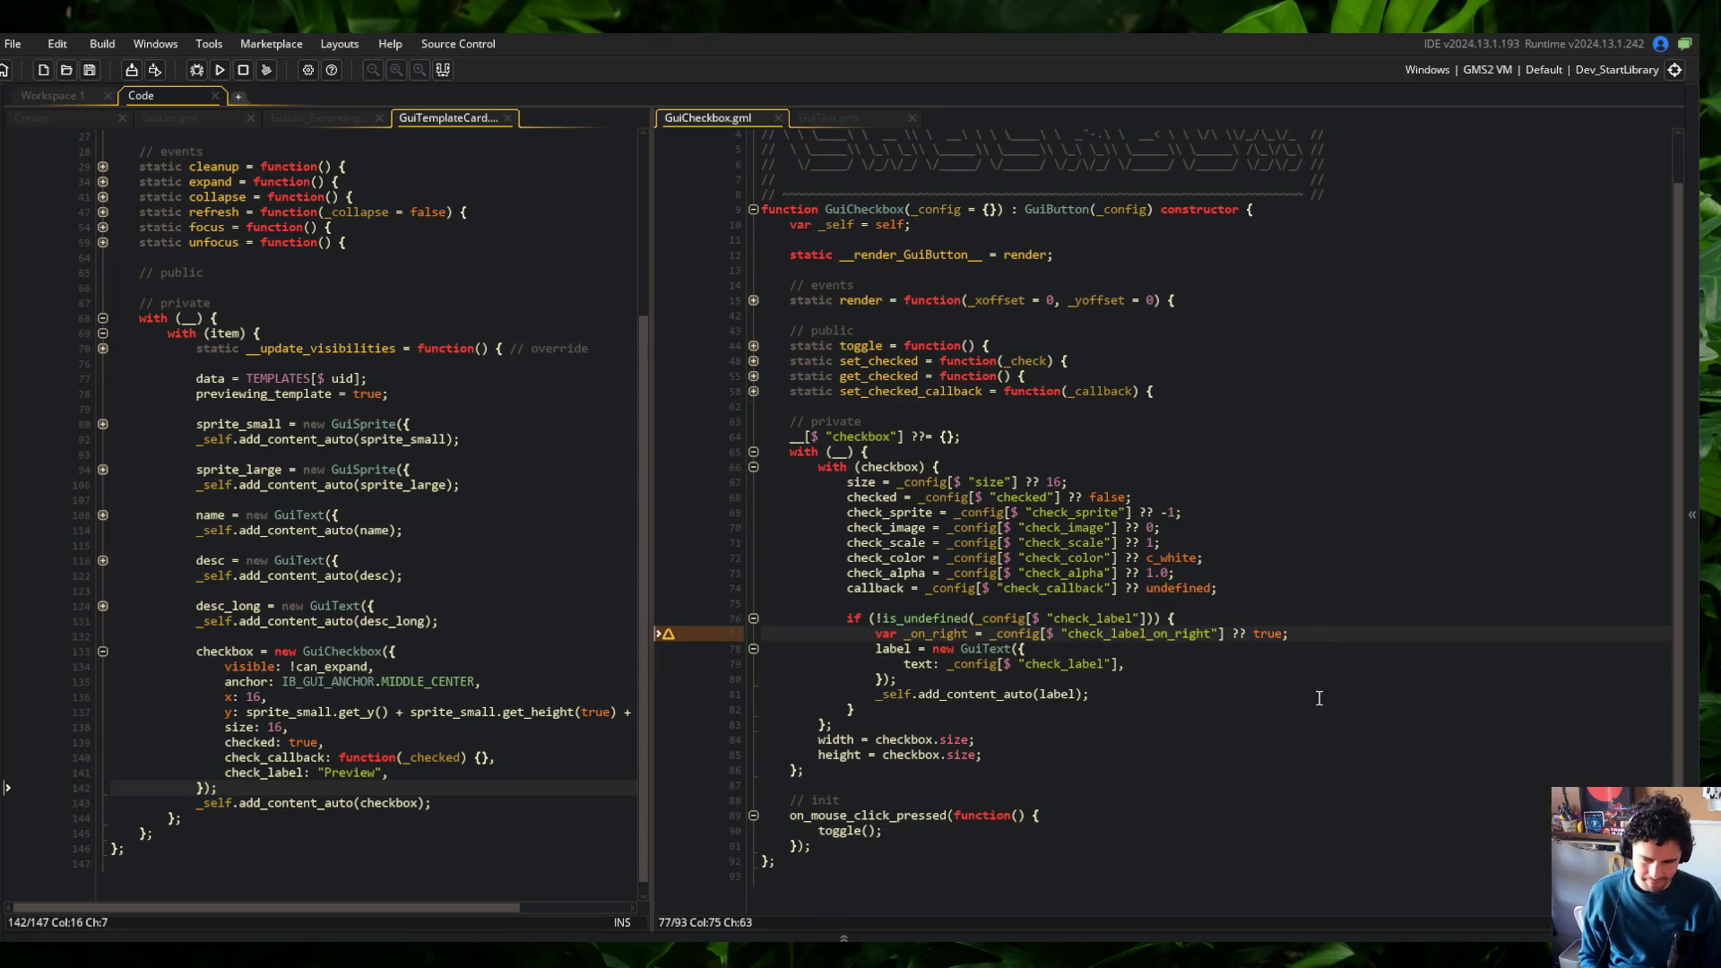
left_click_drag(1340, 603, 1347, 571)
key("ctrl+t")
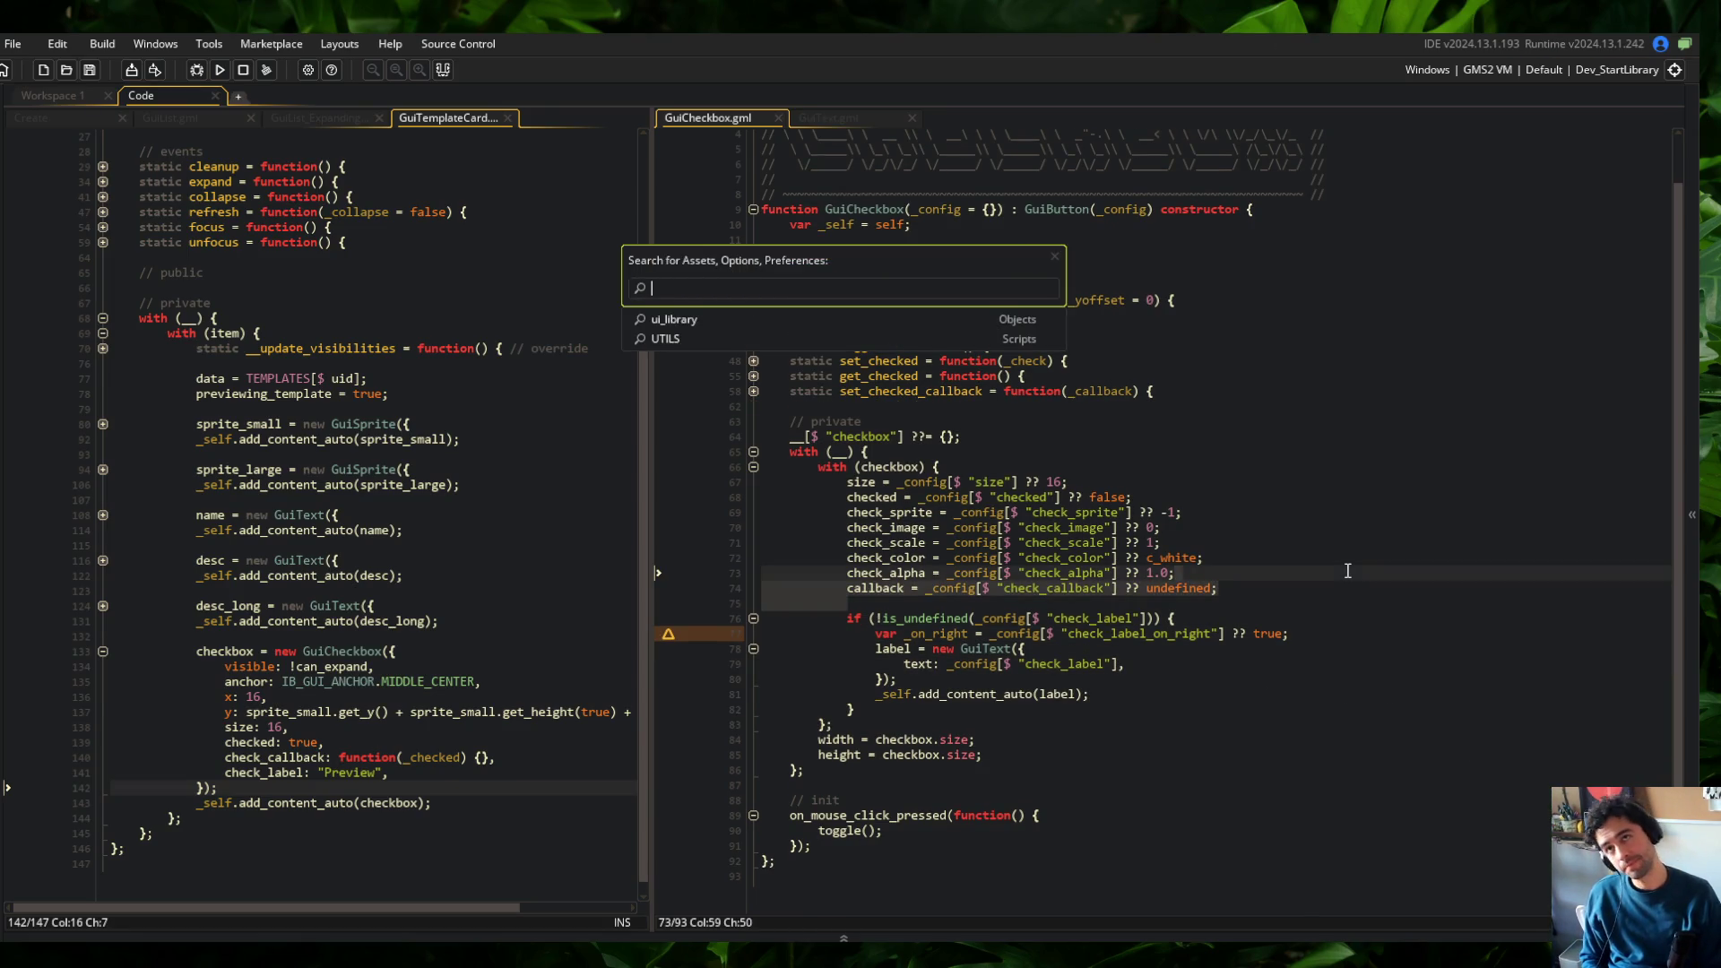
Open the GuiBase script by searching 'GuiB' and go to IB_GUI_ORIENTATION
left_click(1459, 243)
key("ctrl+t")
type("GuiB")
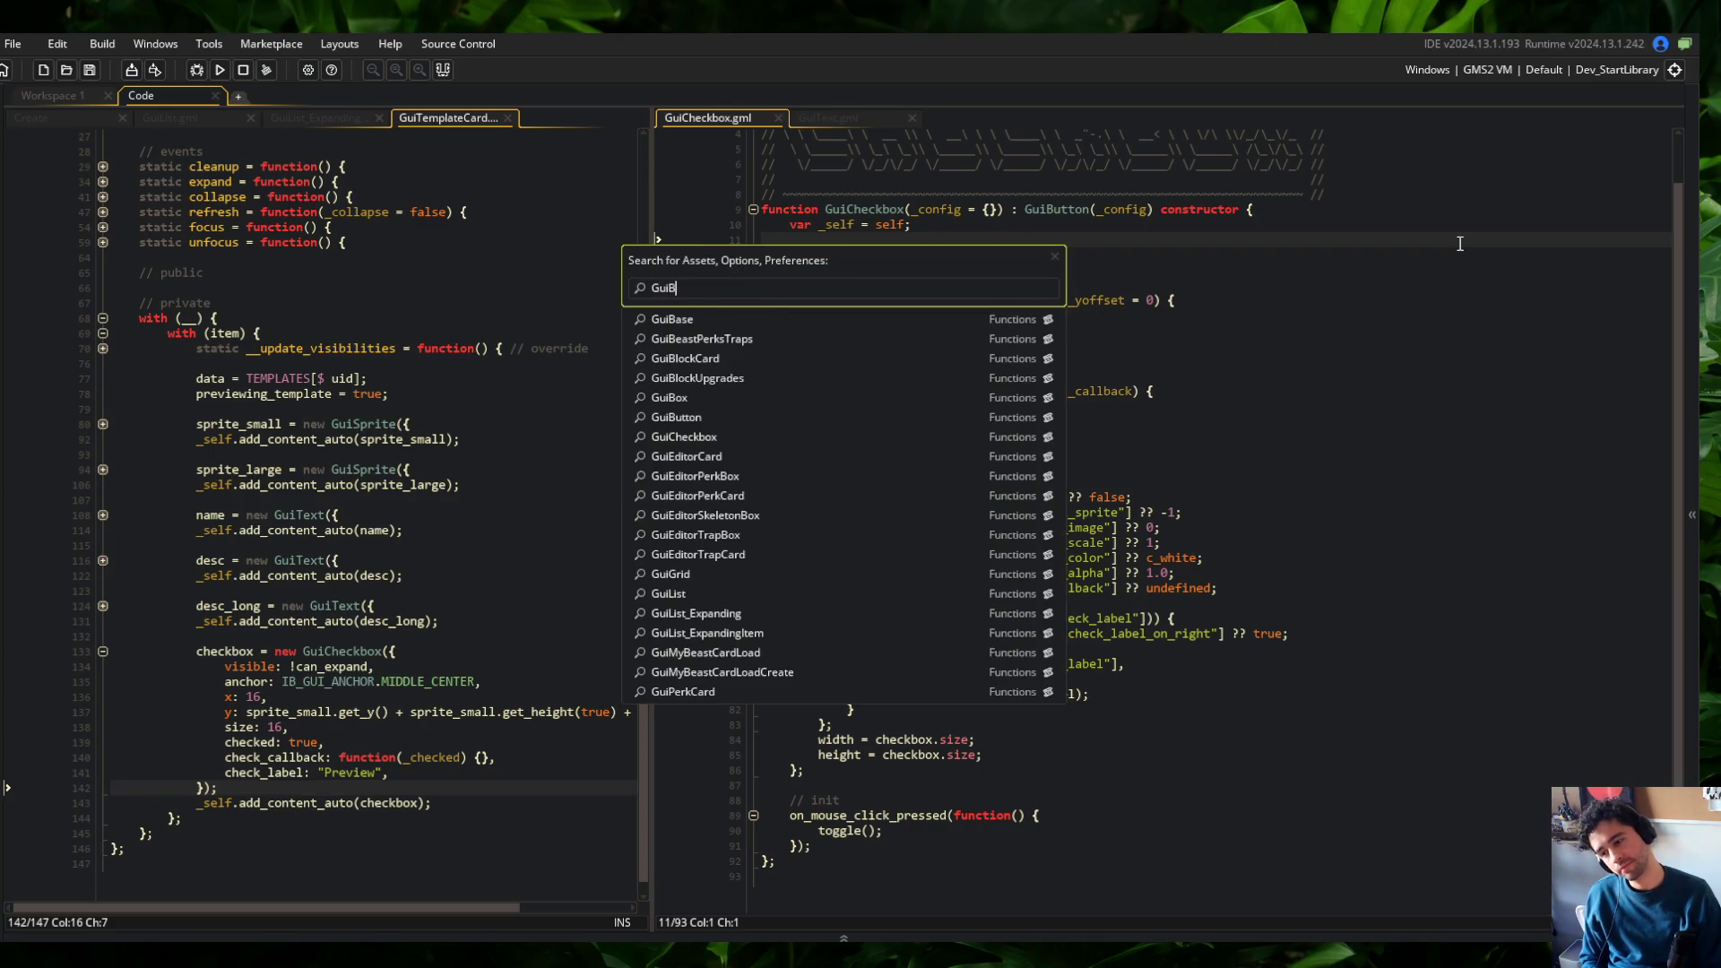
key("Return")
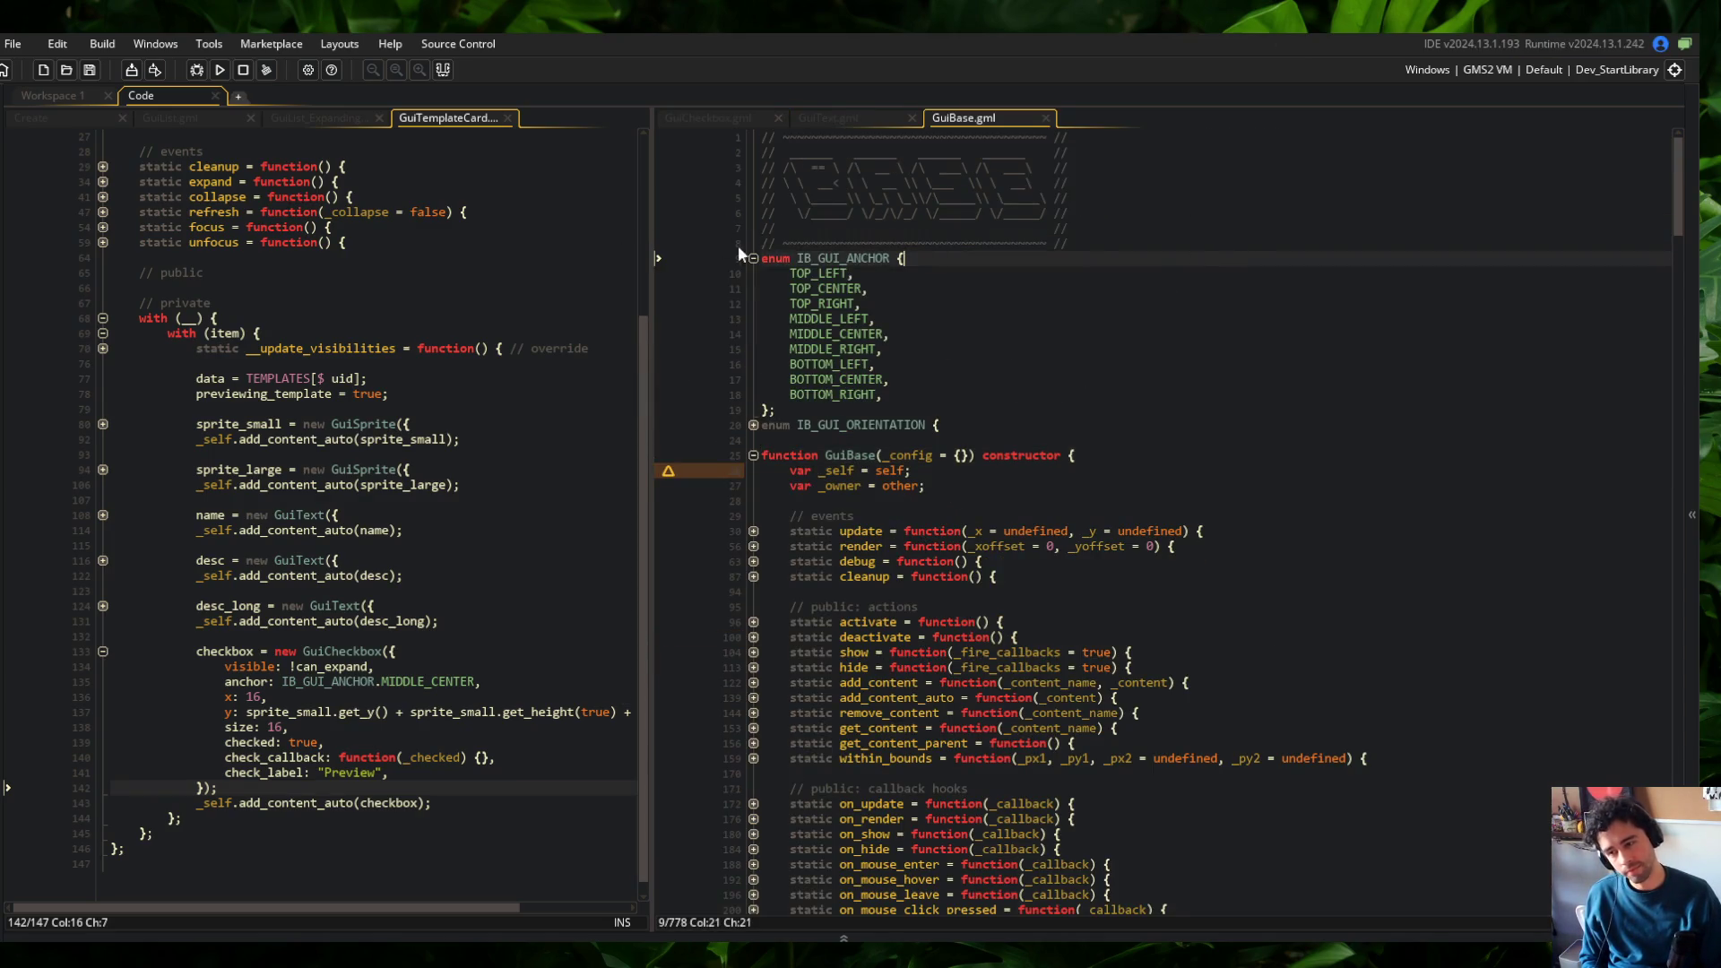
left_click(753, 258)
left_click(982, 274)
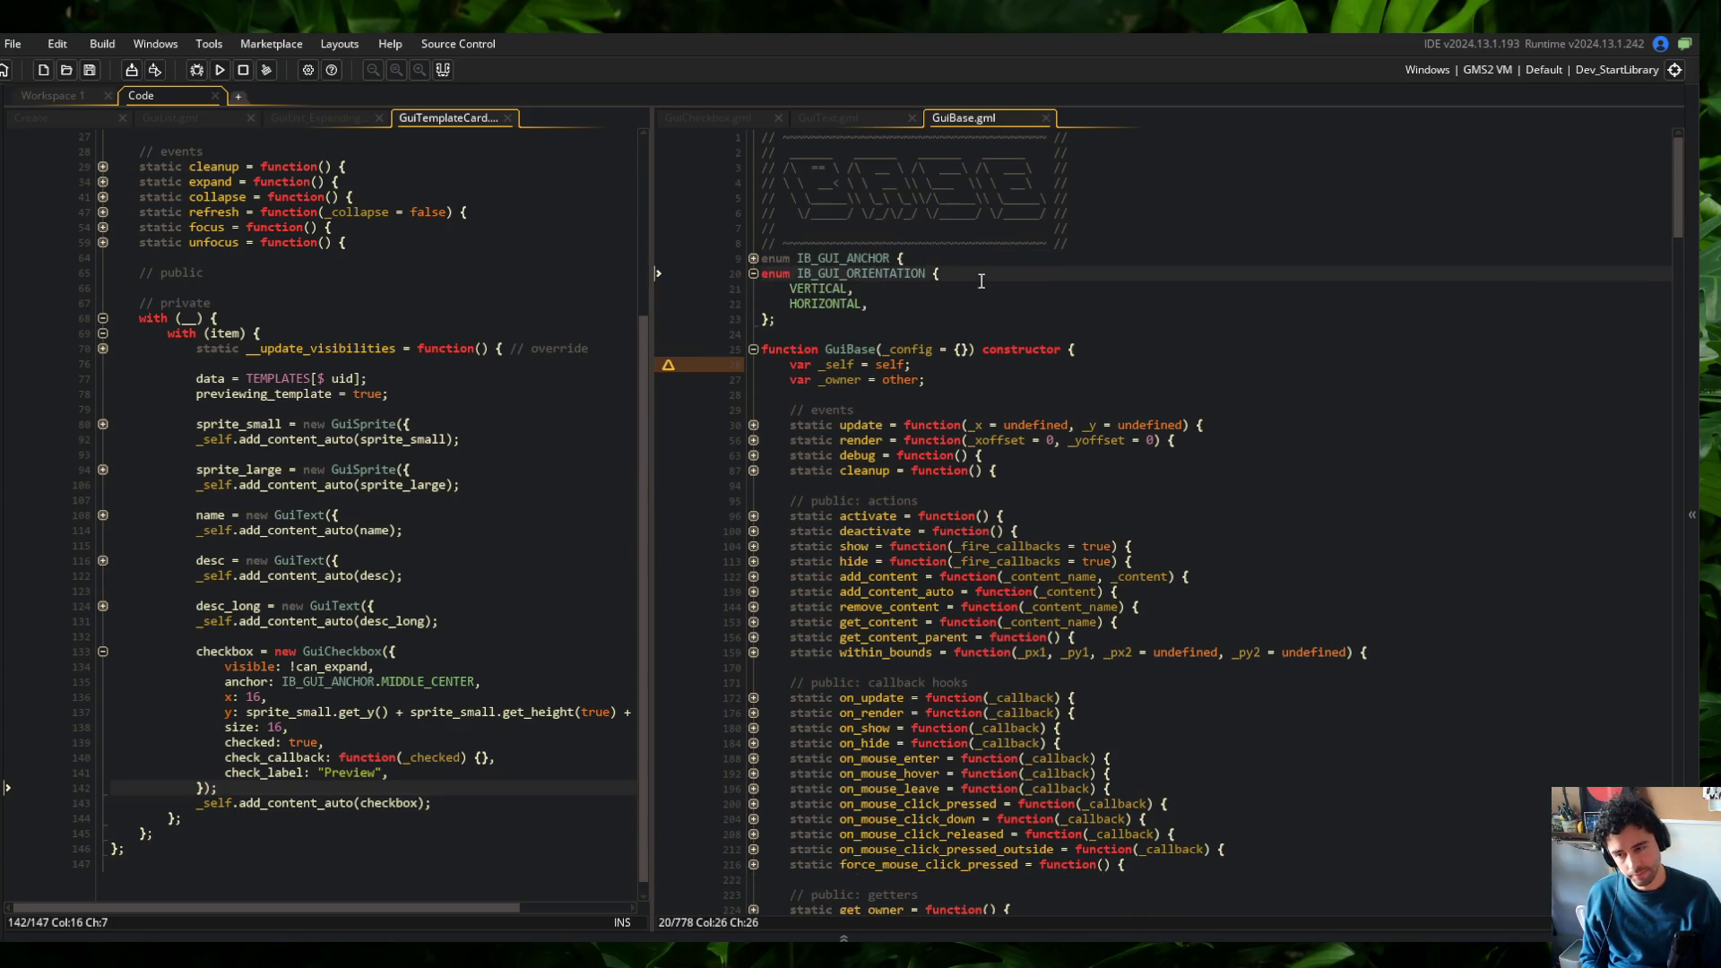
Add enum IB_GUI_SIDE with LEFT = -1 and RIGHT below IB_GUI_ORIENTATION, and save
key("Return")
type("enum ")
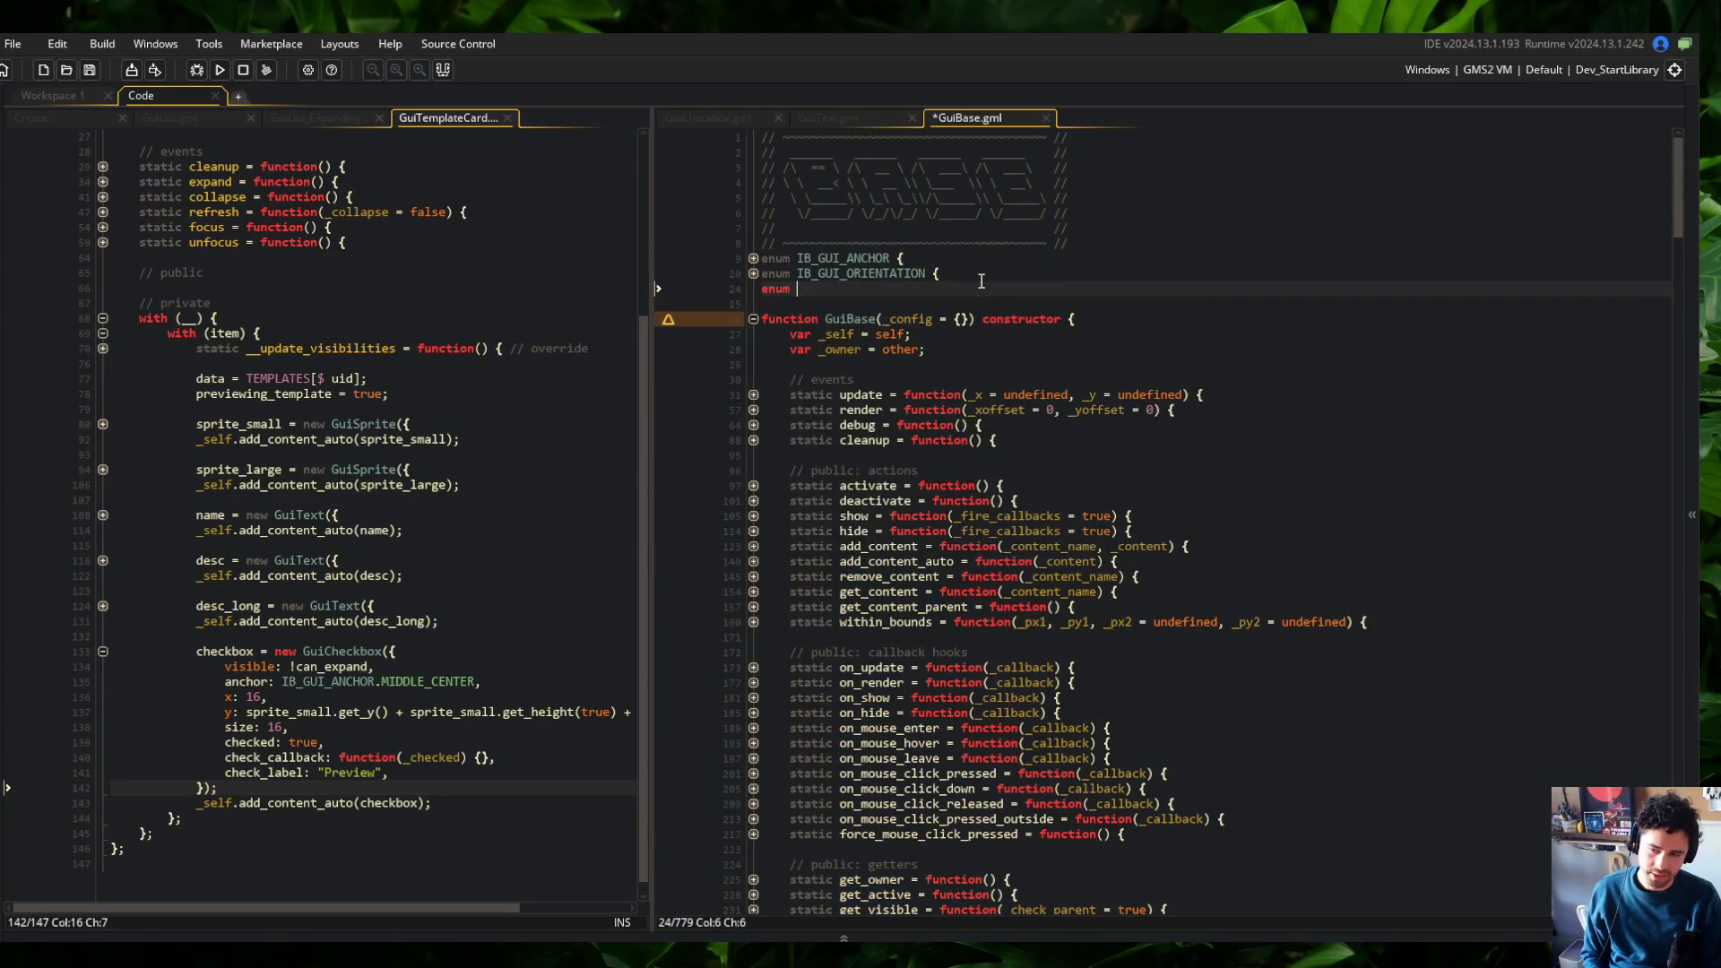
type("IB_GUI_SIDE")
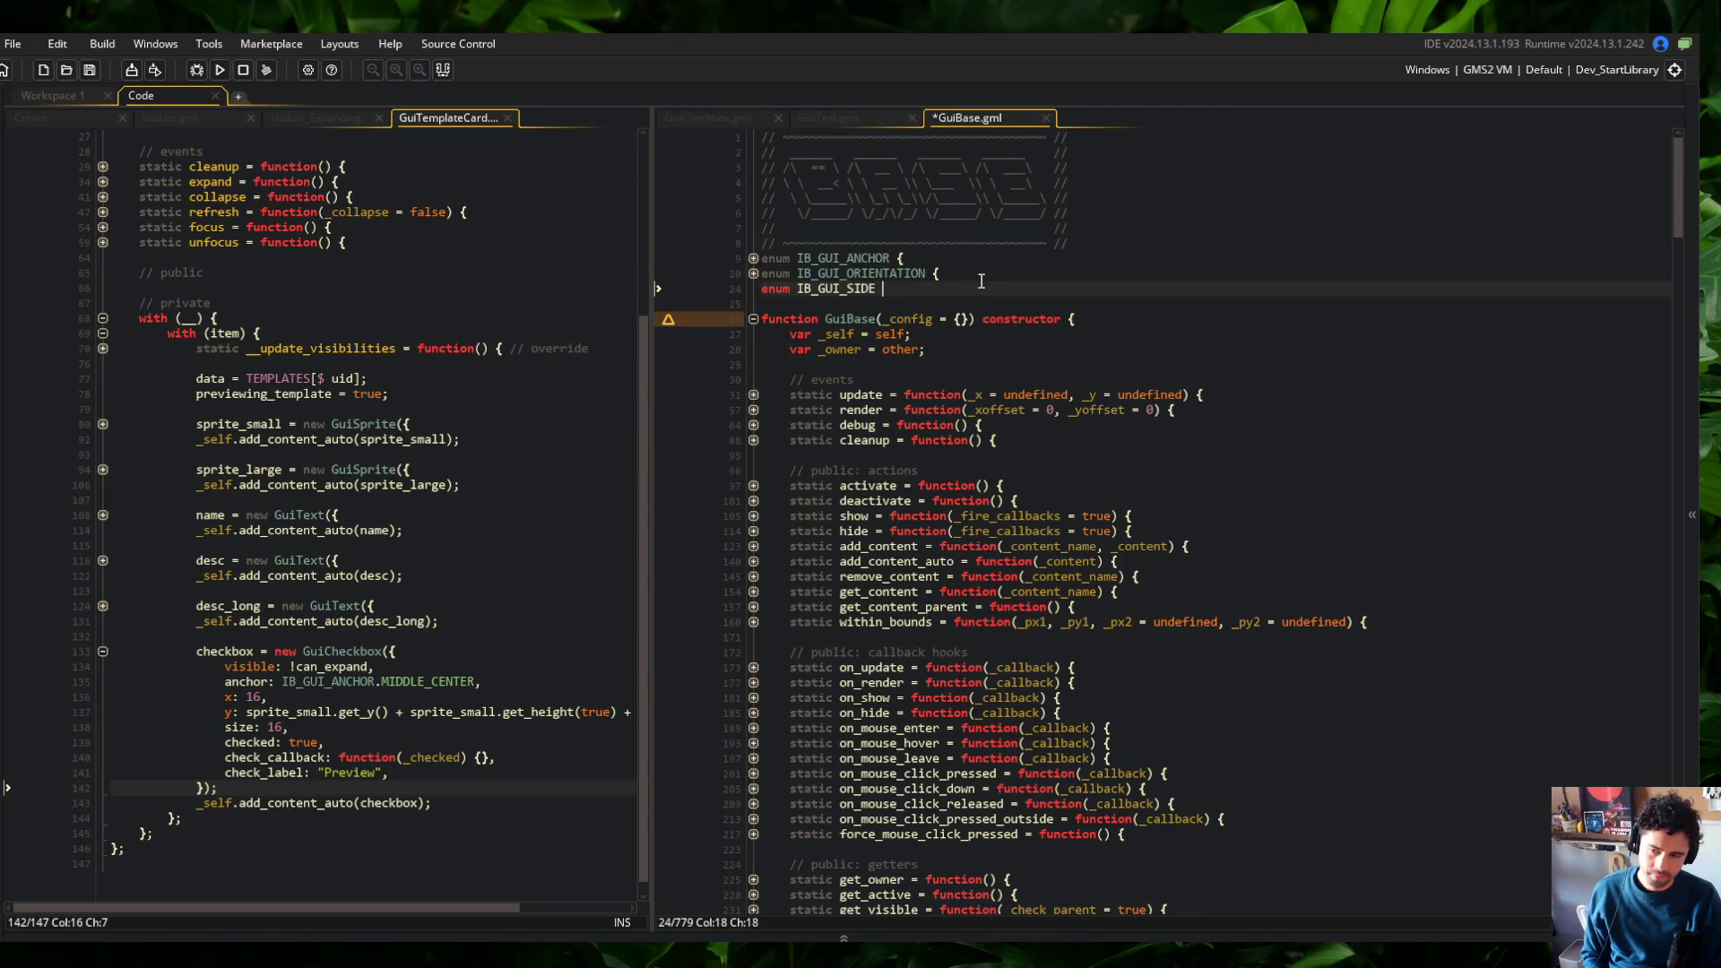
key("Return")
type("LEFT,")
type(" = 1")
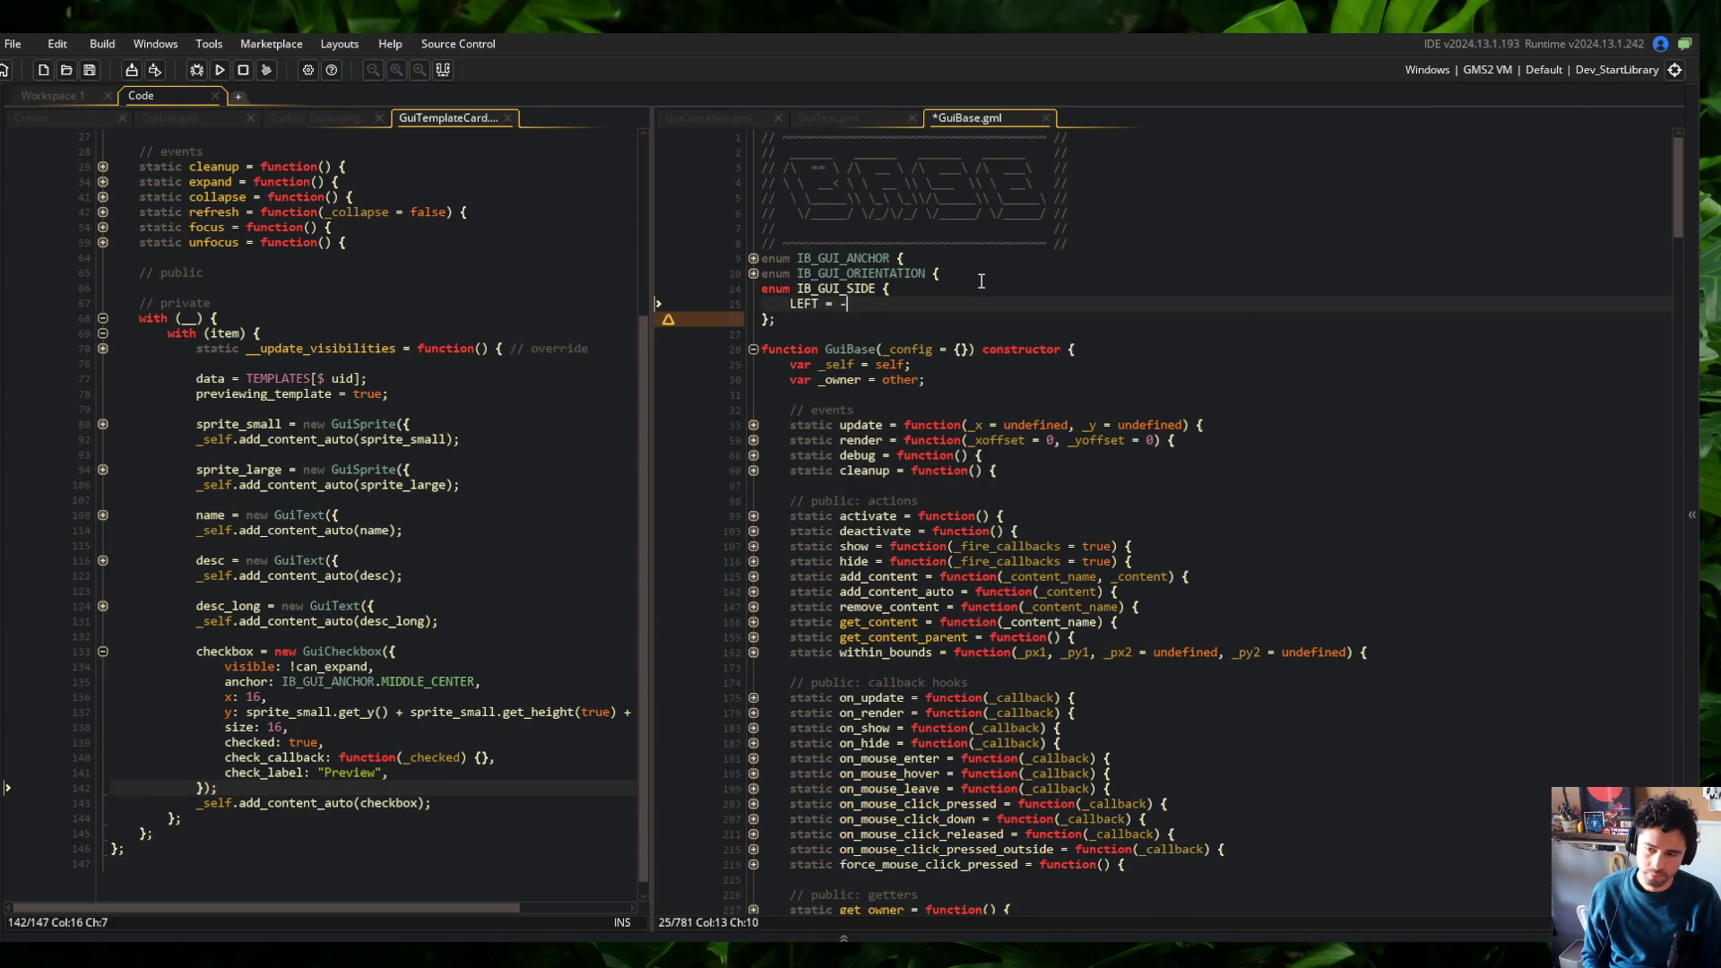
key("BackSpace")
type("-1,")
key("Return")
type("RIGHT + 1,")
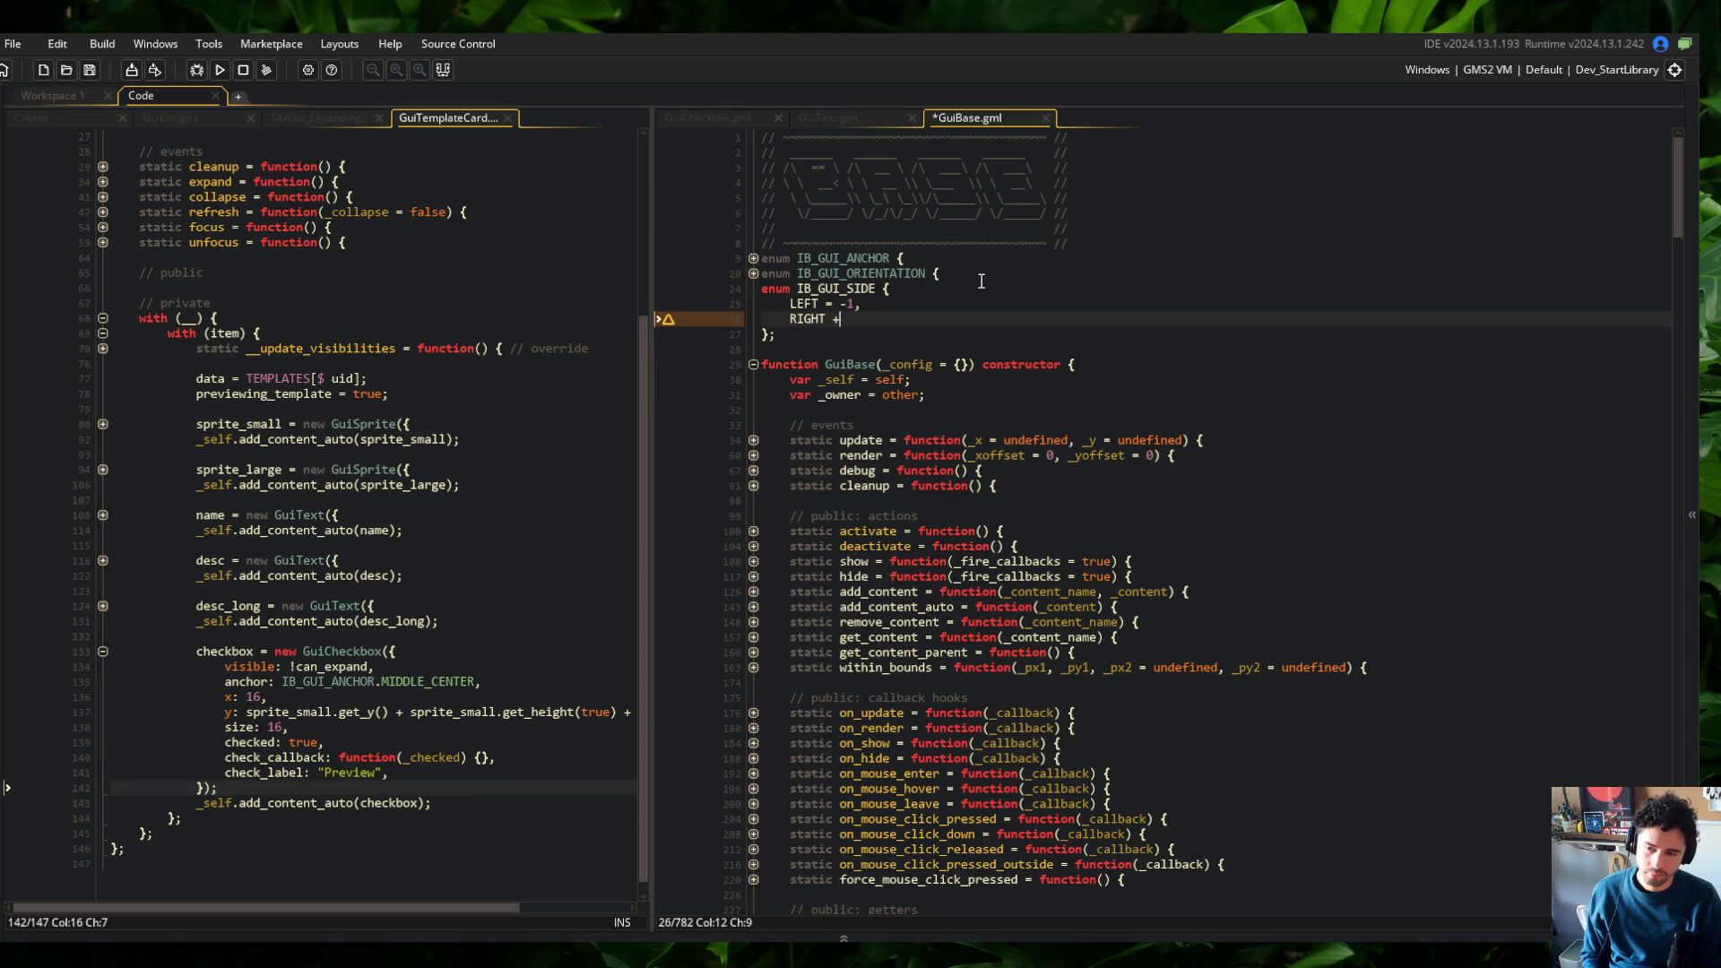
key("ctrl+s")
key("ctrl+shift+Tab")
key("ctrl+shift+Tab")
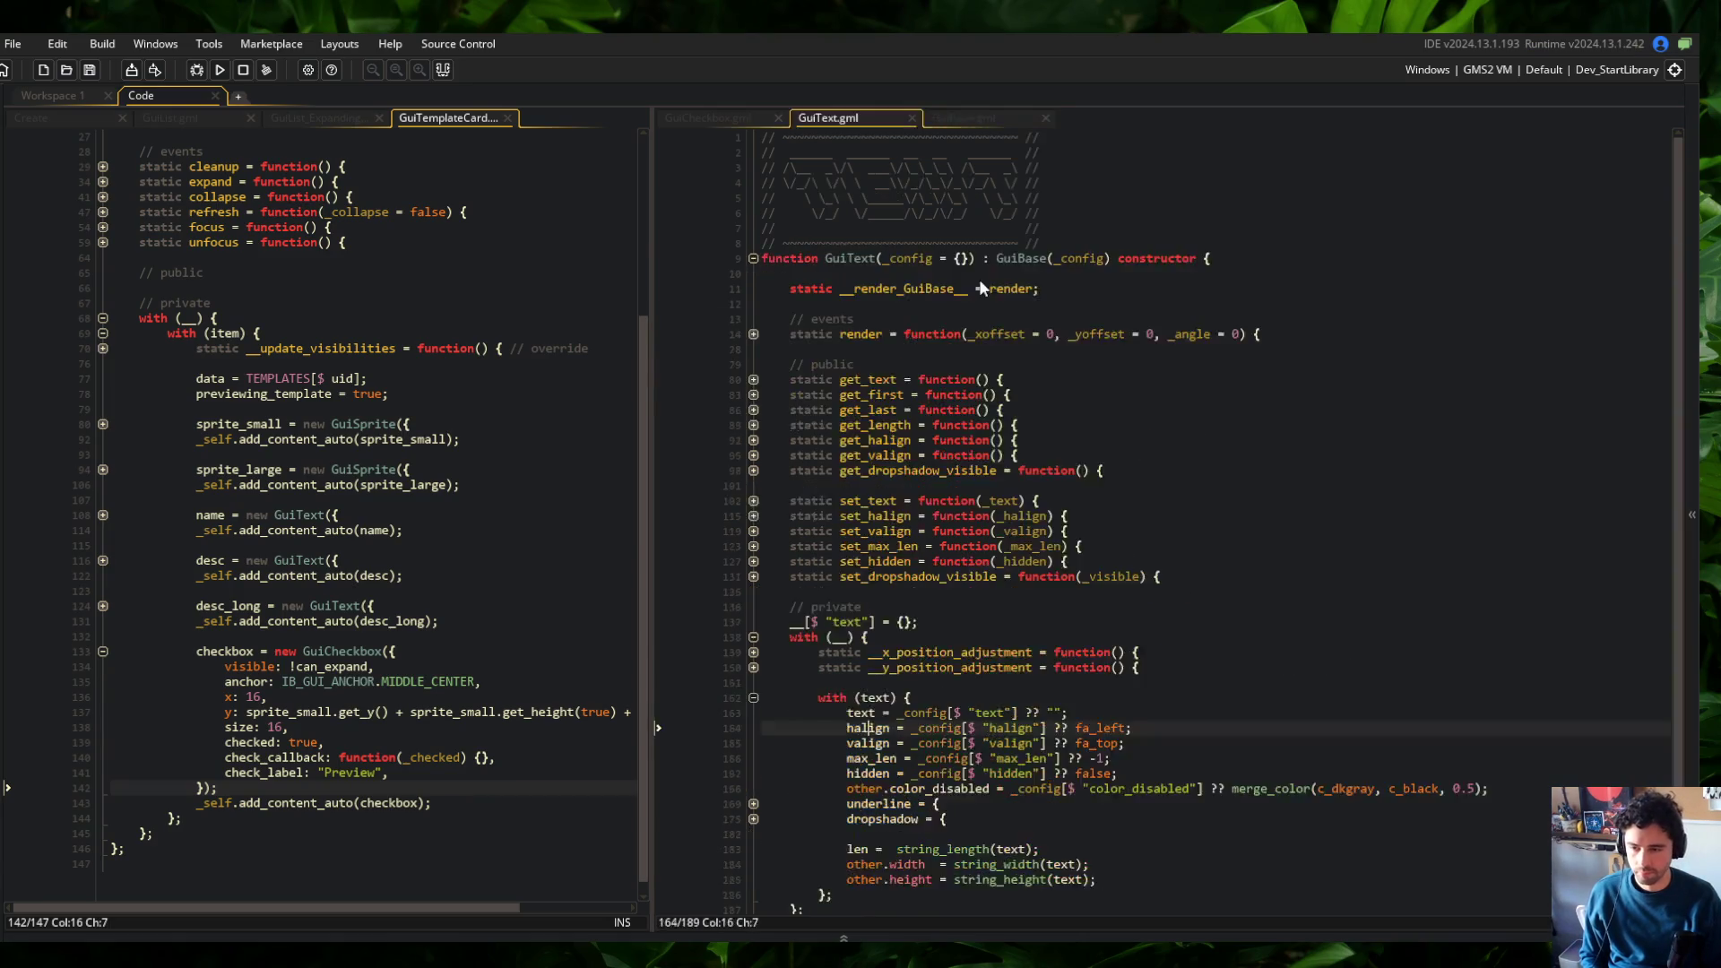
Rename the label option to check_label_side with default IB_GUI_SIDE.RIGHT and save
left_click(1203, 662)
key("Return")
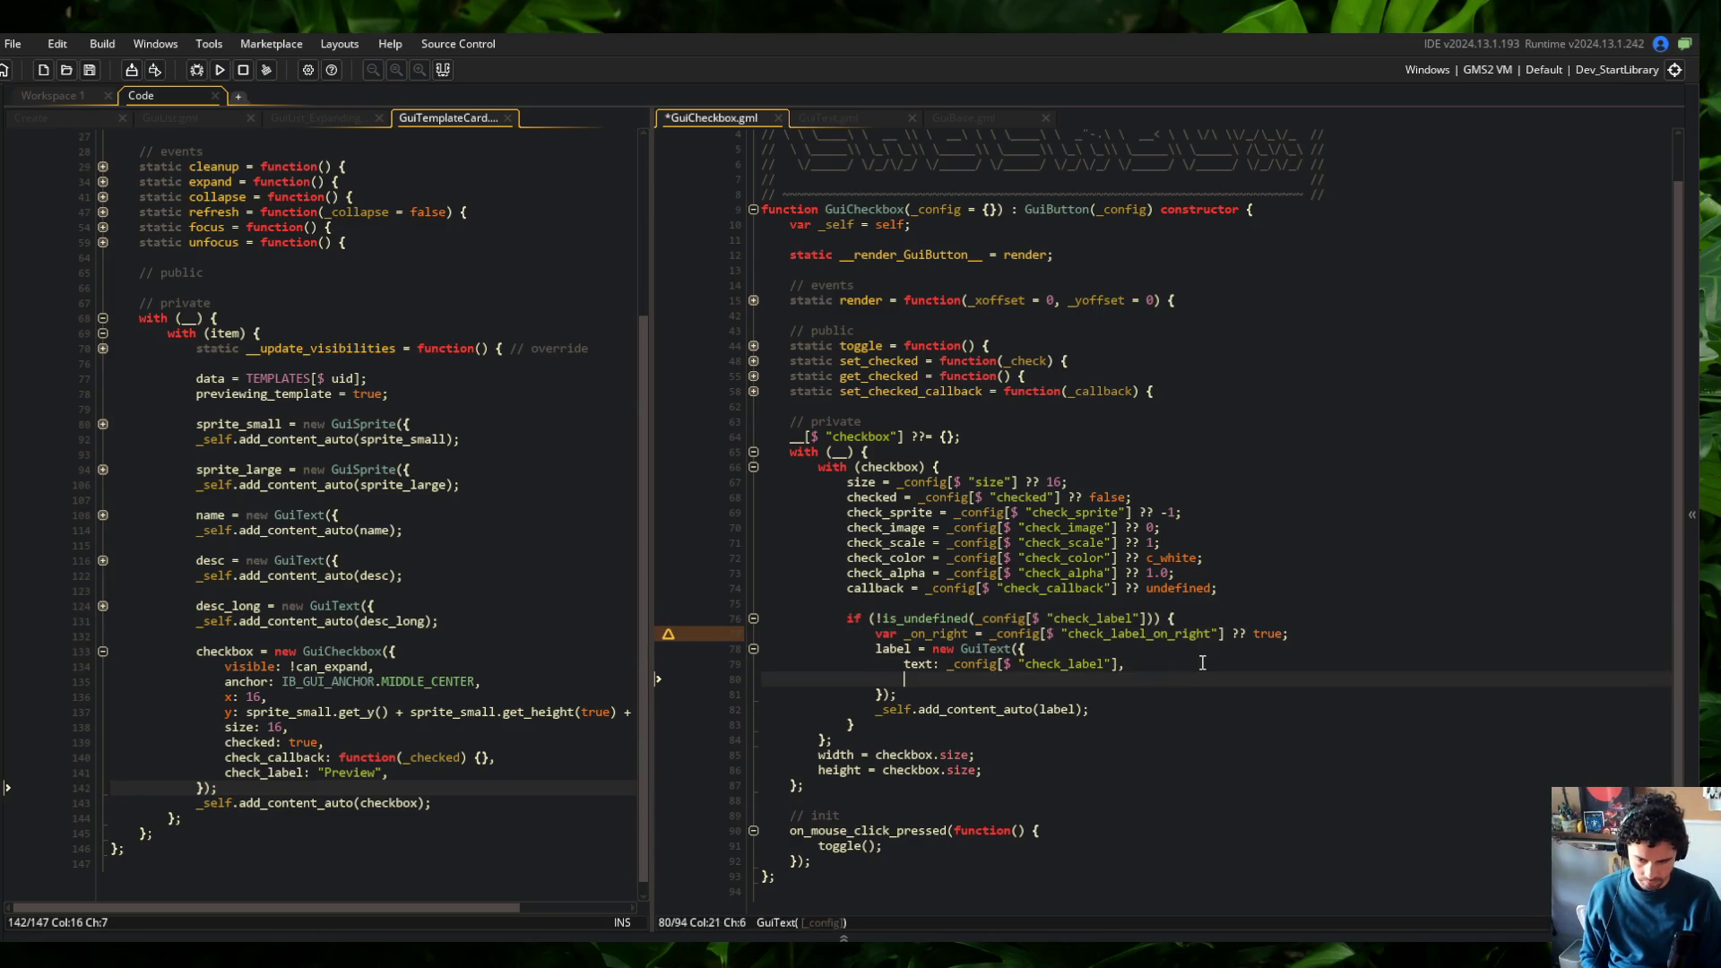
key("Up")
key("Up")
key("Up")
key("Left")
key("Left")
key("Left")
key("BackSpace")
key("BackSpace")
key("BackSpace")
type("_side")
key("End")
key("Left")
key("BackSpace")
key("BackSpace")
key("BackSpace")
type("IB_GUI_")
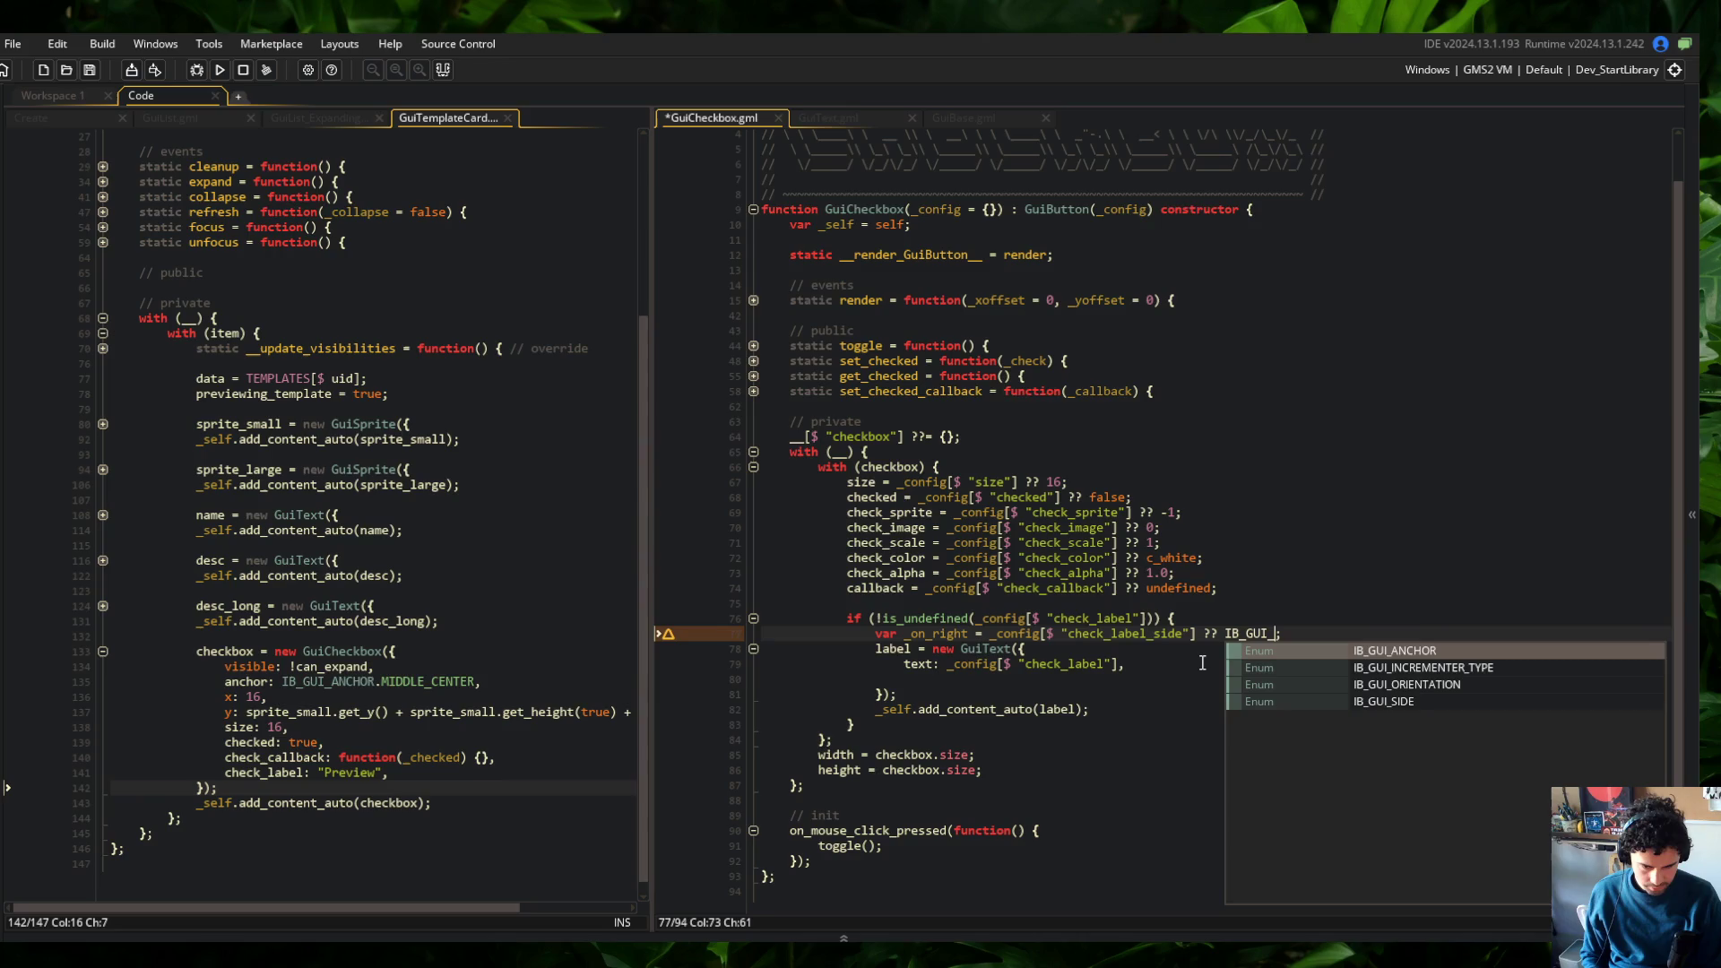
key("Down")
key("Down")
key("Down")
key("Return")
type("RIGHT")
key("ctrl+s")
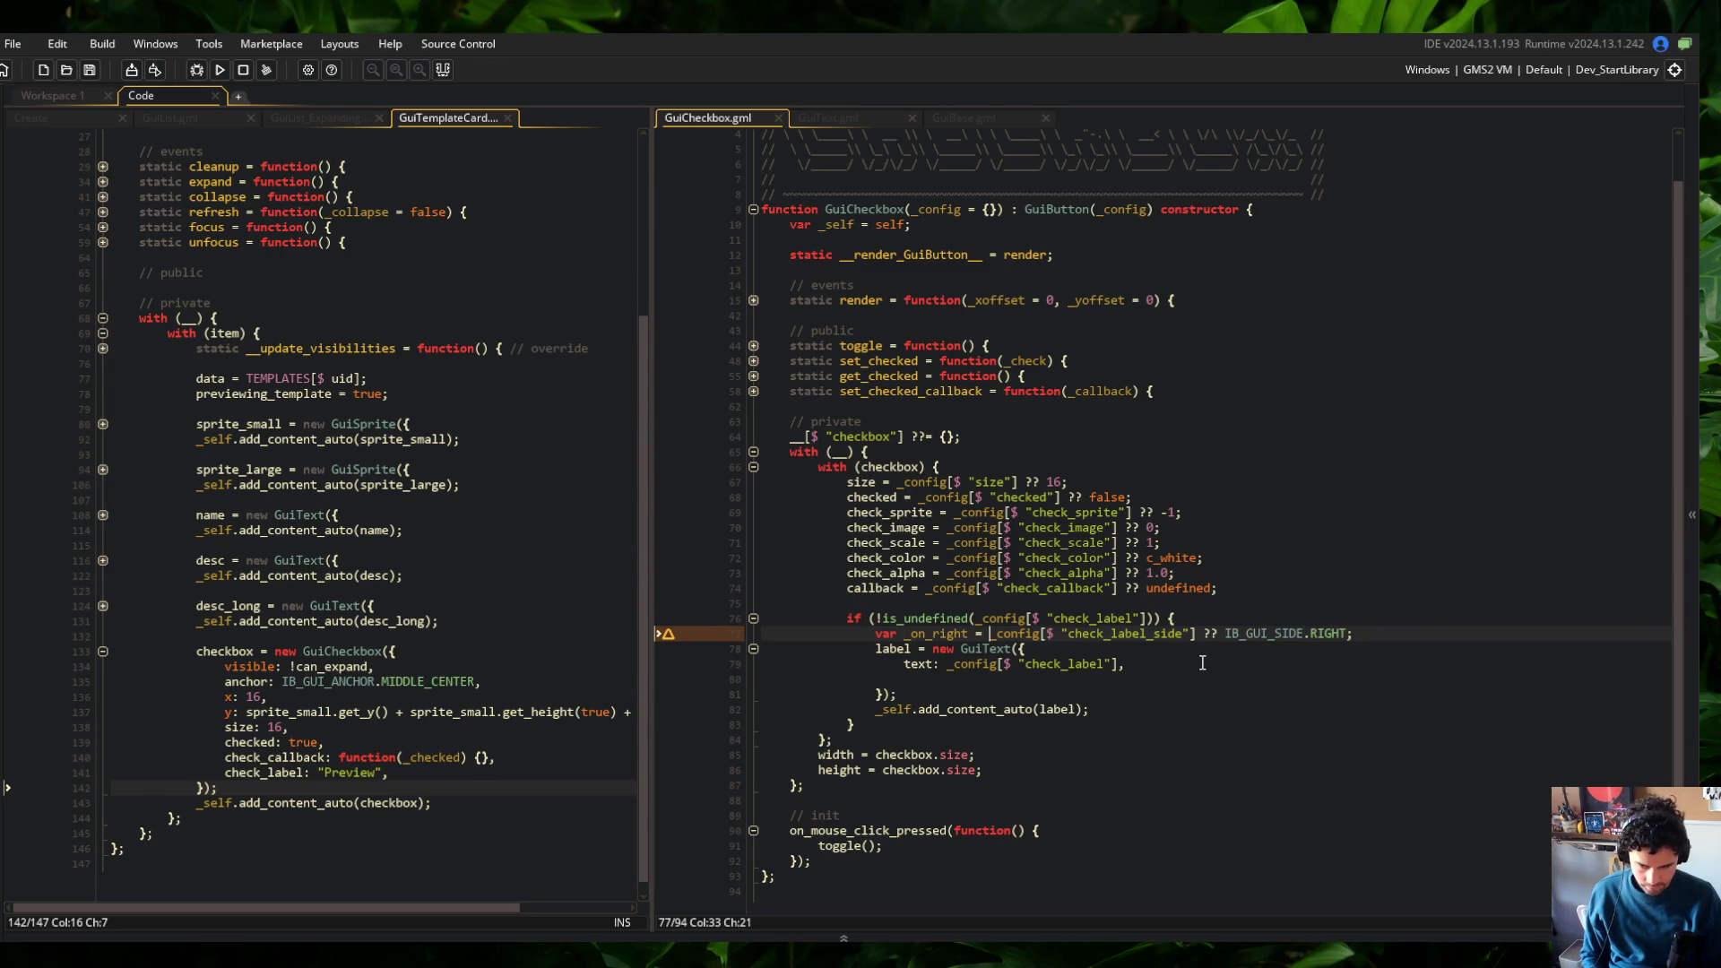
Rename the _on_right variable to _side
key("BackSpace")
key("BackSpace")
key("BackSpace")
type("_side =")
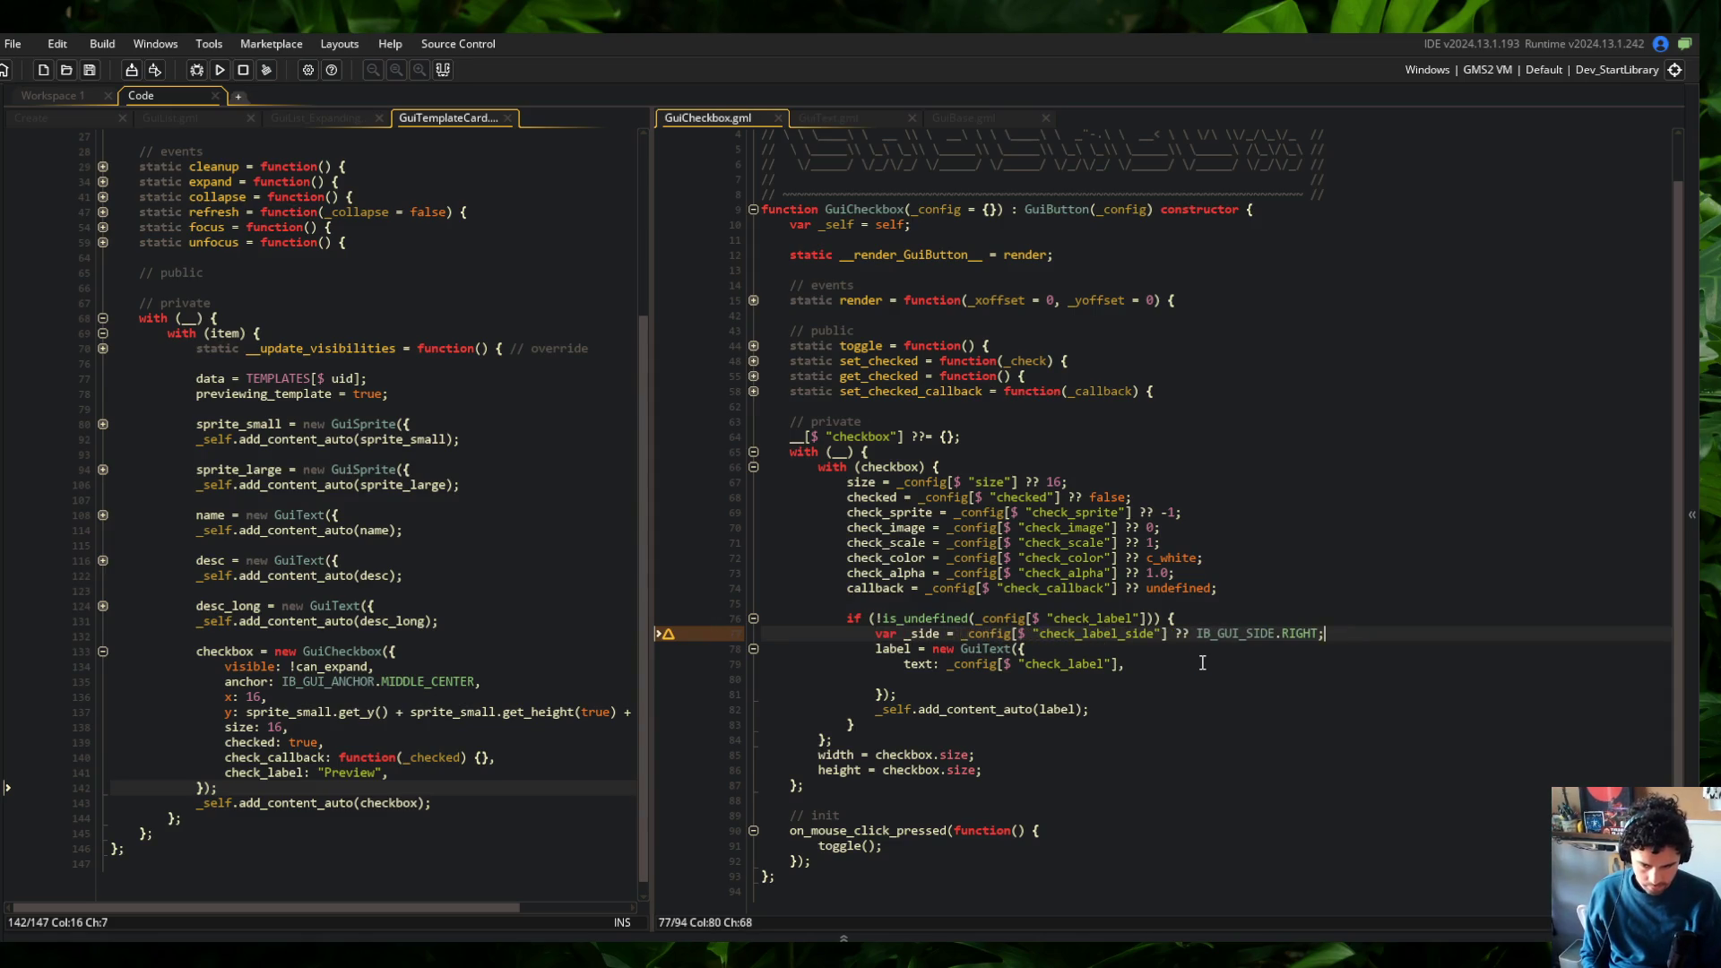
key("End")
key("Return")
scroll(1192, 663, "down", 1)
Give the label halign: fa_left and valign: fa_middle
left_click(1143, 670)
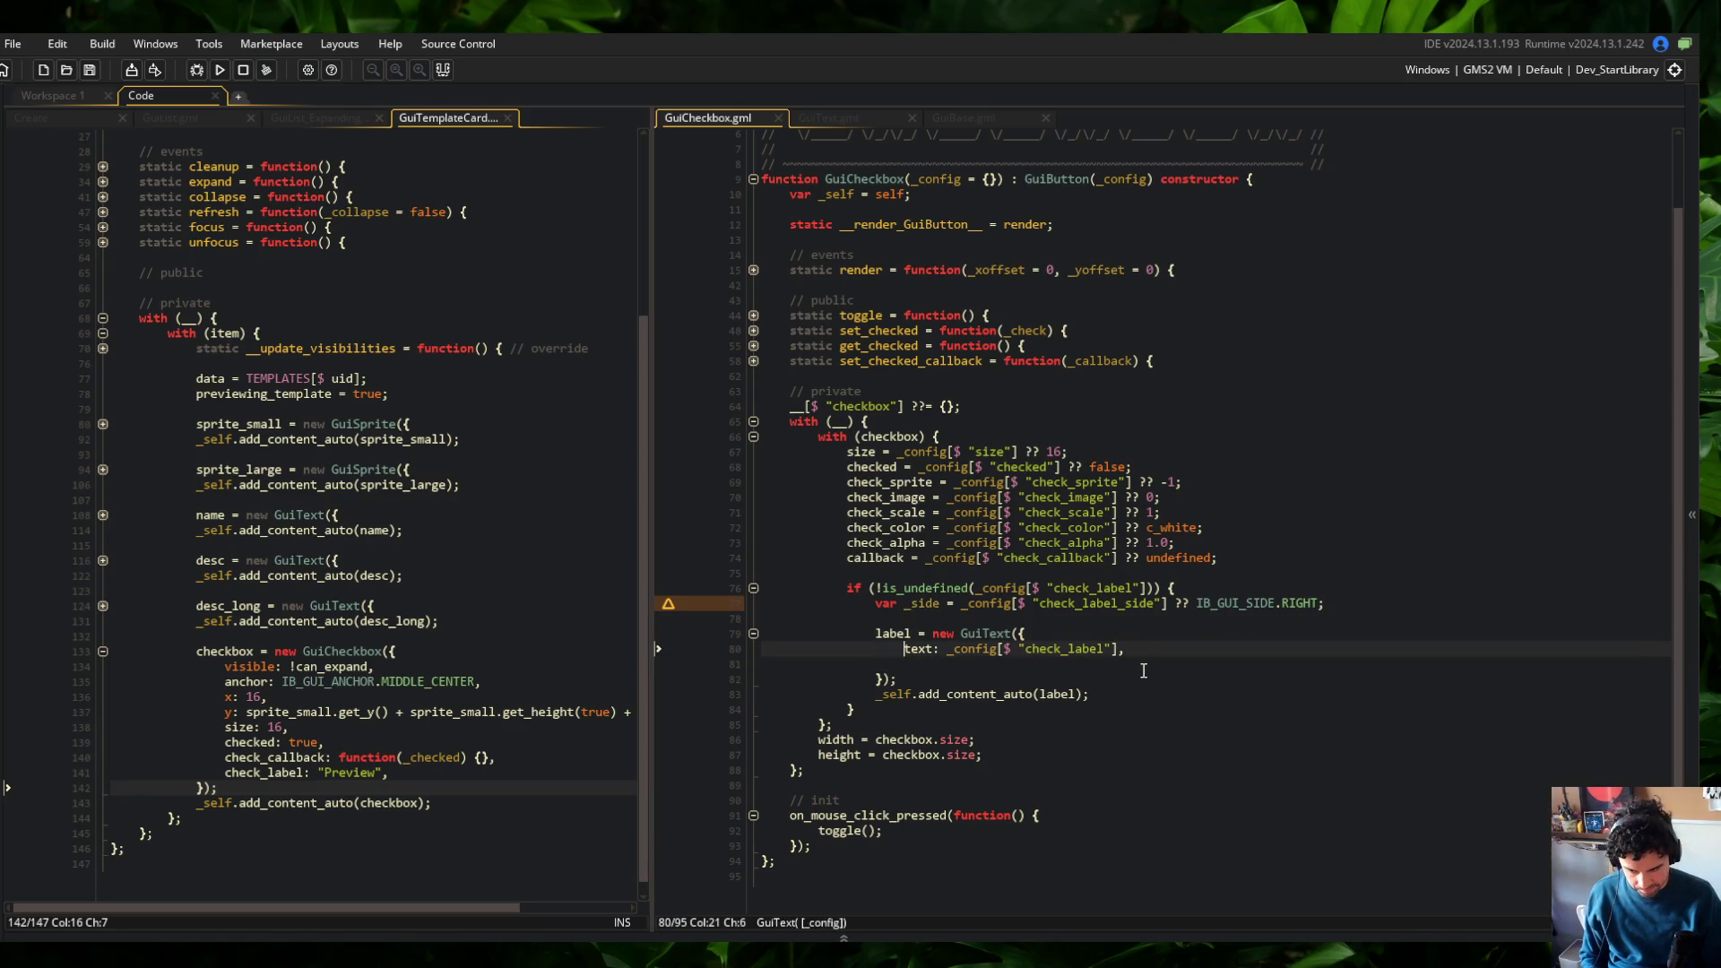
type("halign:")
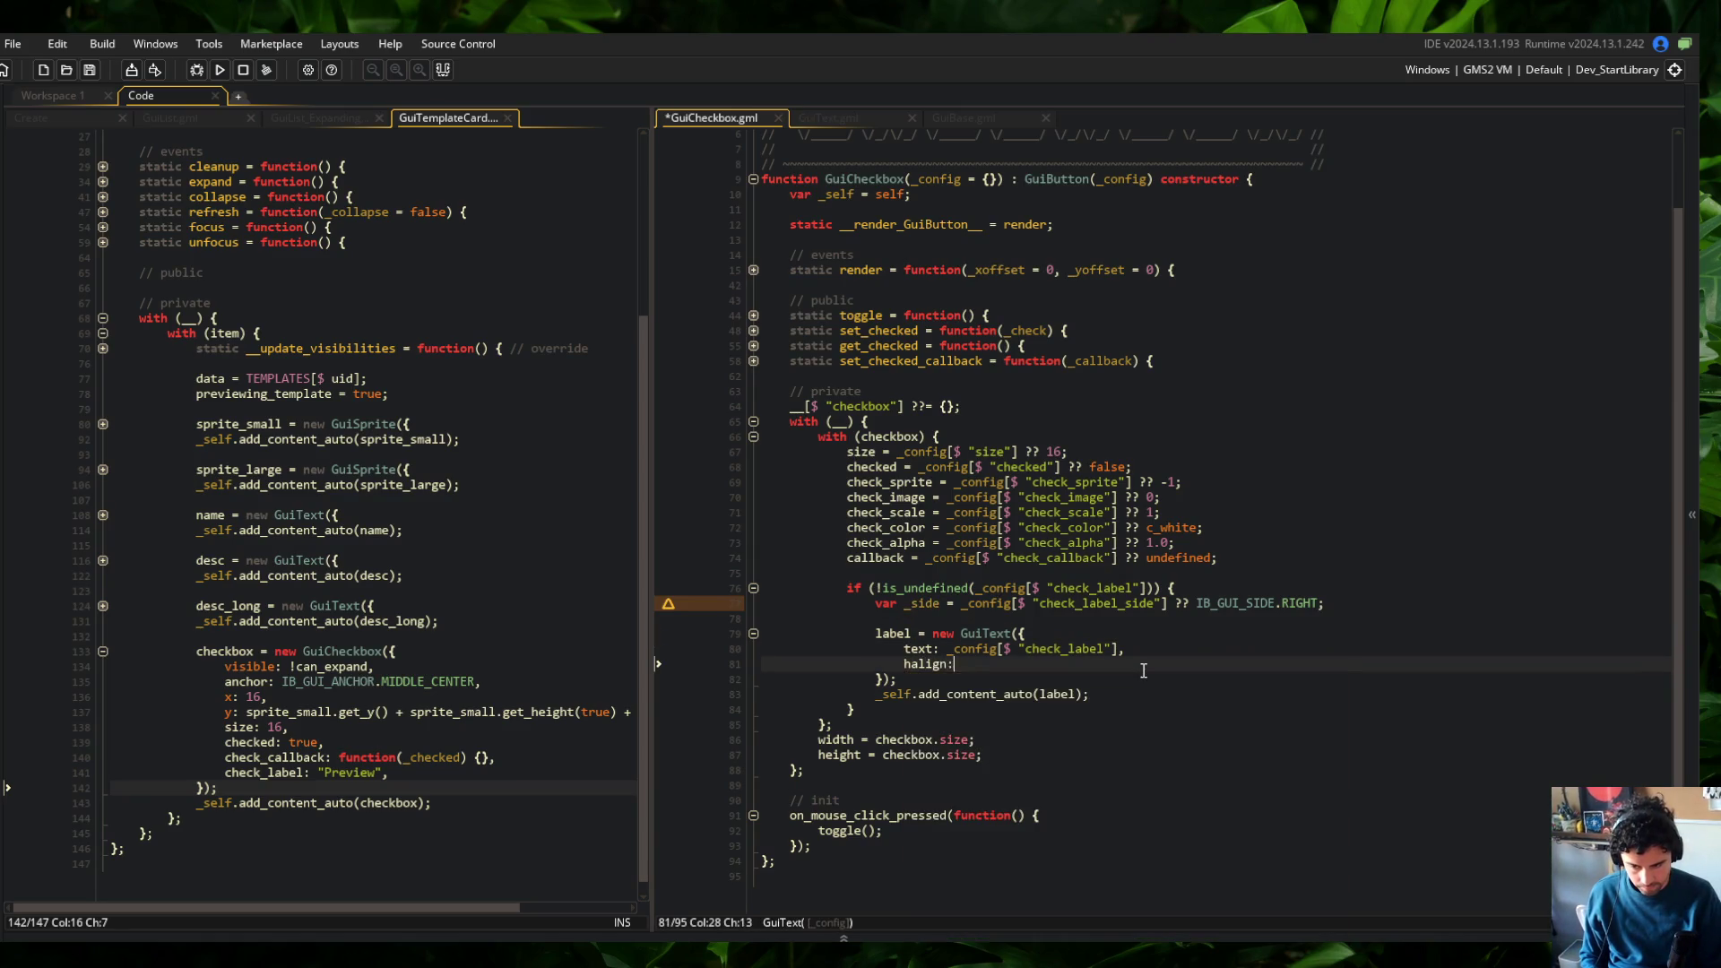
type(" _config[")
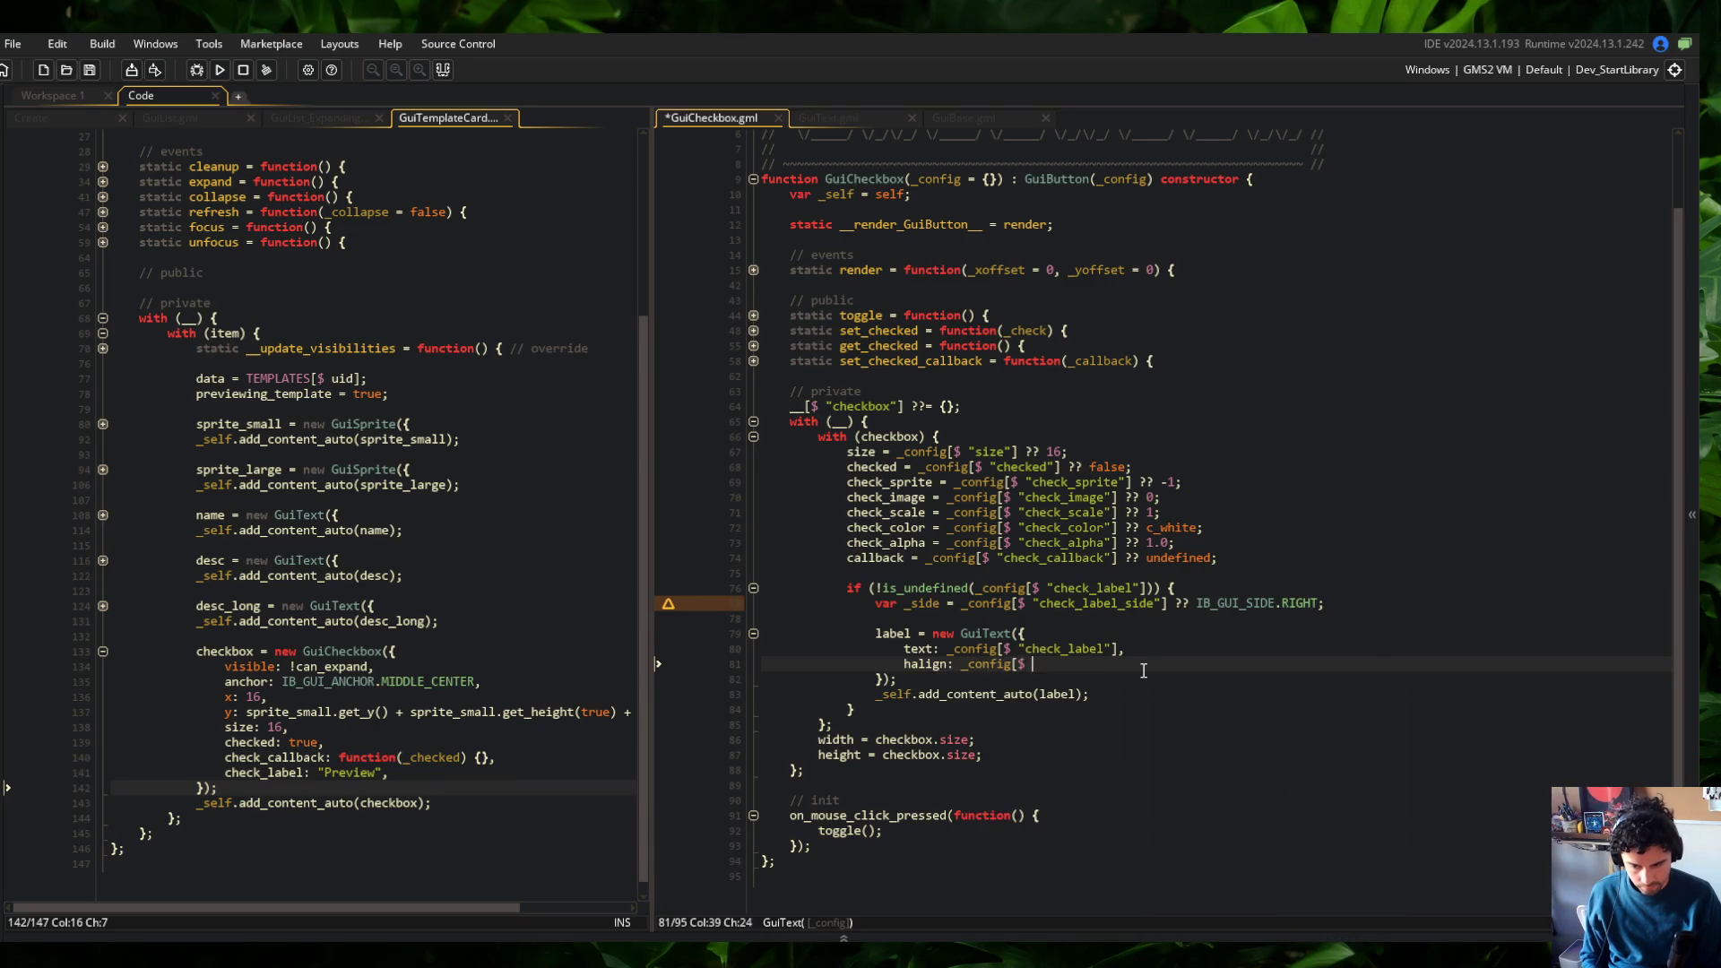
key("ctrl+BackSpace")
type("fa_left,")
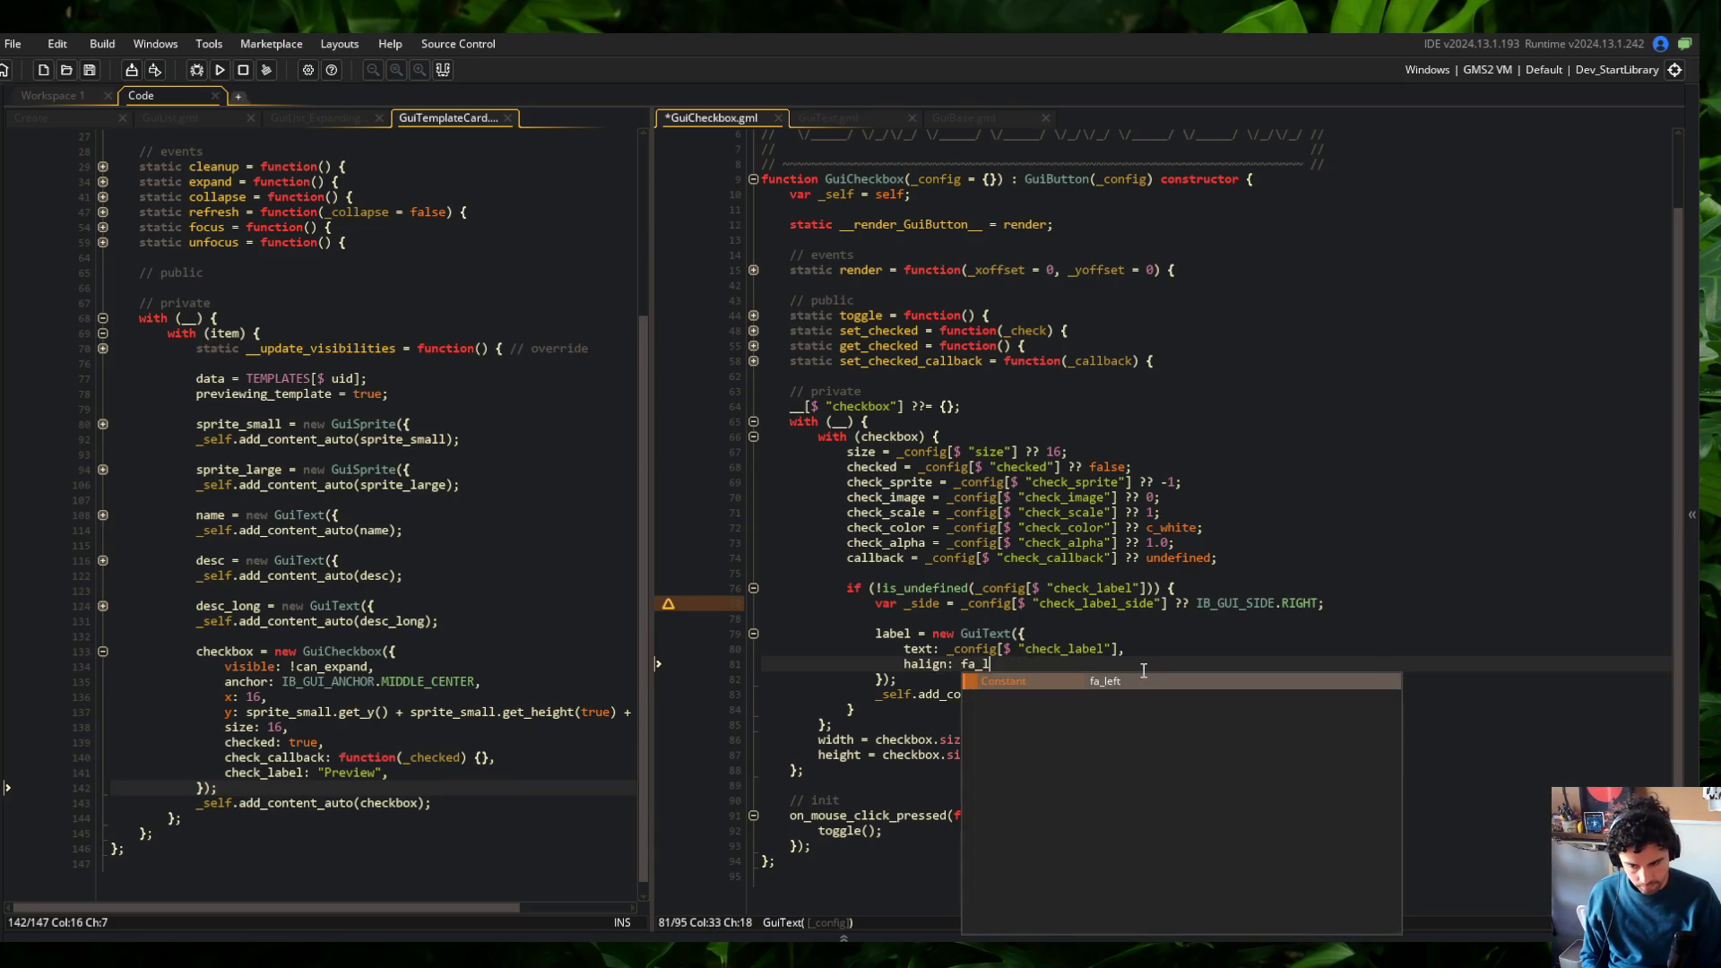
key("Return")
type("valign:")
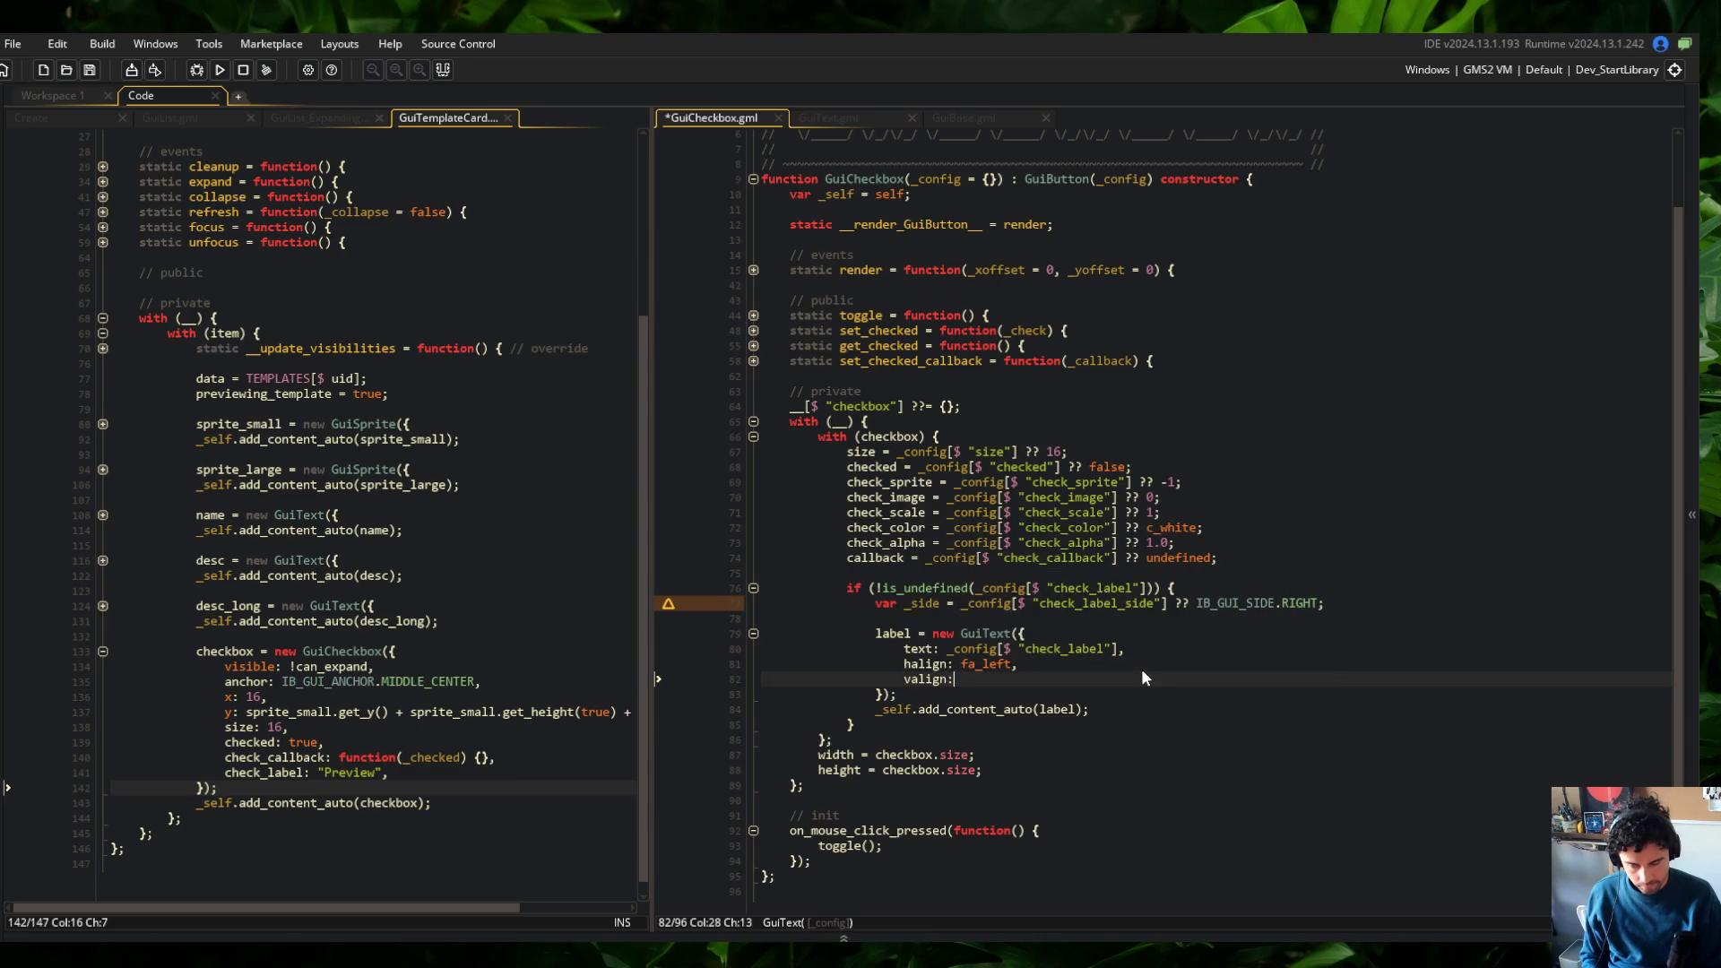
type("fa_top,")
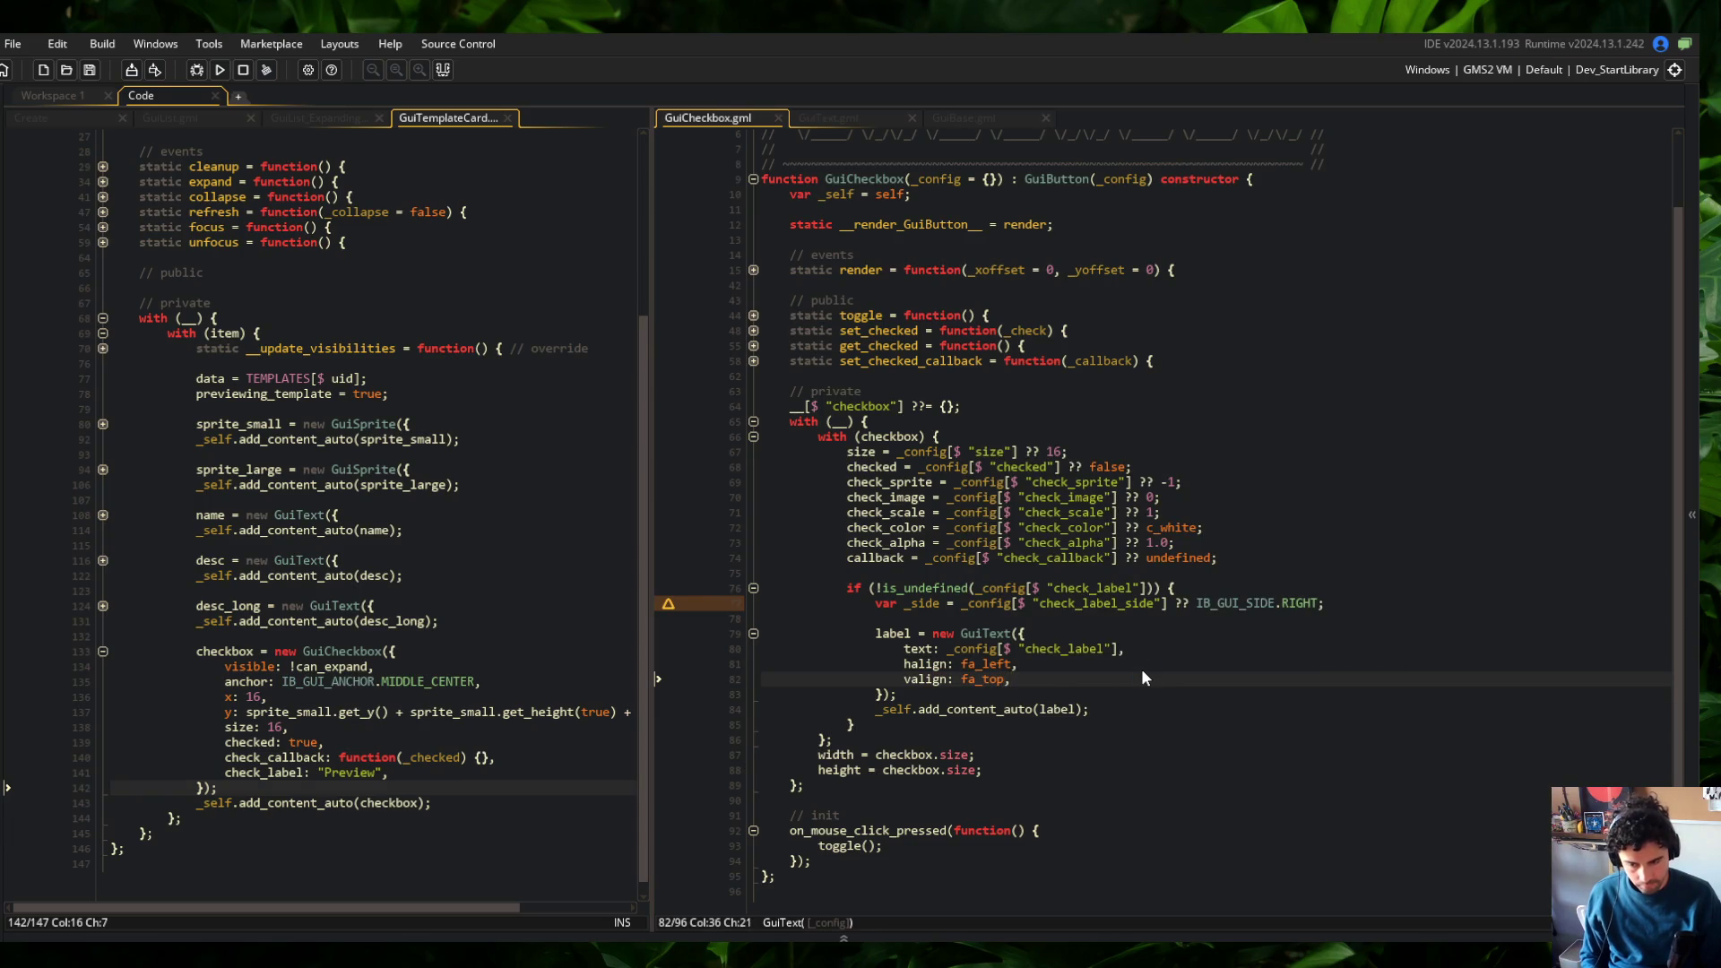
type("_")
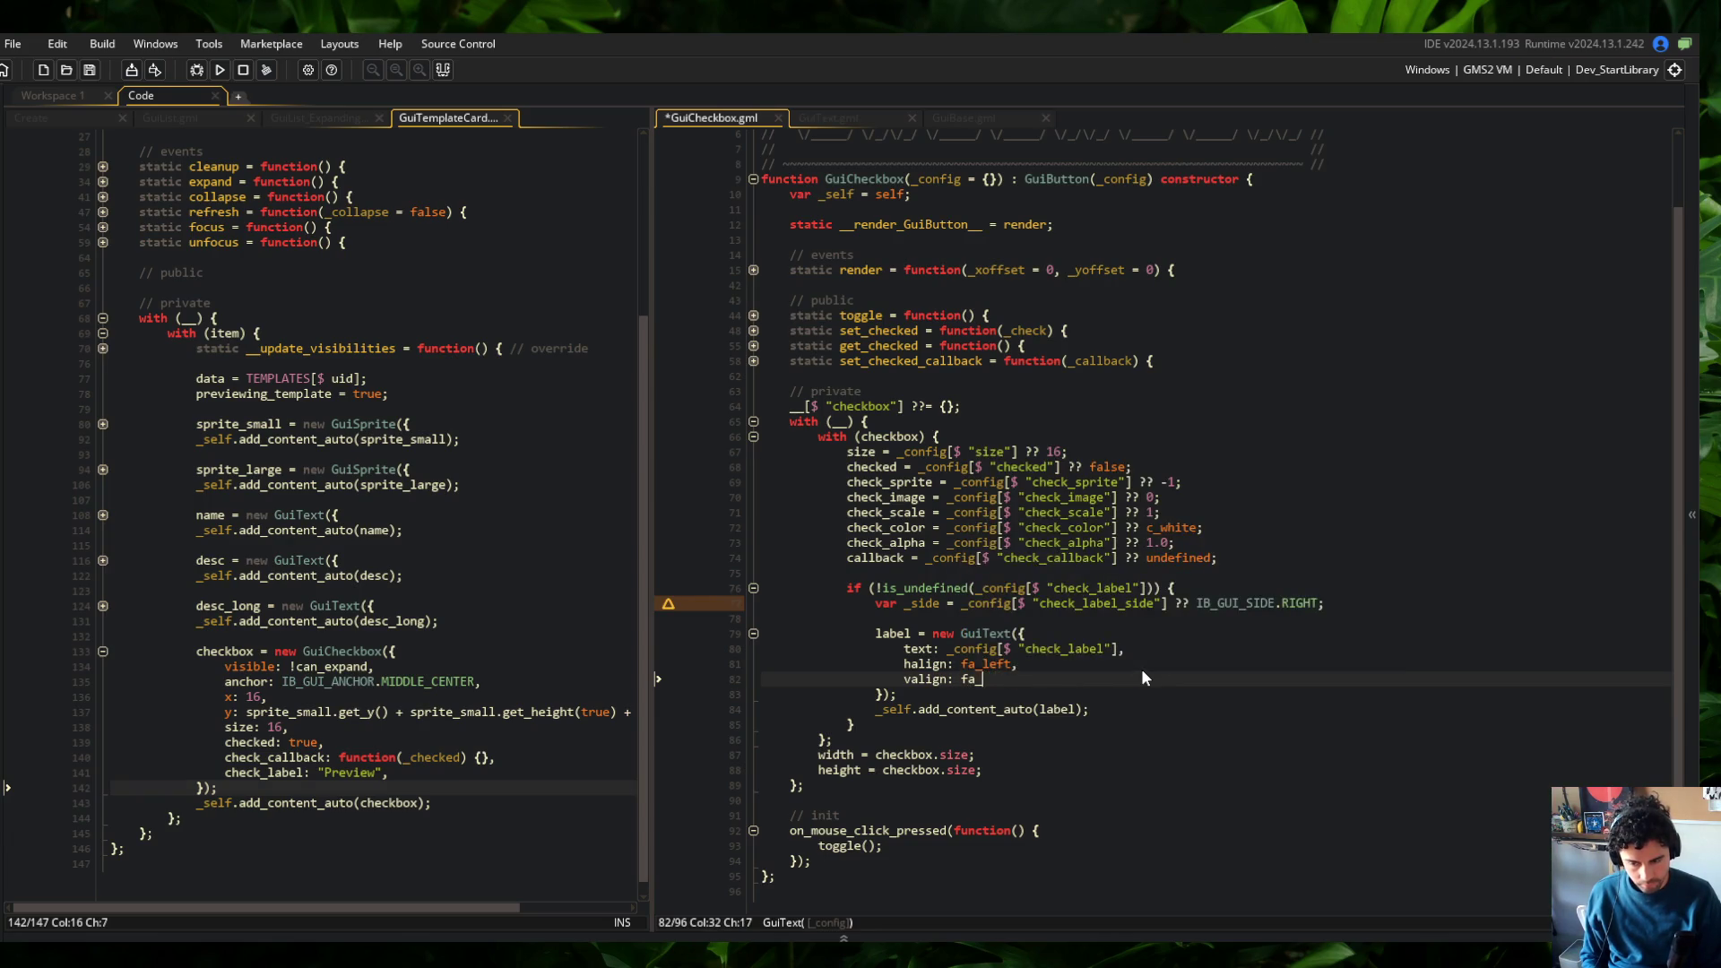
type("middle,")
key("Up")
key("Up")
key("Up")
Declare var _label_x = 0; and var _label_y = 0; below the side variable and save
key("End")
key("Return")
key("Return")
type("var _x")
key("BackSpace")
key("BackSpace")
type("labl")
key("BackSpace")
key("BackSpace")
key("BackSpace")
type("el_x = 0;")
Pass _label_x as the label's x position
key("Return")
type("var _label_y = 0;")
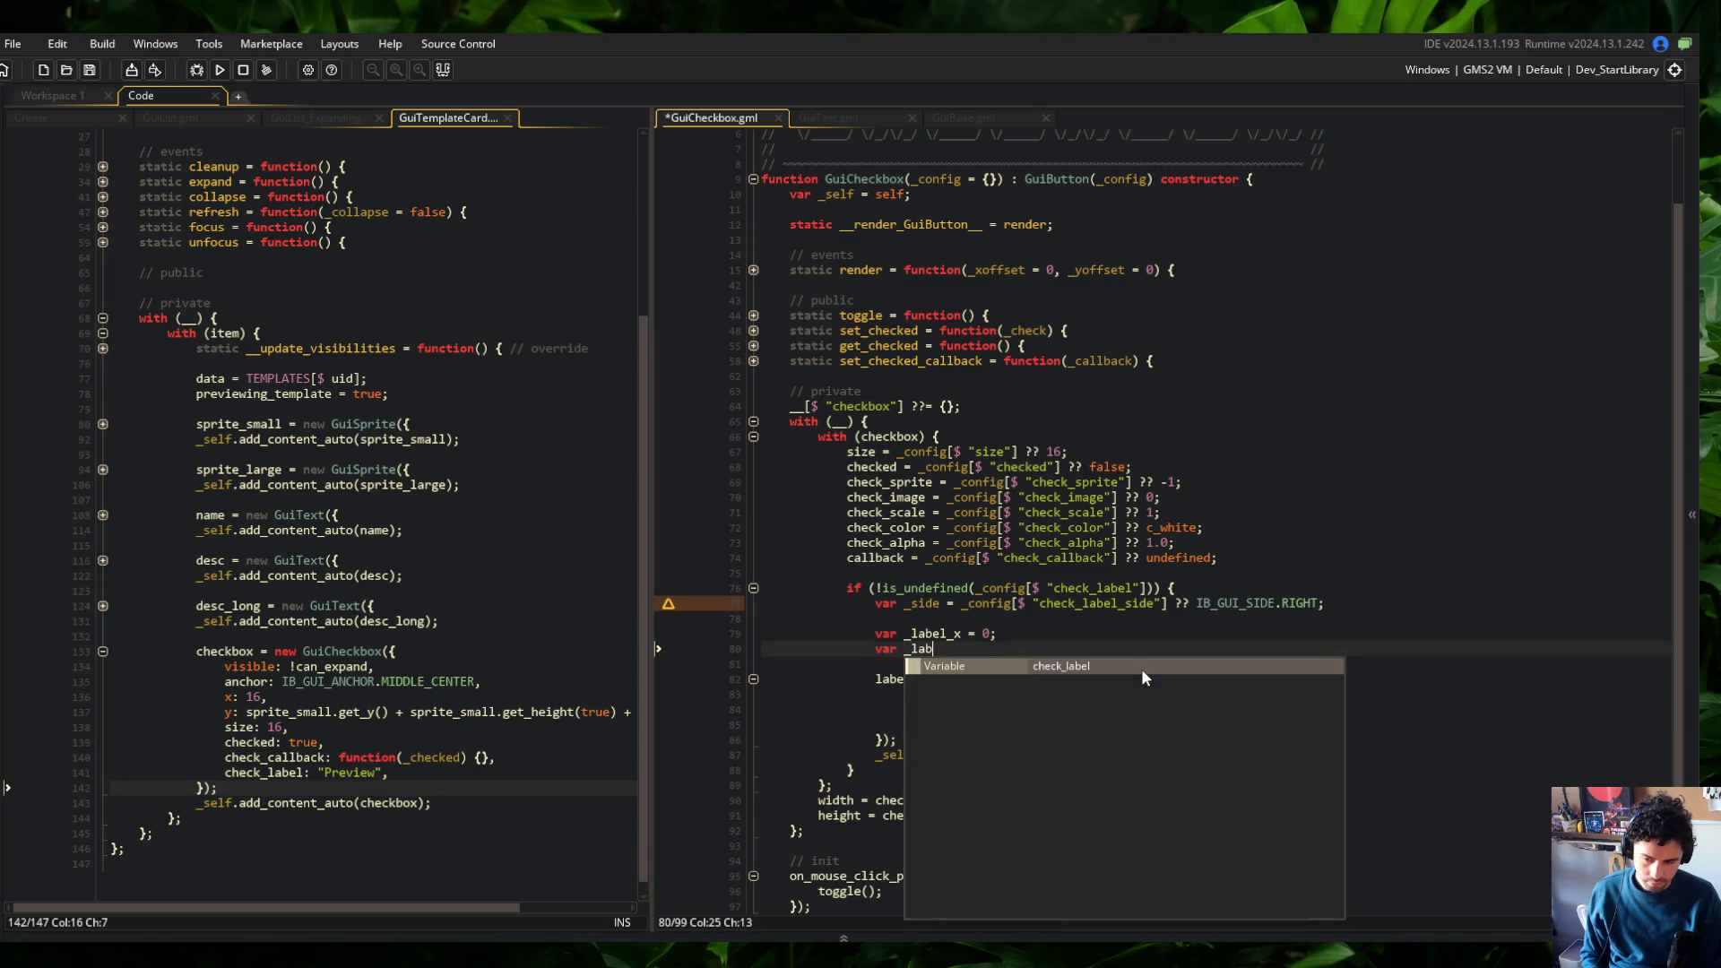
key("ctrl+s")
key("Up")
key("Up")
key("BackSpace")
key("BackSpace")
key("BackSpace")
key("Down")
key("Down")
key("Down")
key("End")
key("Return")
type("x: _label_x,")
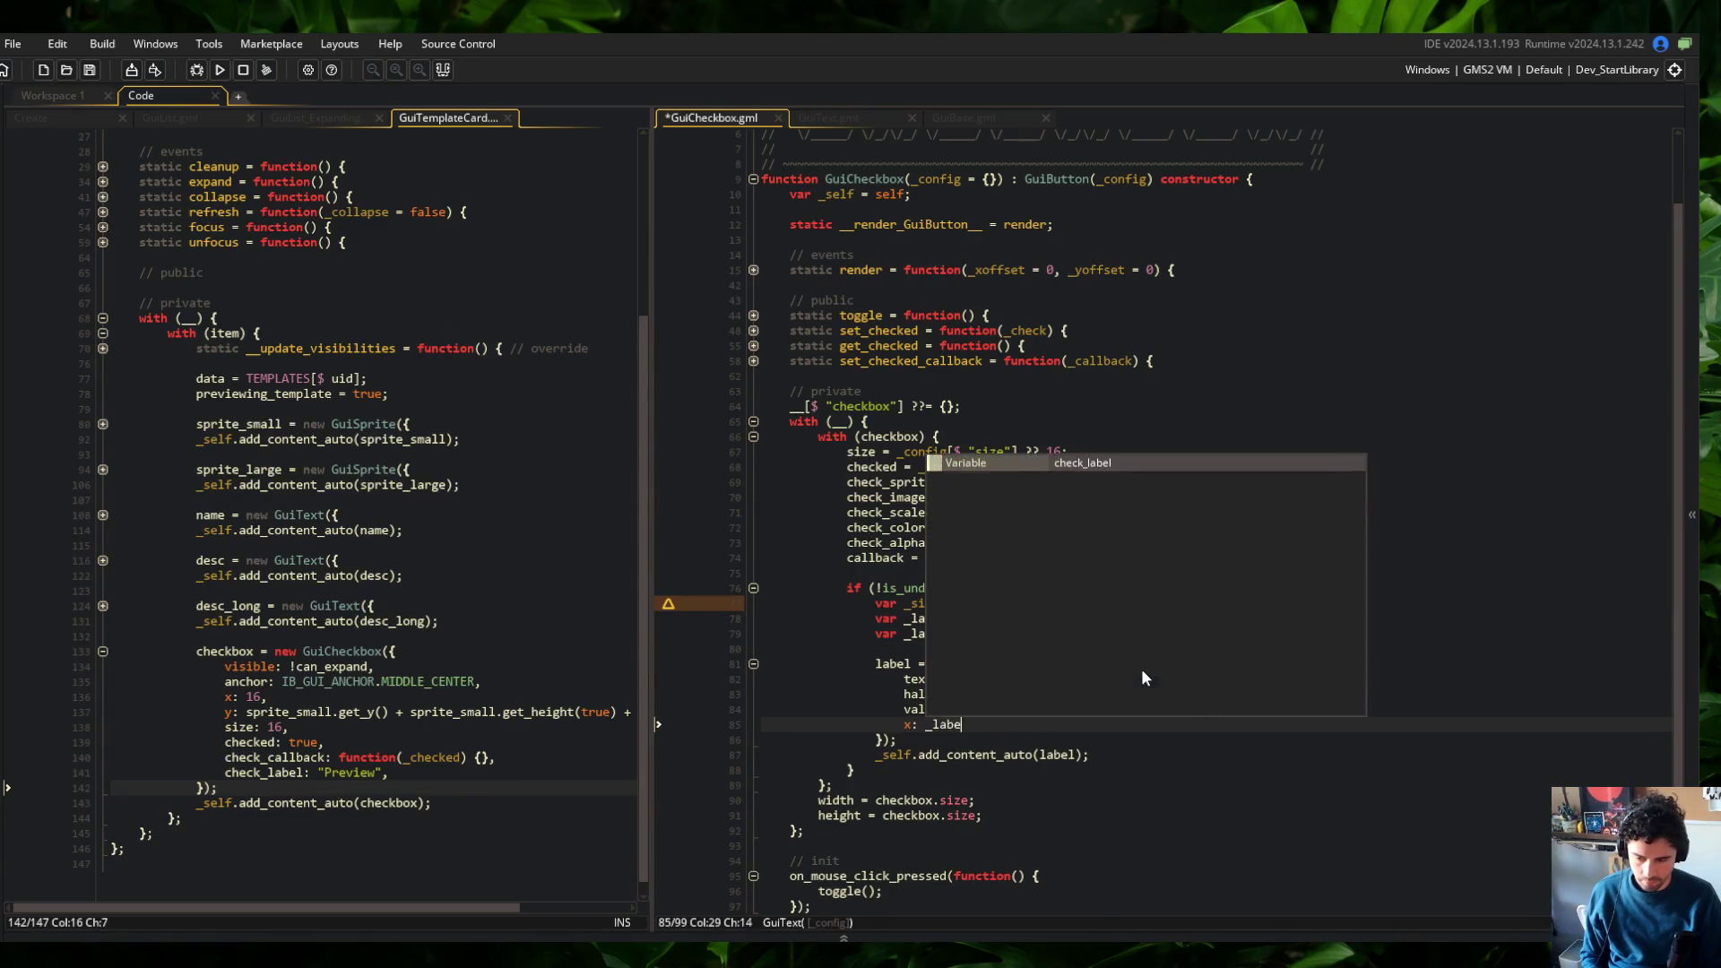
key("ctrl+d")
Duplicate that line into y: _label_y for the label's y position and save
key("Down")
key("End")
key("Left")
key("BackSpace")
type("y")
key("Home")
key("Delete")
type("y")
key("ctrl+s")
key("Up")
key("Up")
key("Up")
key("End")
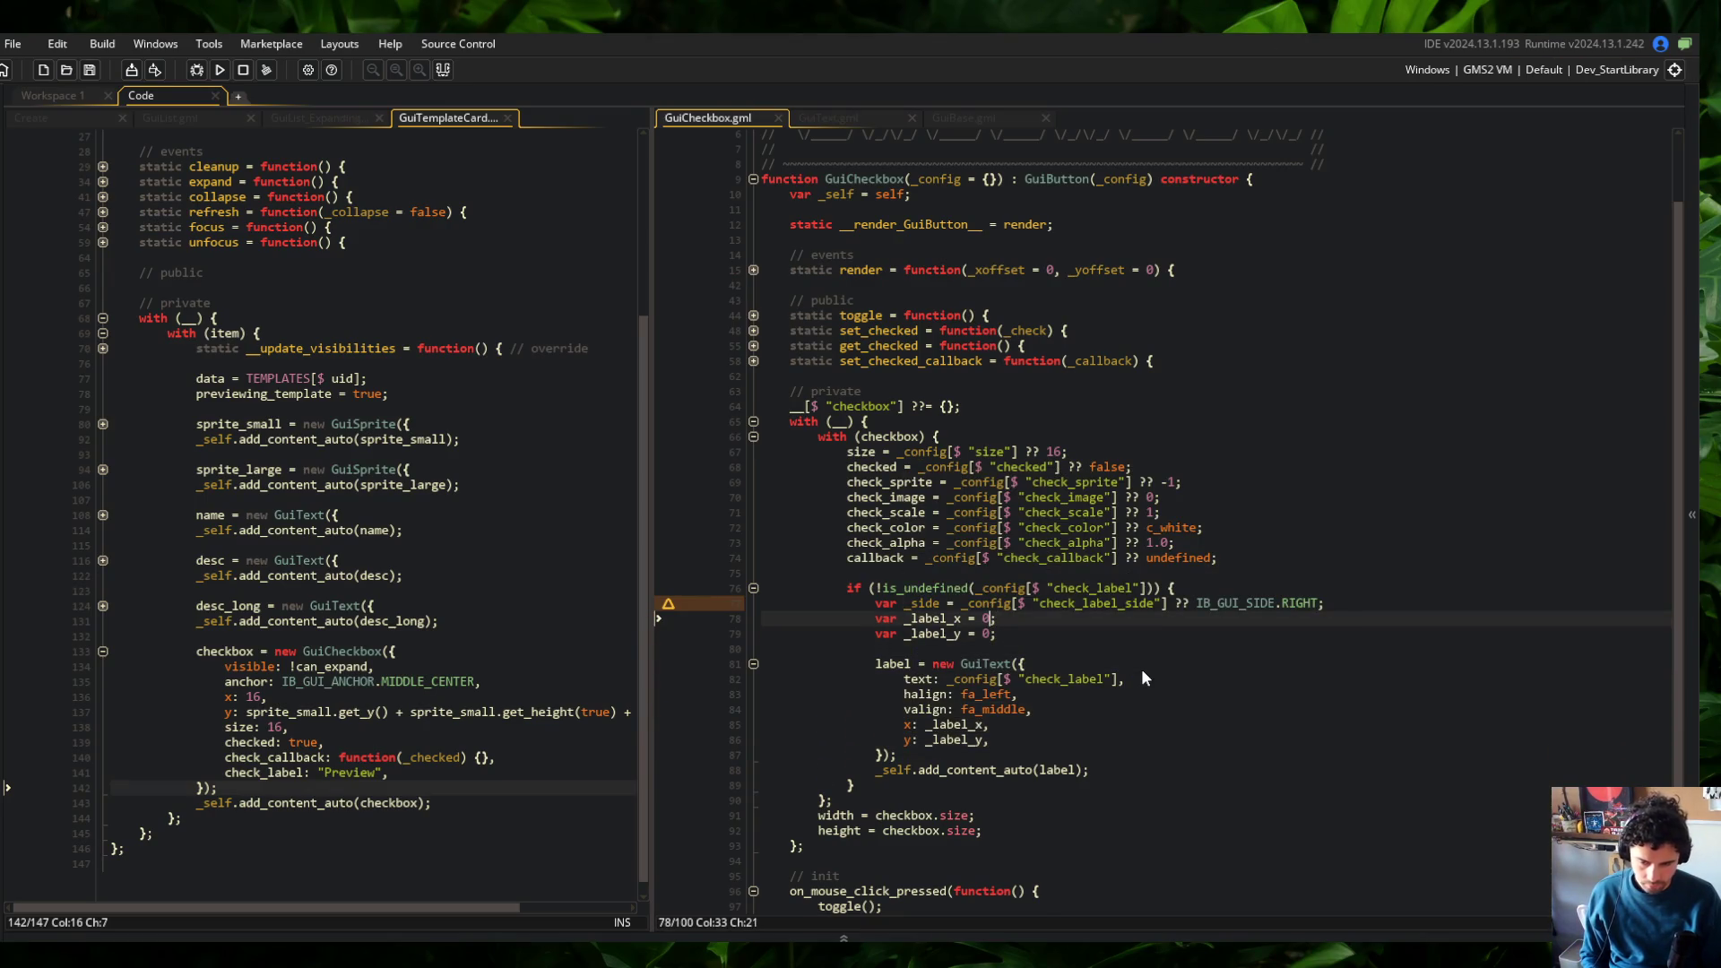
key("Down")
key("Down")
key("Down")
key("Up")
key("Up")
key("Up")
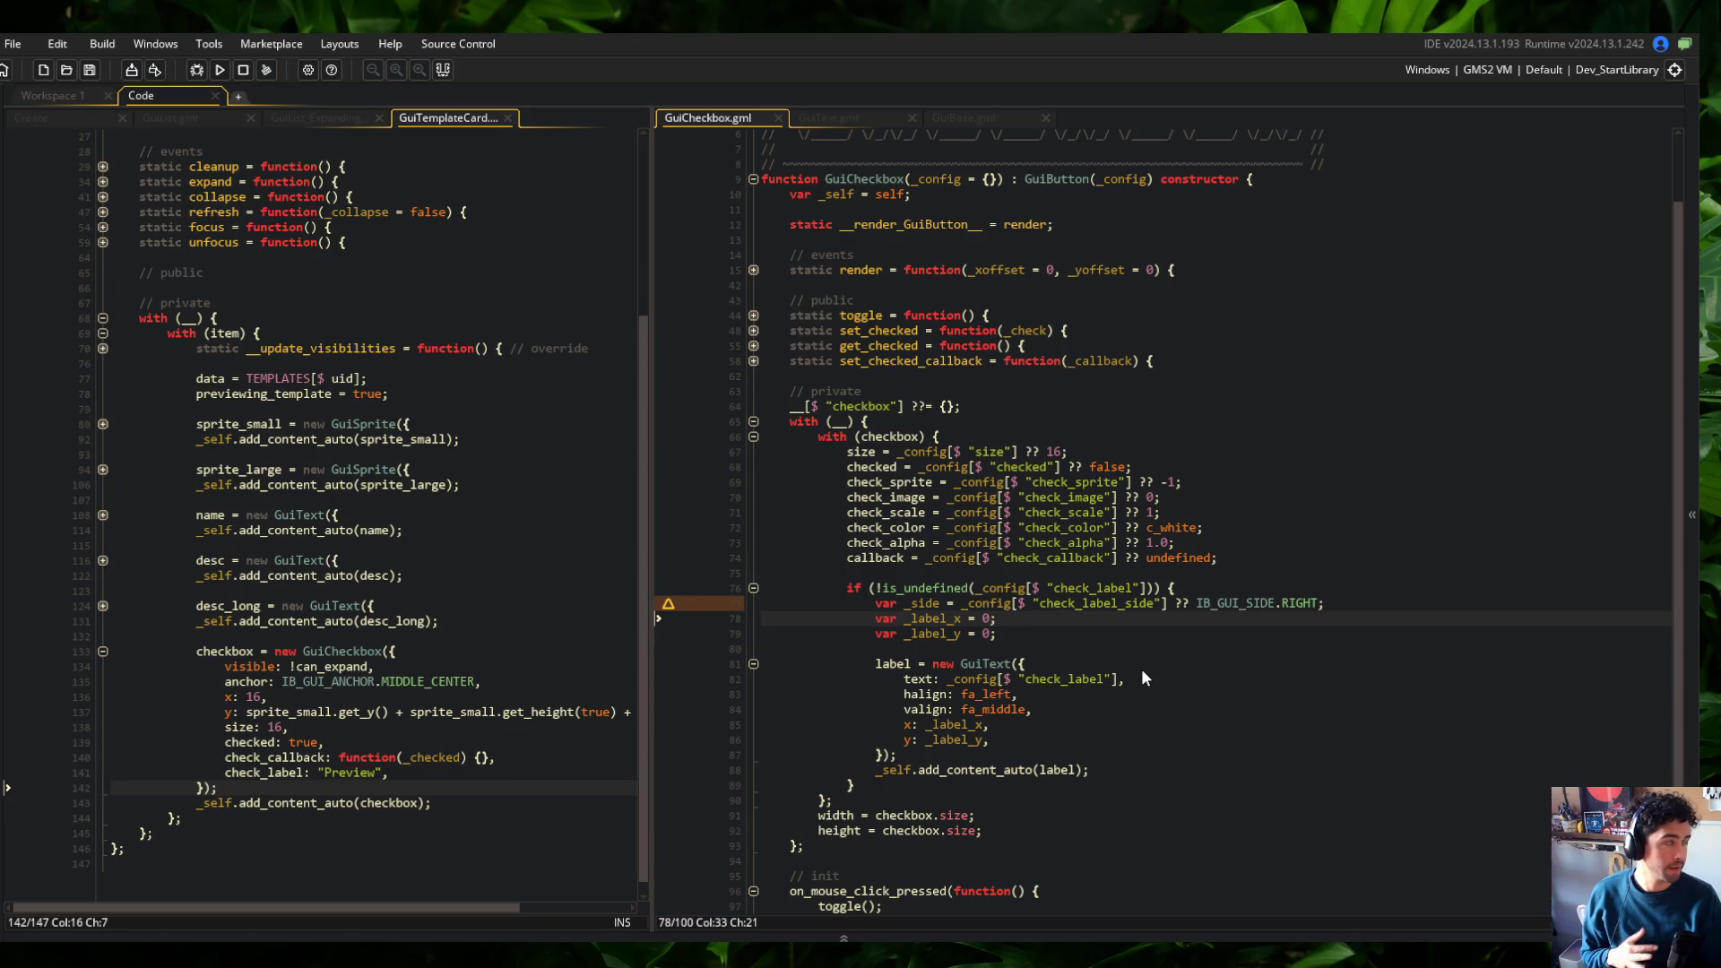
Inspect the render function's drawing branches, then fold it back up
scroll(1217, 349, "up", 2)
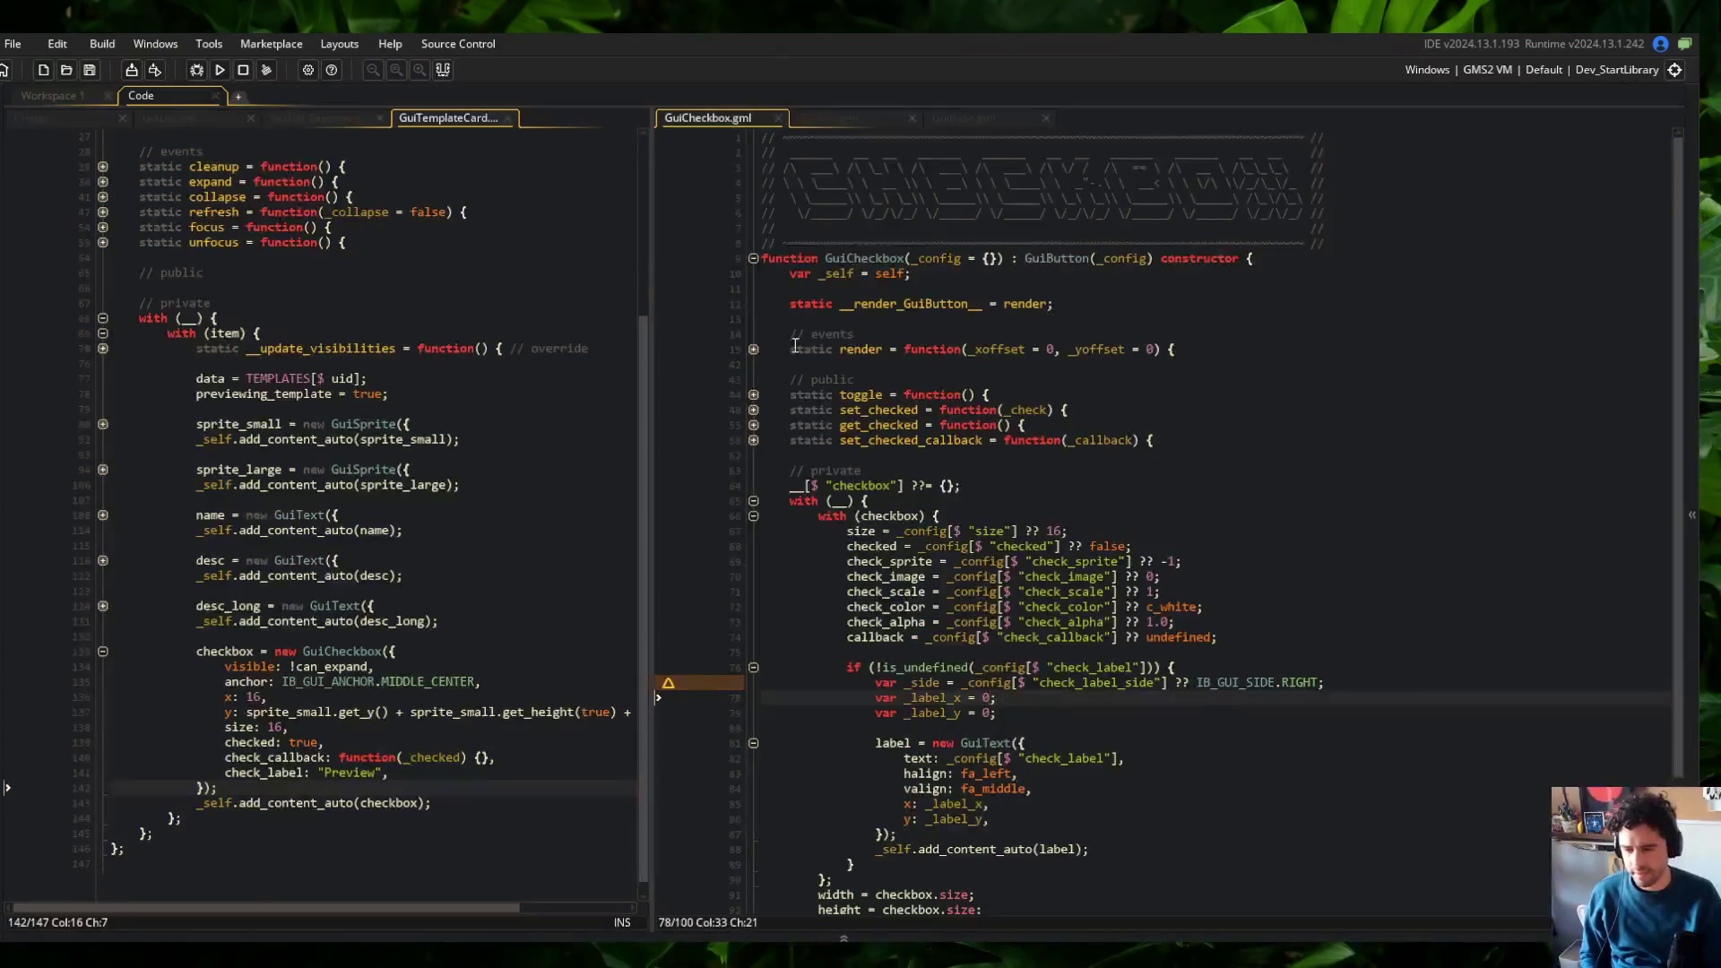
left_click(753, 349)
left_click(753, 364)
left_click(753, 454)
left_click(753, 470)
left_click(753, 500)
left_click(851, 531)
key("Down")
key("Down")
key("Down")
left_click(753, 470)
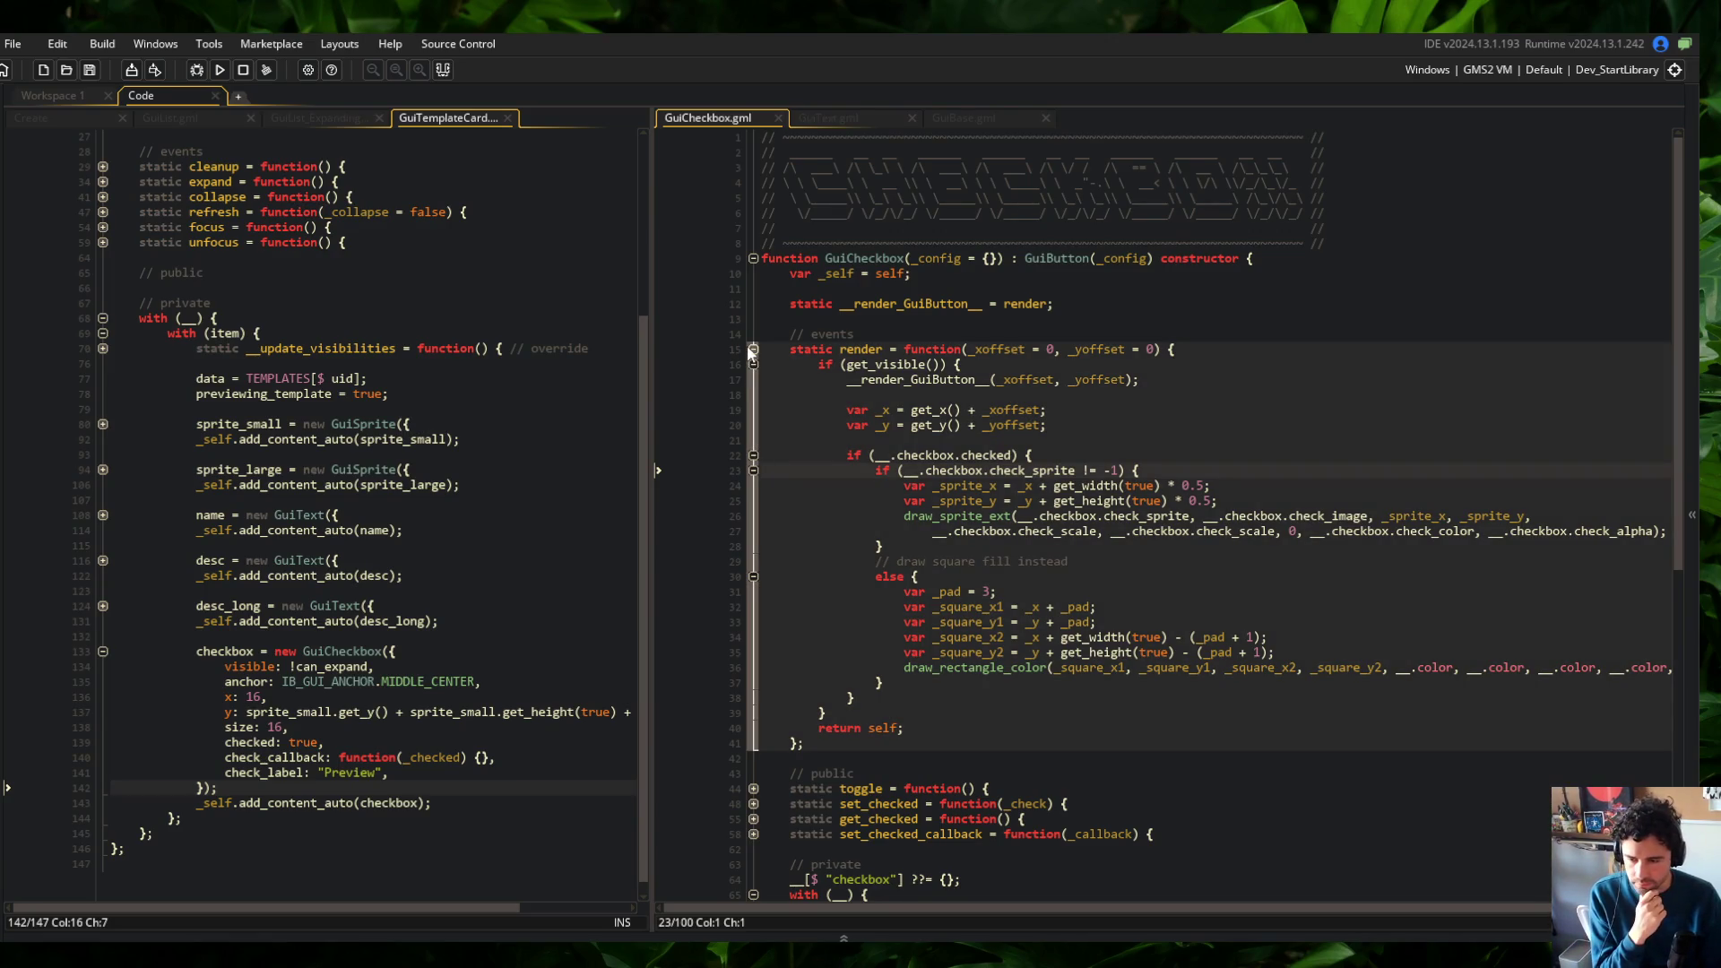
left_click(750, 349)
scroll(1101, 529, "down", 4)
Set _label_x to get_width(true) and _label_y to get_height(true) * 0.5, and save
left_click(1101, 529)
left_click(1102, 529)
key("BackSpace")
type("get_width(tru")
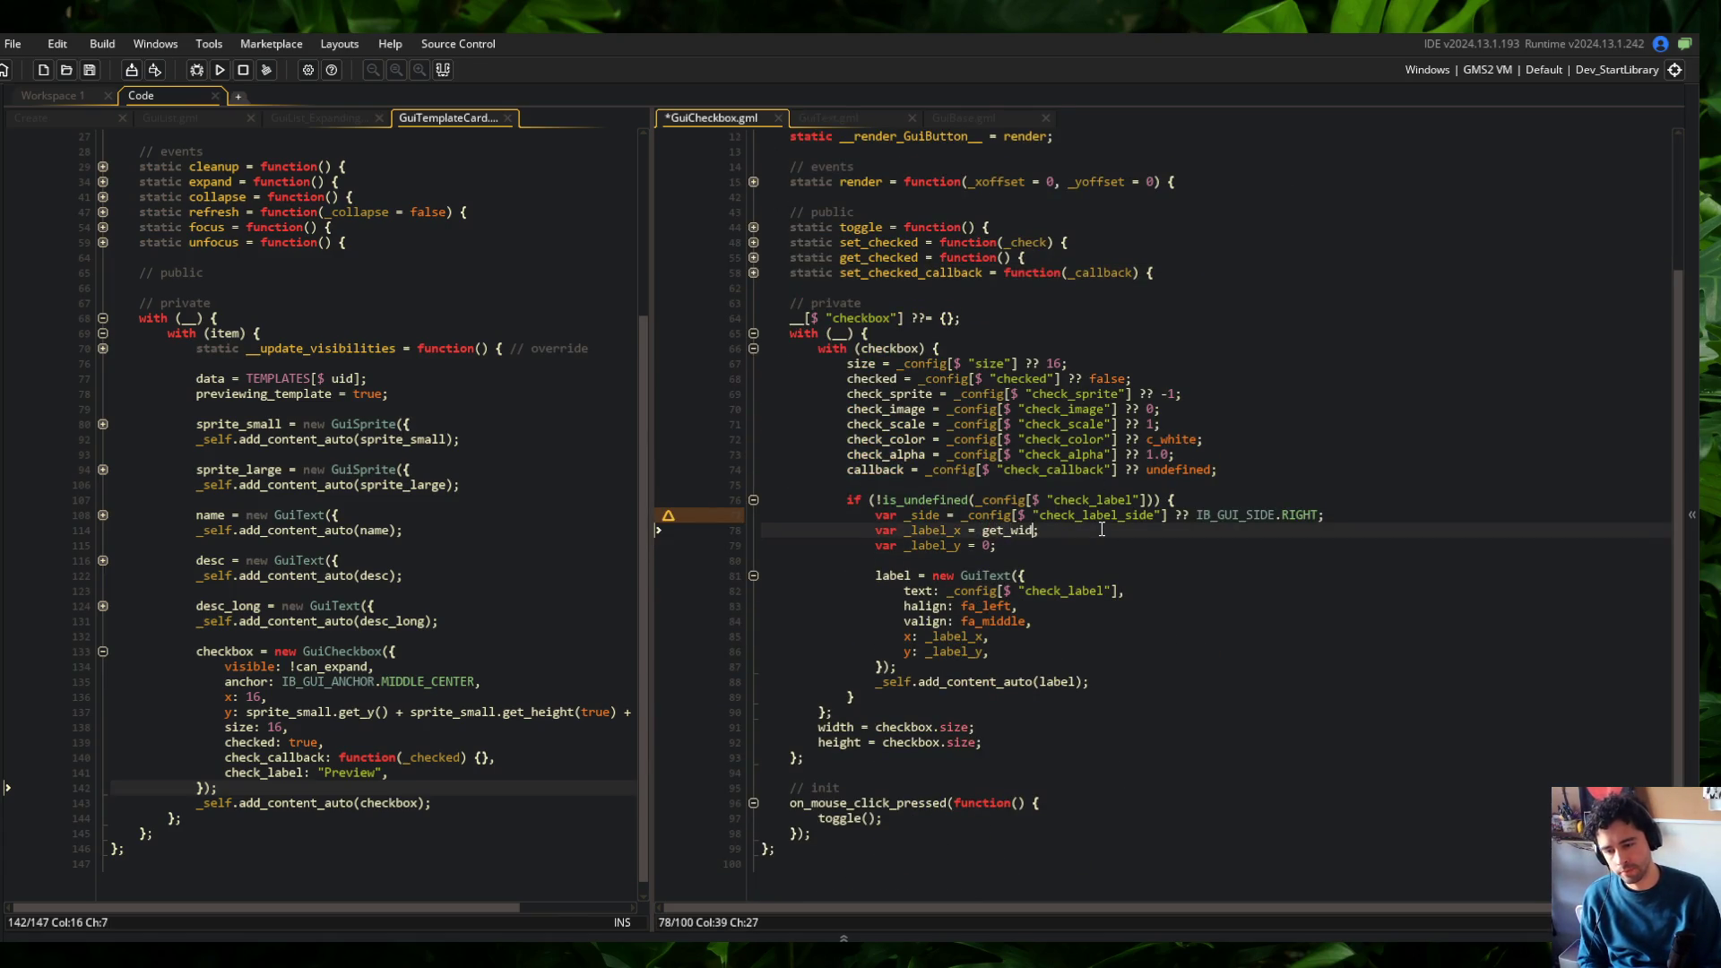
type("e)")
type(" +")
key("BackSpace")
key("Down")
key("Left")
key("BackSpace")
type("get_height(")
type("true) * 05")
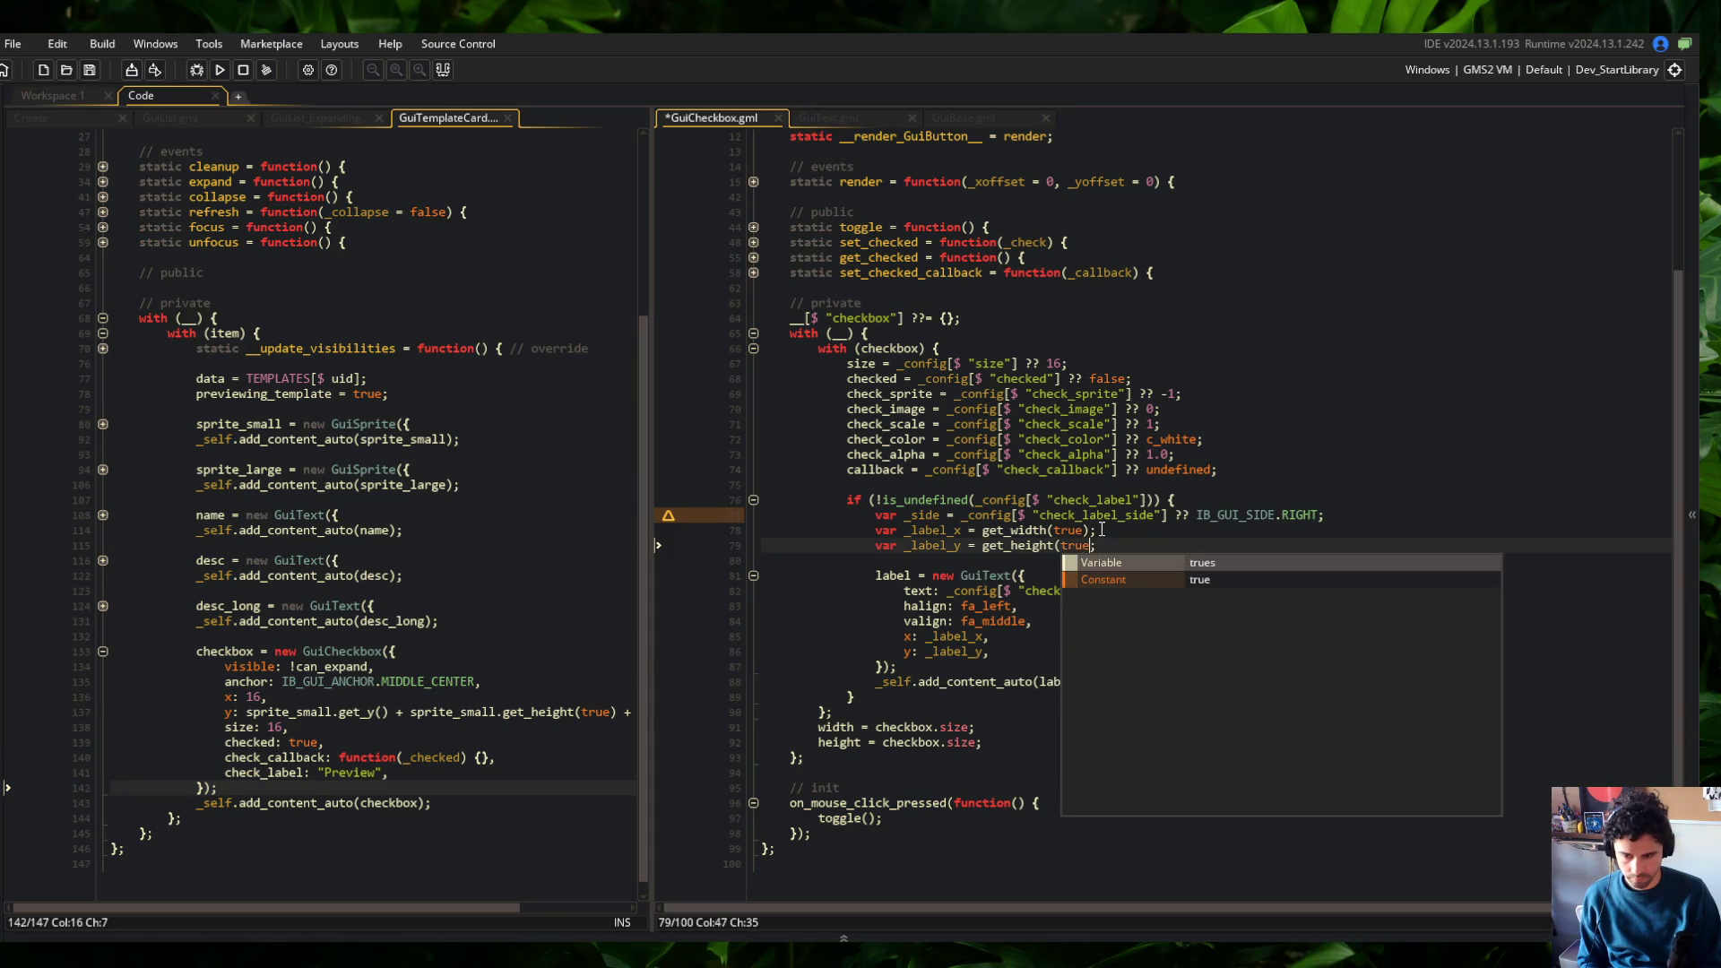
key("ctrl+s")
Prefix both calls with _self. using multiple carets and build the game with F5
key("ctrl+Left")
key("ctrl+Left")
key("ctrl+Left")
key("Up")
type("_self.")
key("F5")
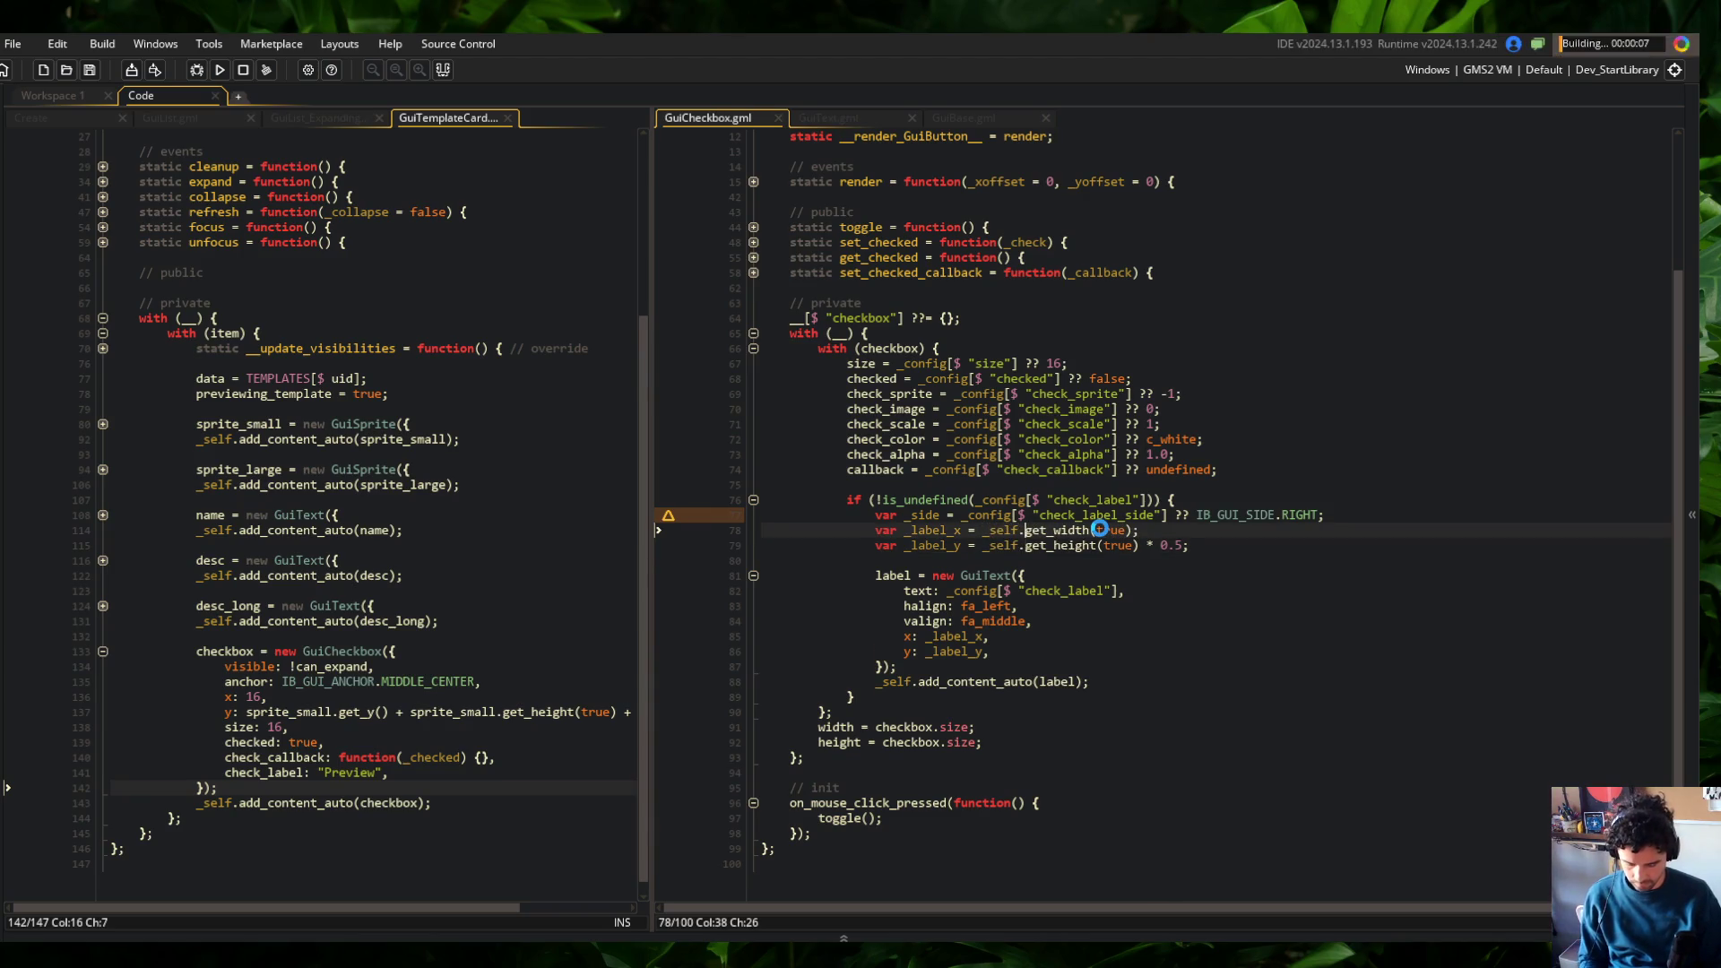
key("alt+Tab")
Skip Spotify ahead two tracks to "The River" by Kero Kero Bonito, then return to the editor
key("Tab")
key("Tab")
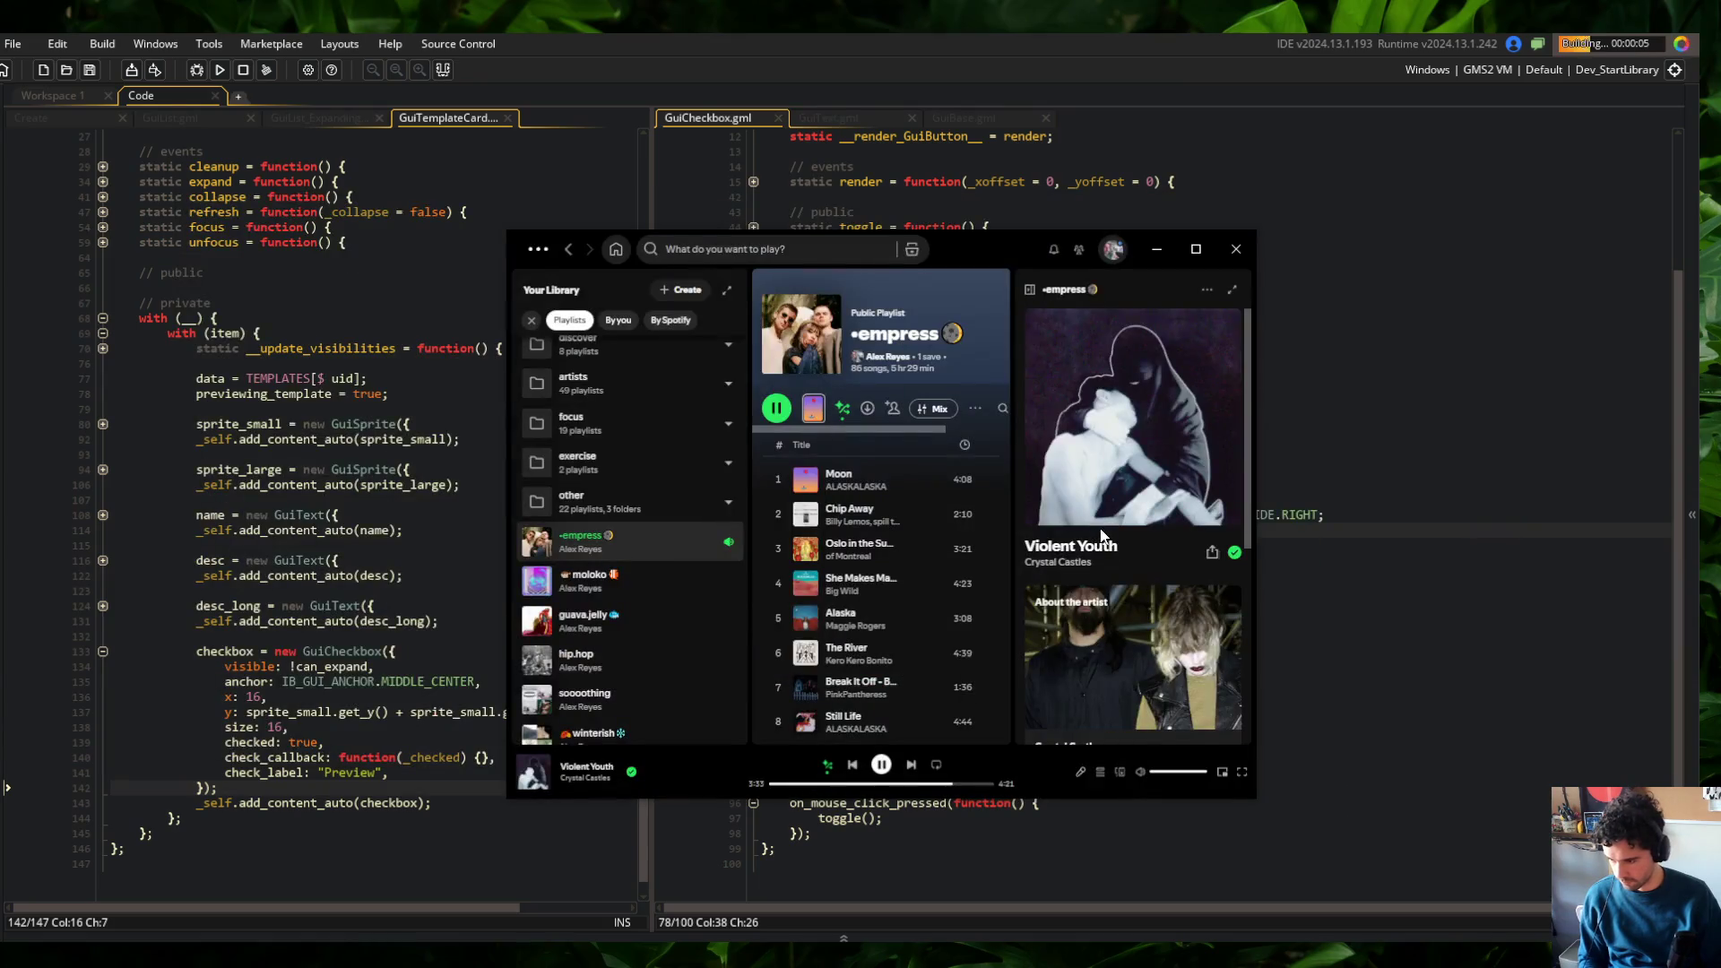
key("ctrl+Right")
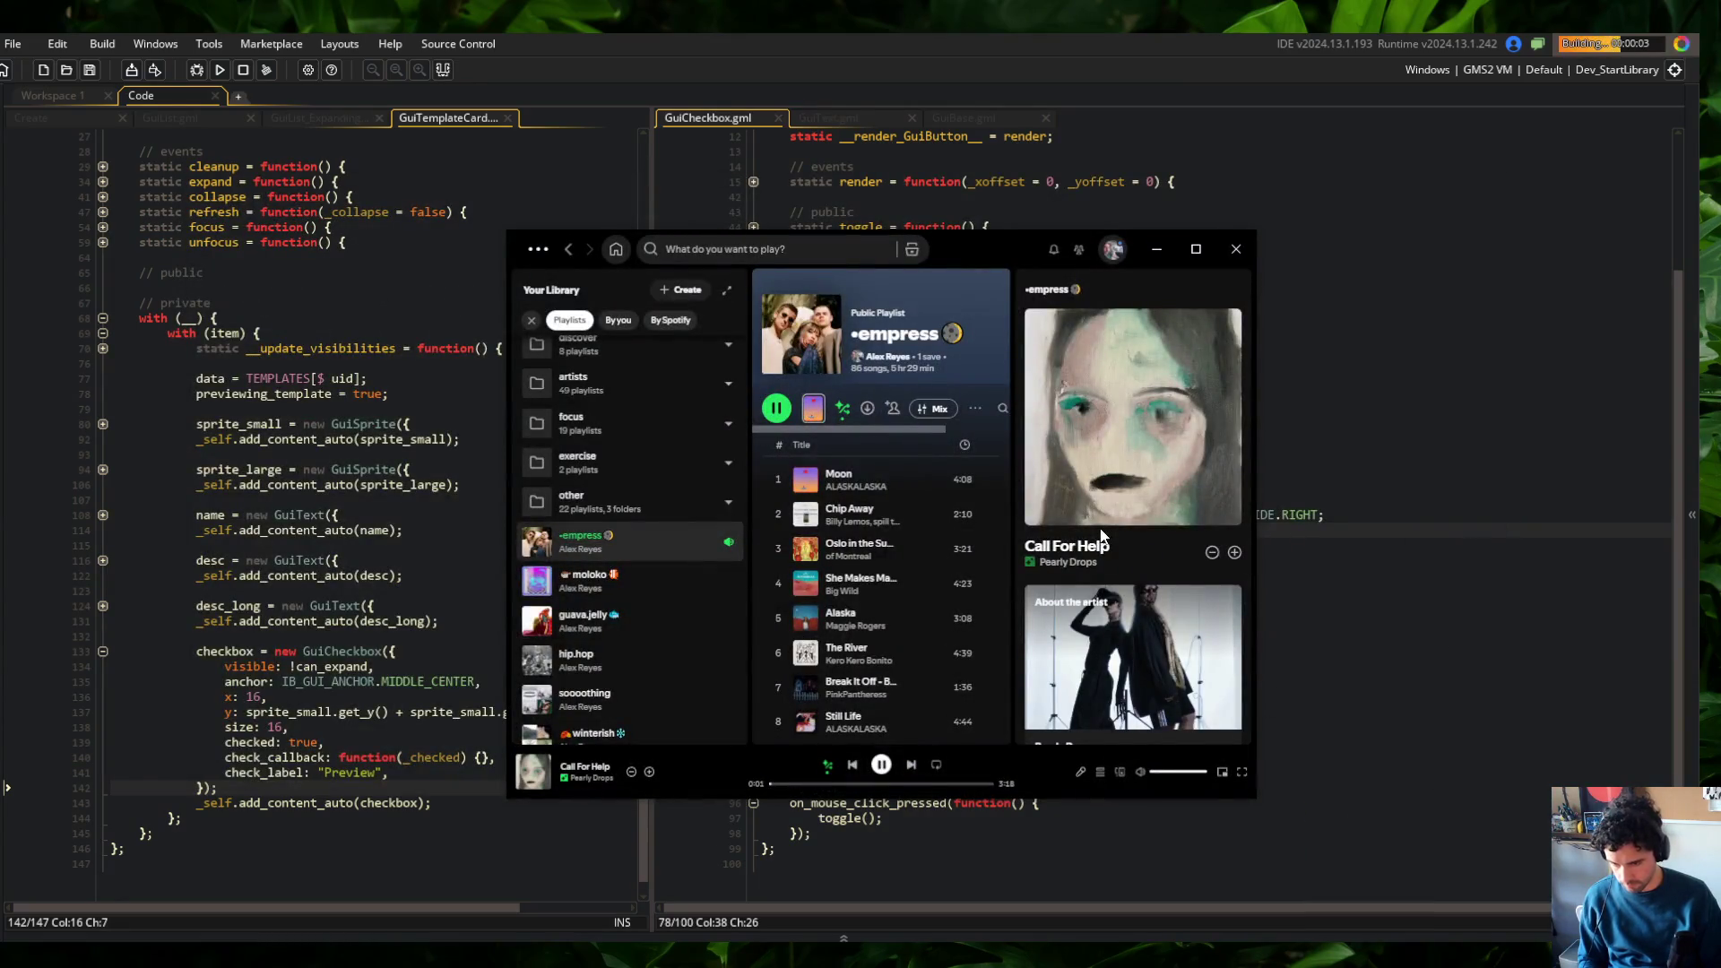
key("ctrl+Right")
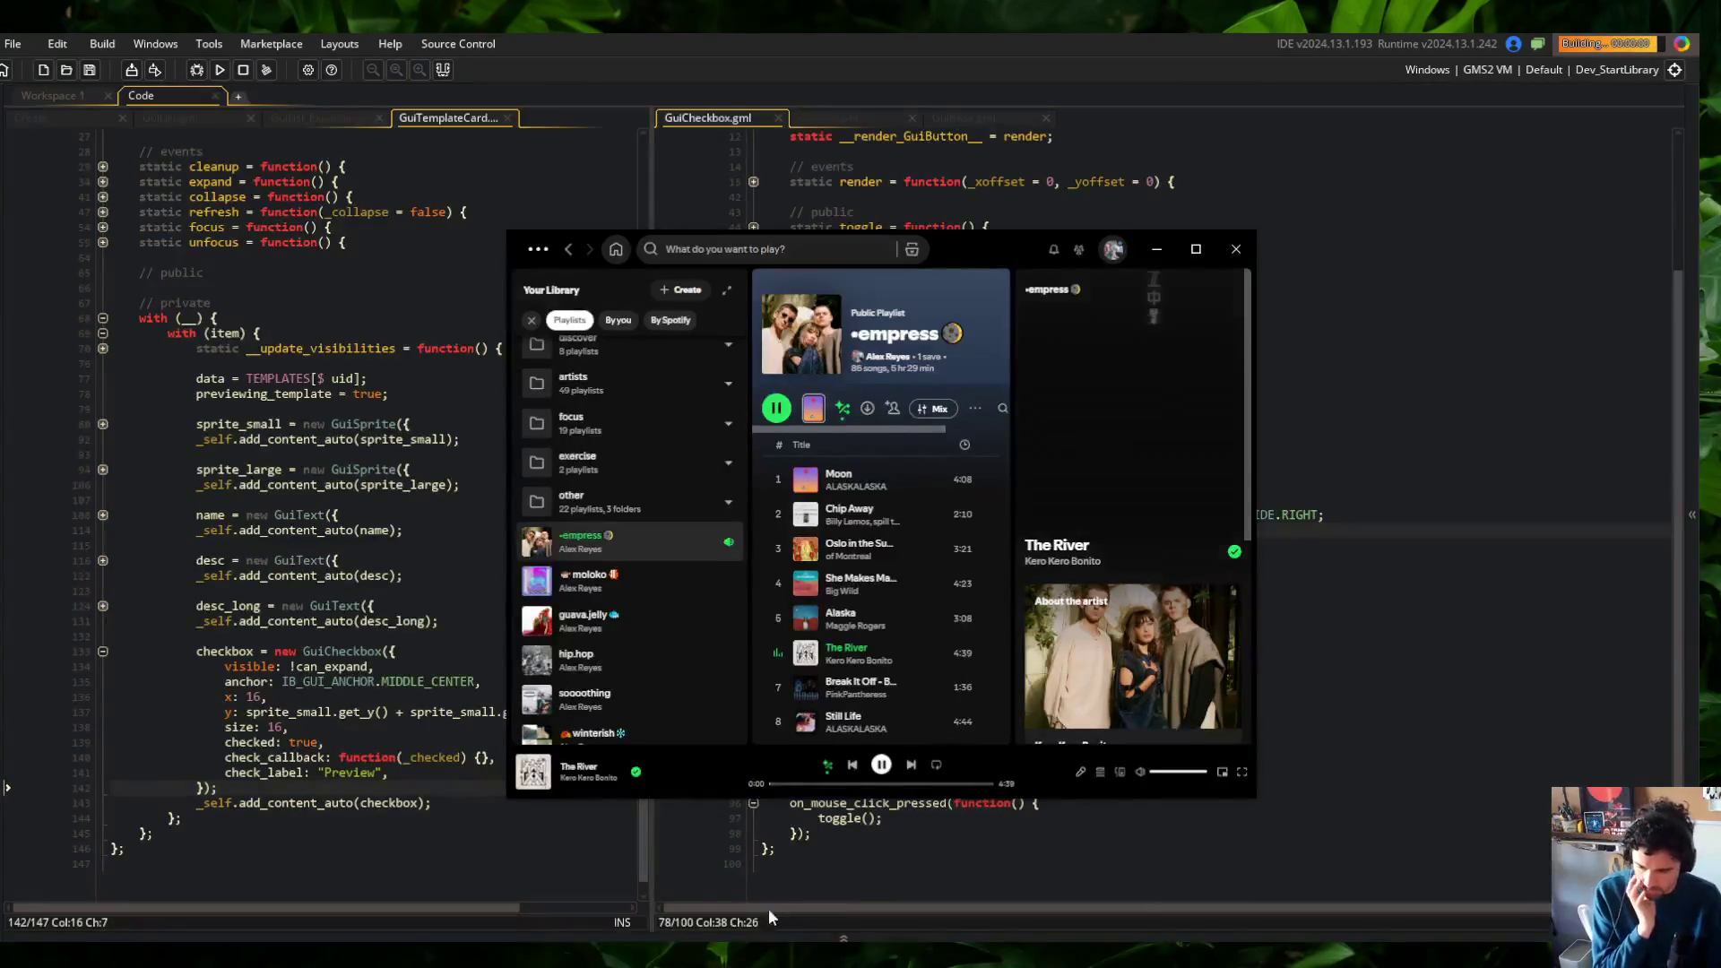
left_click(777, 848)
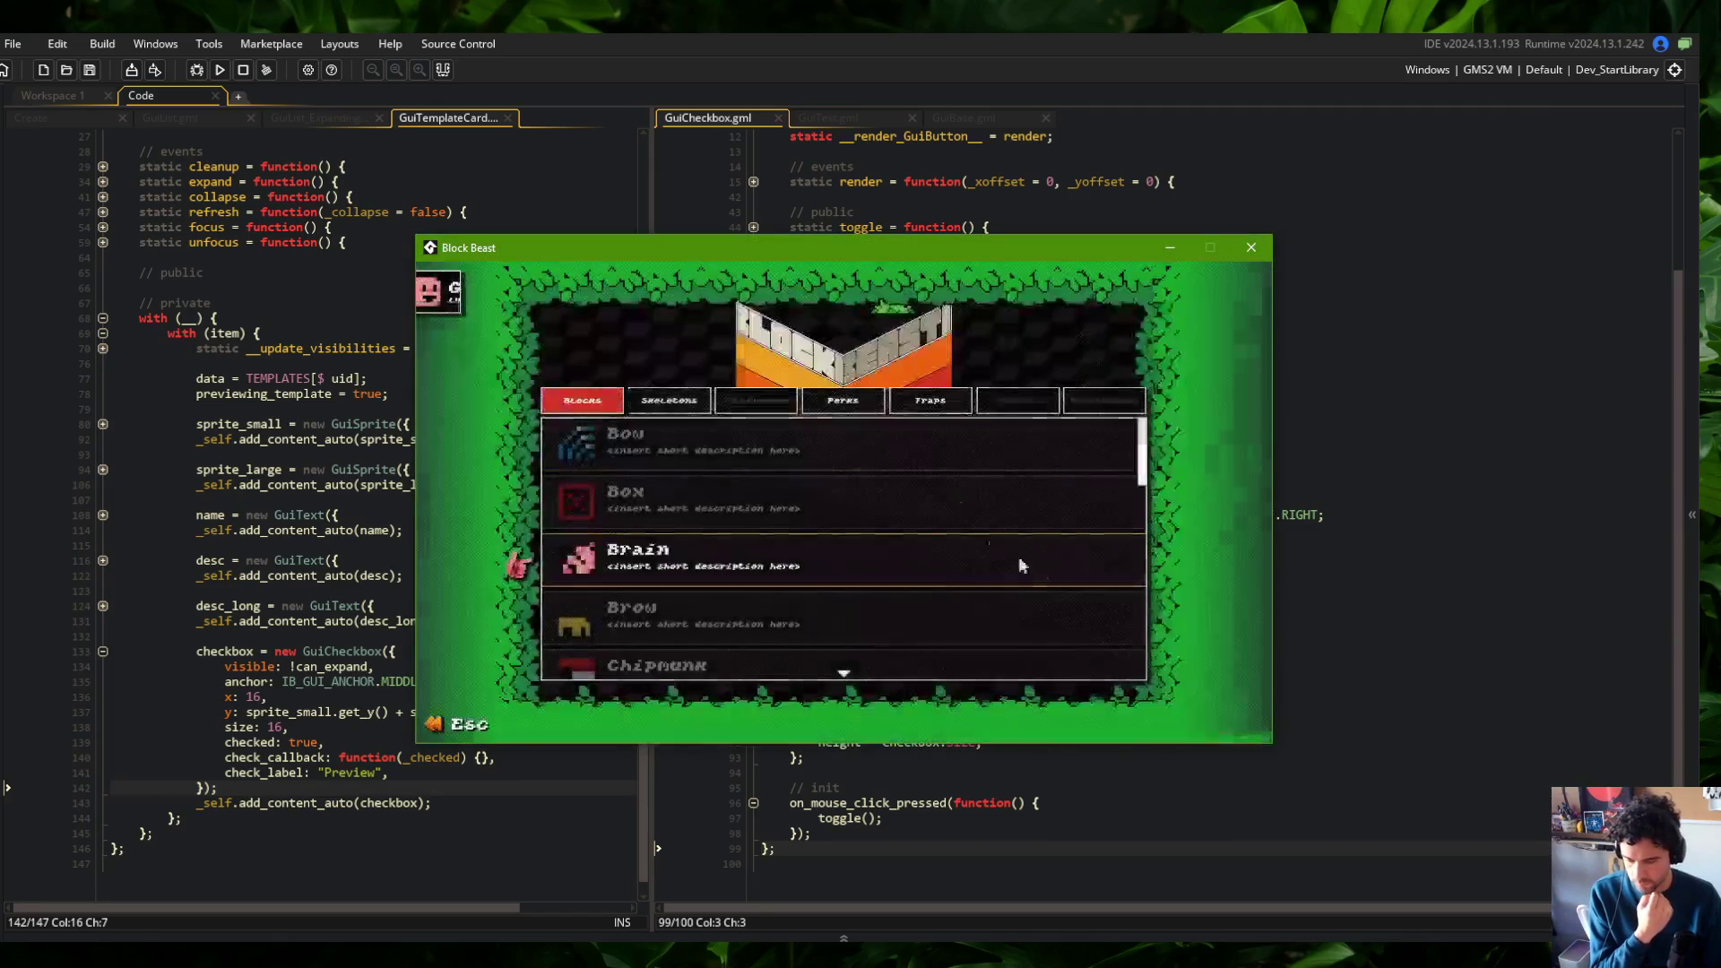
Expand the Wide card under Skeletons and move the game window to the upper left
left_click(671, 405)
left_click(665, 448)
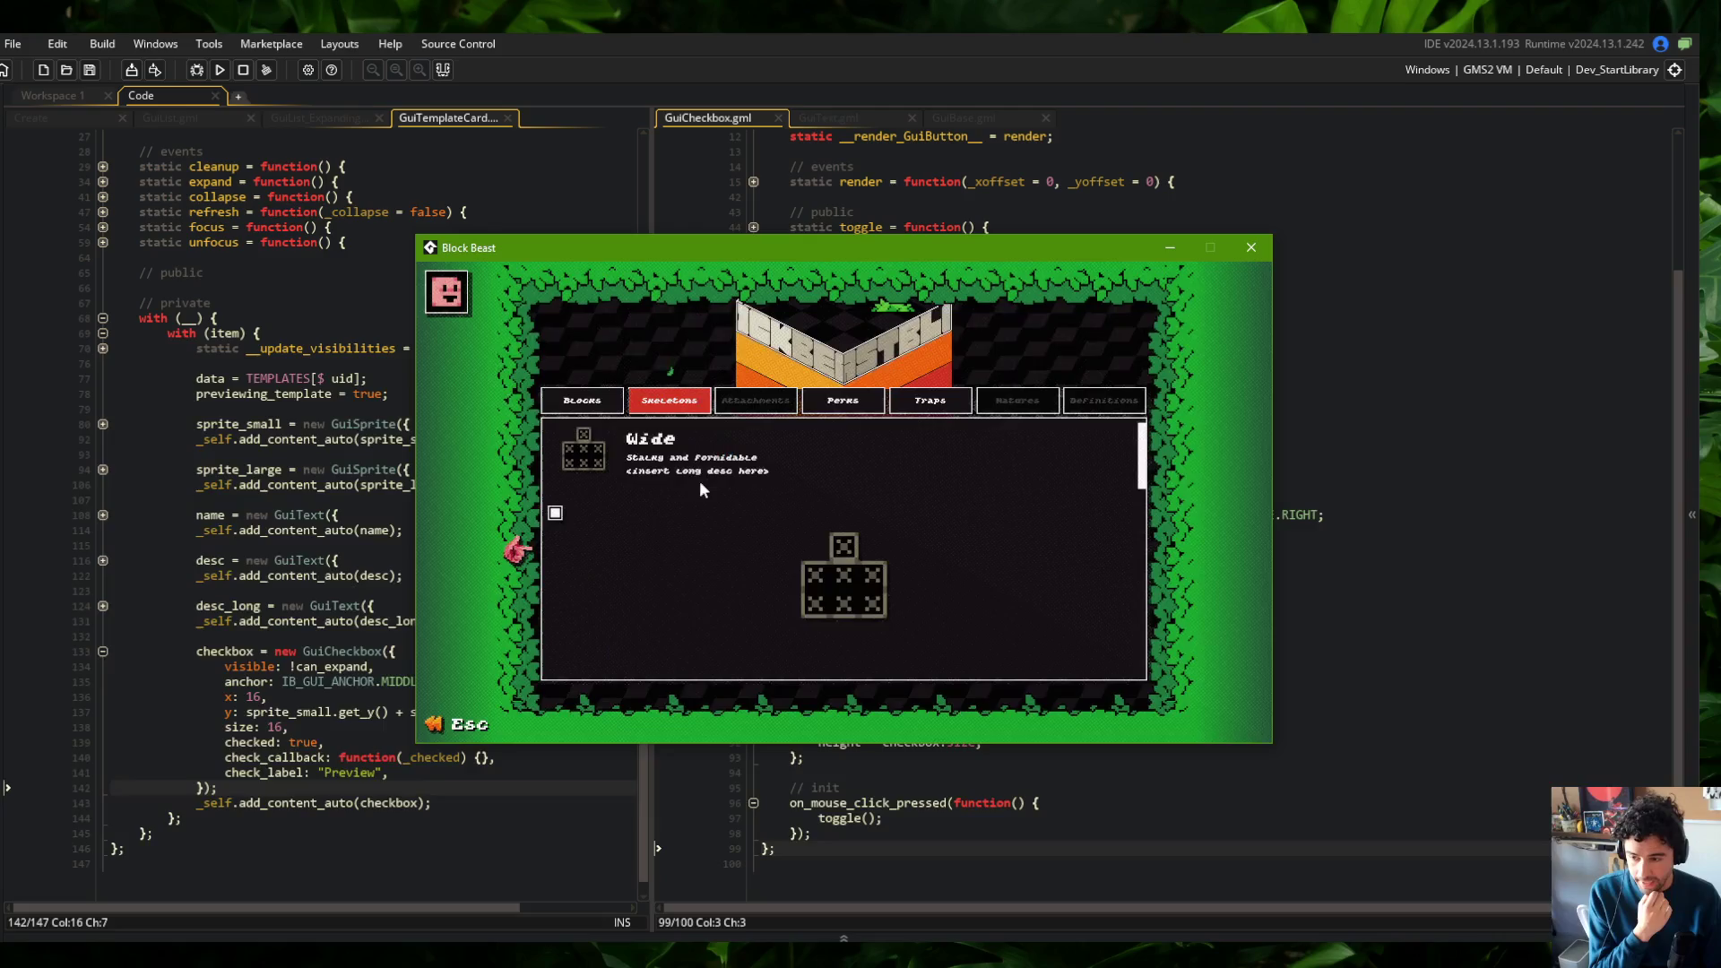
left_click(665, 448)
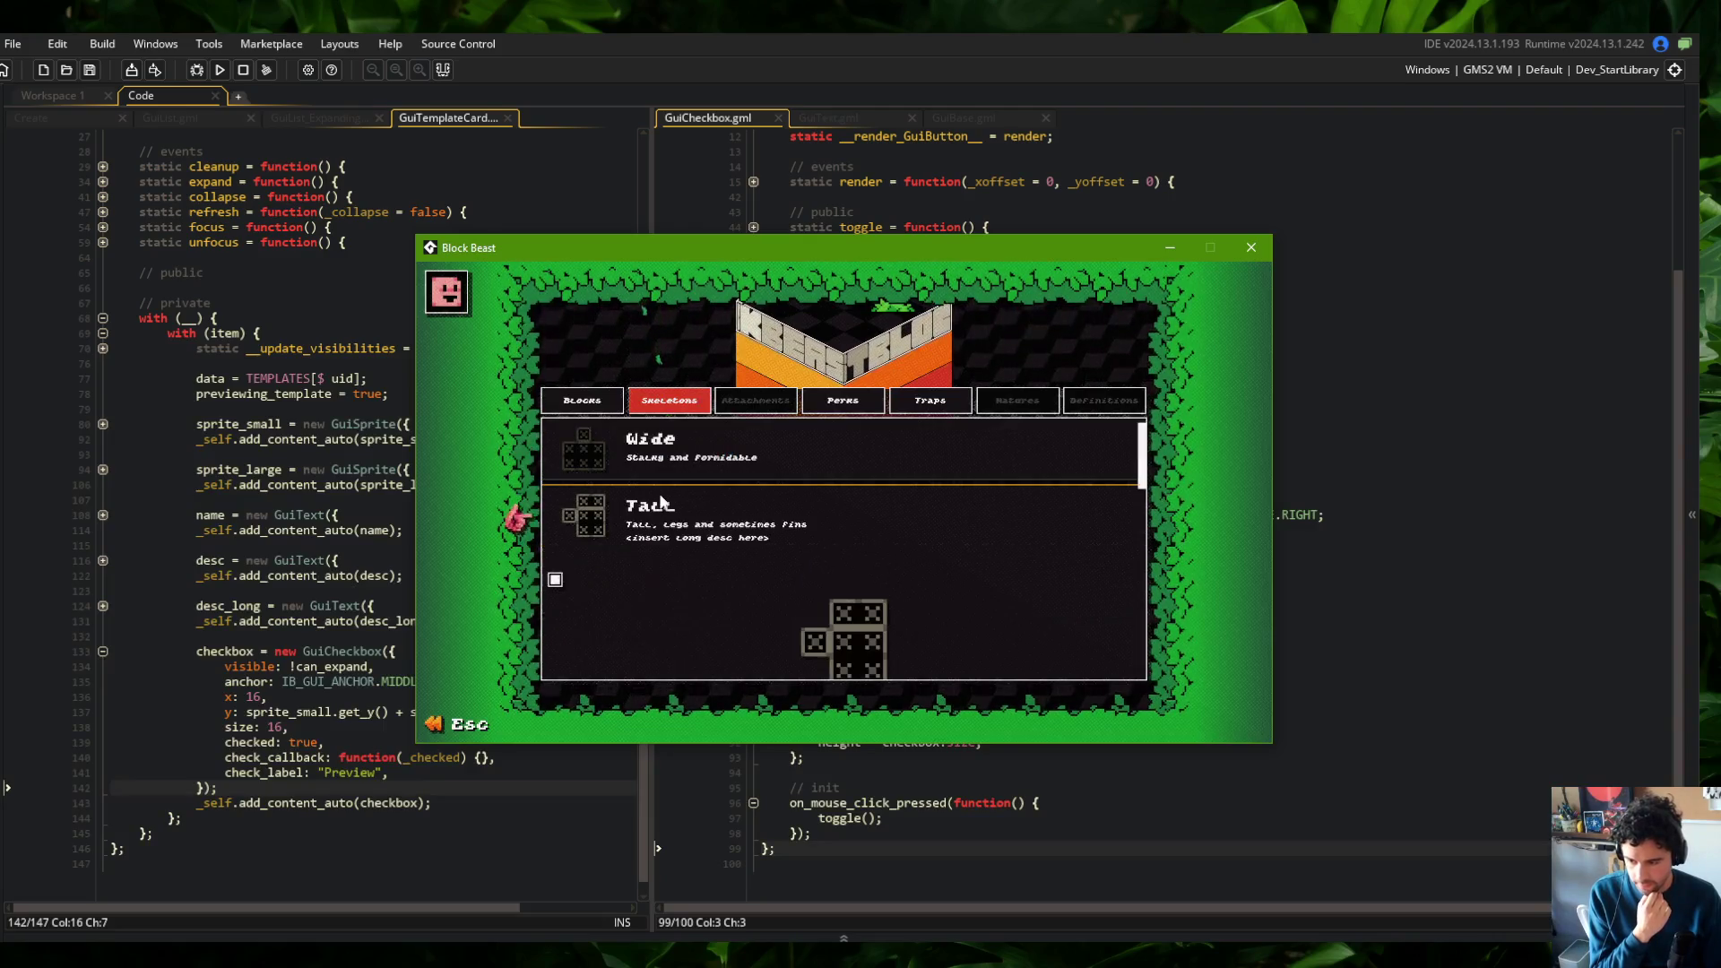
left_click(666, 448)
mouse_move(664, 245)
left_mouse_down()
mouse_move(410, 181)
mouse_move(281, 185)
mouse_move(297, 188)
mouse_move(253, 152)
left_mouse_up()
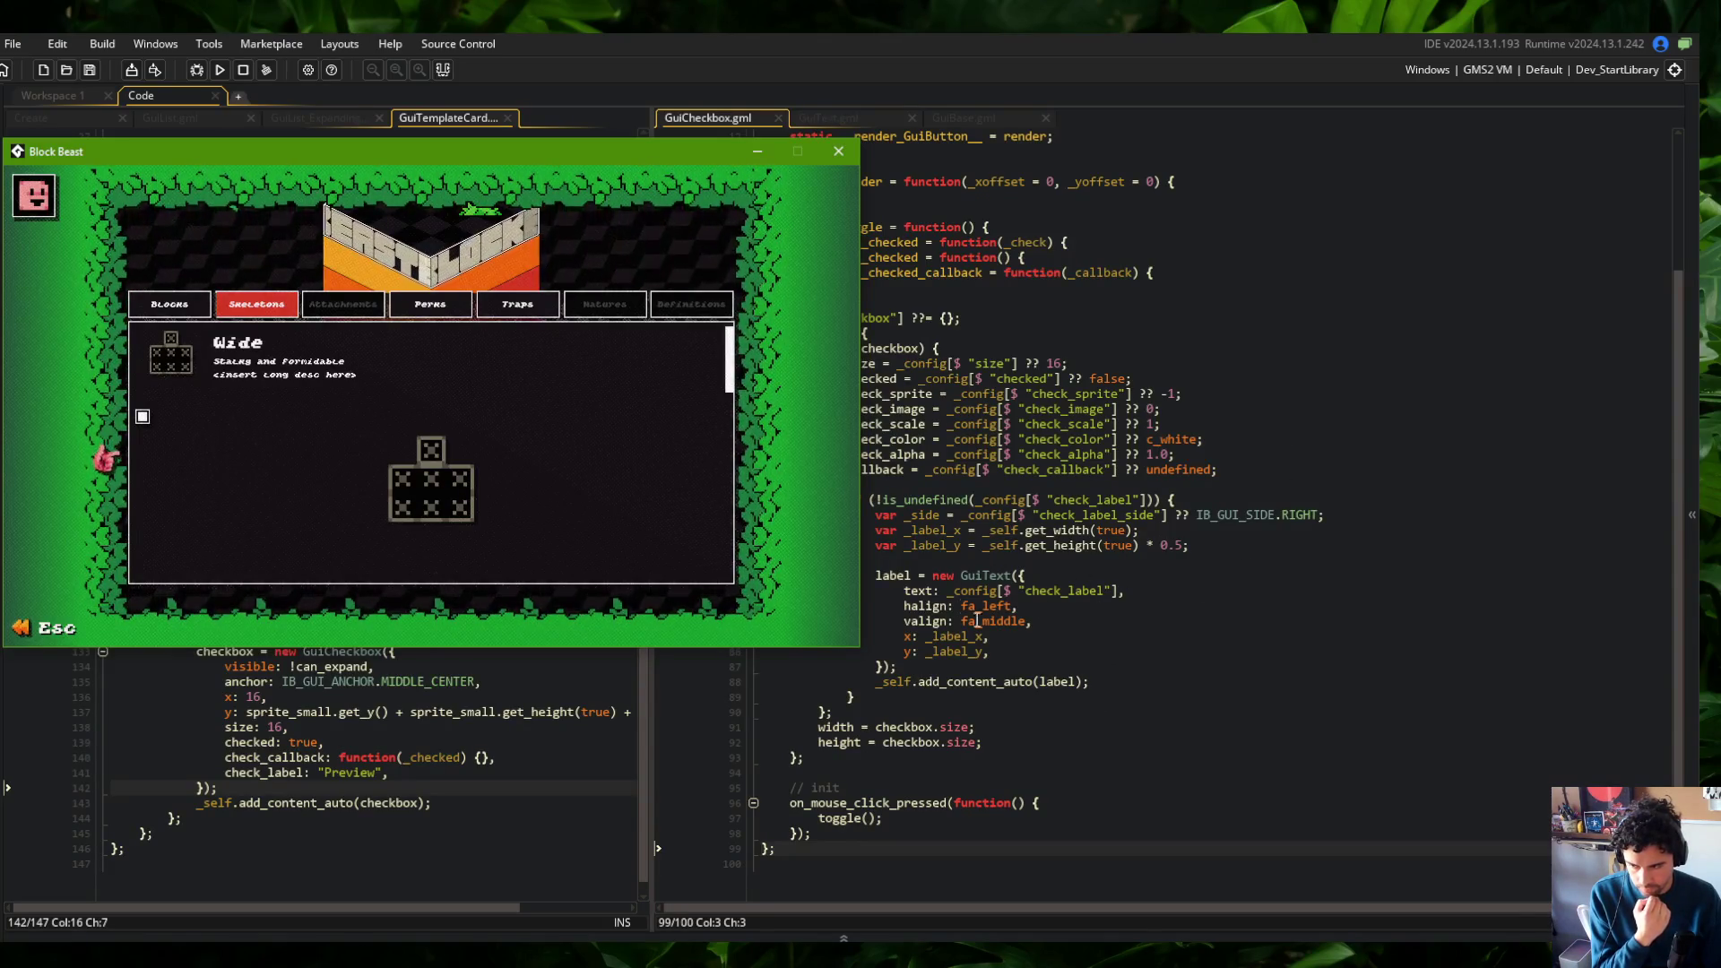
left_click_drag(677, 158, 554, 127)
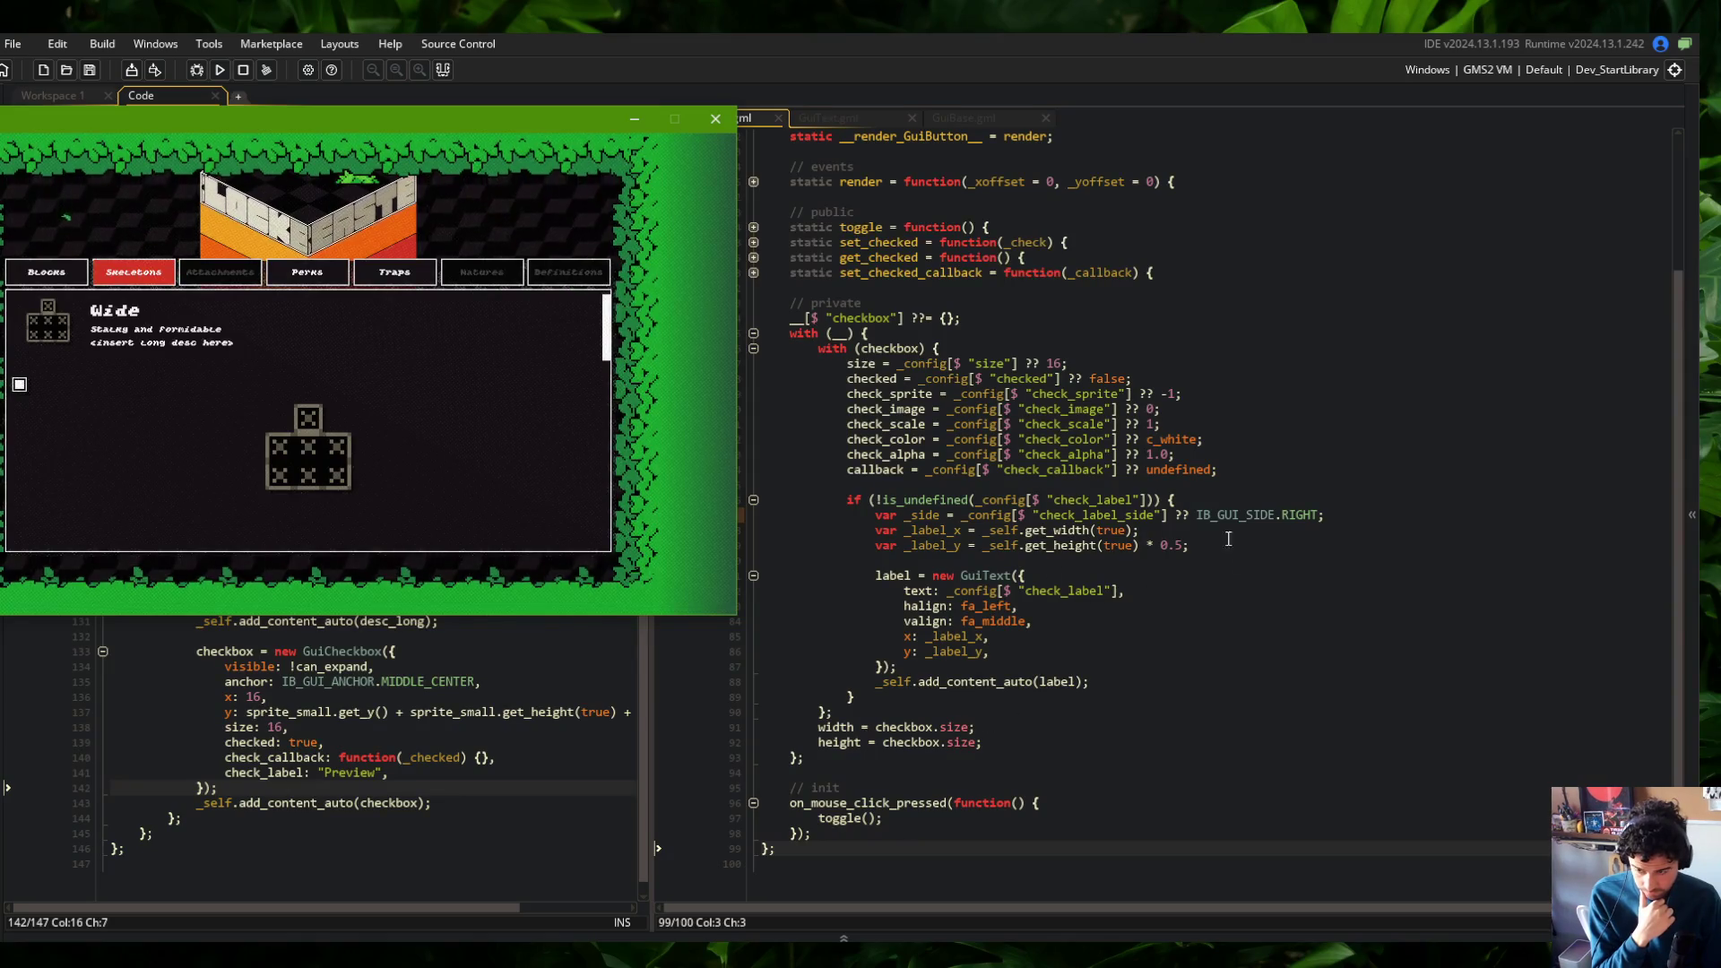
scroll(1195, 519, "up", 4)
Replace _self.get_width(true) with size for _label_x and save
left_click(1090, 546)
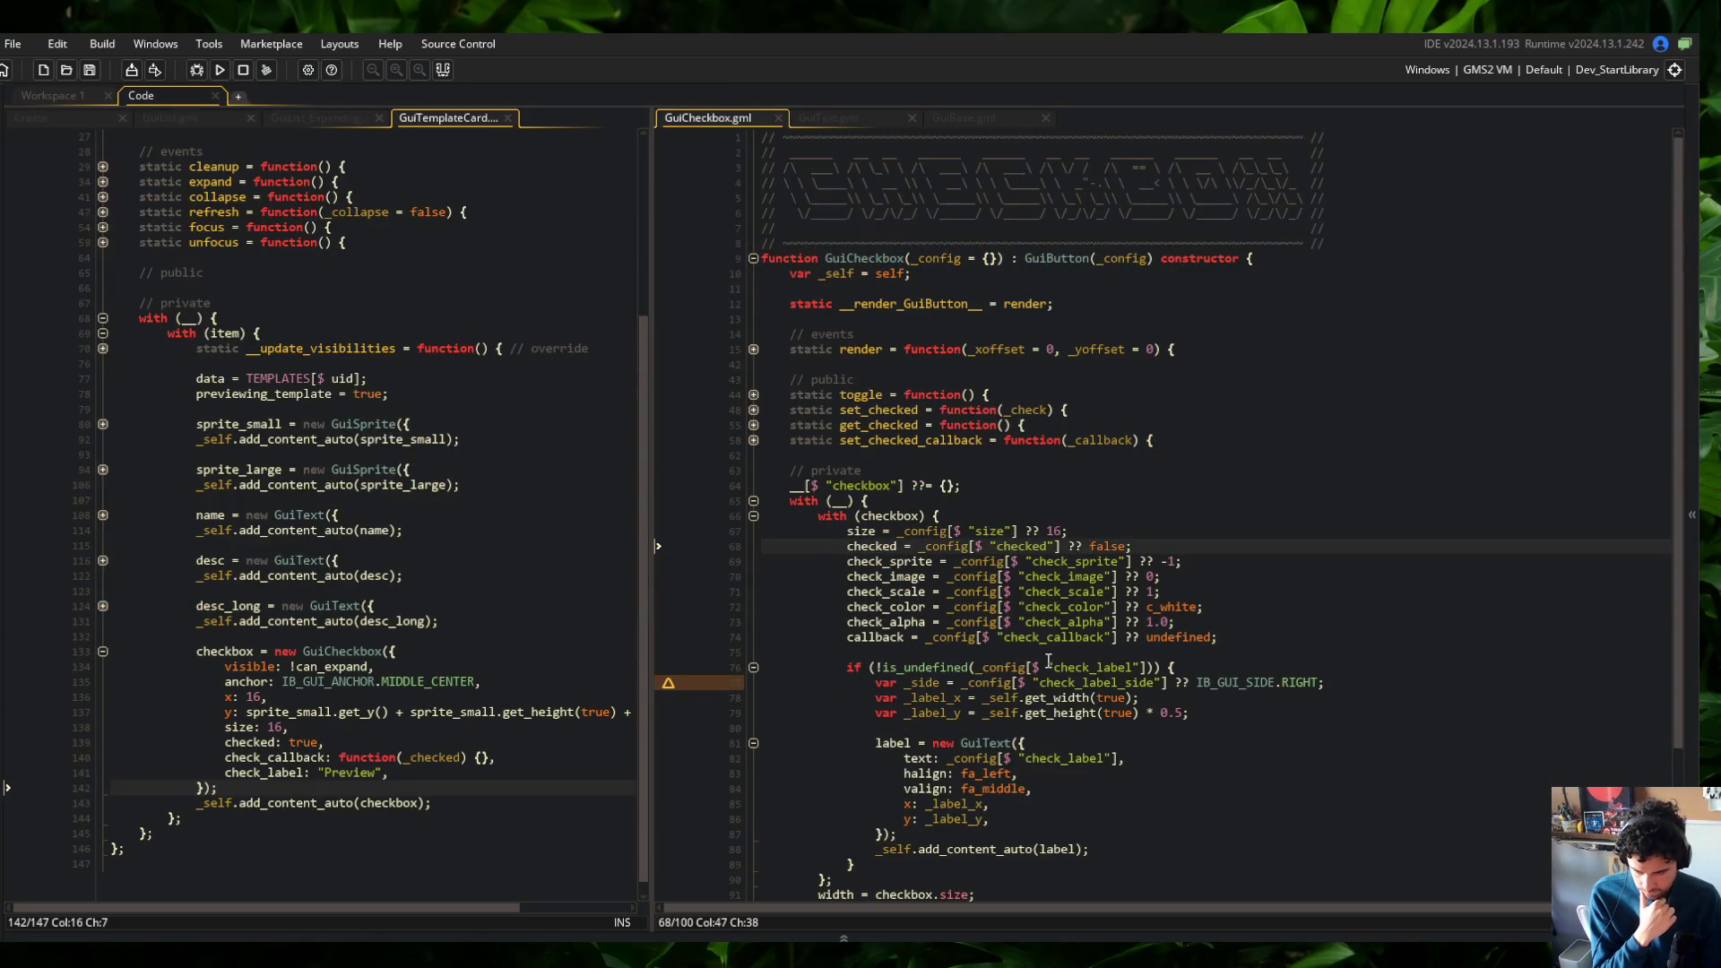
double_click(851, 532)
left_click(1134, 697)
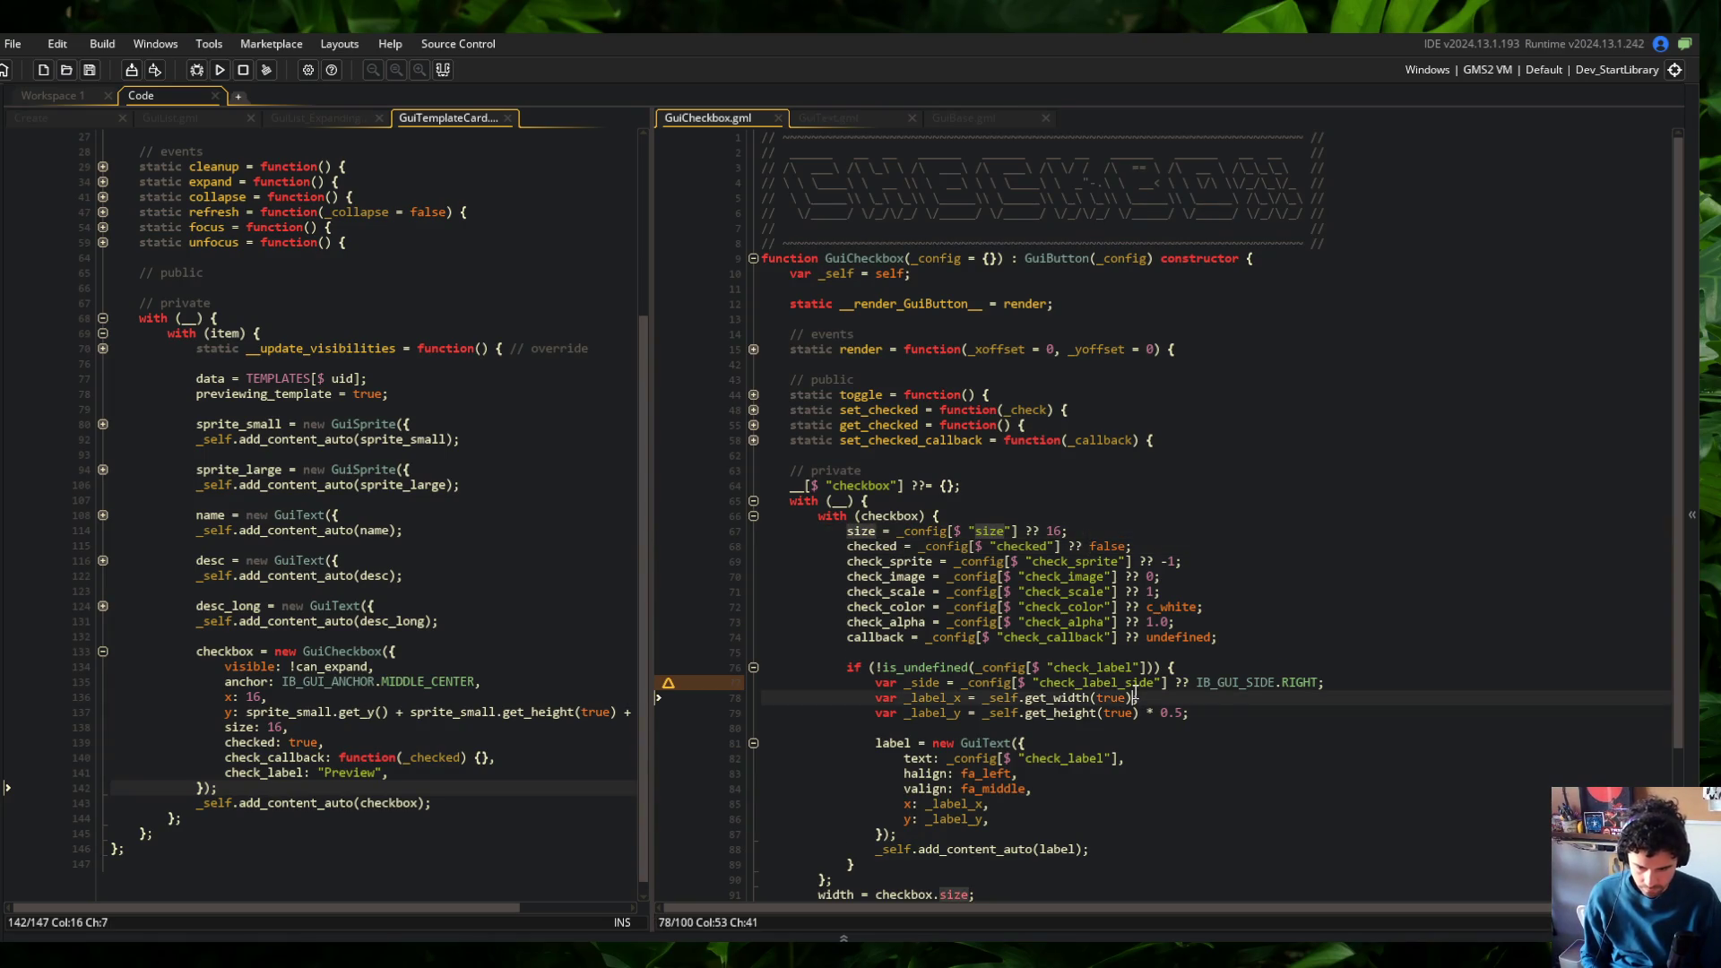
key("BackSpace")
key("BackSpace")
key("BackSpace")
key("BackSpace")
key("BackSpace")
key("BackSpace")
type("size")
key("ctrl+s")
Set _label_y to 0, save, and relaunch the game with F5
key("Down")
key("ctrl+Left")
key("shift+End")
key("shift+Left")
type("0")
key("ctrl+s")
key("F5")
scroll(1134, 691, "down", 4)
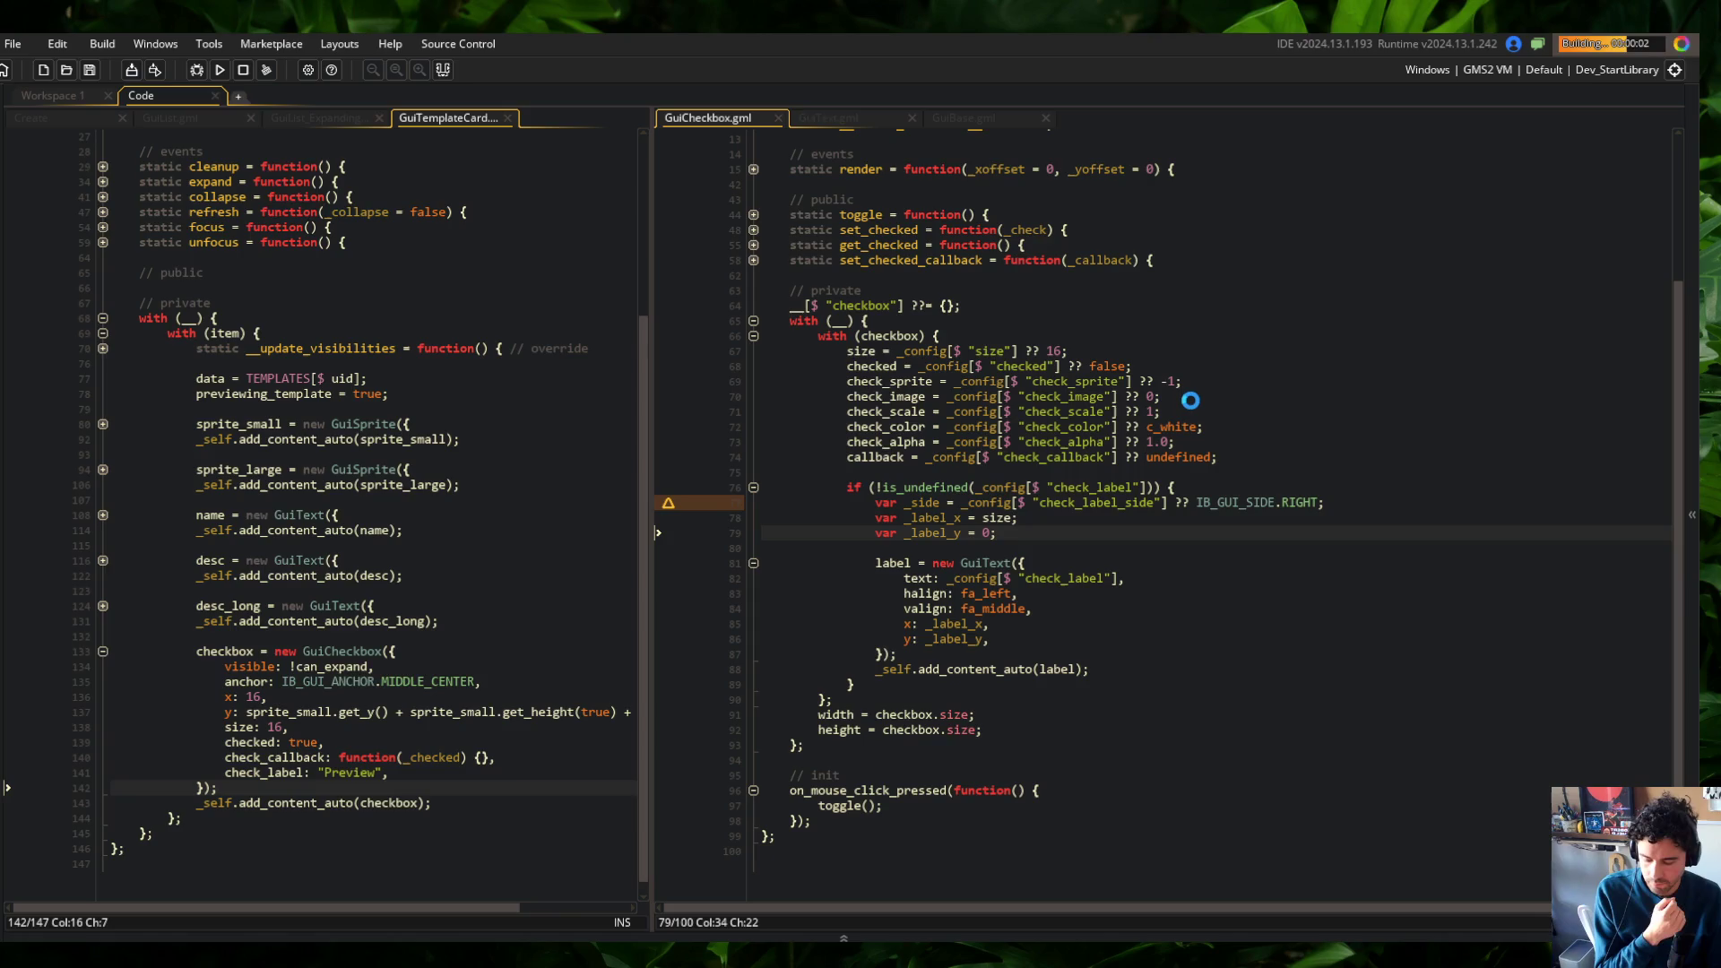
scroll(1165, 462, "up", 5)
scroll(1184, 465, "down", 4)
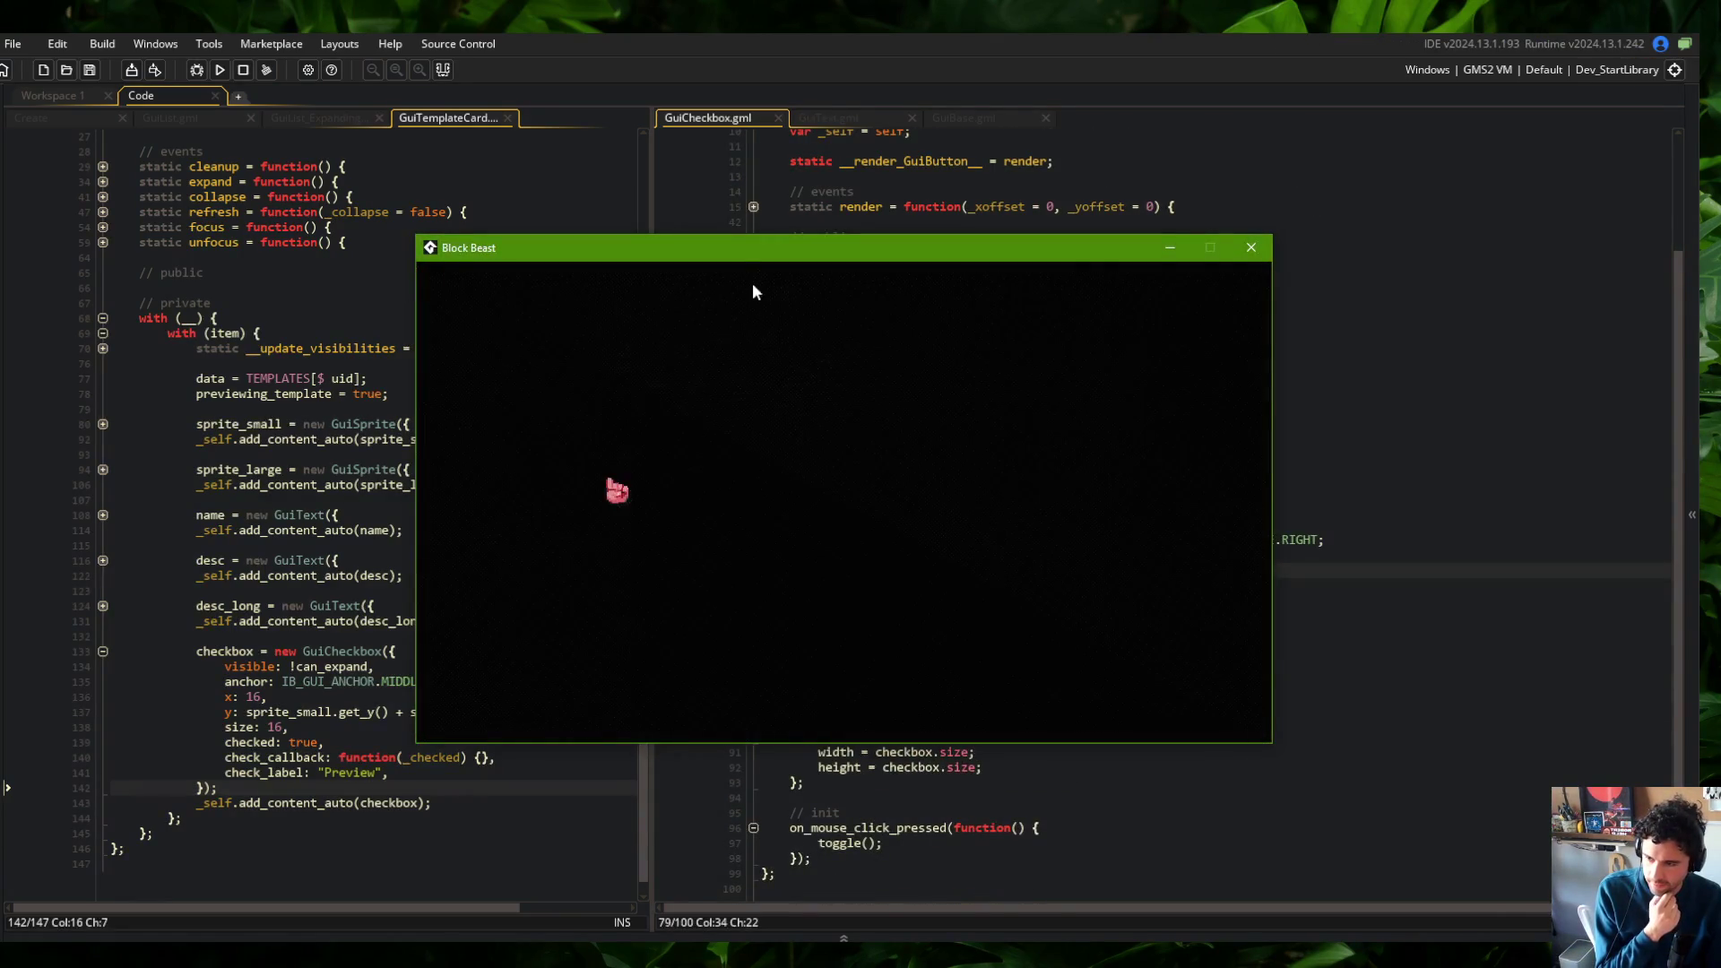
Open the Wide card in the game and move its window to the top left
left_click(657, 457)
mouse_move(764, 253)
left_mouse_down()
mouse_move(249, 58)
mouse_move(282, 100)
left_mouse_up()
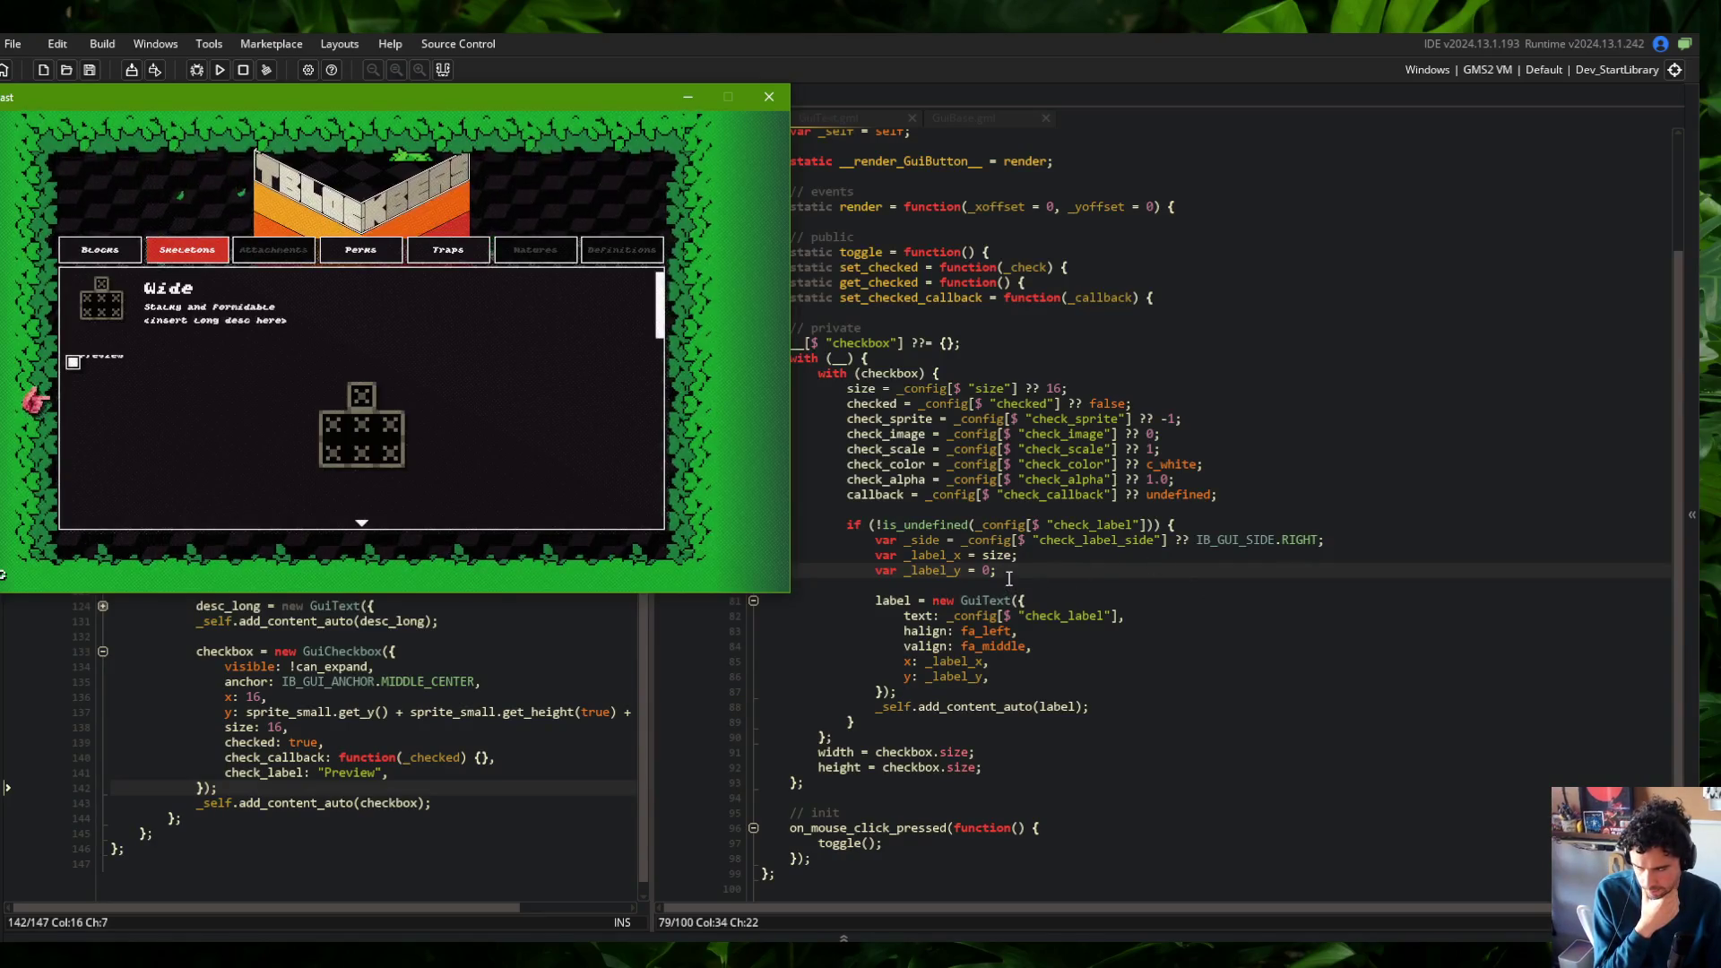
left_click(1173, 585)
Change _label_y to size * 0.5 and rebuild with F5
key("Up")
key("End")
key("Left")
key("BackSpace")
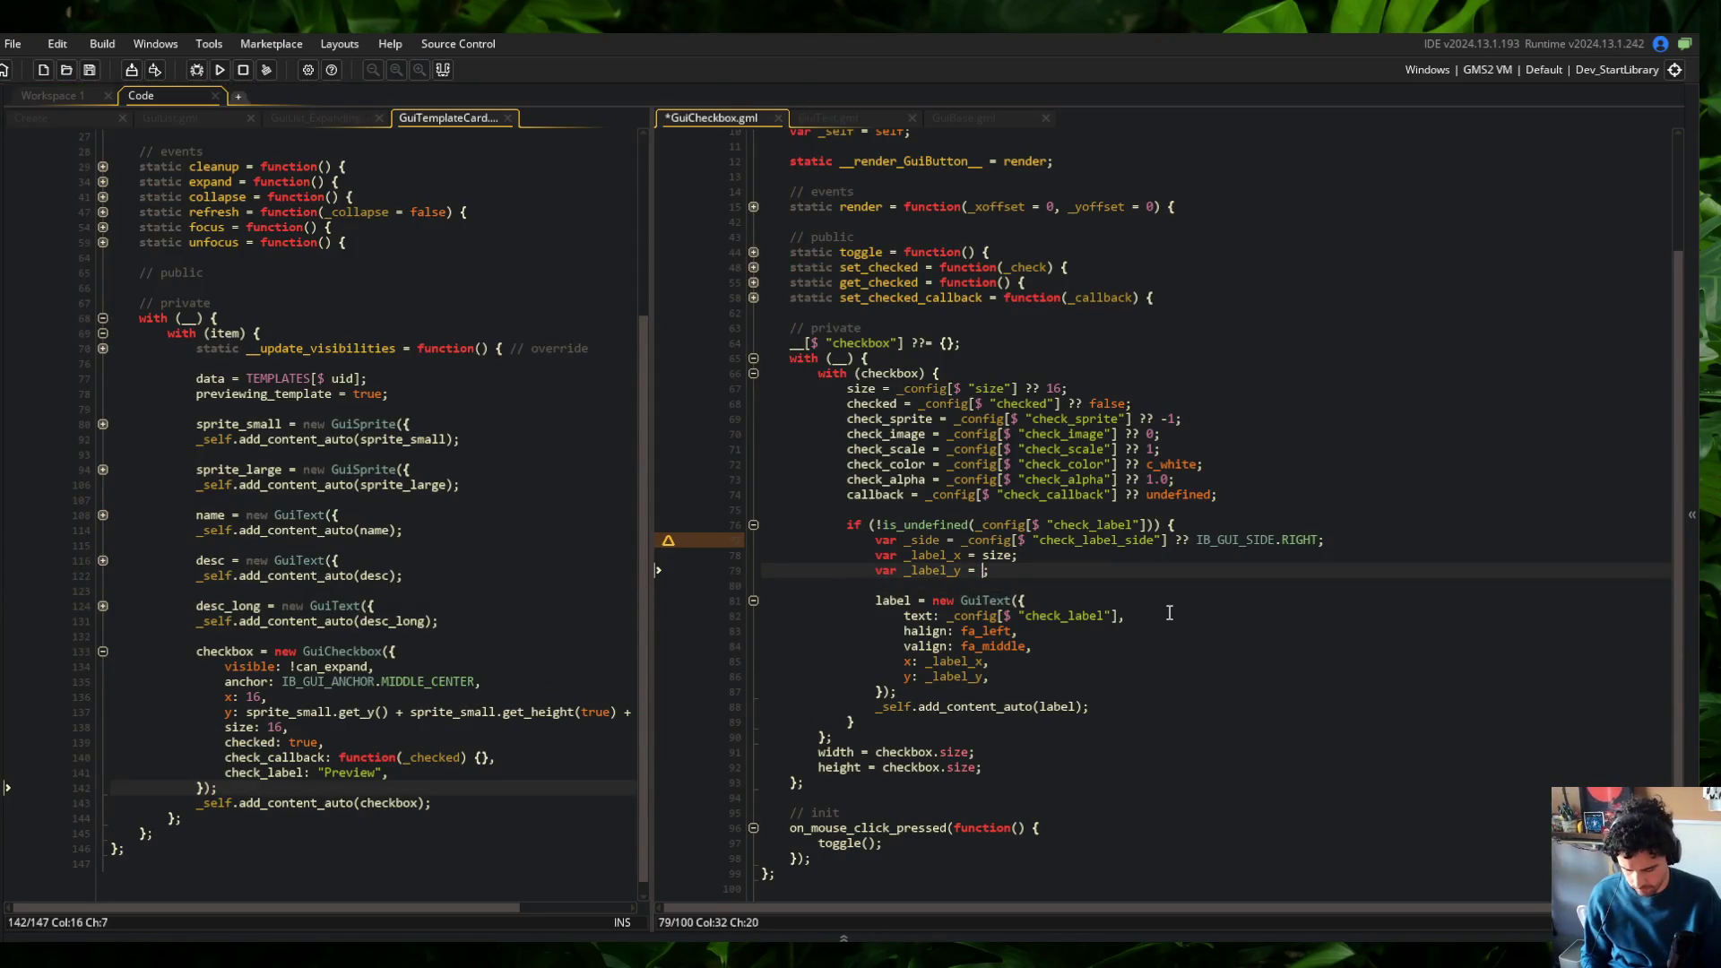
type("size * 0.5")
key("F5")
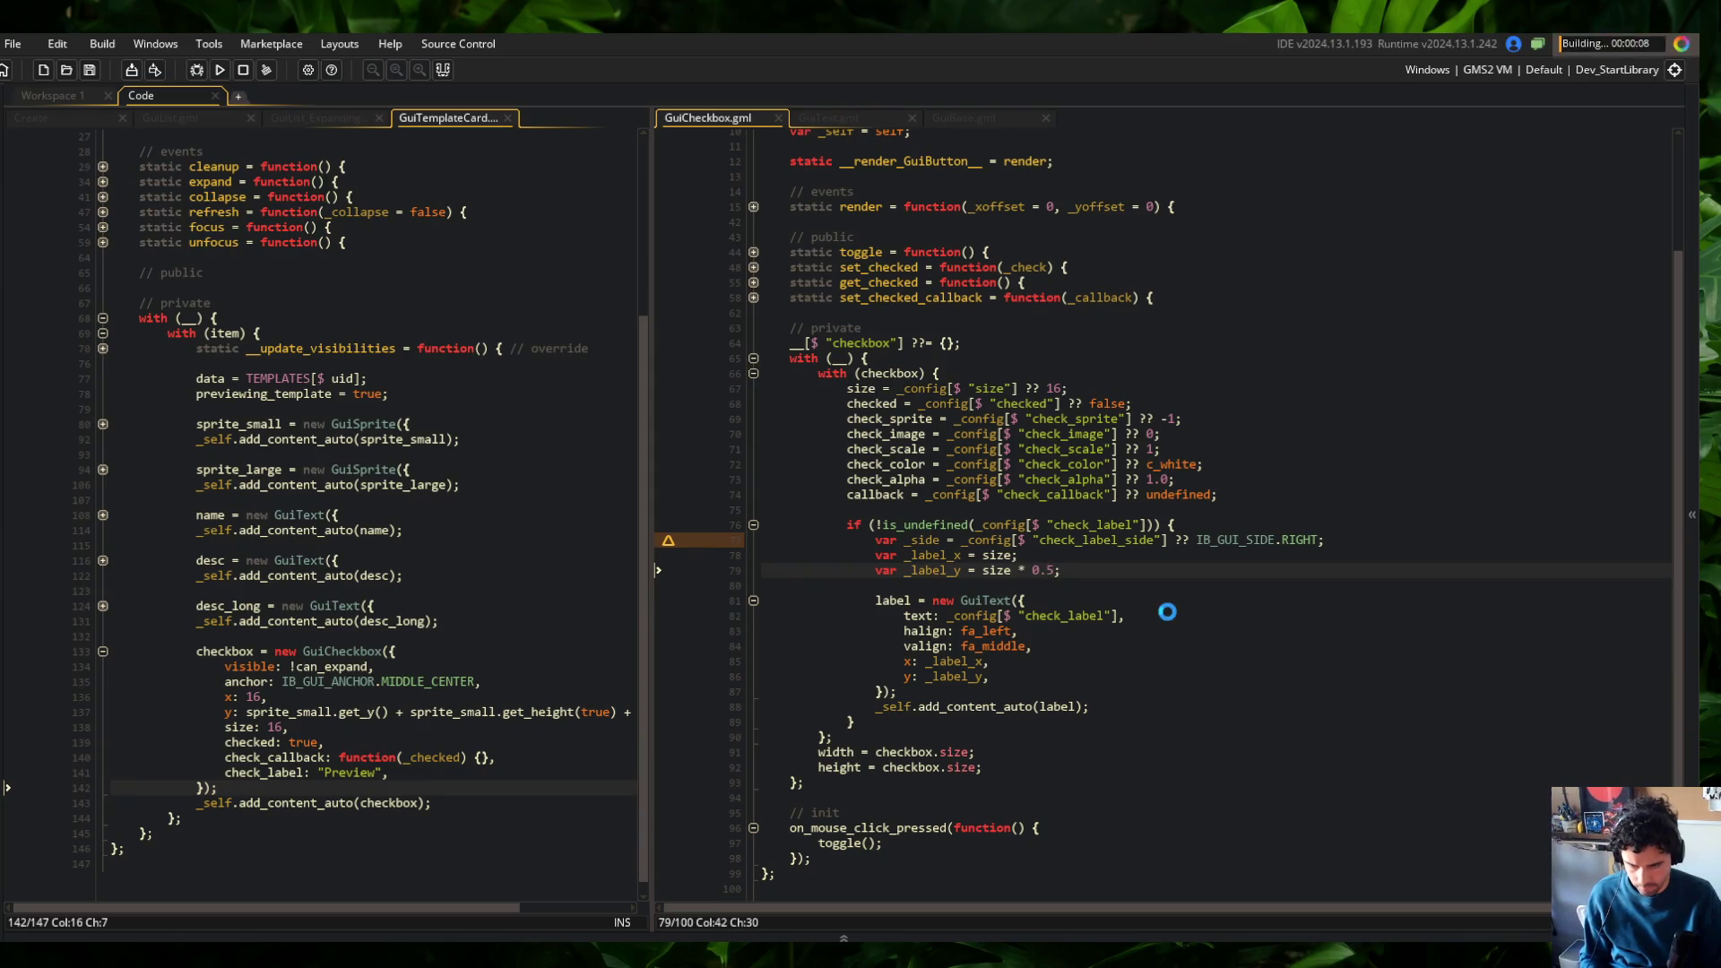
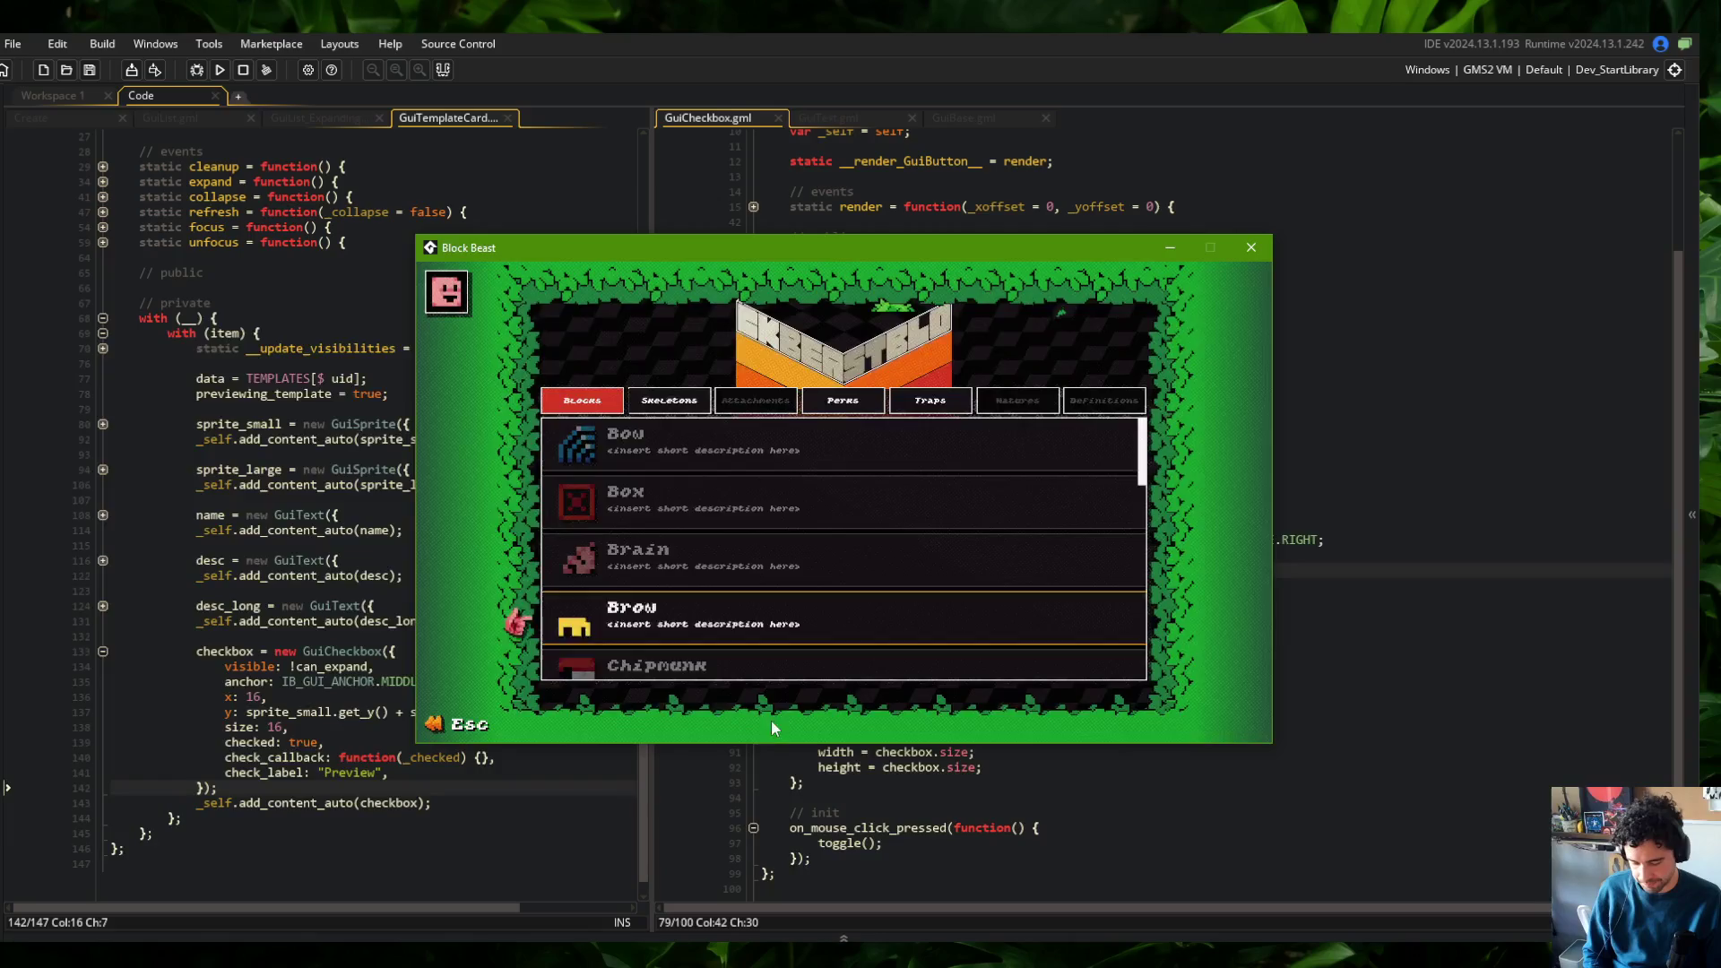
In Block Beast, view Bow, switch to Skeletons and expand Tall to reveal its Preview checkbox
left_click(652, 440)
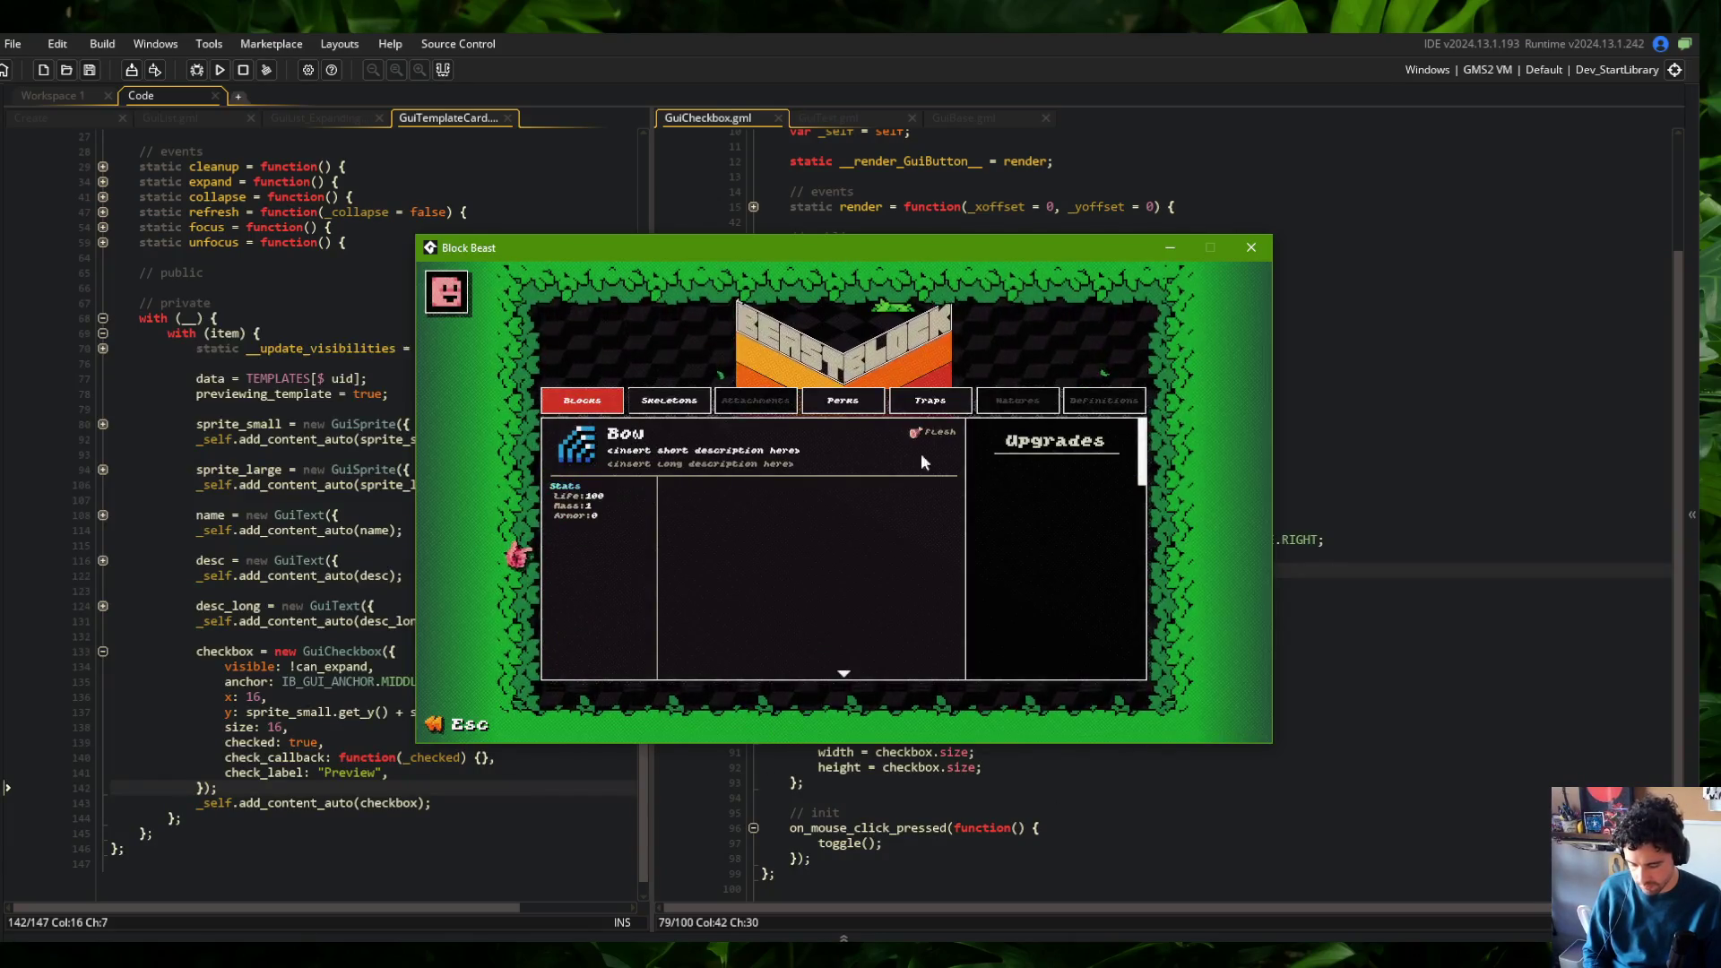
left_click(638, 400)
left_click(691, 500)
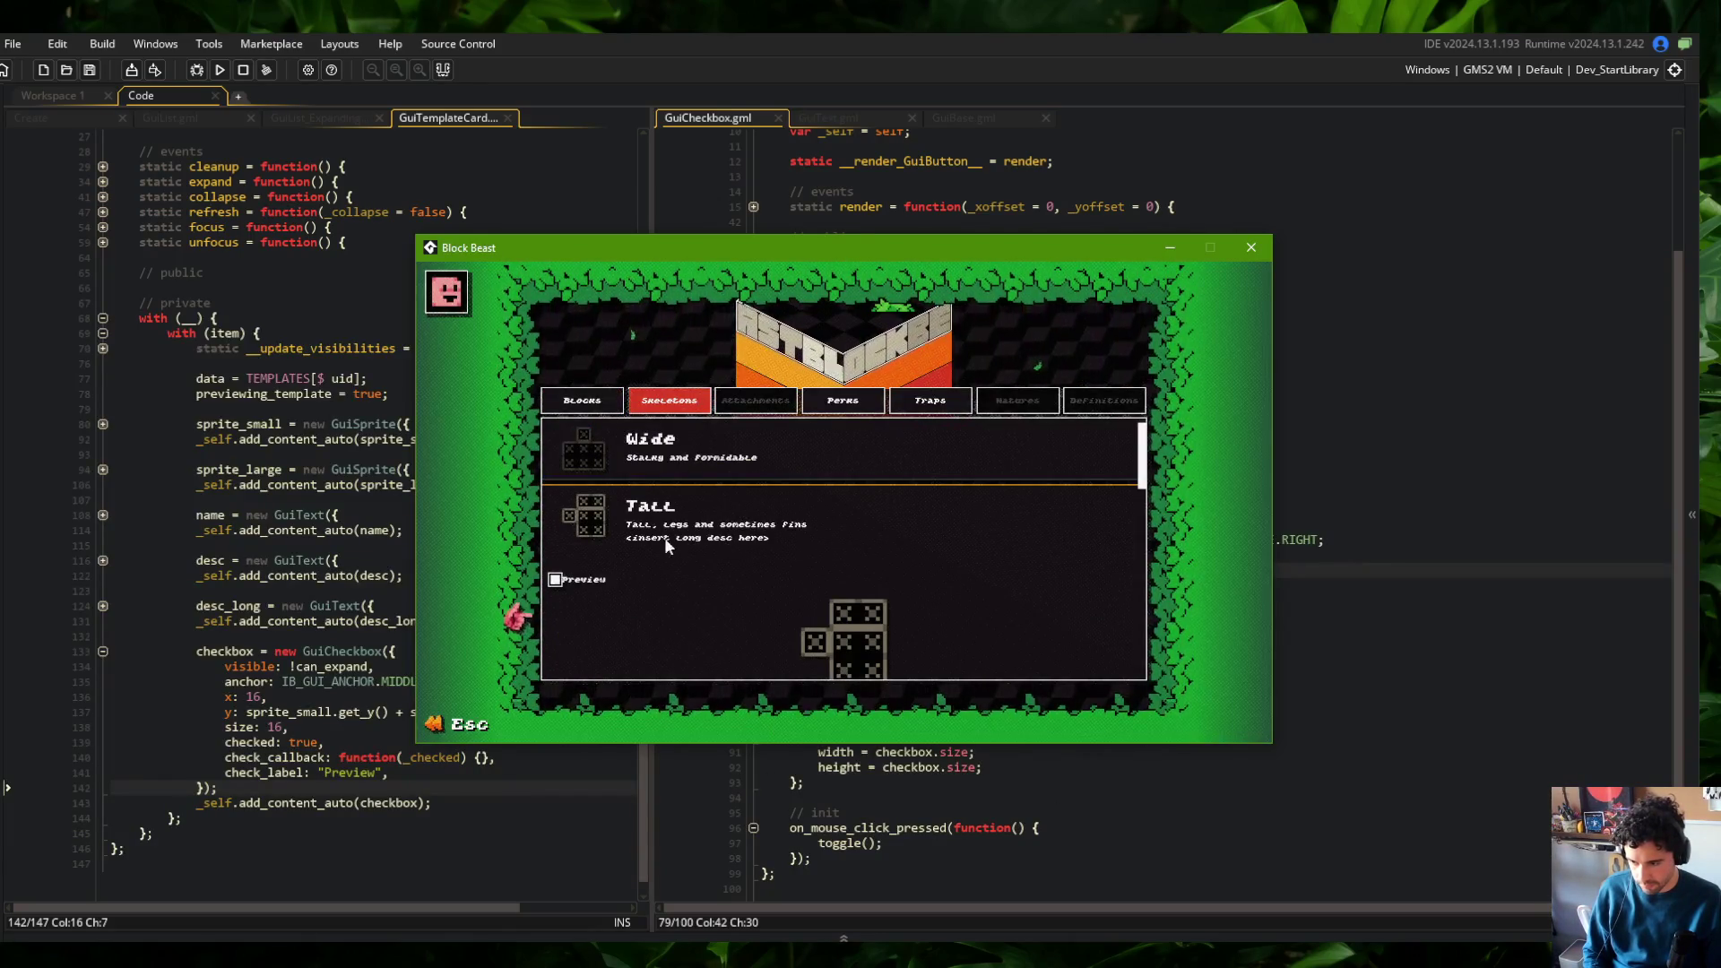
mouse_move(854, 250)
left_mouse_down()
mouse_move(650, 152)
mouse_move(514, 128)
left_mouse_up()
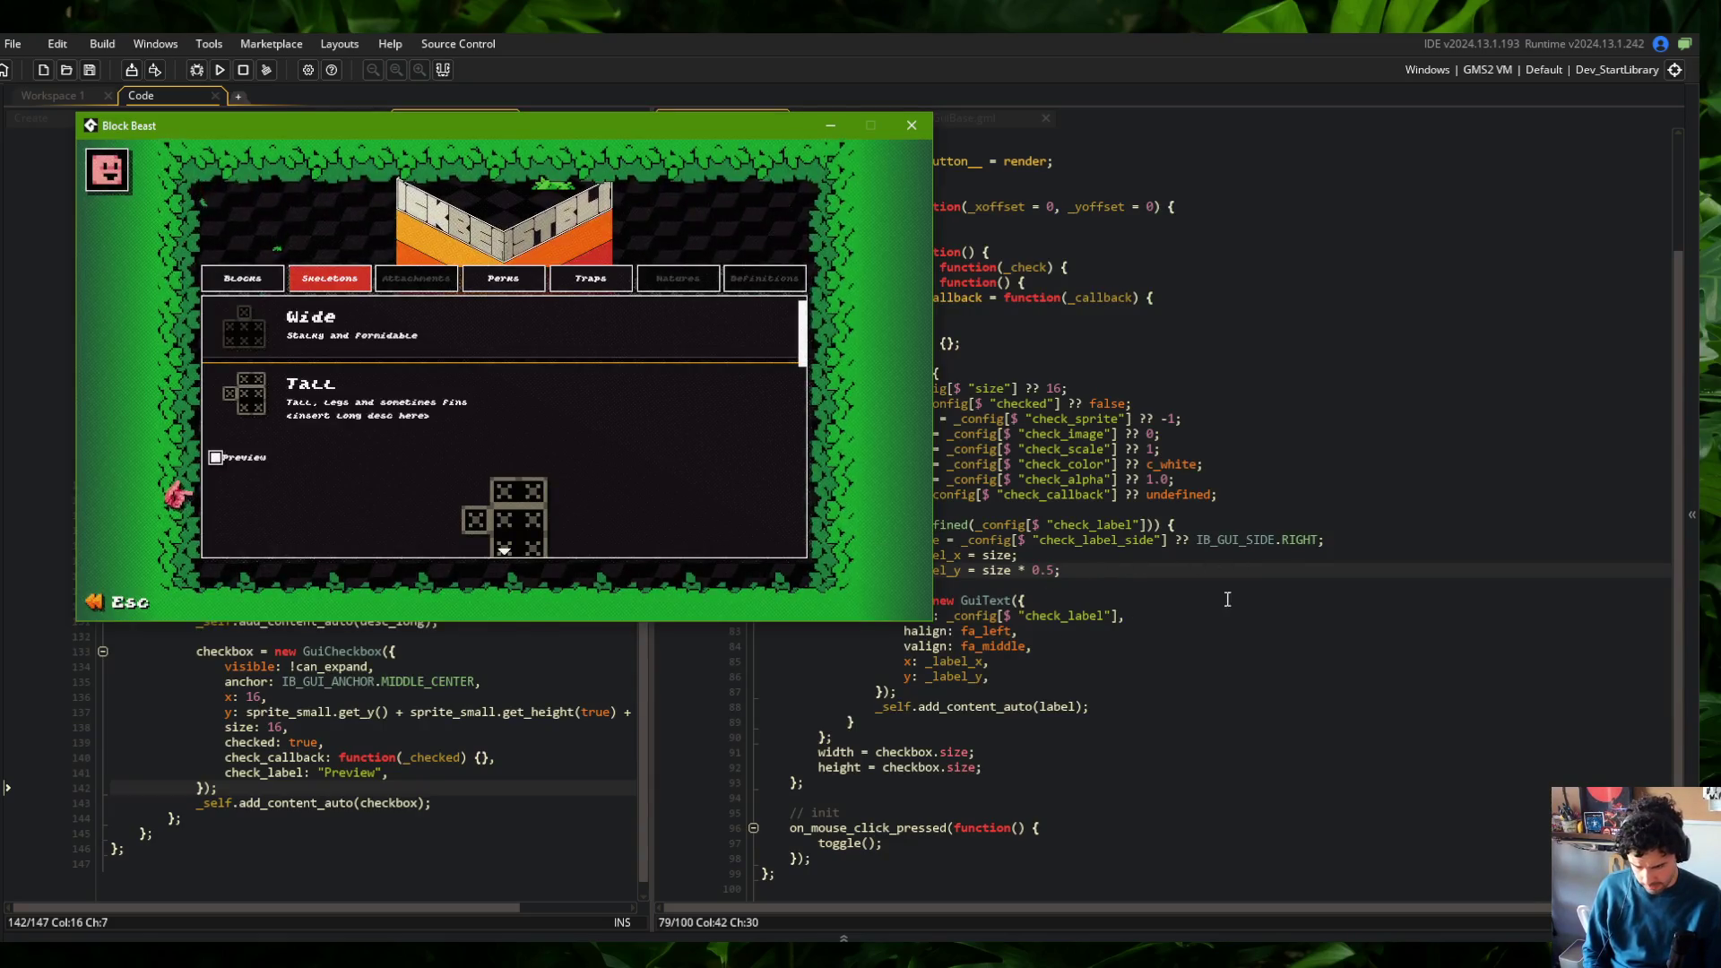
left_click(1289, 571)
Wrap the label position lines in 'if (_side == IB_GUI_SIDE.RIGHT) { }' followed by an empty else block
left_click(1320, 539)
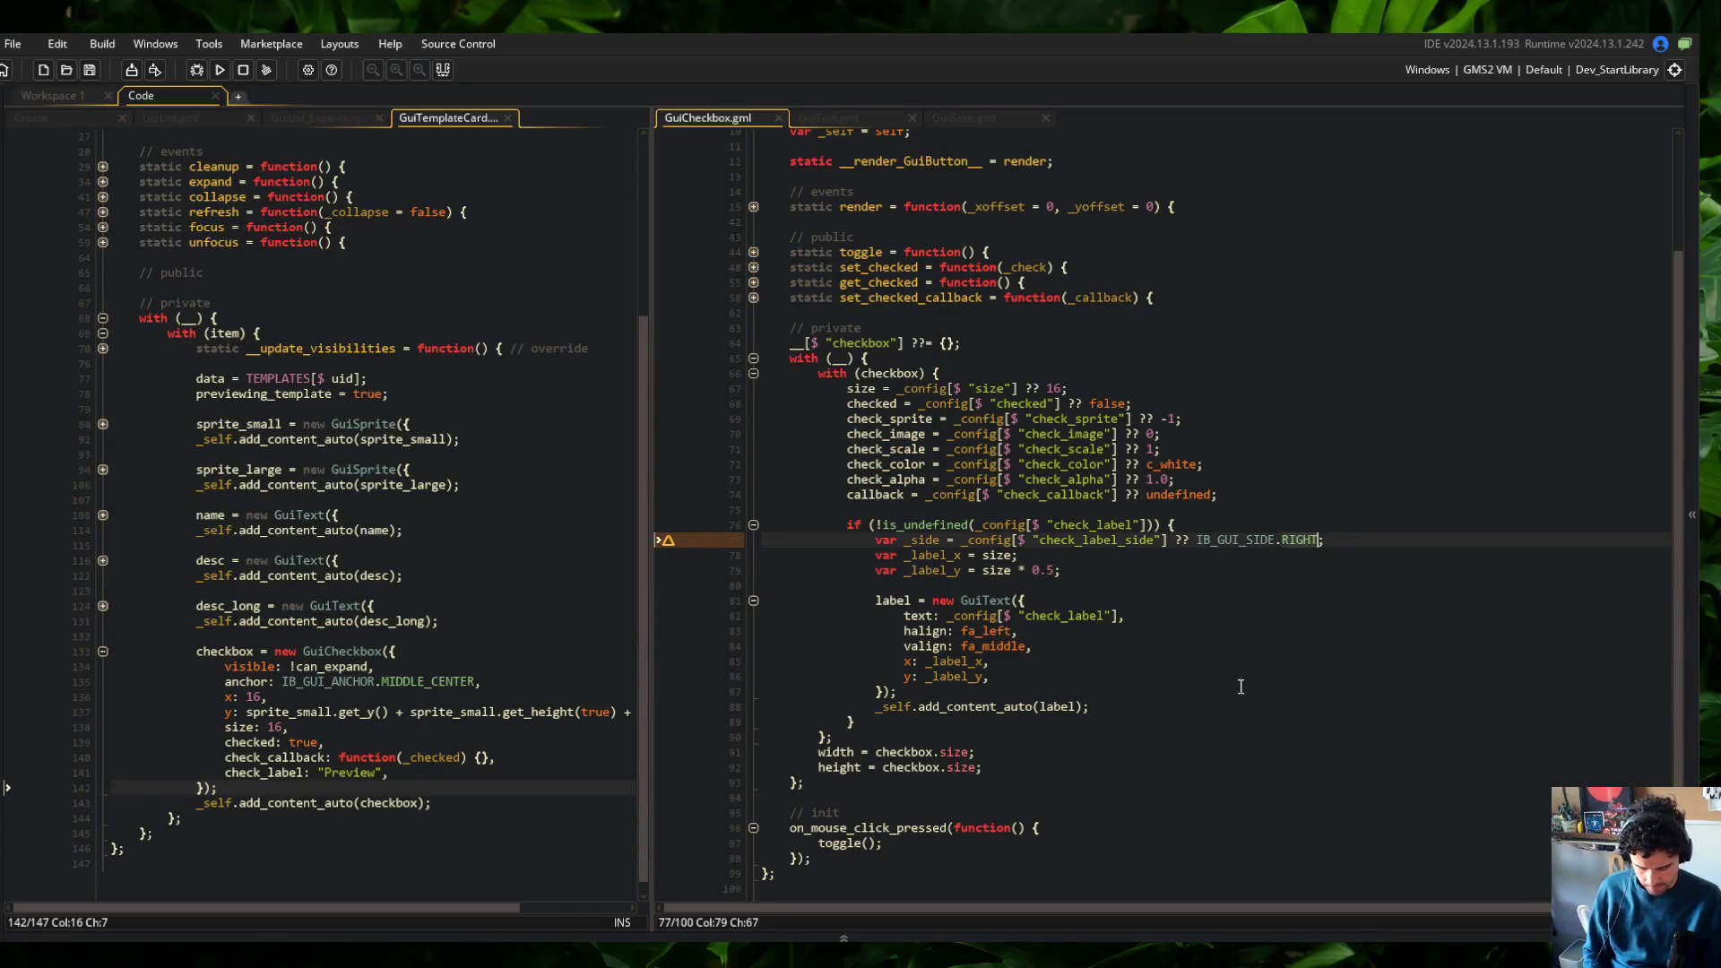
left_click(1400, 528)
key("Return")
type("if (")
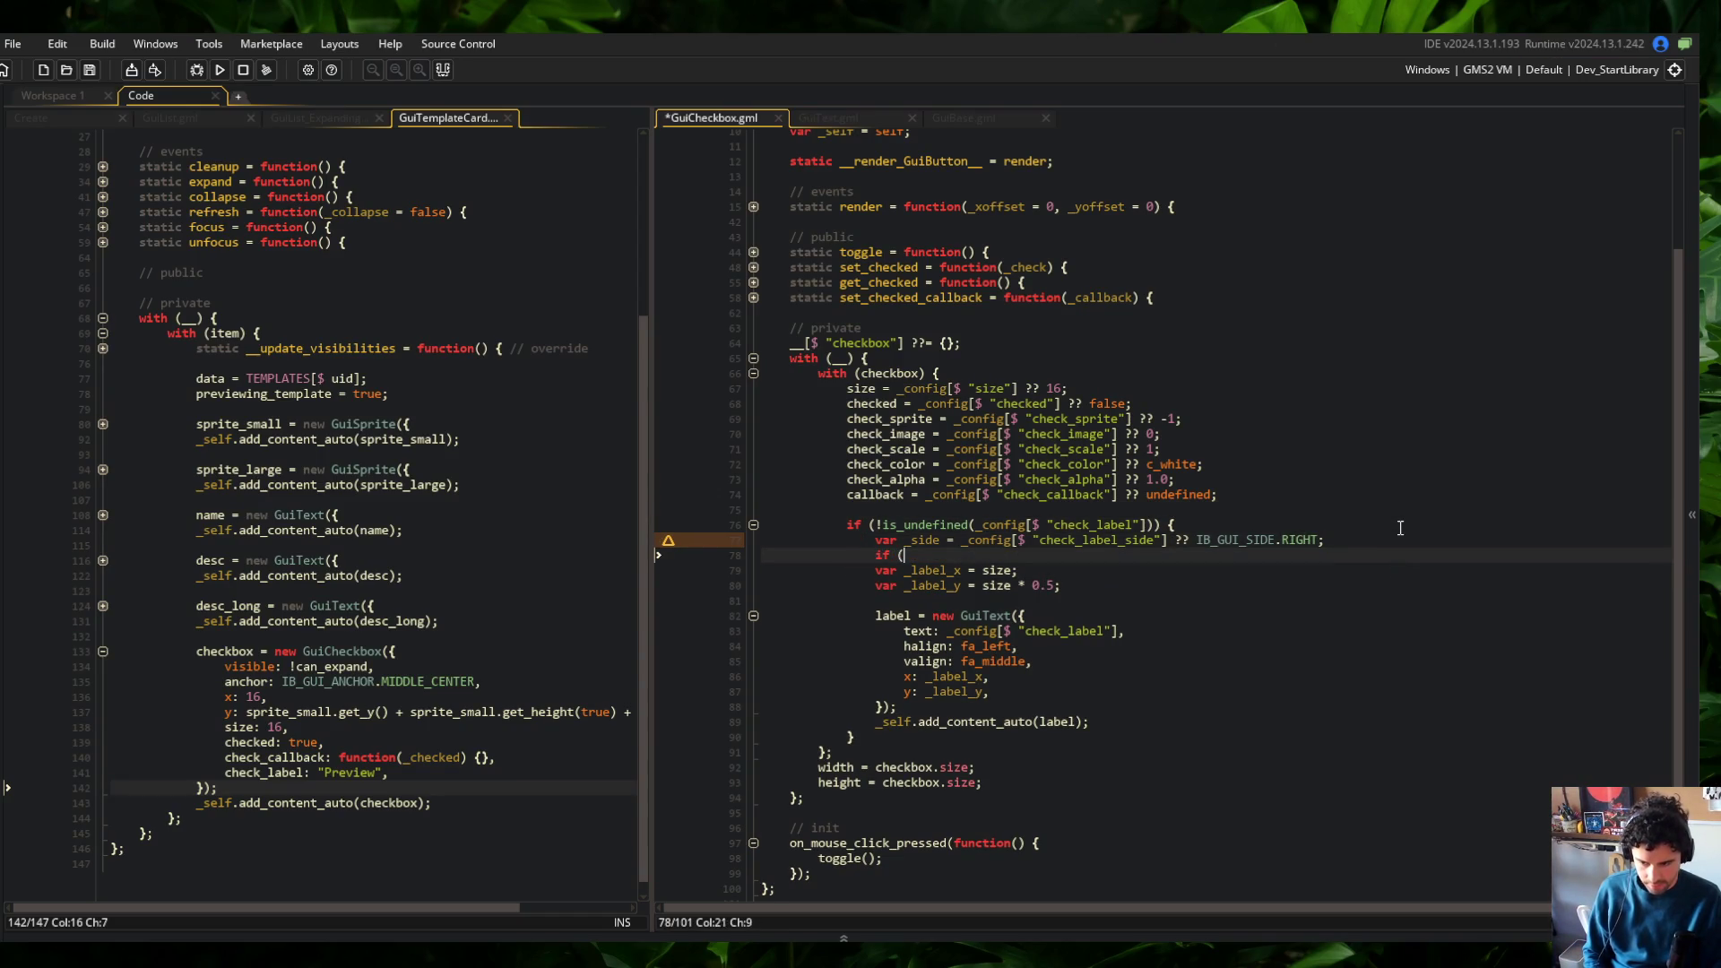
type("_side == IB_GUI_")
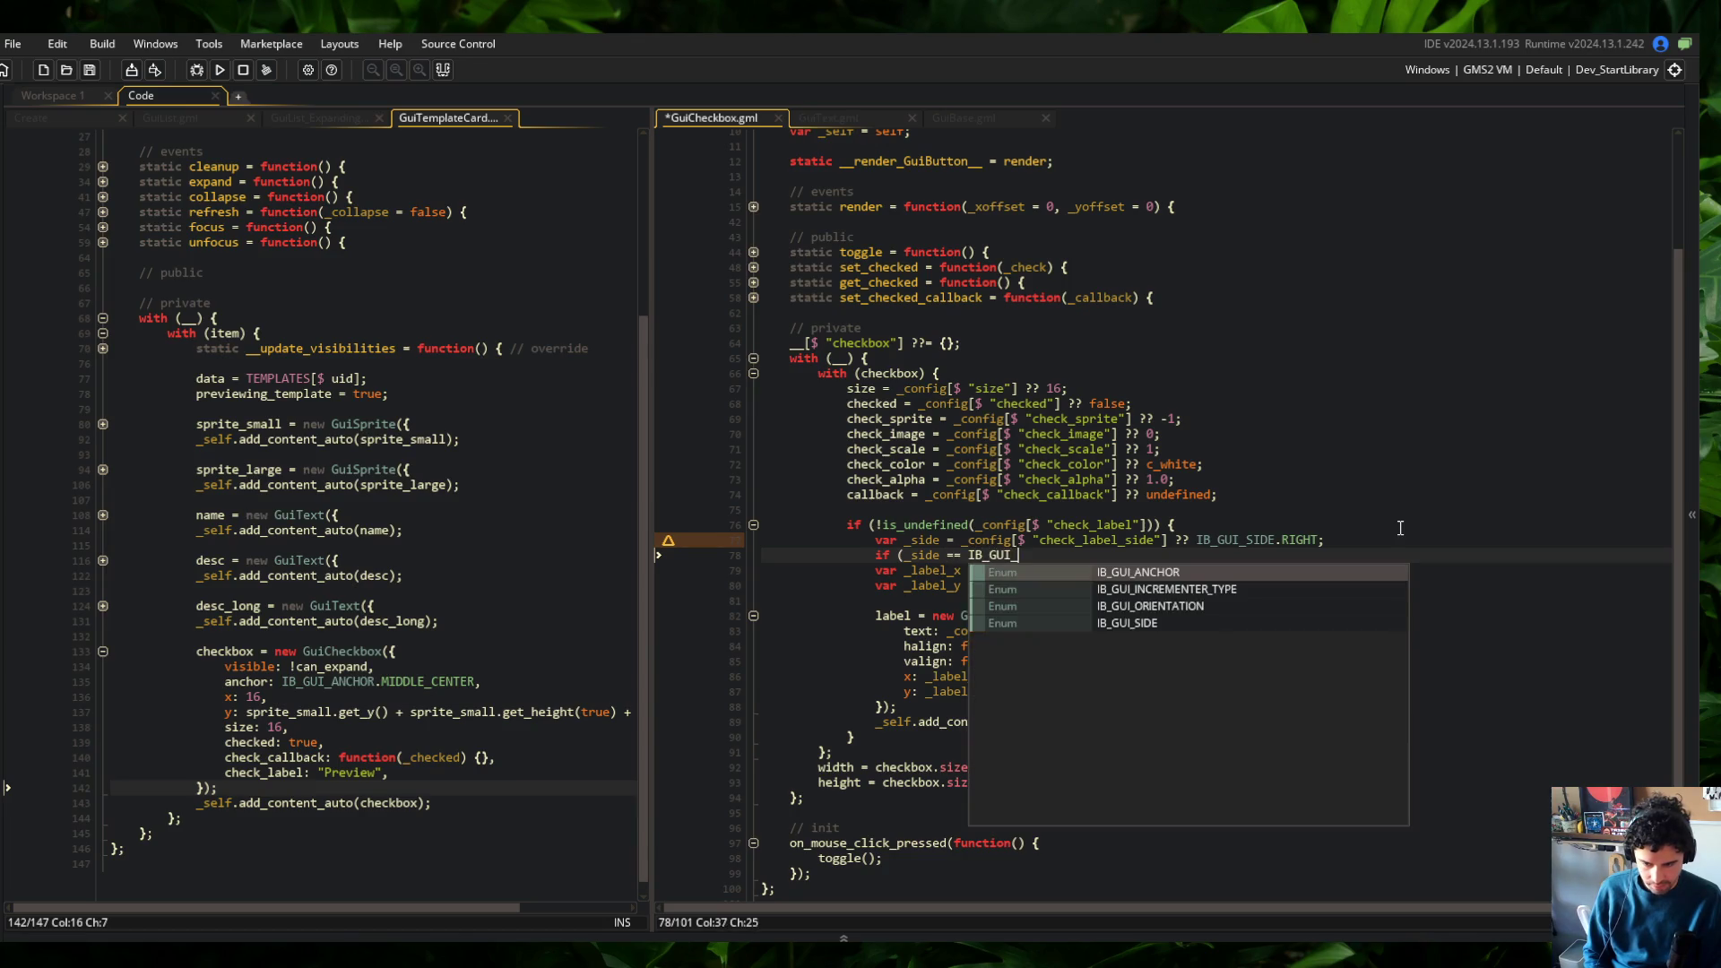
type("SIDE.RIGHT) {")
key("shift+Down")
key("shift+Down")
key("Tab")
key("End")
key("Return")
type("}")
key("Return")
type("else {")
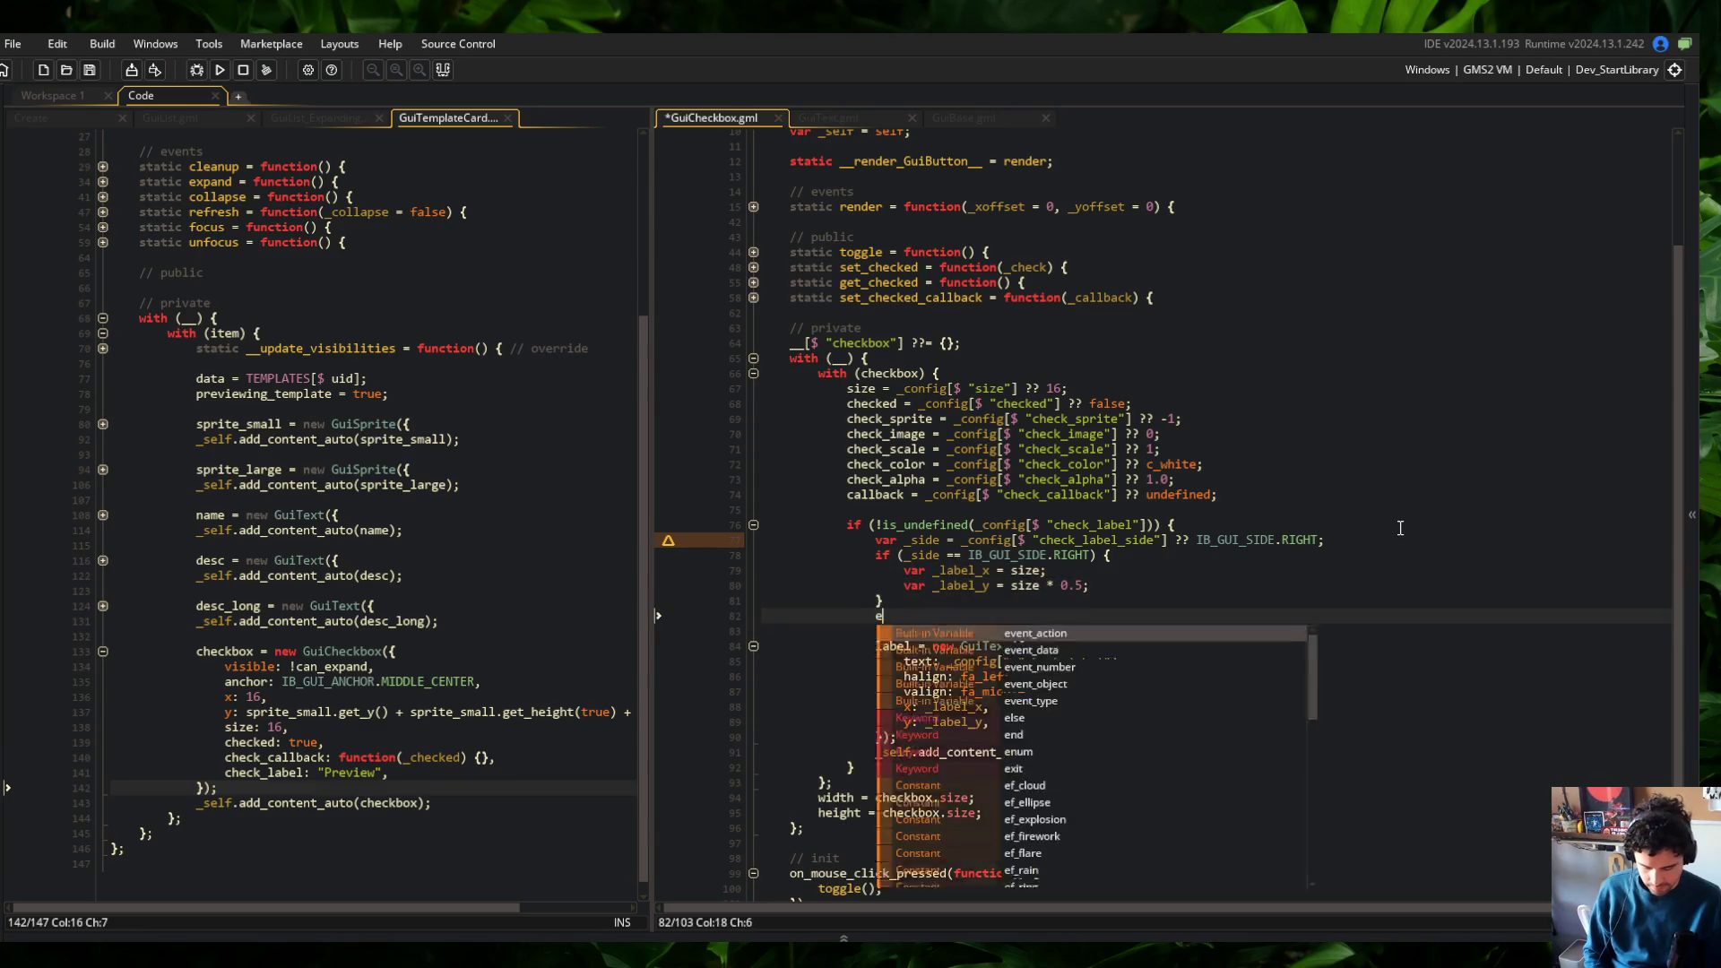
key("Return")
key("Return")
type("}")
Join 'else {' onto the closing brace and paste the _label_x and _label_y lines into it, saving
key("ctrl+s")
key("Up")
key("Up")
key("Up")
key("Down")
key("Down")
key("Down")
key("Home")
key("BackSpace")
key("BackSpace")
key("ctrl+s")
key("Up")
key("Home")
key("Down")
key("Down")
type("var _label_x = size; \t\t\t\t\tvar _label_y = size * 0.5;")
key("Up")
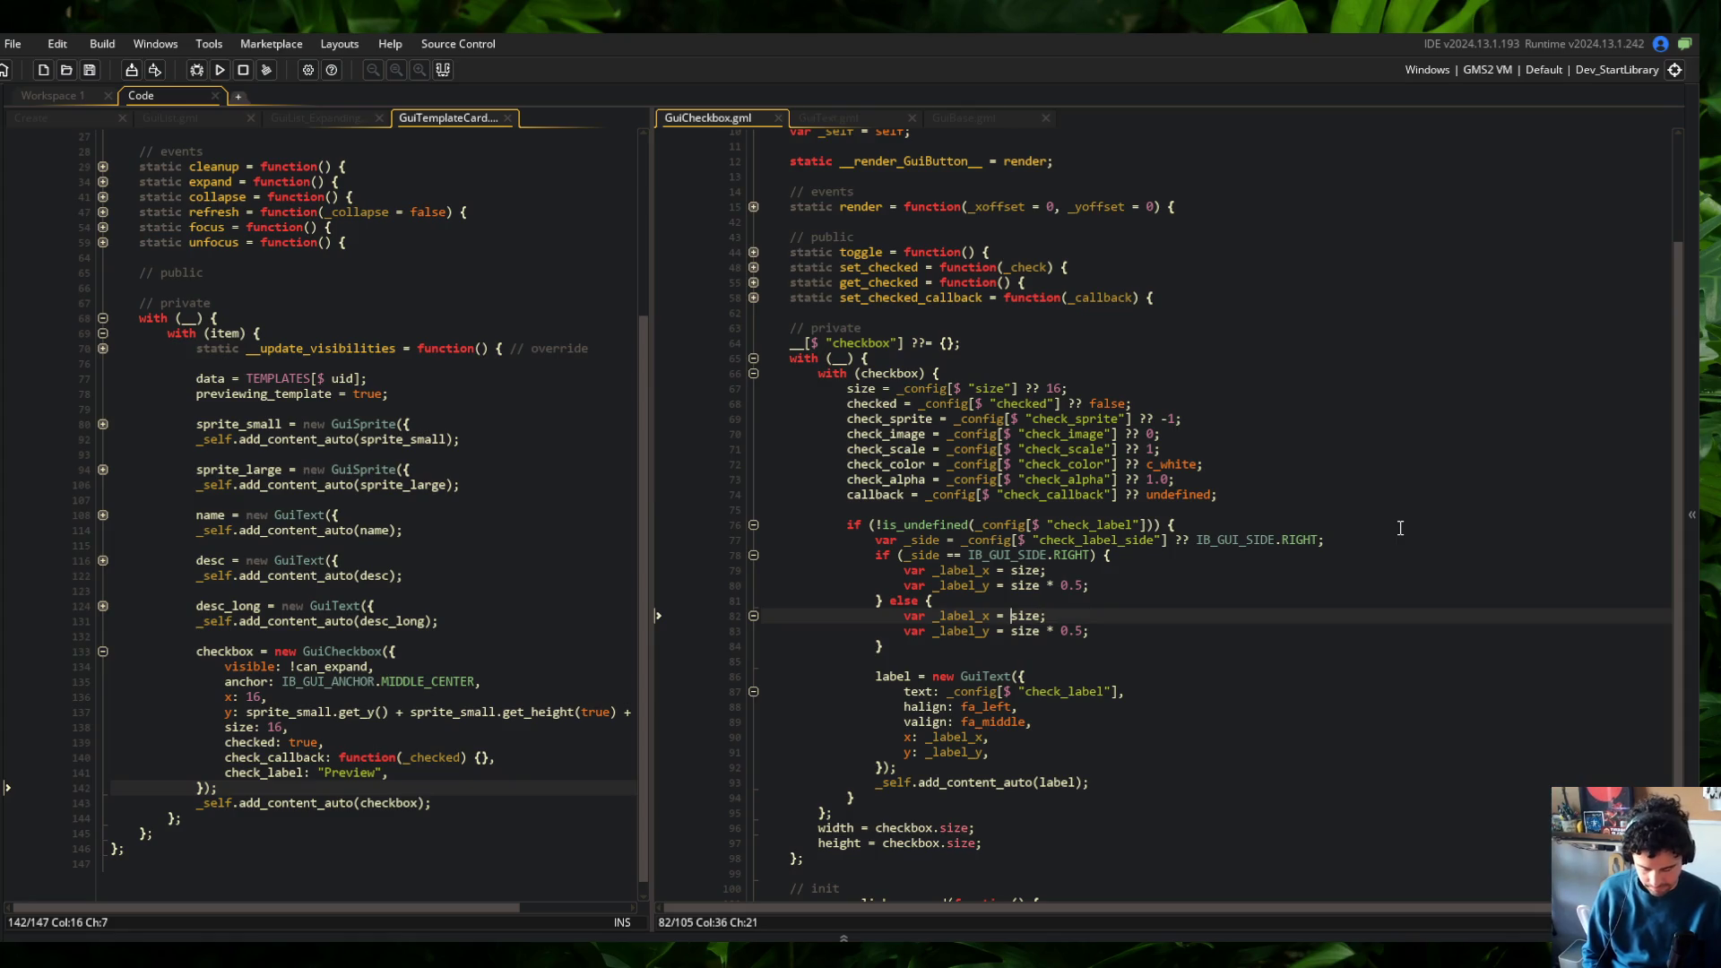
key("Down")
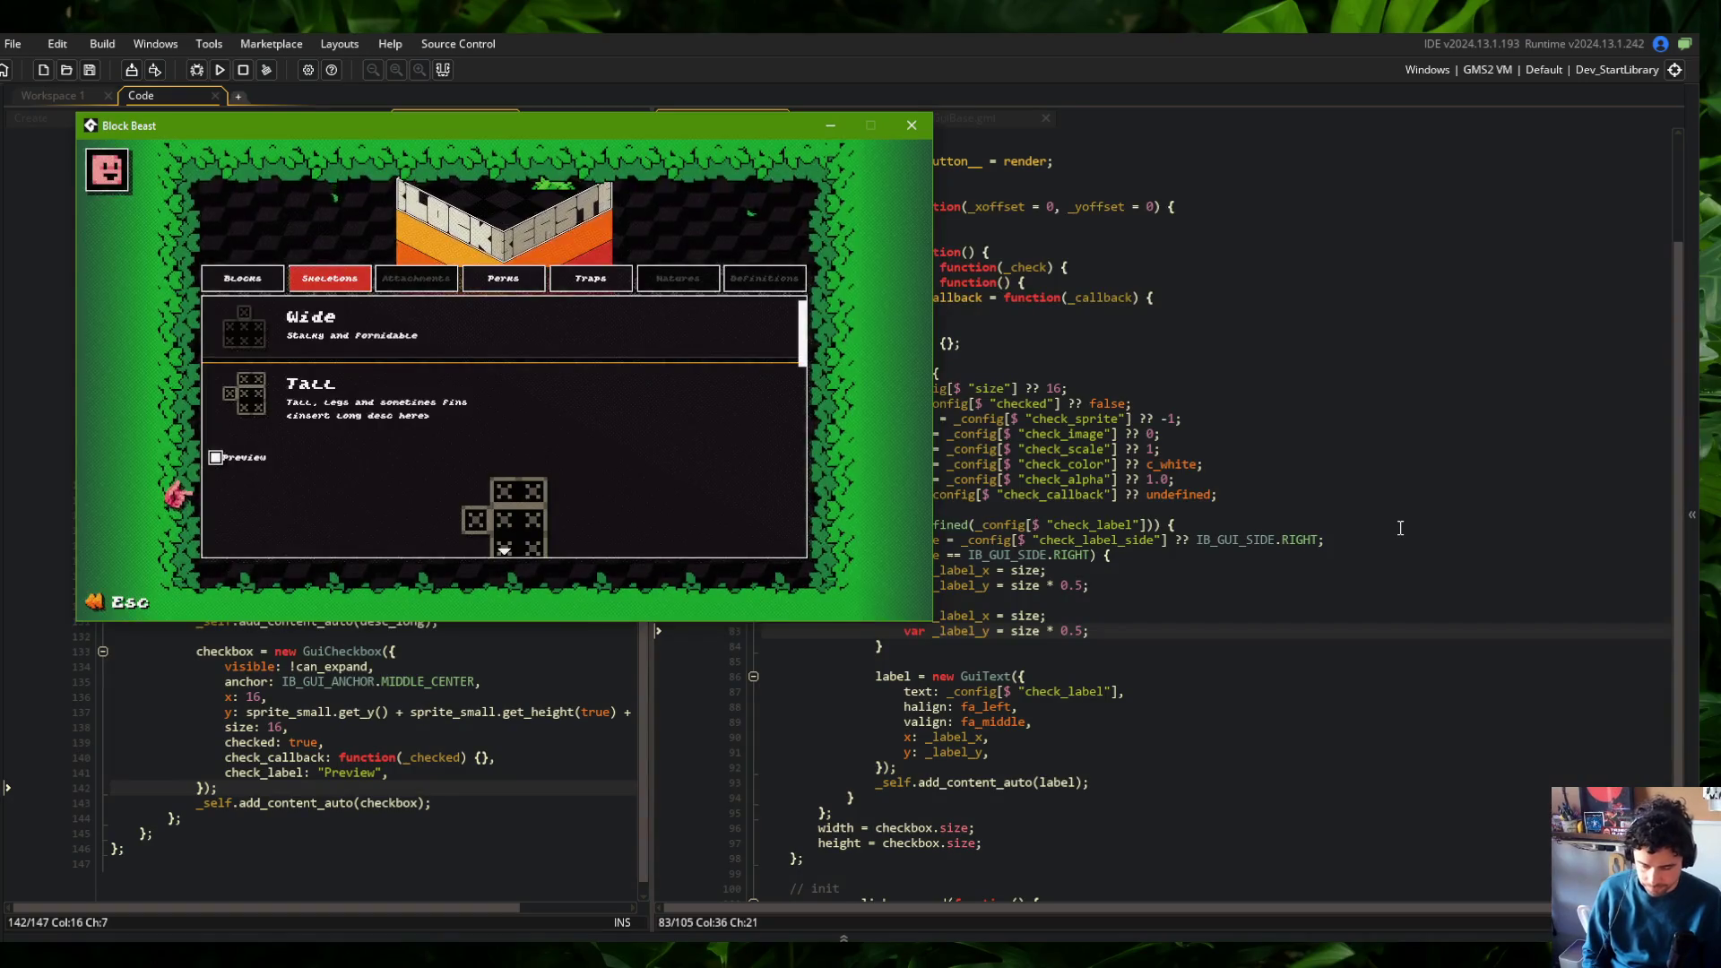
Add 'scale: _config[$ "check_label_scale"] ?? 1,' to the label's GuiText config and save
left_click(1168, 677)
left_click(1073, 743)
type("ale: ")
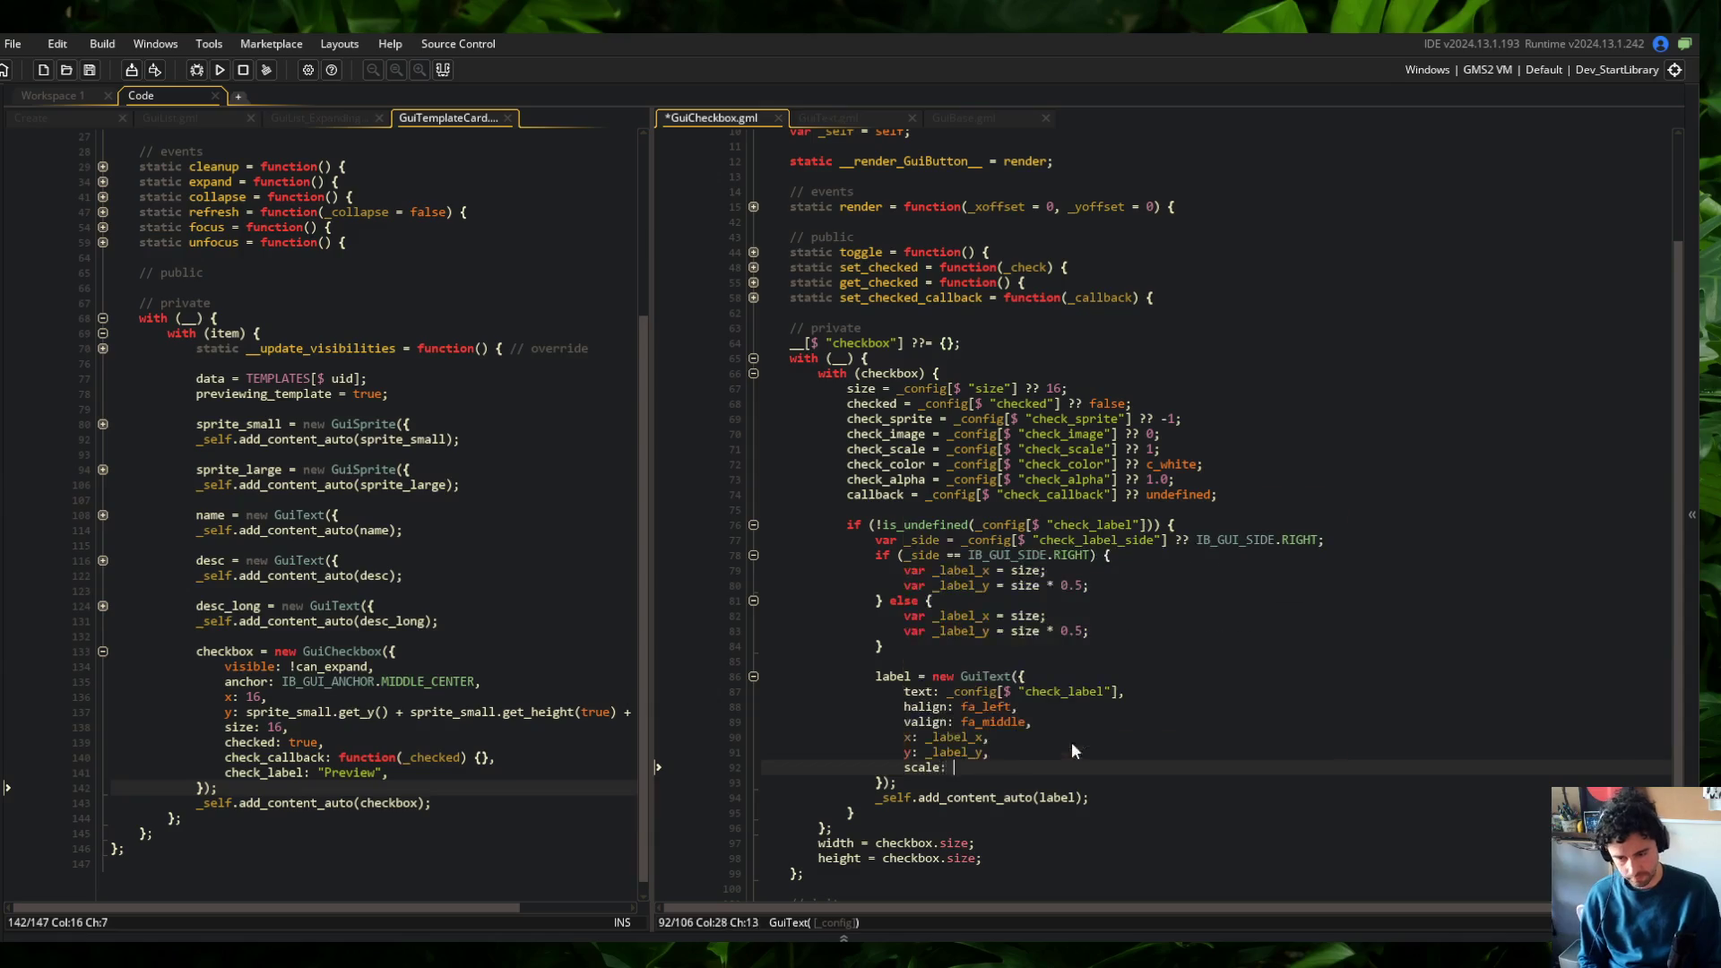
type("_config[$ \"check_")
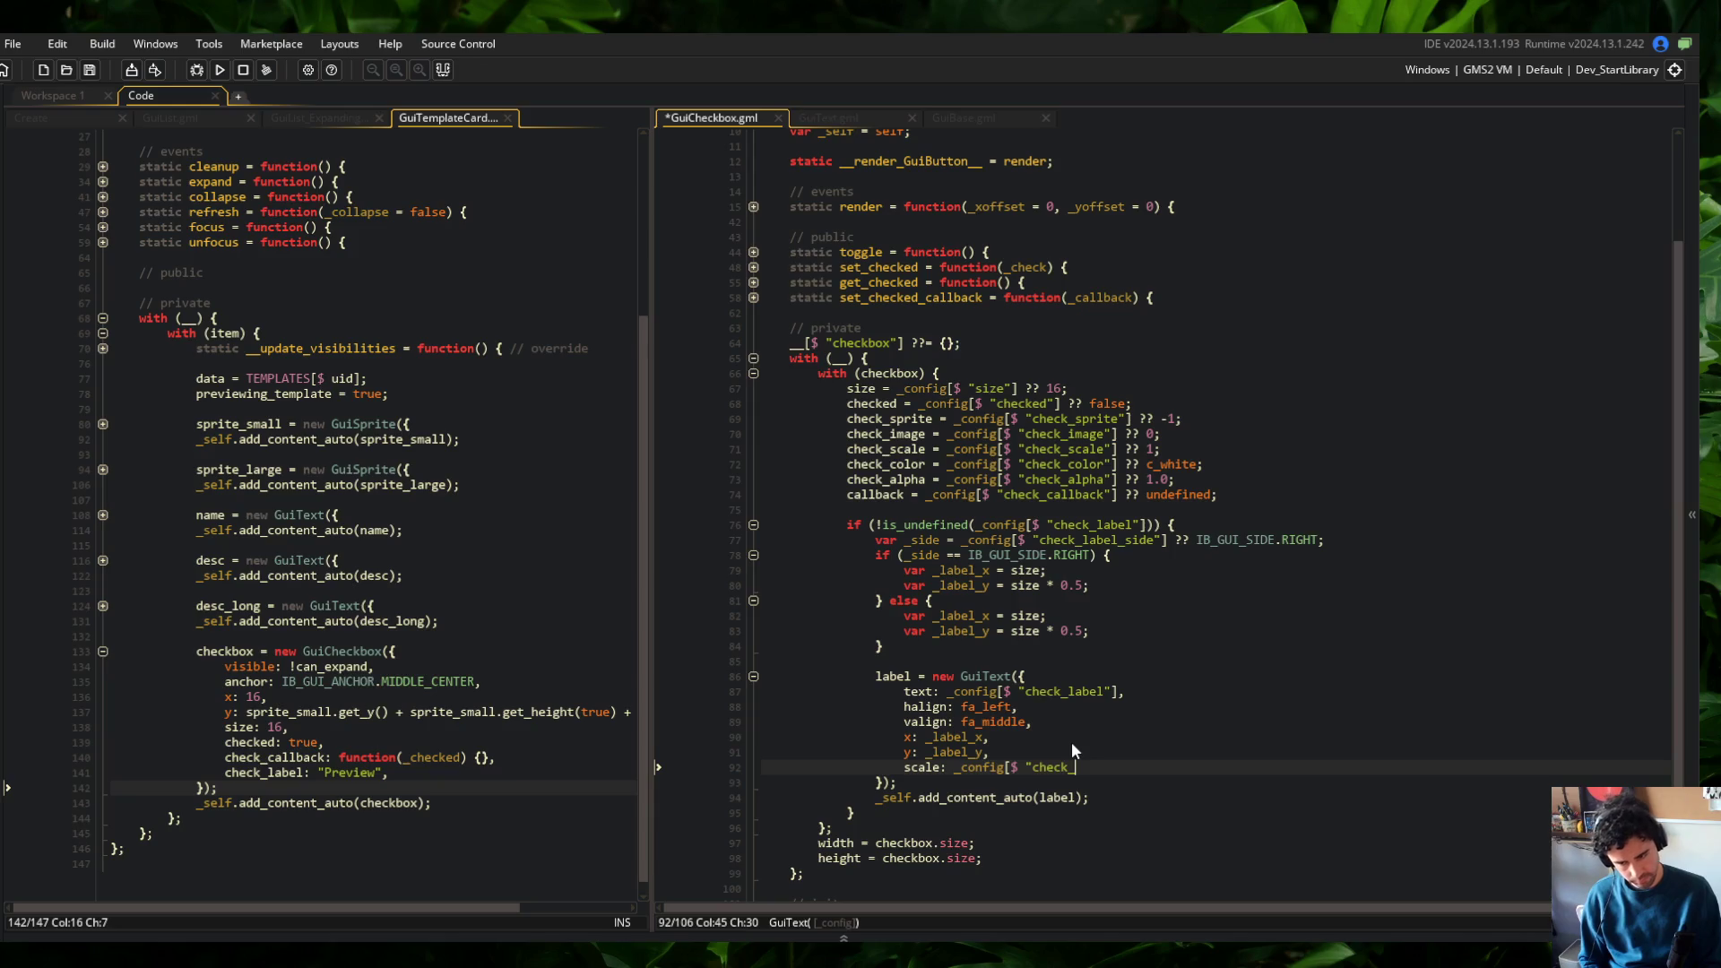
type("label_scale\"]")
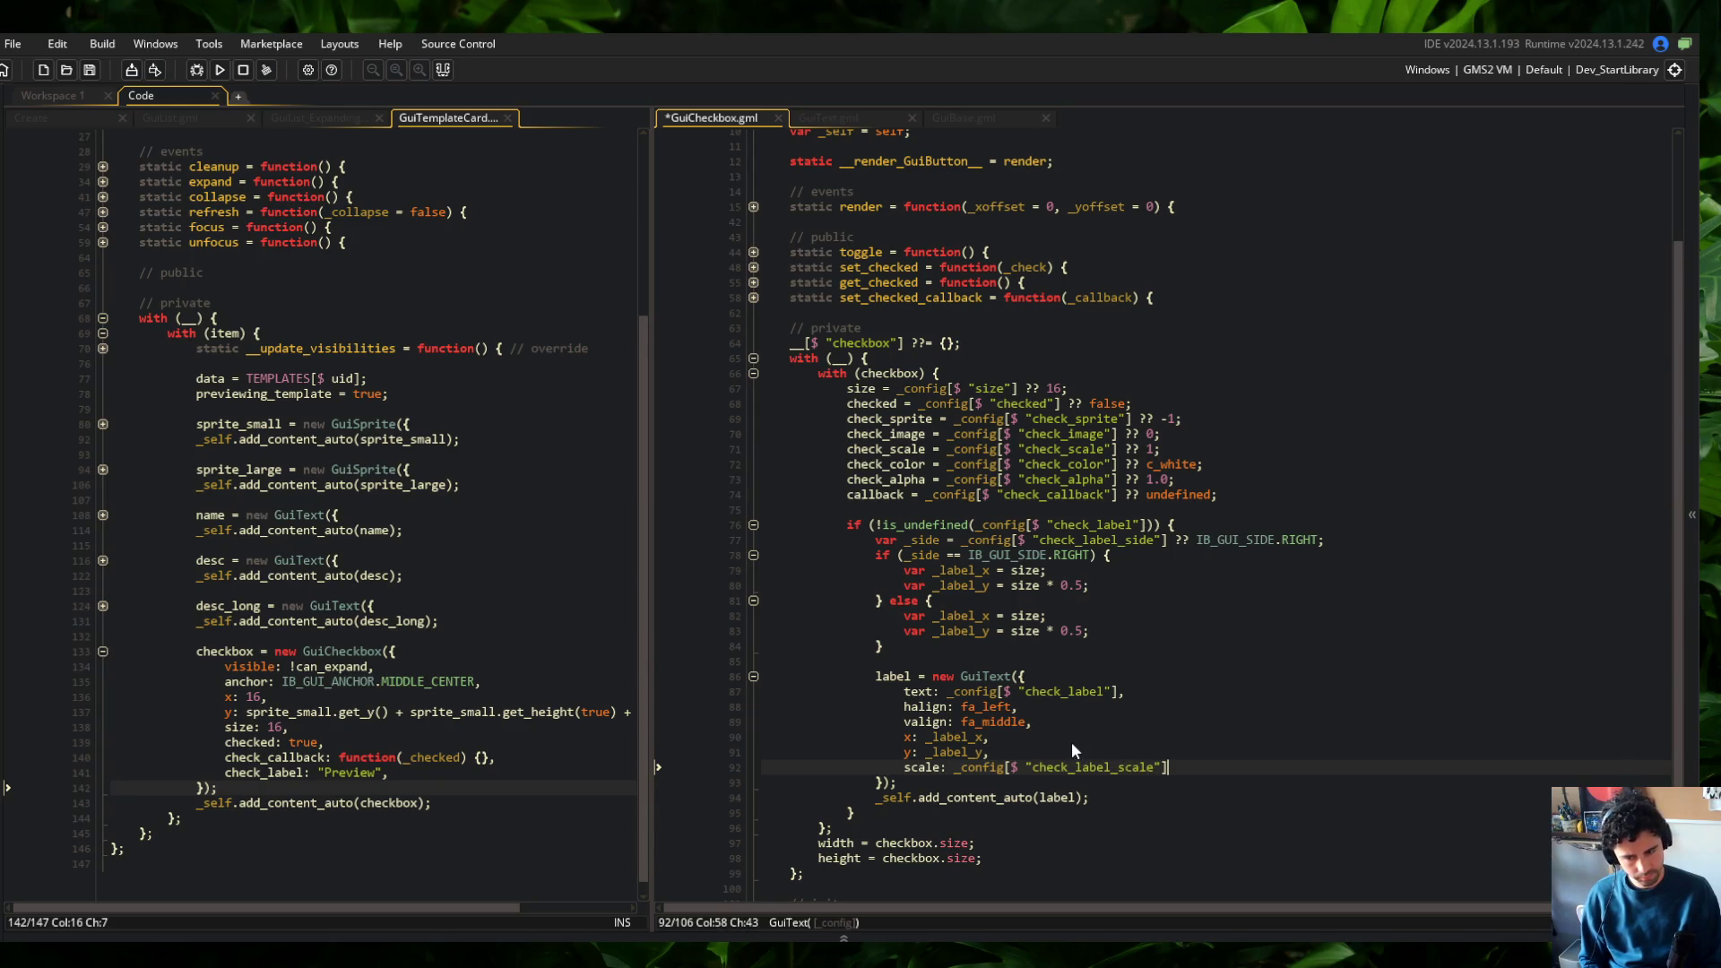
type(" ?? 1,")
key("ctrl+s")
Move the scale line directly below the text setting, remove the leftover blank line, and save
left_click(1249, 753)
key("Down")
key("End")
key("shift+Home")
key("ctrl+x")
key("Up")
key("Up")
key("Up")
key("Up")
key("End")
key("Return")
key("ctrl+v")
key("Down")
key("Down")
key("Down")
key("Delete")
key("End")
key("ctrl+s")
Review the checkbox setup code around the else block and the right-side _label_y line
left_click(1257, 652)
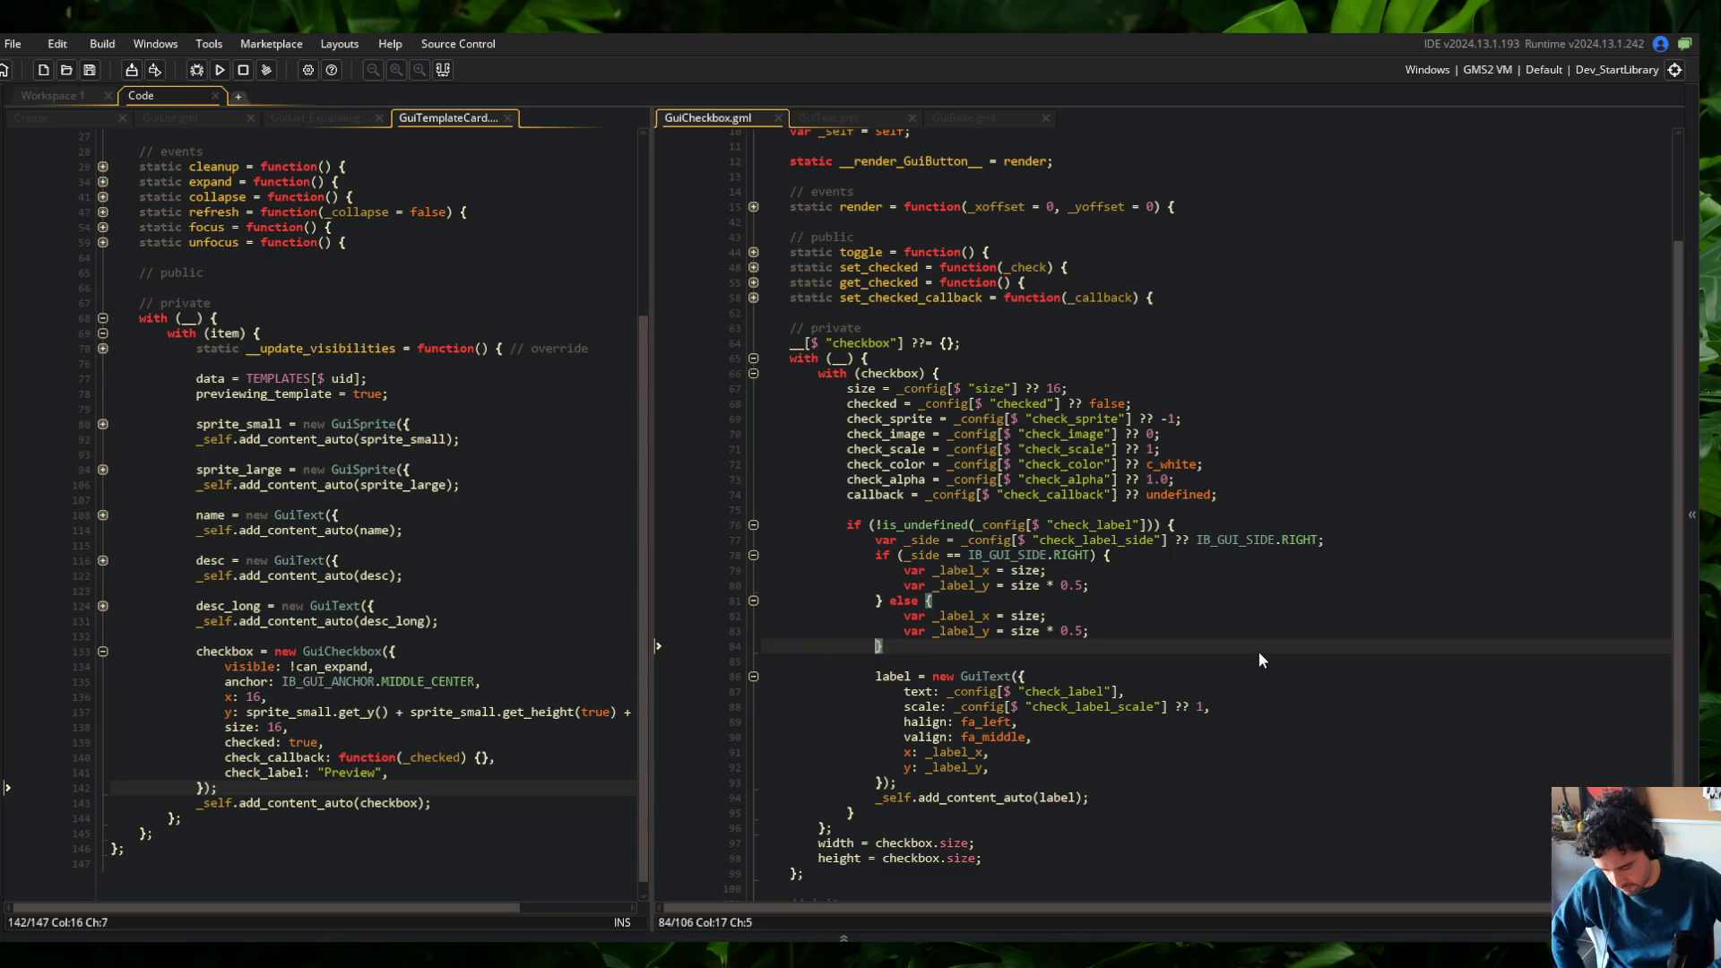
left_click(1192, 373)
left_click(1156, 480)
left_click(1126, 586)
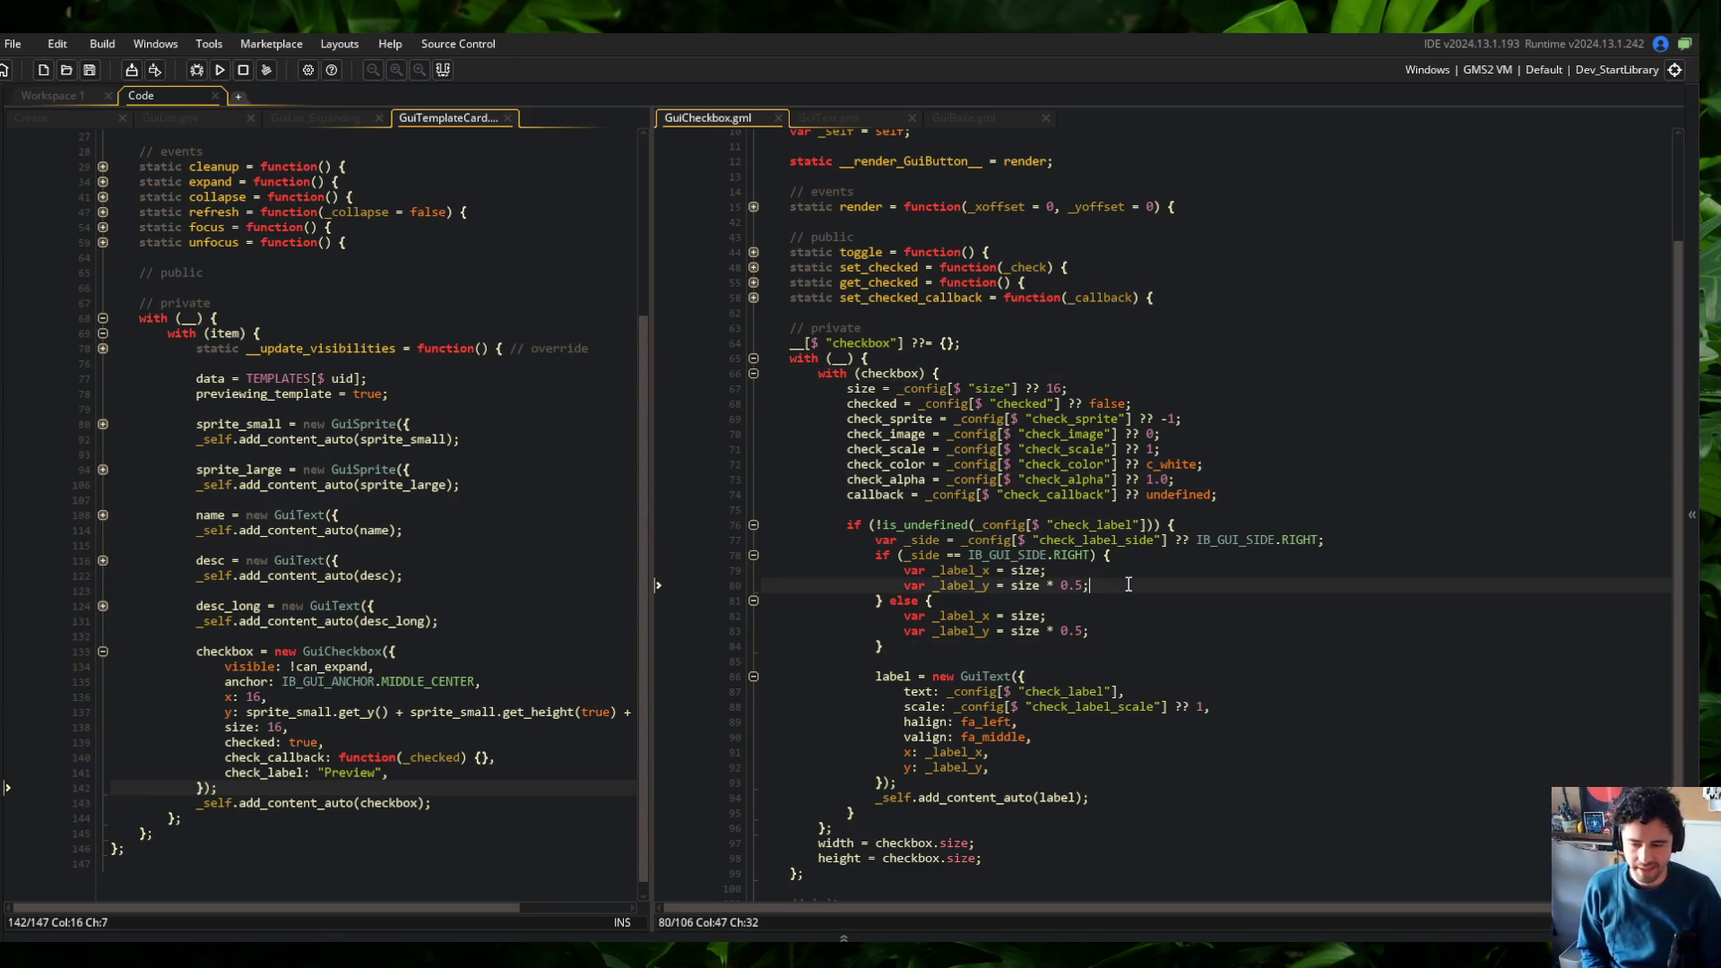
key("alt+Tab")
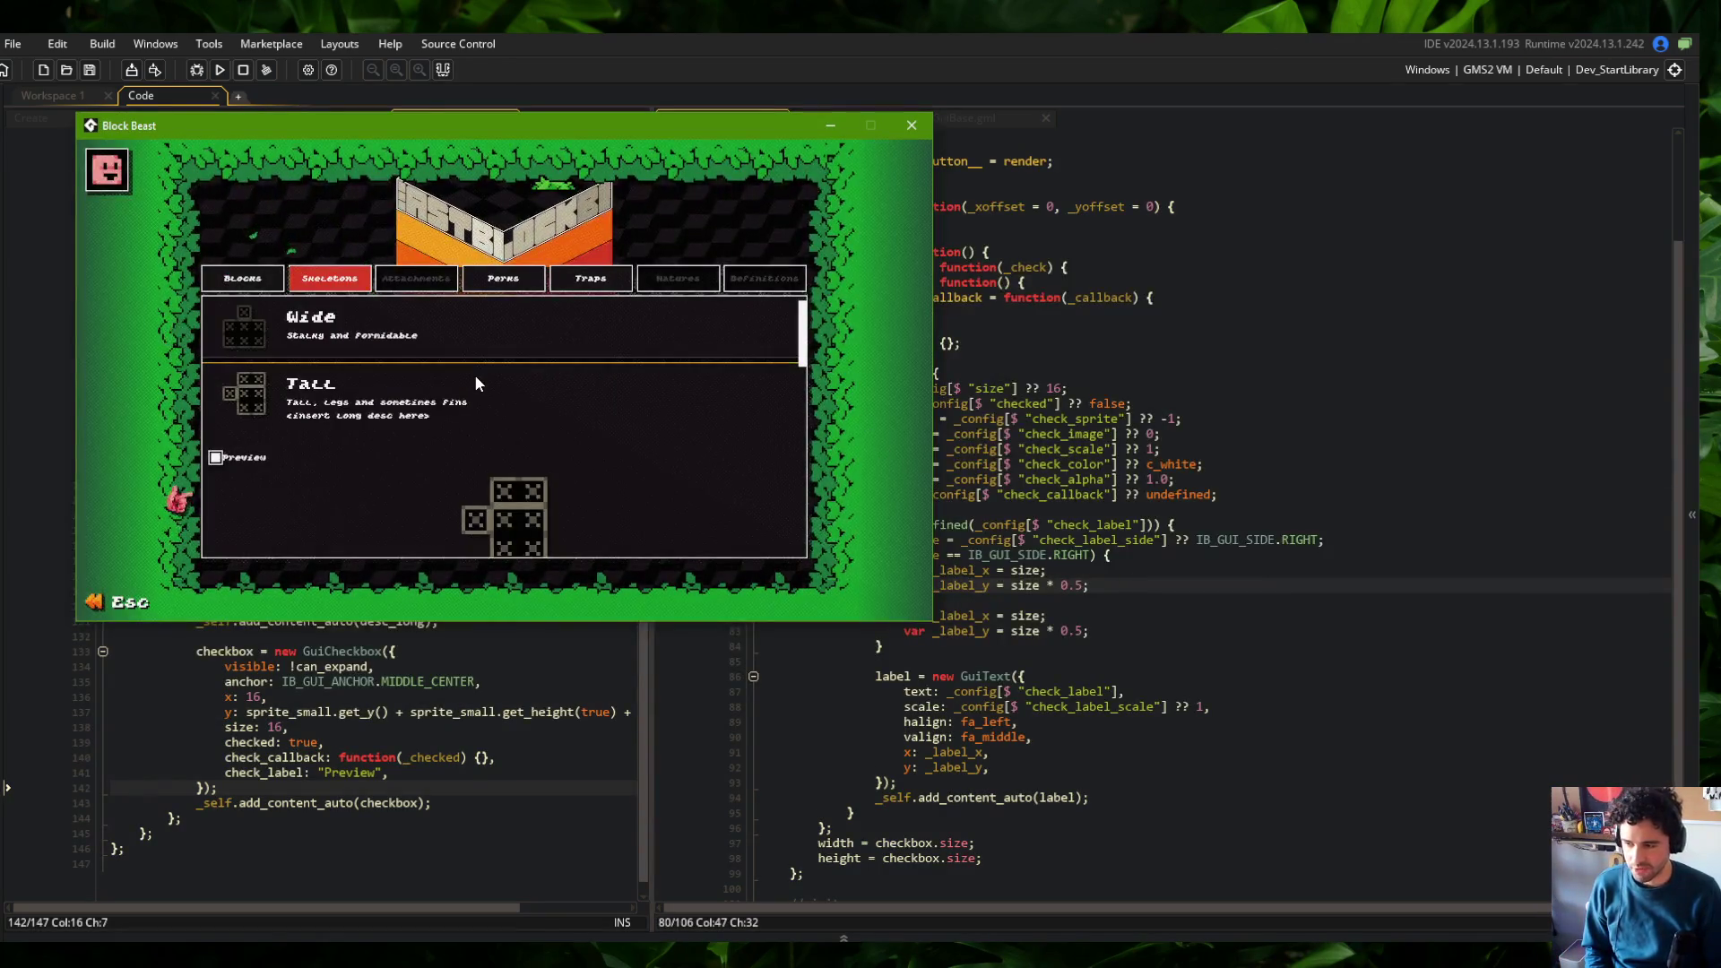
Switch the game menu to the Blocks list and scroll through its entries
key("q")
scroll(389, 326, "down", 2)
scroll(381, 332, "down", 4)
scroll(363, 406, "down", 2)
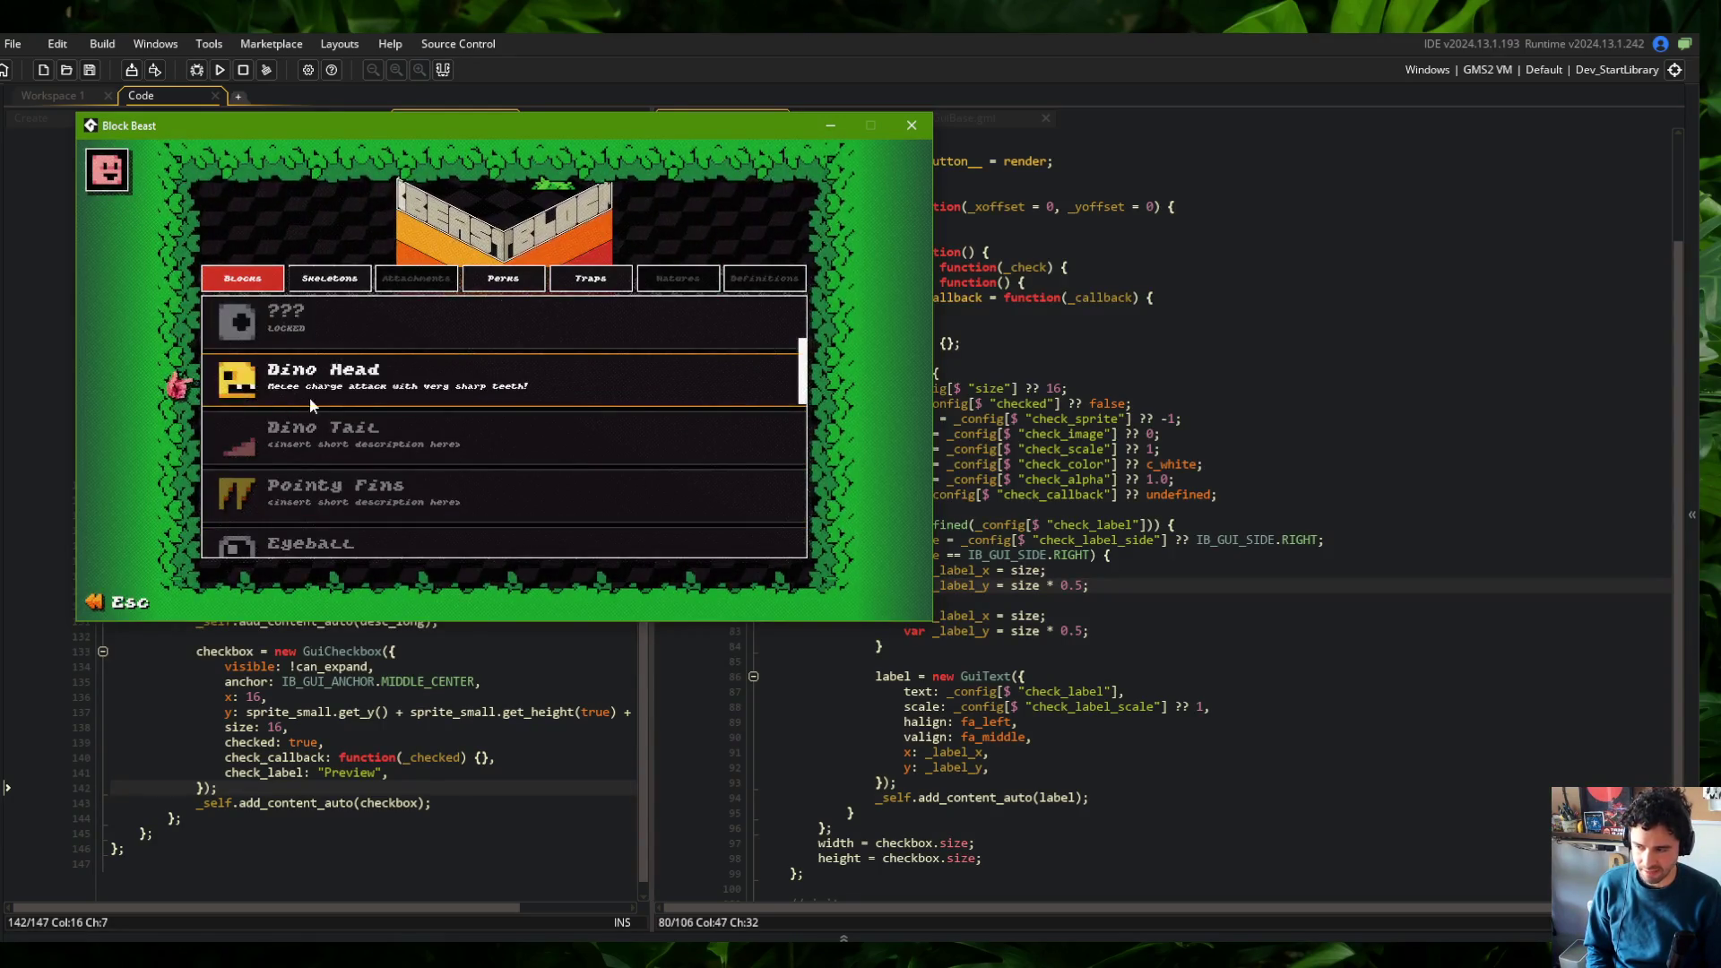
scroll(377, 394, "down", 9)
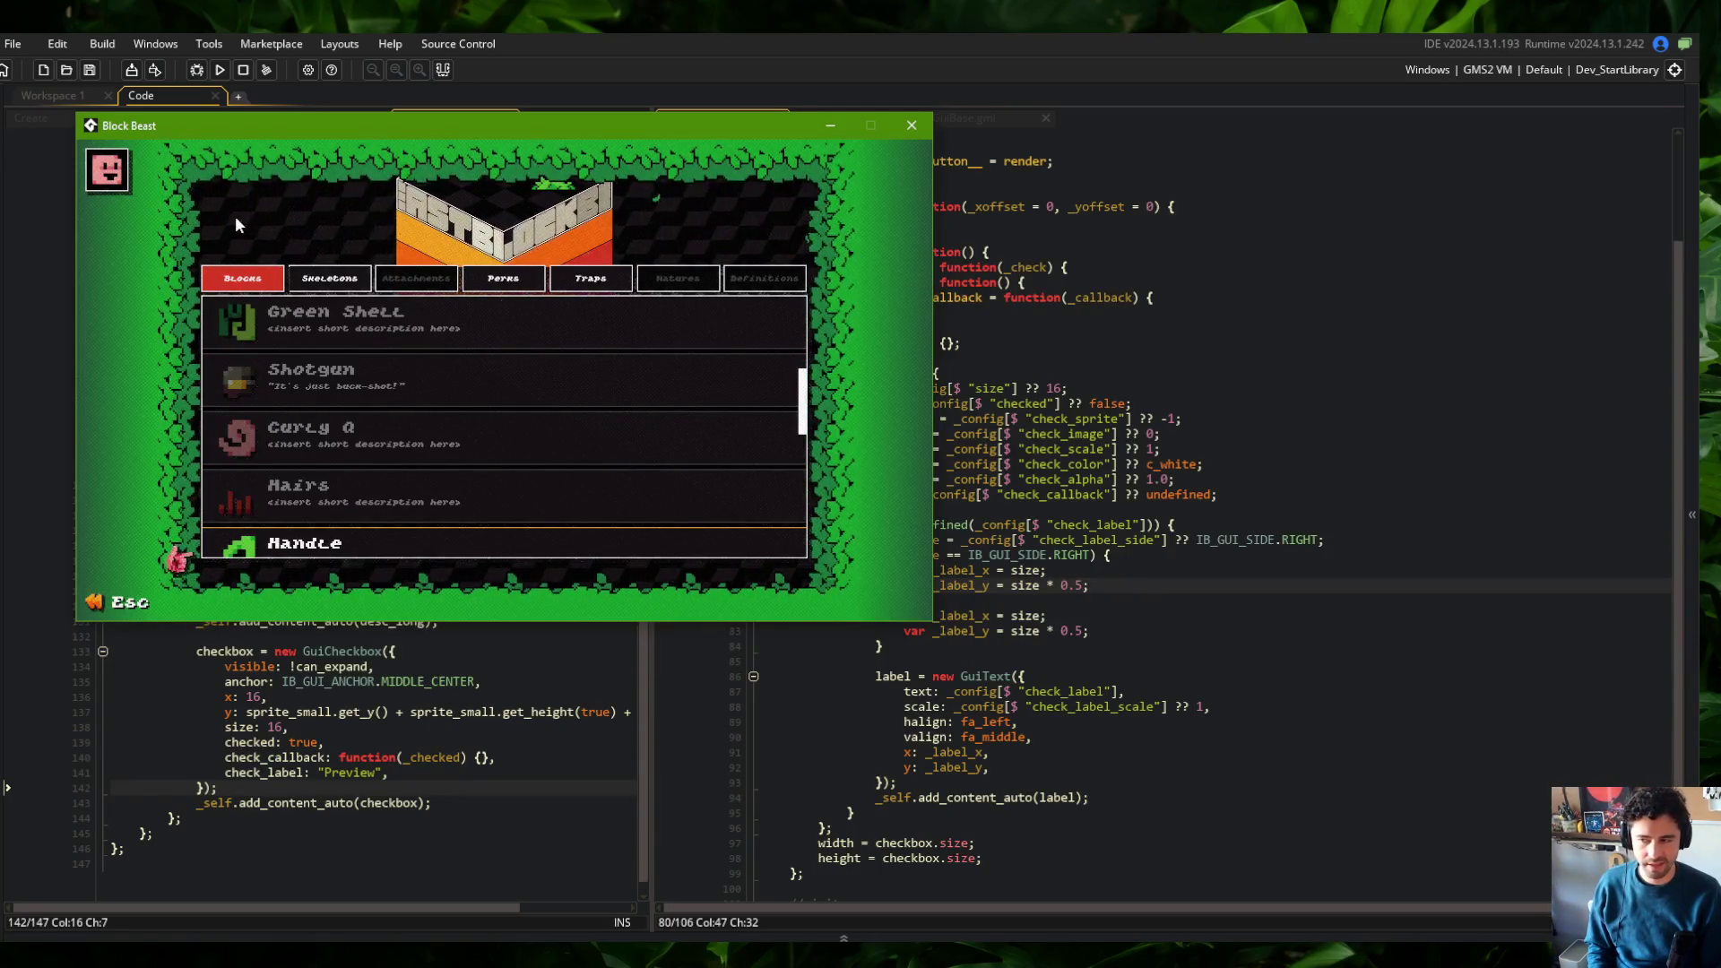
scroll(606, 421, "down", 2)
scroll(606, 421, "down", 3)
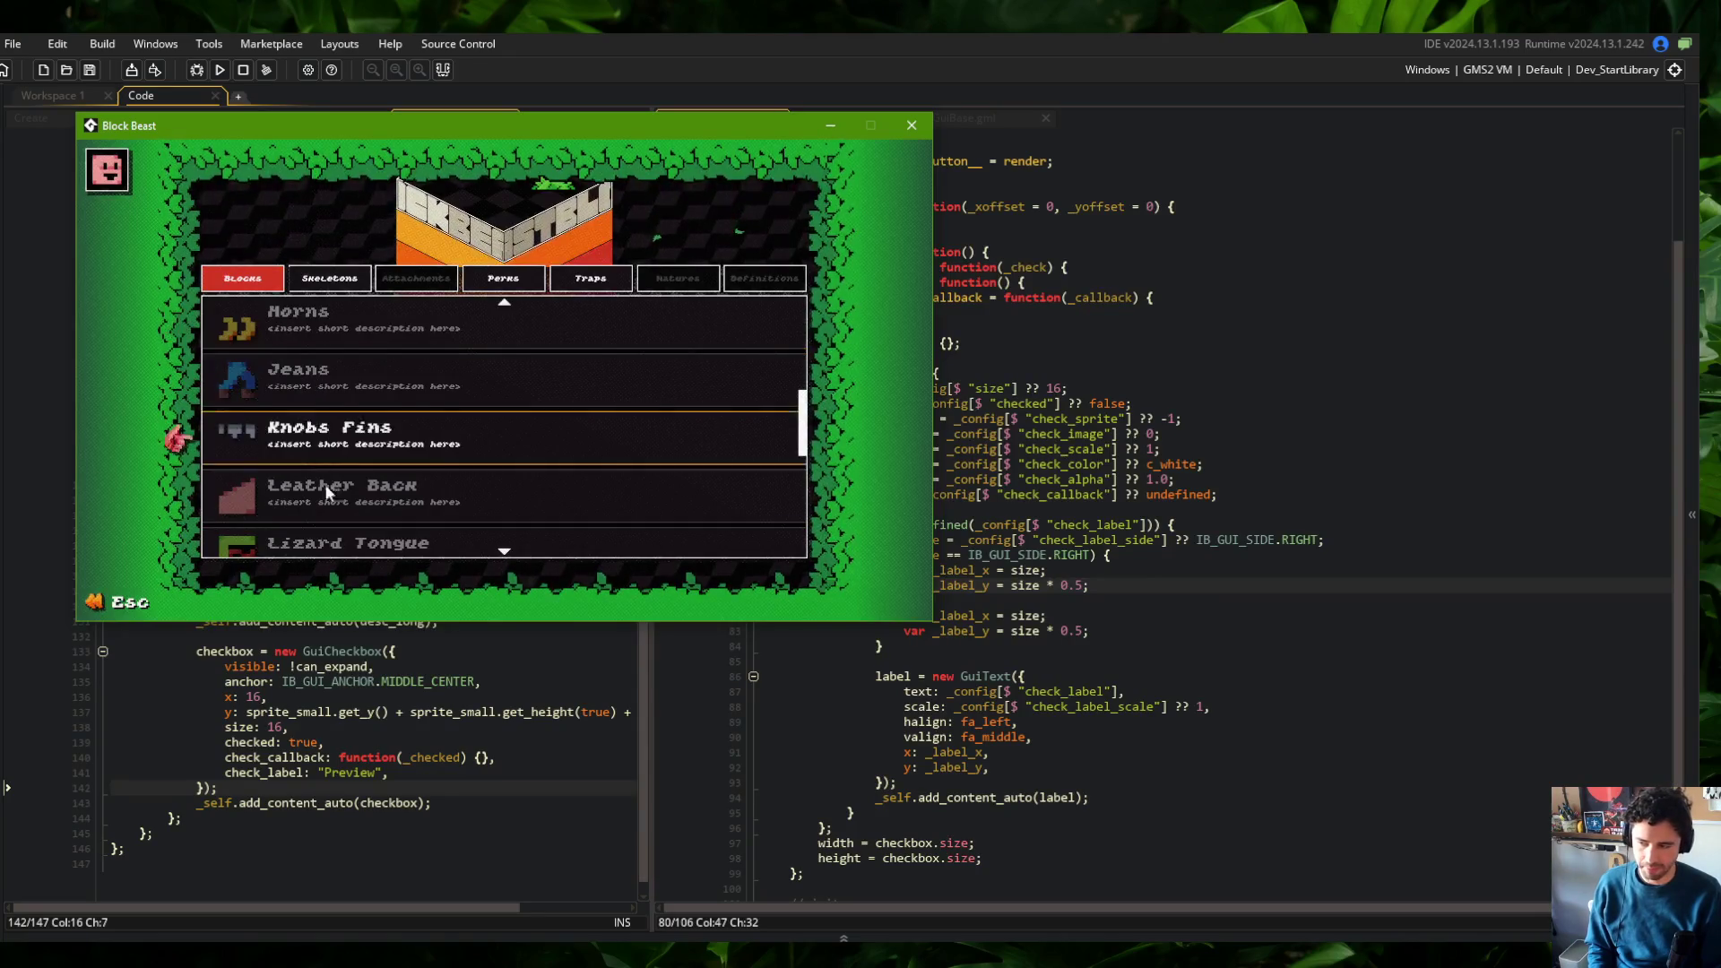
scroll(462, 489, "down", 1)
scroll(462, 489, "up", 10)
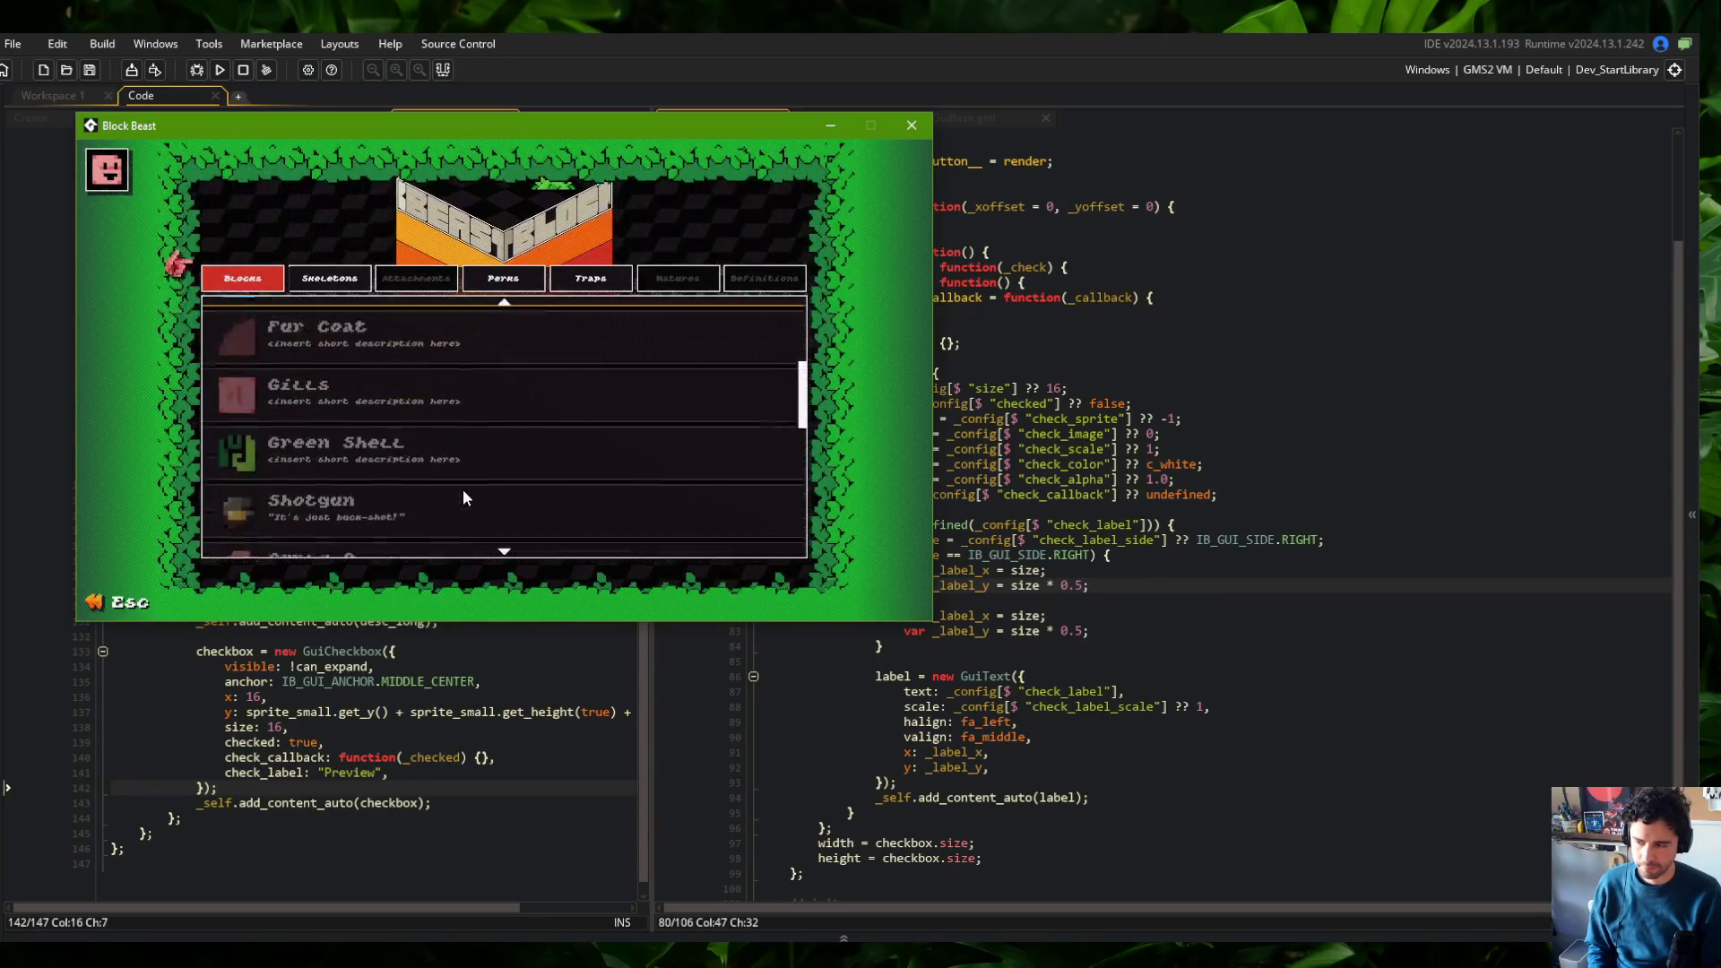
scroll(462, 489, "up", 3)
scroll(463, 489, "down", 6)
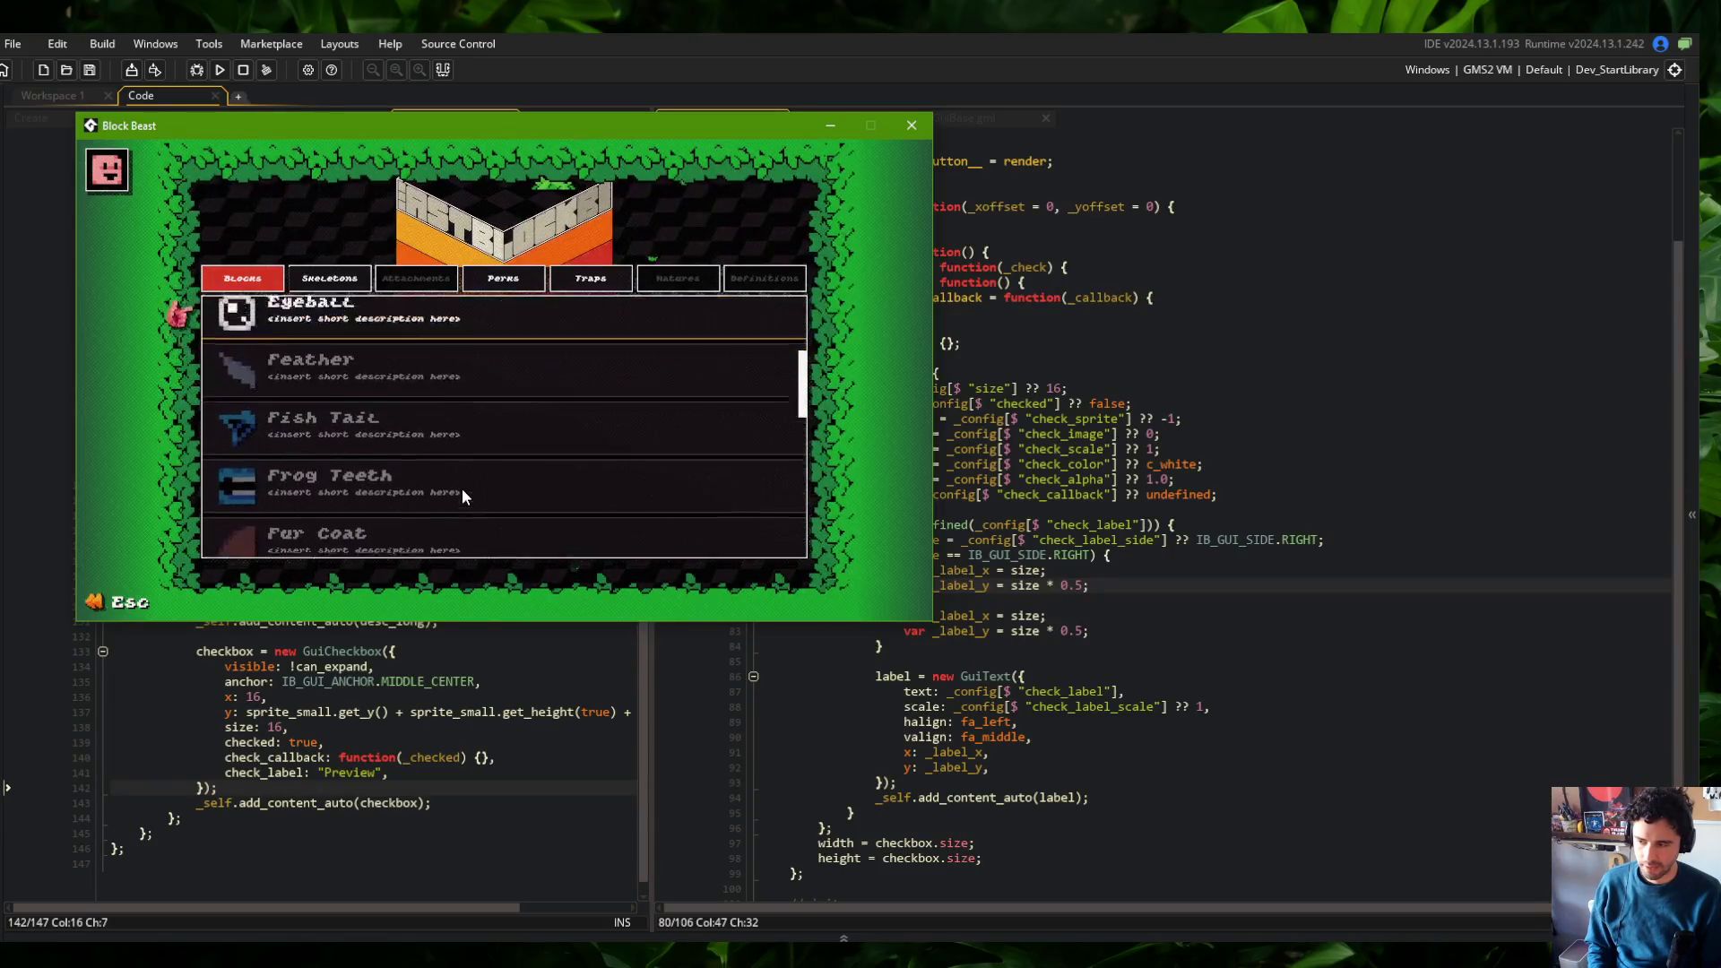
scroll(414, 432, "up", 8)
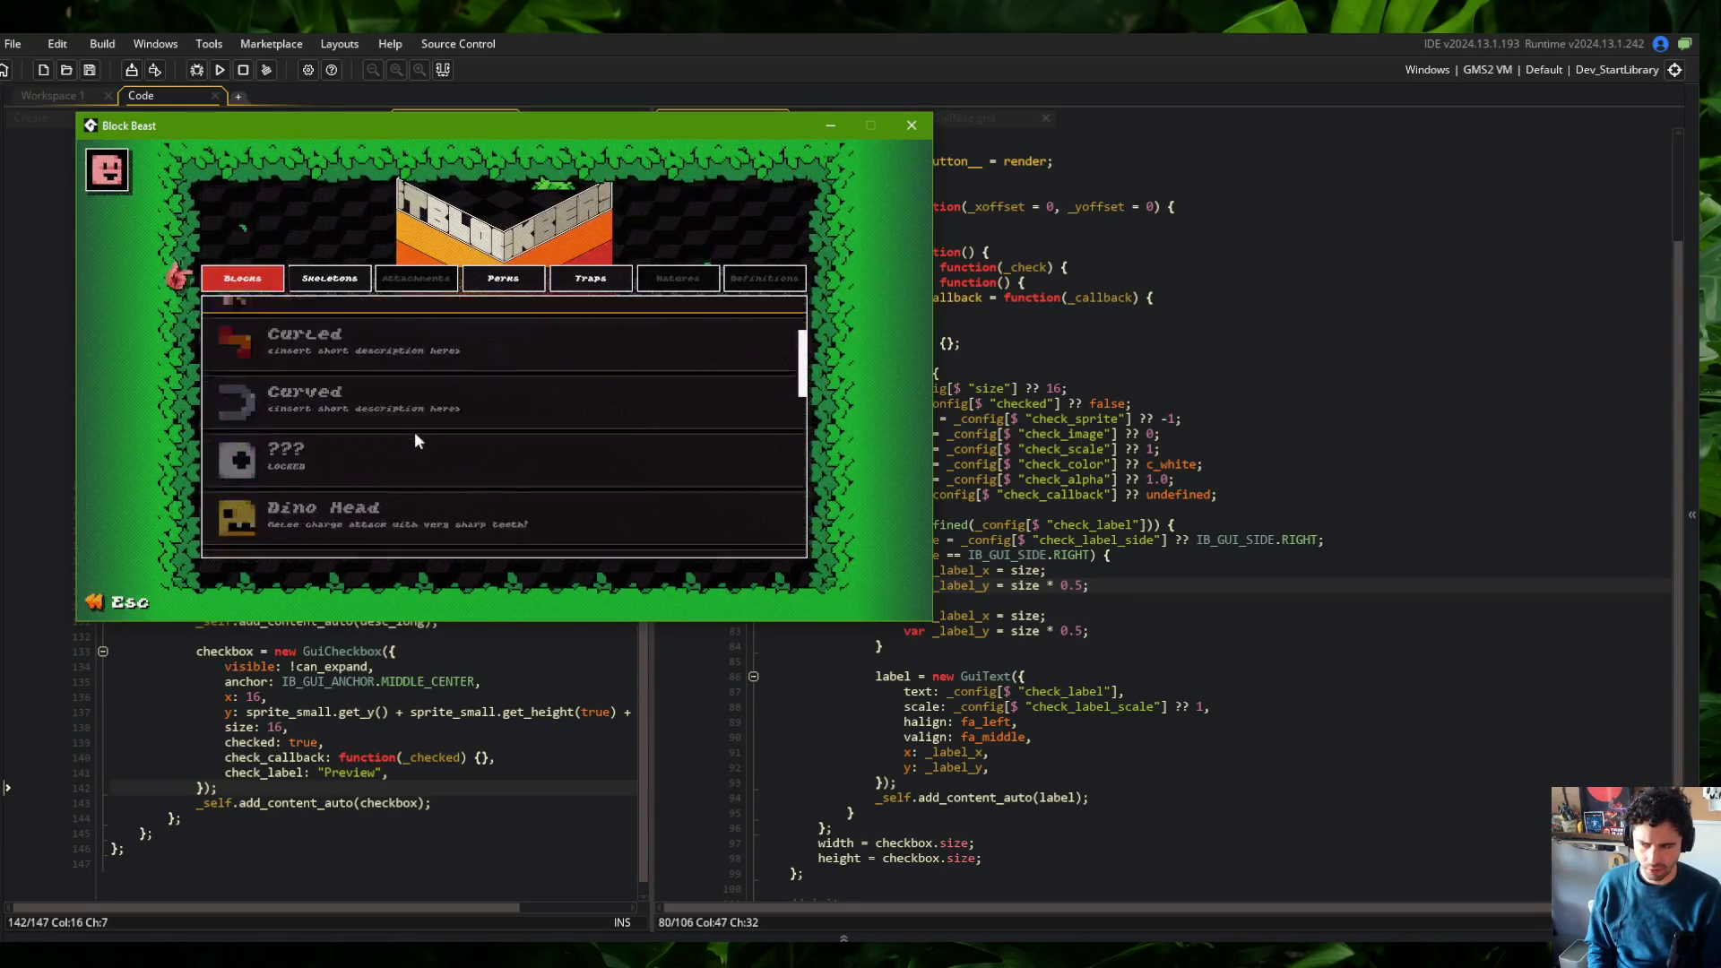
scroll(414, 432, "down", 2)
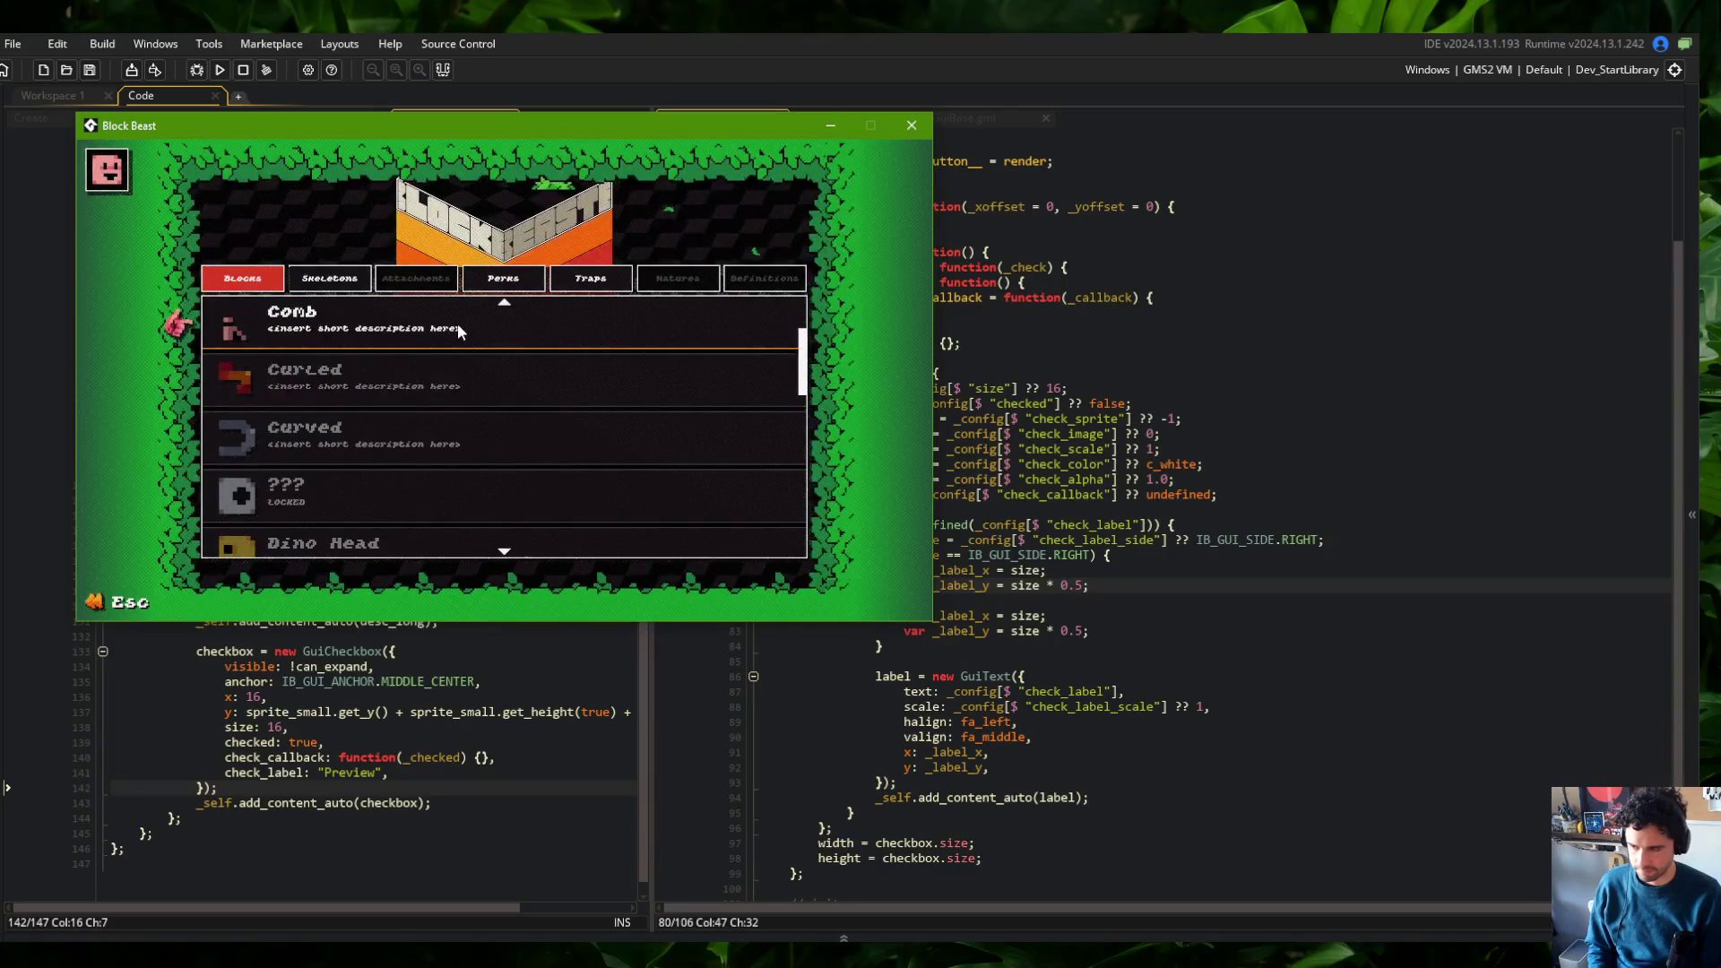
Expand the Comb and Curved block cards to check their details, then close the game
left_click(260, 309)
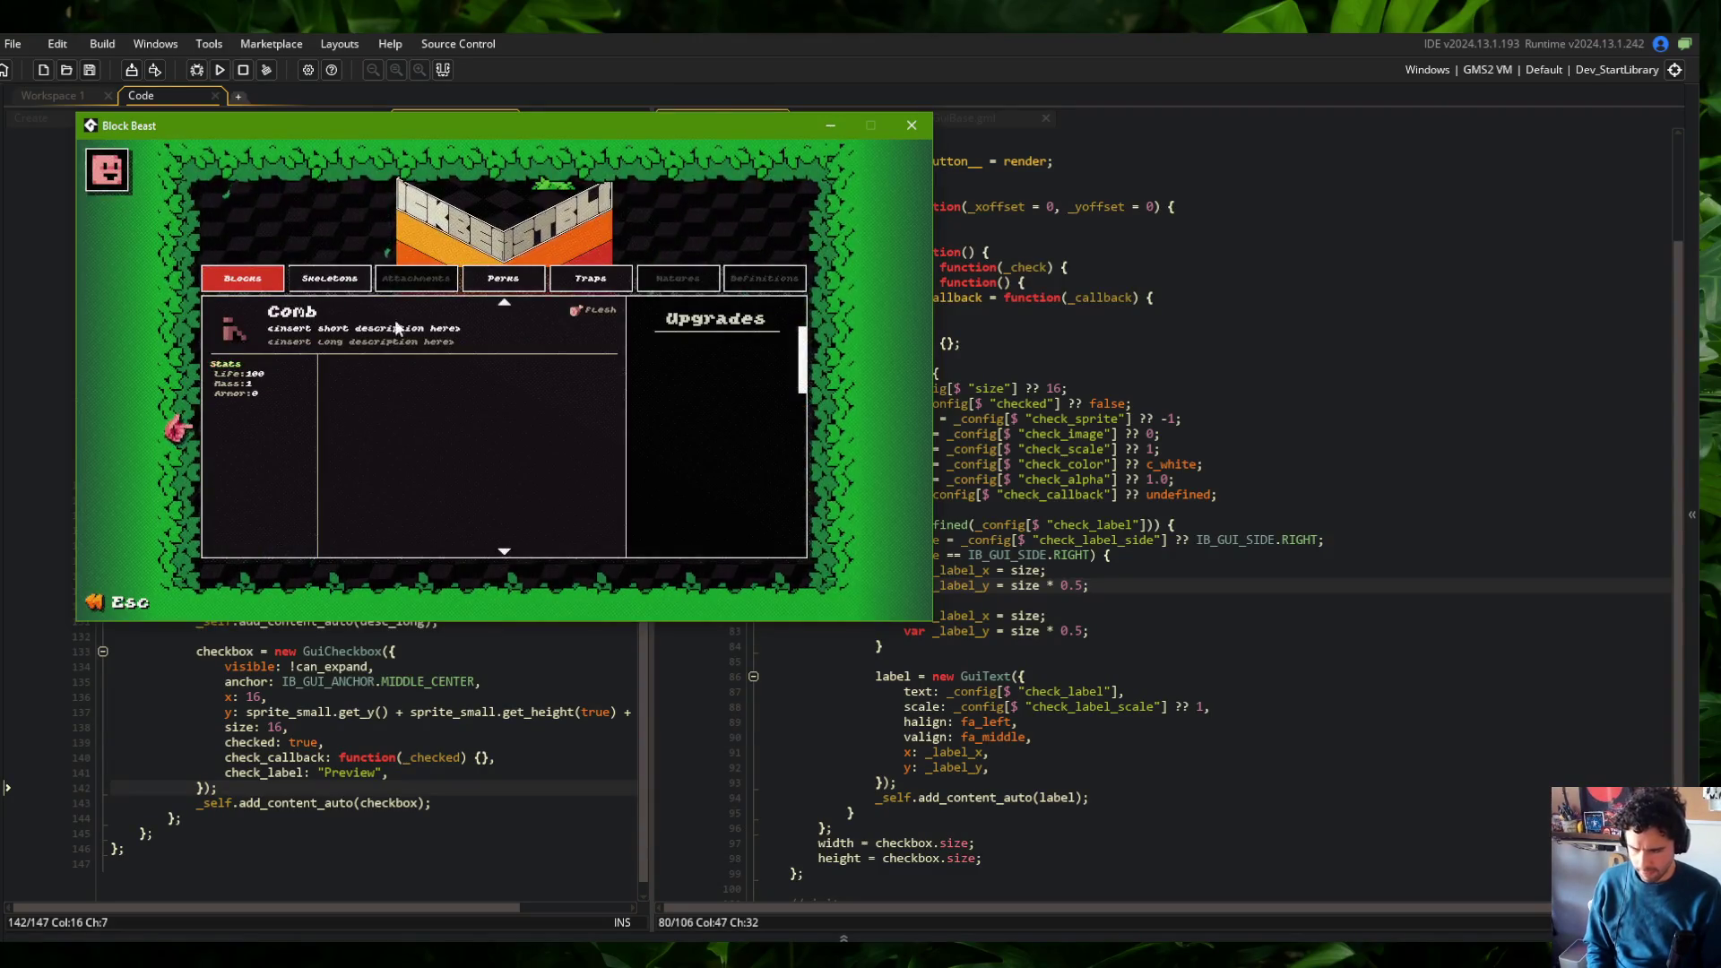
left_click(430, 326)
scroll(431, 327, "down", 2)
left_click(430, 326)
left_click(911, 125)
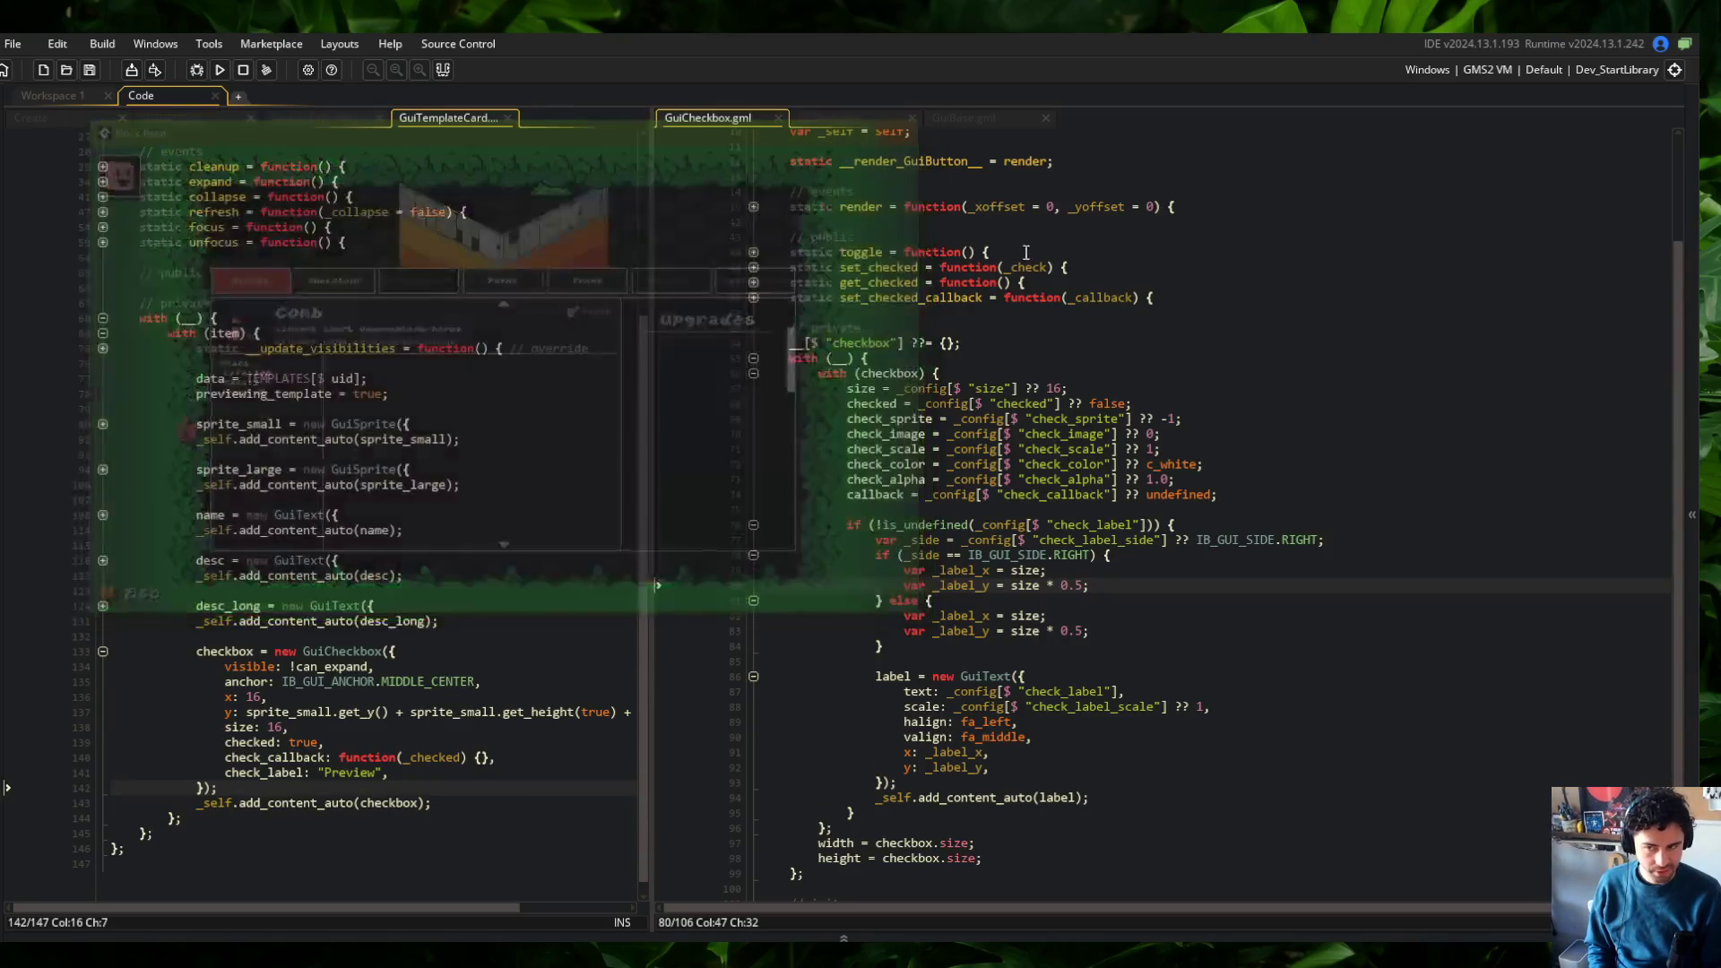
Change the checkbox label side default from IB_GUI_SIDE.RIGHT to LEFT
left_click(944, 309)
left_click(1161, 449)
left_click(1106, 524)
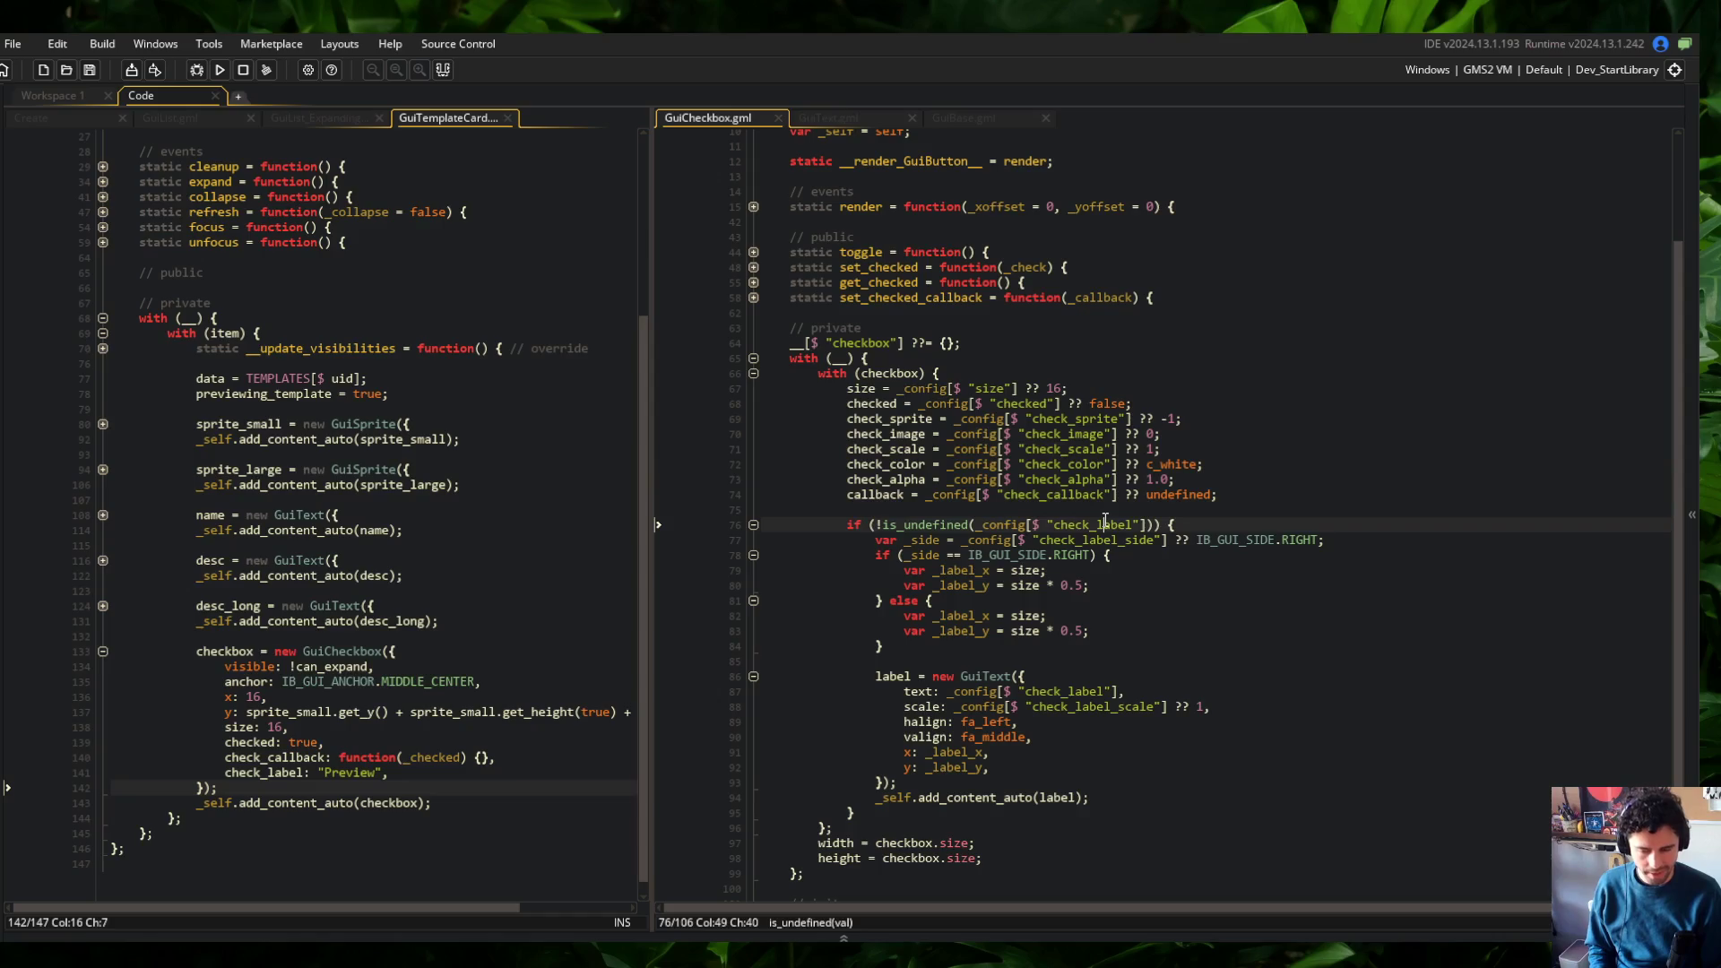
left_click(1202, 667)
key("Up")
double_click(1305, 539)
type("LEFT")
Set the label's y setting to size * 0.5 and delete the separate _label_y lines in both branches
left_click(1139, 583)
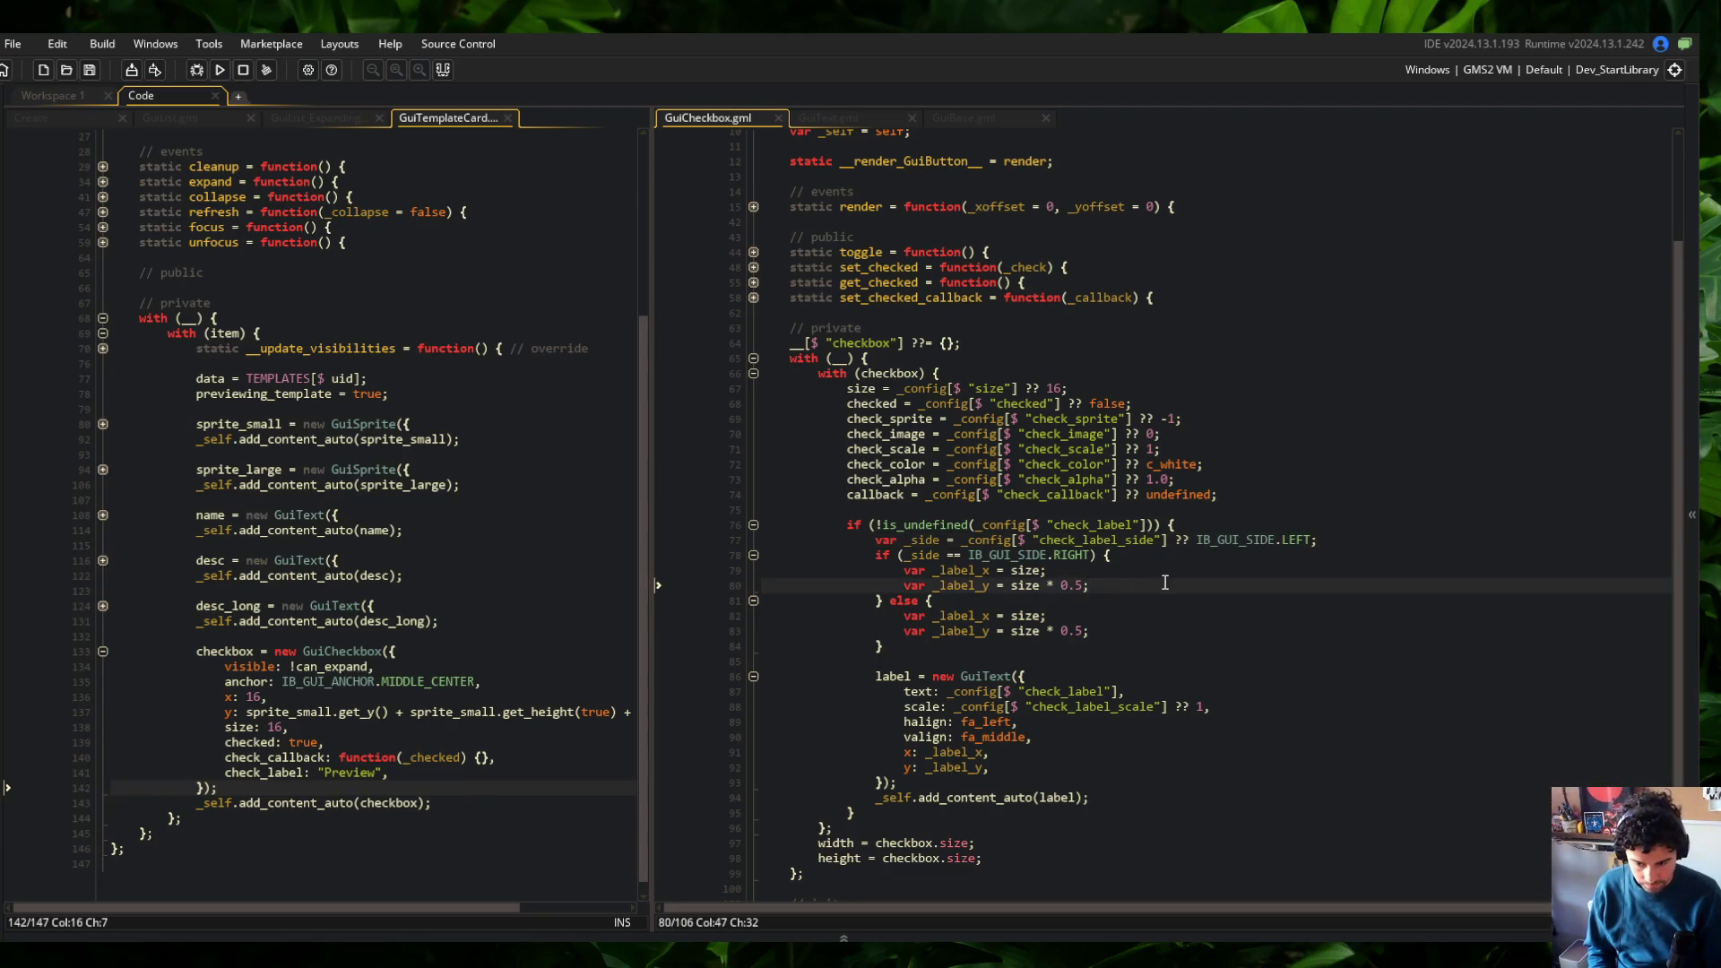
key("Down")
key("Down")
key("Down")
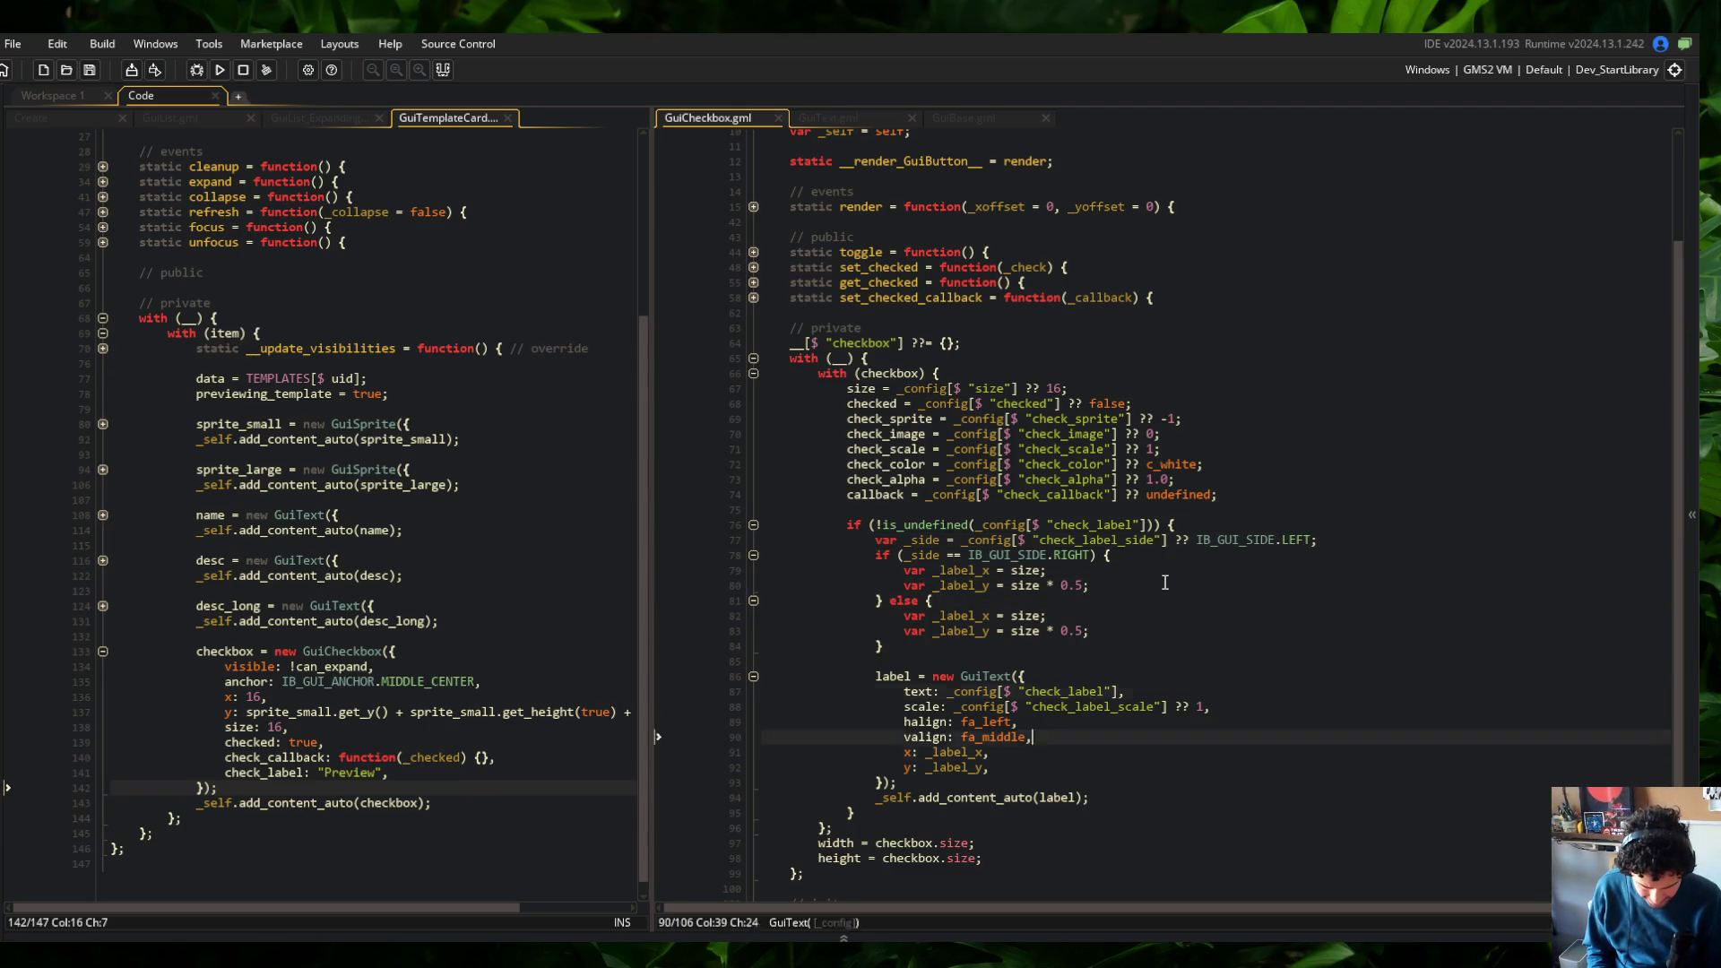
key("Left")
key("ctrl+BackSpace")
type("size * 0.5")
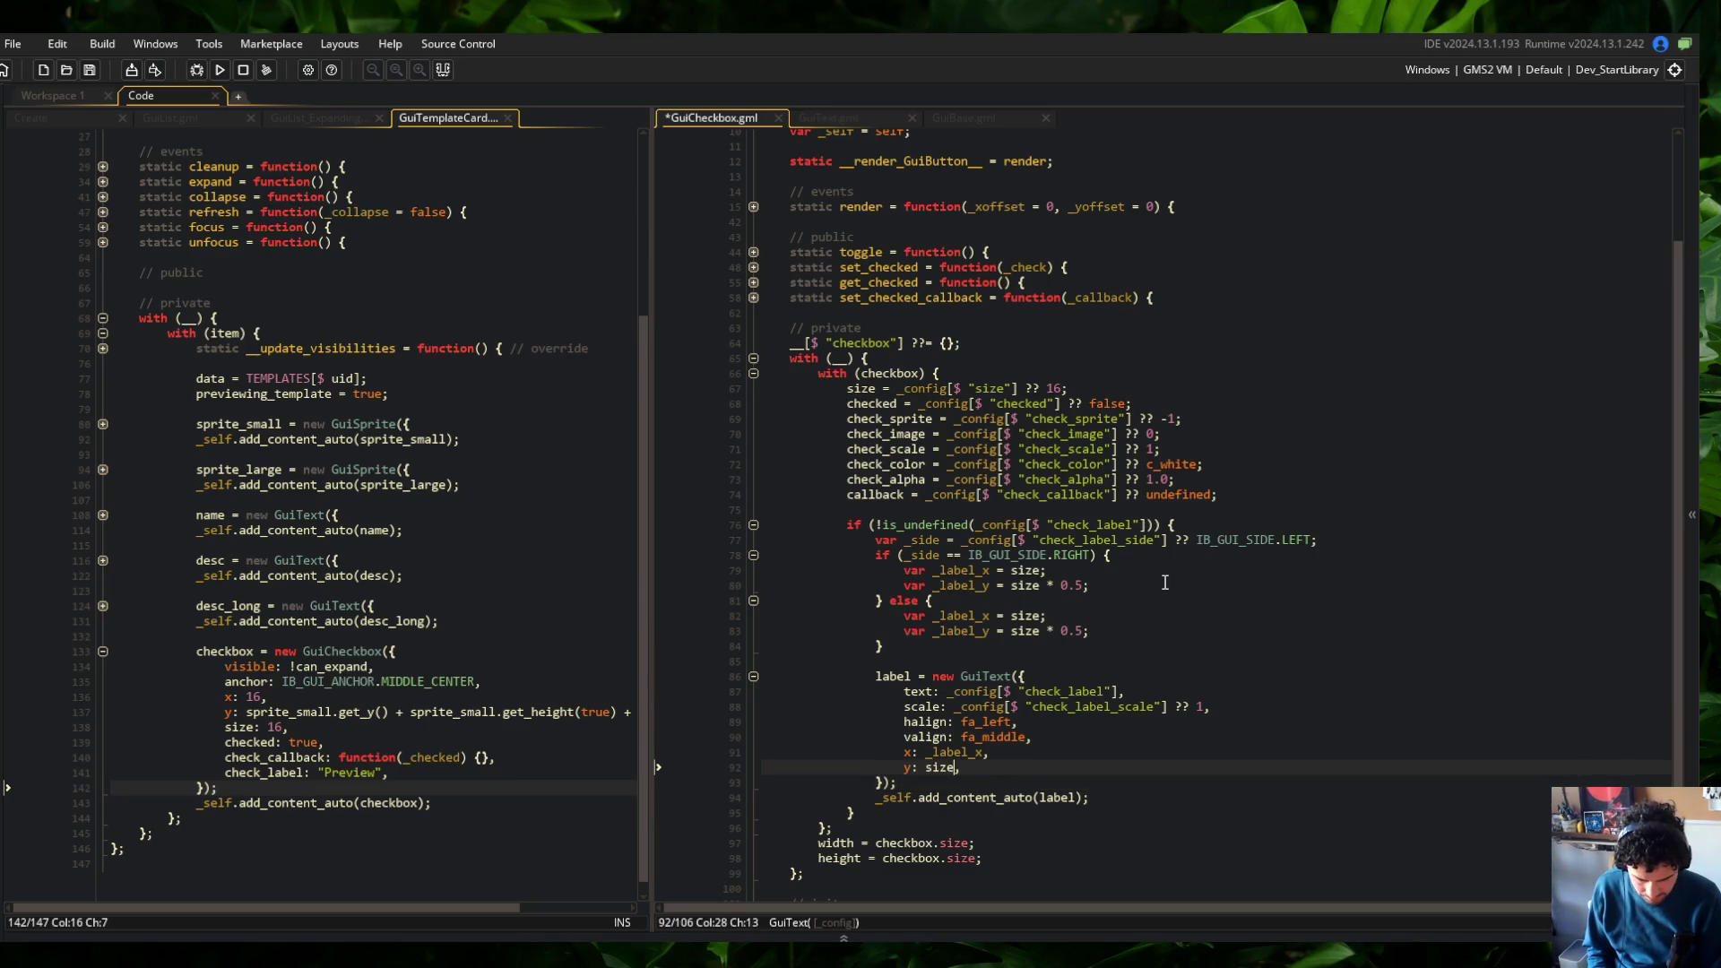
key("ctrl+s")
key("Up")
key("Up")
key("Up")
key("Up")
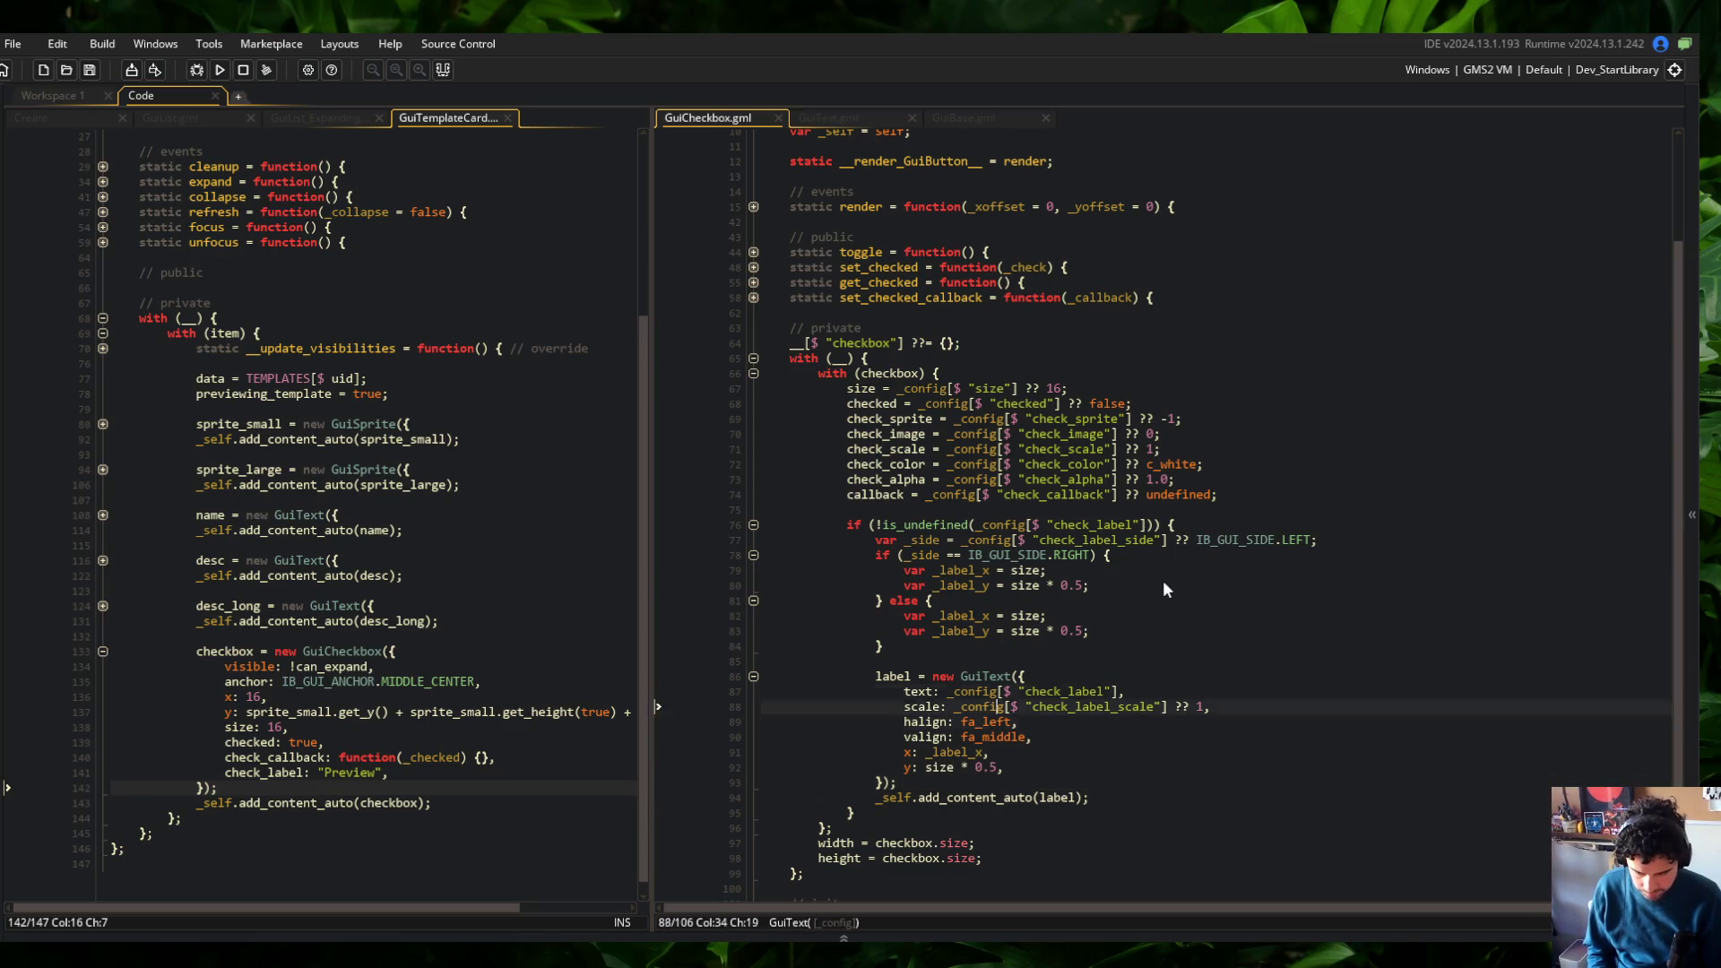
key("ctrl+d")
key("Up")
key("Up")
key("Up")
key("ctrl+d")
key("ctrl+s")
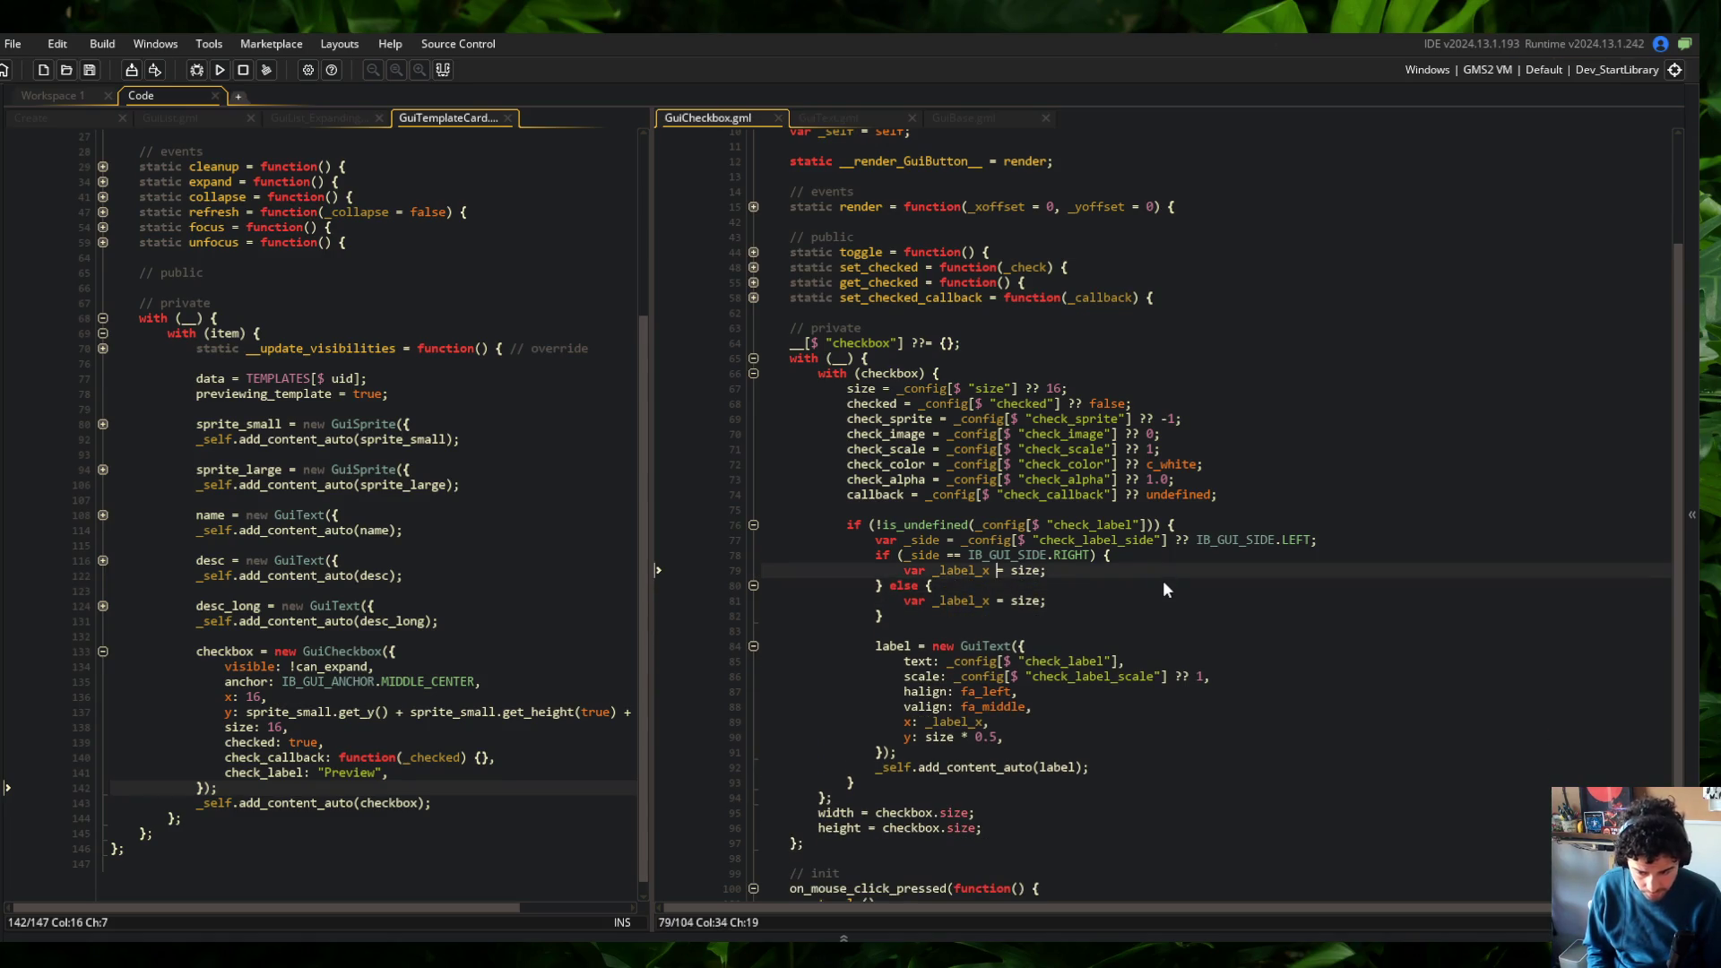
Draft the else-branch _label_x as -size - string_width(_config.check_label) *, commented out and saved
key("Down")
key("End")
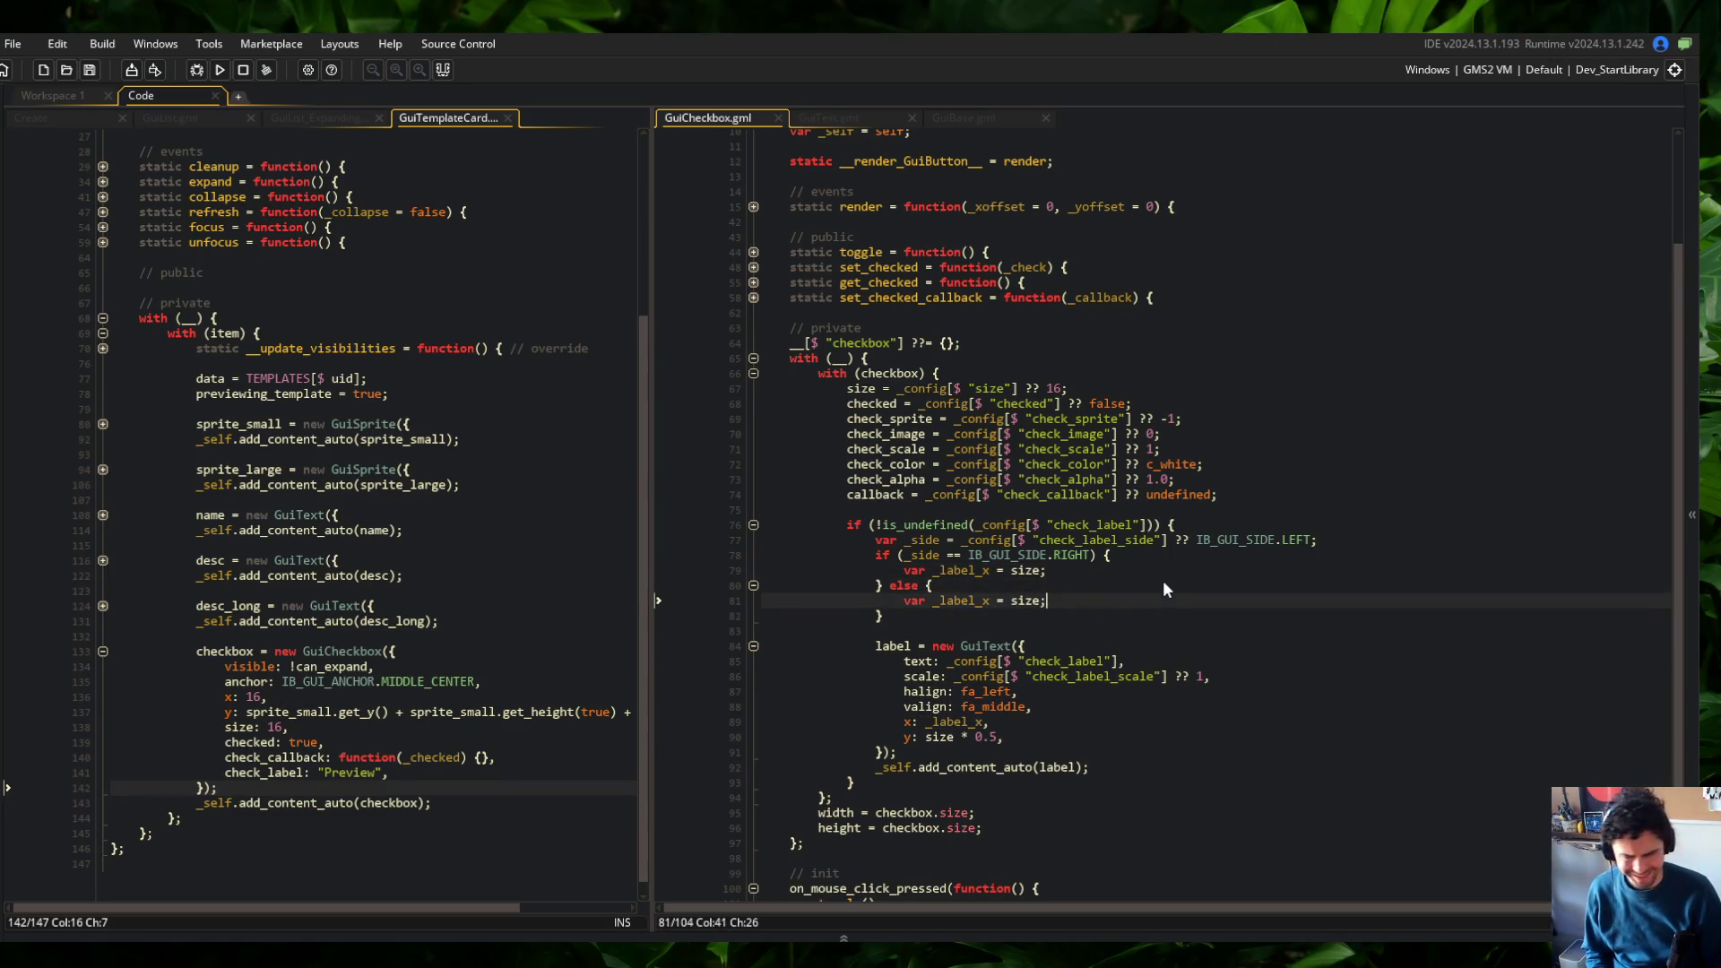
key("ctrl+Left")
type("-size")
type(" - string_")
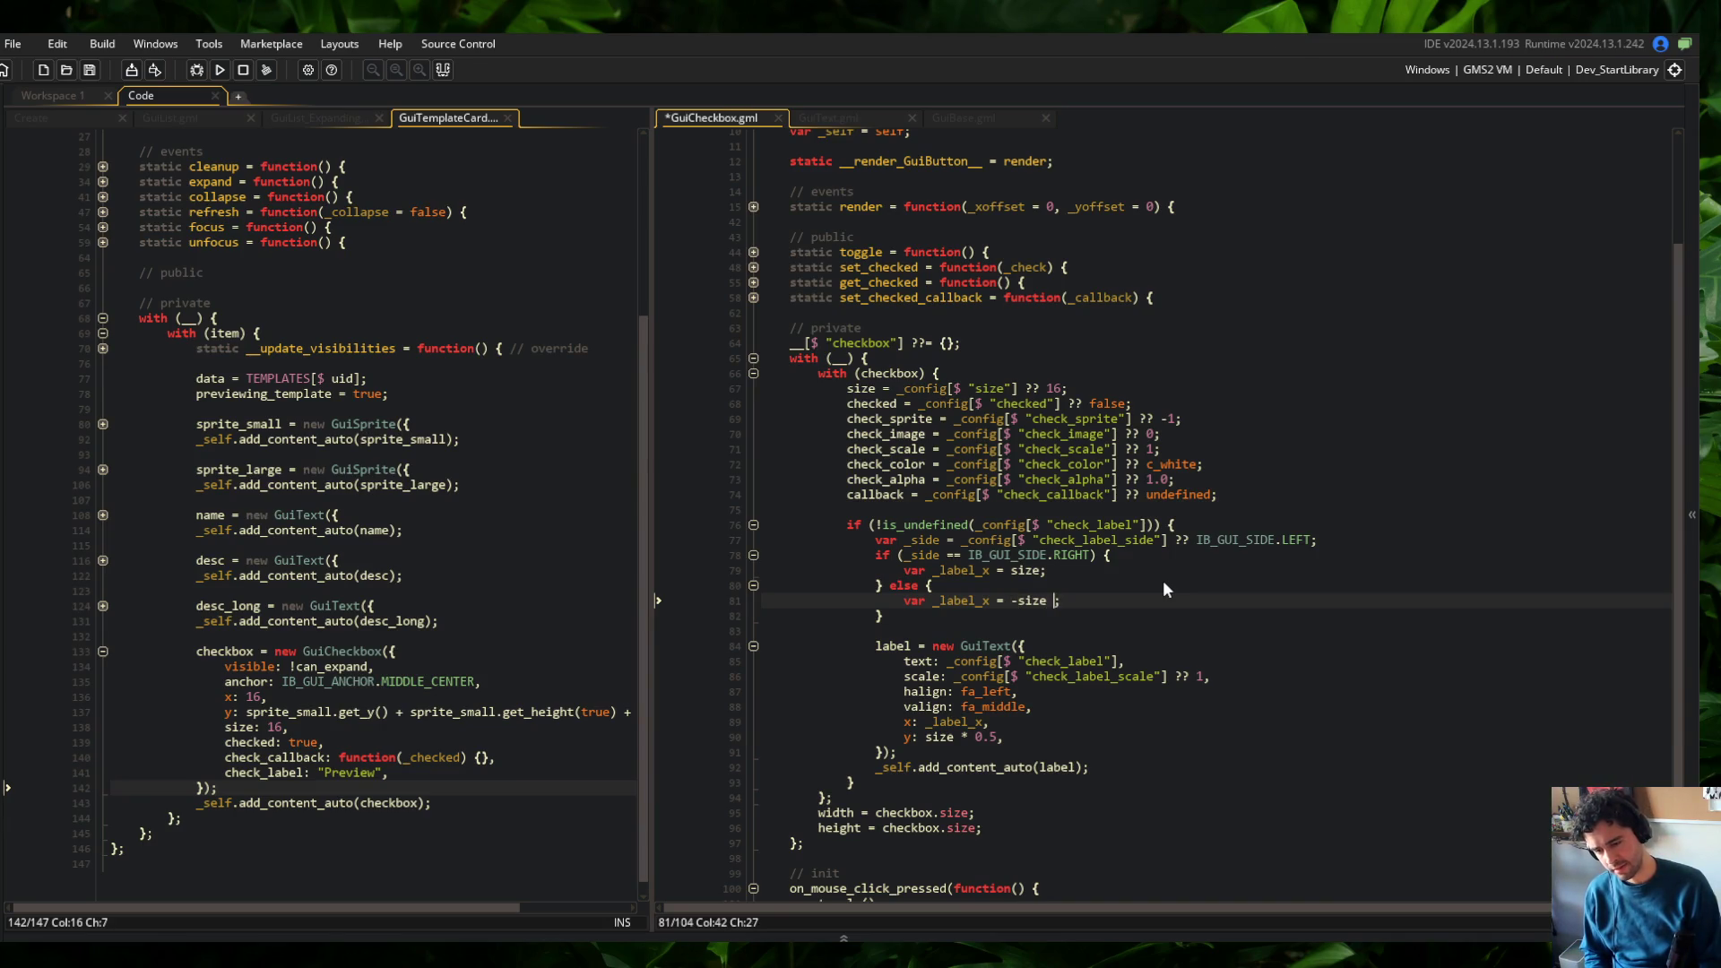
type("width(_")
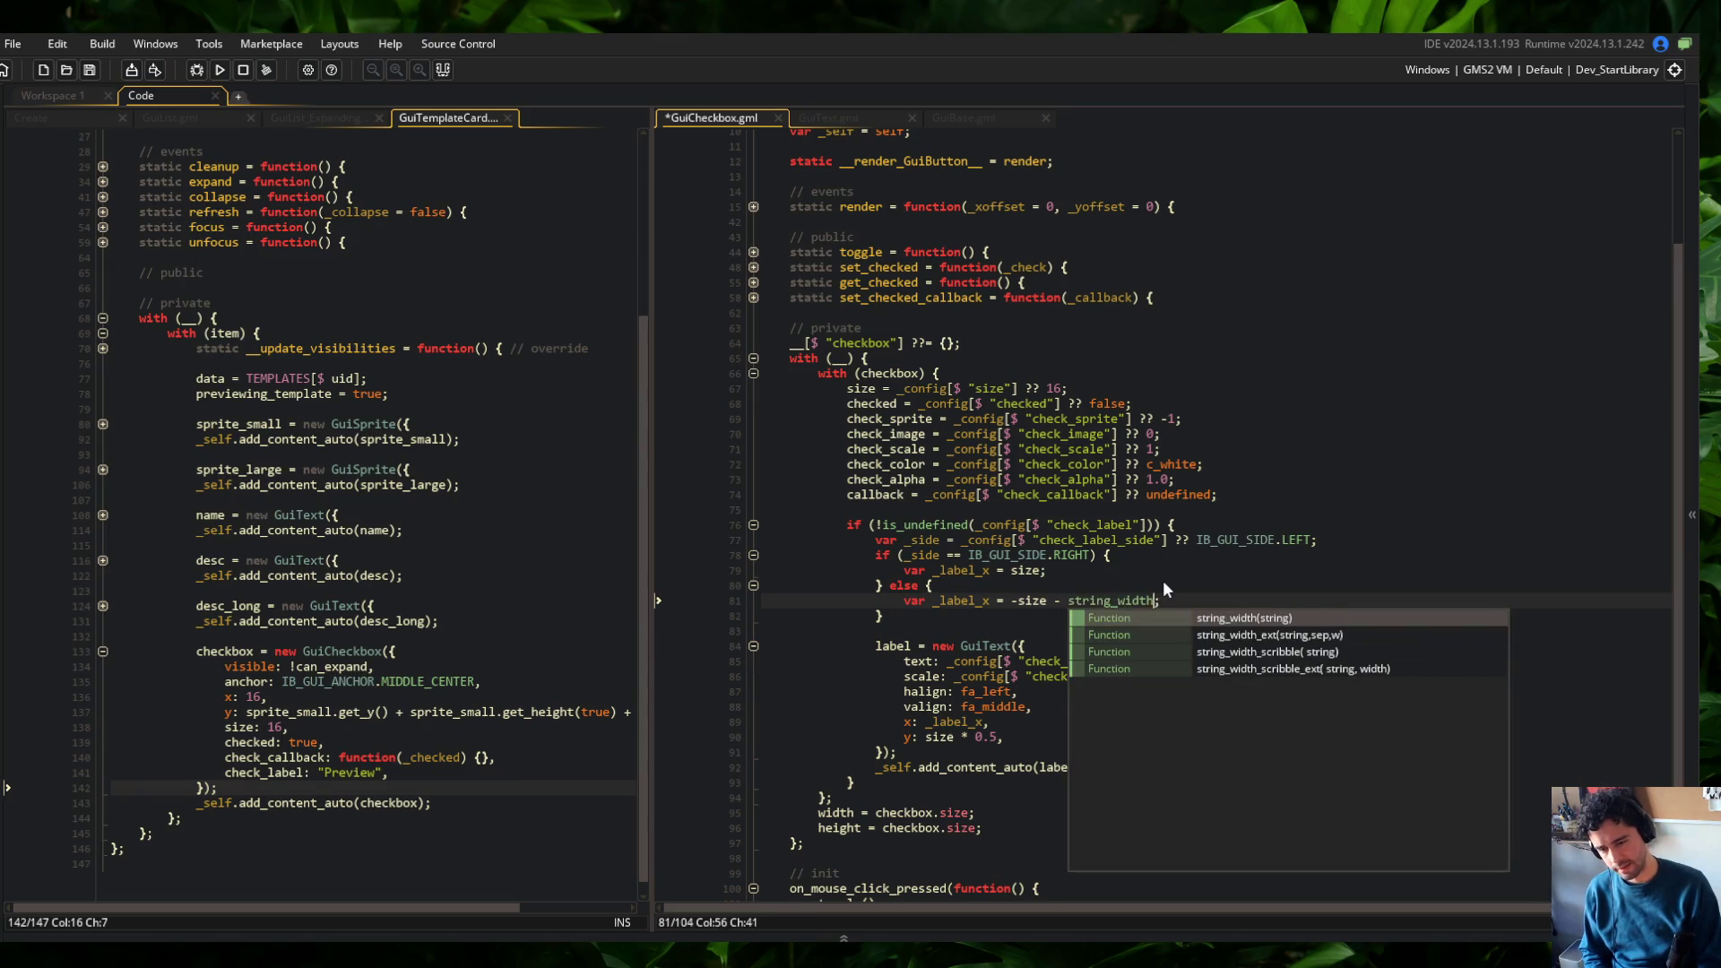
type("config[$")
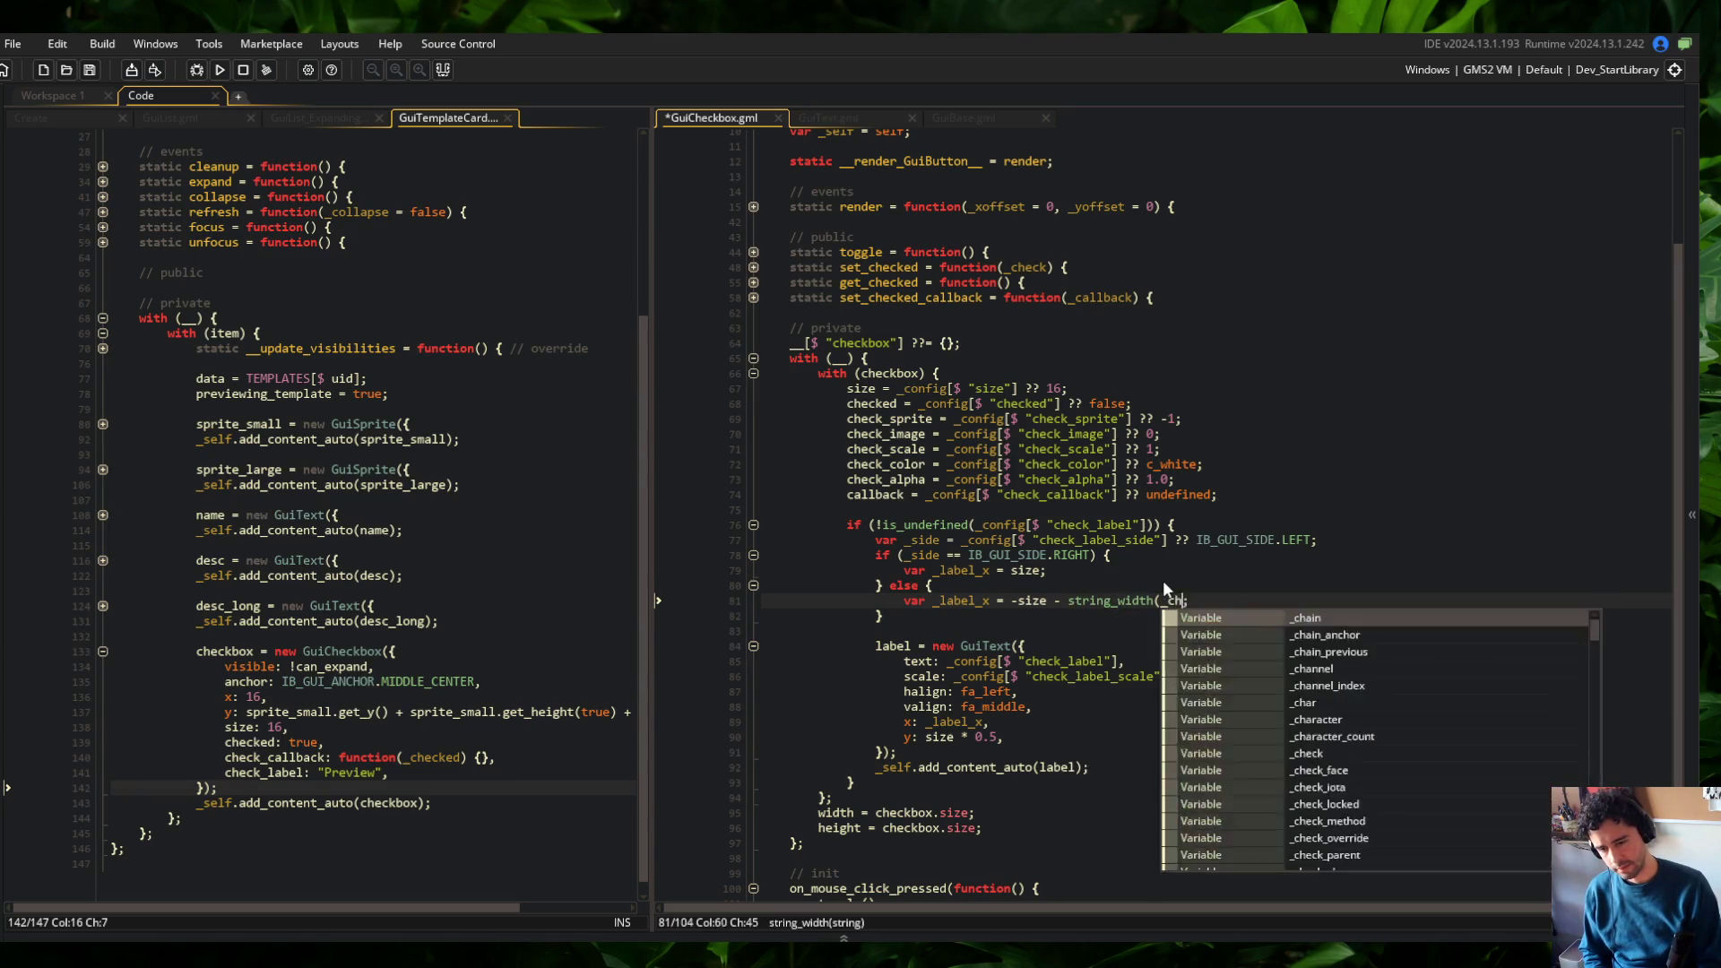
key("BackSpace")
key("BackSpace")
key("BackSpace")
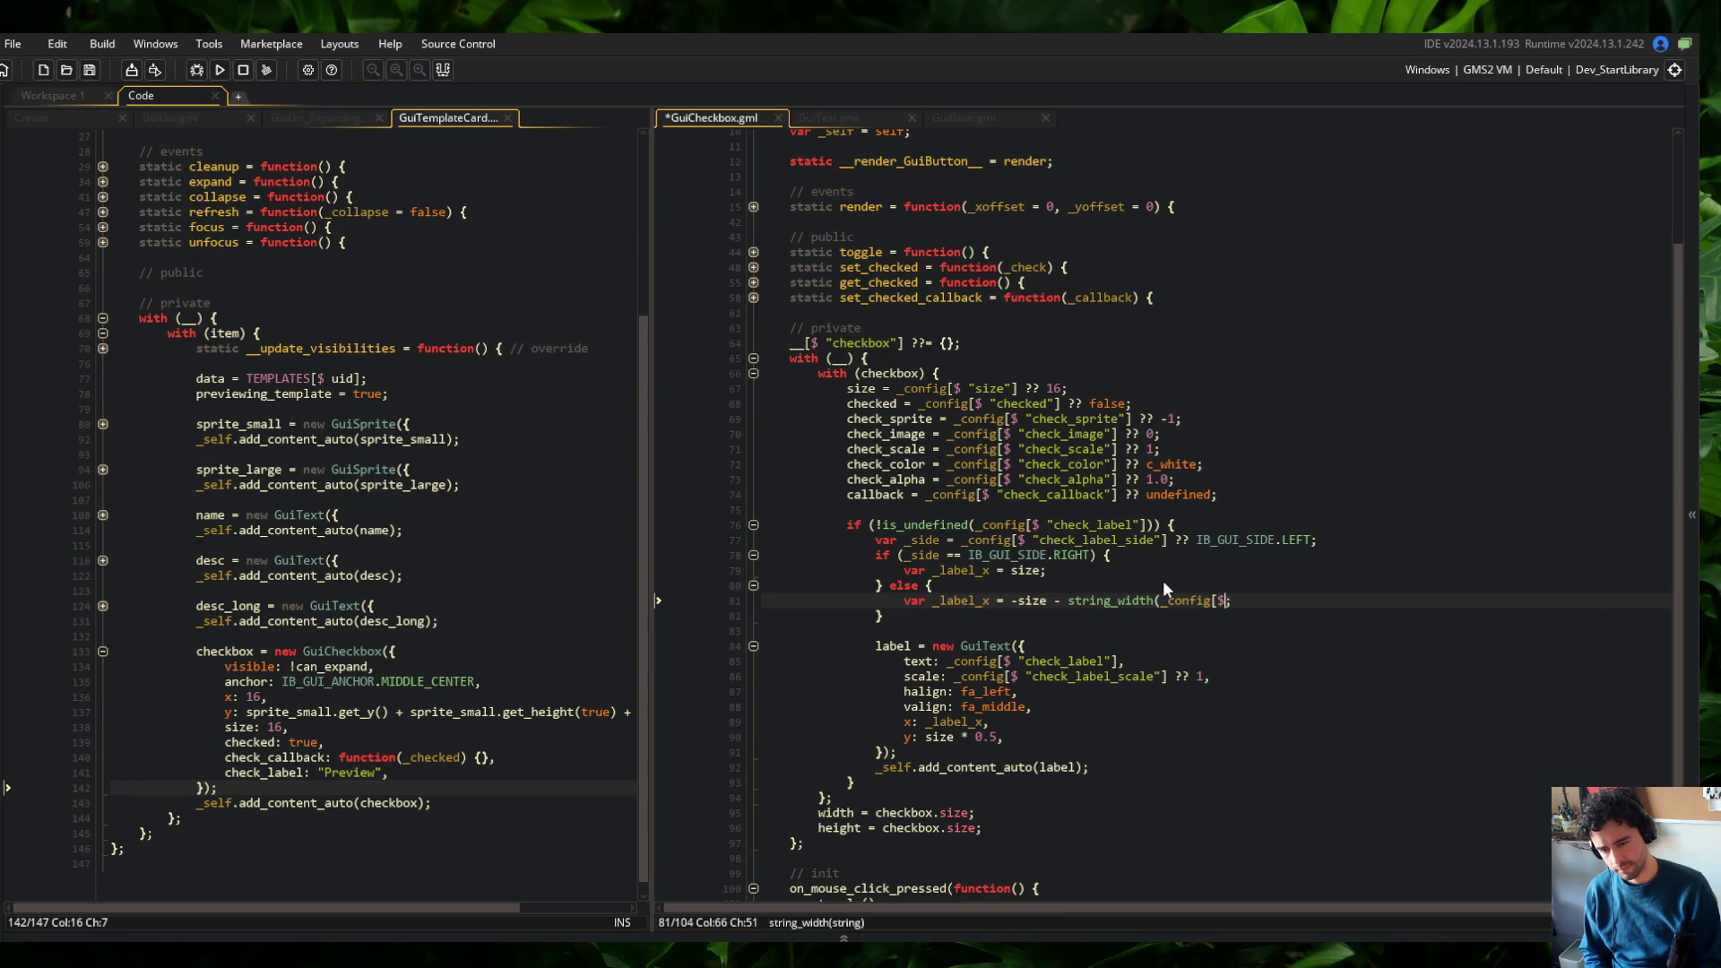
type(".check_la")
key("Return")
type(") *")
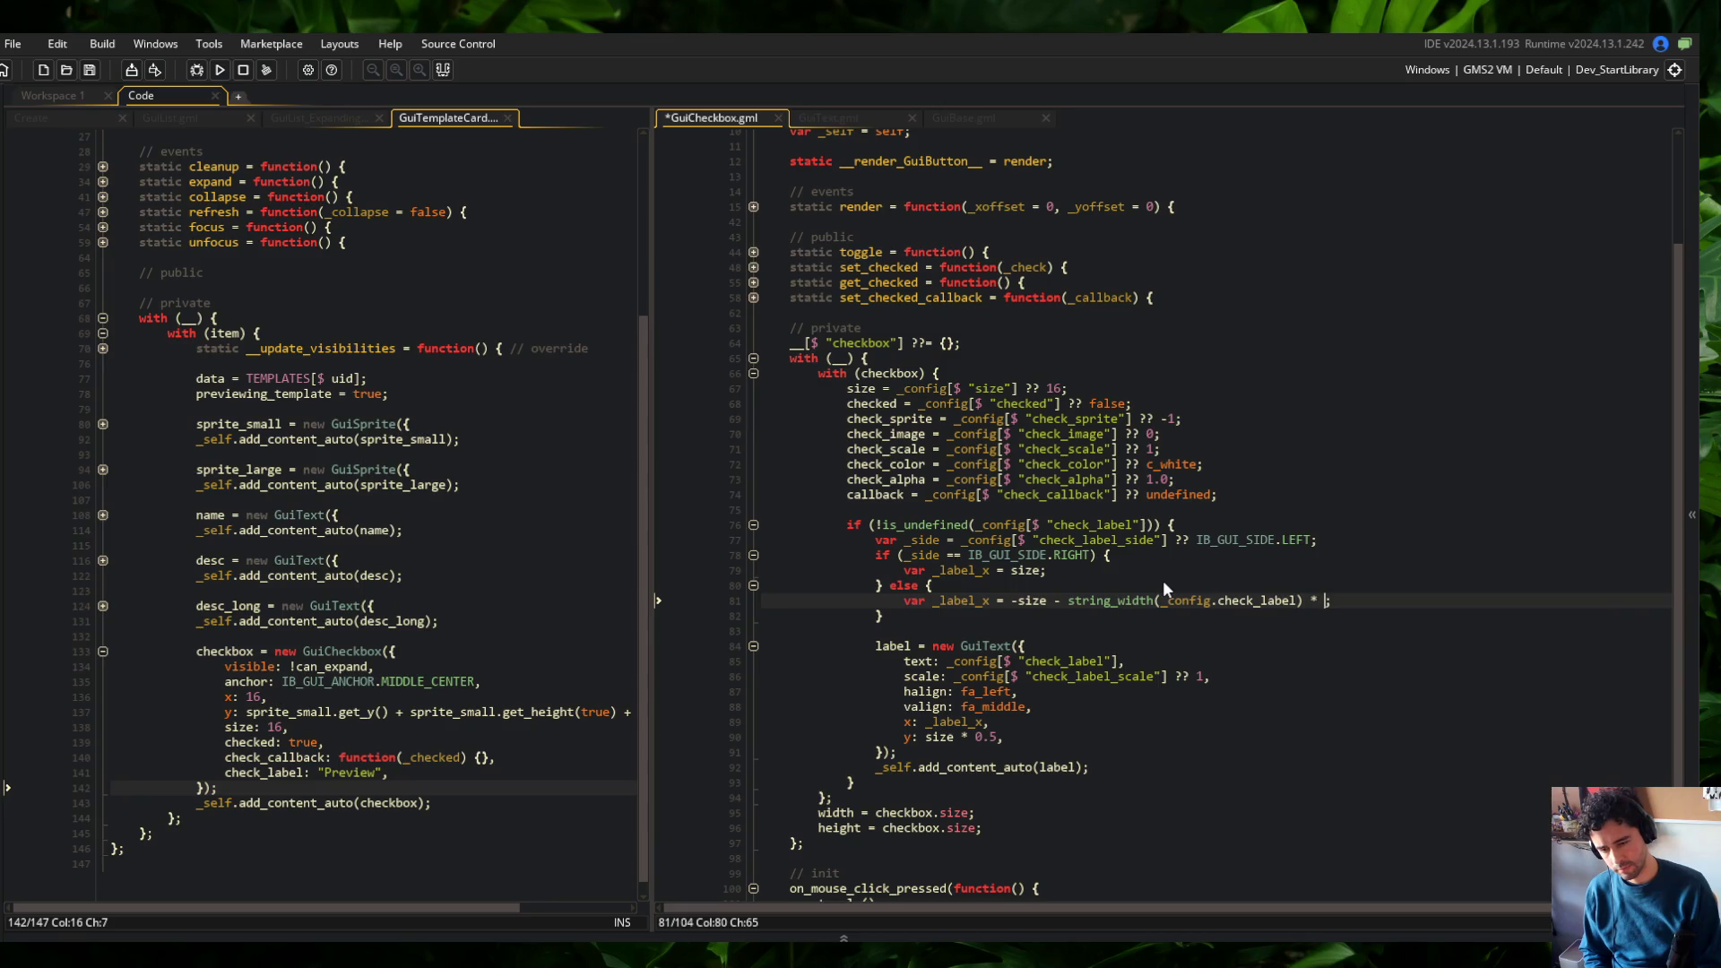
key("ctrl+k")
key("ctrl+s")
key("Up")
key("Up")
key("Up")
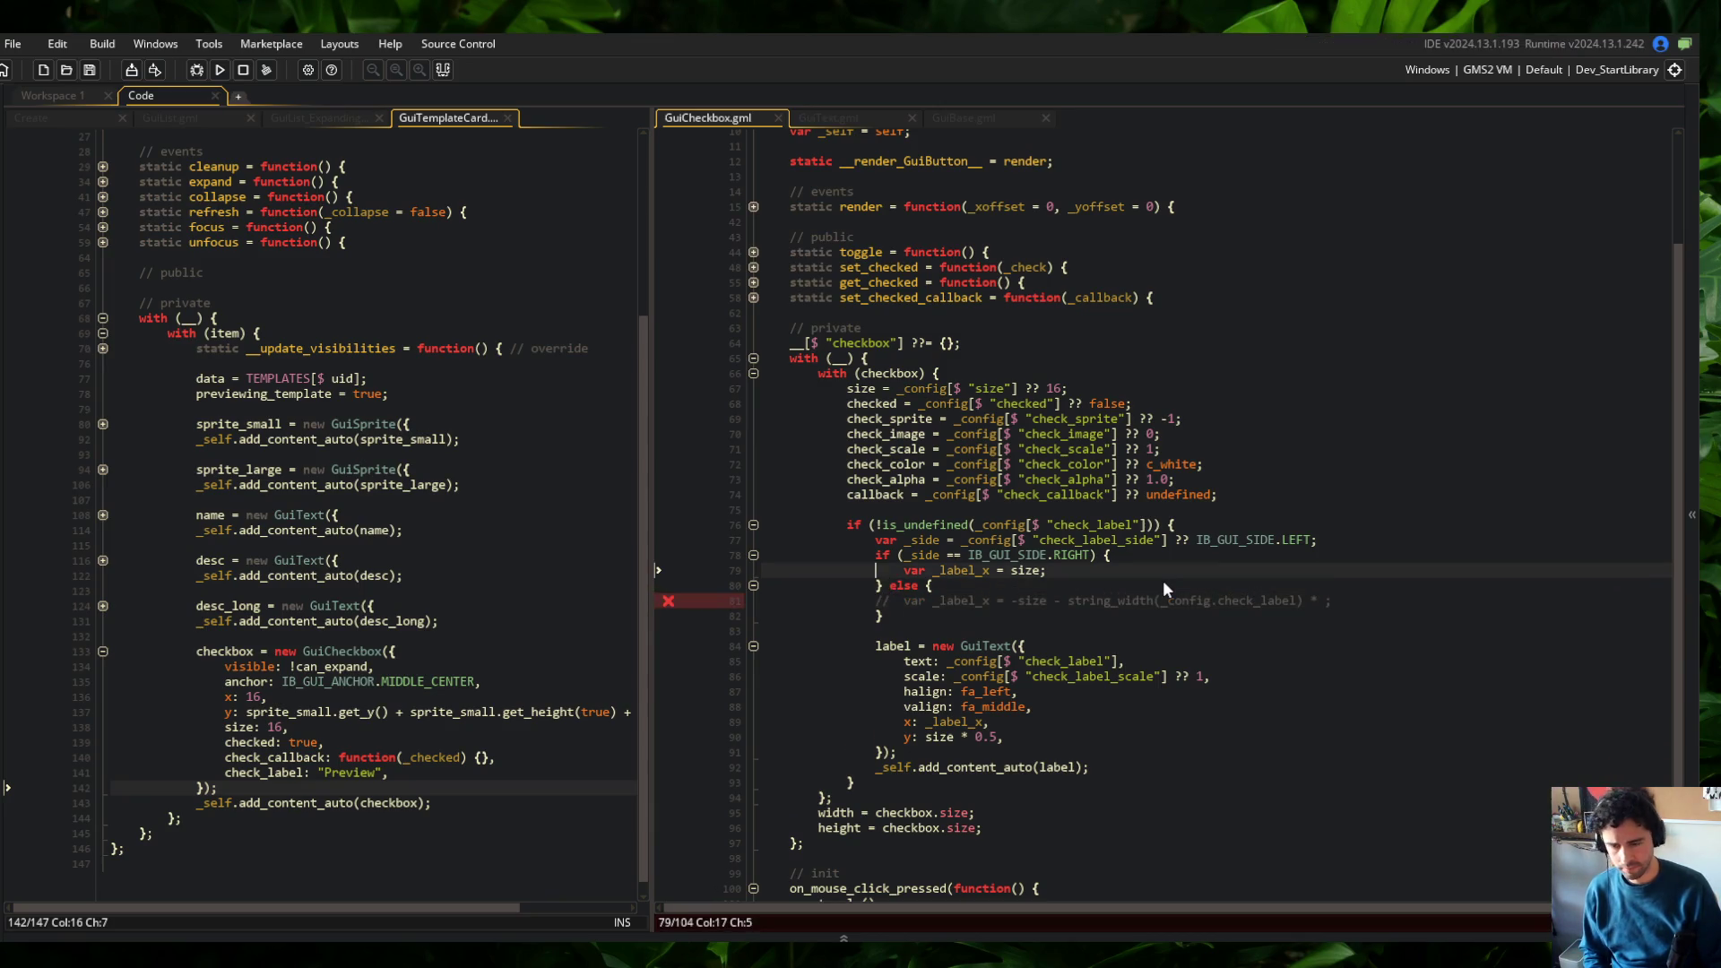
Declare a _label variable holding the check_label config lookup and use it in the is_undefined check
key("Home")
key("Return")
key("Up")
type("var _label =")
key("Down")
key("ctrl+Right")
key("ctrl+shift+Right")
key("ctrl+shift+Right")
key("ctrl+shift+Right")
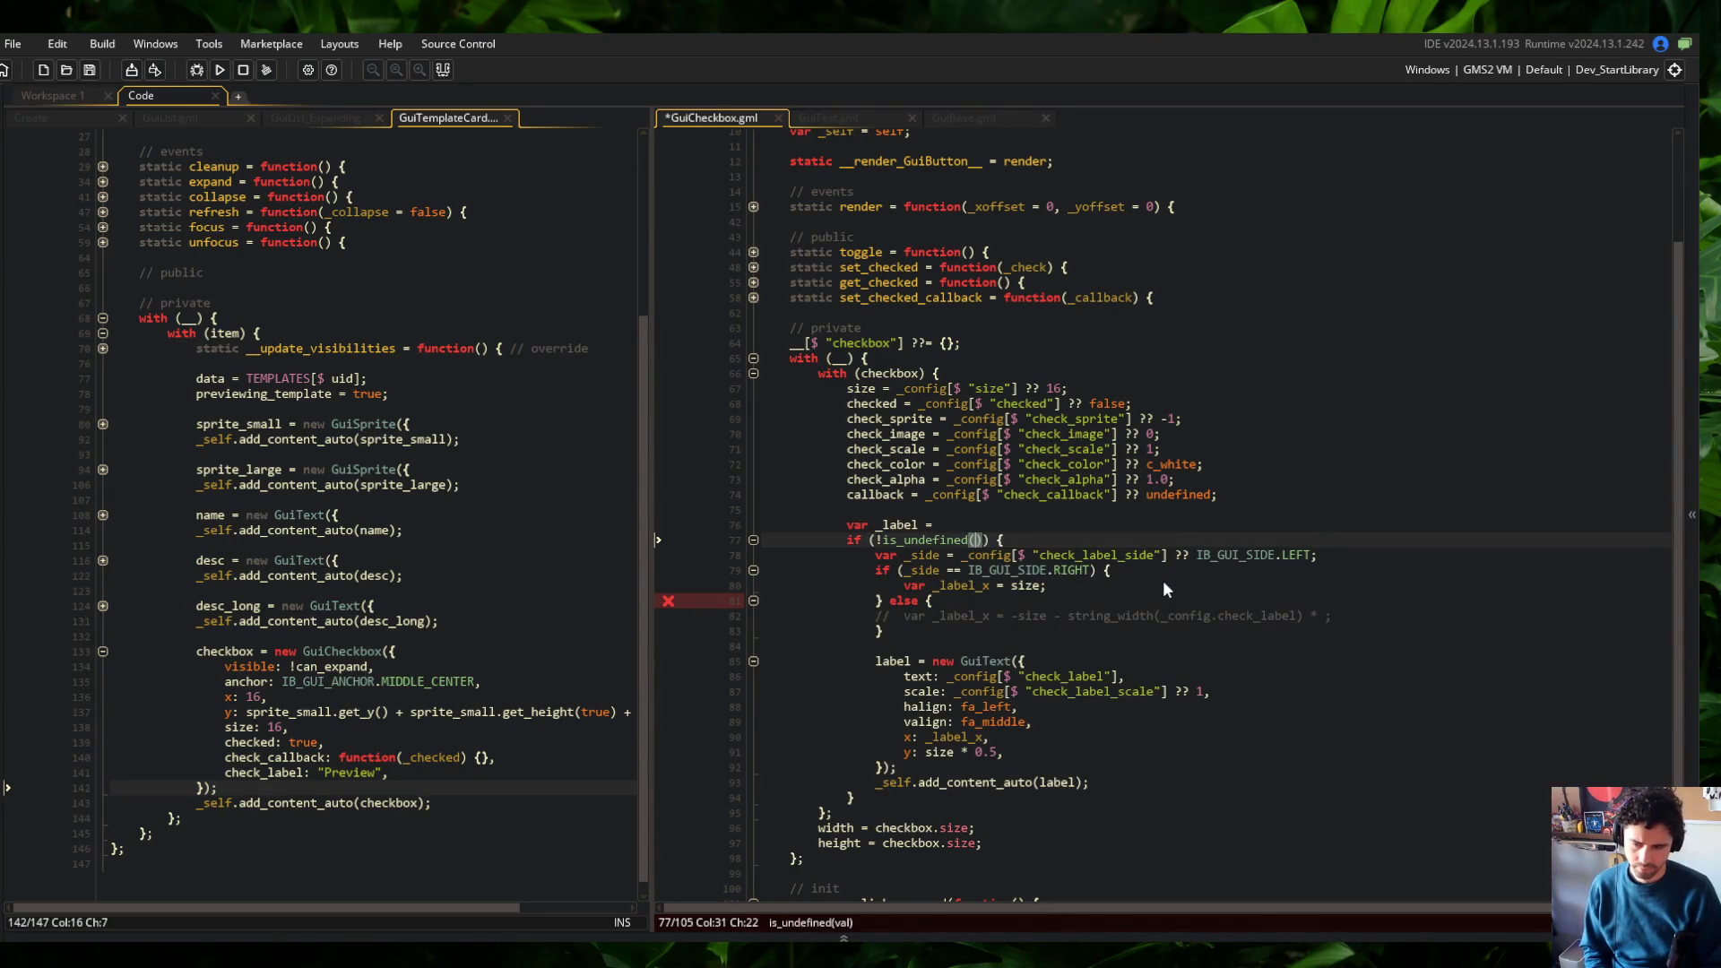
type("_label")
key("Up")
key("End")
type("_config[$ \"check_label\"]")
type(";")
key("ctrl+s")
Point the label's text property at _label instead of the old check_label lookup
key("Down")
key("ctrl+Left")
key("ctrl+Left")
key("ctrl+Left")
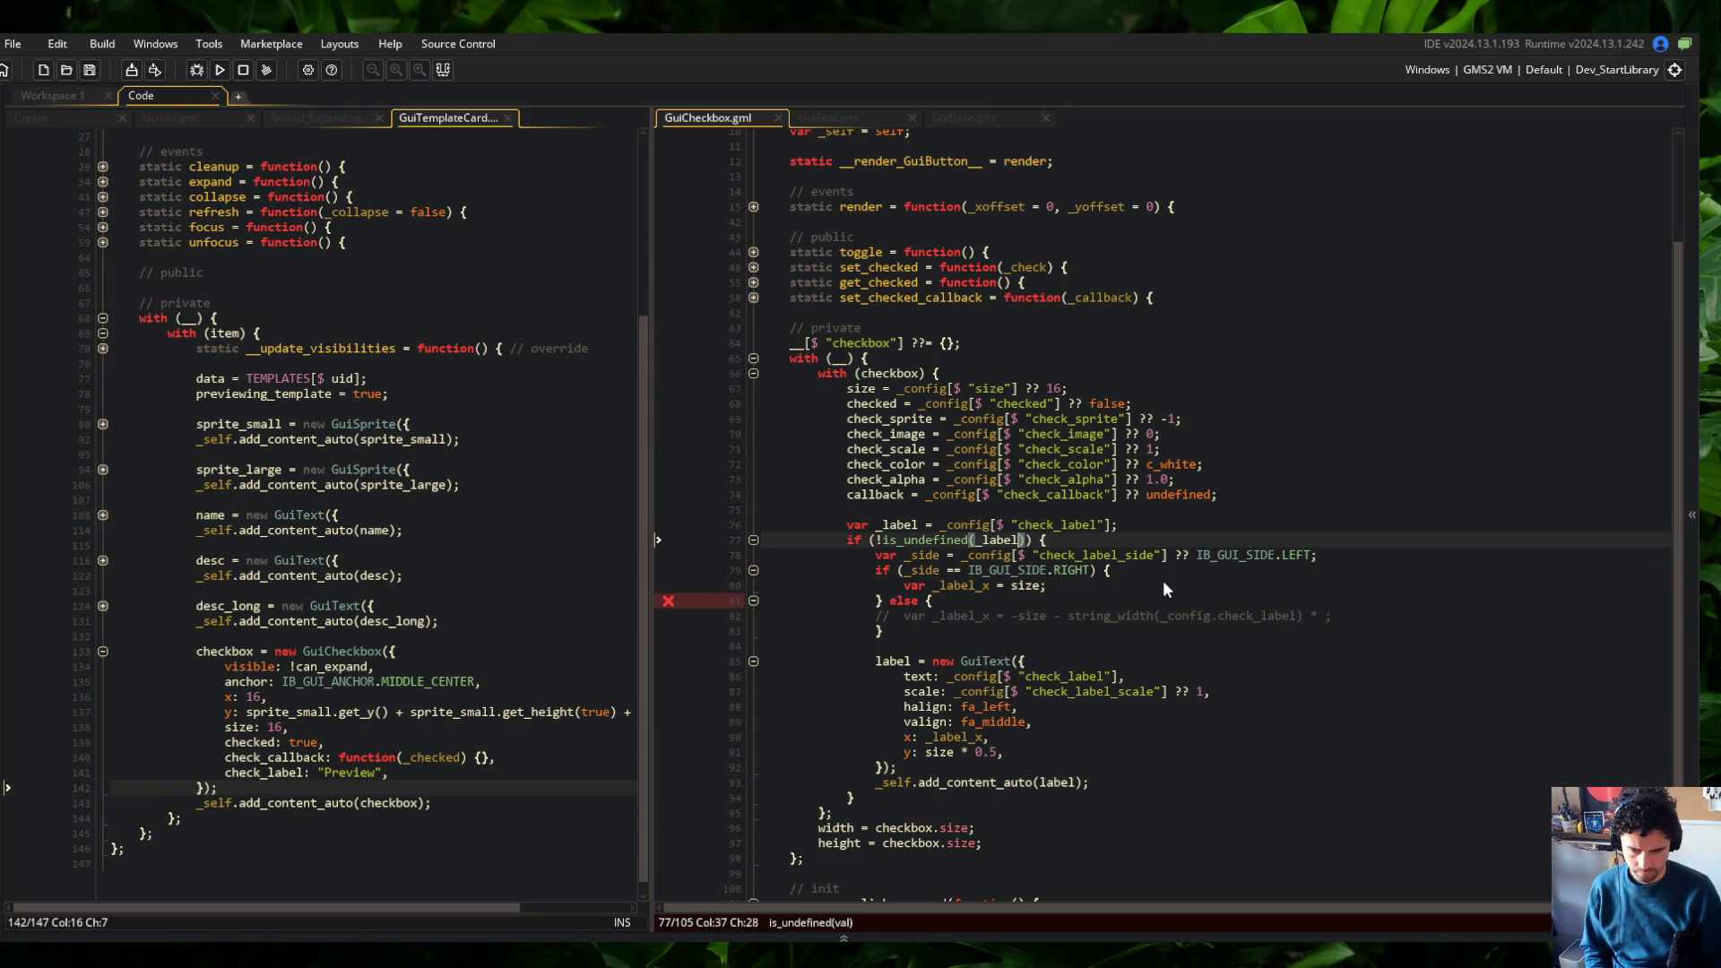
key("Down")
key("Down")
key("Down")
key("End")
key("Left")
key("ctrl+shift+Left")
key("ctrl+shift+Left")
key("ctrl+shift+Left")
type("_label")
Add var _label_scale = _config[$ "check_label_scale"] ?? 1; above the side setting
key("Up")
key("Up")
key("Up")
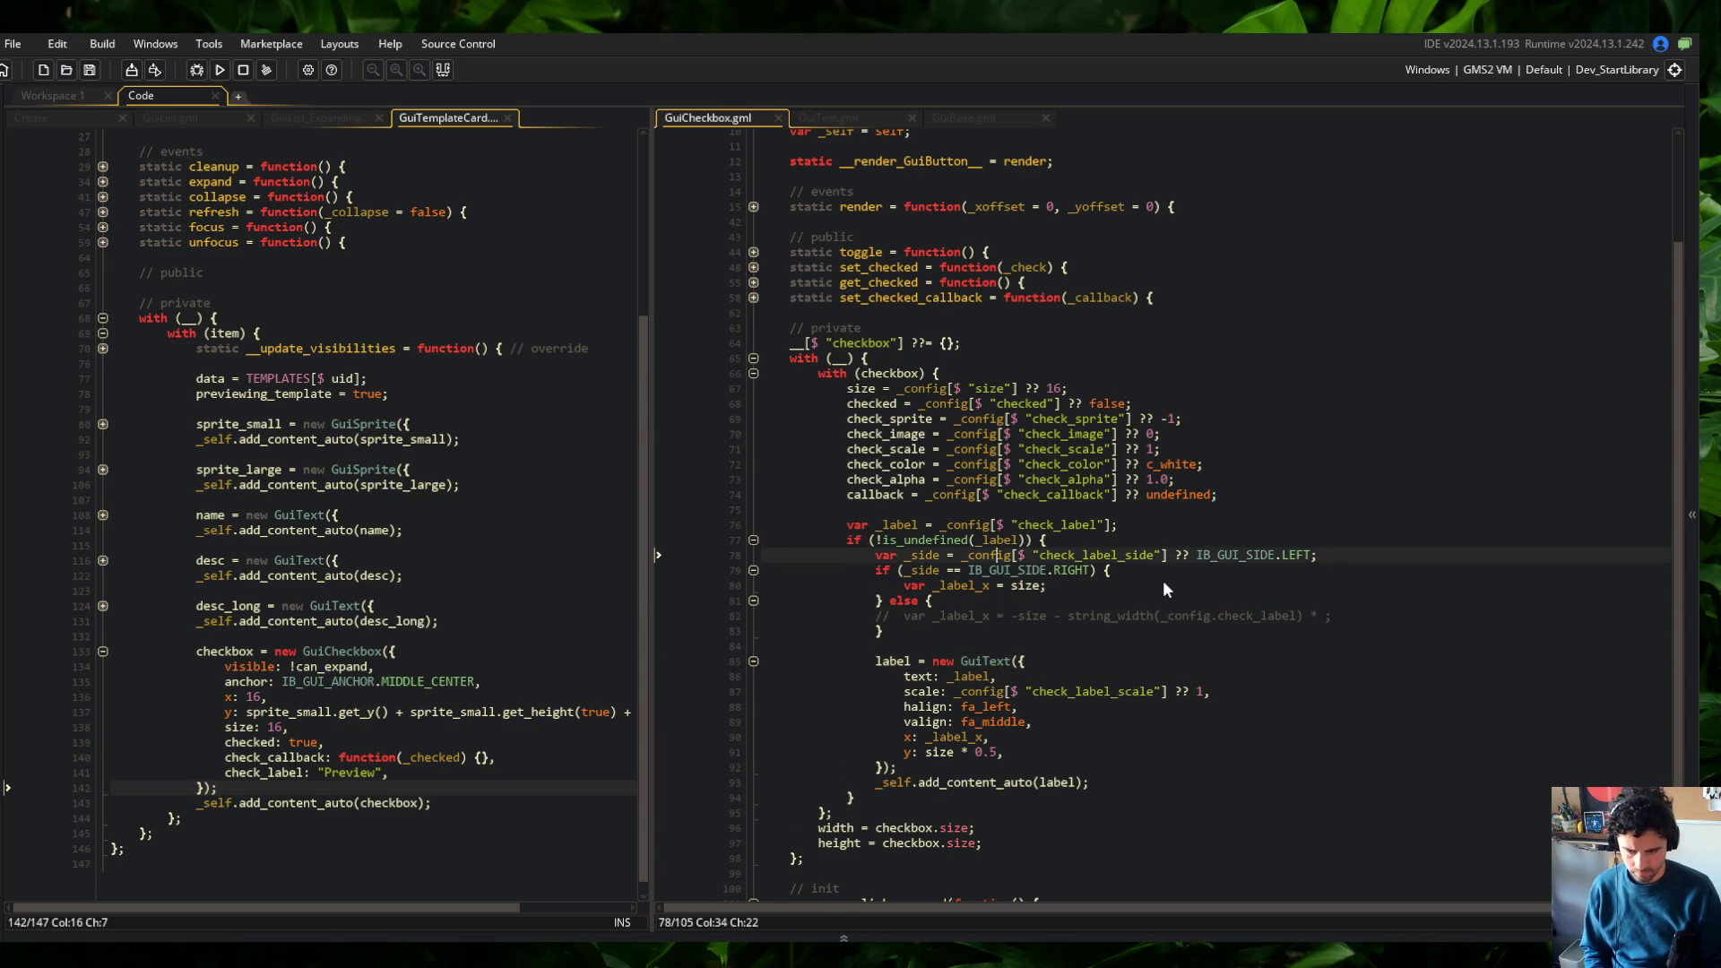
key("Home")
key("Return")
key("Up")
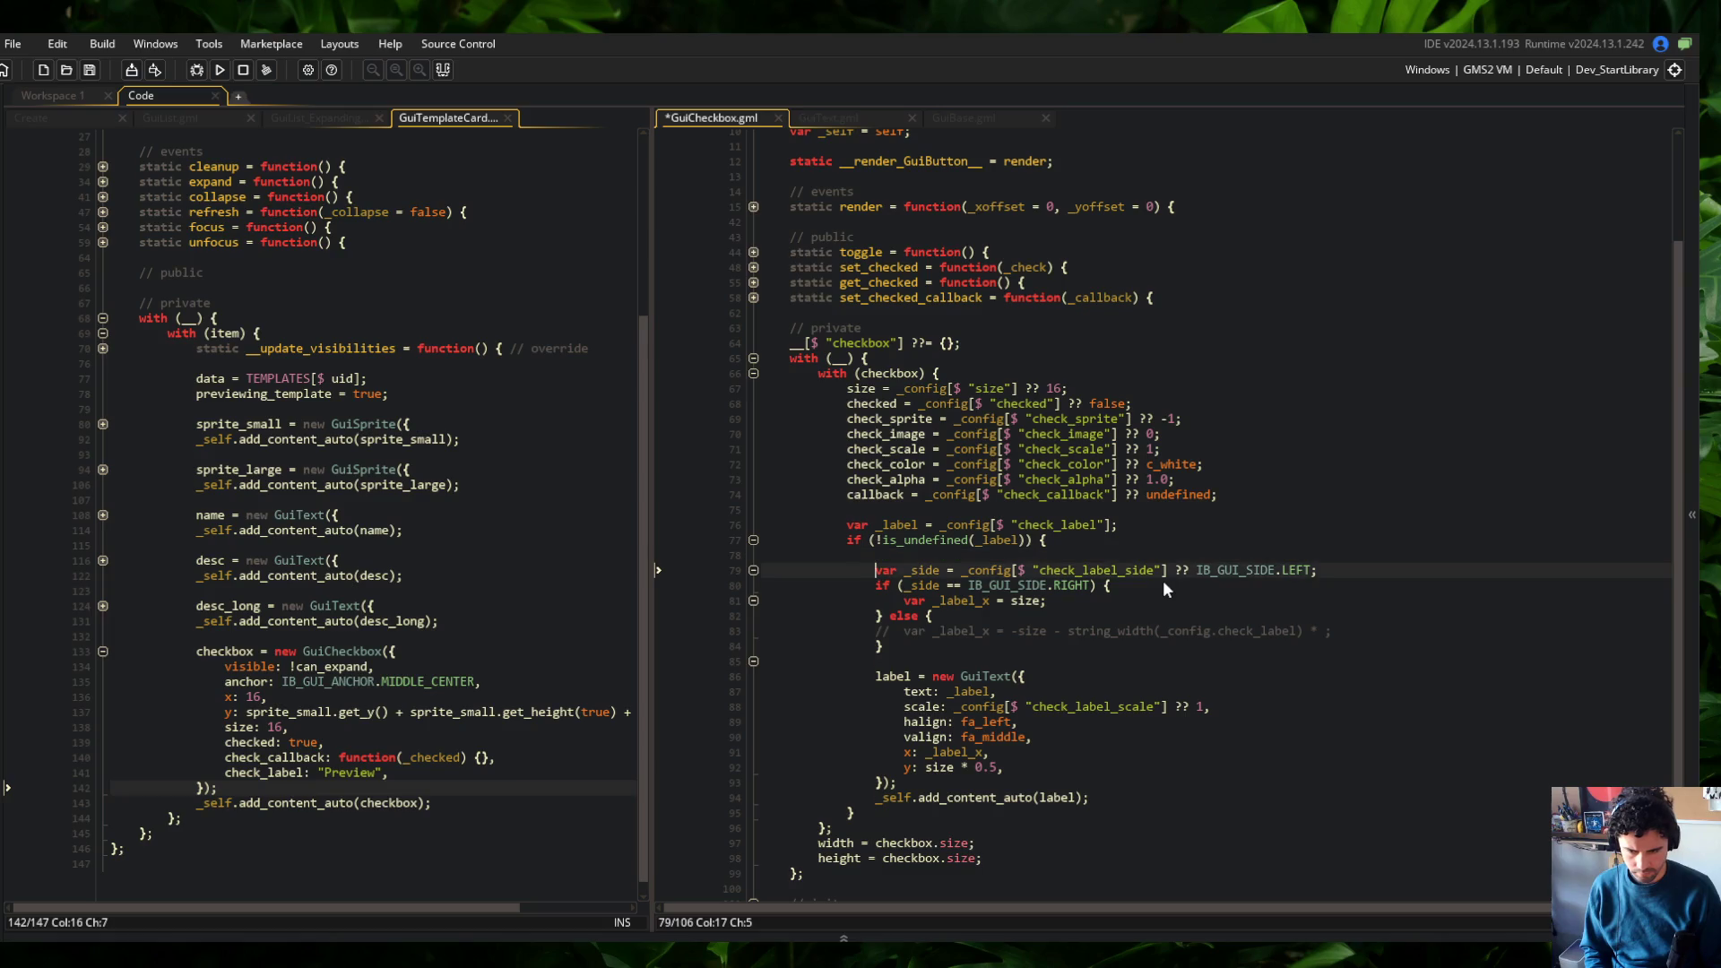
key("ctrl+z")
key("End")
key("Return")
key("ctrl+s")
key("Up")
key("Return")
key("Up")
type("var _sca")
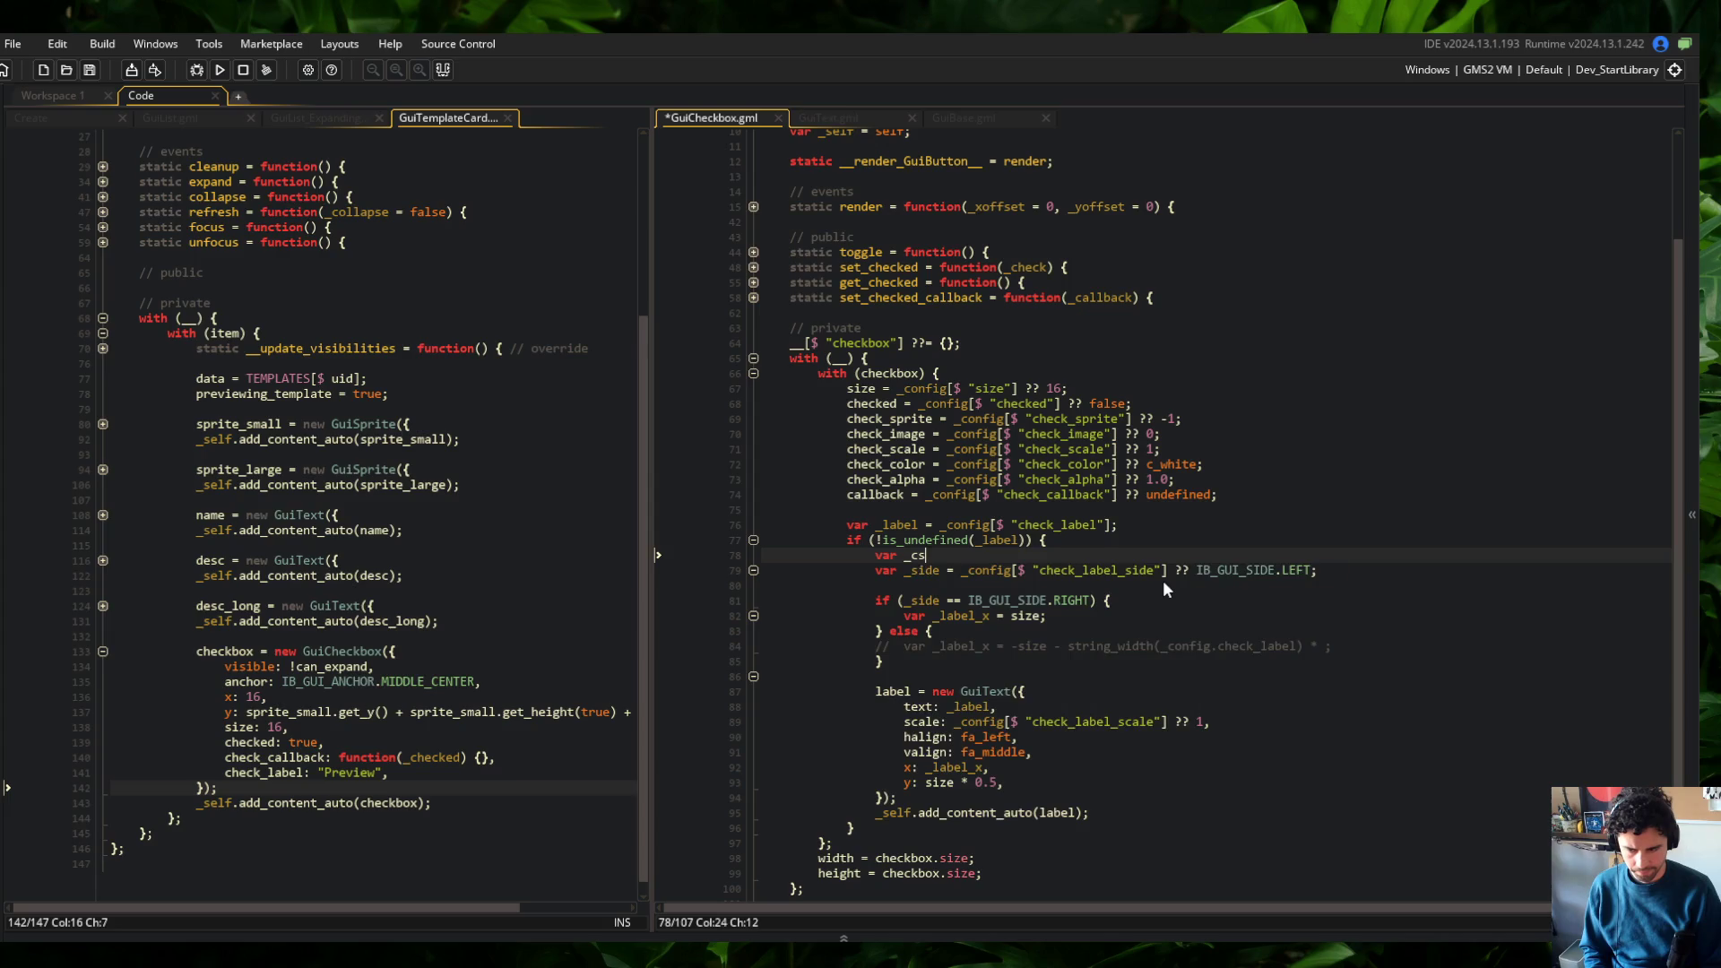
key("Return")
type("= _config[$ \"")
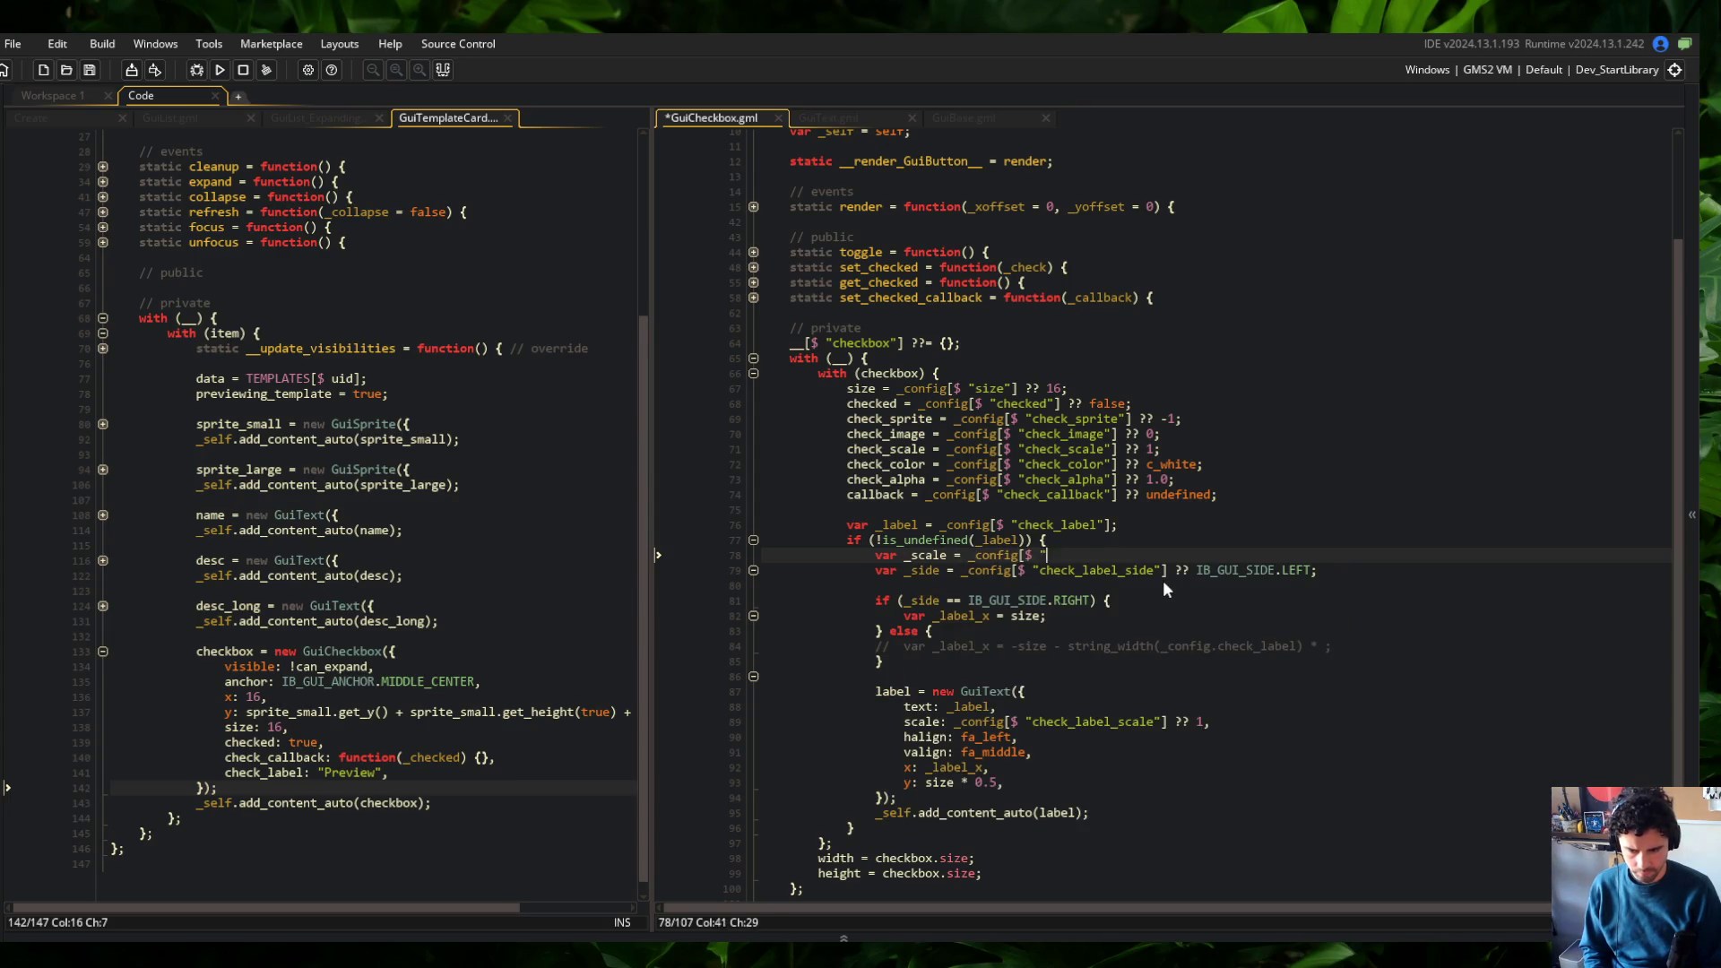
type("check_label_scale\"")
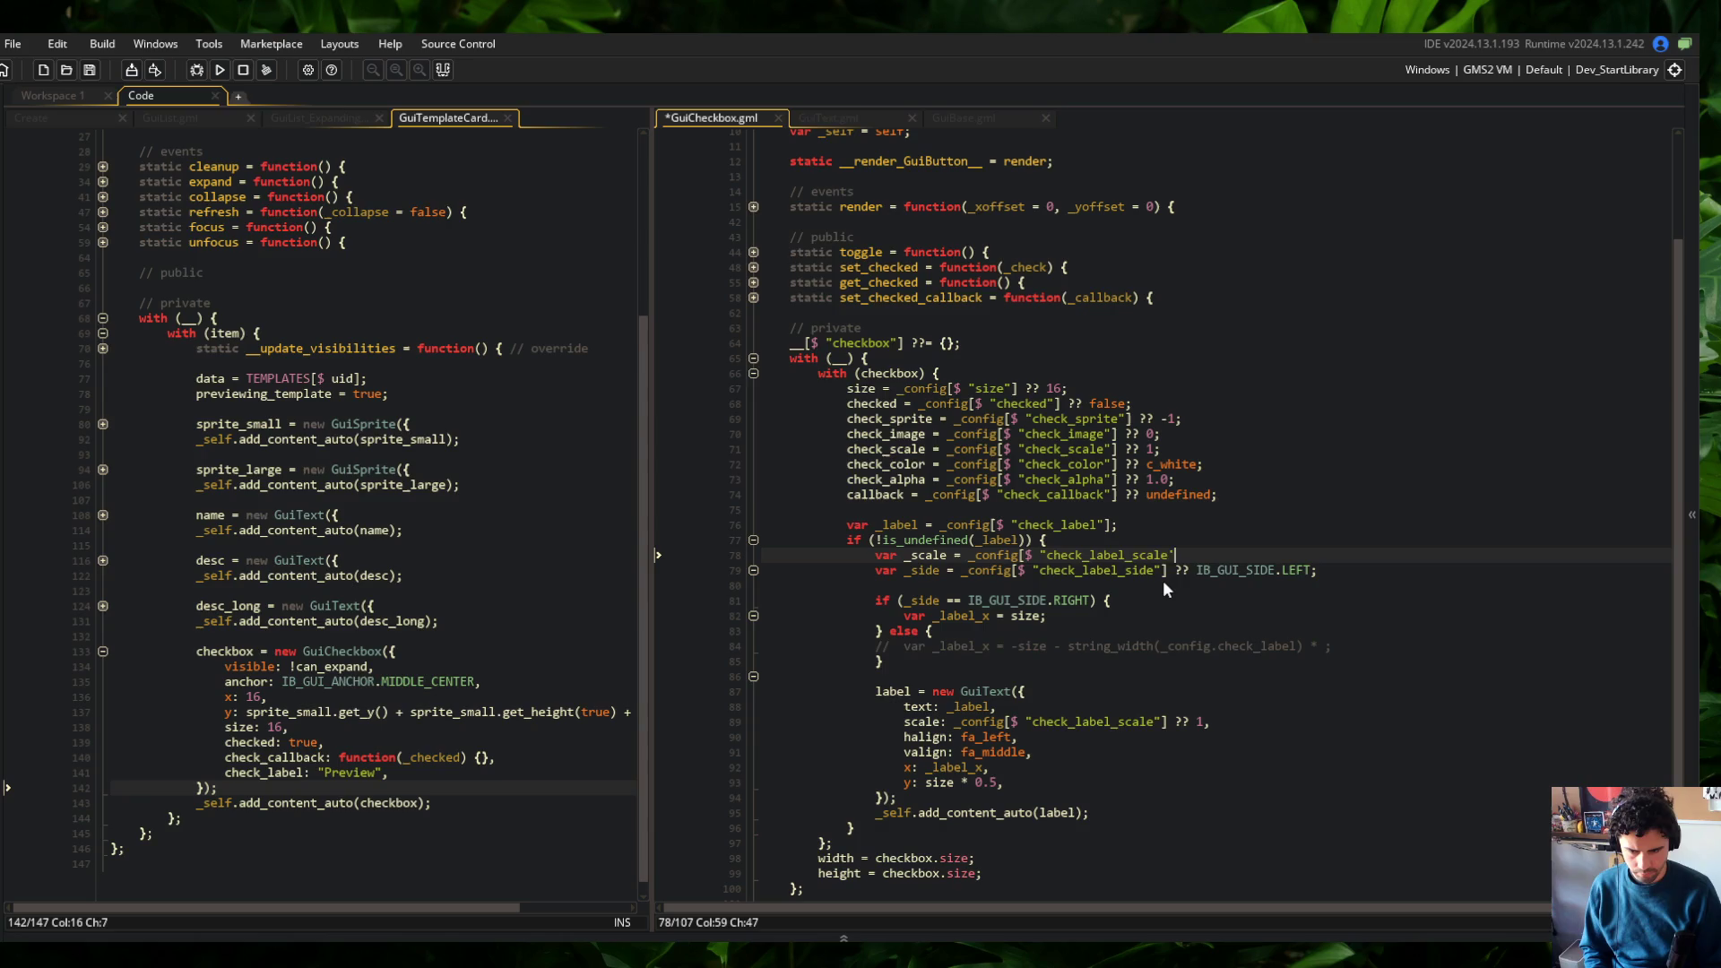
type("] ?? 1;")
key("ctrl+s")
Use _label_scale for the label's scale property and rename the scale variable to match
key("Down")
key("Down")
key("Down")
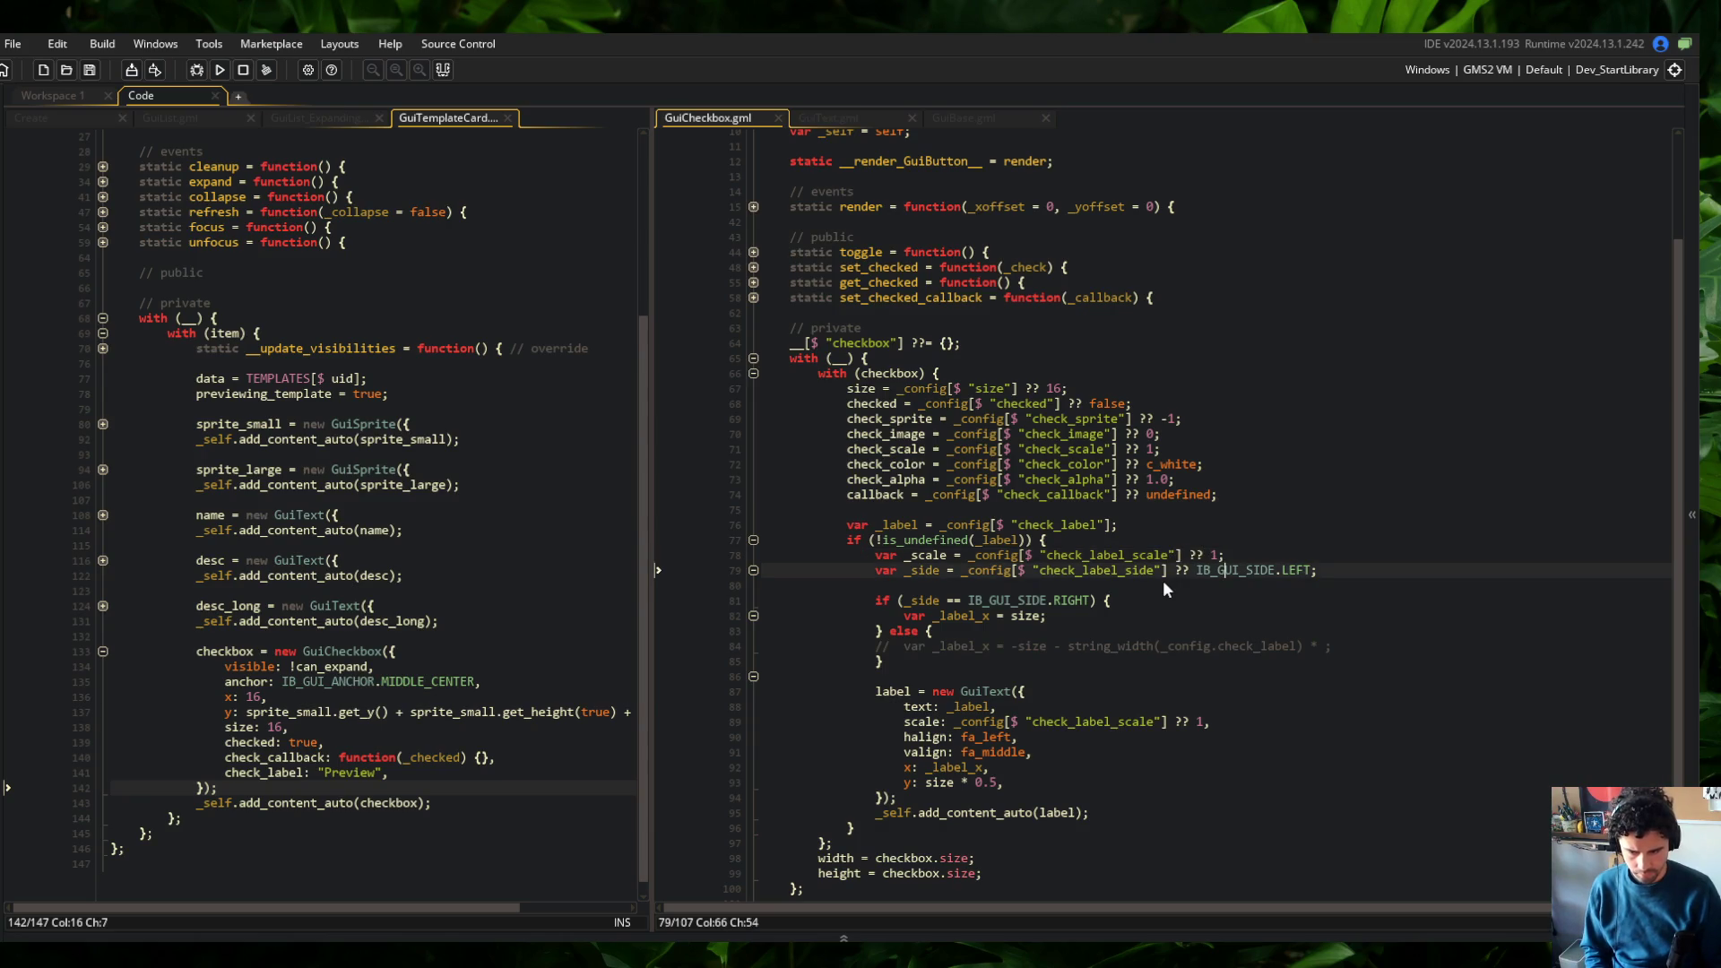
key("Down")
key("ctrl+Left")
key("shift+End")
type("_")
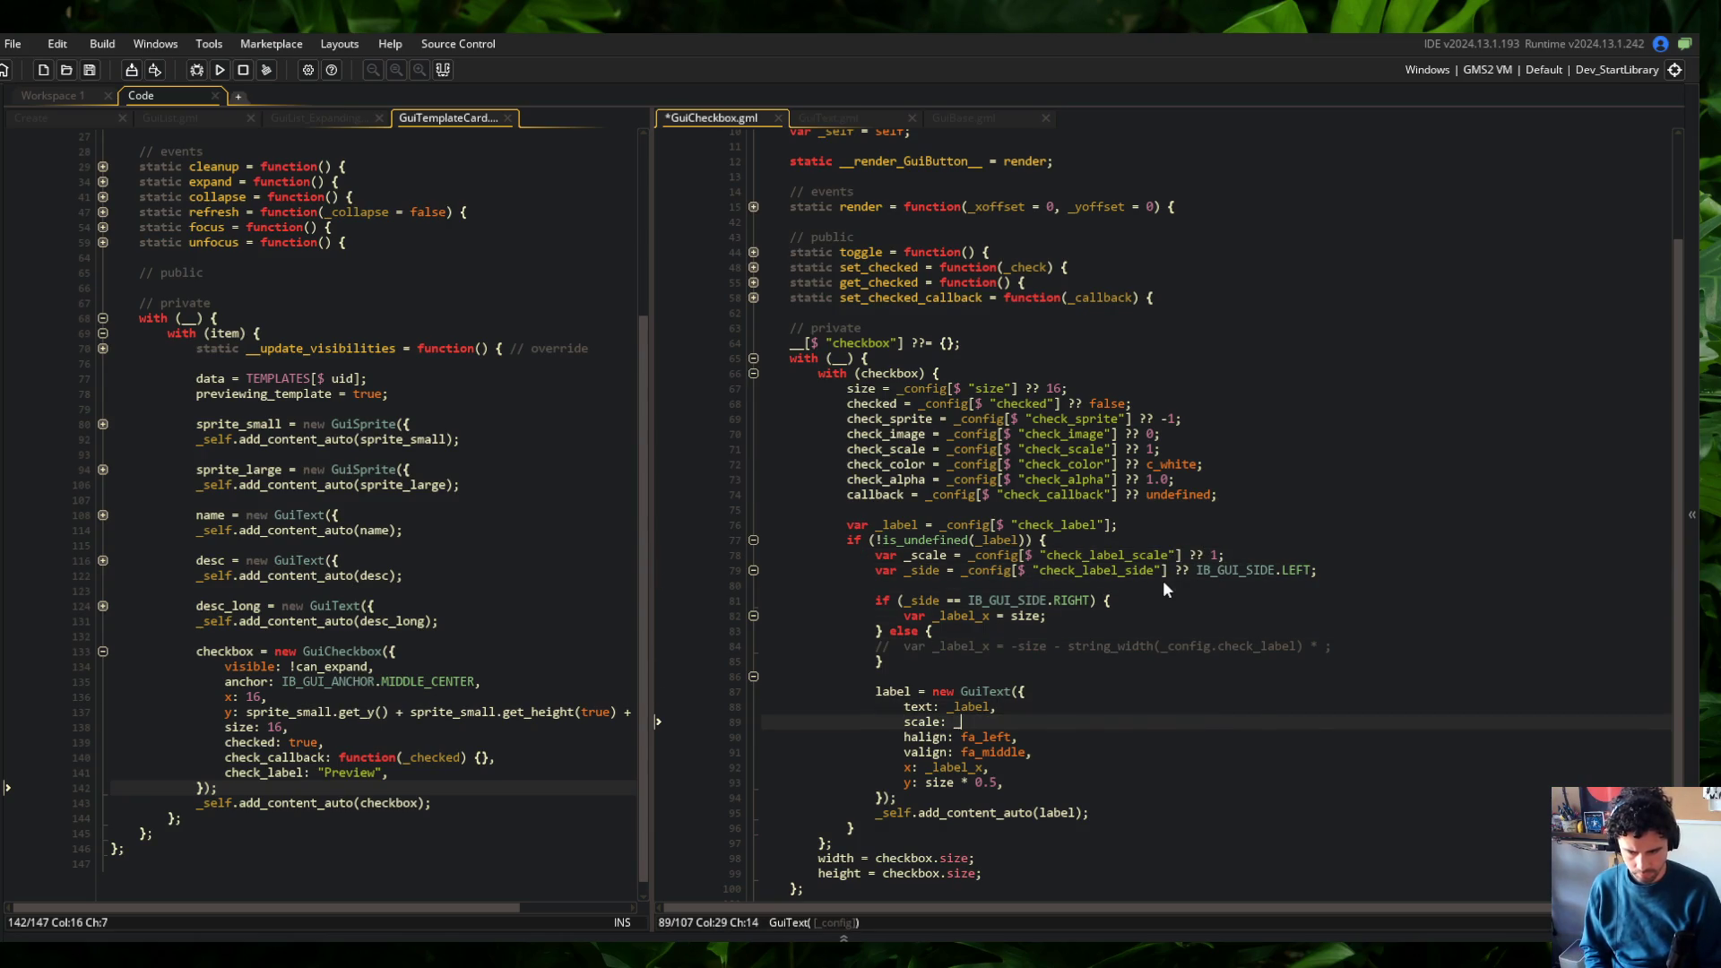
type("label_scale,")
key("ctrl+s")
key("Up")
key("ctrl+Left")
key("Up")
key("Up")
key("Up")
type("_label")
key("ctrl+s")
Rename the side variable with the _label prefix and update its comparison
key("Down")
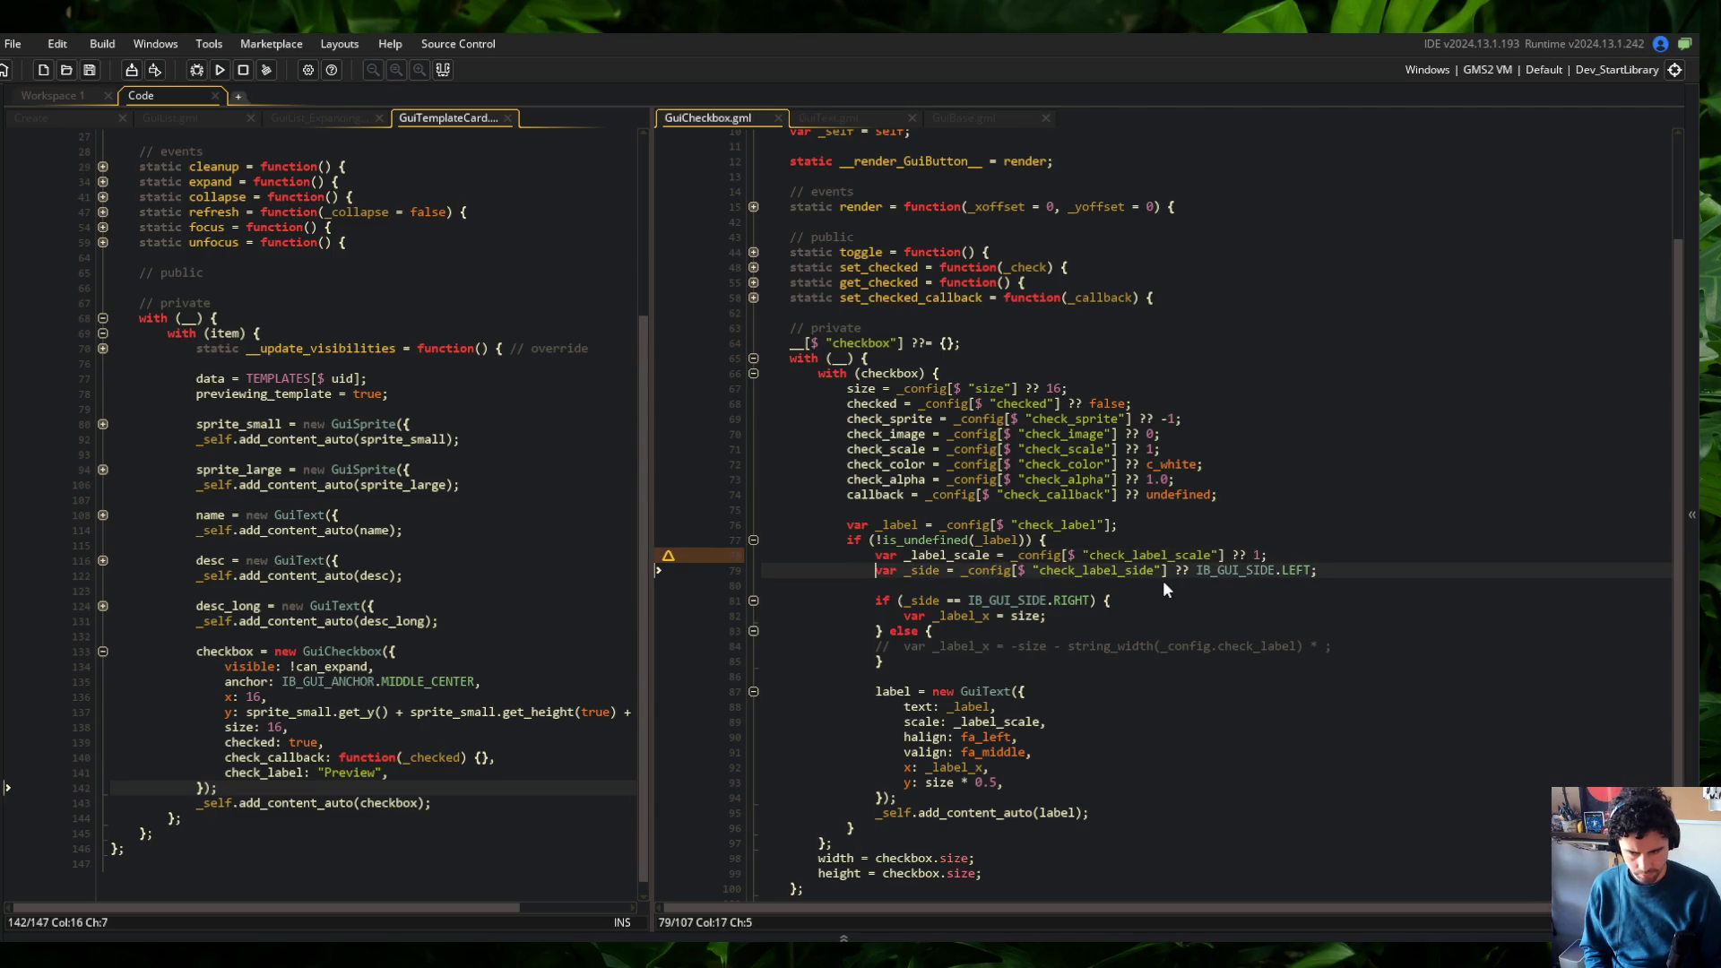
type("_label")
key("ctrl+Left")
key("Down")
key("Down")
type("_label")
key("ctrl+Right")
key("ctrl+s")
key("Down")
key("Down")
key("Down")
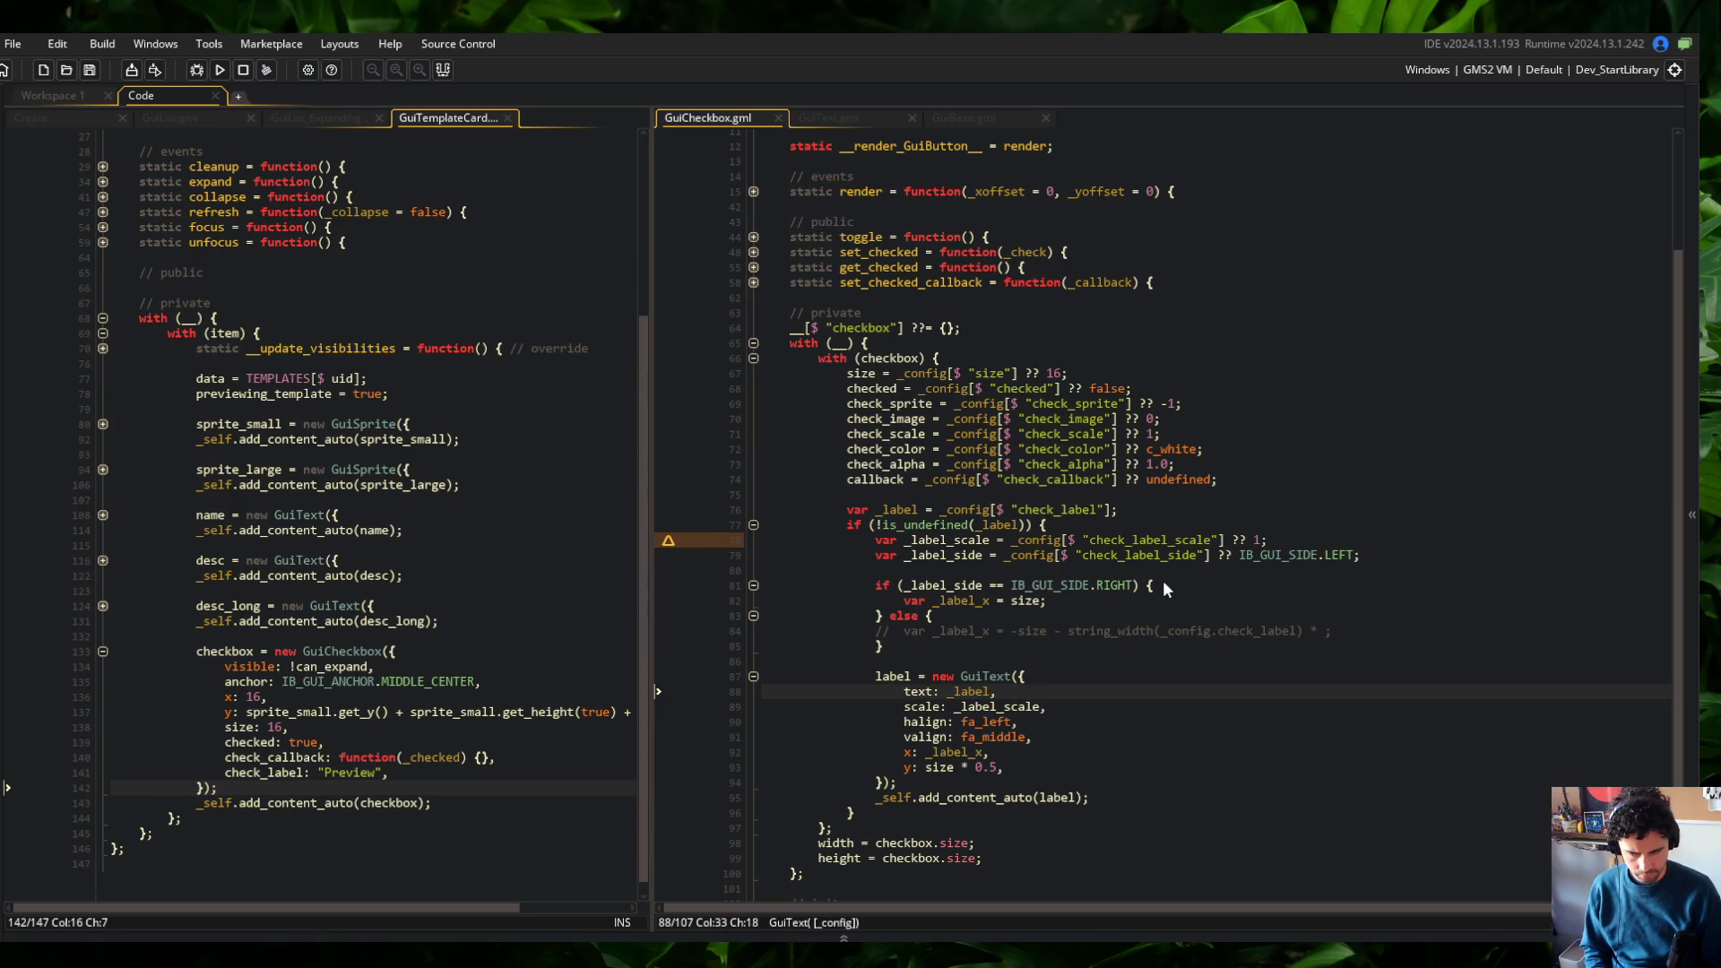
Add the comment '// initialize a label' above the label declaration
scroll(1163, 580, "down", 1)
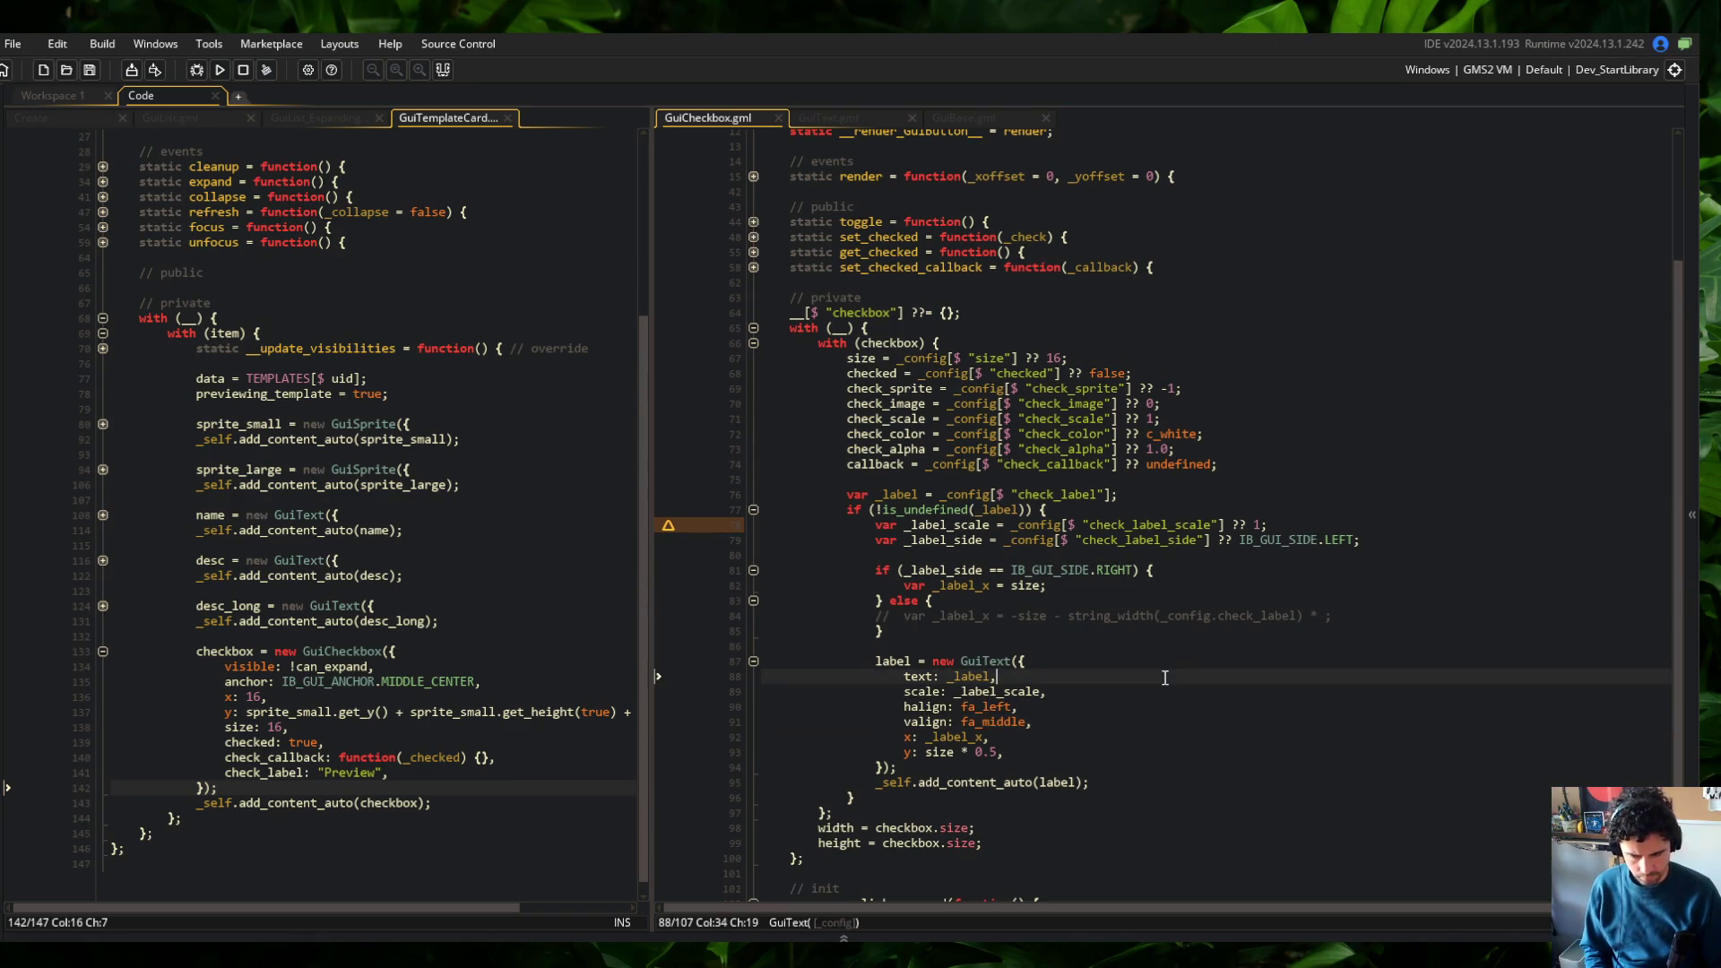
left_click(1132, 648)
left_click(1009, 481)
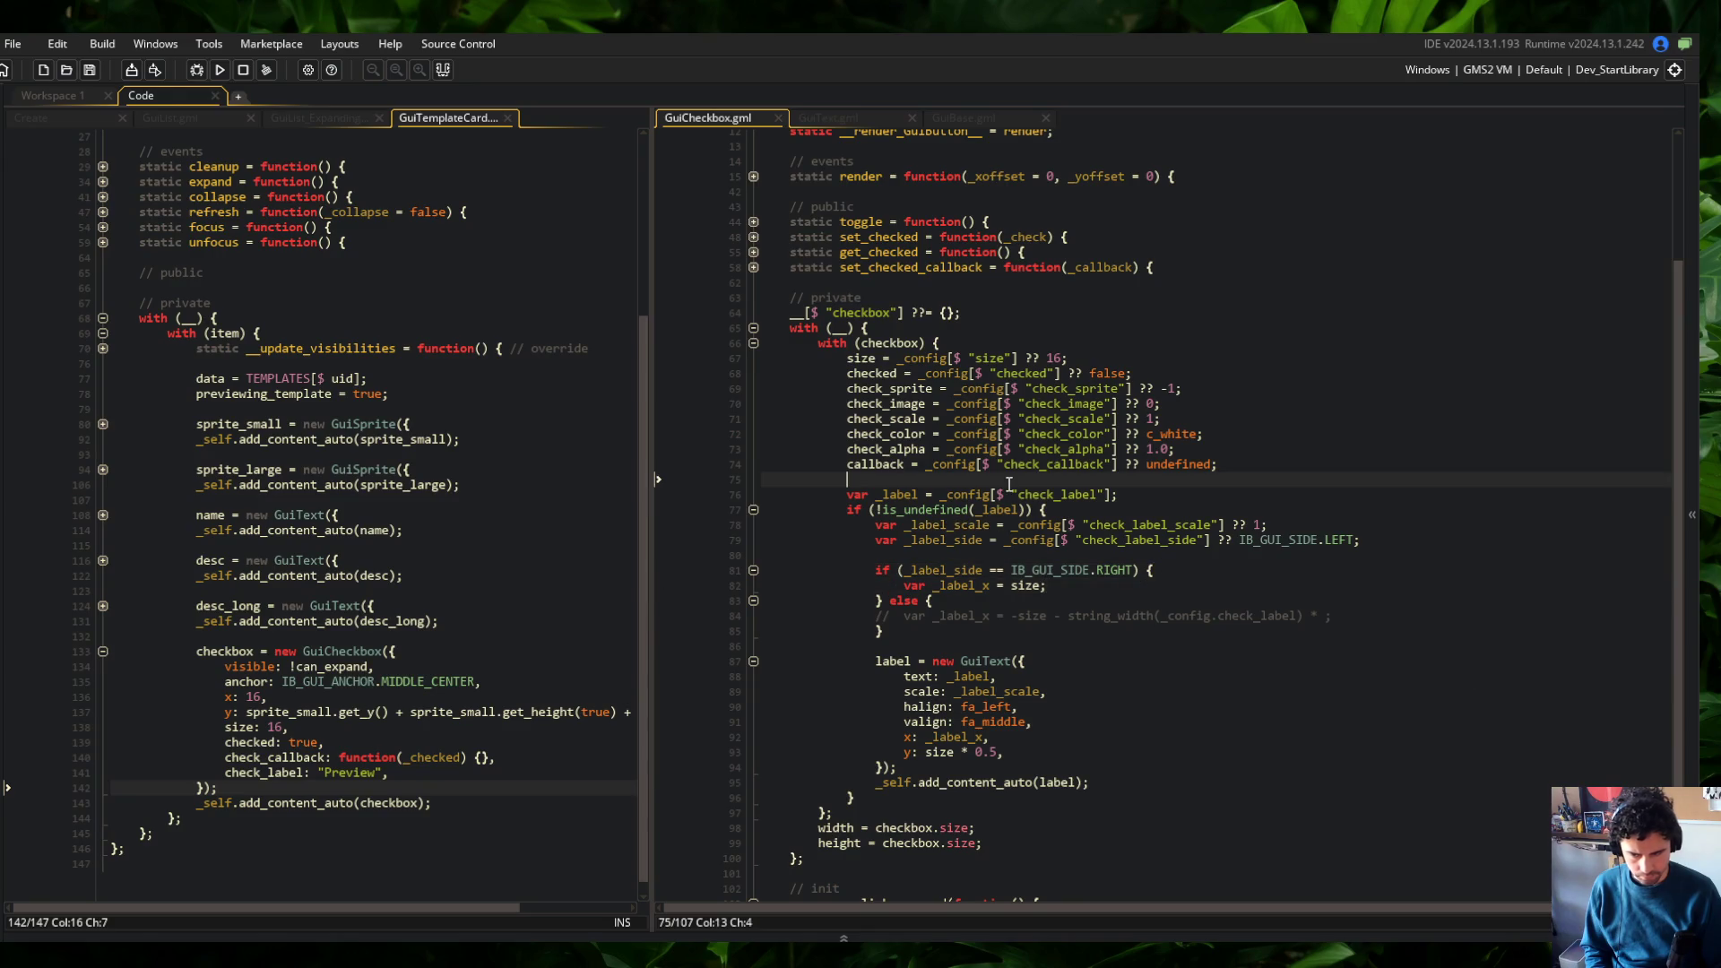
key("Return")
type("// initialize ")
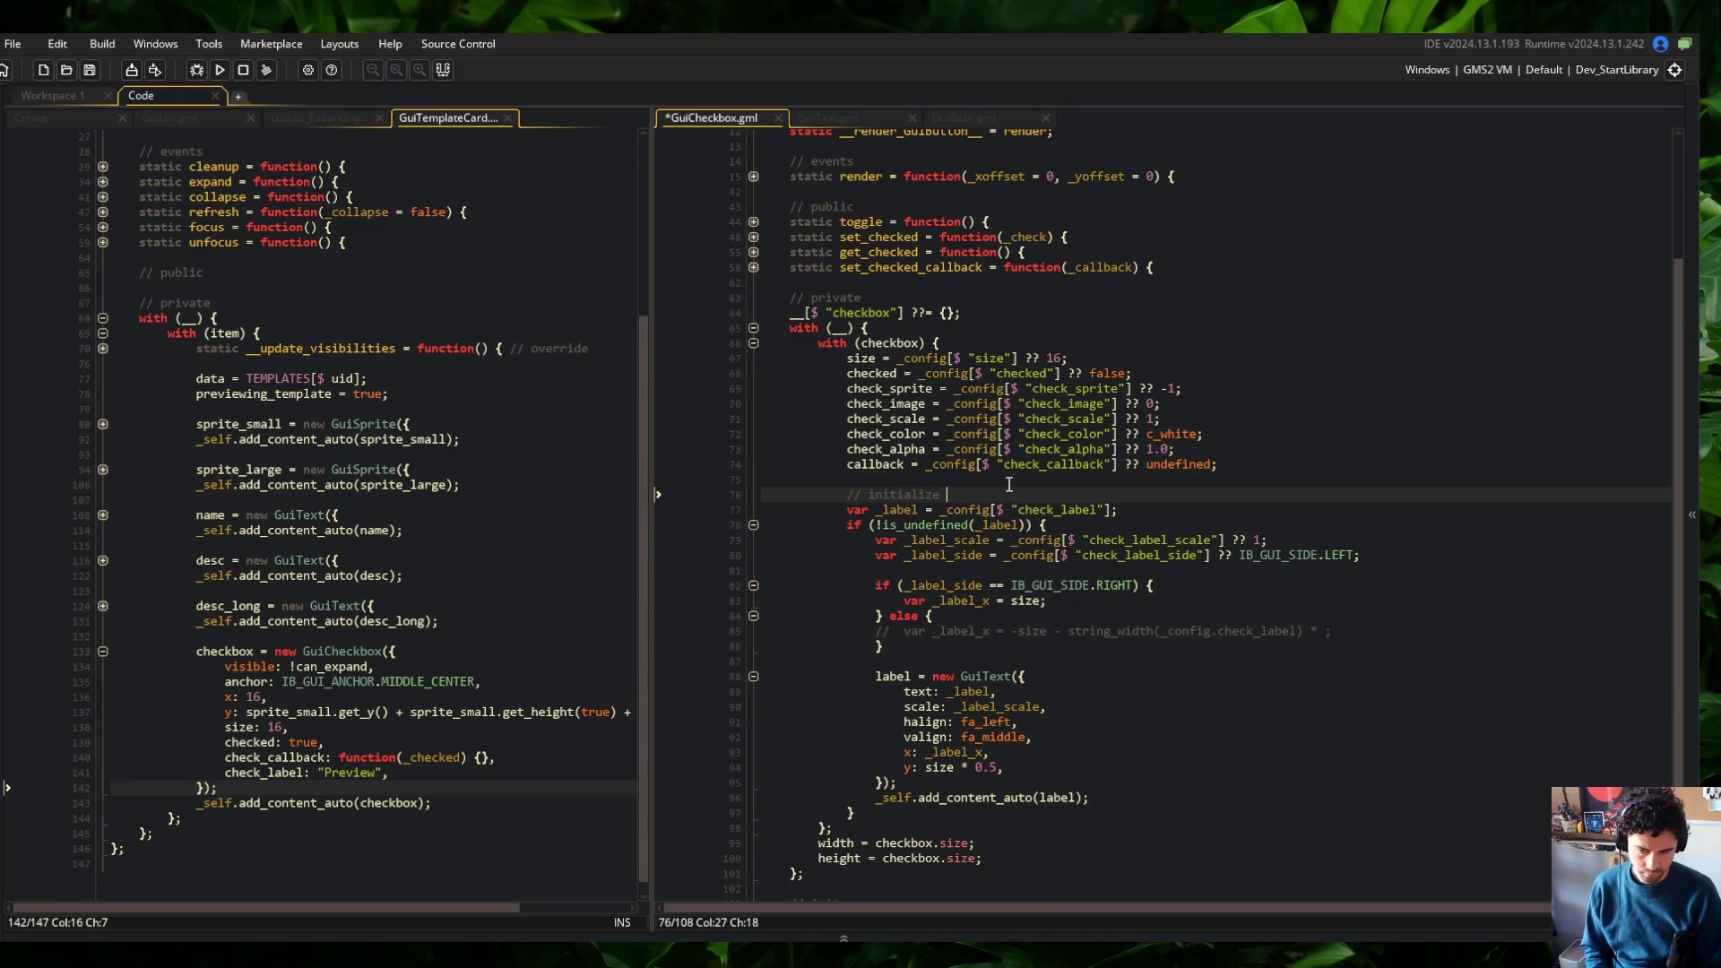
type("a label")
key("ctrl+s")
key("Down")
key("Down")
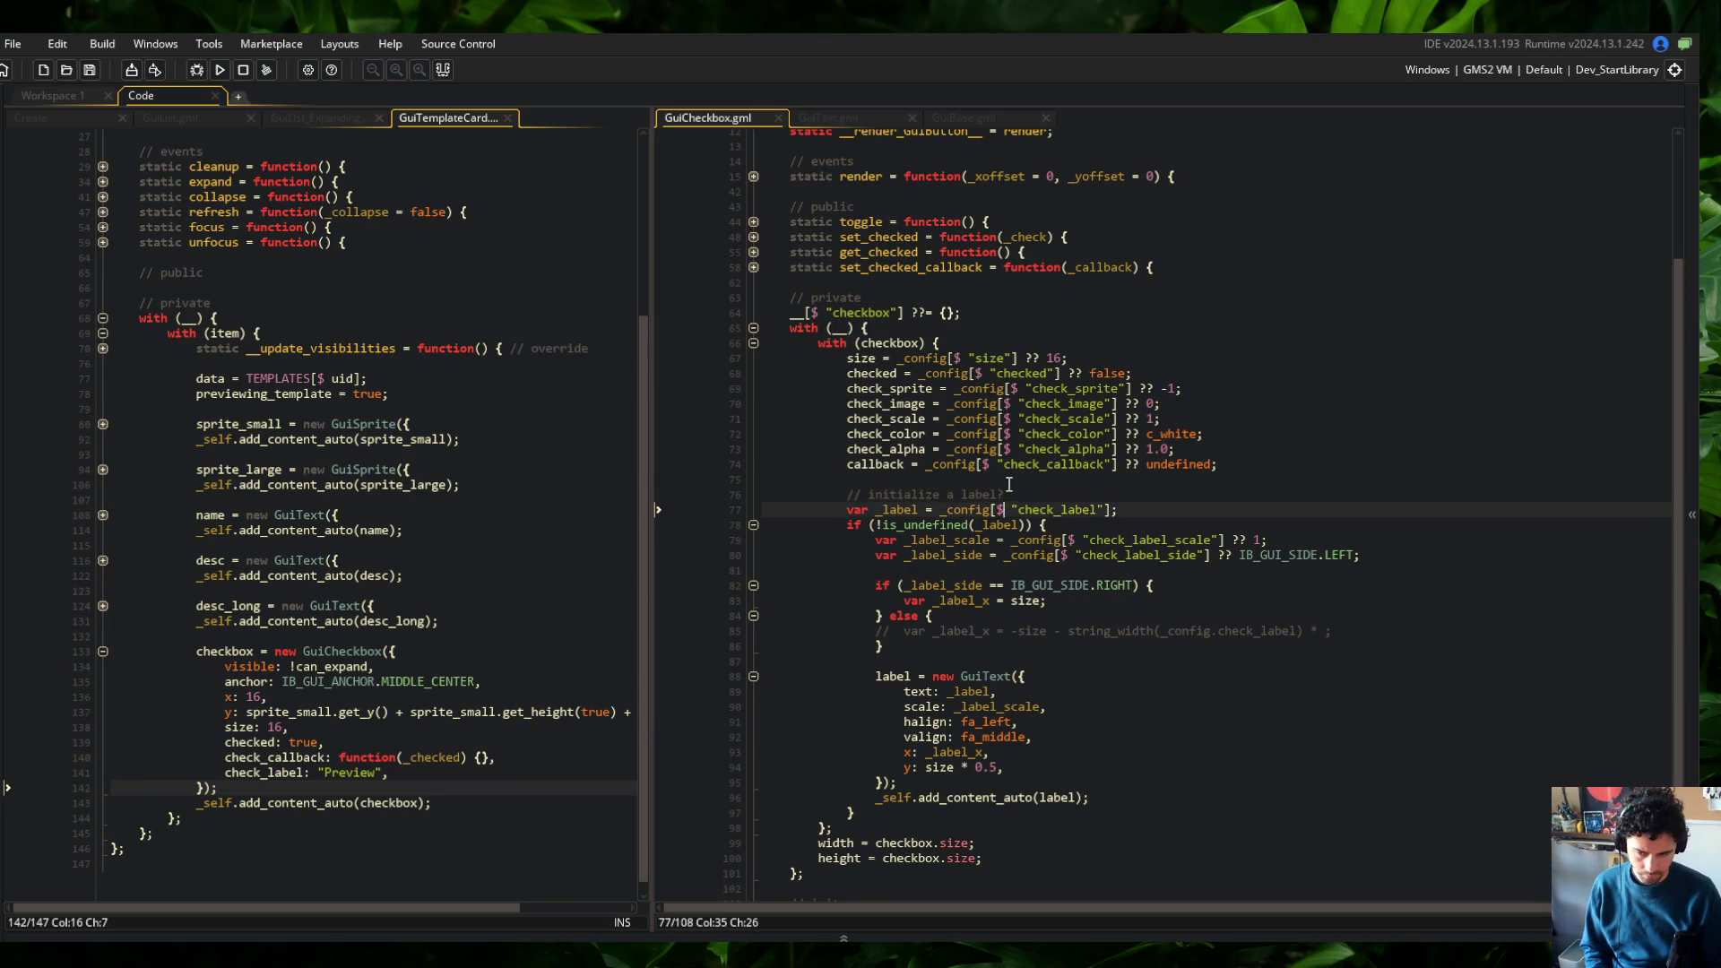
key("Up")
key("Up")
key("ctrl+z")
key("Up")
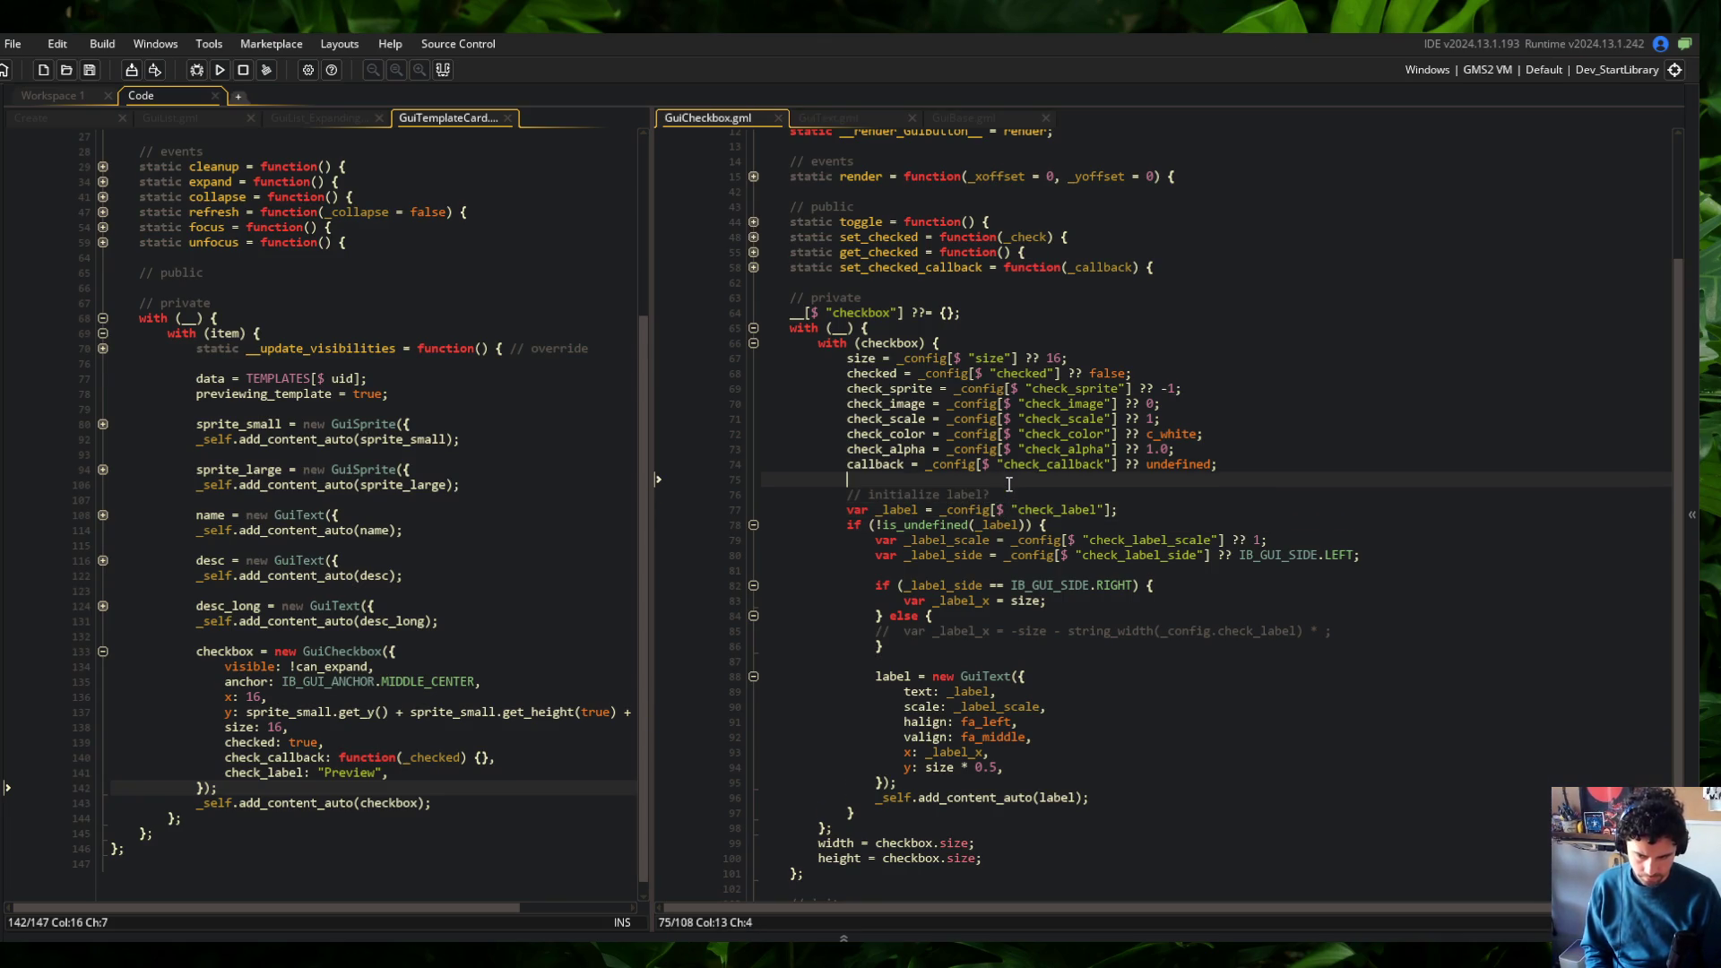
Uncomment the label offset line and declare var _string_width = 0; above it
left_click(1132, 466)
left_click(1134, 527)
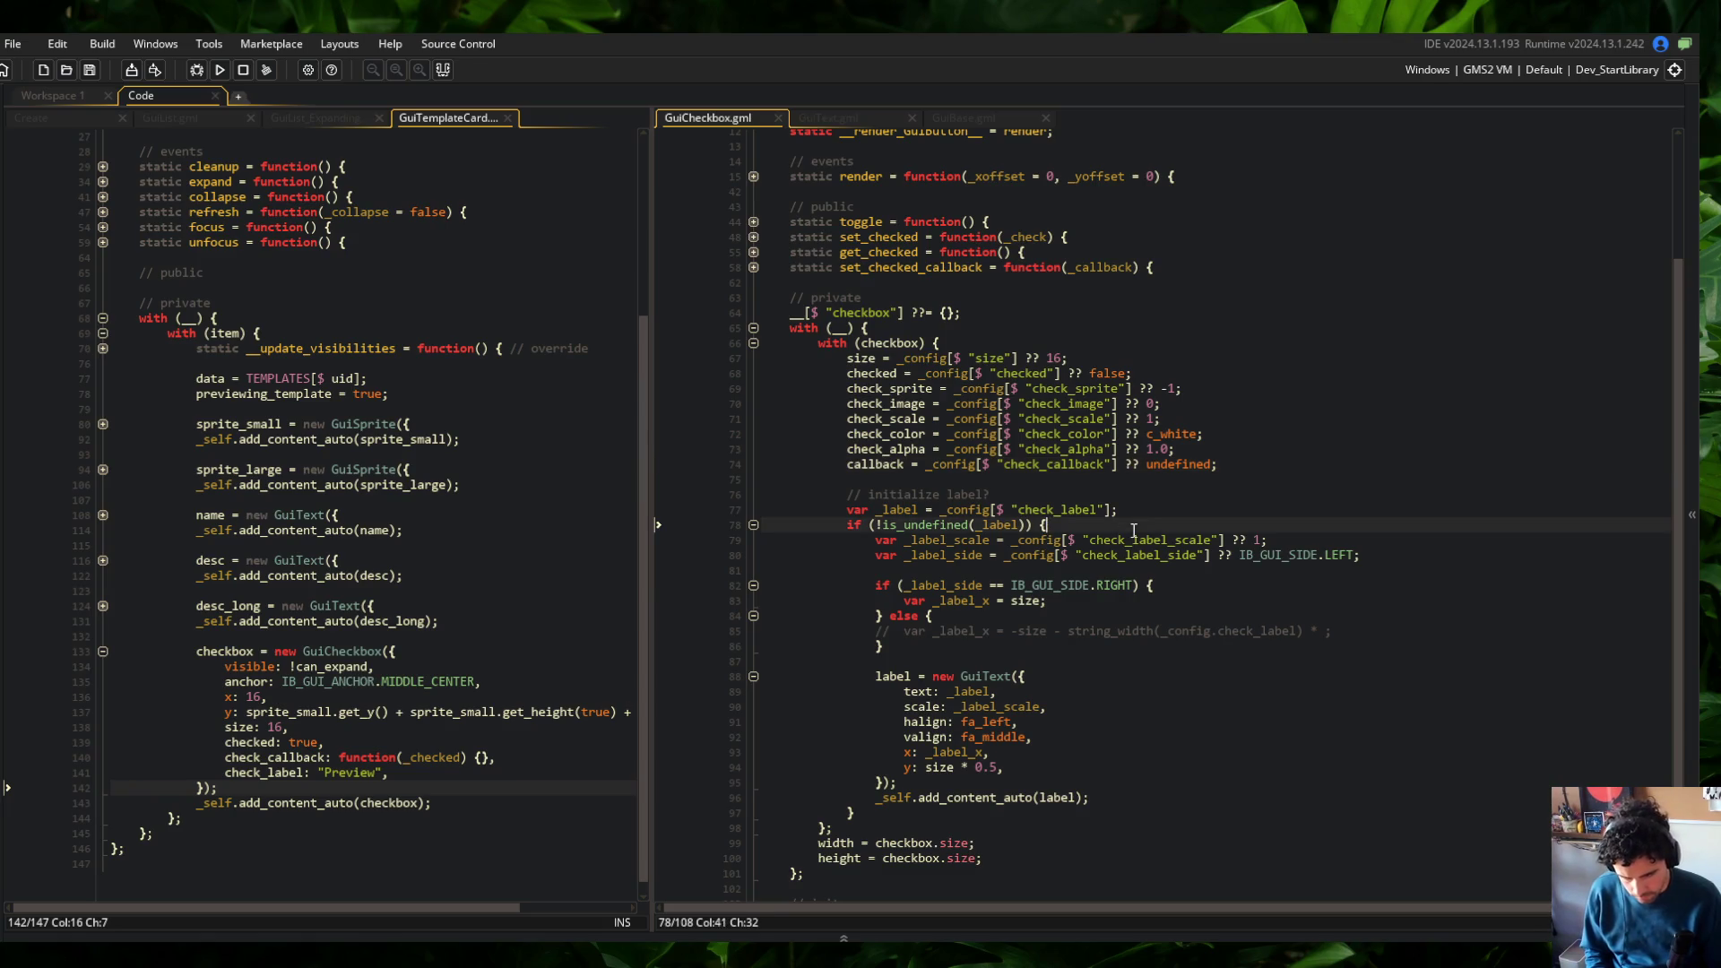
key("Return")
key("Down")
key("Down")
key("Down")
Move the string width expression out of the offset line into the _string_width declaration
key("Down")
key("Down")
key("Down")
key("ctrl+shift+k")
key("Return")
key("Up")
type("var _string_wi")
type("dth = 0;")
key("Down")
key("End")
key("ctrl+s")
key("ctrl+shift+Left")
key("ctrl+shift+Left")
key("ctrl+shift+Left")
key("ctrl+x")
key("Up")
key("BackSpace")
key("BackSpace")
key("ctrl+v")
key("BackSpace")
type("1;")
key("ctrl+s")
key("Down")
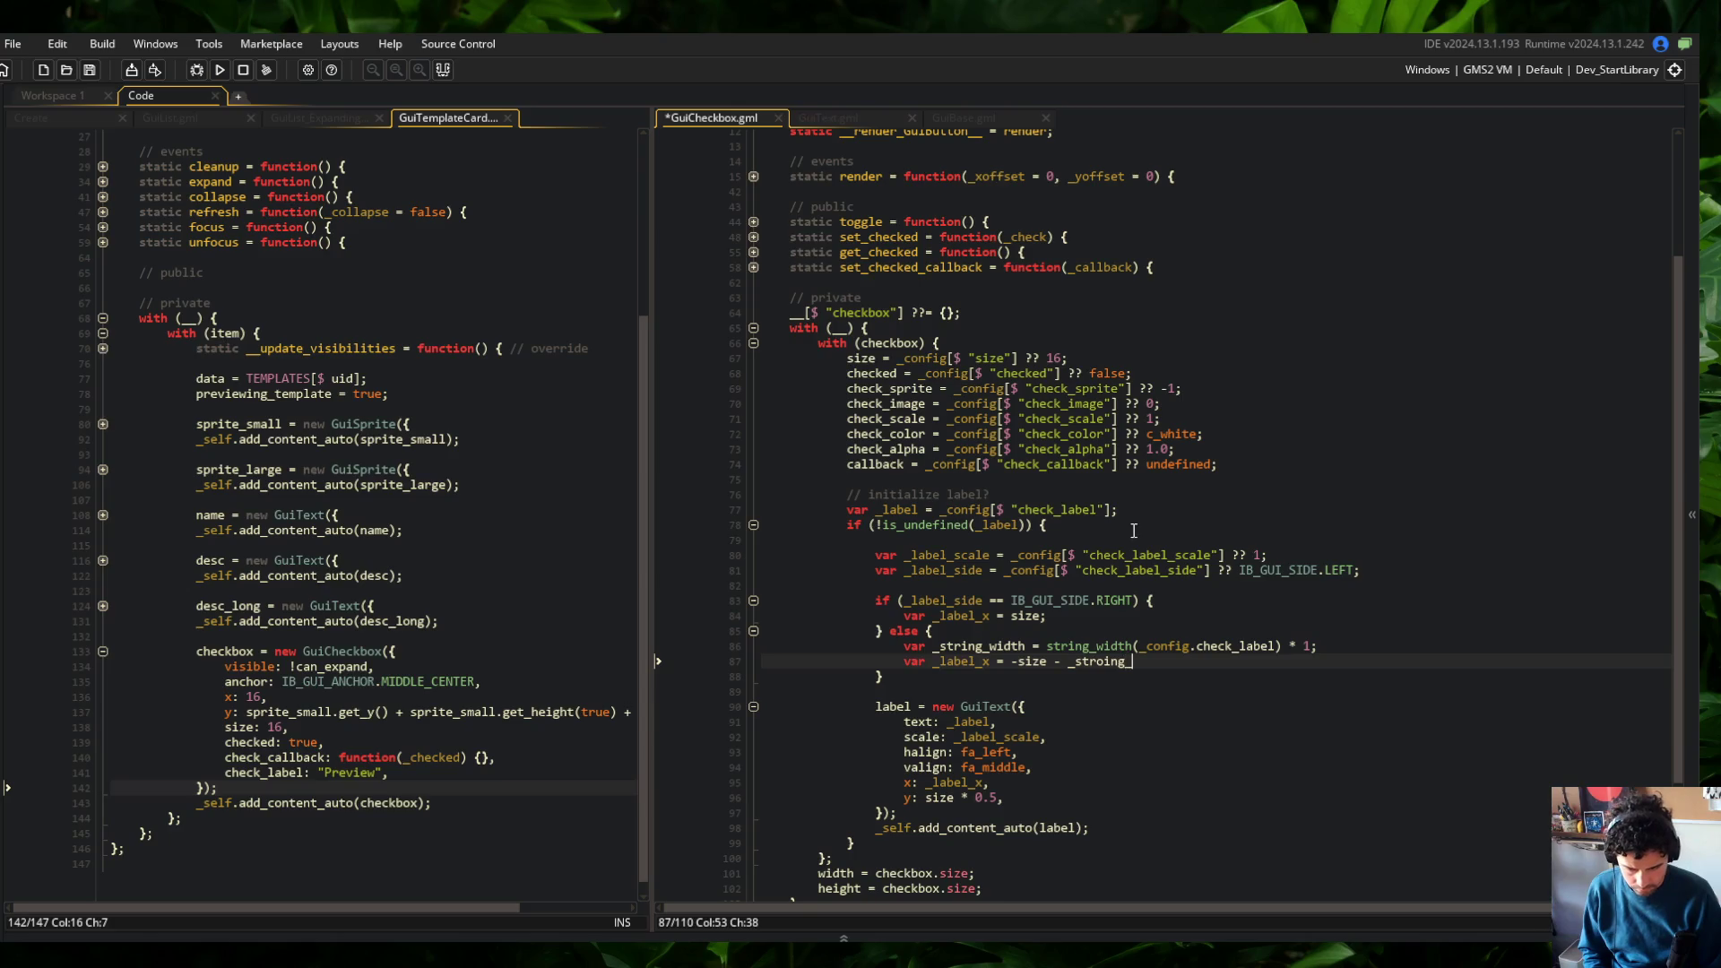
Compute _string_width with string_width and label_scale, making the left offset -size - _string_width
type("string_width")
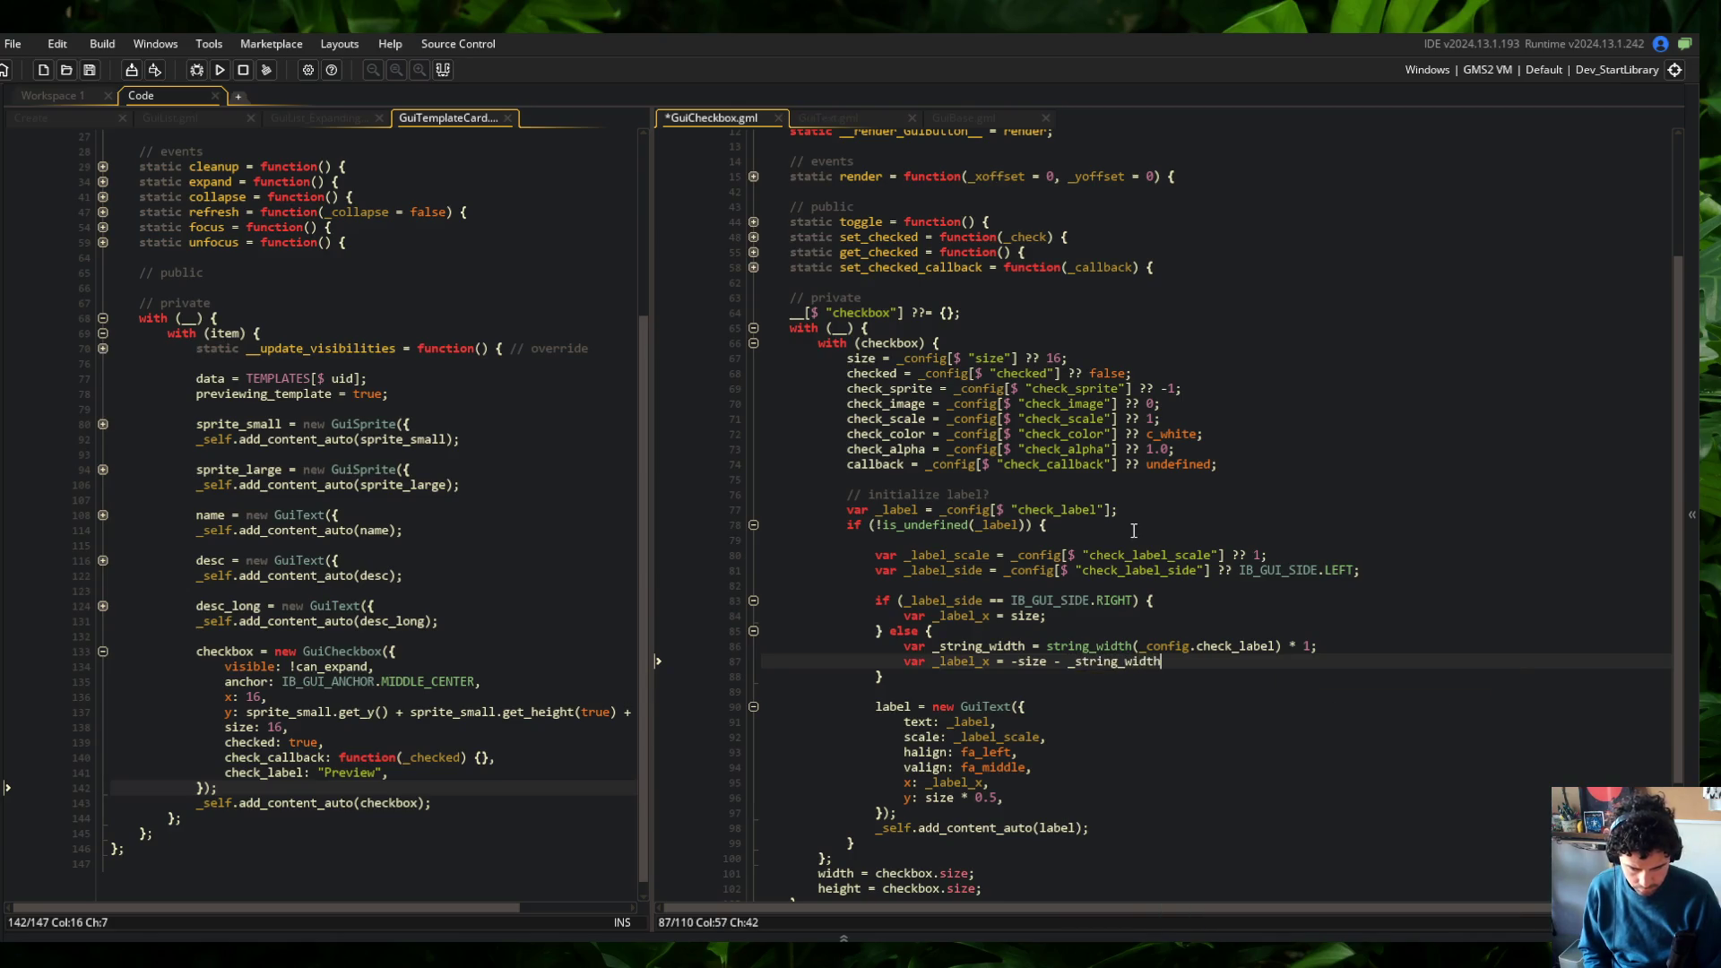
key("Up")
key("End")
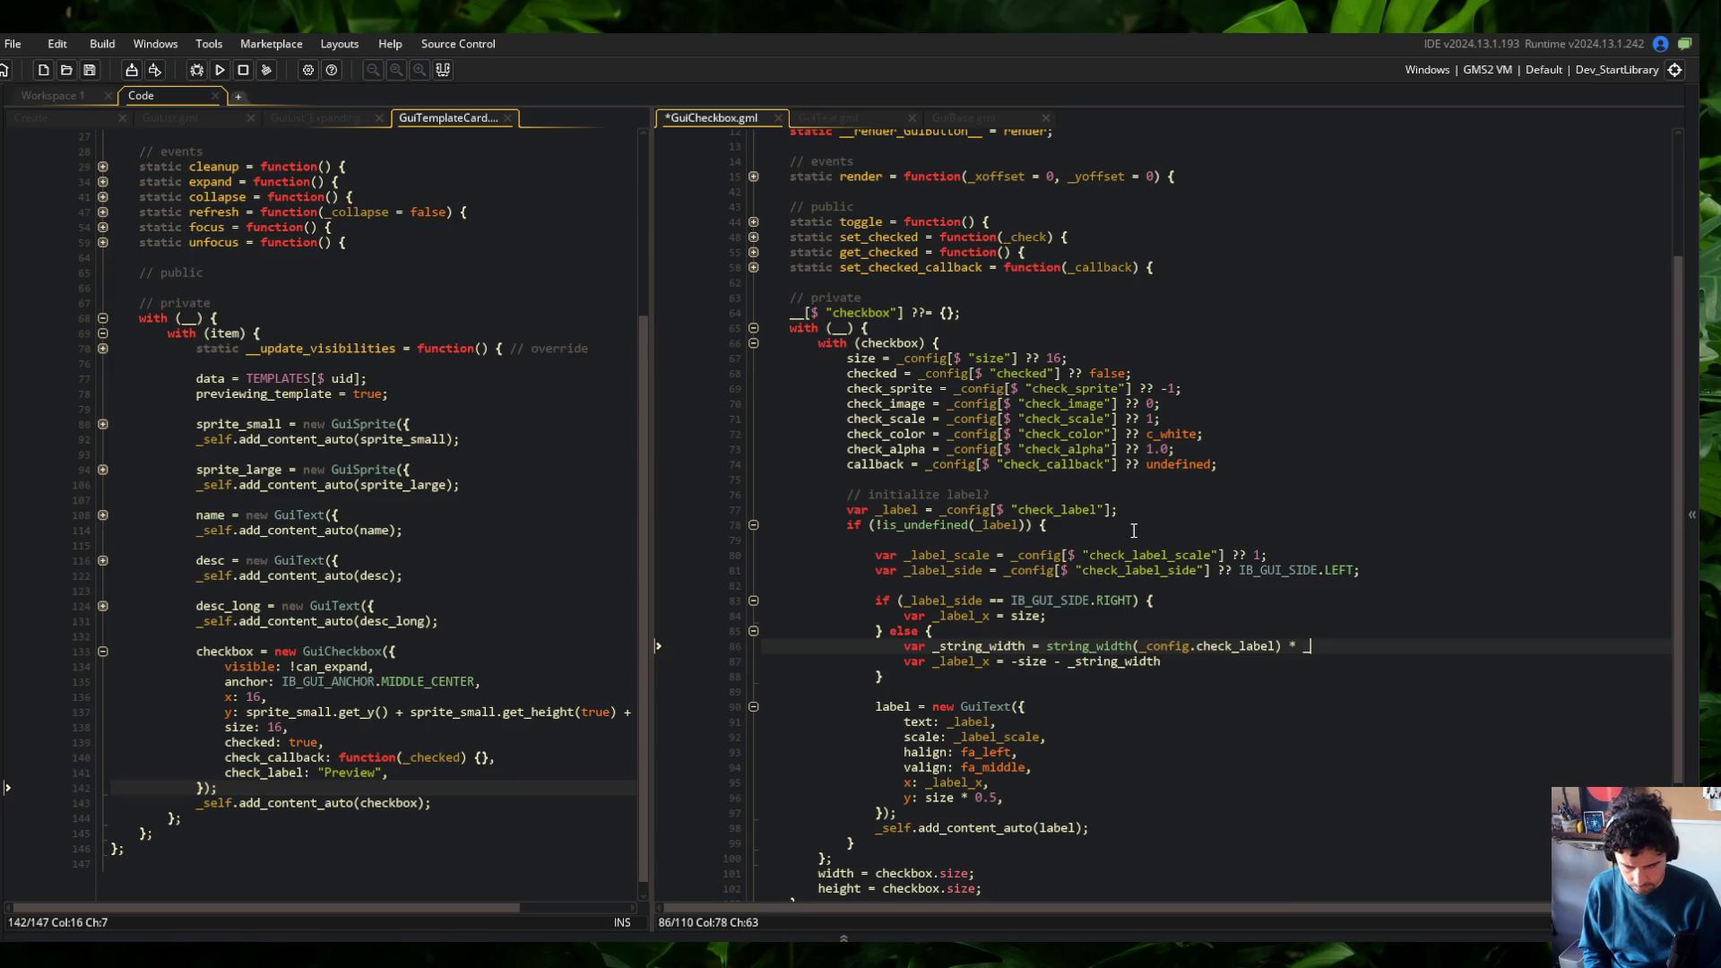
type("label_scale;")
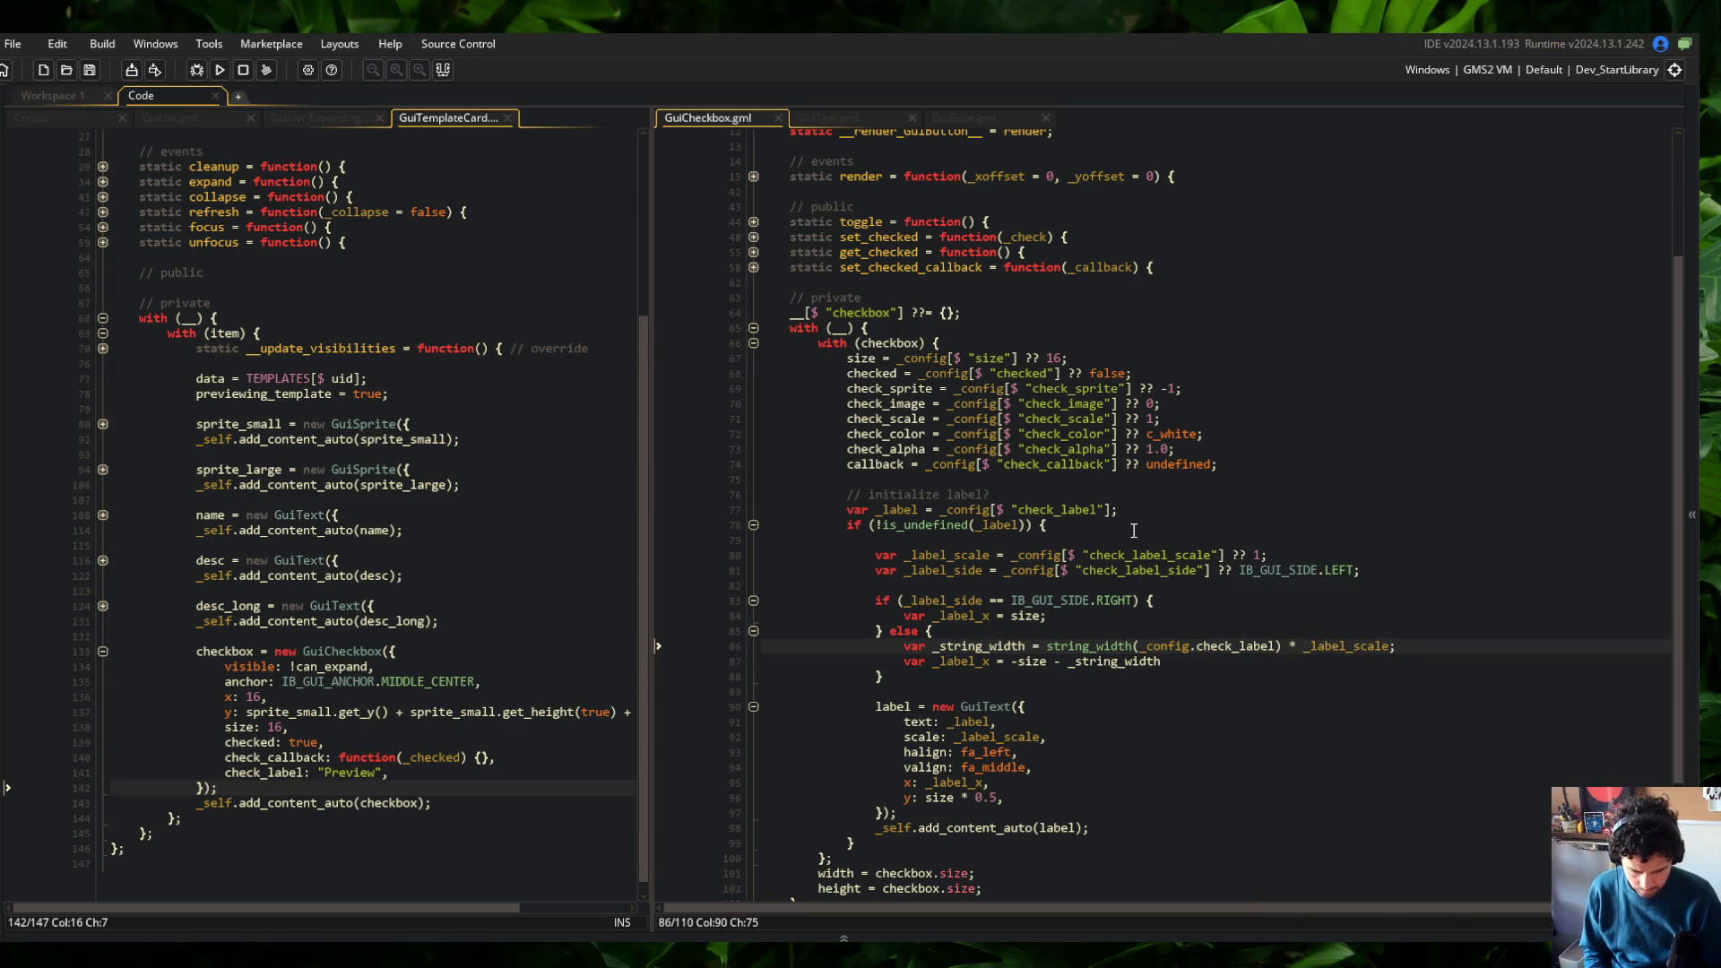
scroll(1166, 556, "down", 2)
left_click(1218, 585)
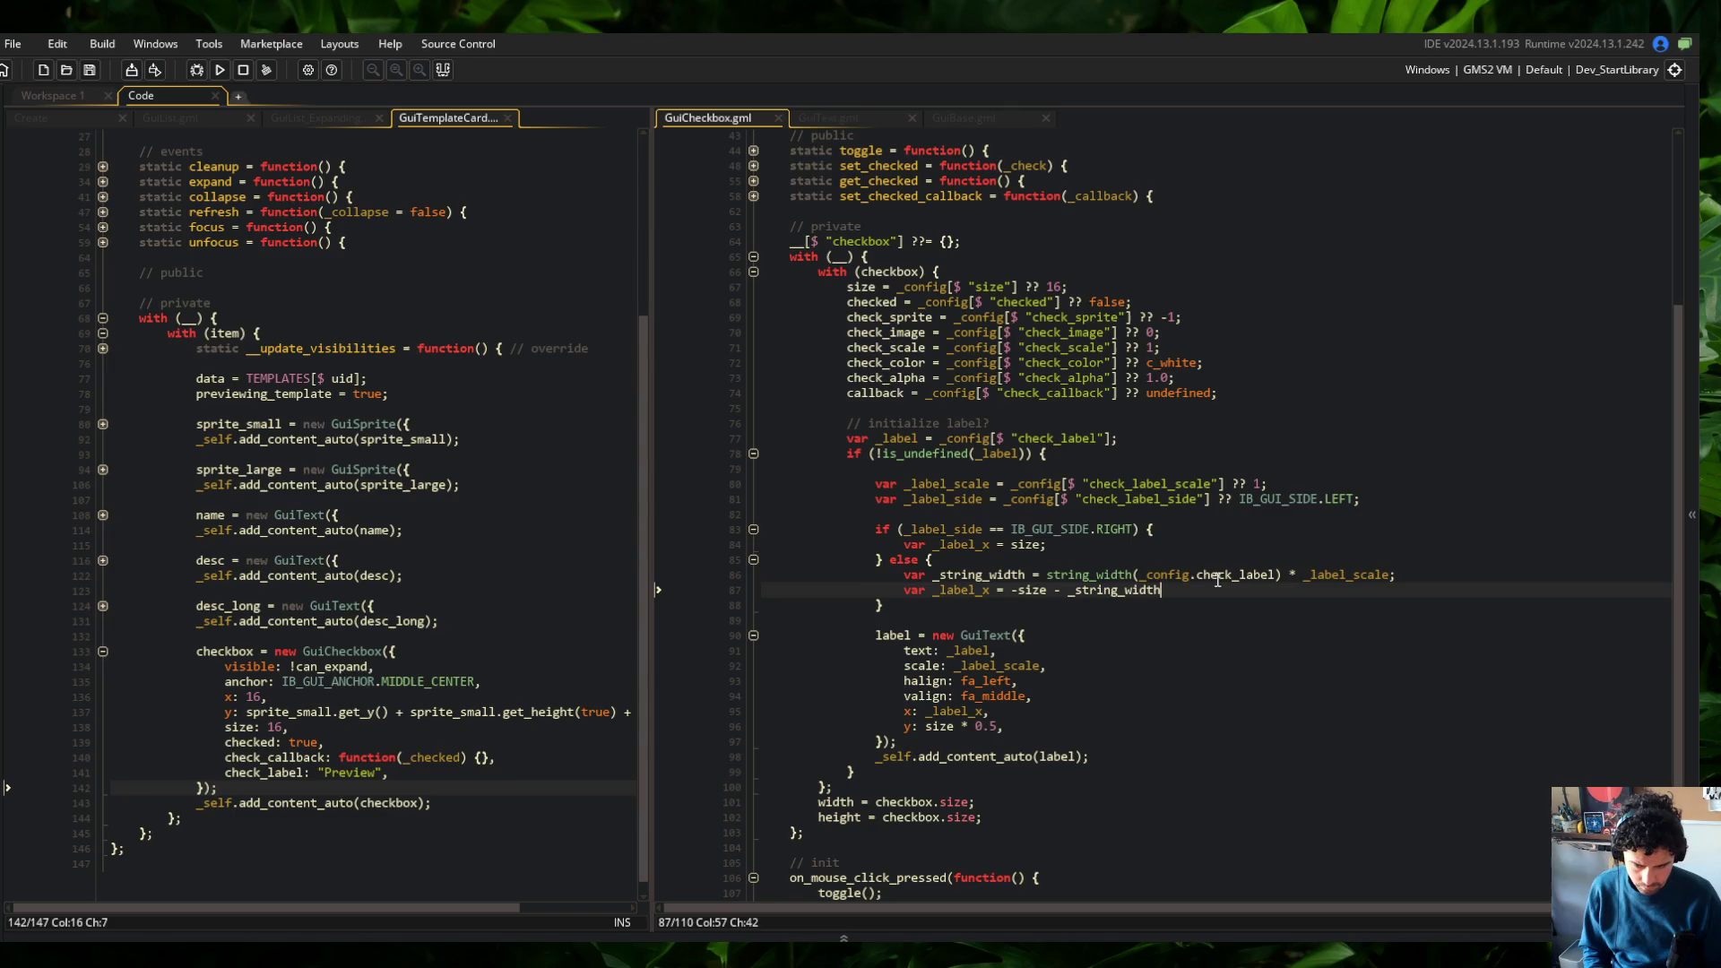
type(";")
Run the game, then edit the Preview checkbox's x value of 16 in GuiTemplateCard and rerun
key("F5")
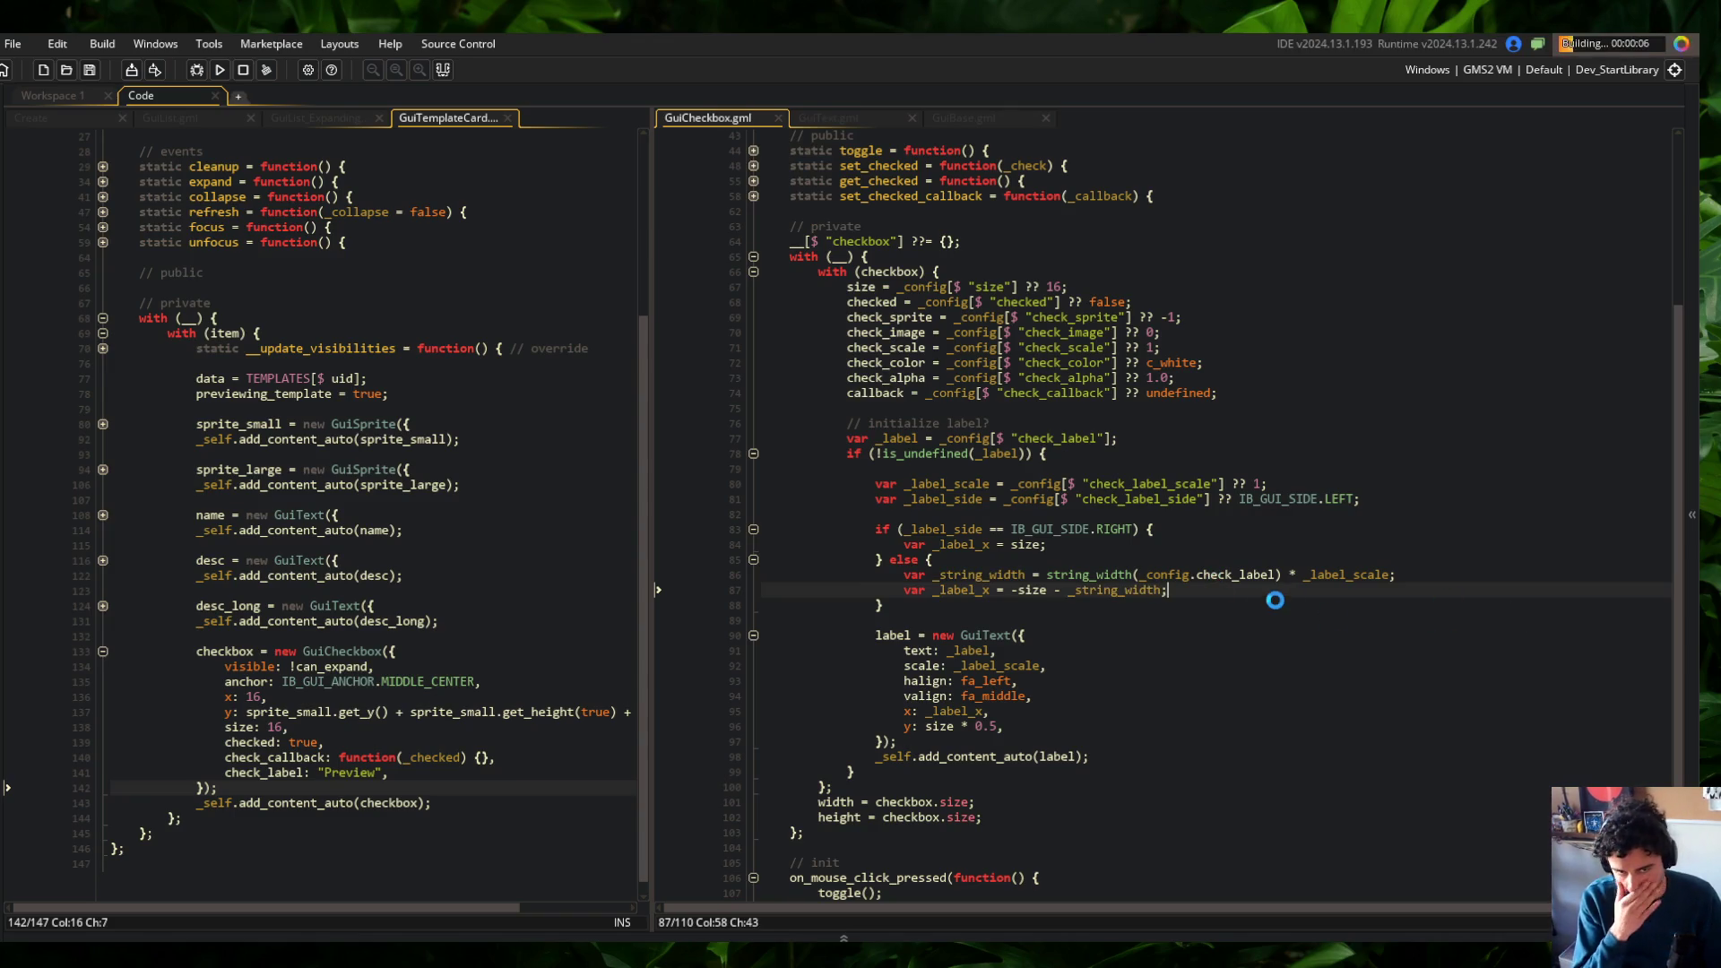
scroll(997, 627, "down", 2)
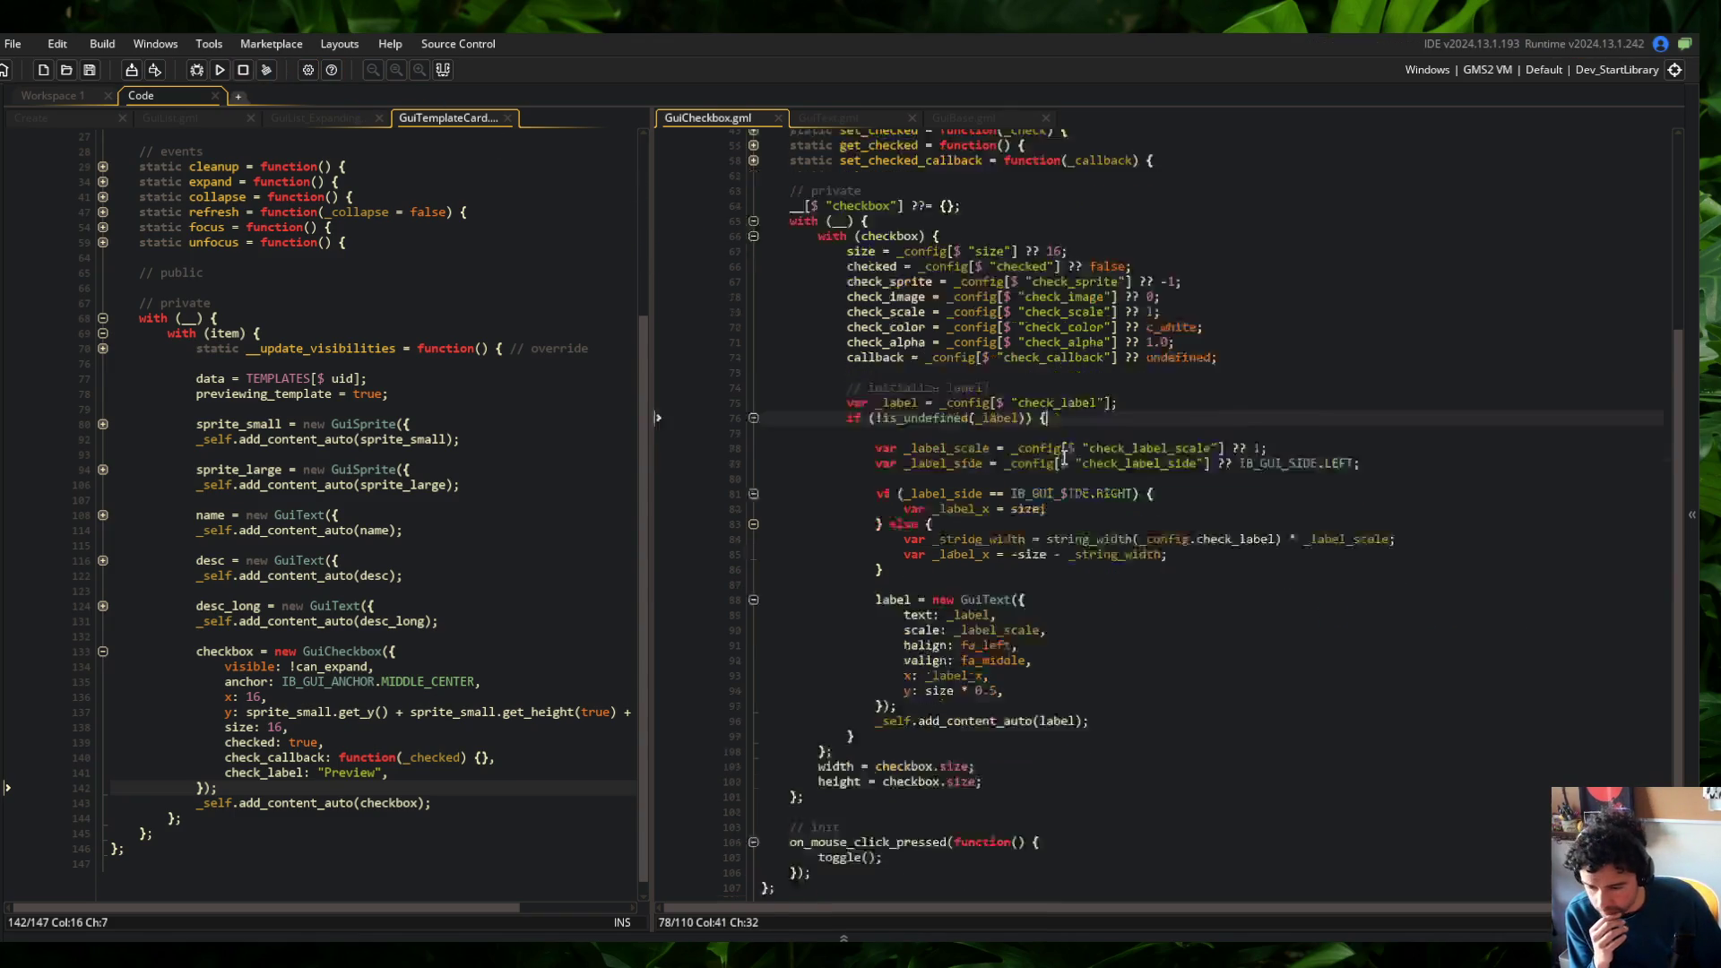
left_click(993, 636)
double_click(962, 635)
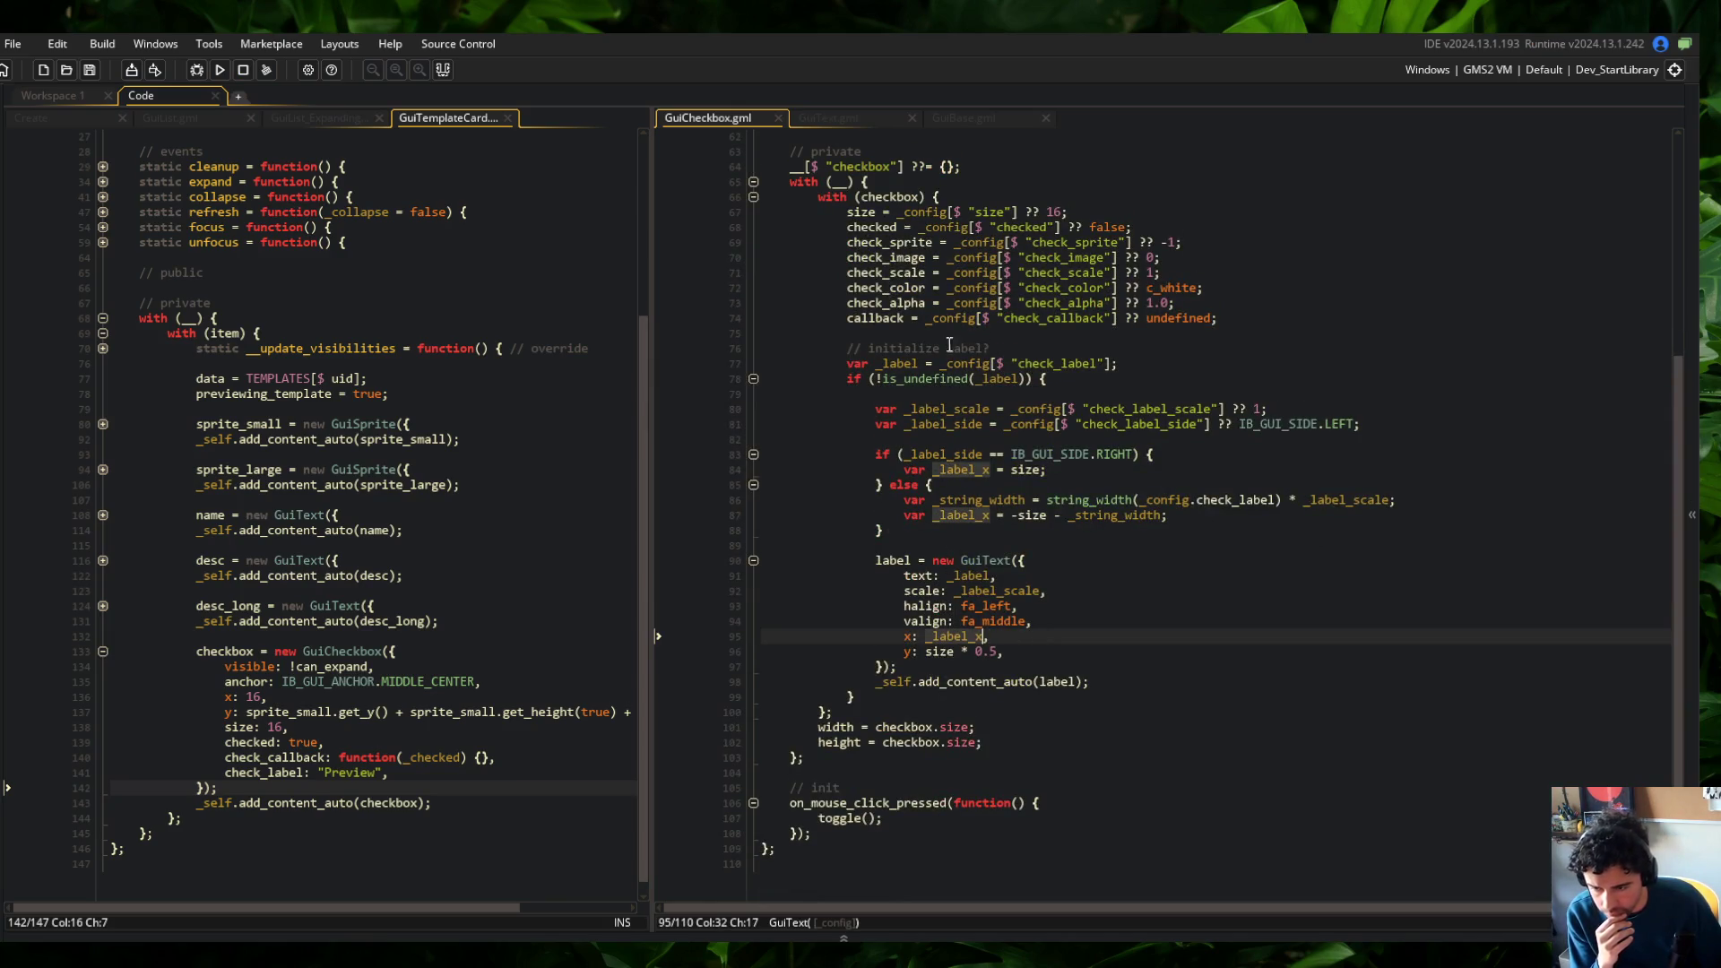
scroll(961, 328, "up", 3)
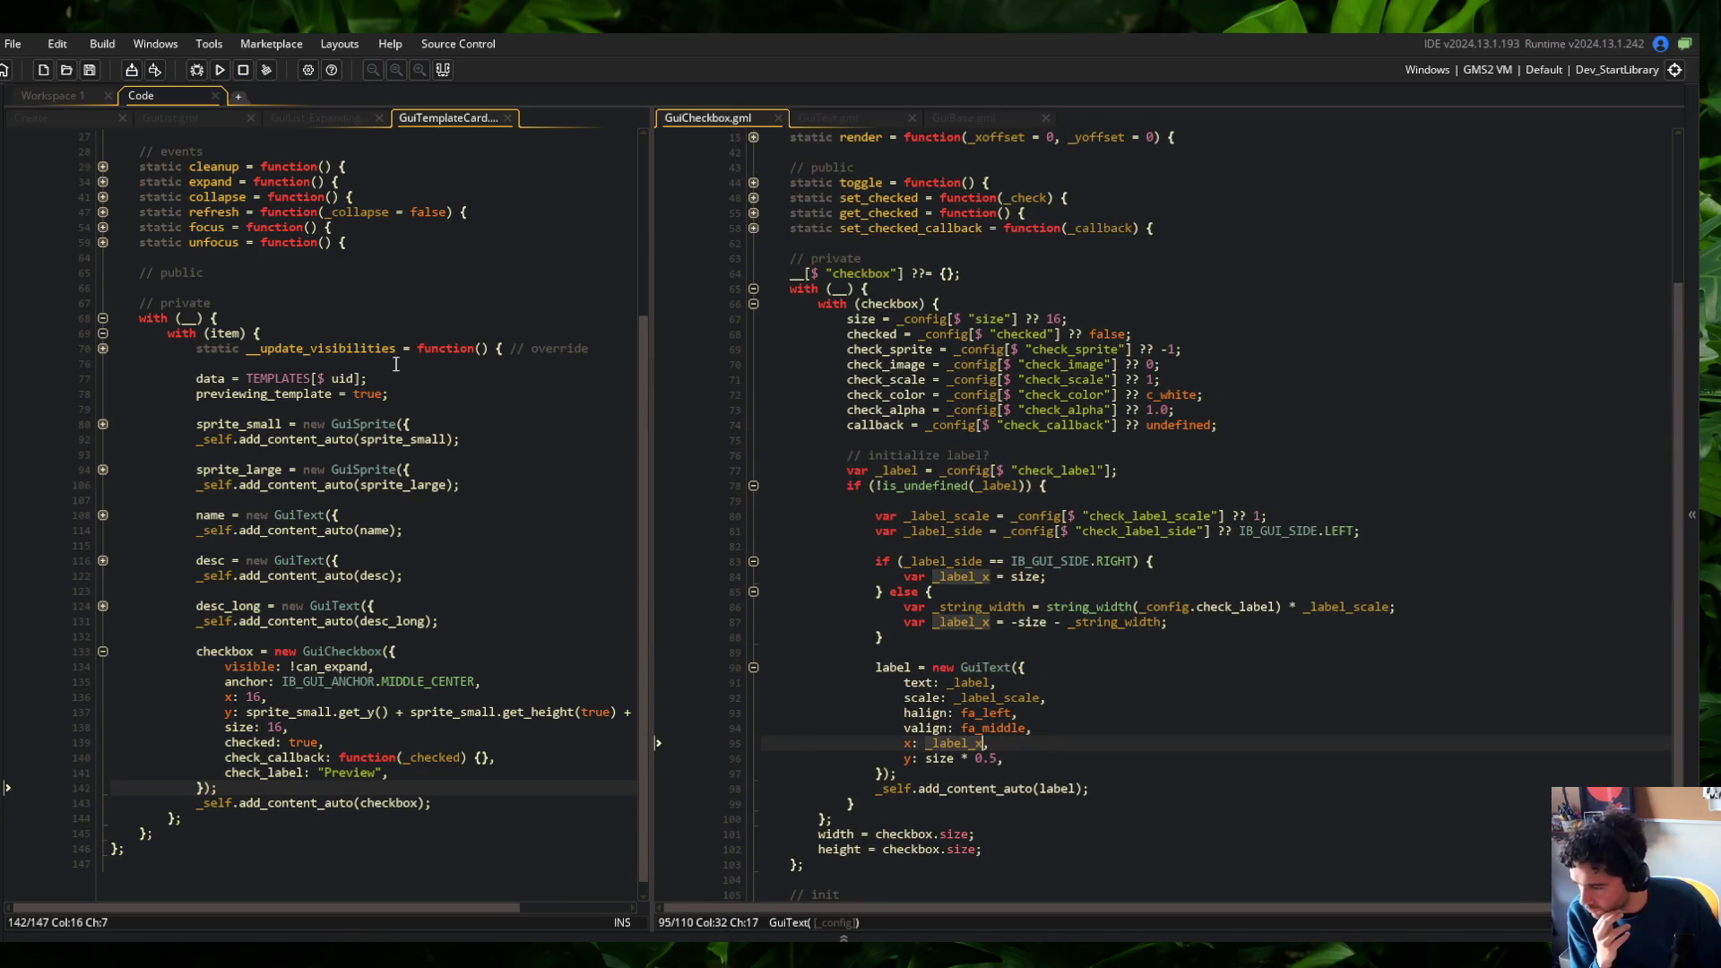
left_click(274, 699)
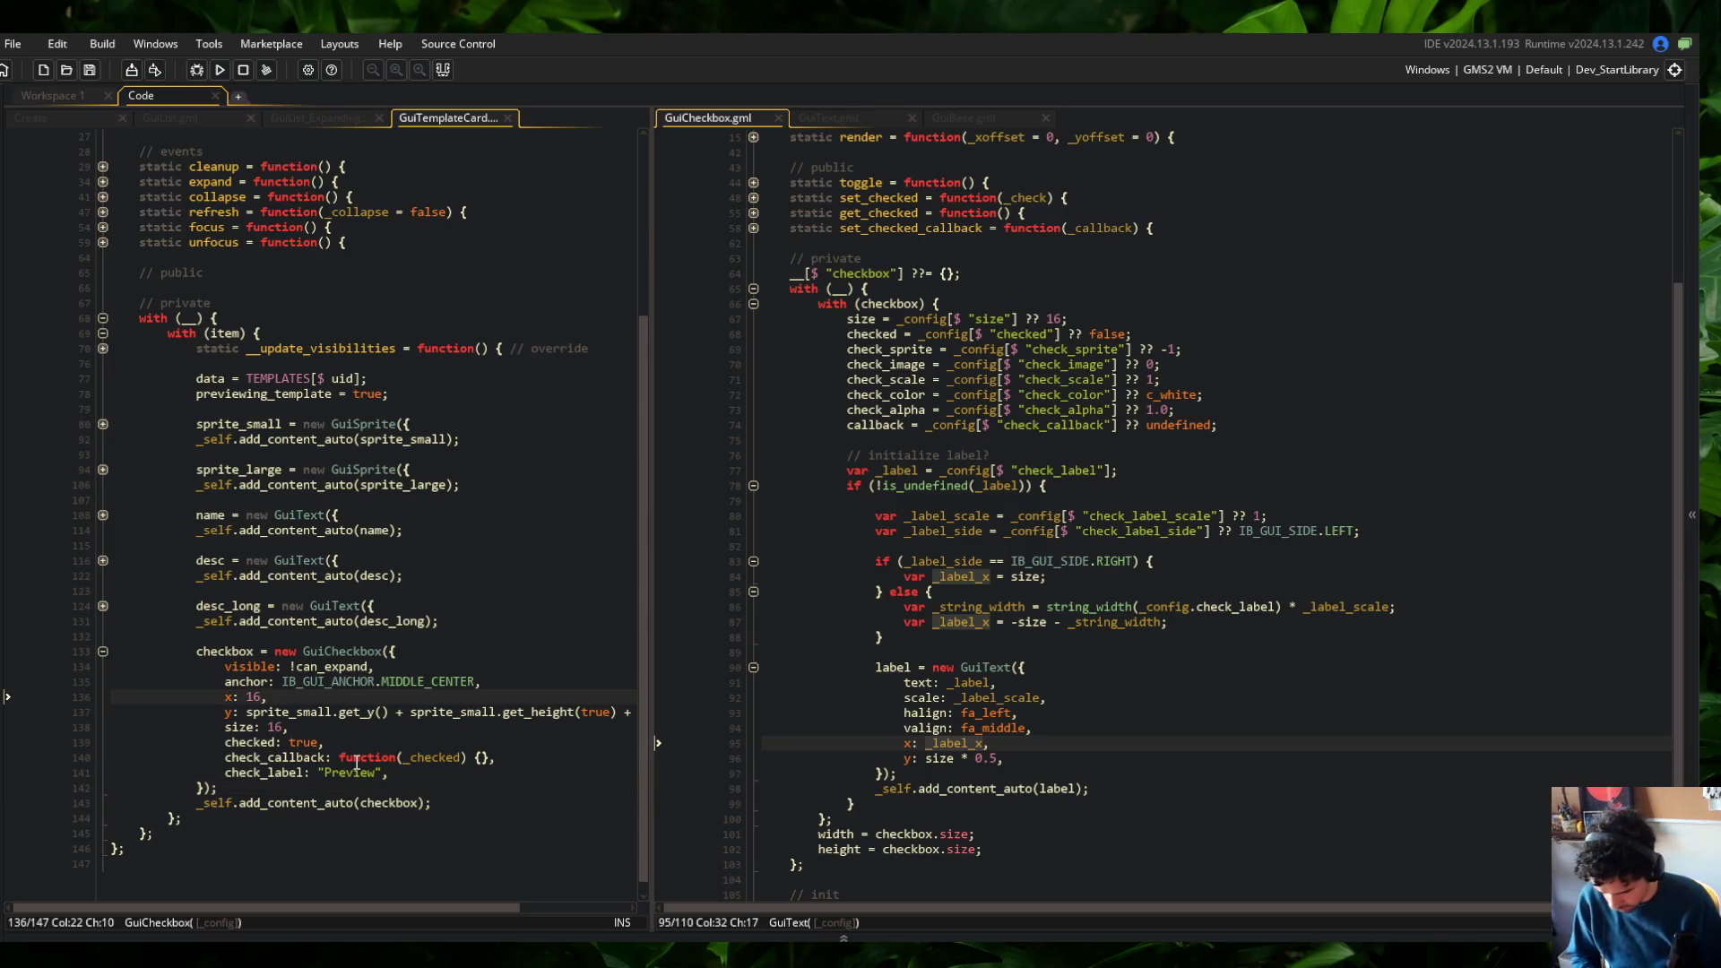
key("BackSpace")
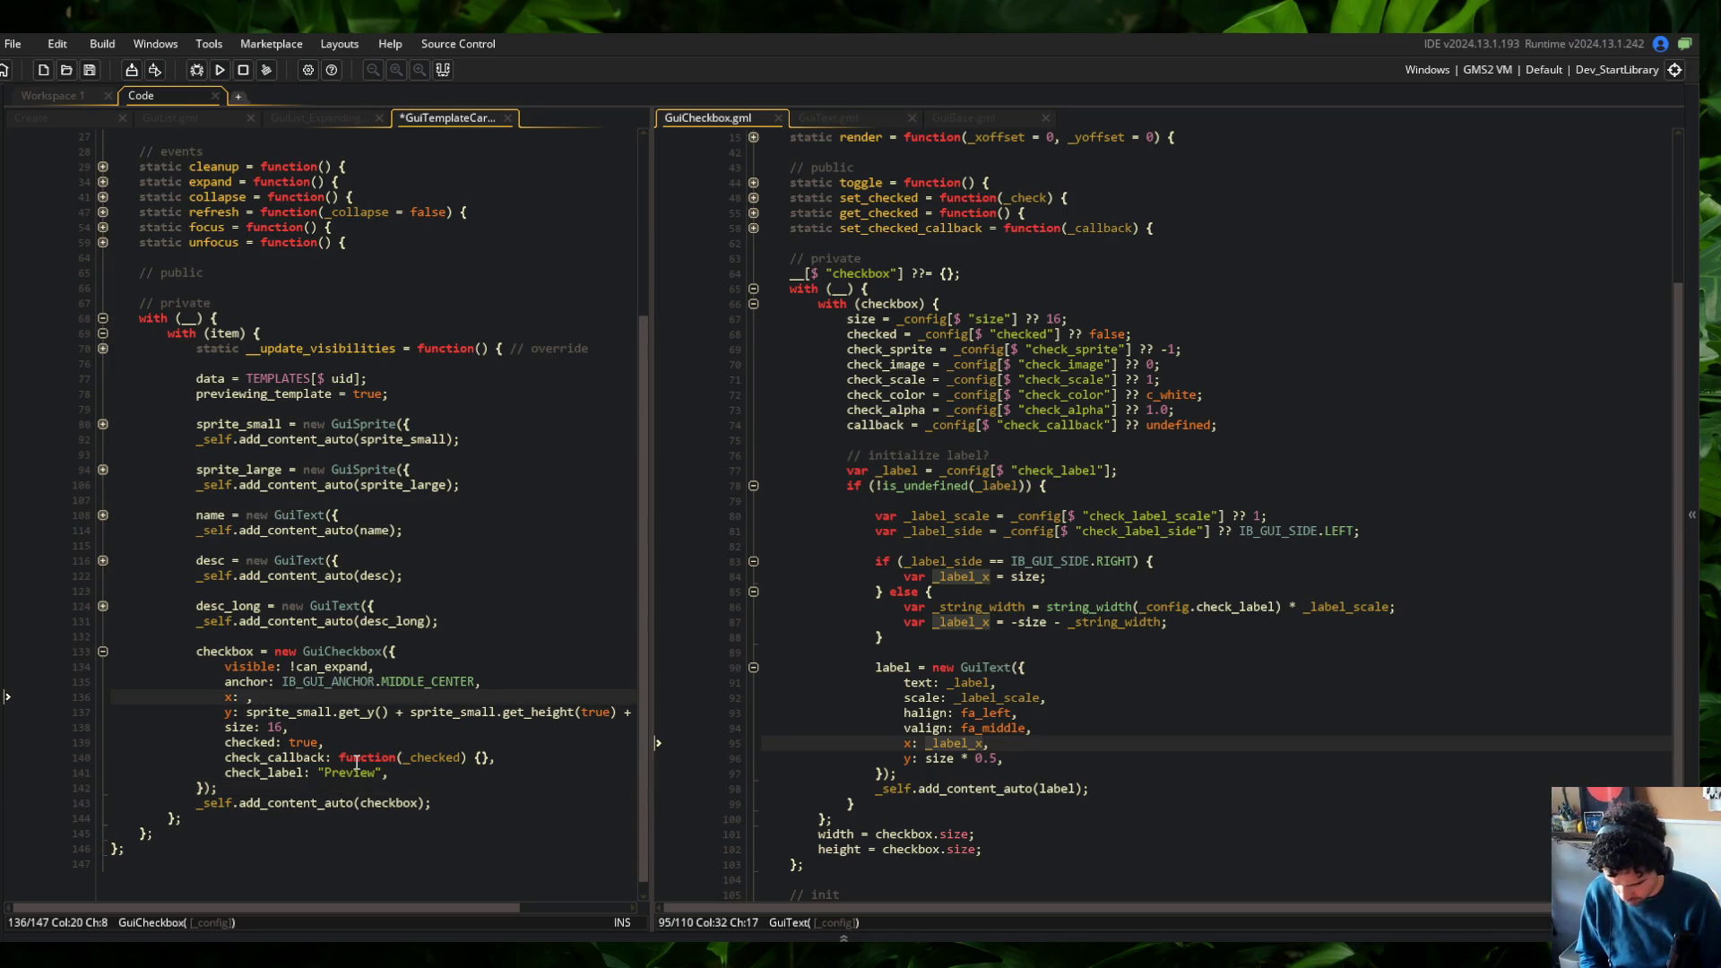
type("50")
key("F5")
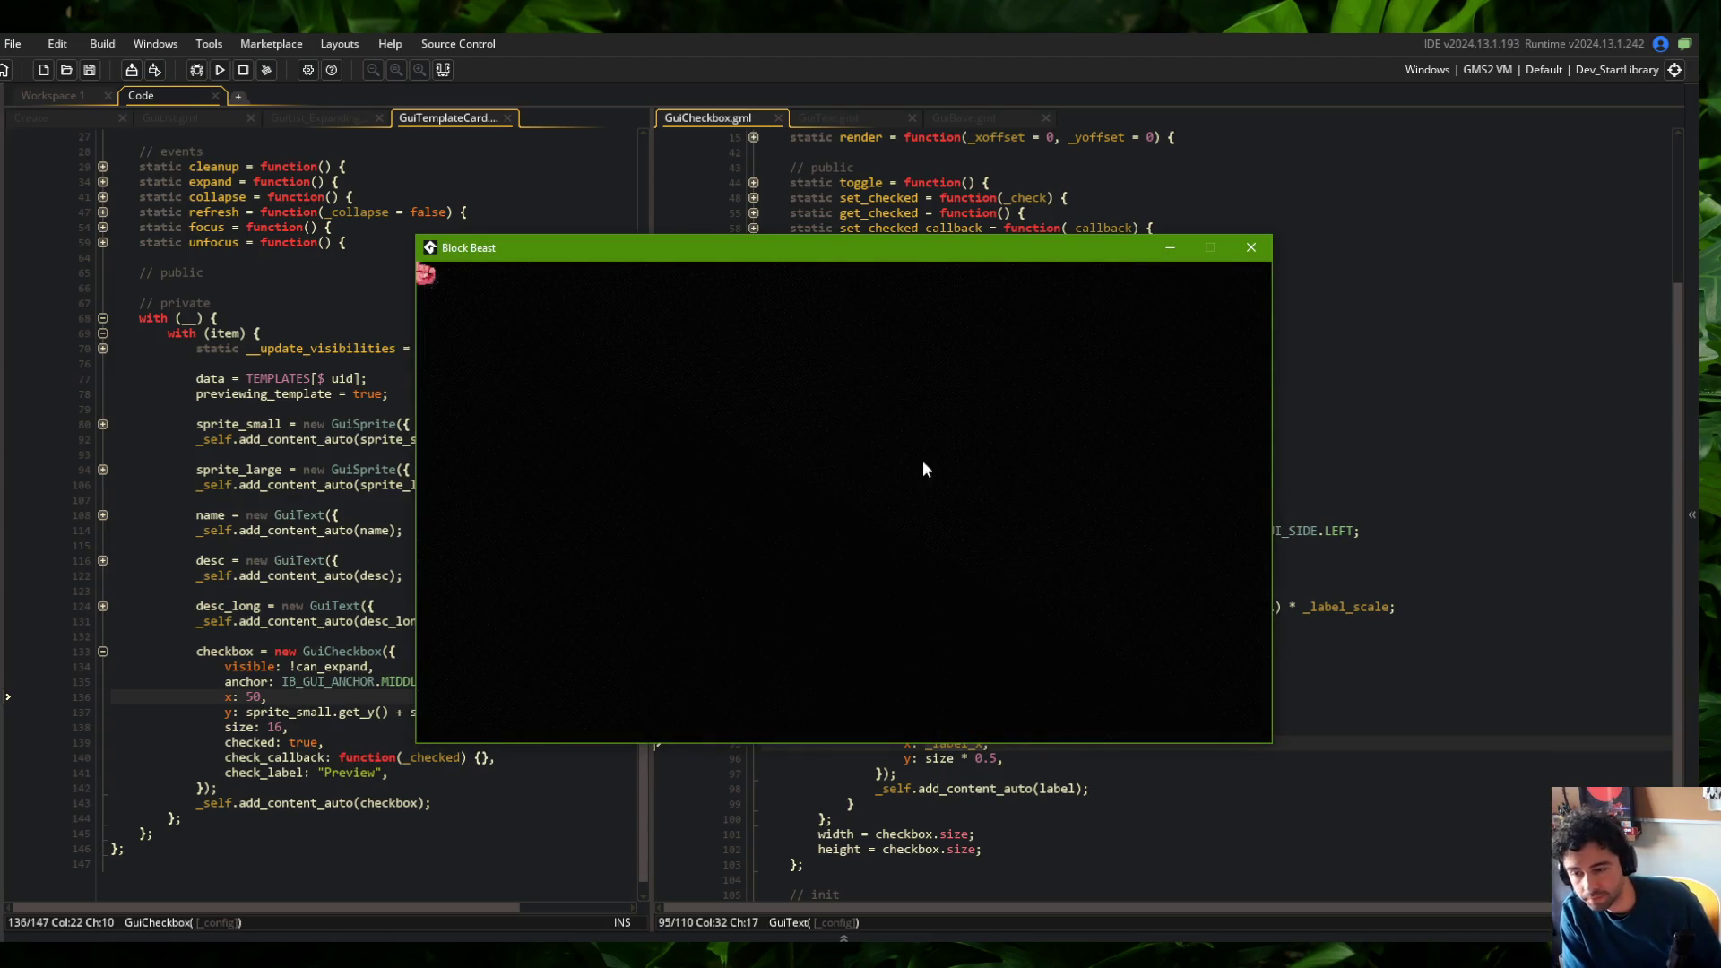
Open the Skeletons category and expand the Wide skeleton card to inspect its checkbox label
left_click(669, 400)
left_click(709, 449)
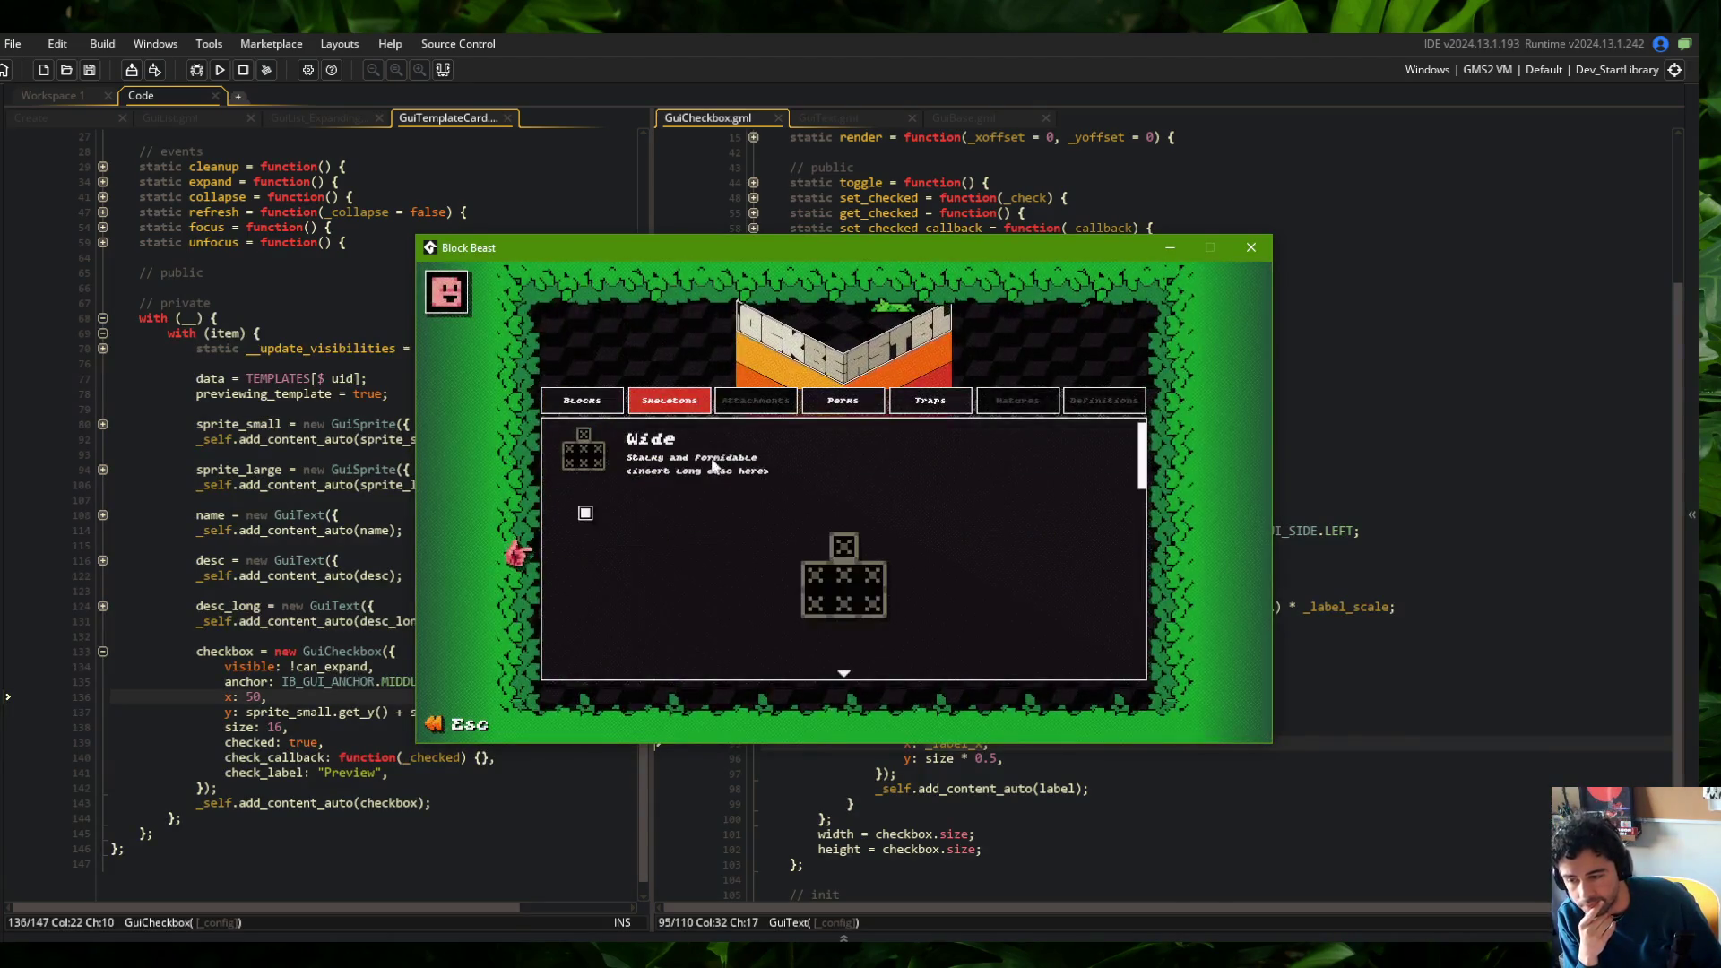
left_click(717, 446)
left_click(699, 514)
left_click(694, 449)
left_click(694, 448)
key("Escape")
Edit the left-side label x offset in GuiCheckbox.gml and rebuild the game
left_click(1050, 607)
left_click(1012, 622)
type("0;//-size - _string_width;")
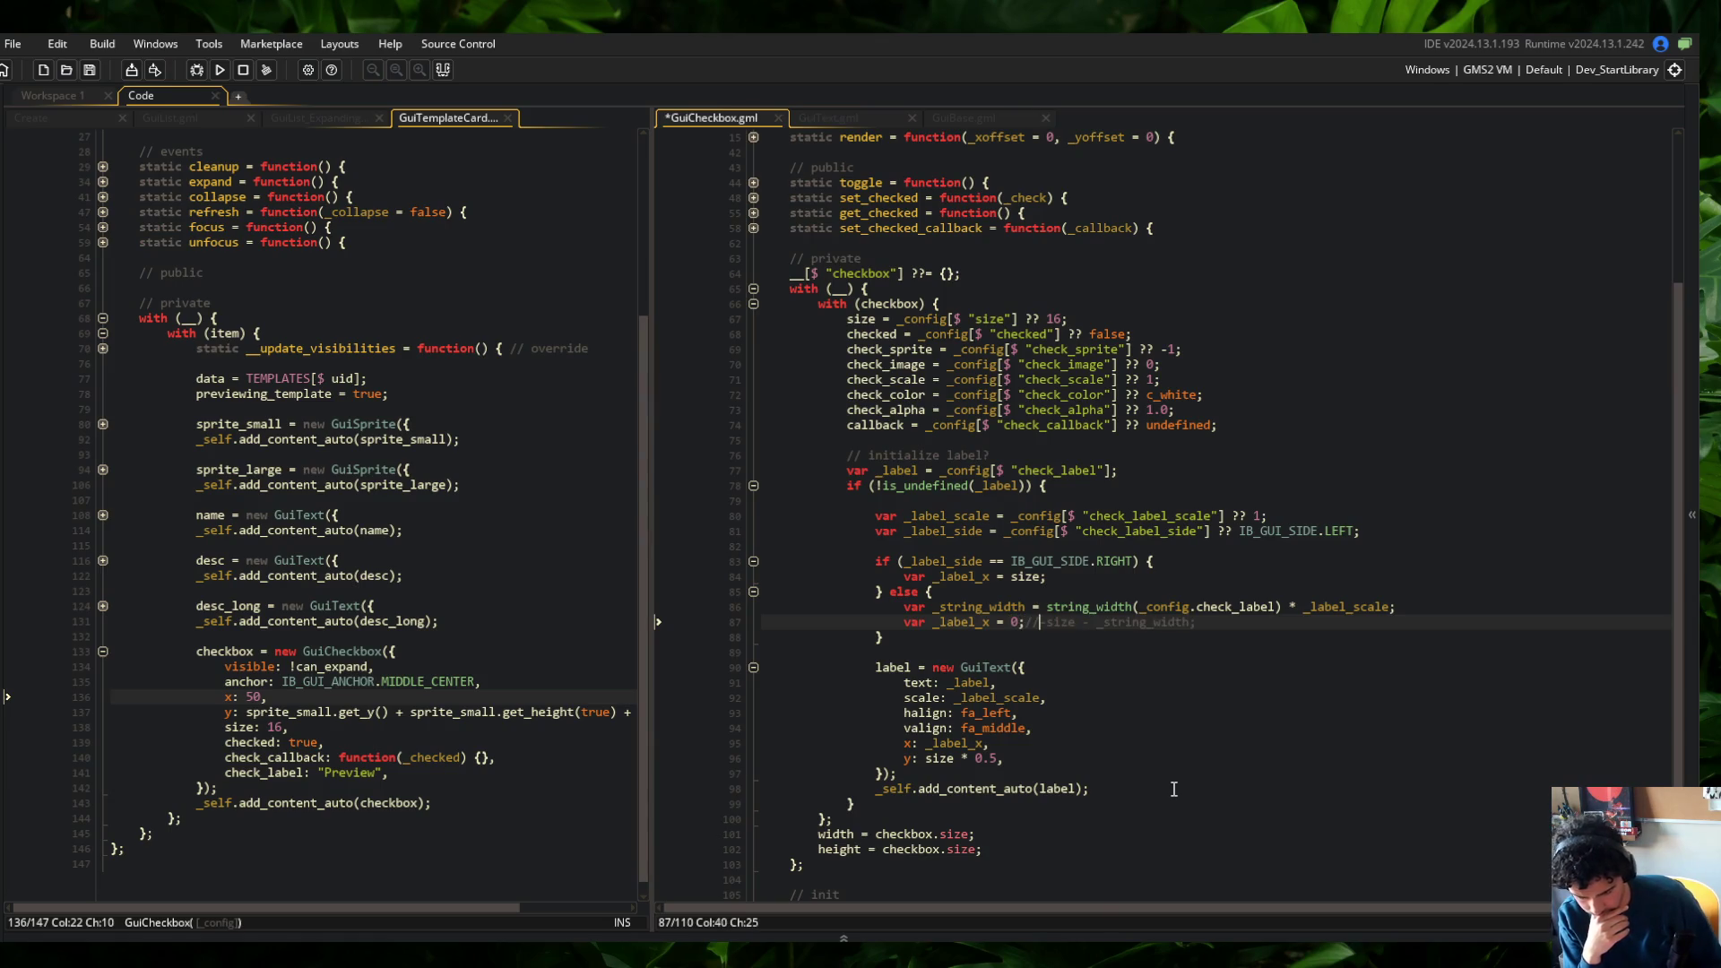
left_click(1050, 587)
left_click(225, 75)
scroll(1154, 445, "down", 2)
left_click(1154, 445)
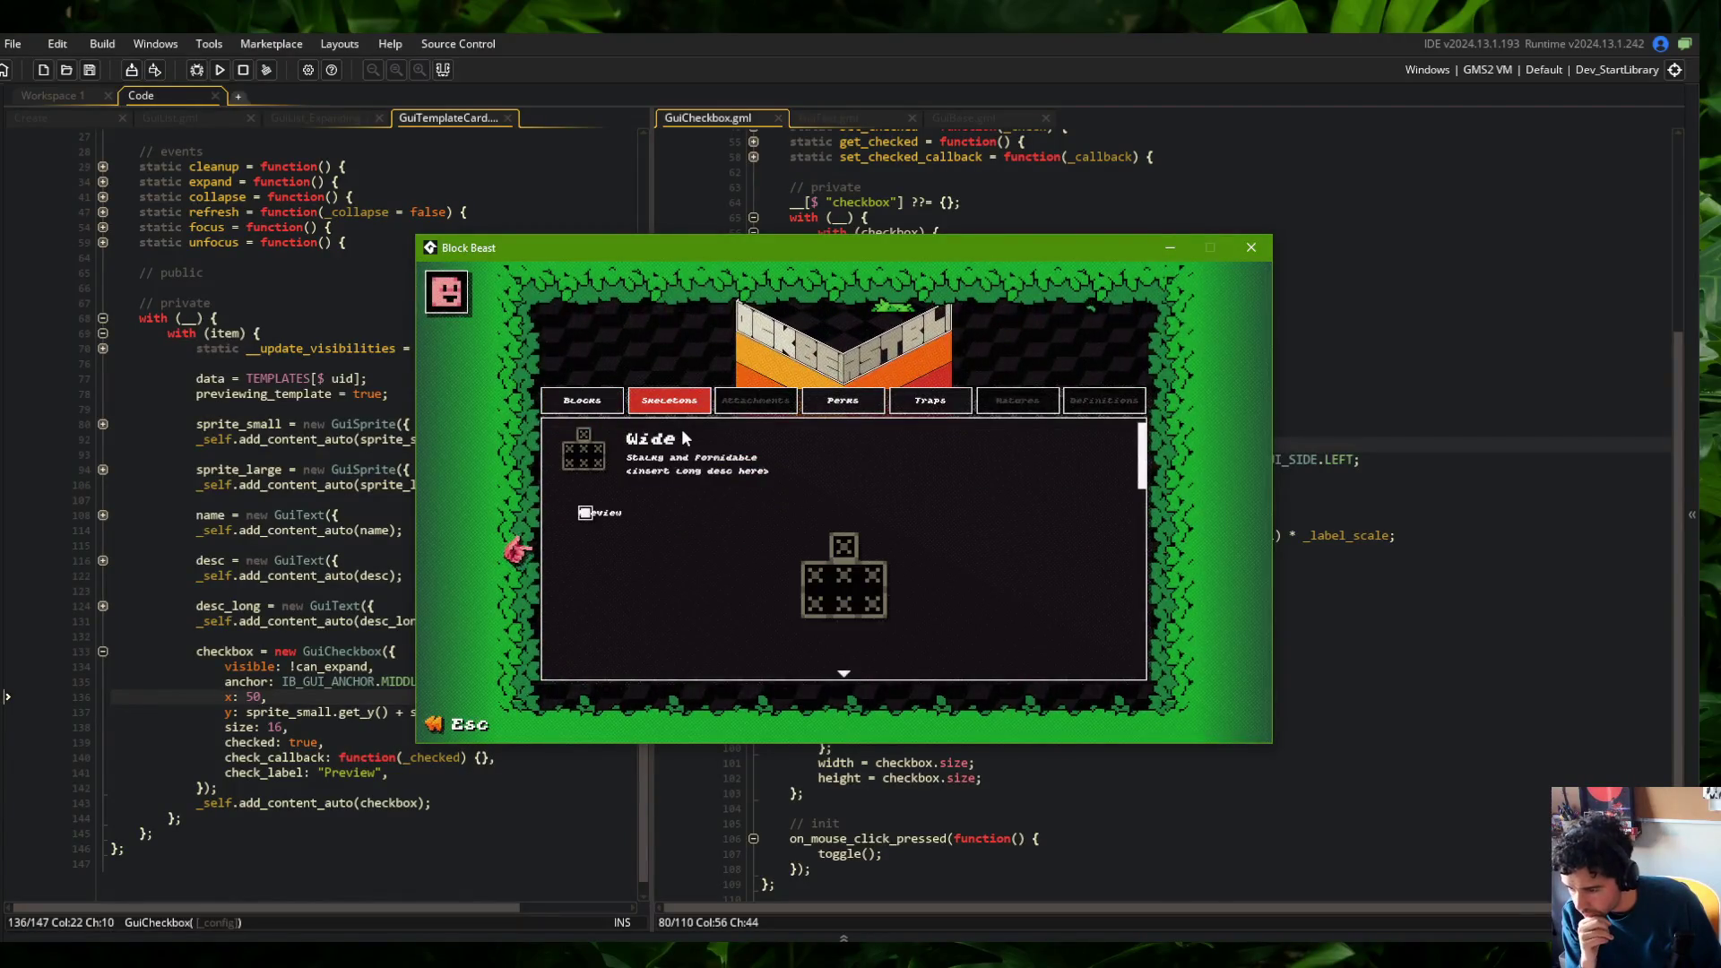
Trim the label offset to a fixed -20 and rerun, checking the expanded Wide skeleton card
left_click(740, 455)
key("Escape")
left_click(1026, 550)
key("BackSpace")
key("F5")
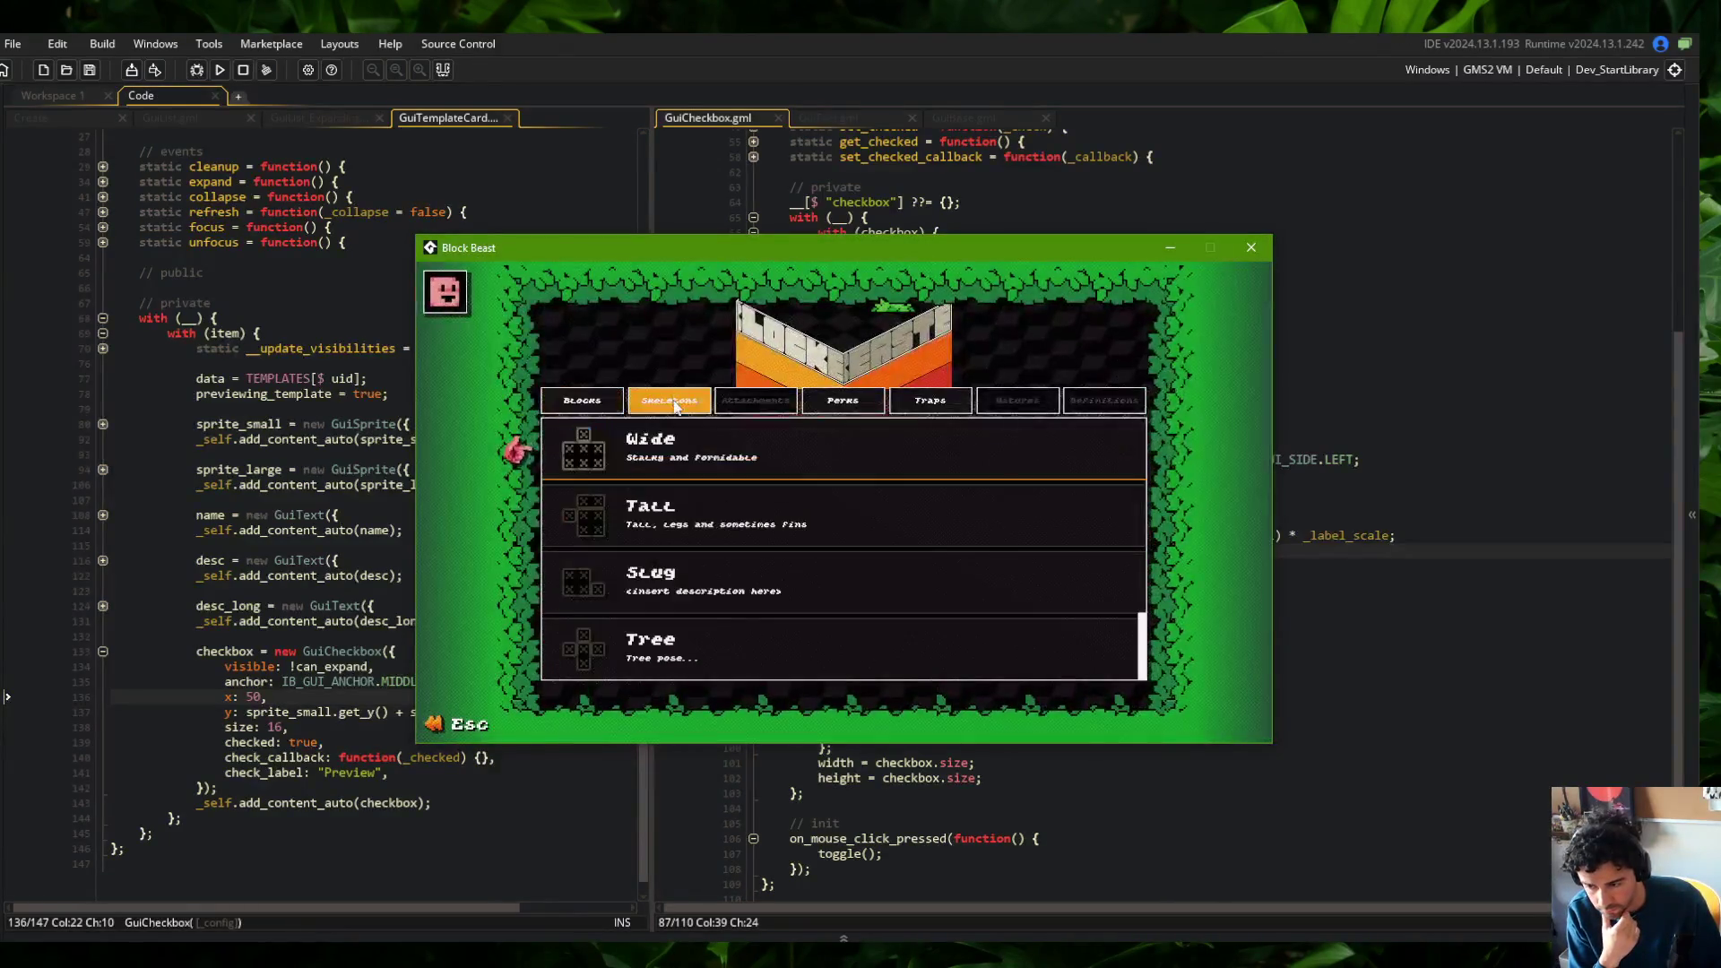
left_click(683, 429)
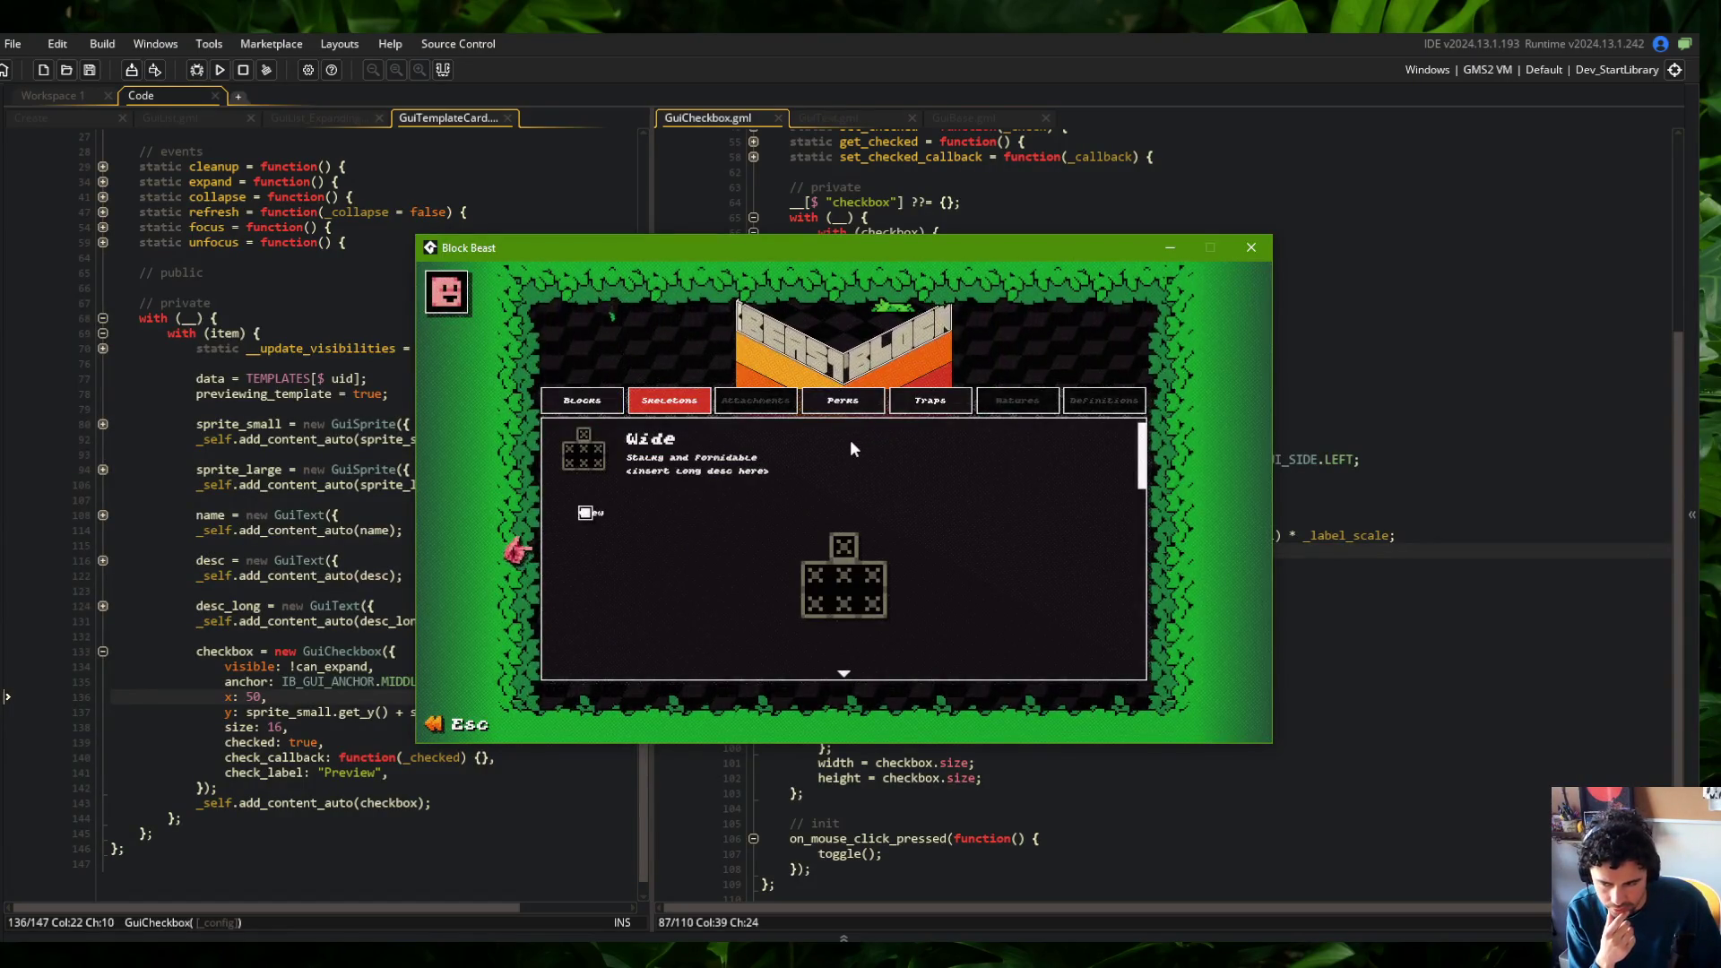
key("Escape")
key("Escape")
scroll(1171, 281, "up", 6)
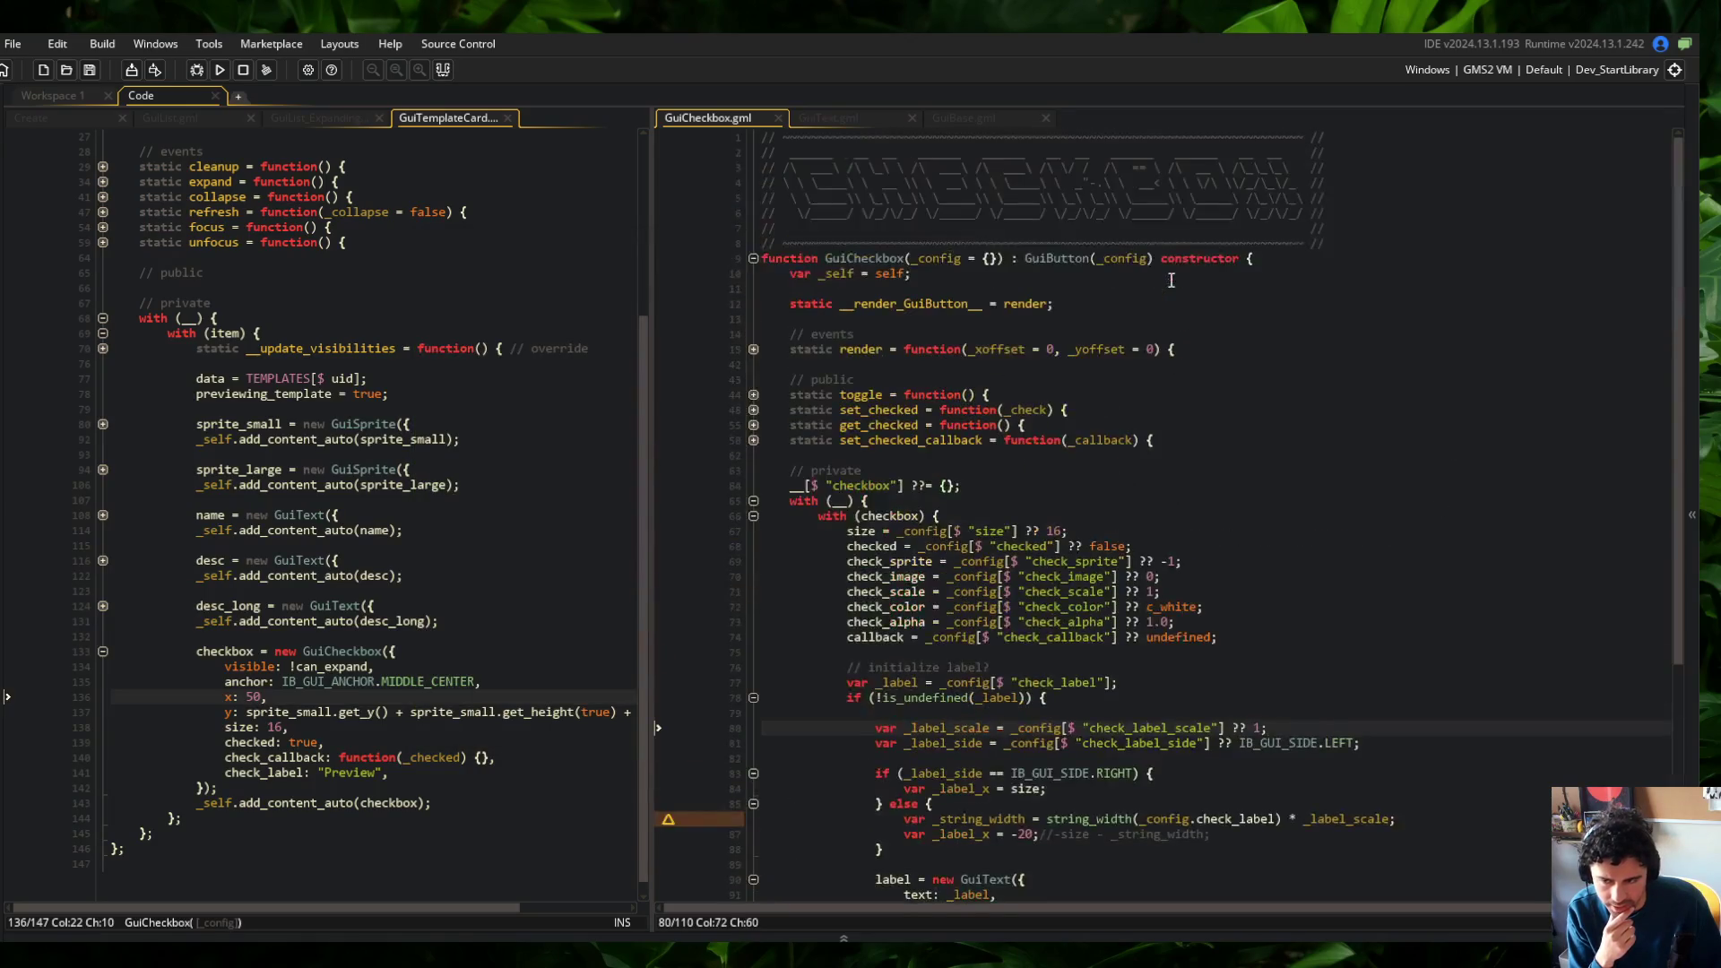
Follow GuiButton to the GuiBase script and inspect its debug function
left_click(1053, 258)
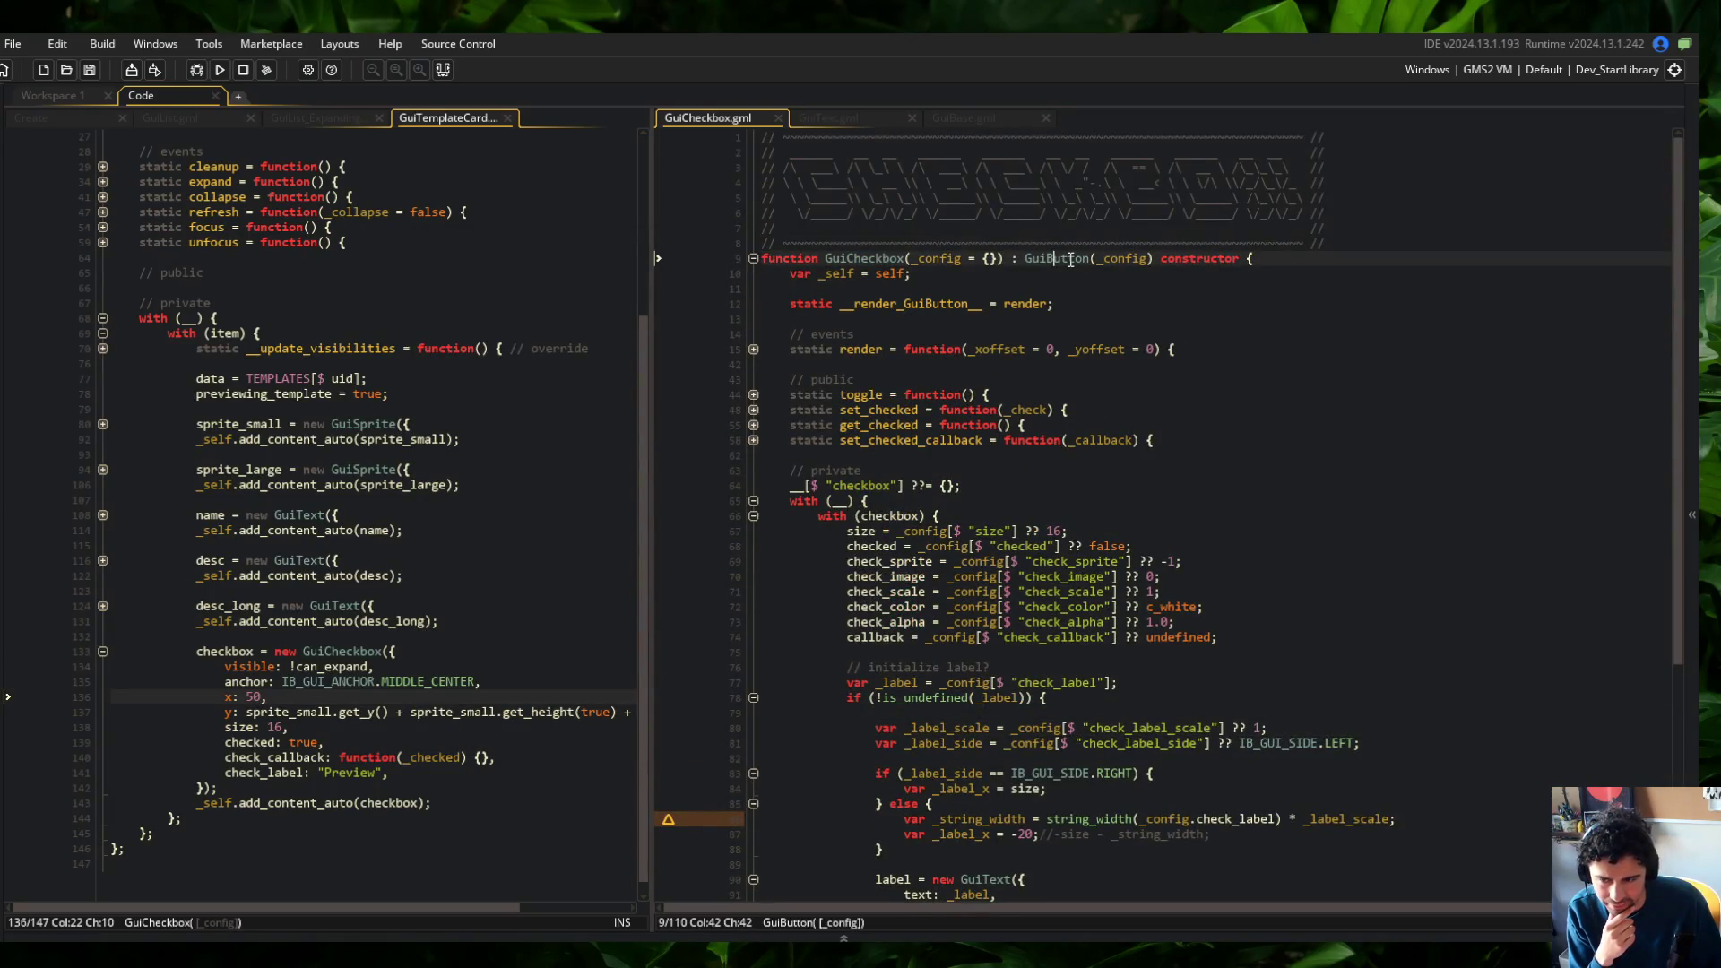
left_click(986, 117)
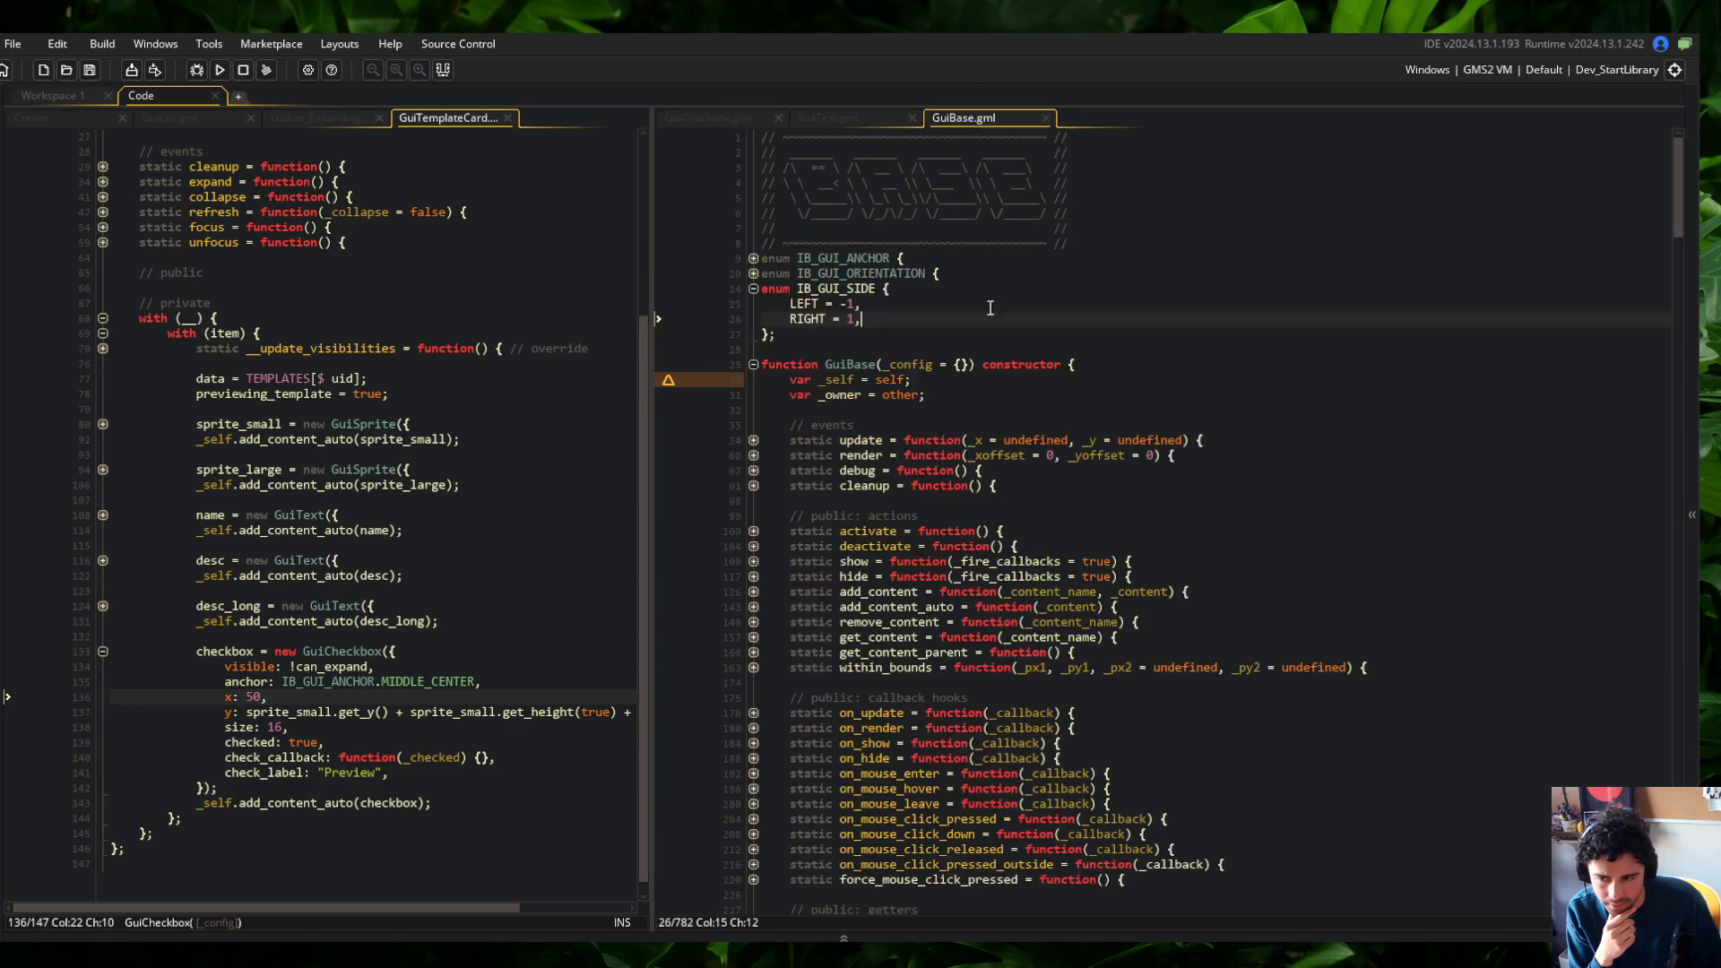
left_click(753, 470)
left_click(753, 470)
left_click(757, 116)
Add debug(); at the end of GuiCheckbox's render function and run the game
left_click(928, 288)
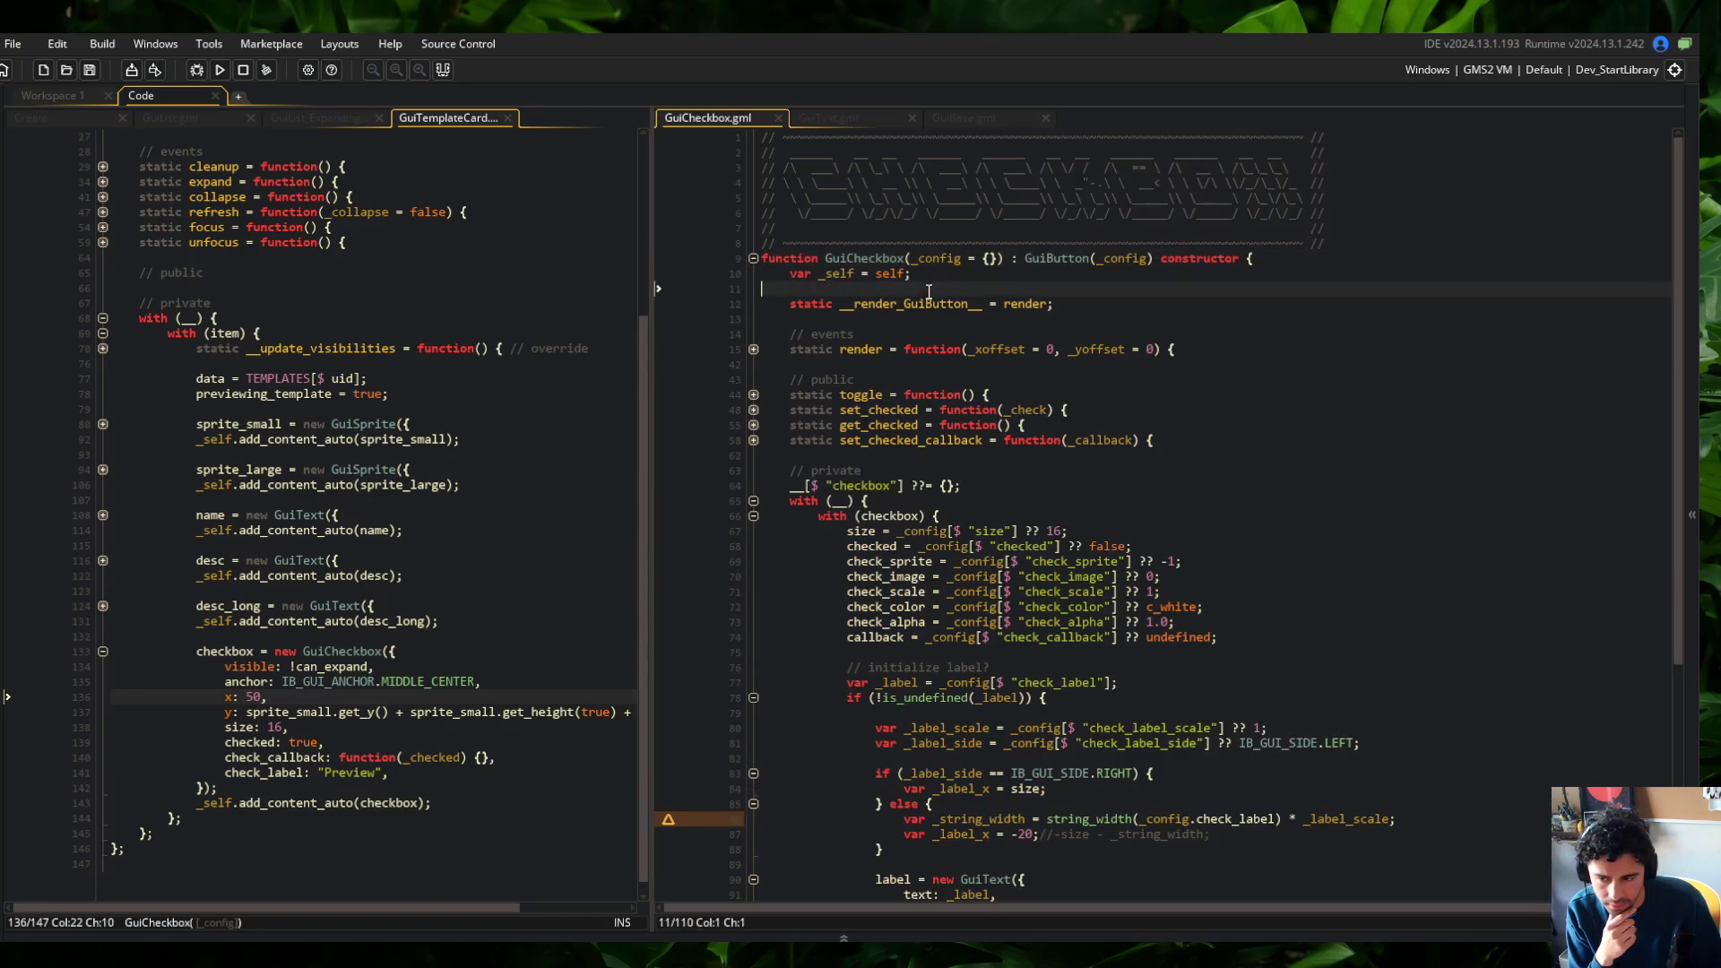
left_click(754, 349)
left_click(877, 714)
key("Return")
type("debug(")
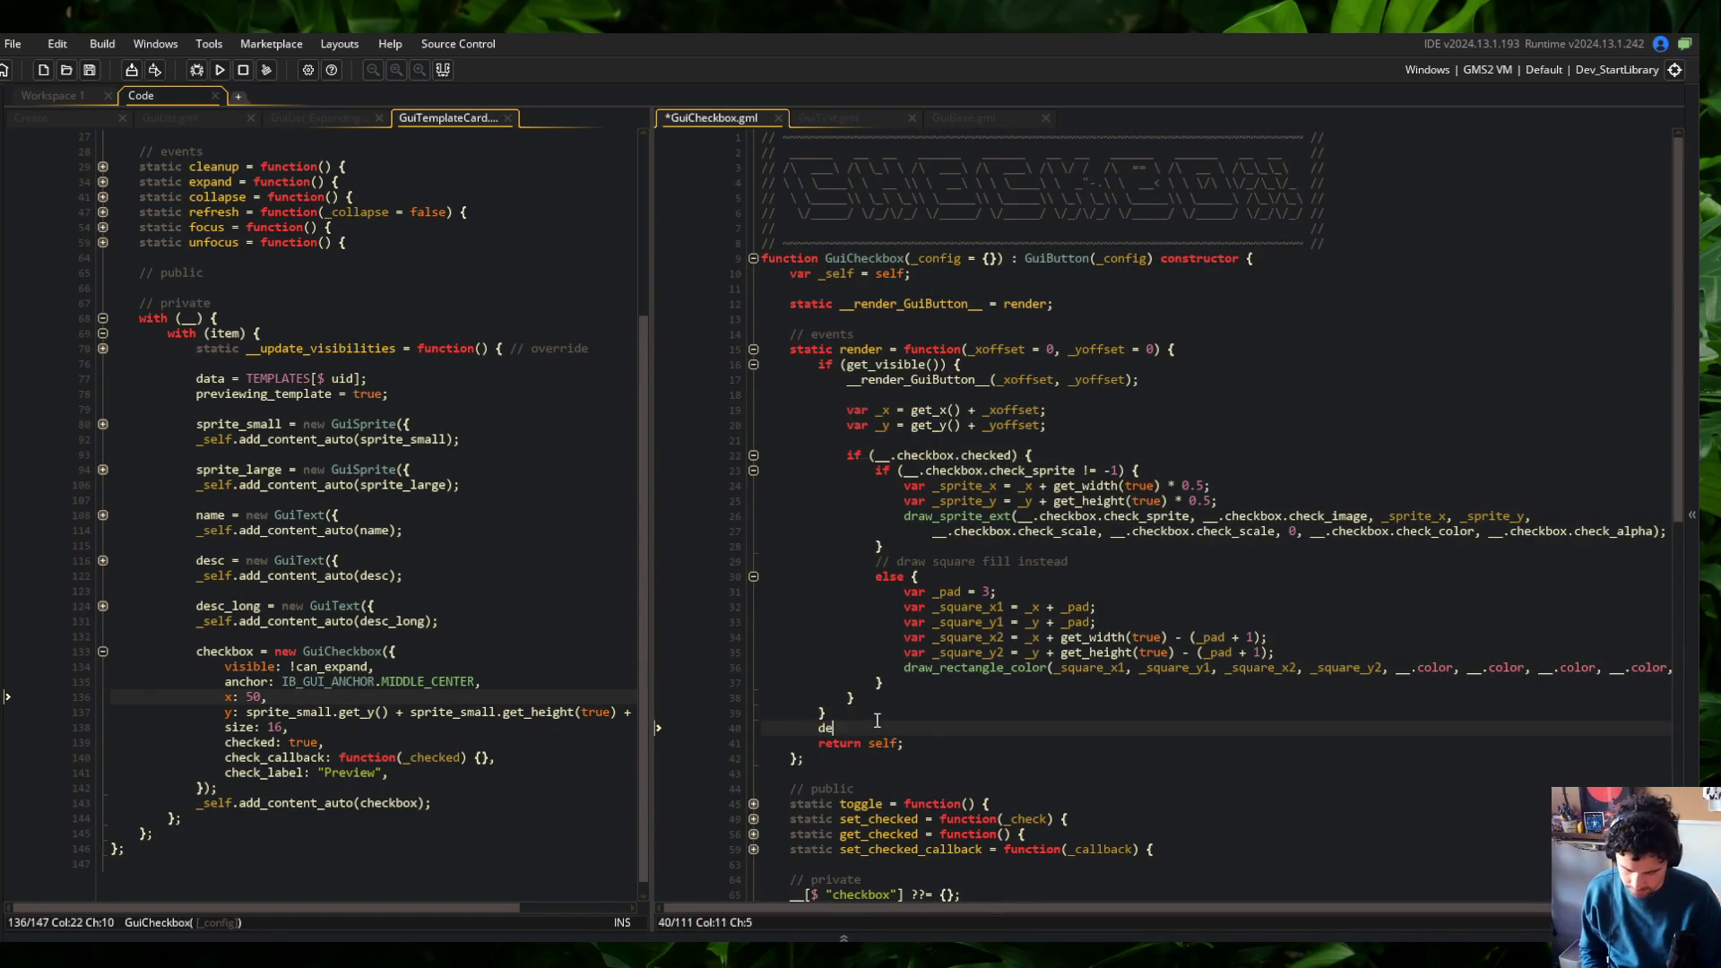
type(");")
key("F5")
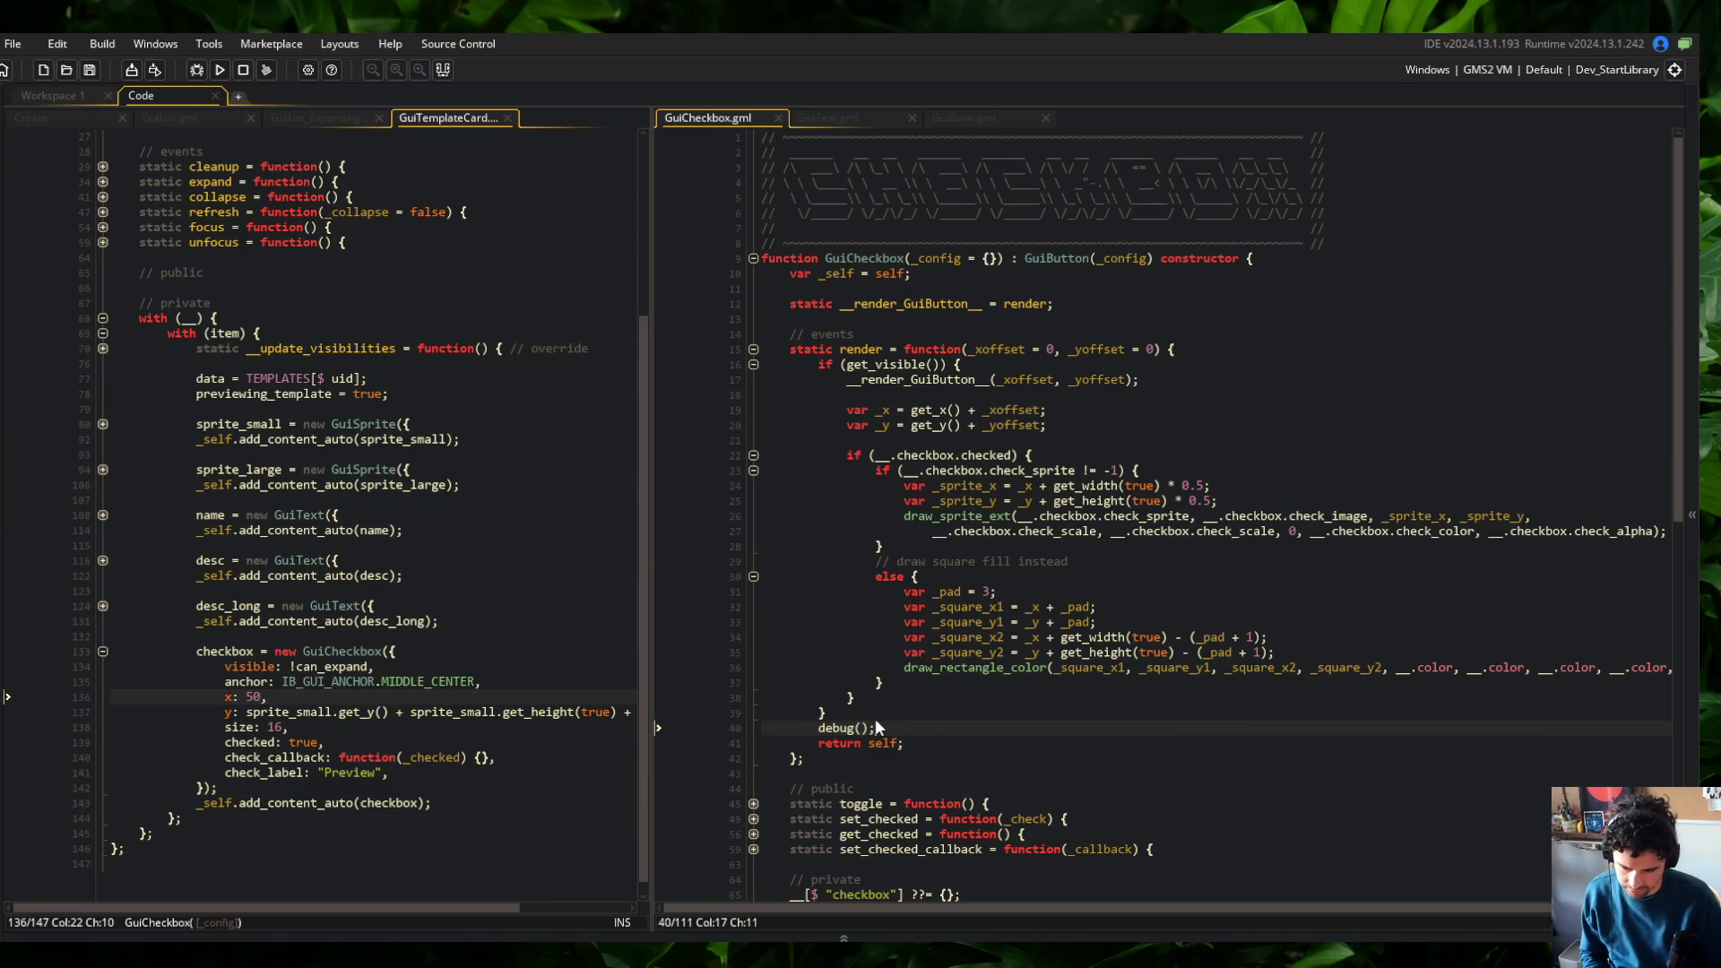
left_click(753, 350)
scroll(1183, 285, "down", 7)
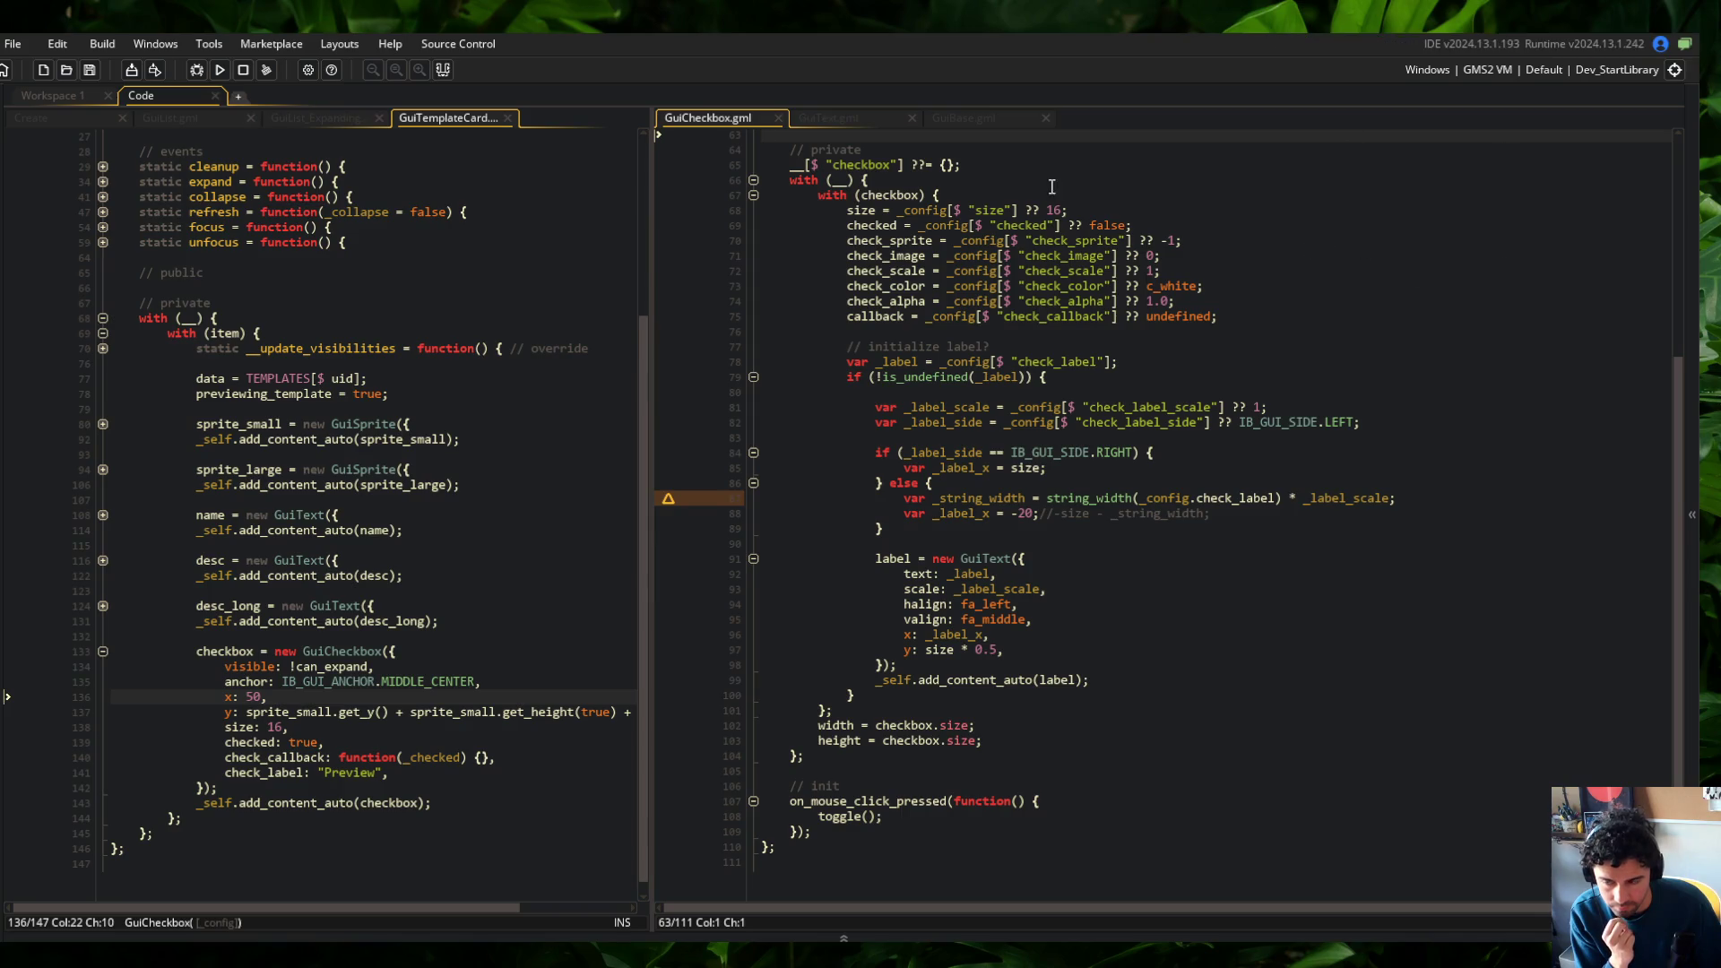
left_click(668, 400)
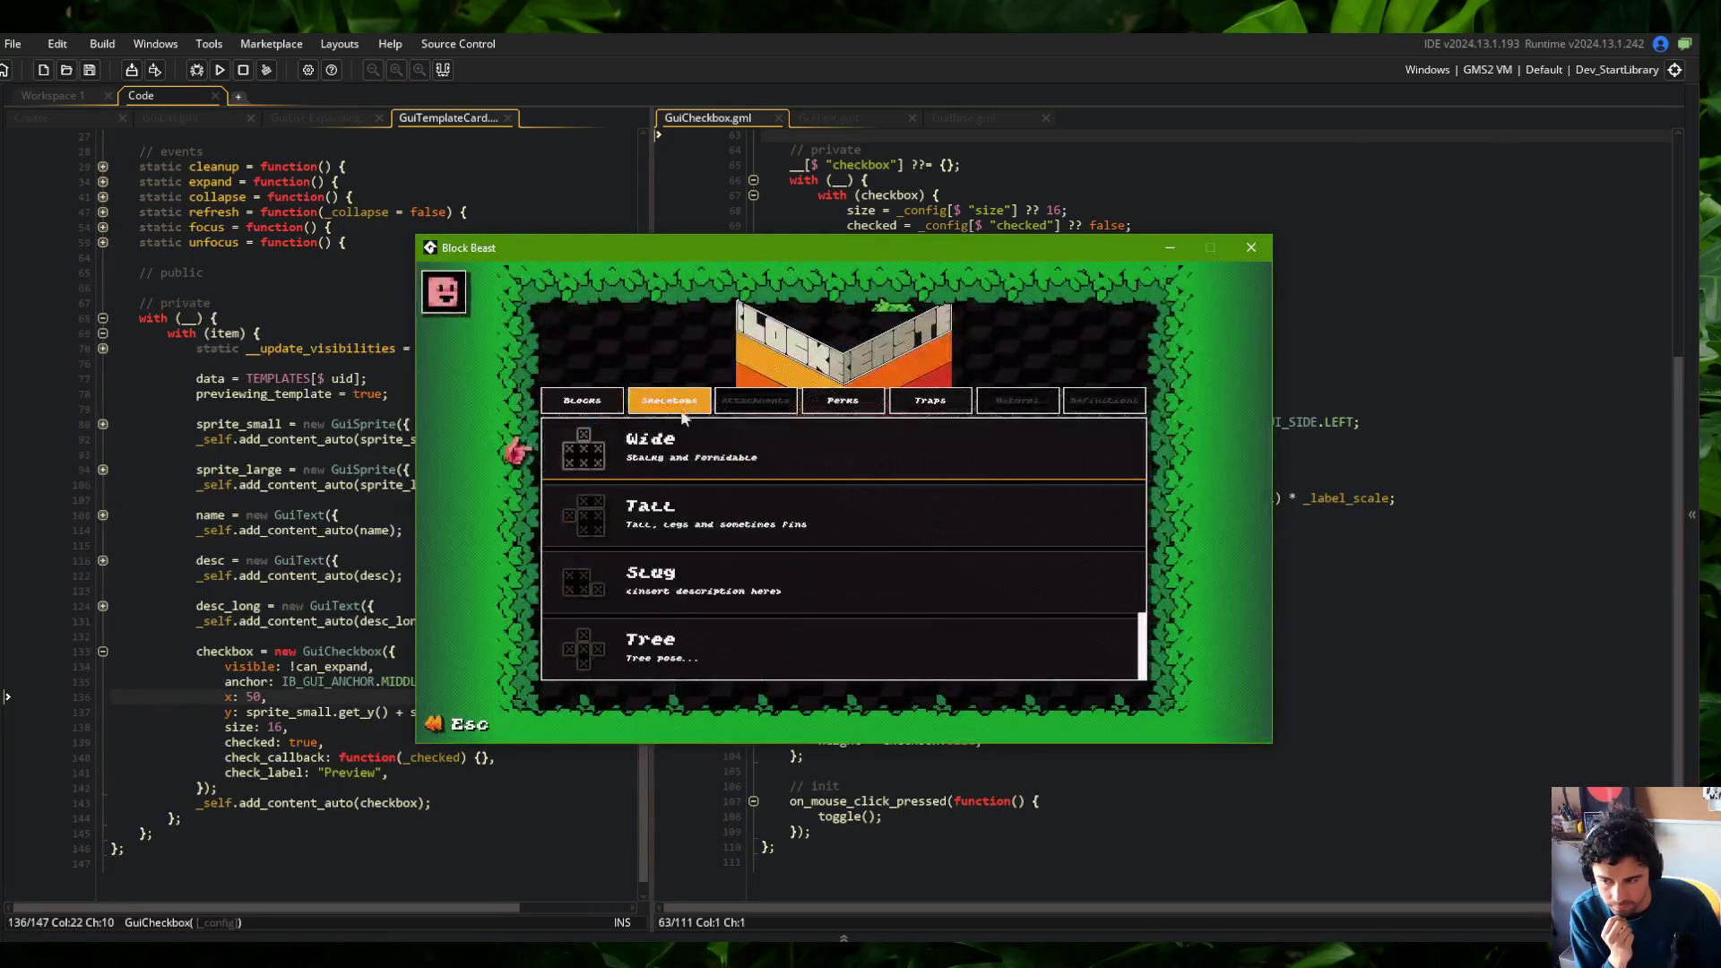
left_click(684, 498)
left_click(658, 513)
left_click(658, 513)
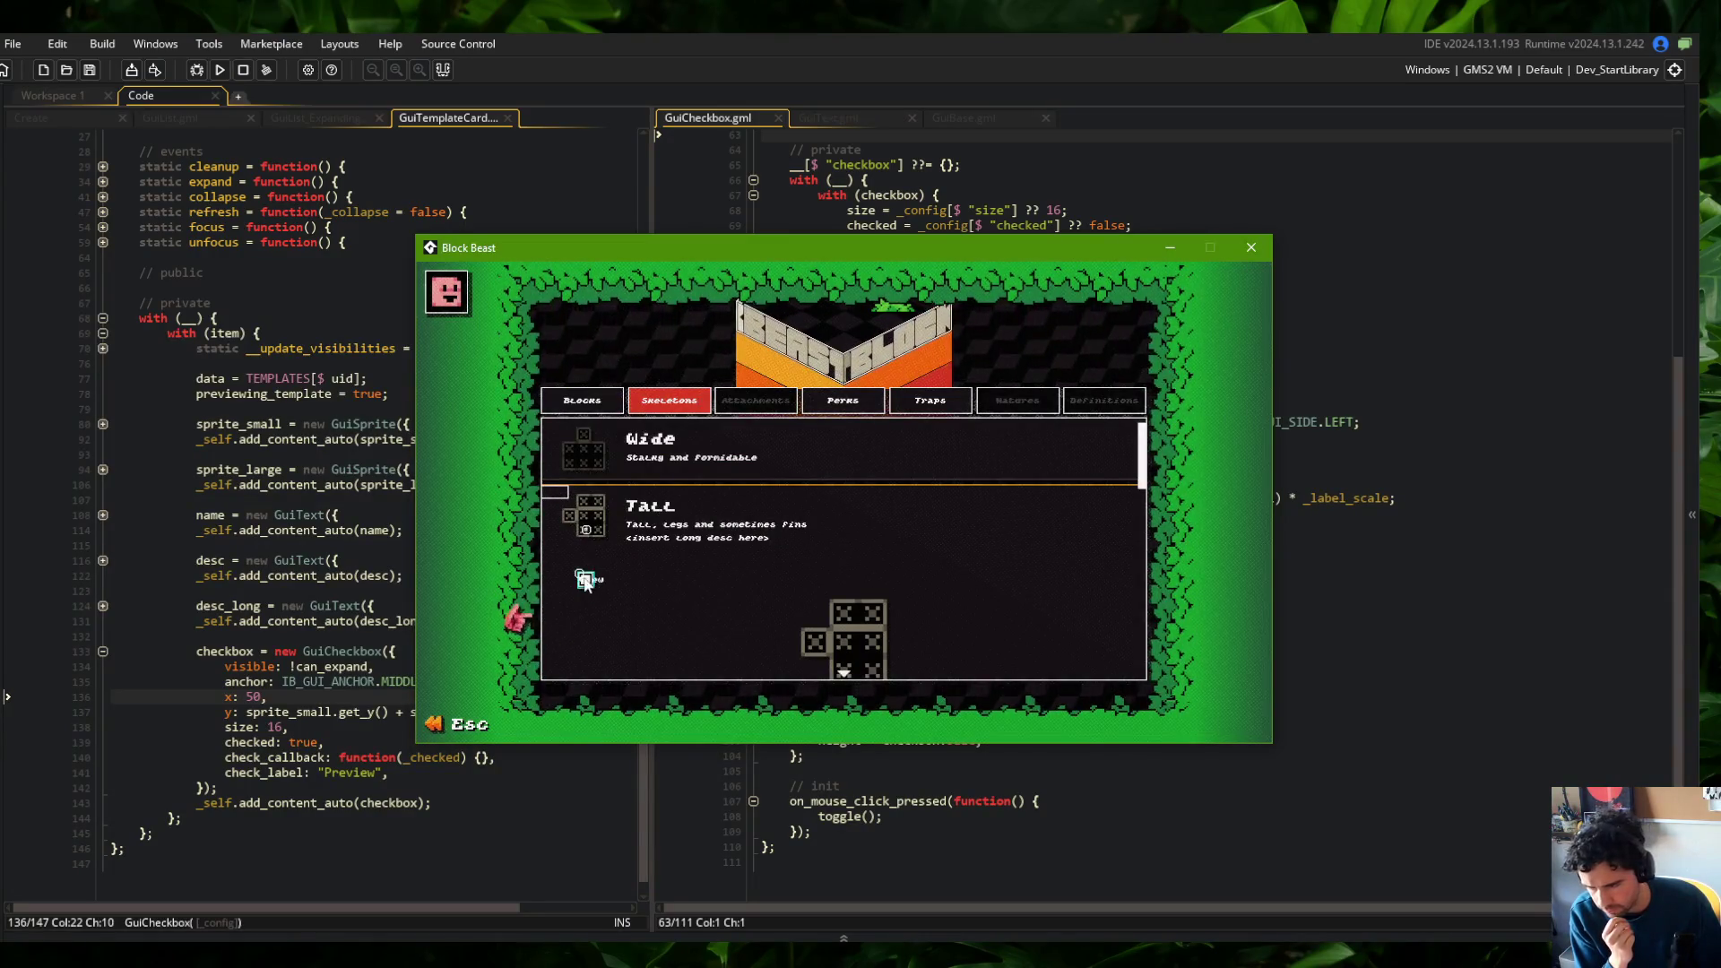
left_click(597, 502)
left_click(659, 518)
left_click(659, 518)
left_click(659, 581)
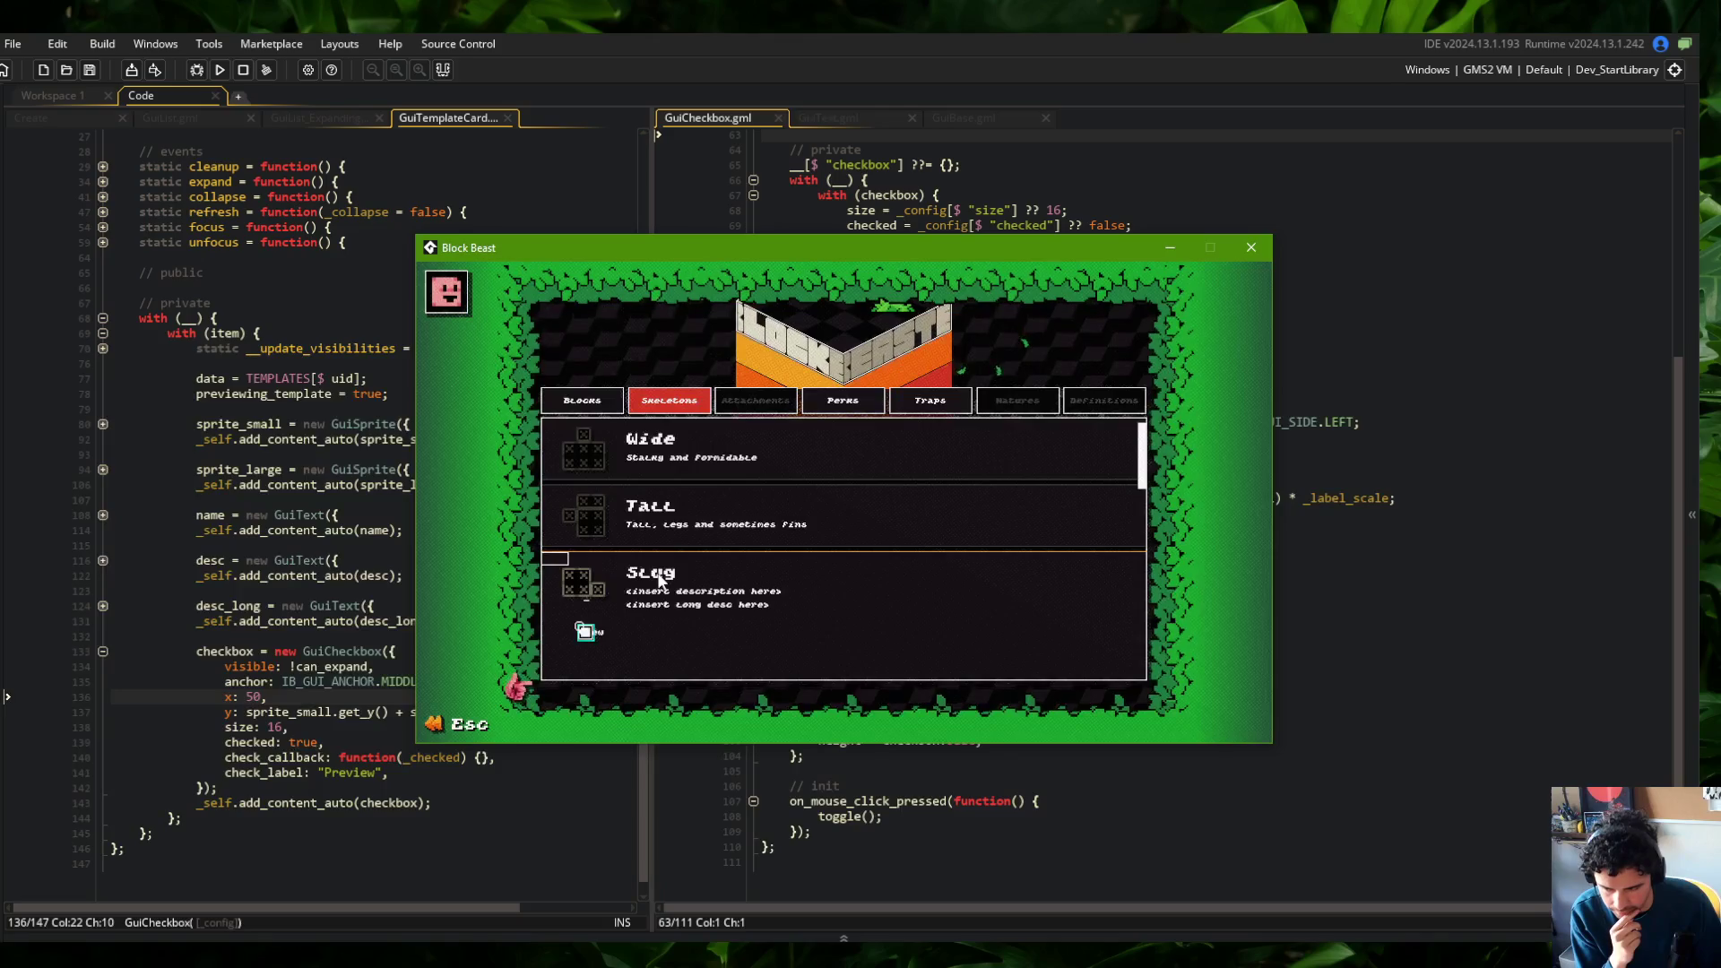
left_click(654, 572)
left_click(650, 513)
left_click(650, 513)
left_click(651, 441)
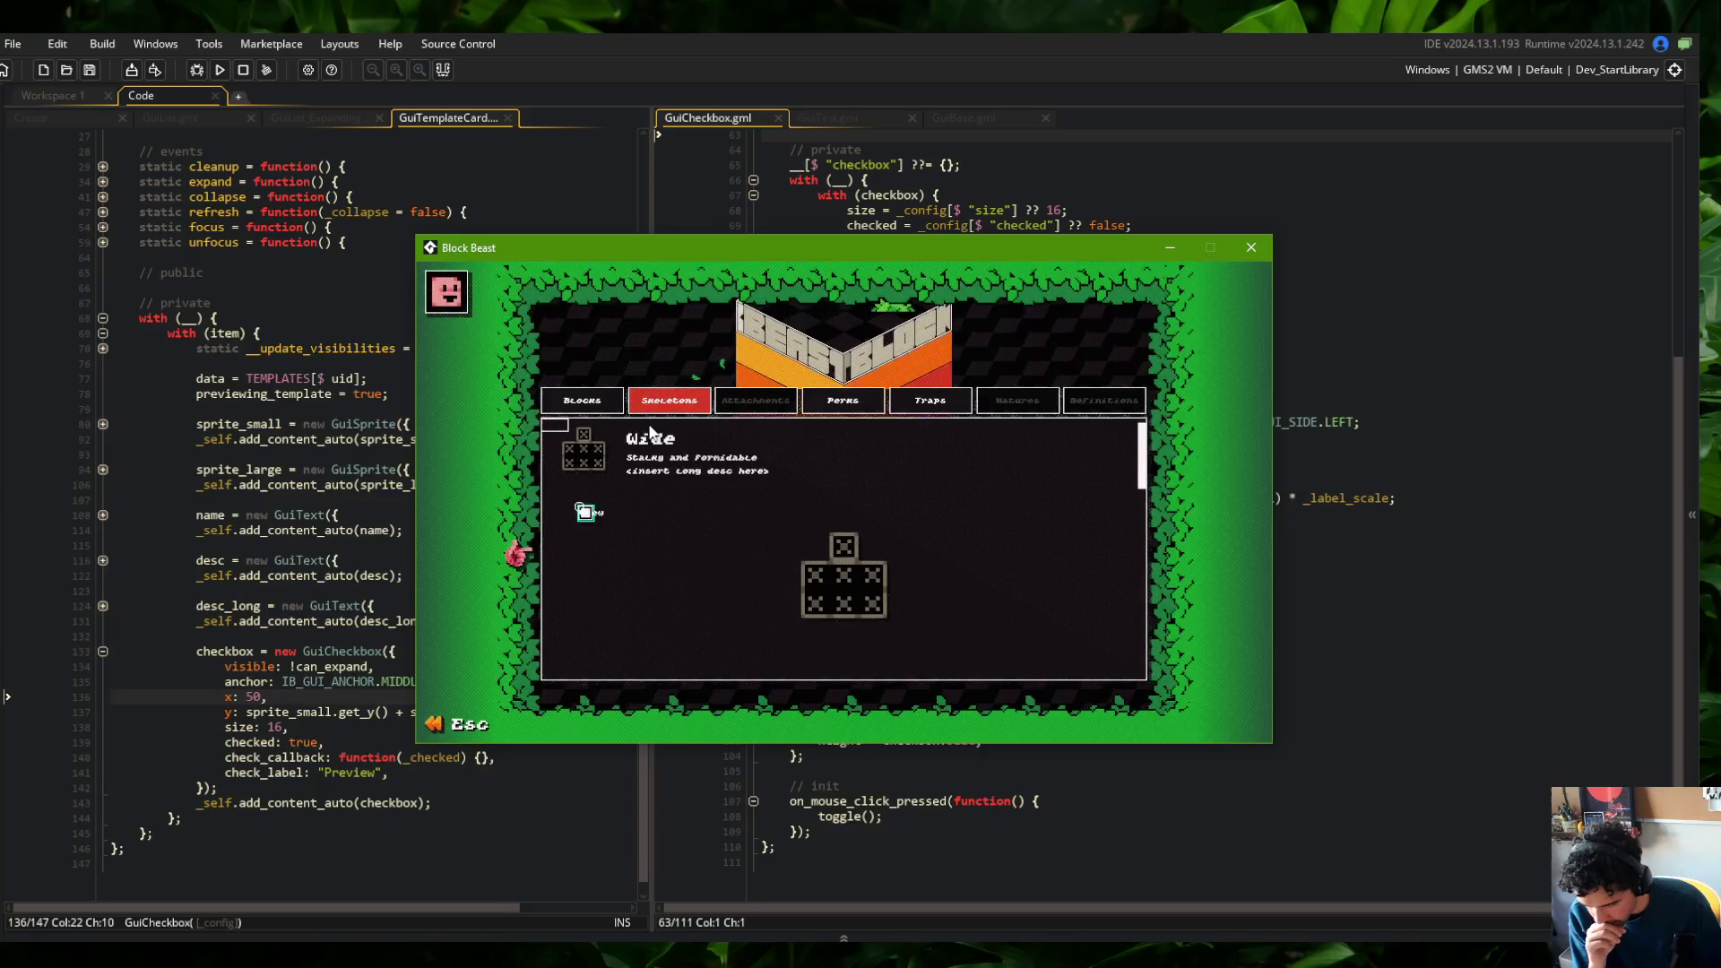
left_click(1469, 351)
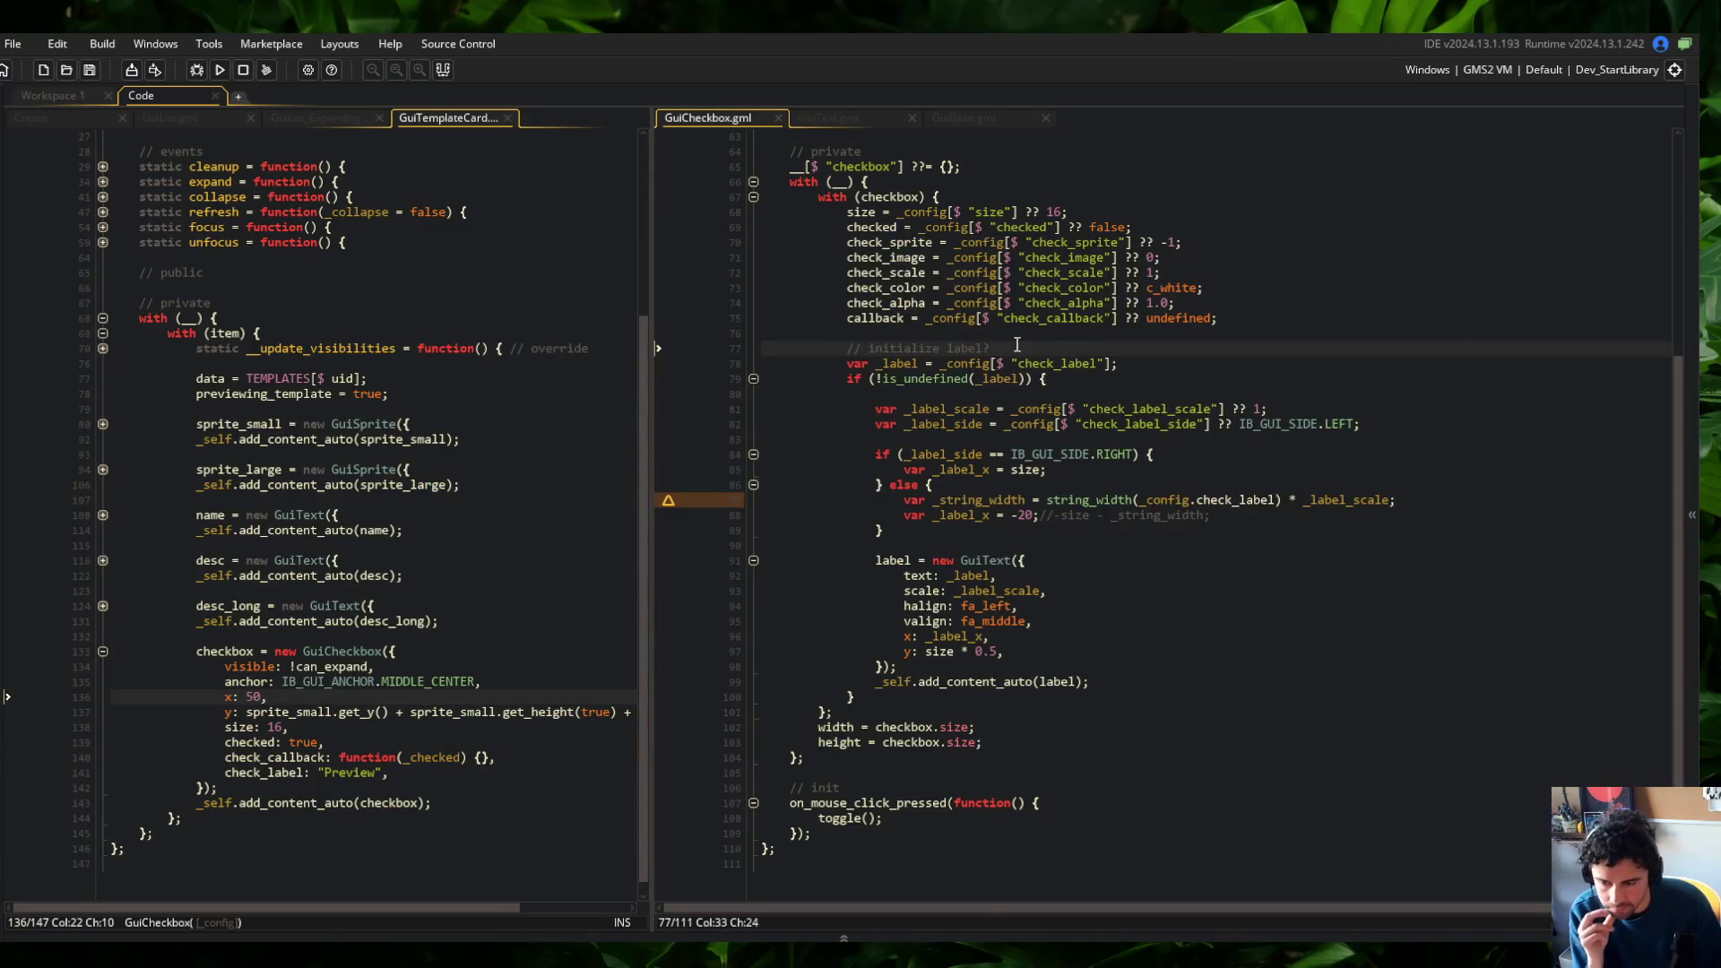
scroll(1017, 345, "up", 7)
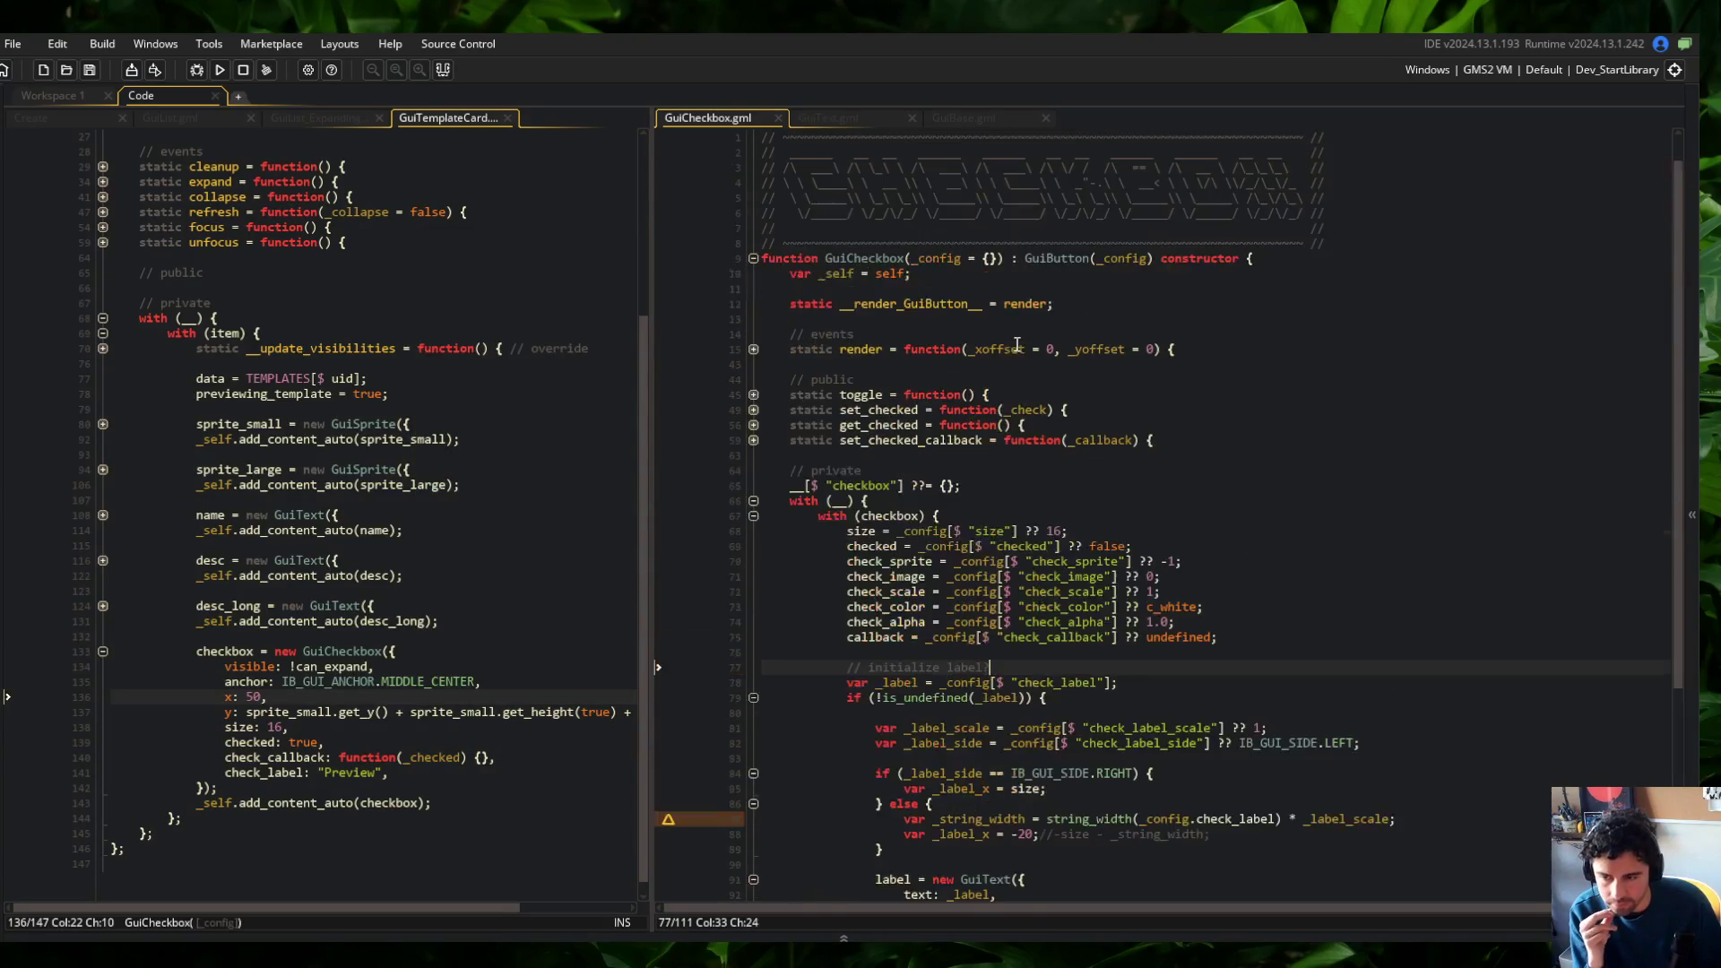
left_click(842, 118)
left_click(977, 117)
left_click(730, 119)
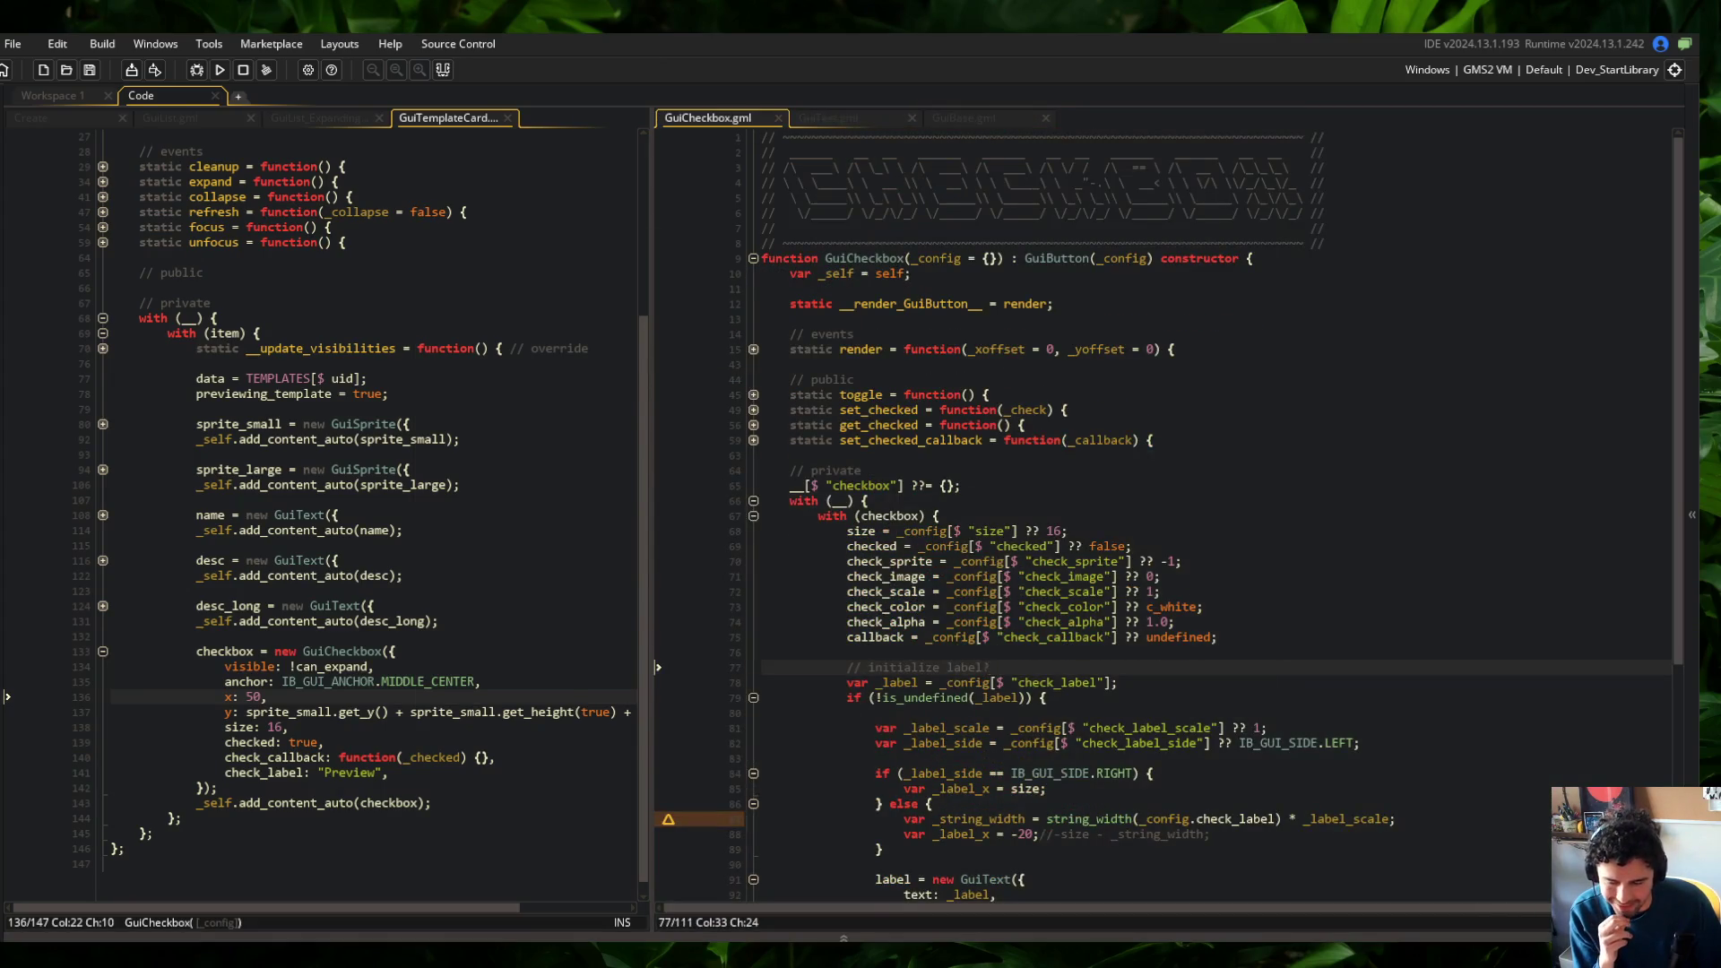
key("alt+Tab")
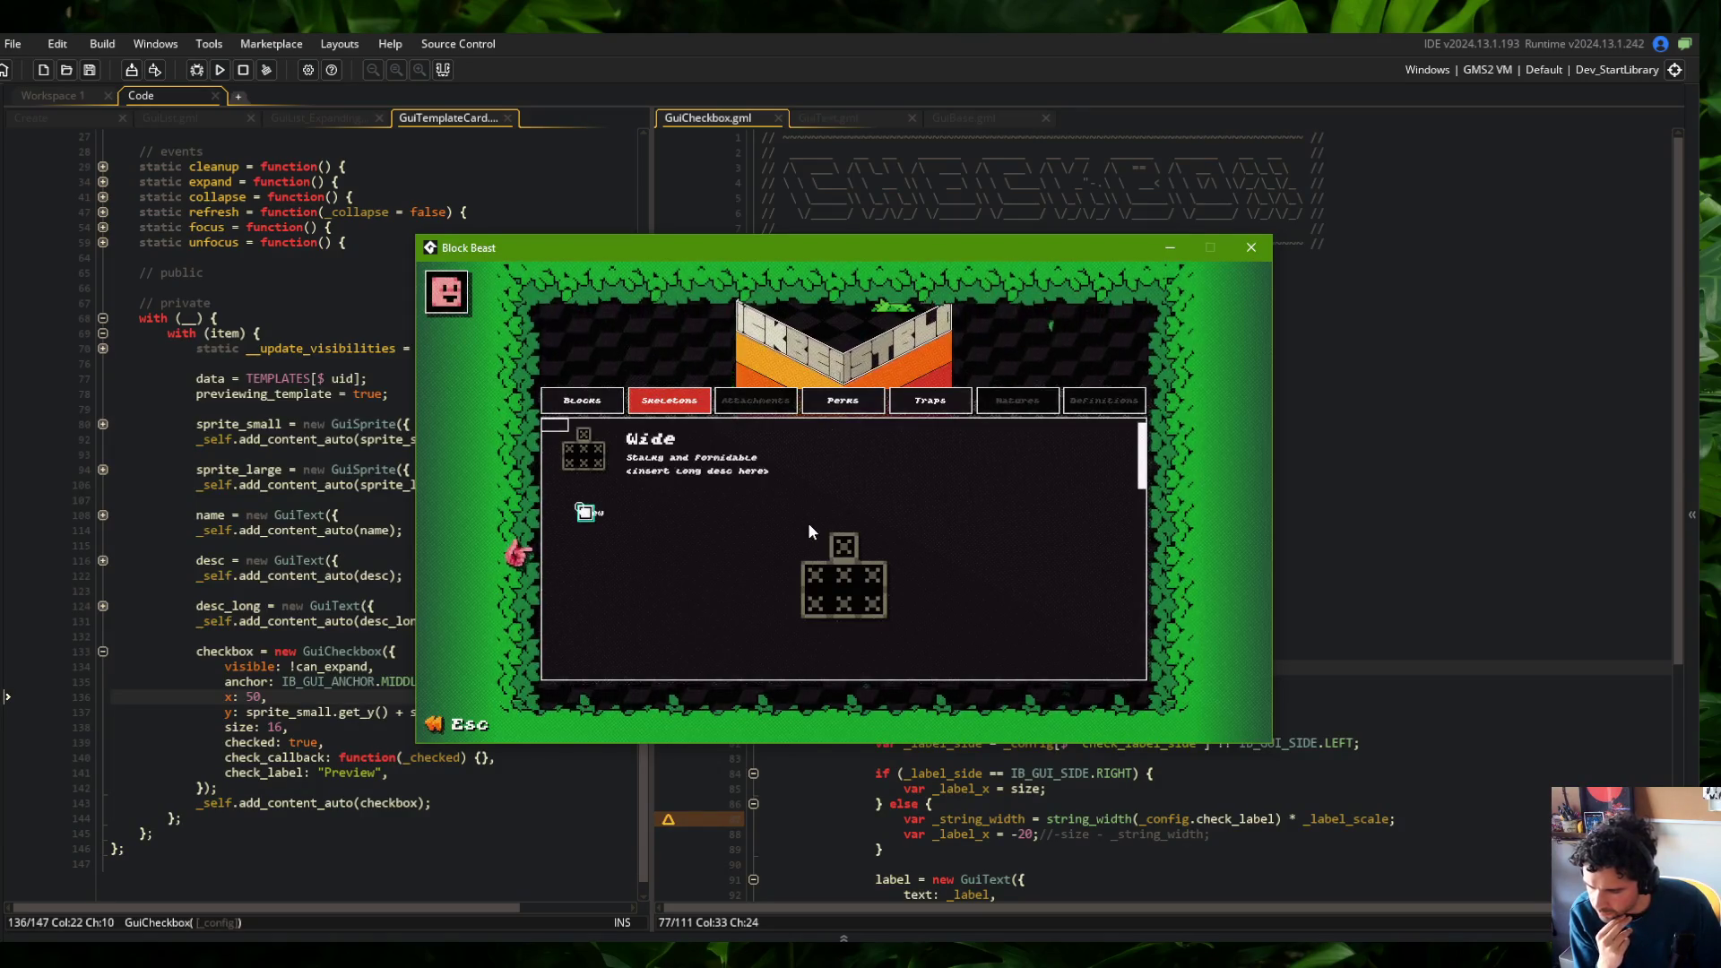
left_click(1219, 320)
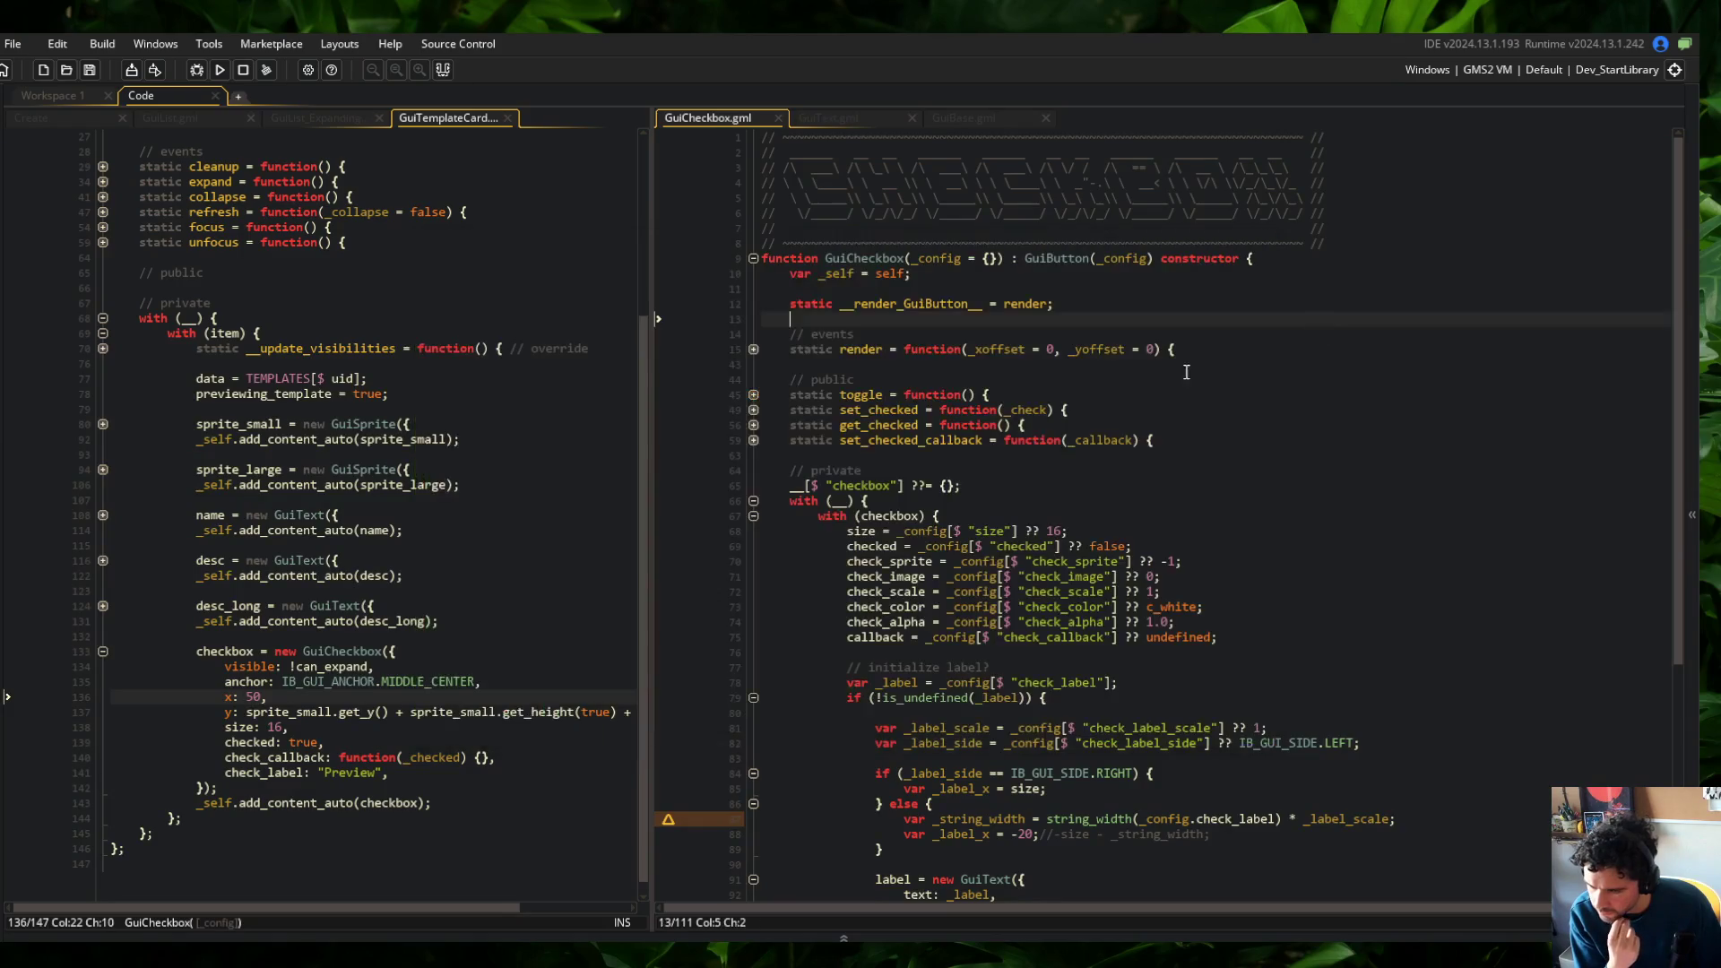
left_click(964, 118)
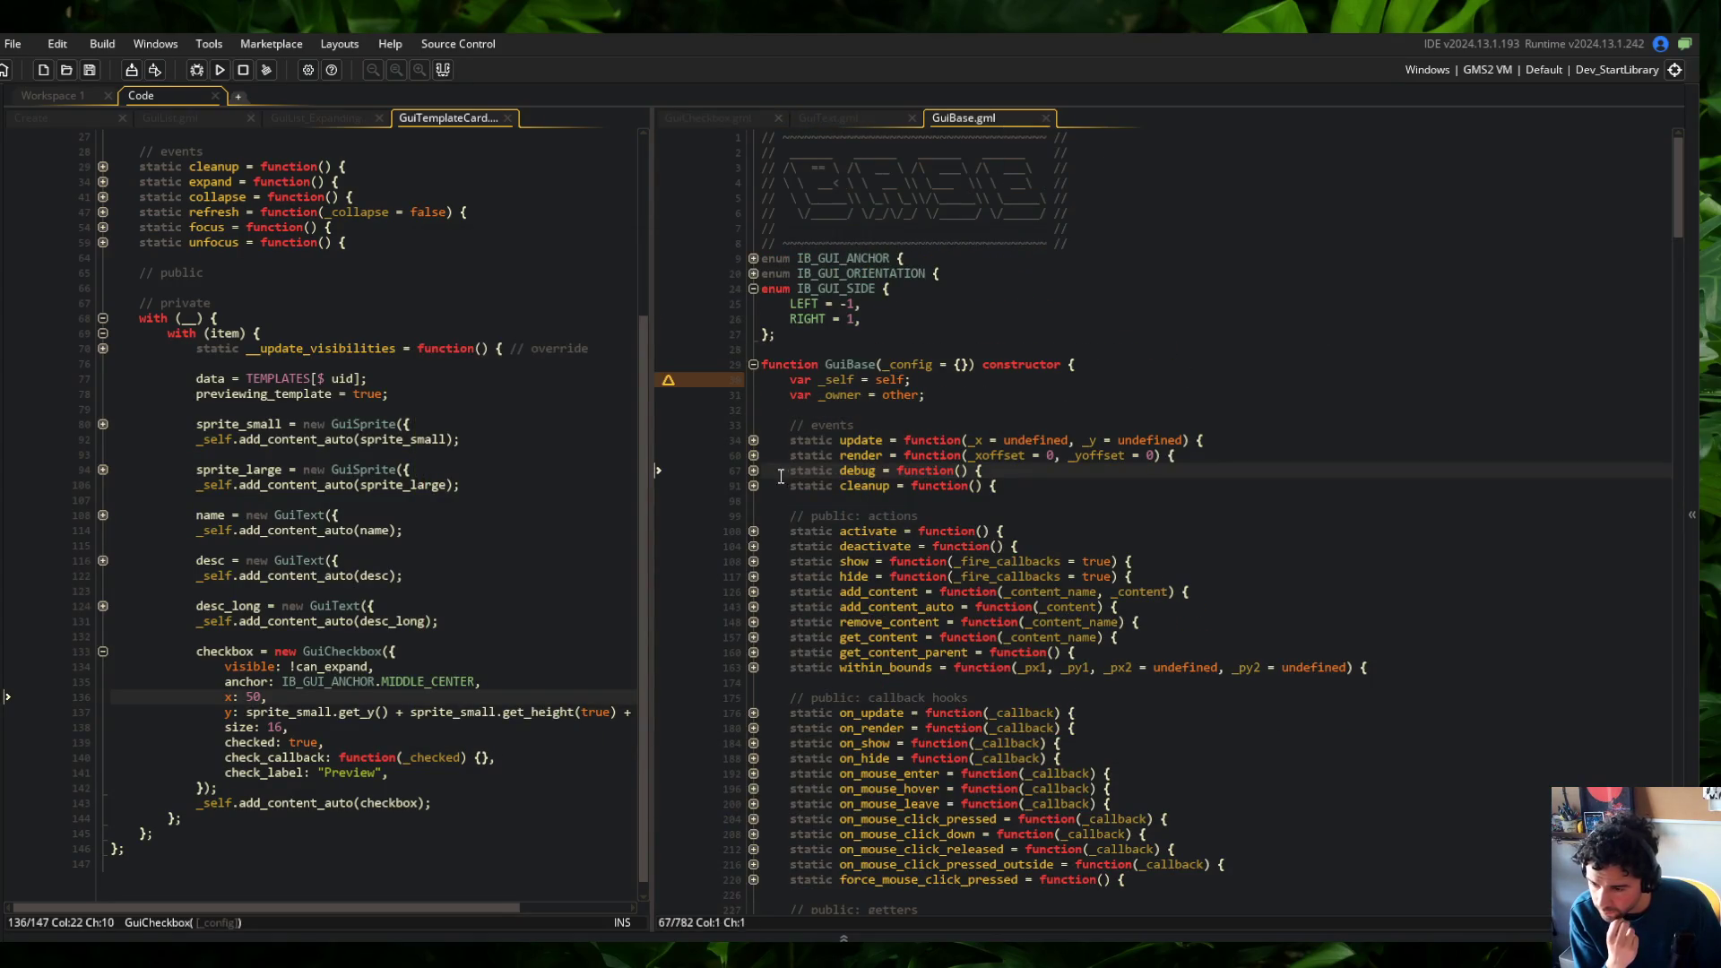
left_click(753, 470)
left_click(753, 484)
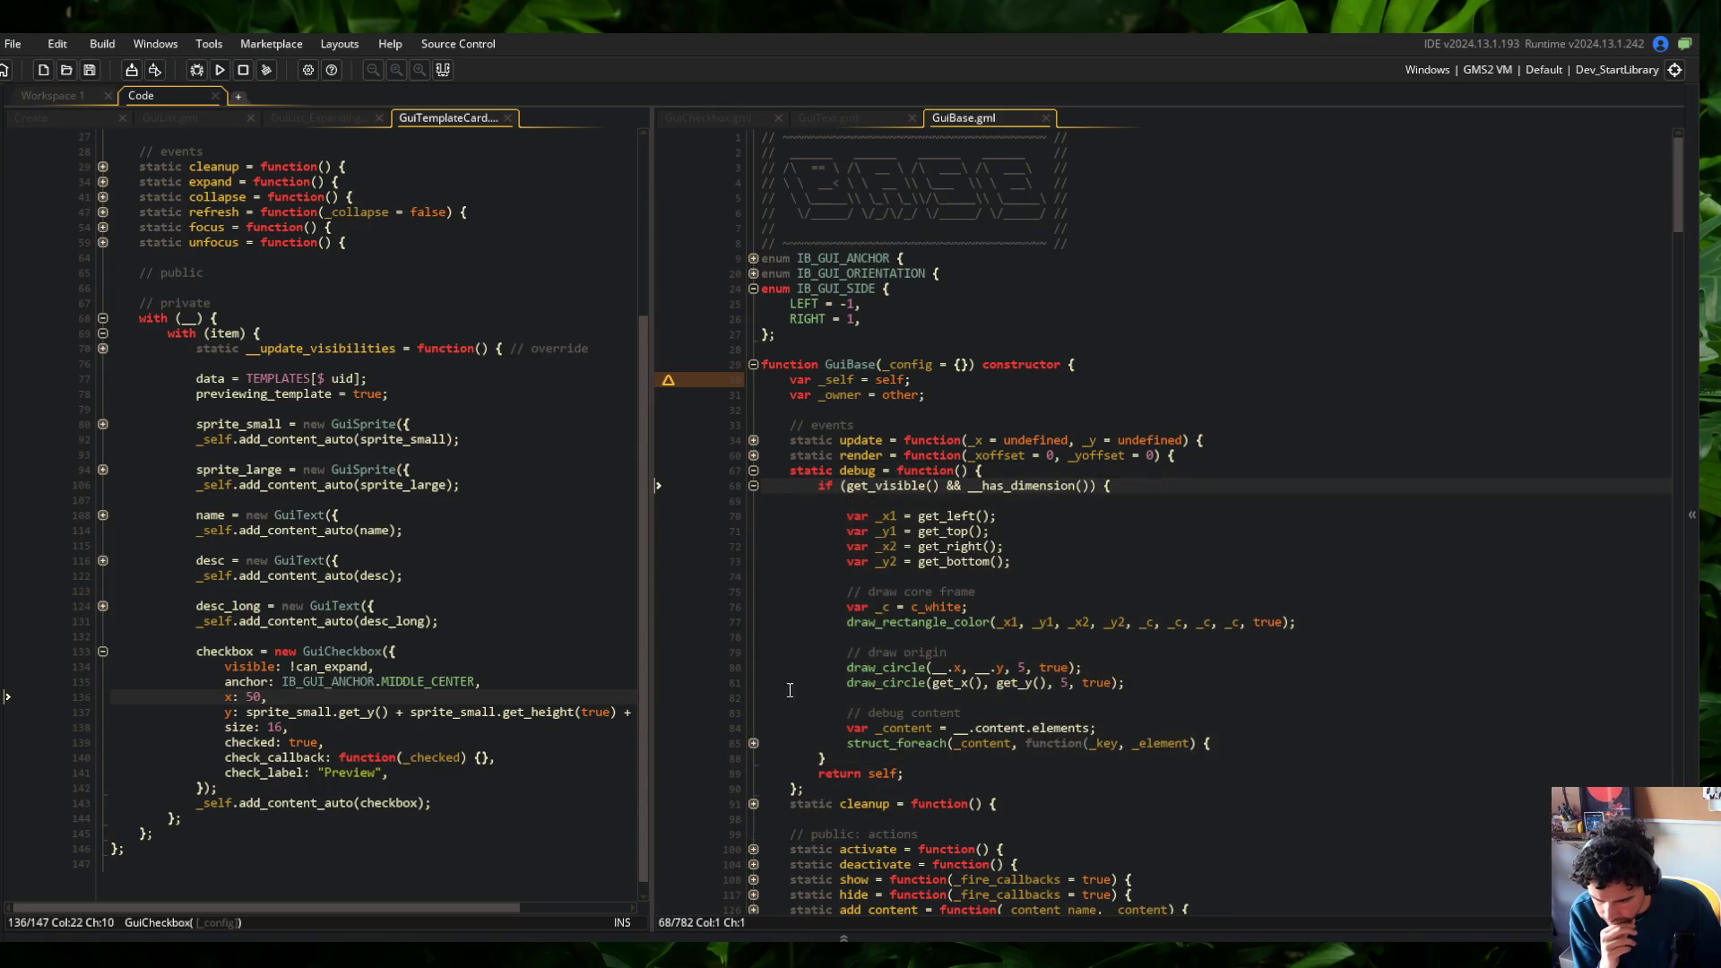
left_click(928, 683)
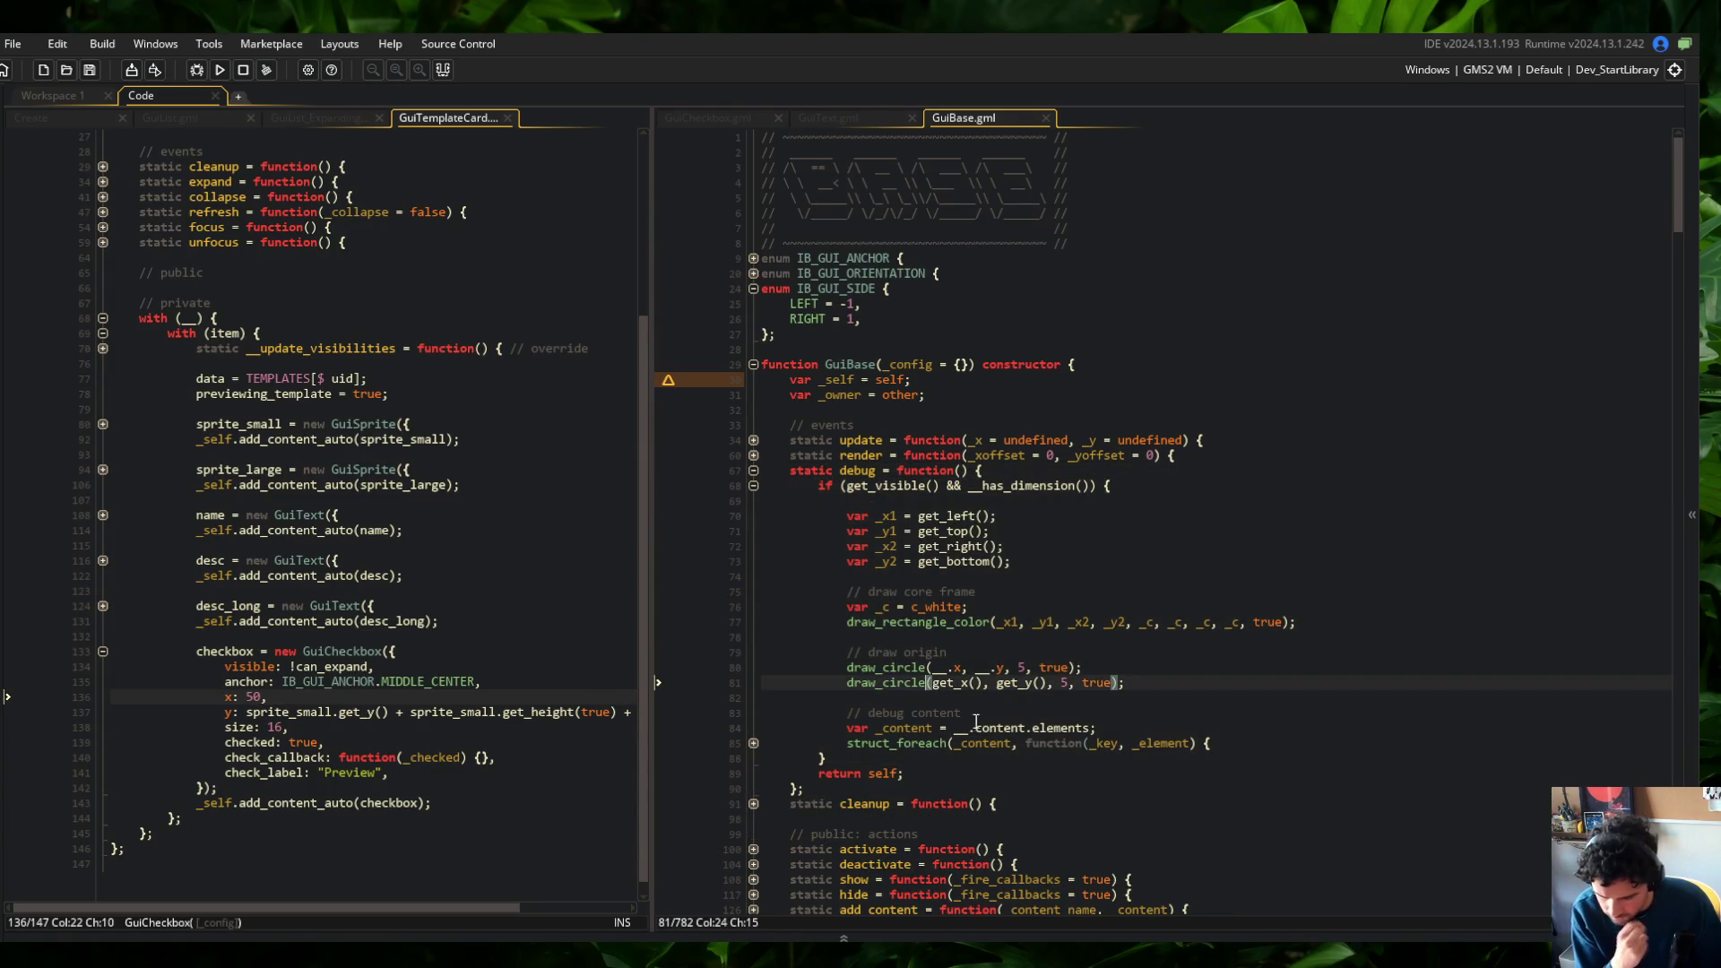
type("_color")
key("ctrl+Left")
key("ctrl+Left")
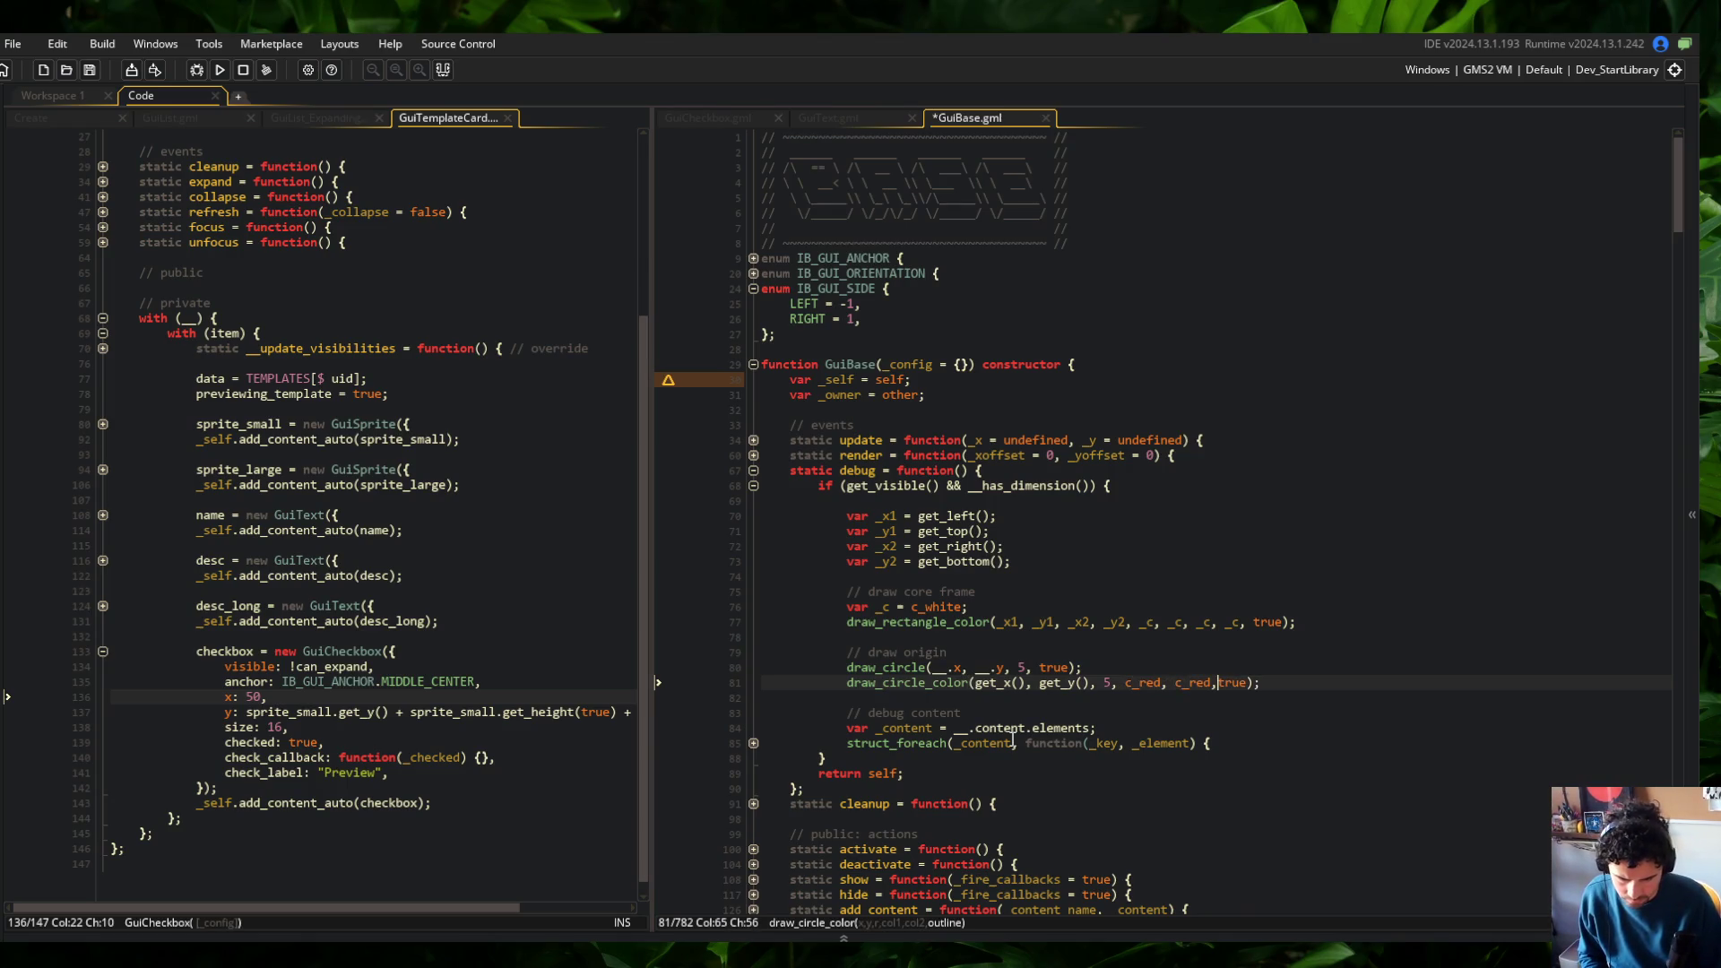
key("F5")
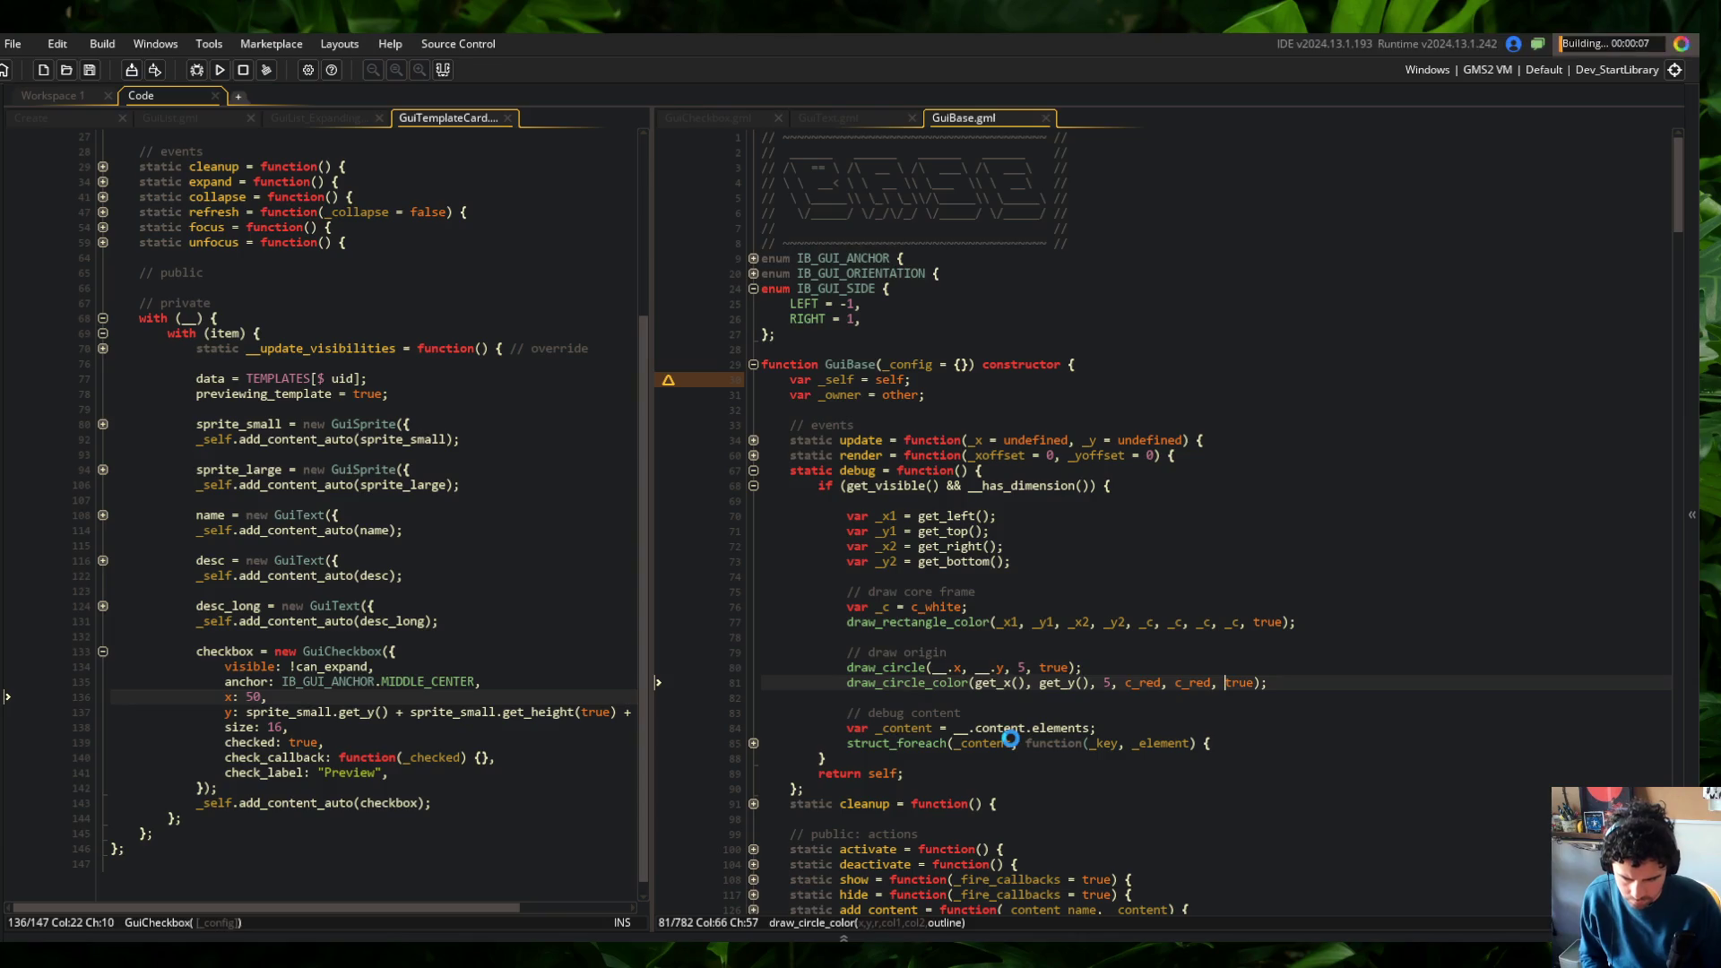
left_click(763, 744)
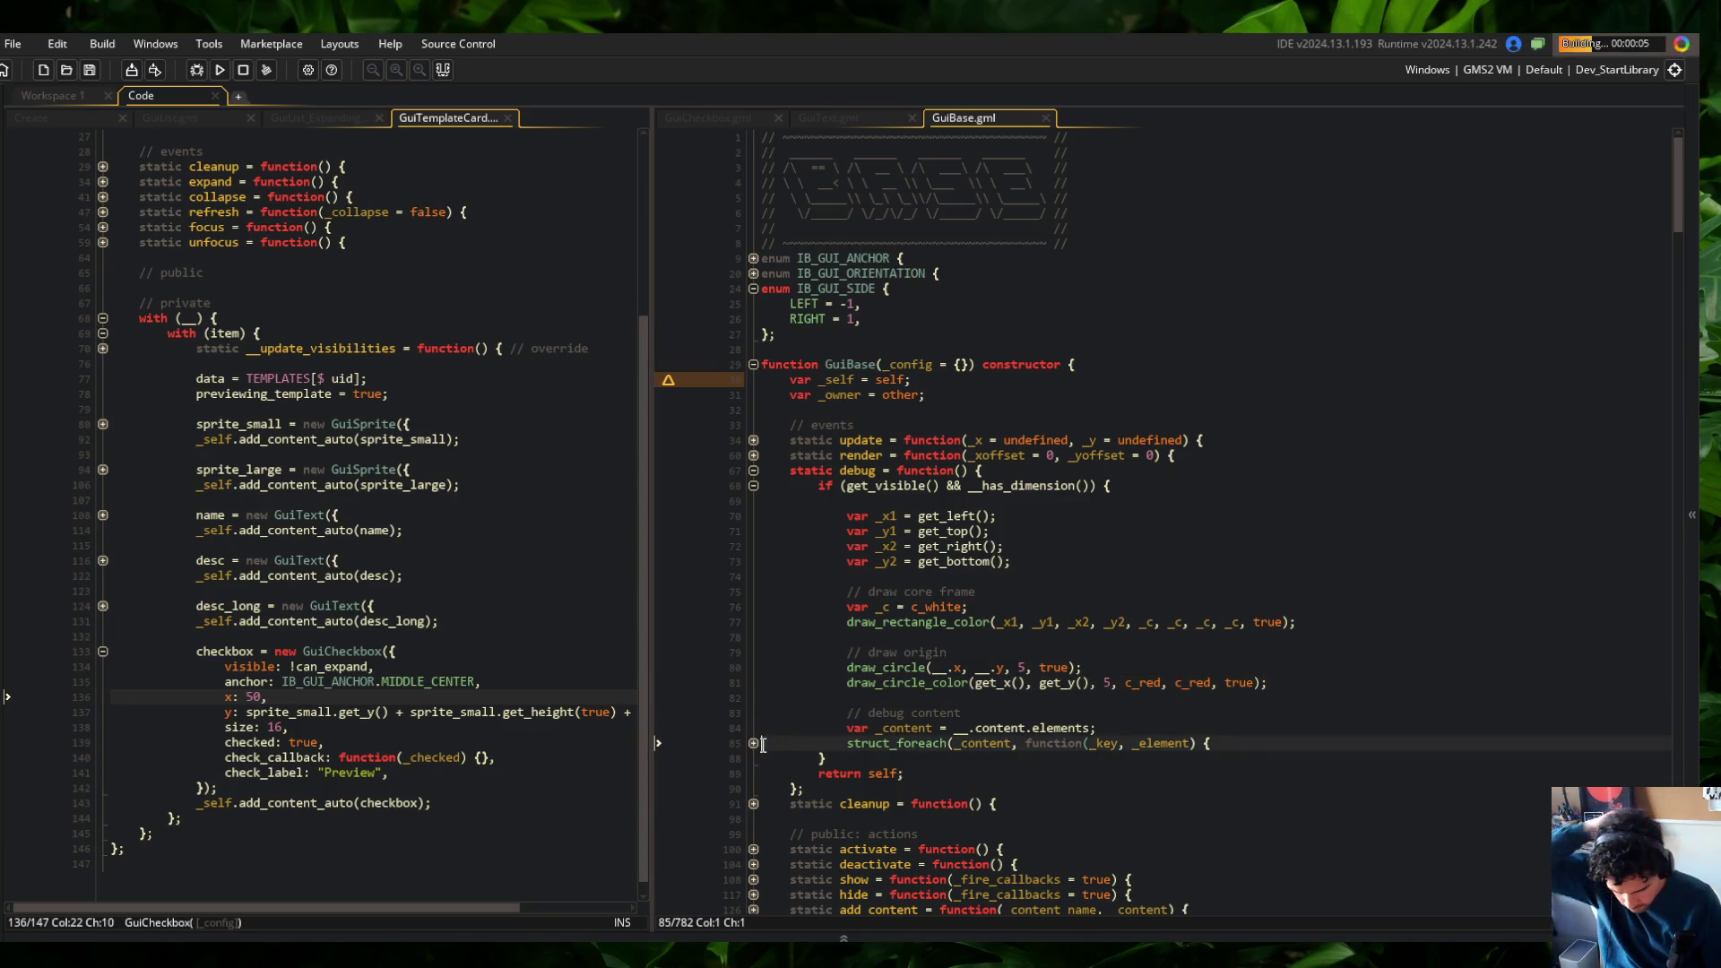
key("ctrl+z")
scroll(967, 737, "down", 4)
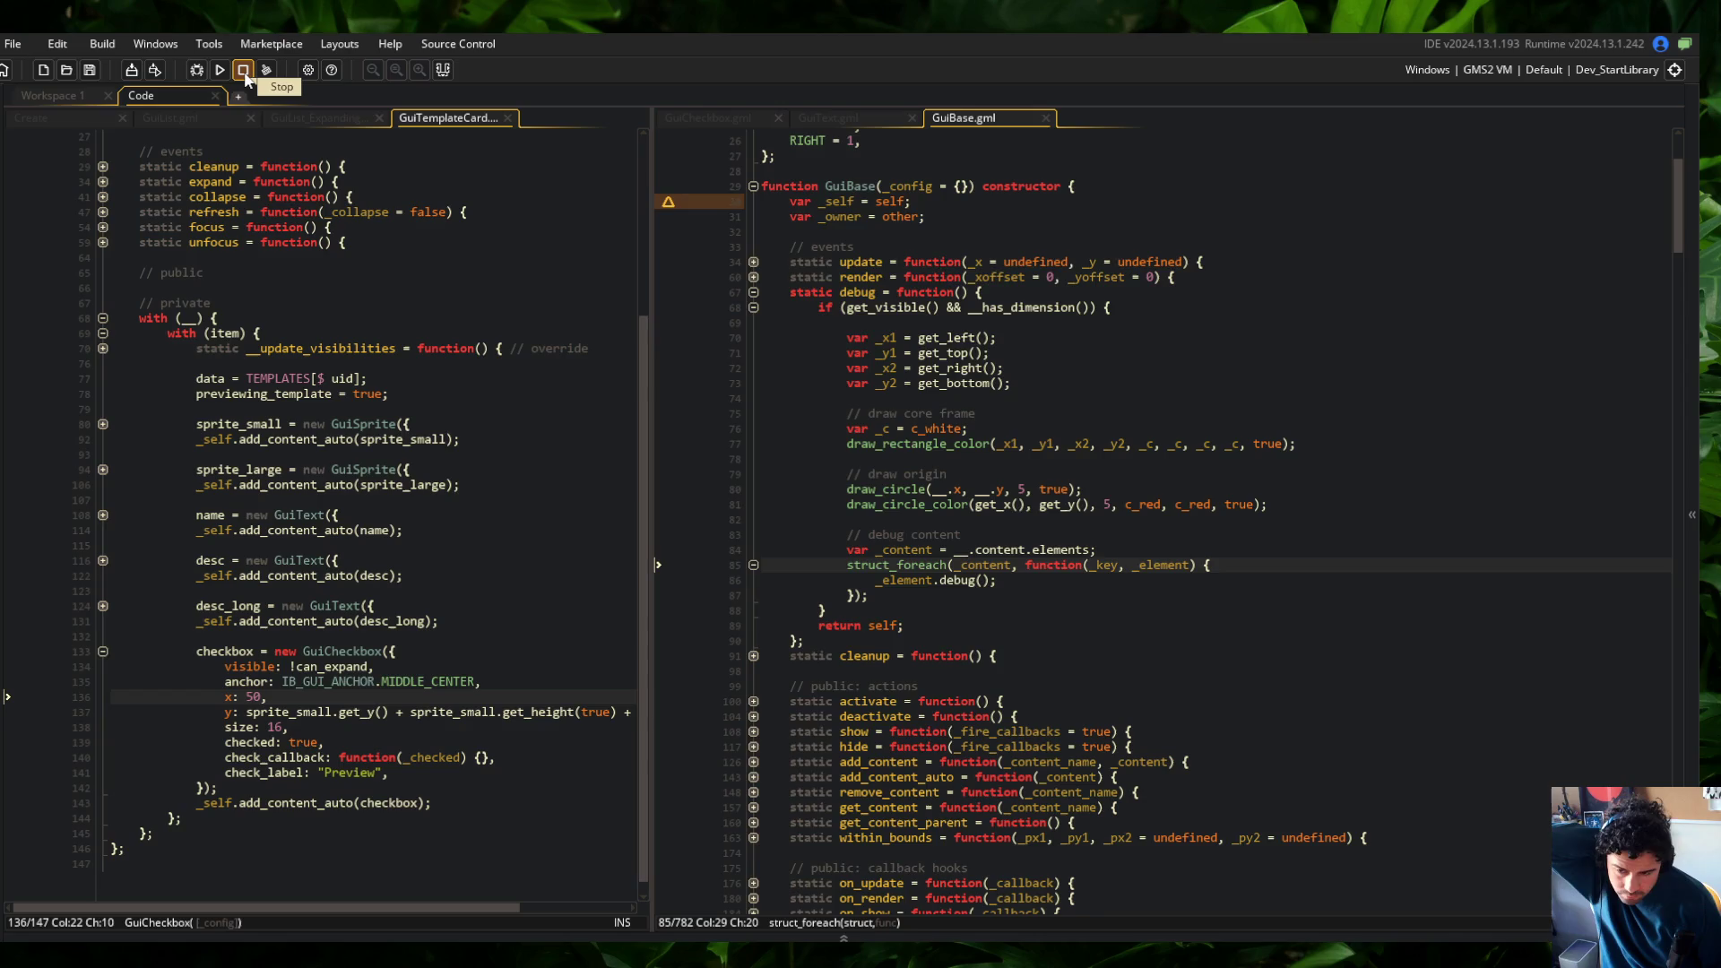
left_click(669, 400)
left_click(692, 498)
left_click(692, 448)
left_click(692, 431)
left_click(689, 509)
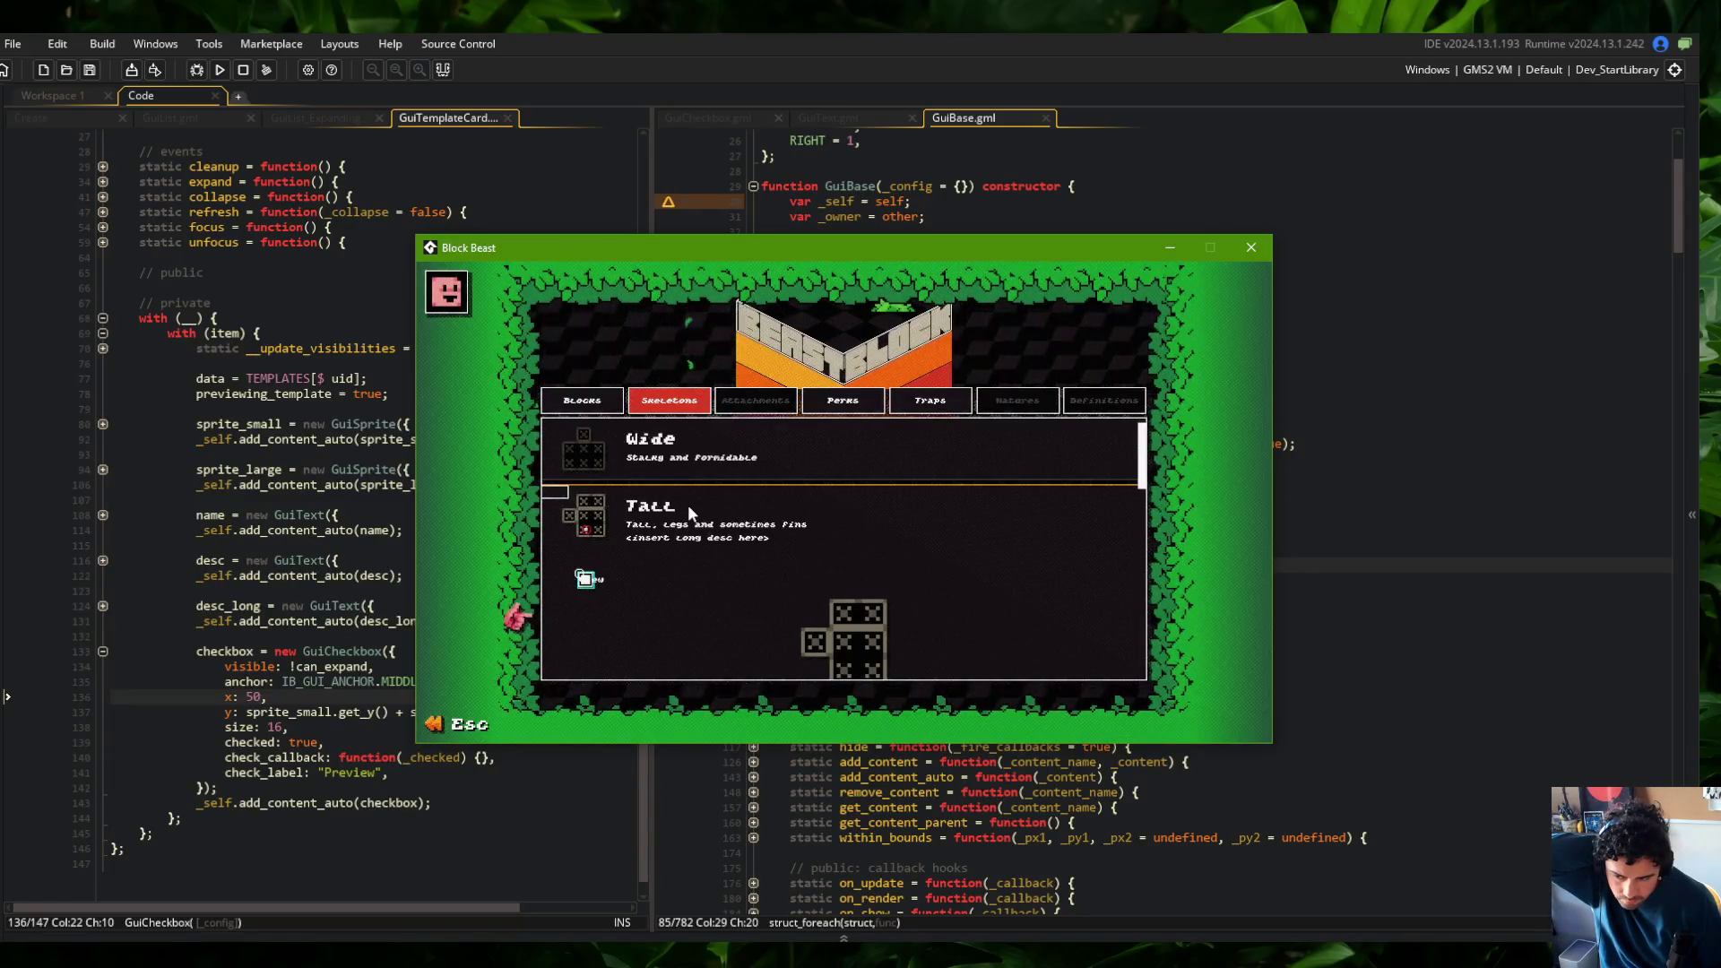
left_click(689, 438)
left_click(687, 434)
left_click(689, 448)
left_click(687, 505)
left_click(686, 507)
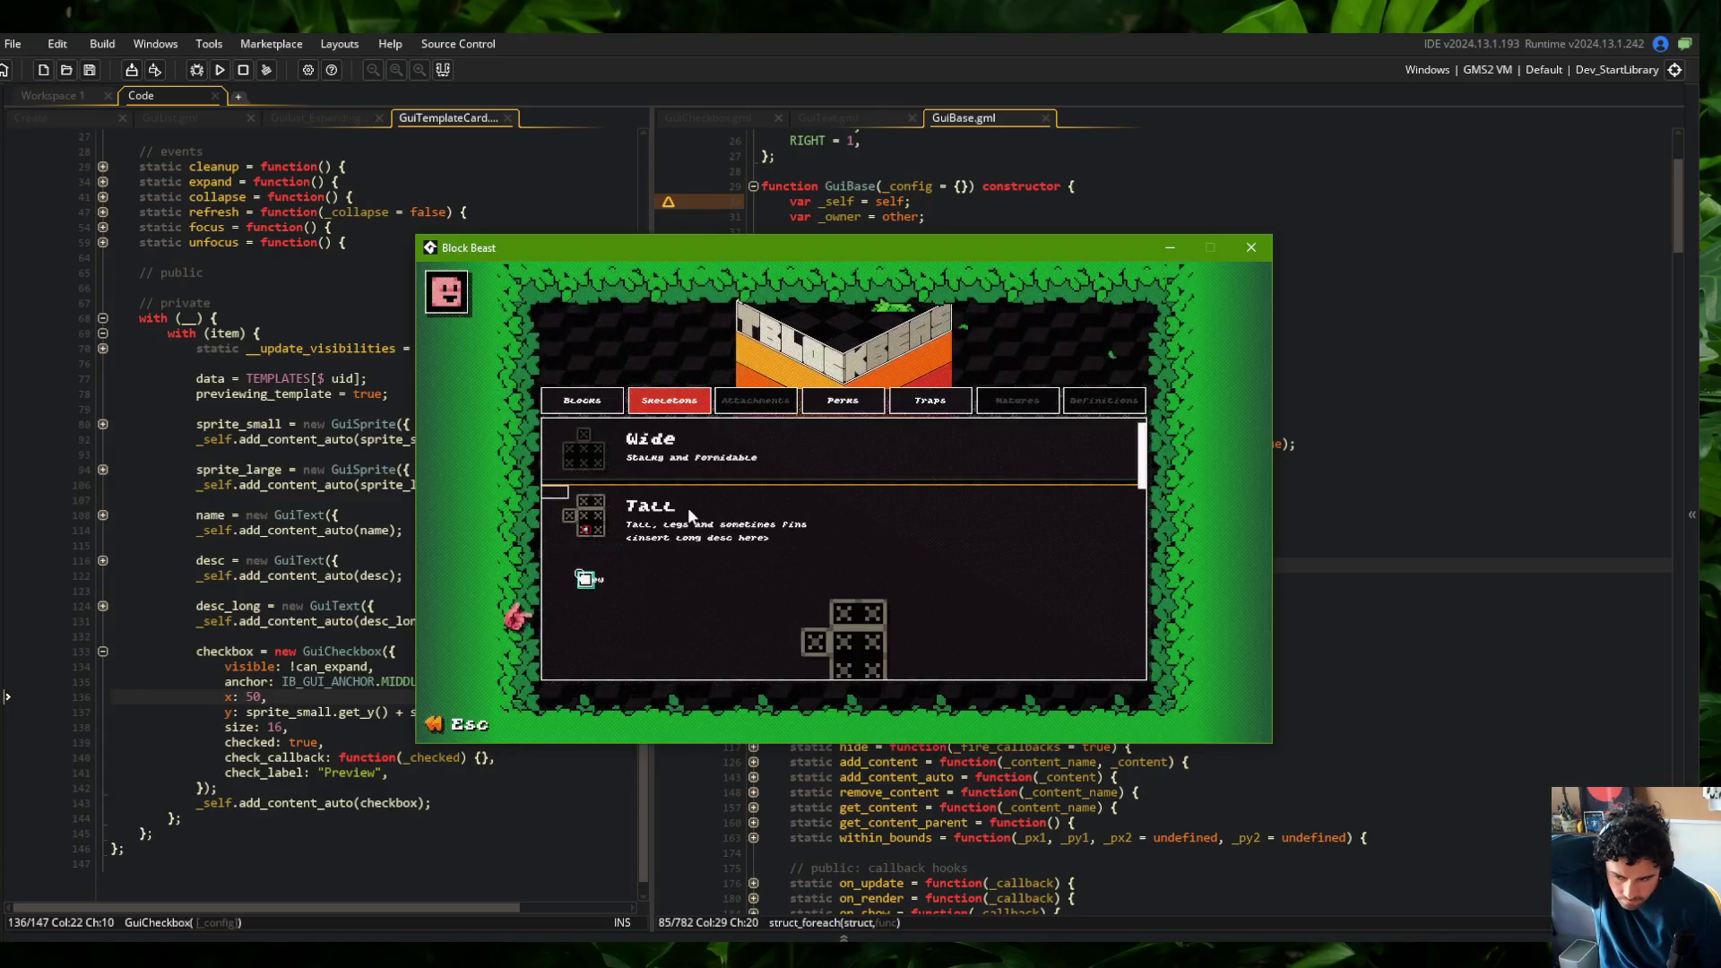
left_click(686, 507)
left_click(686, 507)
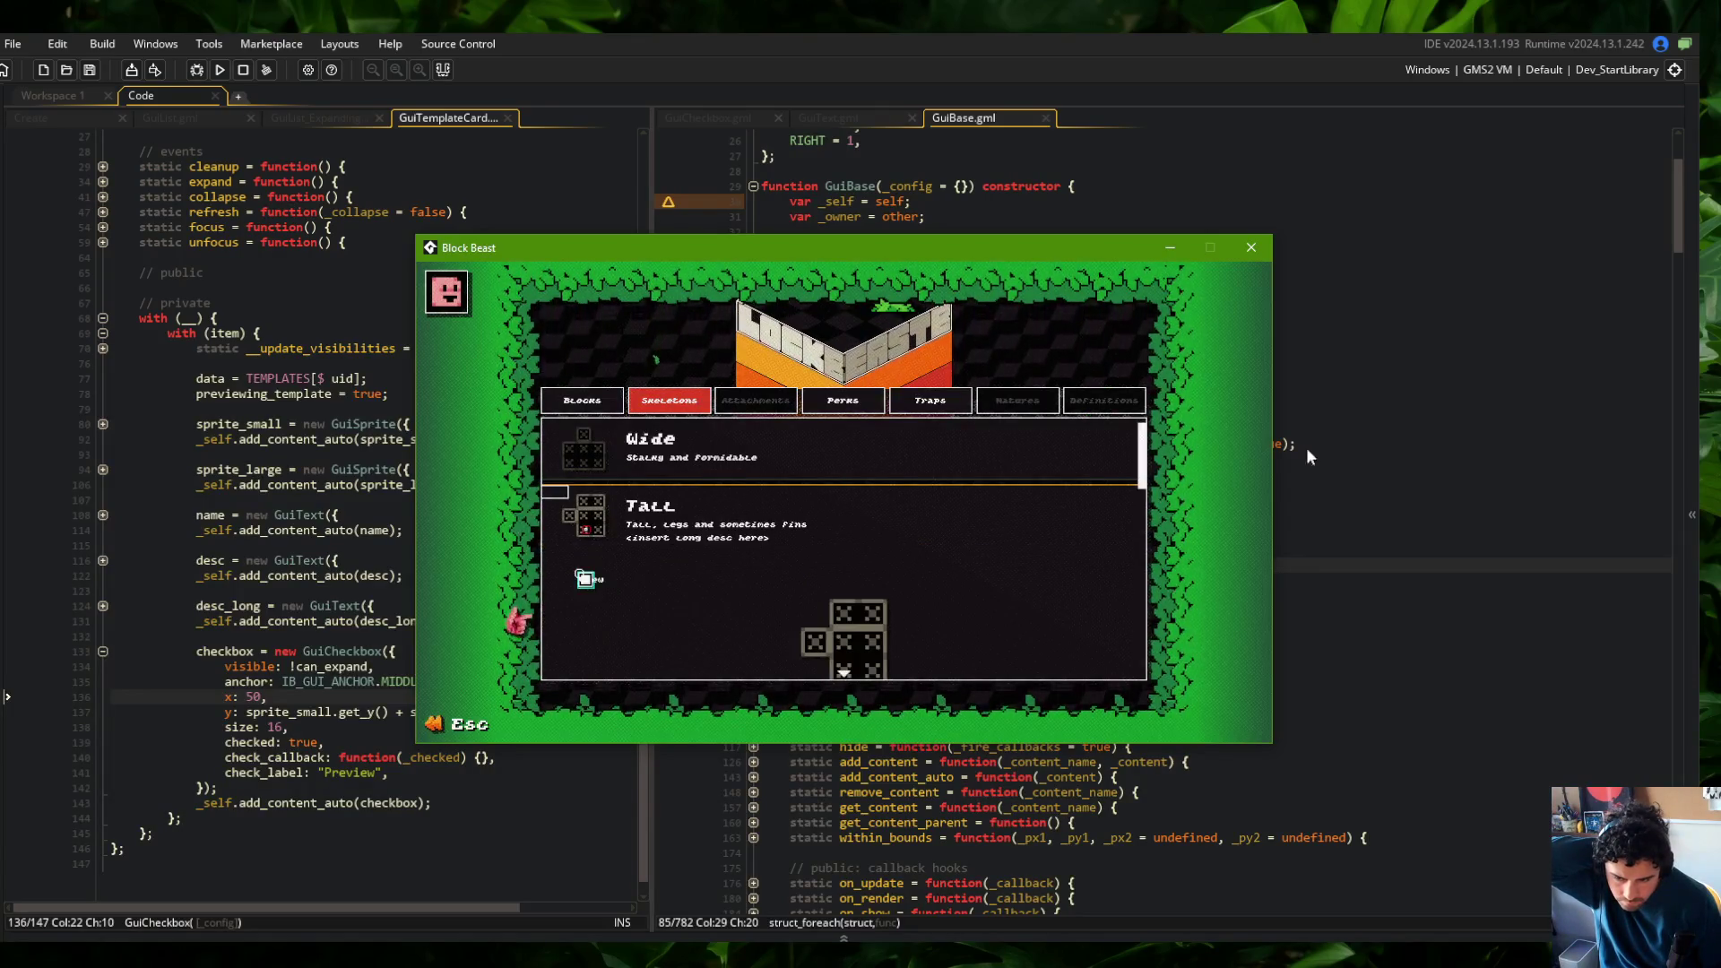
left_click(775, 87)
left_click(932, 489)
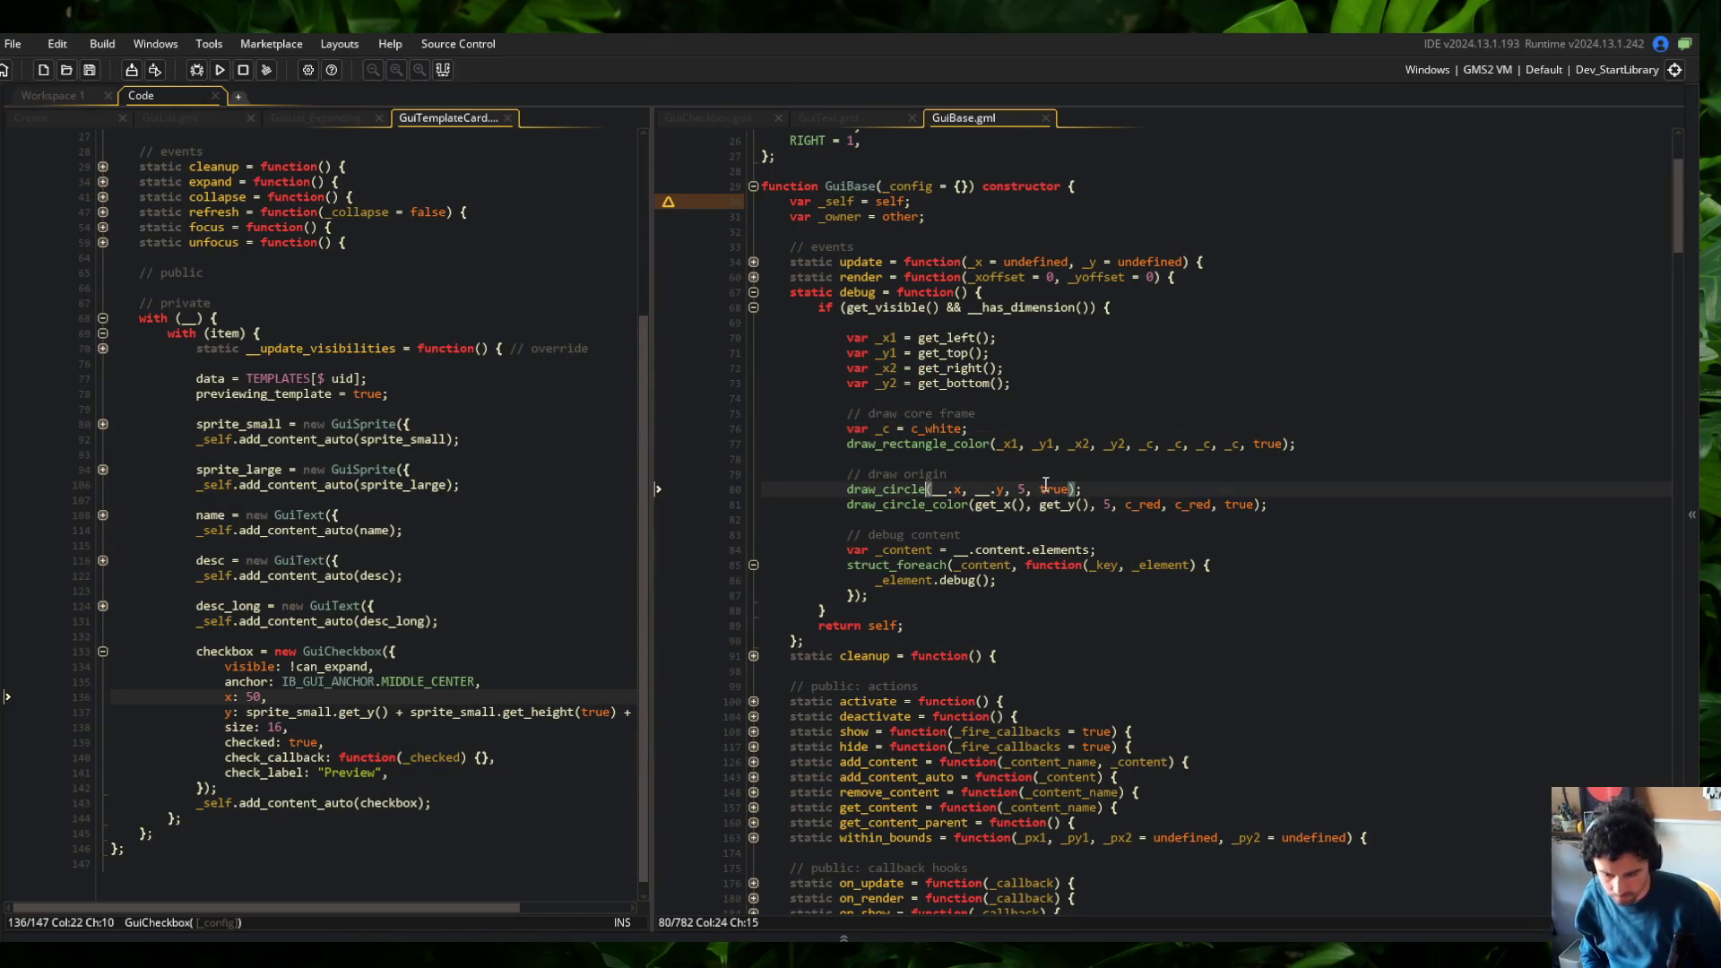
key("alt+Tab")
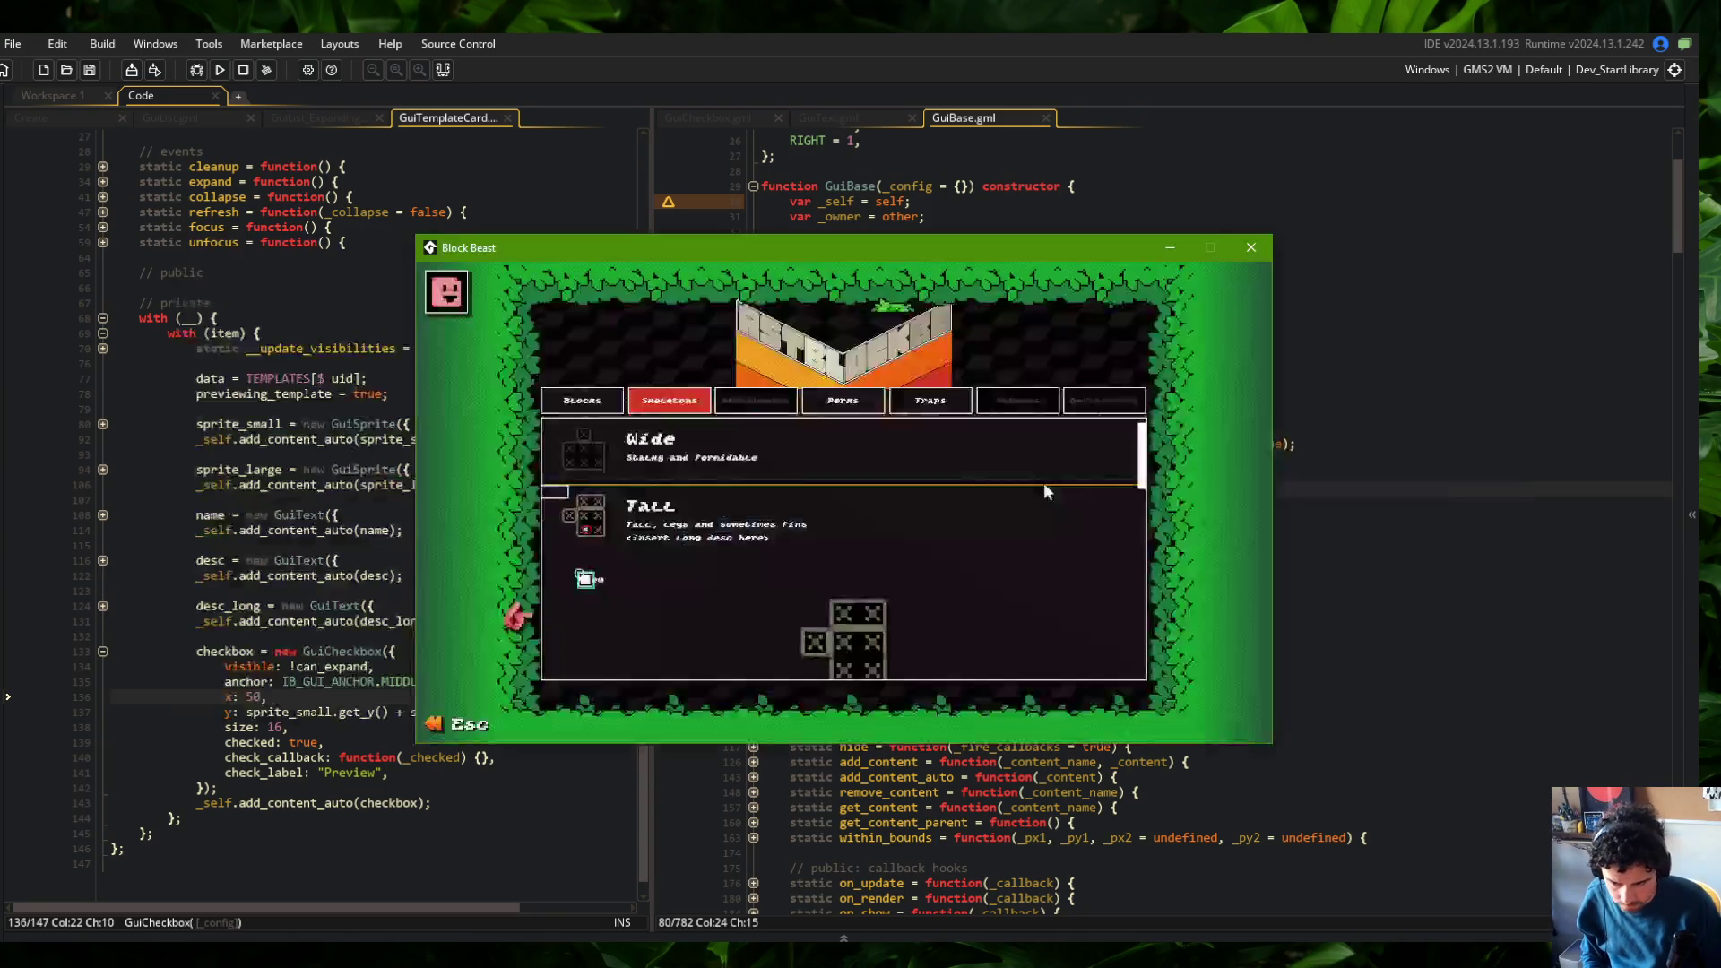
left_click(686, 523)
left_click(687, 511)
key("alt+Tab")
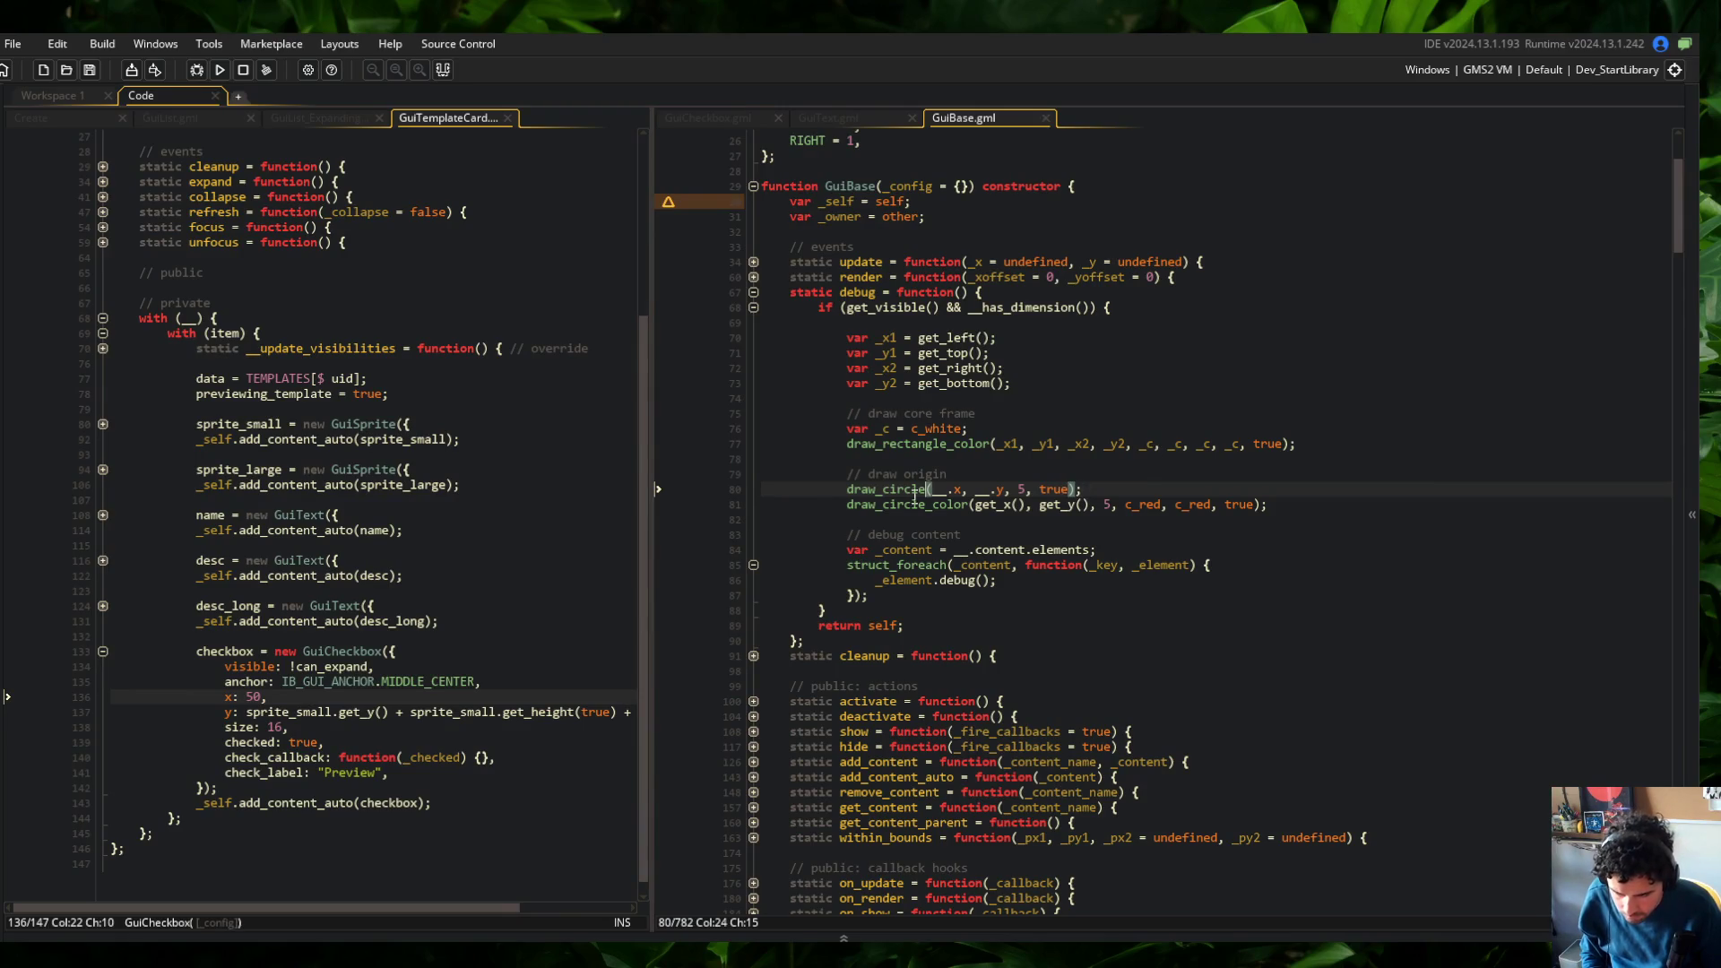
key("alt+Tab")
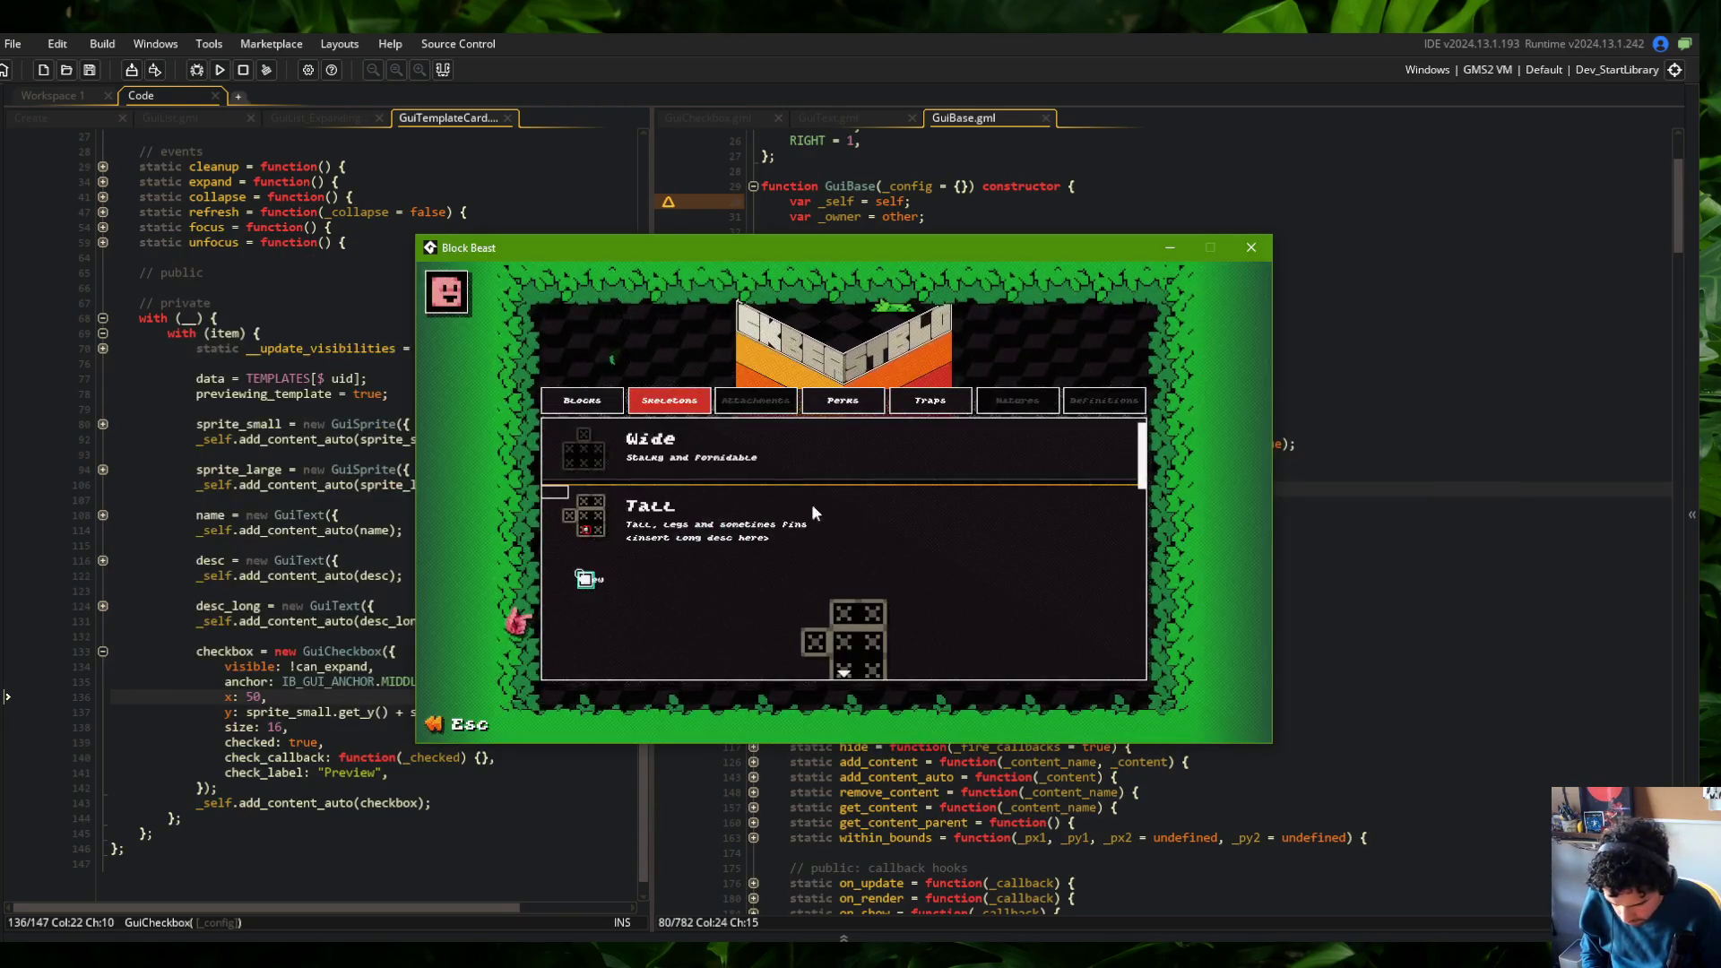
key("alt+Tab")
left_click(933, 505)
left_click(902, 444)
left_click(898, 565)
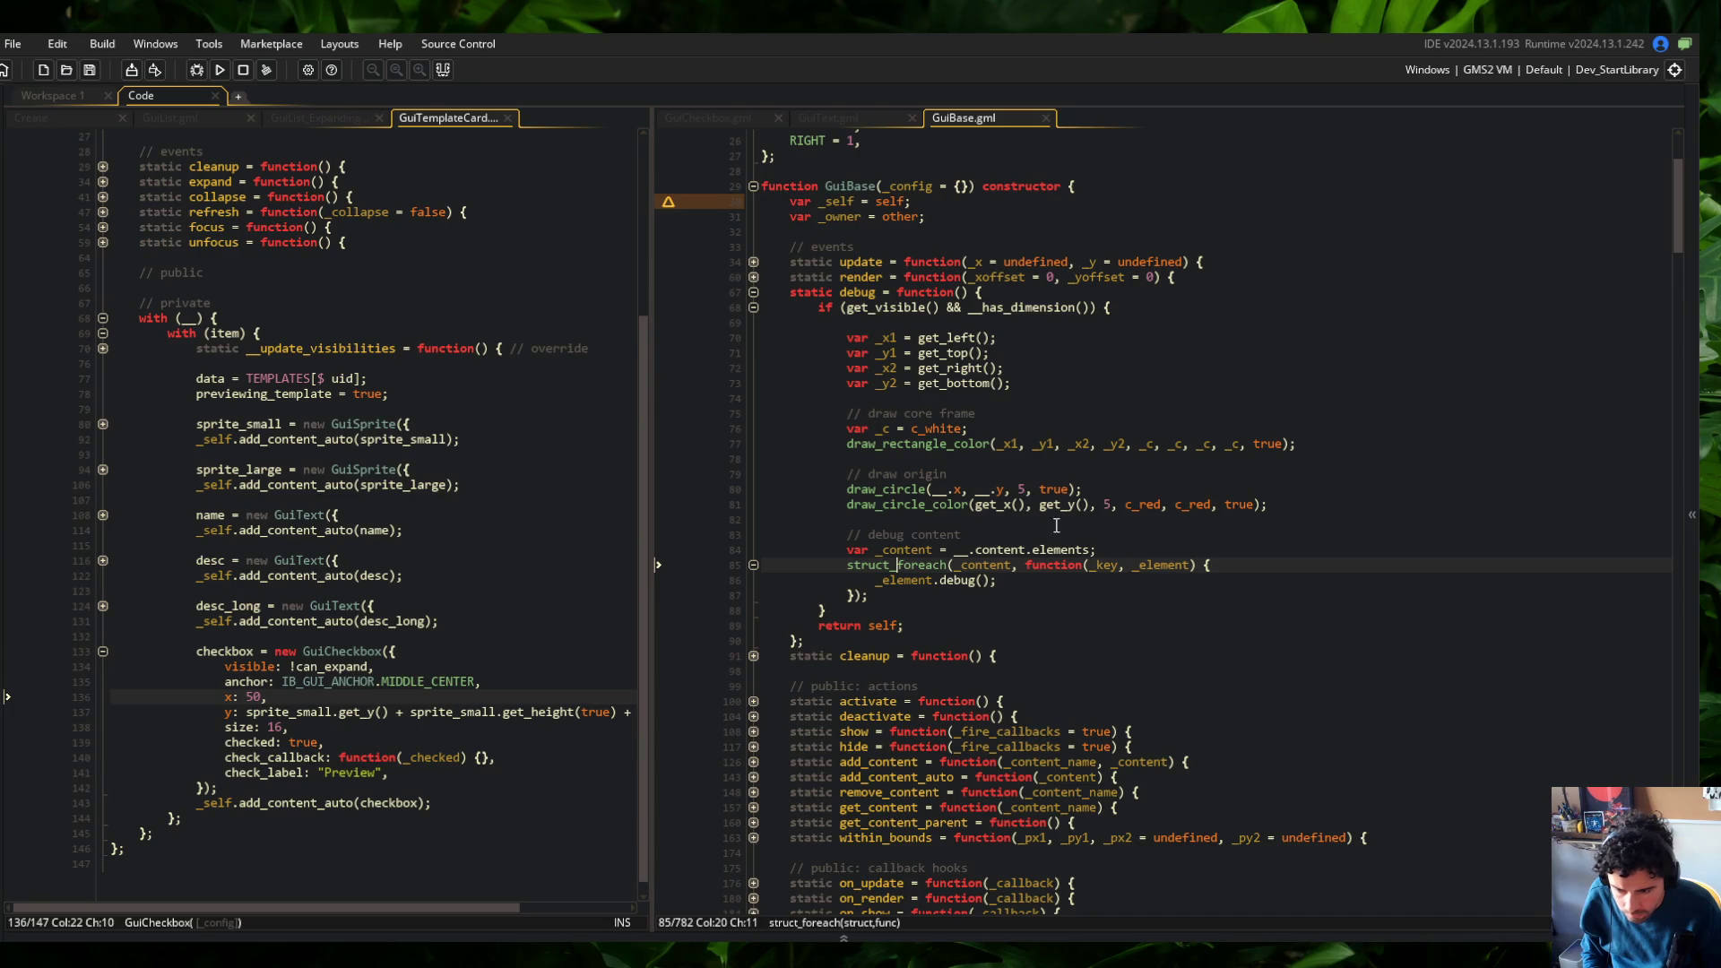
Inspect GuiBase's __render_content foreach and the offset struct it binds with method
left_click(753, 277)
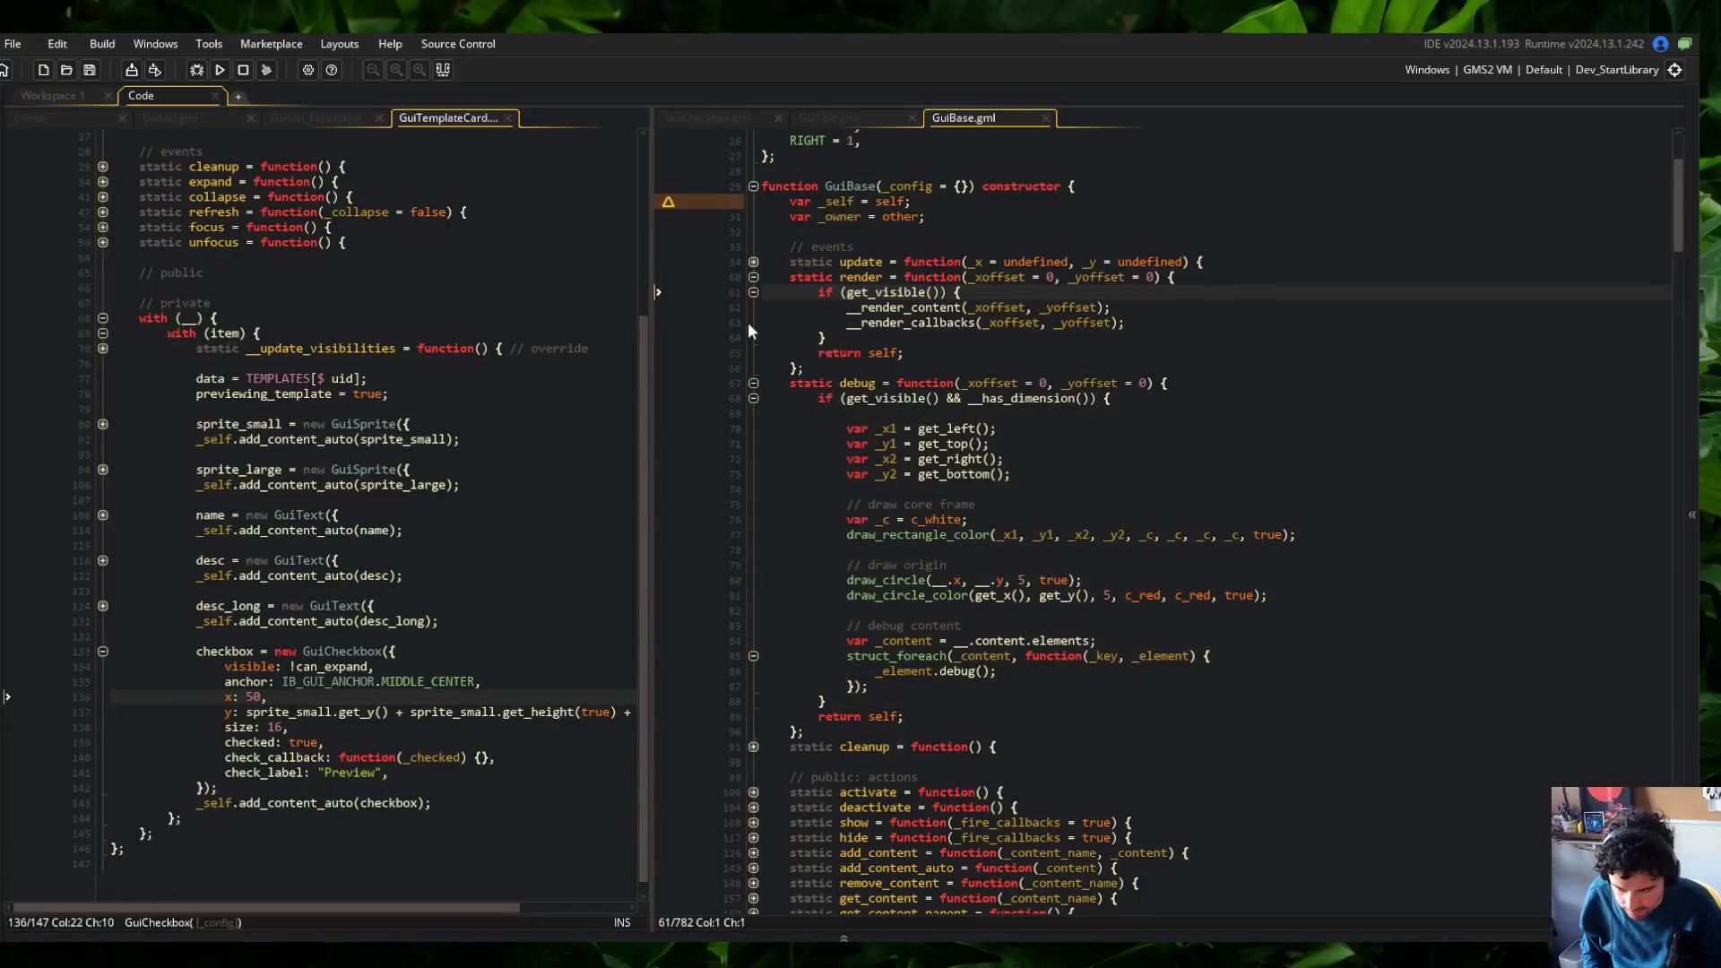
left_click(754, 277)
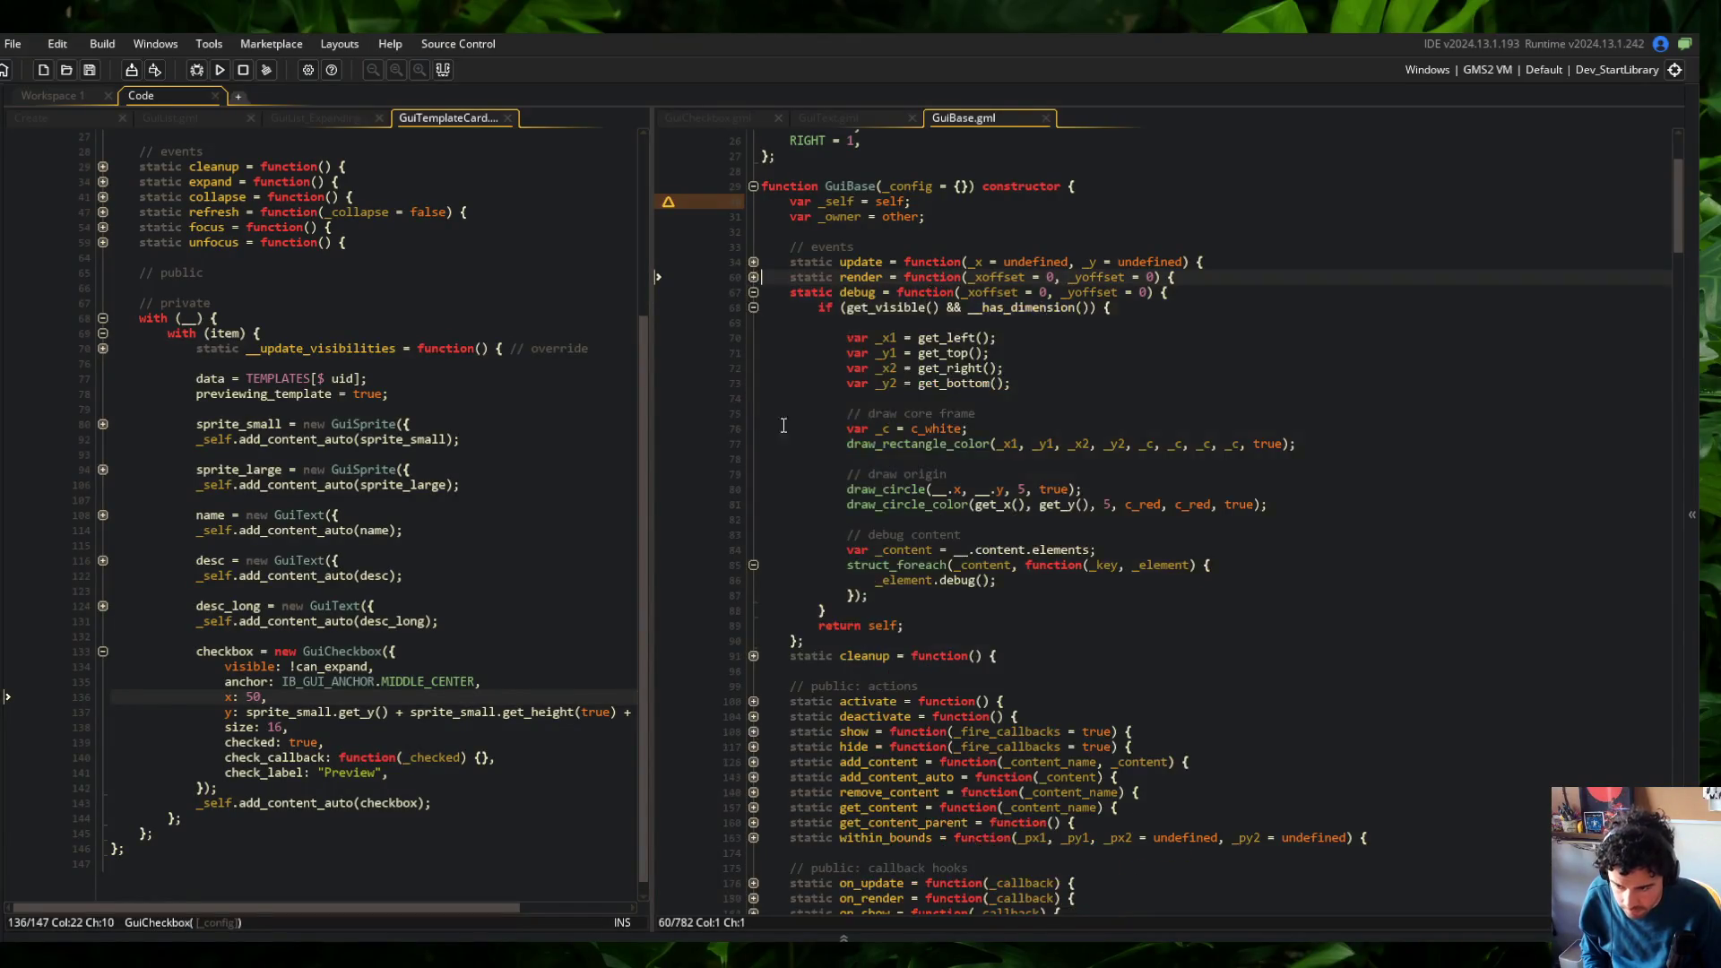
scroll(786, 745, "down", 15)
scroll(785, 744, "down", 10)
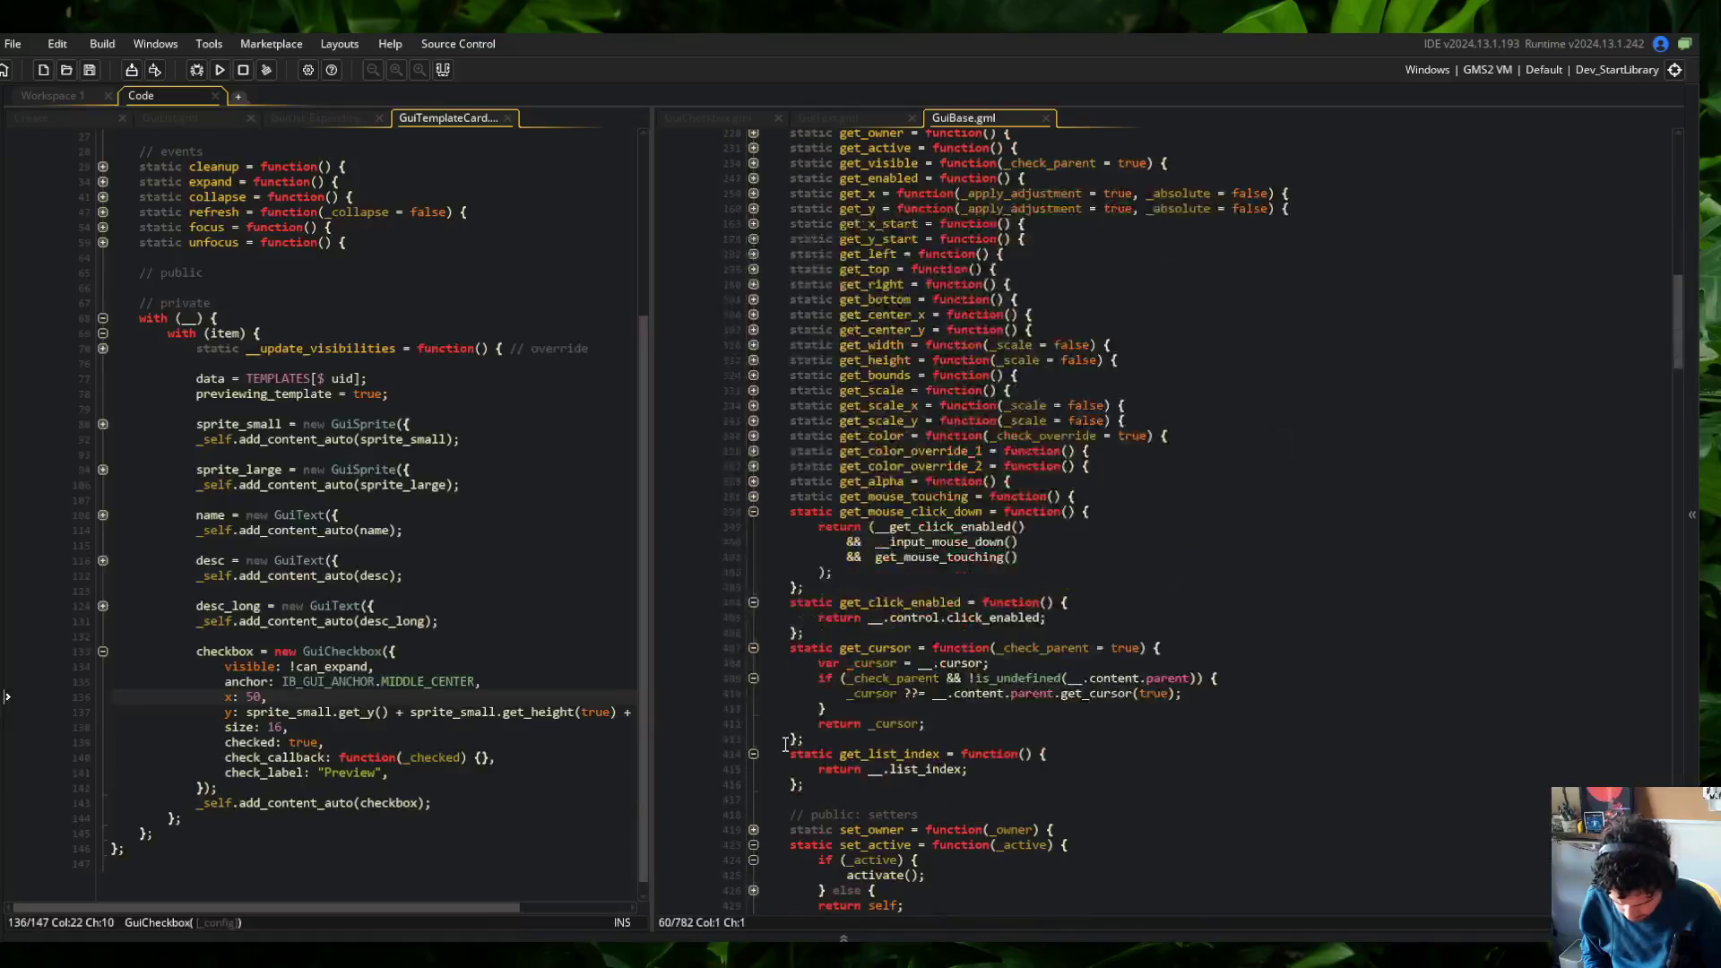
left_click(946, 709)
scroll(945, 709, "down", 20)
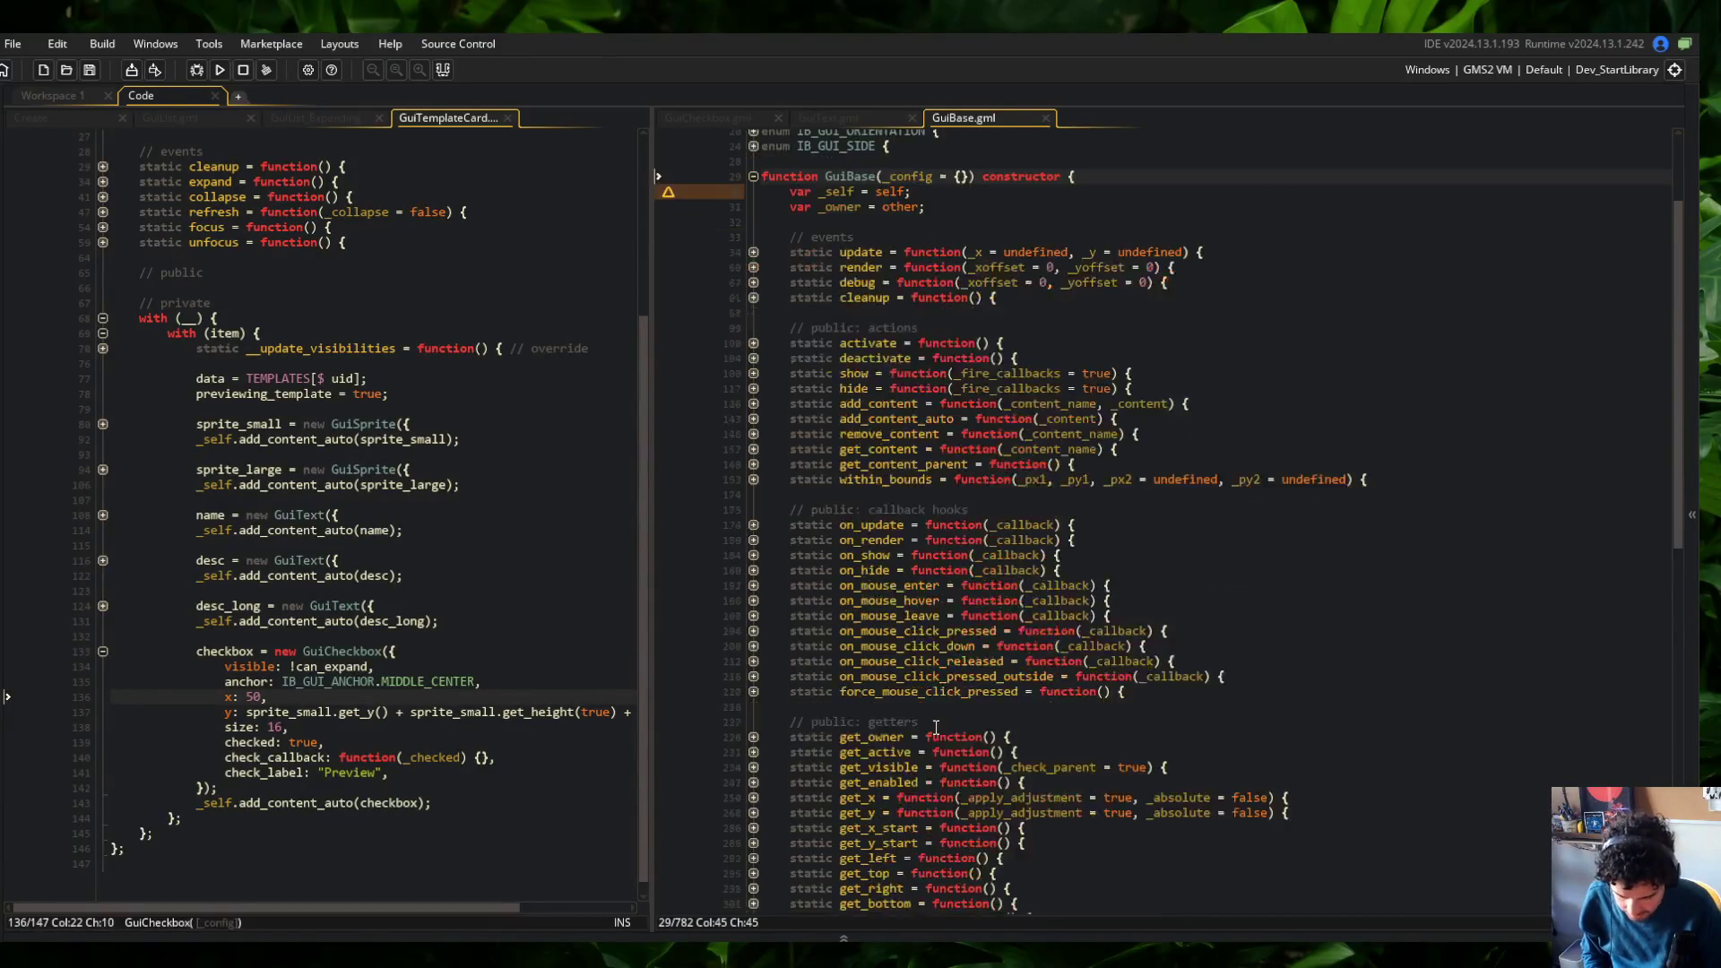
left_click(753, 830)
scroll(880, 711, "down", 5)
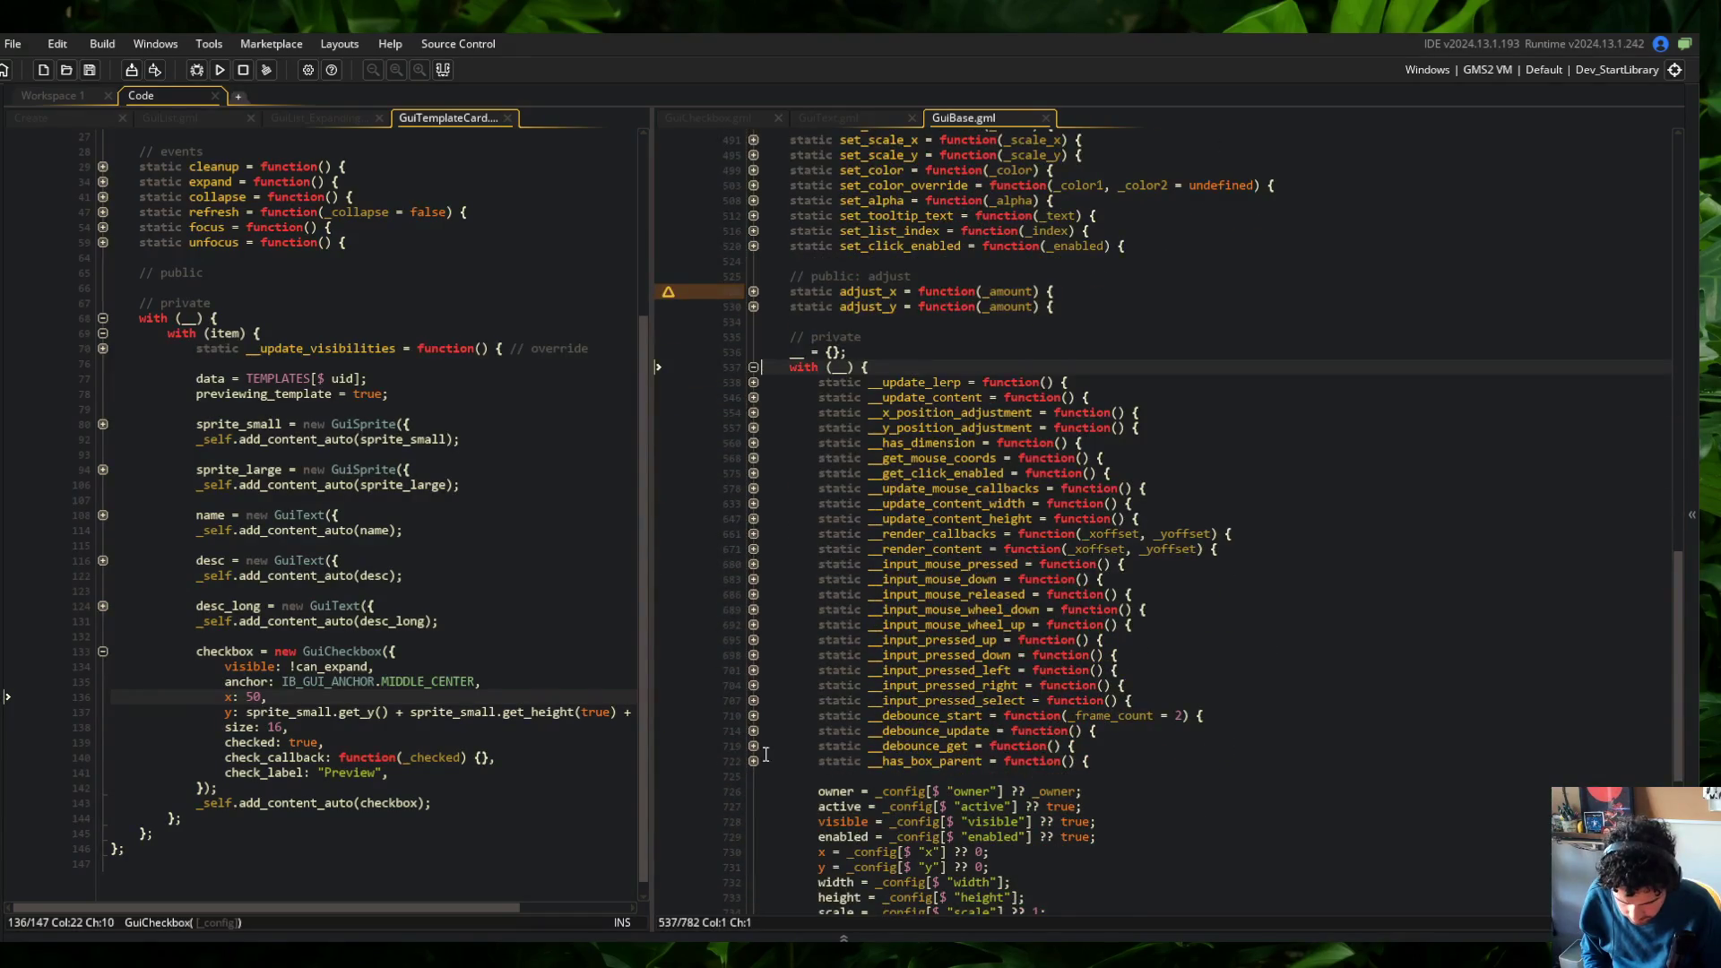
left_click(753, 549)
left_click(753, 594)
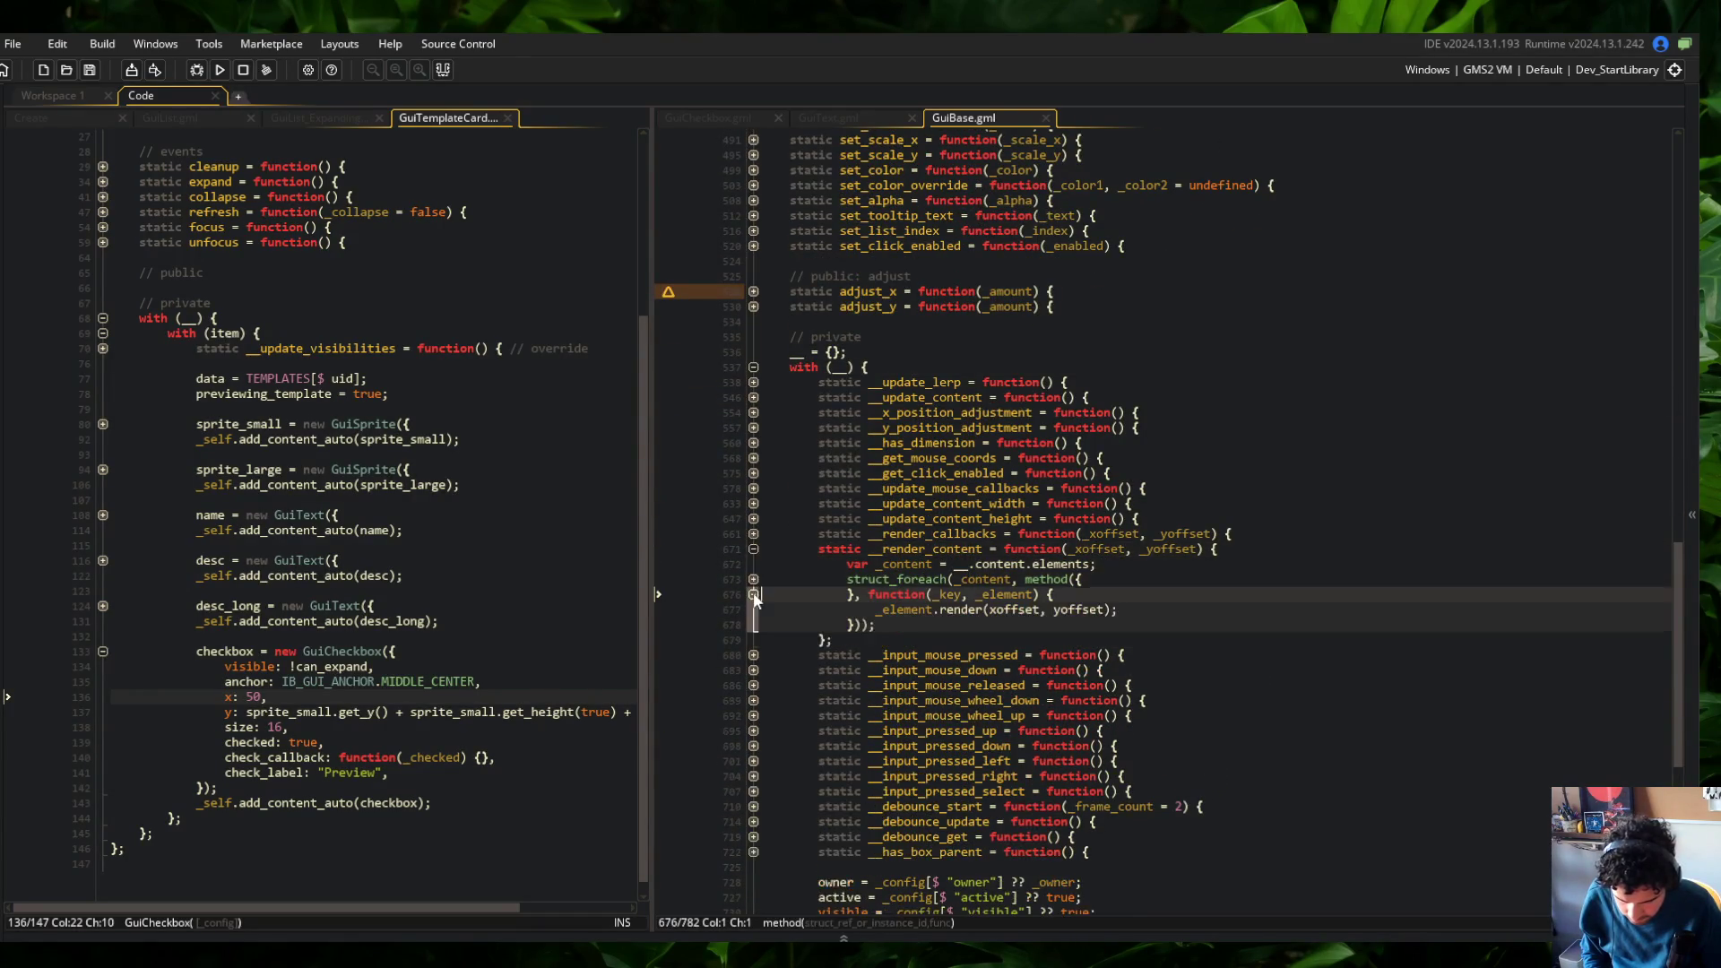
left_click(753, 579)
left_click_drag(818, 579, 1045, 655)
Unfold GuiBase's debug function down to its foreach callback body
scroll(1066, 548, "up", 20)
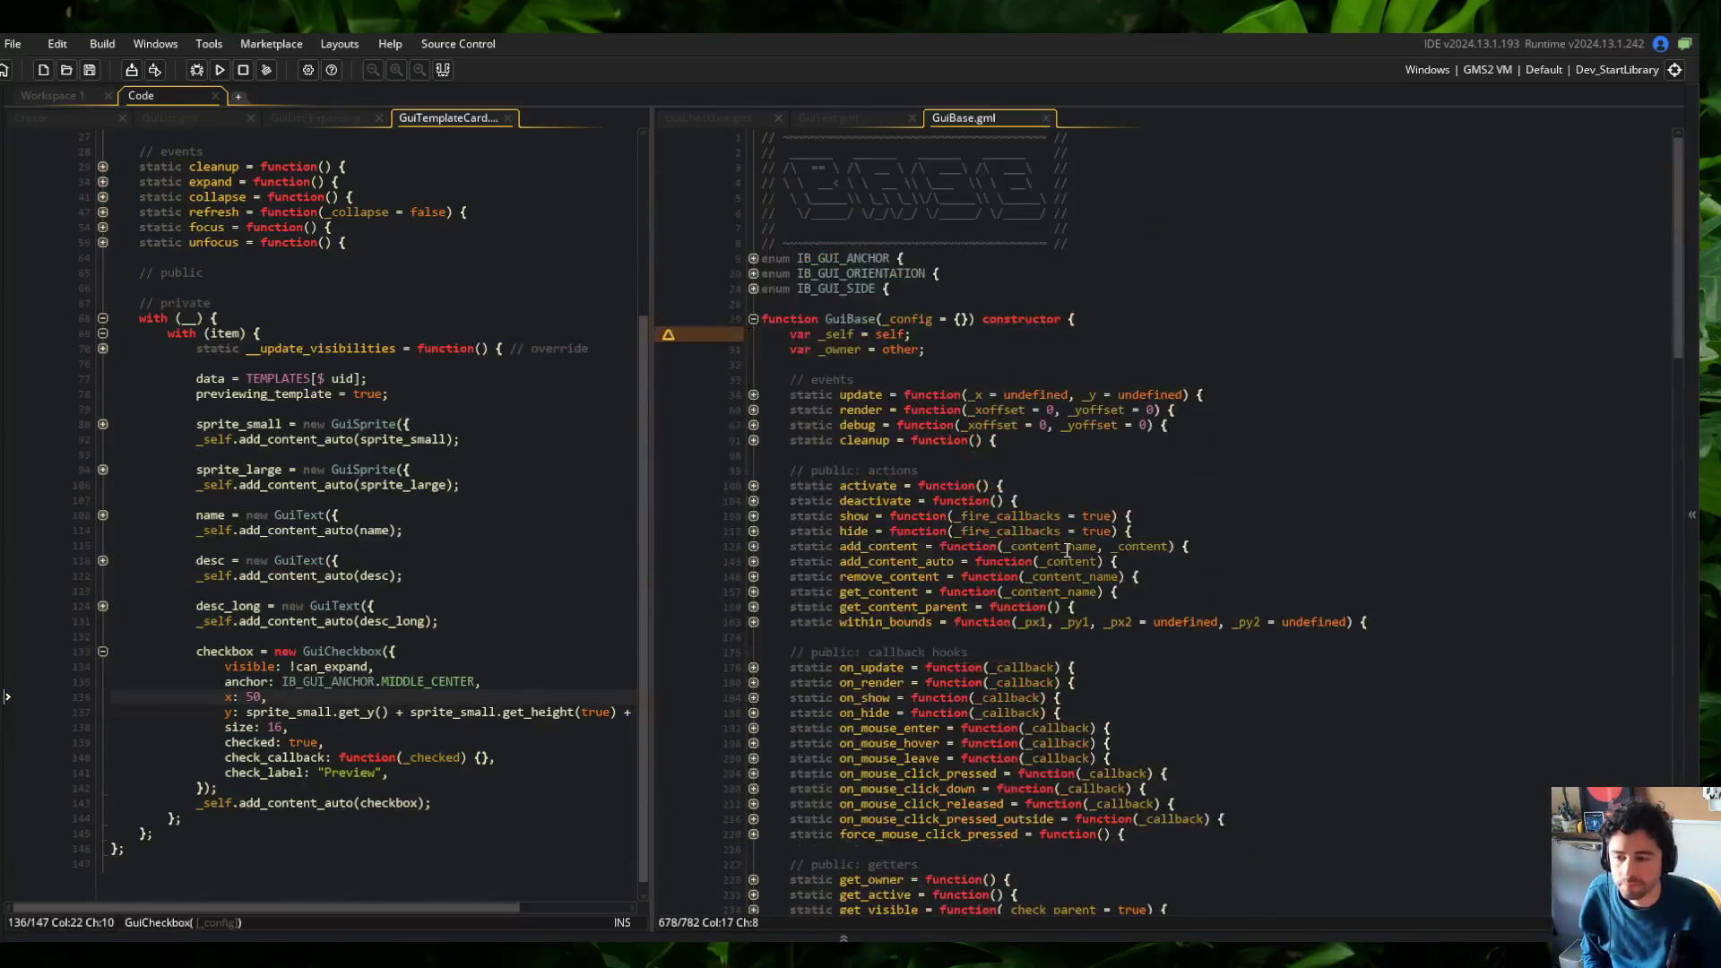
left_click(754, 425)
left_click(754, 440)
left_click(1057, 638)
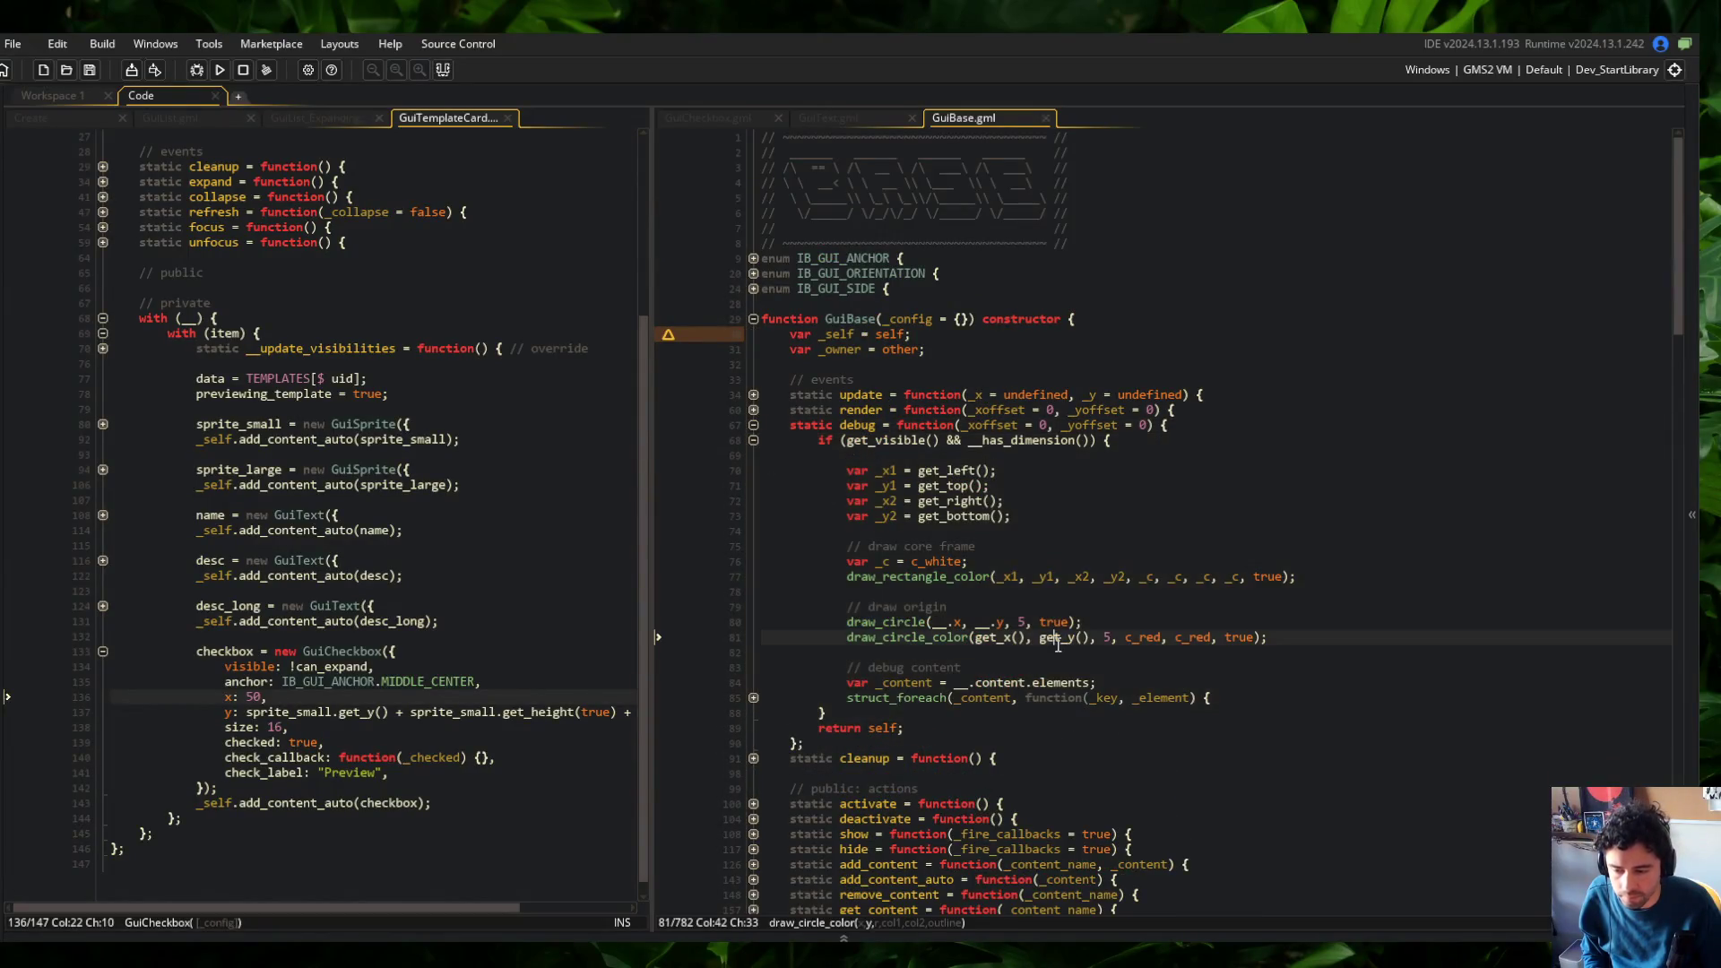
left_click(754, 698)
left_click(1022, 710)
double_click(1022, 701)
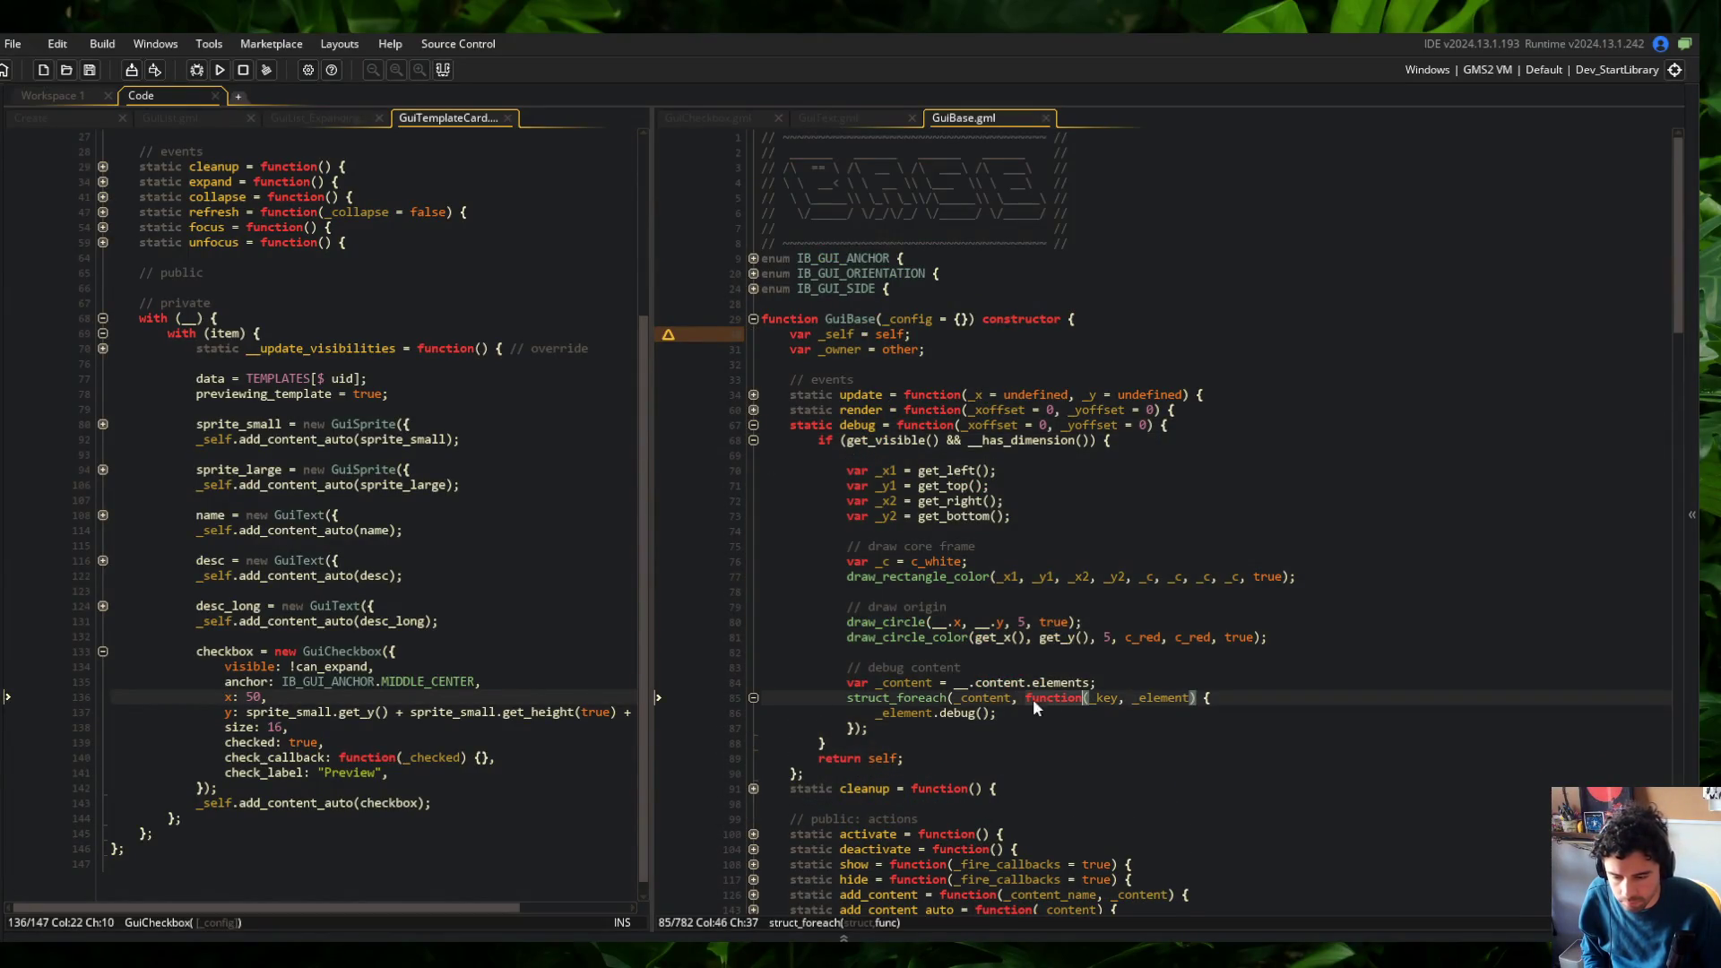
Wrap debug's foreach callback in method({ }, …) with an empty bound struct
key("ctrl+Left")
type("method({")
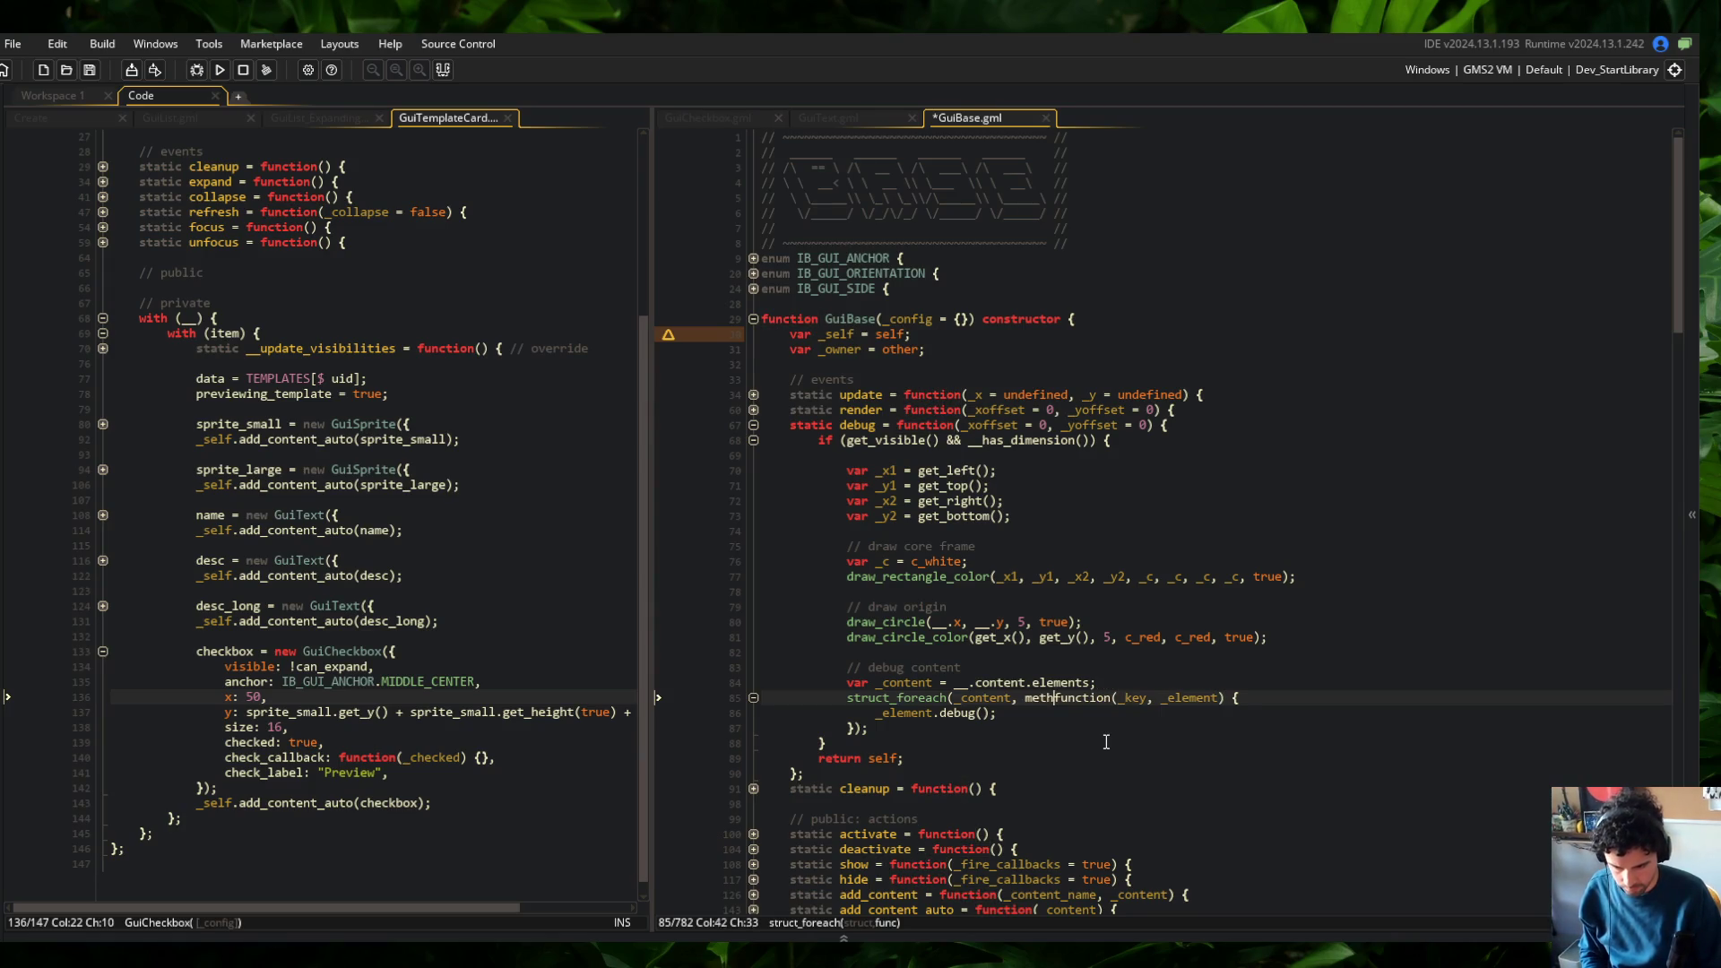
key("Return")
key("Return")
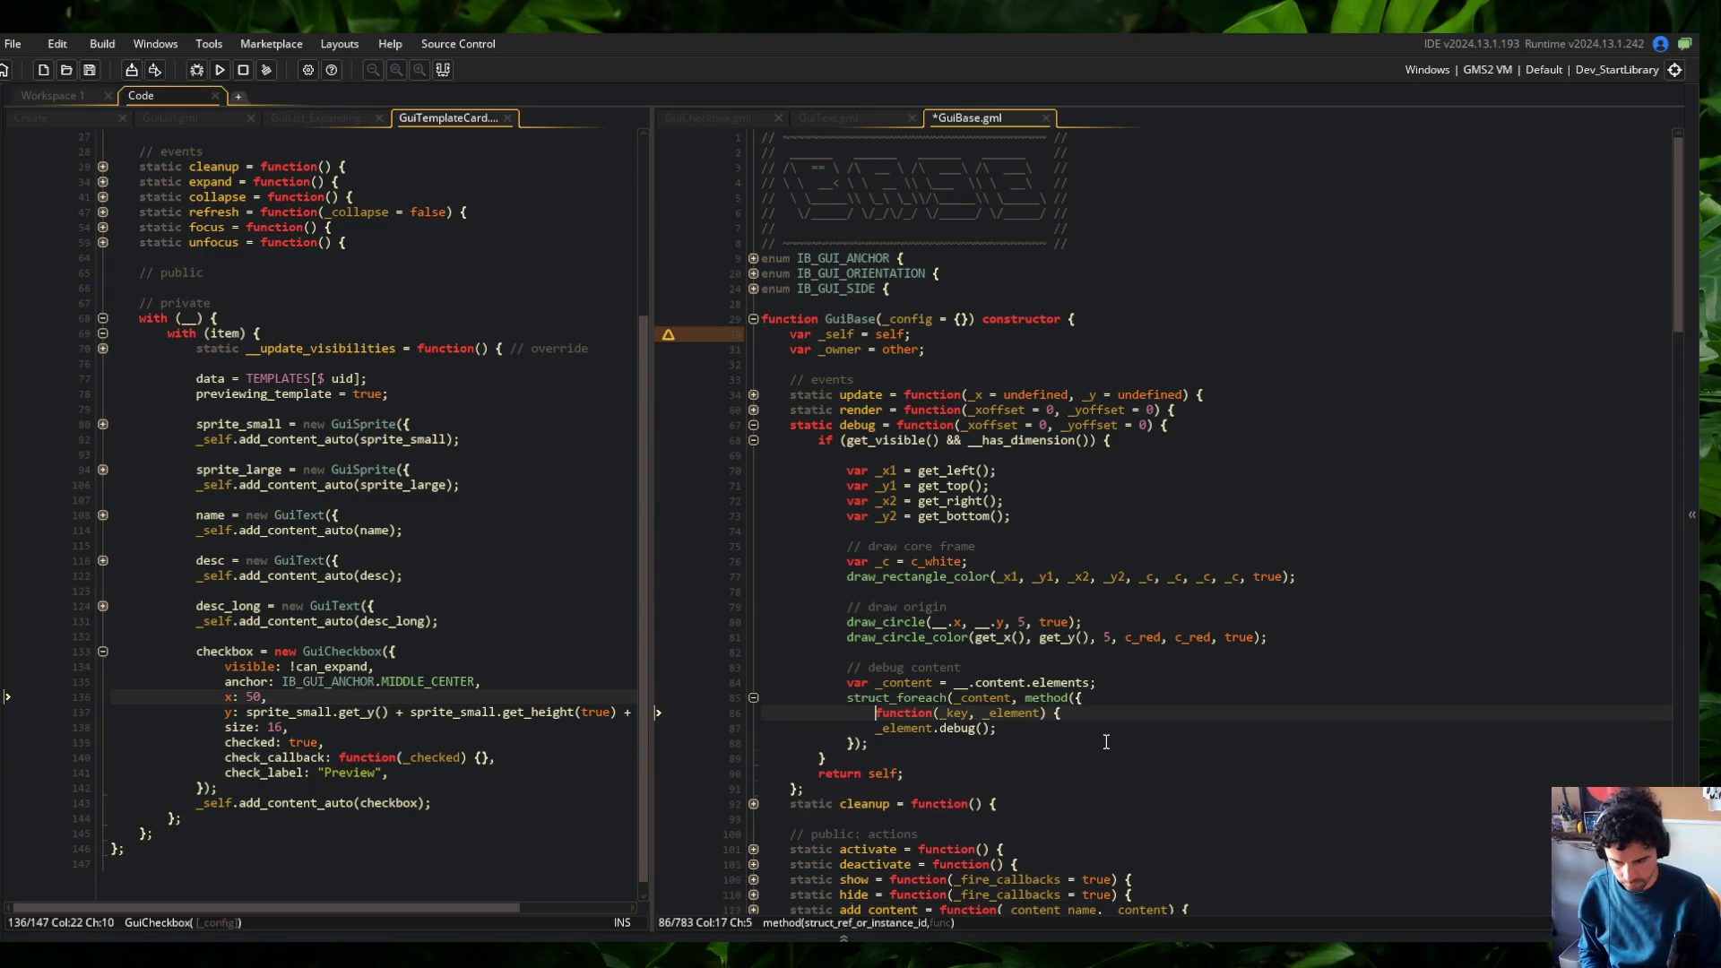
type("},")
key("ctrl+s")
key("Down")
key("Down")
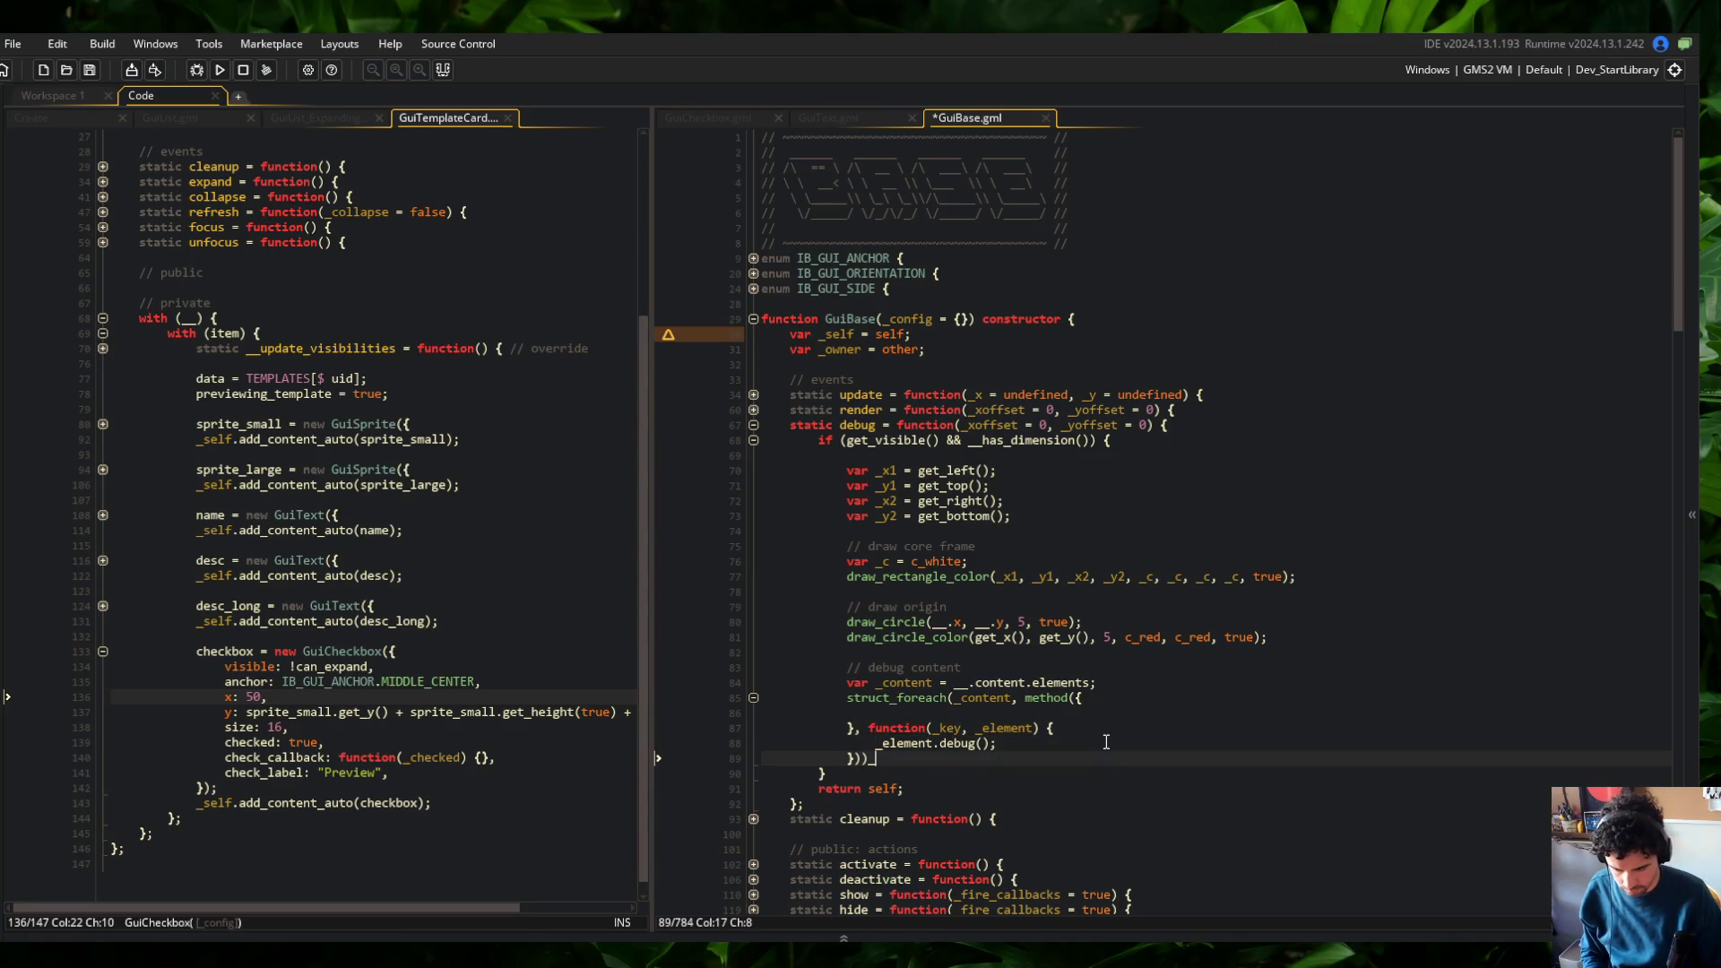
key("Up")
key("Up")
key("Up")
Fill the bound struct with xoffset: _xoffset and yoffset: _yoffset
type("xoffs")
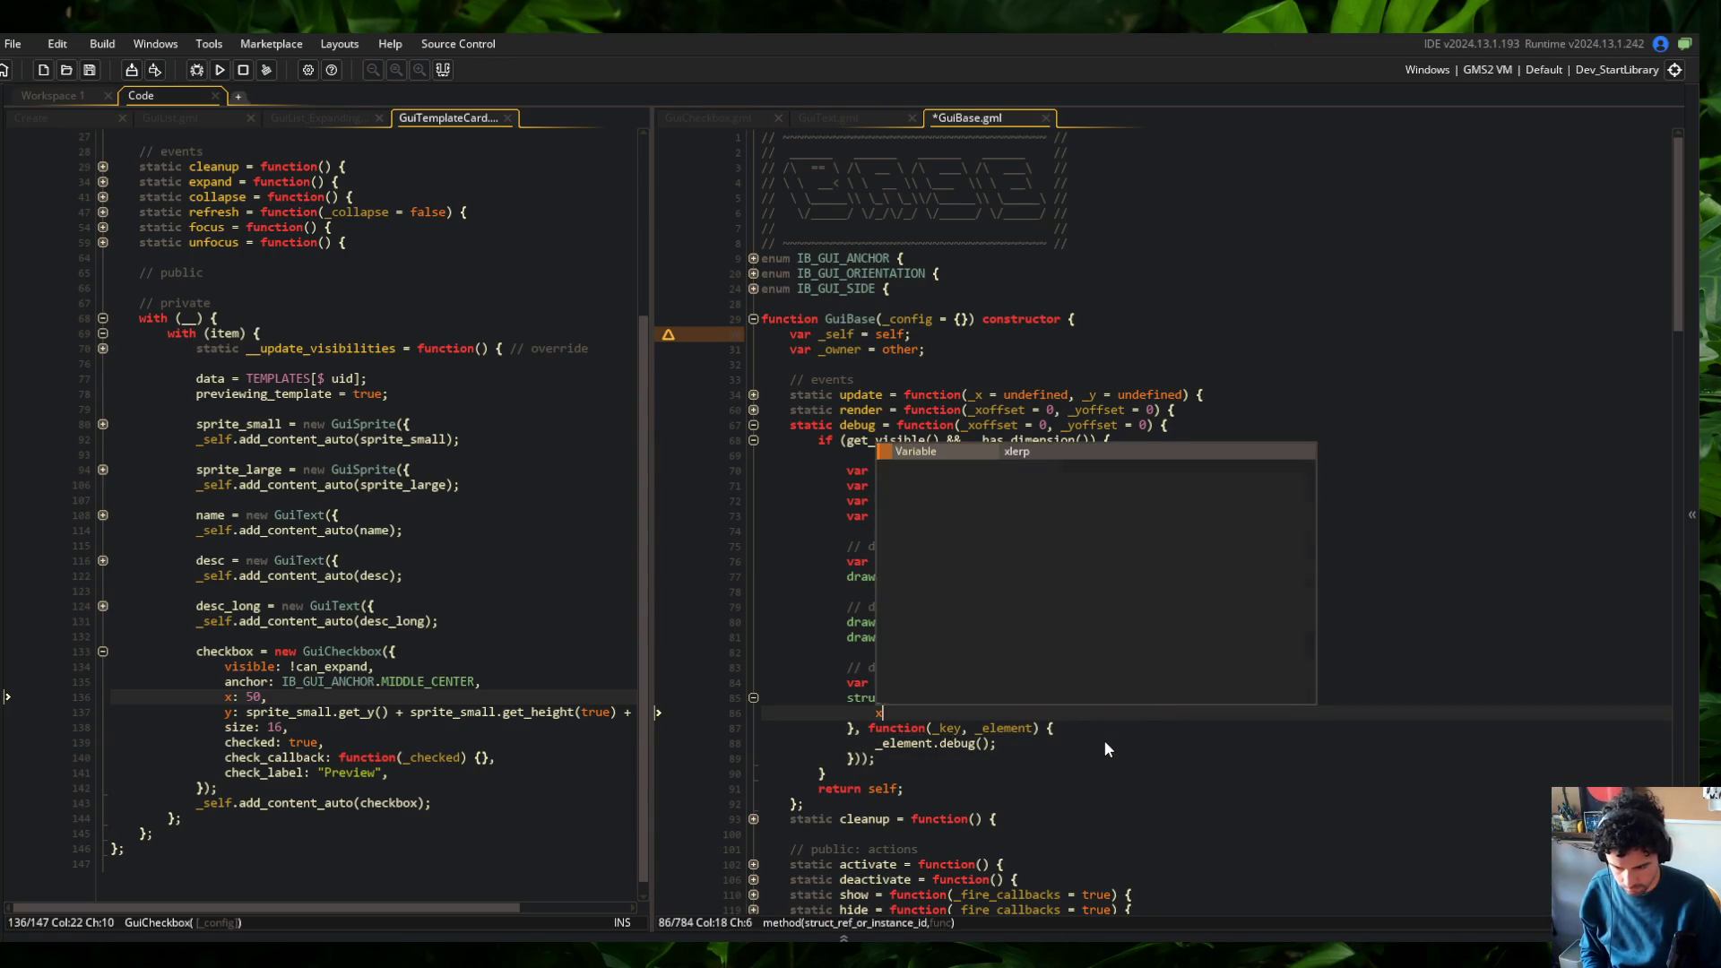
key("Tab")
type(": _xoffs")
key("Tab")
type(",")
key("ctrl+d")
key("BackSpace")
type("y")
key("Home")
key("Delete")
type("y")
key("Escape")
Make the callback call _element.debug(xoffset, yoffset) and save GuiBase.gml
key("Down")
key("Down")
key("End")
key("Left")
key("Left")
type("xoffset, yoffset")
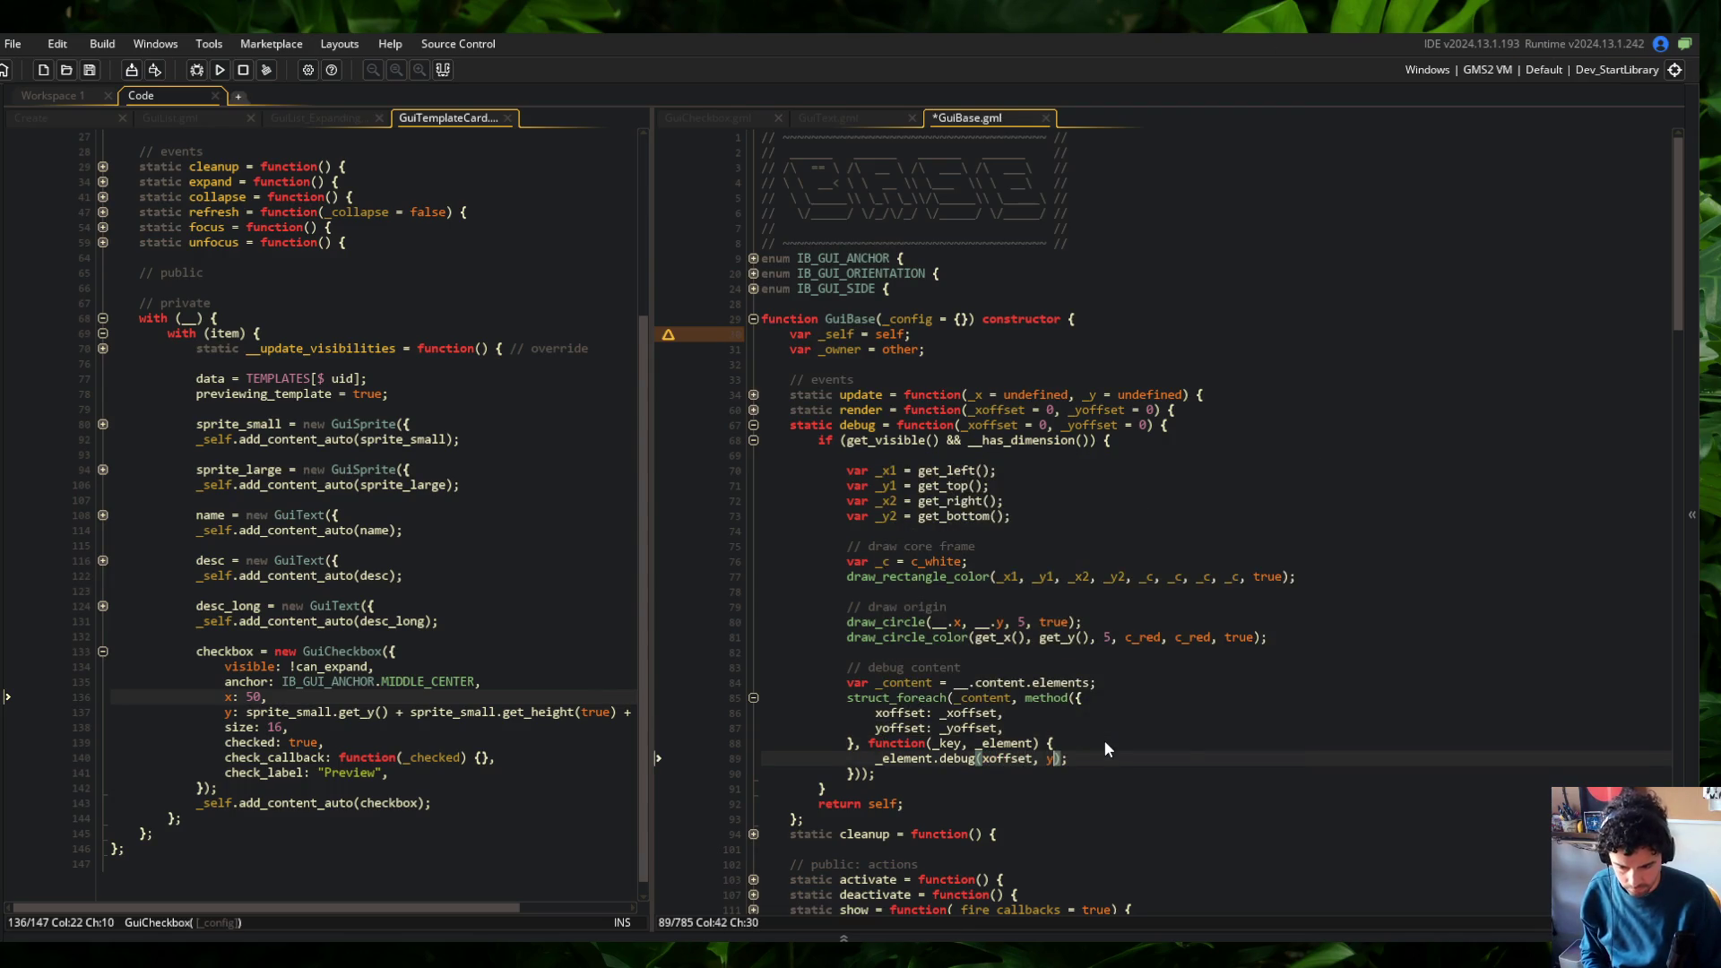
key("ctrl+s")
Check the _xoffset uses in the origin circle drawing, then bring up GuiCheckbox.gml
left_click(938, 622)
left_click(1106, 595)
left_click(1028, 425)
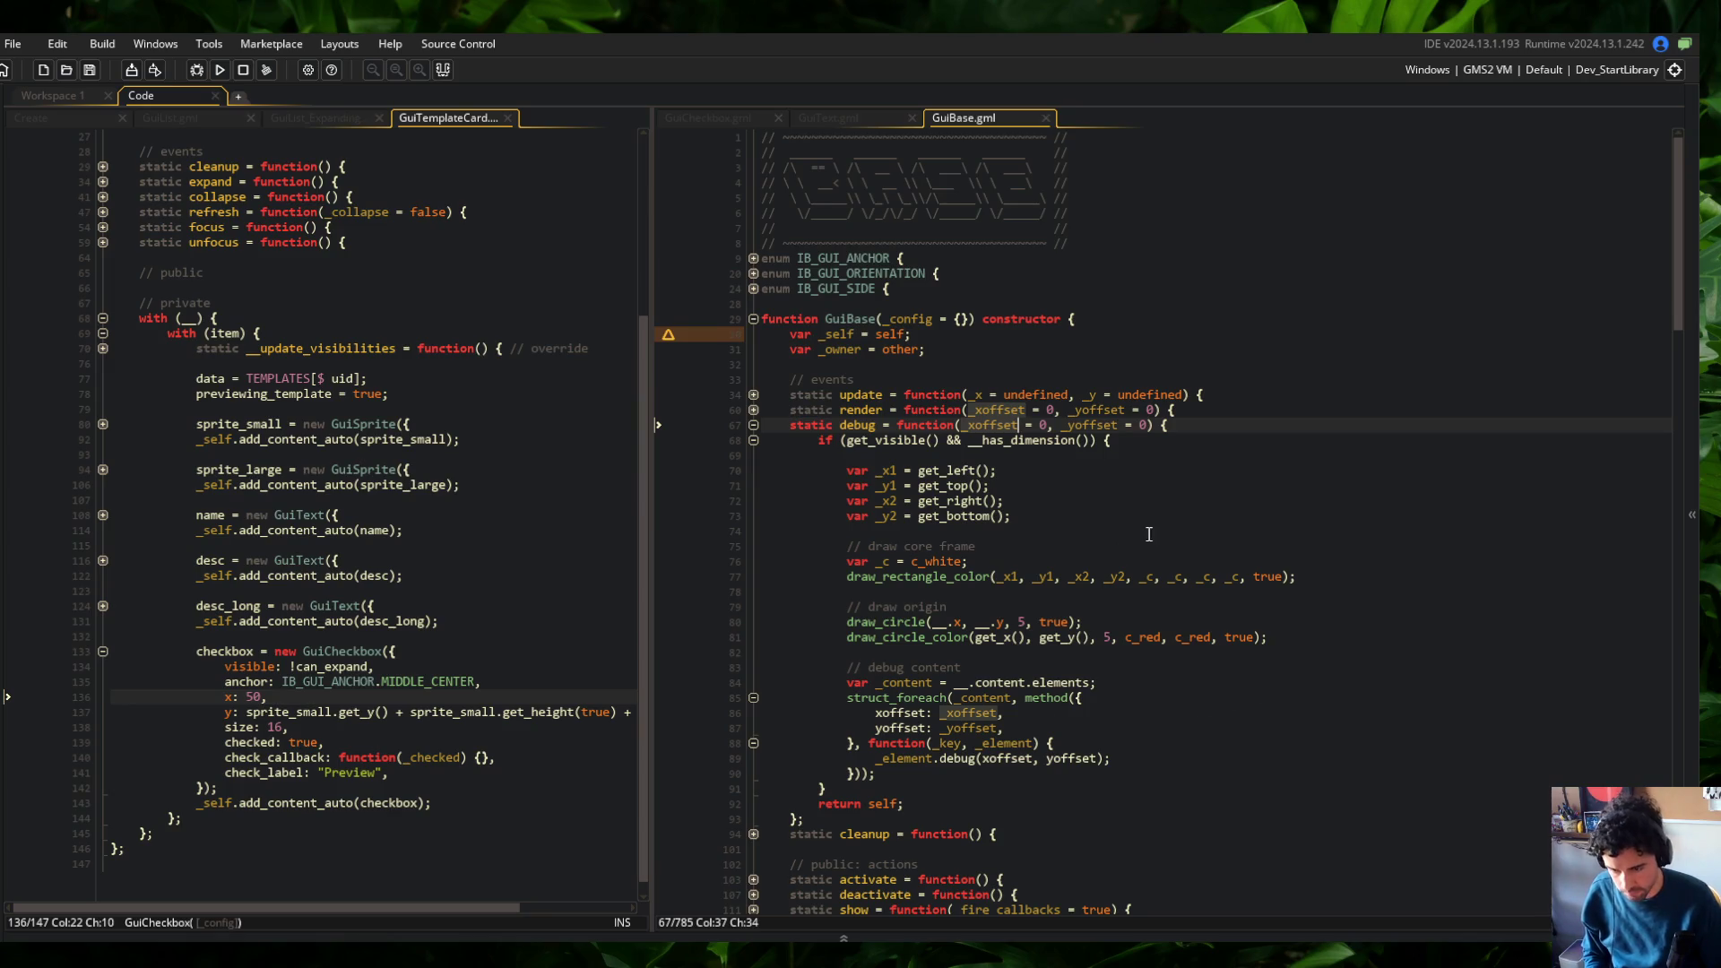
scroll(1319, 681, "down", 3)
left_click(1078, 494)
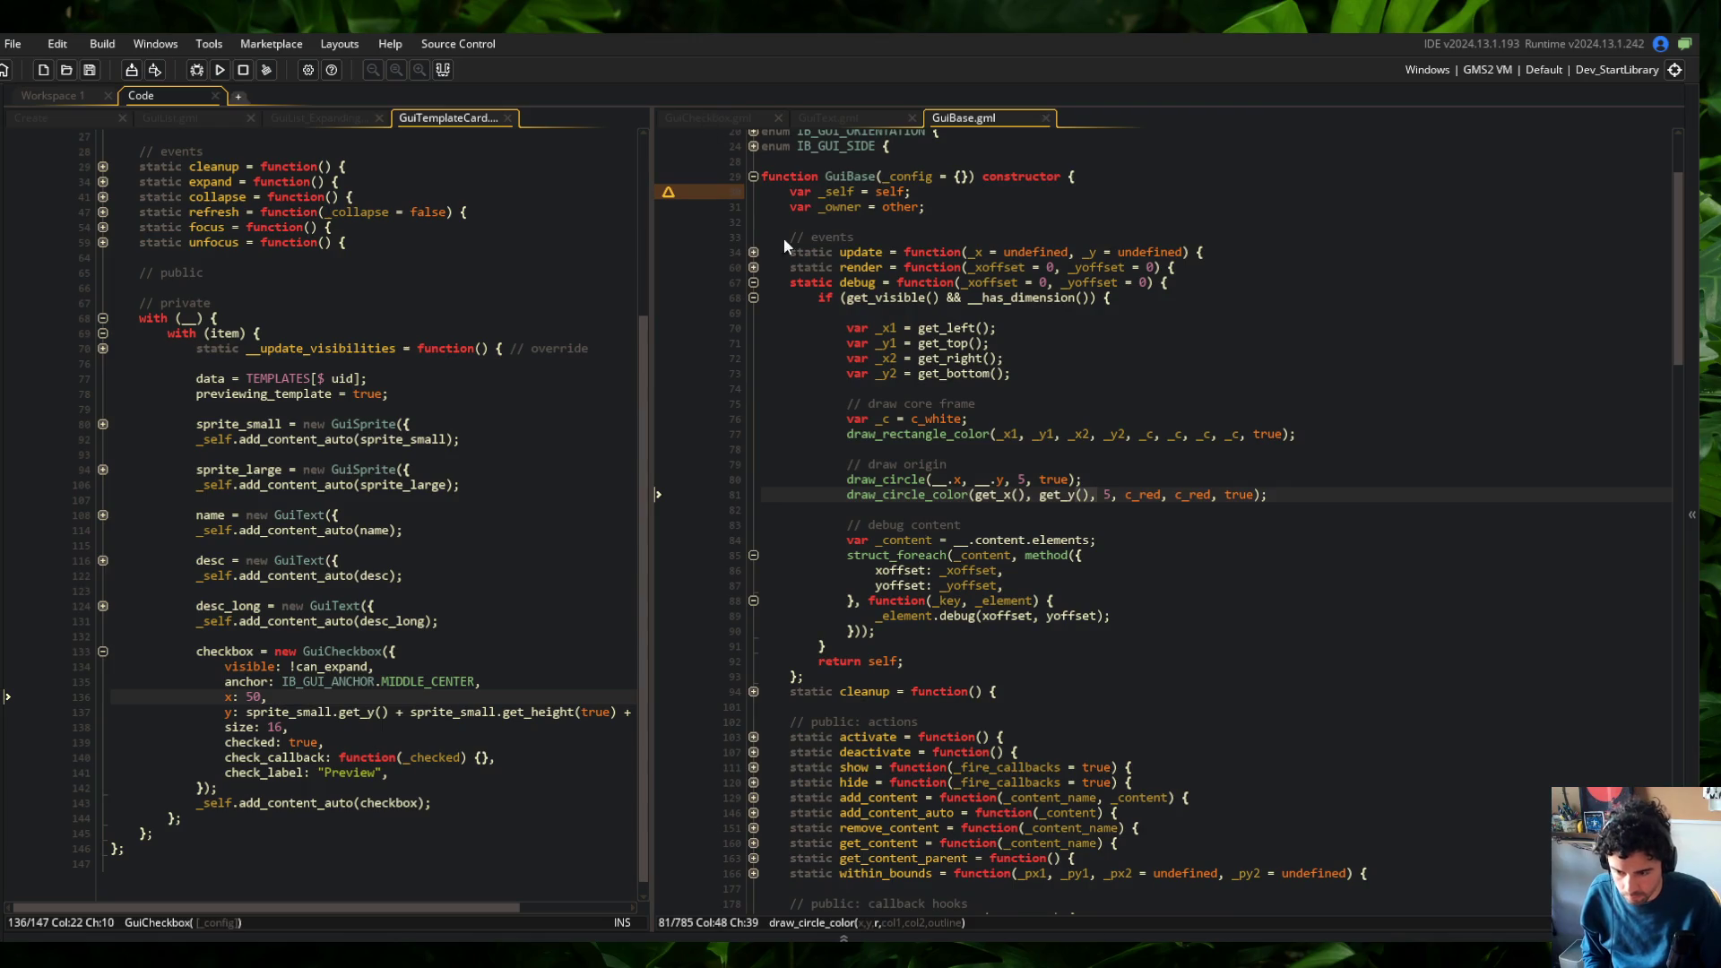
left_click(929, 479)
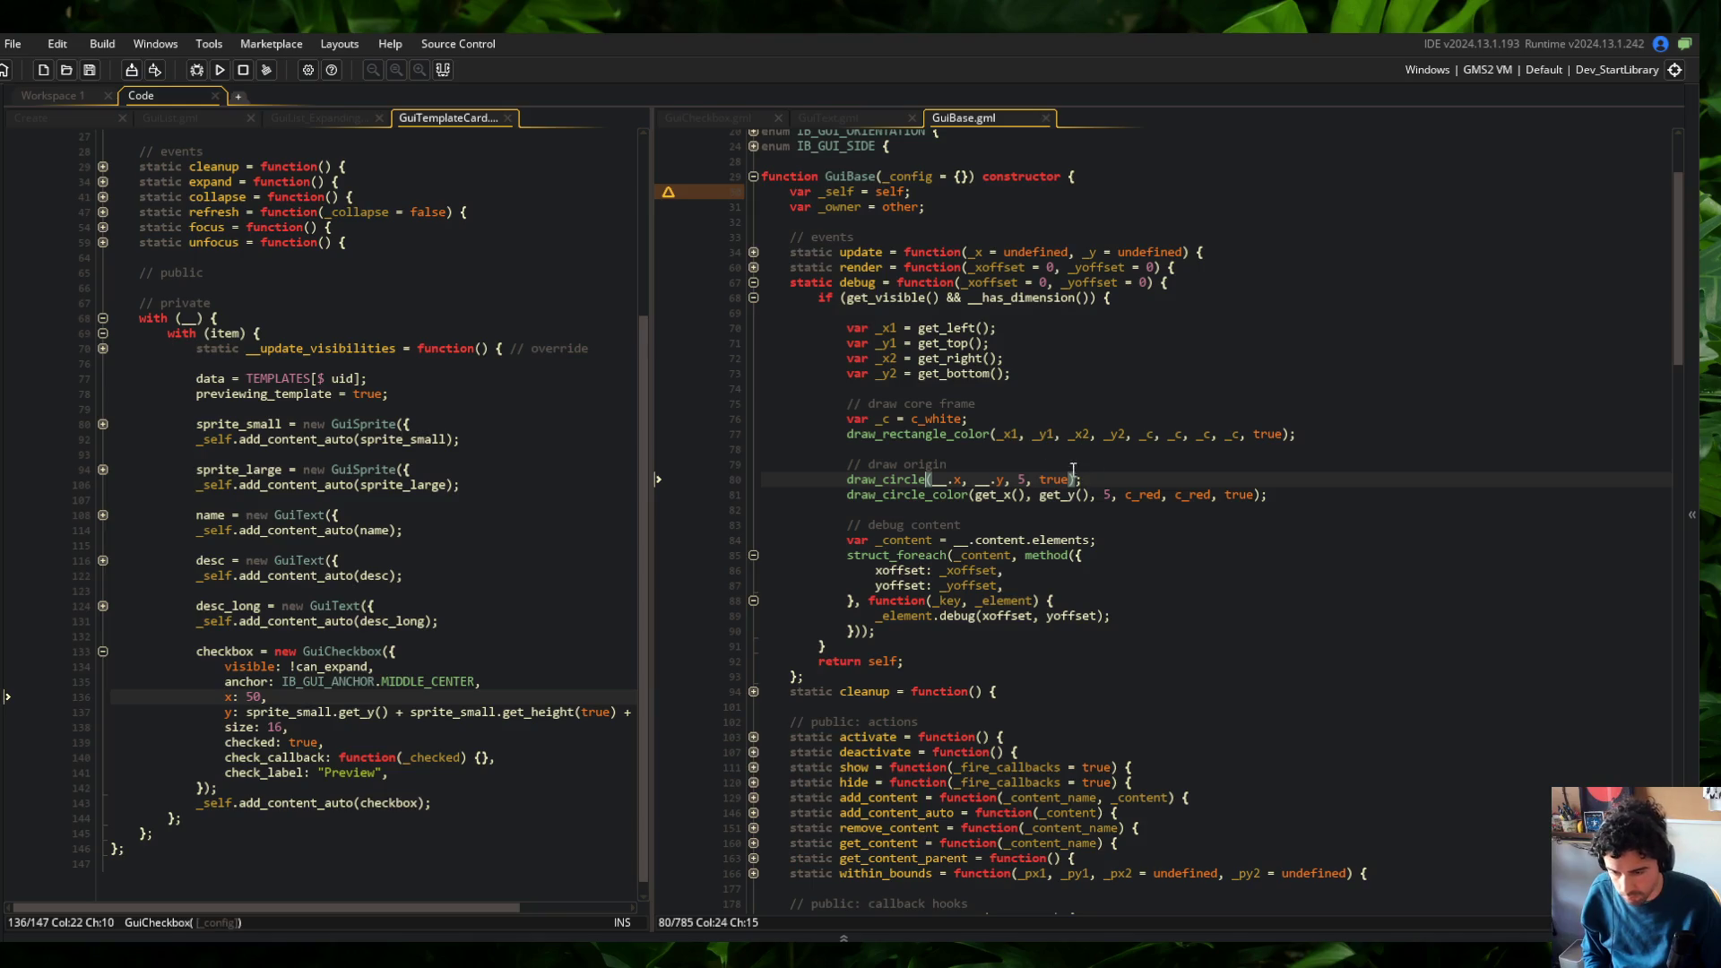
left_click(727, 117)
scroll(910, 560, "down", 2)
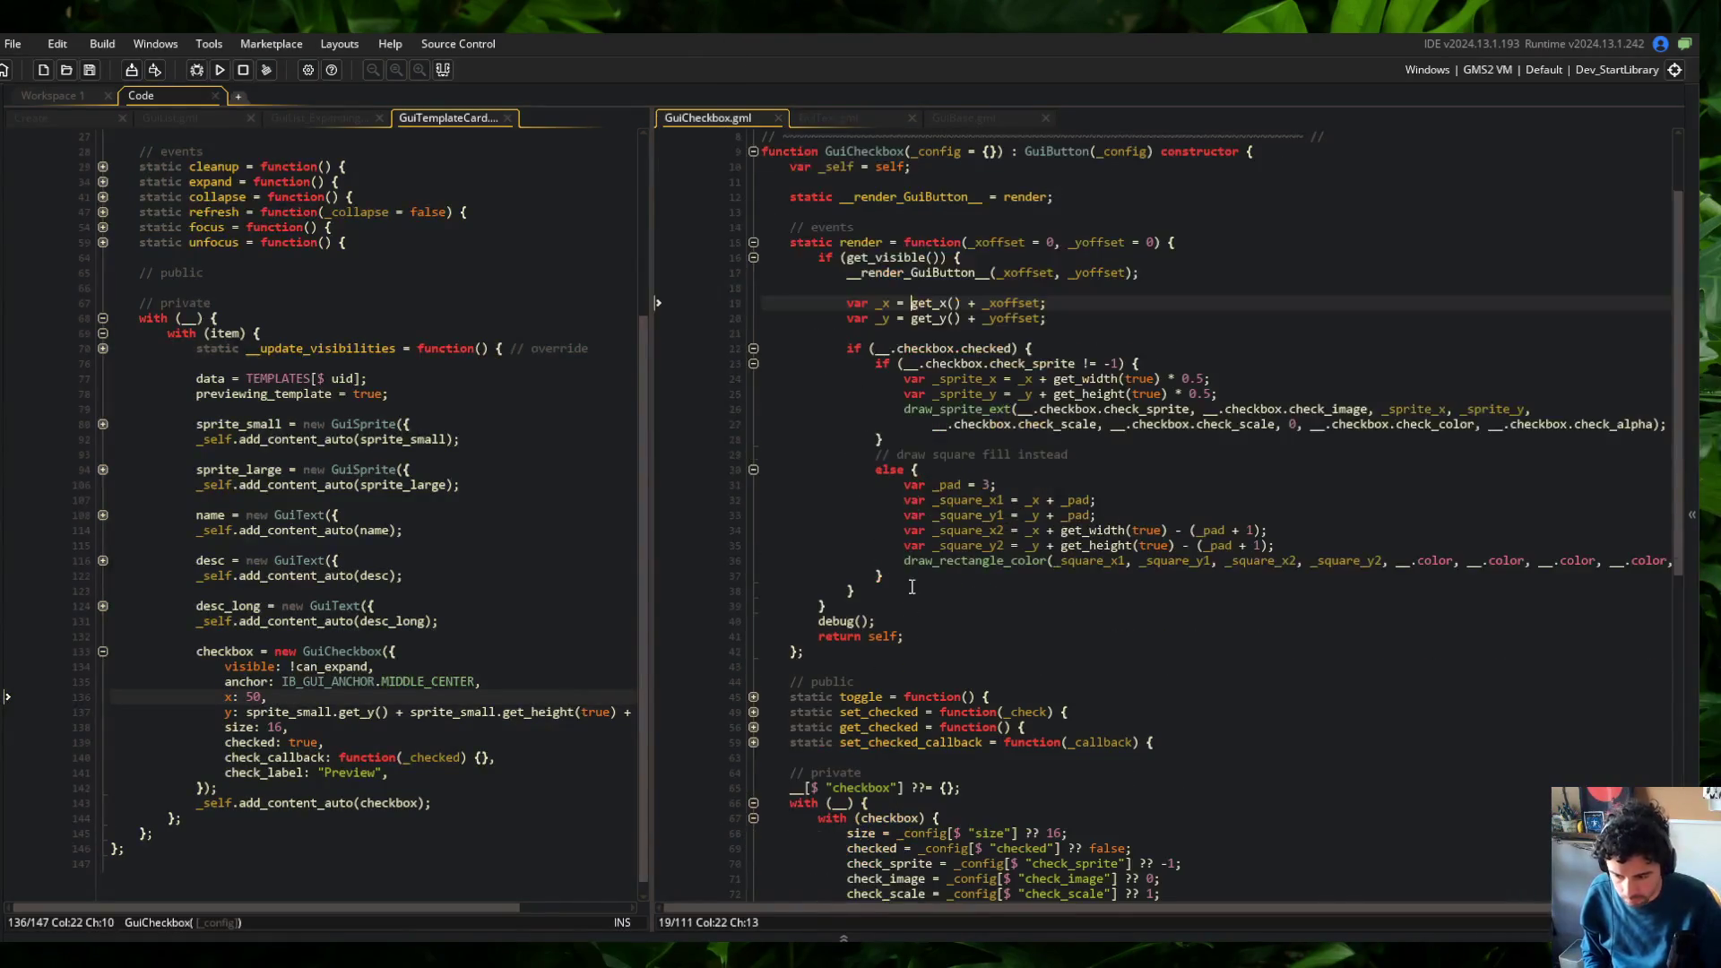
Change GuiCheckbox's render call to debug(_xoffset, _yoffset) and launch the game
left_click(868, 621)
type("_xoffset, _yoffs")
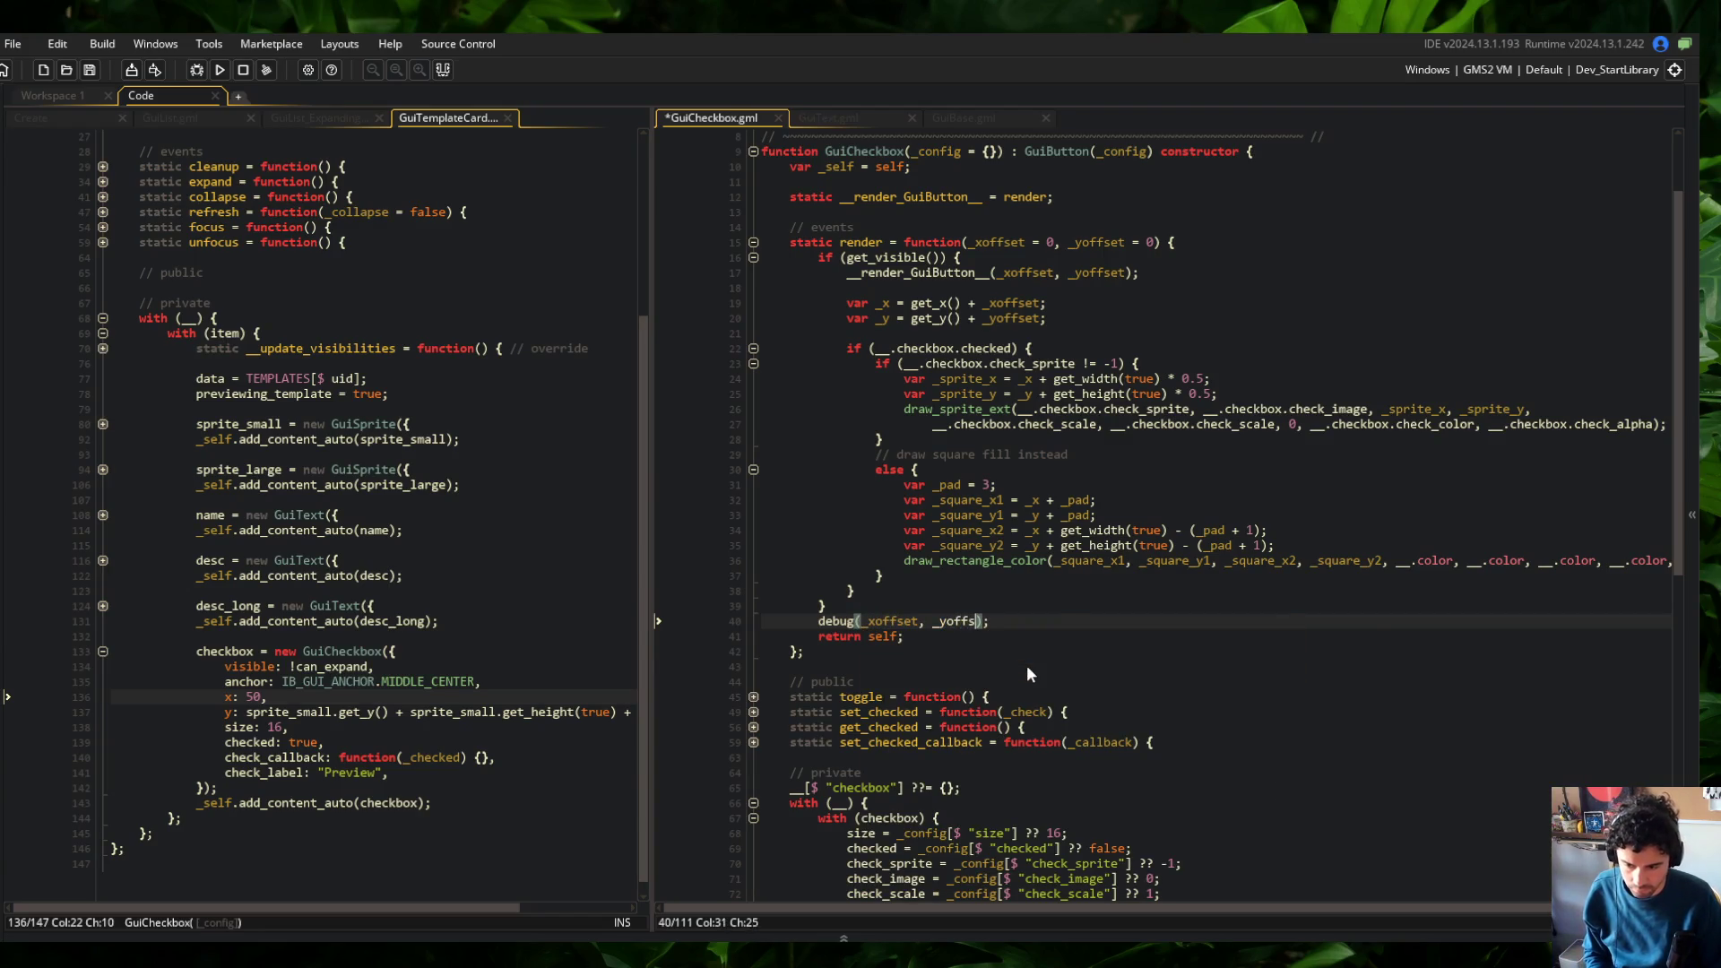
type("et")
key("F5")
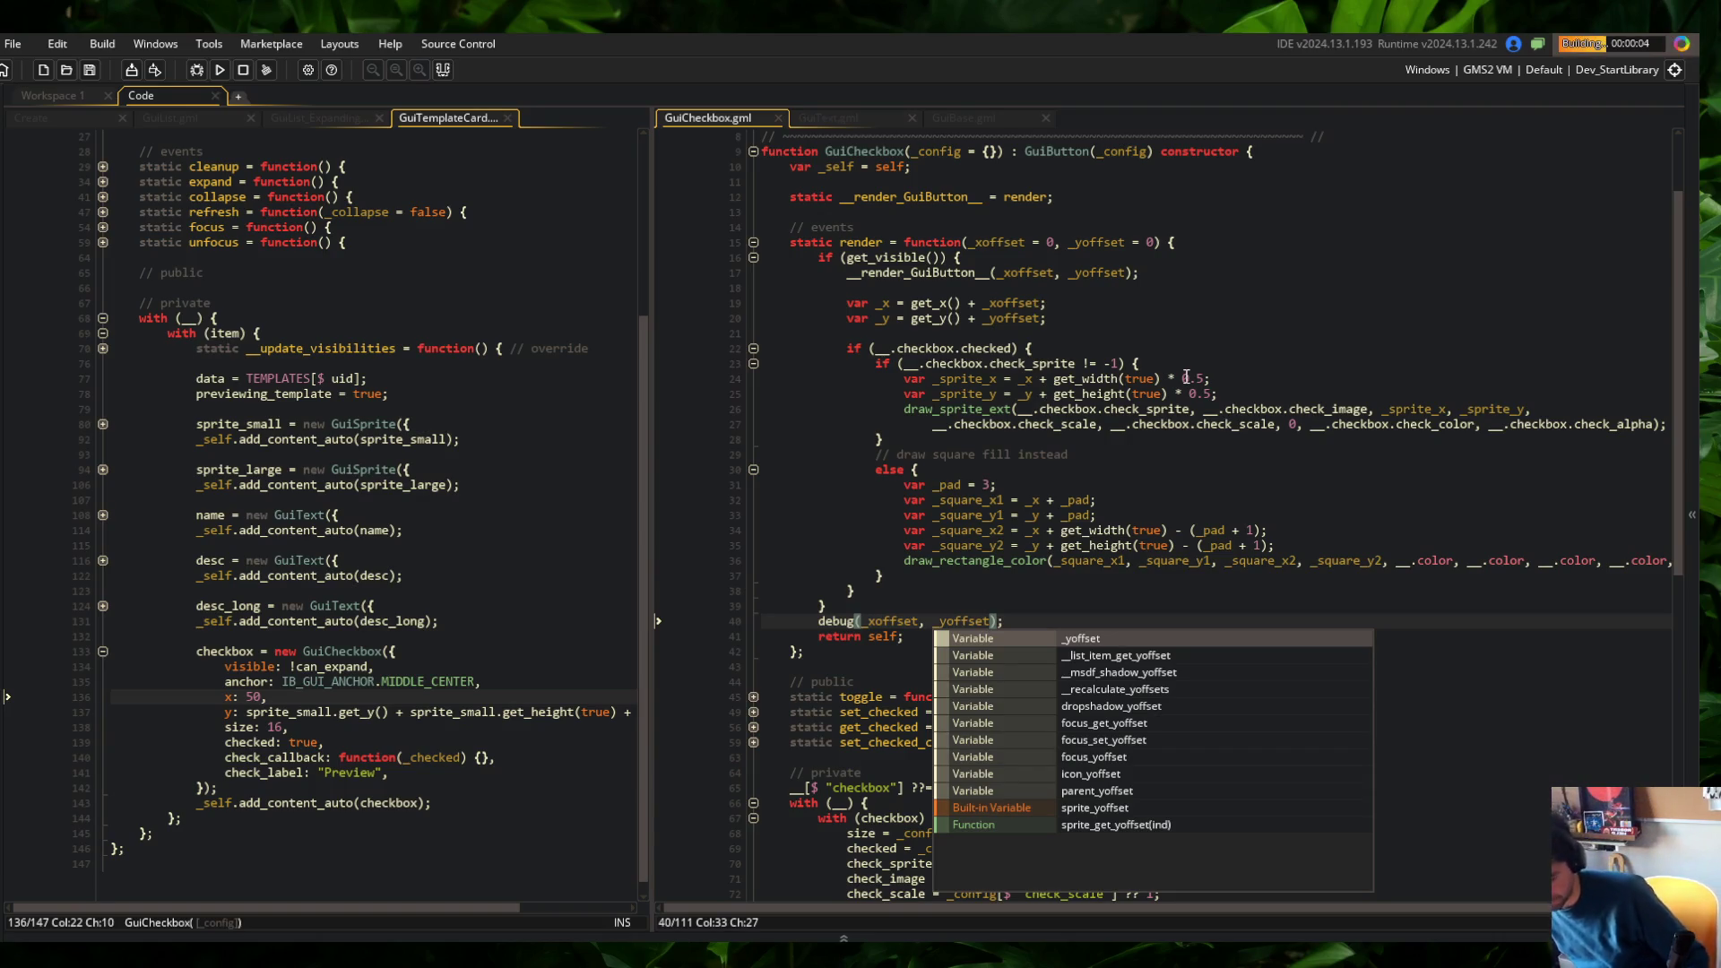
Expand, collapse and re-expand the Tall skeleton card to check its debug frame
scroll(1131, 370, "down", 2)
left_click(1127, 363)
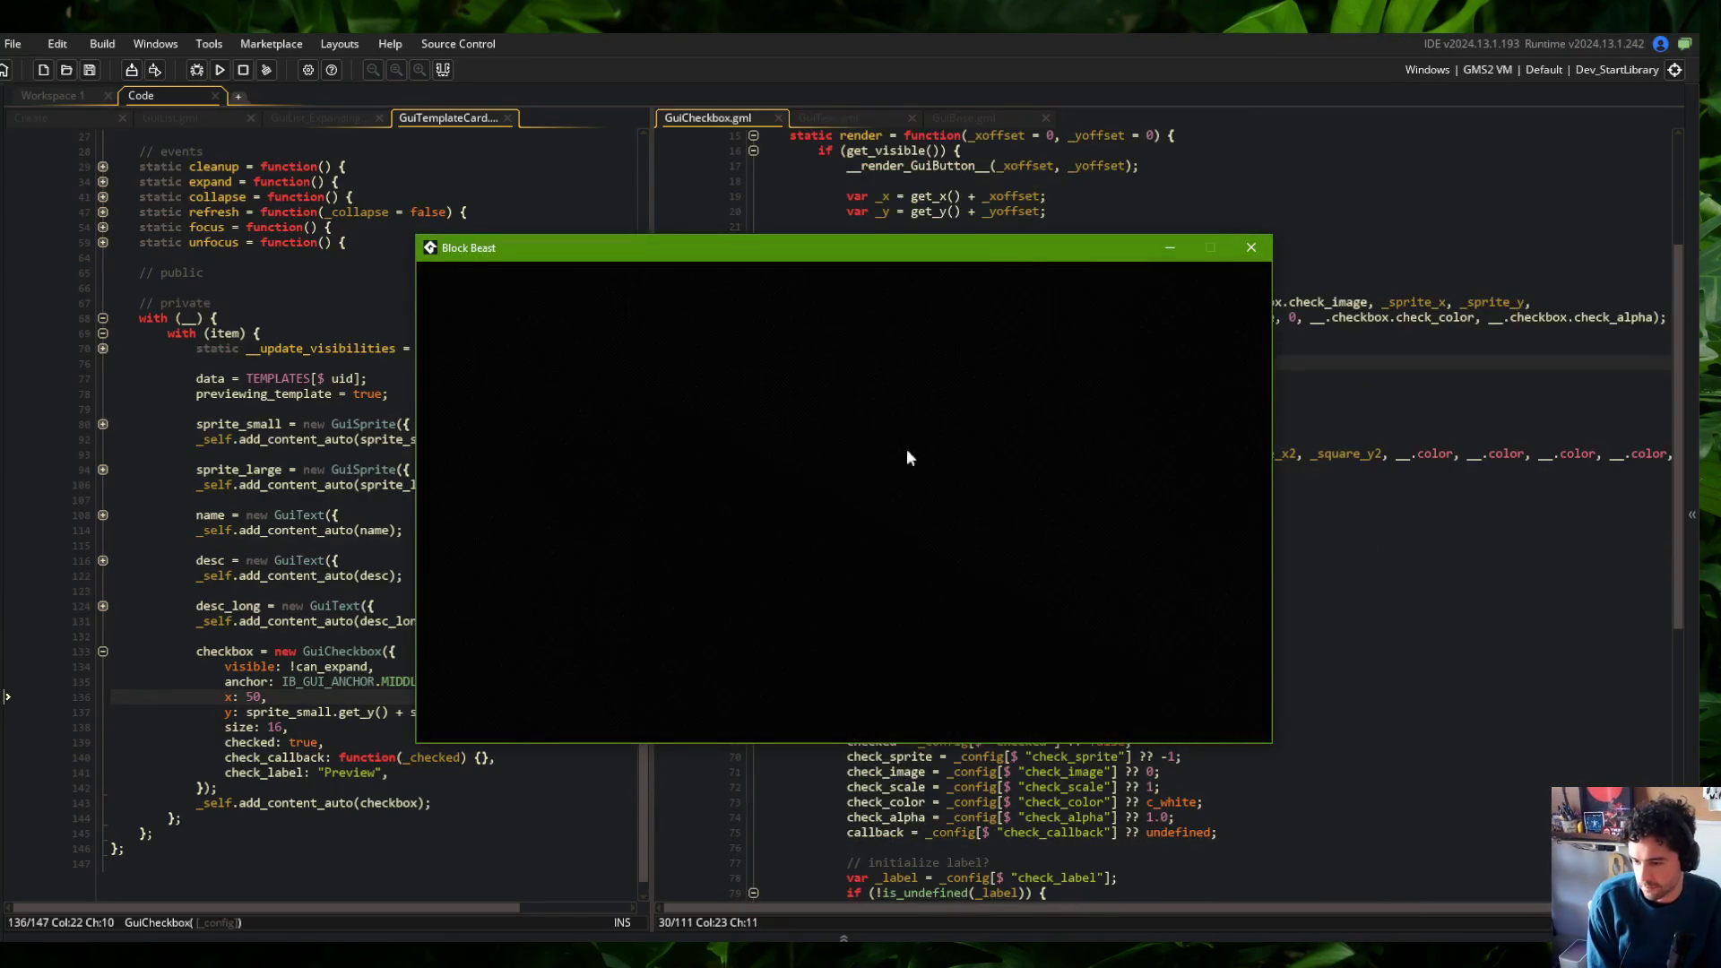
left_click(672, 449)
left_click(681, 462)
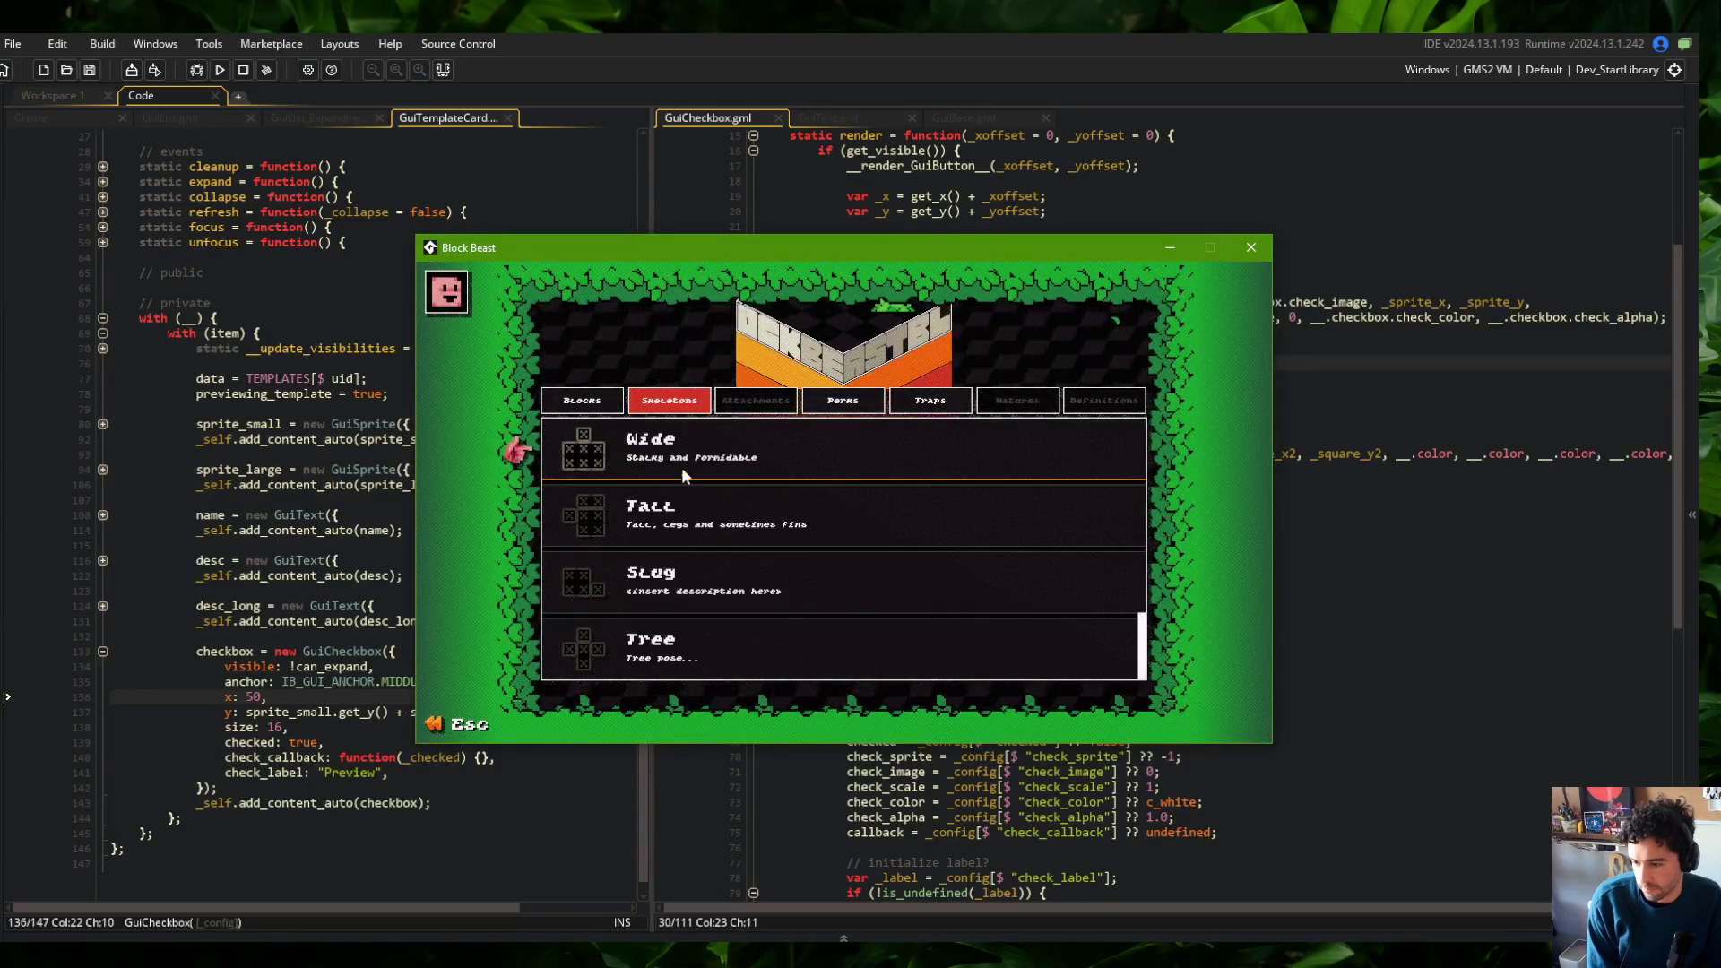
left_click(682, 502)
left_click(846, 508)
left_click(847, 505)
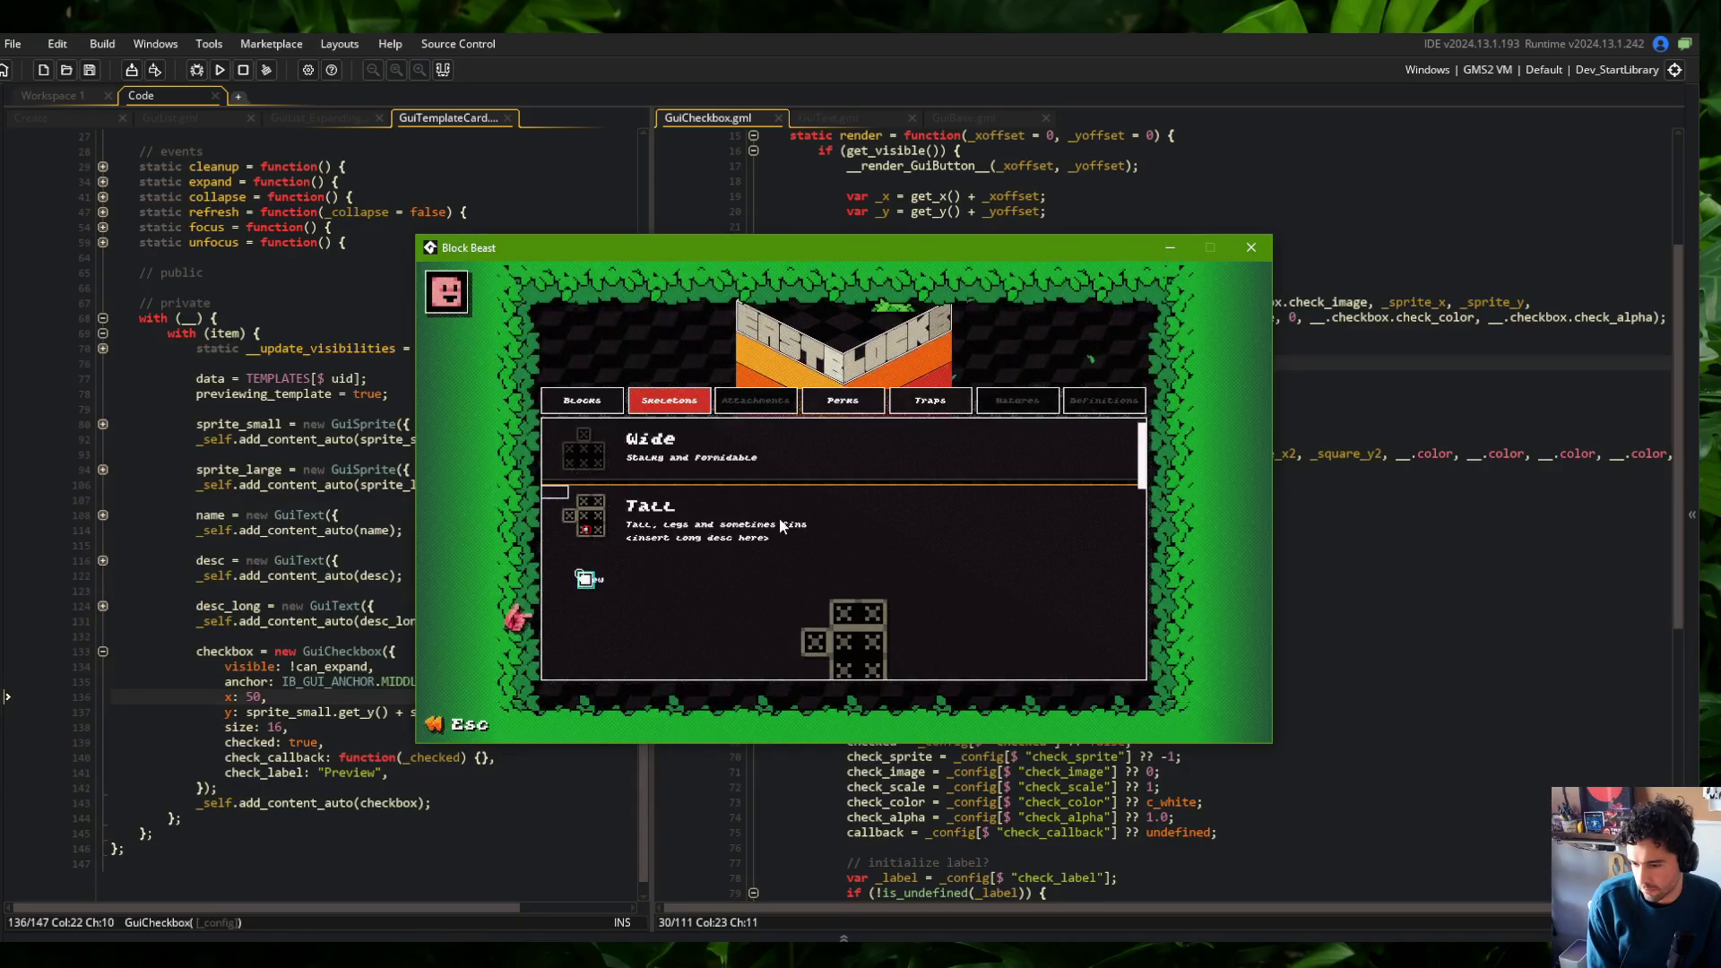
left_click(750, 505)
left_click(749, 506)
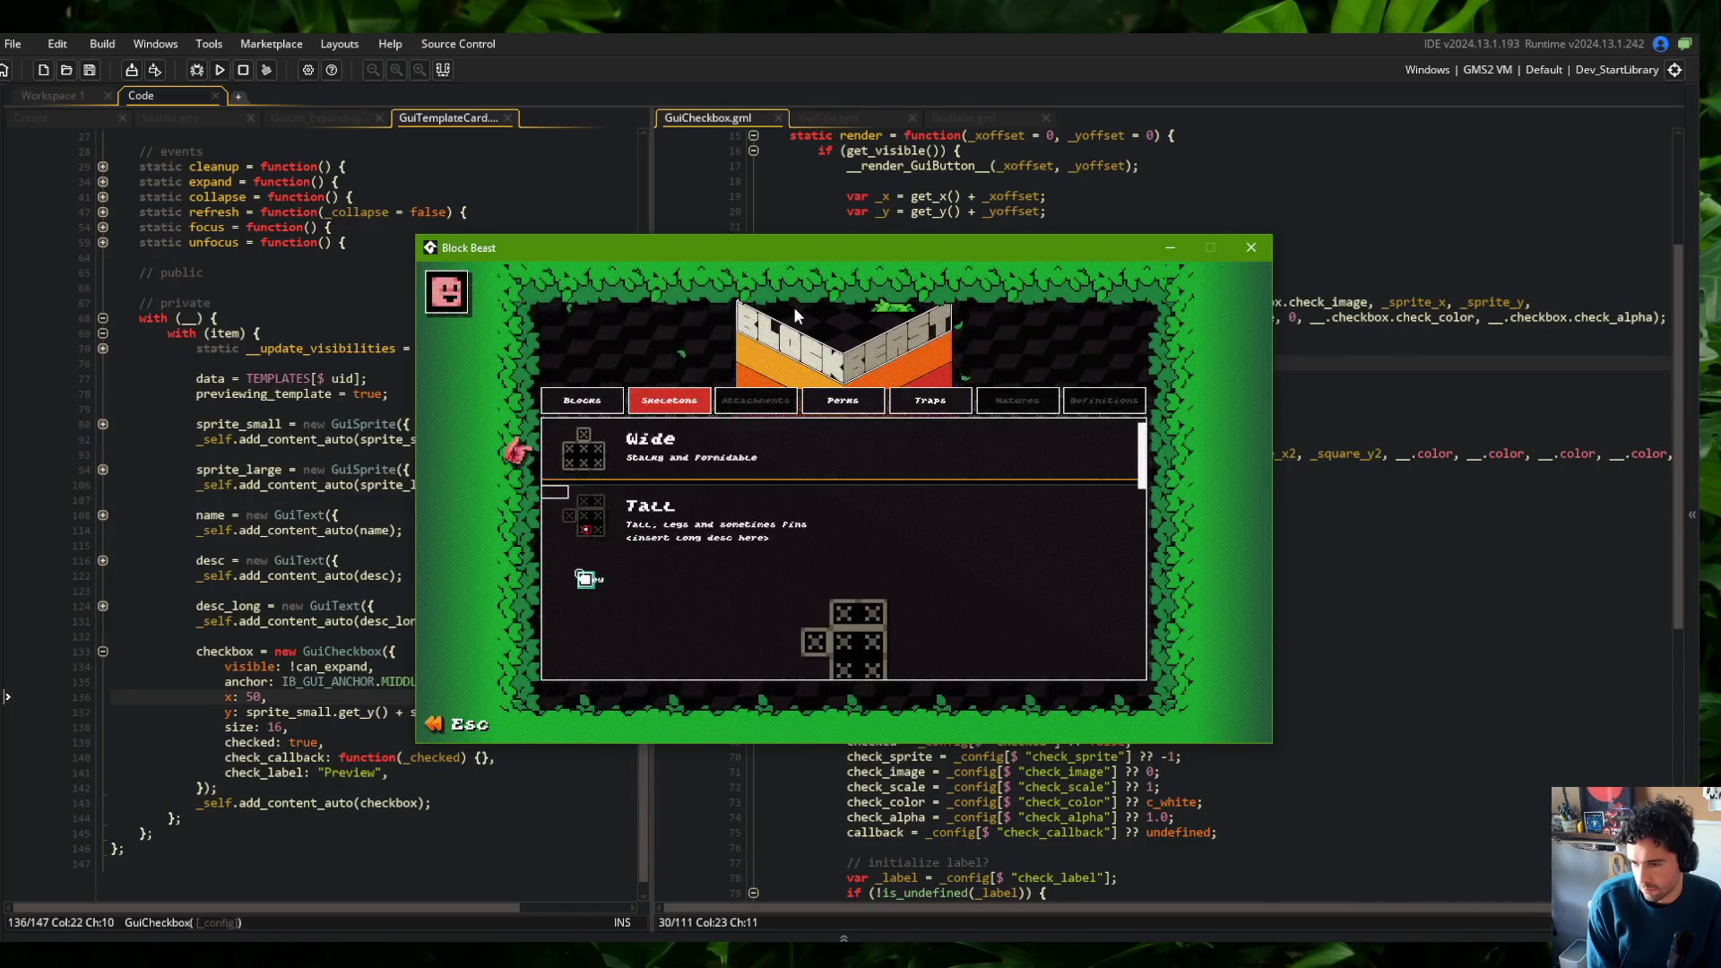
Move the game window aside and bring the code editor back in front
left_click_drag(836, 245, 665, 222)
left_click(1261, 505)
scroll(1300, 507, "down", 10)
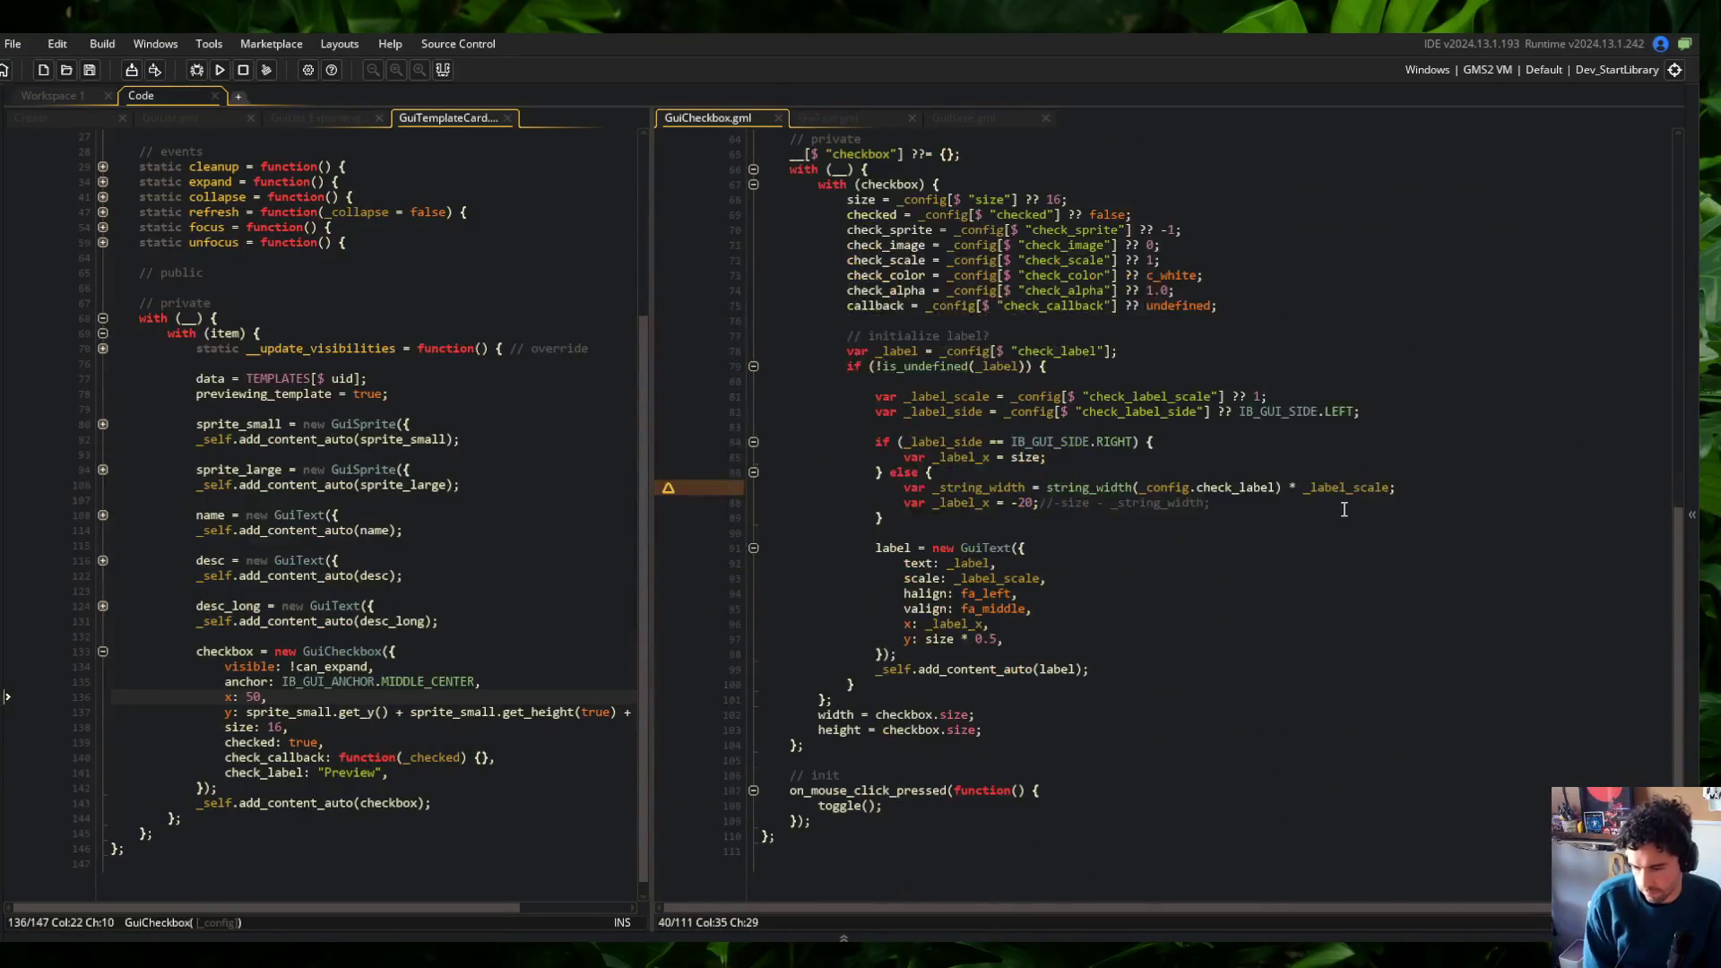
scroll(863, 657, "up", 1)
Comment out the checkbox label setup lines and rebuild the game
left_click(818, 608)
key("shift+Up")
key("shift+Up")
key("shift+Up")
key("ctrl+k")
key("F5")
scroll(1123, 603, "up", 3)
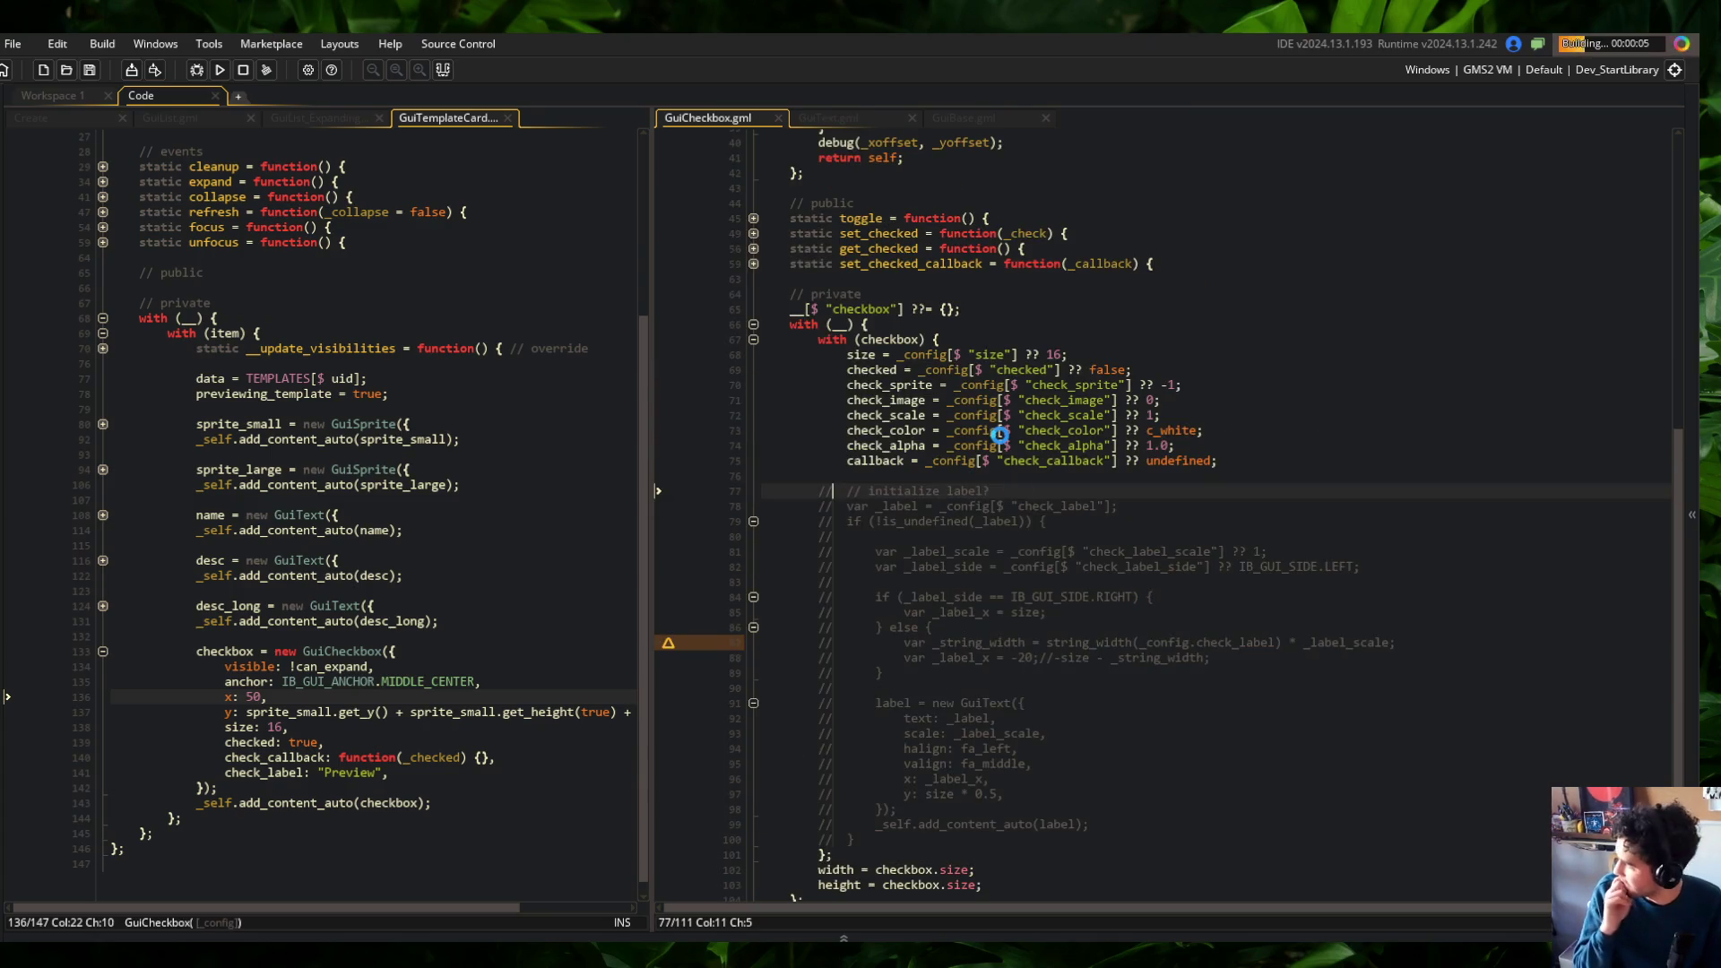
scroll(1102, 543, "up", 7)
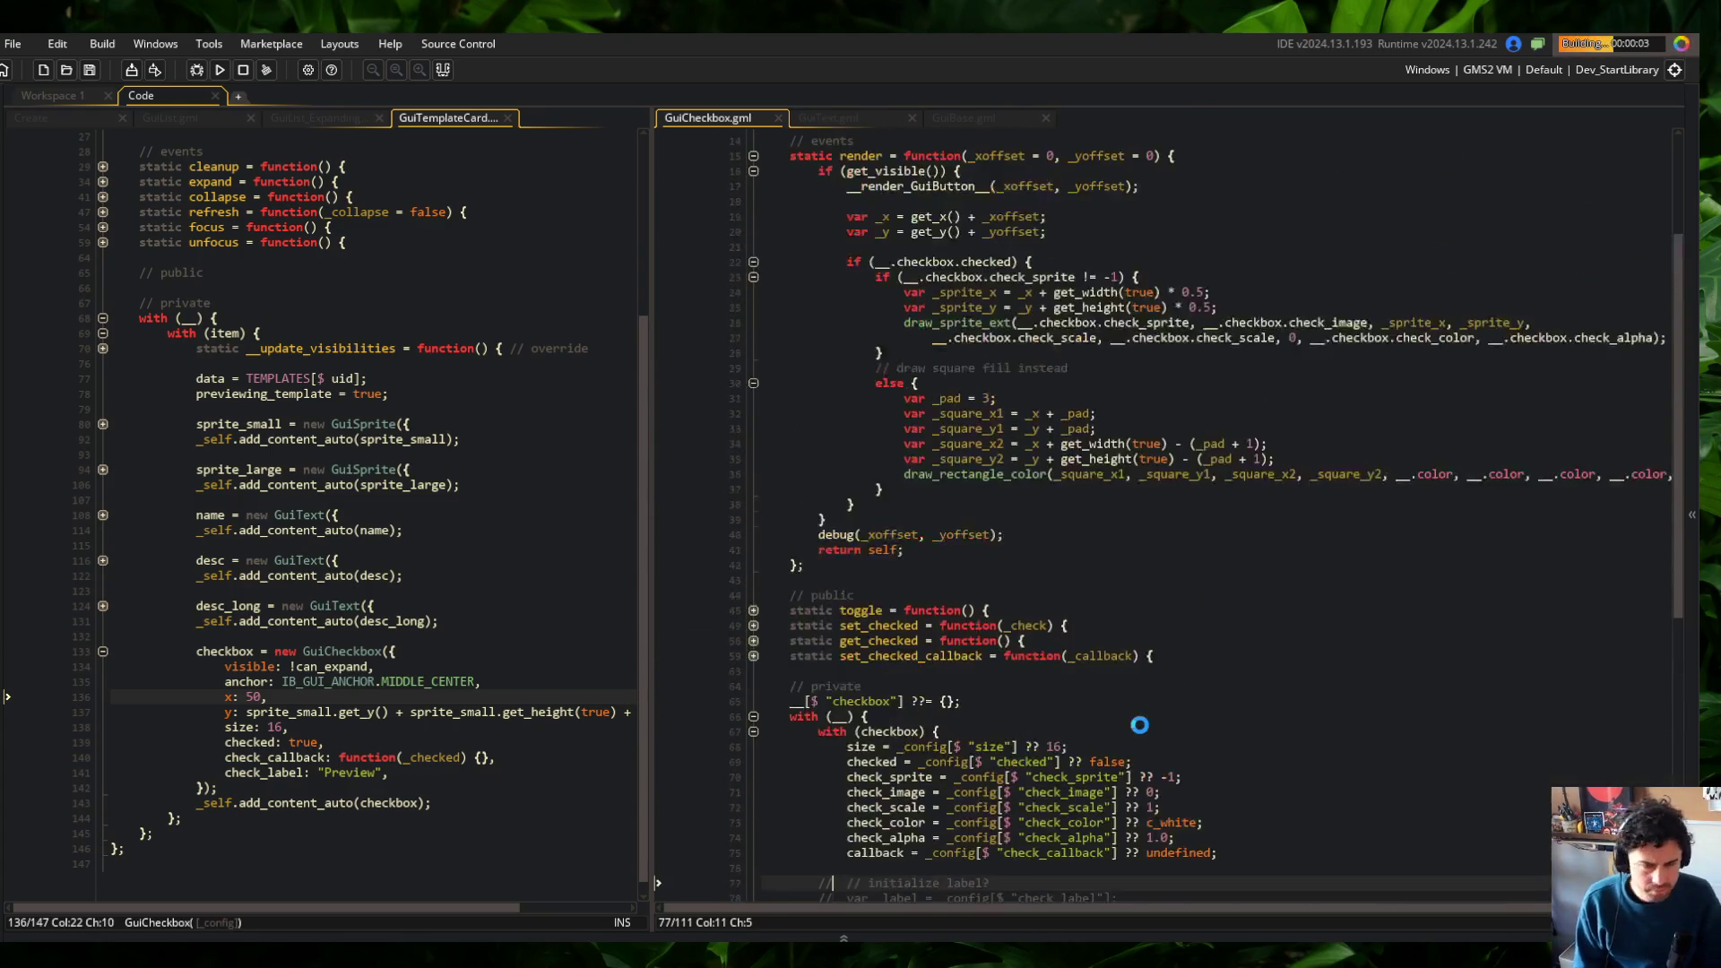
scroll(1138, 723, "down", 4)
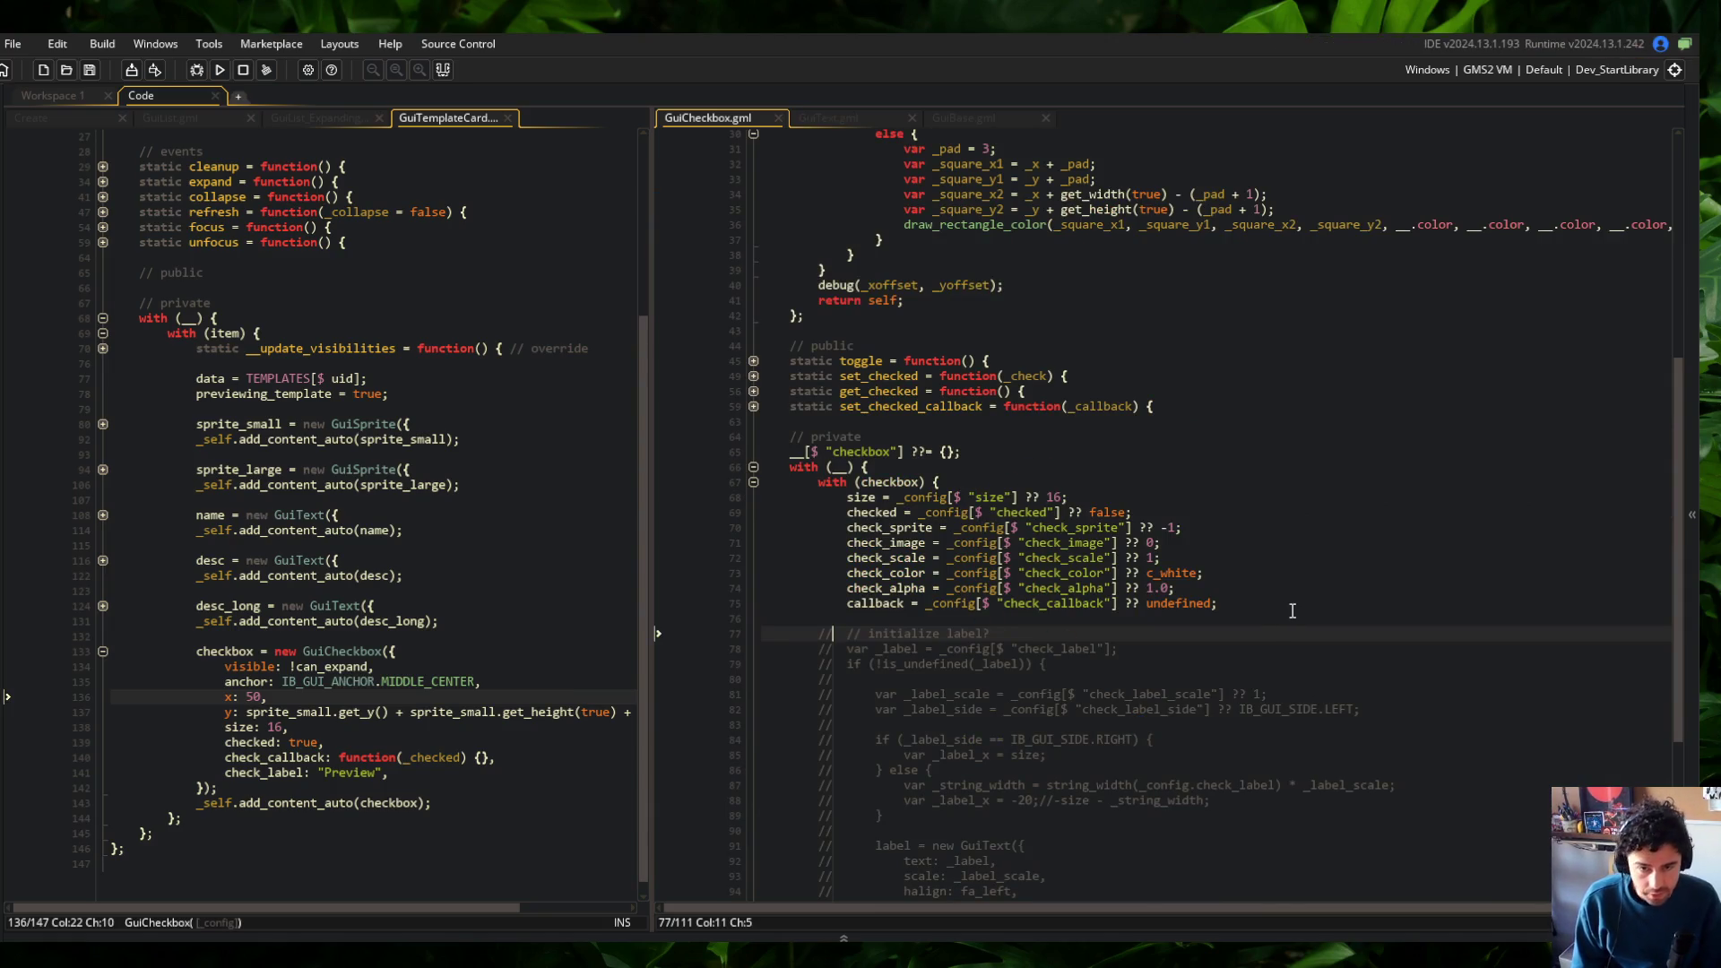
In the Skeletons list, toggle the preview checkbox twice, then return to the code
left_click(668, 400)
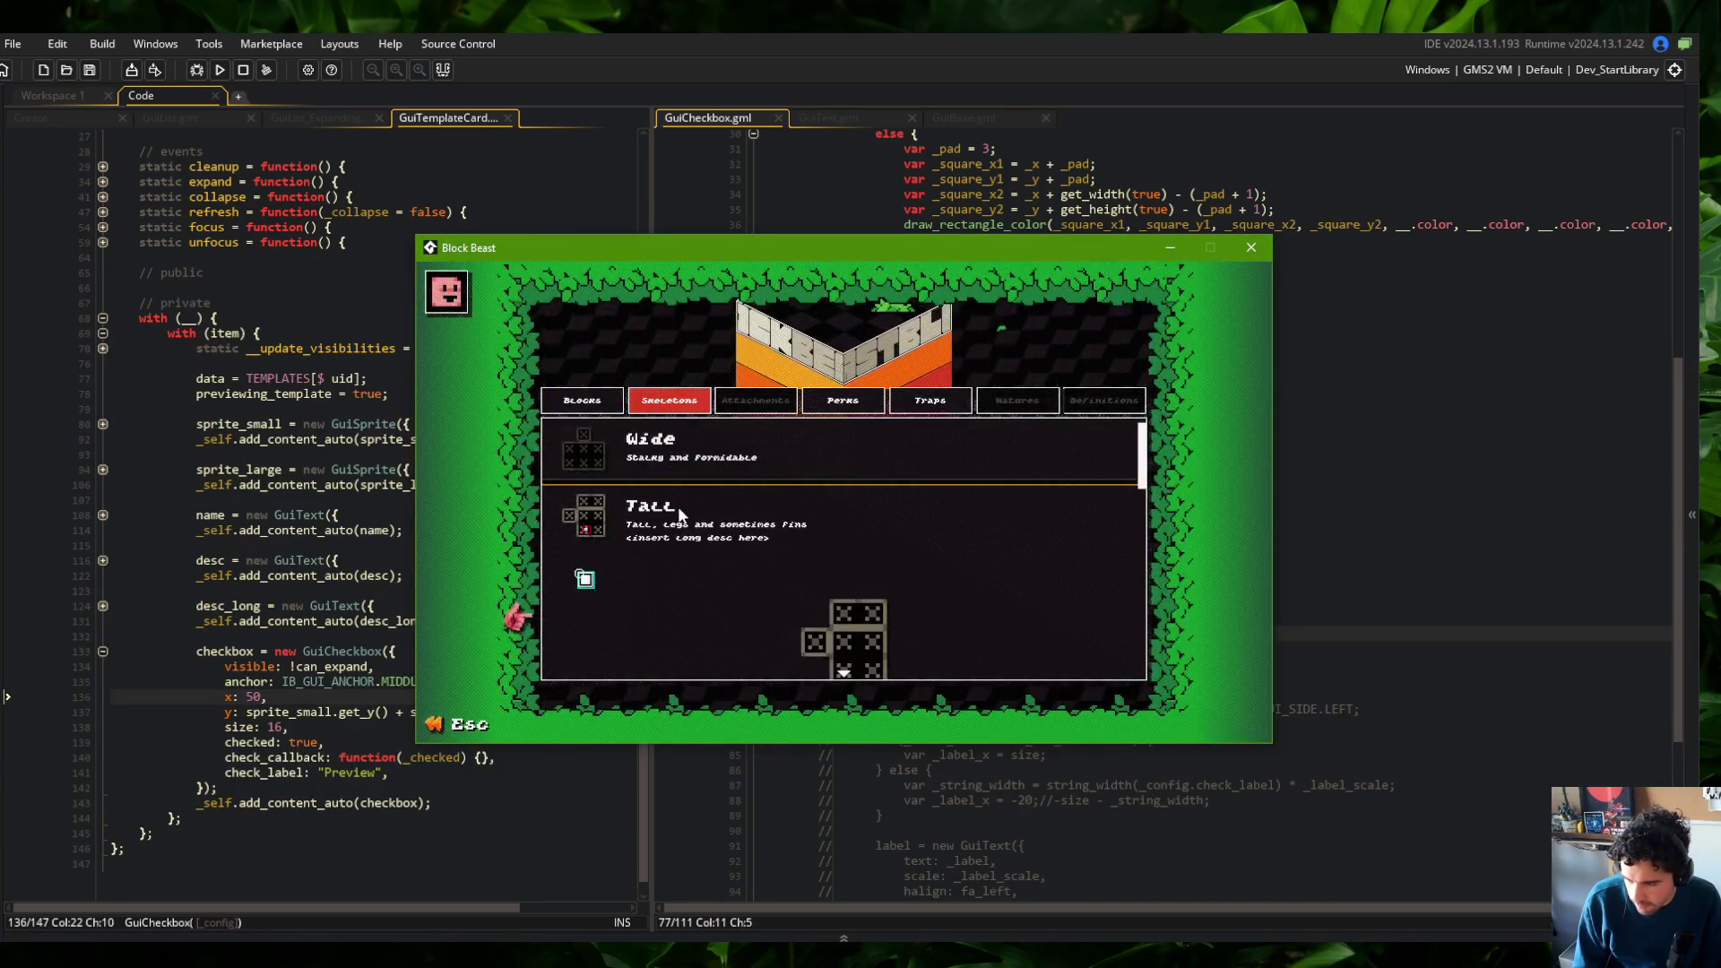
mouse_move(678, 556)
mouse_move(685, 508)
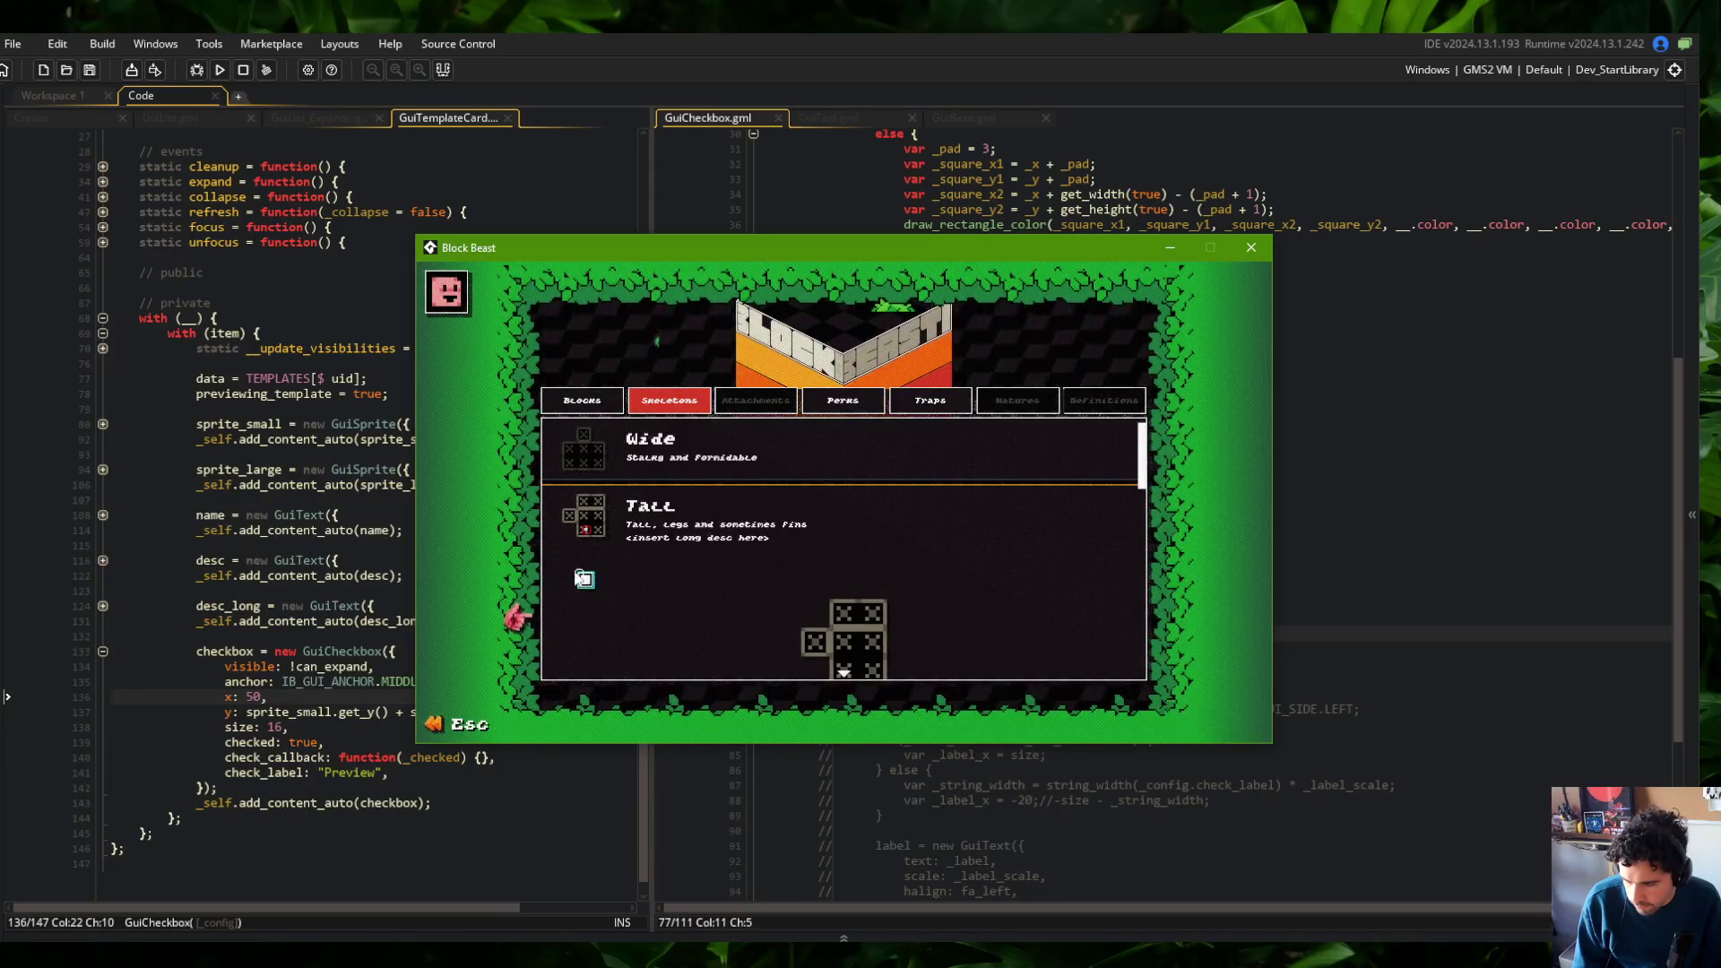
left_click(588, 529)
left_click(588, 529)
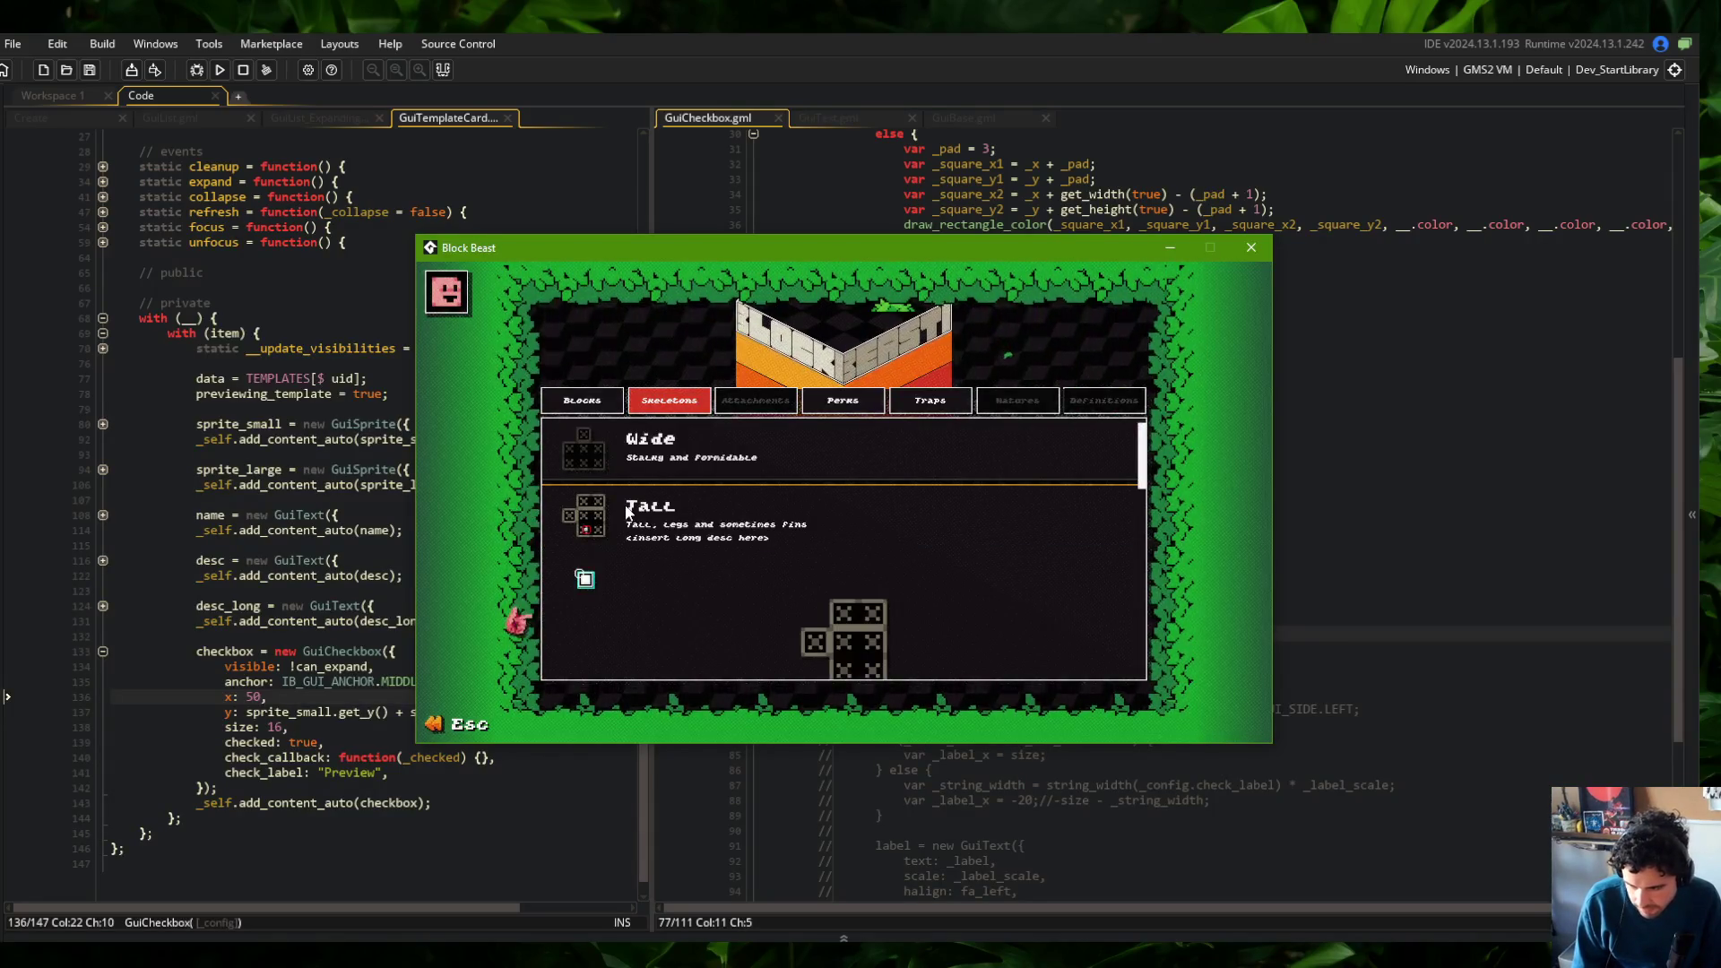
scroll(617, 525, "up", 1)
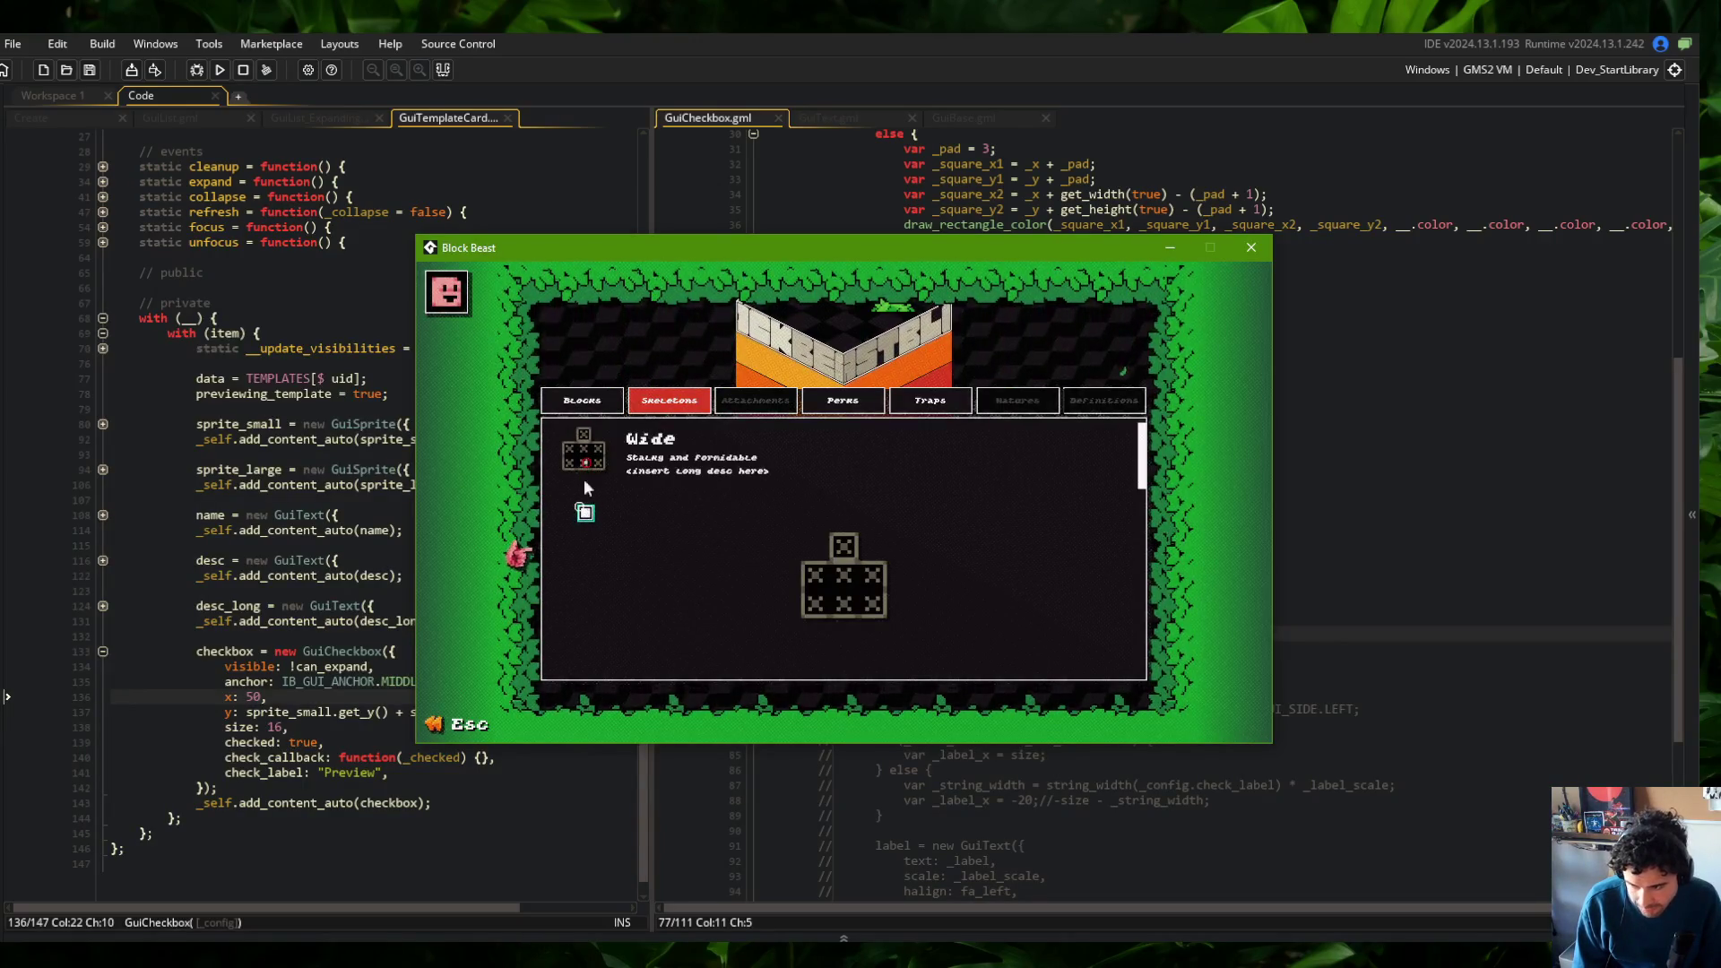
left_click(1338, 274)
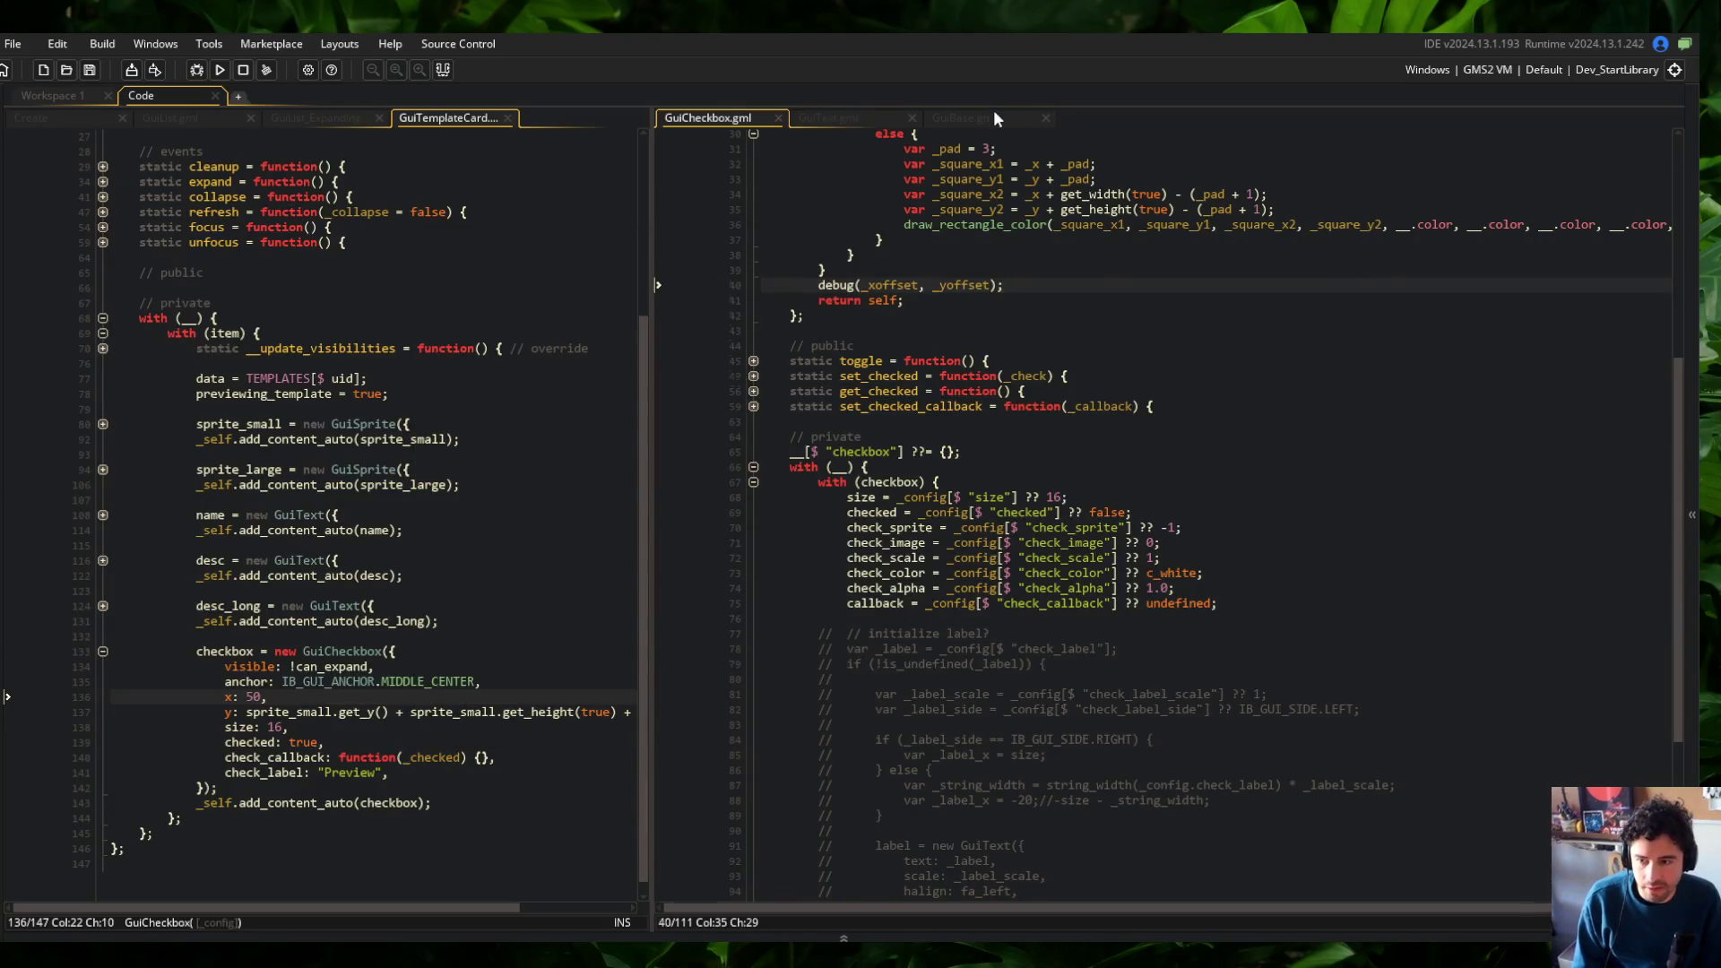
Review GuiBase's debug drawing and GuiText's render, max_len and dropshadow code
left_click(993, 119)
left_click(947, 434)
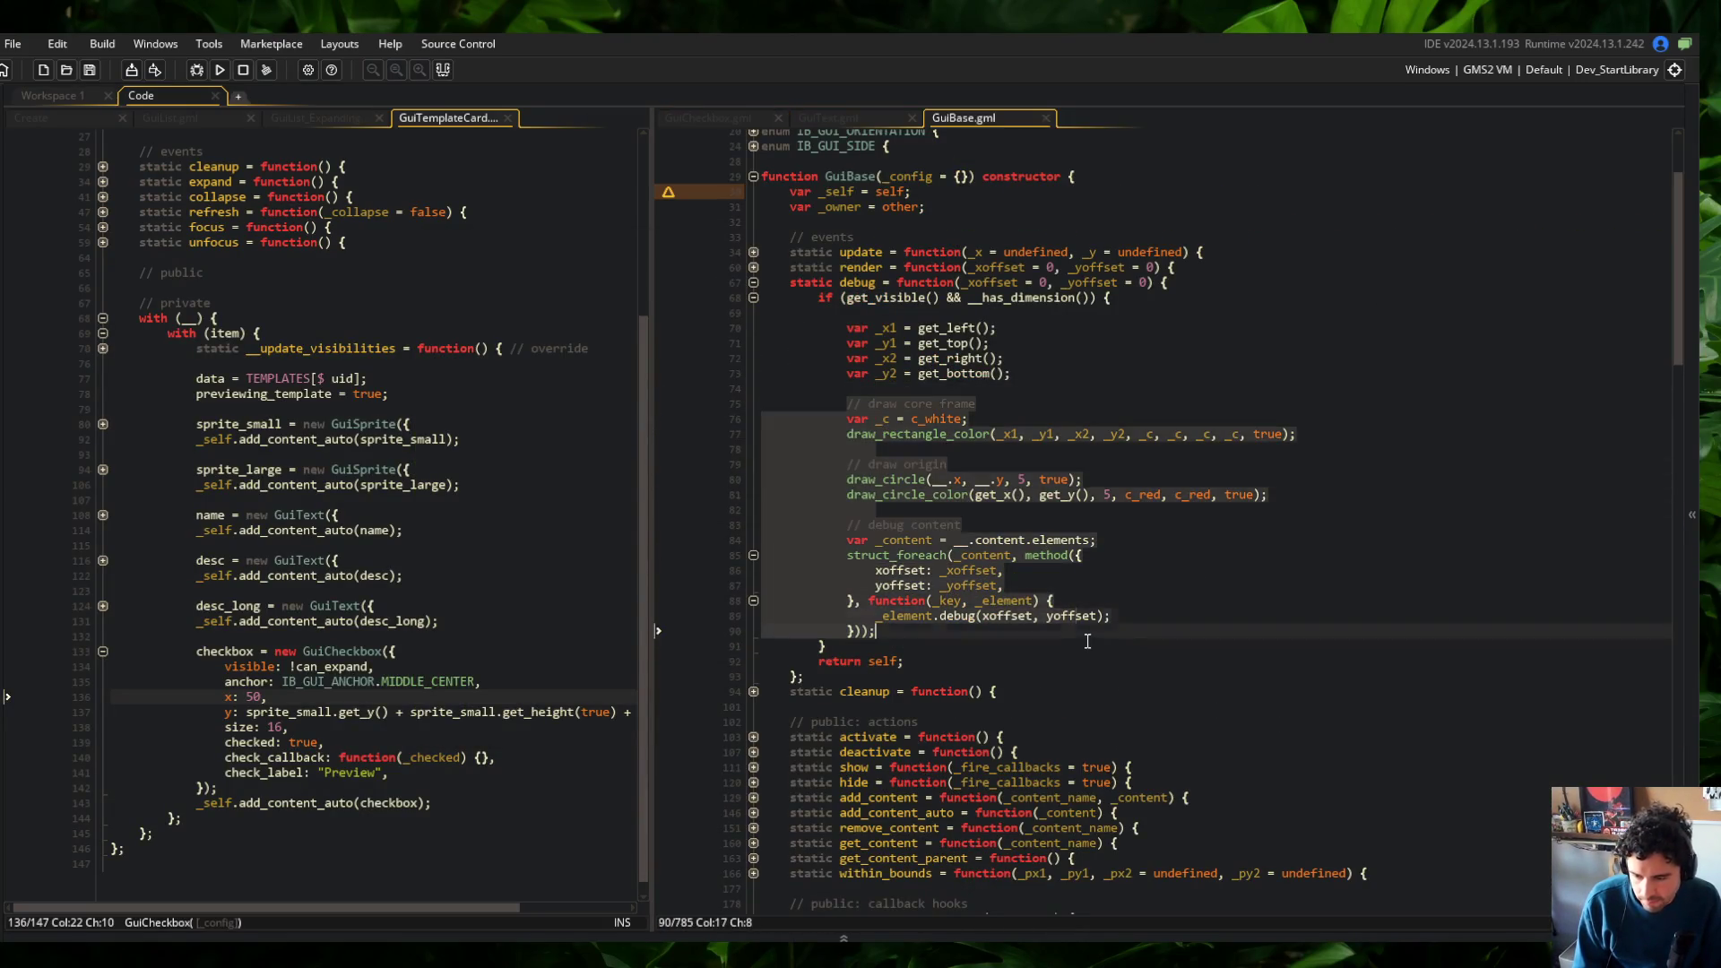
left_click(828, 118)
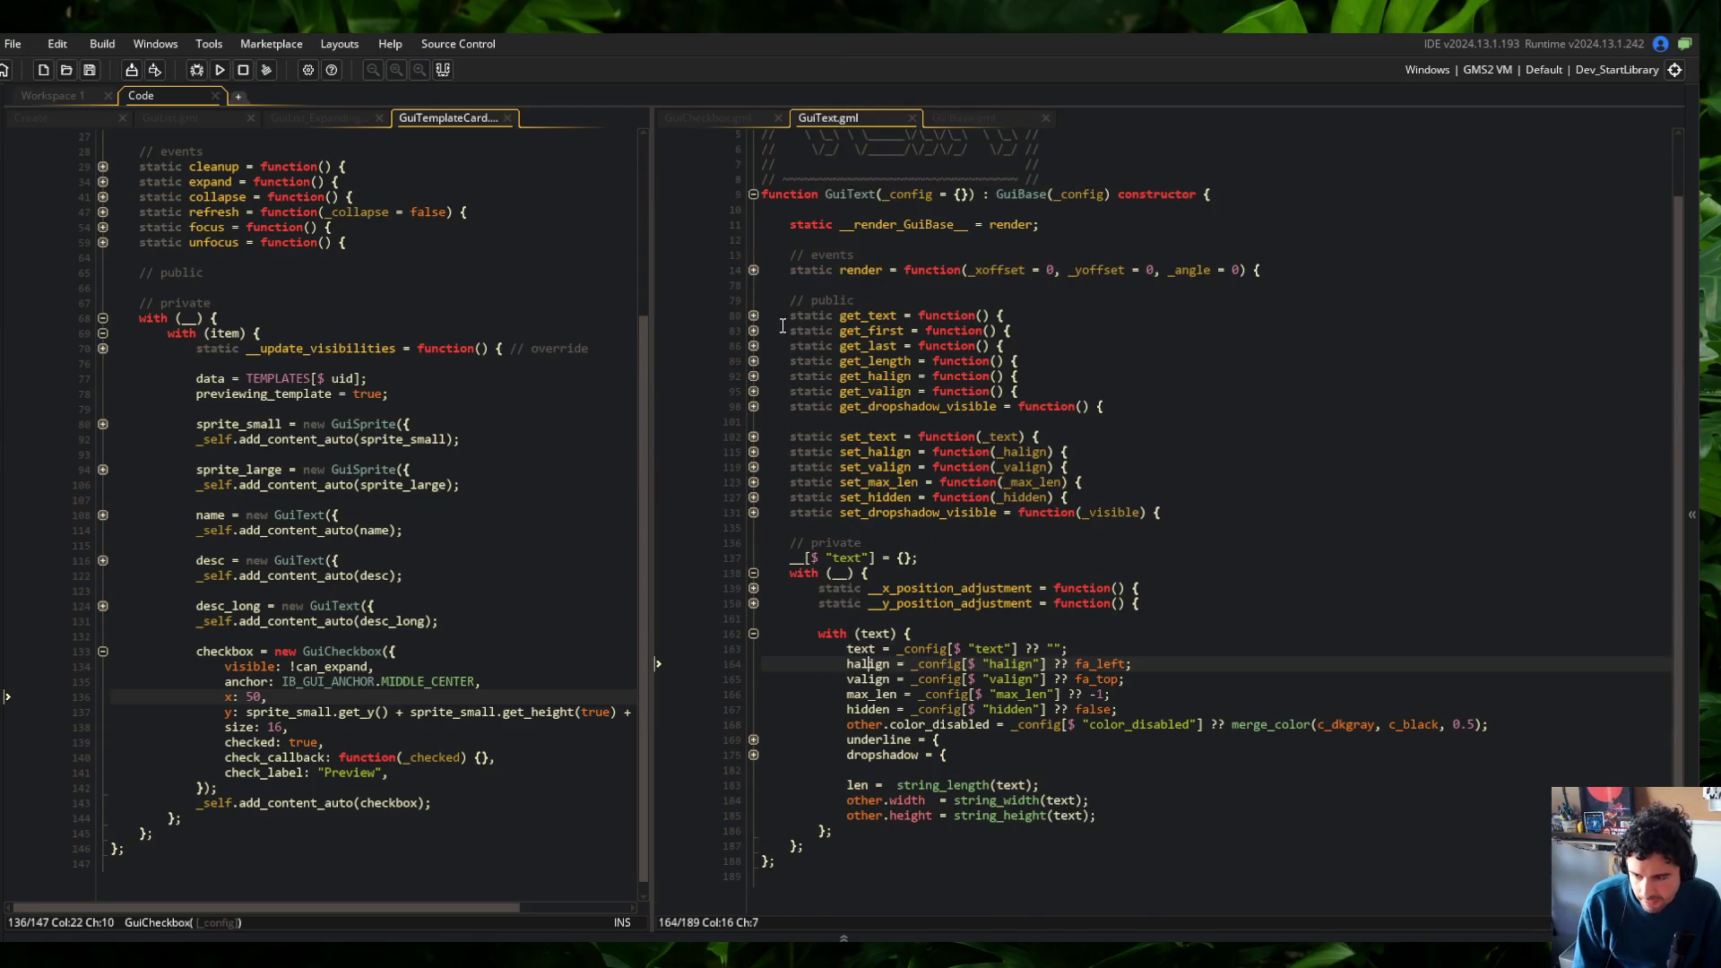
left_click(754, 271)
left_click(754, 271)
left_click(898, 695)
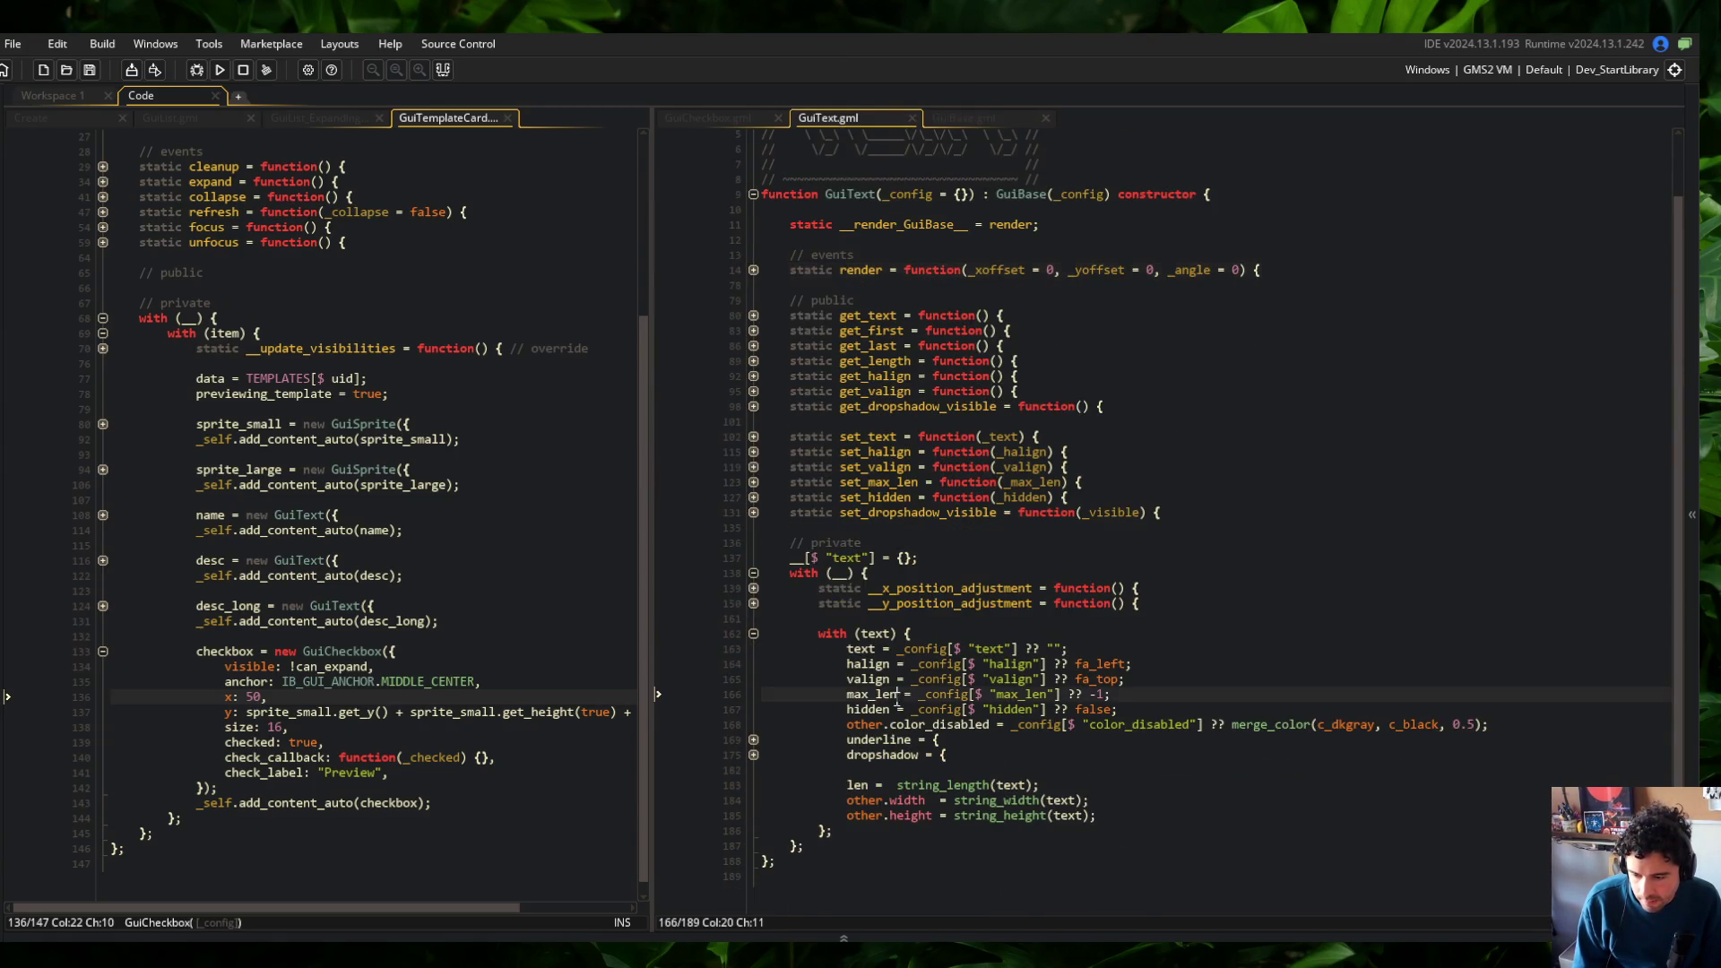
left_click(753, 755)
left_click(753, 754)
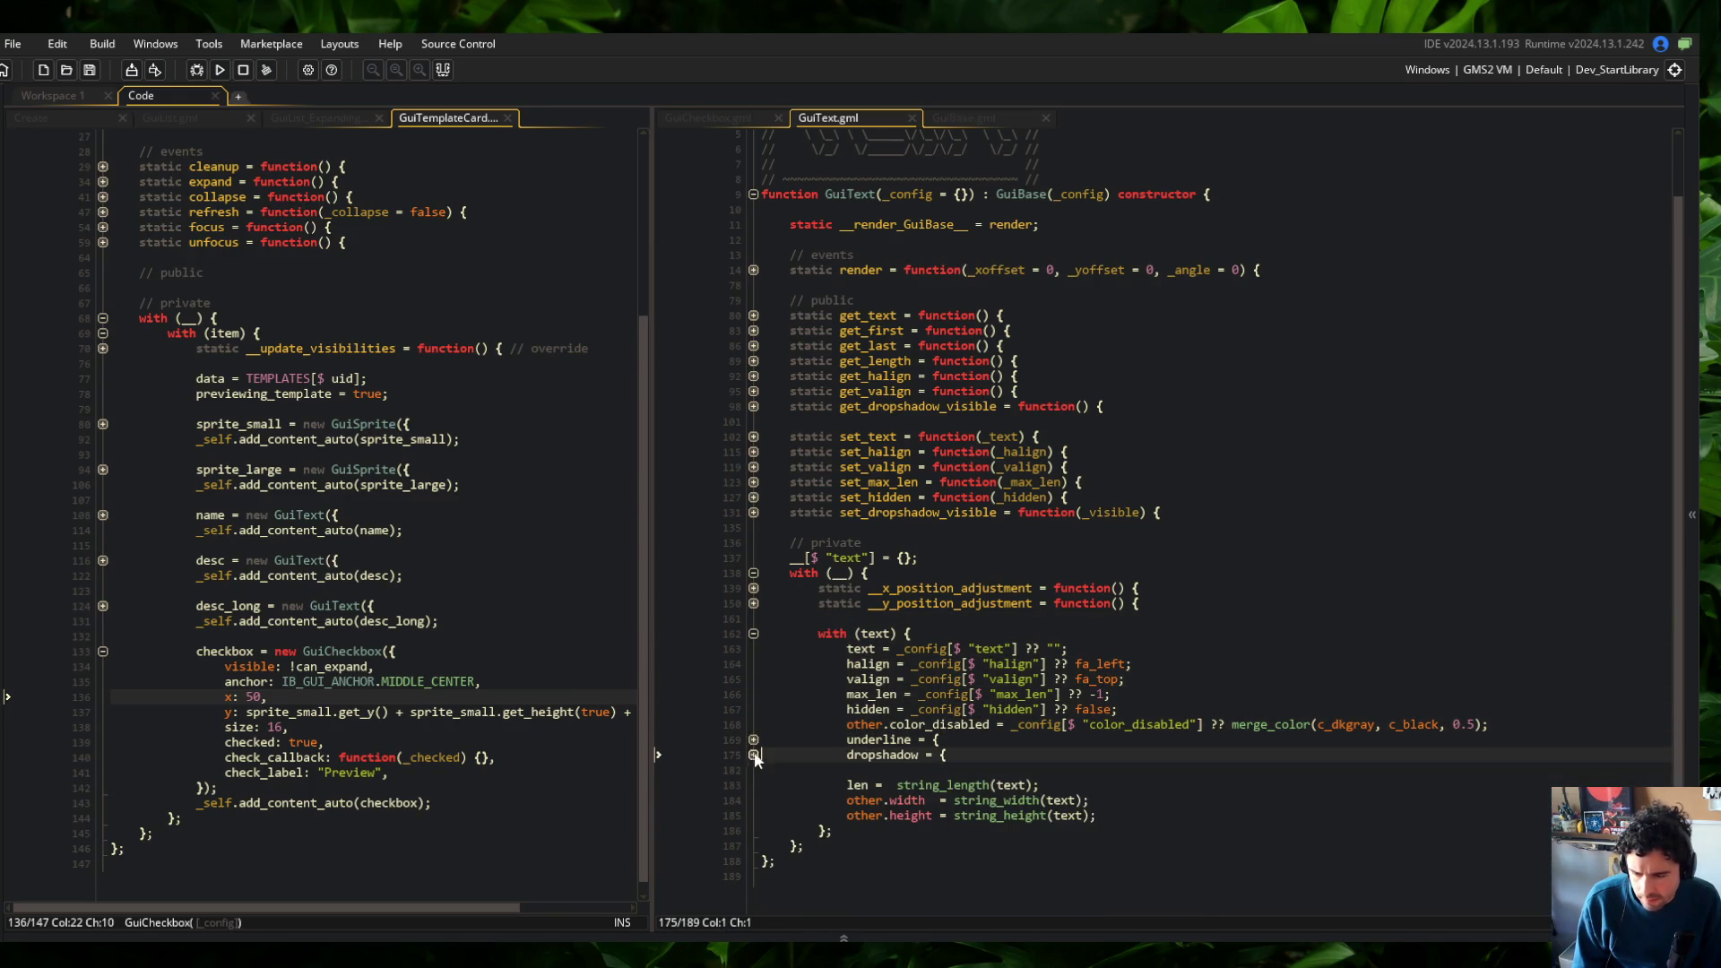
left_click(937, 119)
From GuiCheckbox, jump to GuiButton's definition and locate its GuiText creation block
left_click(742, 111)
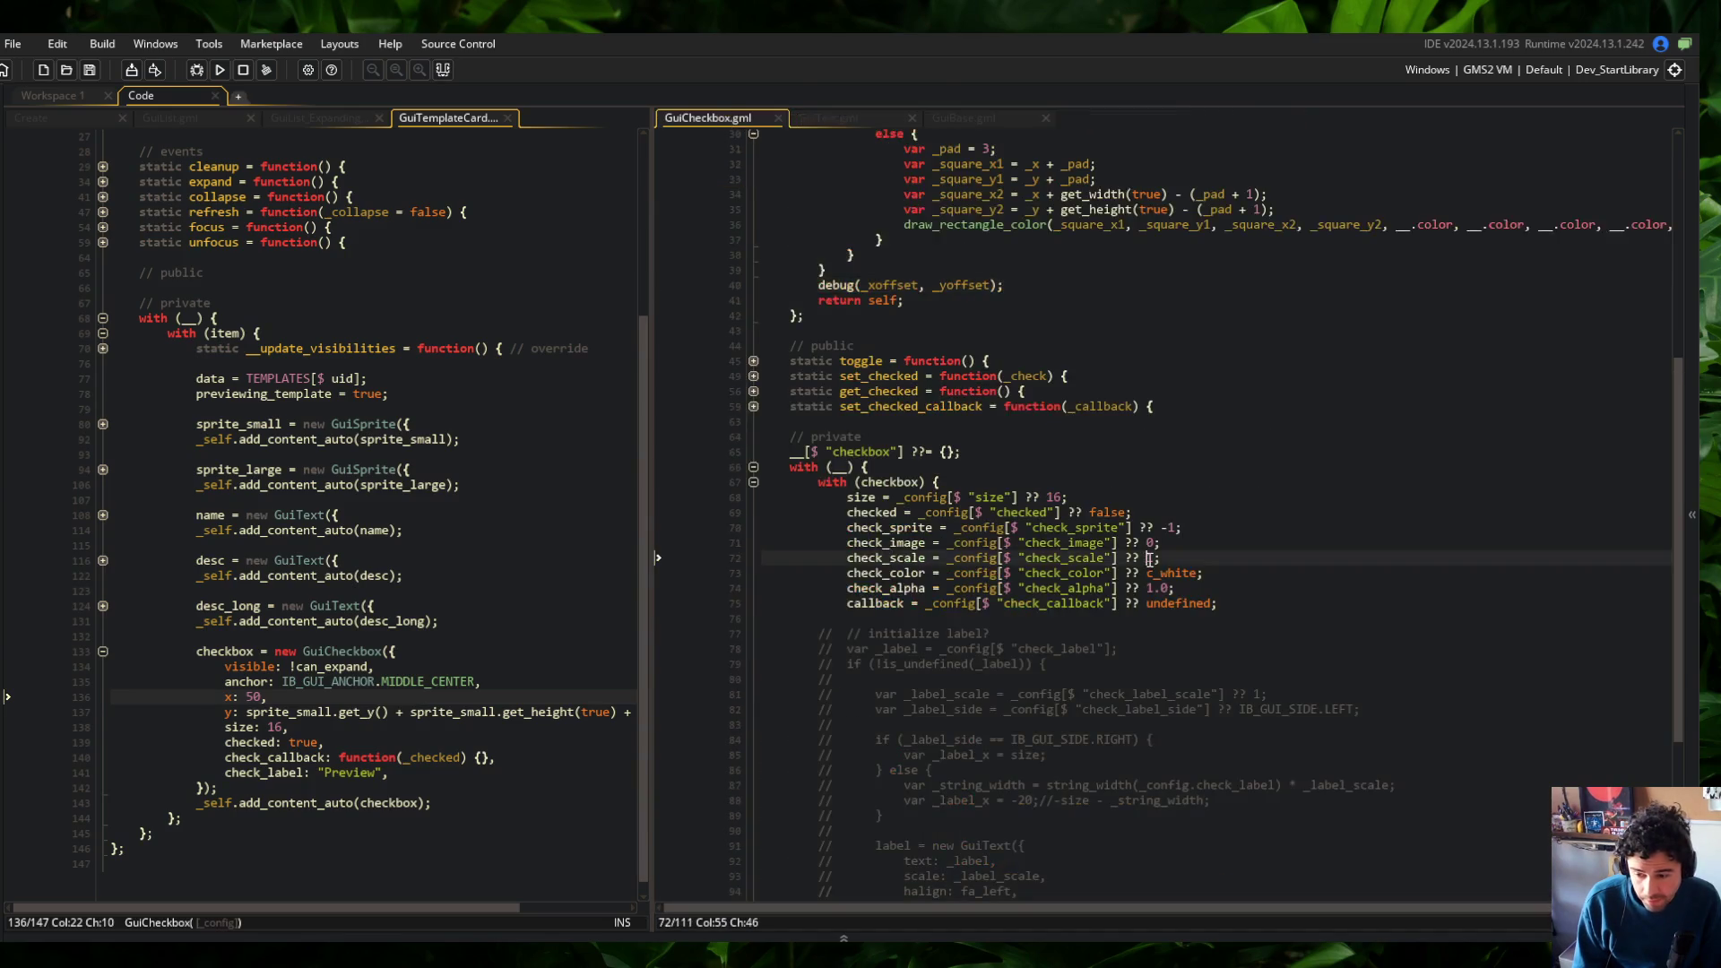
scroll(1150, 559, "down", 8)
scroll(1151, 558, "up", 20)
left_click(1053, 259)
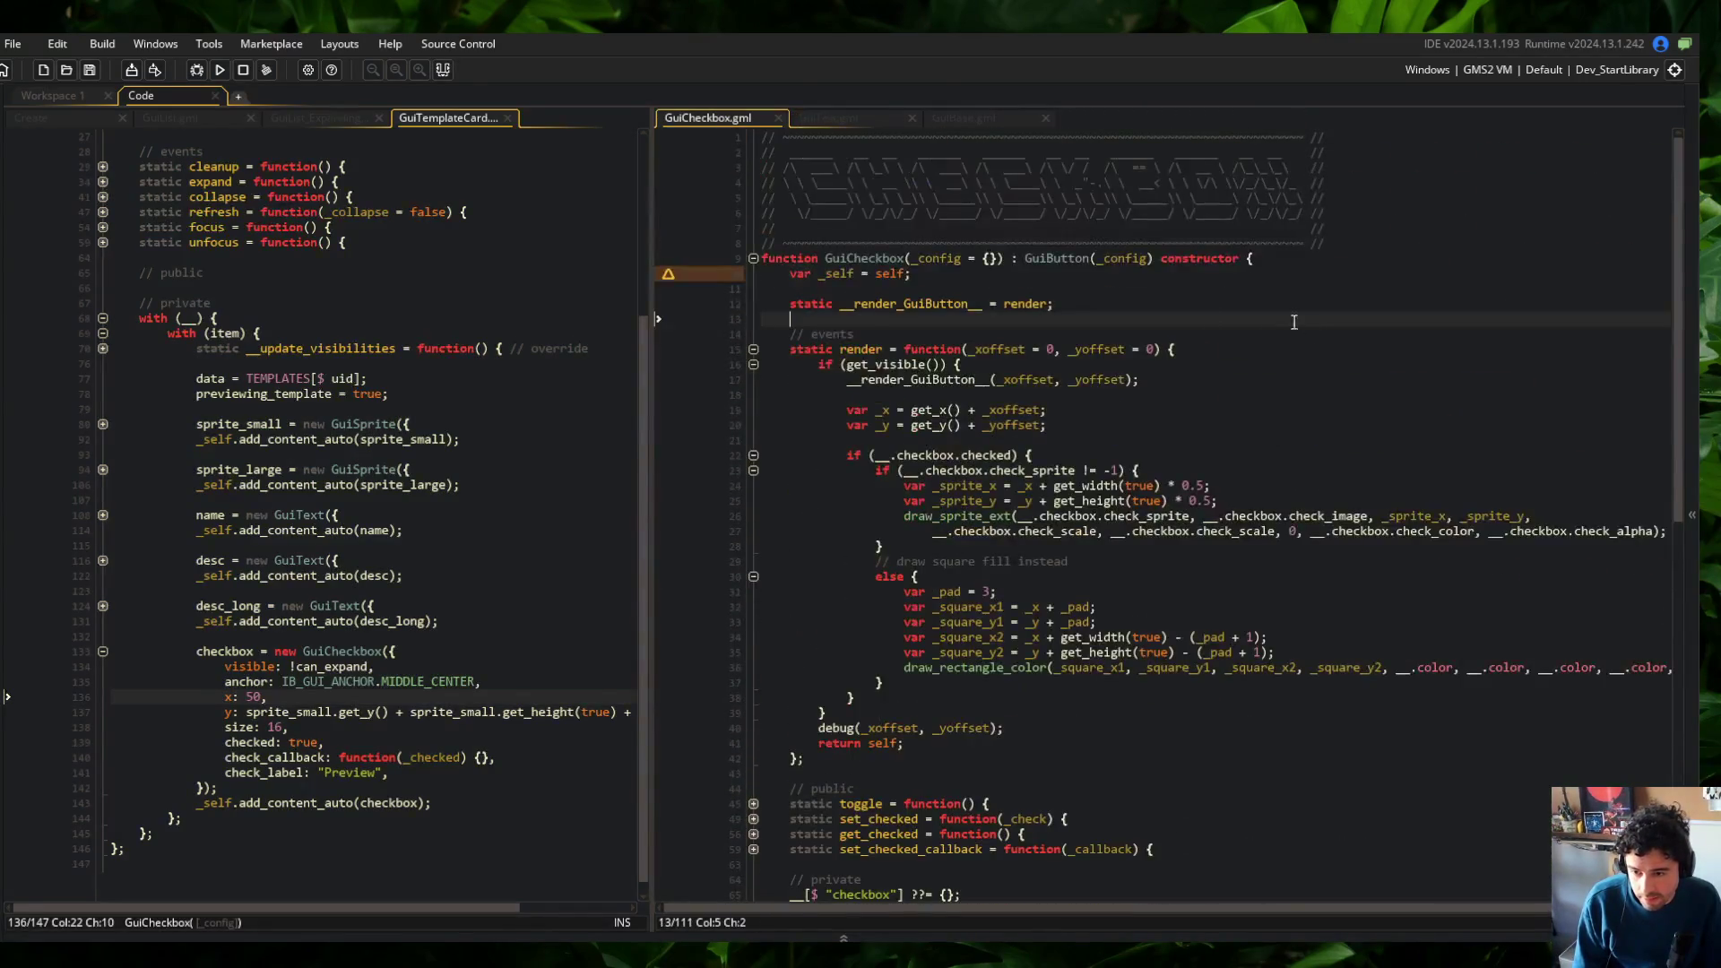
key("F12")
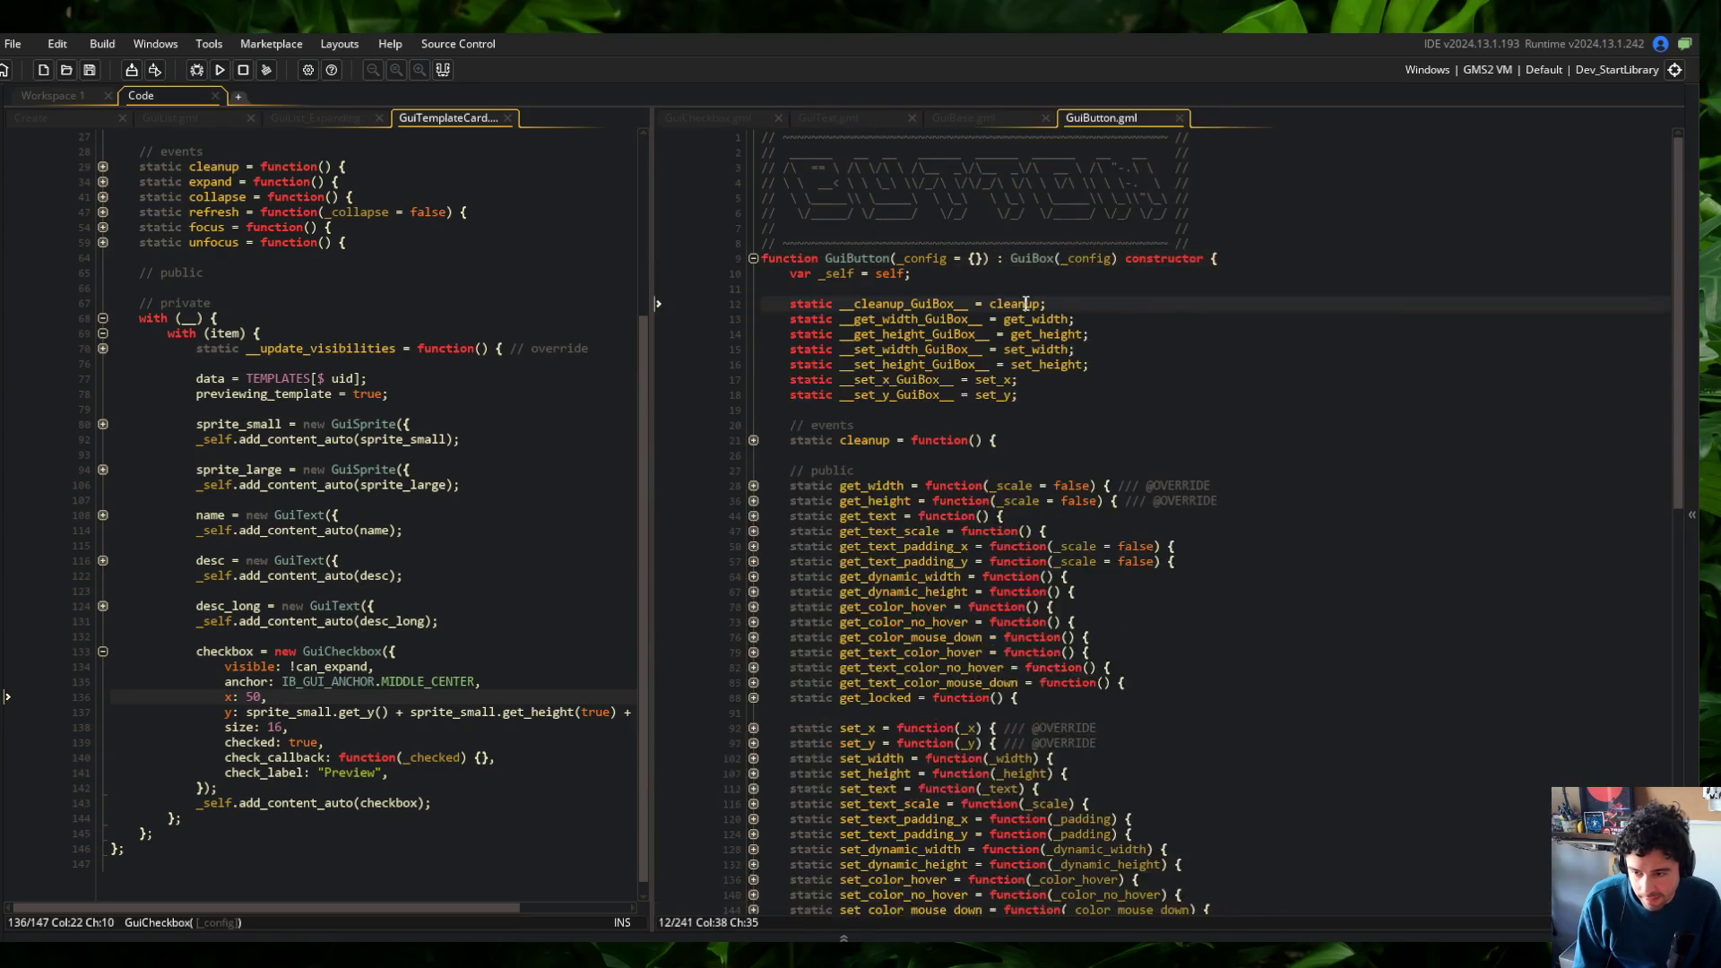
scroll(1026, 305, "down", 6)
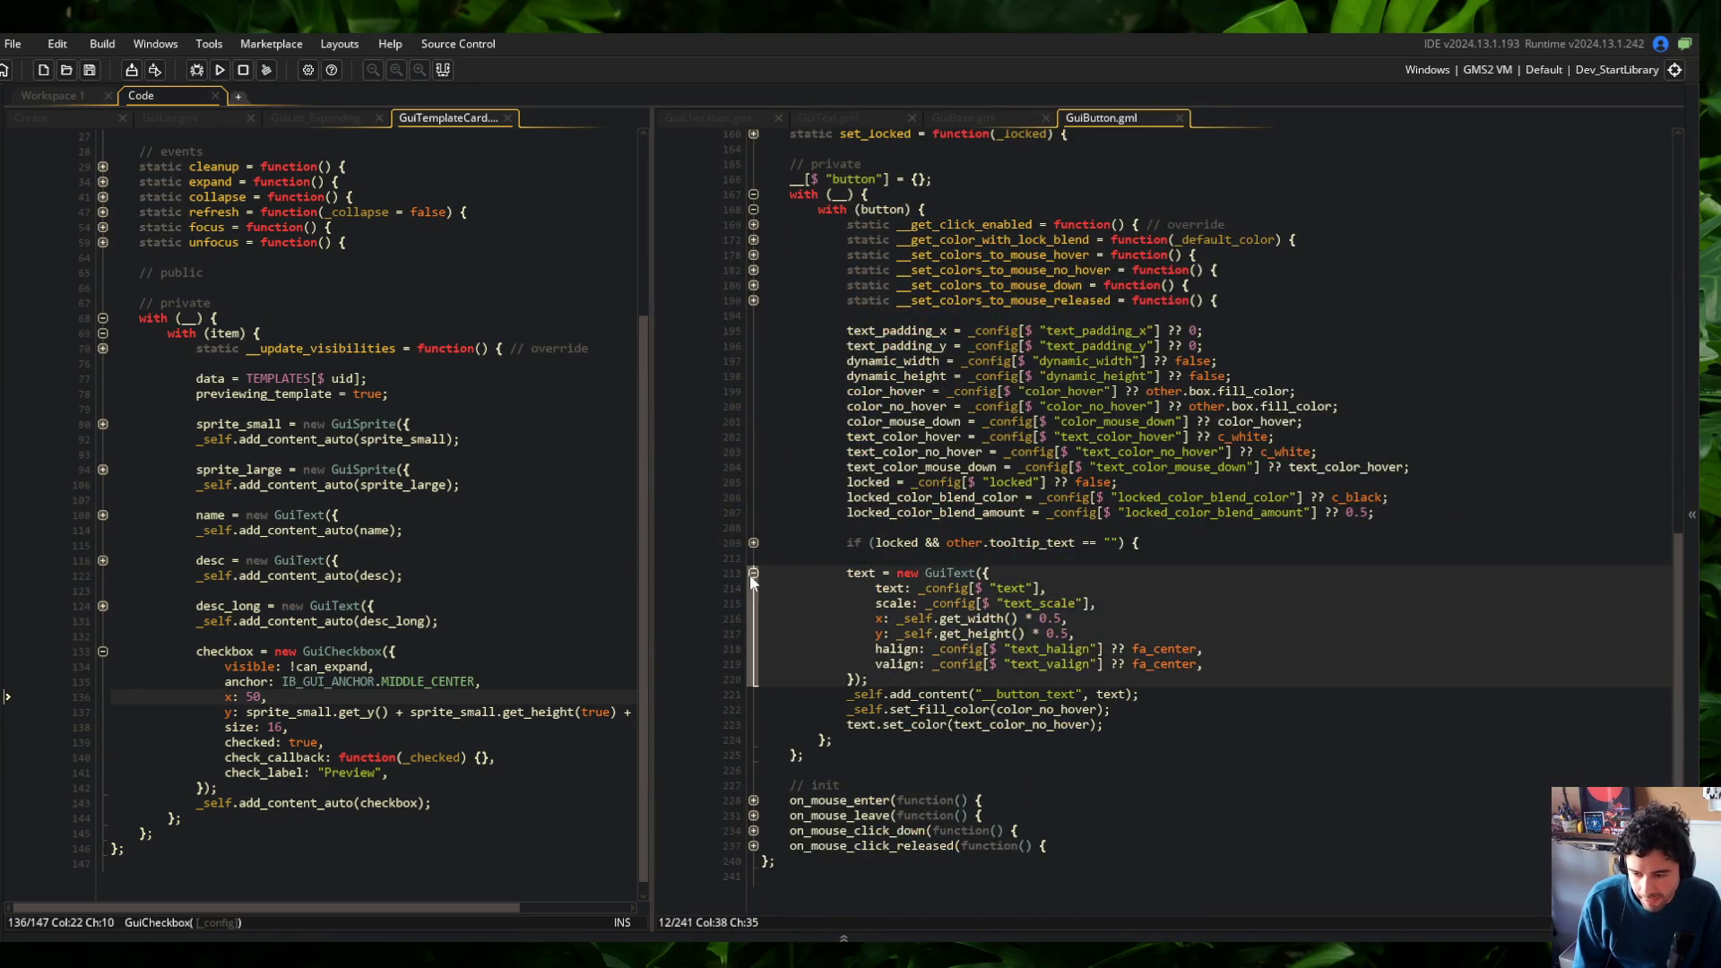
scroll(749, 574, "up", 2)
left_click(751, 681)
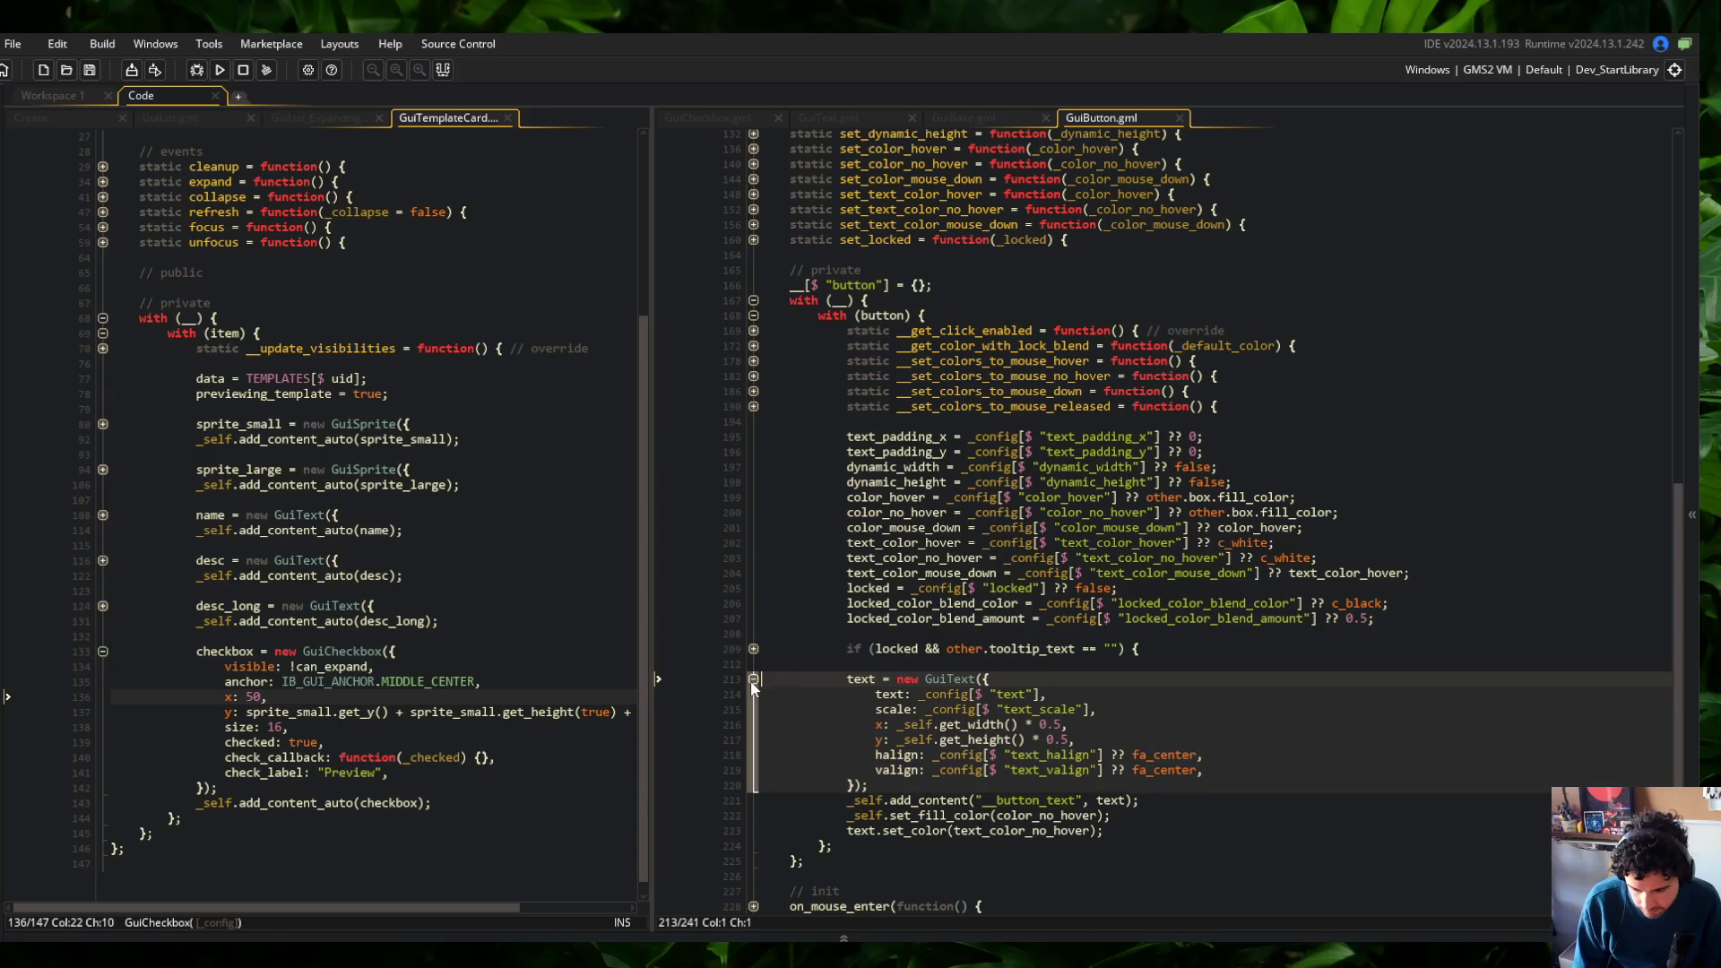
Compare GuiButton's settings and GuiText block with the GuiCheckbox constructor
left_click(752, 680)
left_click(891, 618)
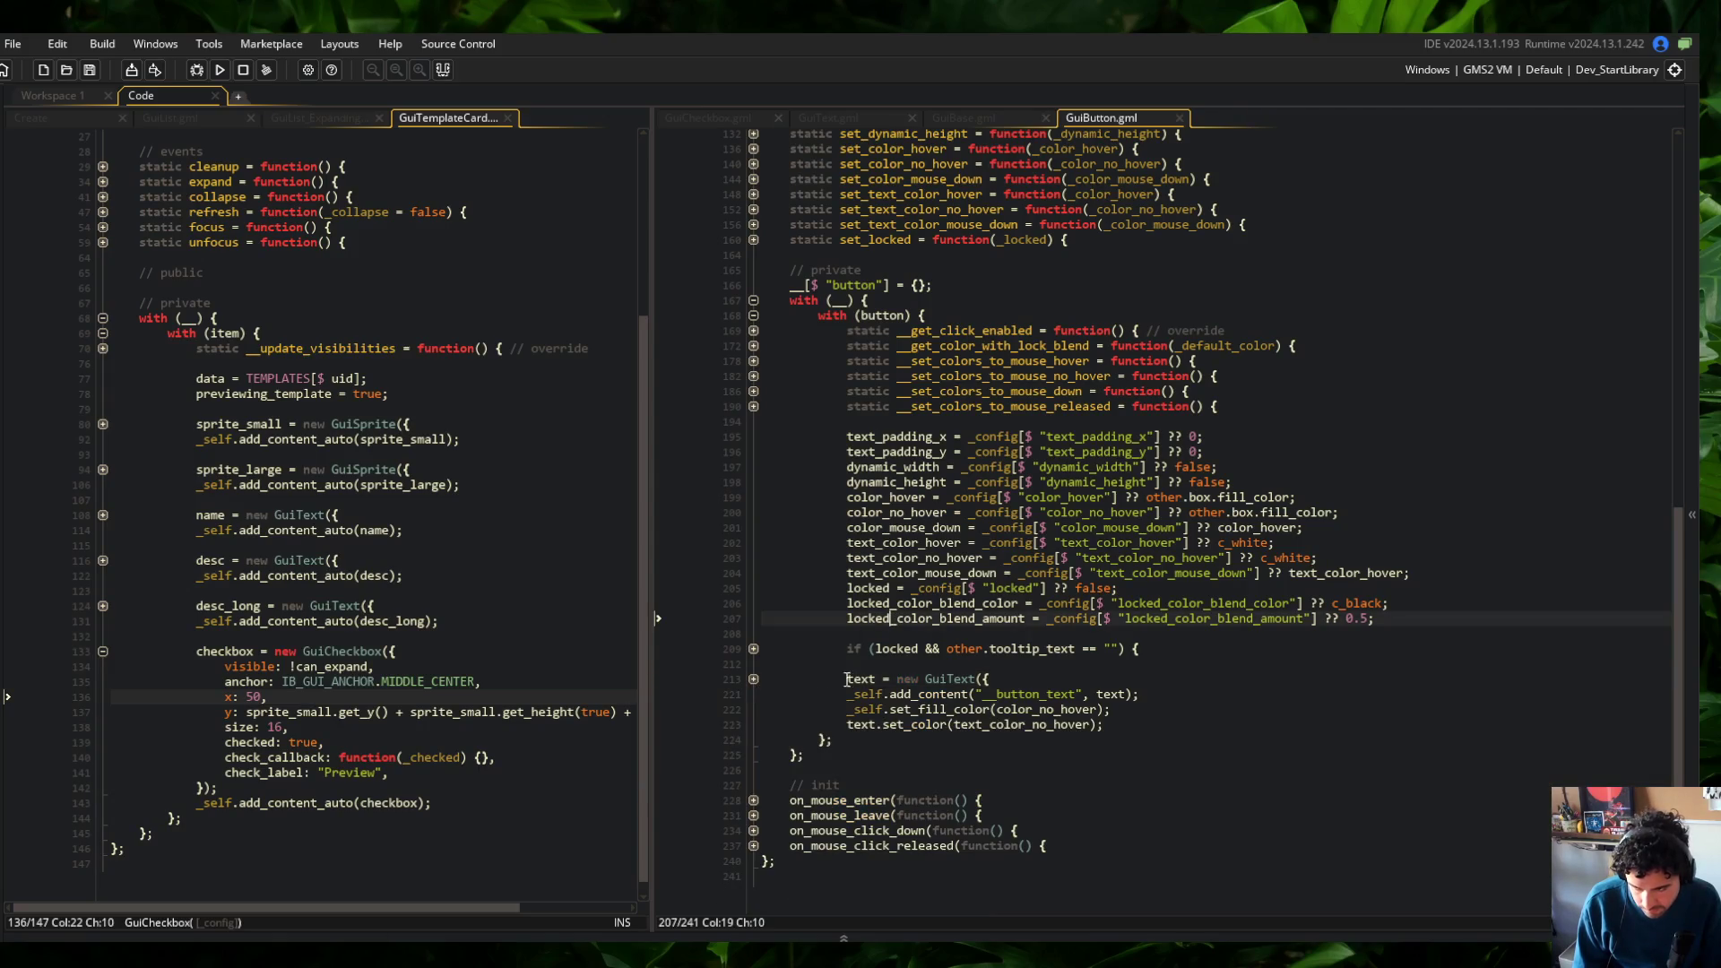
left_click(753, 681)
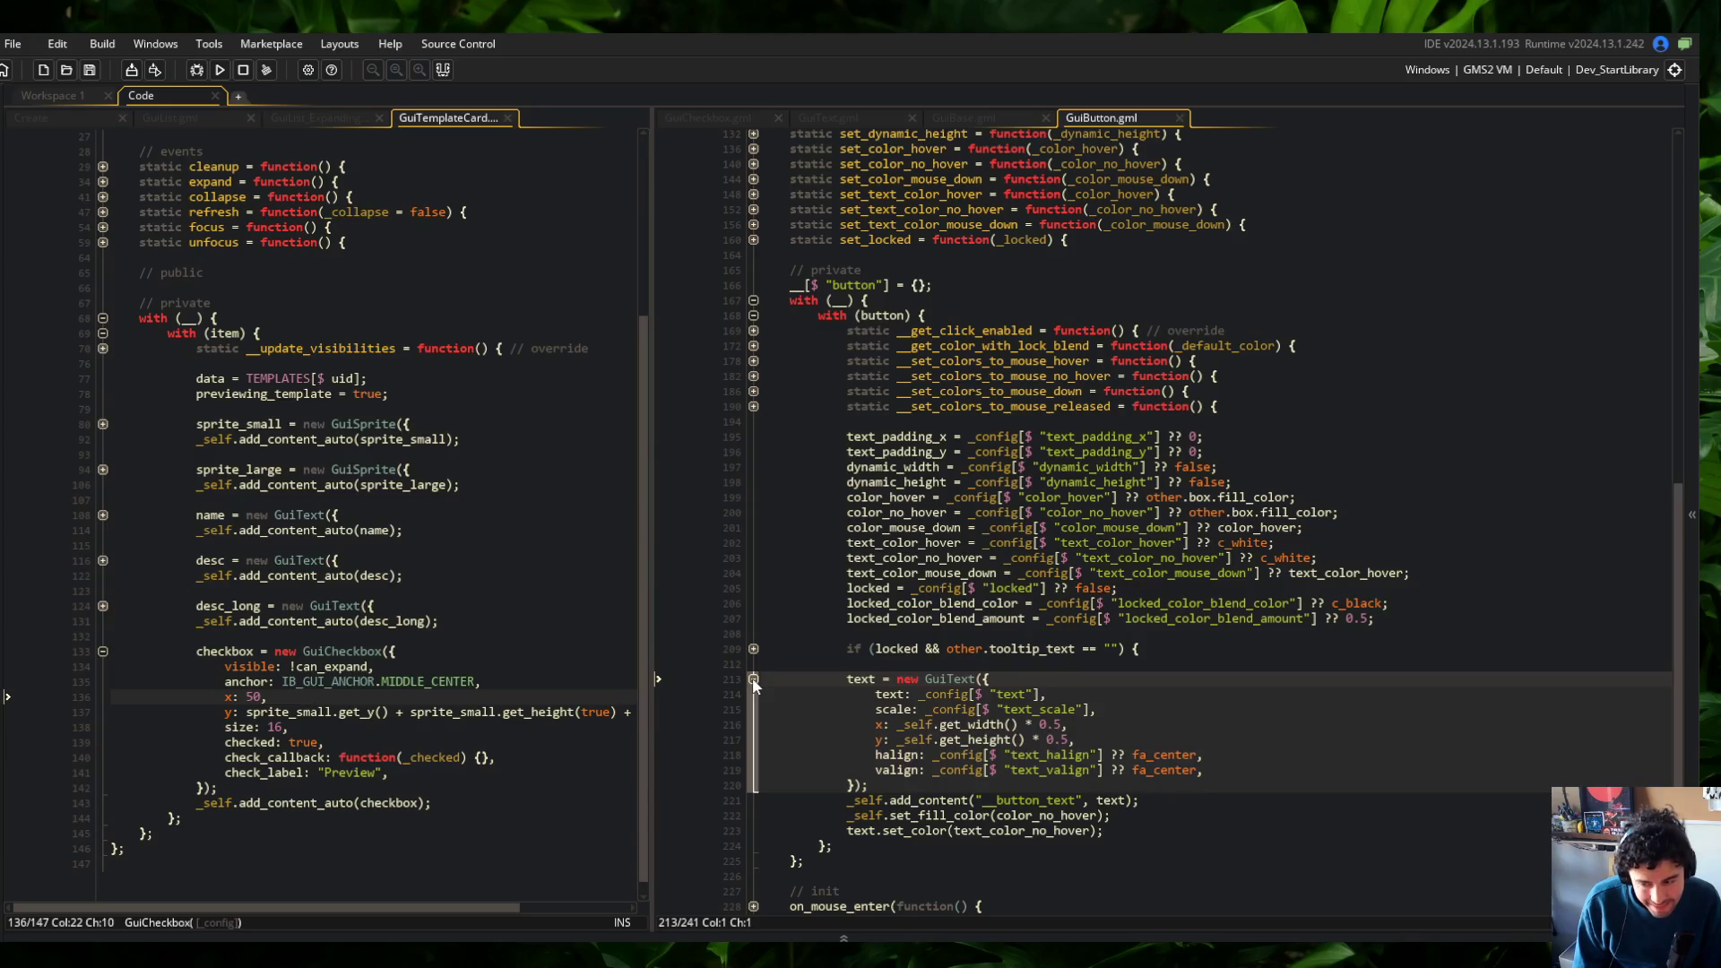
left_click(753, 679)
left_click(717, 110)
left_click(1126, 106)
left_click(683, 115)
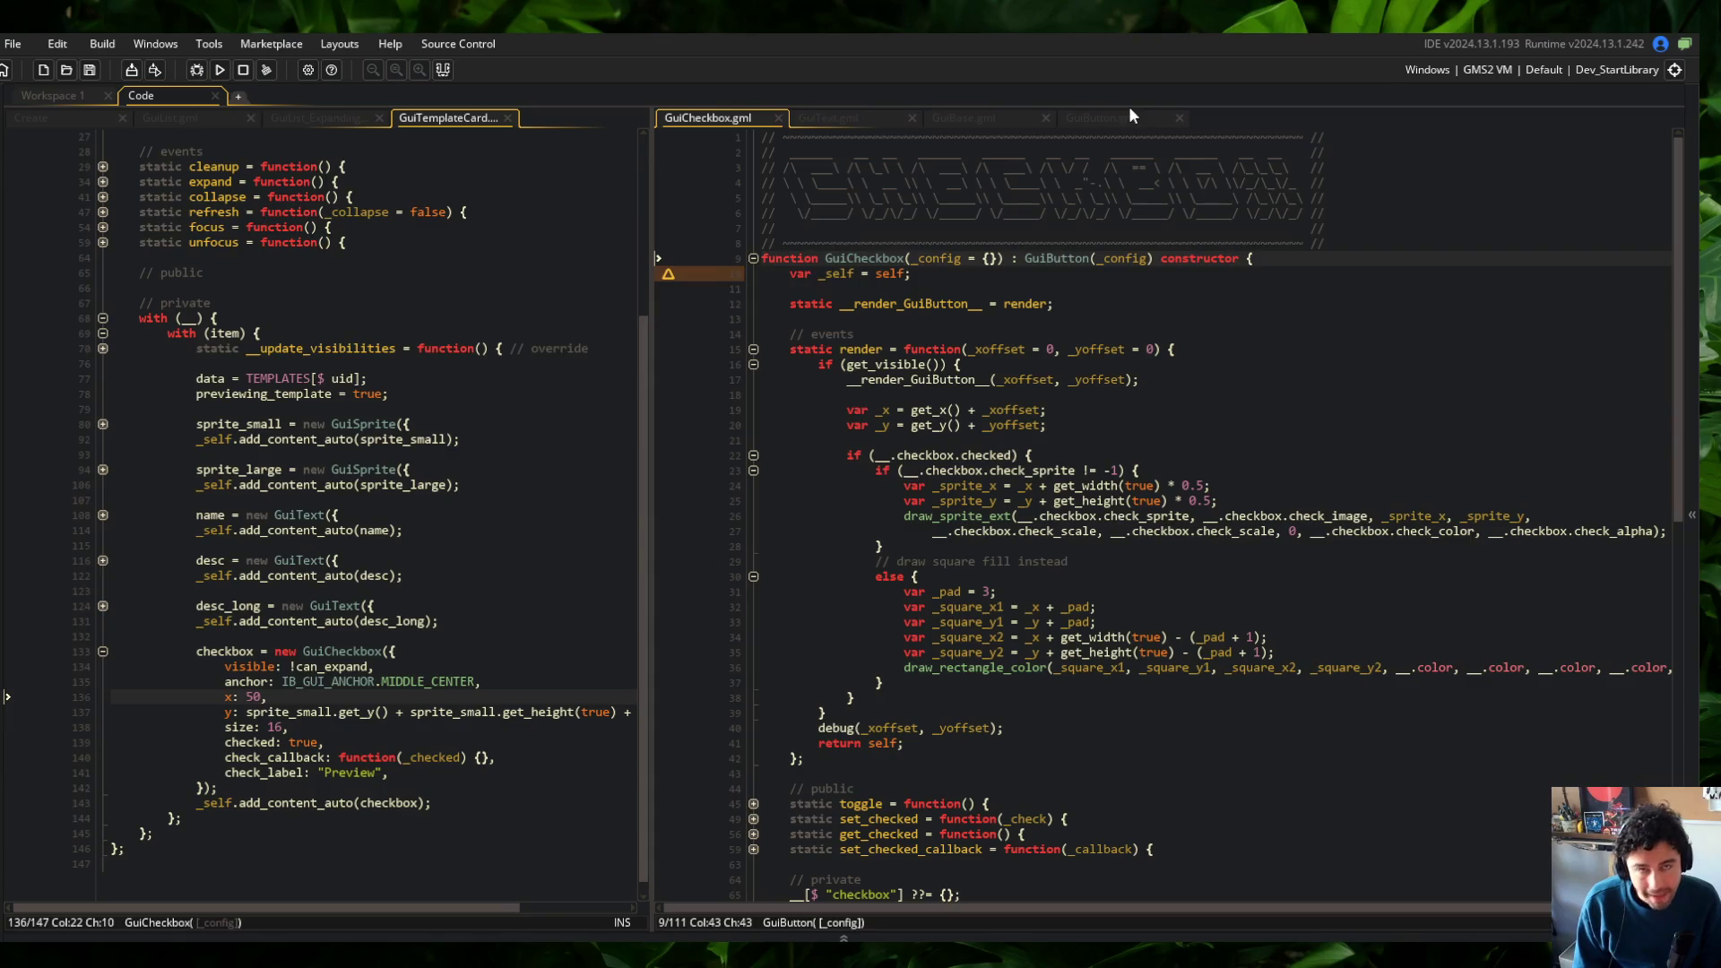
left_click(1127, 115)
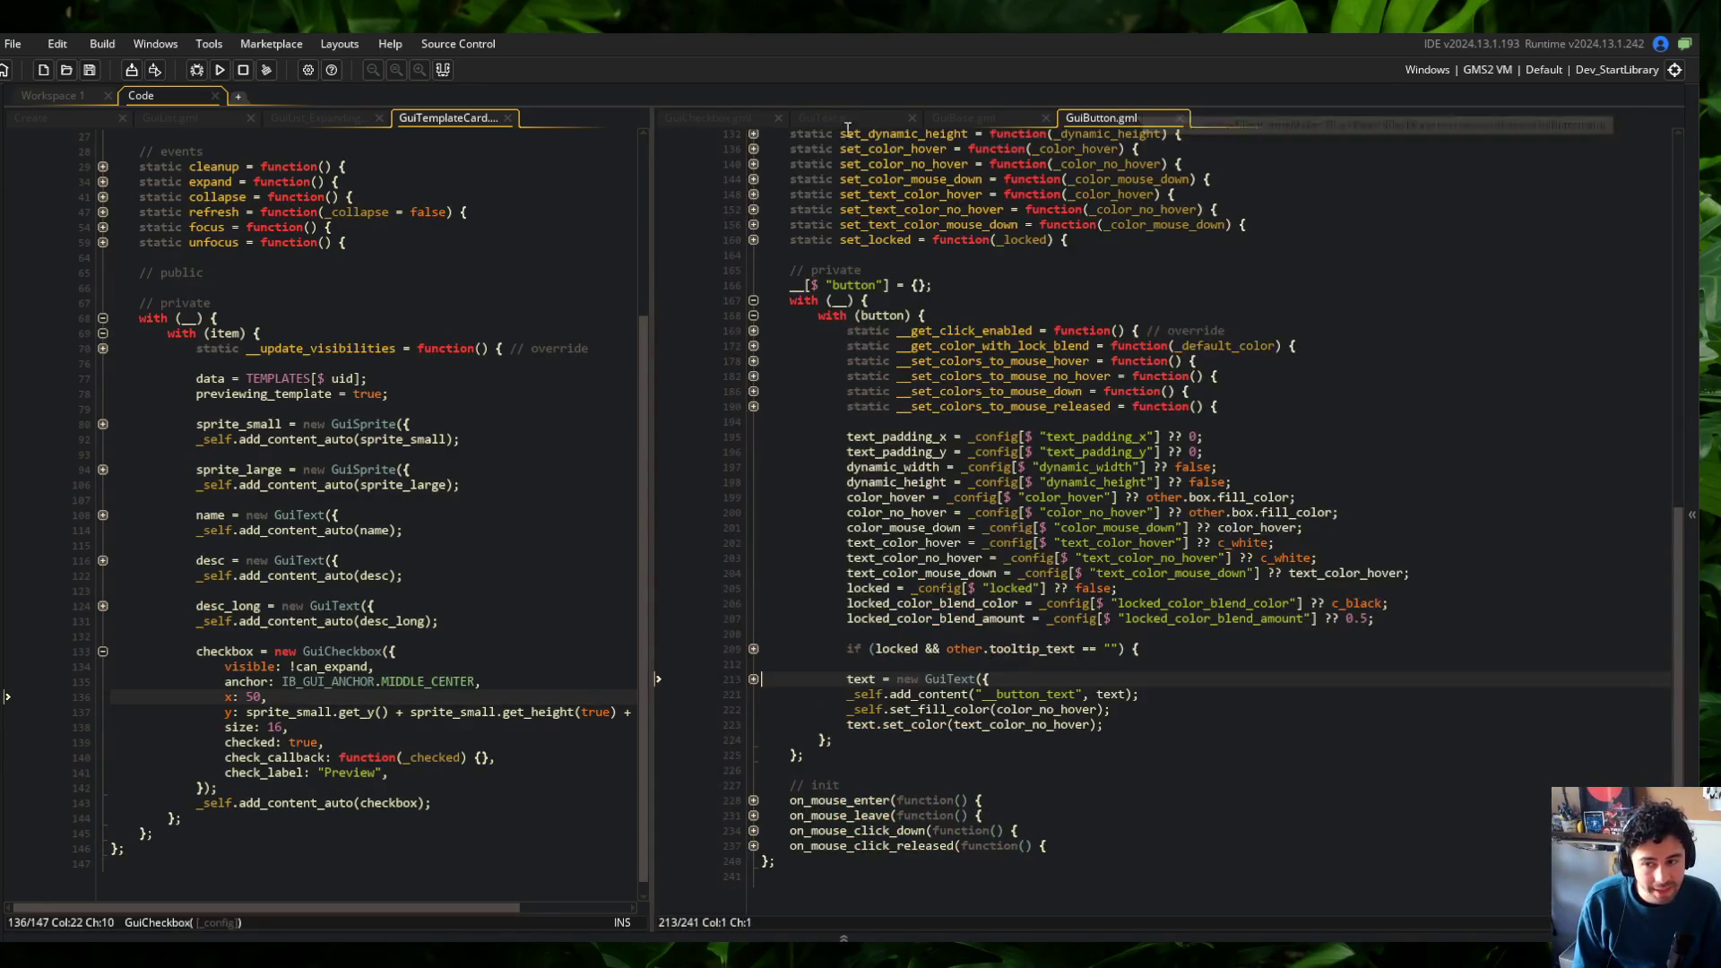
left_click(712, 116)
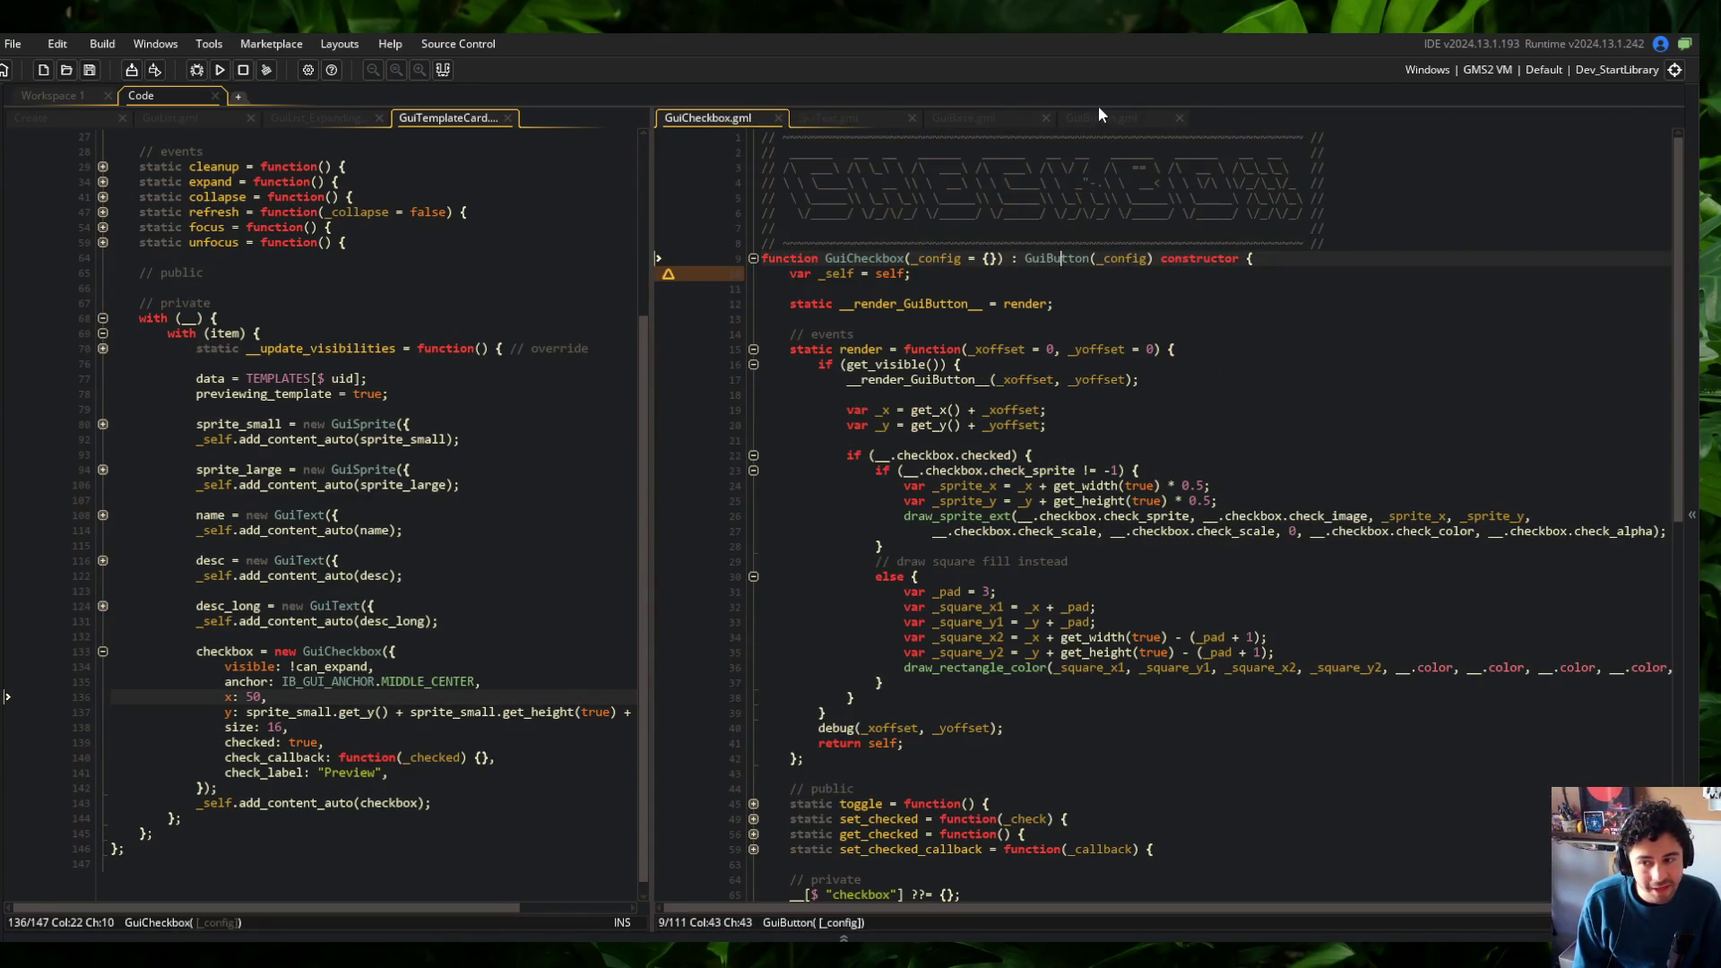
scroll(1145, 310, "down", 15)
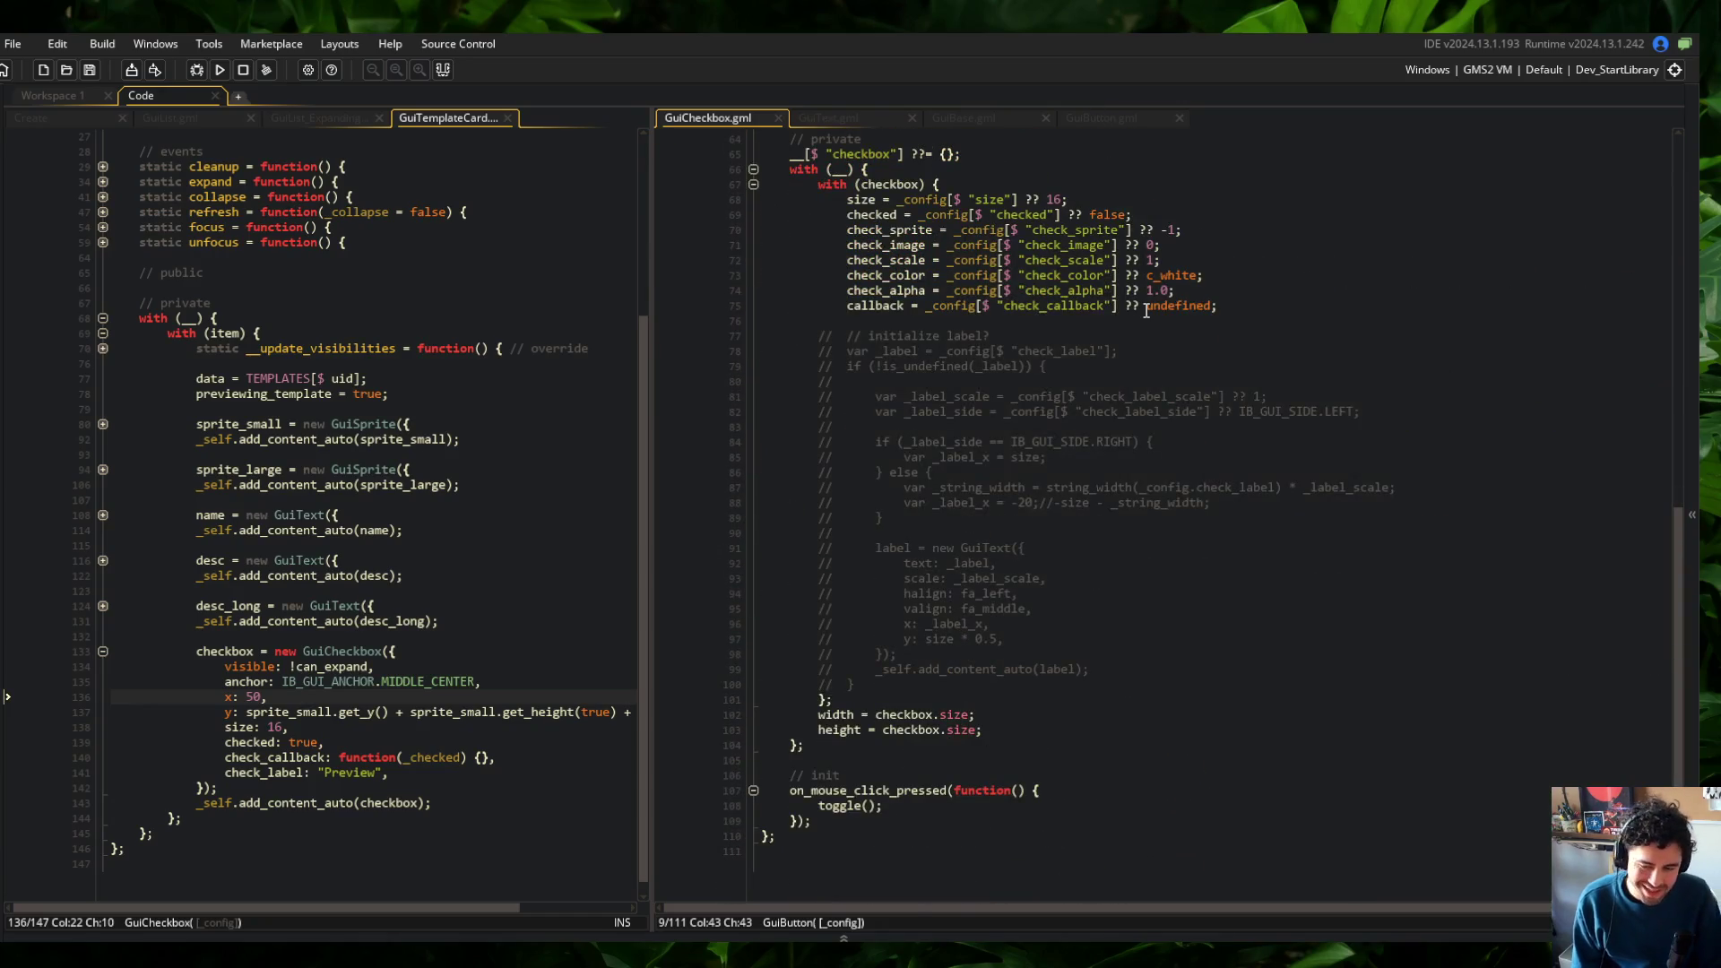
left_click(984, 323)
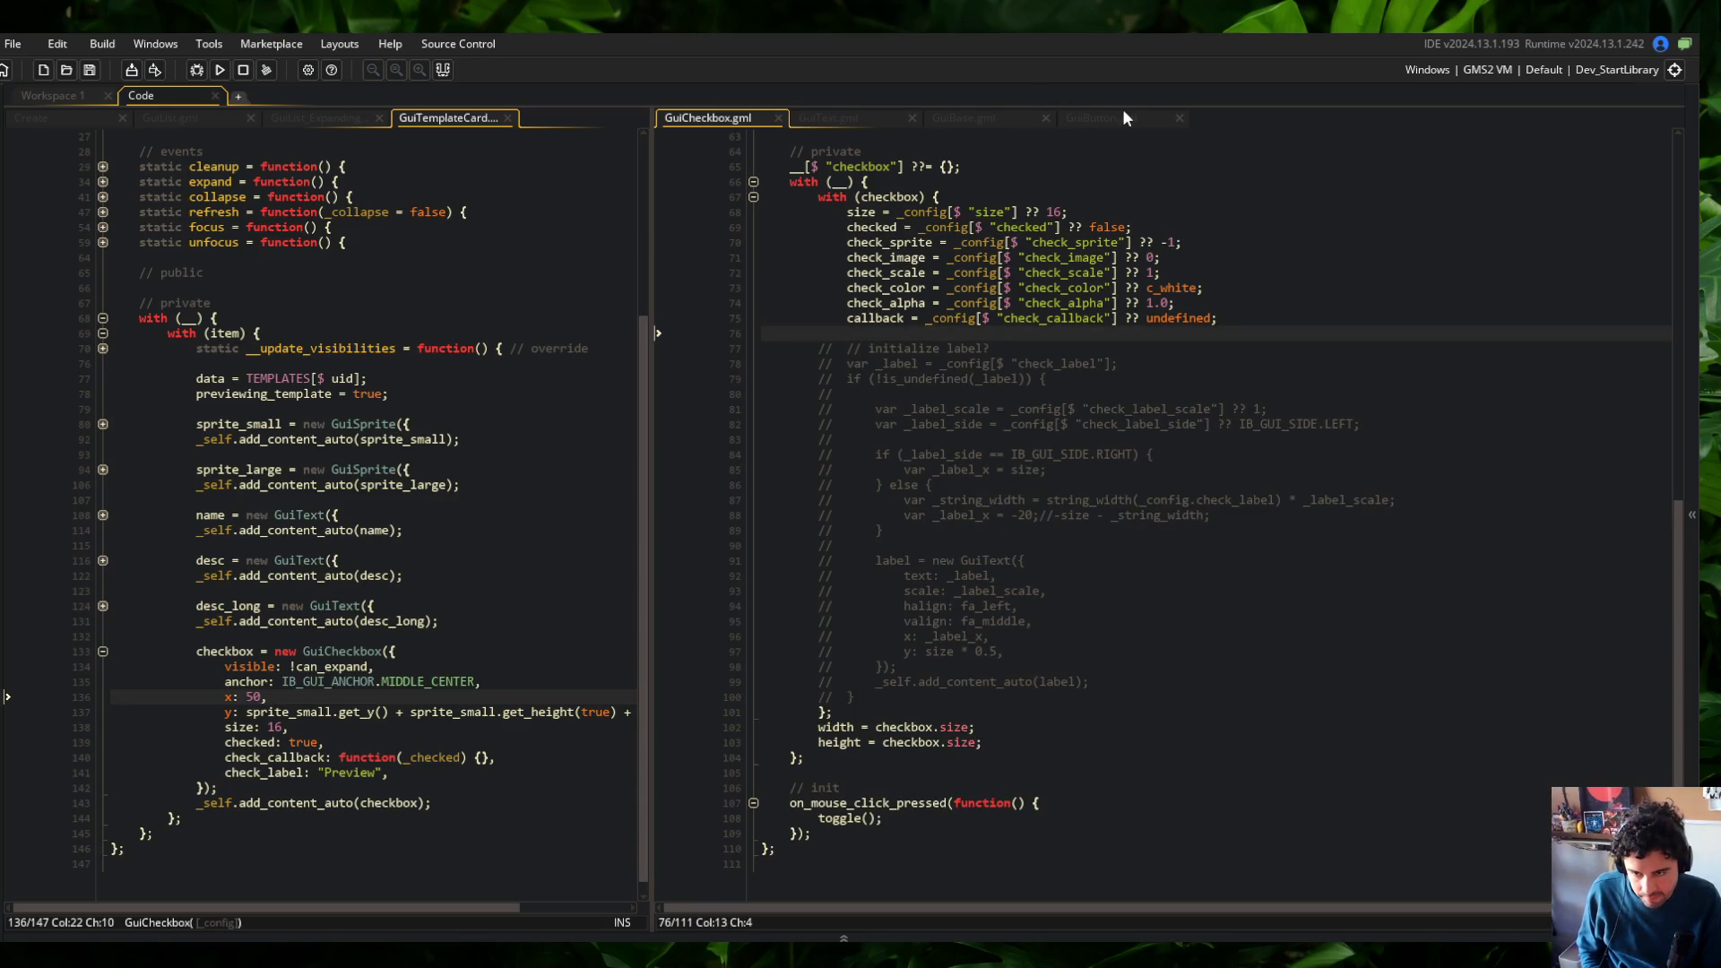
Select GuiButton's full GuiText creation block for reference
left_click(1120, 119)
left_click(753, 679)
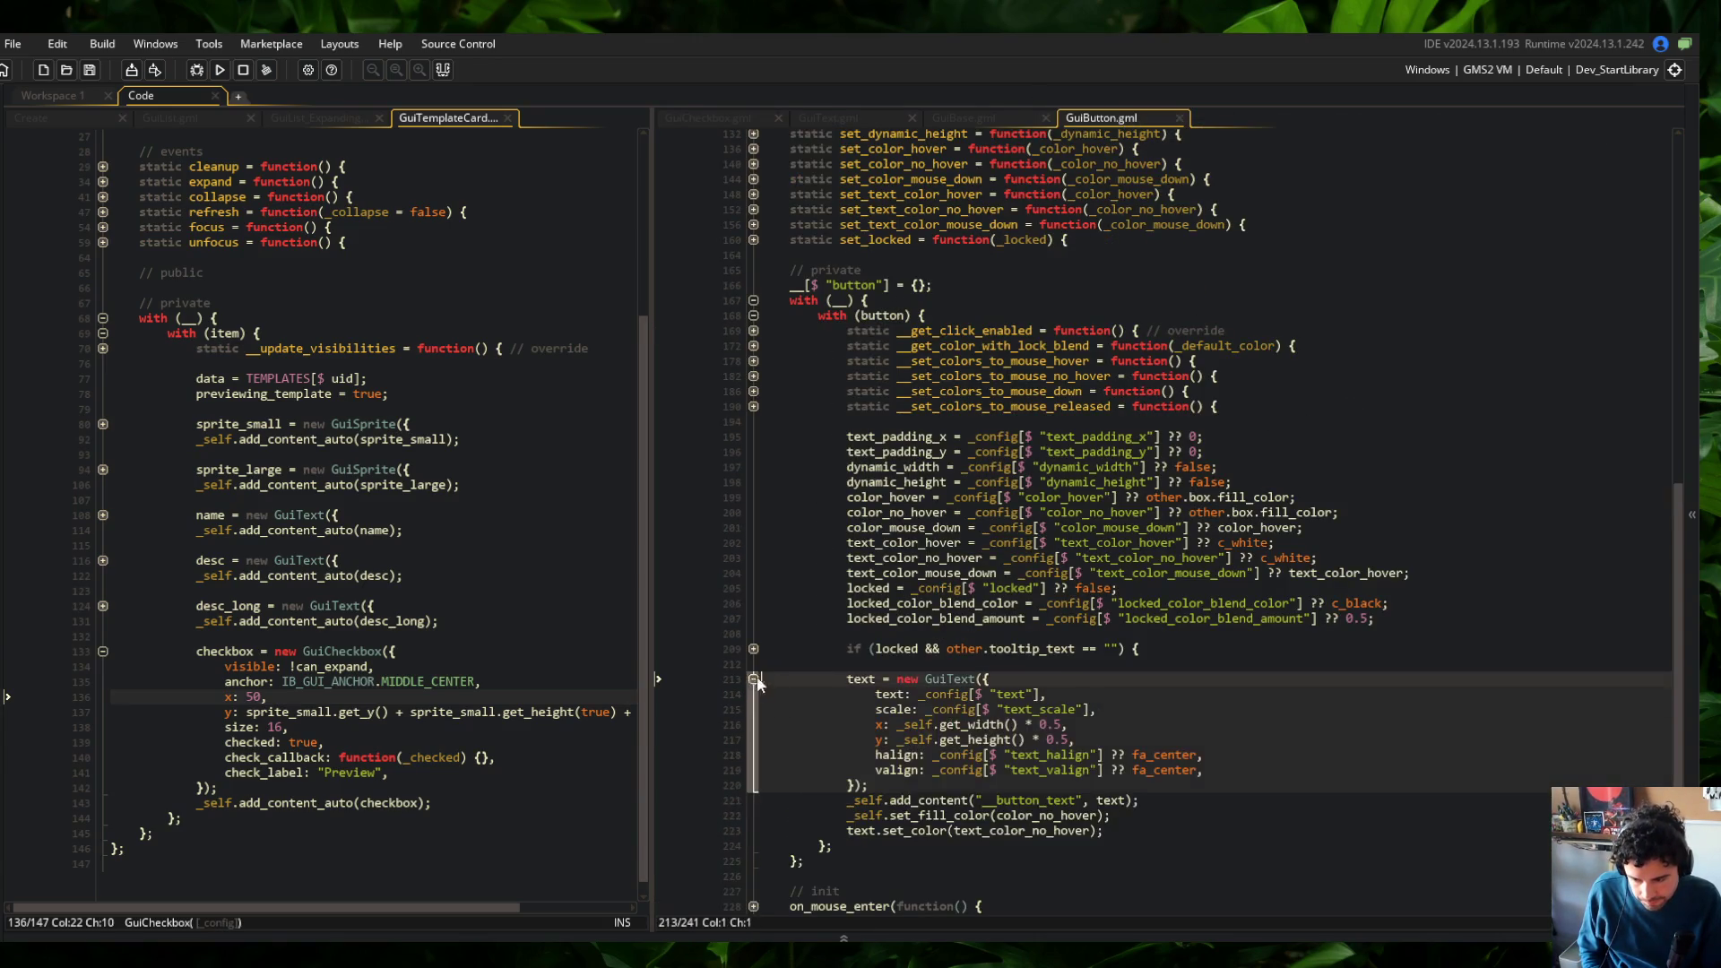
scroll(807, 627, "down", 2)
key("Down")
key("Down")
key("Down")
key("End")
mouse_move(818, 558)
left_mouse_down()
mouse_move(1083, 615)
mouse_move(1128, 687)
left_mouse_up()
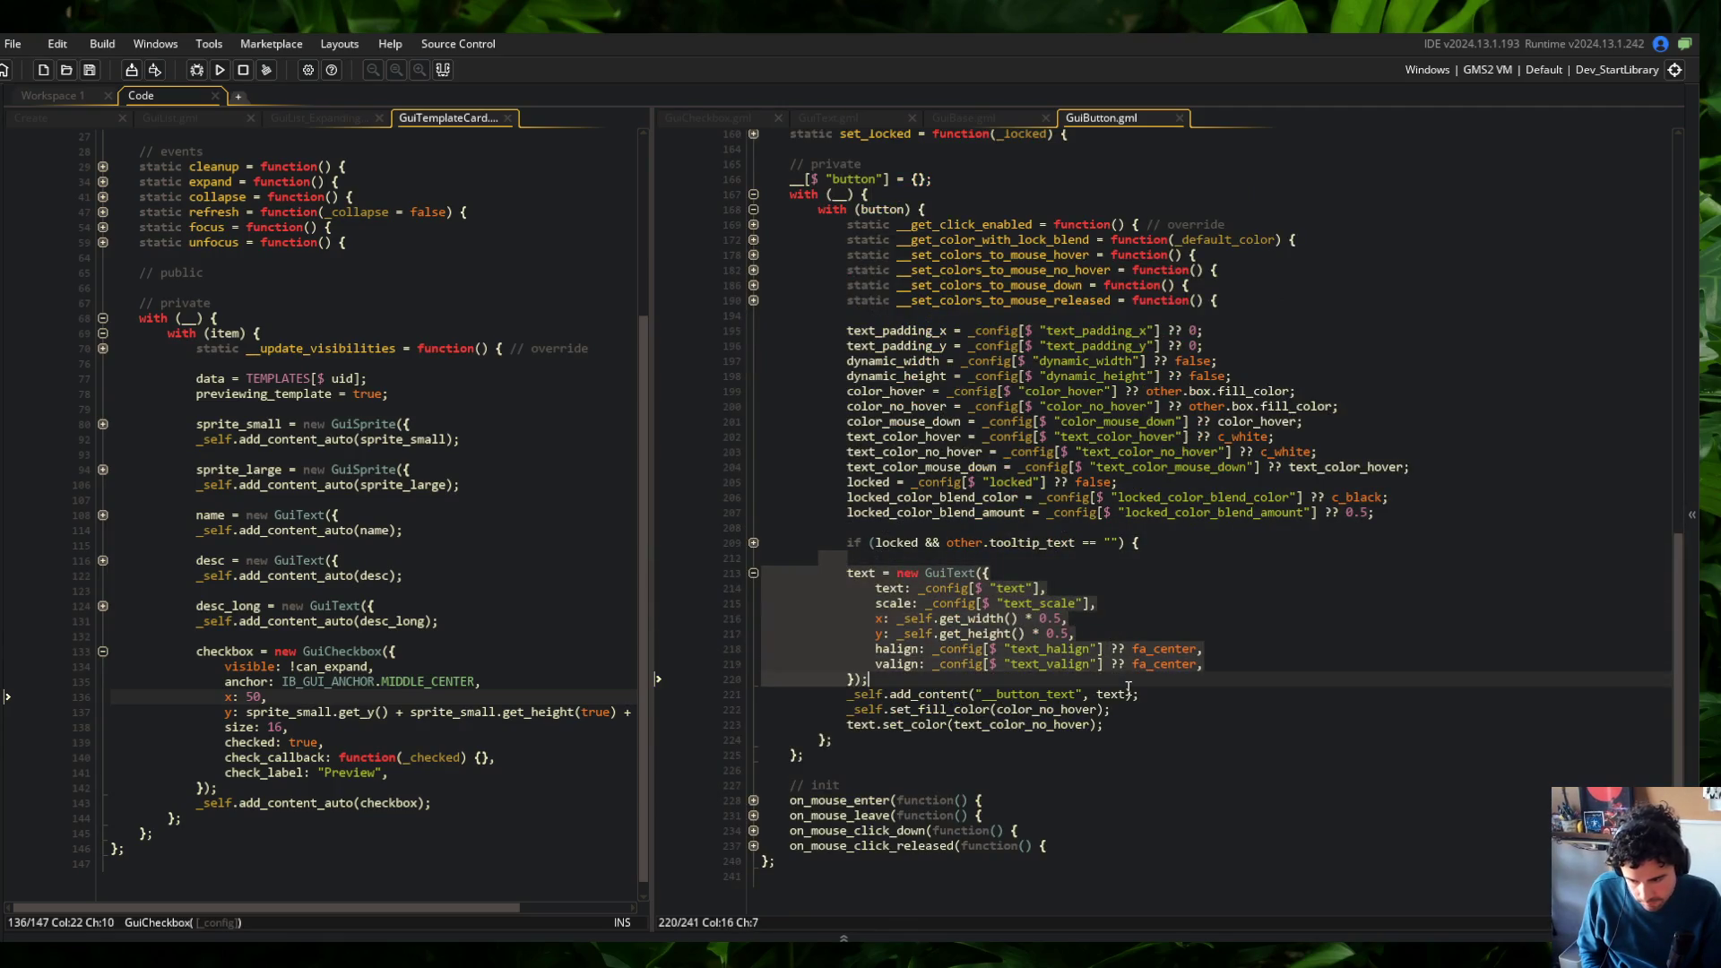
left_click(1200, 592)
Delete the commented-out label lines in GuiCheckbox.gml with Ctrl+D and save
left_click(713, 118)
scroll(952, 339, "down", 1)
key("ctrl+d")
key("ctrl+d")
key("ctrl+d")
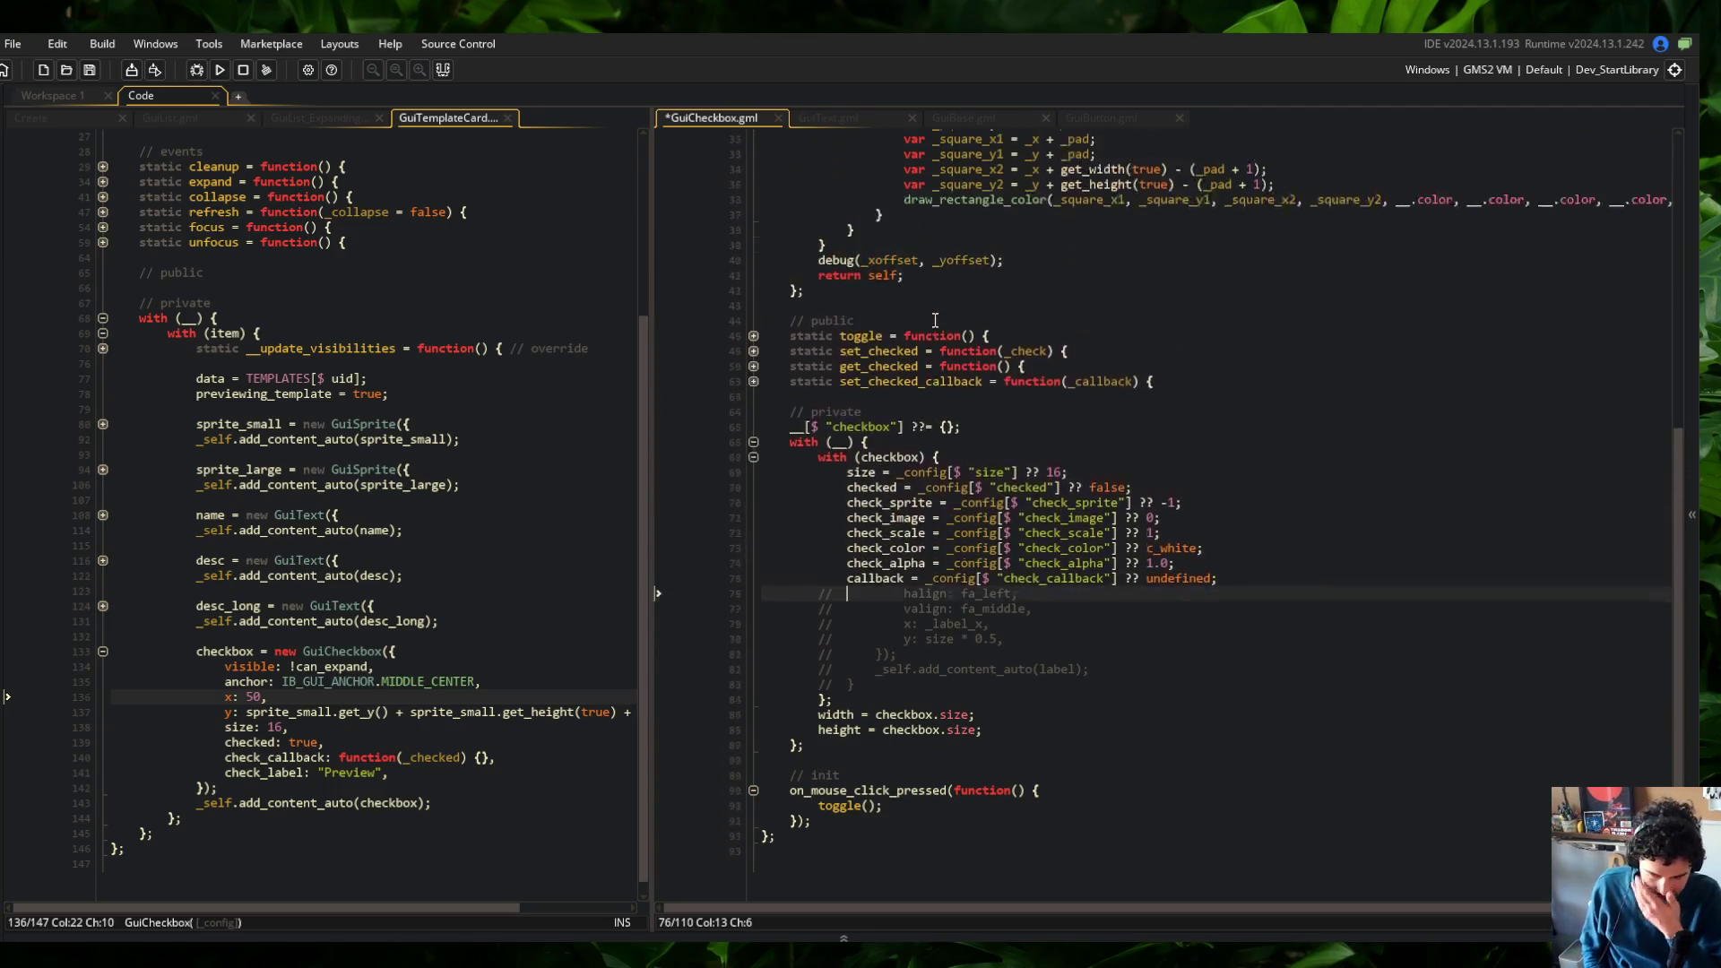
key("ctrl+d")
key("ctrl+d")
key("ctrl+d")
key("ctrl+s")
Review GuiCheckbox's setters and check_sprite line against GuiButton's colour settings
left_click(1120, 520)
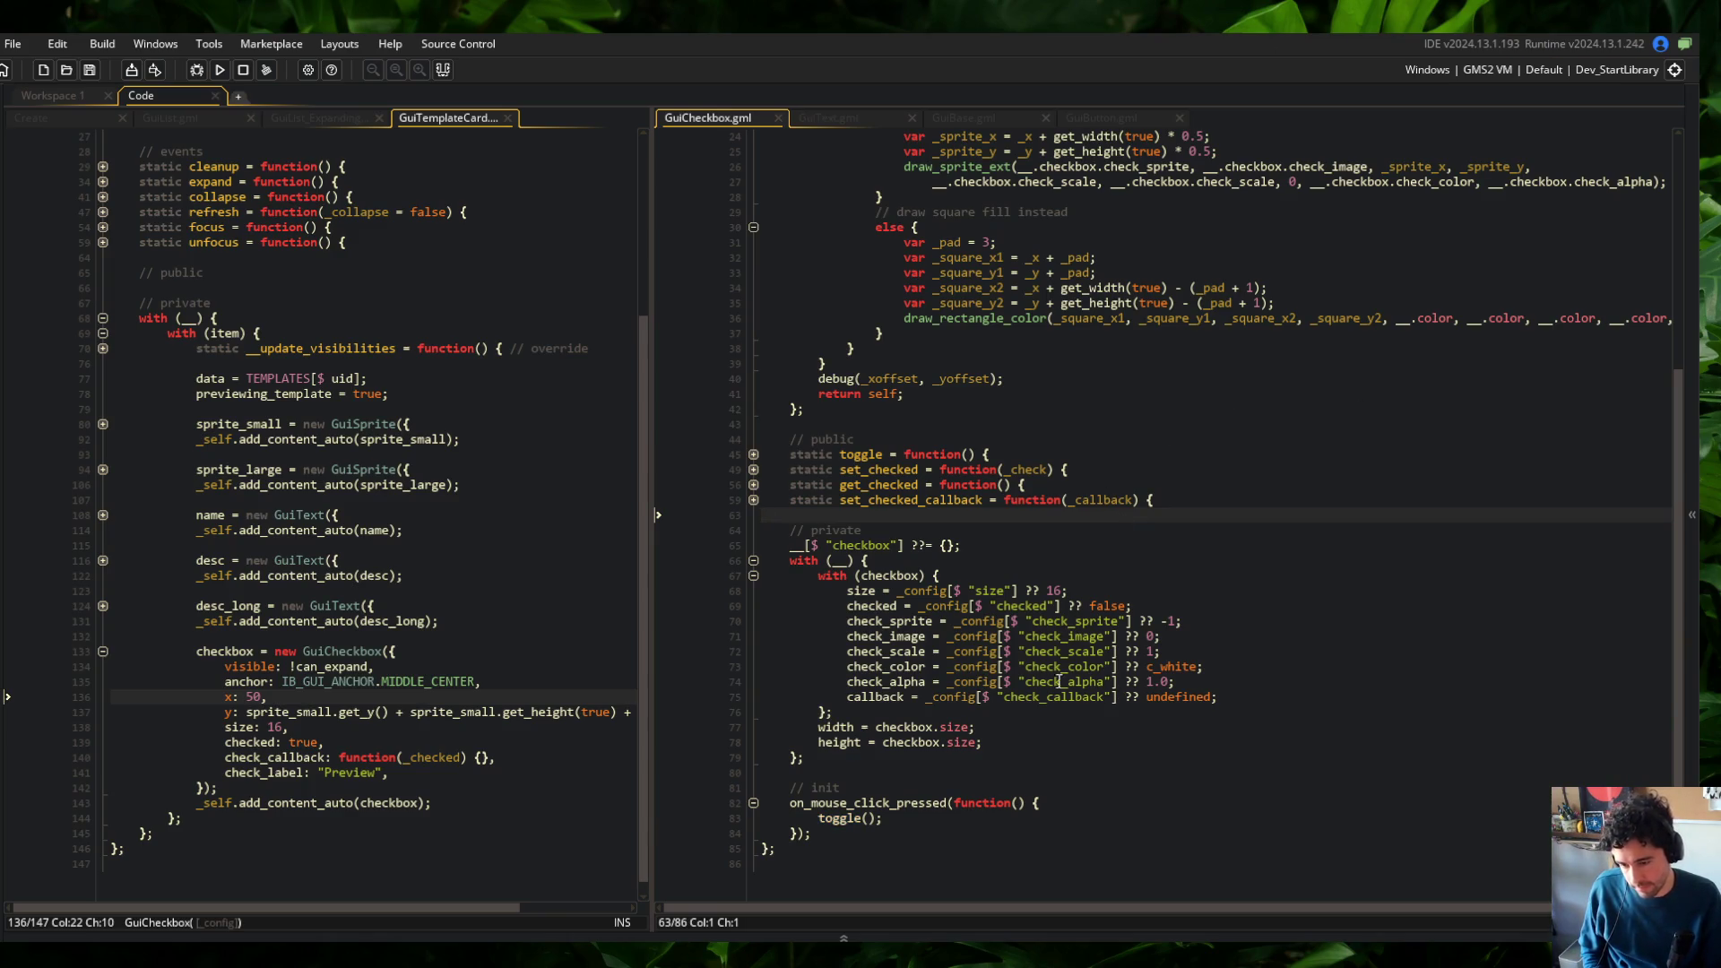
left_click(1271, 620)
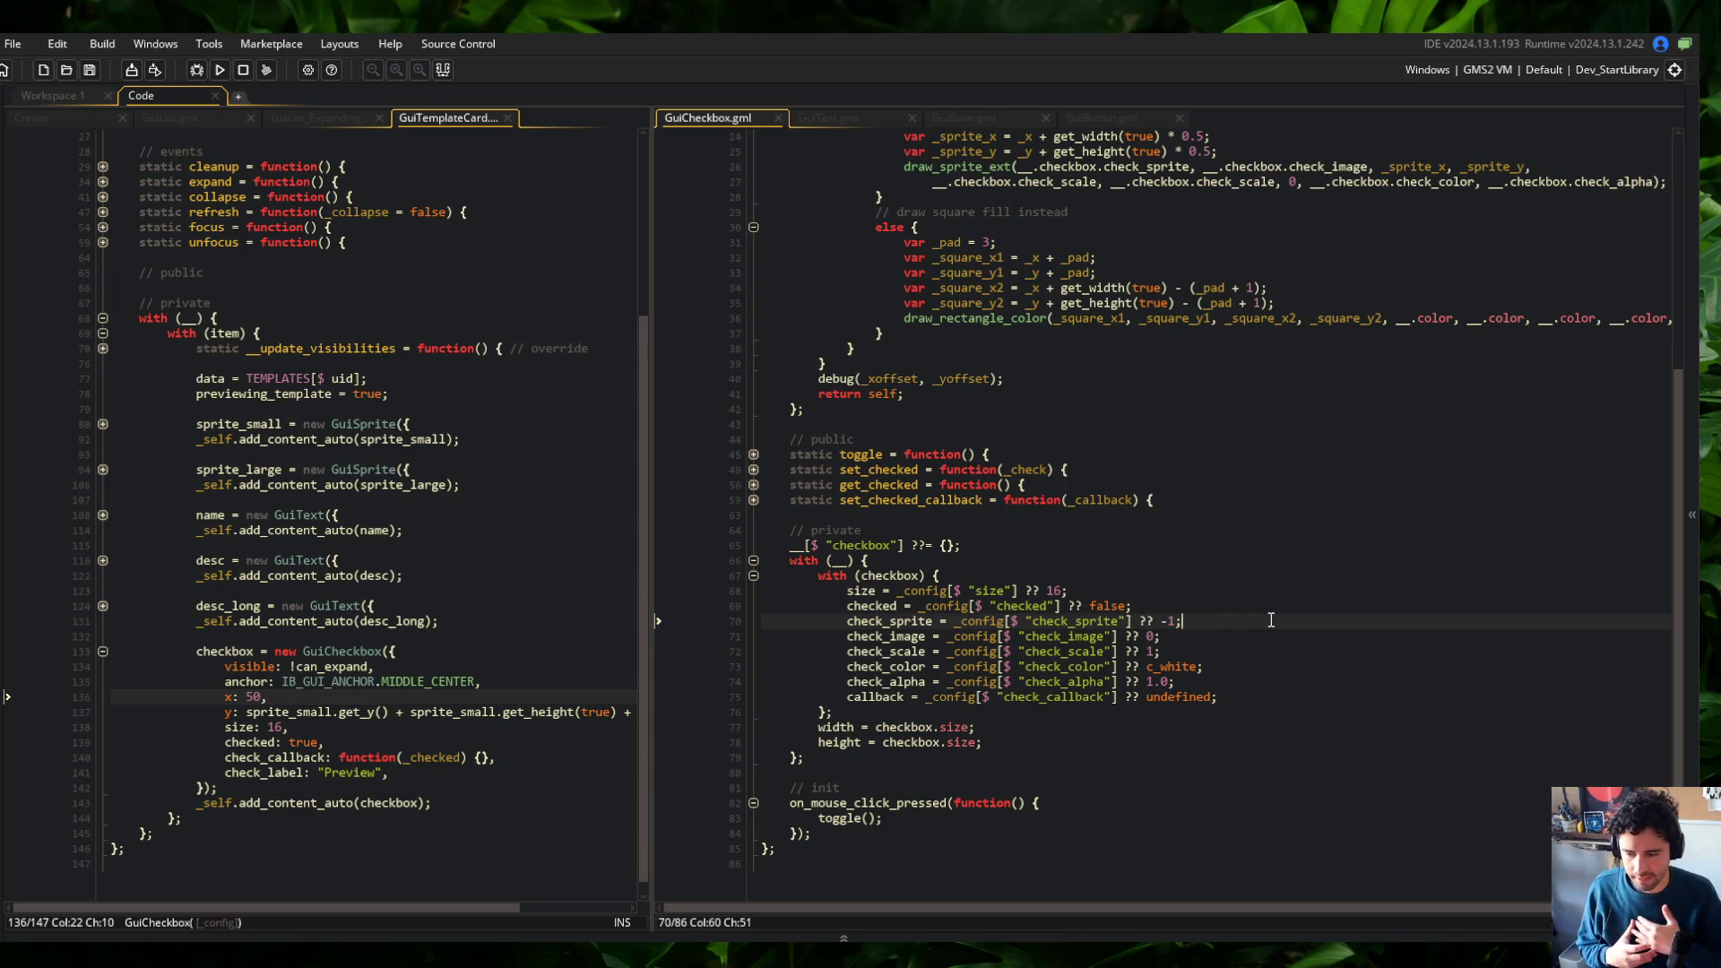
left_click(1110, 111)
scroll(948, 421, "up", 10)
scroll(950, 425, "up", 10)
scroll(914, 384, "down", 18)
left_click(990, 509)
left_click(717, 118)
left_click(1076, 118)
Build and run the game, then fold GuiCheckbox's render function
left_click(220, 70)
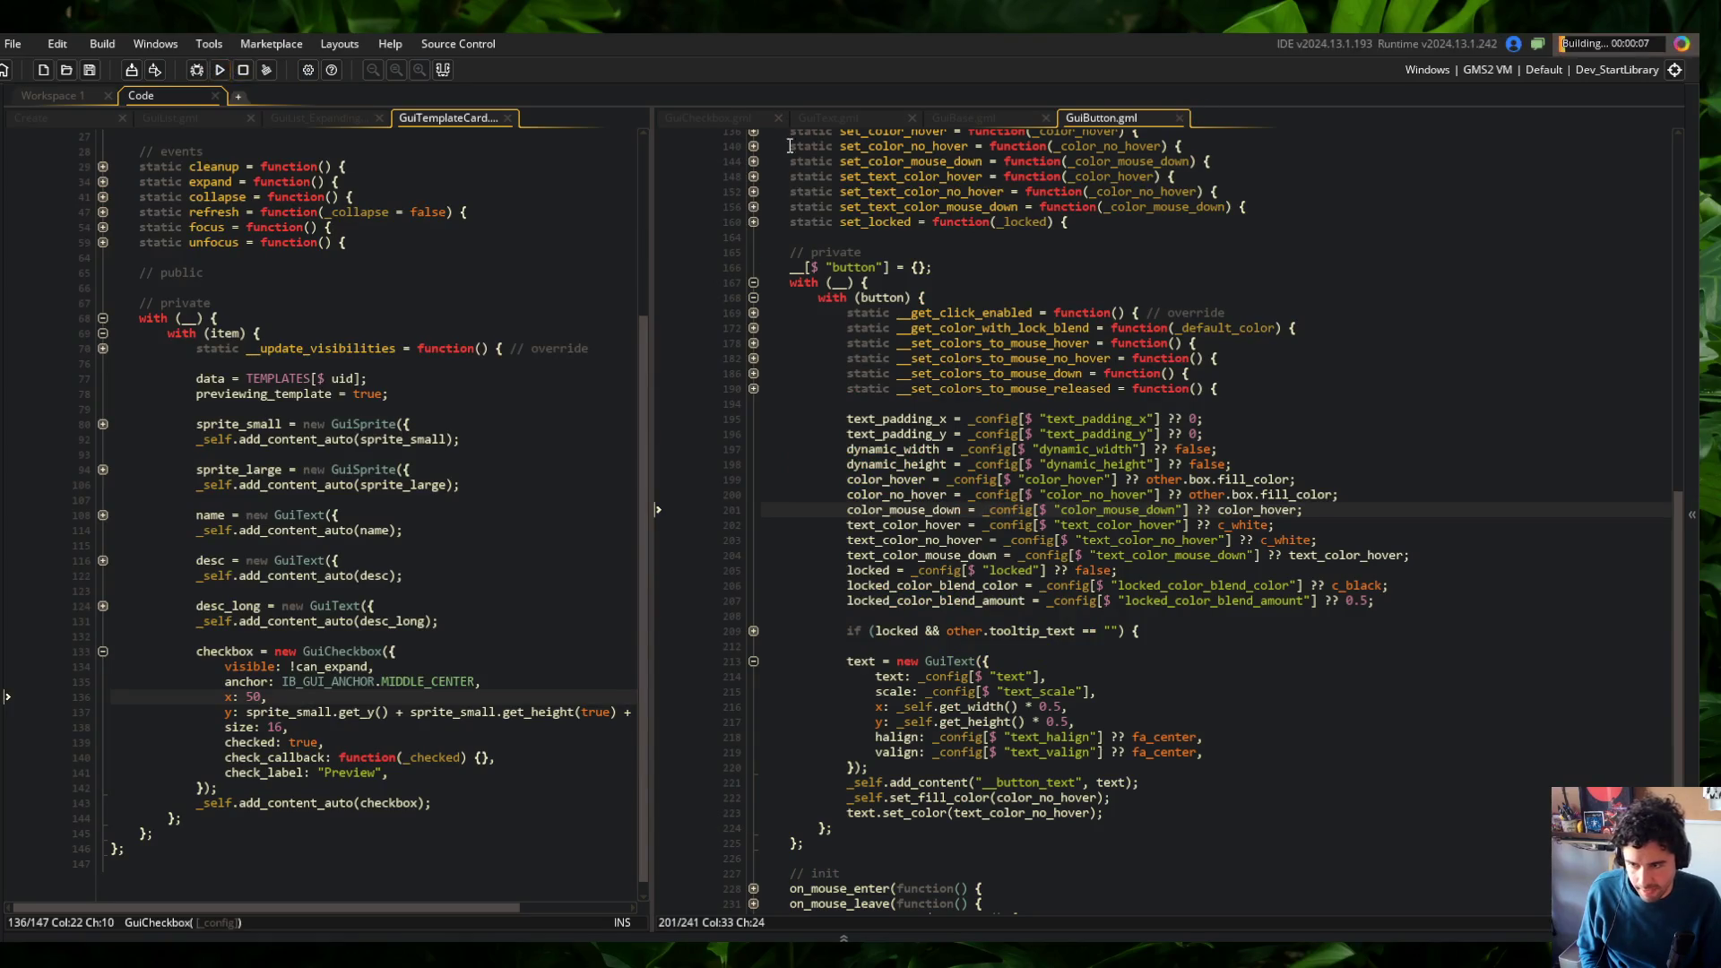
scroll(1015, 305, "up", 3)
left_click(1004, 608)
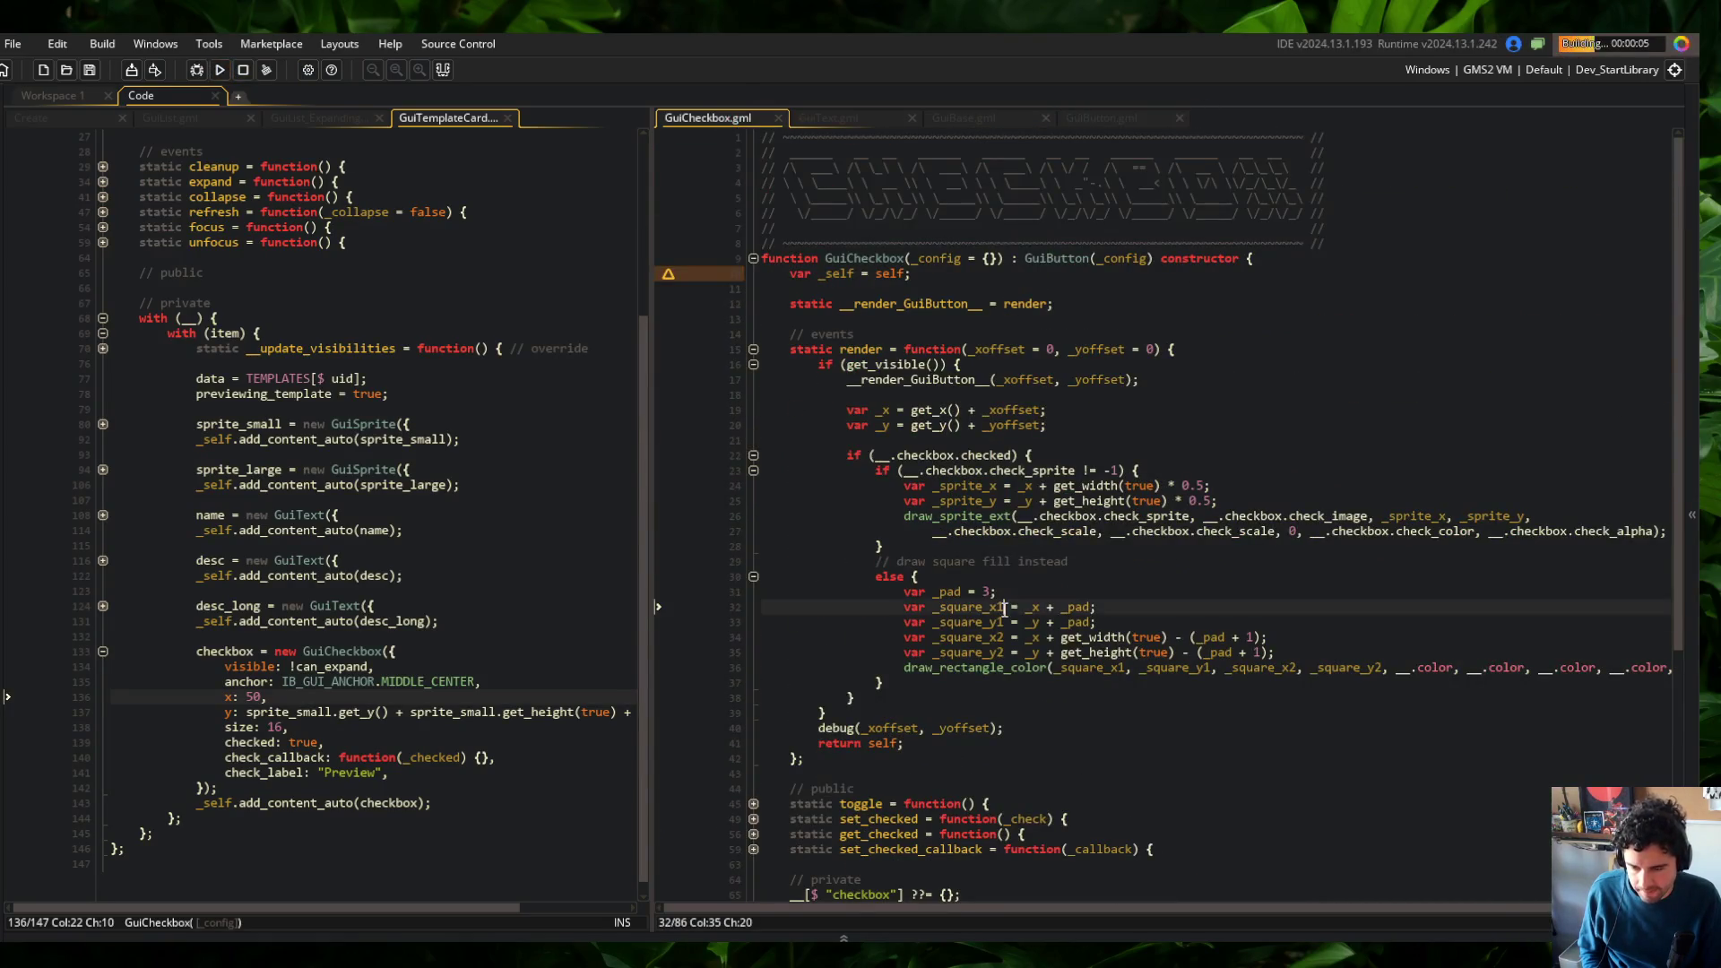
left_click(754, 349)
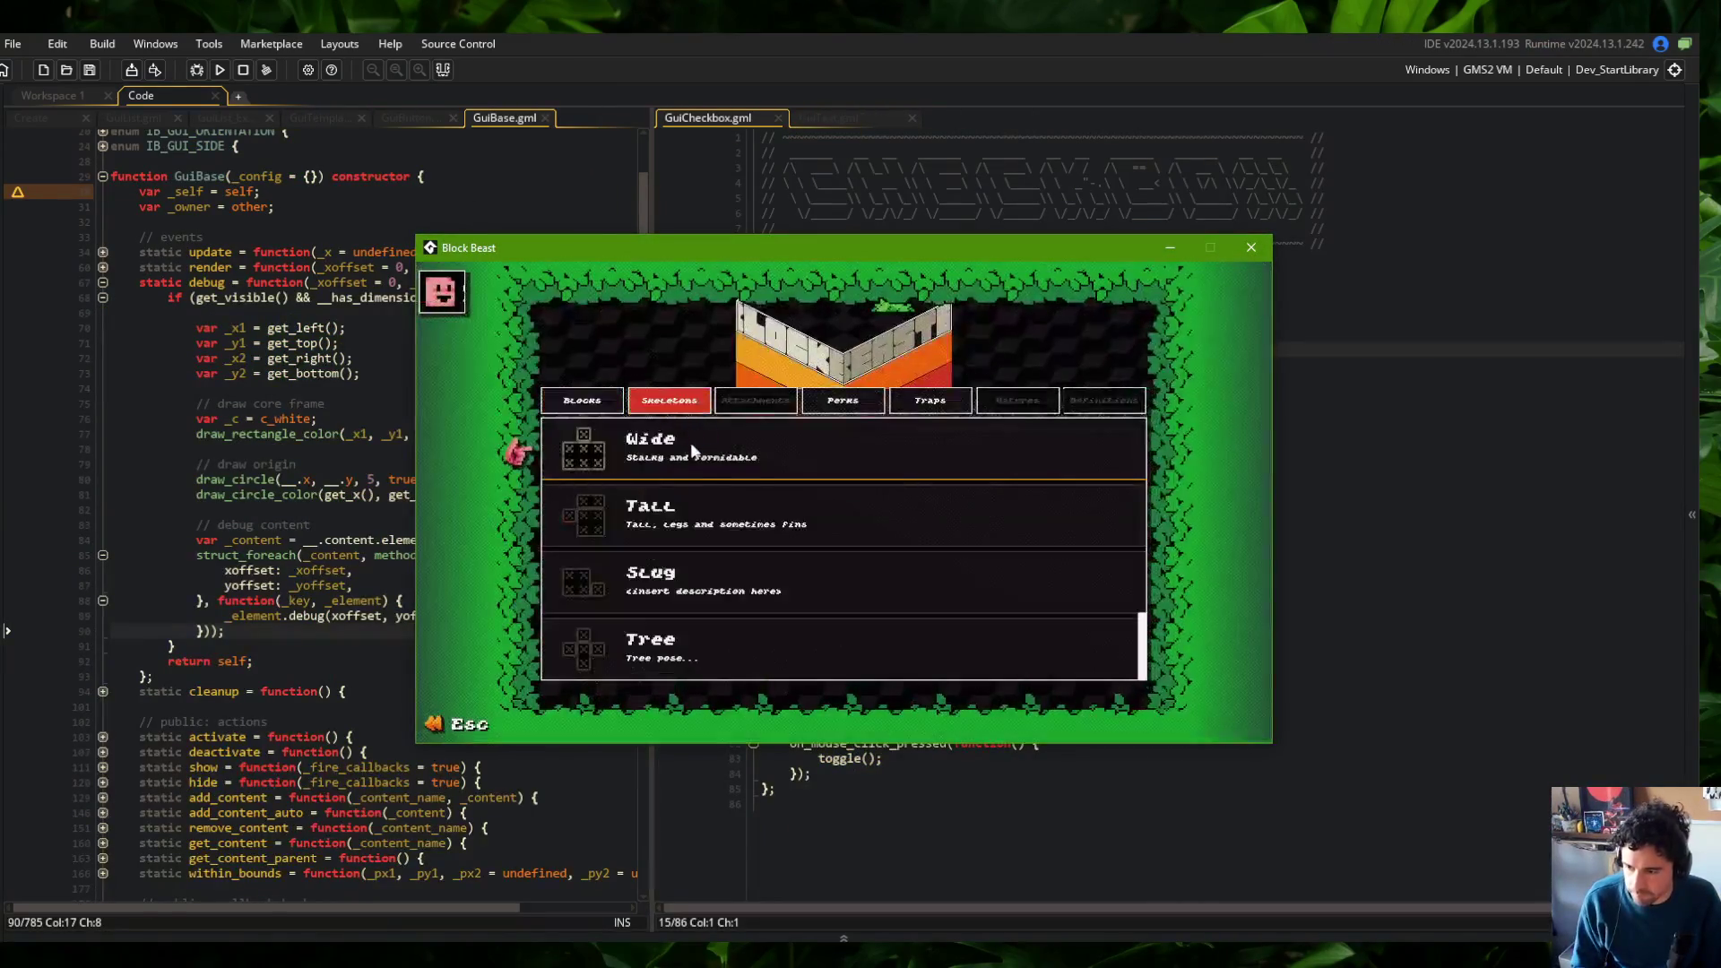
Comment out the draw_rectangle_color on line 77 of GuiBase's debug, then rerun the game
left_click(694, 448)
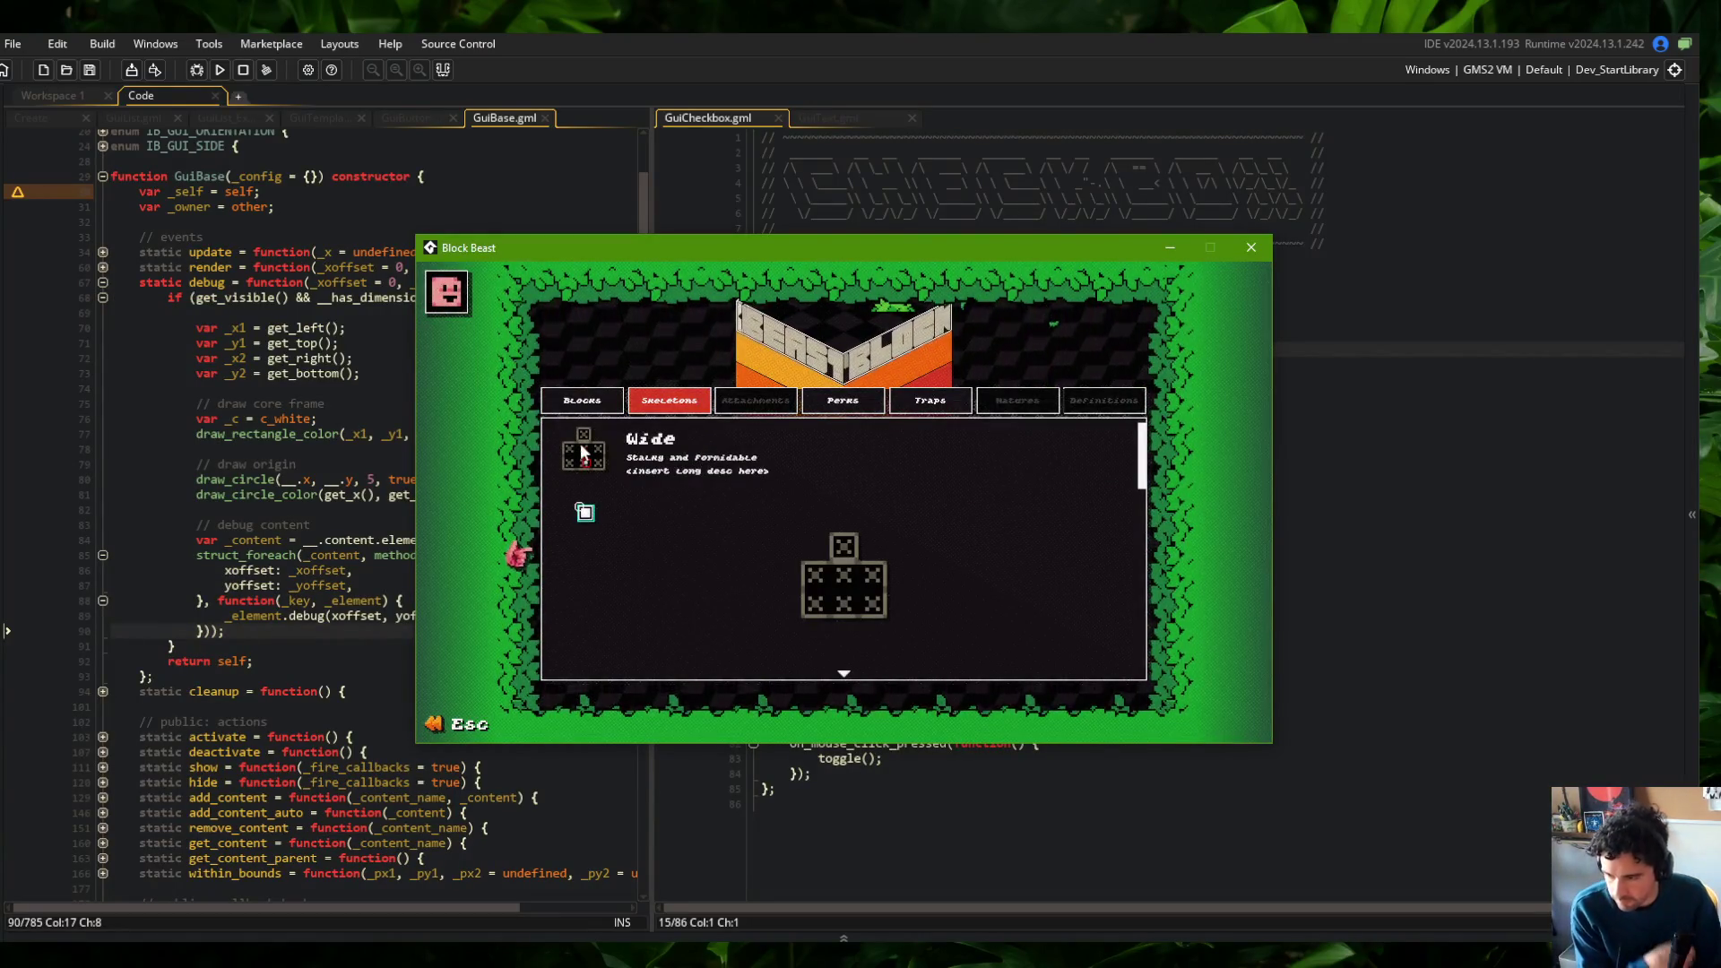
left_click_drag(706, 250, 1031, 249)
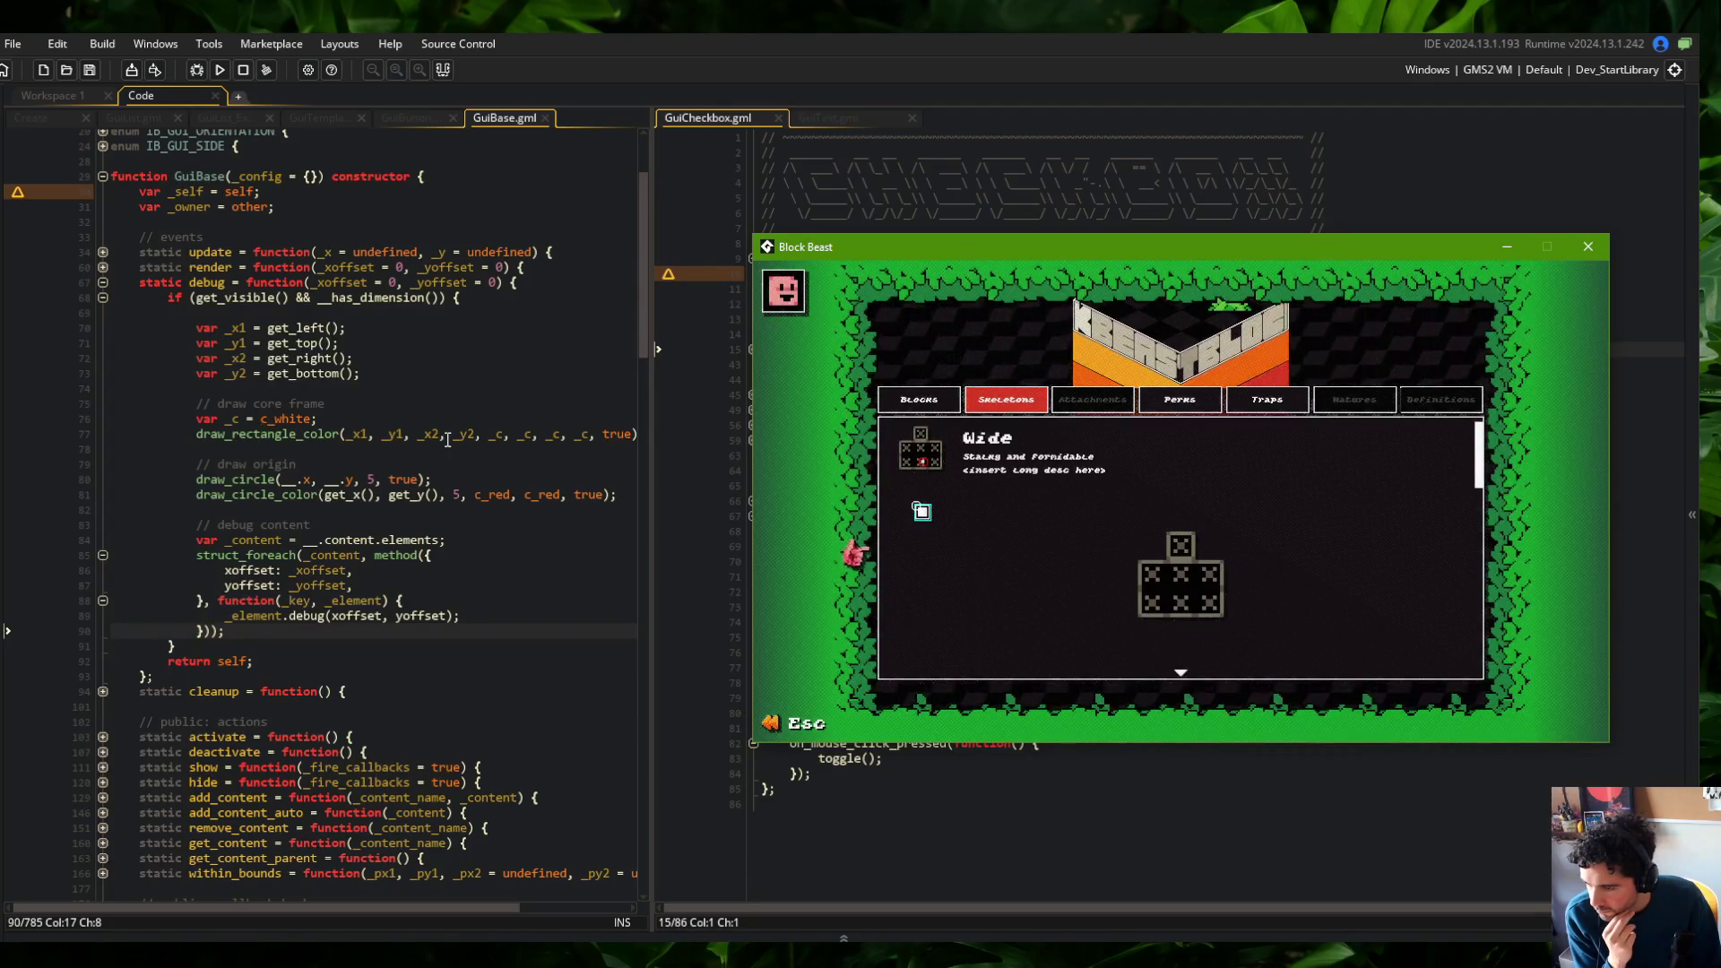
left_click(260, 434)
left_click(149, 433)
type("//")
key("F5")
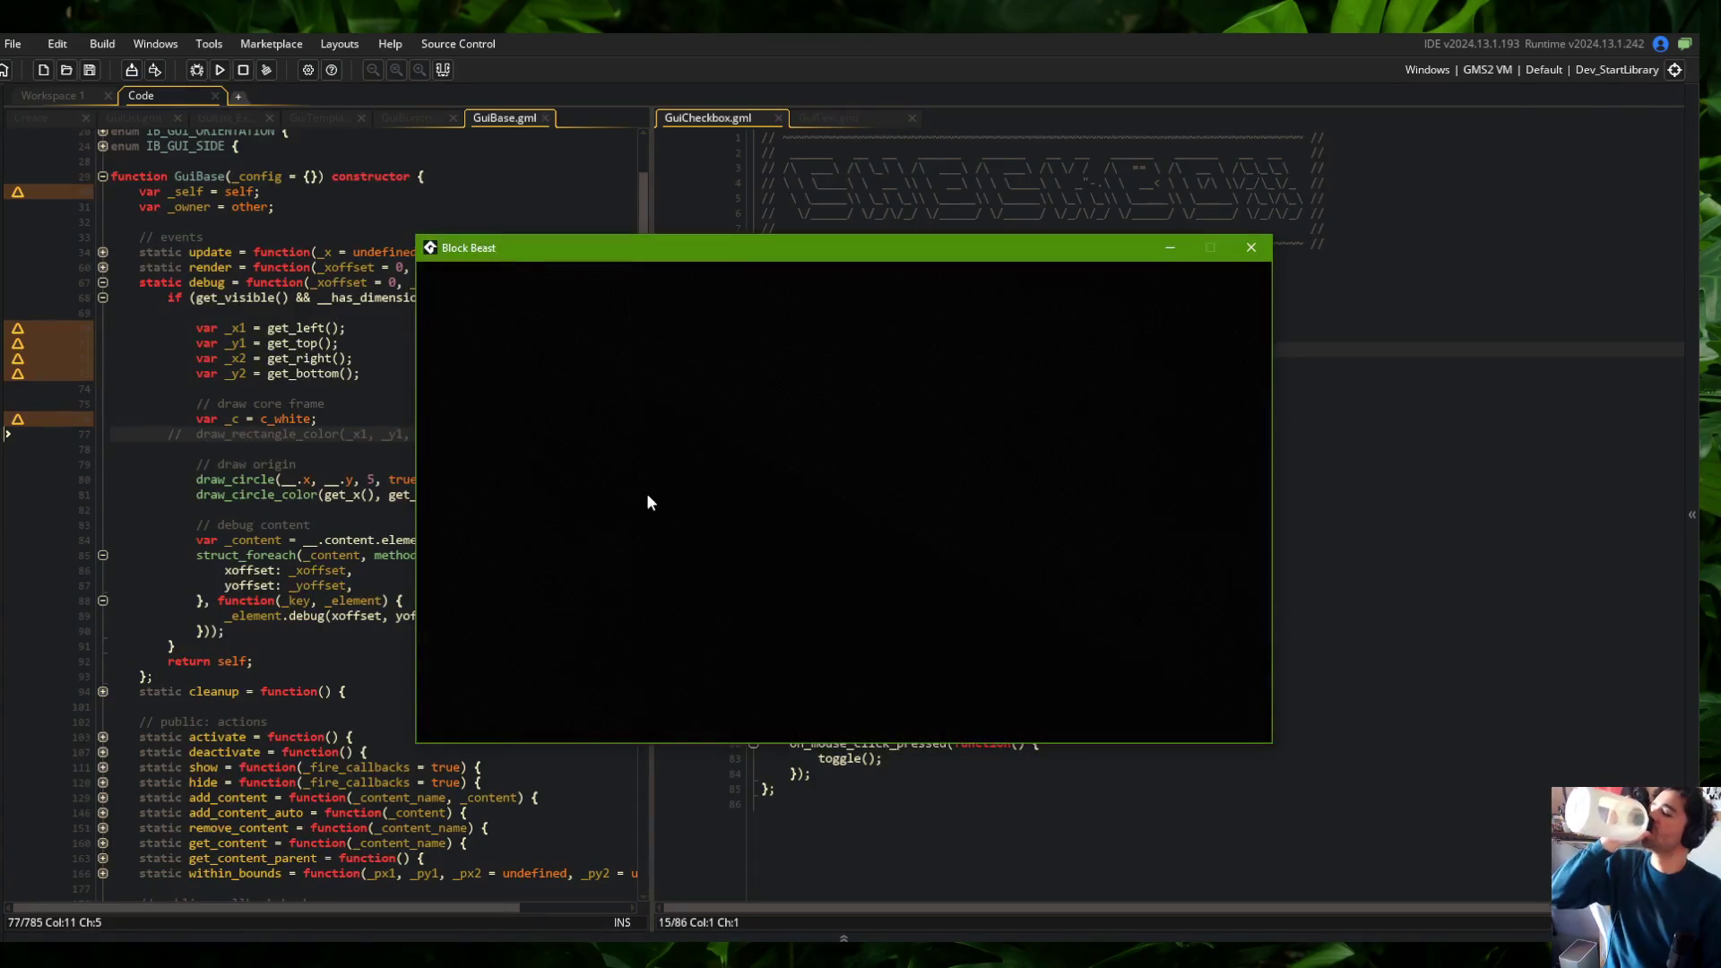
In Block Beast, open the Wide skeleton's details under Skeletons and move the game window up-right
left_click(696, 415)
left_click(706, 427)
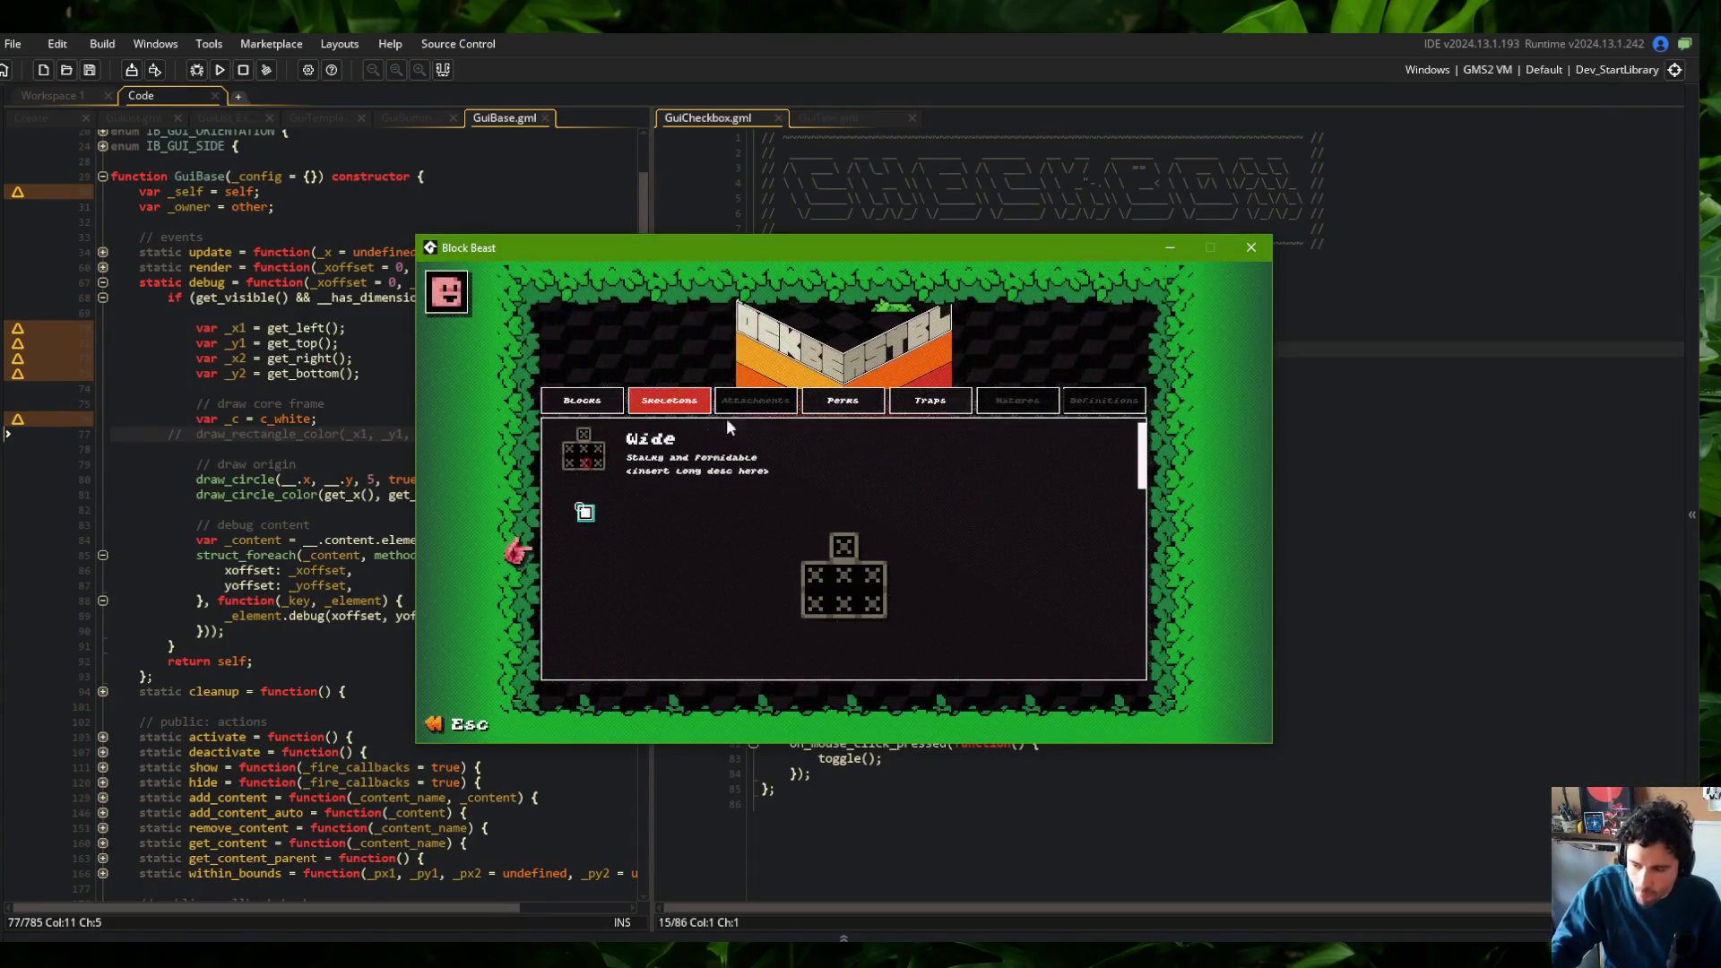
mouse_move(1040, 246)
left_mouse_down()
mouse_move(1394, 171)
mouse_move(1399, 150)
left_mouse_up()
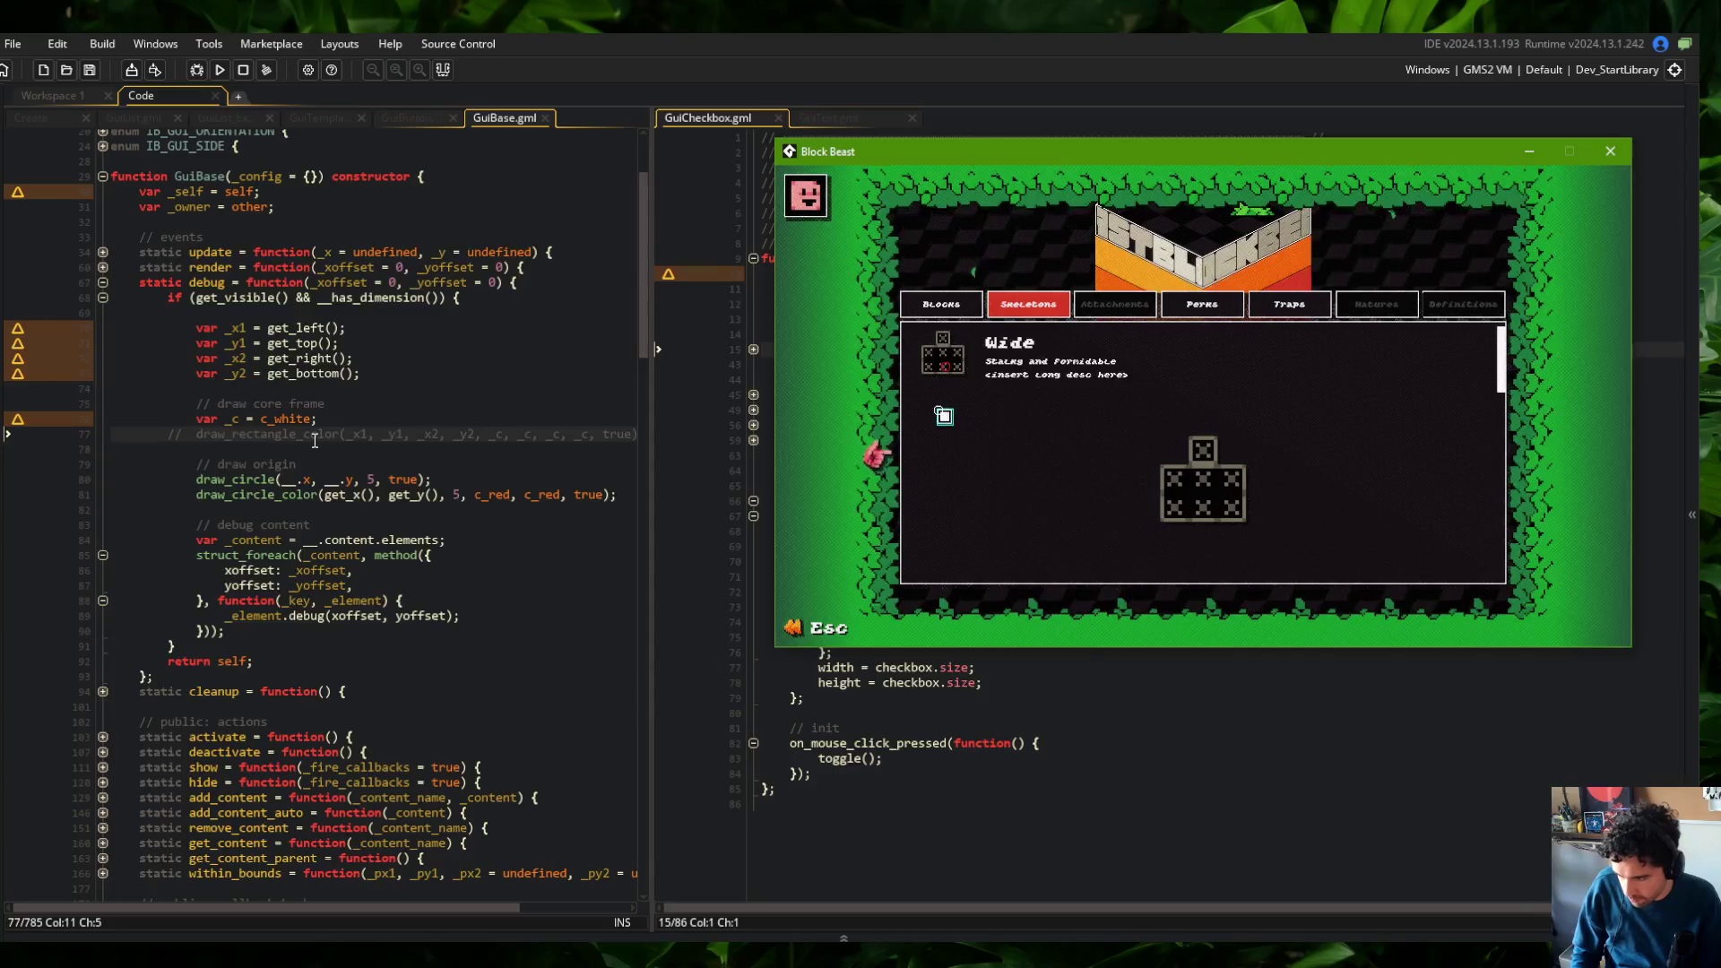
scroll(297, 621, "down", 10)
Unfold get_x's body, its adjustment and absolute-position if blocks, and the line-262 parent scrolling check
left_click(298, 620)
scroll(287, 628, "down", 5)
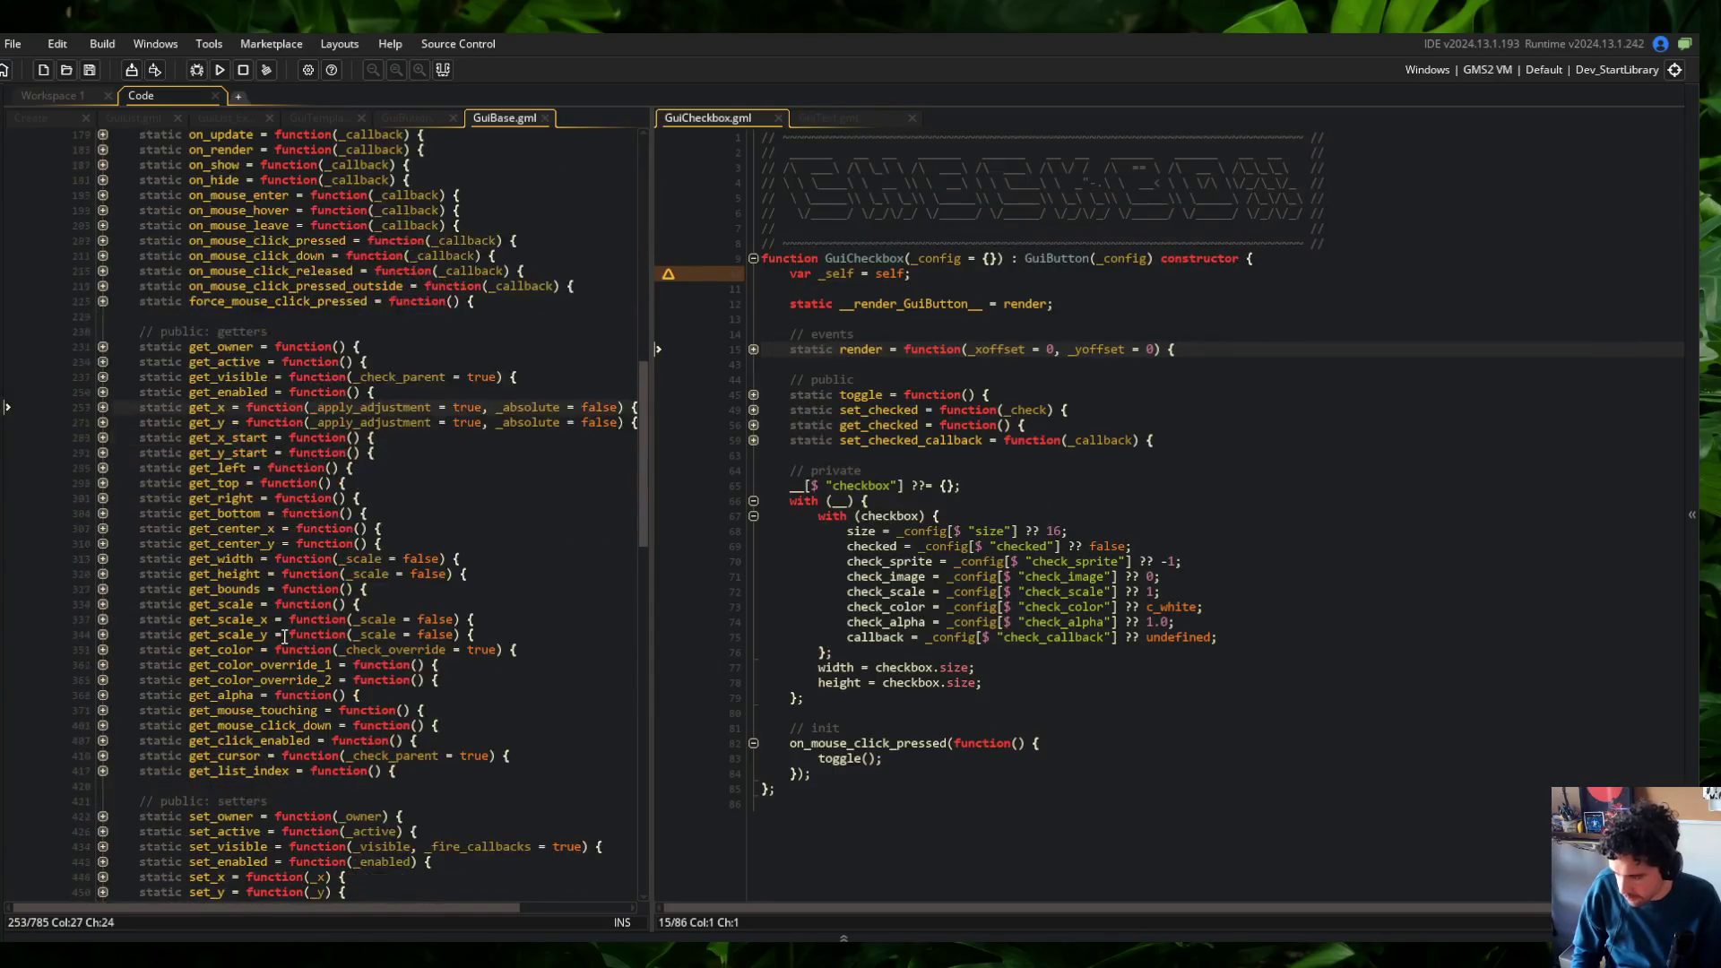
left_click(103, 407)
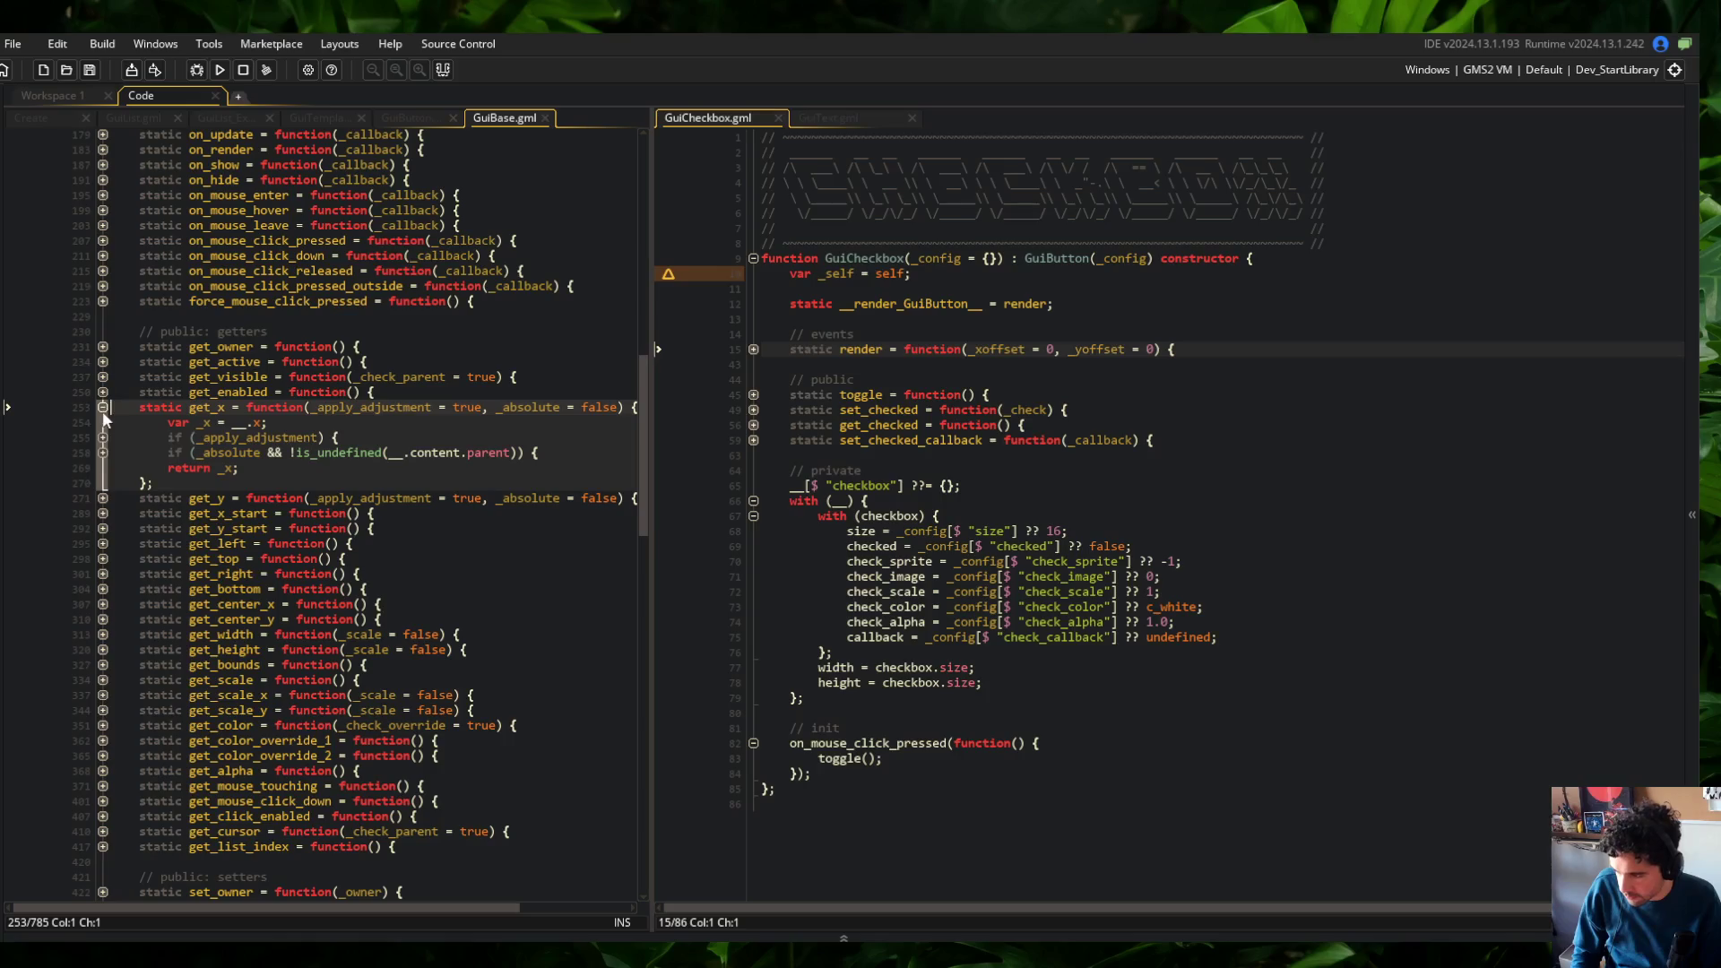
left_click(103, 437)
left_click(103, 482)
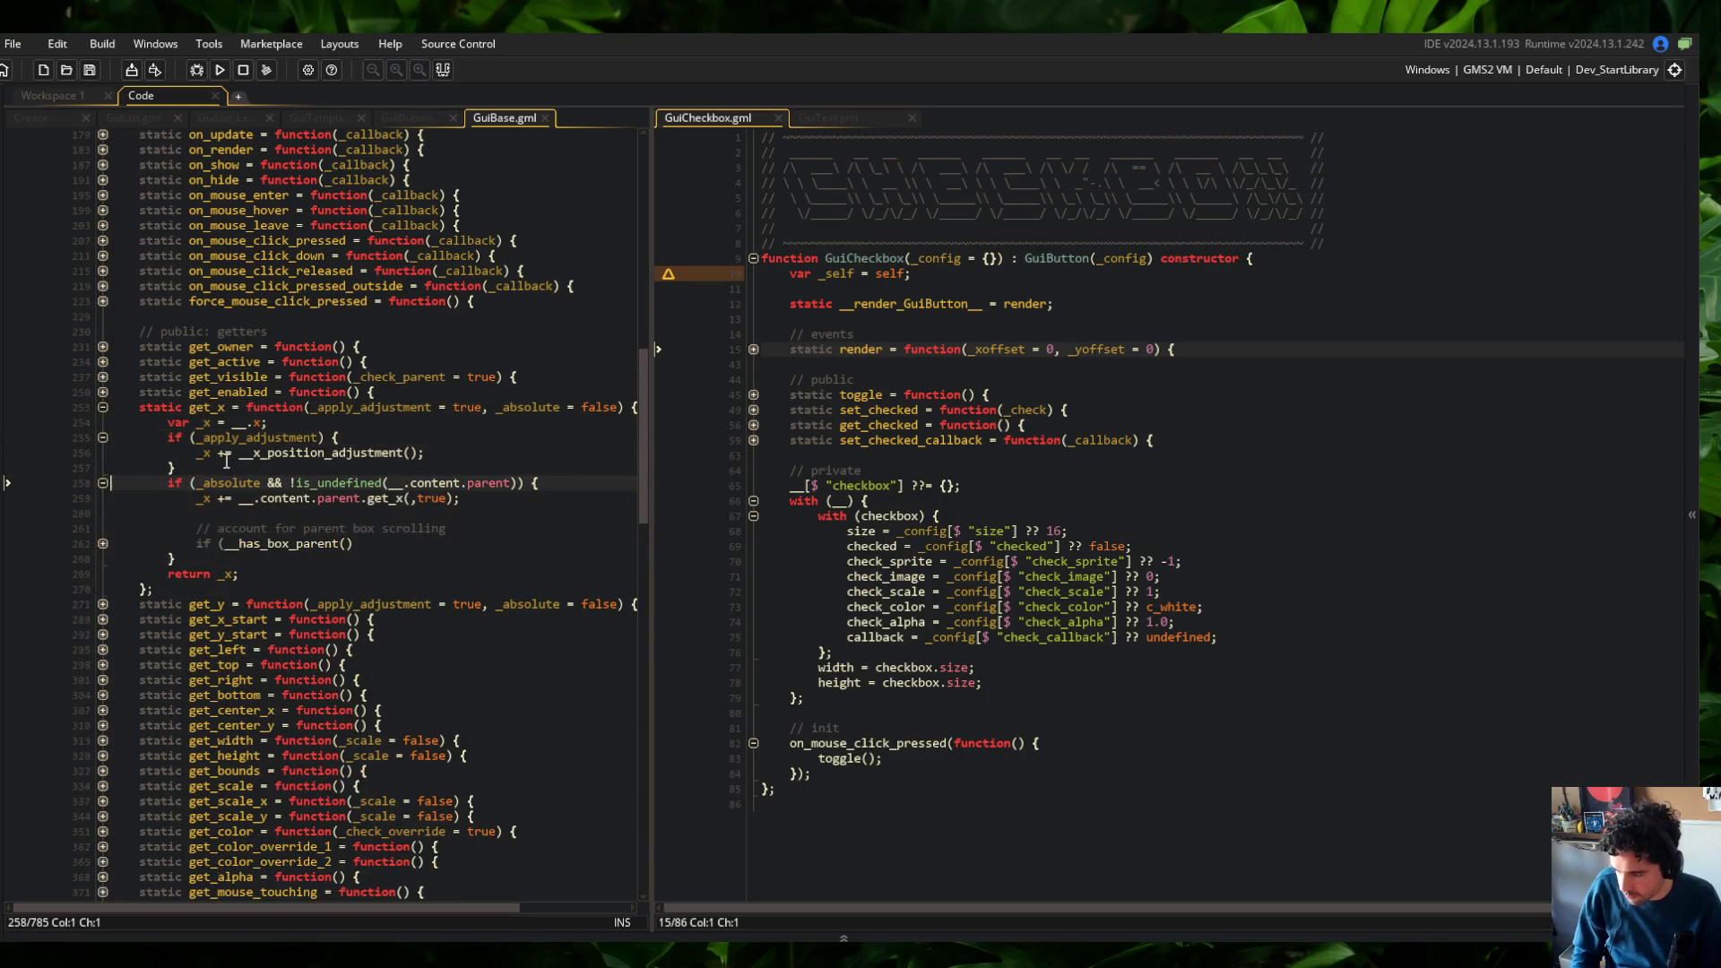
left_click(113, 543)
left_click(106, 544)
scroll(352, 481, "up", 15)
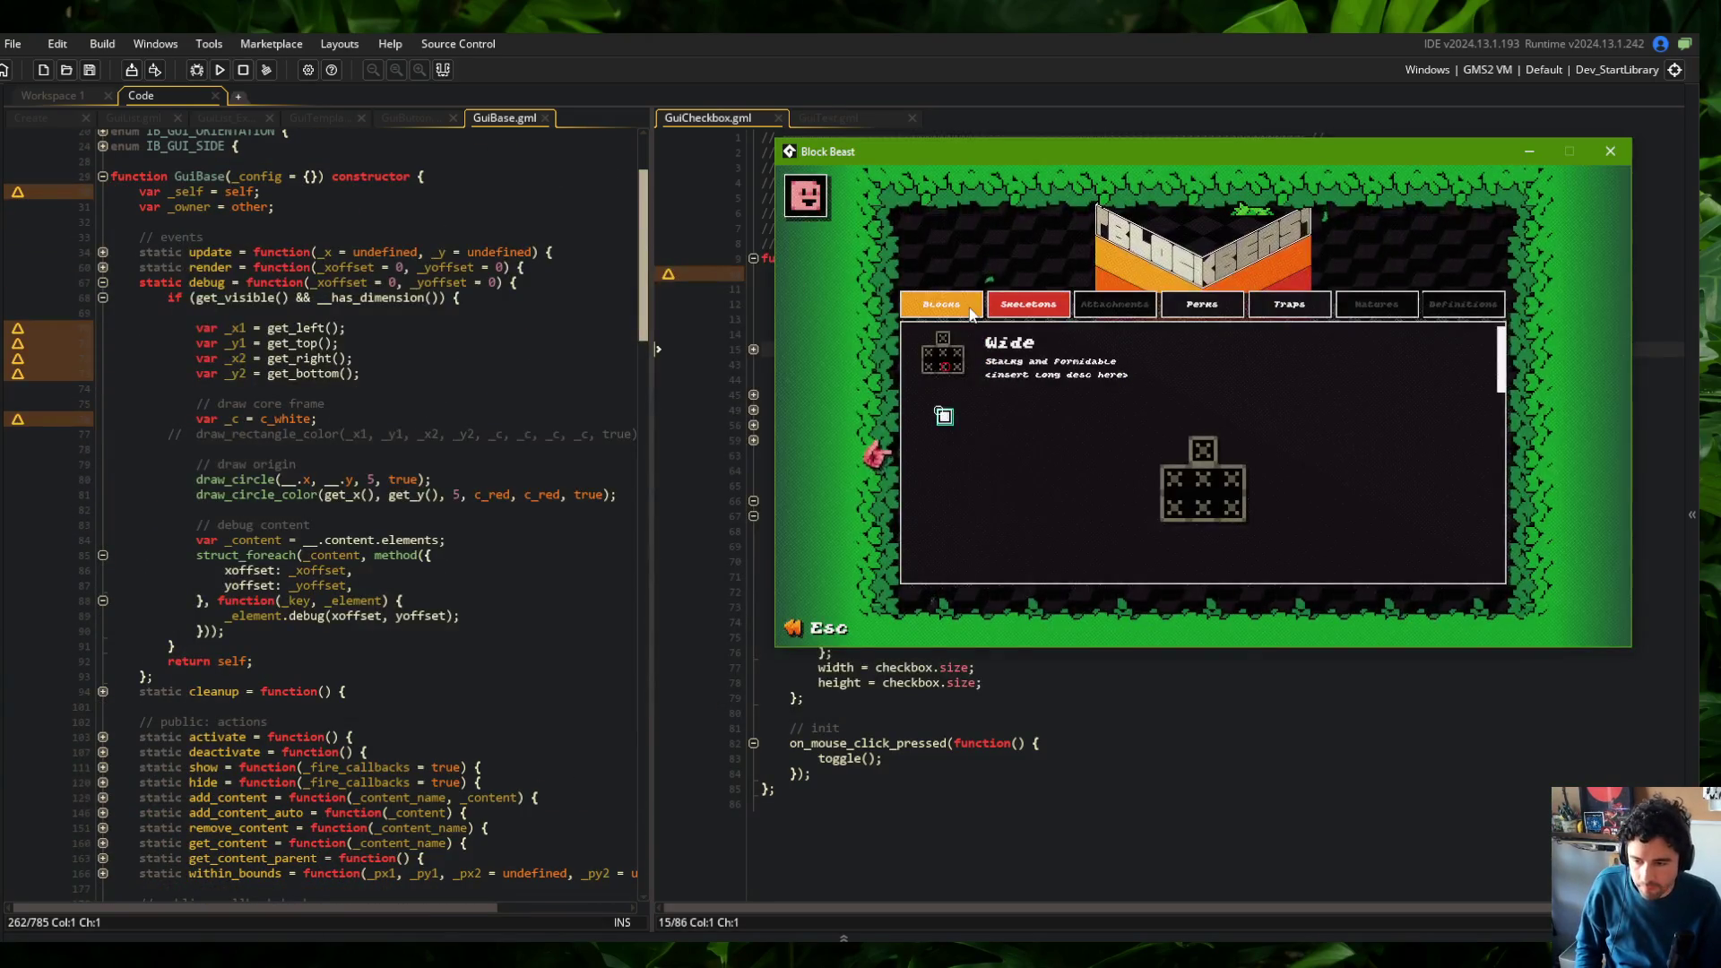
left_click(350, 450)
scroll(354, 415, "down", 6)
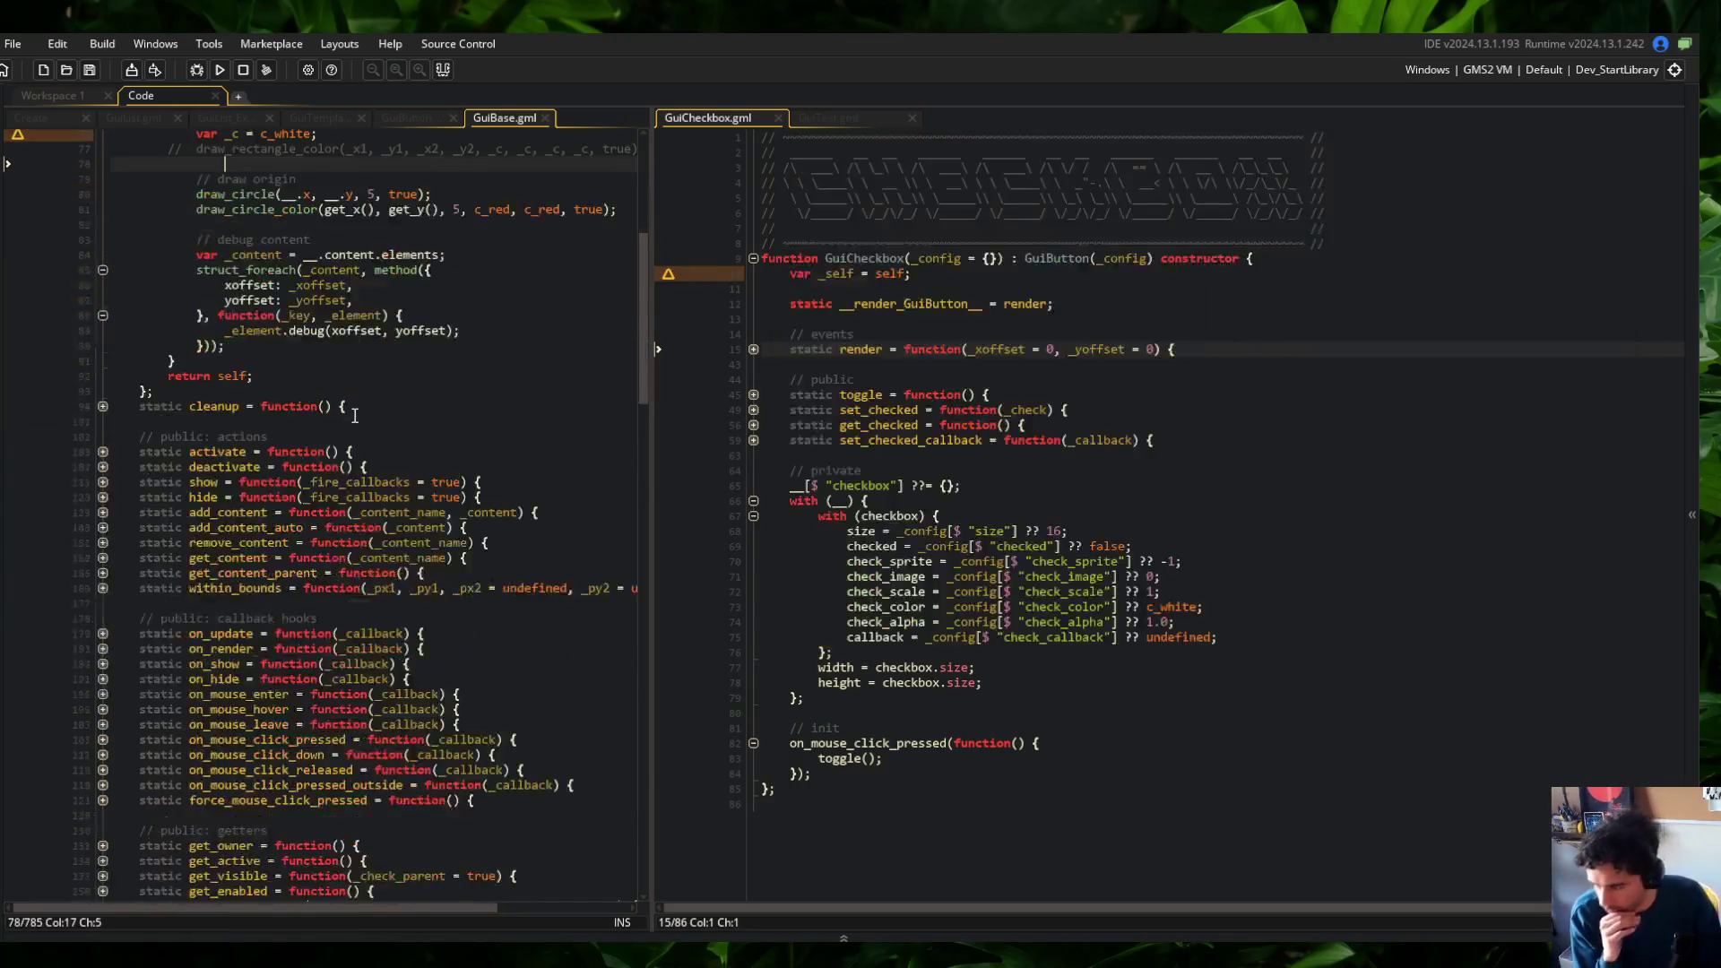
scroll(354, 415, "down", 13)
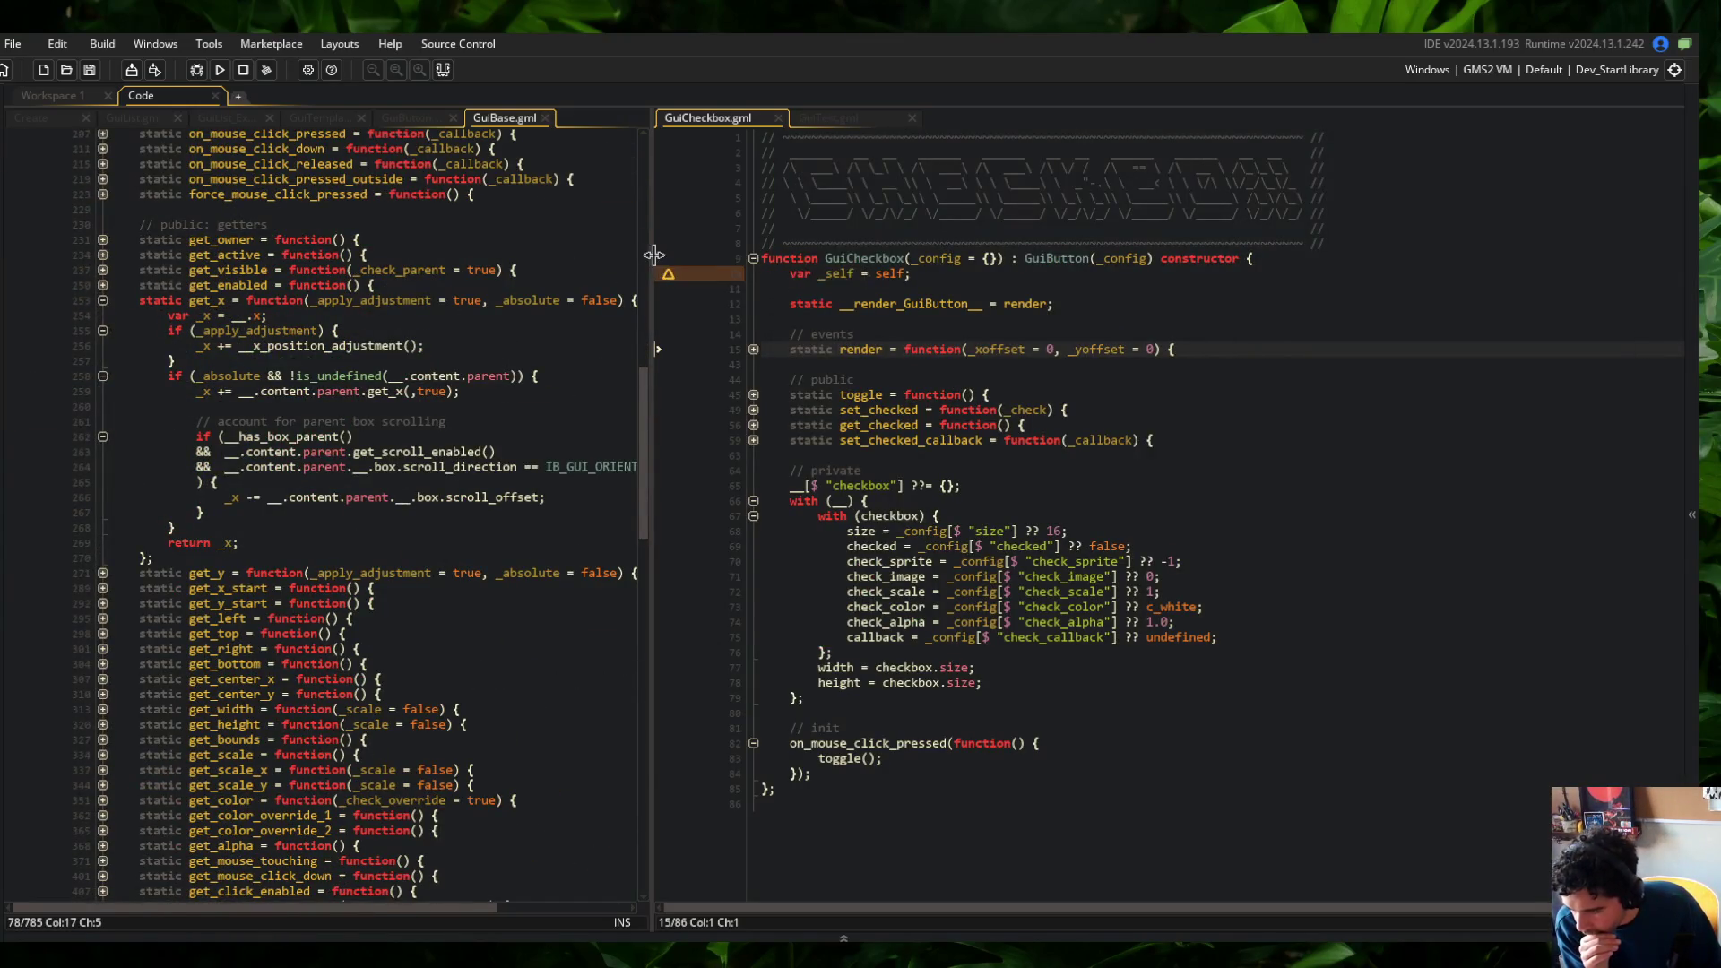
Widen the GuiBase.gml editor pane and fold the get_x function away
left_click_drag(654, 254, 799, 243)
scroll(495, 383, "up", 16)
scroll(495, 383, "down", 8)
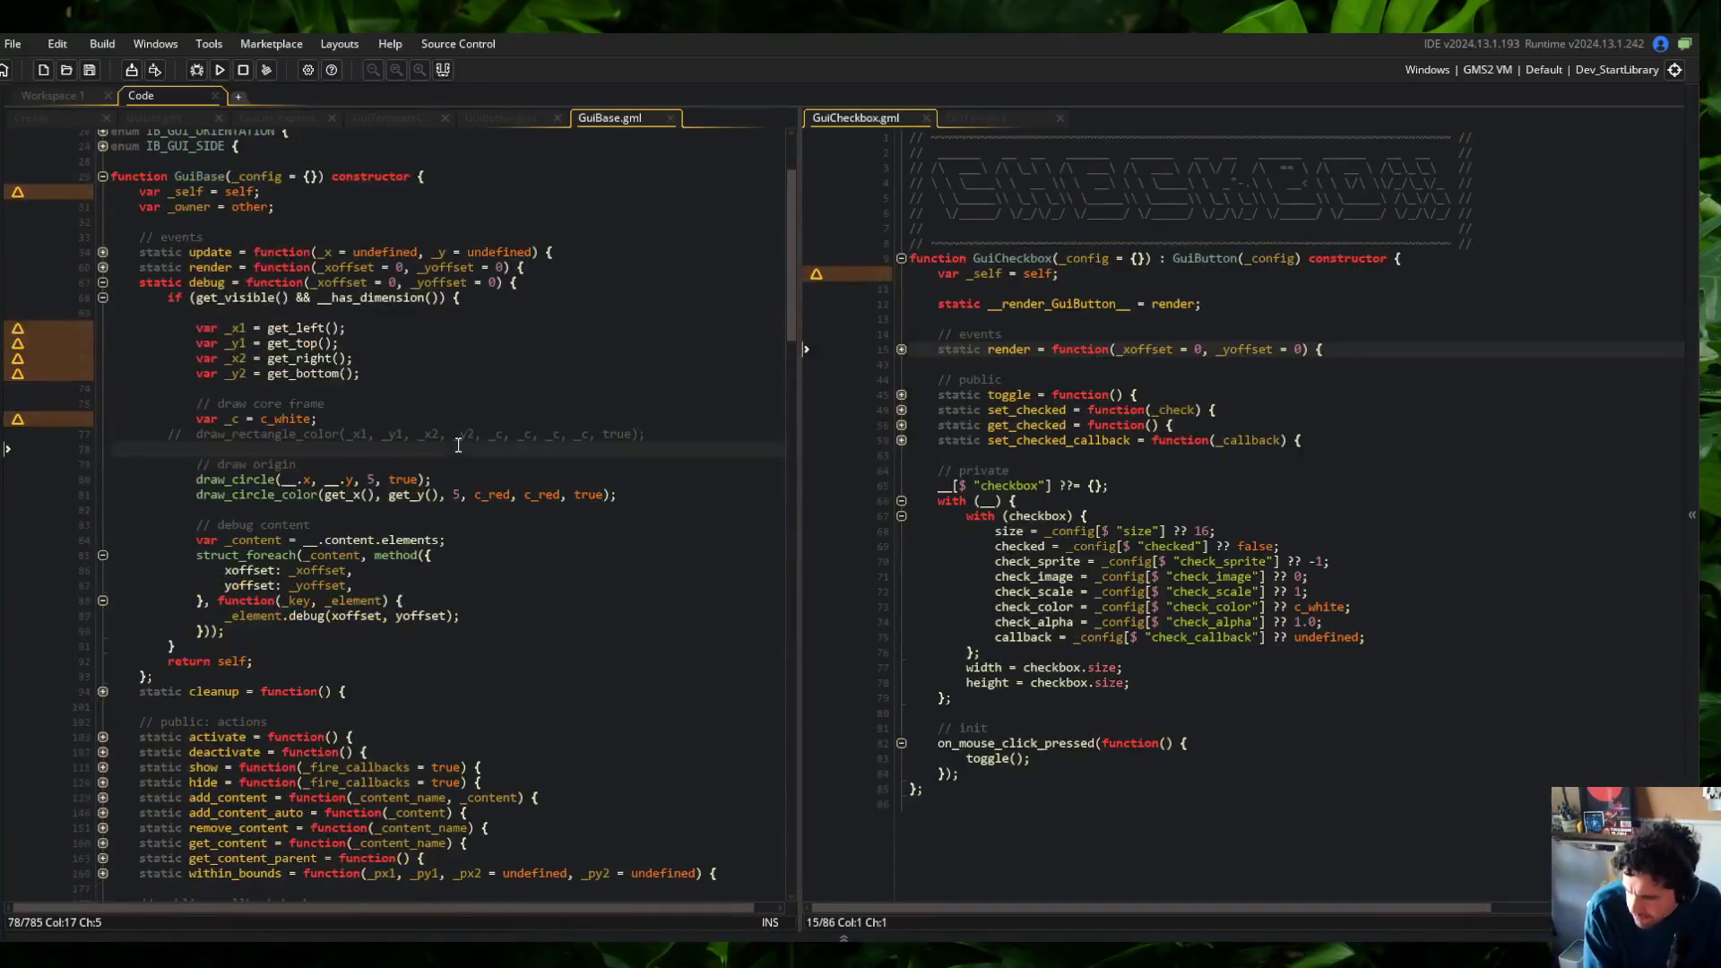
left_click(104, 695)
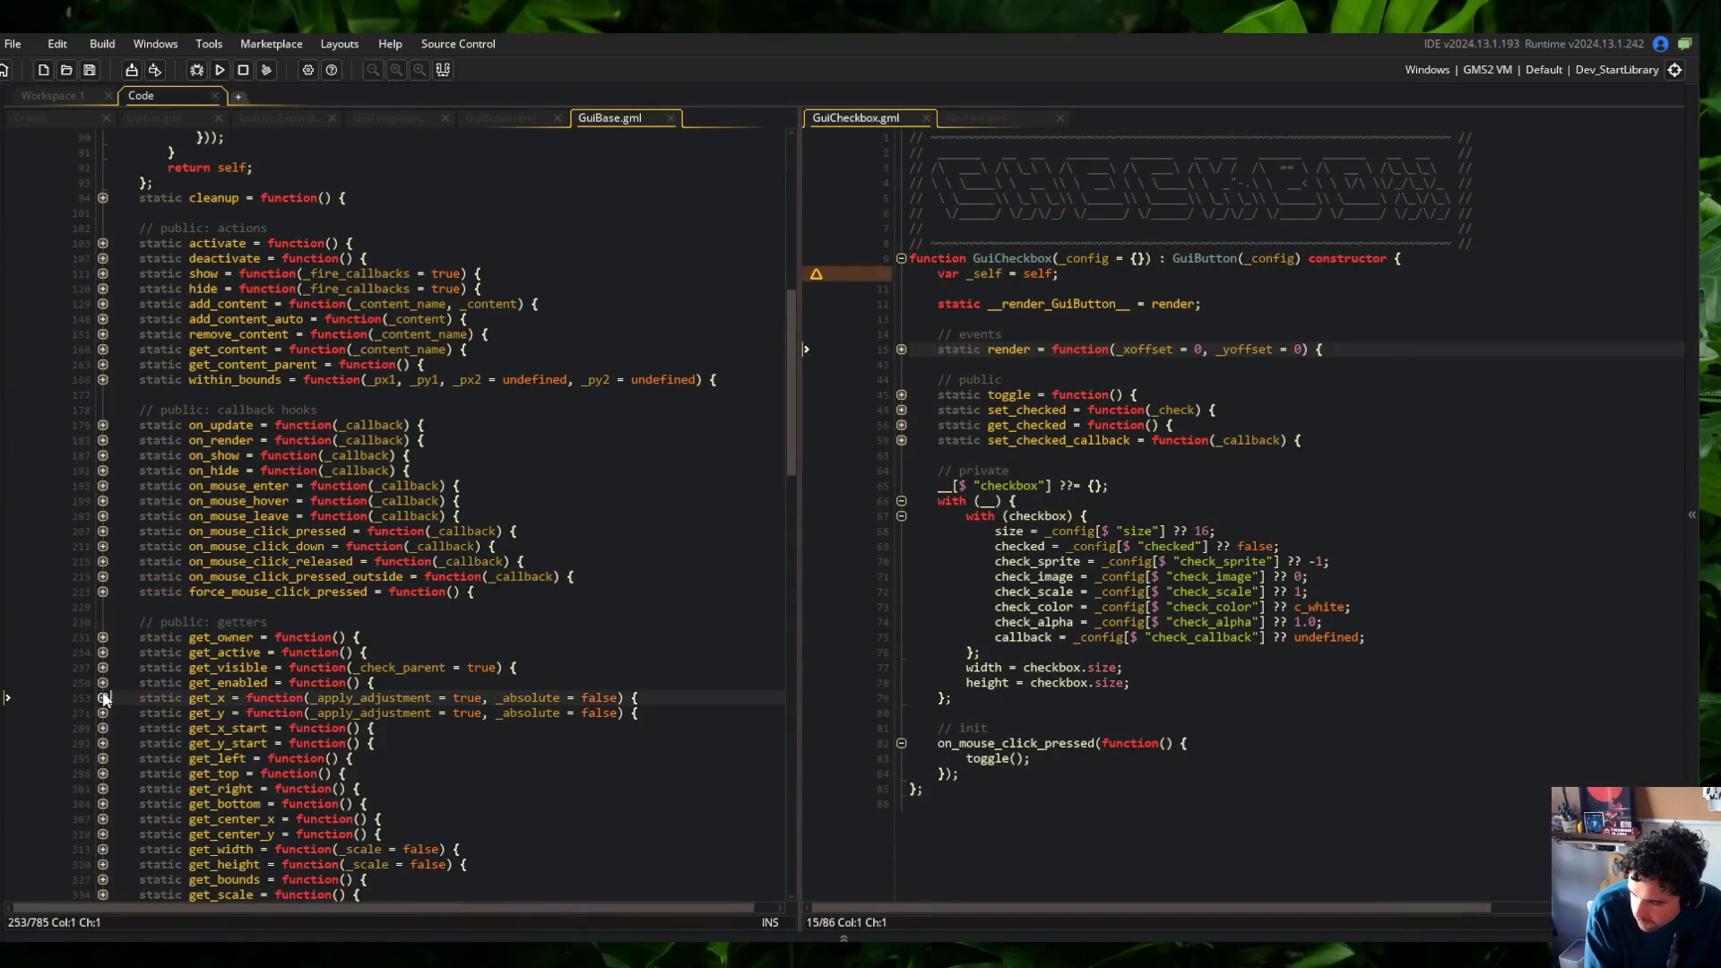
Unfold and refold get_left, get_top and get_right in turn to read each body
scroll(140, 668, "down", 3)
left_click(99, 615)
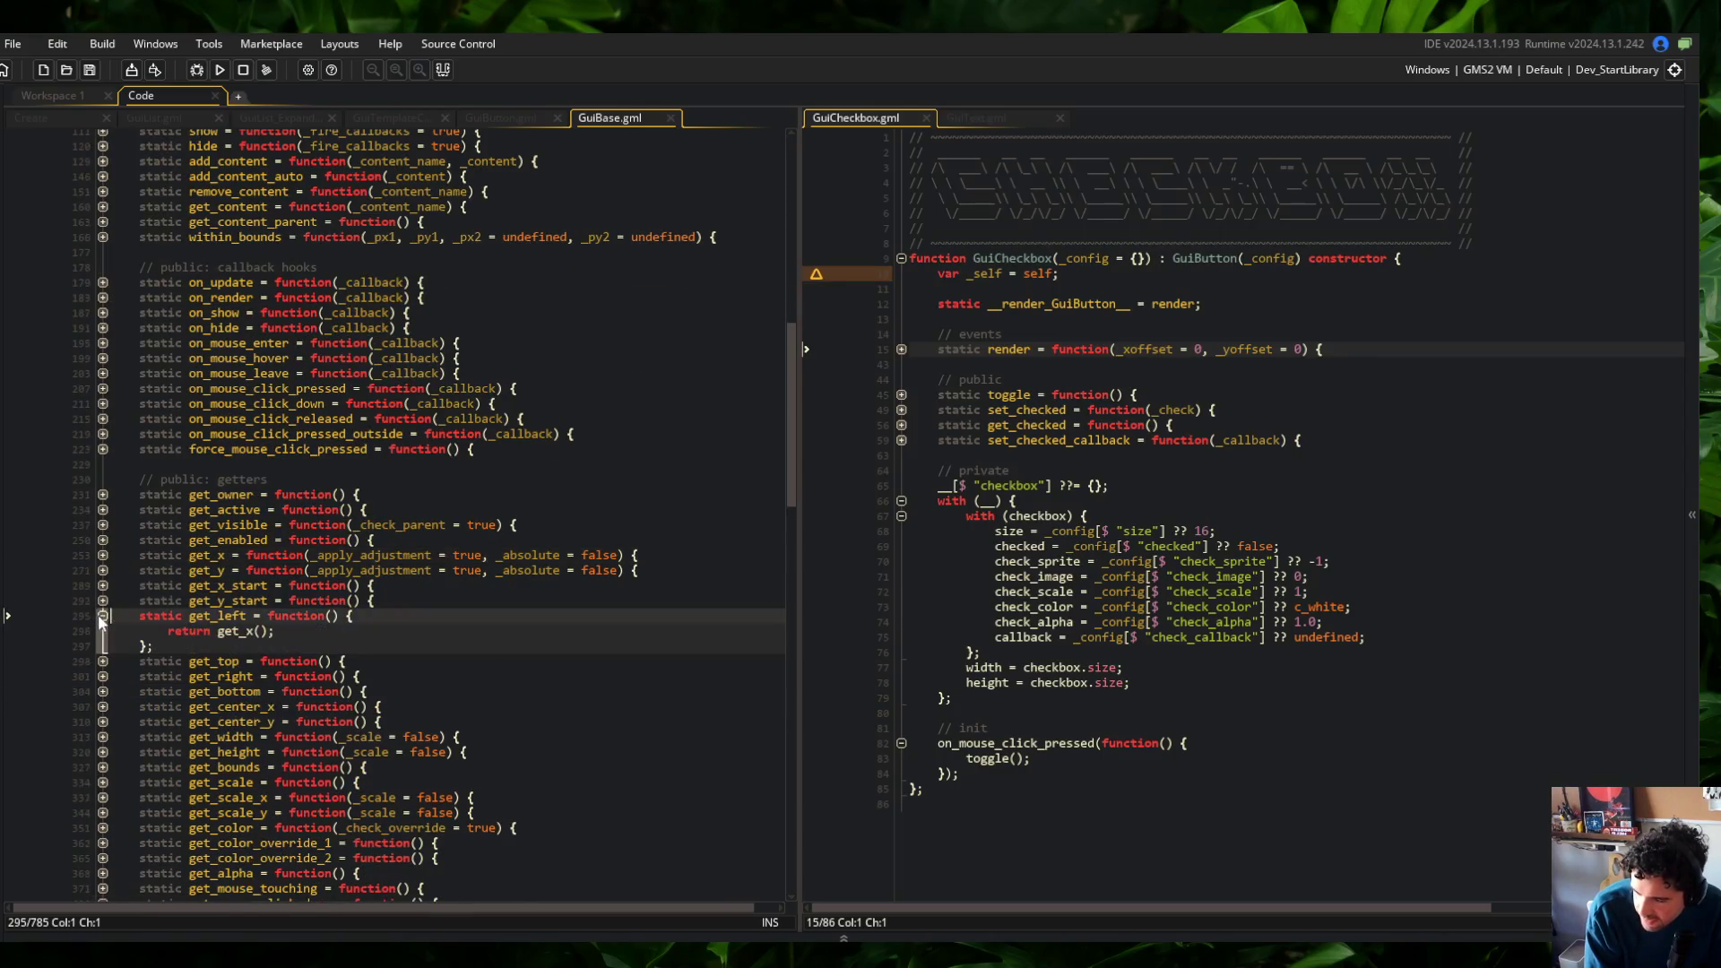
left_click(98, 615)
left_click(99, 631)
left_click(101, 630)
left_click(101, 646)
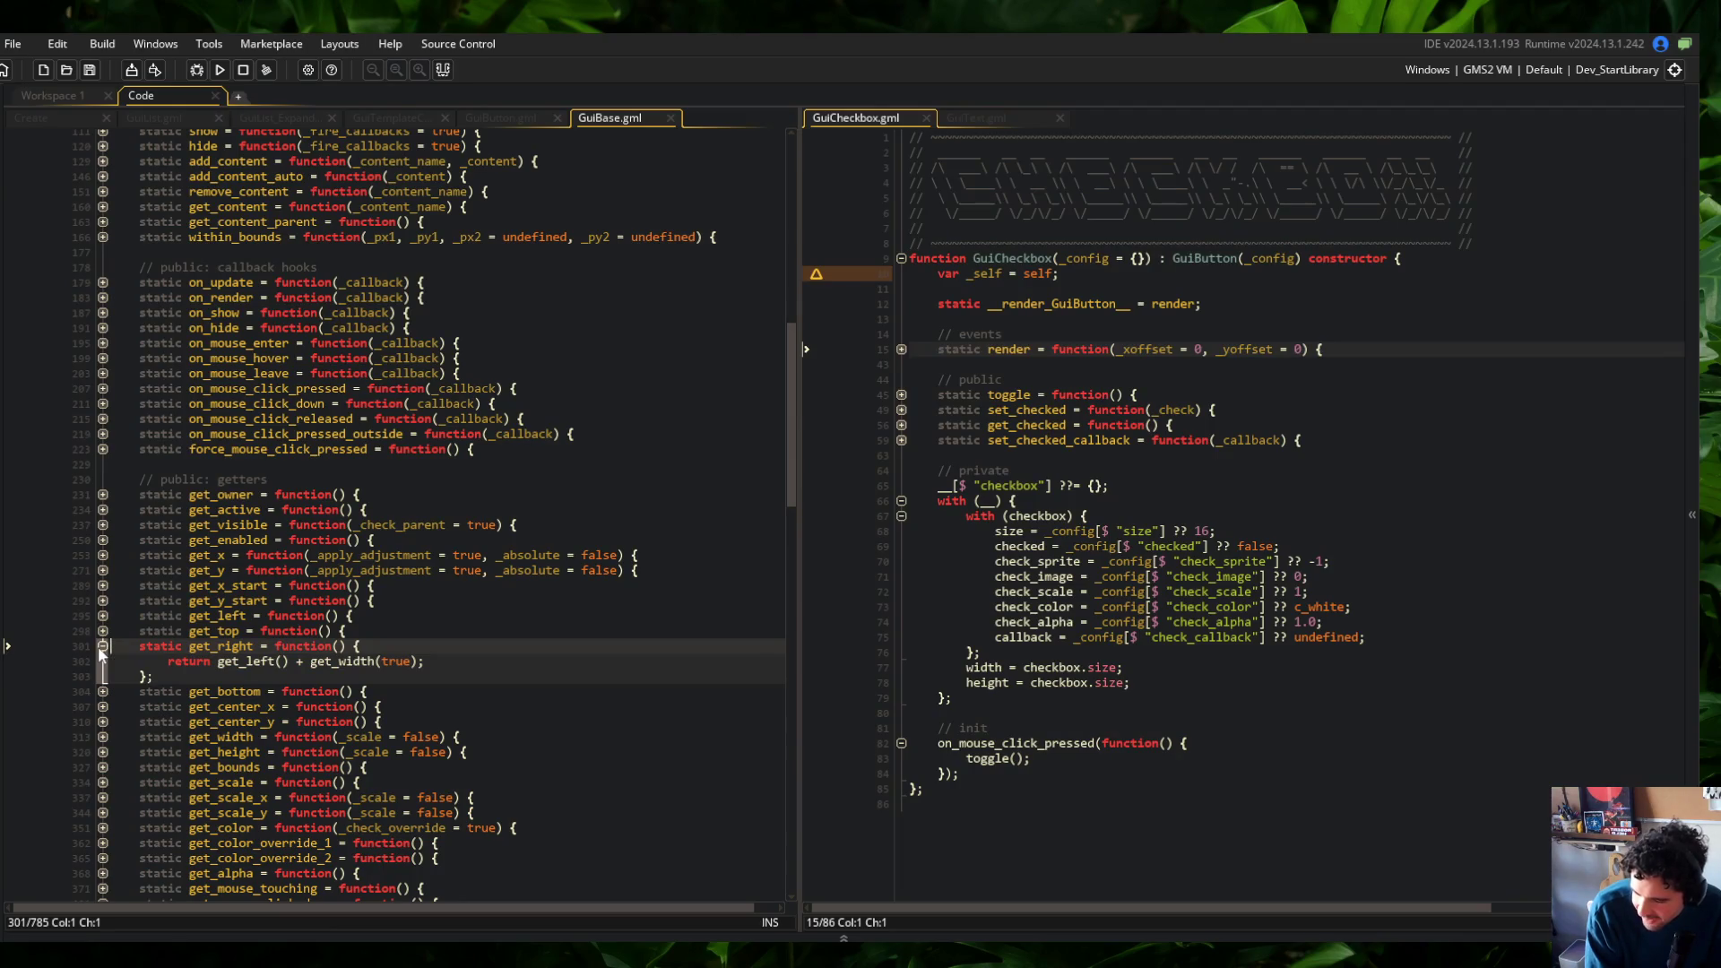
left_click(99, 646)
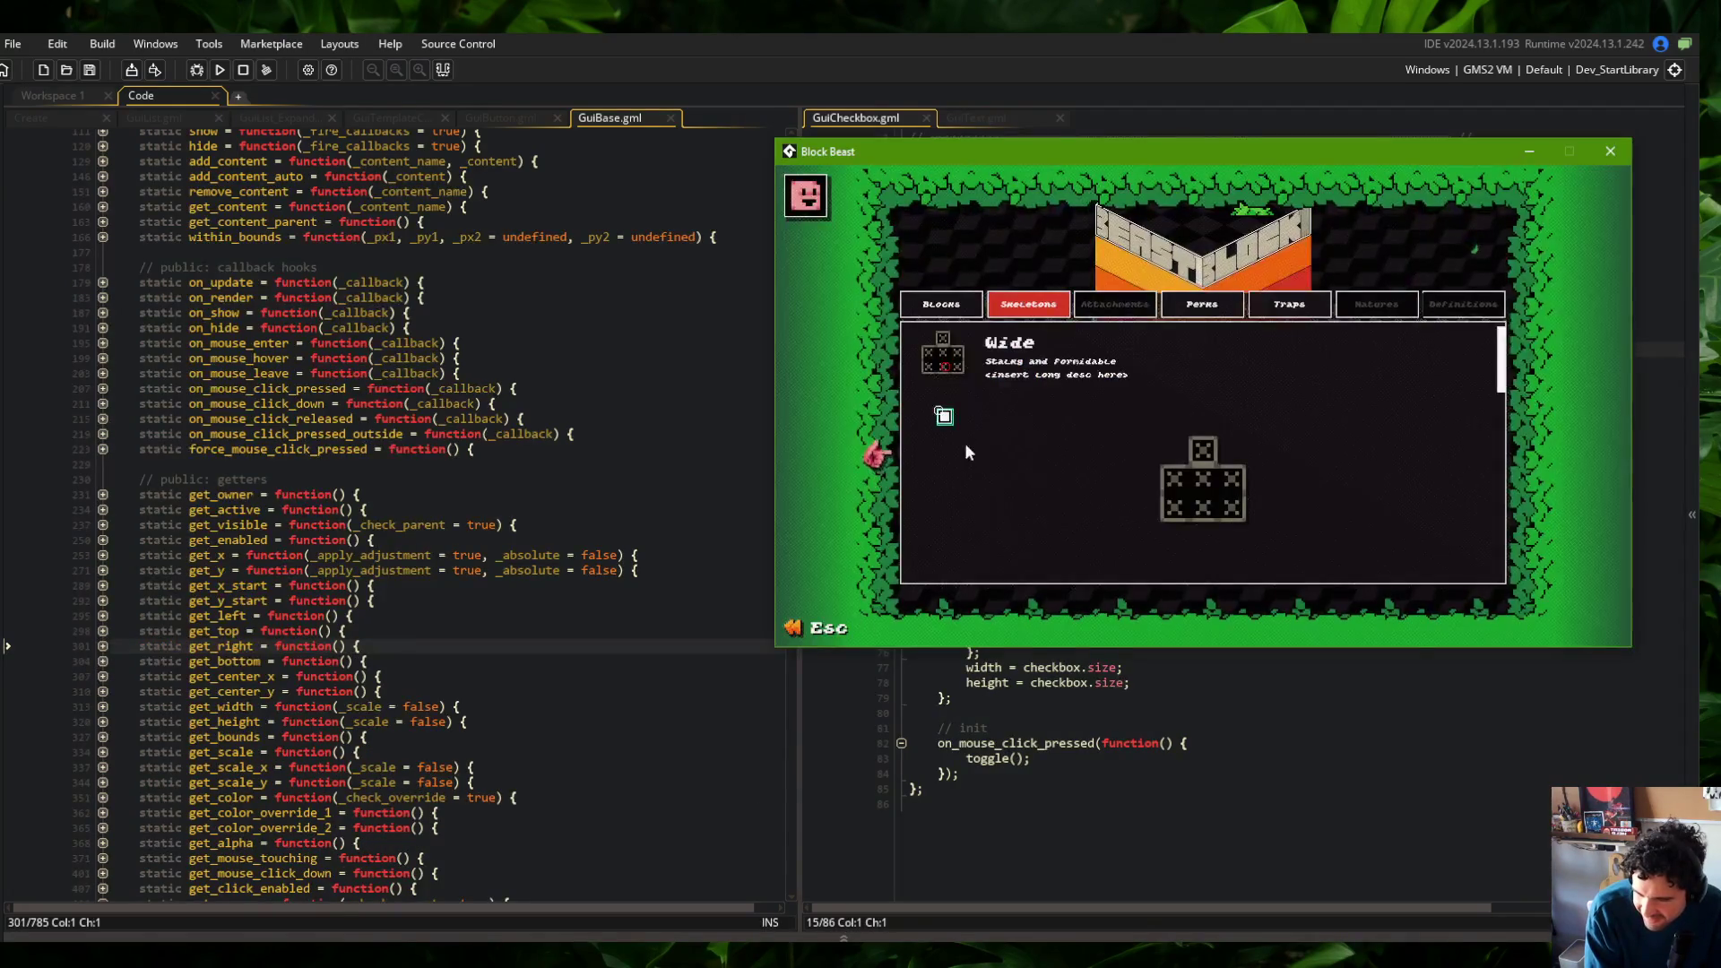
Return to the debug() draw_circle code and switch between the running game and the editor
scroll(431, 345, "up", 4)
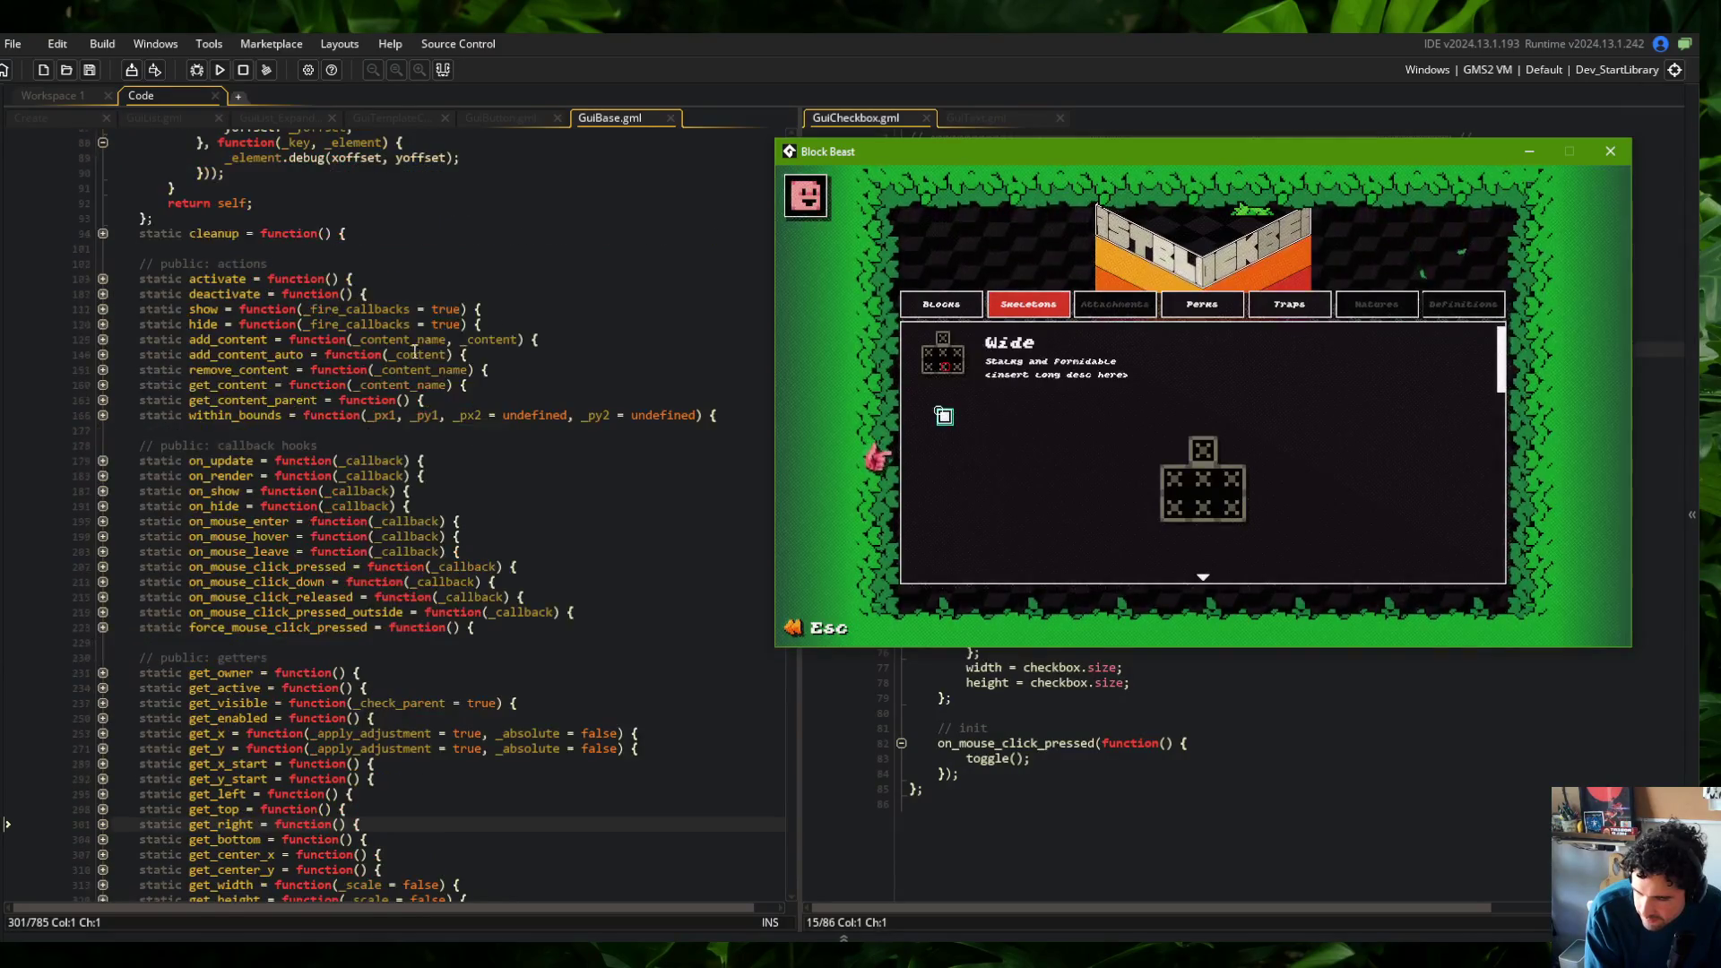
scroll(422, 376, "up", 7)
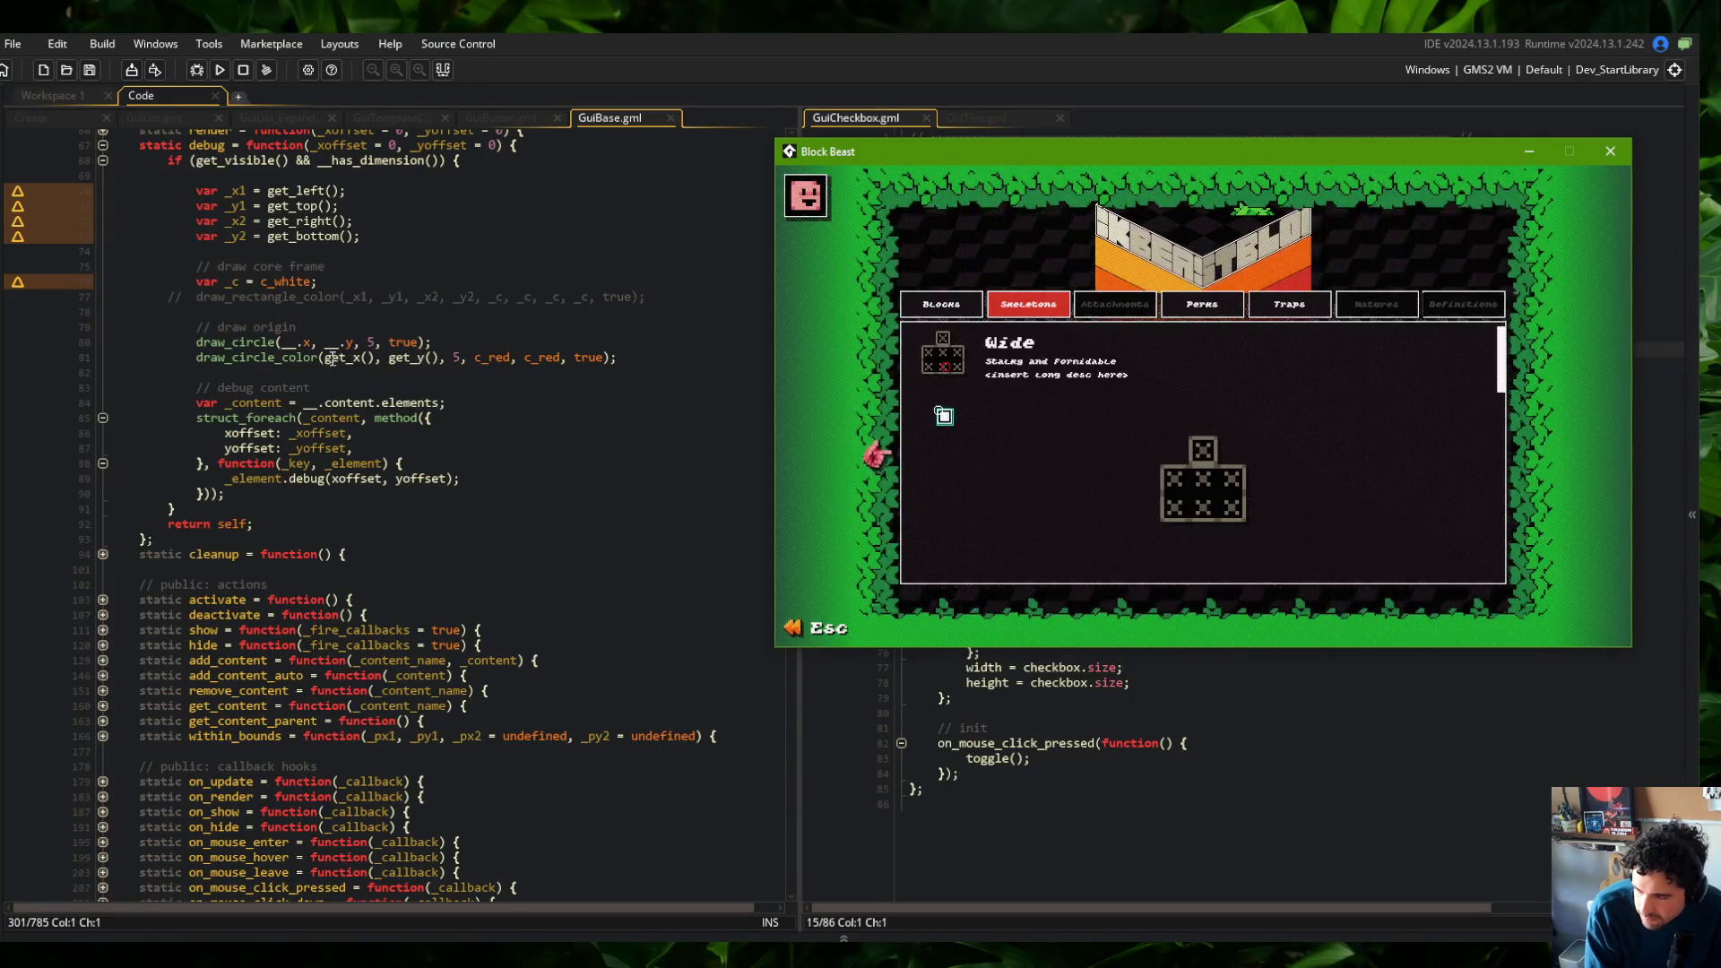
scroll(332, 358, "up", 4)
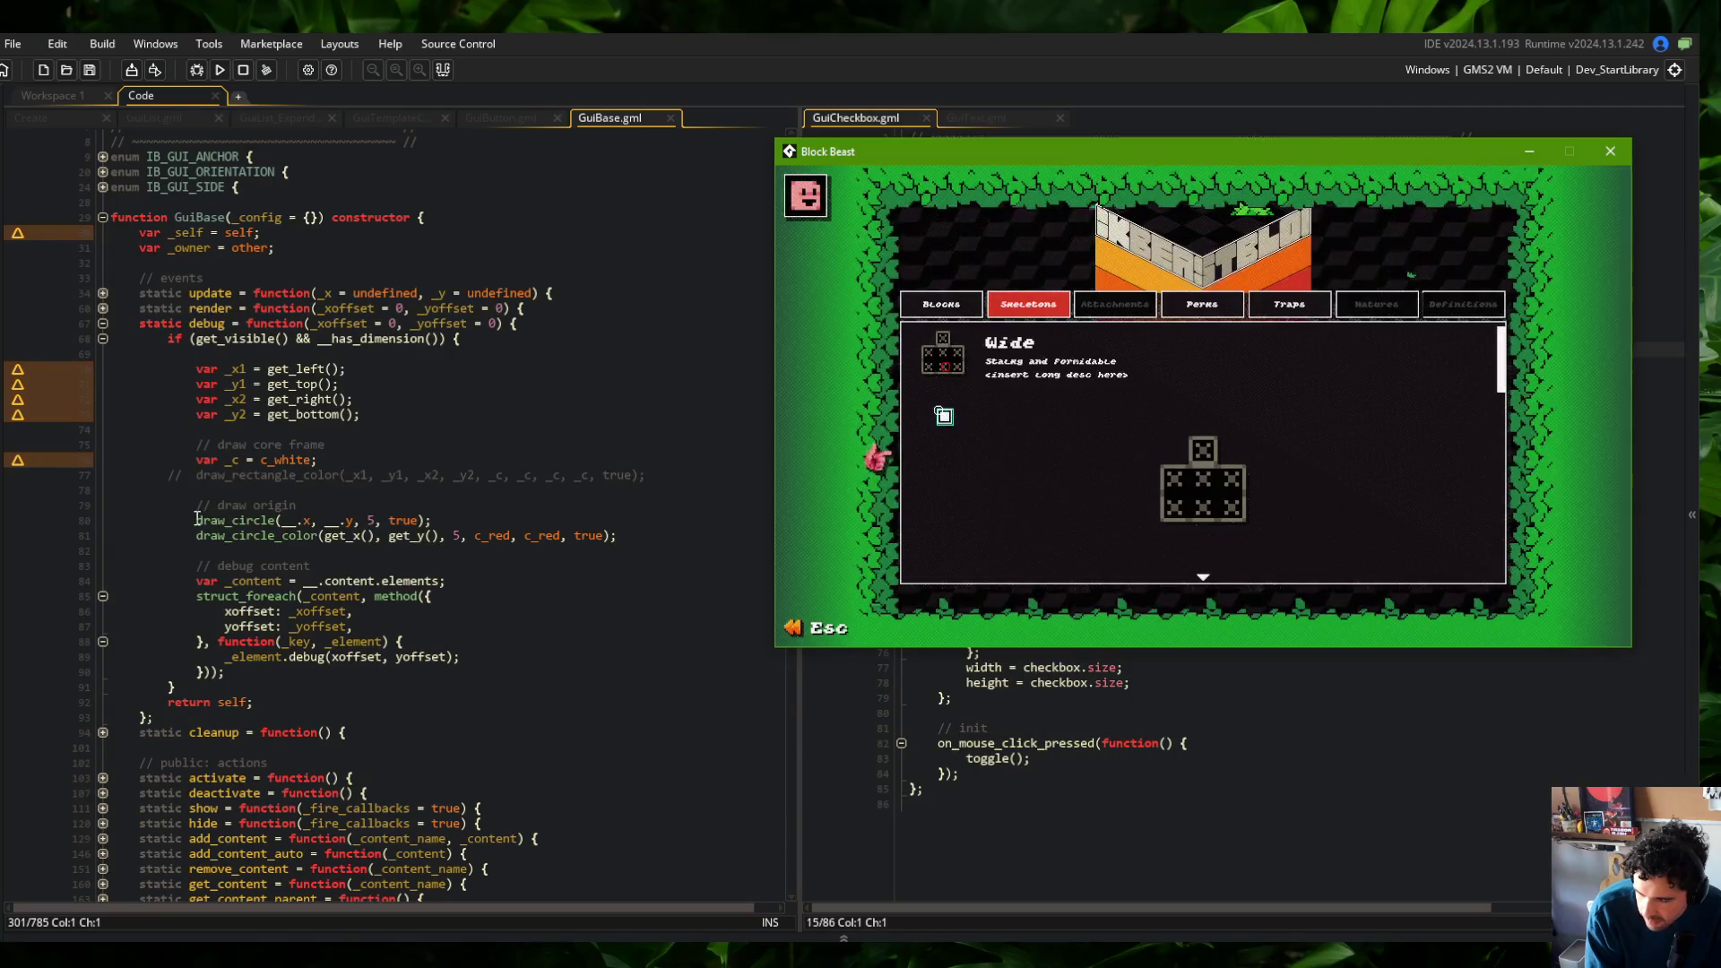
left_click(535, 519)
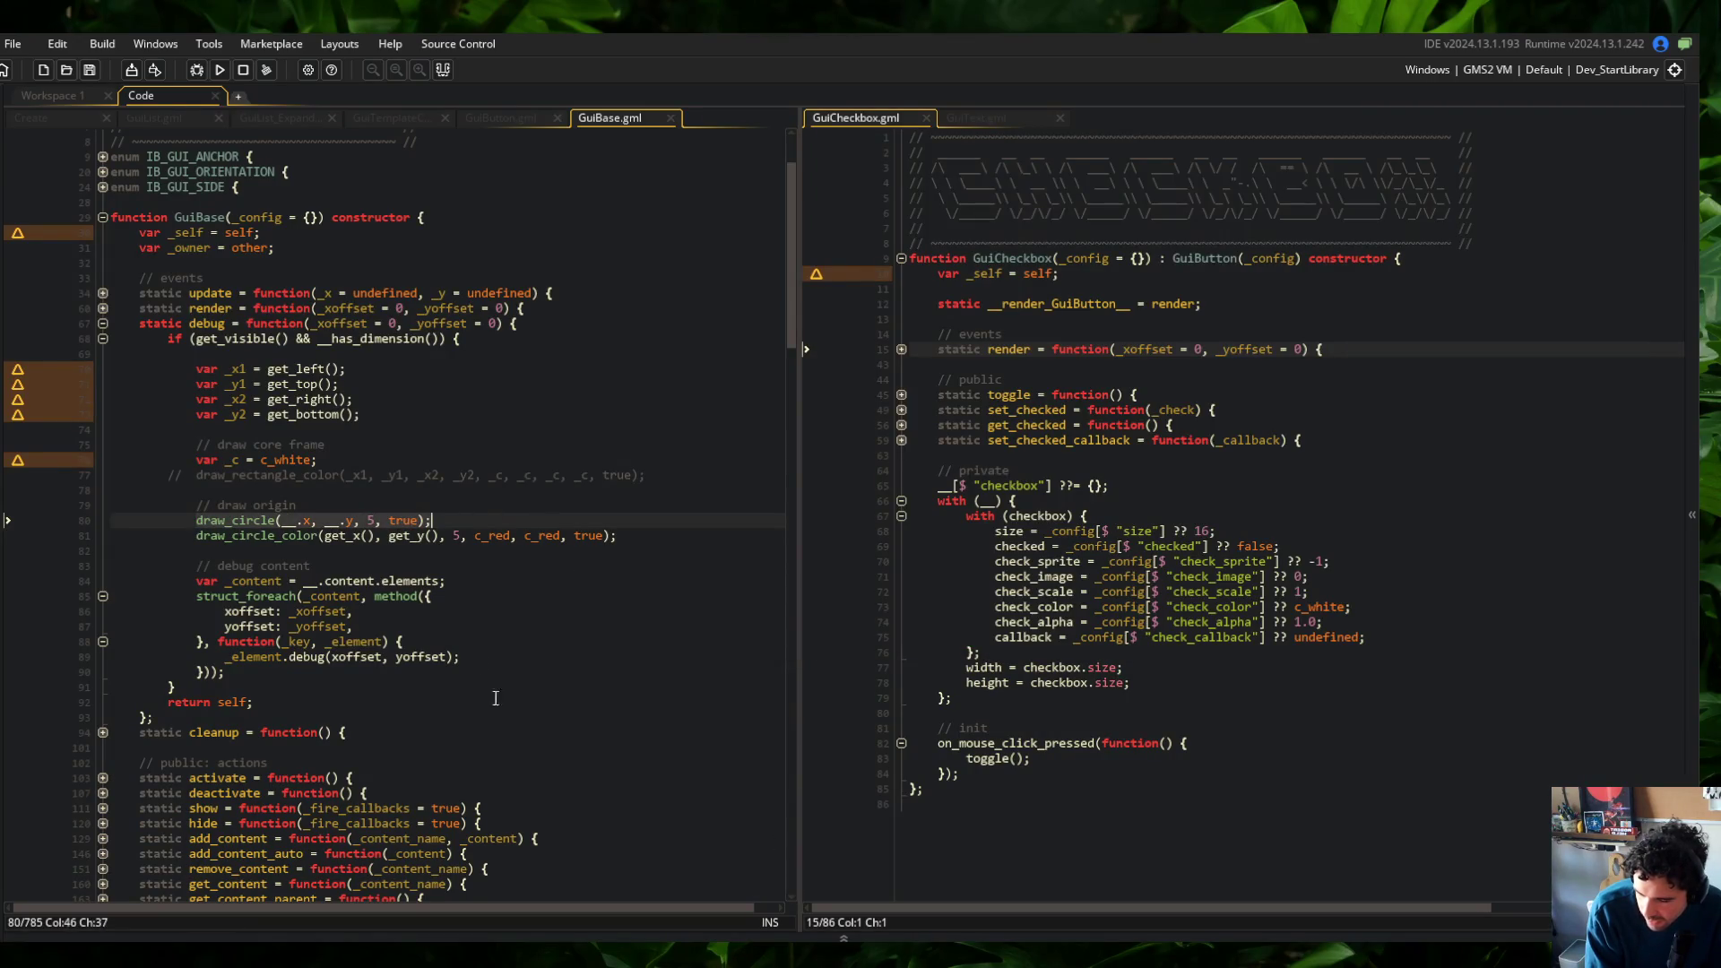
key("alt+Tab")
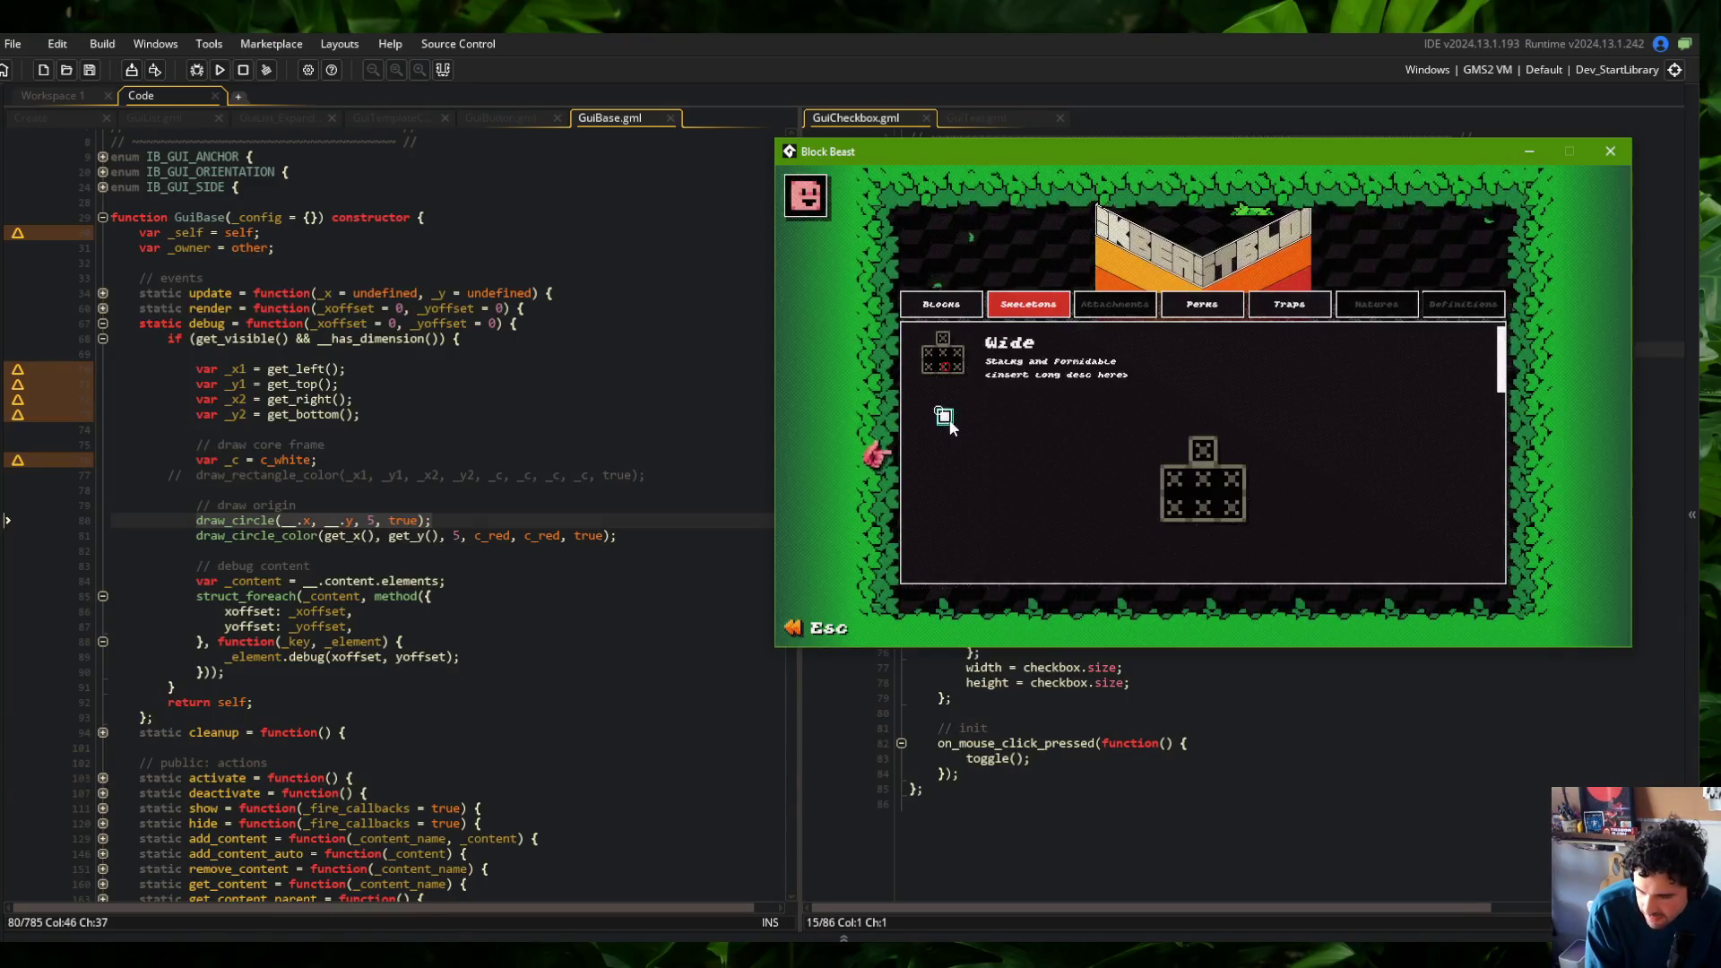
left_click(588, 366)
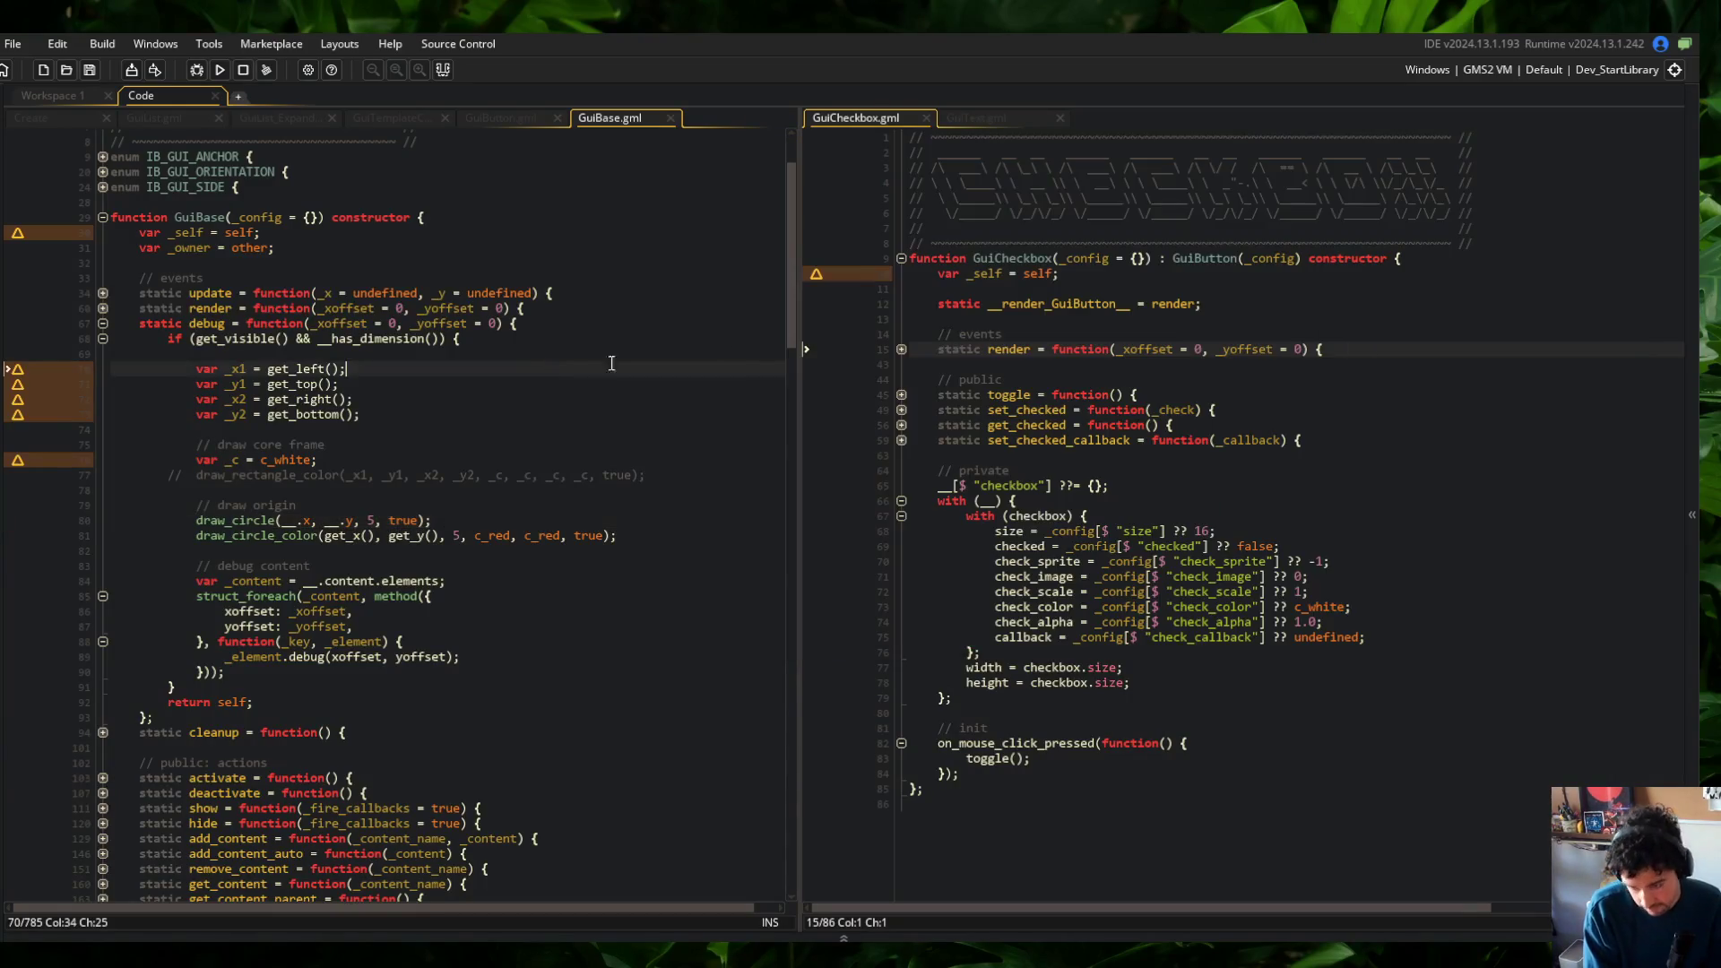
Check the template card script's checkbox position and anchor lines (135-137), then return to GuiBase.gml
left_click(395, 120)
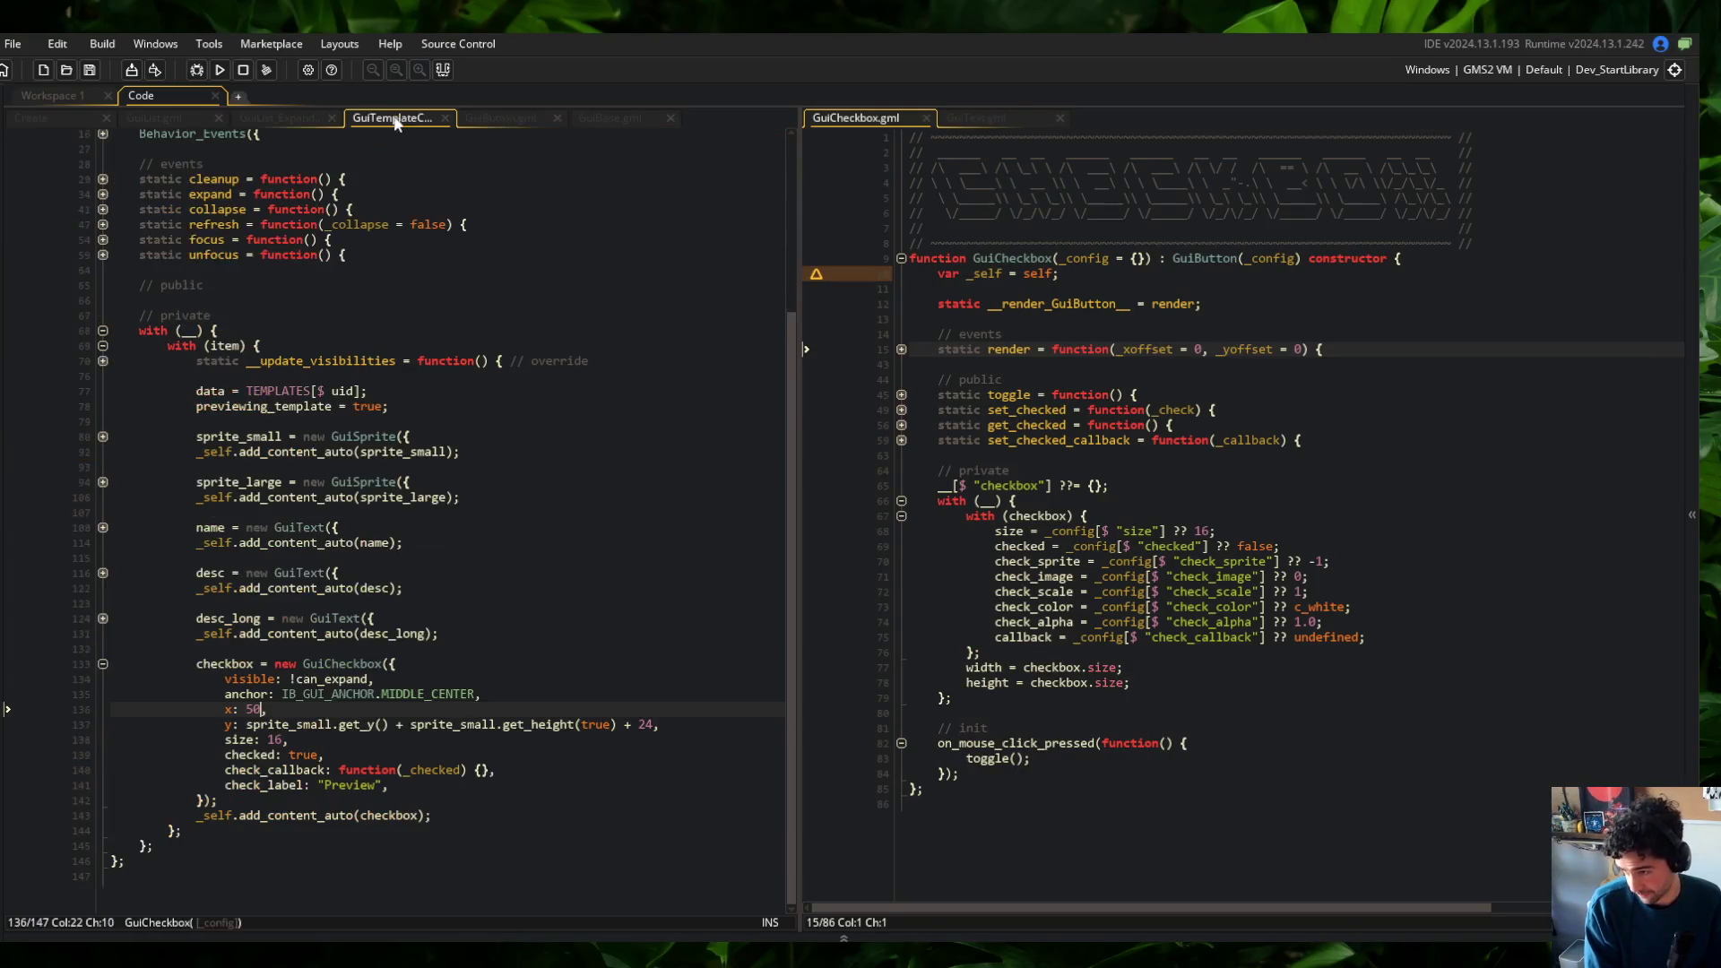
mouse_move(269, 709)
left_mouse_down()
mouse_move(235, 727)
mouse_move(726, 721)
left_mouse_up()
left_click(282, 694)
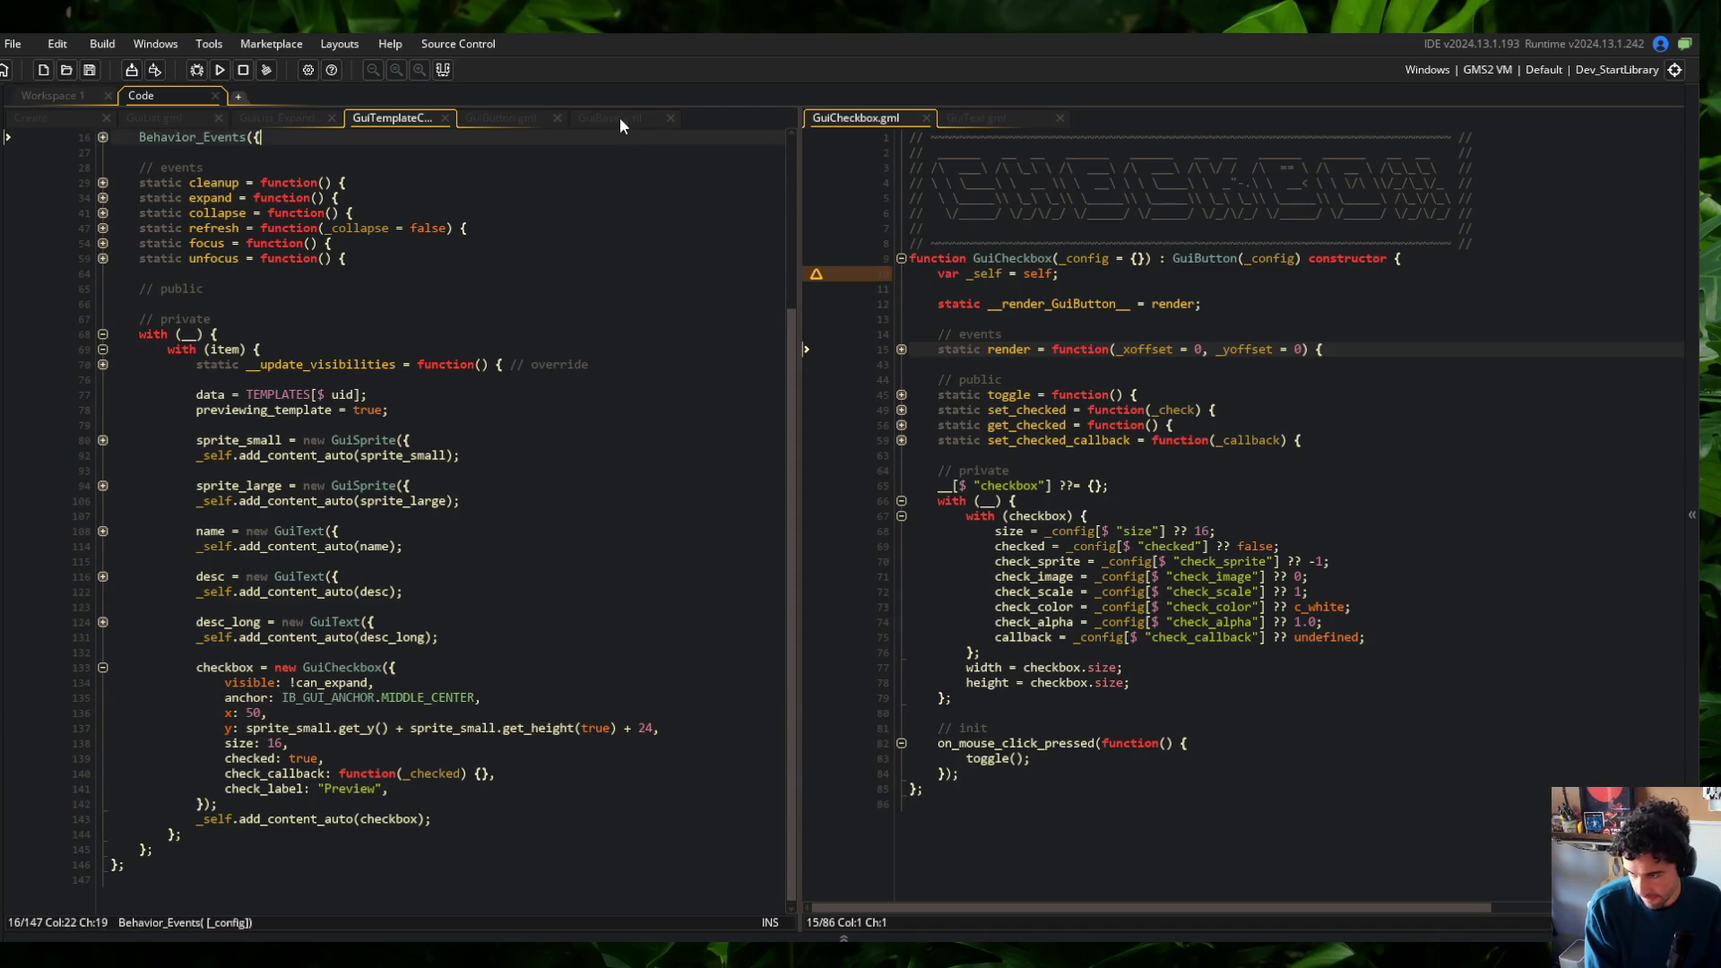
left_click(619, 118)
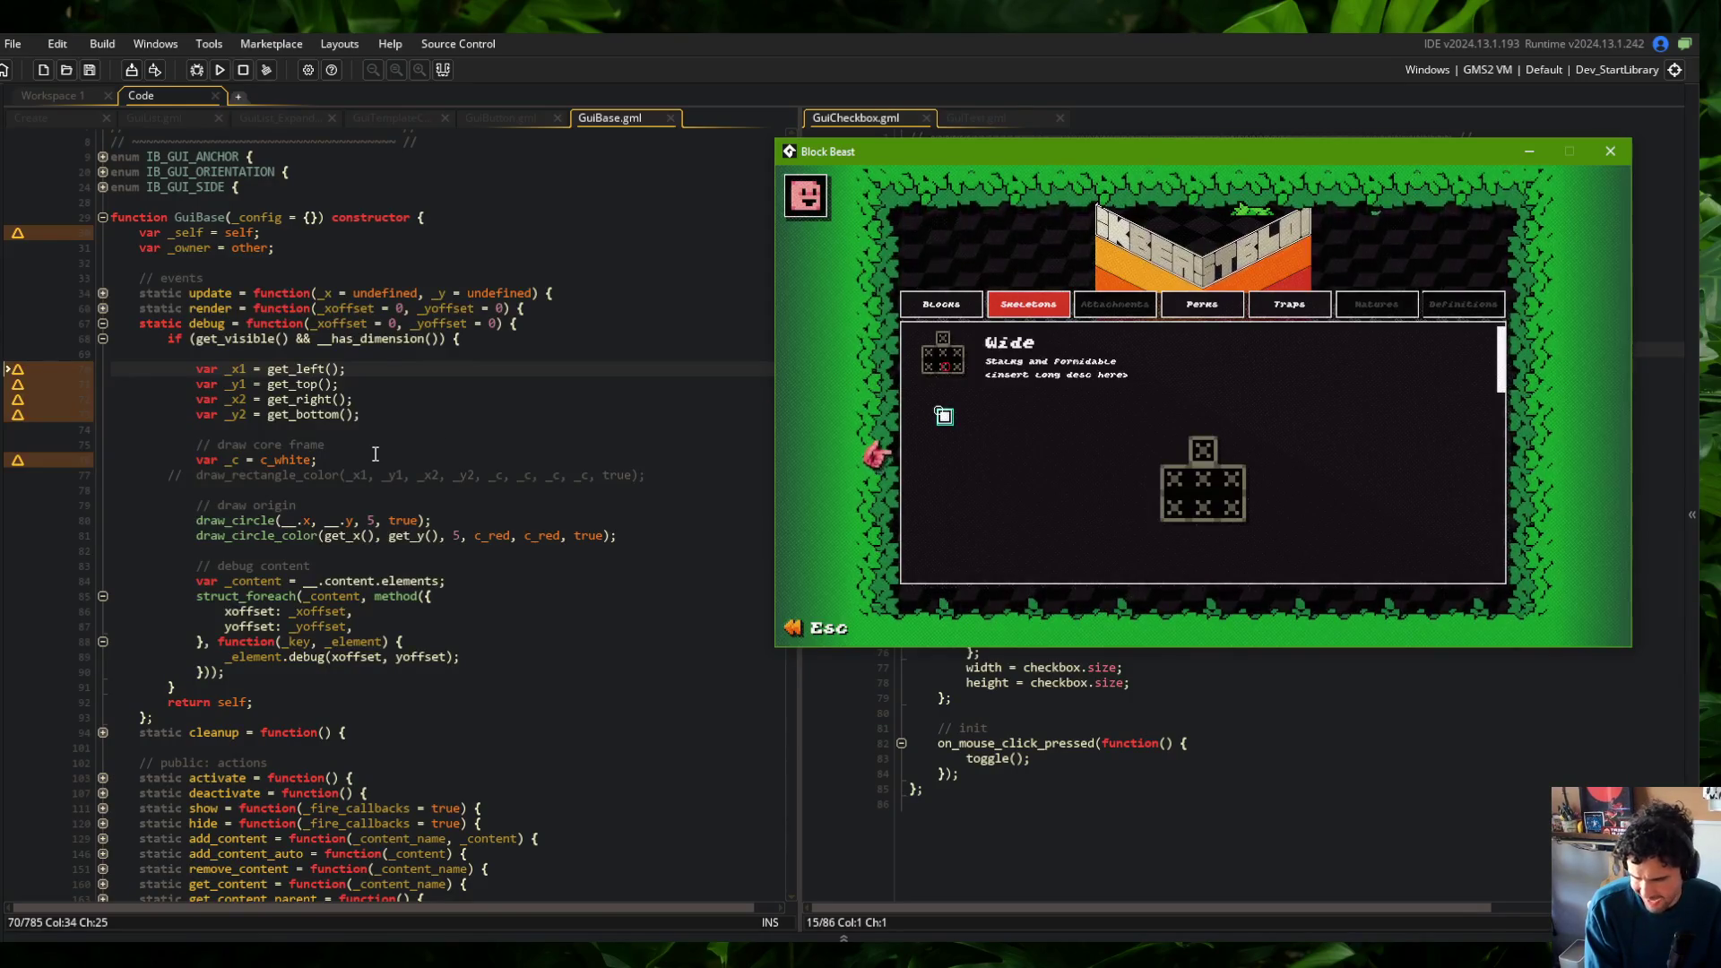
scroll(375, 454, "down", 4)
left_click(497, 118)
scroll(344, 547, "down", 5)
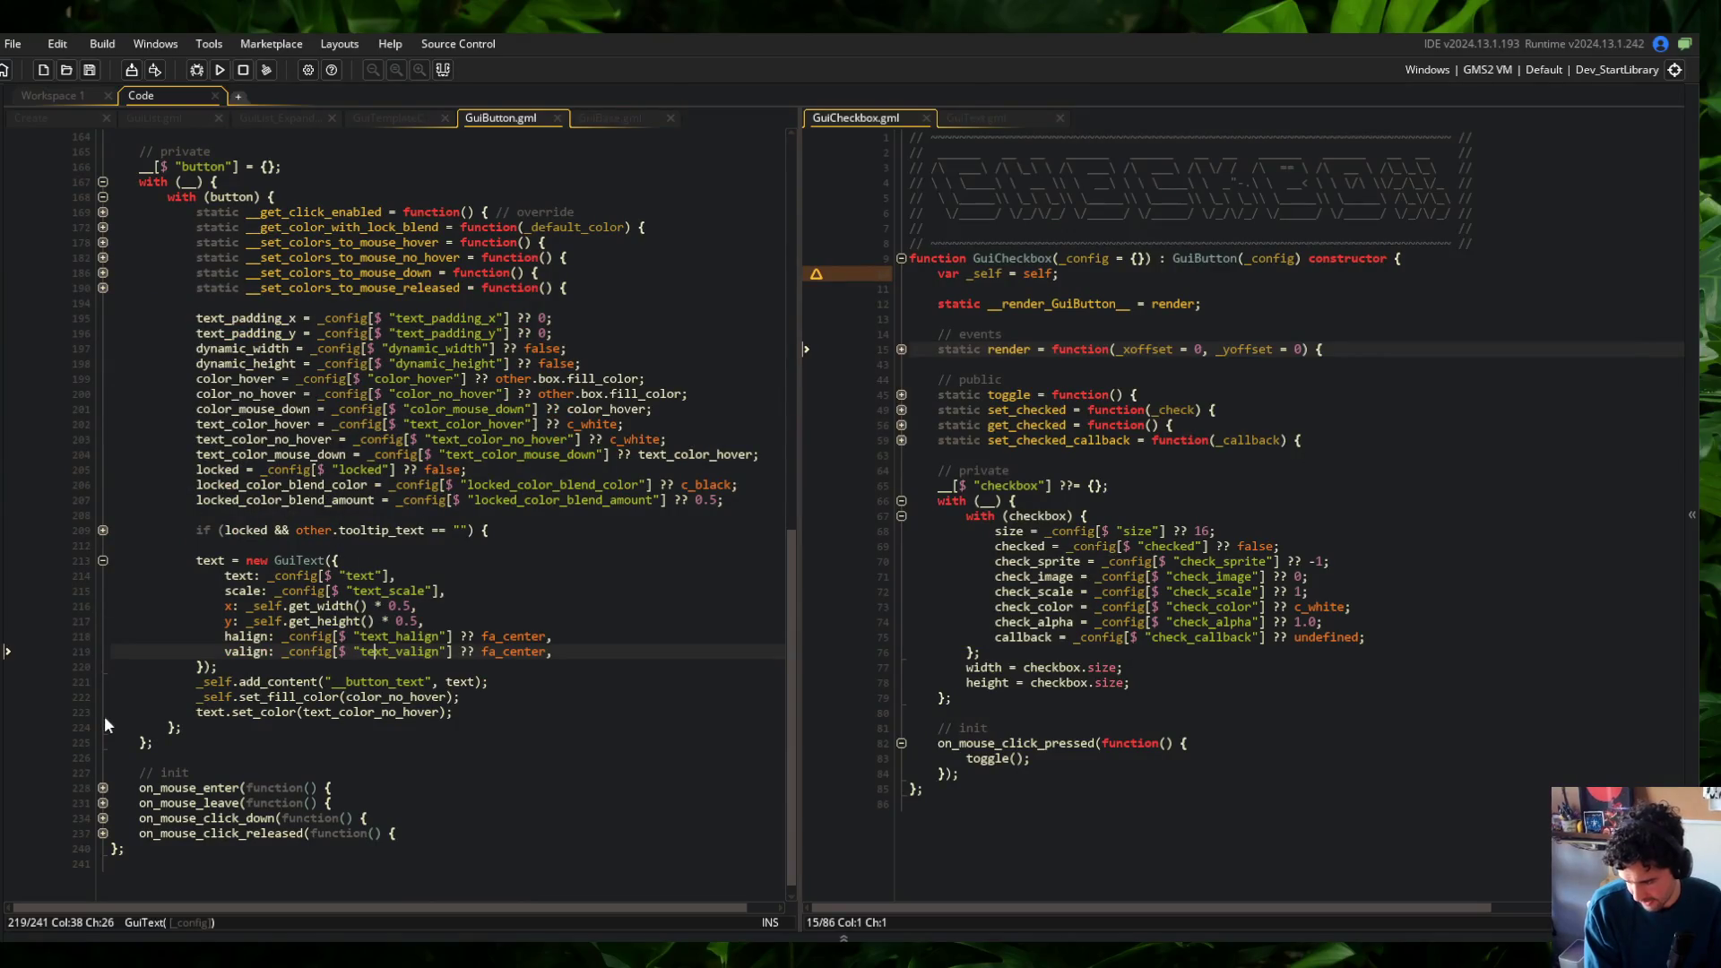
scroll(327, 760, "down", 1)
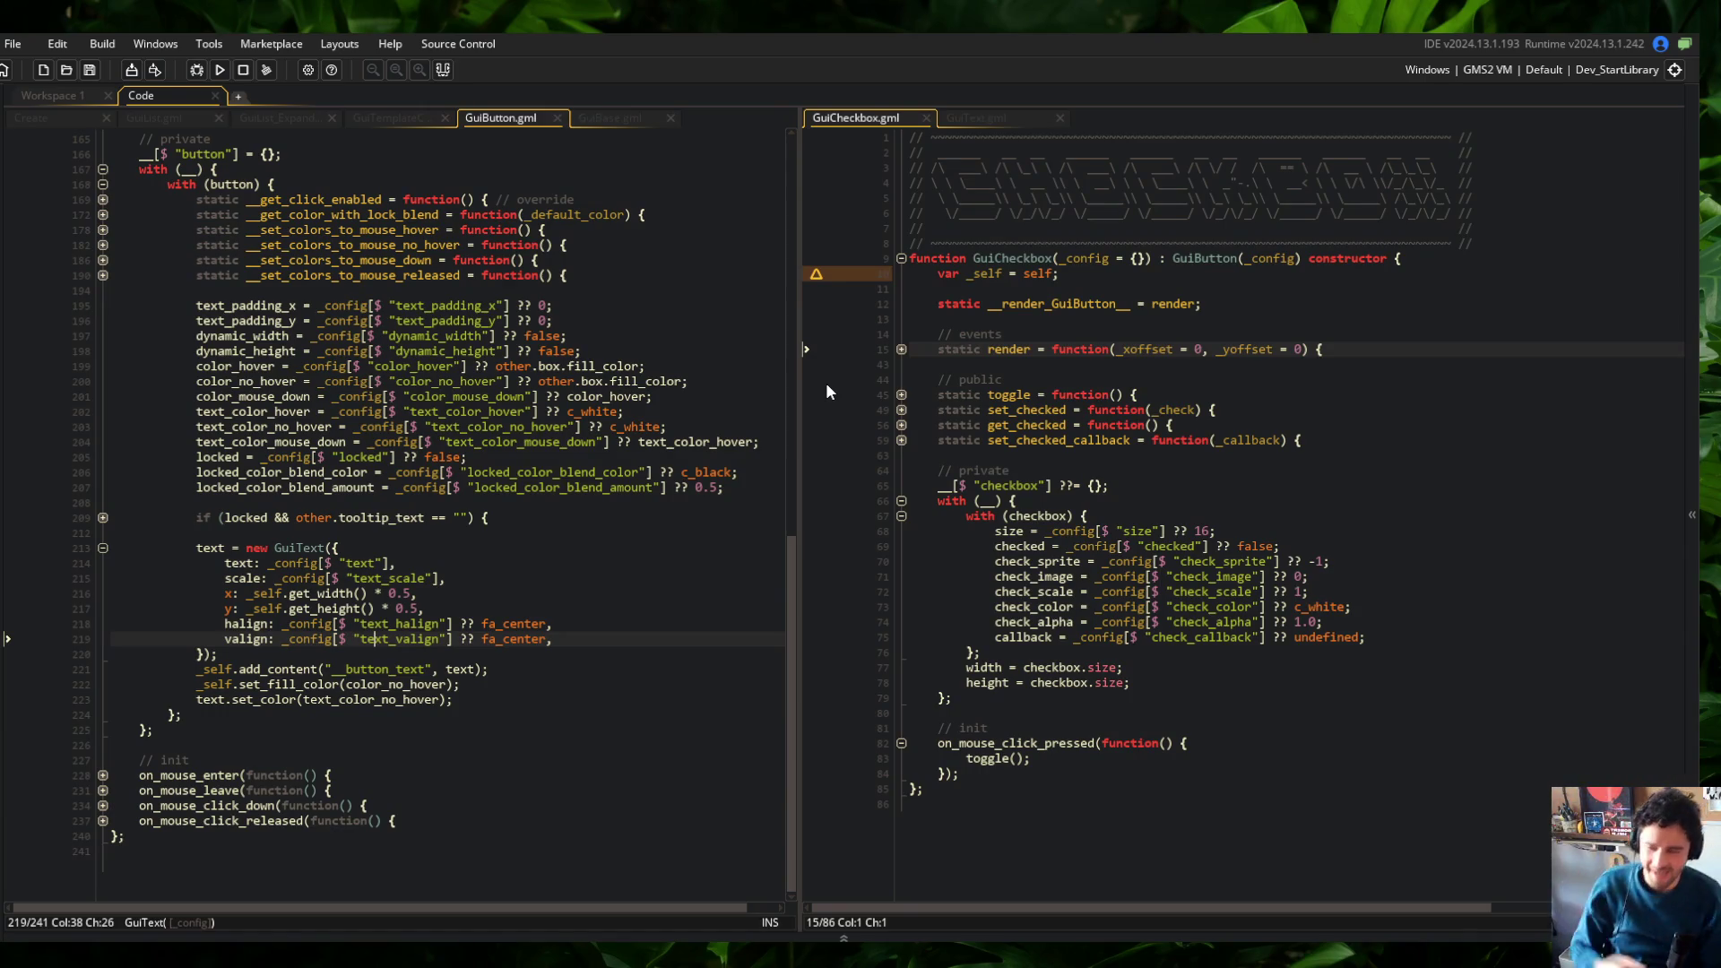
left_click(103, 519)
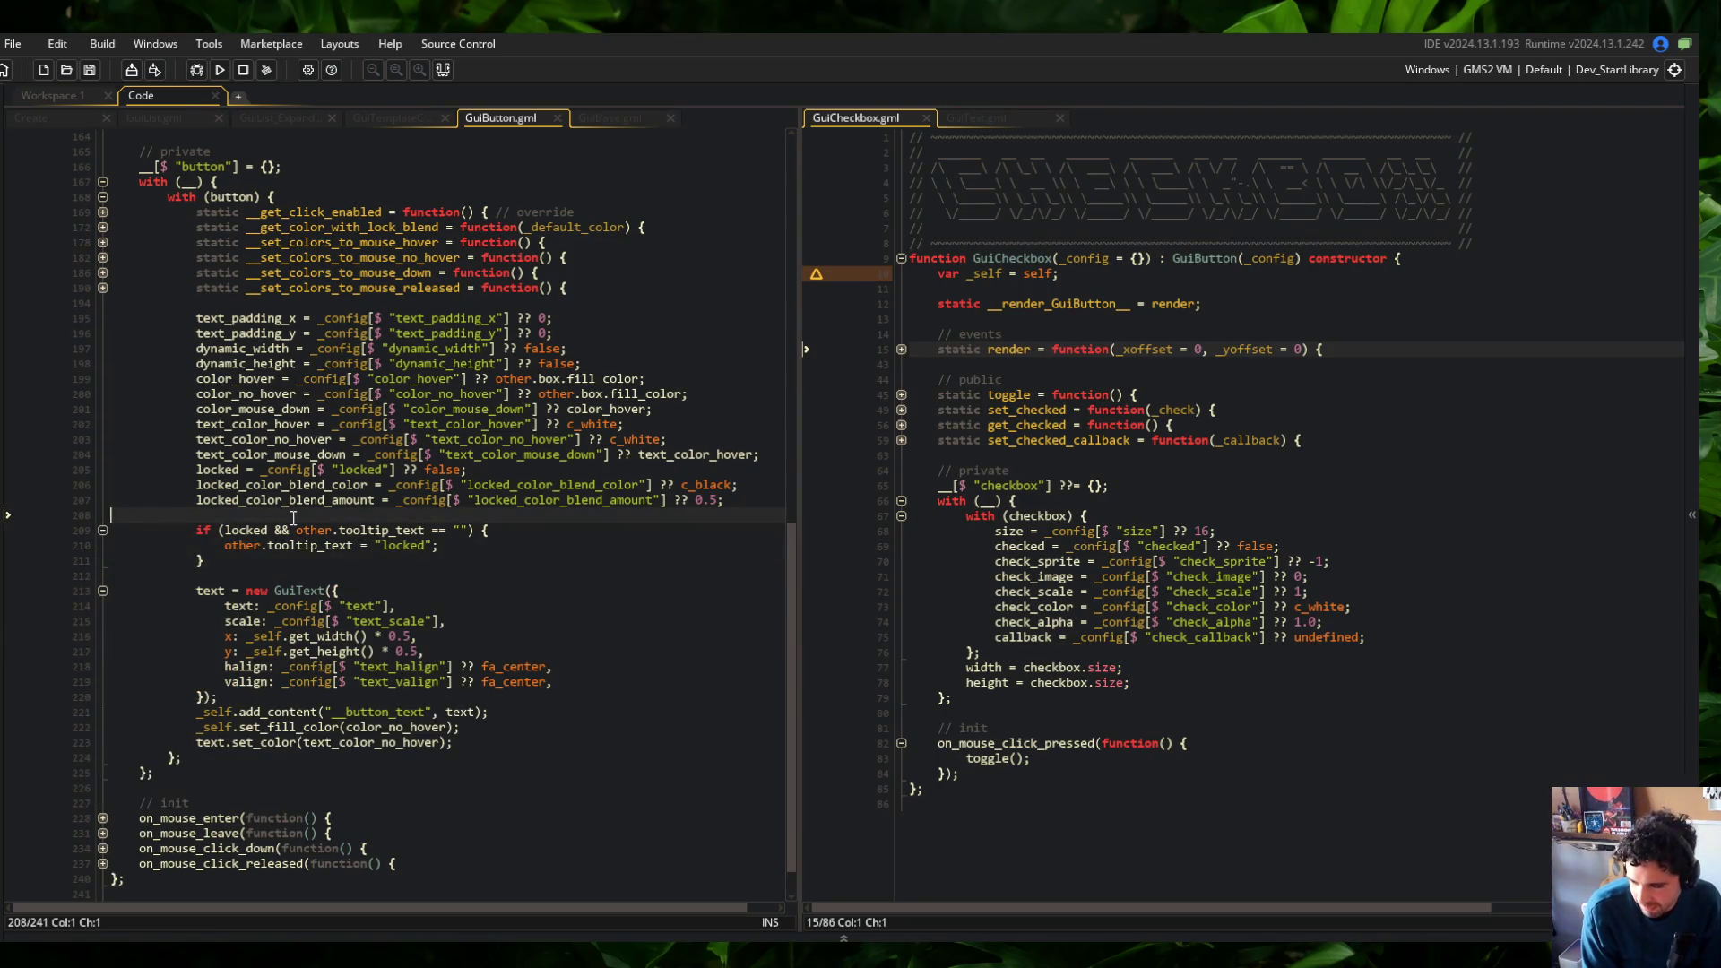
left_click(308, 566)
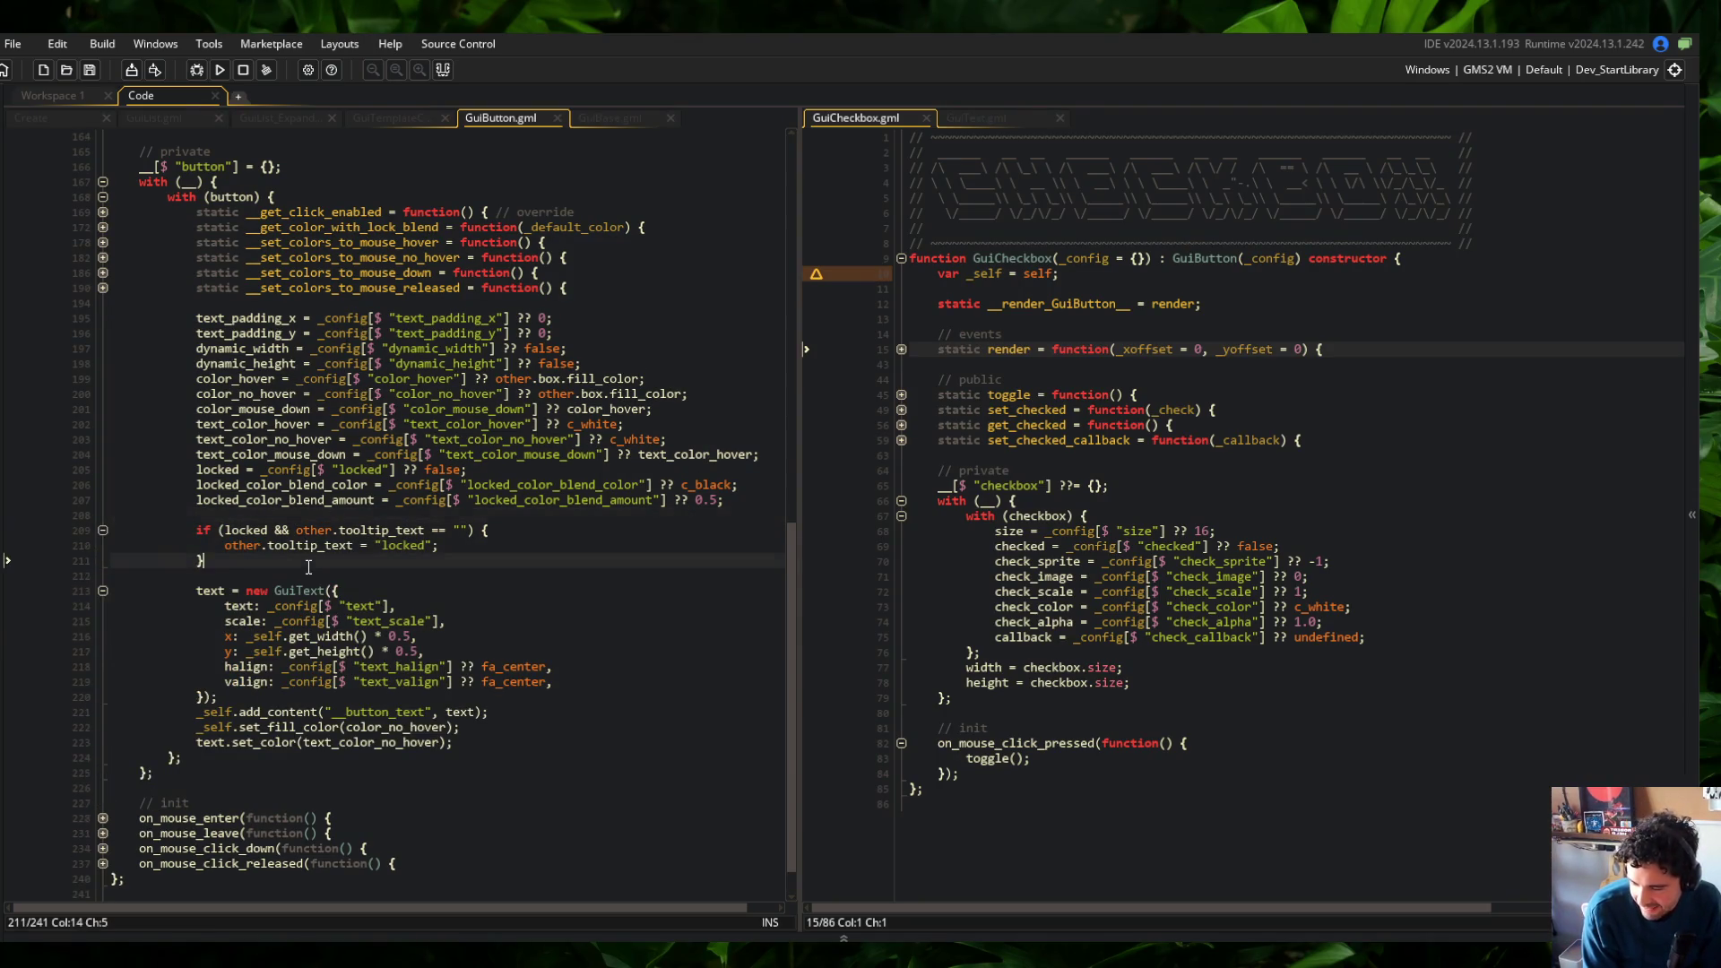
left_click(103, 530)
left_click(550, 515)
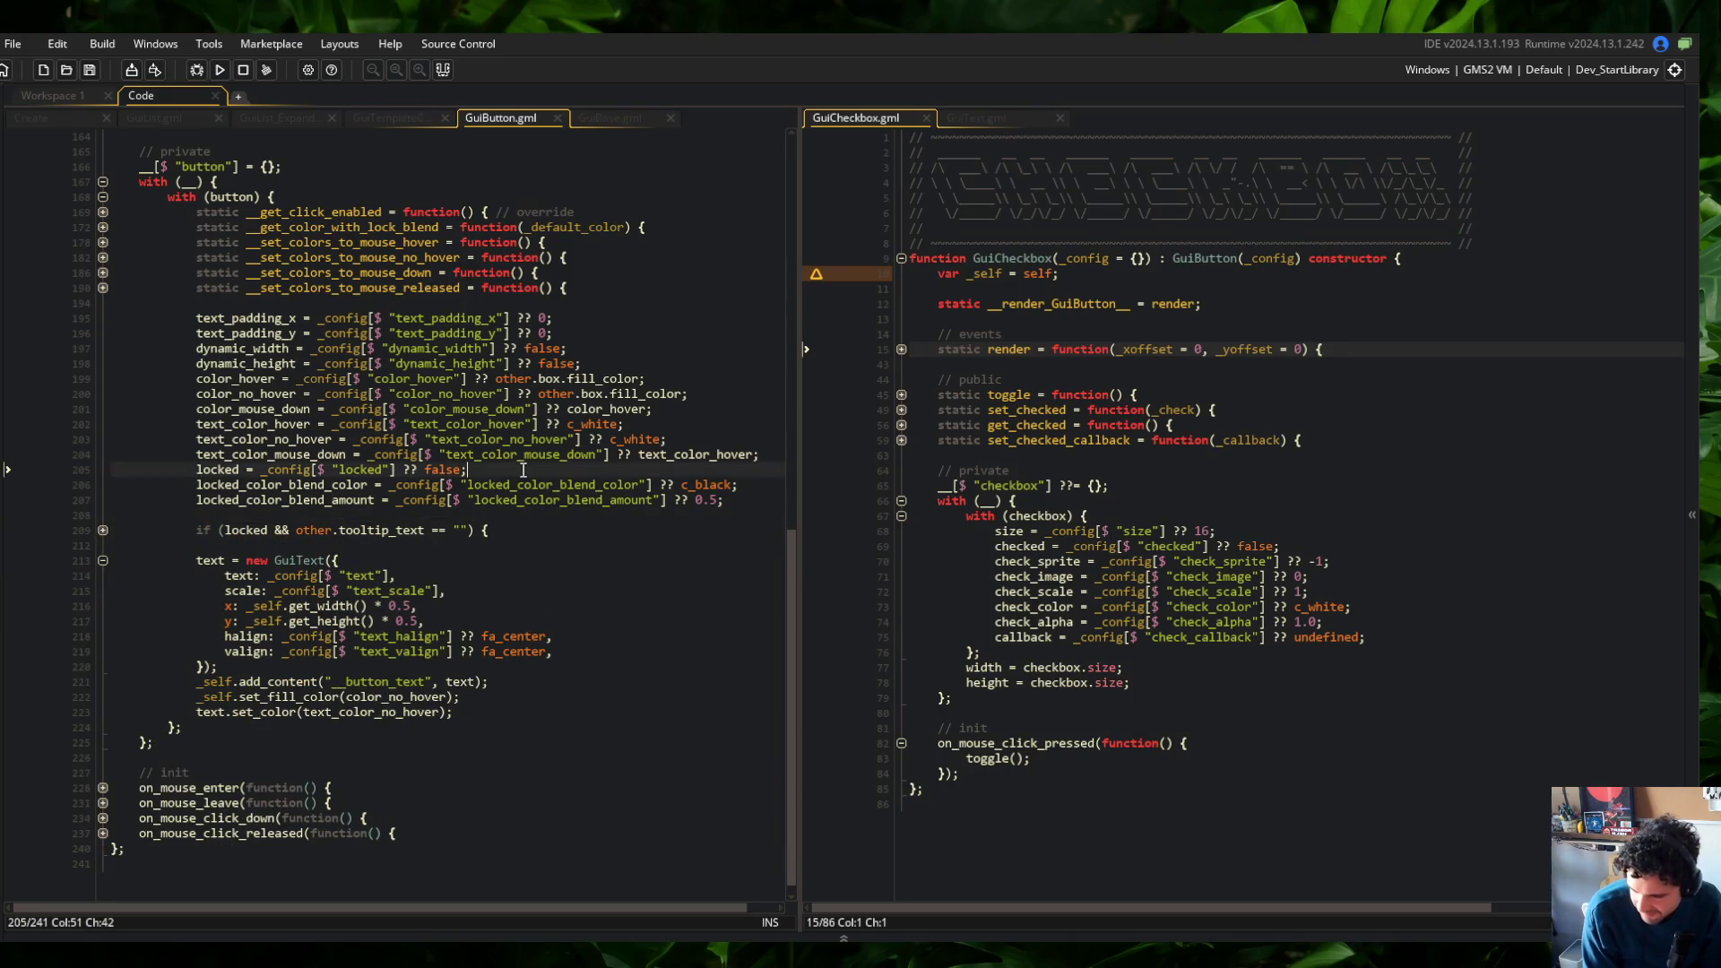
left_click(103, 531)
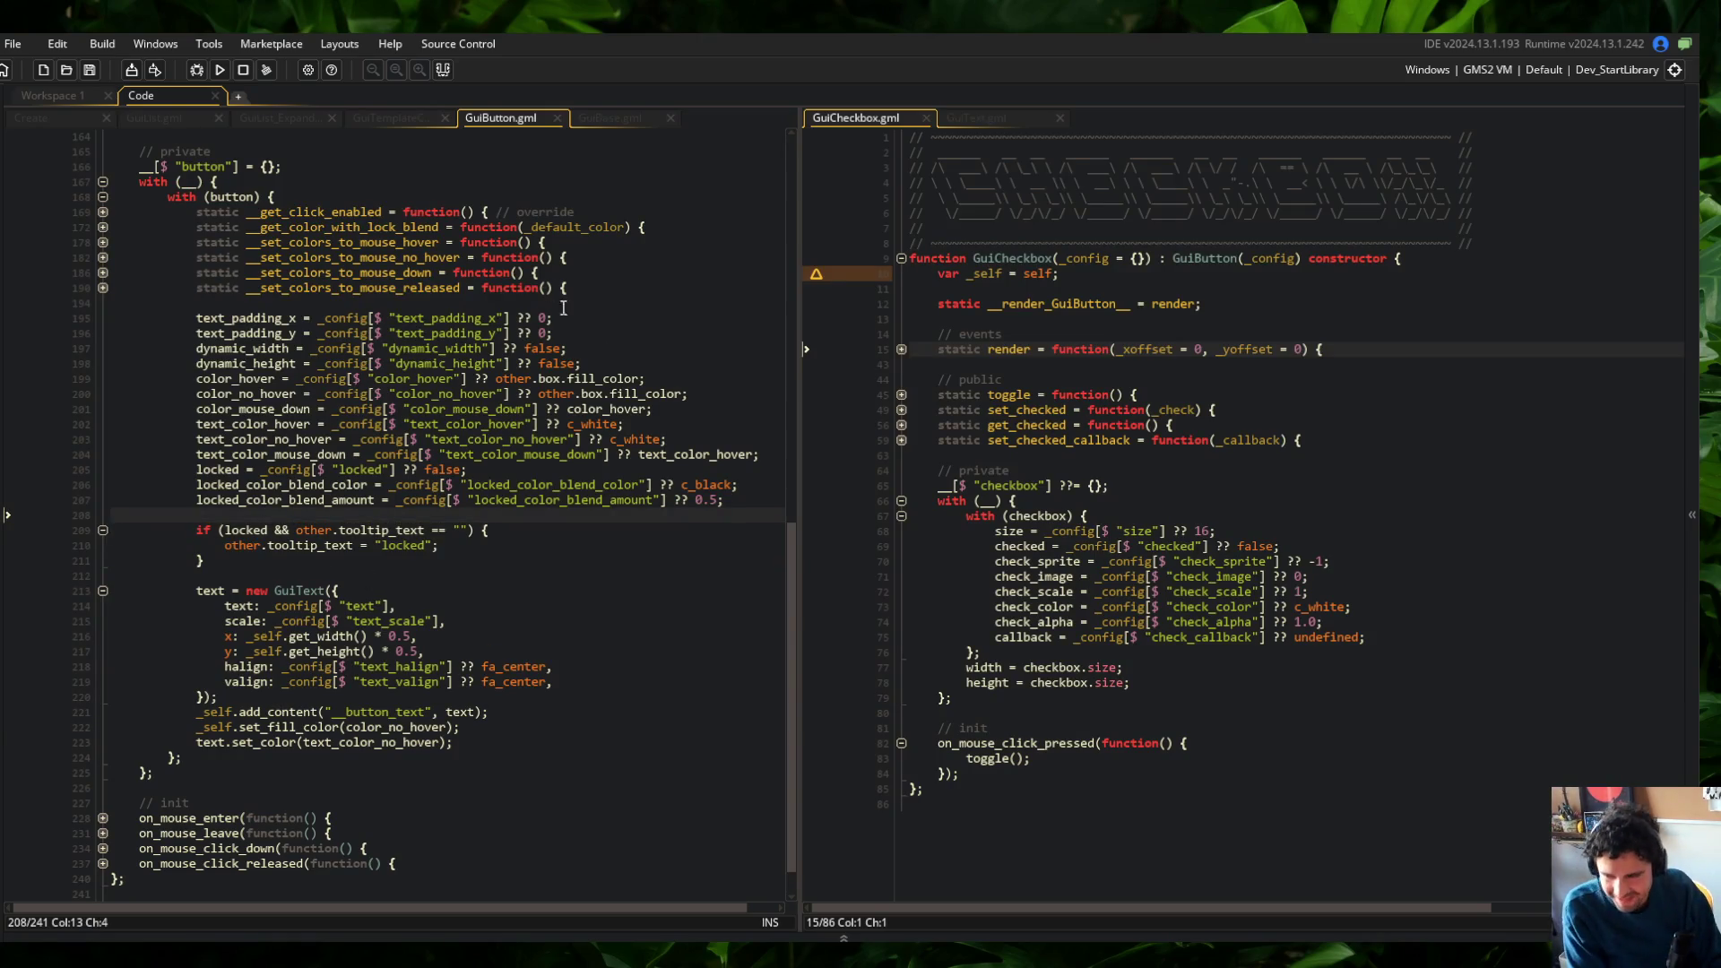
scroll(346, 283, "up", 20)
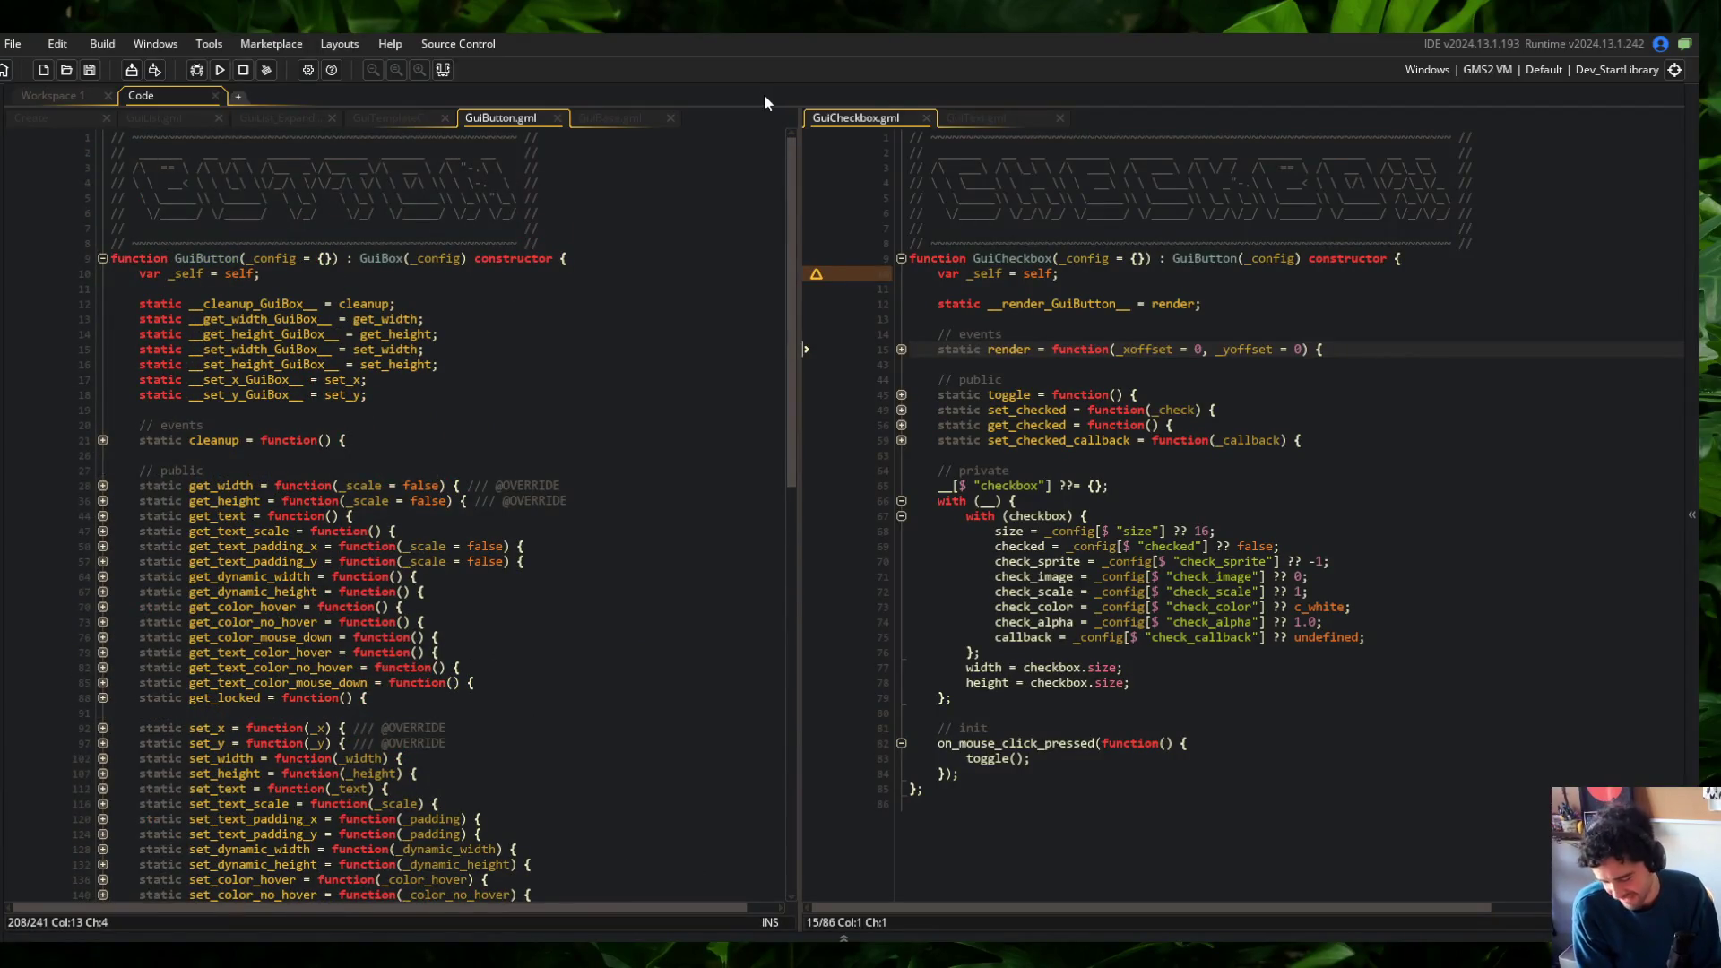
left_click(608, 121)
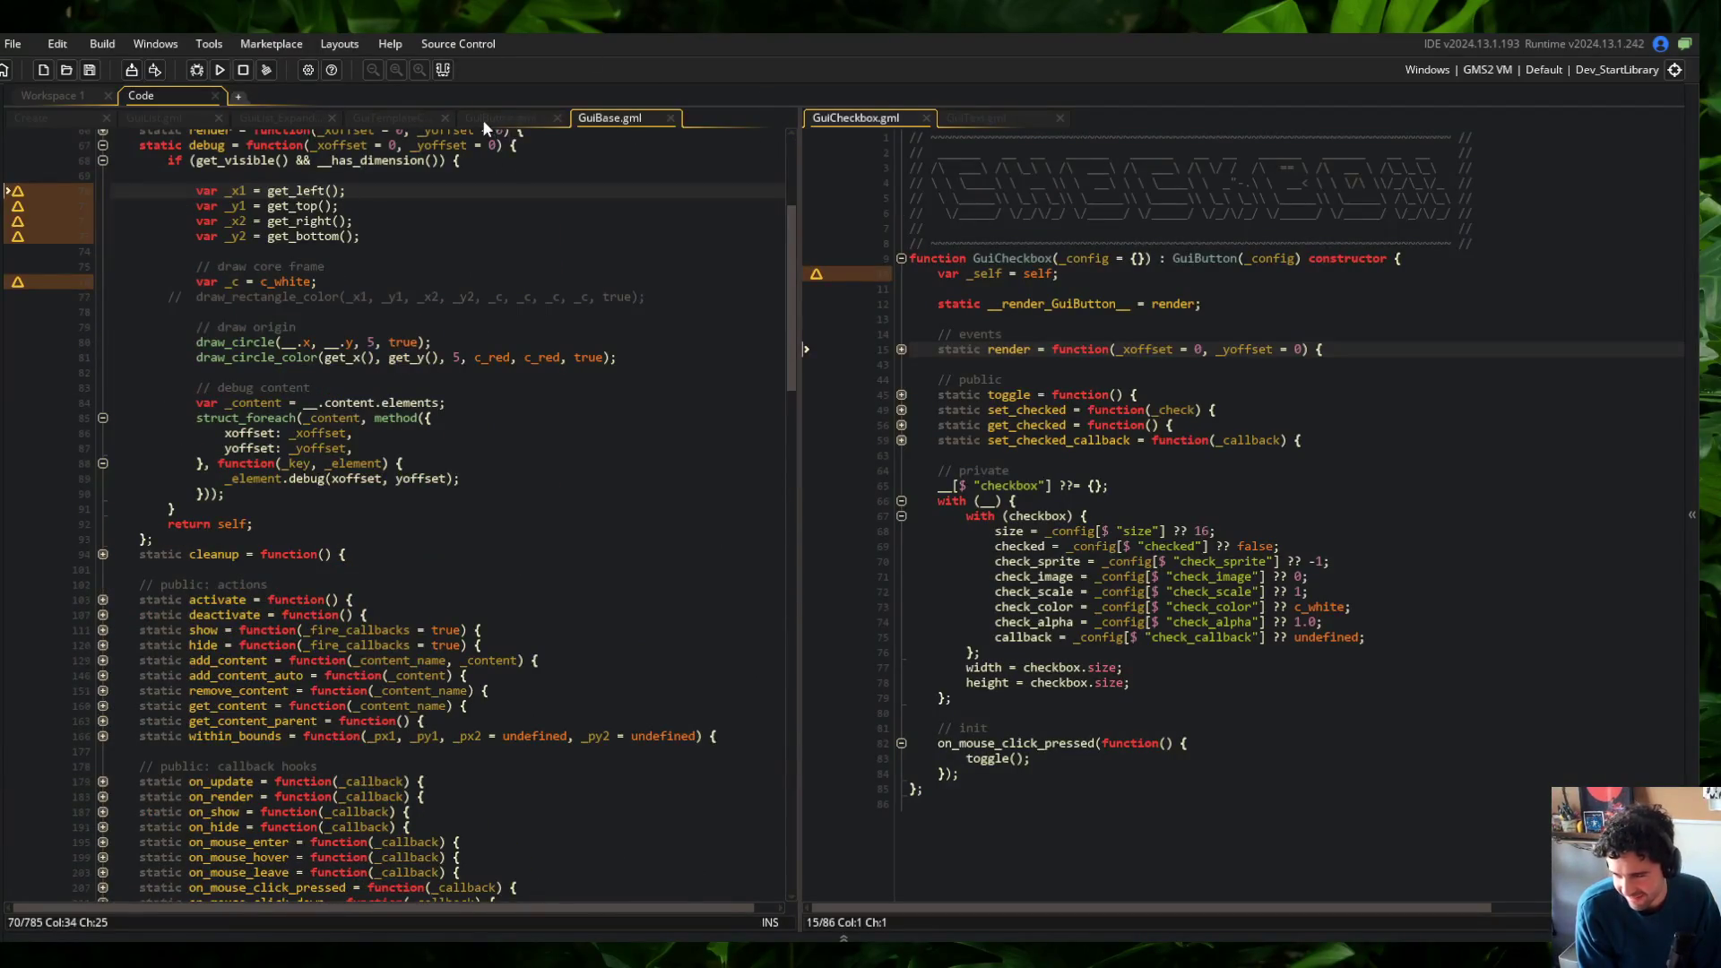
left_click(500, 123)
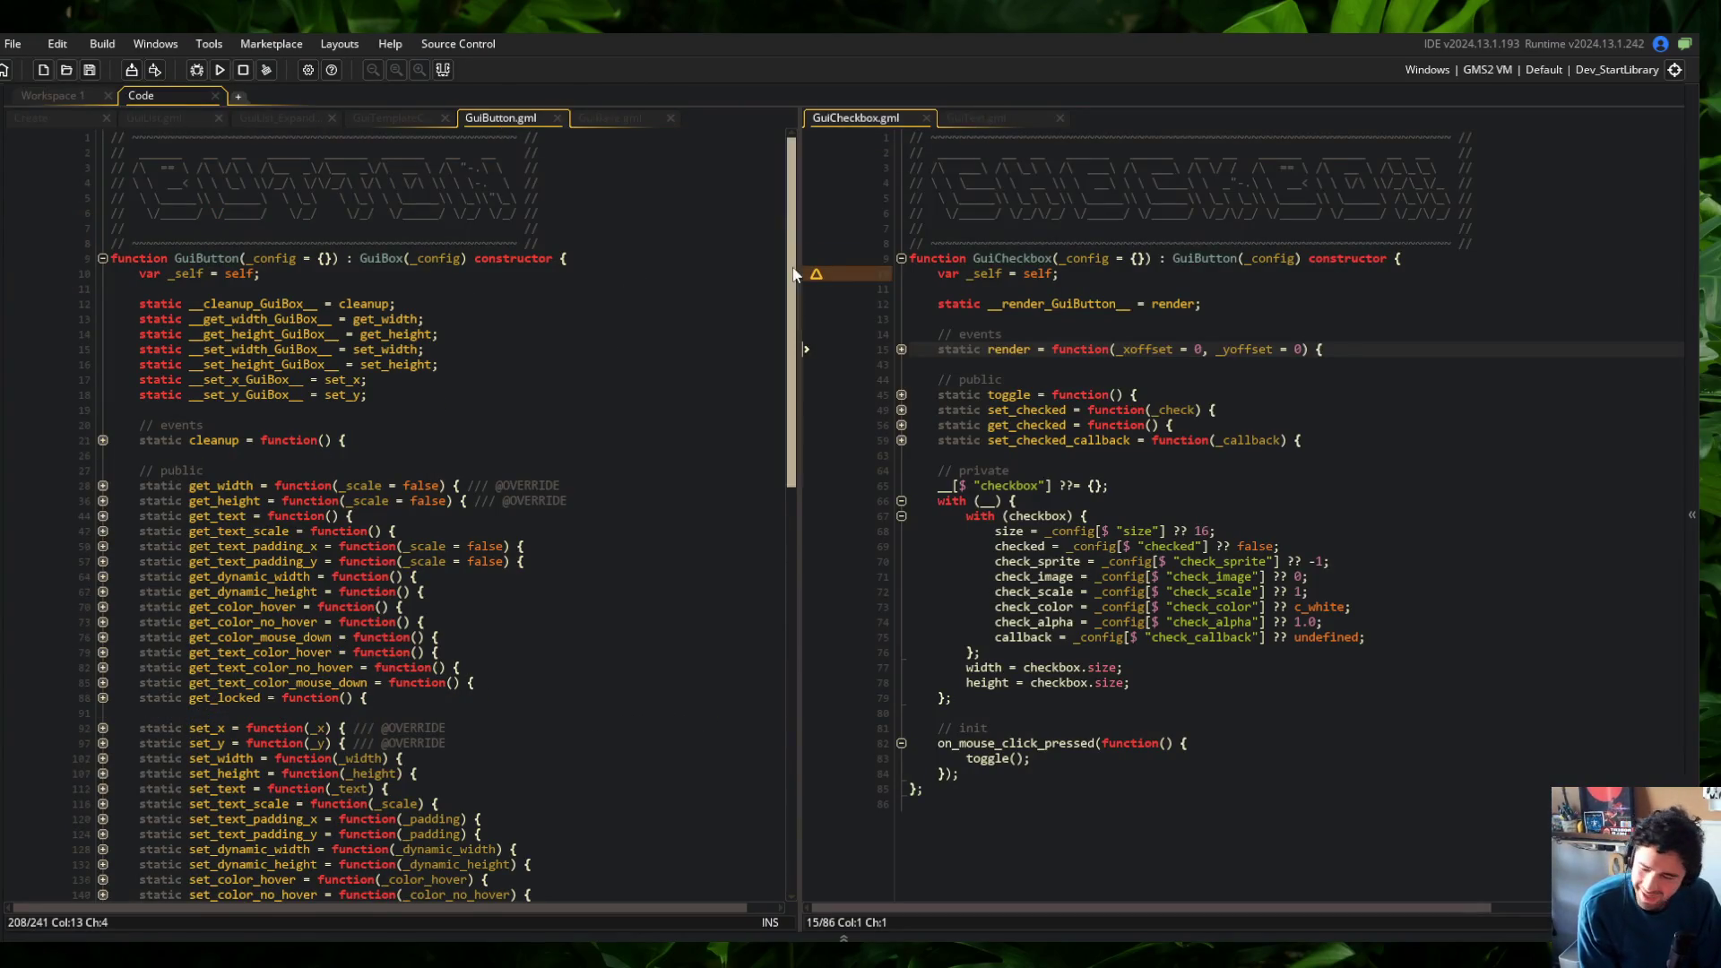
scroll(667, 532, "down", 3)
scroll(529, 451, "up", 3)
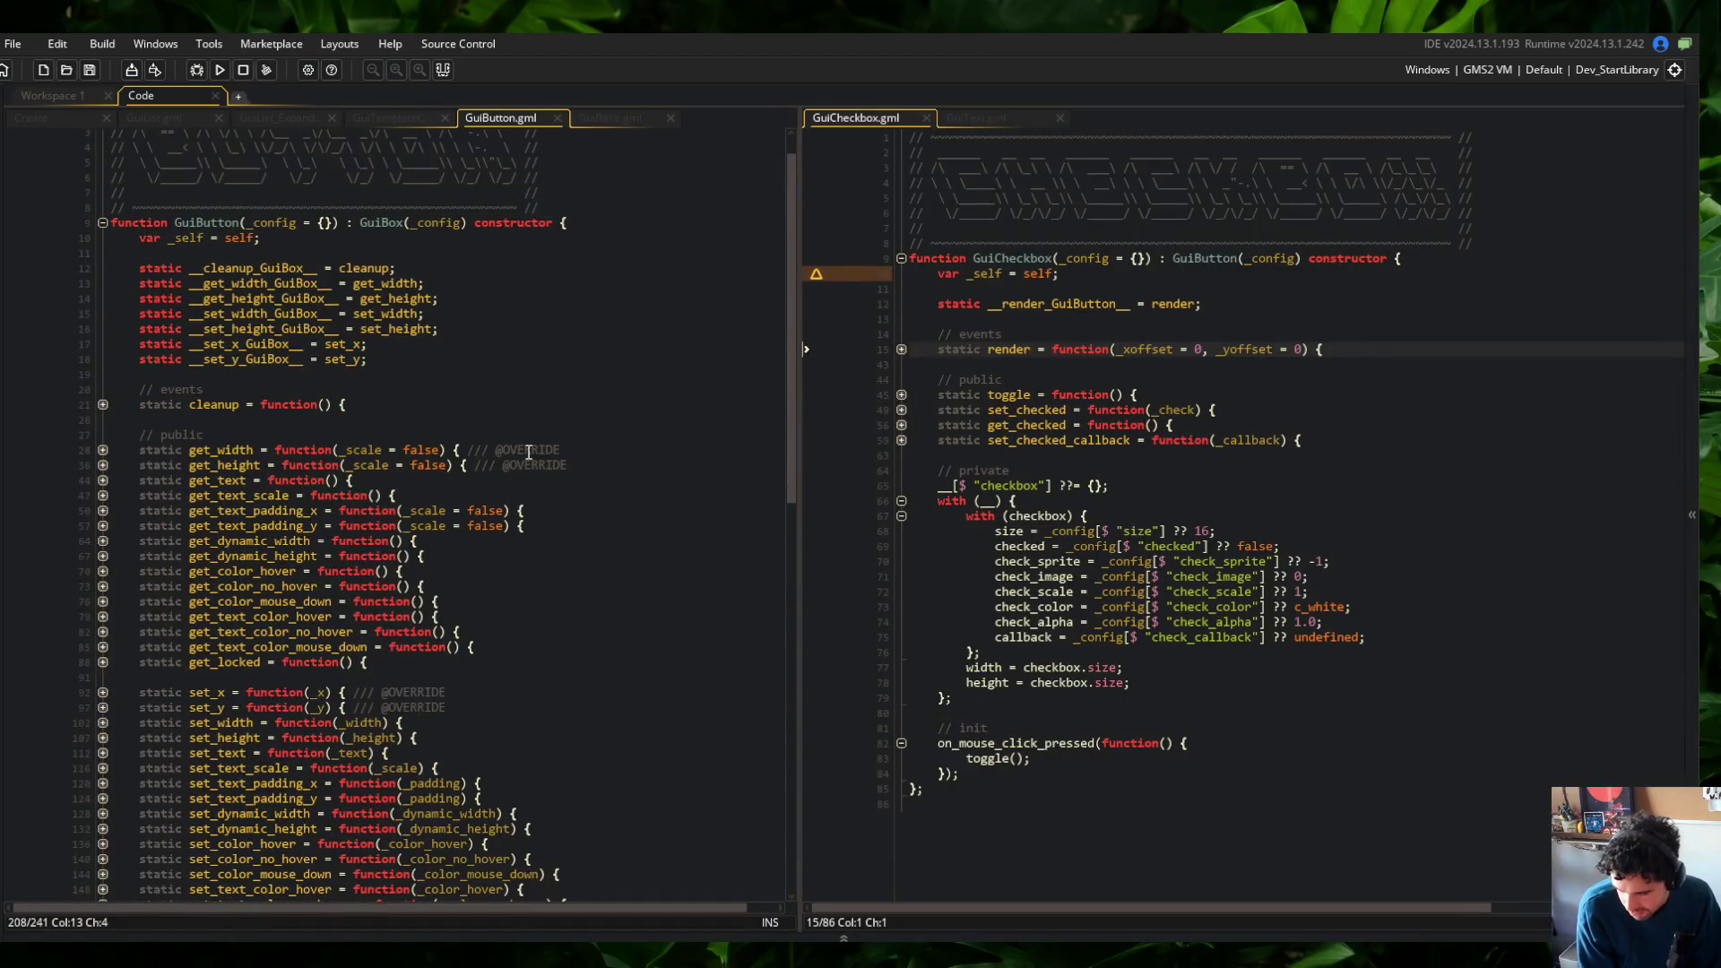
scroll(529, 450, "up", 1)
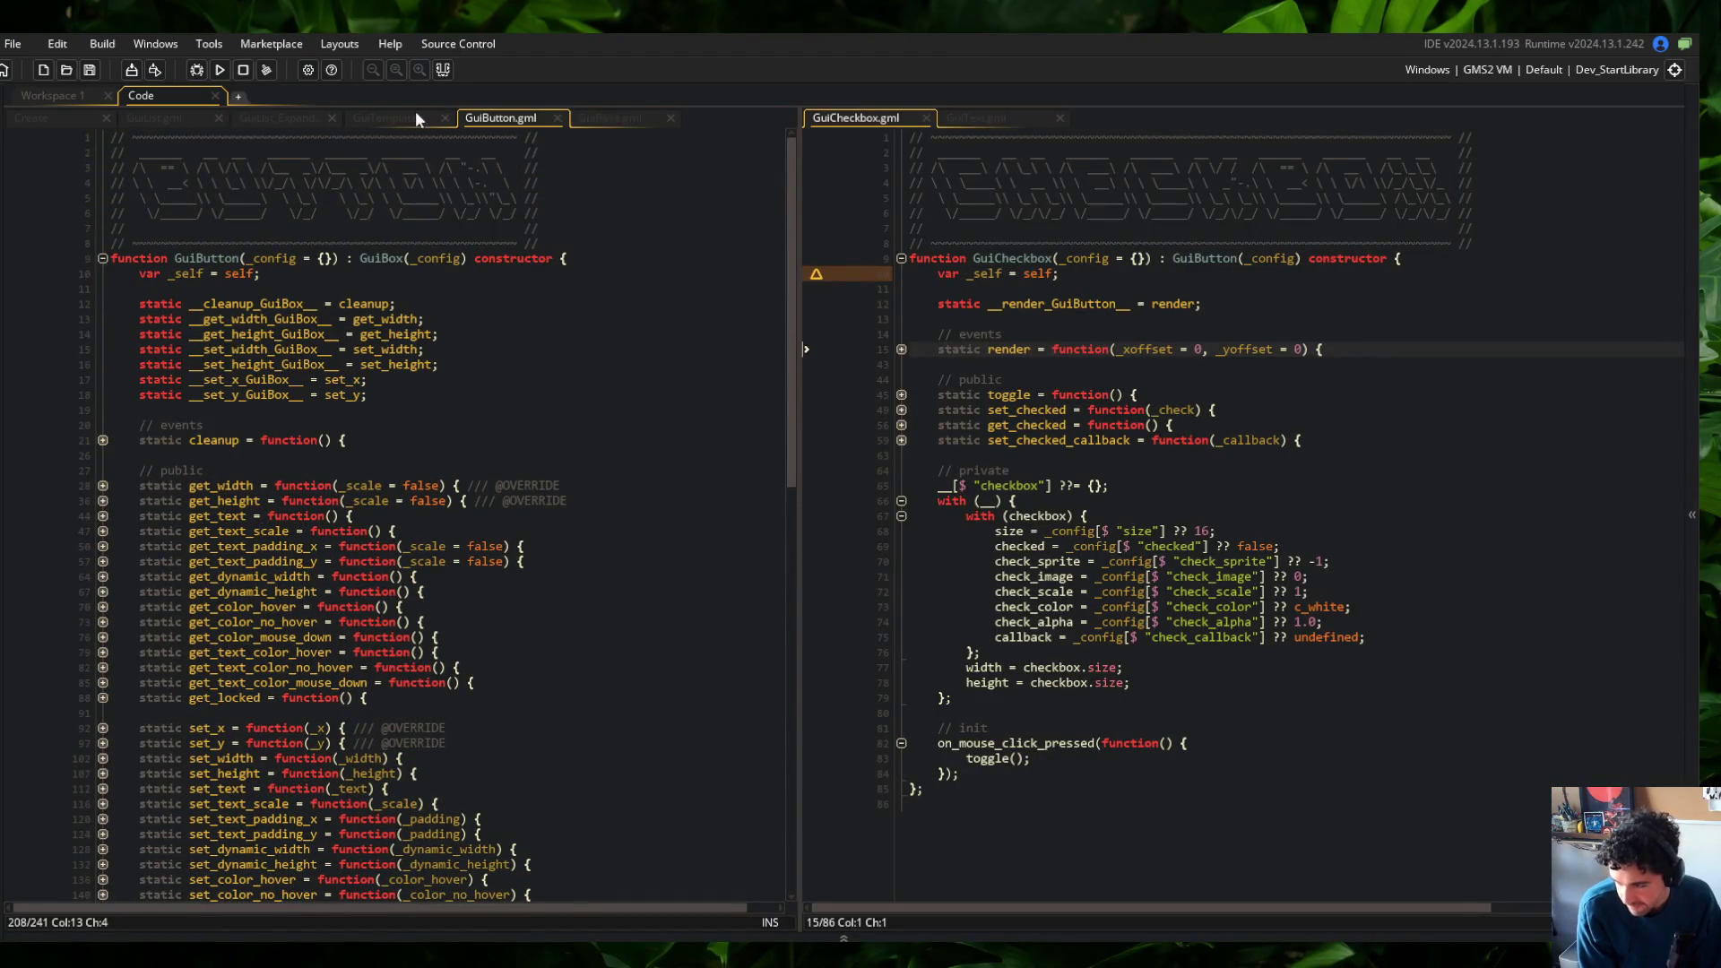
scroll(448, 538, "down", 15)
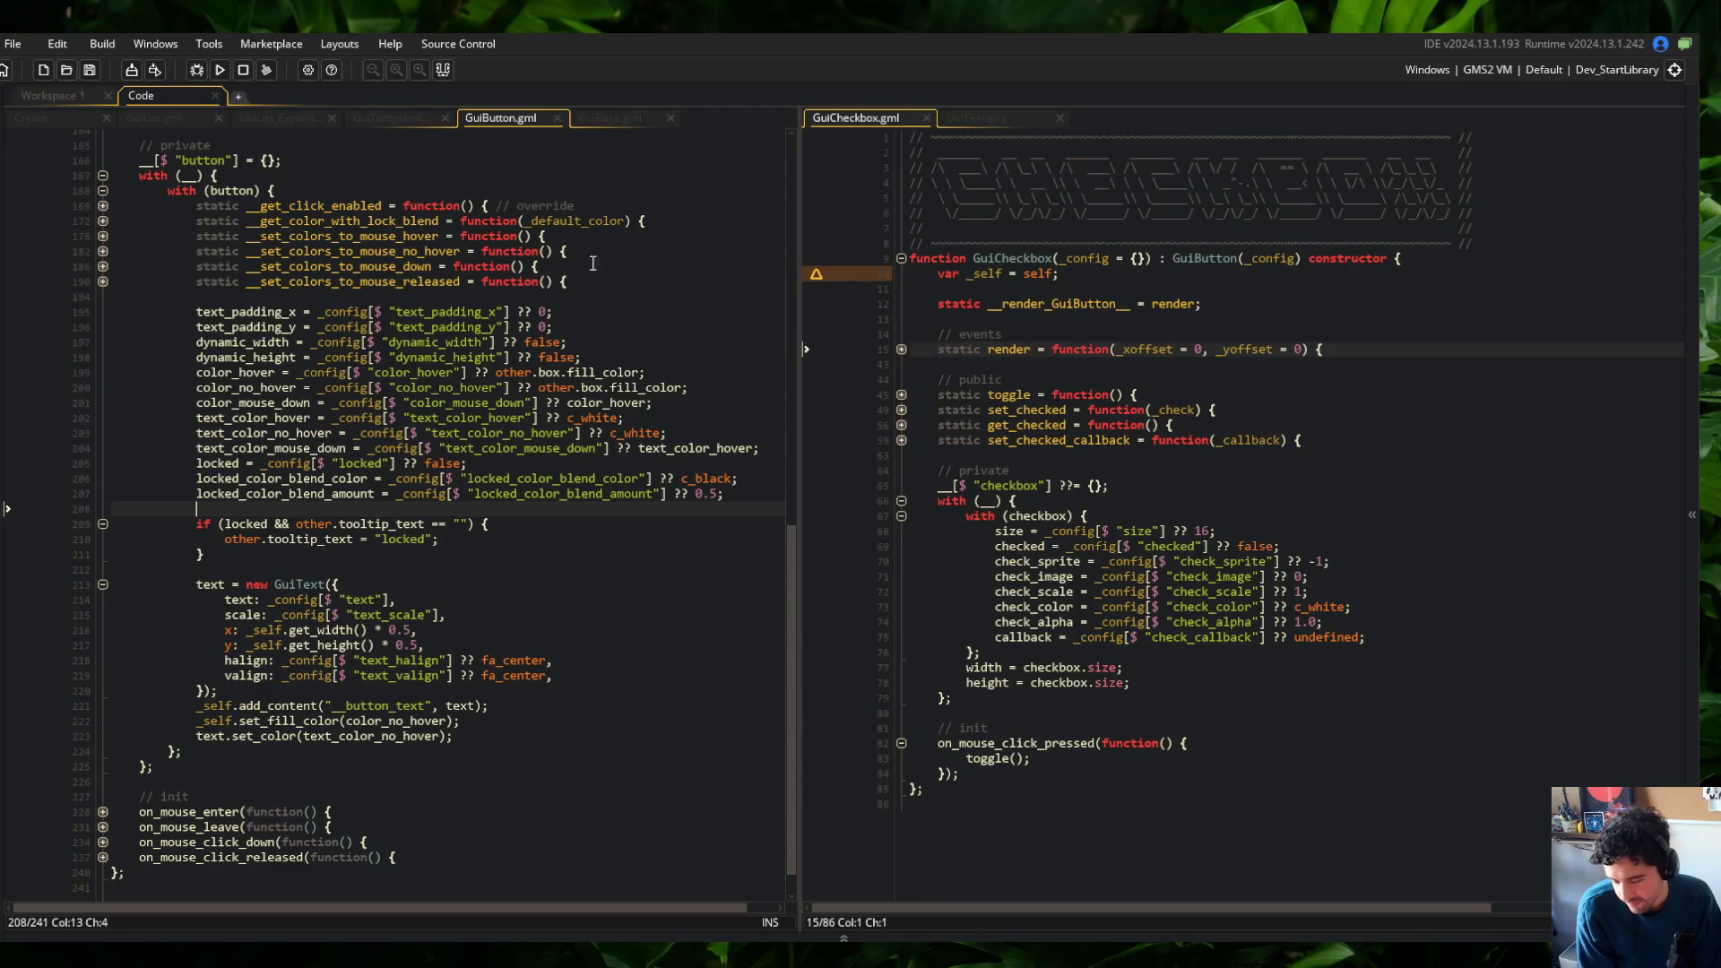
left_click(623, 117)
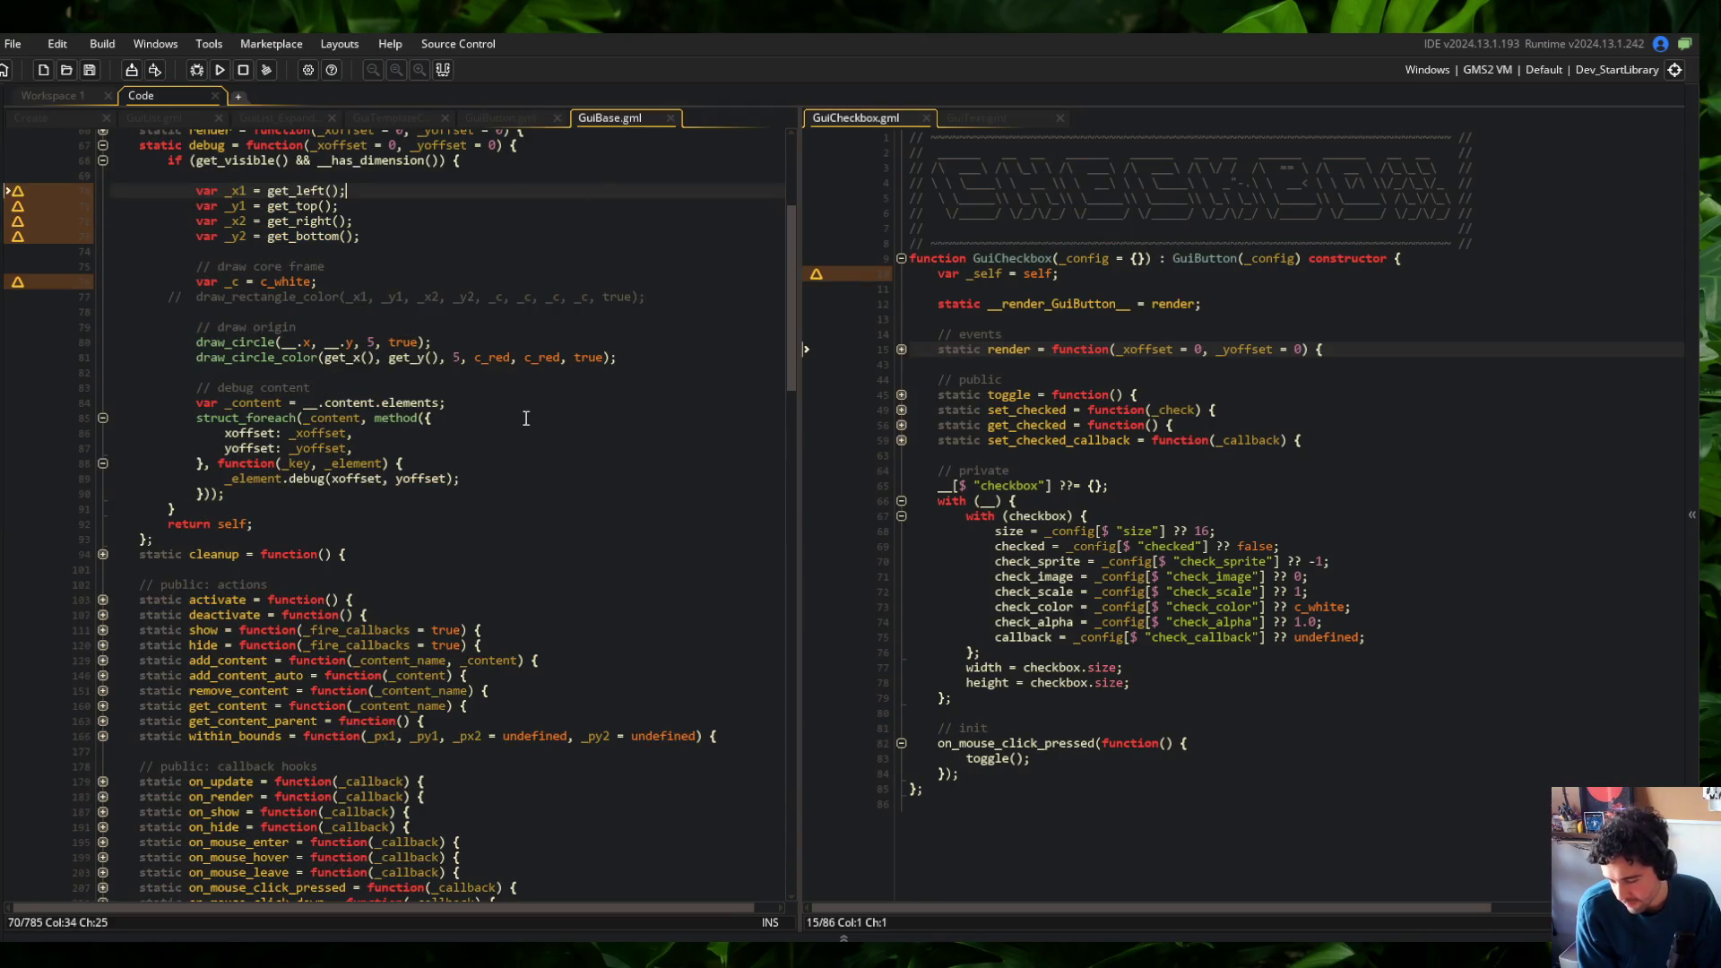
scroll(543, 433, "up", 2)
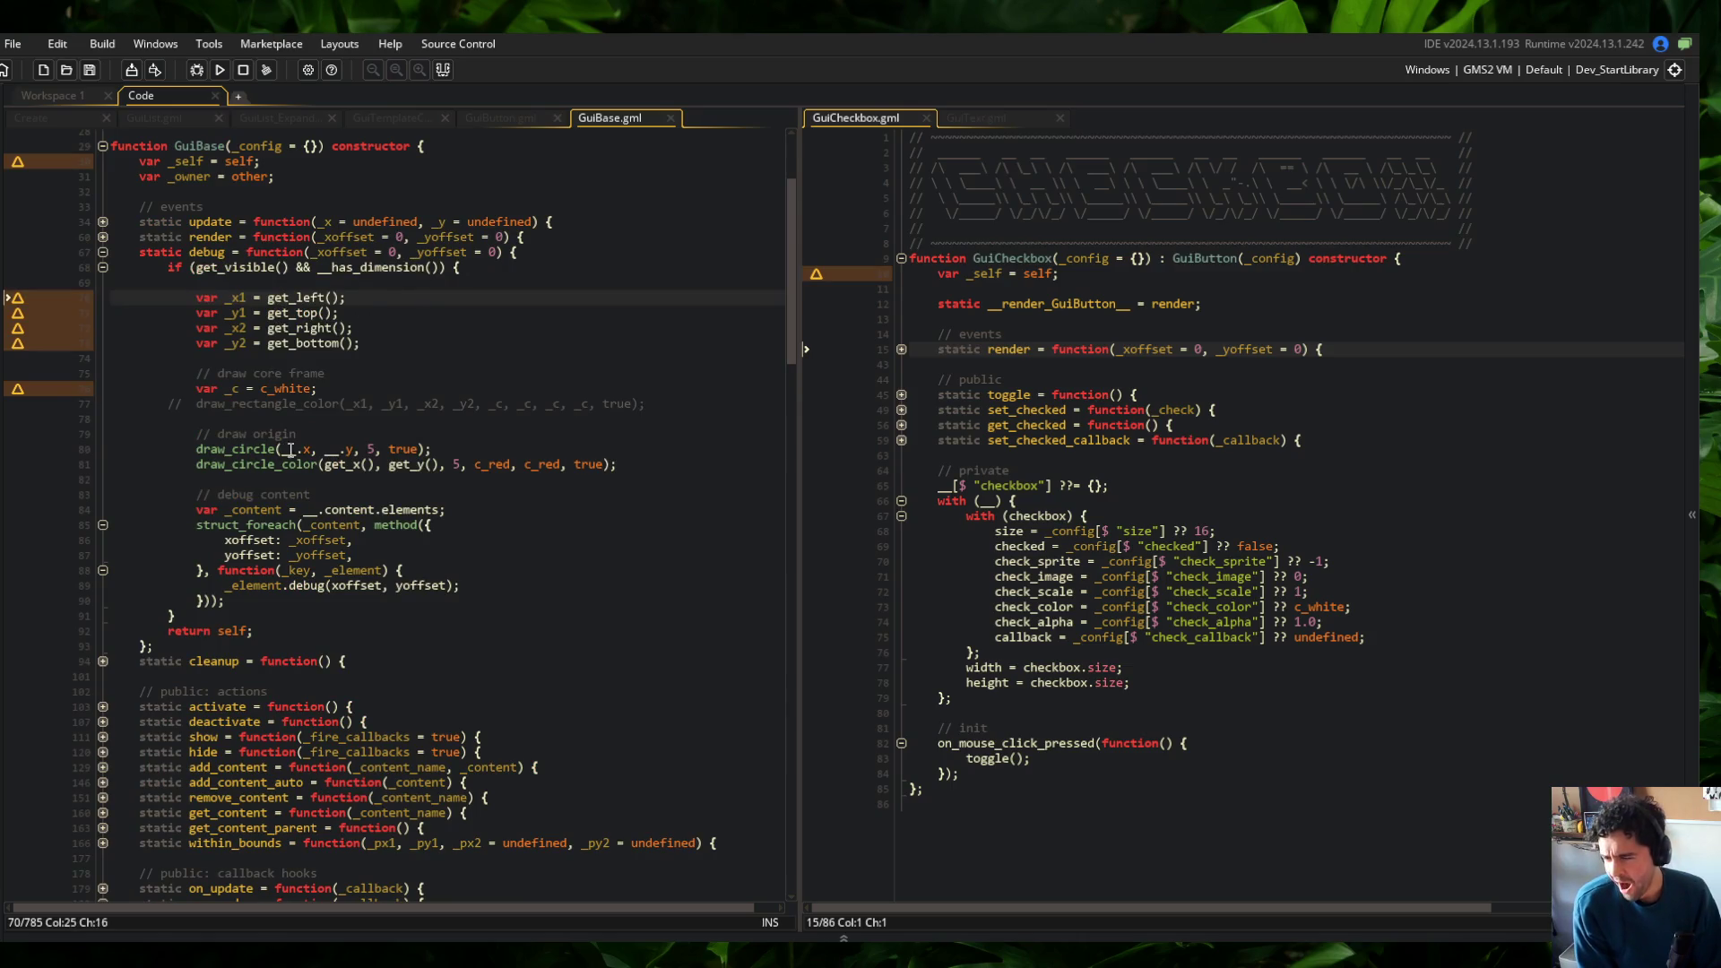
left_click(350, 254)
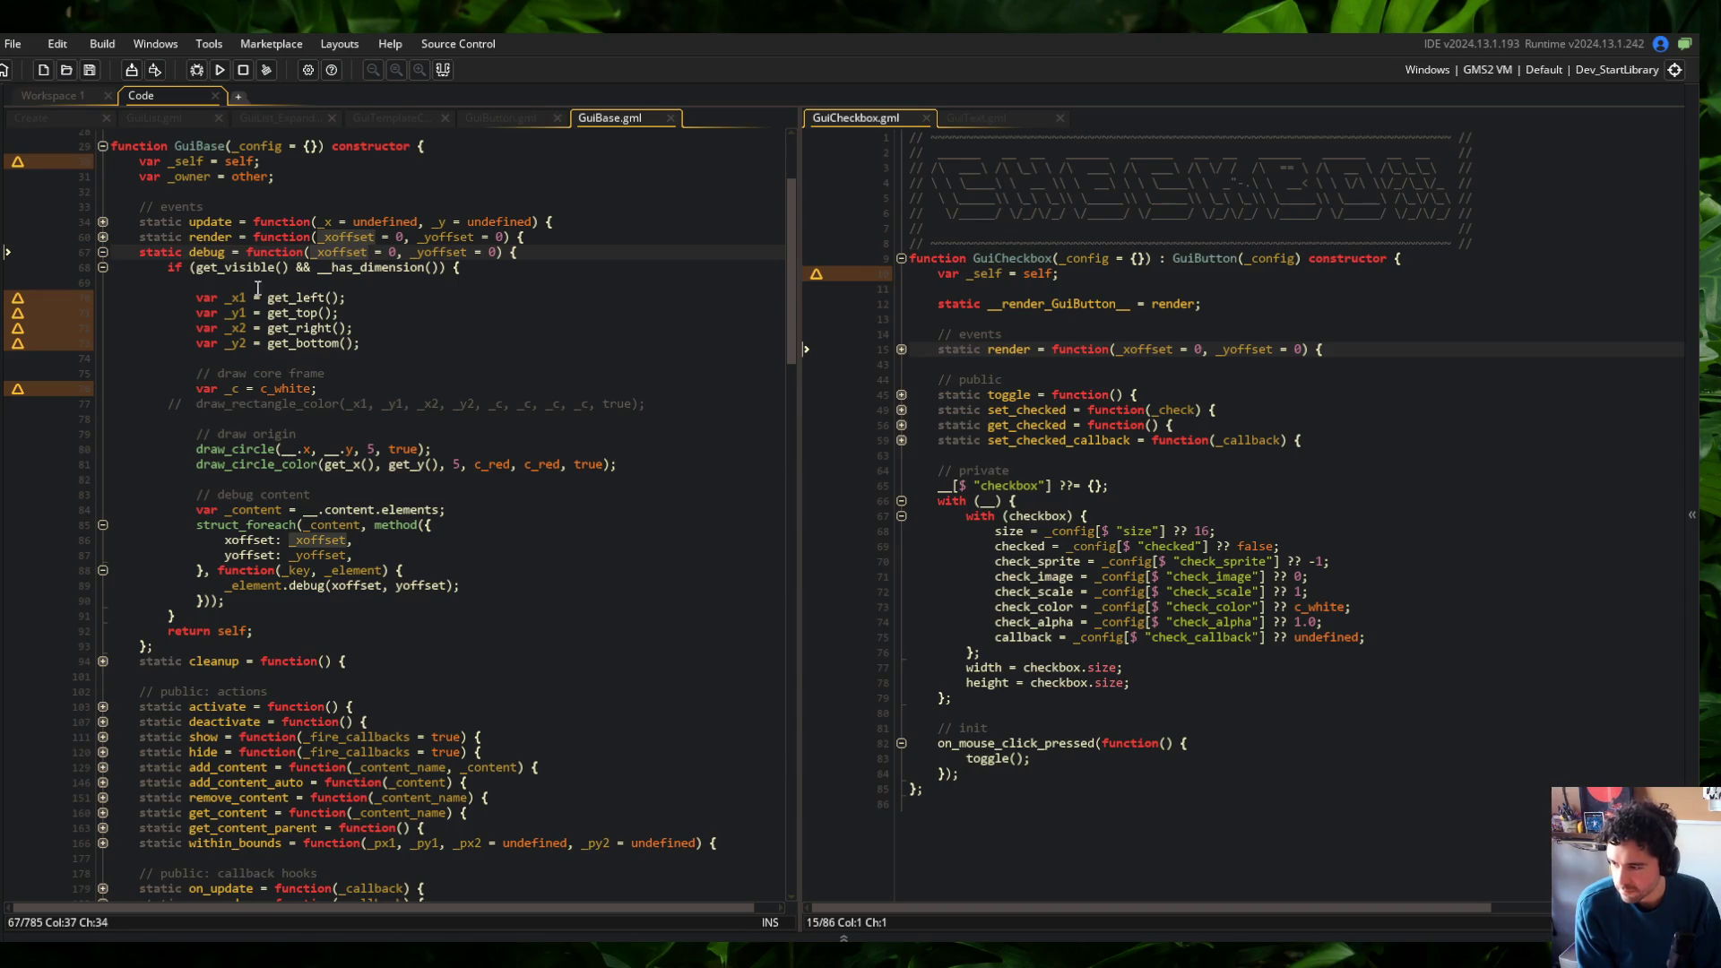
left_click(103, 237)
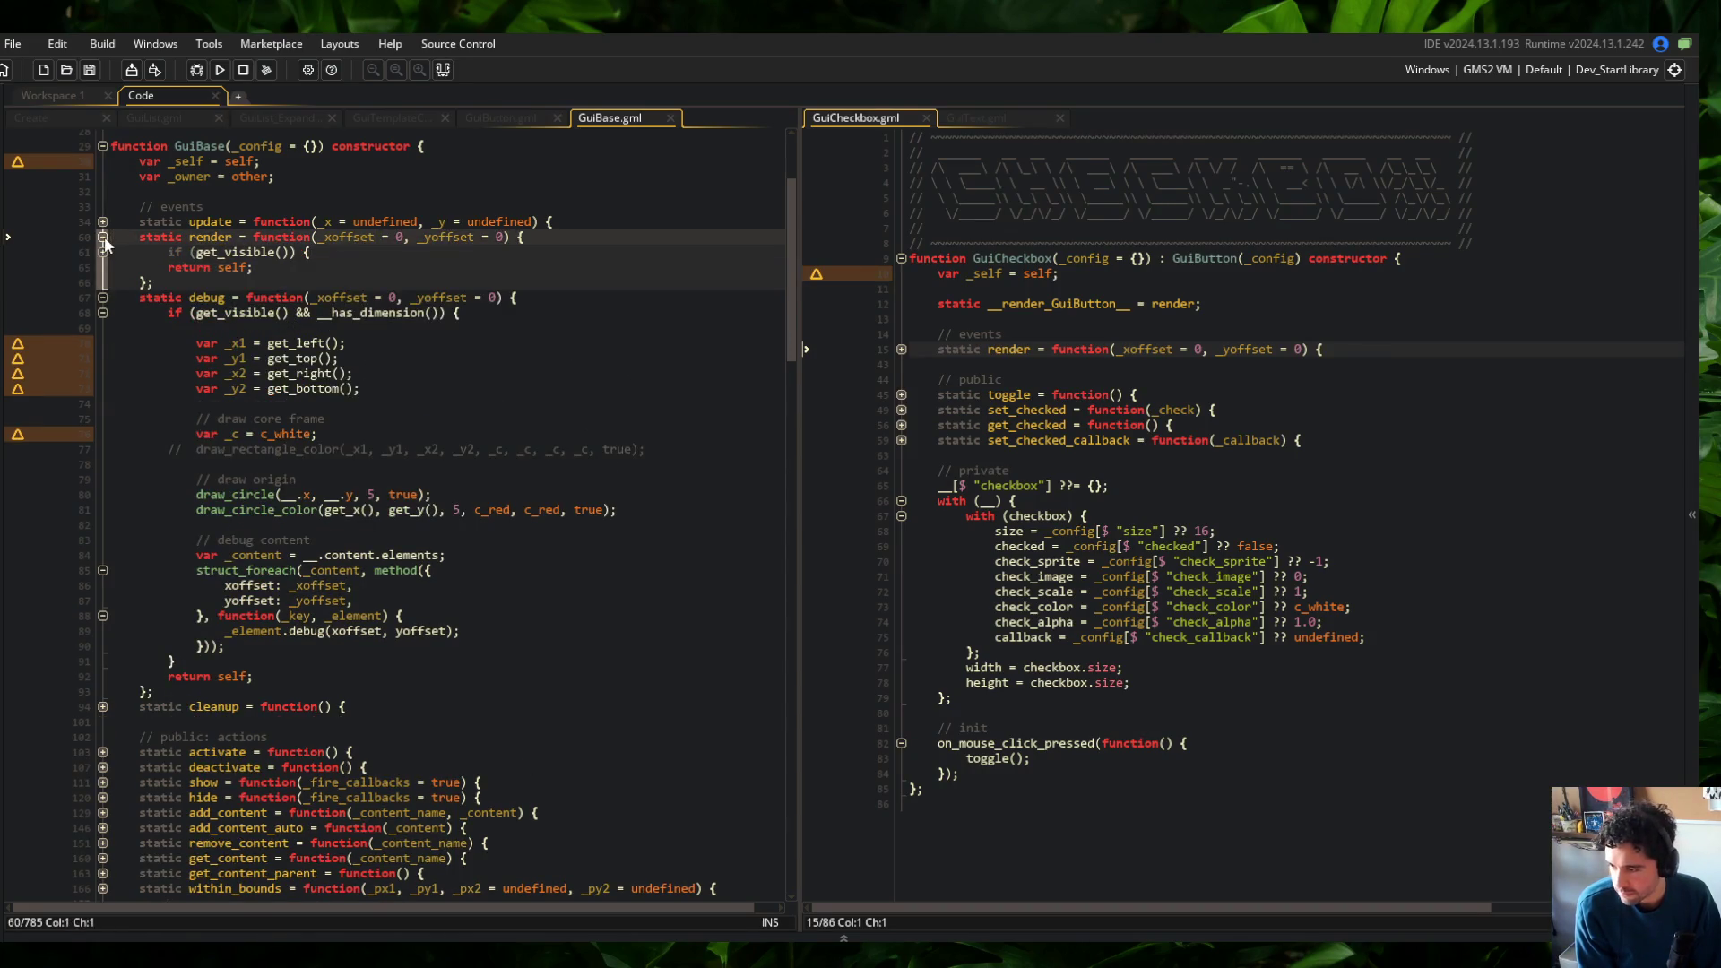
left_click(104, 253)
left_click(104, 253)
left_click(103, 237)
left_click(251, 282)
left_click(268, 297)
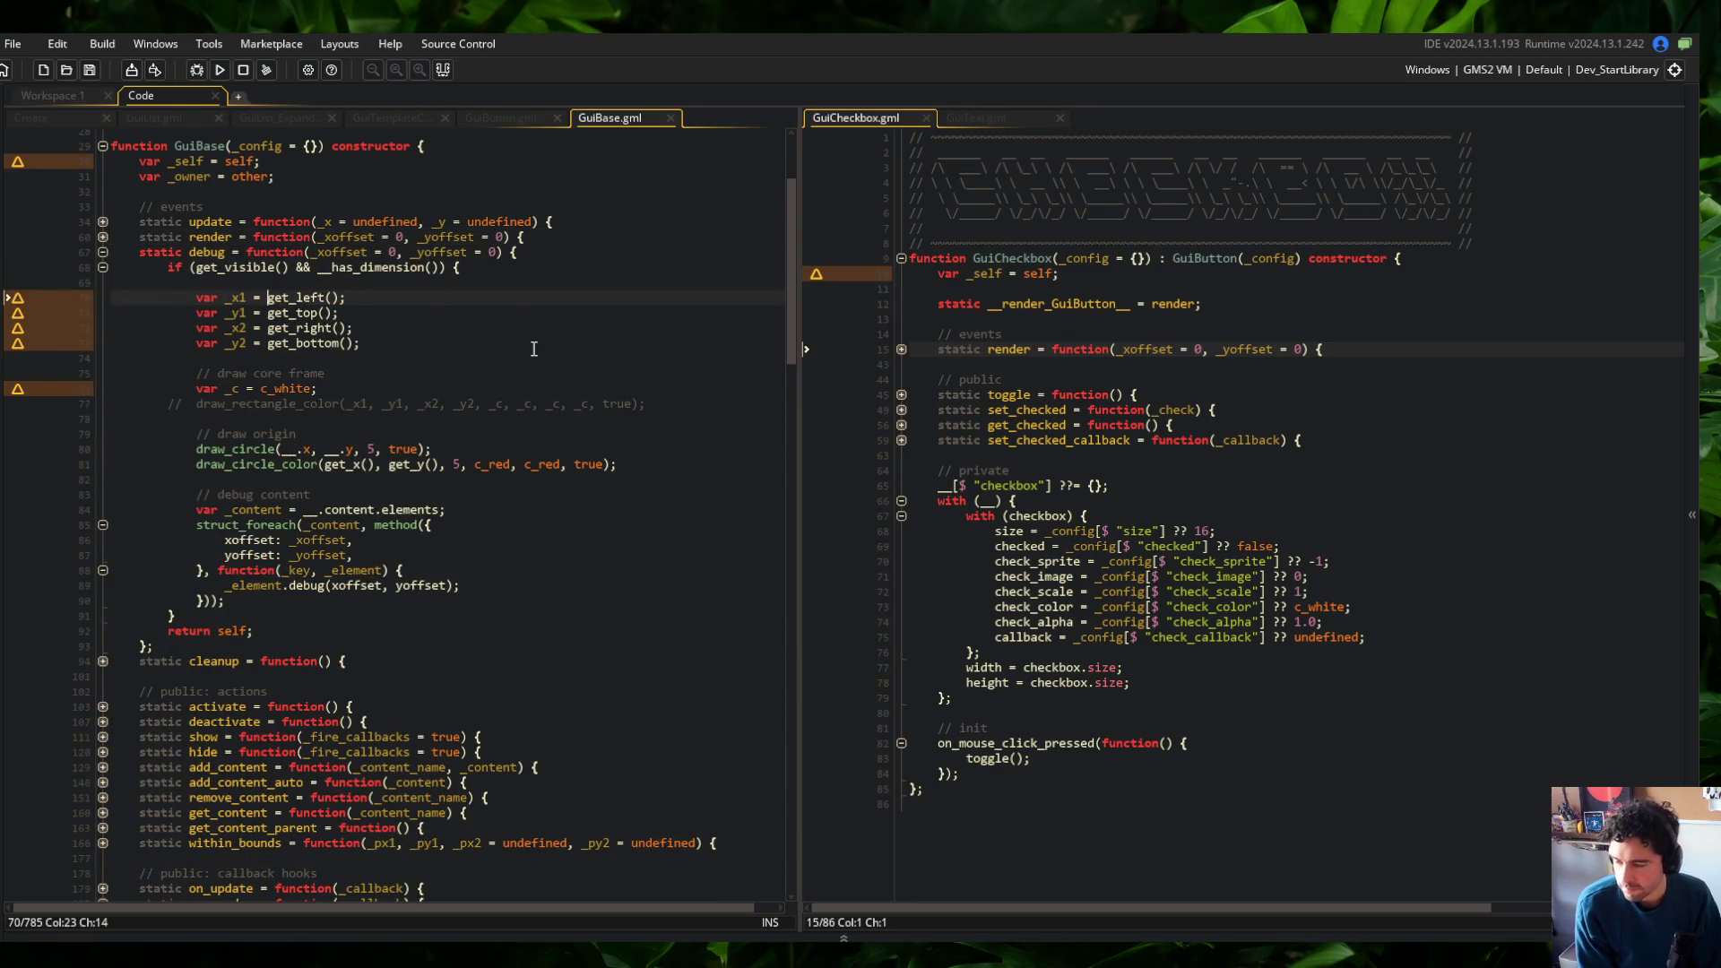
Prefix _xoffset + and _yoffset + onto the frame's left, top, right and bottom coordinates, saving each
type("_xoffset ")
type("+")
key("ctrl+s")
key("Down")
type("_yoffset")
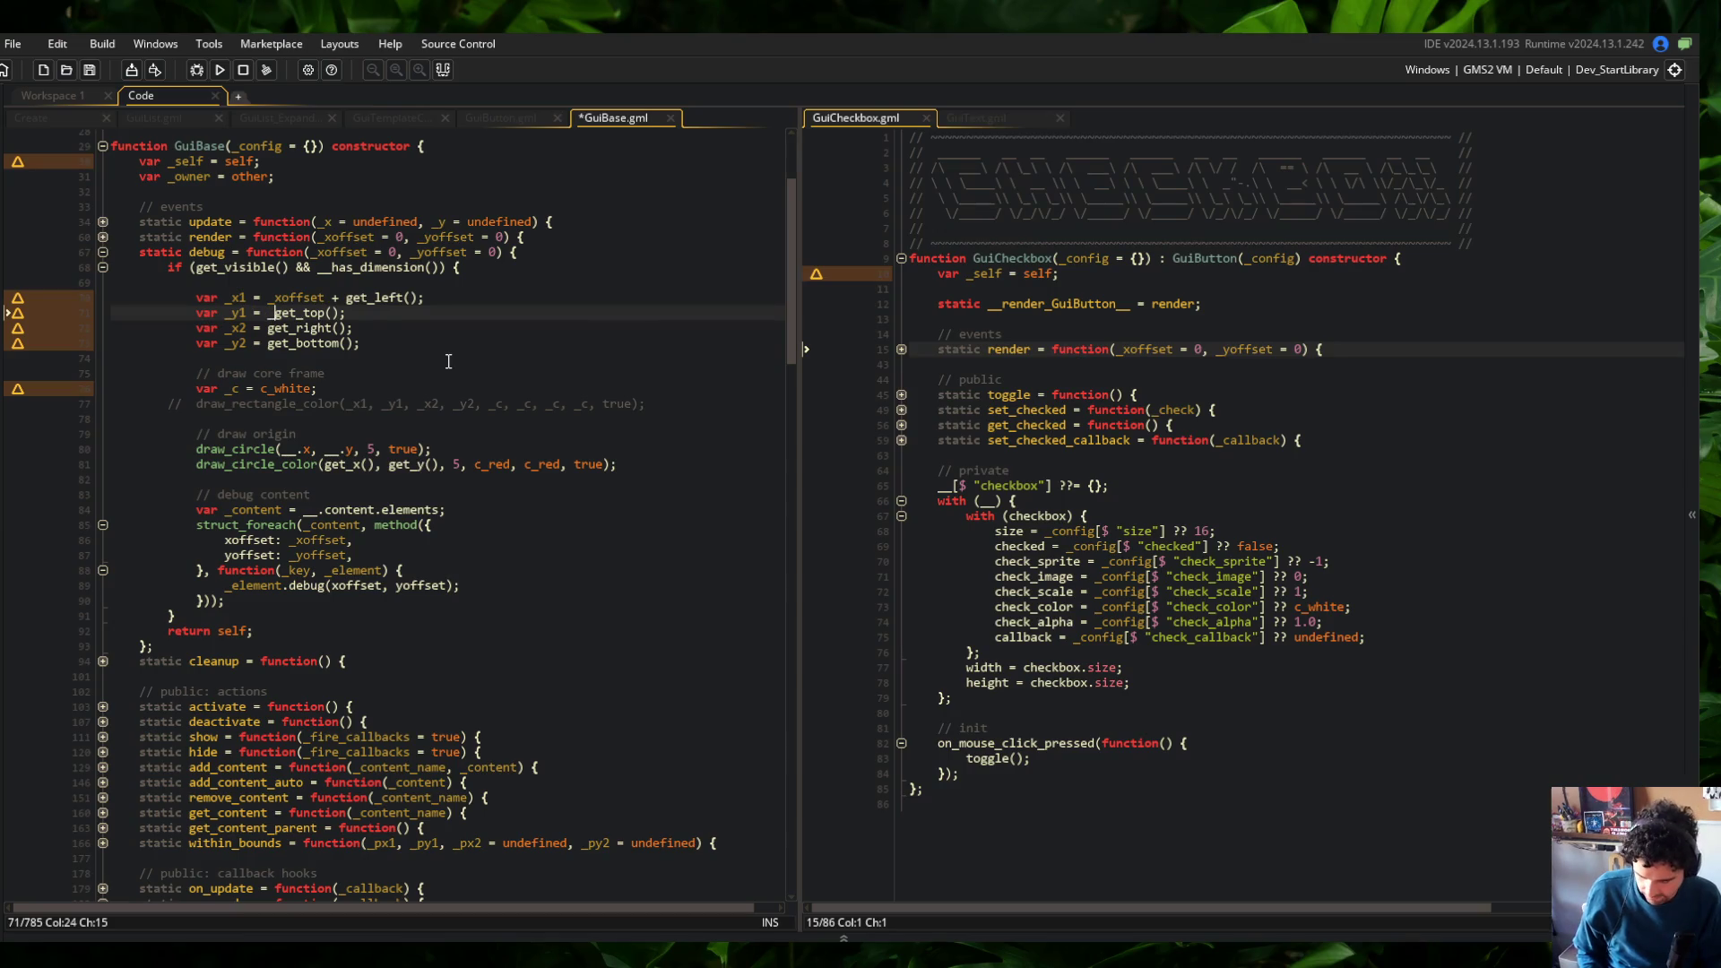
type(" +")
key("ctrl+s")
key("Down")
type("_xoffset +")
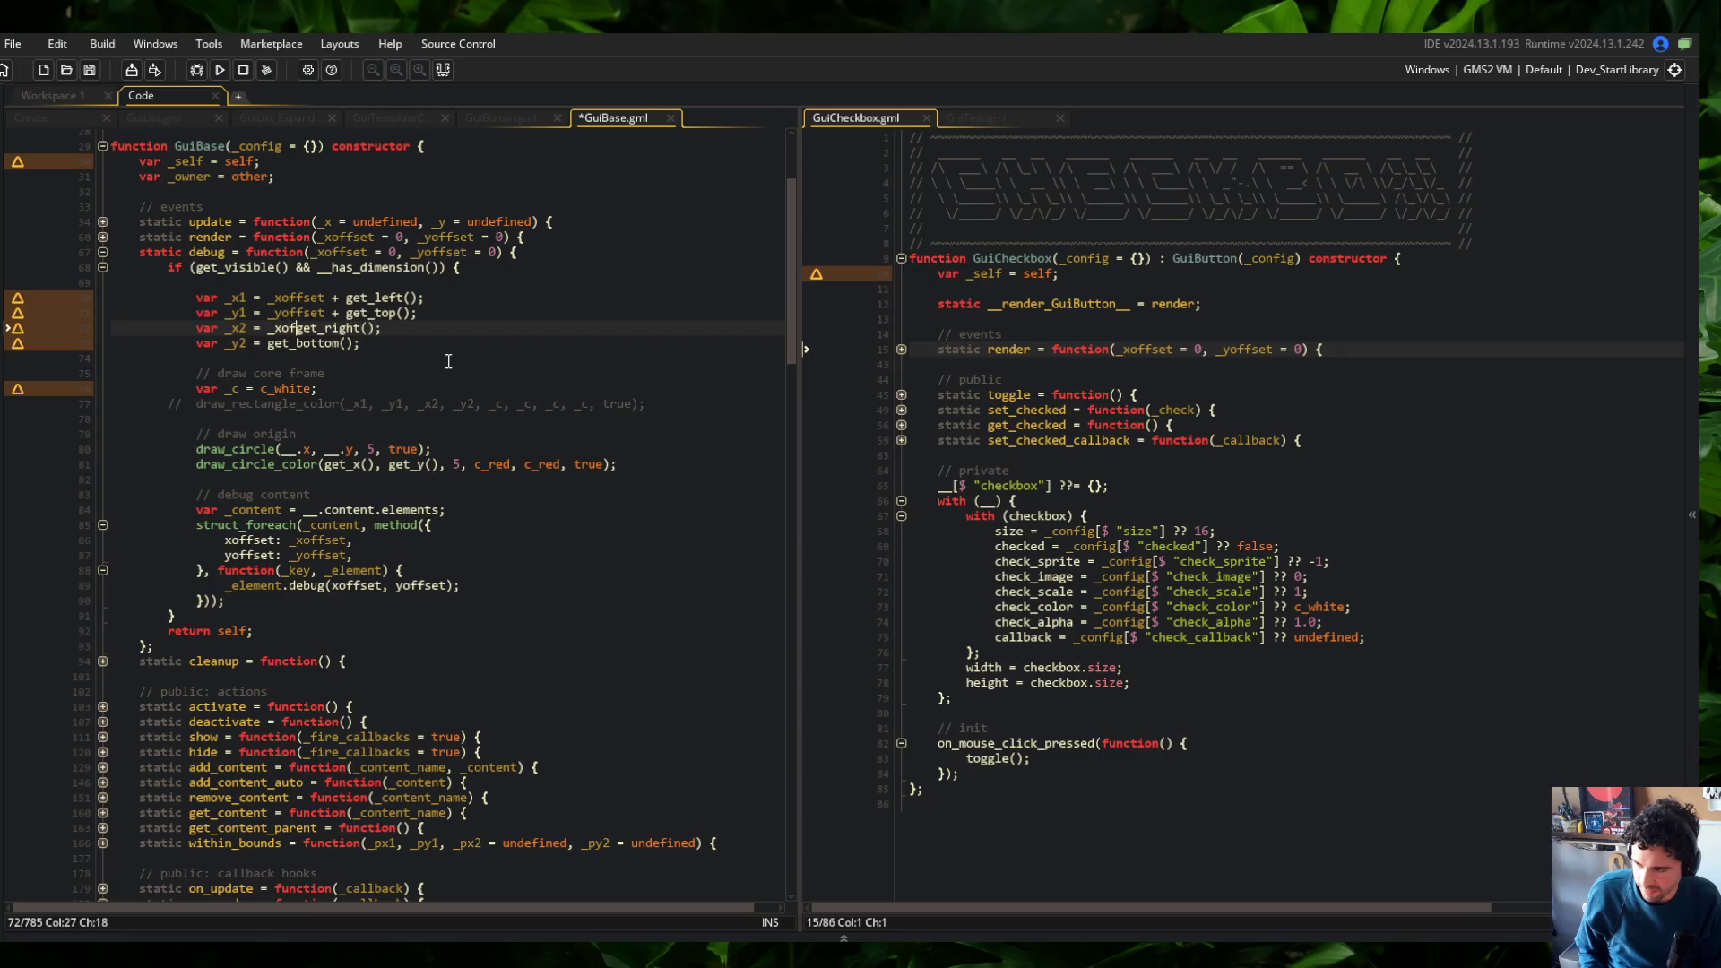
key("ctrl+s")
key("Down")
type("_yoffset +")
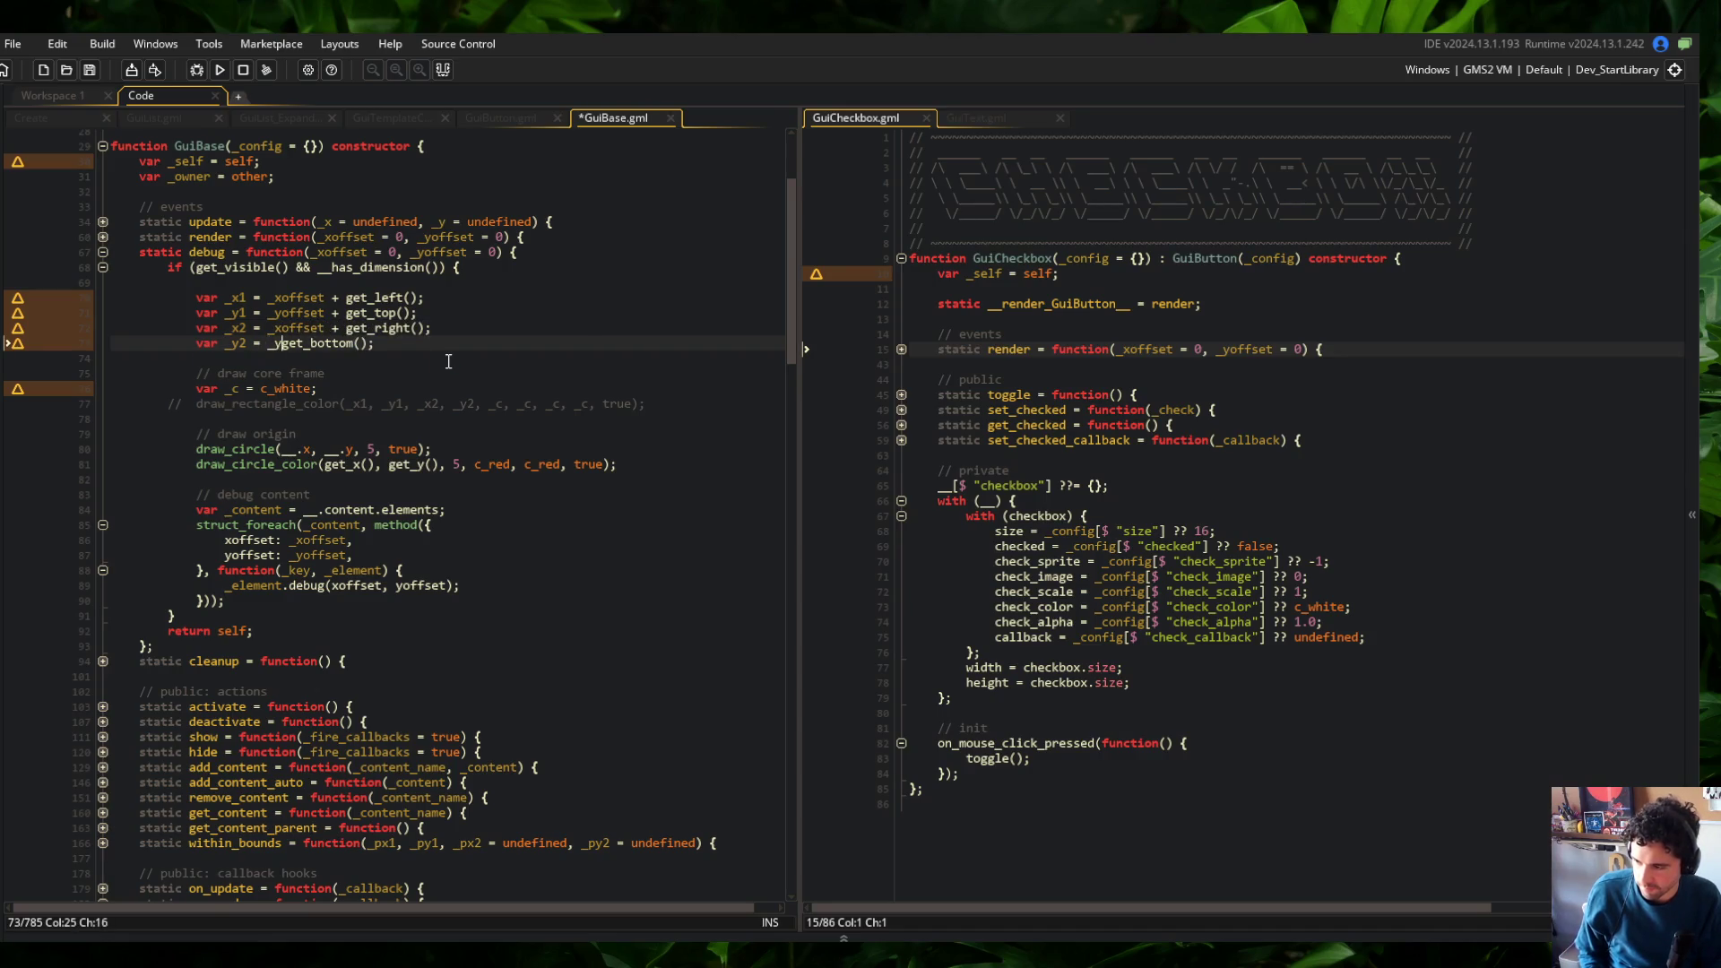
Rebuild with F5, open the Wide skeleton's details, and move the game window right and down
key("F5")
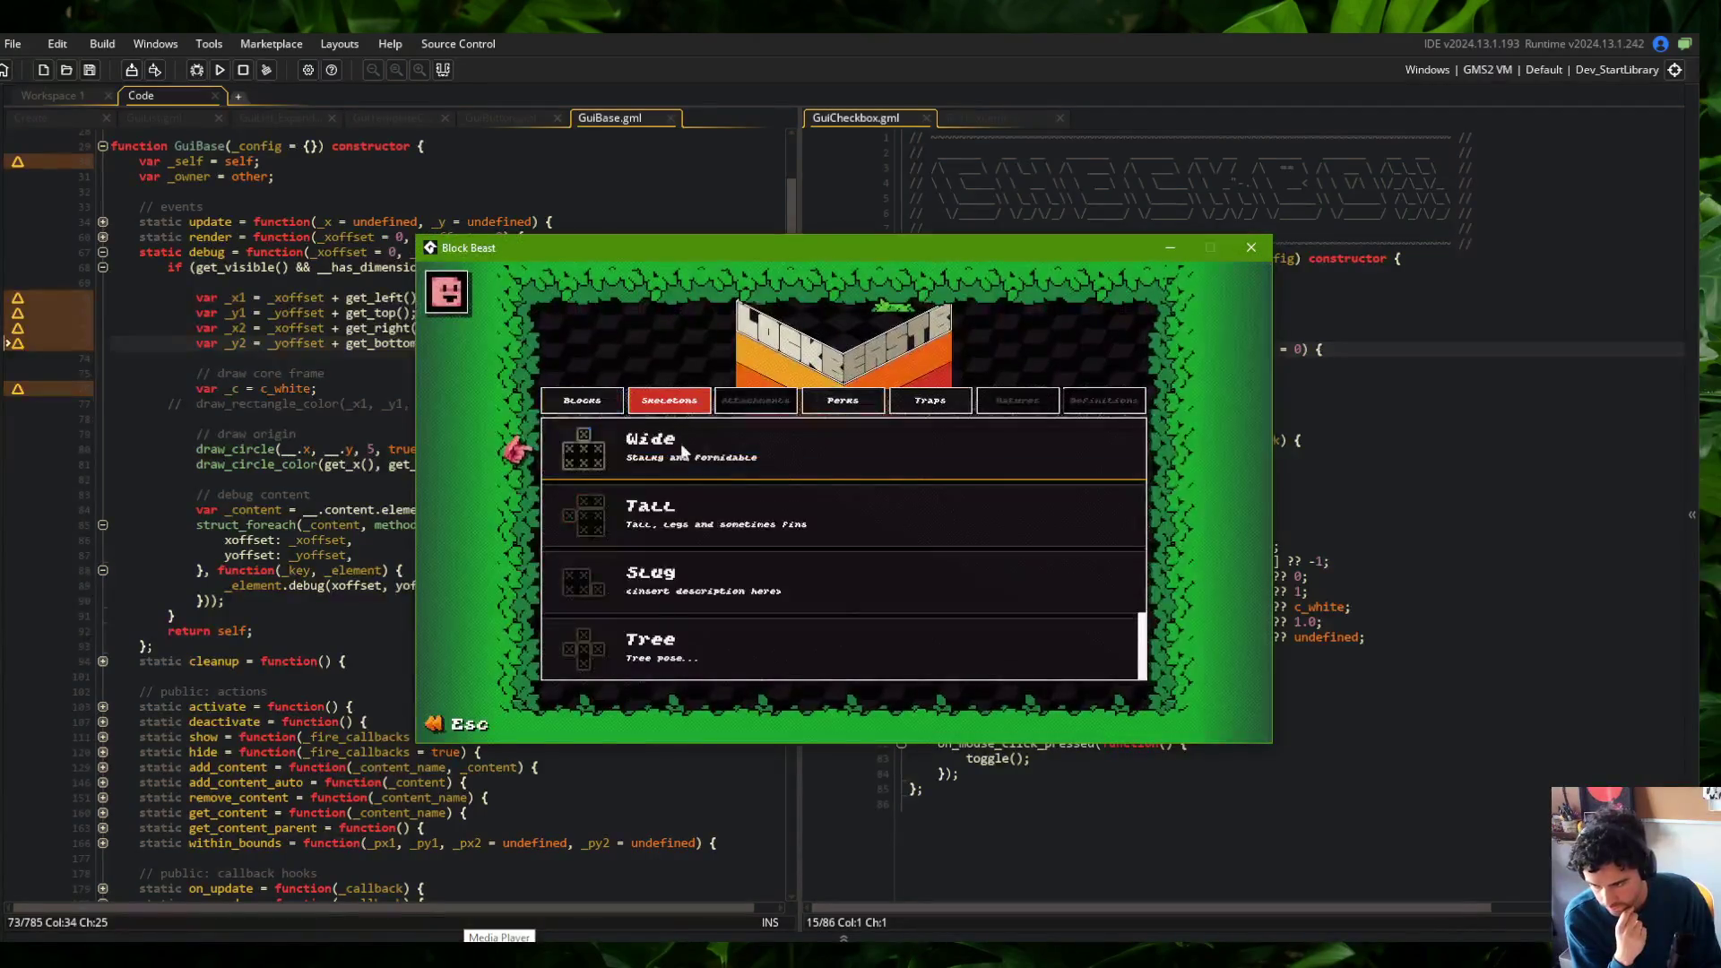
left_click(682, 449)
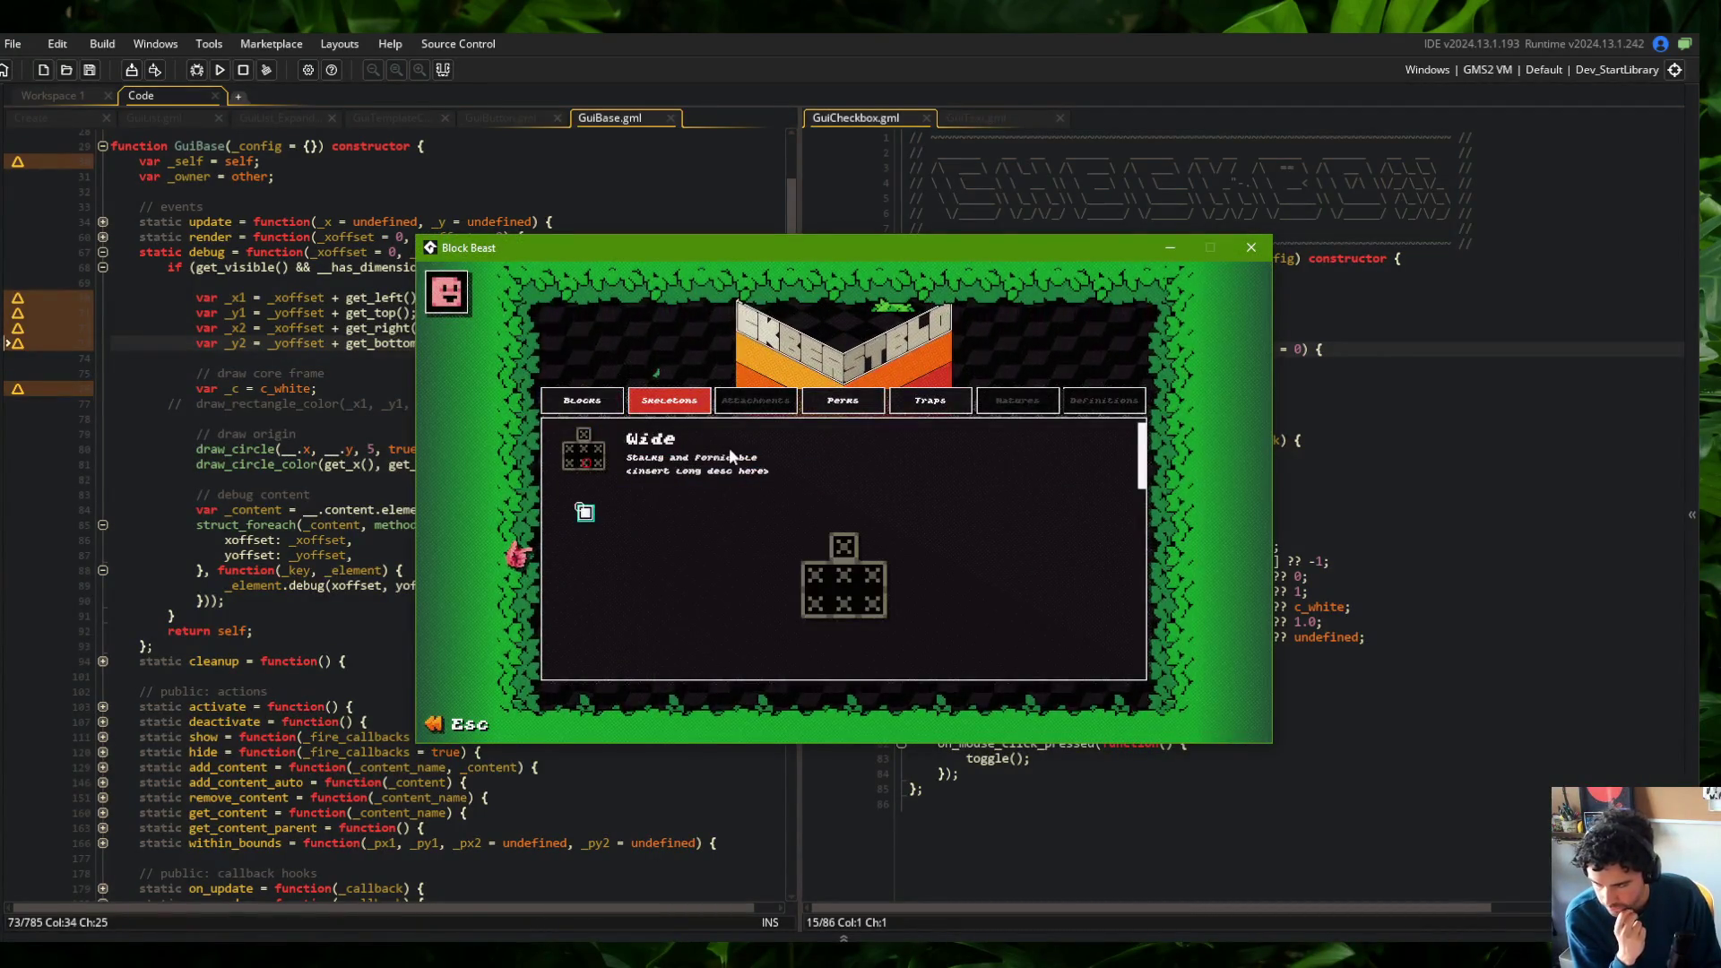
mouse_move(617, 240)
left_mouse_down()
mouse_move(982, 240)
mouse_move(937, 294)
left_mouse_up()
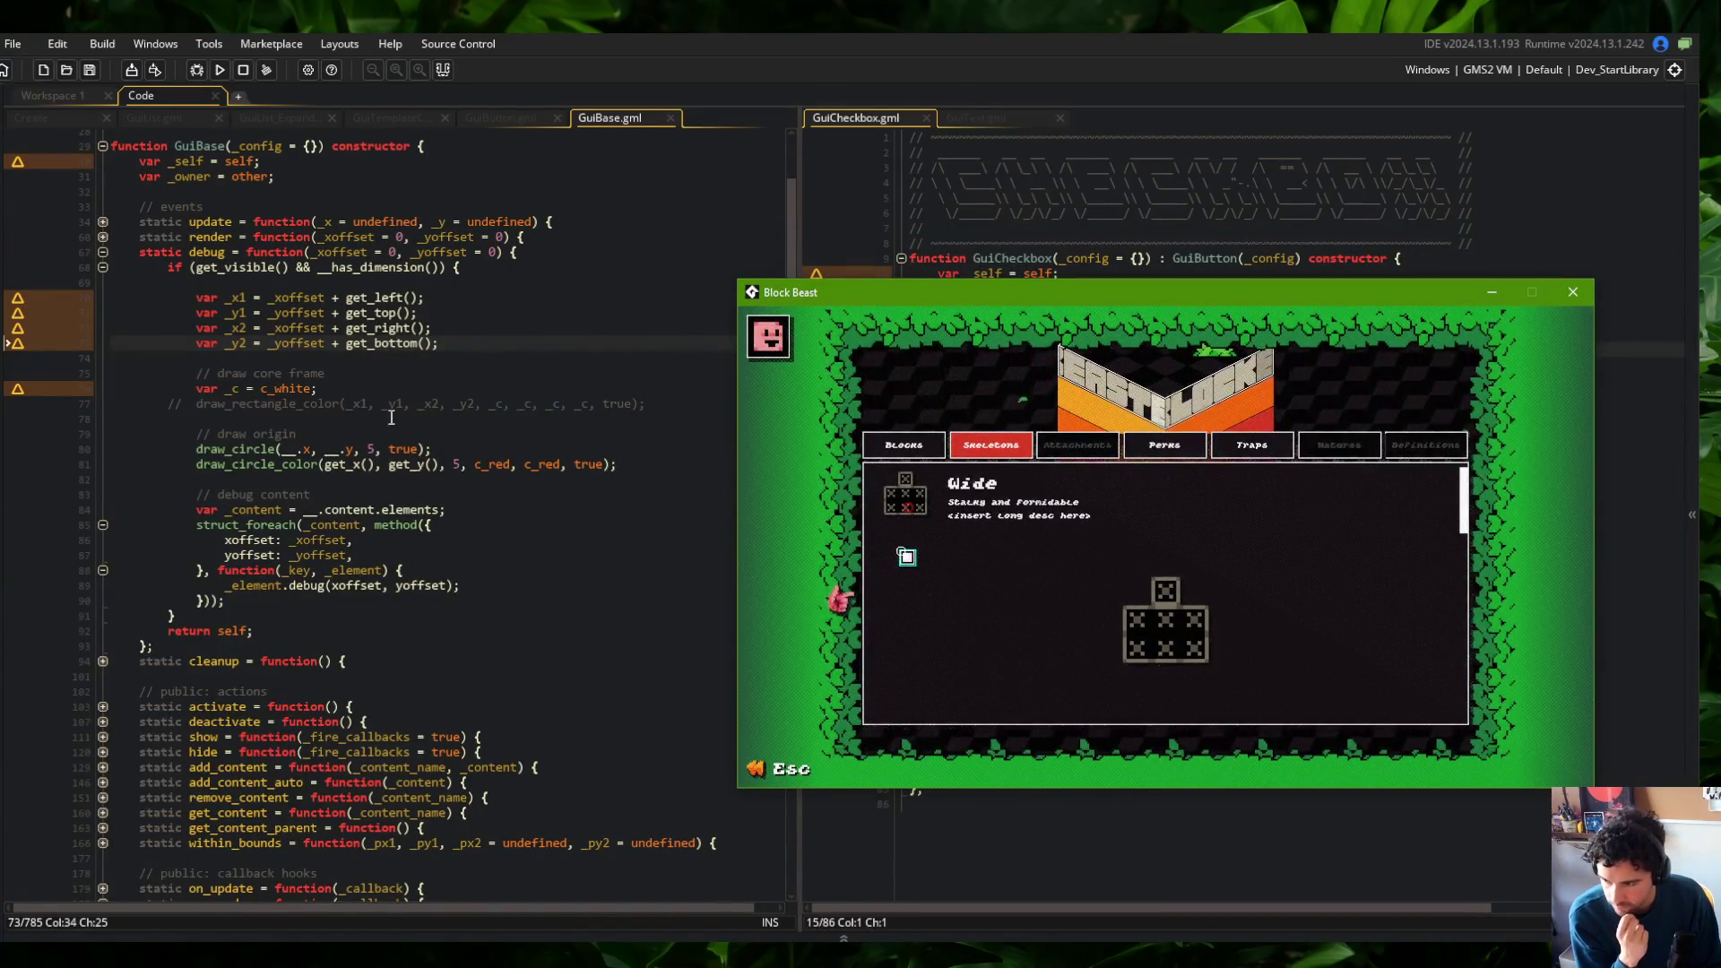
Add _xoffset + _yoffset + to the origin circle's coordinates in GuiBase.gml
left_click(365, 464)
left_click(463, 346)
type("_xoffset + ")
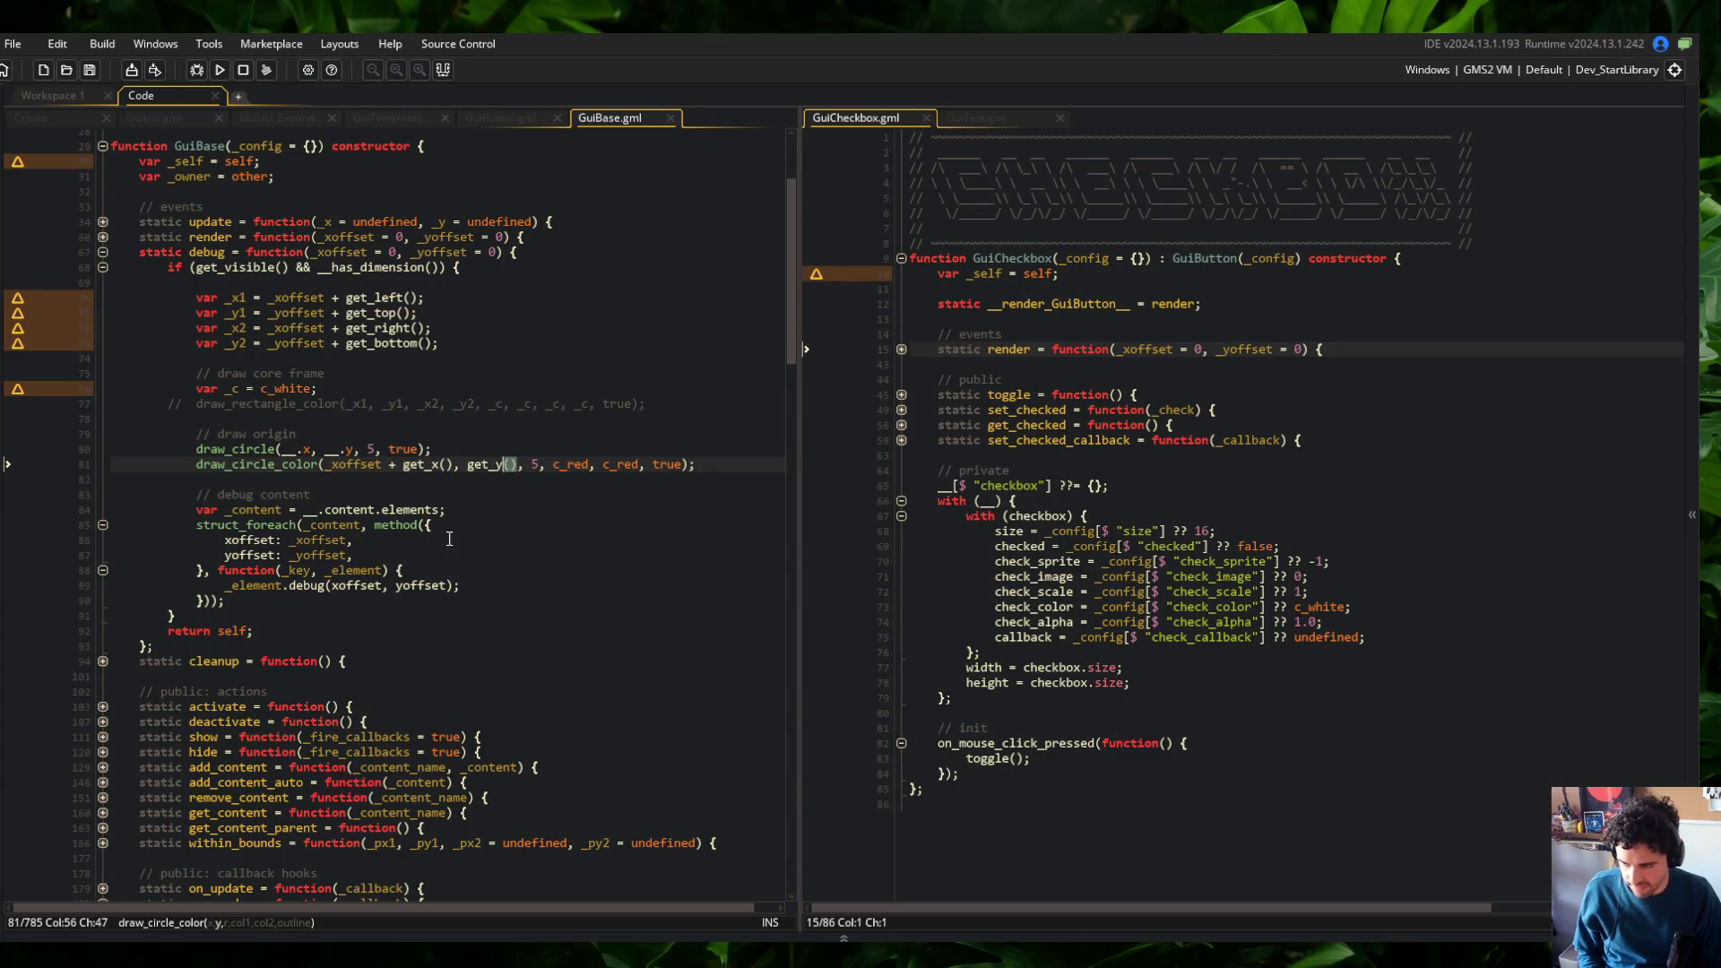
type("_yoffset +")
Undo the offset text mistakenly added to the origin circle call
key("ctrl+z")
type("_y")
key("BackSpace")
key("BackSpace")
key("Down")
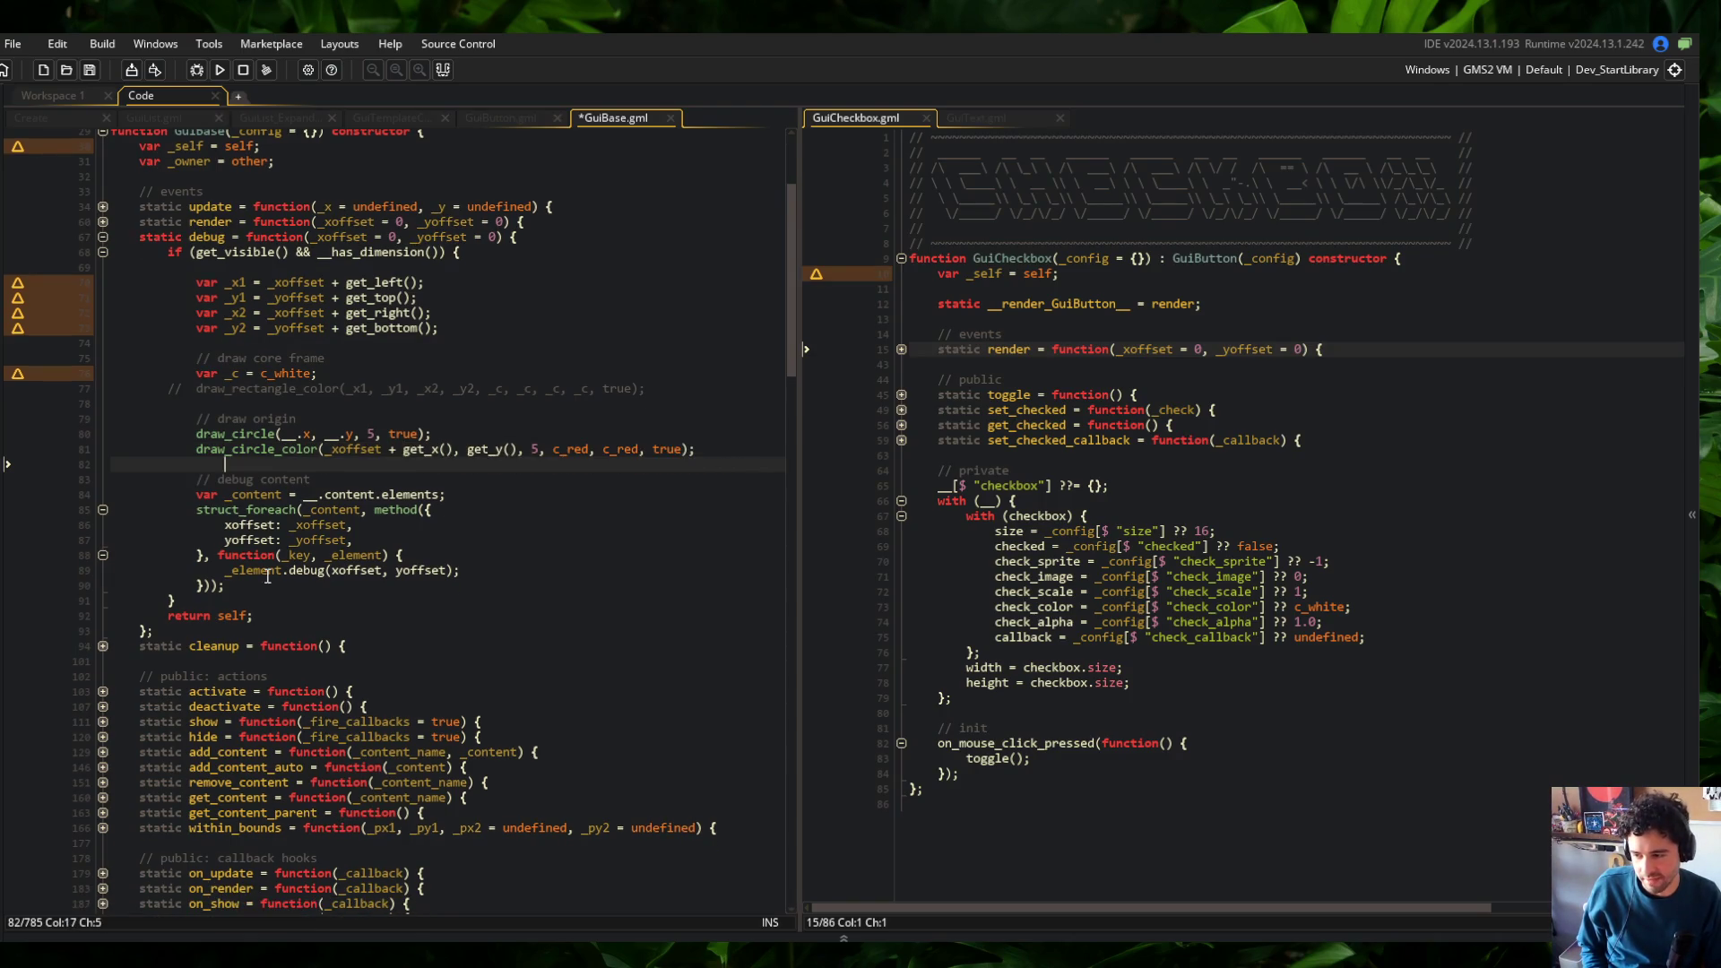
key("ctrl+z")
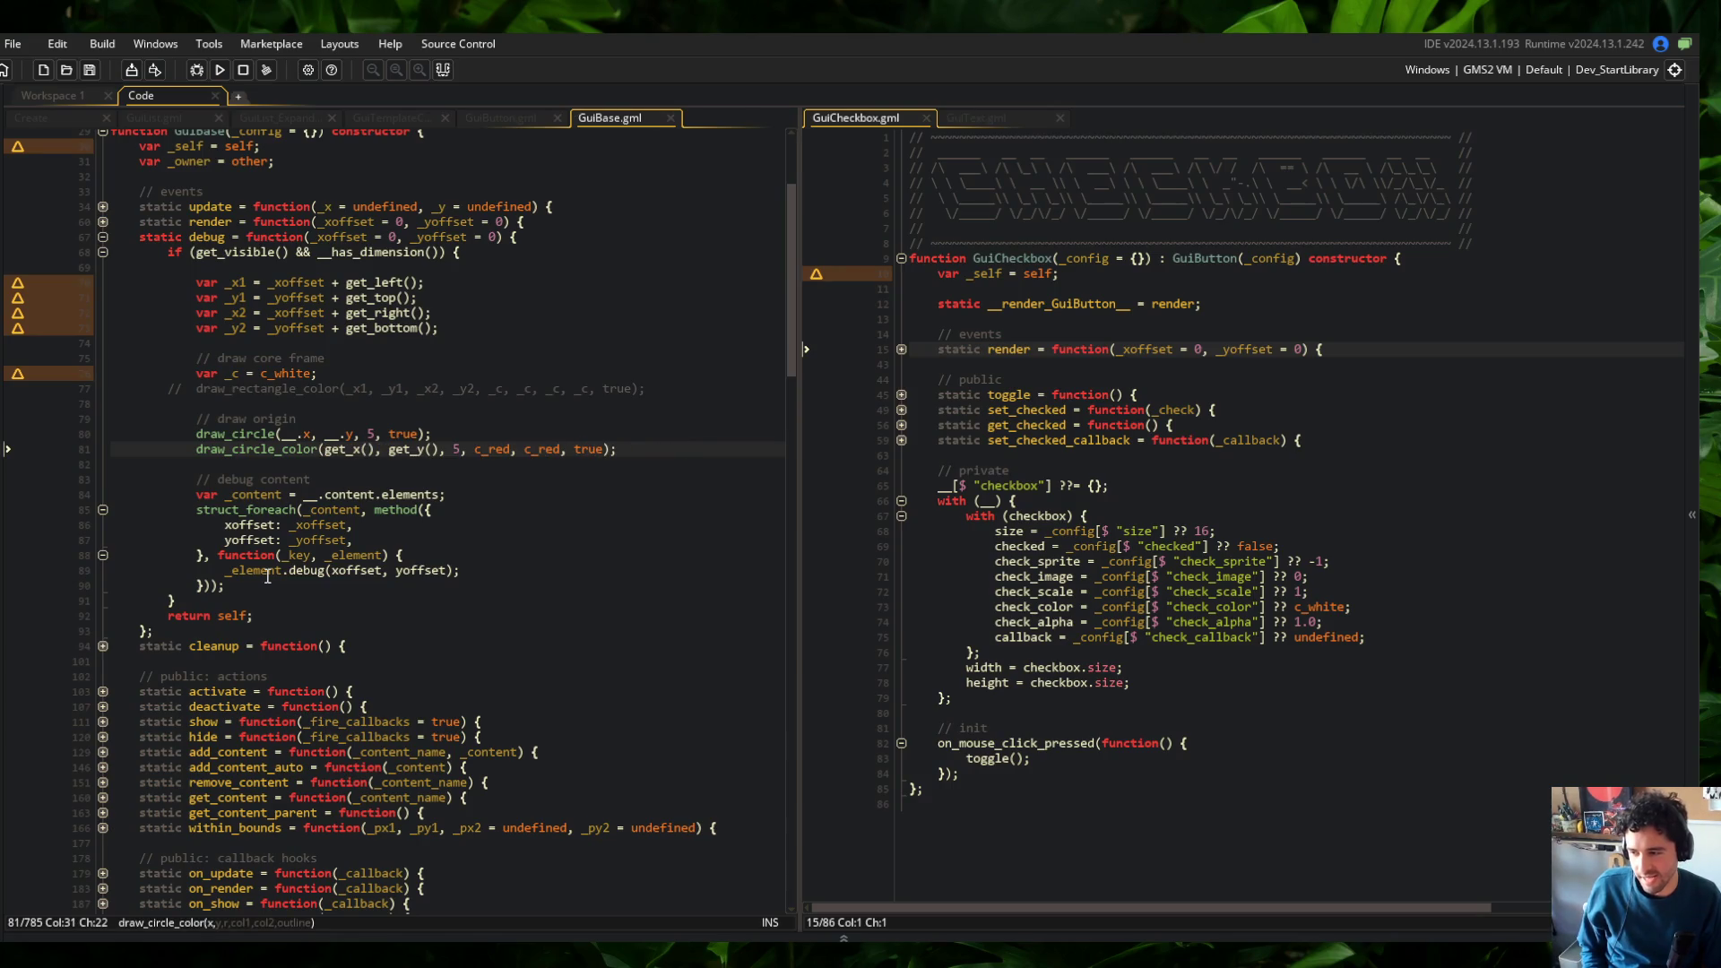
Add 'var _x = get_x() + _xoffset;' and a matching _y line atop the debug block, and save
left_click(425, 273)
key("Return")
key("Return")
key("Up")
type("var _x = ")
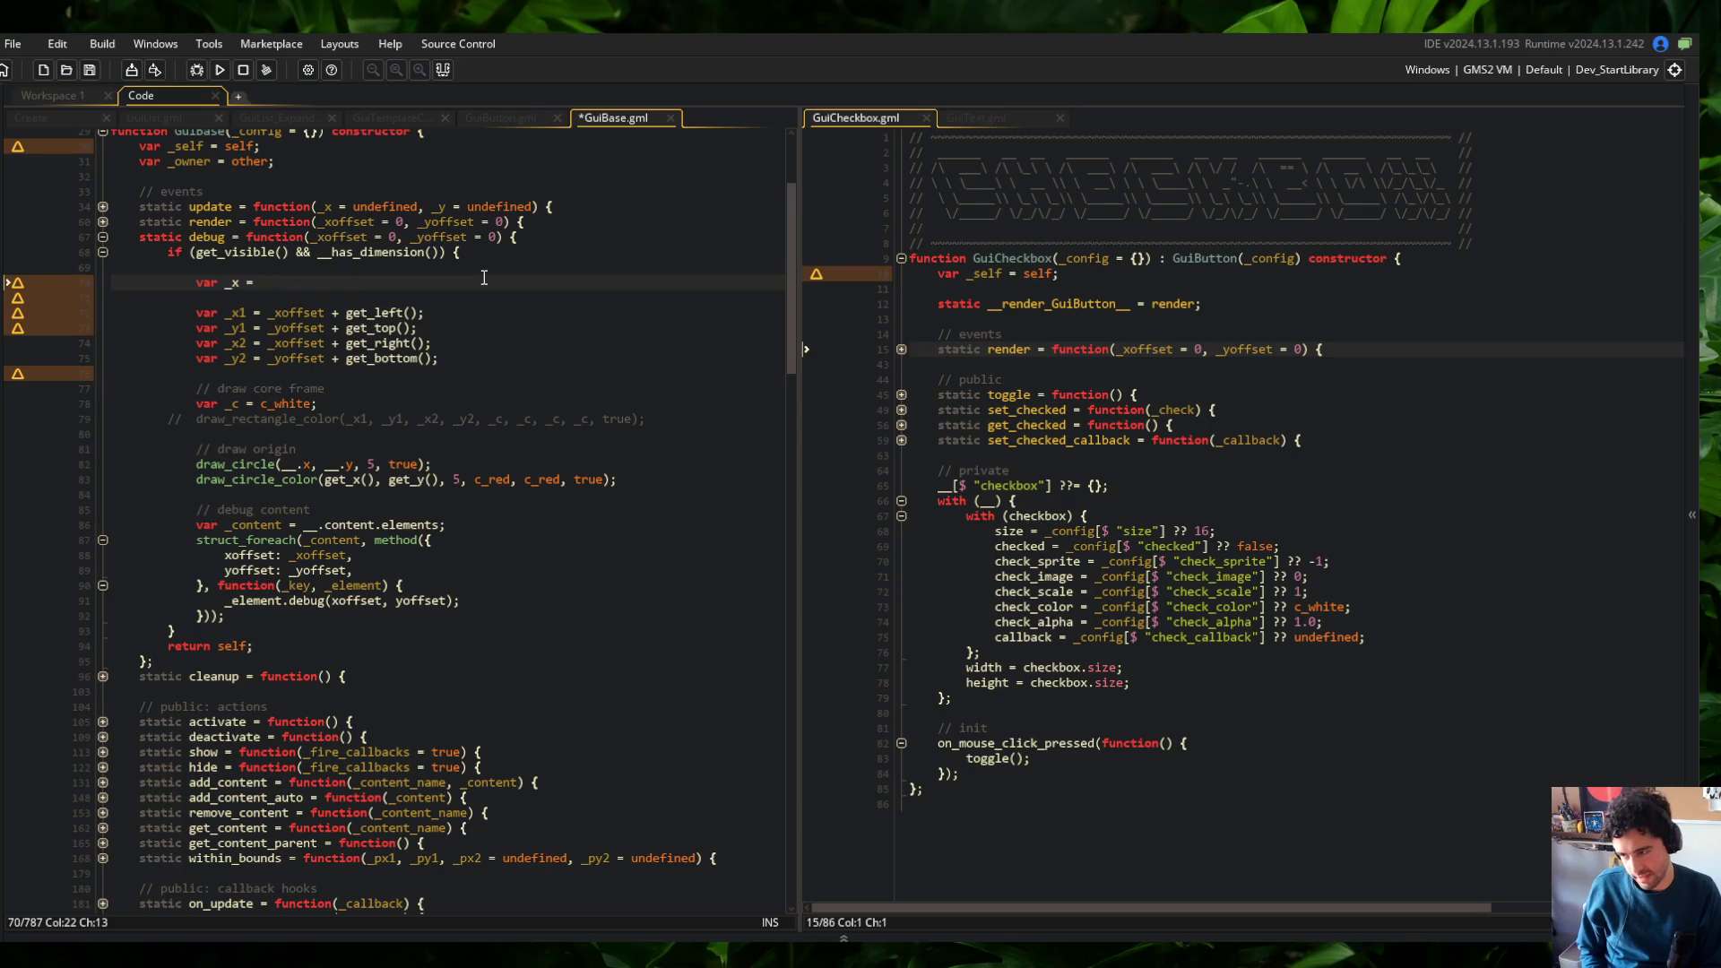
type("get_x() + _xoffset;")
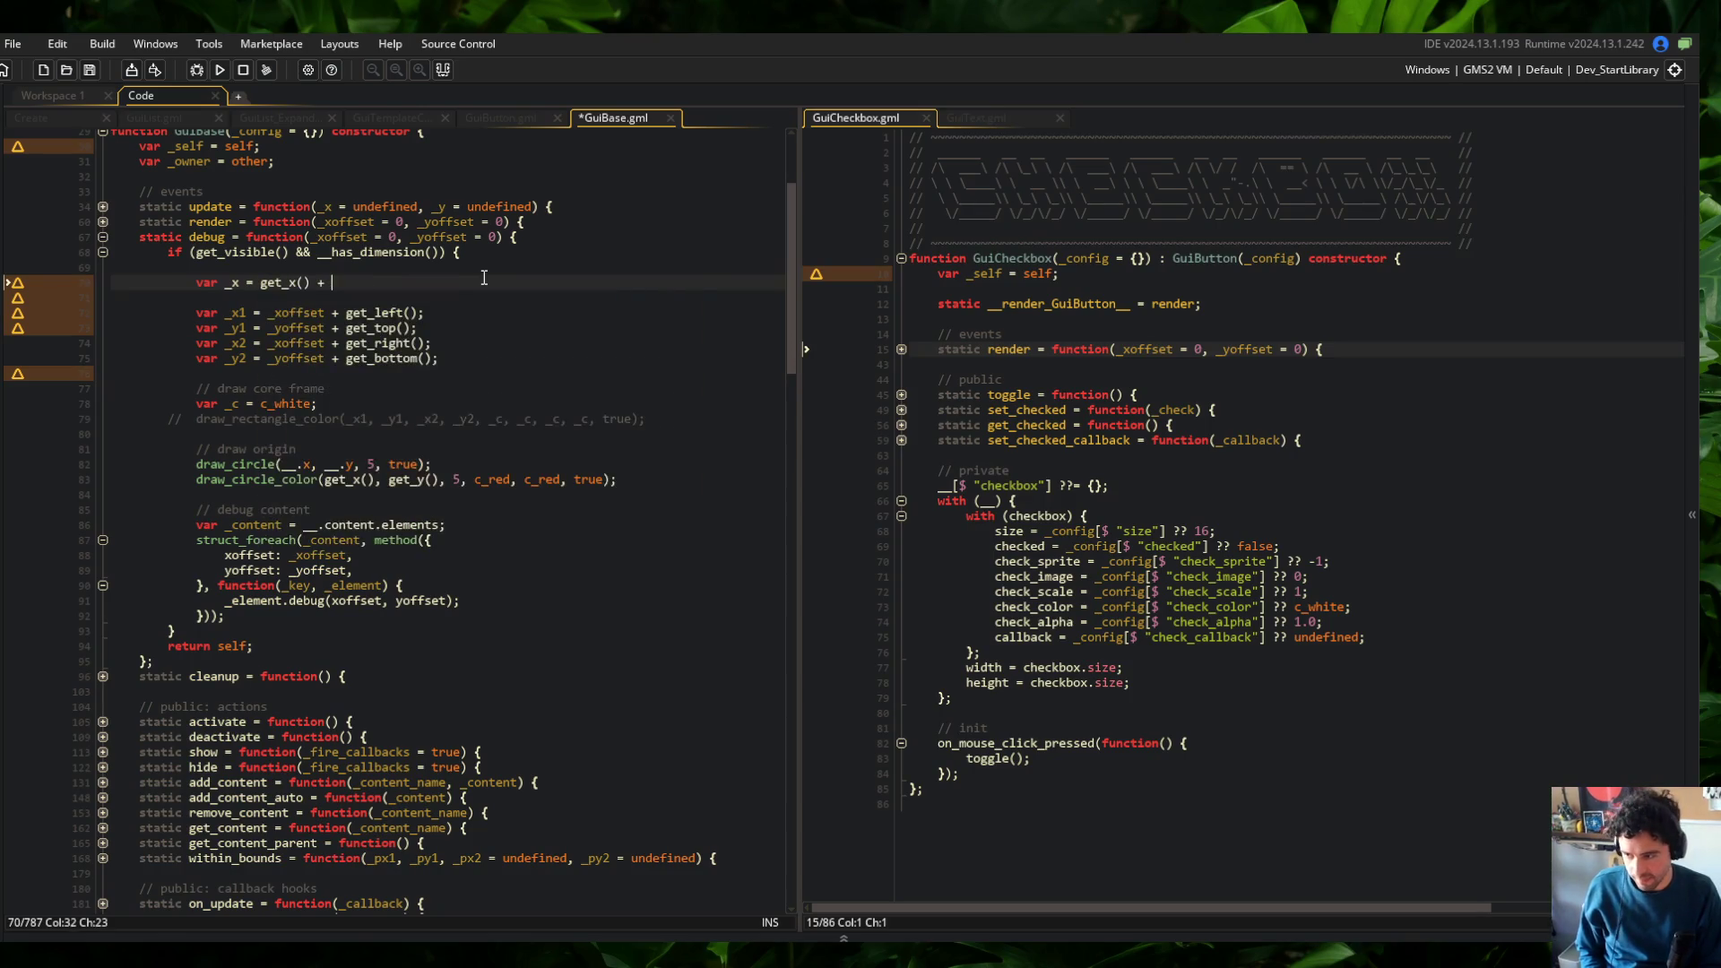
key("Return")
type("var _y = get_y() +")
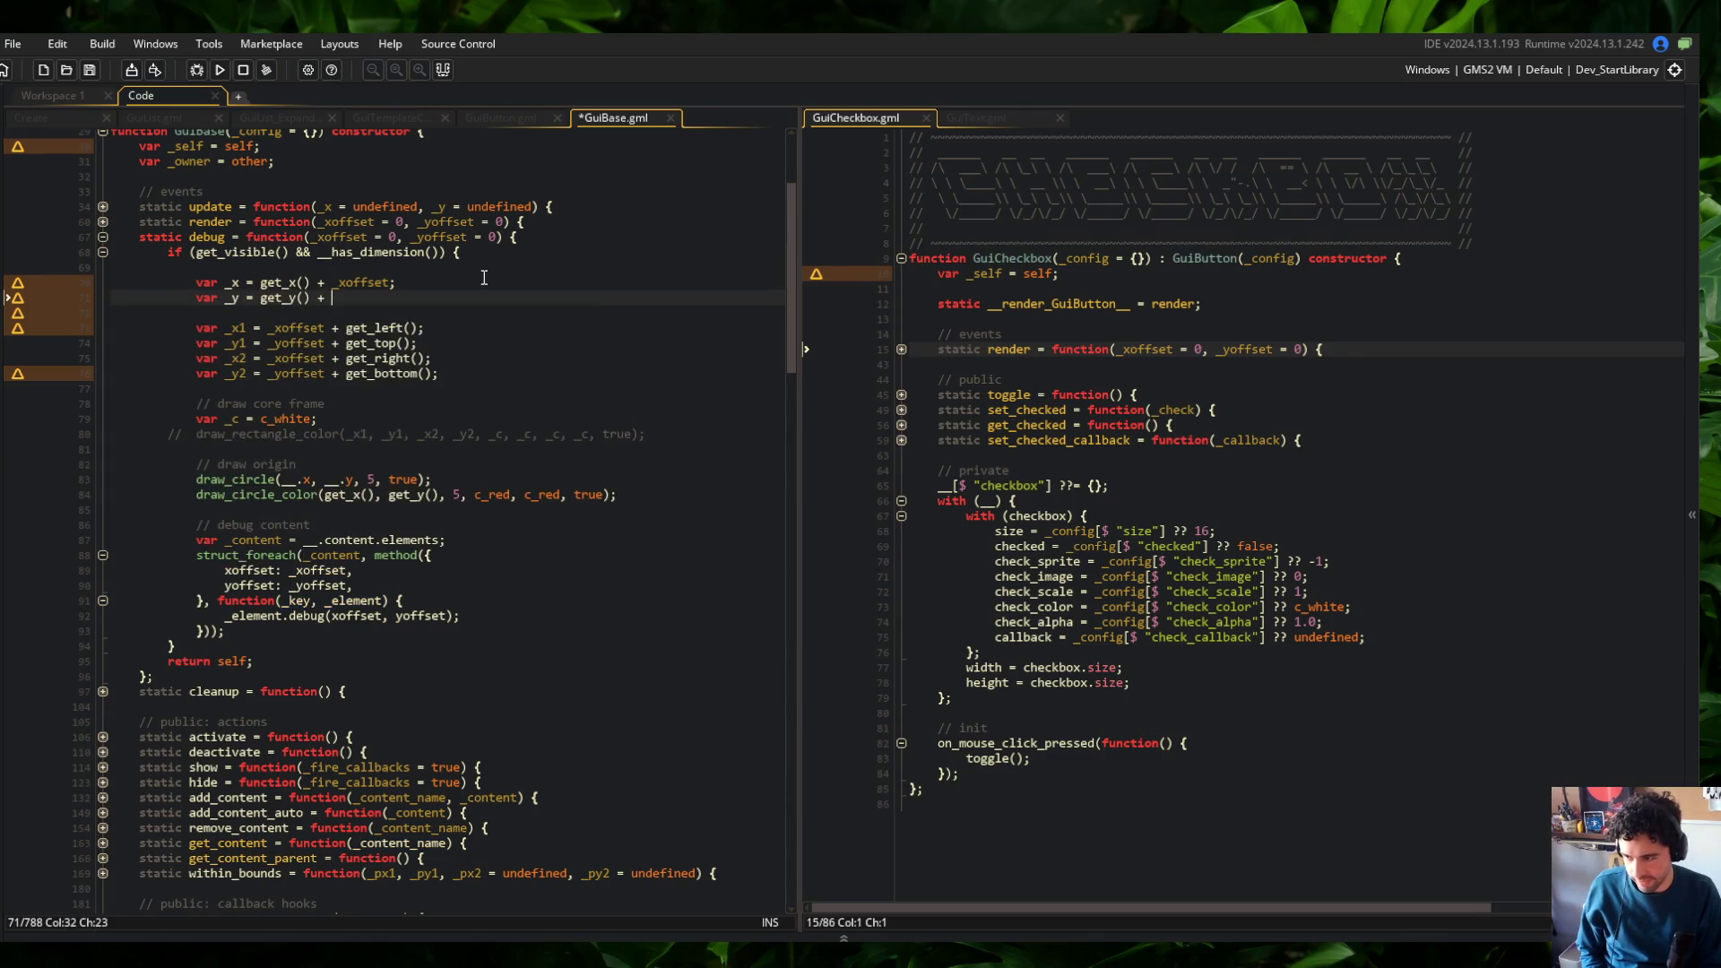
type("et;")
key("Down")
key("ctrl+s")
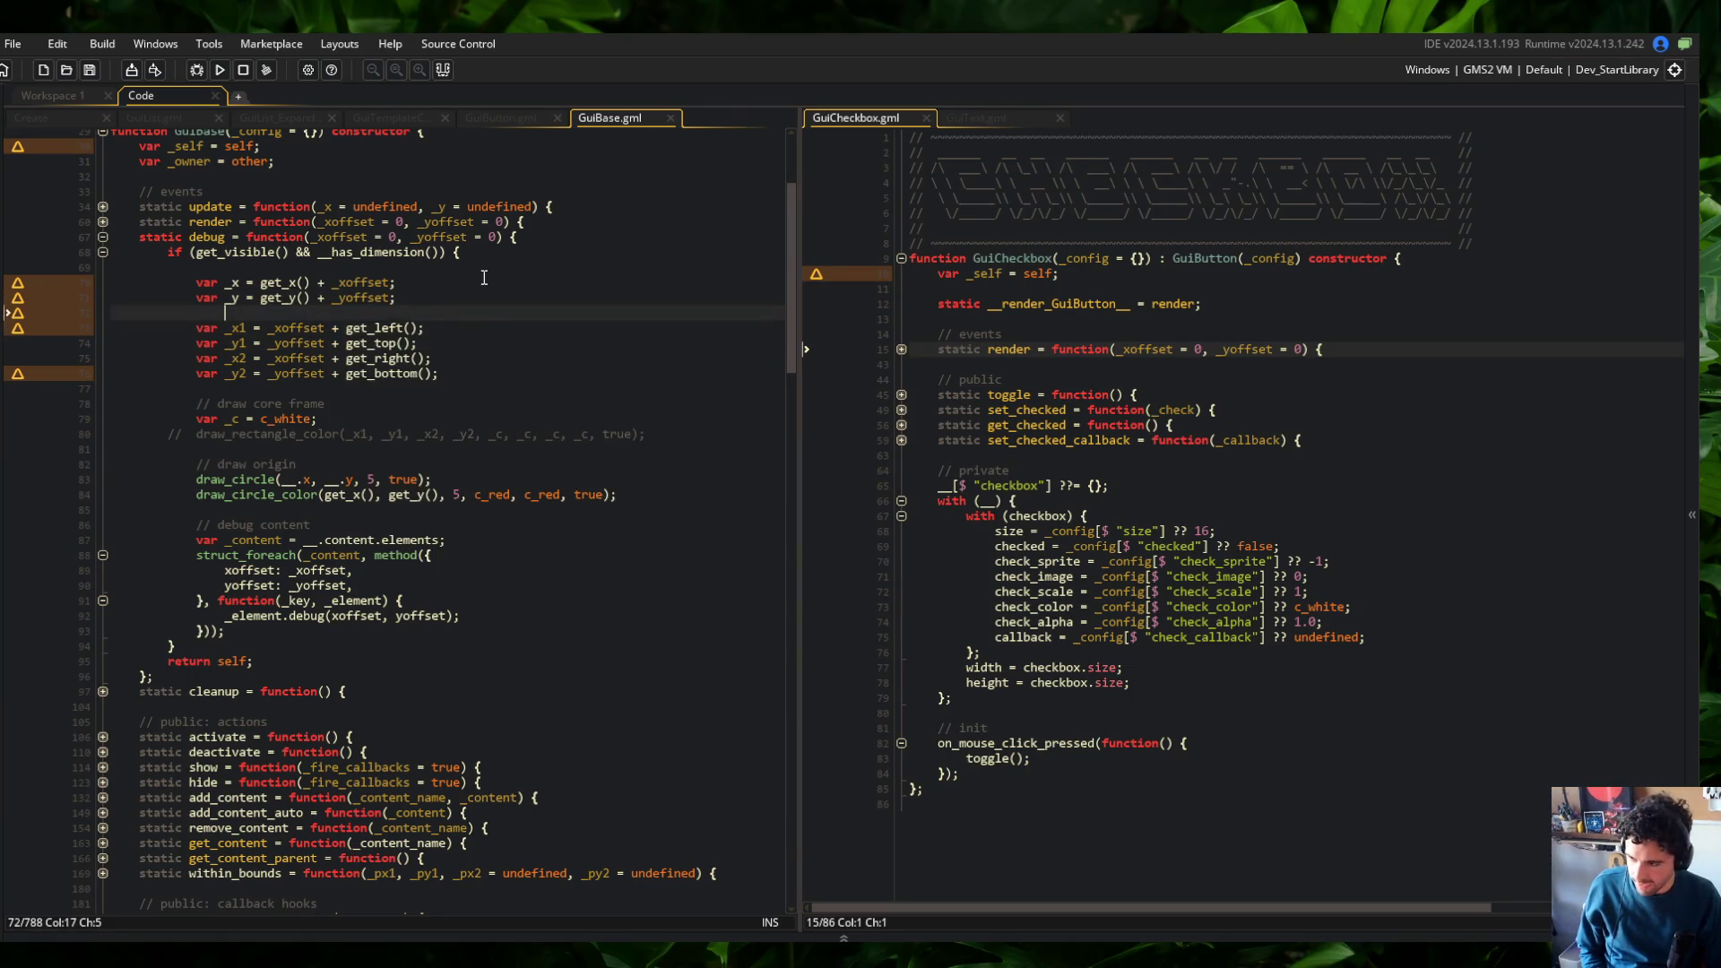
Delete the old _x1/_y1 lines and rename the new variables to _x1 and _y1
key("ctrl+d")
key("ctrl+d")
key("ctrl+d")
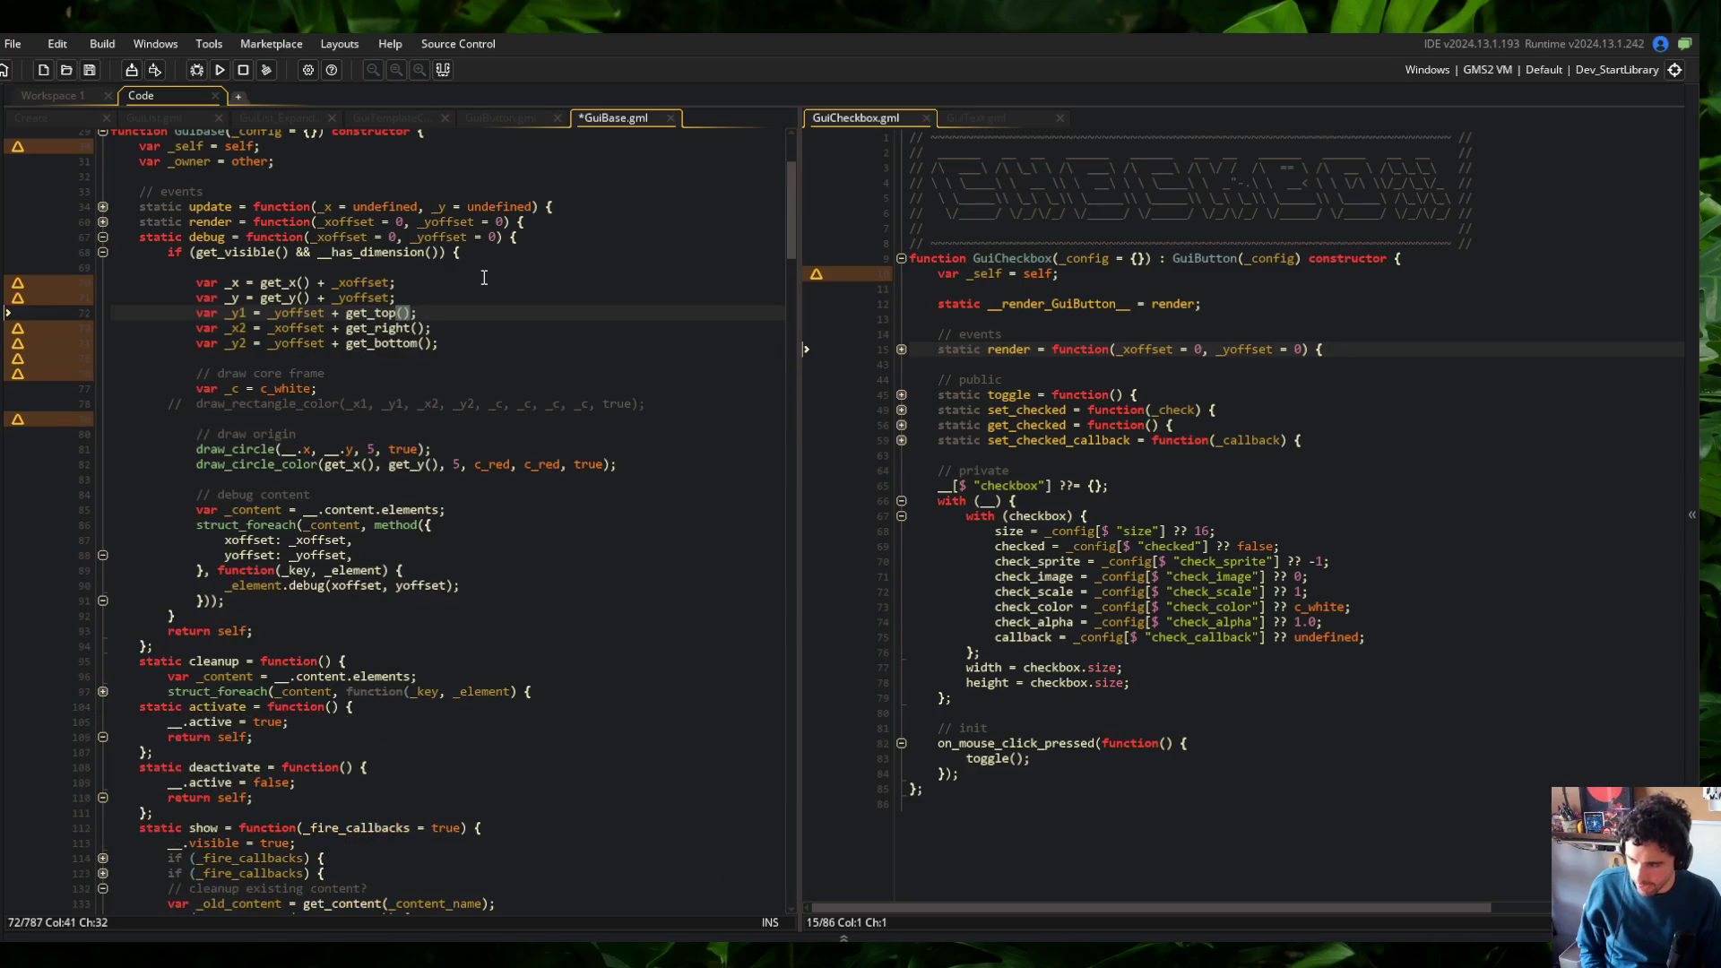
key("Up")
key("Left")
type("1")
key("Up")
key("Left")
type("1")
Set _x2 to _x1 + get_width(true) and _y2 to _y1 + get_height(true), and save
key("Down")
key("Down")
key("End")
key("ctrl+BackSpace")
key("ctrl+BackSpace")
key("ctrl+BackSpace")
type("_x1 + ge")
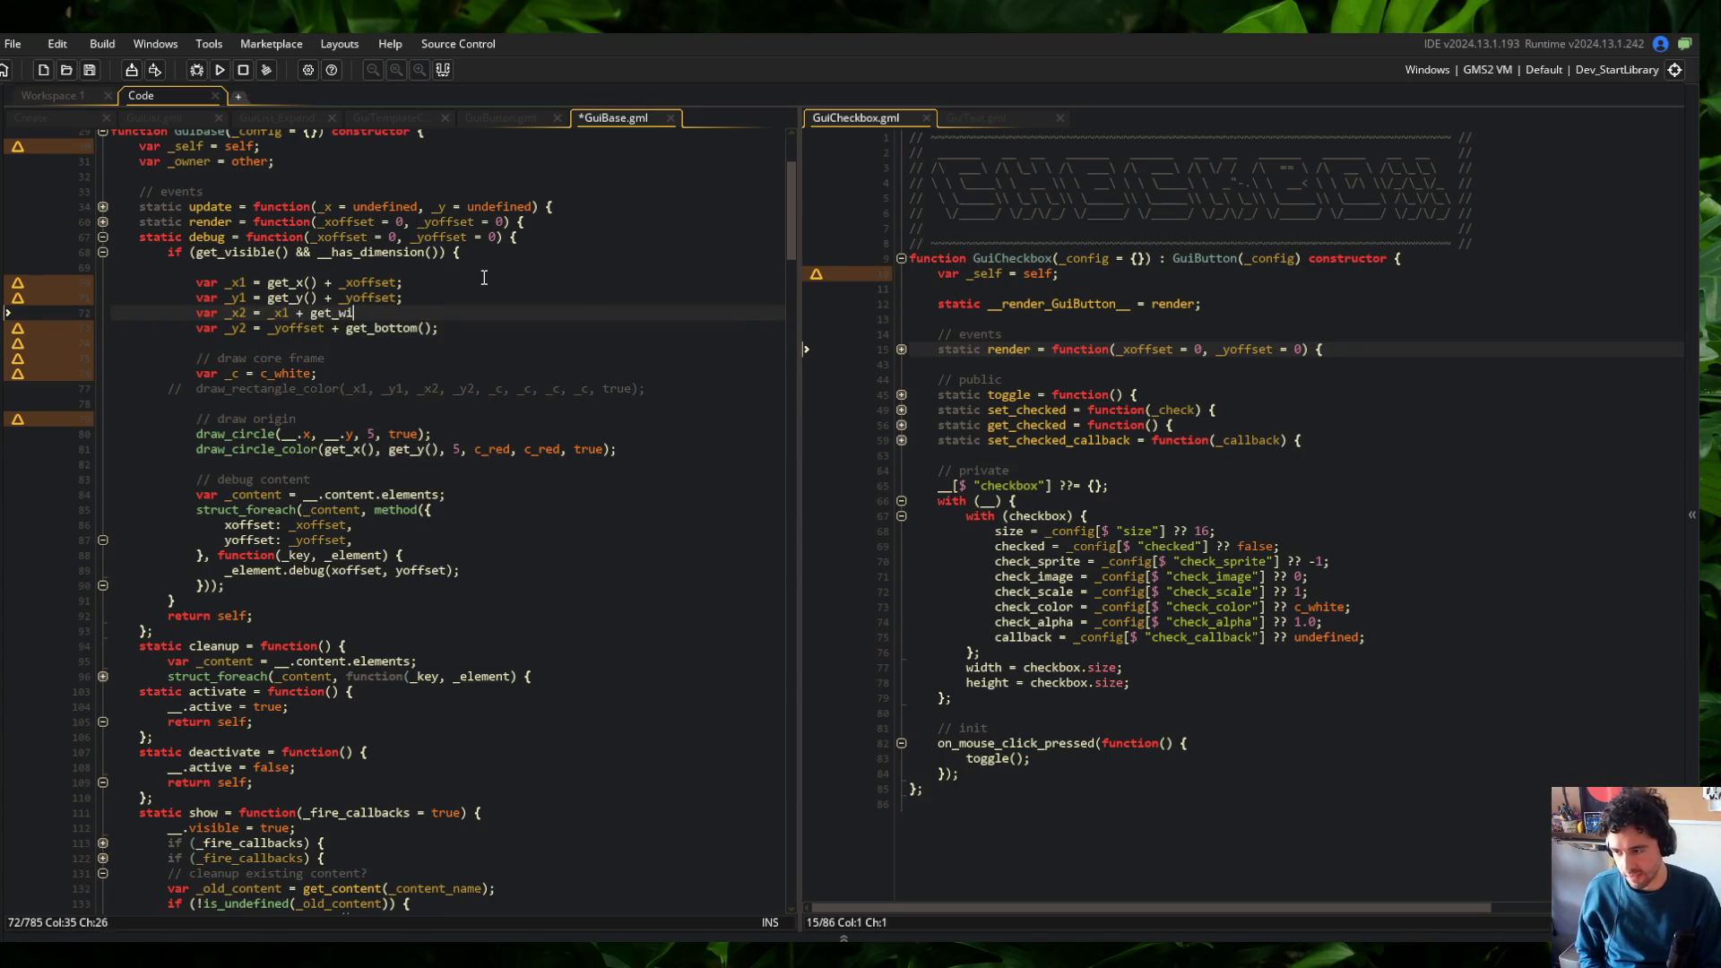
type("t_width(true);")
key("Down")
key("Home")
key("ctrl+Right")
key("shift+End")
type("_y1 + get_hje")
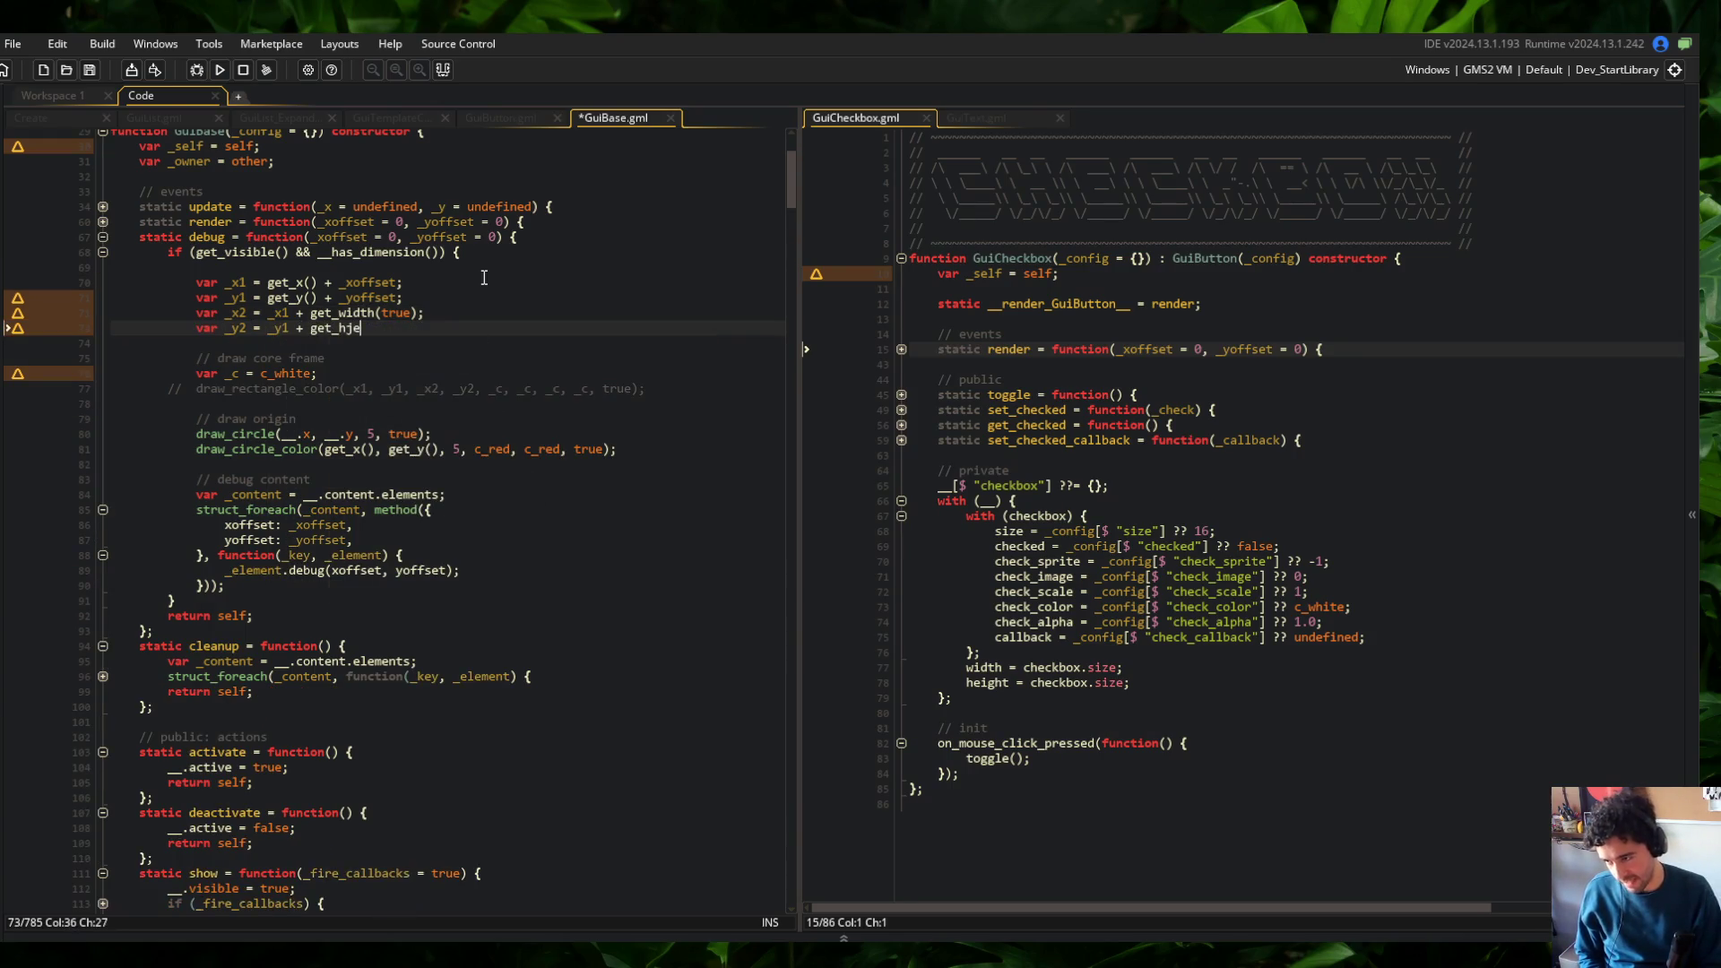
key("ctrl+s")
key("Down")
key("Down")
key("Down")
Uncomment the draw_rectangle_color debug frame line and save
key("ctrl+shift+k")
key("ctrl+s")
key("Down")
key("Down")
key("Down")
Replace get_x(), get_y() with _x1, _y1 in the second draw_circle_color call
key("ctrl+Right")
key("ctrl+Right")
key("ctrl+Right")
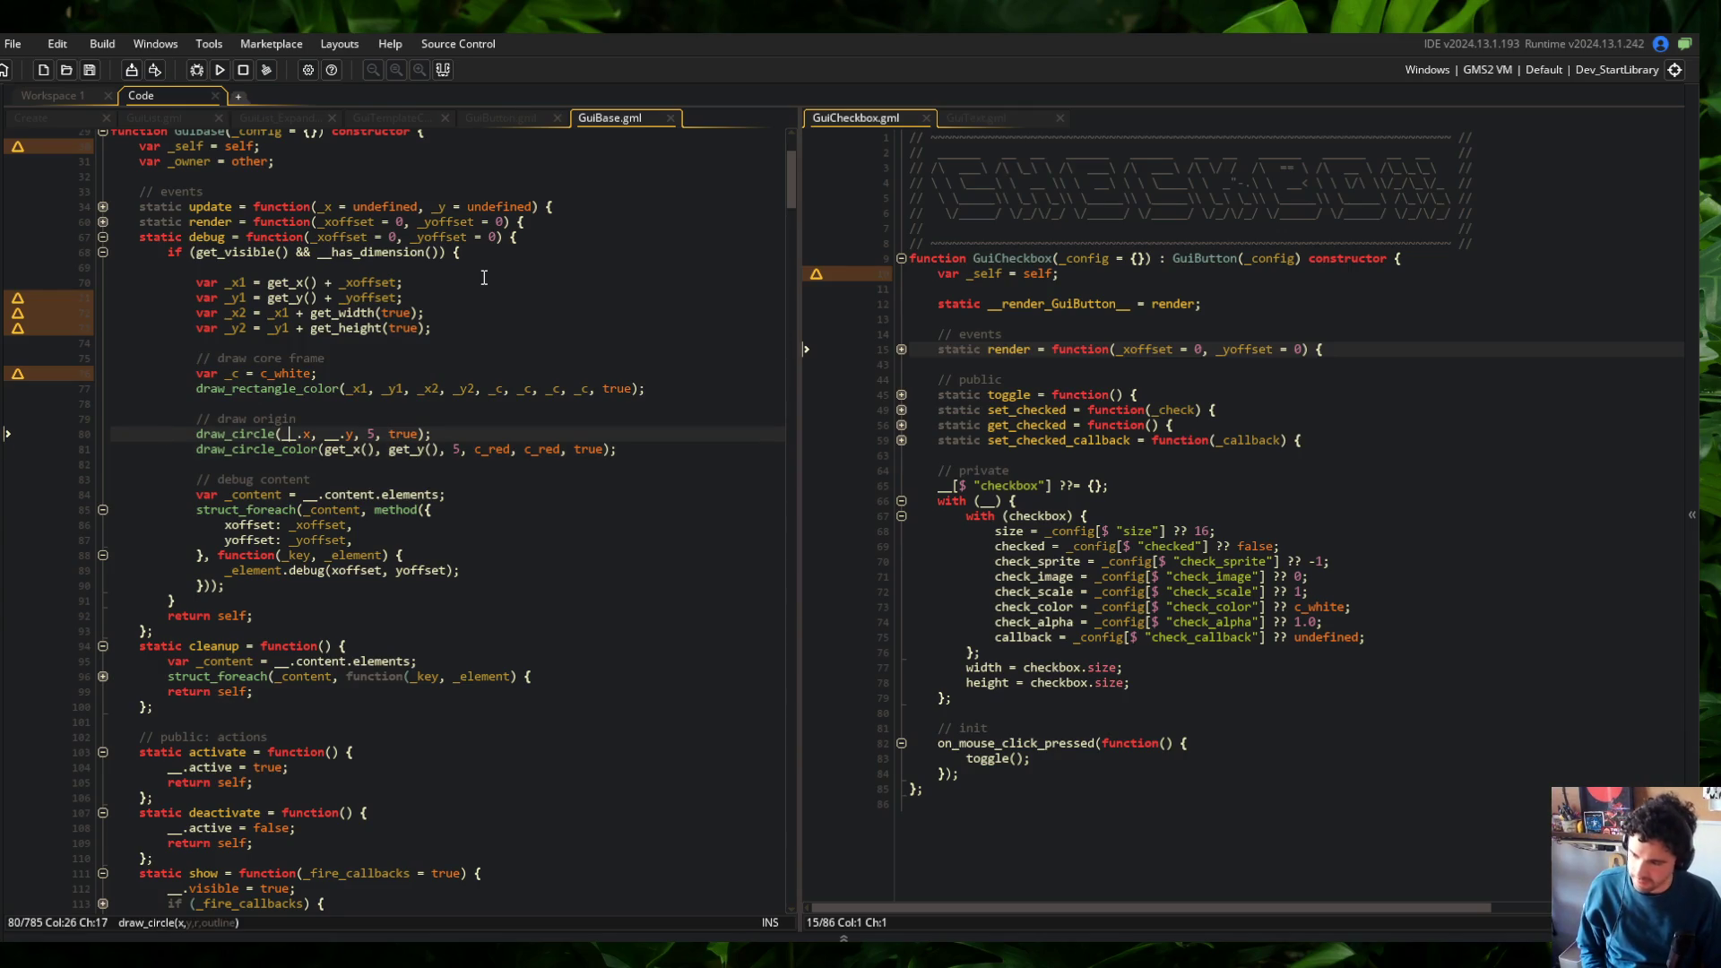
key("Down")
key("ctrl+Right")
key("ctrl+Right")
key("ctrl+Right")
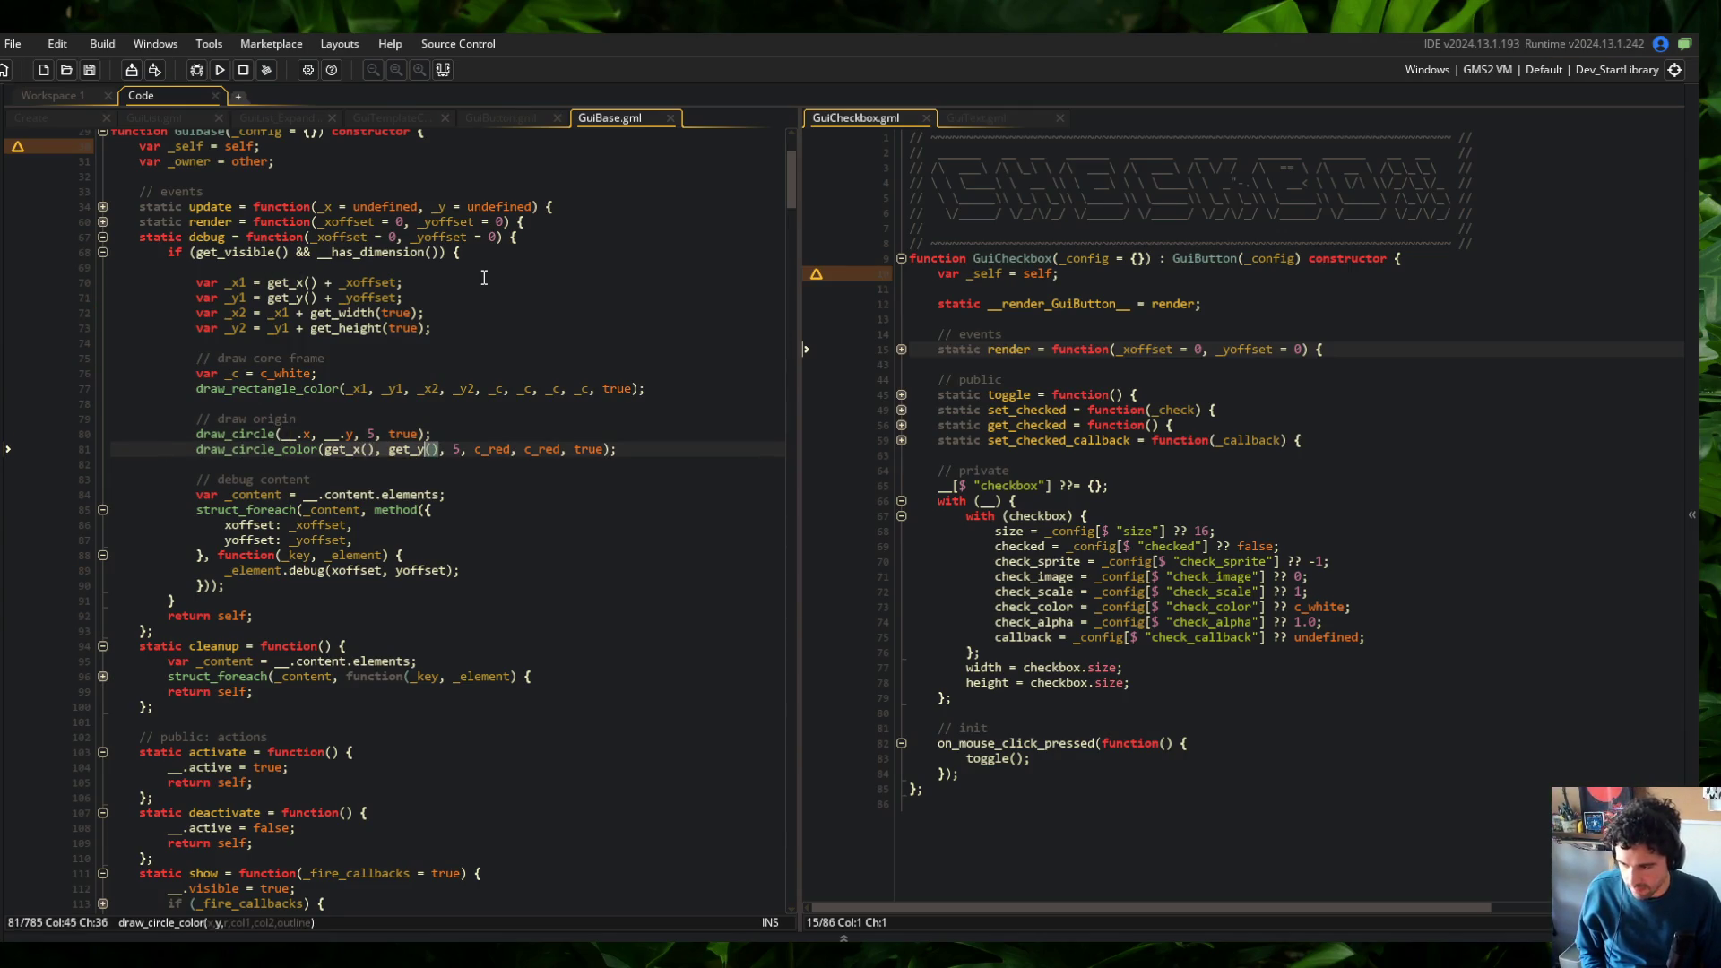
key("Left")
key("BackSpace")
key("BackSpace")
key("BackSpace")
type("_x1, _y1")
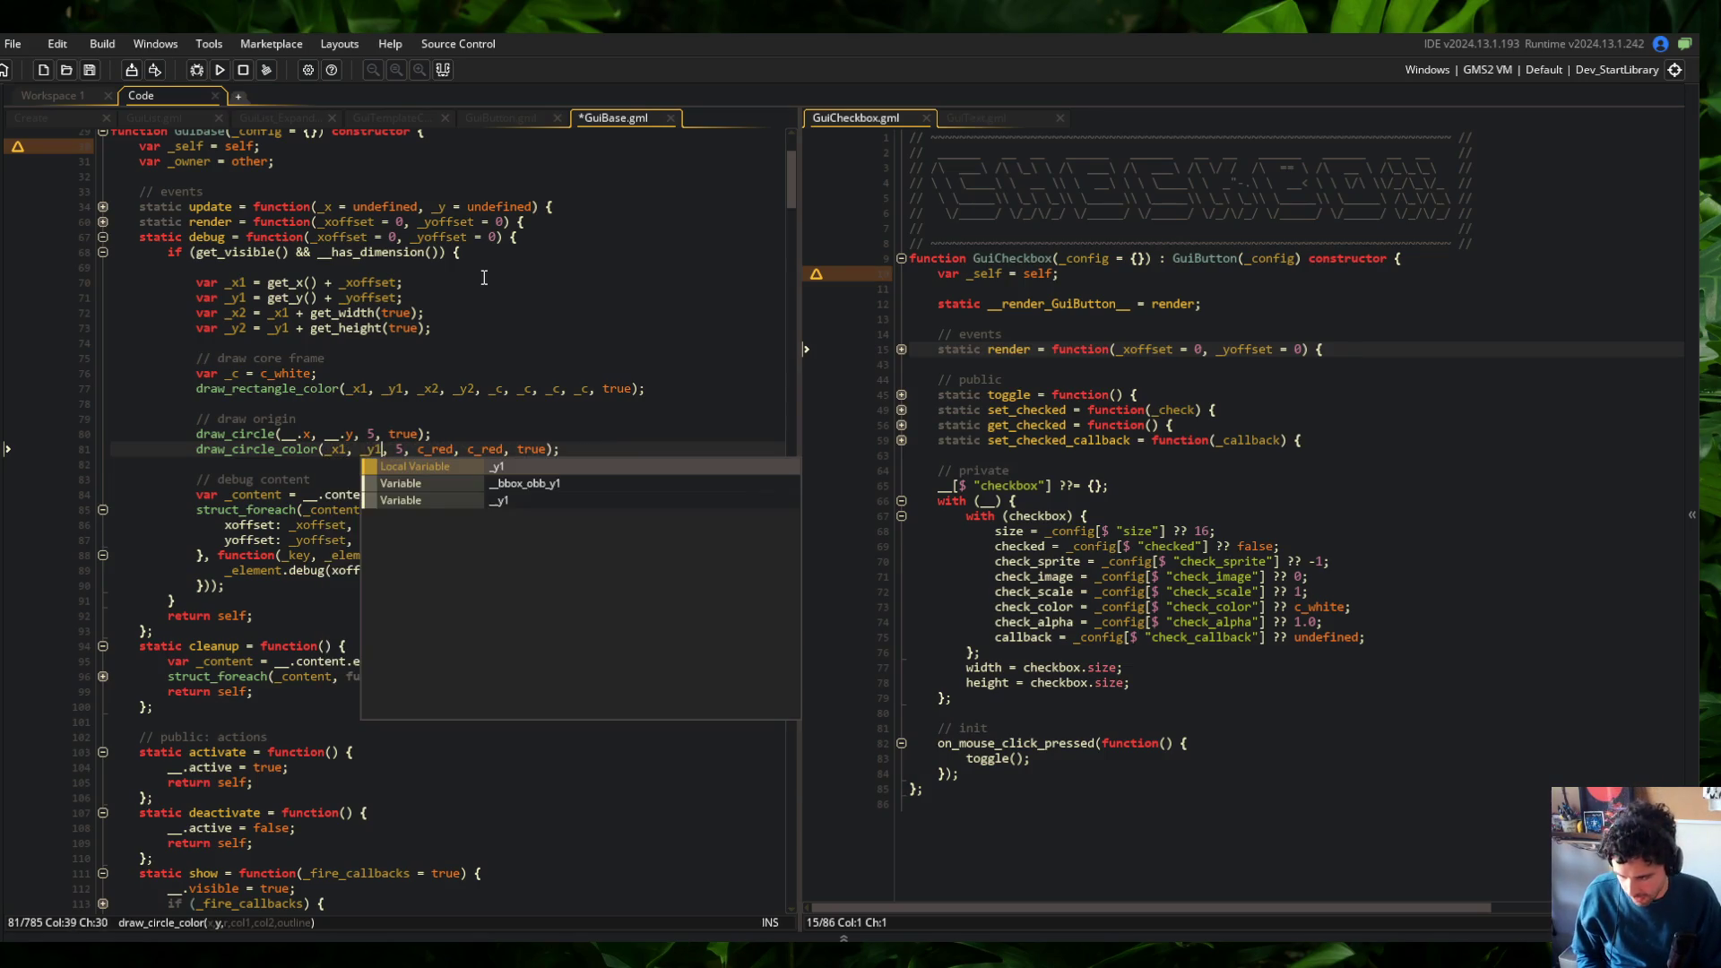
mouse_move(168, 433)
left_mouse_down()
mouse_move(224, 453)
mouse_move(692, 464)
left_mouse_up()
left_click(598, 453)
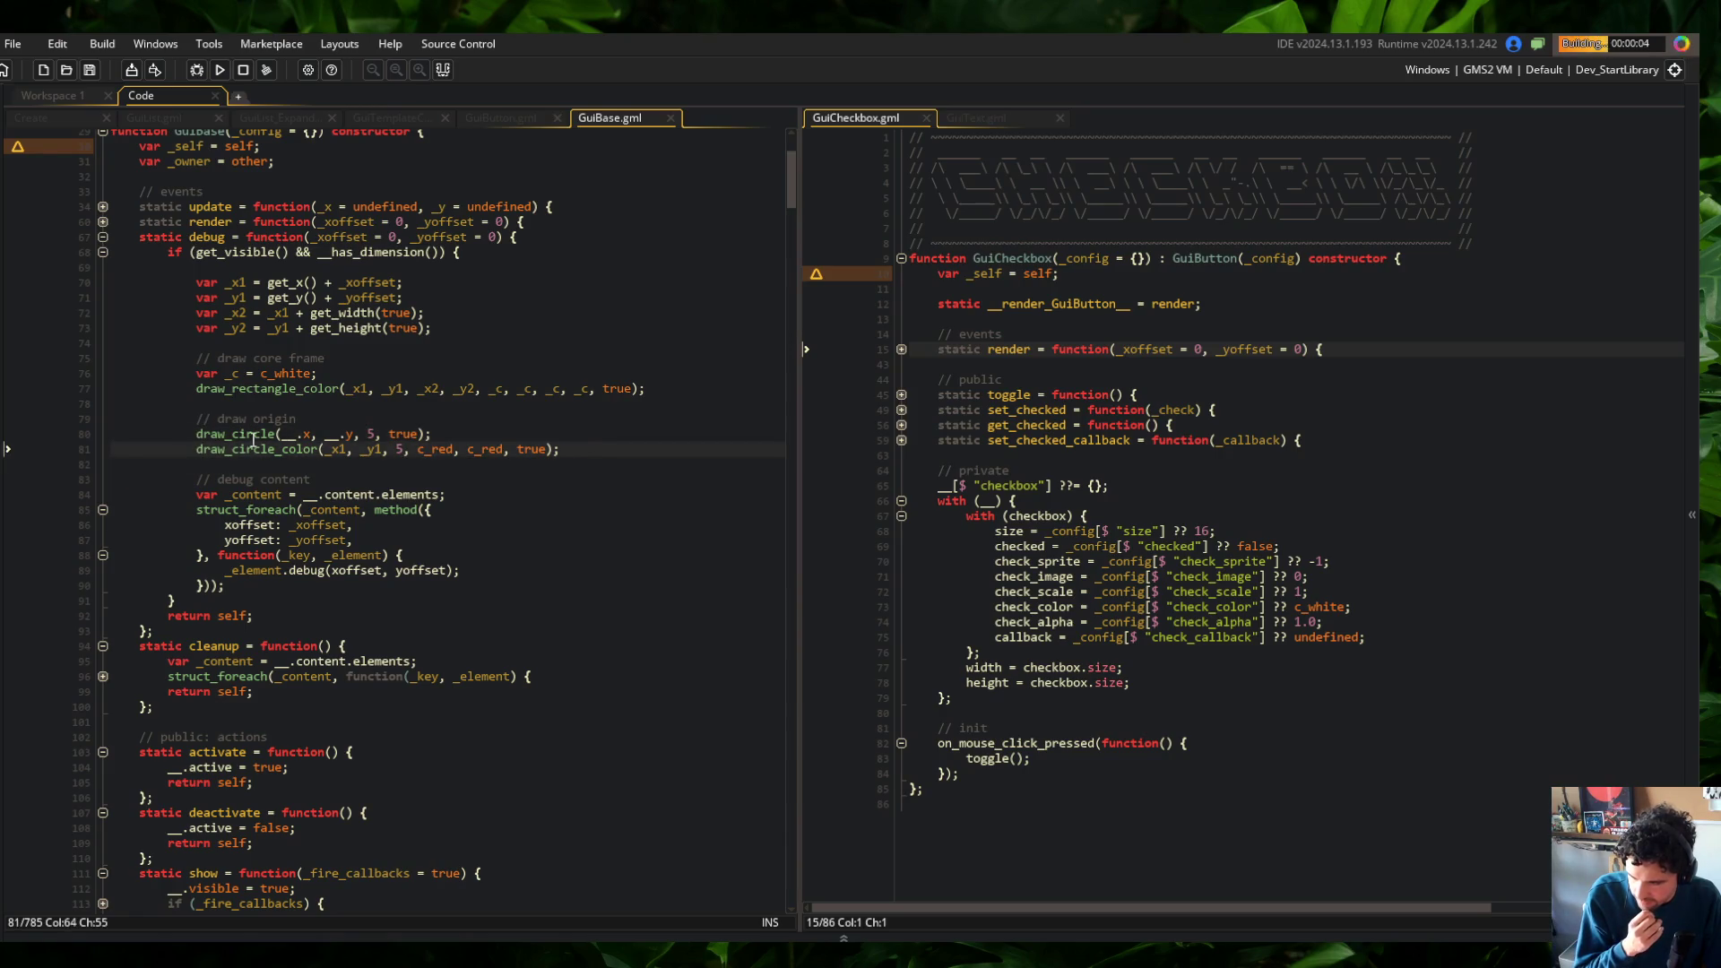
Check the _x1 circle arguments on line 81, then open the Wide skeleton's details in Block Beast
left_click(370, 434)
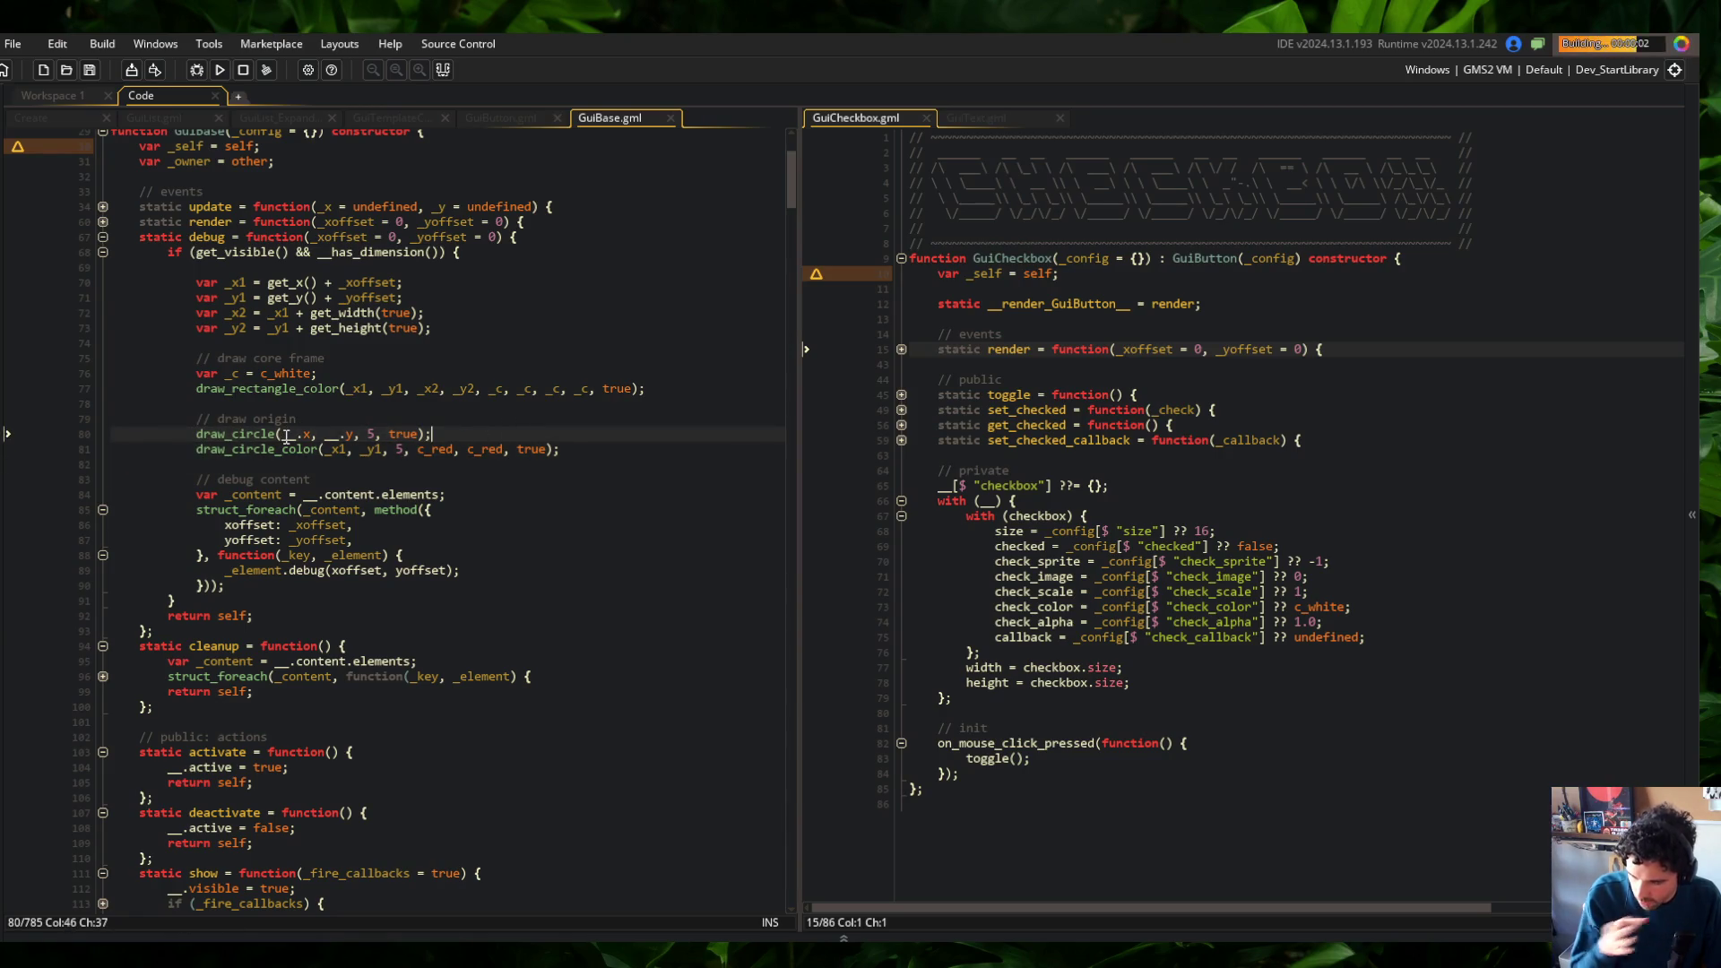
left_click(347, 449)
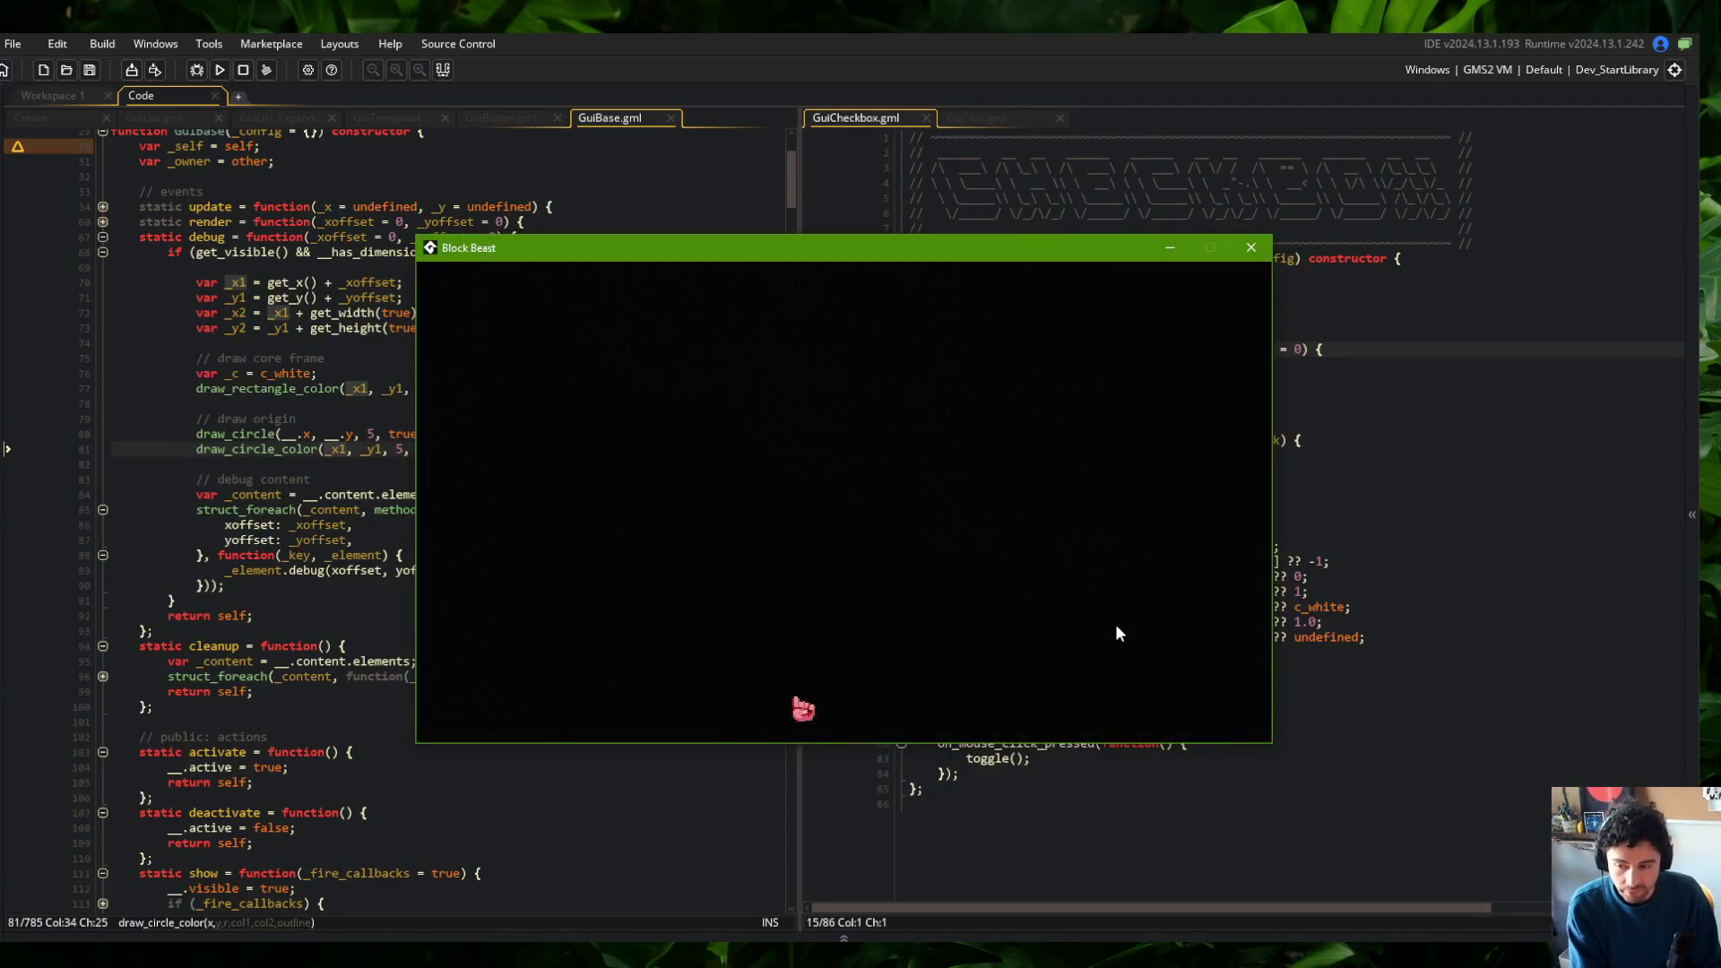
left_click(680, 434)
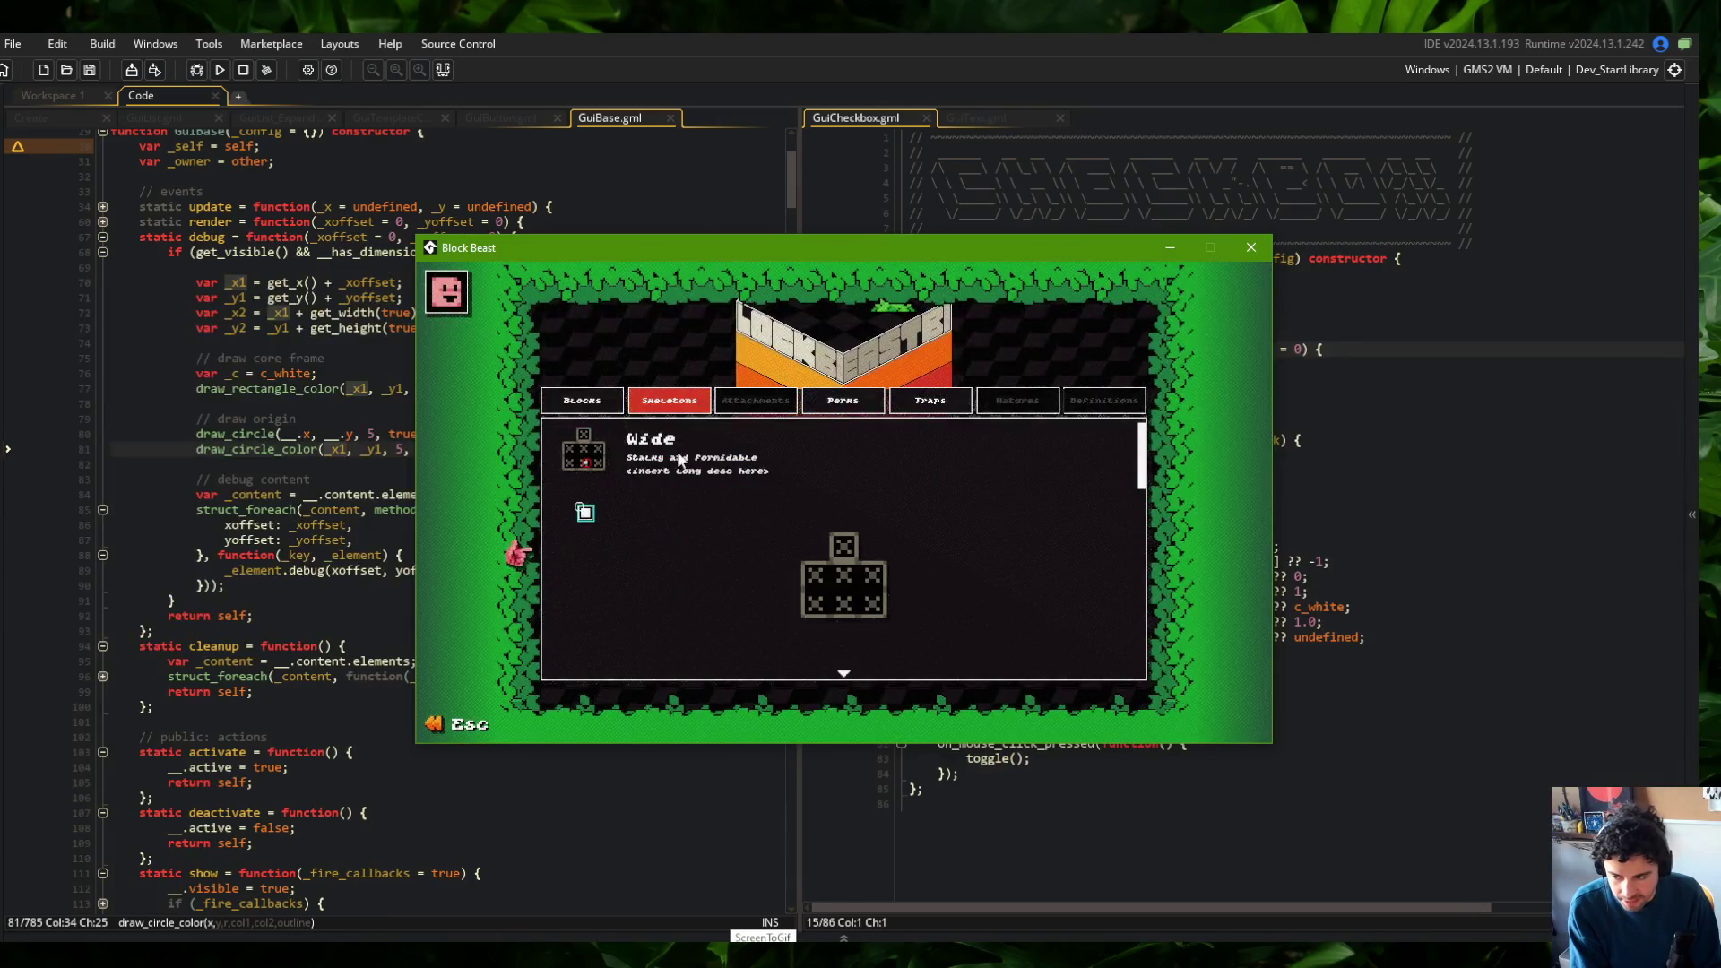
left_click(753, 448)
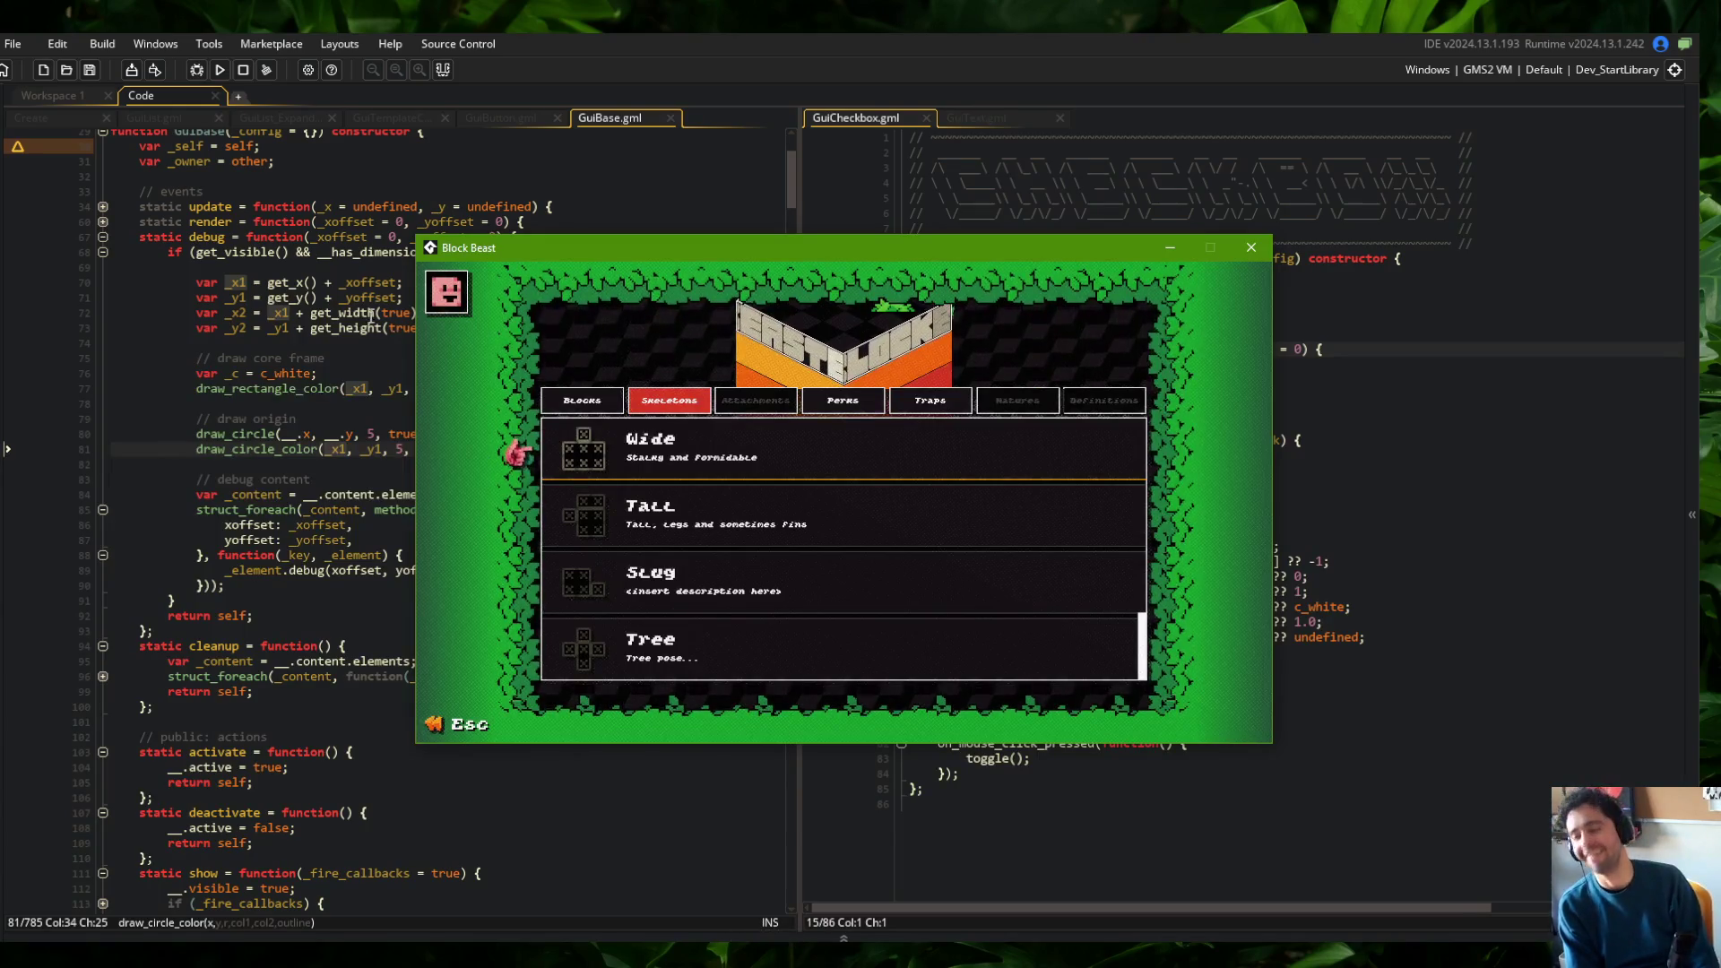
left_click(726, 466)
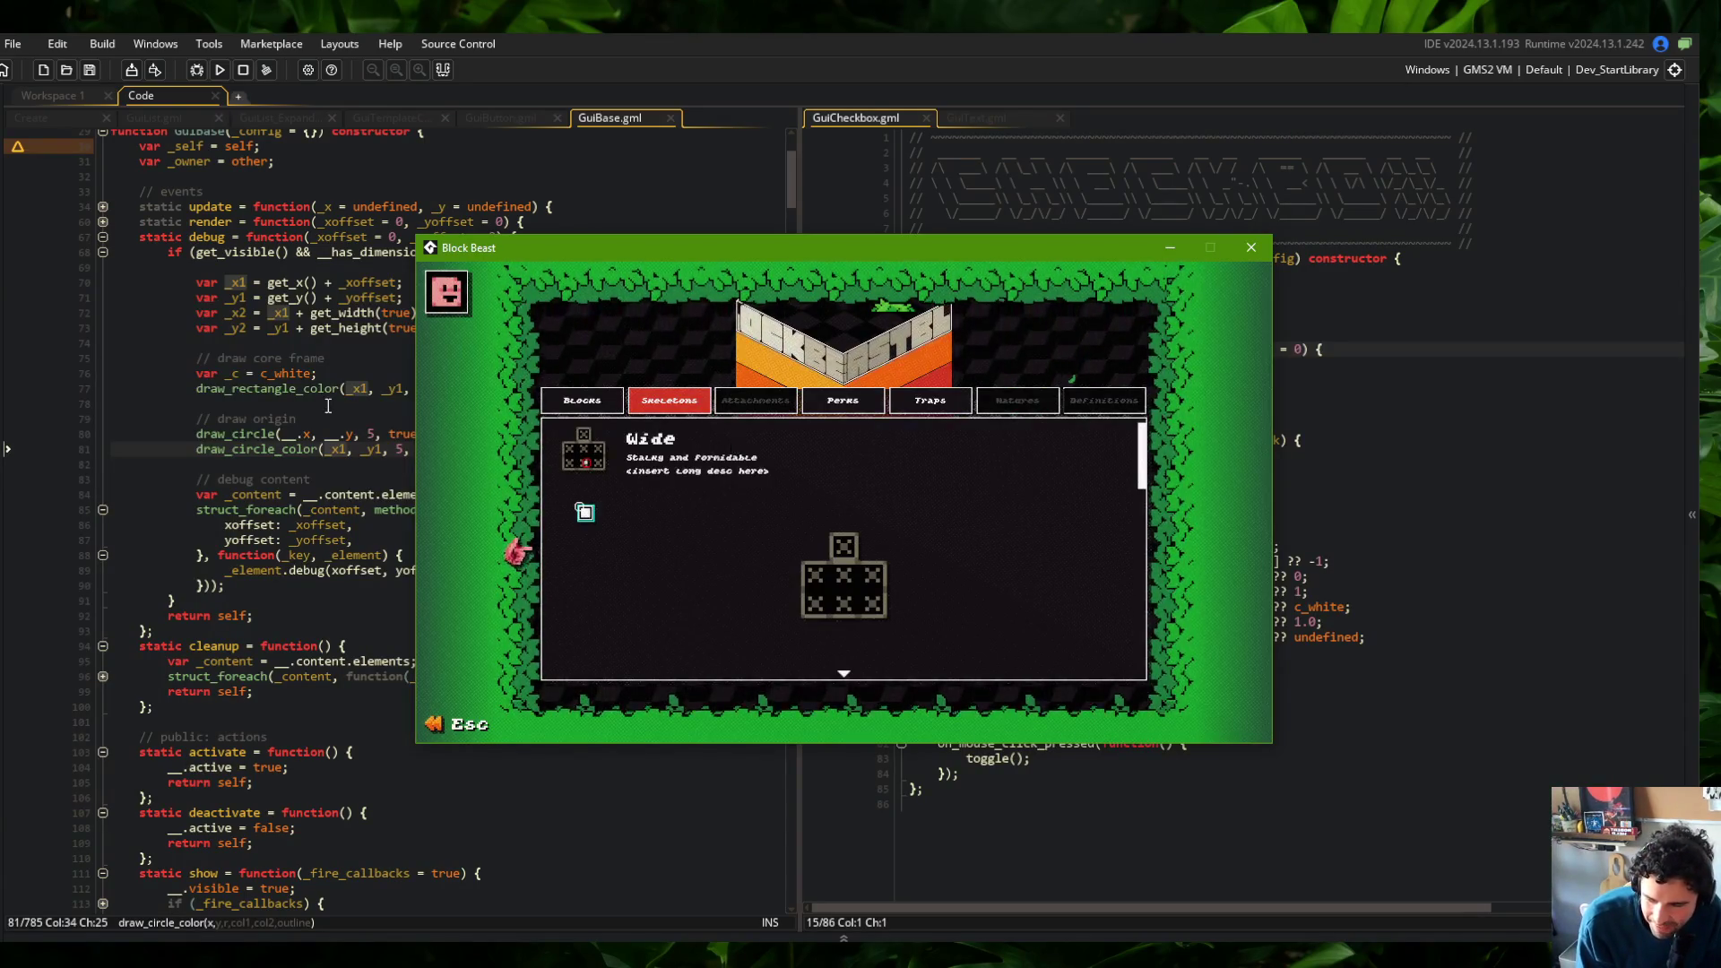
Switch to the editor and back, then move the game window aside to expose the code
key("Escape")
key("alt+Tab")
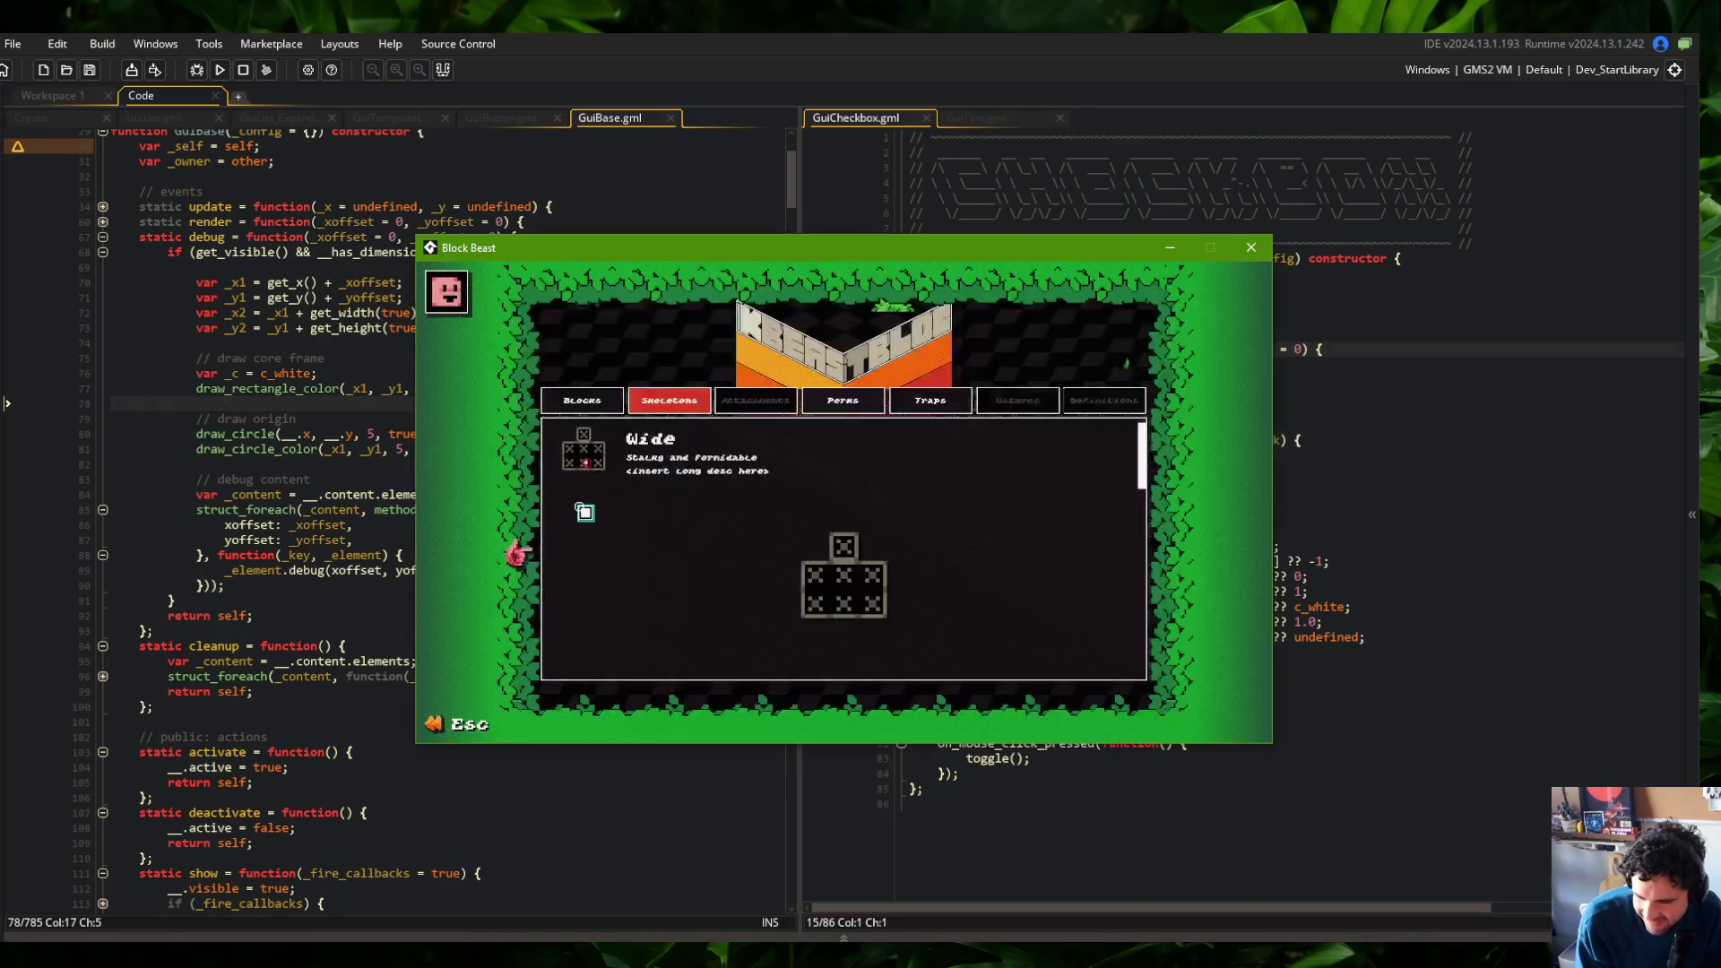
mouse_move(708, 239)
left_mouse_down()
mouse_move(849, 241)
mouse_move(998, 194)
mouse_move(966, 216)
left_mouse_up()
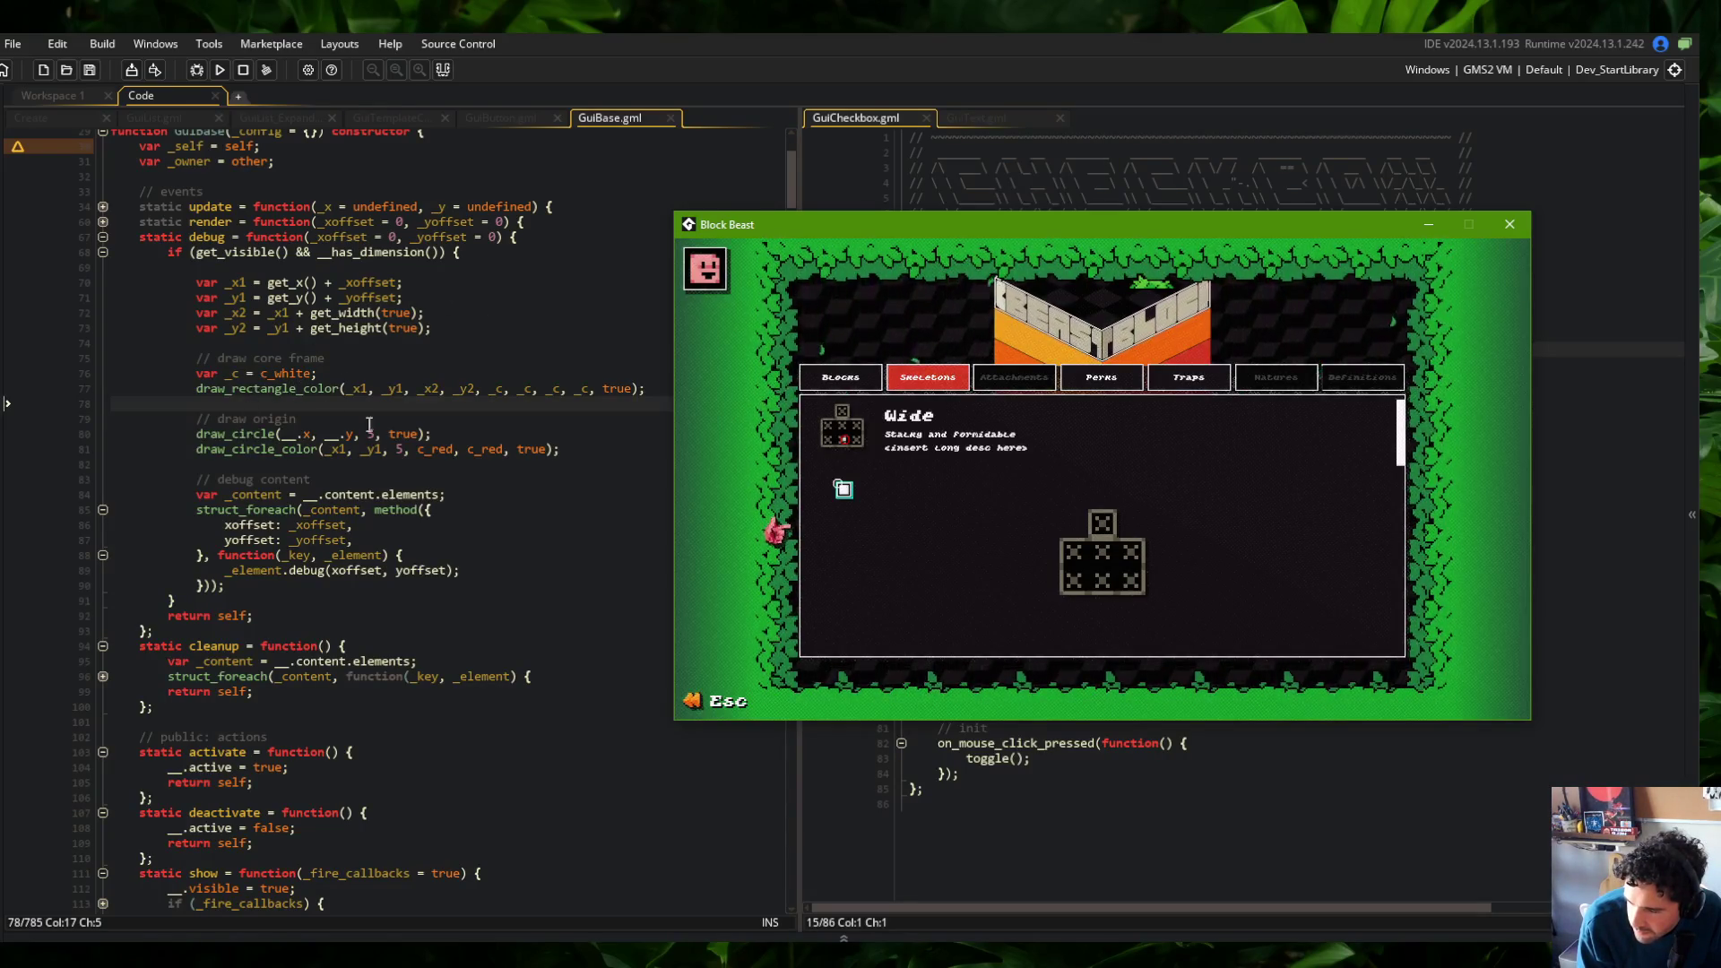
Find the c_aqua debug code in GuiBox.gml and dock that file beside GuiBase for comparison
left_click(464, 575)
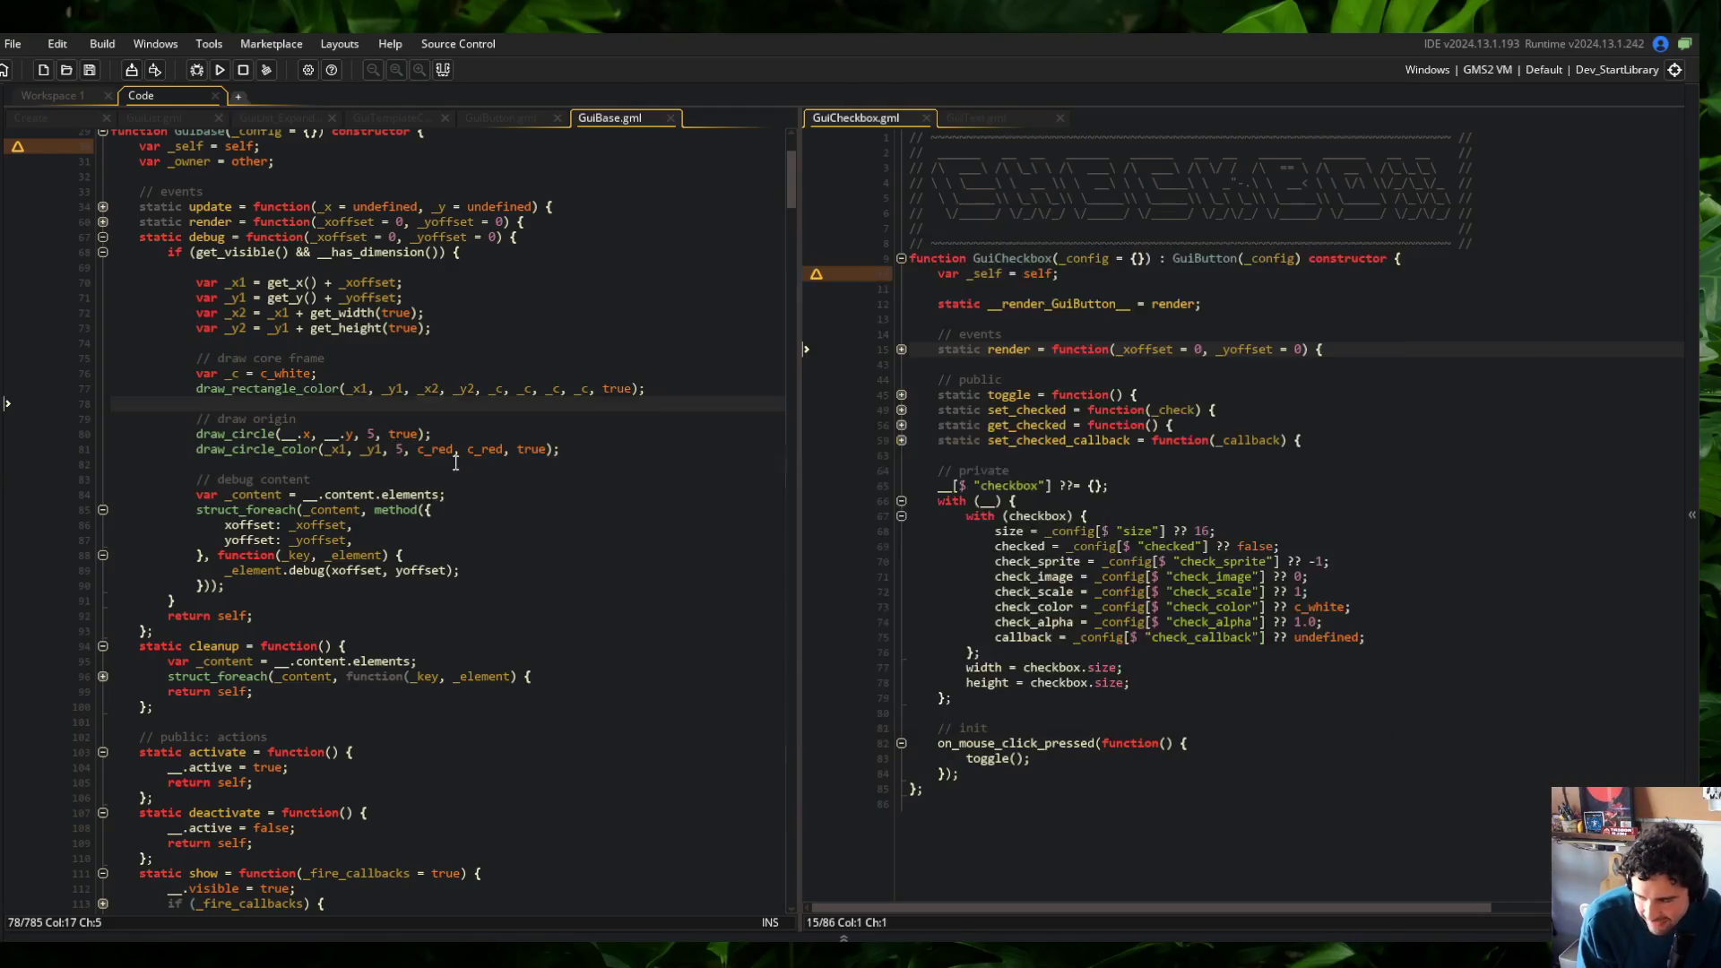
key("ctrl+f")
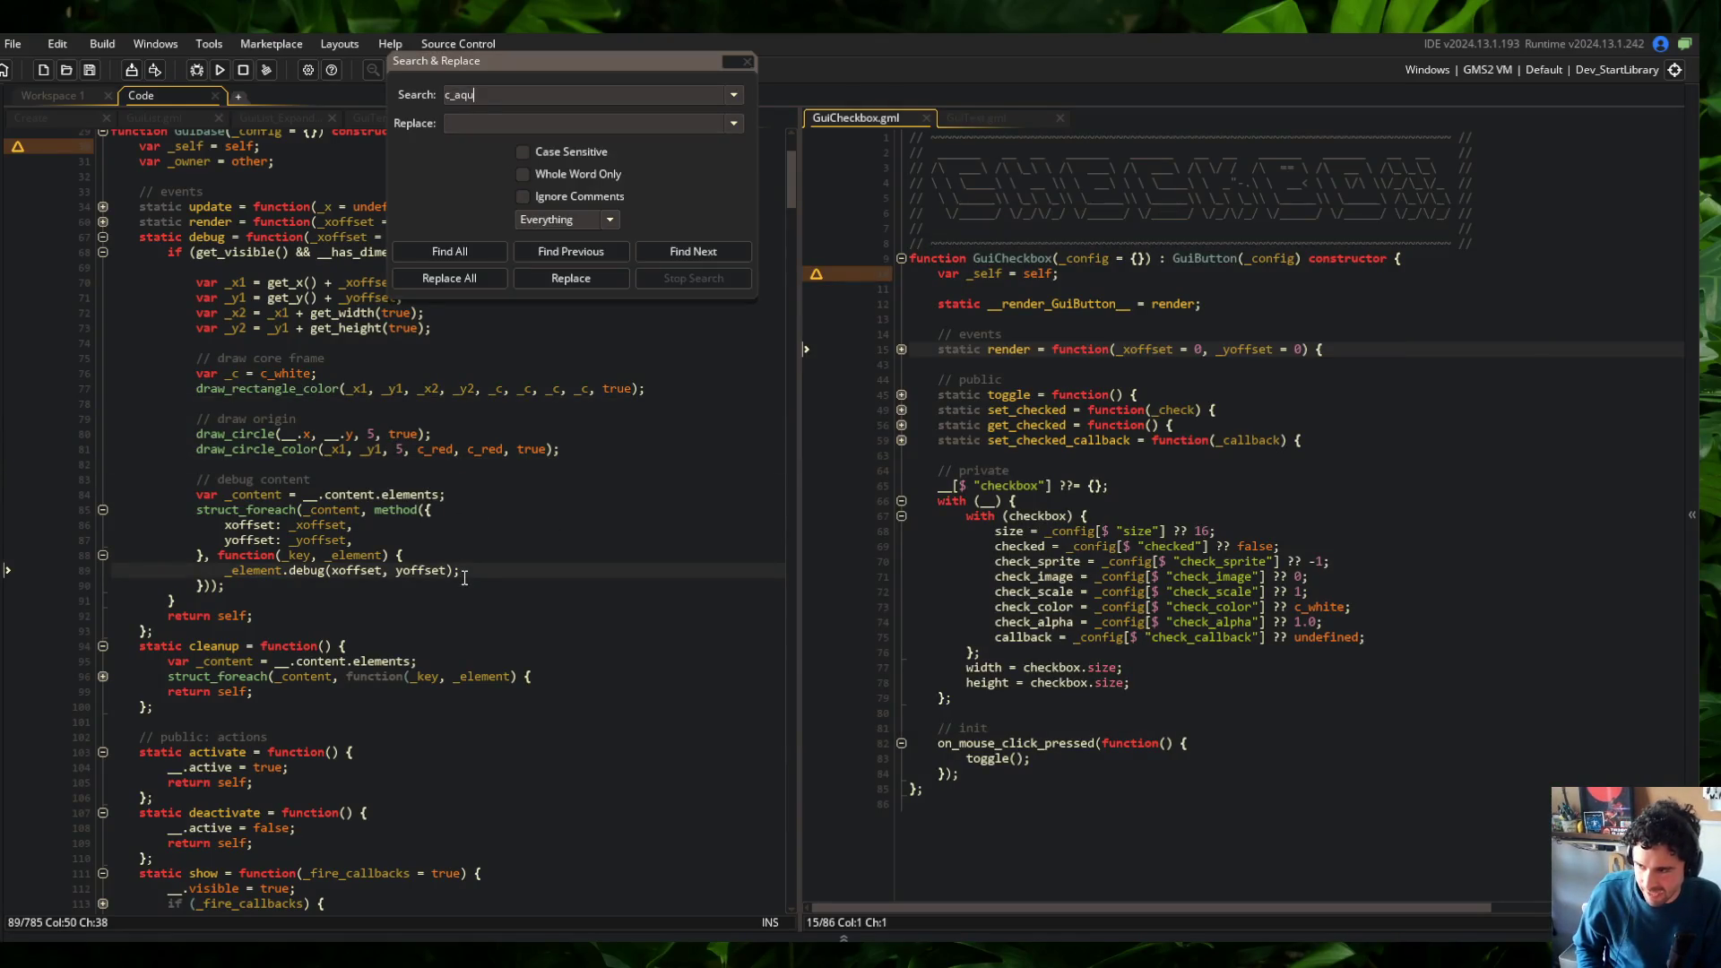
type("a")
key("Return")
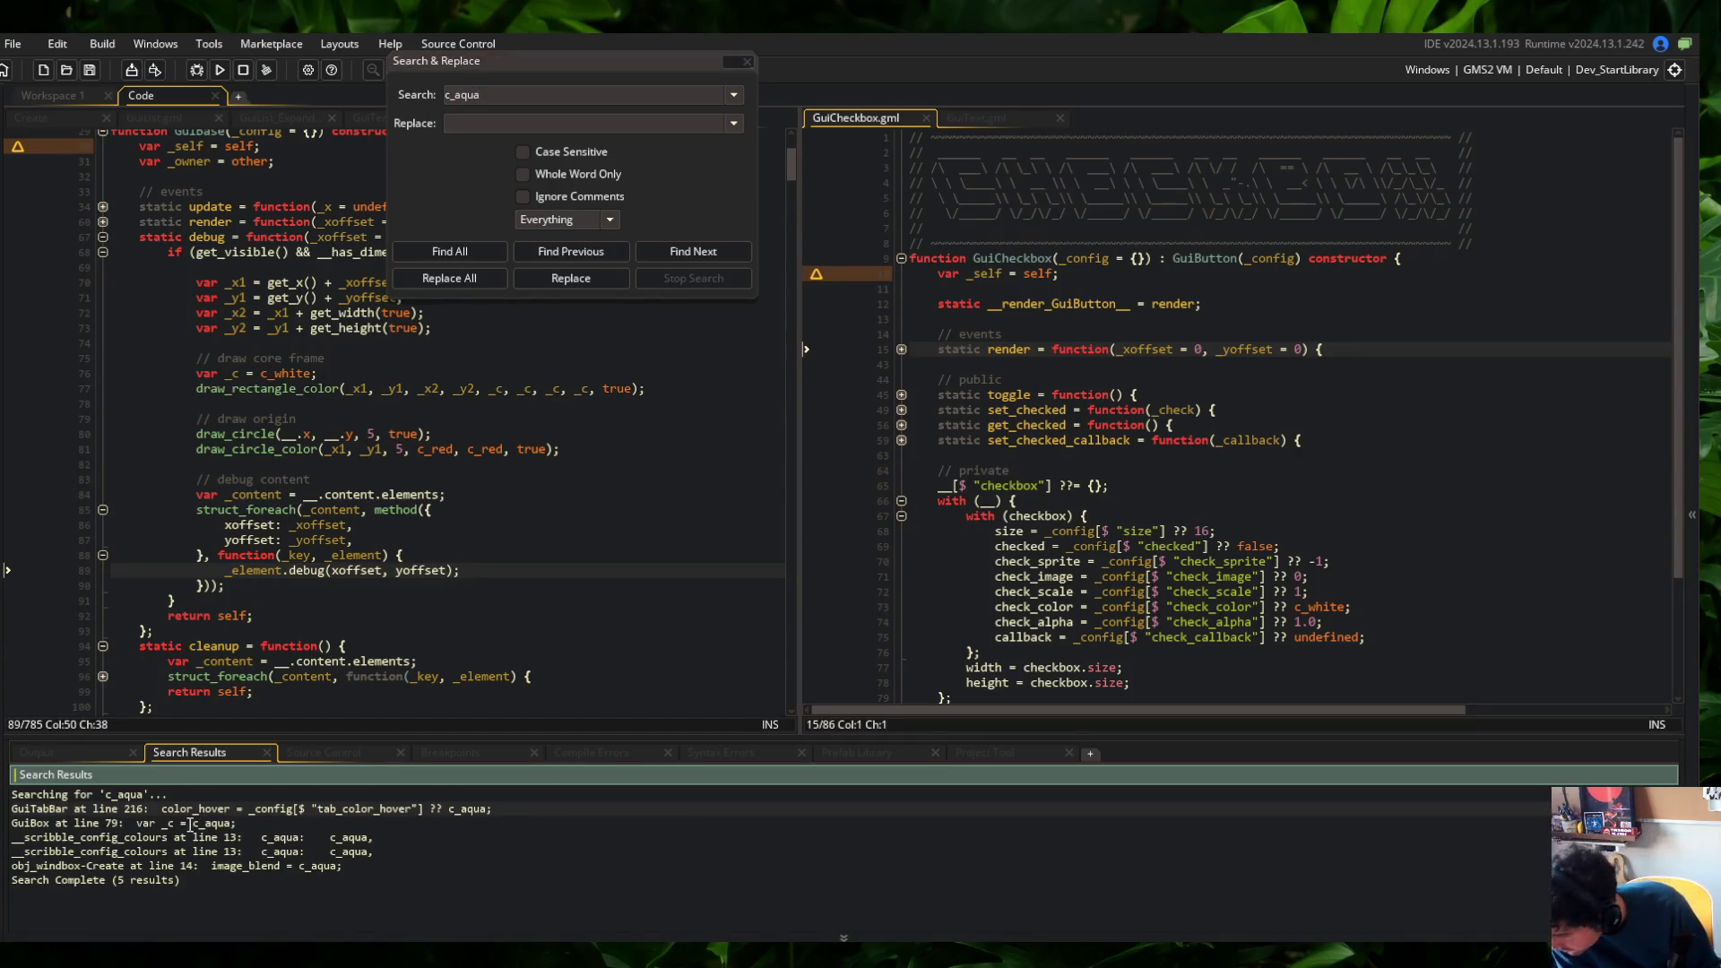
double_click(190, 823)
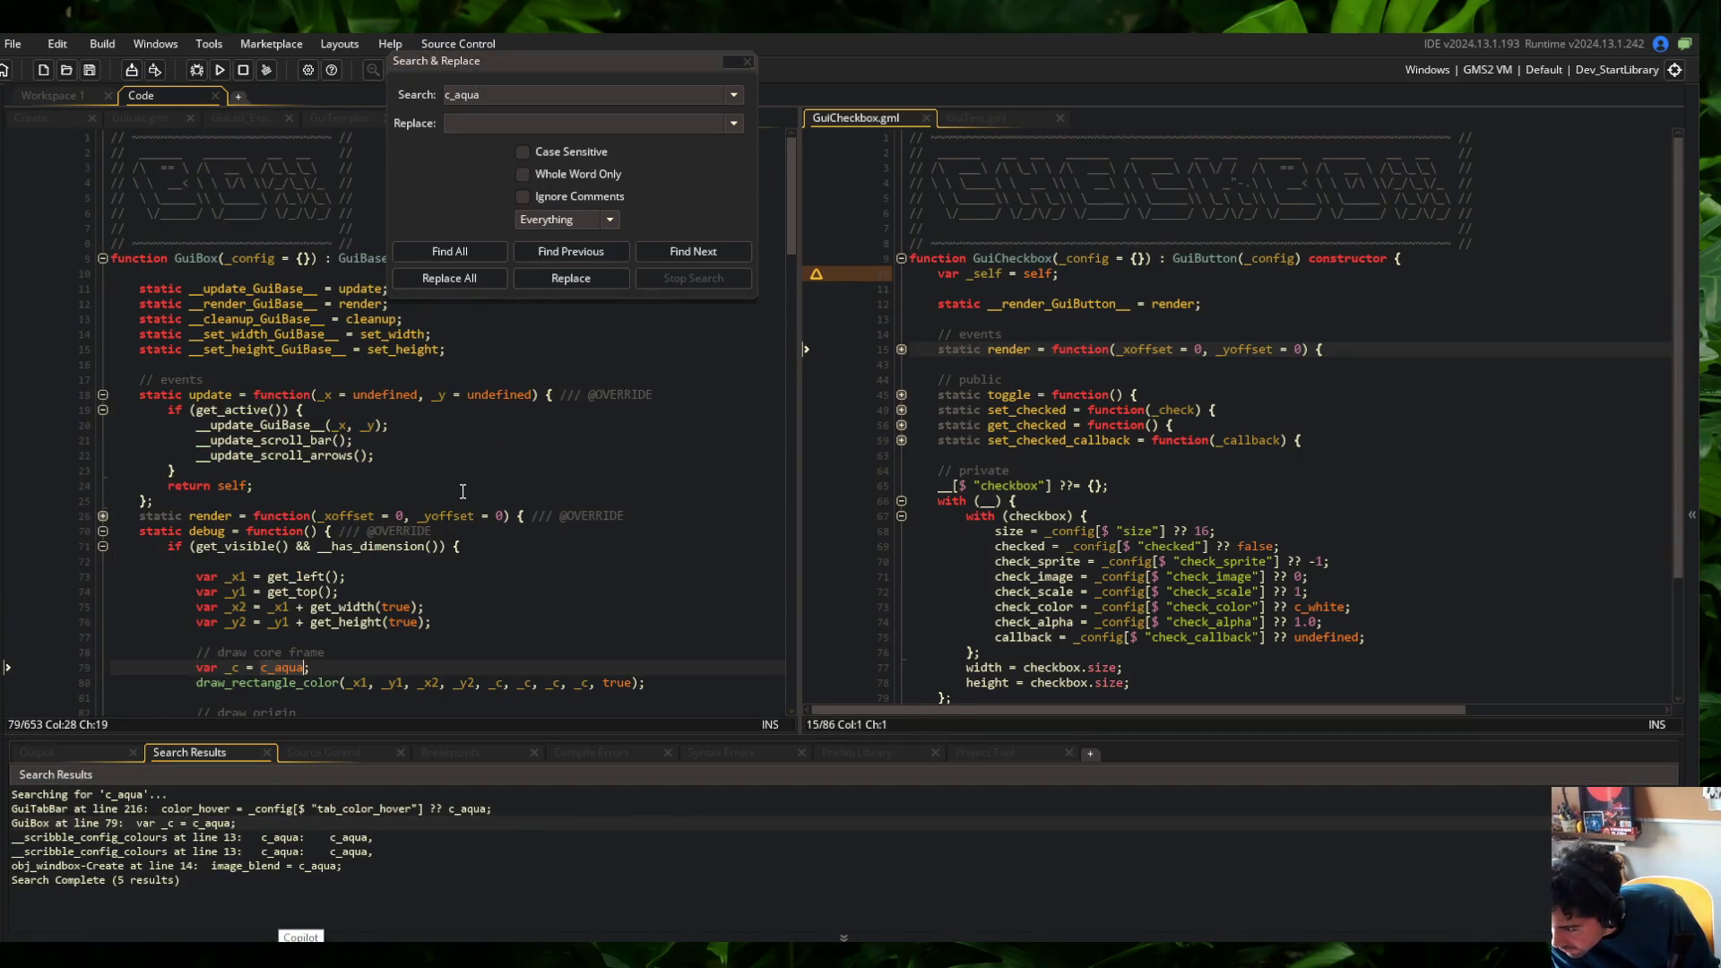
scroll(377, 513, "down", 3)
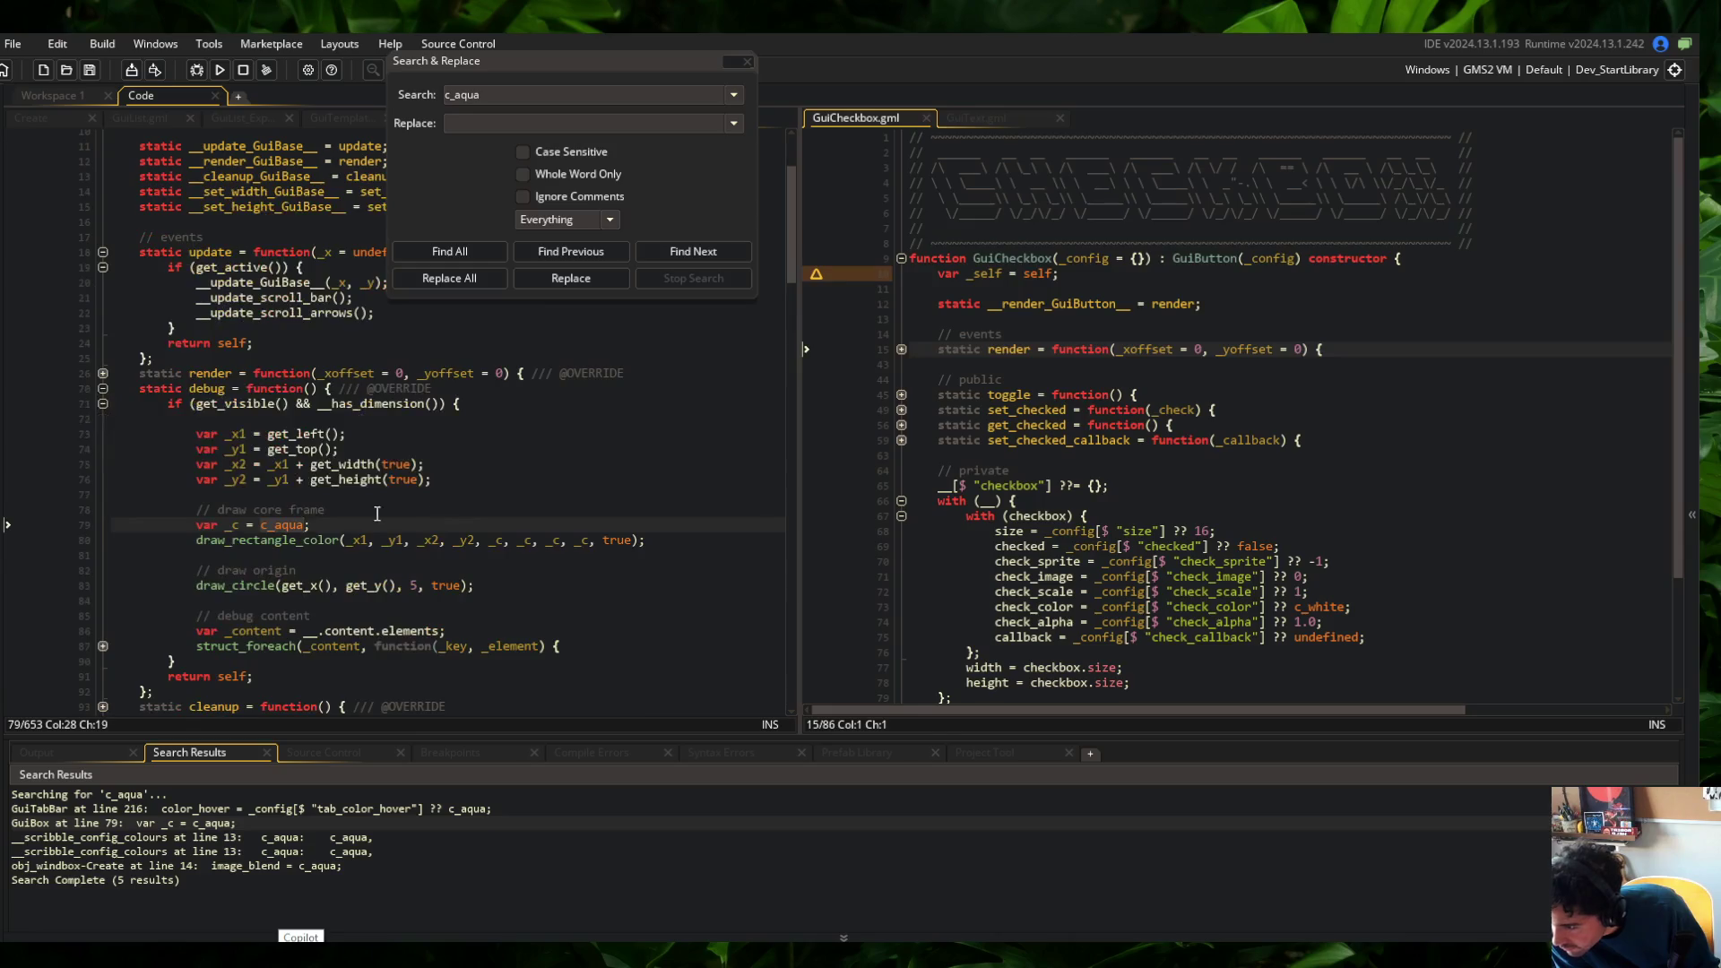
left_click(749, 61)
left_click_drag(659, 119, 1134, 118)
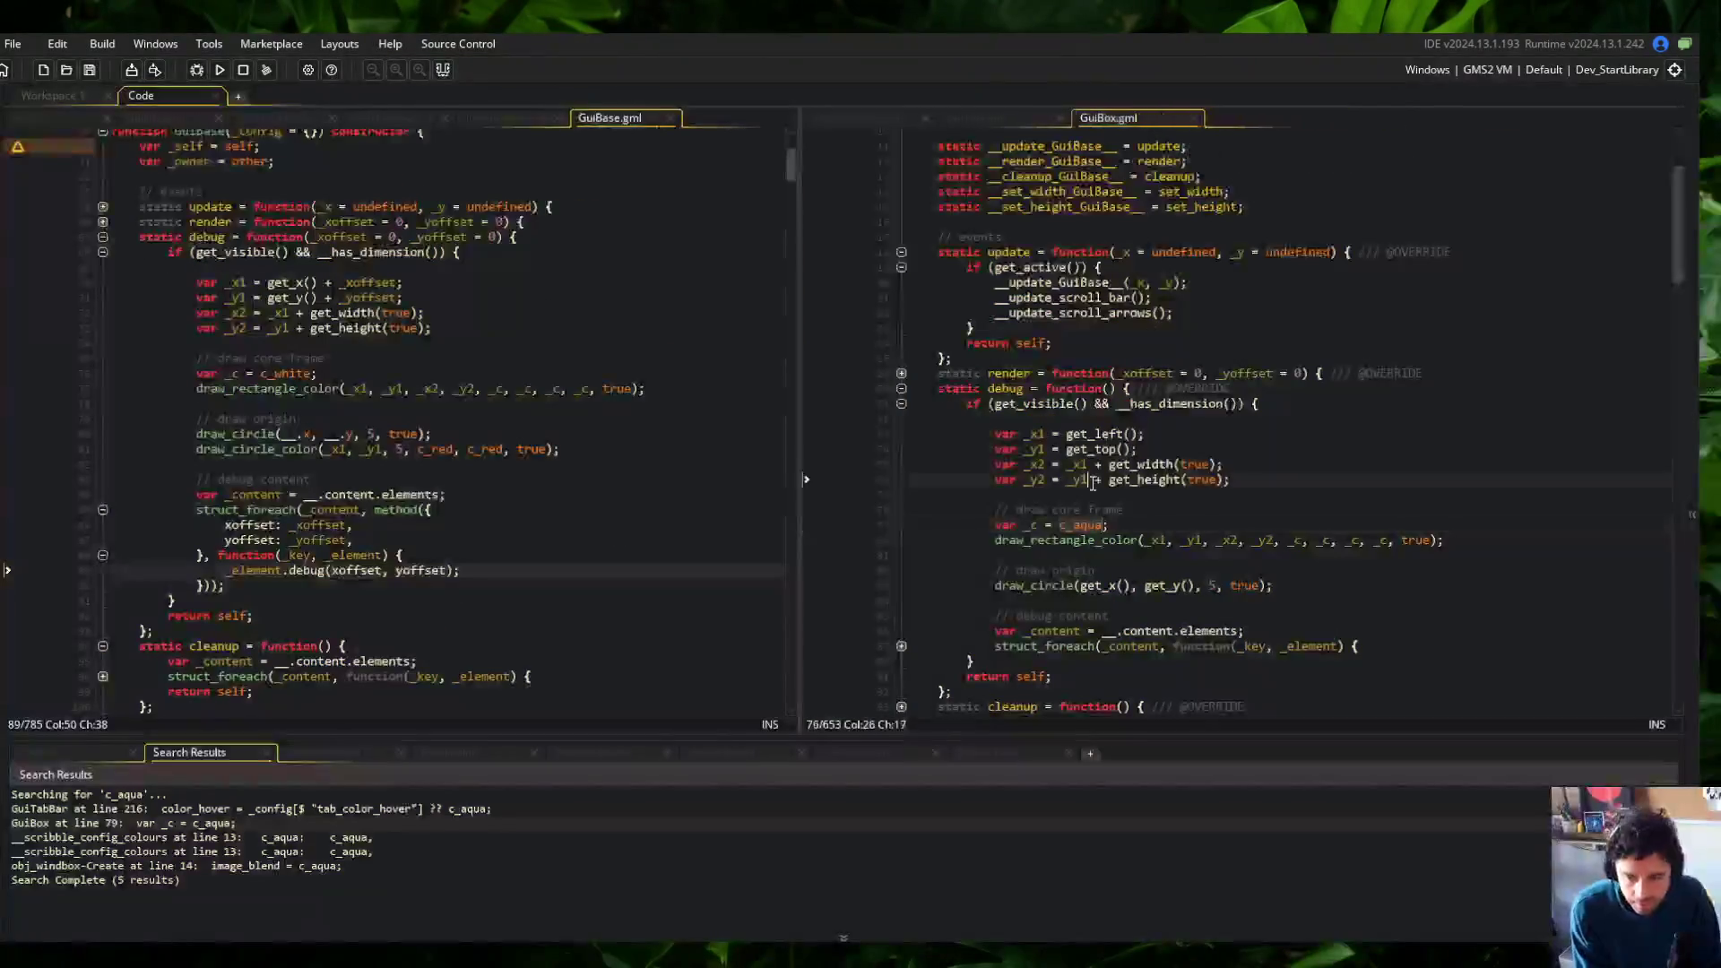
scroll(1094, 382, "down", 1)
Give GuiBox's debug function the parameters _xoffset = 0, _yoffset = 0 and save
left_click(1094, 383)
left_click(1226, 427)
scroll(1113, 392, "up", 4)
scroll(721, 378, "up", 2)
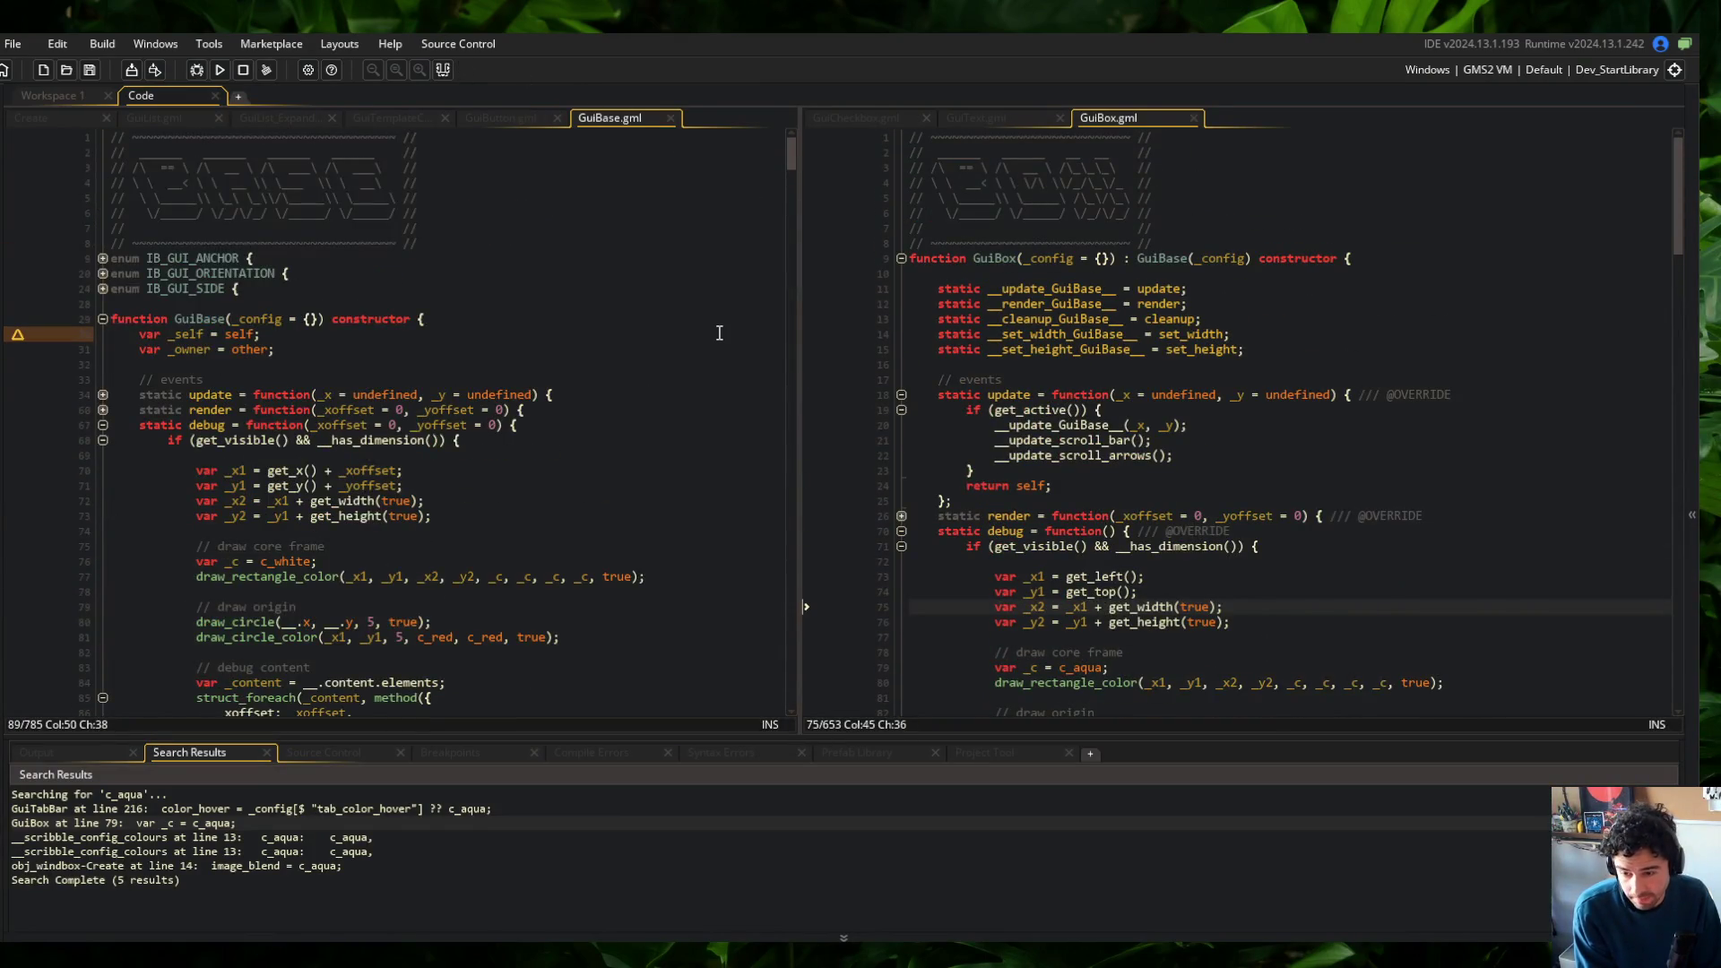
scroll(912, 432, "down", 3)
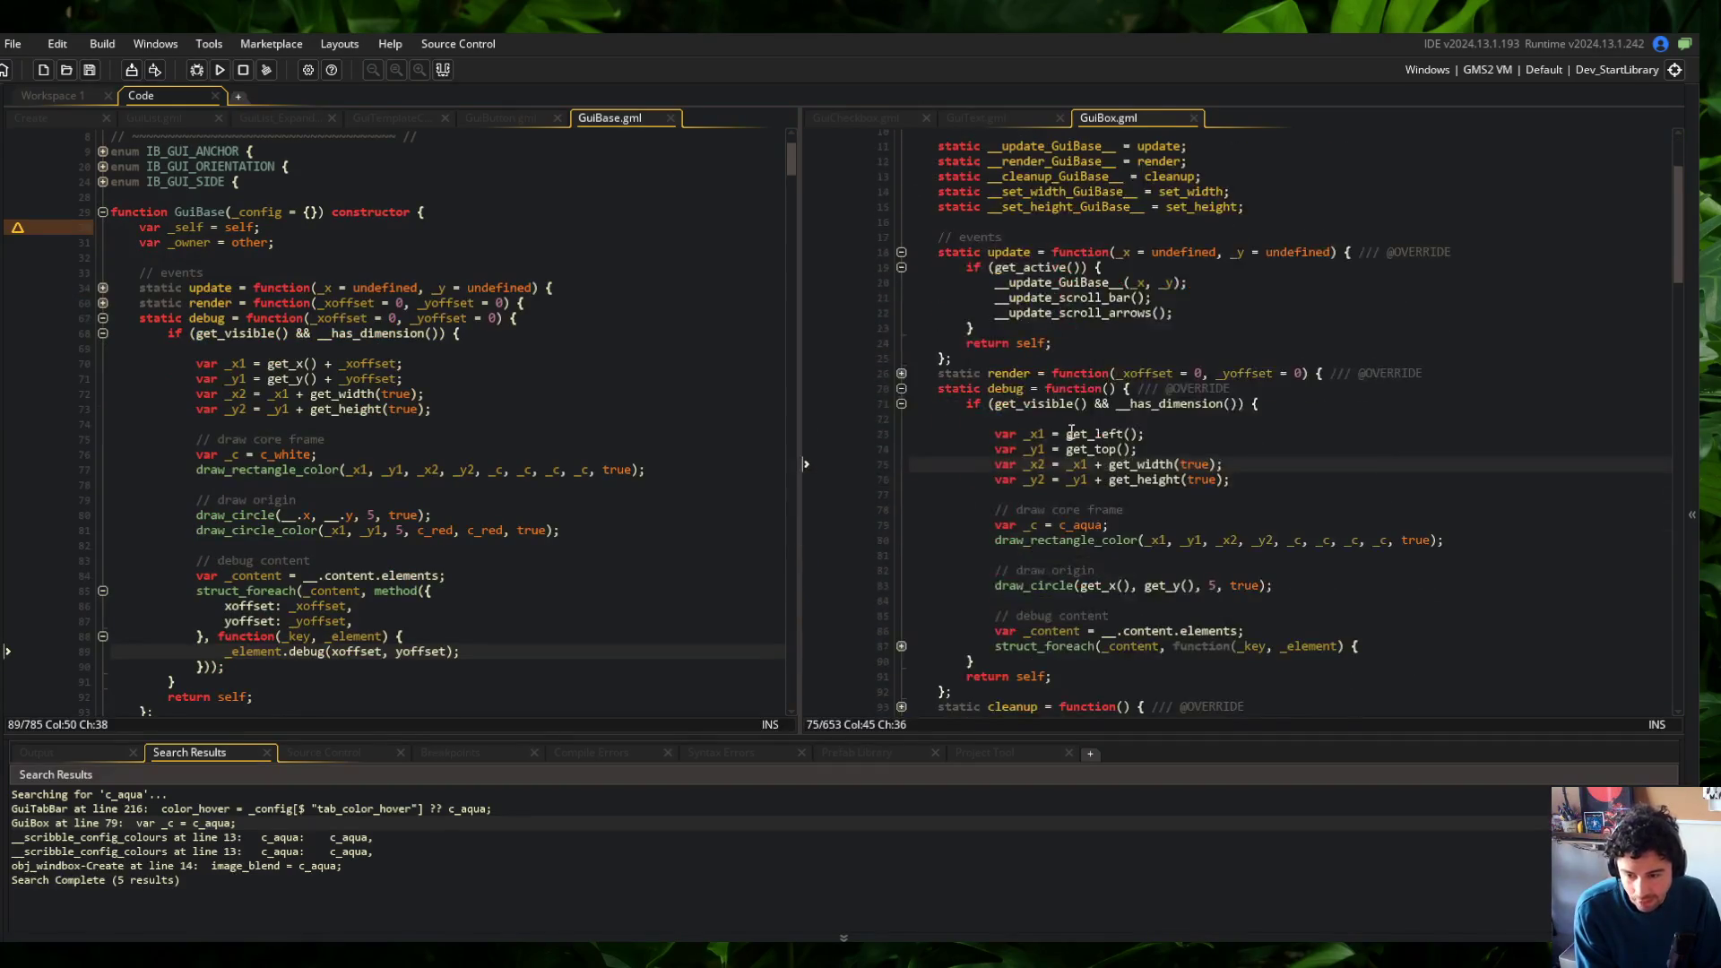
left_click(1113, 388)
type("_xo")
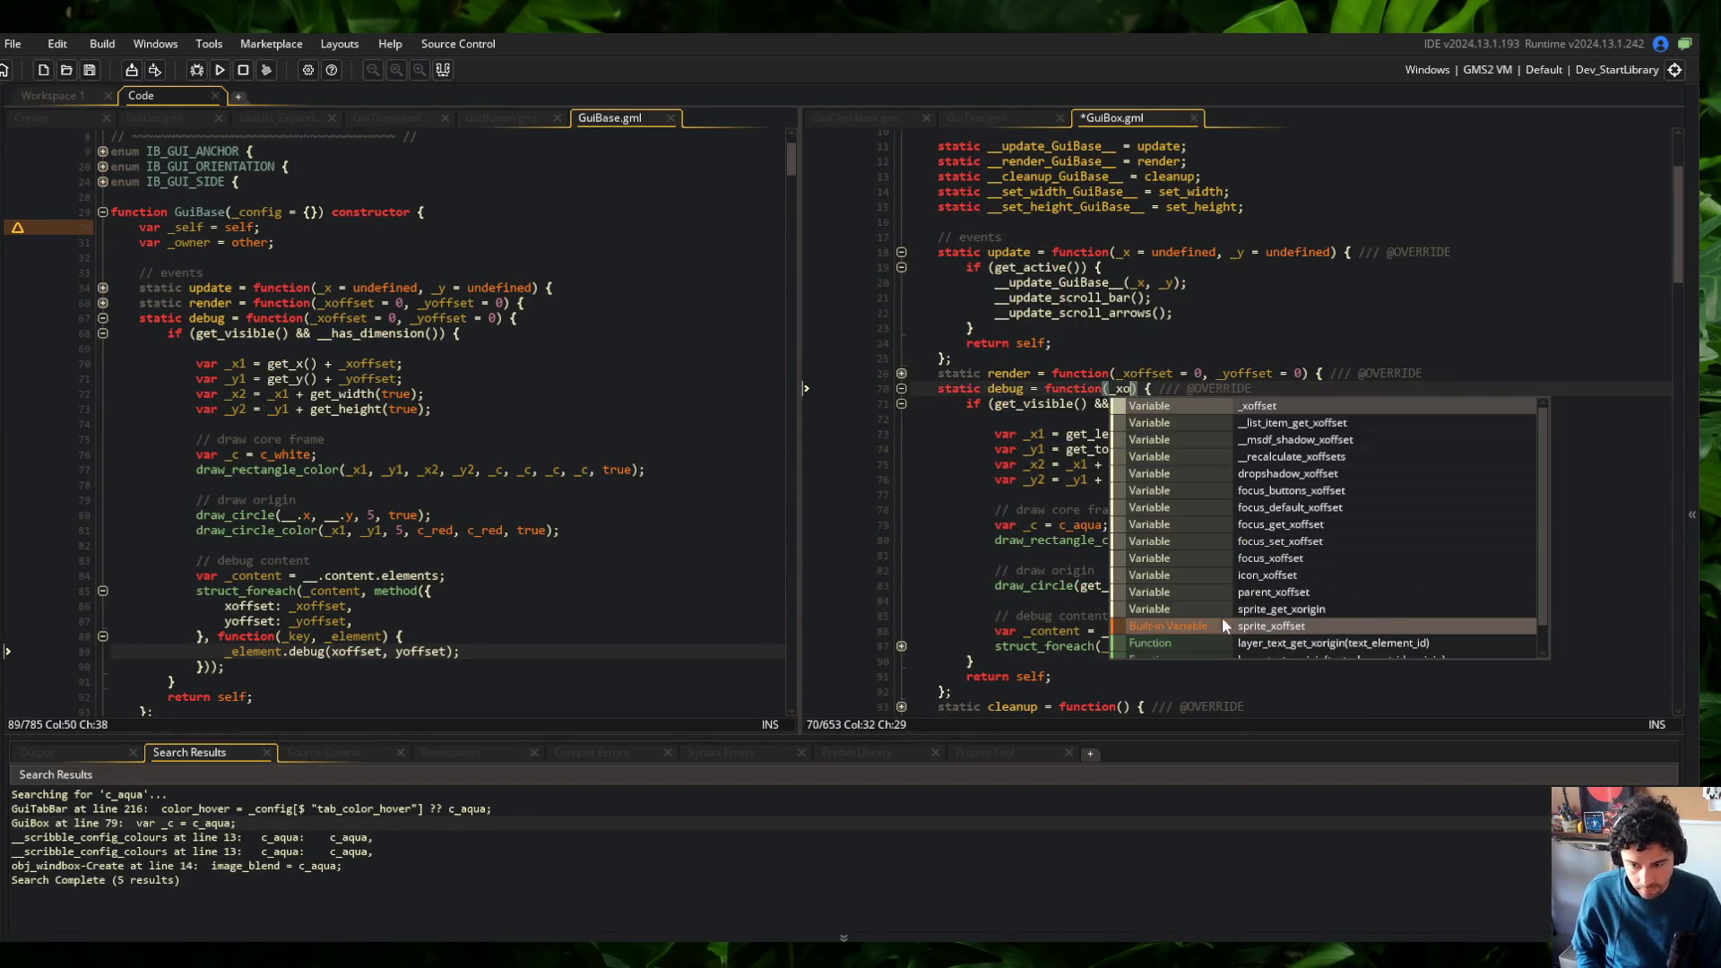
type("ffset = 0, _yoffs")
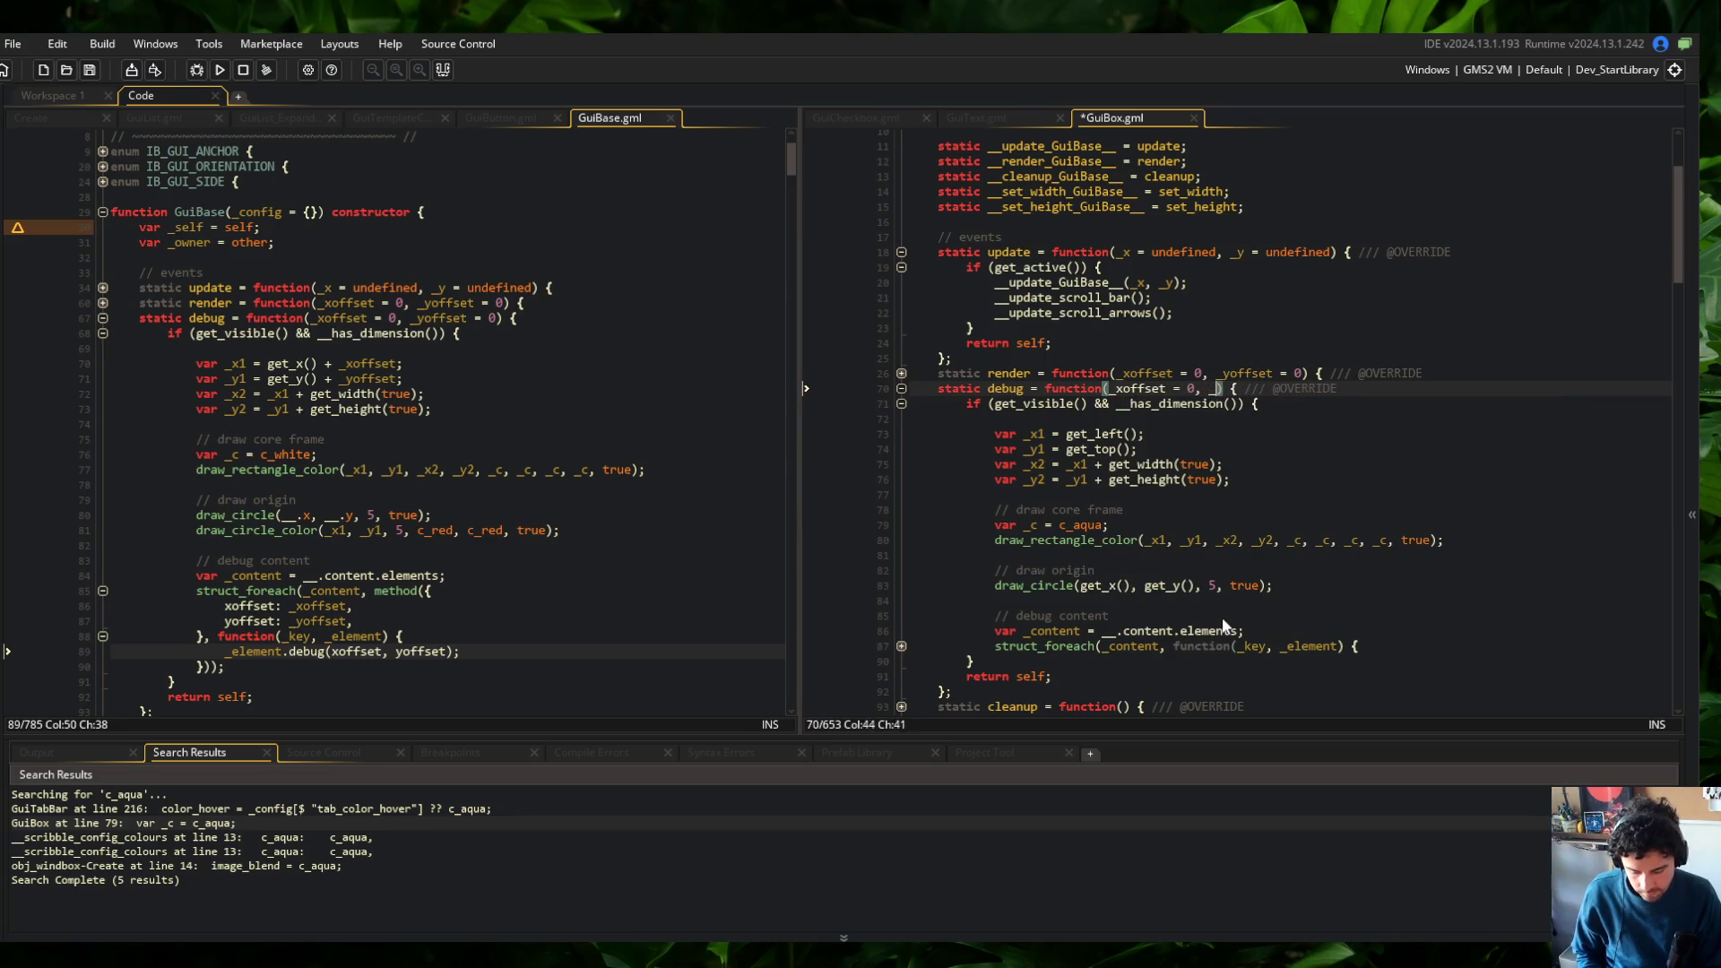
type("et = 0")
key("ctrl+s")
key("Down")
key("Down")
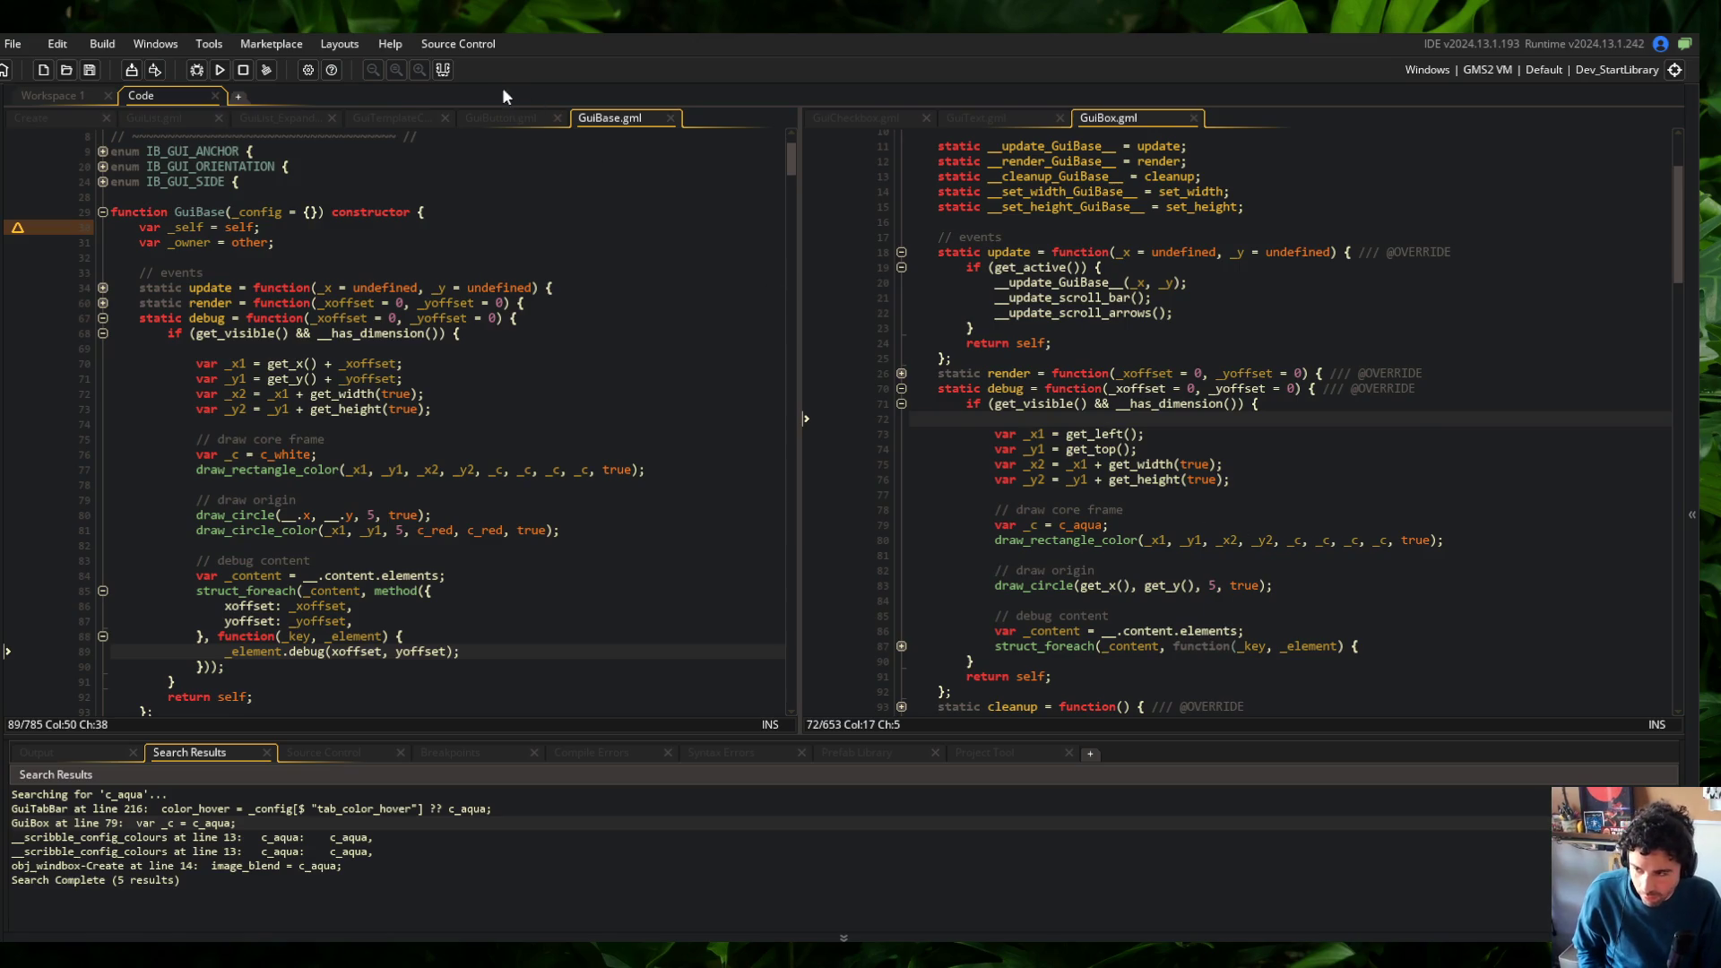
Close the search results and delete the unused var _self line in GuiBase
left_click(444, 71)
left_click(591, 409)
scroll(1074, 410, "down", 1)
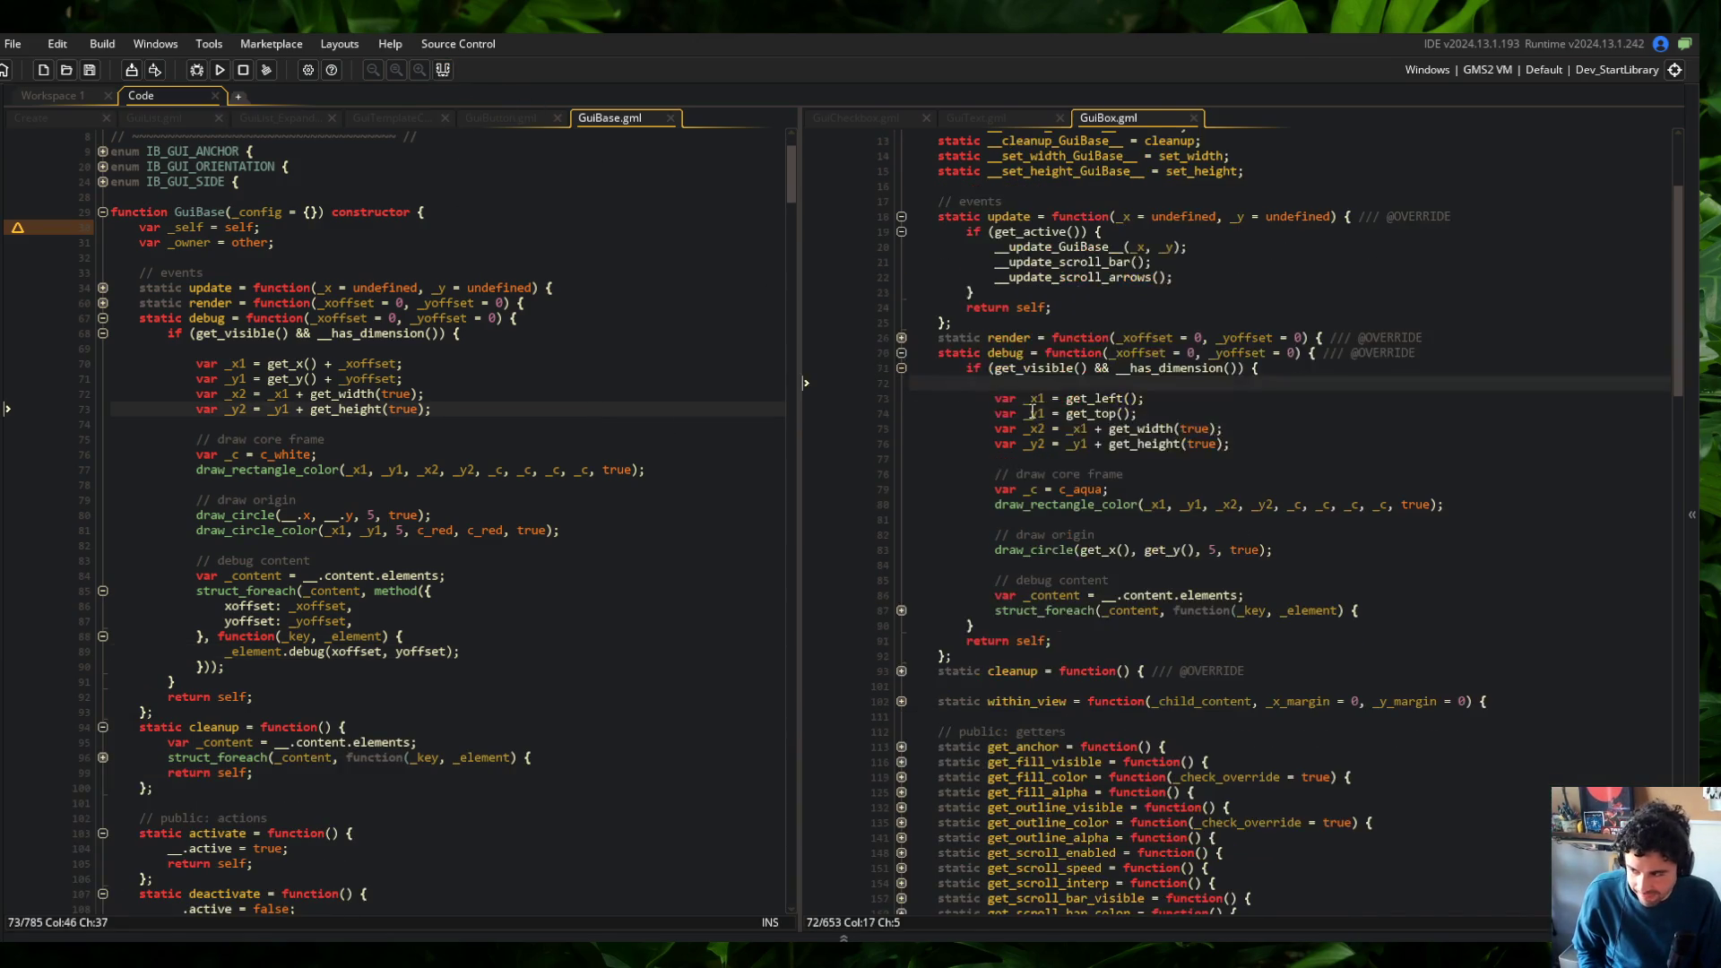
triple_click(301, 229)
key("BackSpace")
Change the _x1 line from get_left() to get_x() + _xoffset
left_click(381, 212)
left_click(1271, 320)
scroll(1271, 318, "down", 4)
left_click(1186, 373)
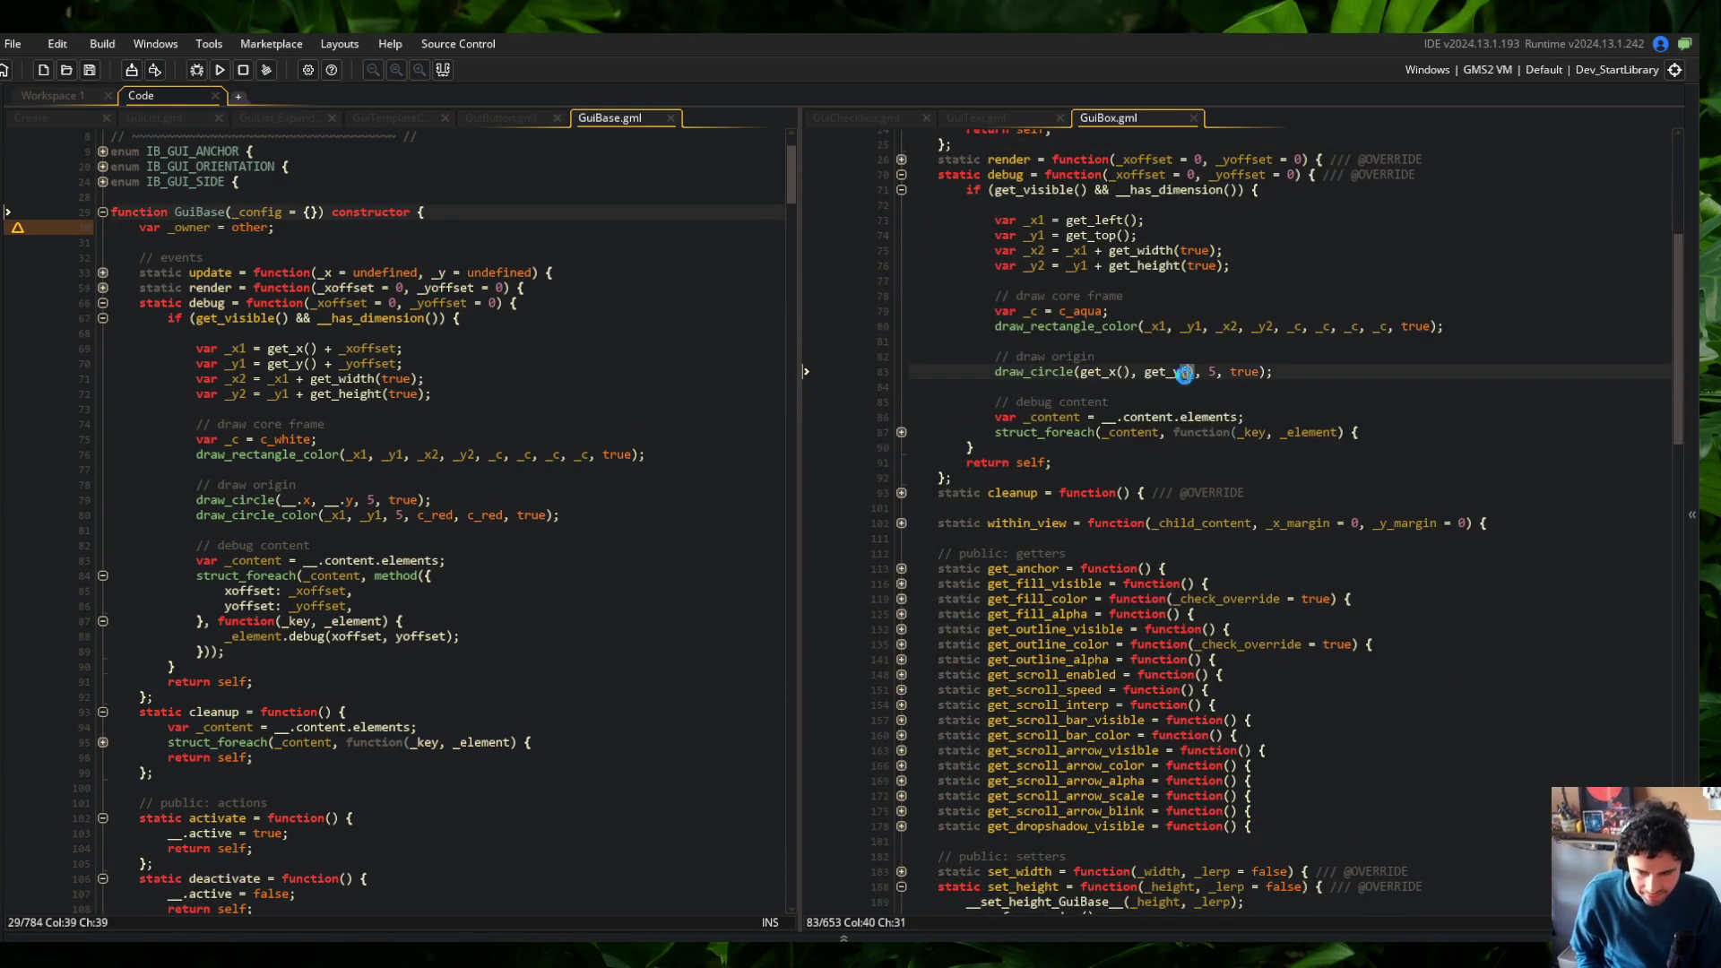
scroll(1067, 344, "up", 4)
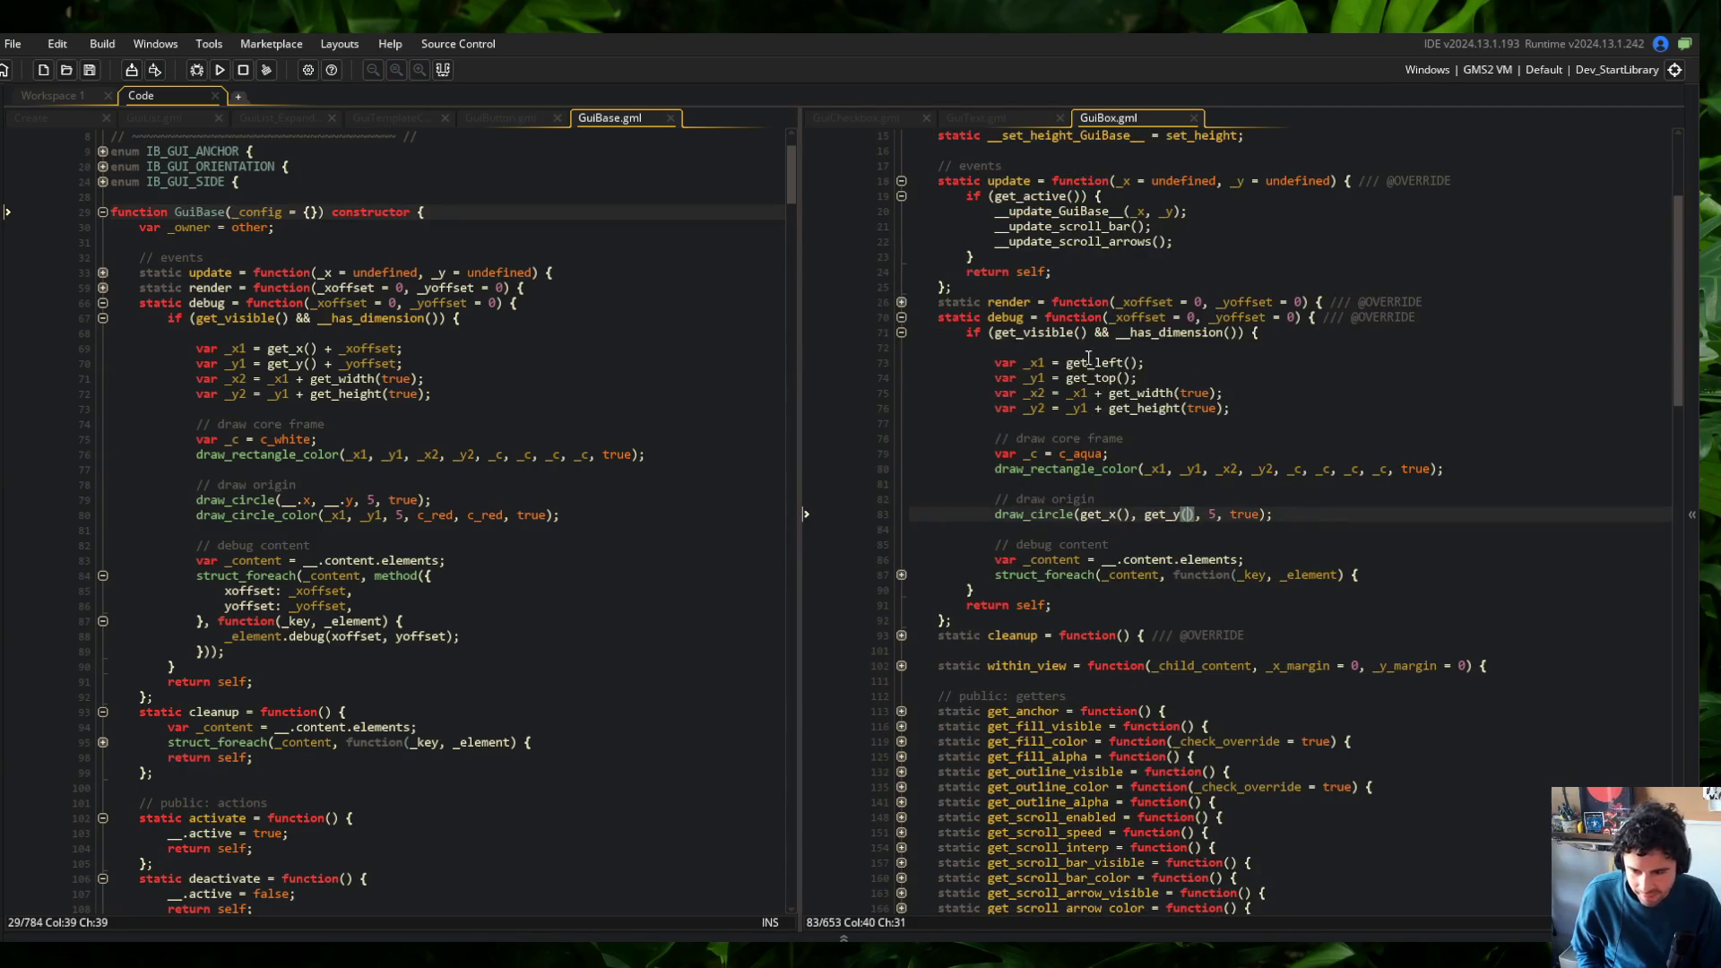
left_click(1058, 363)
key("shift+End")
type("get_x() + _xoffset;")
Change the _y1 line from get_top() to get_y() + _yoffset and save
key("Down")
key("shift+End")
key("BackSpace")
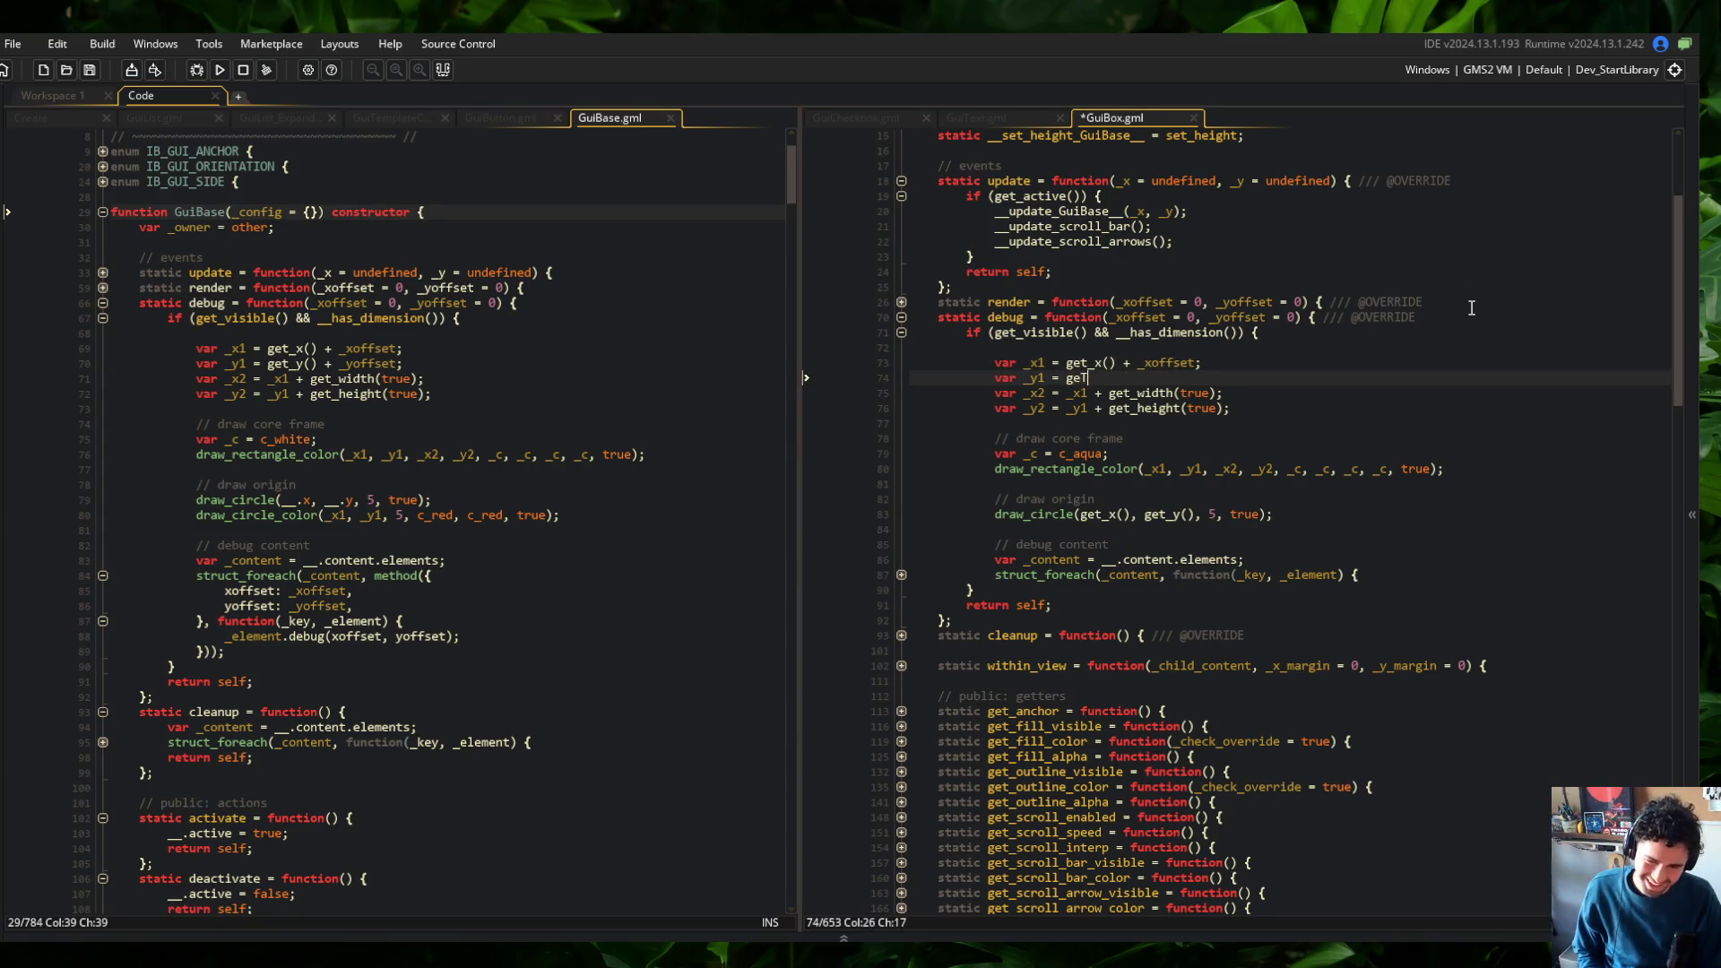
type("_y() + _yo")
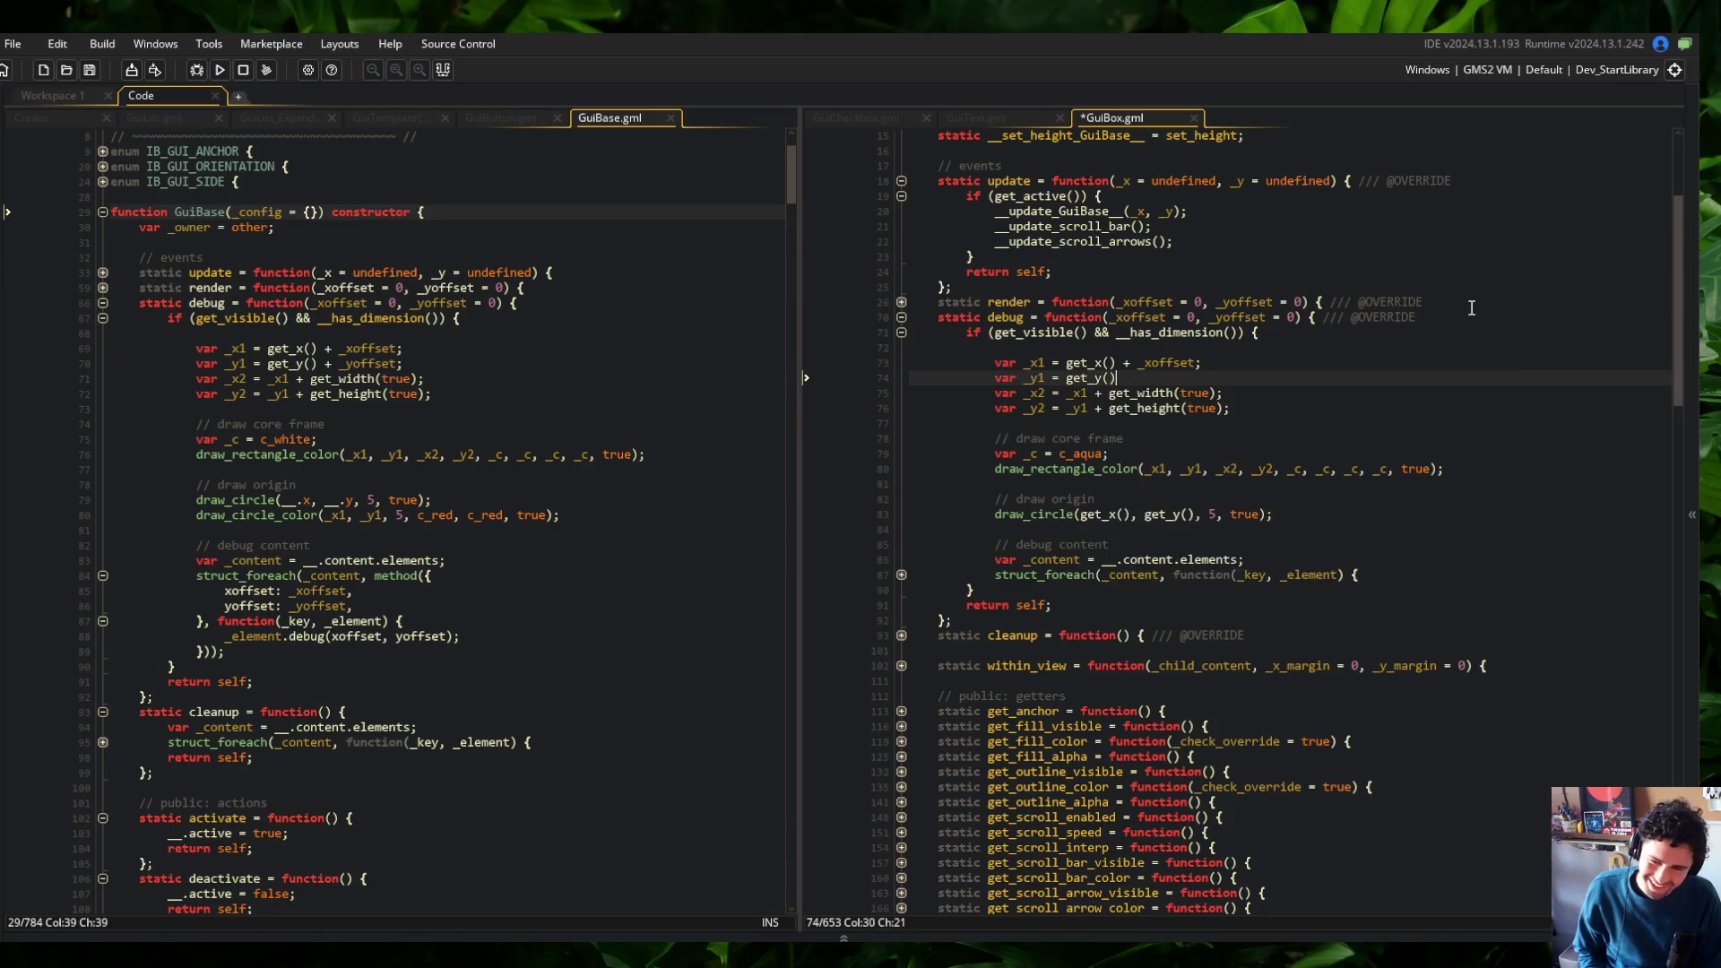
type("ffset;")
key("ctrl+s")
key("Down")
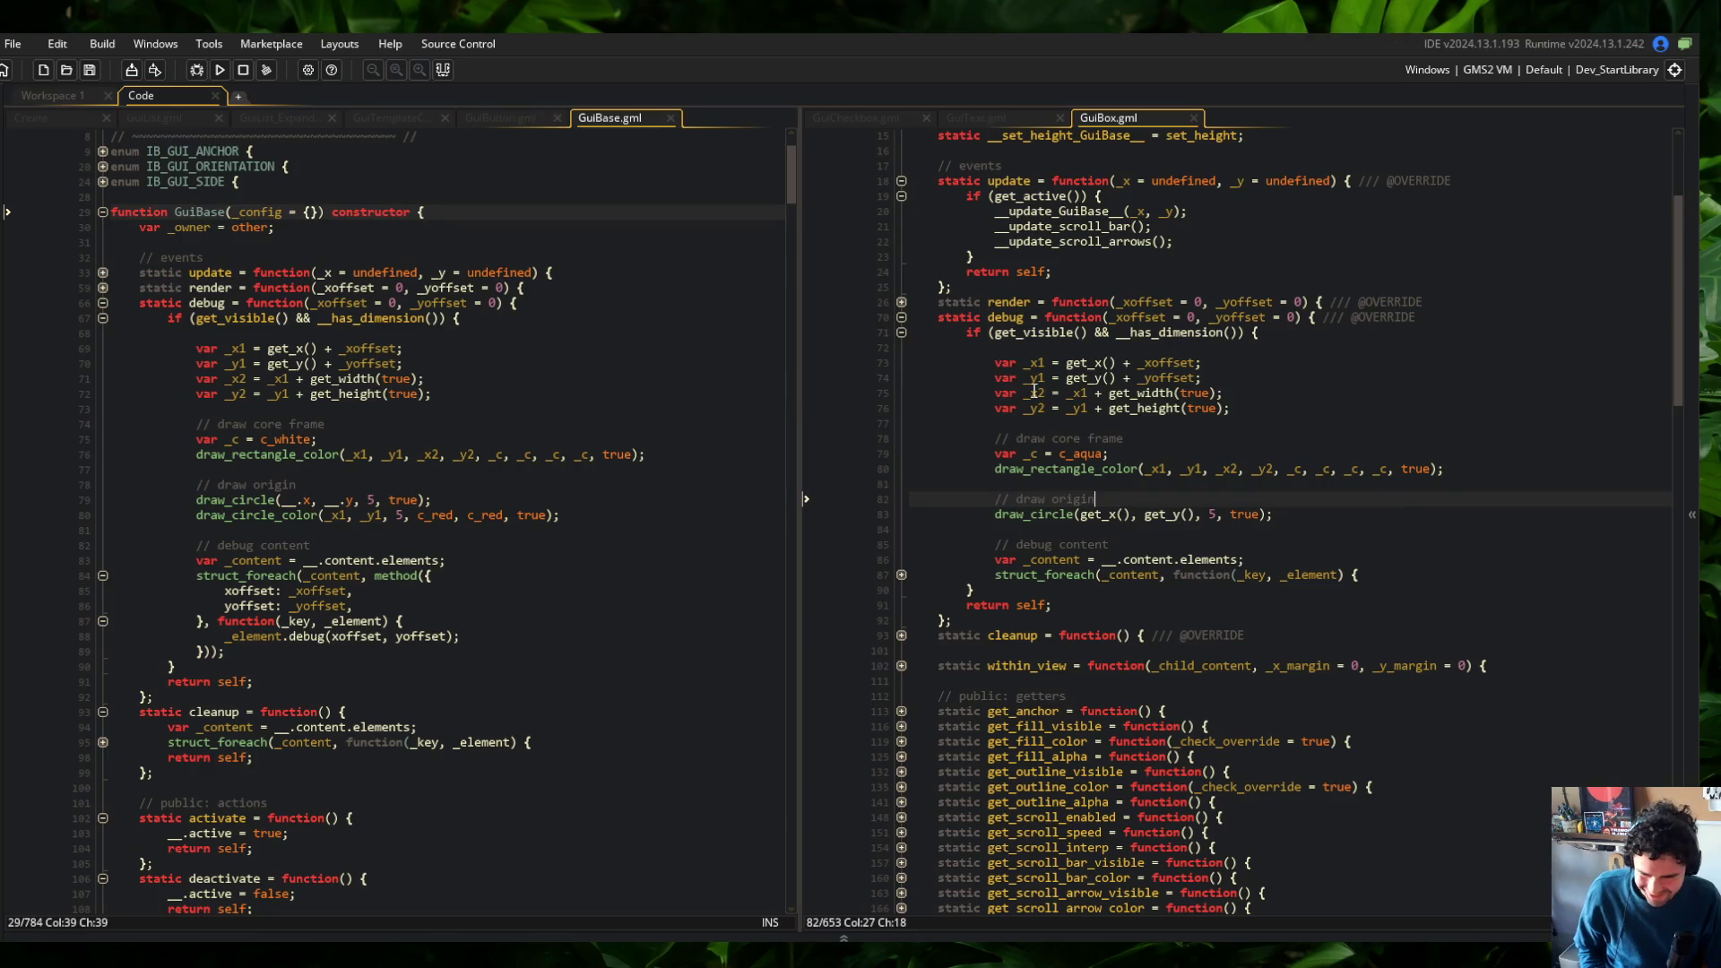
Replace the origin circle's get_x(), get_y() arguments with _x1, _y1
left_click(1069, 498)
left_click(1349, 380)
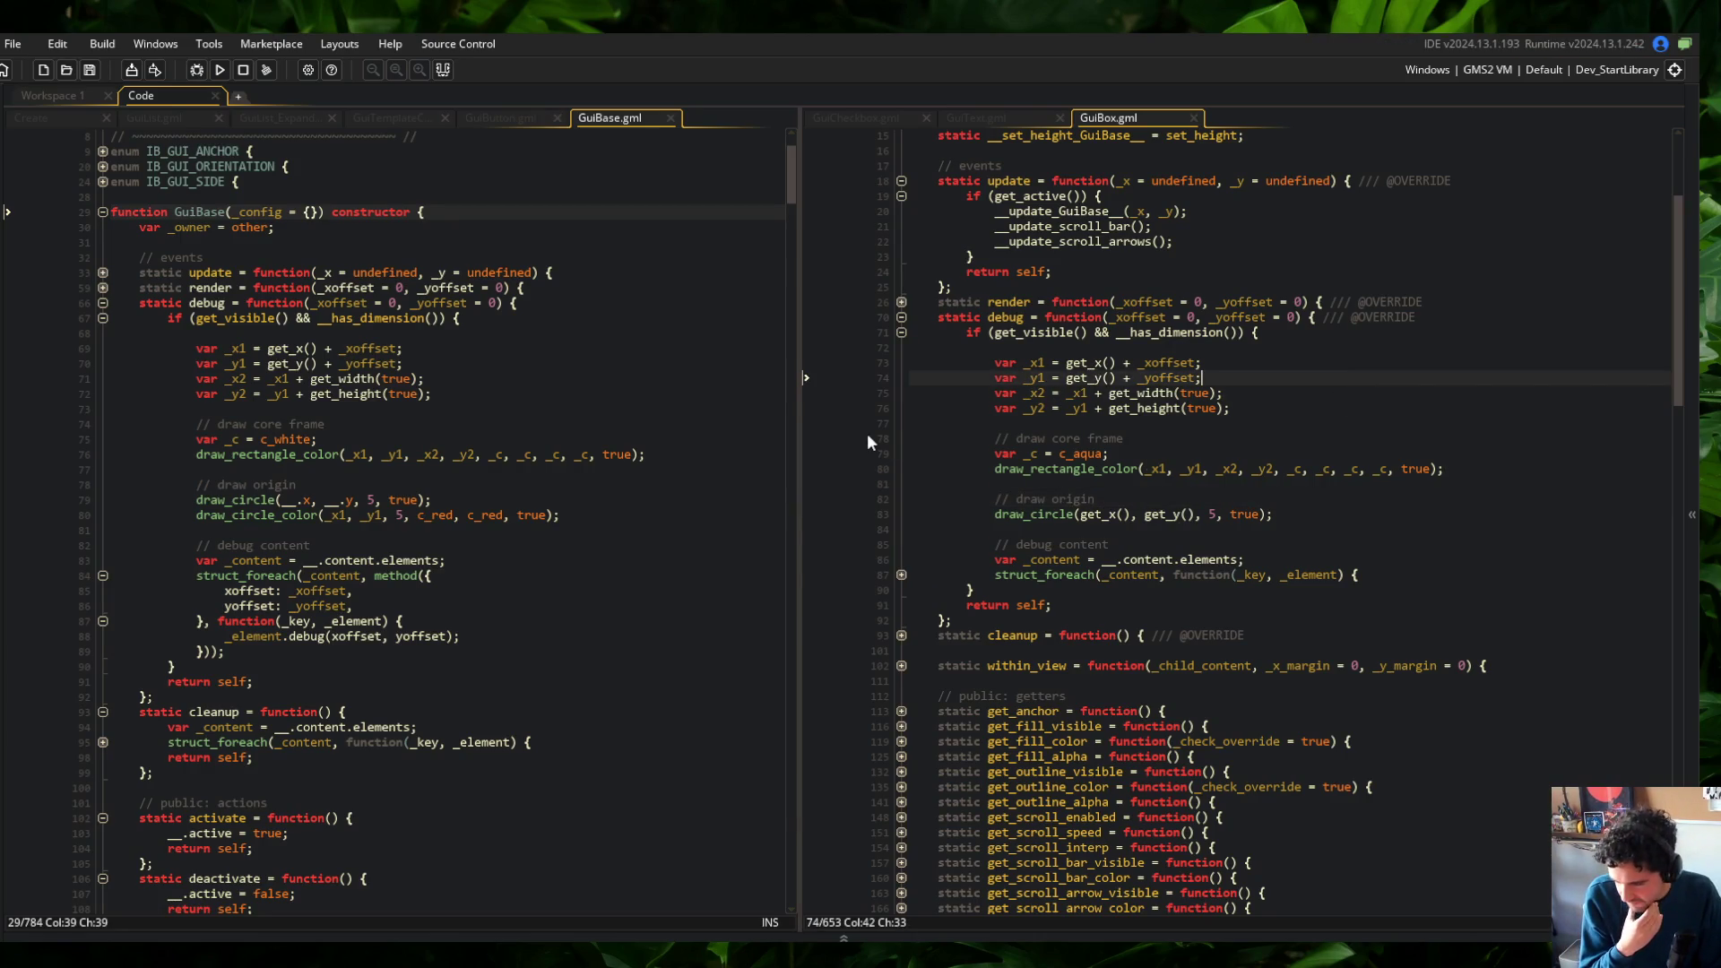
left_click(1247, 504)
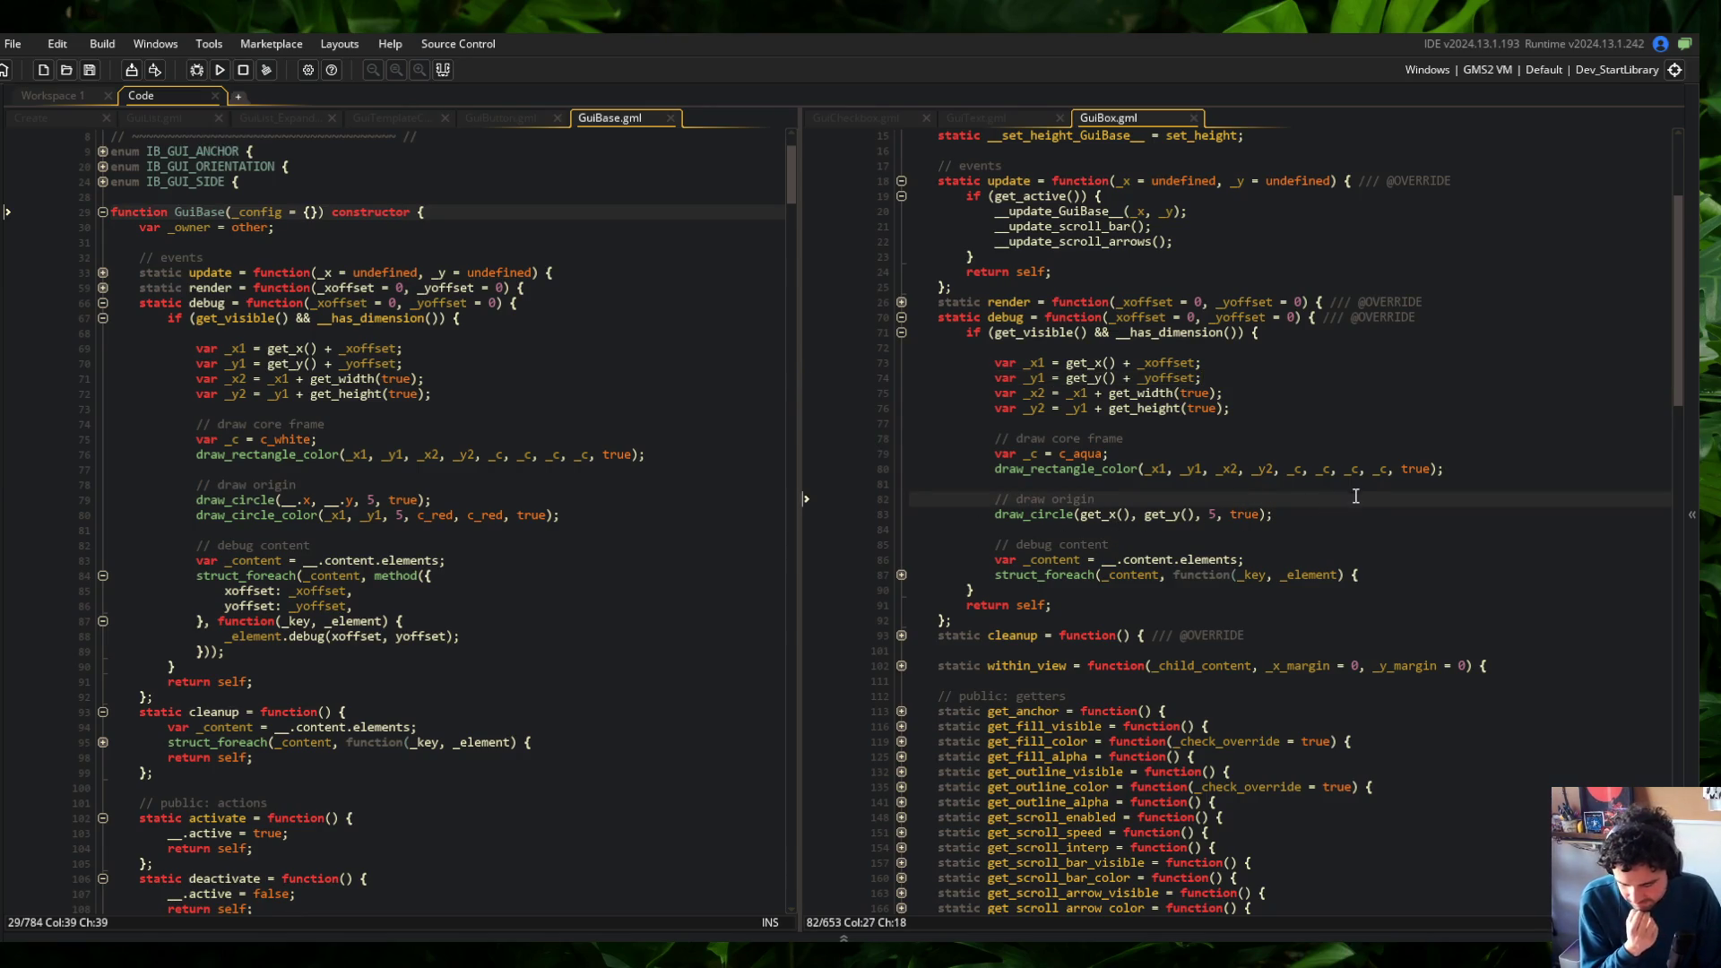
left_click(1079, 516)
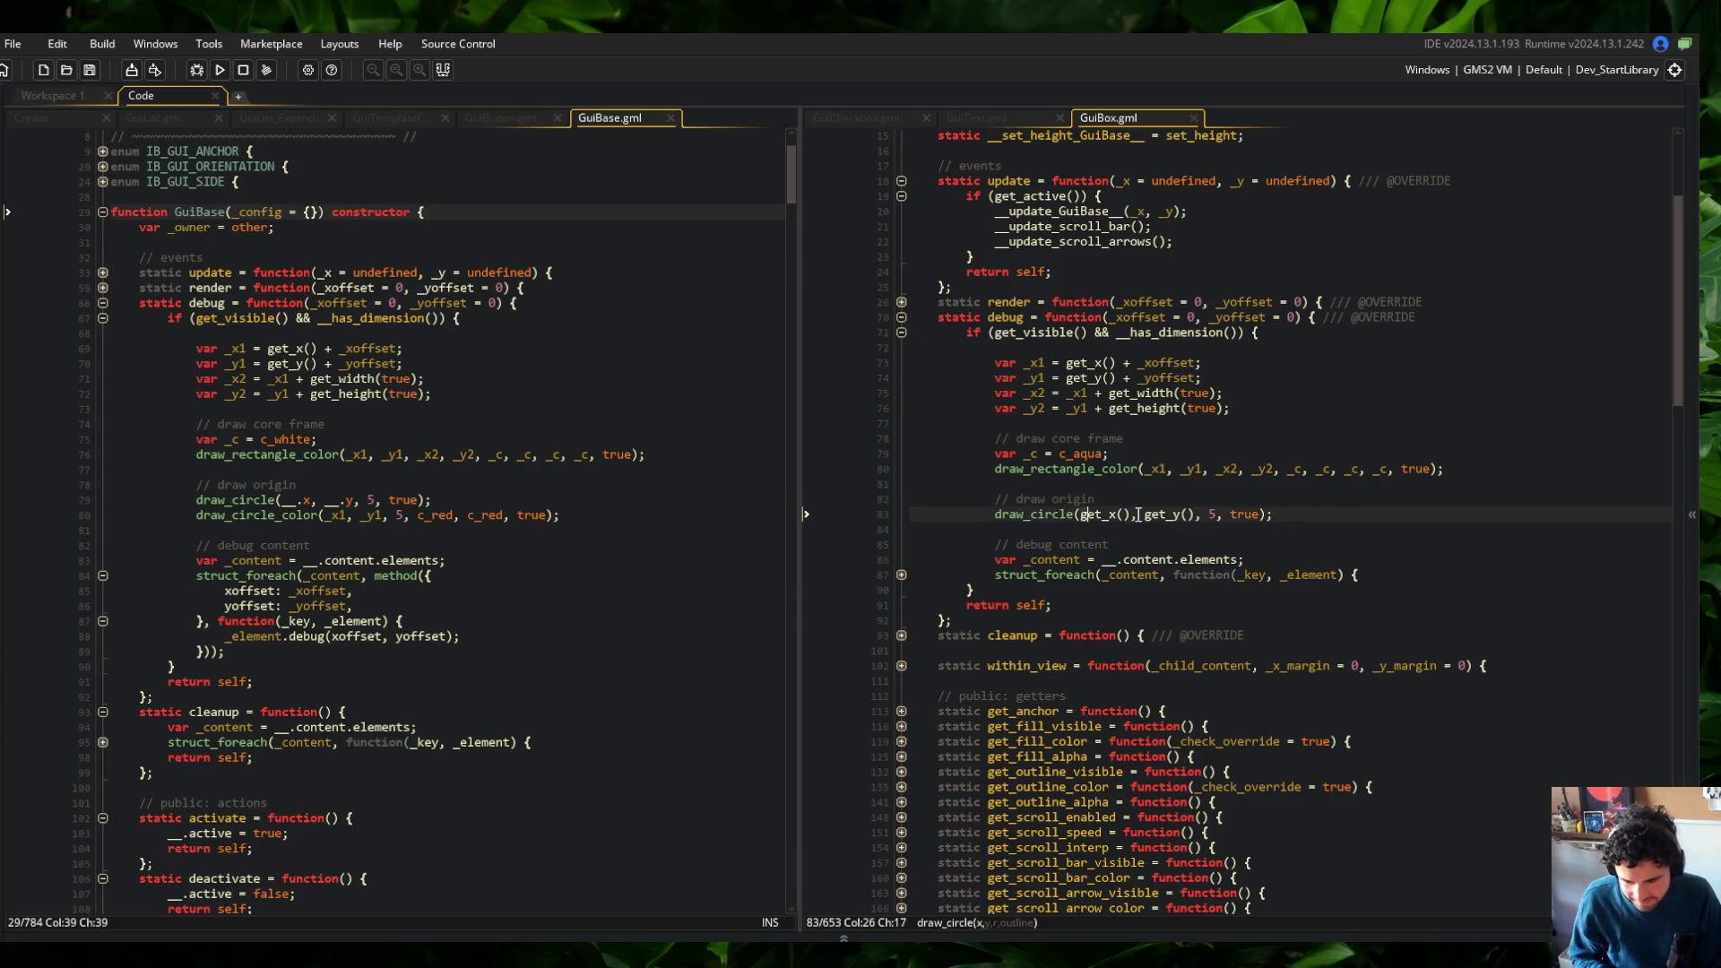
key("ctrl+Right")
key("ctrl+Right")
key("ctrl+Right")
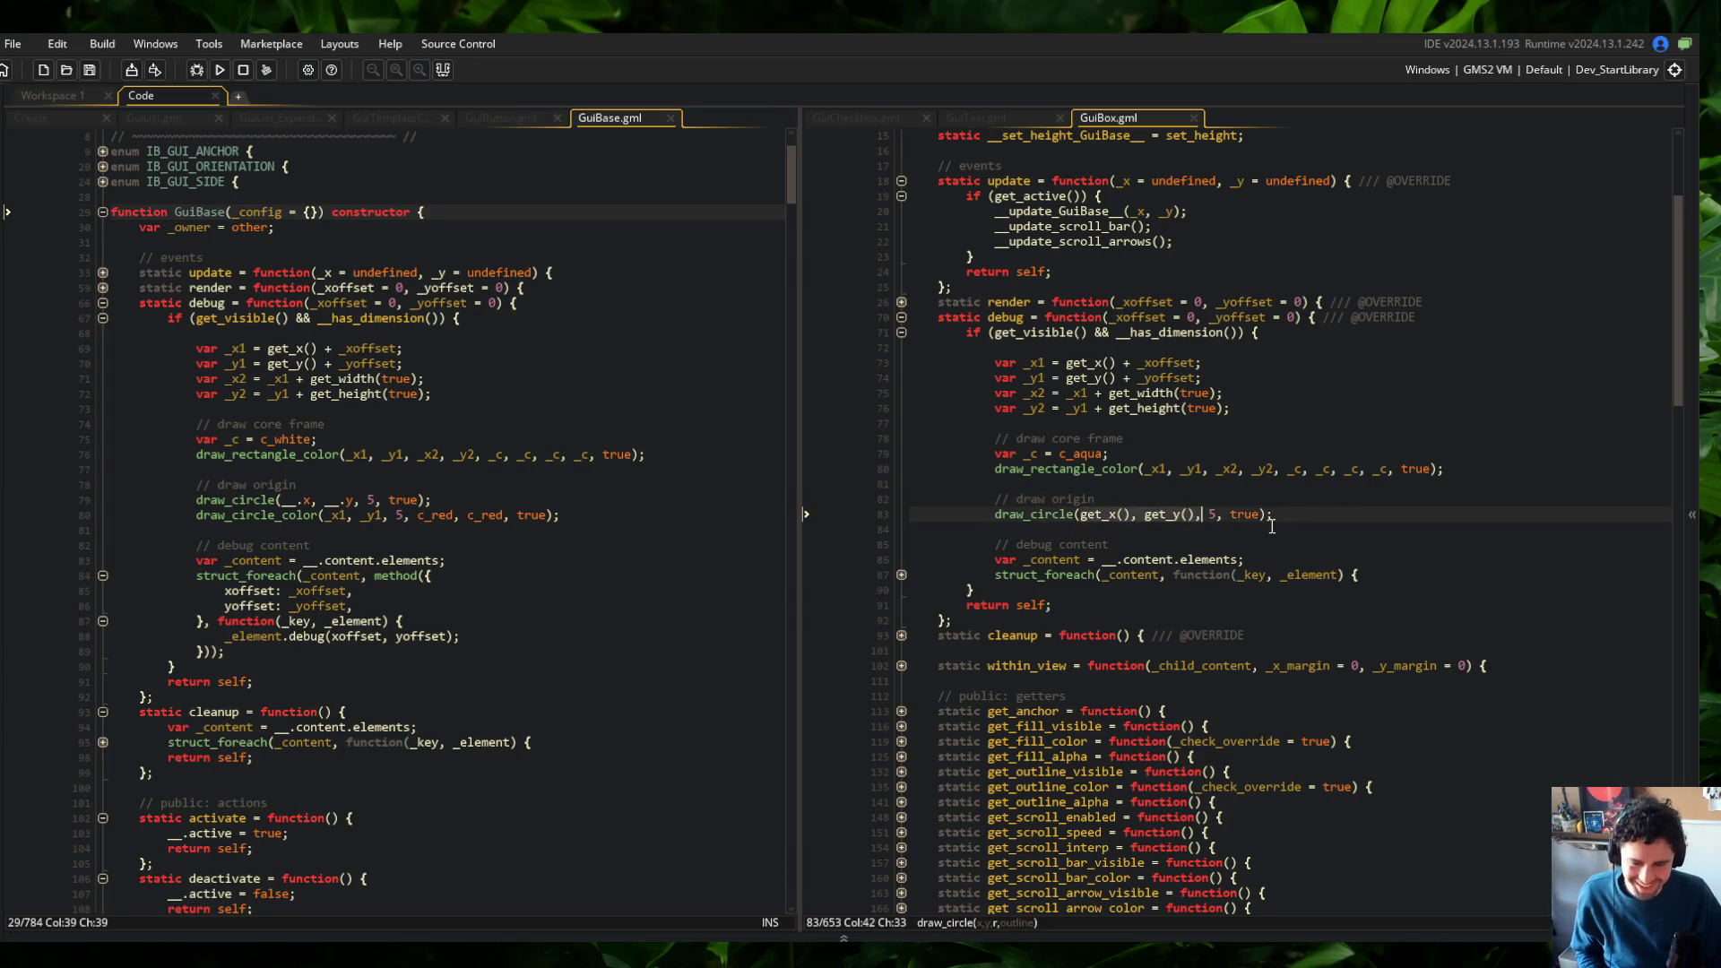
key("ctrl+BackSpace")
key("ctrl+BackSpace")
key("ctrl+BackSpace")
type("_x1, _y1")
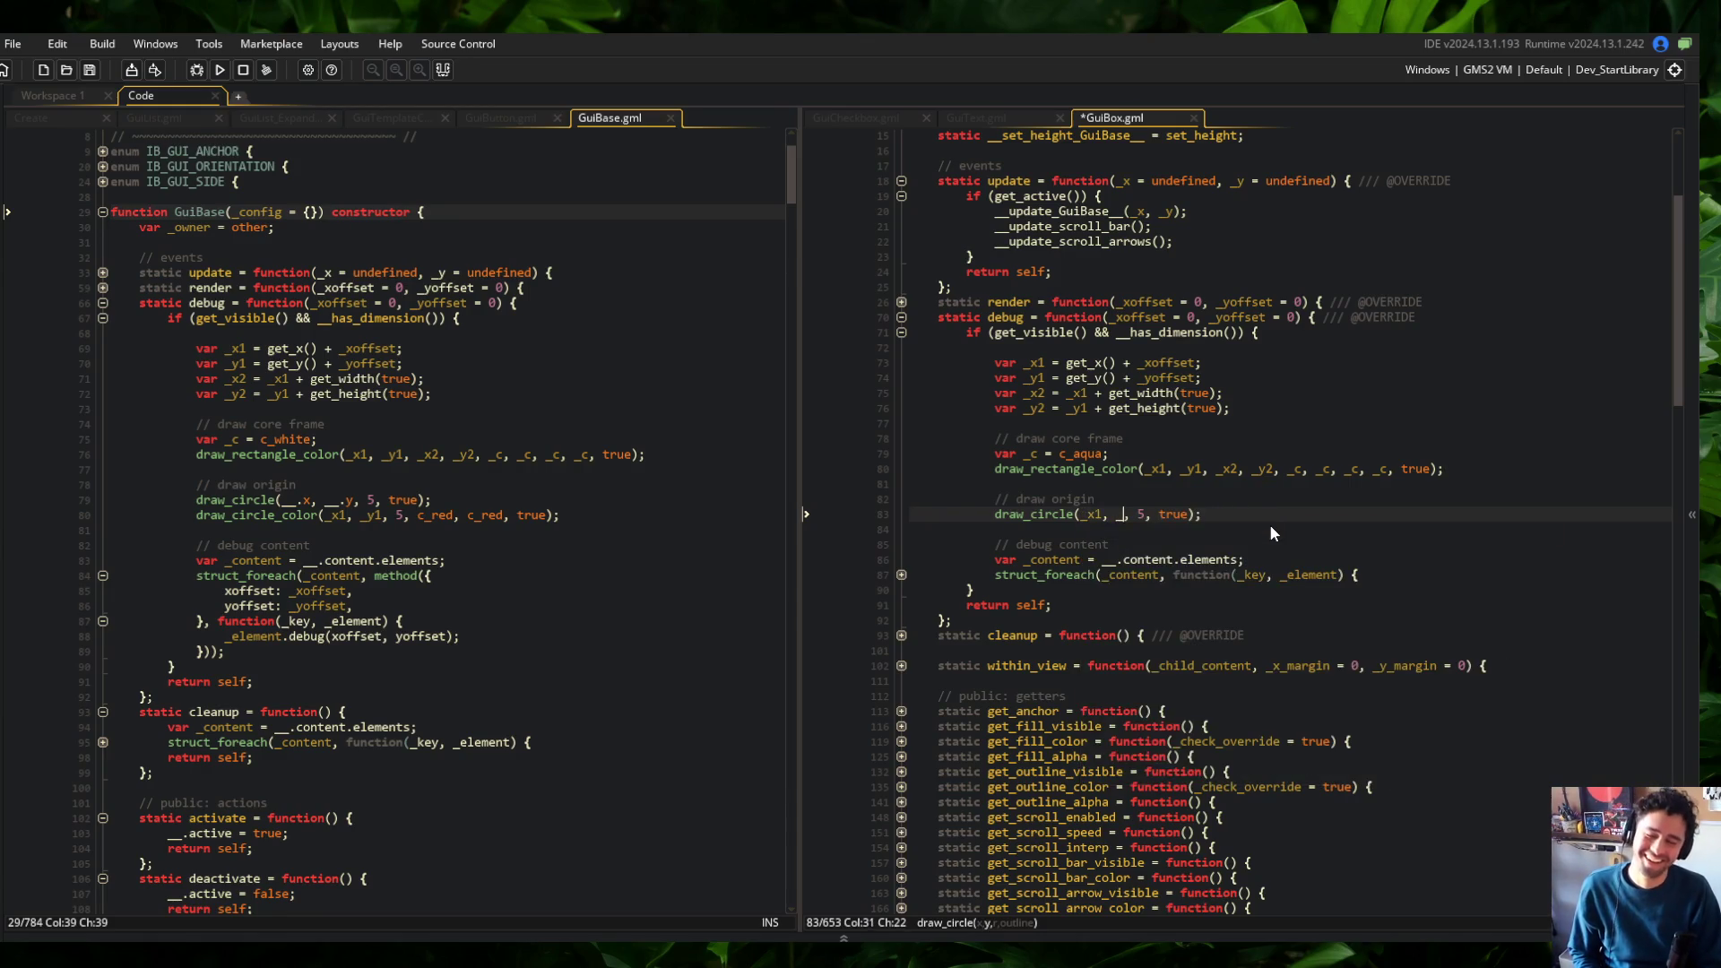
key("Escape")
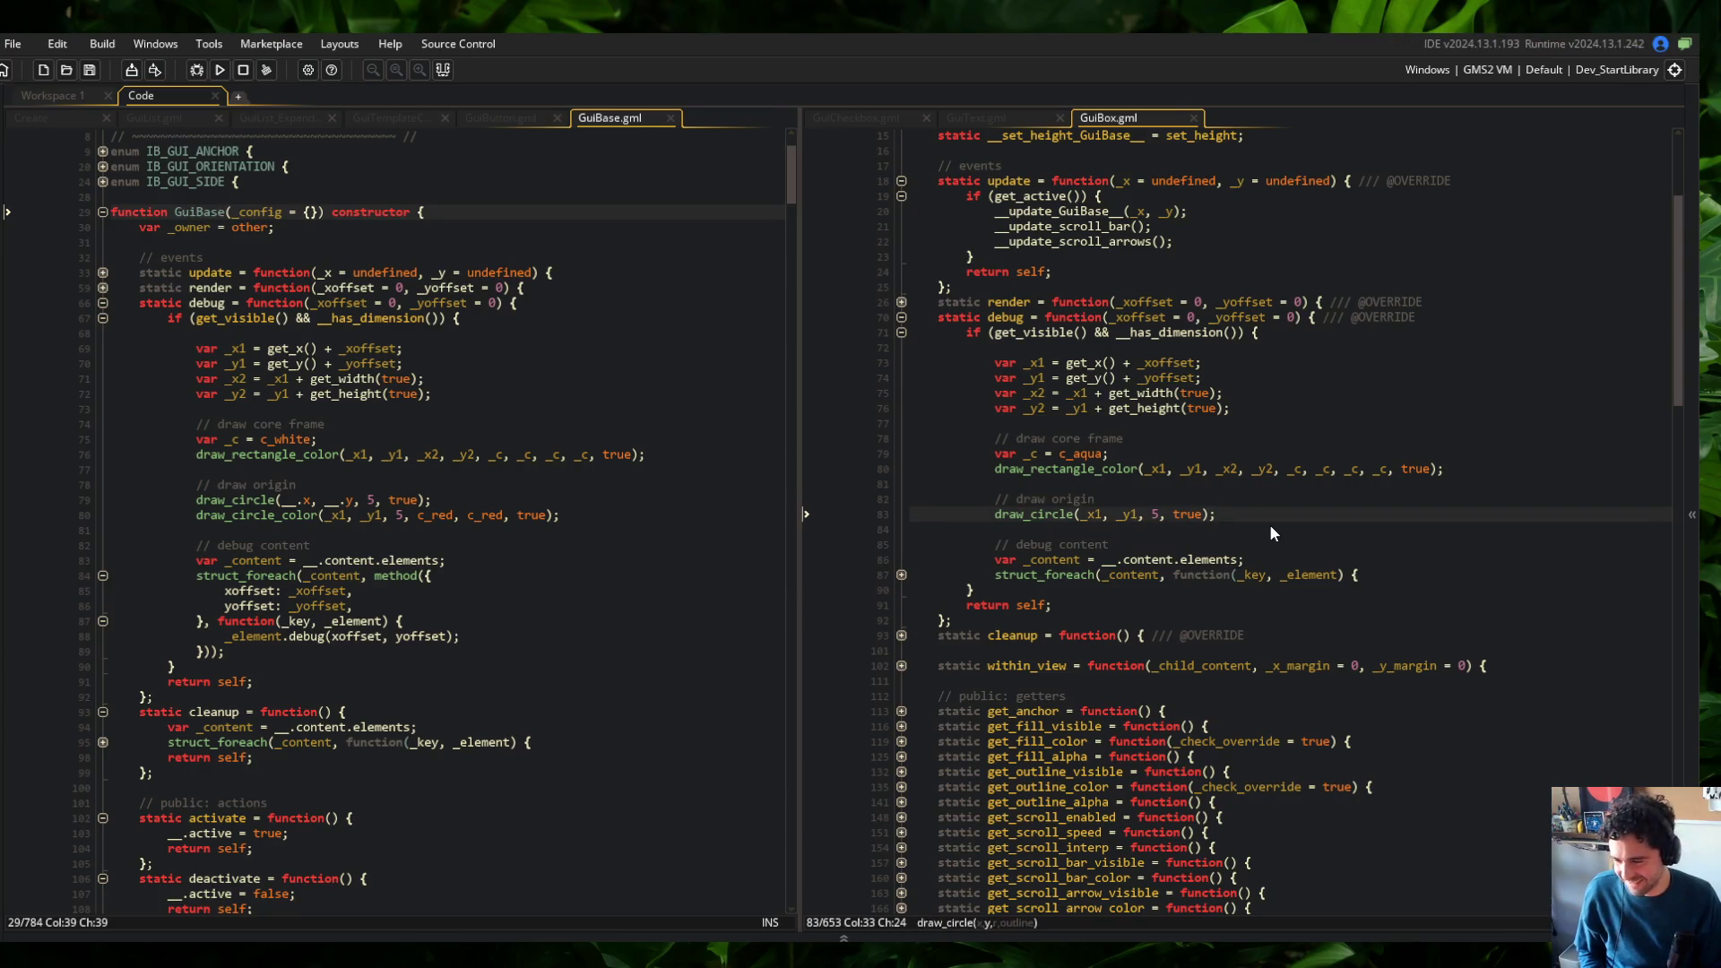
Copy GuiBase's two draw_circle origin lines over GuiBox's old draw_circle line
left_click(645, 532)
key("shift+Up")
key("shift+Up")
key("shift+Home")
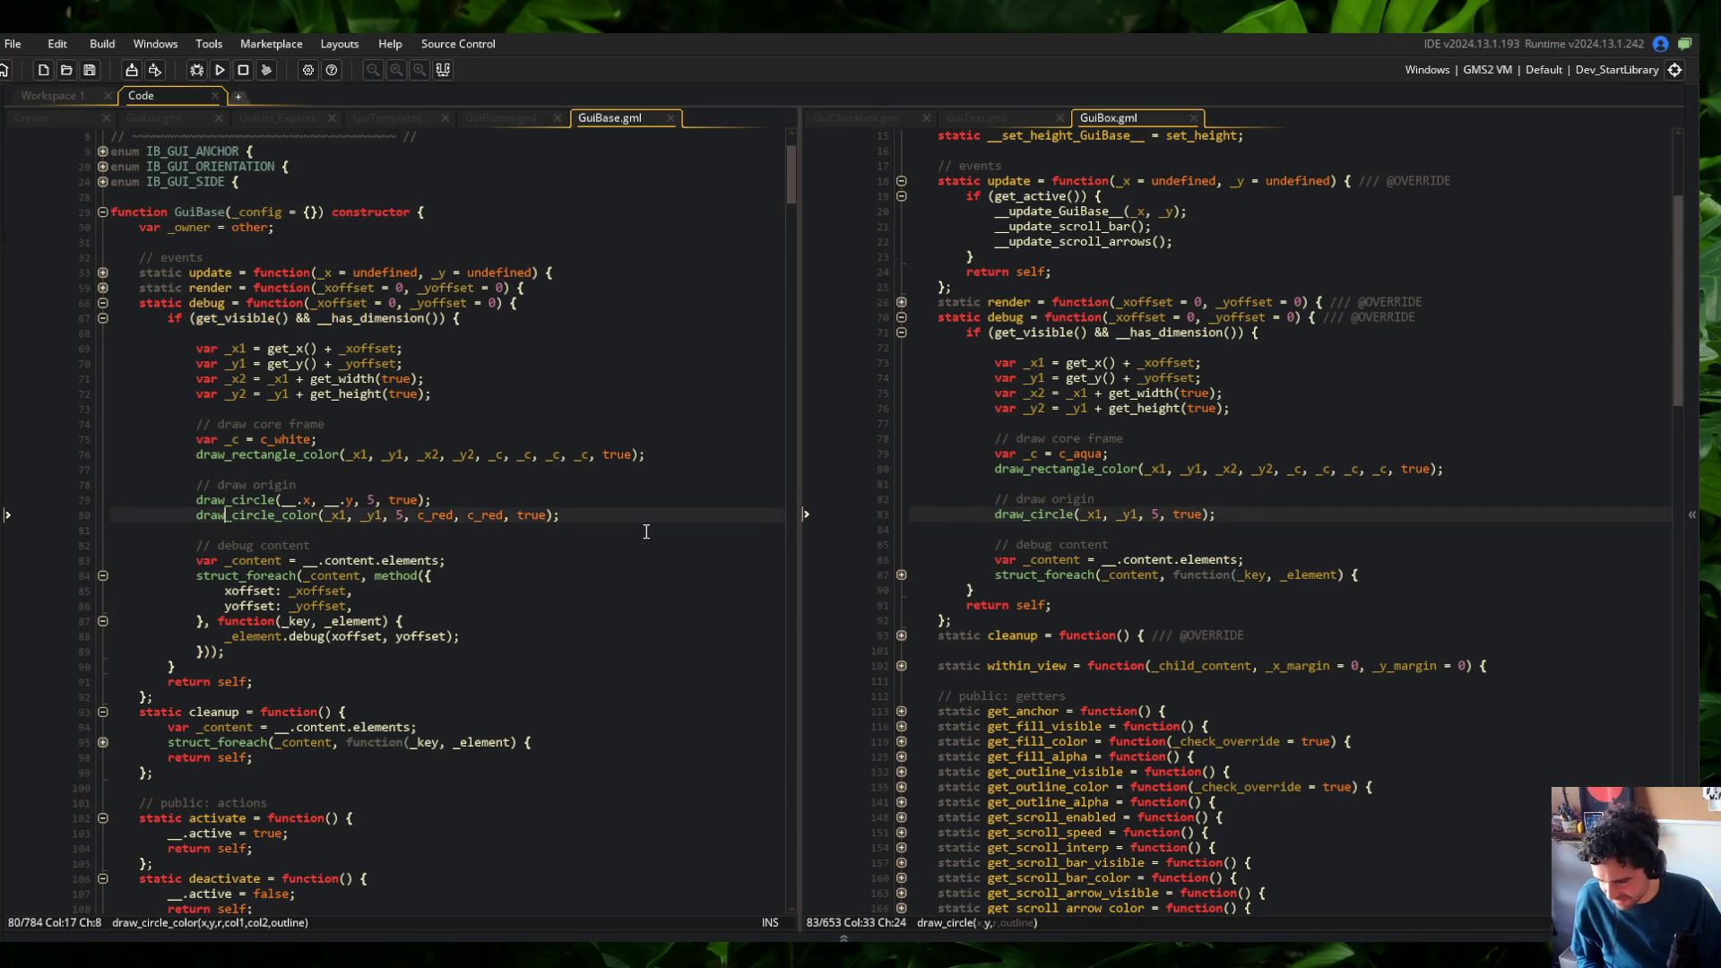
key("ctrl+c")
left_click(1358, 513)
key("shift+Home")
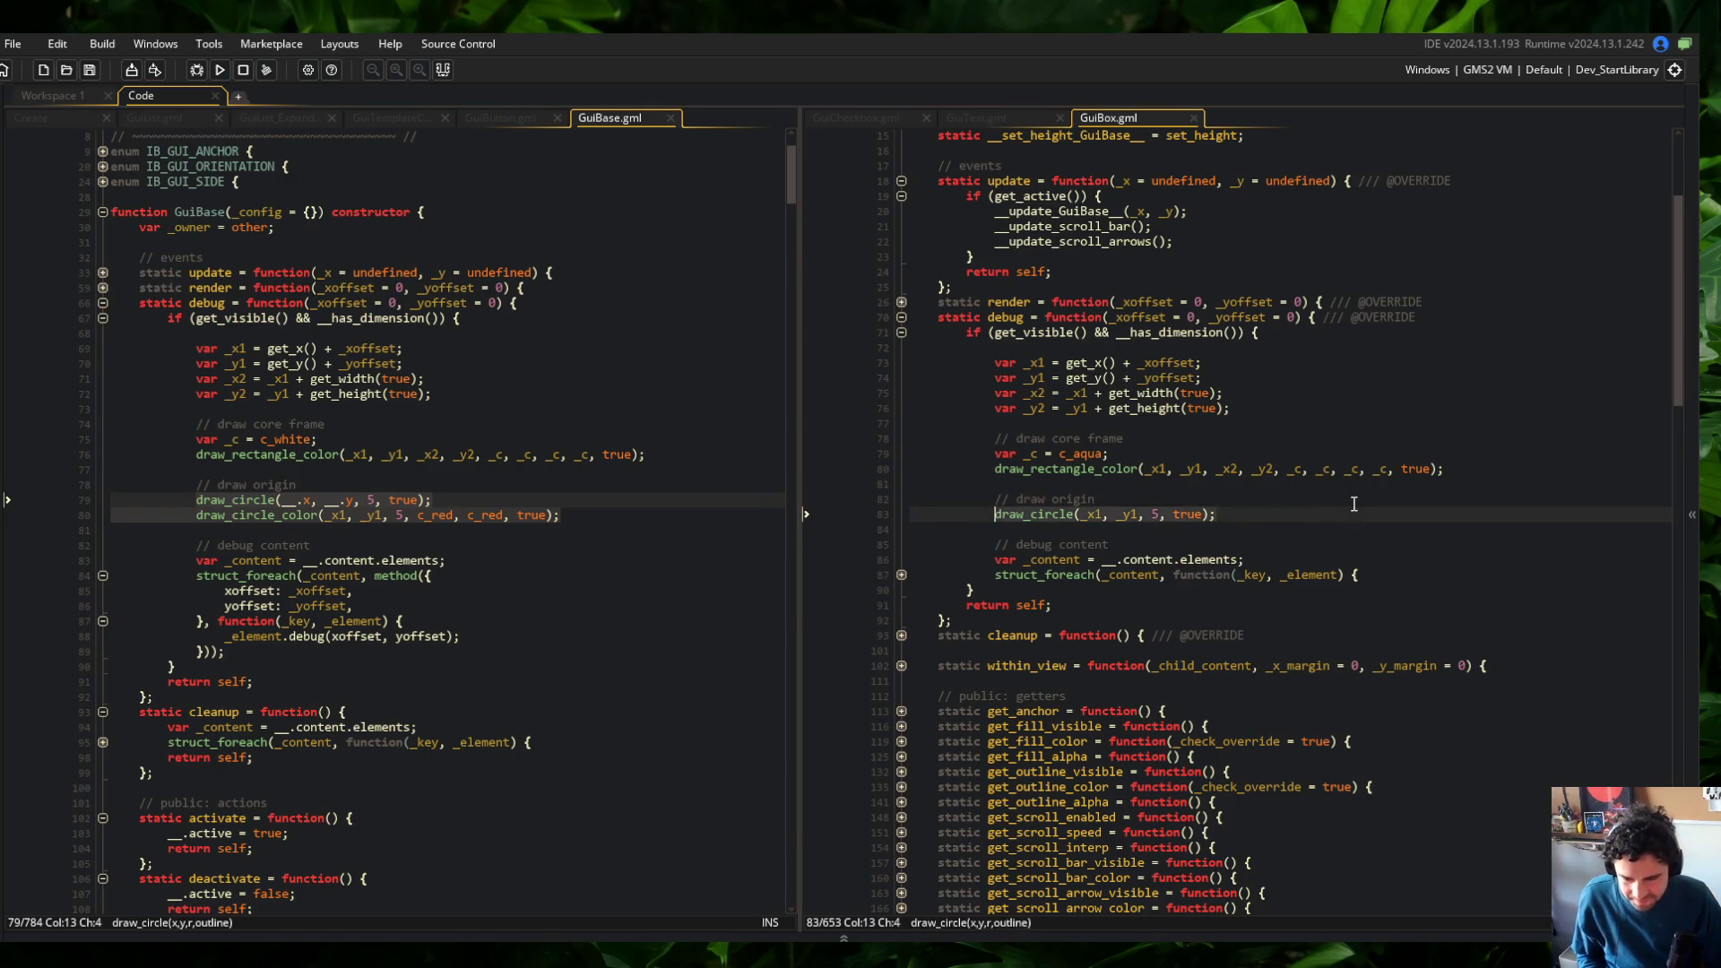
key("ctrl+v")
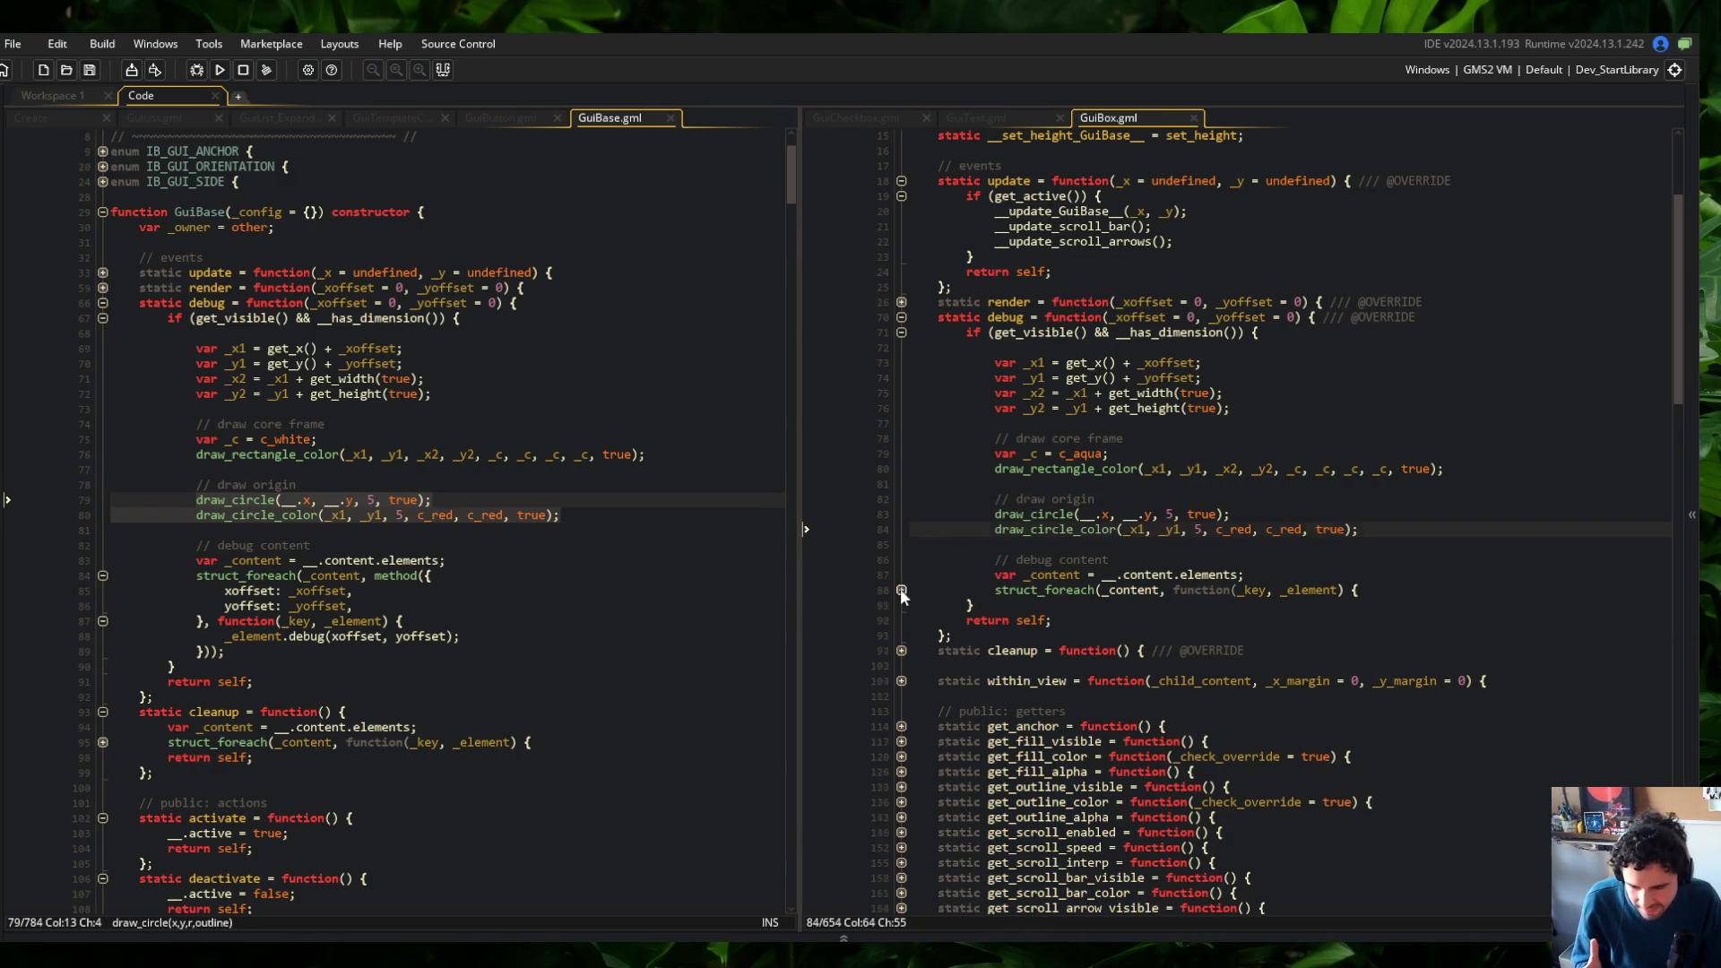
Expand the folded struct_foreach block and review GuiBox's debug function from its start
left_click(901, 589)
left_click(1121, 541)
left_click(1043, 453)
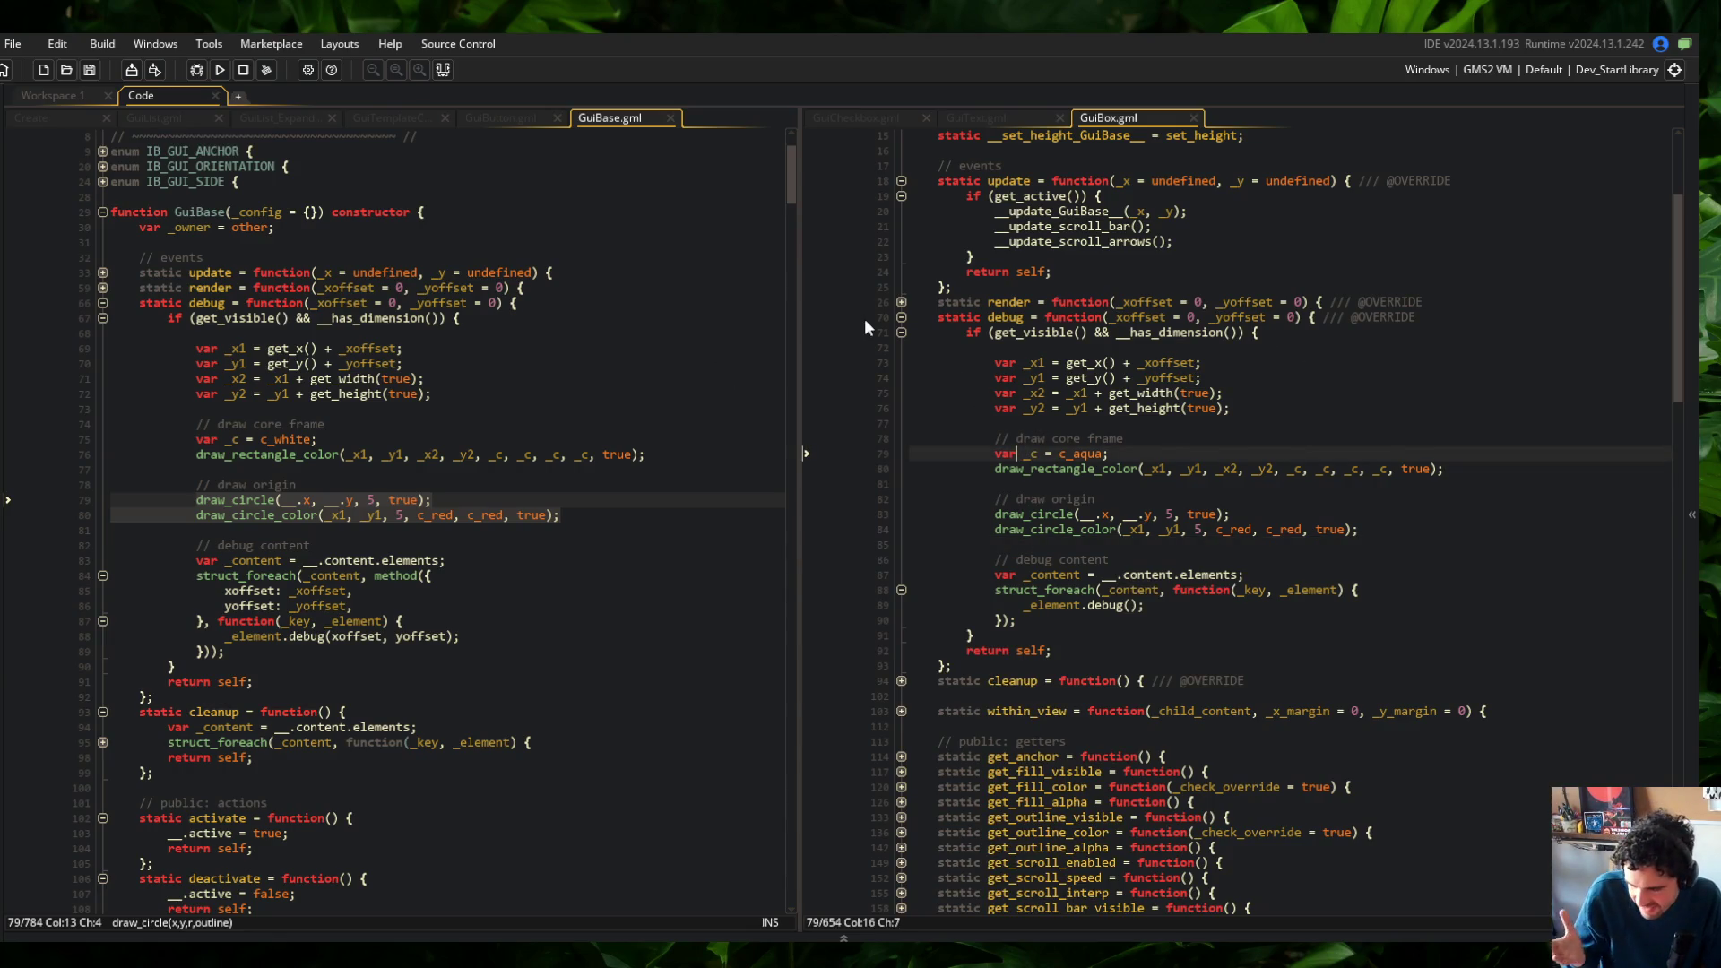
left_click(1033, 350)
left_click(995, 317)
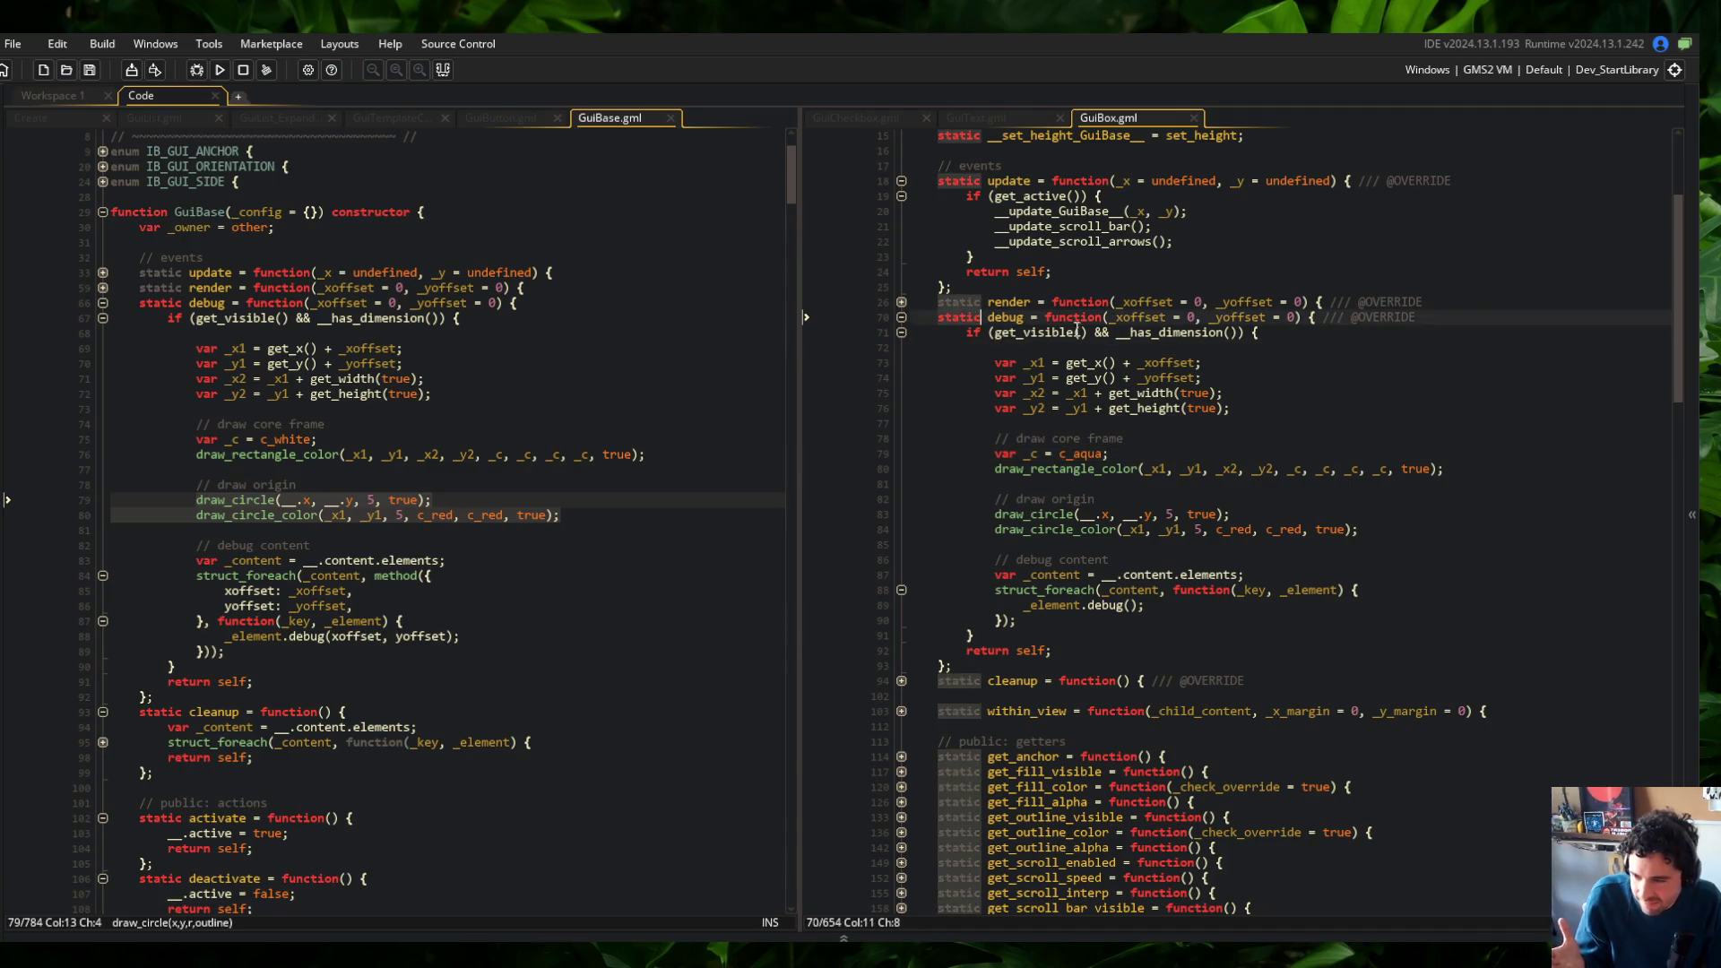
left_click(990, 332)
Delete GuiBox's debug override including its closing brace, then build and run with F5
key("Up")
key("ctrl+d")
key("ctrl+d")
key("ctrl+d")
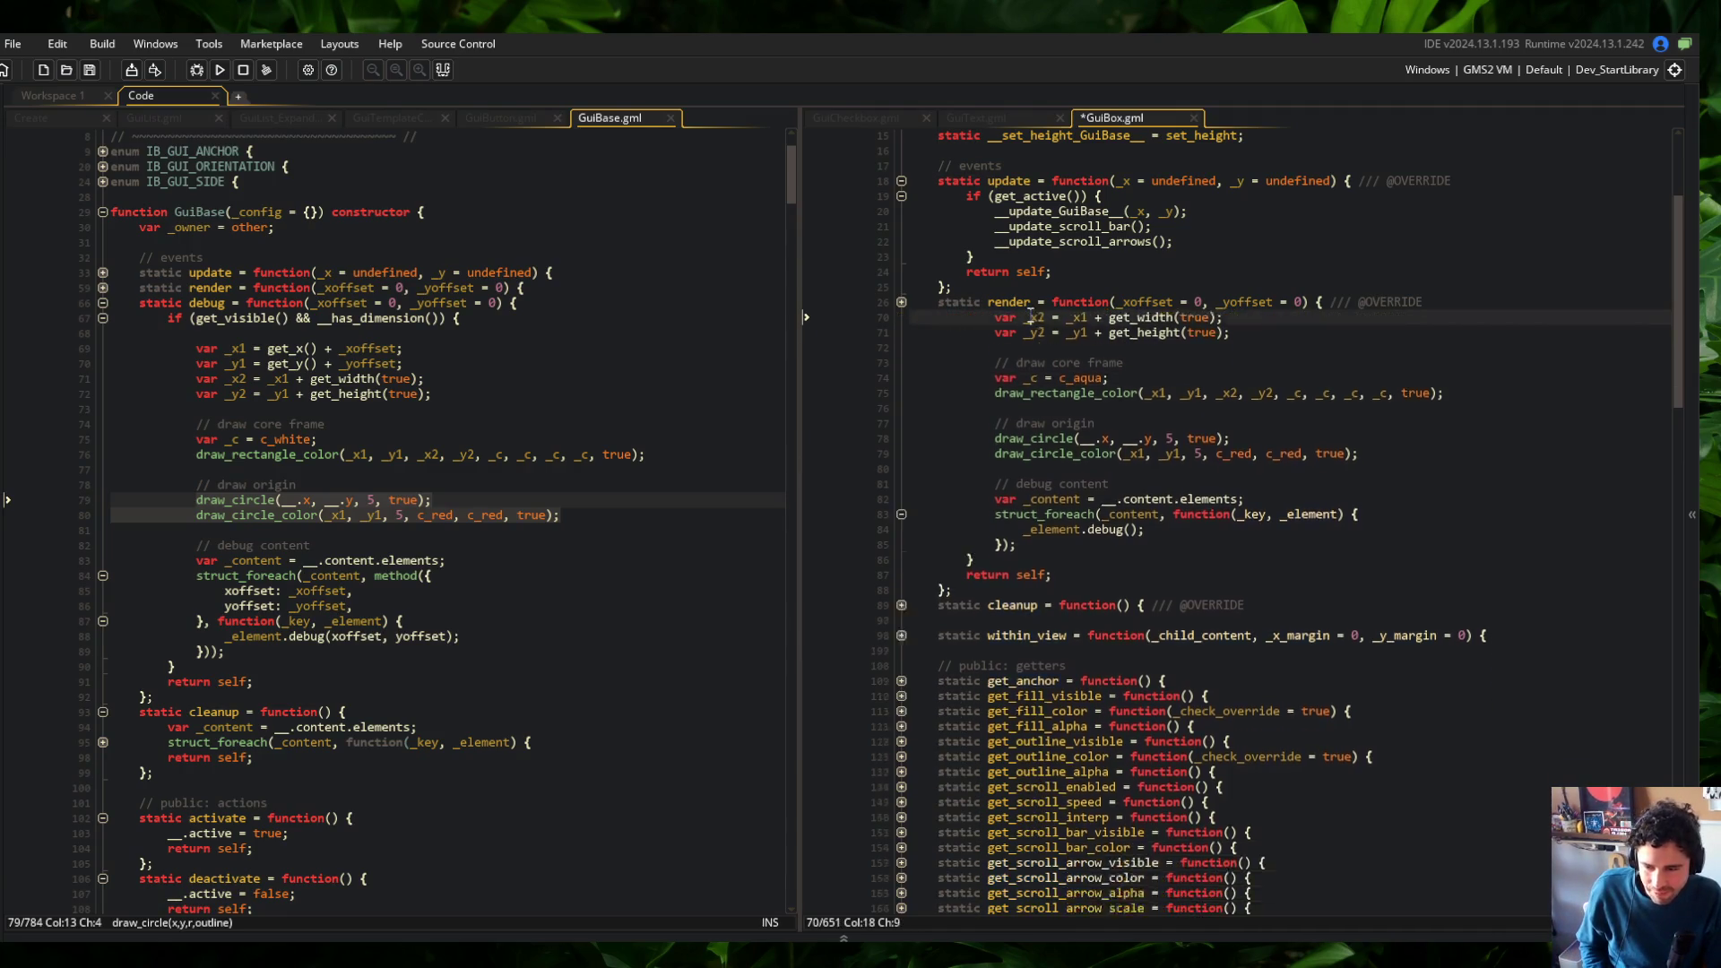
key("ctrl+d")
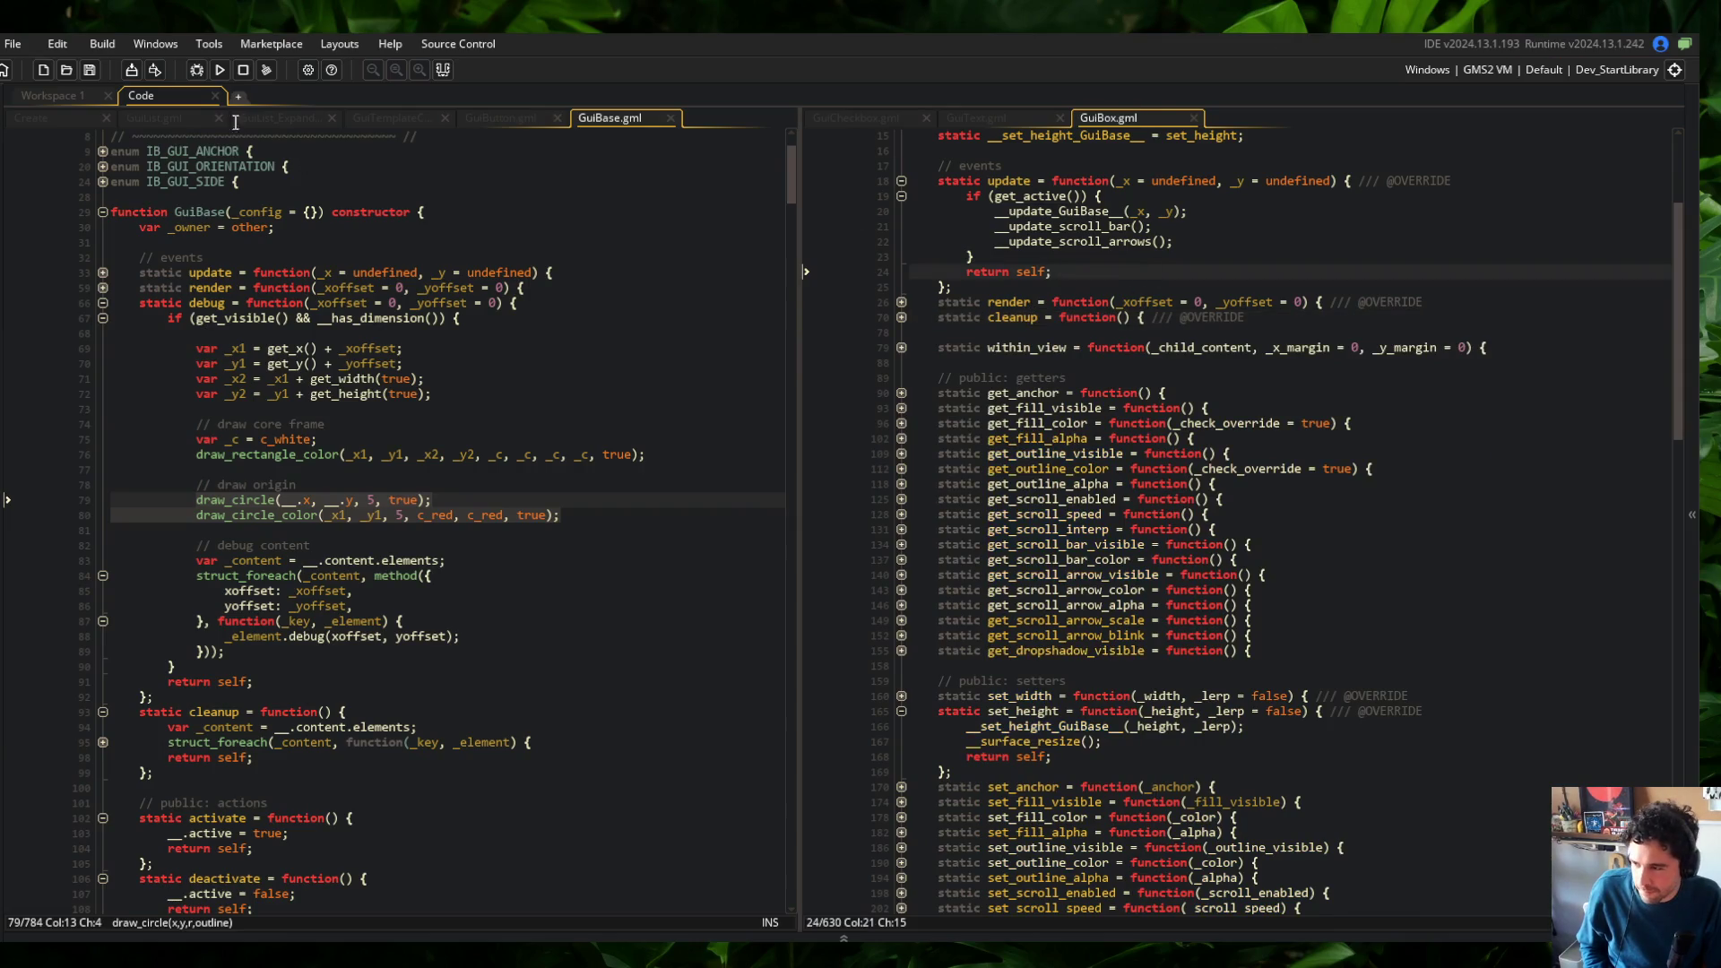
key("F5")
key("Up")
scroll(1090, 269, "up", 3)
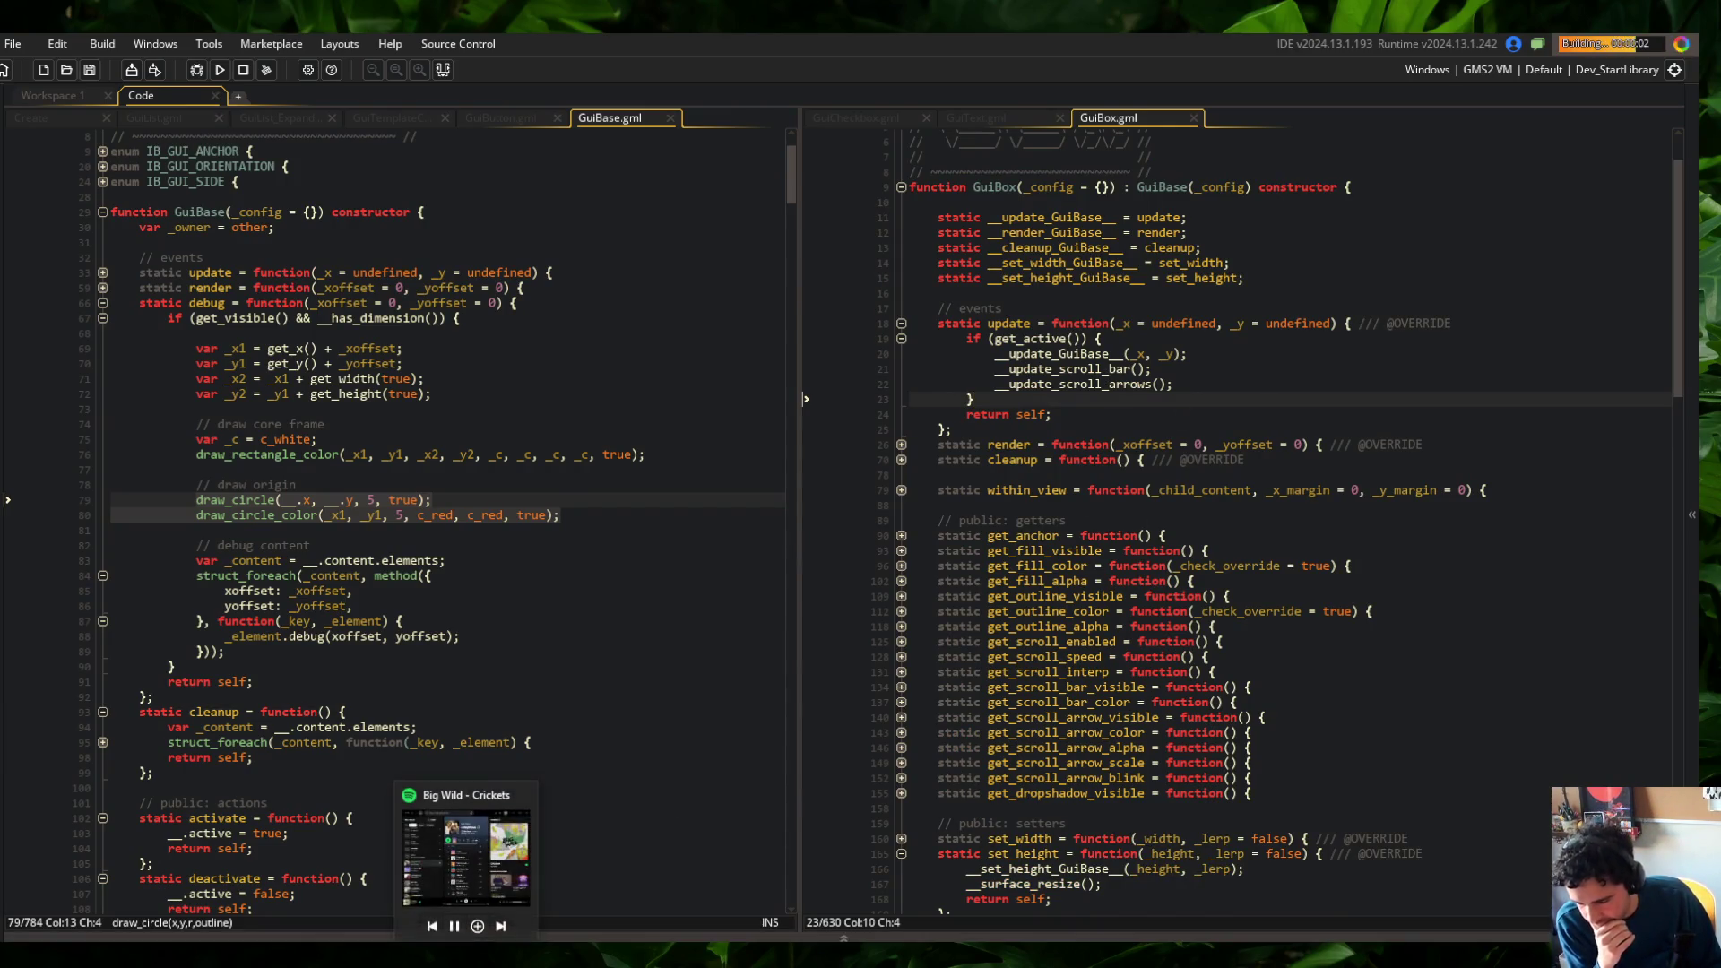
Check the Wide skeleton entry in the running Block Beast game, then return to GuiBox's constructor
left_click(508, 937)
left_click(508, 937)
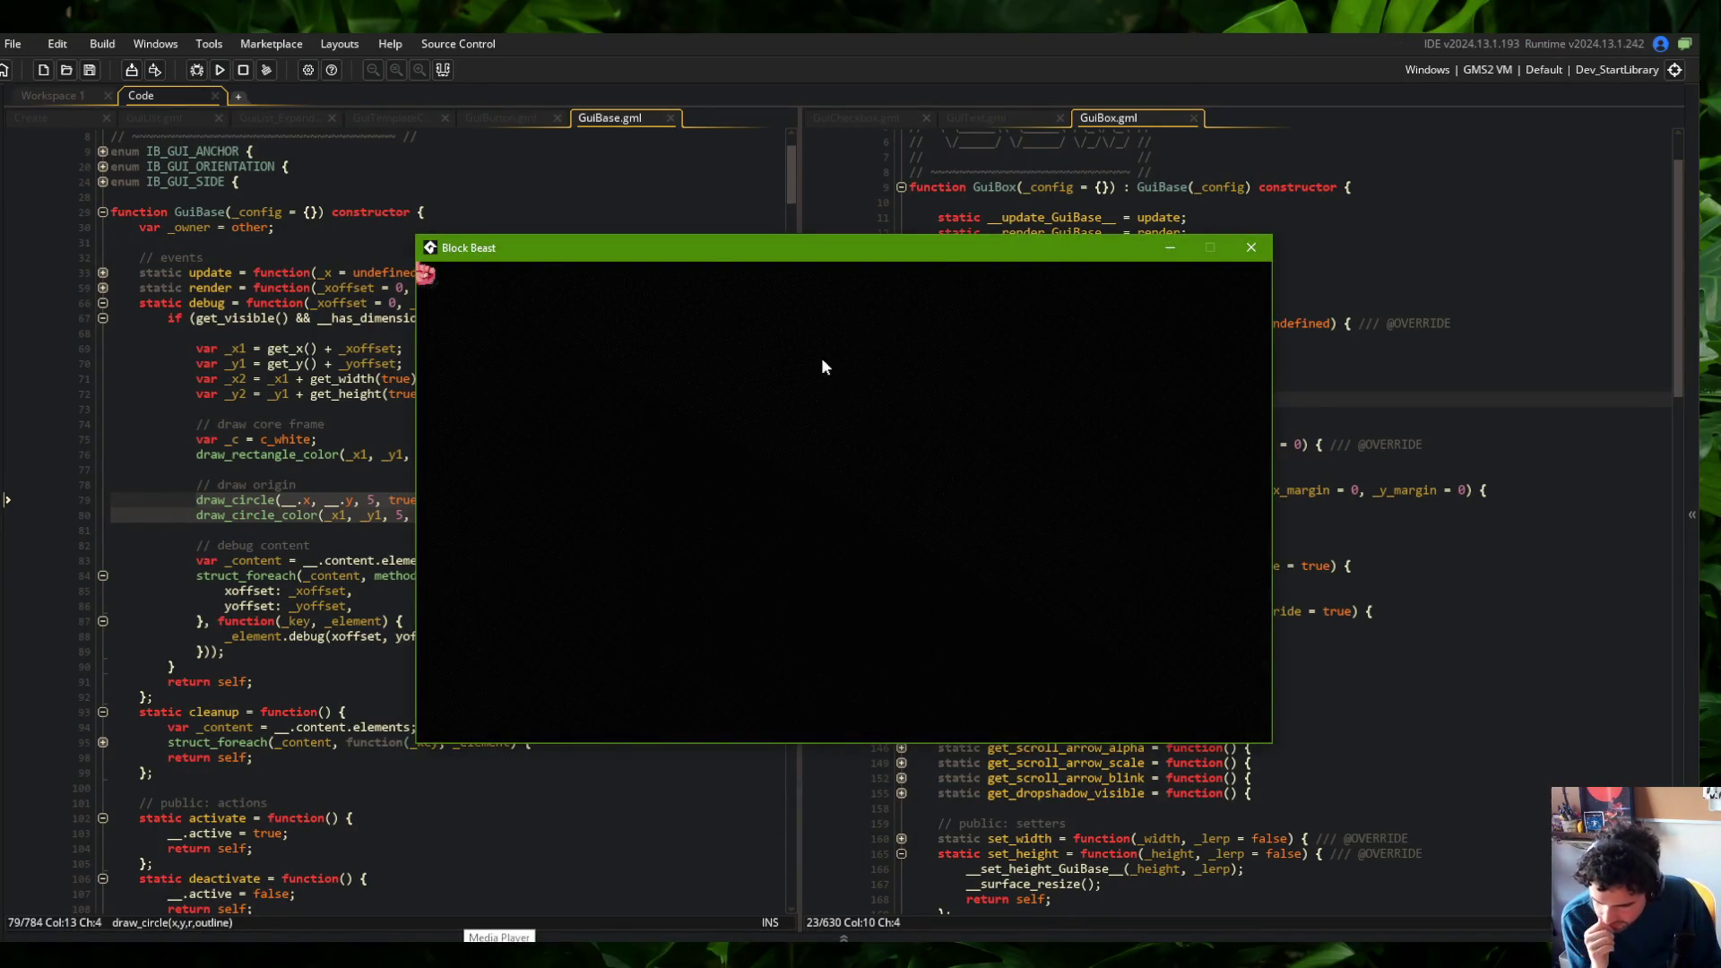
left_click(685, 439)
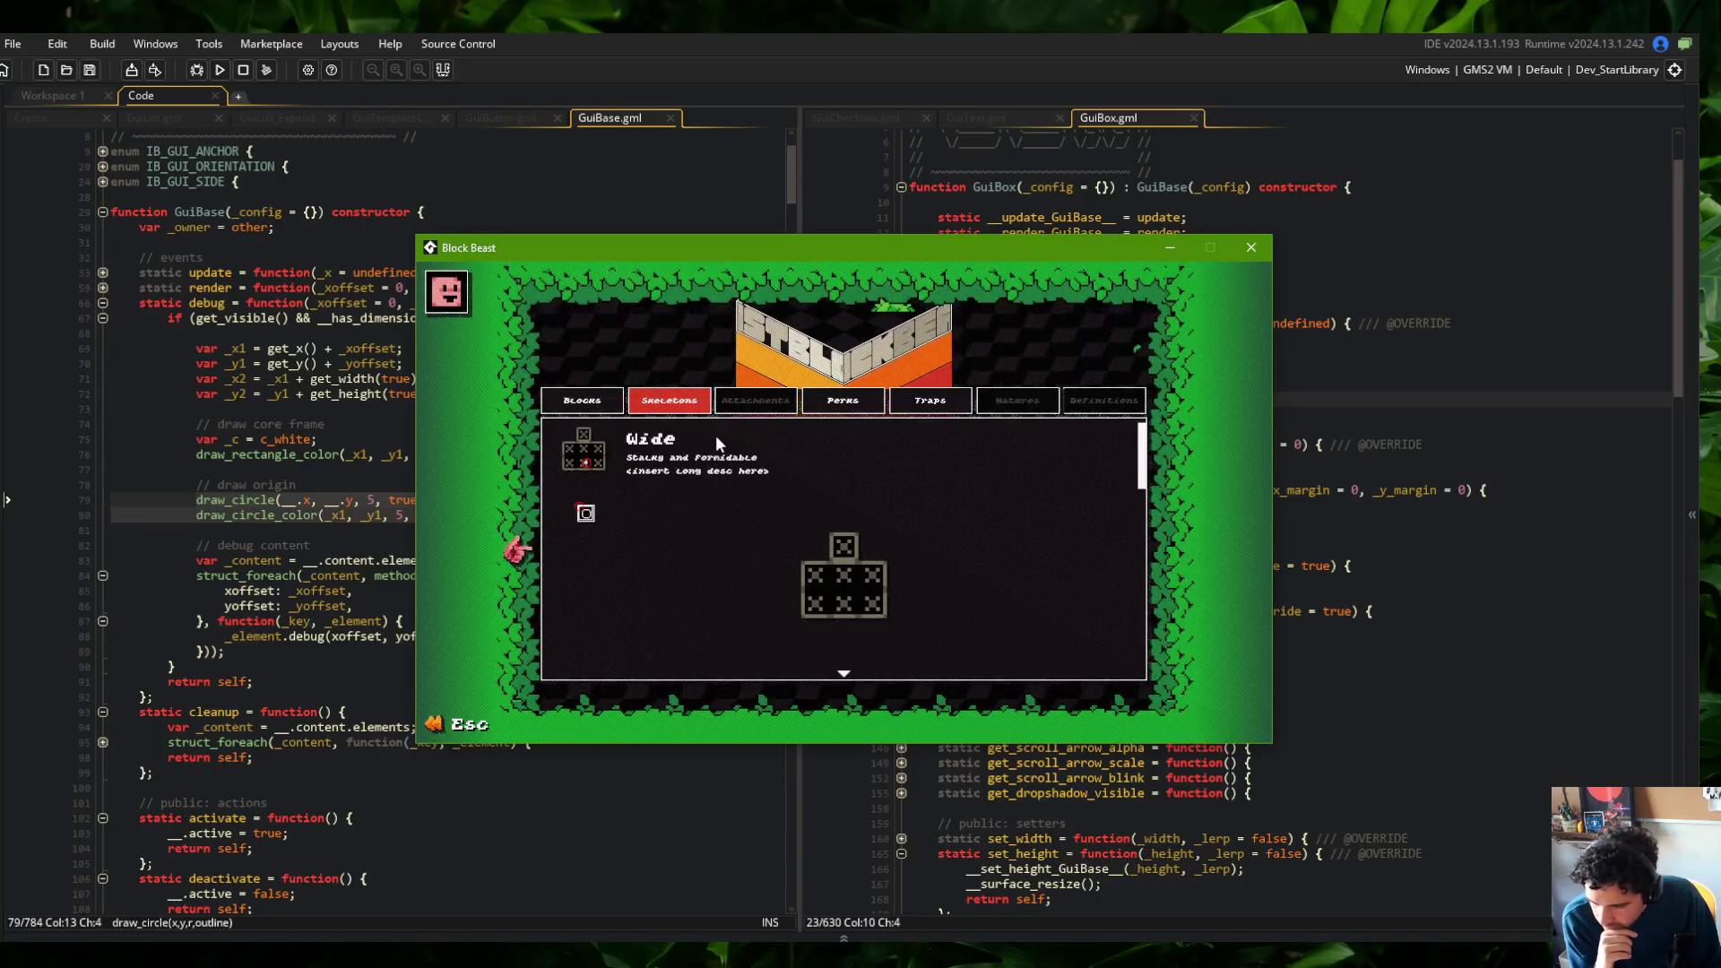
mouse_move(723, 249)
left_mouse_down()
mouse_move(975, 251)
mouse_move(914, 309)
mouse_move(944, 315)
mouse_move(953, 371)
left_mouse_up()
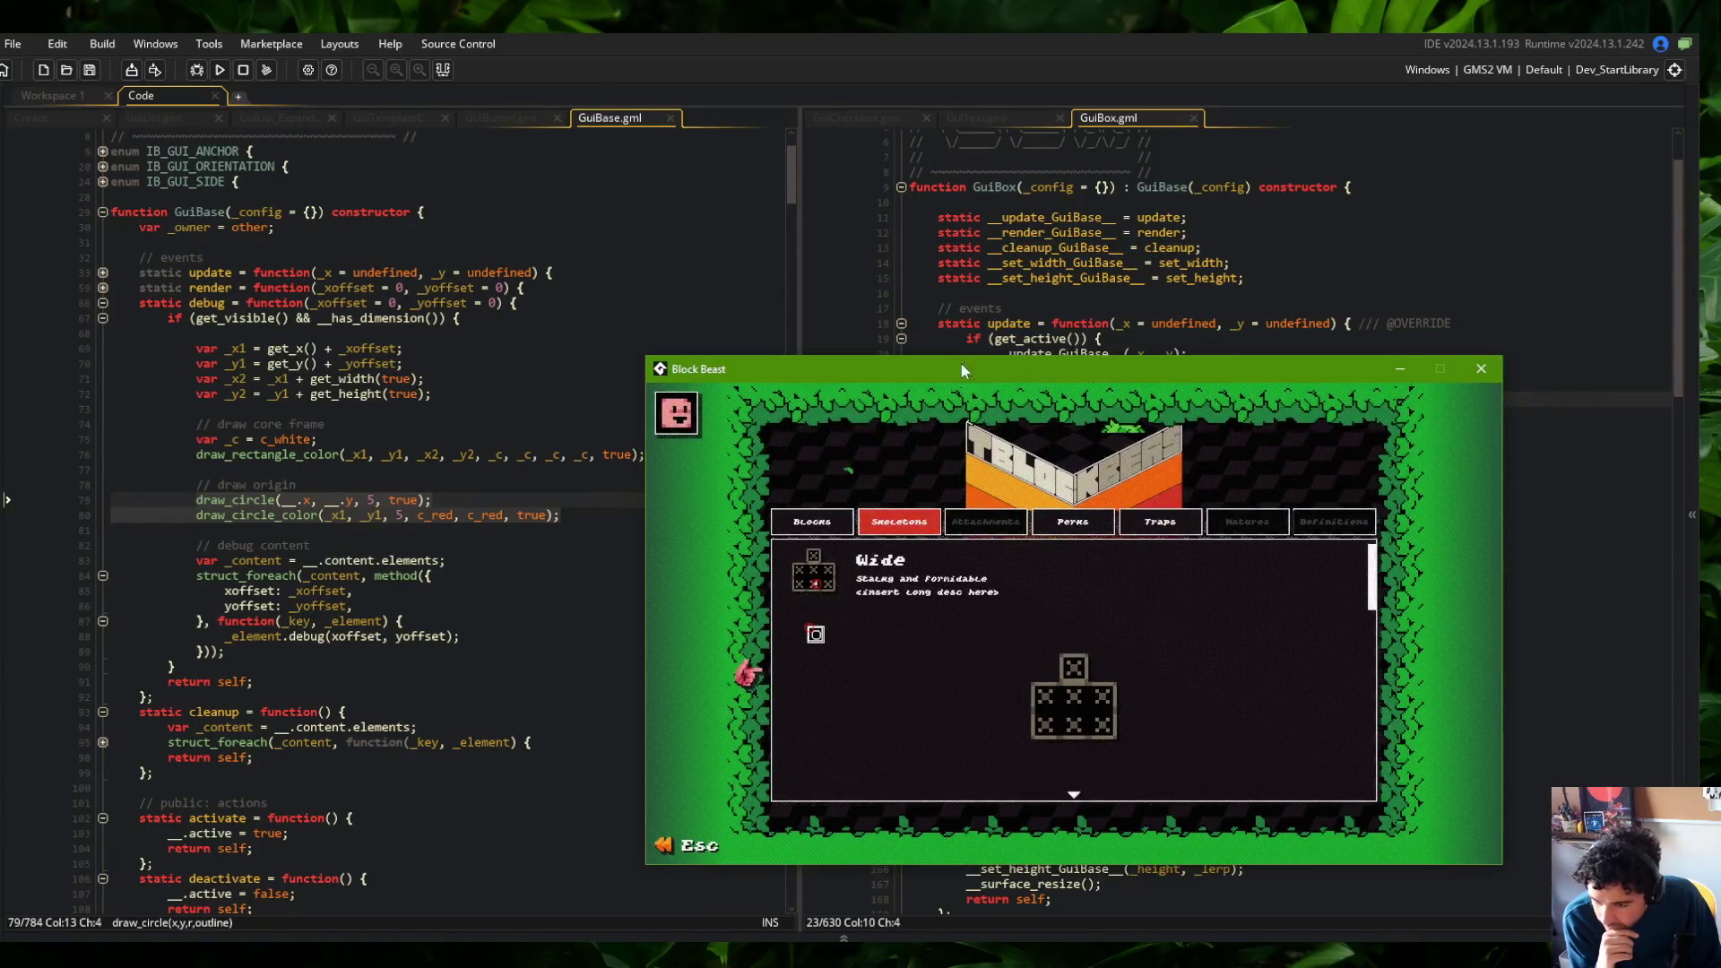
left_click(977, 262)
scroll(448, 358, "up", 3)
left_click(506, 288)
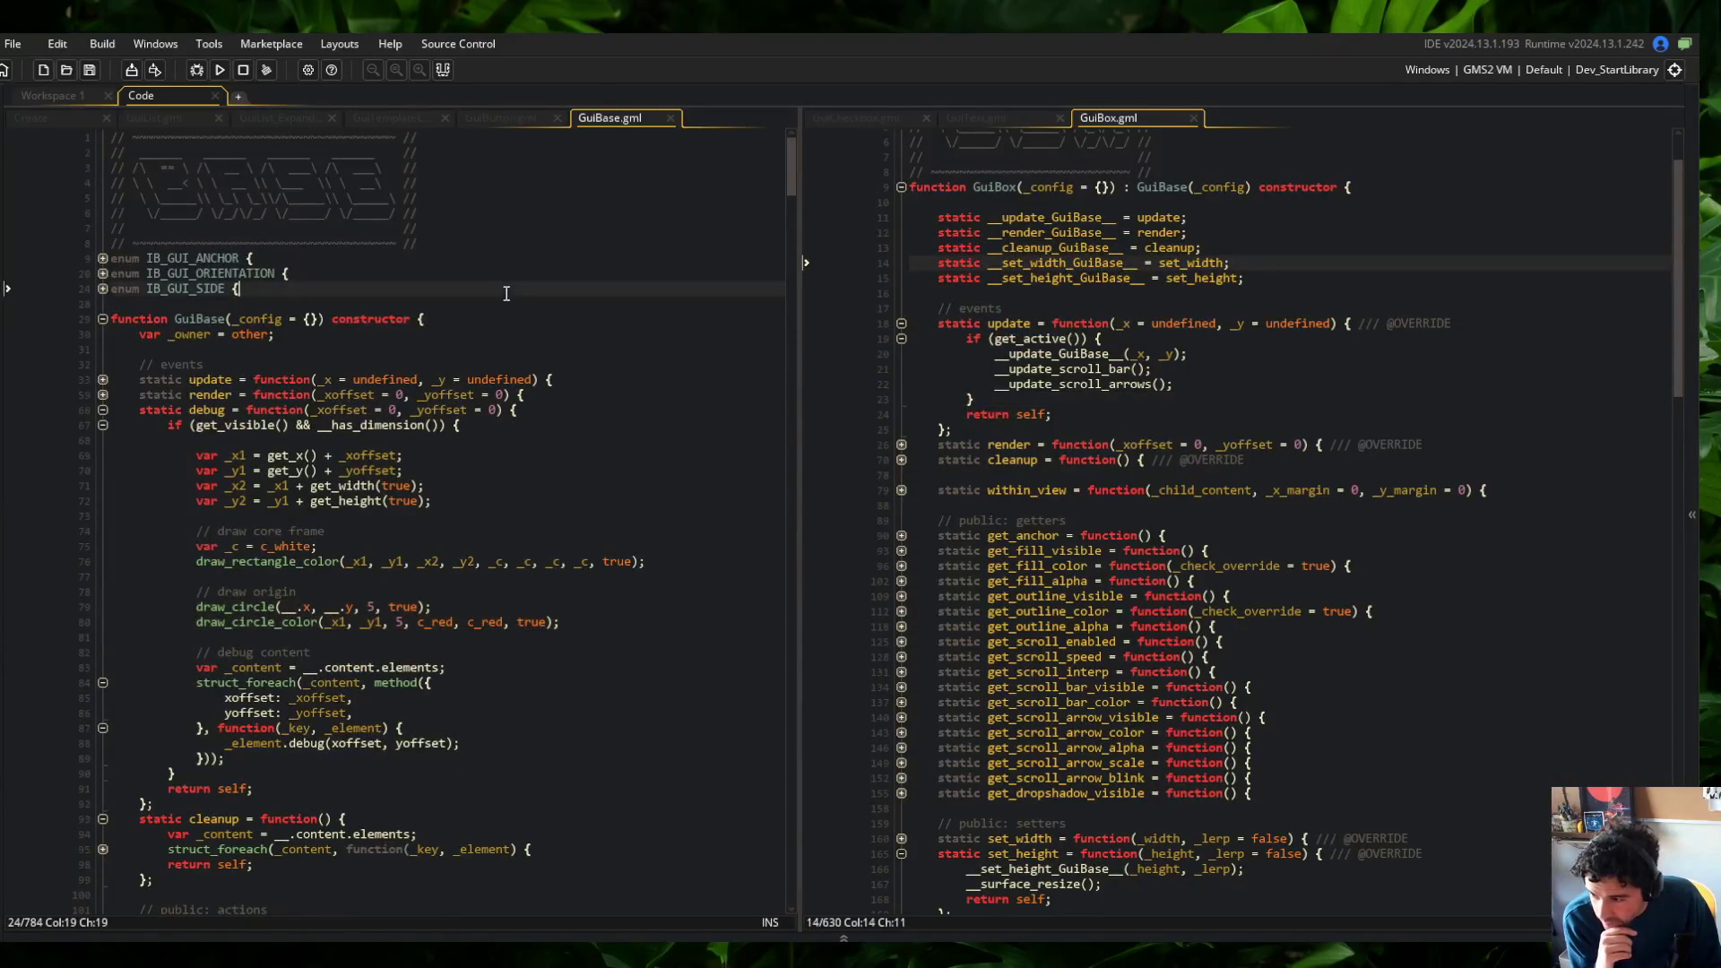
Follow GuiCheckbox's parent to GuiButton.gml, then GuiButton's parent to GuiBox.gml
left_click(826, 119)
middle_click(1202, 258)
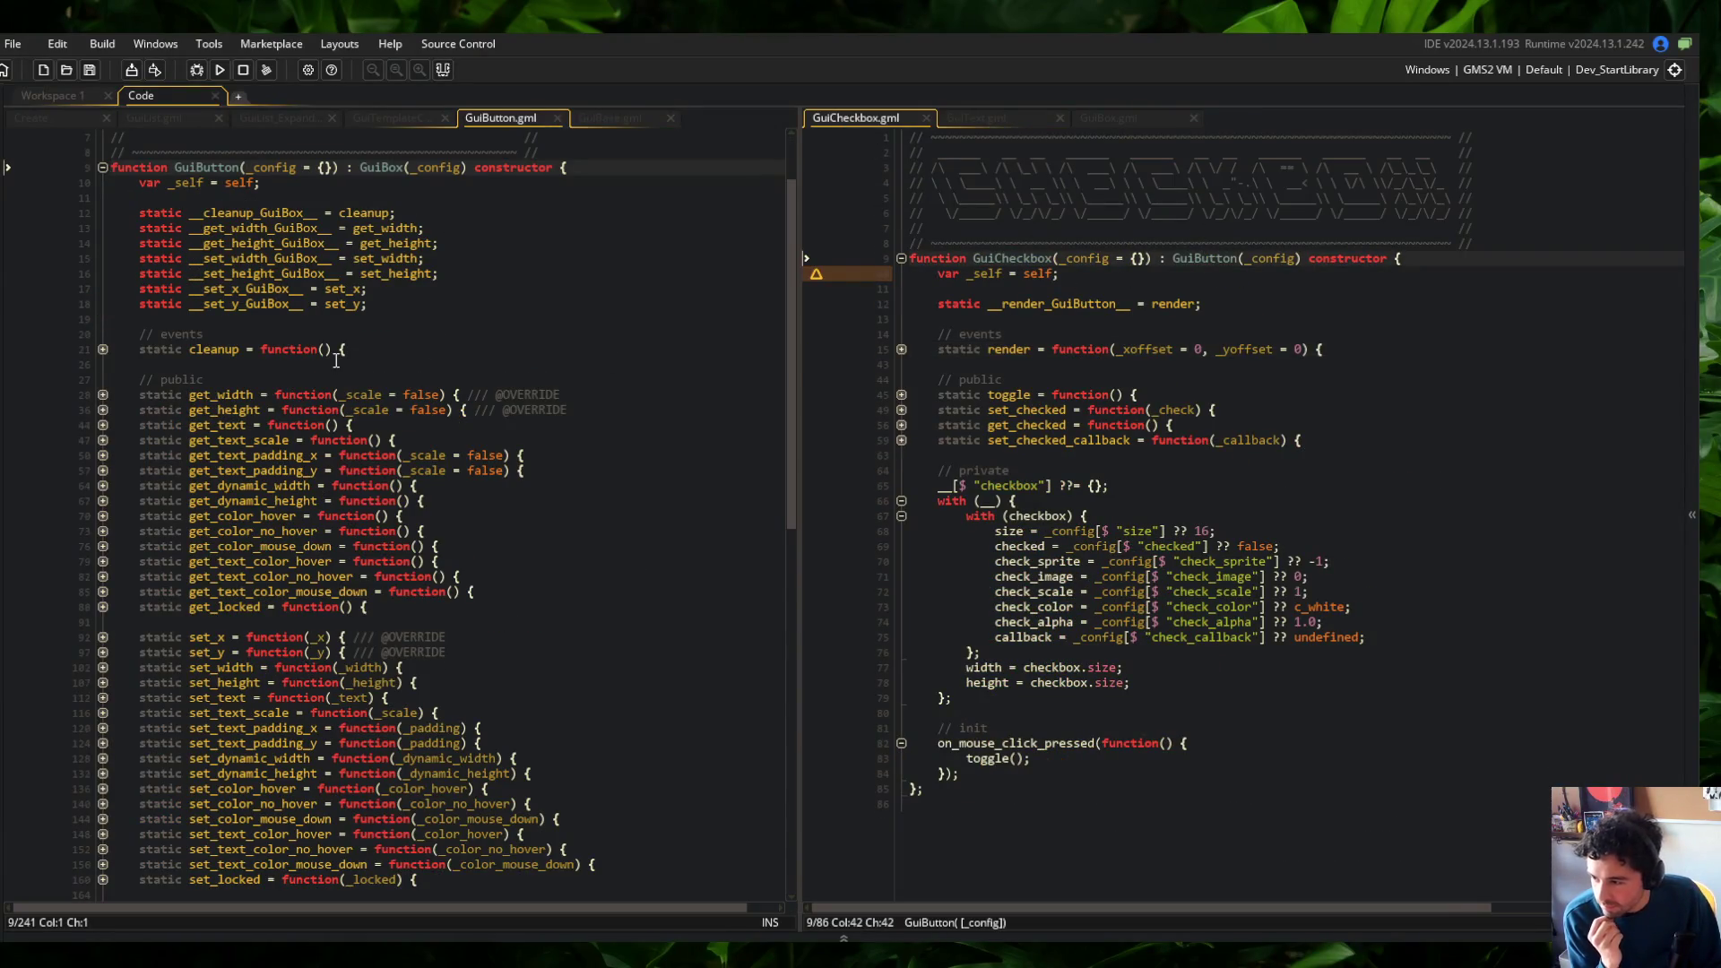
scroll(336, 360, "up", 2)
middle_click(378, 258)
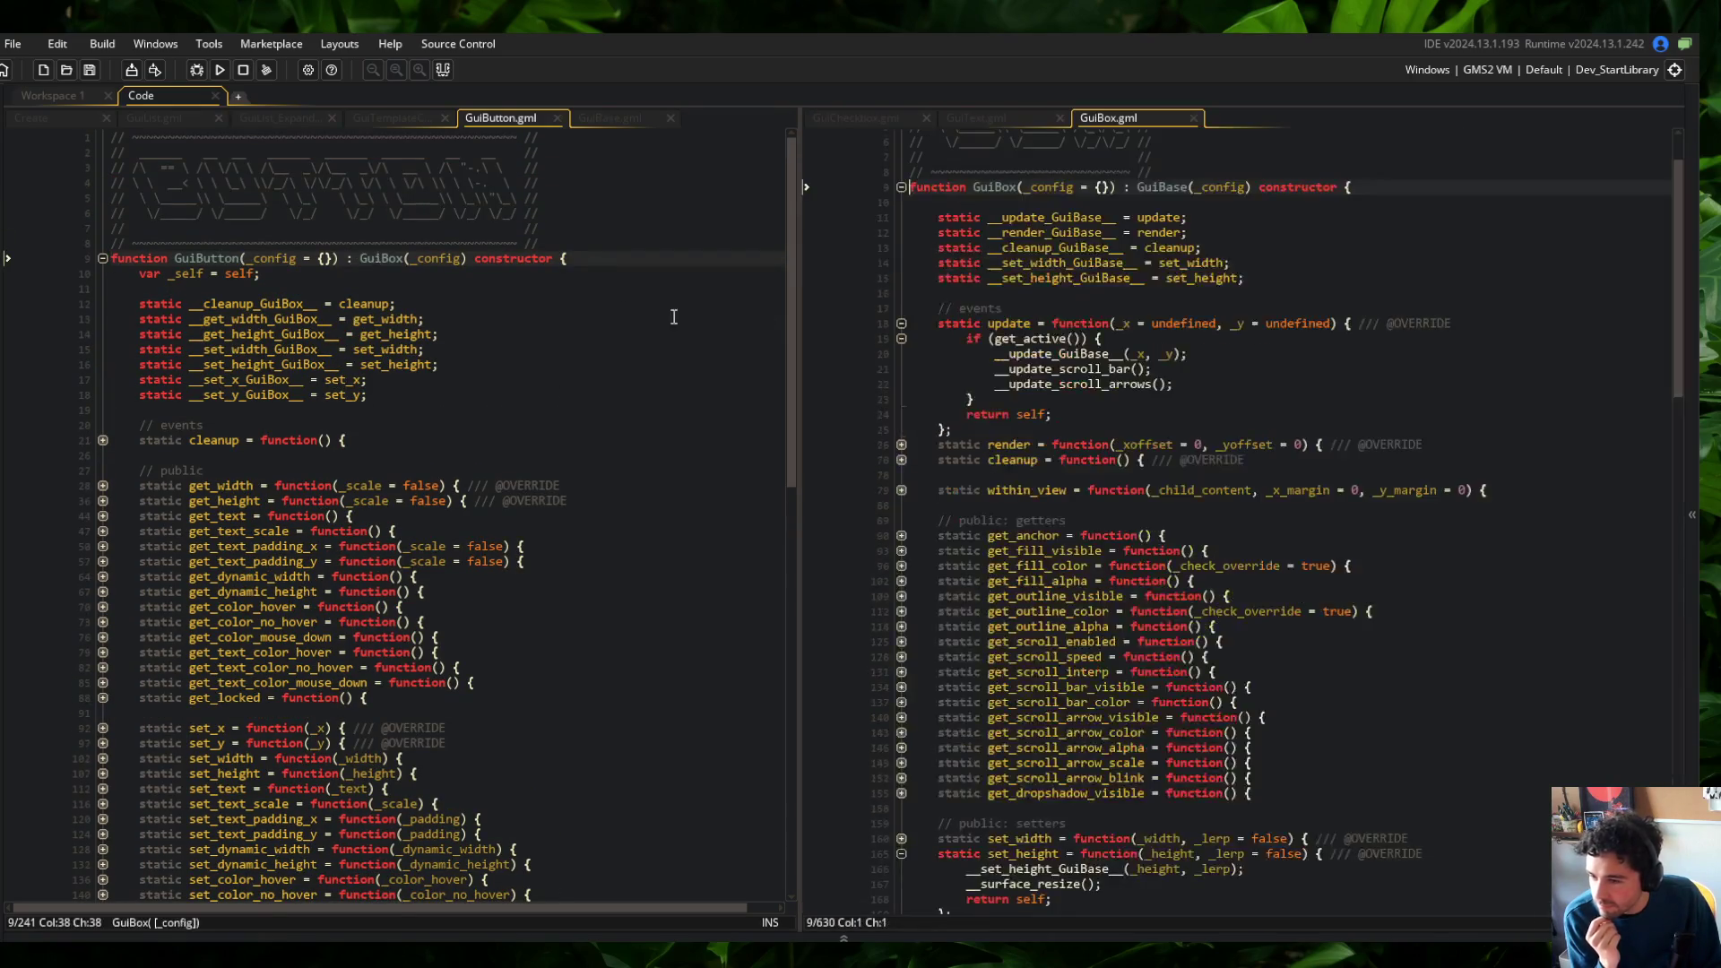
left_click(902, 445)
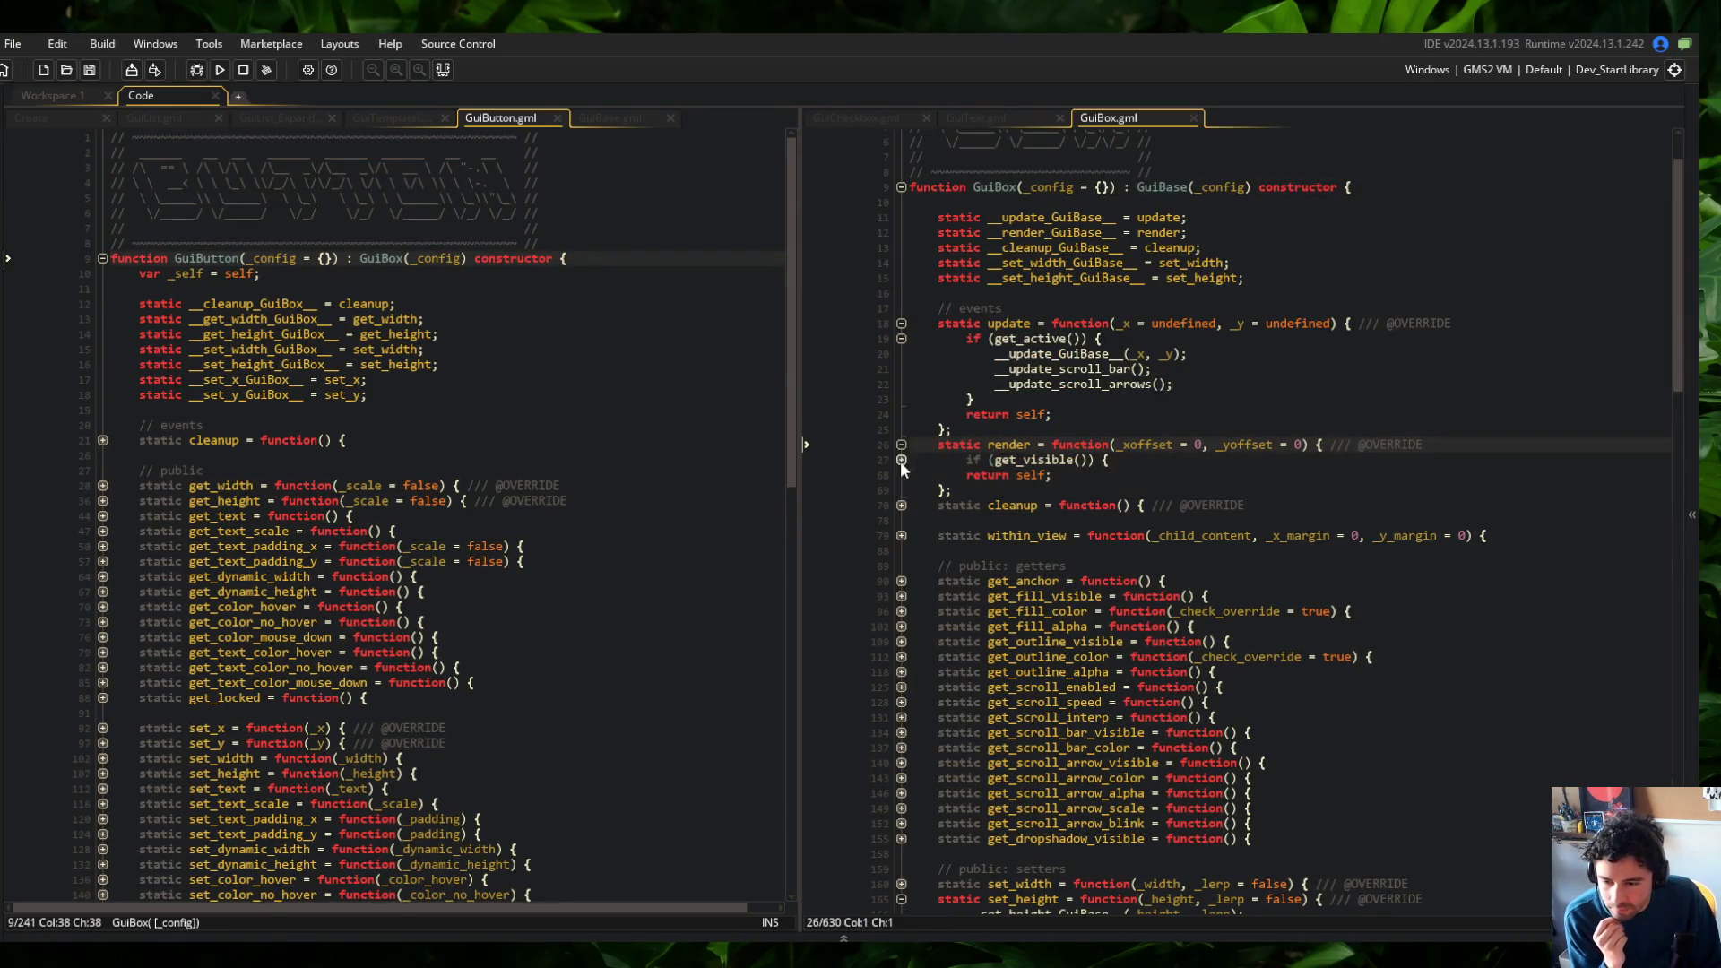
left_click(901, 446)
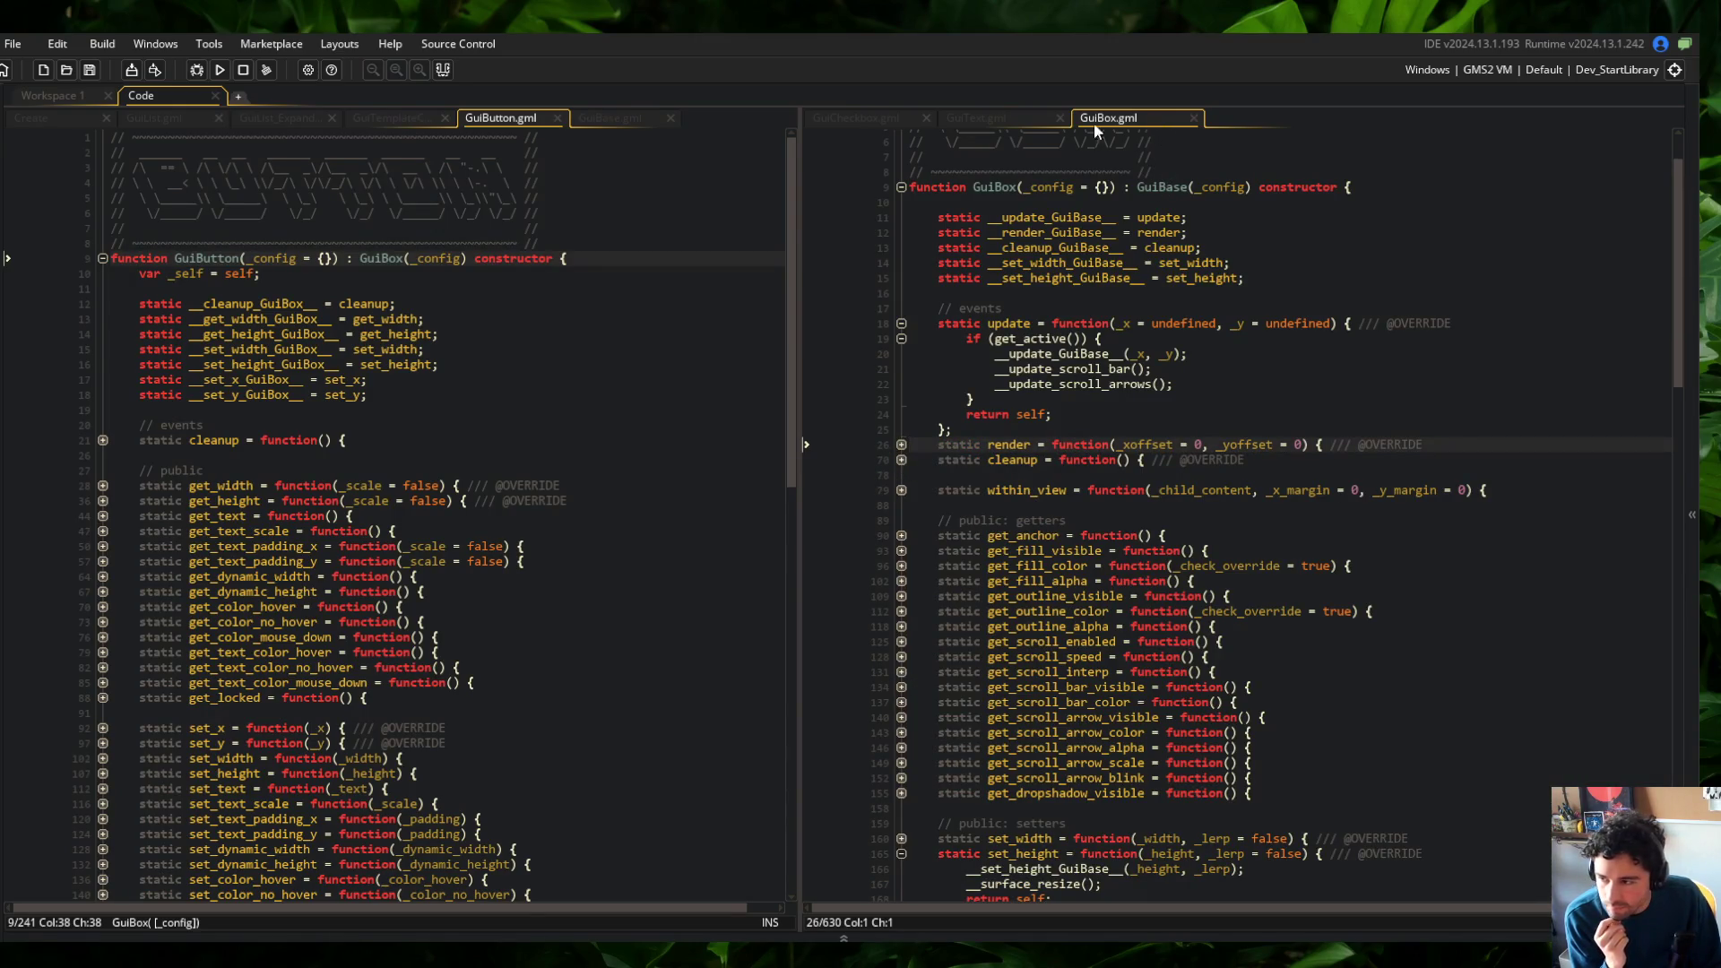
Move GuiBox.gml into the left pane and close GuiText.gml
left_click_drag(1152, 116, 449, 117)
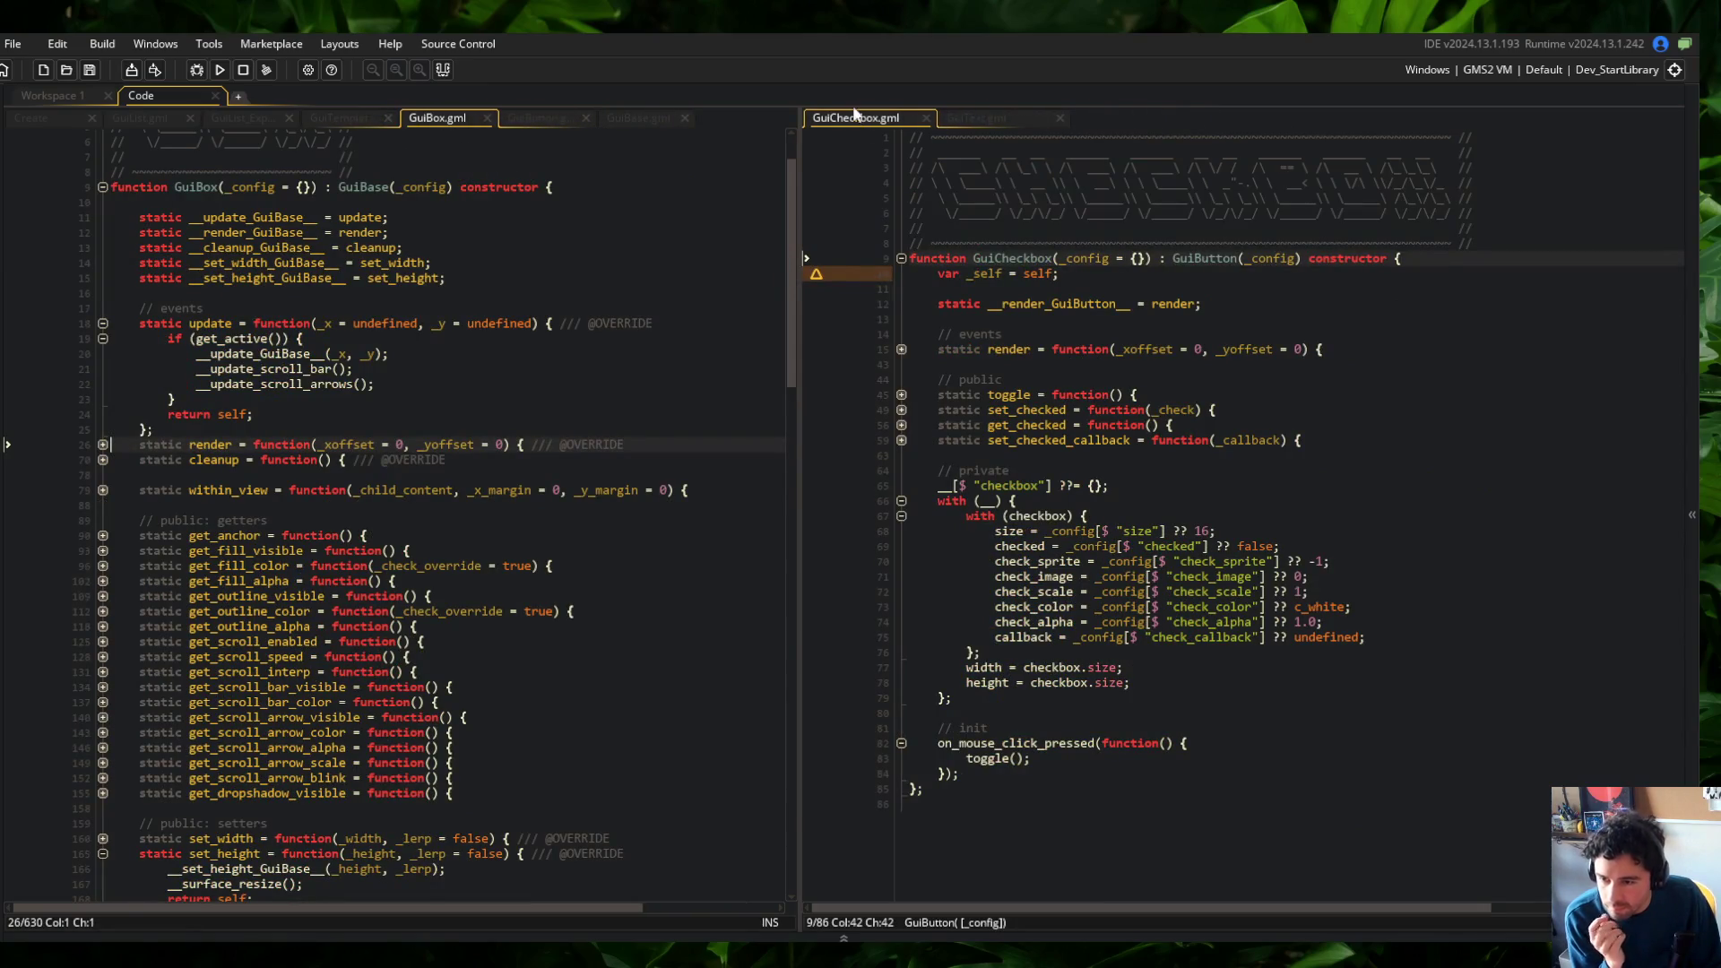
left_click(1036, 116)
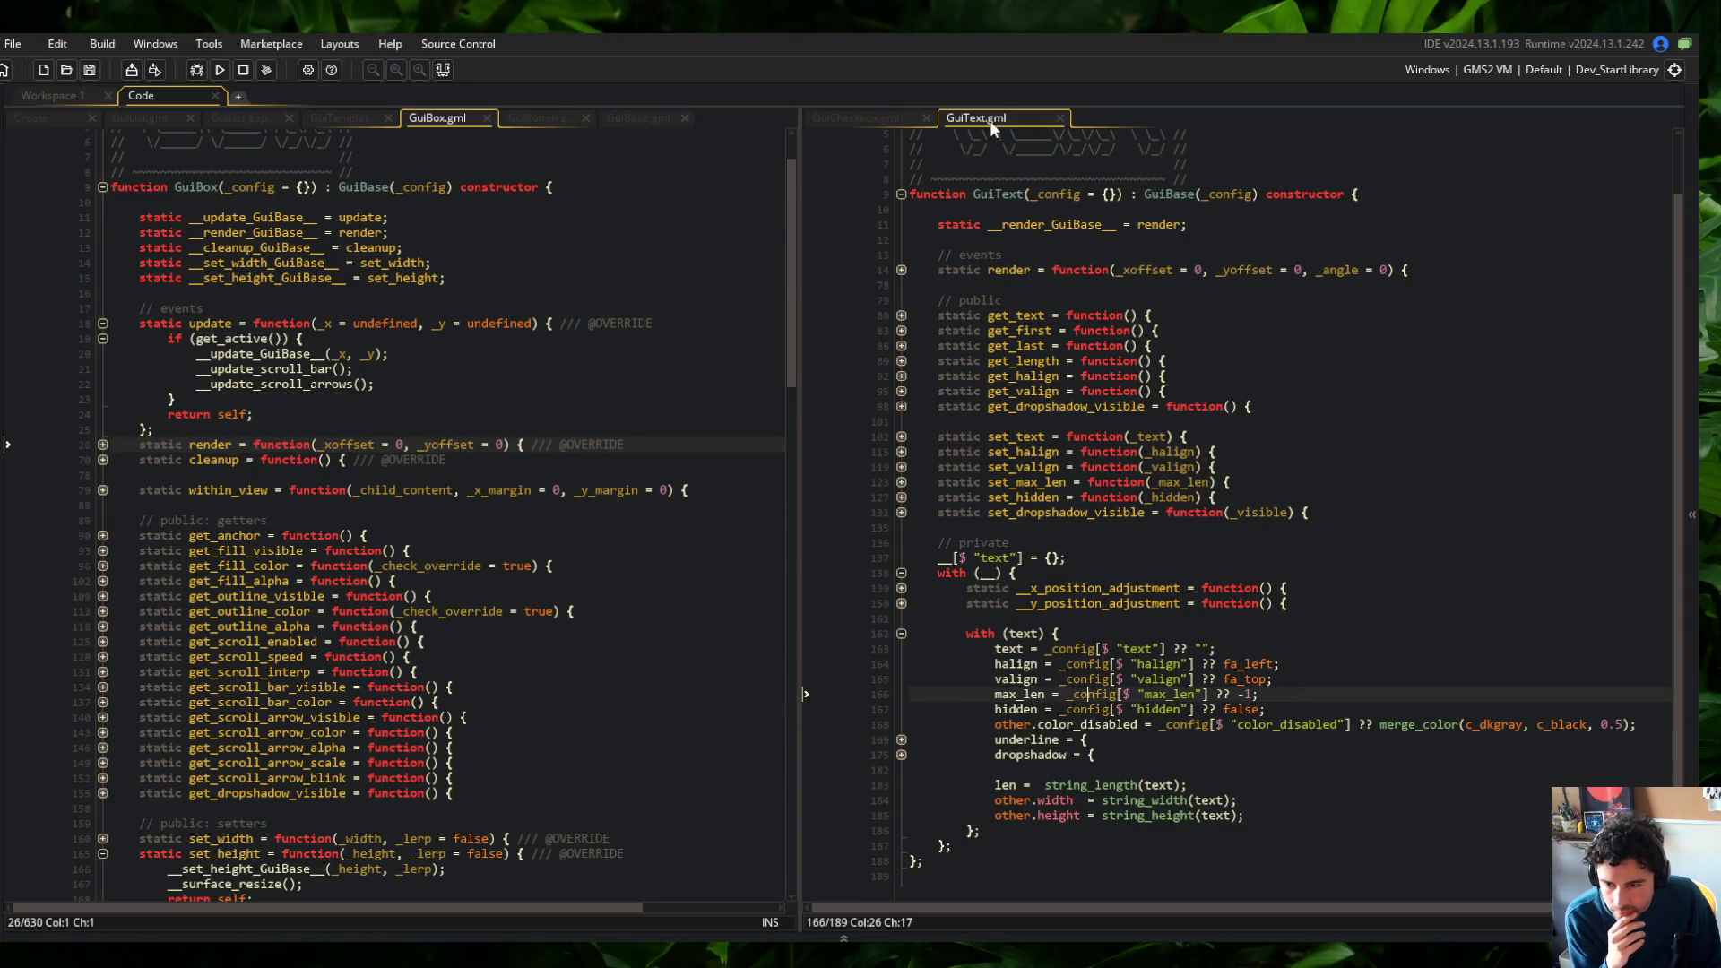
middle_click(989, 120)
left_click(1054, 305)
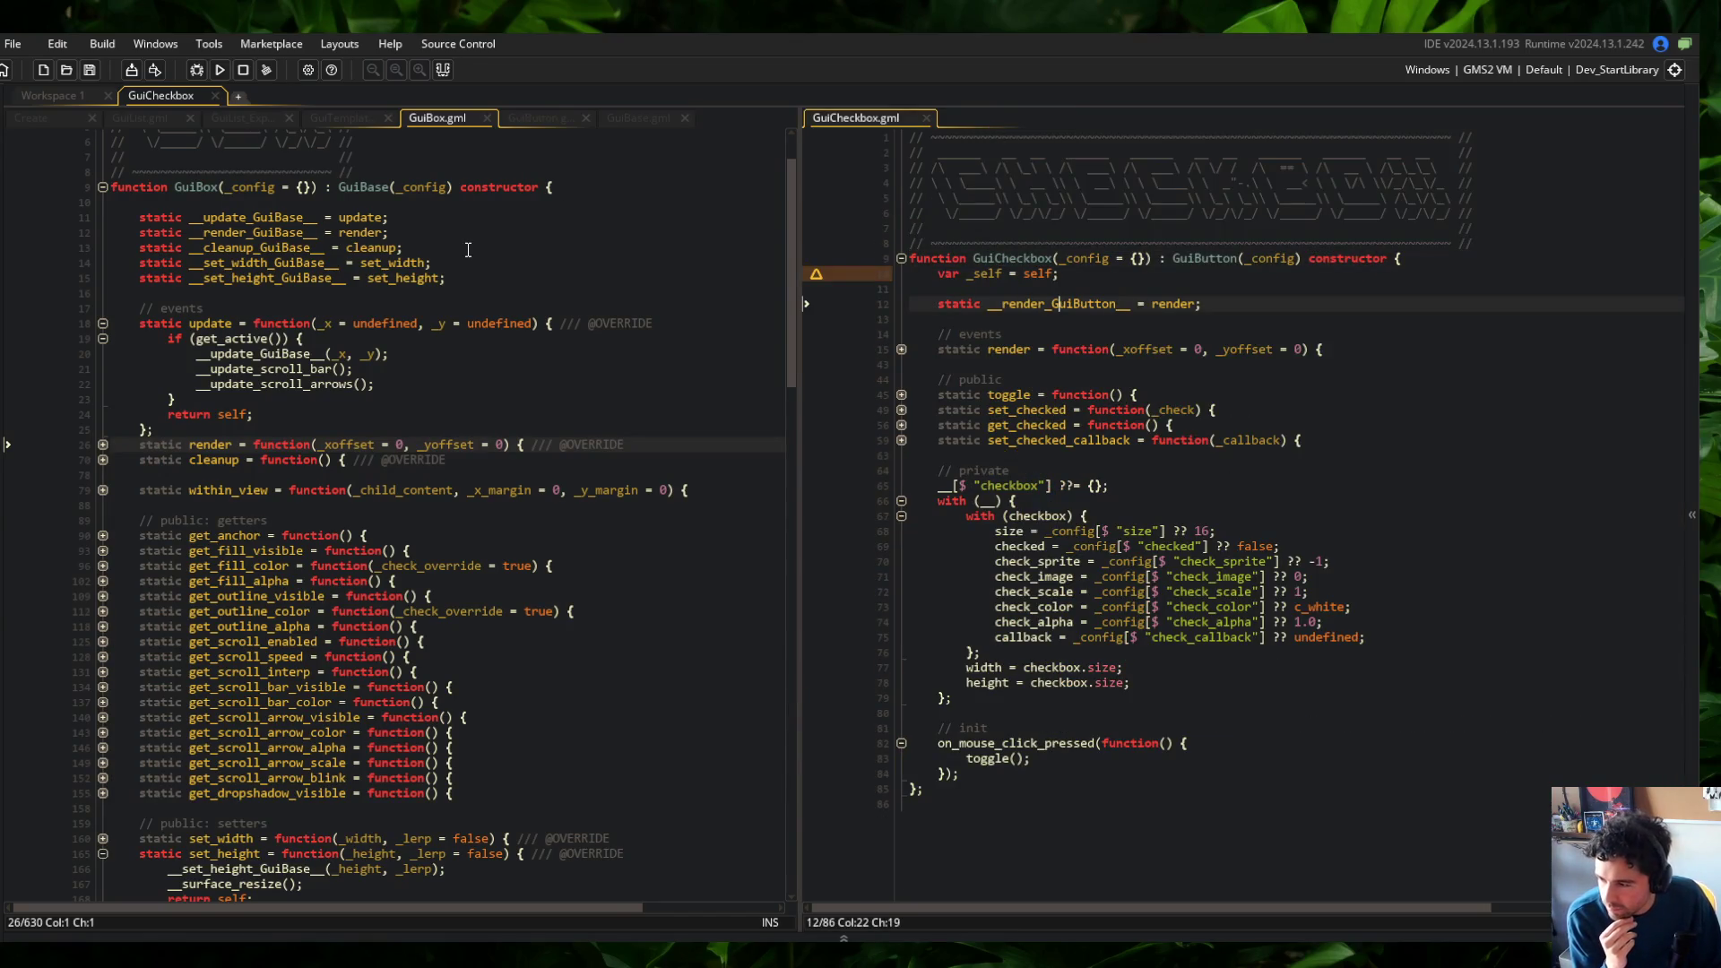
left_click(103, 339)
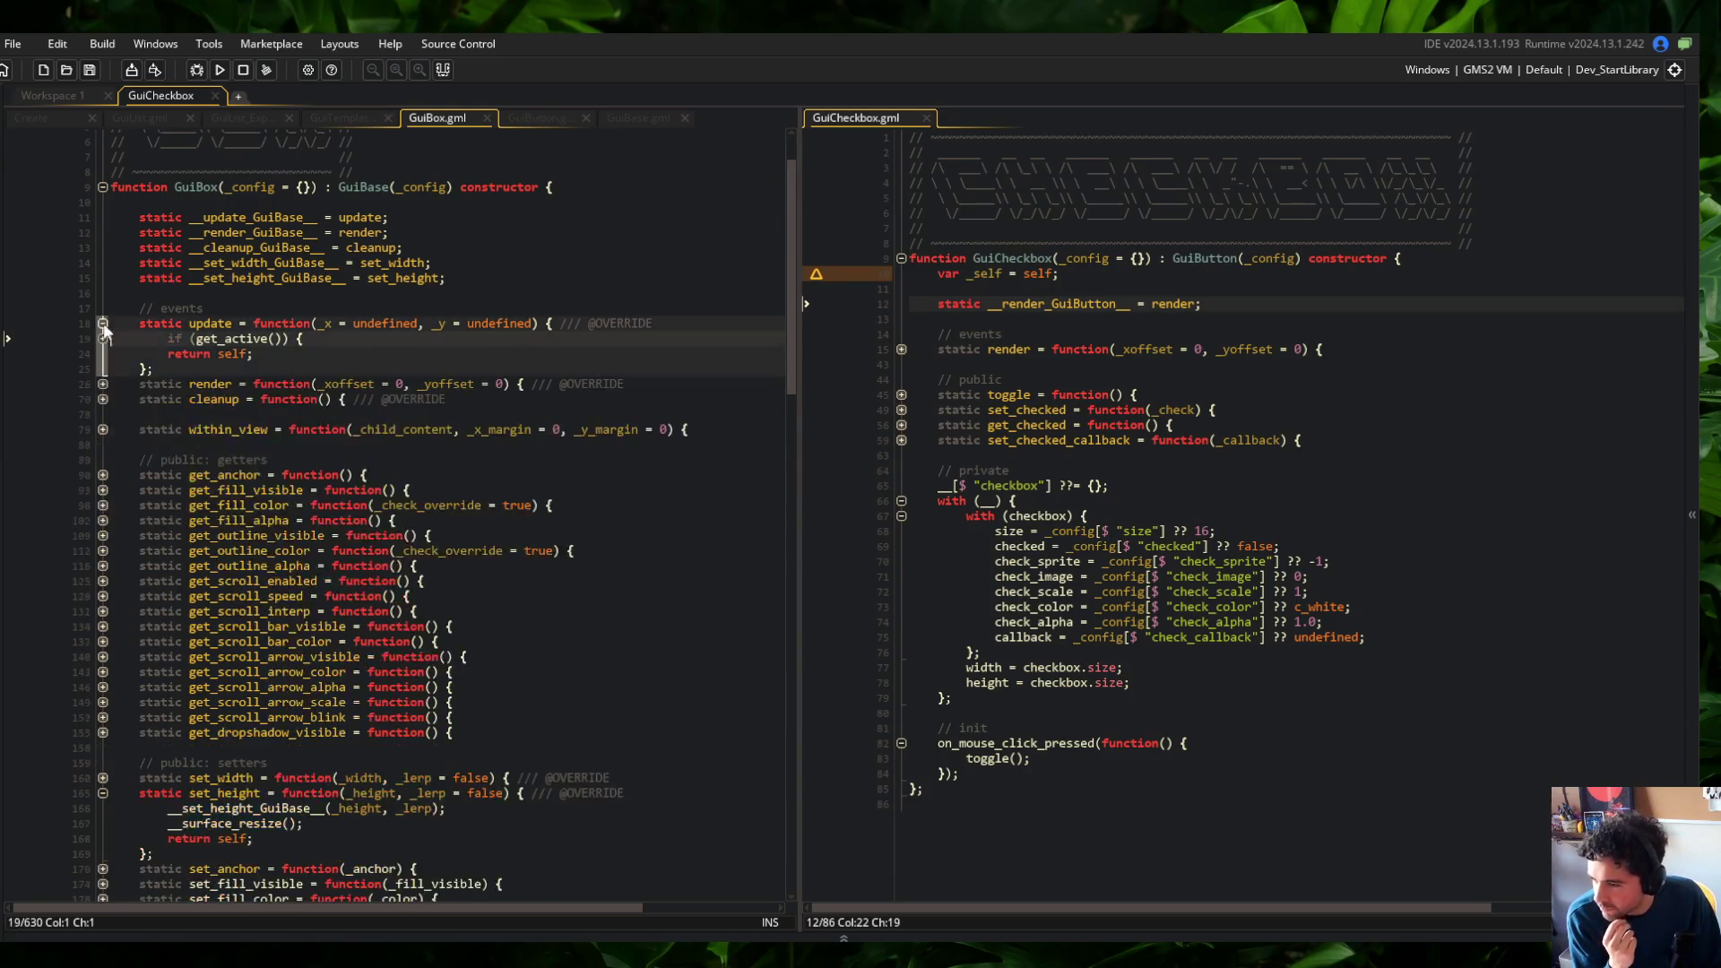
Show GuiBase.gml in the left pane and highlight every use of _xoffset
left_click(103, 324)
left_click_drag(639, 118, 440, 117)
left_click(423, 289)
double_click(345, 410)
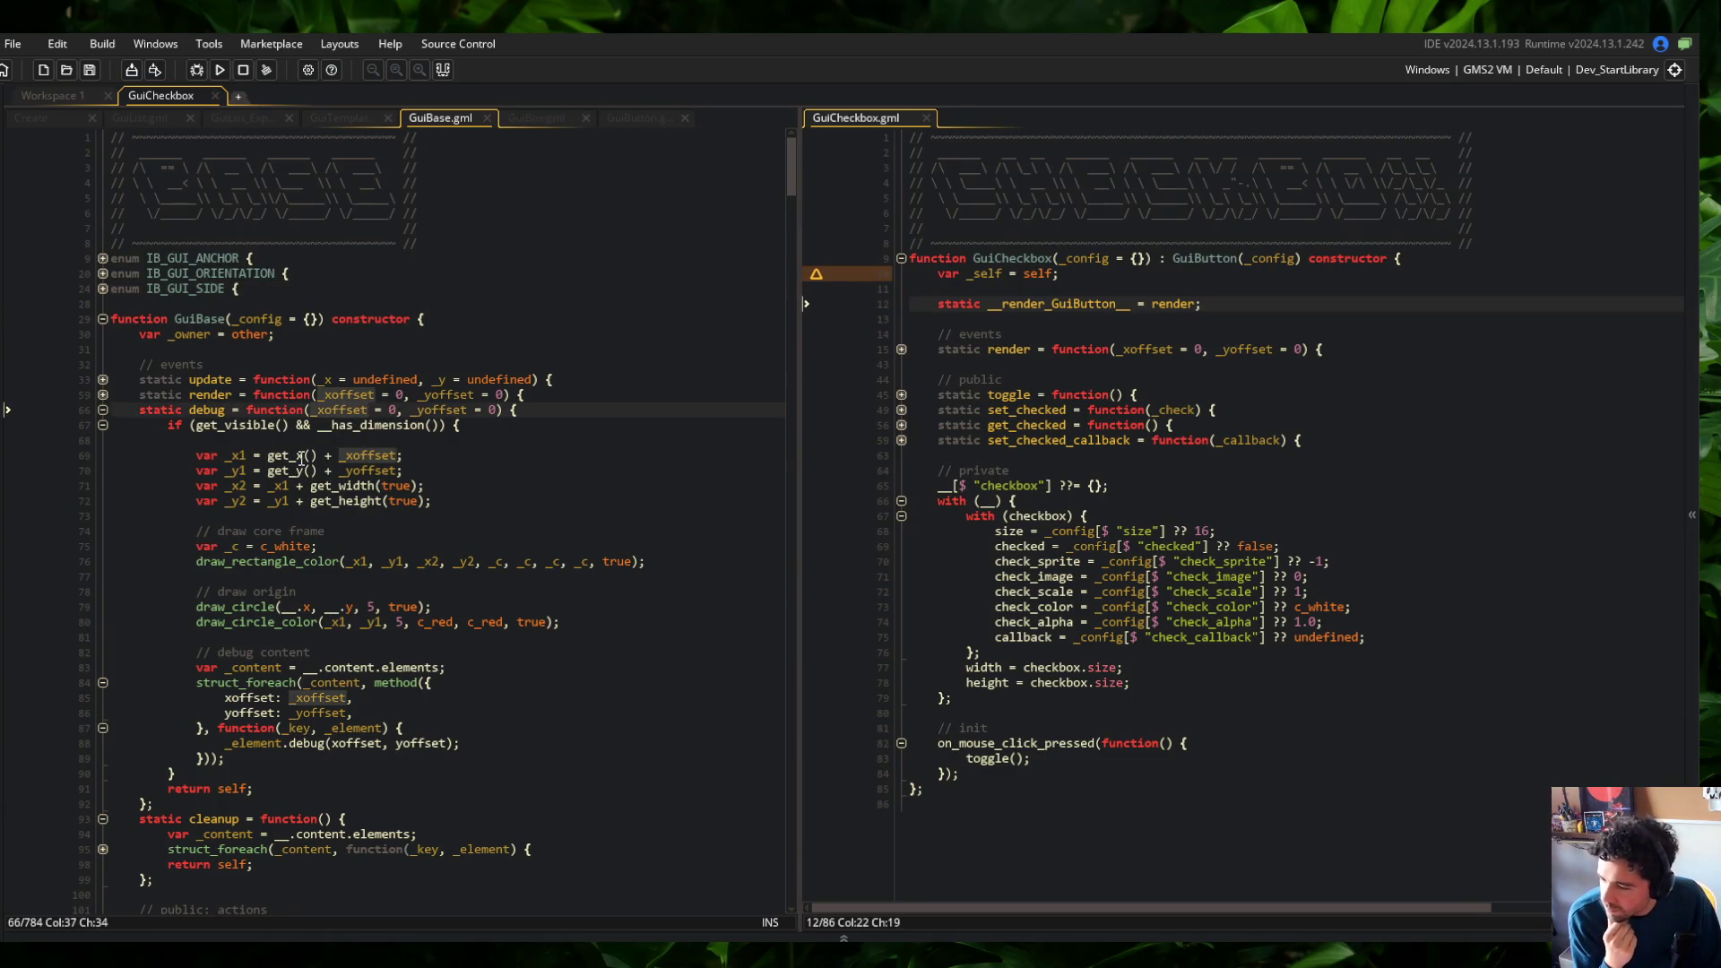
left_click(358, 744)
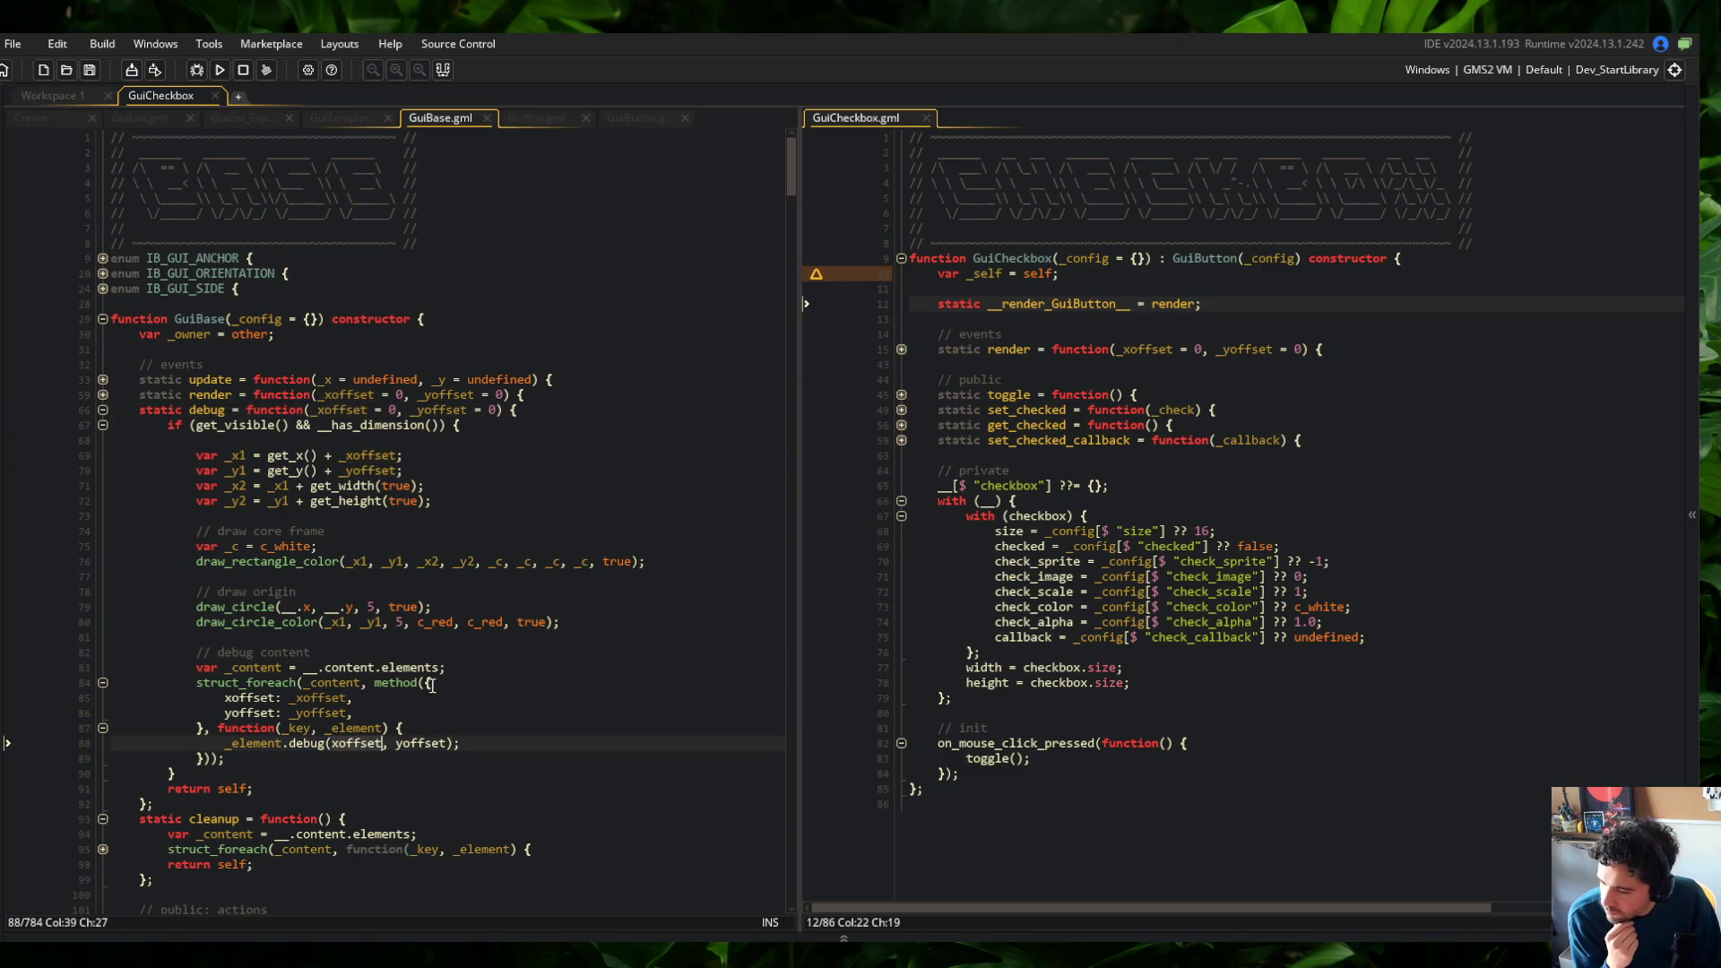
Collapse all of GuiBase's functions, then expand render and the private functions block
left_click(104, 395)
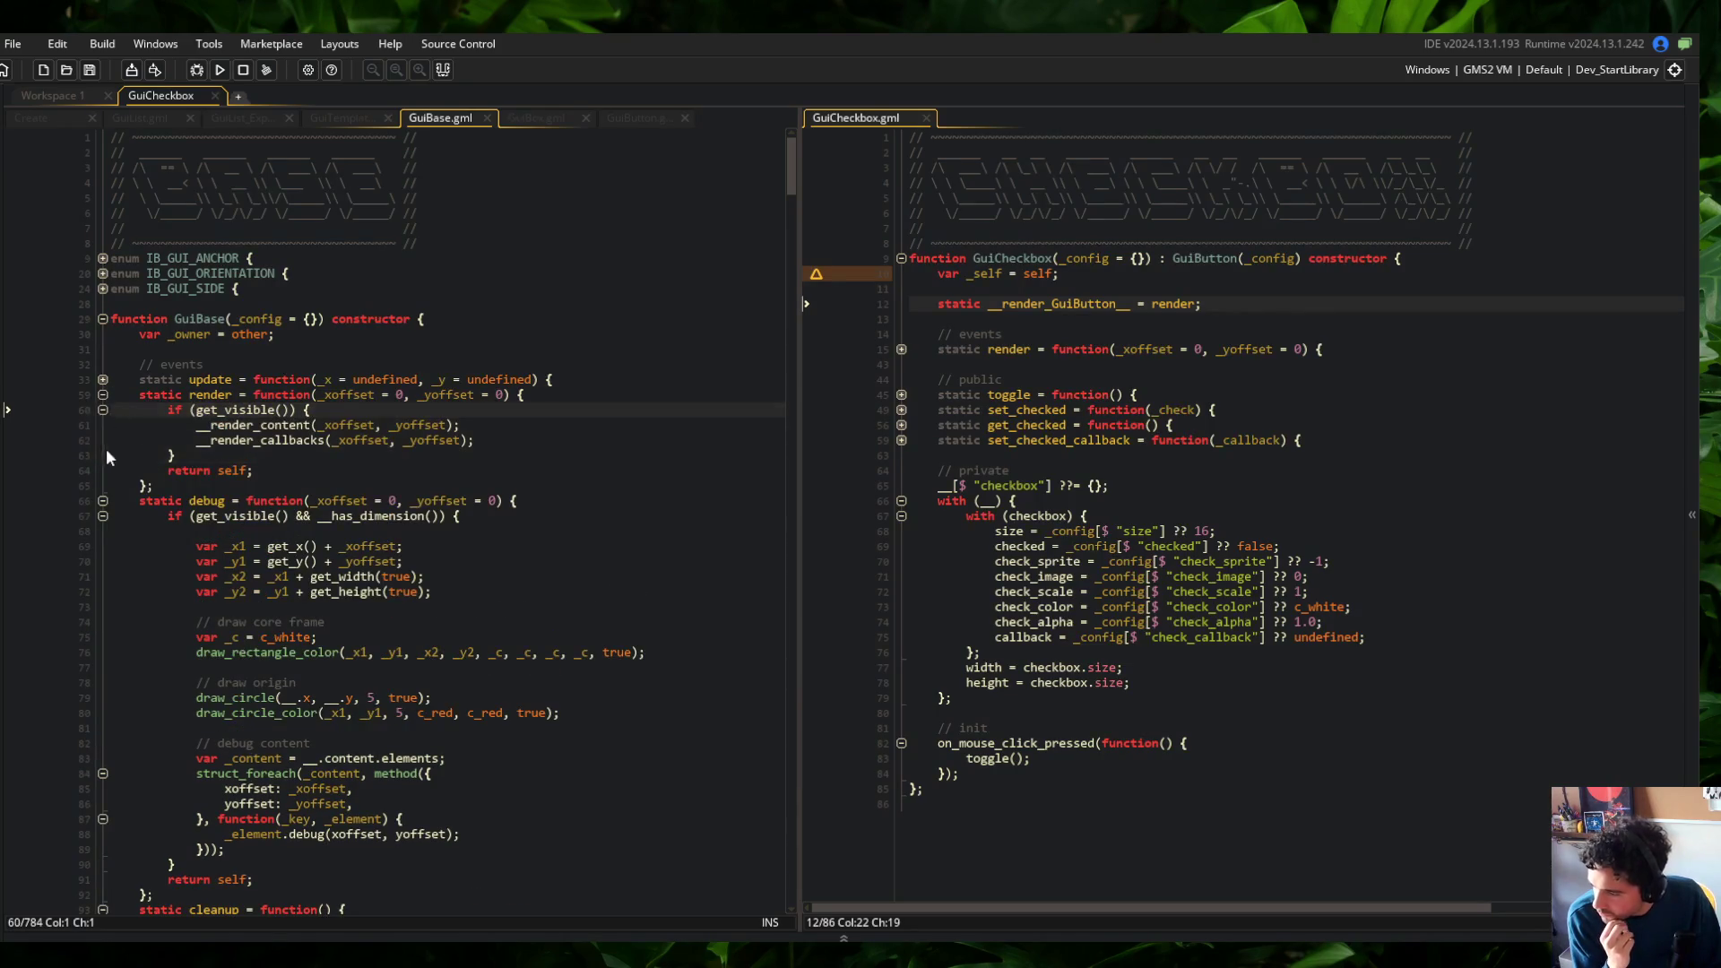
scroll(284, 449, "down", 3)
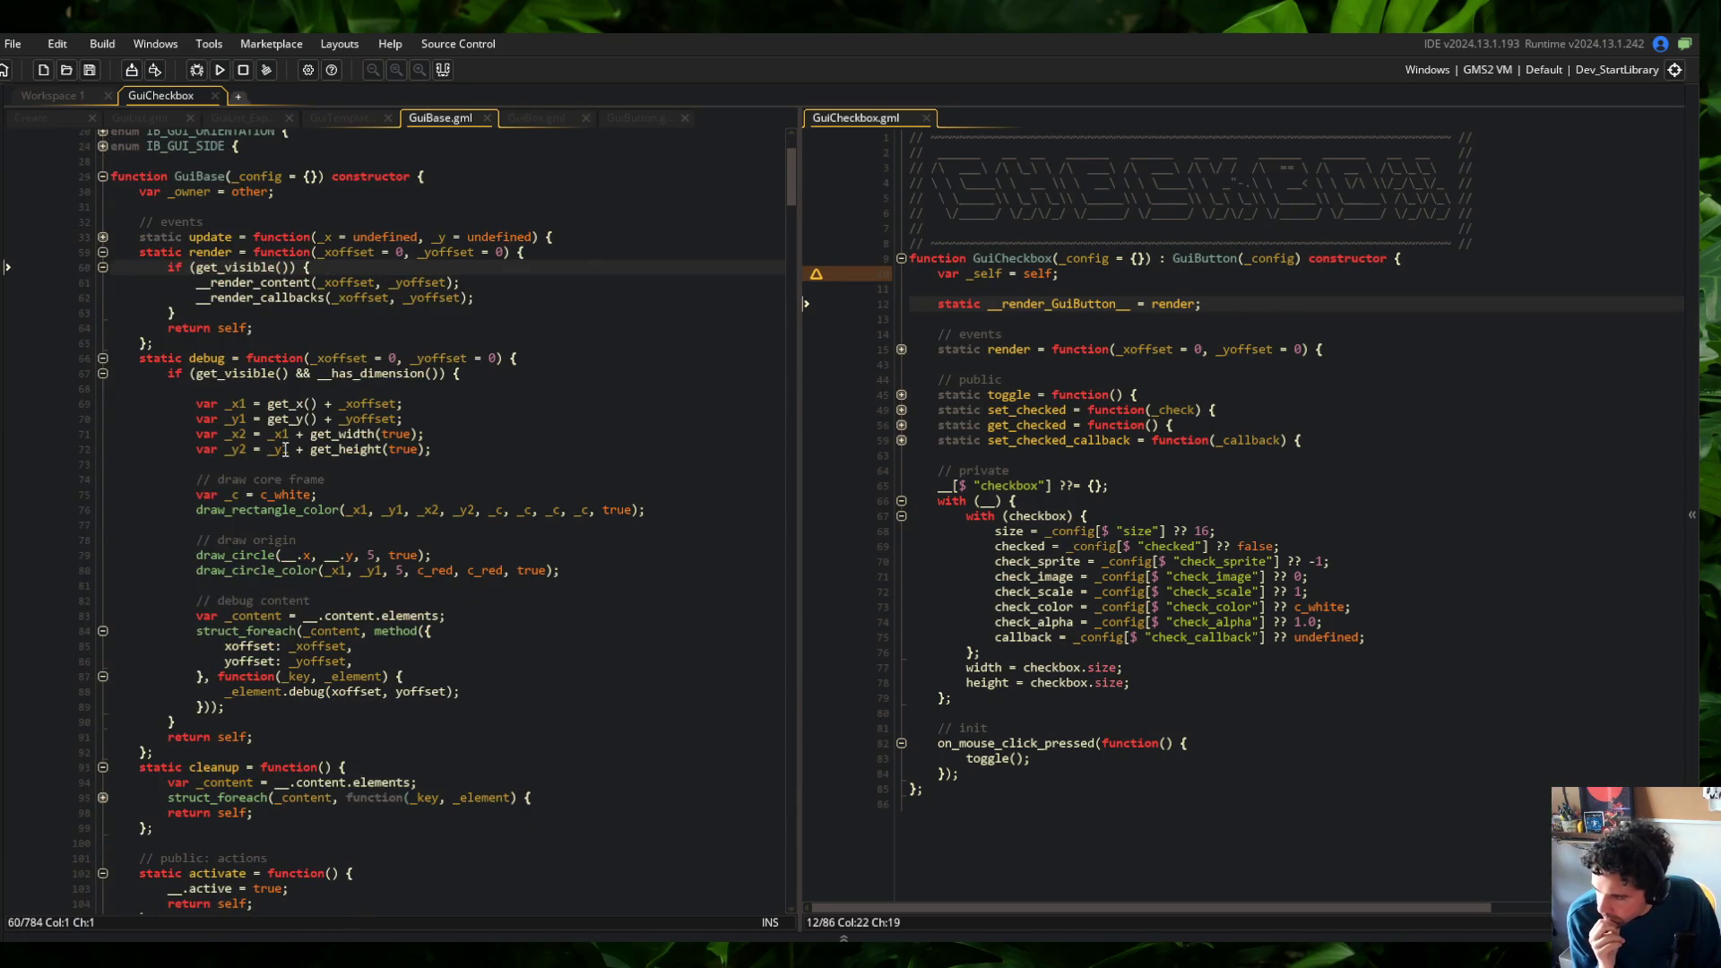
scroll(284, 449, "down", 20)
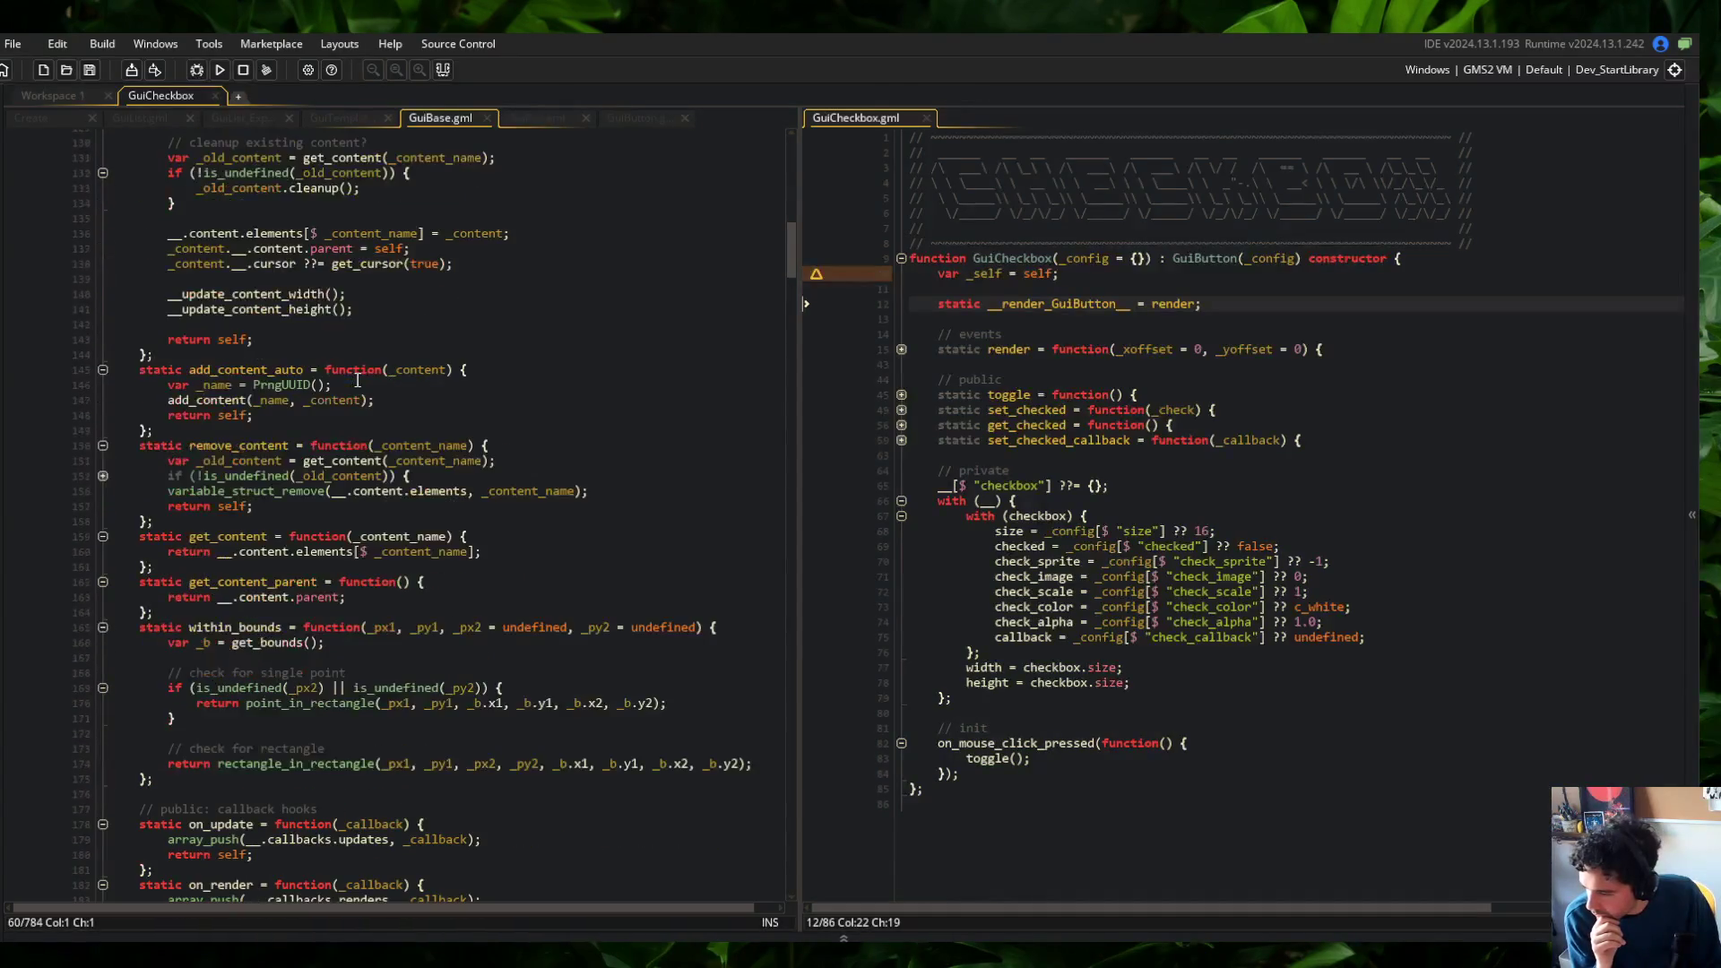
key("ctrl+m")
left_click(358, 374)
scroll(349, 466, "down", 8)
scroll(343, 509, "down", 13)
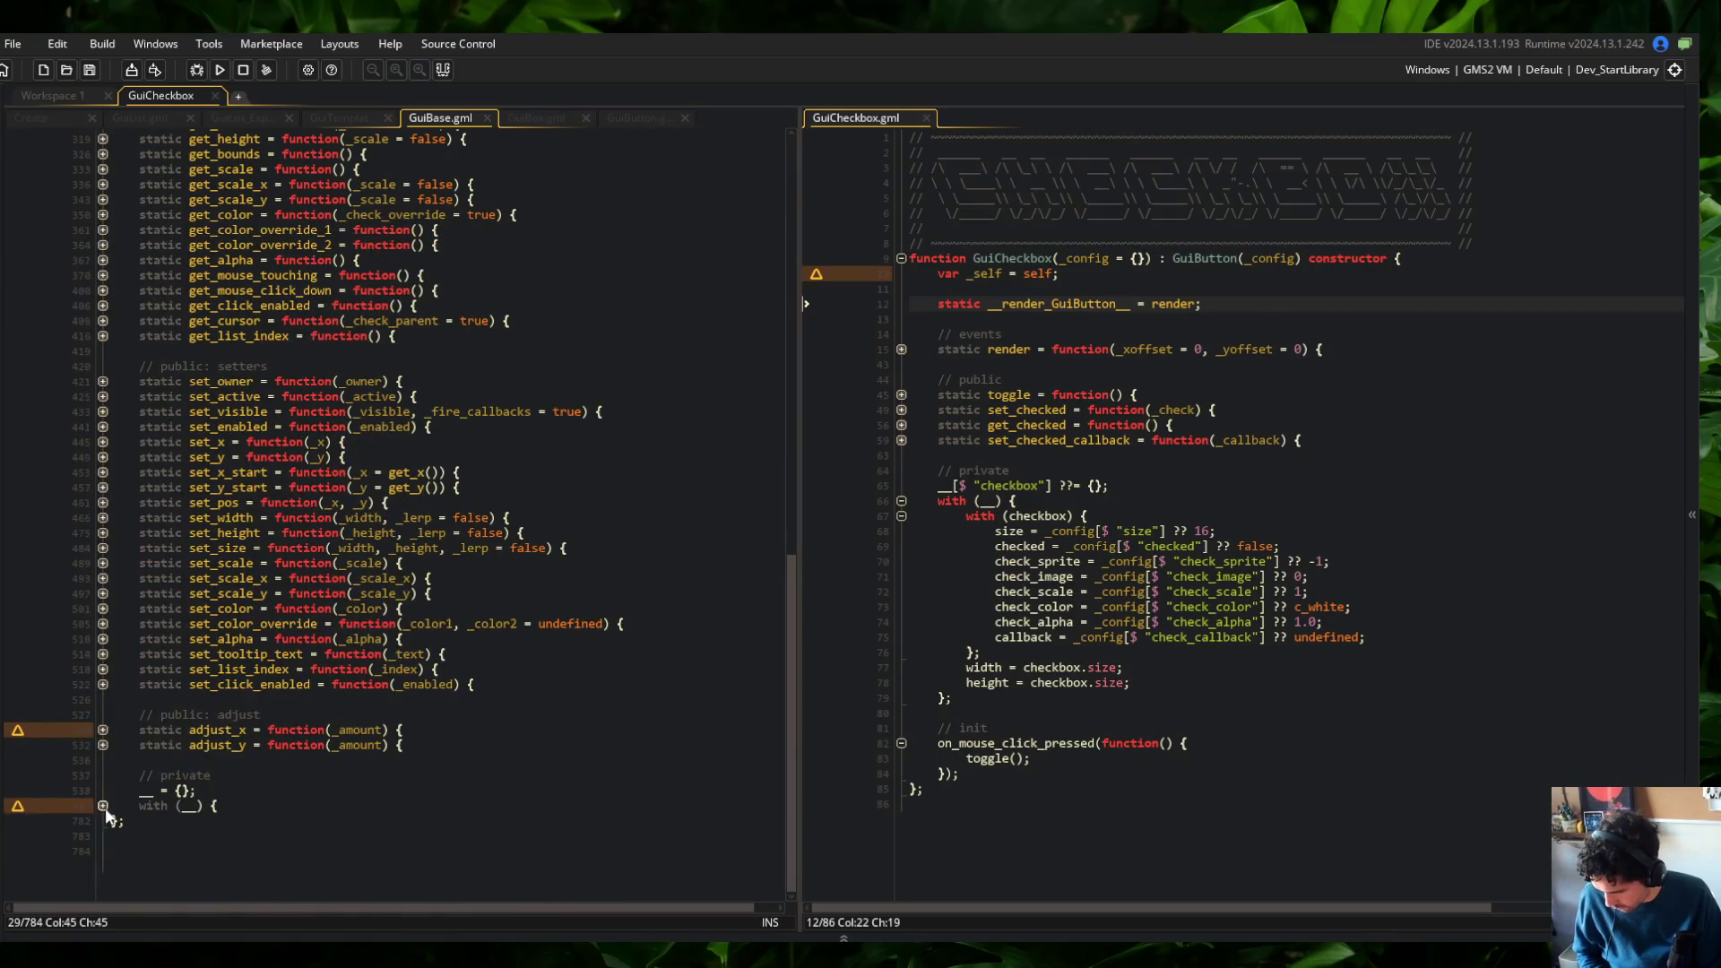
left_click(102, 806)
scroll(196, 502, "down", 12)
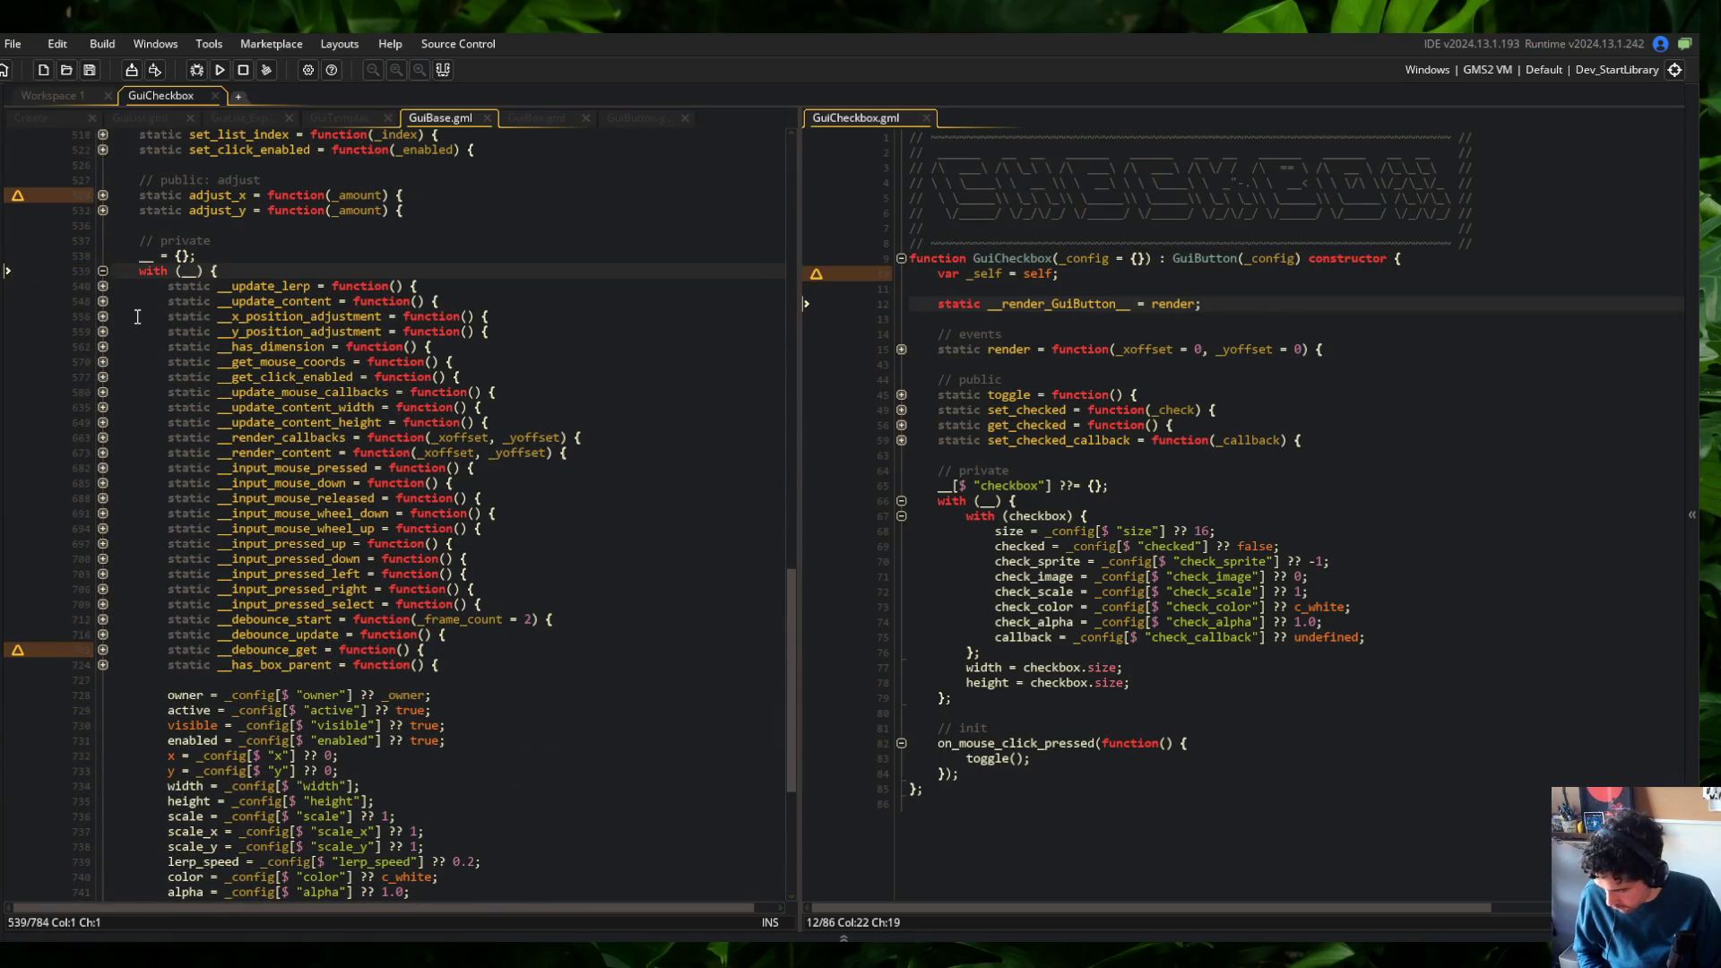
Expand __render_content and its struct_foreach call to review the loop
left_click(103, 453)
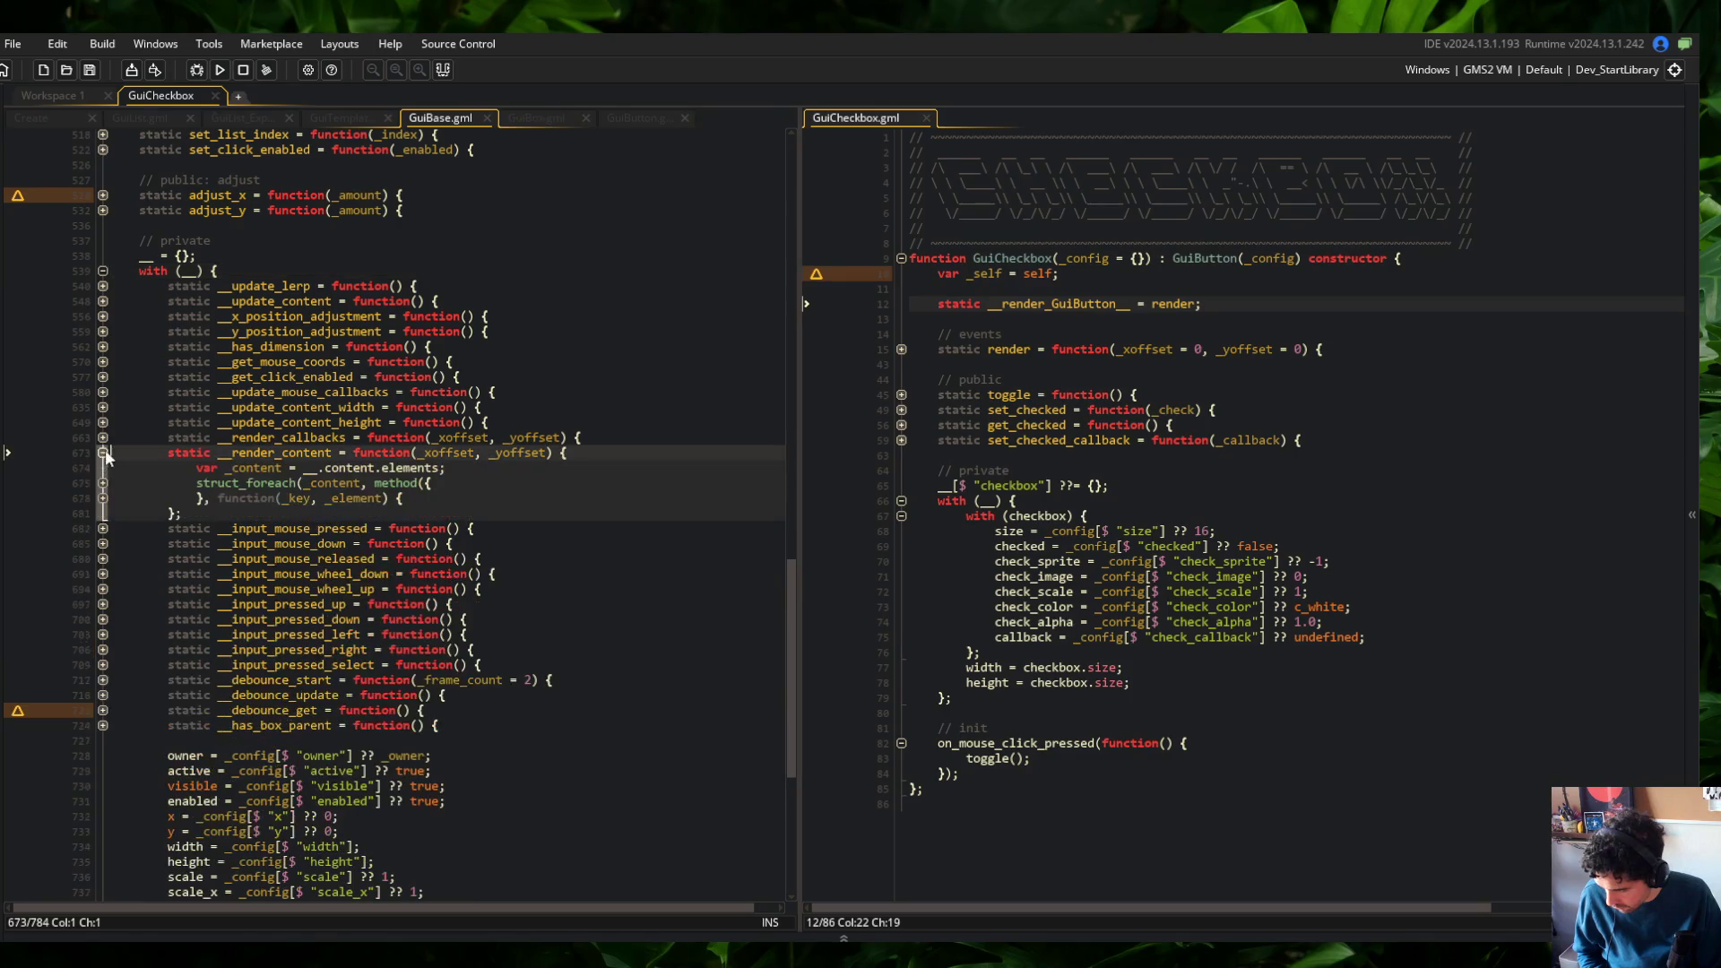
left_click(103, 484)
key("shift+Down")
key("shift+Down")
key("shift+Down")
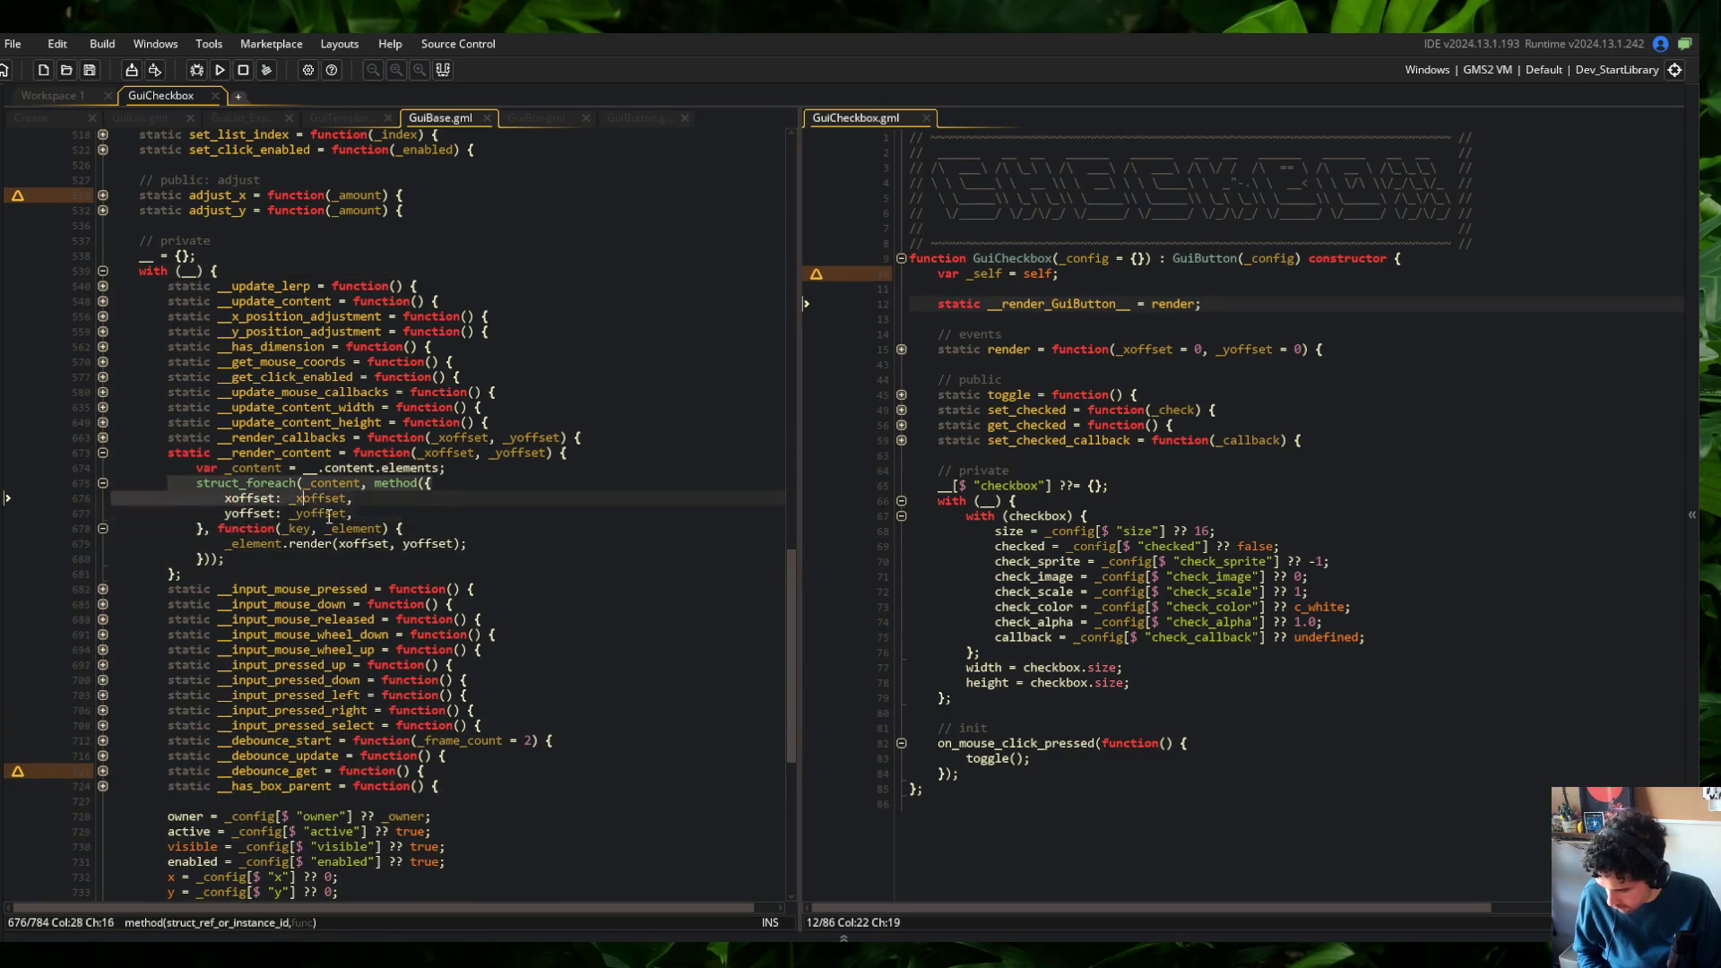
key("End")
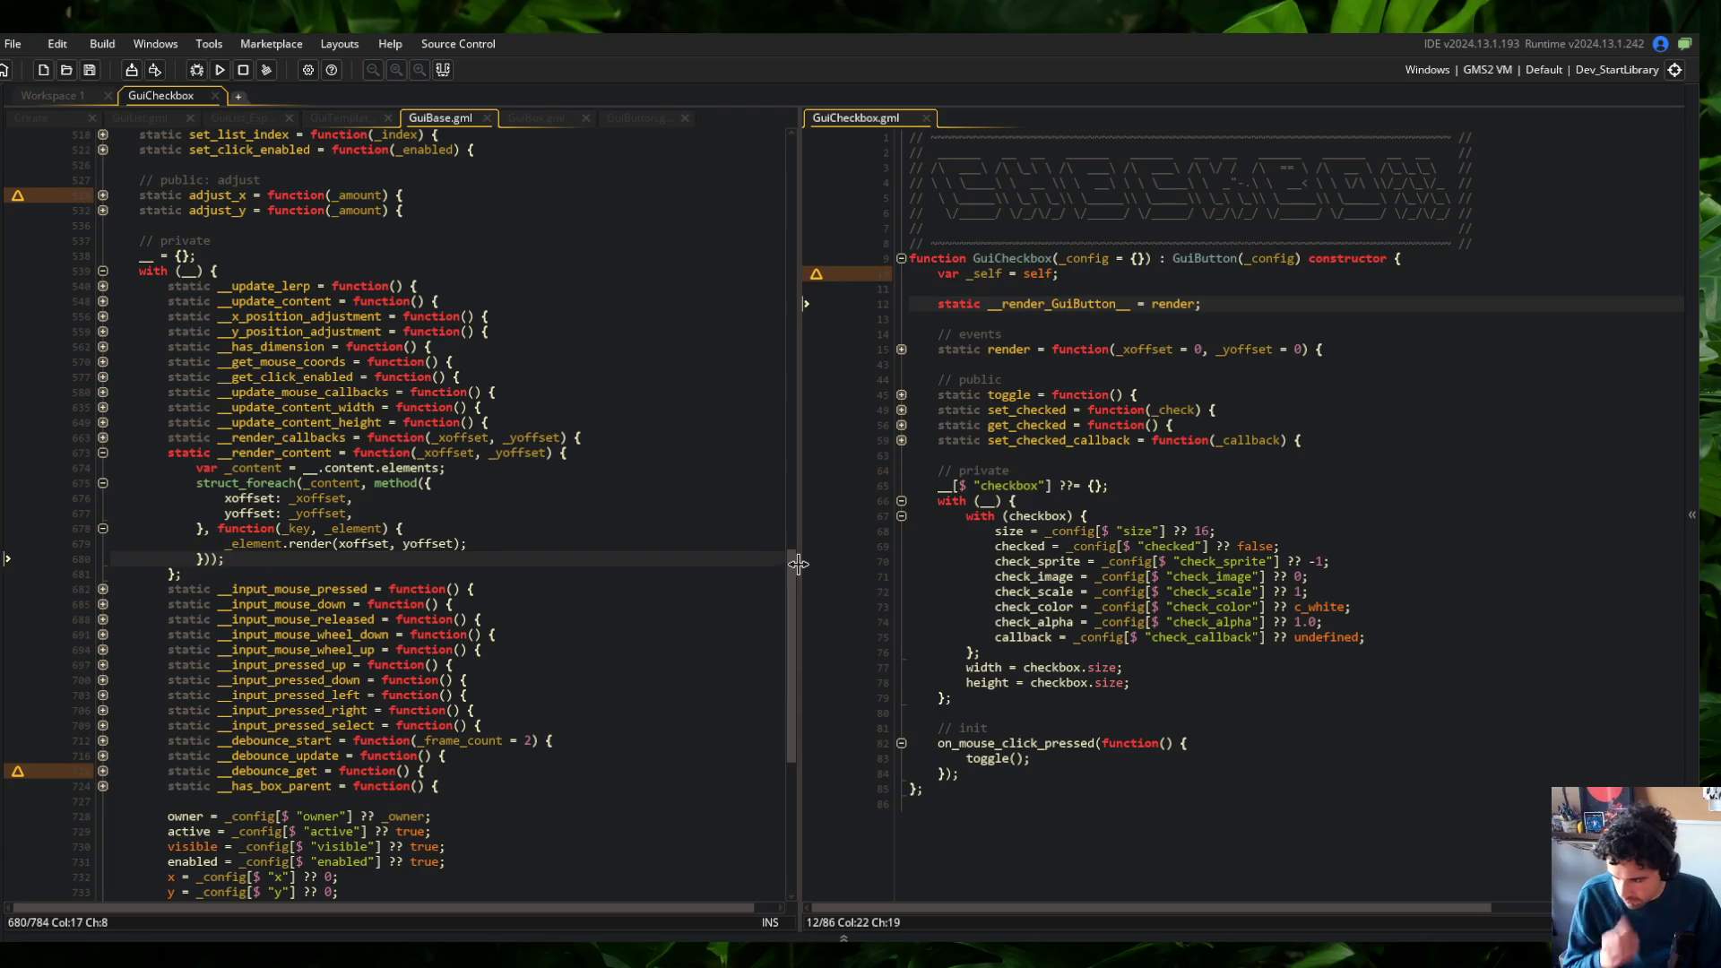
left_click_drag(797, 575, 760, 175)
Expand GuiBase's debug function, its if-block and content loop to review the offset code
left_click(104, 359)
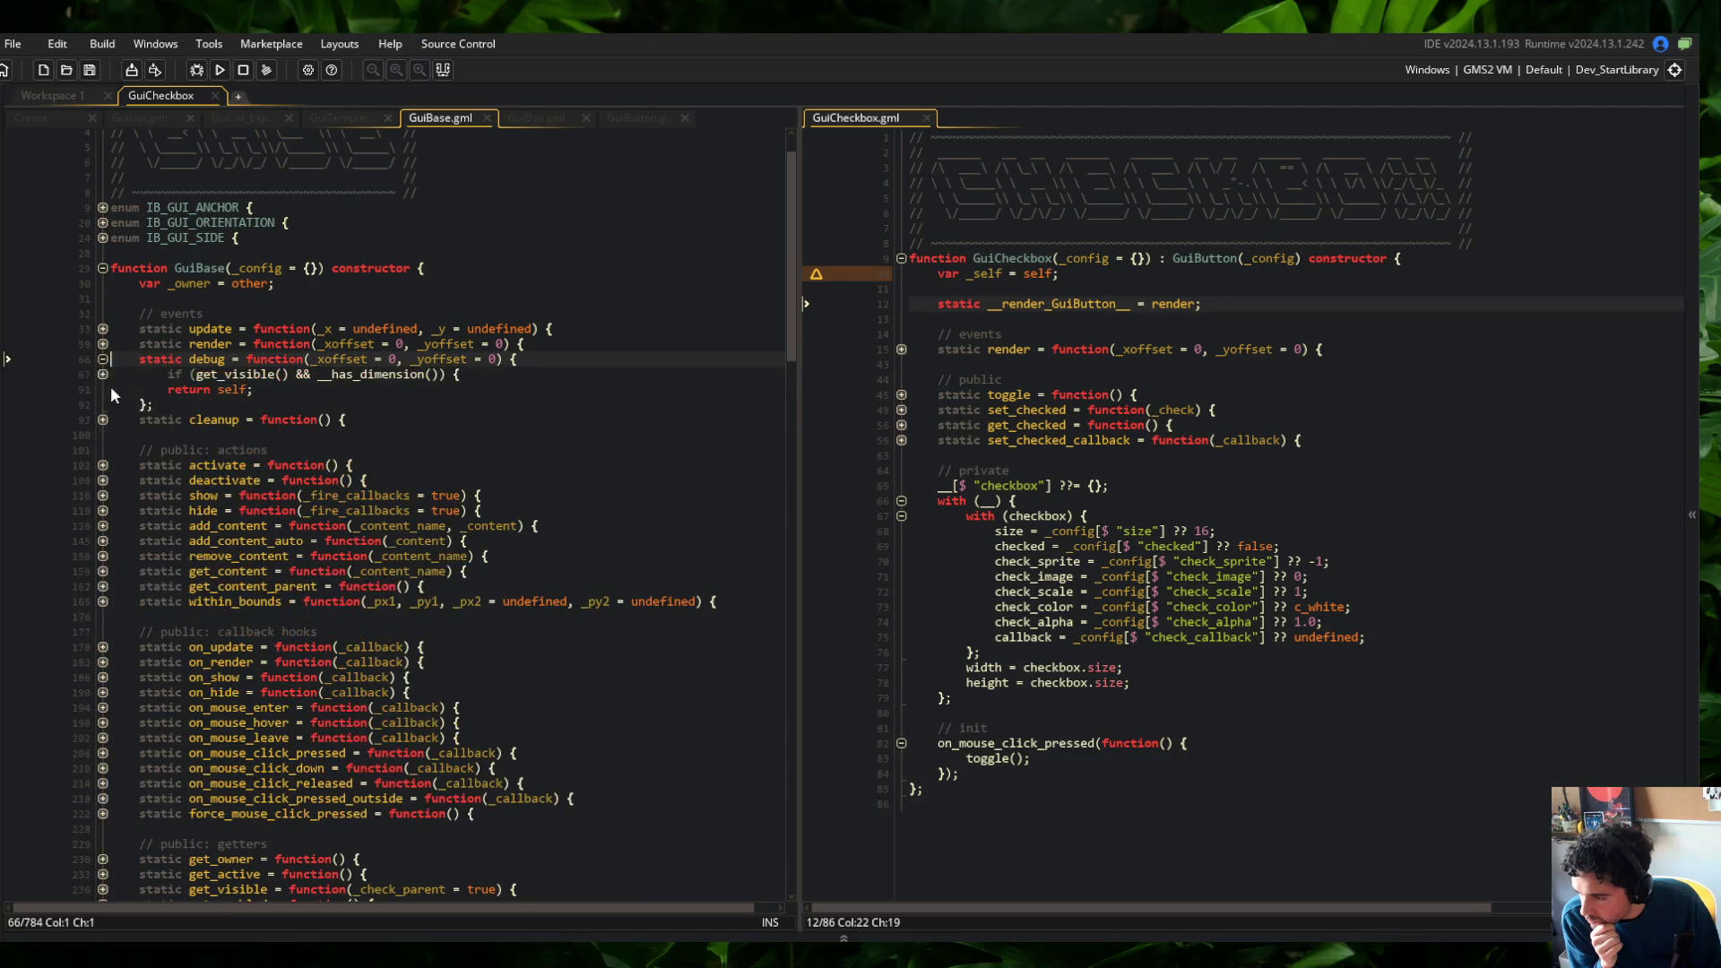
left_click(104, 374)
left_click(104, 632)
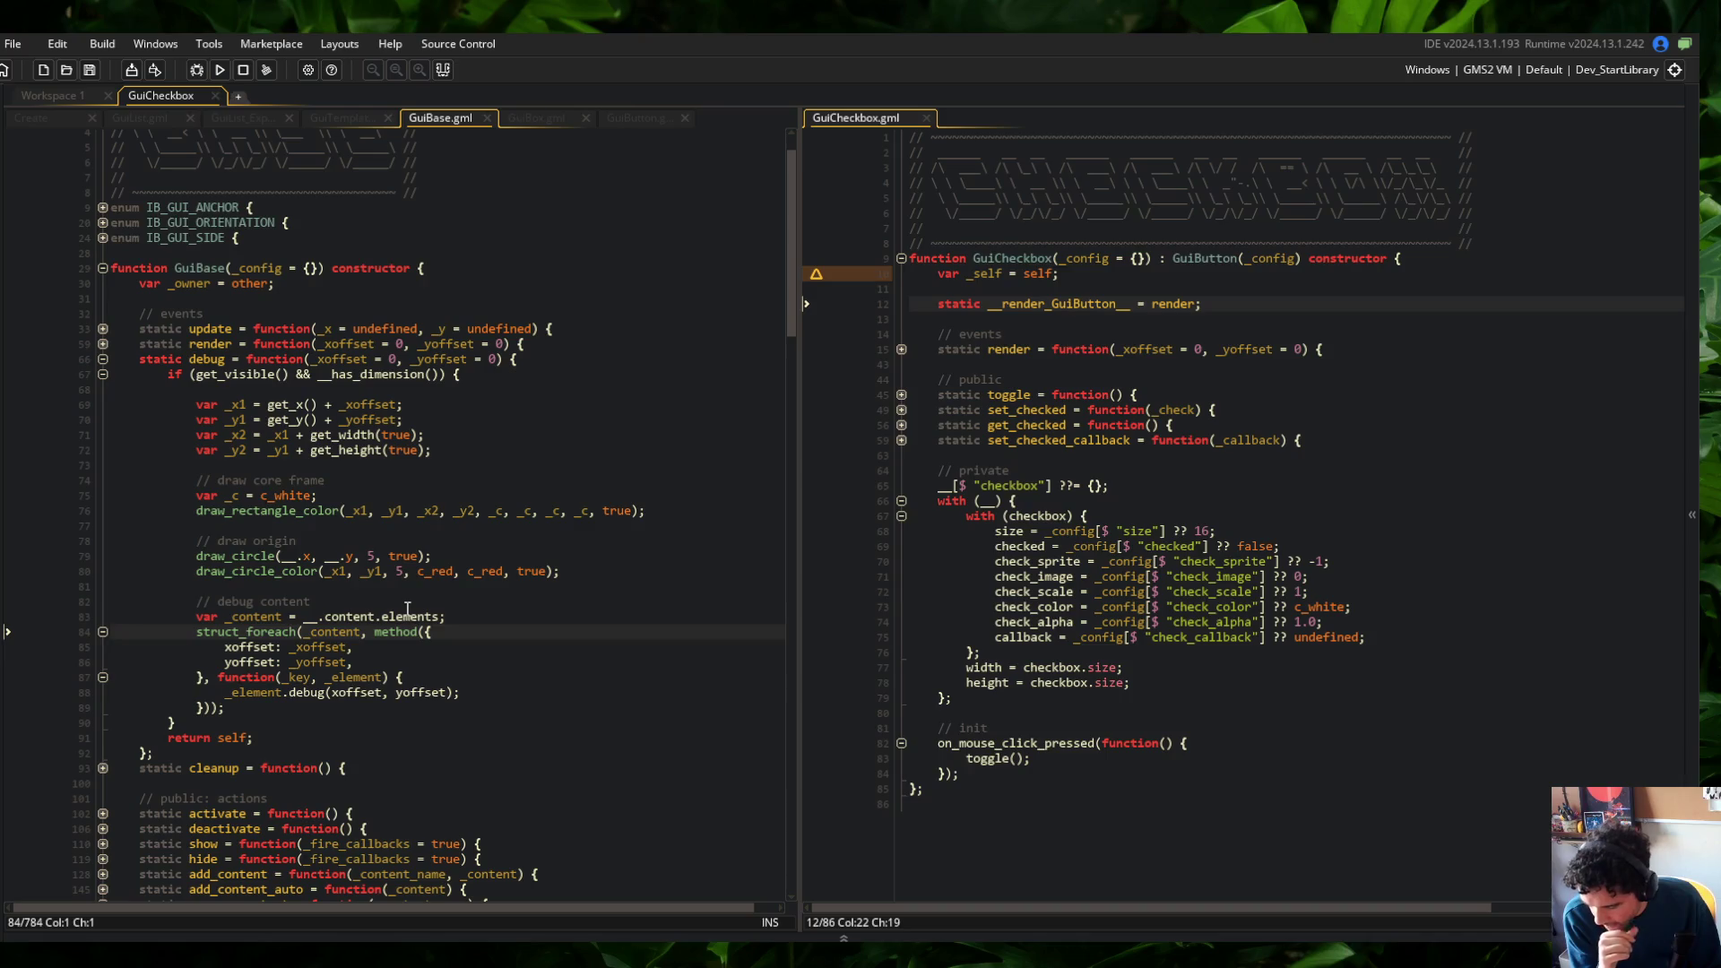
left_click(364, 451)
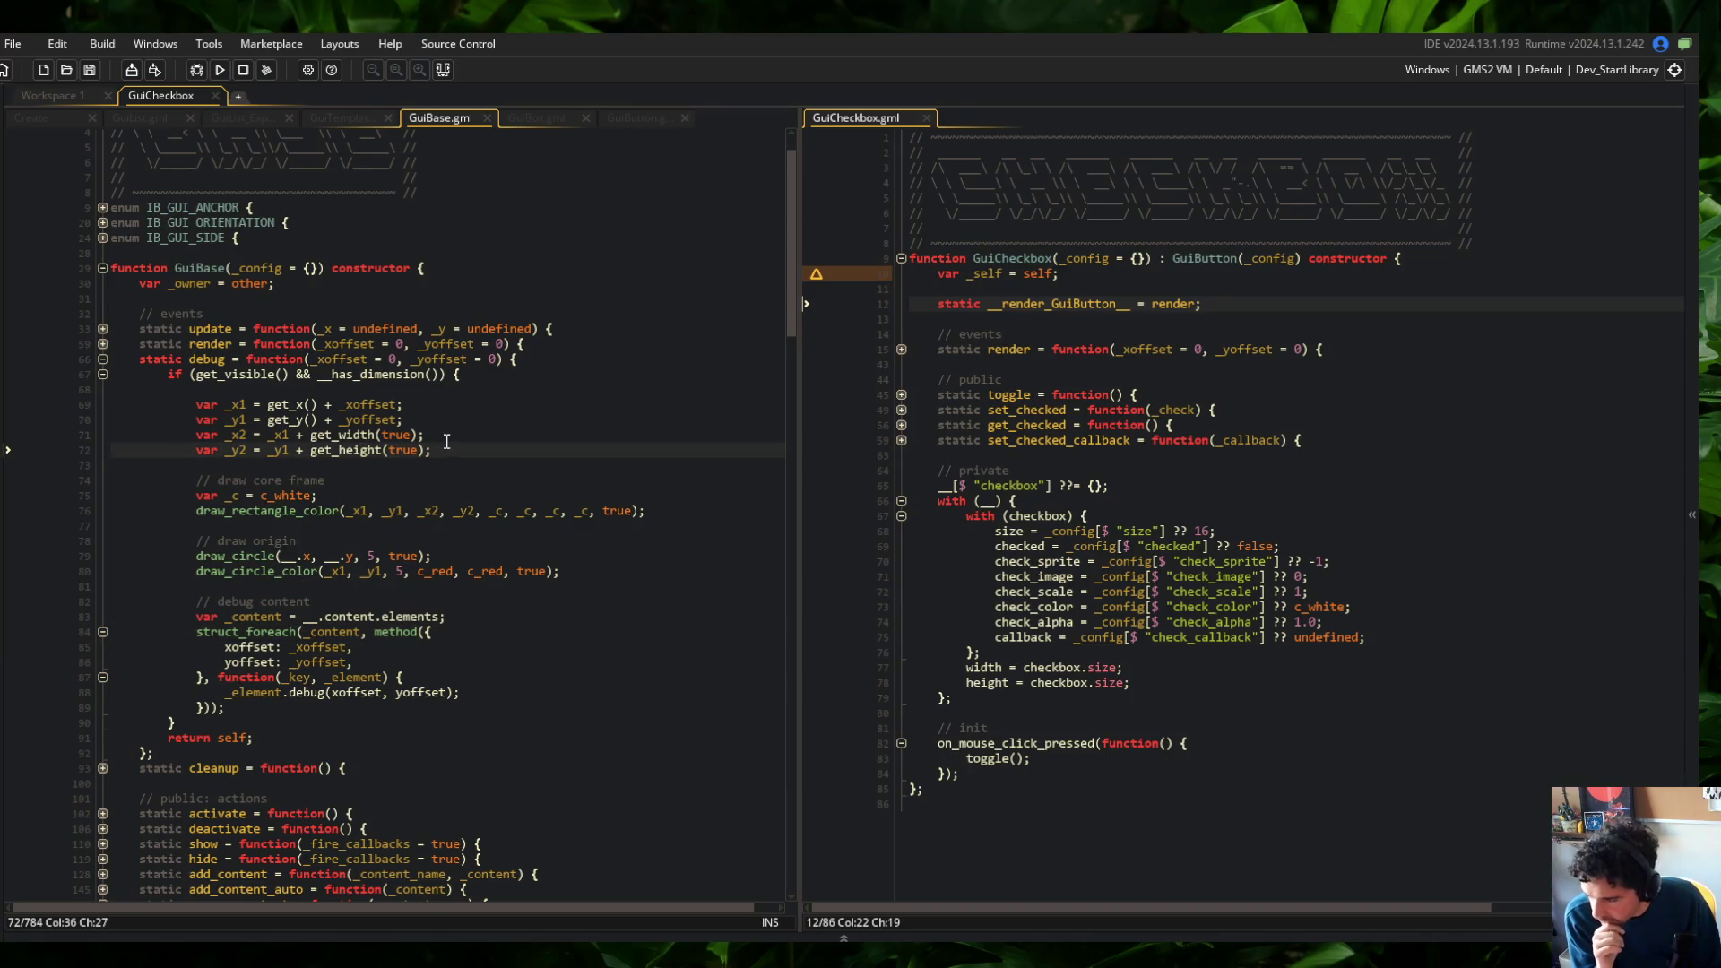
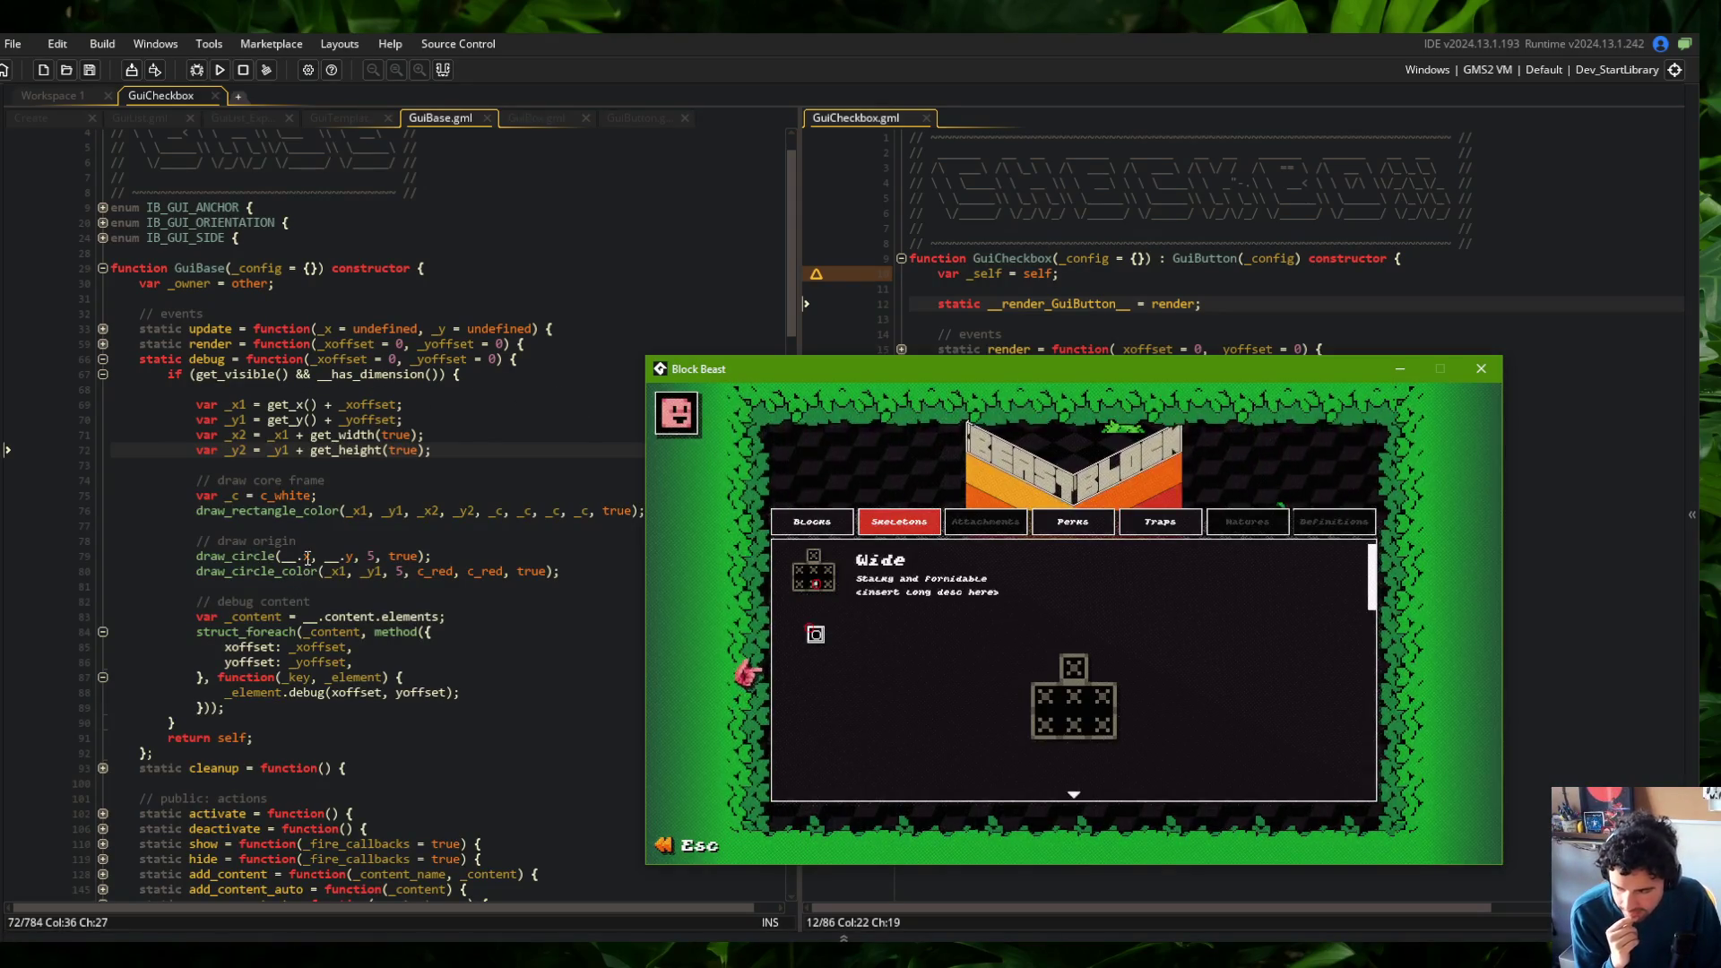
Delete the extra draw_circle origin line in GuiBase.gml, checking the running game
left_click(479, 559)
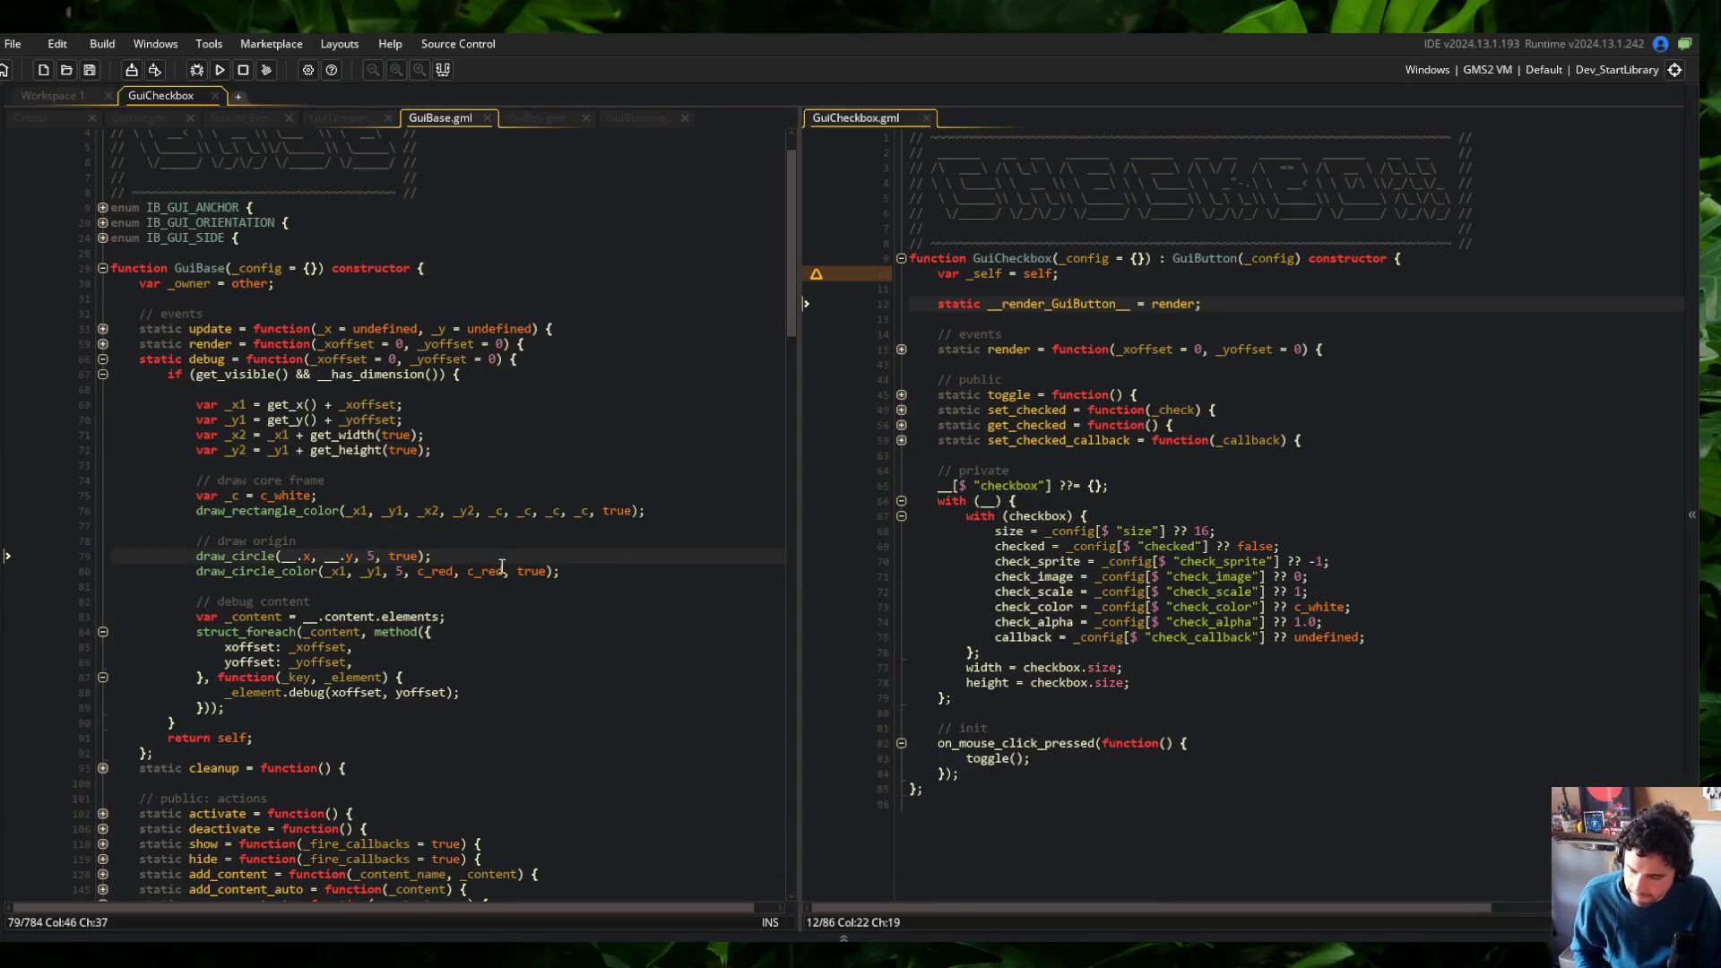
key("alt+Tab")
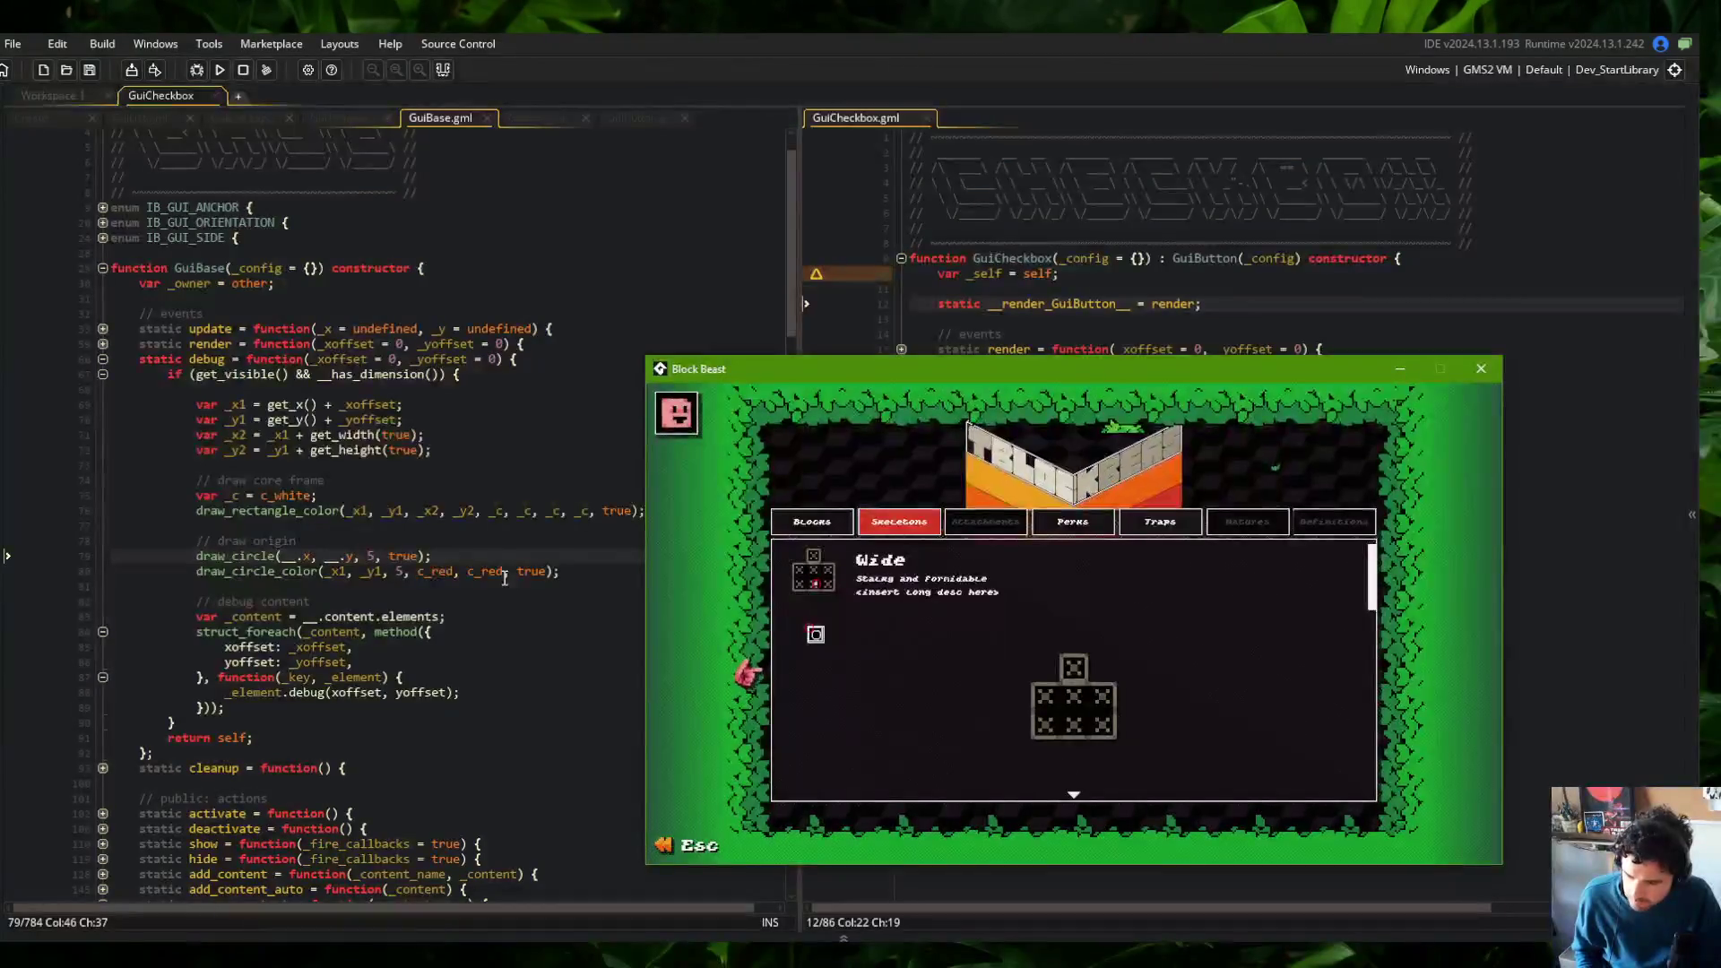
left_click(463, 561)
key("ctrl+d")
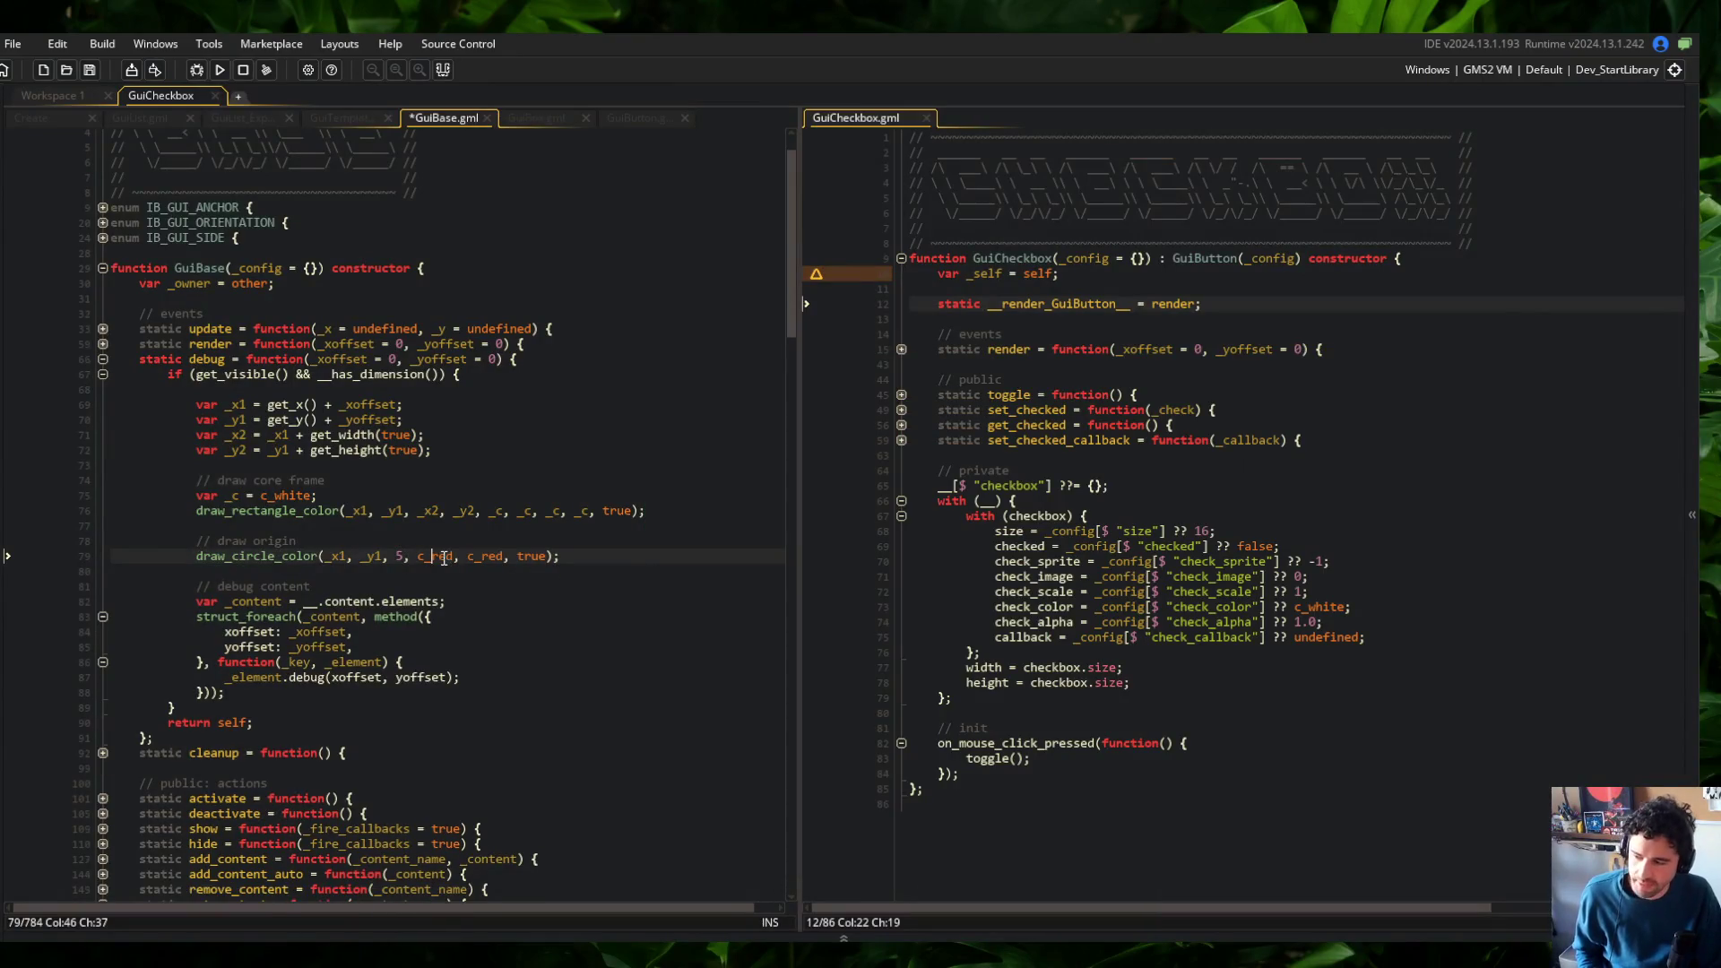
key("alt+Tab")
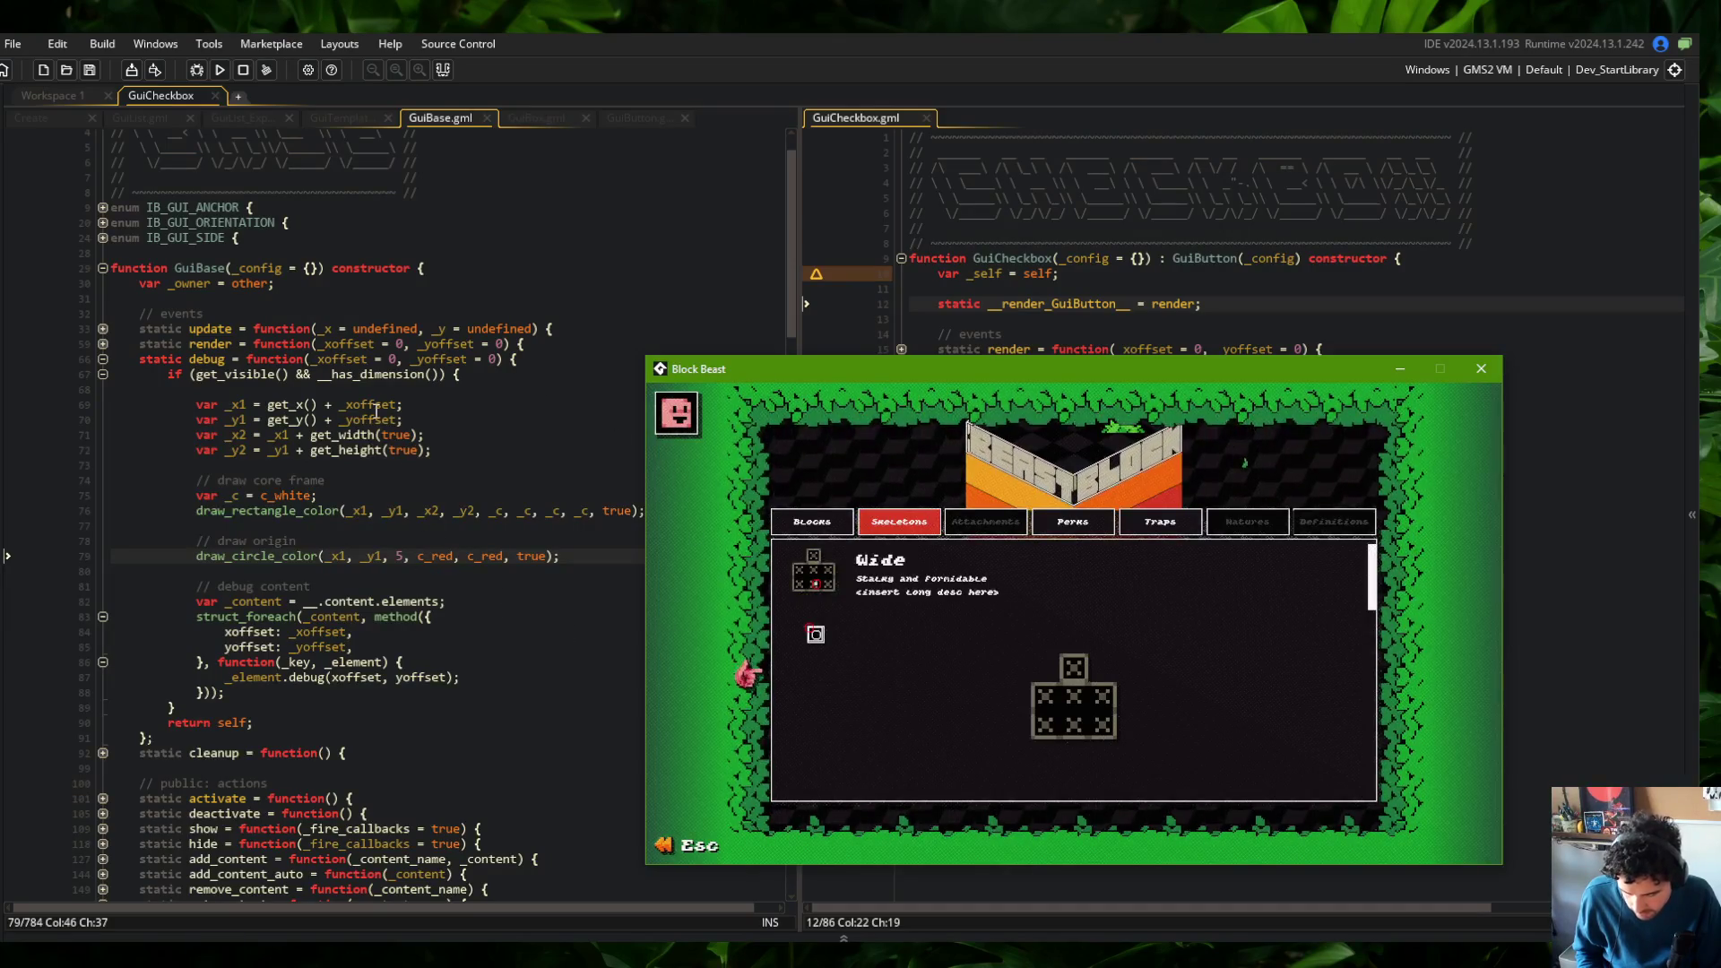
key("alt+Tab")
Comment out the child-content debug loop on lines 82–88, run Block Beast and switch to list view
key("Up")
key("Up")
key("Up")
key("Up")
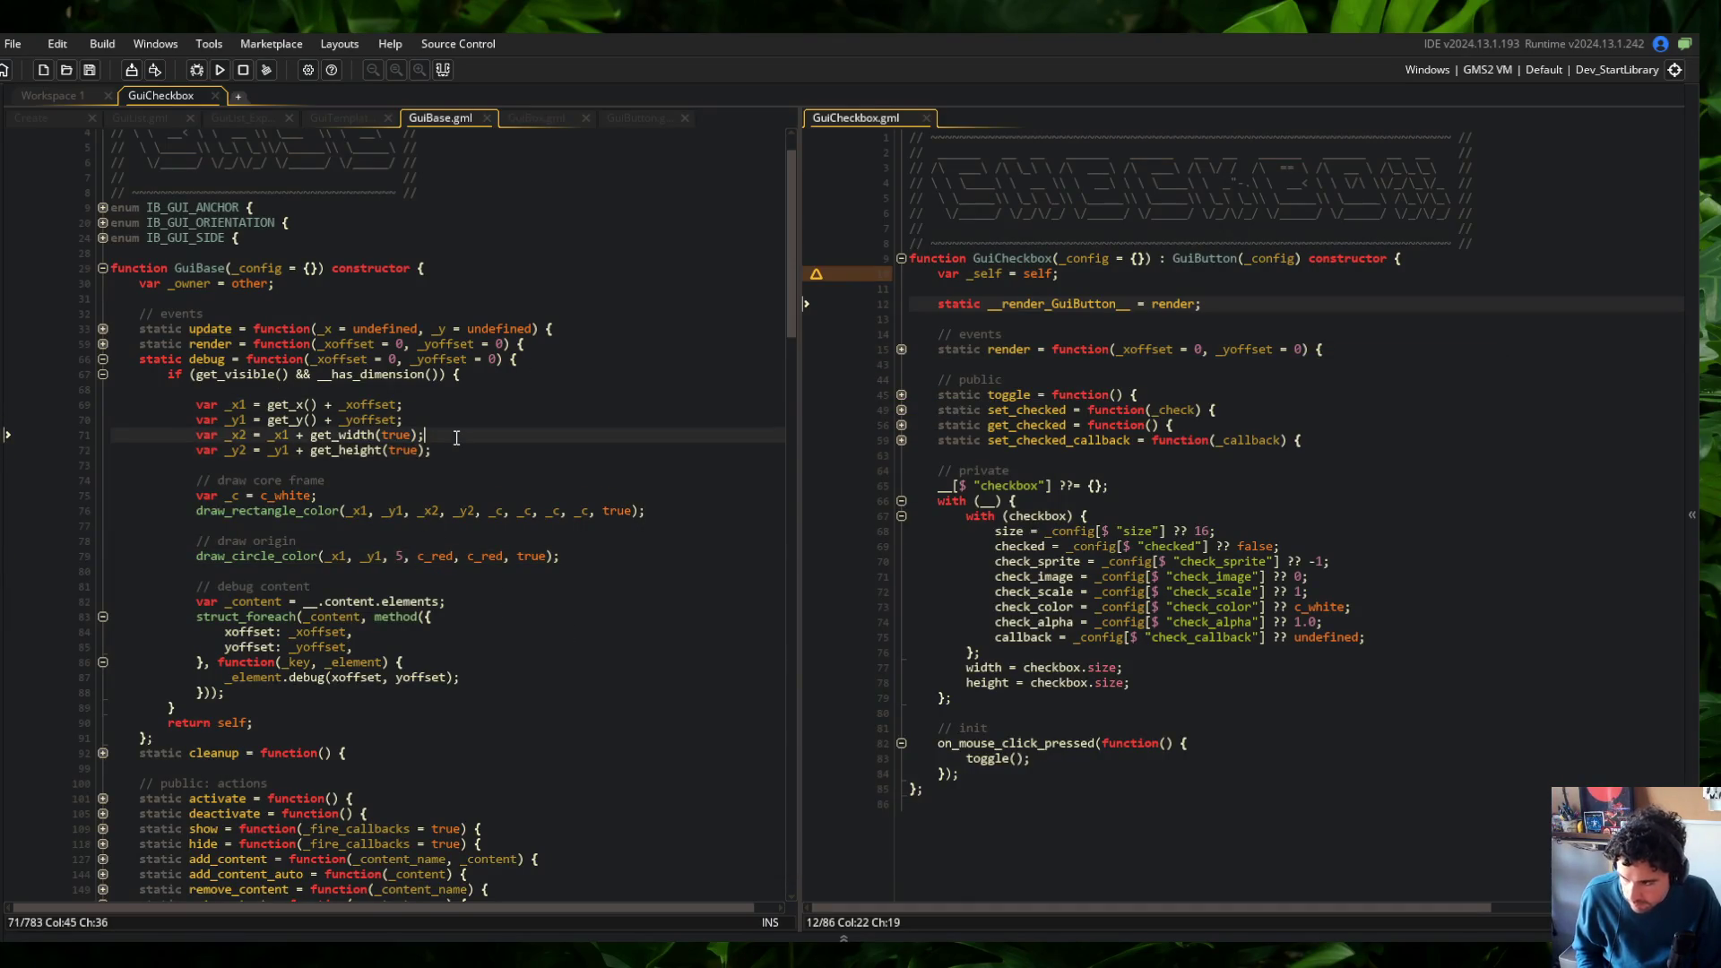
scroll(542, 269, "down", 3)
scroll(552, 161, "up", 1)
left_click(640, 114)
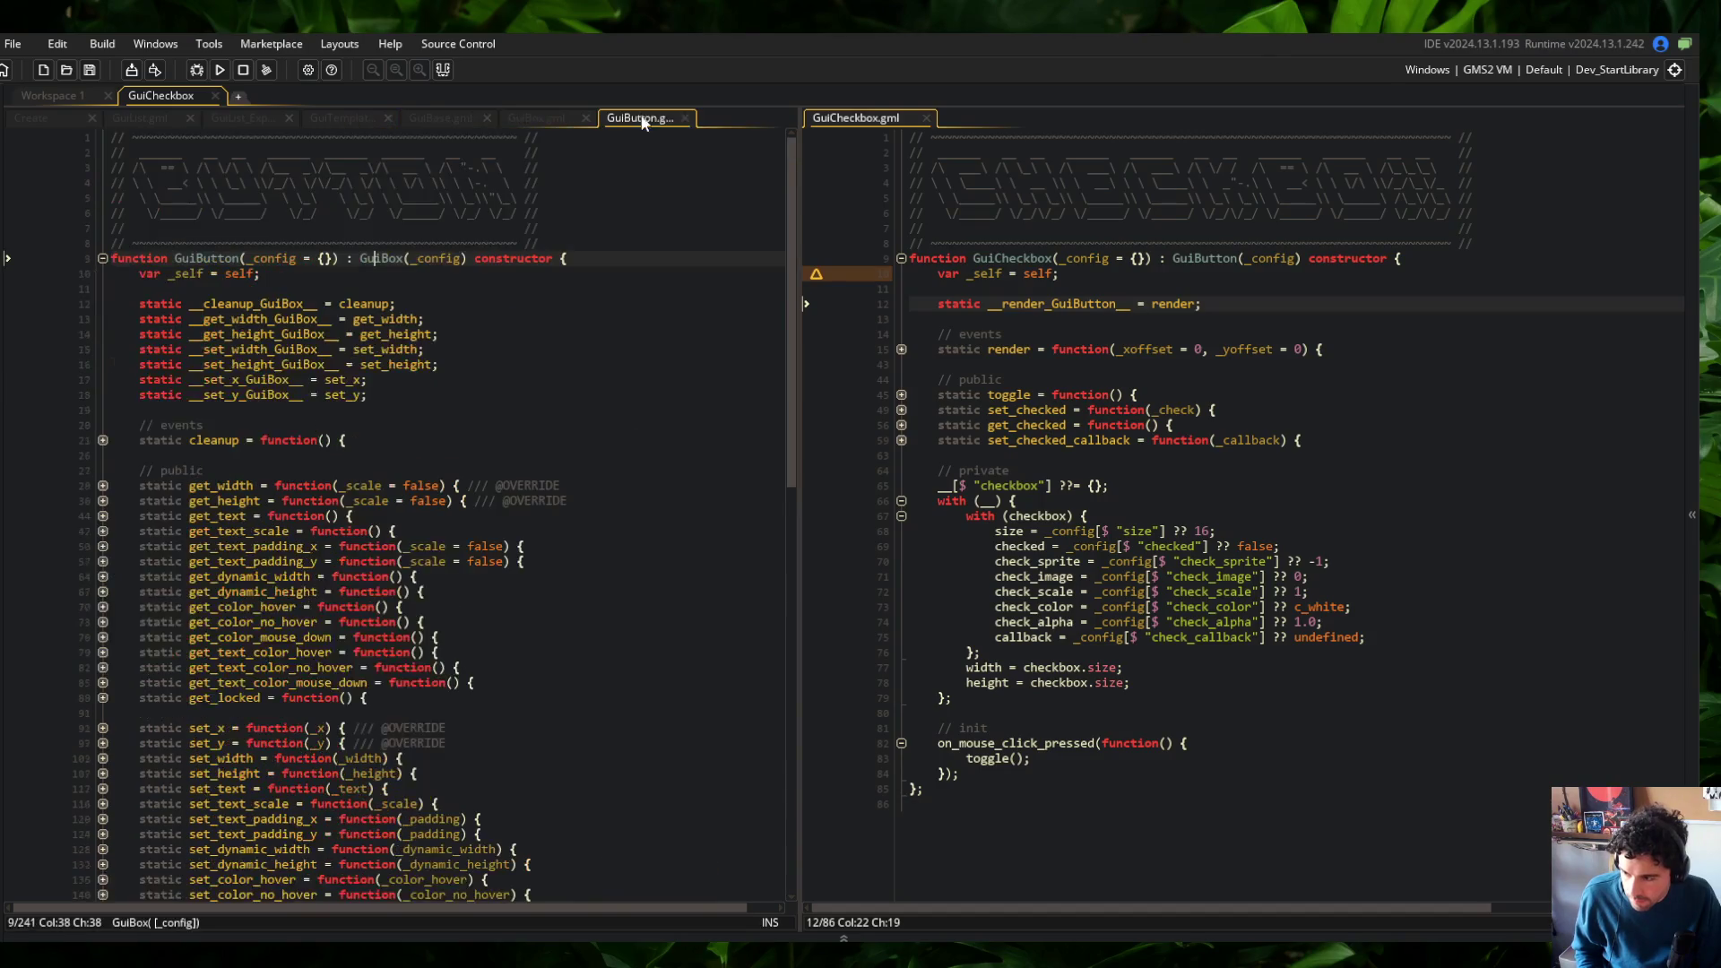
left_click(429, 116)
left_click(168, 530)
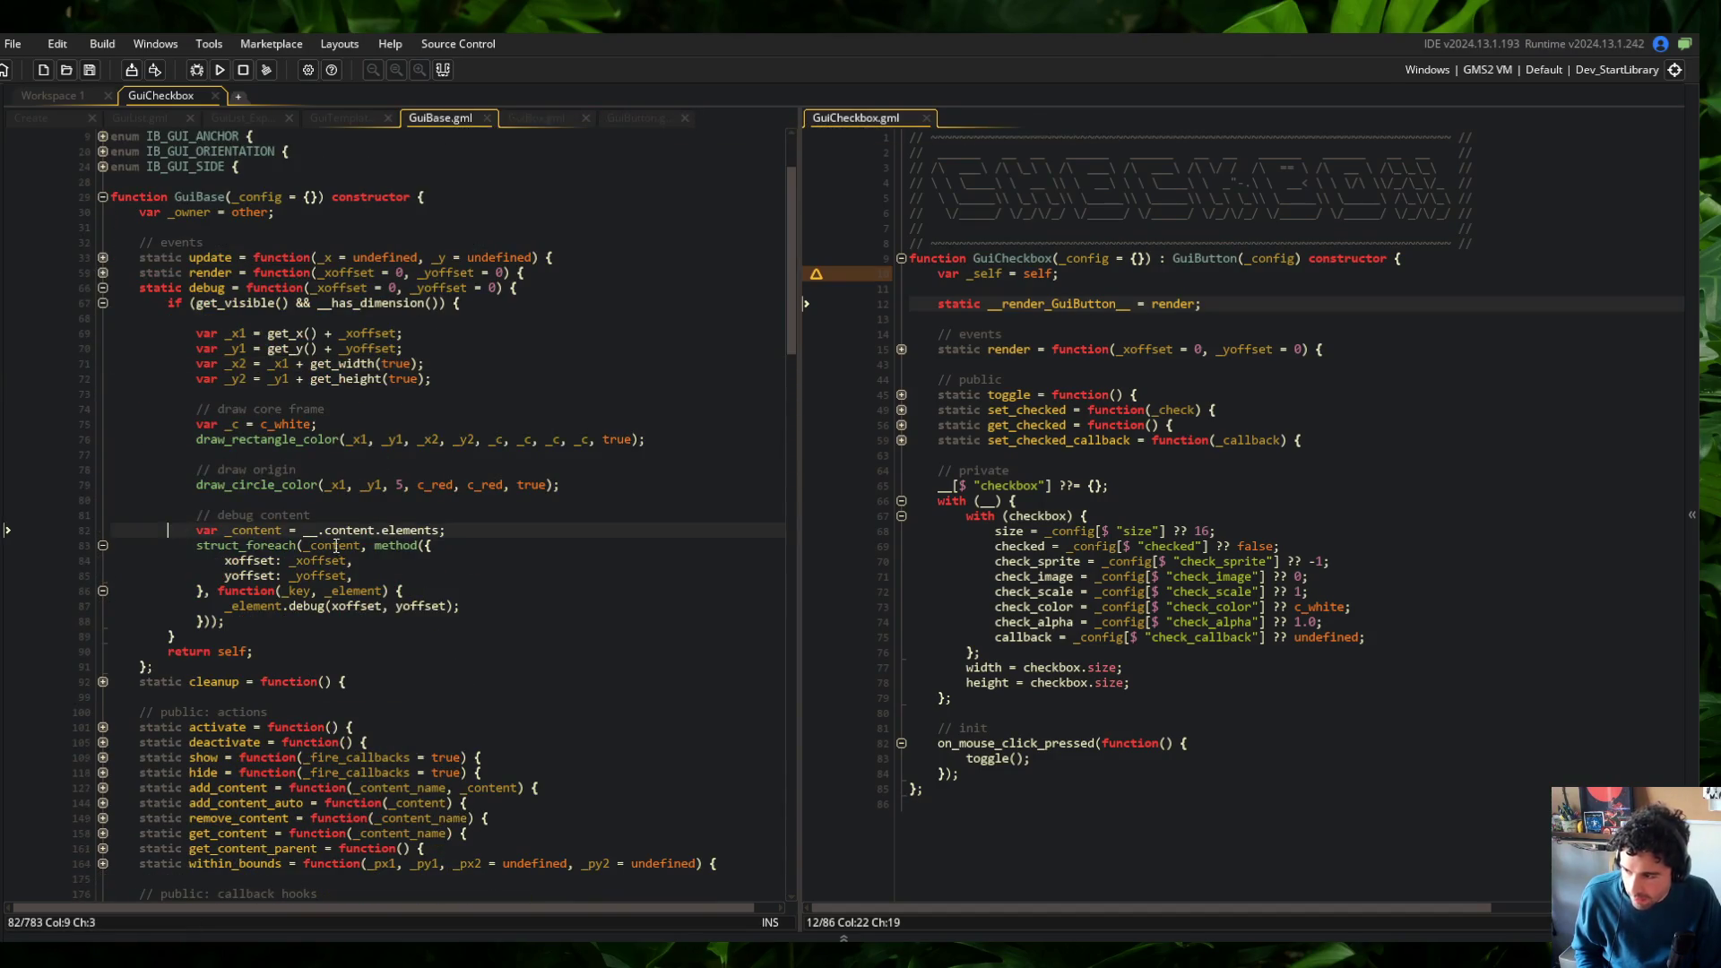
key("shift+Down")
key("shift+Down")
key("shift+Down")
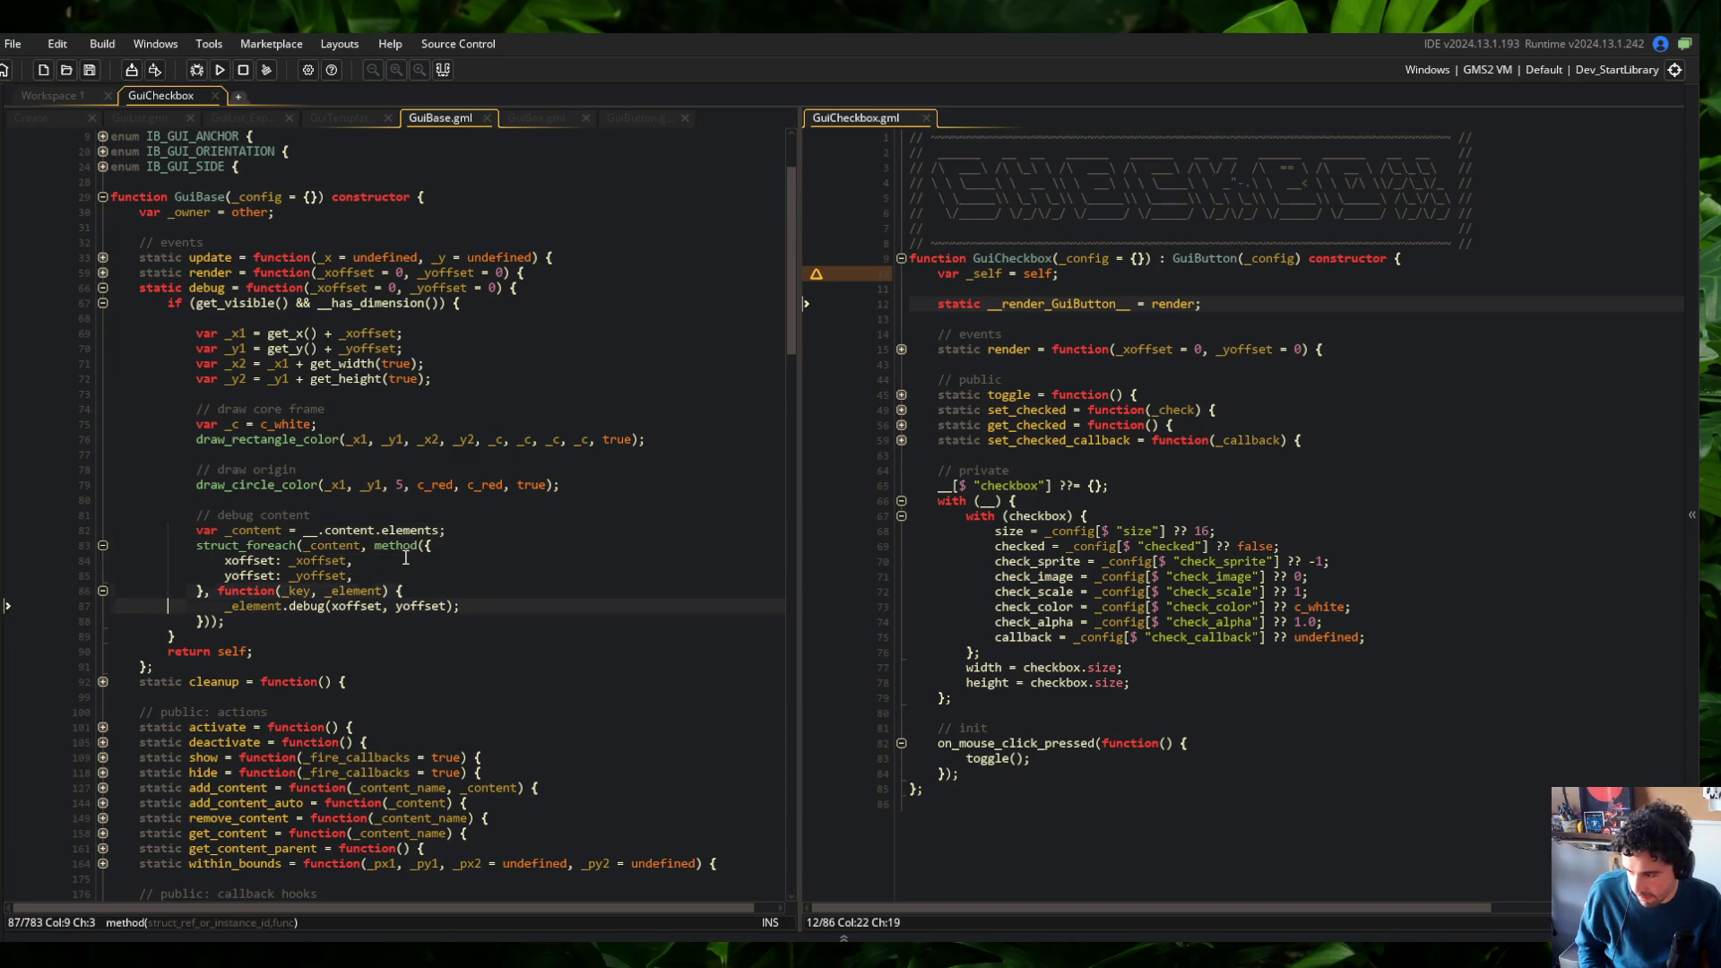
key("ctrl+k")
key("F5")
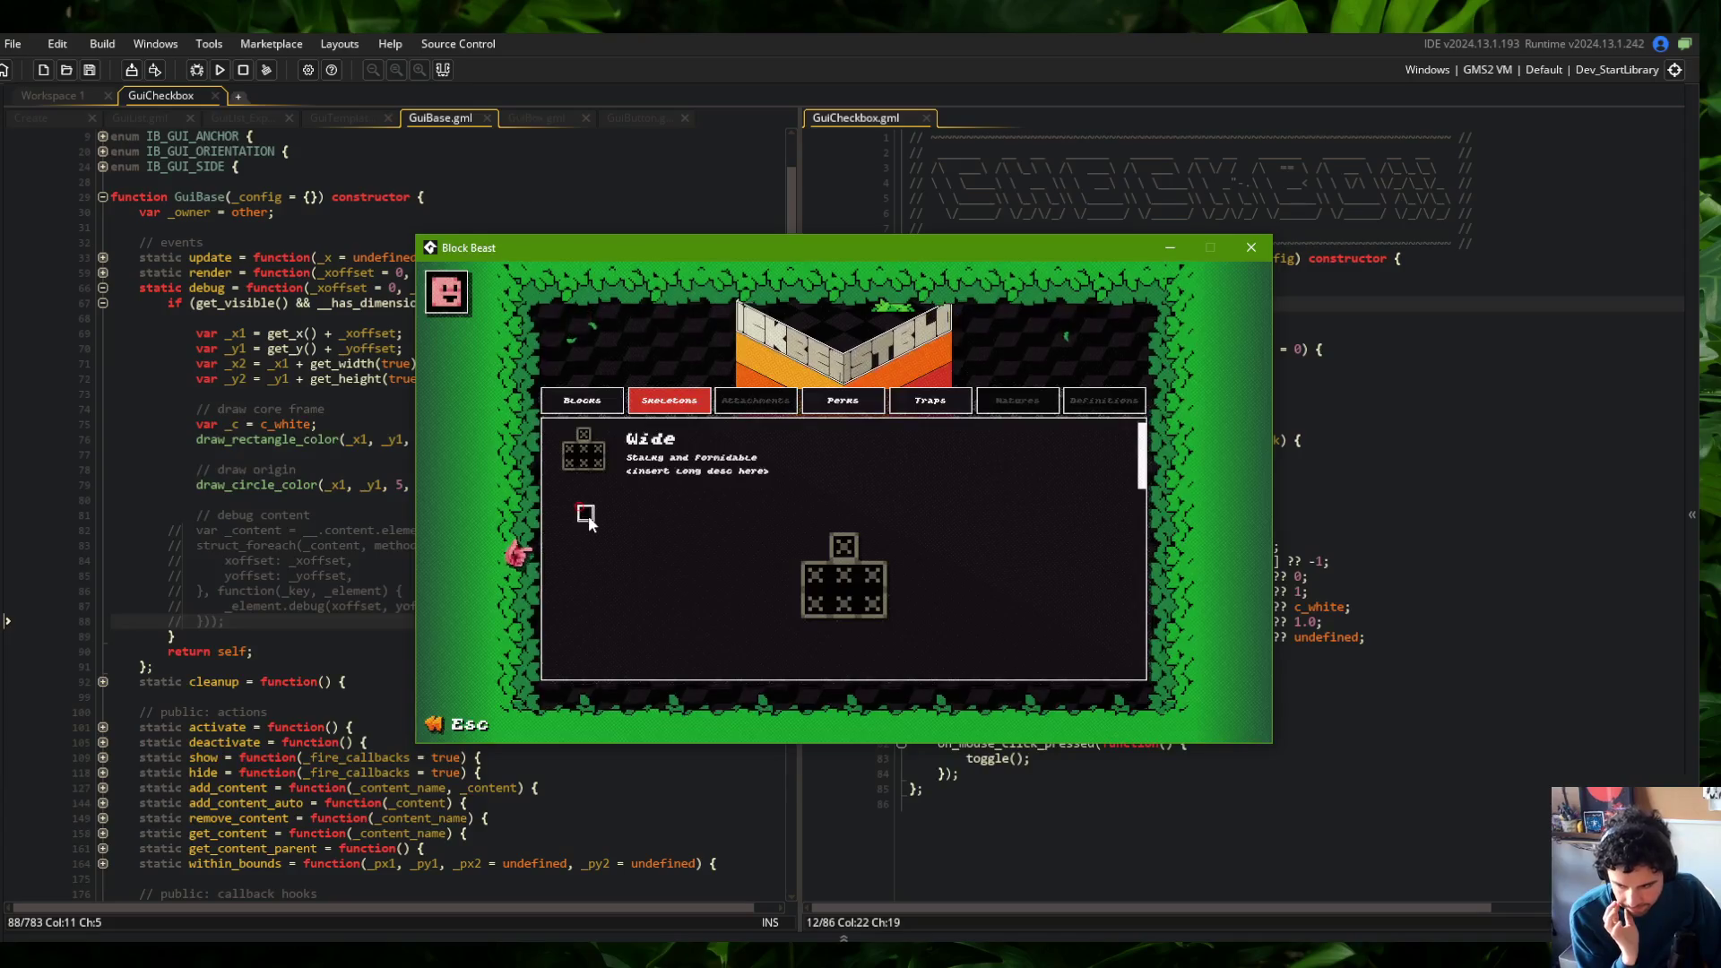
left_click(585, 514)
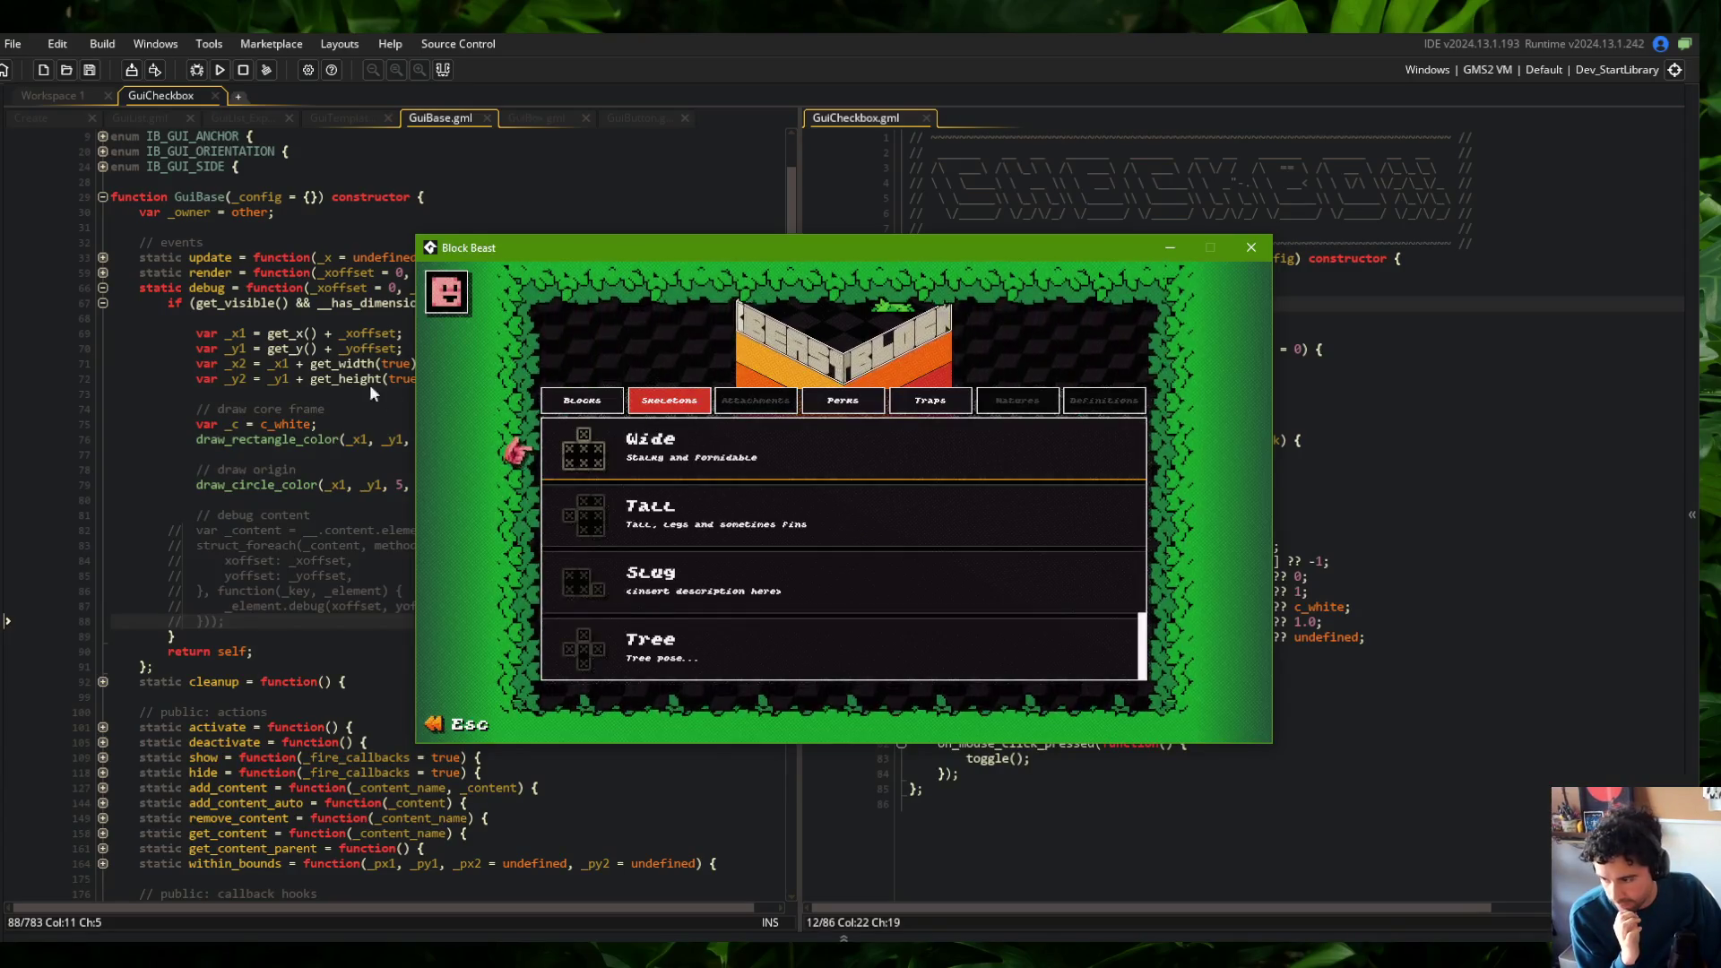
Change the debug frame colour on line 75 from c_white to c_aqua
left_click(283, 410)
left_click(335, 439)
left_click(358, 425)
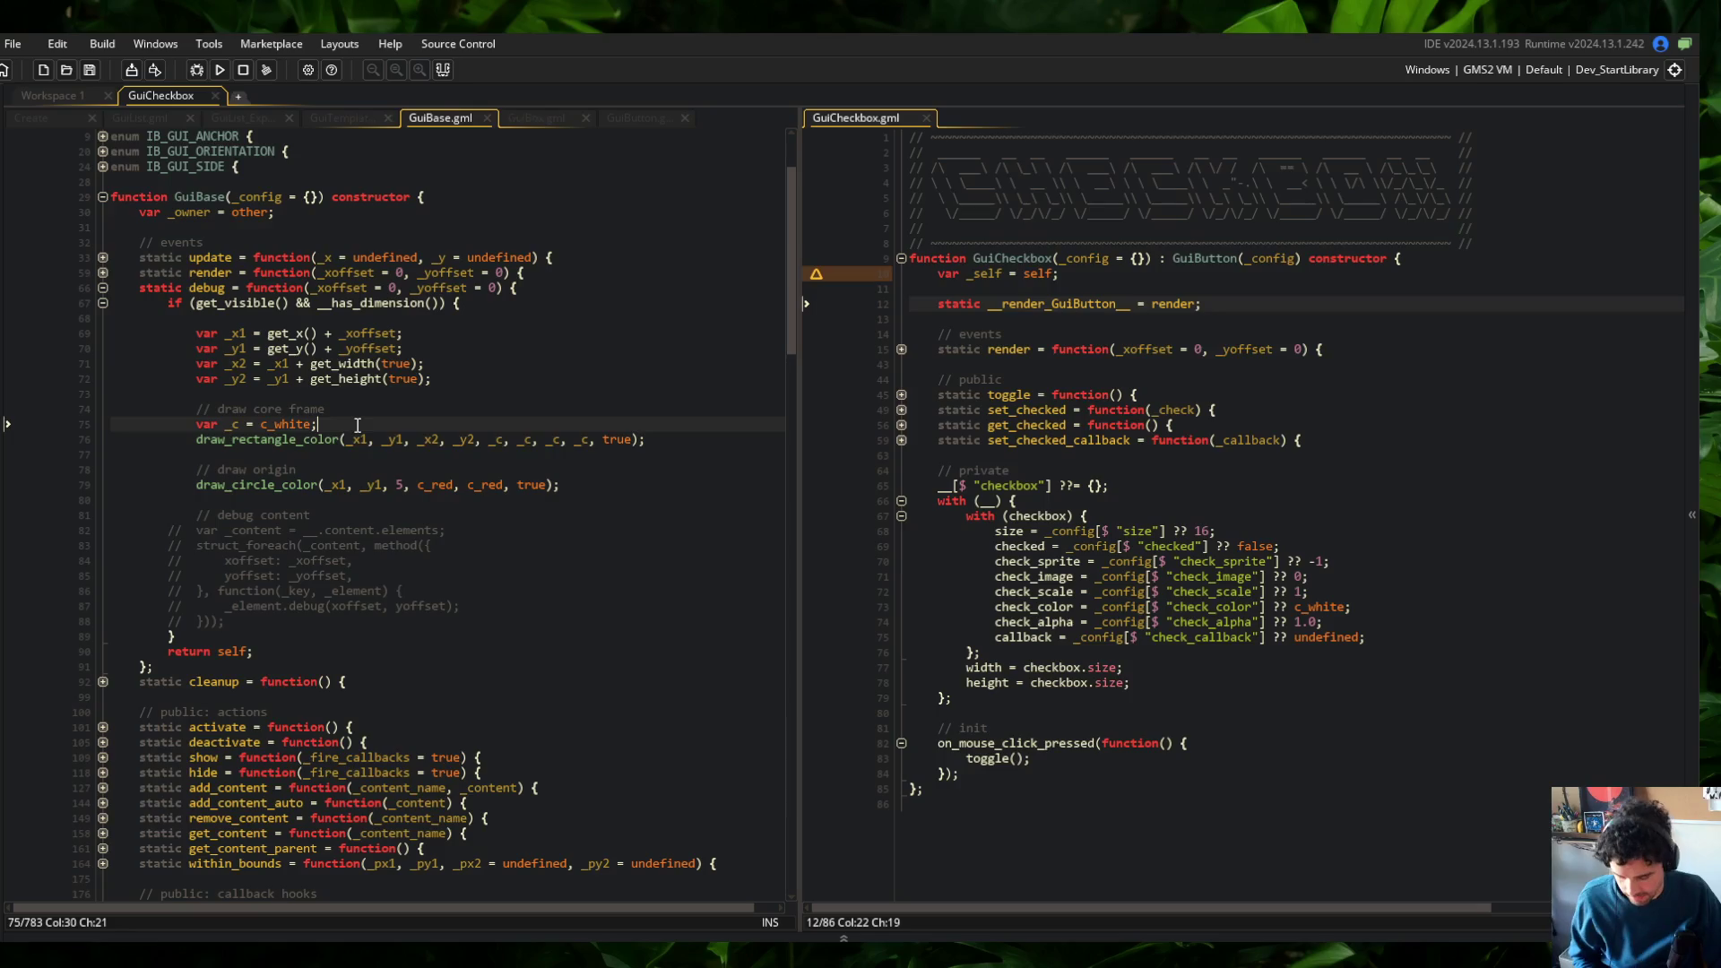
key("BackSpace")
key("BackSpace")
key("BackSpace")
type("aqua")
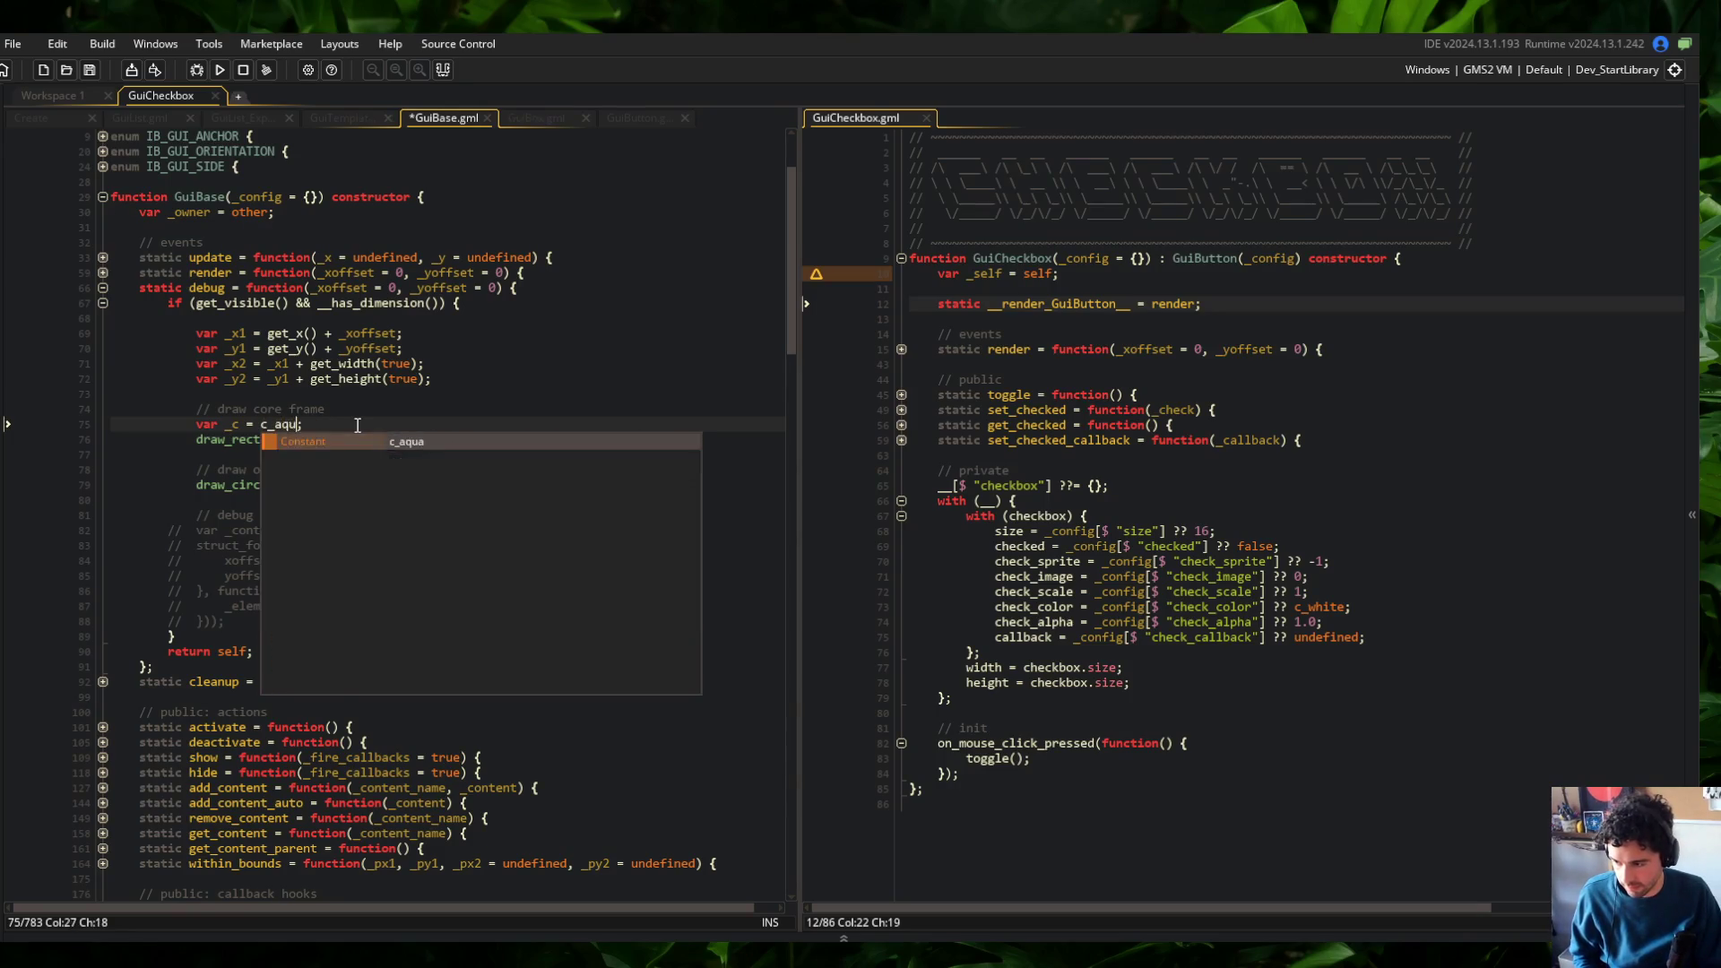
Uncomment the child-content debug loop on lines 82–88 and run the game
left_click(169, 545)
key("shift+Down")
key("shift+Down")
key("shift+Down")
key("ctrl+shift+k")
left_click(520, 439)
left_click(220, 70)
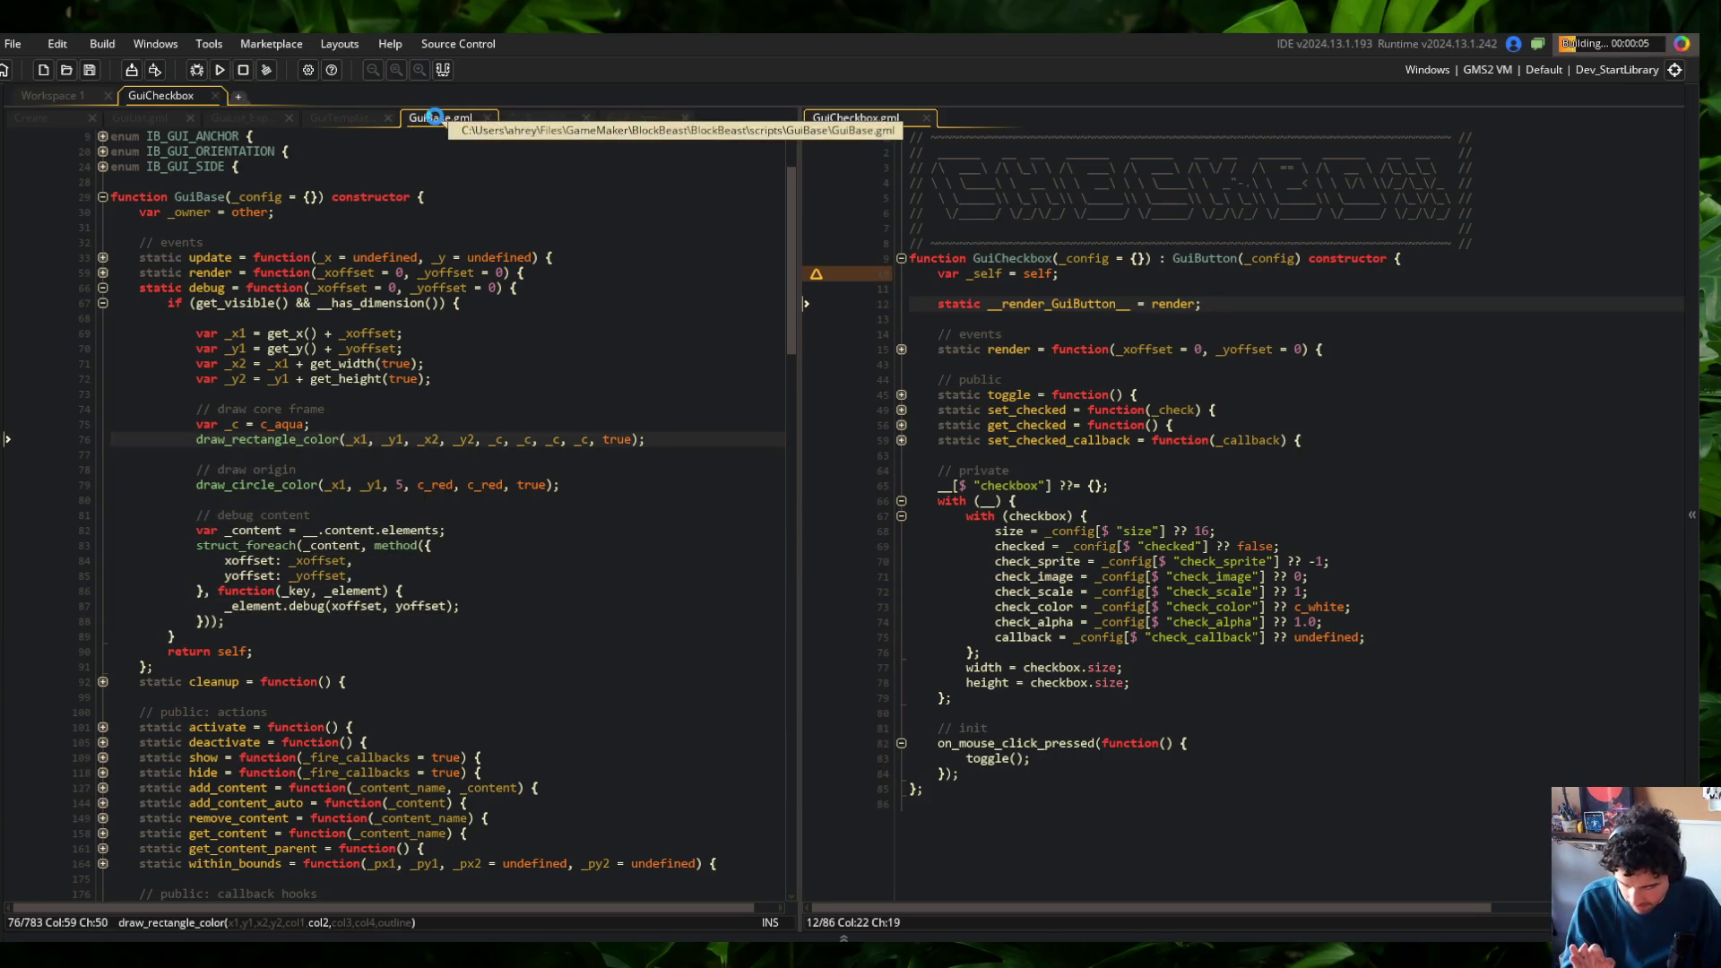
Close GuiBase, browse GuiBox and GuiButton, and jump back to the GuiBase definition with F12
middle_click(434, 117)
left_click(463, 116)
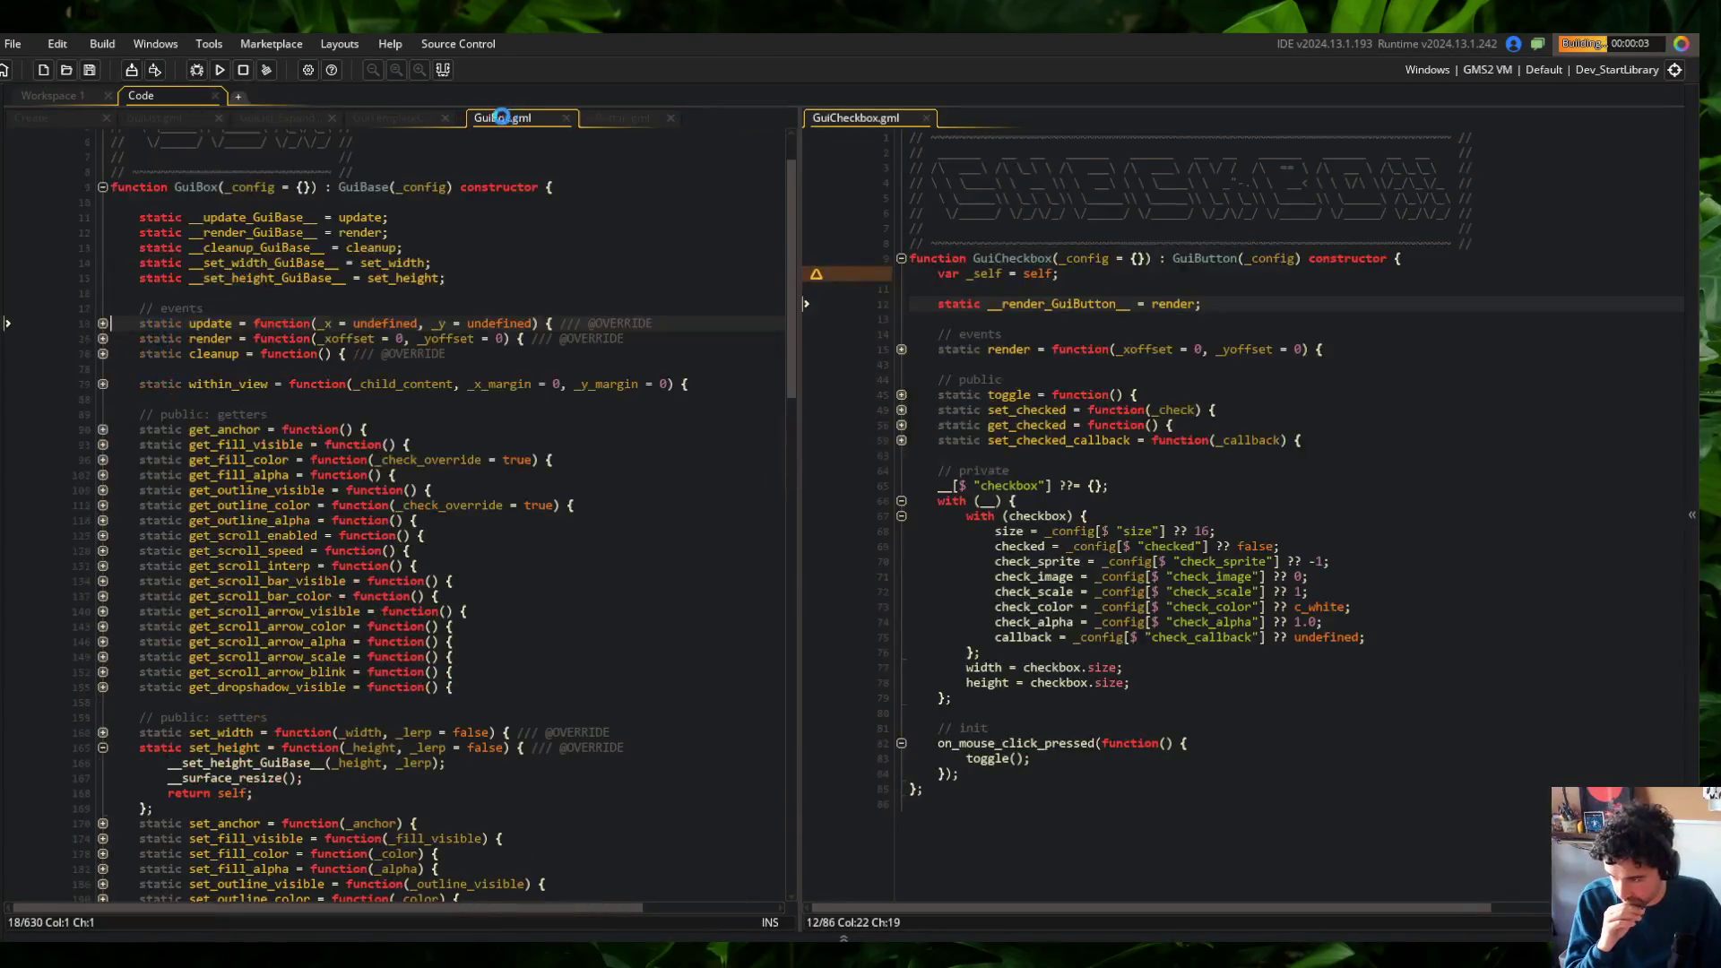
left_click(636, 119)
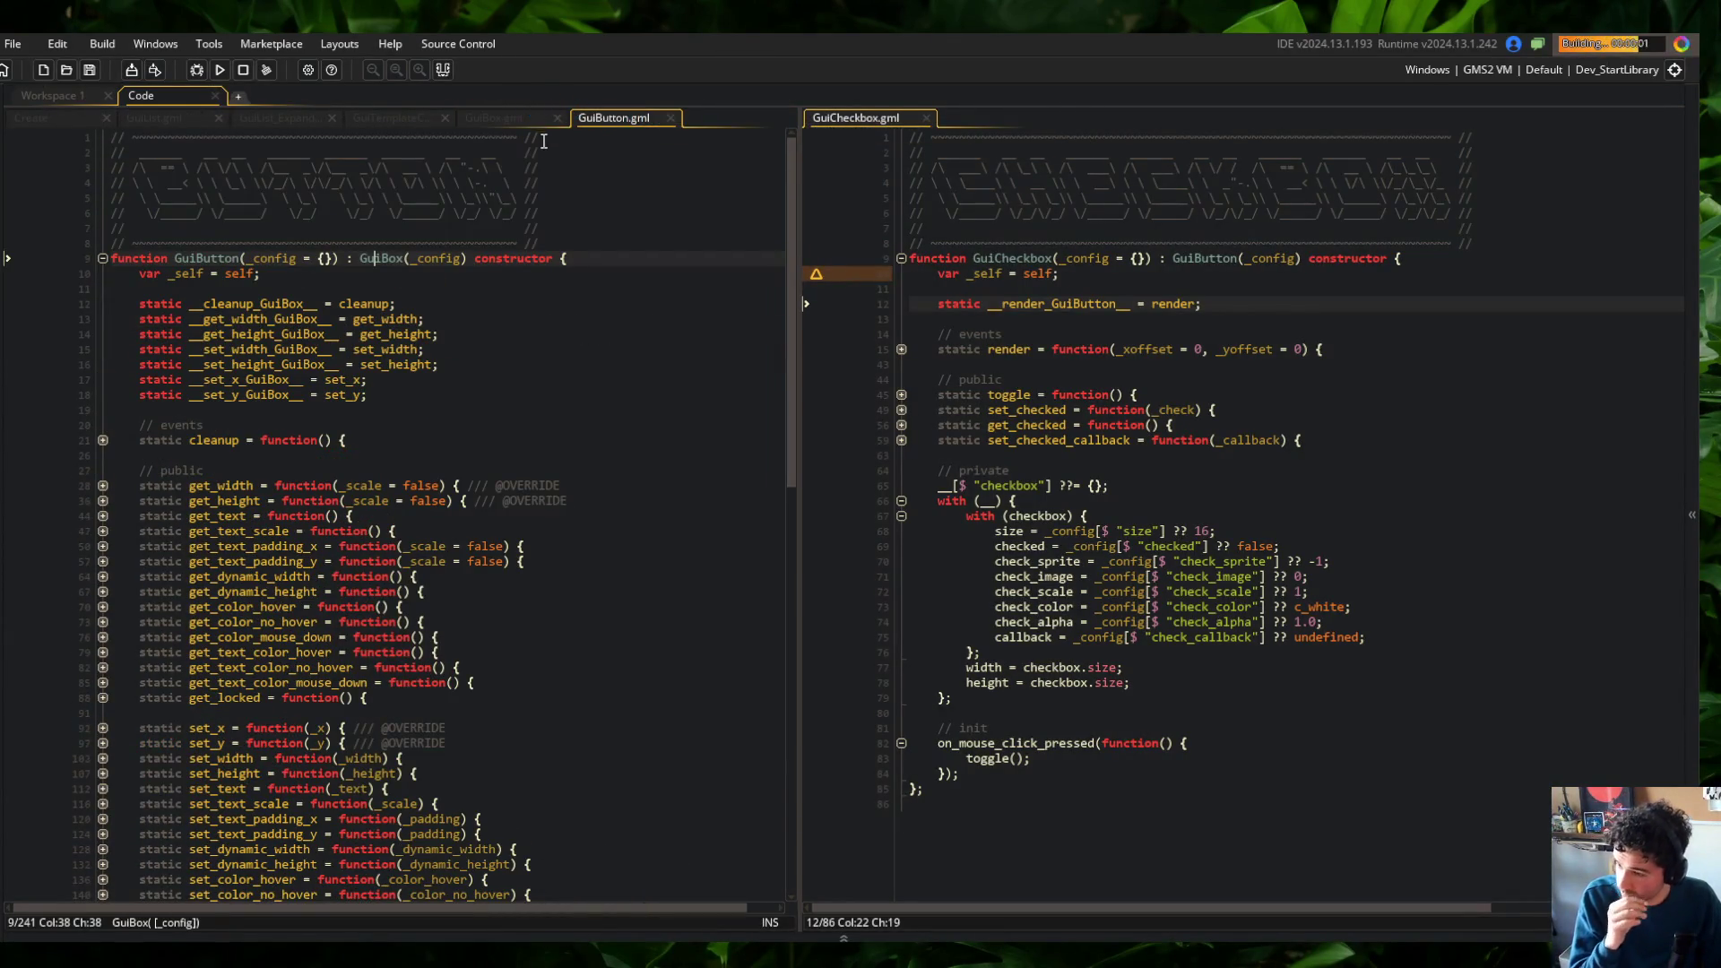
key("F12")
left_click(357, 180)
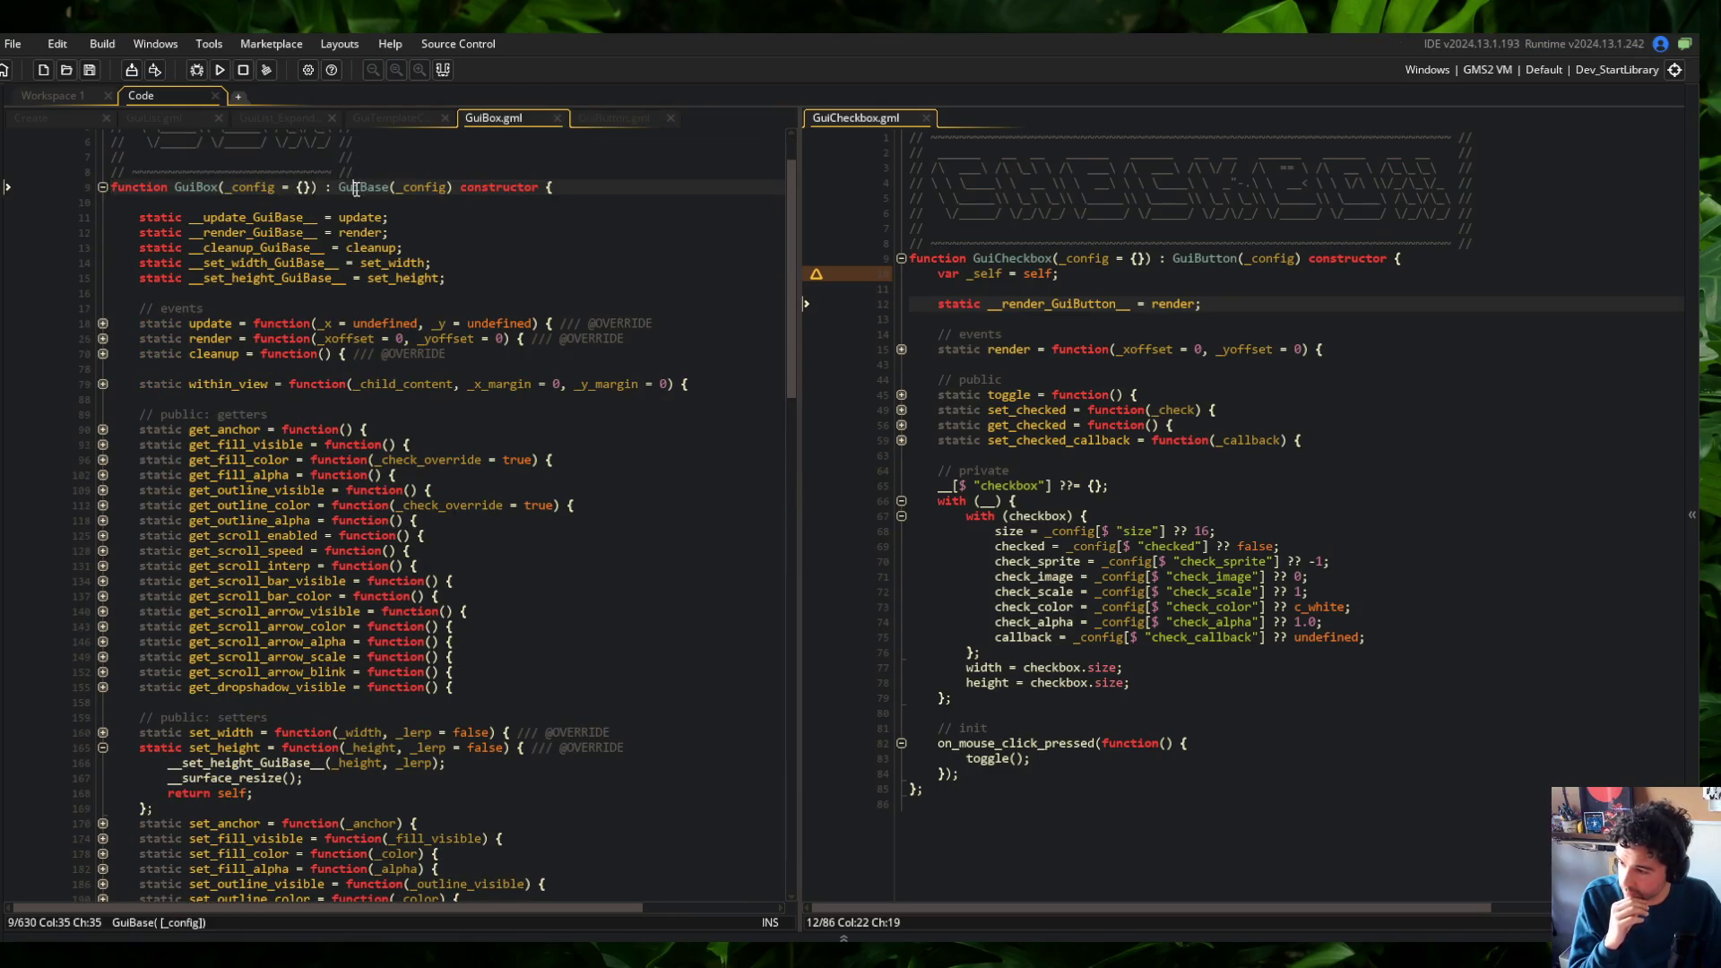
key("F12")
Run Block Beast again and review the Skeletons screen with aqua frames
key("F5")
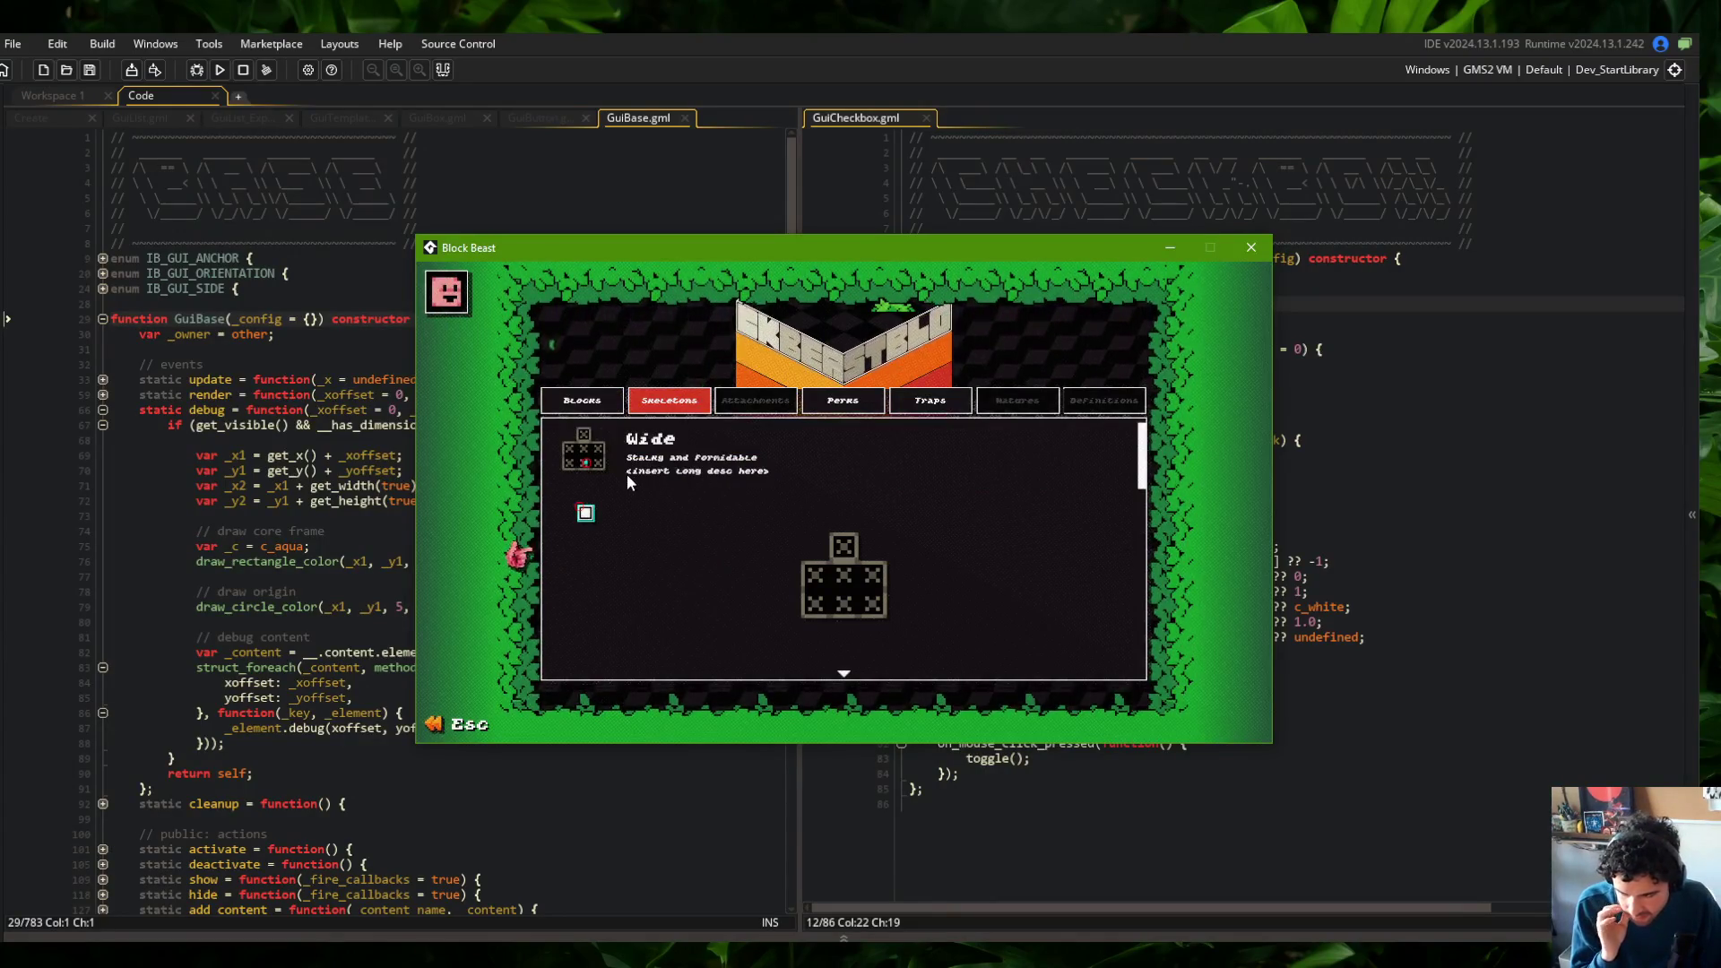
left_click_drag(773, 257, 782, 261)
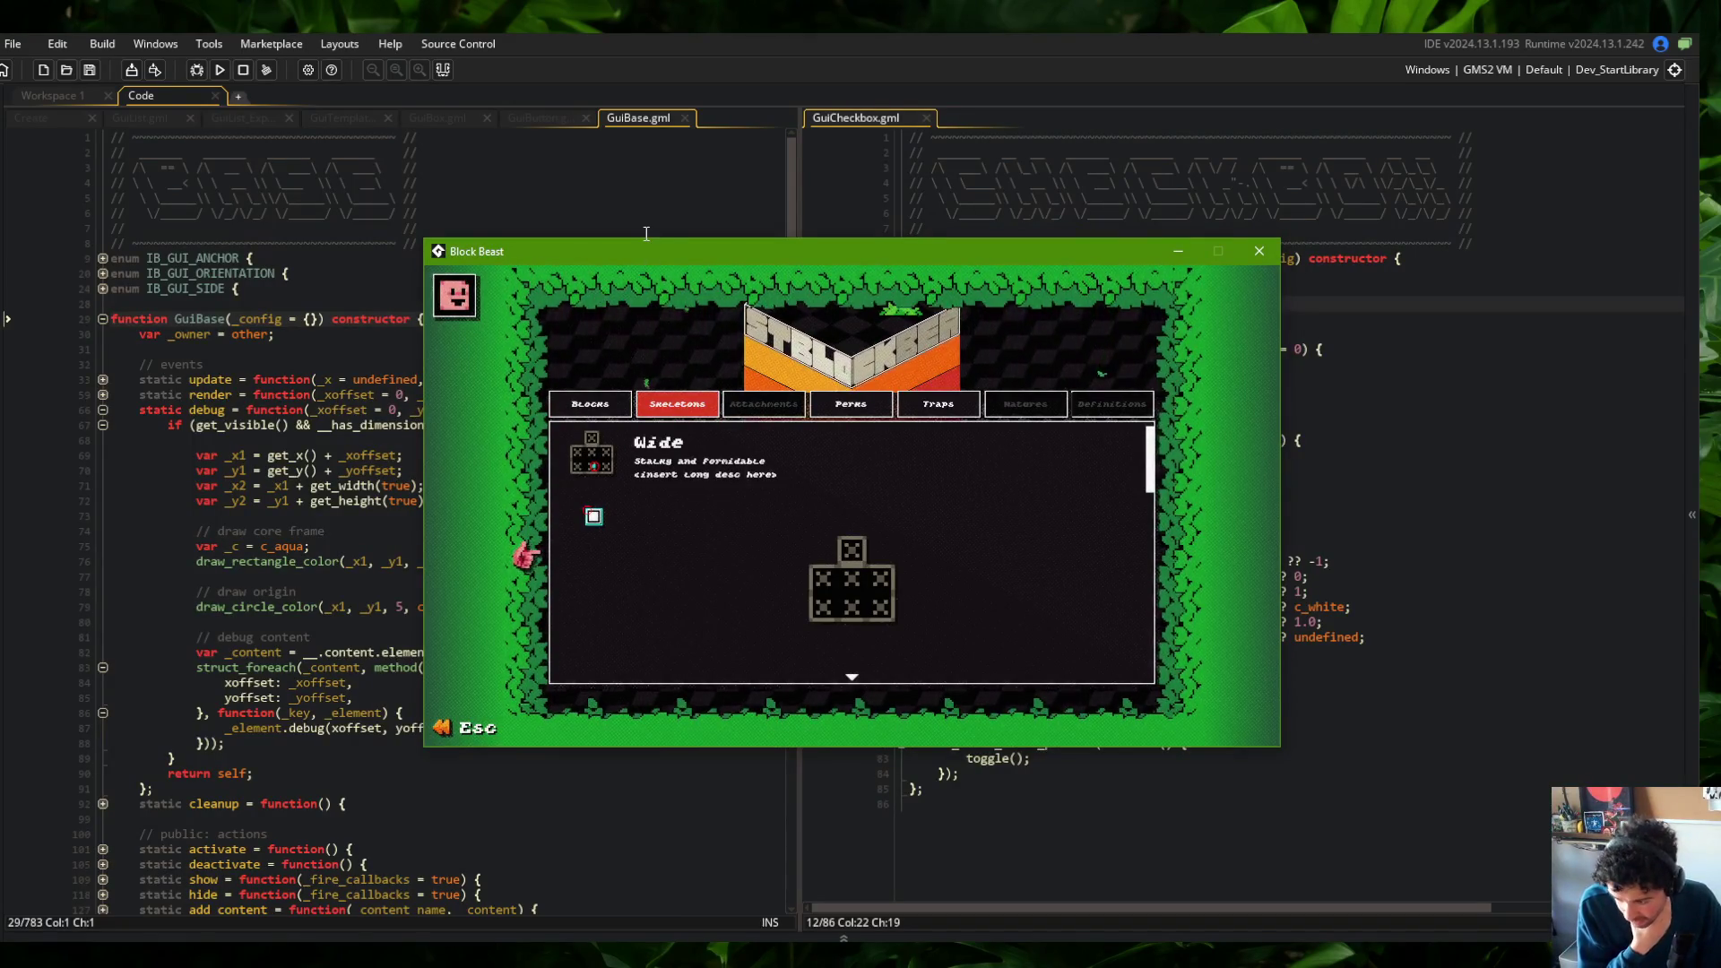
left_click(297, 198)
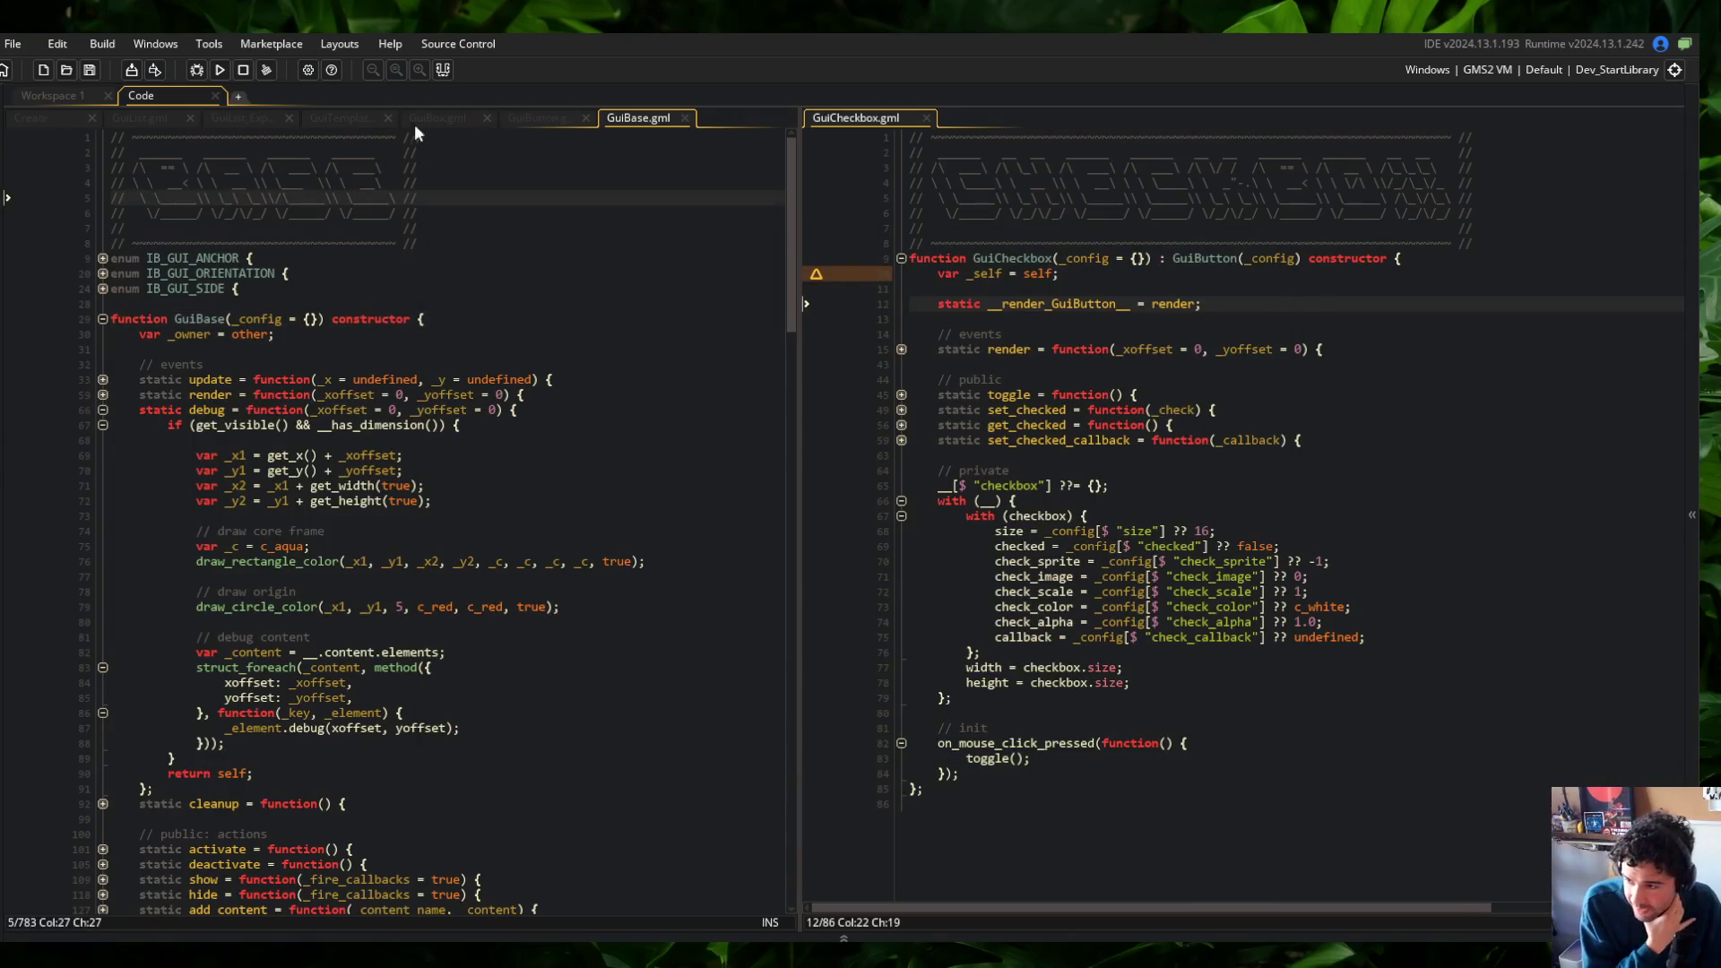
Review the GuiBase debug drawing function, including the frame colour, xoffset and has_dimension check
left_click(1016, 500)
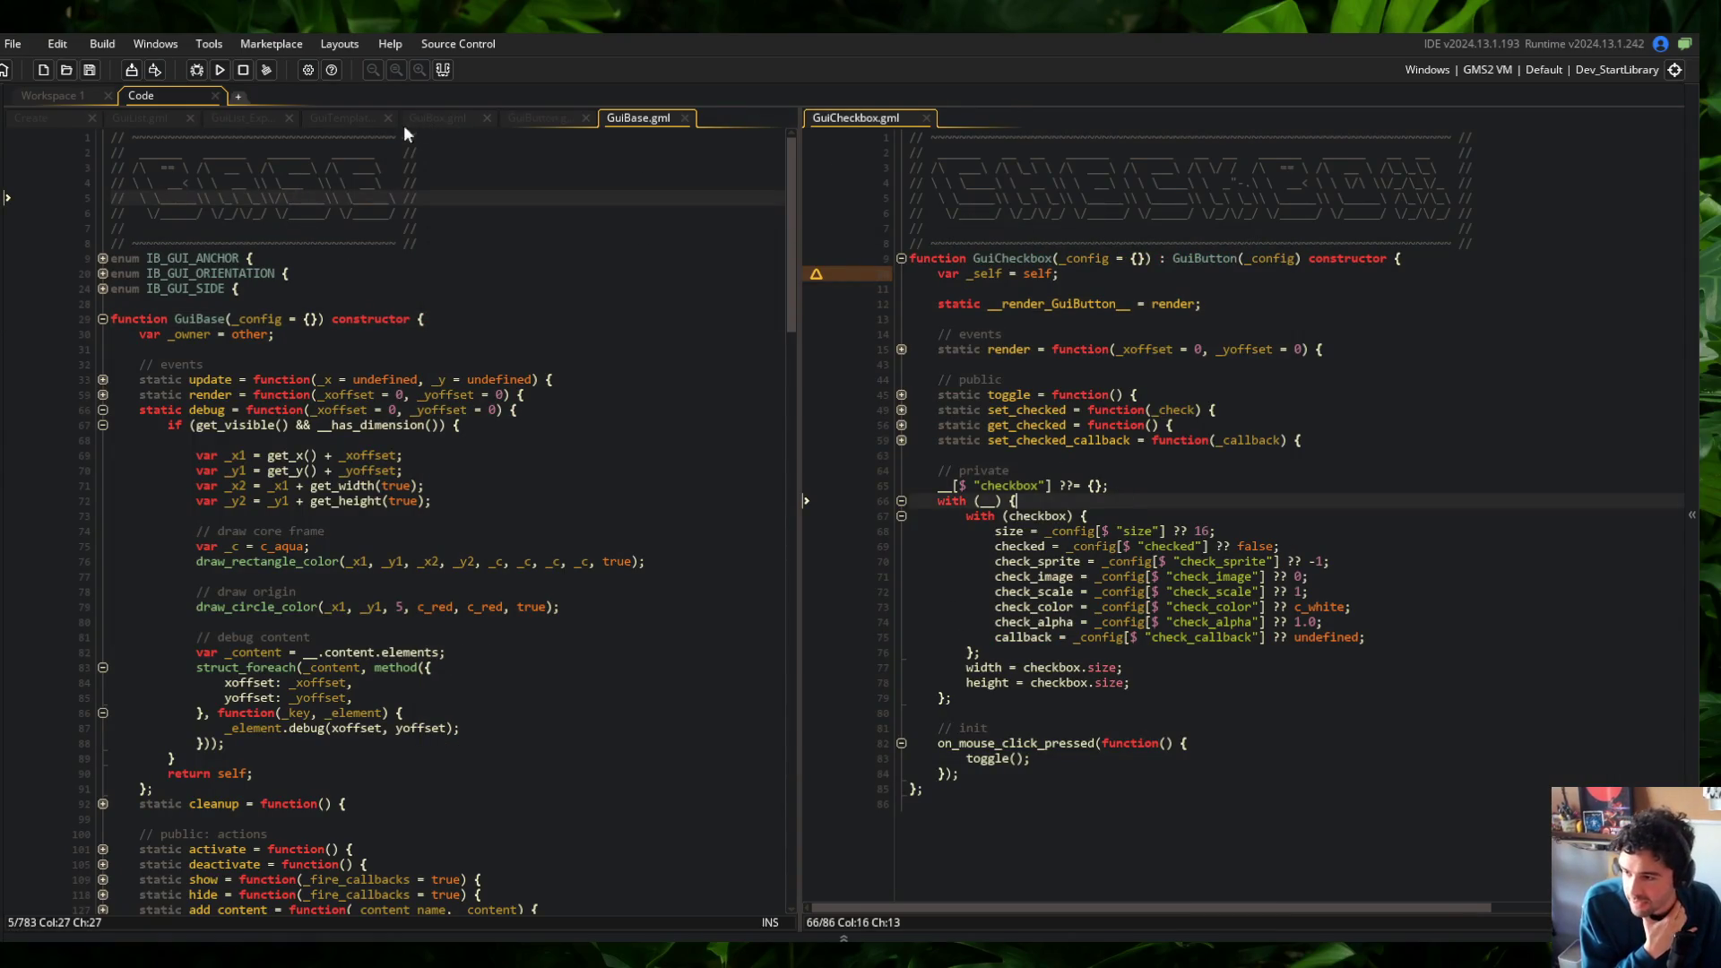
left_click(534, 117)
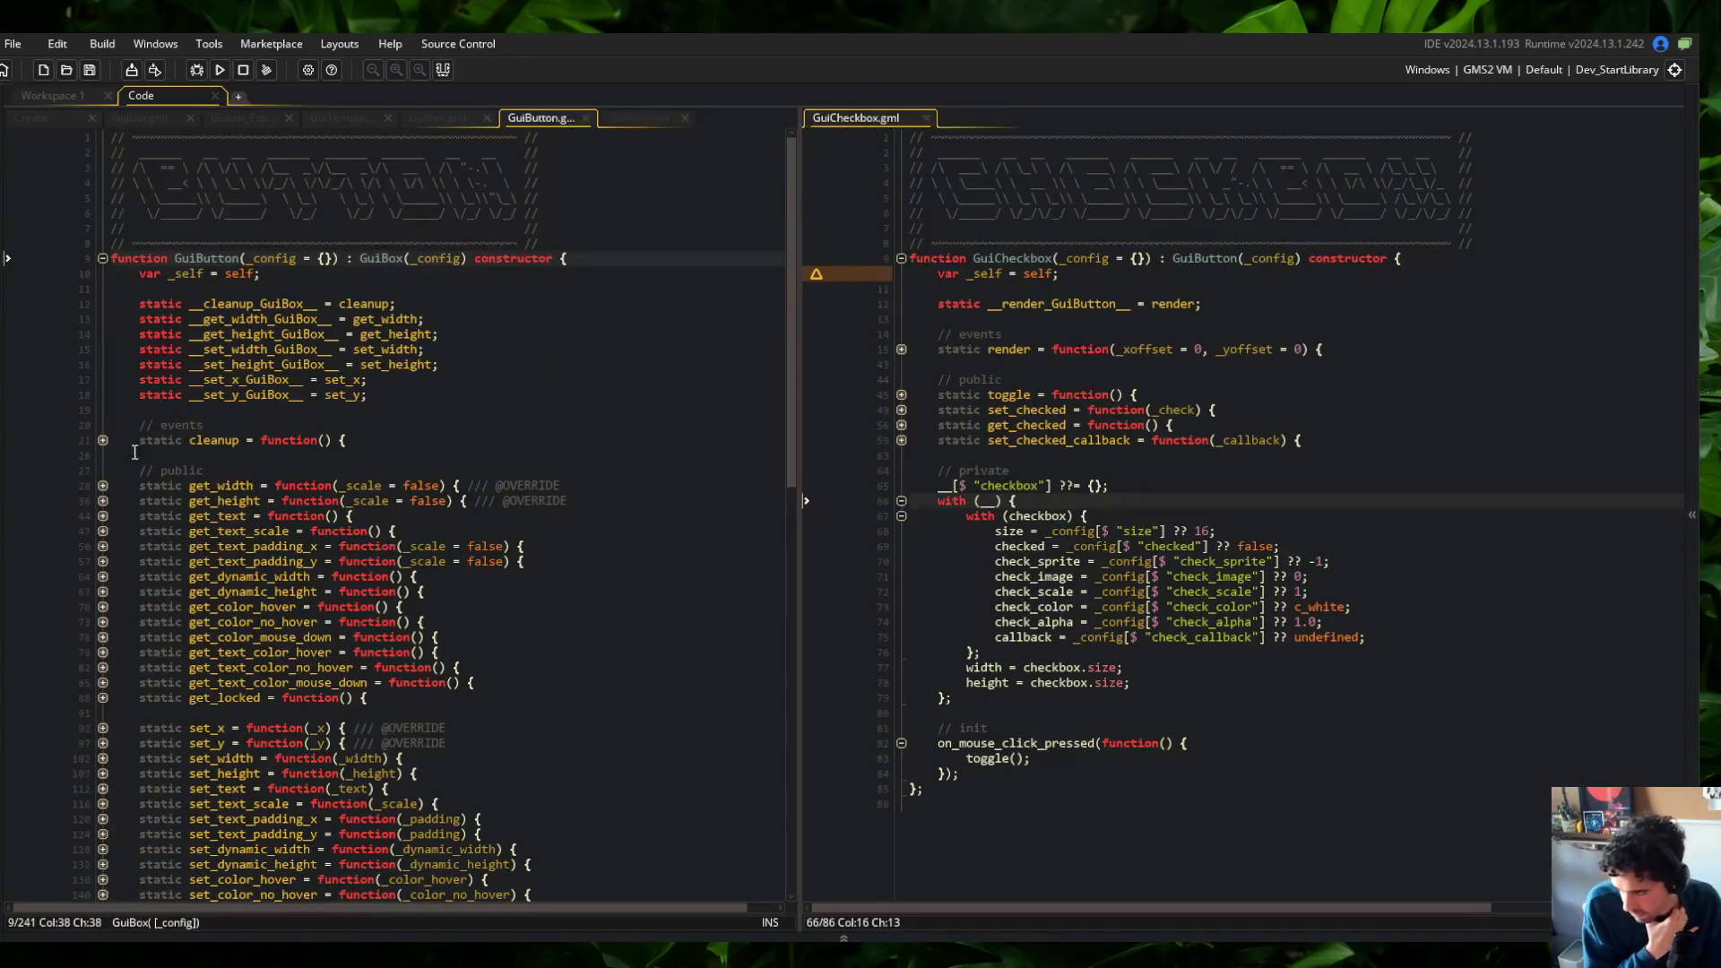
left_click(632, 117)
left_click(335, 540)
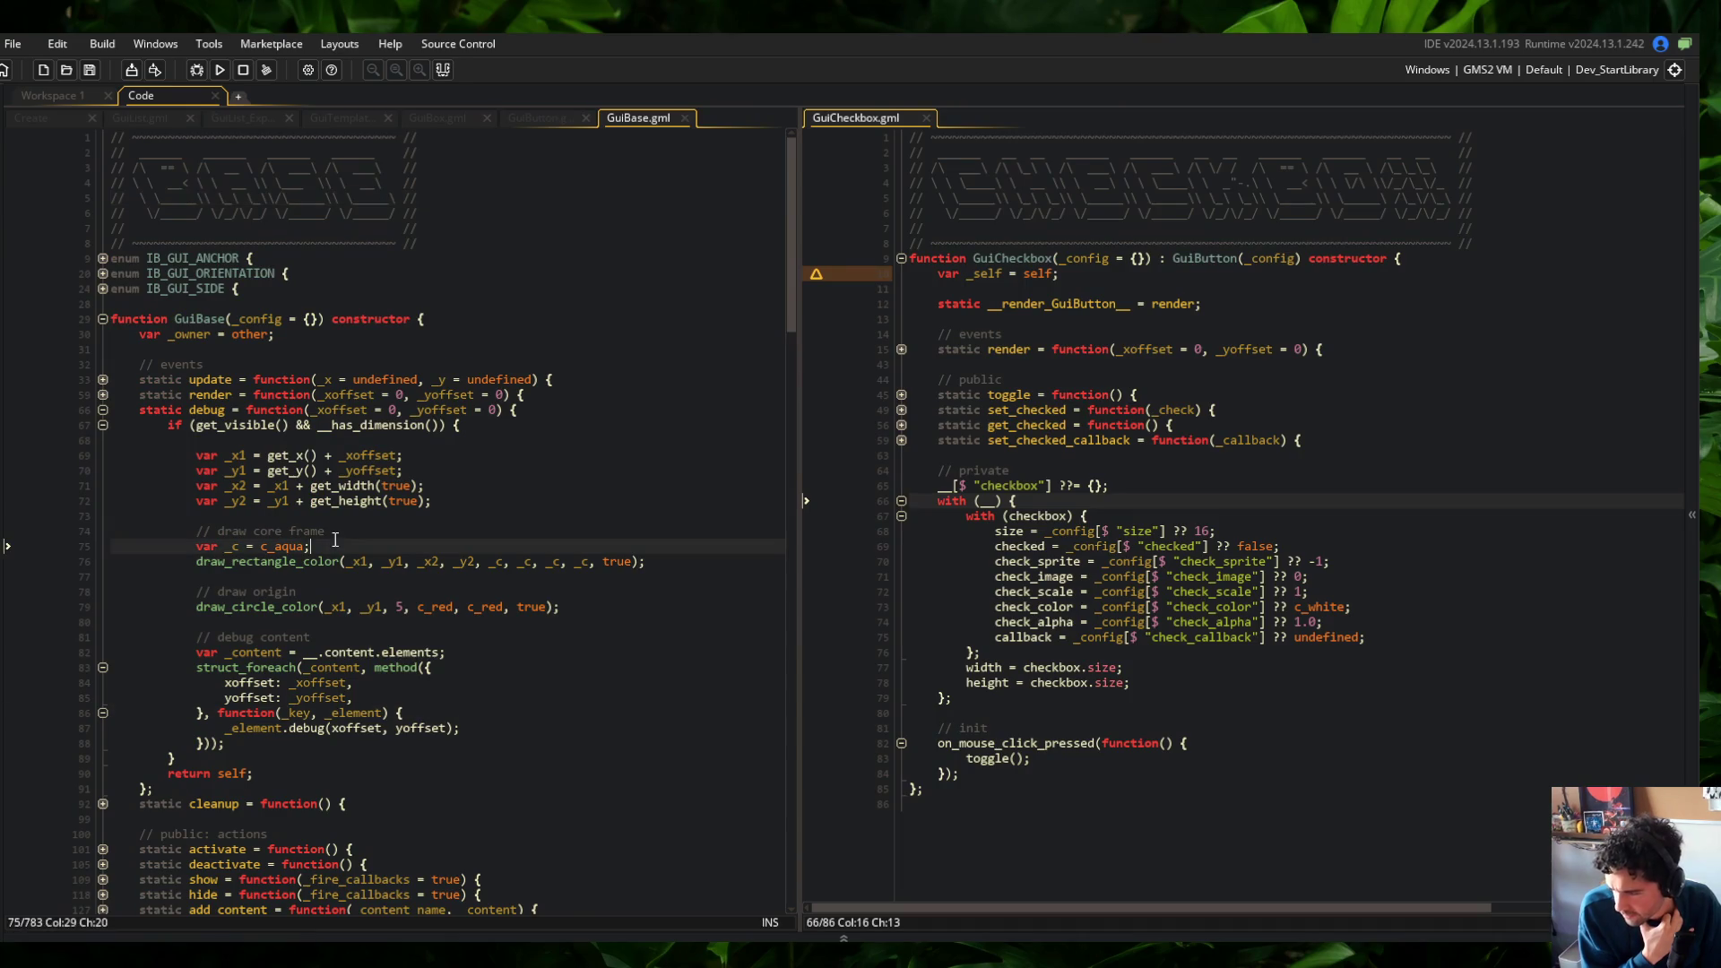
mouse_move(146, 421)
left_mouse_down()
mouse_move(385, 457)
mouse_move(448, 780)
mouse_move(469, 802)
left_mouse_up()
left_click(448, 682)
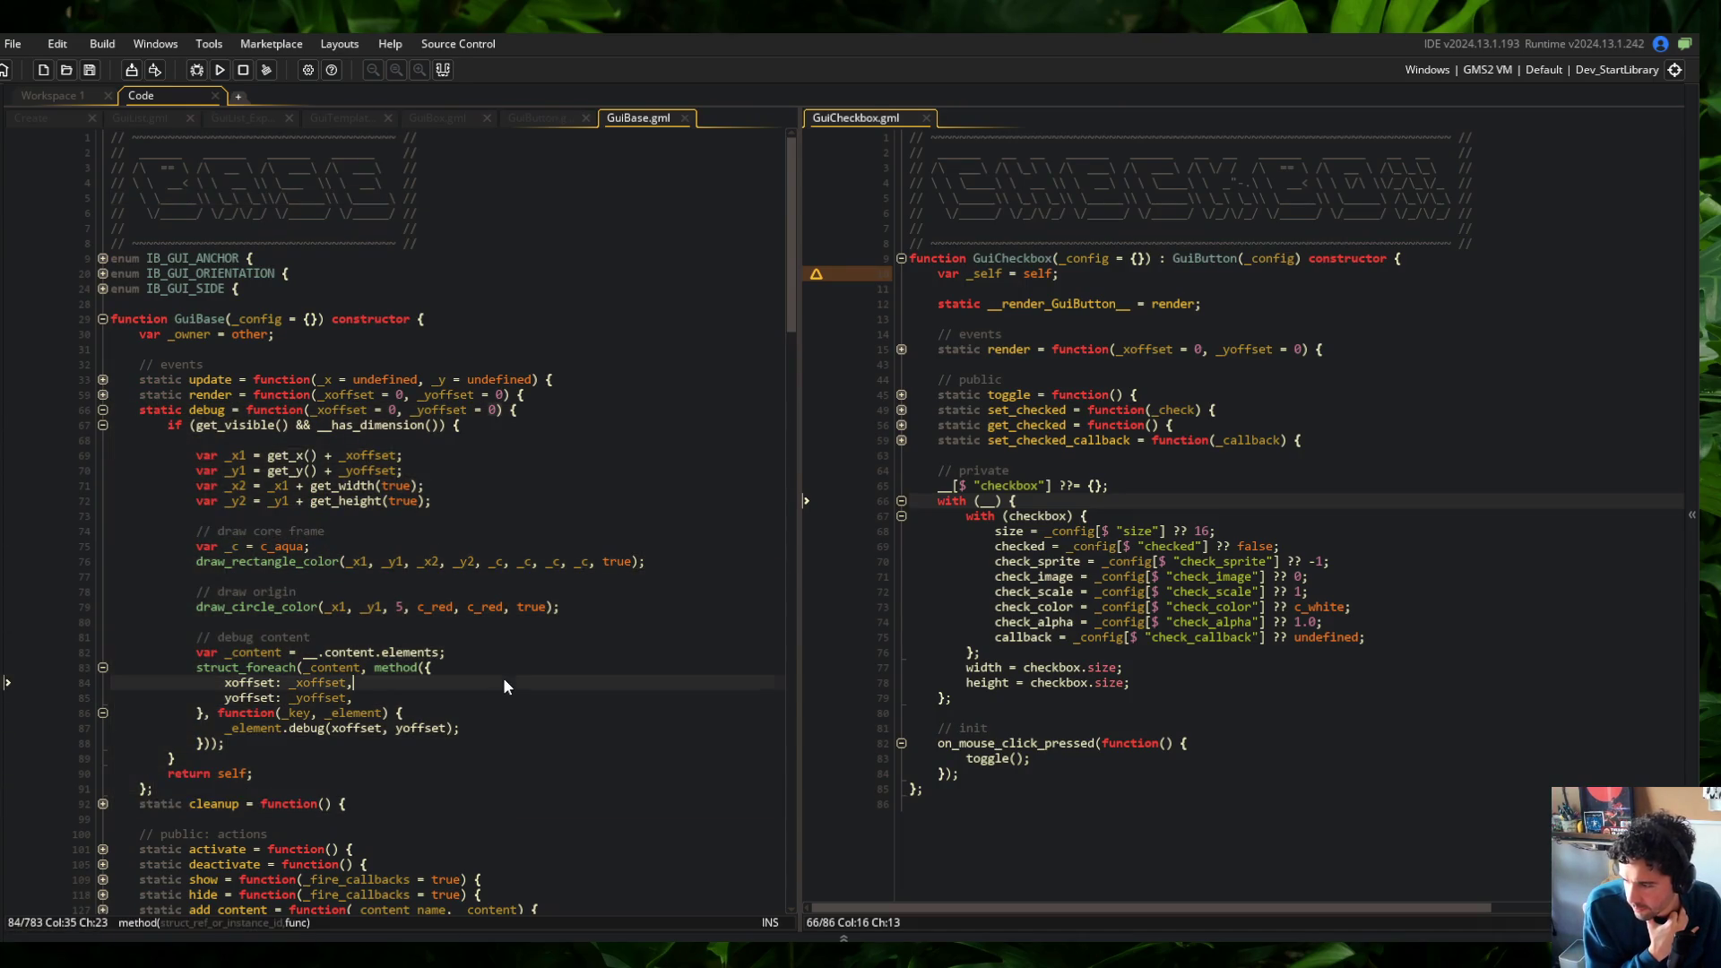
left_click(432, 425)
scroll(422, 488, "down", 5)
scroll(422, 488, "up", 5)
Open the GuiText script in the right pane through the Ctrl+T asset search
left_click(1087, 455)
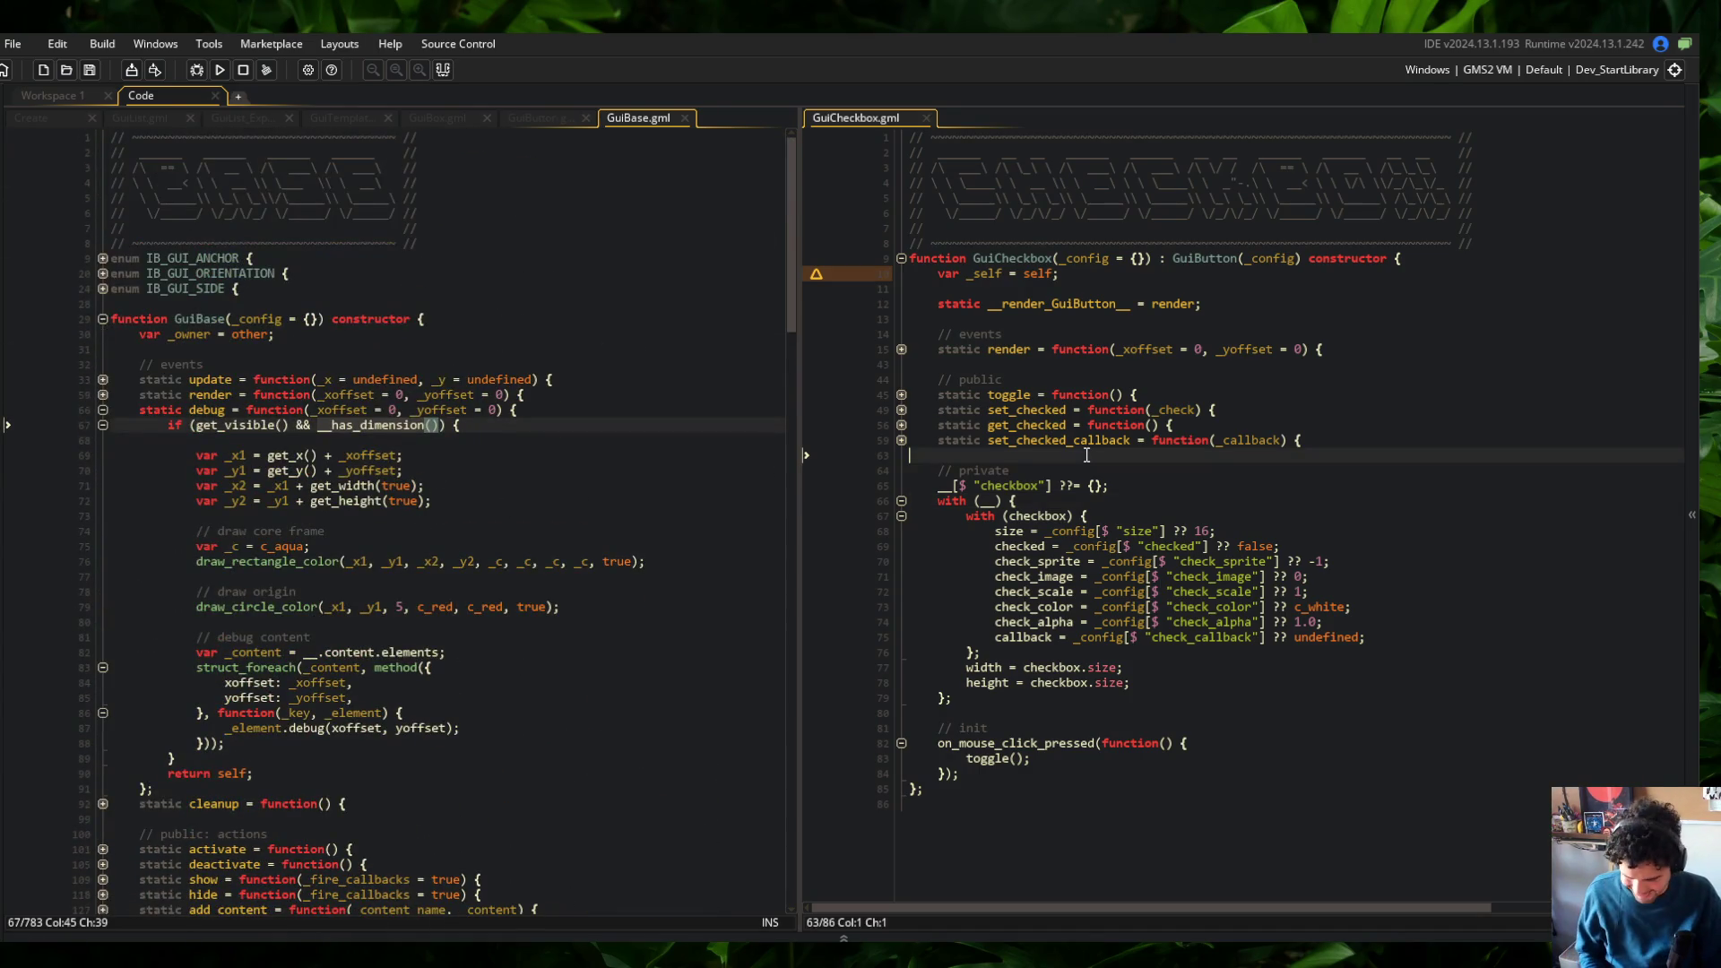
key("ctrl+t")
type("GuiText")
key("Return")
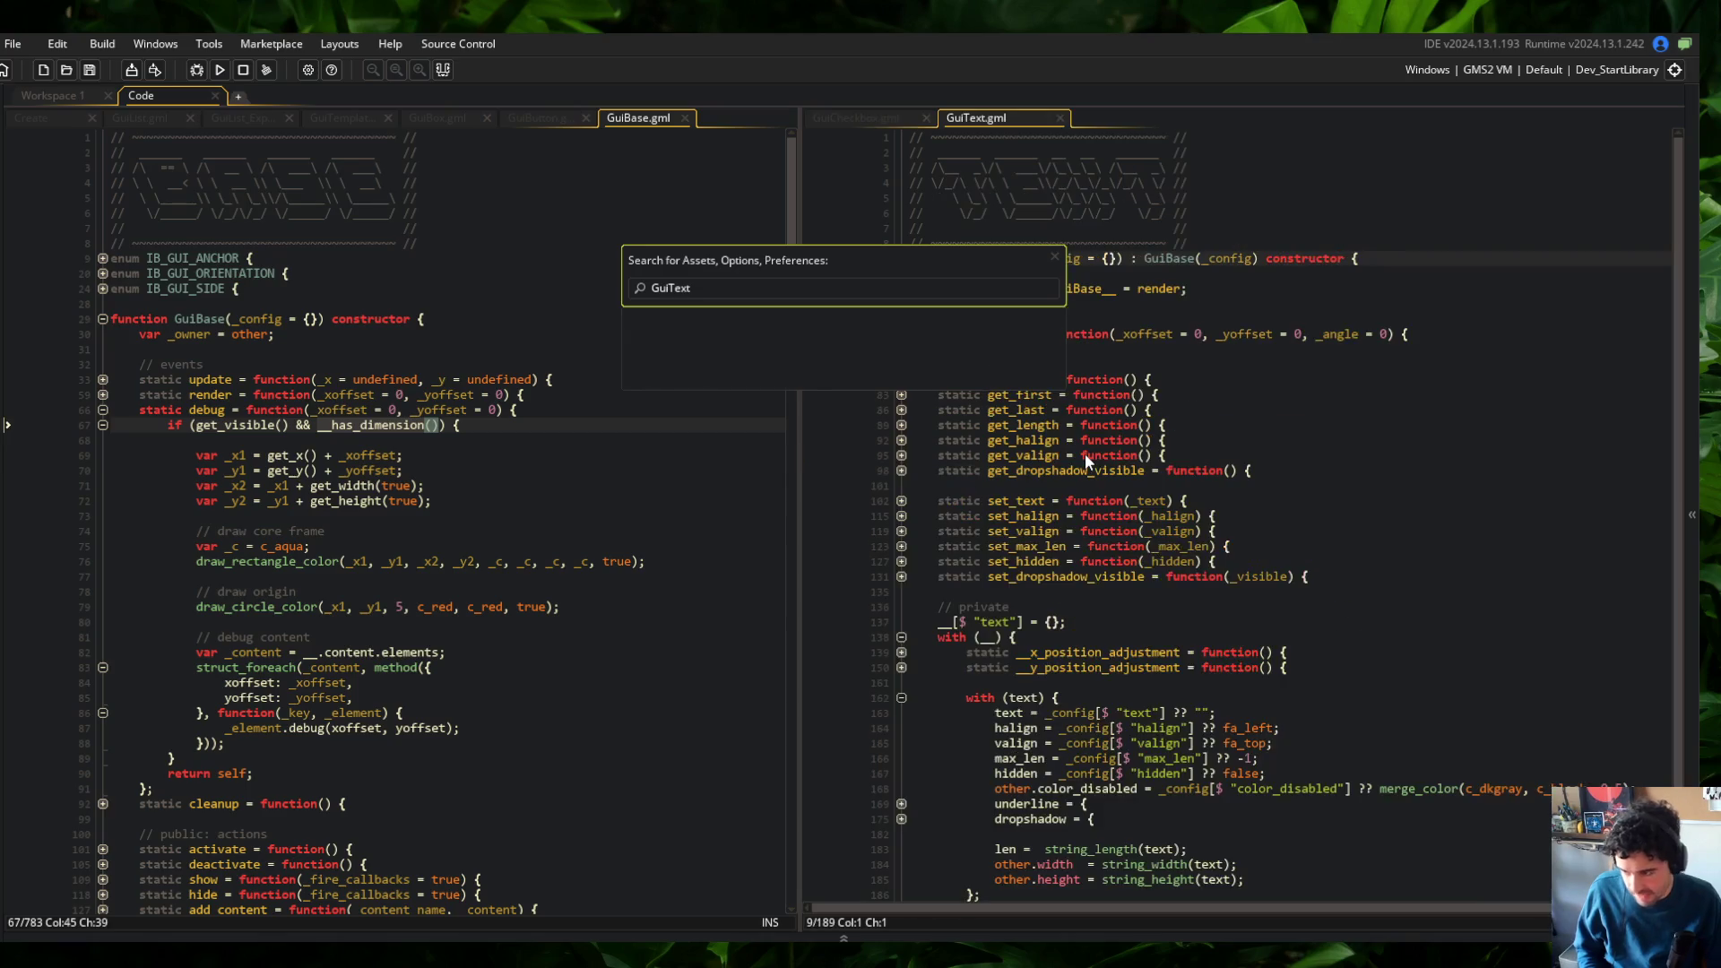
left_click(408, 455)
mouse_move(136, 409)
left_mouse_down()
mouse_move(341, 690)
mouse_move(542, 801)
left_mouse_up()
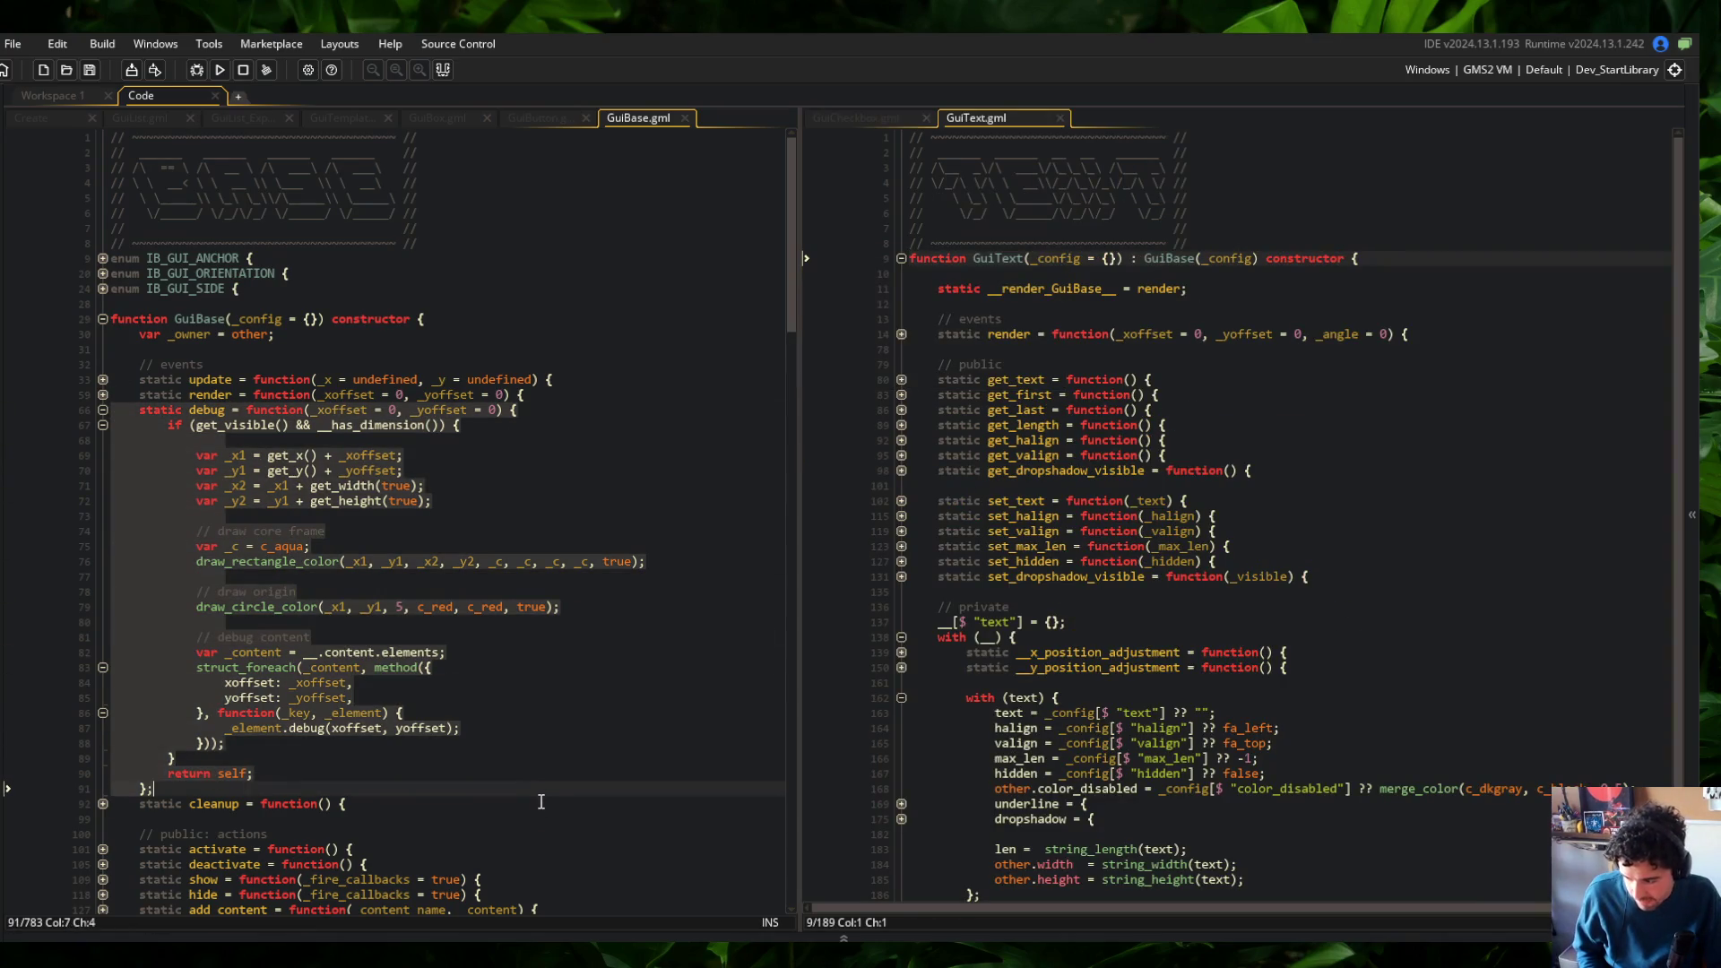
left_click(109, 396)
Inspect GuiText's getters and setters, fold and unfold its blocks, and jump to GuiBase
left_click(1086, 465)
left_click(1110, 501)
key("ctrl+m")
key("ctrl+m")
left_click(902, 637)
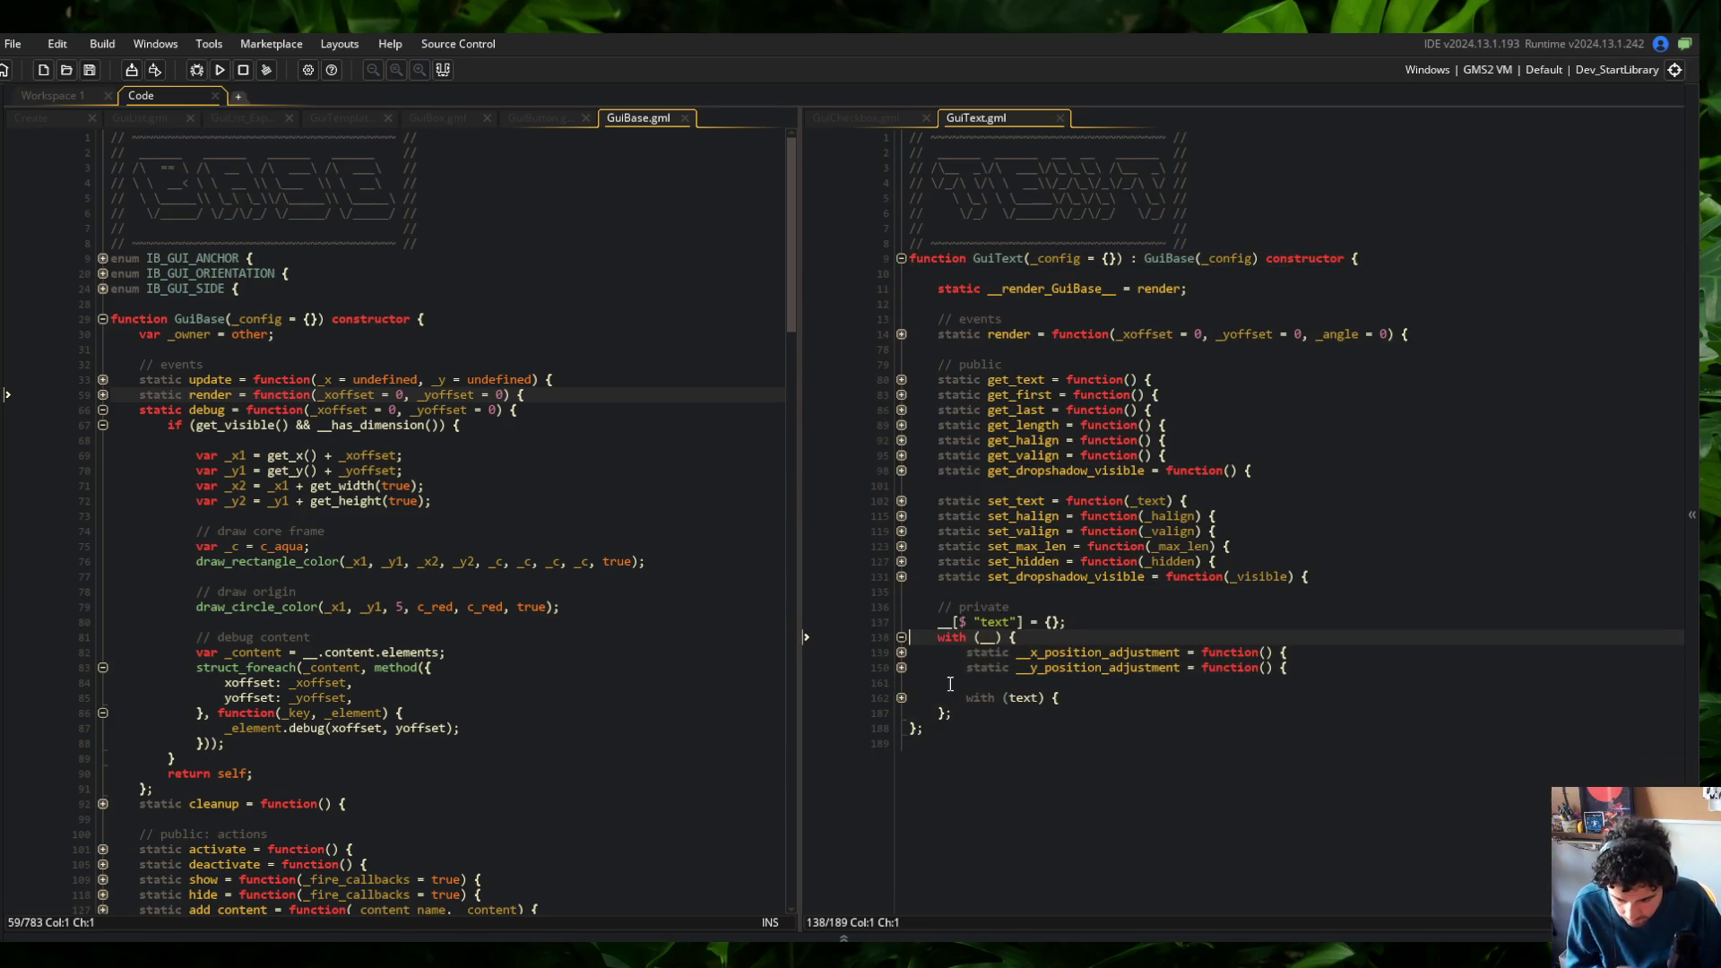
left_click(901, 697)
middle_click(1159, 259)
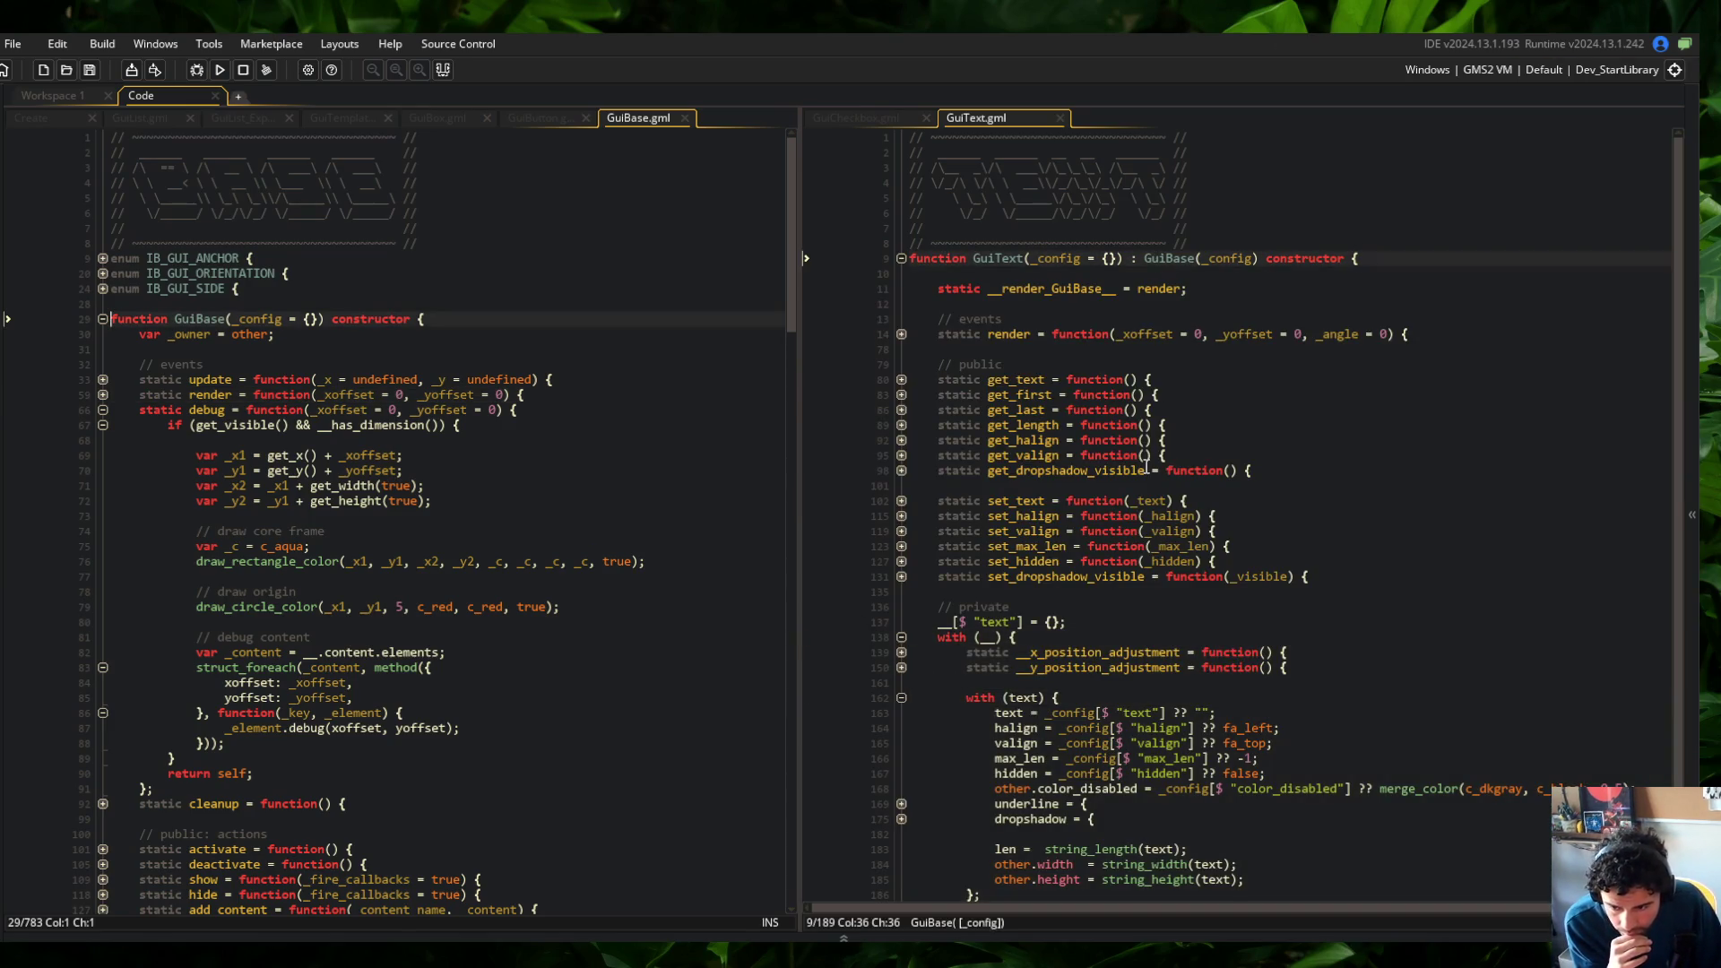
left_click(414, 427)
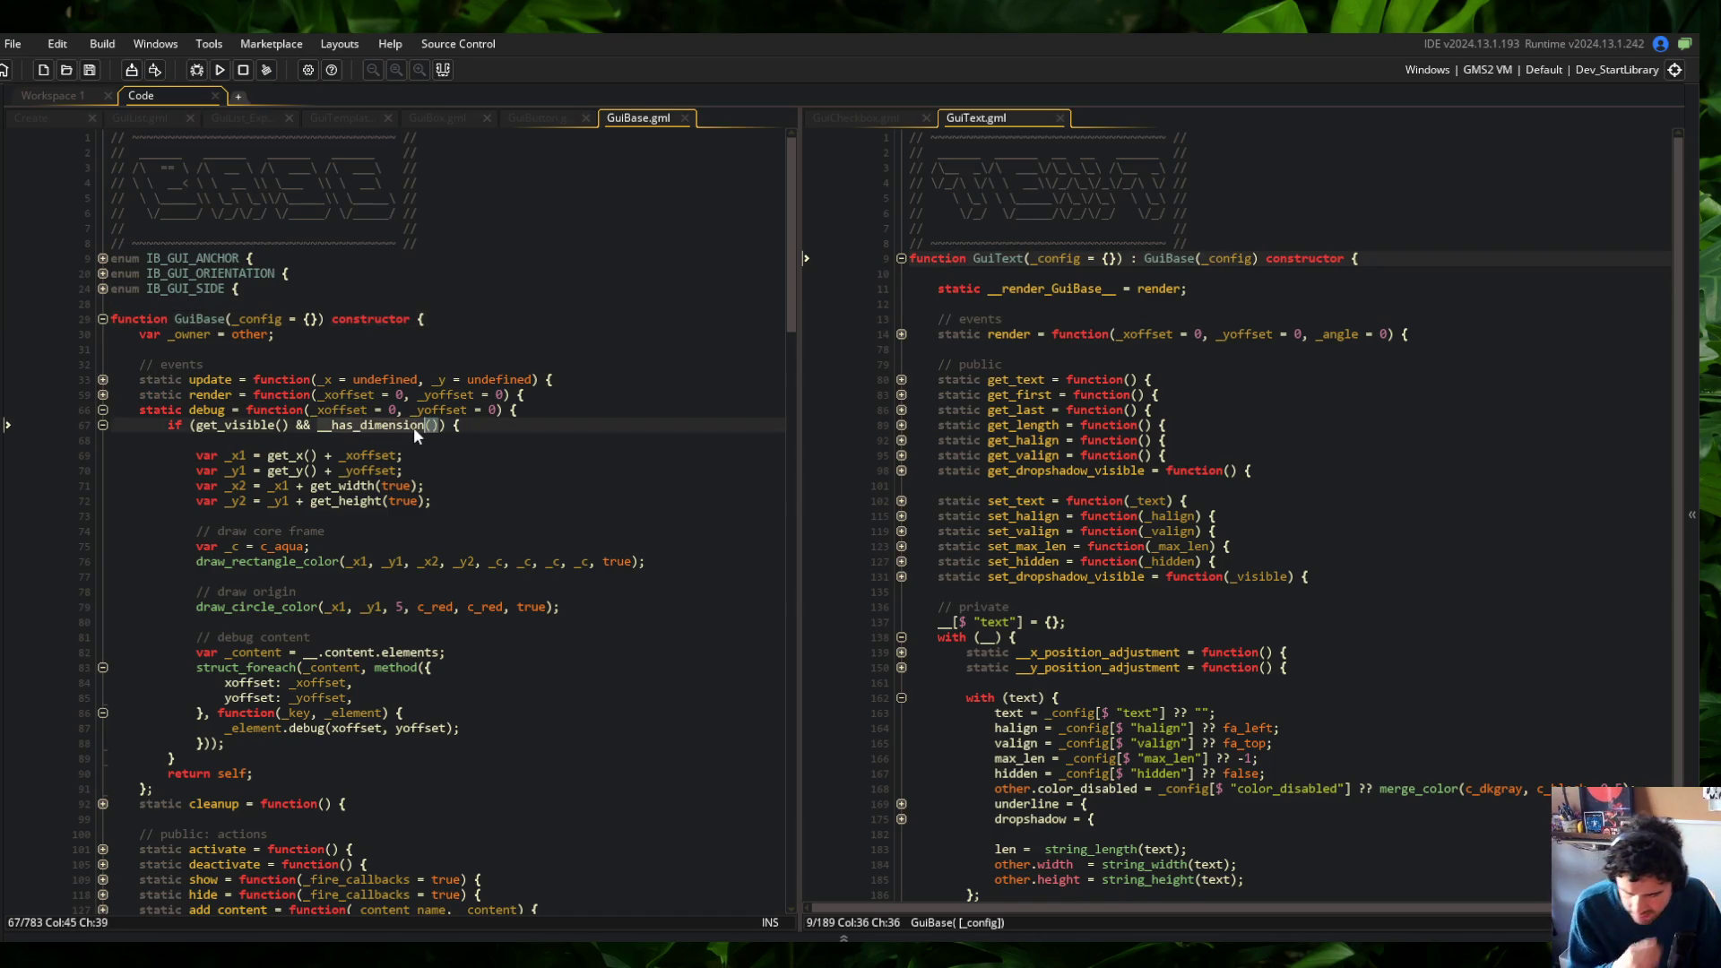
Search for __has_dimension and step through its matches, including the line 370 check
key("ctrl+f")
left_click(766, 161)
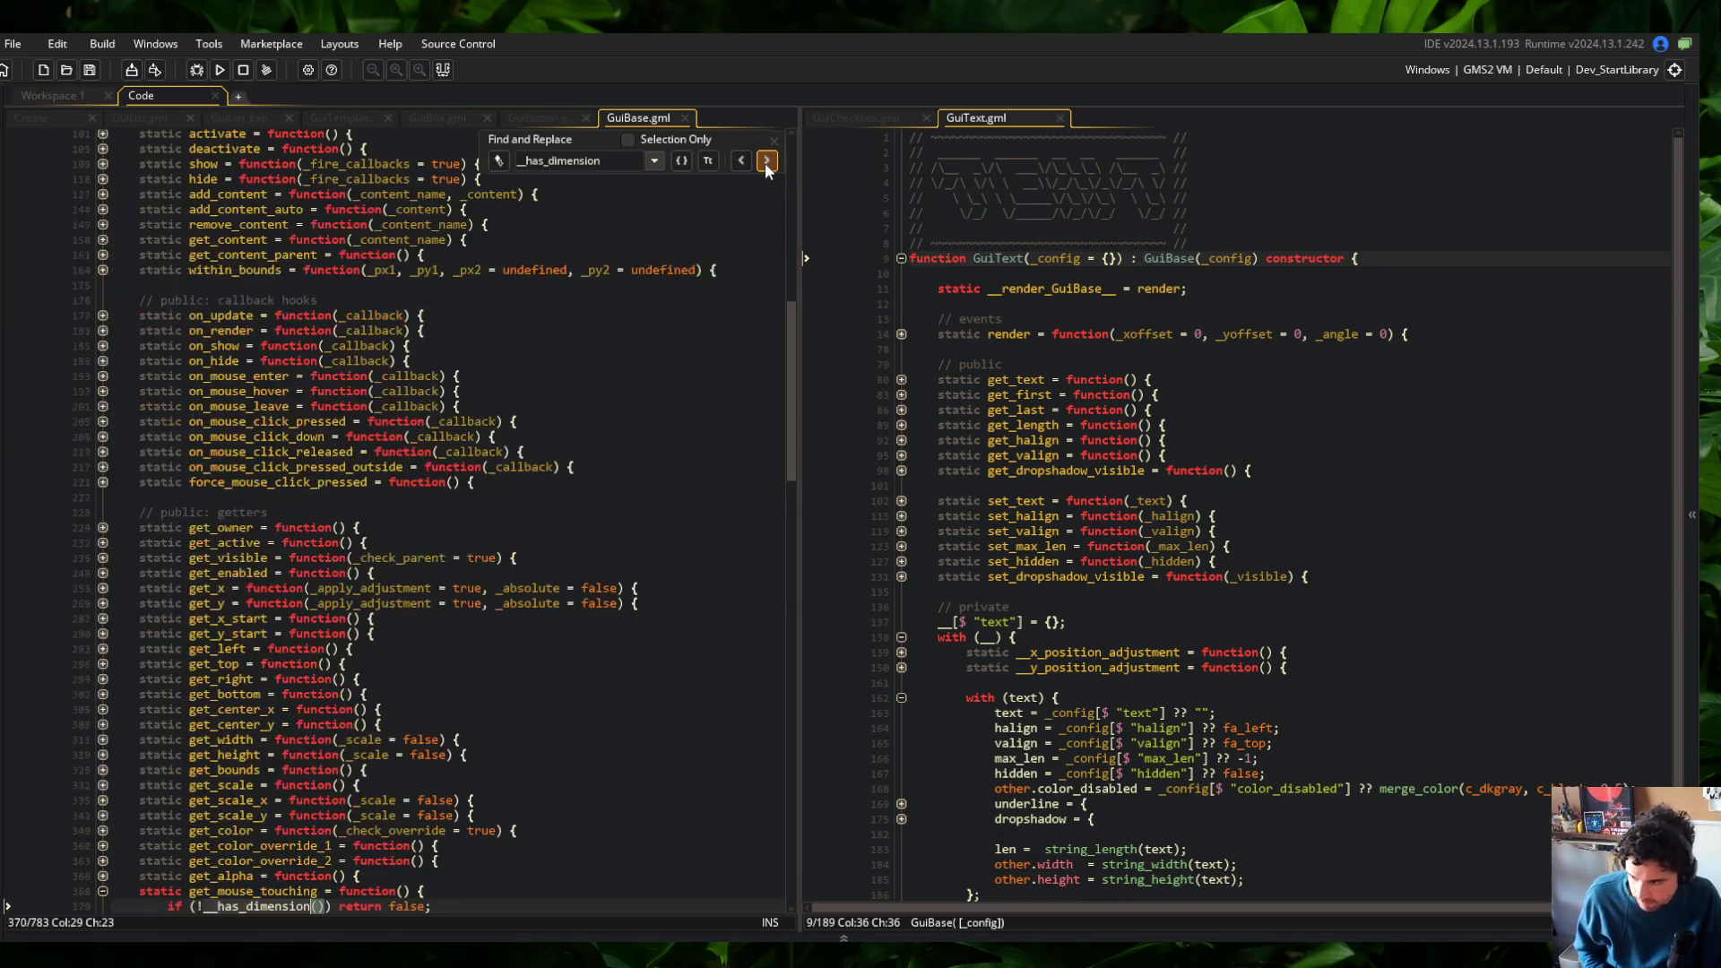
scroll(448, 538, "down", 4)
left_click(381, 728)
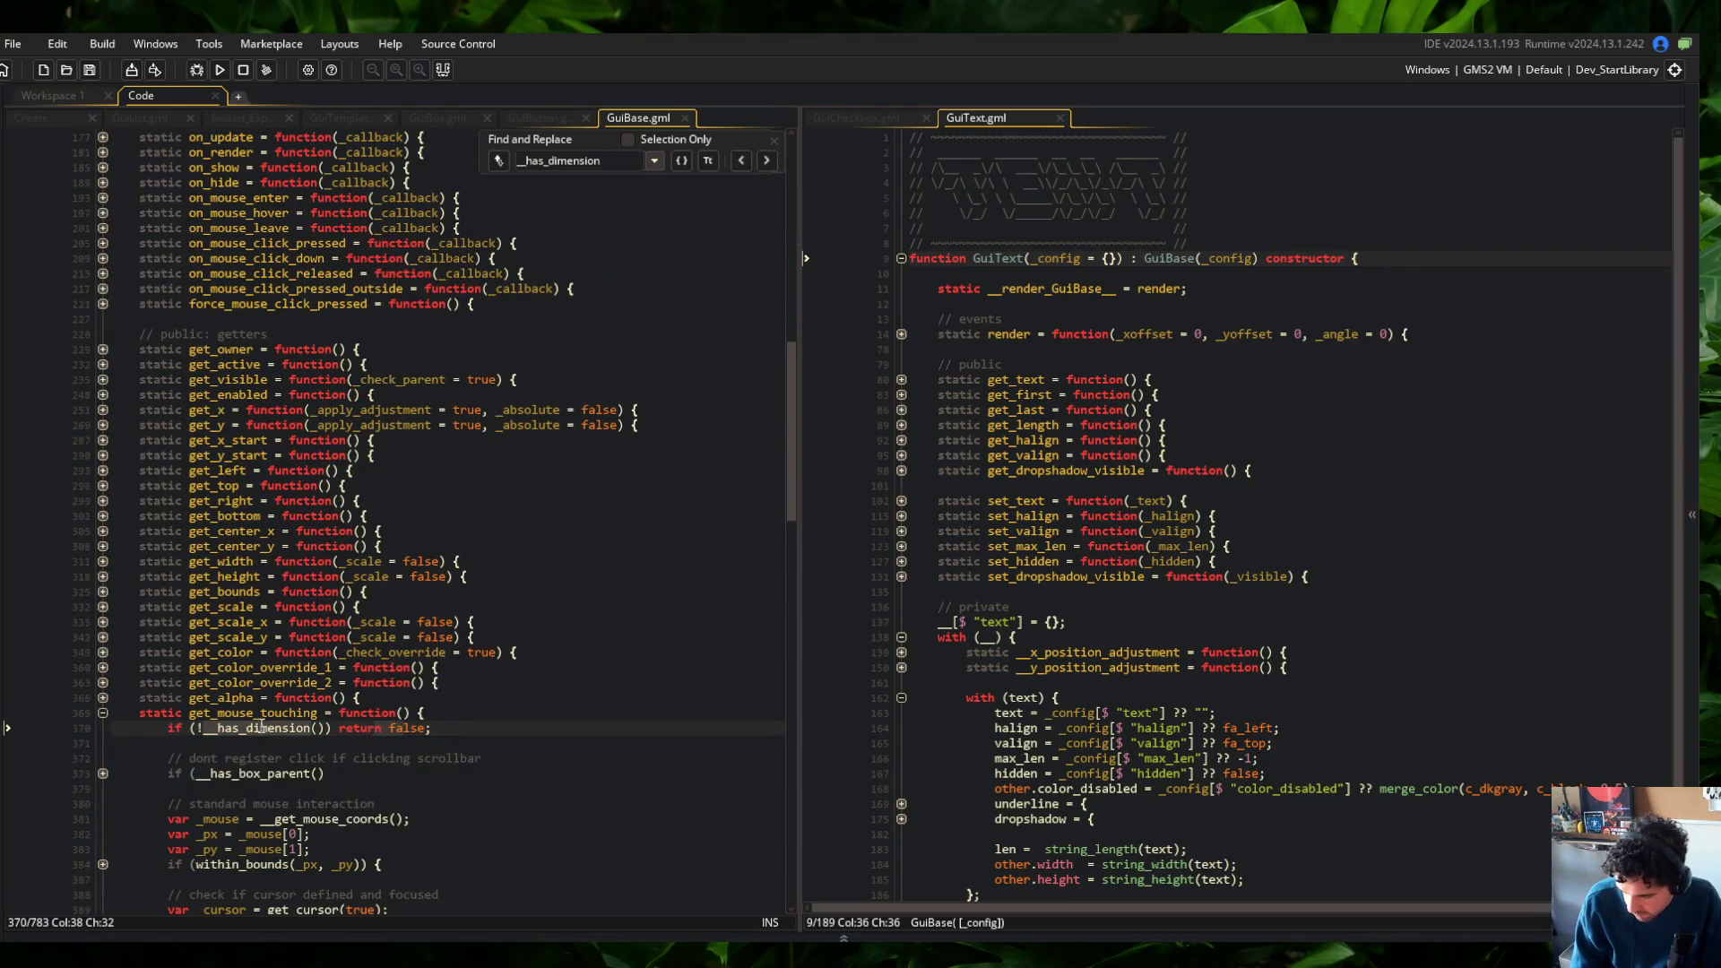
left_click(769, 161)
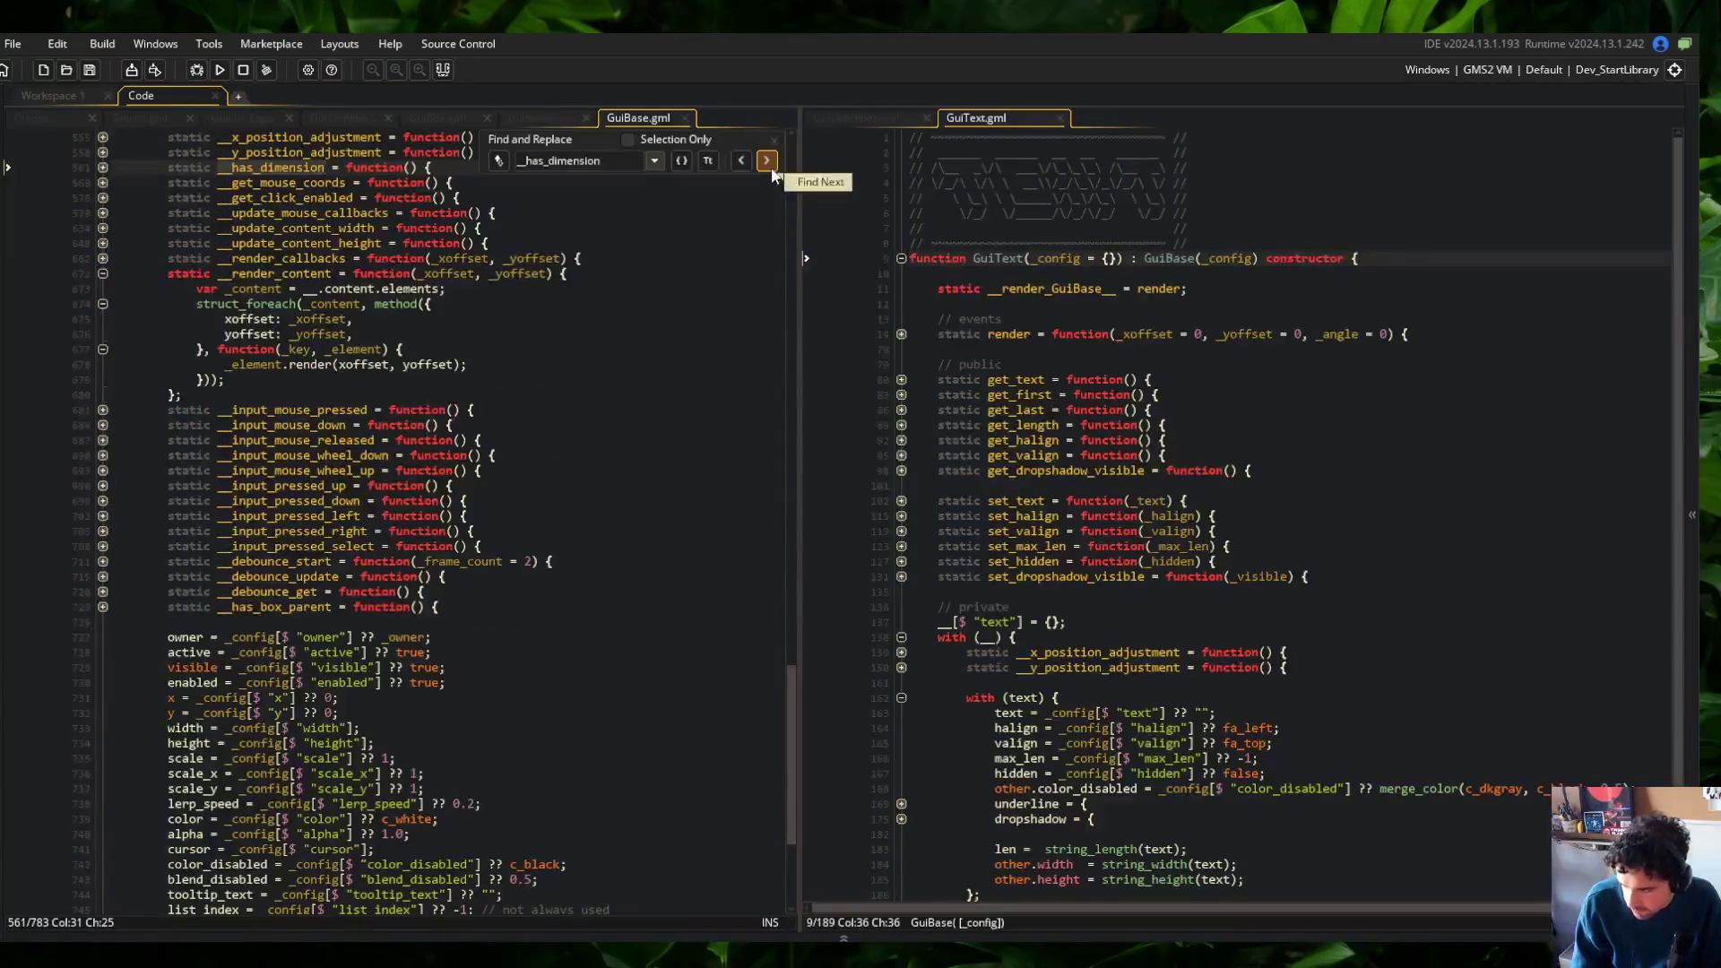
Unfold the __has_dimension function at line 561 and select its width, height and scale checks
left_click(102, 167)
scroll(430, 350, "up", 4)
left_click(460, 347)
mouse_move(170, 349)
left_mouse_down()
mouse_move(269, 358)
mouse_move(397, 454)
left_mouse_up()
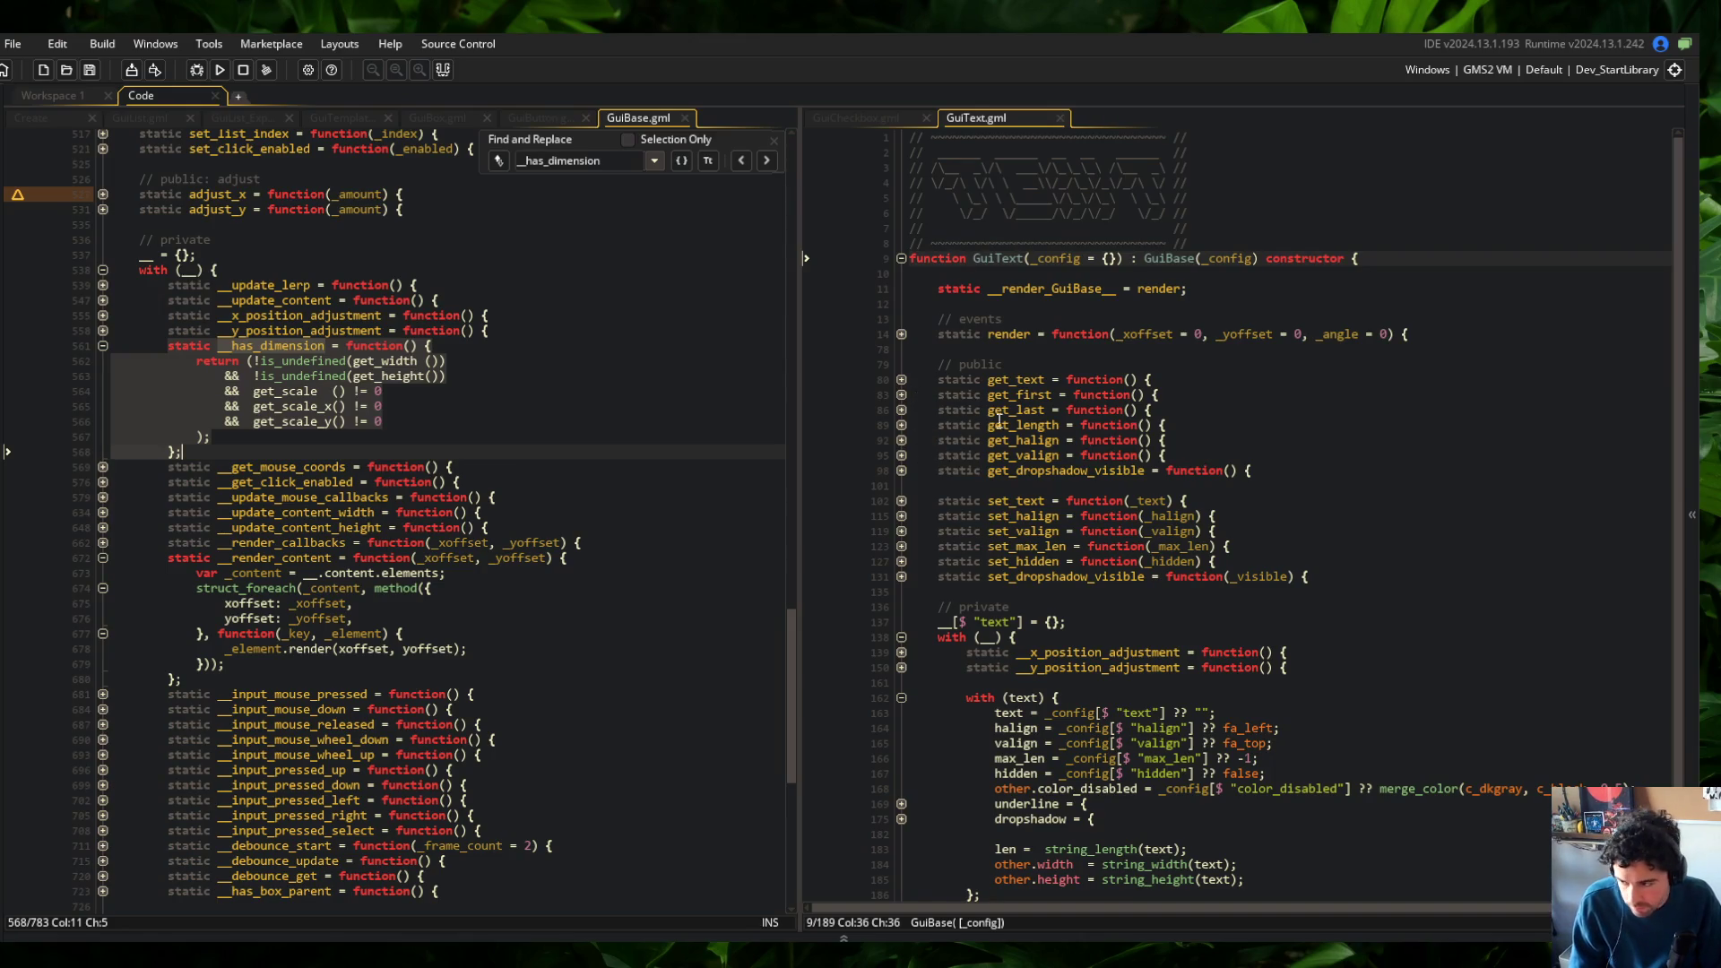
scroll(1282, 446, "down", 2)
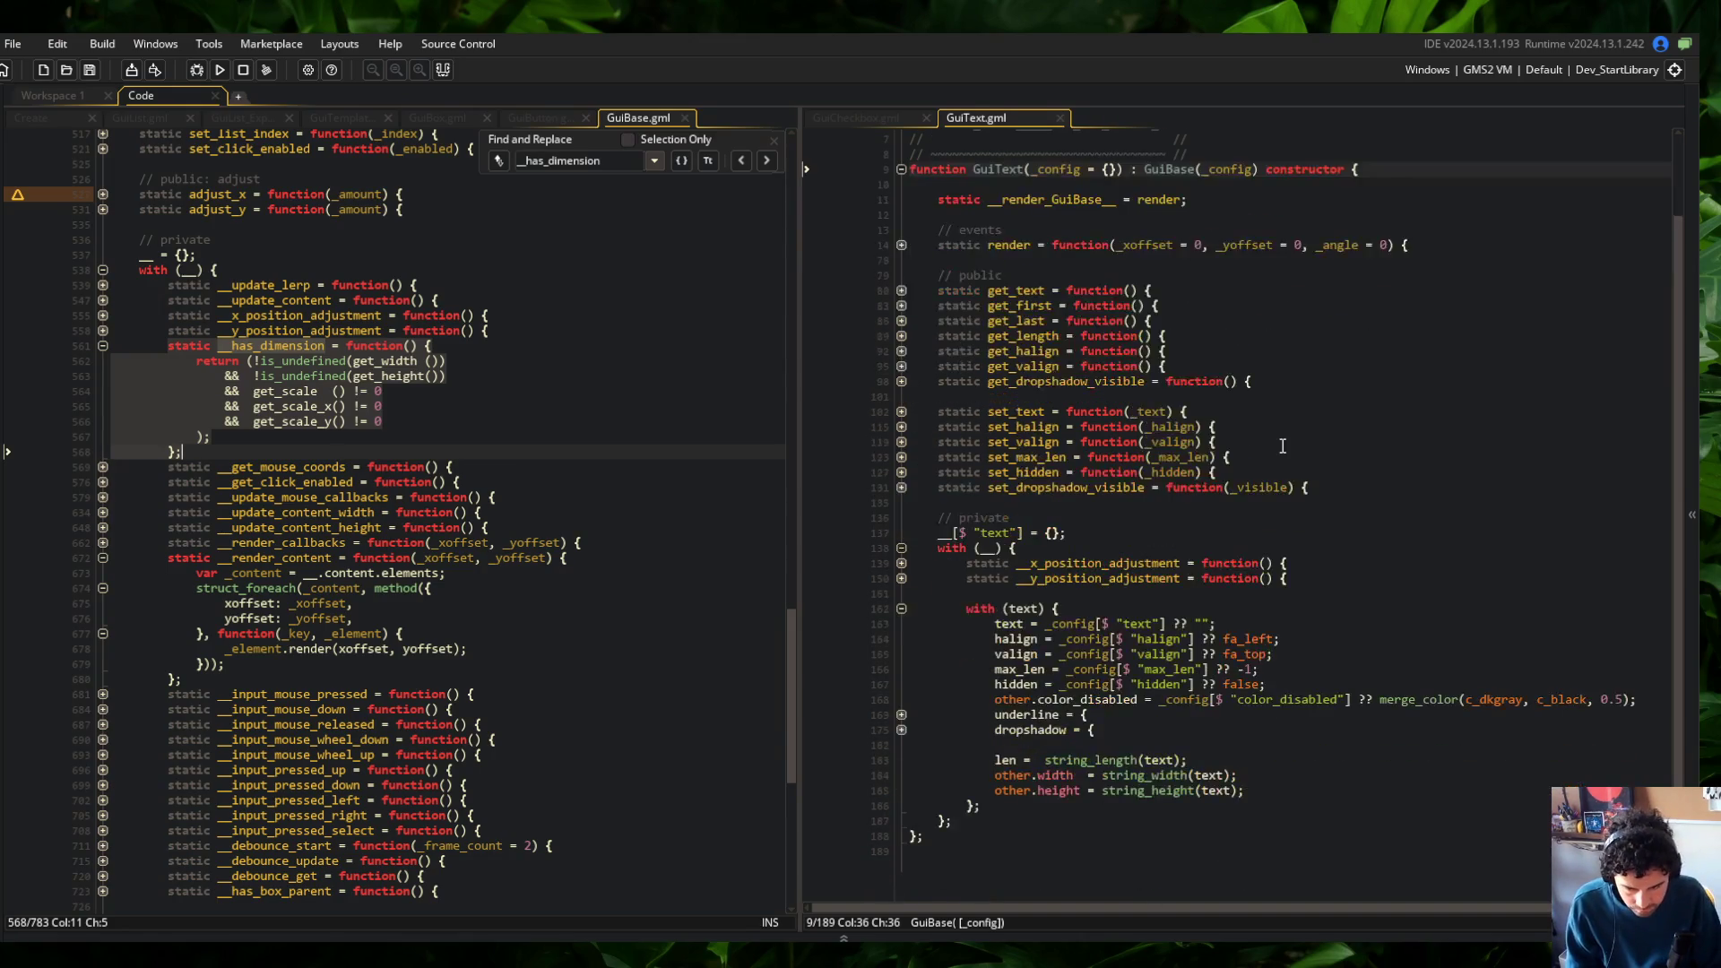
scroll(1246, 581, "up", 2)
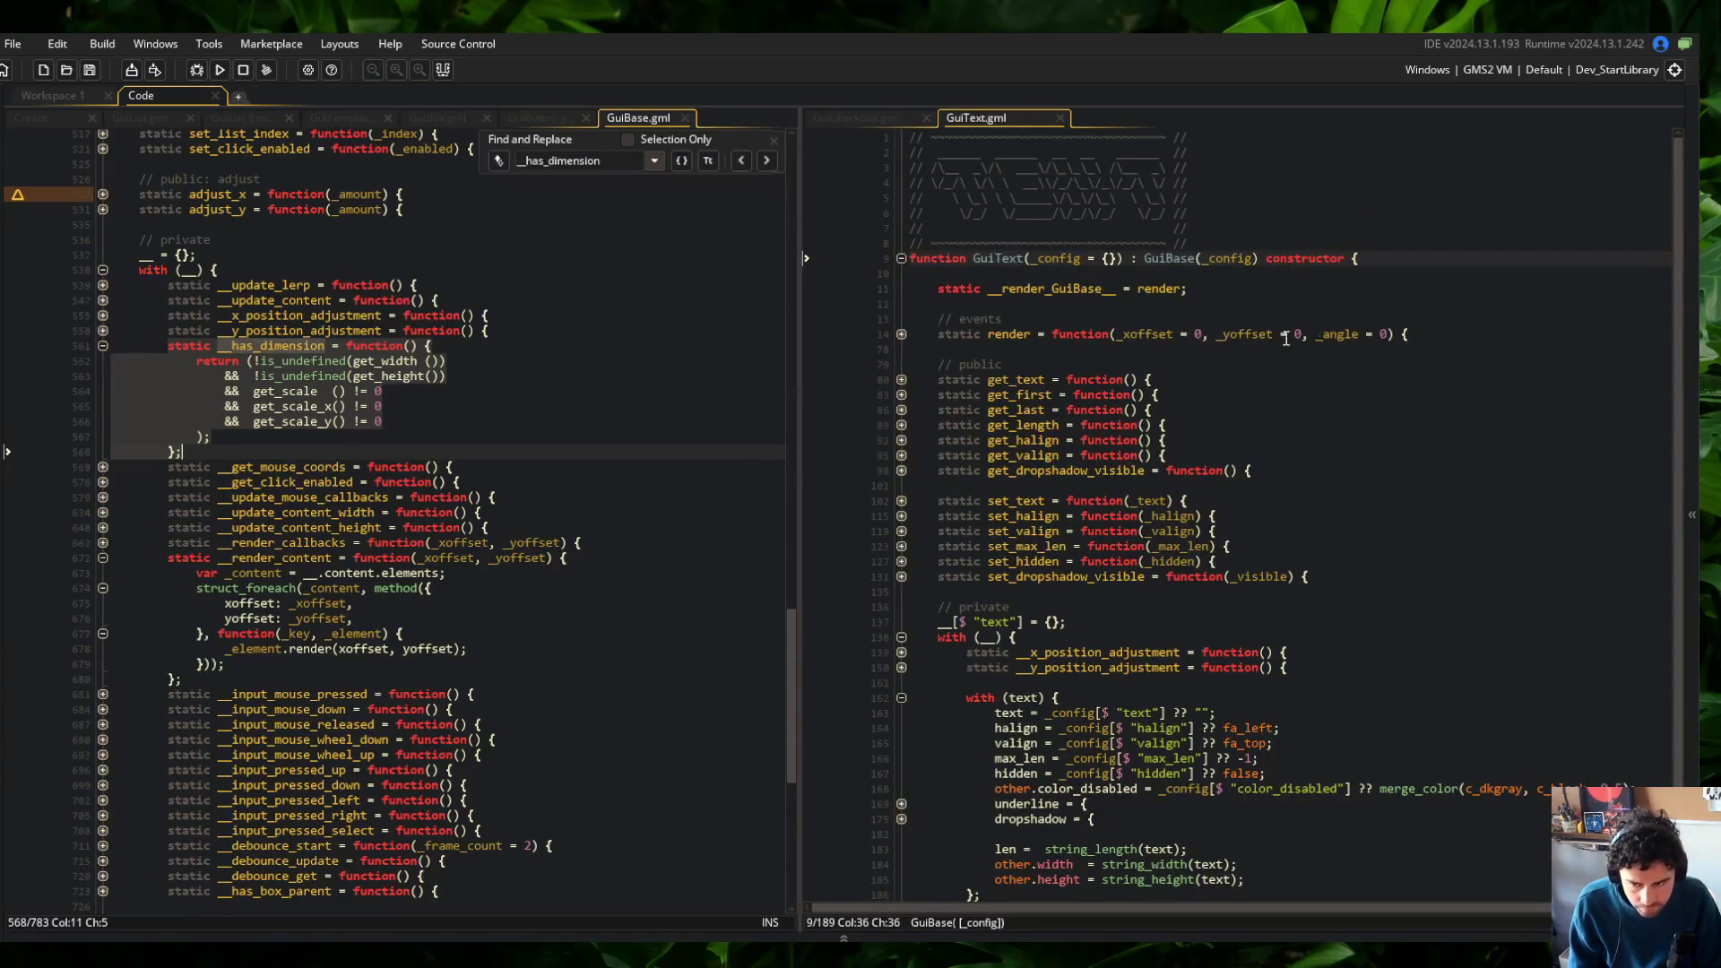
left_click(1309, 467)
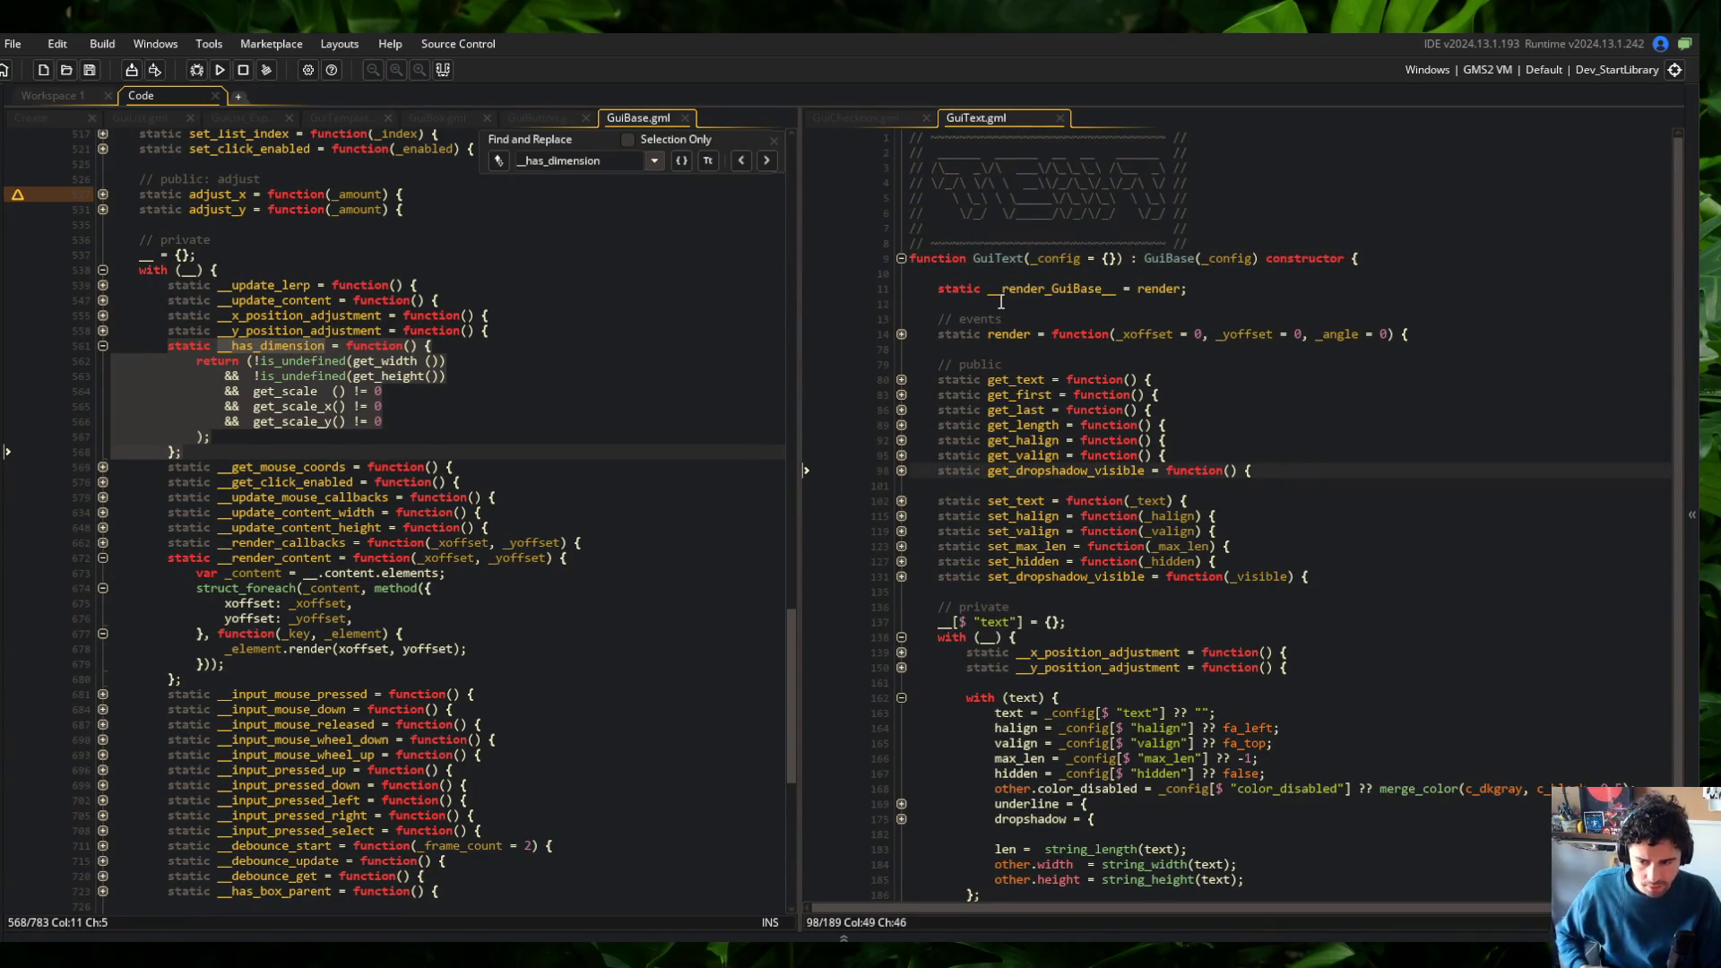
left_click(775, 139)
Add an empty static get_width function with a /// override comment in GuiText.gml
key("Return")
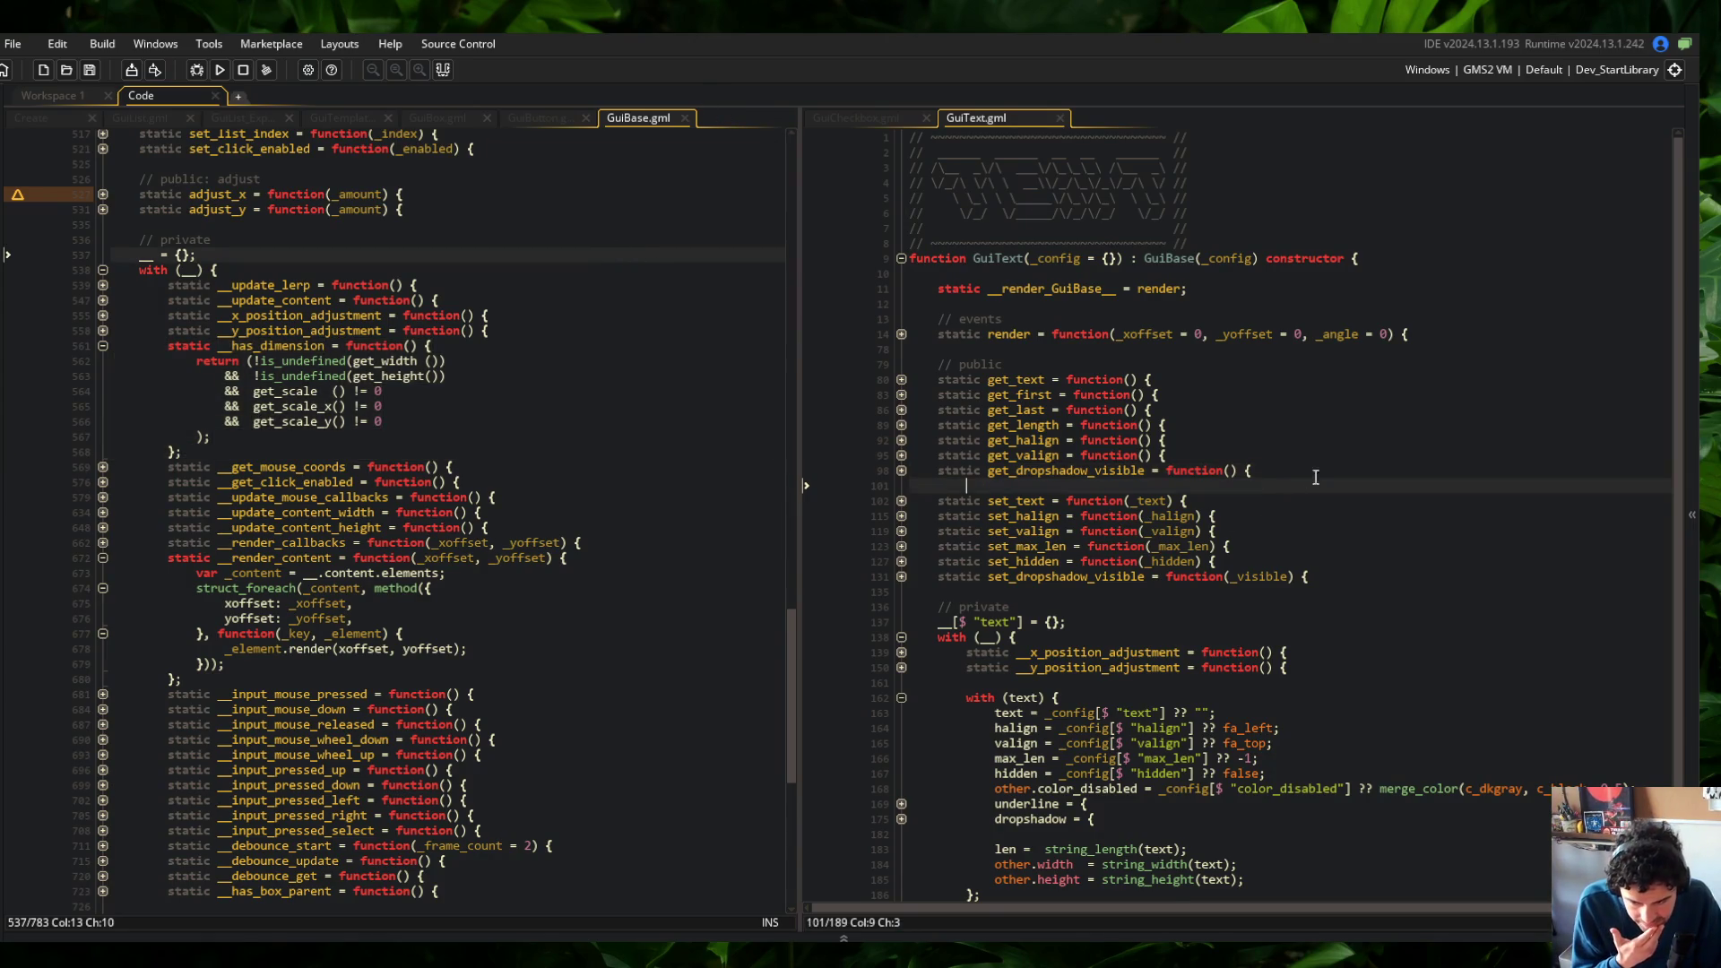
type("static get_width")
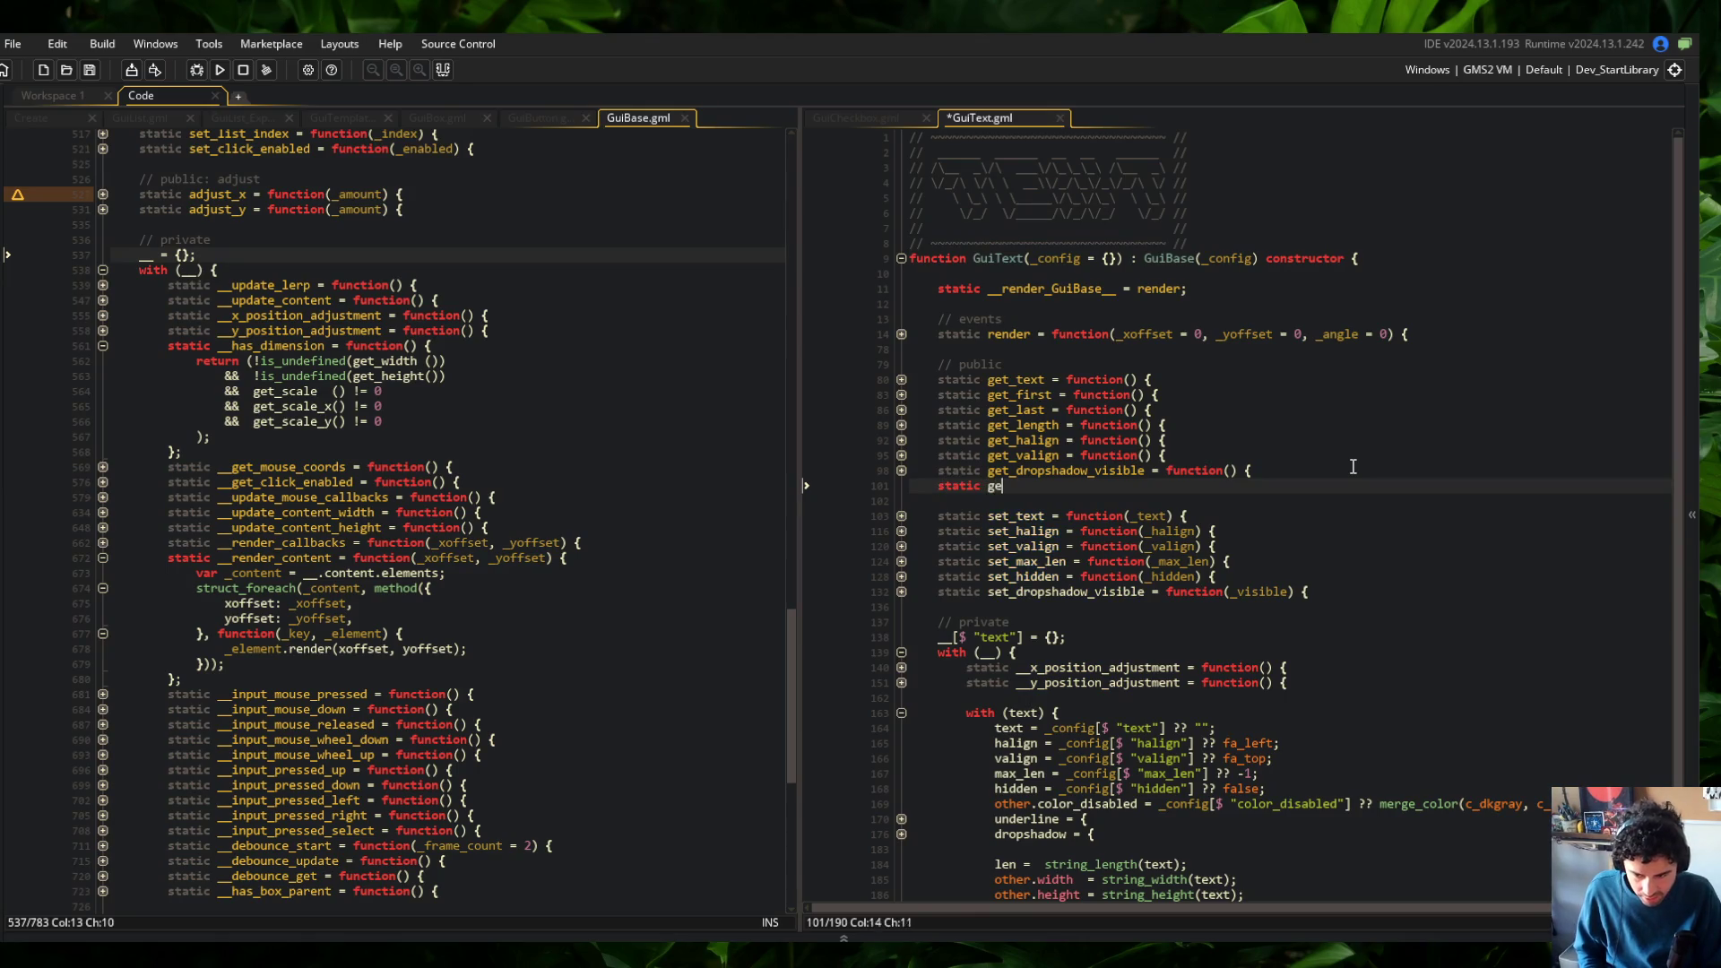
key("Tab")
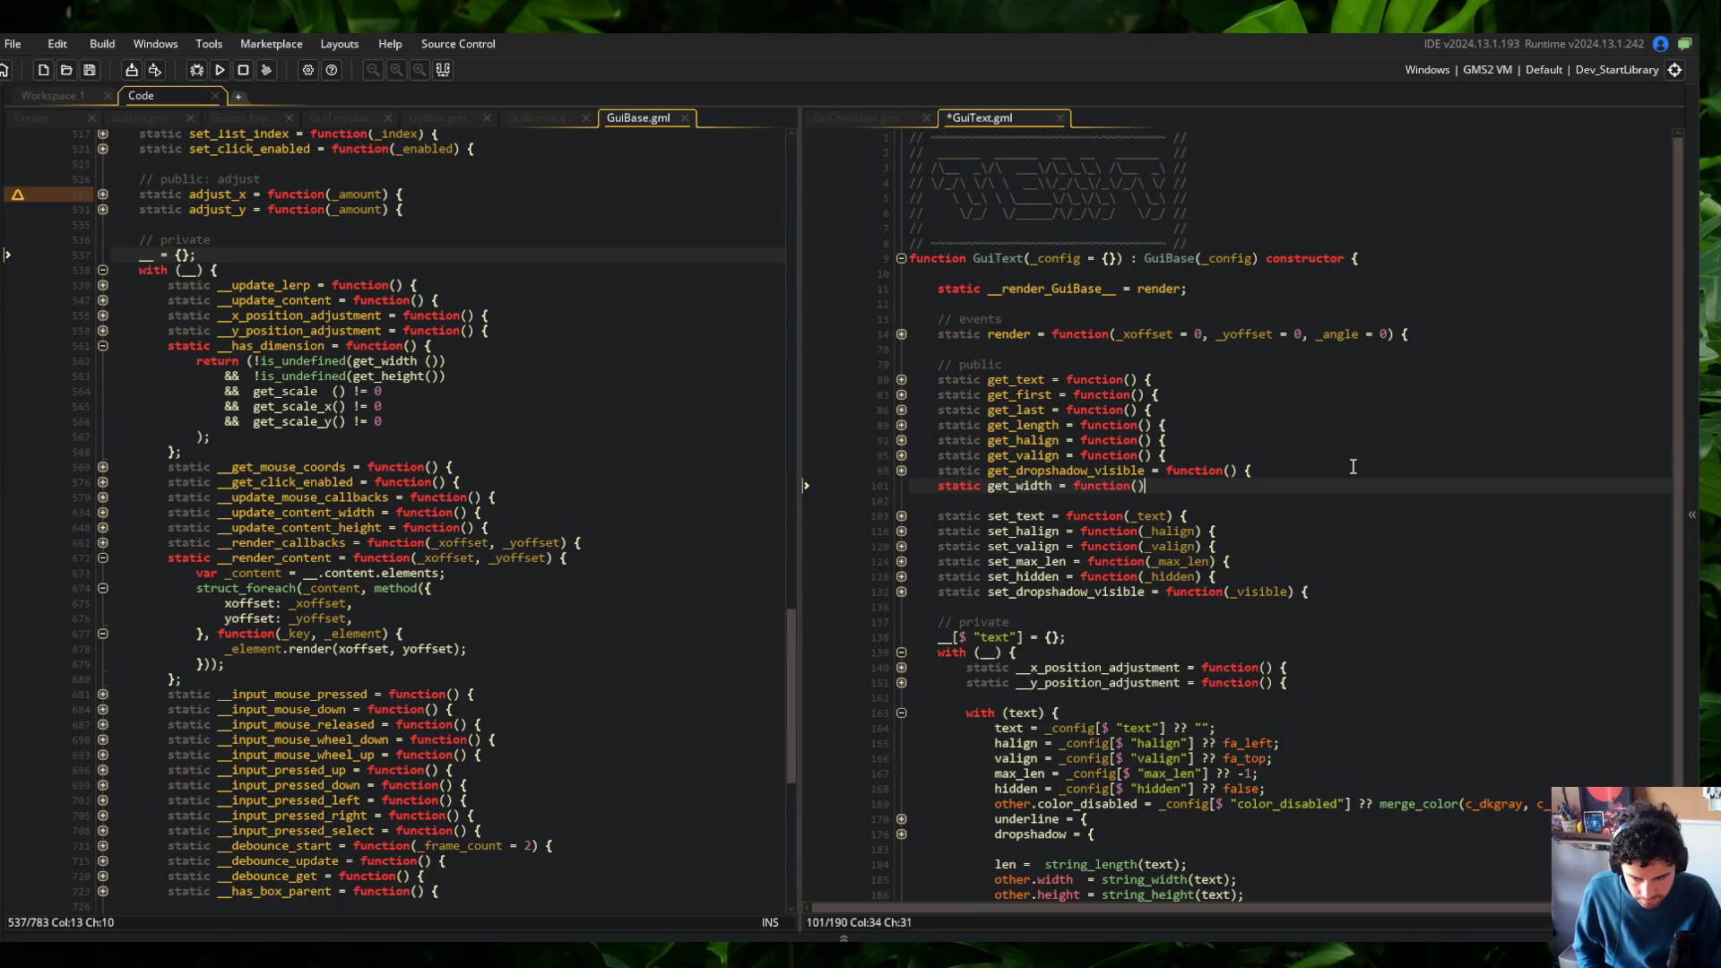
type("() {")
key("Return")
key("ctrl+s")
type("/// over")
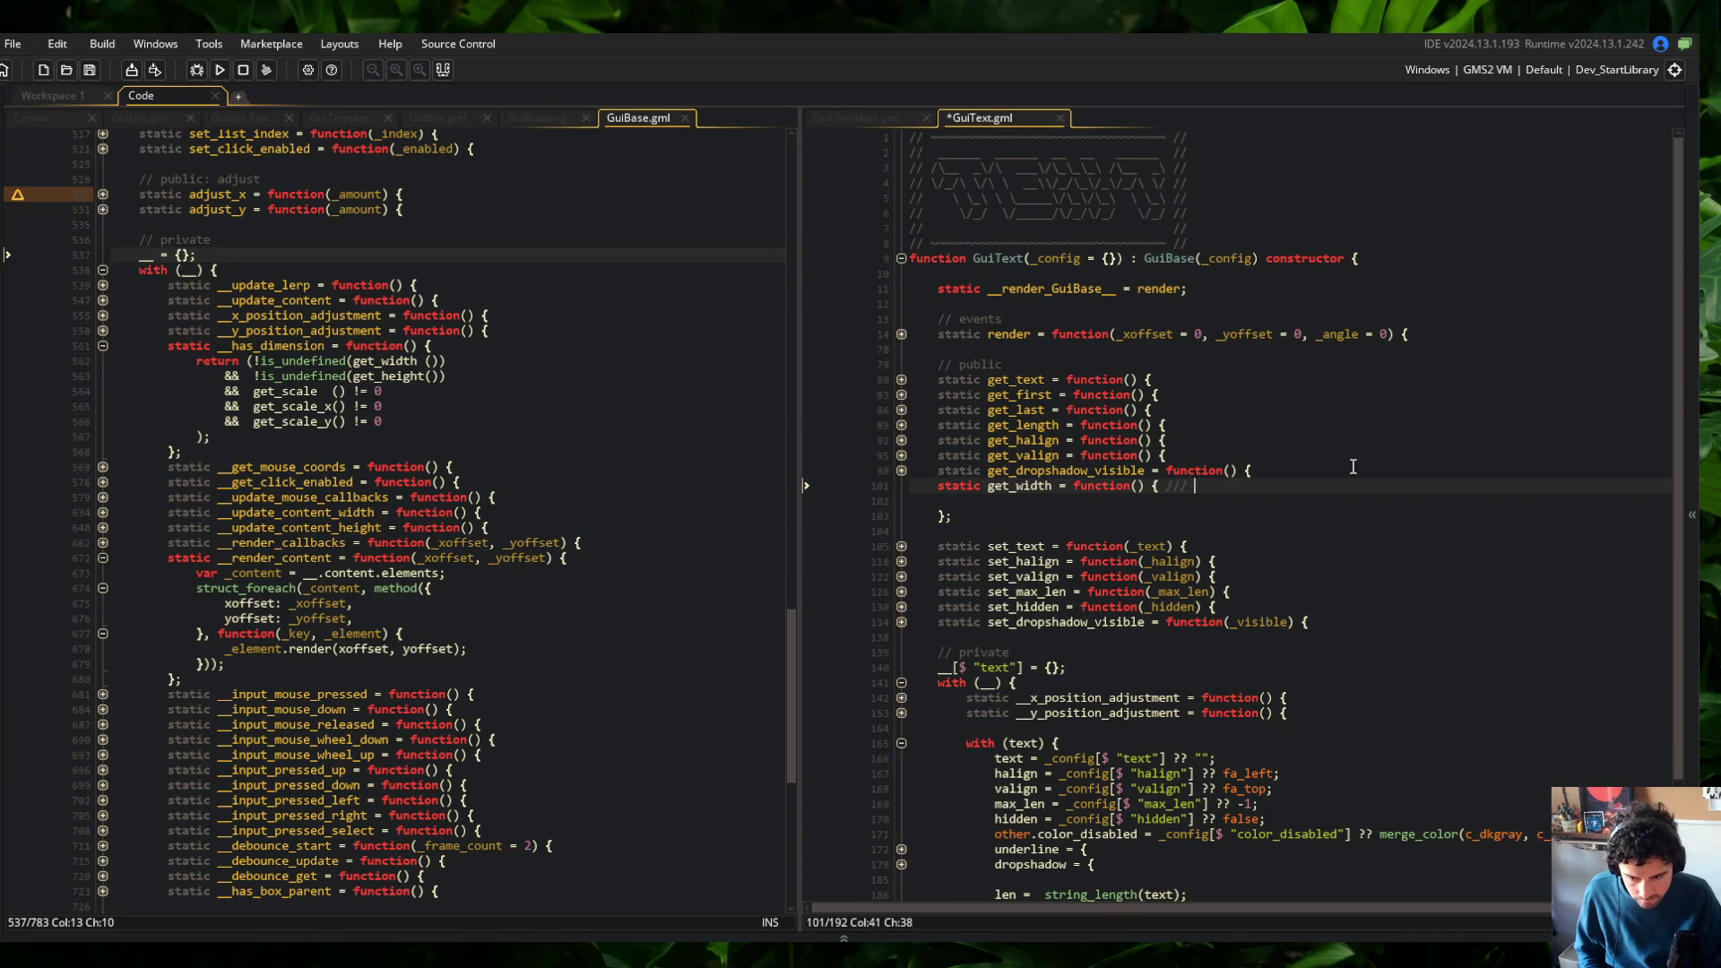
key("Down")
key("Down")
Add a matching get_height stub with a /// override comment and save
key("Return")
type("stati")
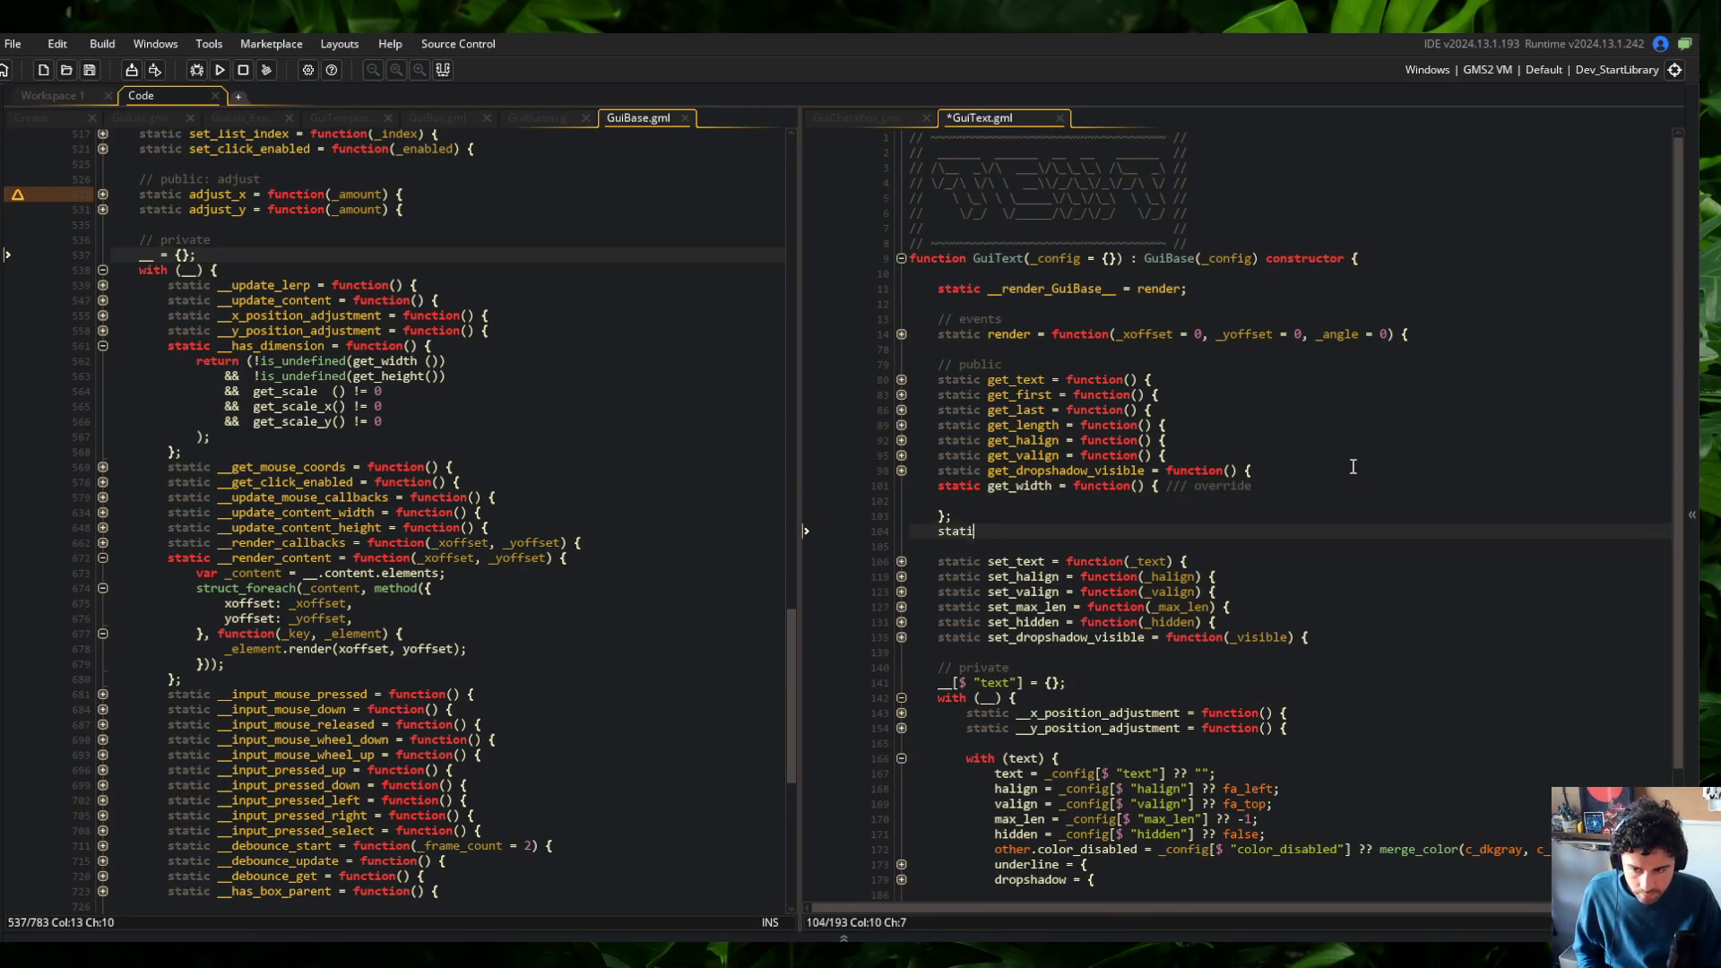
type("c get_height = function() {")
key("Return")
key("Up")
type("//")
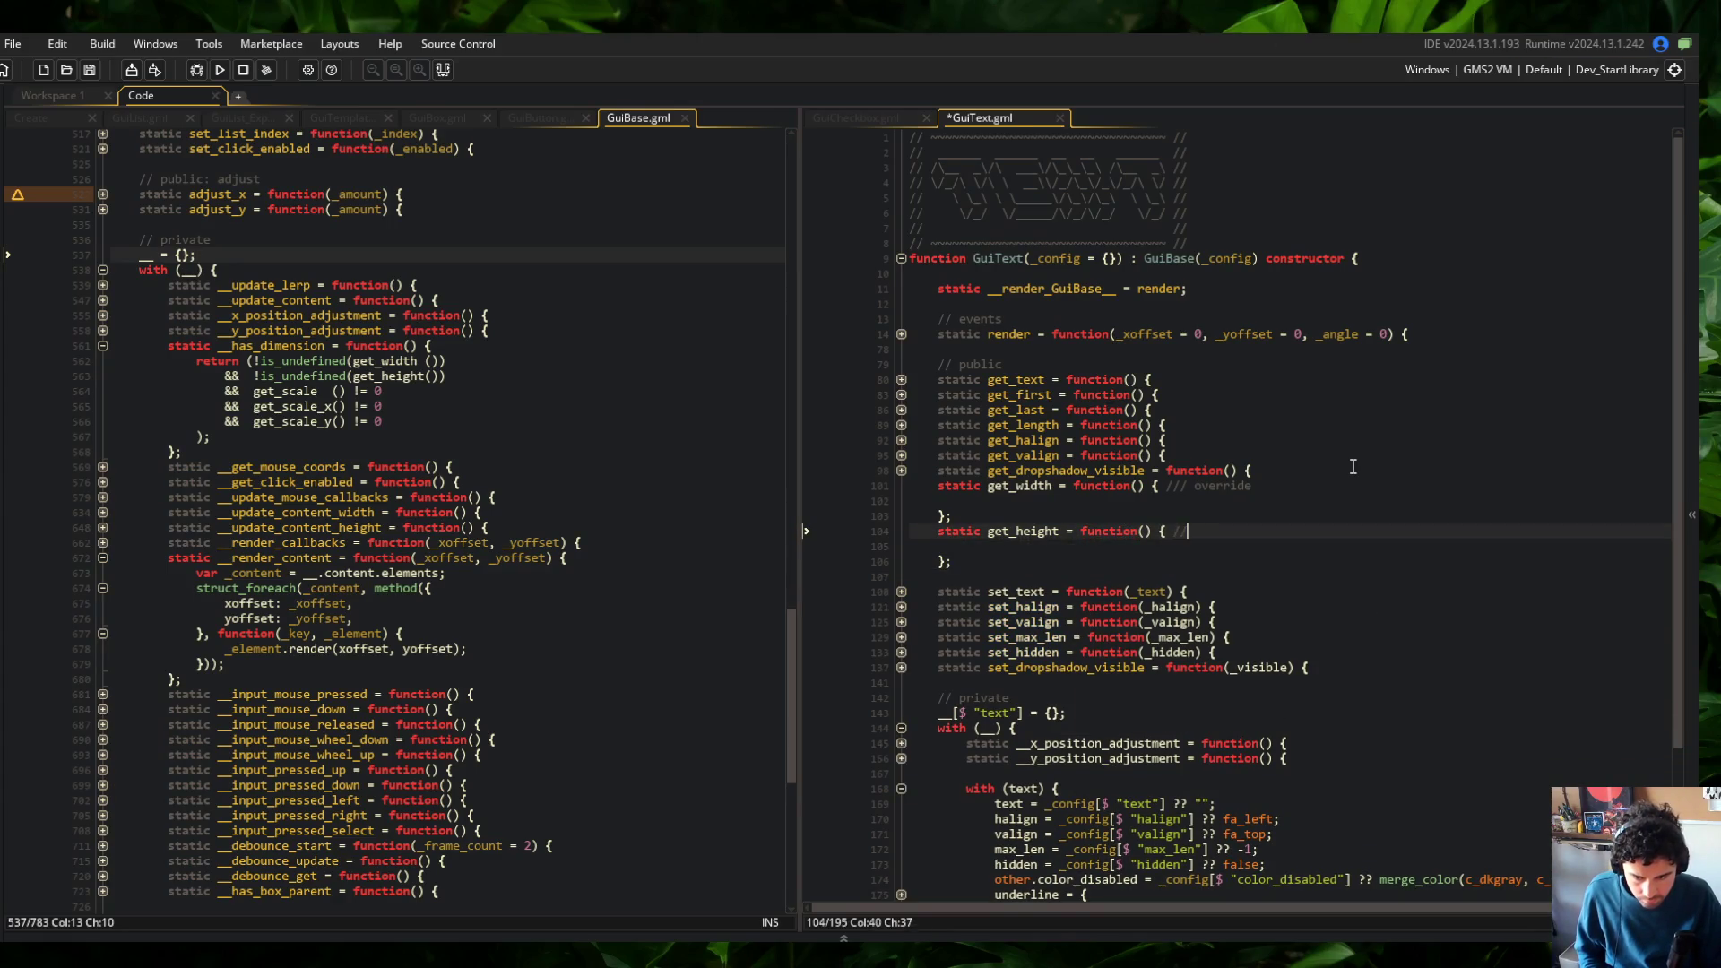
type("/ overrid")
key("ctrl+s")
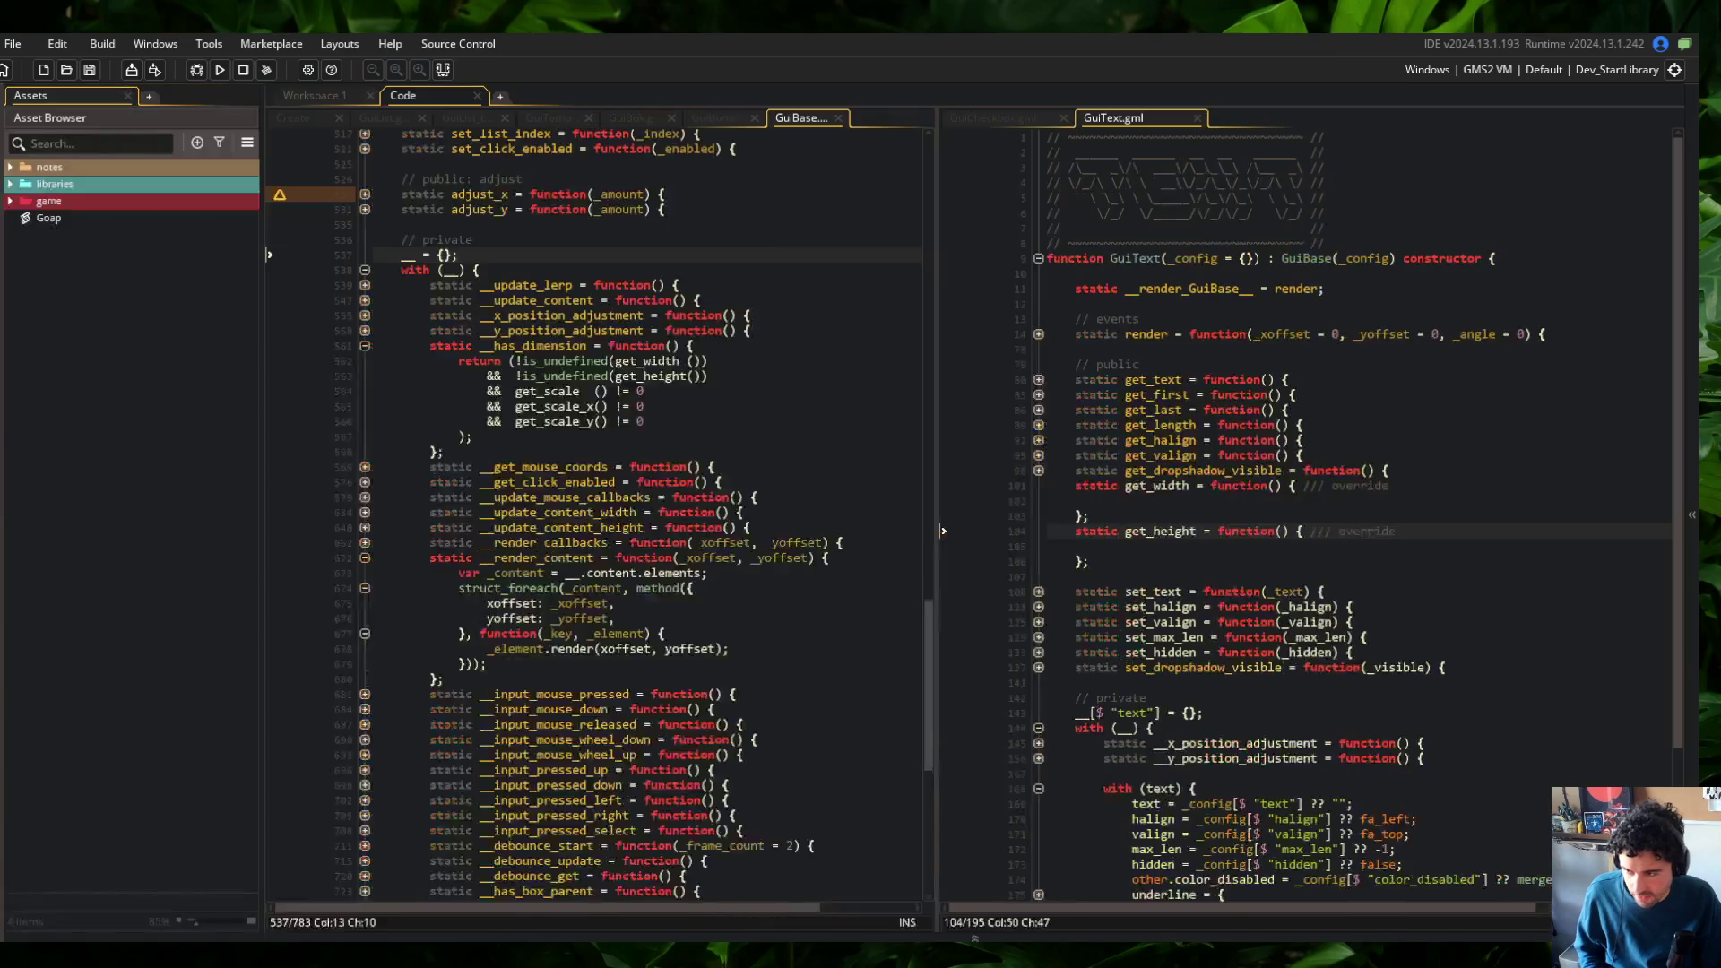
Close GuiBase.gml and give get_width and get_height a _scale = false parameter, then save
middle_click(630, 124)
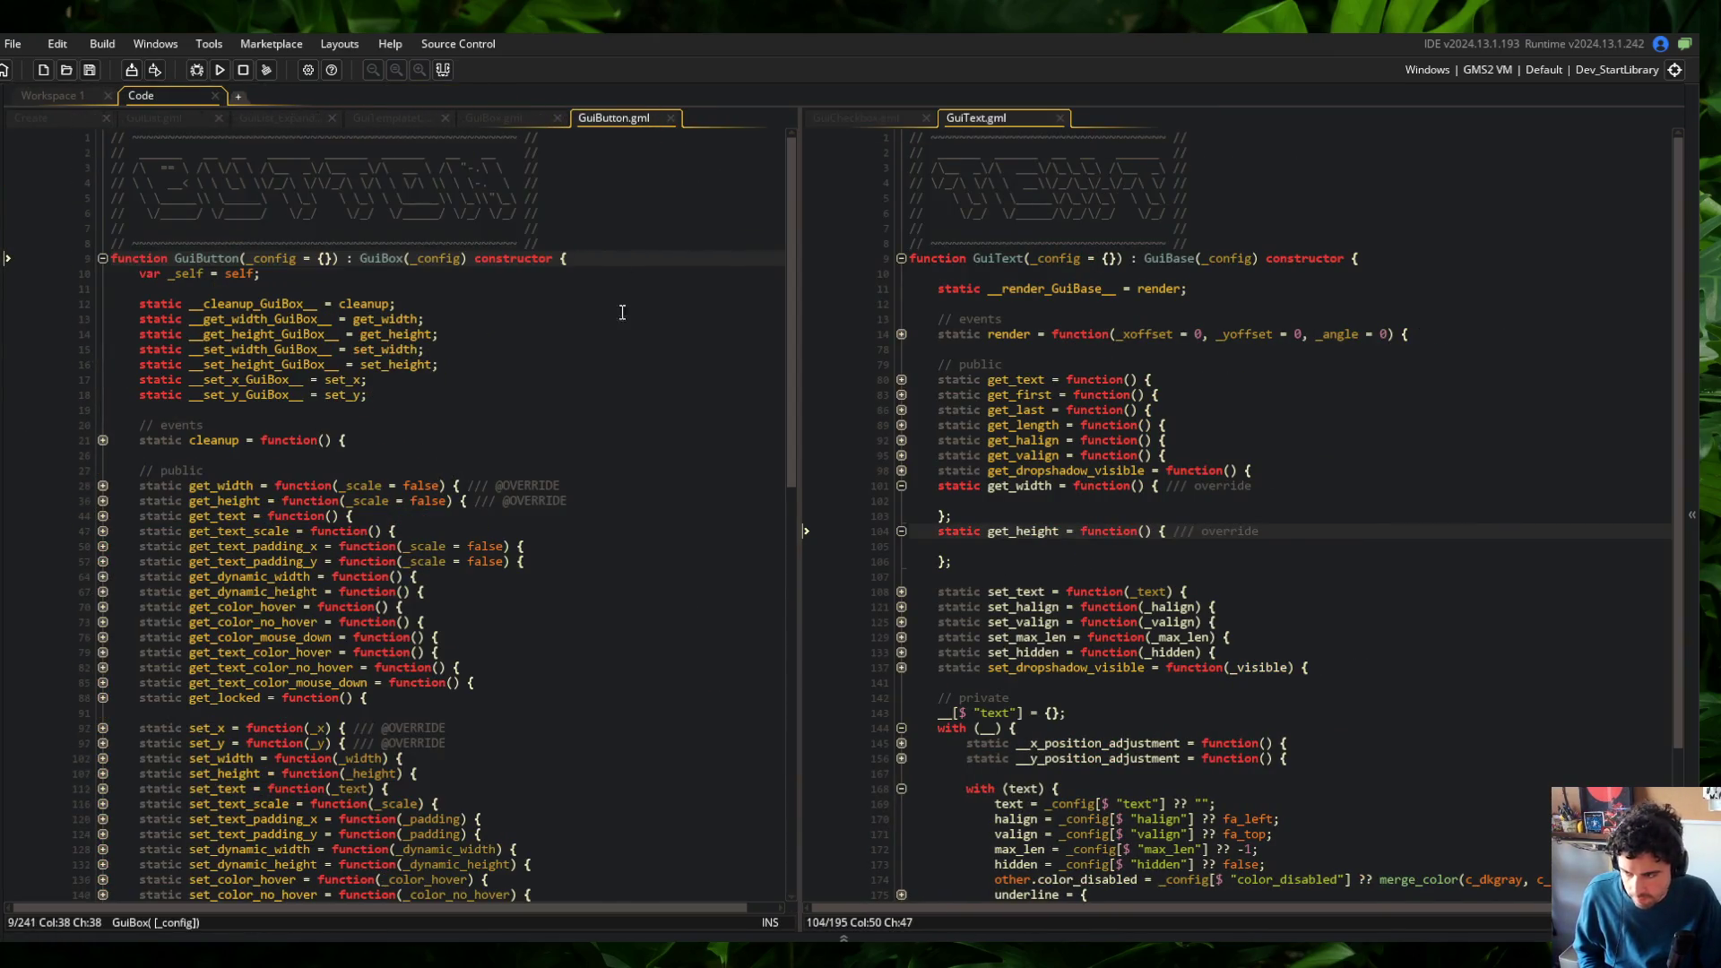
left_click(1140, 485)
type("_scale = false")
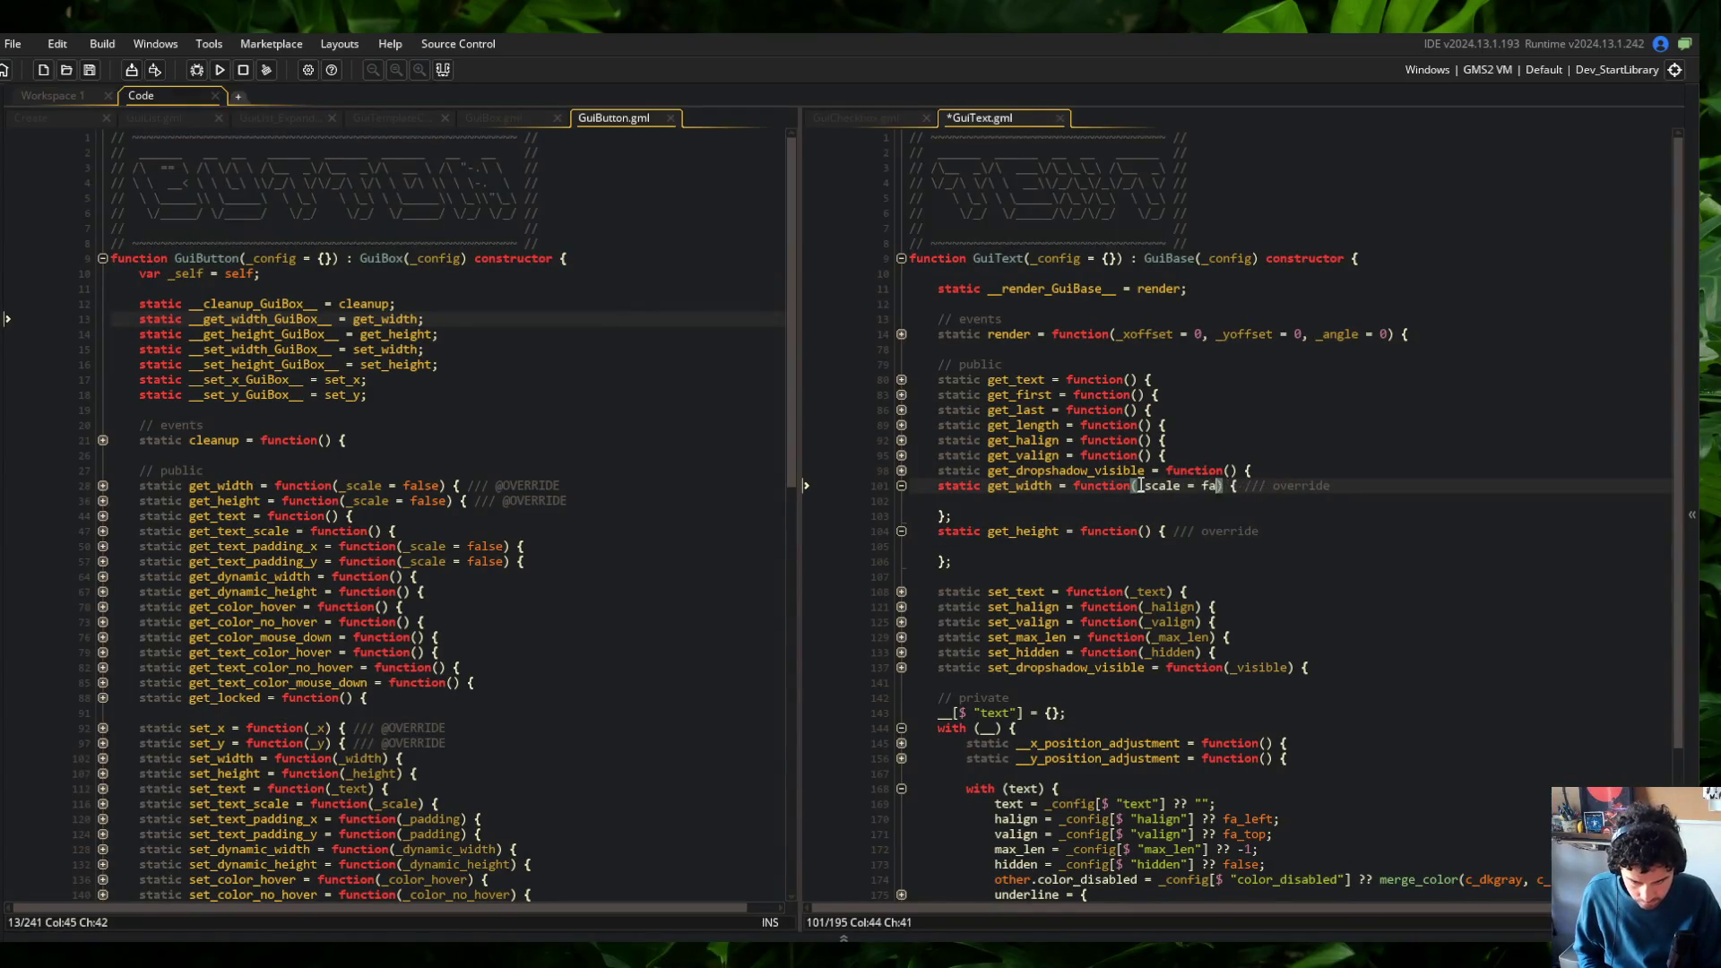
key("Down")
key("Down")
key("Down")
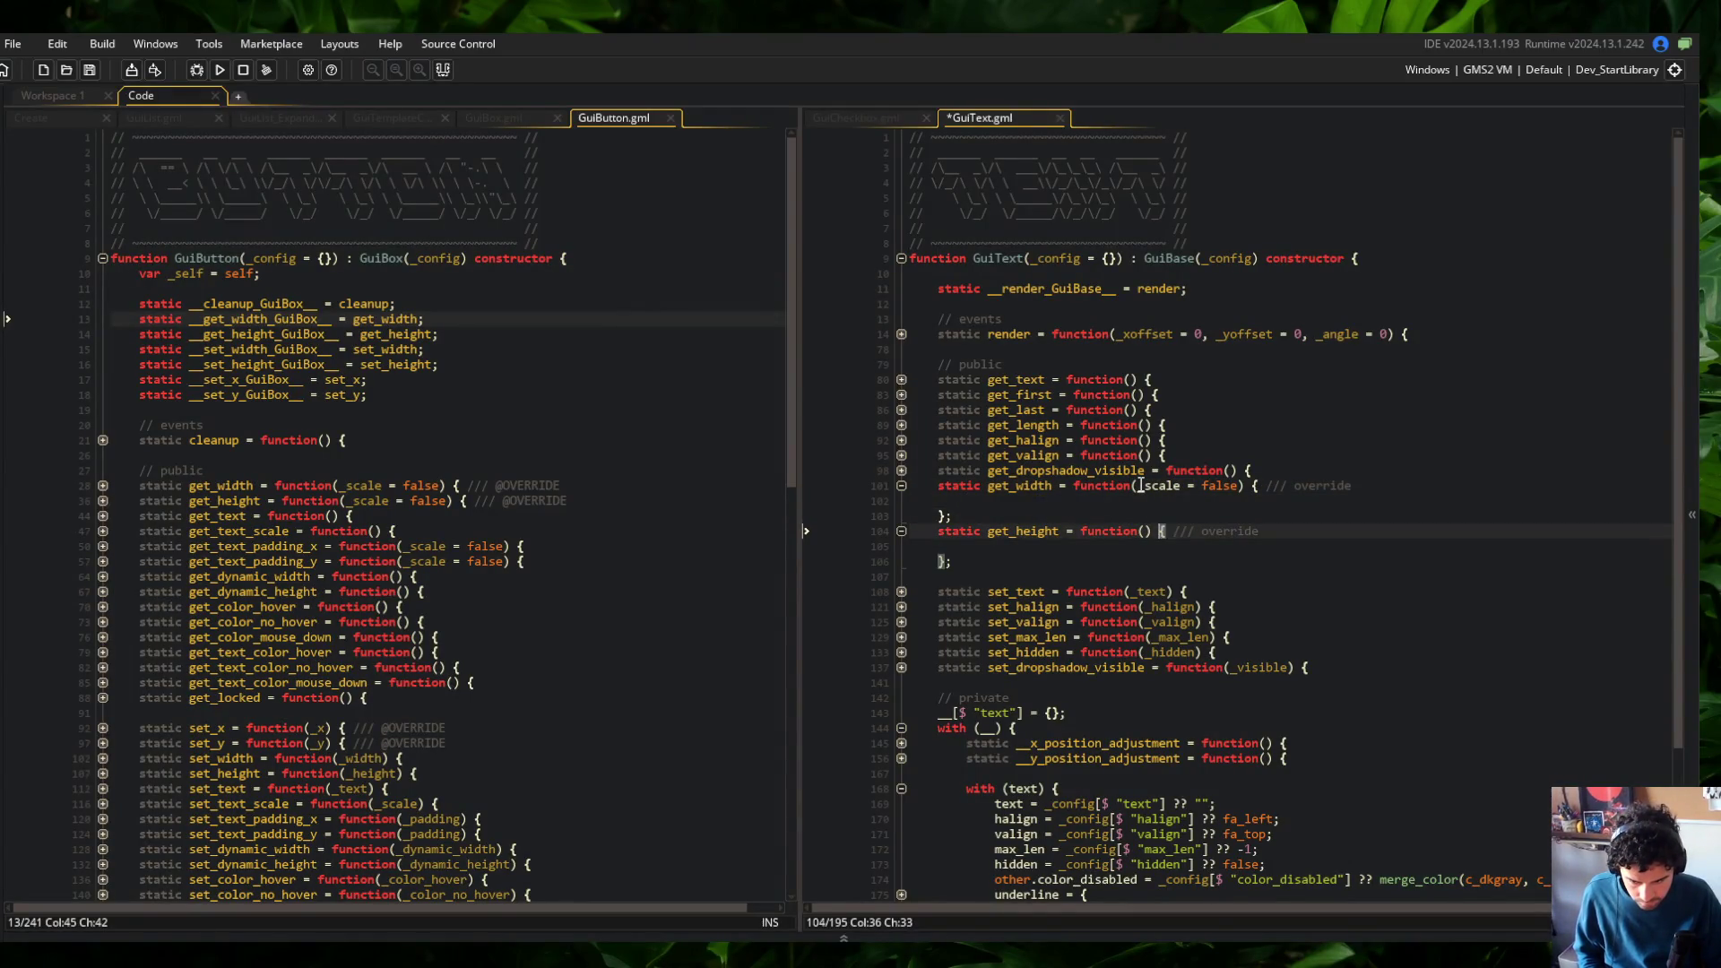
type("_scale = false")
key("ctrl+s")
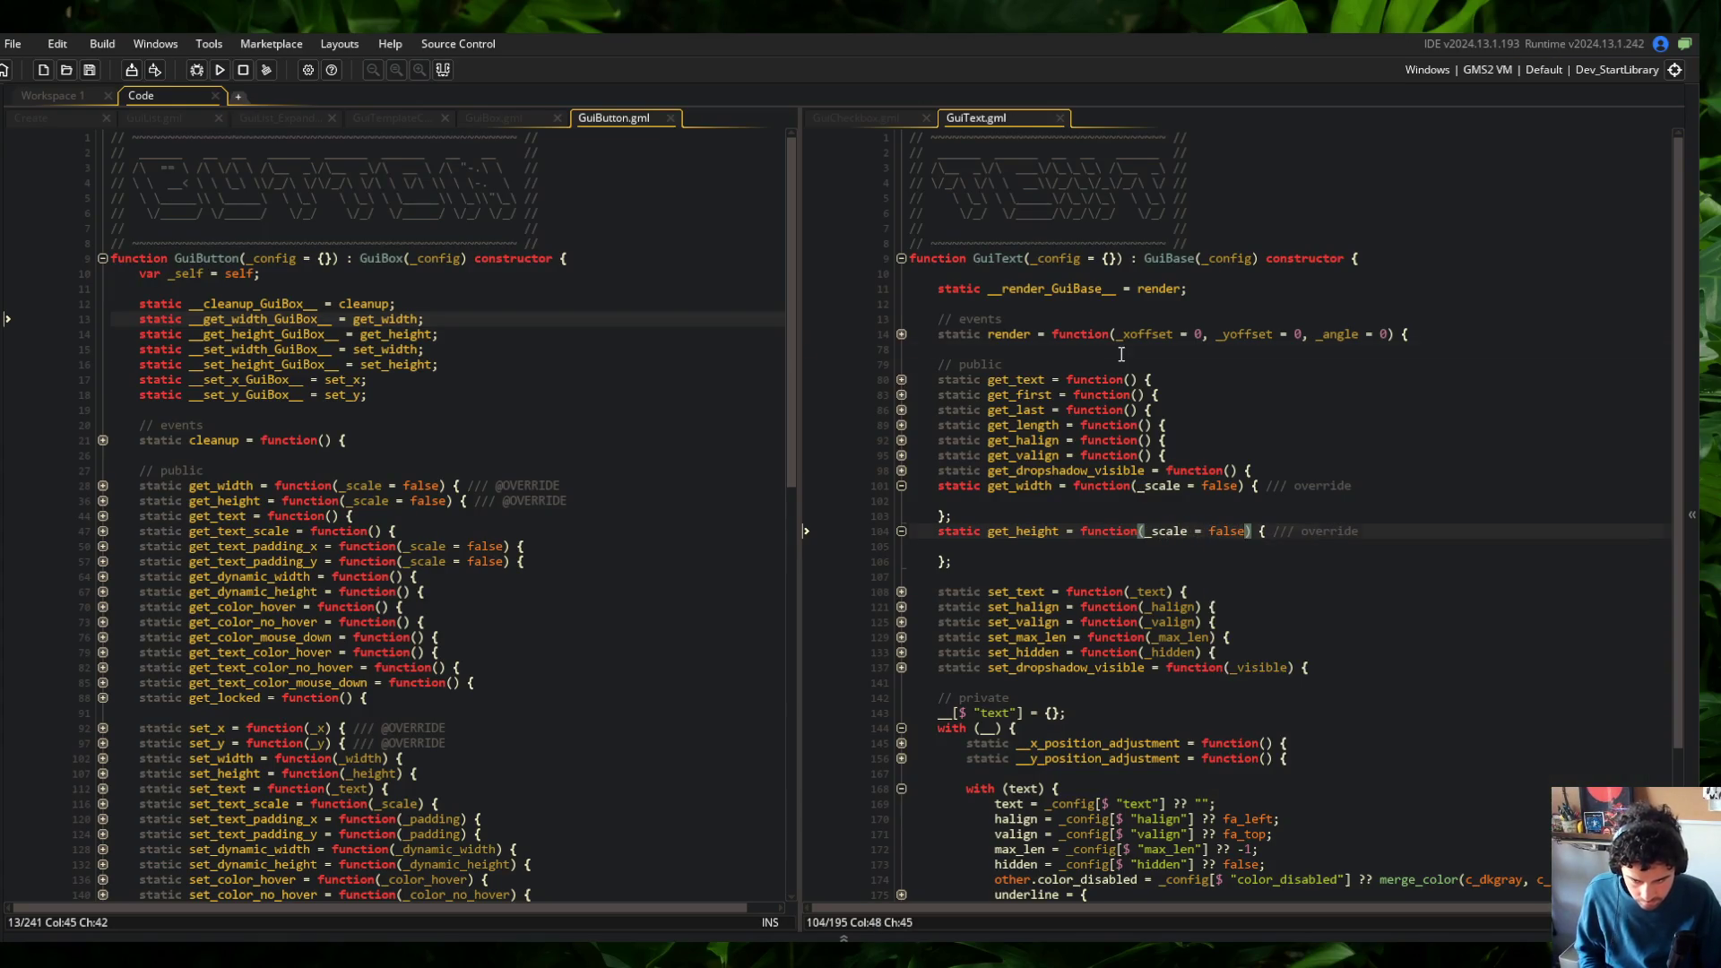
left_click(1121, 348)
scroll(1121, 355, "down", 4)
scroll(1121, 355, "up", 1)
left_click(1138, 556)
left_click(427, 349)
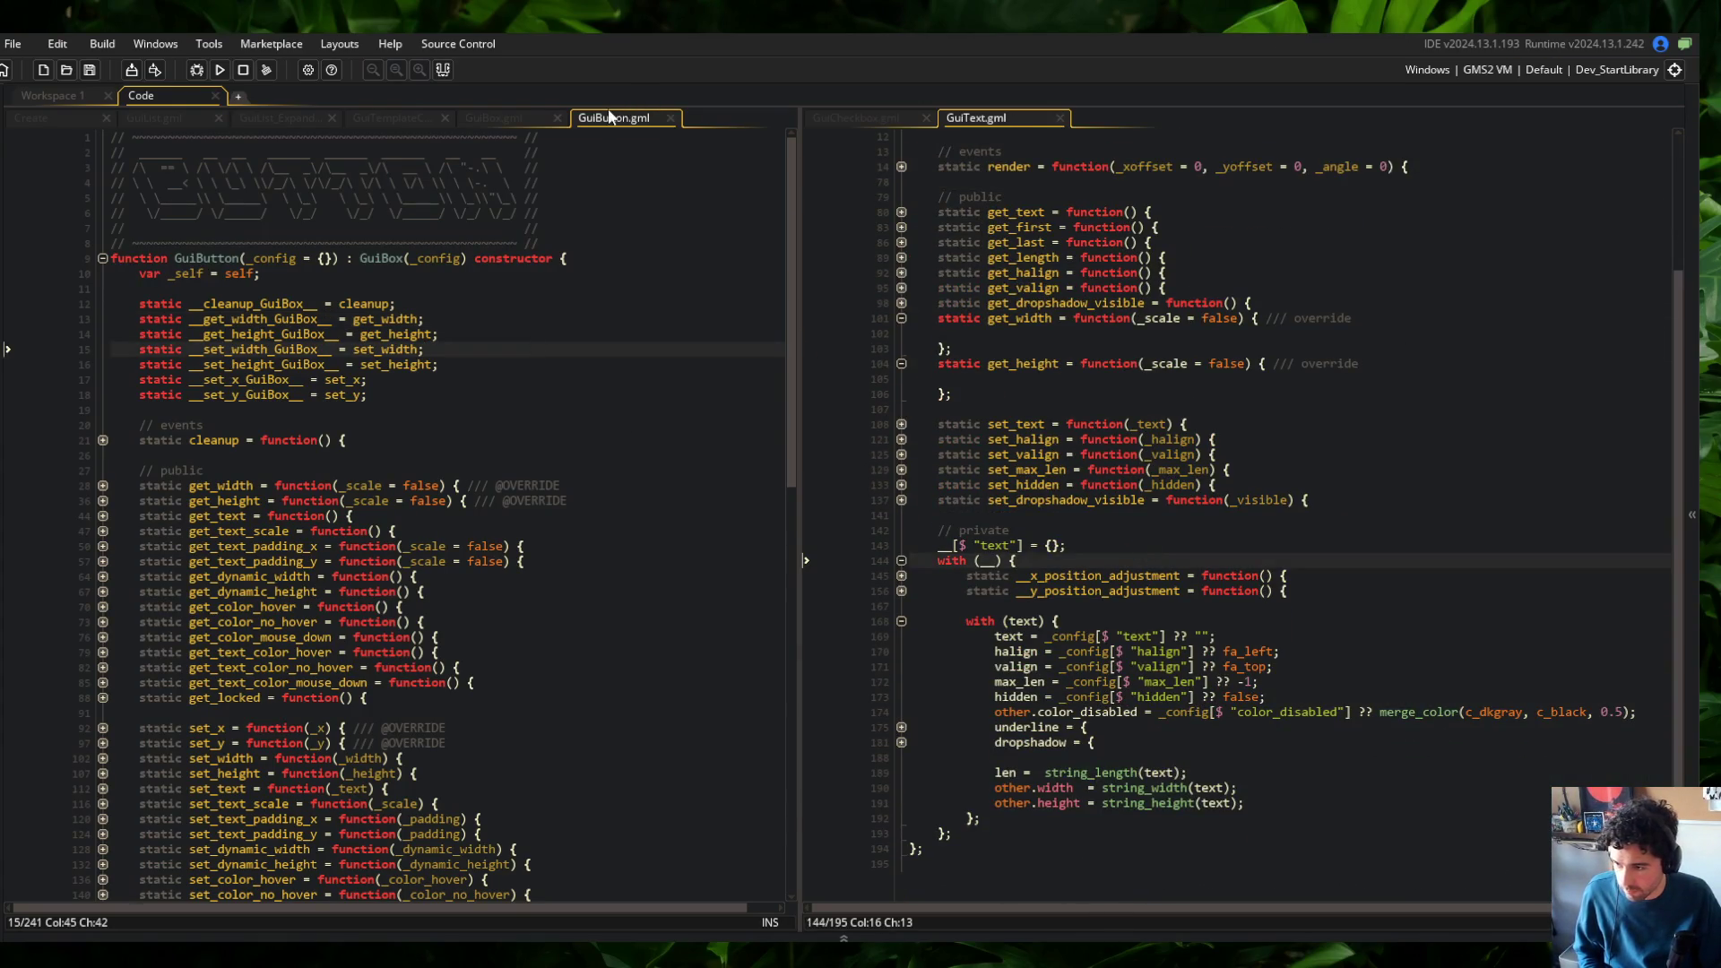
Close the GuiButton.gml and GuiBox.gml scripts
middle_click(609, 116)
scroll(702, 415, "down", 4)
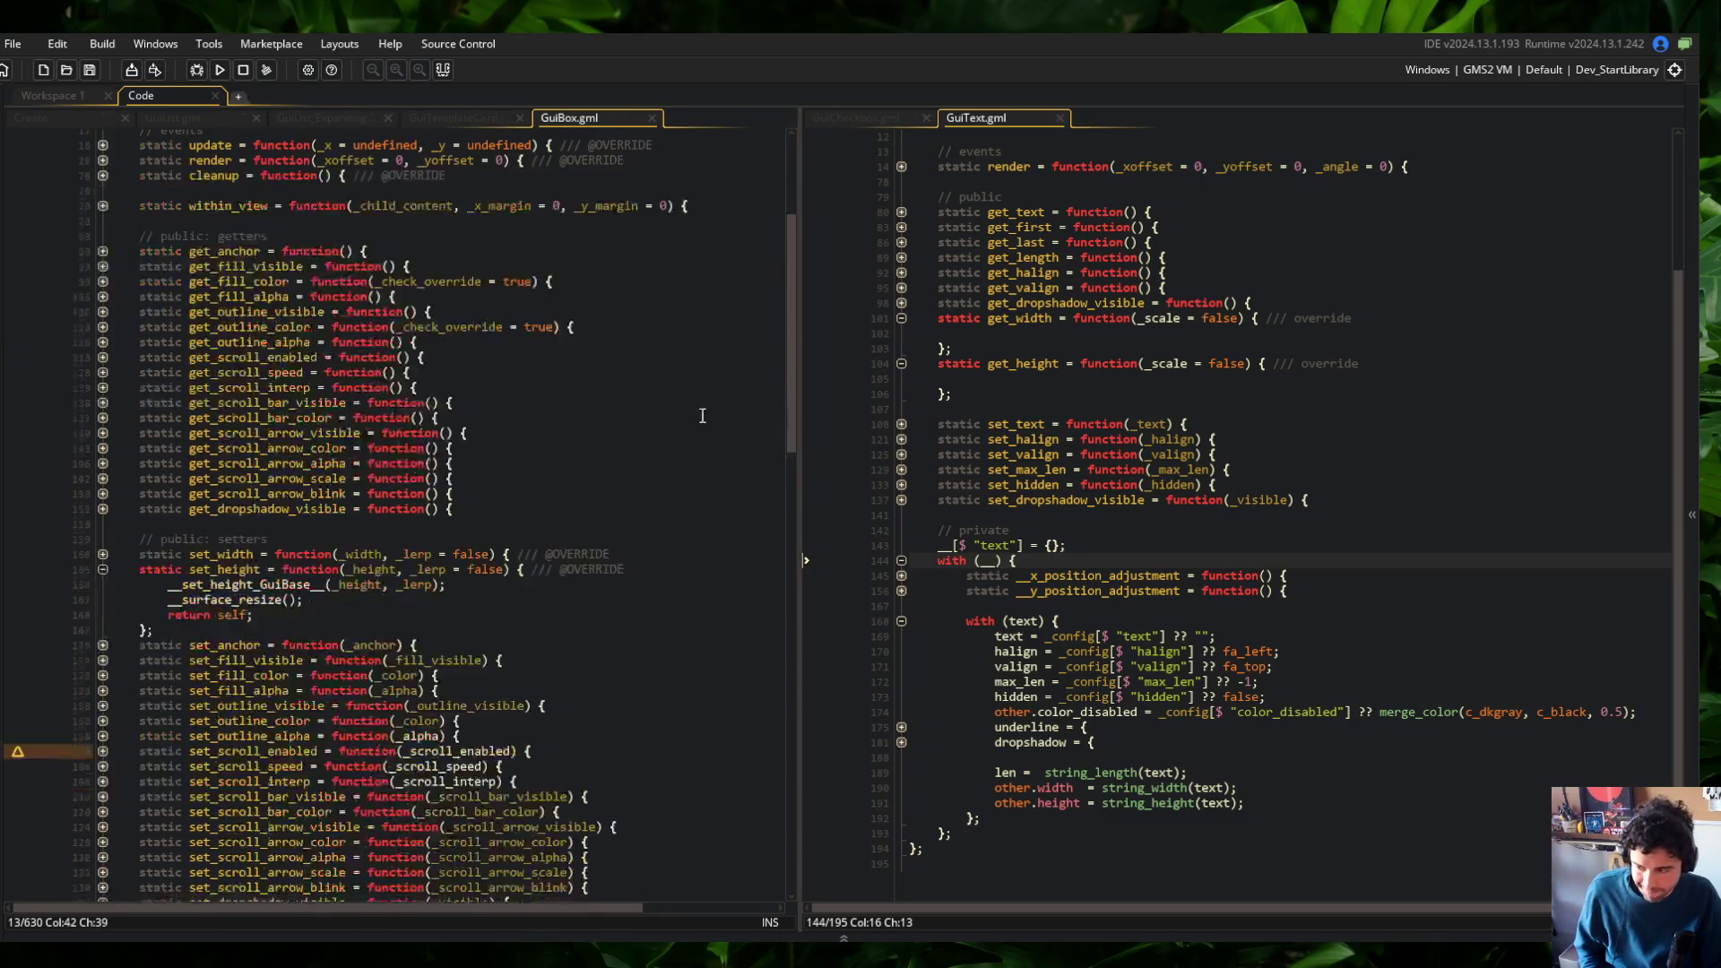
left_click(102, 570)
scroll(269, 448, "up", 5)
left_click(449, 287)
middle_click(561, 125)
In get_width, write an if guard for undefined or zero-length __.text.text, and save
left_click(1255, 469)
scroll(1280, 556, "down", 1)
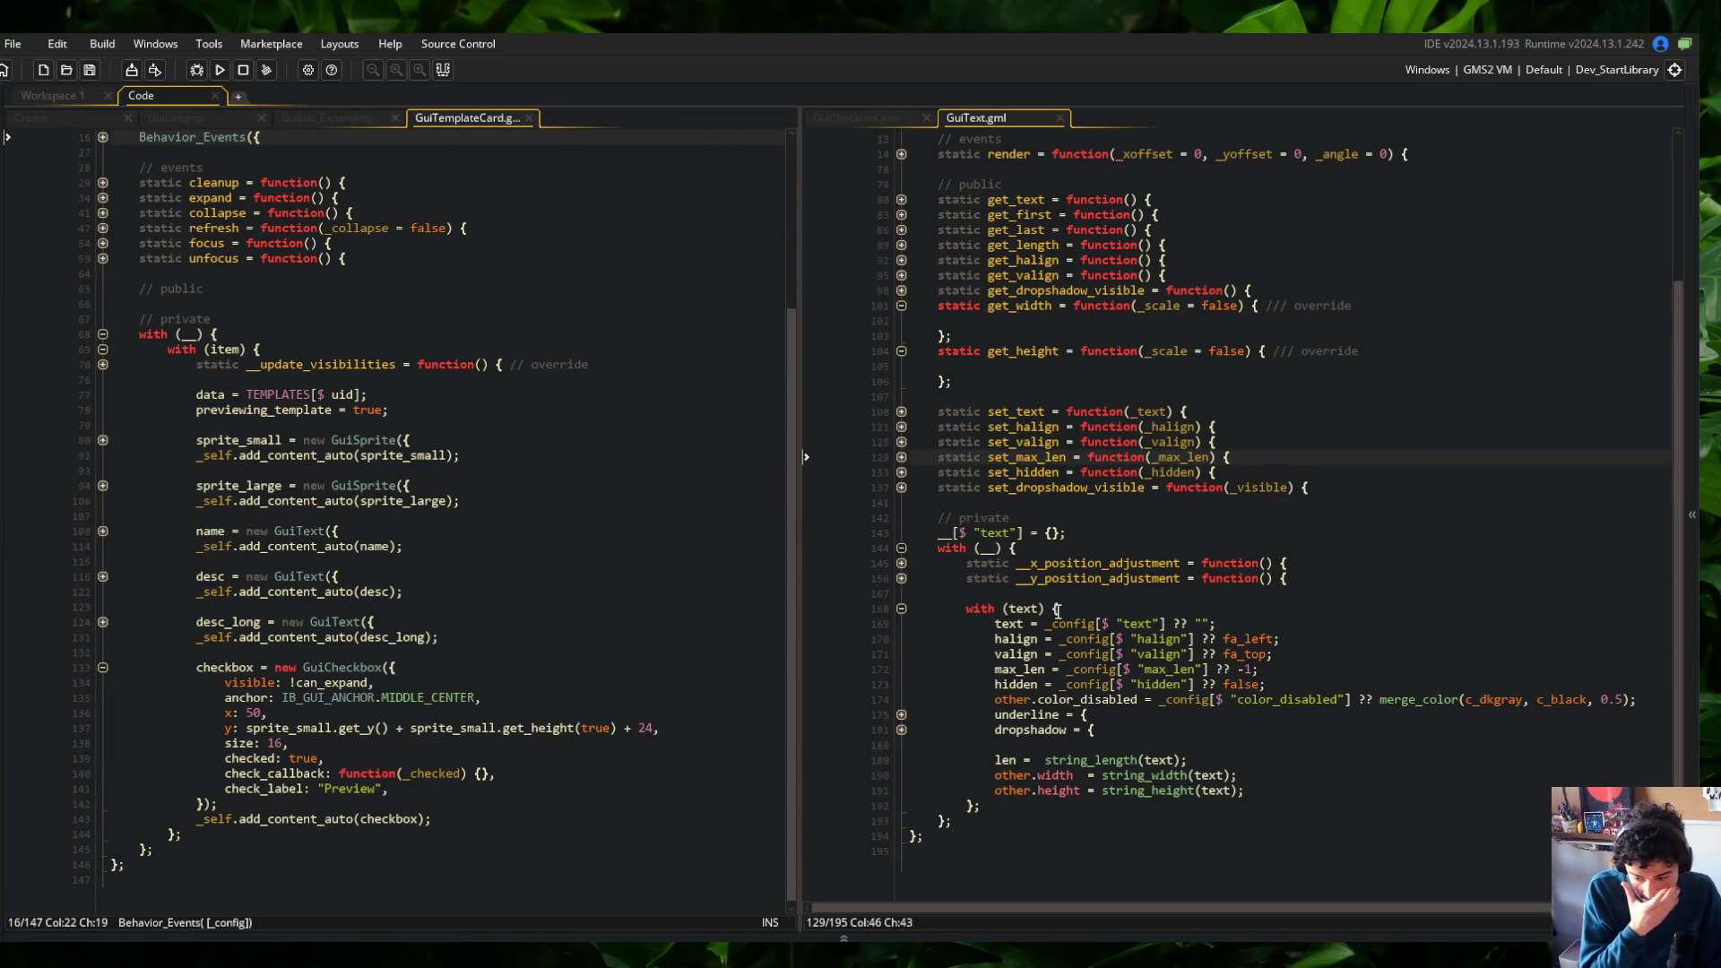
scroll(1013, 620, "up", 1)
left_click(1005, 331)
type("if (")
type("s")
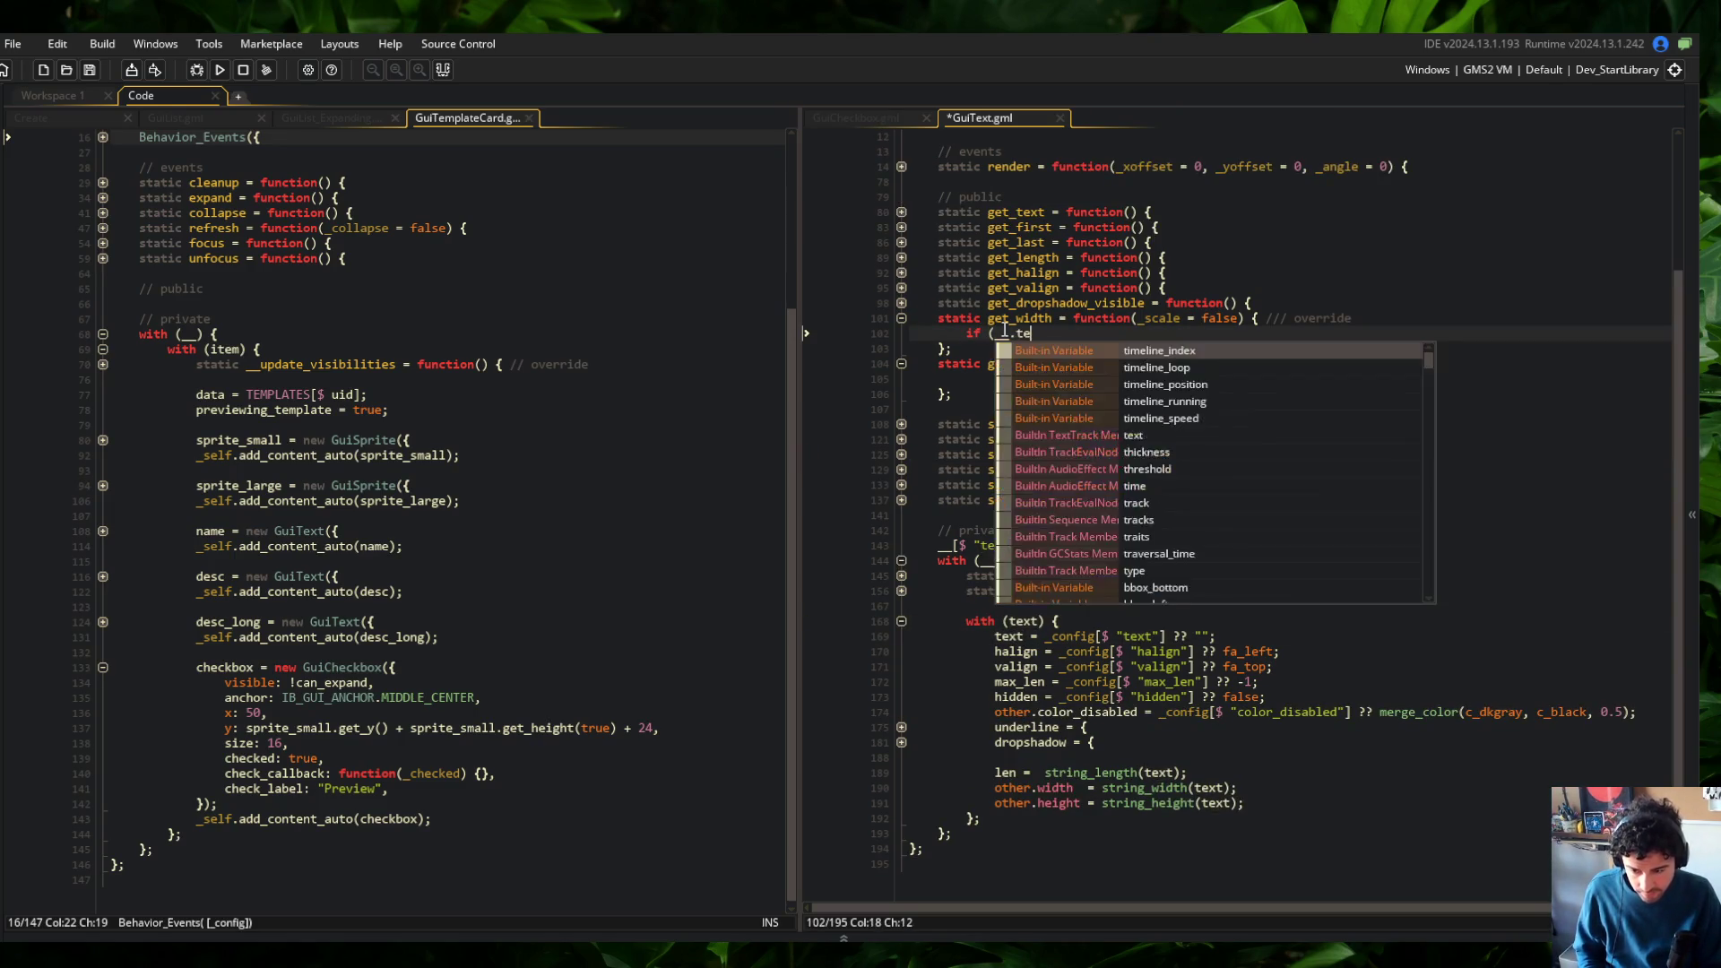
key("Escape")
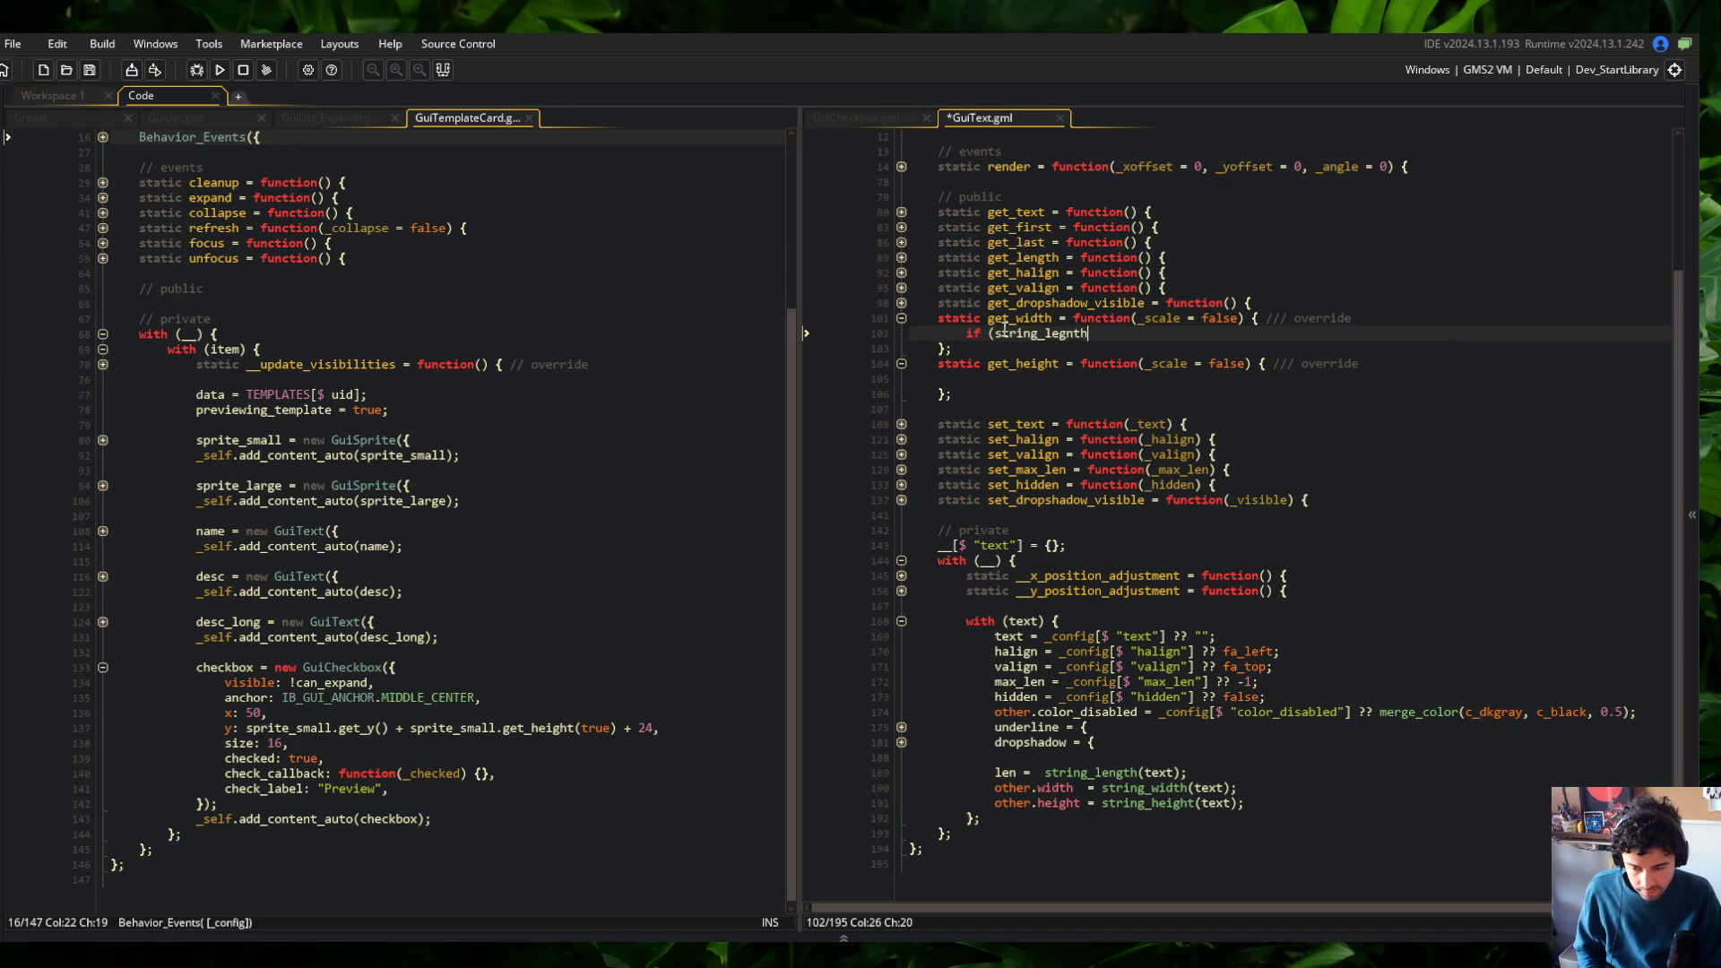
key("BackSpace")
key("BackSpace")
key("BackSpace")
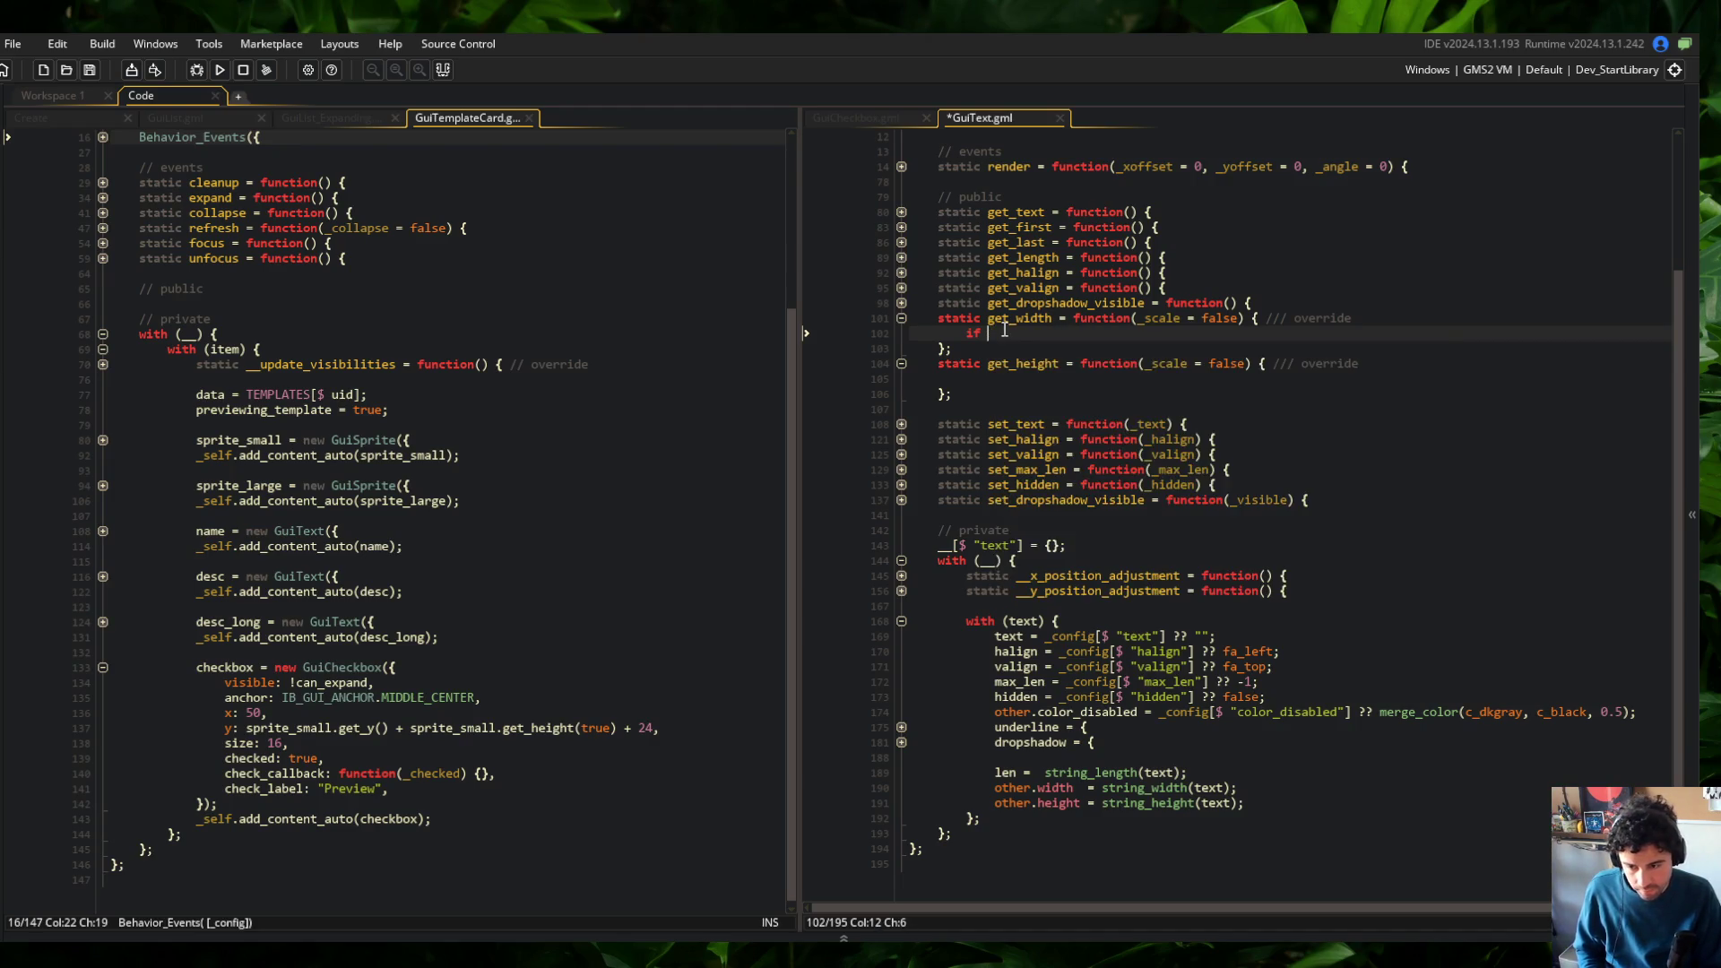
type("(is_undefined(__.text.te")
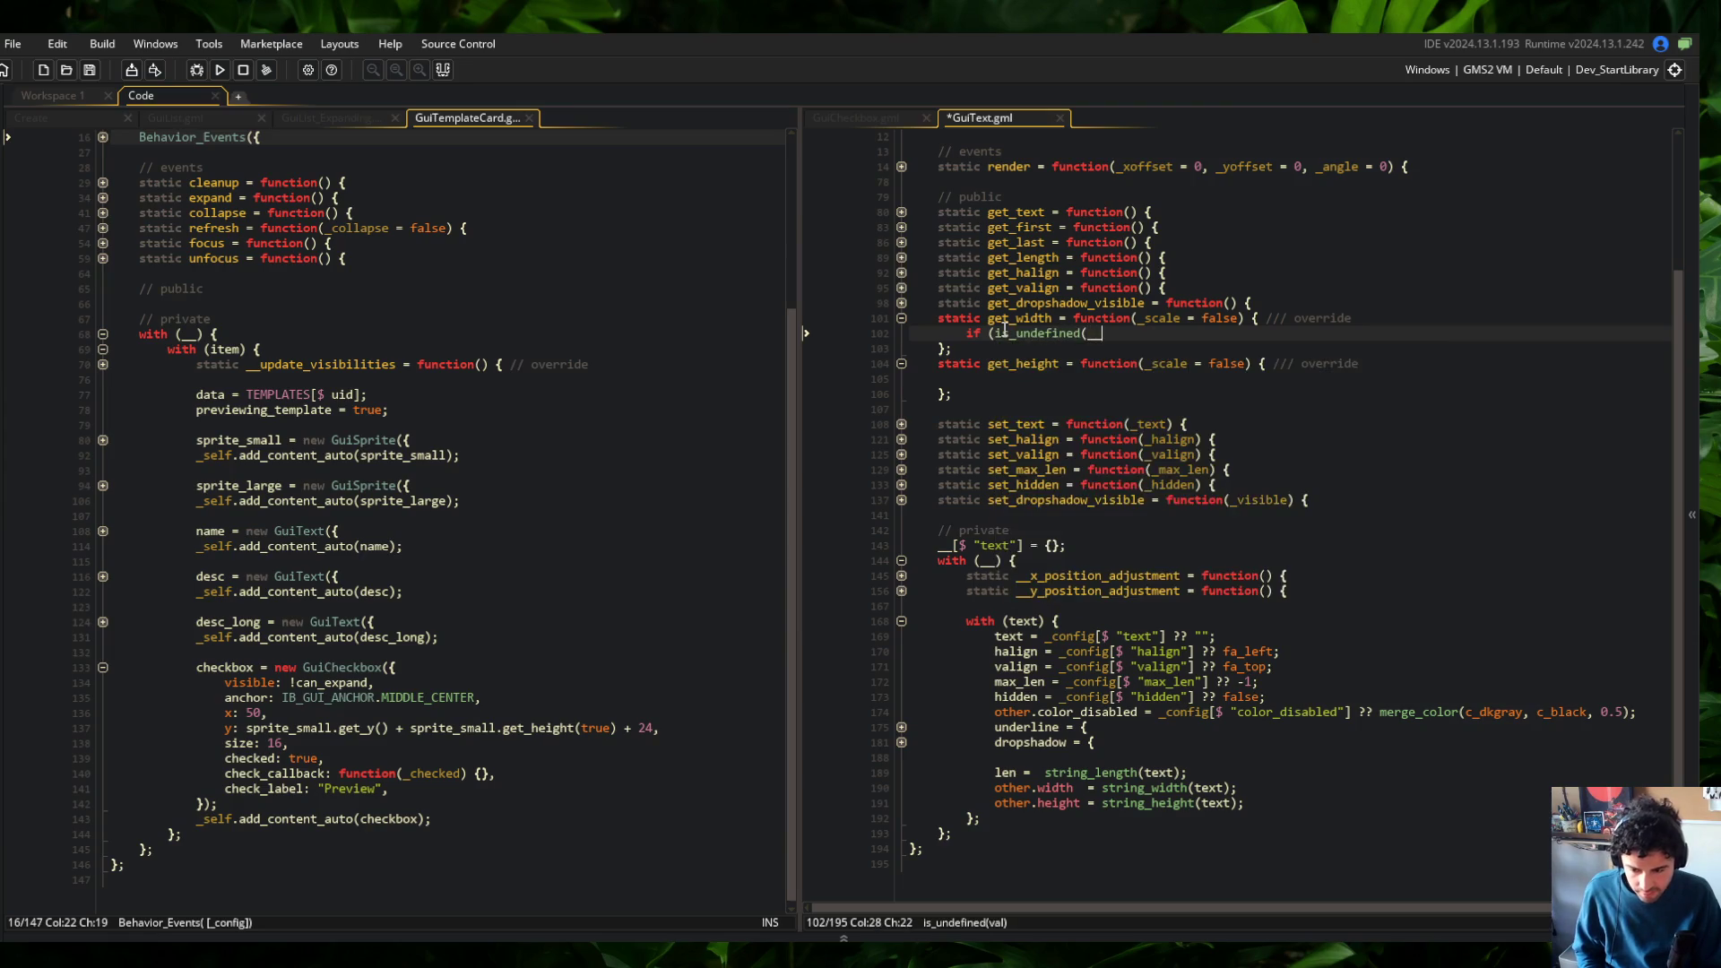
type("xt)")
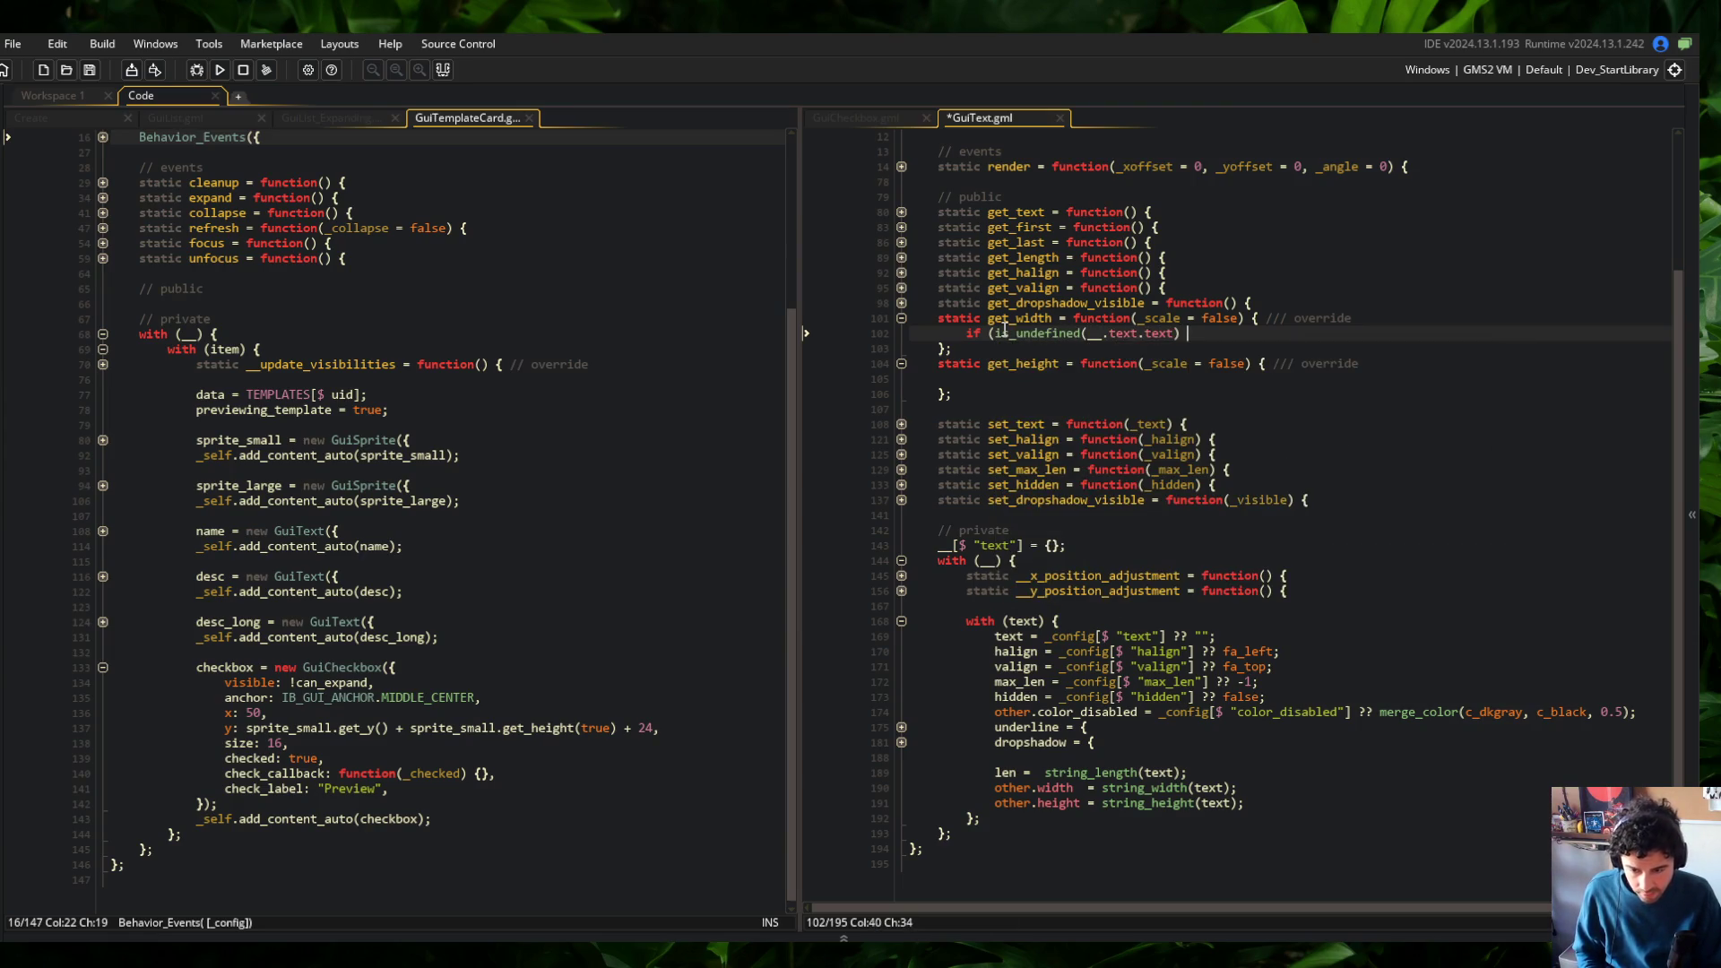
key("Return")
type("|| string_")
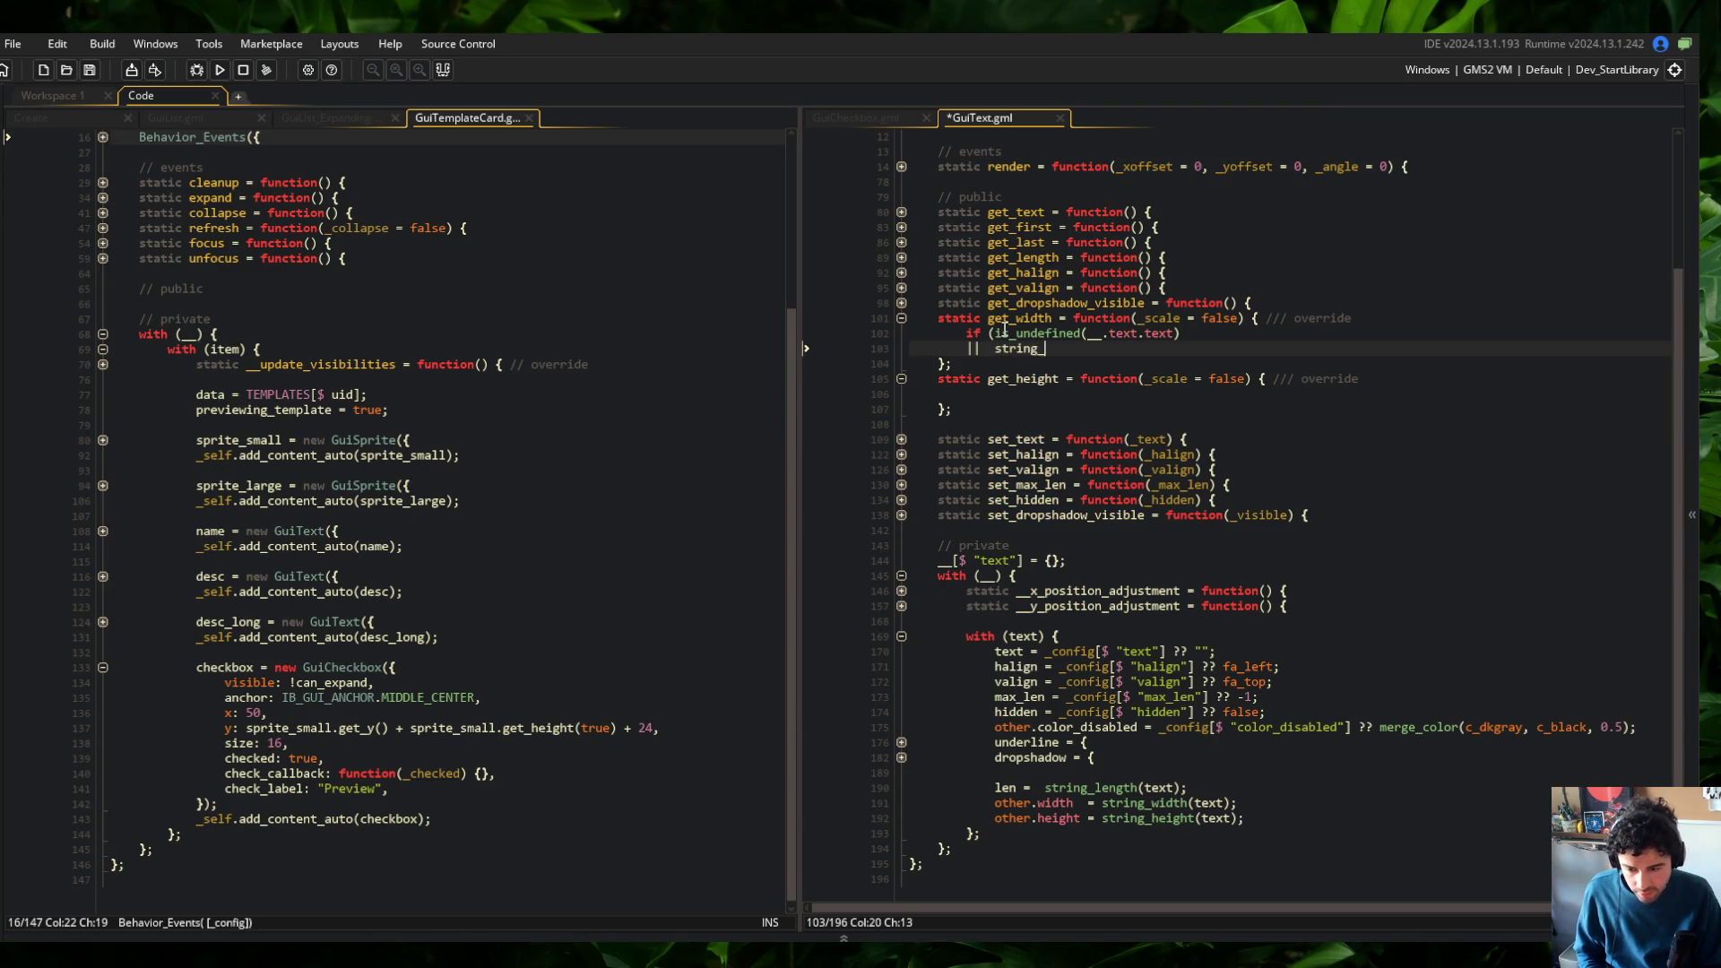
type("length(__.text.t")
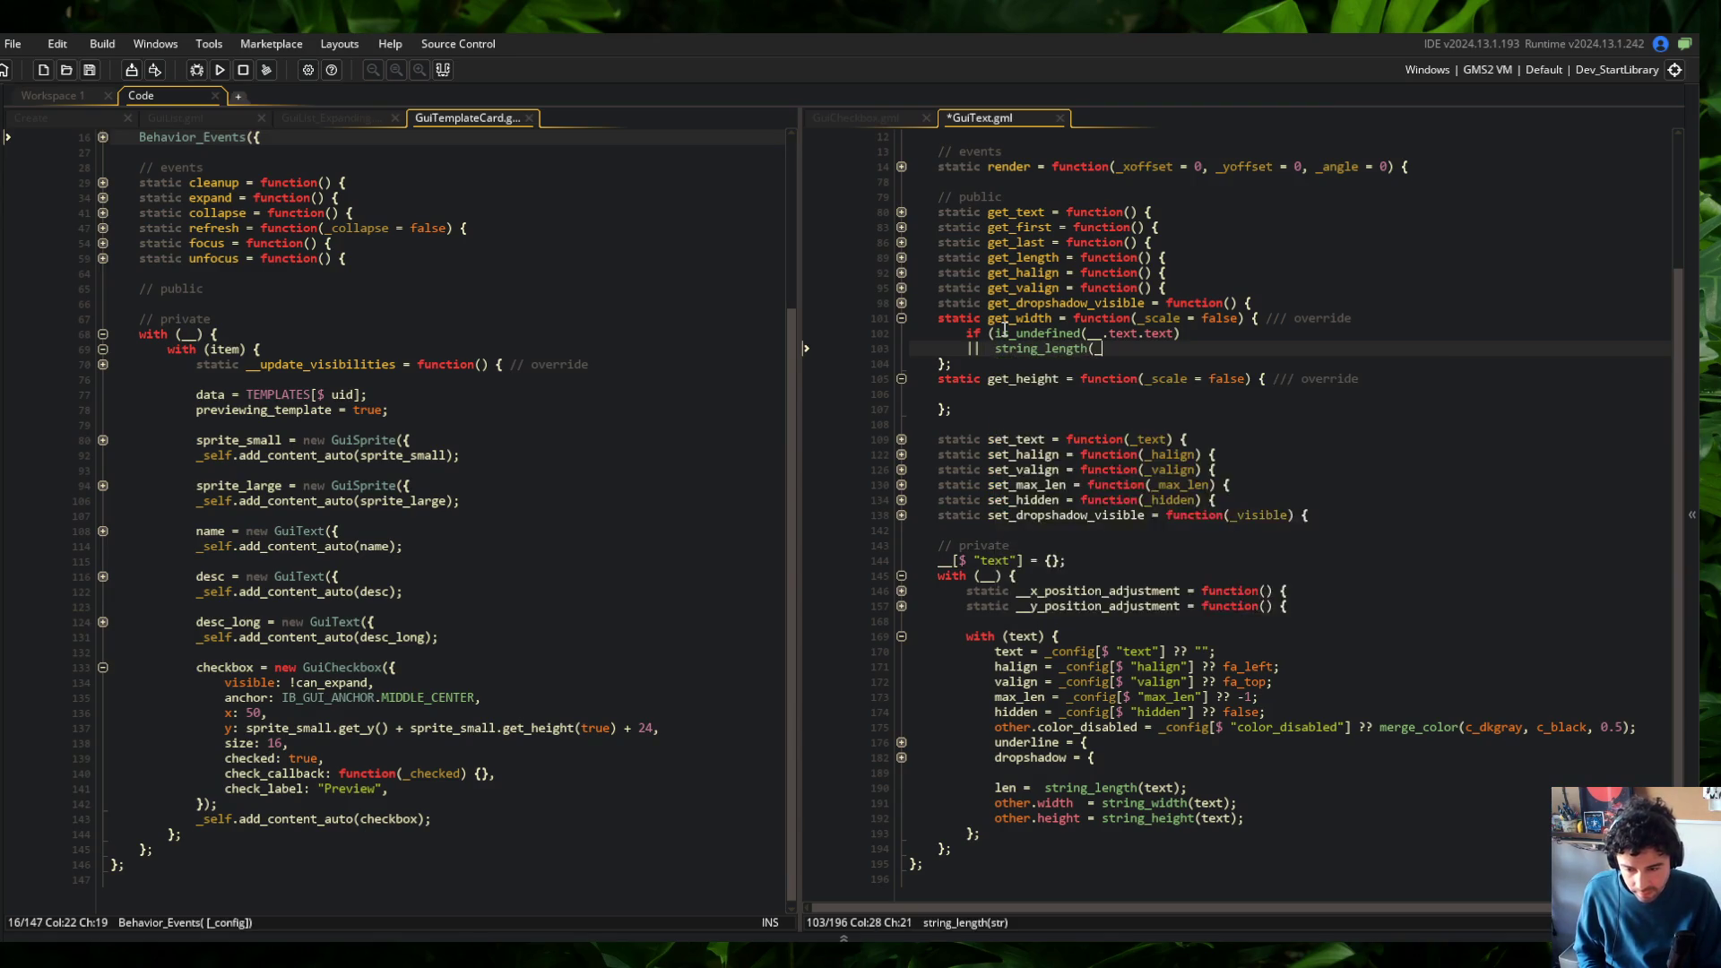
type("ext) == 0")
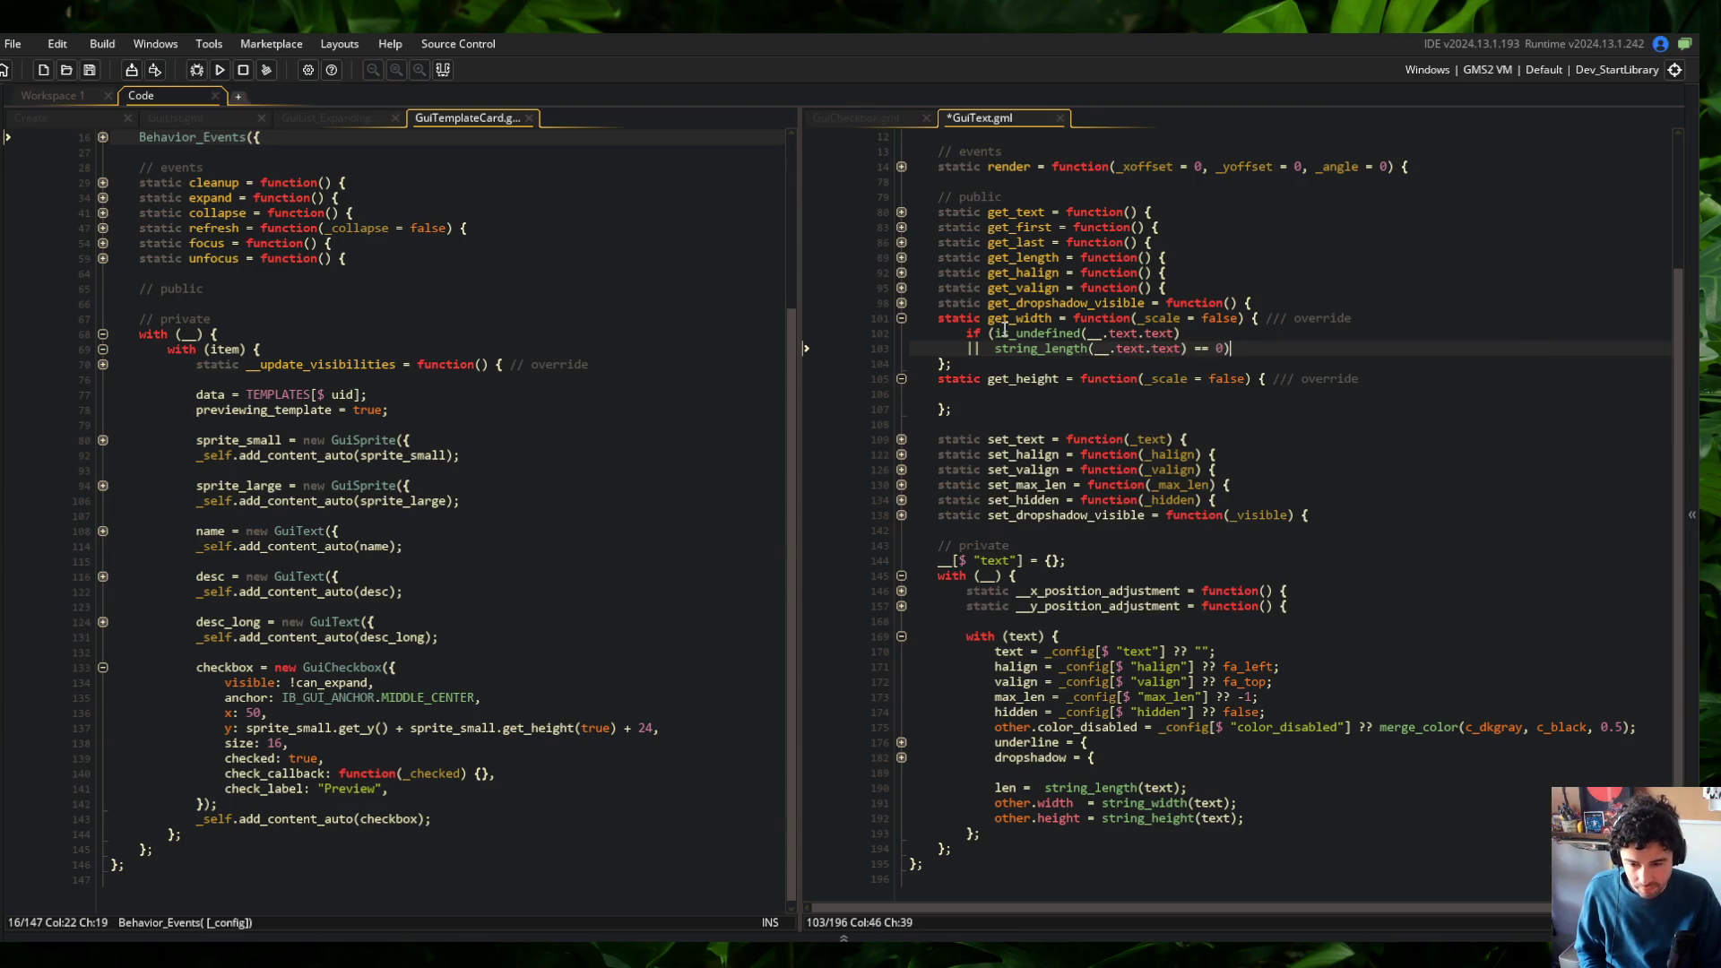
key("BackSpace")
key("Return")
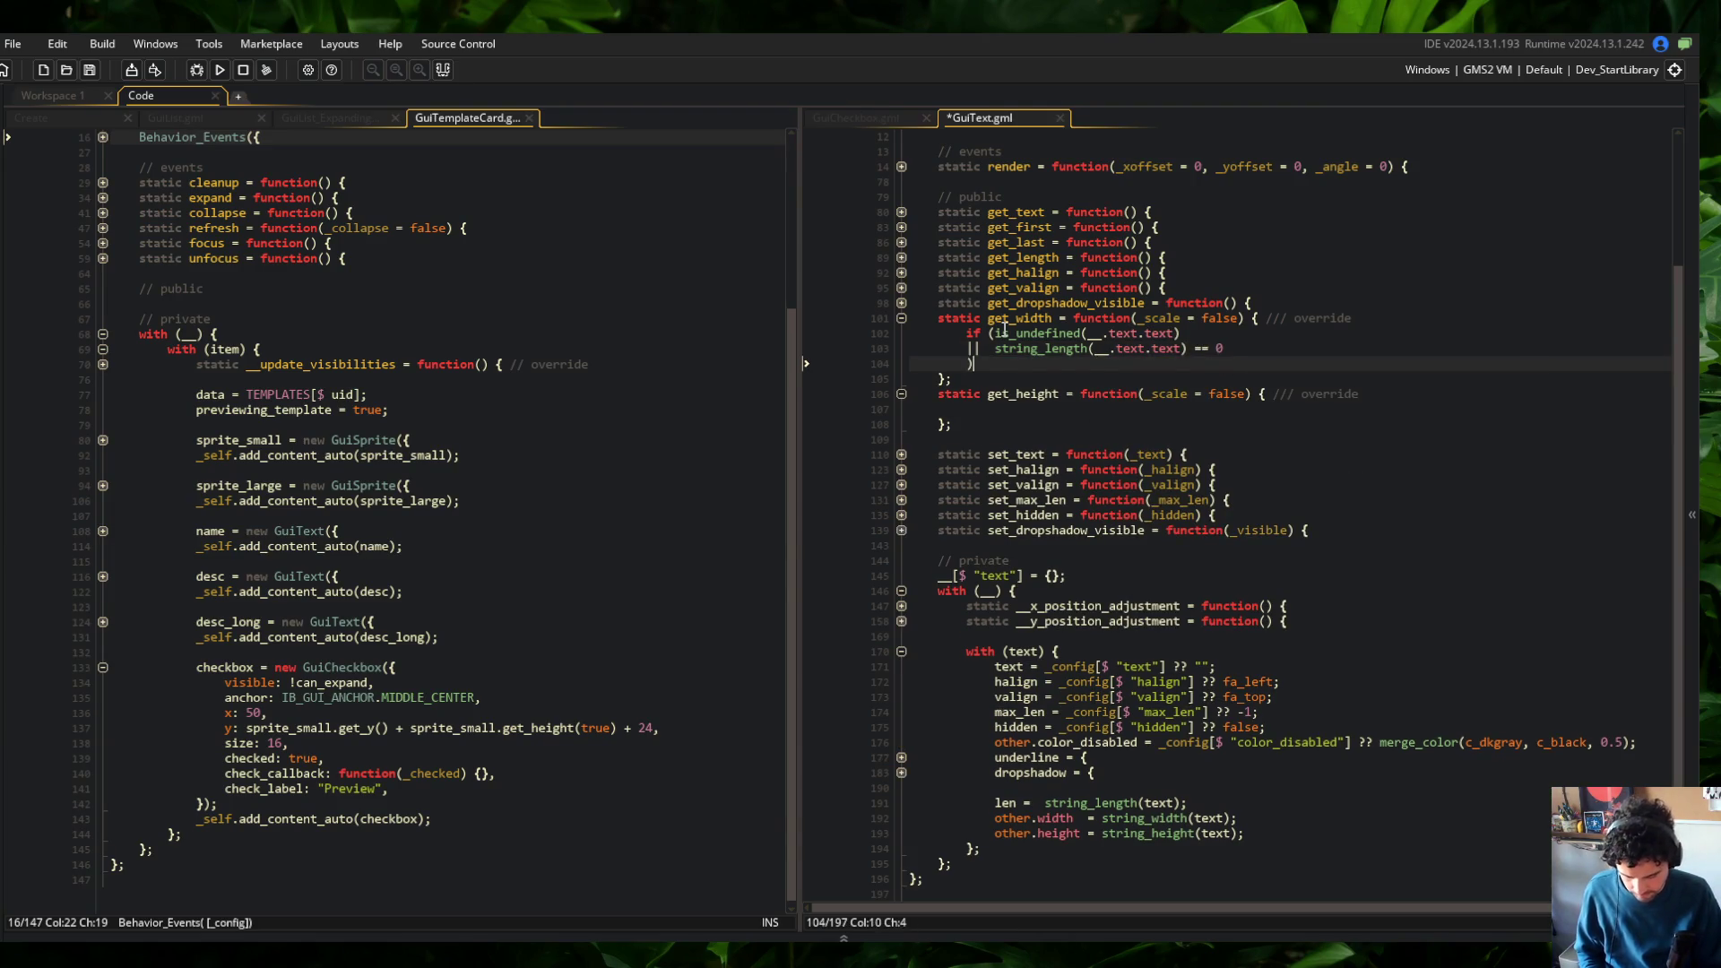
type(") {")
key("Return")
key("ctrl+s")
Paste the return-0 guard into get_height's body and save GuiText.gml
key("Up")
key("Up")
key("Up")
key("Down")
key("Down")
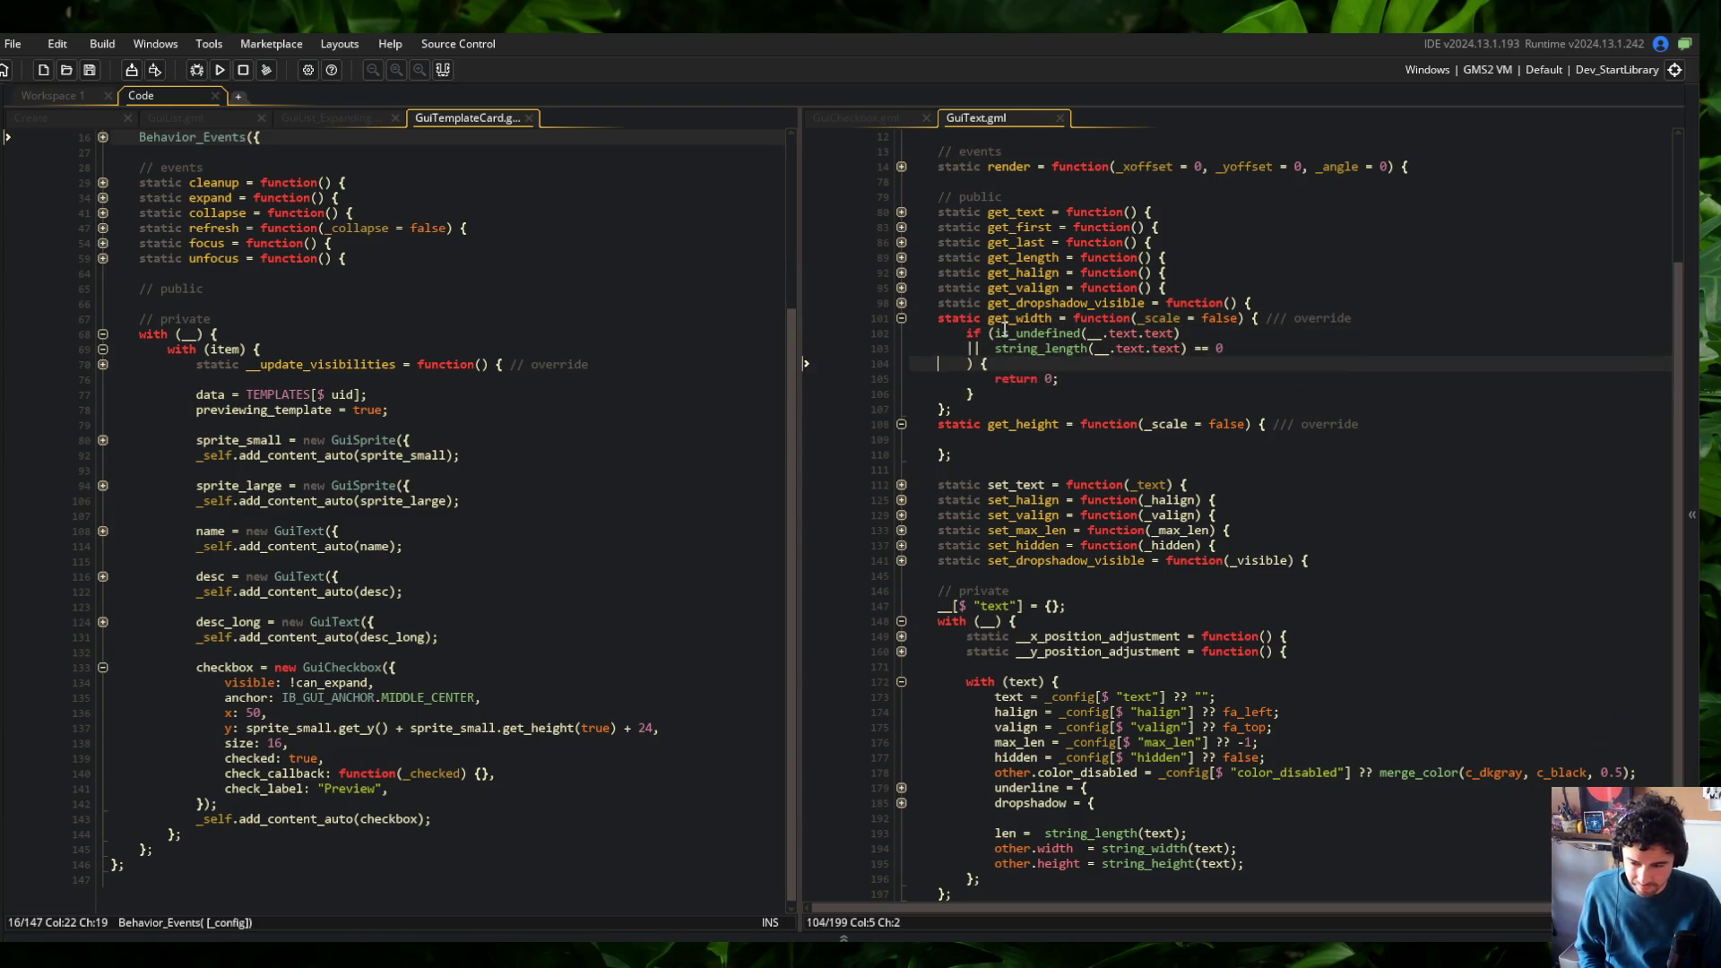
key("Down")
key("Down")
key("Down")
type("if (is_undefined(__.text.text) \t\t||  string_length(__.text.text) == 0 \t\t) { \t\t\treturn 0; \t\t}")
key("ctrl+s")
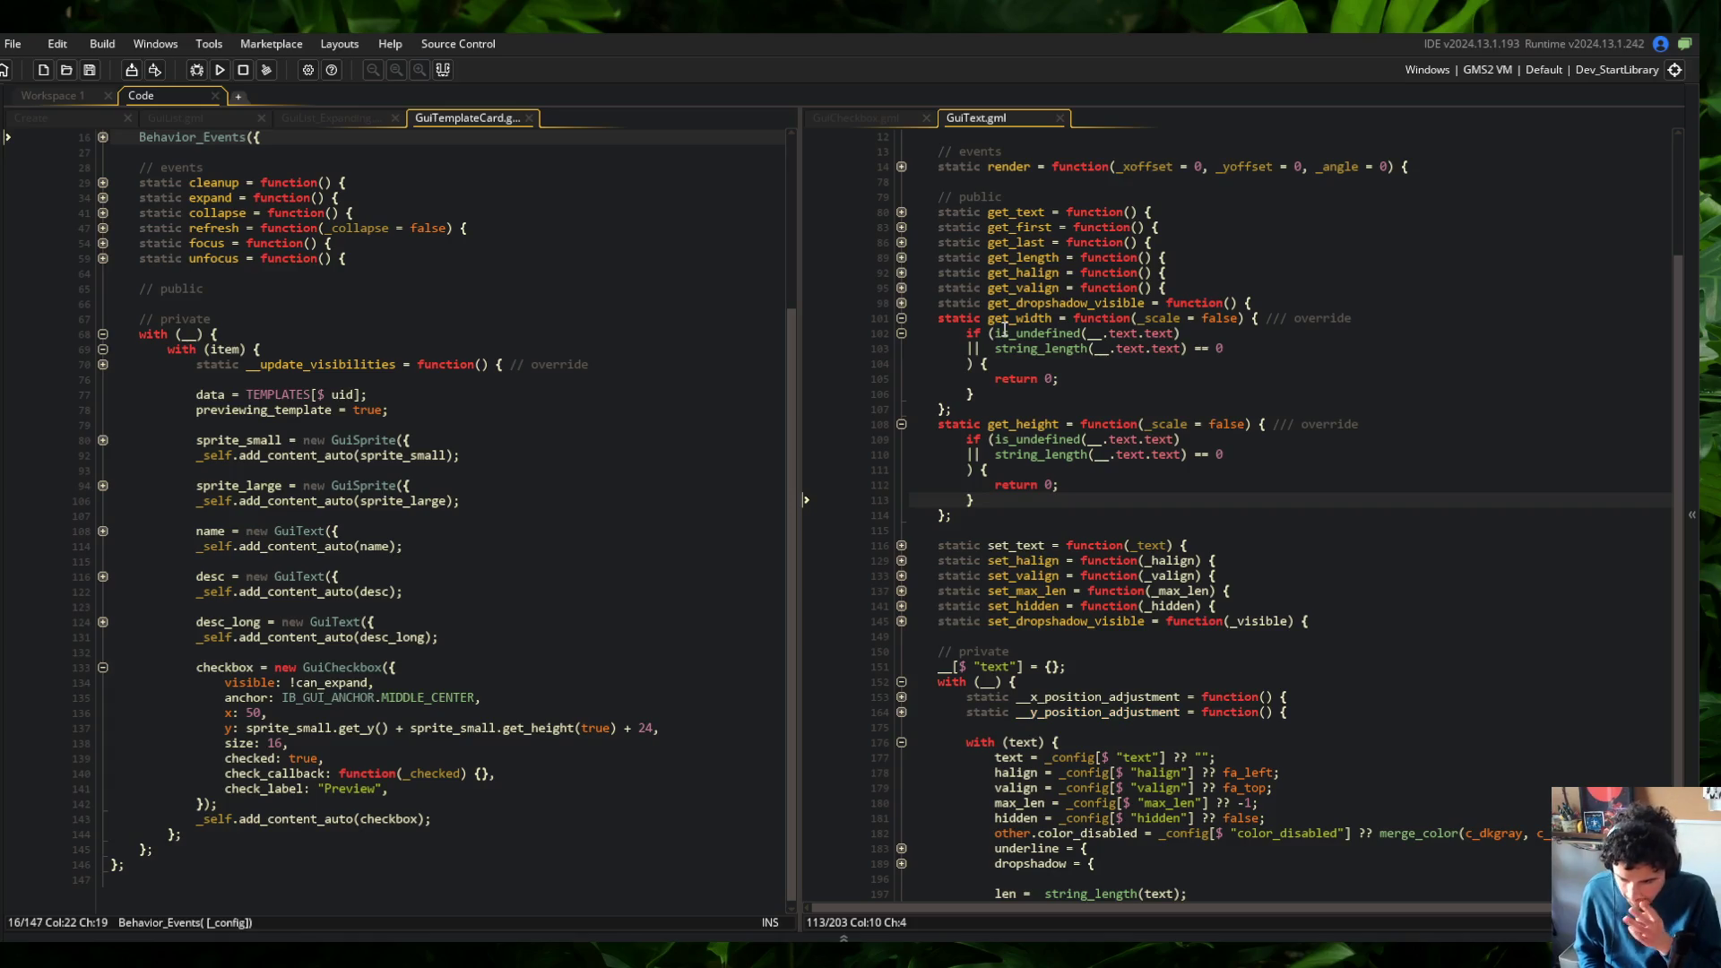
key("Return")
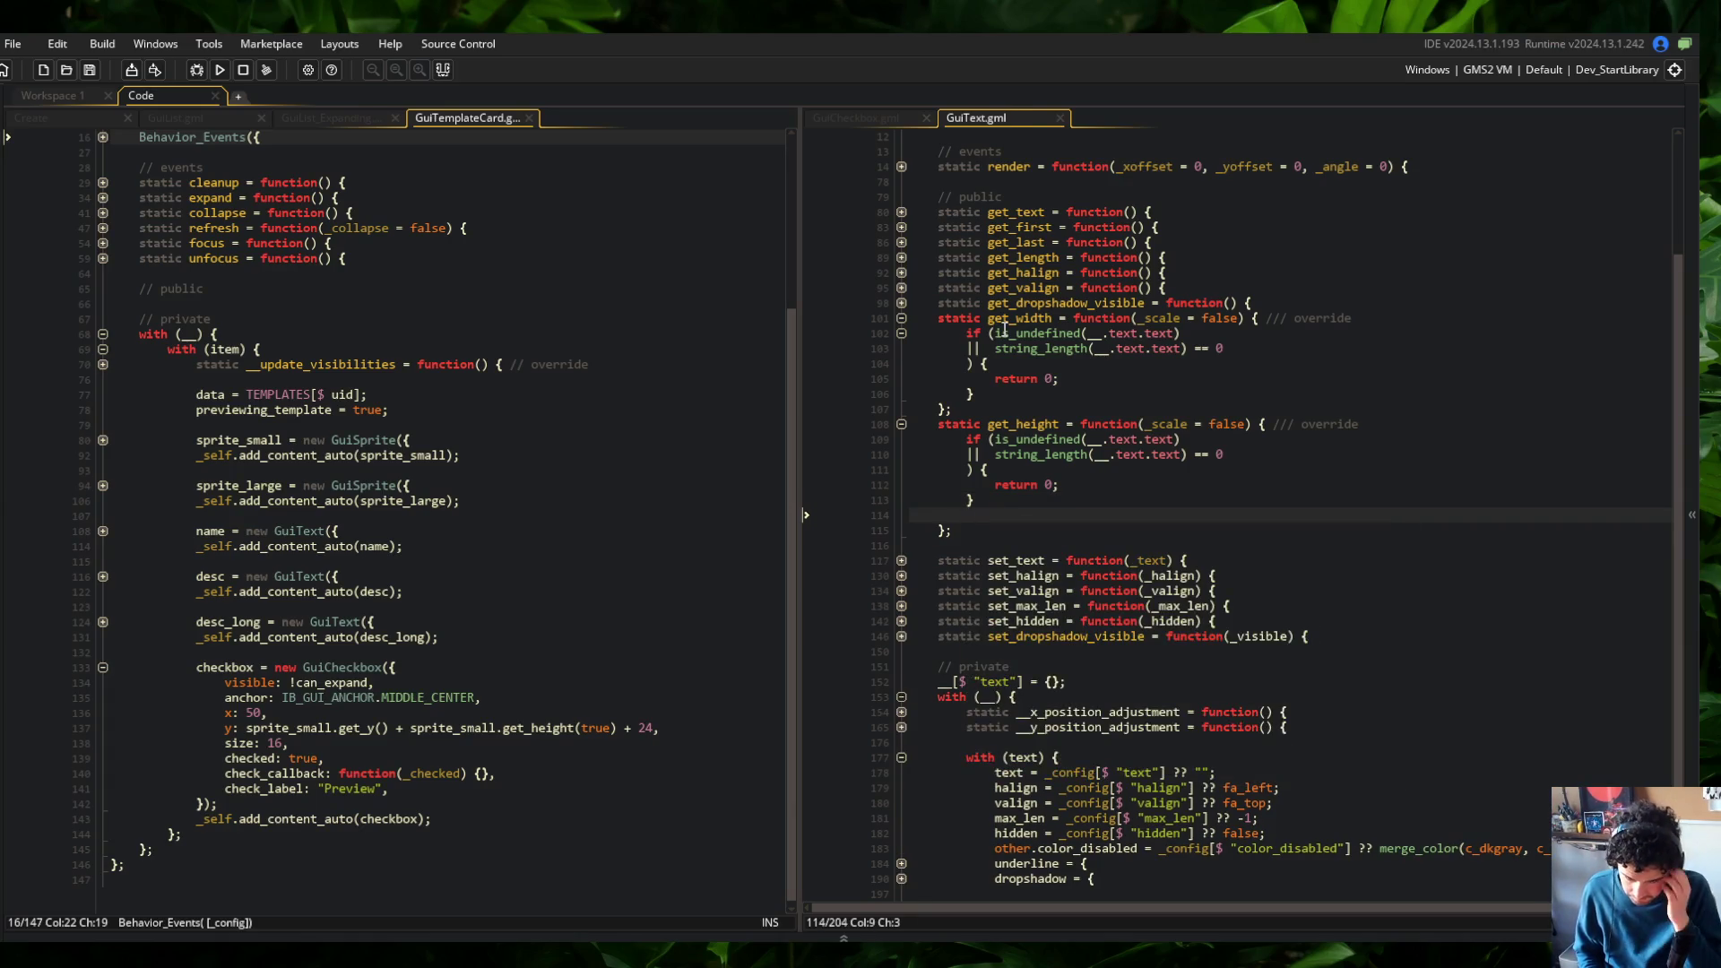
Write get_height's return as string_height(__.text.text) and begin adding a get_scale_y call
type("return string_height(_")
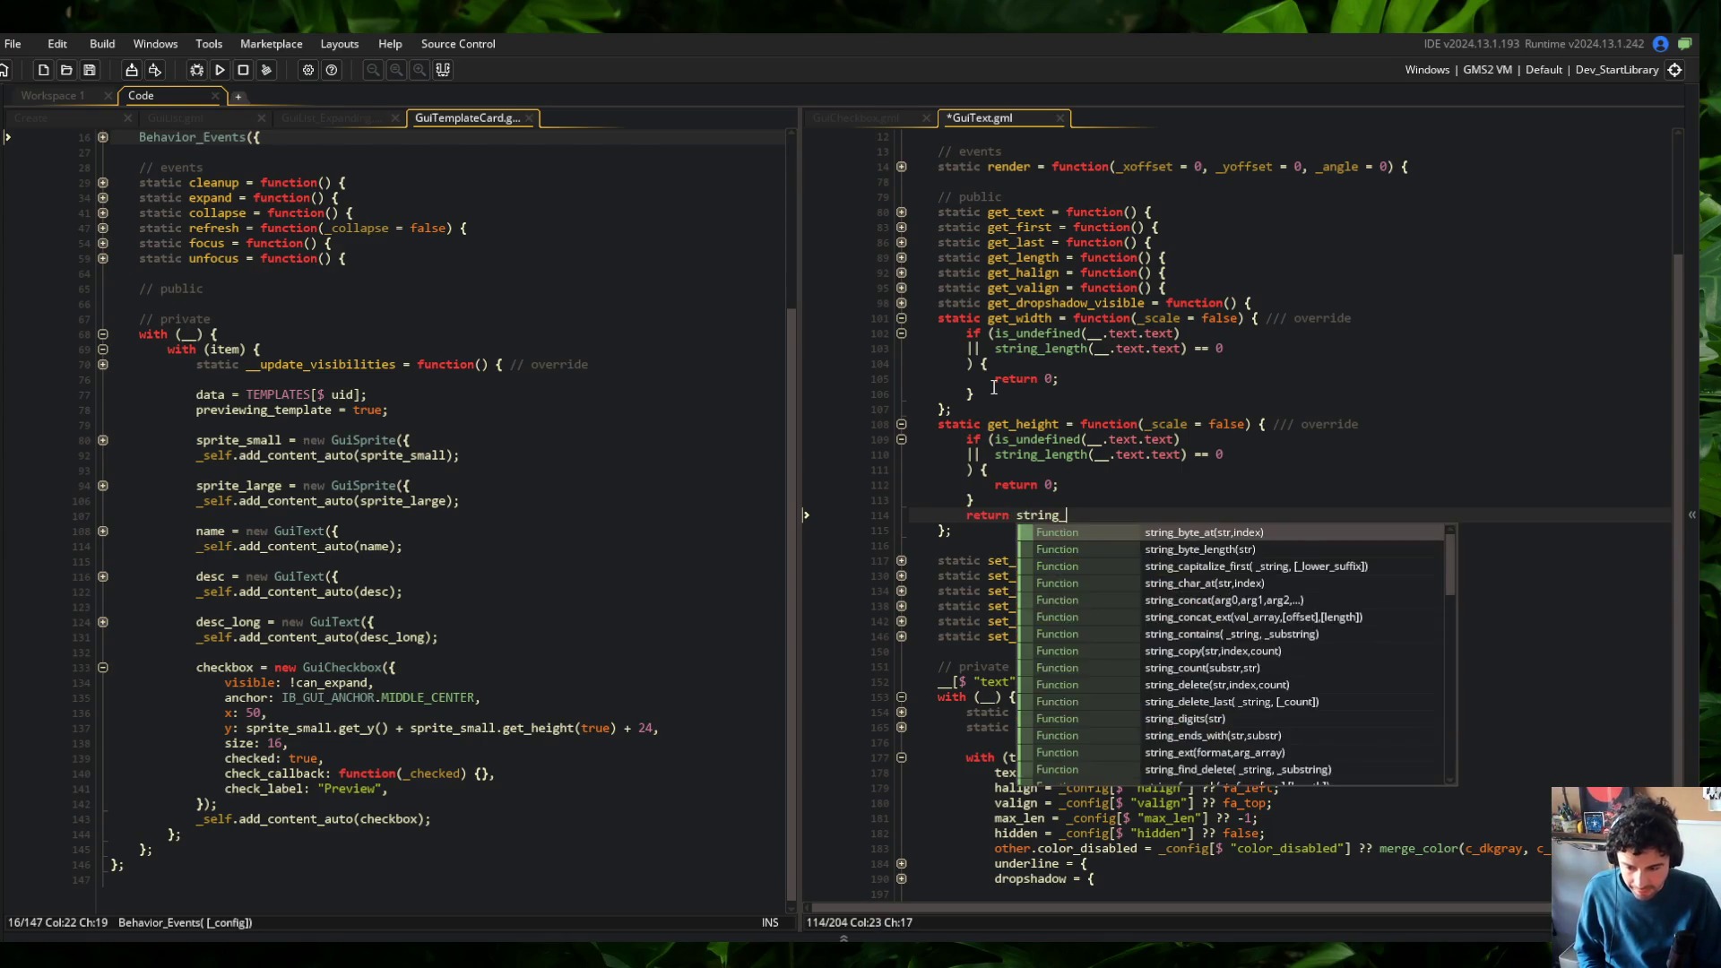
type("_.text.text)")
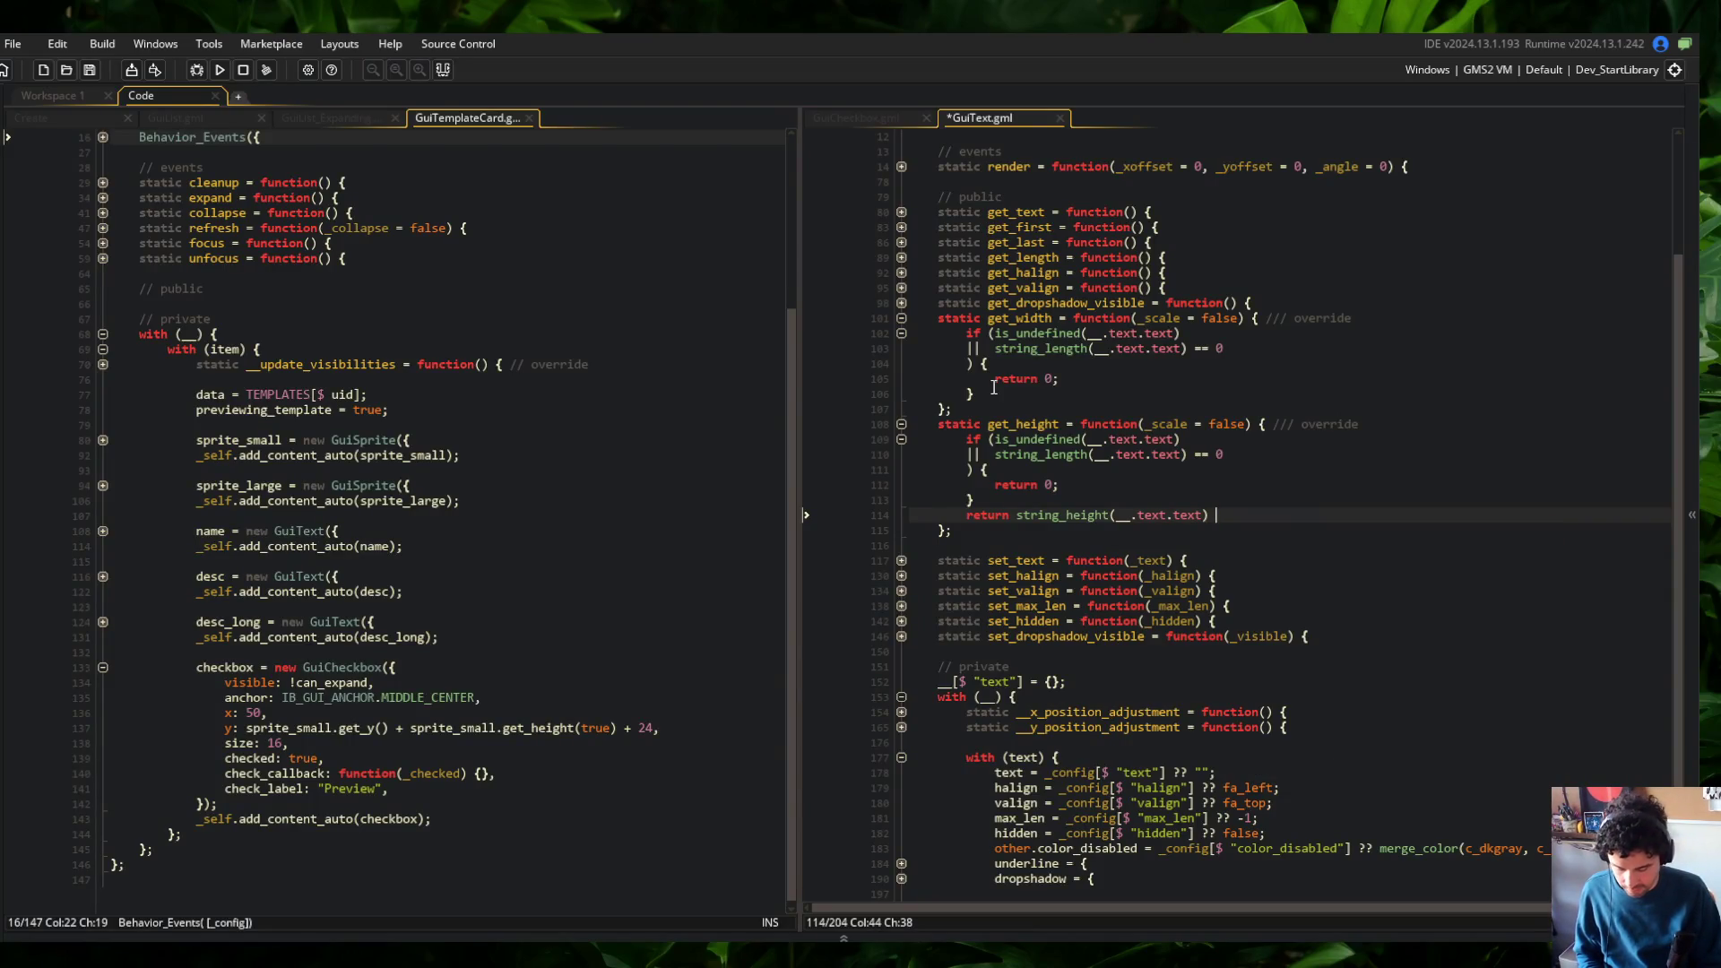
key("BackSpace")
key("BackSpace")
type("get_sca")
key("Down")
key("Down")
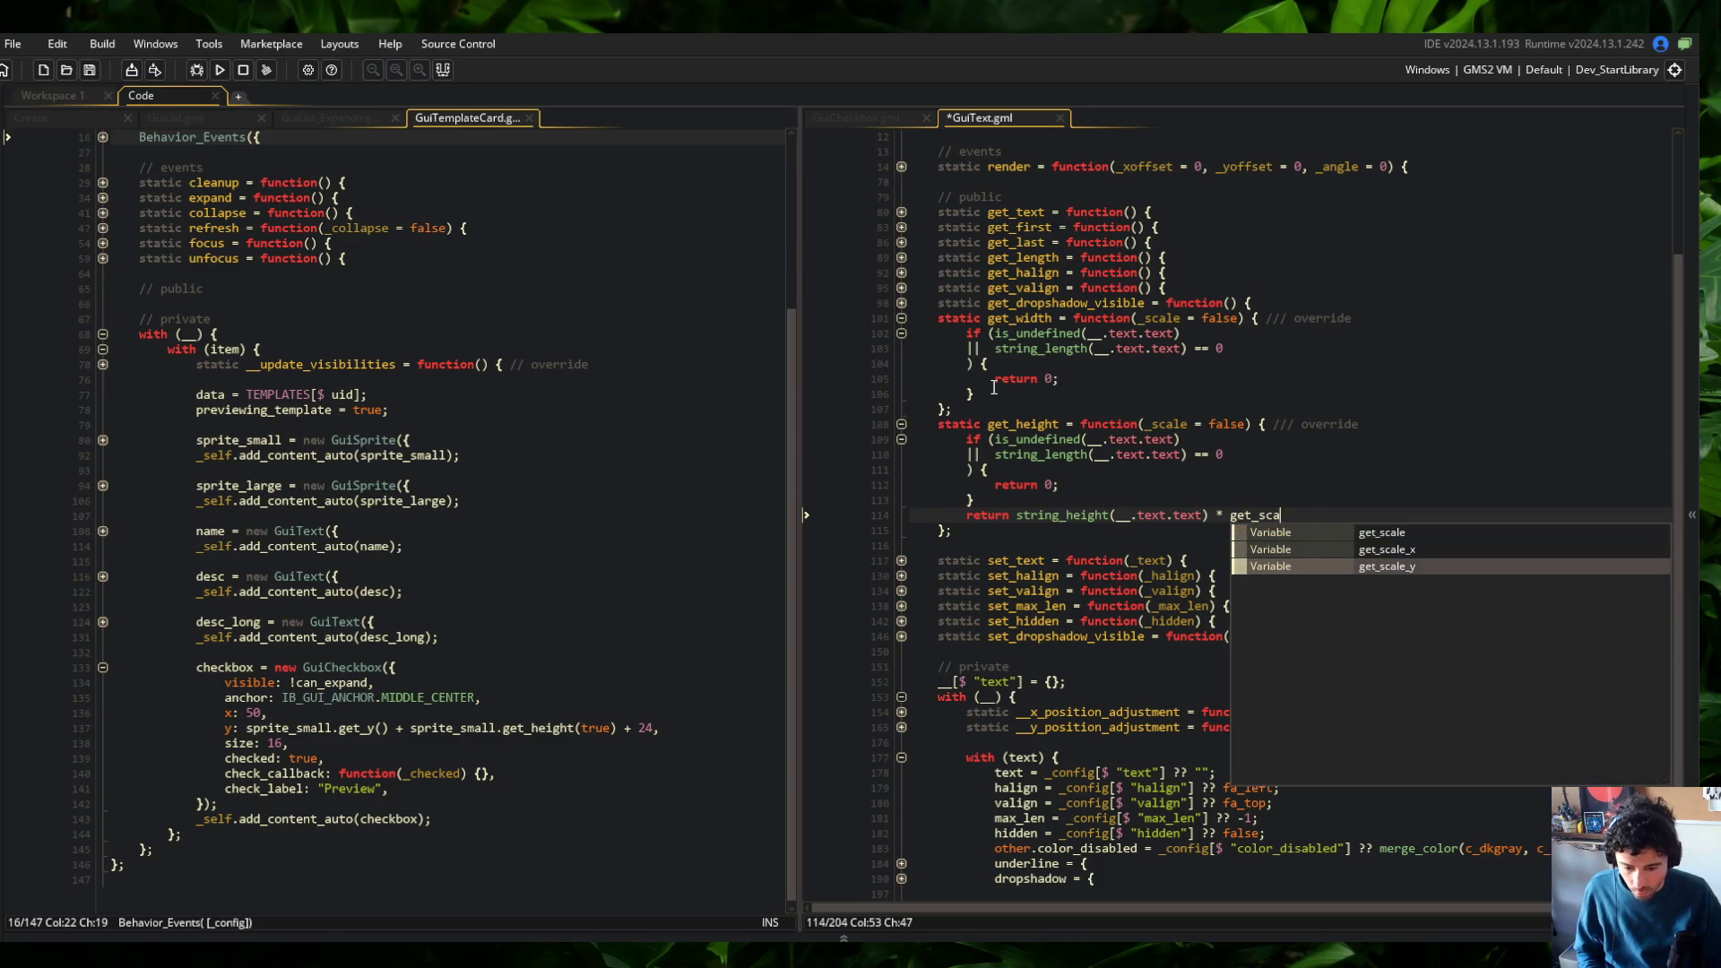
key("Return")
type("(")
Move the string_height(__.text.text) call into a new var _height declaration above the return
key("Home")
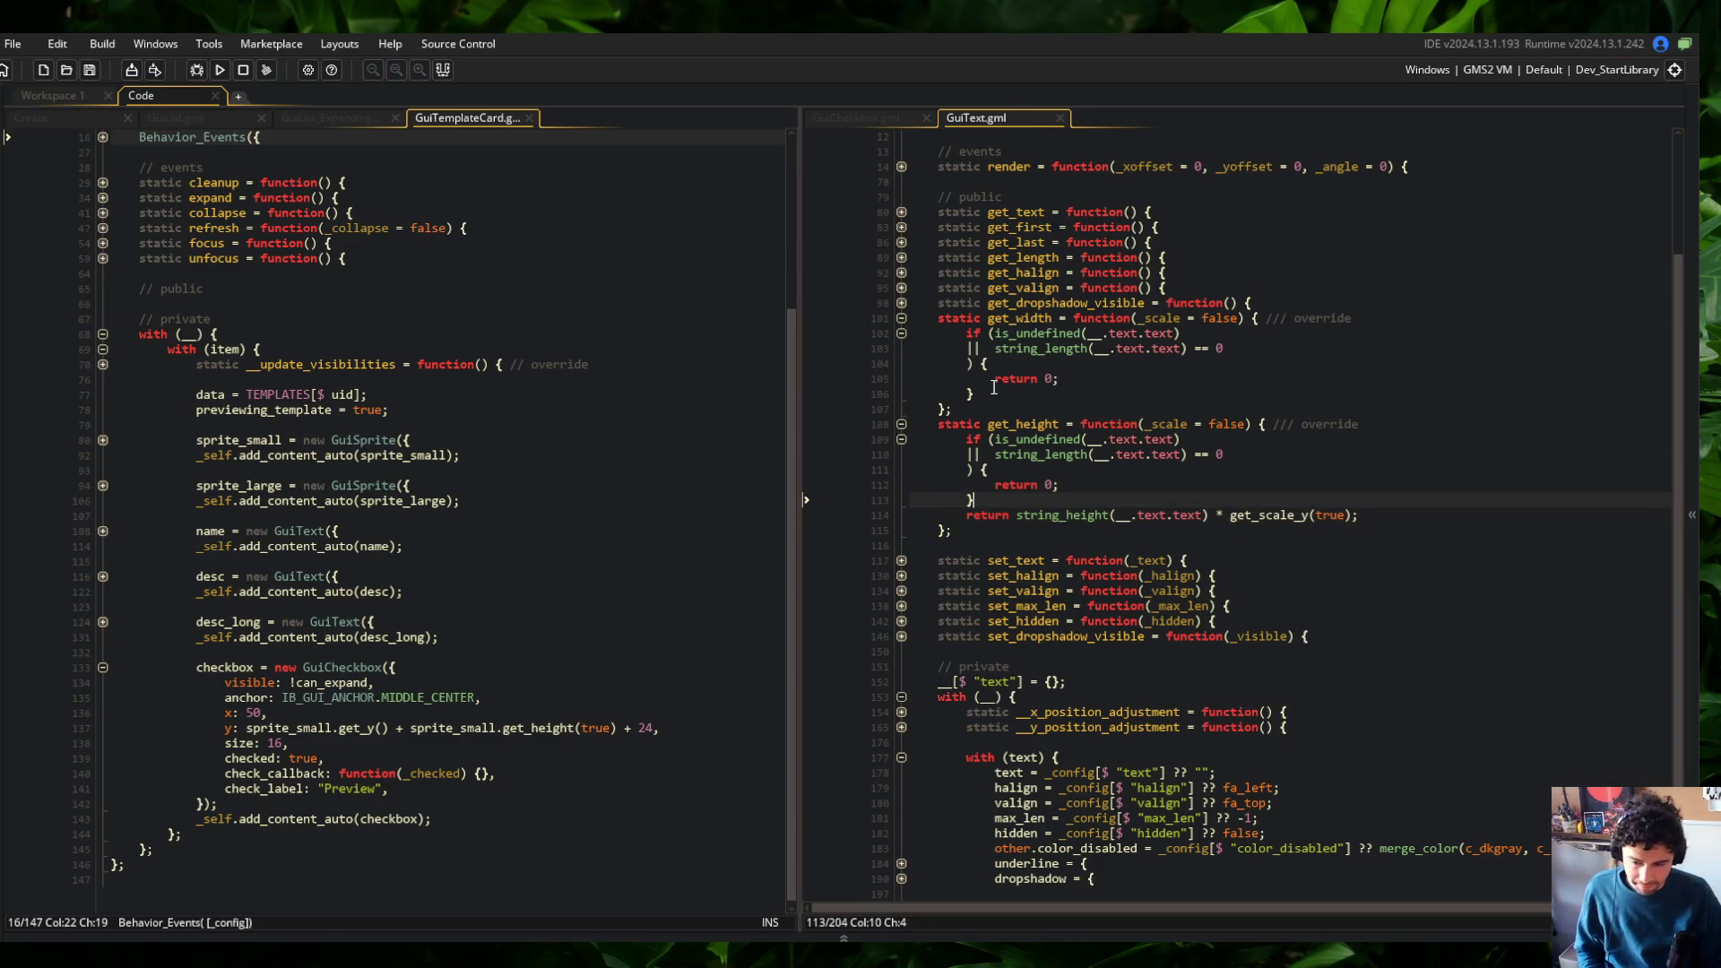
key("Return")
key("Up")
type("var _h")
key("ctrl+s")
key("Down")
key("ctrl+Right")
key("ctrl+Right")
key("ctrl+Right")
key("Right")
key("ctrl+shift+Left")
key("ctrl+shift+Left")
key("ctrl+shift+Left")
key("ctrl+x")
key("Up")
key("End")
key("ctrl+v")
type(";")
Return _height, preceded by if (_scale) { _height *= get_scale_y(true); }
key("Down")
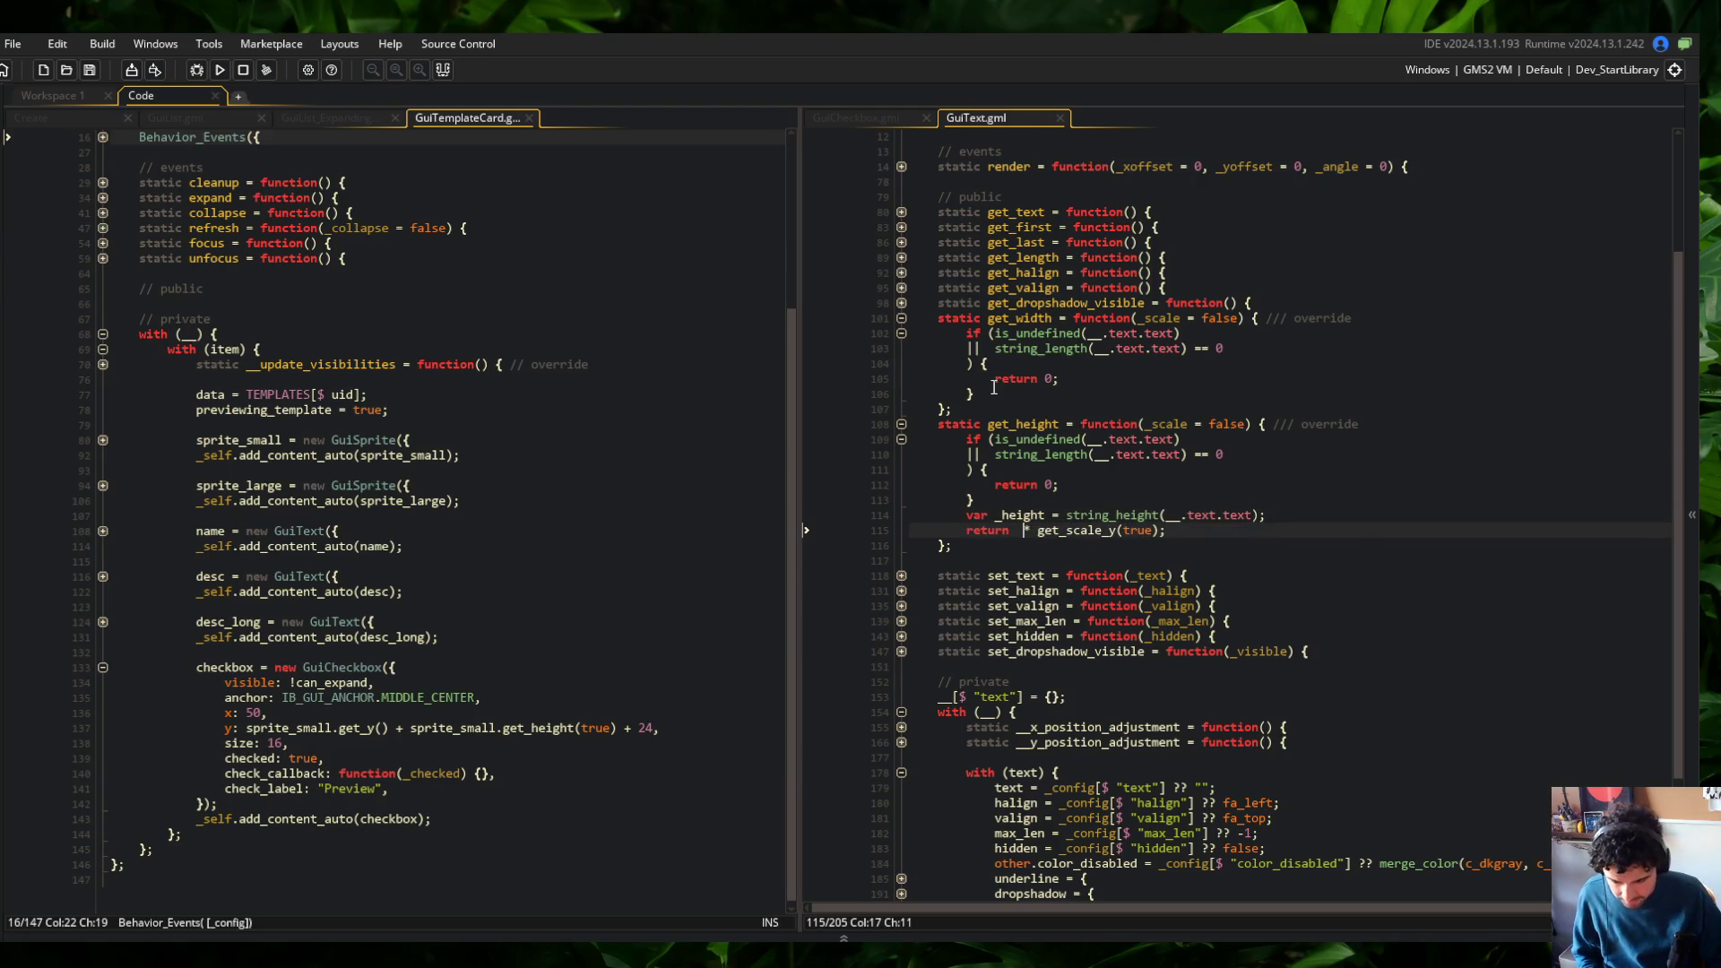
key("shift+End")
key("Delete")
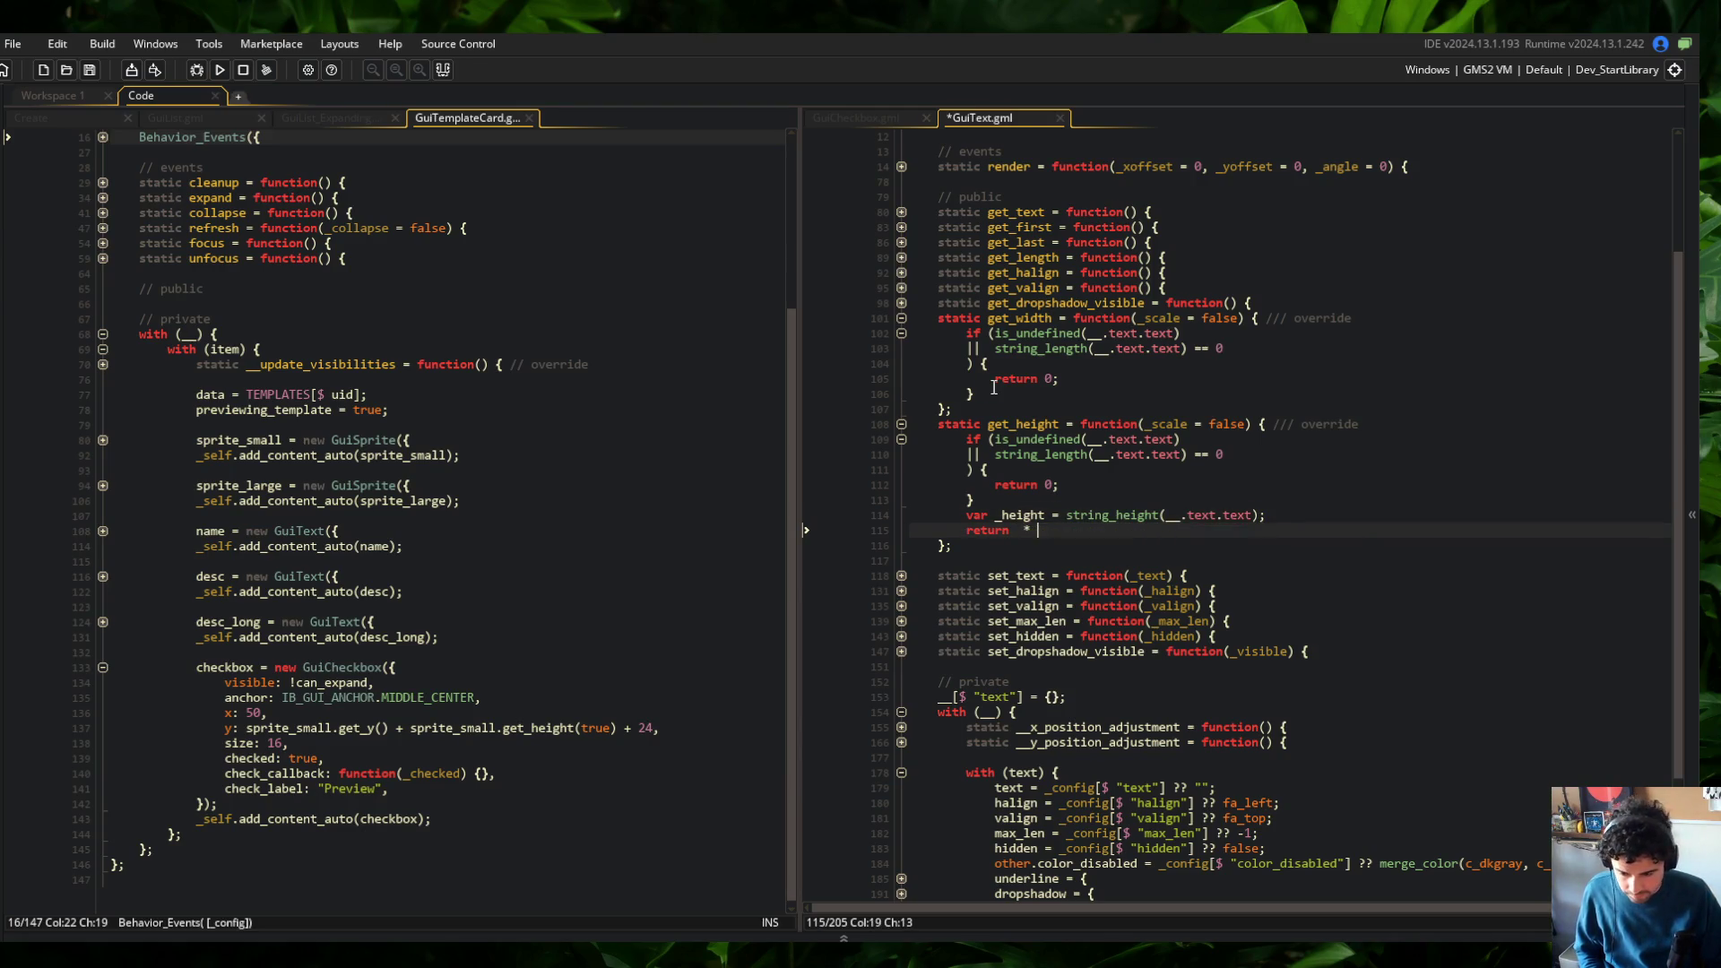
type("height")
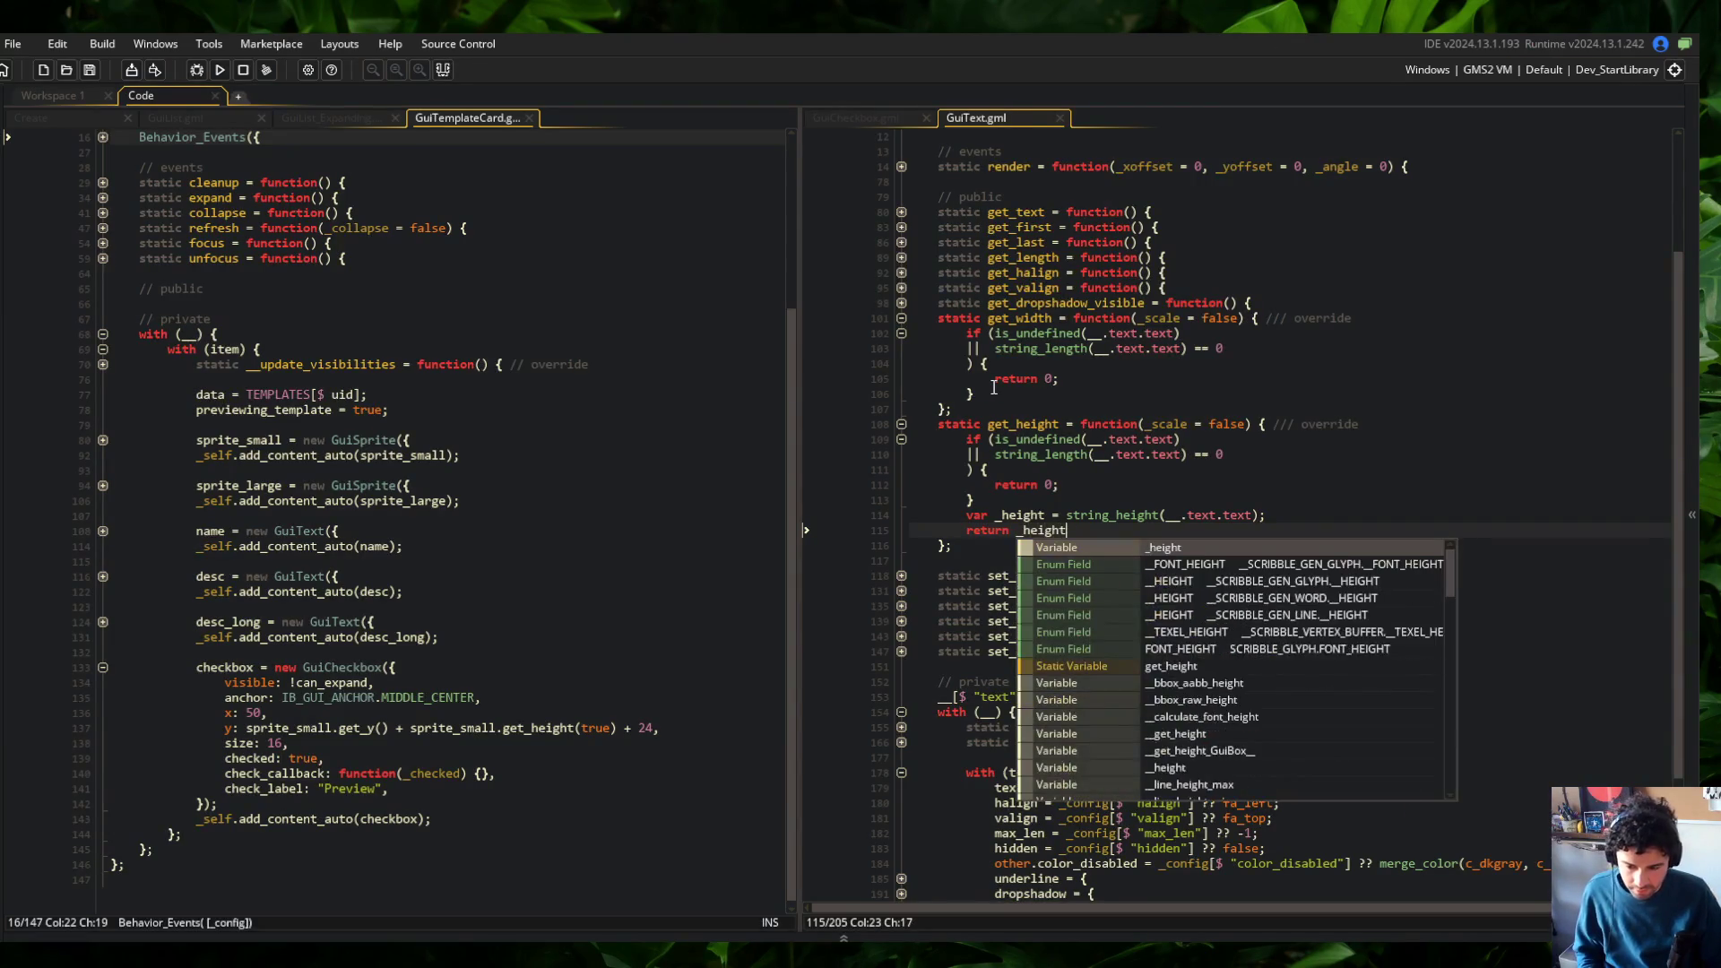
key("Escape")
key("Up")
key("End")
key("Return")
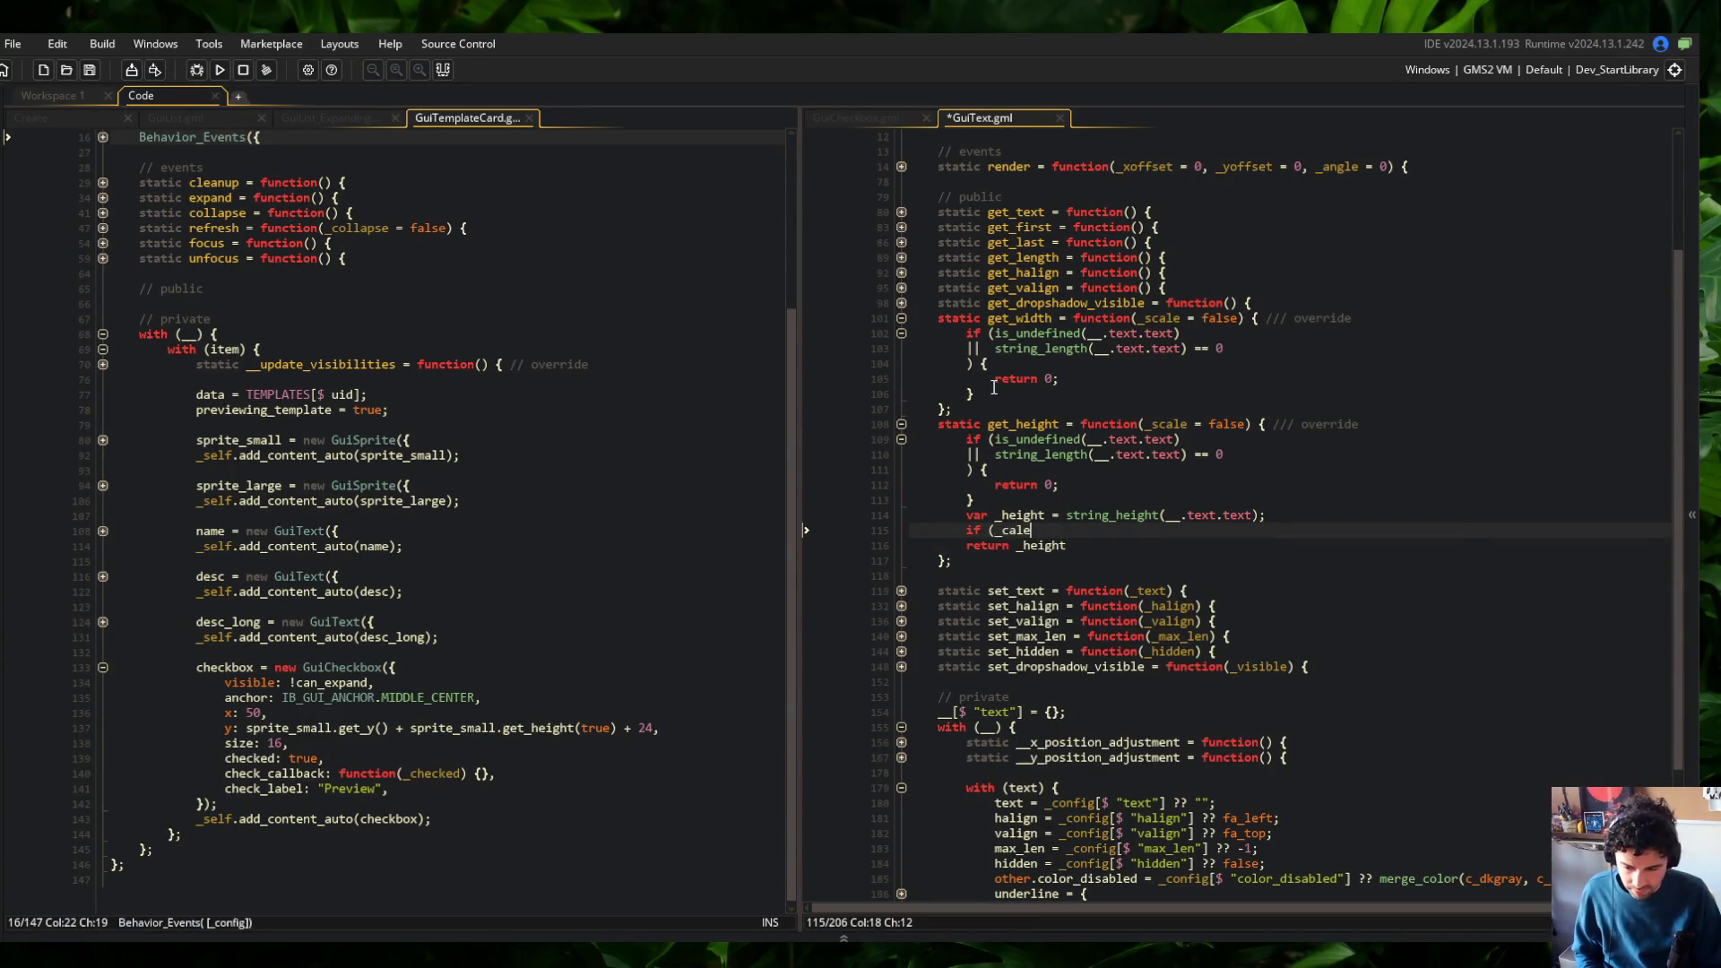
type("LE")
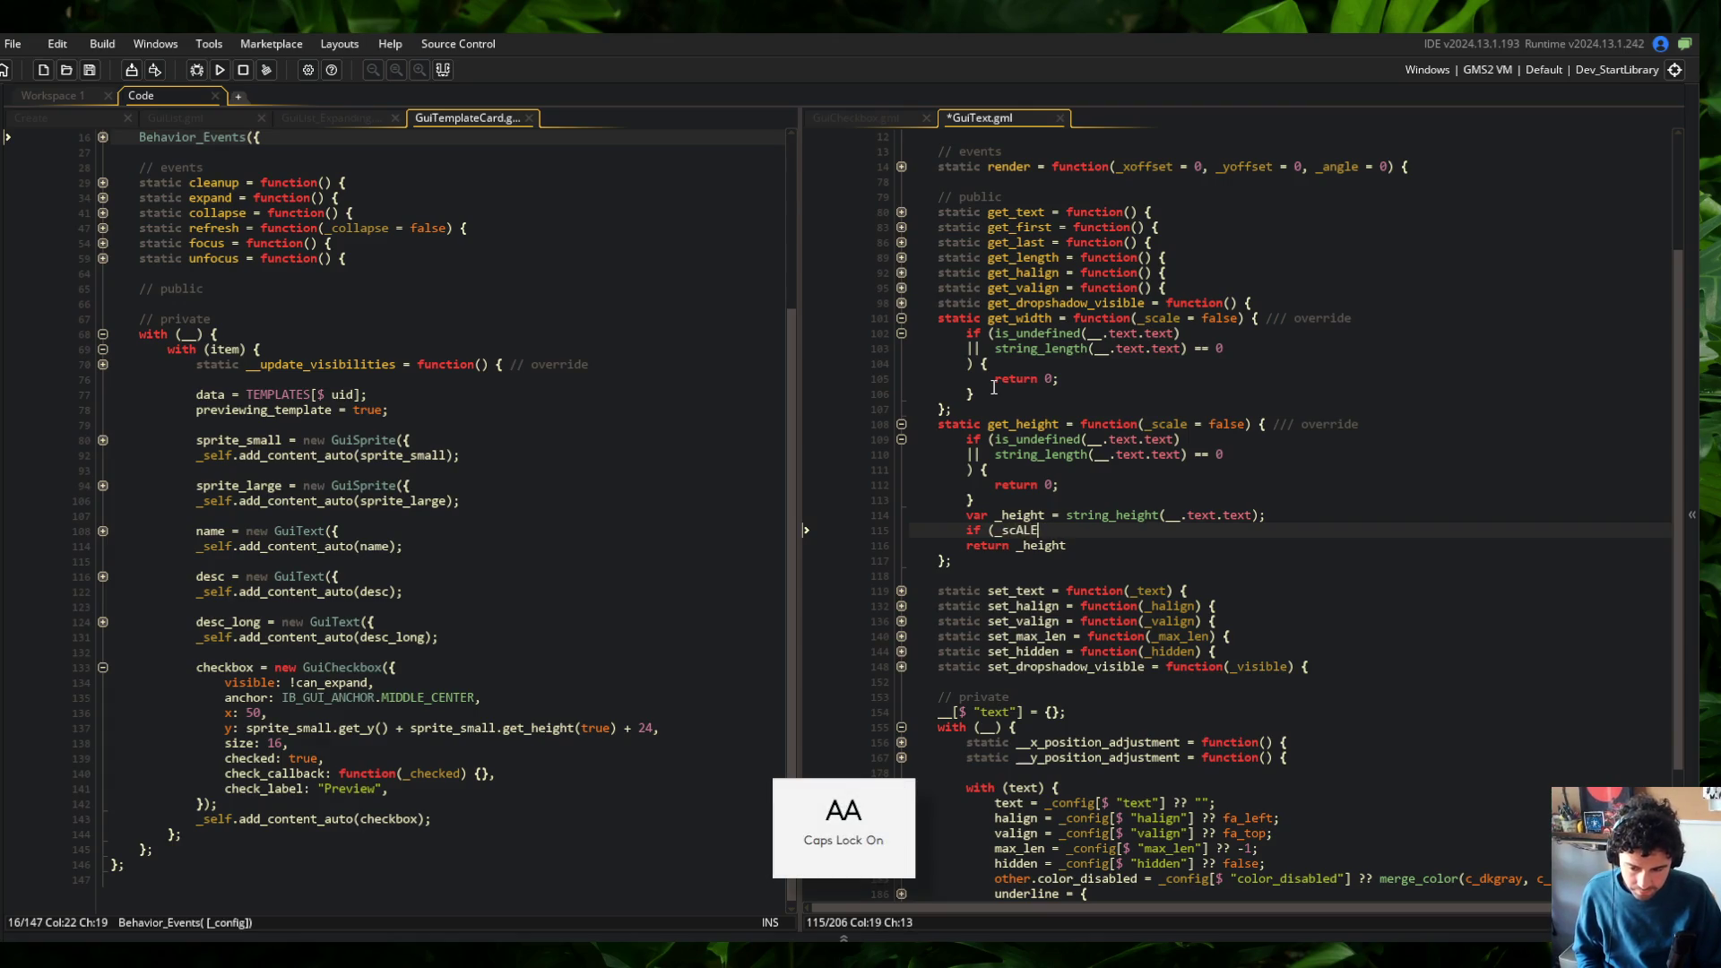
key("BackSpace")
key("BackSpace")
key("BackSpace")
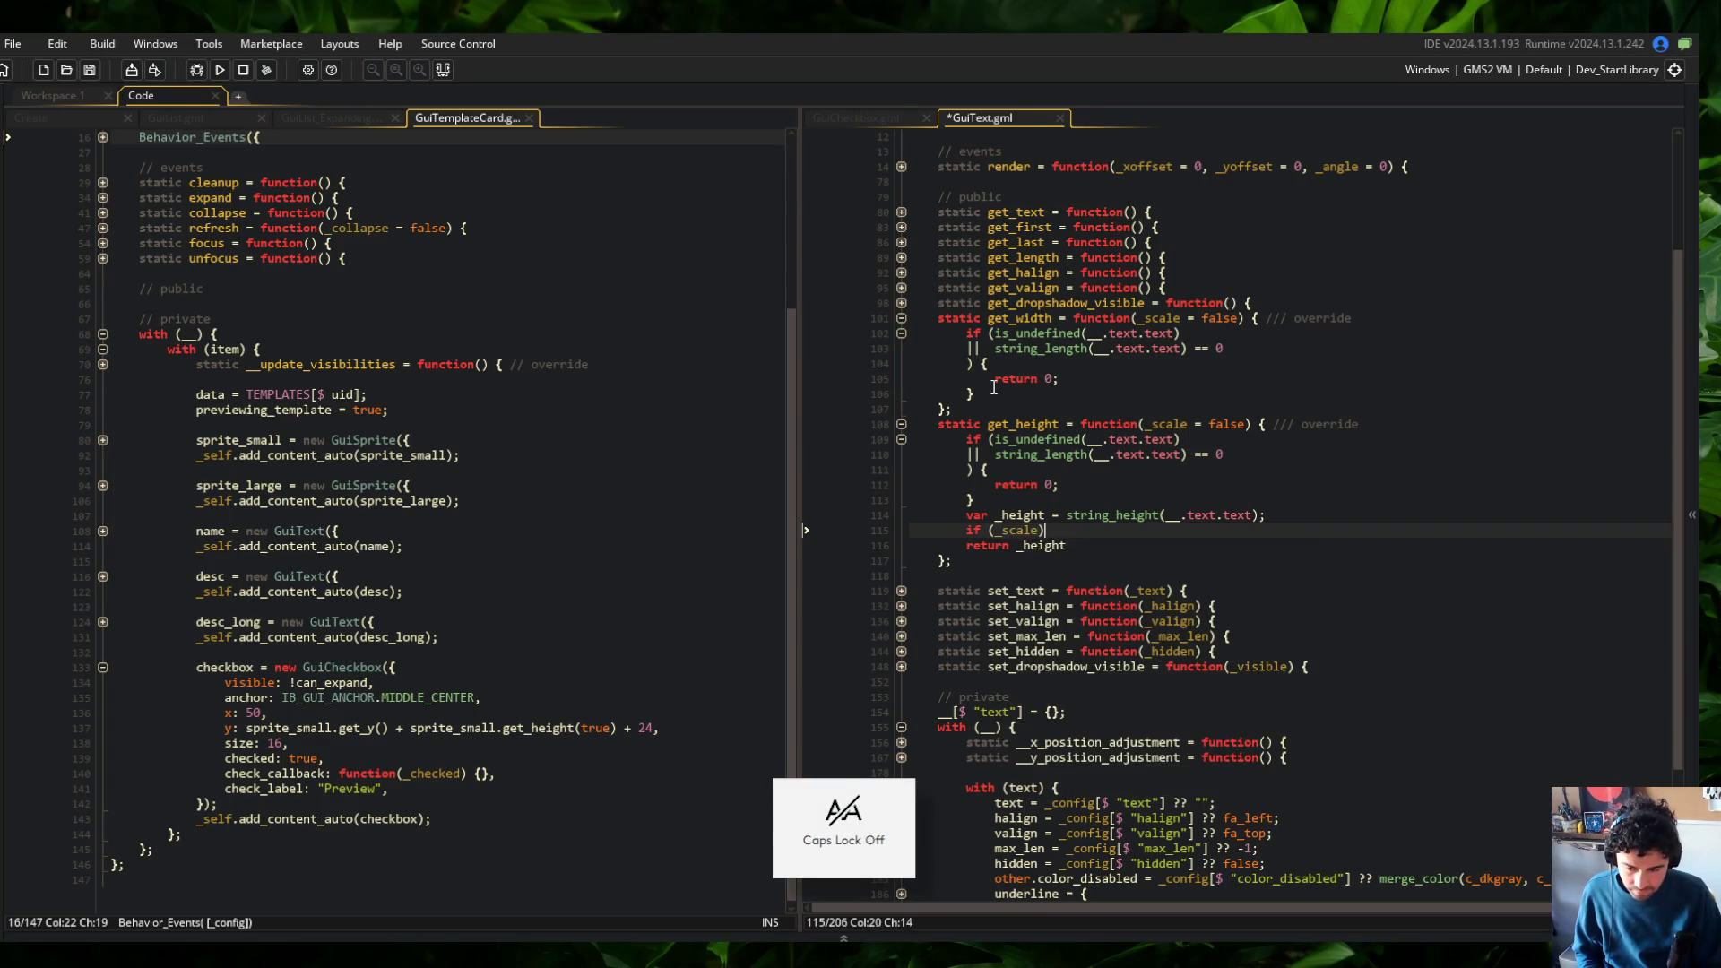
type(") {")
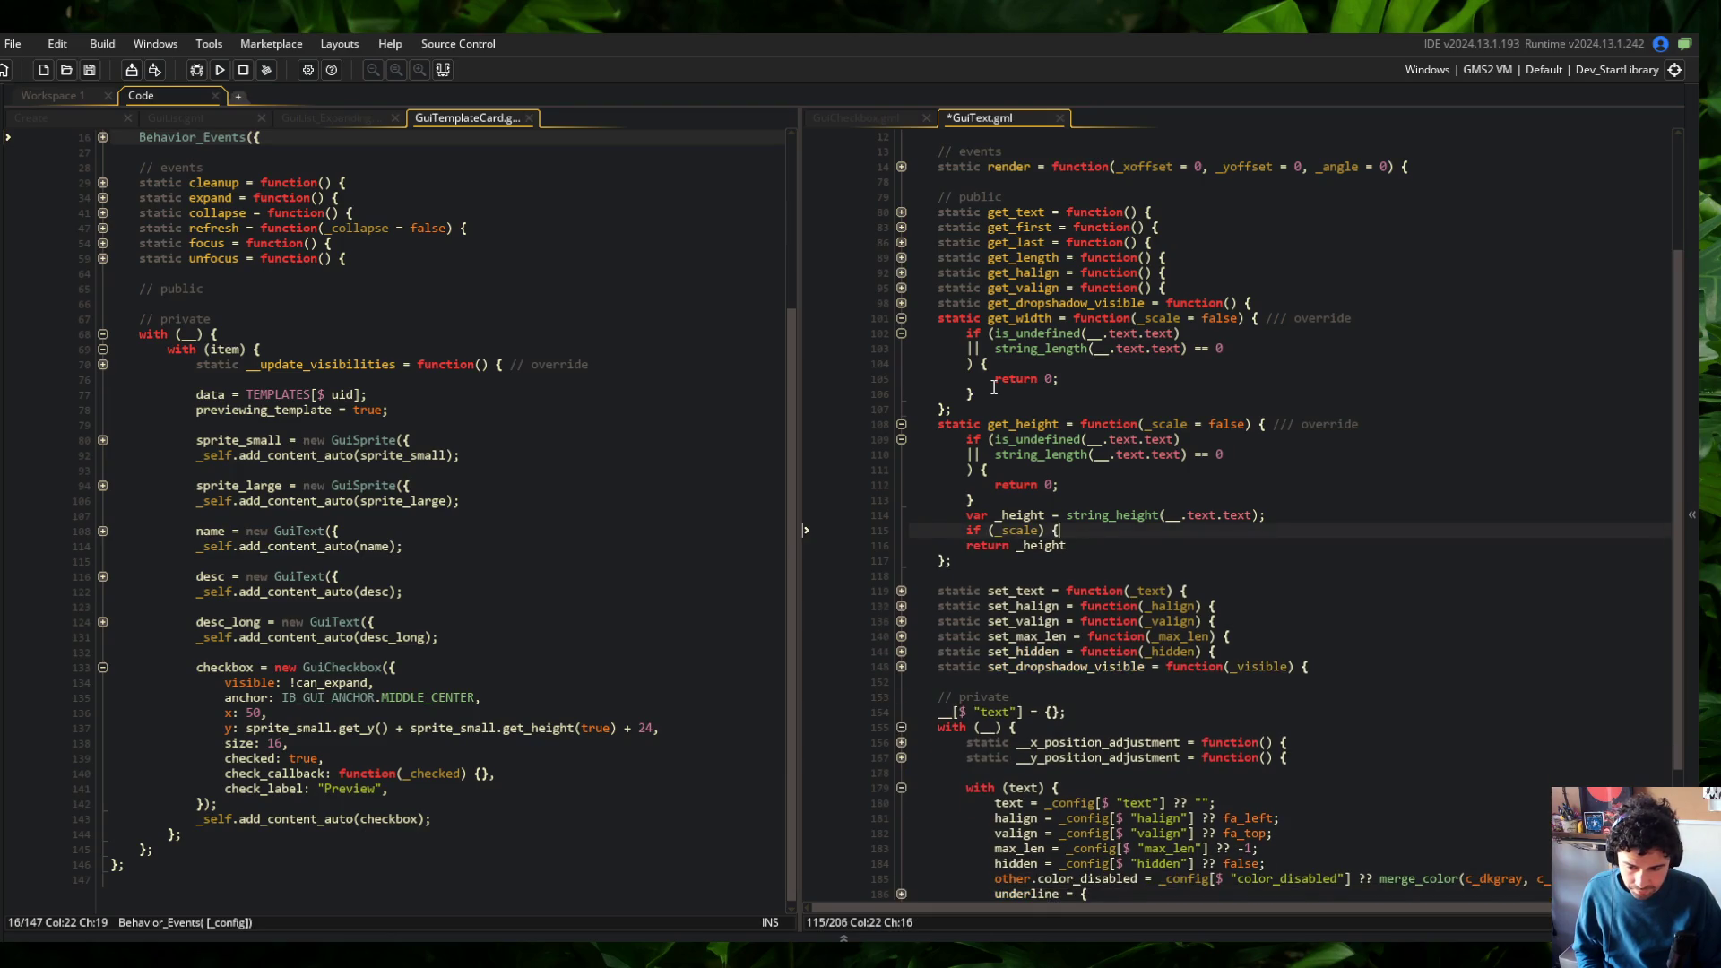
key("Return")
type("get_scale_y(true);")
key("Home")
type("_height *=")
Save the script and copy the finished height calculation lines
key("ctrl+s")
key("Down")
key("Down")
key("End")
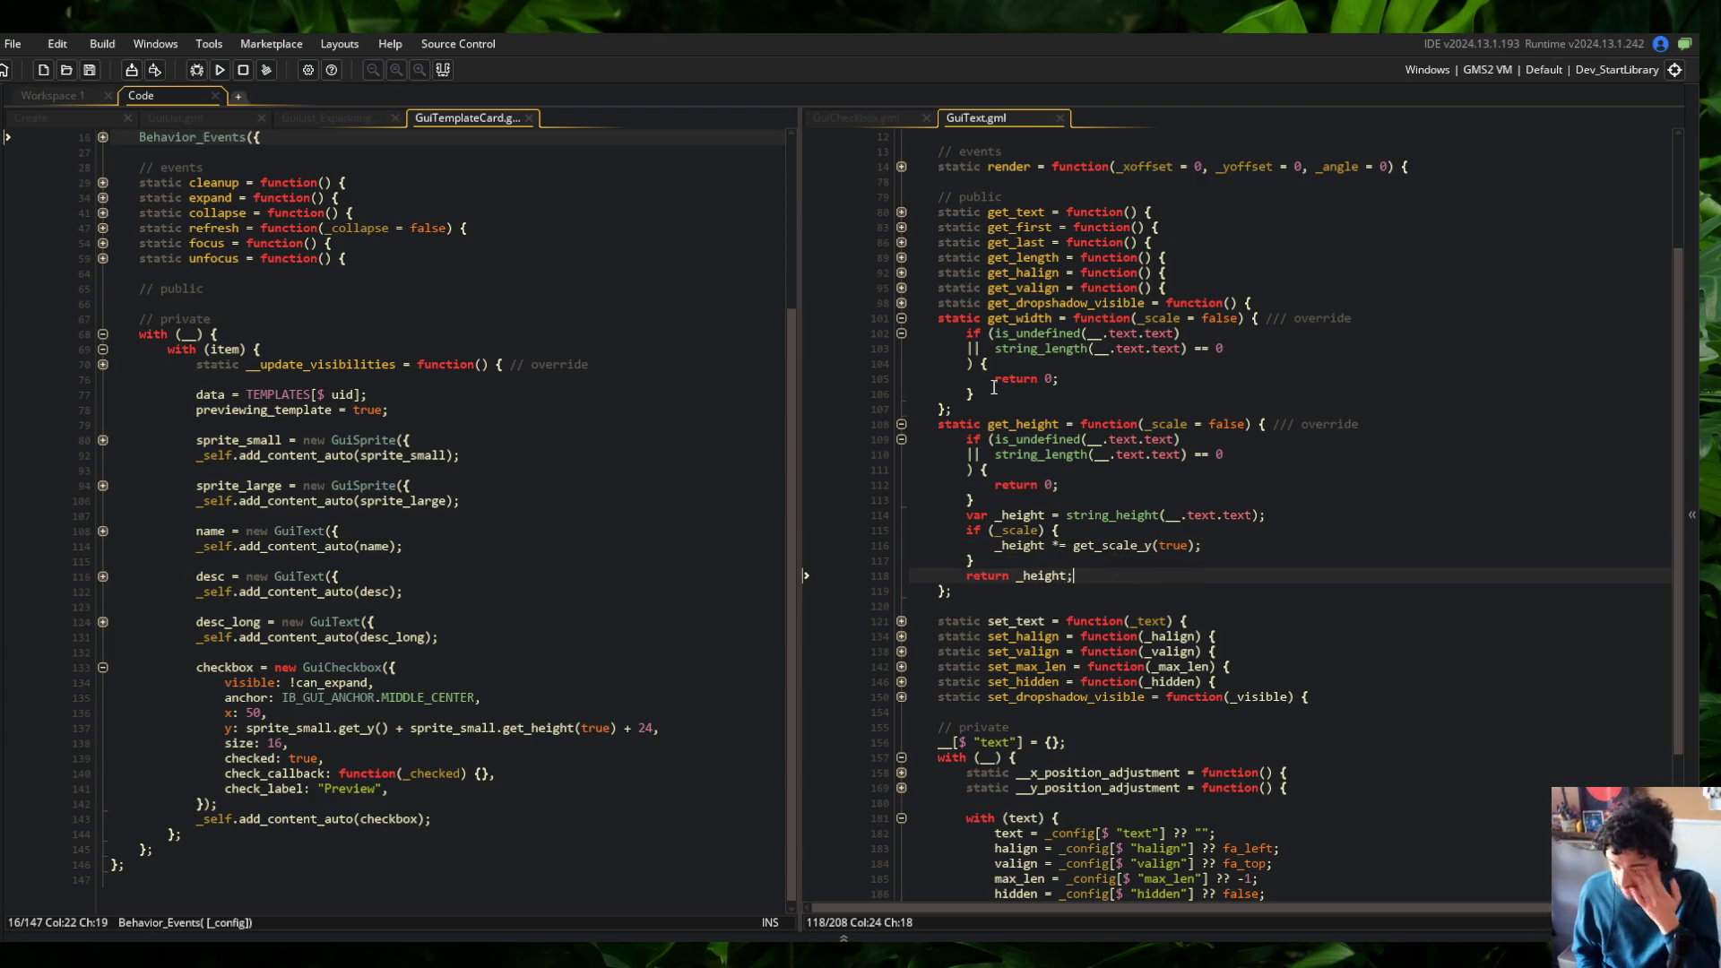
key("shift+Home")
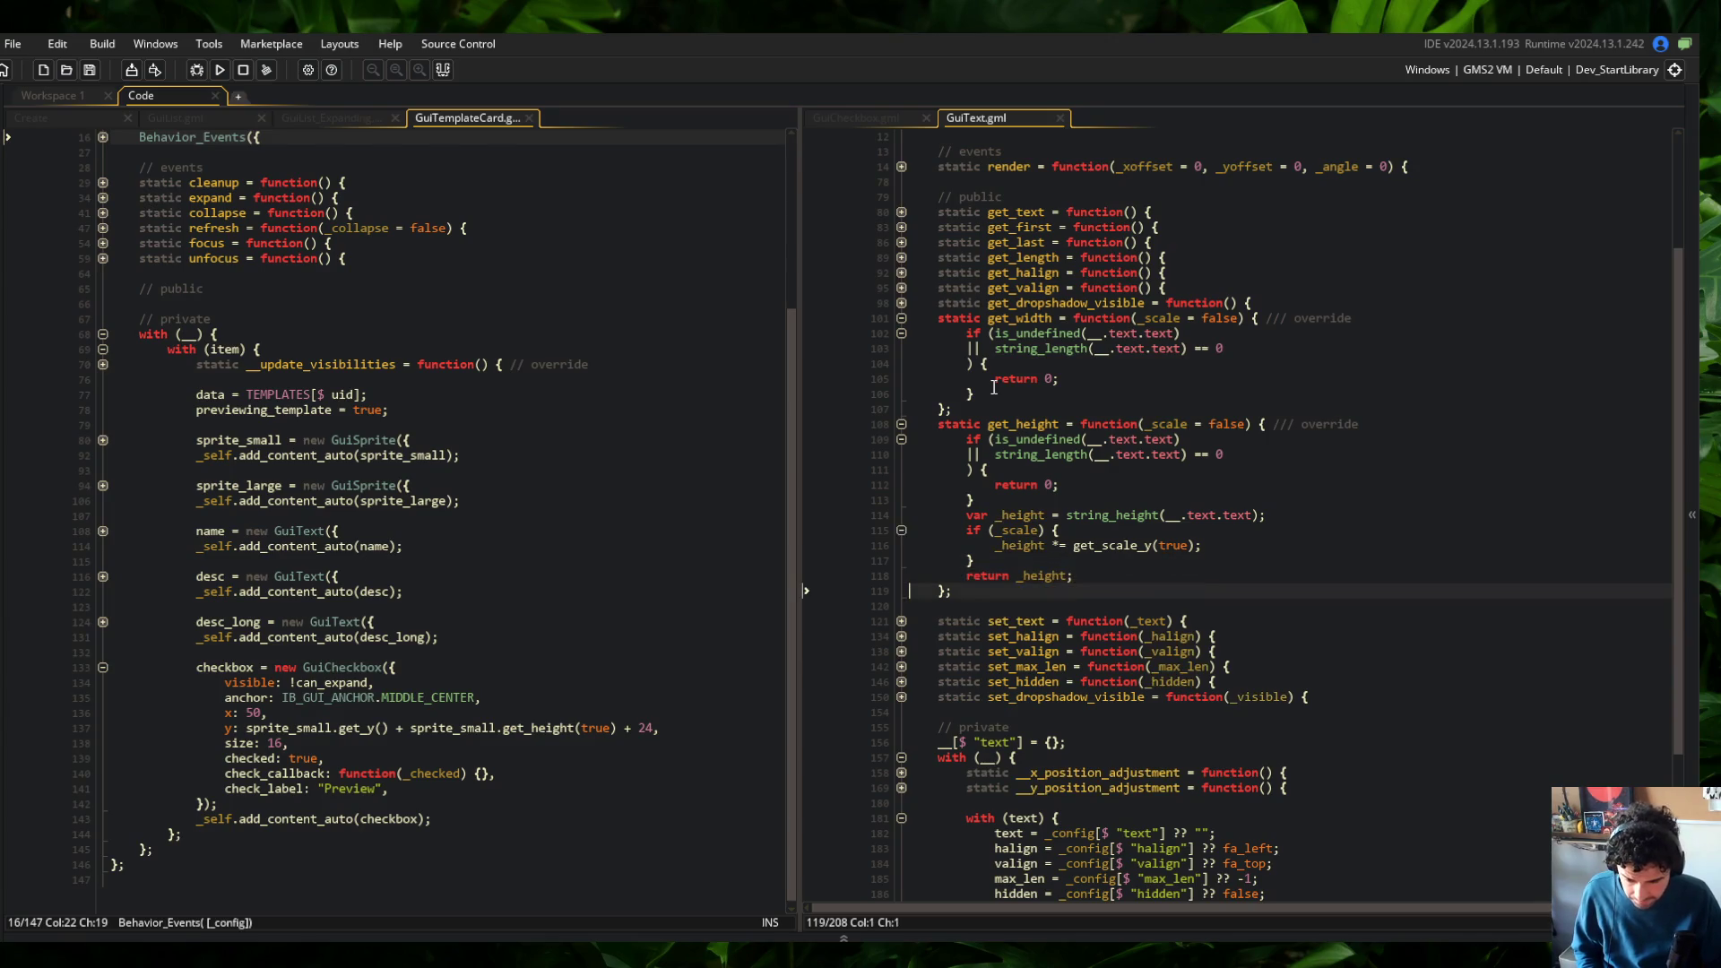
key("shift+Up")
key("shift+Up")
key("shift+Up")
key("ctrl+c")
key("Up")
key("Up")
key("Up")
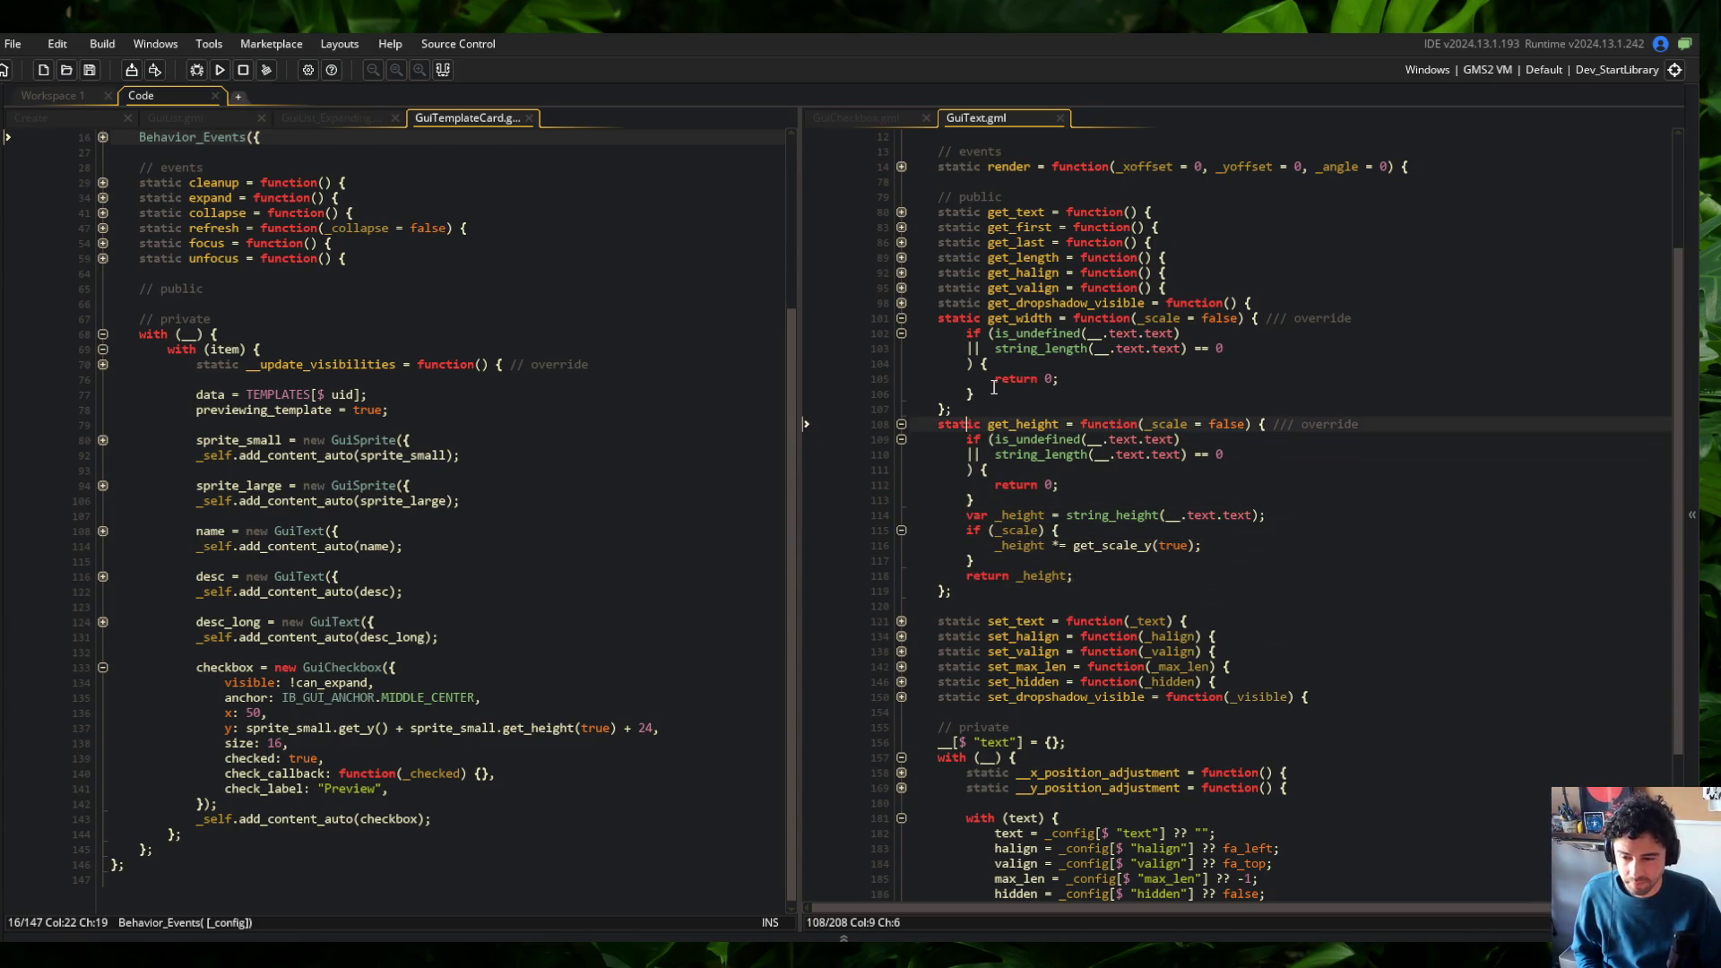
Paste the height block into get_width and rename its variable to _width
key("End")
key("Return")
key("ctrl+v")
key("ctrl+s")
key("Up")
key("Up")
key("Up")
key("Home")
key("ctrl+Right")
key("ctrl+Right")
key("ctrl+shift+Right")
key("ctrl+shift+Right")
key("Delete")
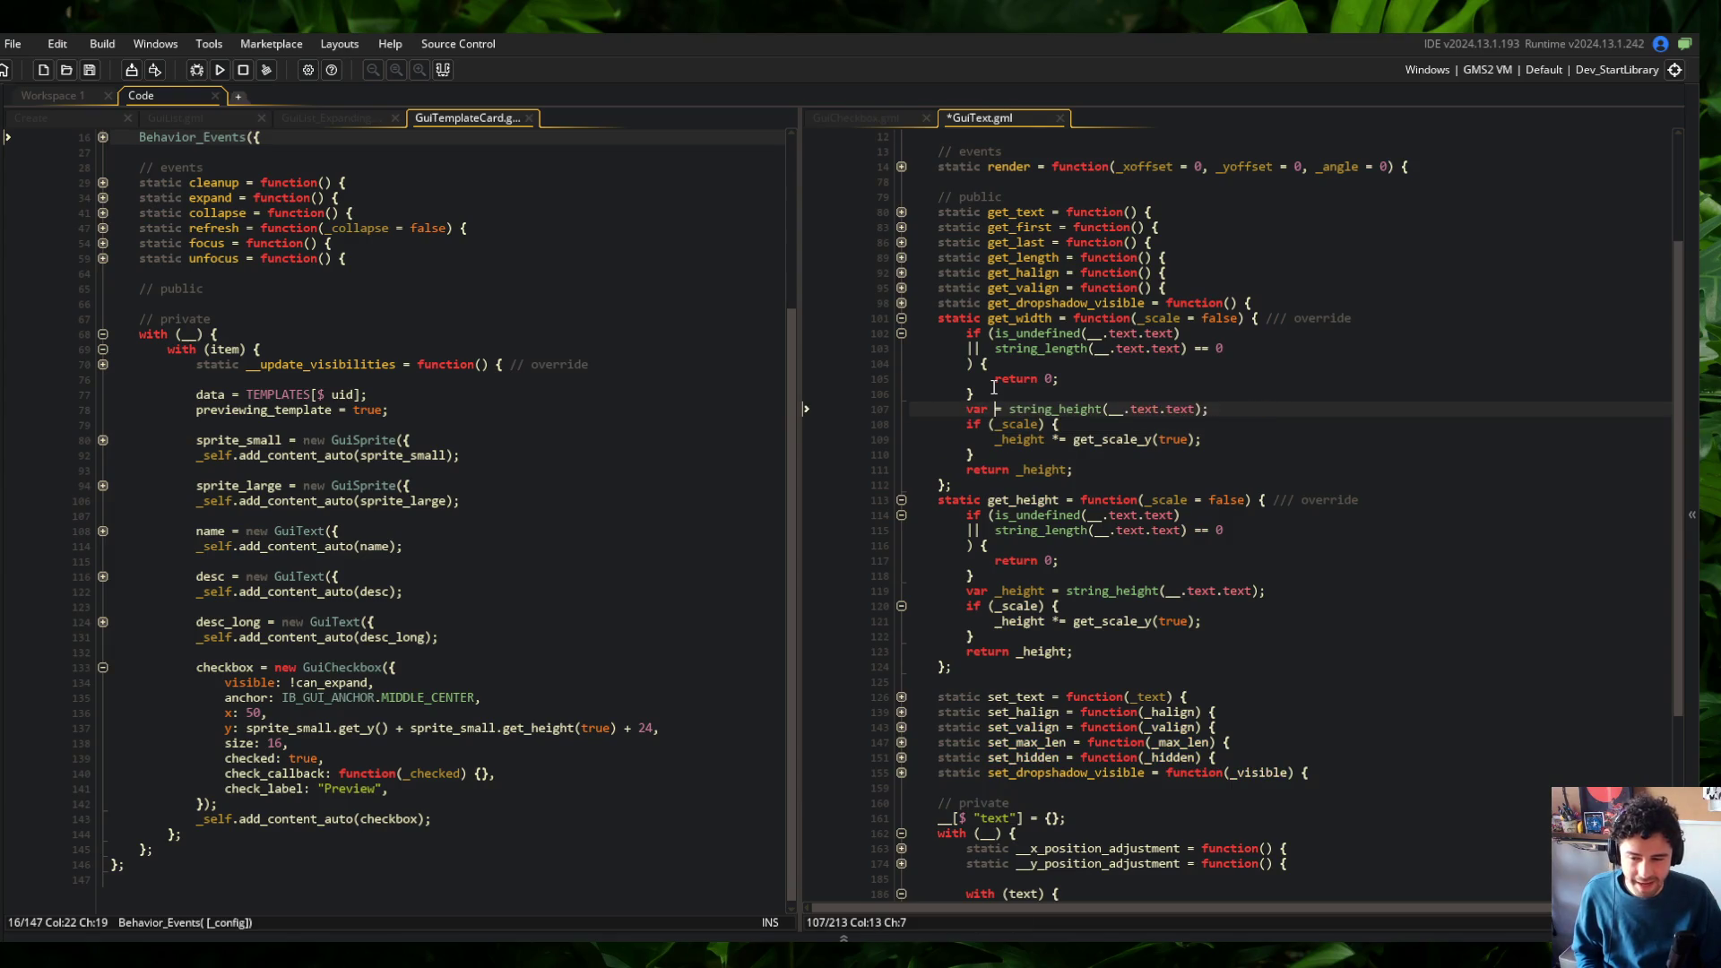
type("_width")
Change the string_height call in get_width to string_width and save
key("ctrl+s")
key("ctrl+Right")
key("ctrl+Right")
key("BackSpace")
key("BackSpace")
key("BackSpace")
key("BackSpace")
type("width")
key("ctrl+s")
key("Escape")
Replace _height with _width in the scale check and return, then run the game with F5
key("Down")
key("Down")
key("Home")
key("ctrl+shift+Right")
key("Delete")
type("_width")
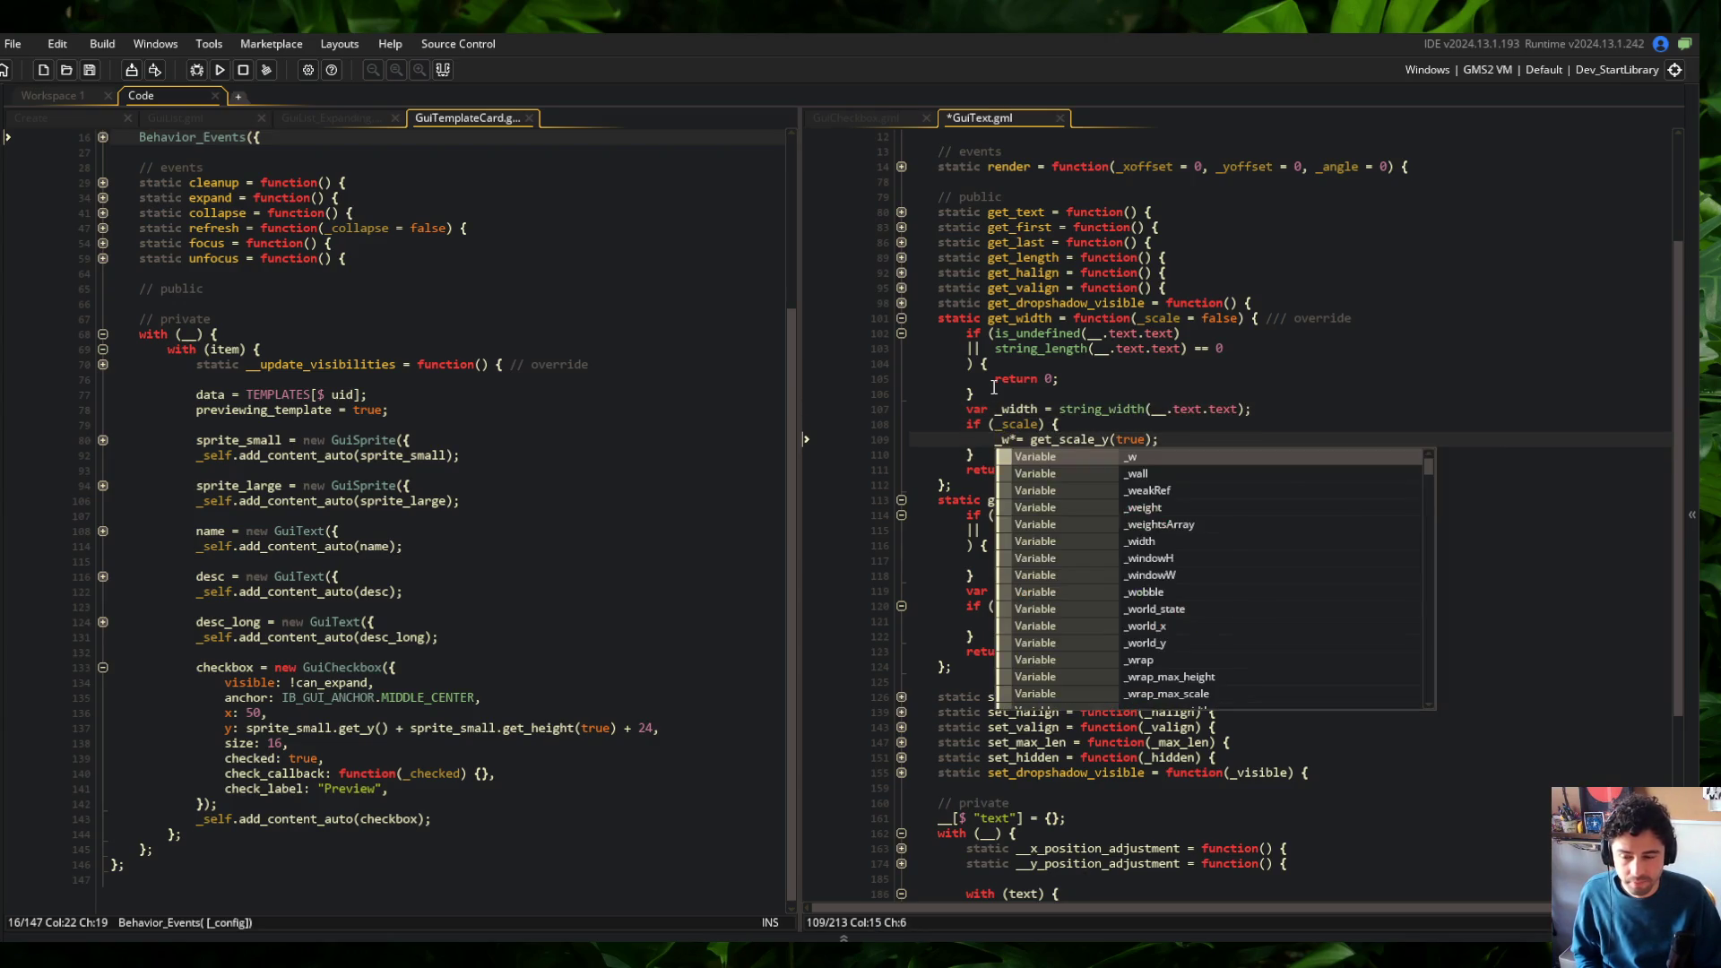
key("ctrl+s")
key("Down")
key("Down")
key("Left")
key("ctrl+BackSpace")
type("_wid")
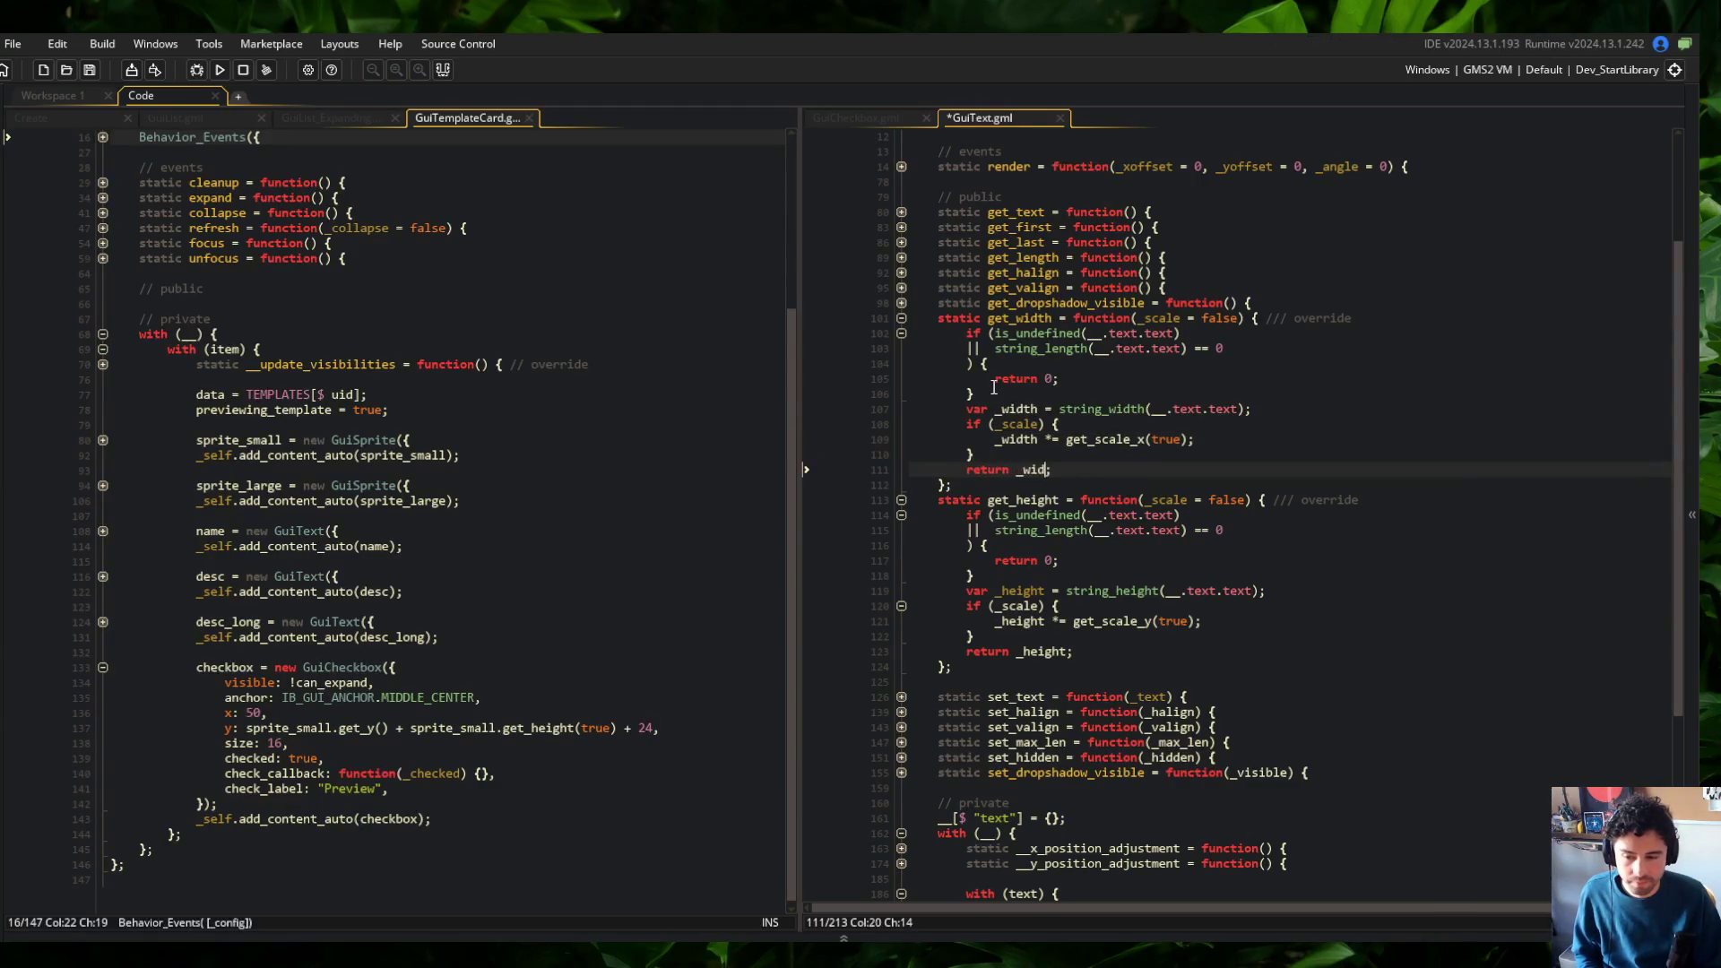
type("th")
left_click(1357, 272)
key("F5")
left_click(406, 431)
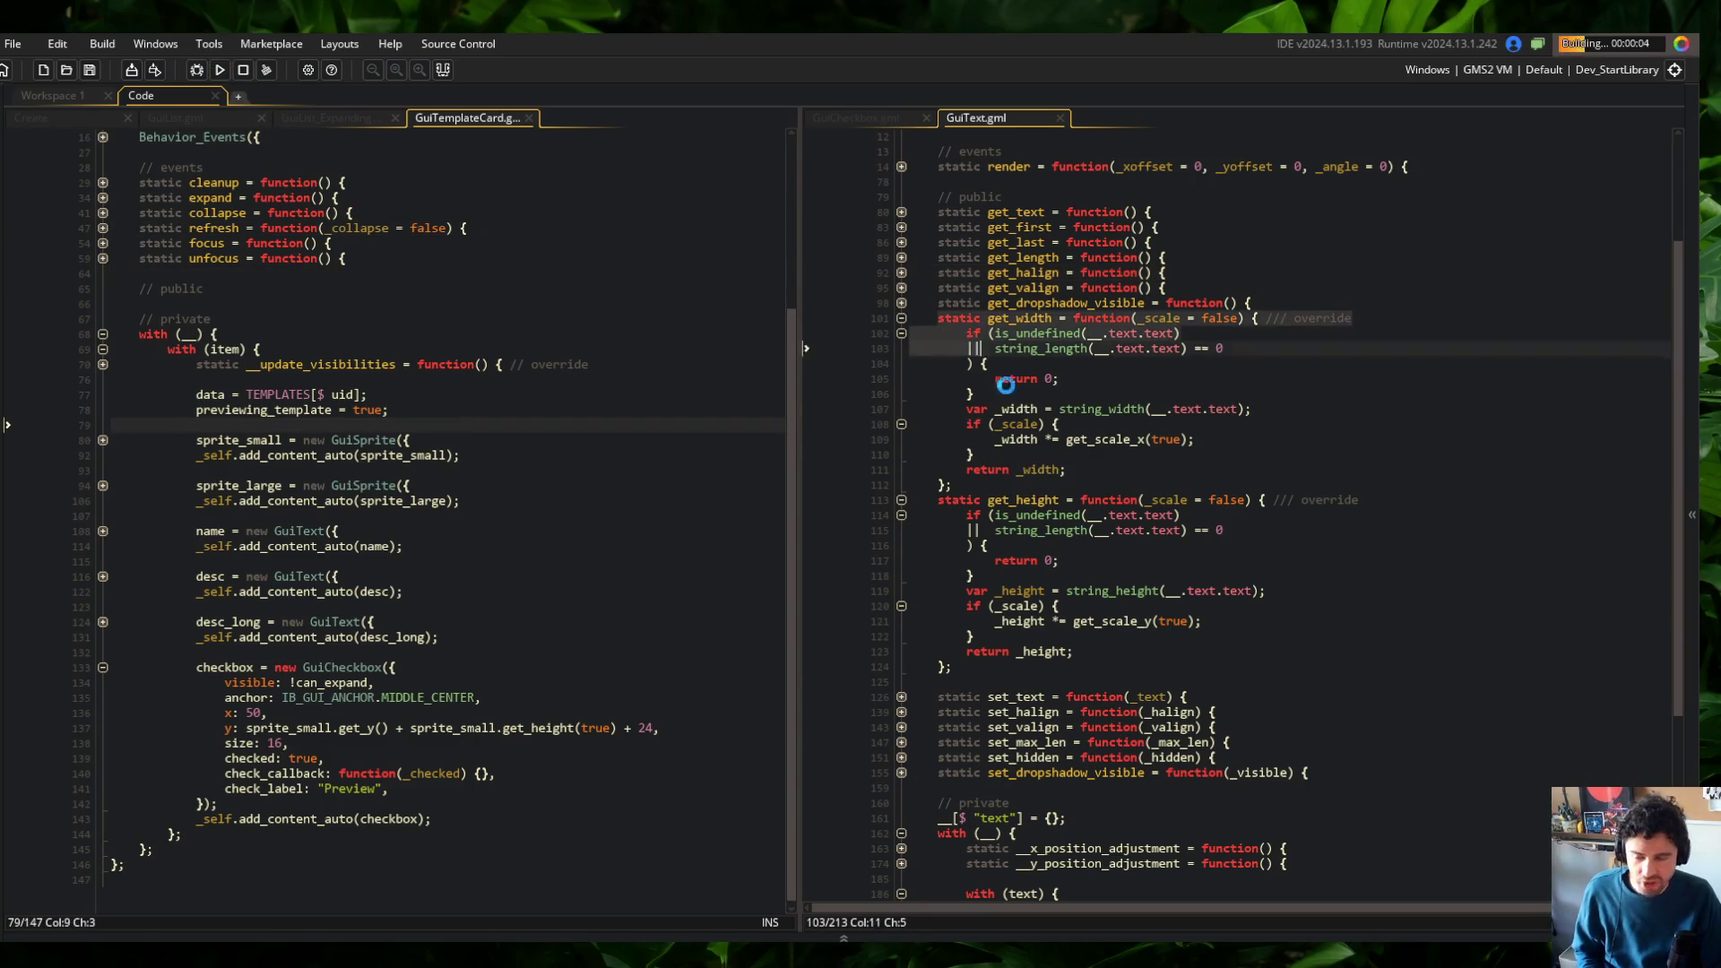
left_click_drag(932, 365, 1076, 655)
left_click(971, 454)
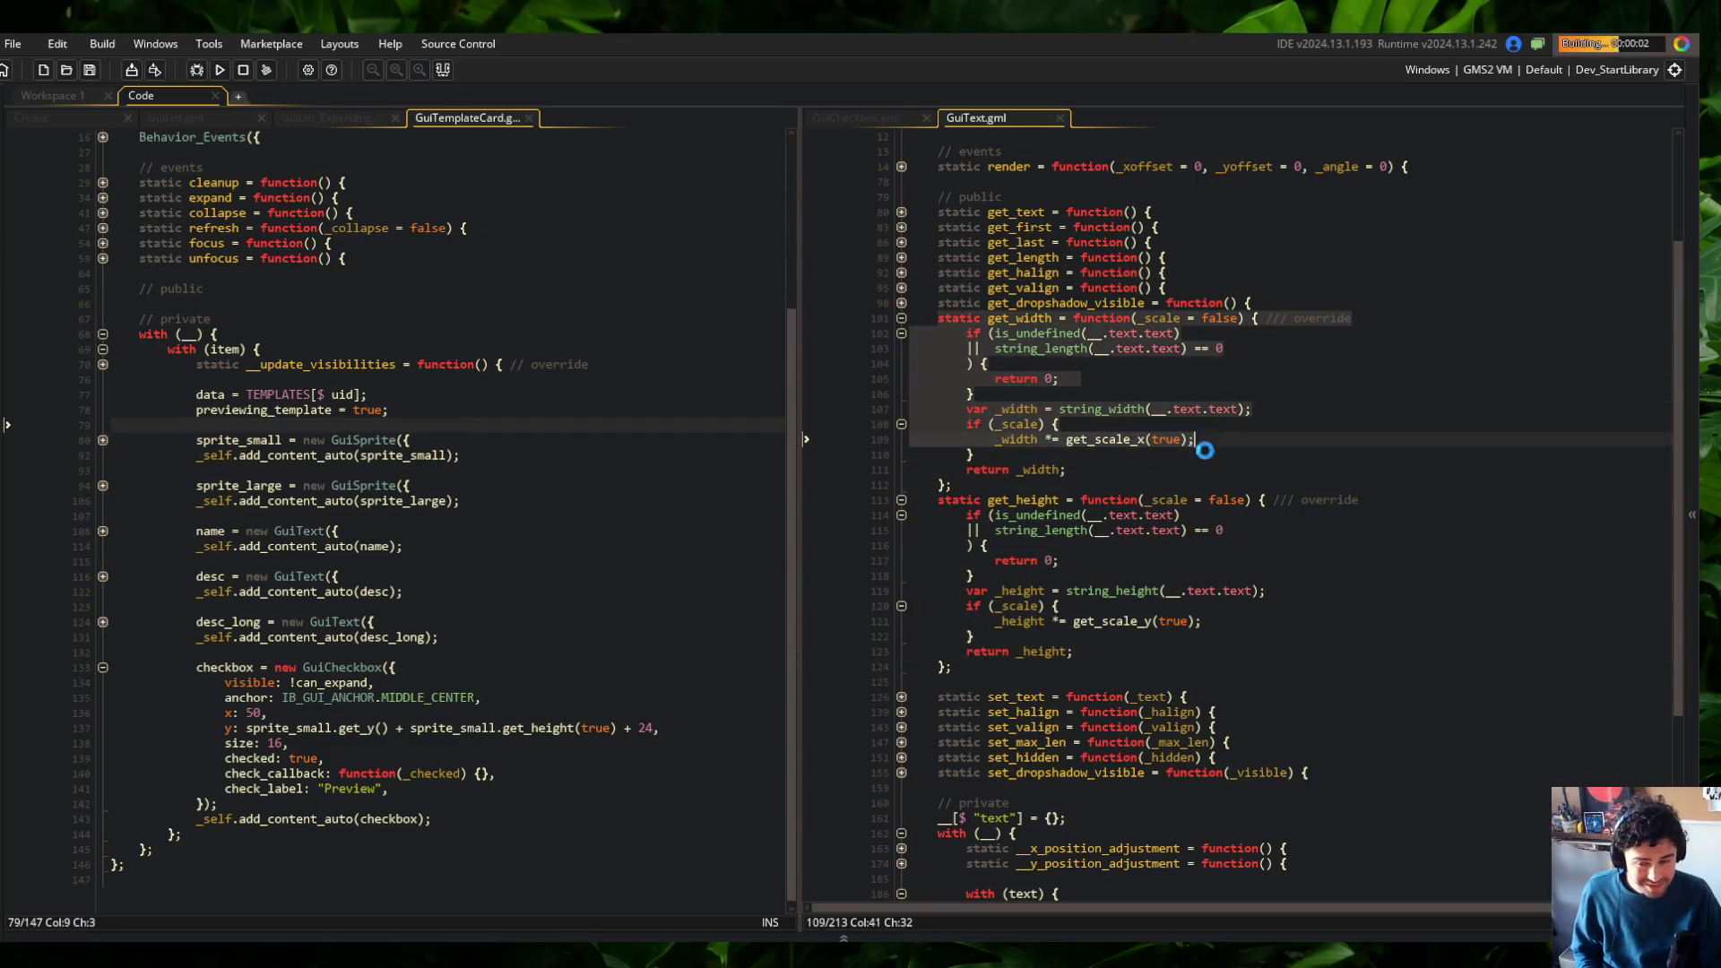
left_click(1080, 378)
mouse_move(1138, 318)
left_mouse_down()
mouse_move(1210, 363)
mouse_move(1166, 485)
left_mouse_up()
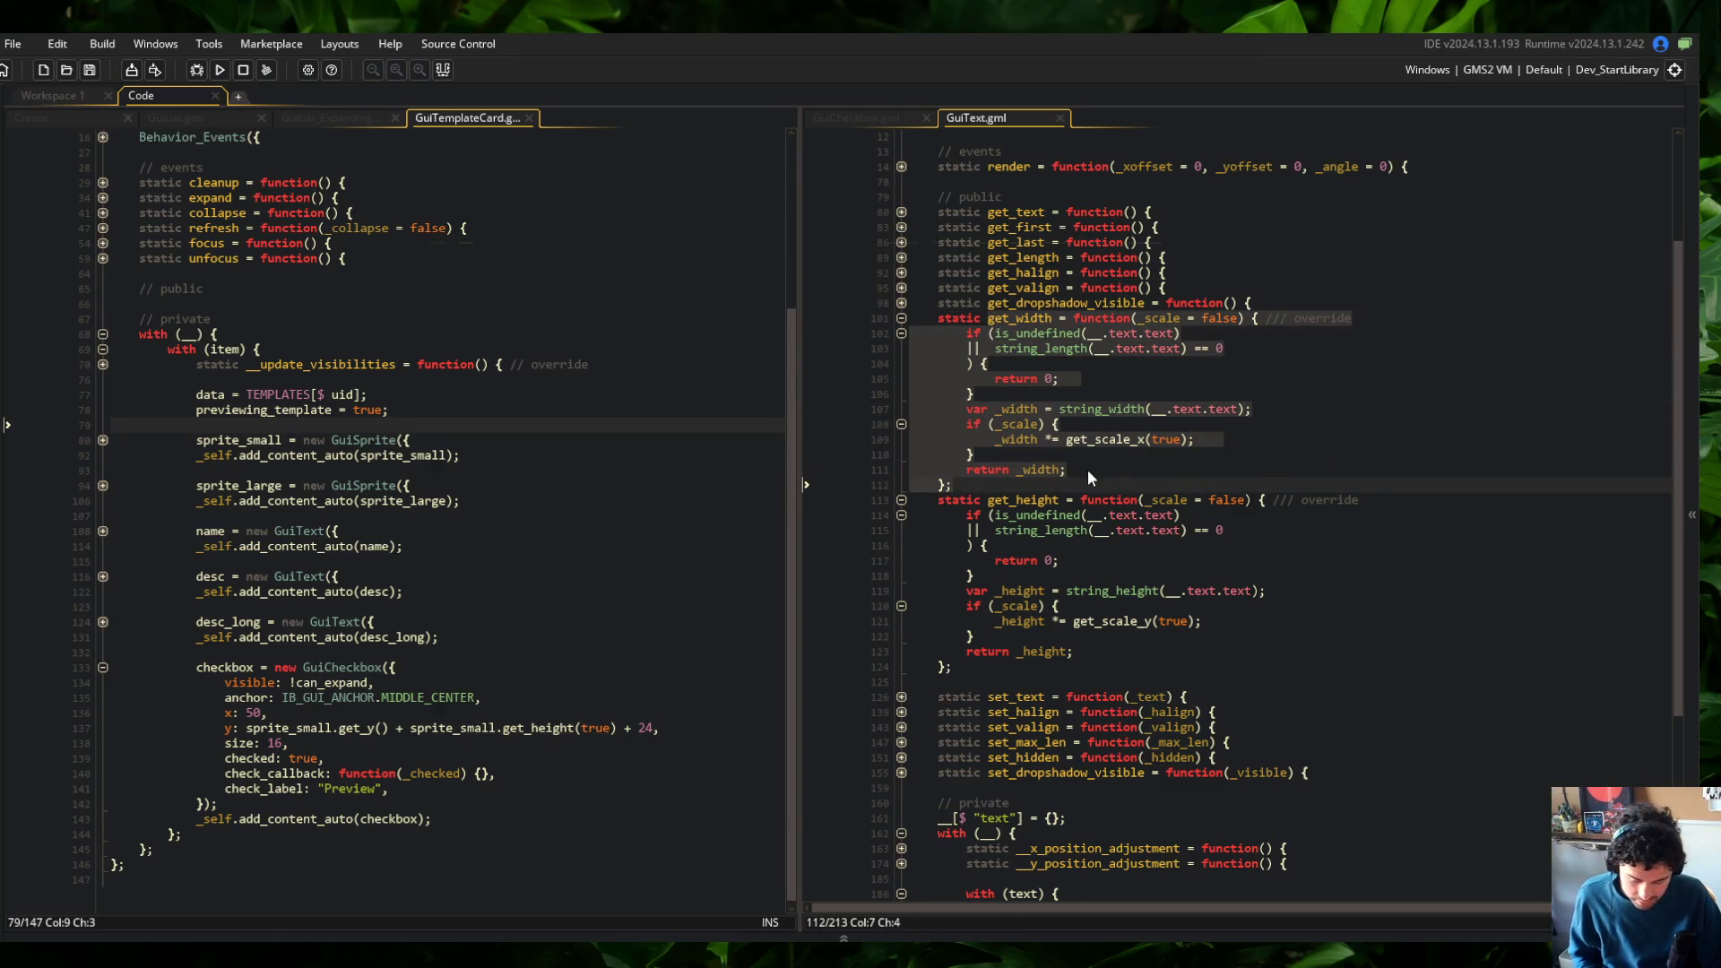
key("Right")
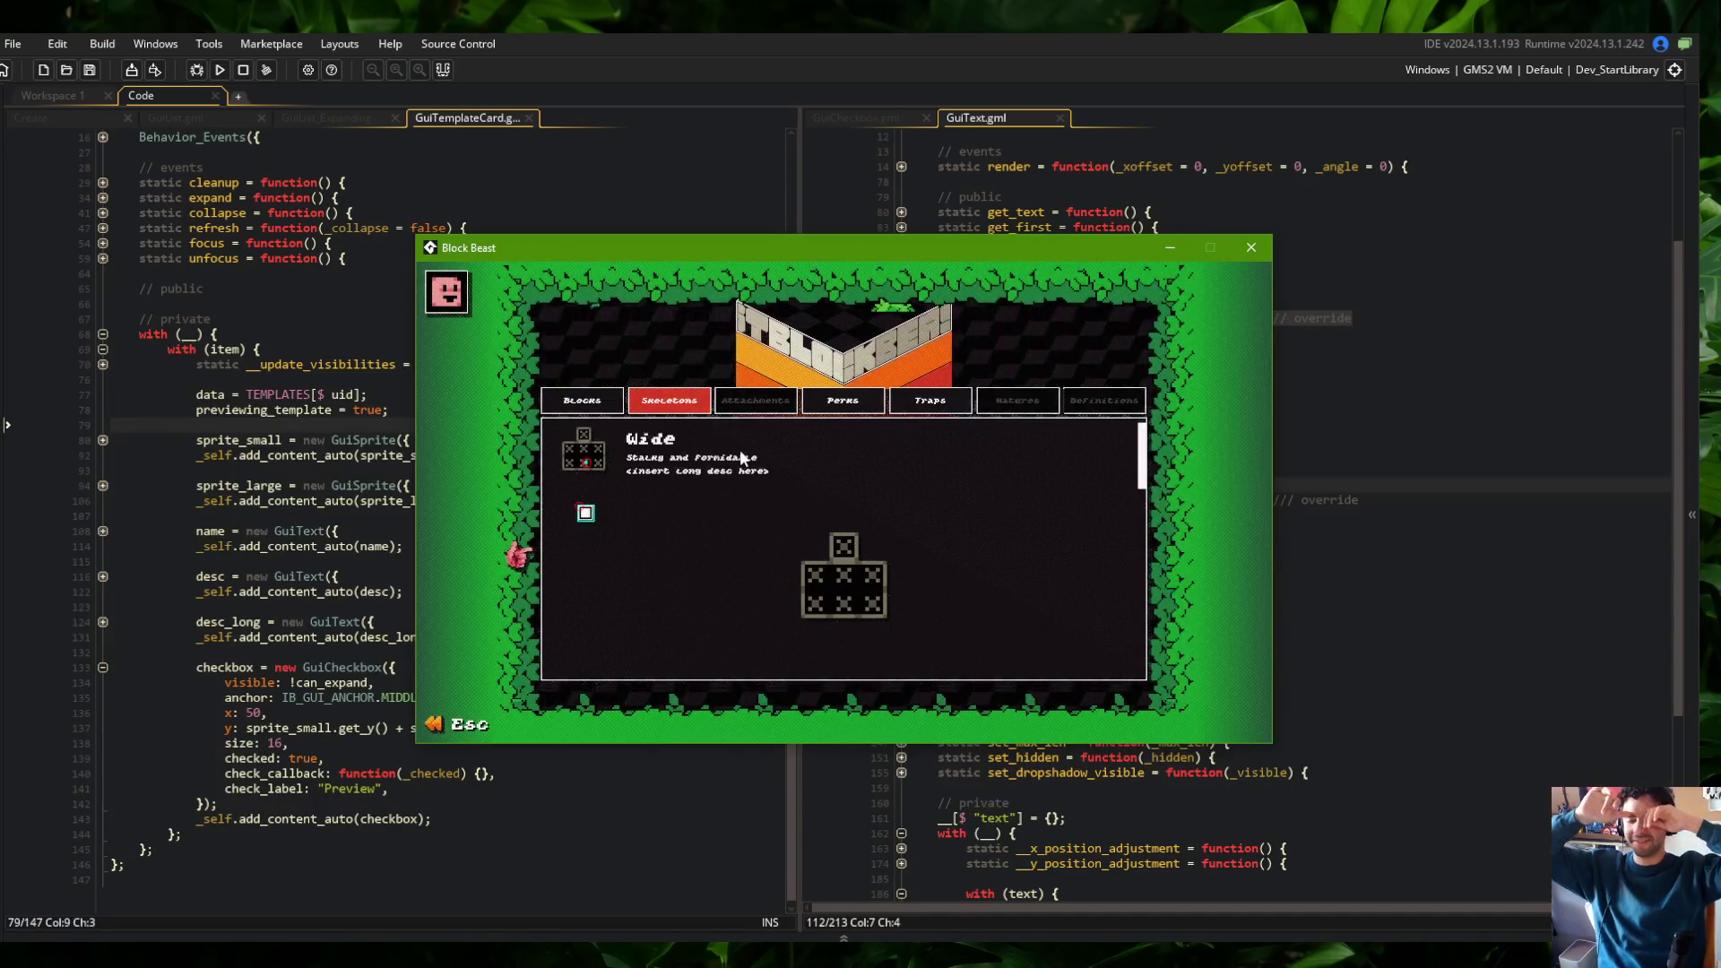
key("Escape")
scroll(1237, 493, "up", 3)
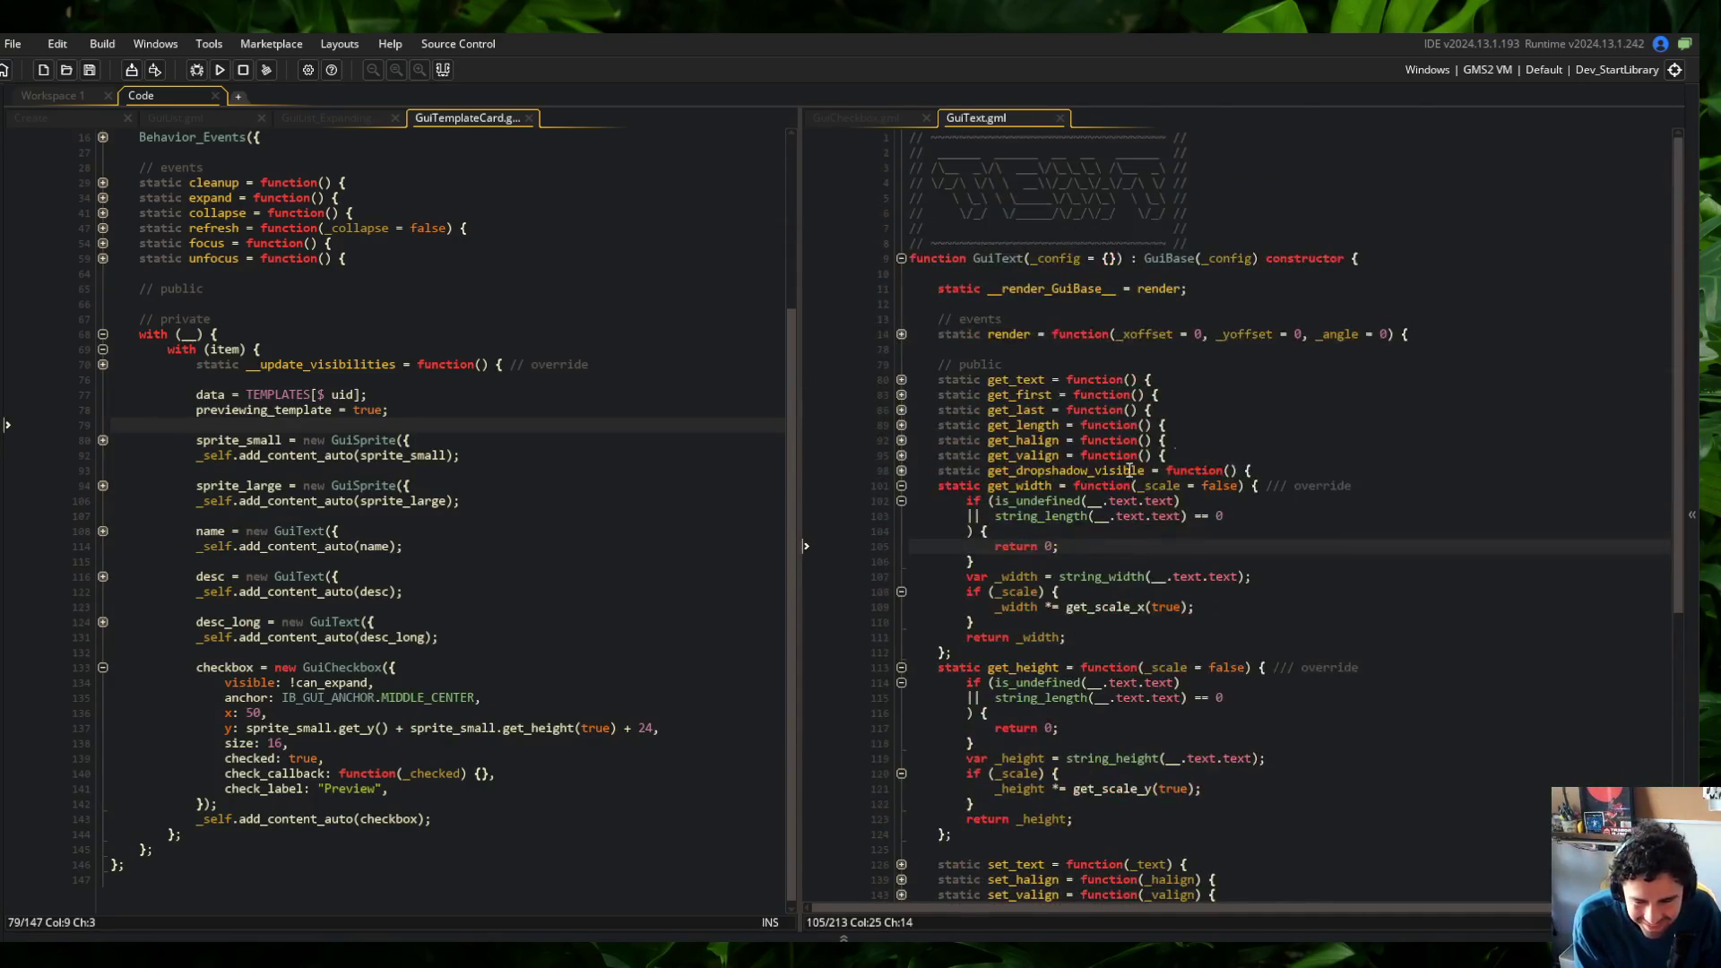
Add a || __.text.text == "" condition to get_width's guard
left_click(1094, 500)
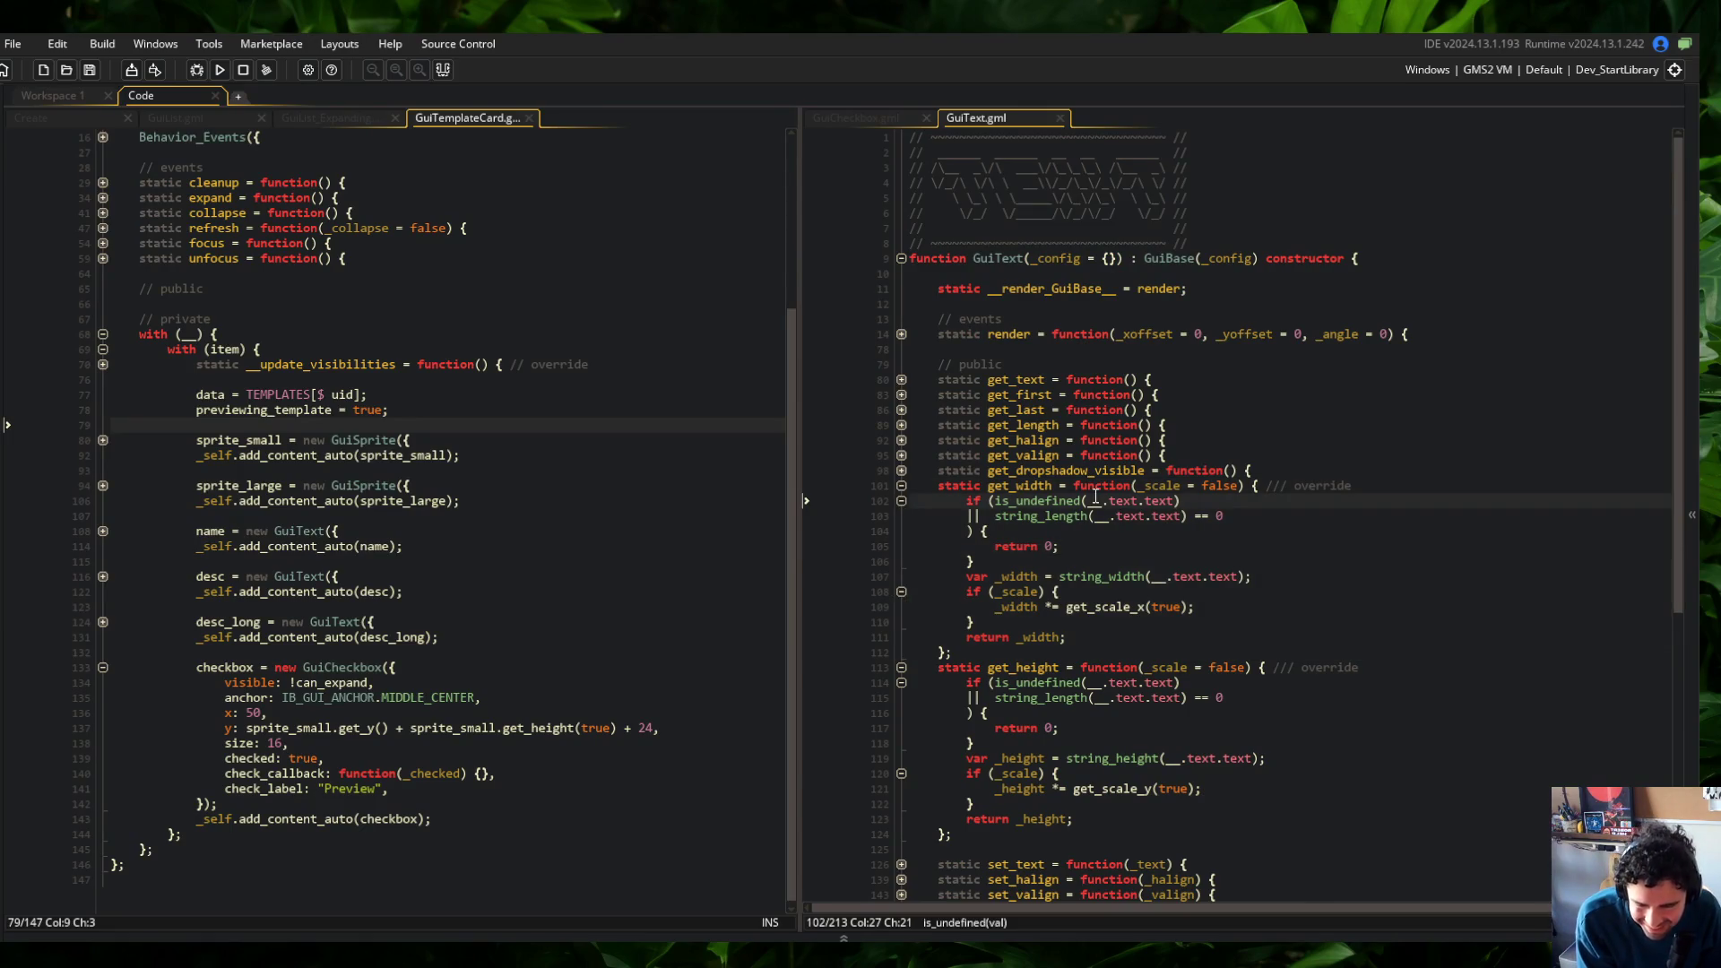
left_click(1047, 698)
scroll(1049, 699, "down", 5)
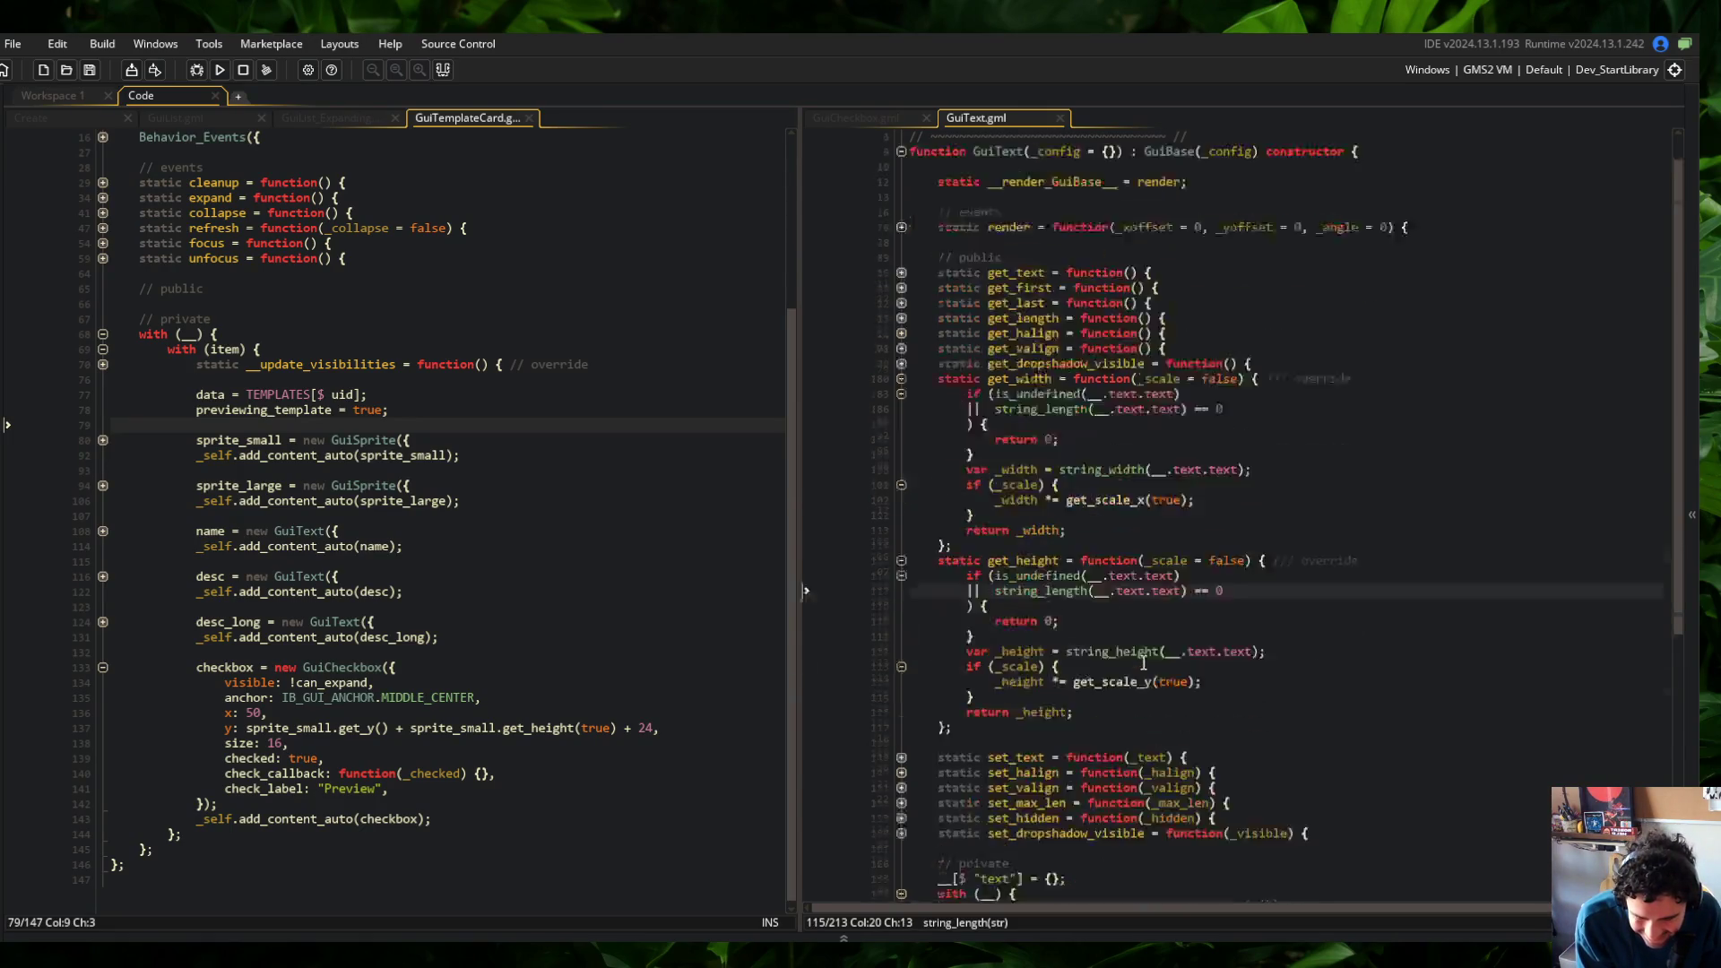
left_click(1220, 462)
left_click(1225, 287)
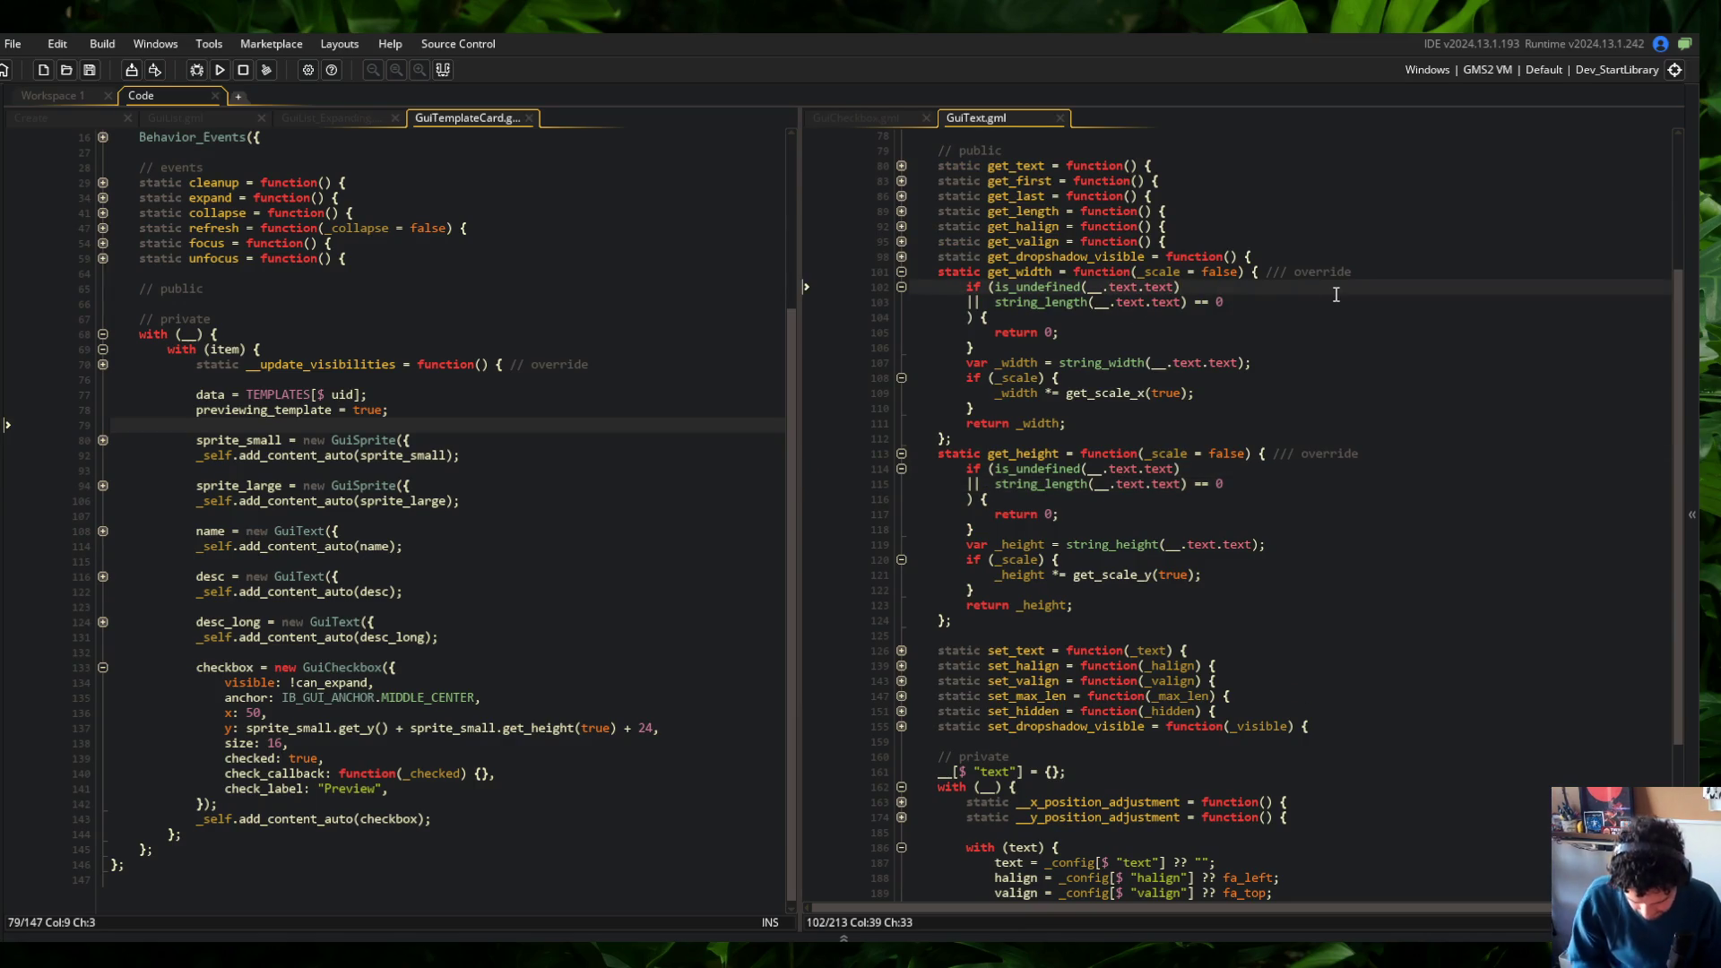
key("Return")
type("||  __.text.text == \"\";")
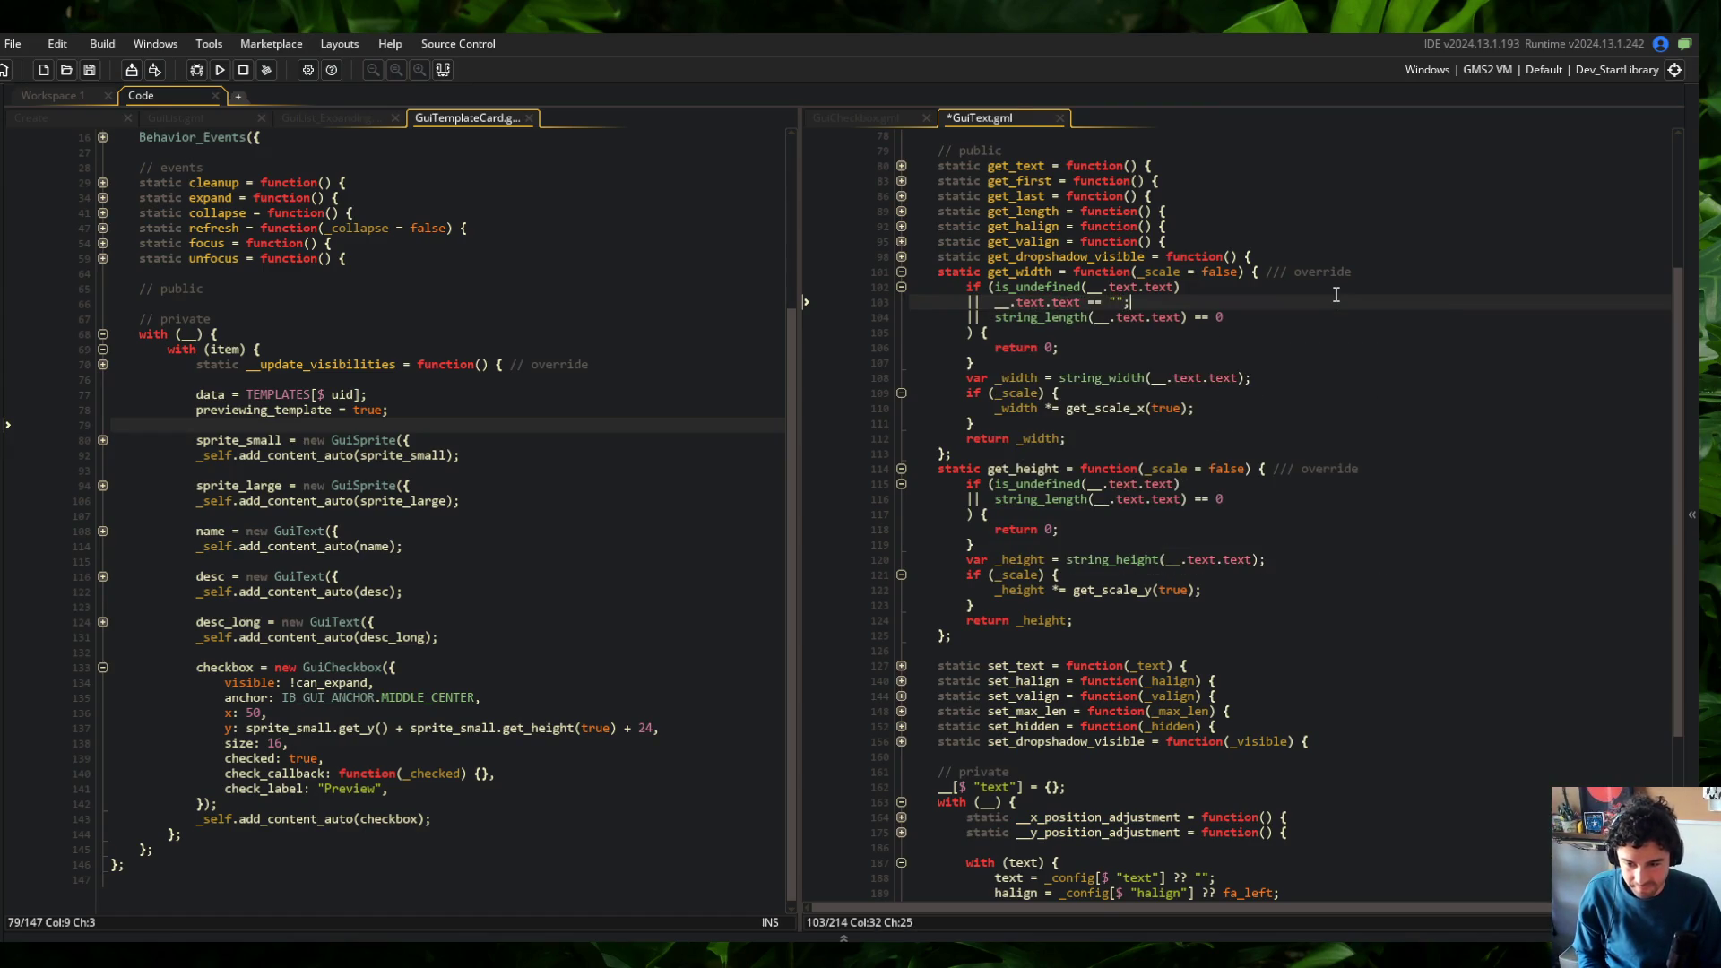
Paste the same empty-string condition into get_height's guard and save GuiText.gml
key("Down")
key("Down")
key("Down")
key("End")
key("Return")
type("||  __.text.text == \"\";")
key("ctrl+s")
left_click(1384, 298)
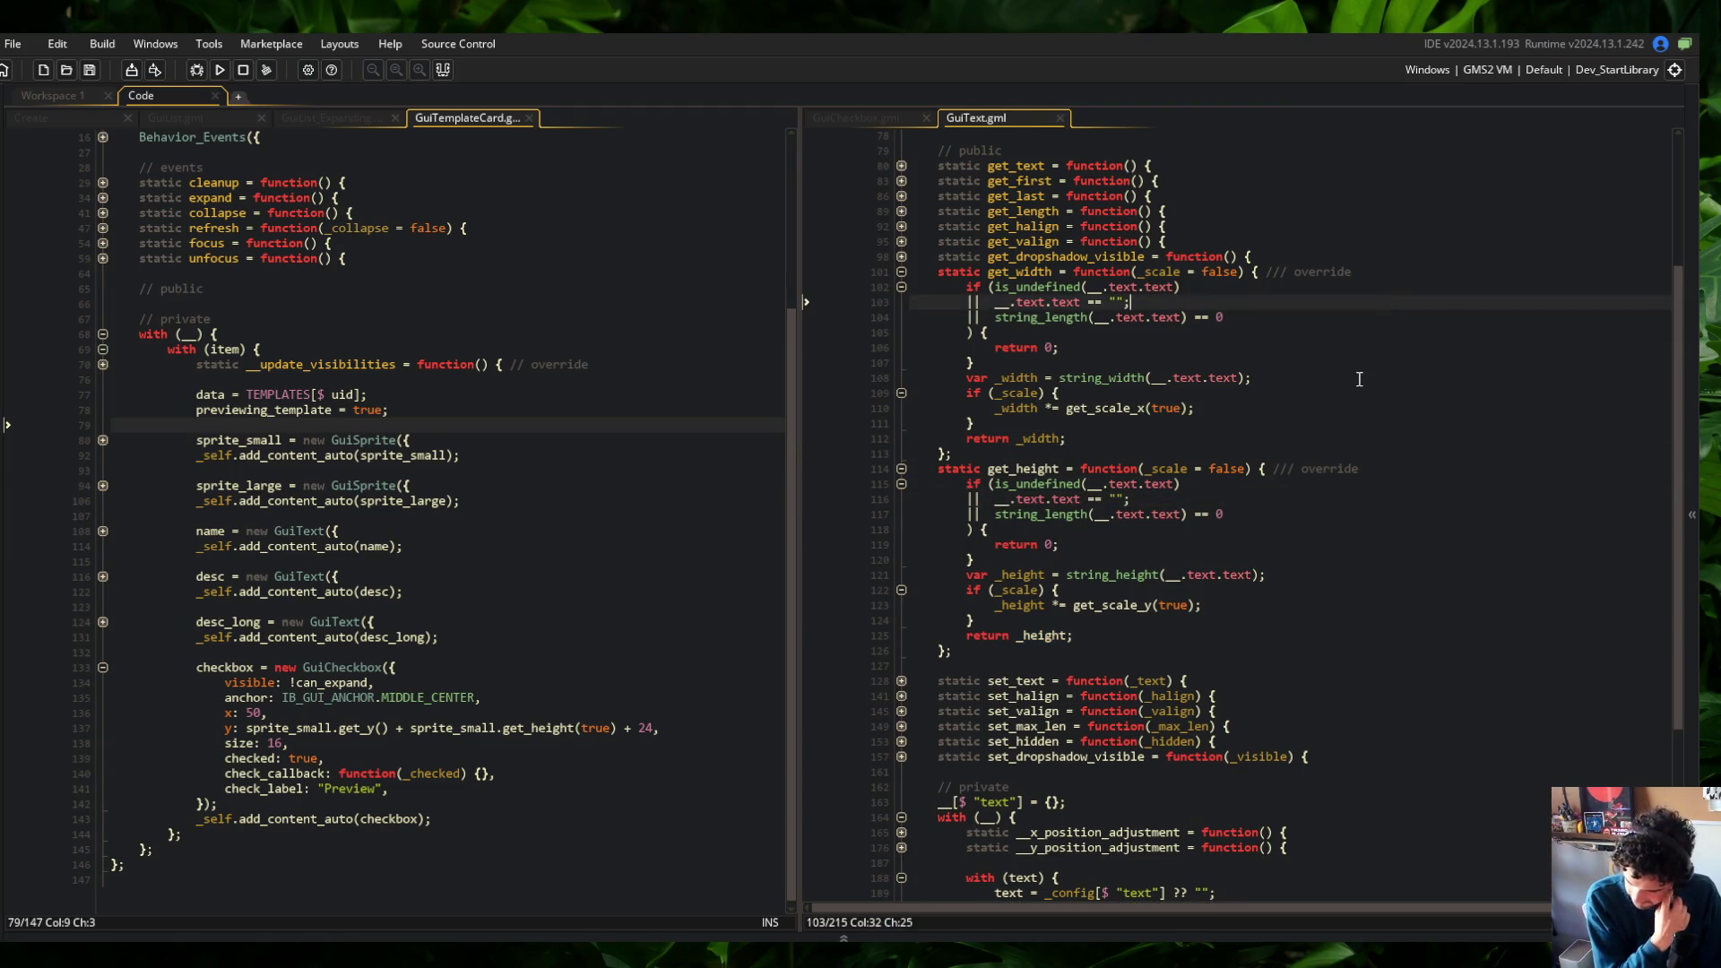
left_click(1095, 272)
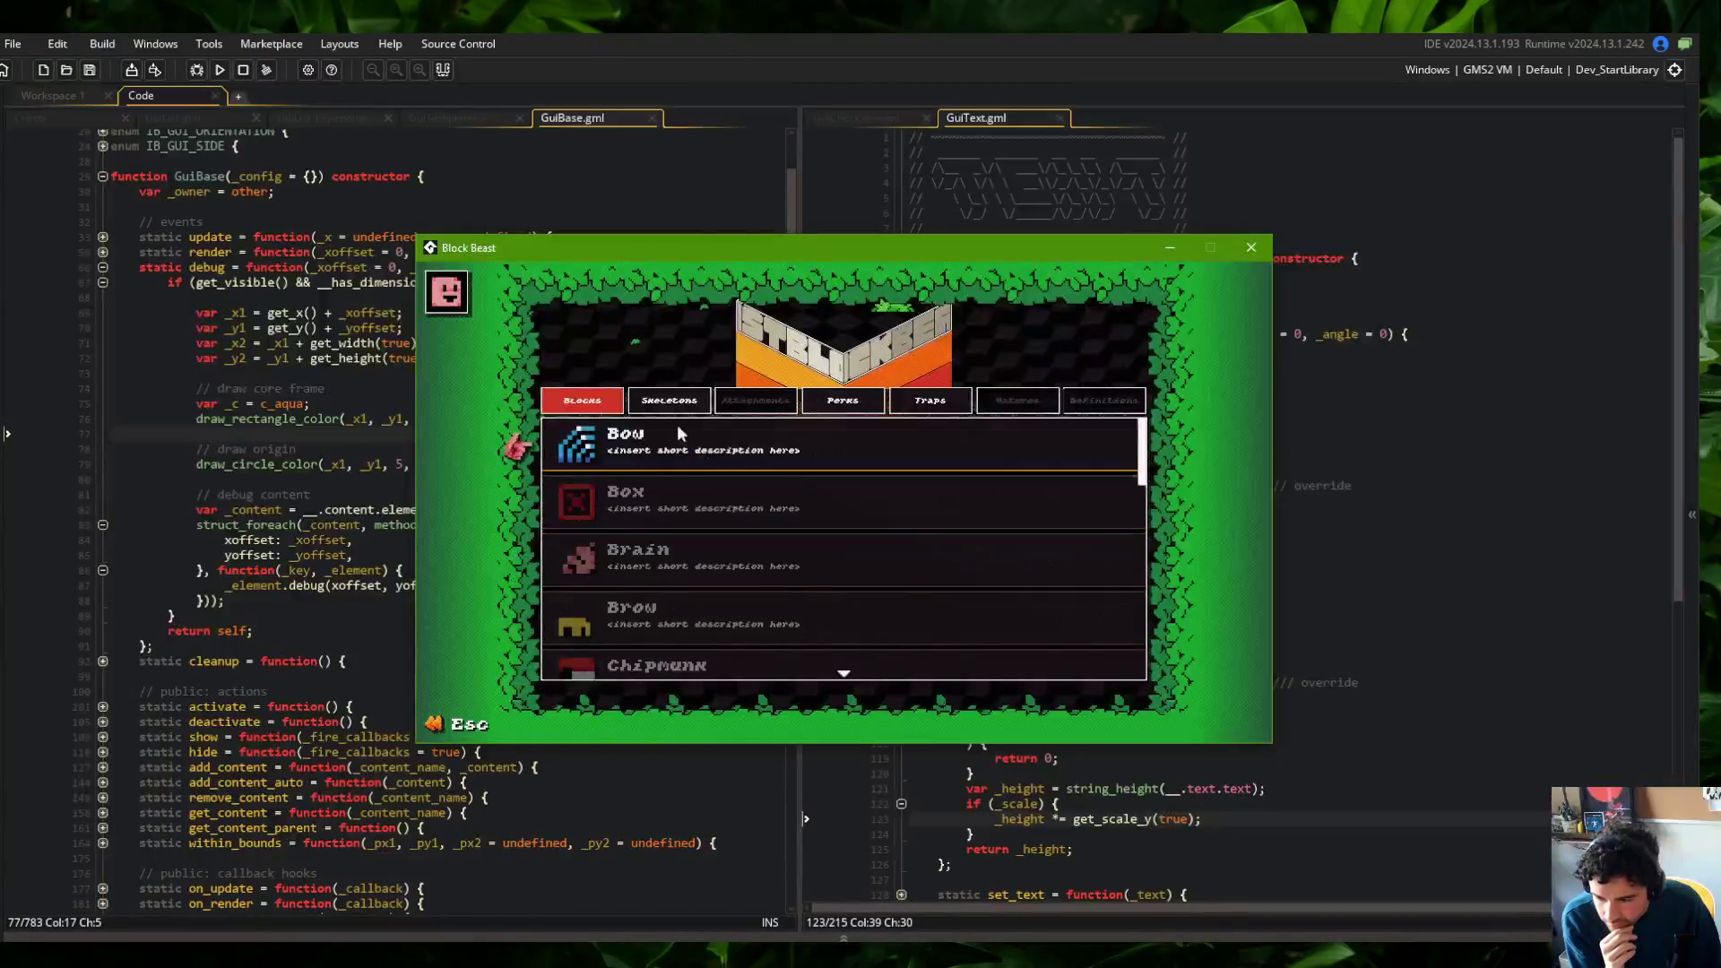
Check the Skeletons page in the running Block Beast, then close the game
left_click(668, 400)
mouse_move(961, 242)
left_mouse_down()
mouse_move(682, 251)
mouse_move(763, 260)
left_mouse_up()
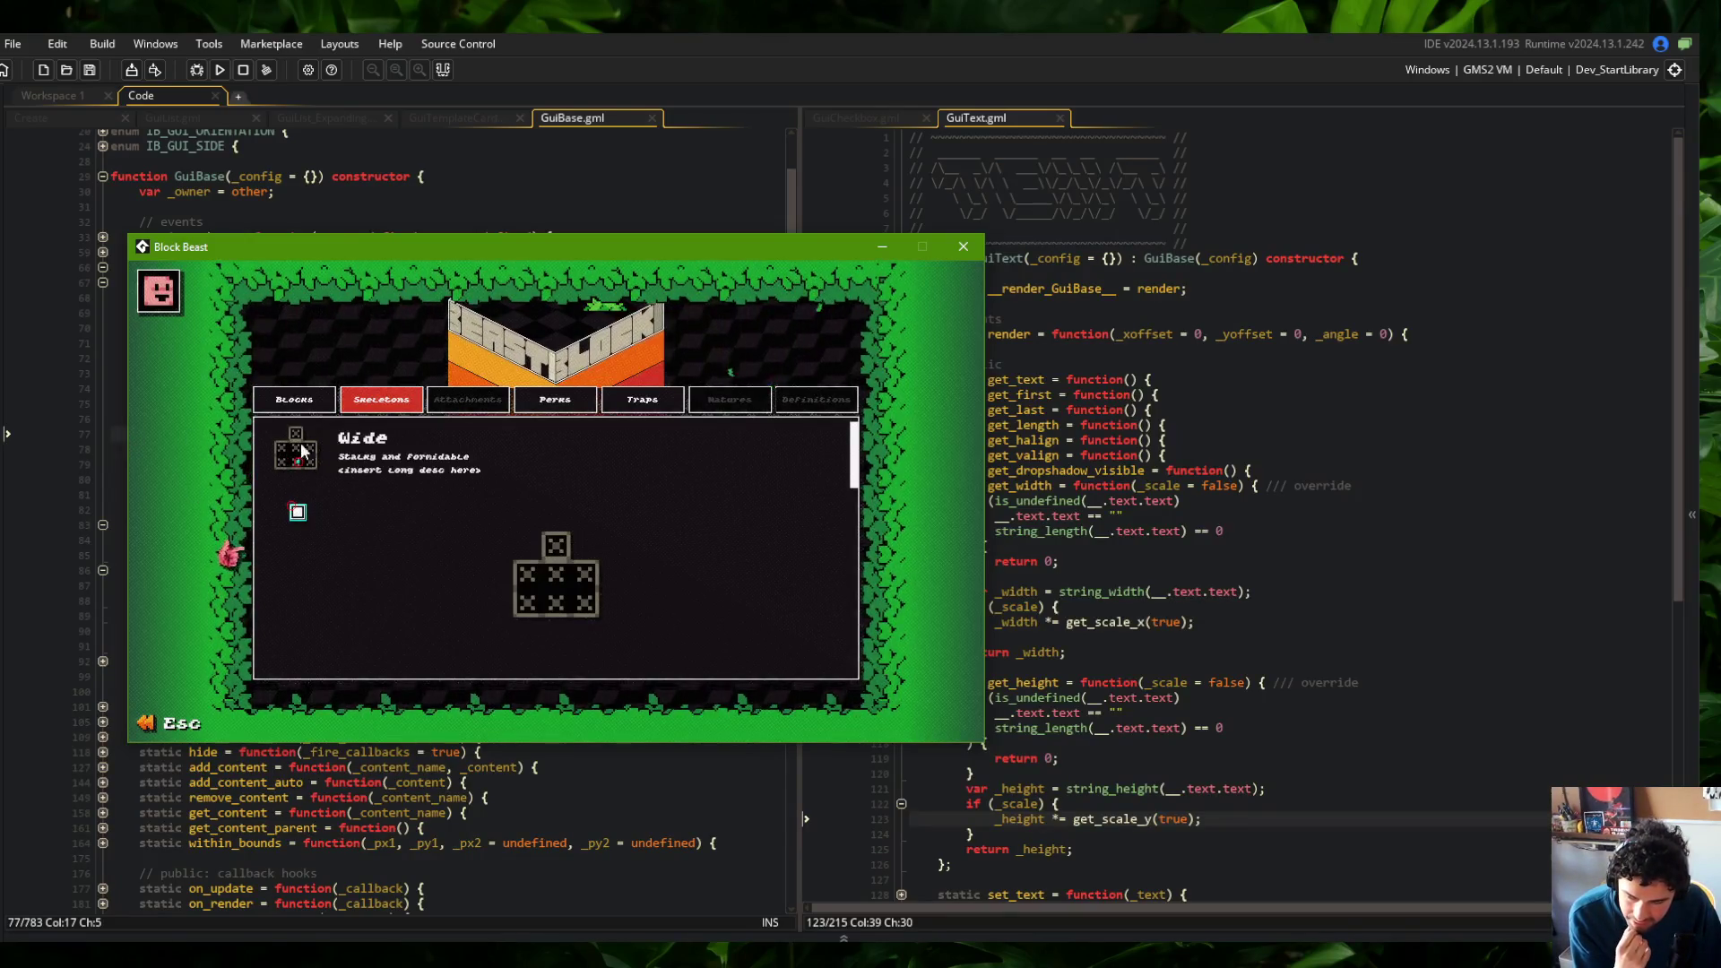
key("Escape")
Inspect GuiCheckbox.gml's render function, then bring up the GuiTemplateCard script on the left
left_click(828, 121)
left_click(902, 349)
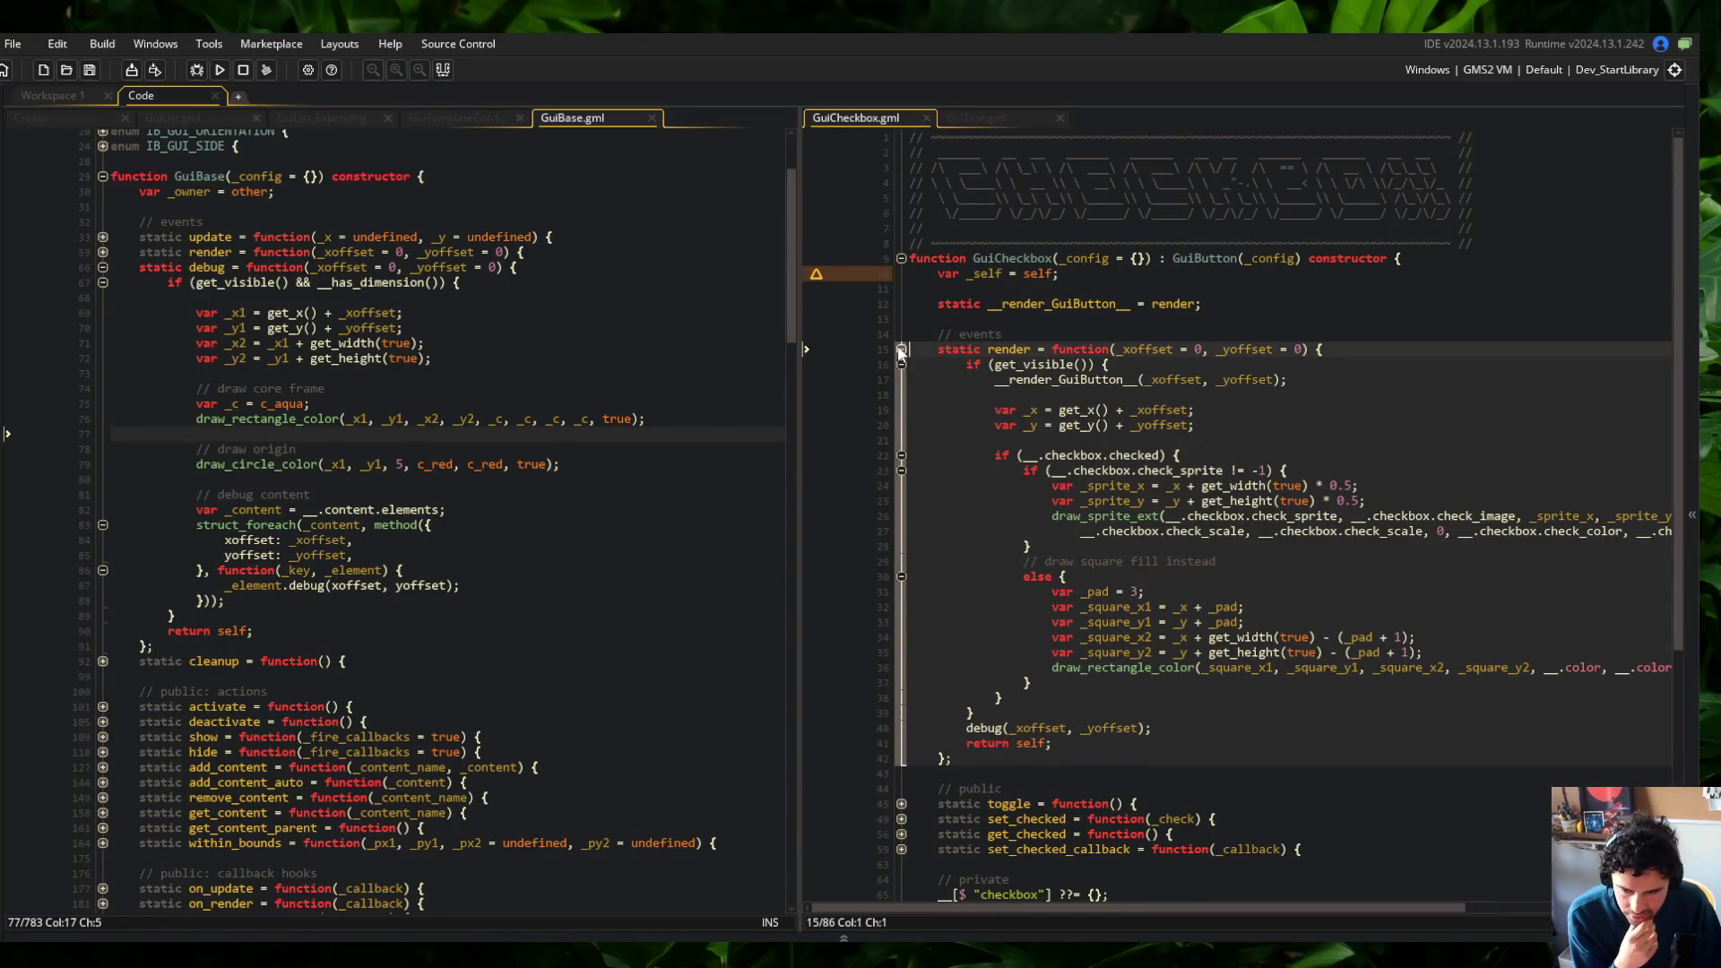
left_click(902, 350)
left_click(1017, 118)
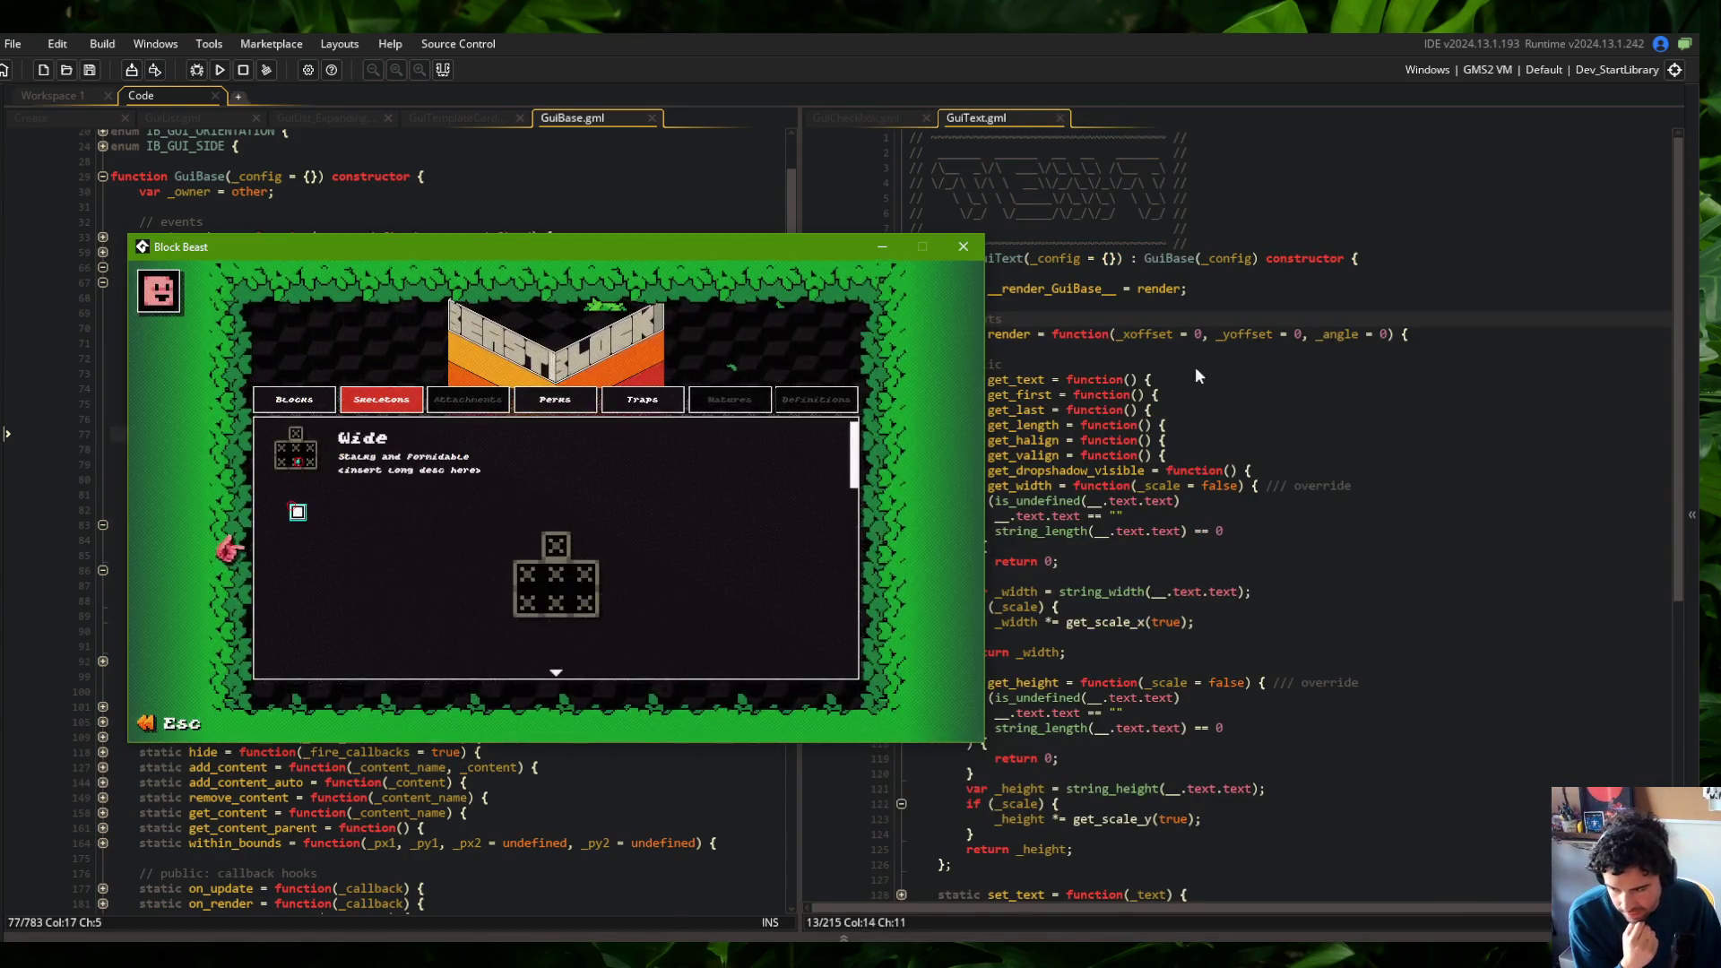
left_click(1185, 368)
left_click(443, 117)
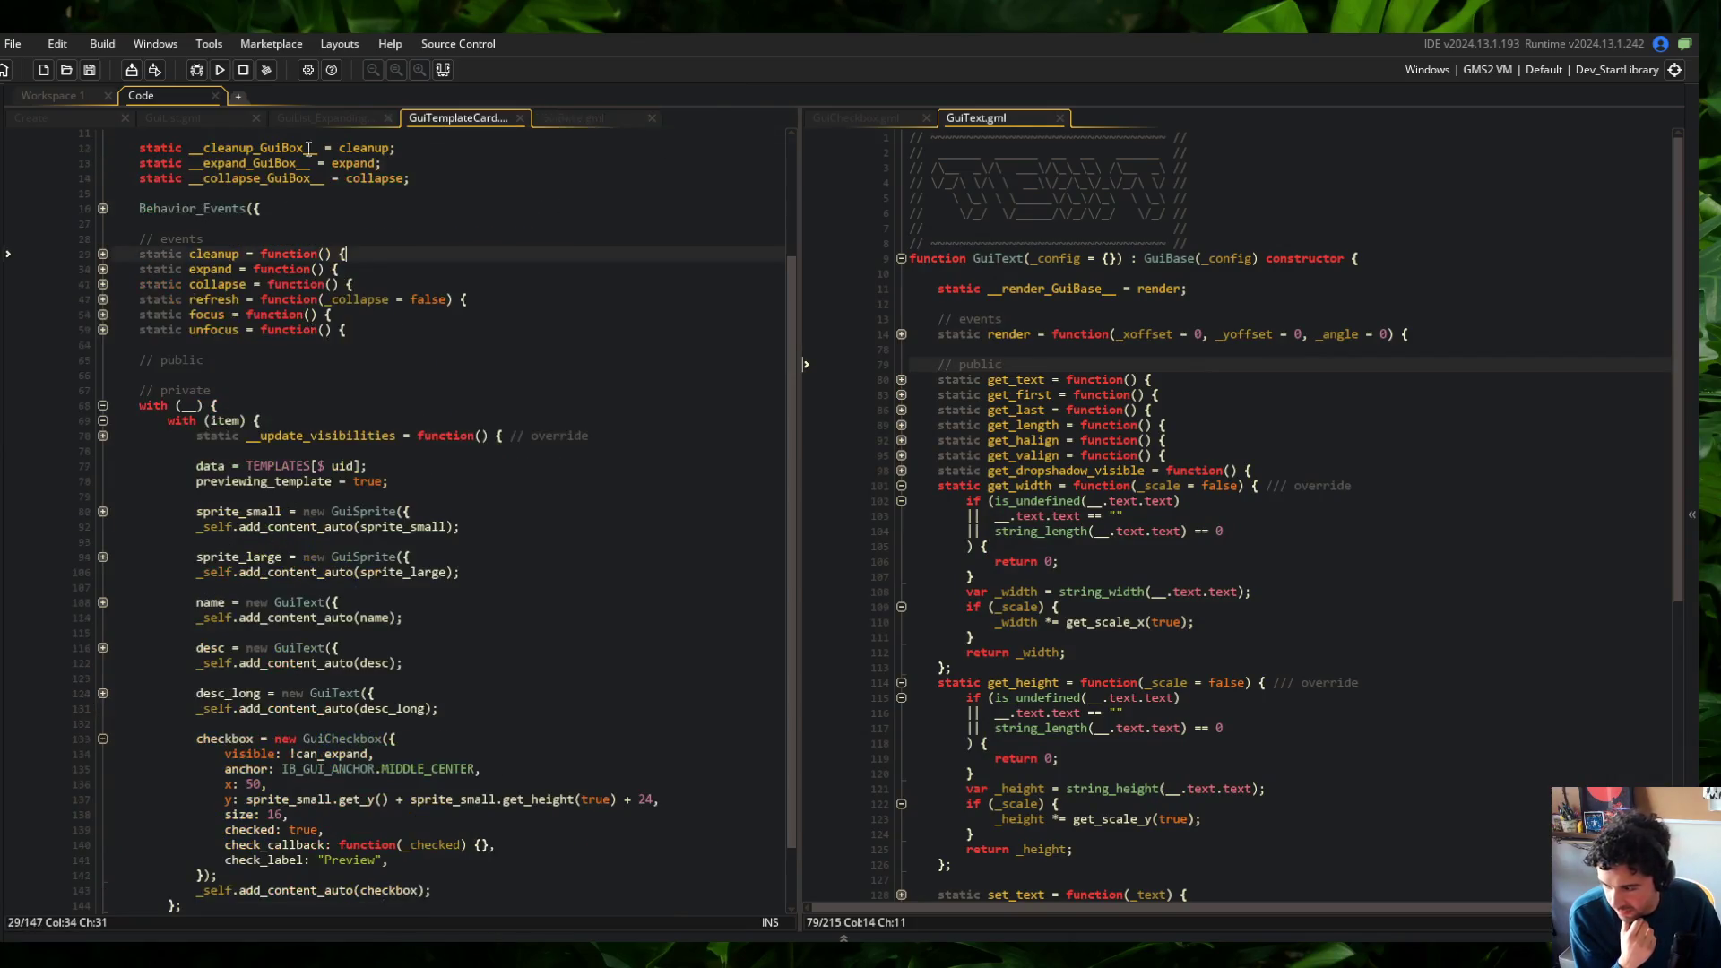
Change the checkbox's y offset from 24 to 60 on line 137 and rebuild with F5
scroll(495, 664, "down", 2)
left_click(662, 722)
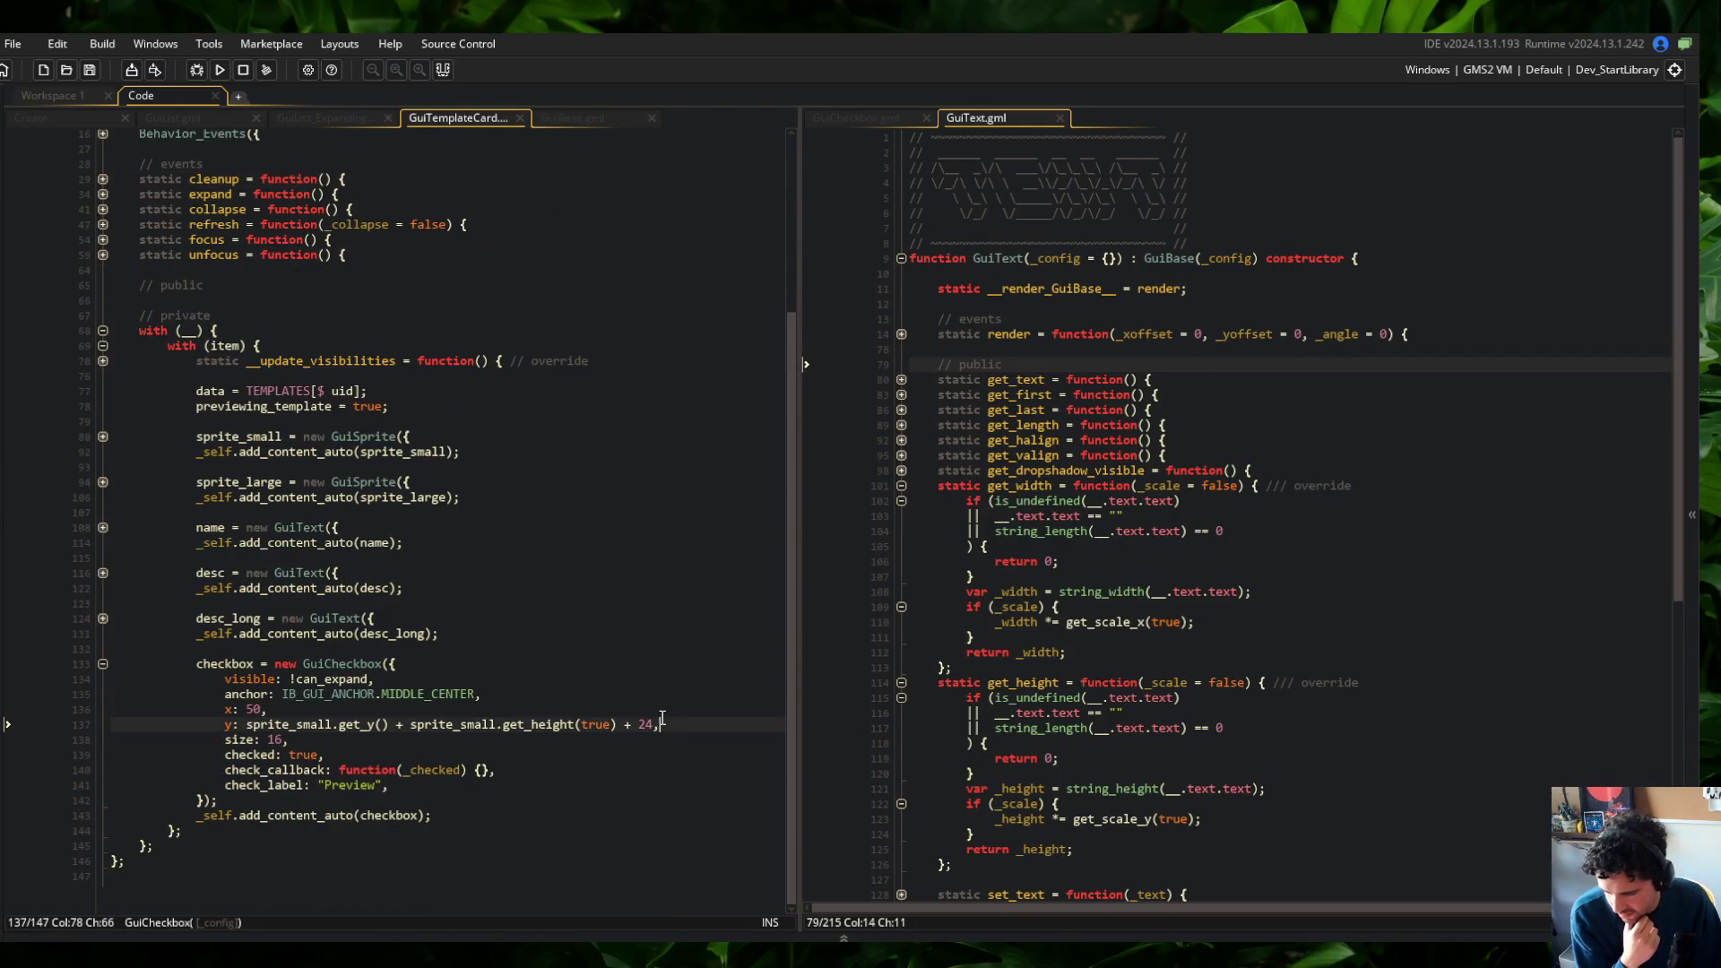
key("Left")
key("BackSpace")
key("BackSpace")
key("F5")
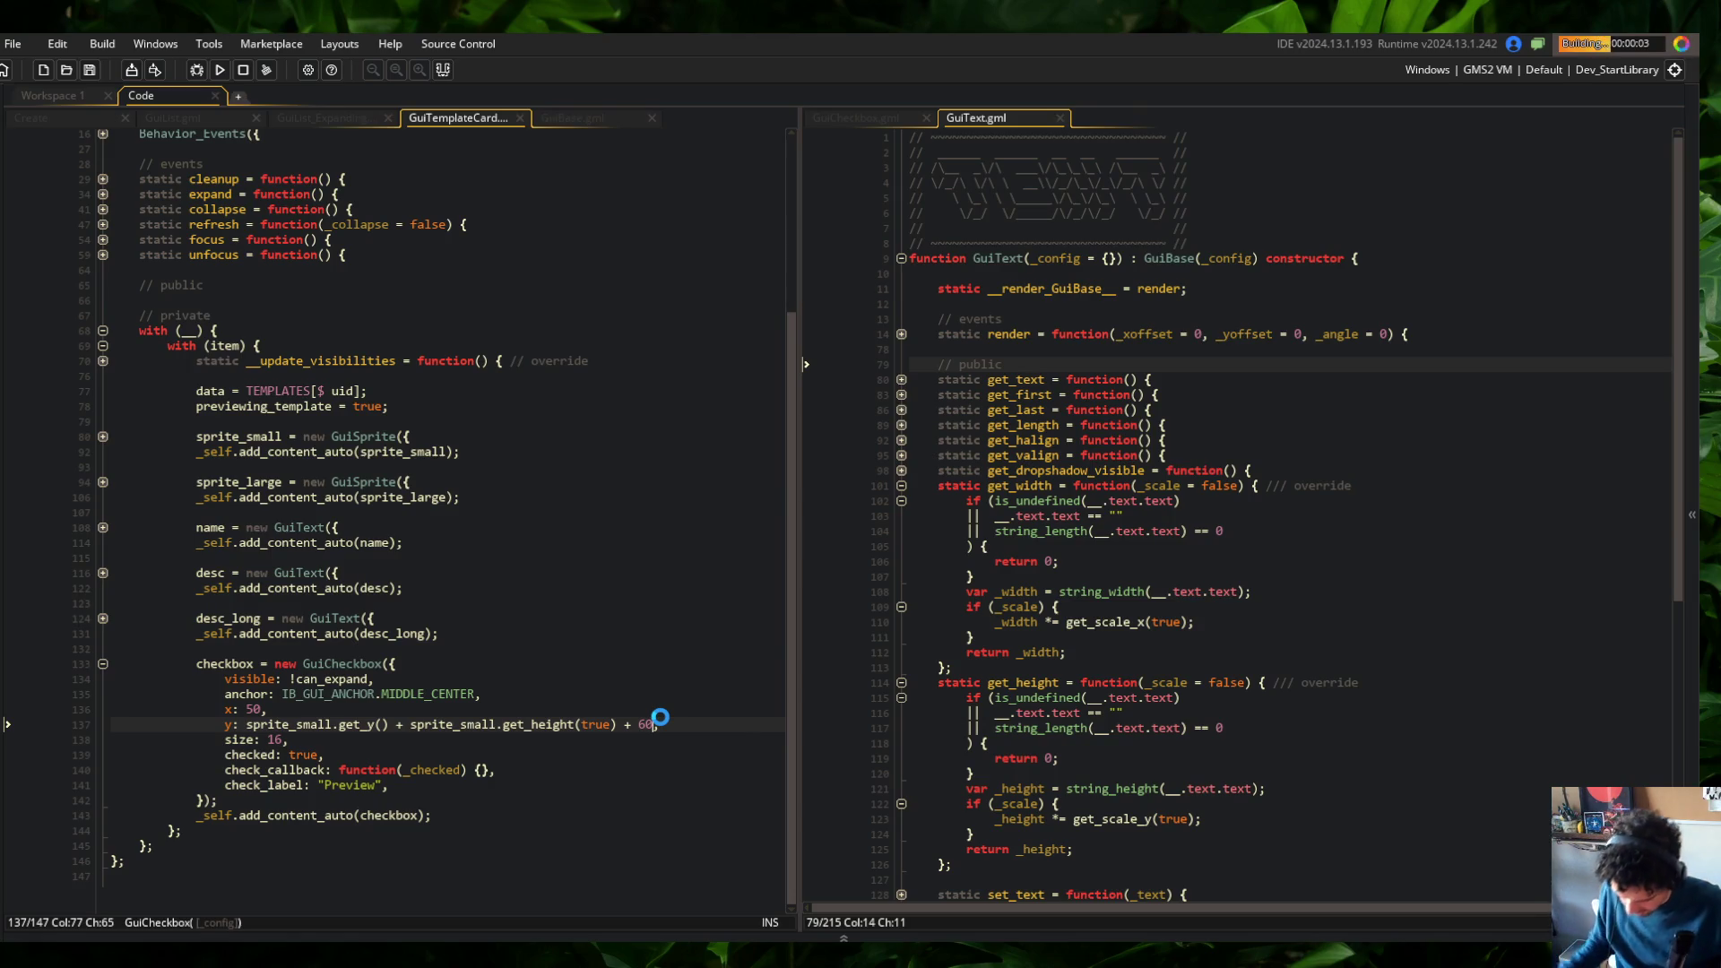
Return from the game to the editor and show GuiCheckbox.gml in the right pane
key("alt+Tab")
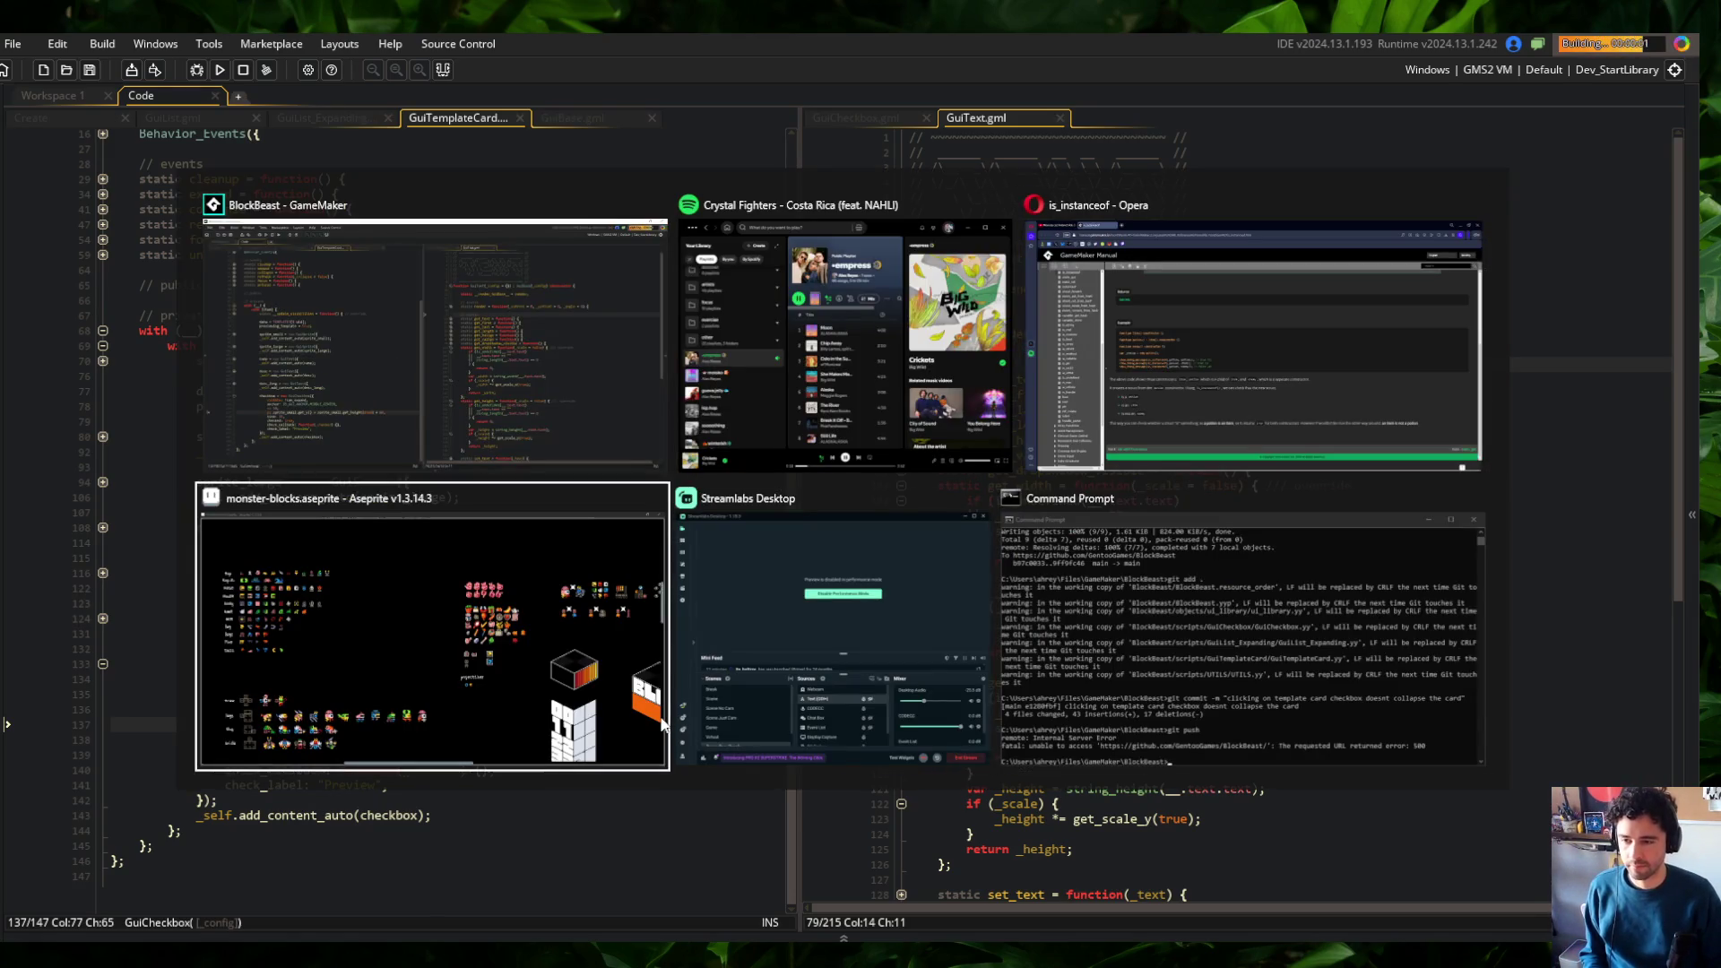
key("alt+shift+Tab")
key("alt+shift+Tab")
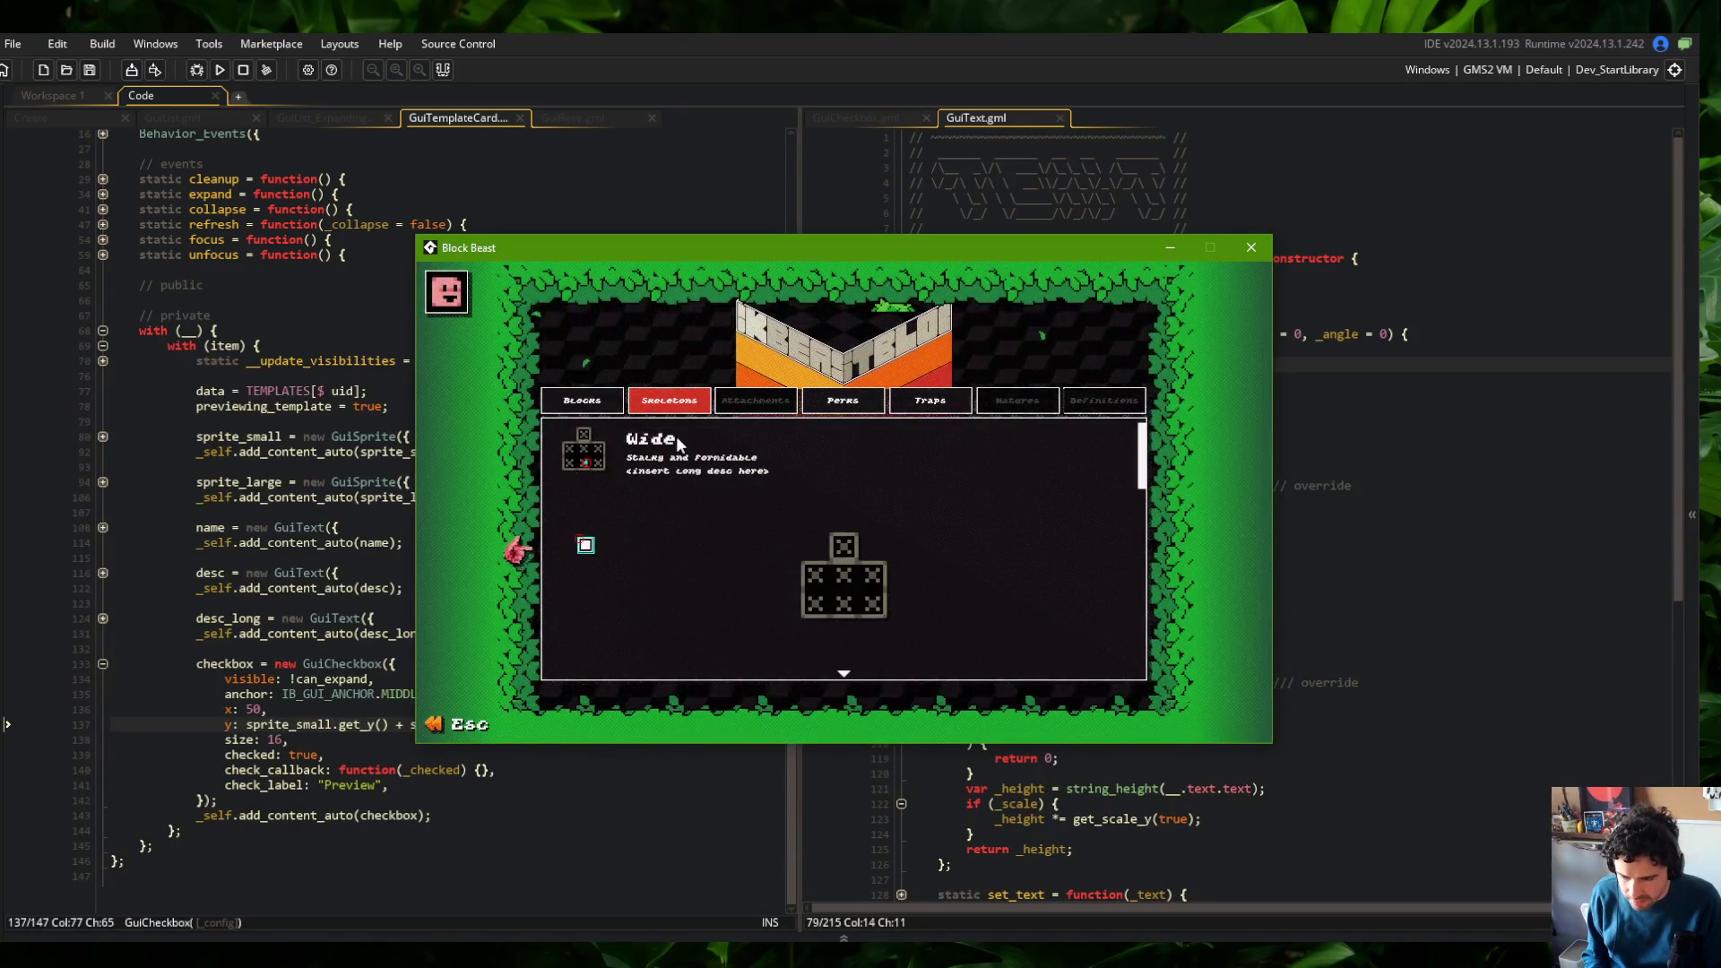
left_click(1327, 350)
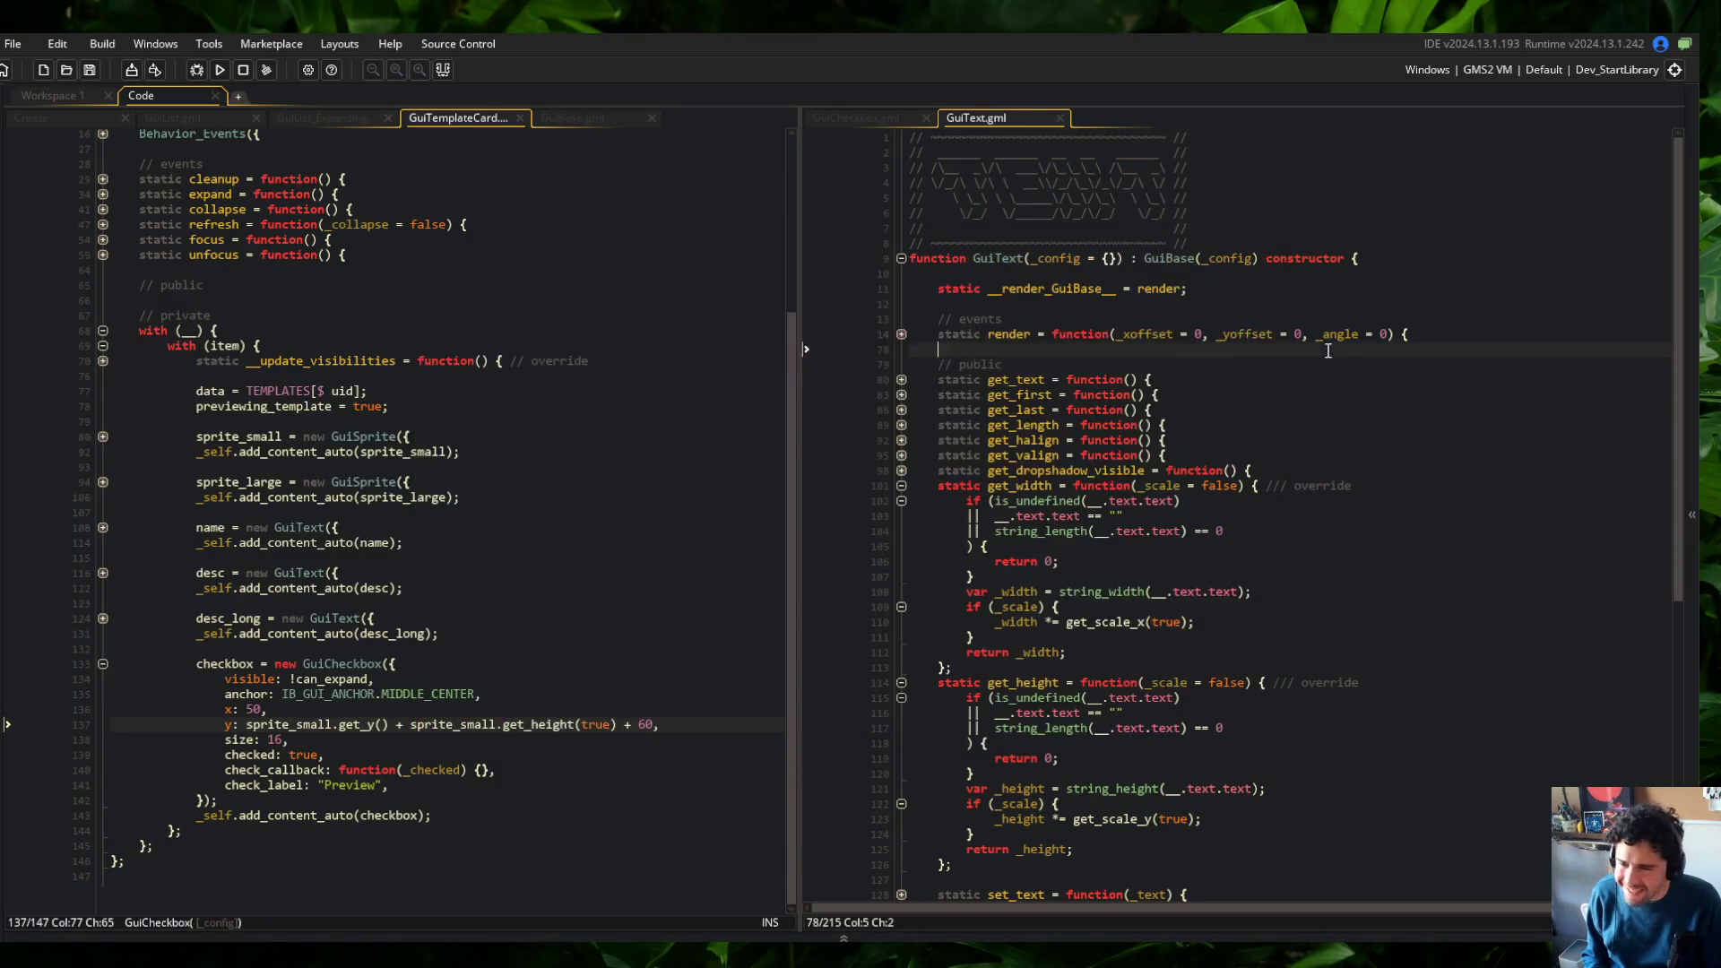
left_click(829, 118)
left_click(993, 117)
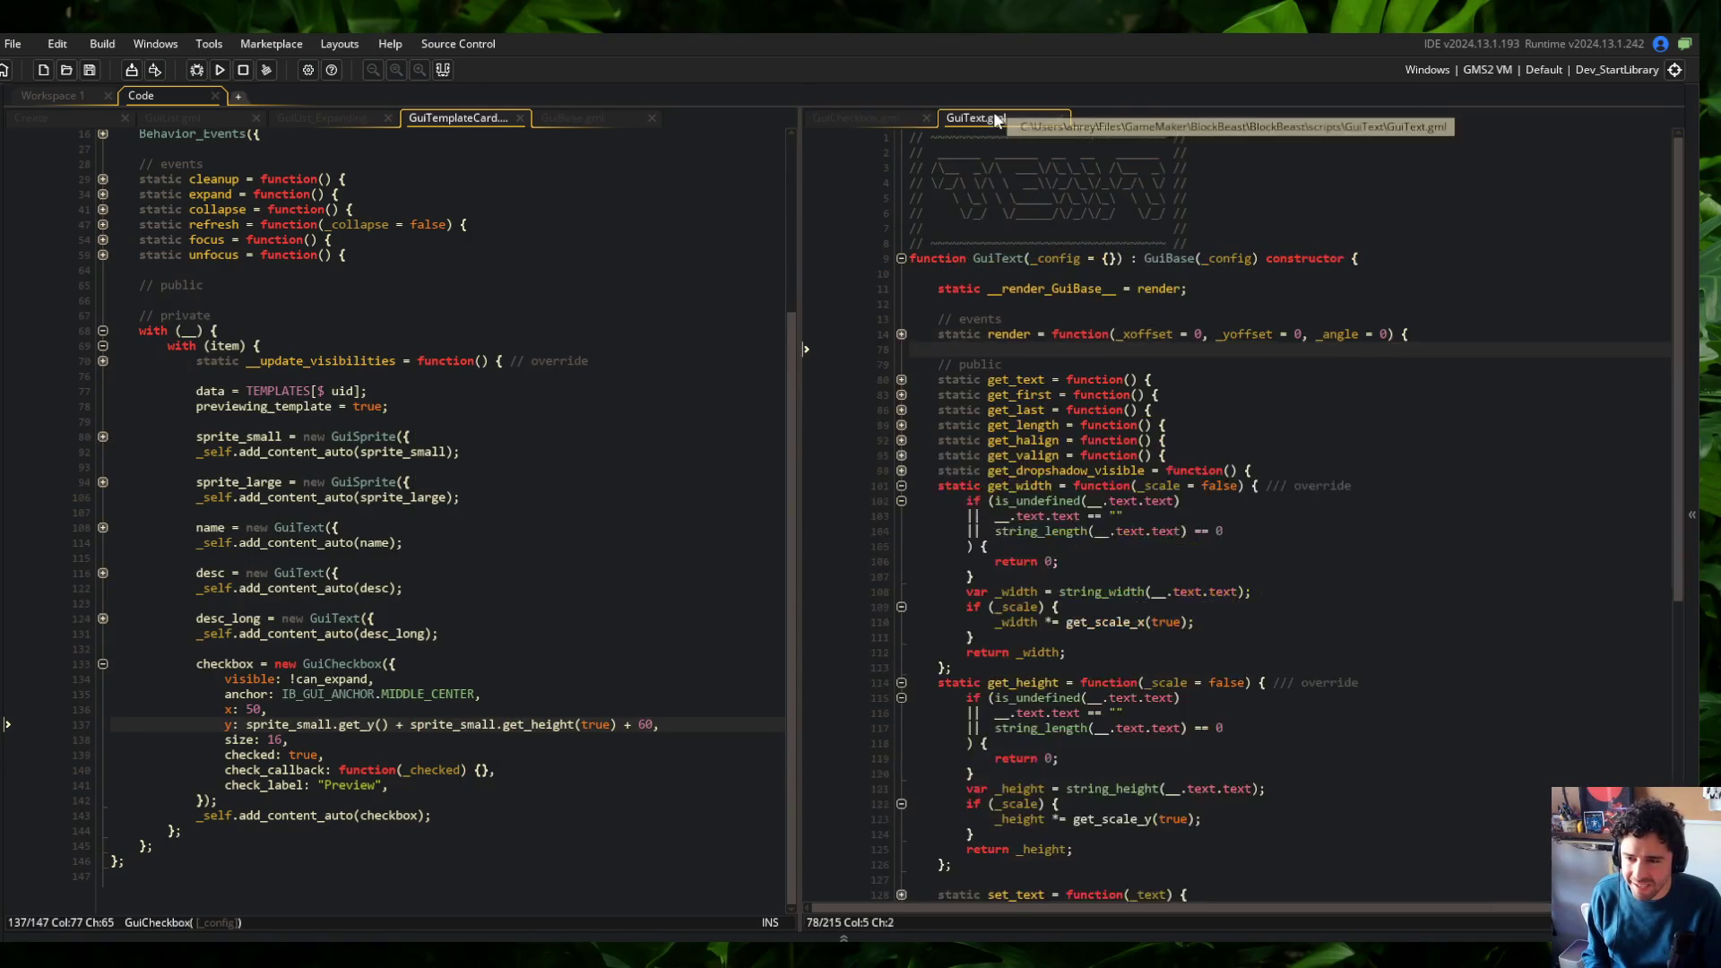
left_click(848, 119)
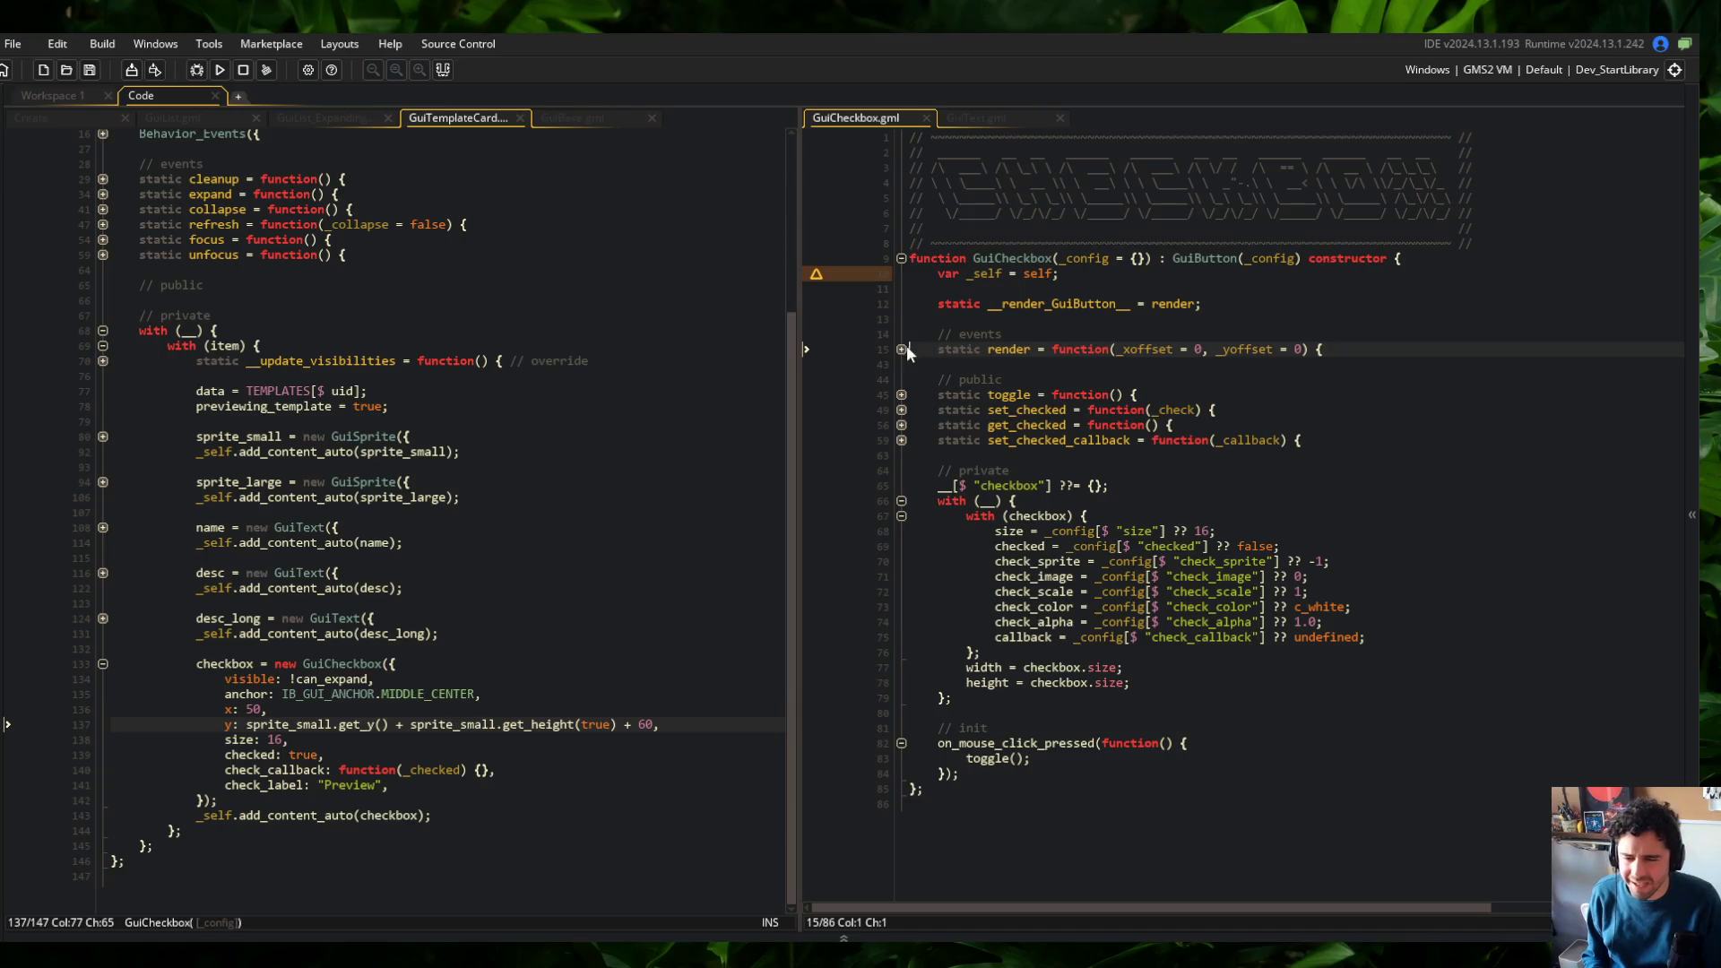
Review GuiCheckbox.gml's render function, highlighting every use of _xoffset
left_click(902, 349)
scroll(260, 295, "up", 5)
scroll(260, 296, "down", 5)
scroll(260, 296, "up", 4)
left_click(103, 312)
left_click(103, 312)
left_click(1111, 365)
left_click(1170, 350)
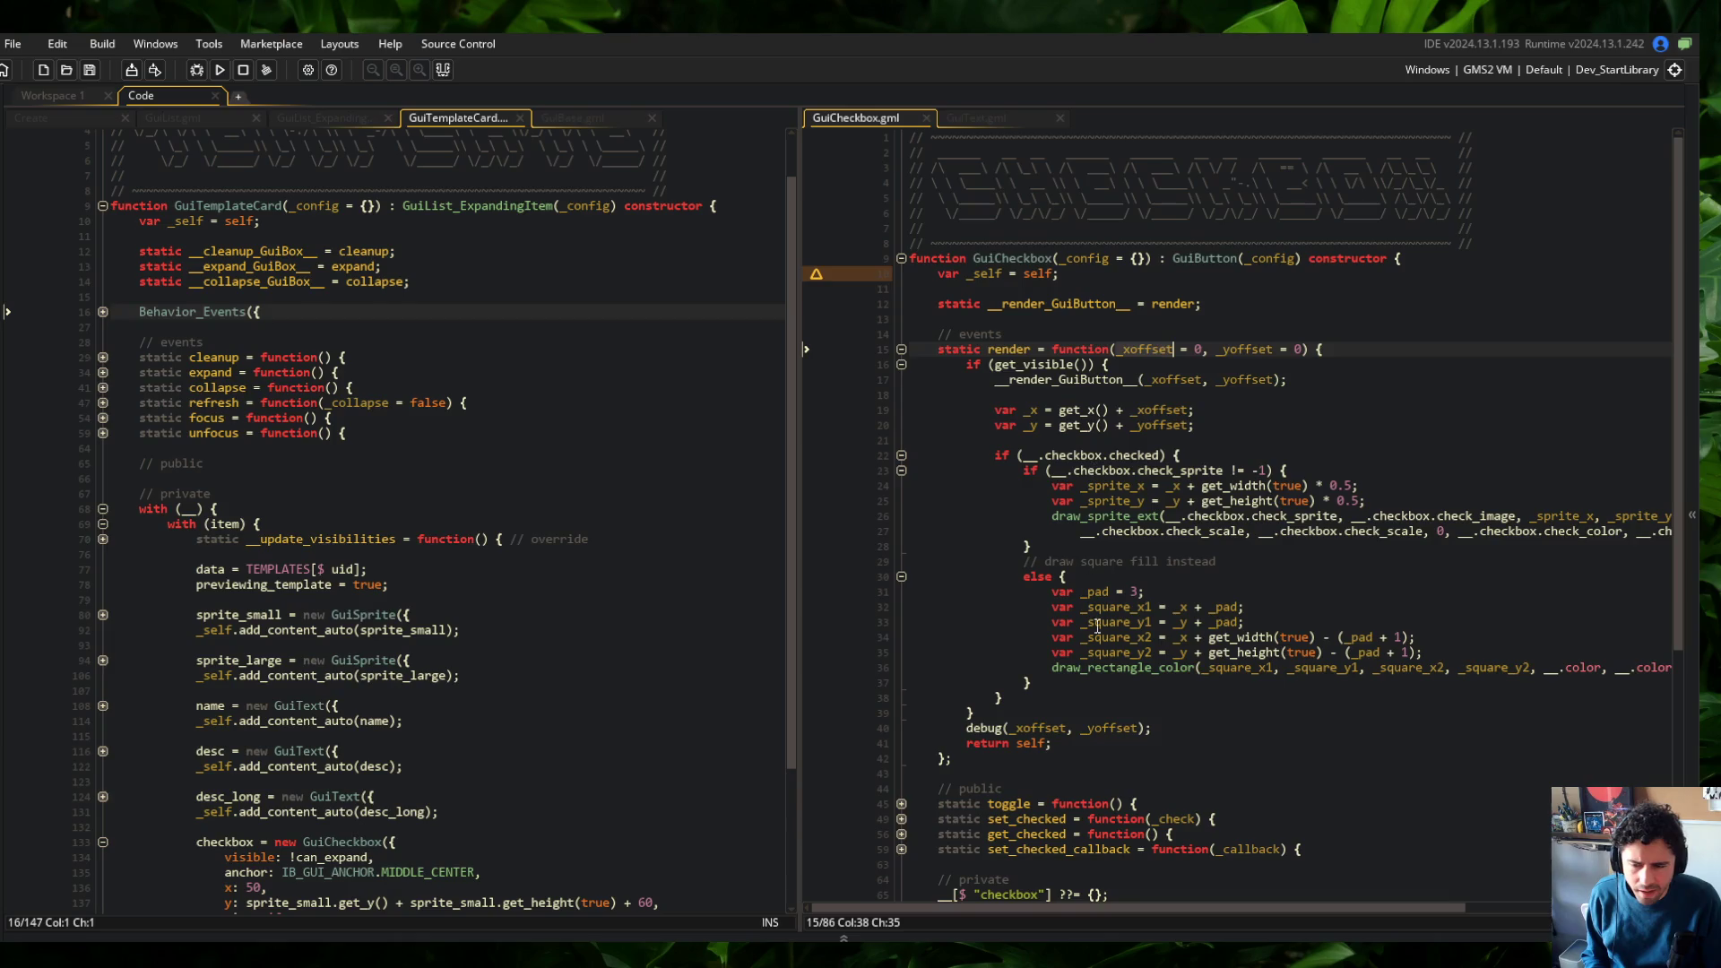
scroll(1083, 470, "down", 3)
scroll(1083, 468, "up", 3)
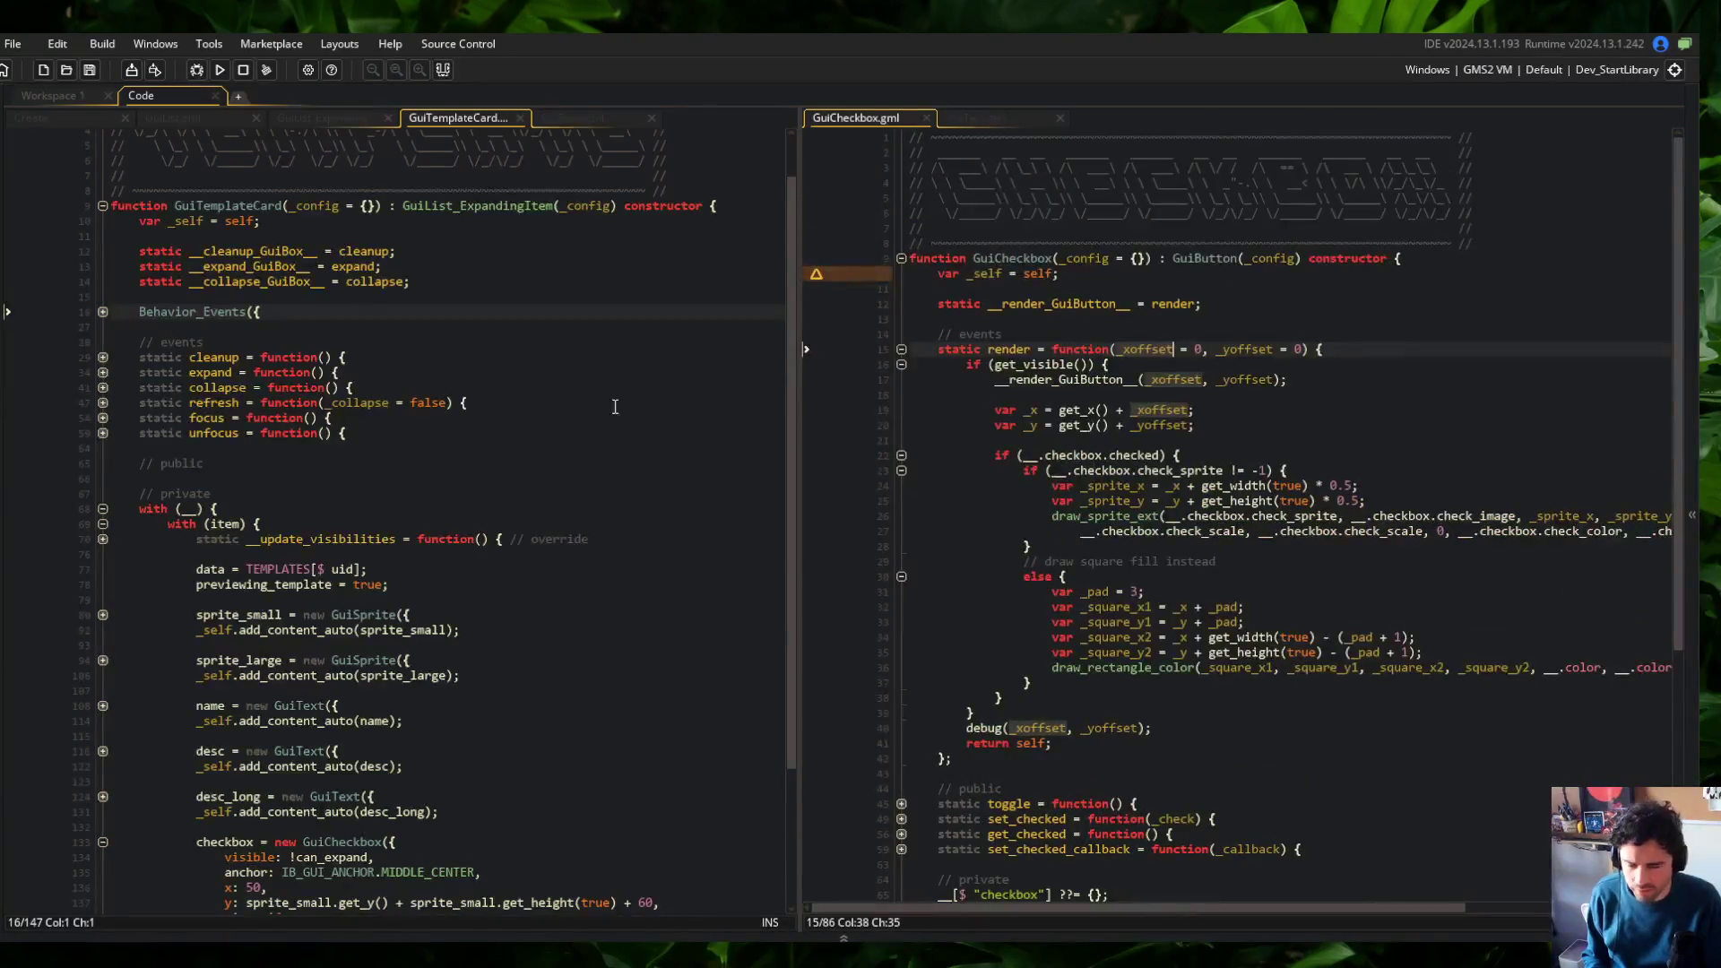
scroll(669, 418, "down", 4)
scroll(1074, 660, "down", 5)
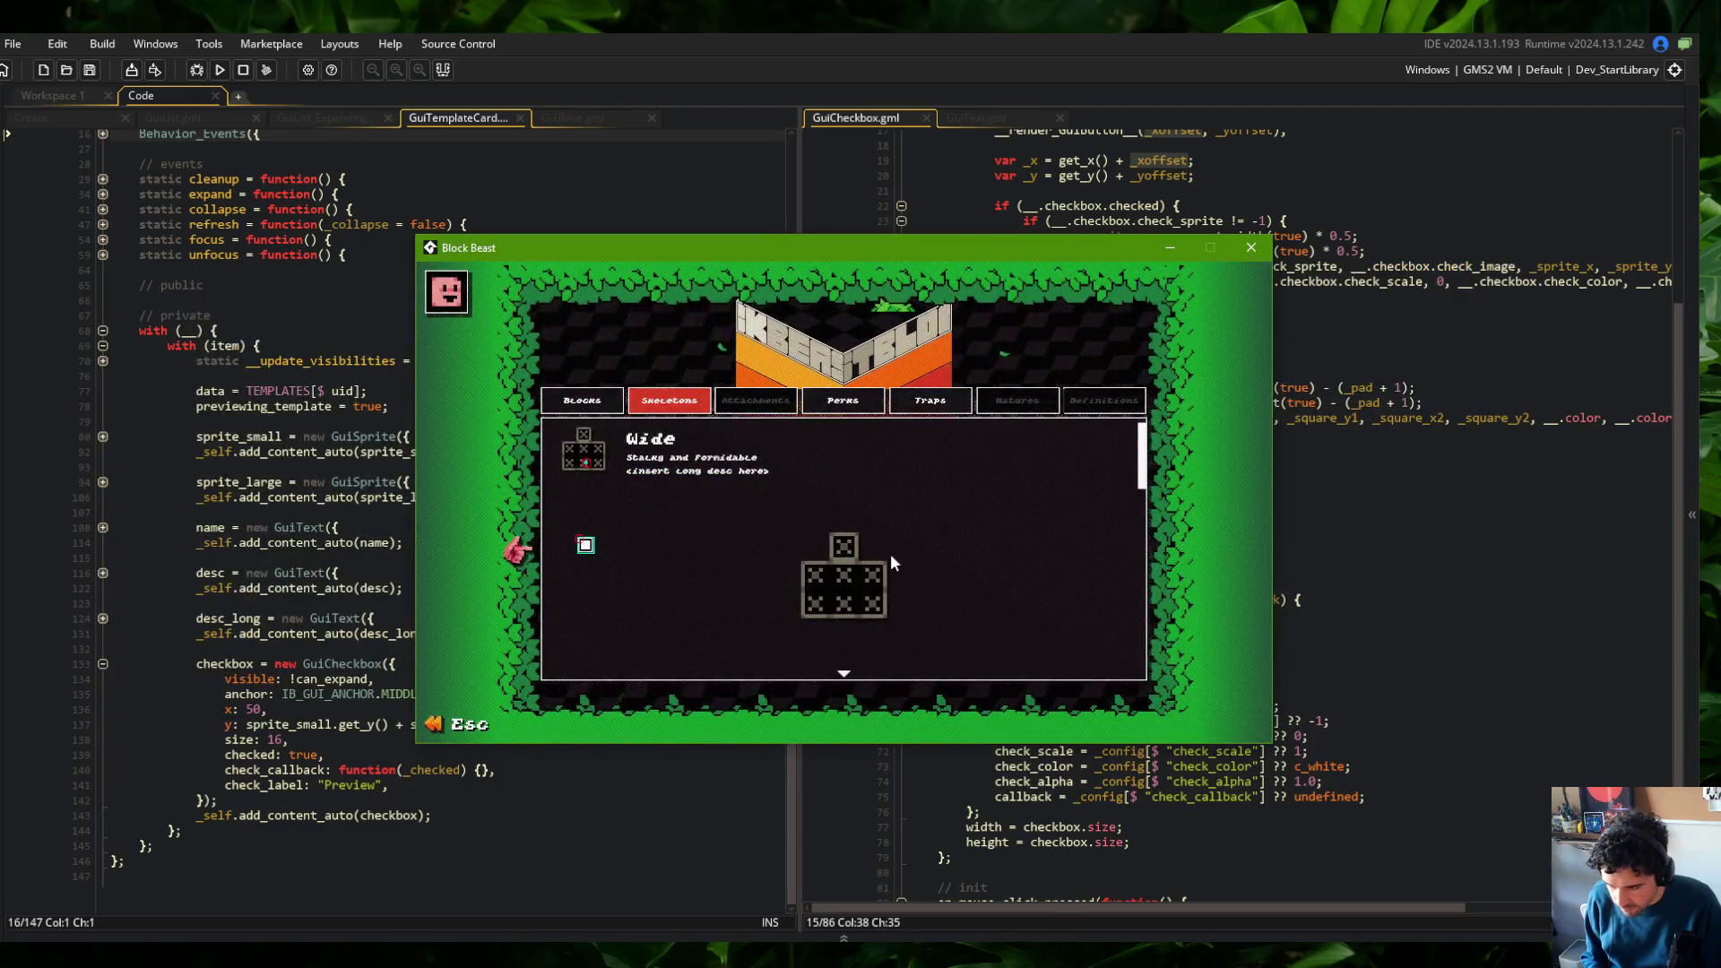
left_click(1428, 463)
Change the template card checkbox's x from 50 to 100 and rebuild with F5
left_click(294, 709)
key("Left")
key("BackSpace")
key("BackSpace")
type("10")
key("F5")
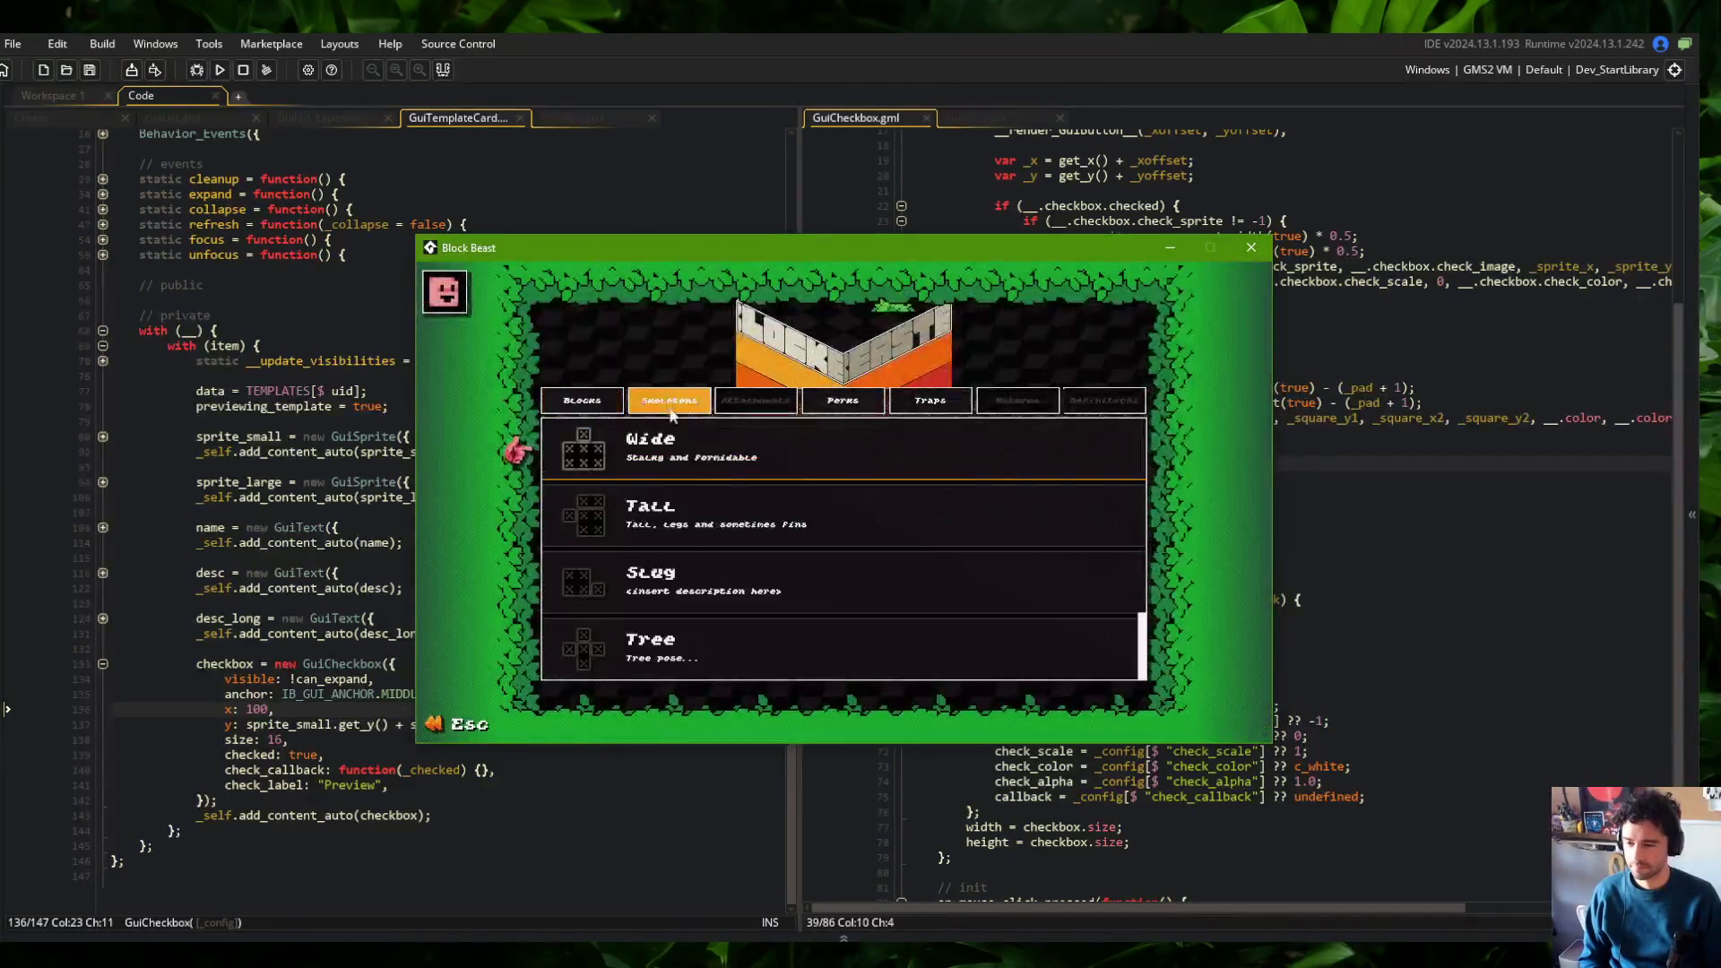
Open the Wide skeleton, untick Preview, close the game, and go to line 40's debug call
key("Return")
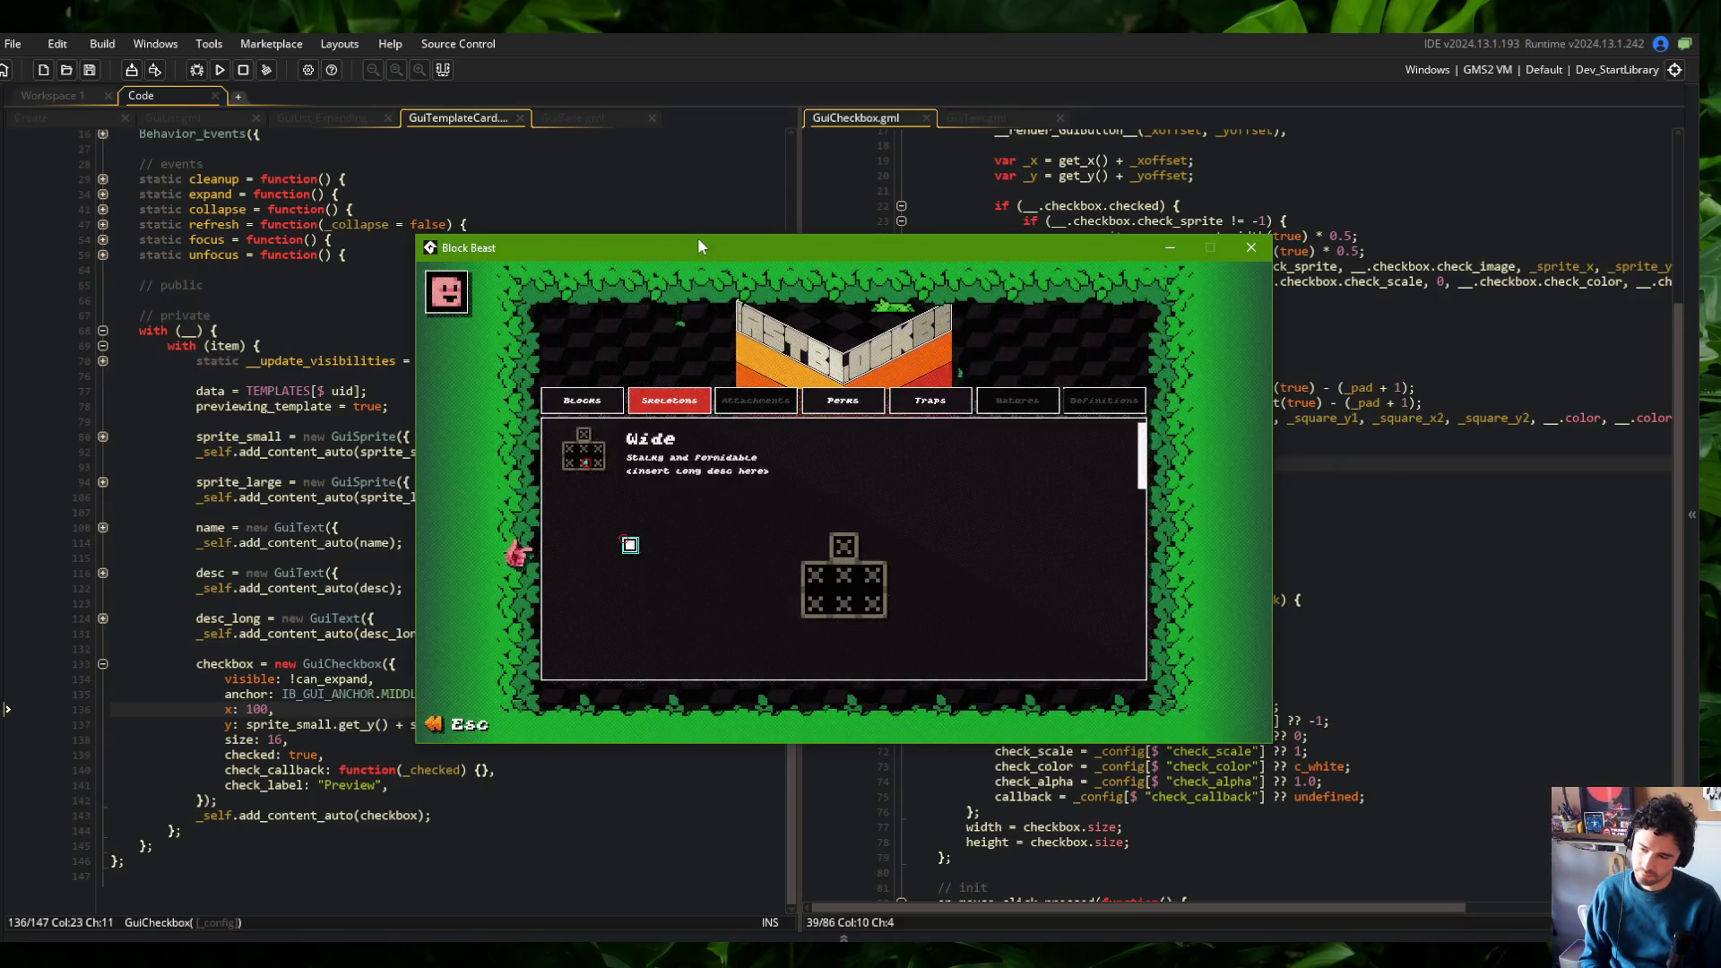
left_click(633, 548)
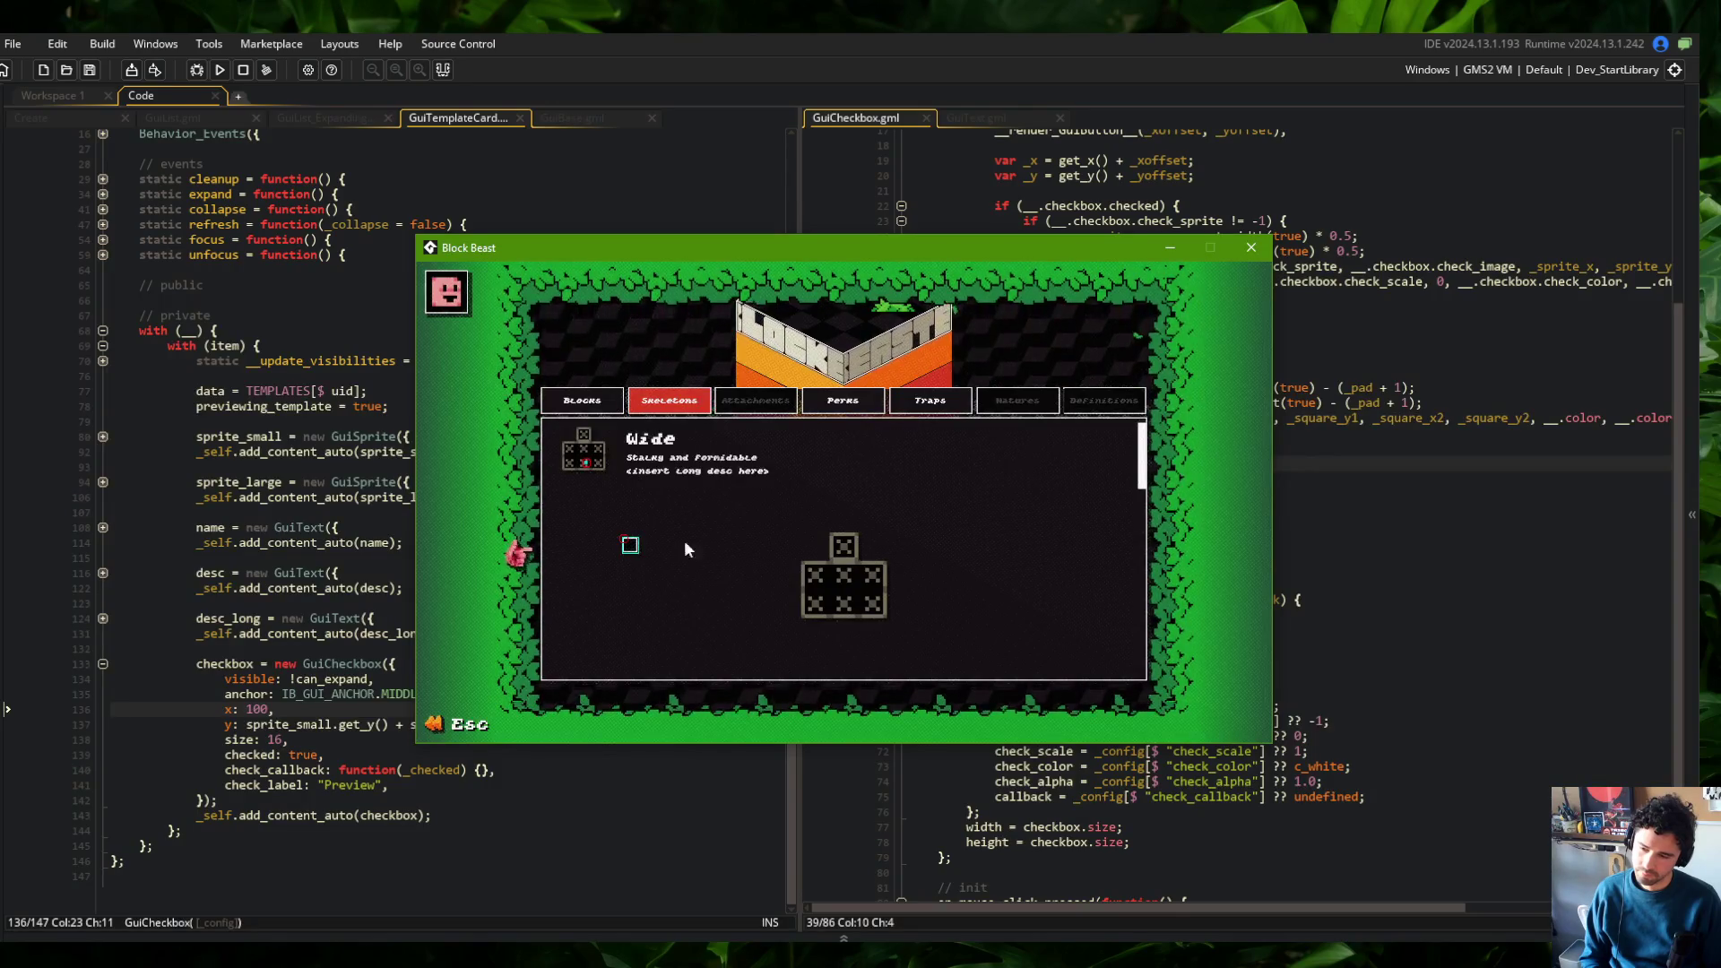
key("Escape")
scroll(935, 514, "up", 5)
scroll(935, 514, "down", 5)
left_click(935, 513)
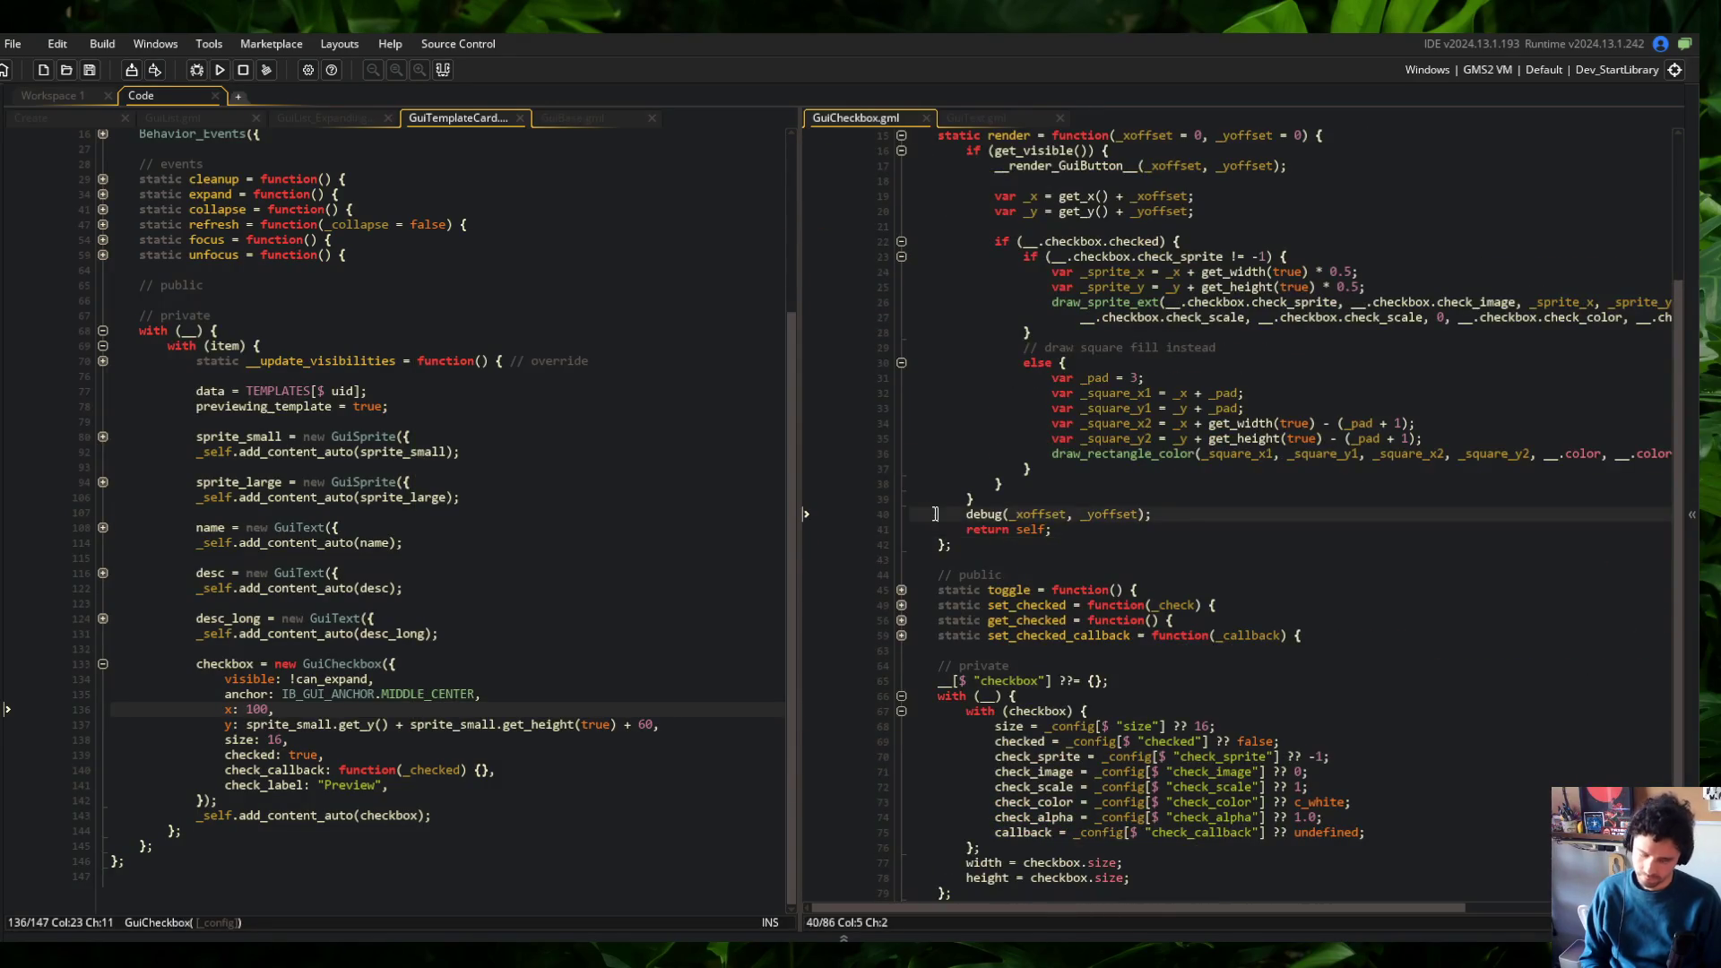
Comment out the line 40 debug() call and rebuild the game to compare its GUI
type("//")
key("F5")
scroll(1283, 663, "down", 3)
scroll(1284, 664, "up", 8)
scroll(1282, 609, "down", 4)
scroll(1285, 451, "up", 3)
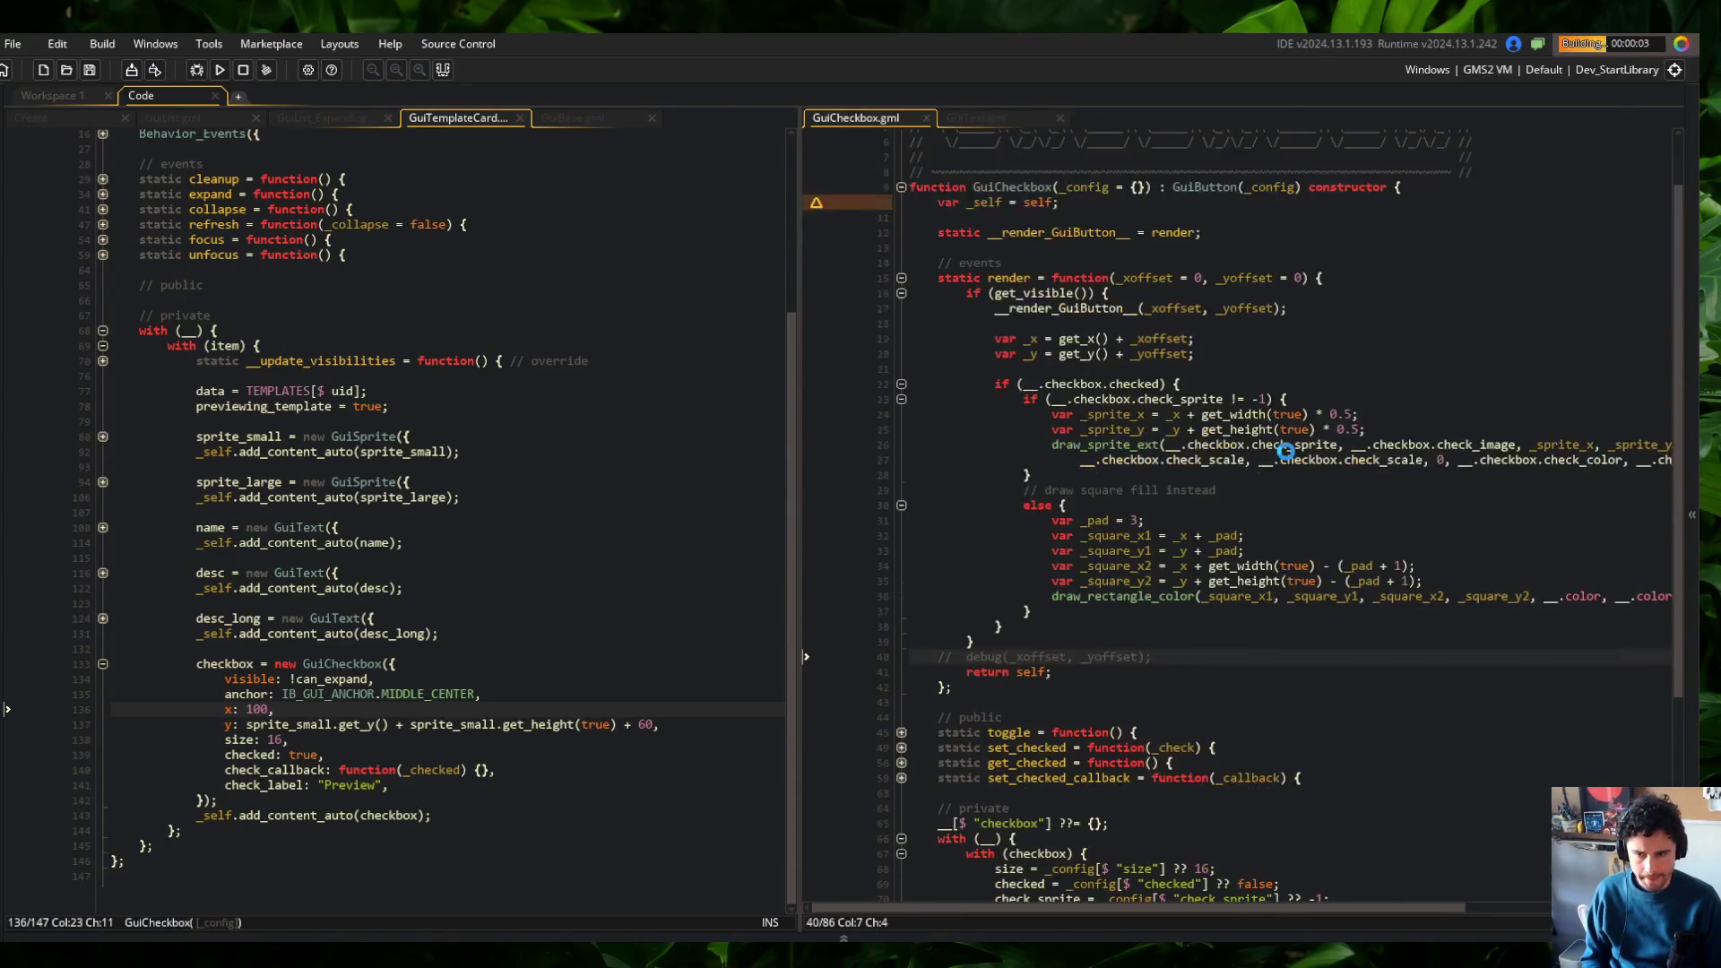
scroll(1150, 275, "down", 3)
scroll(1203, 335, "up", 3)
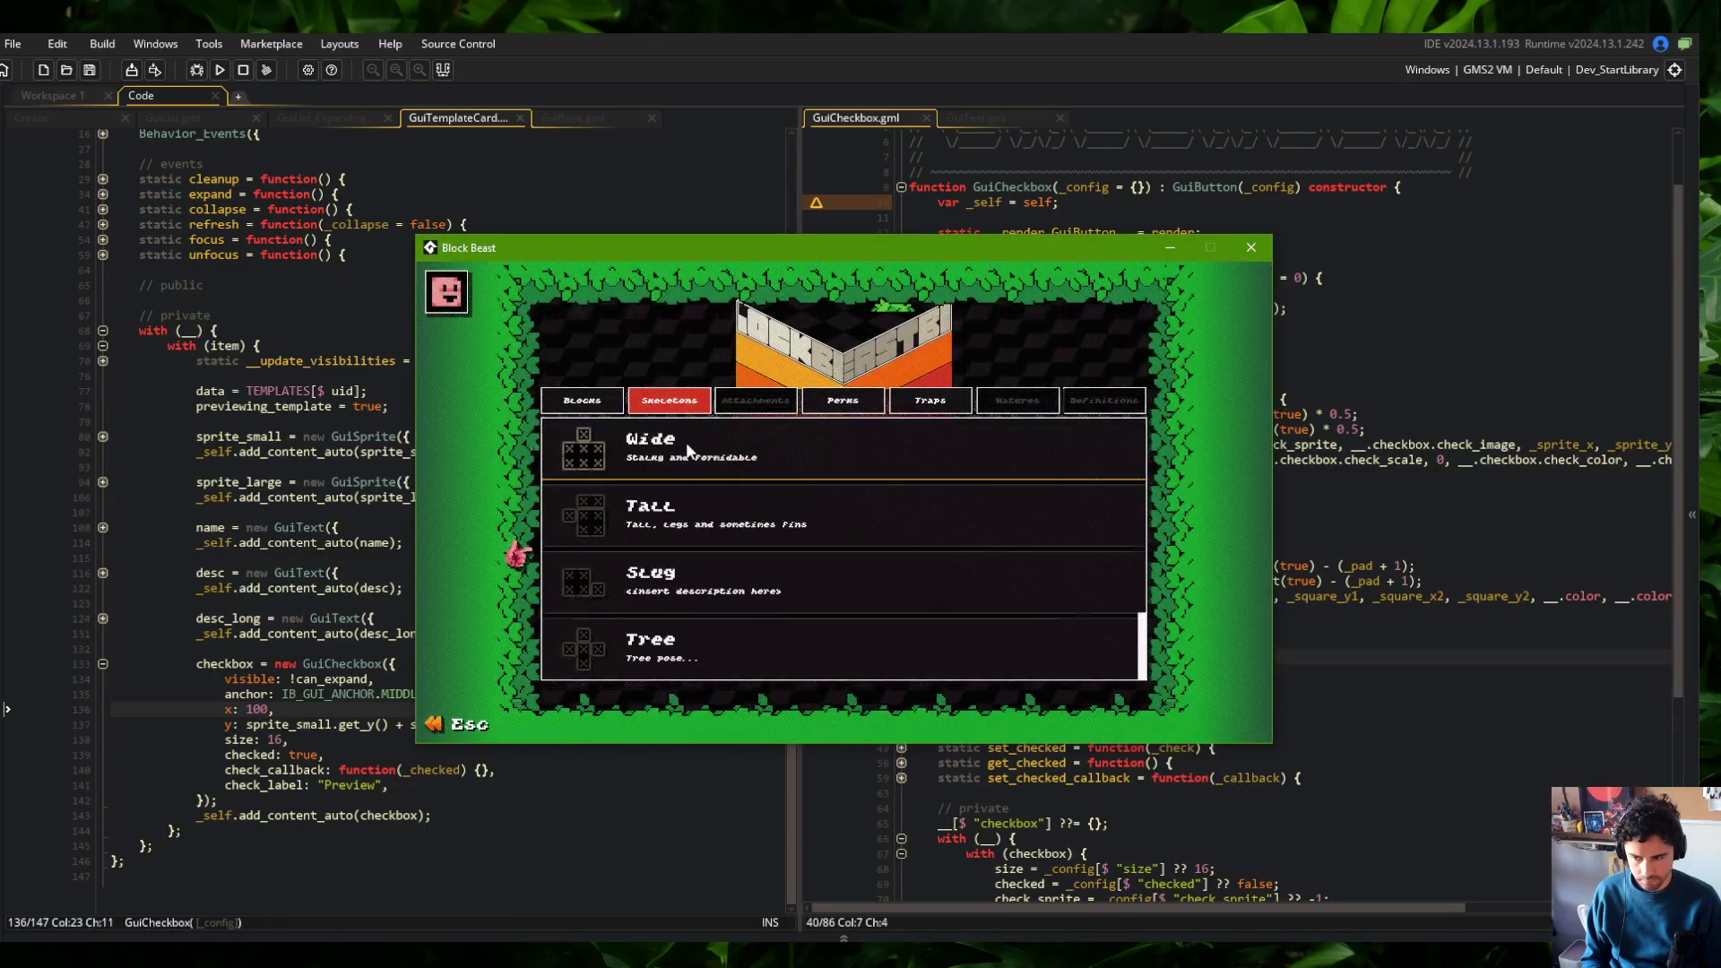
Restore the debug() call, put a breakpoint on line 40, and run under the debugger
left_click(1303, 353)
key("ctrl+z")
left_click(1234, 269)
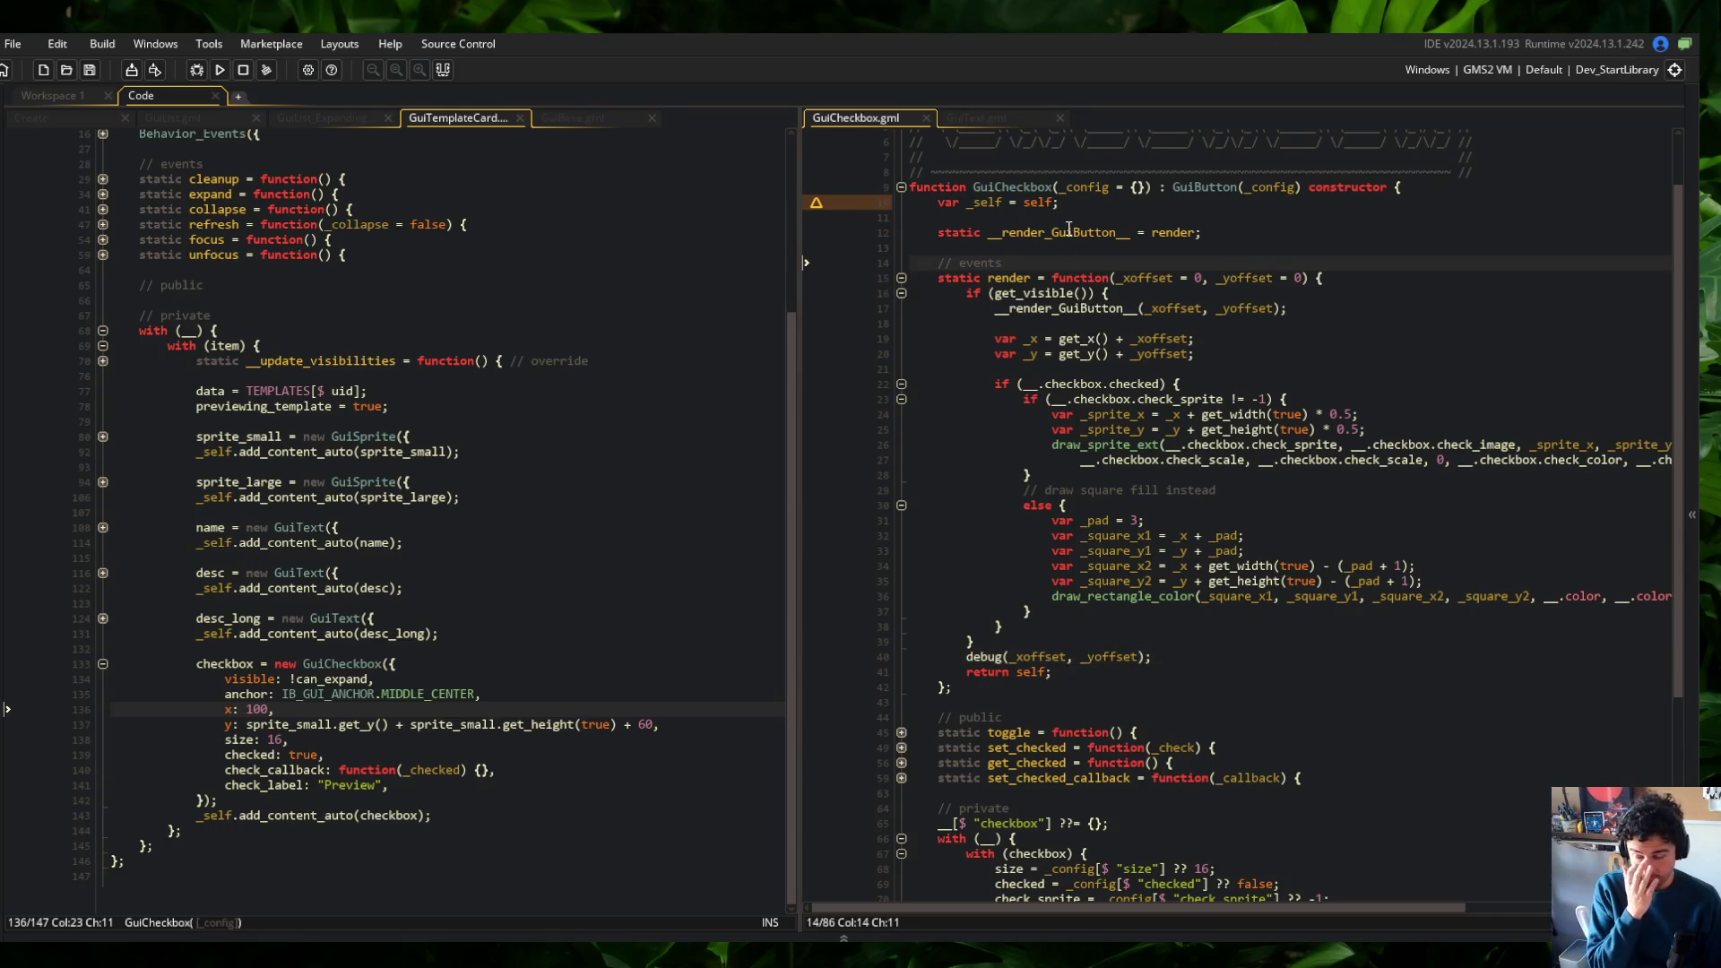
scroll(1069, 228, "up", 2)
left_click(862, 729)
key("F6")
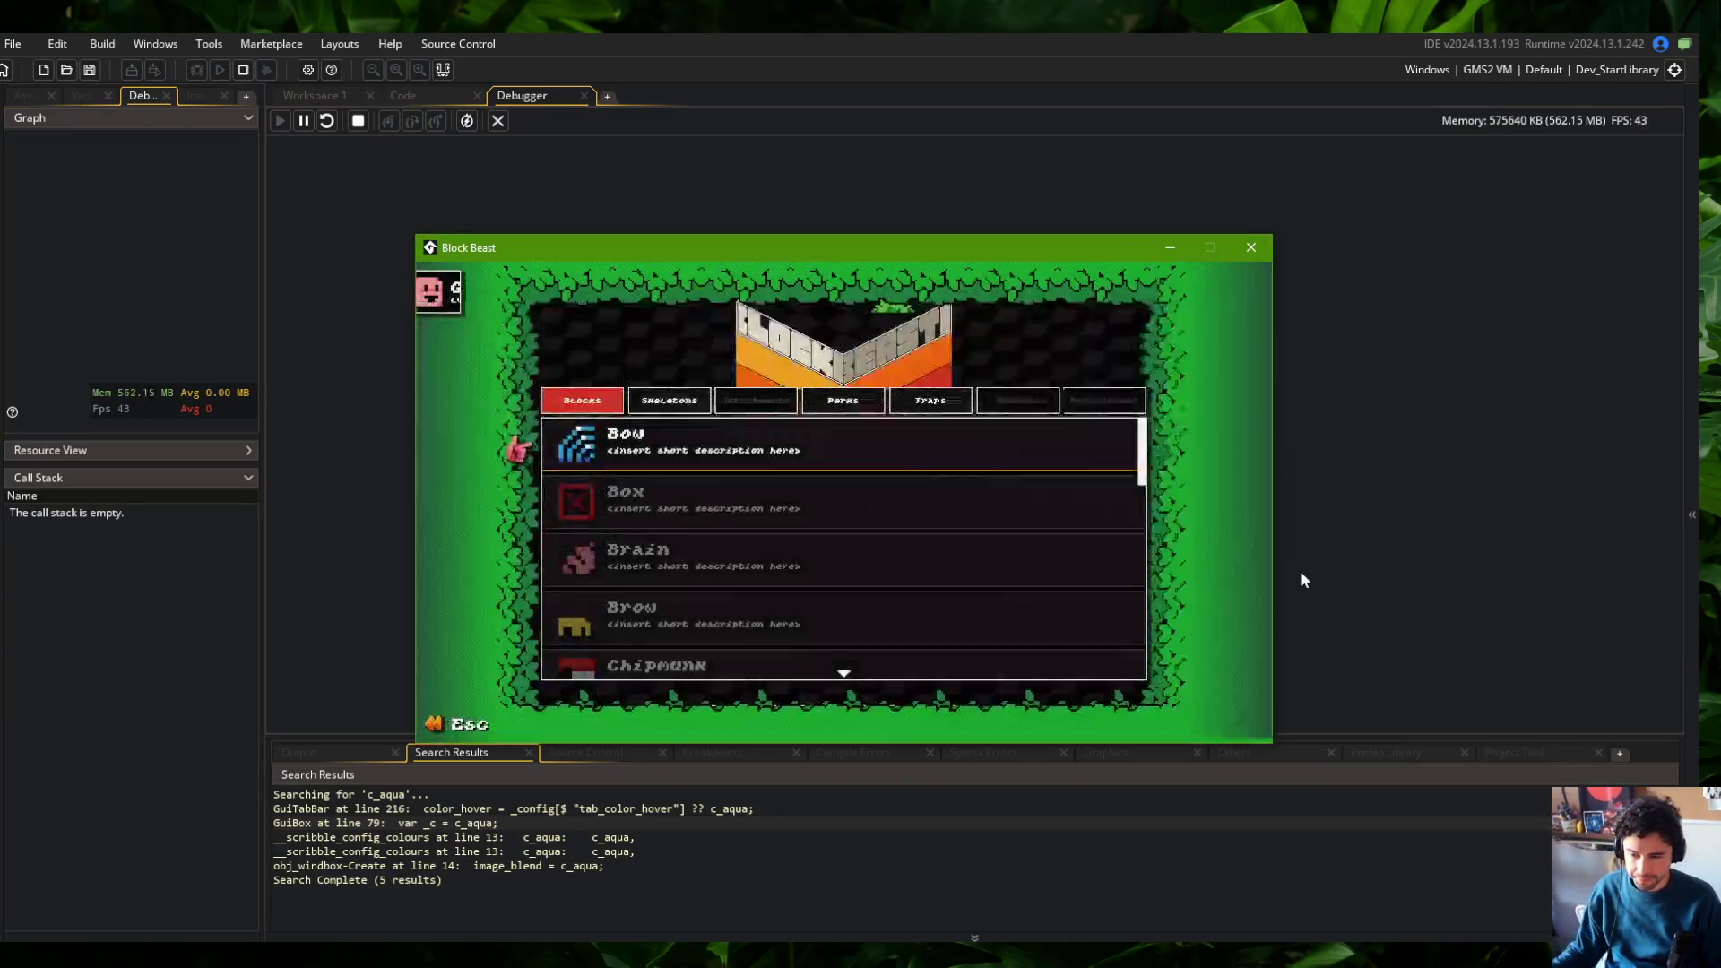
Open the Wide skeleton on the Skeletons page to hit the breakpoint, then step into debug()
left_click(669, 400)
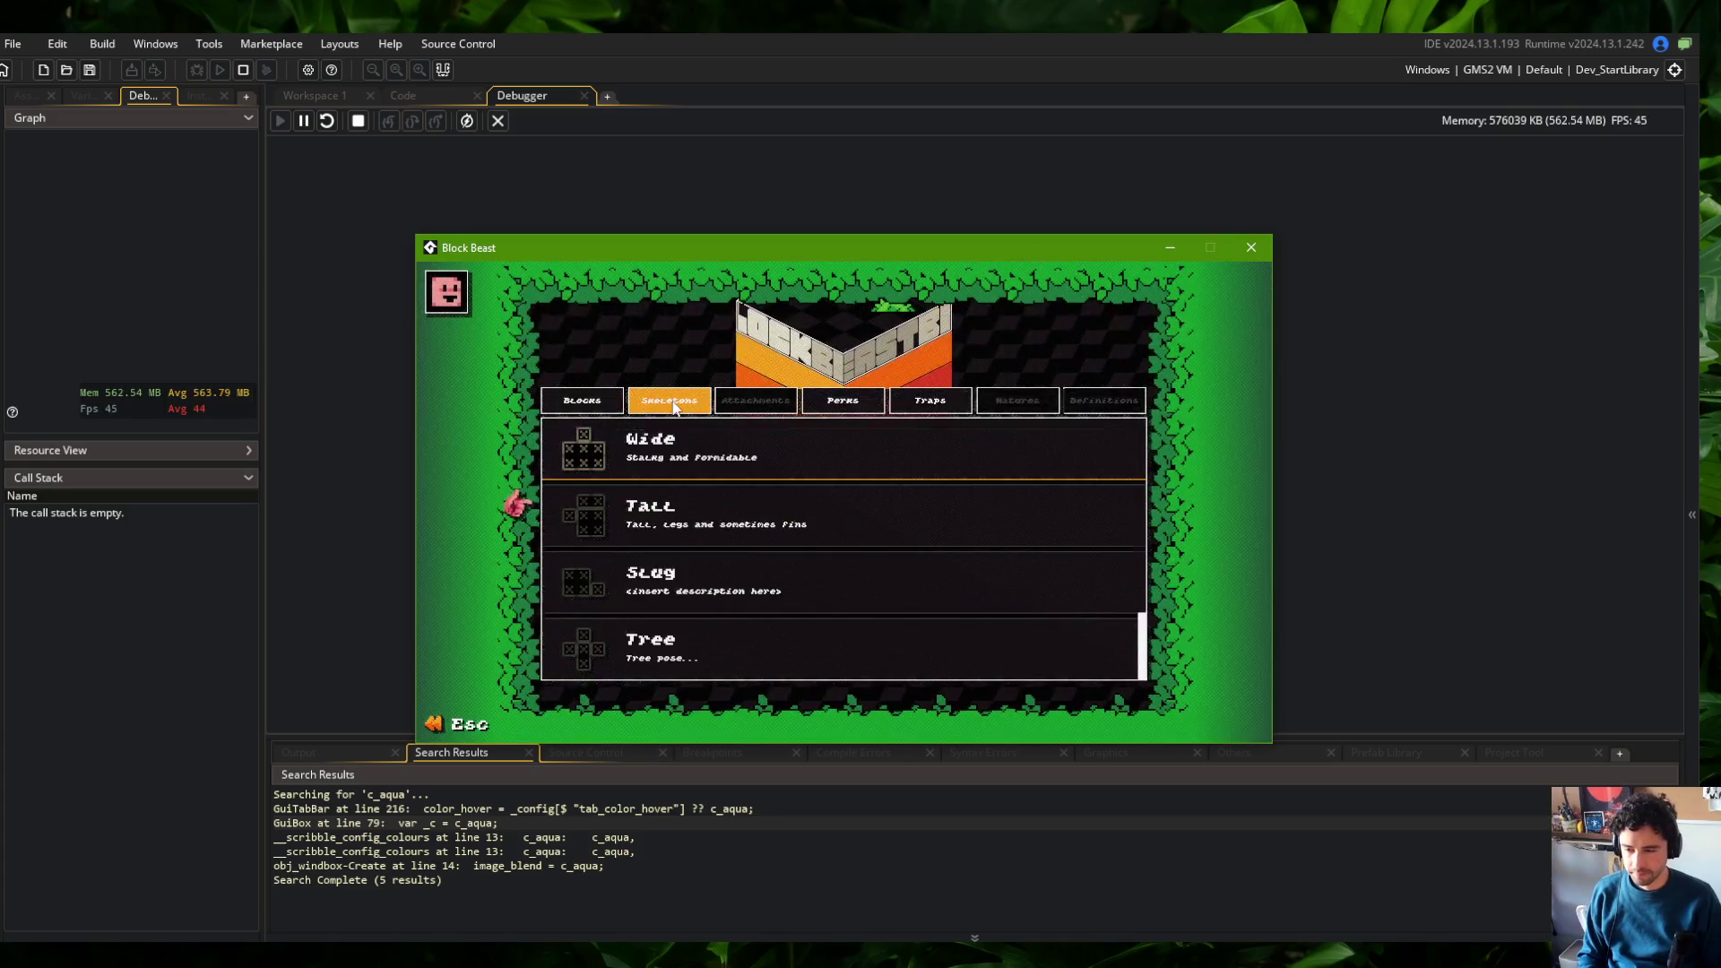
left_click(683, 460)
scroll(625, 212, "down", 4)
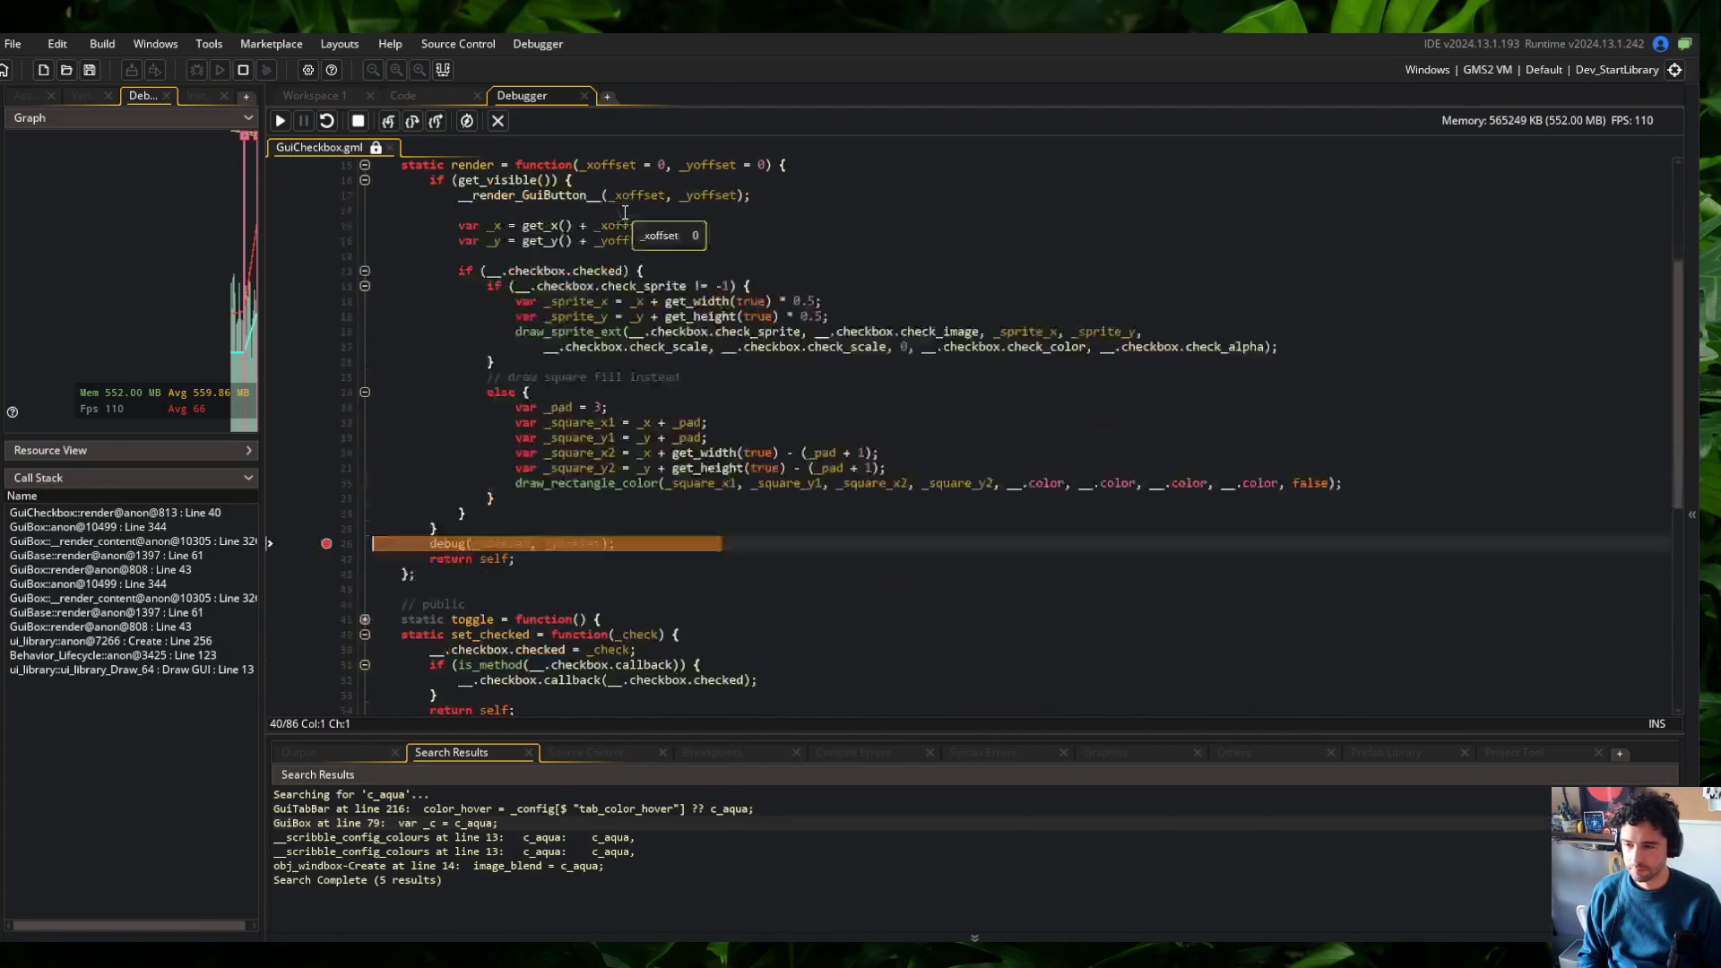
left_click(388, 121)
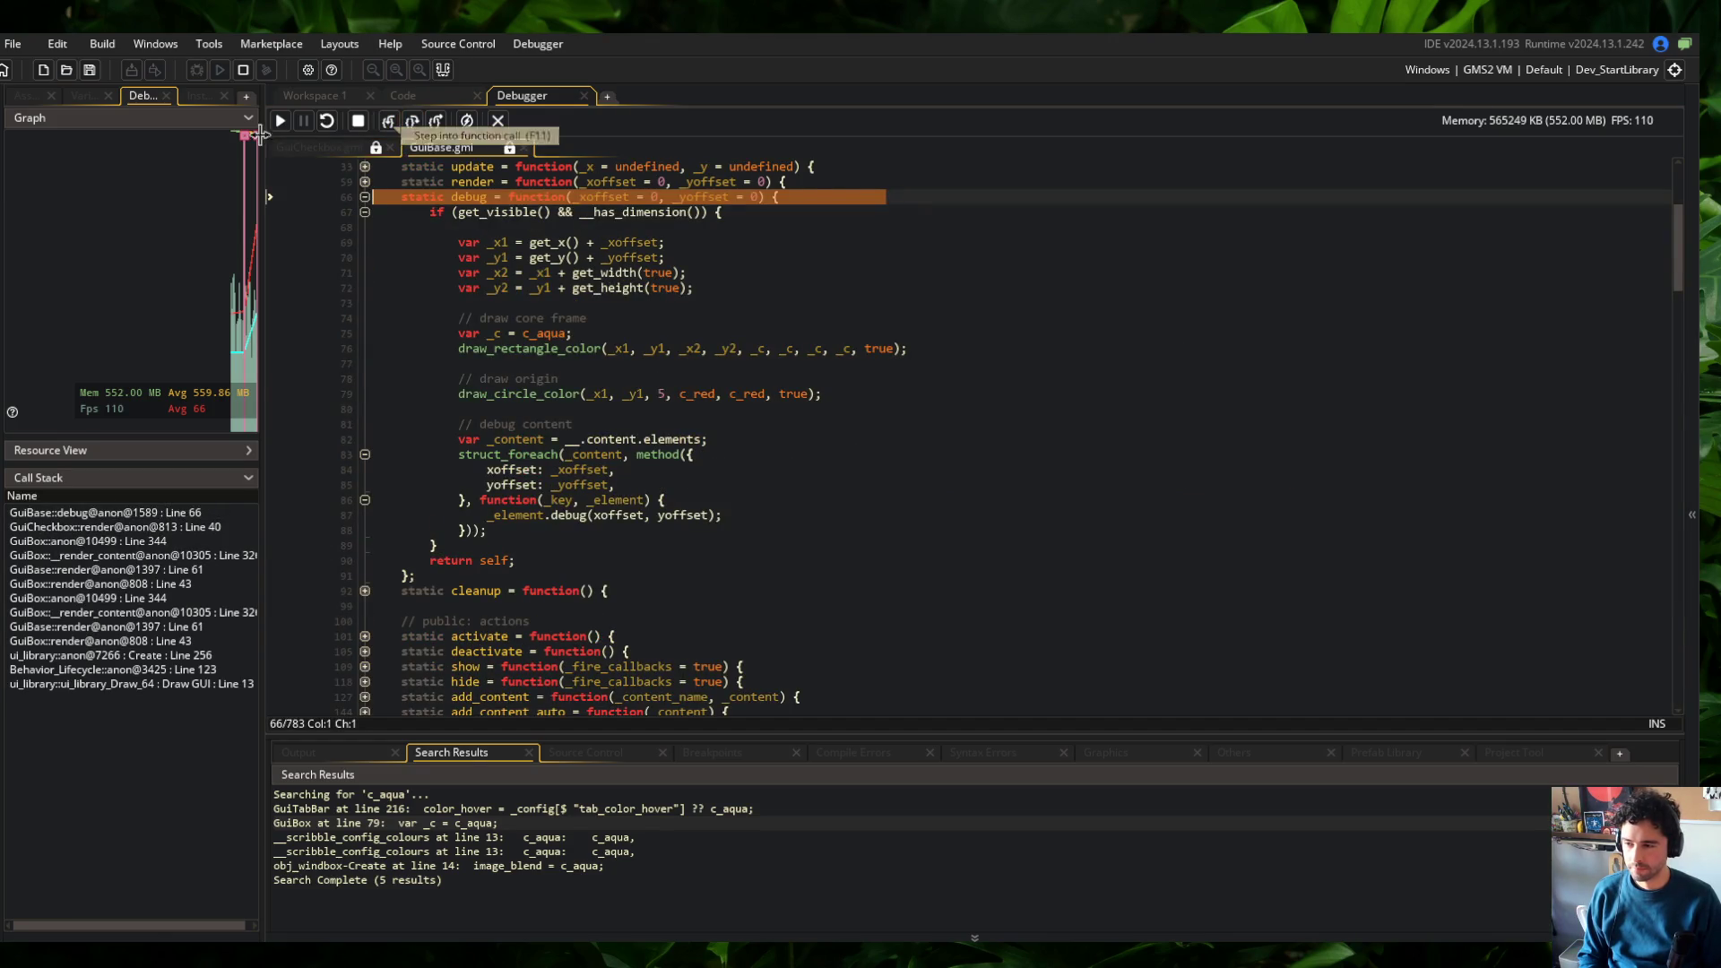
Widen the debugger panel and expand Self's members in the local variables
left_click_drag(267, 132, 442, 139)
left_click(333, 101)
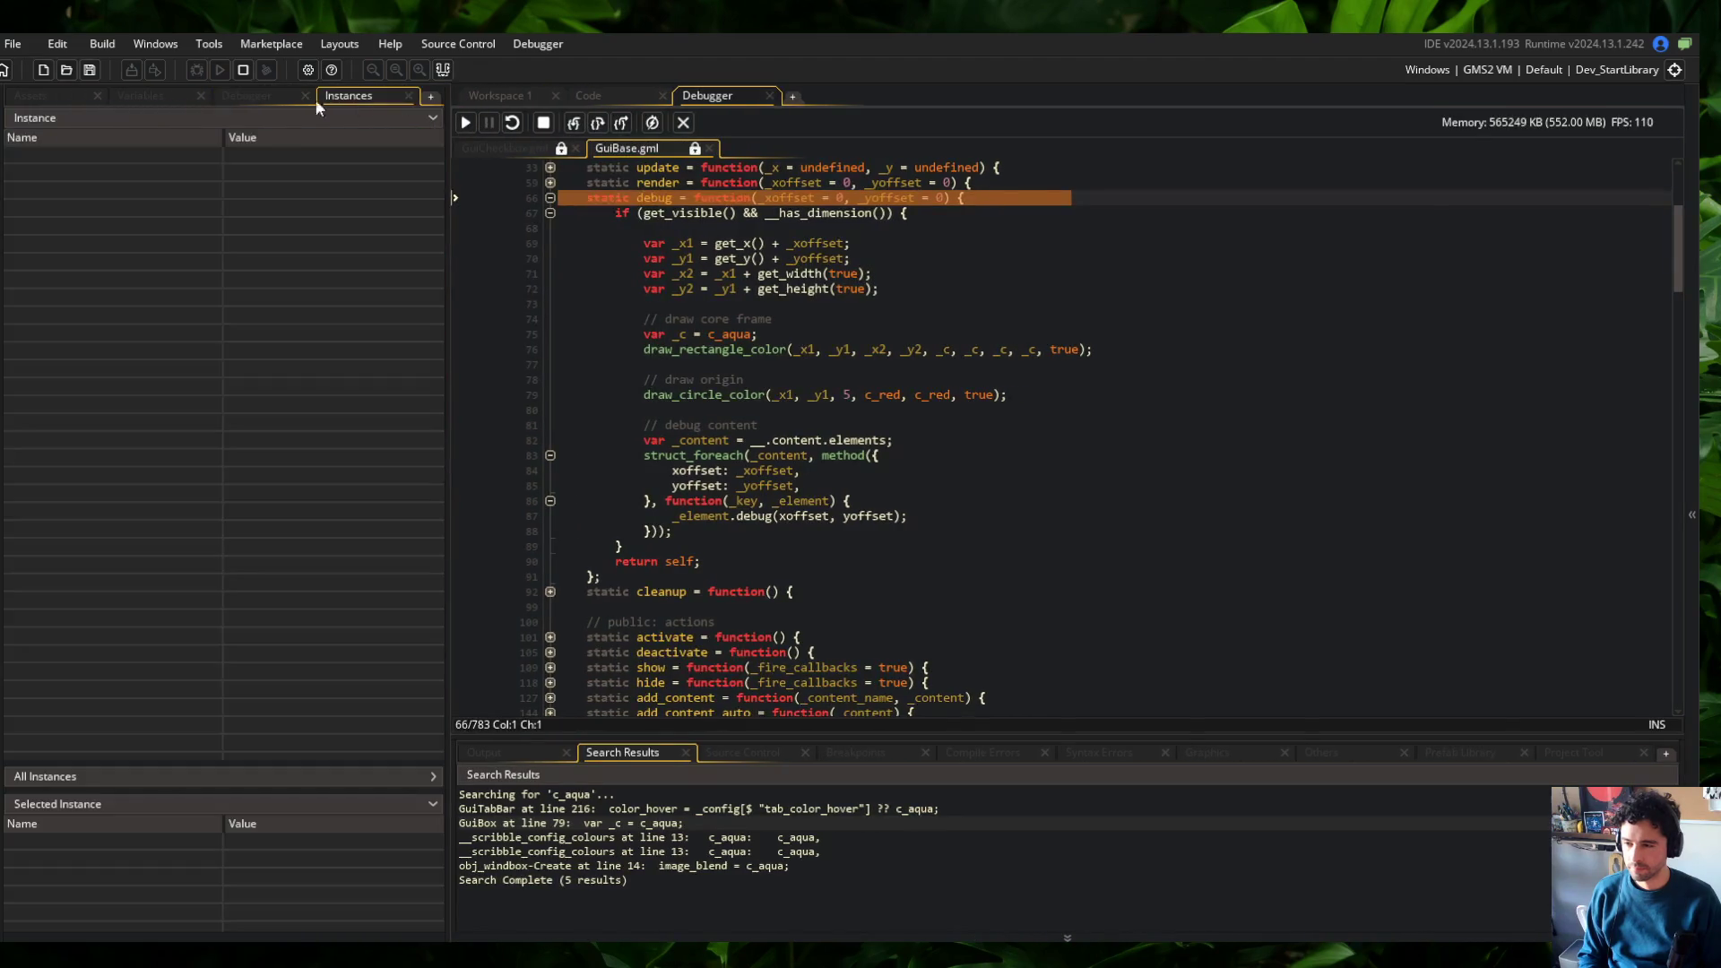
left_click(166, 96)
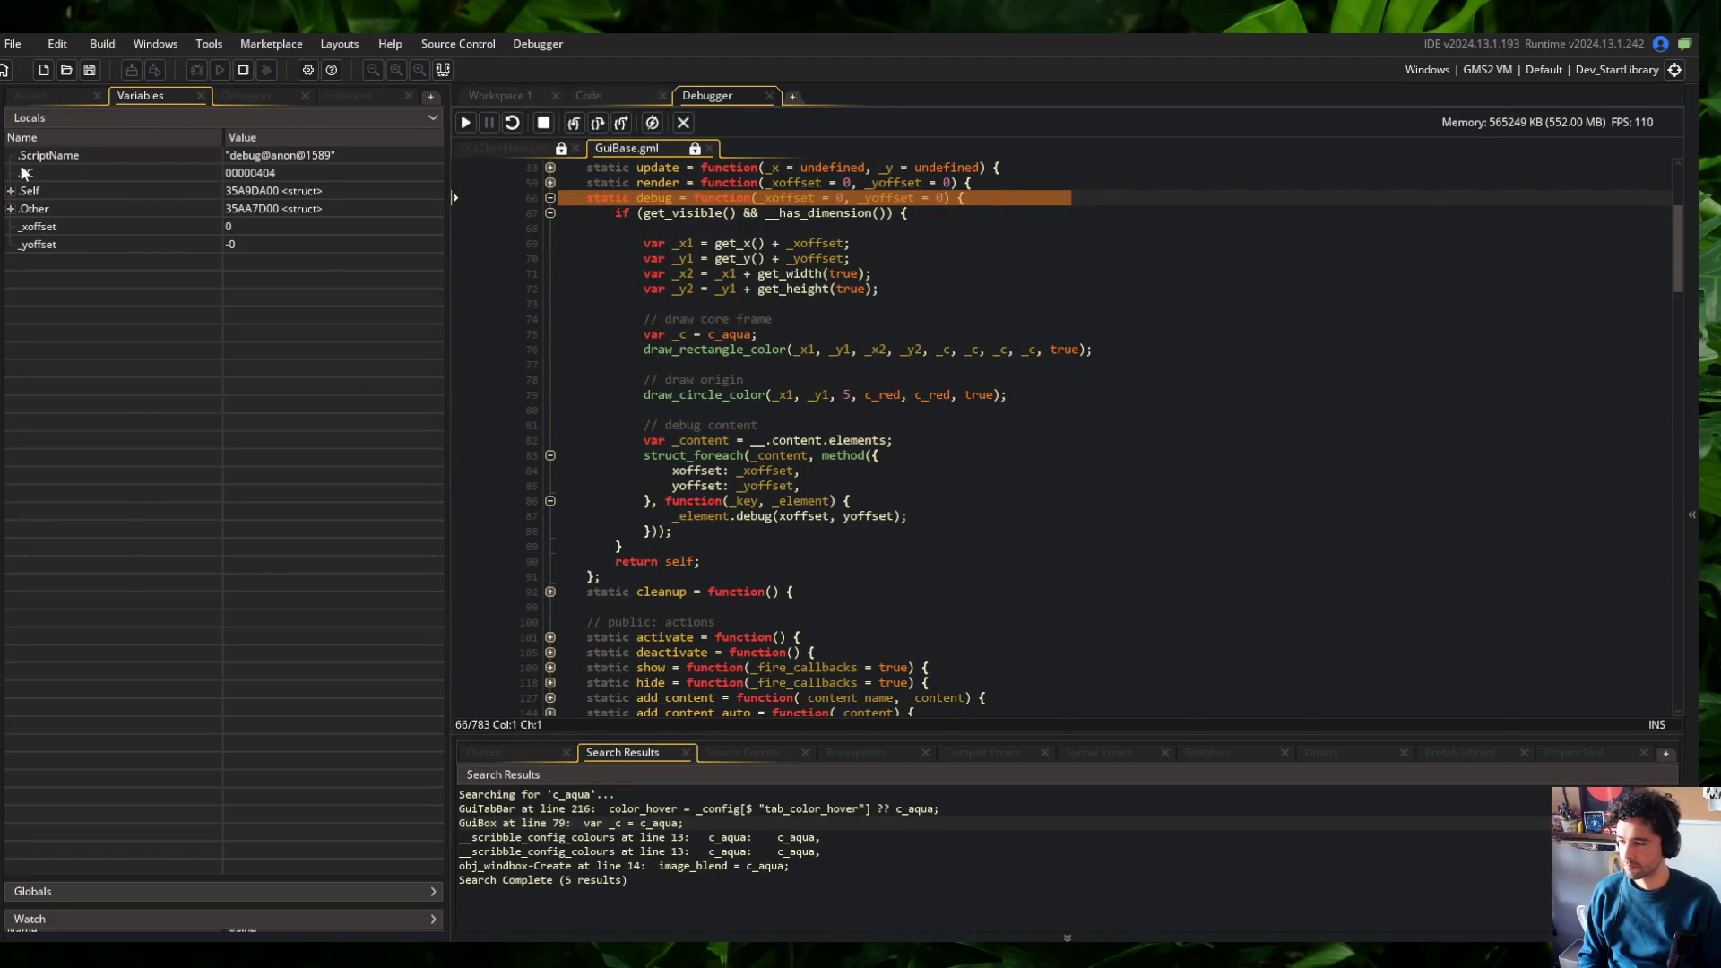
left_click(11, 191)
left_click(22, 263)
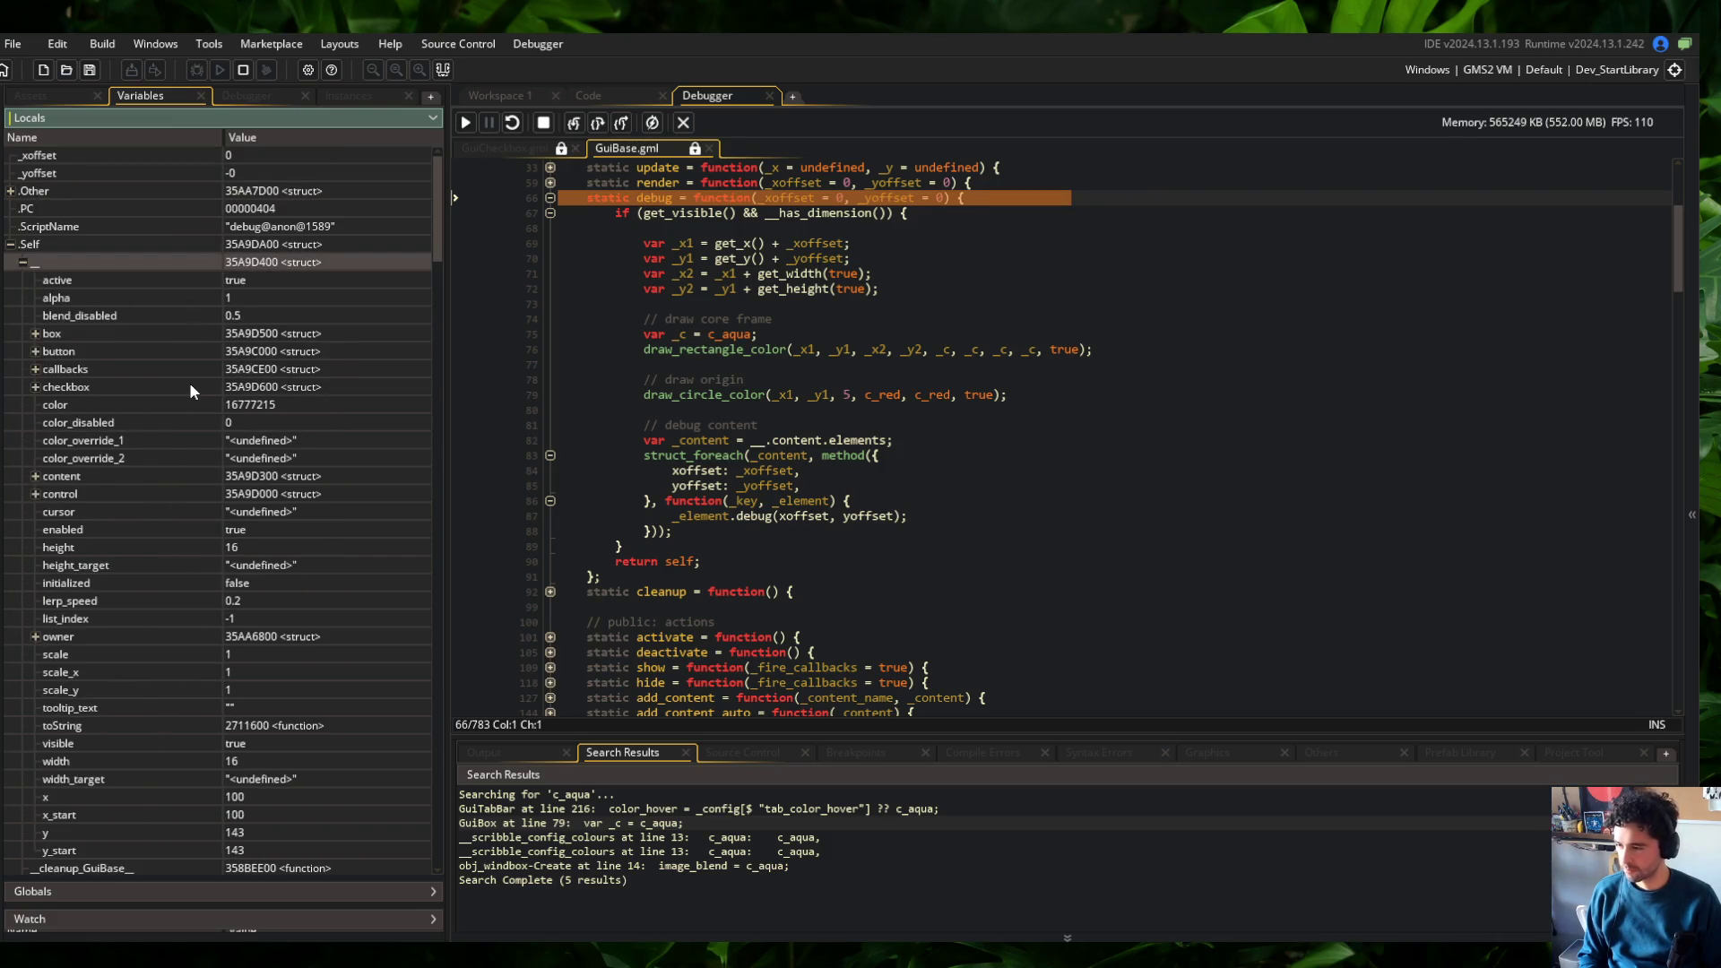
Break inside the content debug loop, step into the element's debug call, and inspect the text struct
left_click(592, 123)
left_click(593, 125)
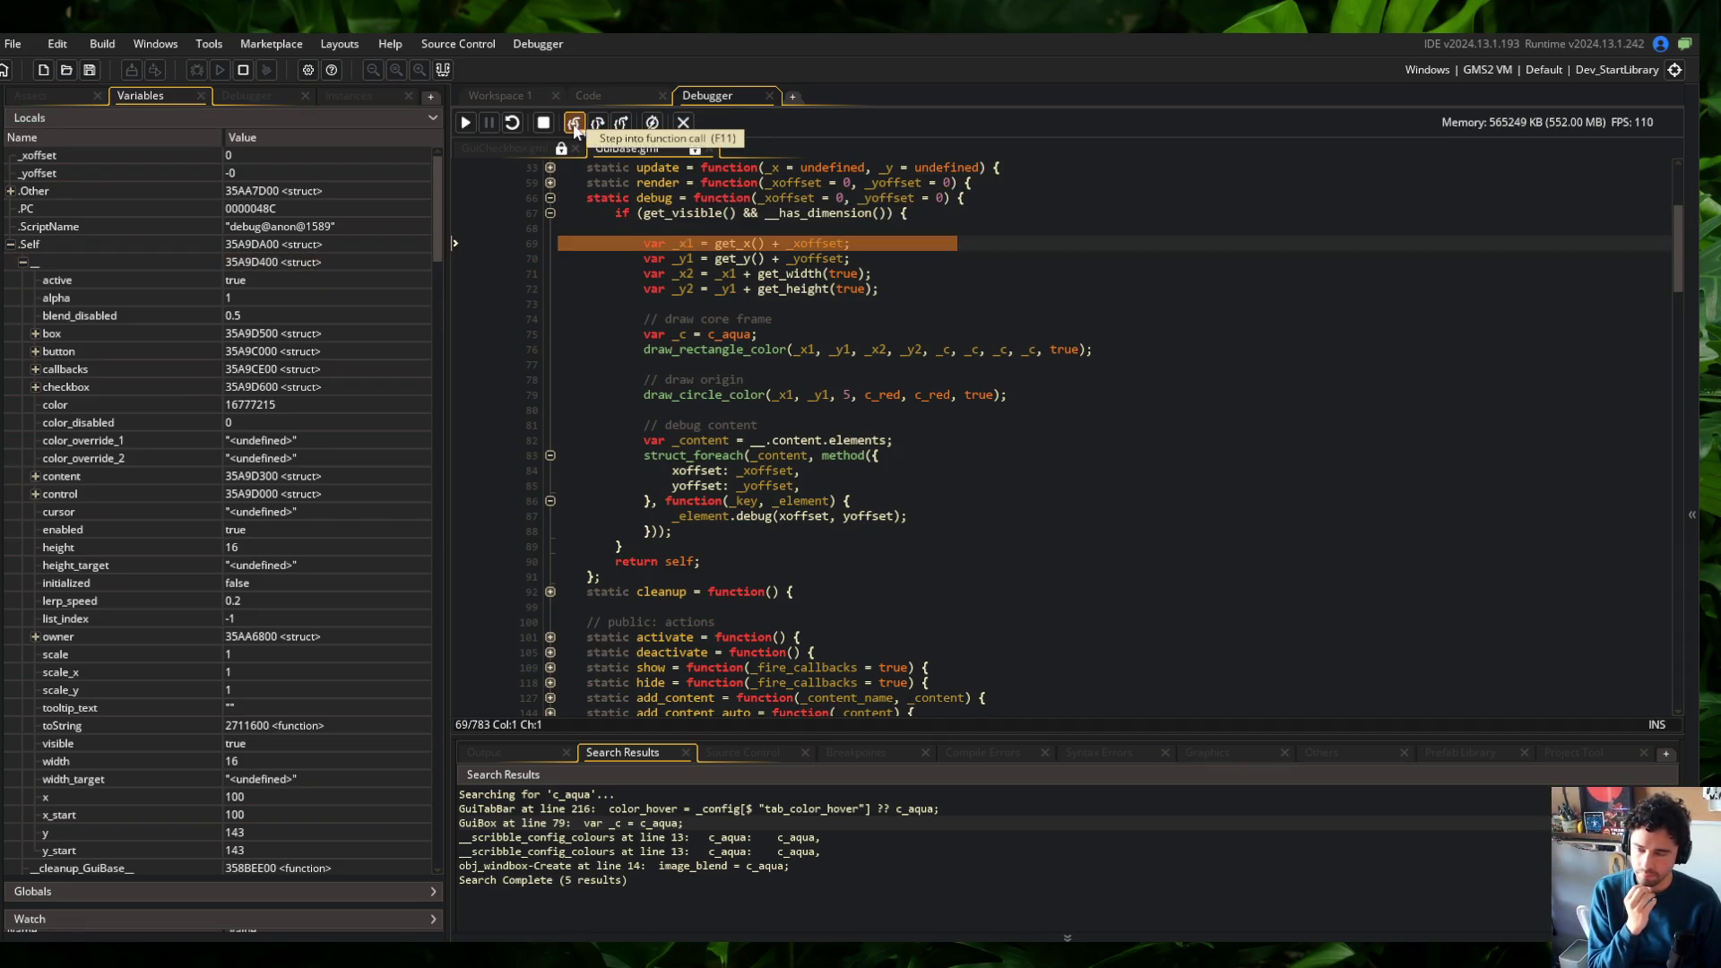
left_click(595, 128)
left_click(595, 129)
left_click(532, 517)
left_click(466, 123)
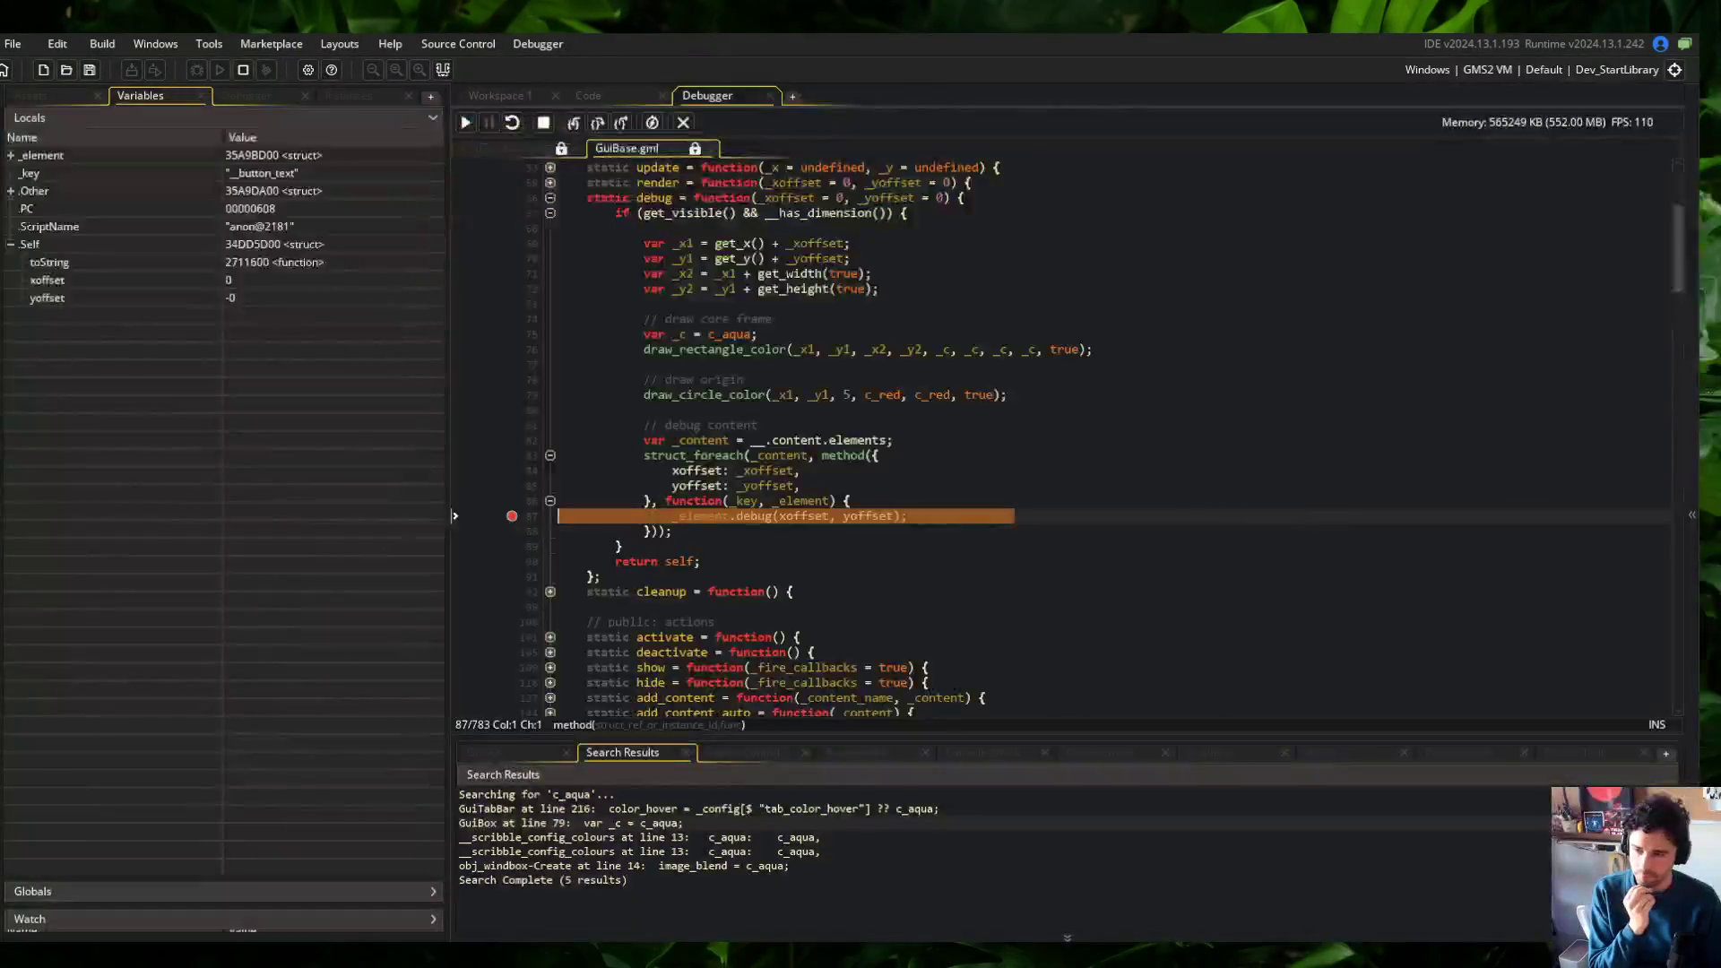
left_click(576, 125)
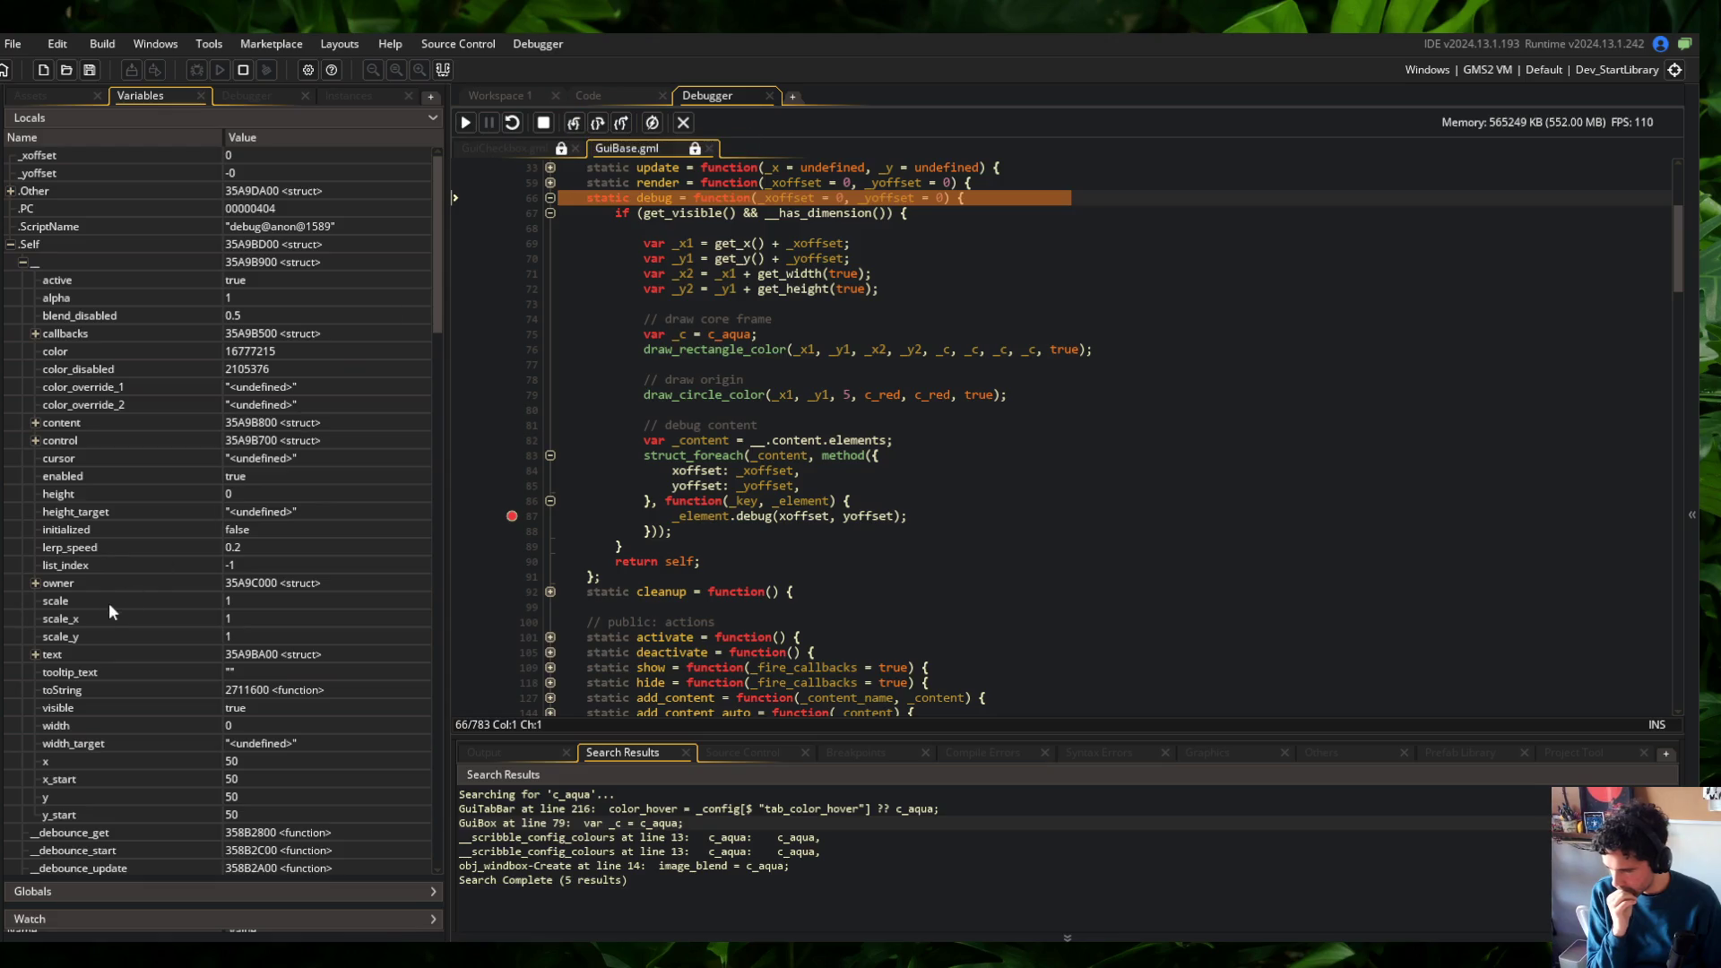
left_click(36, 654)
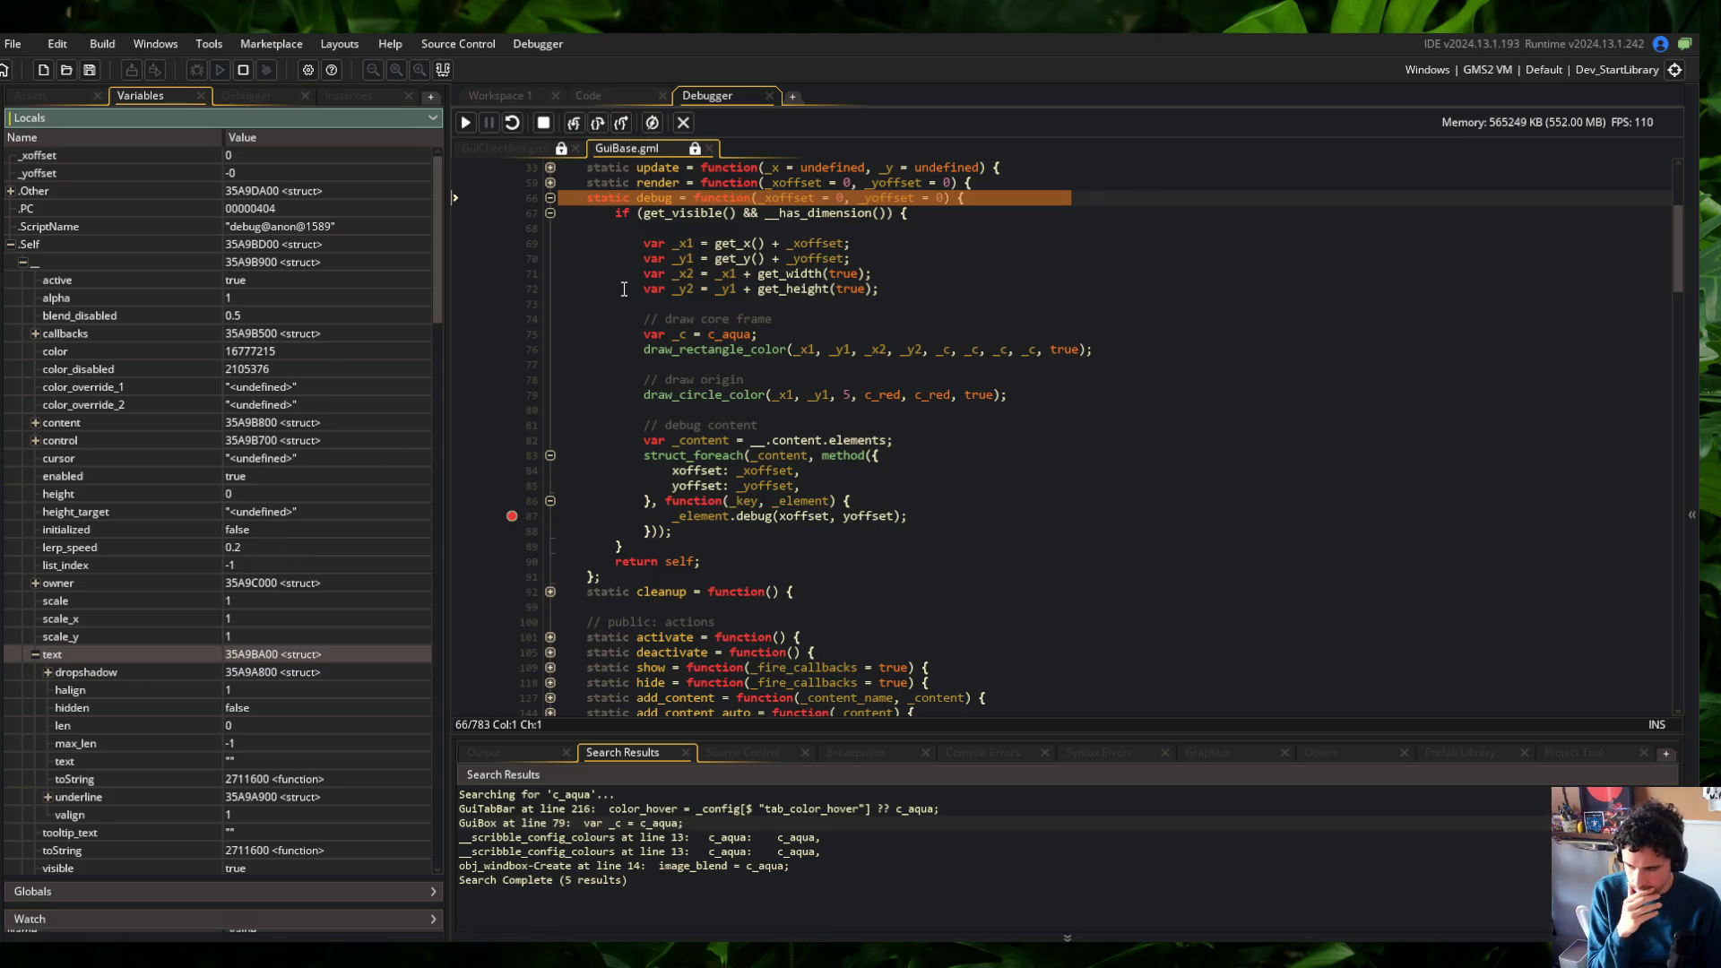
Step through the get_visible and get_alpha checks back out to debug()
left_click(579, 122)
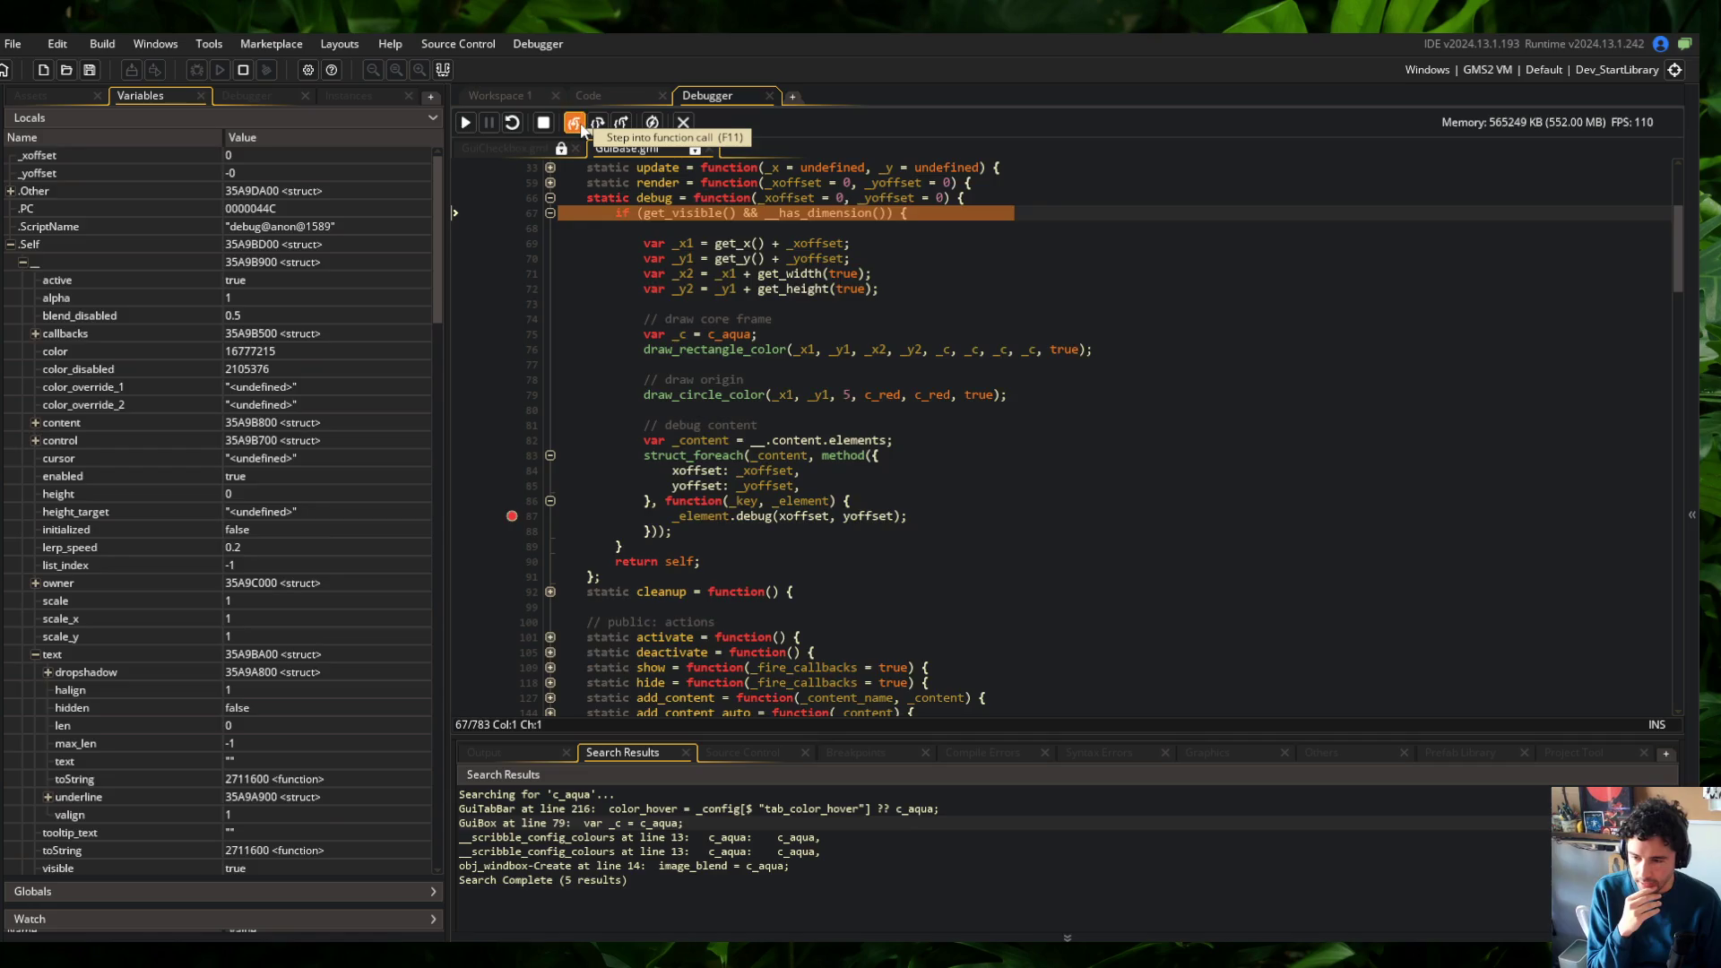
left_click(579, 121)
left_click(579, 121)
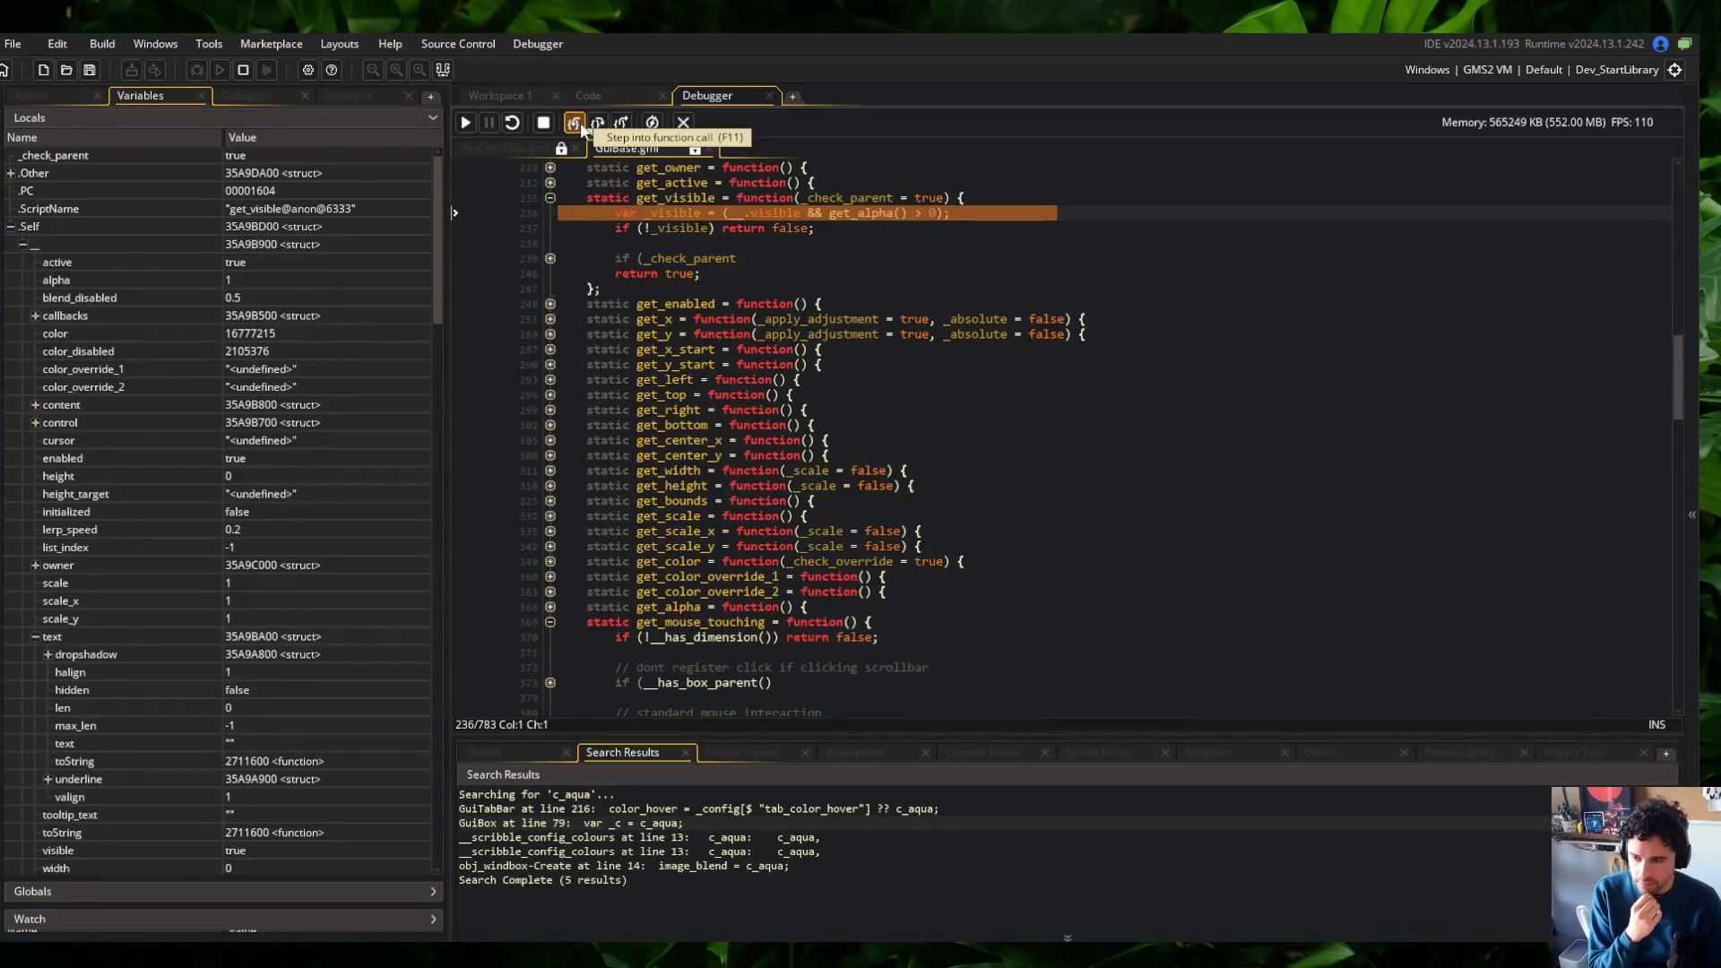
left_click(579, 122)
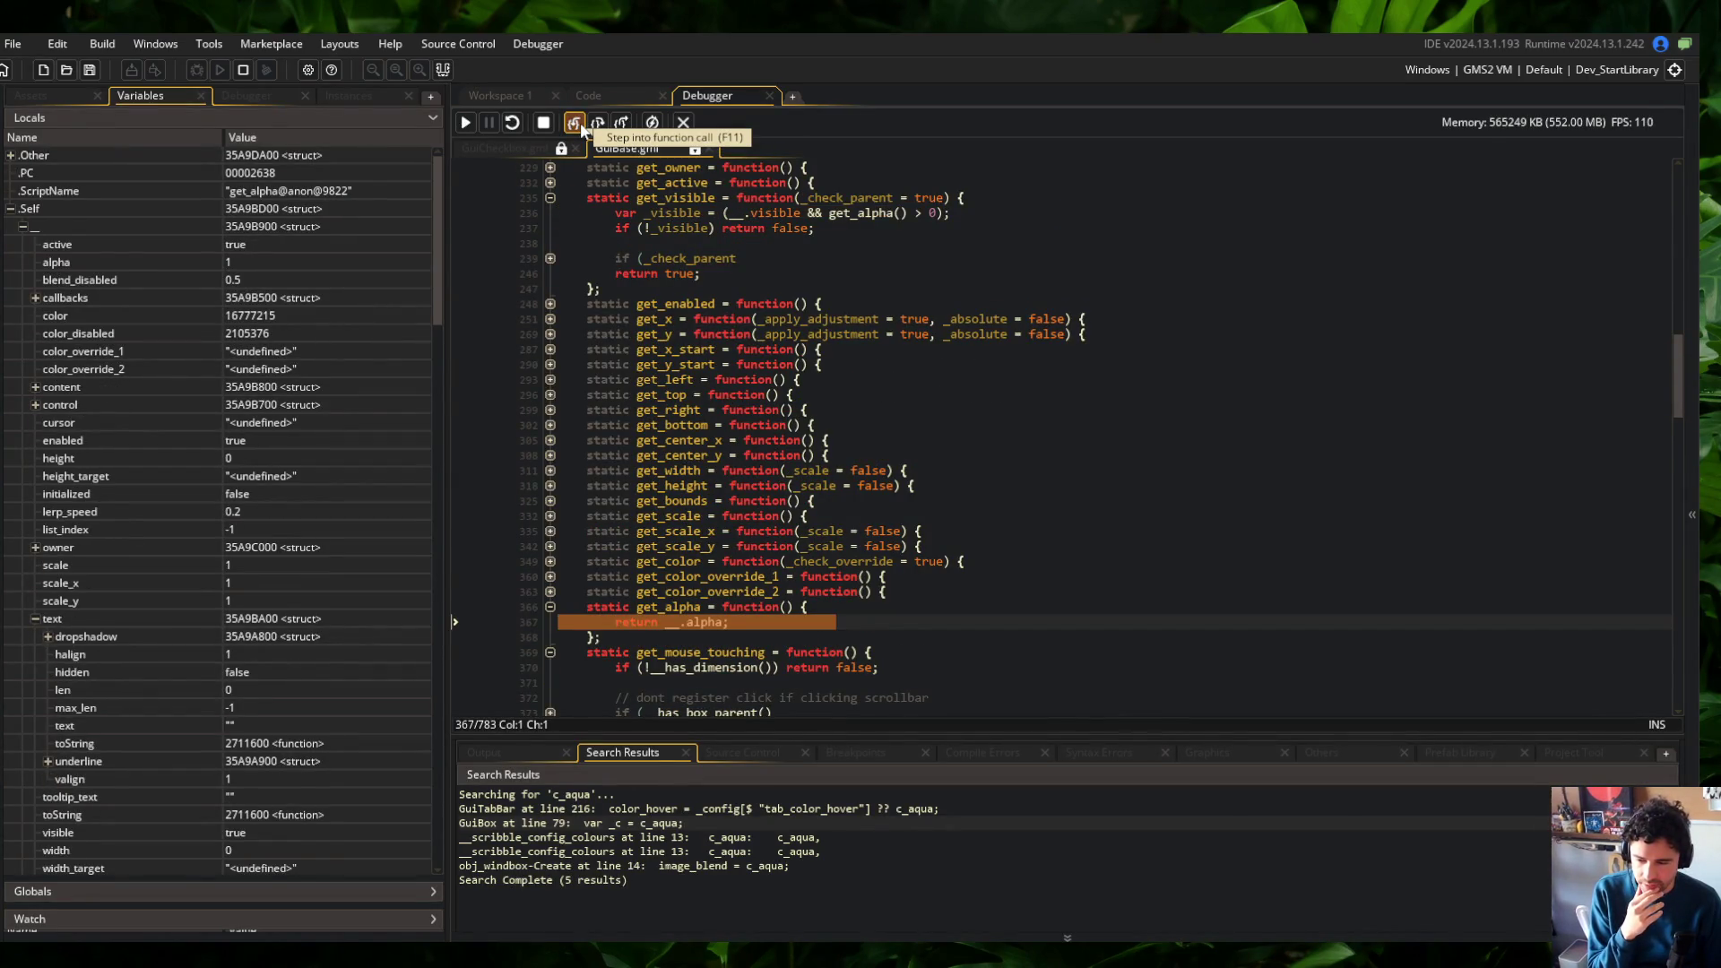
left_click(580, 121)
left_click(579, 122)
left_click(579, 123)
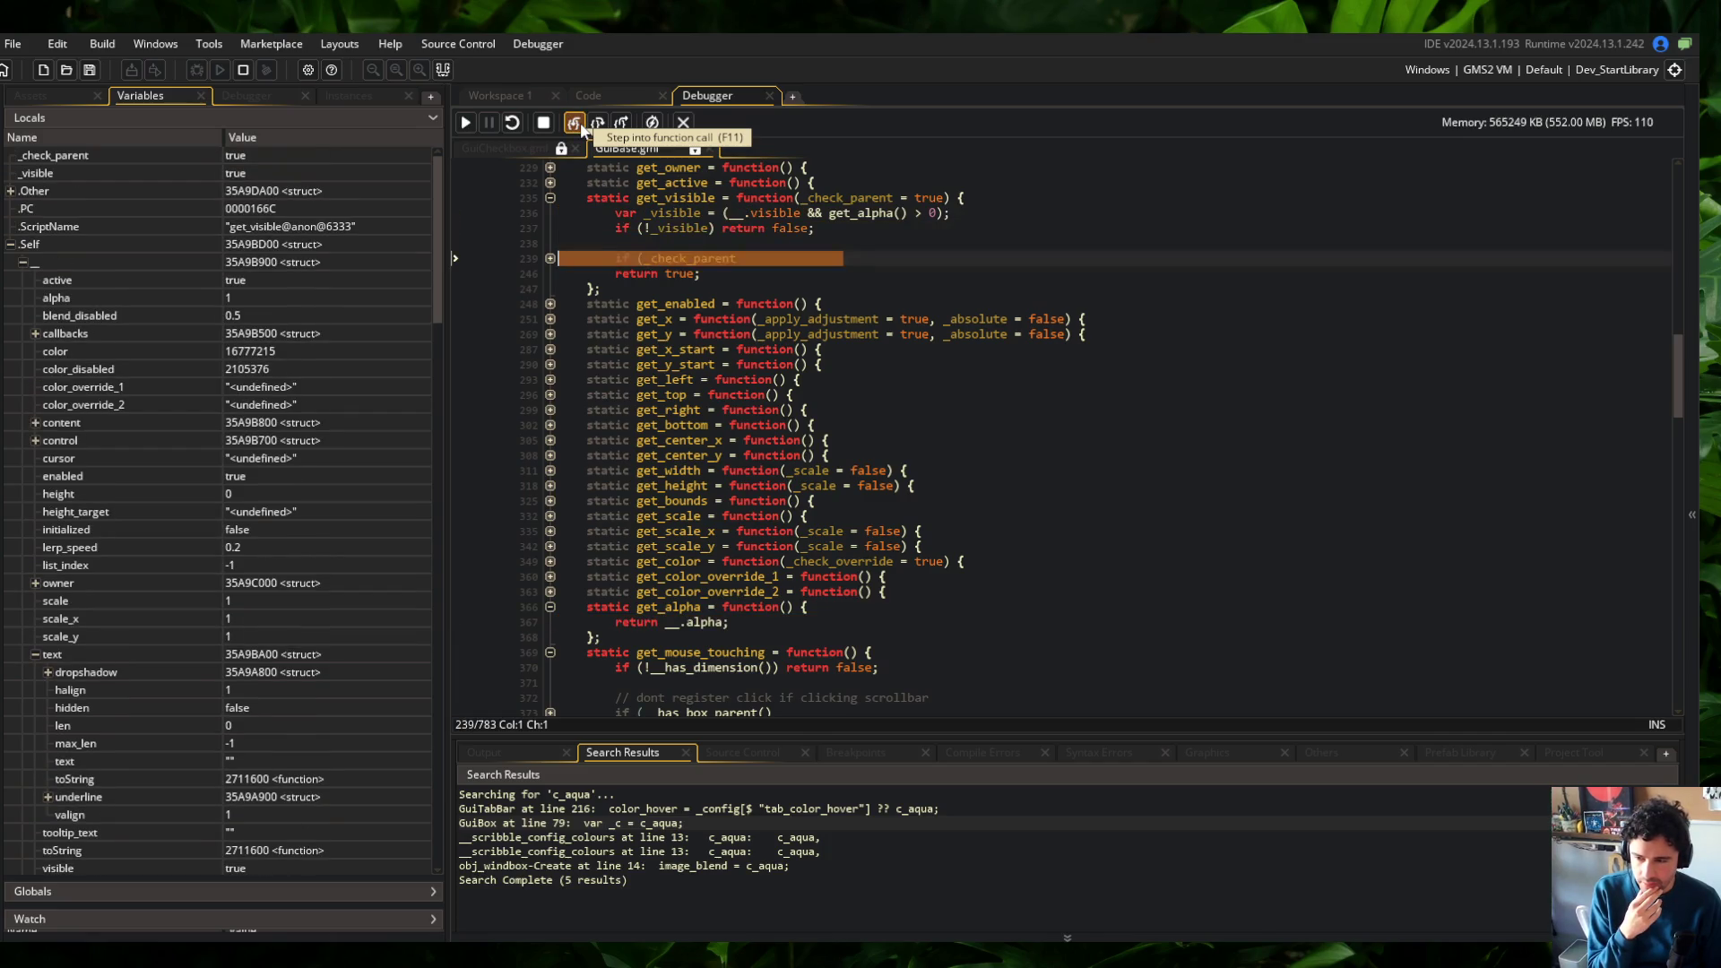
left_click(579, 124)
left_click(594, 123)
left_click(594, 123)
left_click(594, 124)
left_click(576, 123)
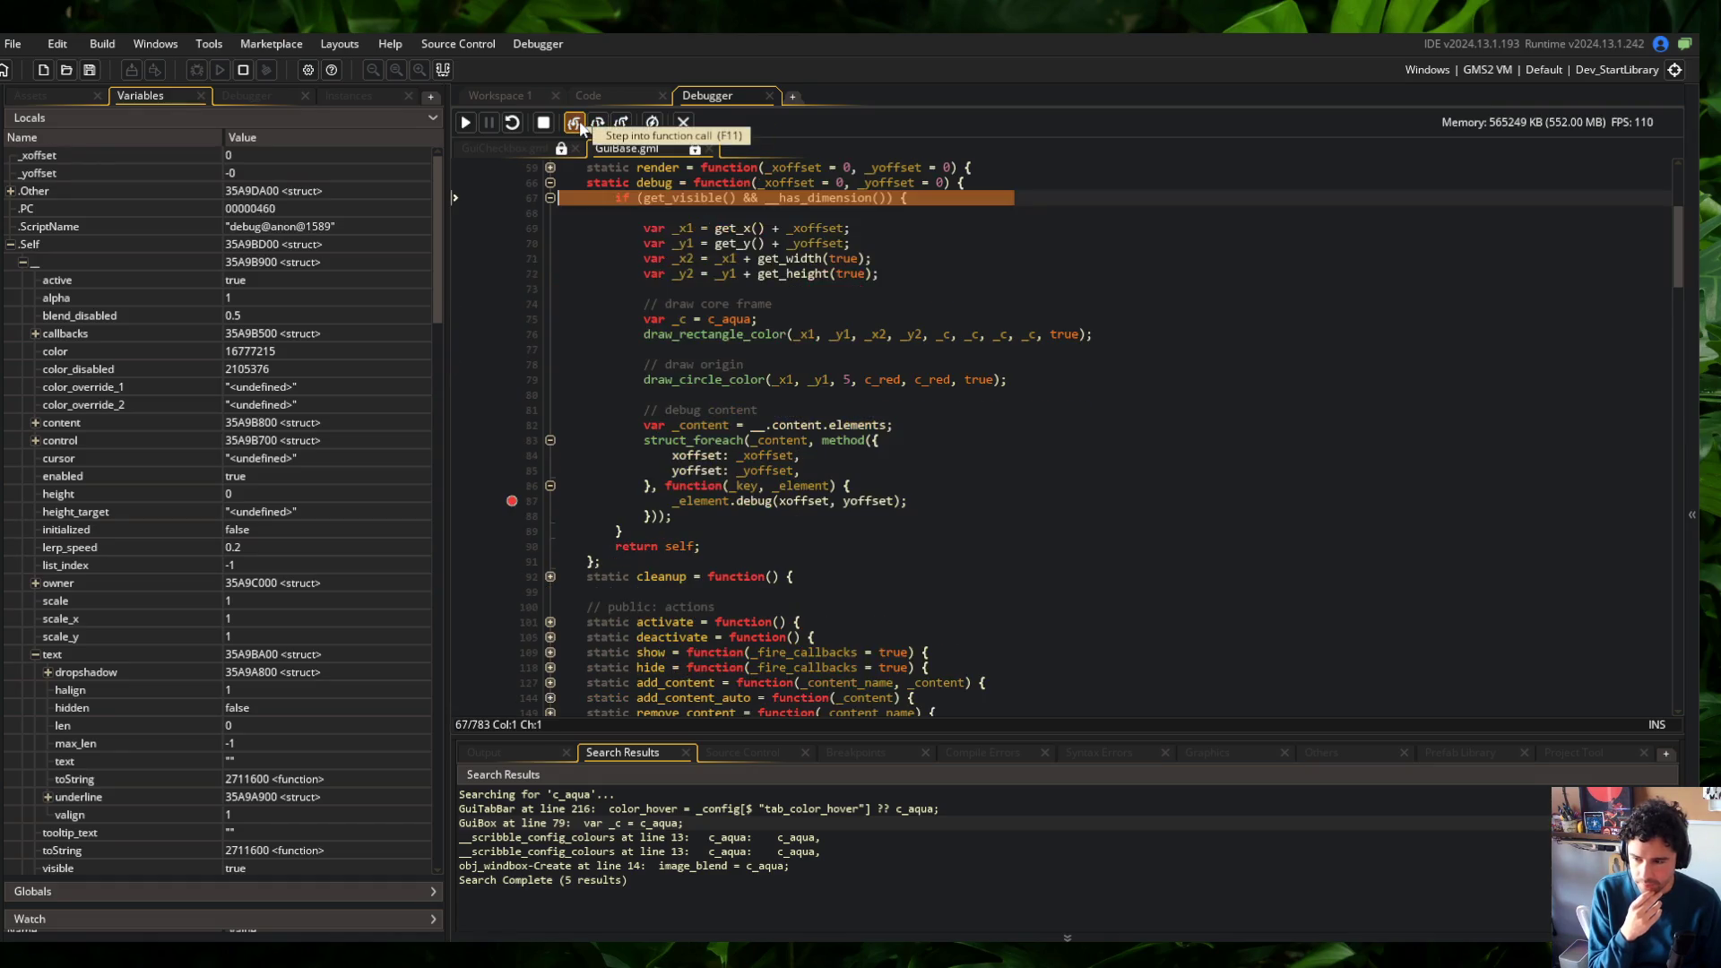
Step through has_dimension into GuiText's get_width, then stop the debug session
left_click(576, 124)
left_click(574, 123)
left_click(574, 123)
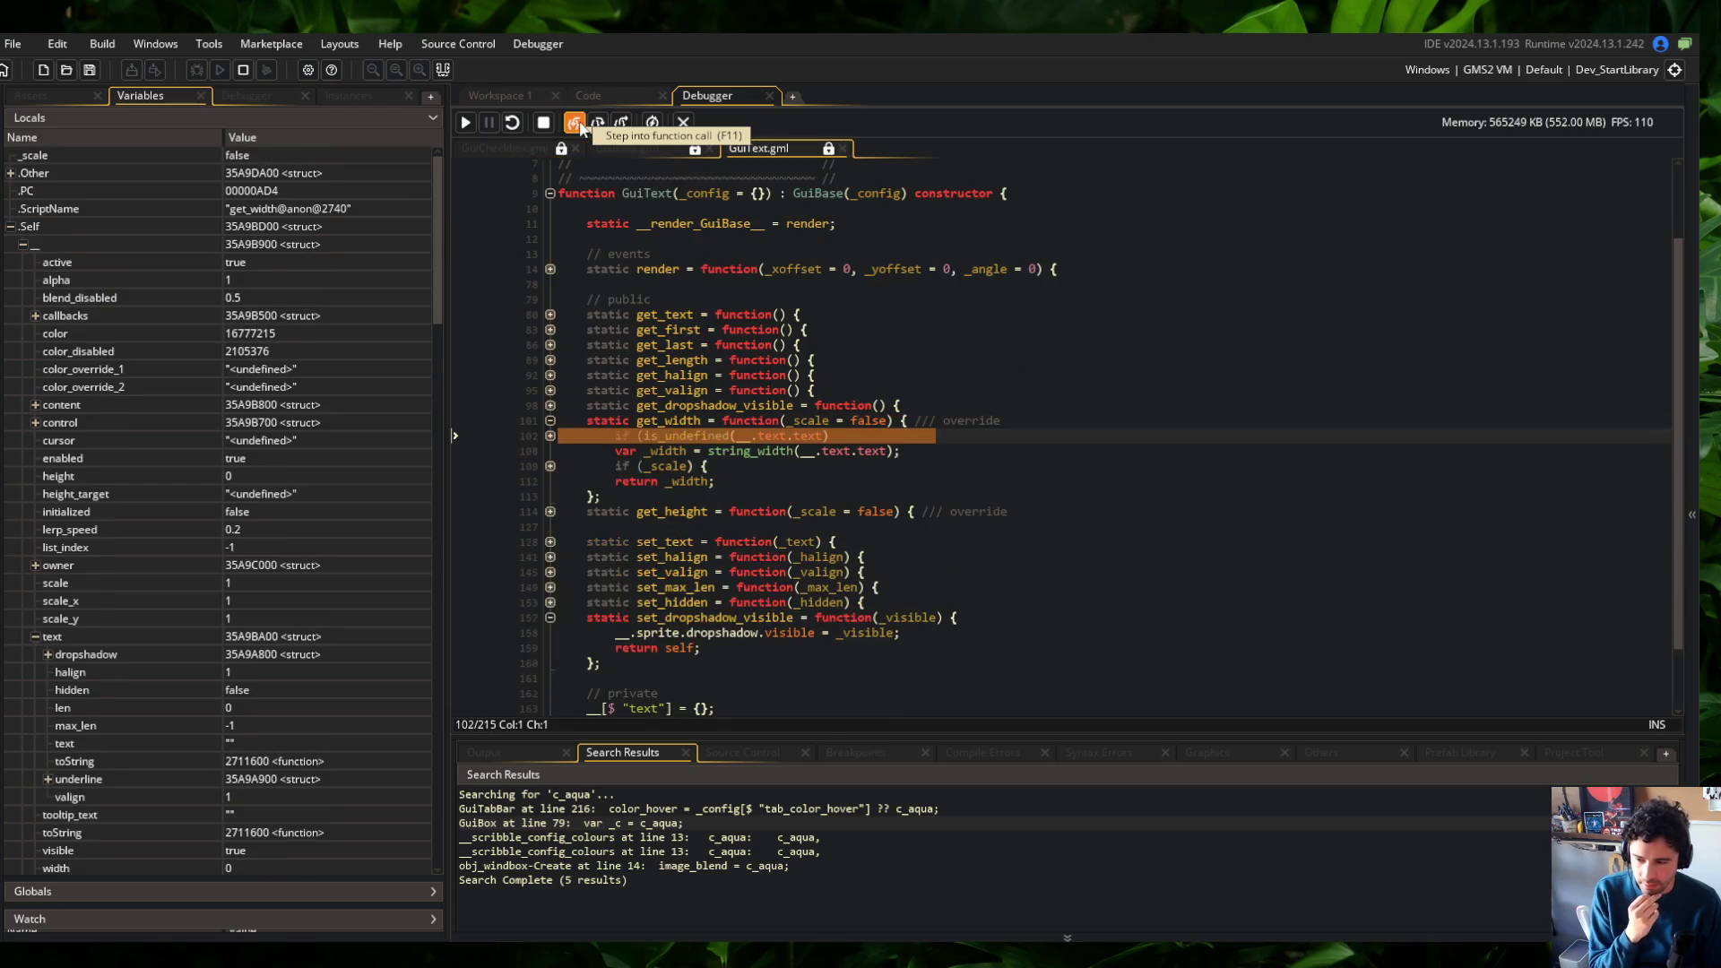
left_click(575, 123)
left_click(574, 123)
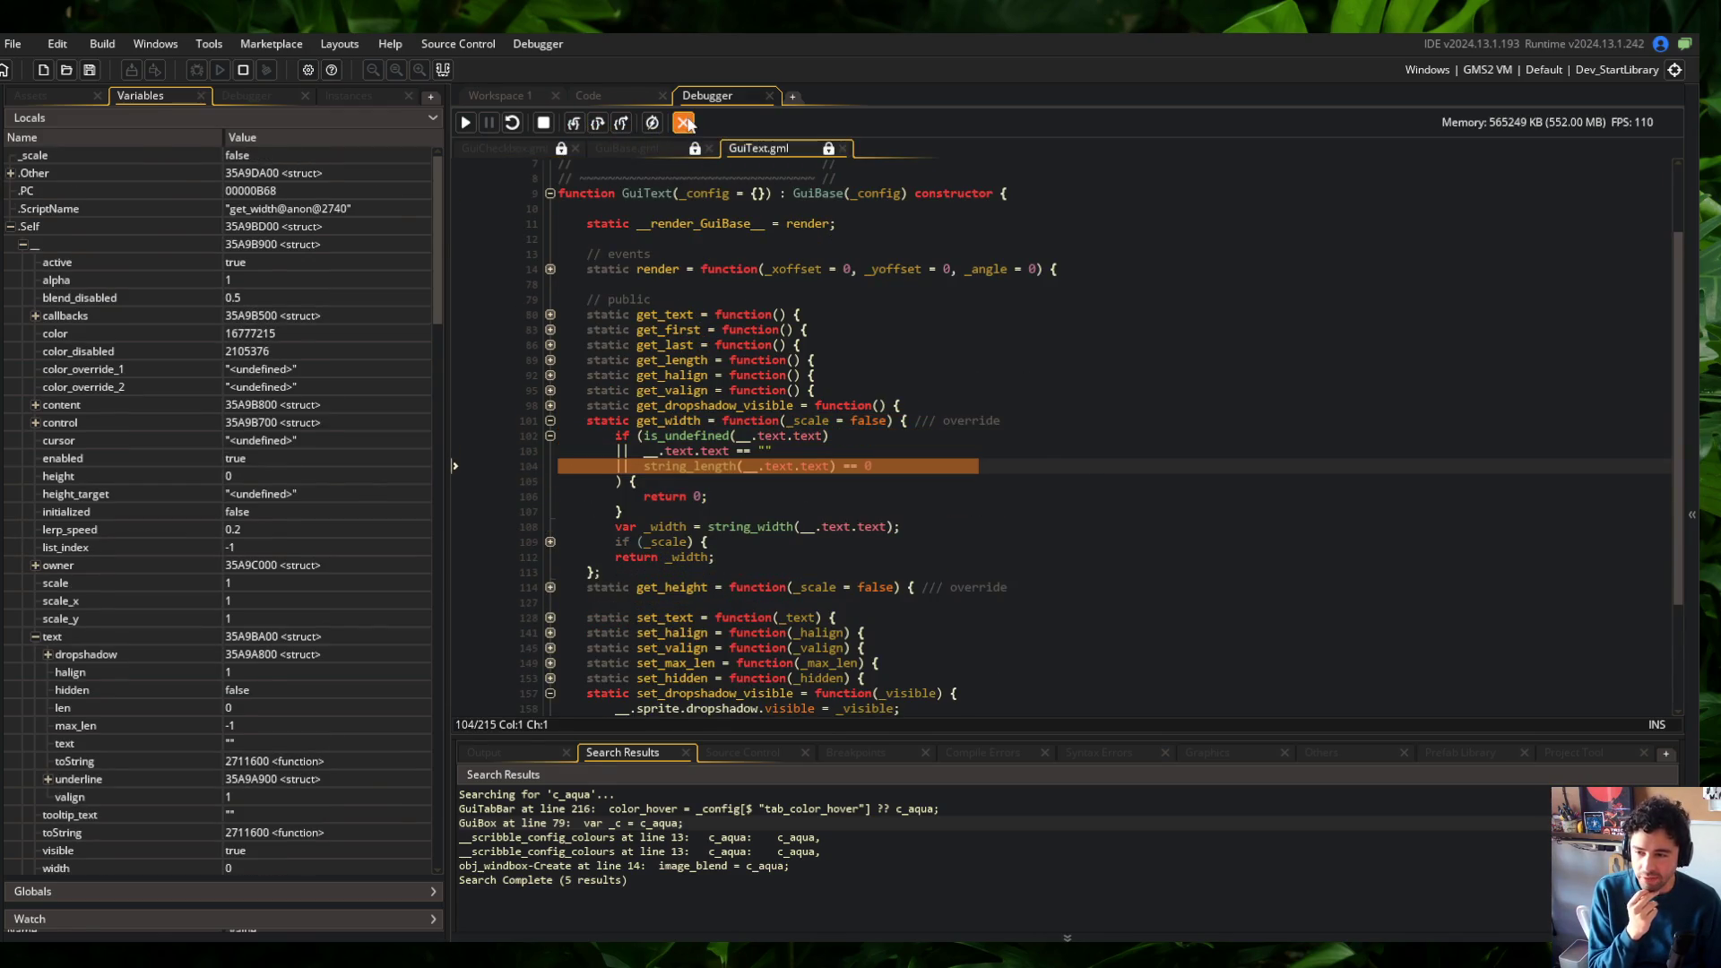
left_click(685, 123)
left_click(937, 349)
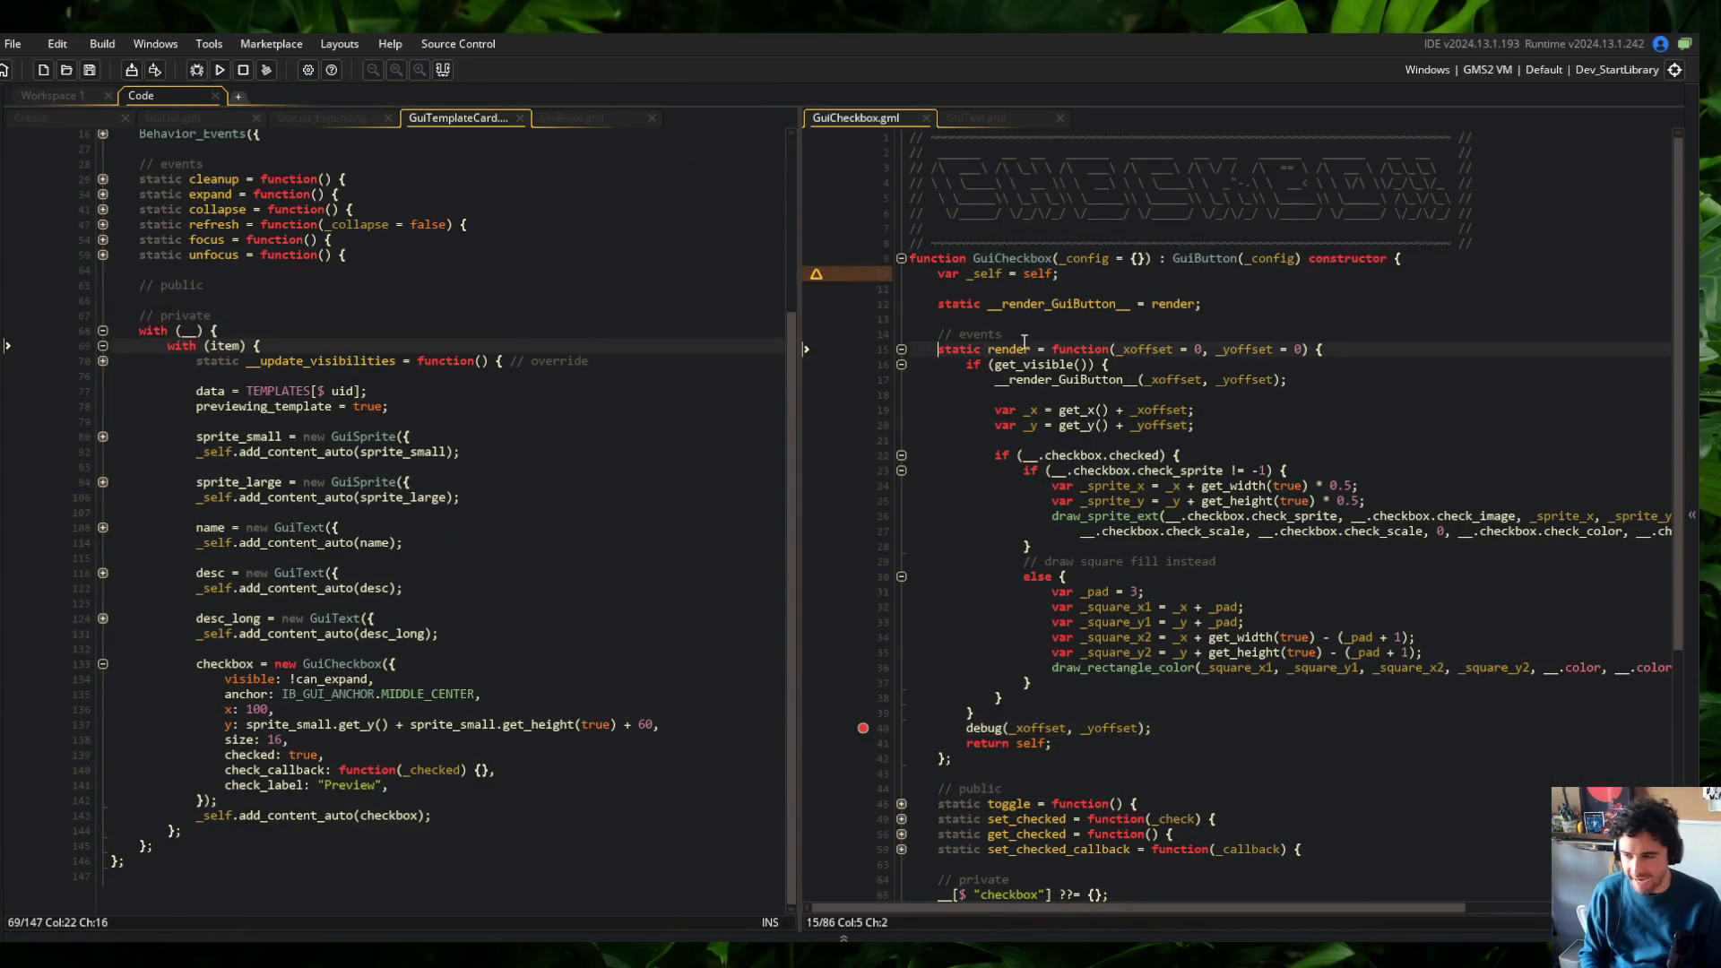
Show GuiBase.gml, fold get_mouse_touching, and place the caret in has_dimension
left_click(552, 124)
scroll(538, 310, "down", 10)
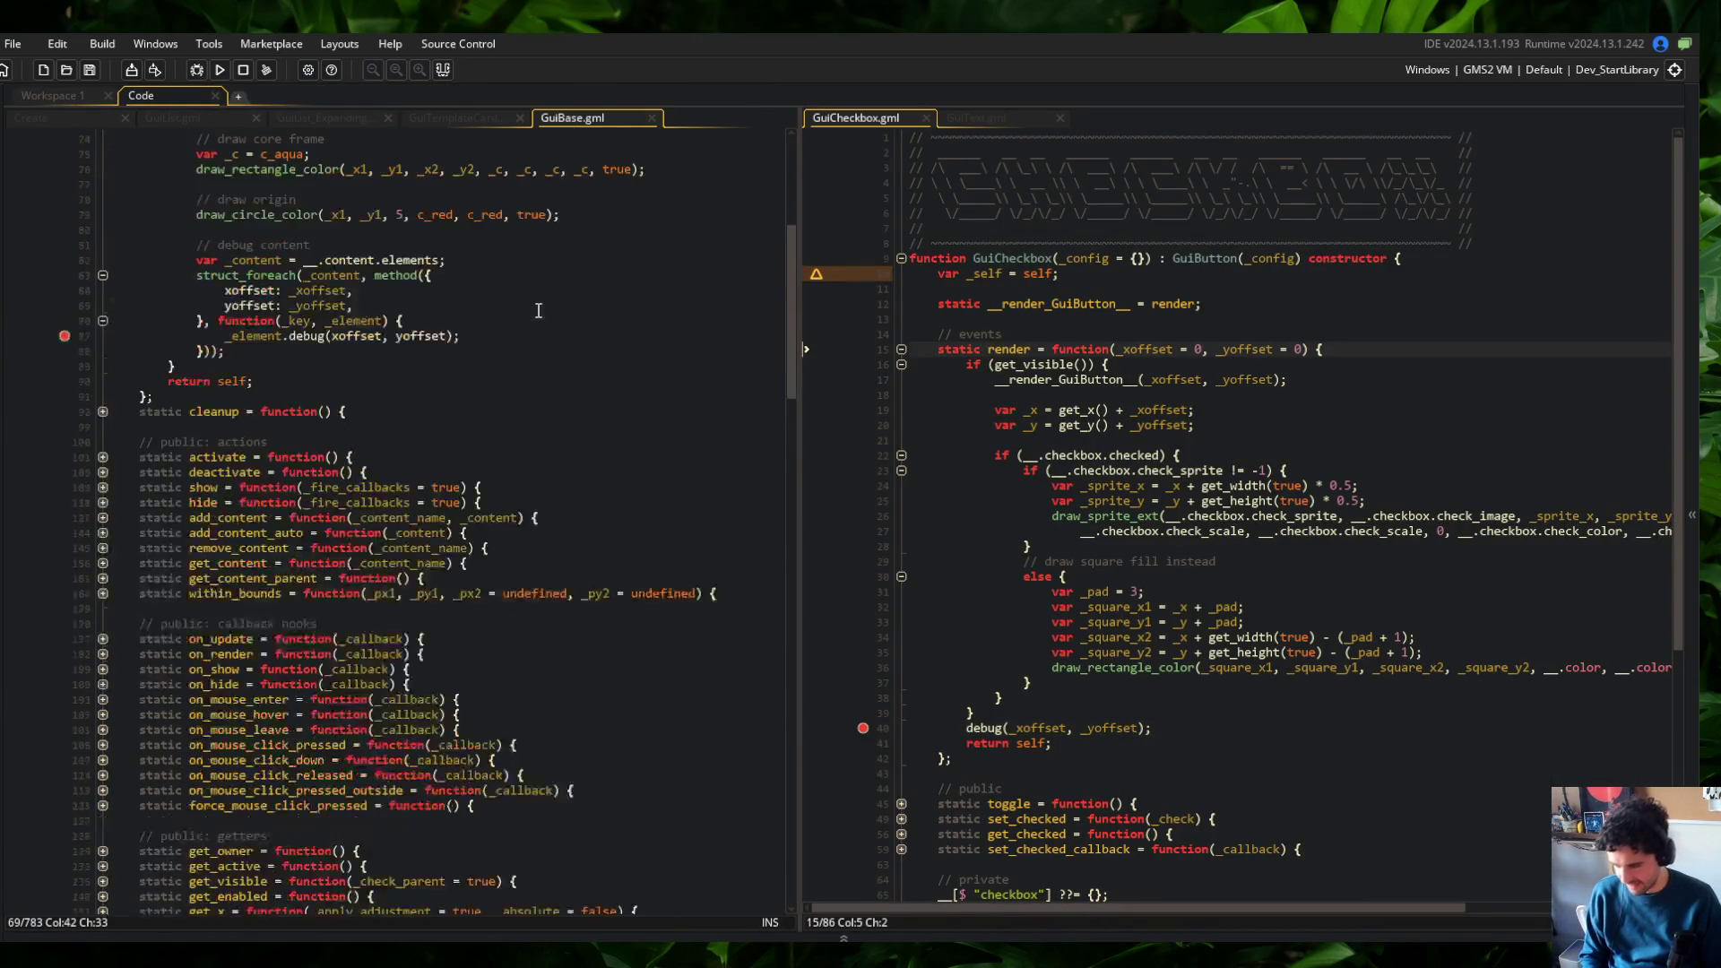
scroll(538, 310, "down", 5)
scroll(359, 359, "up", 3)
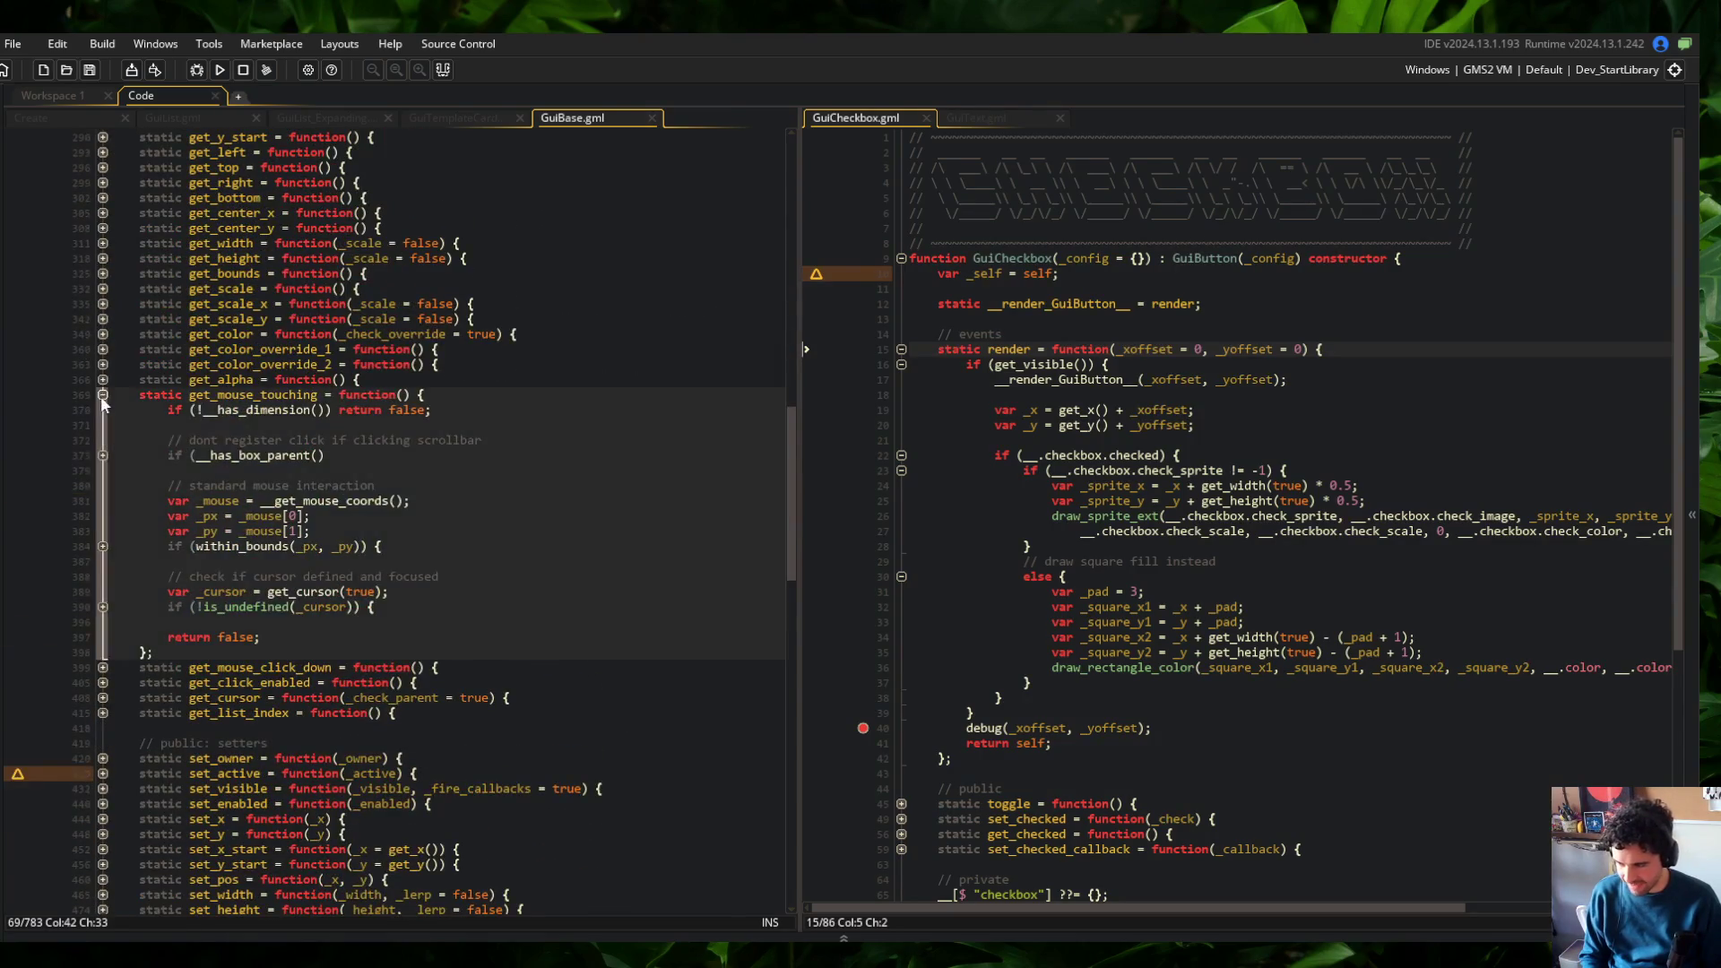
left_click(102, 387)
scroll(140, 387, "down", 5)
scroll(140, 387, "down", 3)
mouse_move(432, 609)
left_mouse_down()
mouse_move(368, 641)
mouse_move(377, 659)
left_mouse_up()
left_click(515, 613)
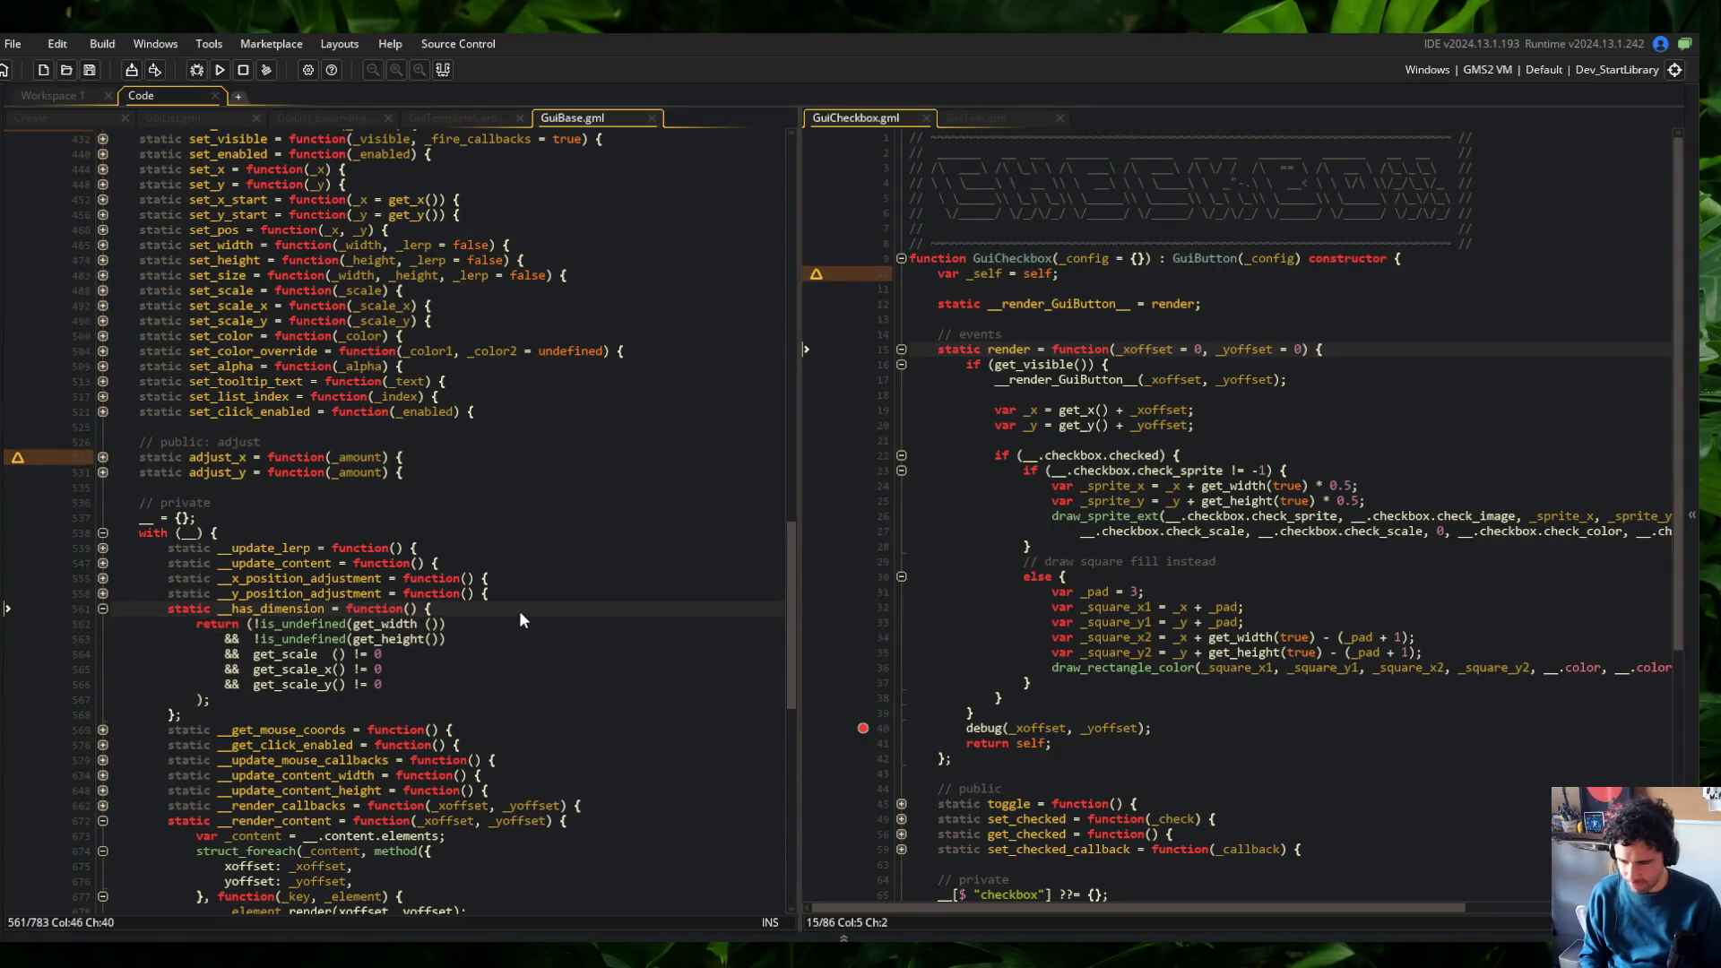
Add '&& get_width() > 0' and '&& get_height() > 0' conditions to has_dimension and save
key("Down")
key("Down")
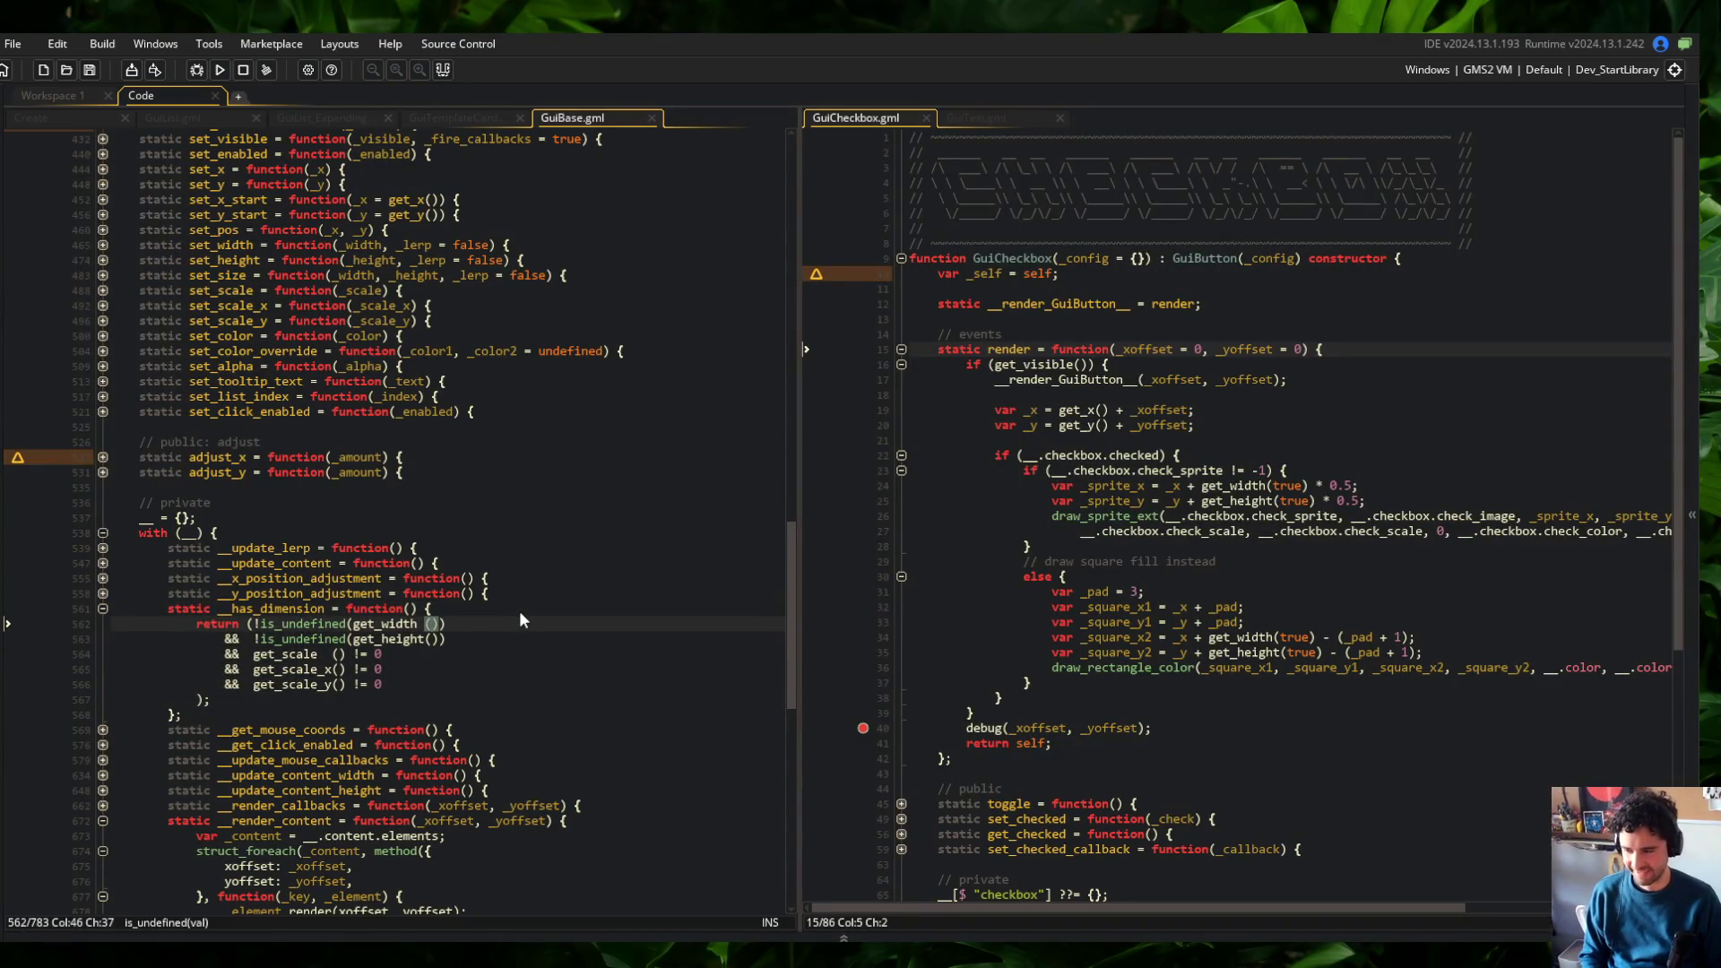
key("End")
key("Return")
type("&&  g")
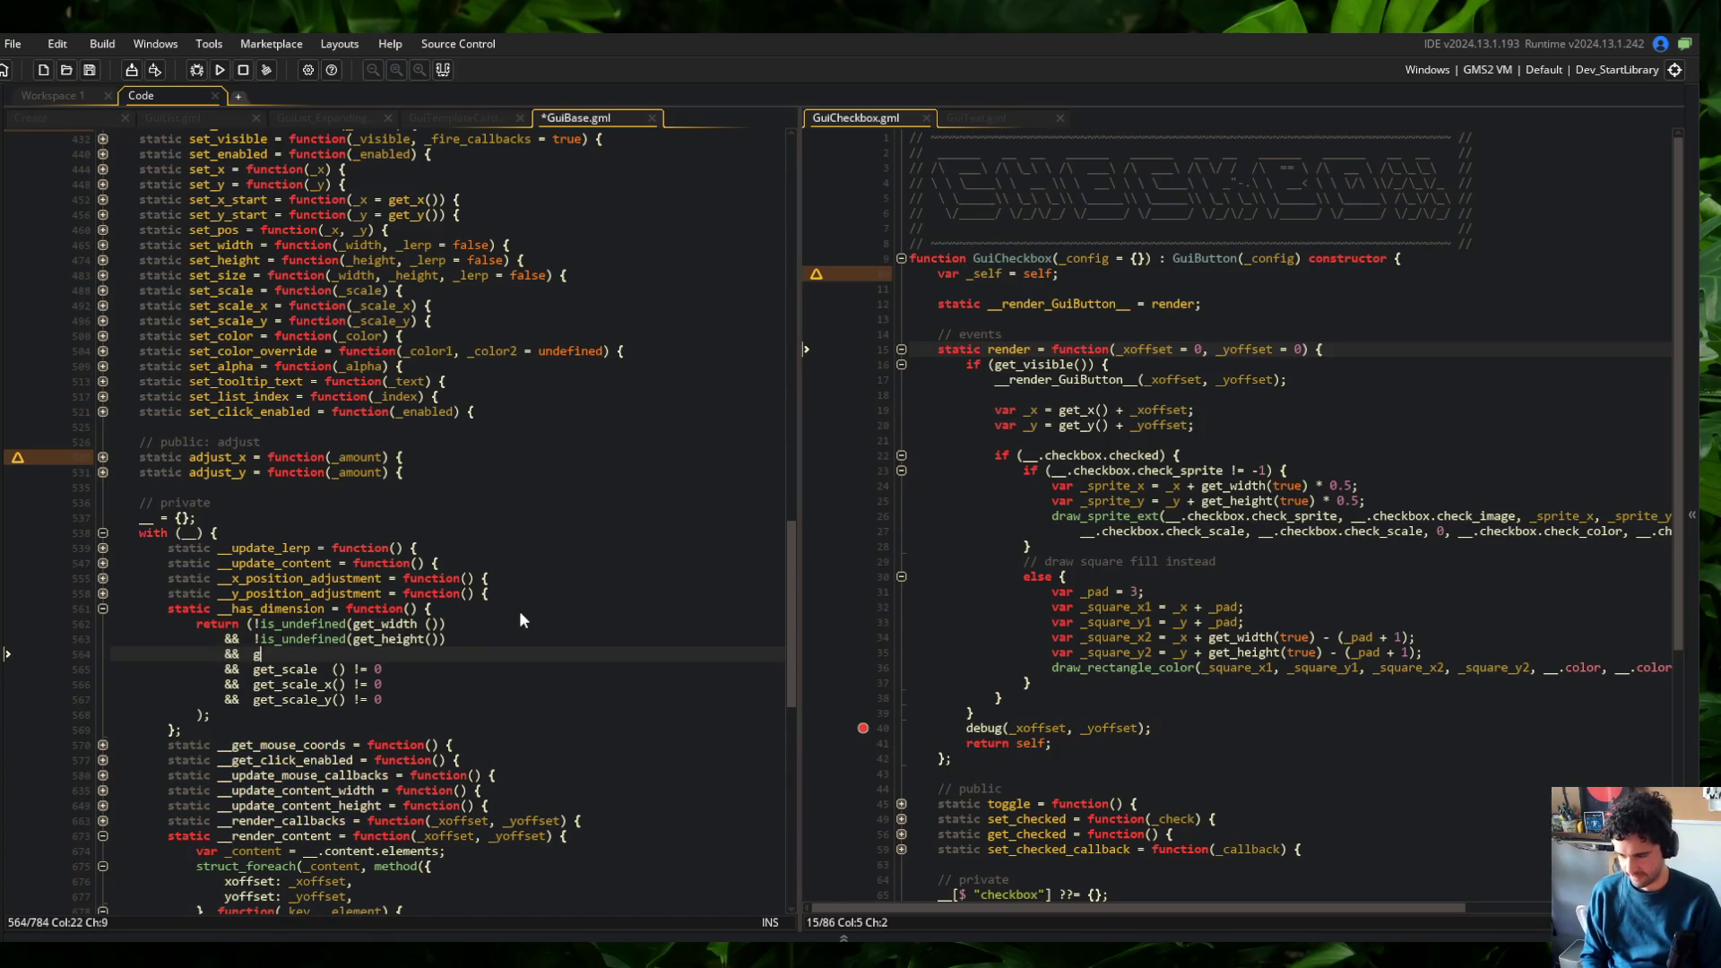
type("et_width()")
type(" != 0")
key("ctrl+s")
key("Return")
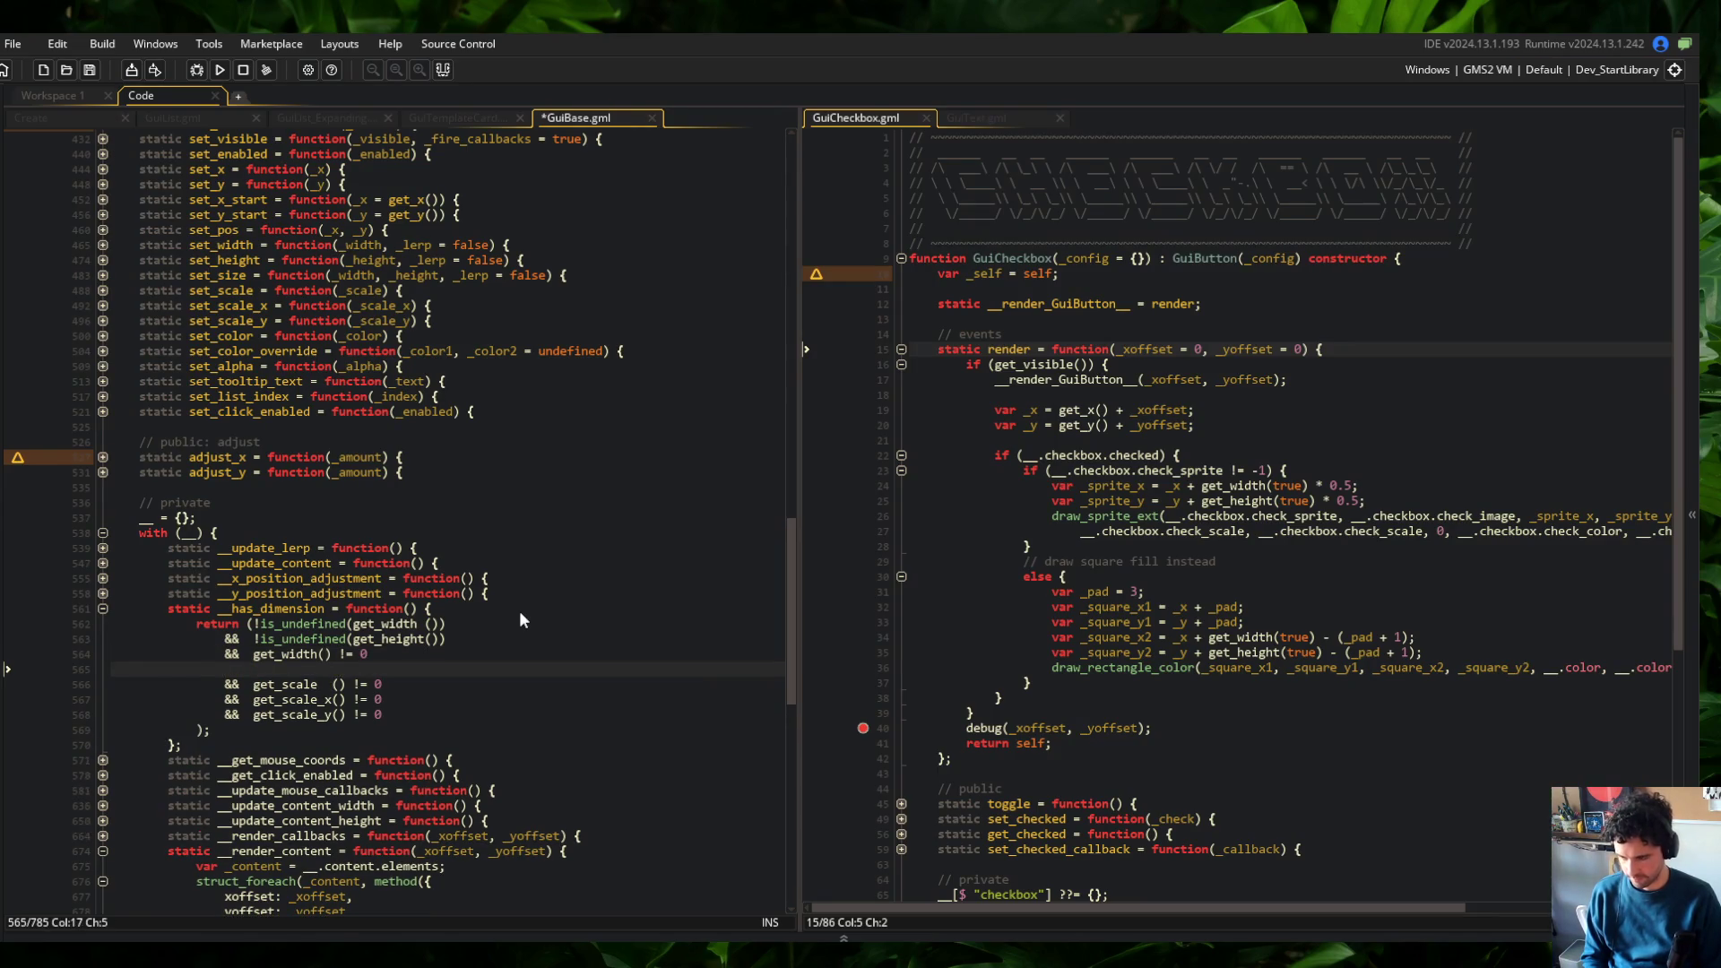
key("BackSpace")
key("BackSpace")
key("BackSpace")
type("> 0")
key("Return")
type("&7")
type("&\tget_h")
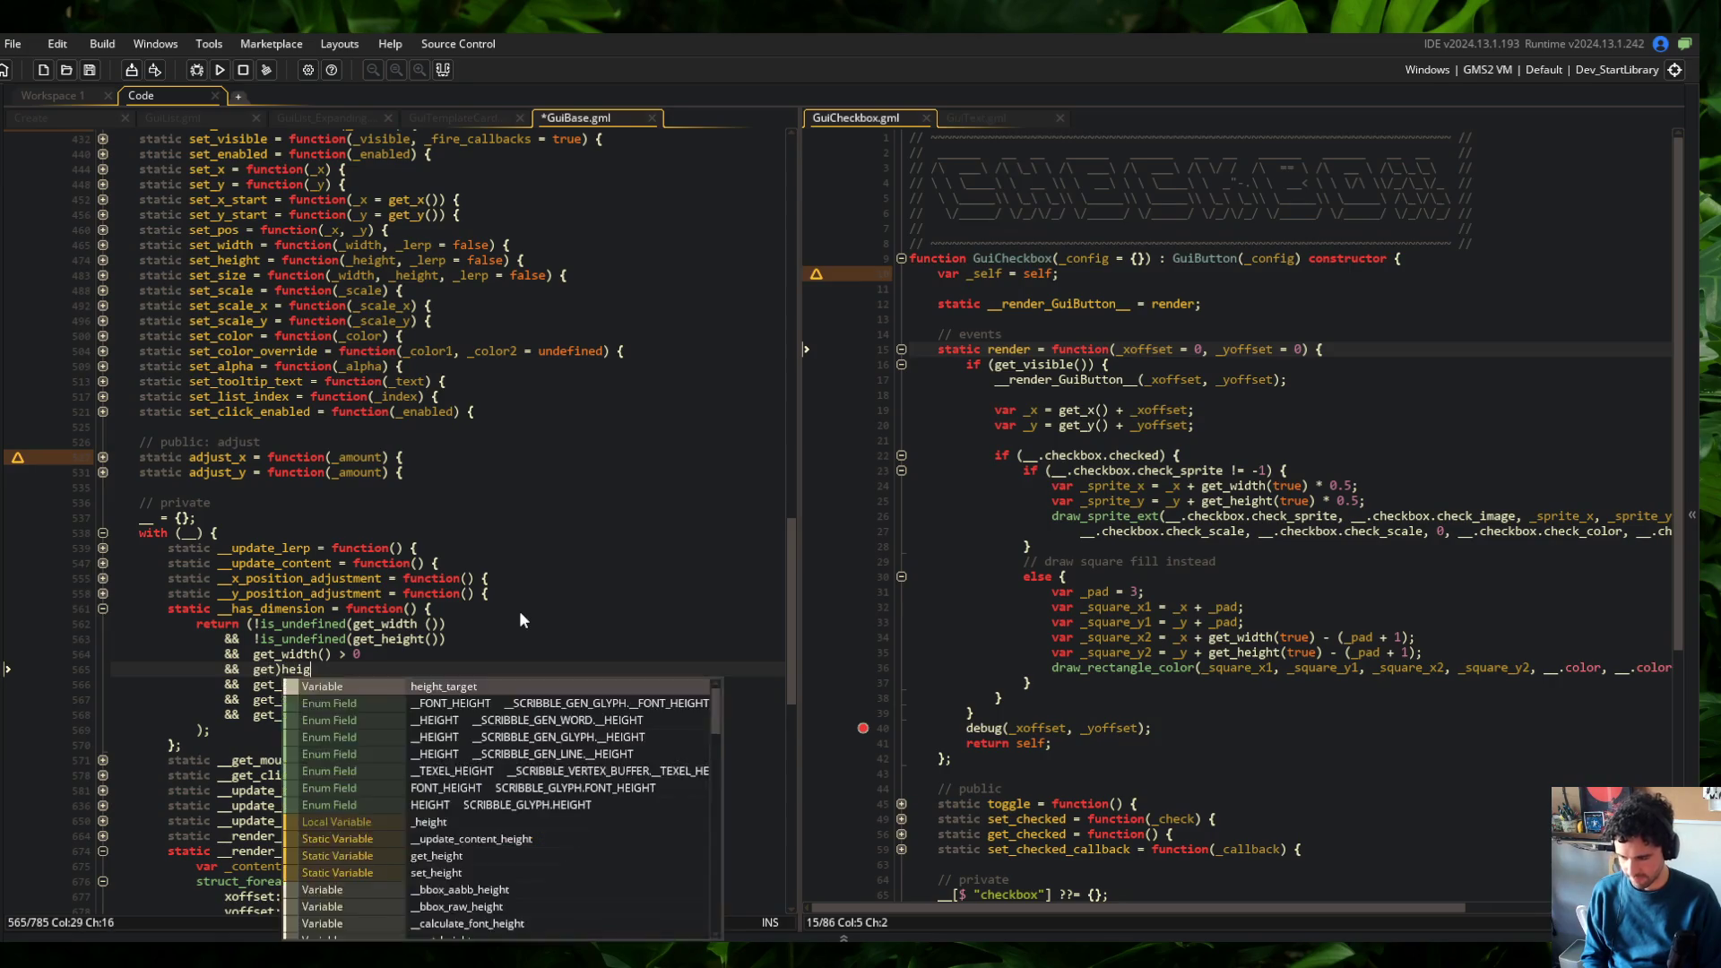
type("eight() > ")
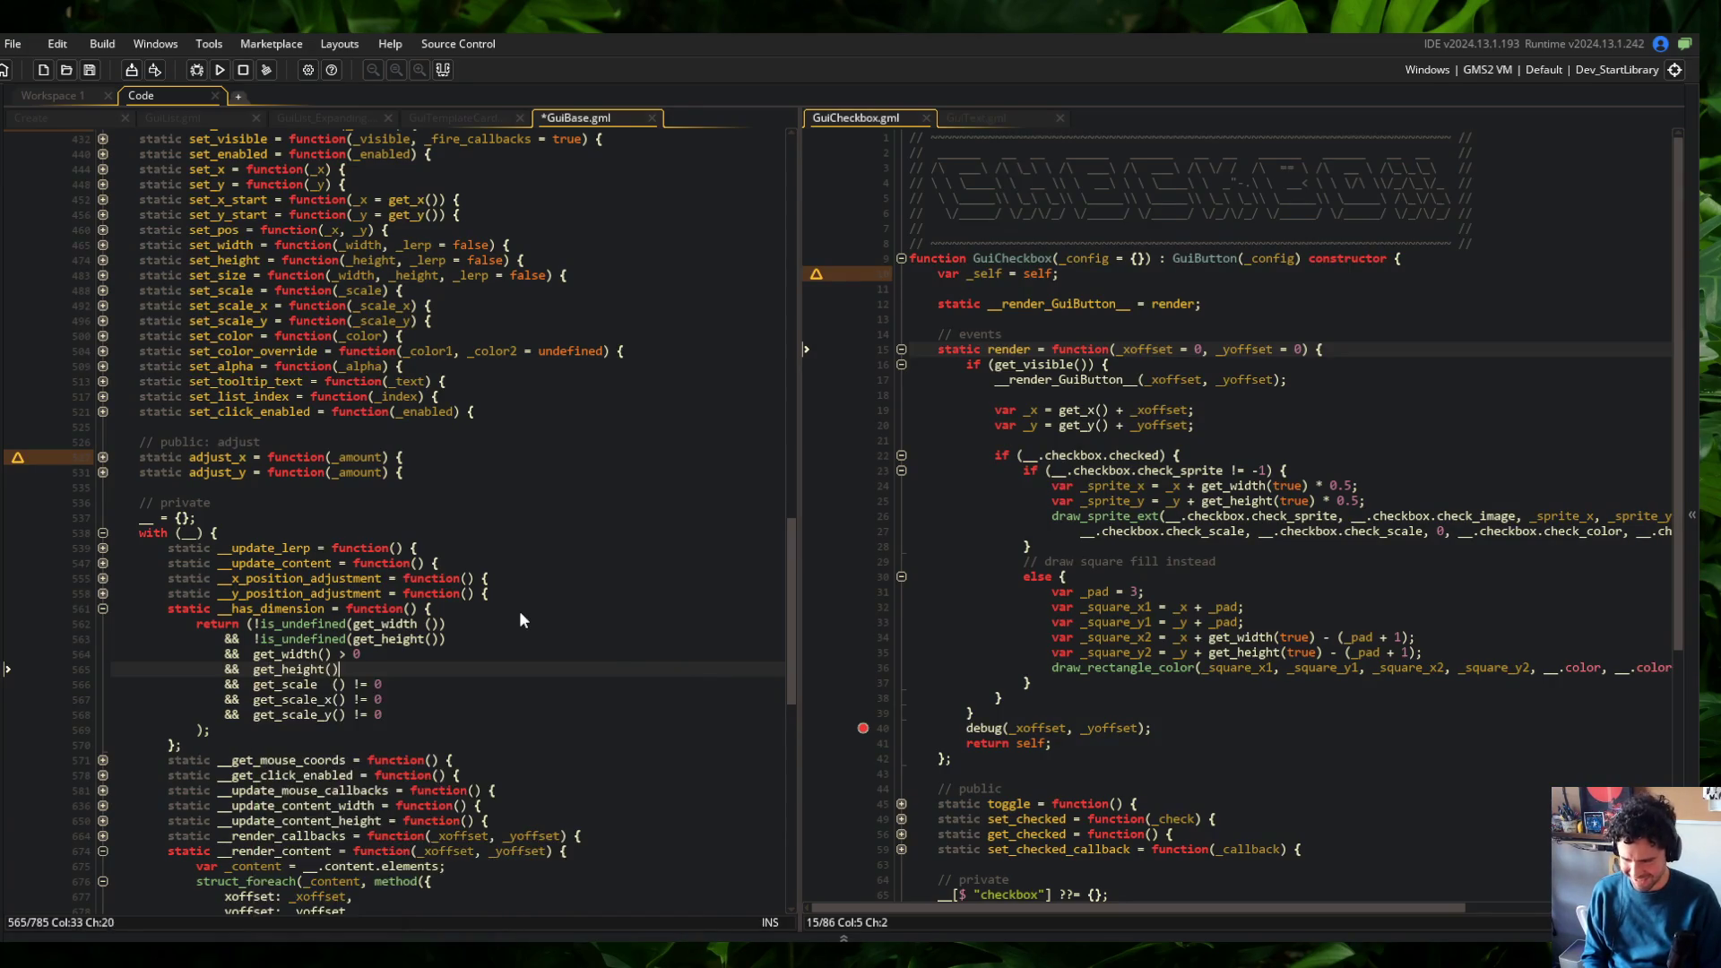
type("0")
key("ctrl+s")
Remove the stray spaces in the get_scale() and get_width() calls, then save and rebuild
key("Down")
key("Left")
key("Left")
key("Left")
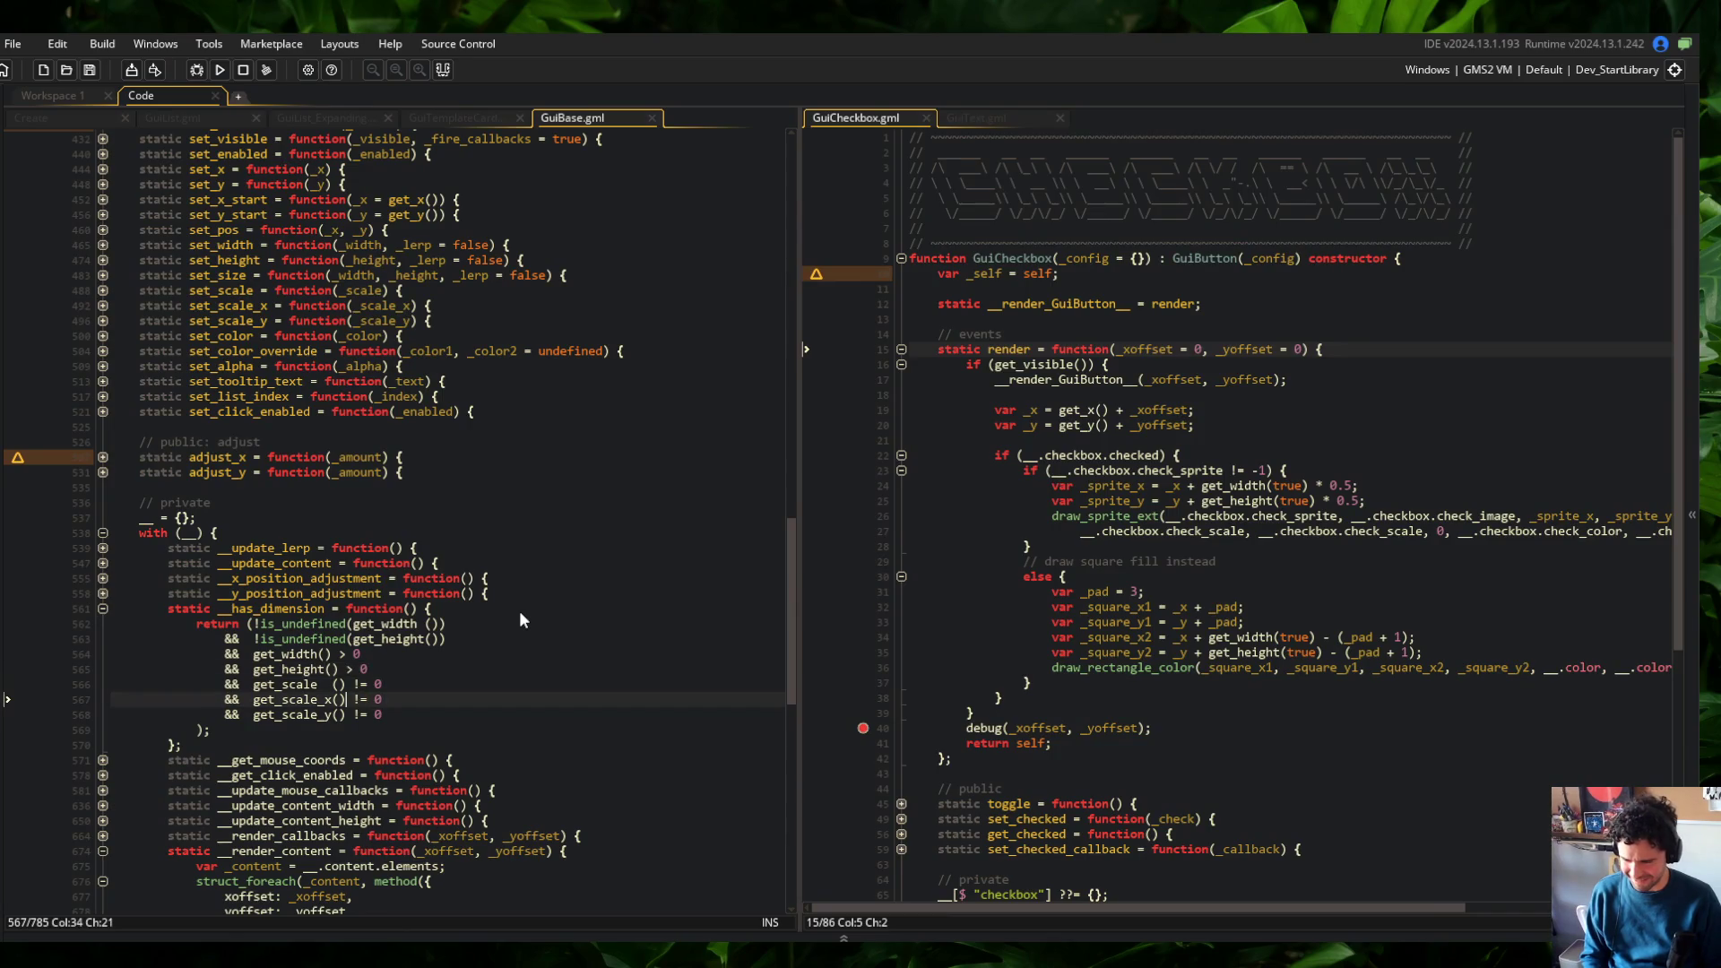
scroll(519, 619, "up", 1)
key("Left")
key("BackSpace")
key("Escape")
key("Up")
key("Up")
key("Up")
key("Up")
key("End")
key("Left")
key("Left")
key("Left")
key("BackSpace")
key("F5")
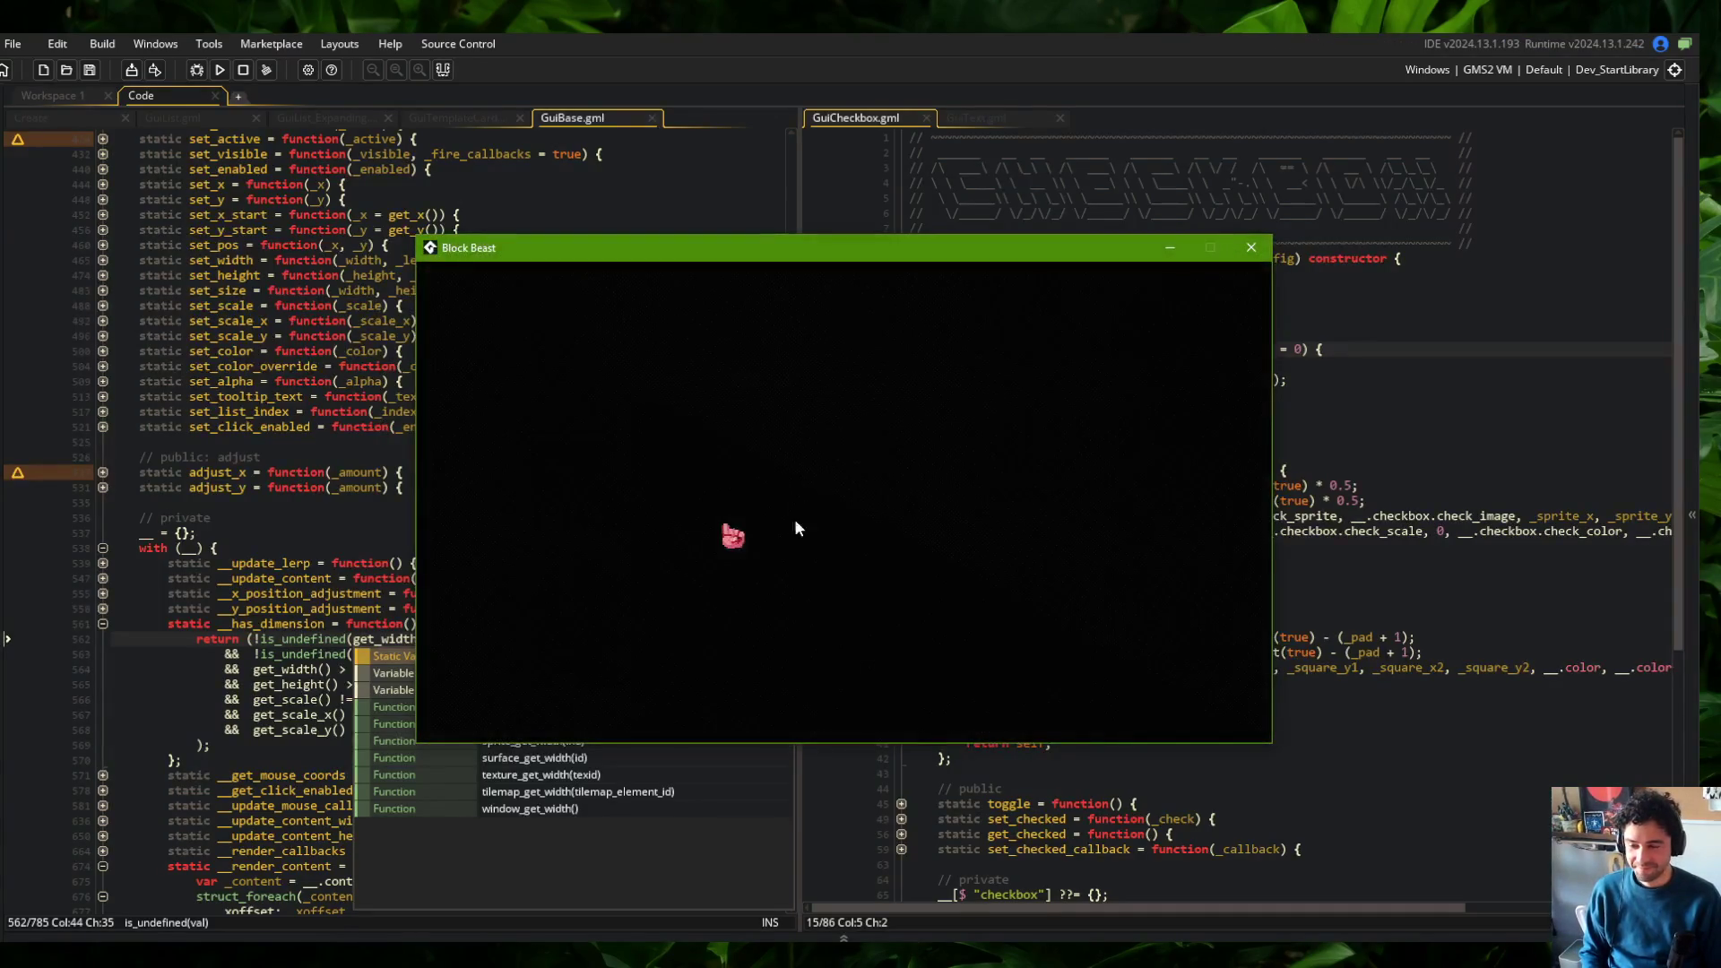
Open the Wide skeleton's details on the game's Skeletons page
left_click(687, 414)
left_click(706, 439)
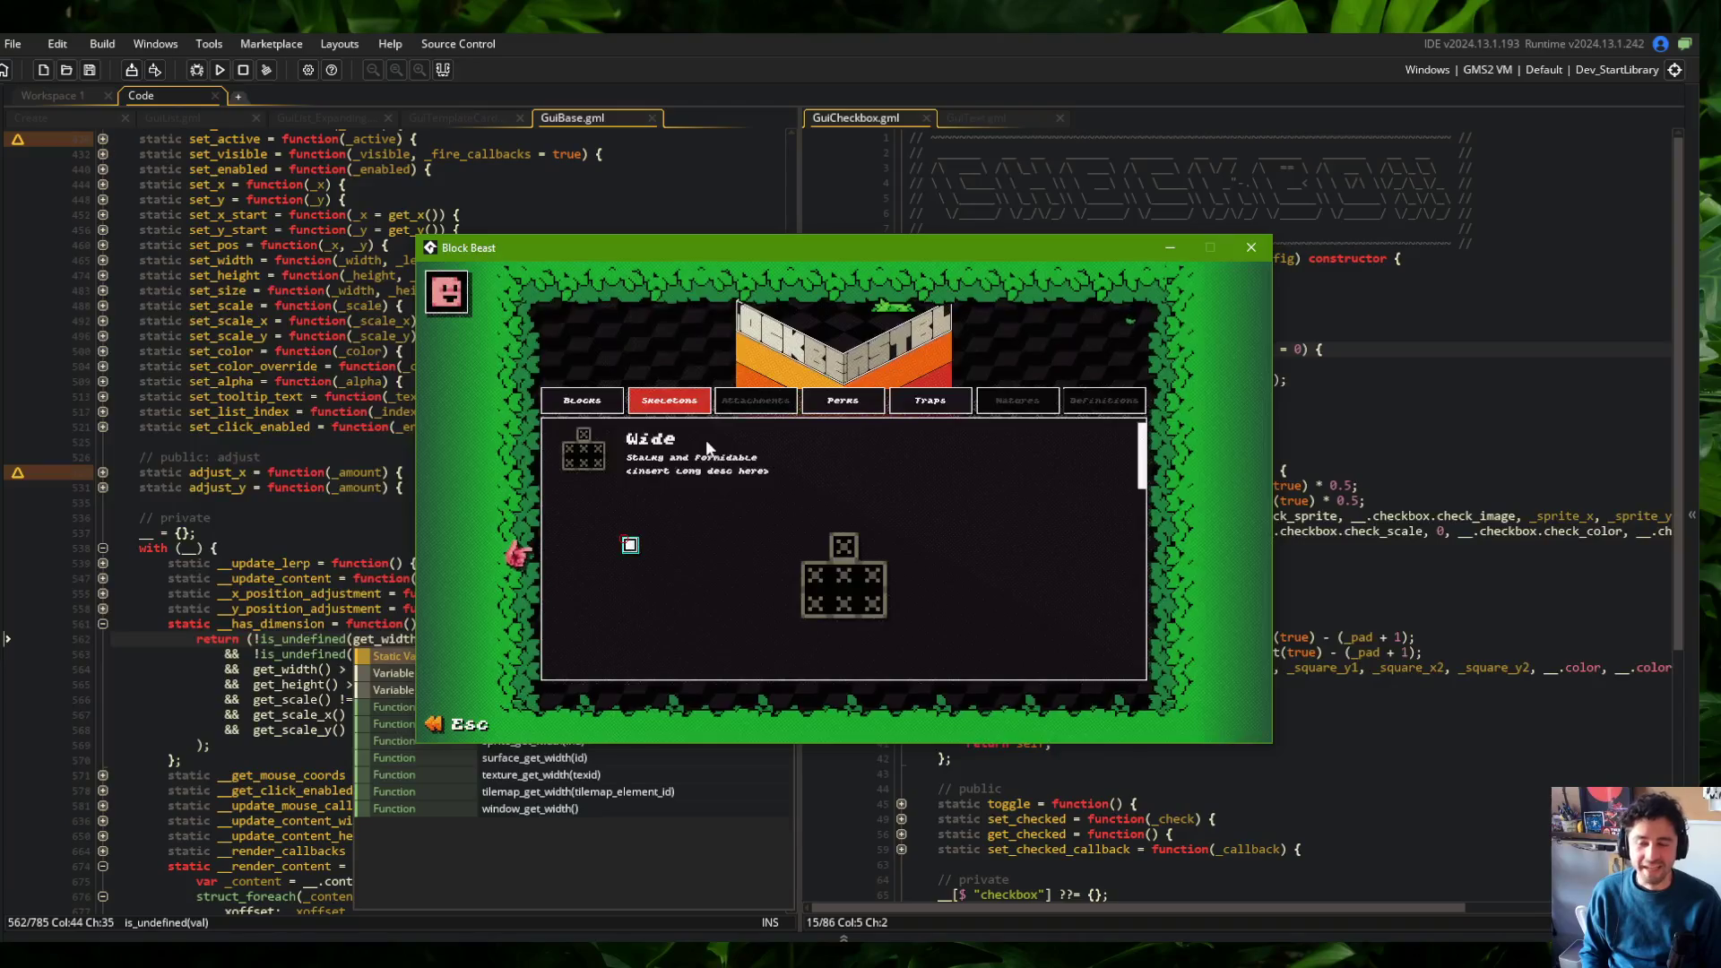
left_click(1473, 415)
Remove the breakpoint on the checkbox debug call and fold GuiBase's has_dimension function
key("Up")
key("Up")
key("End")
left_click(870, 730)
left_click(466, 487)
left_click(102, 623)
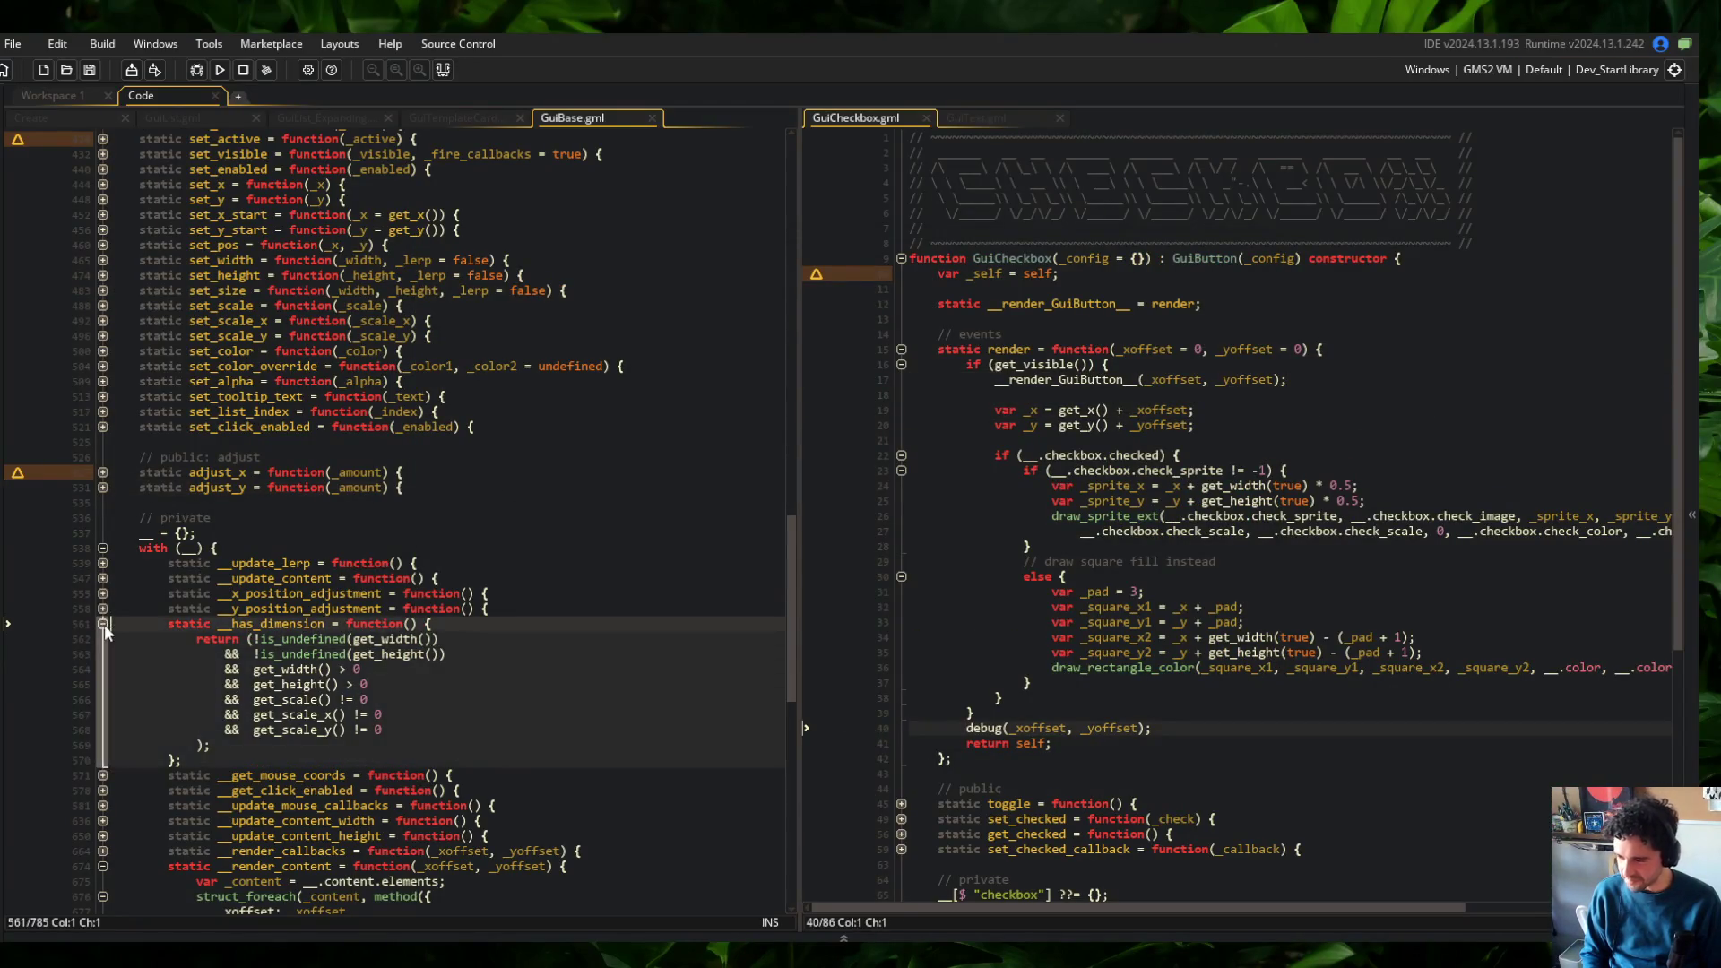
Fold GuiBase's render_content and toggle the Wide skeleton details in the running game
left_click(102, 729)
left_click(419, 578)
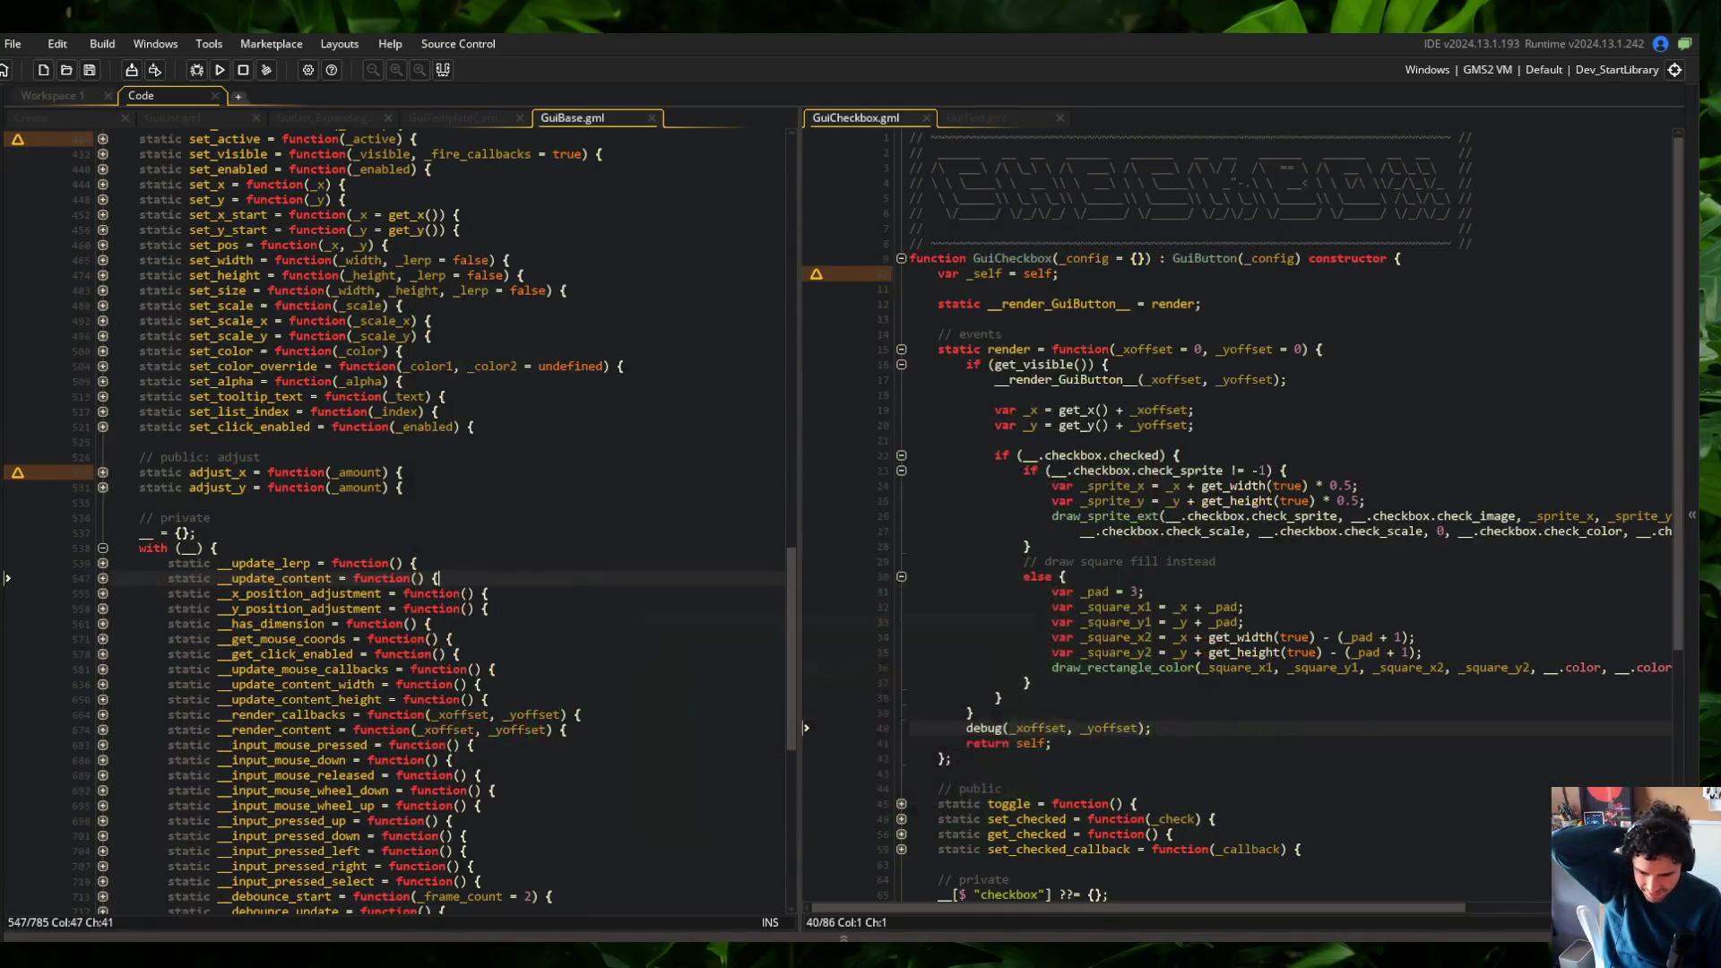
left_click(711, 463)
left_click(727, 438)
left_click(1075, 473)
left_click(1338, 424)
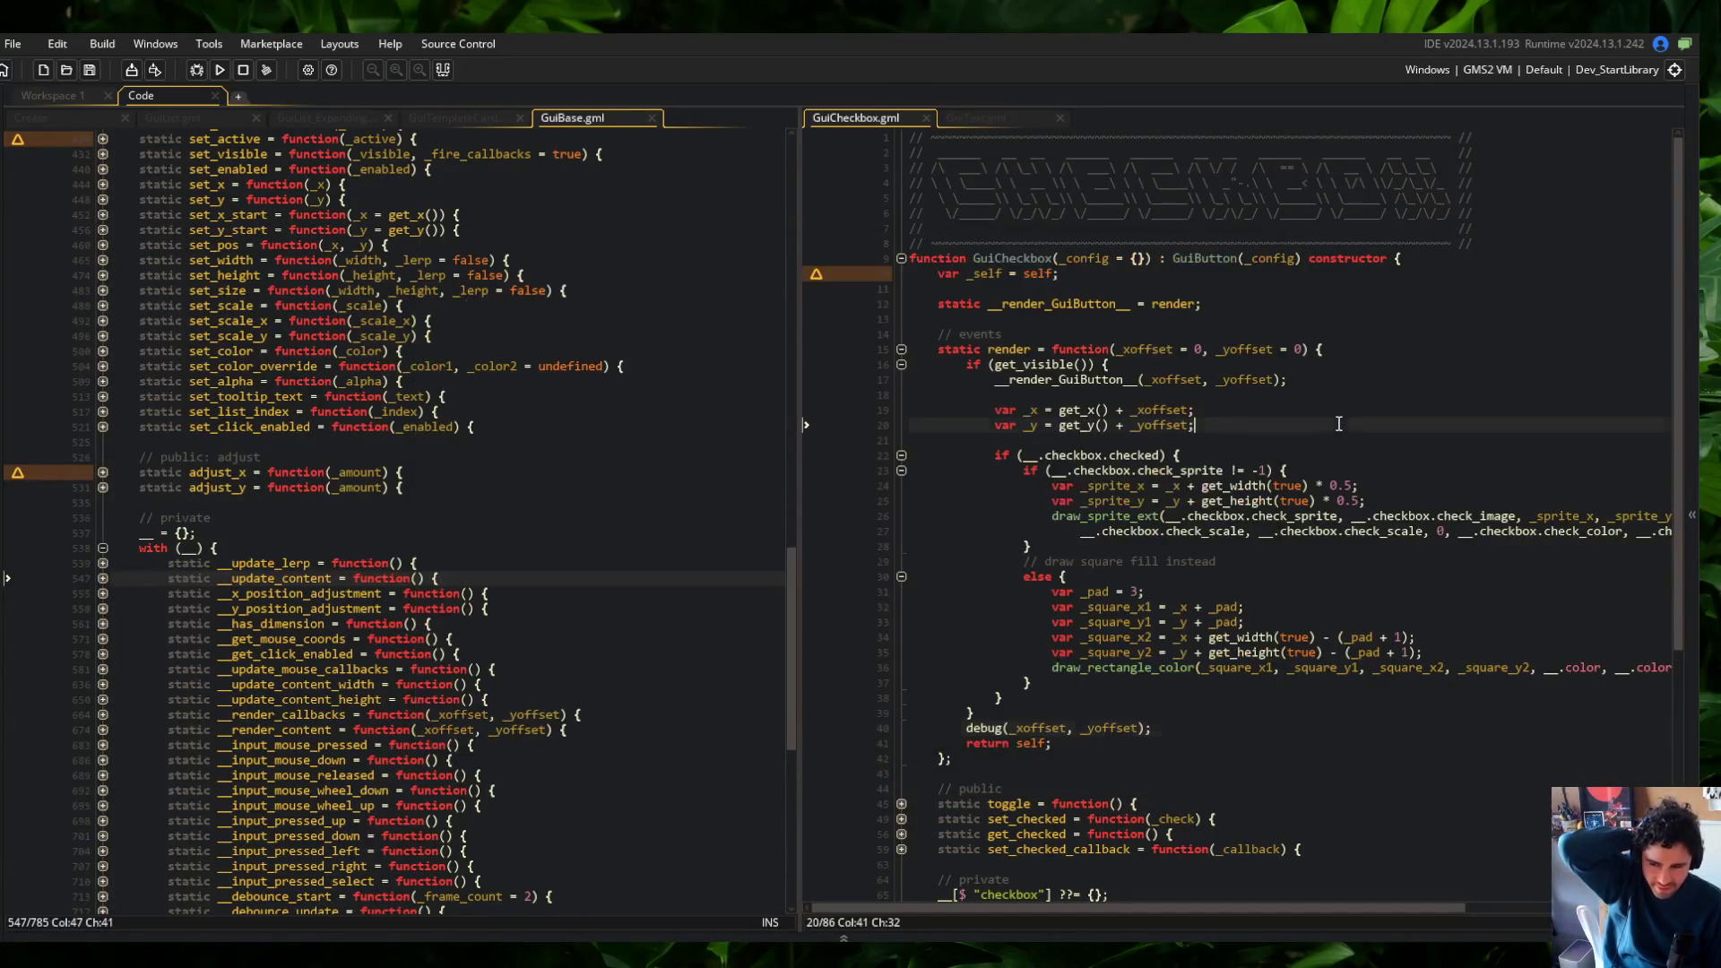
Close GuiBase.gml and review GuiText.gml's render function beside GuiCheckbox.gml
left_click(976, 117)
left_click(894, 113)
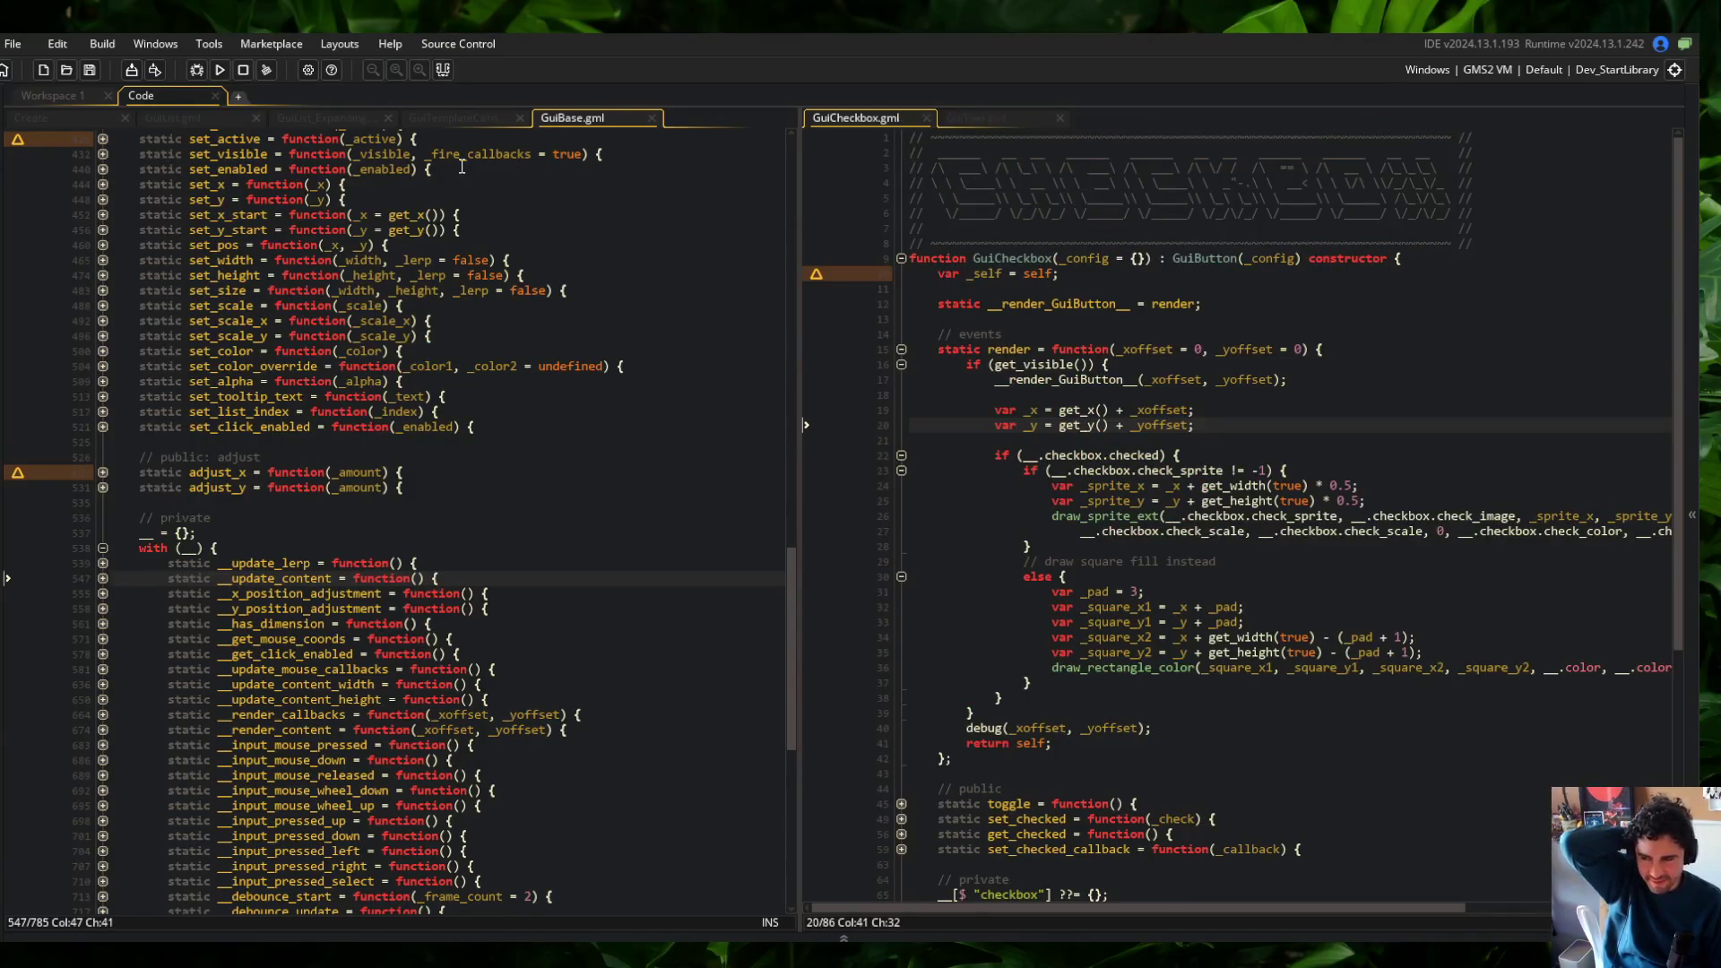
middle_click(598, 114)
left_click(1173, 365)
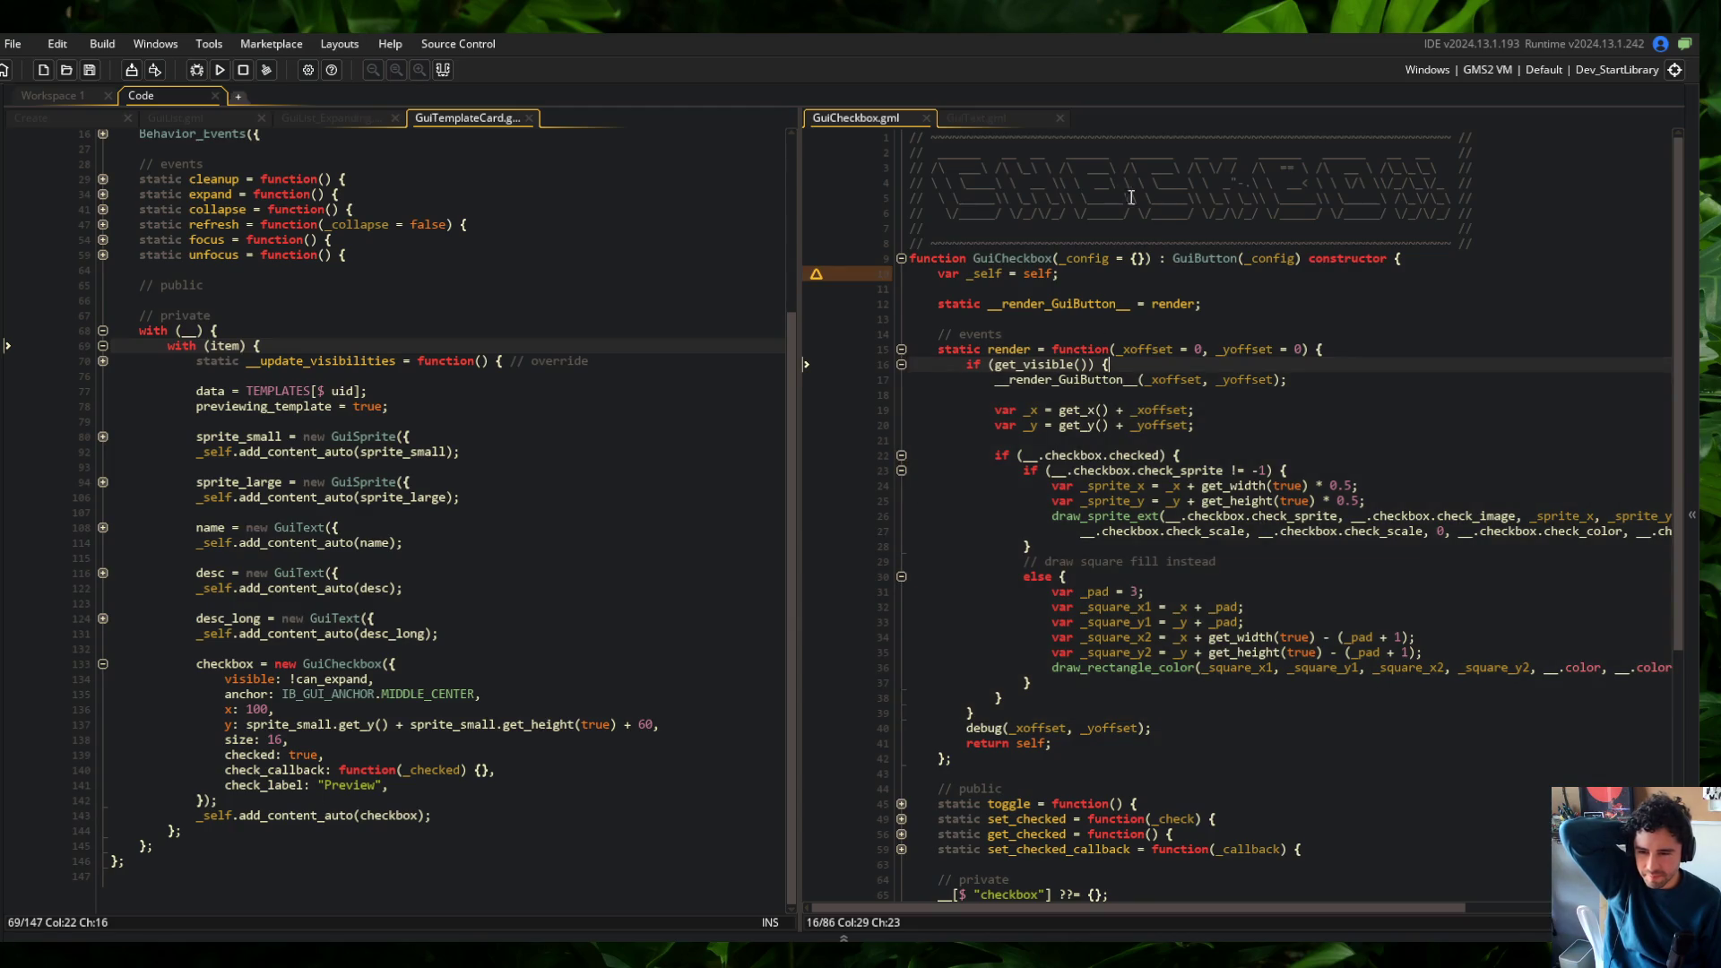
left_click(979, 118)
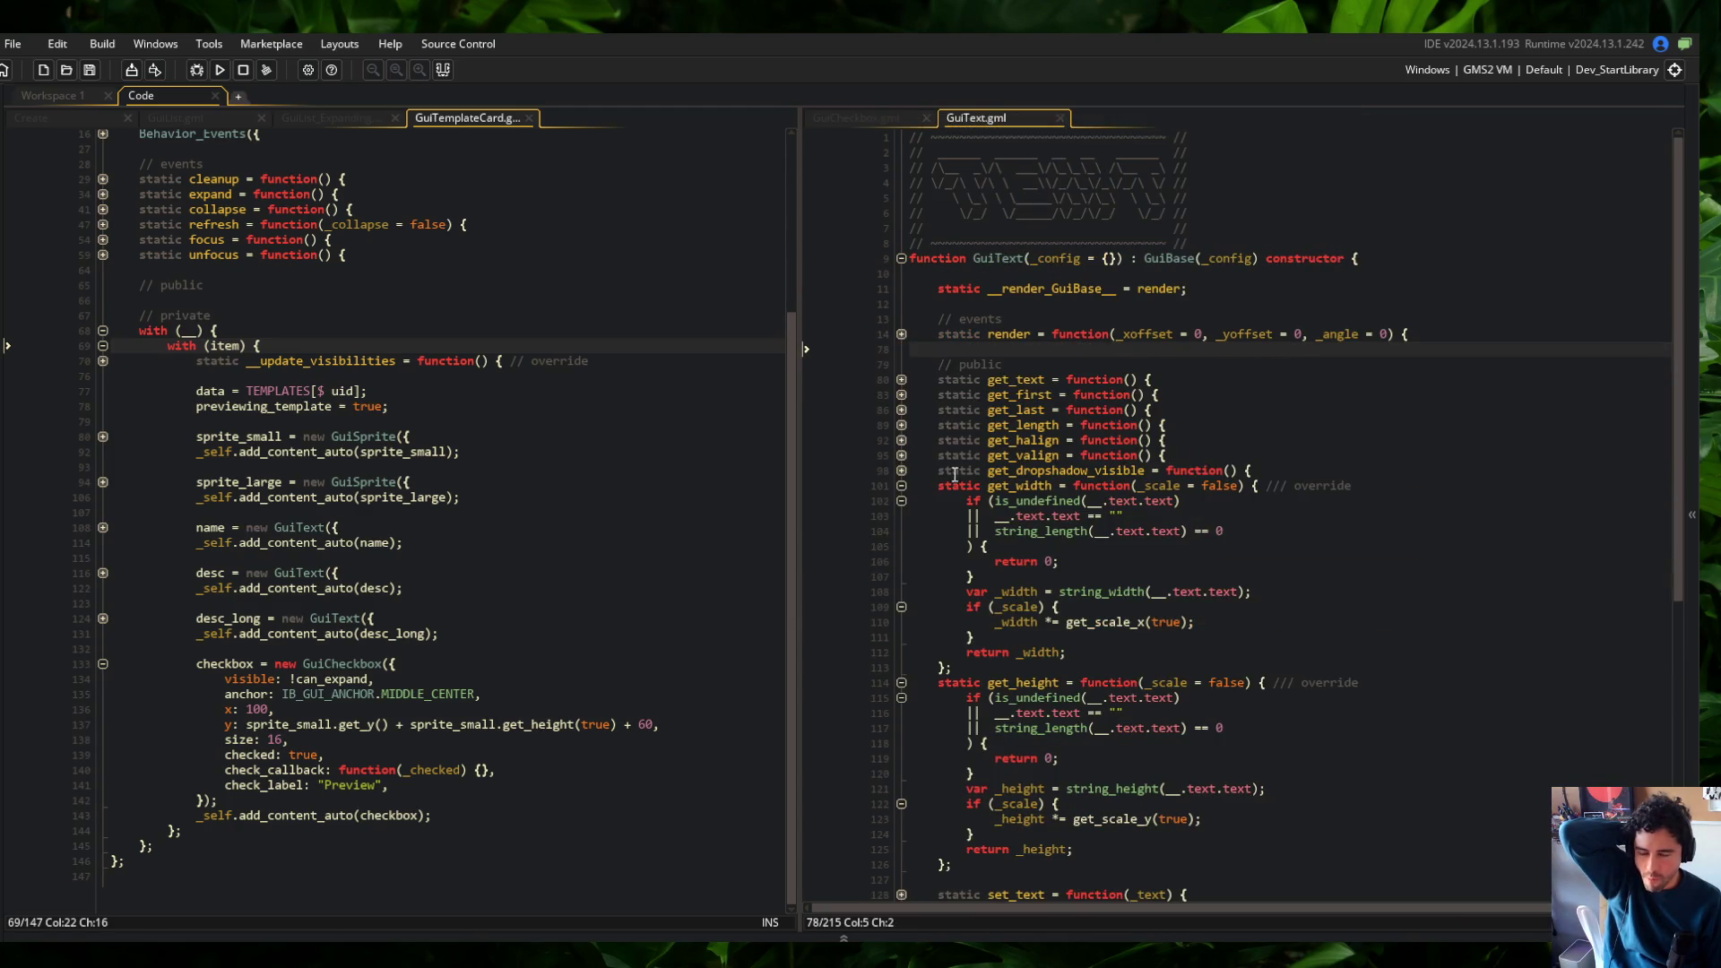
left_click(900, 334)
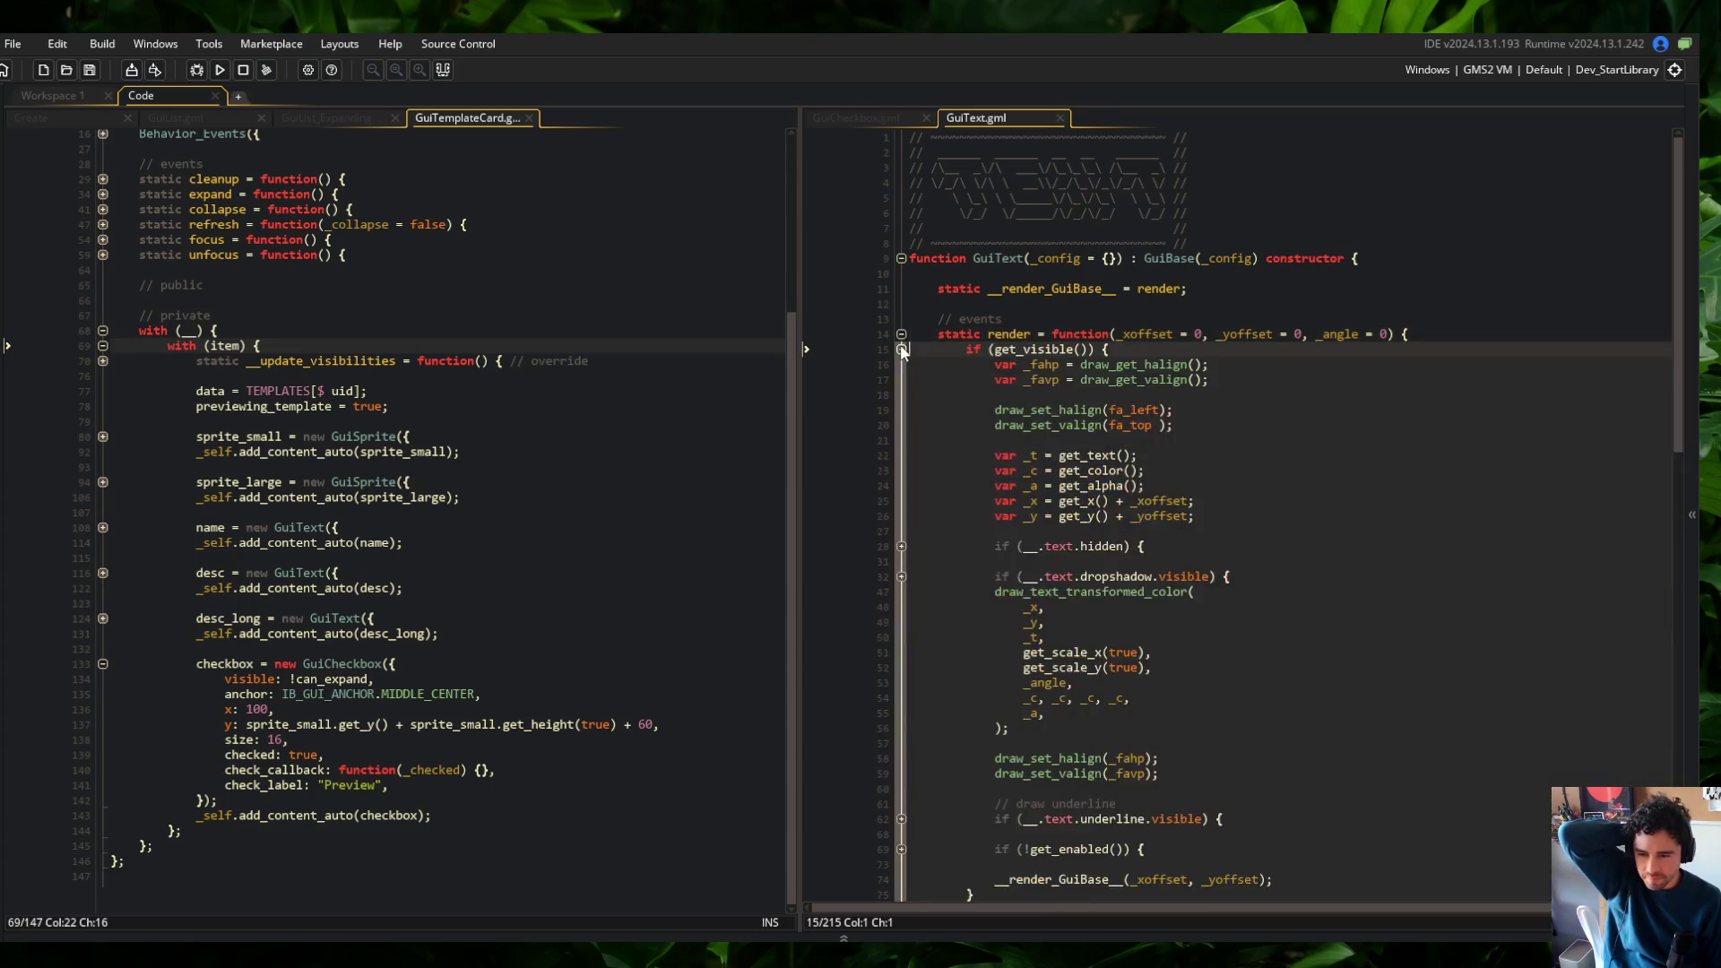
left_click(901, 334)
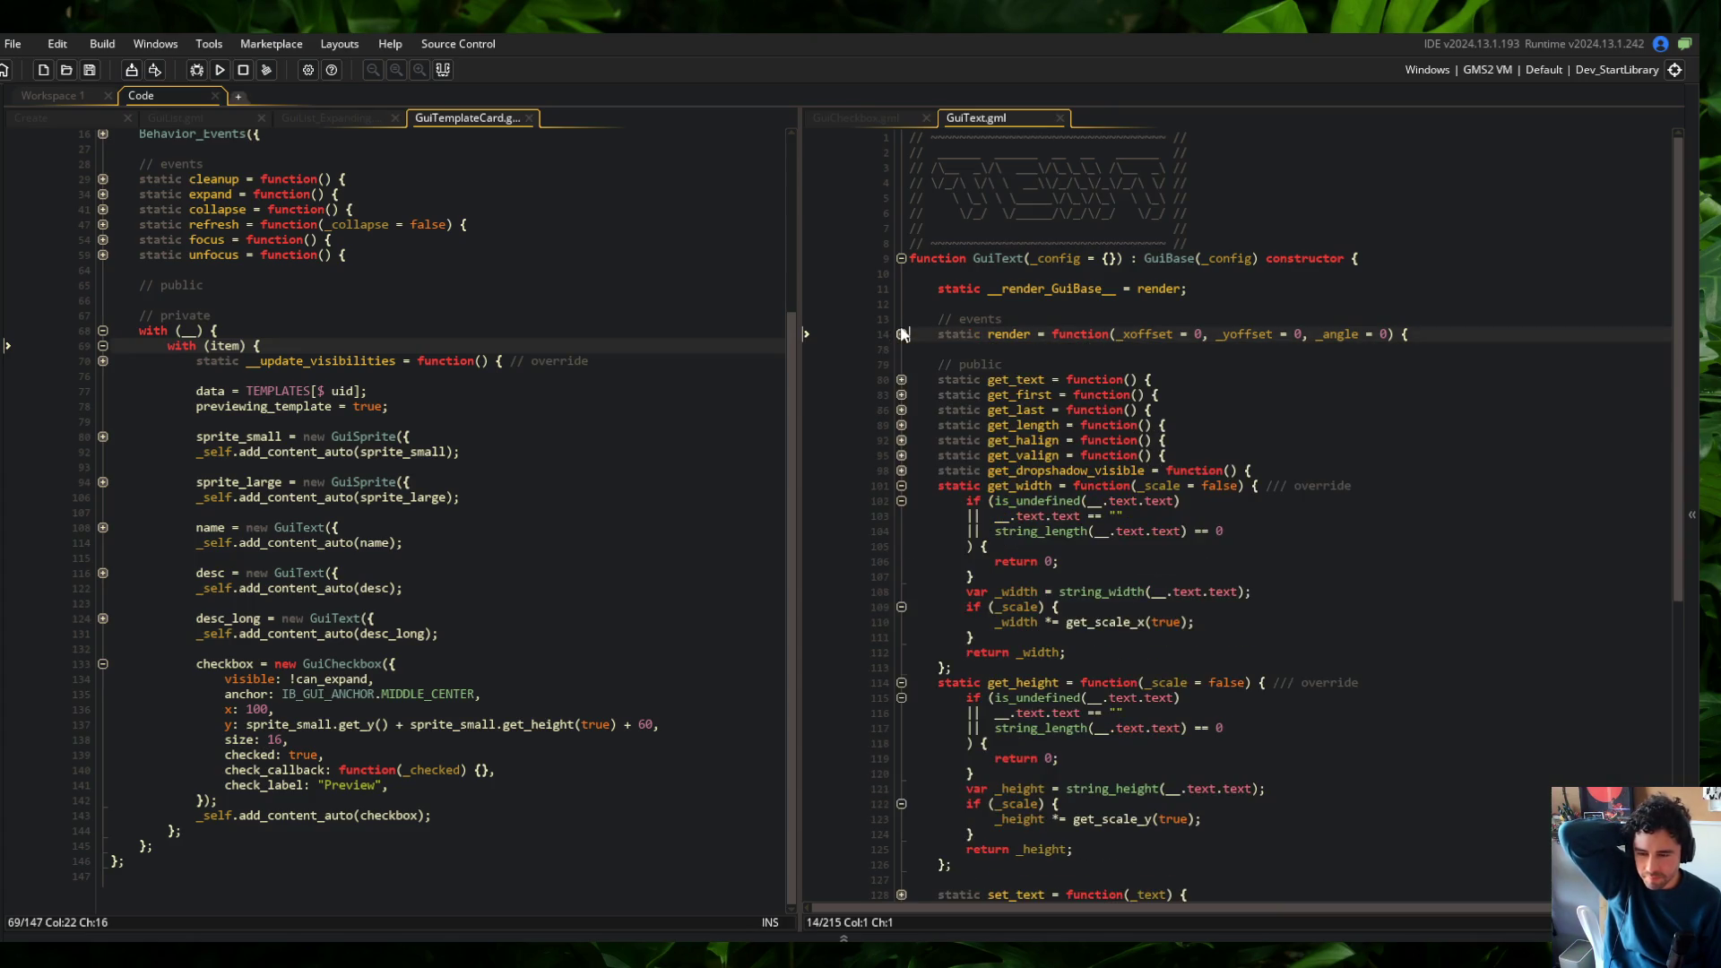
Jump to the GuiBase constructor and place the caret among its config defaults after alpha
middle_click(1171, 263)
scroll(1160, 518, "down", 20)
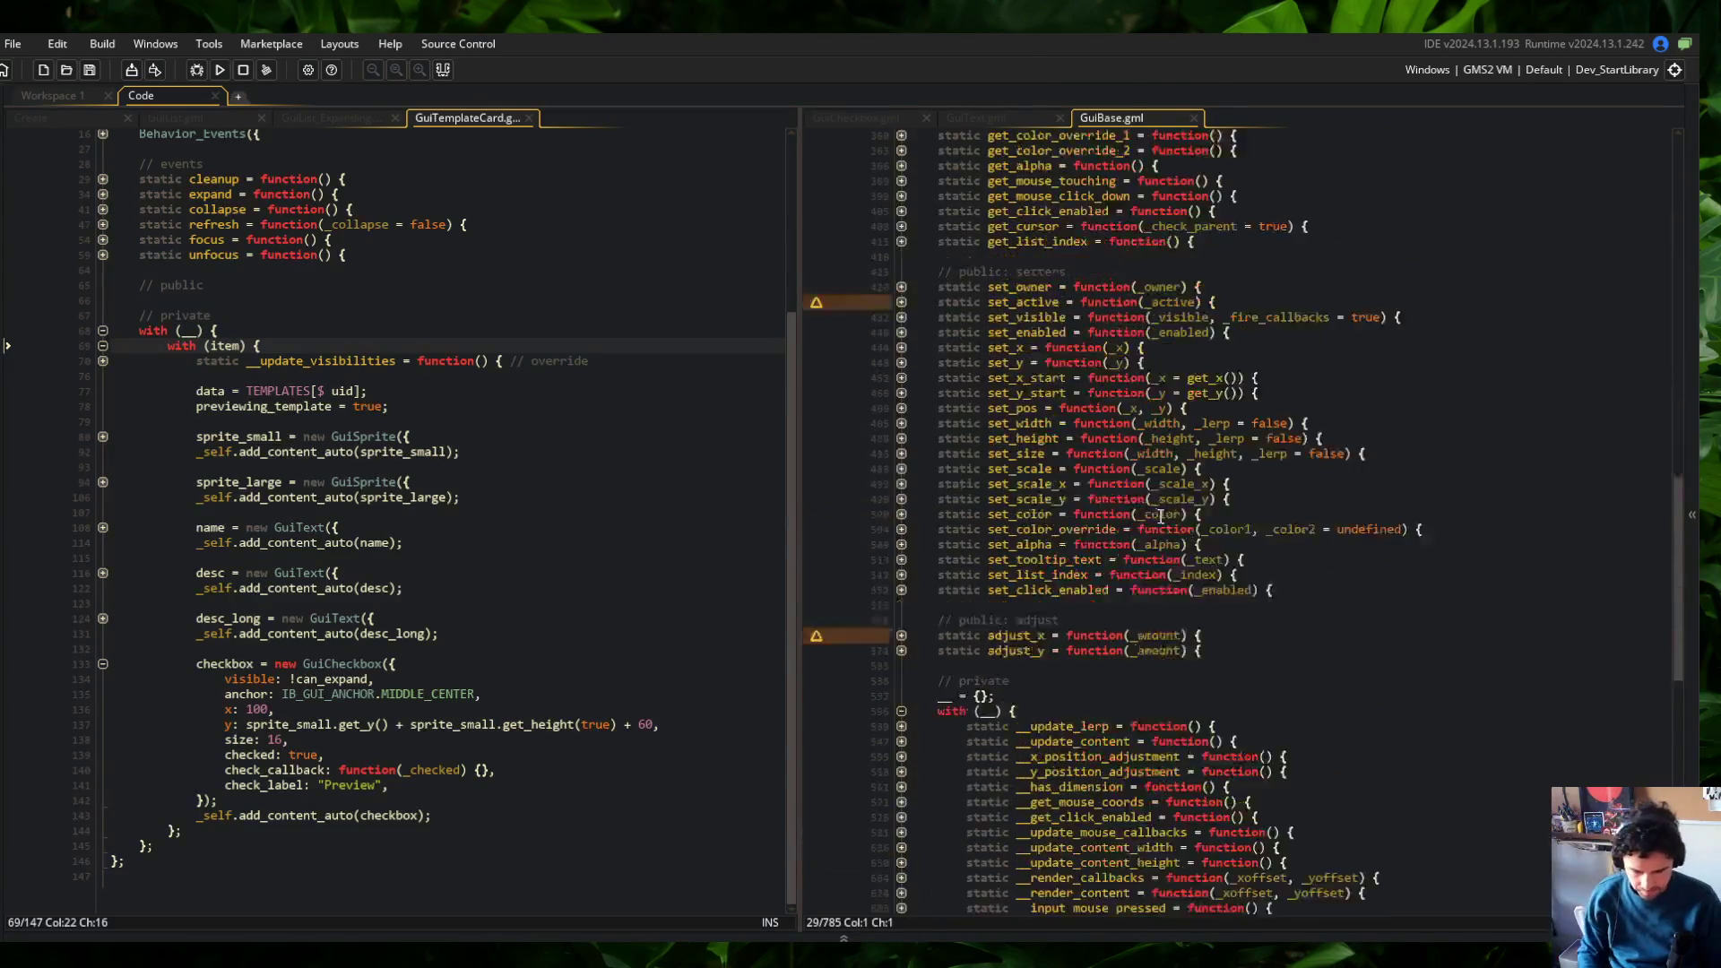
left_click(1305, 574)
scroll(1264, 628, "up", 5)
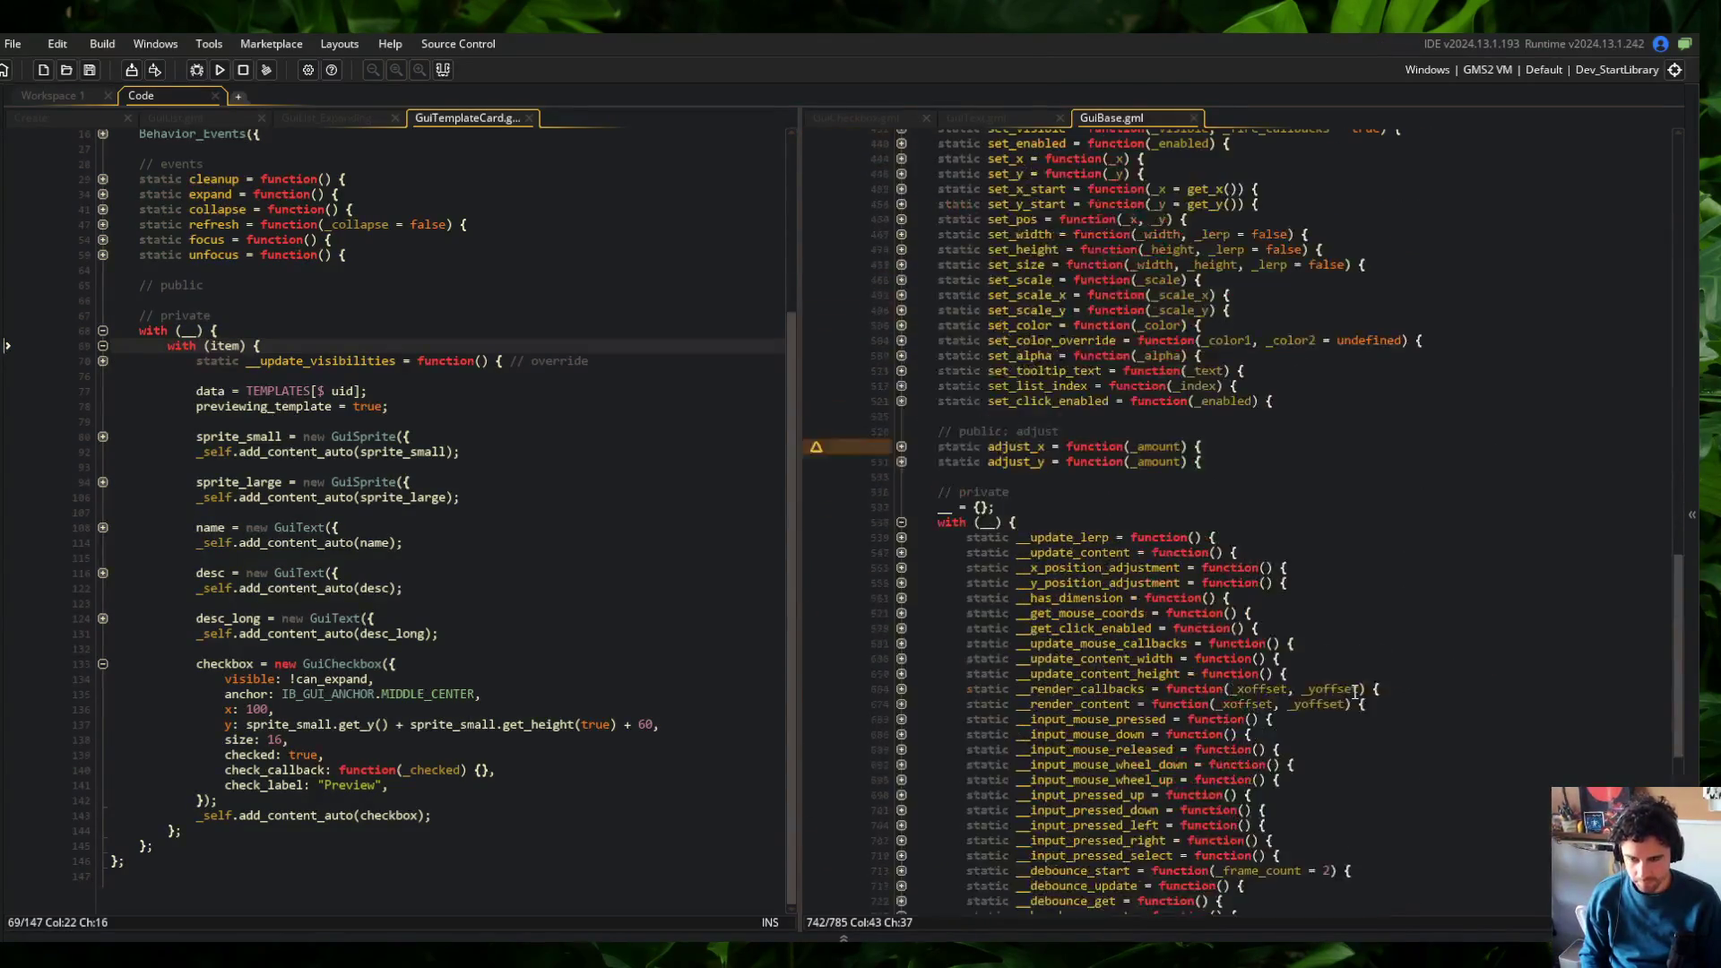
scroll(1237, 672, "down", 5)
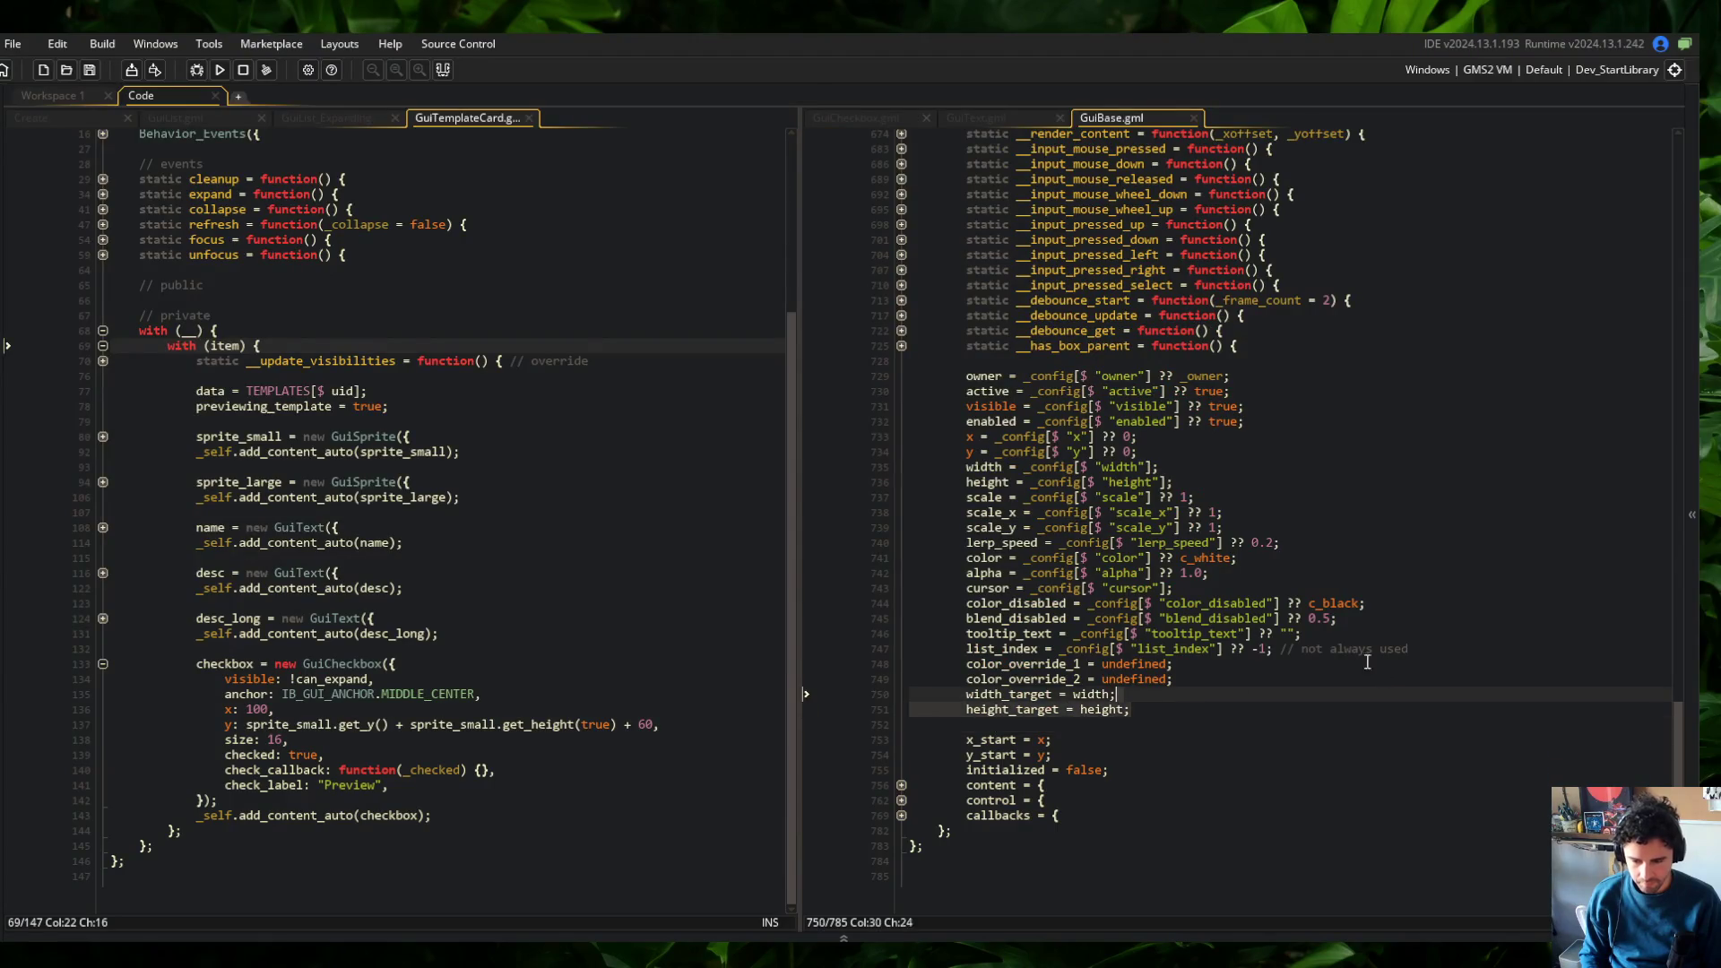
left_click(1281, 649)
Add the default debug_enabled = _config[$ "debug"] ?? false; to GuiBase.gml and save
left_click(1474, 649)
key("Up")
key("Up")
key("Up")
key("Return")
type("debug")
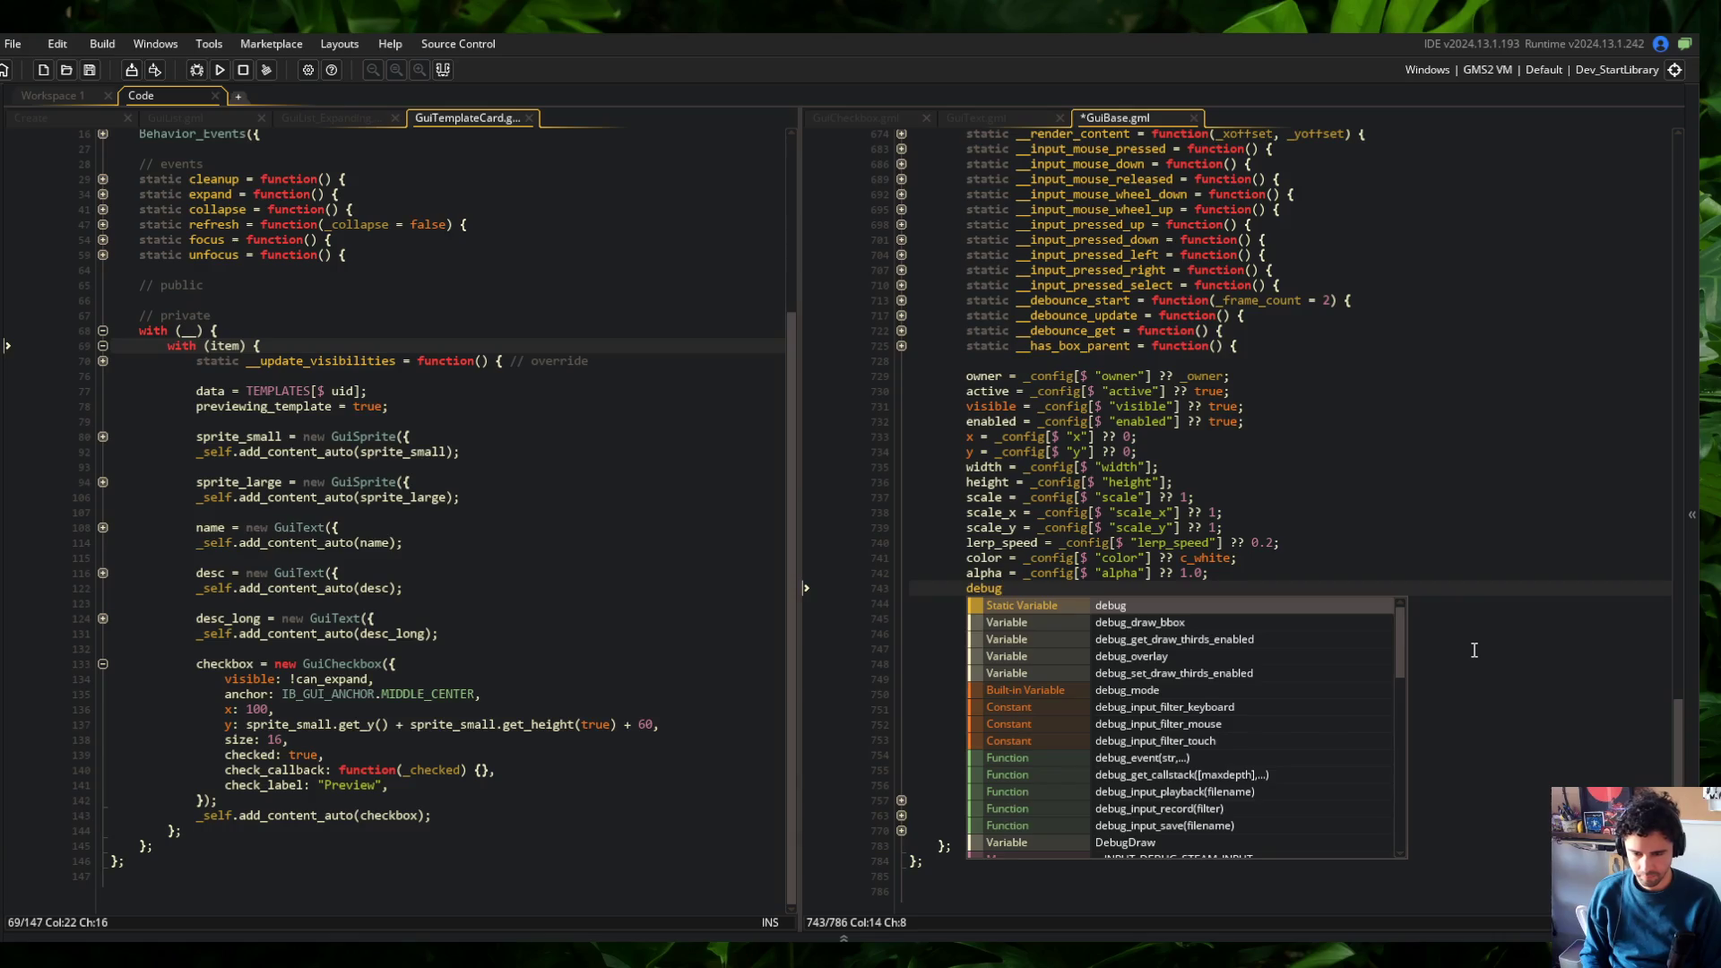
type("_enabled = _")
type("config")
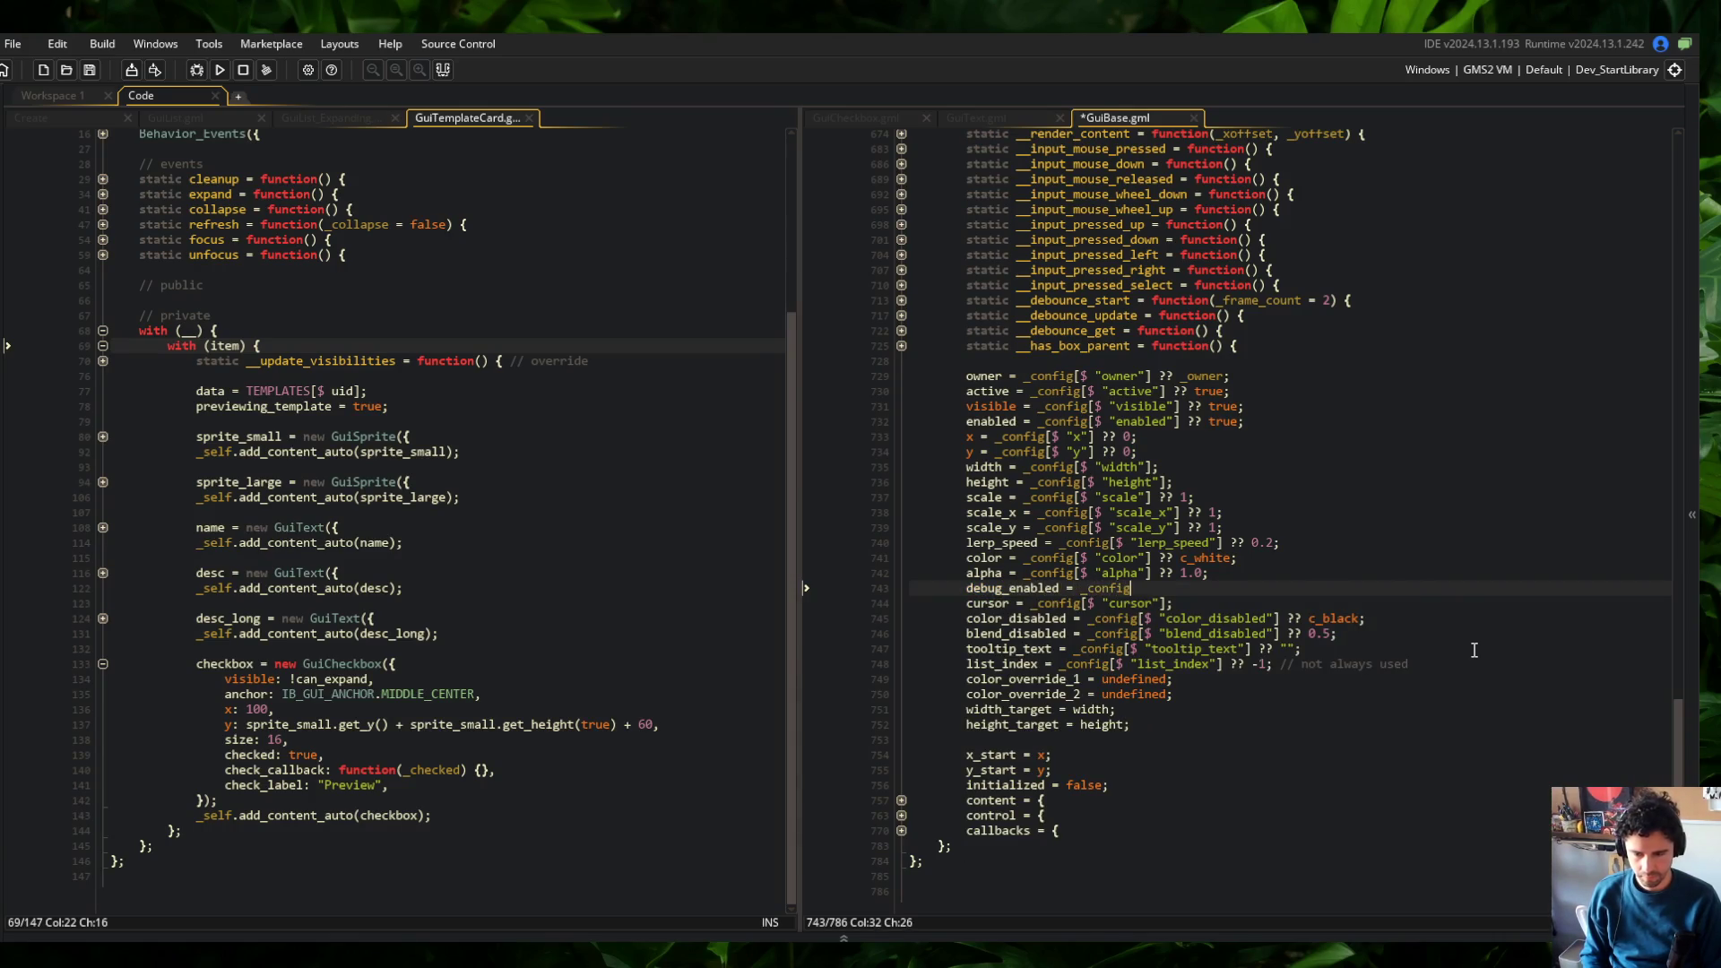
type("[$ \"debug\"] ?? false;")
key("ctrl+s")
Add an if (debug_enabled) check after the render_callbacks call in GuiBase's render function
scroll(1473, 651, "up", 15)
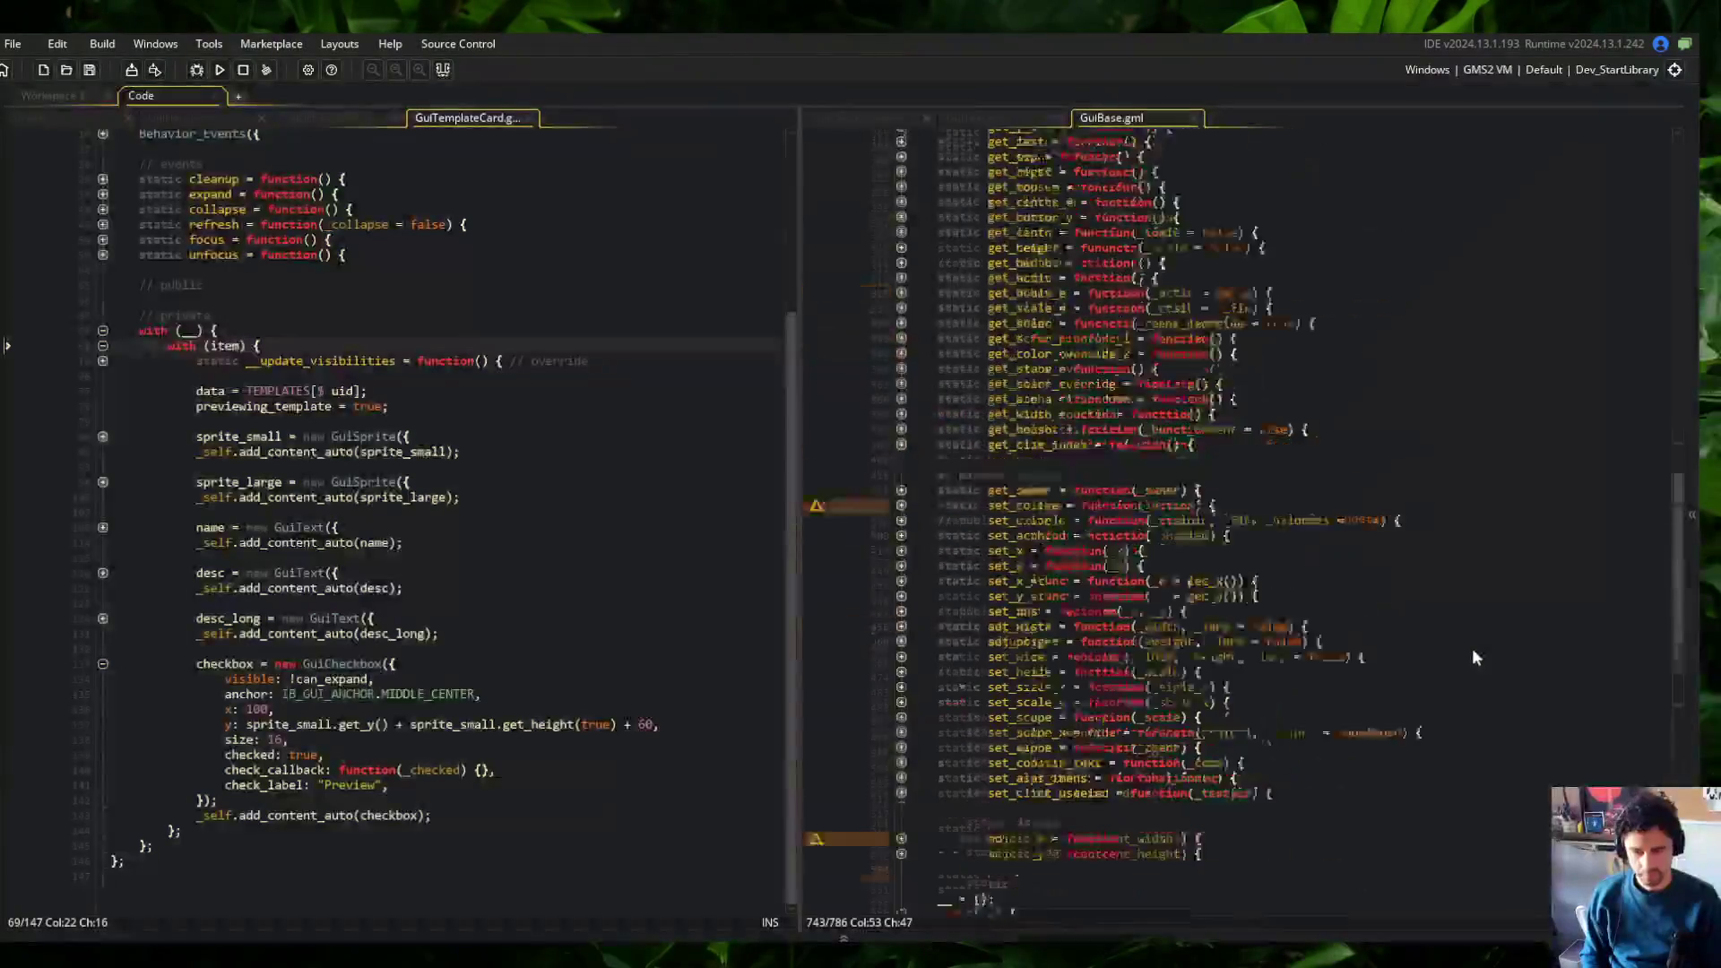
scroll(1472, 648, "up", 10)
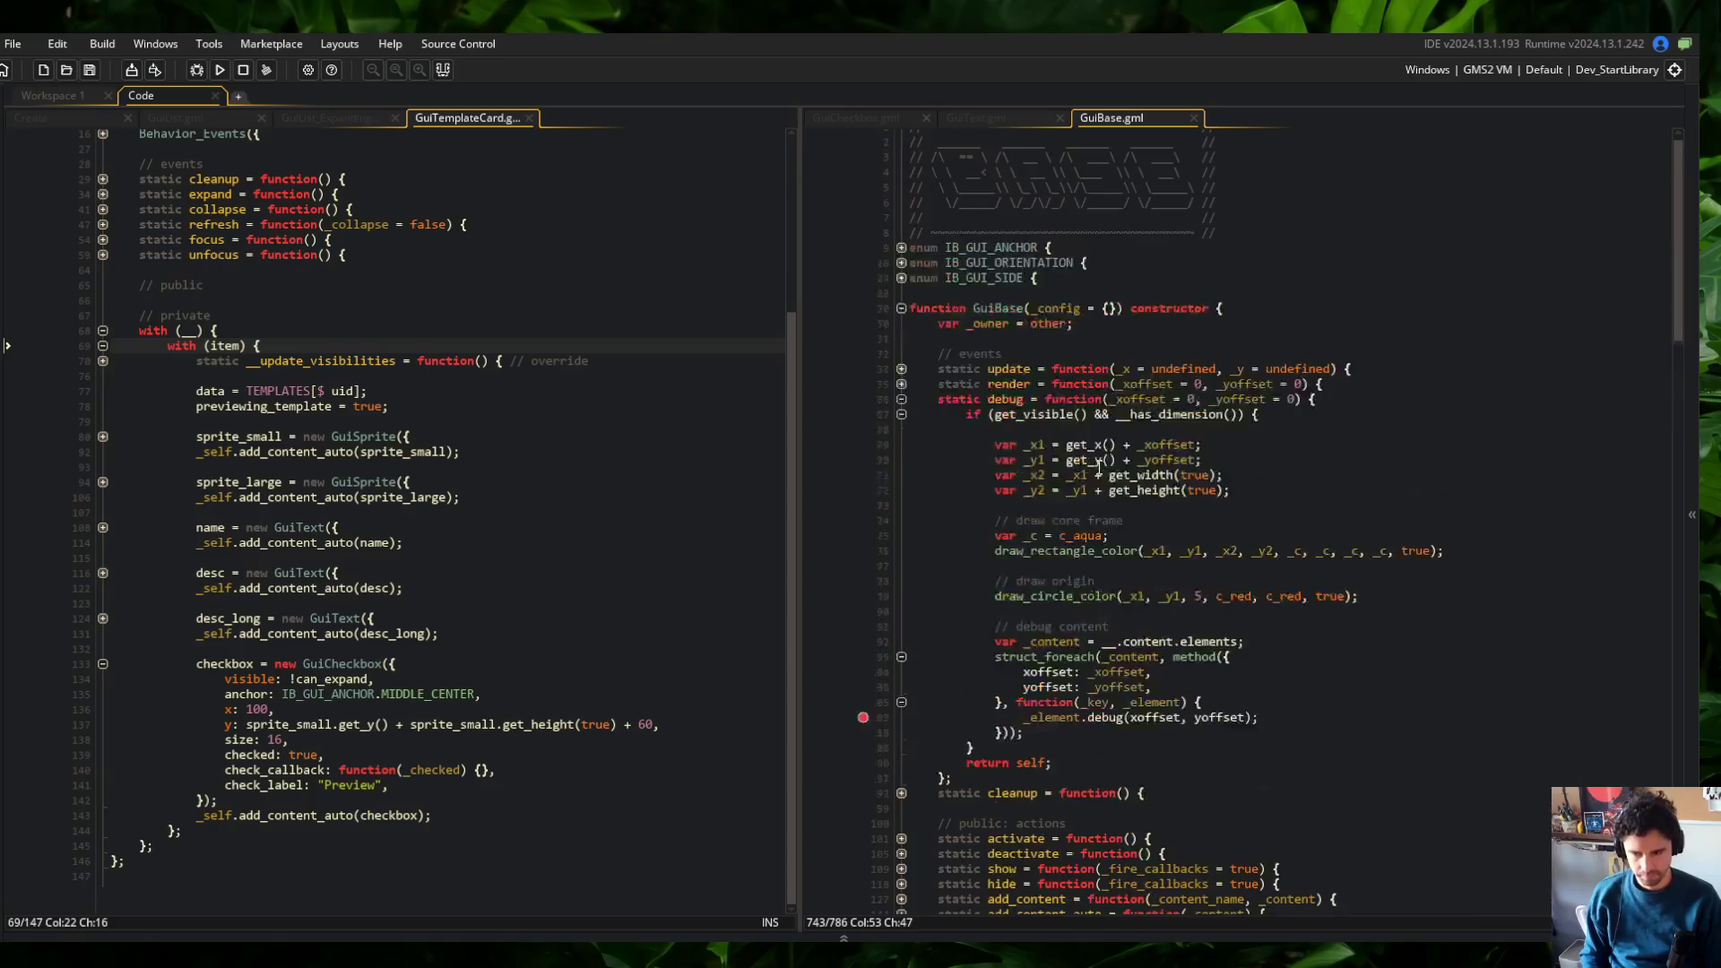
left_click(1111, 724)
left_click(1151, 703)
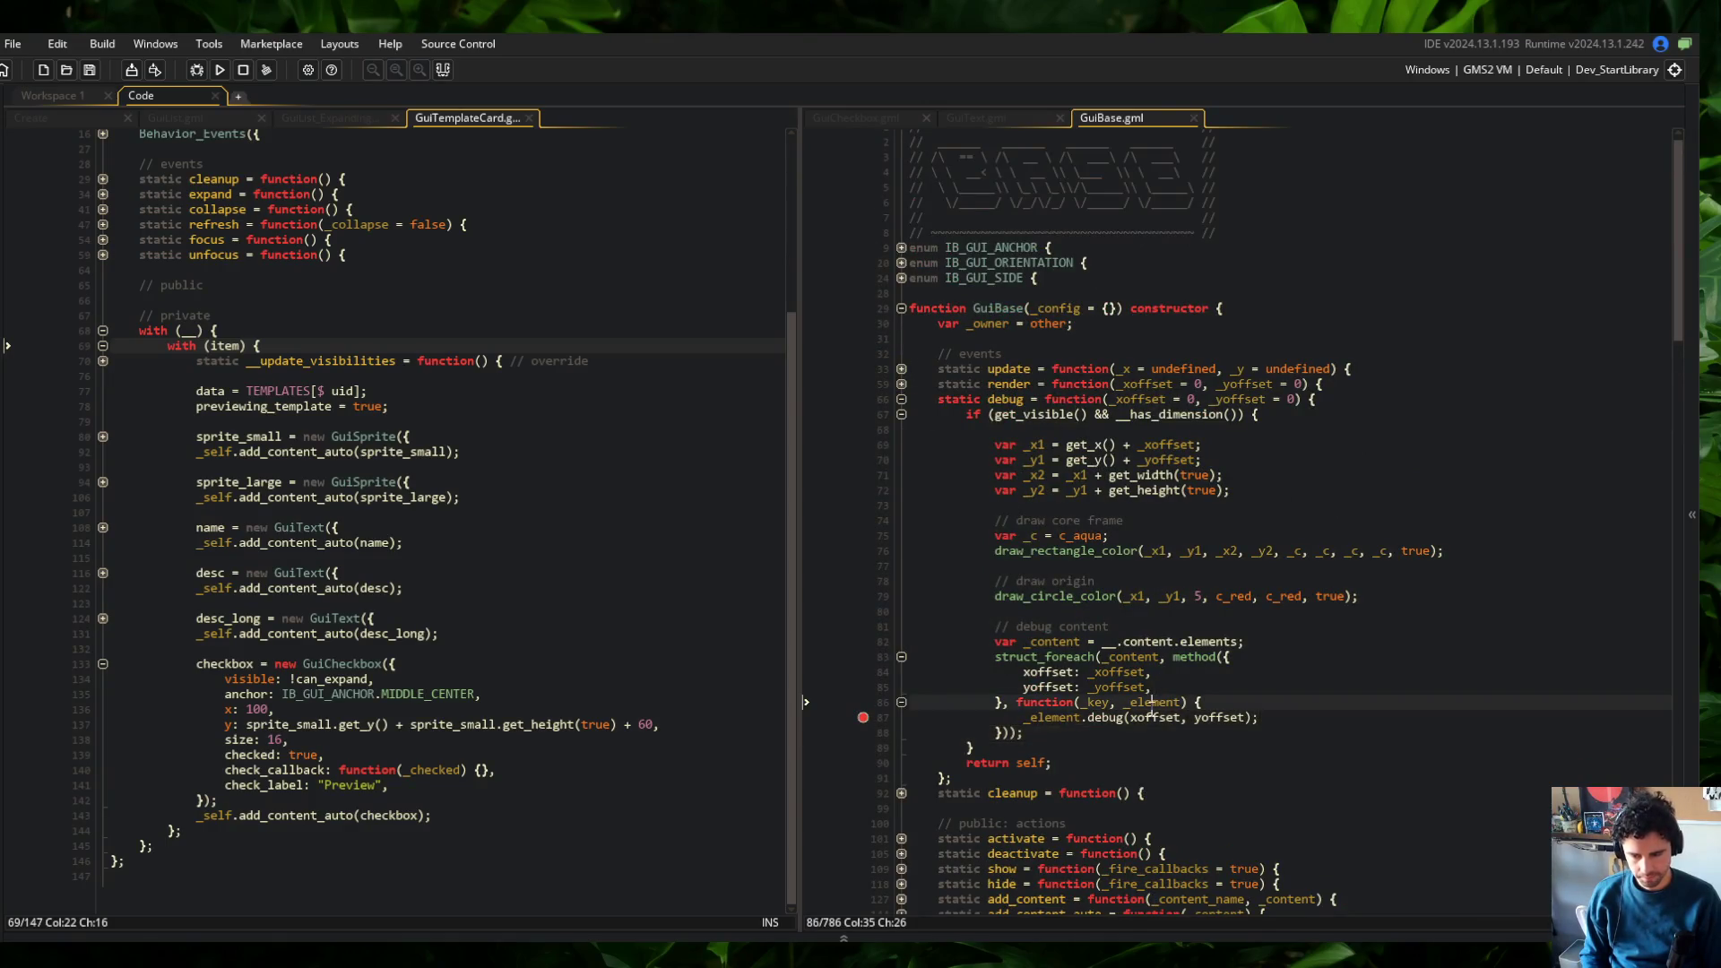
left_click(901, 384)
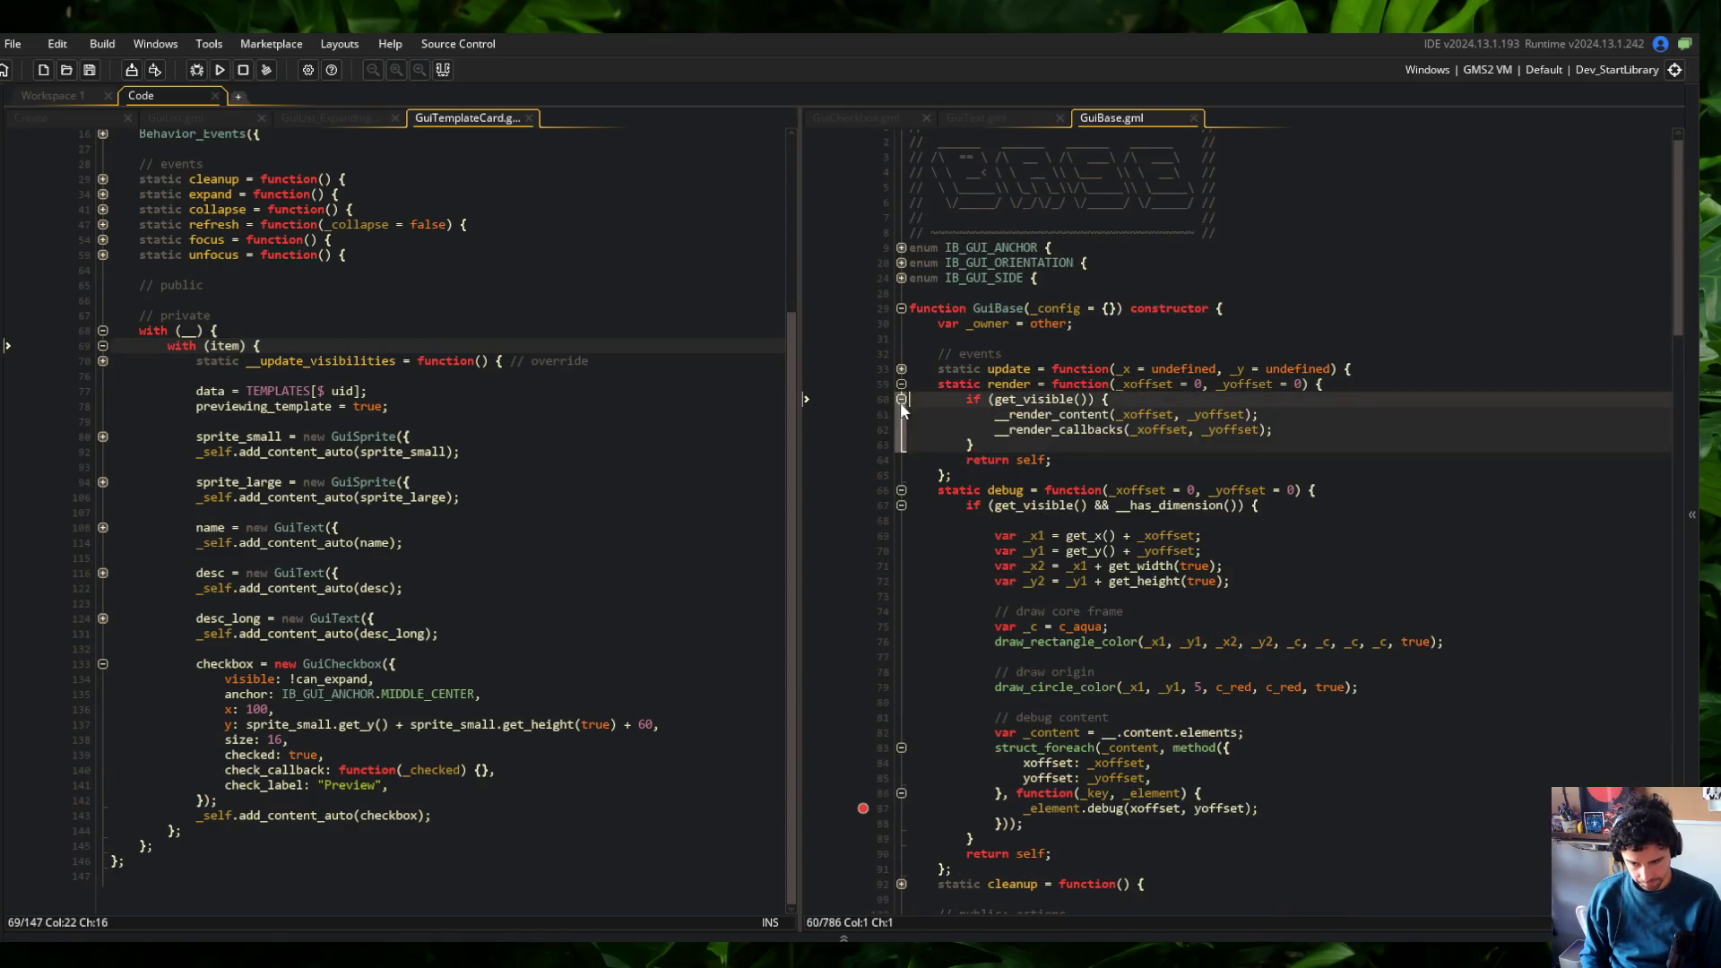
left_click(1372, 428)
key("Return")
type("if (__.debug_enabled")
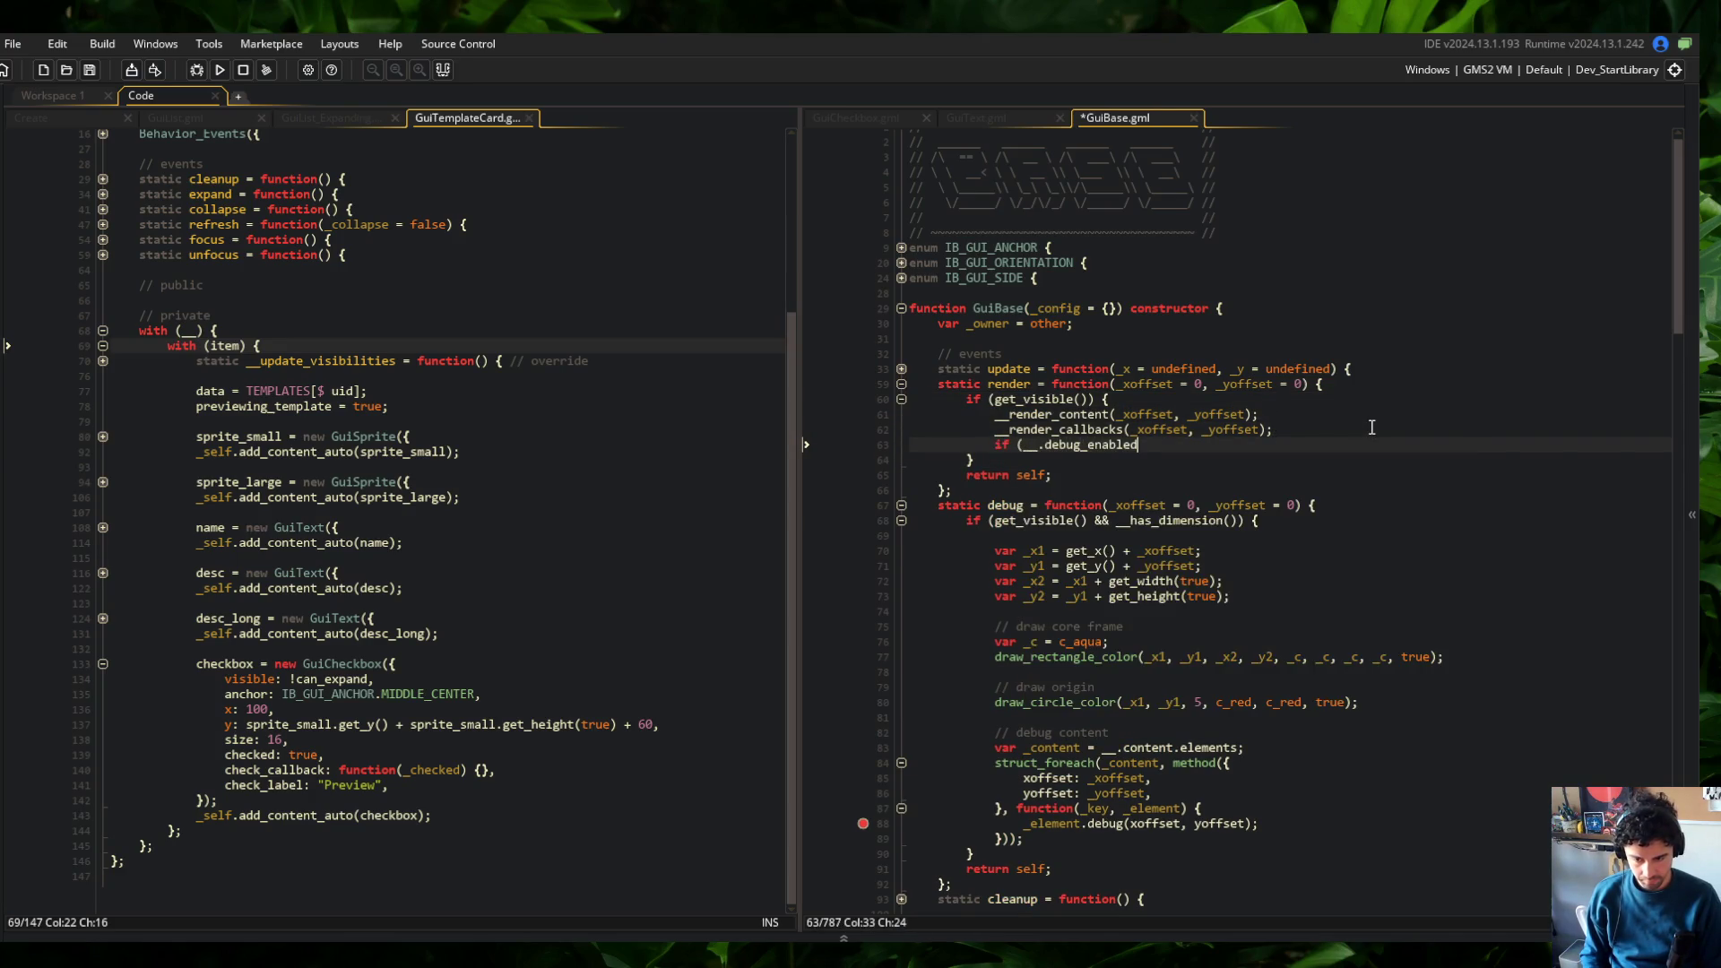
type("{")
key("Return")
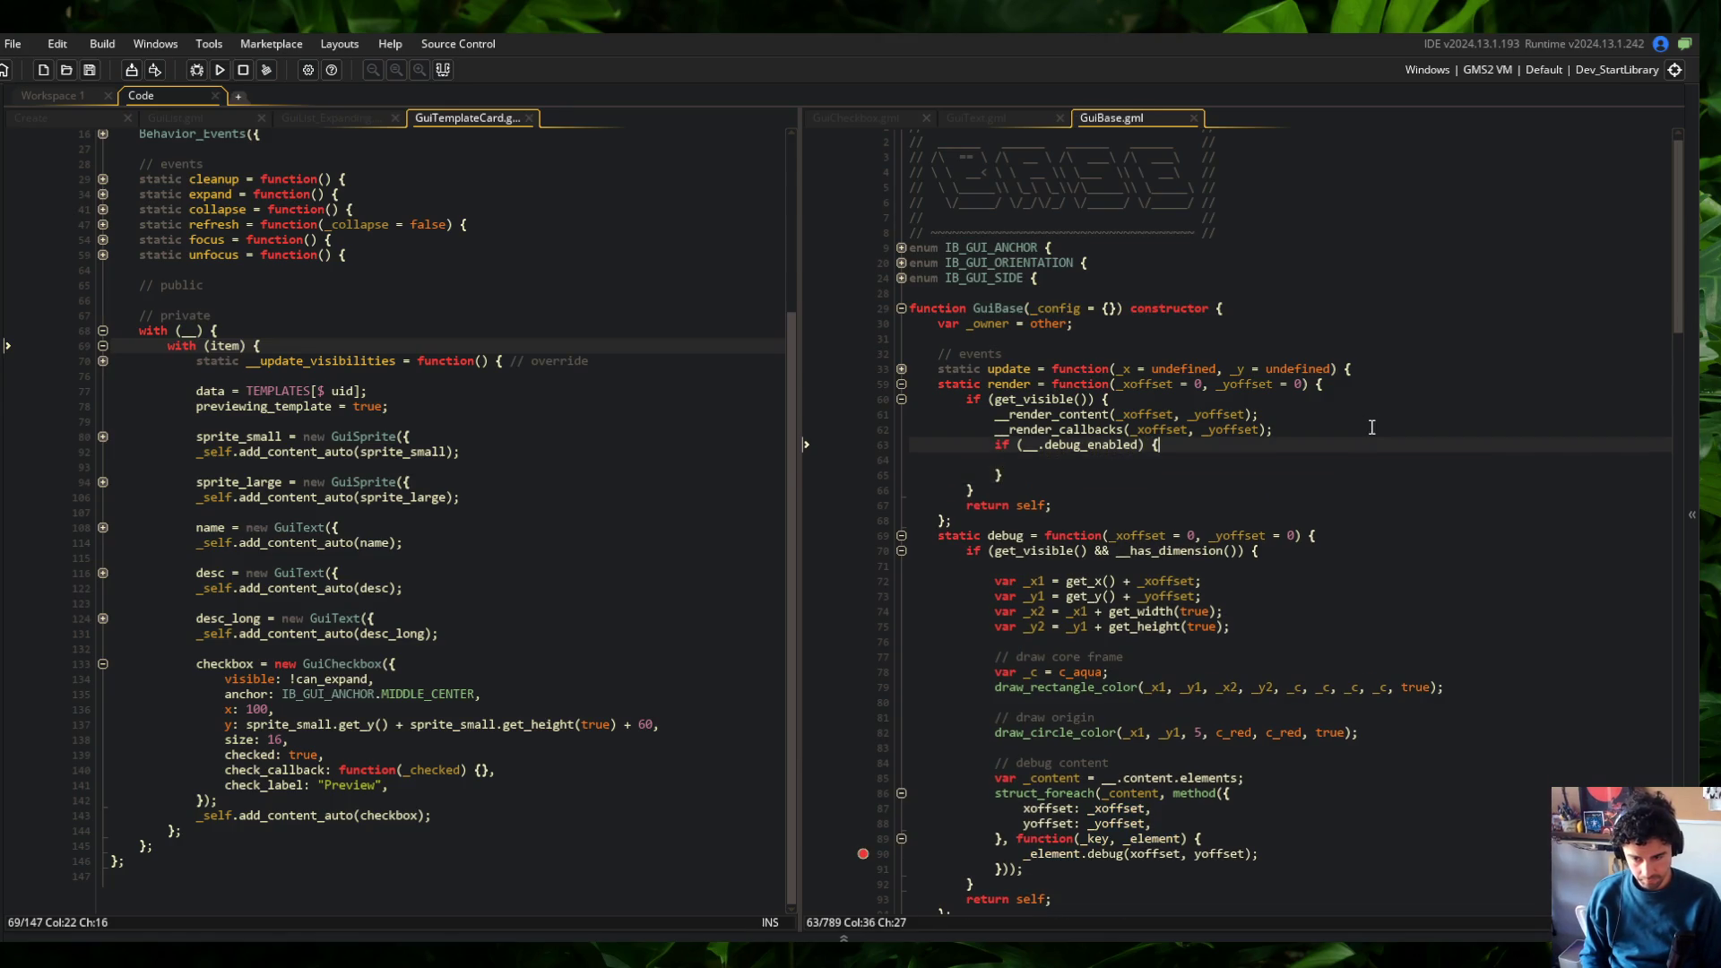
Call debug(_xoffset, _yoffset) inside the check, drop the extra brace, and save GuiBase.gml
type("debuig")
key("BackSpace")
type("g(_xoffset, _yoffset);")
key("shift+Down")
key("shift+Down")
key("Delete")
key("Down")
key("ctrl+s")
Clear the breakpoint, fold render and debug, and locate GuiCheckbox.gml's own debug call
left_click(1371, 427)
left_click(863, 807)
left_click(1261, 520)
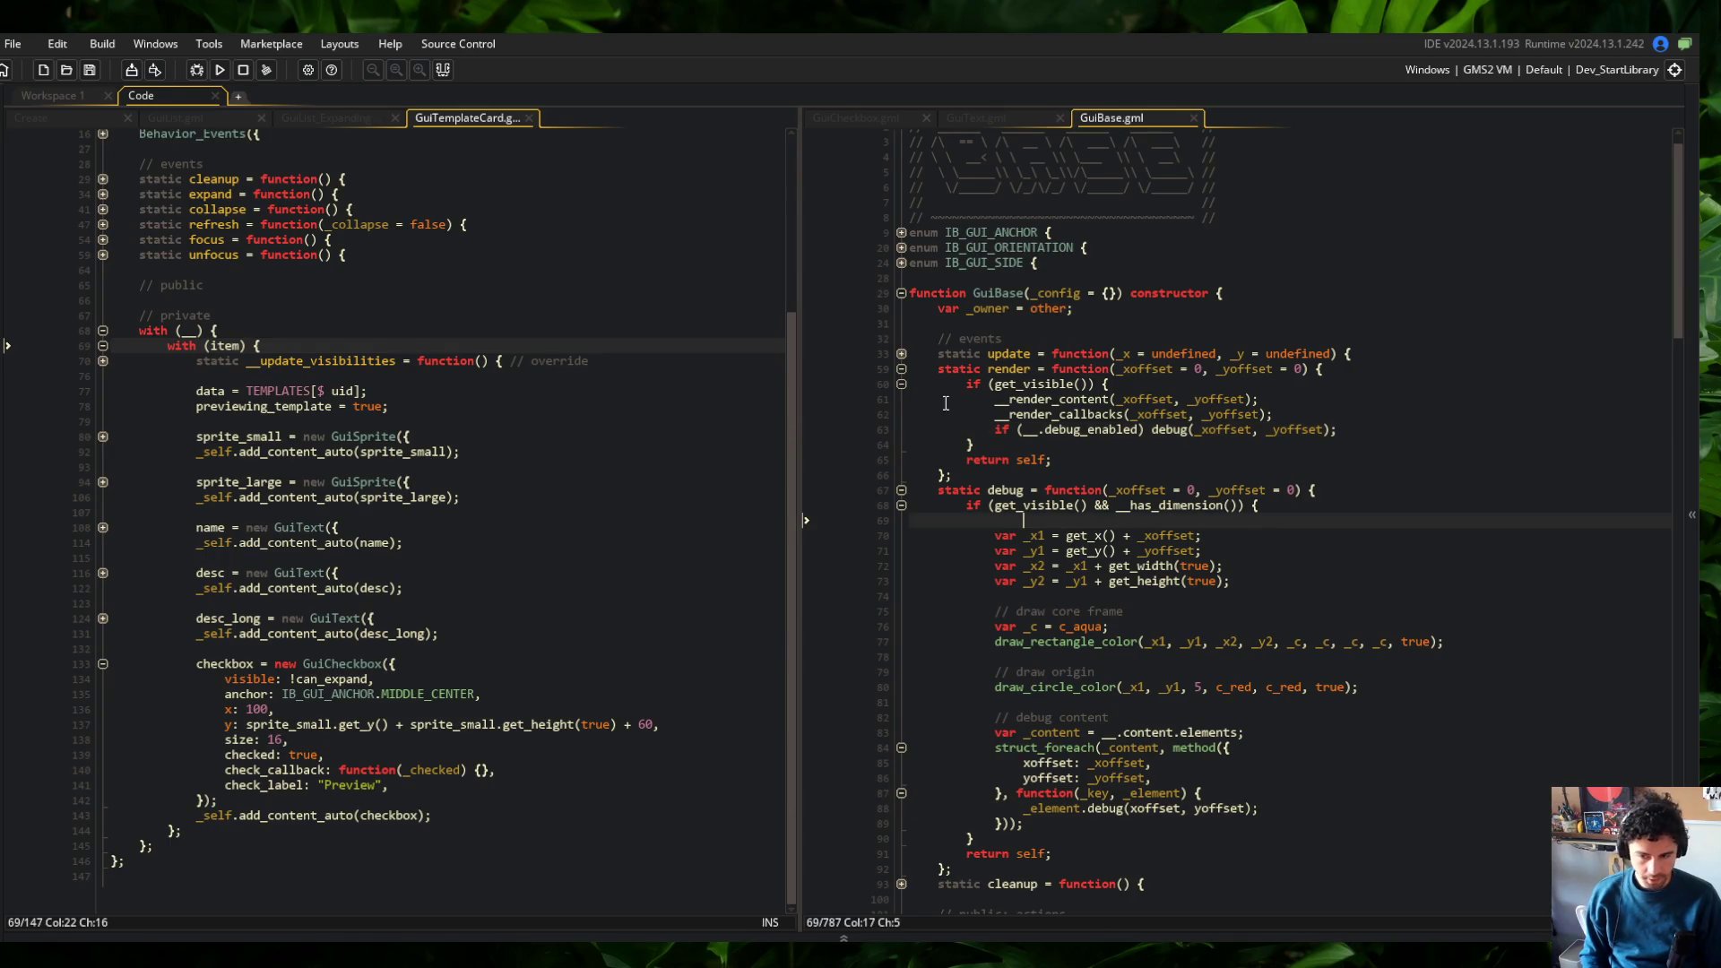
left_click(901, 368)
left_click(901, 383)
left_click(1045, 353)
left_click(863, 117)
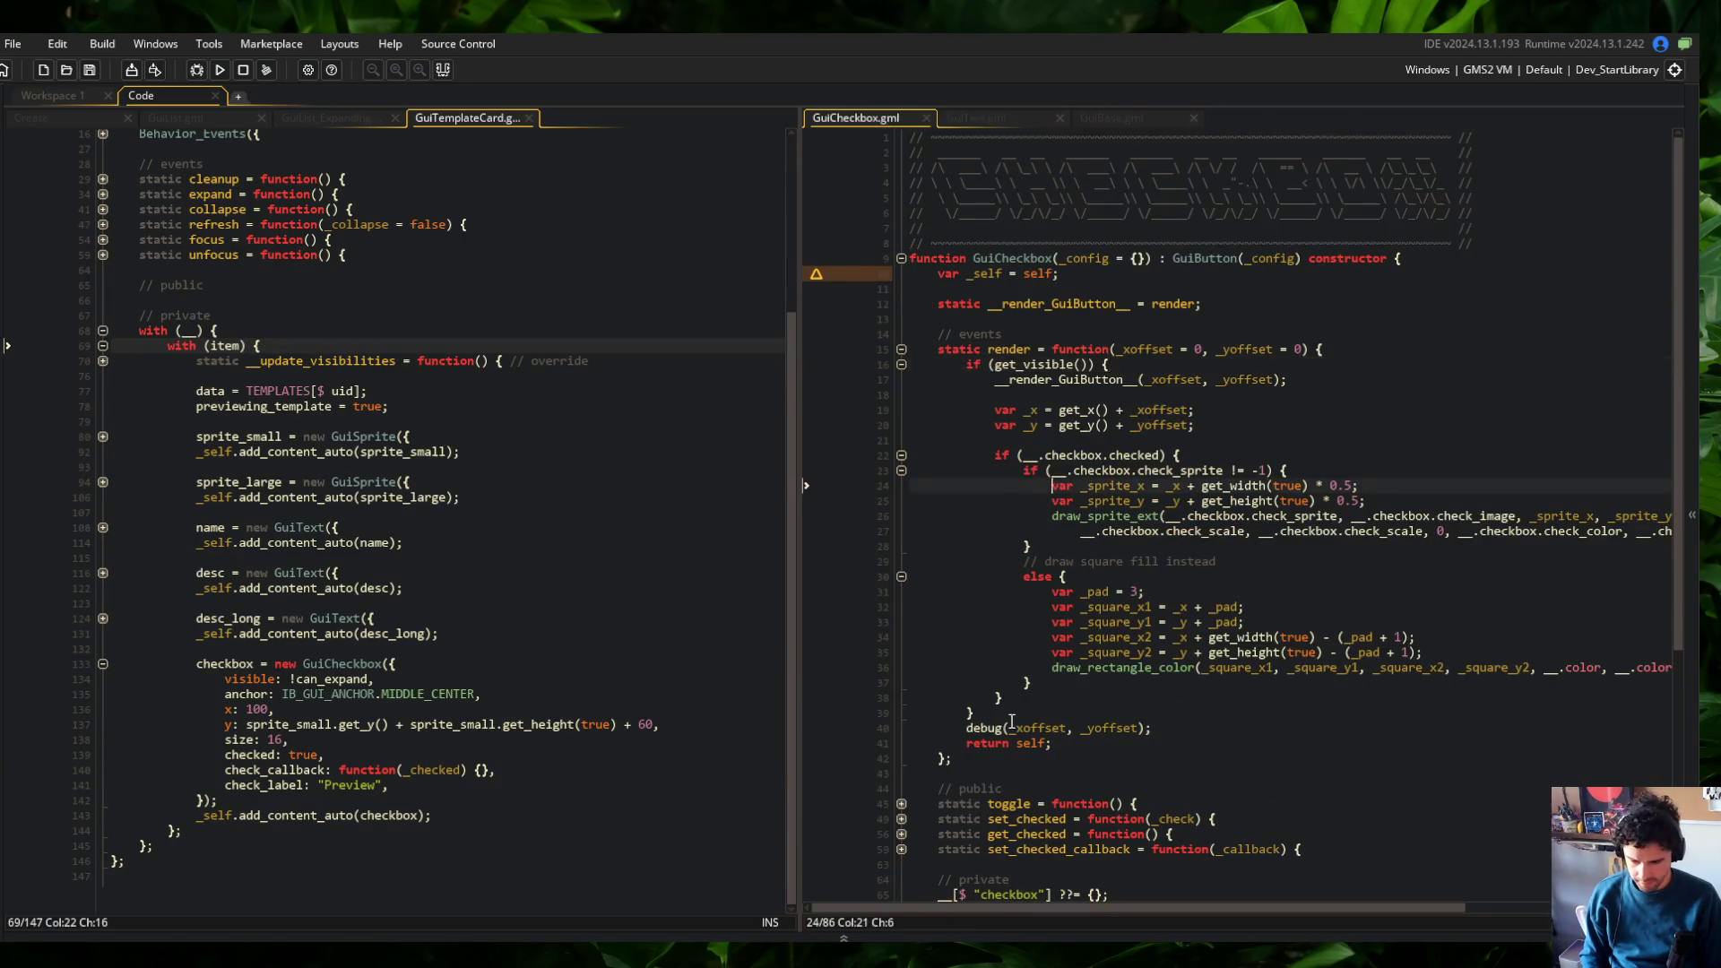
left_click(255, 679)
Add debug: true to the template card's checkbox config, save, and run the game
left_click(428, 787)
key("Return")
type("debug_enab")
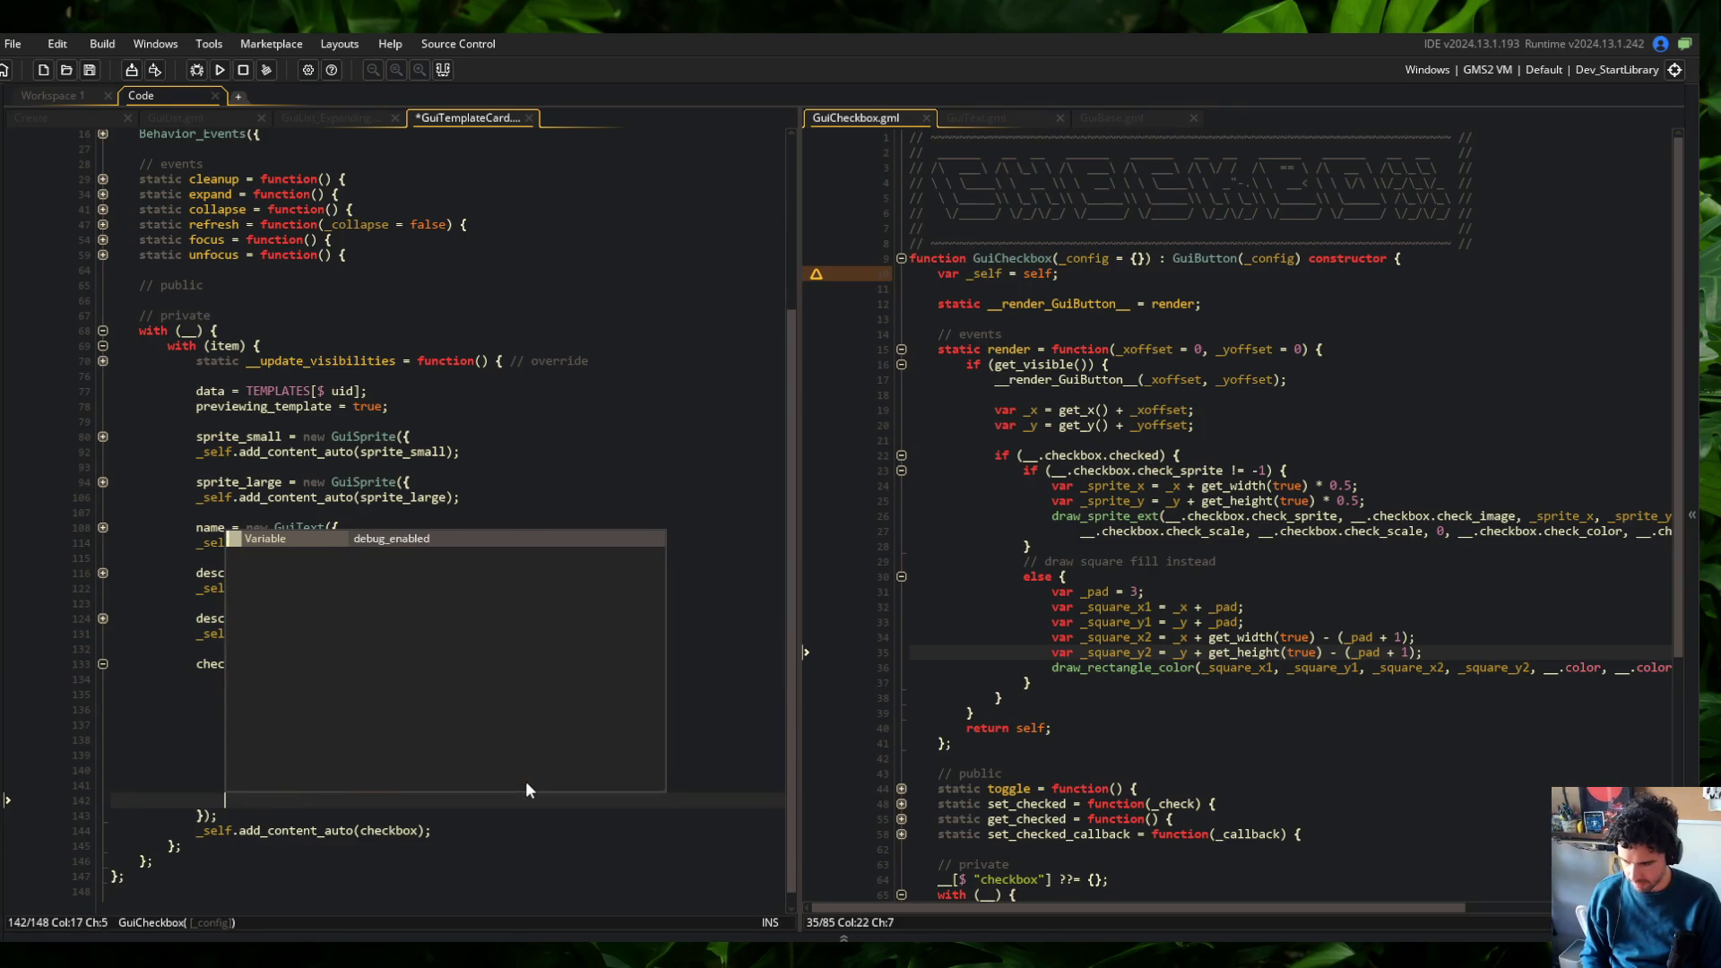
key("BackSpace")
key("BackSpace")
key("BackSpace")
type(": true,")
key("ctrl+s")
left_click(463, 658)
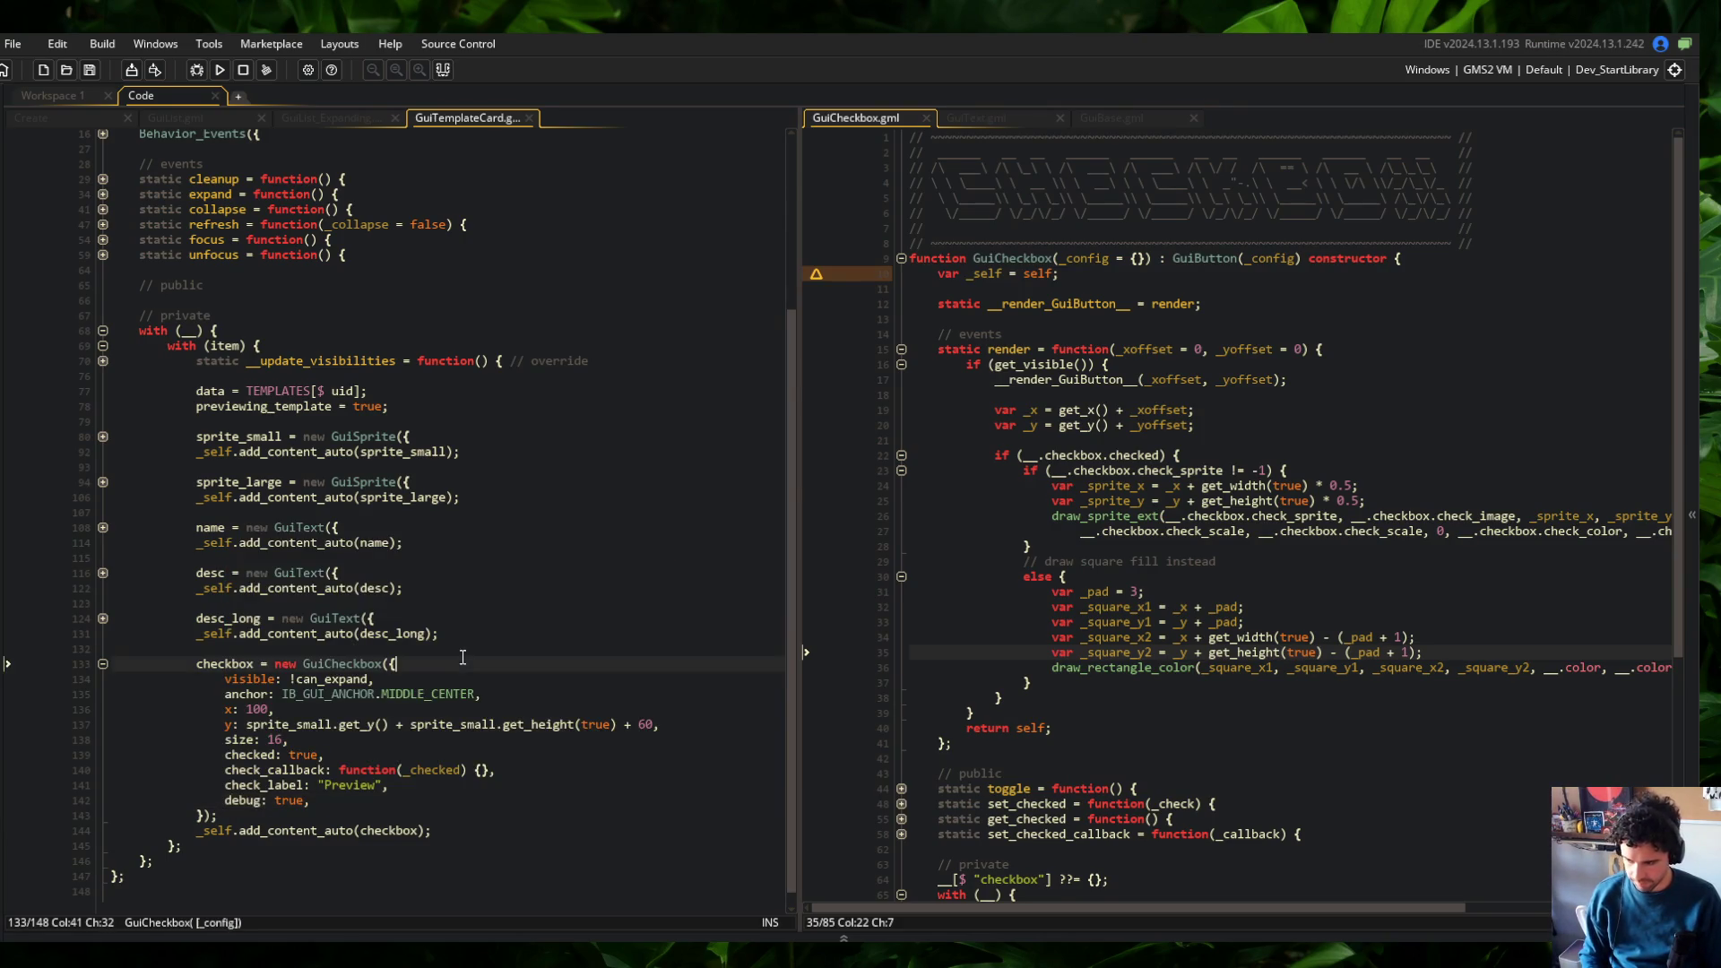
left_click(220, 69)
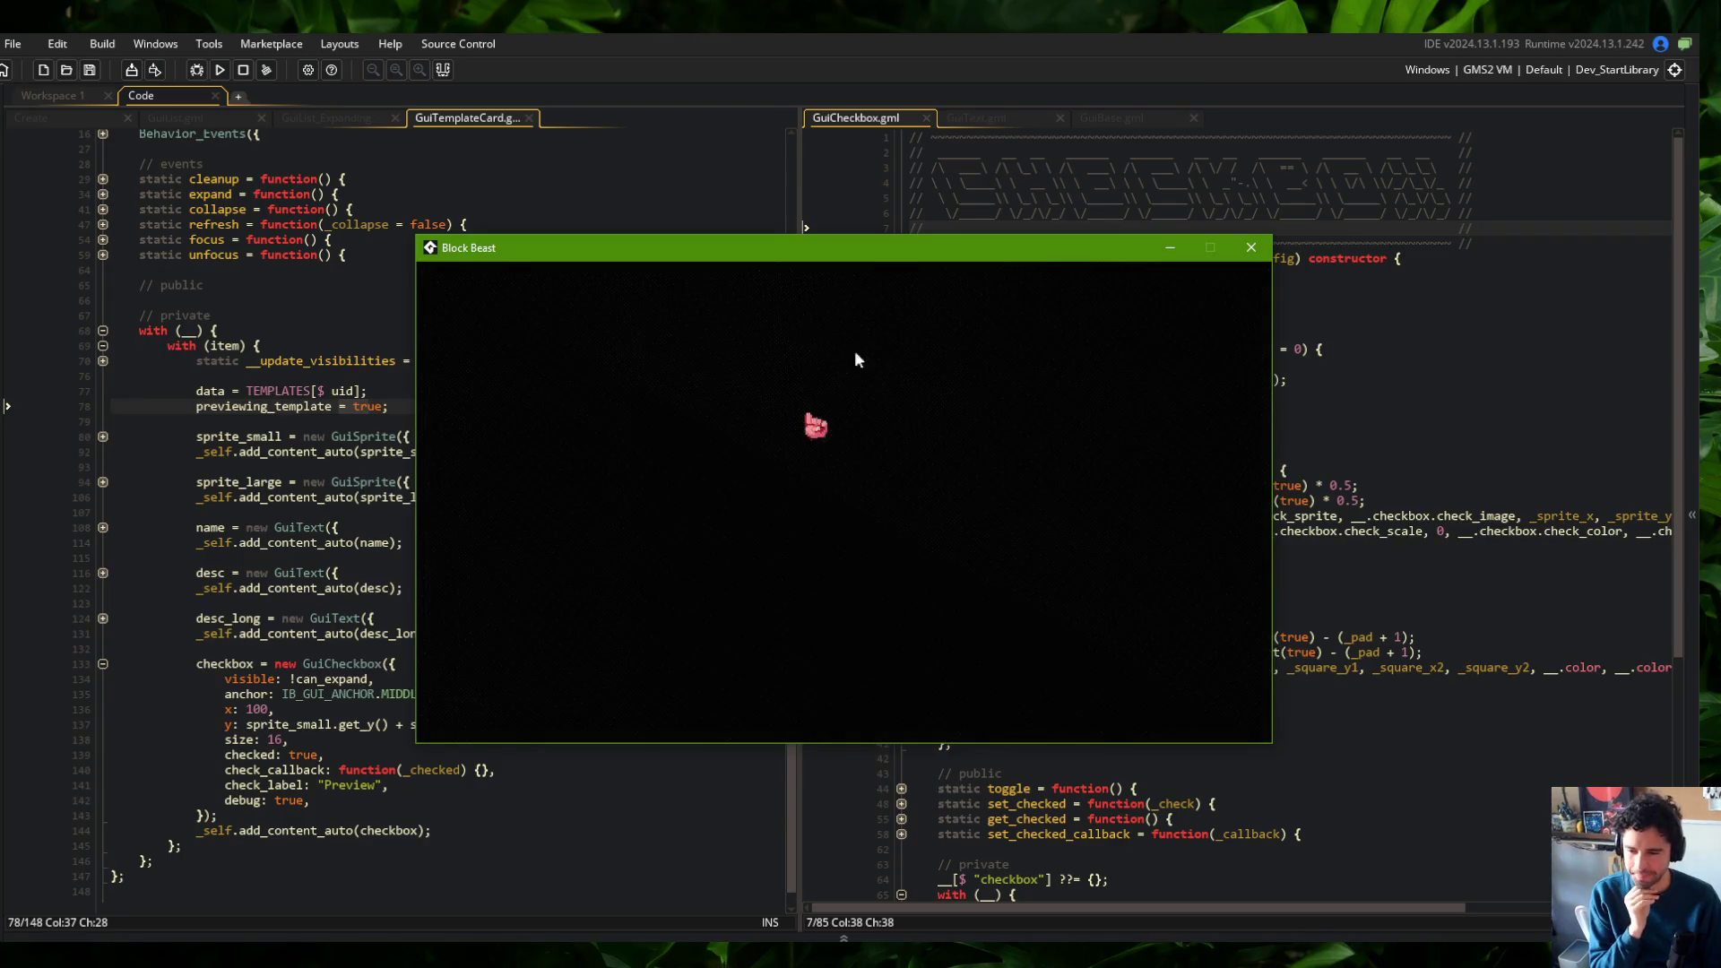
Open the Wide skeleton card on Block Beast's Skeletons page, then review GuiBase.gml's config defaults
left_click(669, 399)
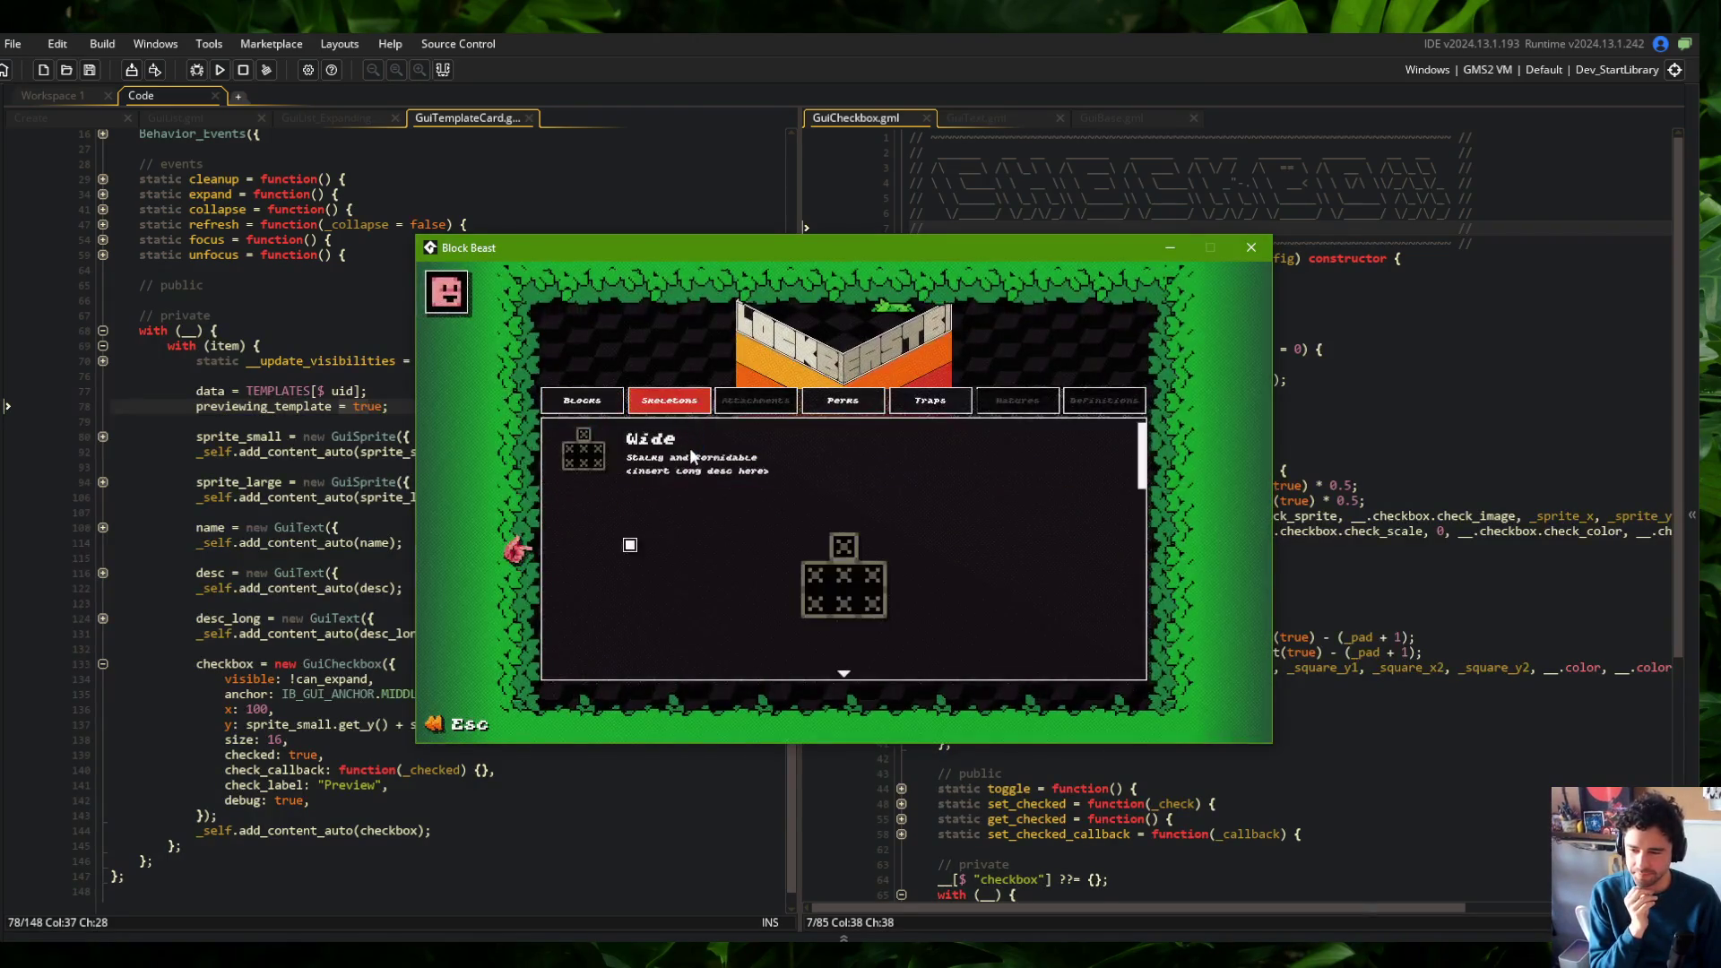
left_click(712, 449)
left_click(1414, 369)
scroll(1414, 368, "down", 5)
left_click(1112, 117)
scroll(1127, 438, "down", 15)
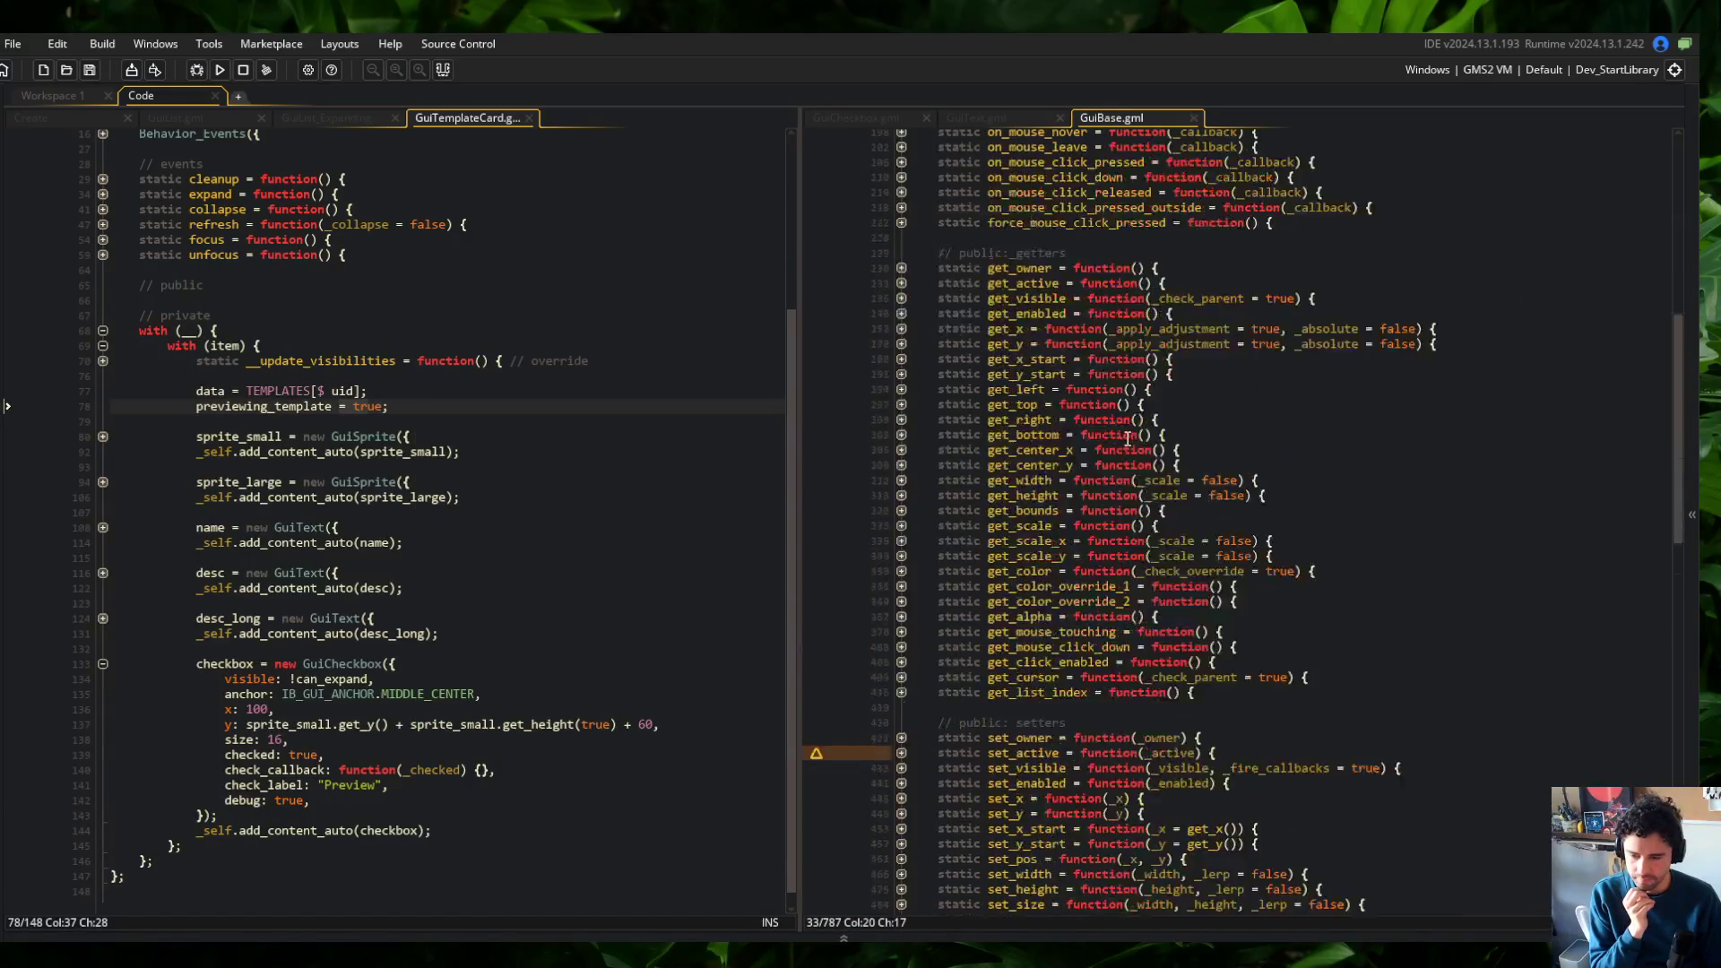
scroll(1127, 437, "down", 7)
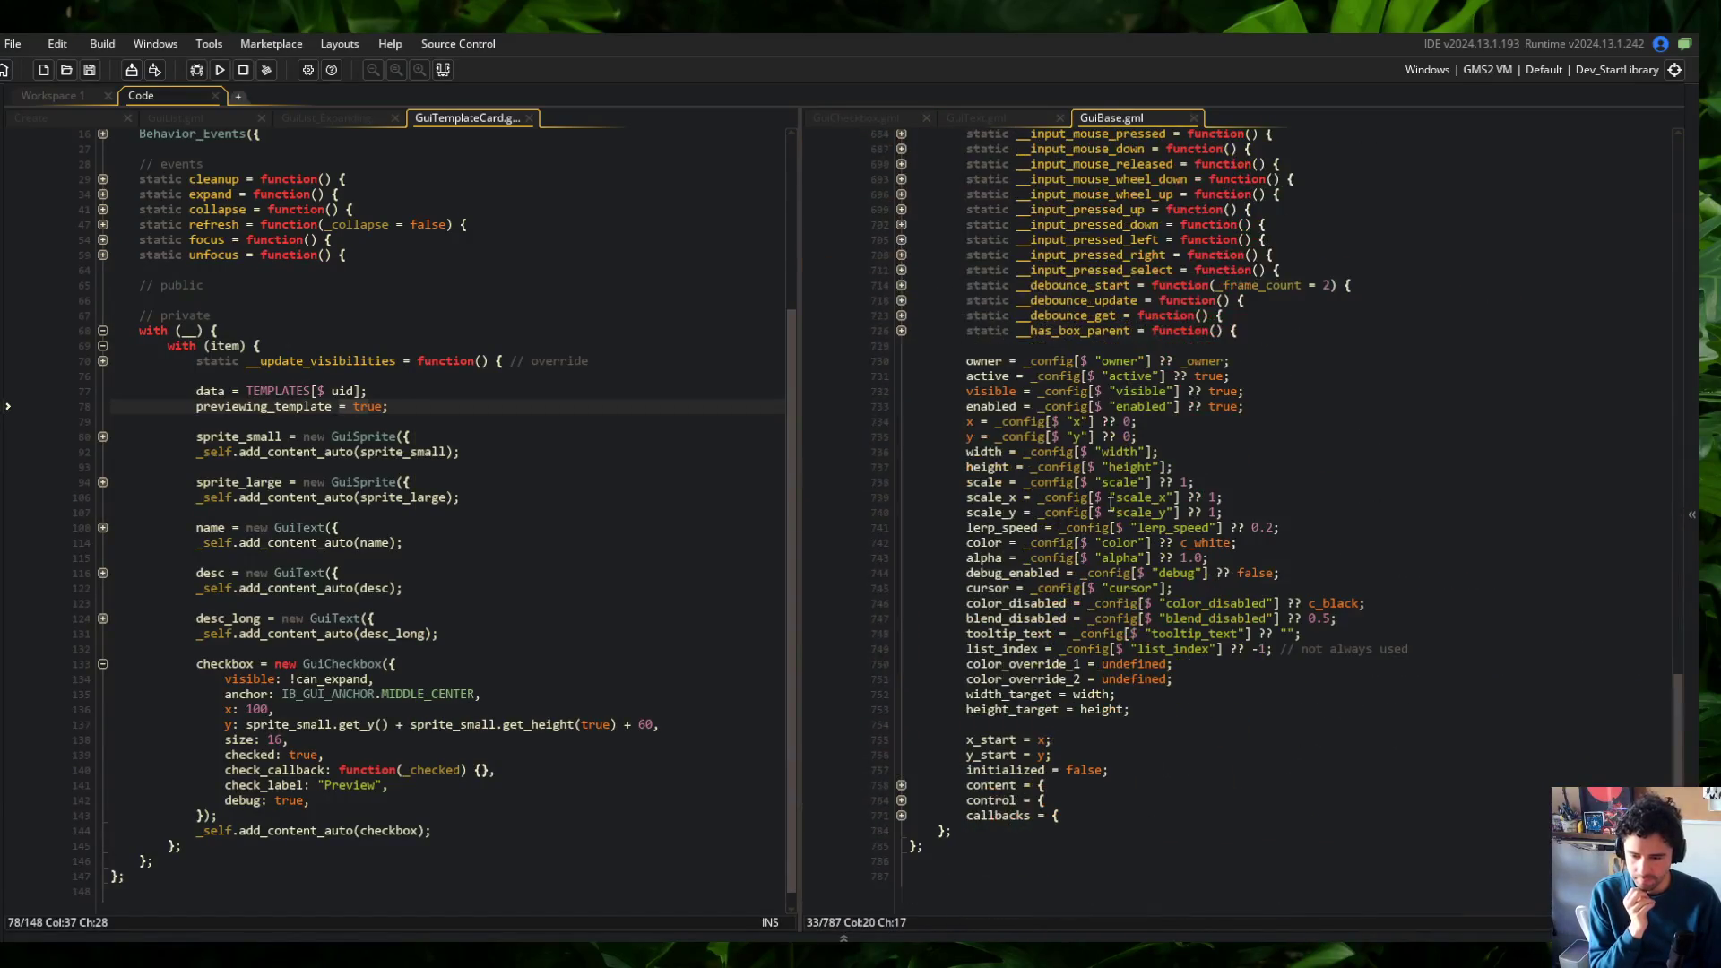
Inspect the debug_enabled default and the render body's debug_enabled check in GuiBase.gml
left_click(961, 580)
scroll(1268, 496, "up", 20)
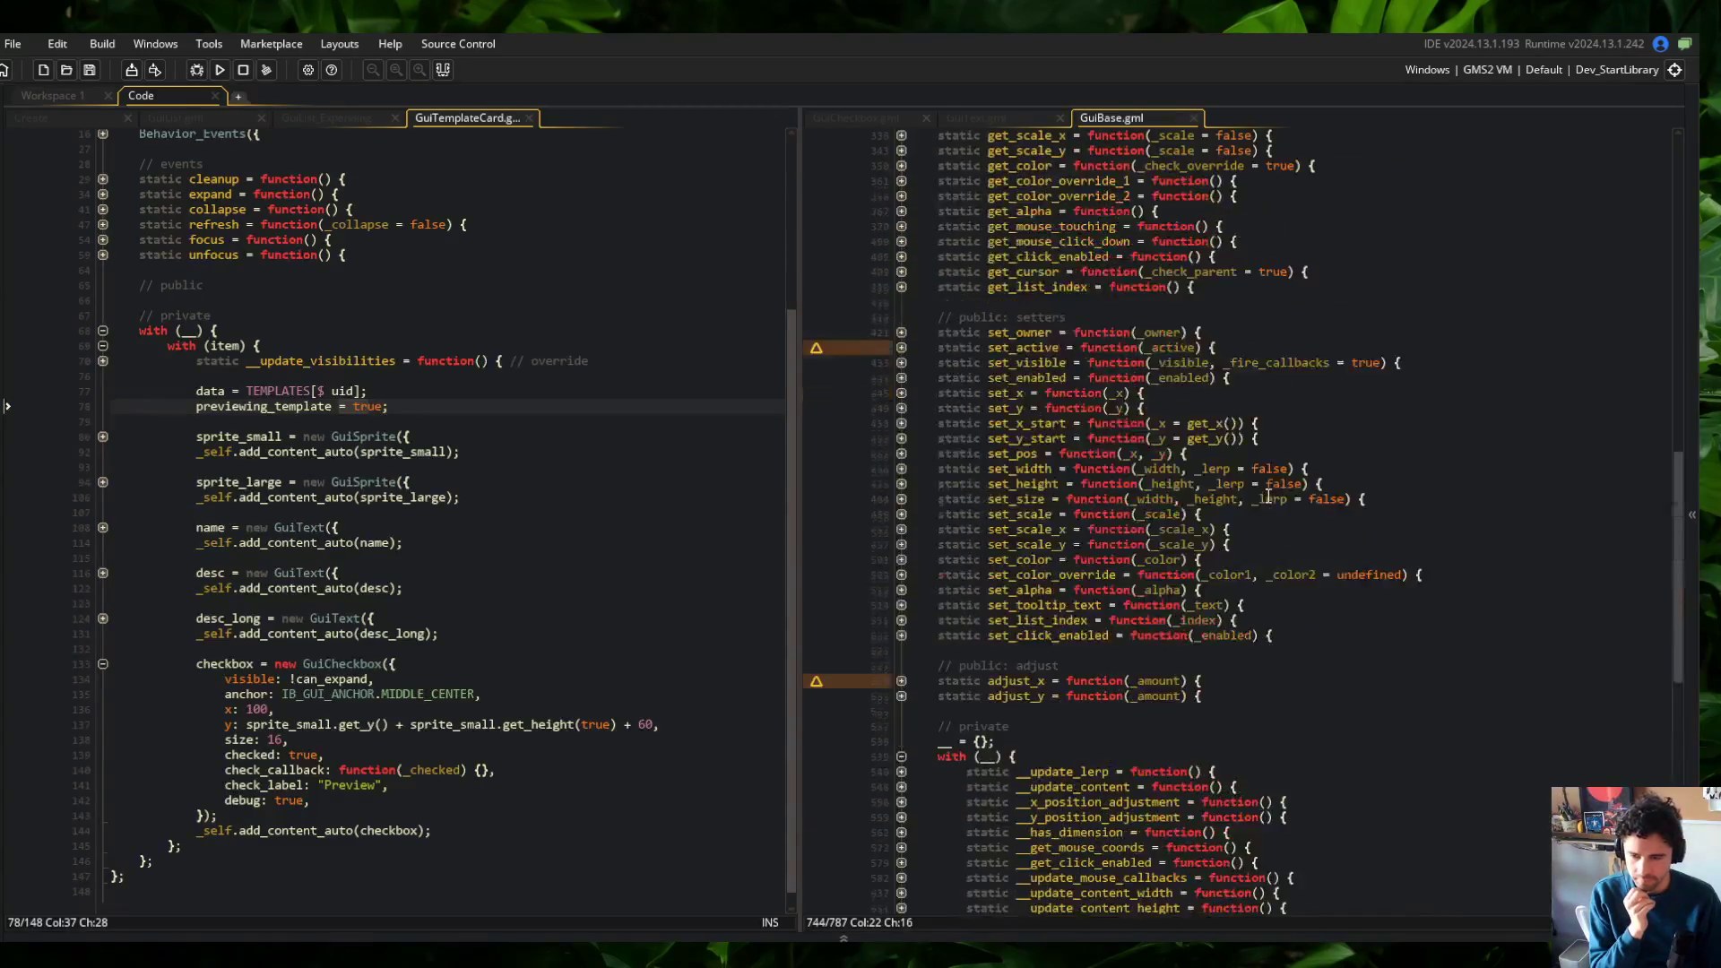
scroll(1268, 496, "up", 20)
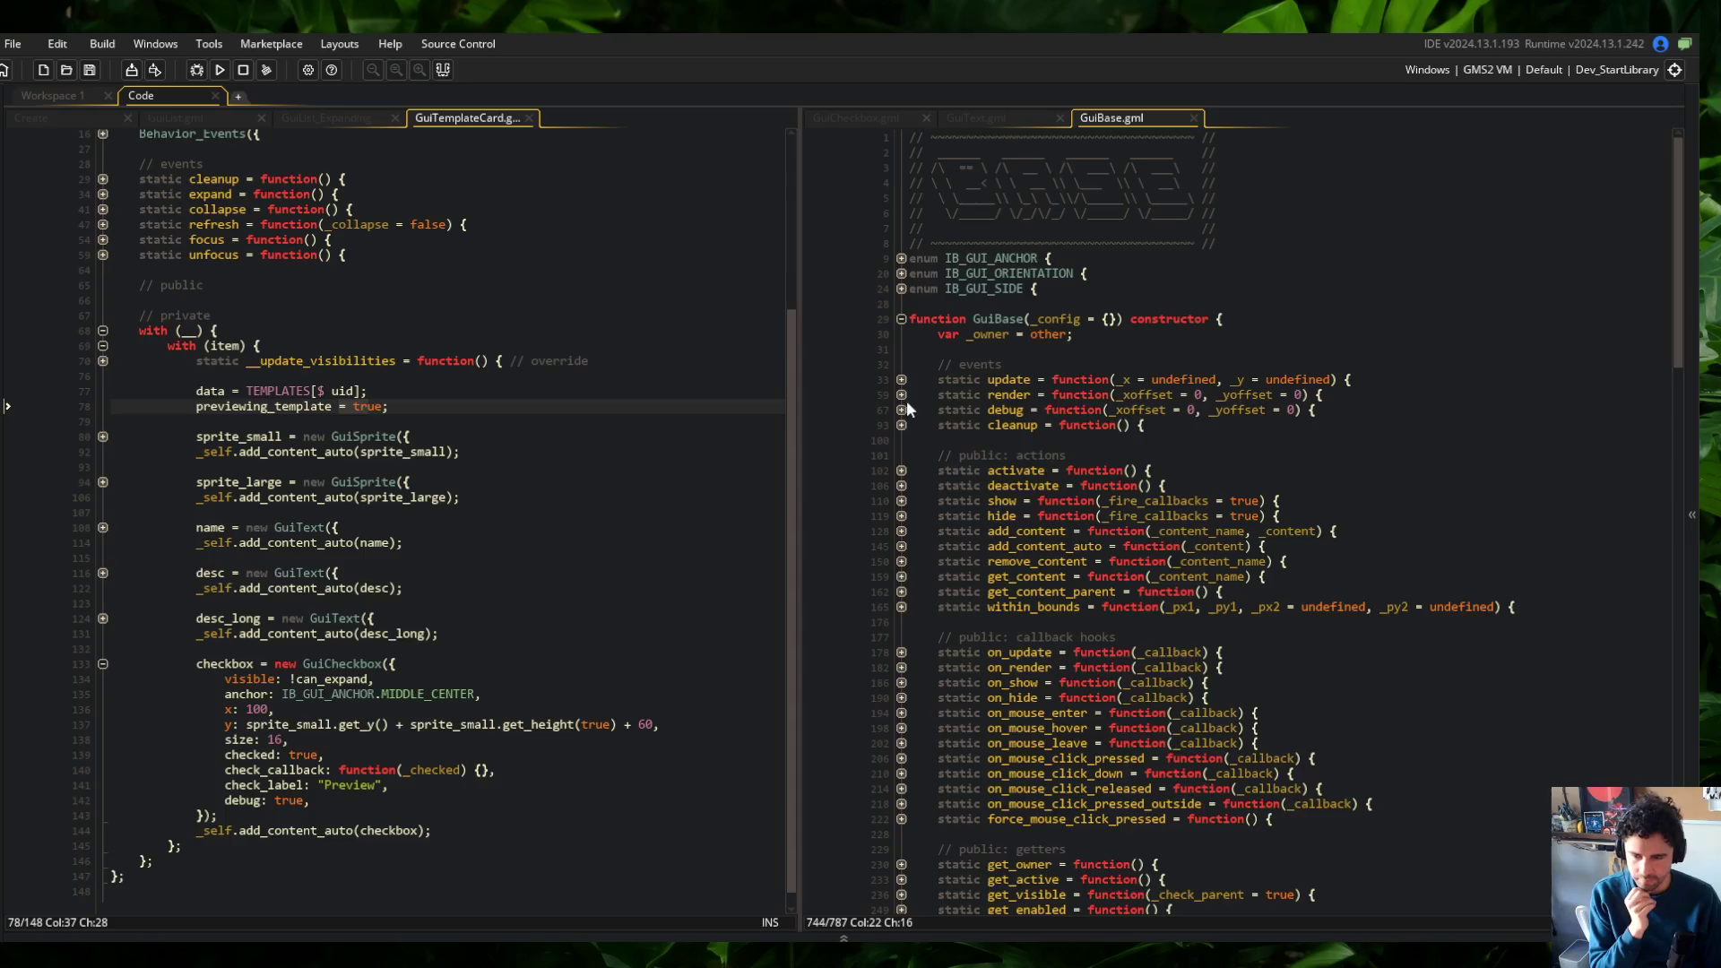
left_click(902, 397)
left_click_drag(939, 406, 1392, 469)
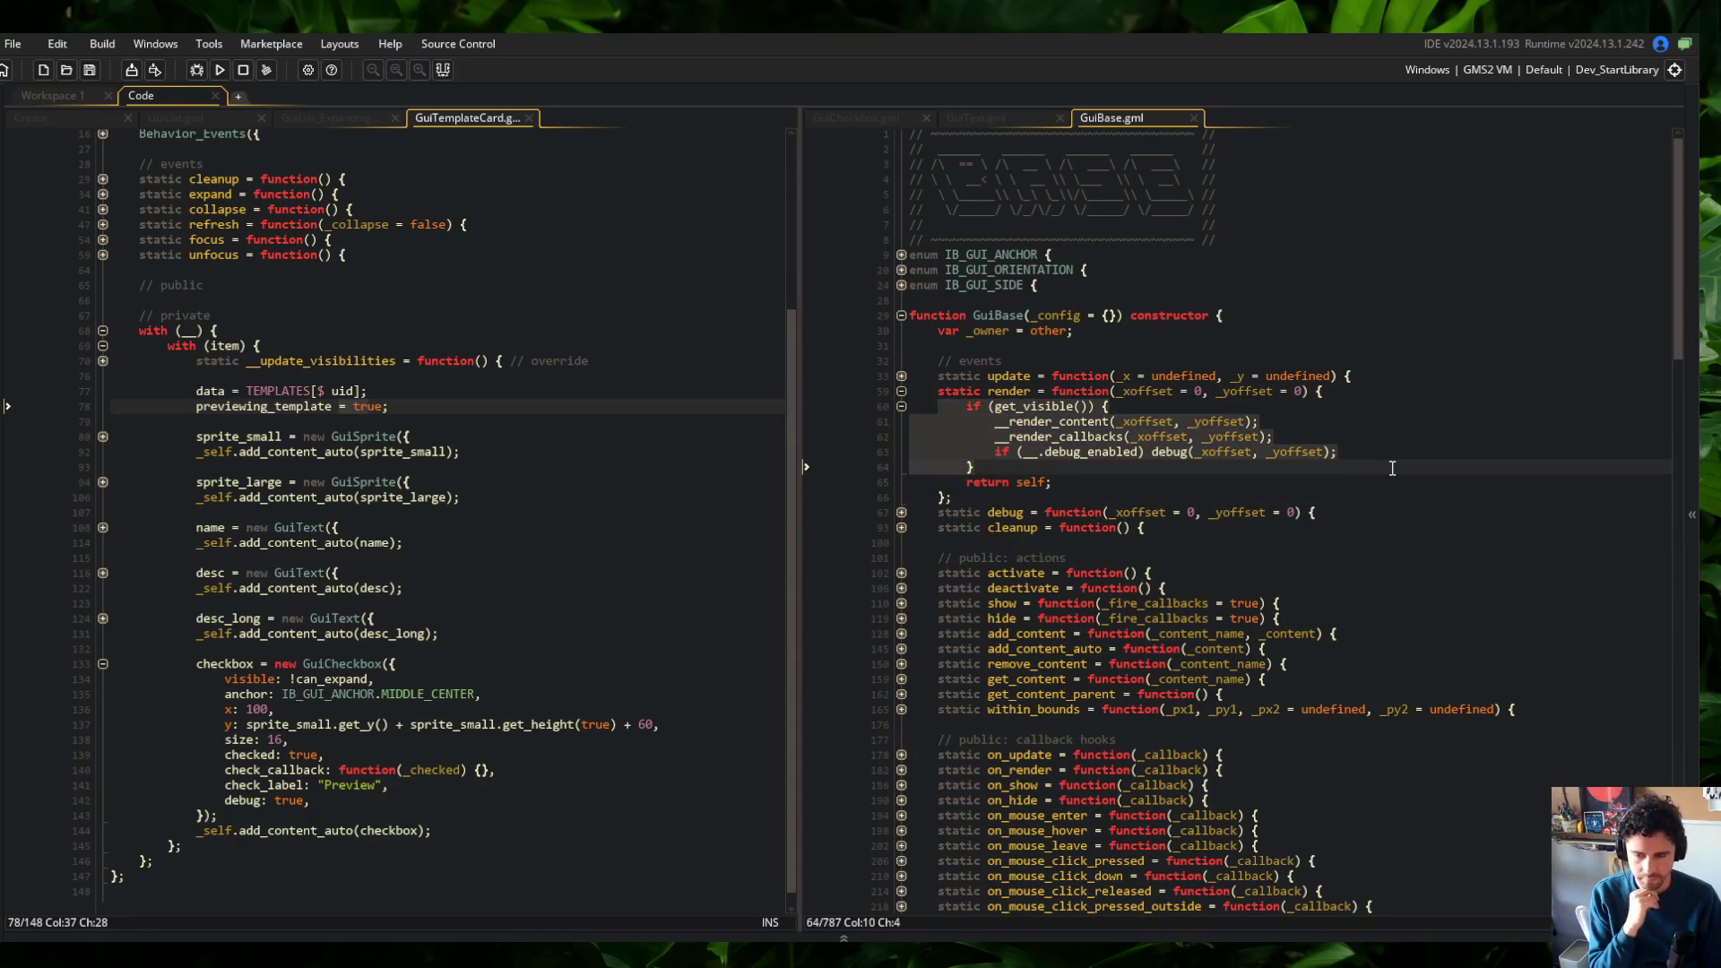
left_click(1117, 452)
scroll(1115, 443, "down", 20)
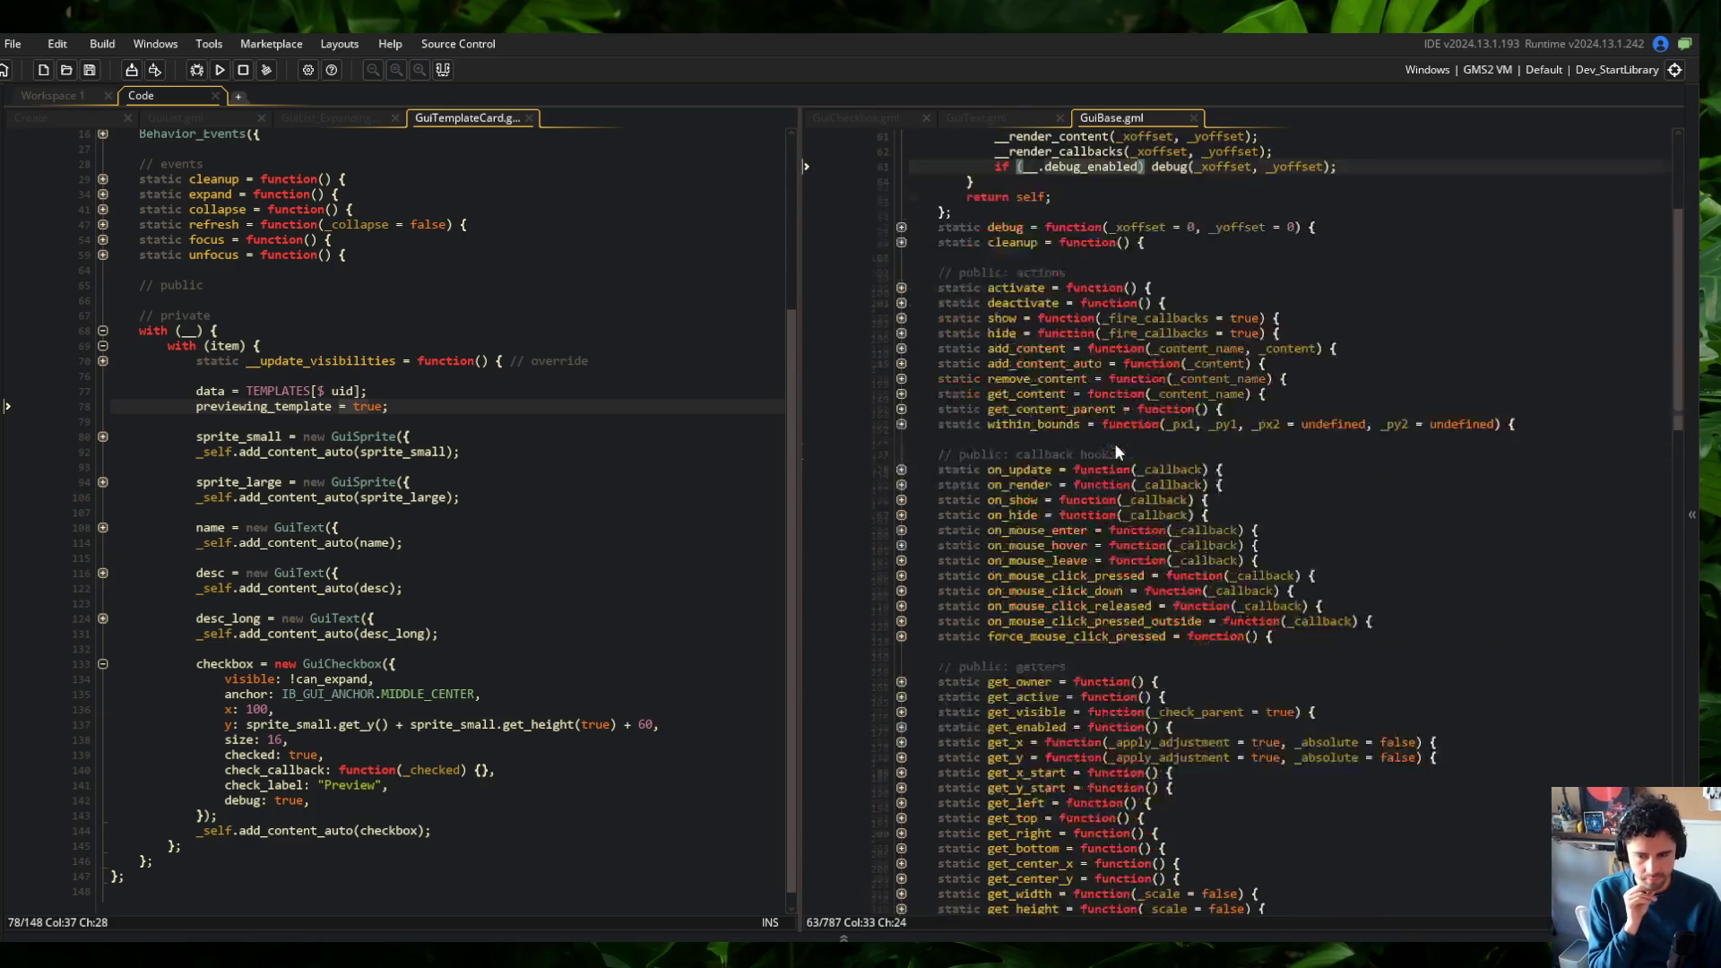
scroll(1116, 443, "down", 20)
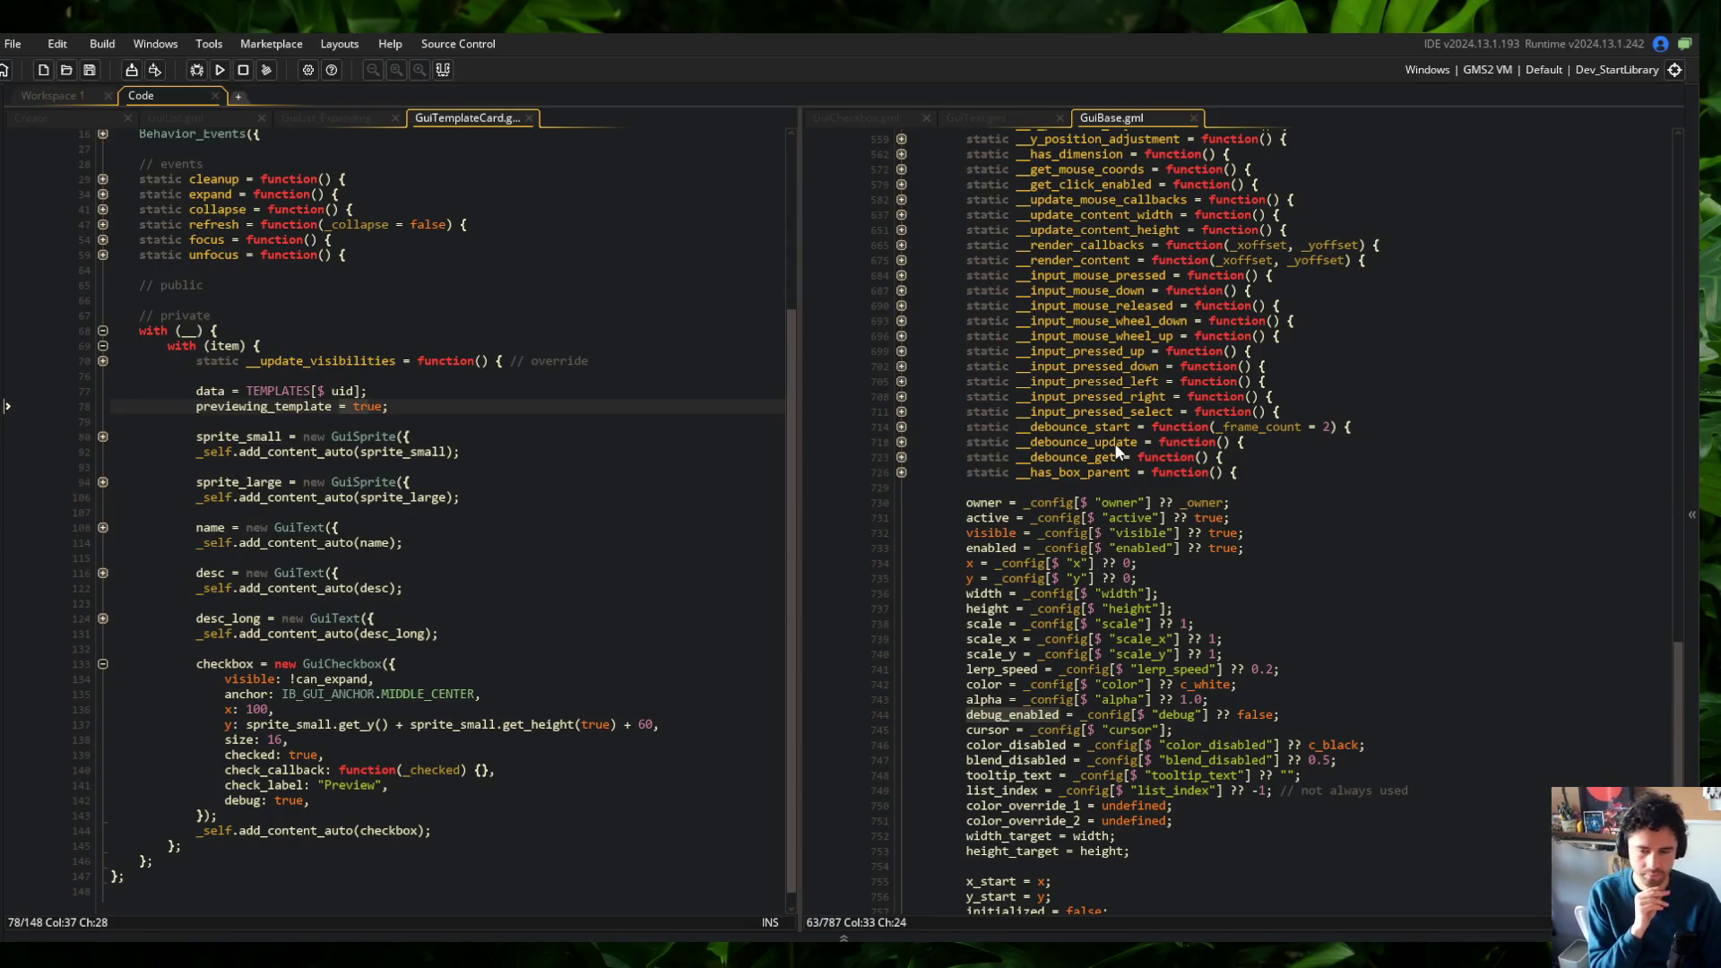
scroll(1116, 448, "up", 20)
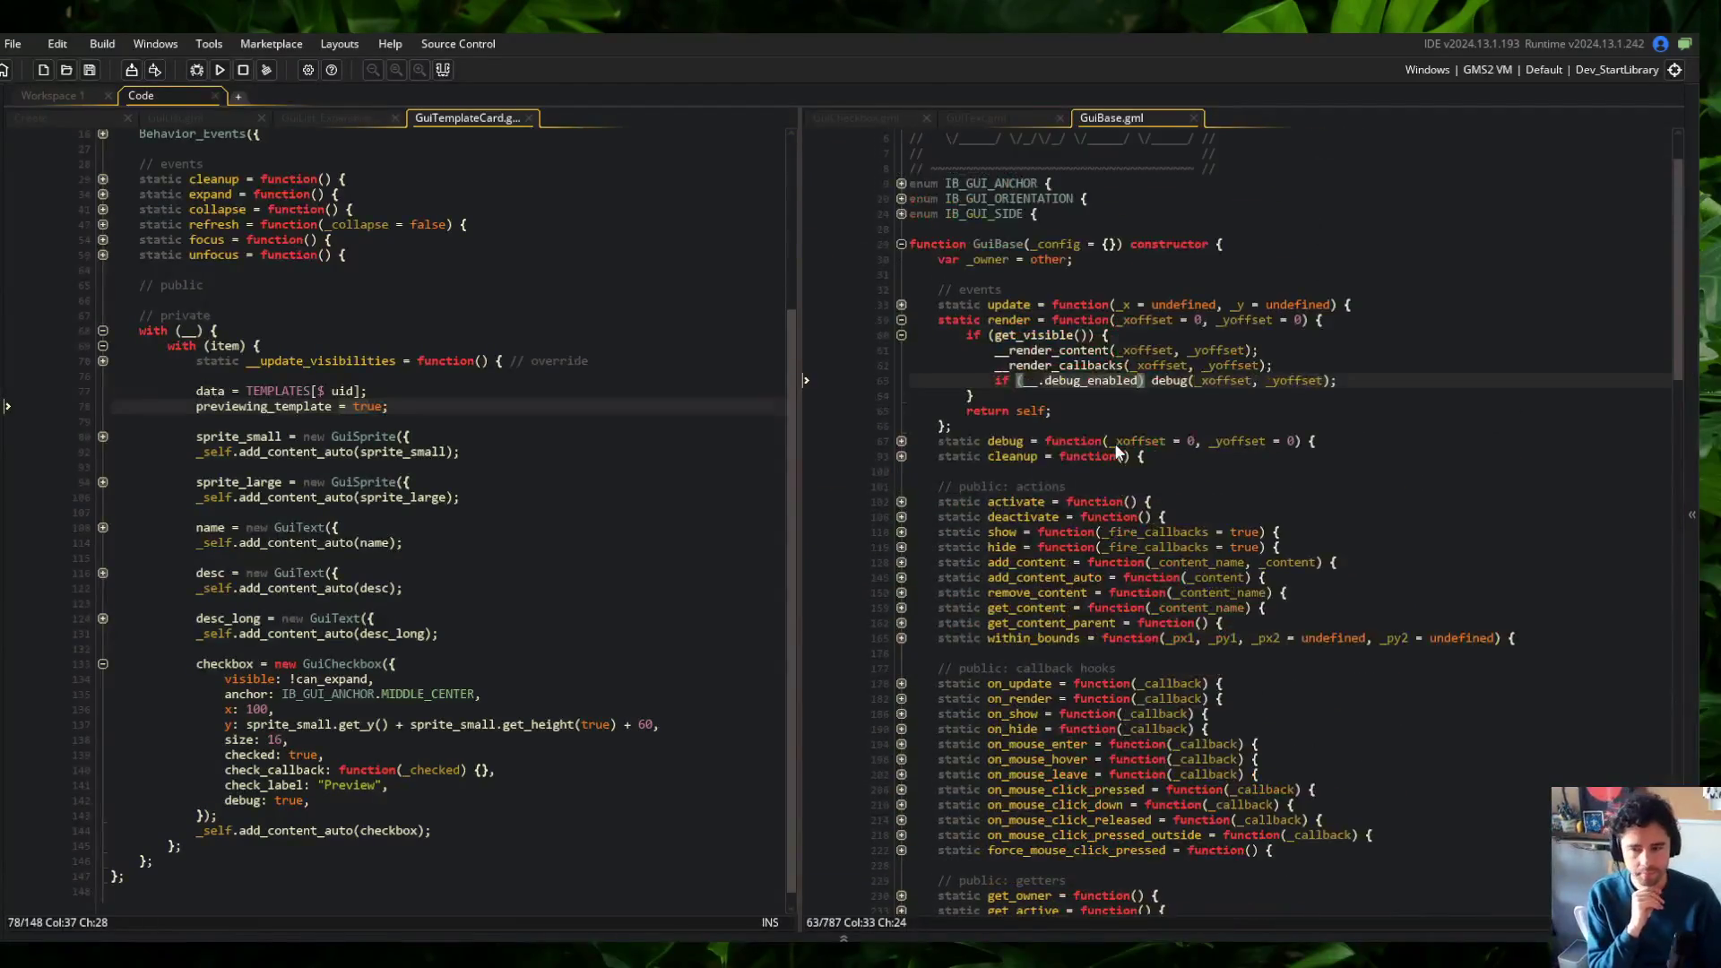
Review the debug function, show GuiCheckbox.gml, and open the Wide skeleton's card in the game
left_click(902, 441)
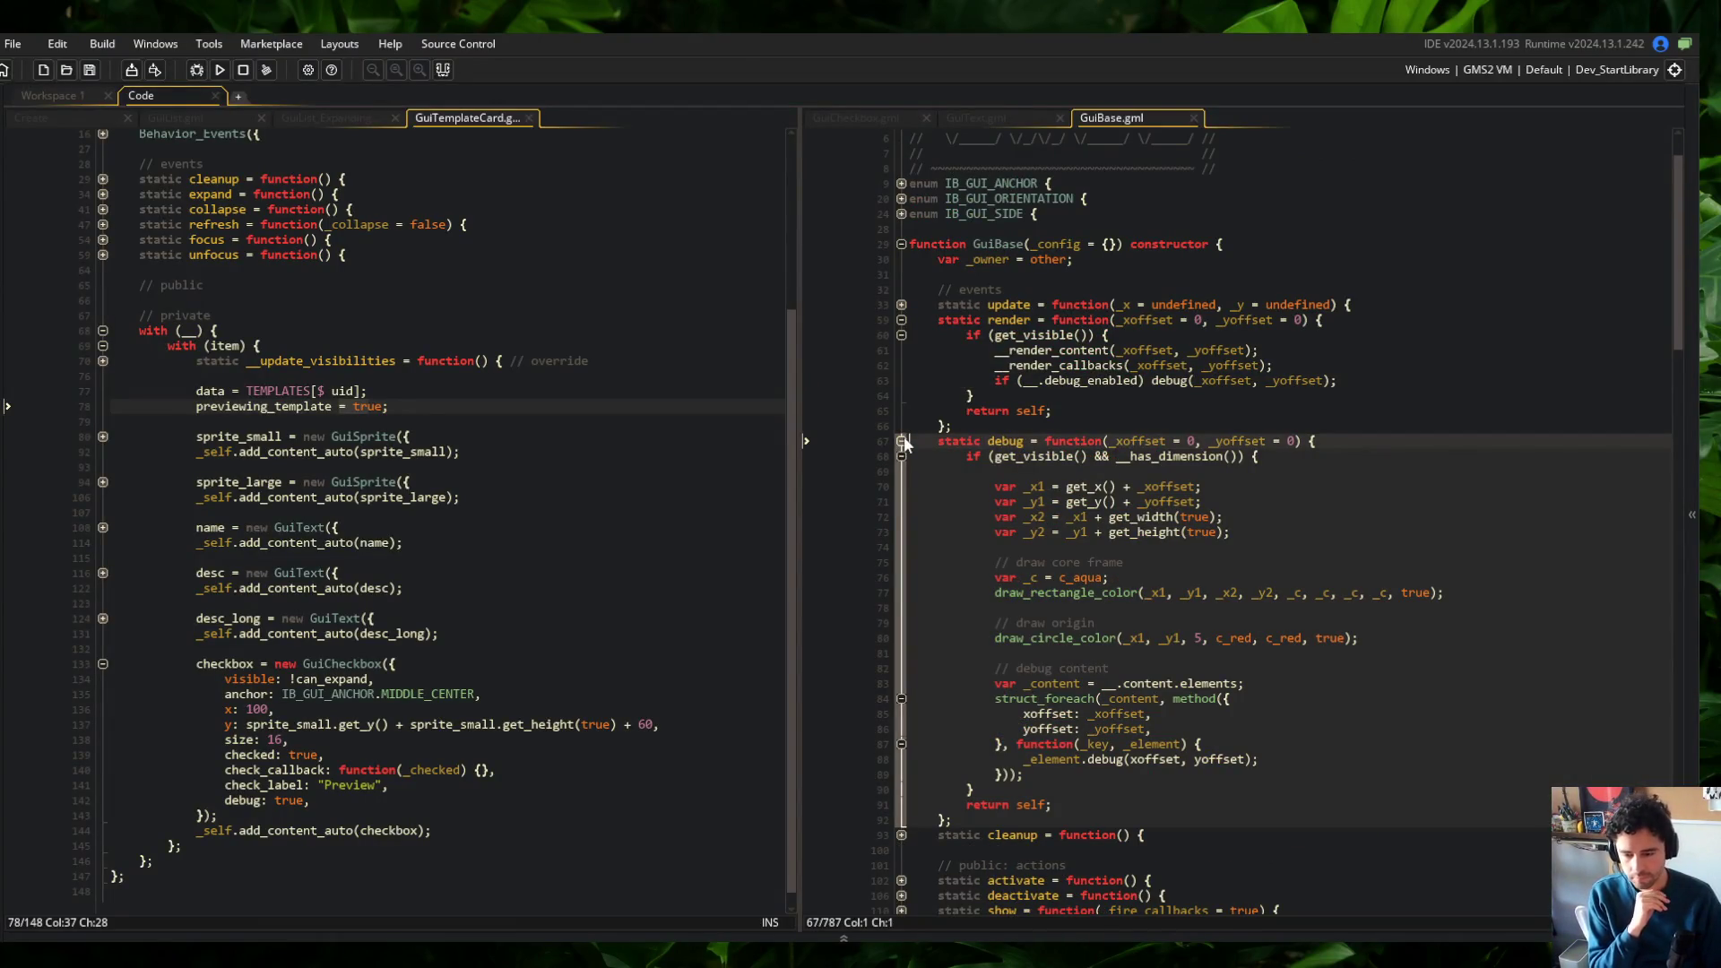
left_click(902, 441)
left_click(900, 115)
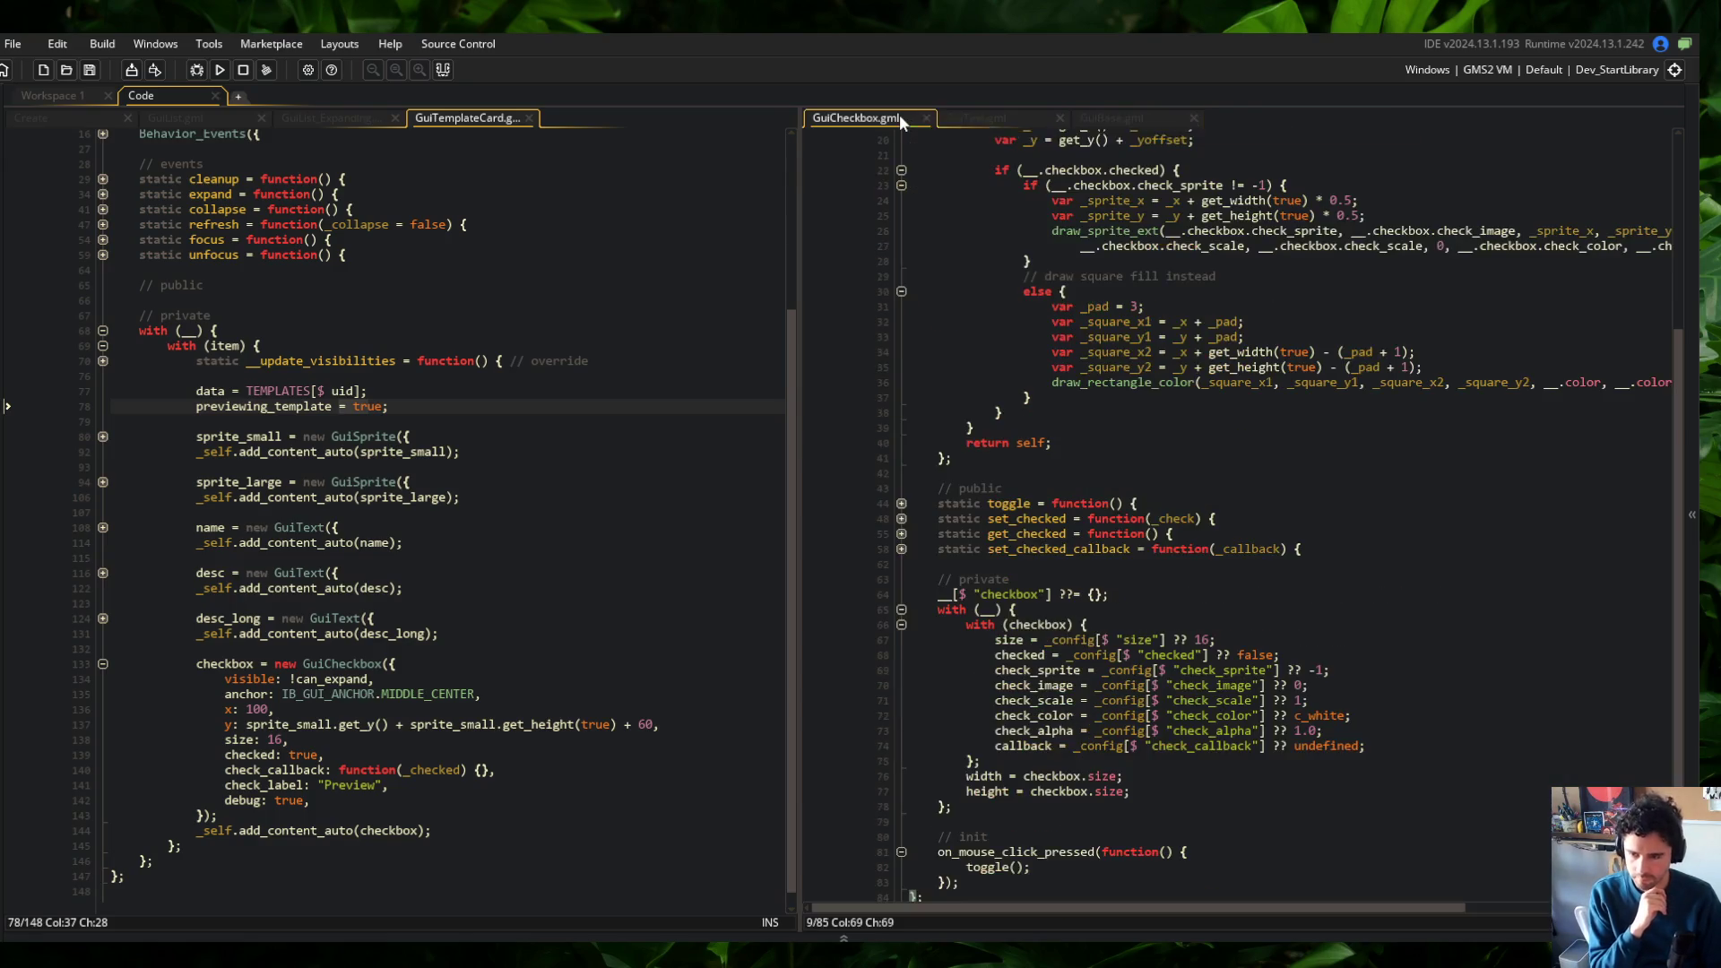
scroll(950, 251, "up", 5)
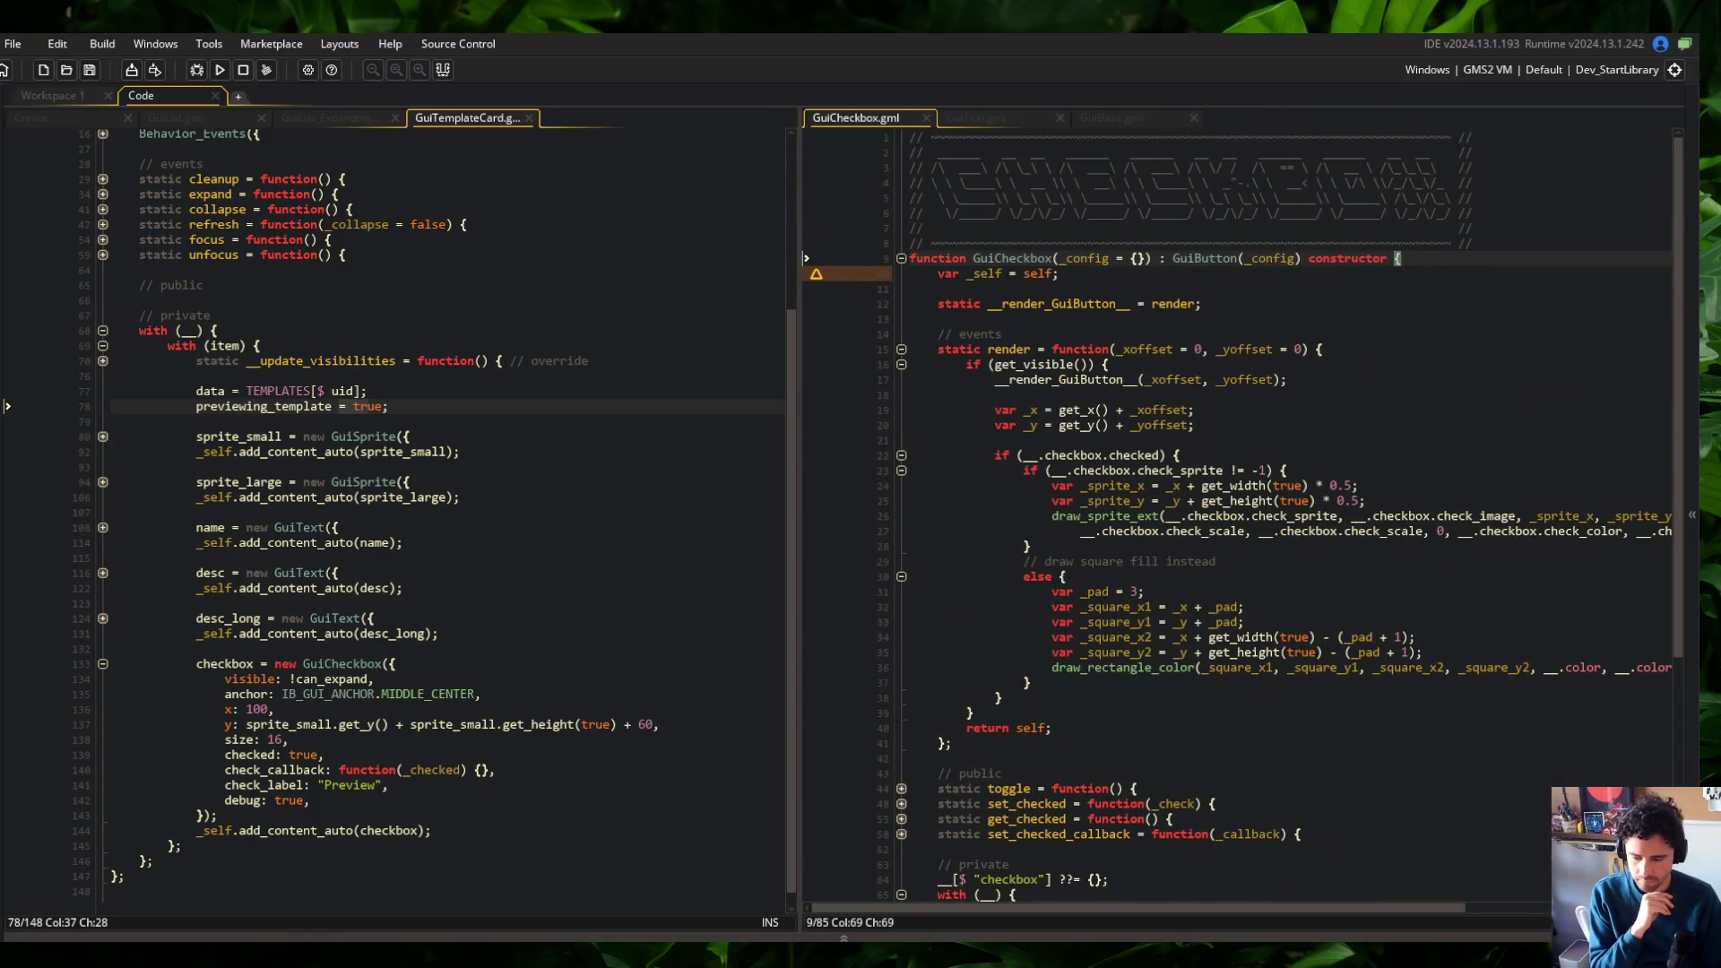
left_click(590, 453)
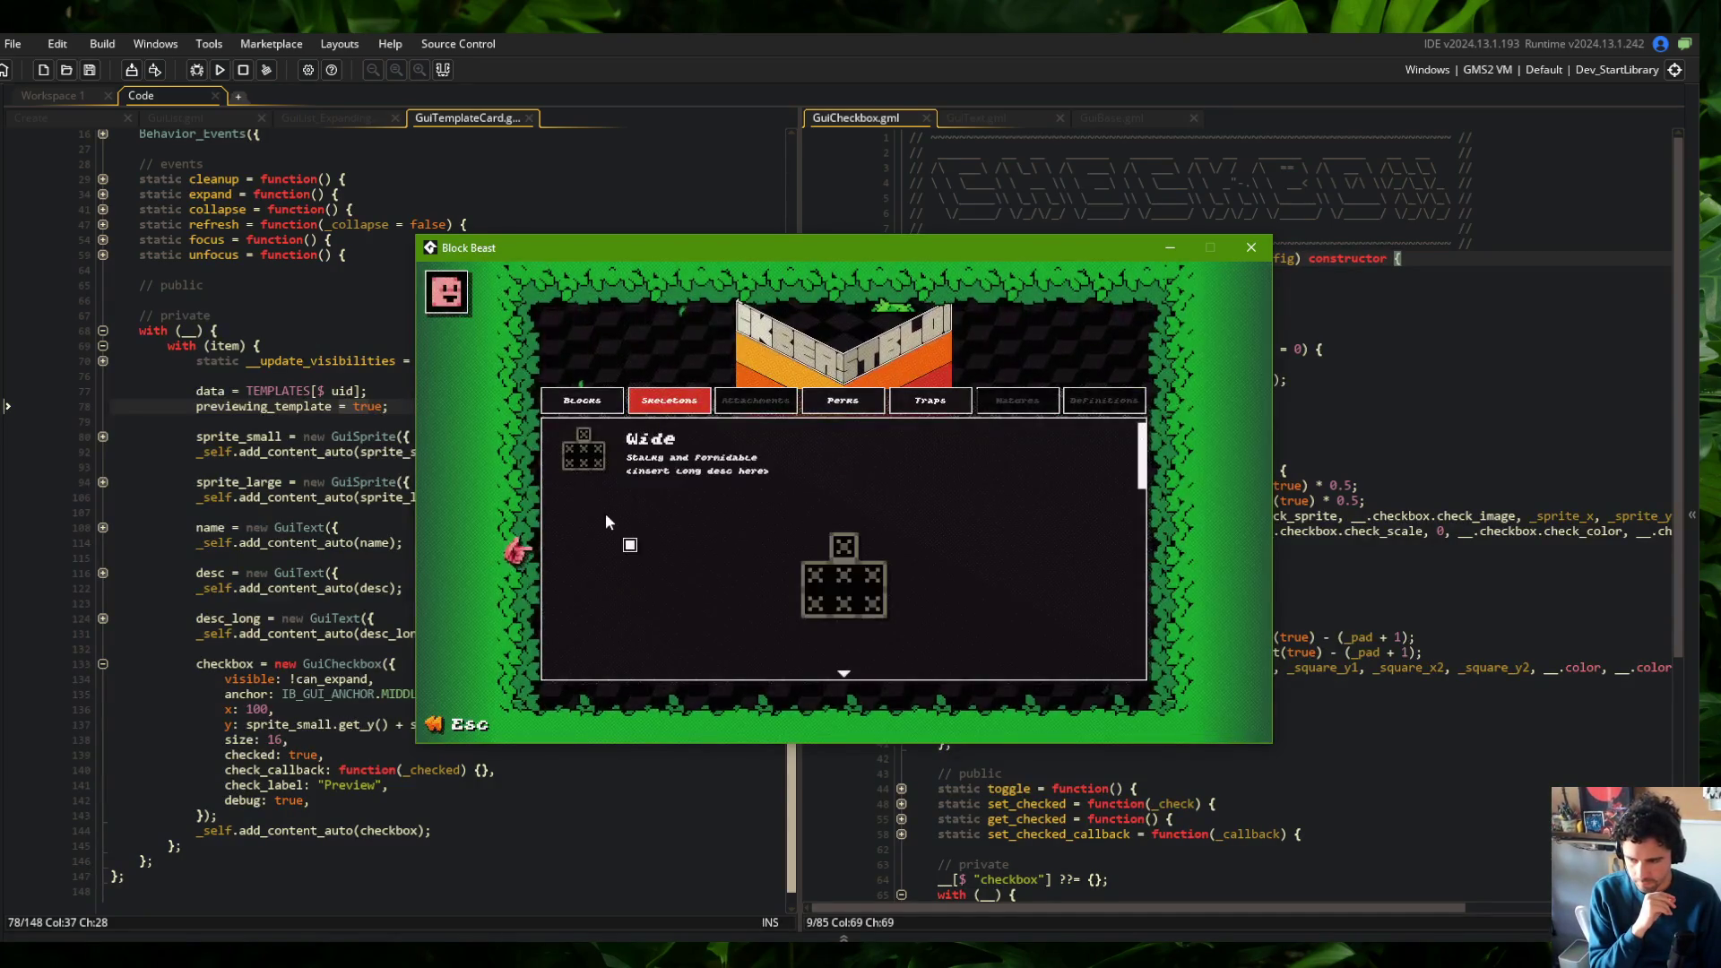
Toggle the Wide card's Preview checkbox, then return to the GuiCheckbox.gml code
left_click(630, 546)
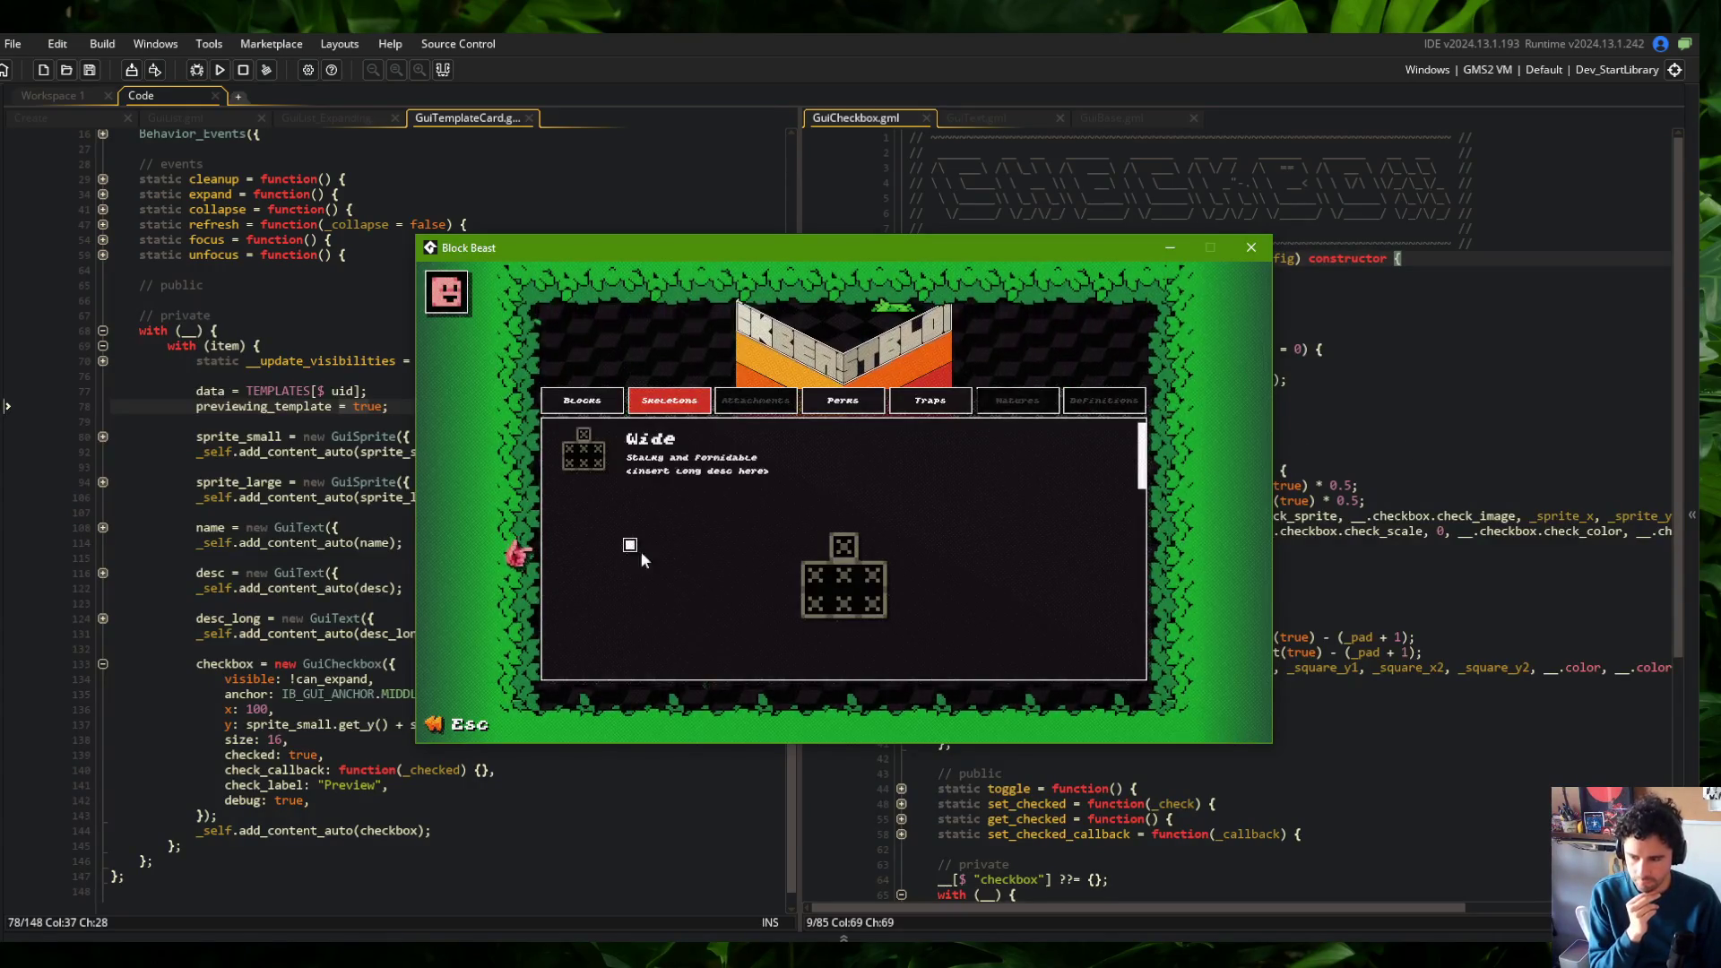
left_click(1428, 421)
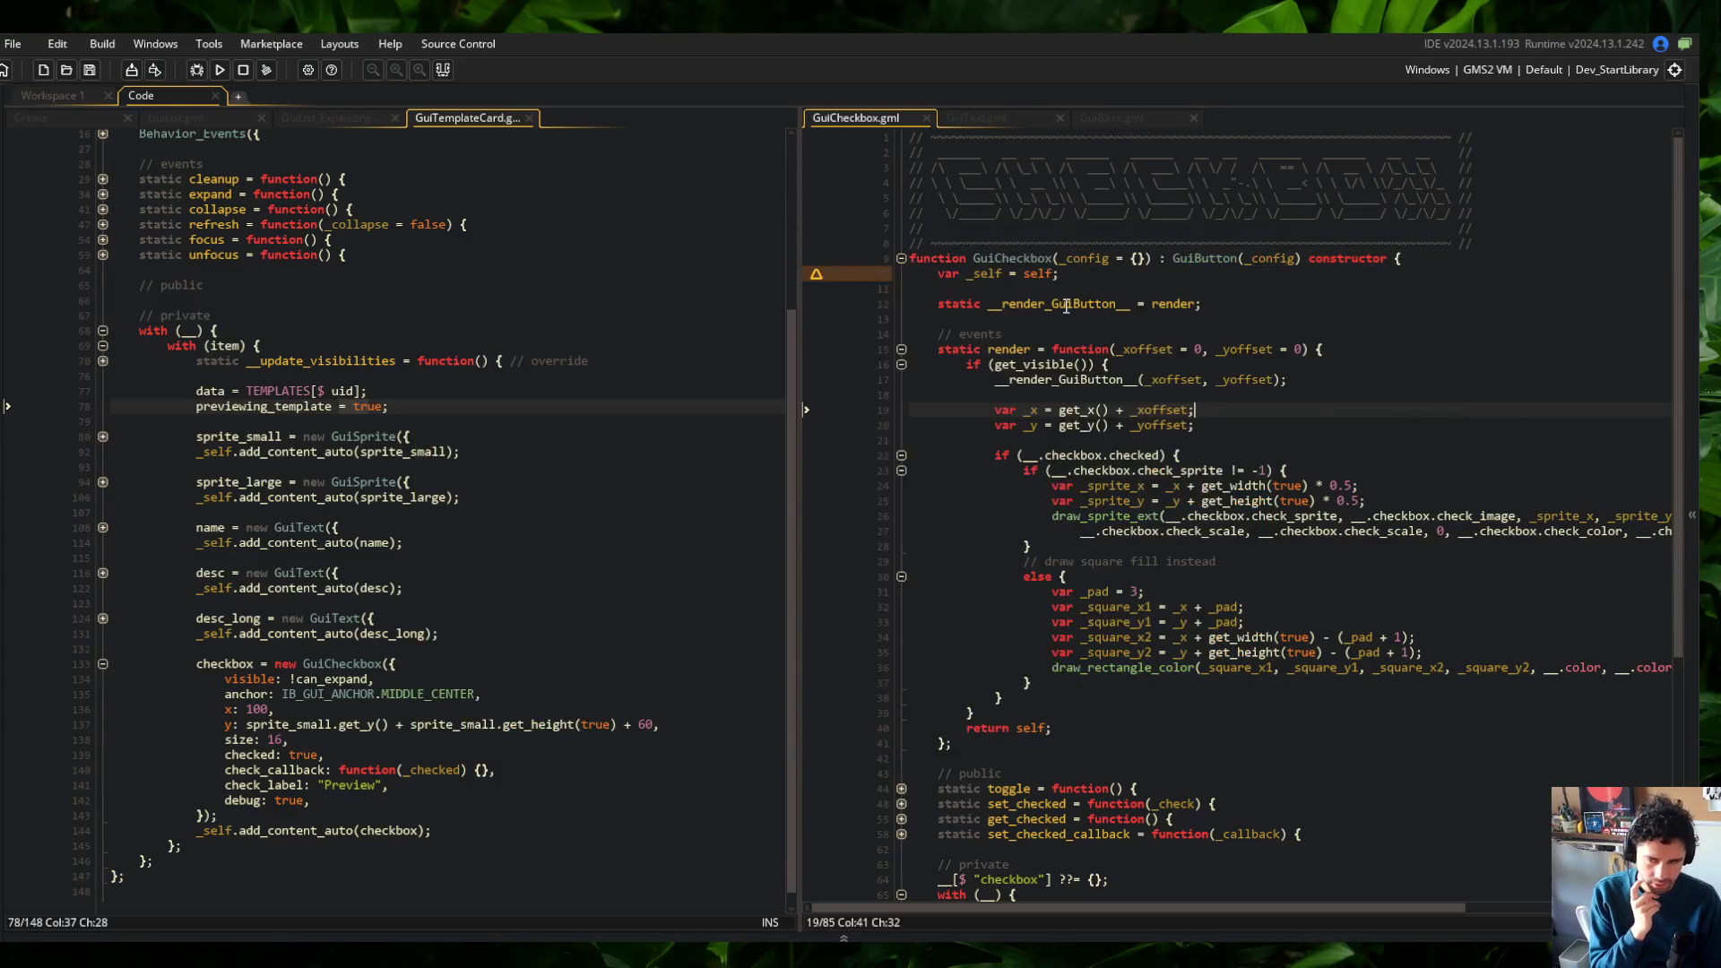
In GuiBase.gml, delete a surplus line and cut render's own debug call
left_click(1111, 118)
scroll(1035, 391, "down", 4)
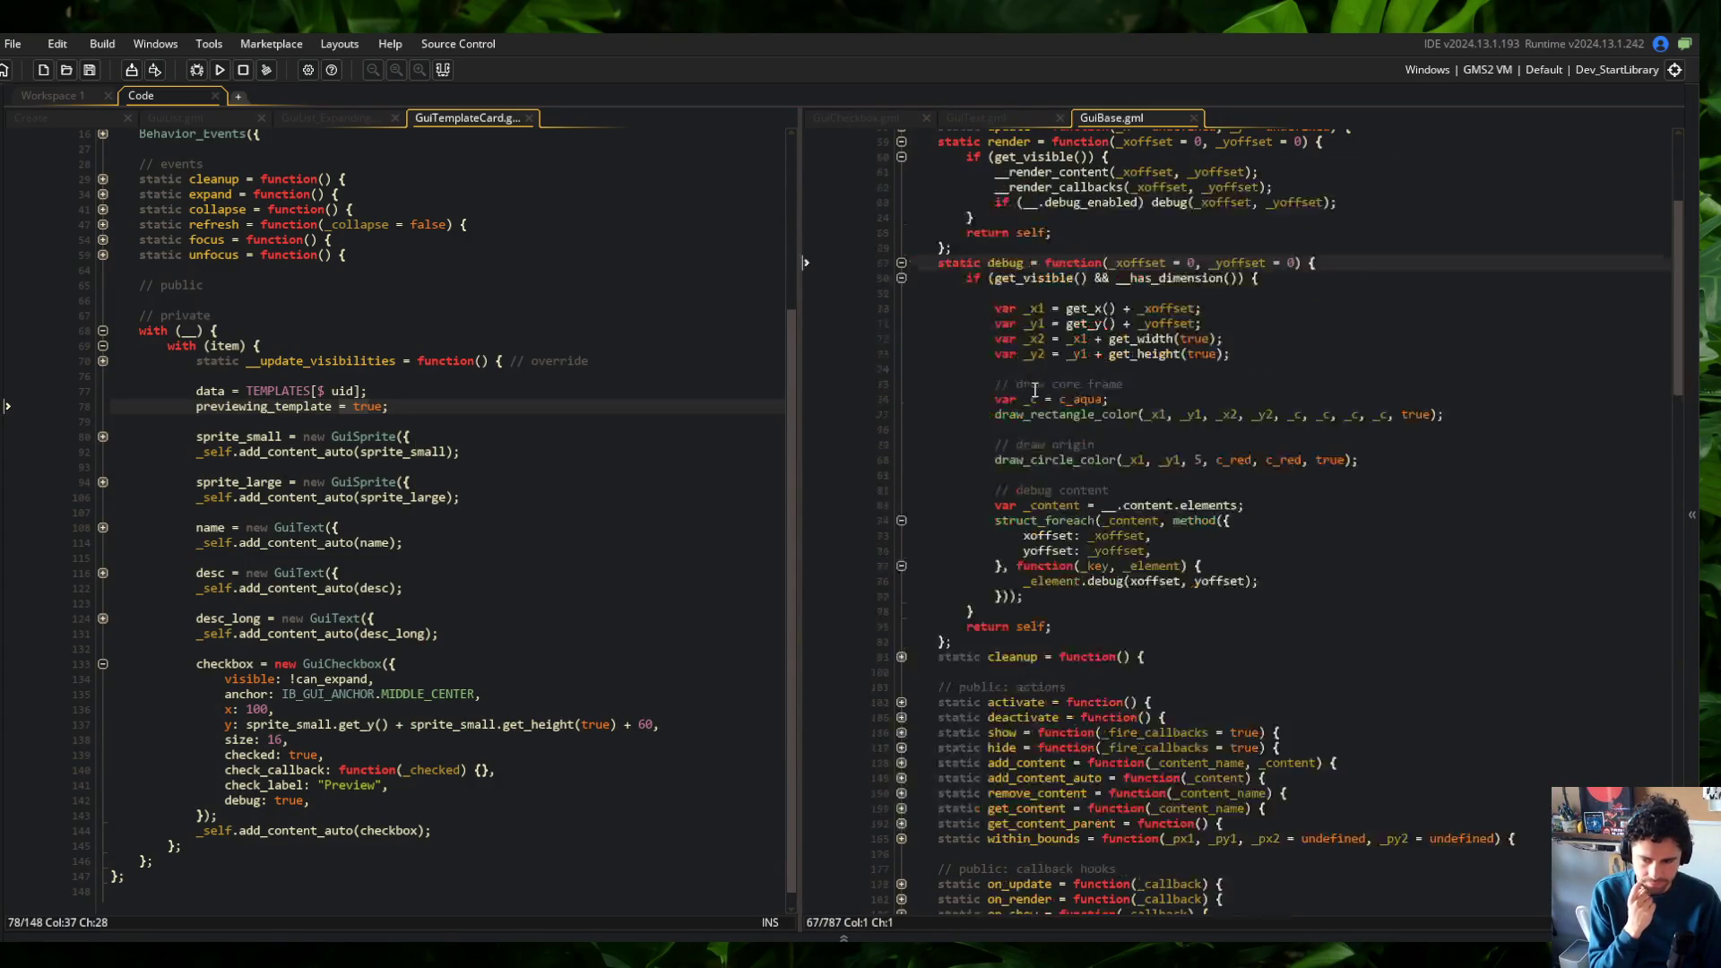
scroll(1035, 391, "down", 20)
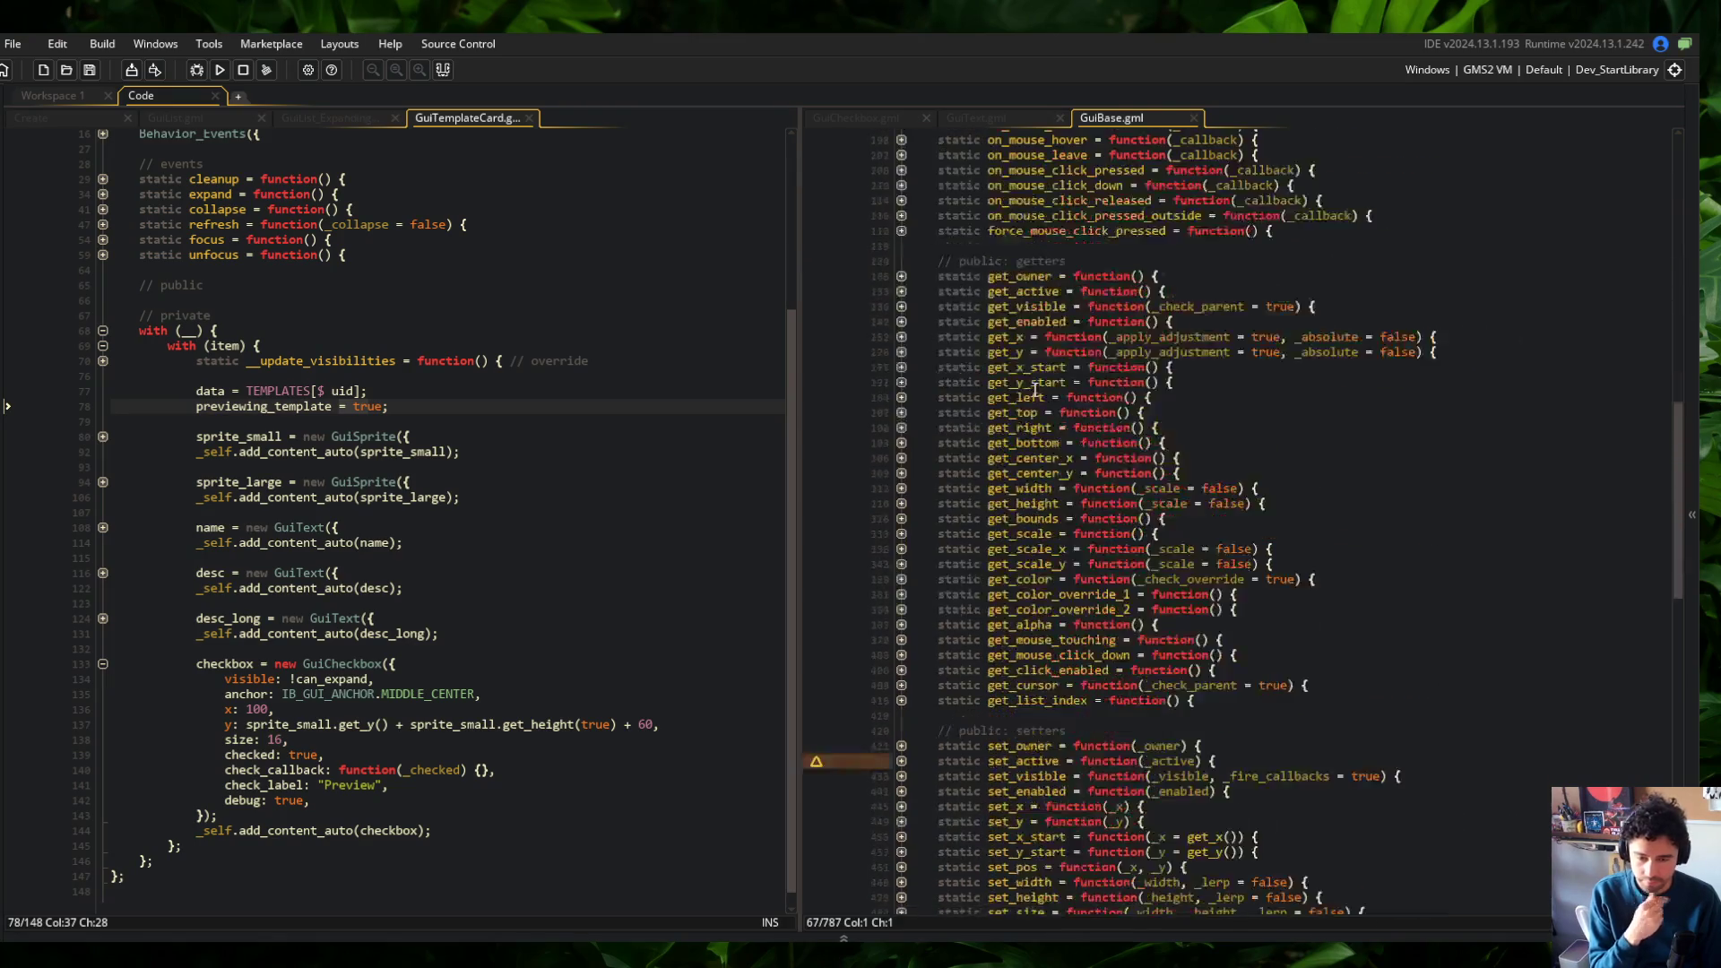
scroll(1034, 391, "down", 5)
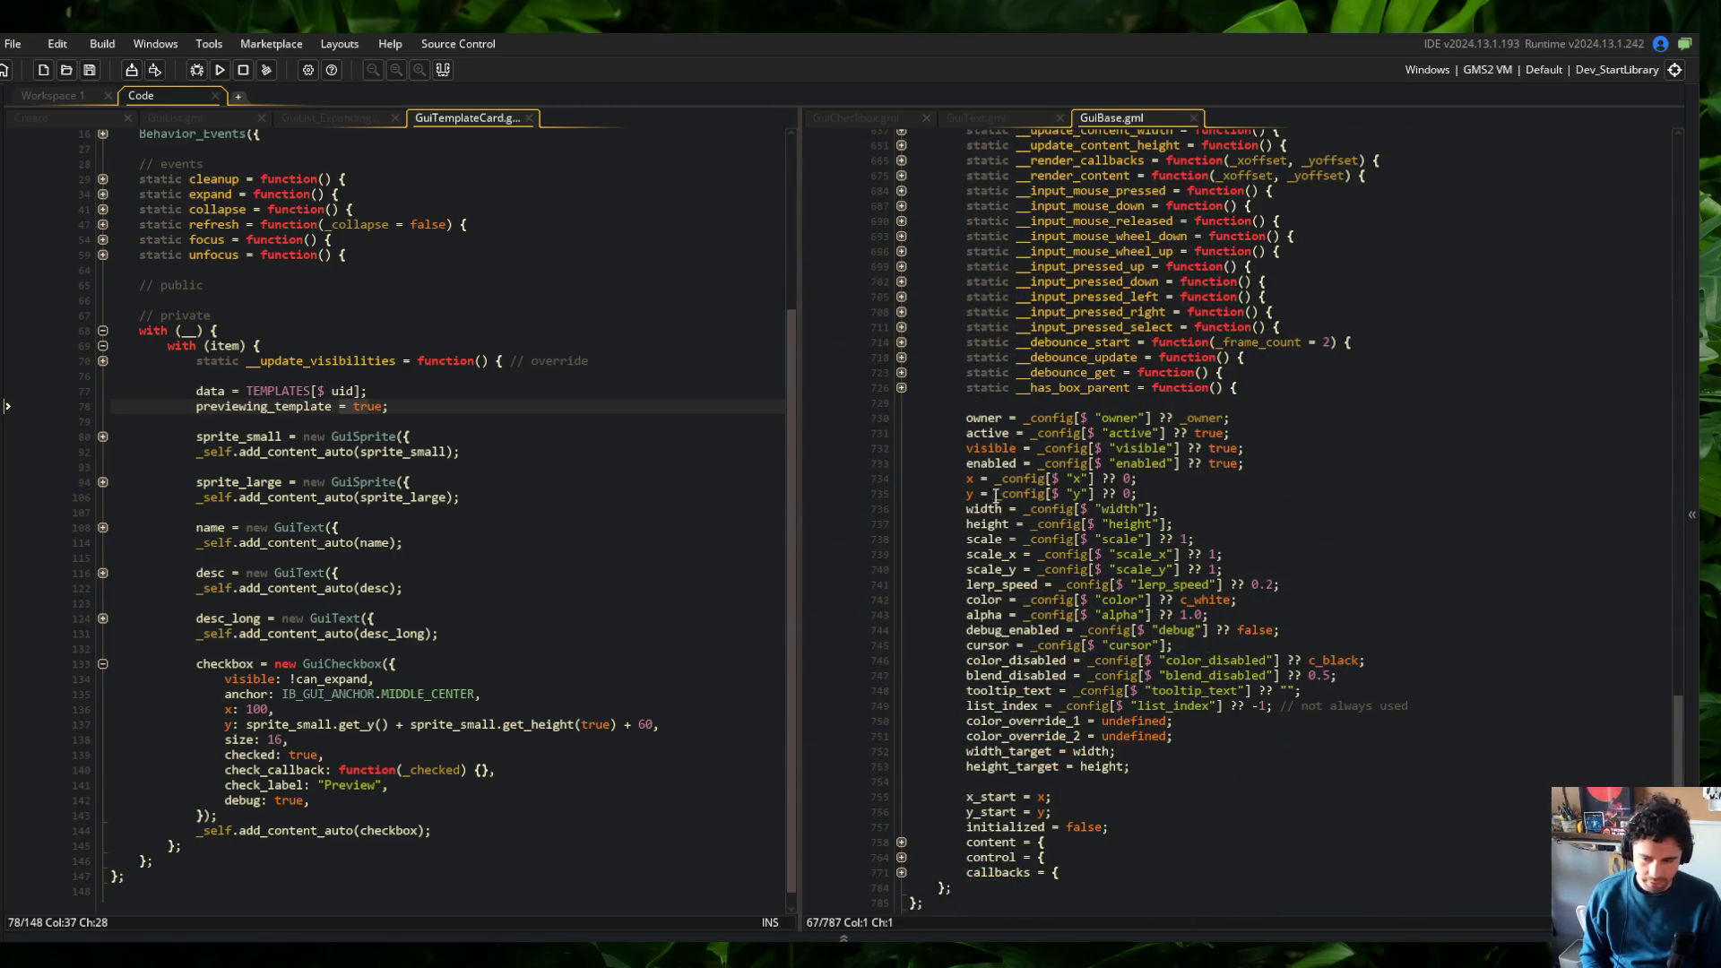
left_click(990, 627)
key("ctrl+x")
key("ctrl+Home")
left_click(1085, 457)
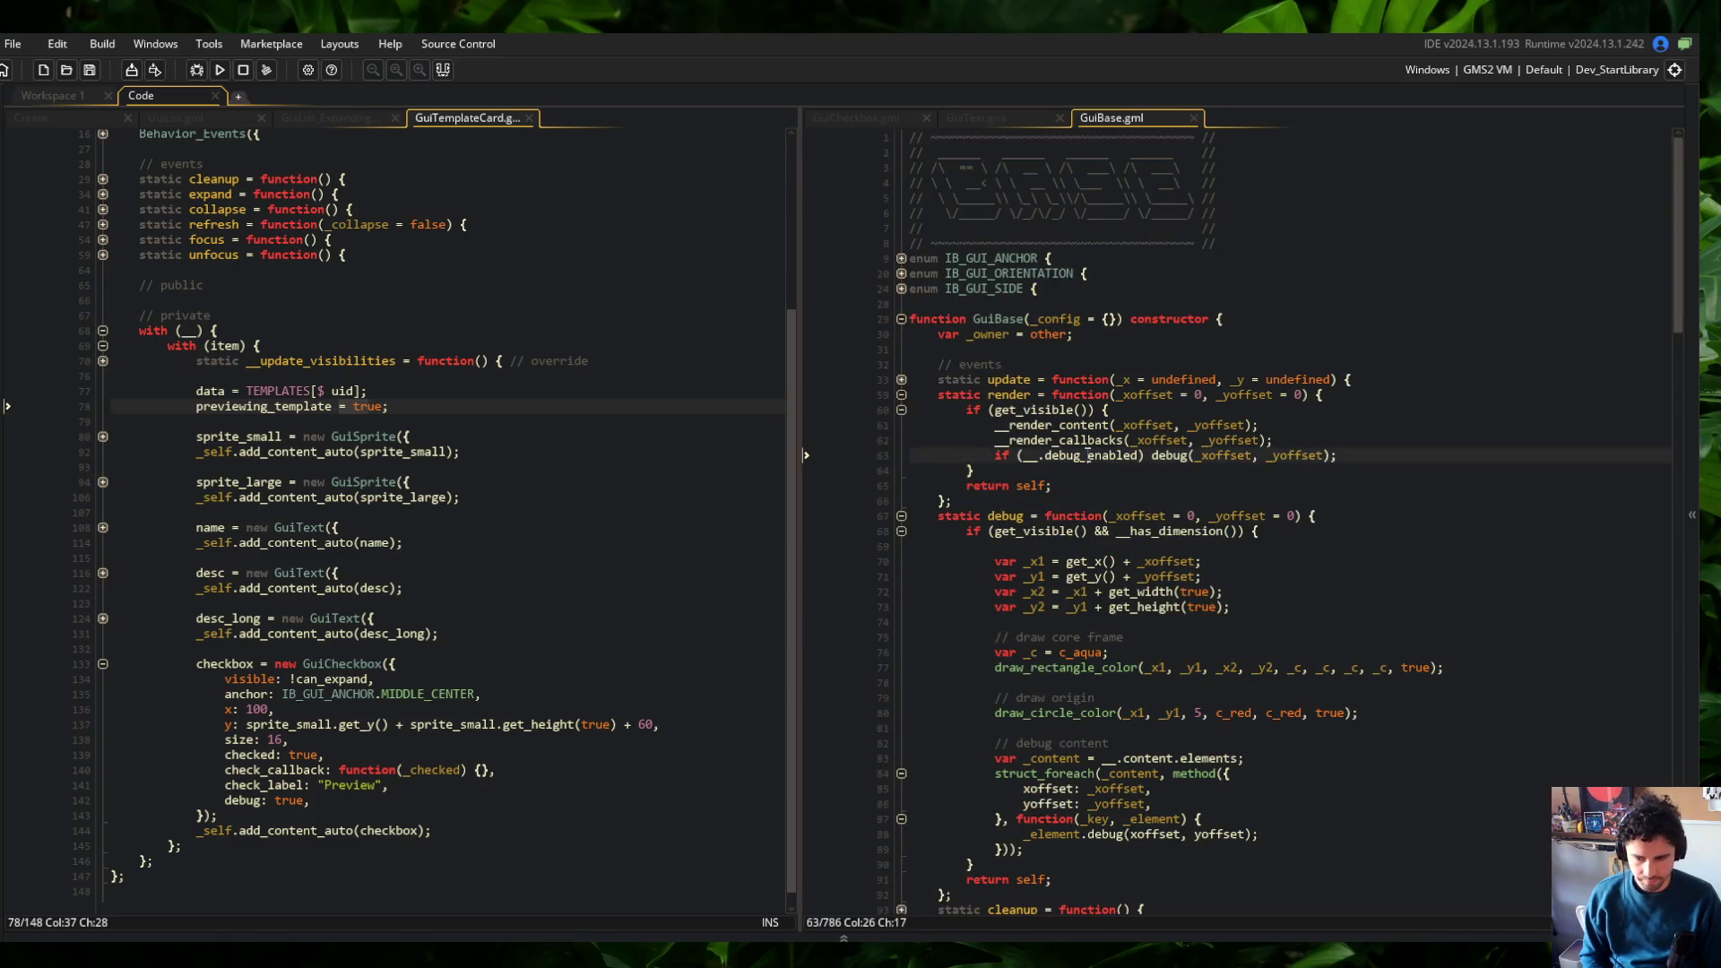
key("ctrl+x")
Fold GuiBase's render and debug functions, close its tab, and widen the right code pane
left_click(1011, 425)
left_click(900, 394)
left_click(901, 410)
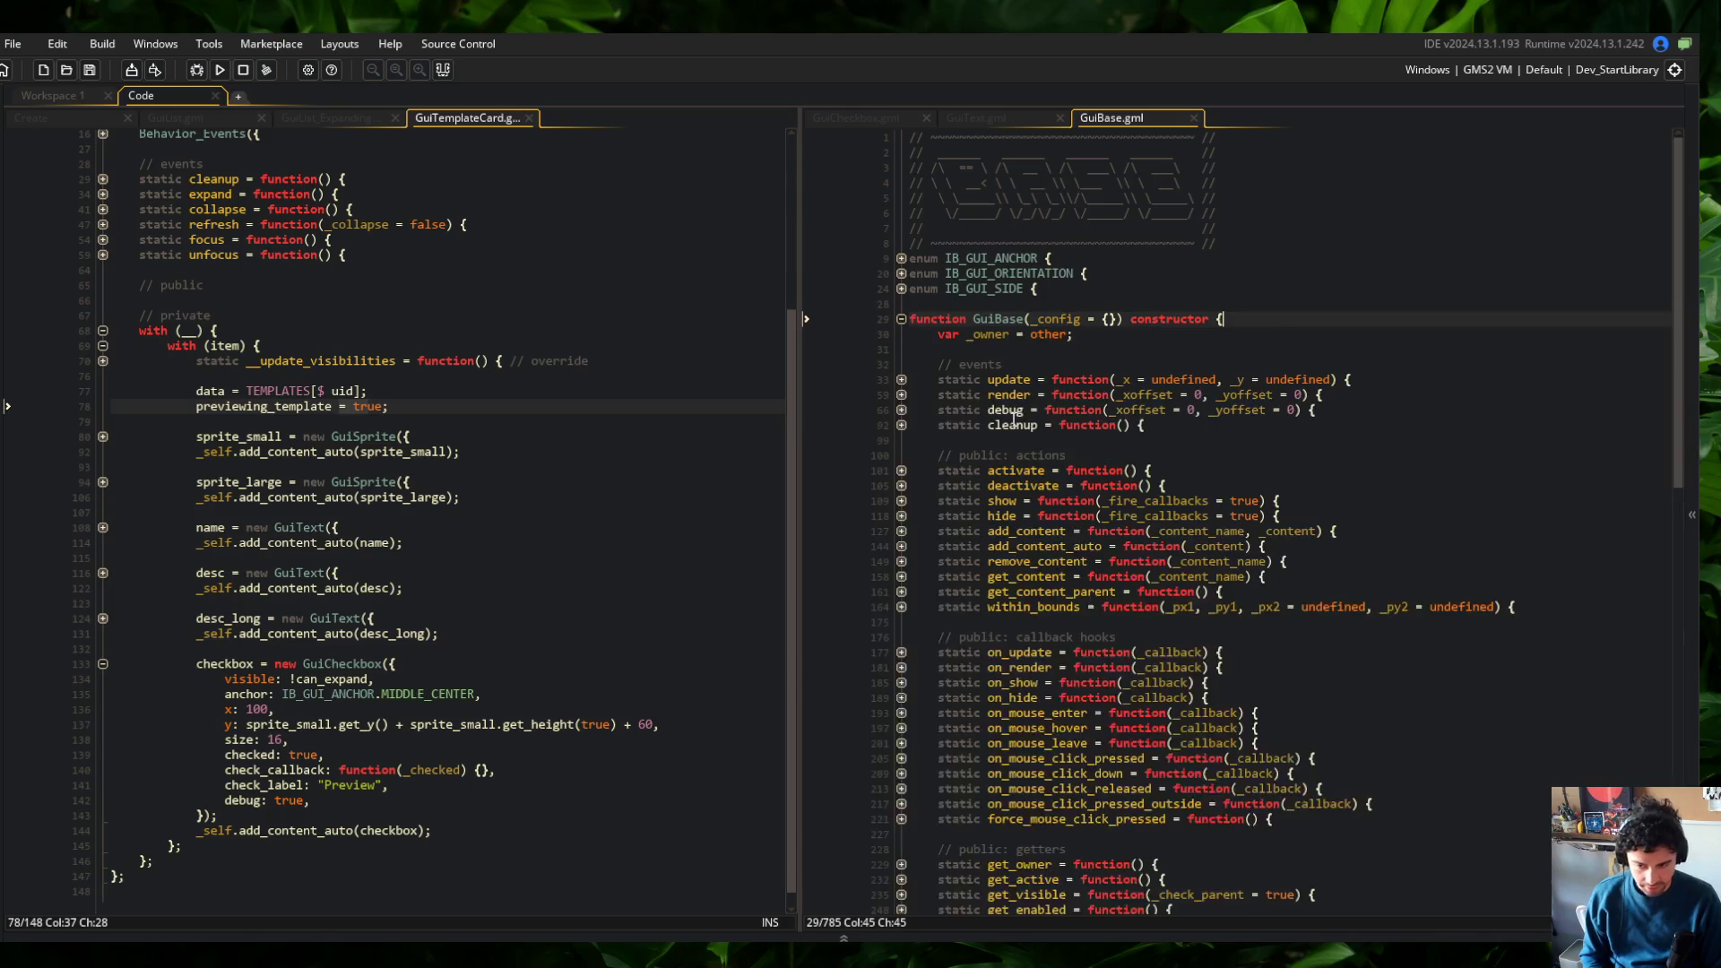
left_click(1154, 256)
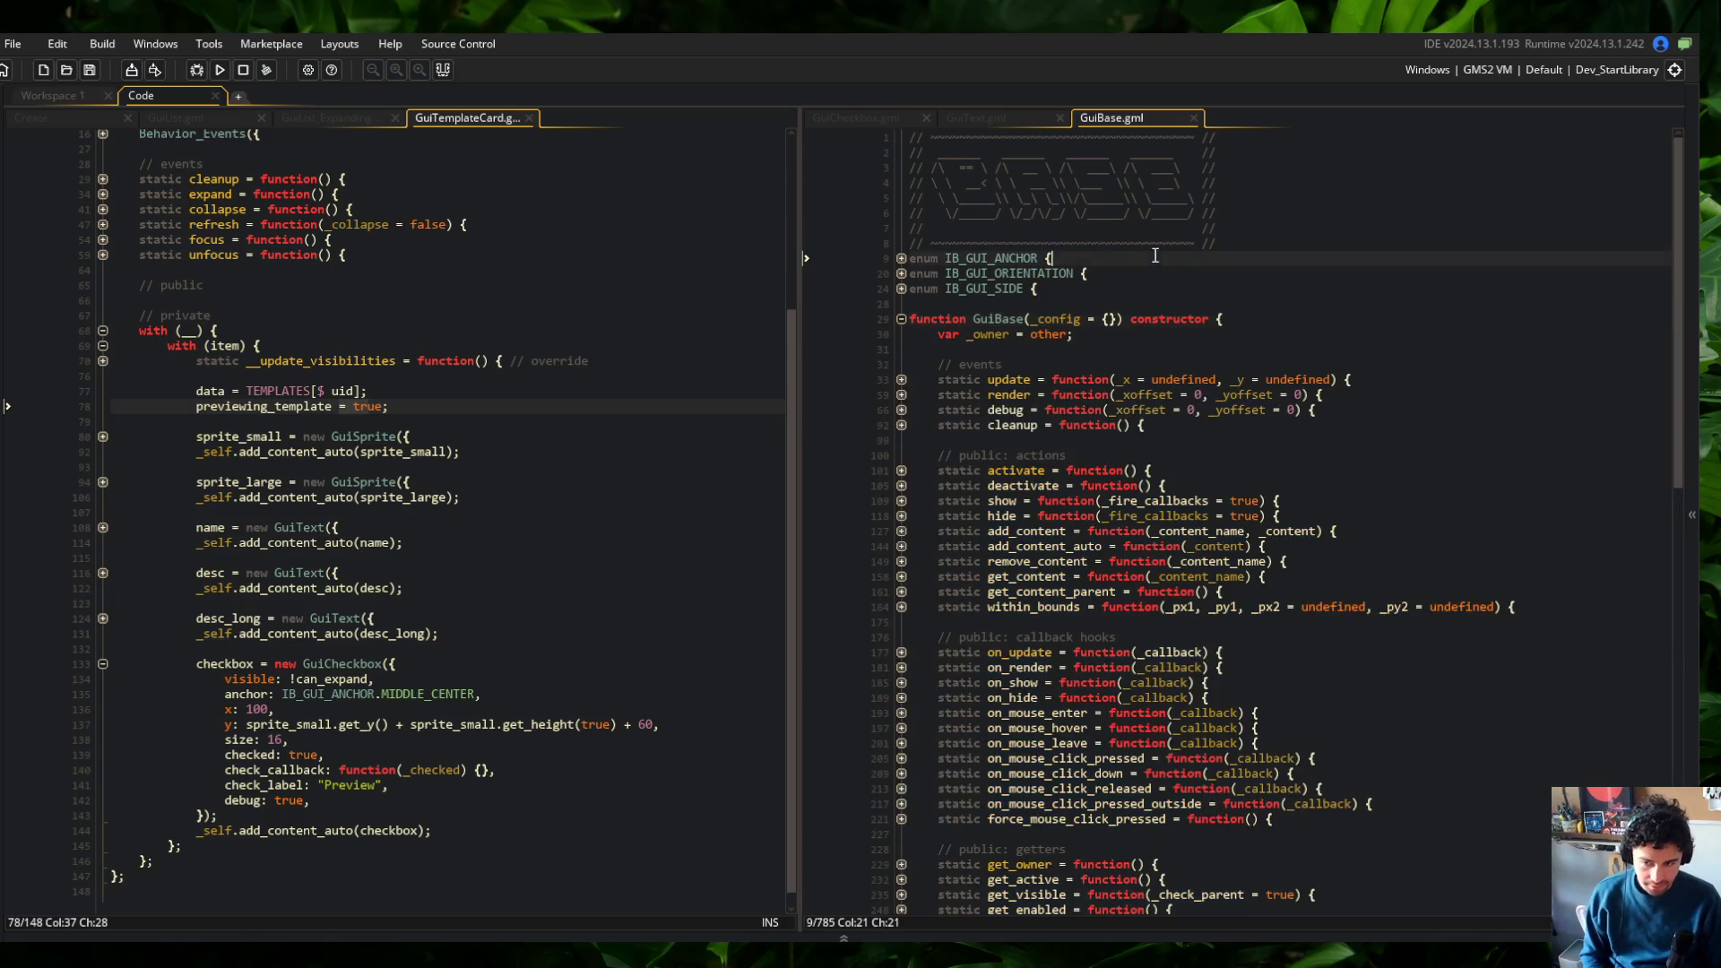
middle_click(1149, 118)
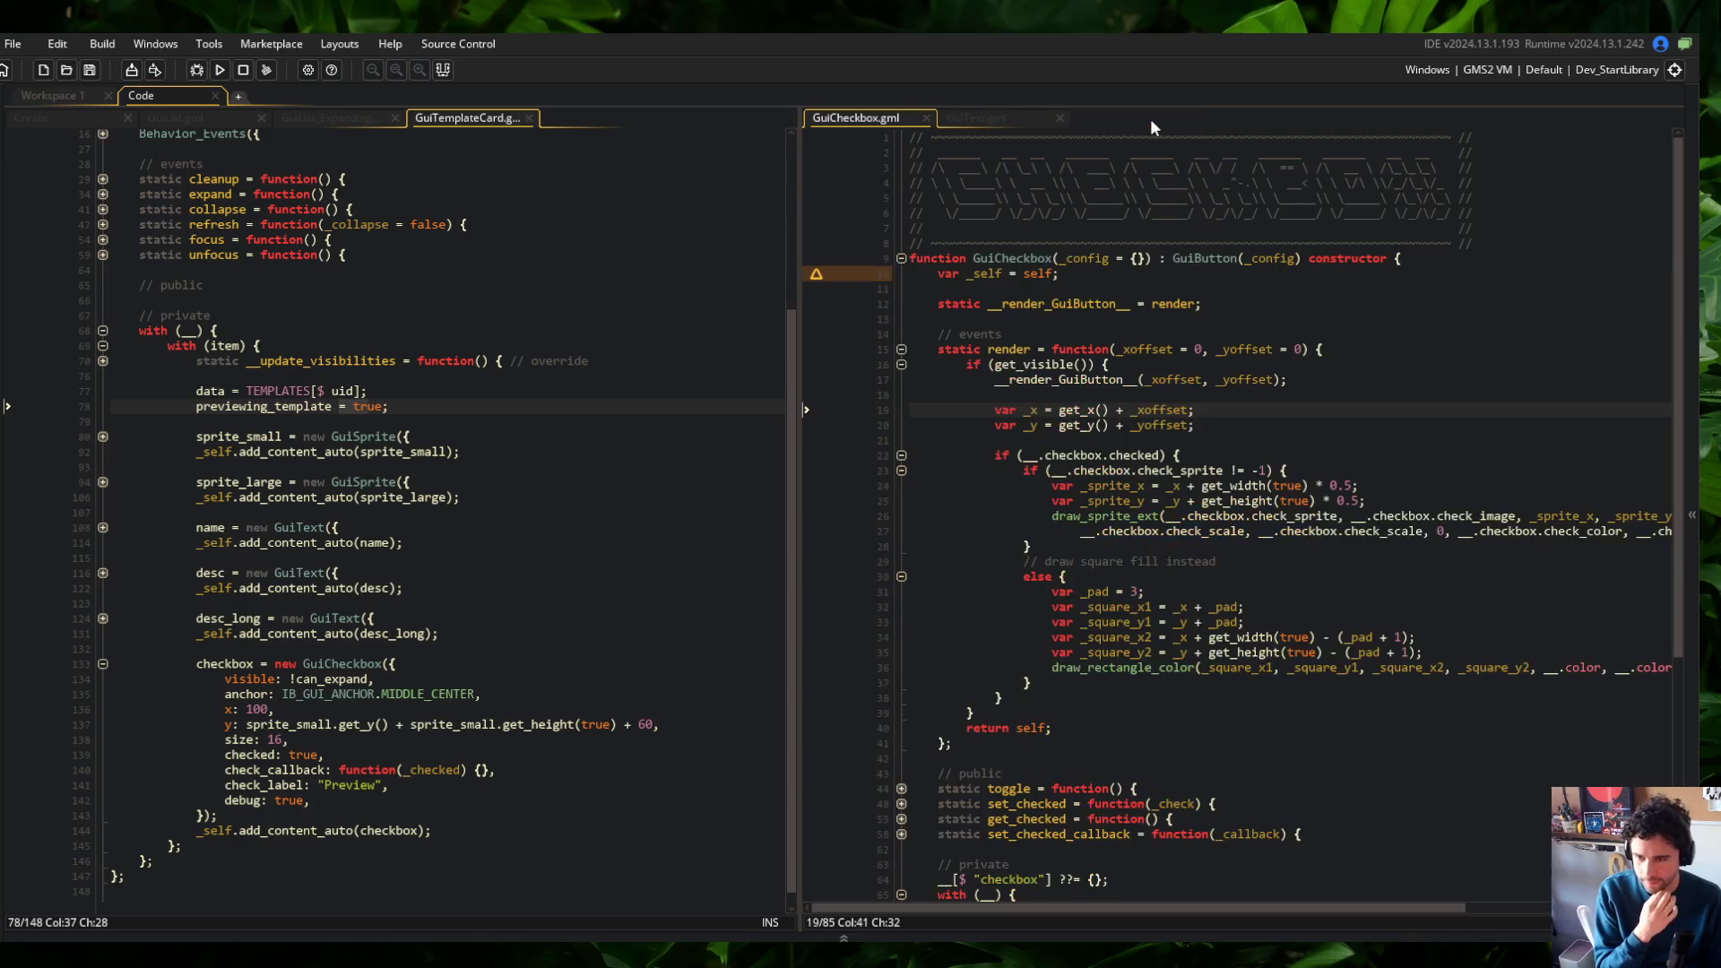
left_click(805, 182)
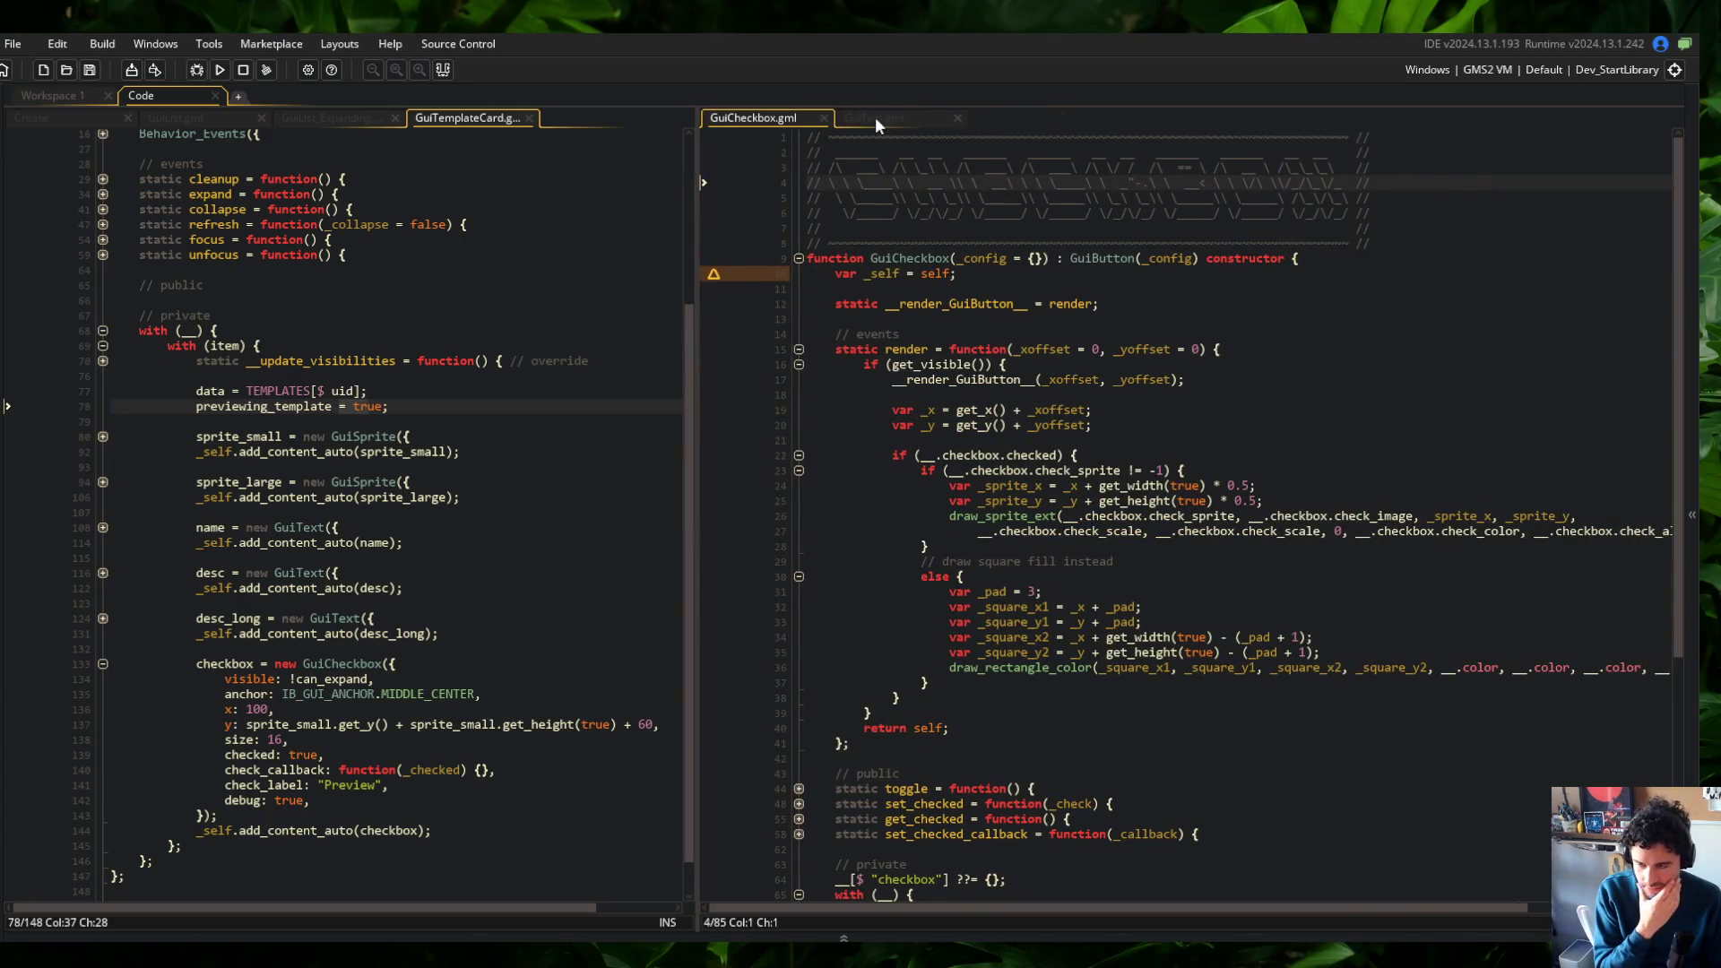
Collapse GuiText's functions and expand its private with block and nested text settings
left_click(875, 117)
scroll(970, 438, "down", 5)
left_click(1011, 462)
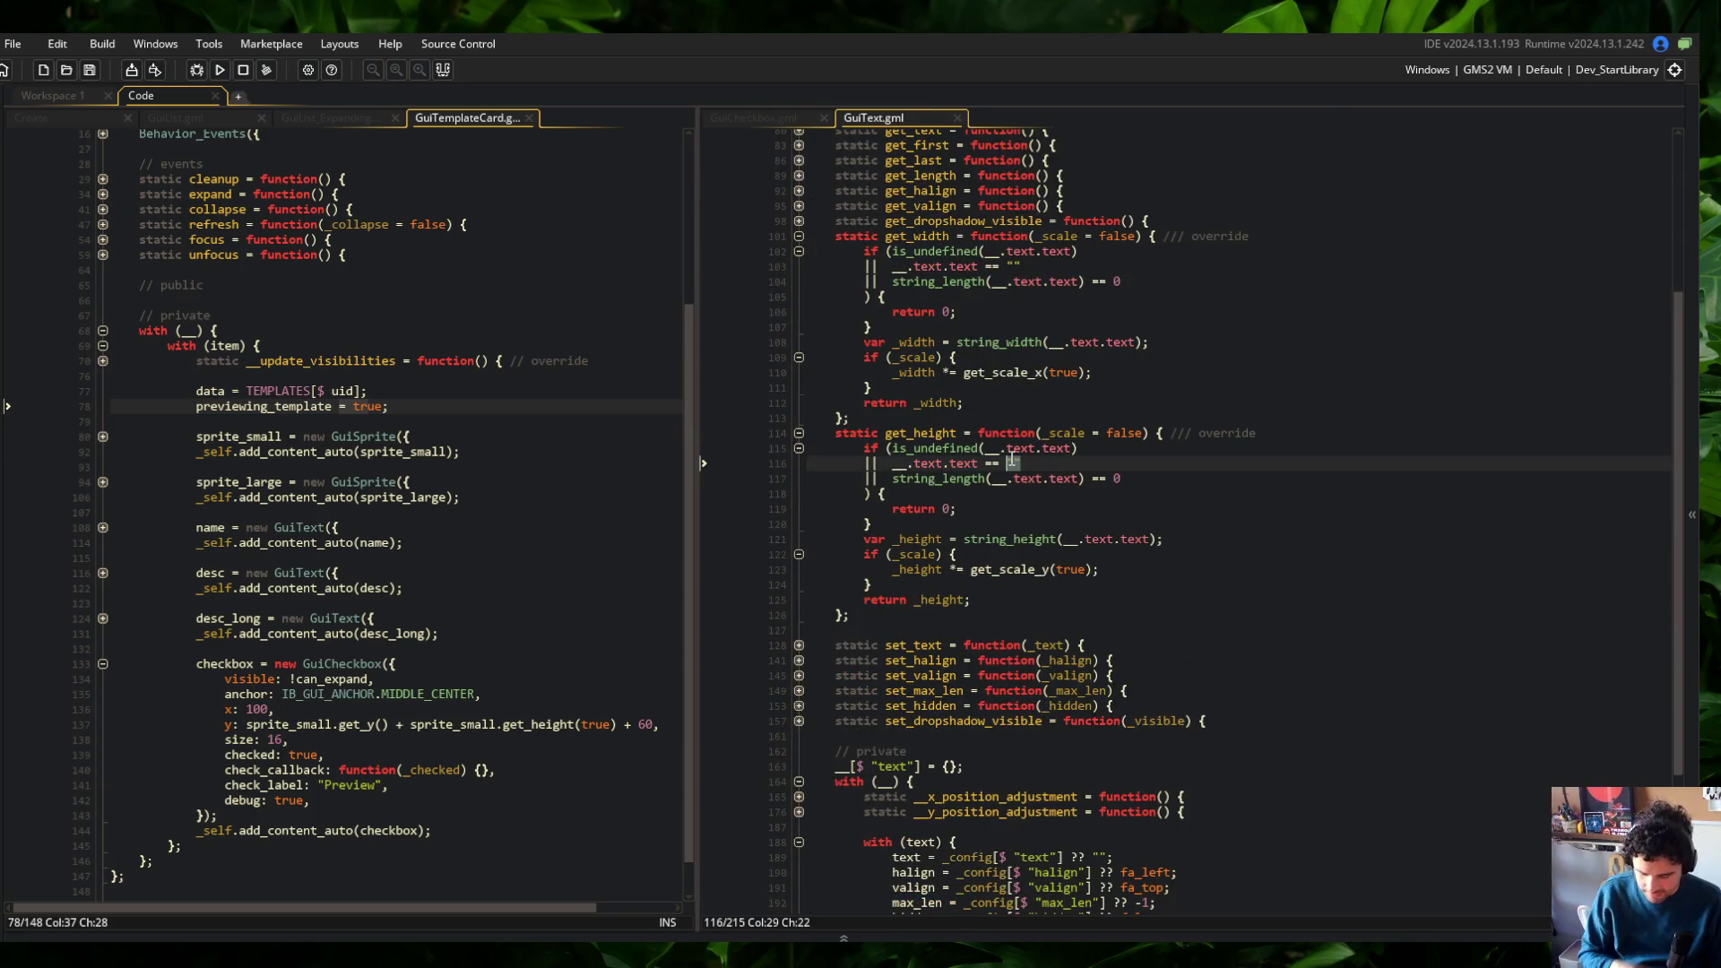
key("ctrl+m")
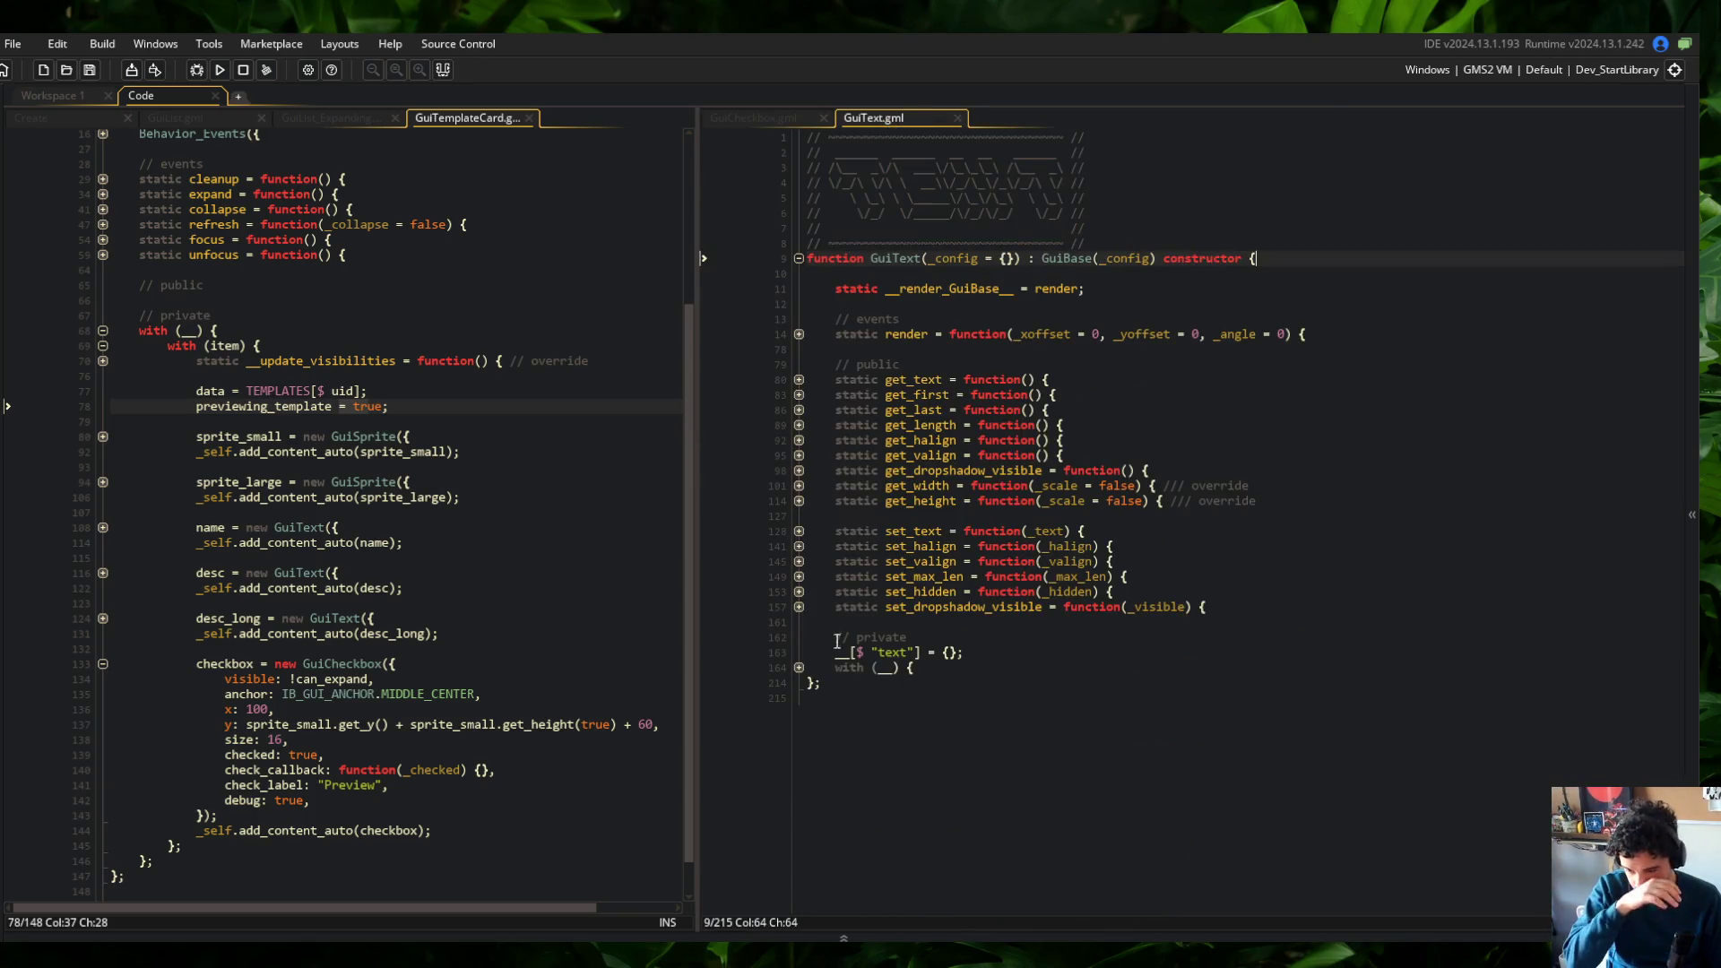
left_click(799, 668)
left_click(980, 561)
left_click(799, 728)
left_click(899, 592)
Back in GuiCheckbox.gml, start an asset search (Ctrl+T) for the GuiButton render alias
left_click(749, 115)
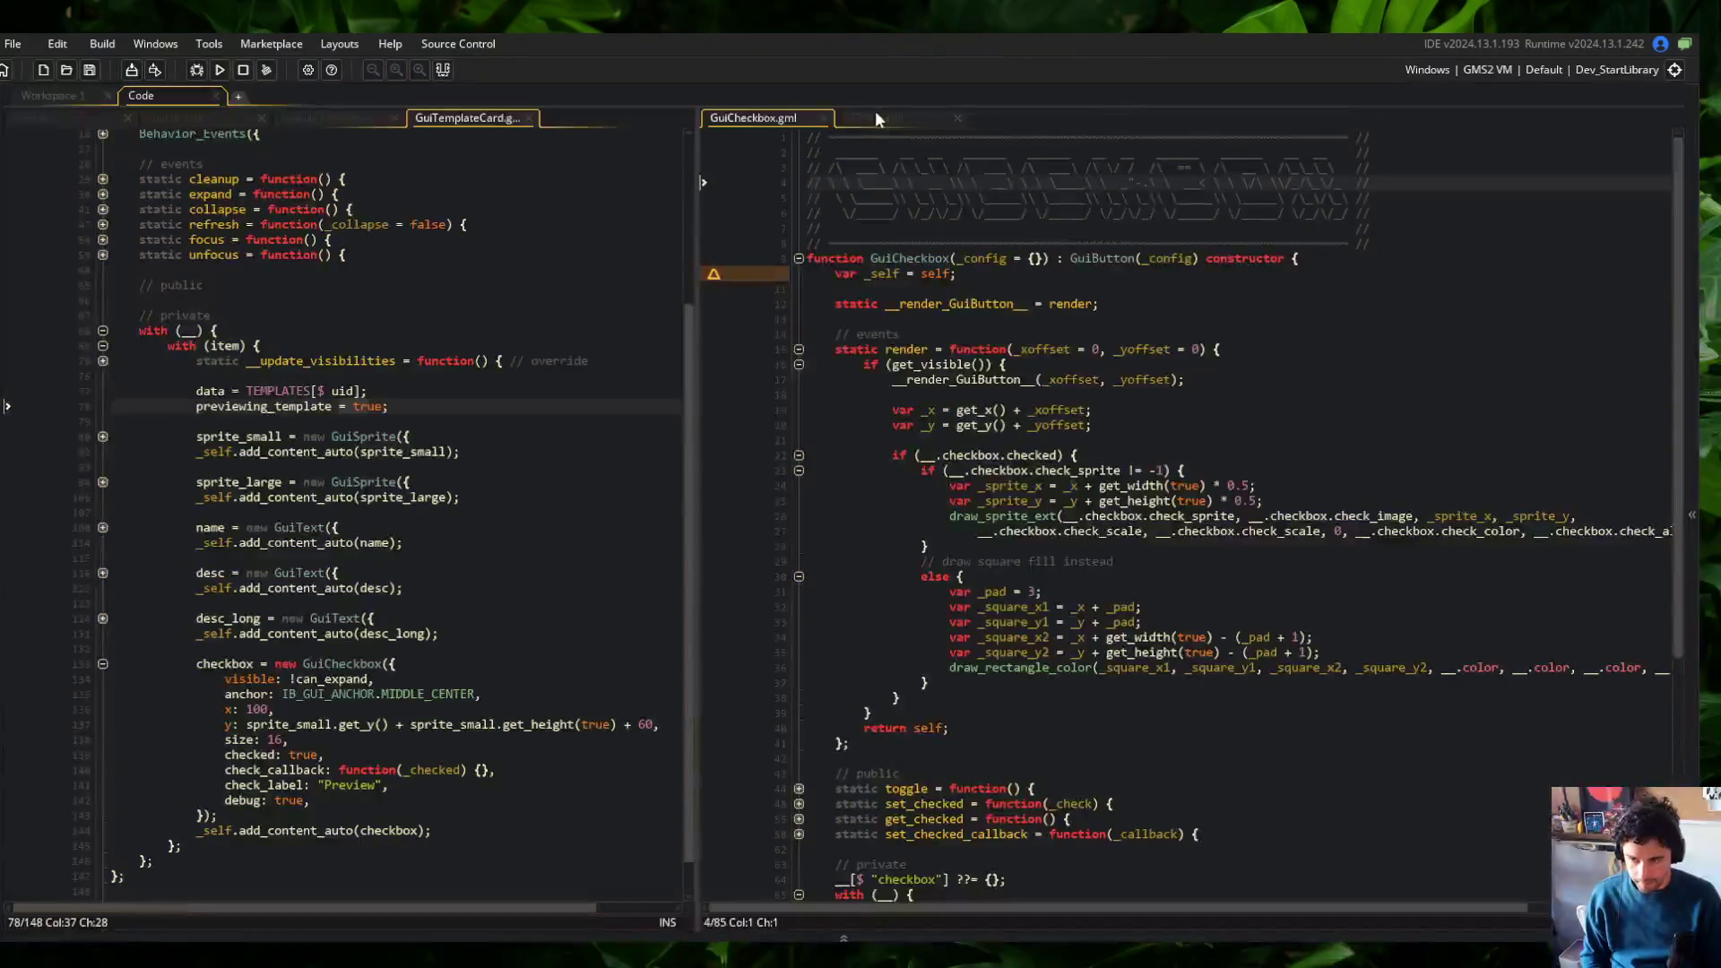
scroll(927, 495, "down", 2)
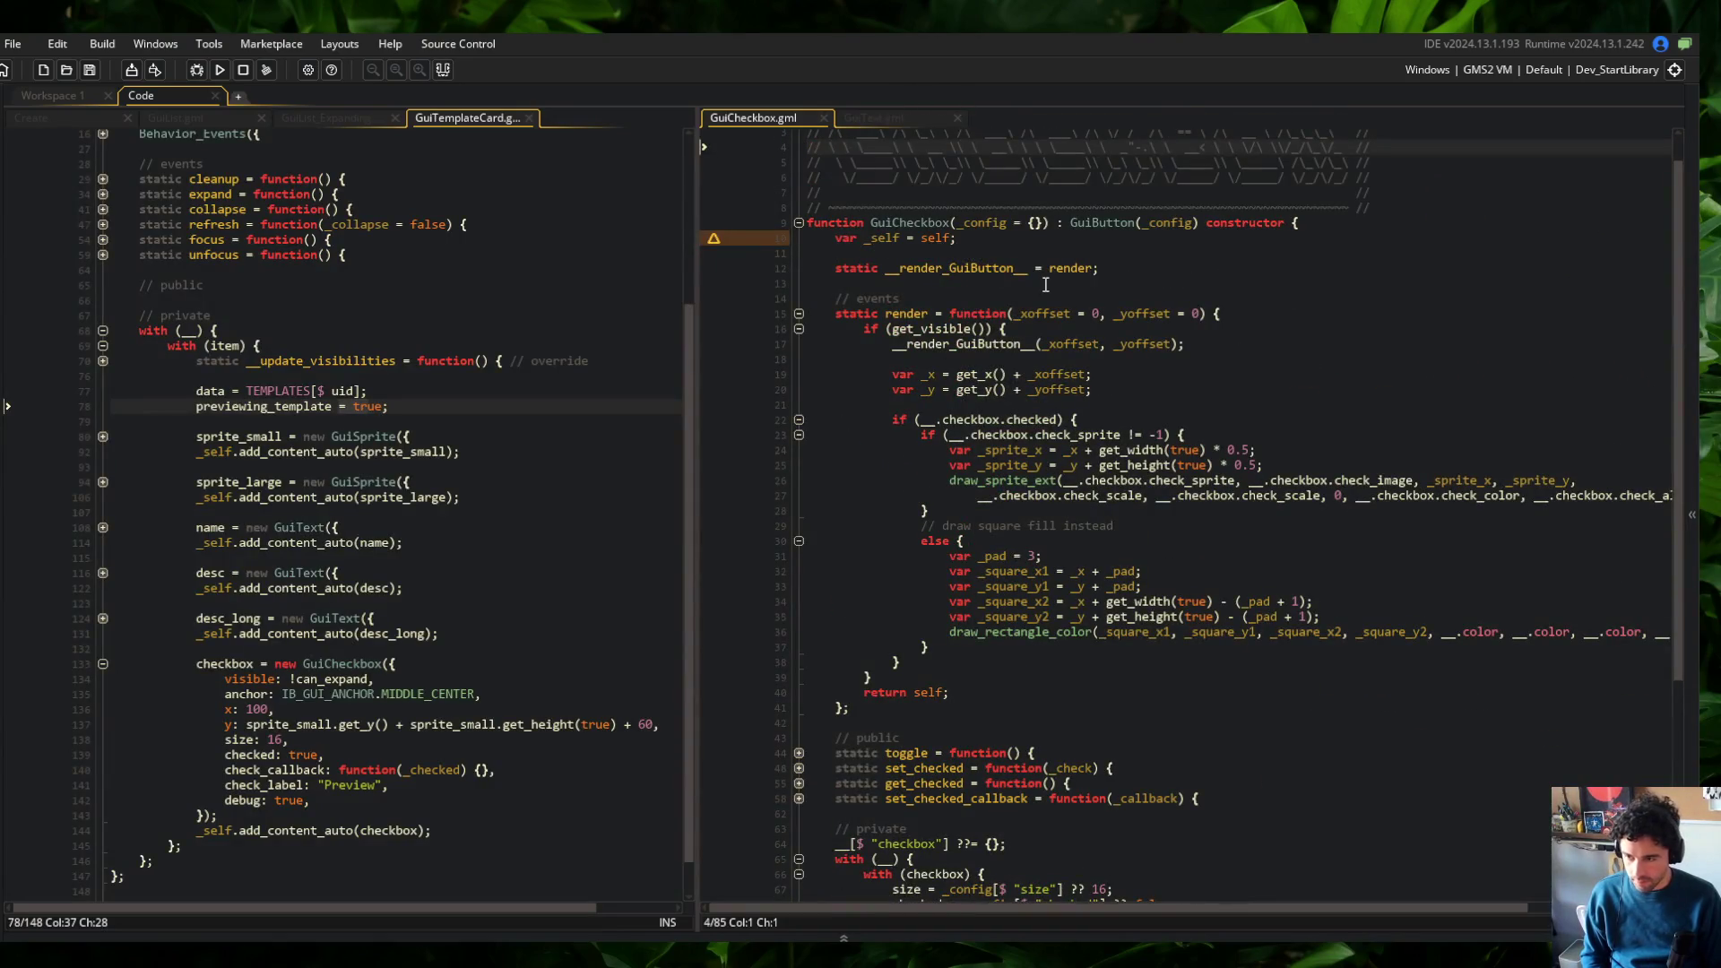
left_click(1043, 285)
key("ctrl+t")
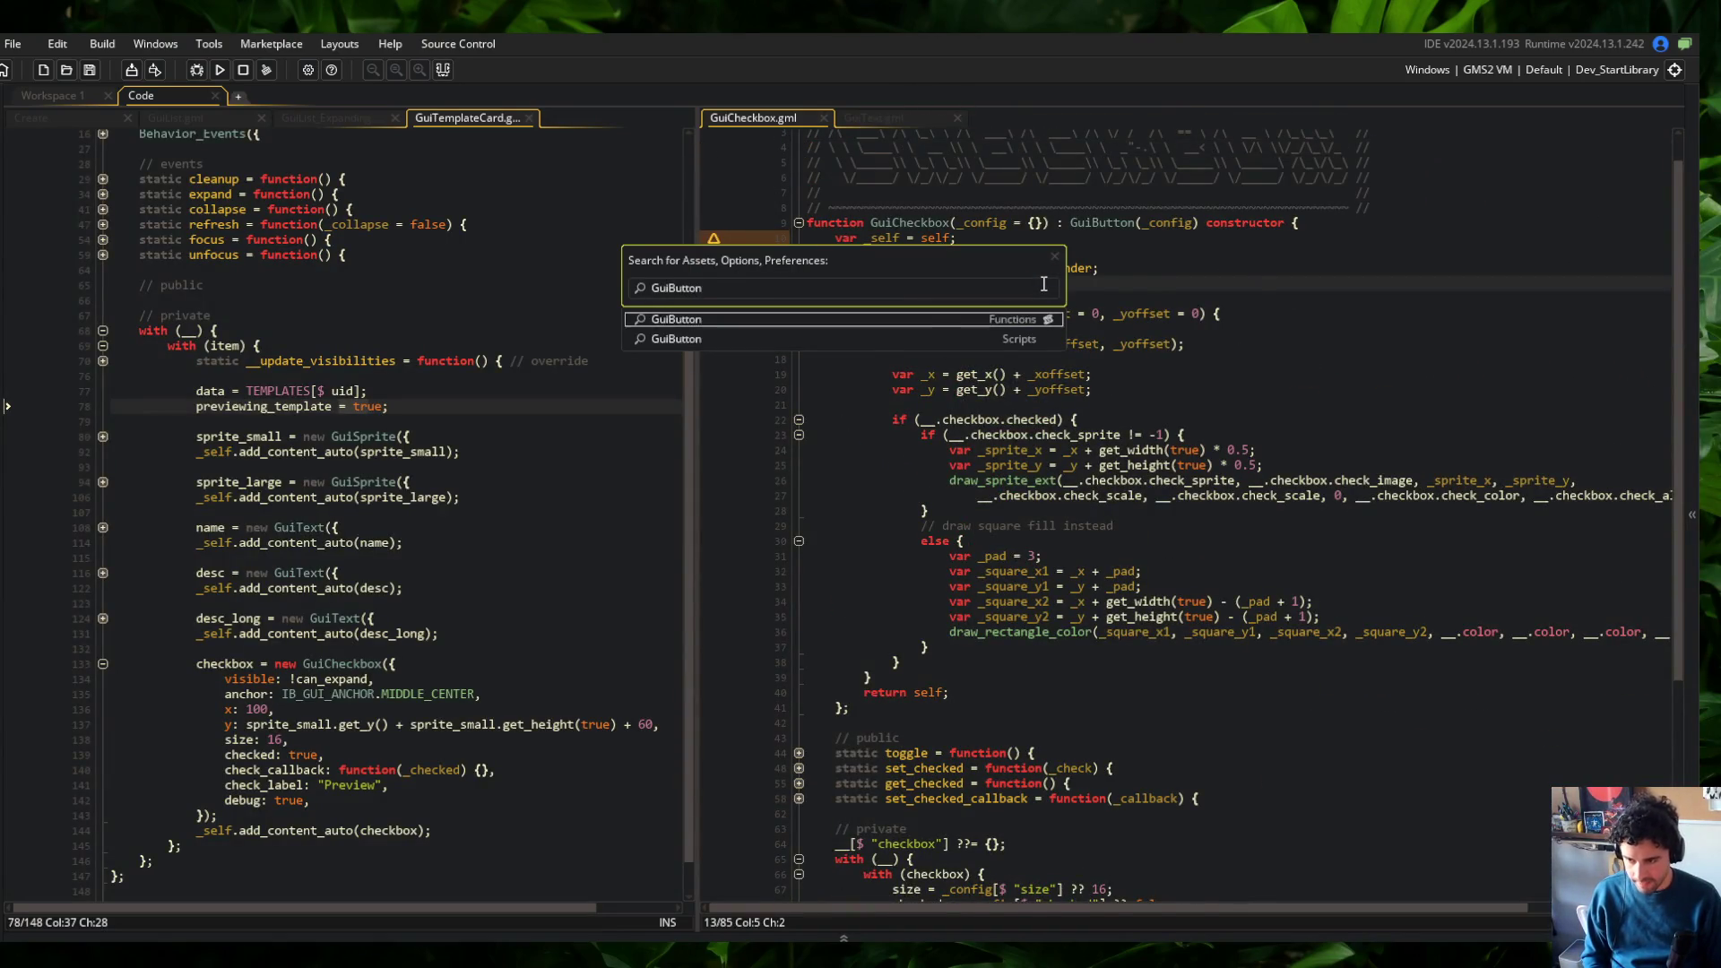
Open GuiButton.gml and inspect the block that creates the button's text element
key("Return")
left_click(1117, 121)
left_click(941, 118)
scroll(987, 537, "down", 10)
left_click(988, 588)
mouse_move(891, 572)
left_mouse_down()
mouse_move(1076, 592)
mouse_move(1297, 699)
left_mouse_up()
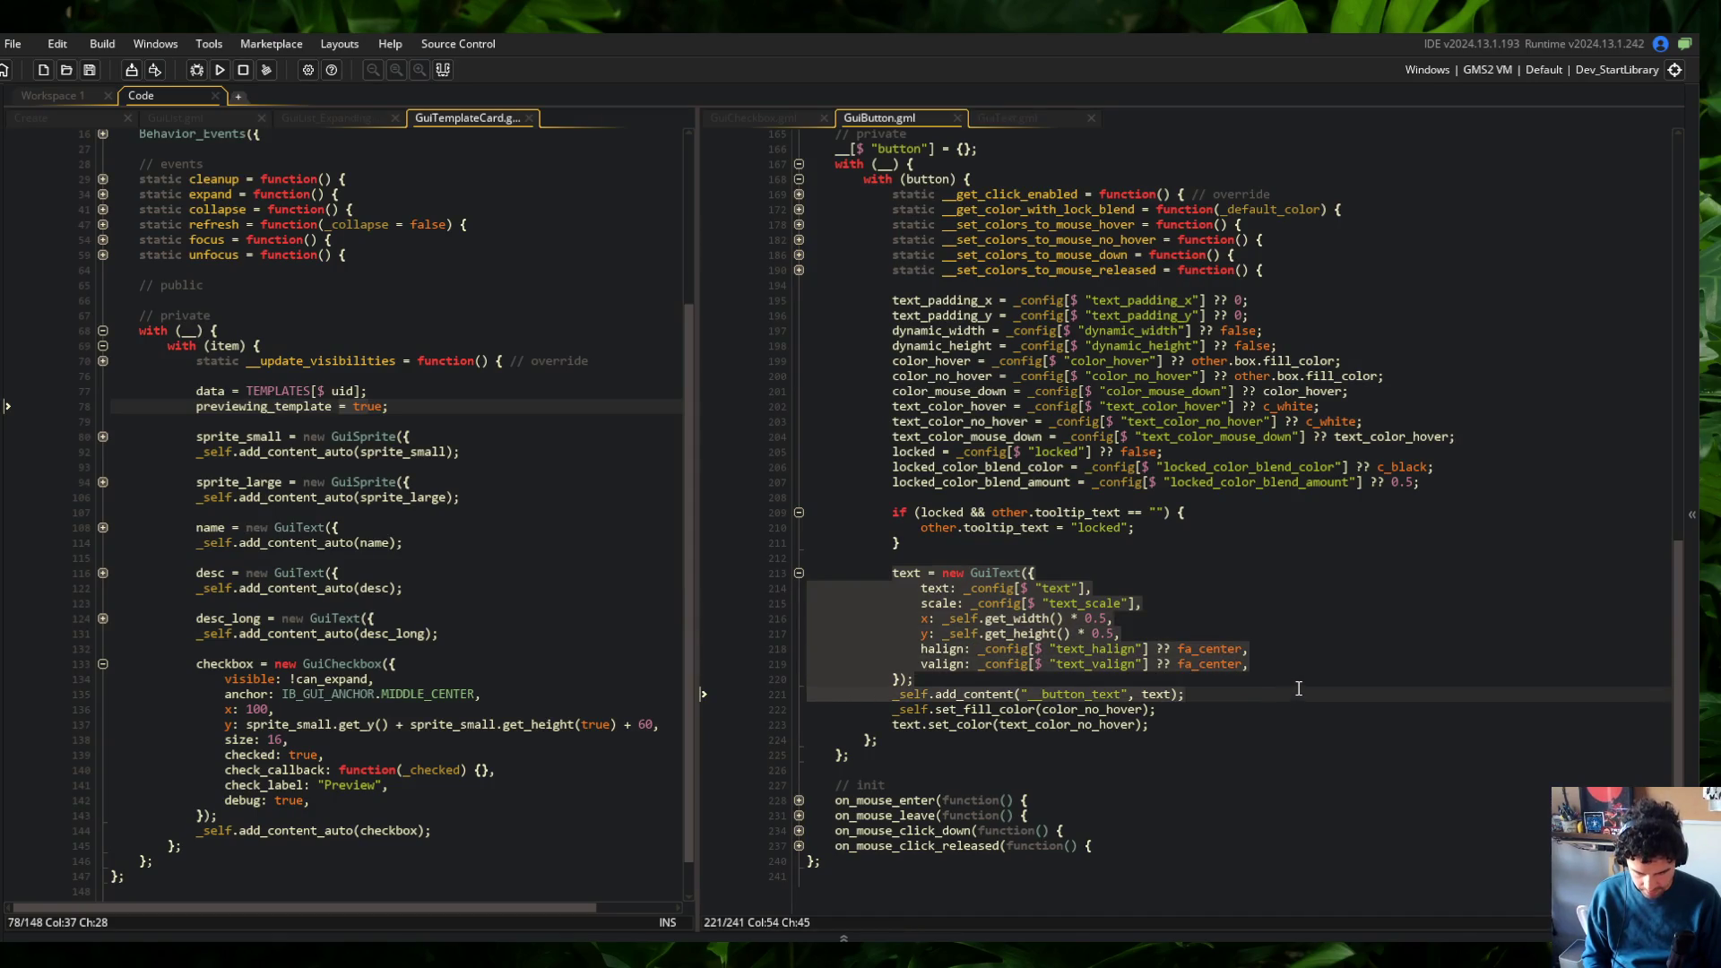
left_click(1299, 687)
left_click(1085, 557)
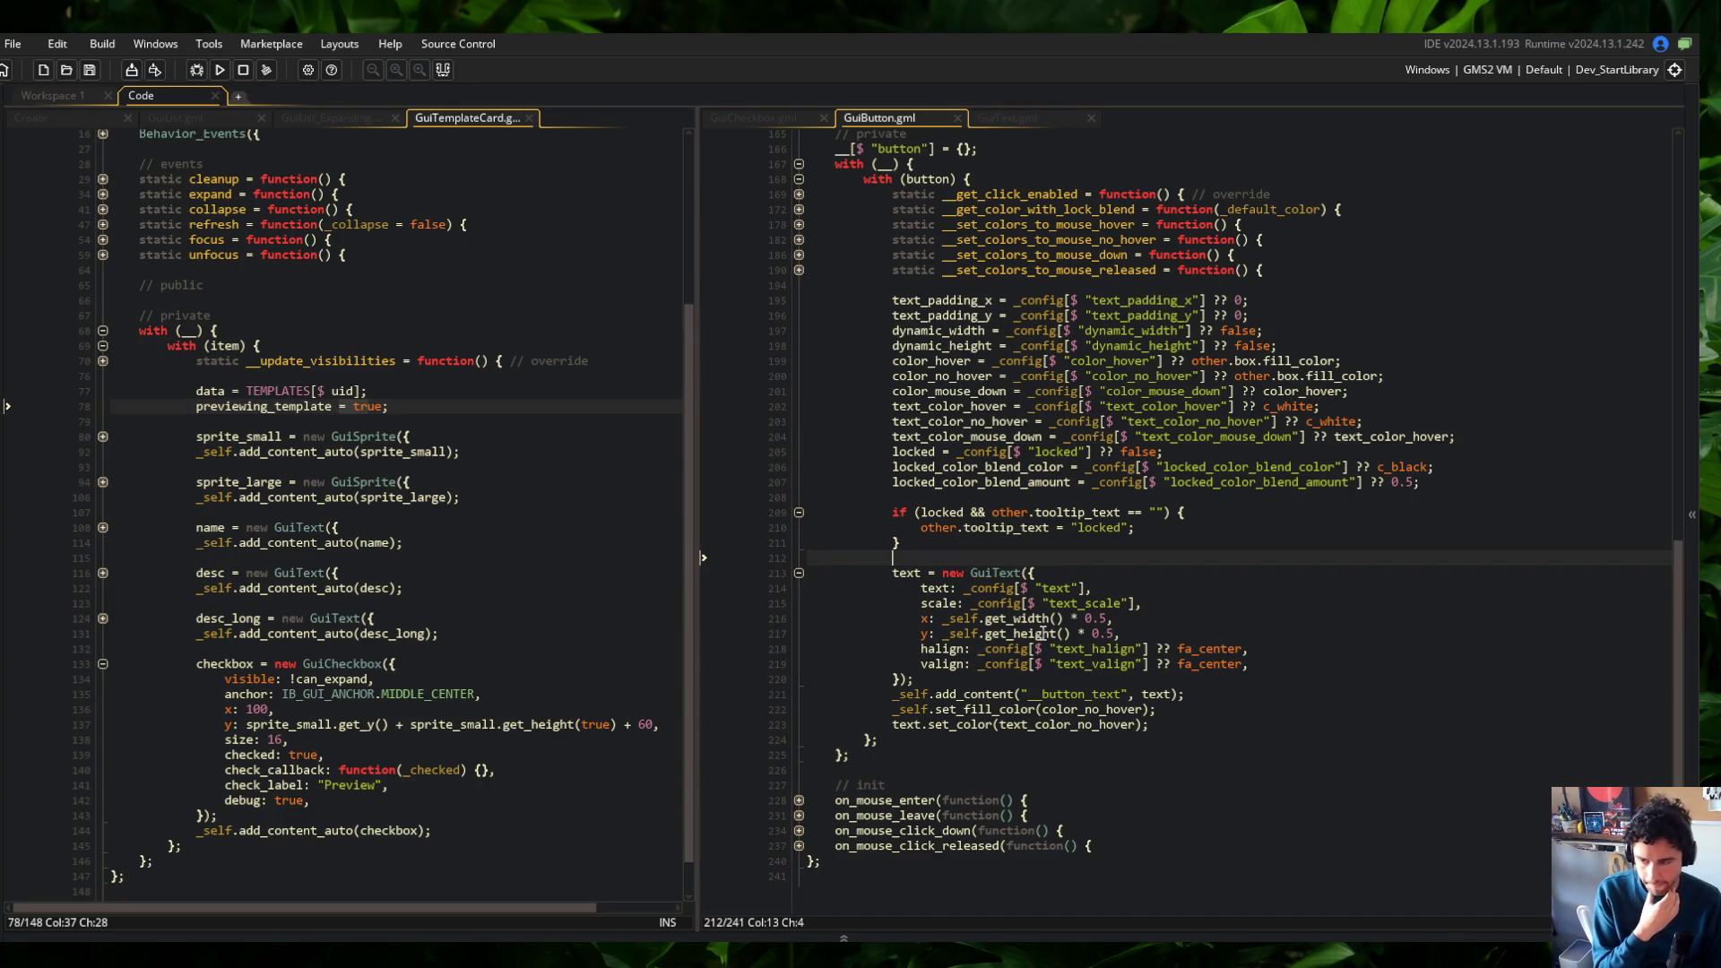
scroll(1042, 632, "up", 13)
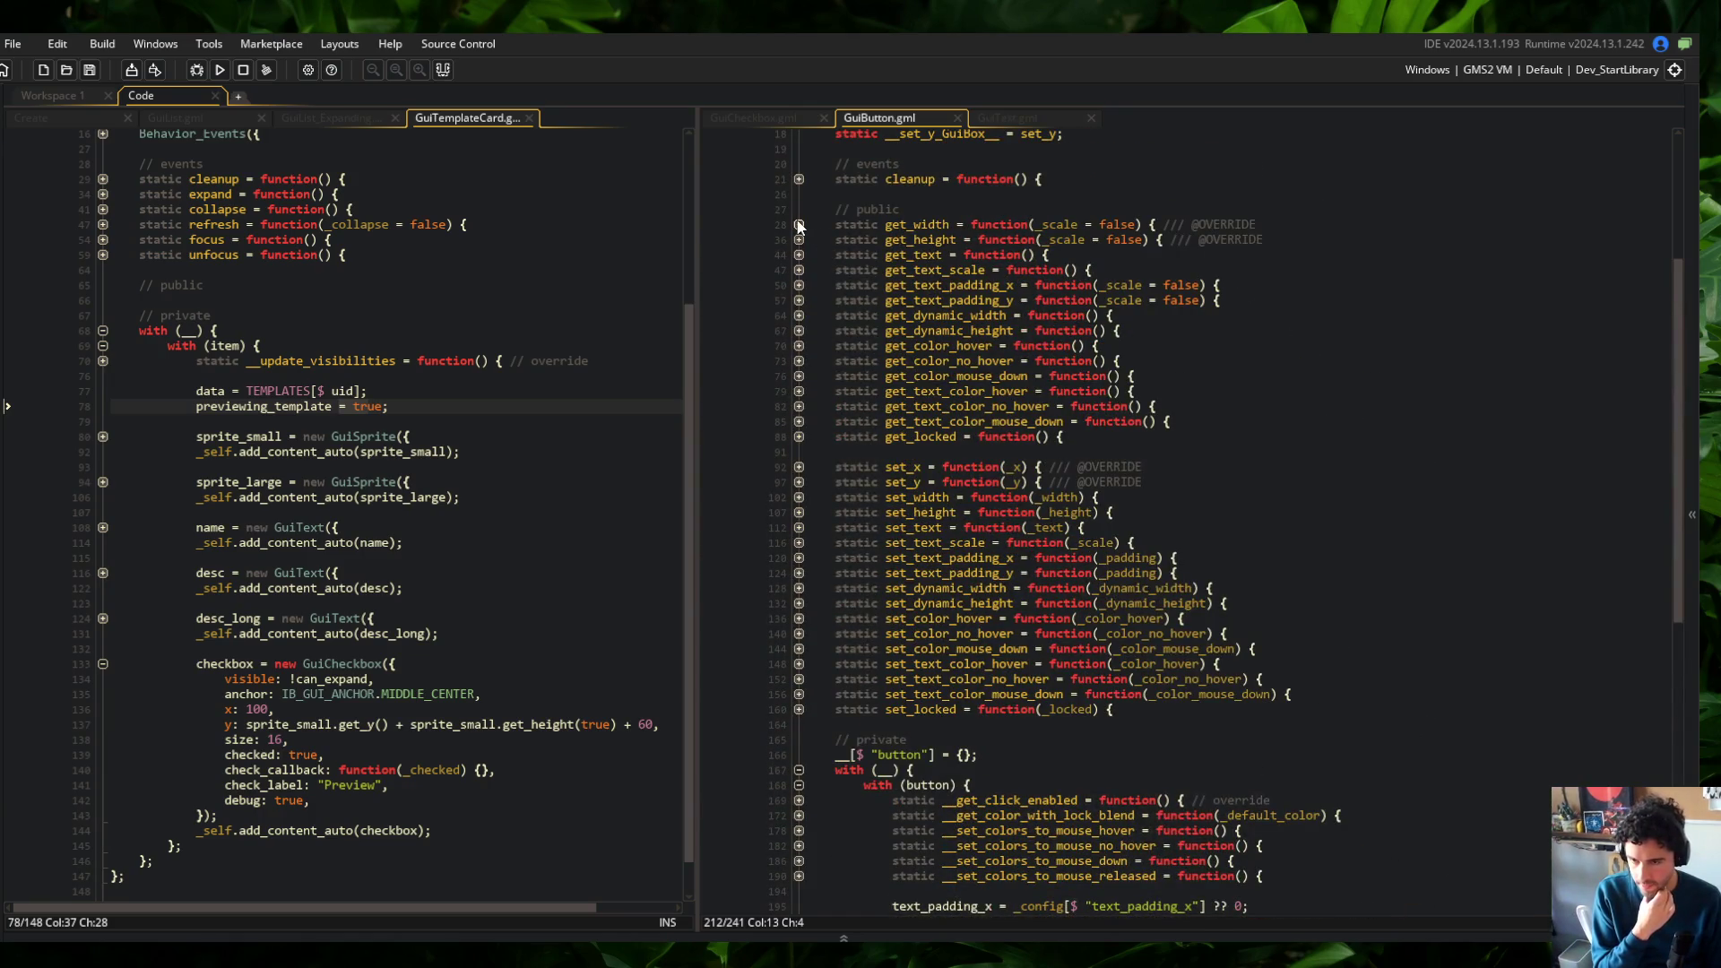
Unfold get_width and its nested dynamic_width check and select dynamic_width to inspect it
left_click(799, 225)
left_click(798, 240)
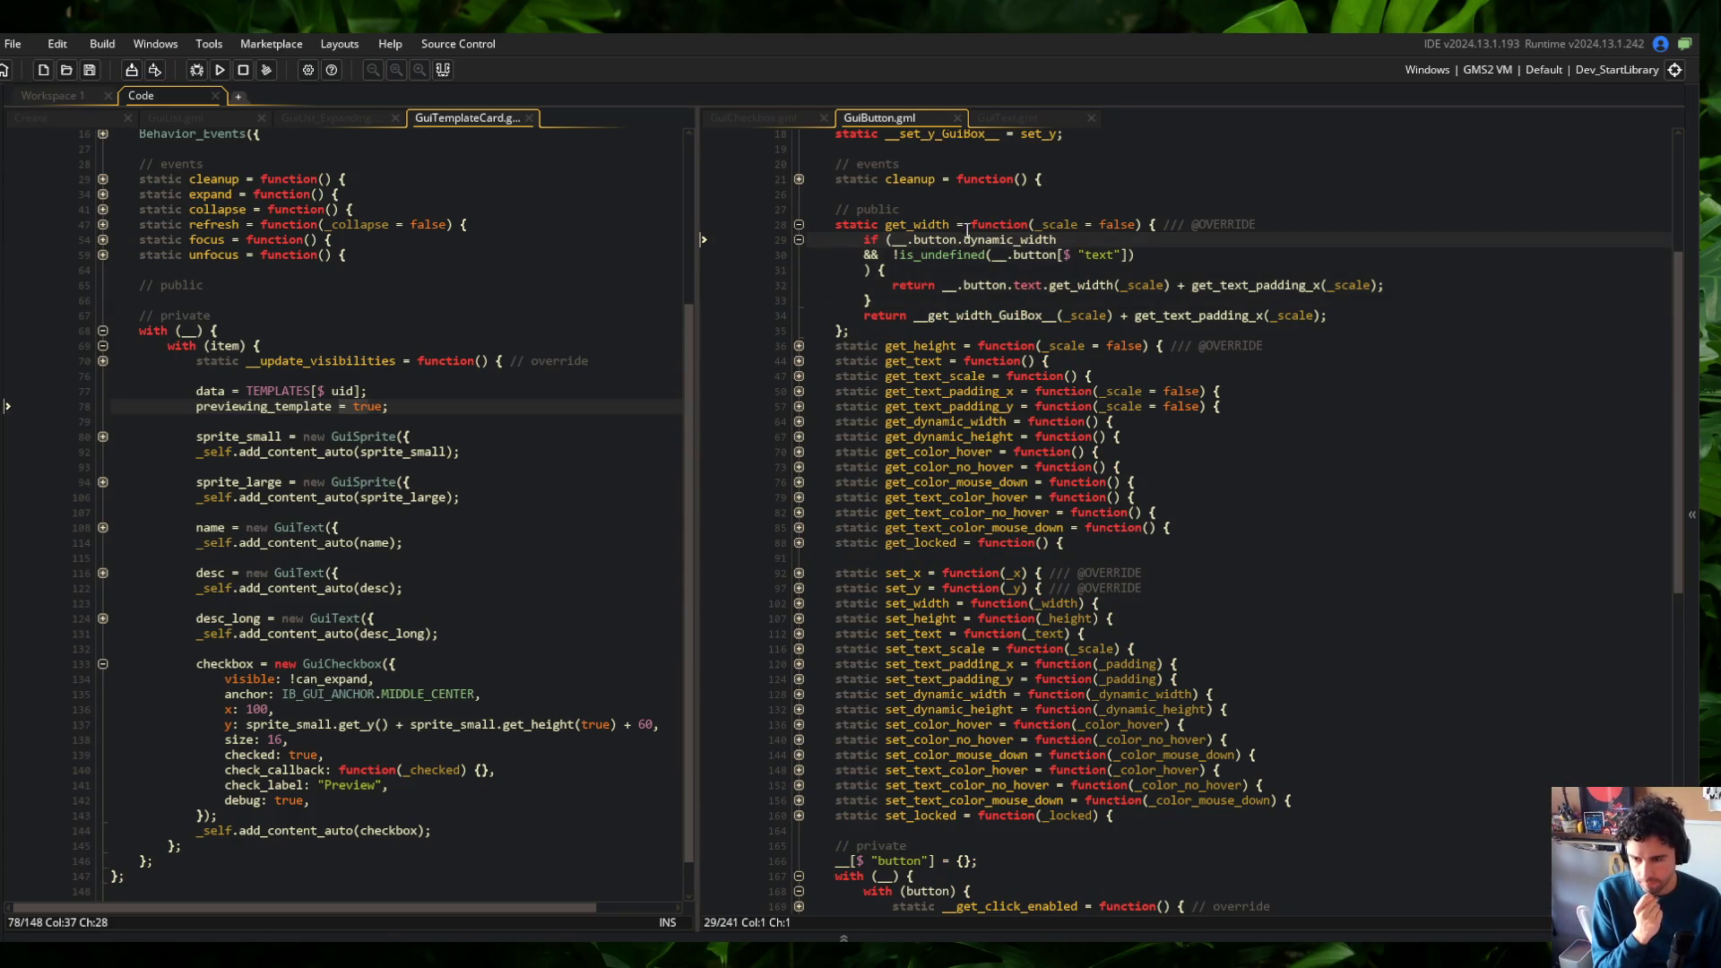
left_click(932, 238)
double_click(1000, 238)
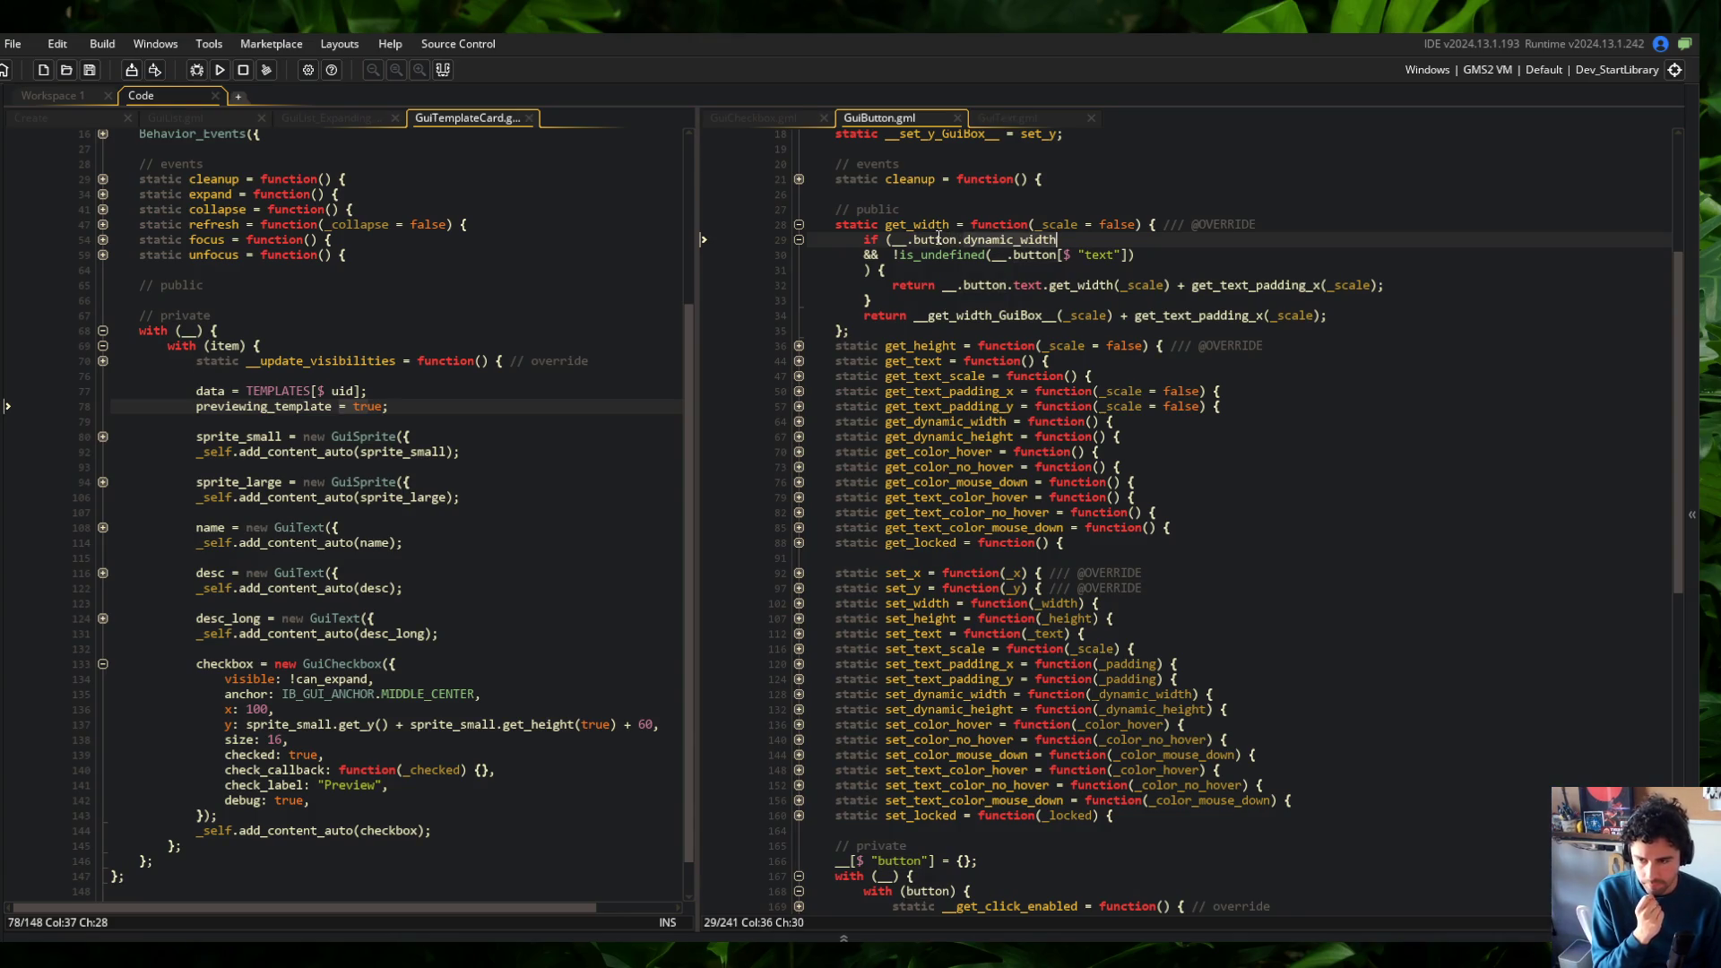
scroll(938, 239, "down", 12)
scroll(1064, 459, "up", 6)
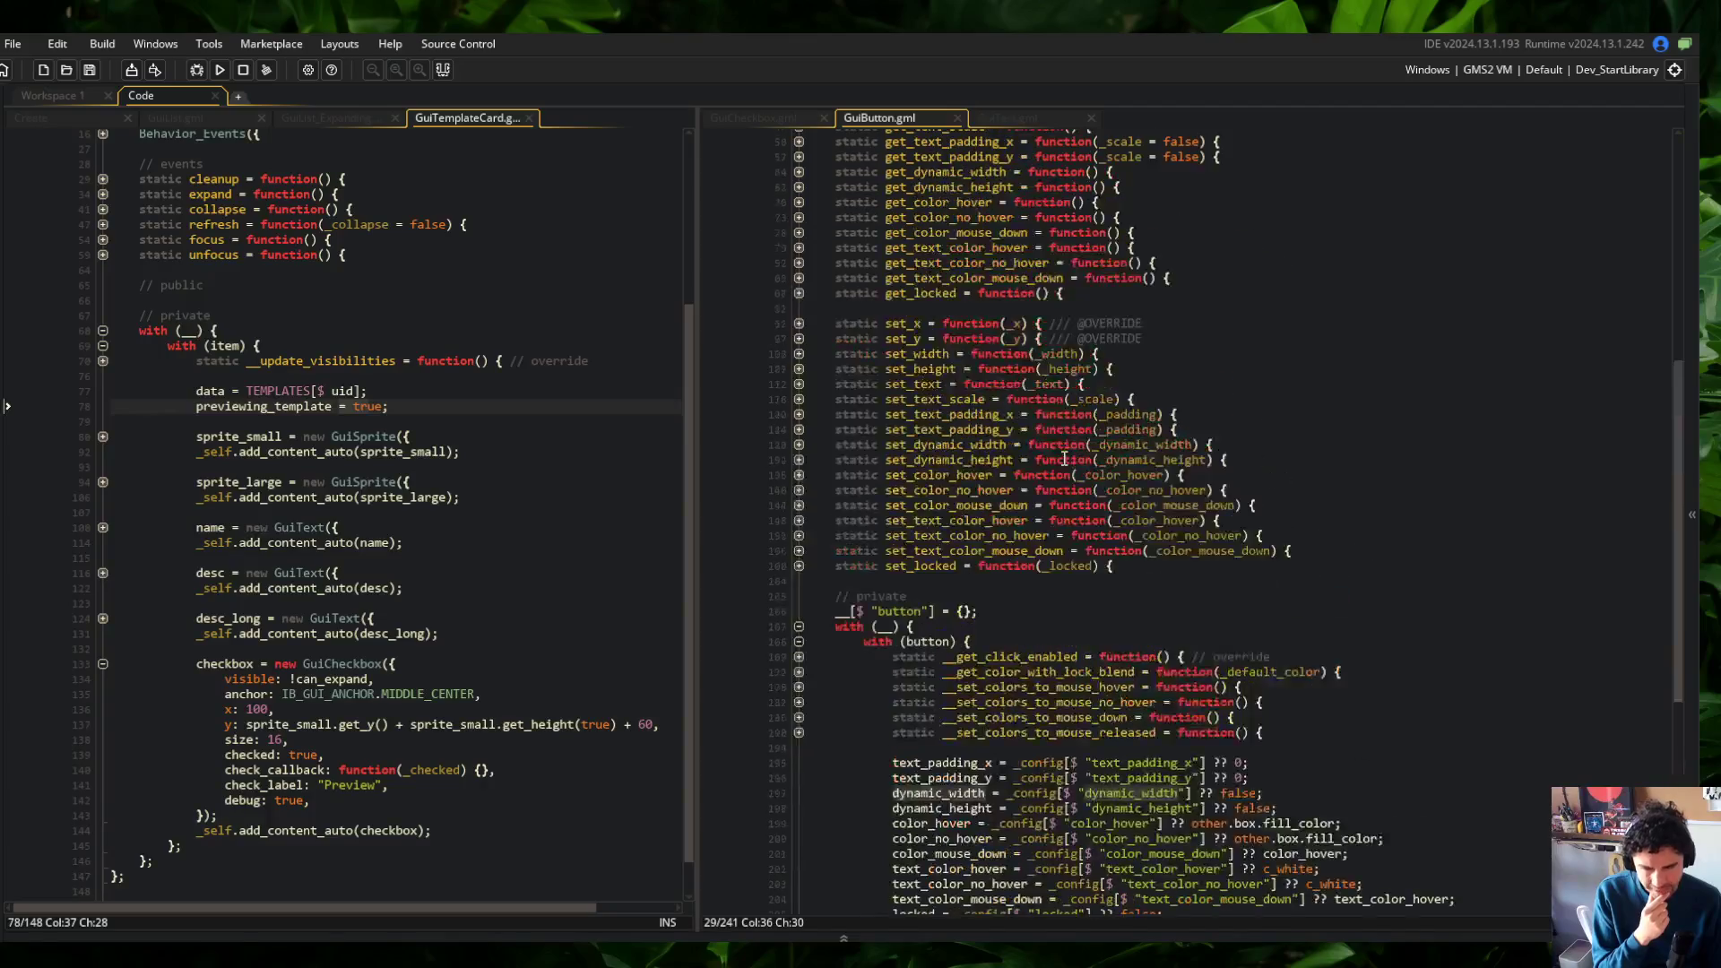
scroll(1064, 459, "up", 8)
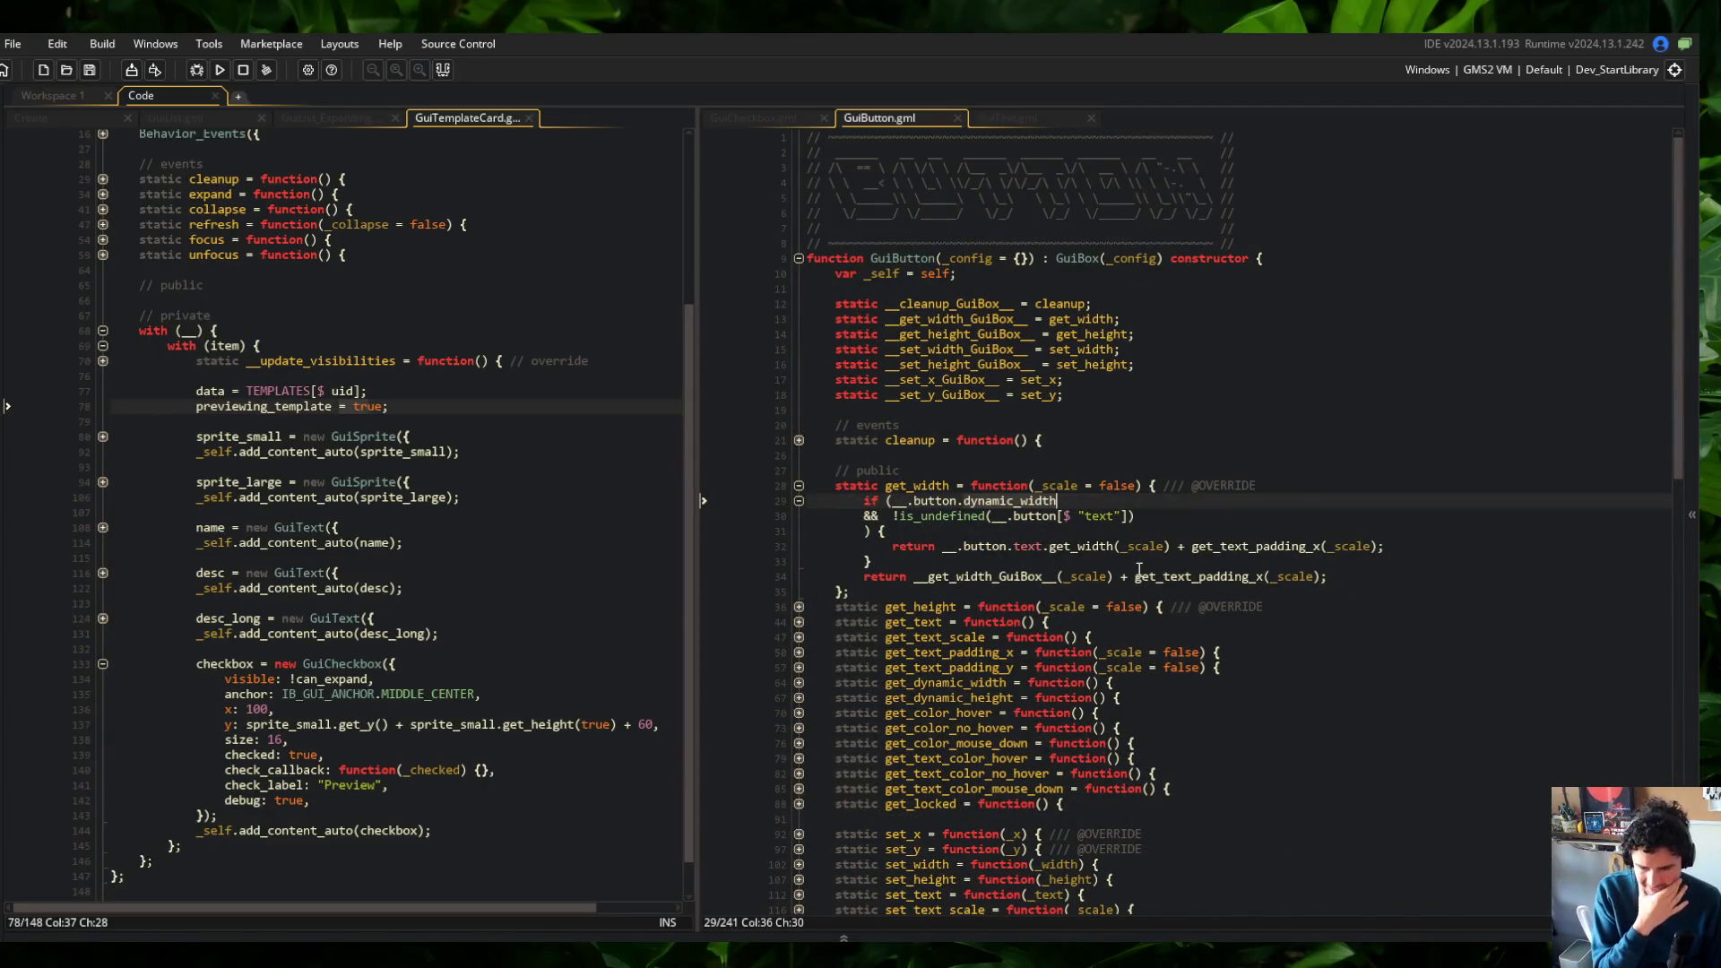
left_click(1162, 475)
key("Down")
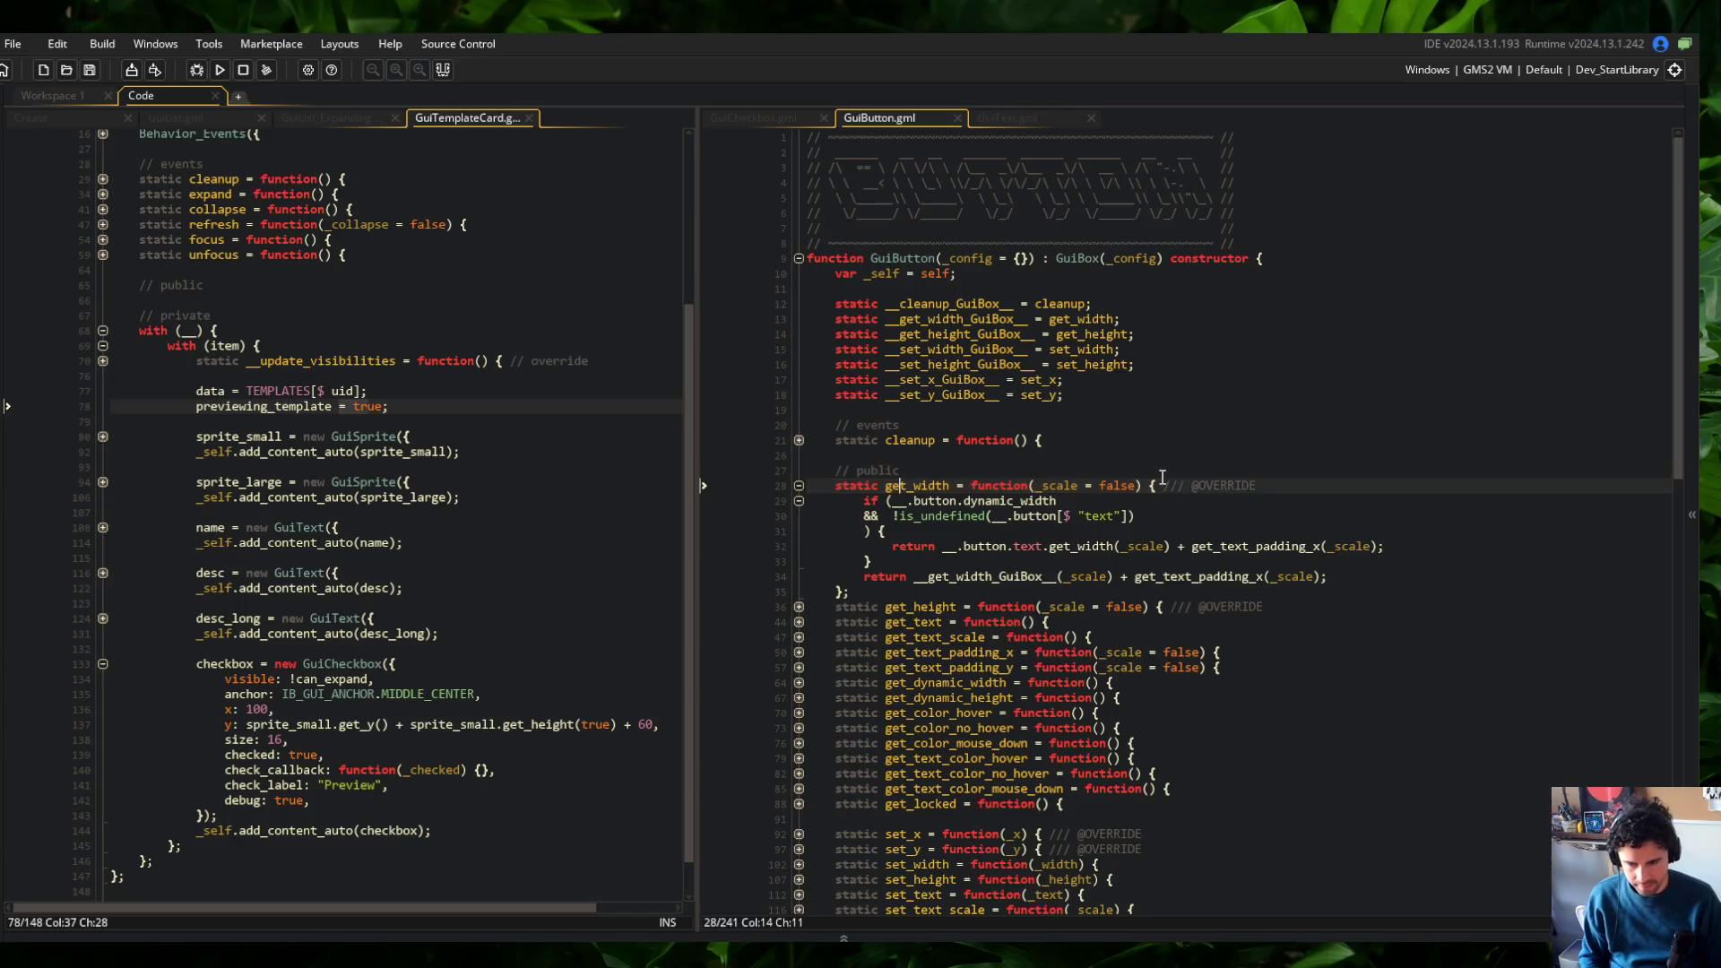
key("End")
key("ctrl+BackSpace")
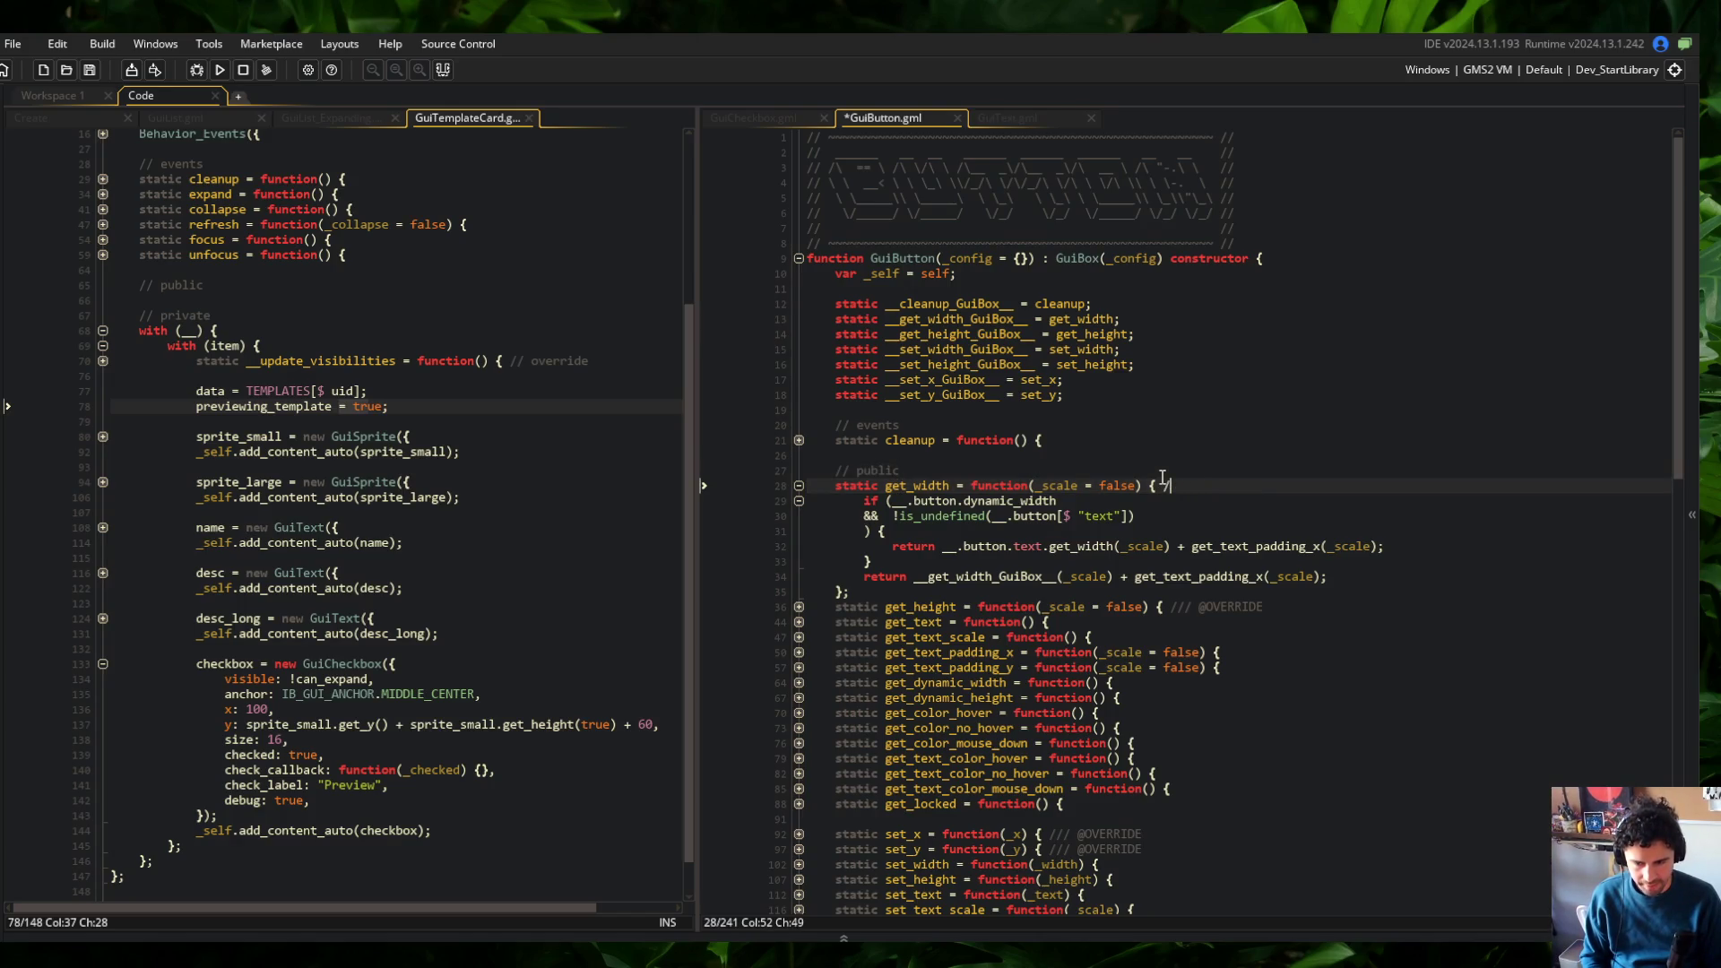
key("ctrl+Left")
key("ctrl+Left")
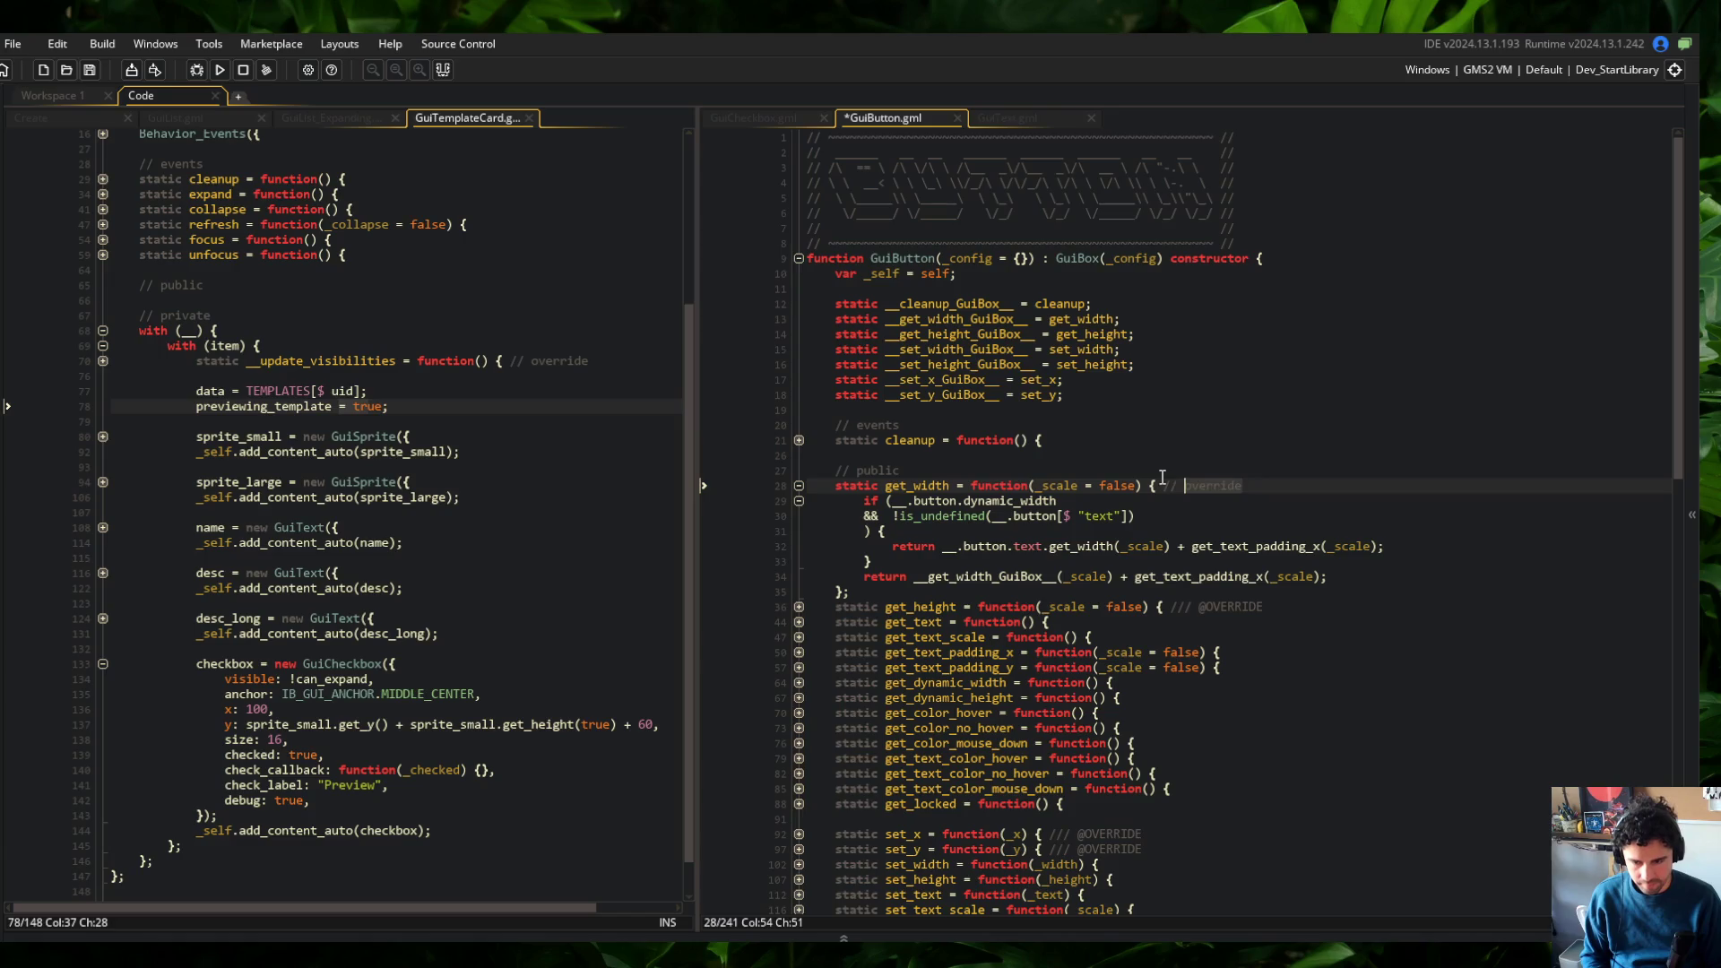
key("Down")
key("Down")
key("Down")
key("Down")
key("Down")
key("Down")
key("End")
key("ctrl+BackSpace")
key("BackSpace")
type("/ override")
key("Down")
key("Down")
key("Down")
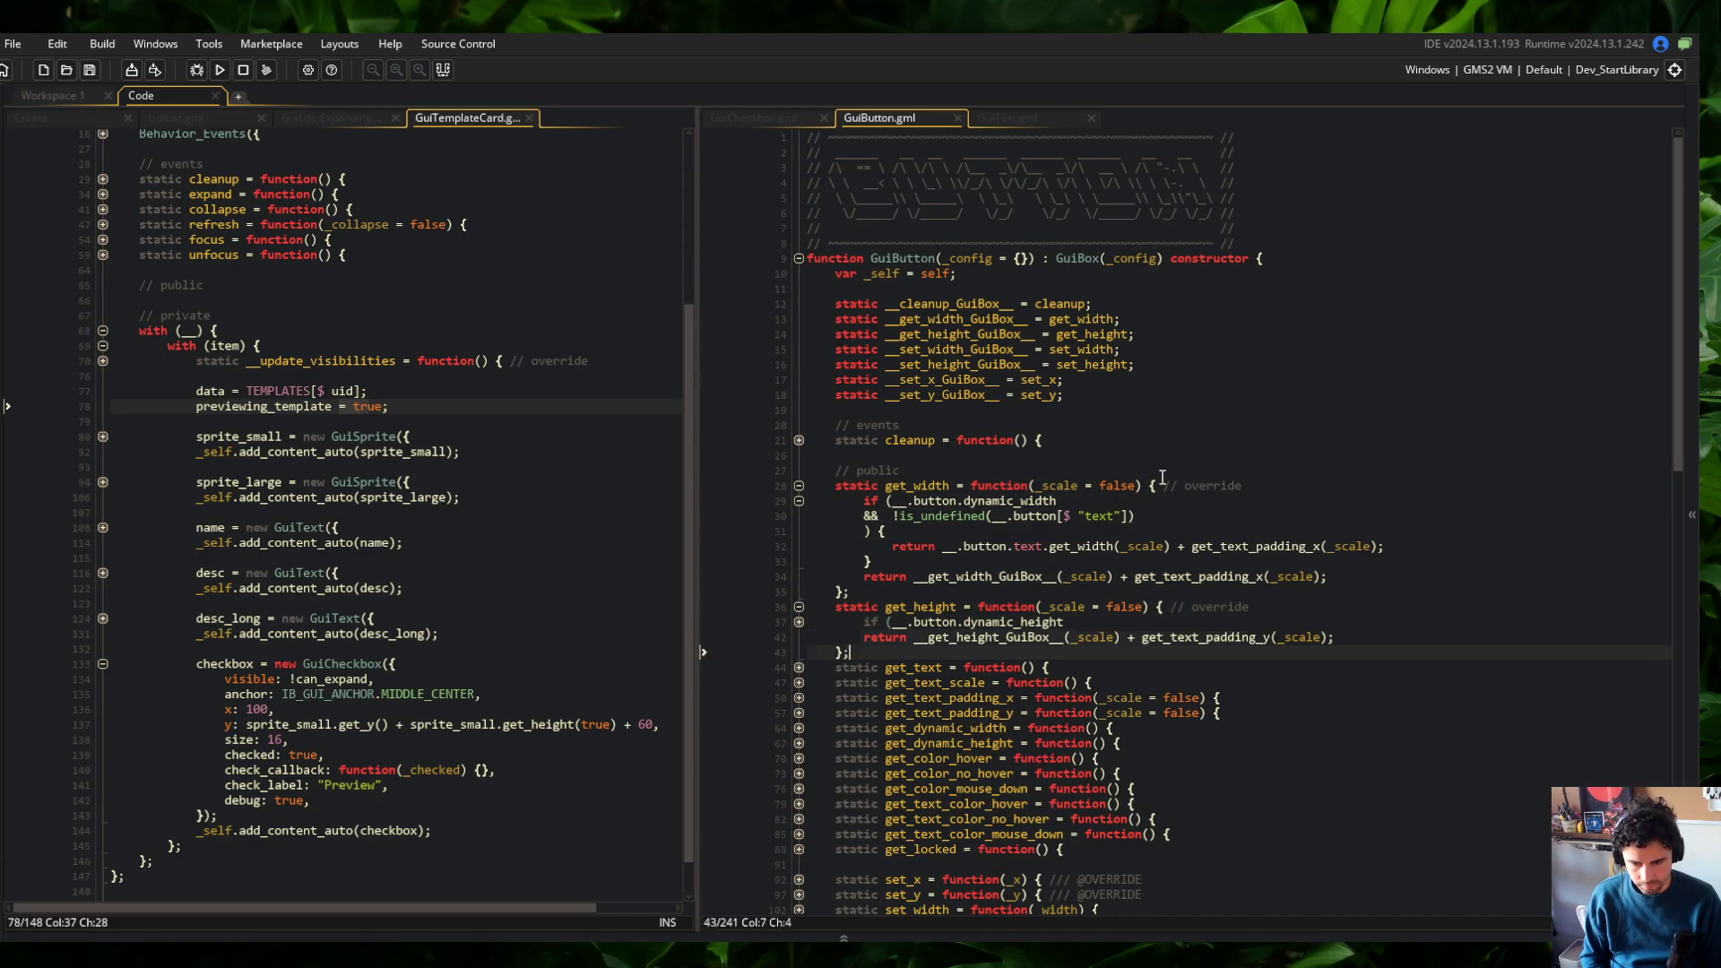
key("End")
key("ctrl+BackSpace")
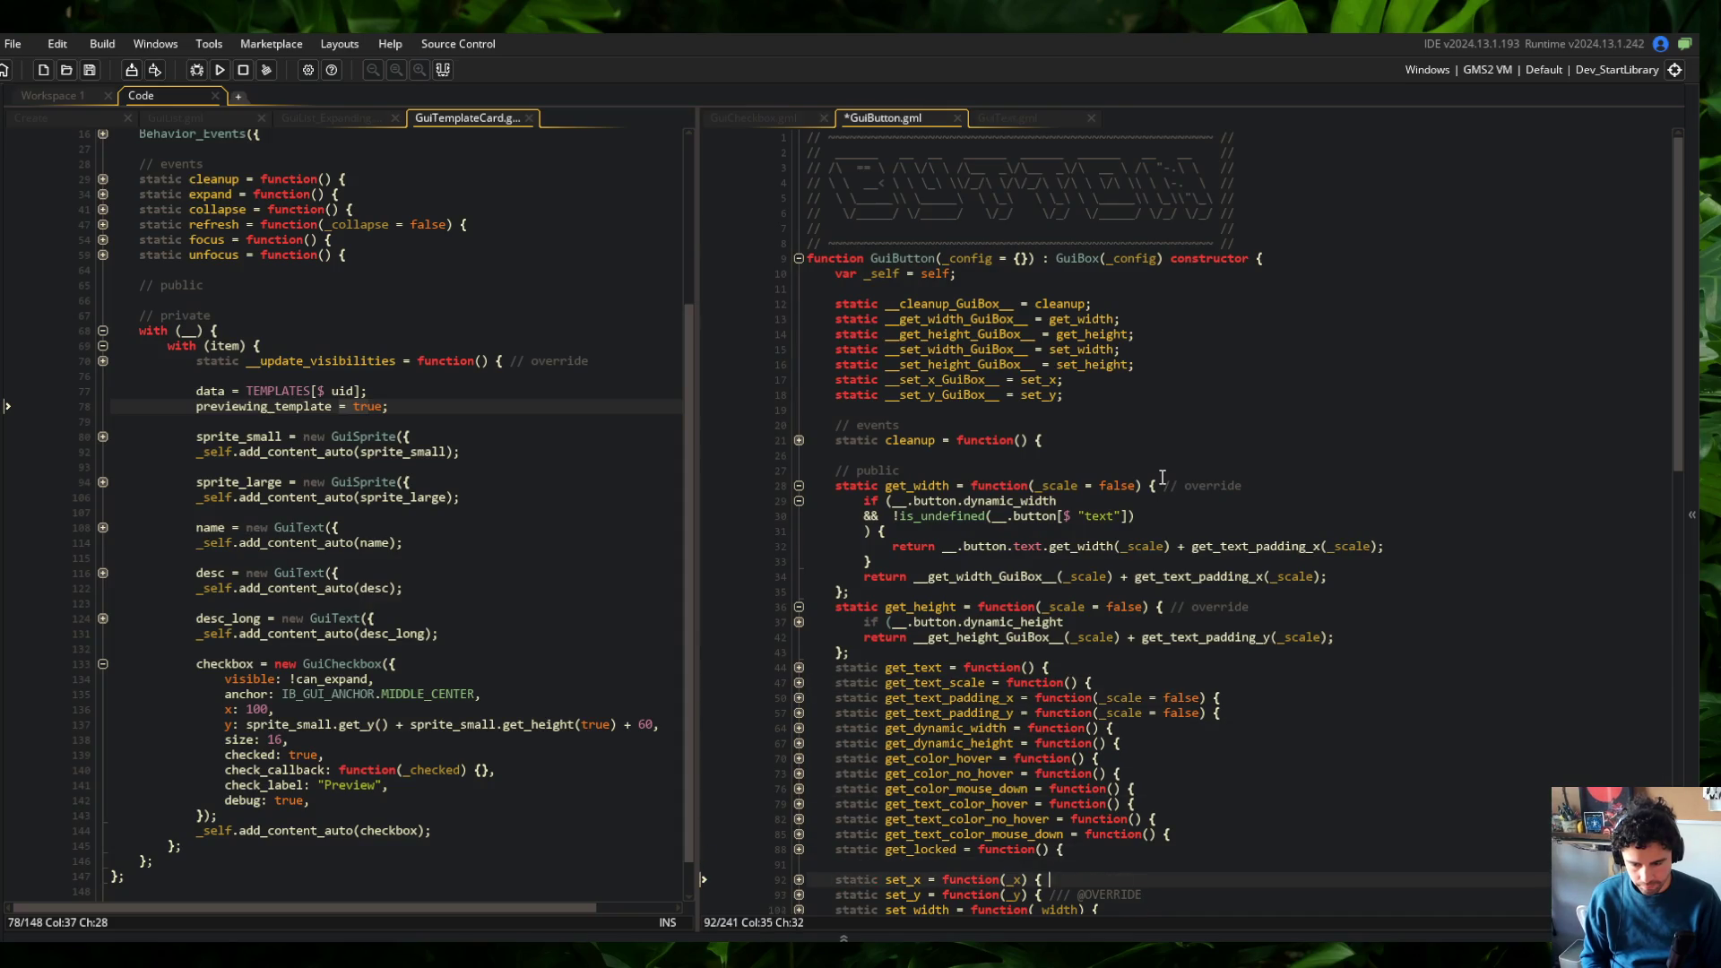
type("// override")
key("Down")
key("Down")
key("Down")
key("End")
key("ctrl+BackSpace")
key("BackSpace")
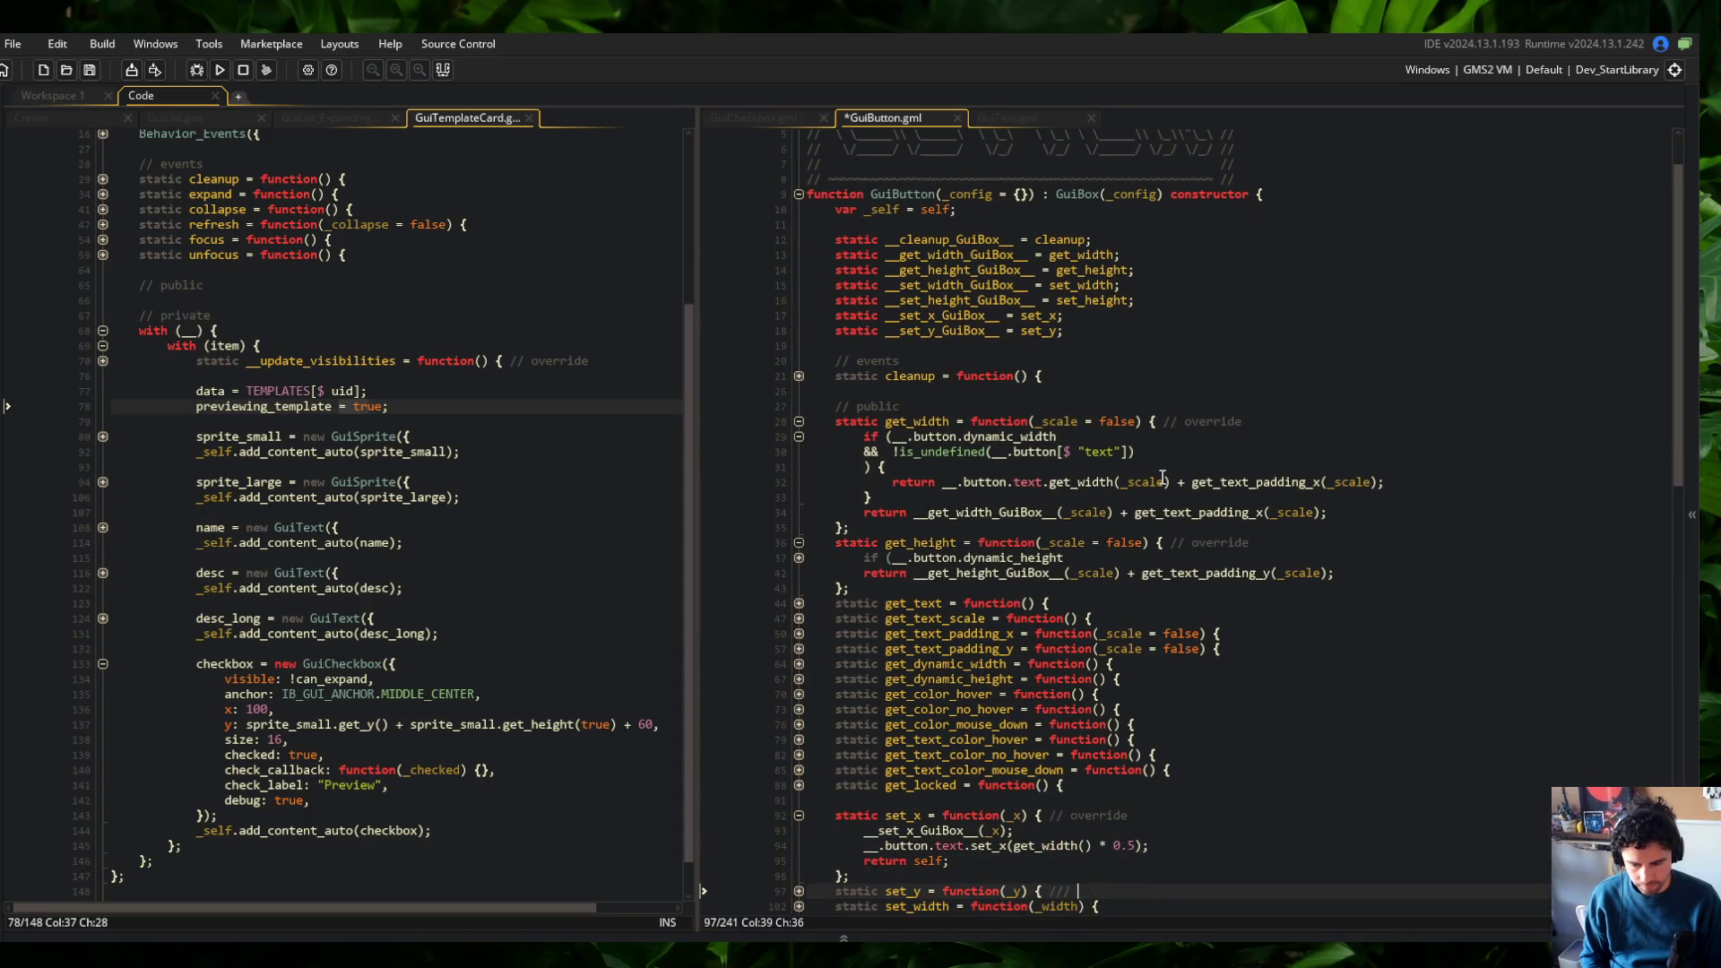
type("override")
key("ctrl+s")
Fold GuiButton's functions, then expand get_width, get_height and get_height's if-block
scroll(1417, 442, "down", 15)
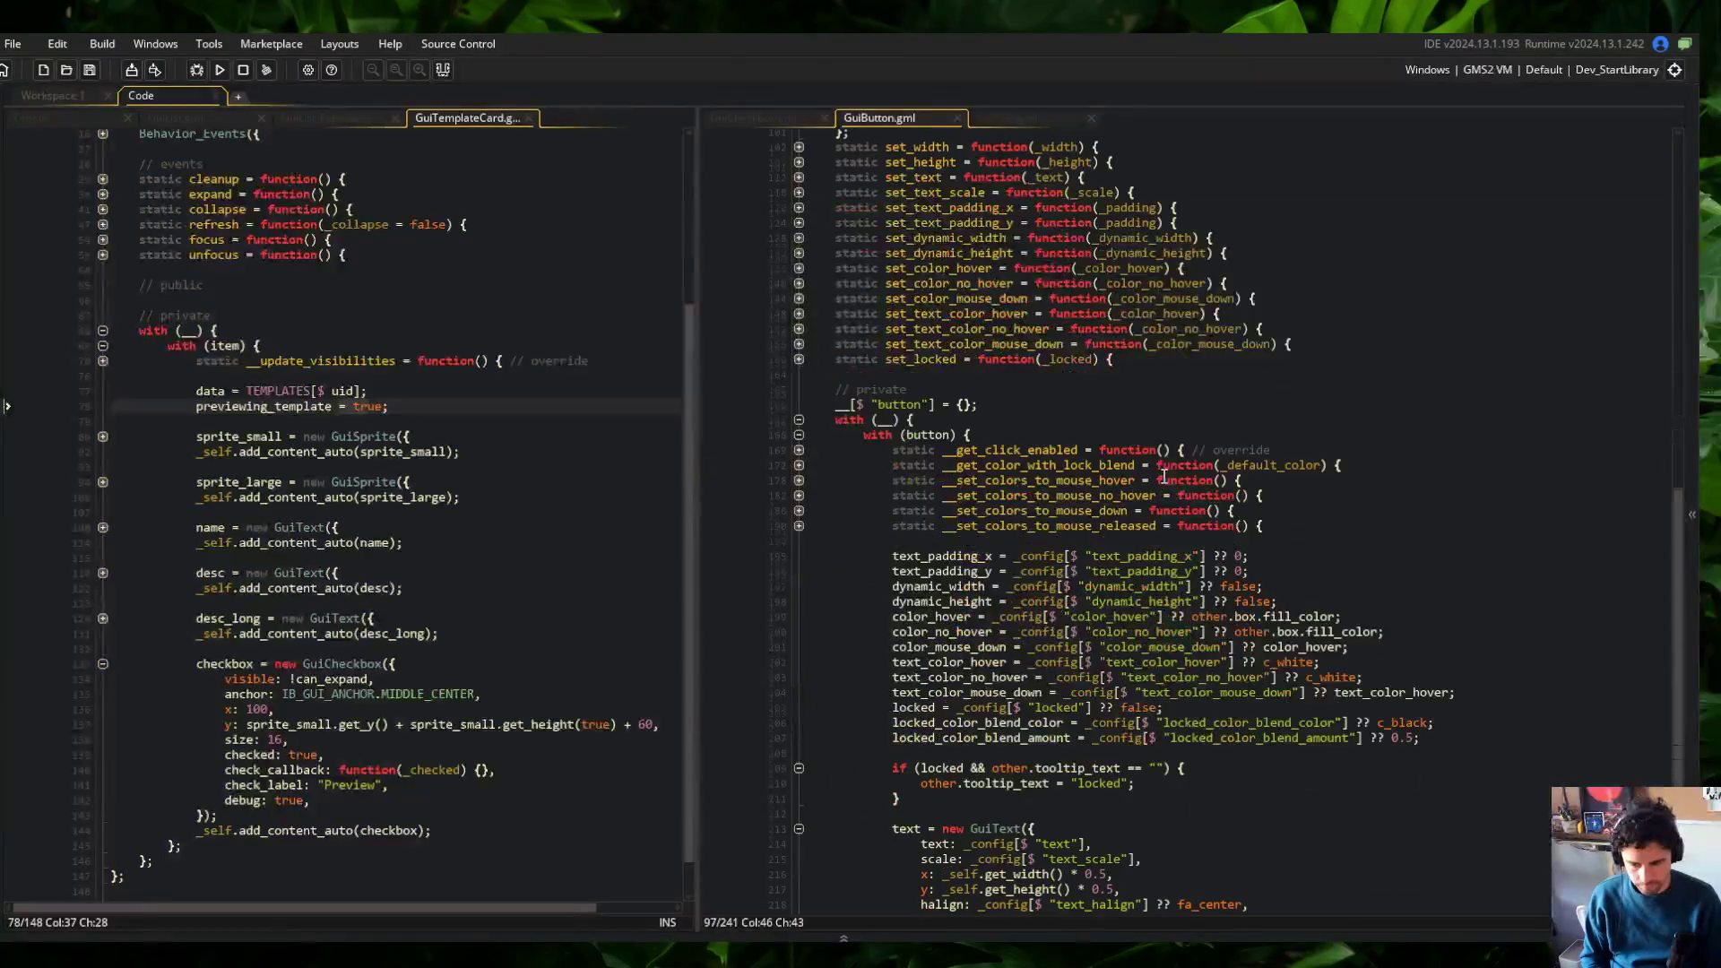
left_click(1401, 453)
key("Page_Up")
key("Page_Up")
key("Page_Up")
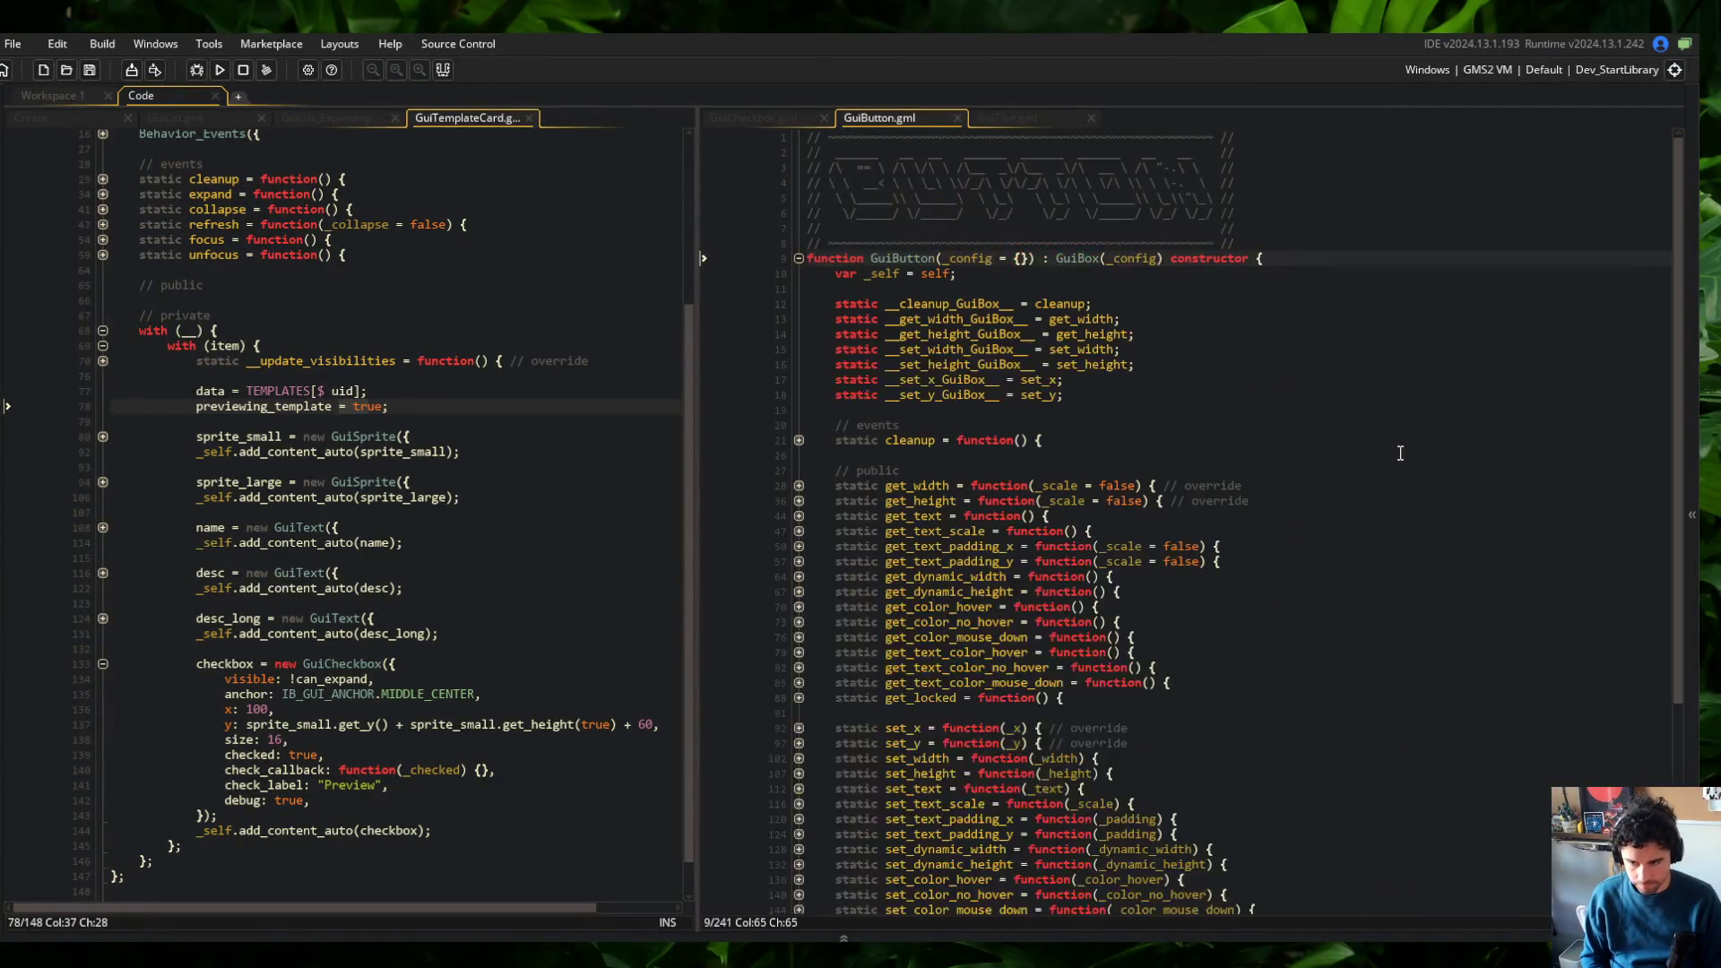
left_click(1401, 455)
scroll(805, 412, "down", 3)
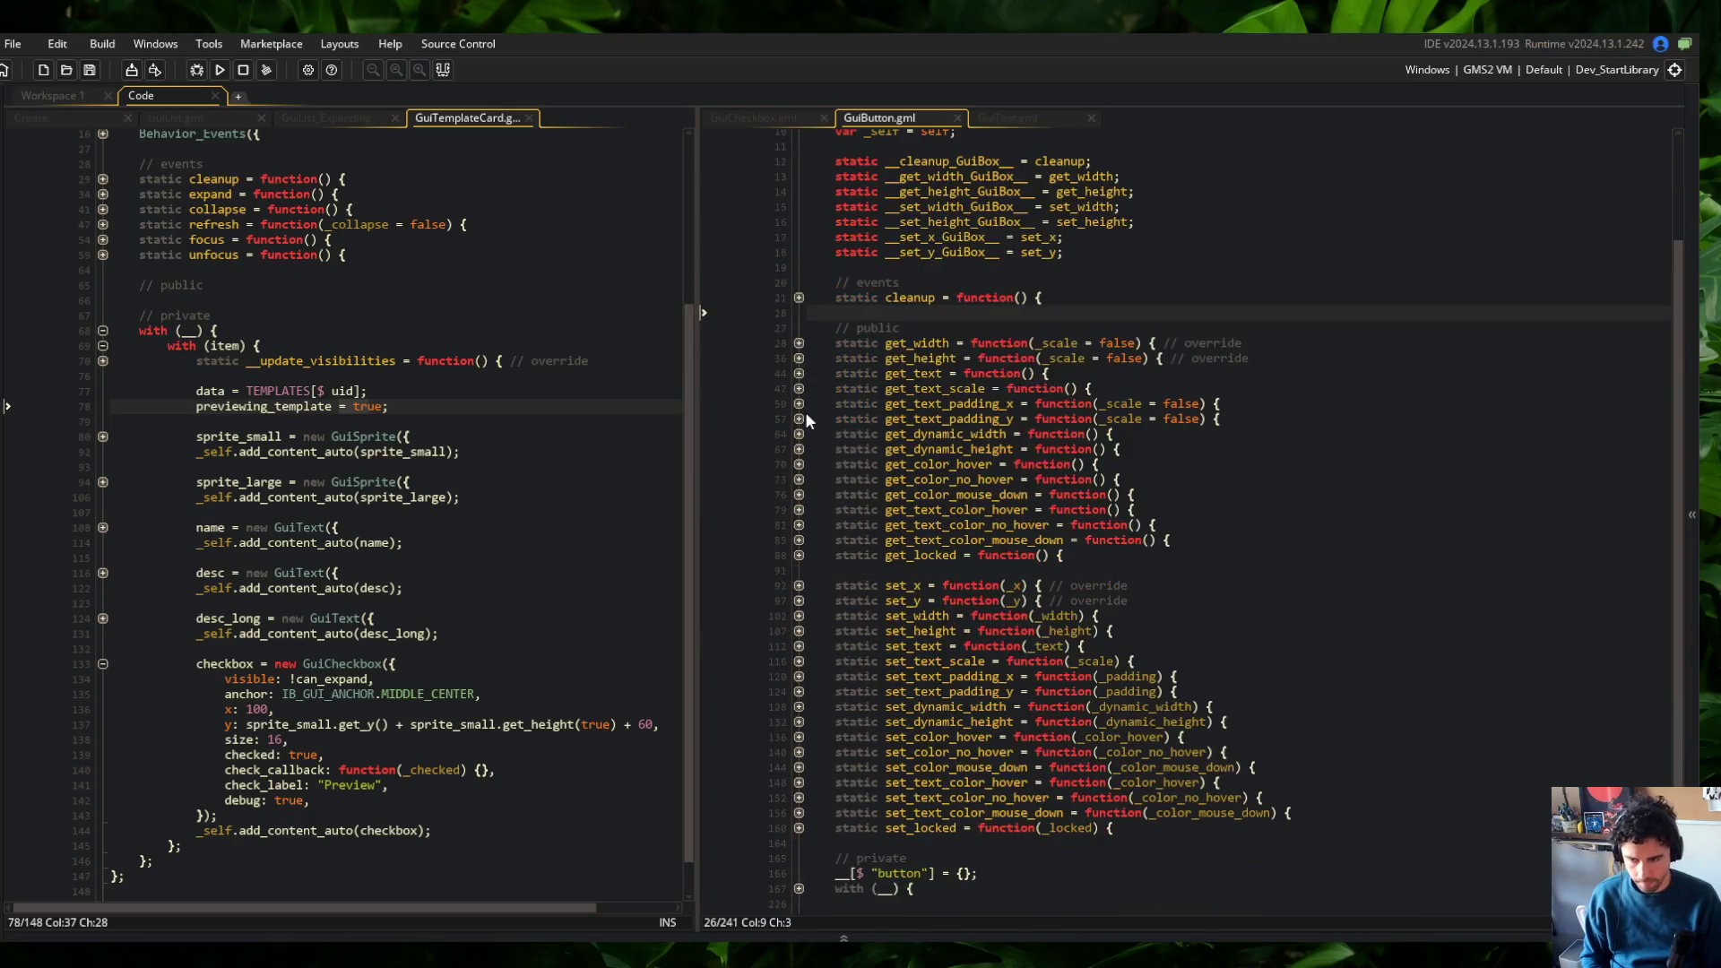
left_click(799, 359)
left_click(798, 346)
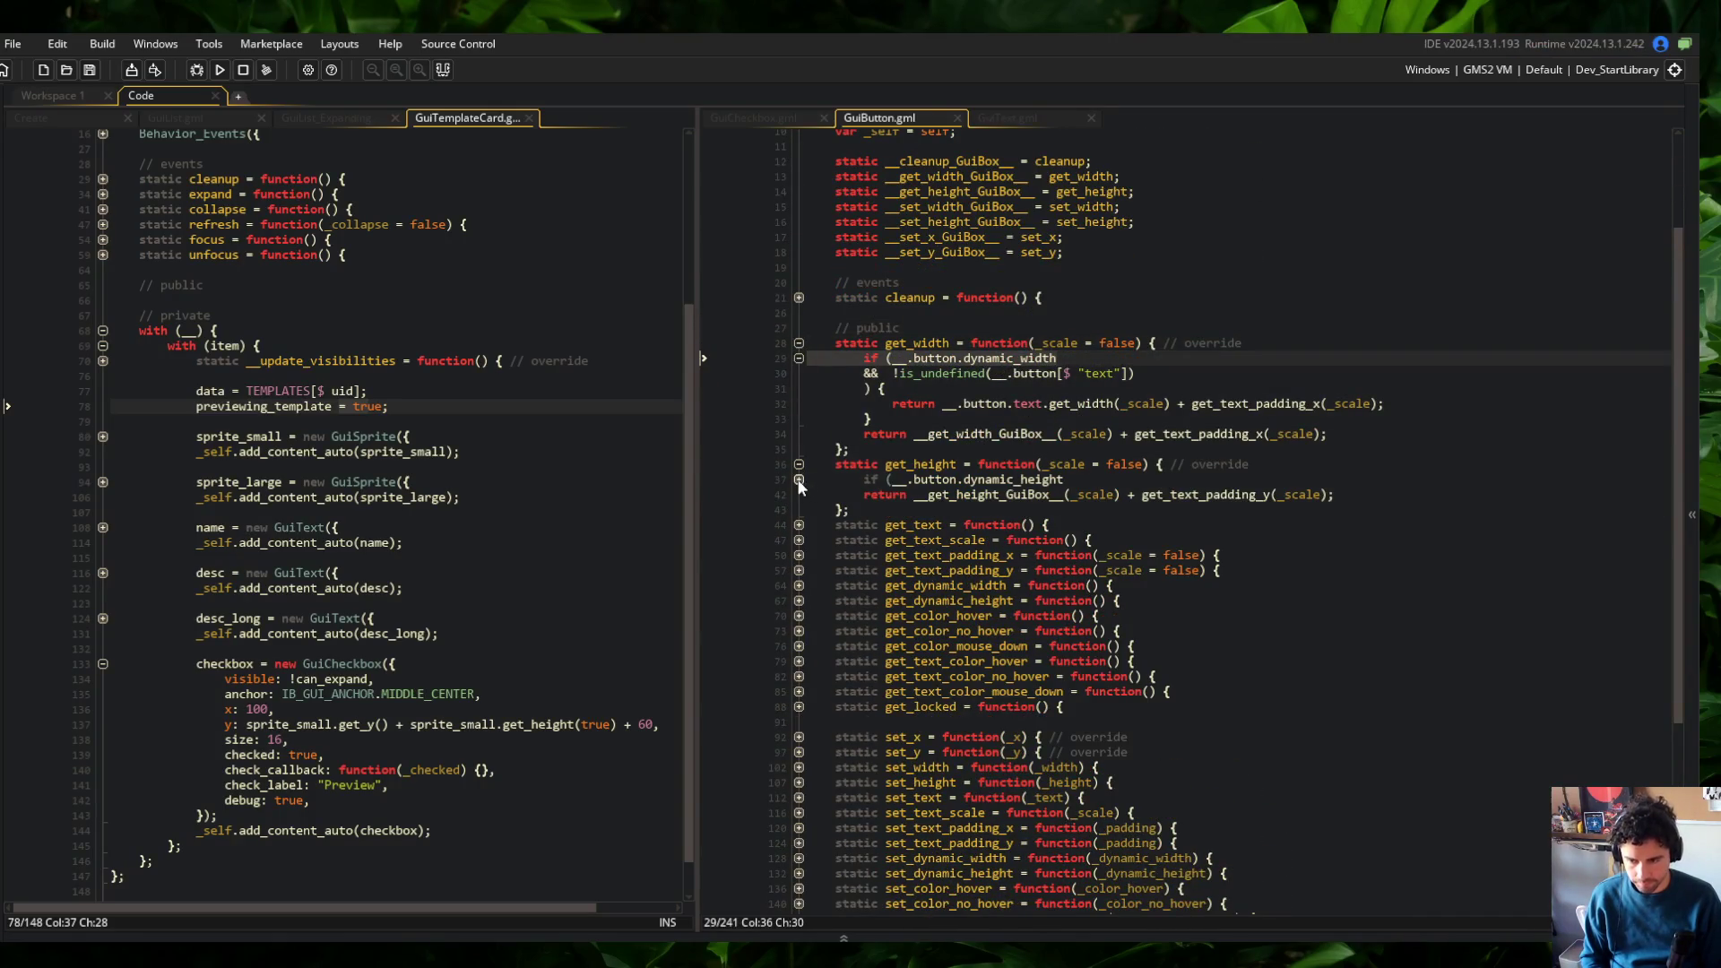
left_click(799, 481)
left_click(954, 417)
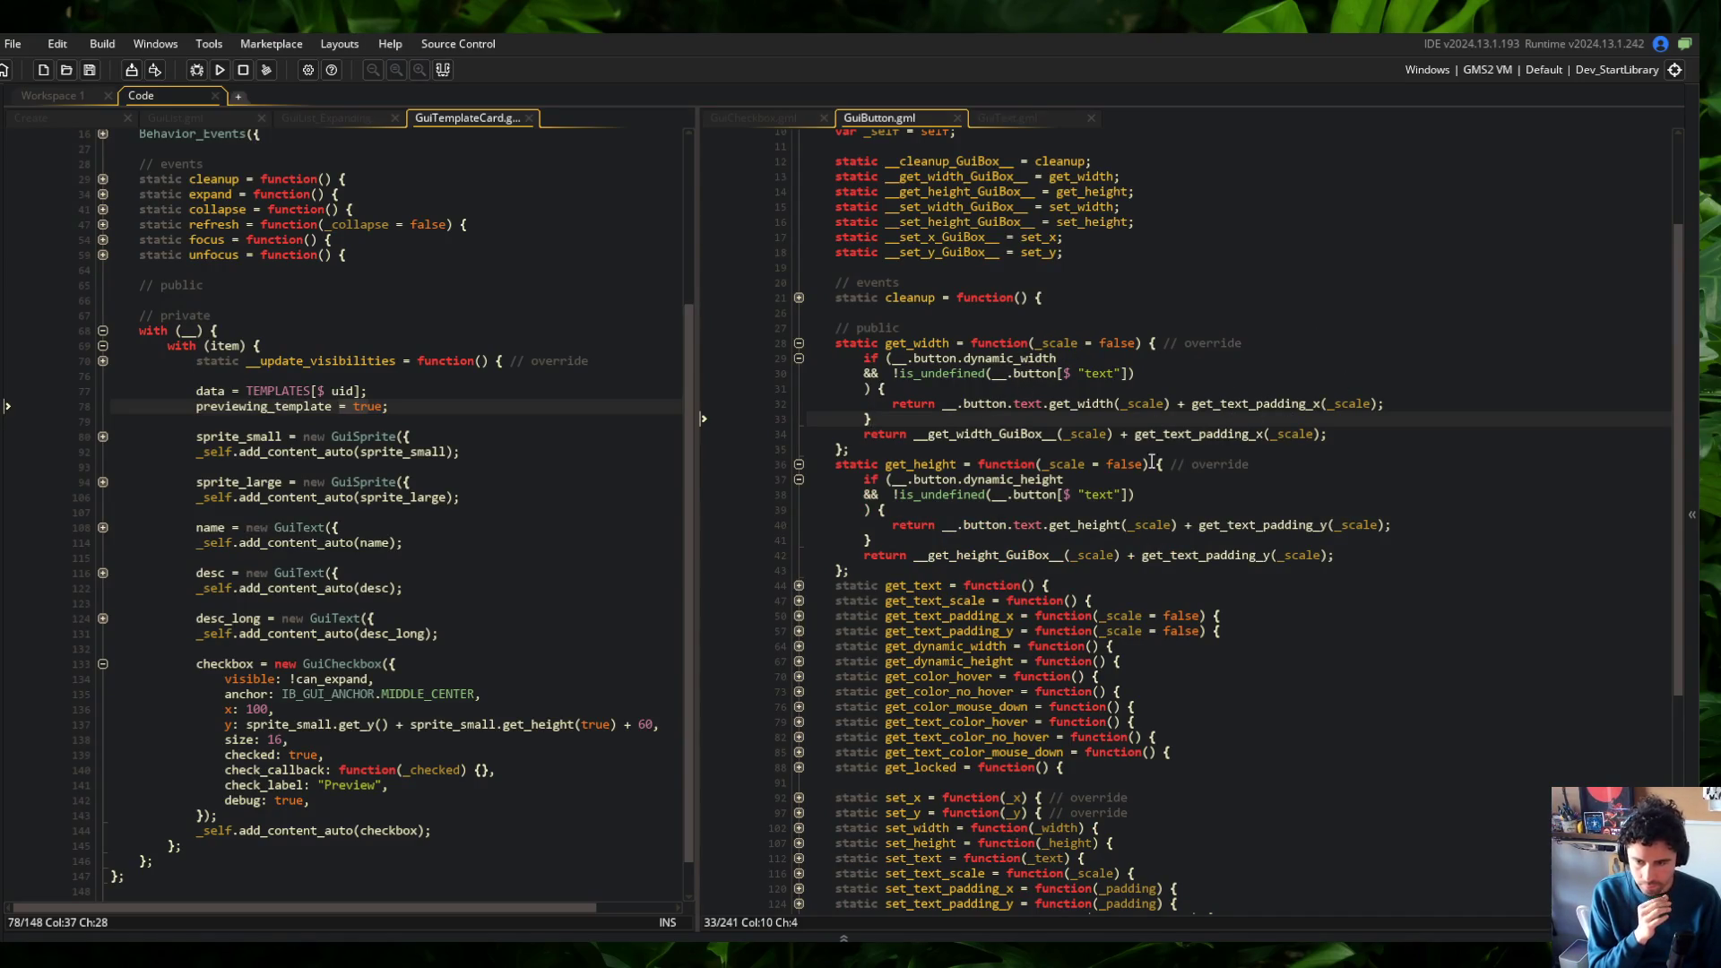
Examine the text width return line and dynamic_width condition, then switch to GuiCheckbox.gml
left_click(1072, 403)
left_click(1170, 403)
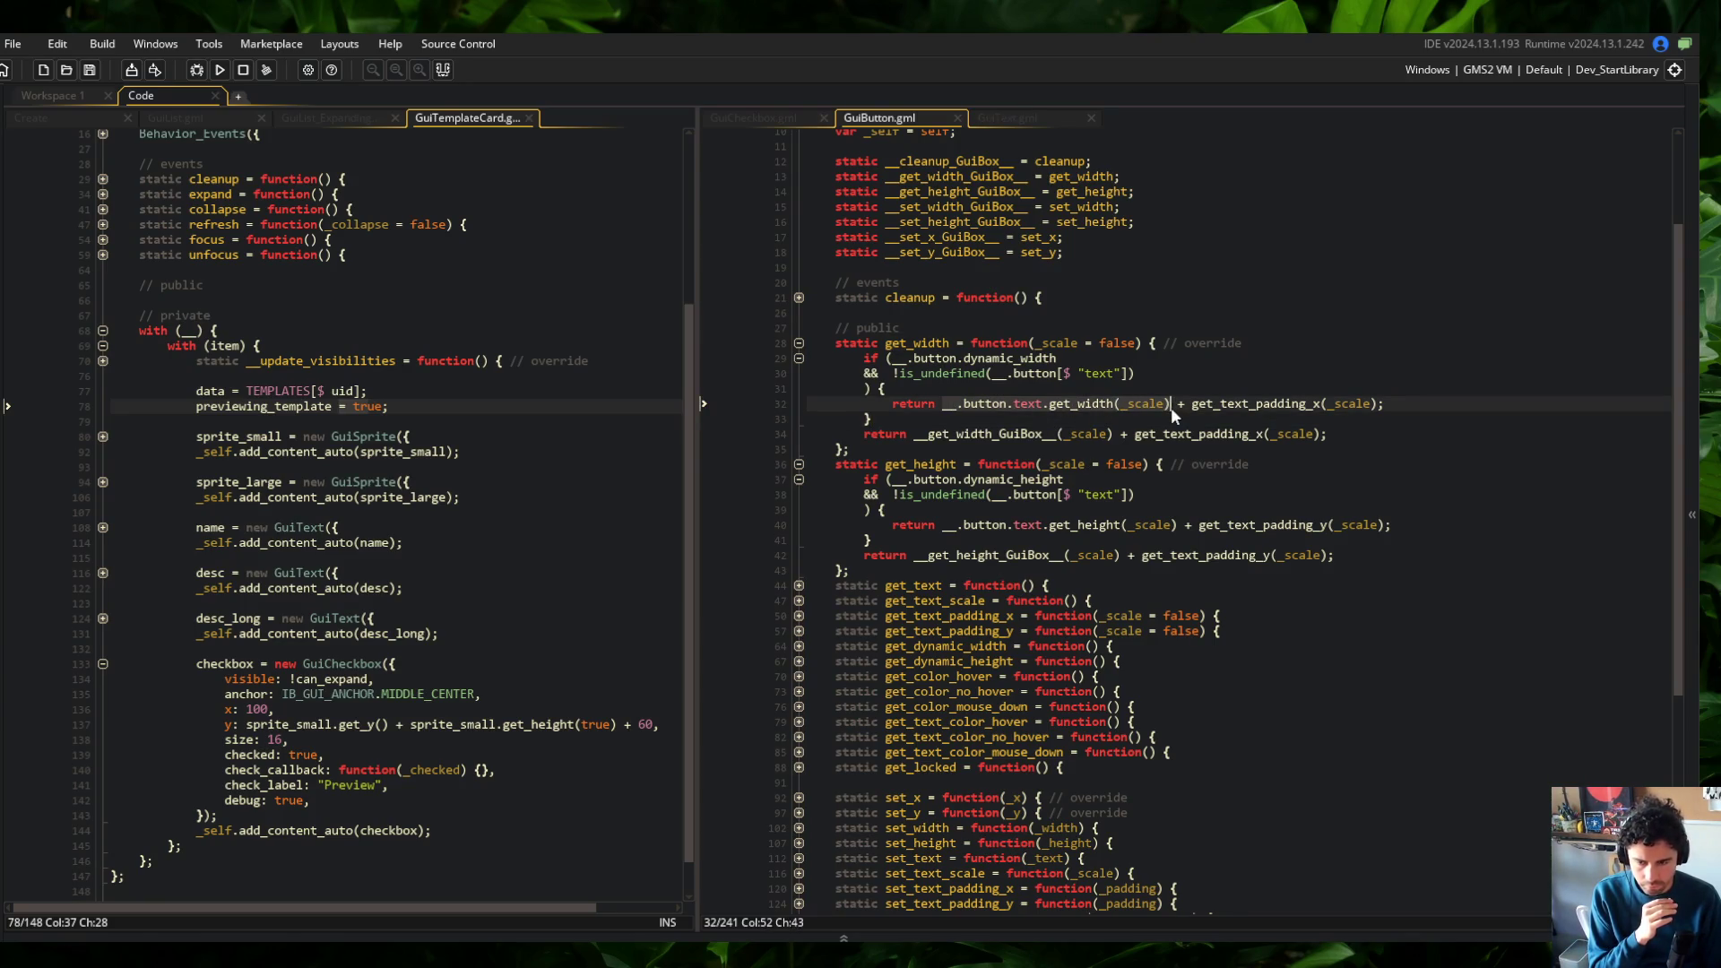
left_click(1172, 359)
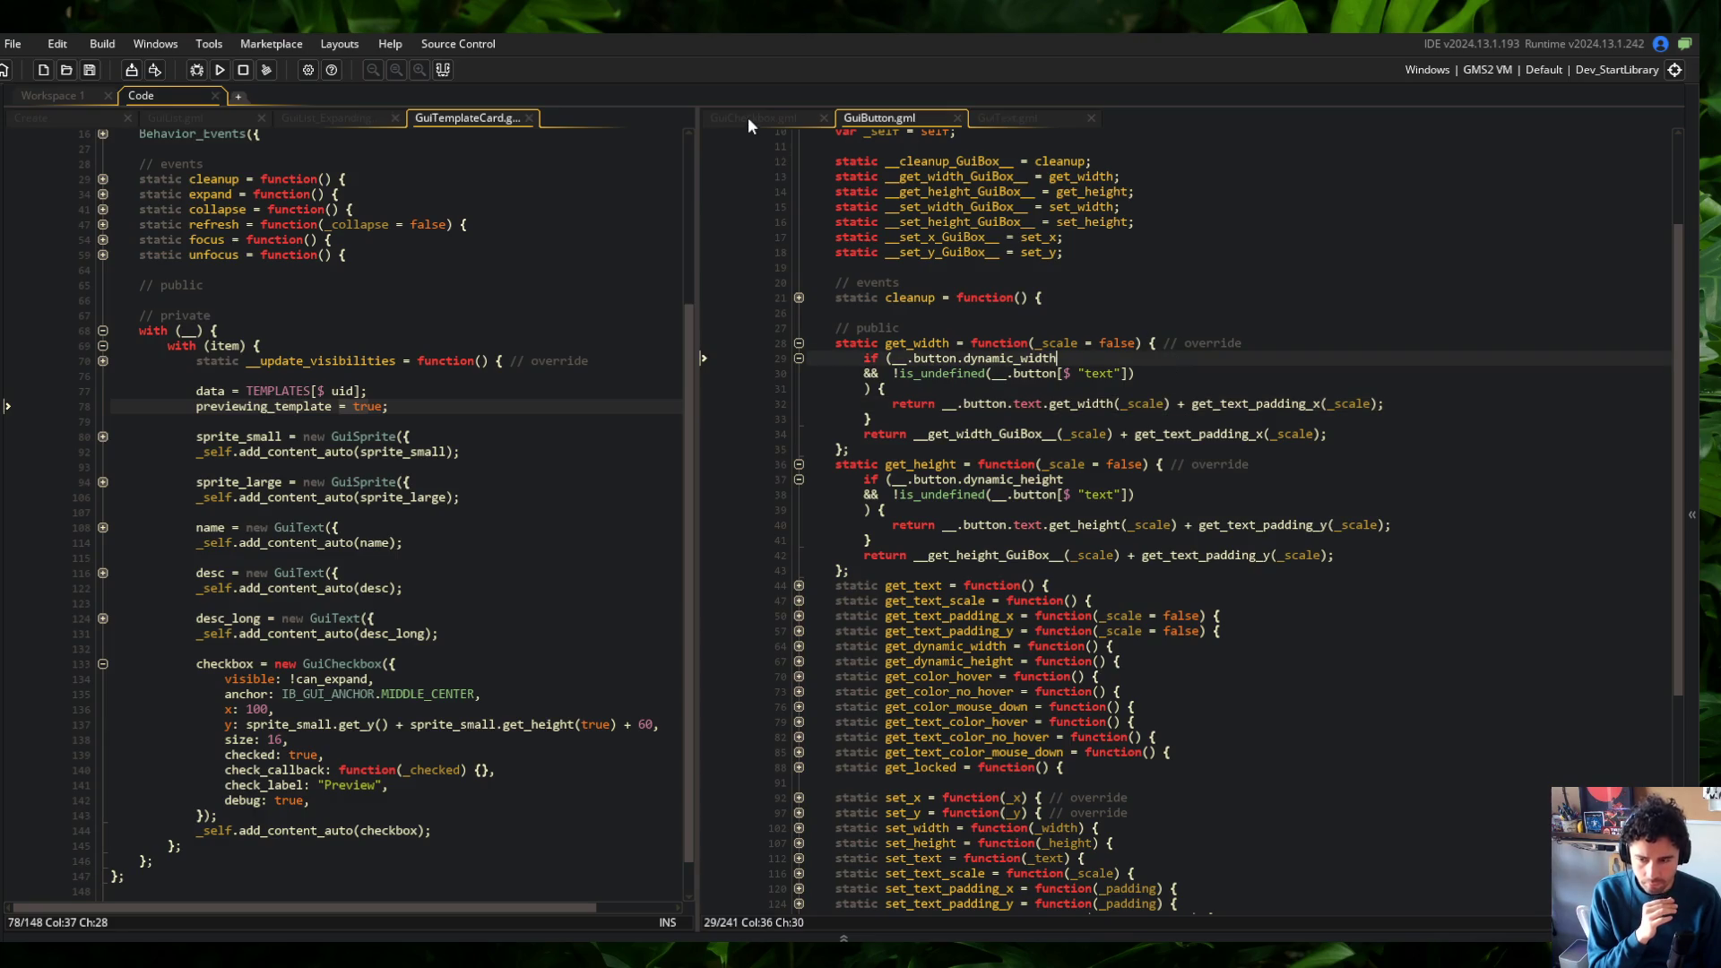
left_click(753, 117)
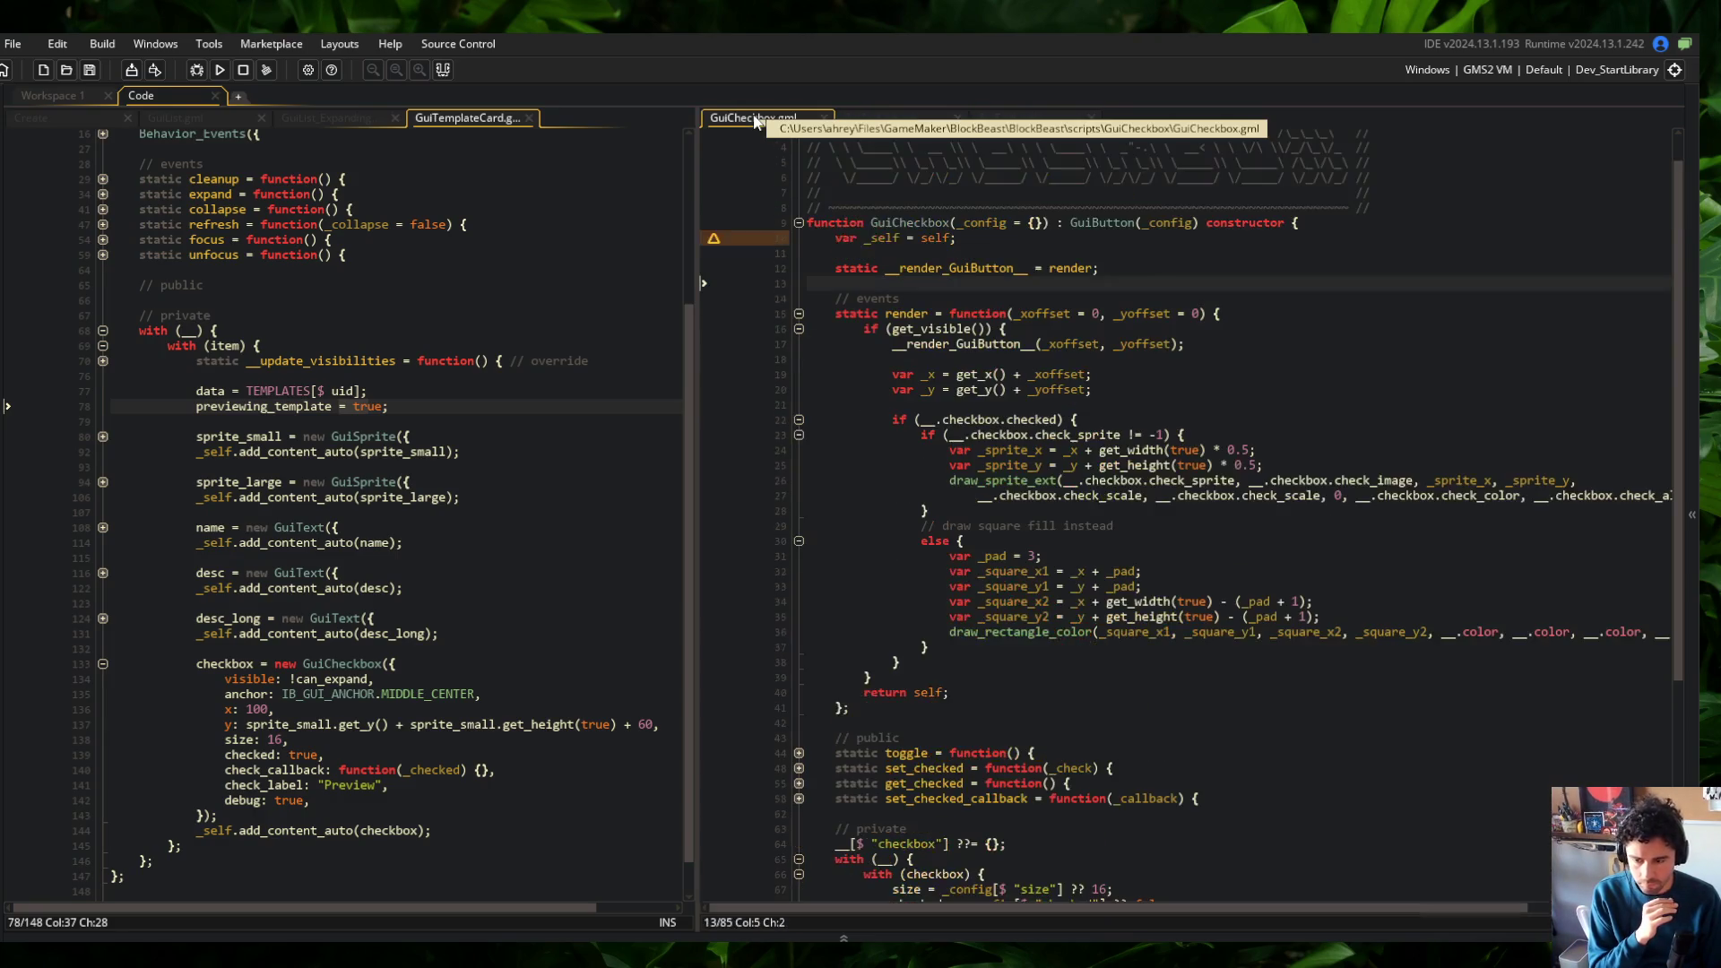
Rename the checkbox's check_label setting to text, remove its debug: true line, and run
left_click(386, 800)
key("Up")
key("Home")
key("ctrl+shift+Right")
type("te")
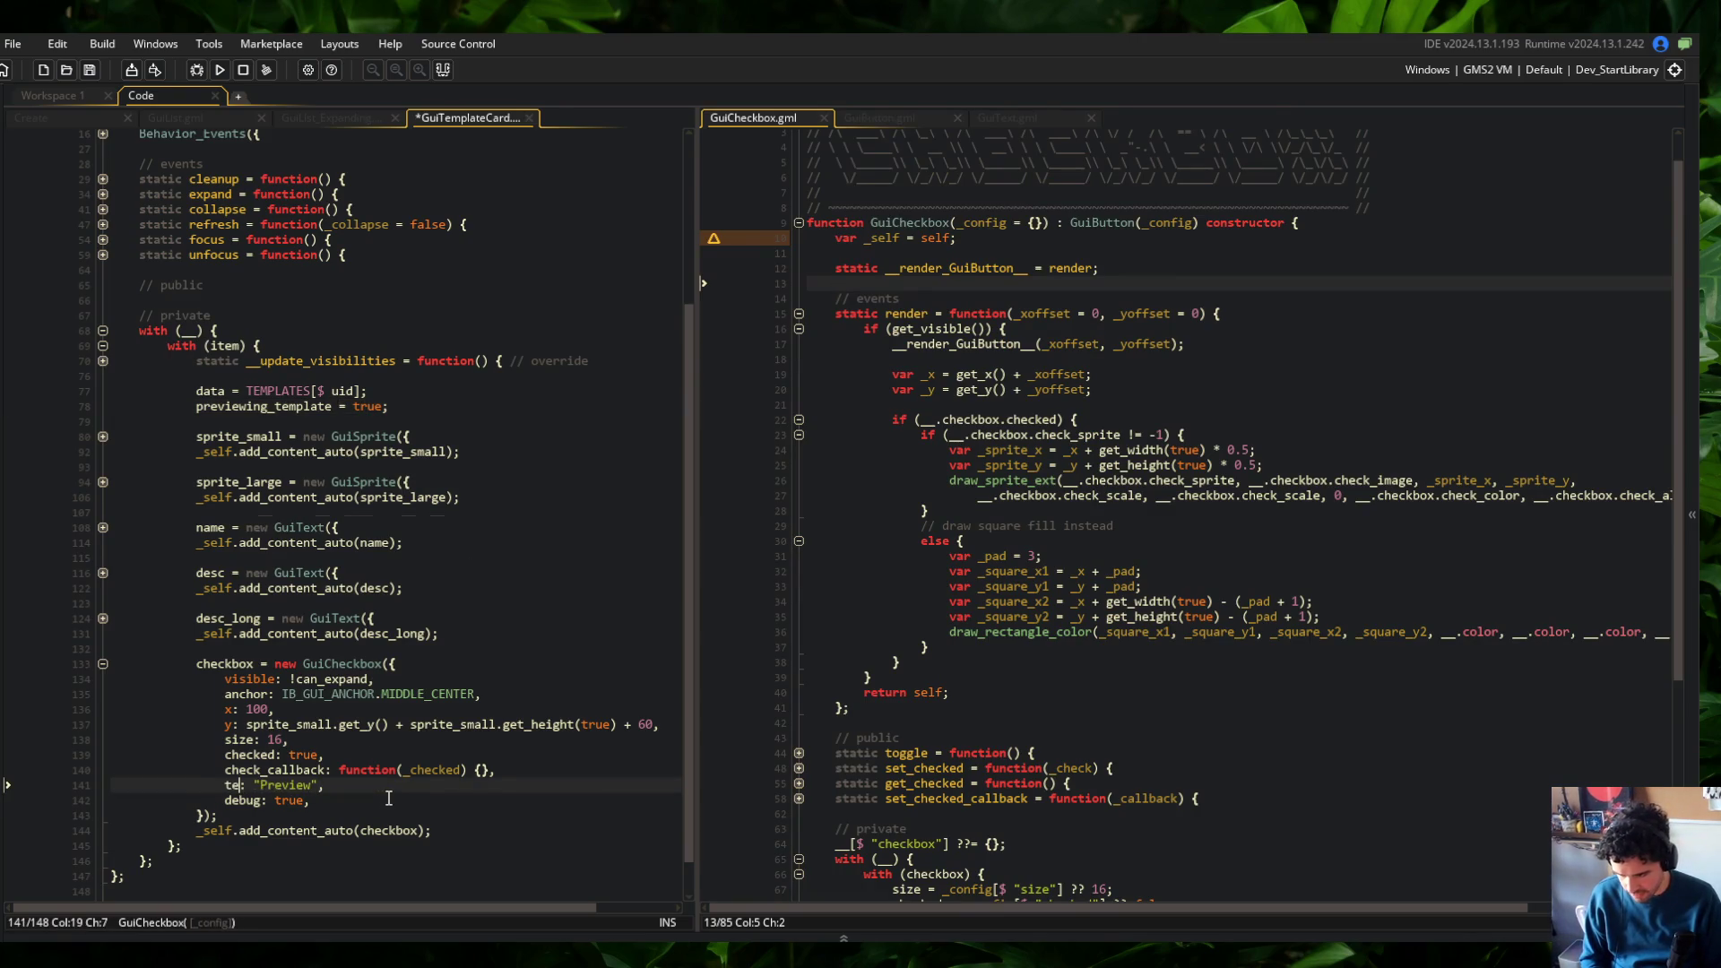
type("xt")
key("ctrl+x")
key("F5")
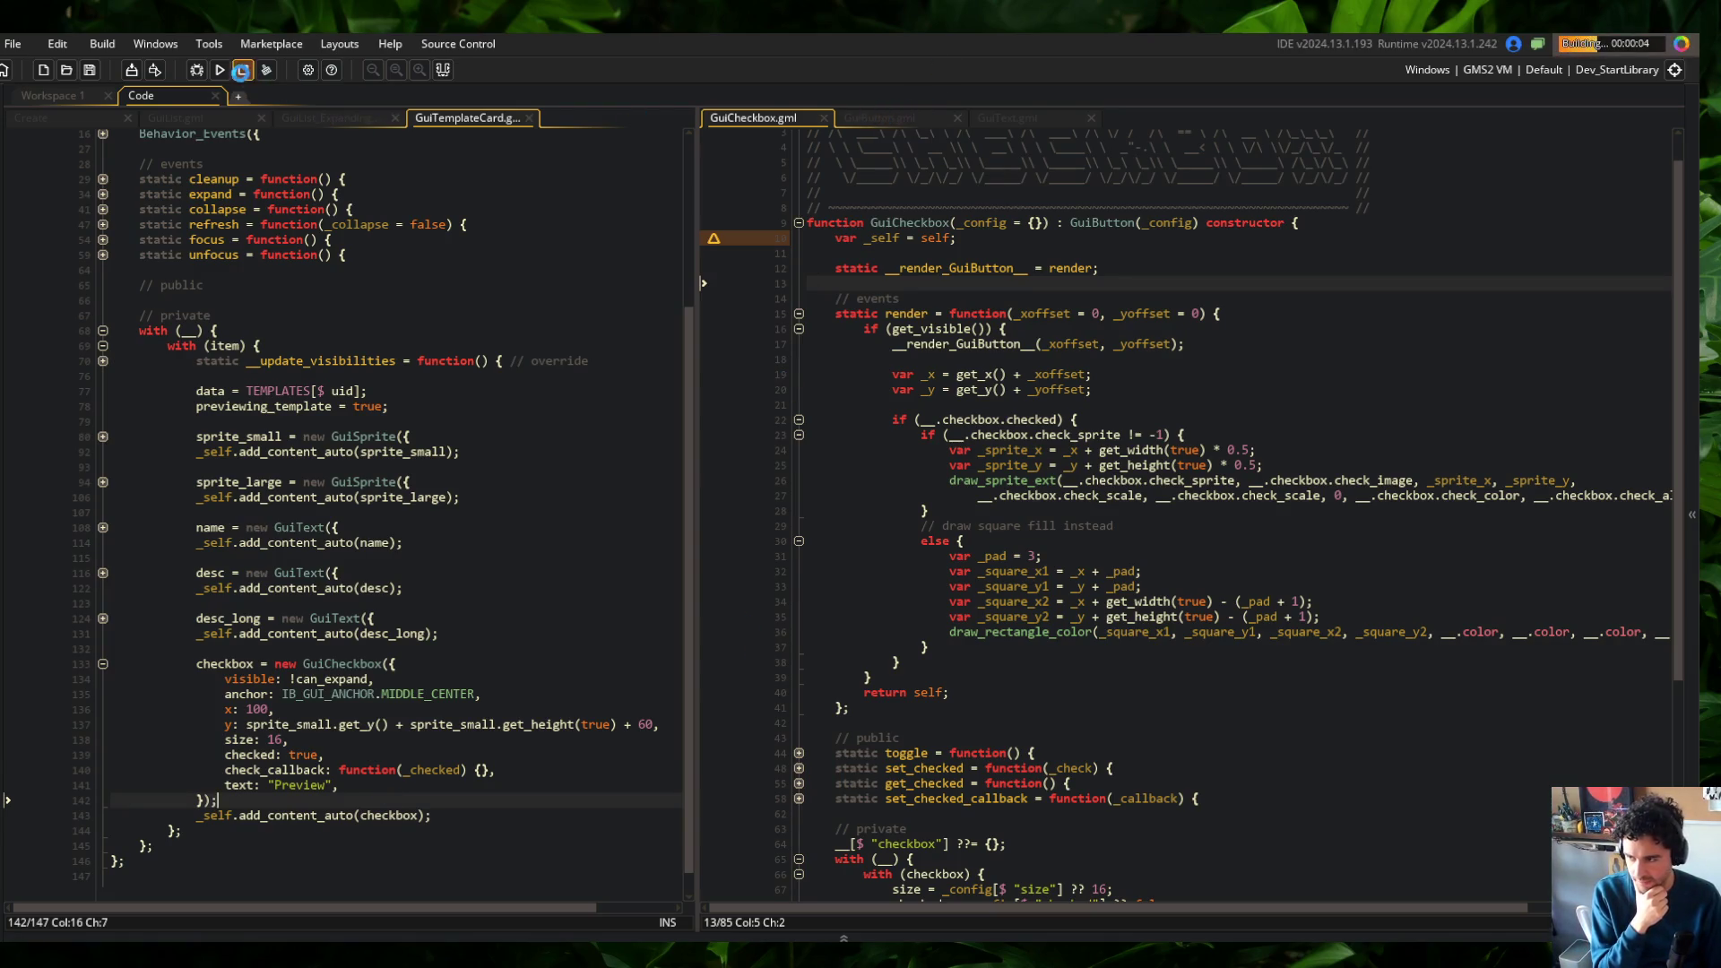
Add debug(_xoffset, _yoffset); to GuiCheckbox's render, rebuild, and open the game's Skeletons list
left_click(240, 70)
left_click(908, 673)
key("Return")
type("debug(_xoffset, _yoffset);")
key("F5")
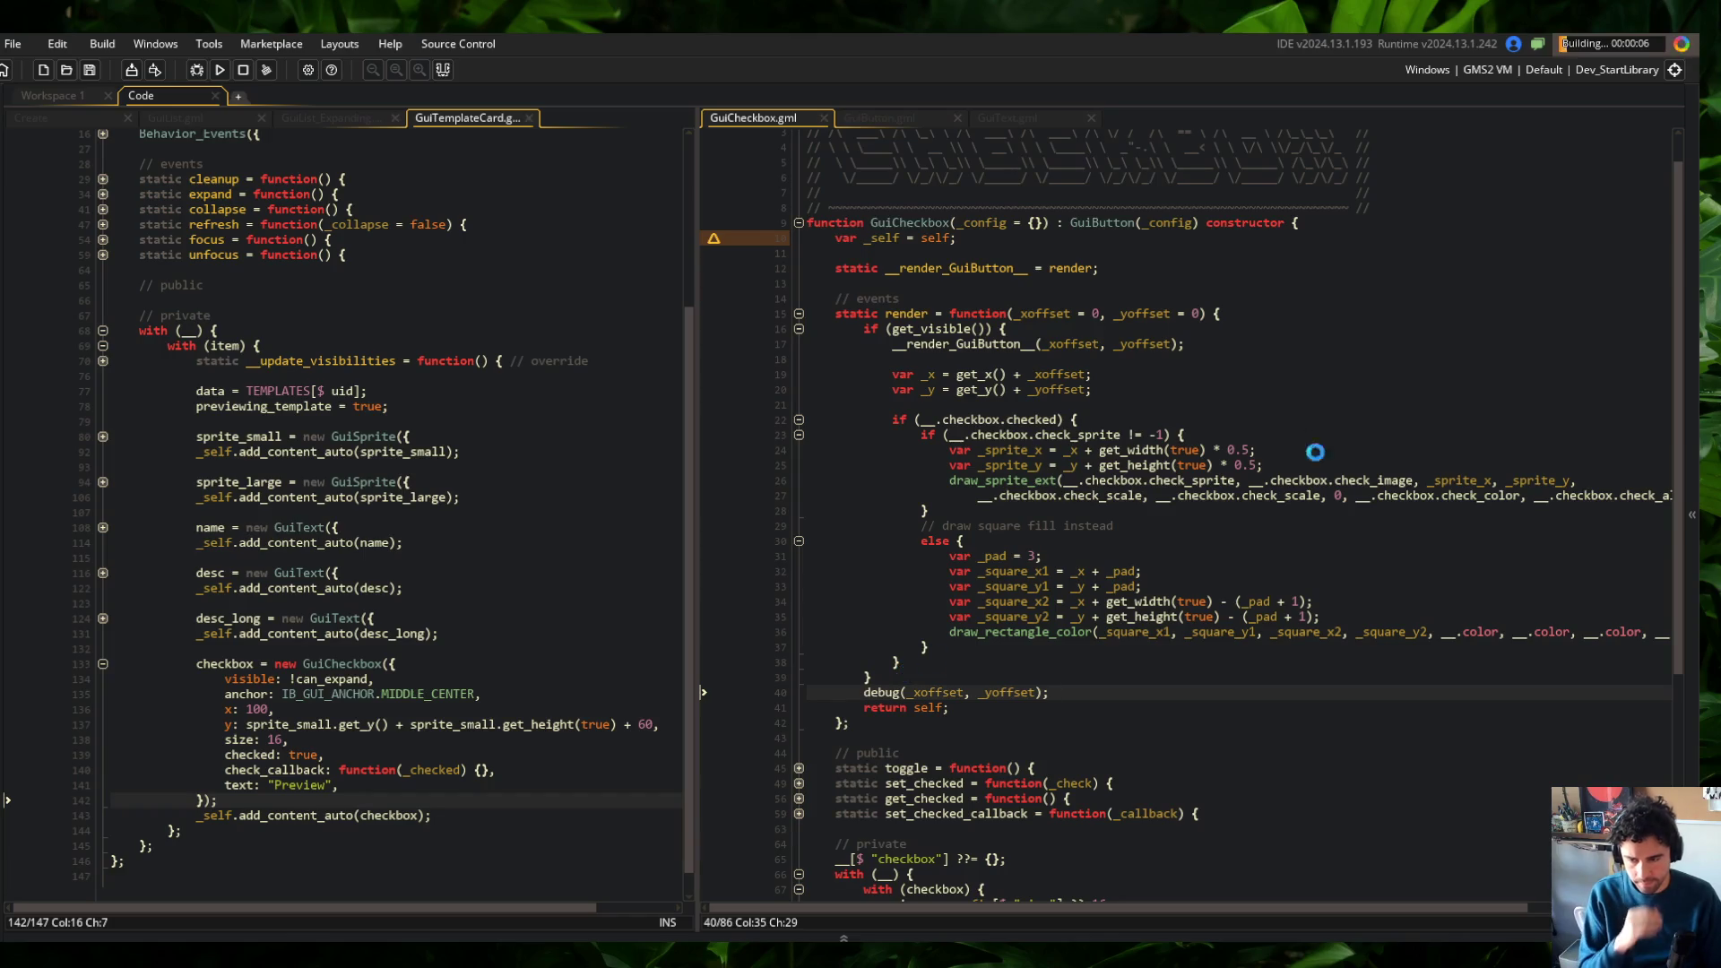
left_click(884, 119)
left_click(771, 117)
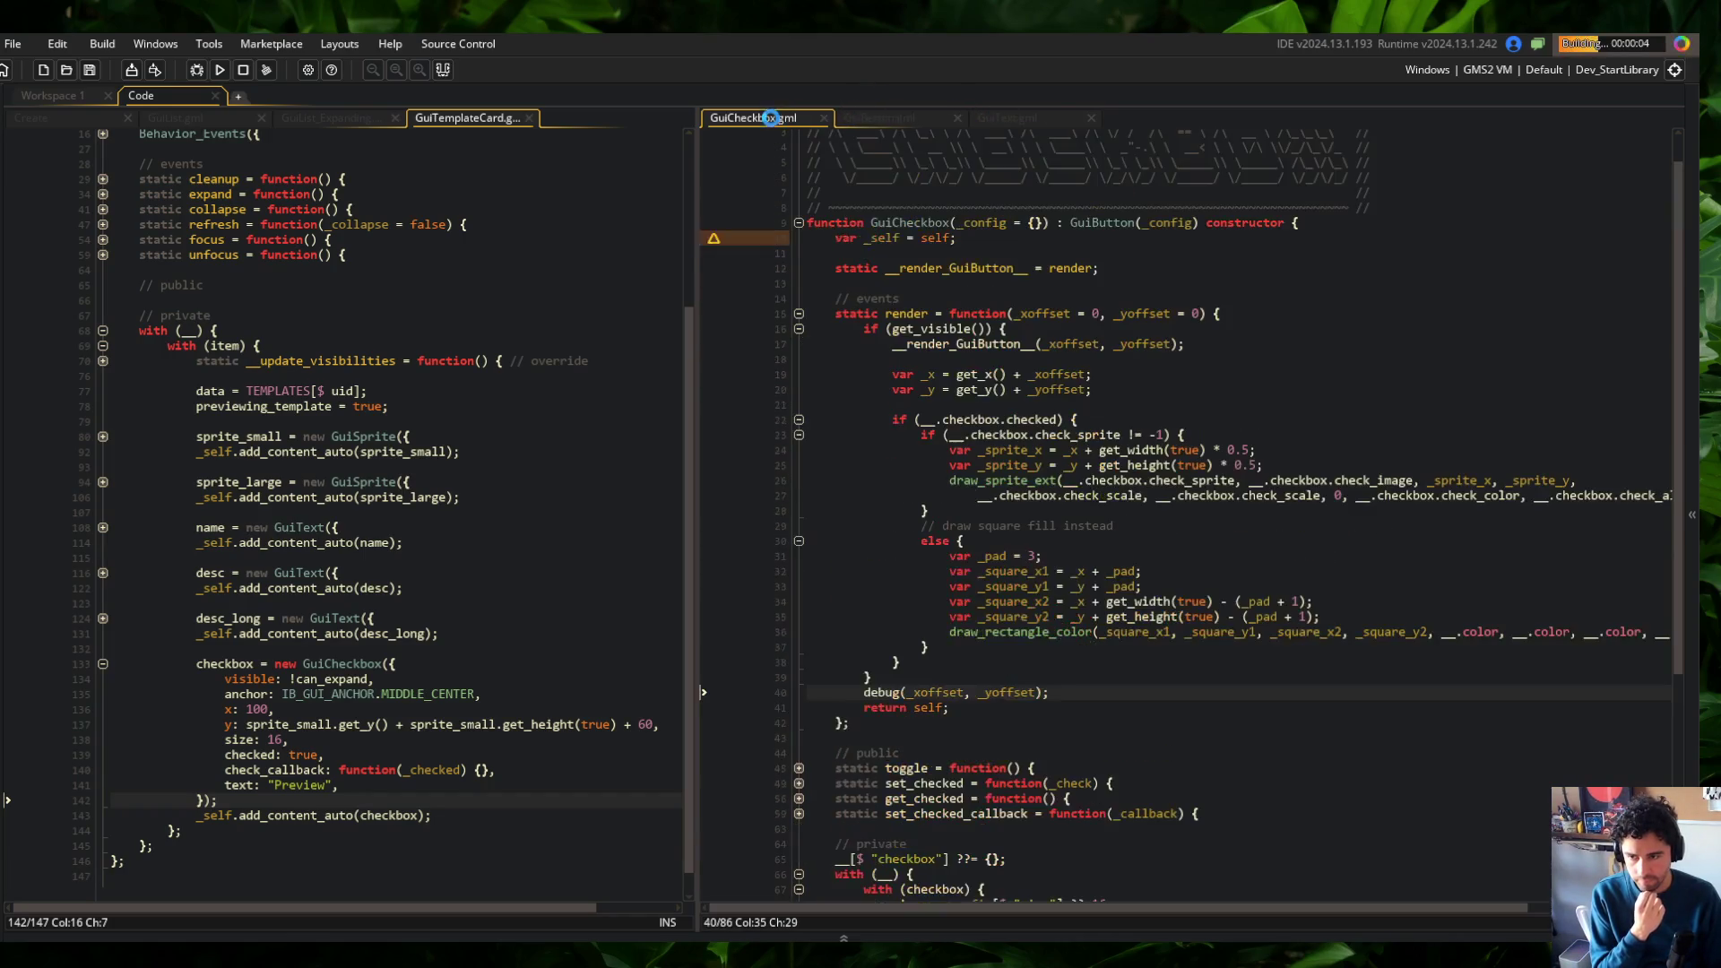
scroll(941, 332, "down", 1)
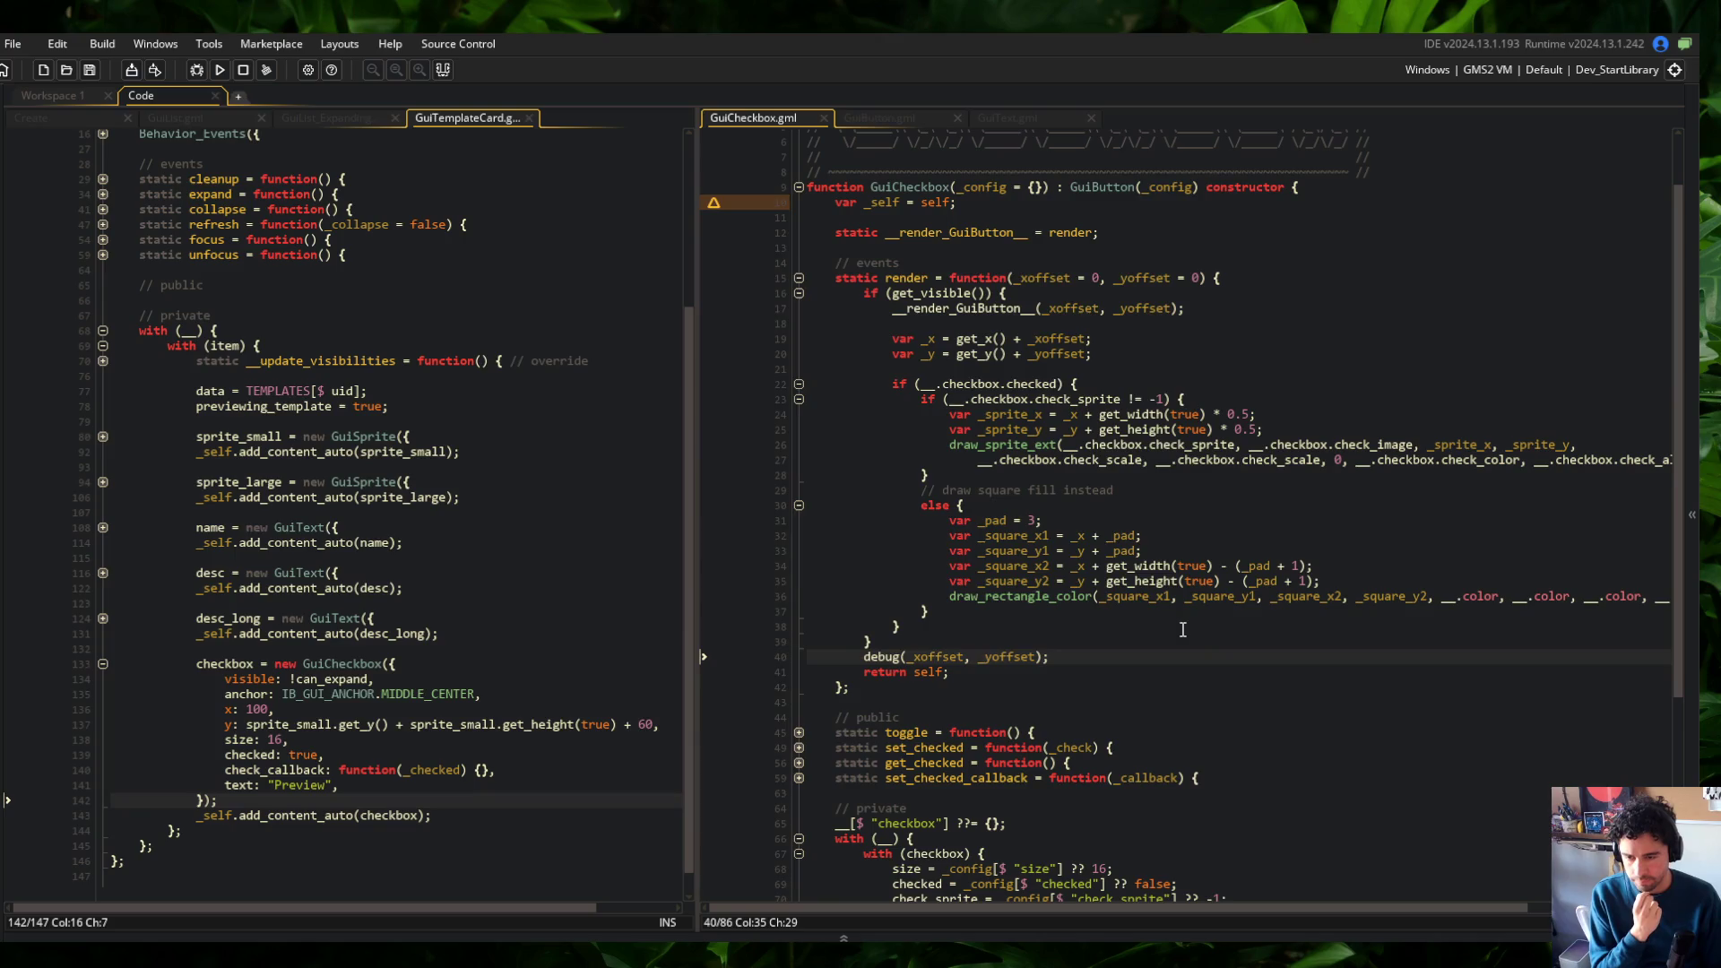
left_click(669, 399)
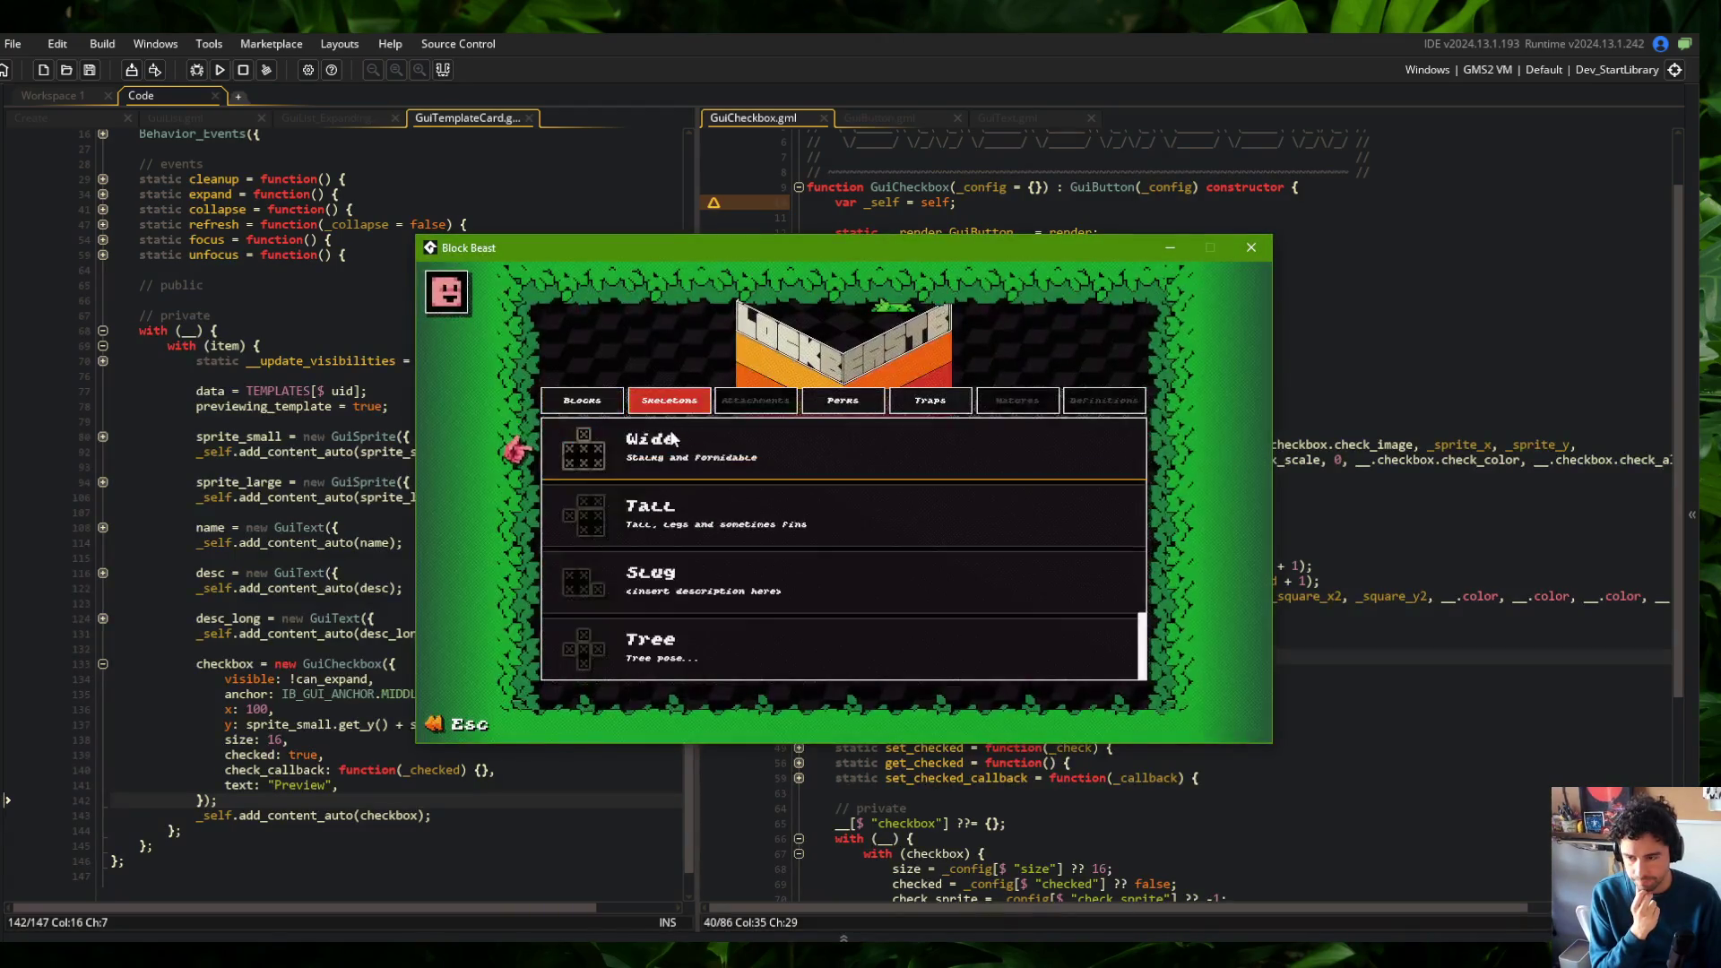
Expand the Wide skeleton's details in Block Beast, reposition the game window, then return to the code editor
left_click(674, 438)
left_click_drag(760, 242, 936, 214)
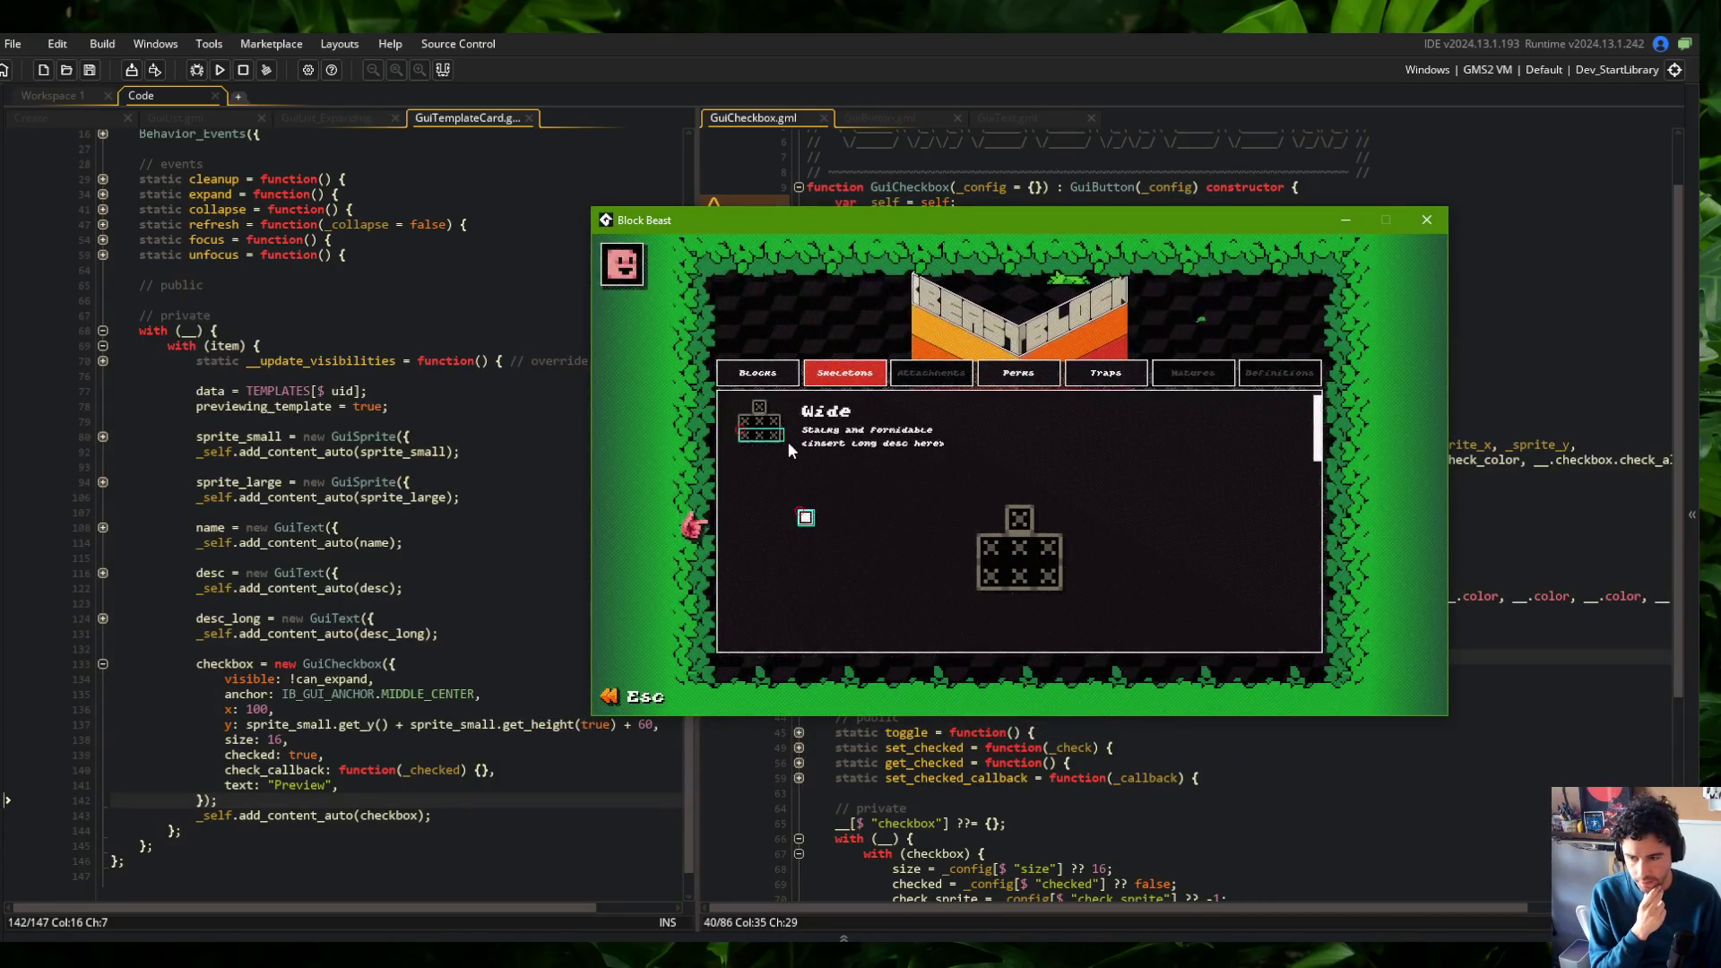
mouse_move(866, 231)
left_mouse_down()
mouse_move(723, 235)
mouse_move(649, 270)
left_mouse_up()
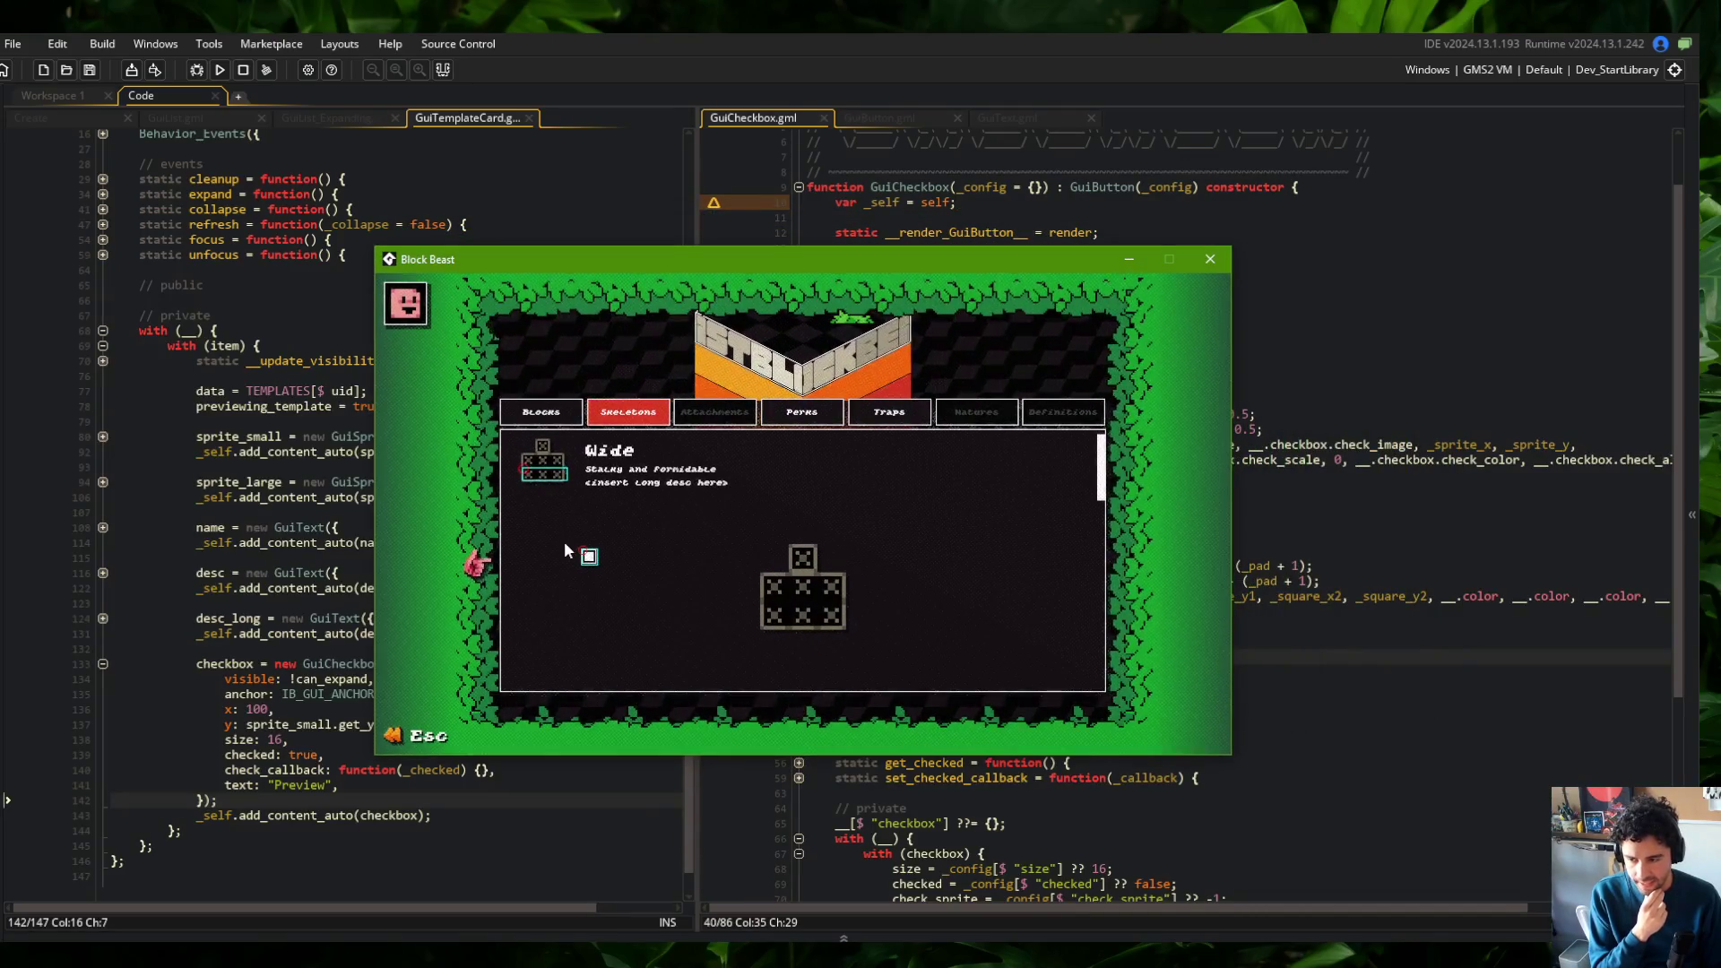
left_click_drag(774, 268, 796, 287)
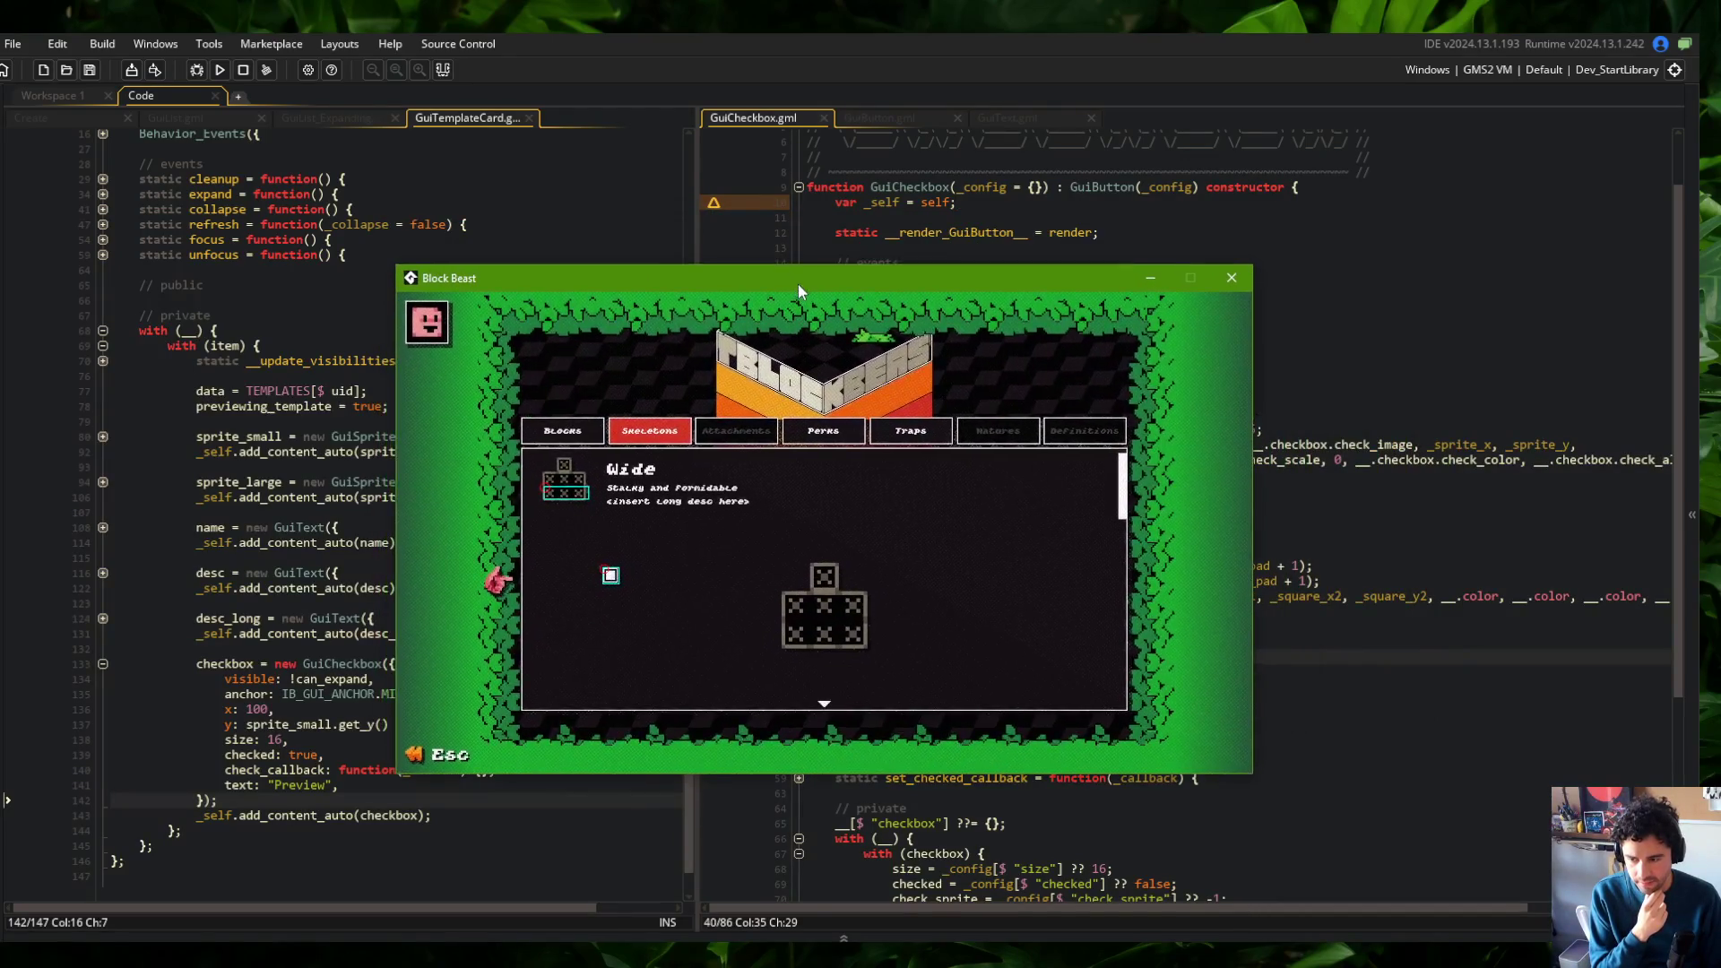
left_click(1031, 203)
left_click(897, 117)
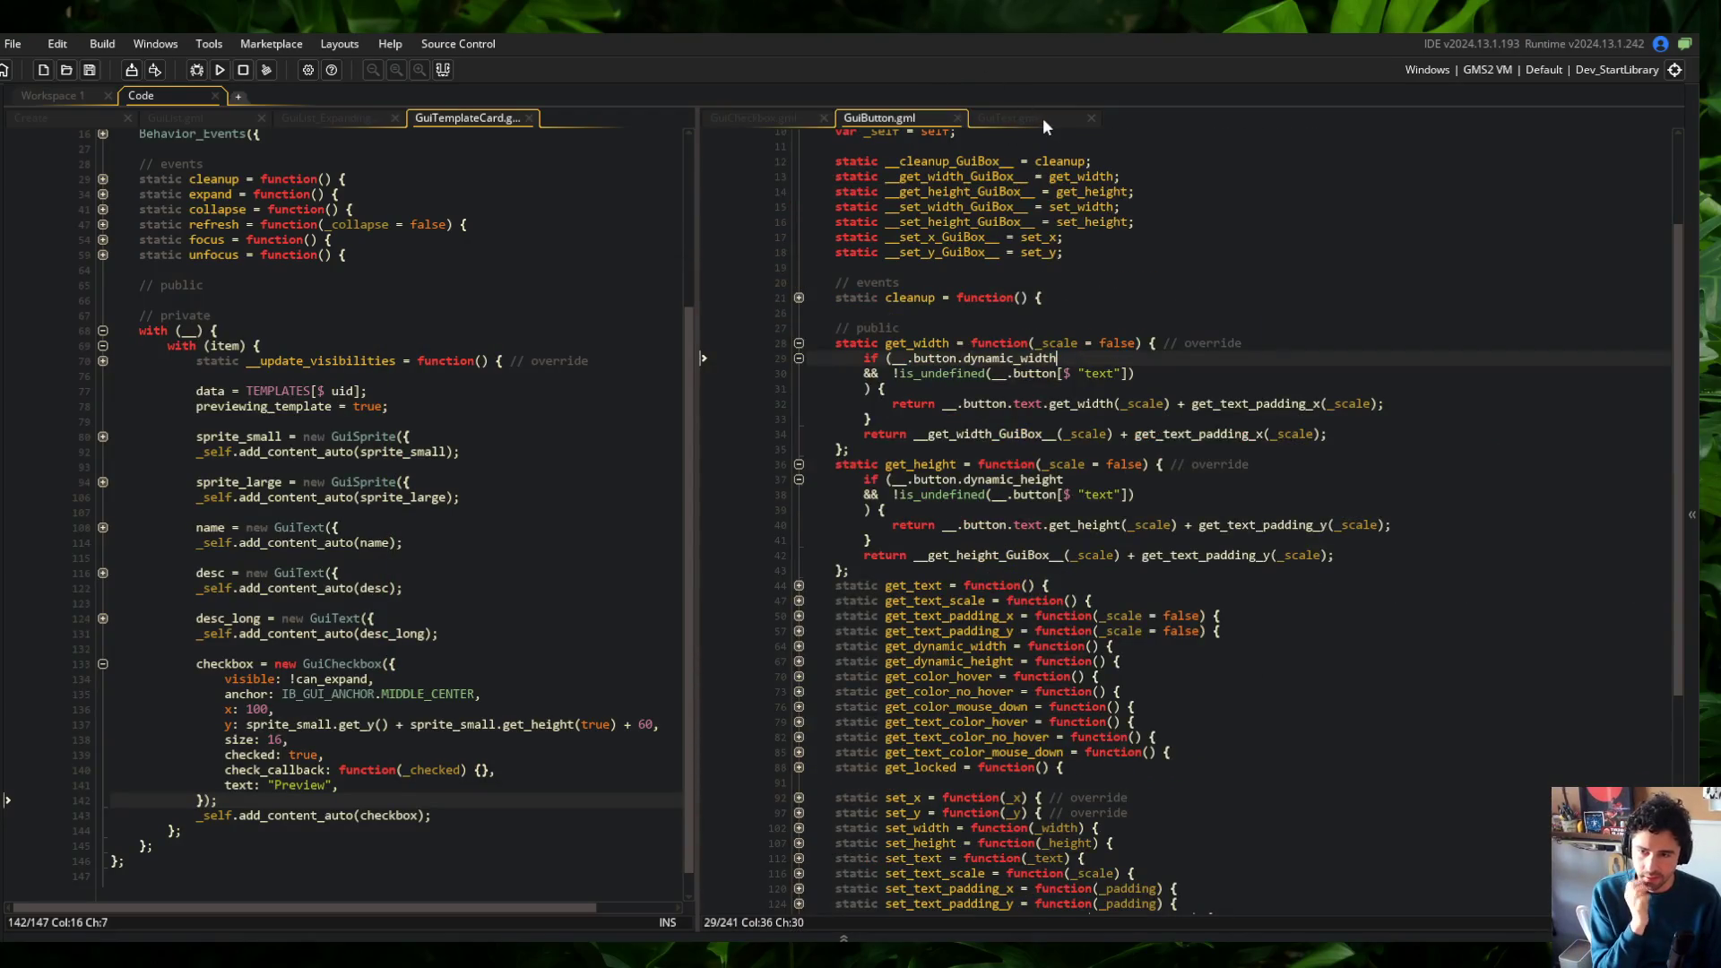
Bring up GuiText.gml in the right pane to review its get_width and get_height code
left_click(1036, 117)
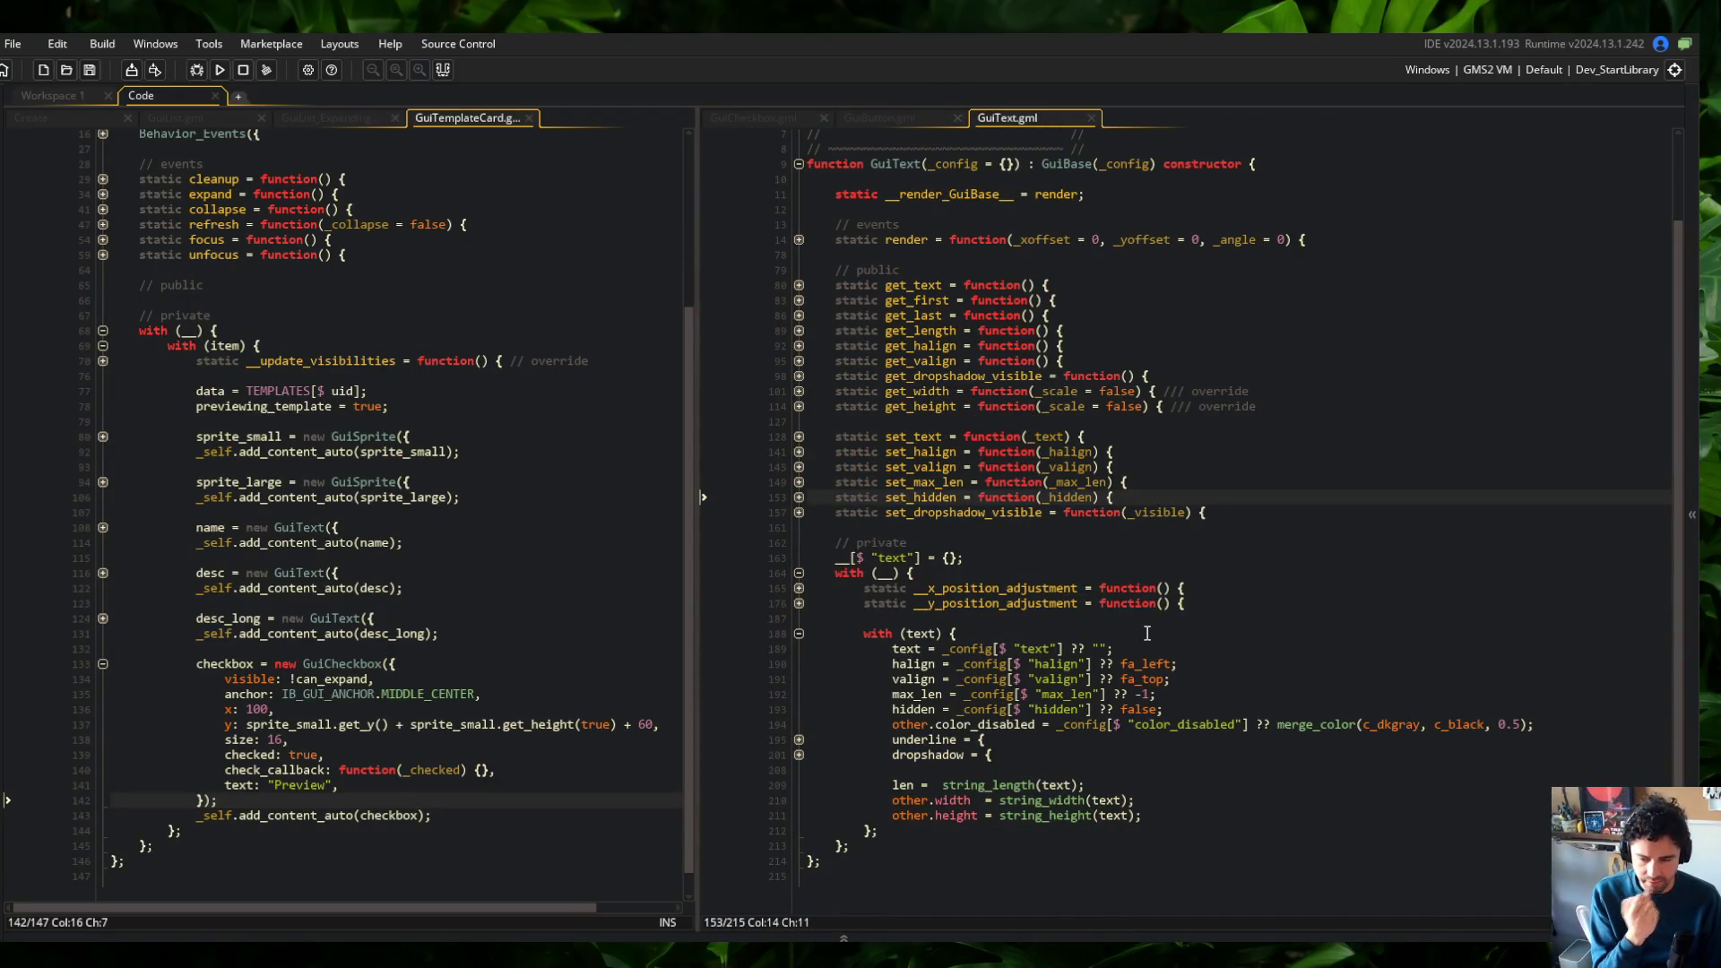
left_click(744, 117)
left_click(1018, 115)
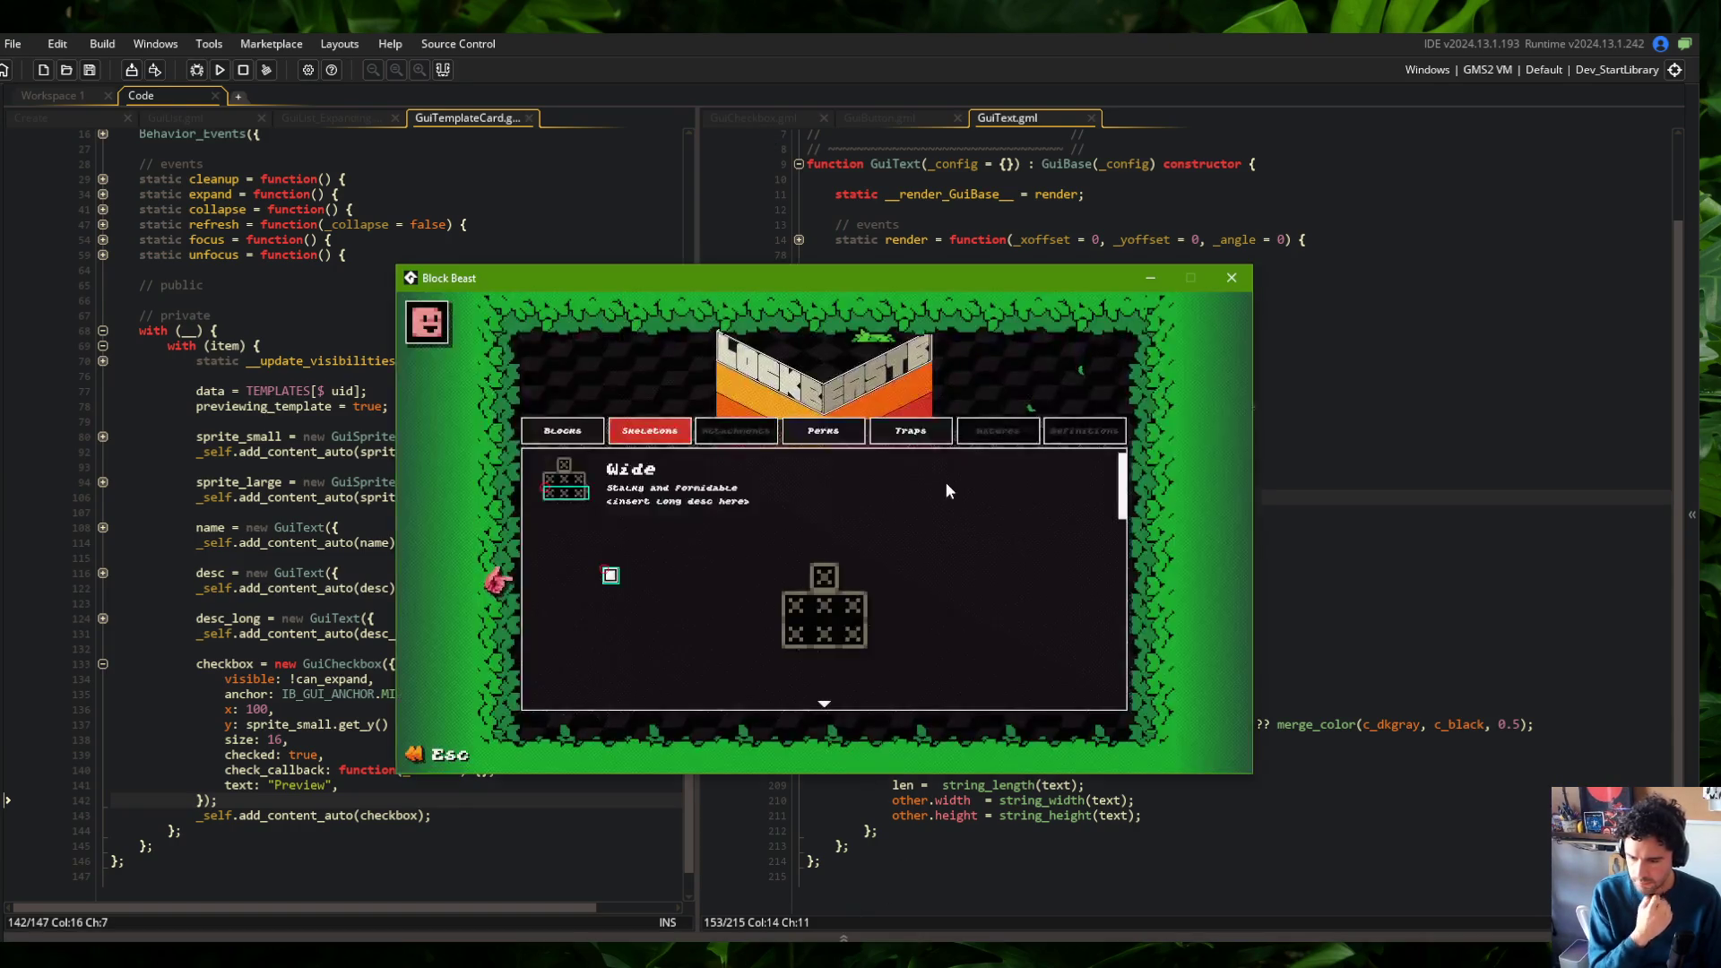
Cycle through the Blocks, Skeletons and Perks lists and the Wide skeleton details, then return to GameMaker
left_click(580, 438)
left_click(650, 431)
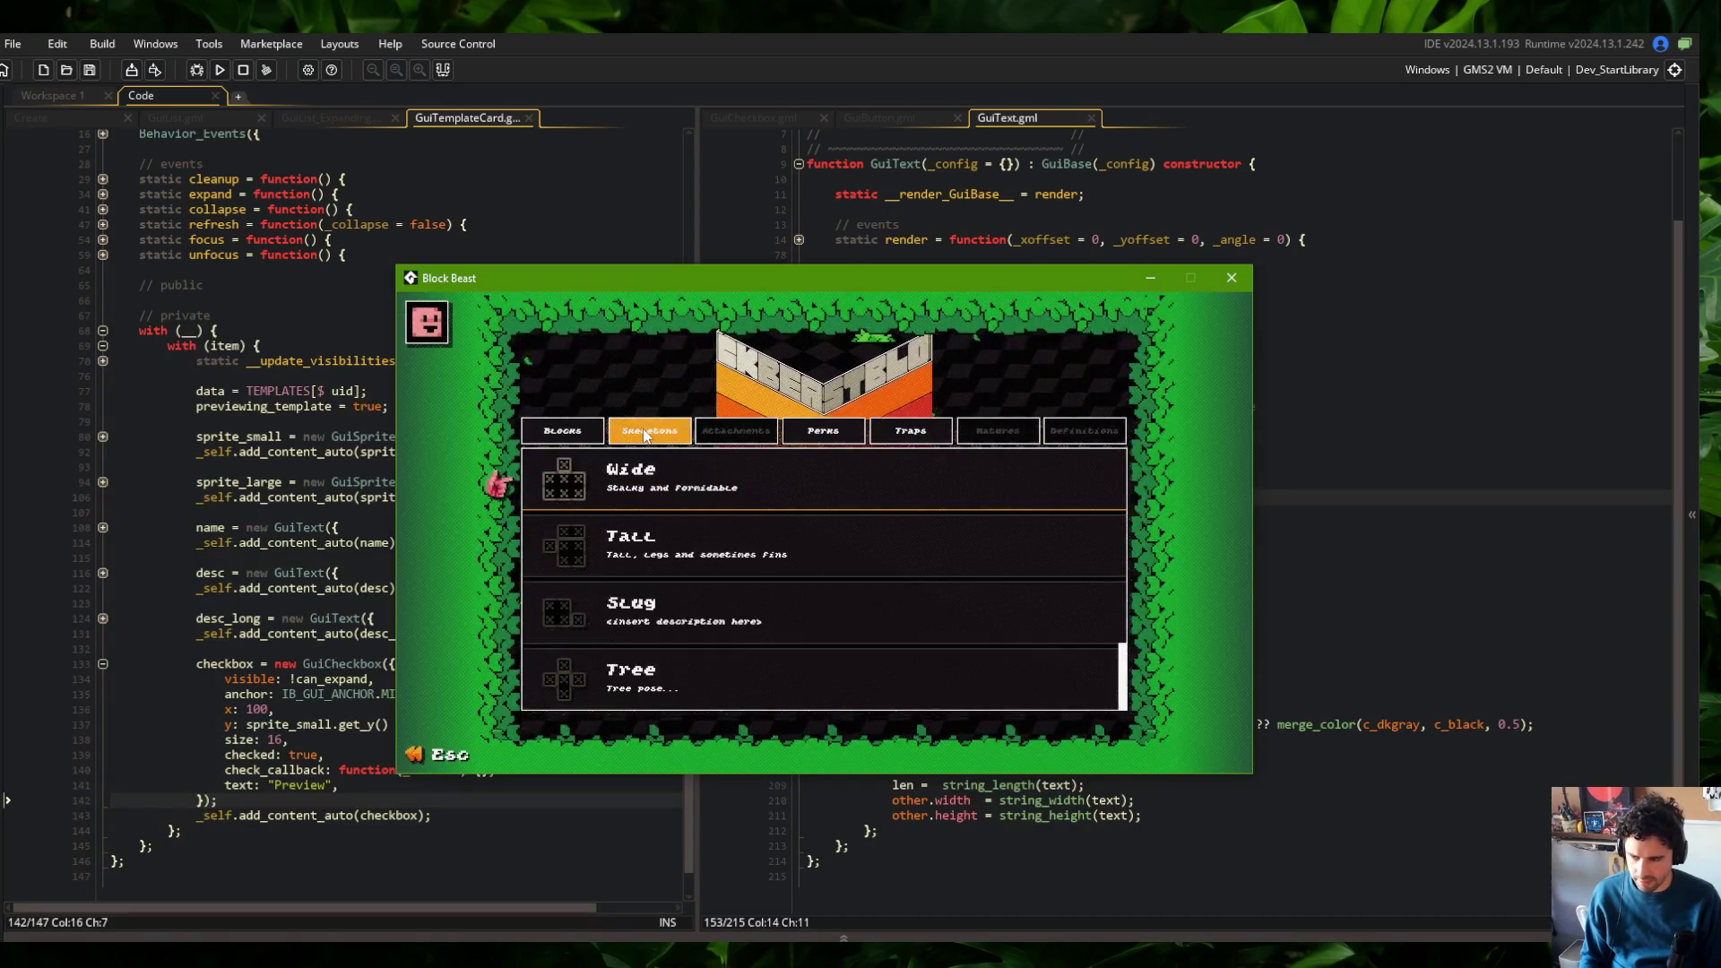
left_click(653, 468)
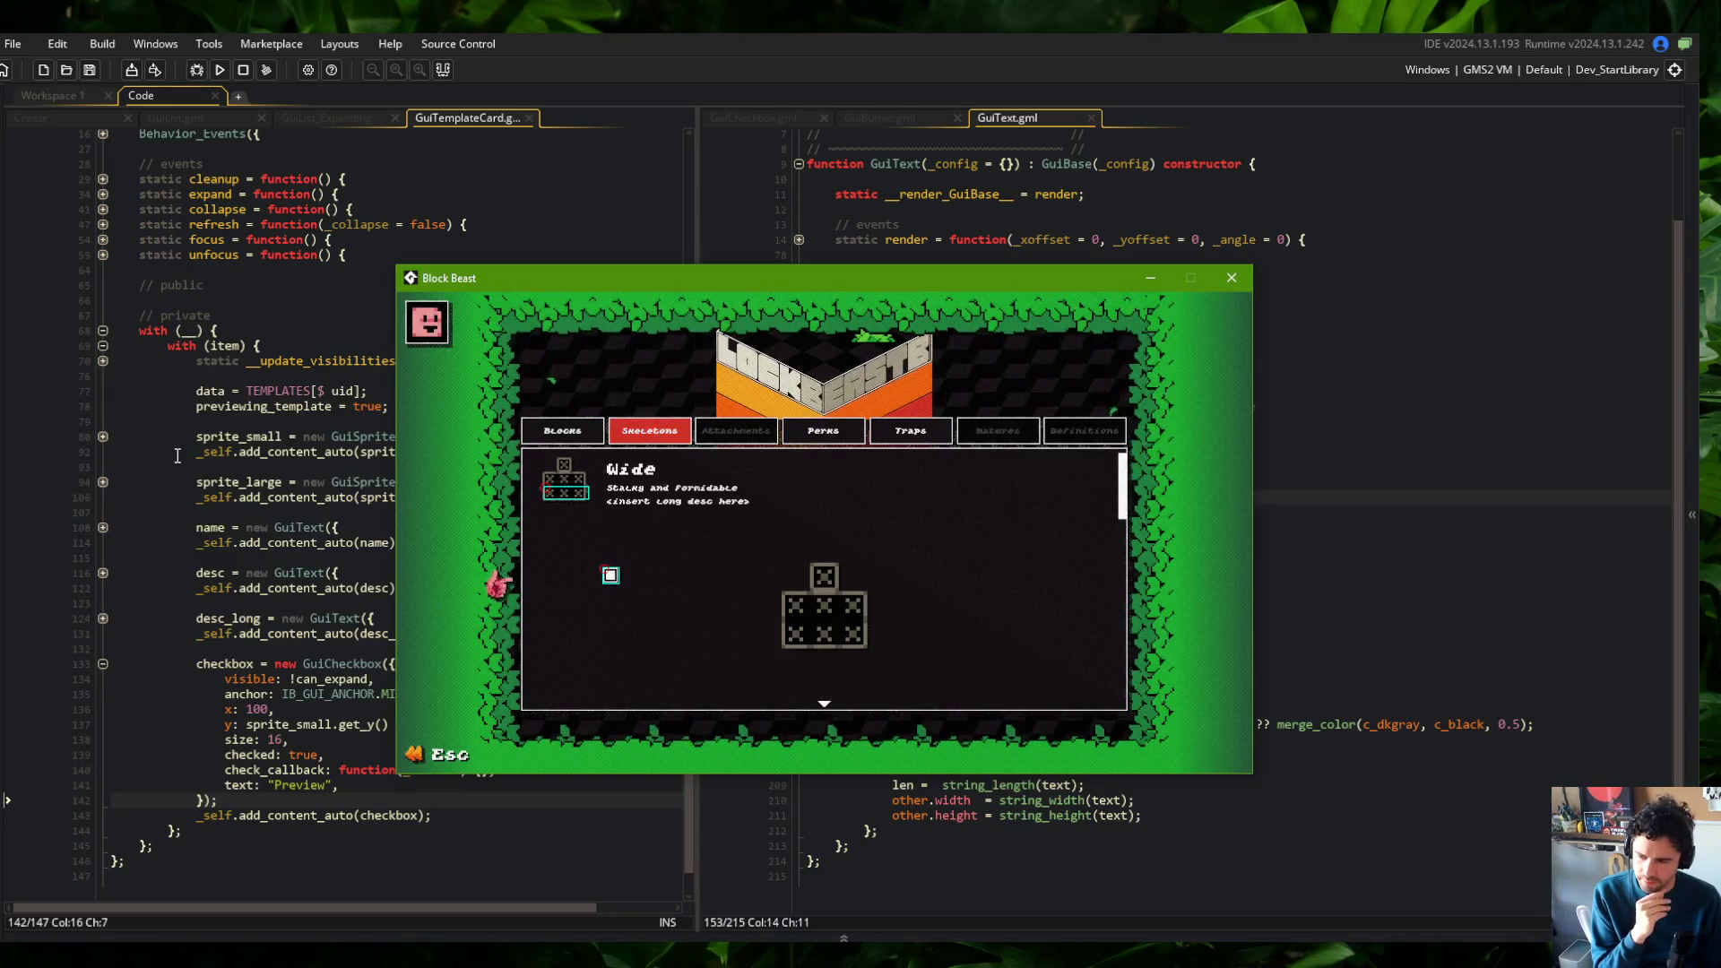
left_click(822, 430)
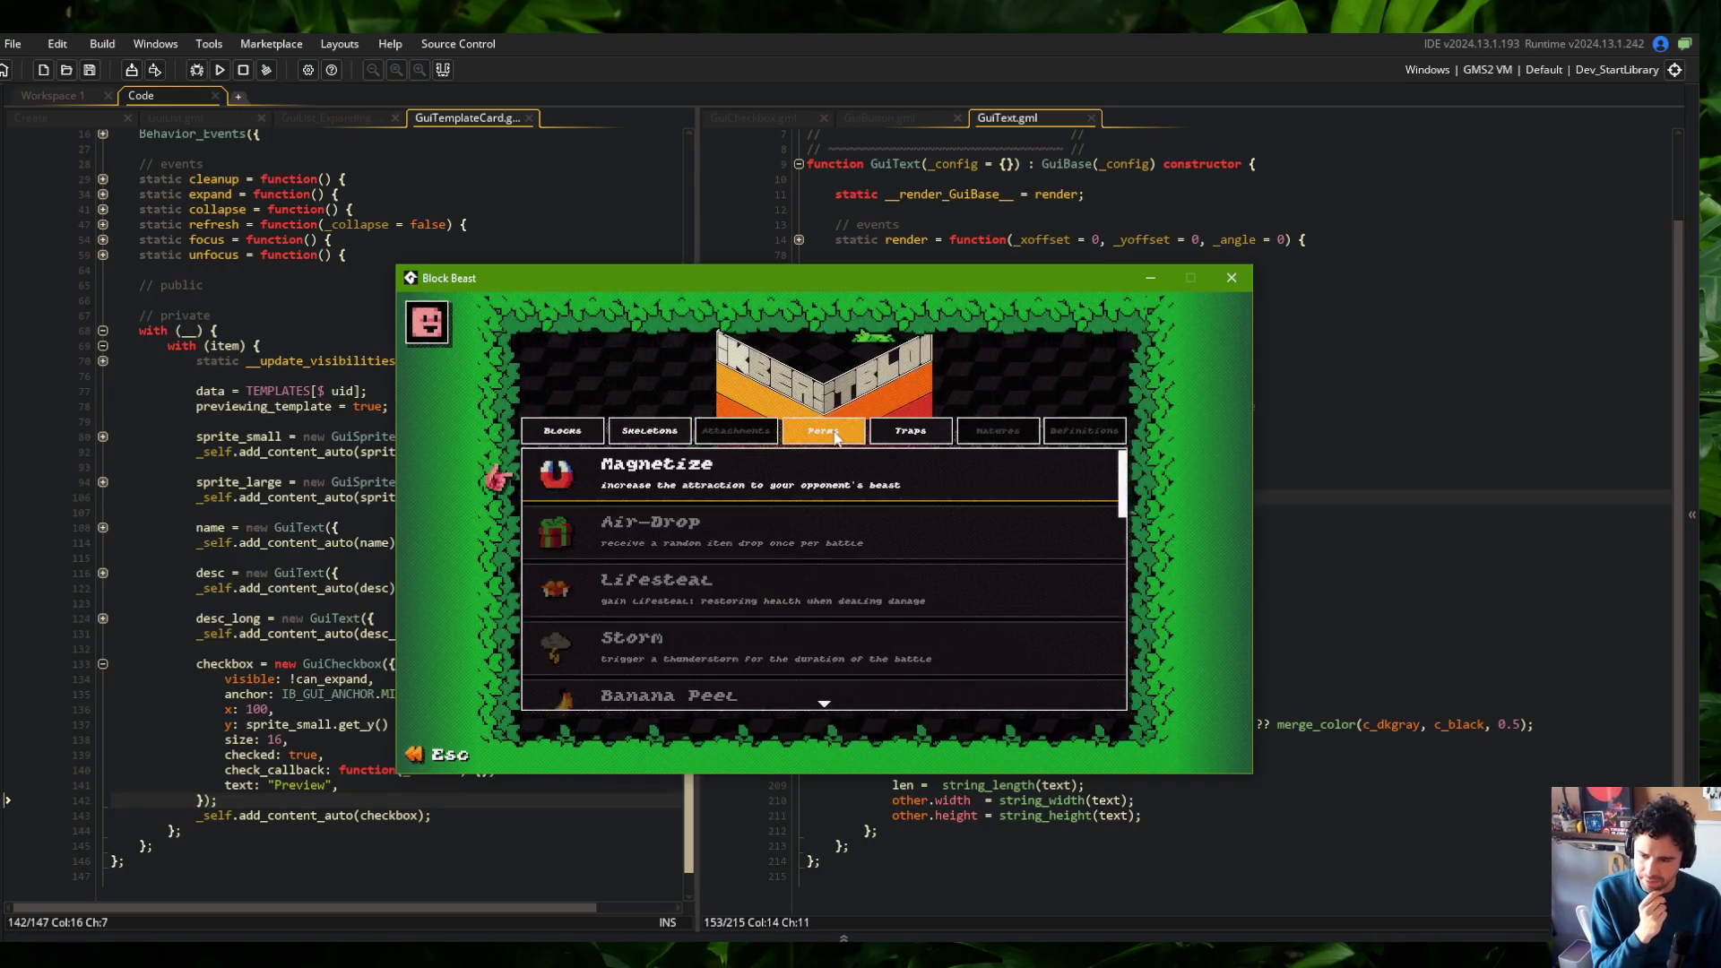
left_click(683, 438)
left_click(637, 478)
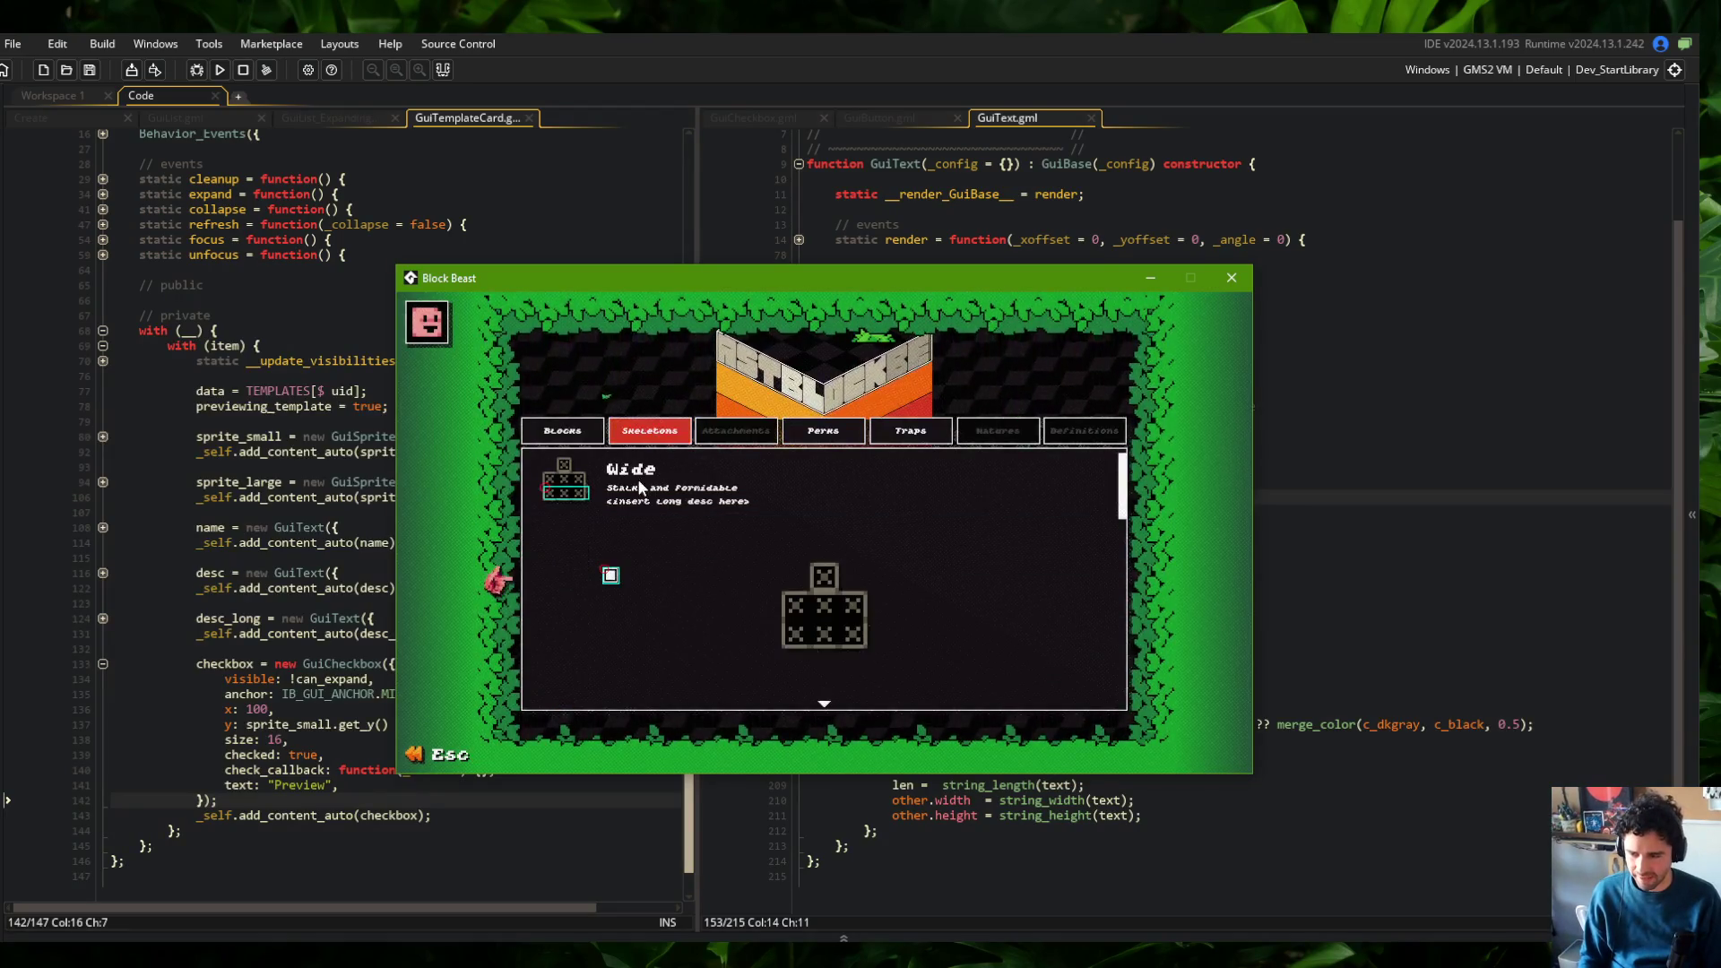
left_click(642, 434)
left_click(1002, 224)
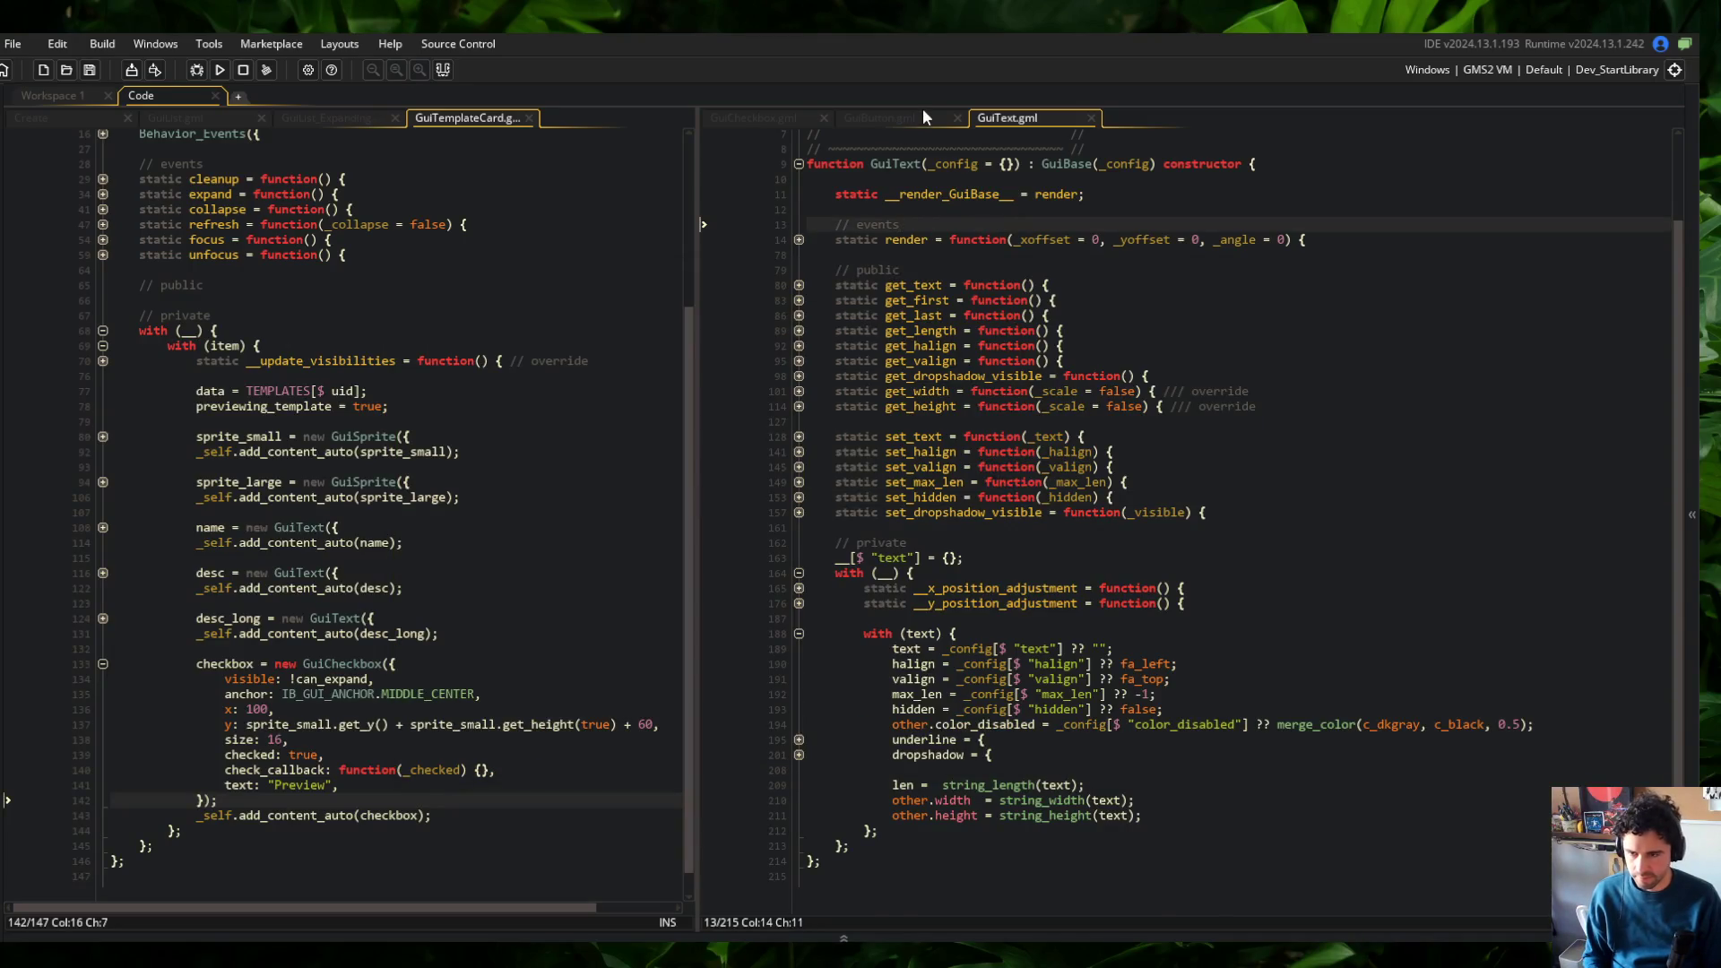
In GuiButton.gml, fold get_width/get_height and unfold the with blocks and the GuiText creation block
left_click(923, 114)
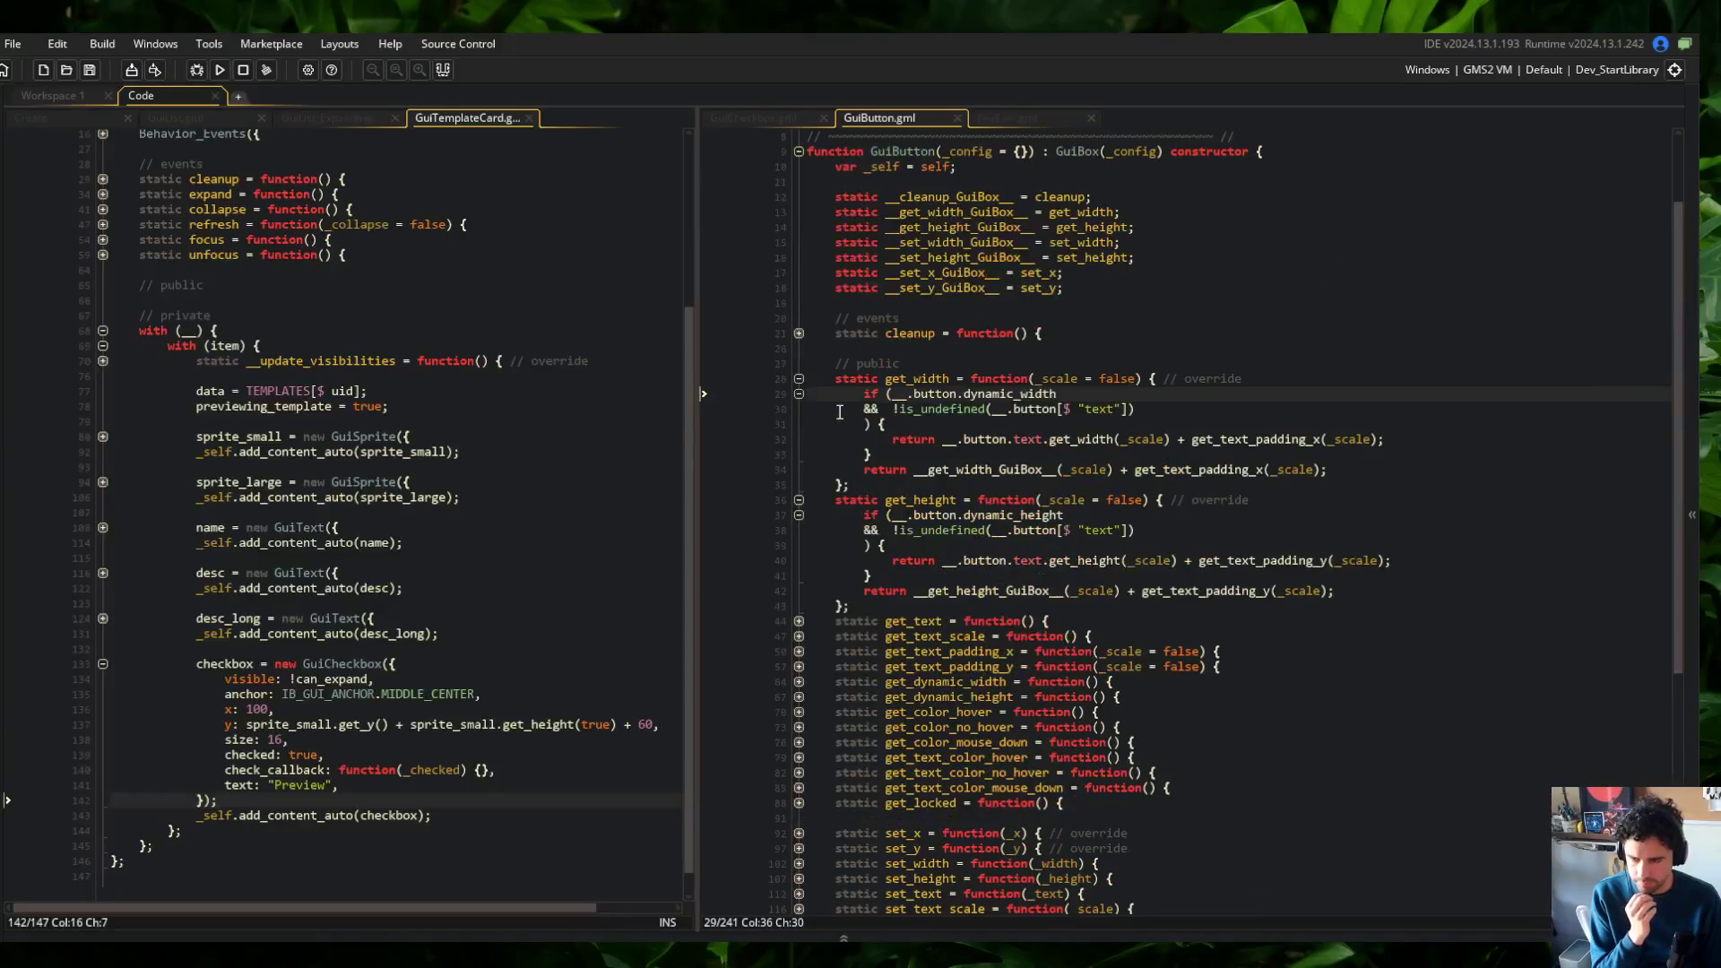
left_click(799, 381)
left_click(799, 393)
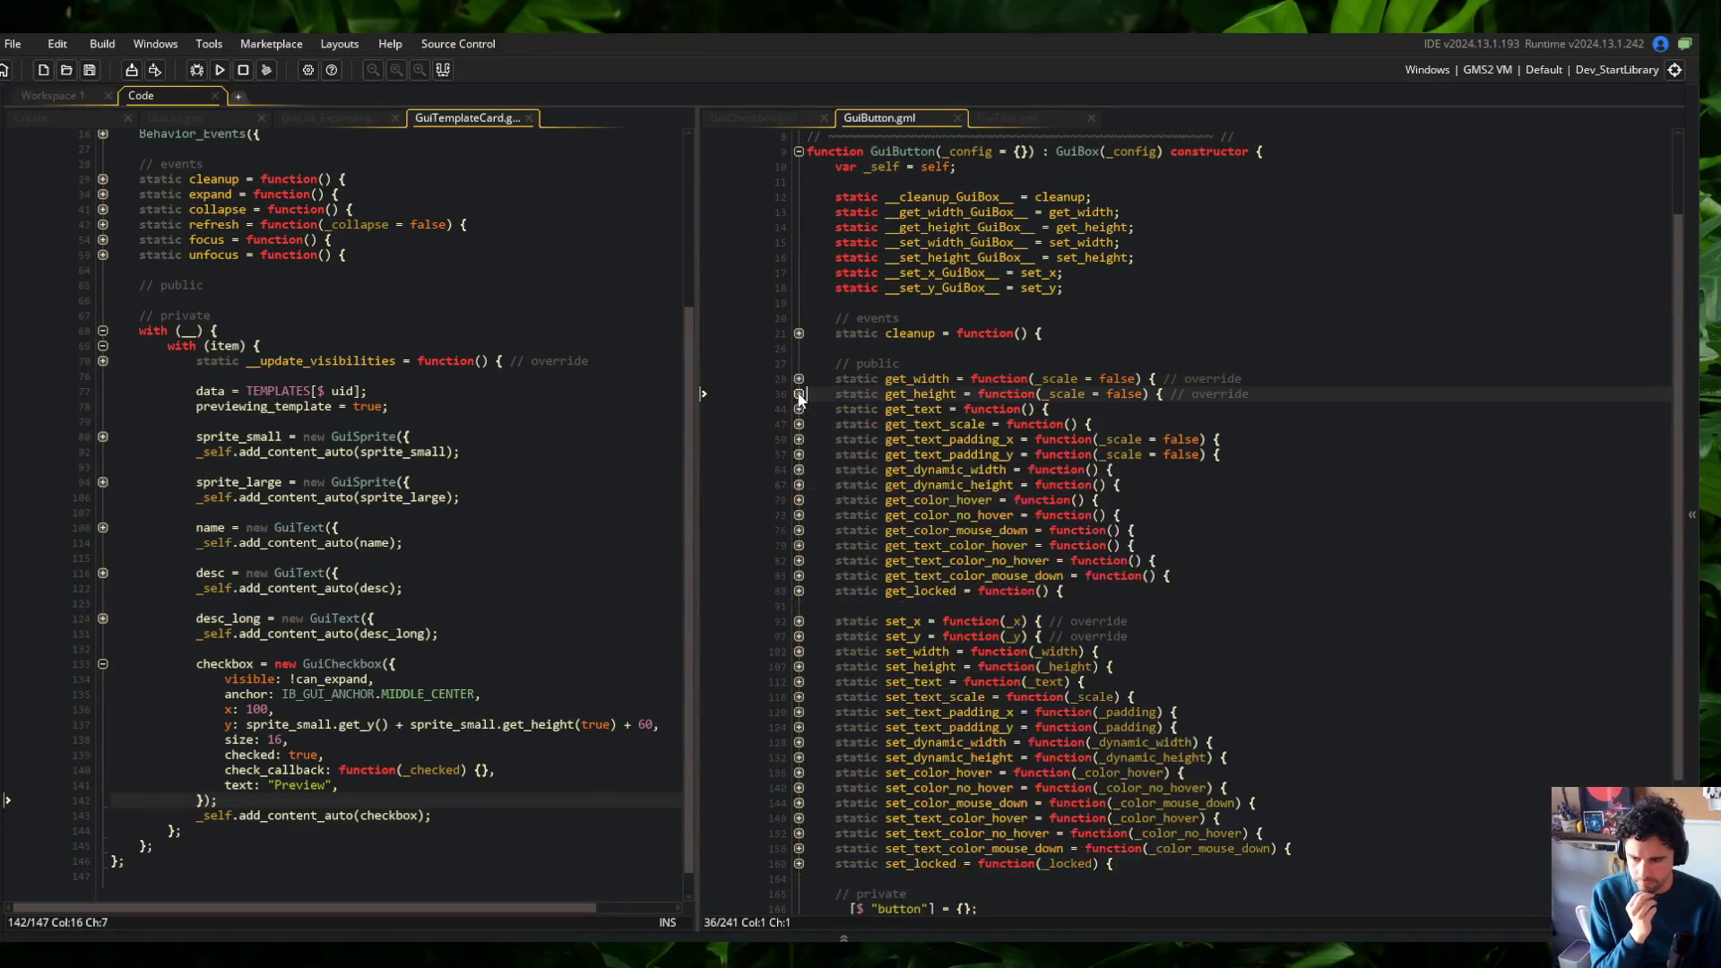
scroll(802, 385, "down", 4)
left_click(799, 755)
left_click(799, 770)
scroll(803, 767, "down", 10)
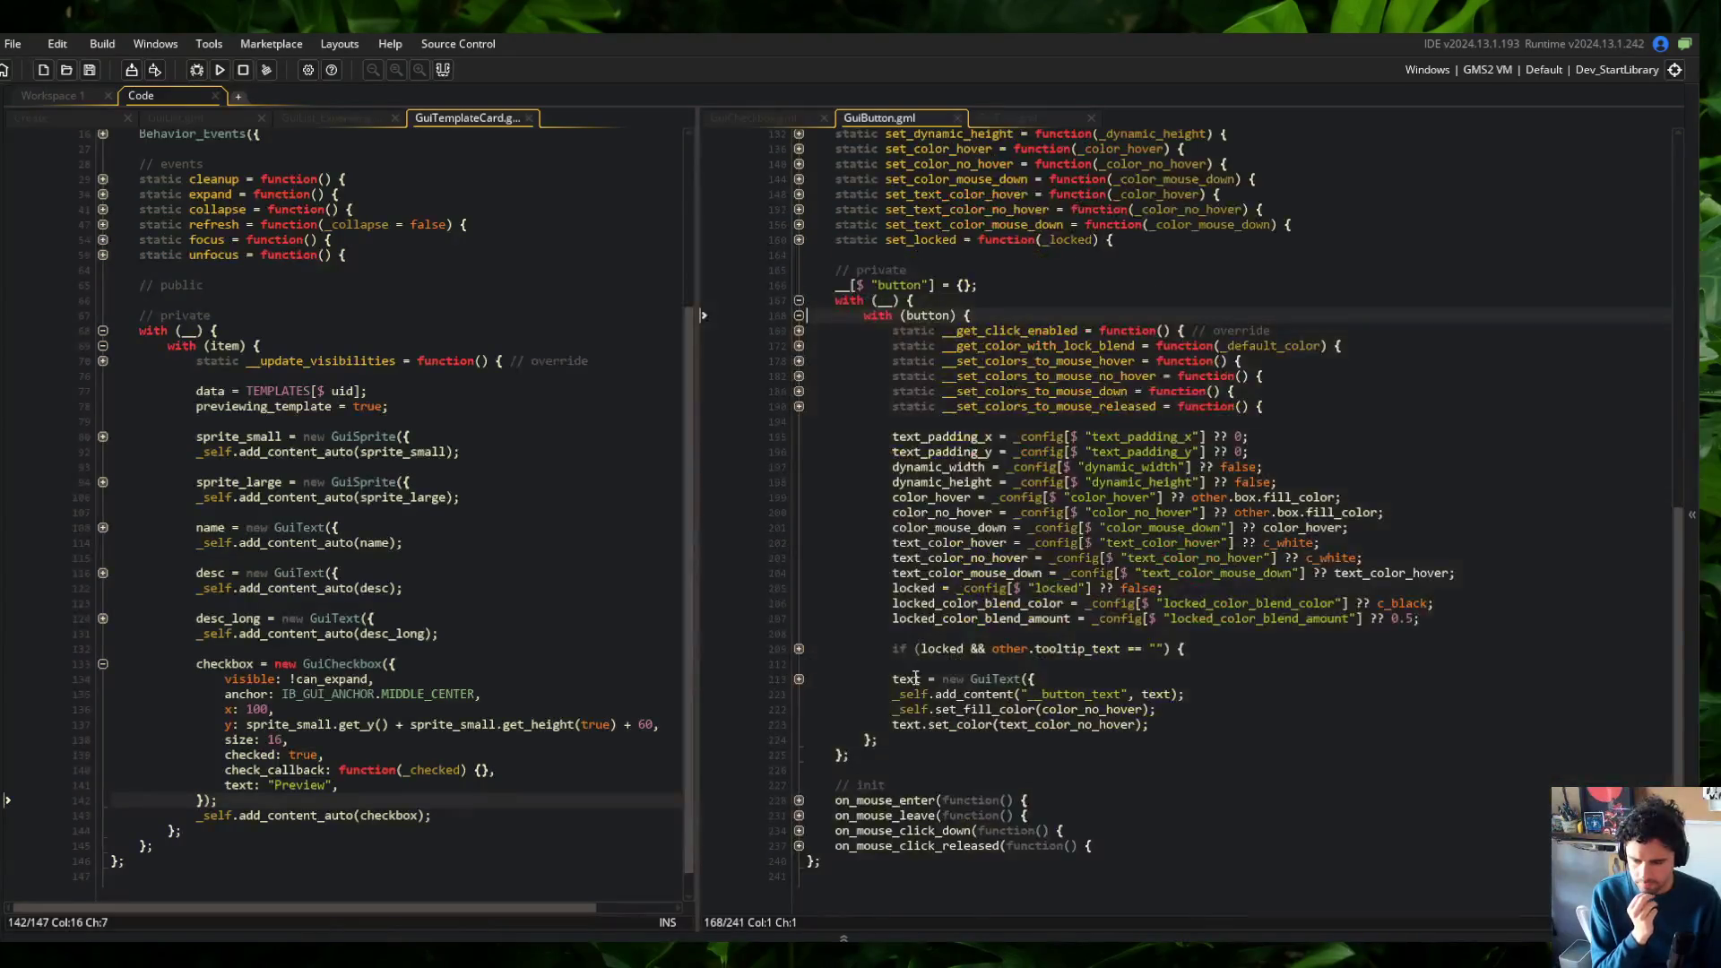
left_click(934, 436)
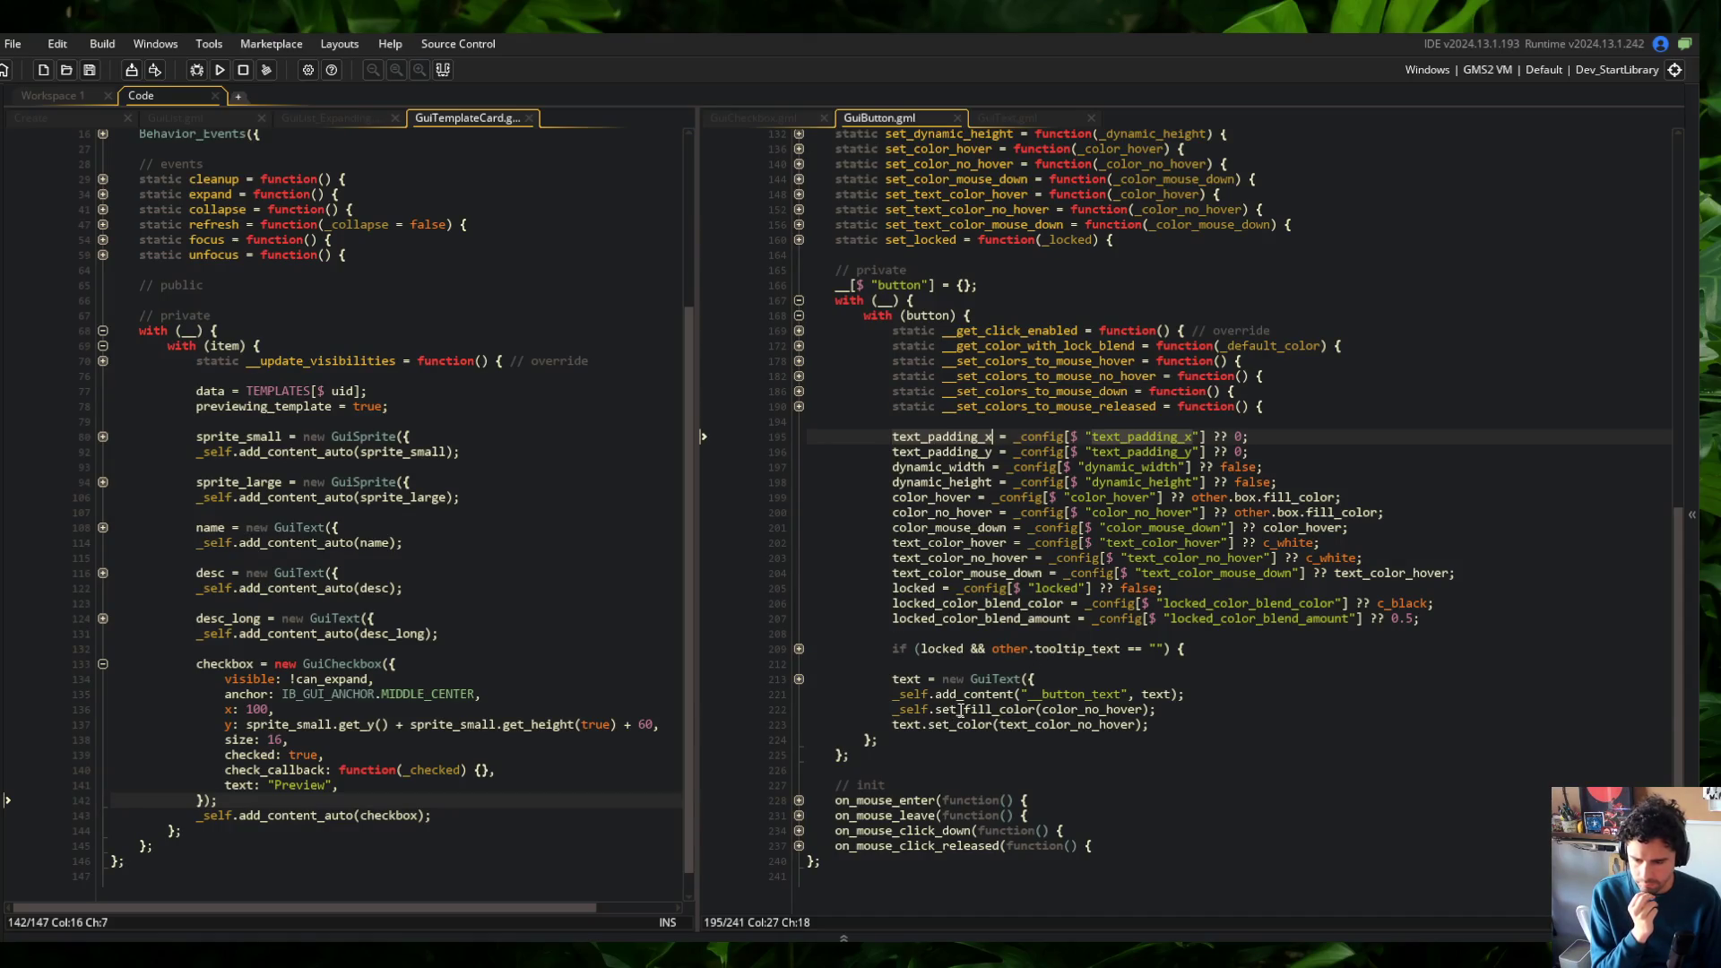
left_click(1034, 709)
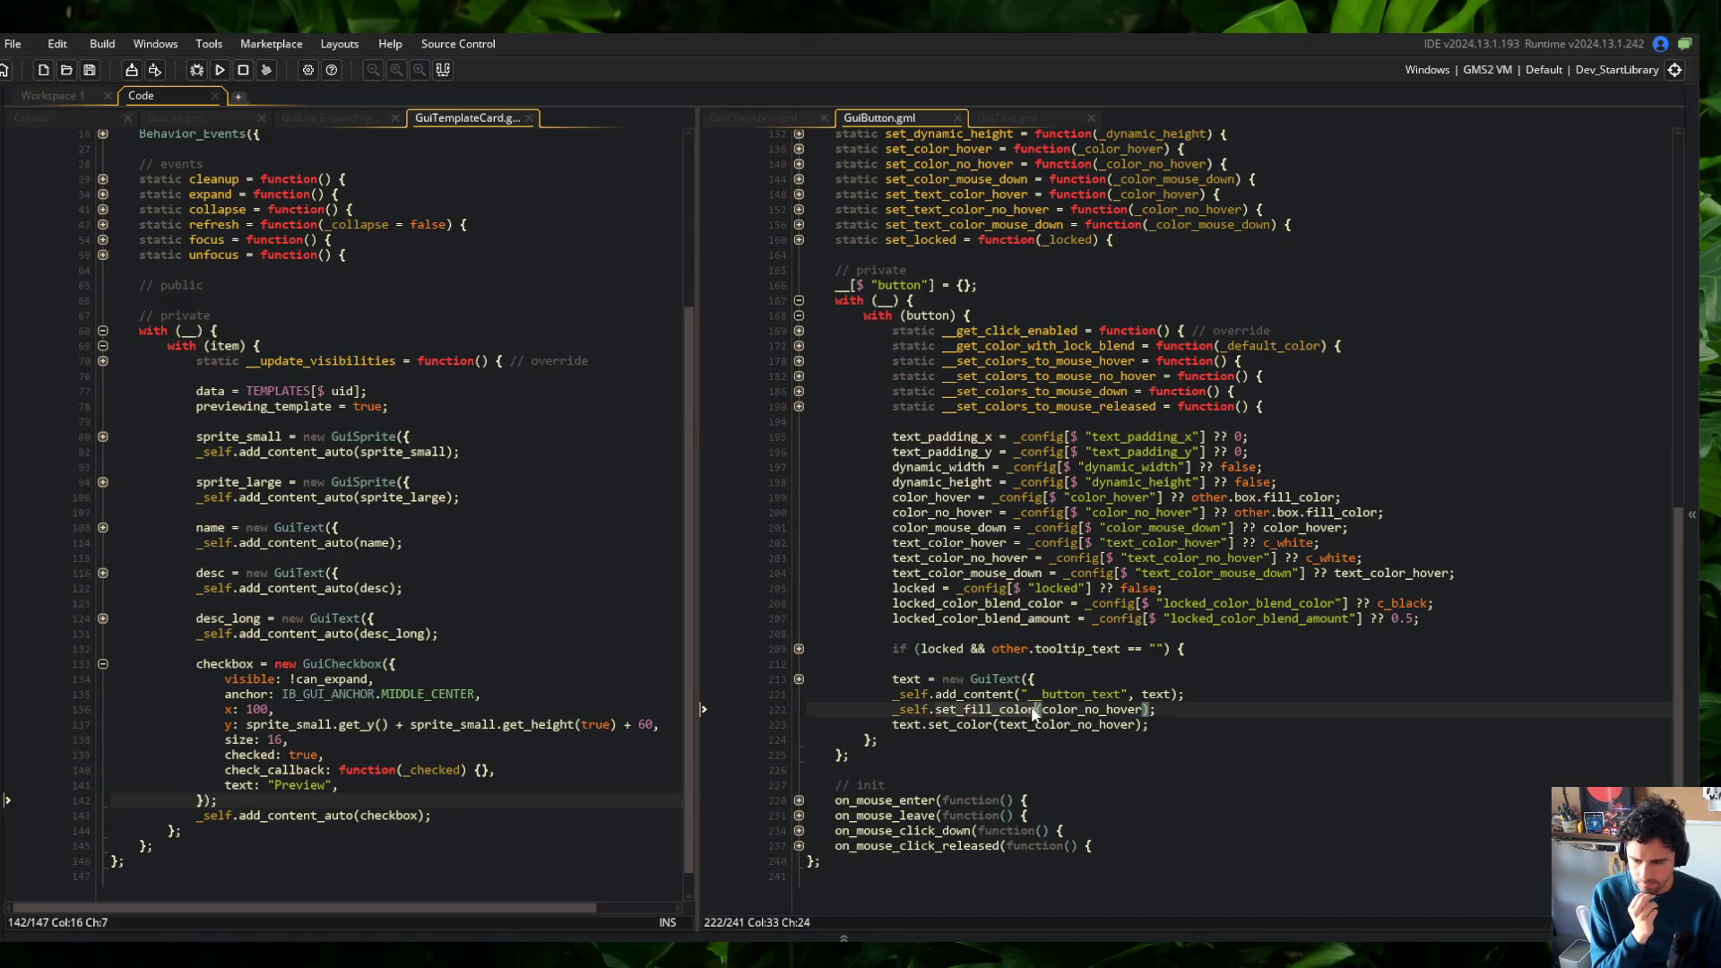
left_click(799, 679)
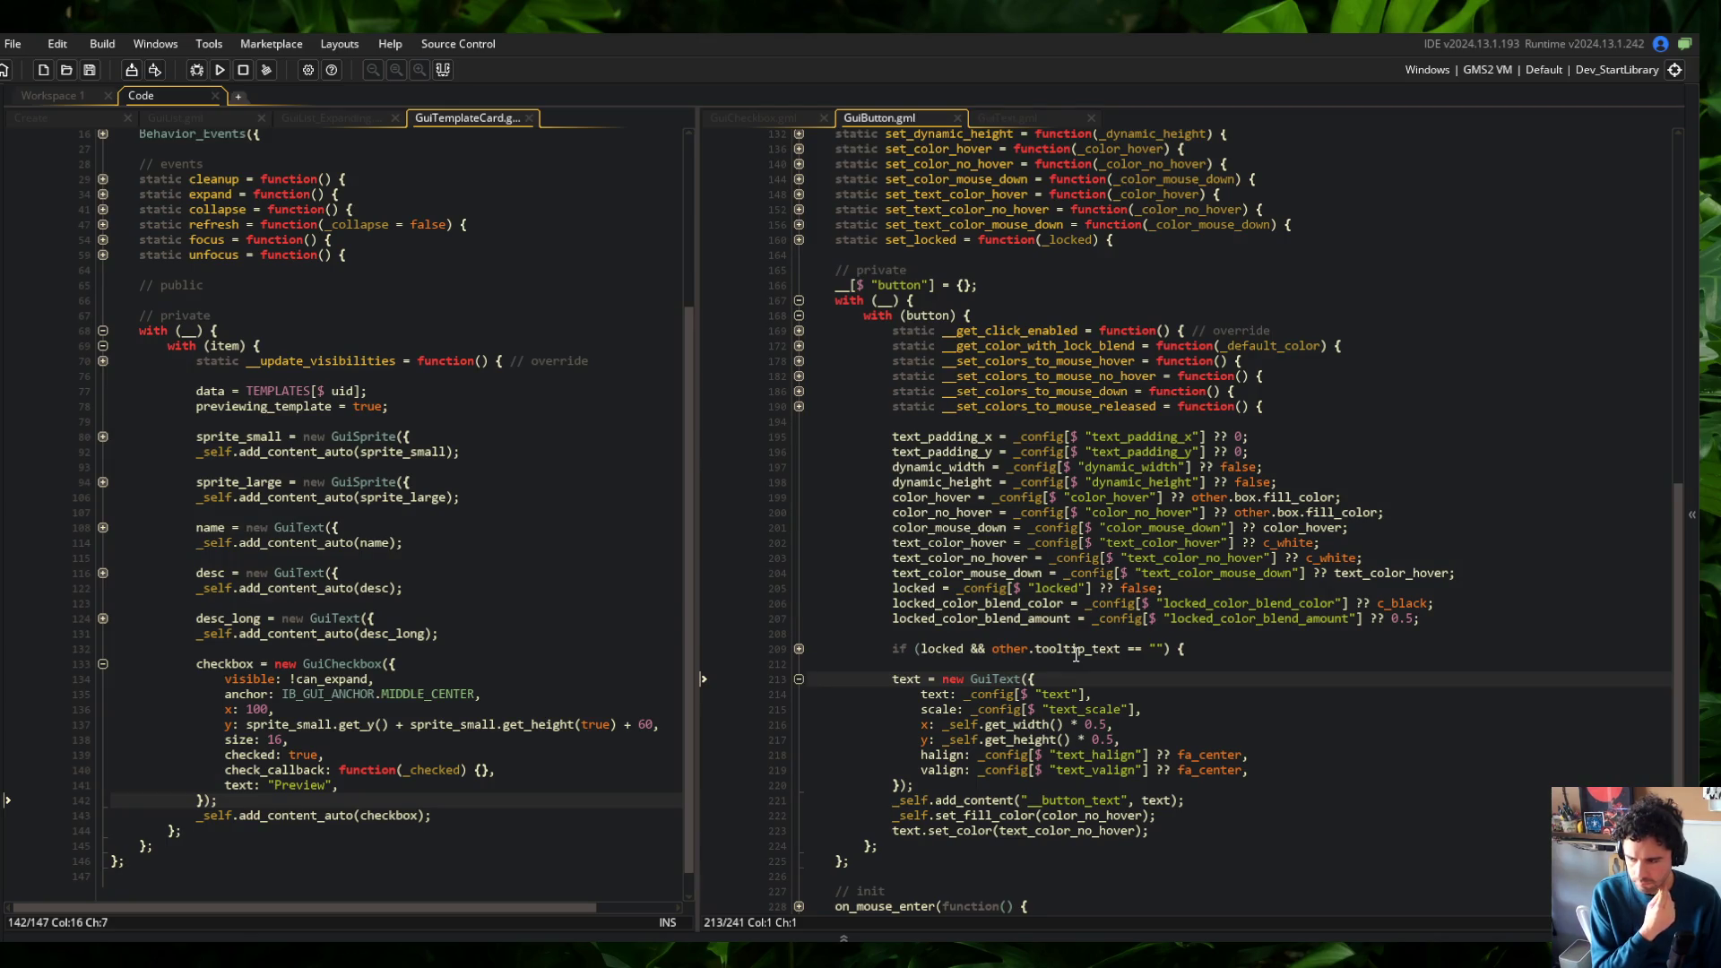
left_click(744, 115)
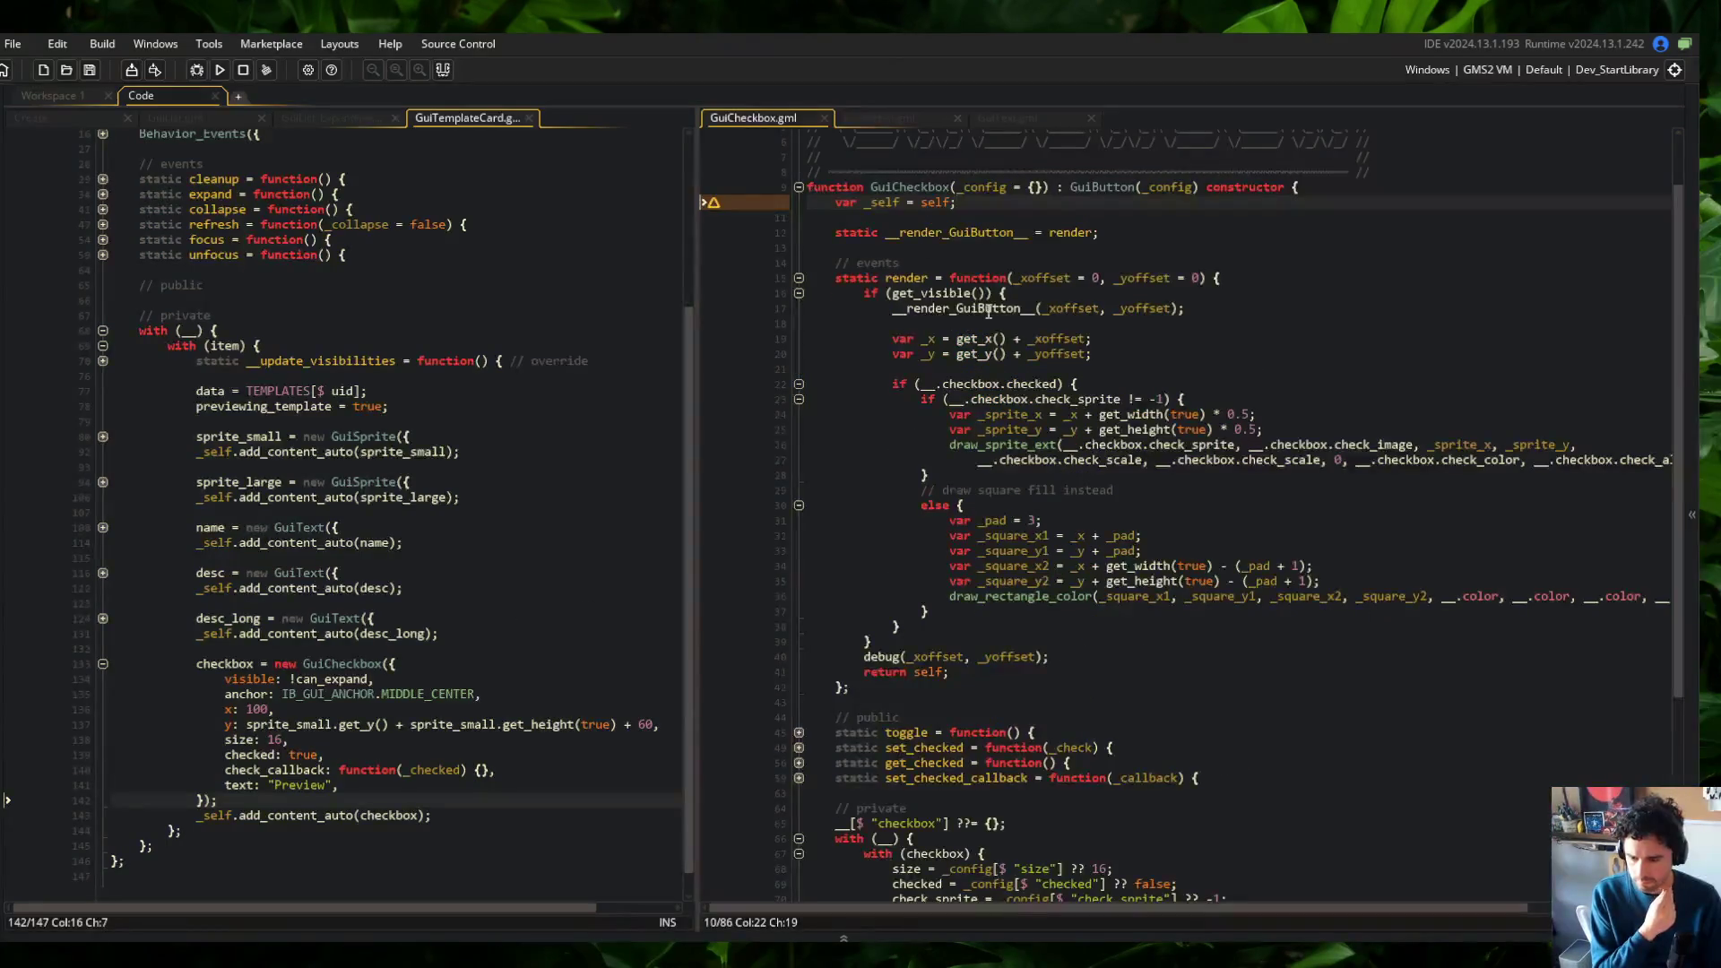
Compare the GuiCheckbox, GuiTemplateCard, GuiButton and GuiText code across the editor tabs
scroll(1014, 410, "down", 6)
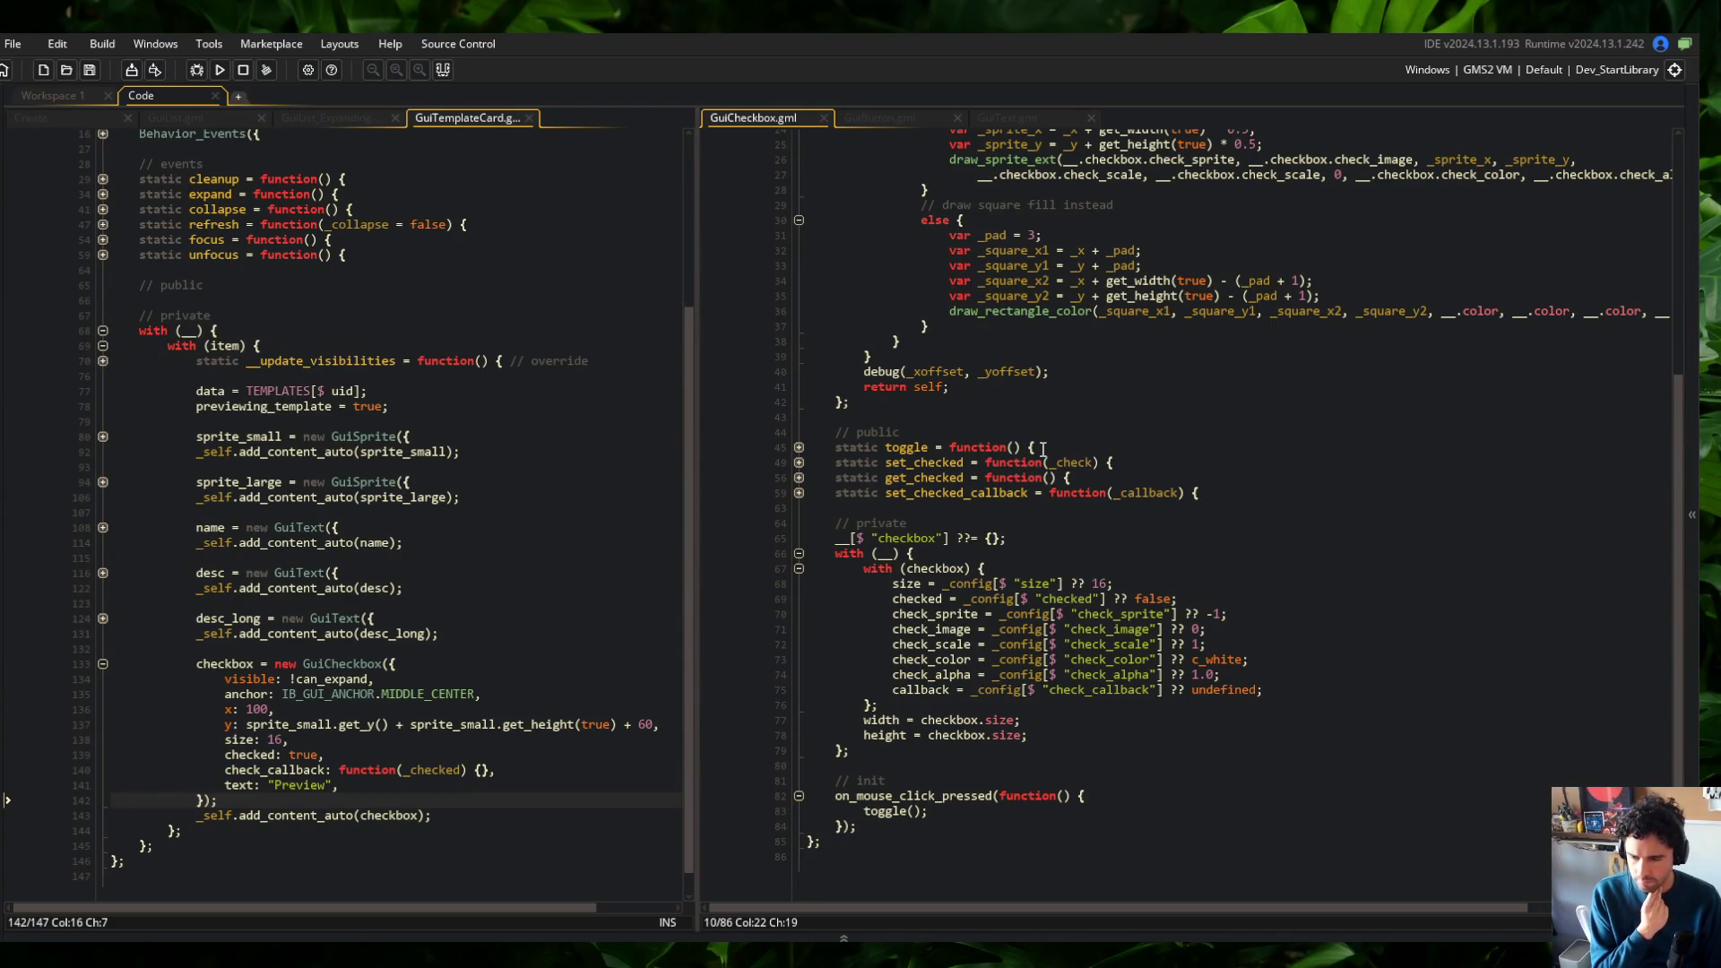
left_click(894, 115)
left_click(809, 118)
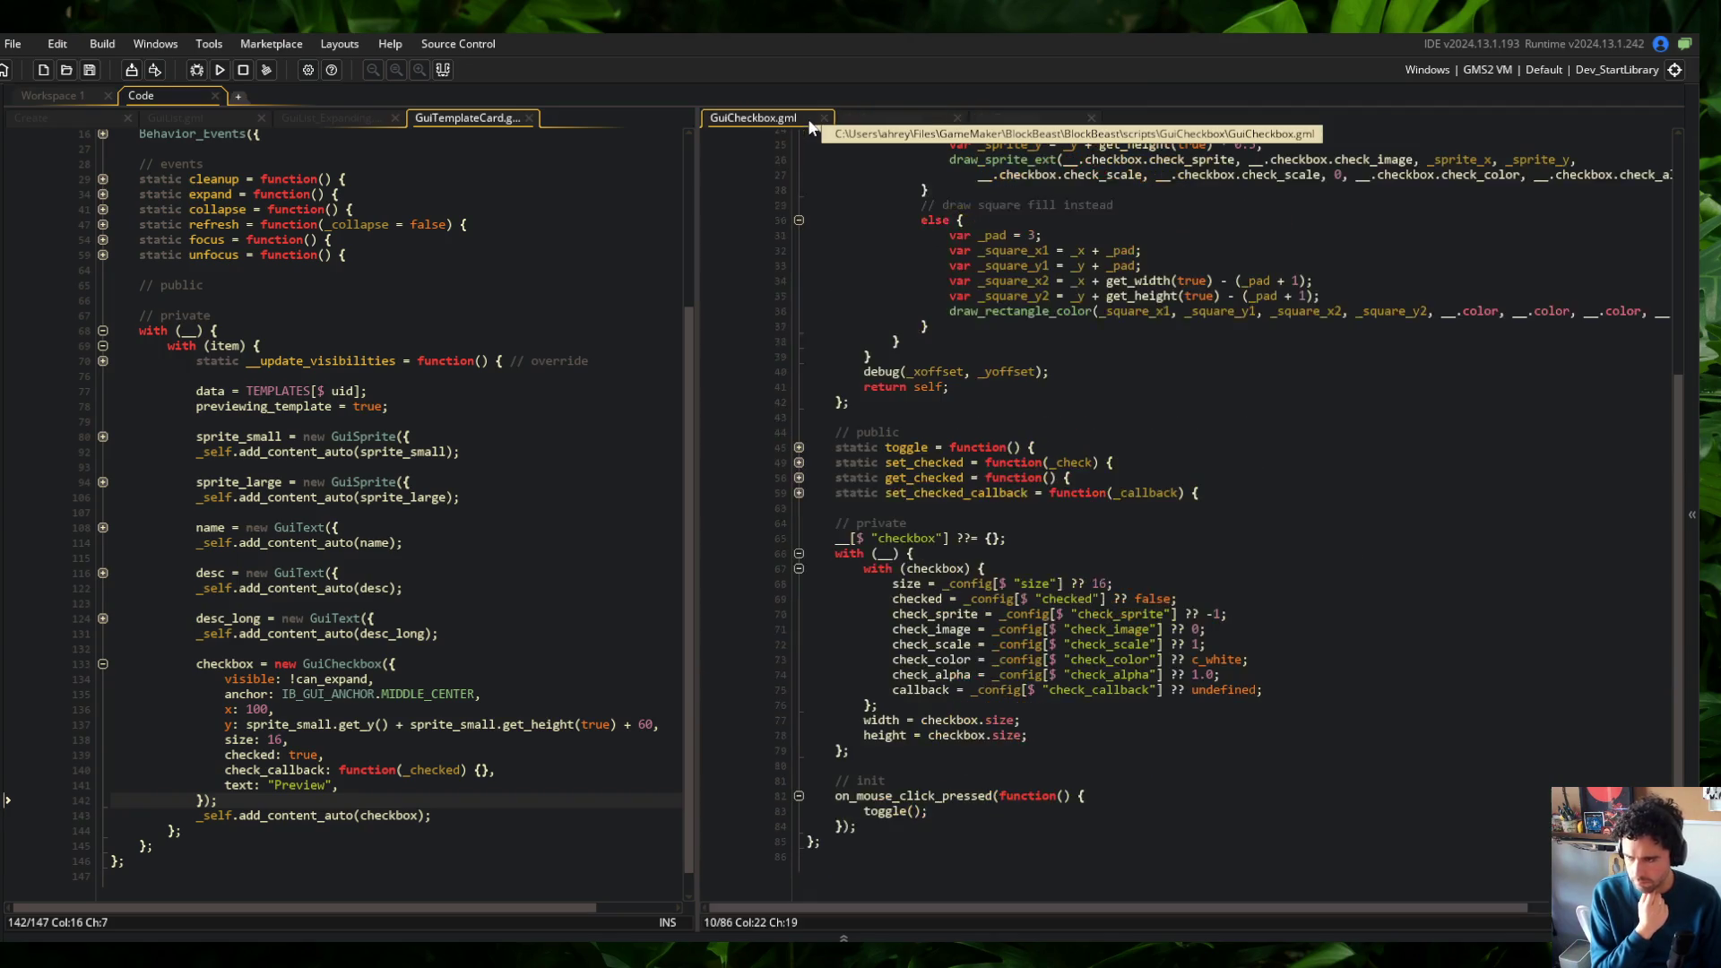
left_click(383, 224)
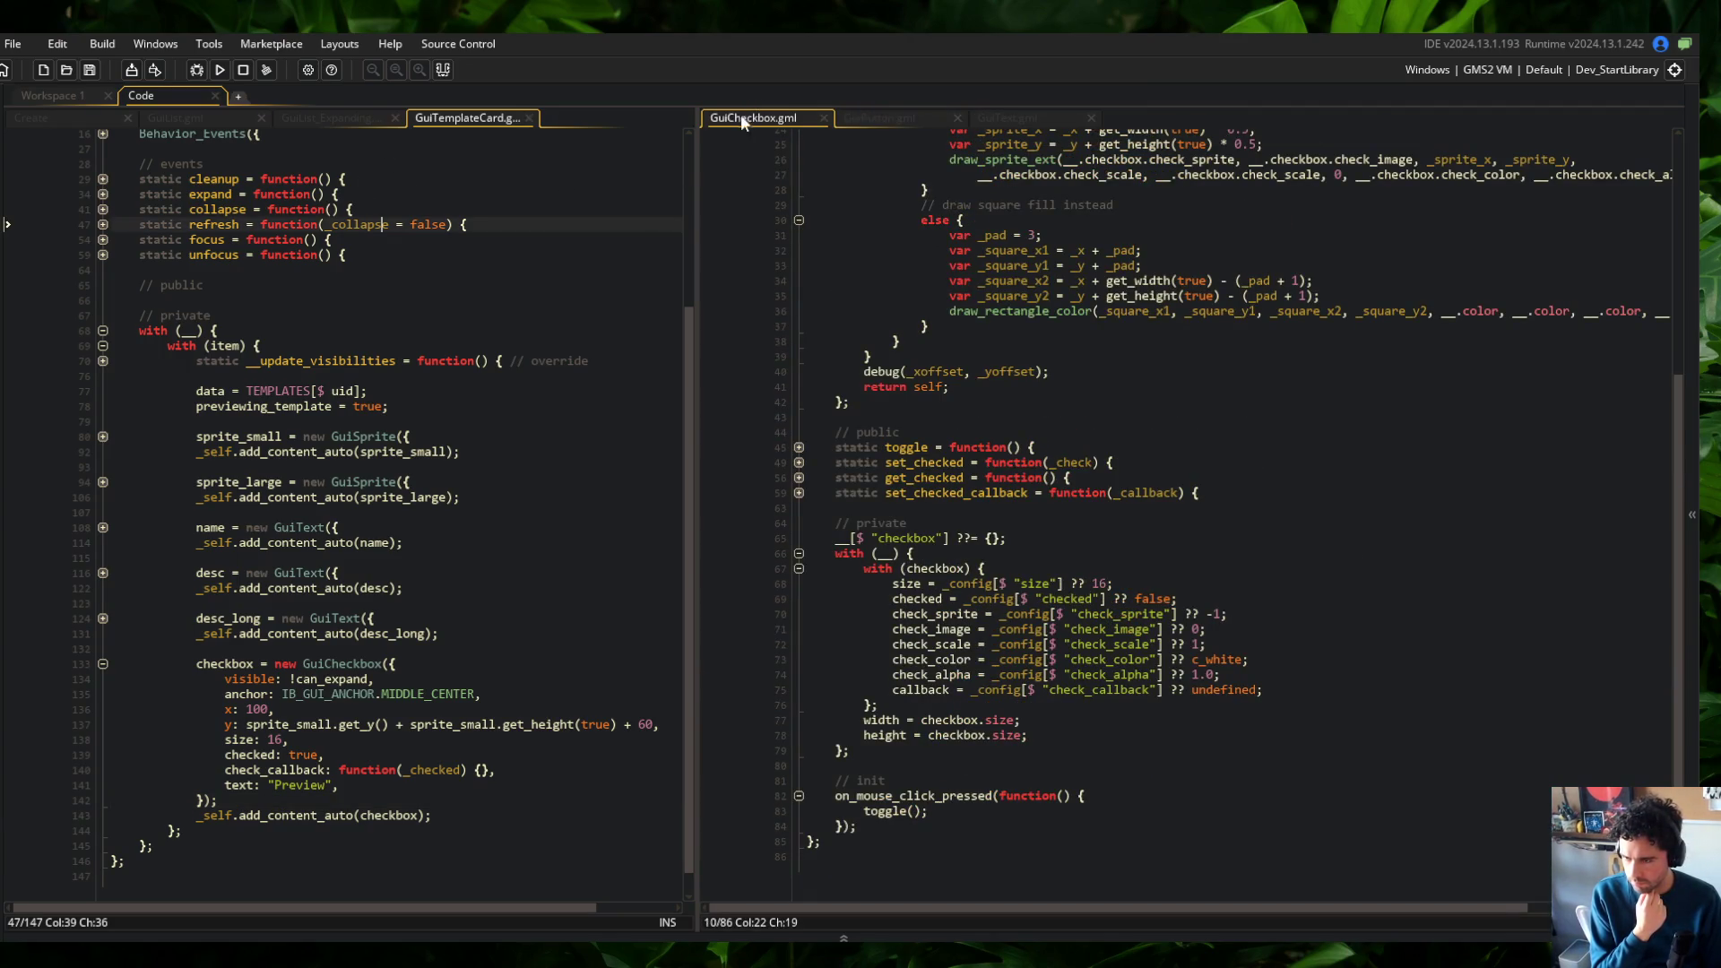
left_click(863, 117)
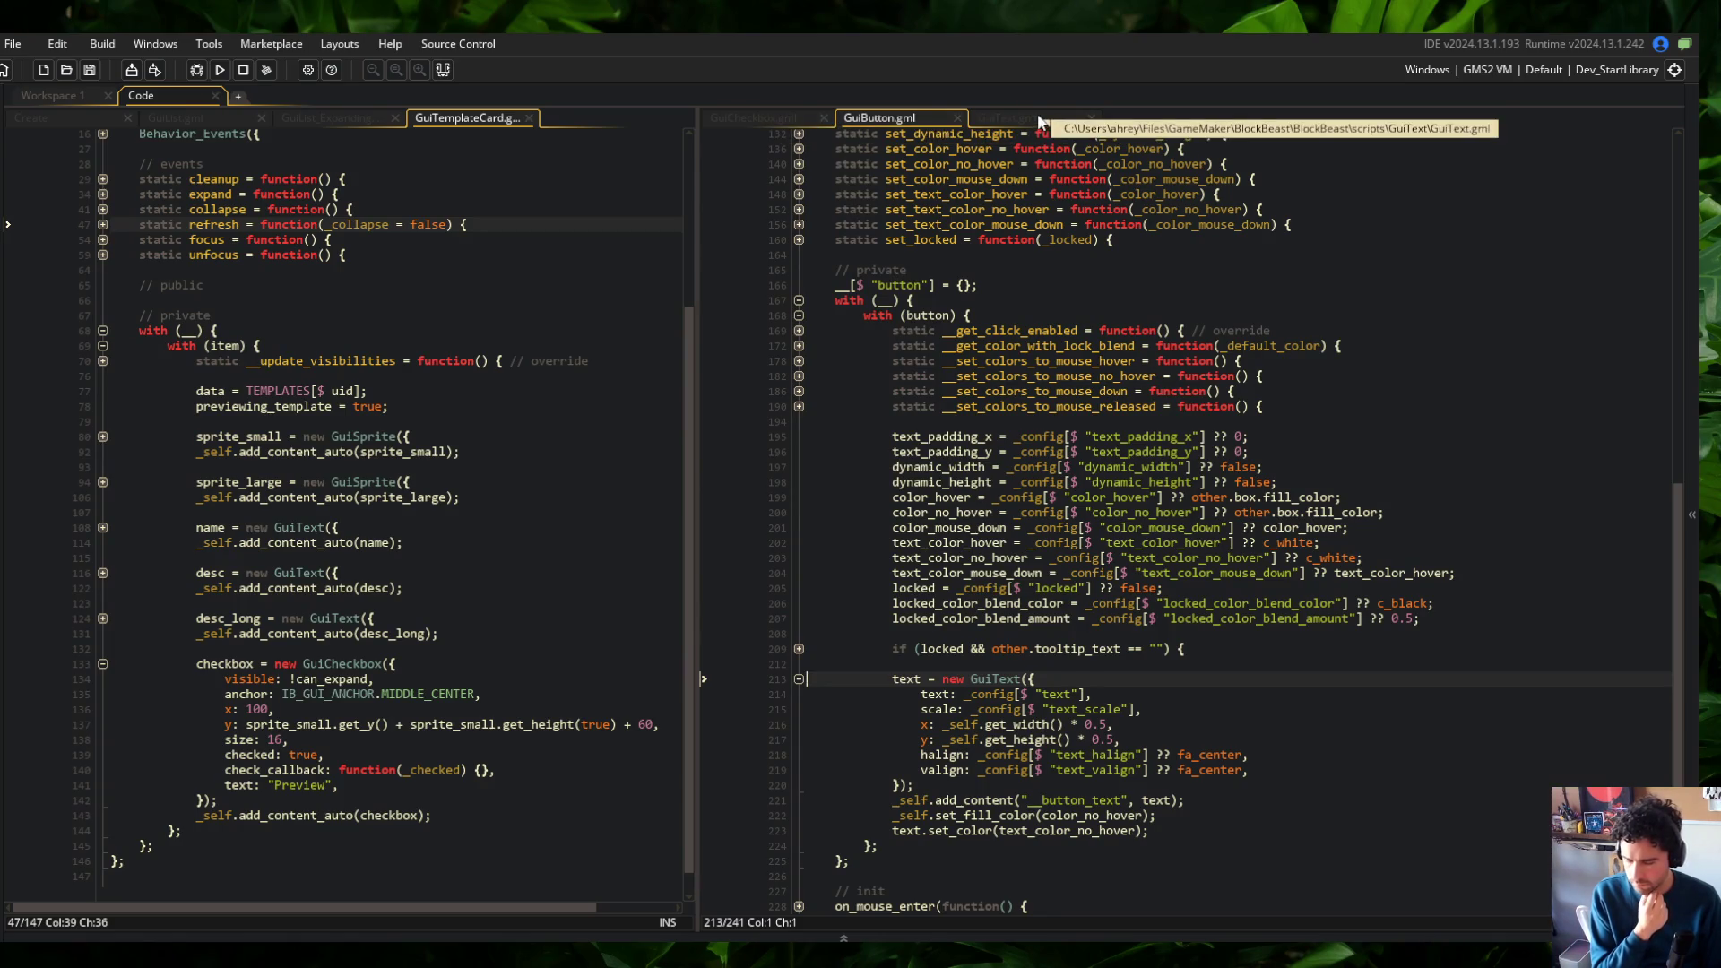
left_click(1036, 115)
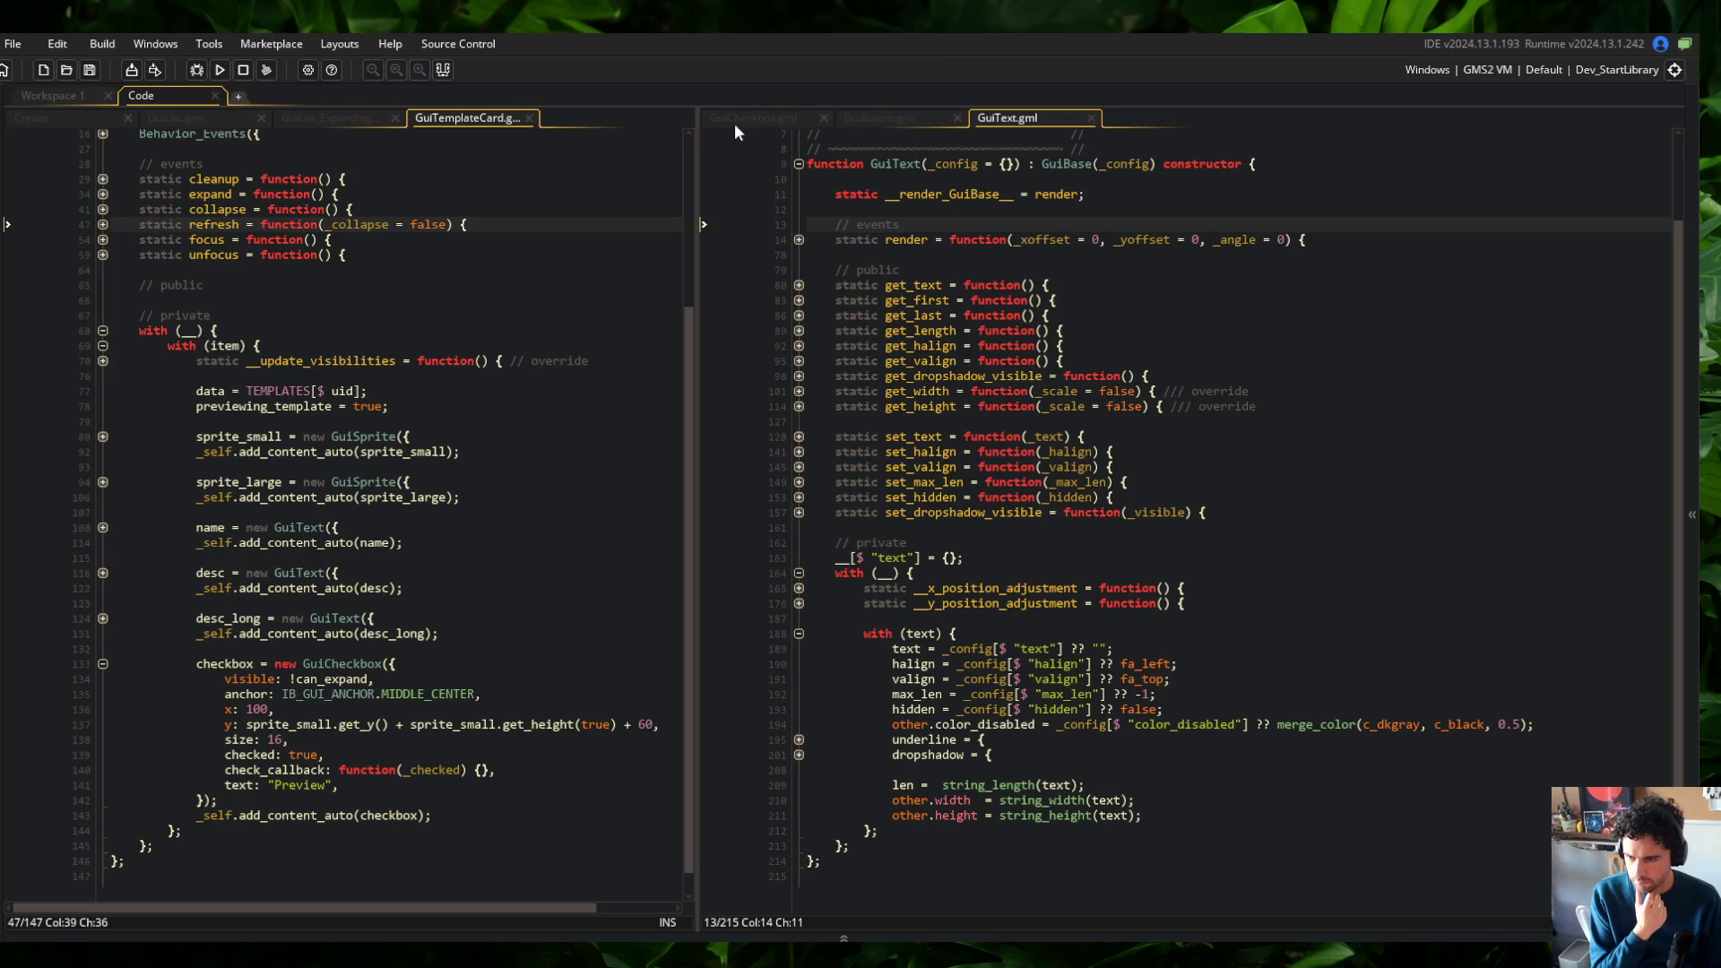
left_click(829, 118)
Delete GuiCheckbox's debug(_xoffset, _yoffset); line and start an asset search for 'GuiBase'
left_click(1085, 377)
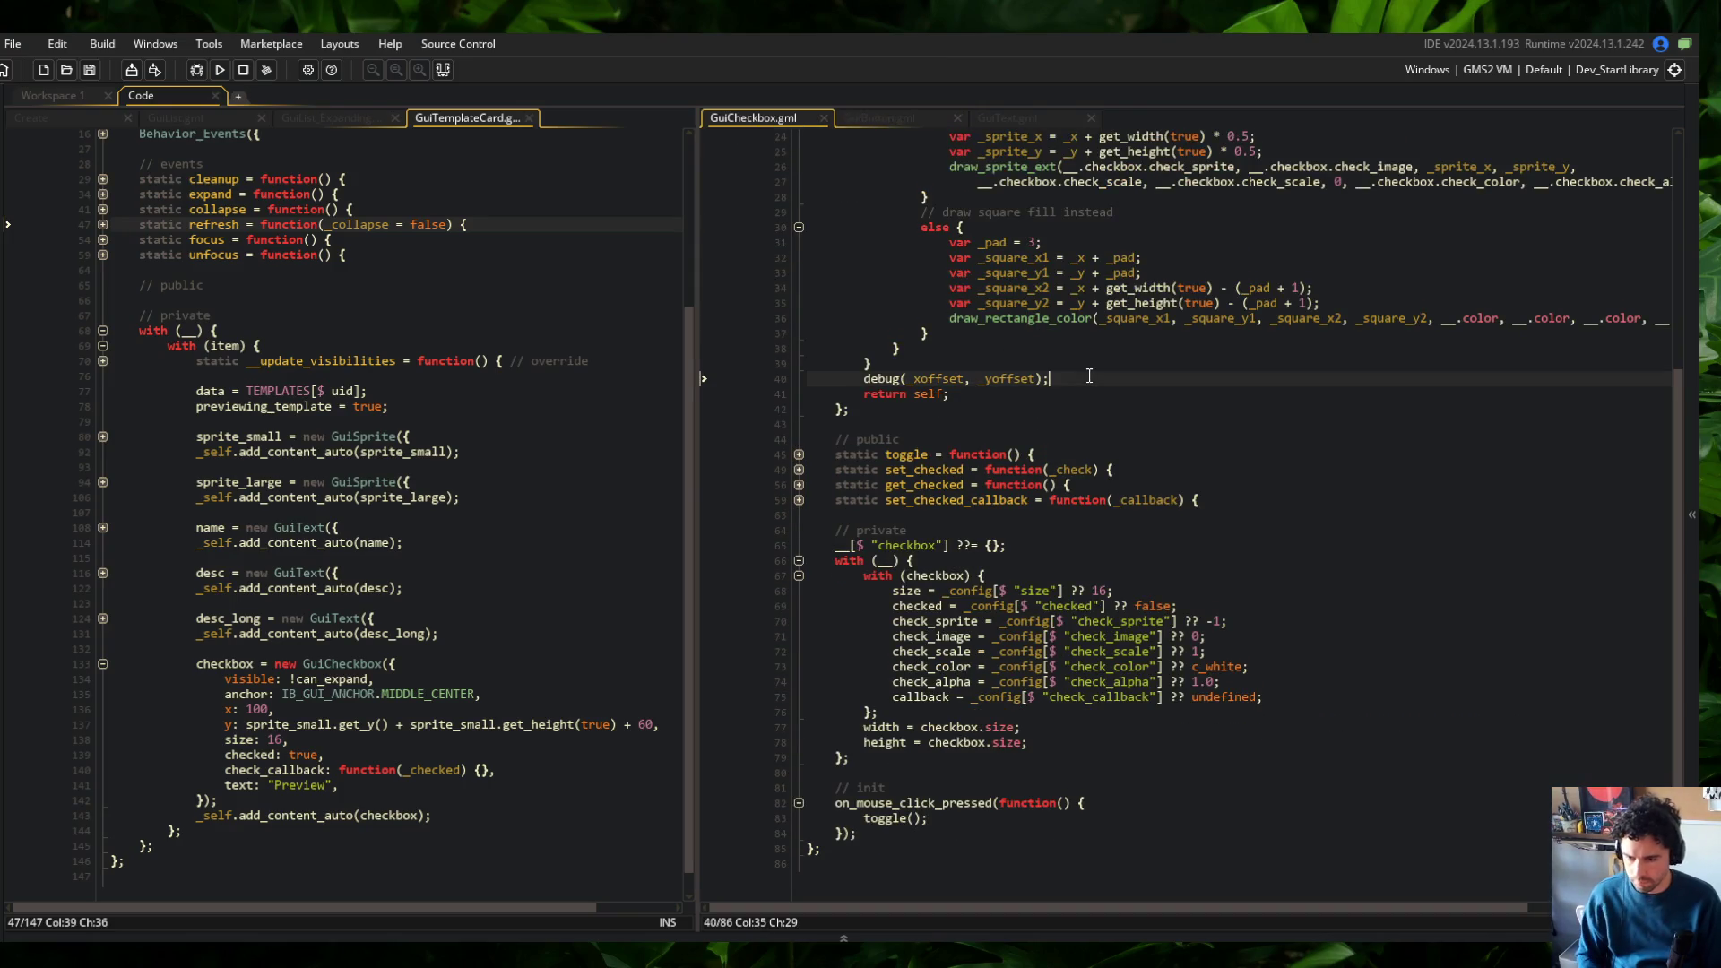
key("ctrl+d")
key("ctrl+Tab")
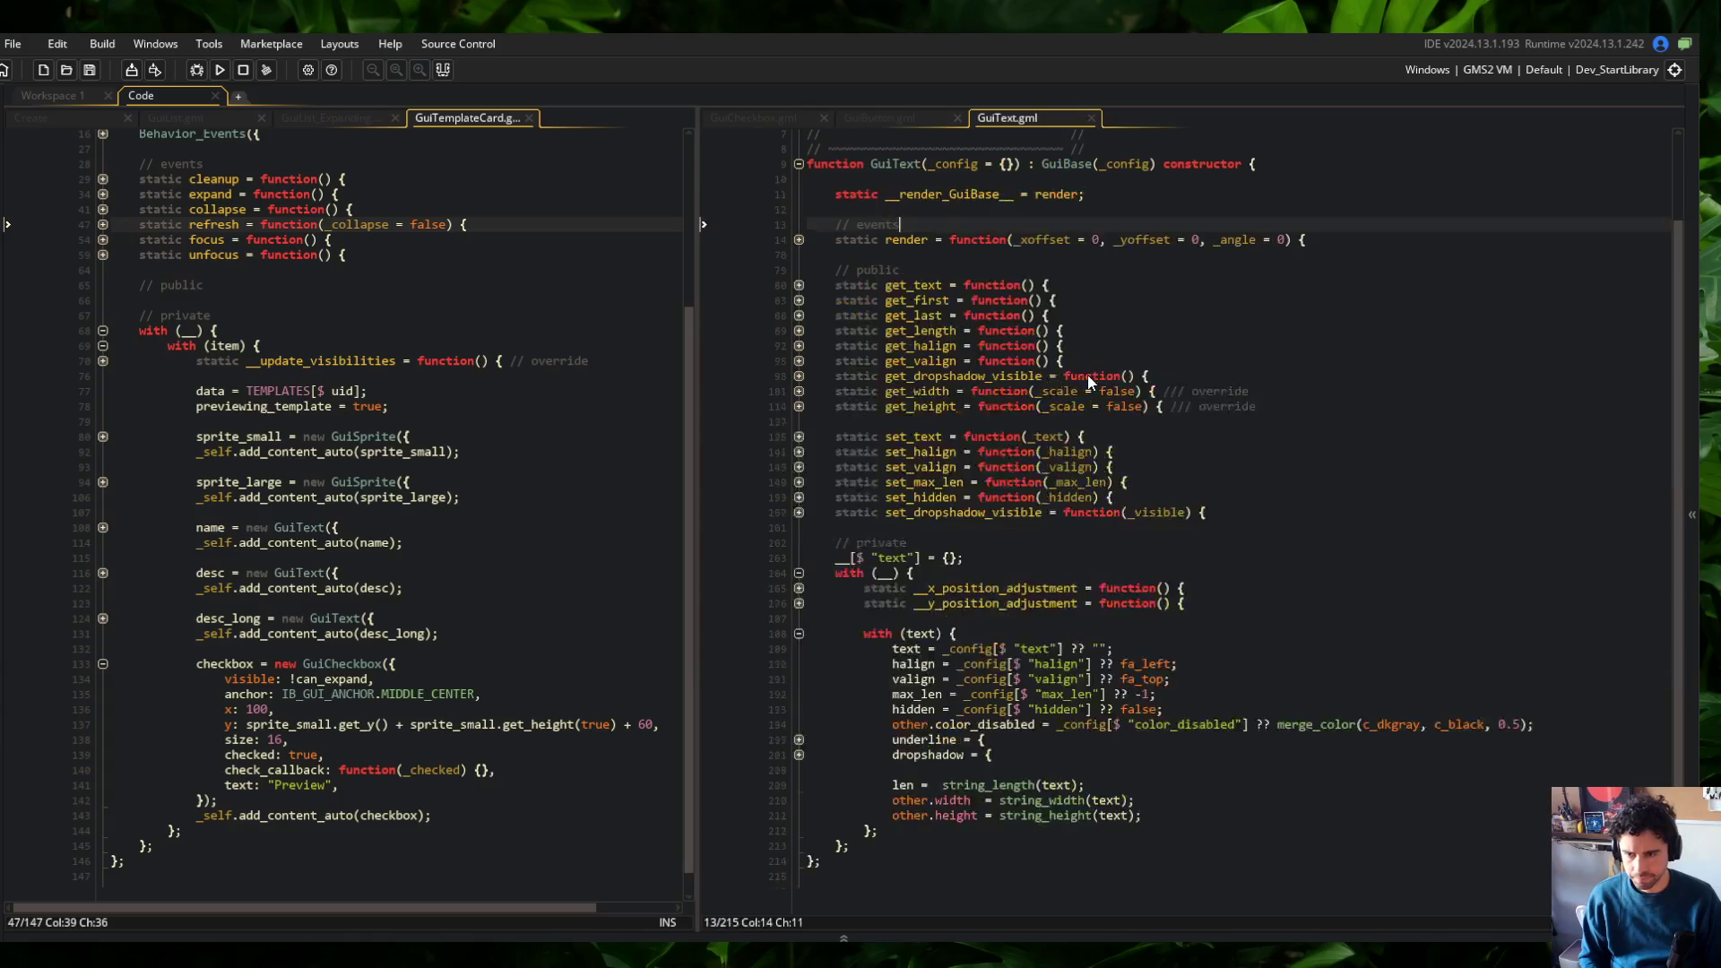
key("ctrl+Tab")
key("ctrl+t")
type("GuiBase")
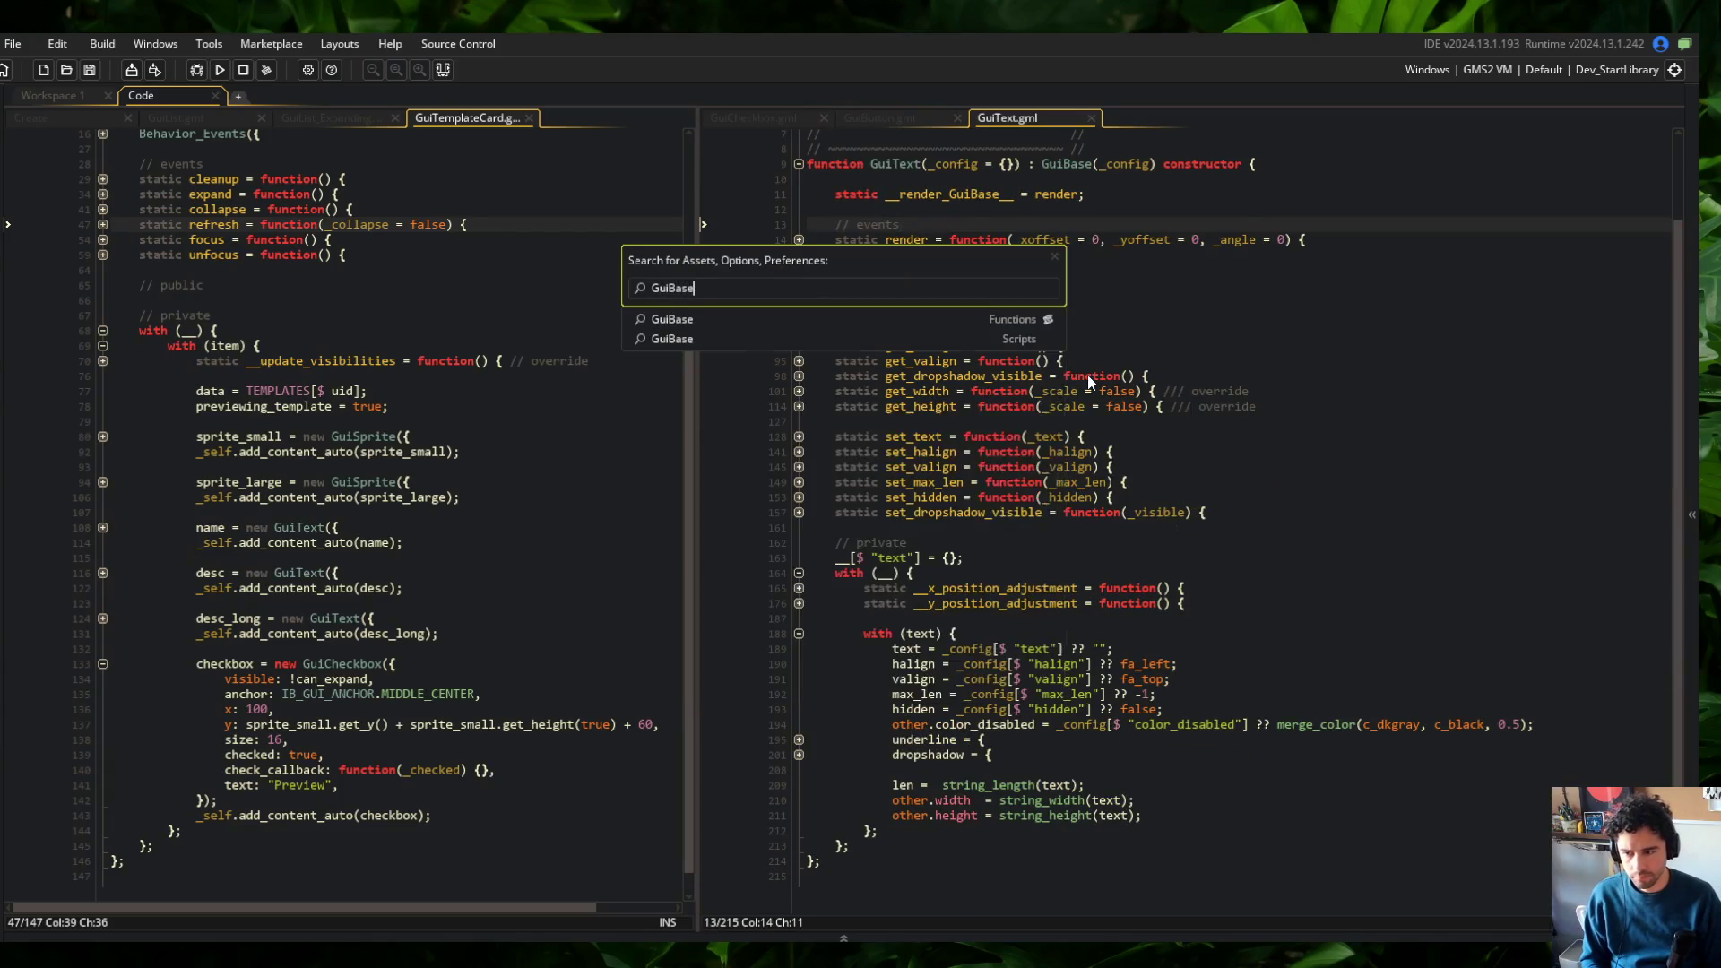
Open GuiBase.gml, add debug(_xoffset, _yoffset); inside render's get_visible() block, and run the game
key("Return")
key("Down")
key("Down")
key("Down")
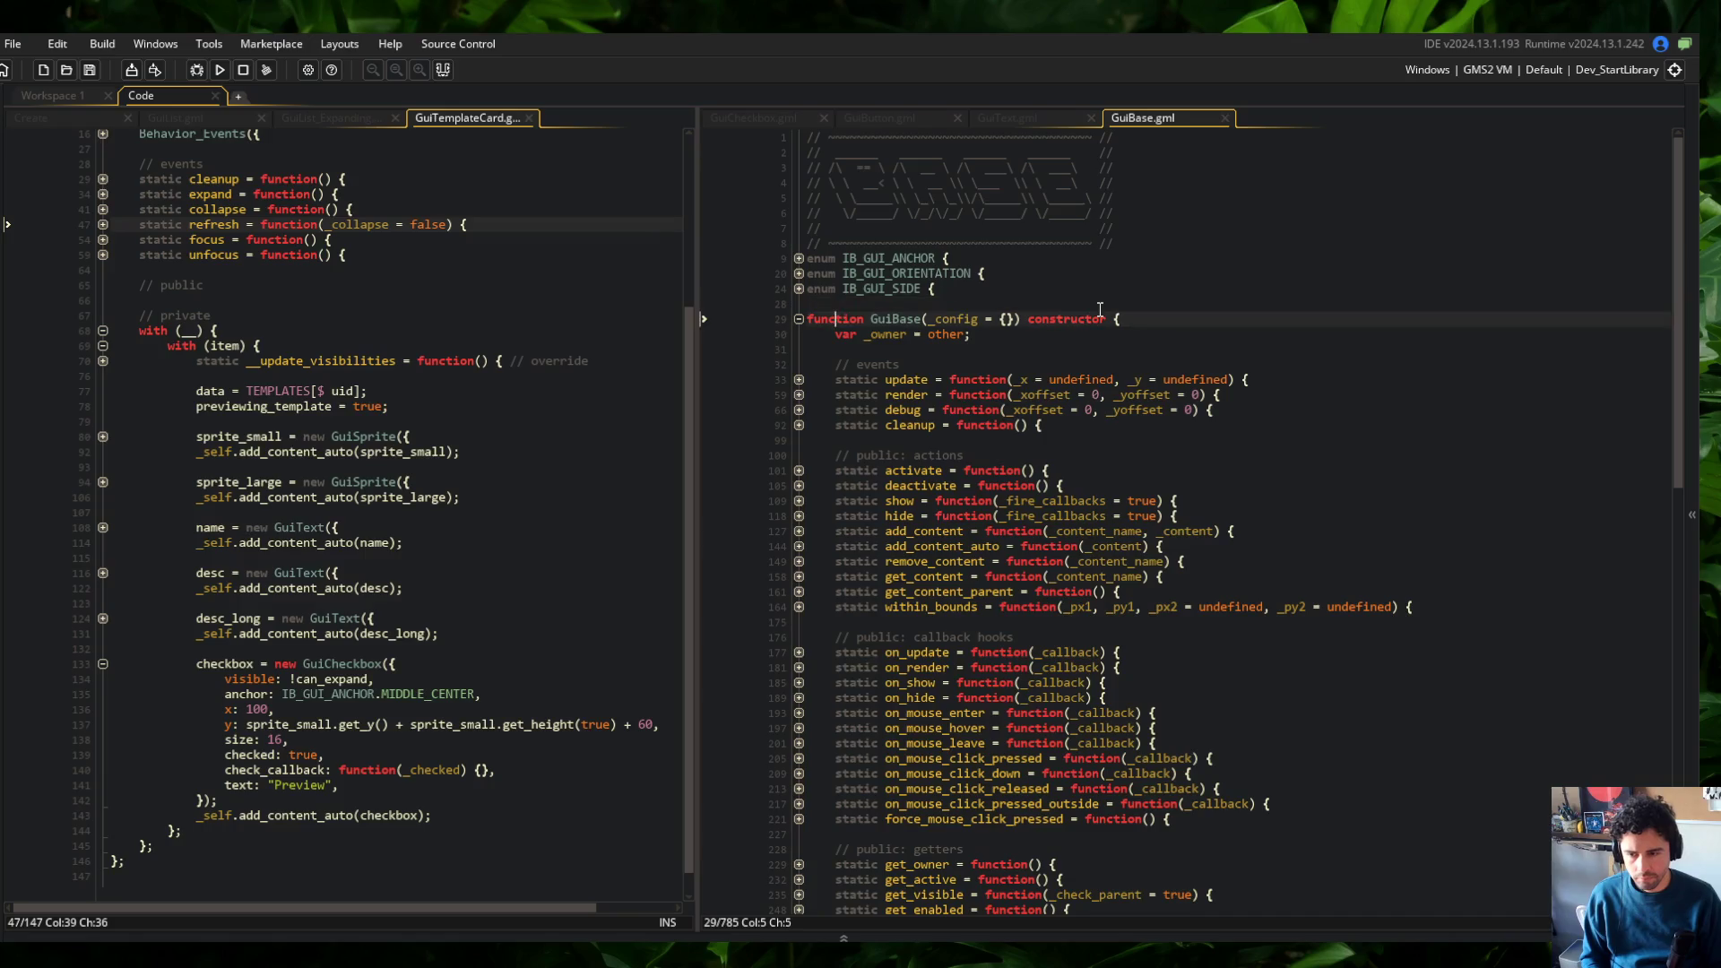
key("Down")
key("Down")
key("Down")
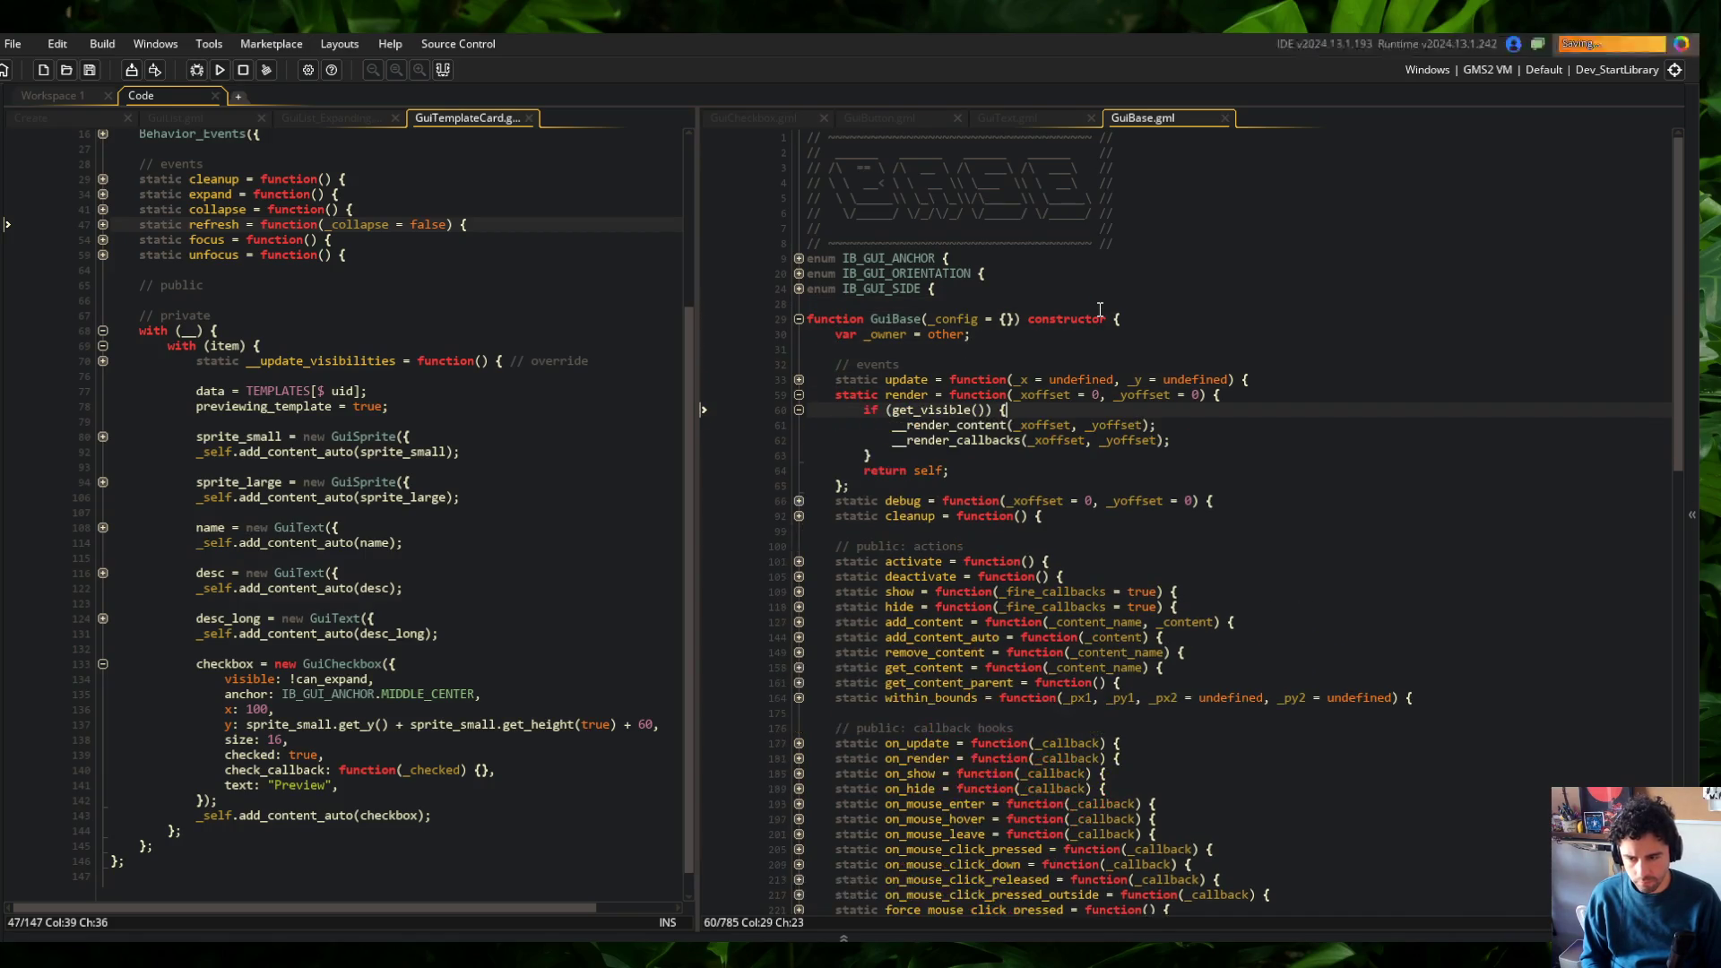
key("End")
key("Return")
type("debug(_xoffset, _yoffset);")
key("F5")
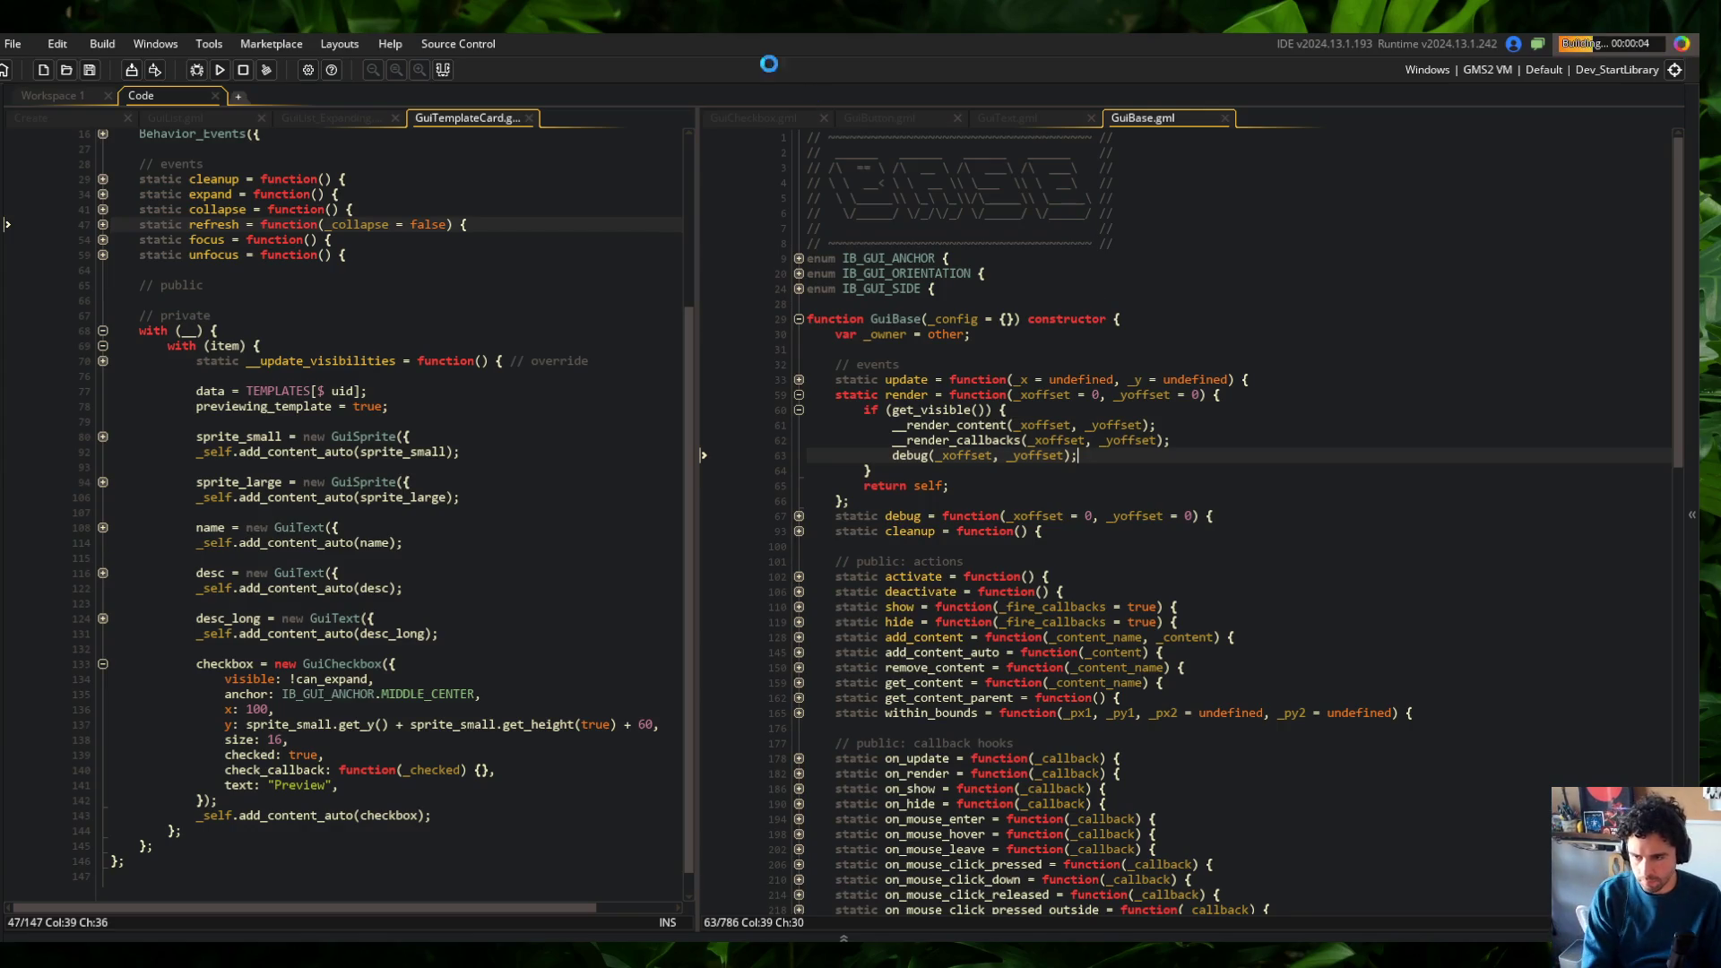
left_click(753, 118)
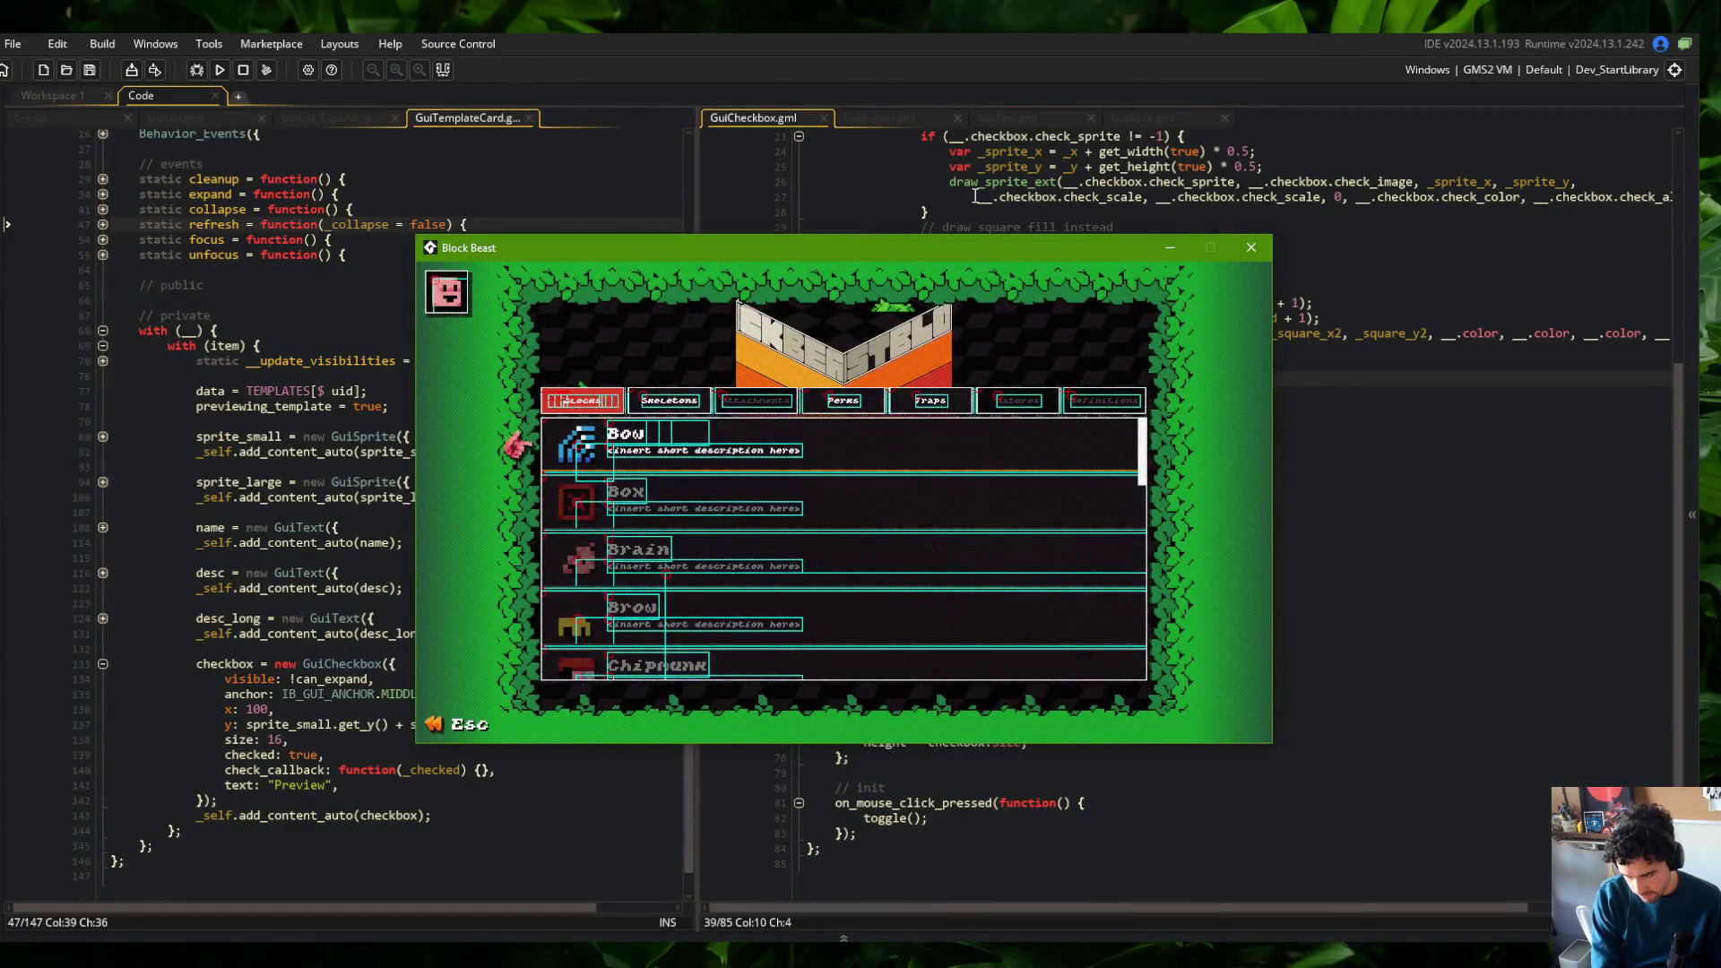
Switch between the Blocks and Skeletons lists to check their debug outlines
left_click(679, 398)
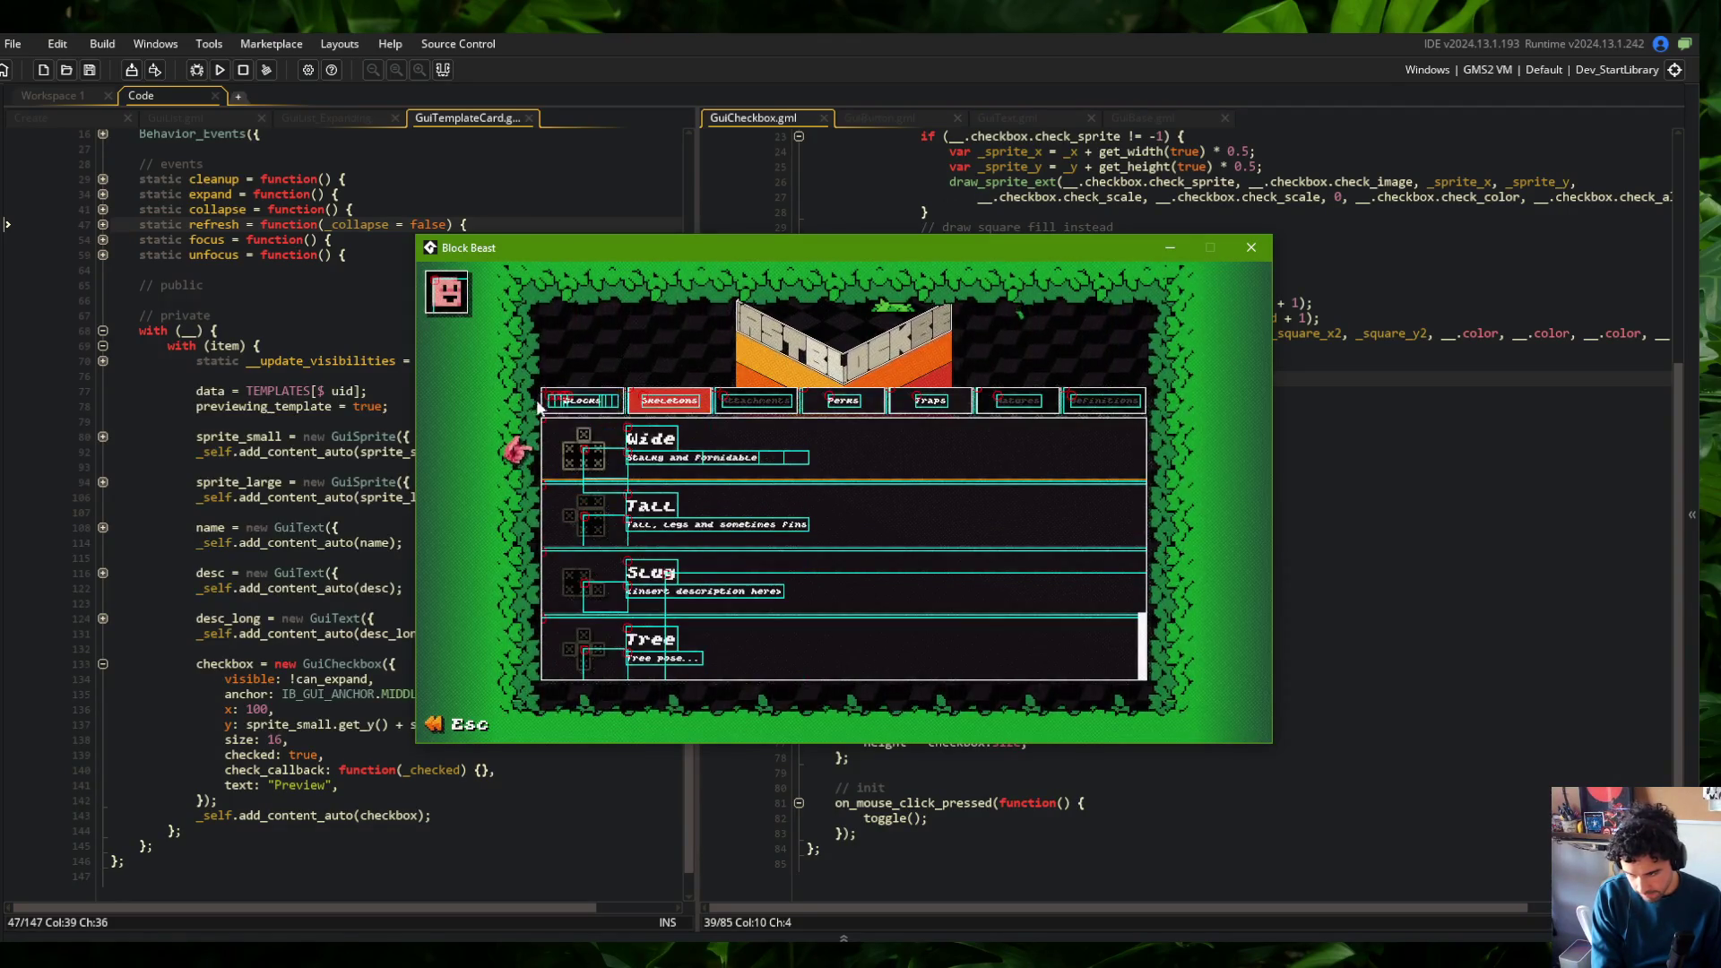
left_click(625, 404)
left_click(627, 404)
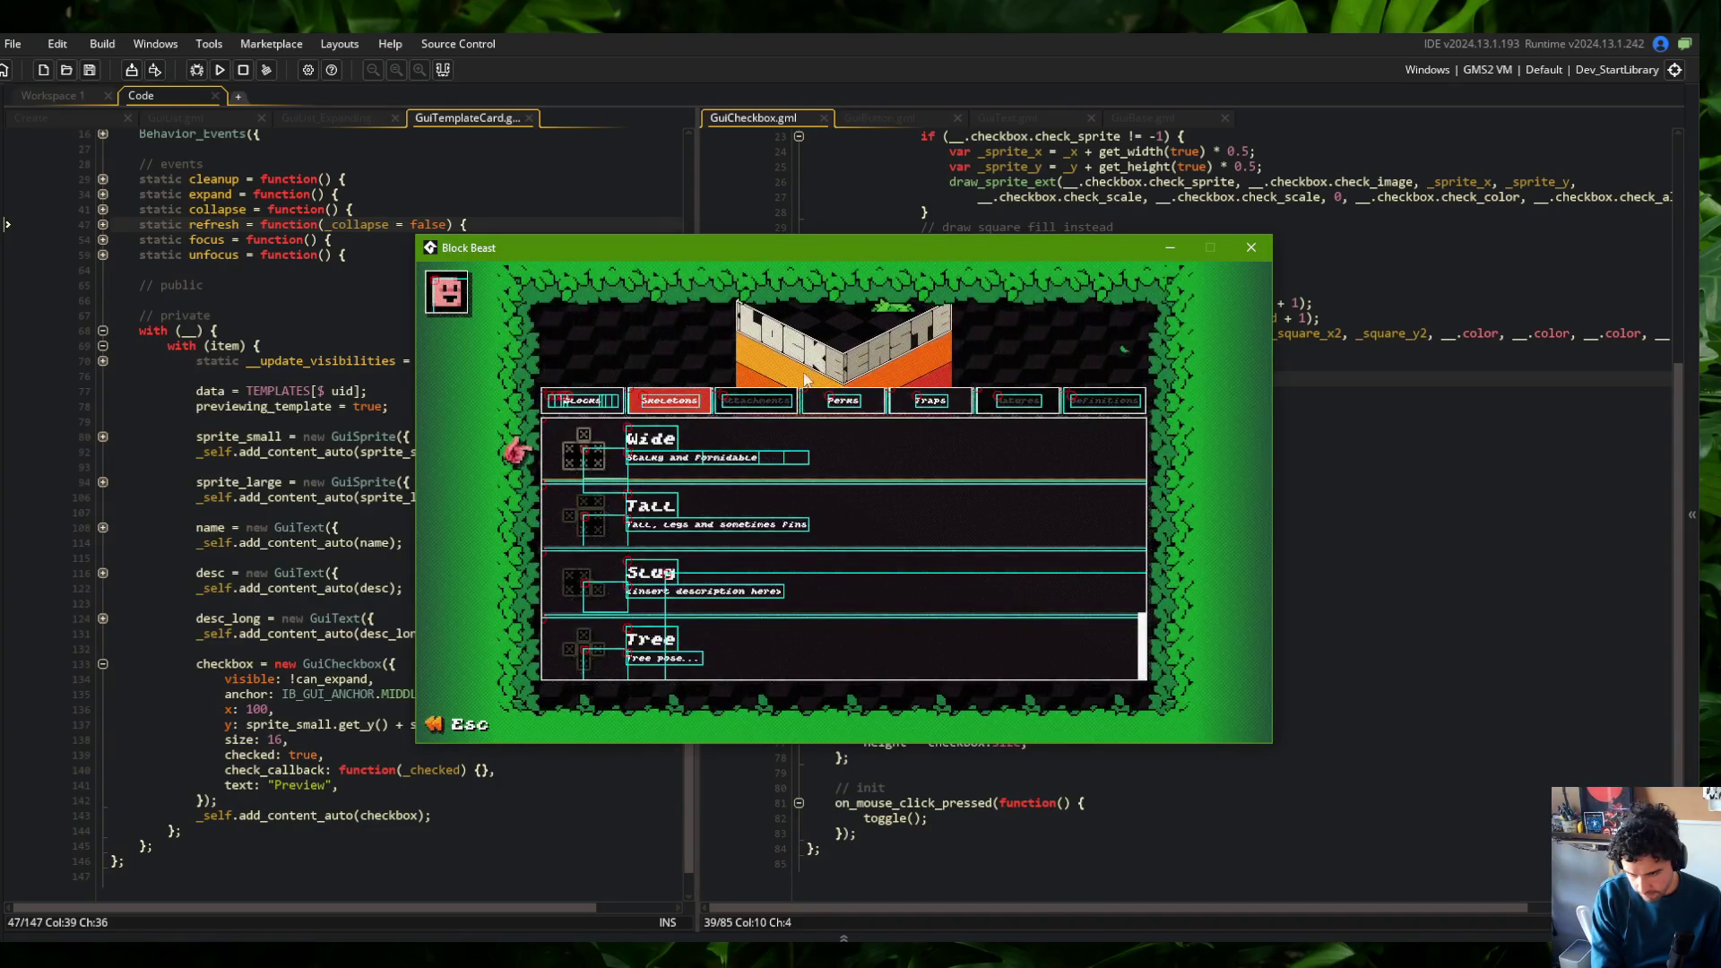
left_click(574, 406)
left_click(670, 401)
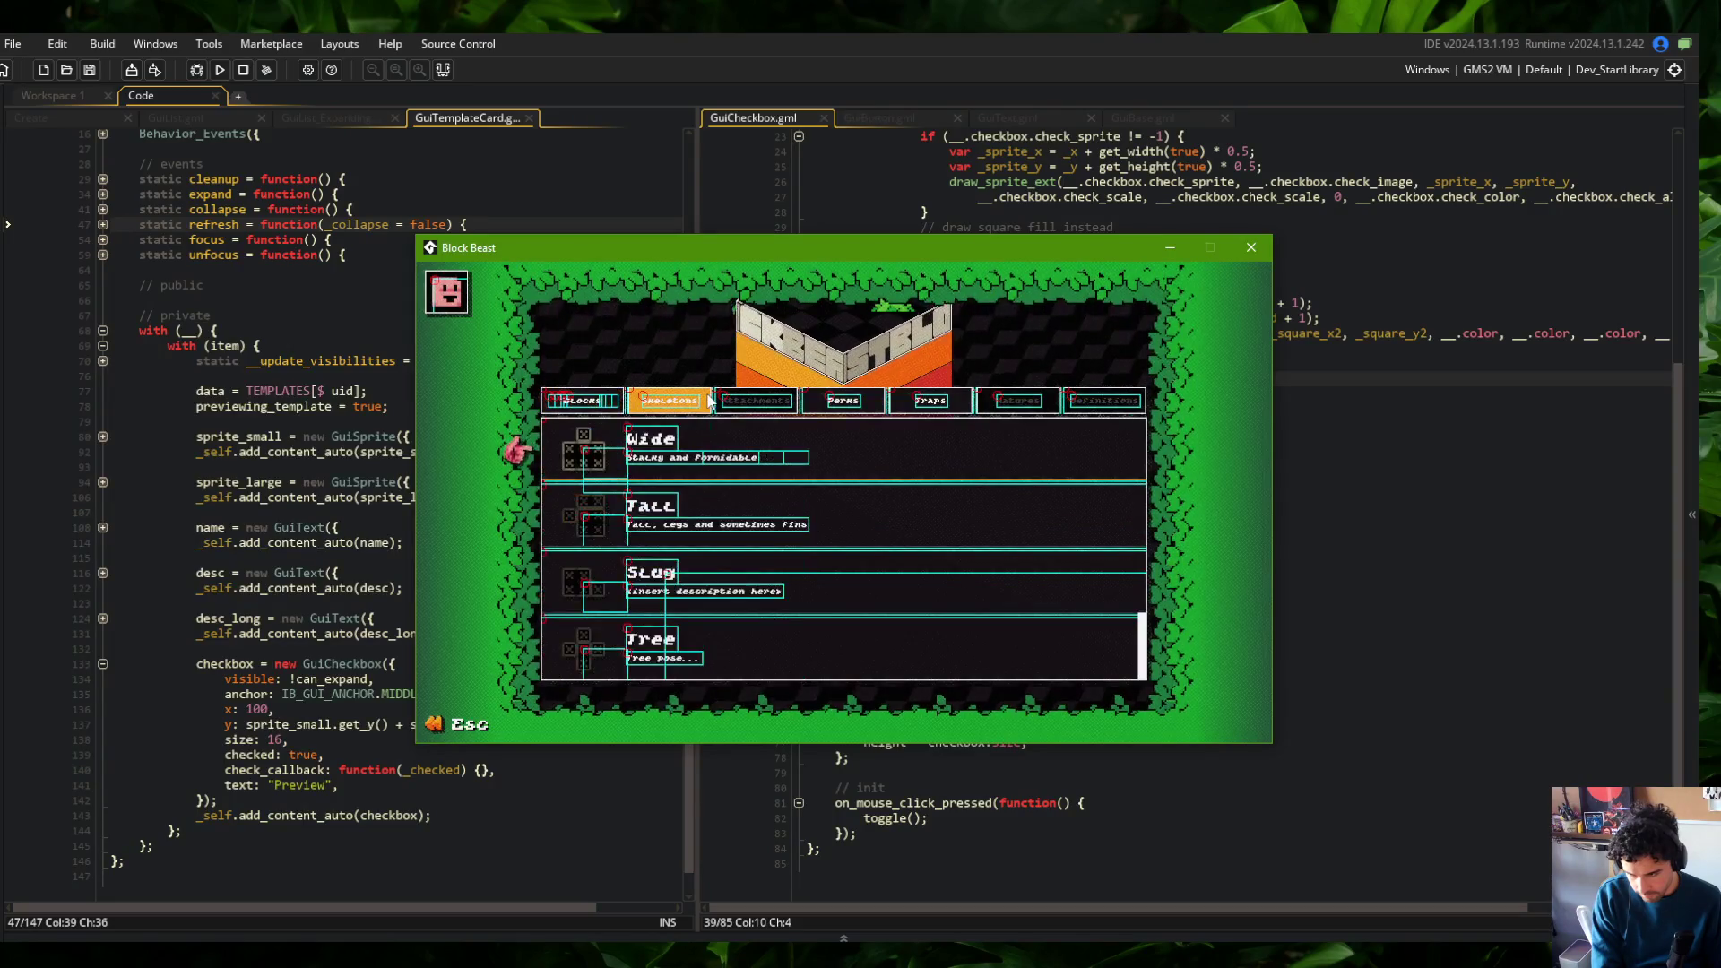
Repeatedly expand and collapse the Wide skeleton's preview card, then return to the Blocks list
left_click(706, 439)
left_click(724, 434)
left_click(723, 432)
left_click(722, 430)
left_click(722, 430)
left_click(723, 430)
left_click(722, 430)
left_click(723, 430)
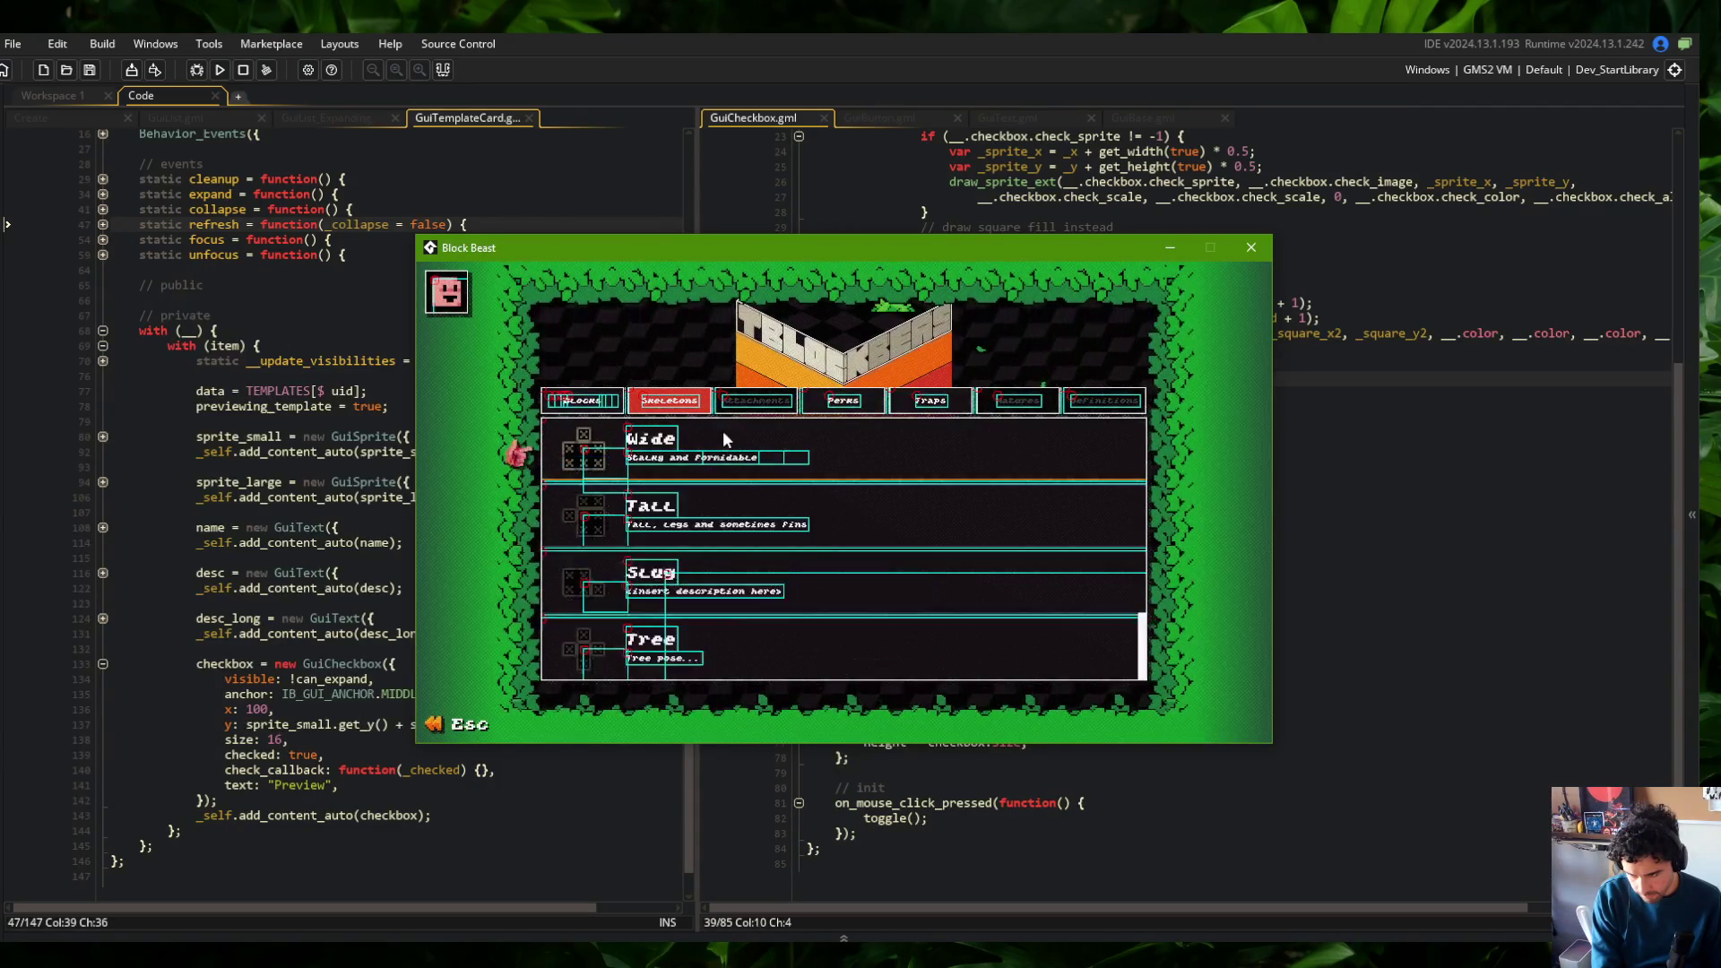
left_click(722, 430)
left_click(723, 430)
left_click(722, 431)
left_click(723, 431)
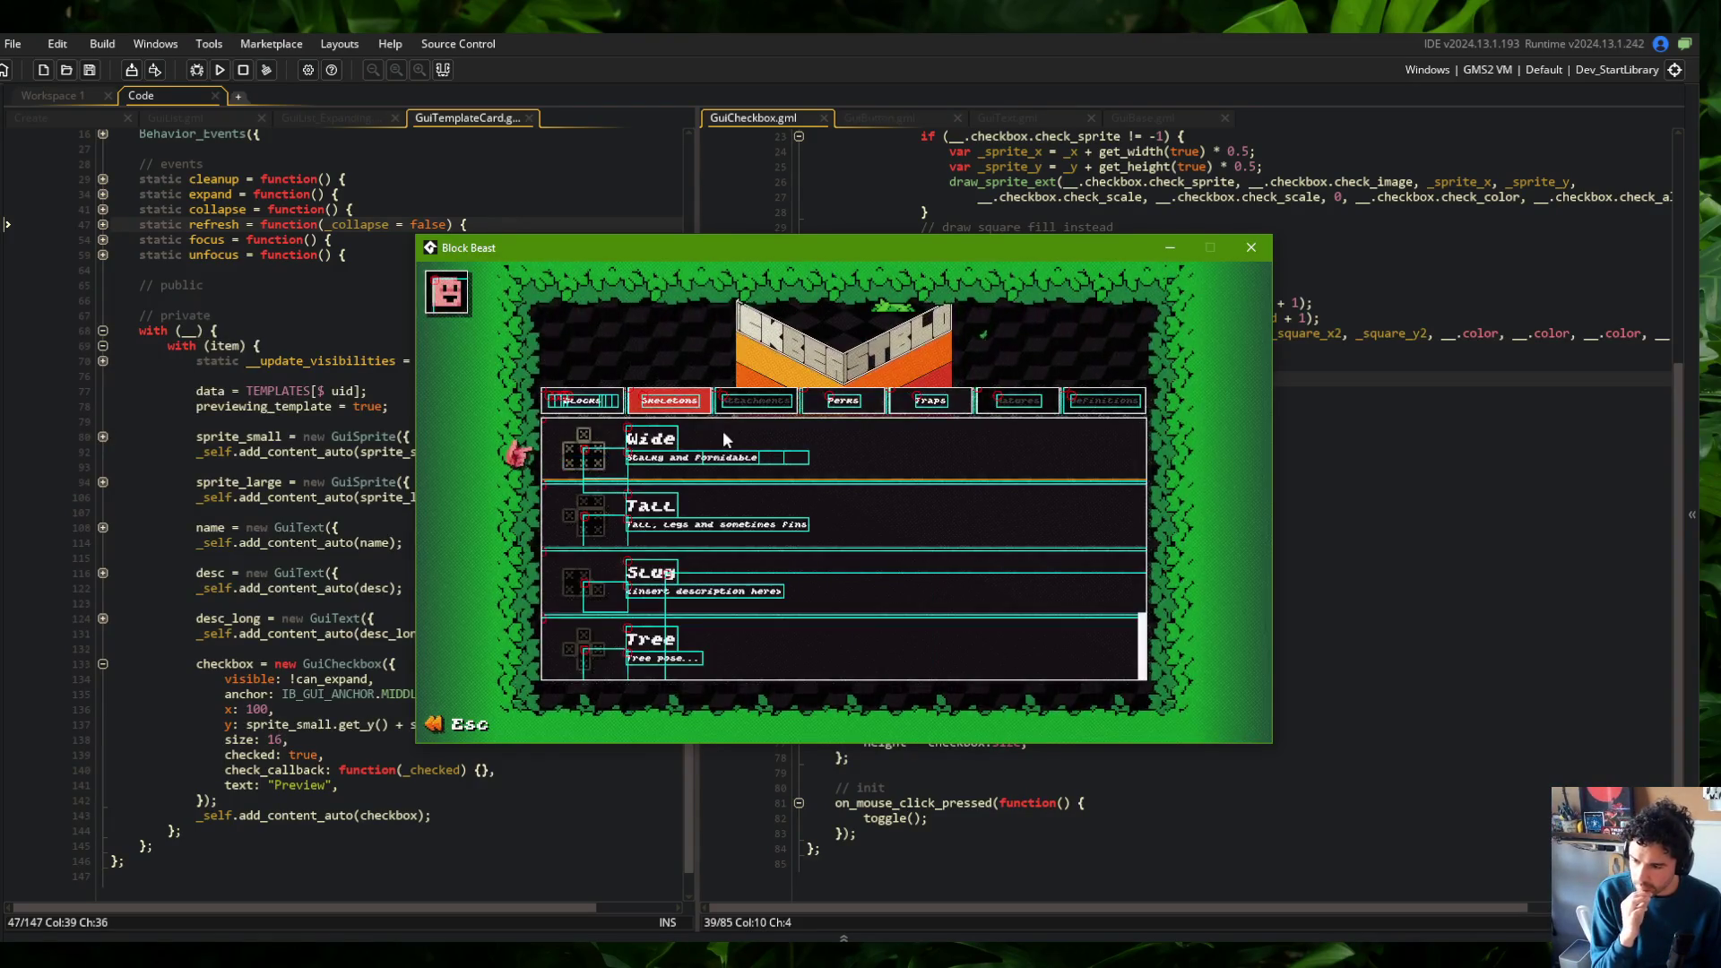
left_click(723, 430)
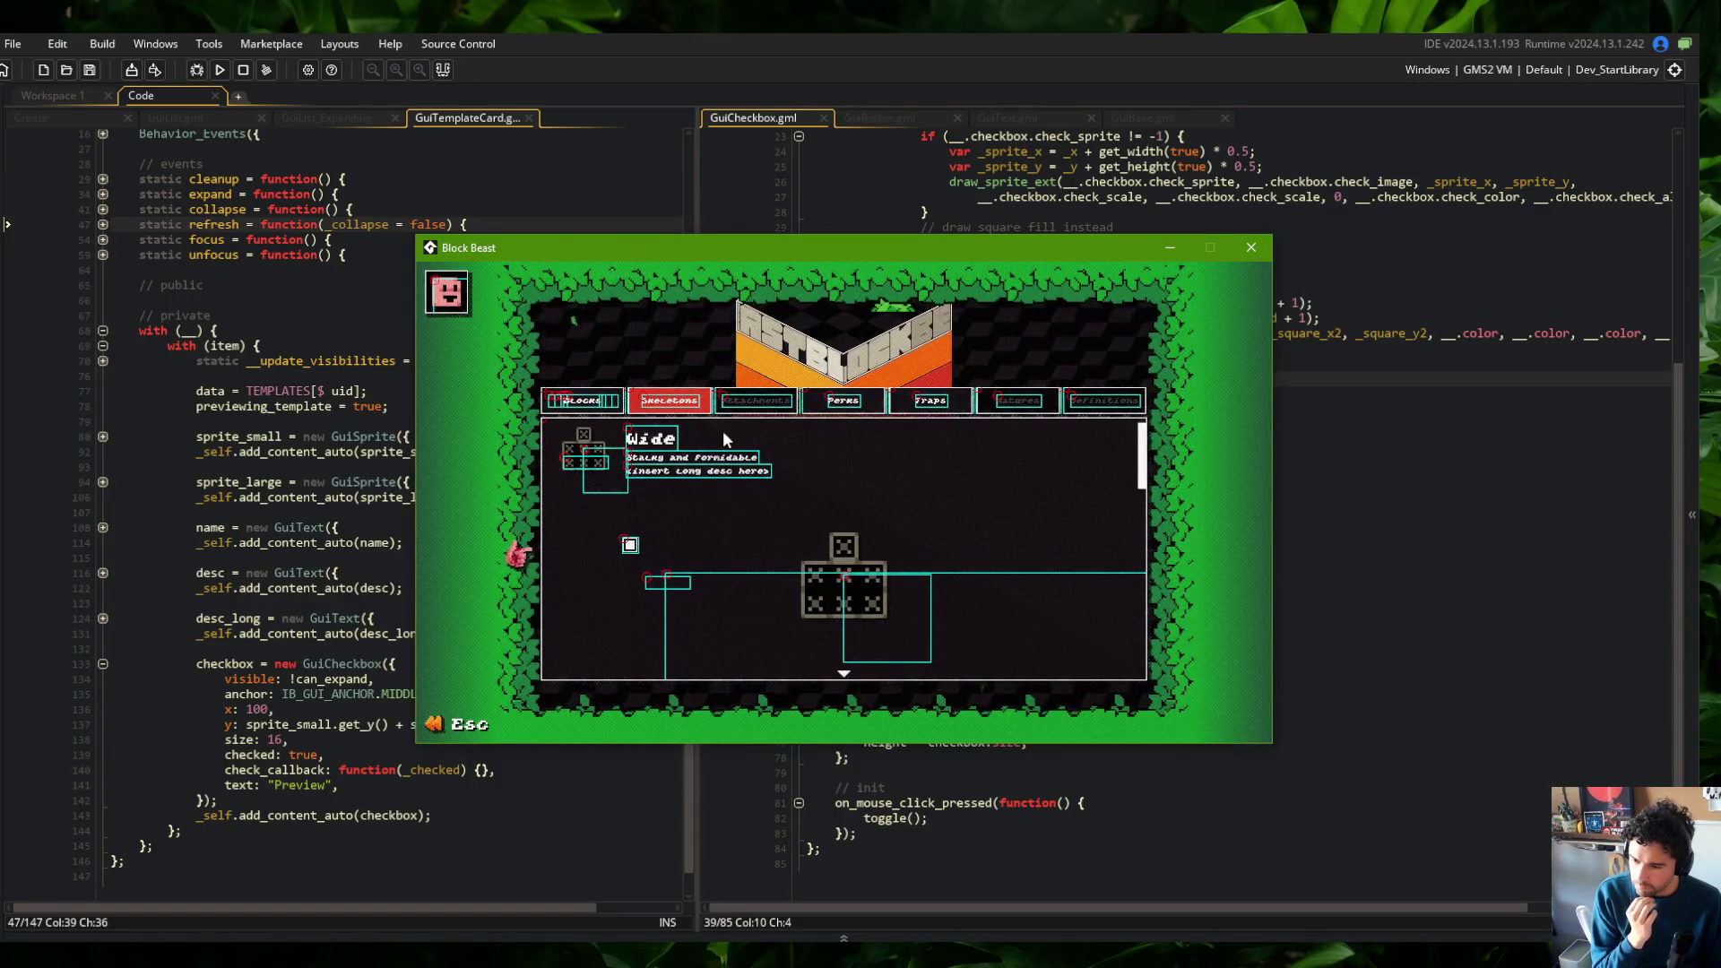
left_click(722, 430)
left_click(611, 400)
Visit the Beasts screen and My Beast editor, go back to Library, and move the window up-left
key("Escape")
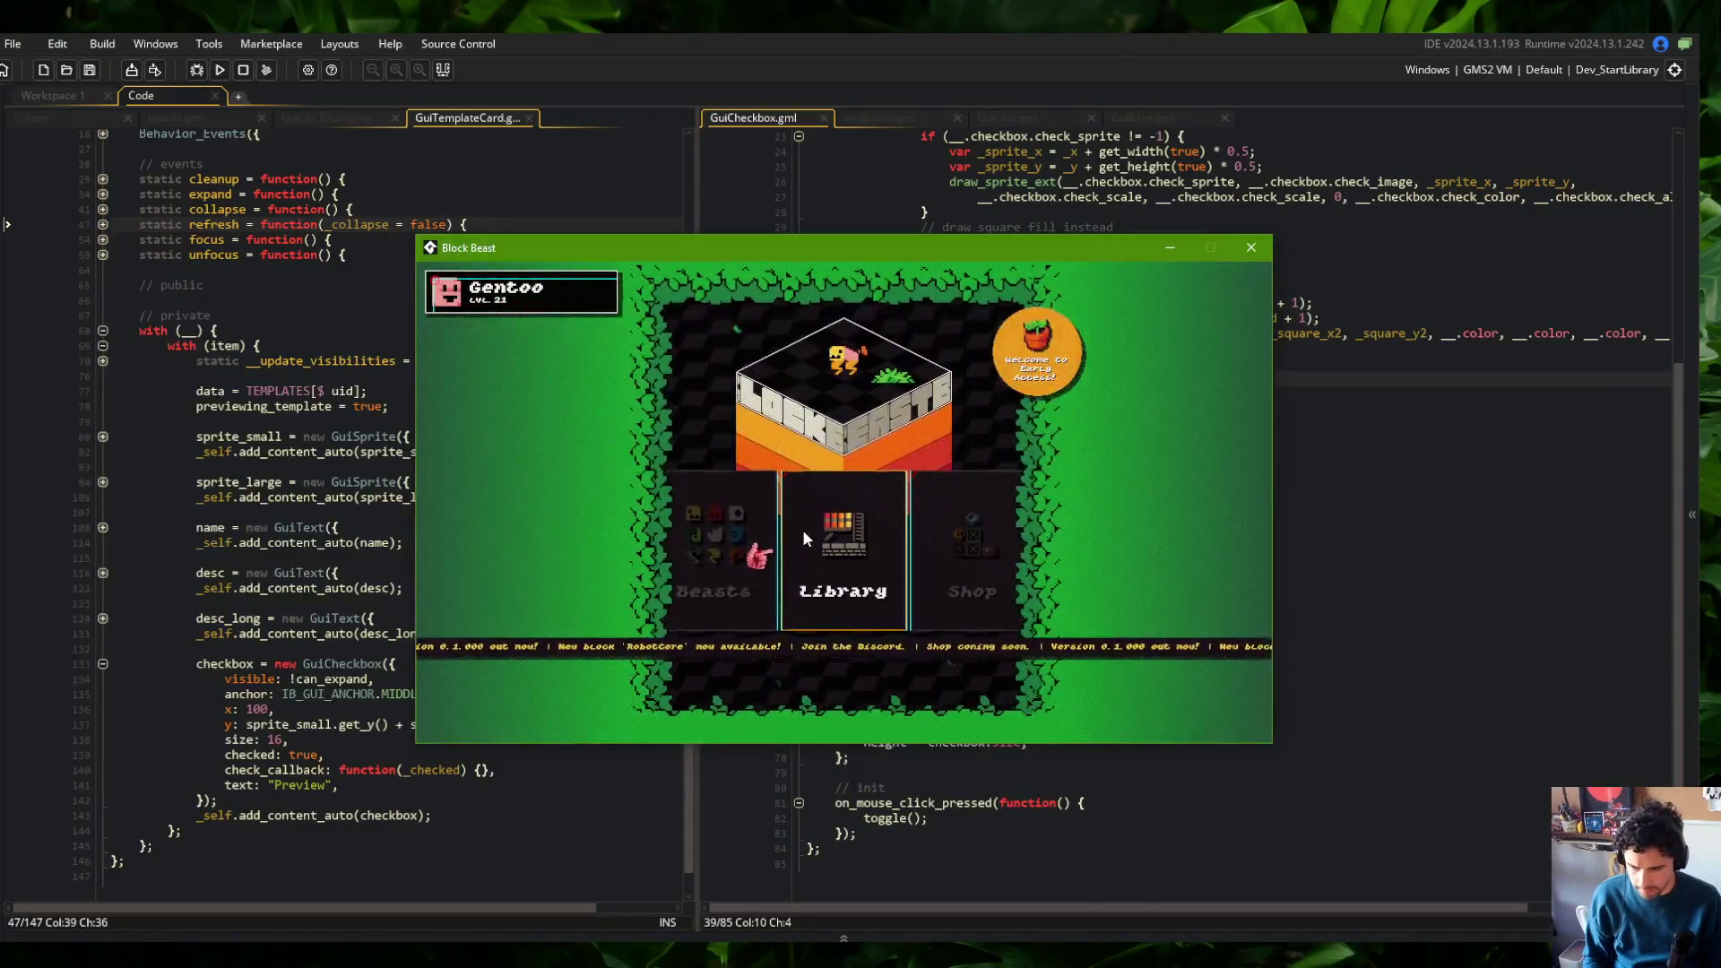
left_click(801, 526)
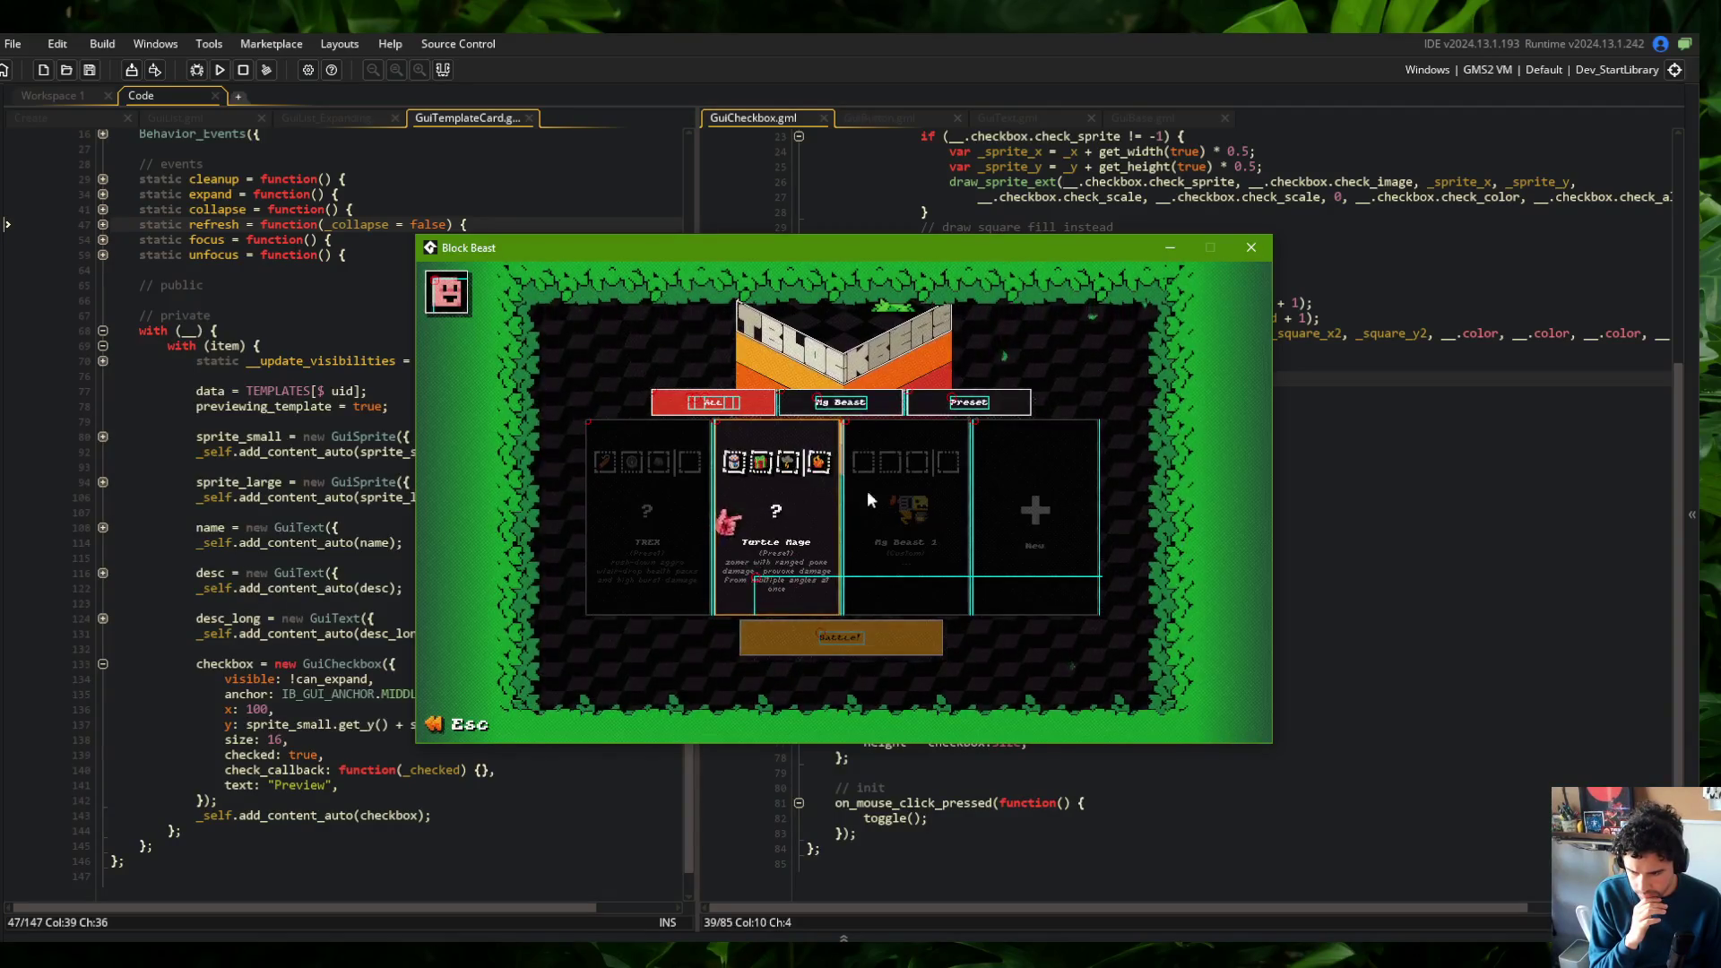
left_click(843, 404)
left_click(928, 566)
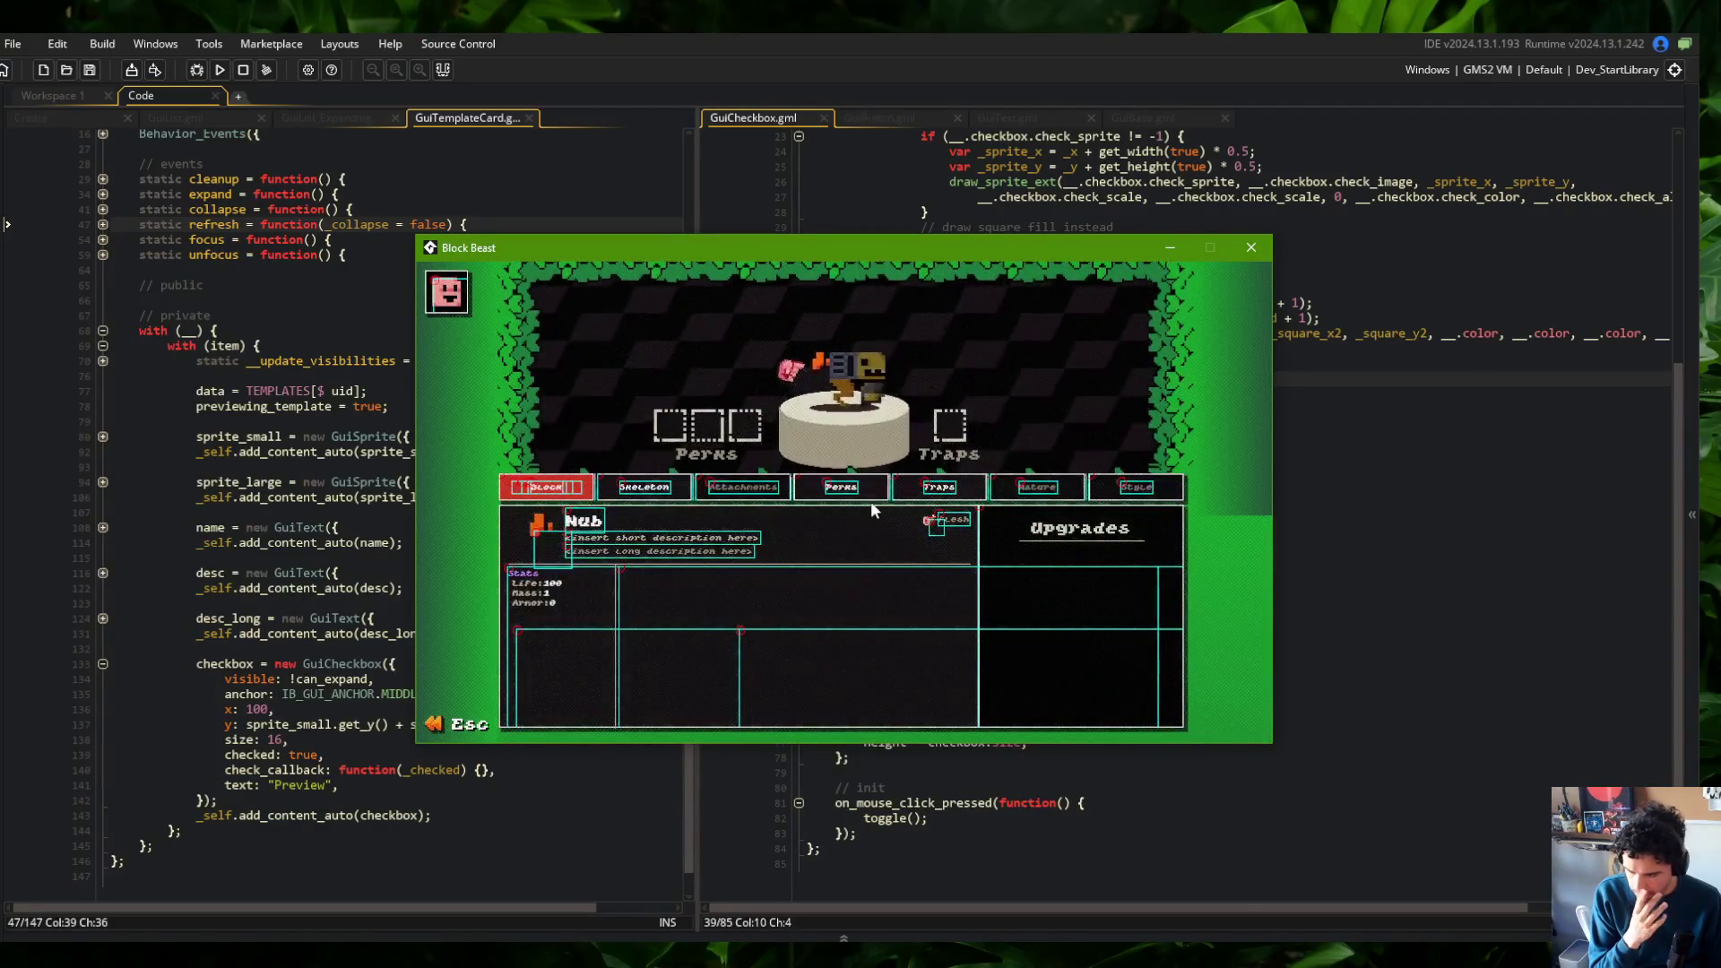
key("Escape")
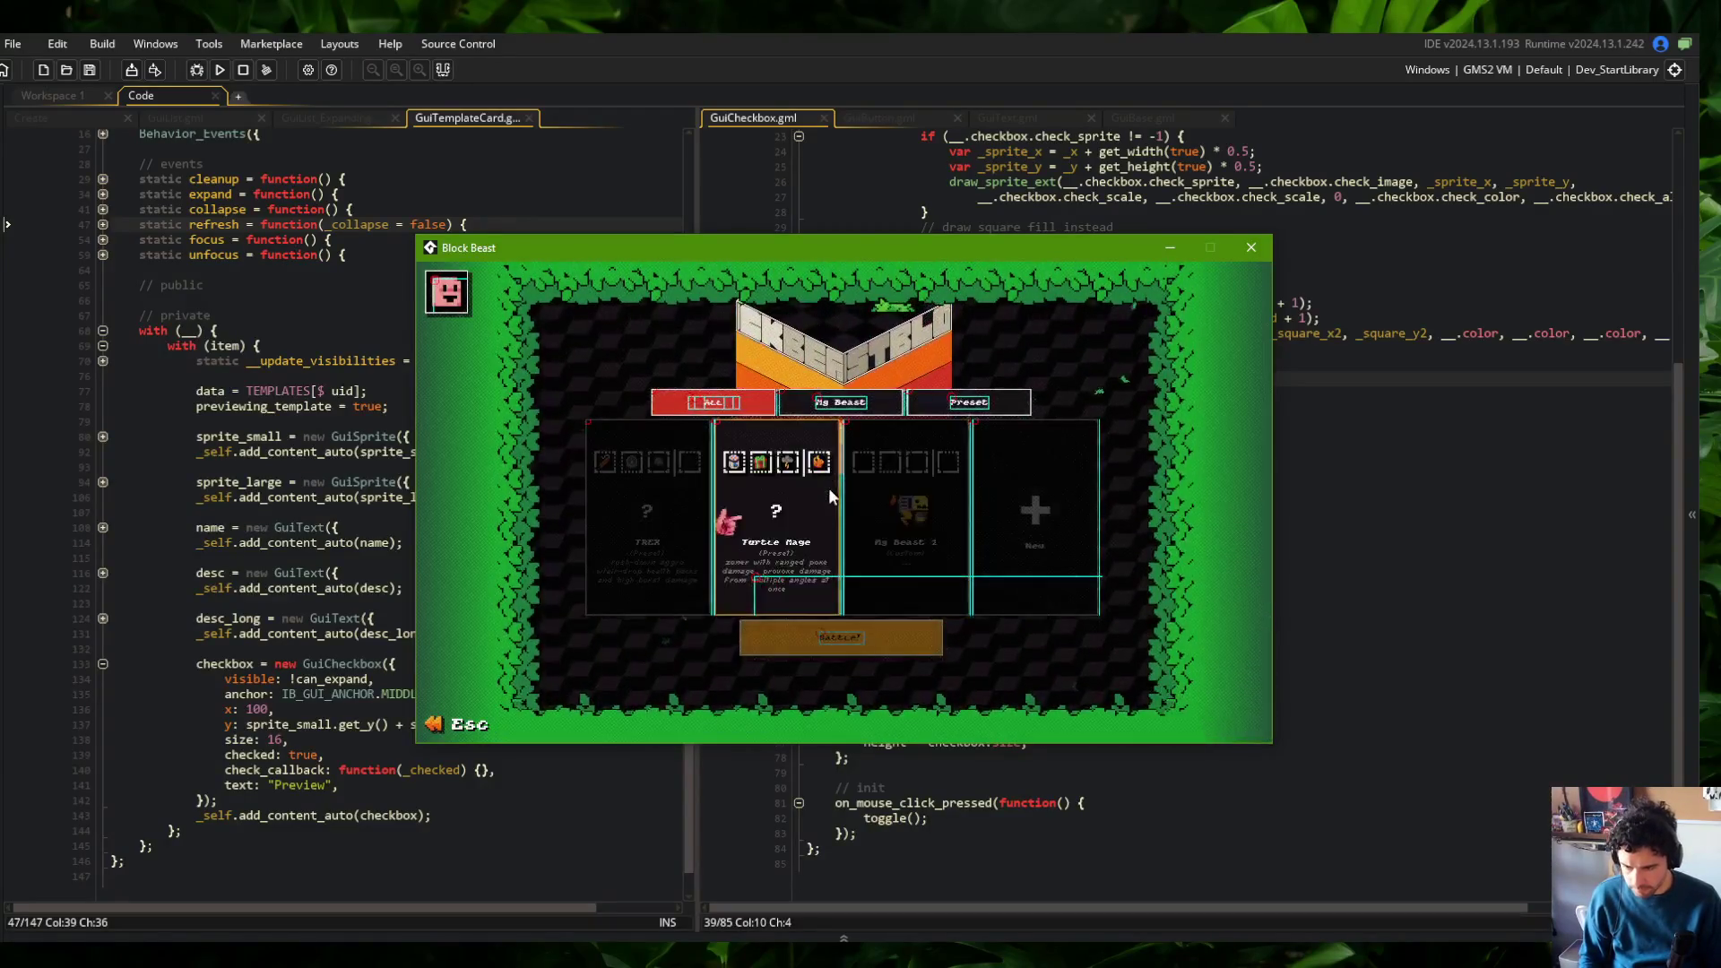
key("Escape")
key("Right")
left_click(848, 540)
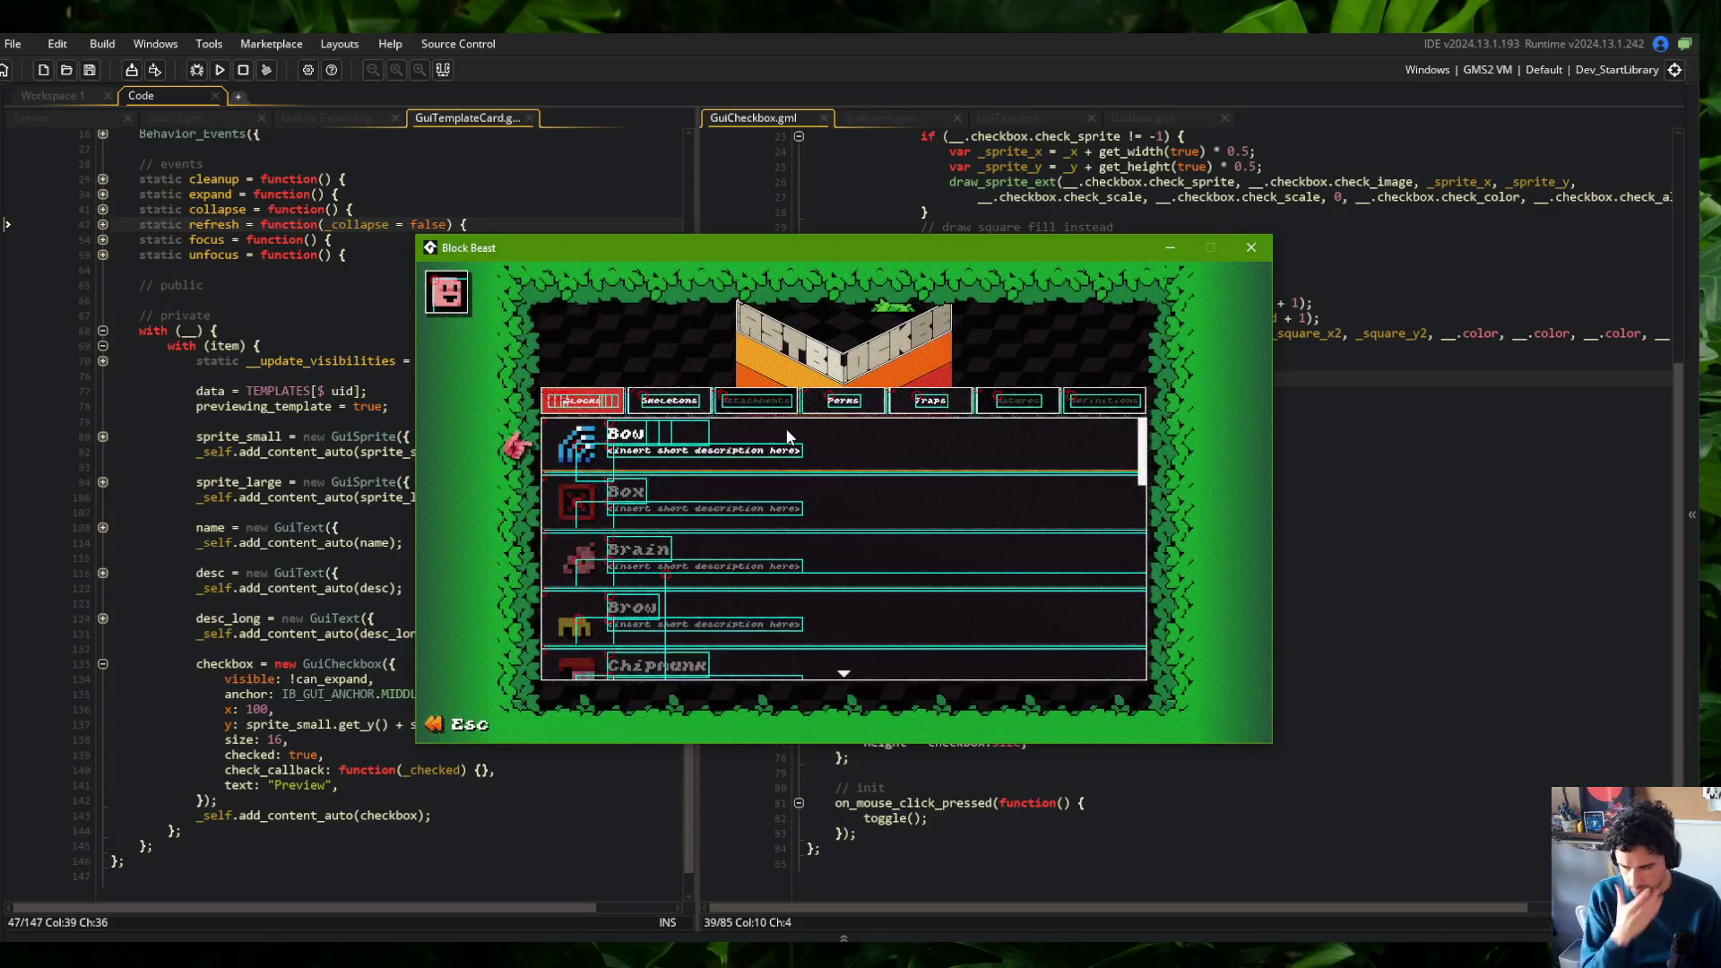
left_click_drag(1013, 248, 866, 207)
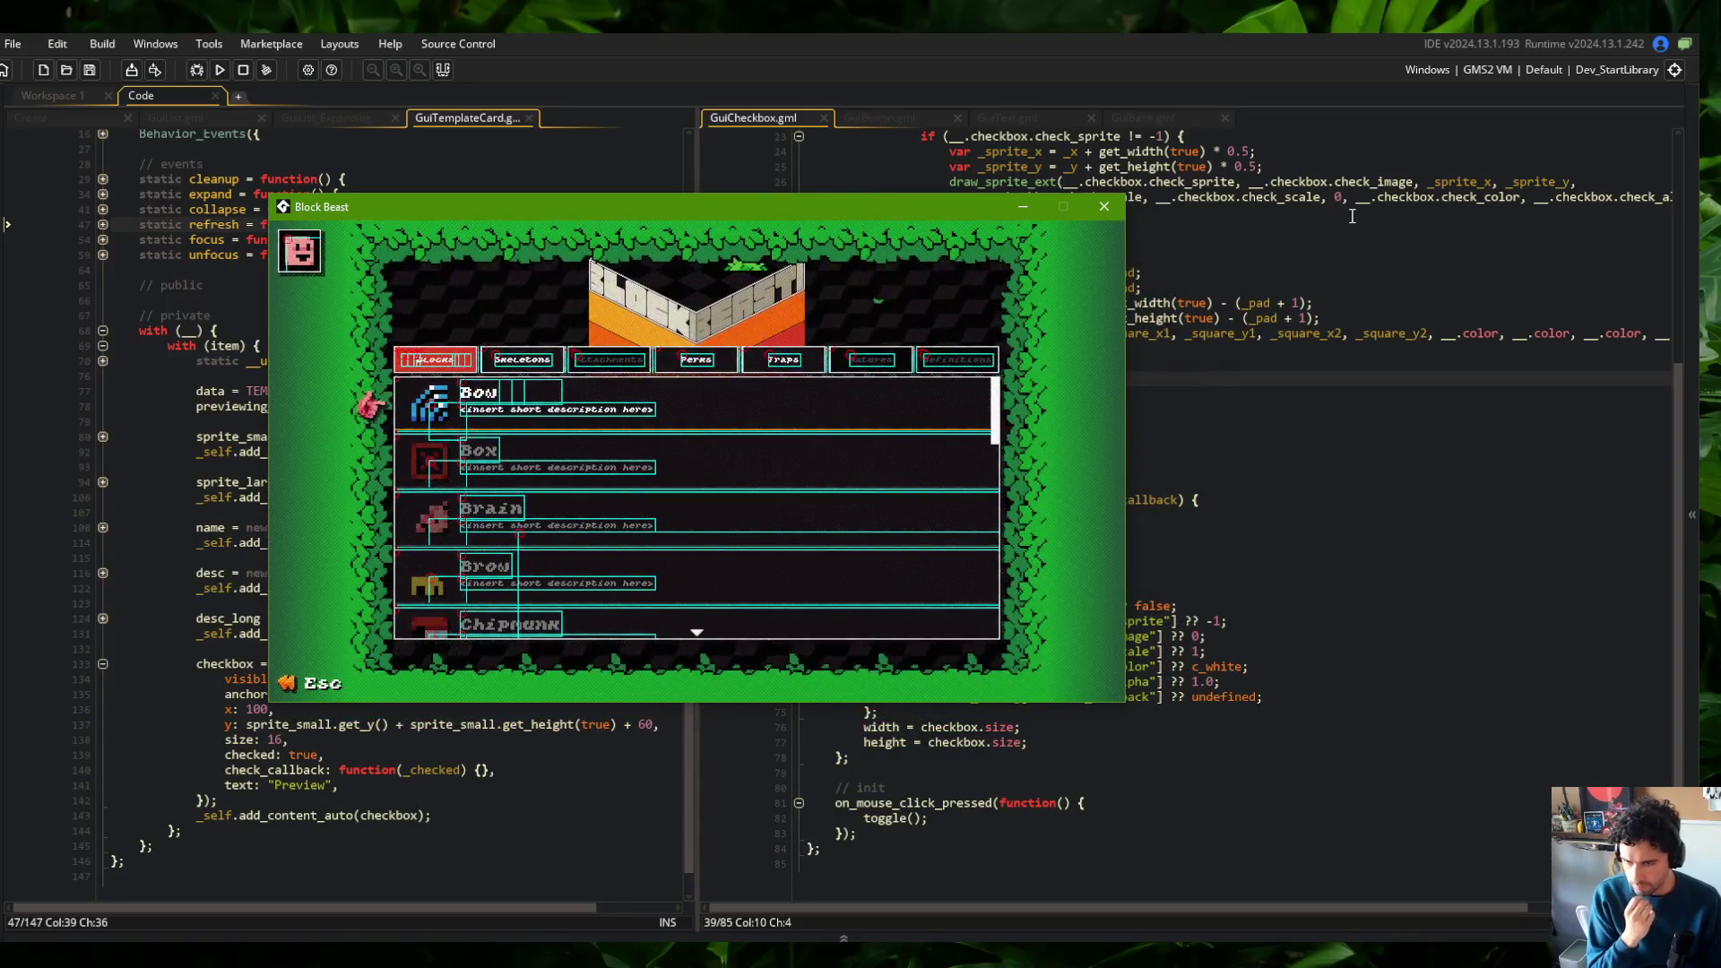
Close the game and inspect GuiSprite's render function before returning to GuiBase
left_click(1103, 206)
key("ctrl+t")
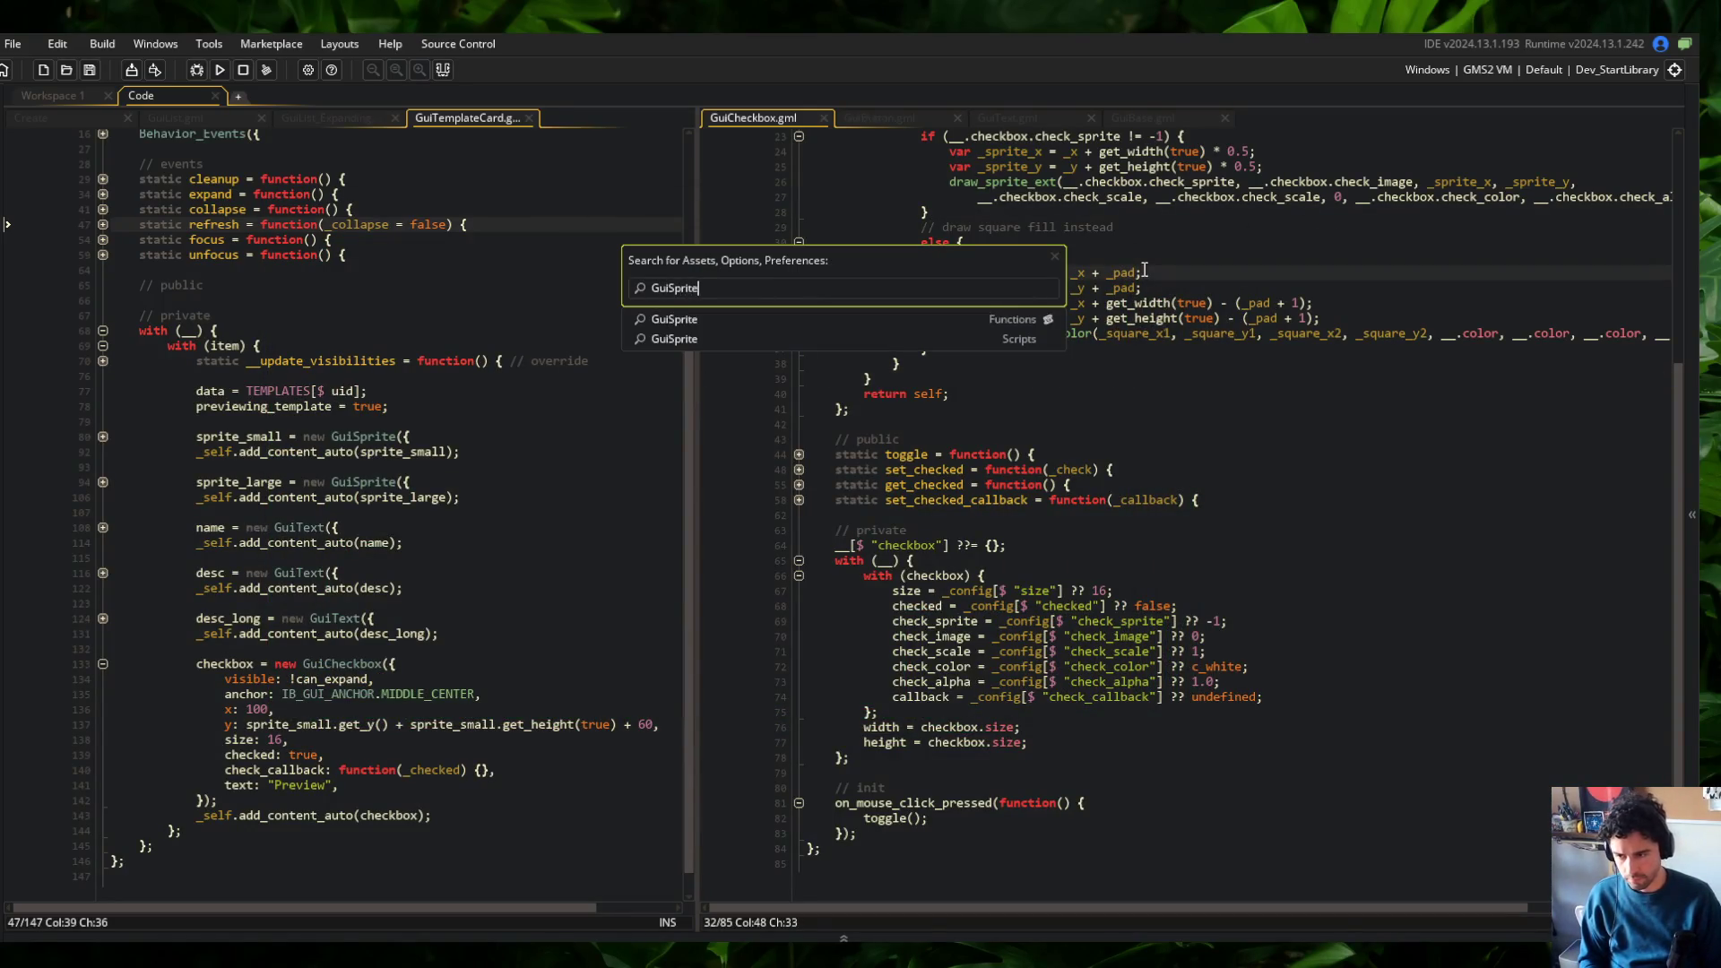
key("Return")
left_click(1094, 458)
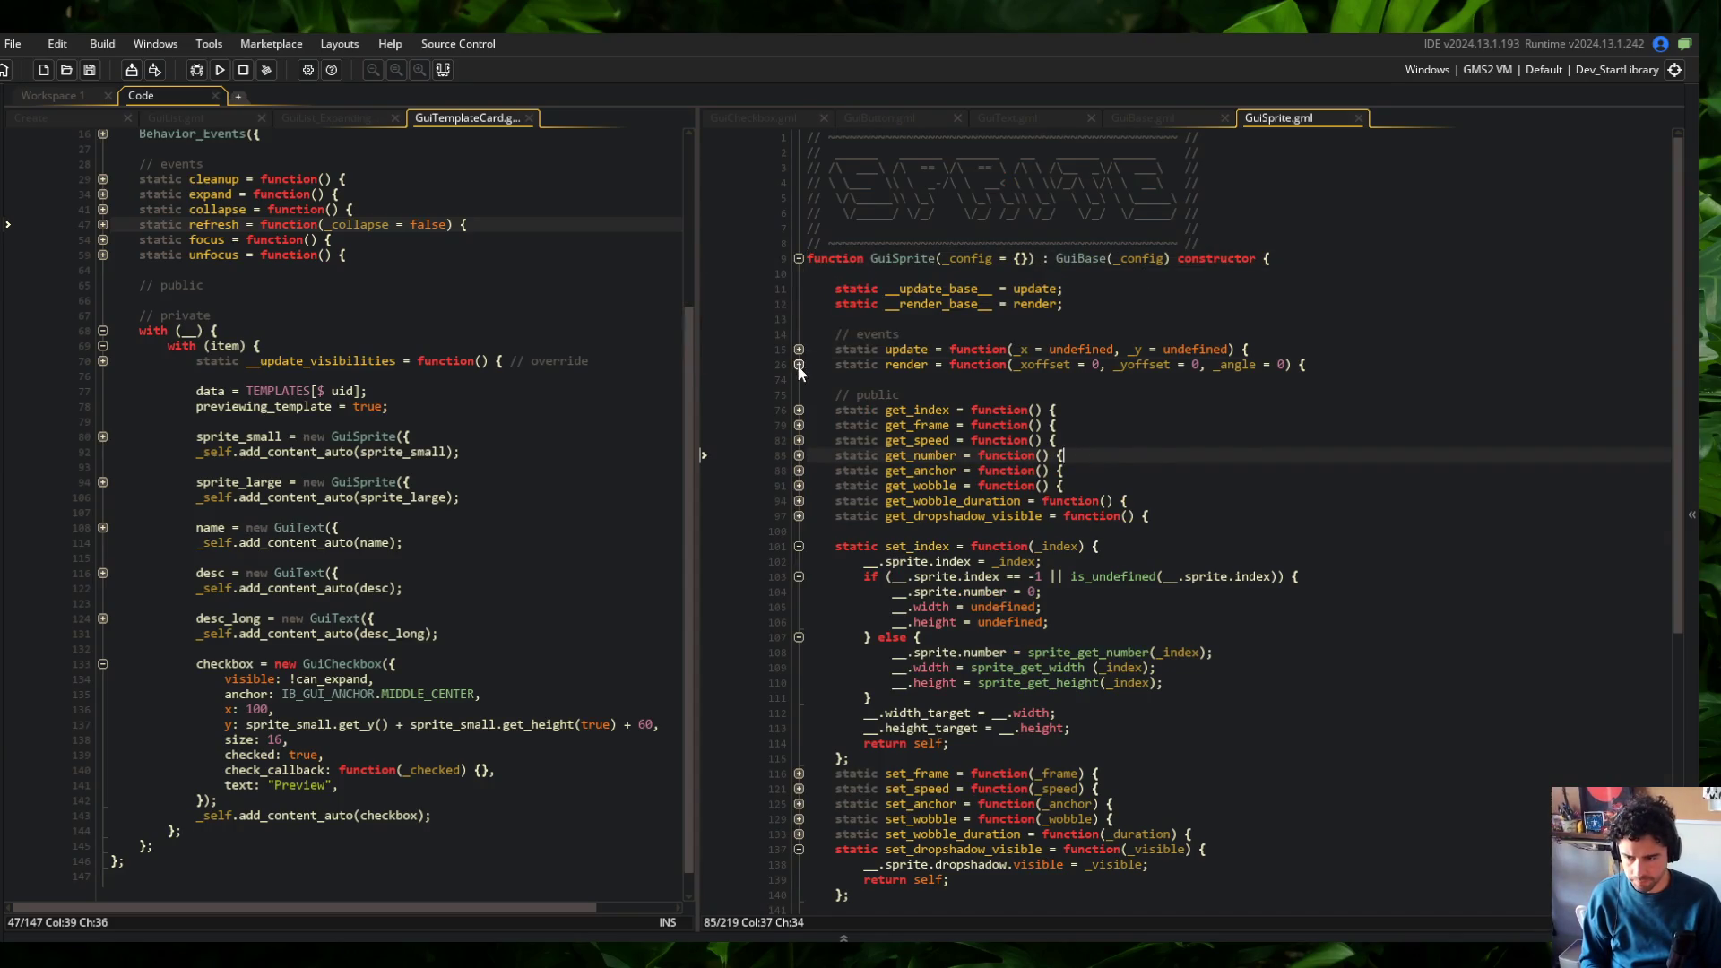
left_click(799, 365)
left_click(798, 365)
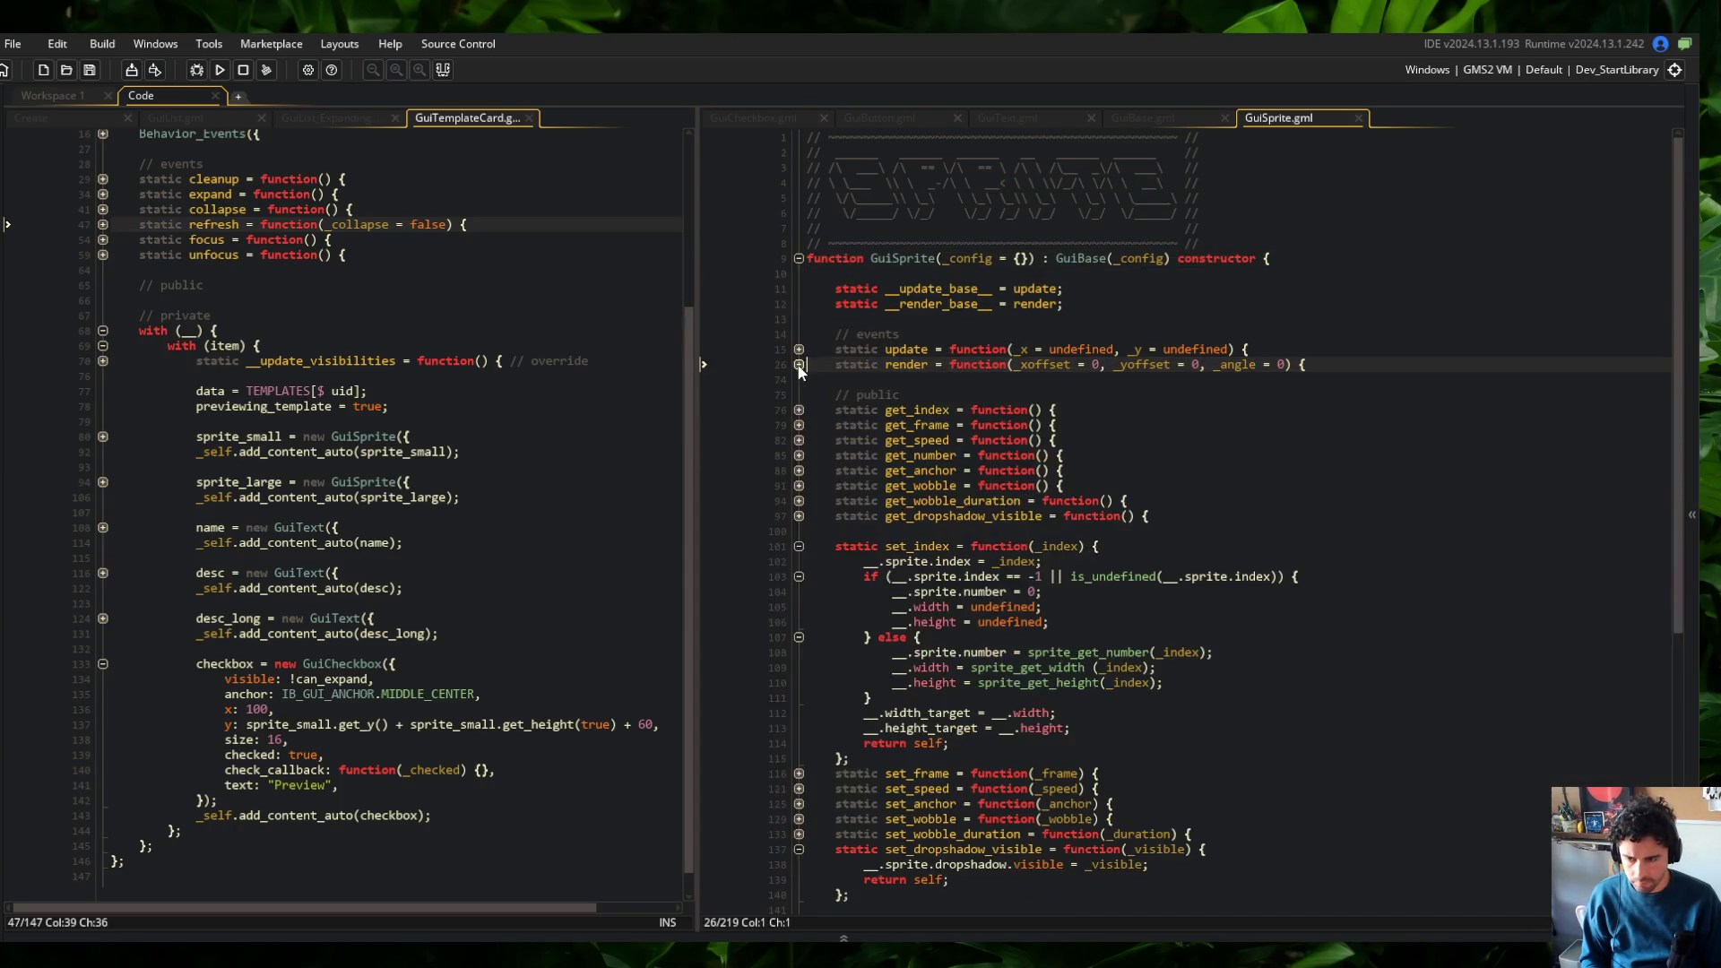
key("ctrl+Tab")
Expand GuiBase's debug function and get_x to read their parameters
left_click(799, 516)
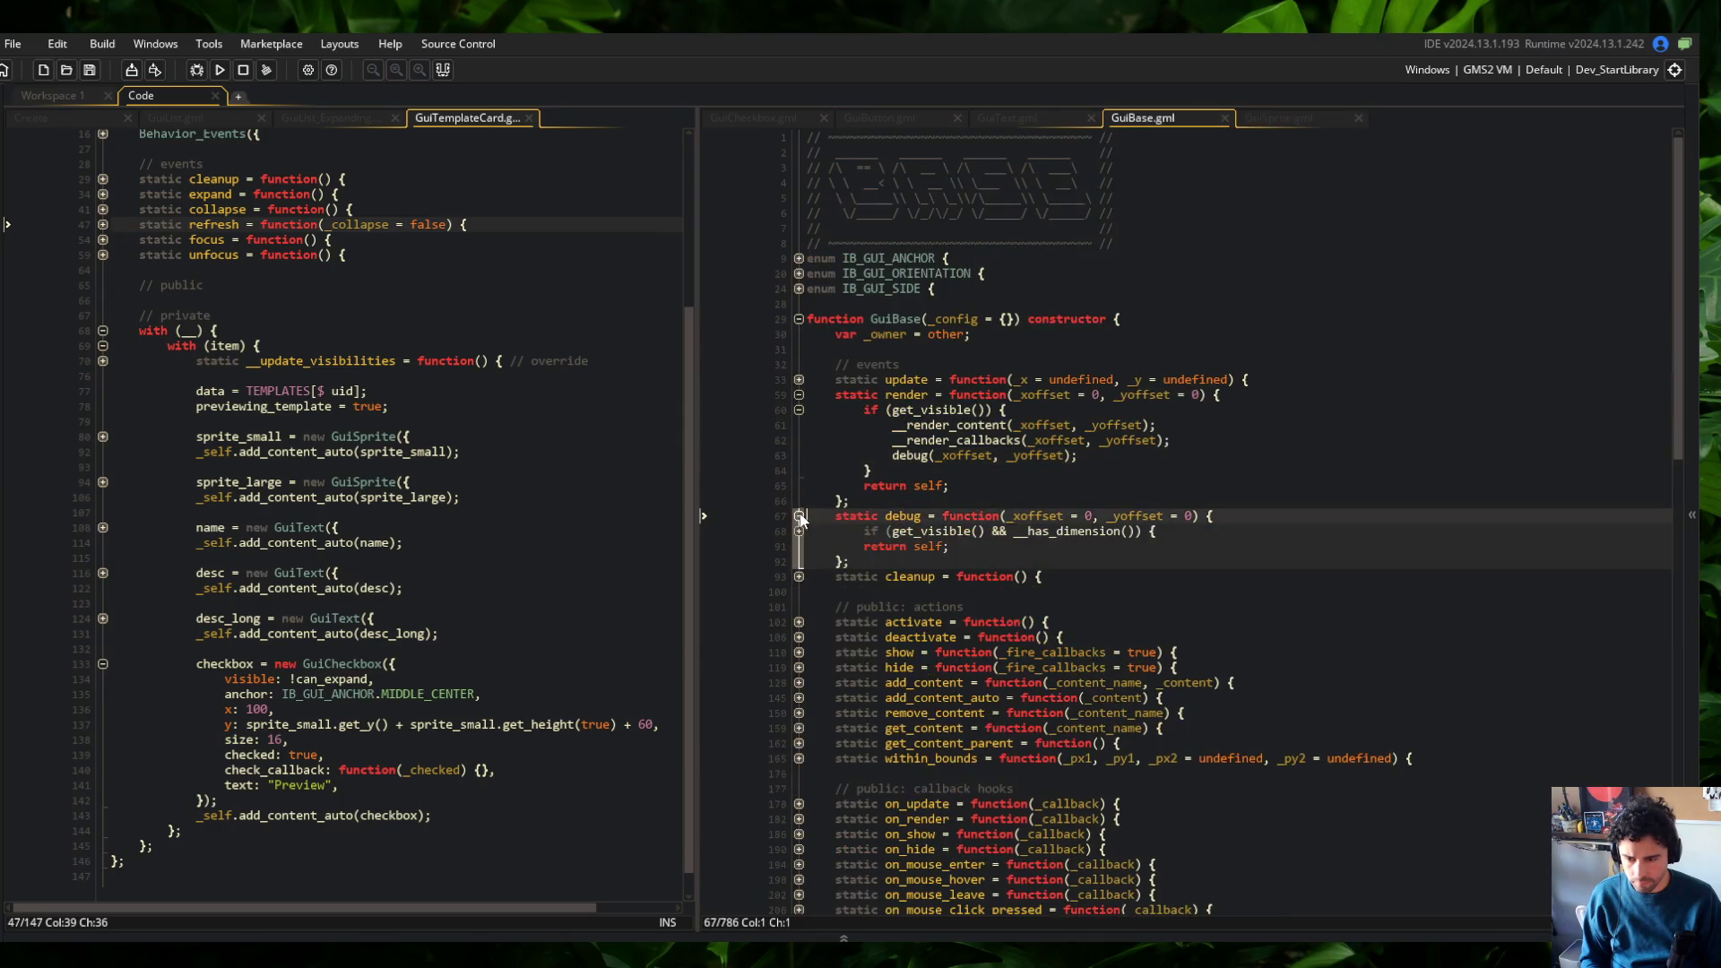
left_click(799, 531)
left_click(1022, 592)
scroll(1017, 600, "down", 15)
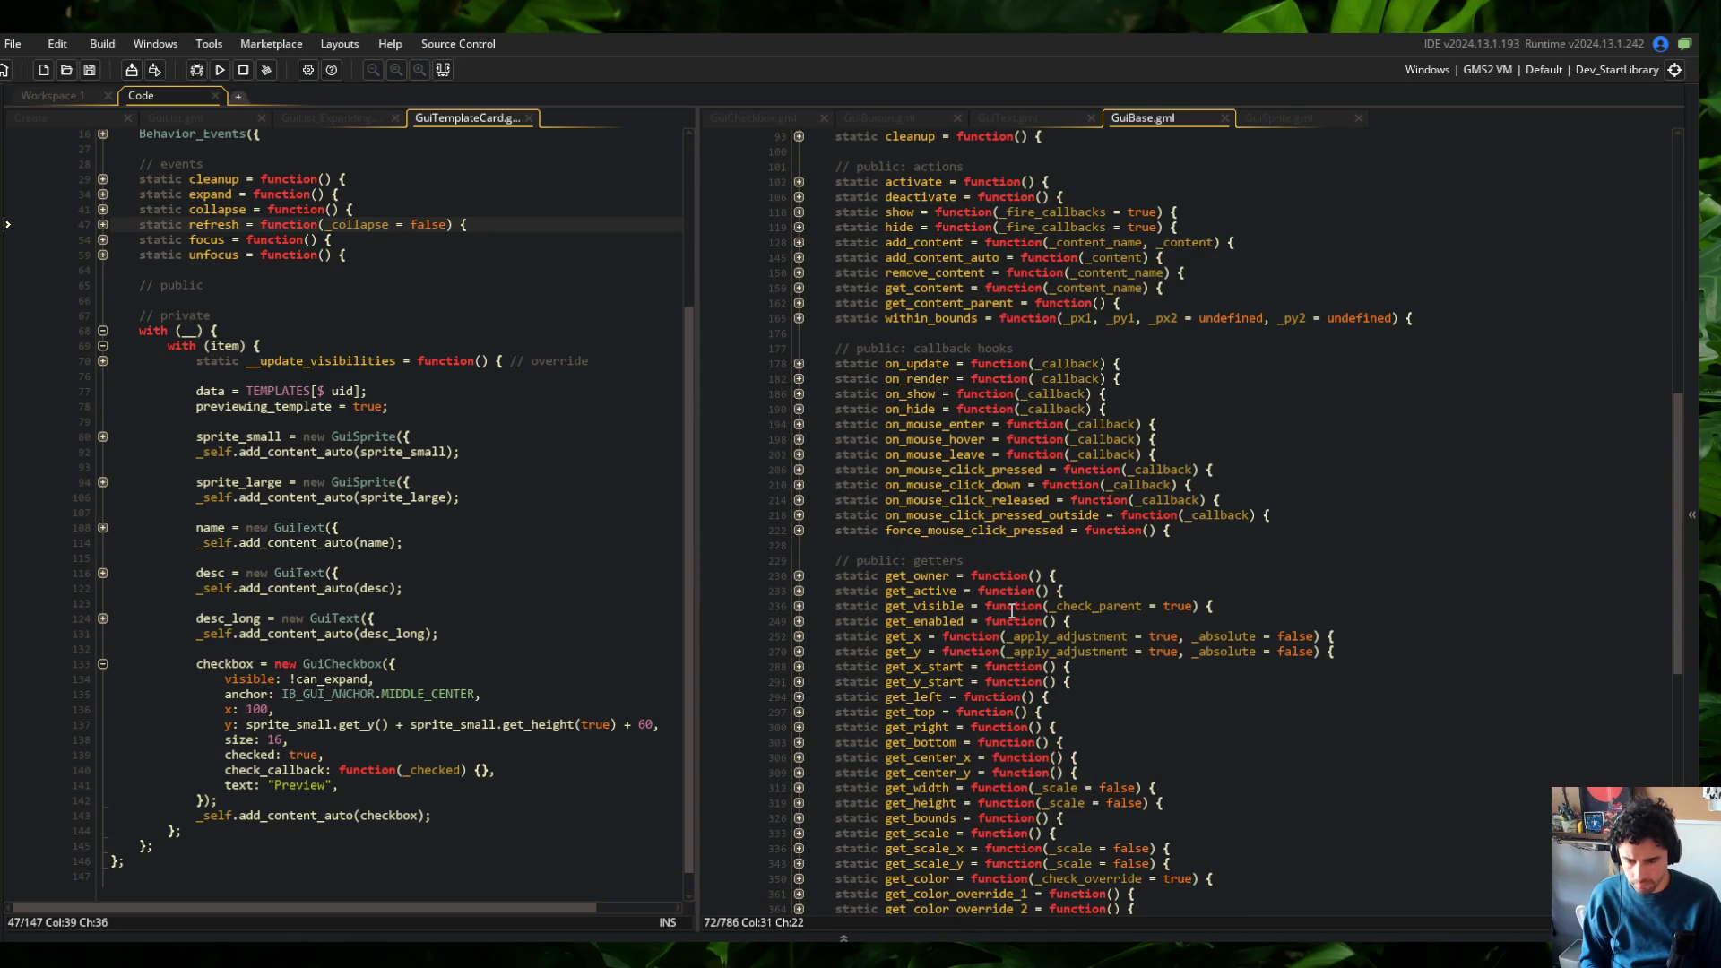
left_click(799, 636)
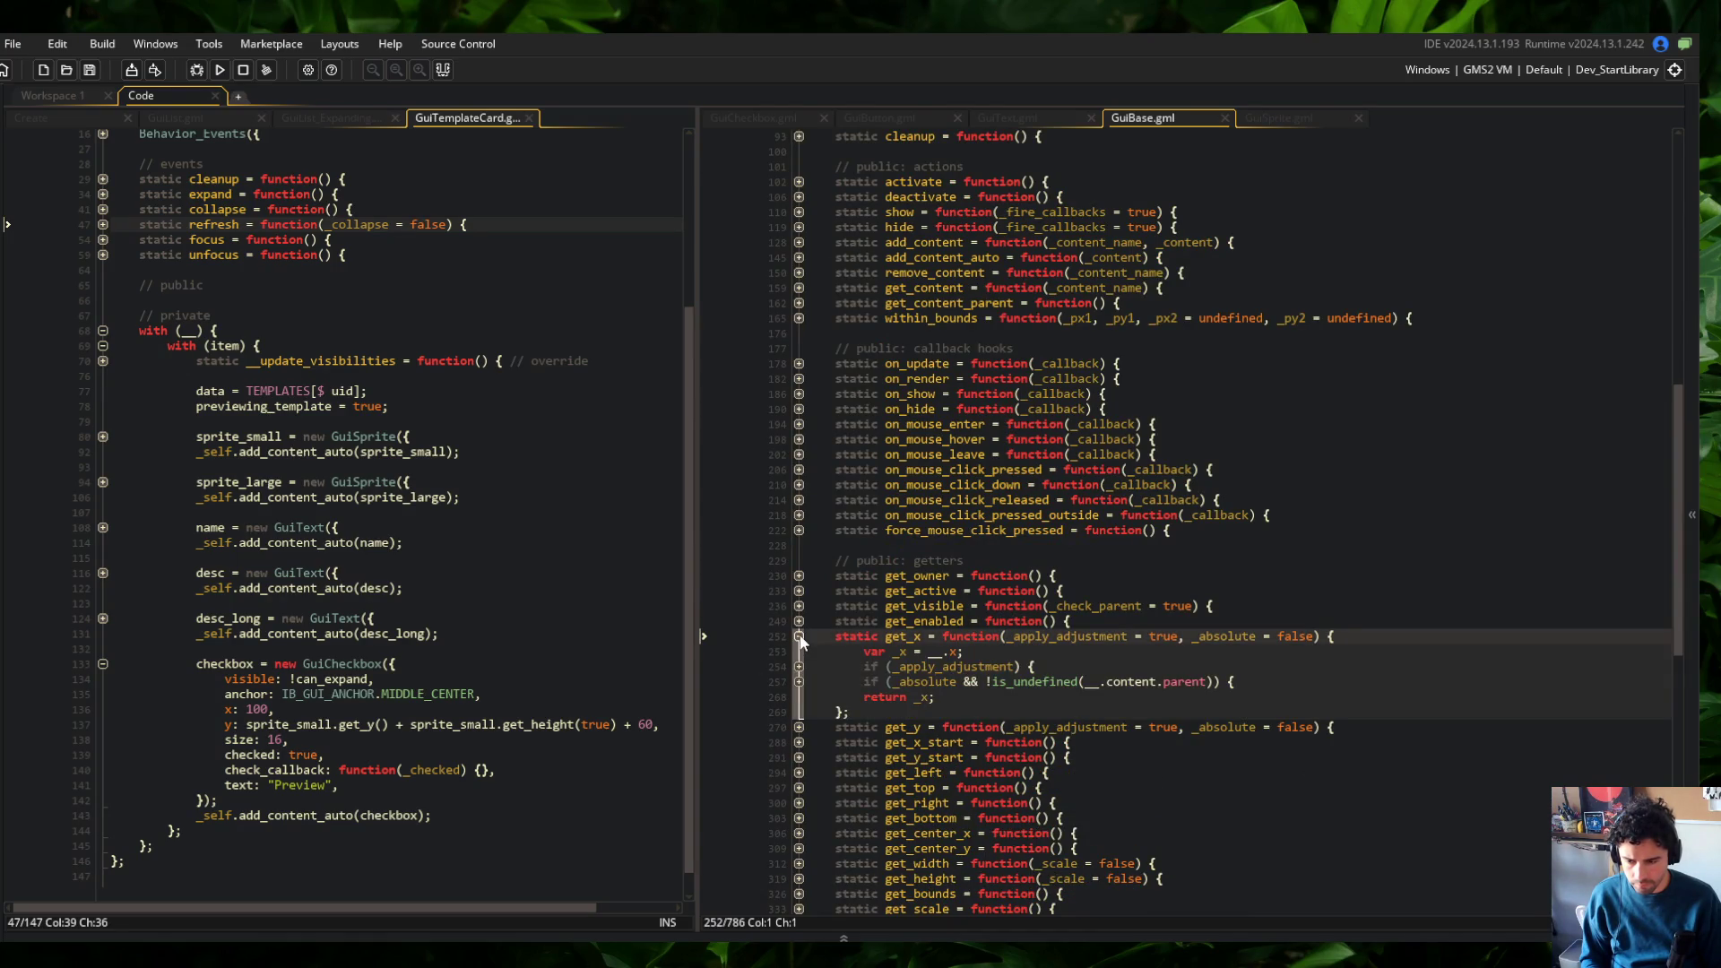
scroll(1022, 403, "up", 10)
Change debug's get_x and get_y calls to use (true, true), save, and rebuild the game
left_click(1011, 312)
type("true")
key("ctrl+s")
key("Down")
type("true, true")
key("F5")
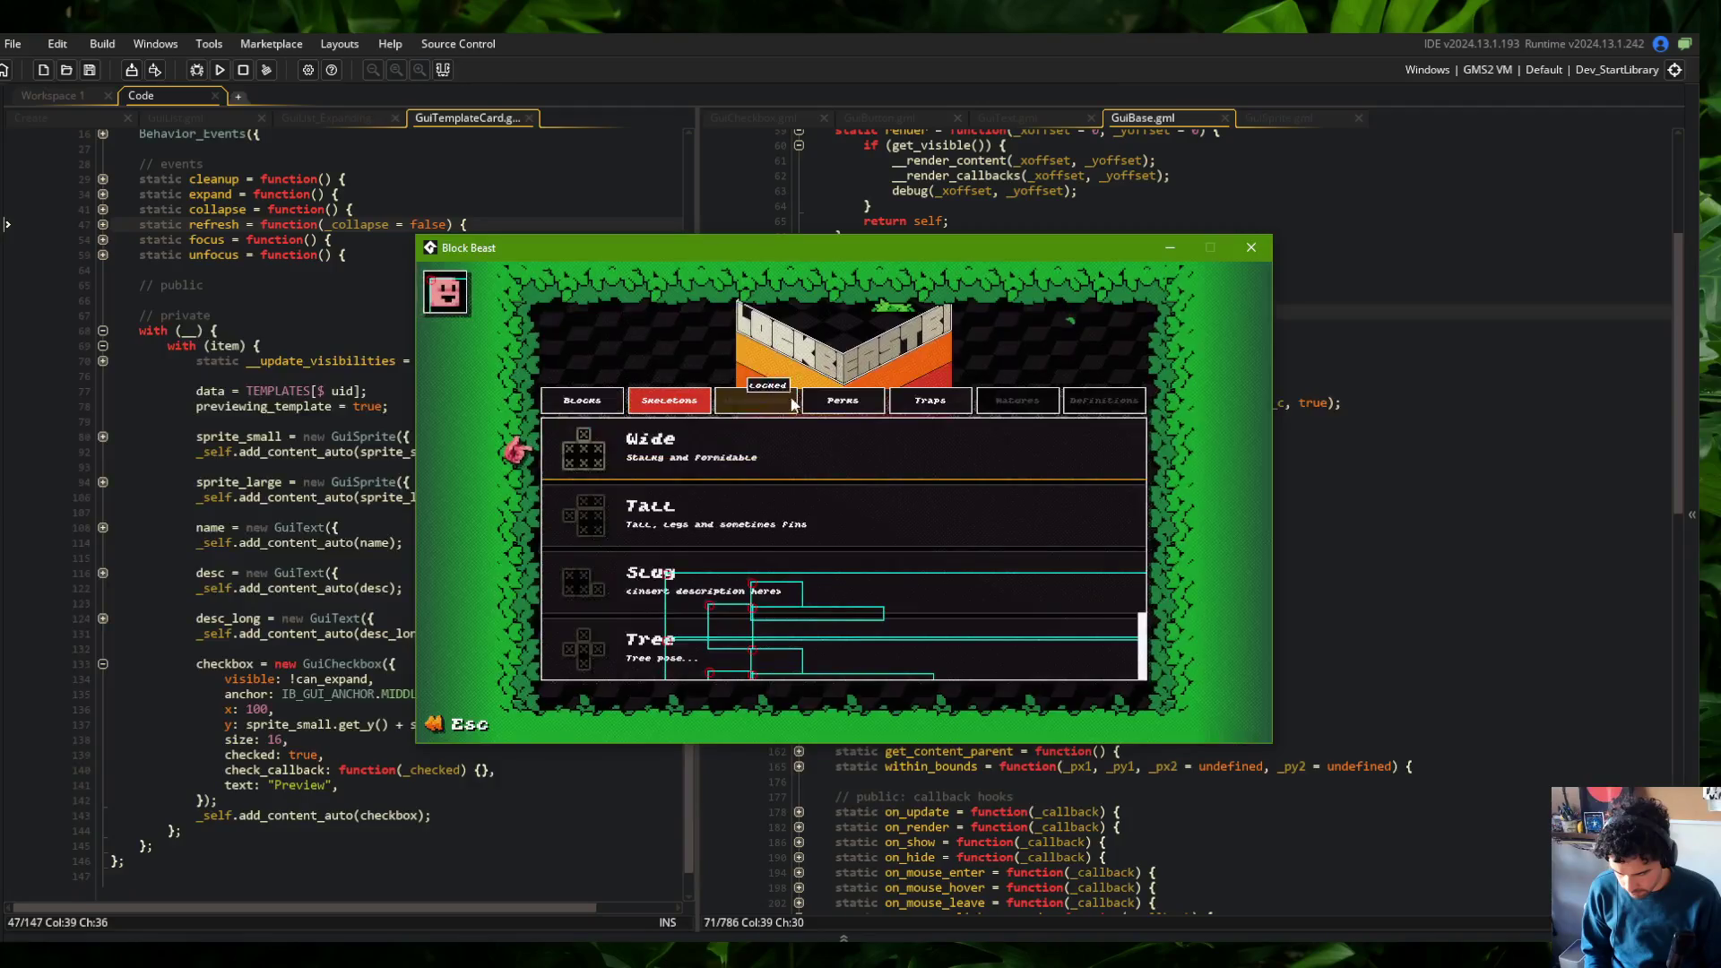
Toggle the Wide card, close the game, and unfold the content loop in GuiBase's debug function
left_click(706, 435)
left_click(706, 436)
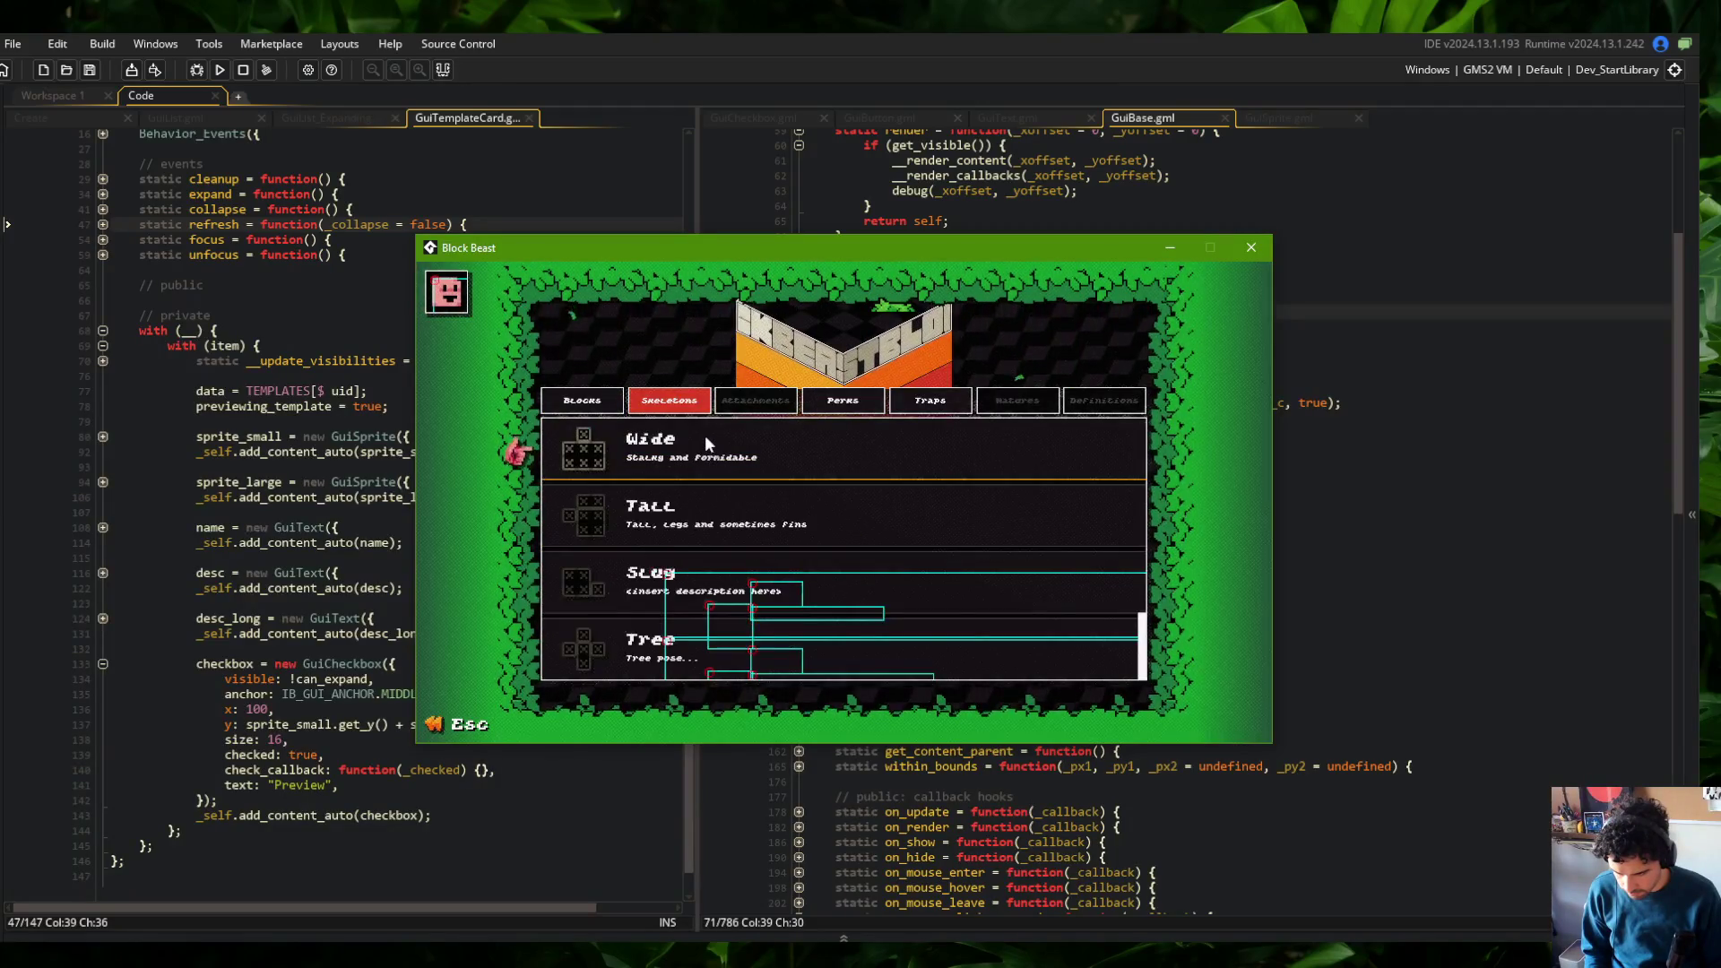
left_click(1251, 248)
left_click(1172, 281)
left_click(1123, 372)
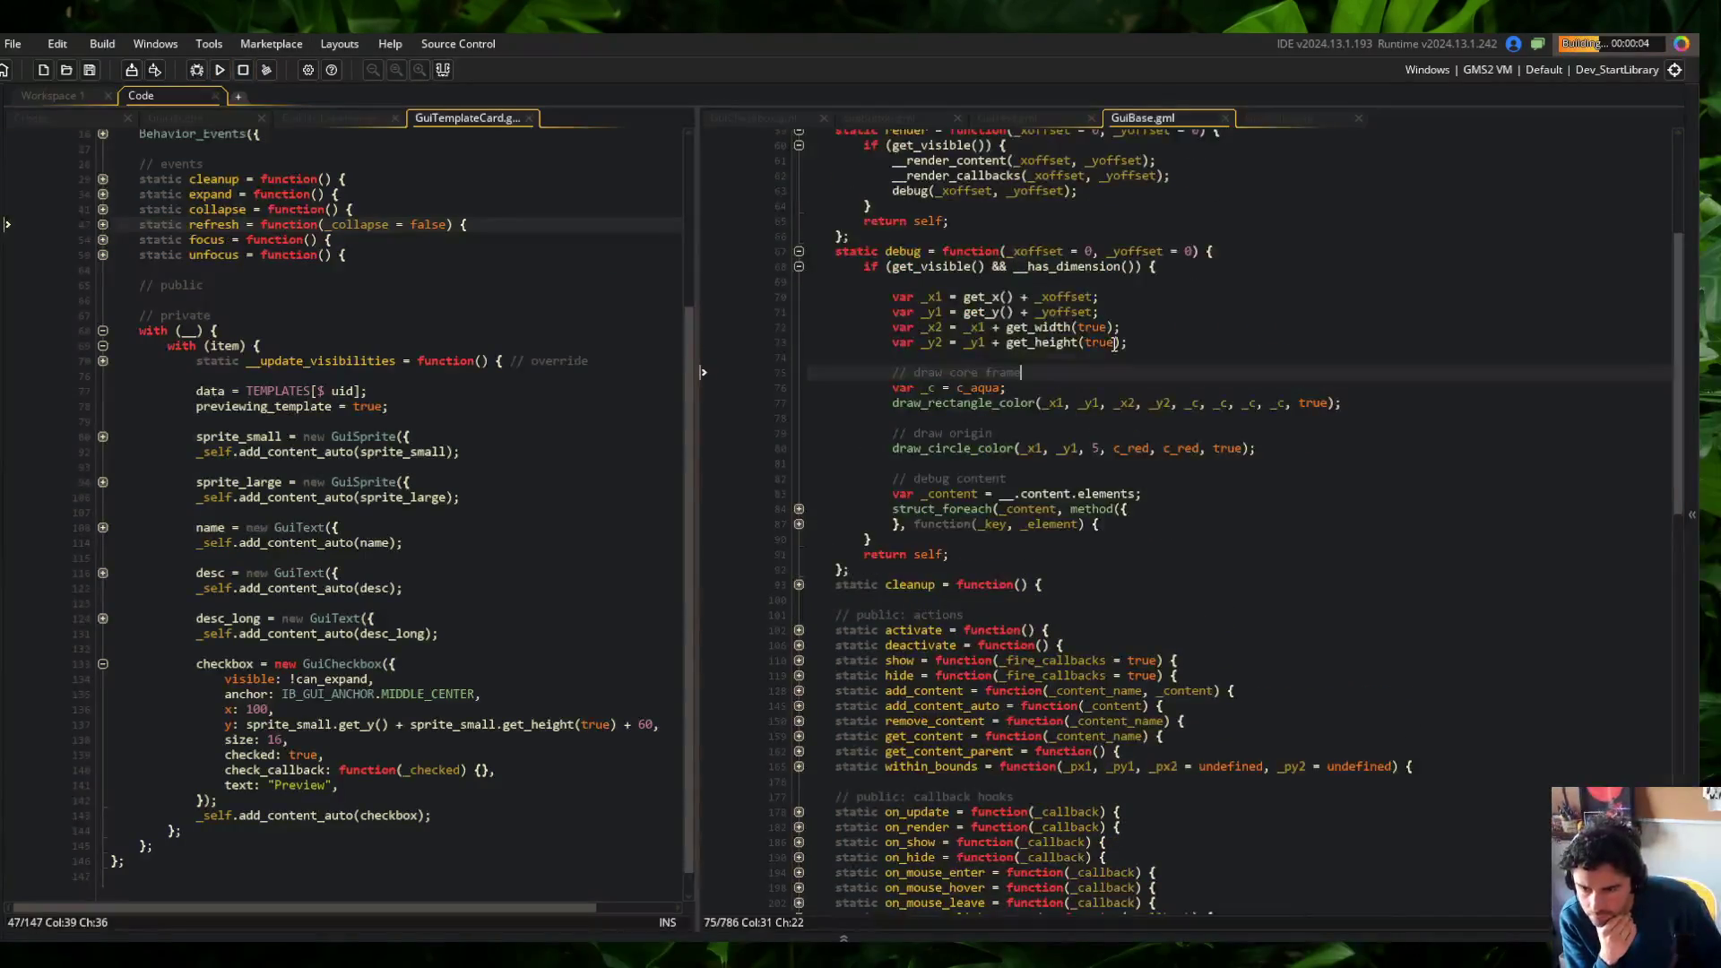
left_click(798, 525)
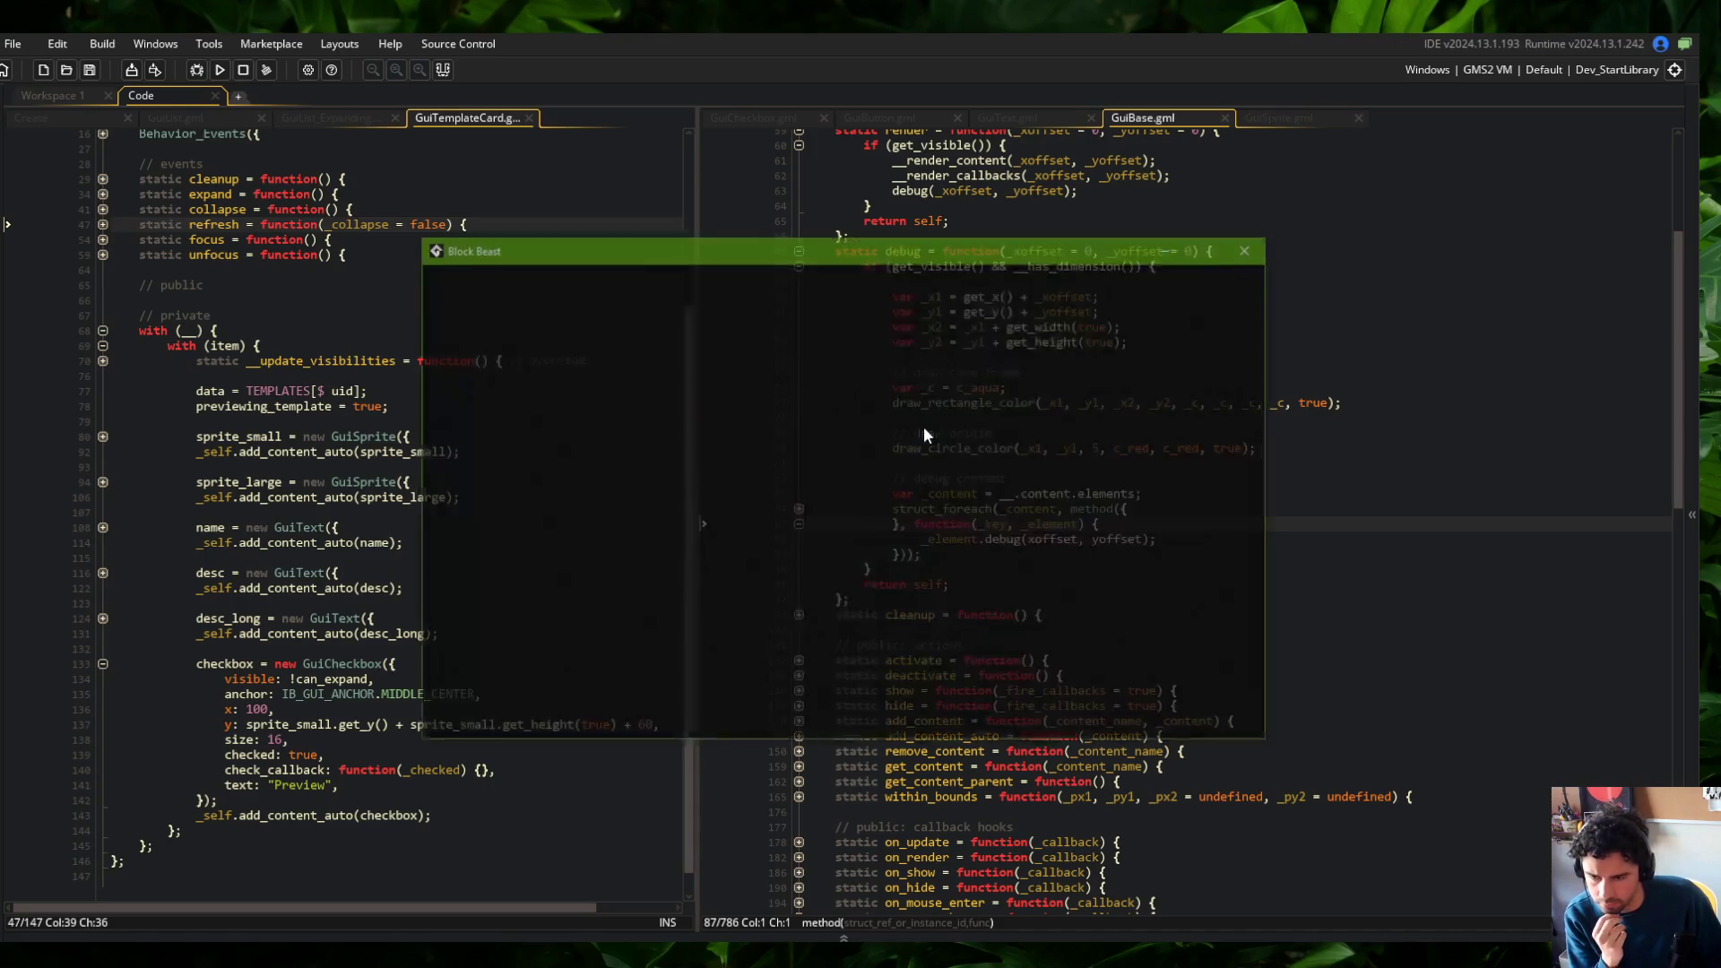
Check the Skeletons list and Wide preview frames, close the game, and return to debug's get_x() call
left_click(689, 408)
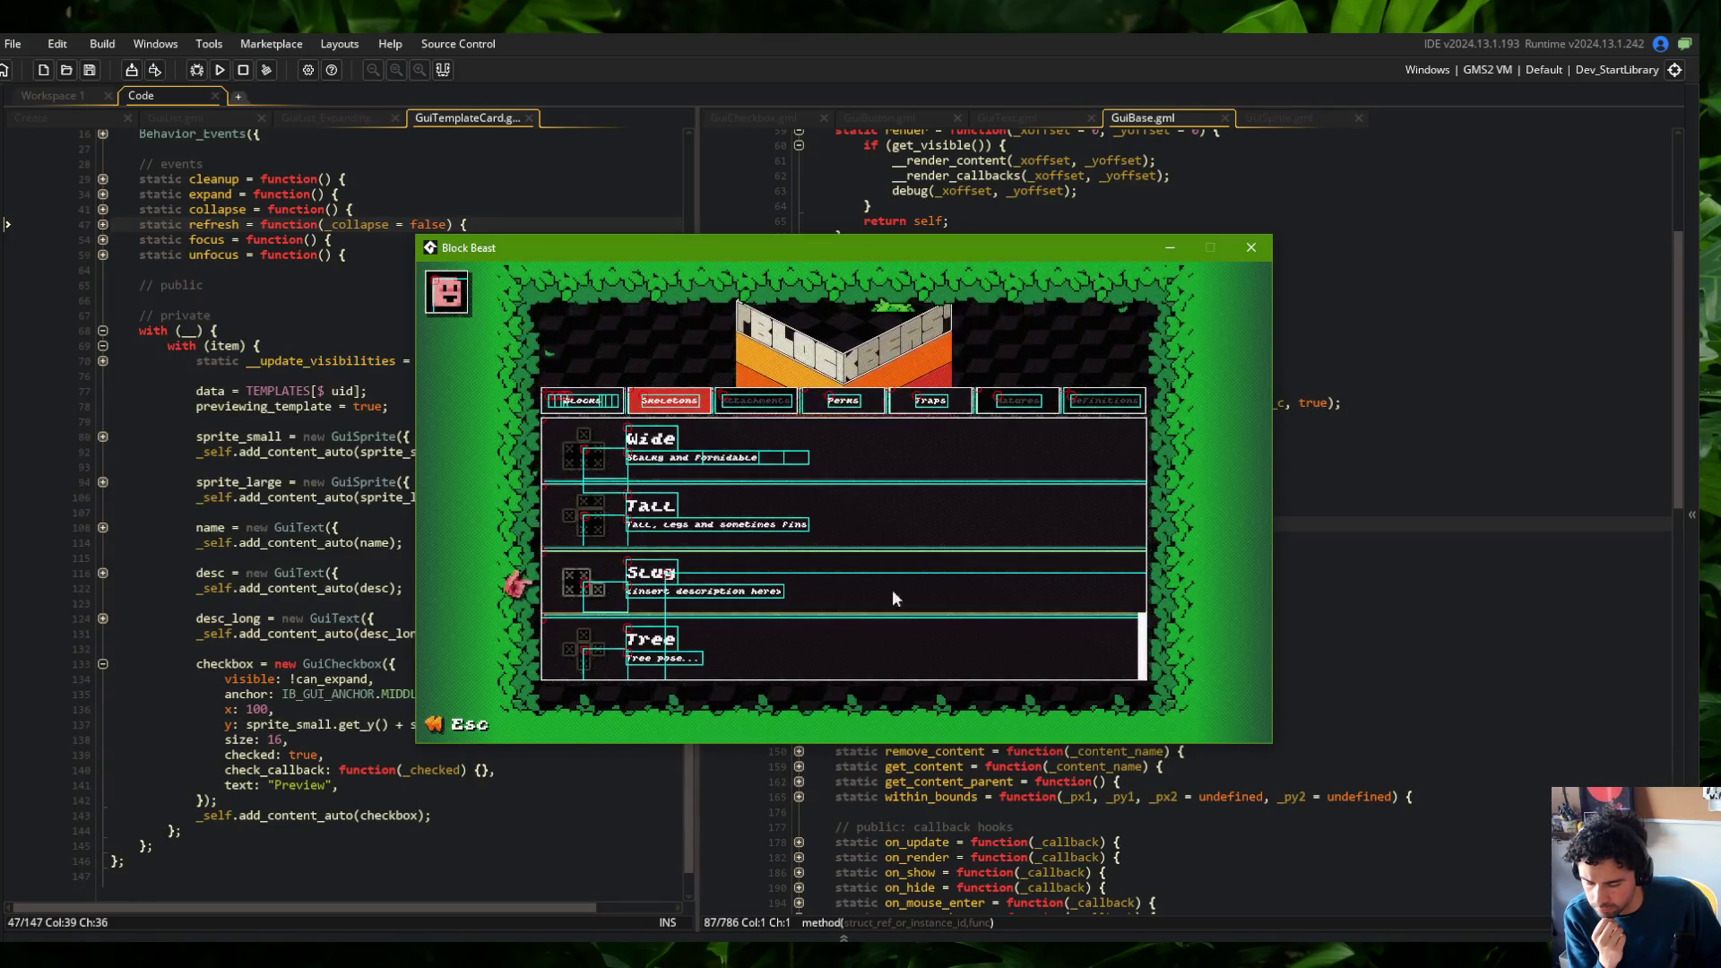
left_click(726, 425)
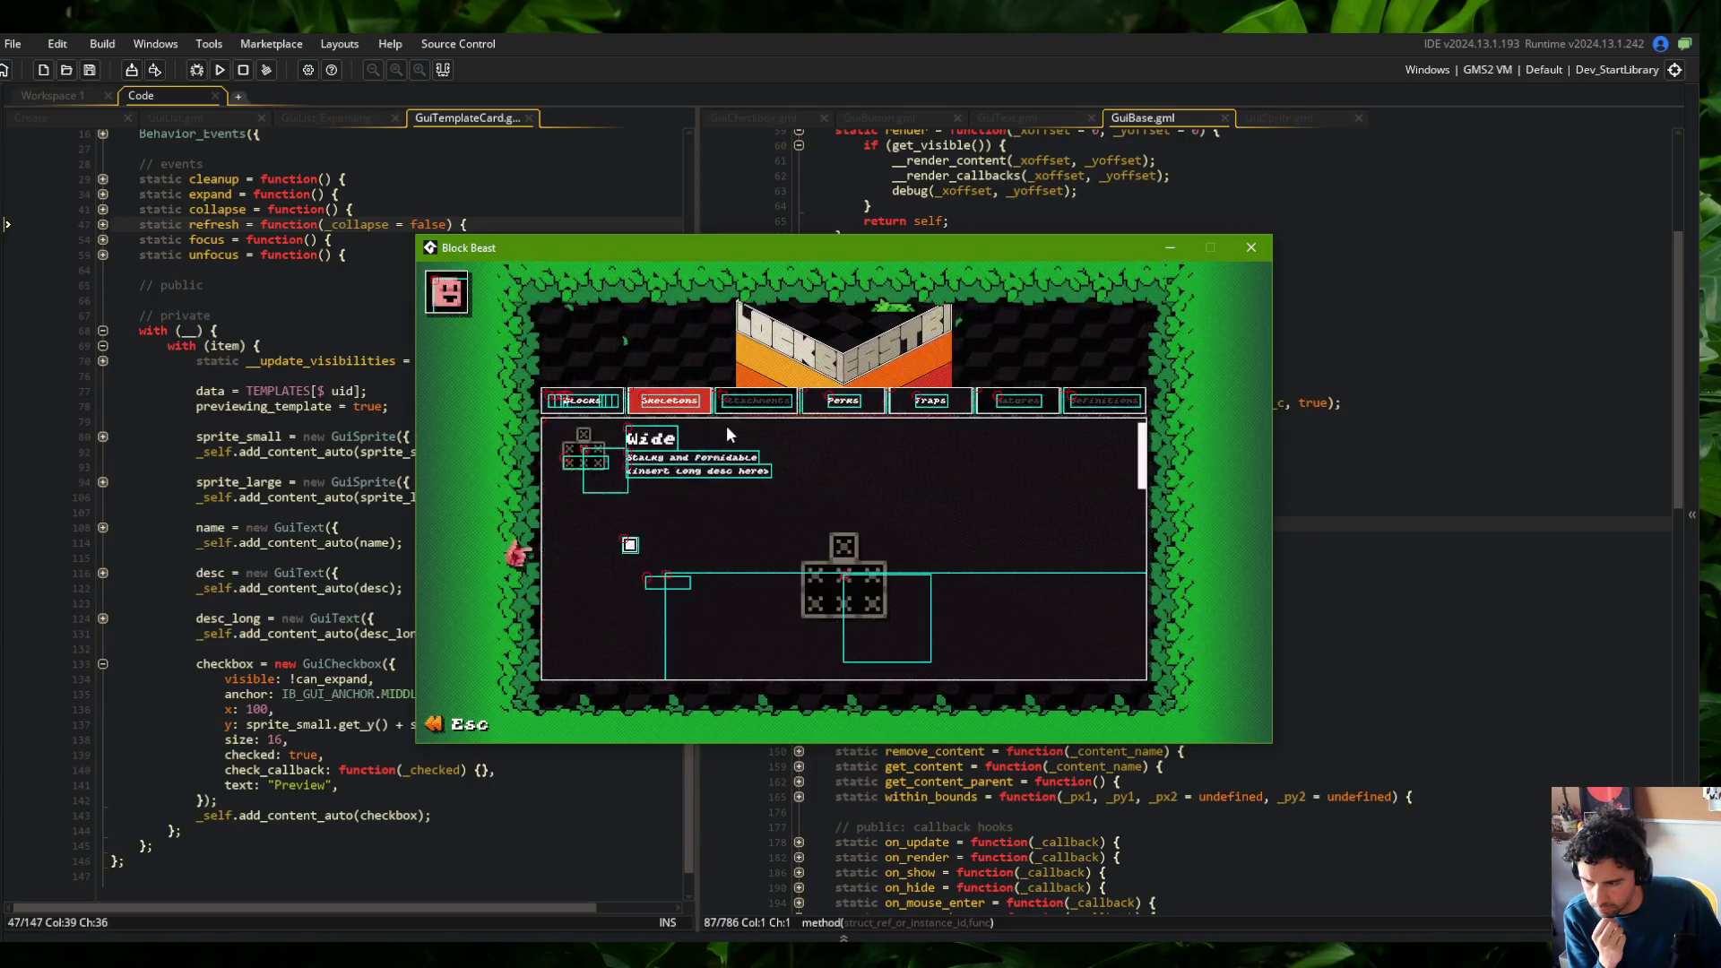
left_click(740, 429)
left_click(742, 429)
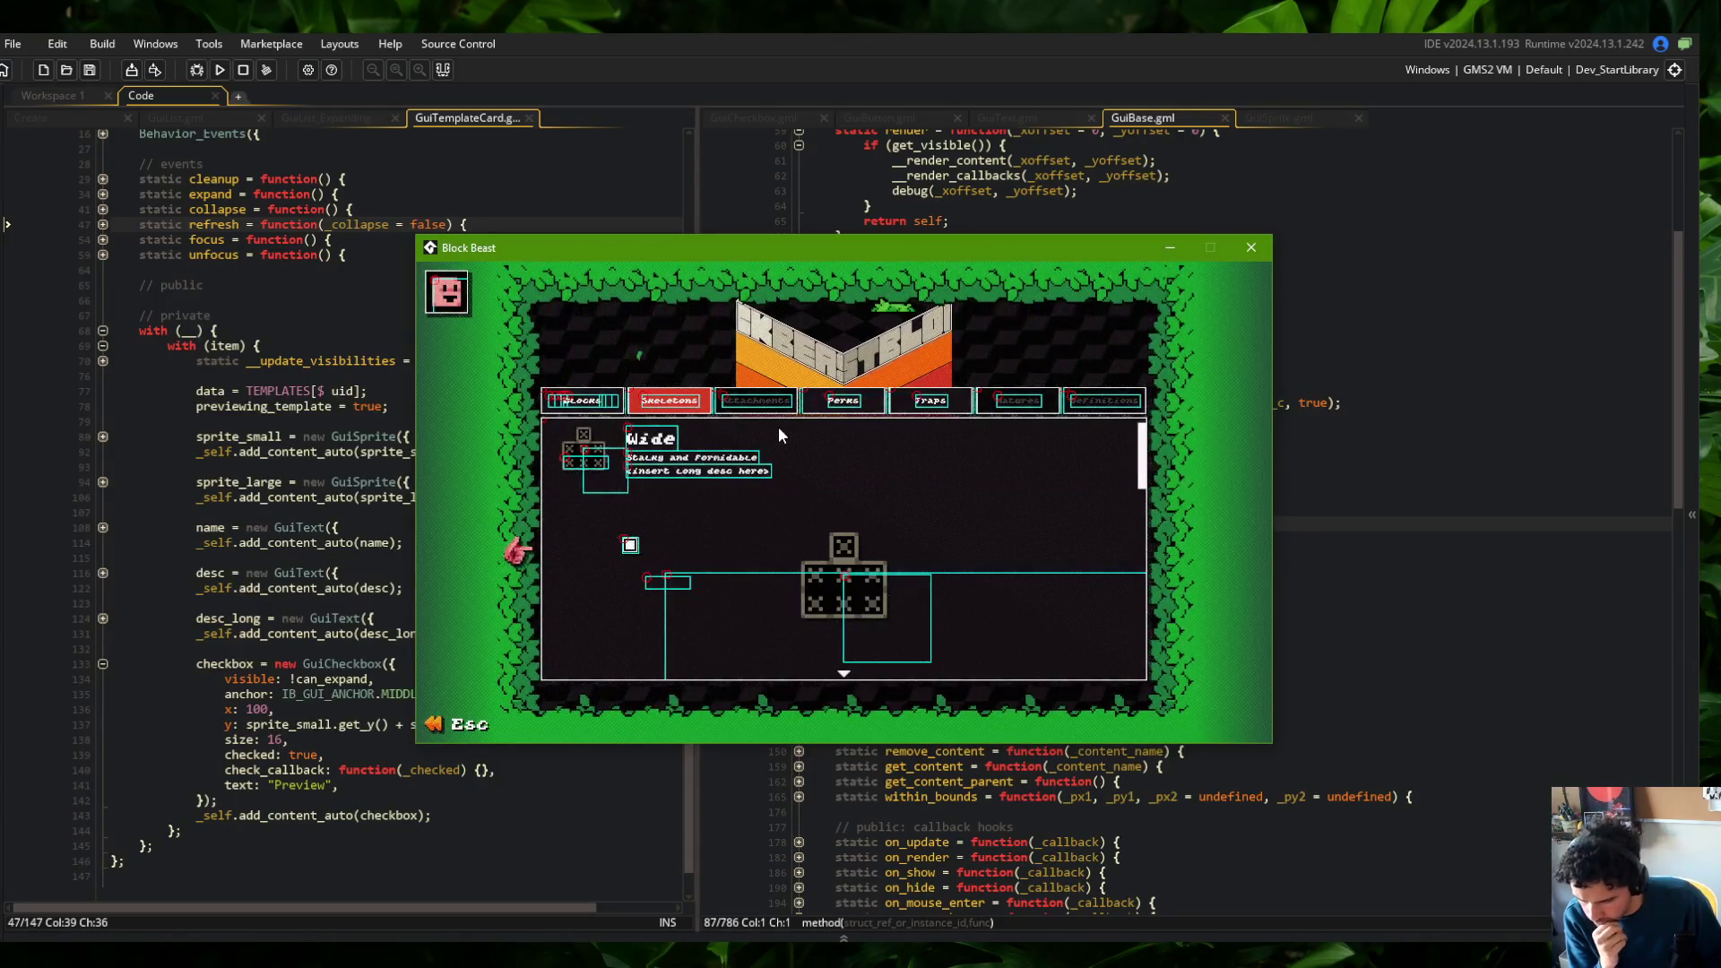
left_click_drag(909, 249, 944, 287)
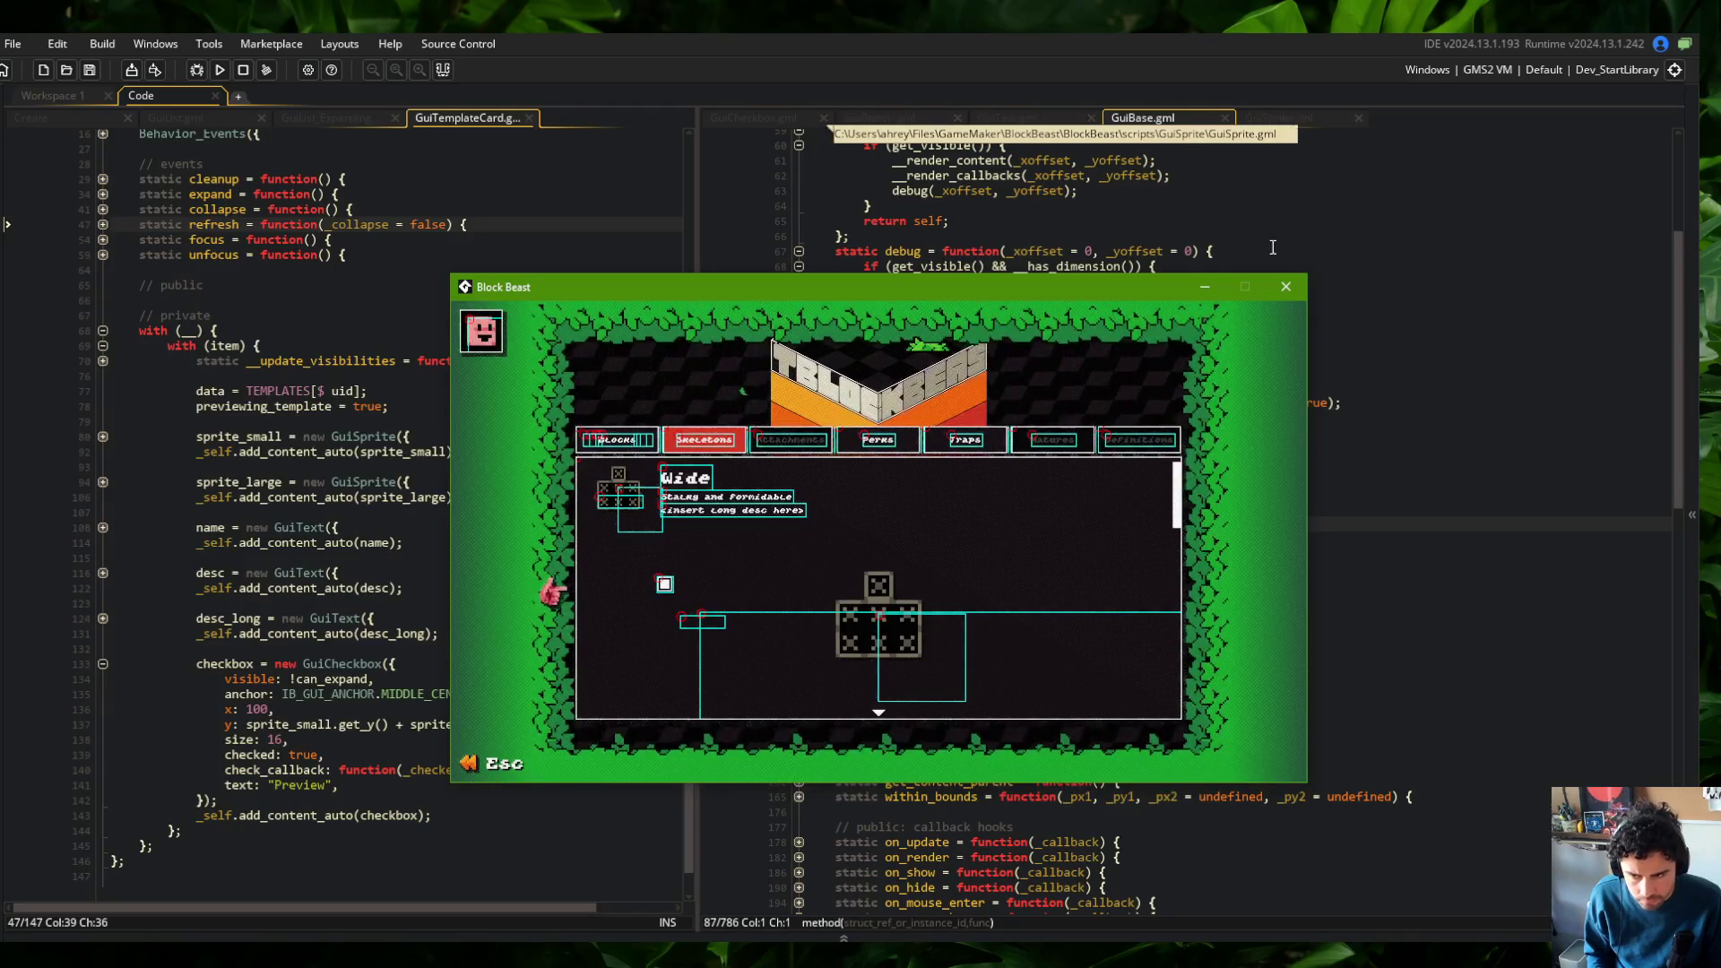
left_click(1286, 286)
left_click(1049, 284)
left_click(1002, 296)
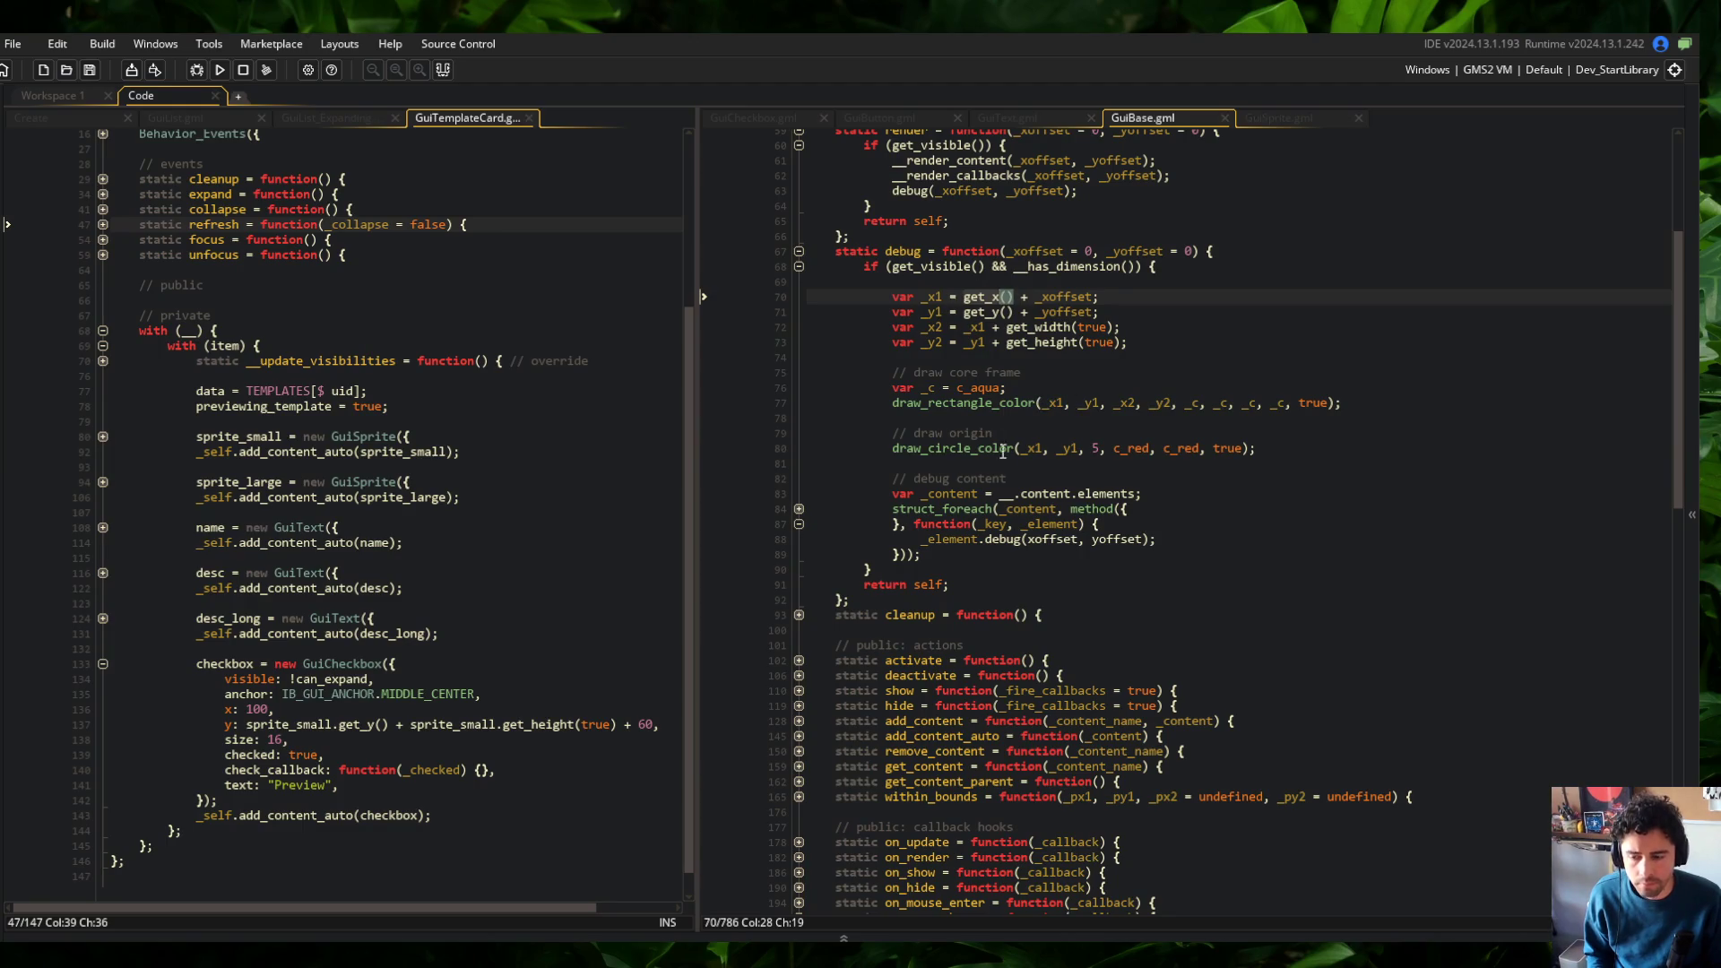
Inspect the get_left and get_right getter bodies in GuiBase.gml, then fold them back
scroll(995, 438, "down", 15)
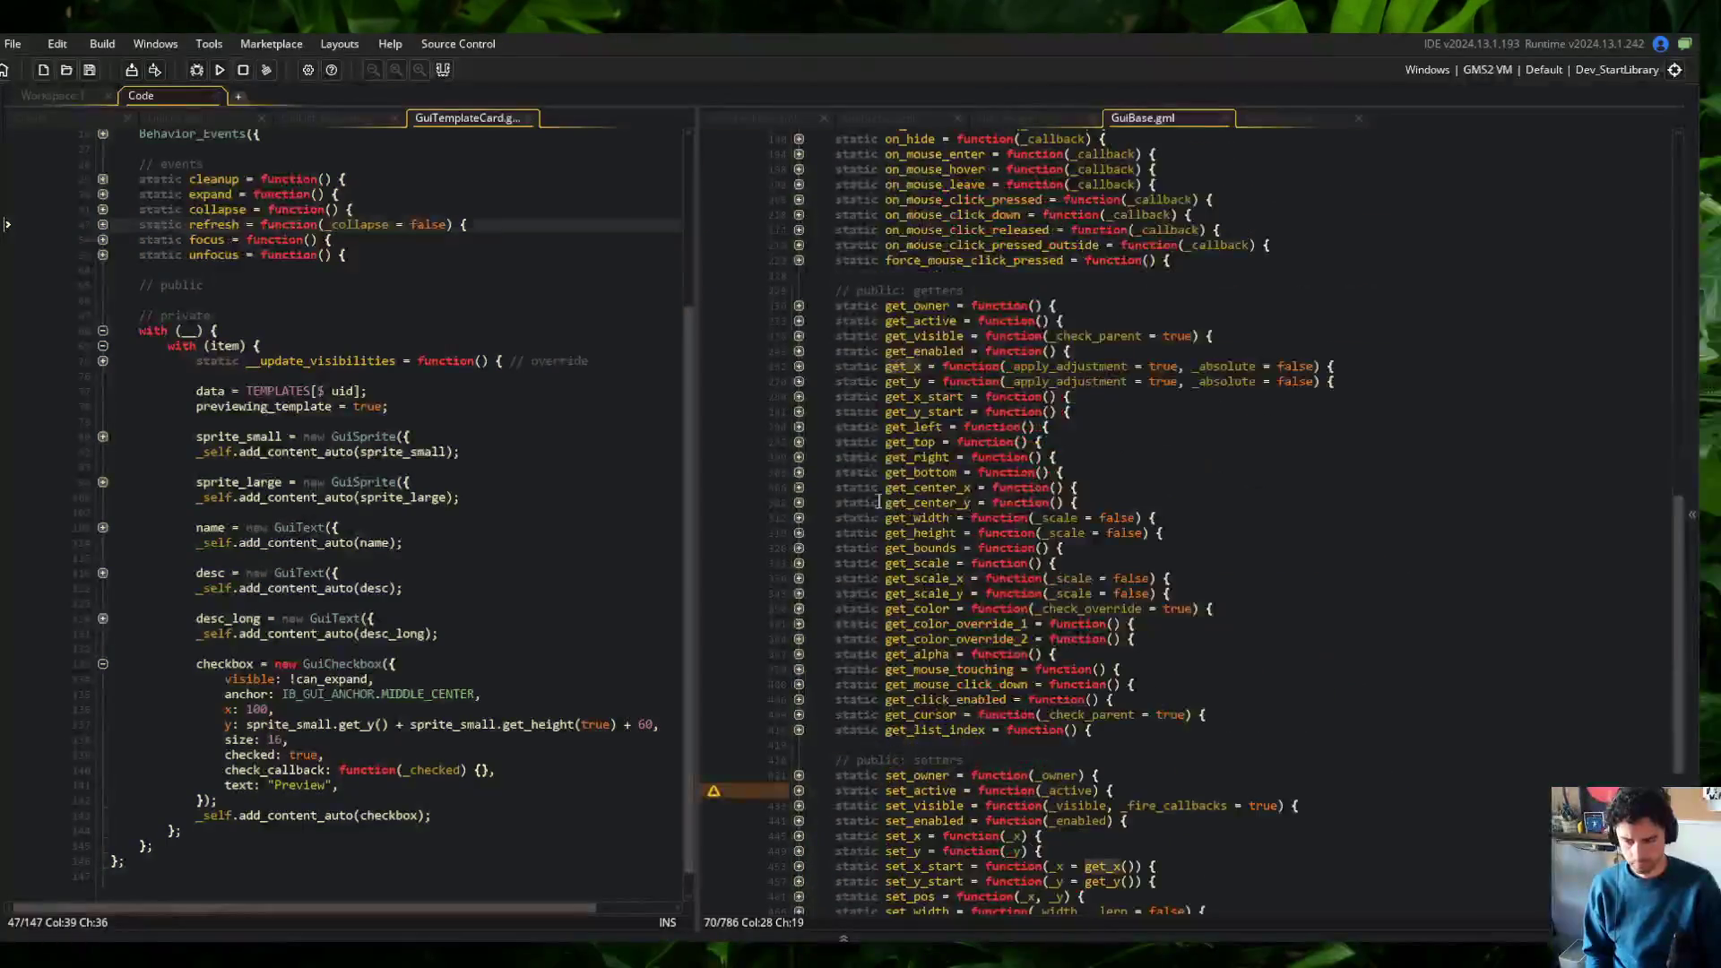
left_click(799, 427)
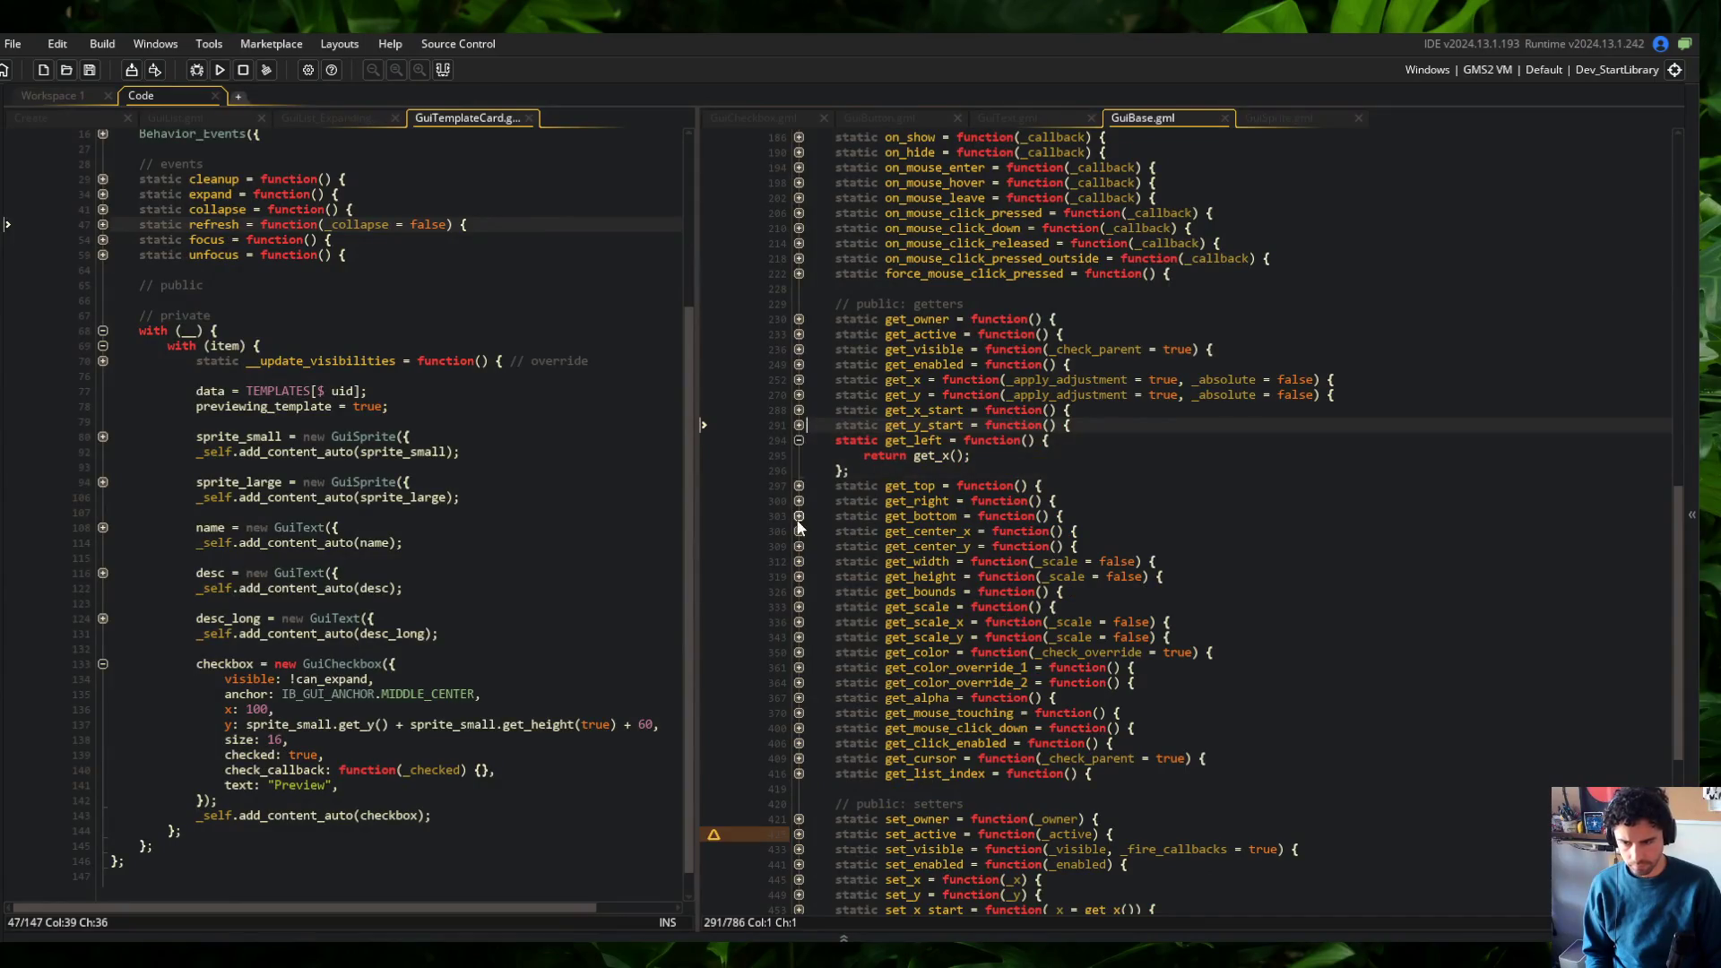
left_click(799, 501)
left_click(799, 501)
left_click(799, 440)
scroll(1148, 483, "up", 15)
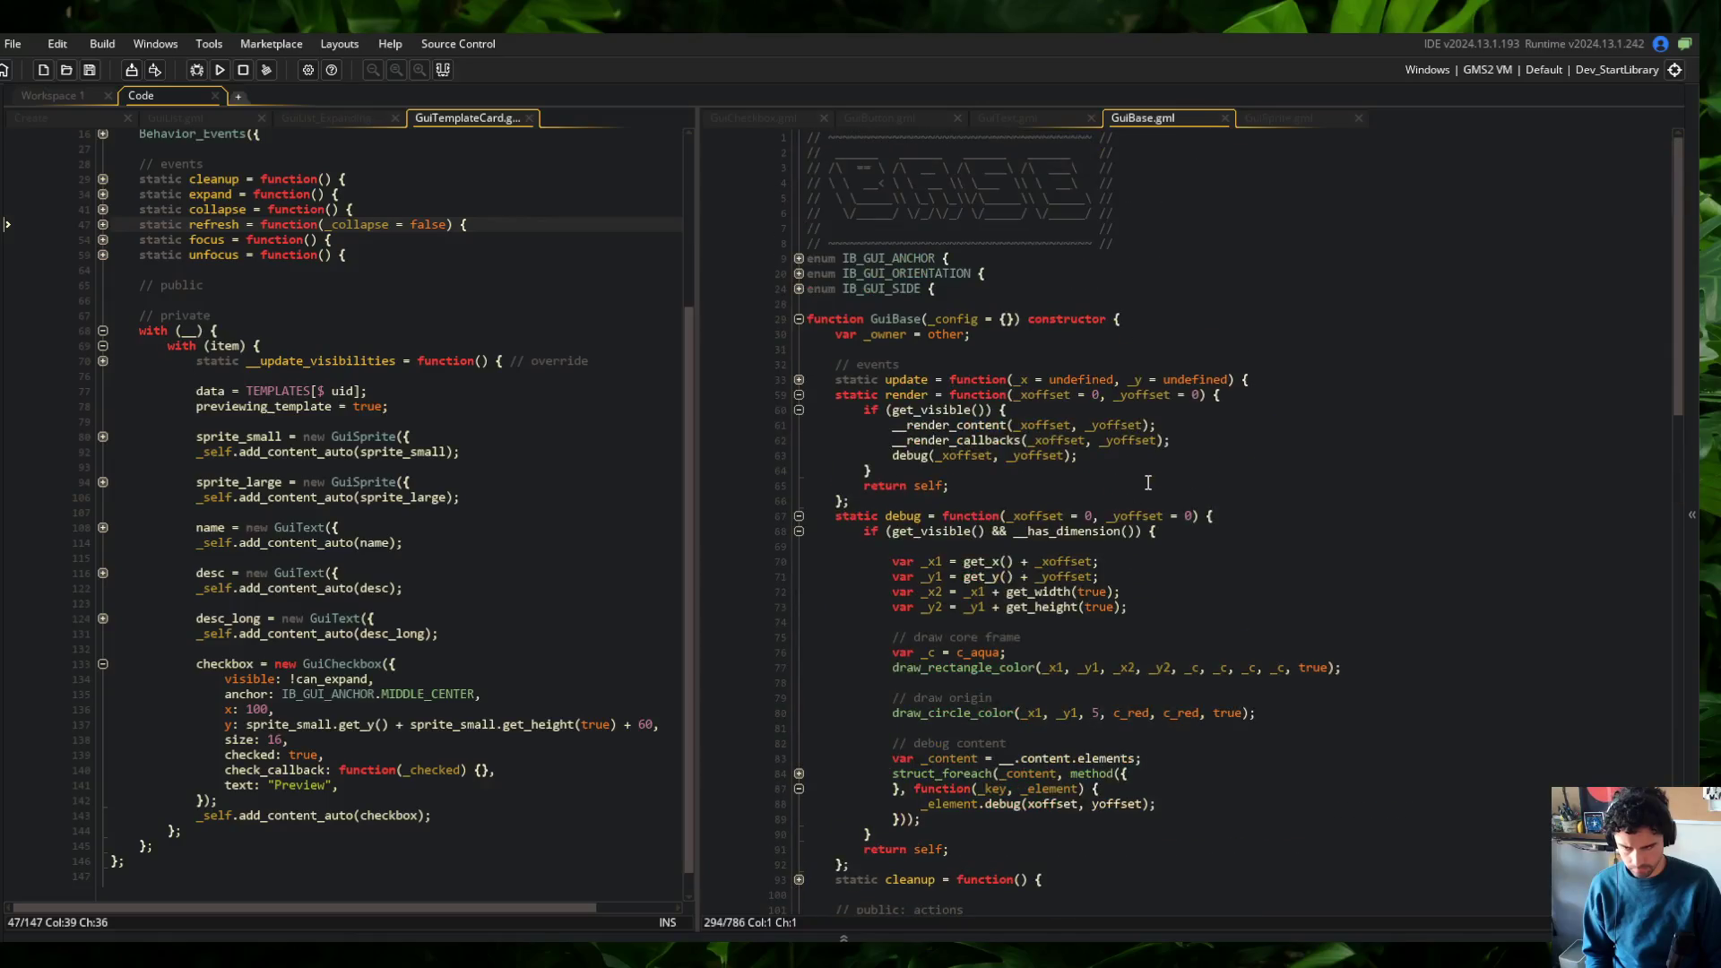
scroll(1148, 493, "down", 3)
Pass false to get_x() and get_y() on lines 70–71 and rebuild the game
left_click(1012, 384)
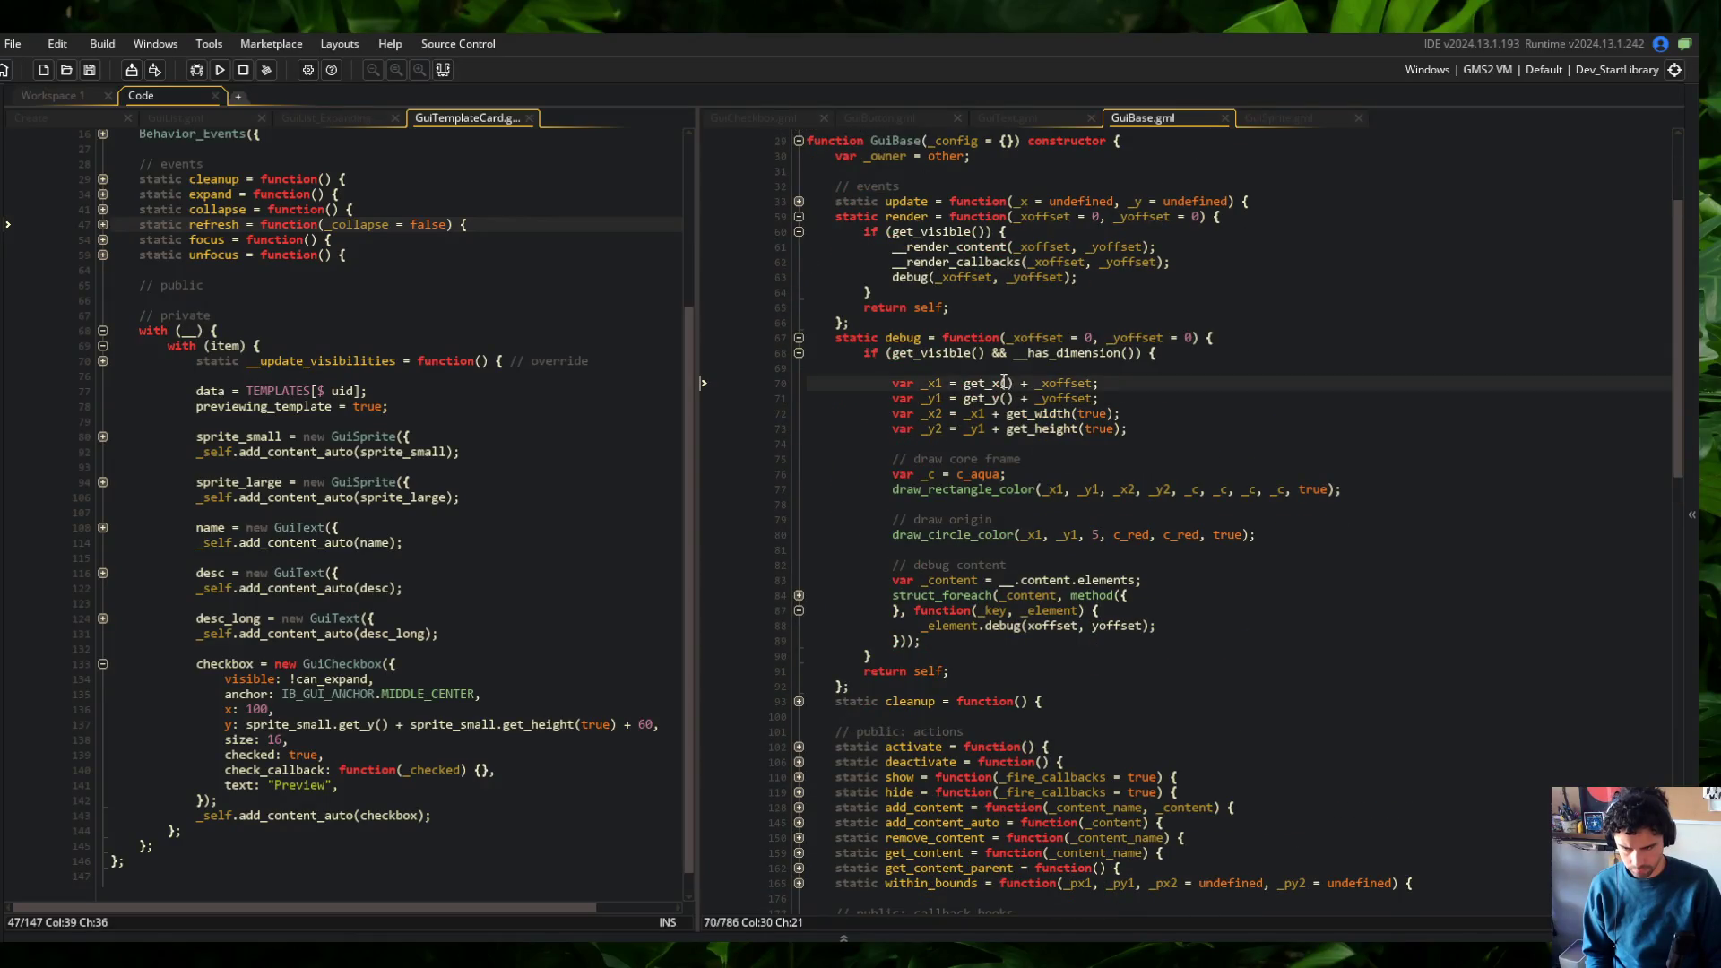
key("ctrl+alt+Down")
type("false")
key("F5")
key("alt+Tab")
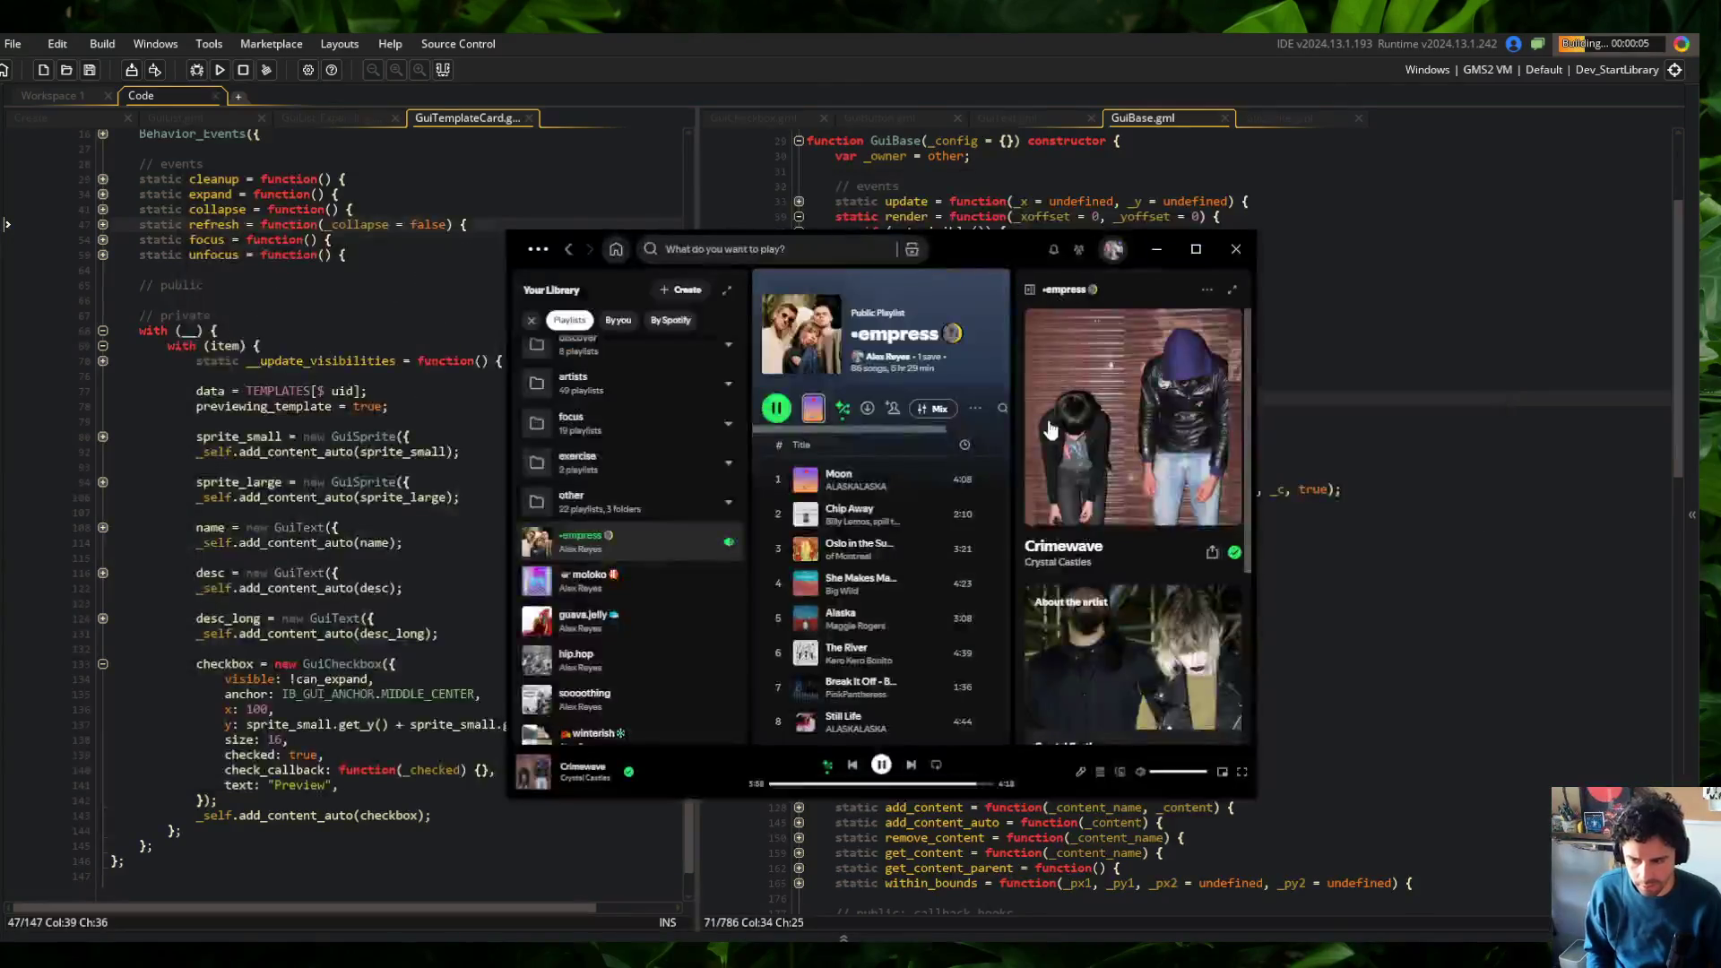
key("alt+Tab")
left_click(1080, 318)
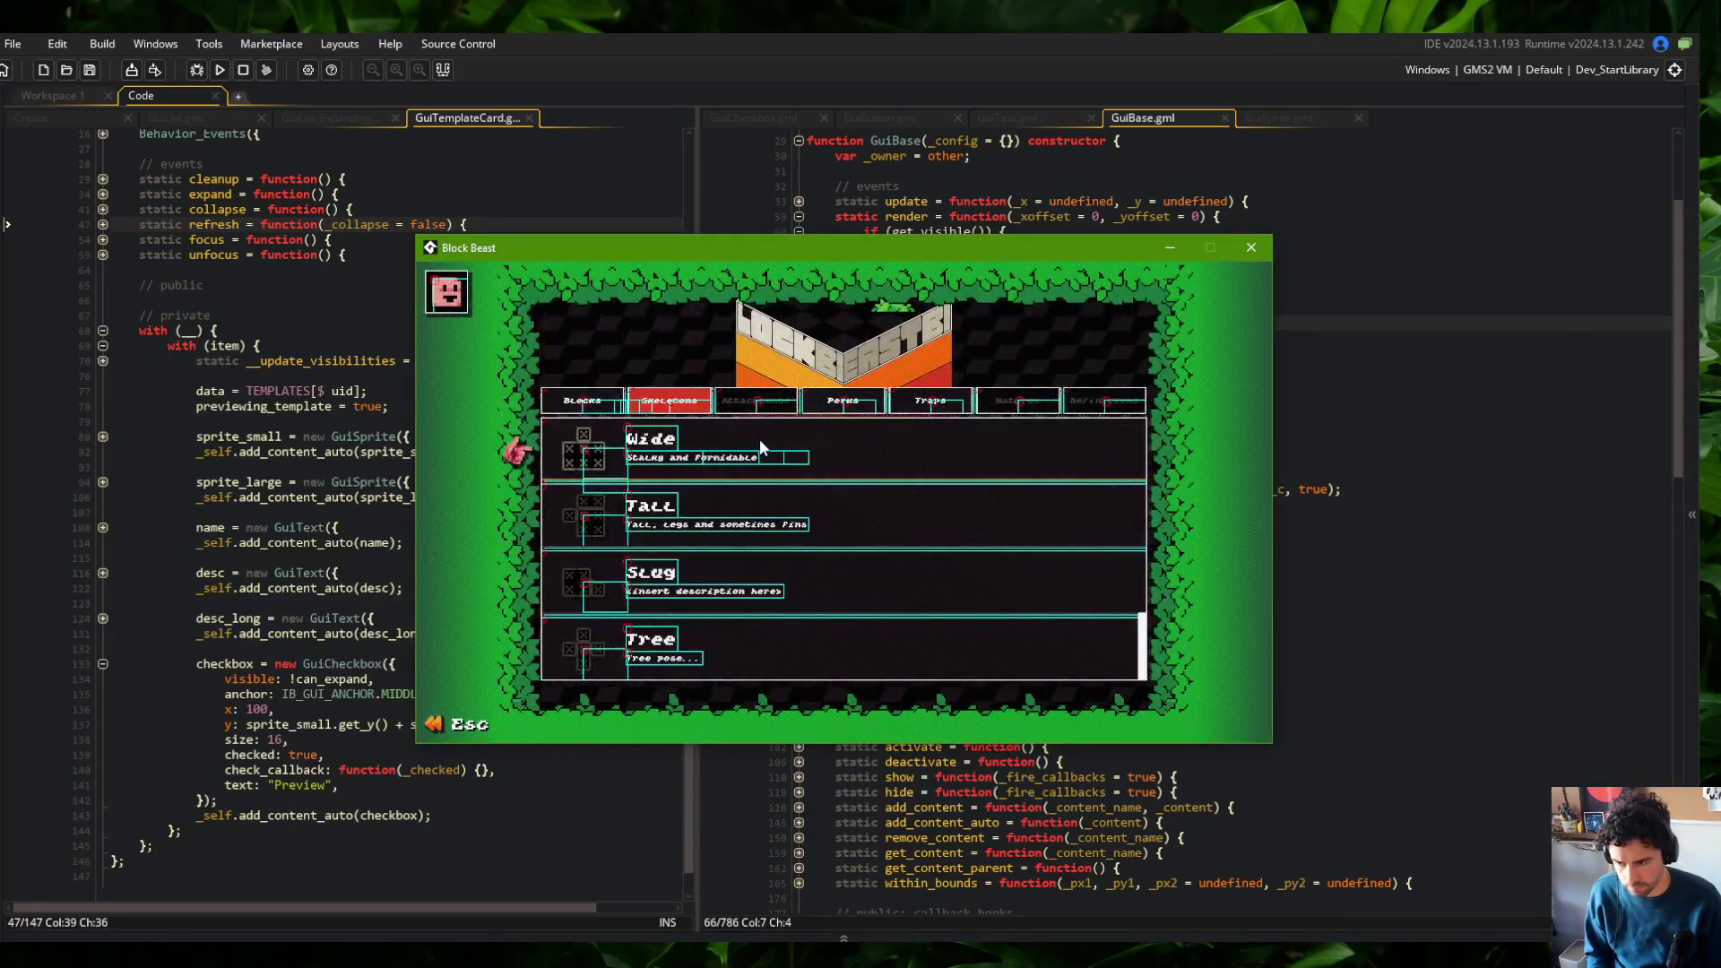
Expand and collapse the Wide skeleton card preview in Block Beast, then close the game
left_click(760, 439)
left_click(766, 434)
left_click(803, 438)
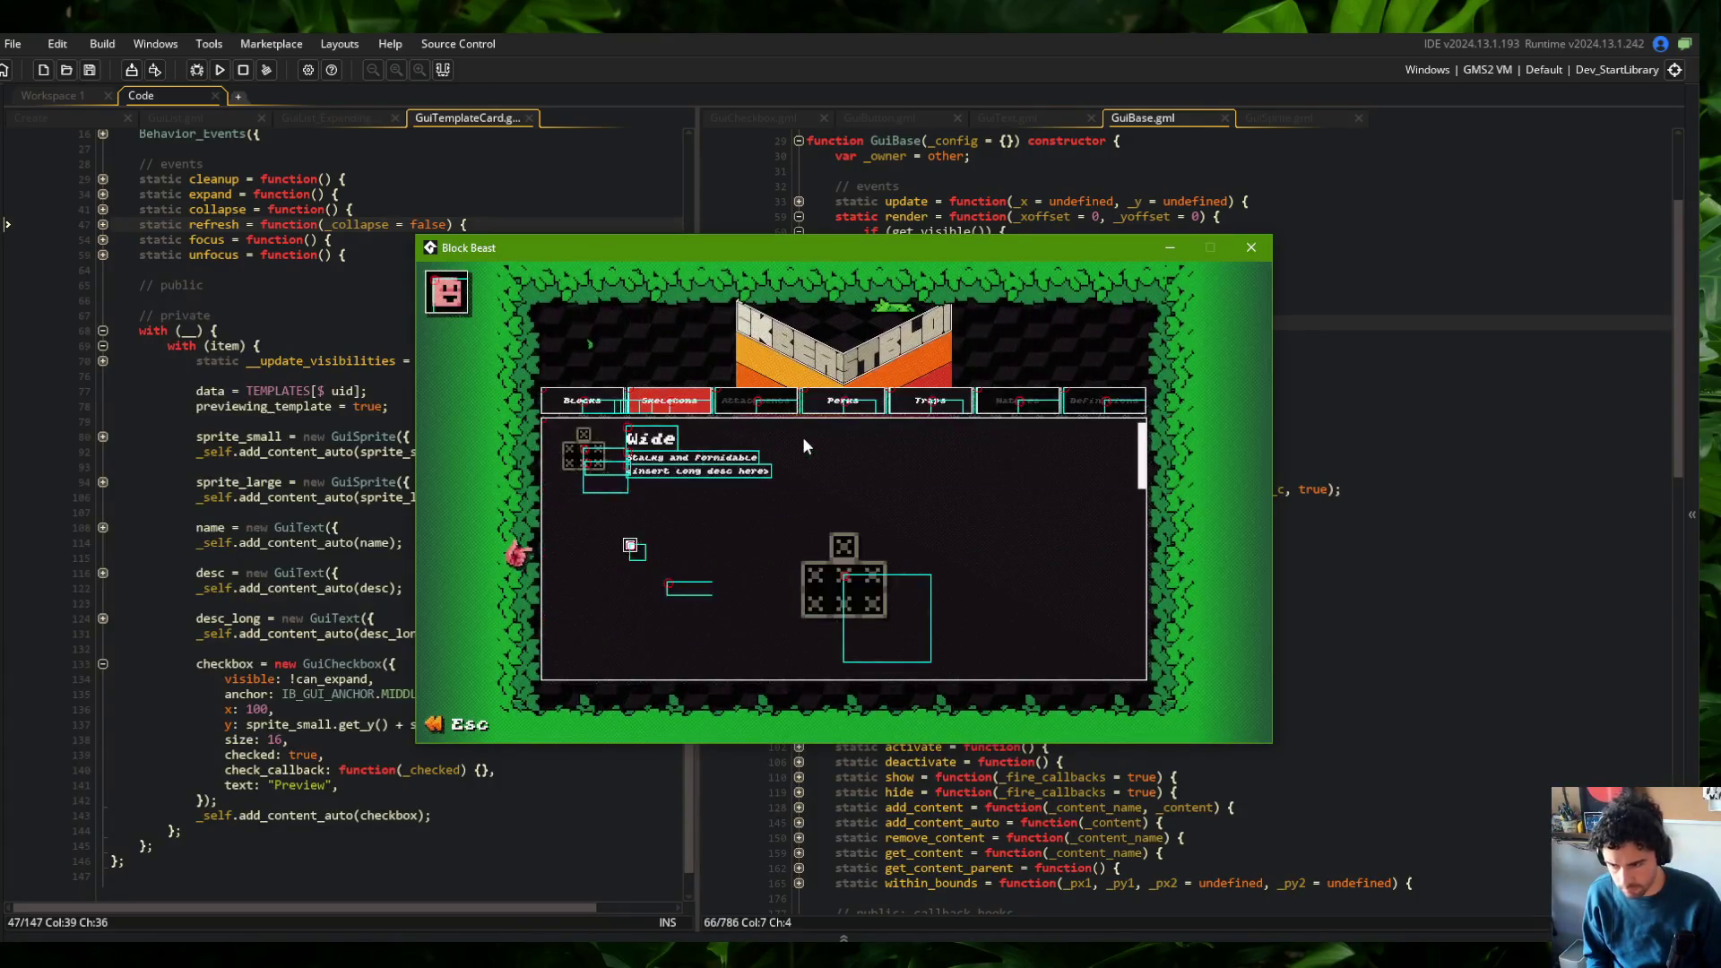
left_click(809, 444)
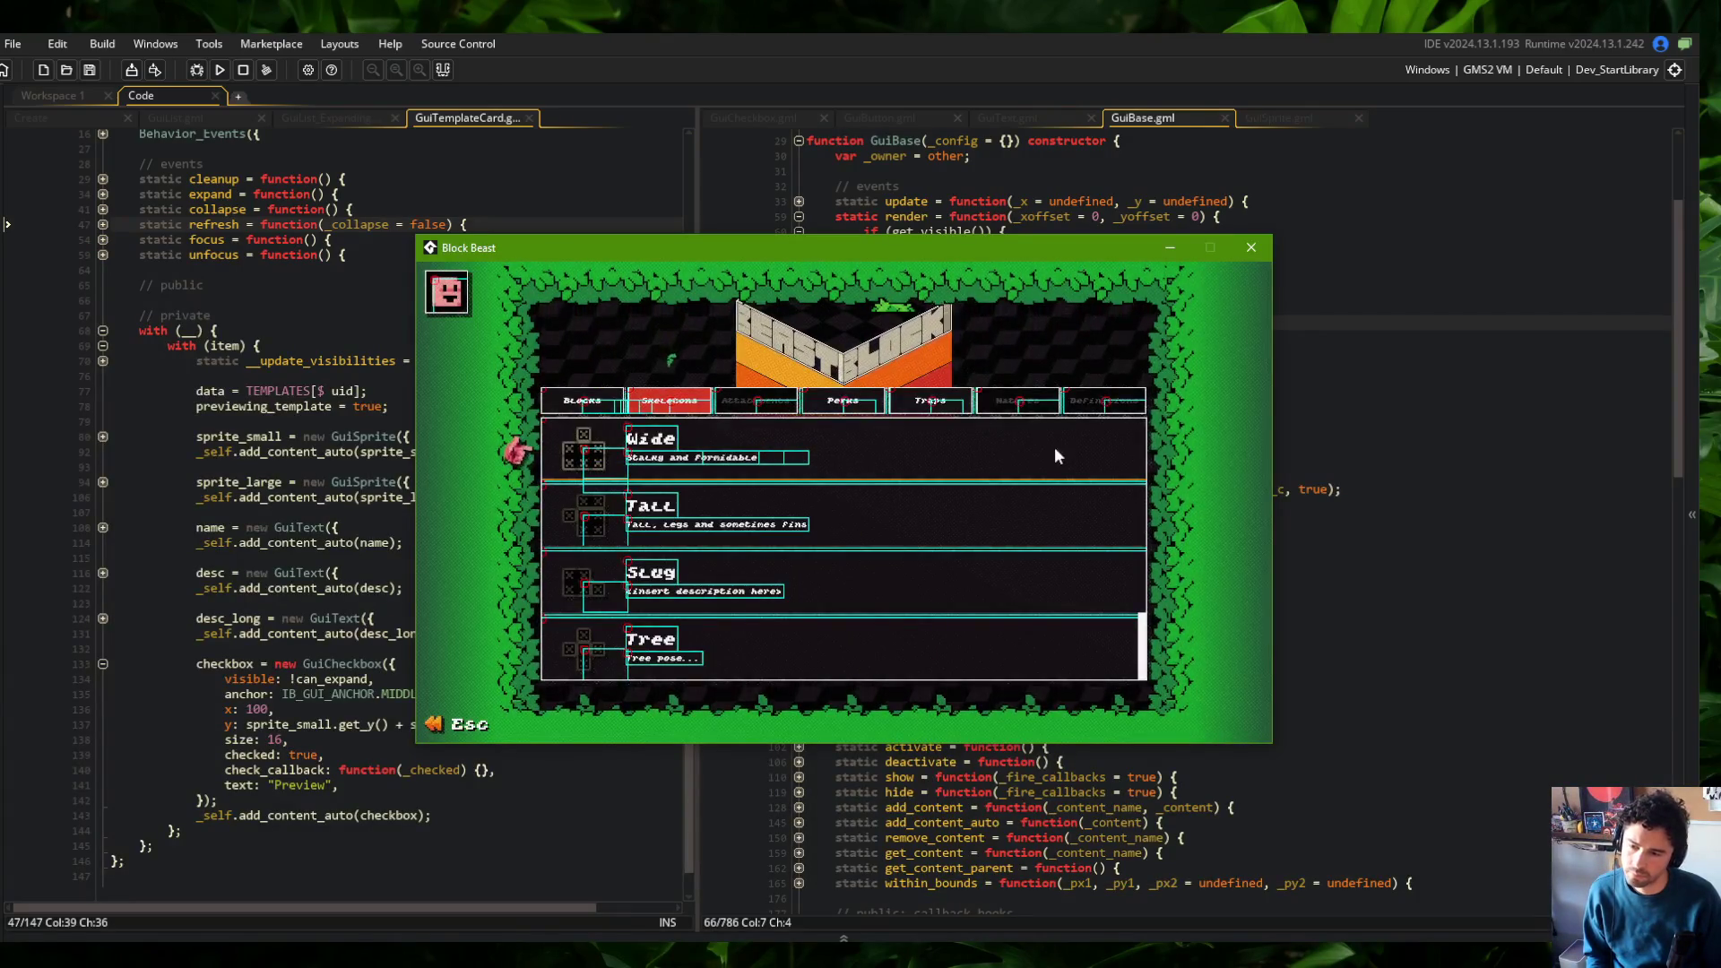
left_click(865, 455)
key("Escape")
key("Escape")
Undo the false arguments so get_x and get_y are plain calls, and open GuiSprite.gml
left_click(1010, 398)
type("f) + _yoffset;")
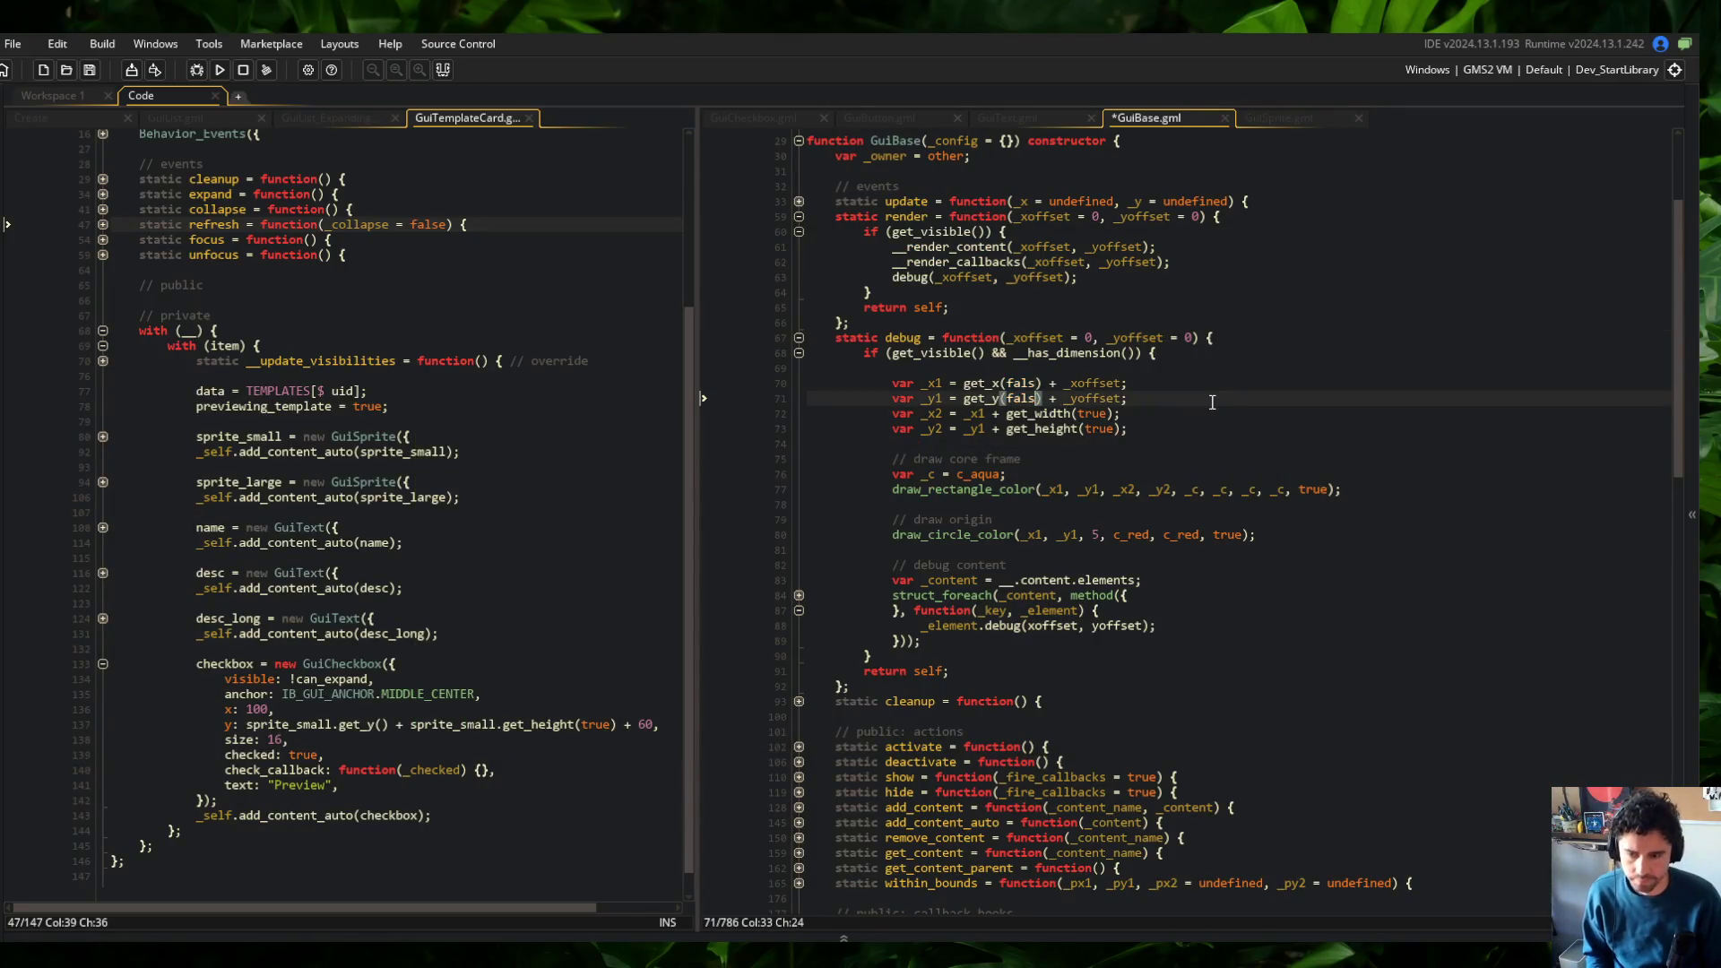
key("ctrl+z")
left_click(1295, 112)
left_click(1169, 260)
scroll(1170, 261, "down", 5)
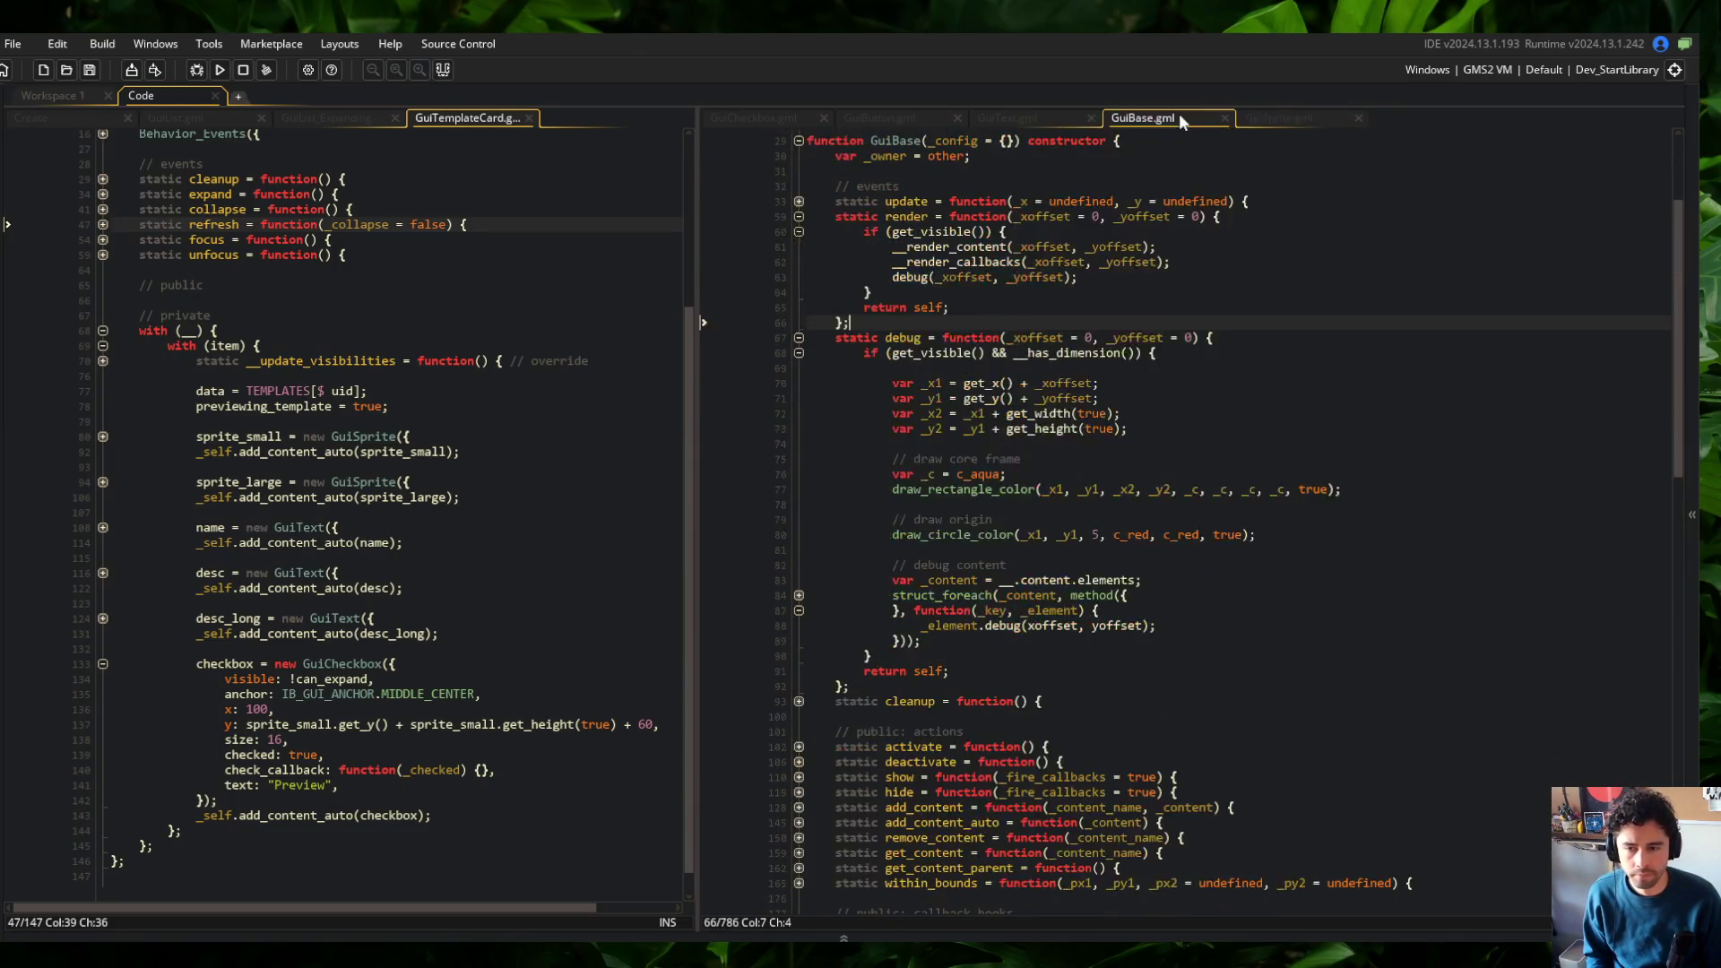
scroll(1034, 346, "down", 5)
Review GuiBase.gml's unfolded get_x getter before returning to GuiSprite.gml
left_click(1146, 121)
scroll(859, 532, "down", 10)
left_click(798, 489)
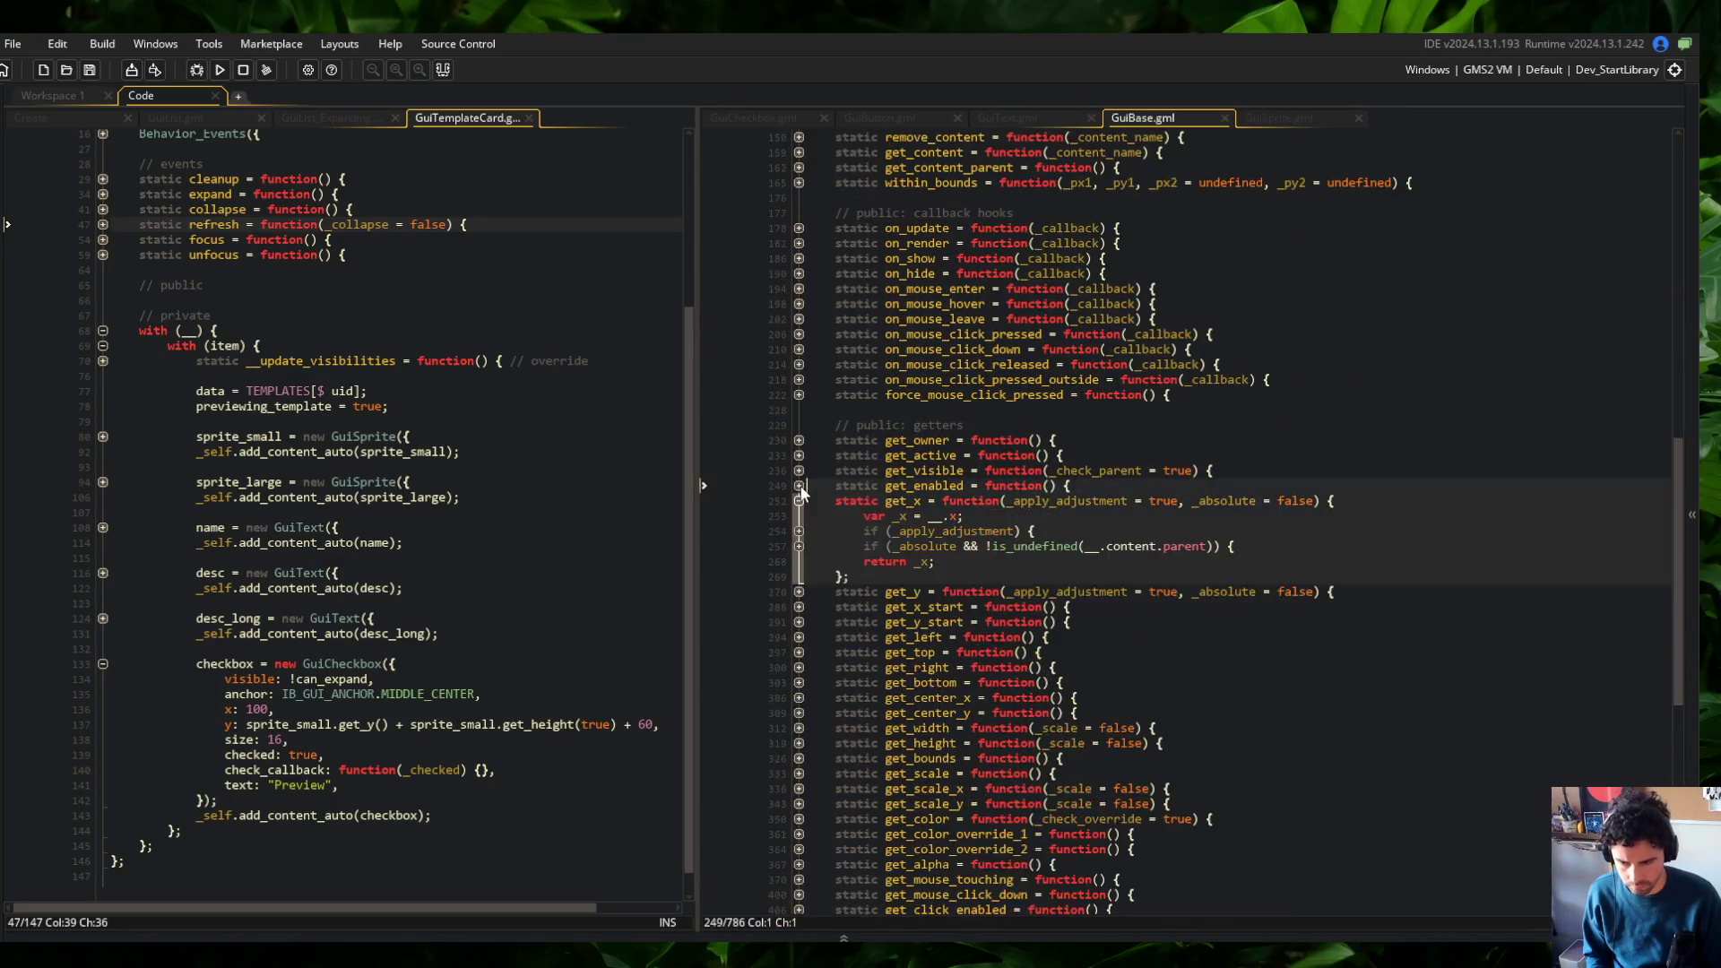
left_click(1400, 243)
left_click(1310, 118)
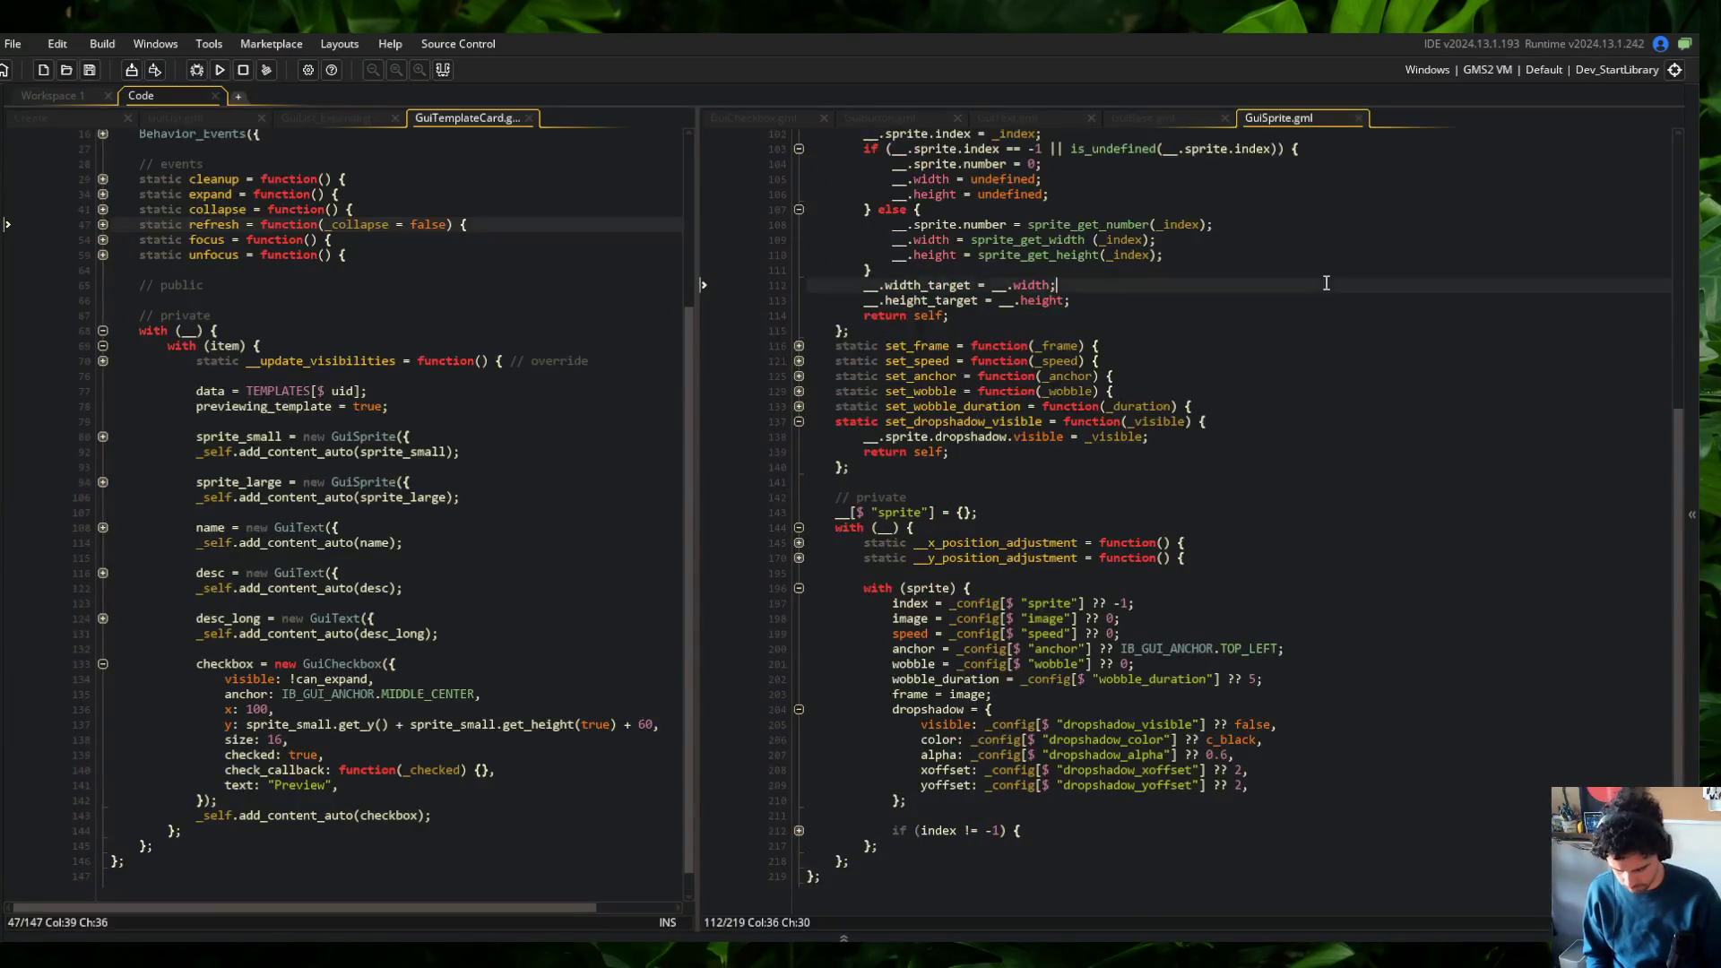
Unfold GuiSprite's x and y position adjustment functions with their anchor switches, then rebuild the game
left_click(799, 698)
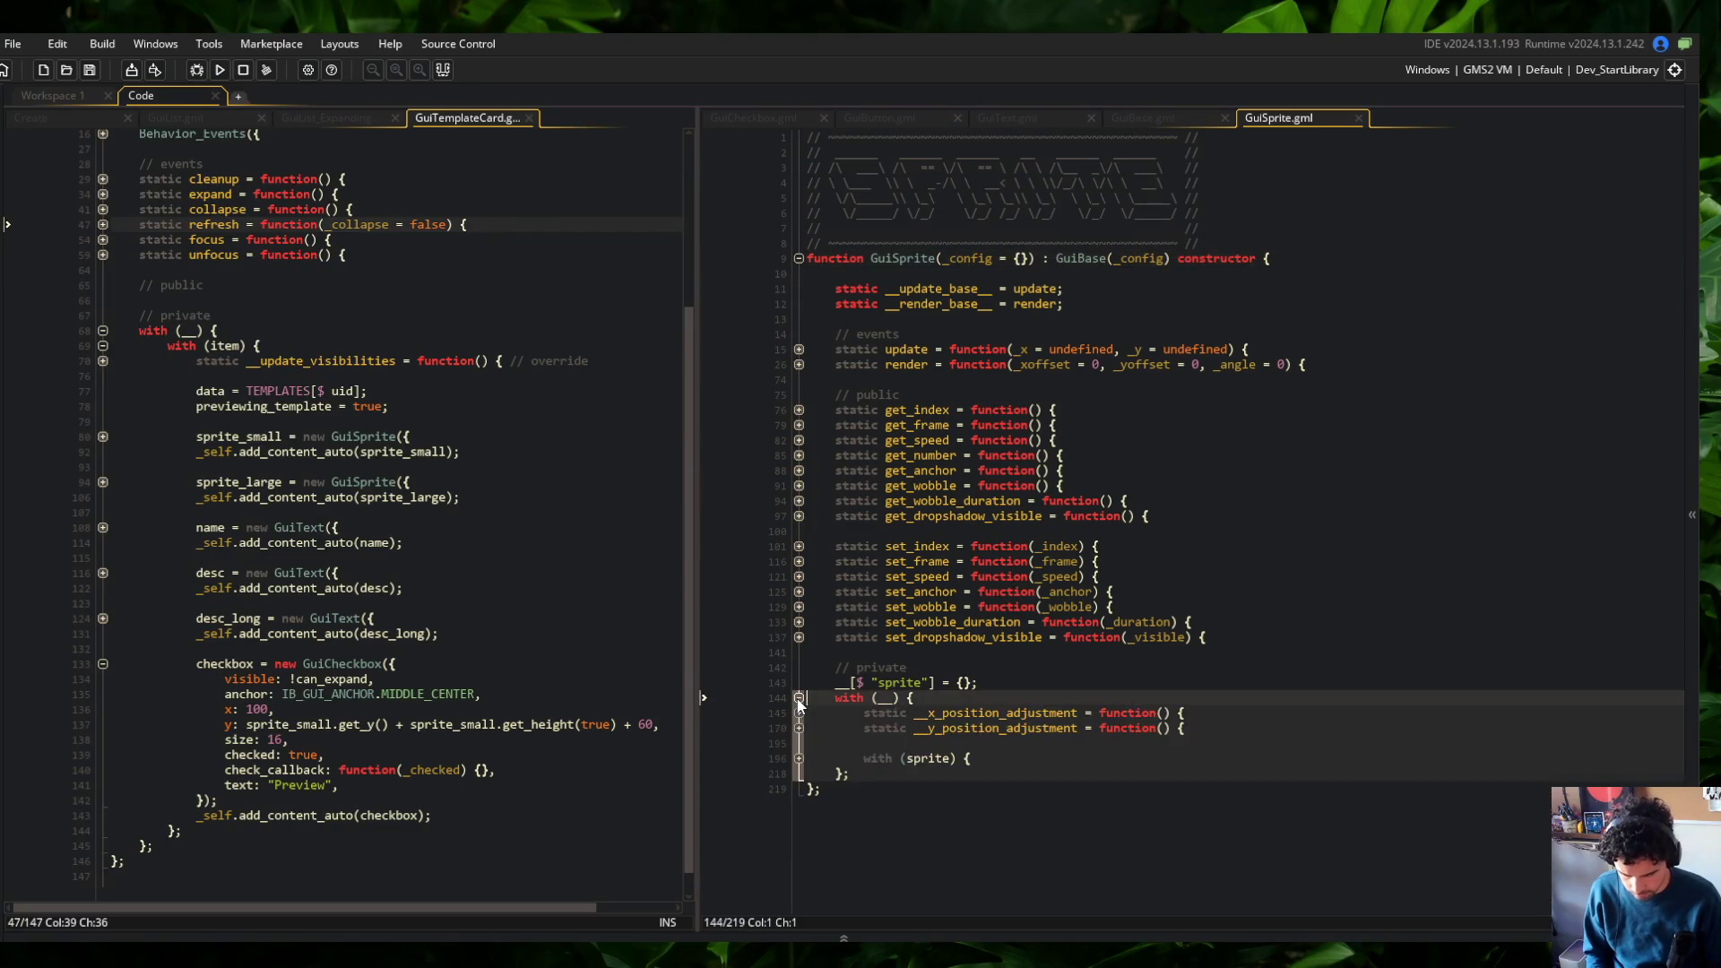
left_click(799, 714)
left_click(799, 728)
scroll(816, 727, "down", 1)
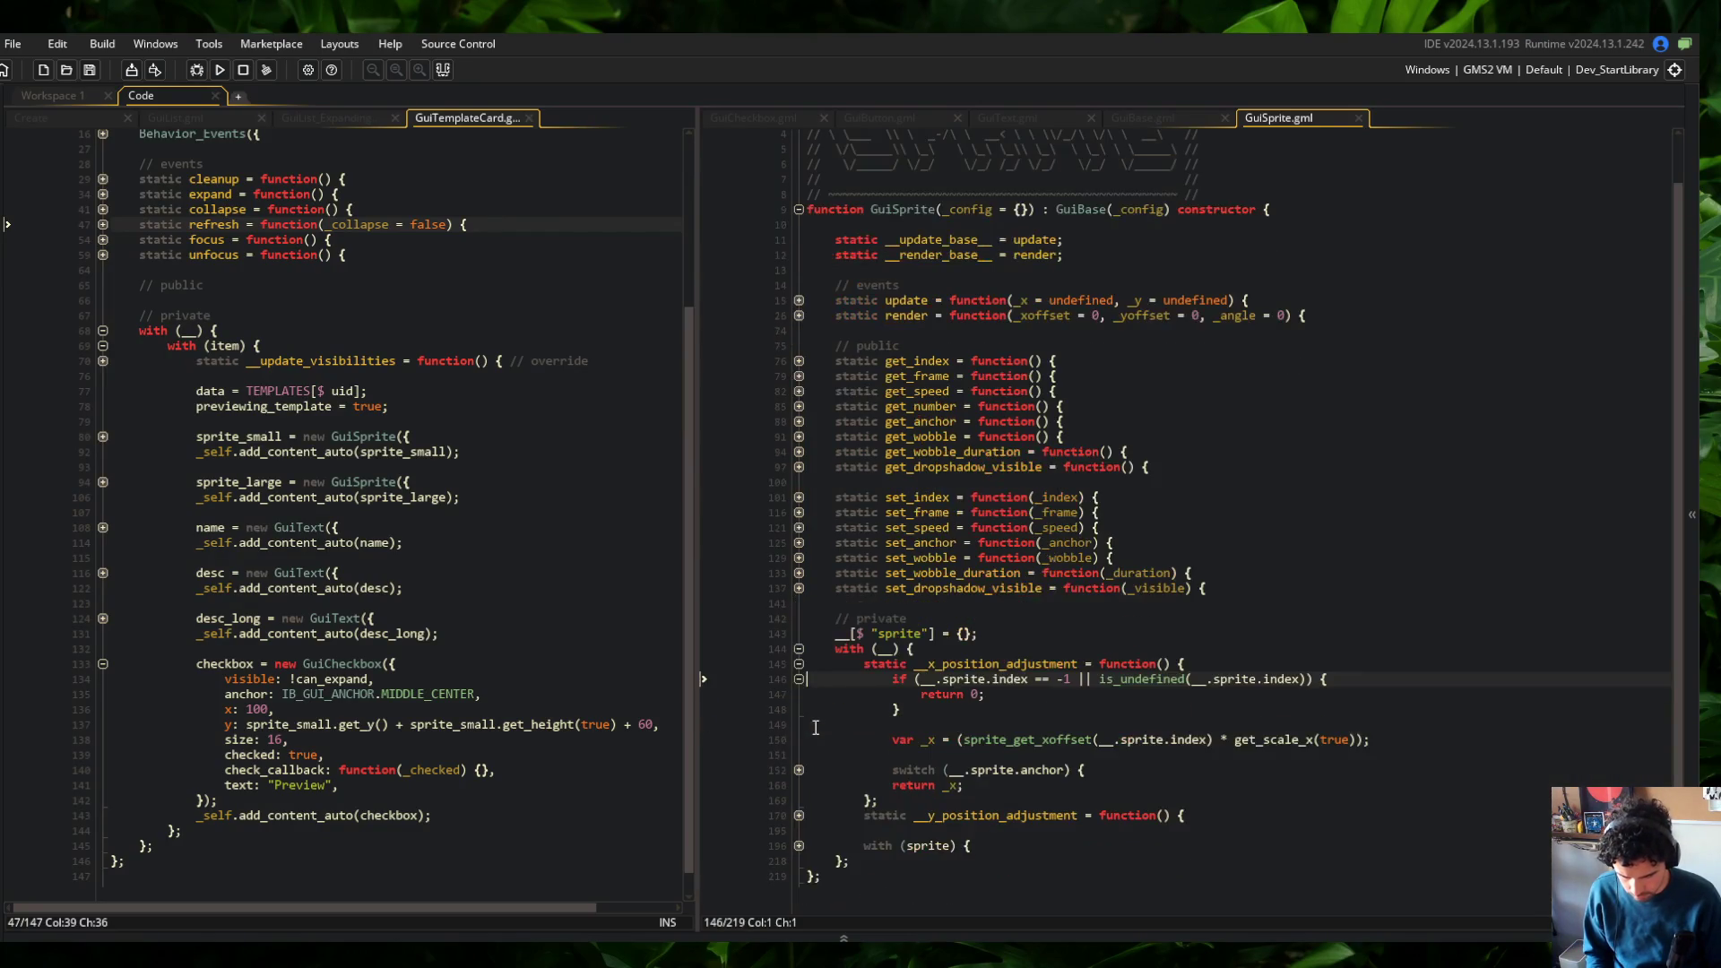
left_click(799, 770)
scroll(799, 789, "down", 5)
left_click(798, 815)
scroll(798, 753, "down", 2)
left_click(798, 724)
scroll(797, 725, "down", 1)
left_click(798, 785)
scroll(1043, 472, "up", 9)
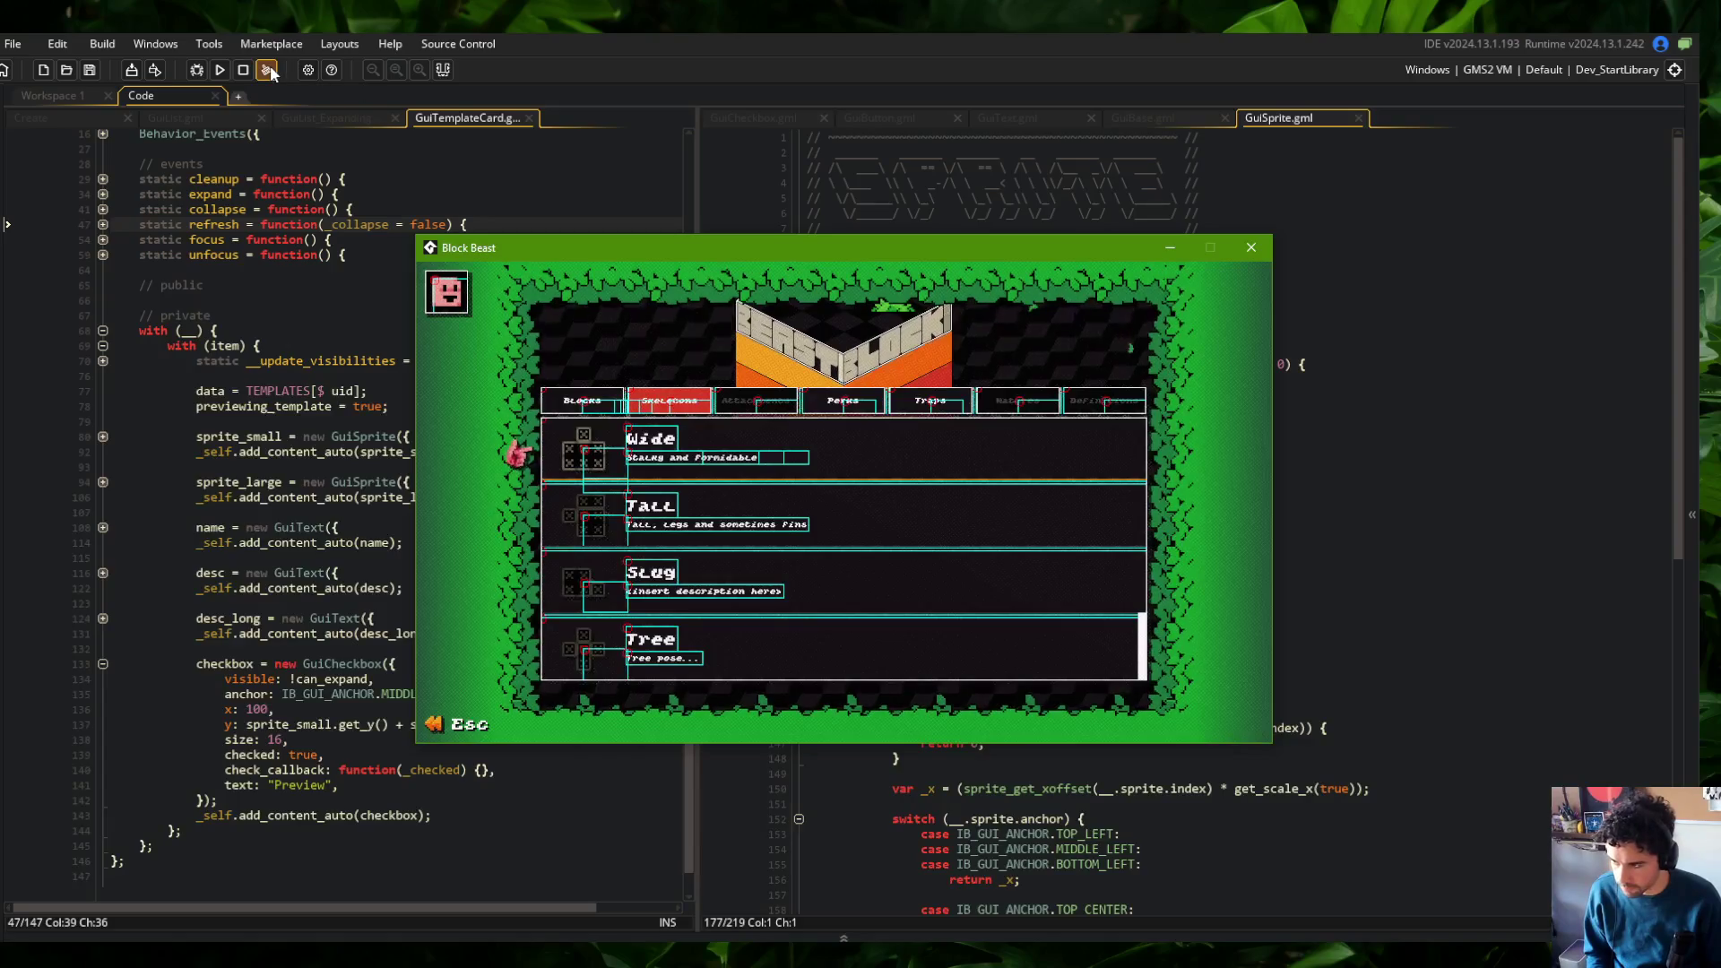
left_click(221, 70)
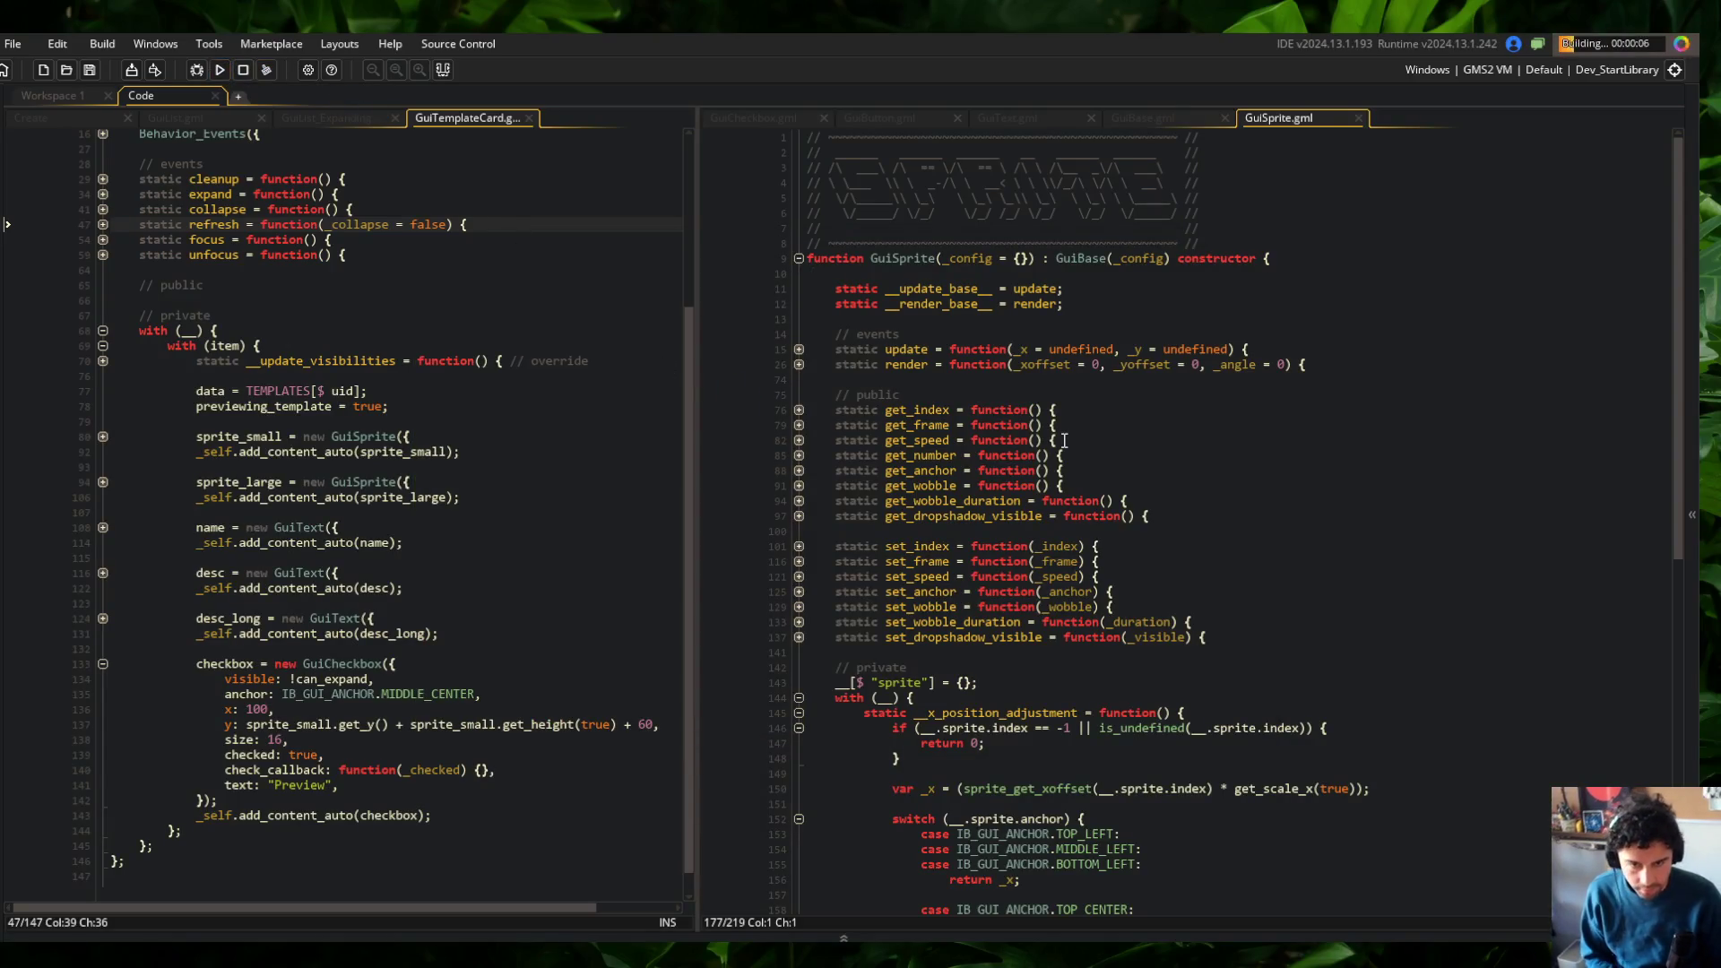
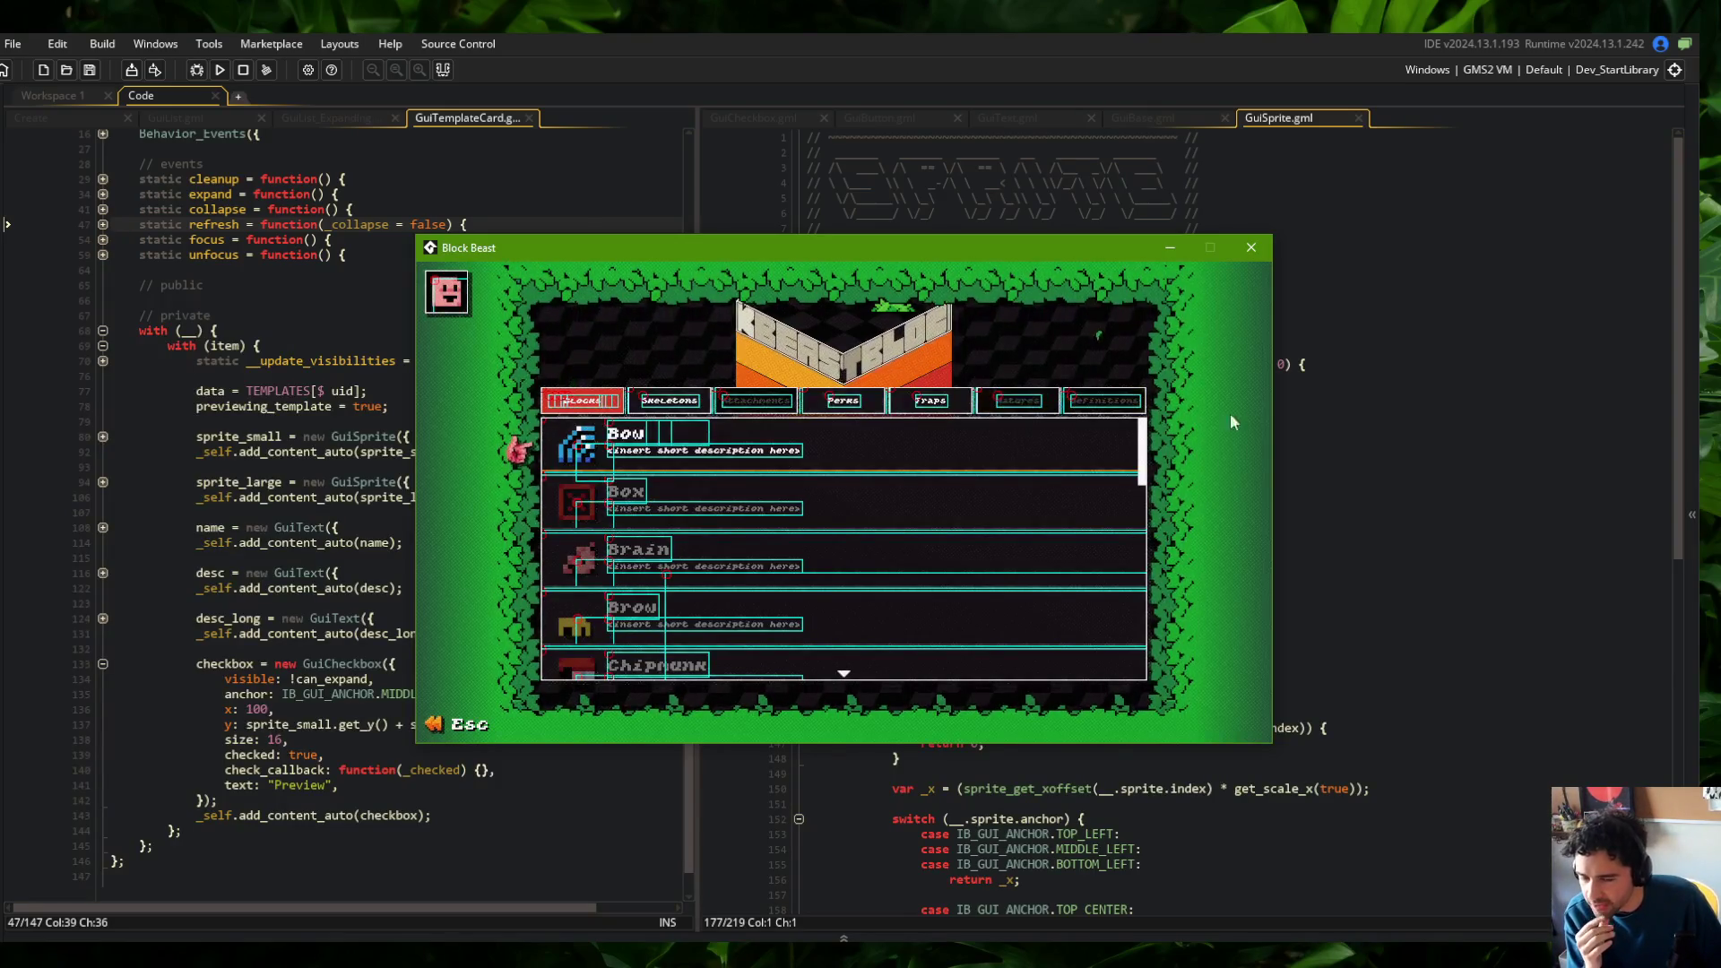
Close the running Block Beast game and bring up the GuiText.gml script
mouse_move(1036, 251)
left_mouse_down()
mouse_move(983, 285)
mouse_move(1040, 285)
left_mouse_up()
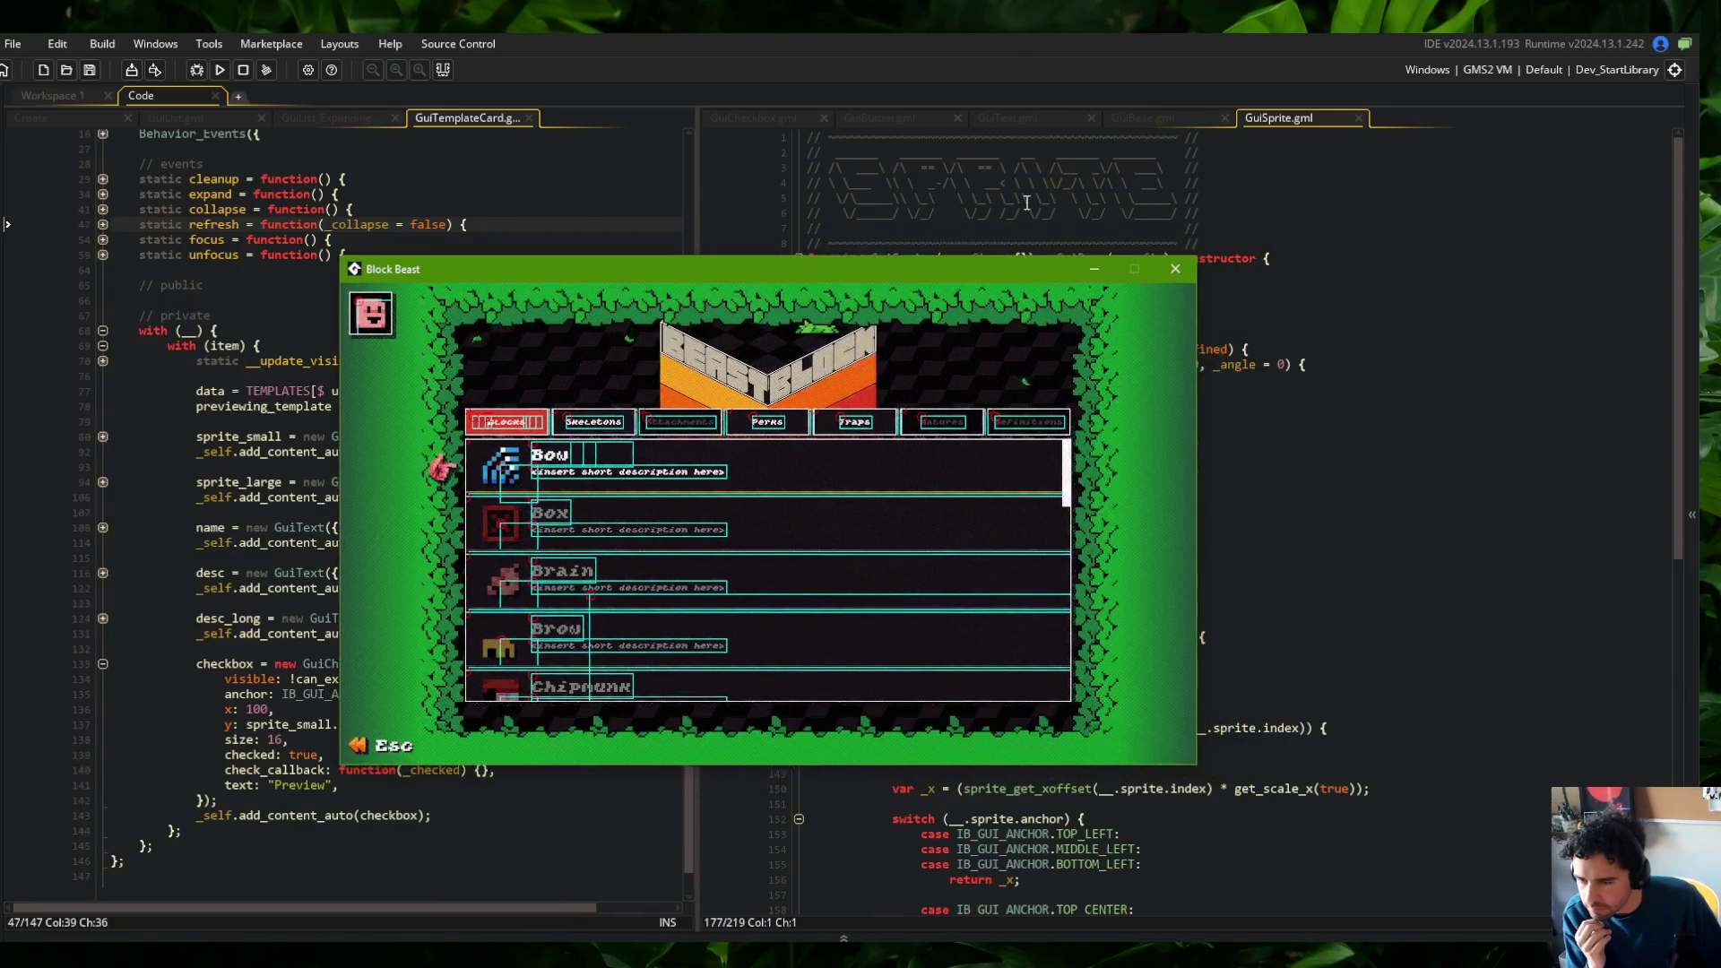
left_click(1257, 269)
left_click(1008, 116)
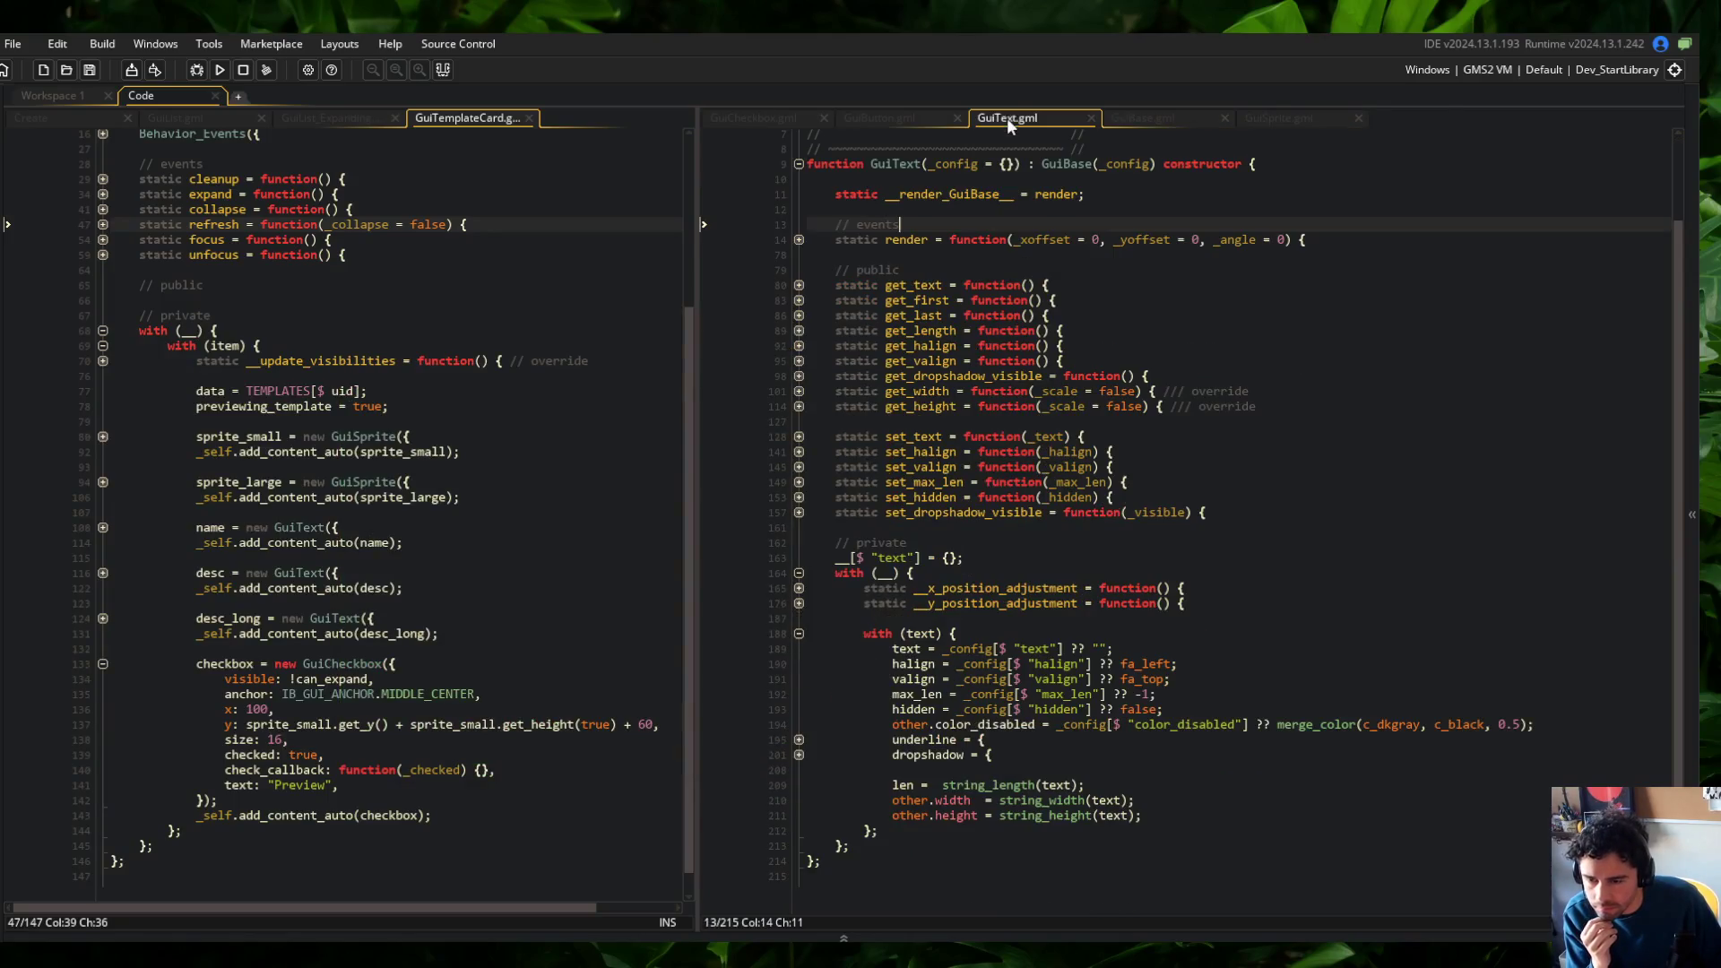
Unfold GuiText's x and y position adjustment functions and widen the code pane to review them
left_click(798, 588)
left_click(799, 603)
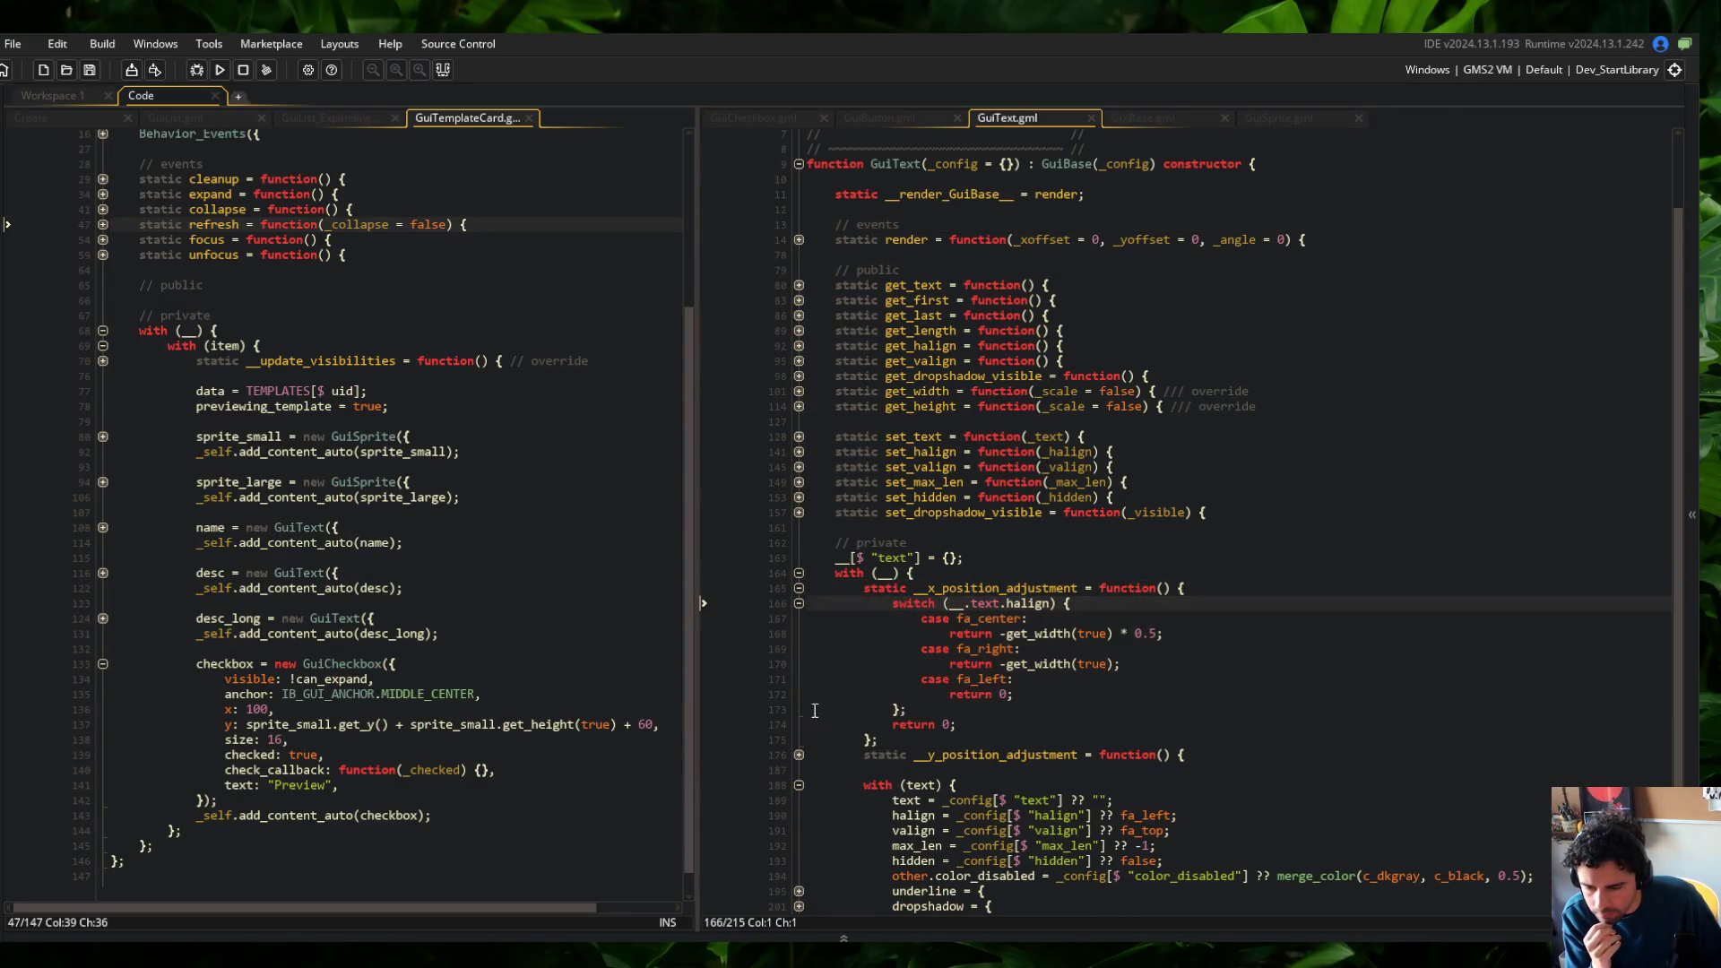
left_click(799, 755)
left_click_drag(699, 383, 518, 377)
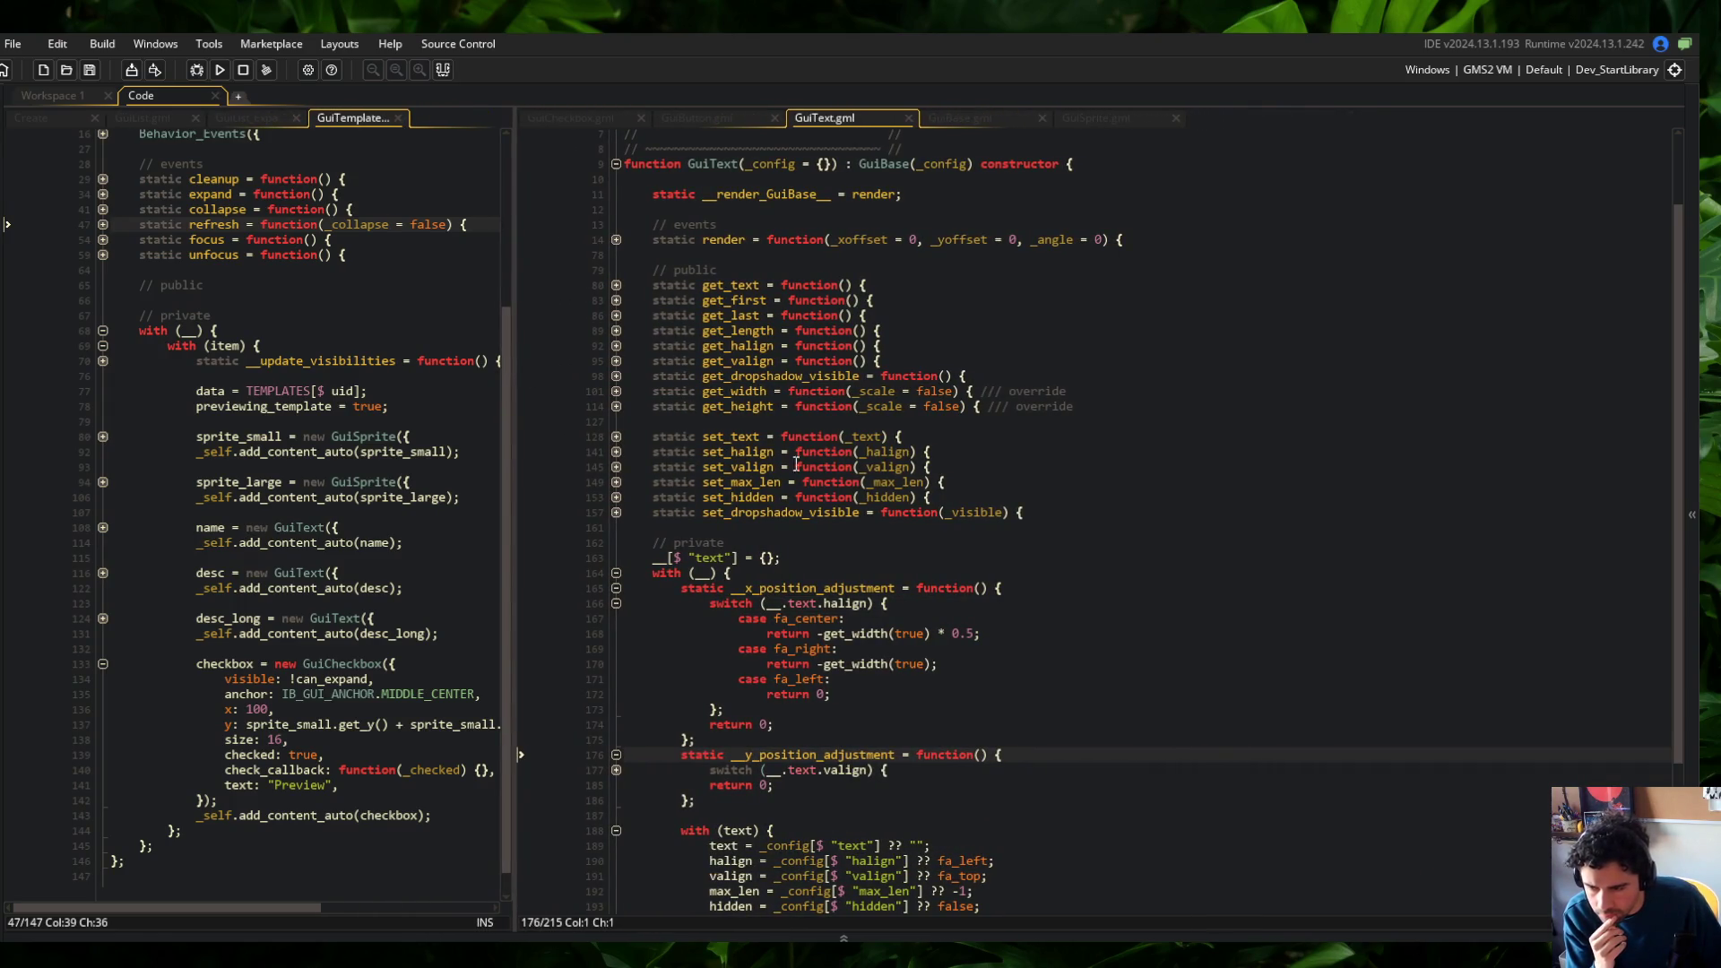
left_click(615, 391)
left_click(616, 392)
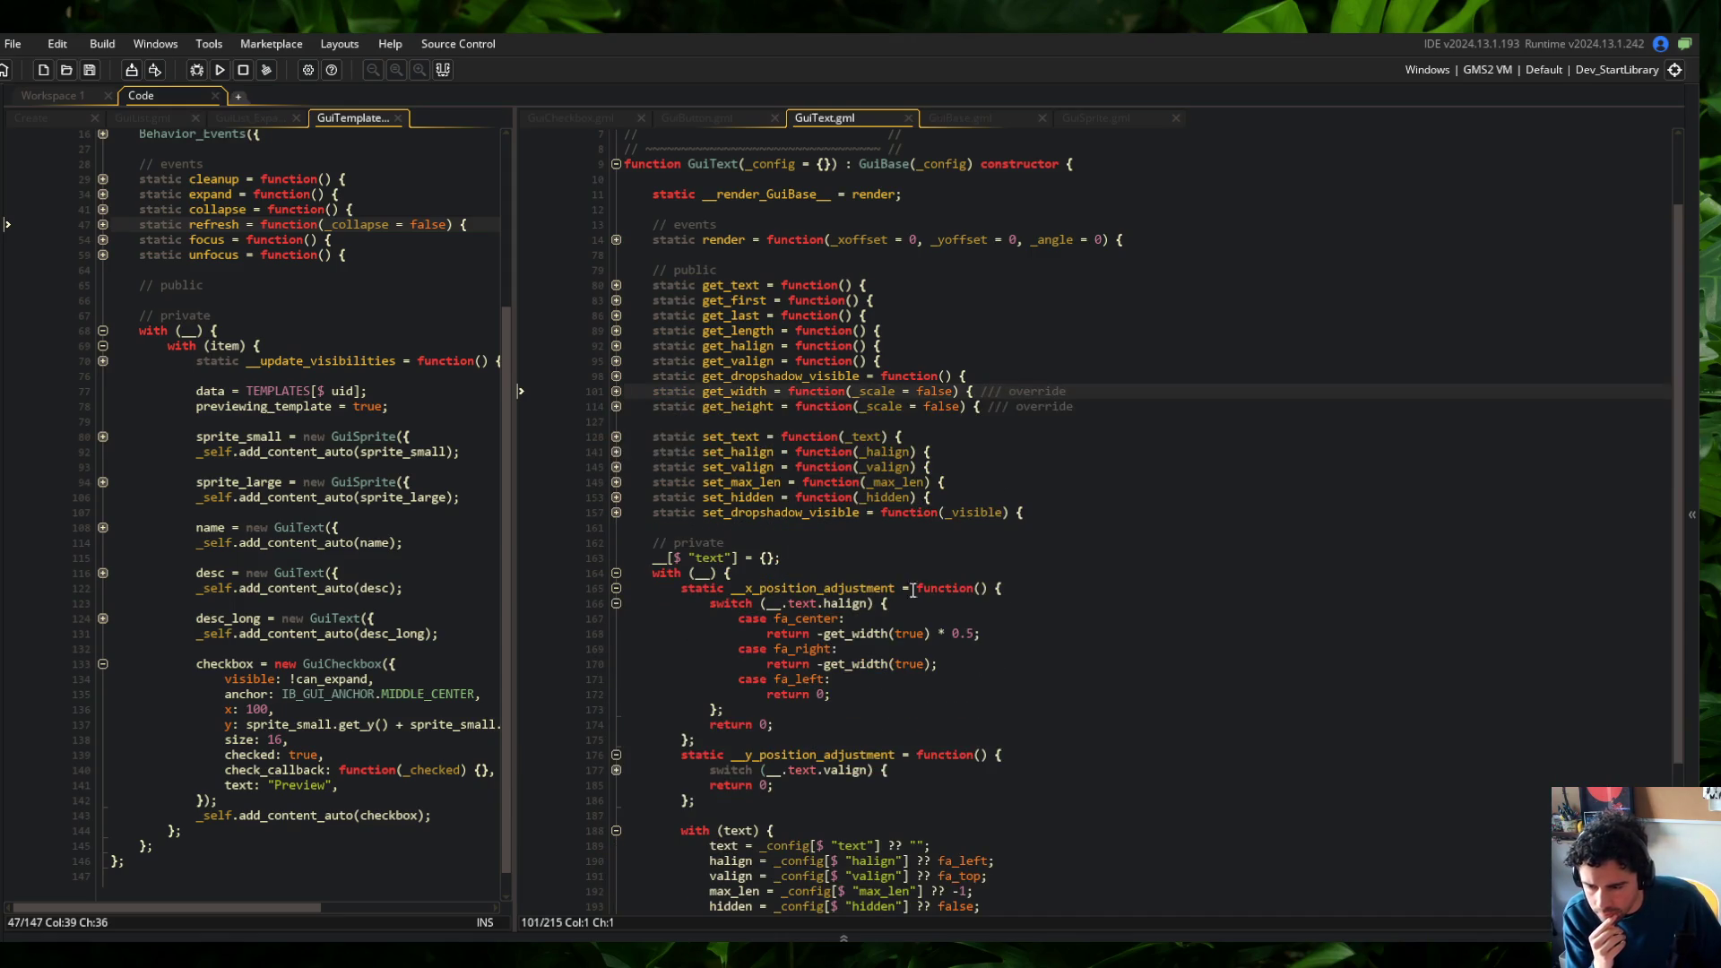
Delete GuiText's other.width and other.height assignment lines
scroll(763, 428, "down", 5)
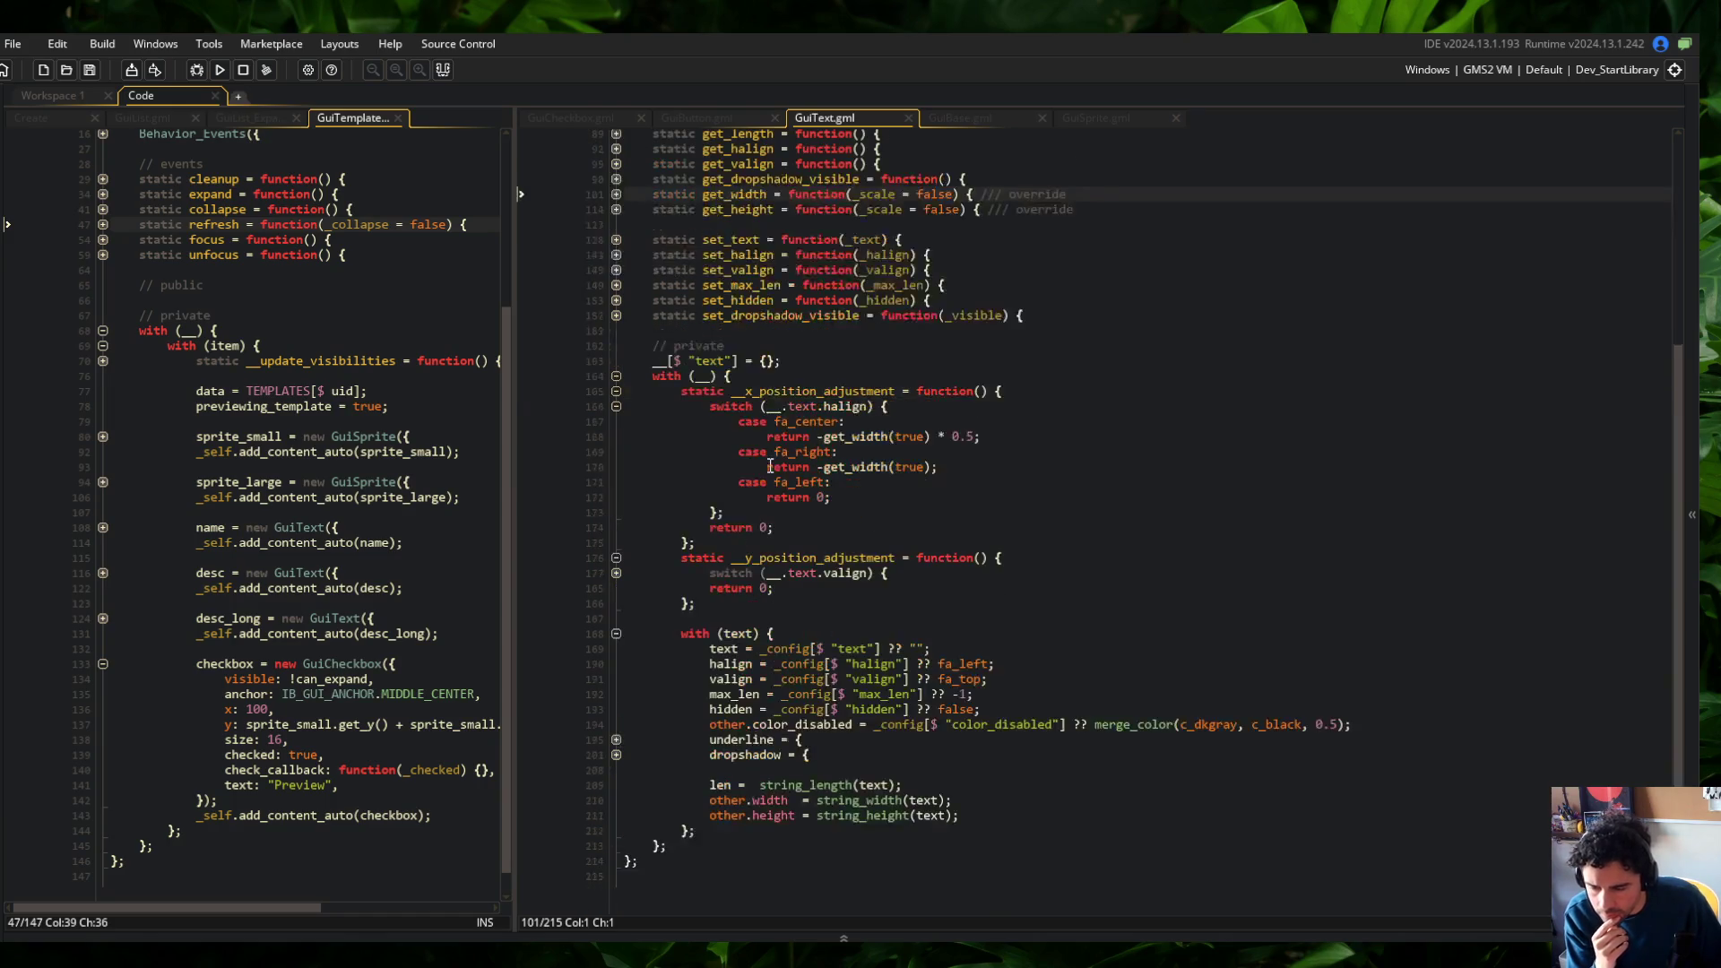
left_click(954, 786)
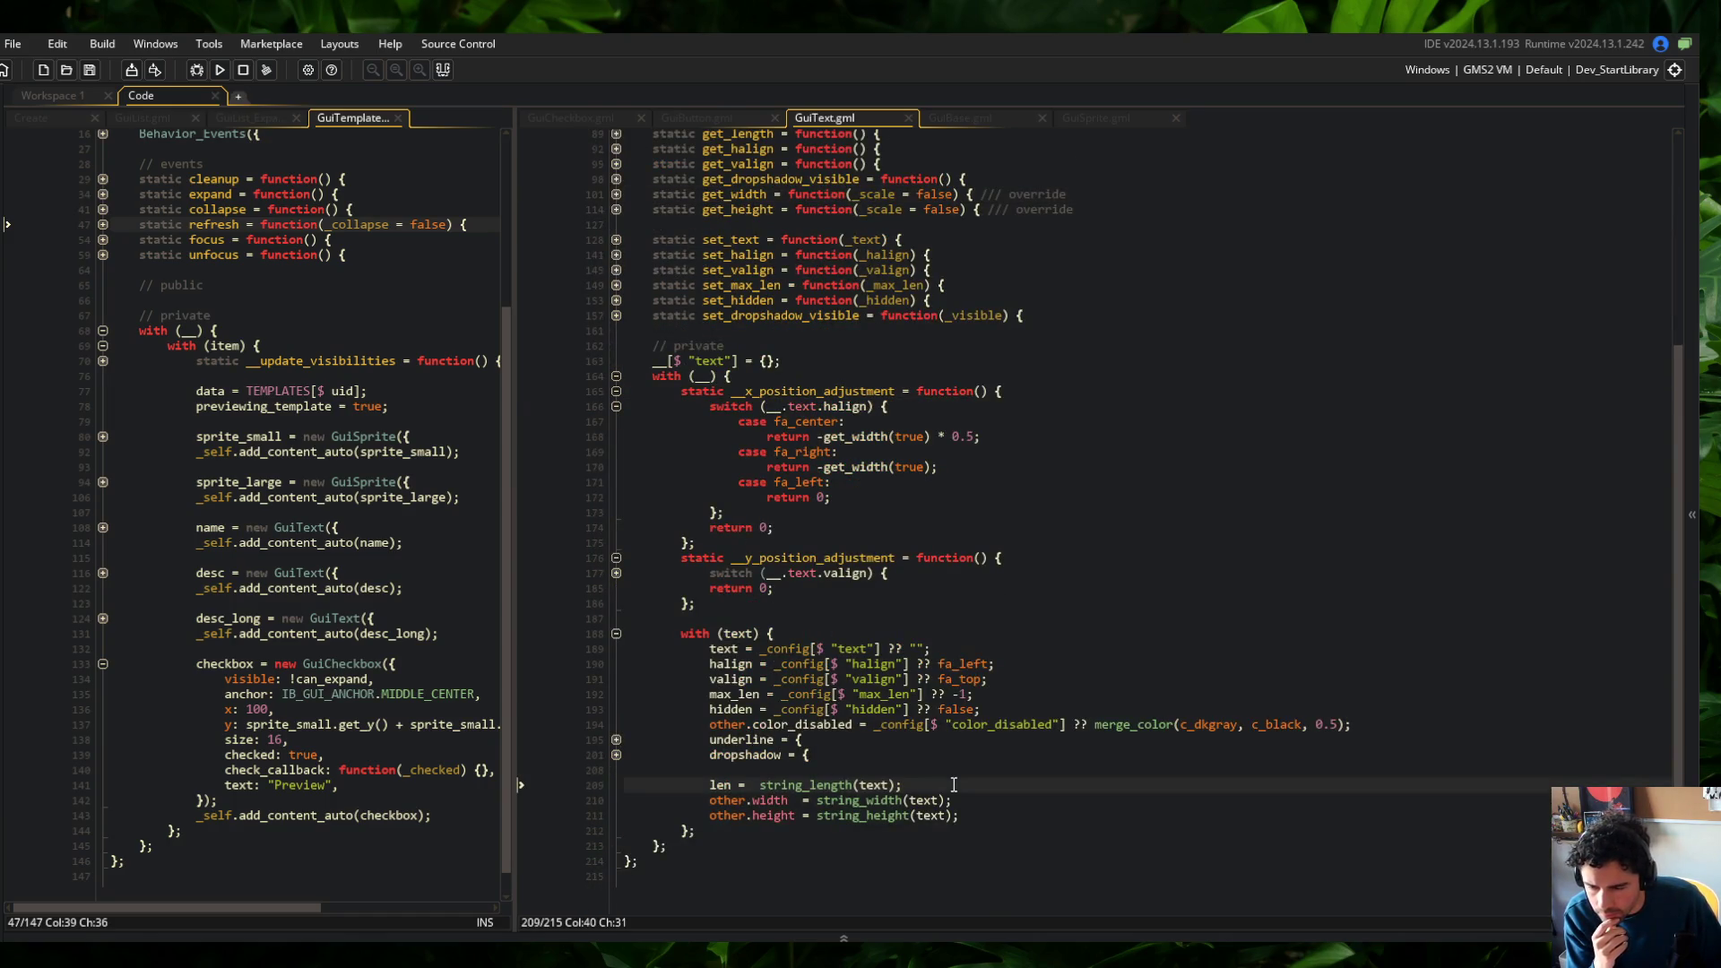
left_click(1029, 804)
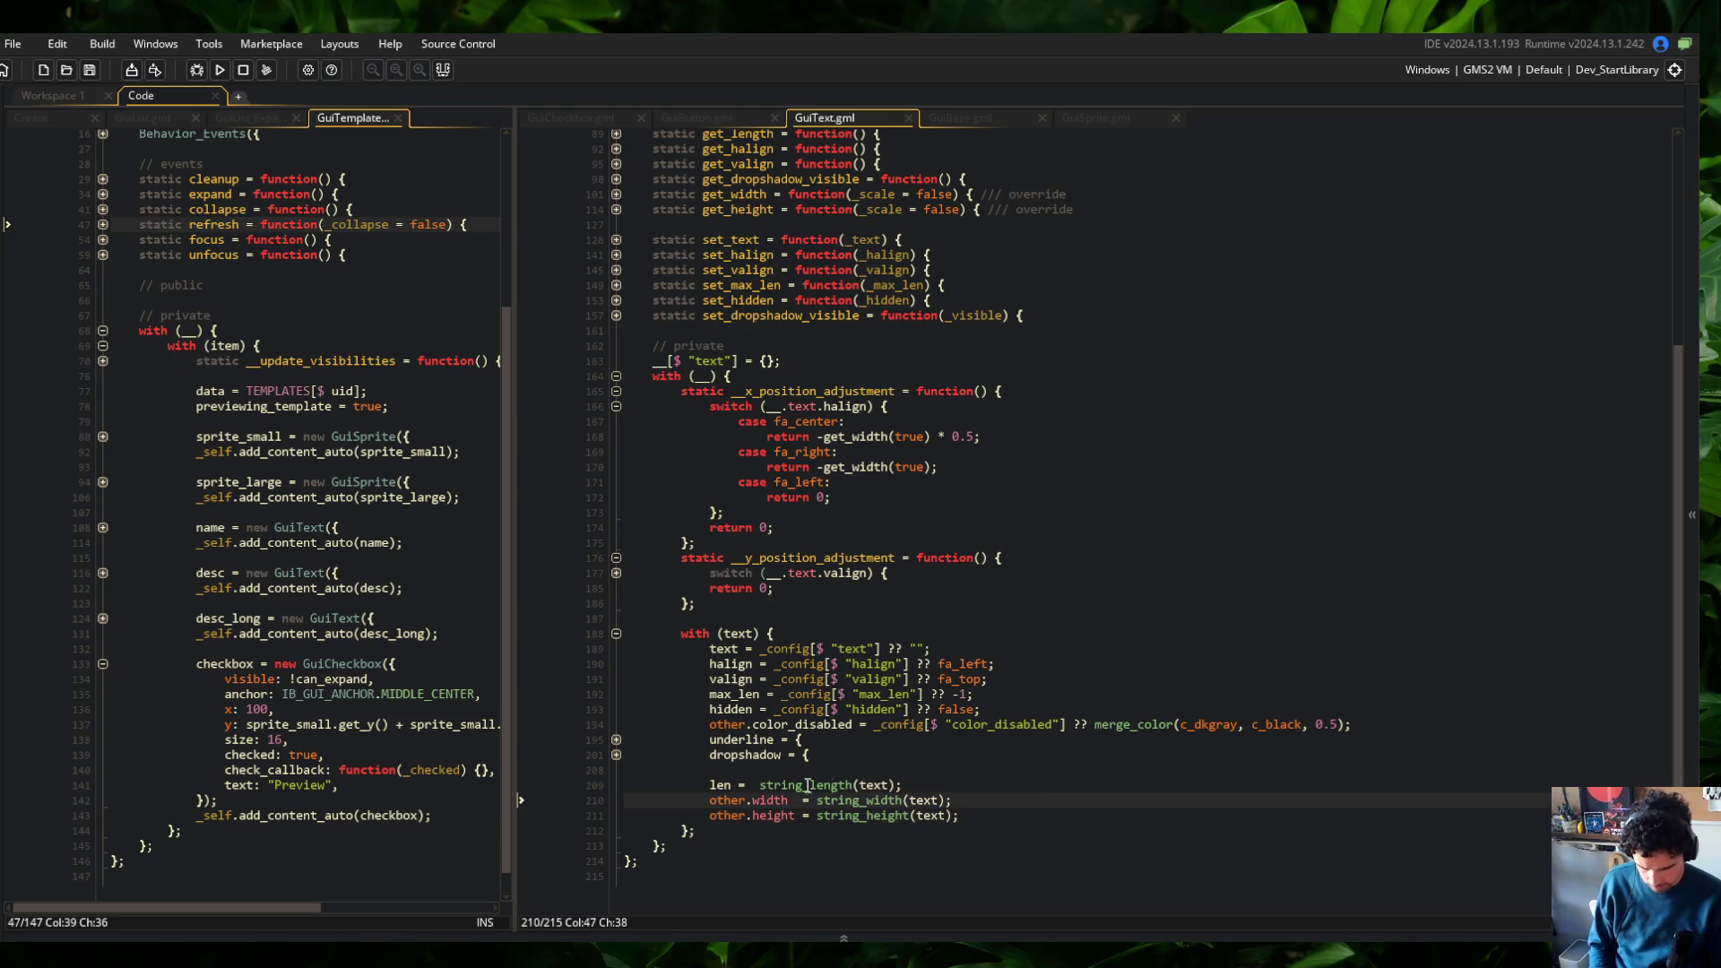
double_click(720, 785)
key("Up")
key("ctrl+d")
key("Down")
key("ctrl+d")
key("ctrl+d")
Run the game, expand the Bow card and the Skeletons' Wide card, then close it
left_click(880, 694)
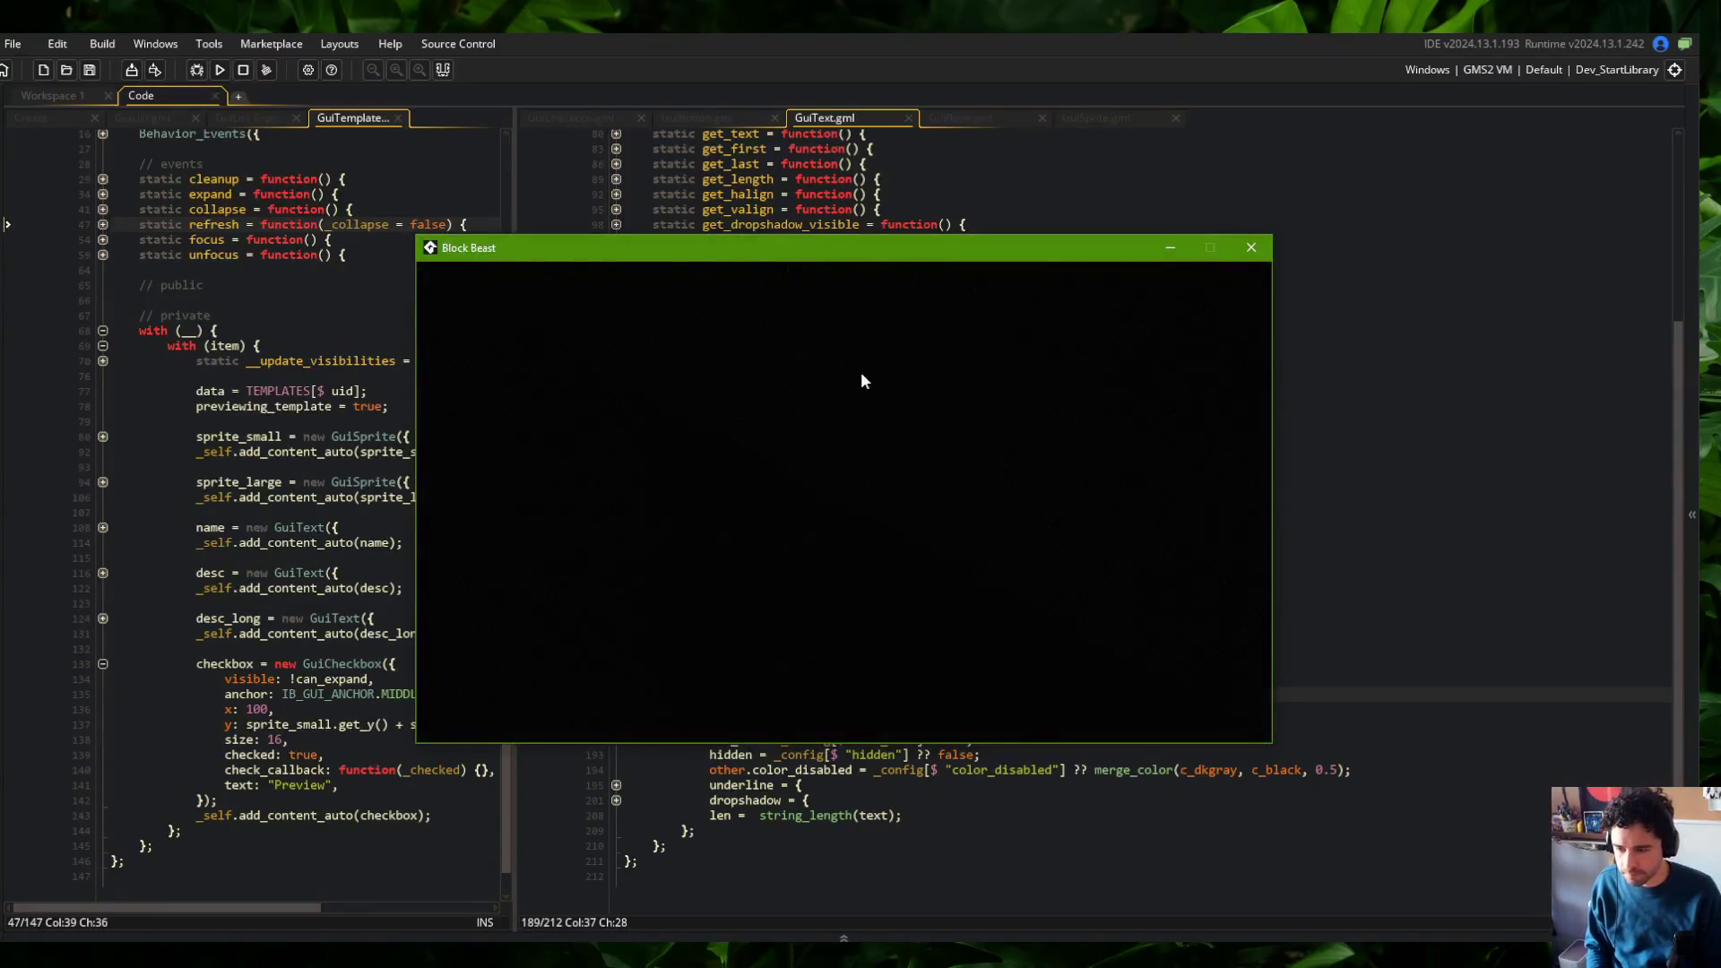
left_click(663, 435)
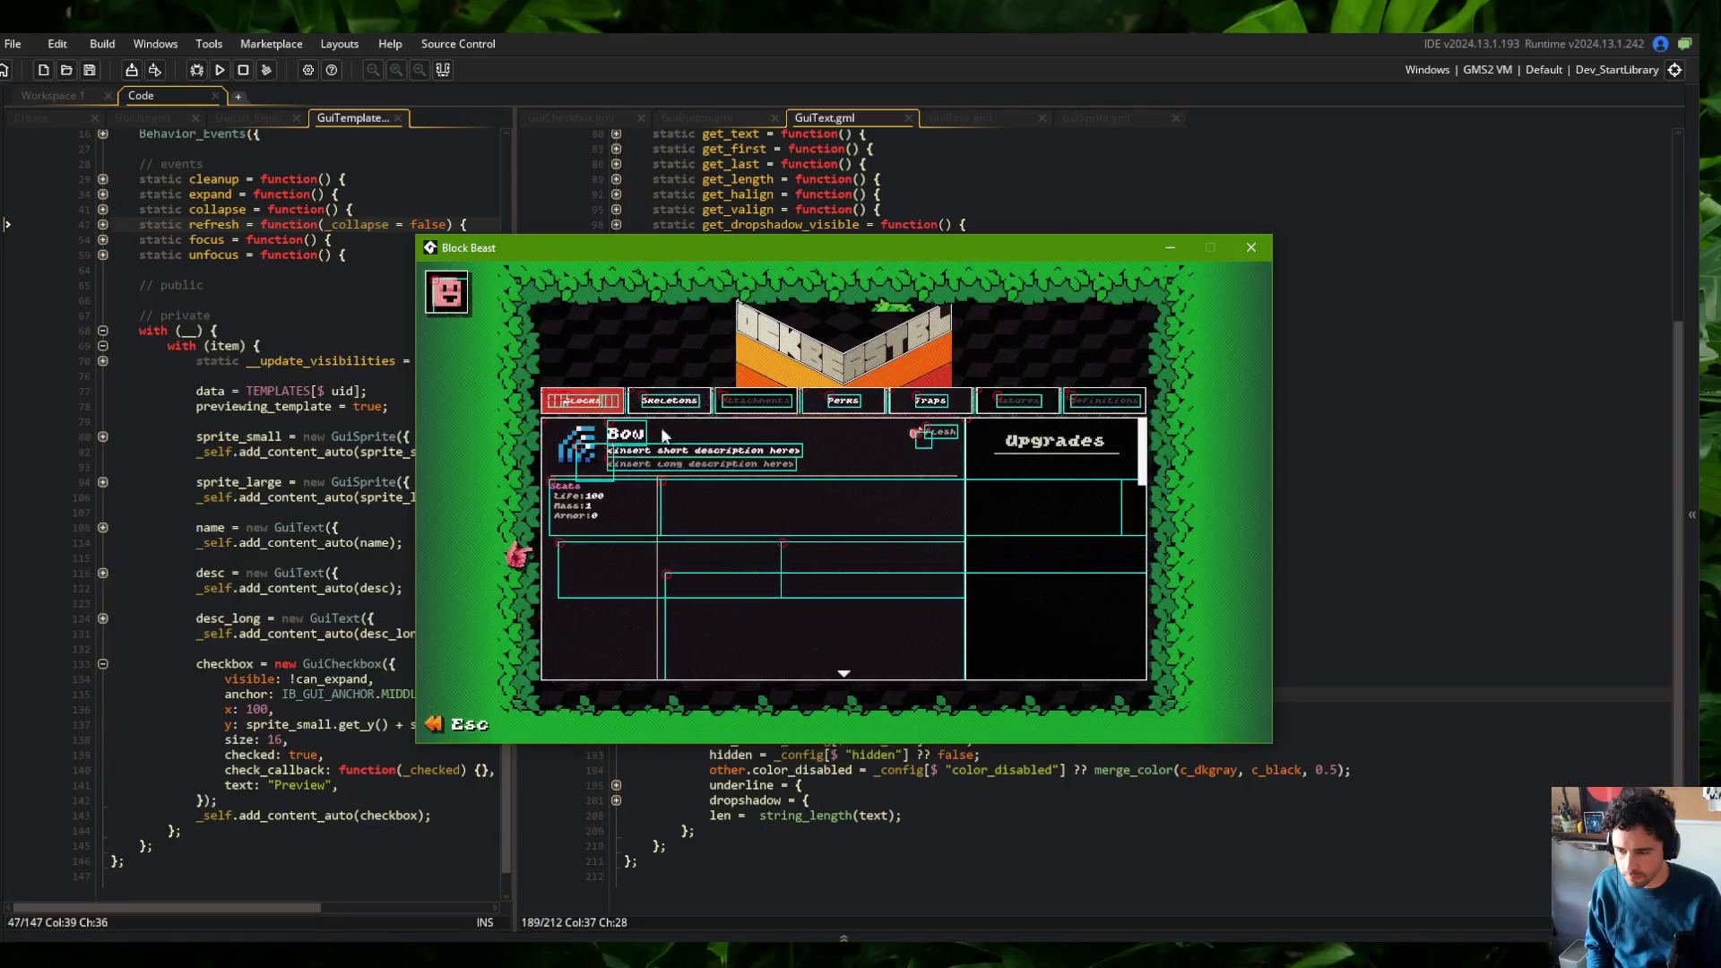
left_click(670, 399)
left_click(690, 432)
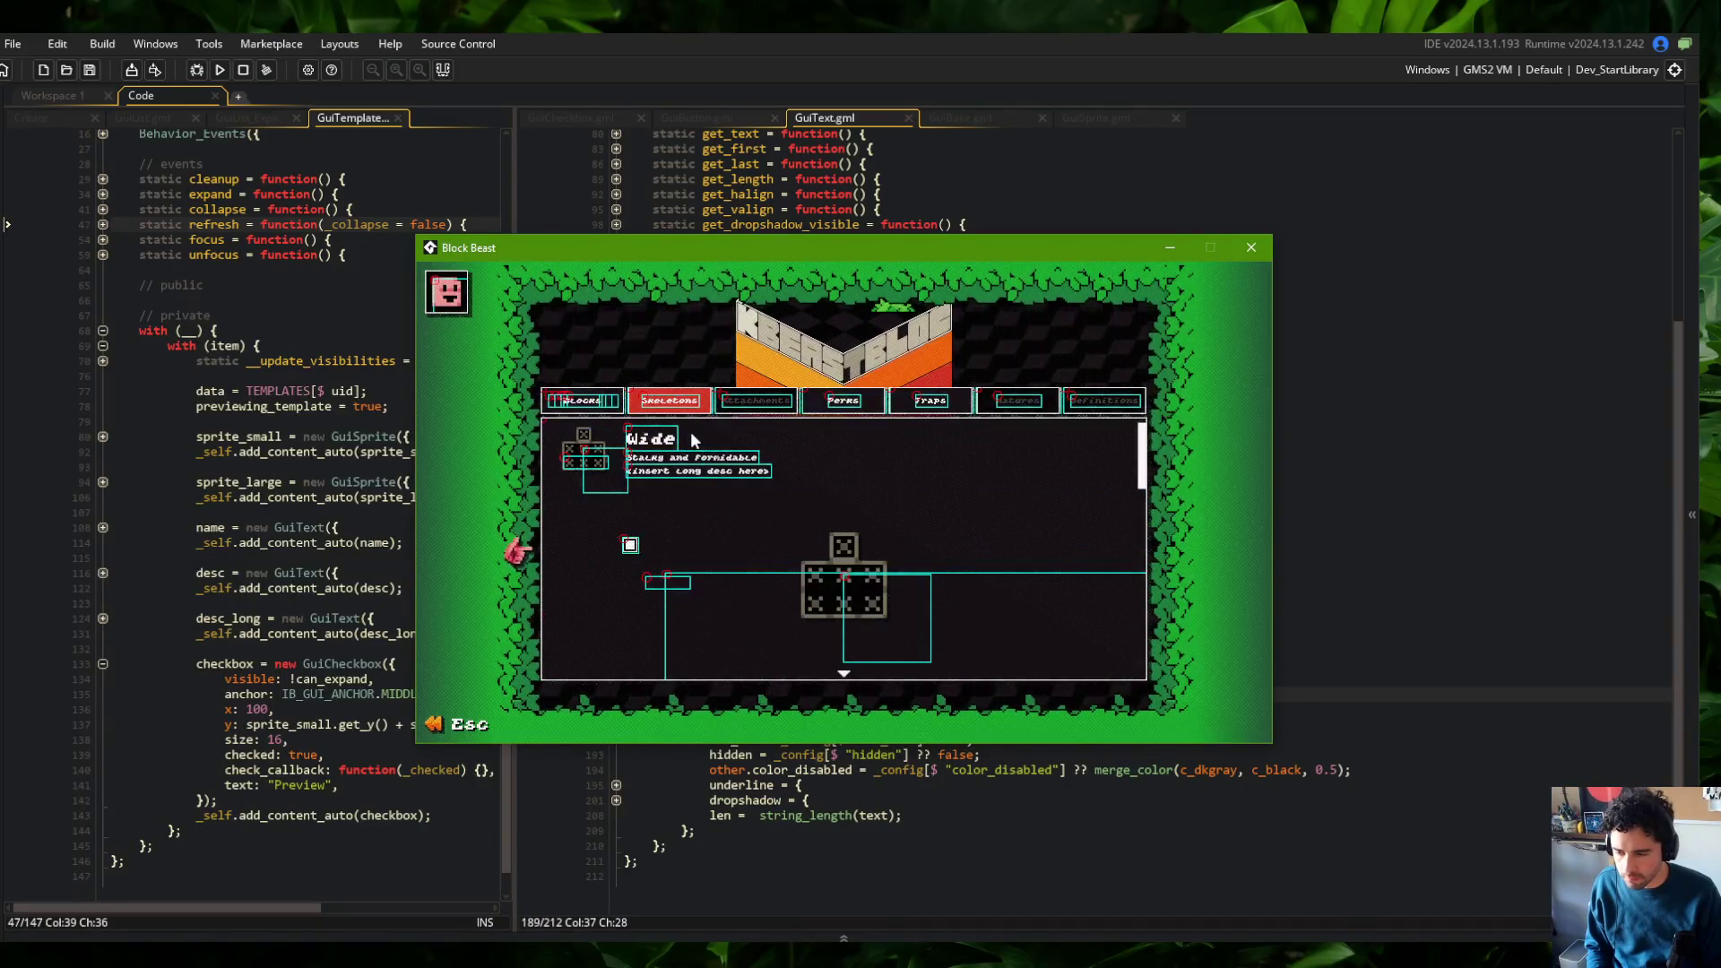
left_click(690, 432)
left_click(1251, 248)
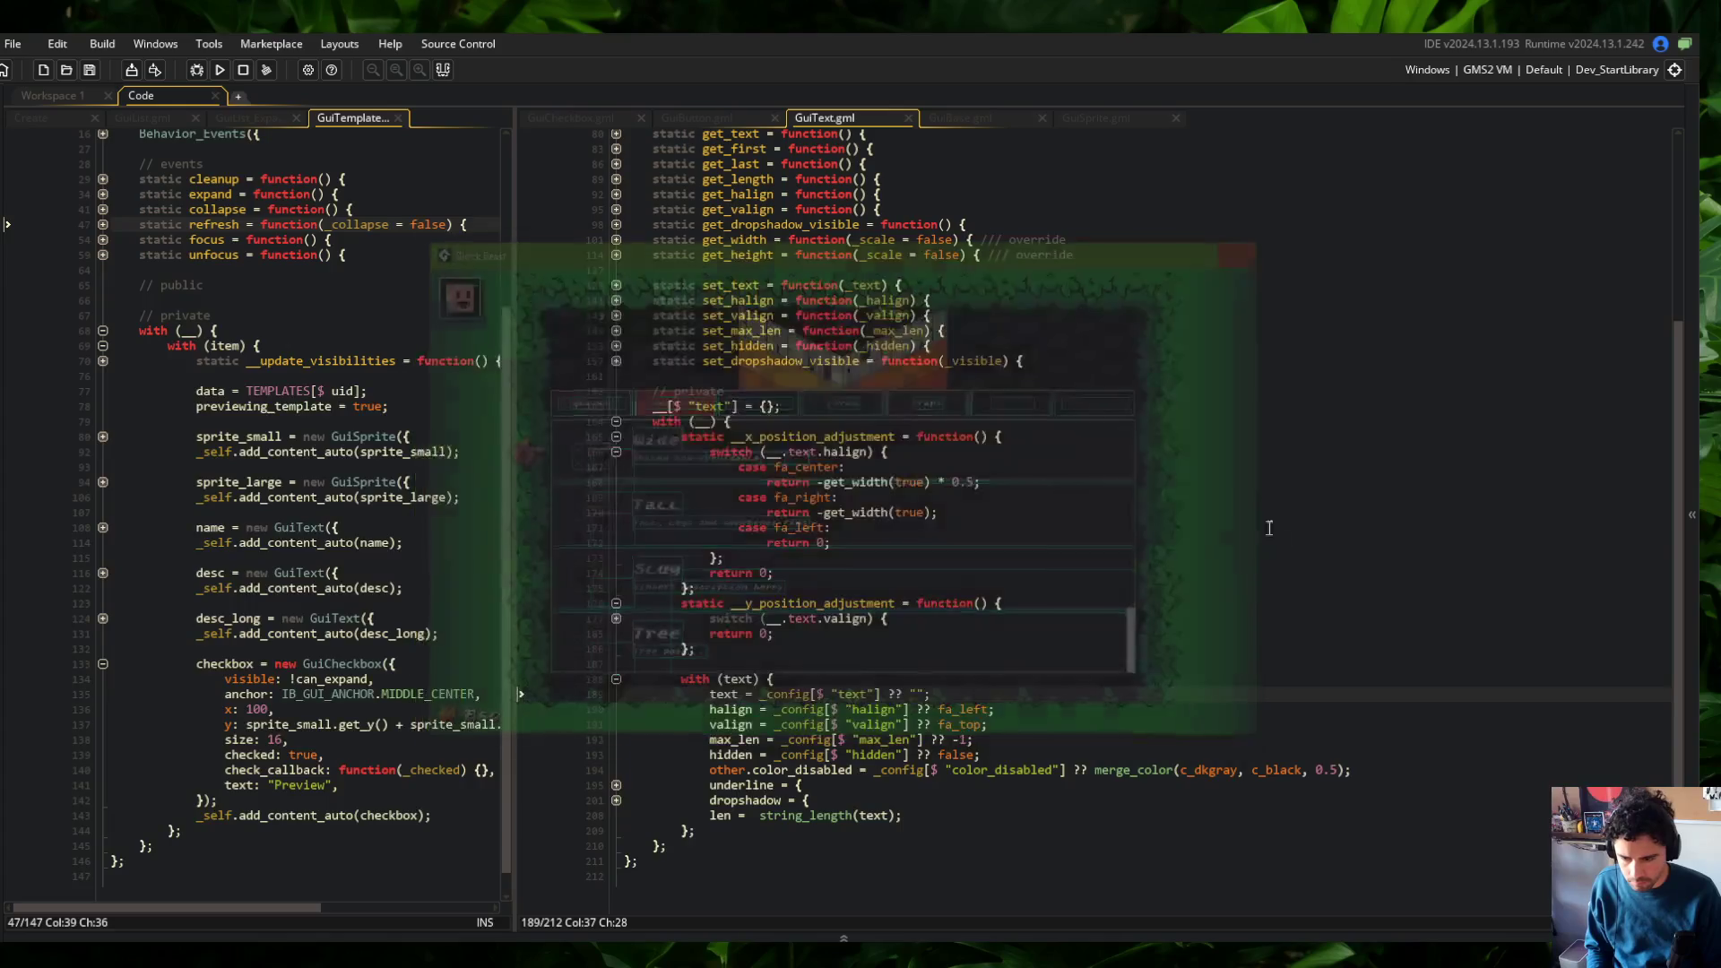
Remove the extra space before '=' on GuiText's width line and review the position code
left_click(1188, 651)
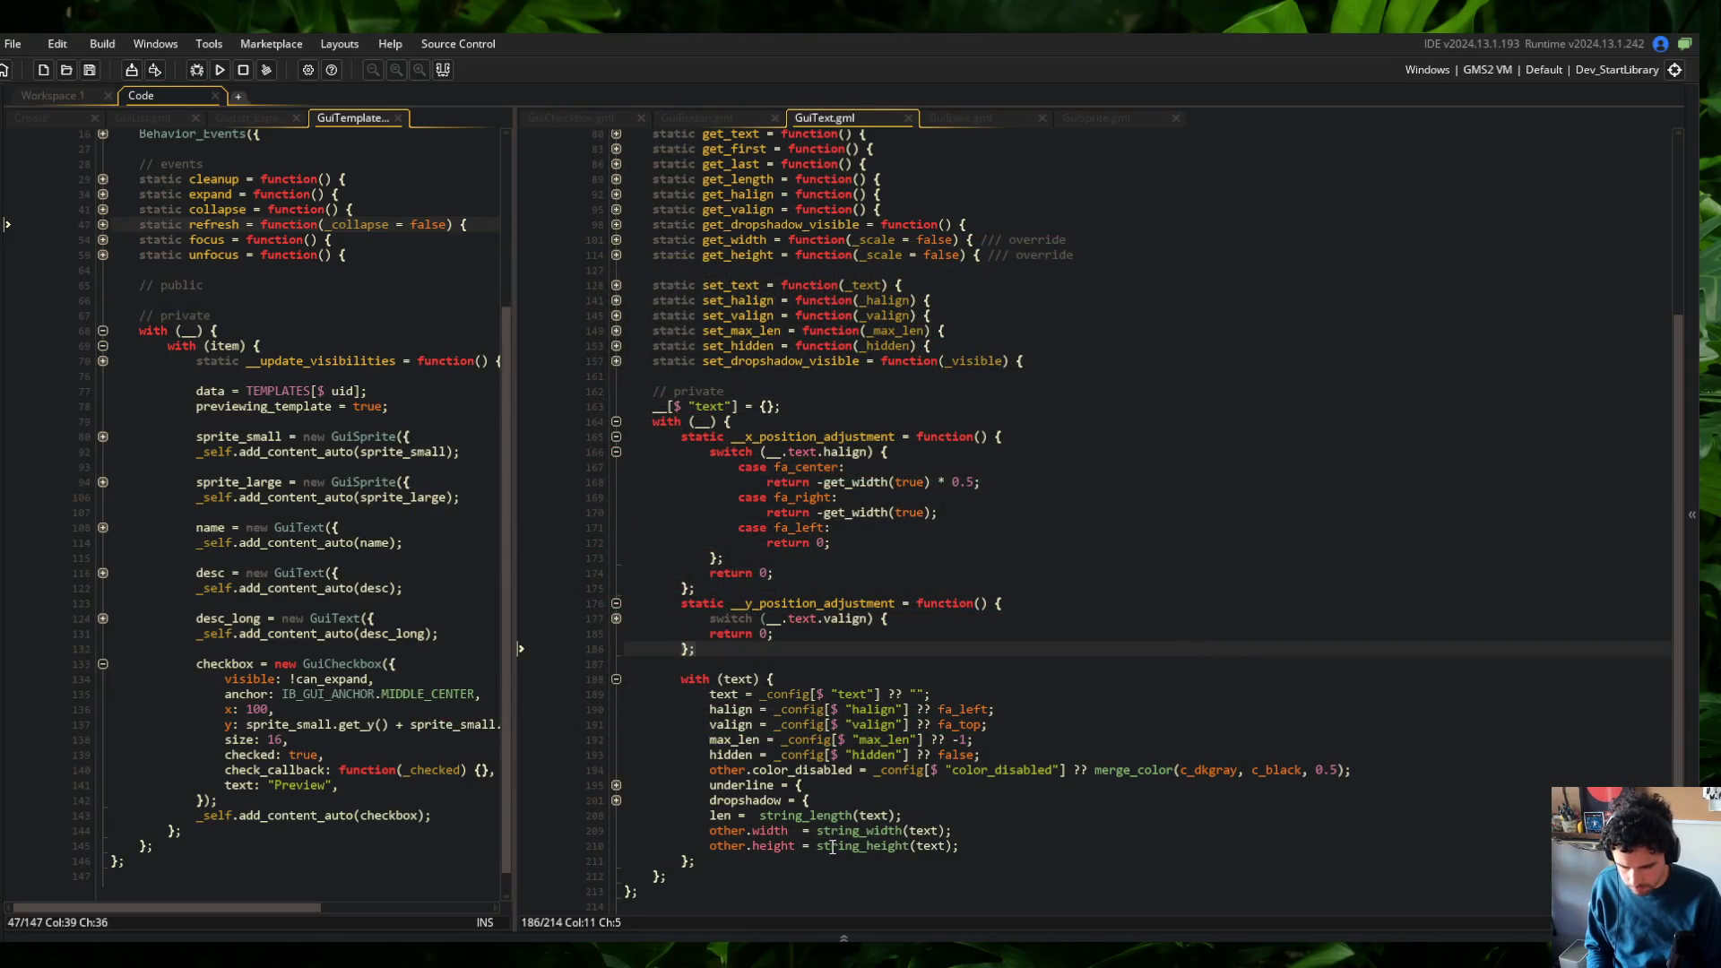
left_click(804, 832)
key("BackSpace")
left_click(971, 684)
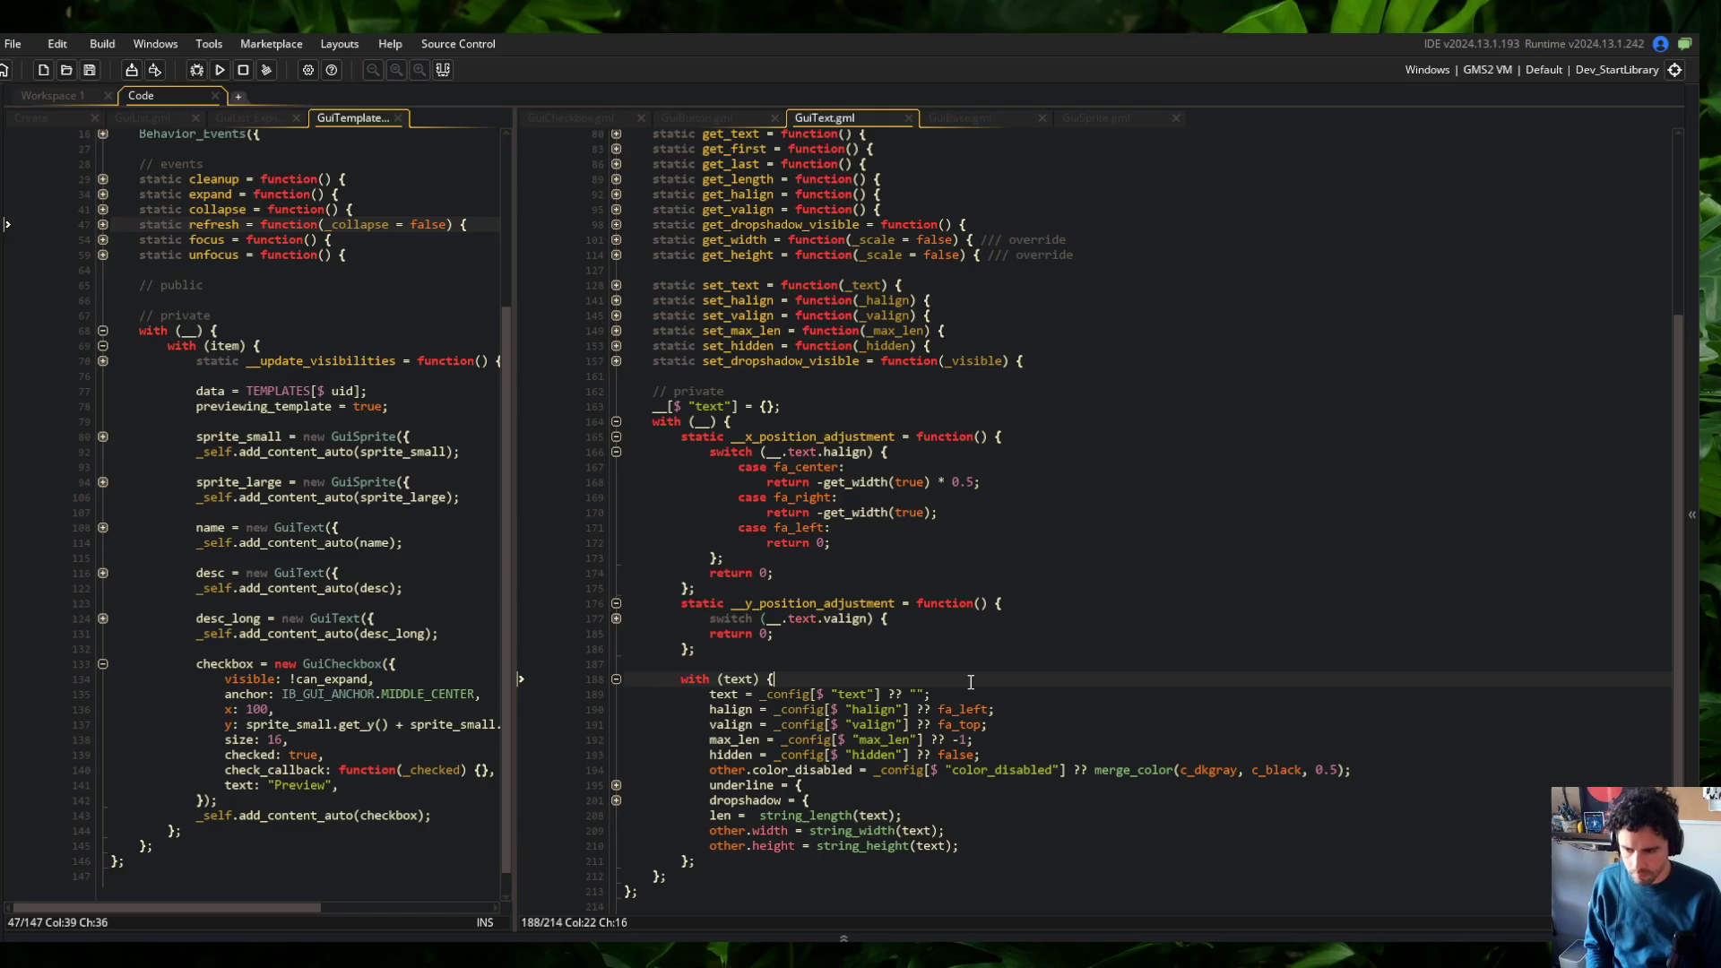
left_click(996, 602)
scroll(998, 643, "down", 1)
left_click(1407, 437)
Rebuild the game and place GuiText.gml in the left pane beside GuiSprite.gml
left_click(218, 71)
scroll(781, 308, "up", 5)
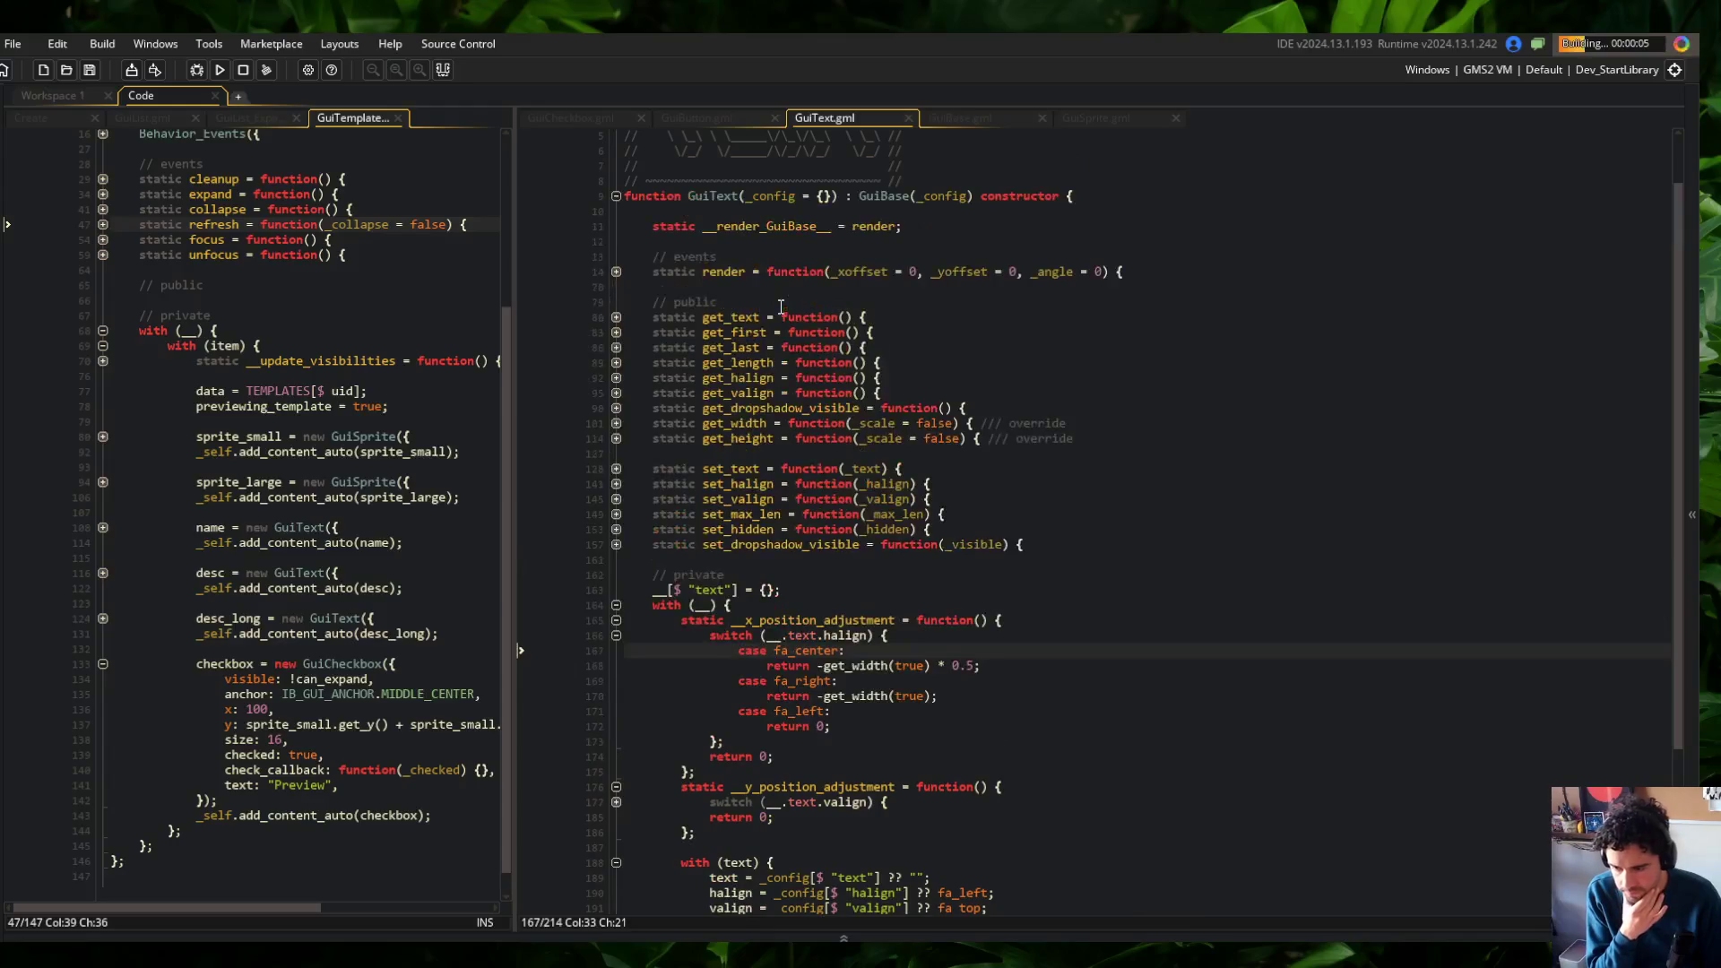
left_click_drag(845, 126, 378, 118)
left_click(990, 118)
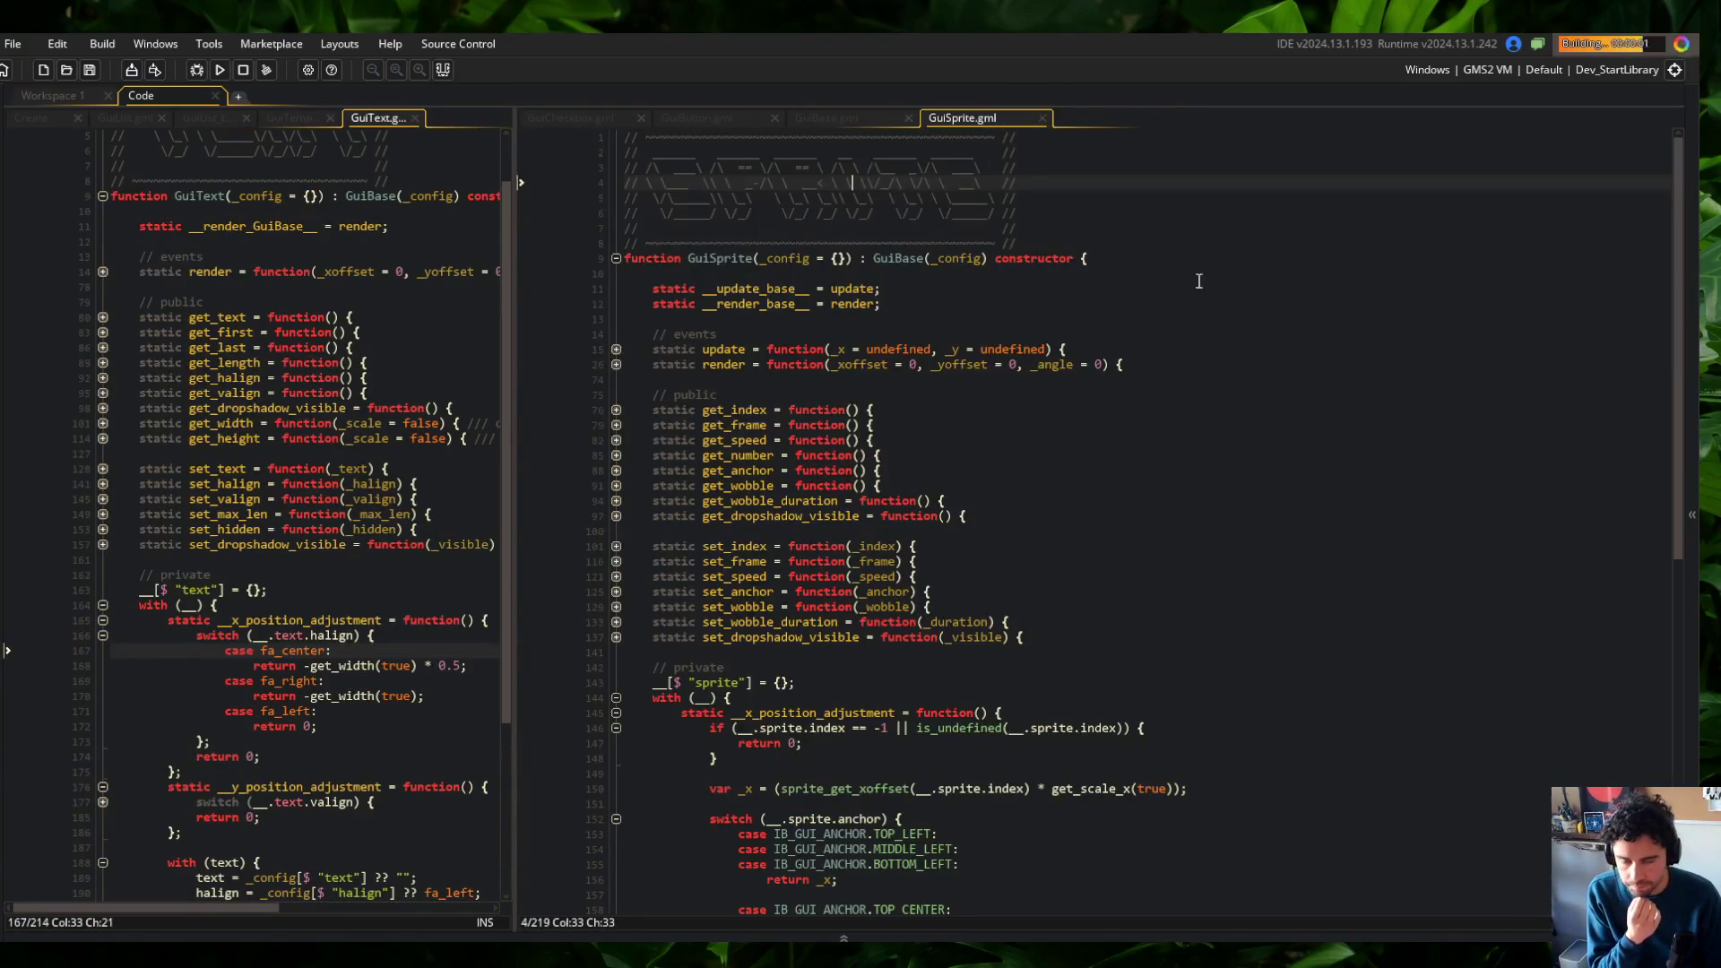
left_click_drag(513, 214, 670, 179)
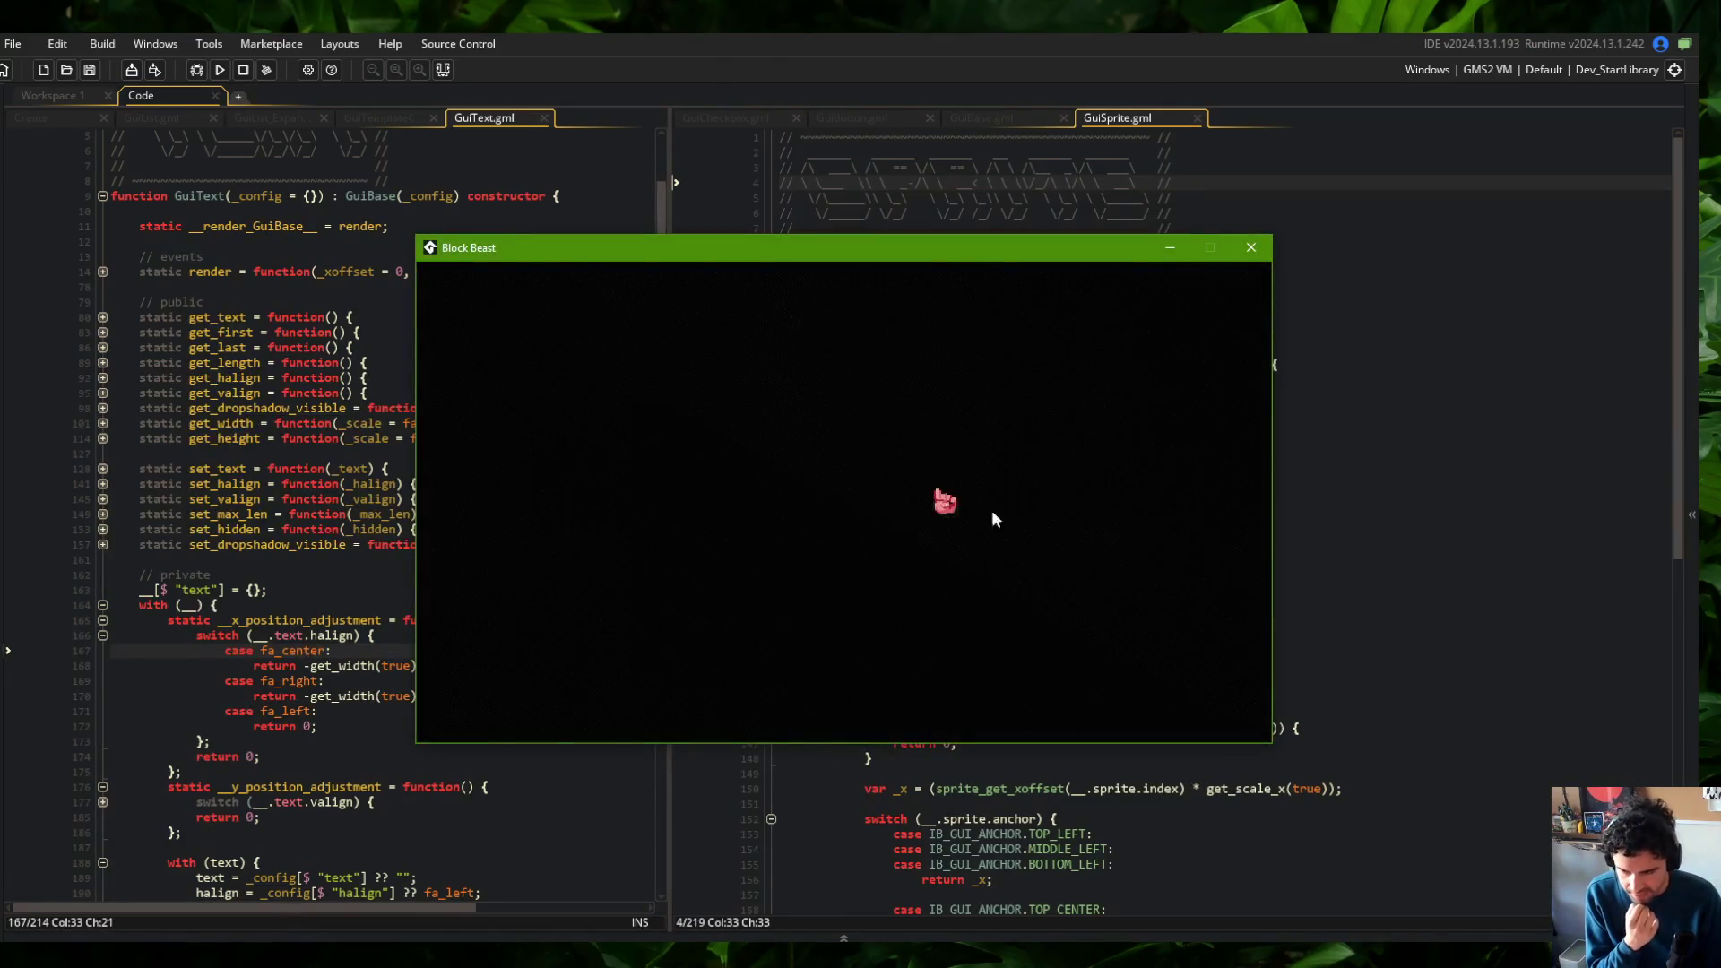
Switch the running game to the Skeletons list, then show GuiCheckbox.gml beside GuiText
left_click(708, 423)
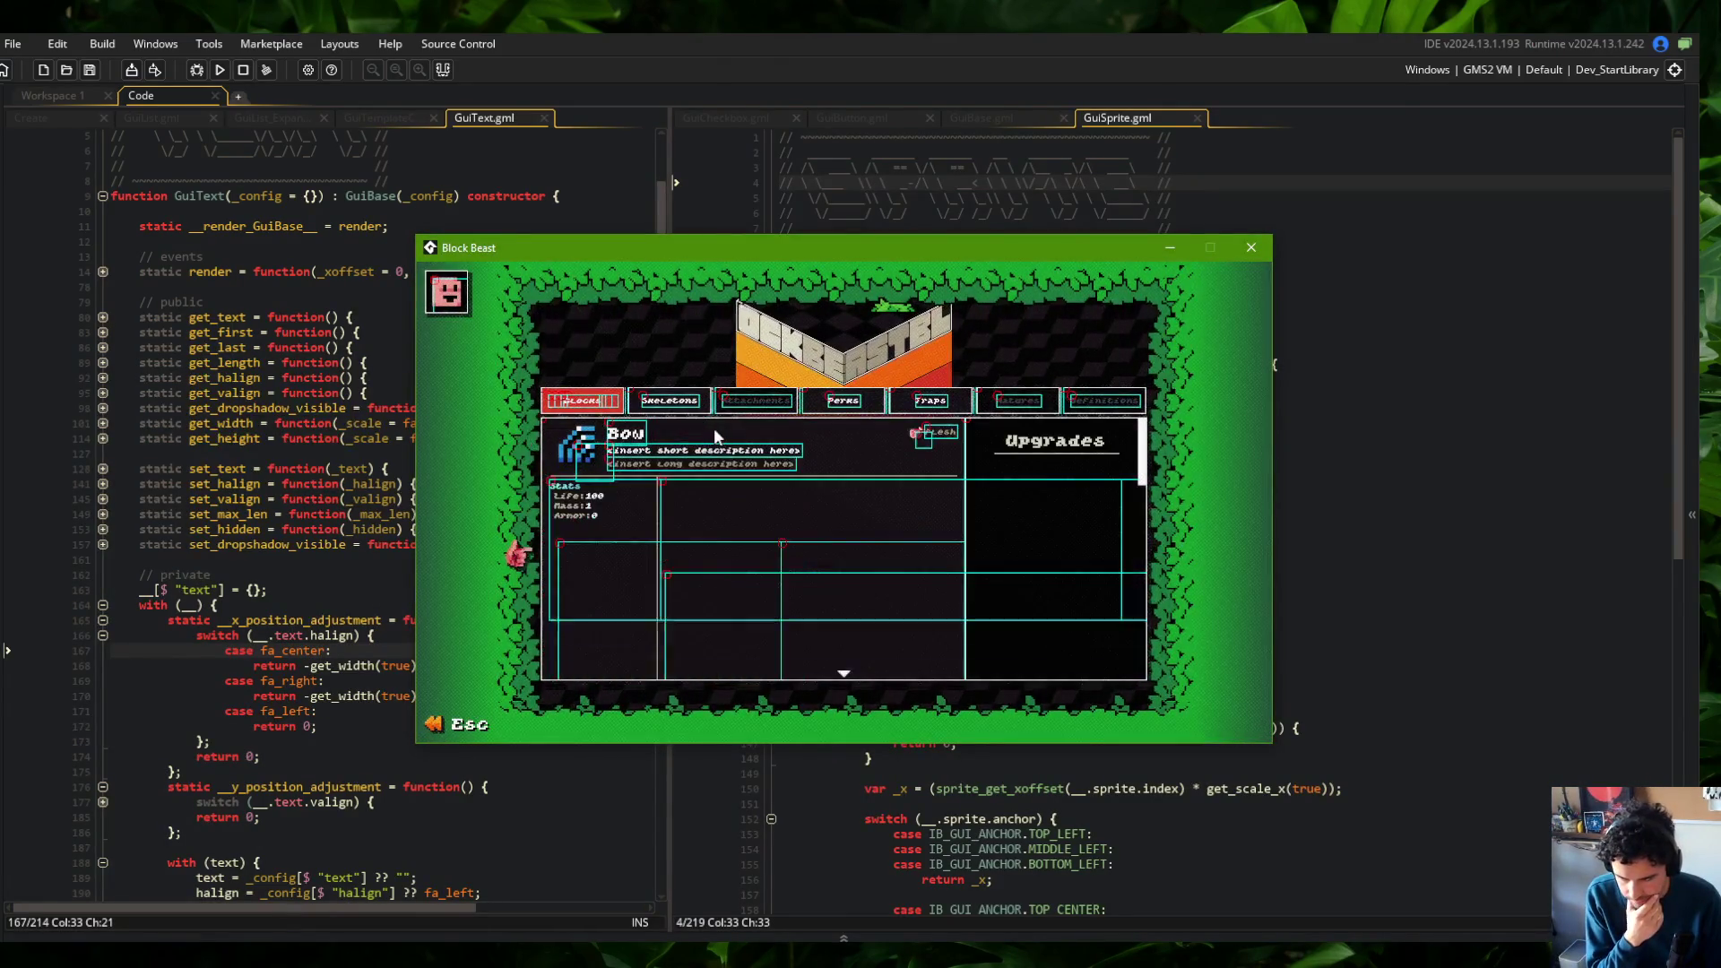
left_click(744, 434)
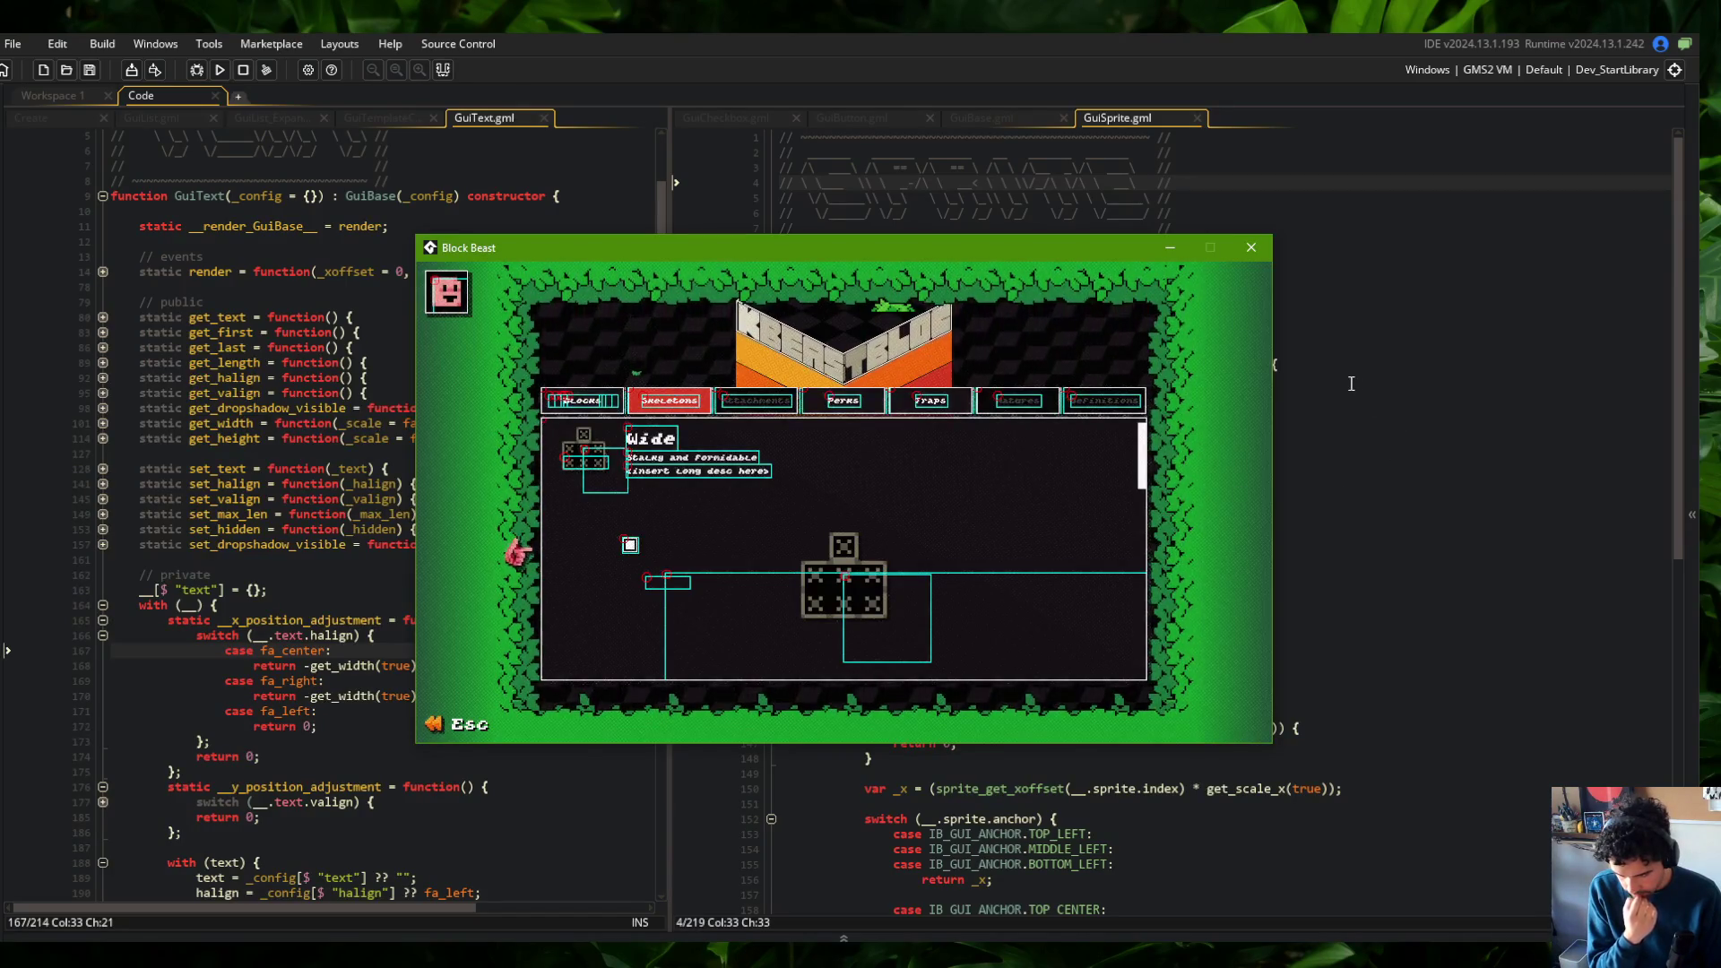
left_click(1437, 377)
left_click(728, 117)
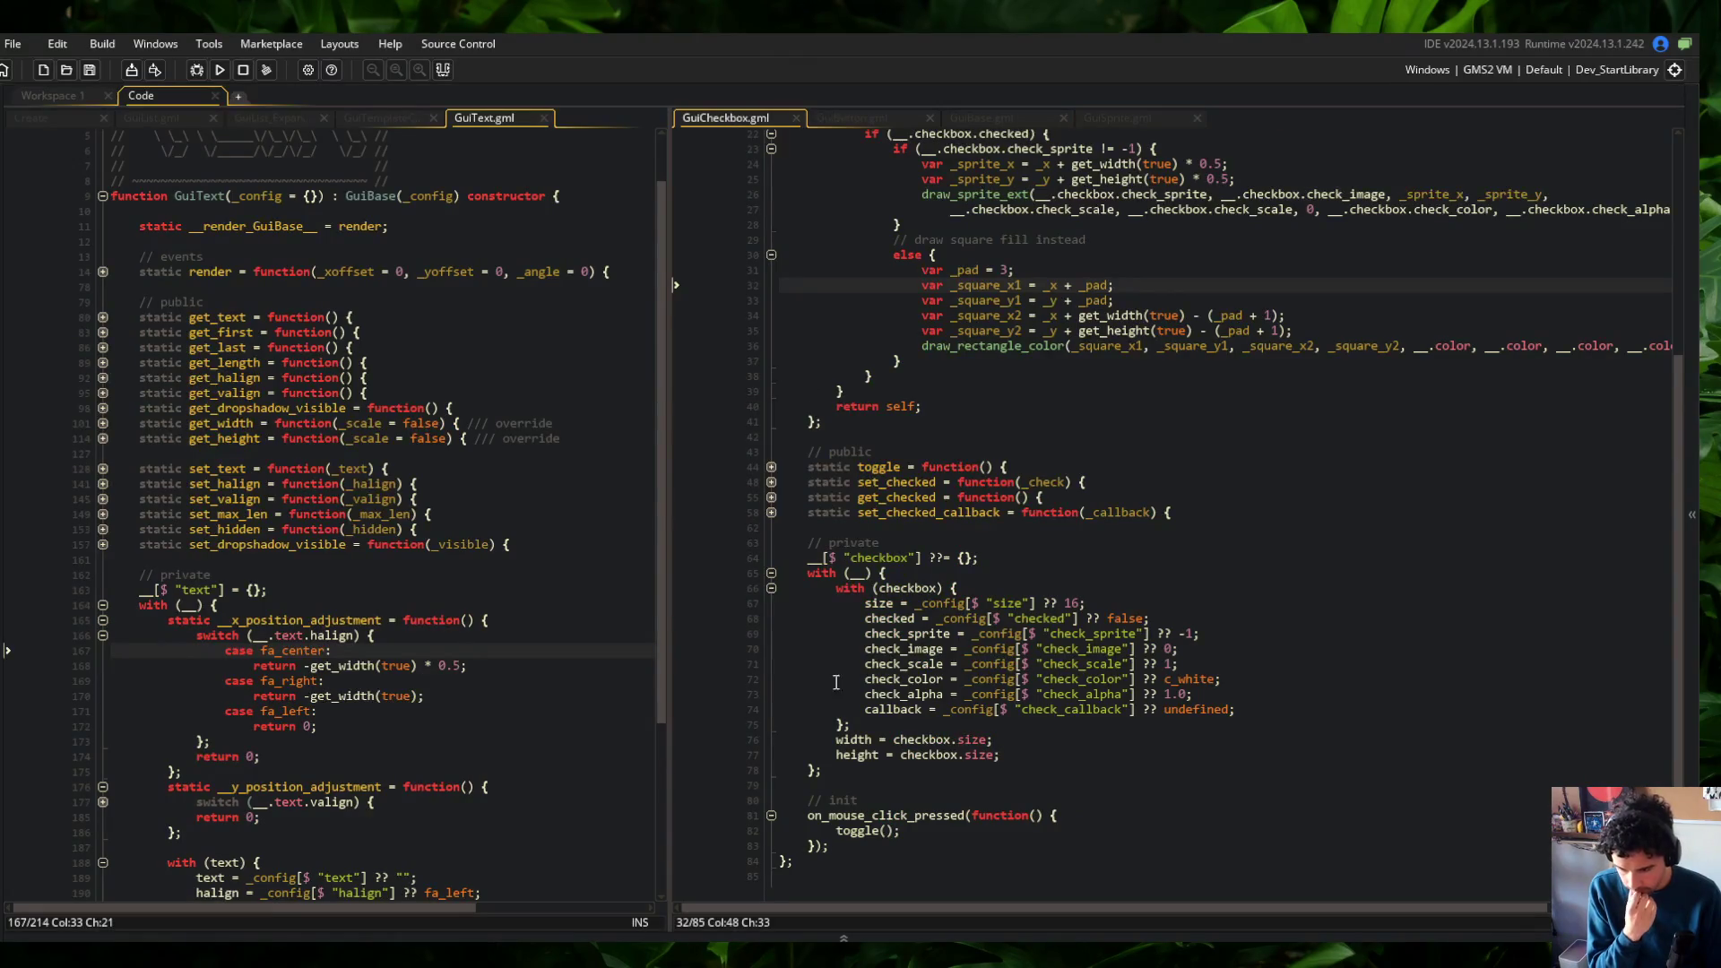
Comment out the preview checkbox block in GuiTemplateCard with Ctrl+K
scroll(836, 660, "up", 4)
scroll(1003, 247, "down", 4)
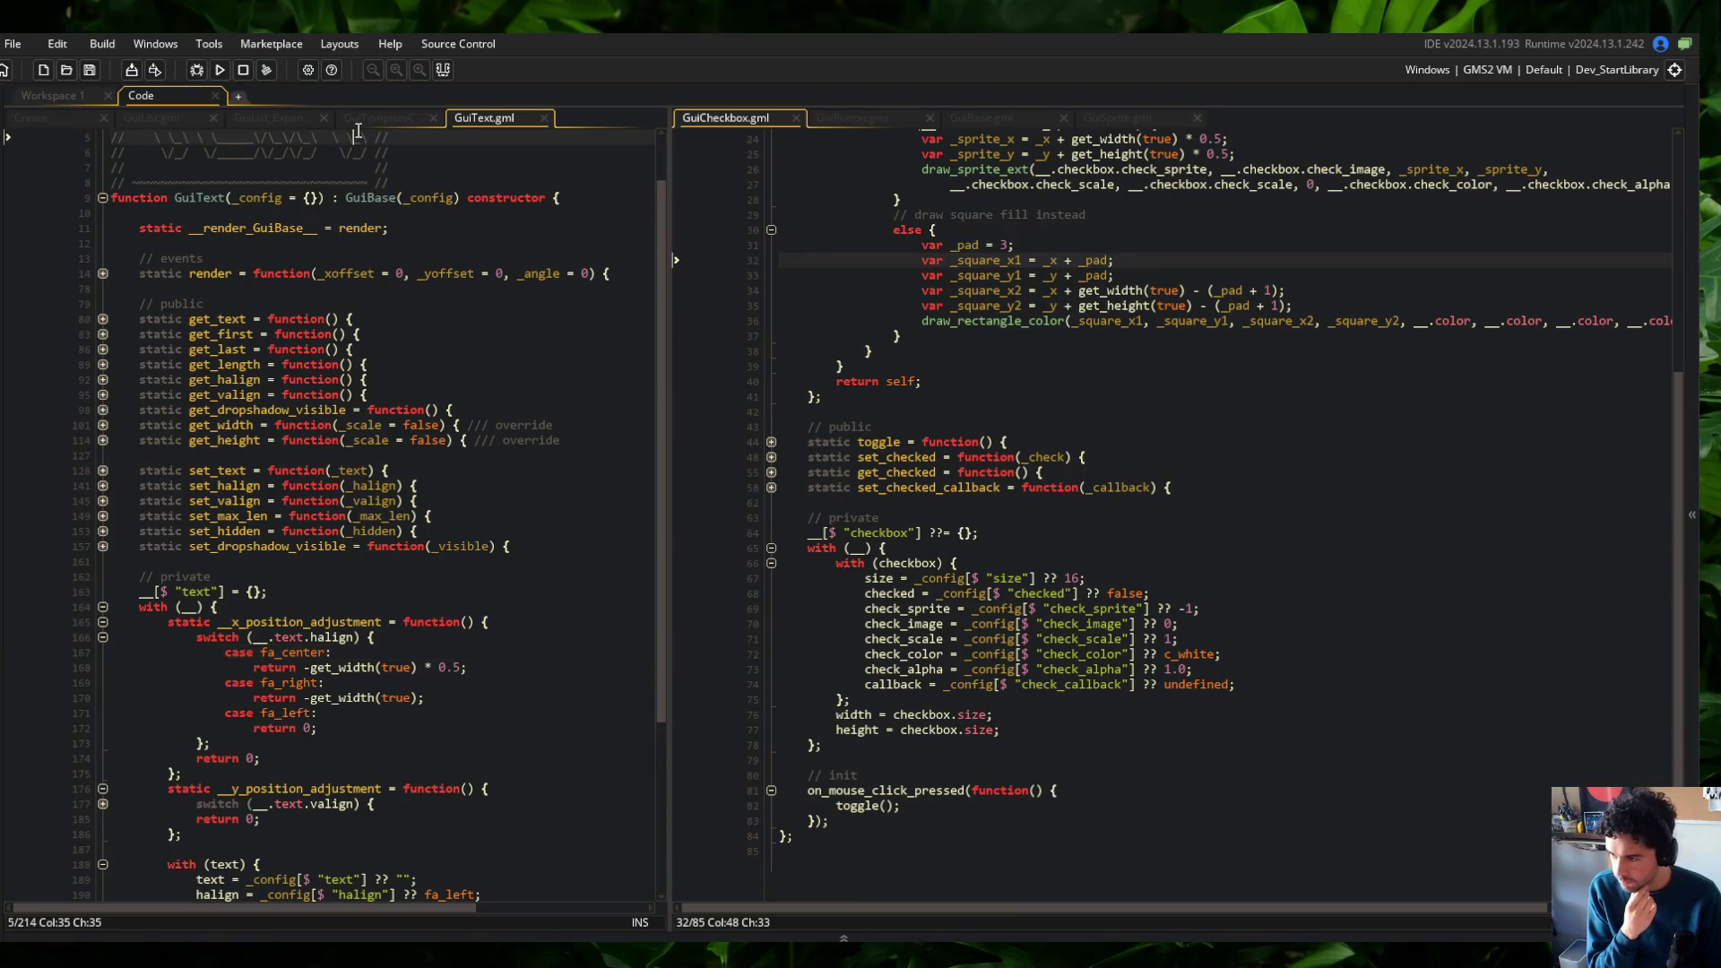
left_click(382, 119)
left_click(165, 663)
key("Down")
key("Down")
key("Down")
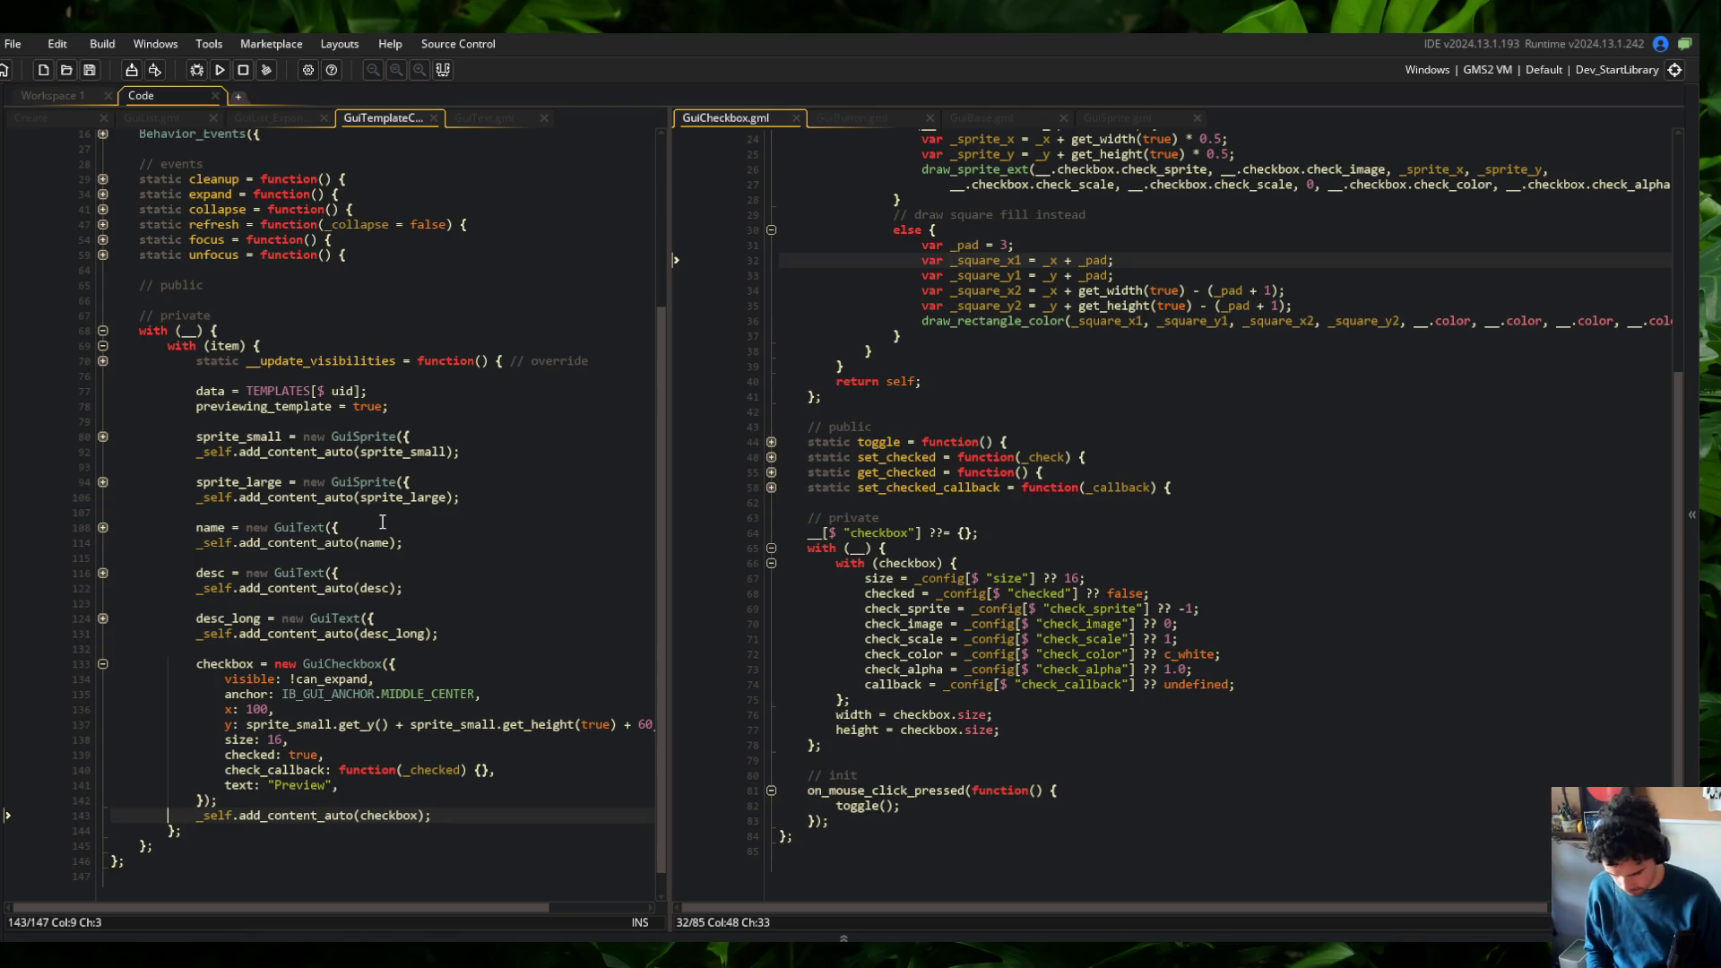
key("ctrl+k")
Comment out the checkbox line in __update_visibilities and relaunch the game with F5
left_click(467, 451)
scroll(320, 411, "up", 5)
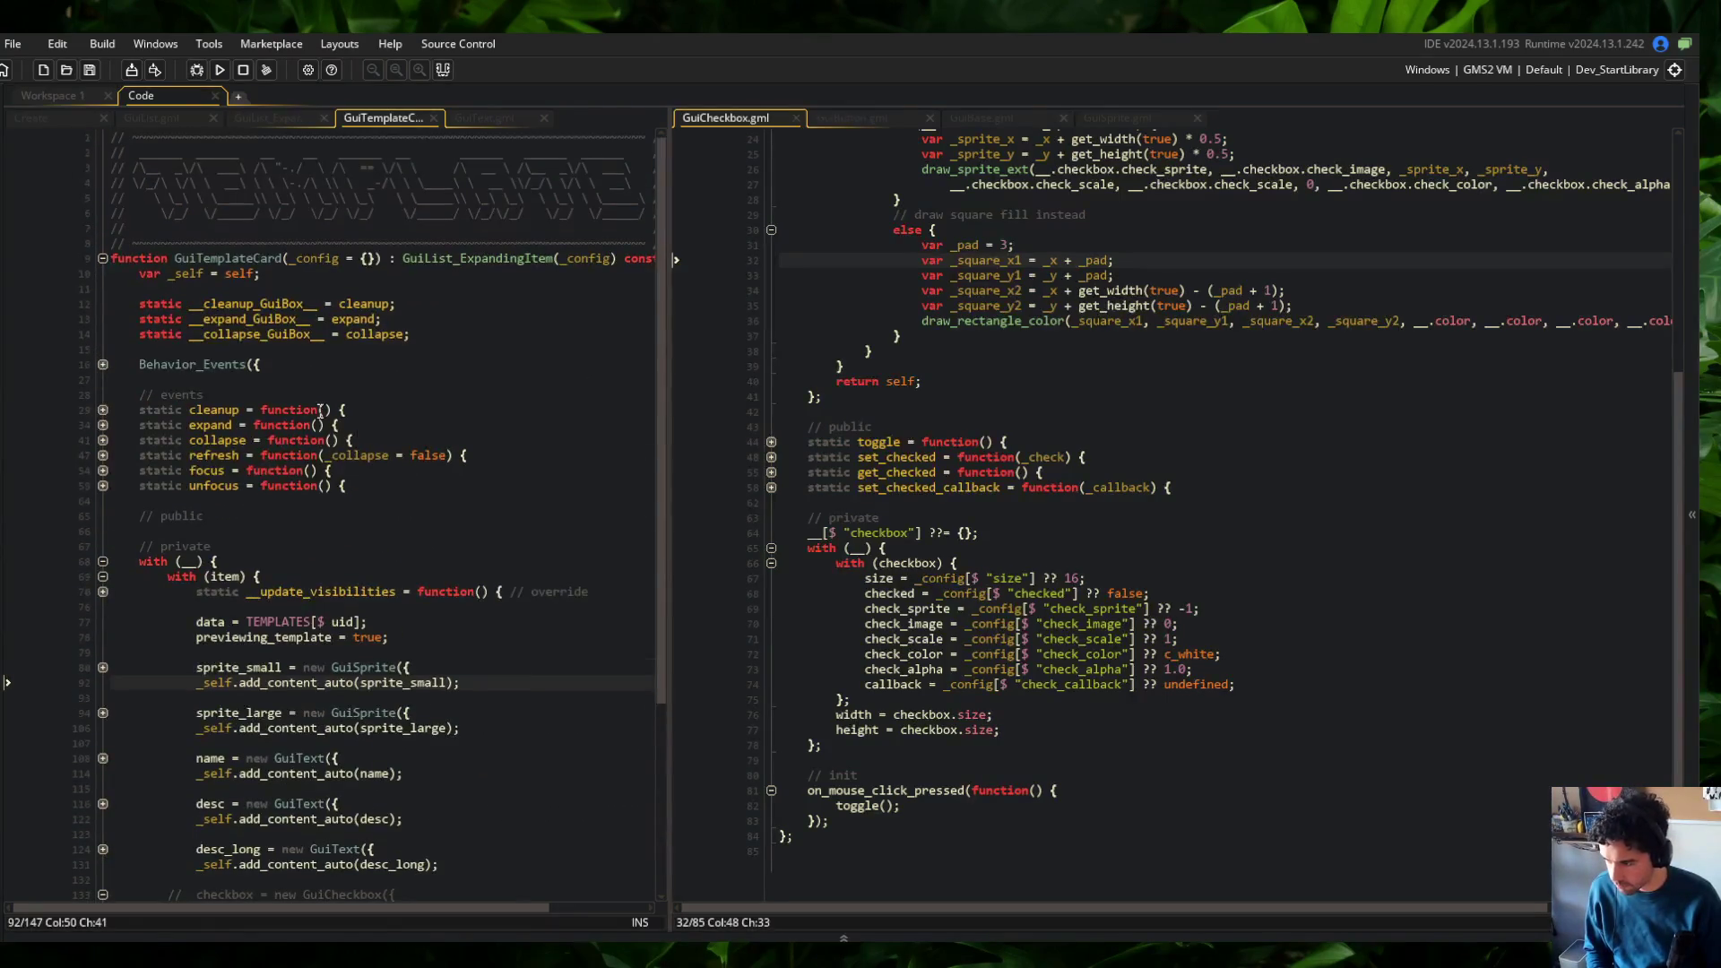
left_click(179, 638)
key("ctrl+k")
key("F5")
left_click(328, 530)
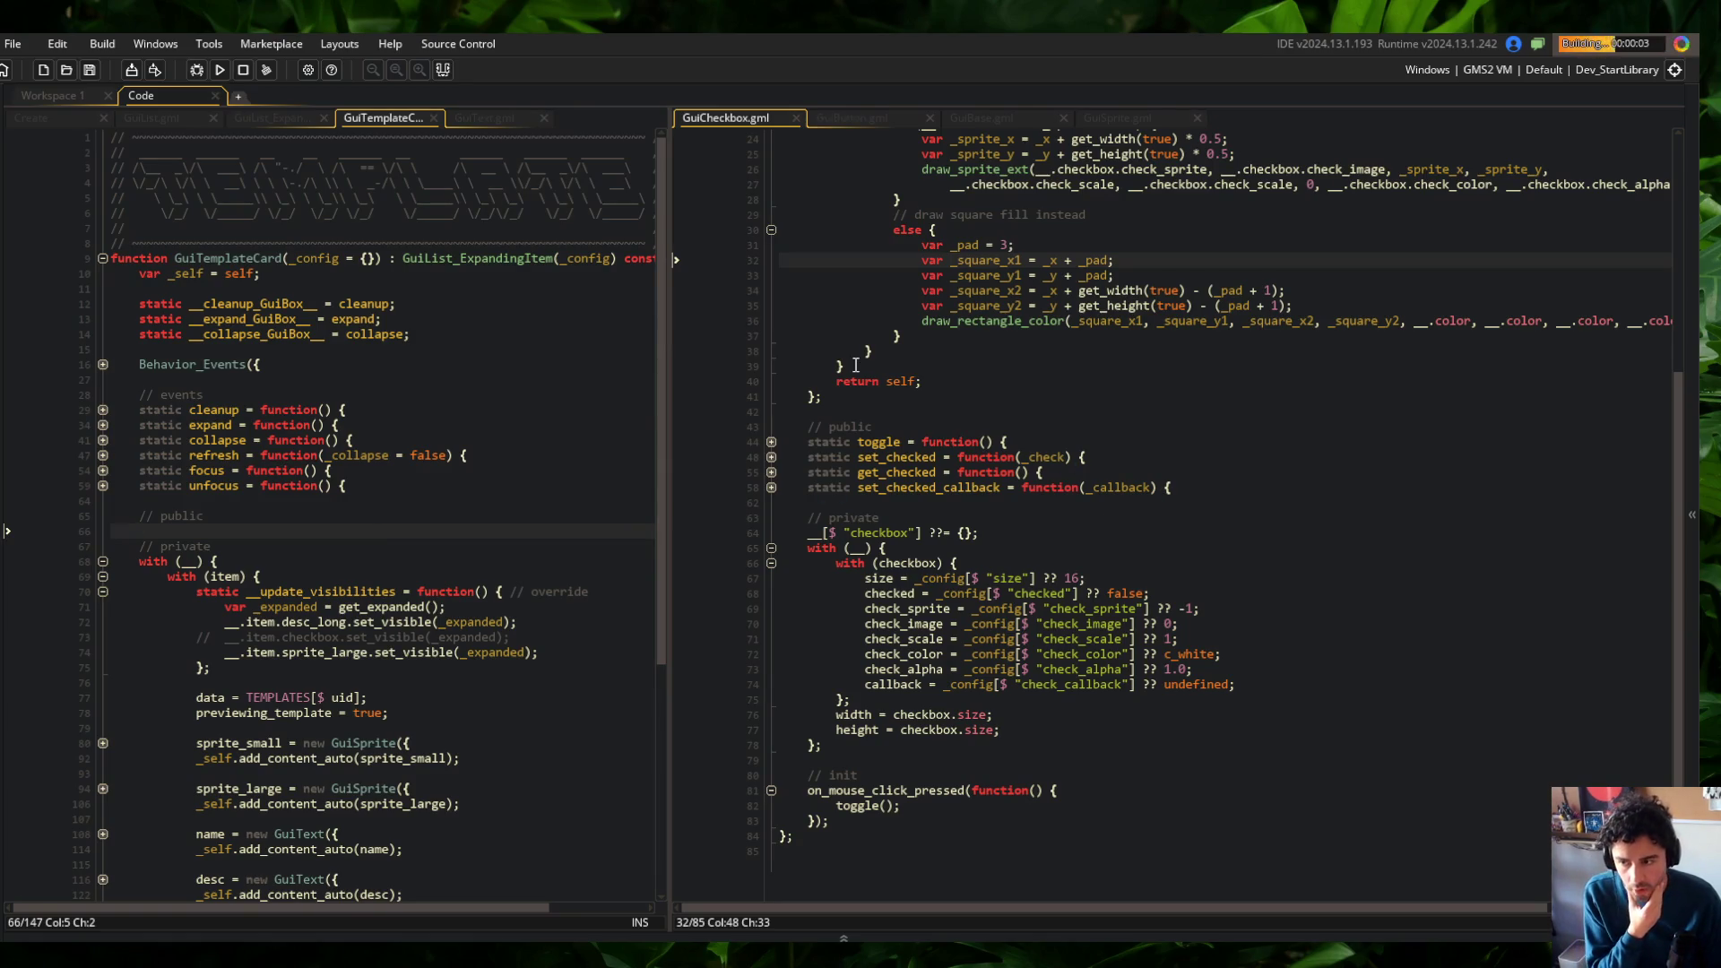
left_click_drag(665, 235, 607, 215)
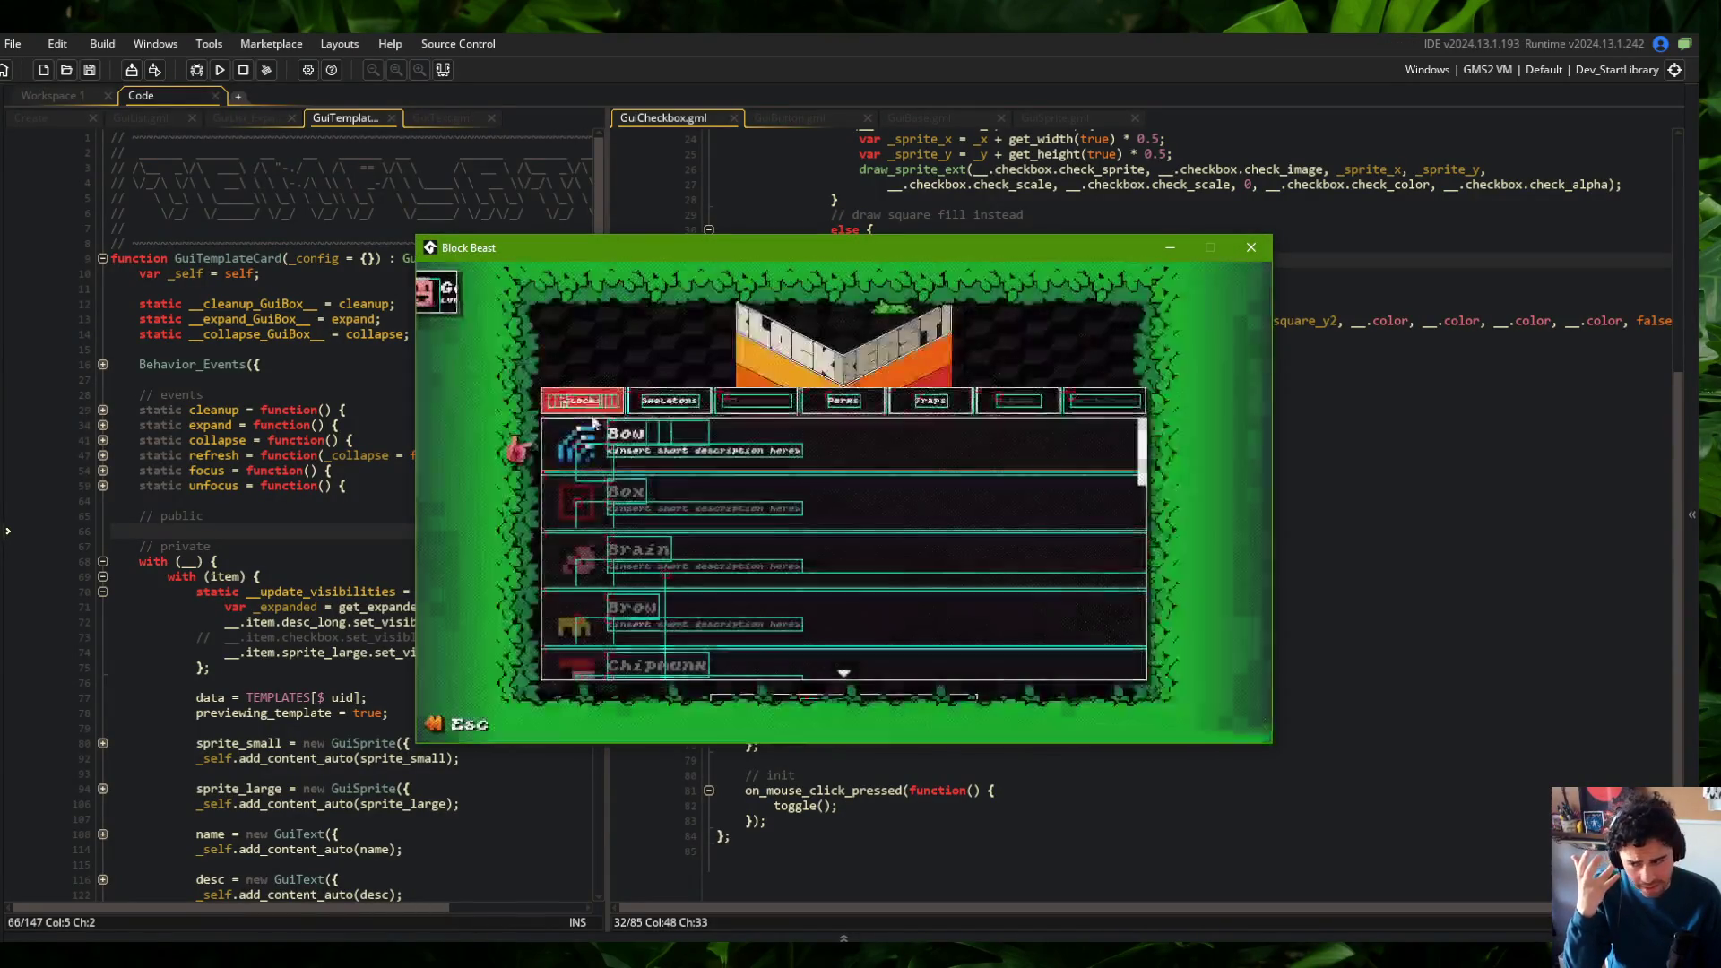
Expand the Wide skeleton, hit the unset checkbox code error, and abort to the code
left_click(681, 395)
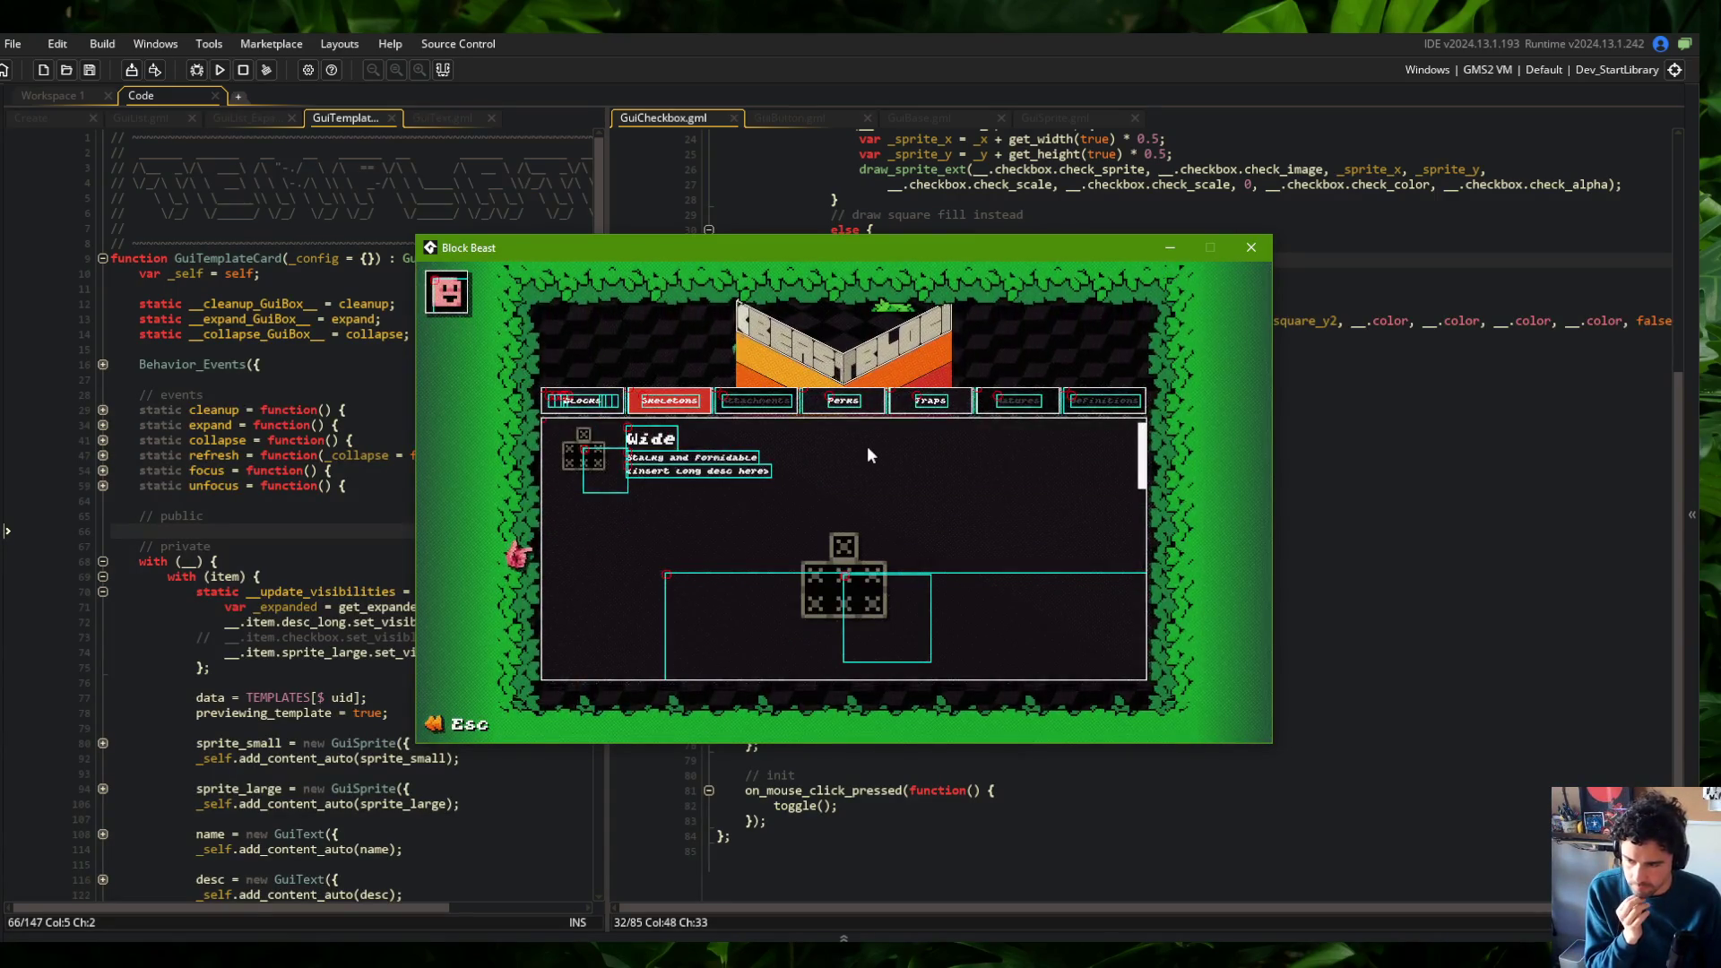
left_click(902, 456)
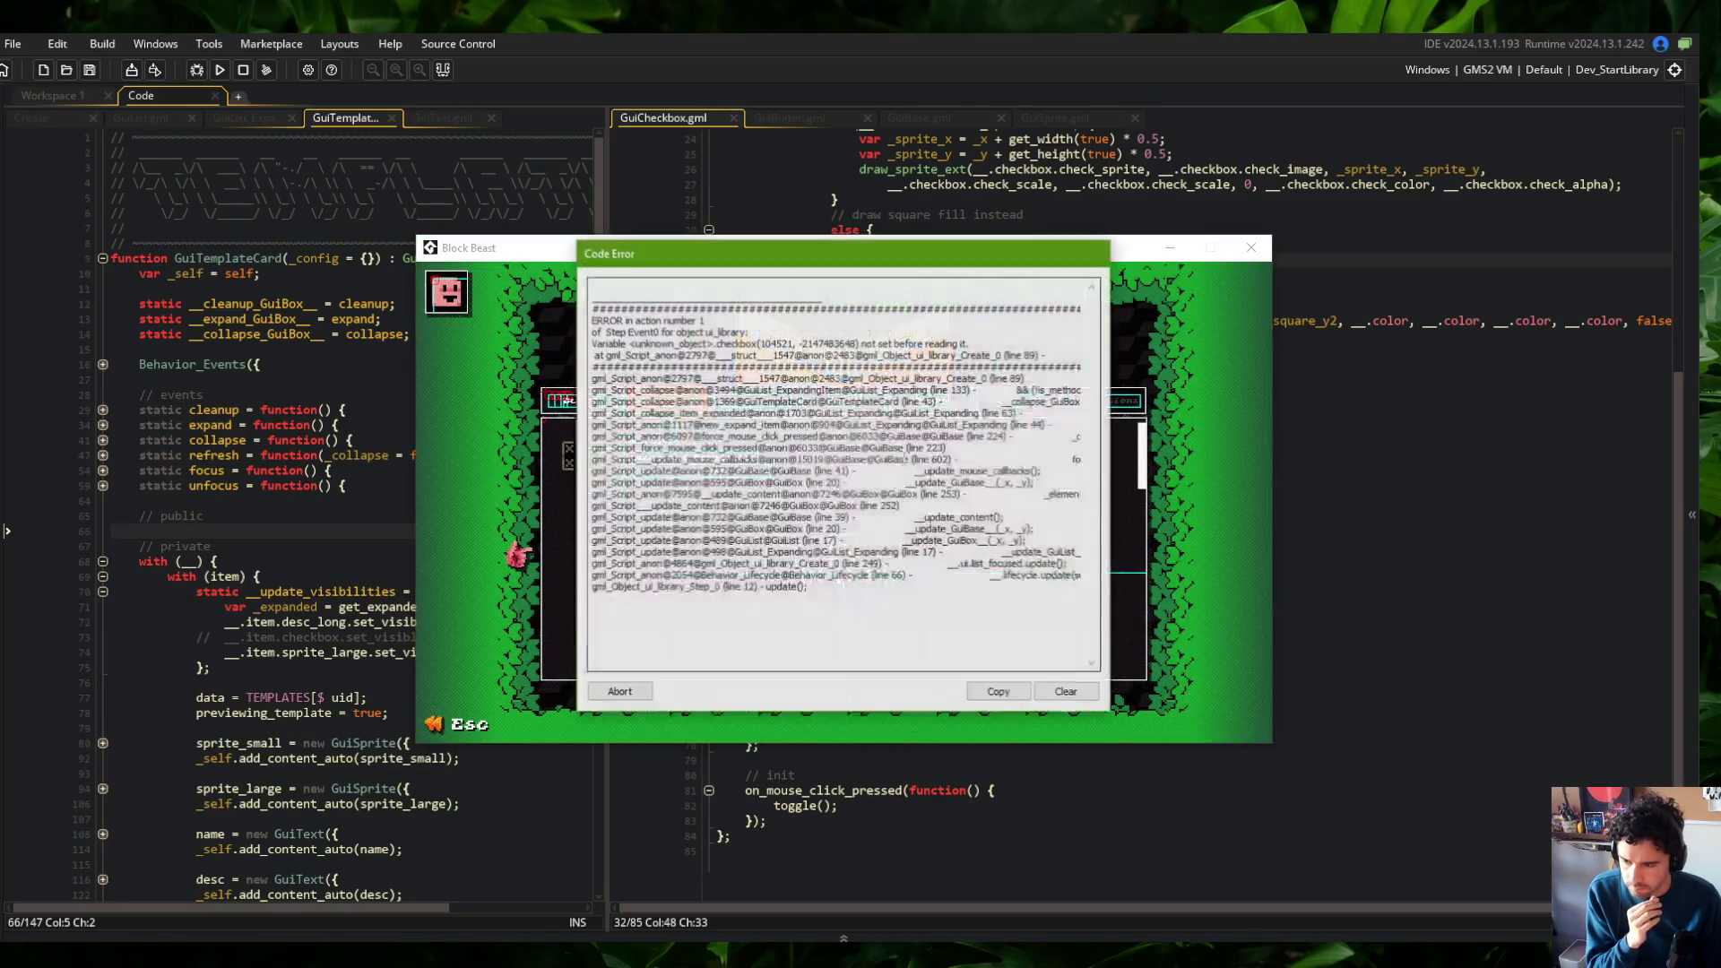
left_click(618, 691)
left_click(374, 546)
scroll(374, 533, "down", 1)
scroll(374, 532, "down", 2)
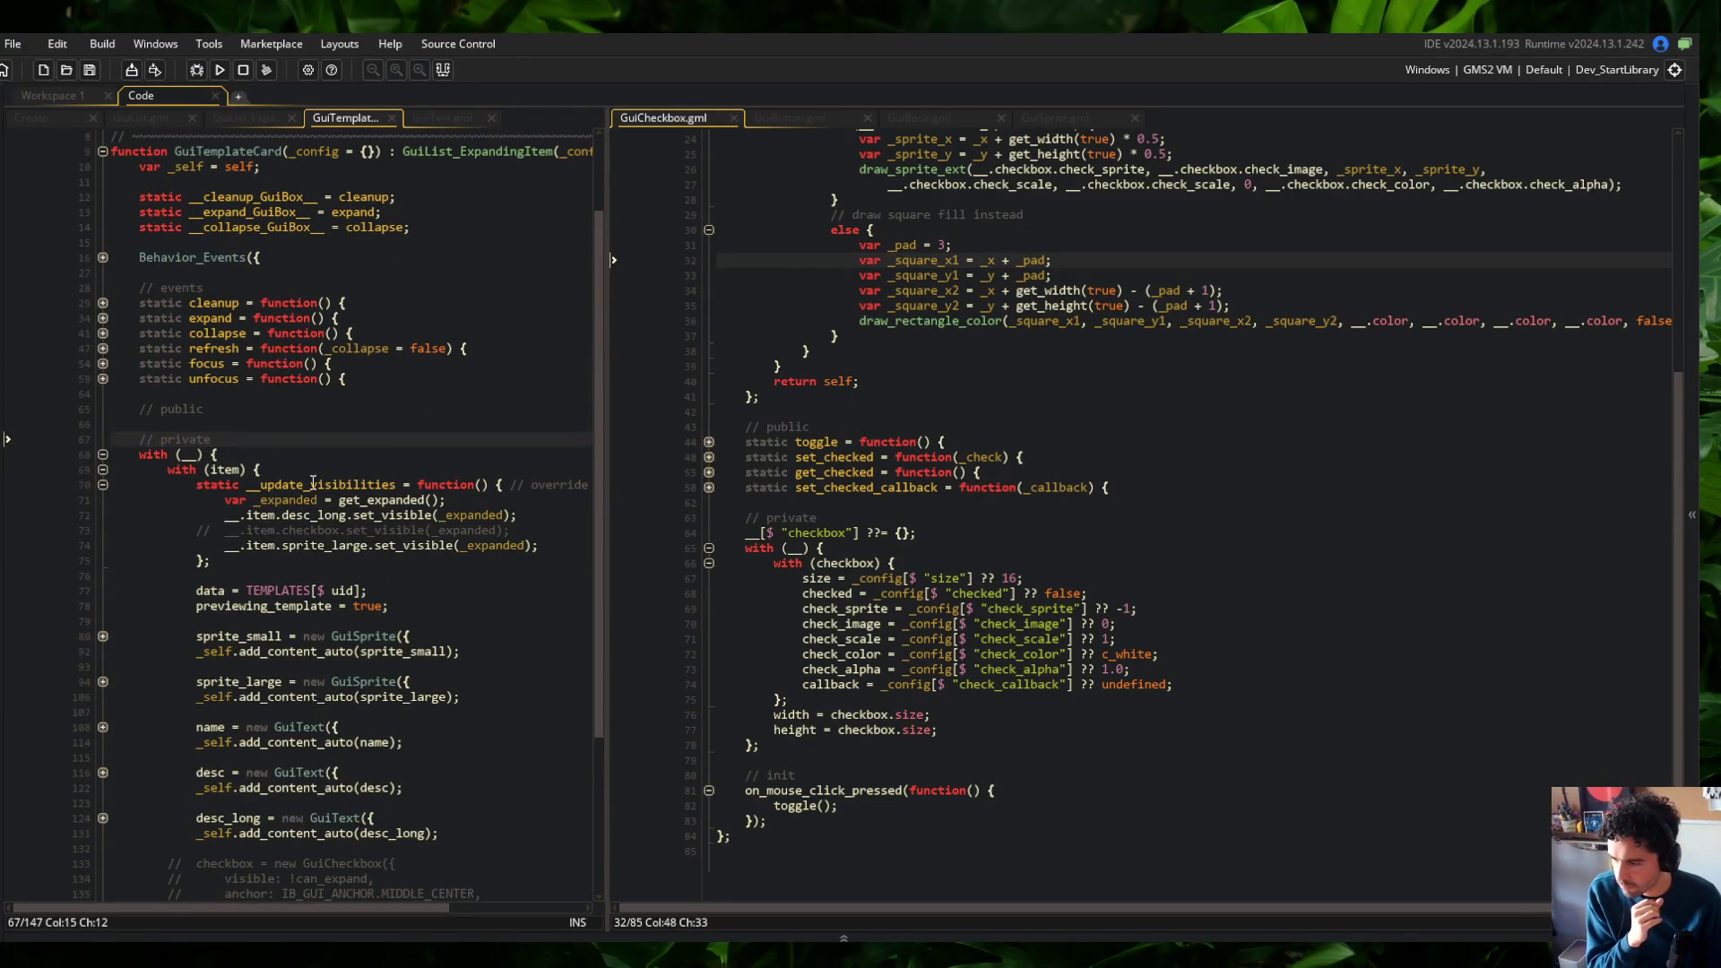
Close the GuiList_Expanding script and show the ui_library Create event code
scroll(313, 485, "down", 2)
scroll(284, 586, "up", 3)
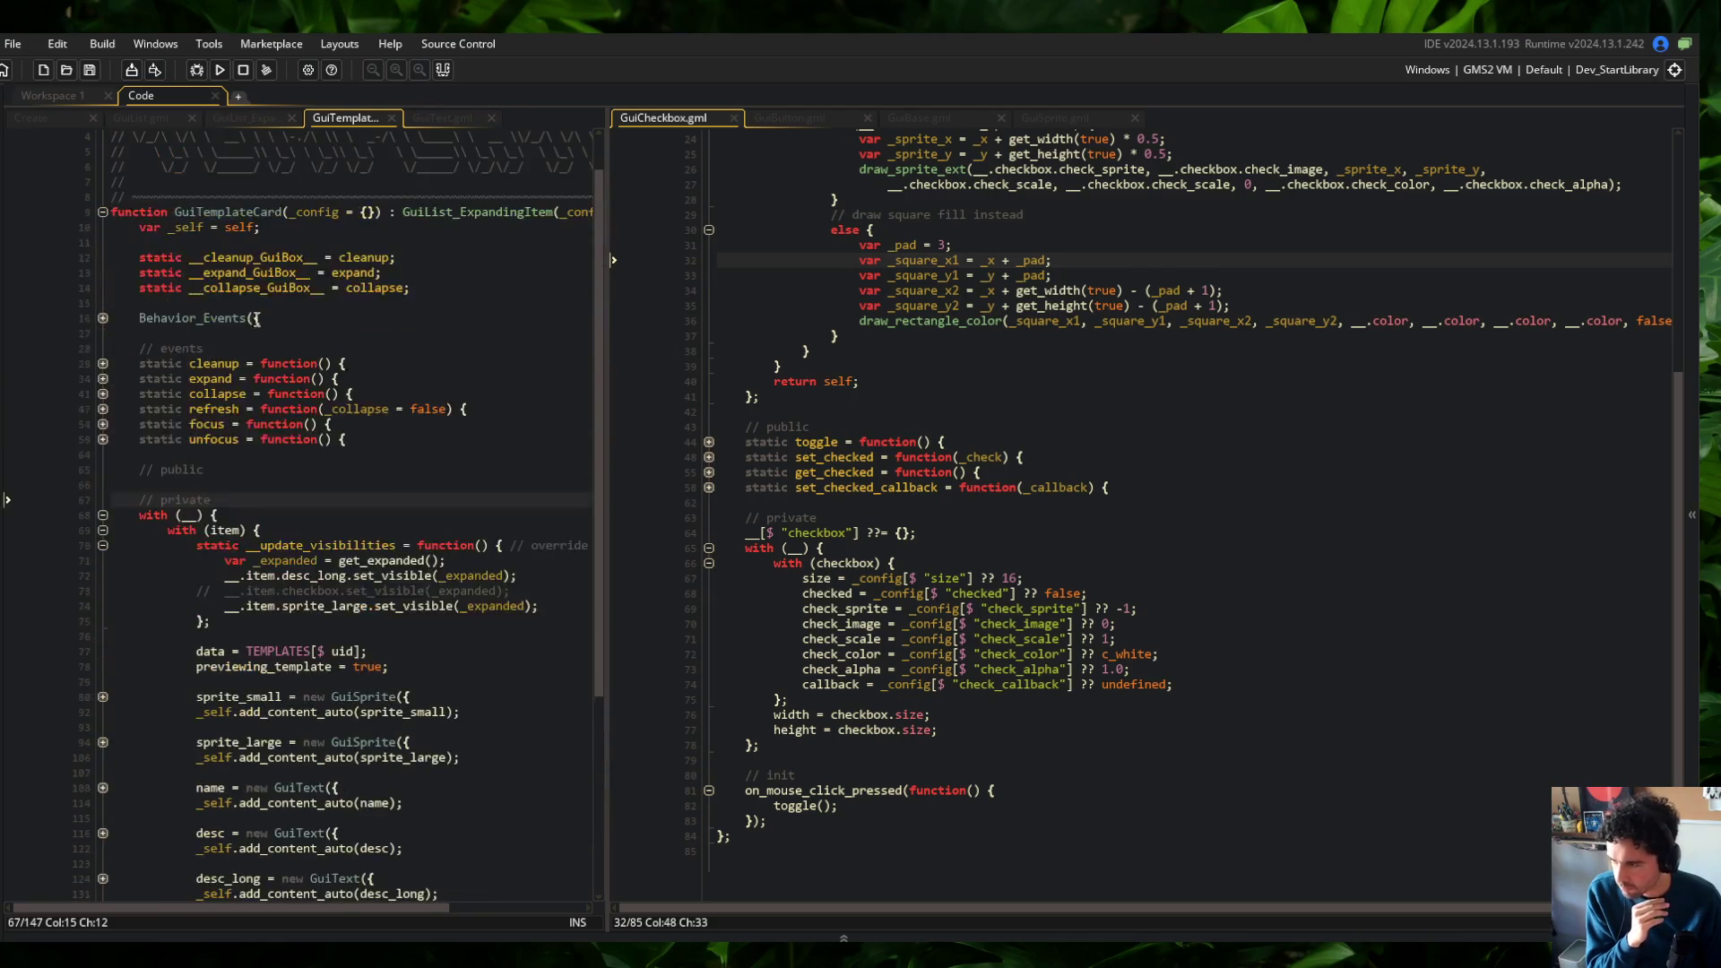
left_click(240, 118)
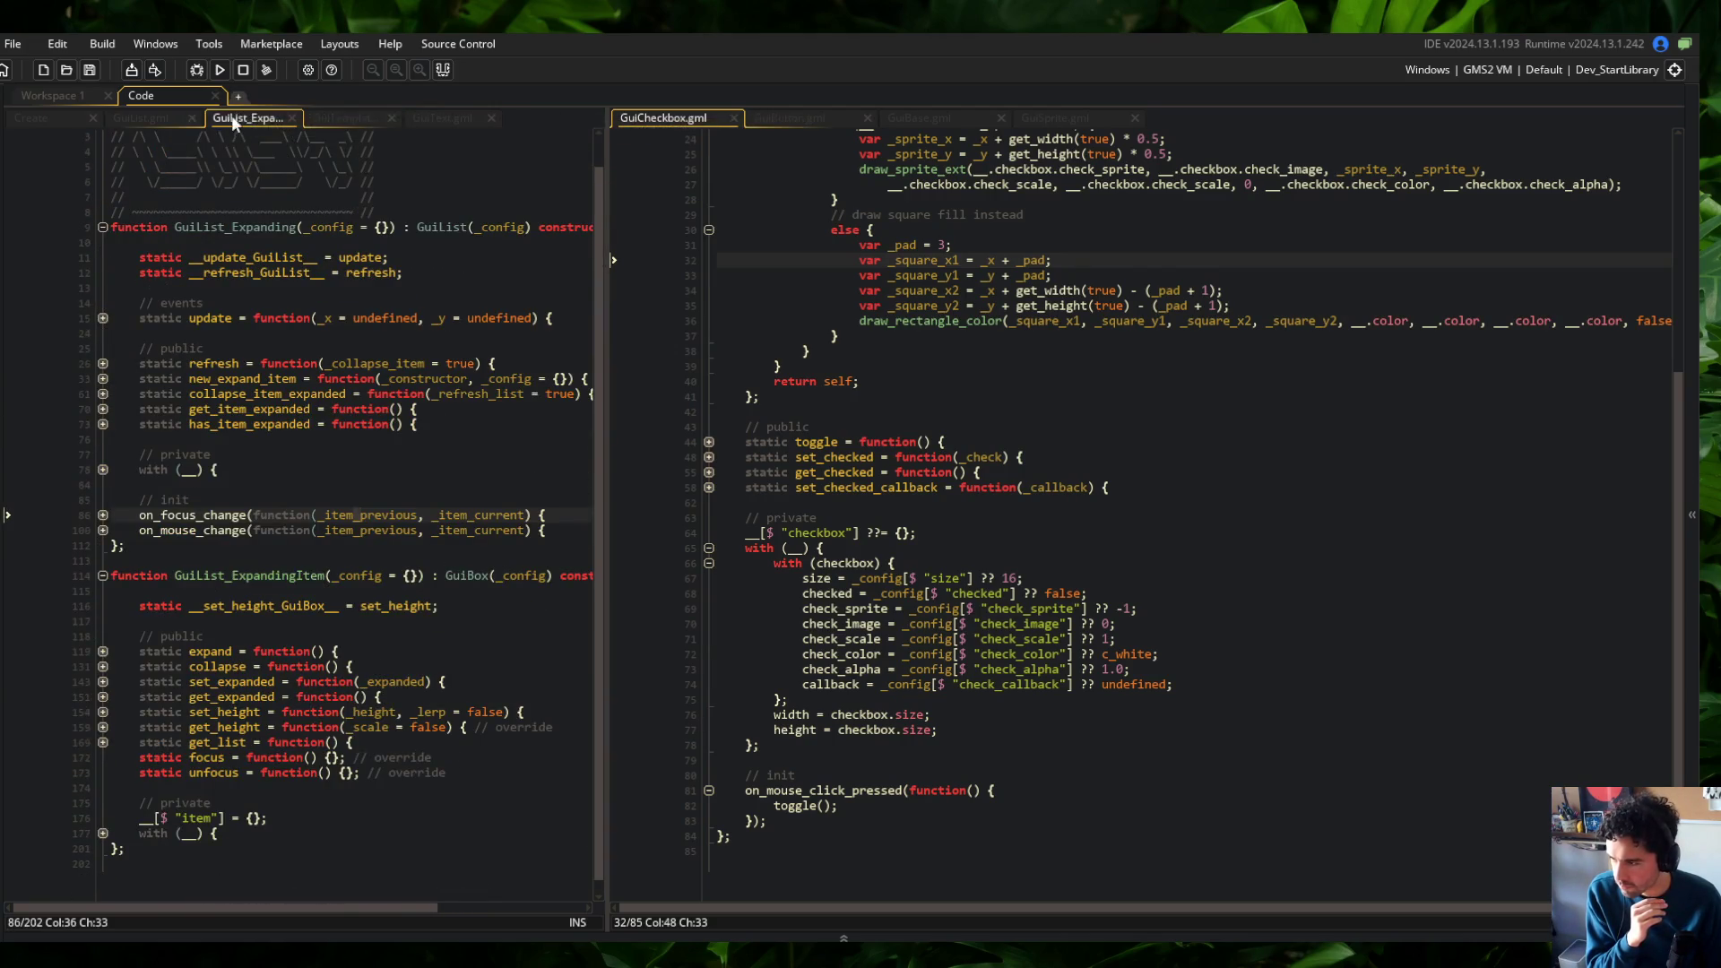
middle_click(216, 117)
left_click(95, 115)
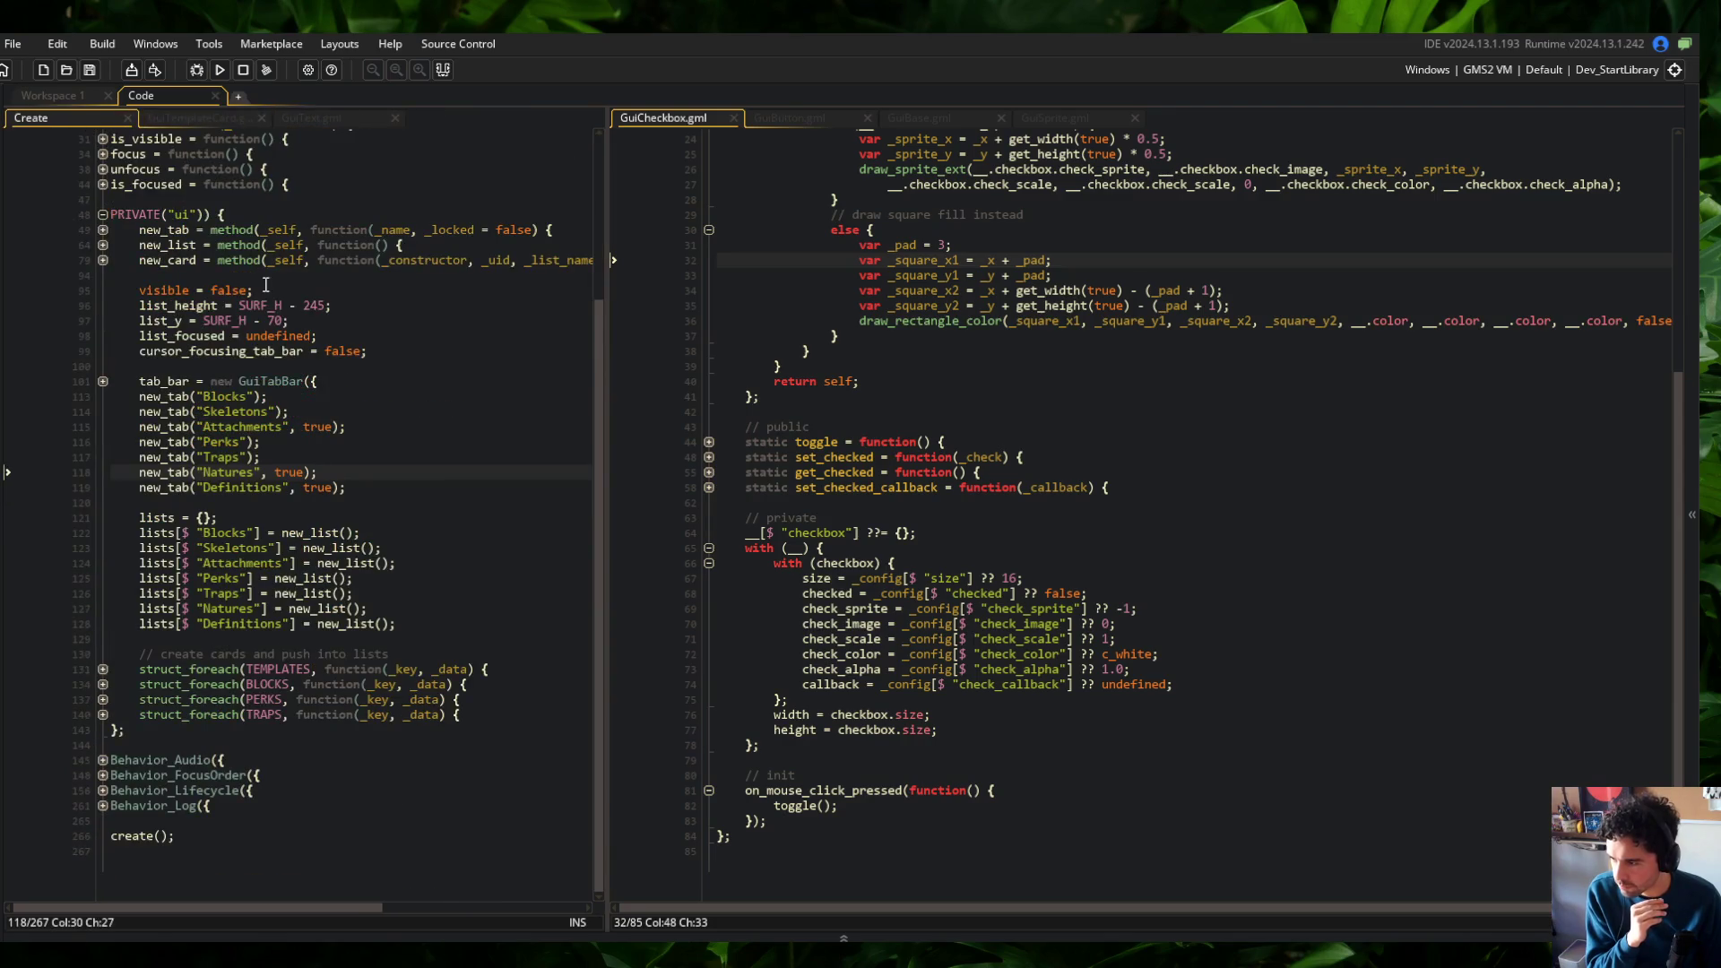
Comment out new_card's collapse_condition block and rerun the game with F5
scroll(117, 338, "up", 3)
left_click(103, 367)
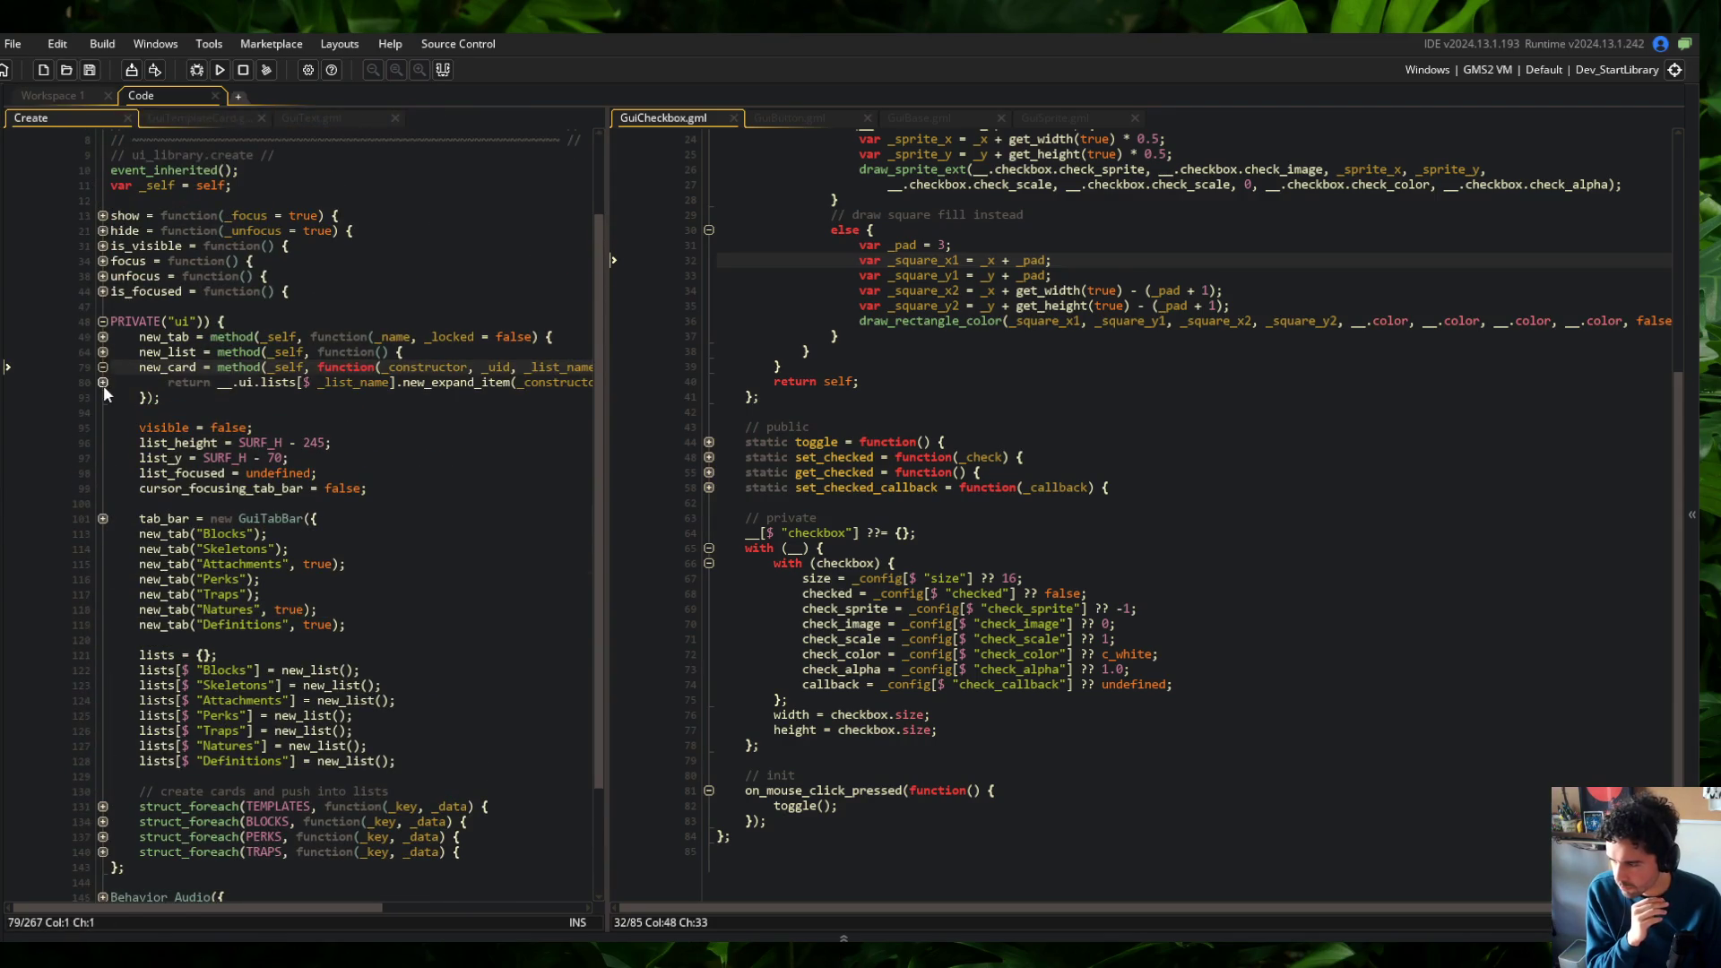
left_click(104, 385)
left_click(103, 503)
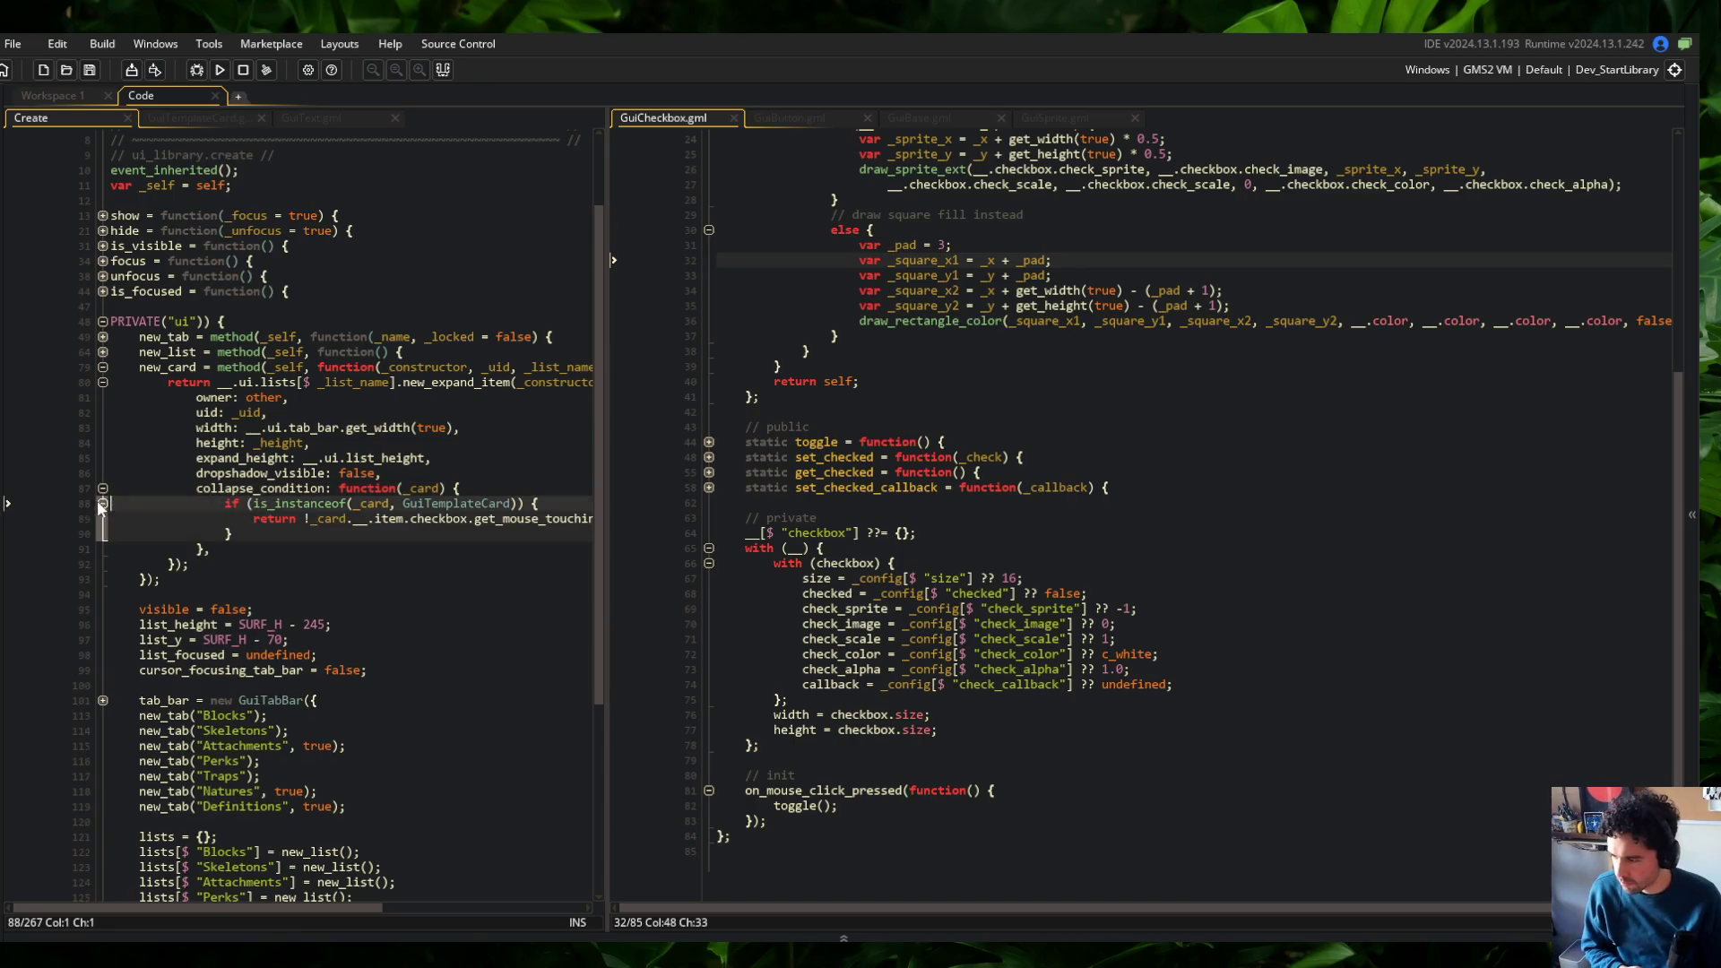
key("Right")
key("shift+Down")
key("shift+Down")
key("shift+Down")
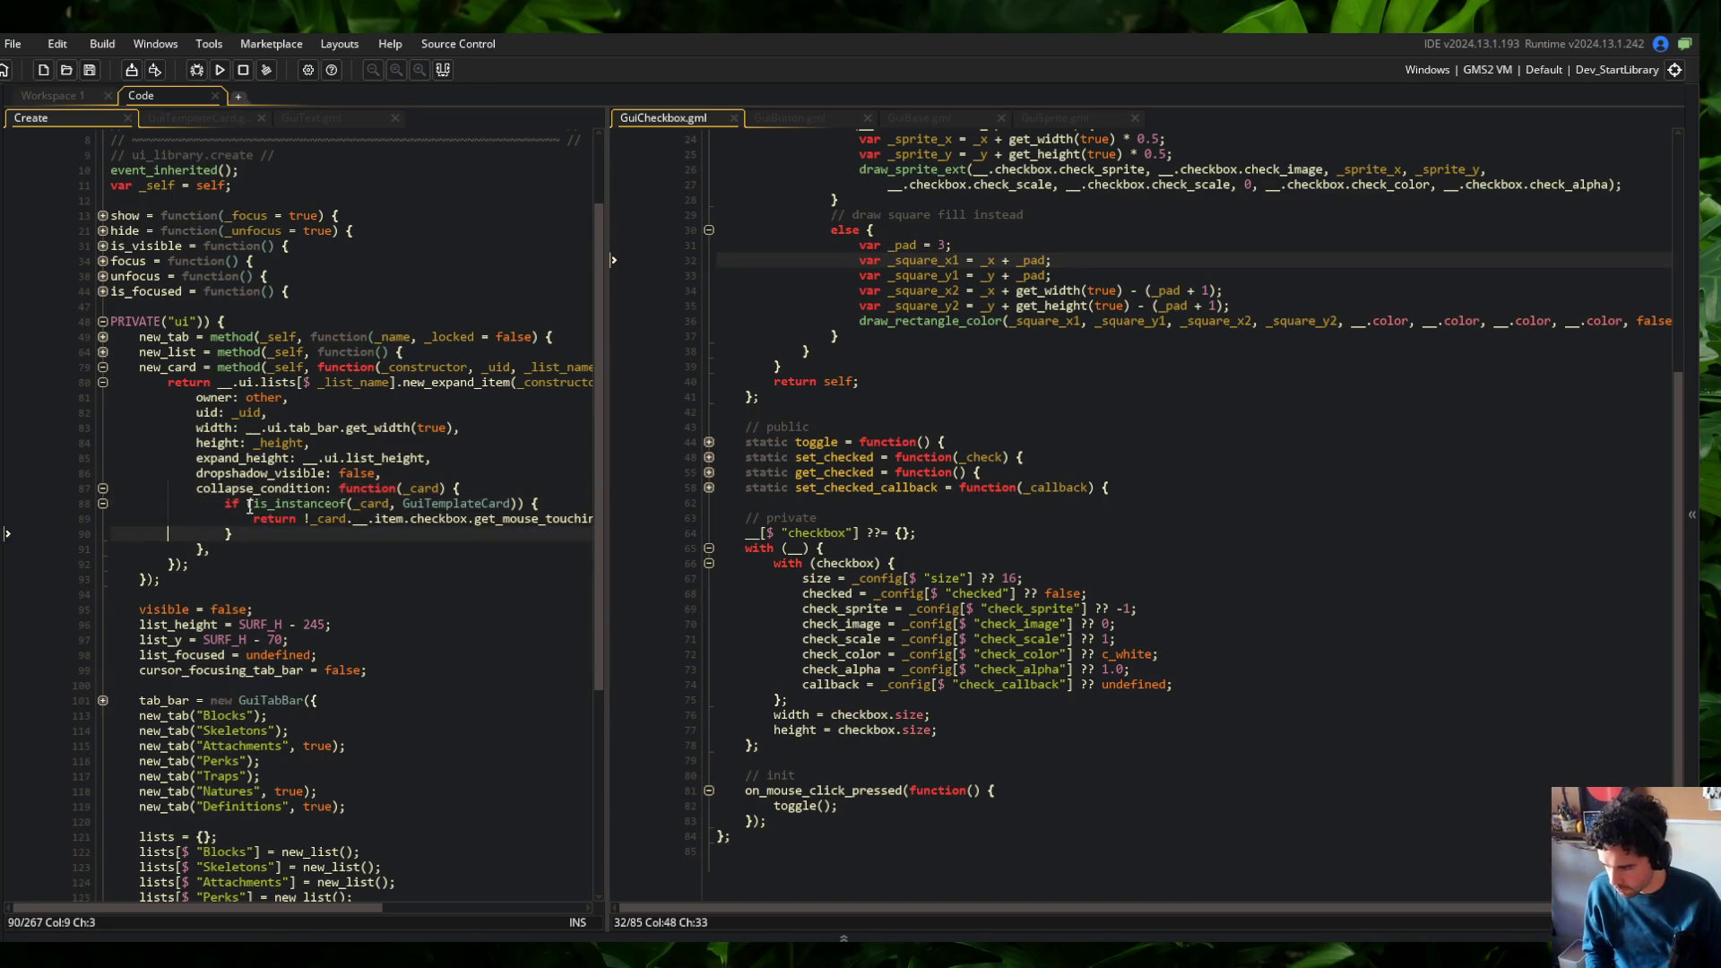
key("ctrl+k")
key("F5")
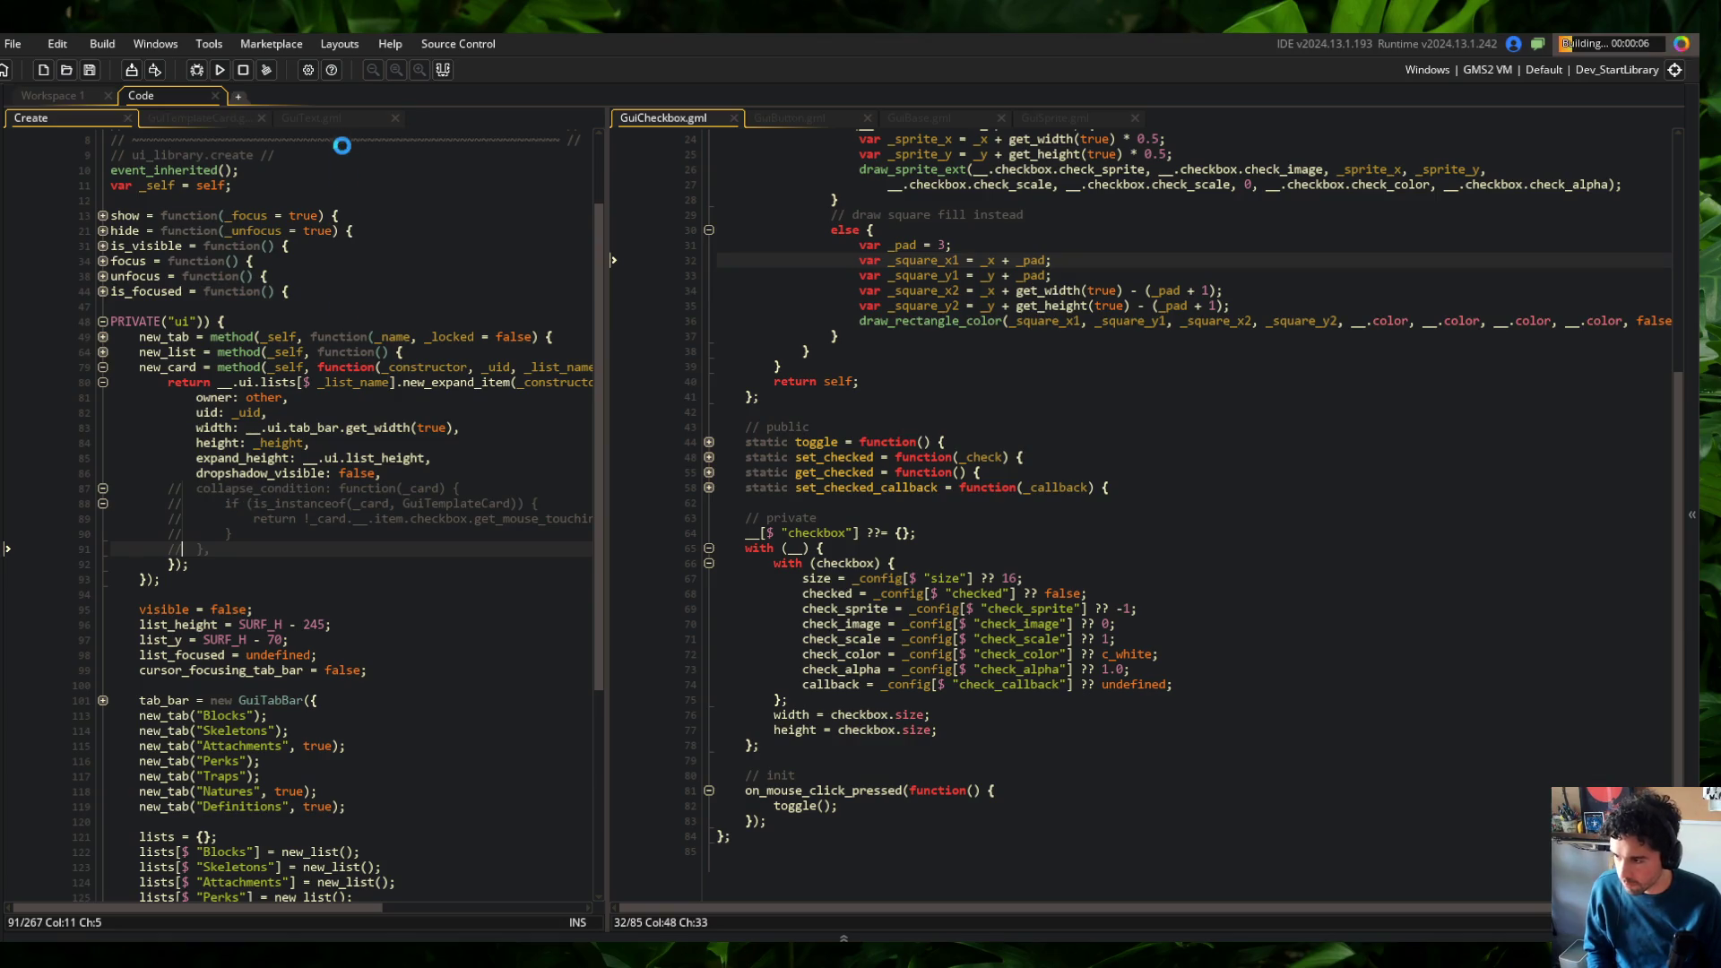